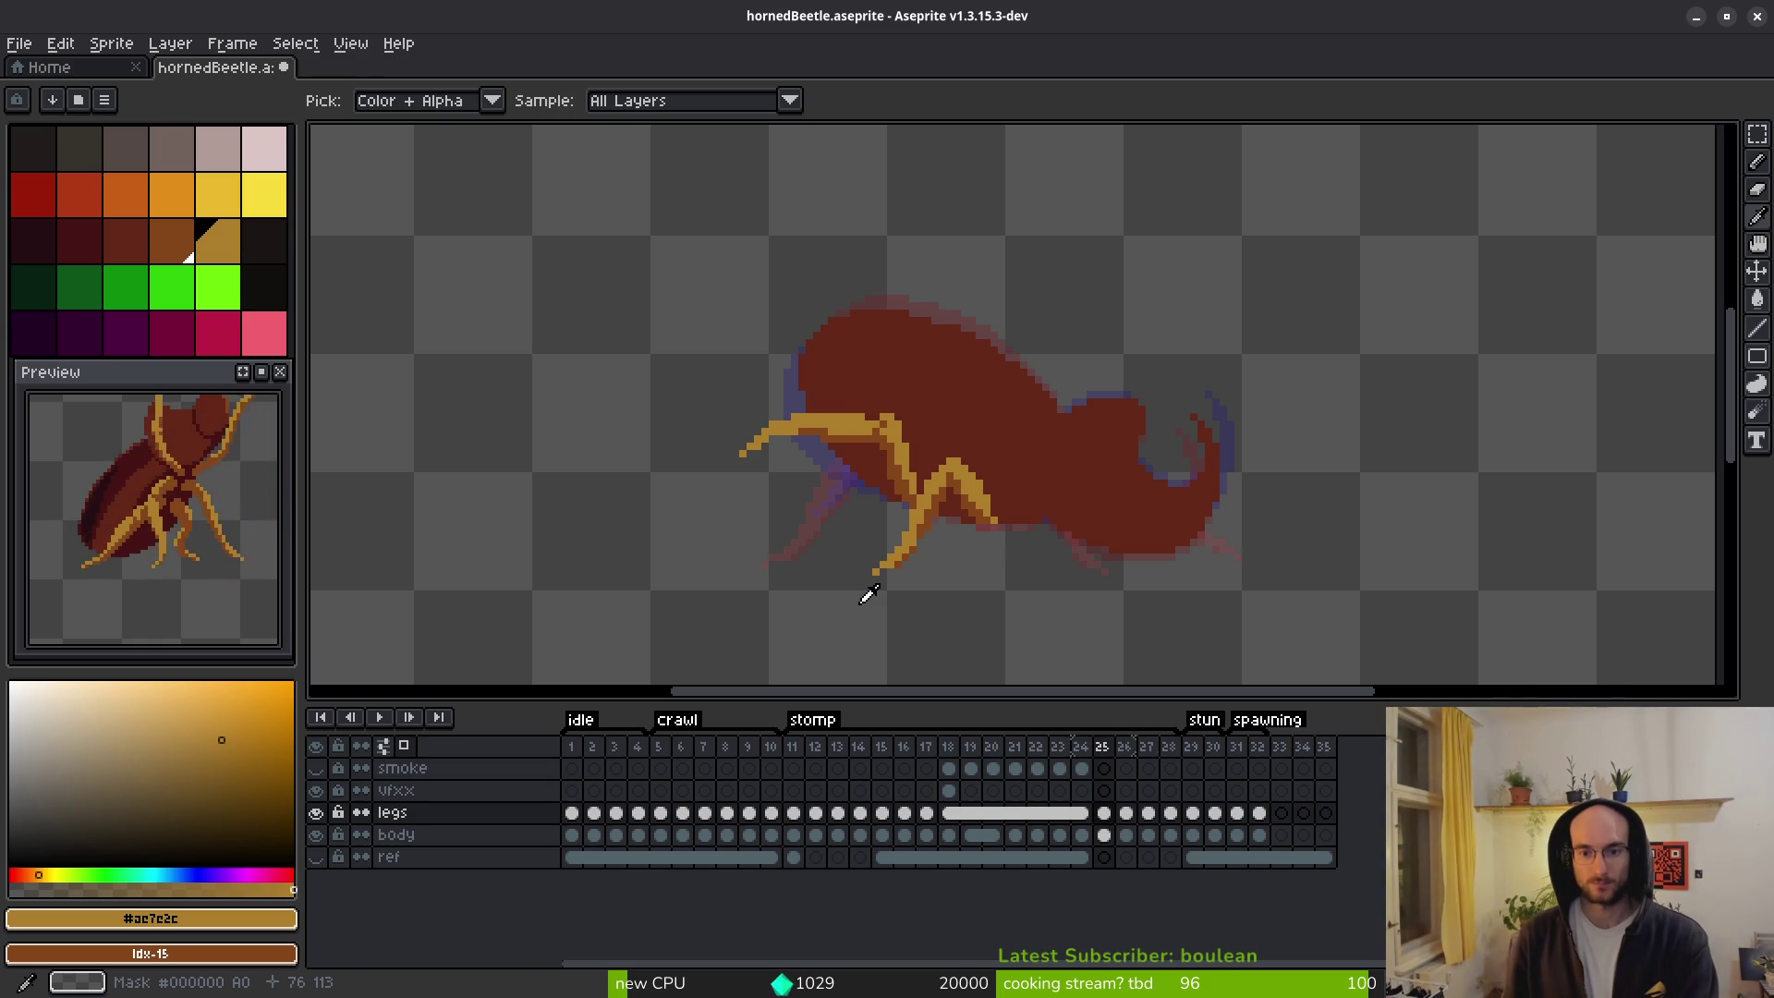
# Compare the leg poses on frames 25 and 26, zoom in, and lasso around the legs.
pyautogui.press('Right')
pyautogui.press('Left')
pyautogui.press('Right')
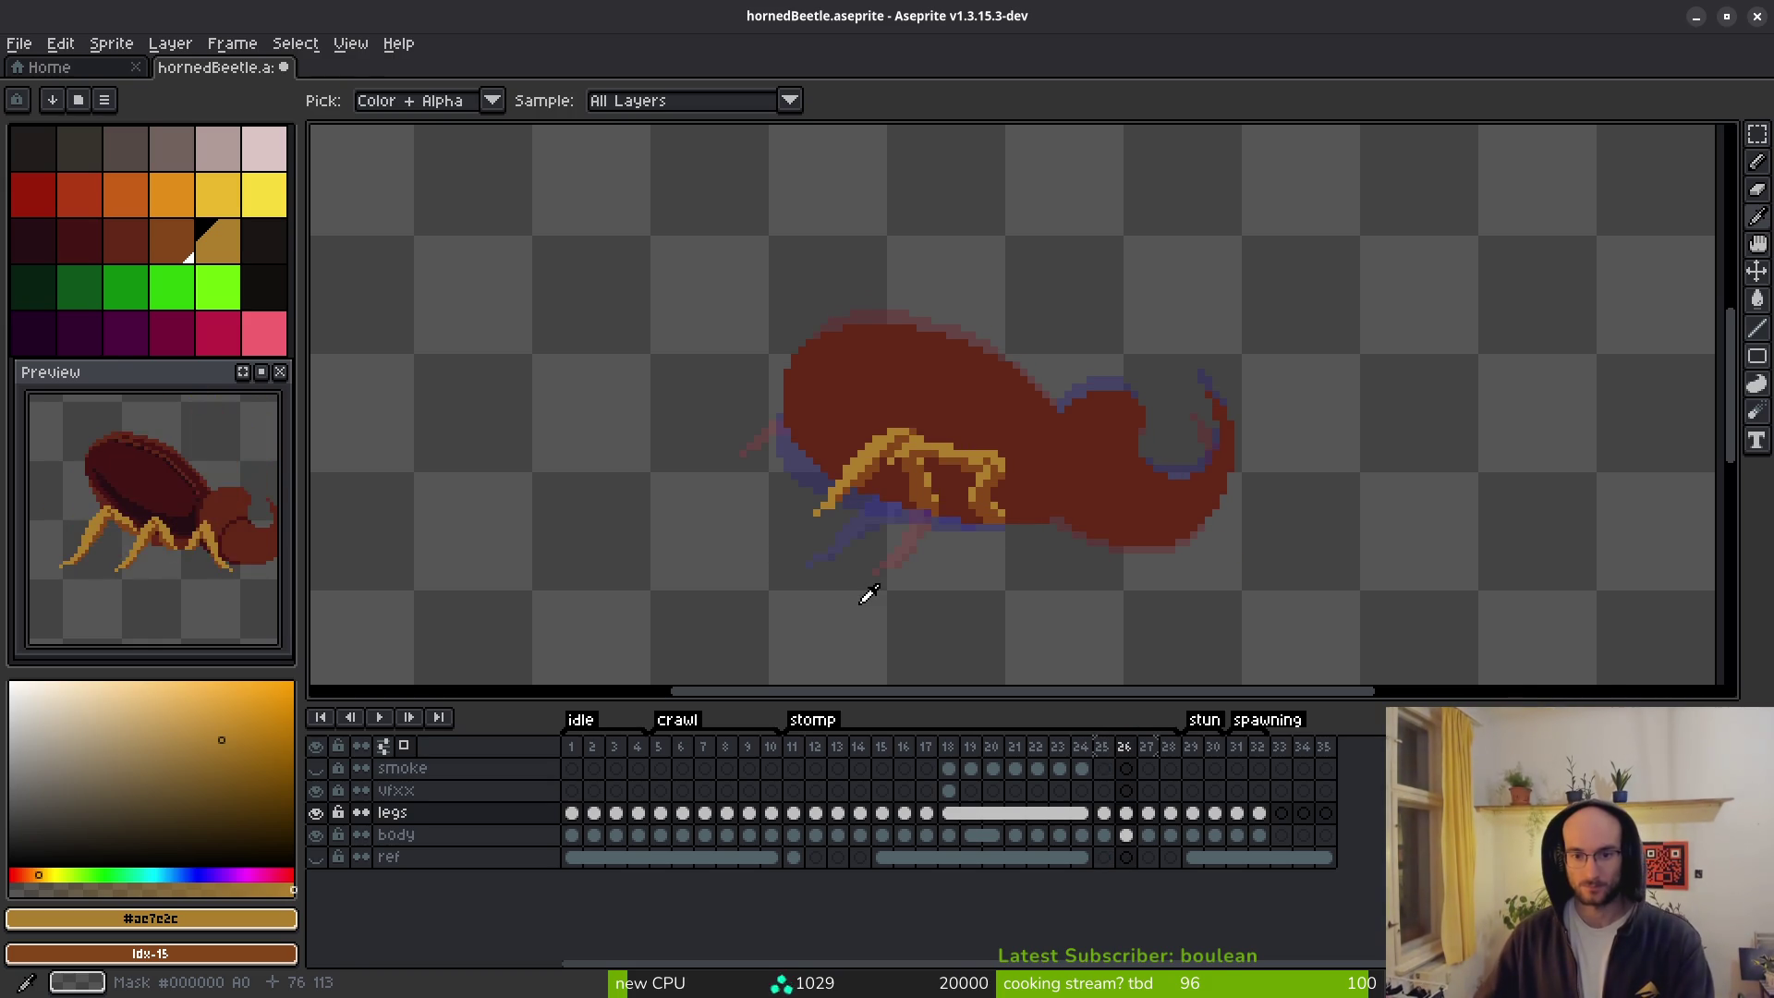
pyautogui.press('Left')
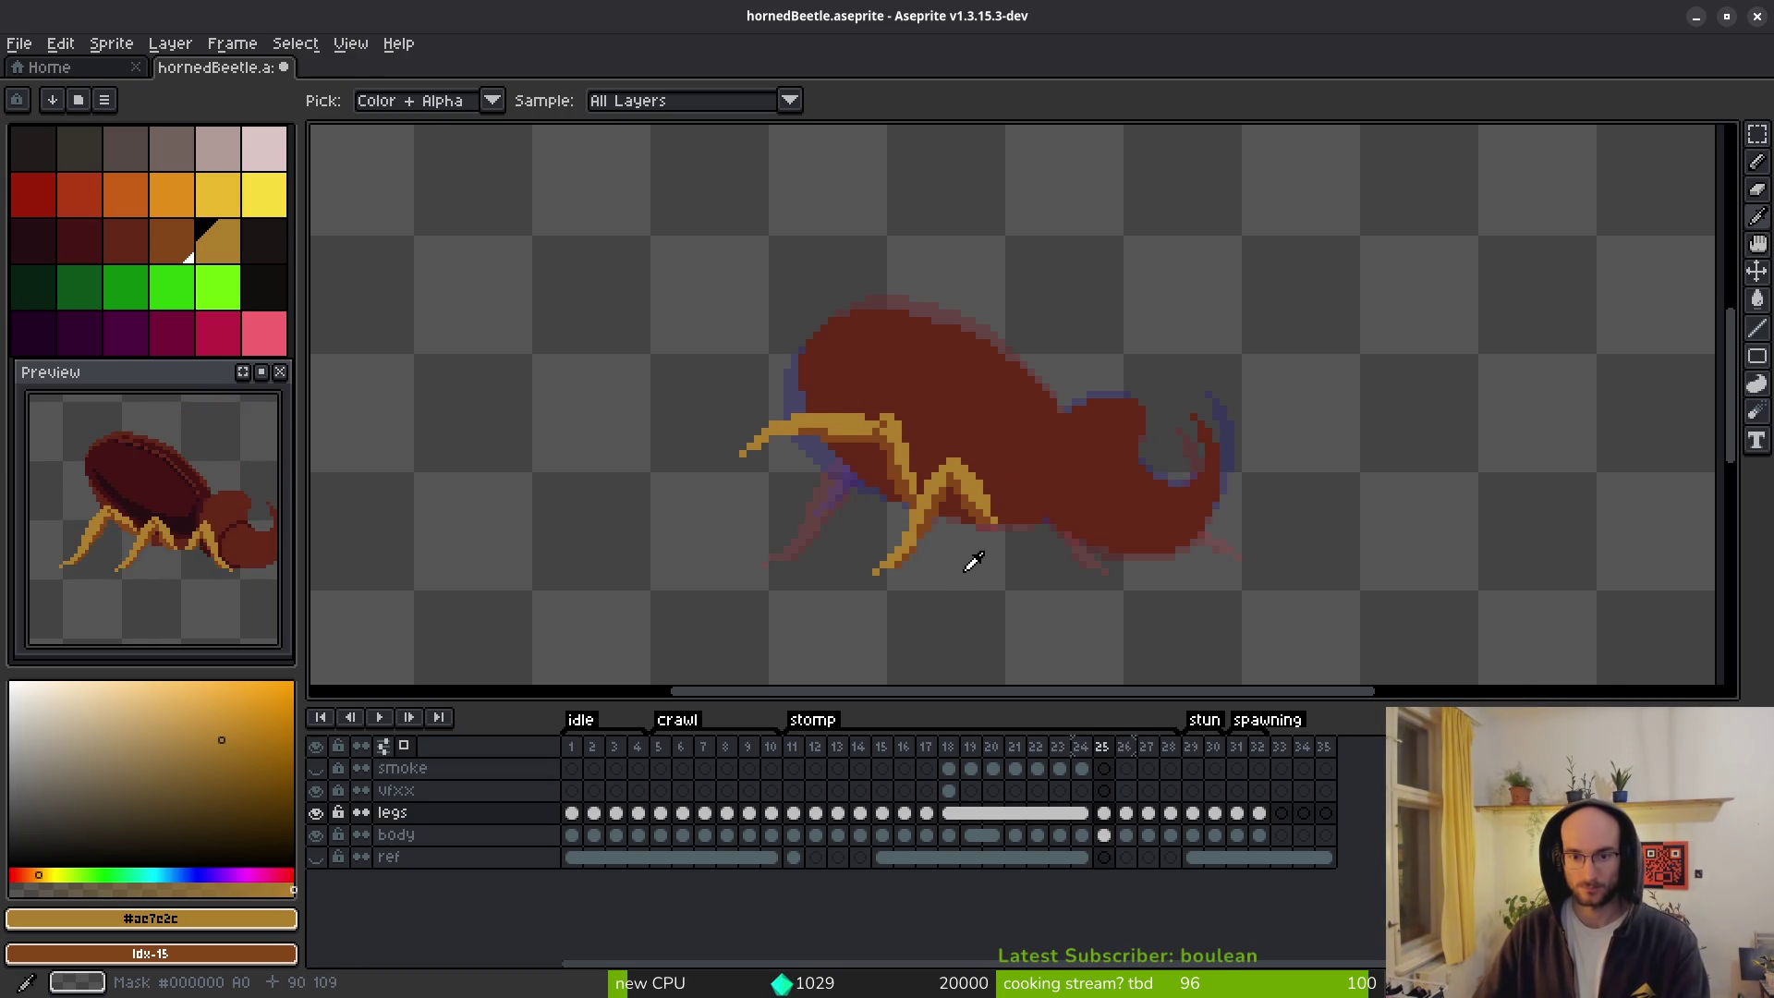
pyautogui.press('Right')
pyautogui.press('Left')
pyautogui.scroll(4, 1038, 502)
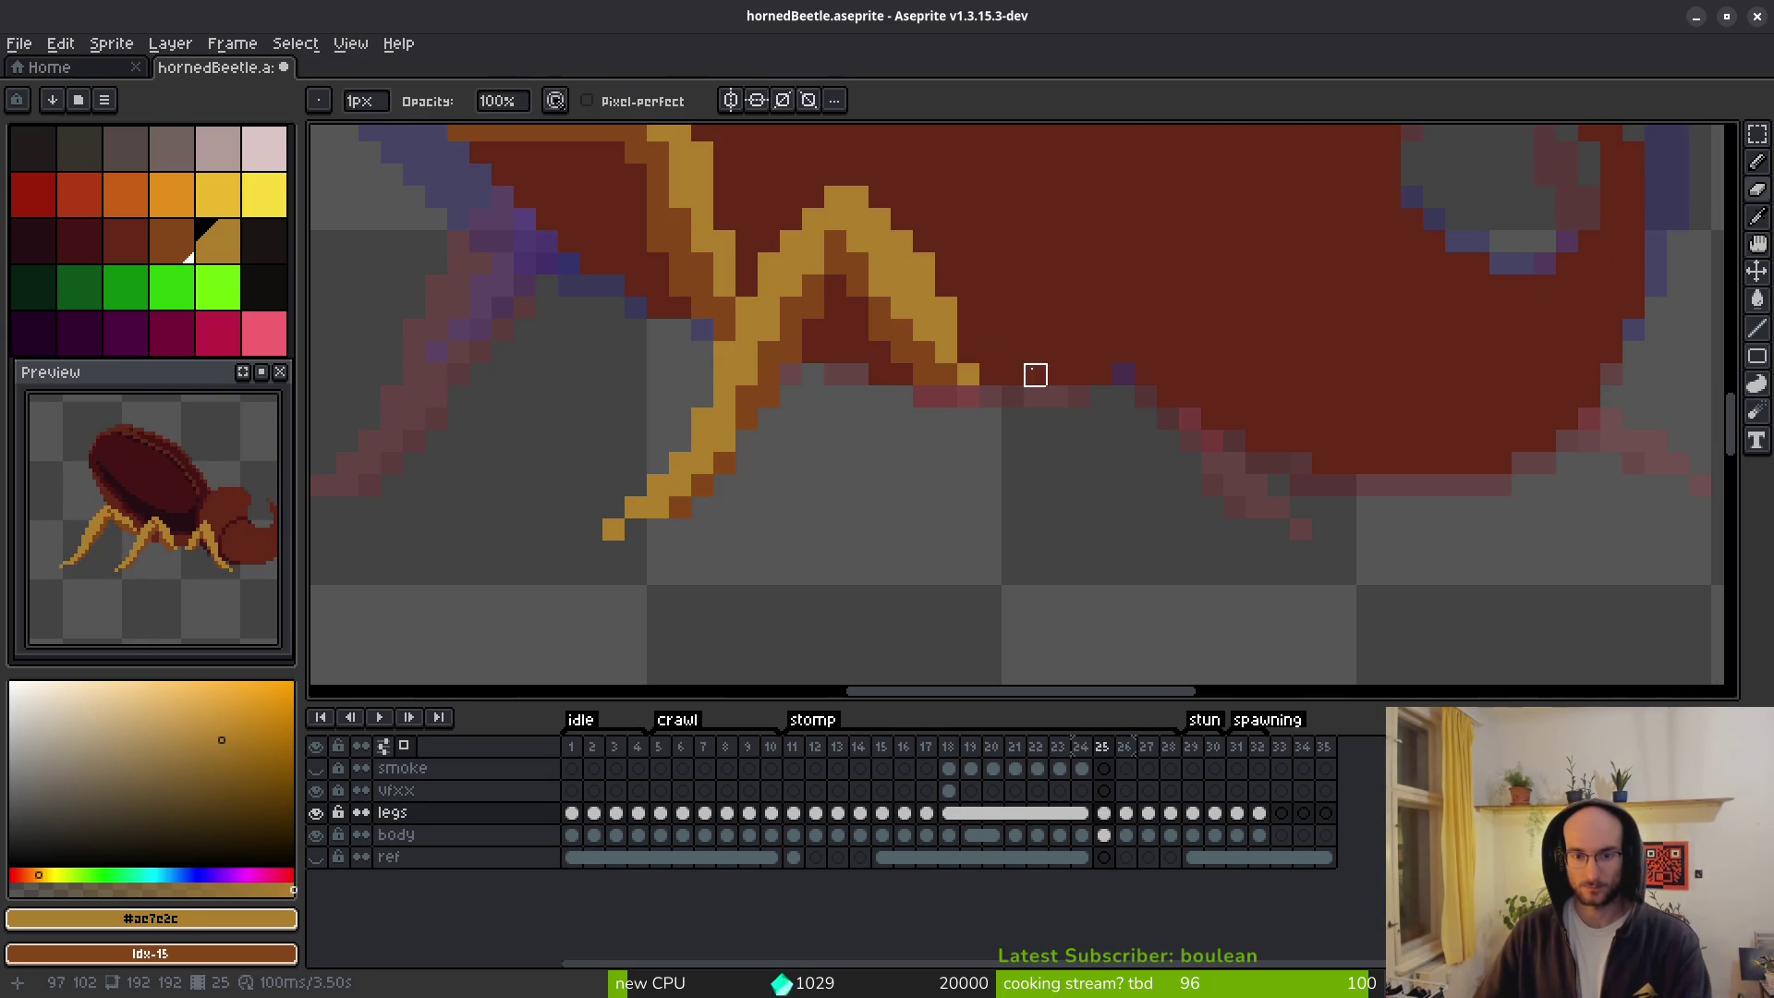
pyautogui.press('q')
pyautogui.moveTo(993, 196); pyautogui.dragTo(748, 268)
pyautogui.moveTo(745, 351)
pyautogui.mouseDown()
pyautogui.moveTo(594, 535)
pyautogui.moveTo(1029, 286)
pyautogui.moveTo(1035, 305)
pyautogui.mouseUp()
# On frame 26, select the front leg pieces and a stray pixel, and delete them.
pyautogui.press('Right')
pyautogui.scroll(-2, 1061, 409)
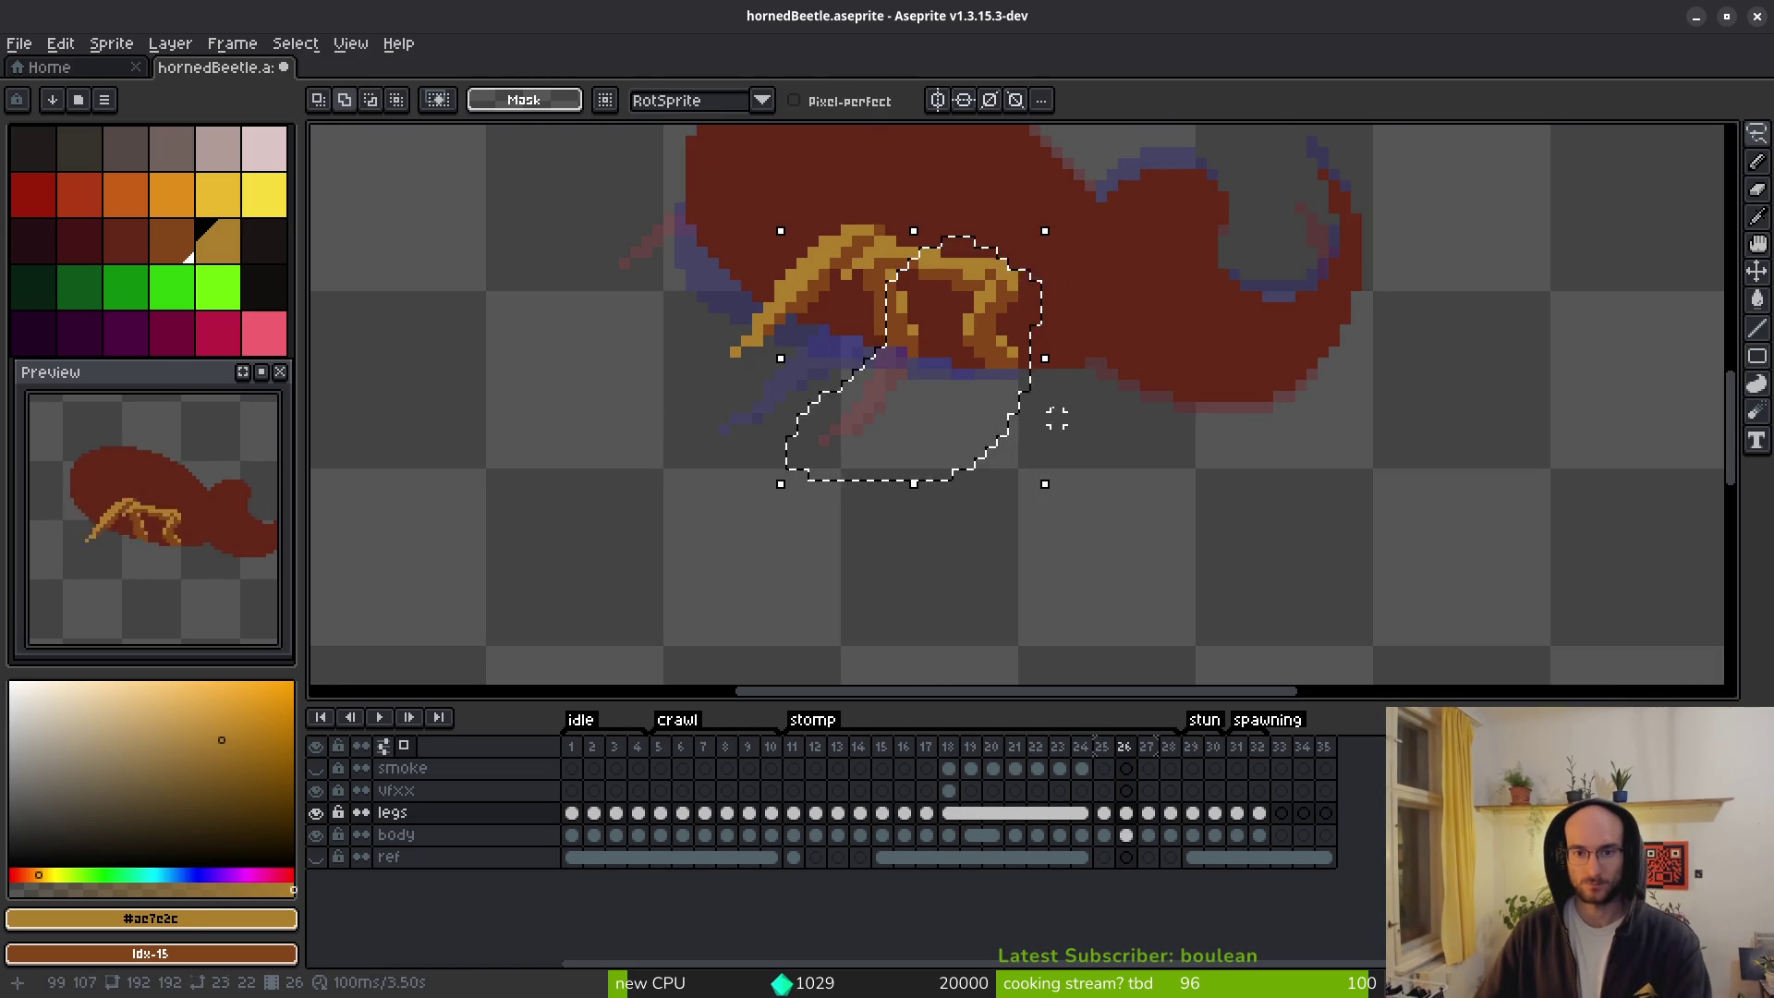
pyautogui.scroll(2, 982, 317)
pyautogui.moveTo(1057, 199)
pyautogui.mouseDown()
pyautogui.moveTo(939, 201)
pyautogui.moveTo(777, 275)
pyautogui.moveTo(901, 508)
pyautogui.moveTo(1135, 350)
pyautogui.mouseUp()
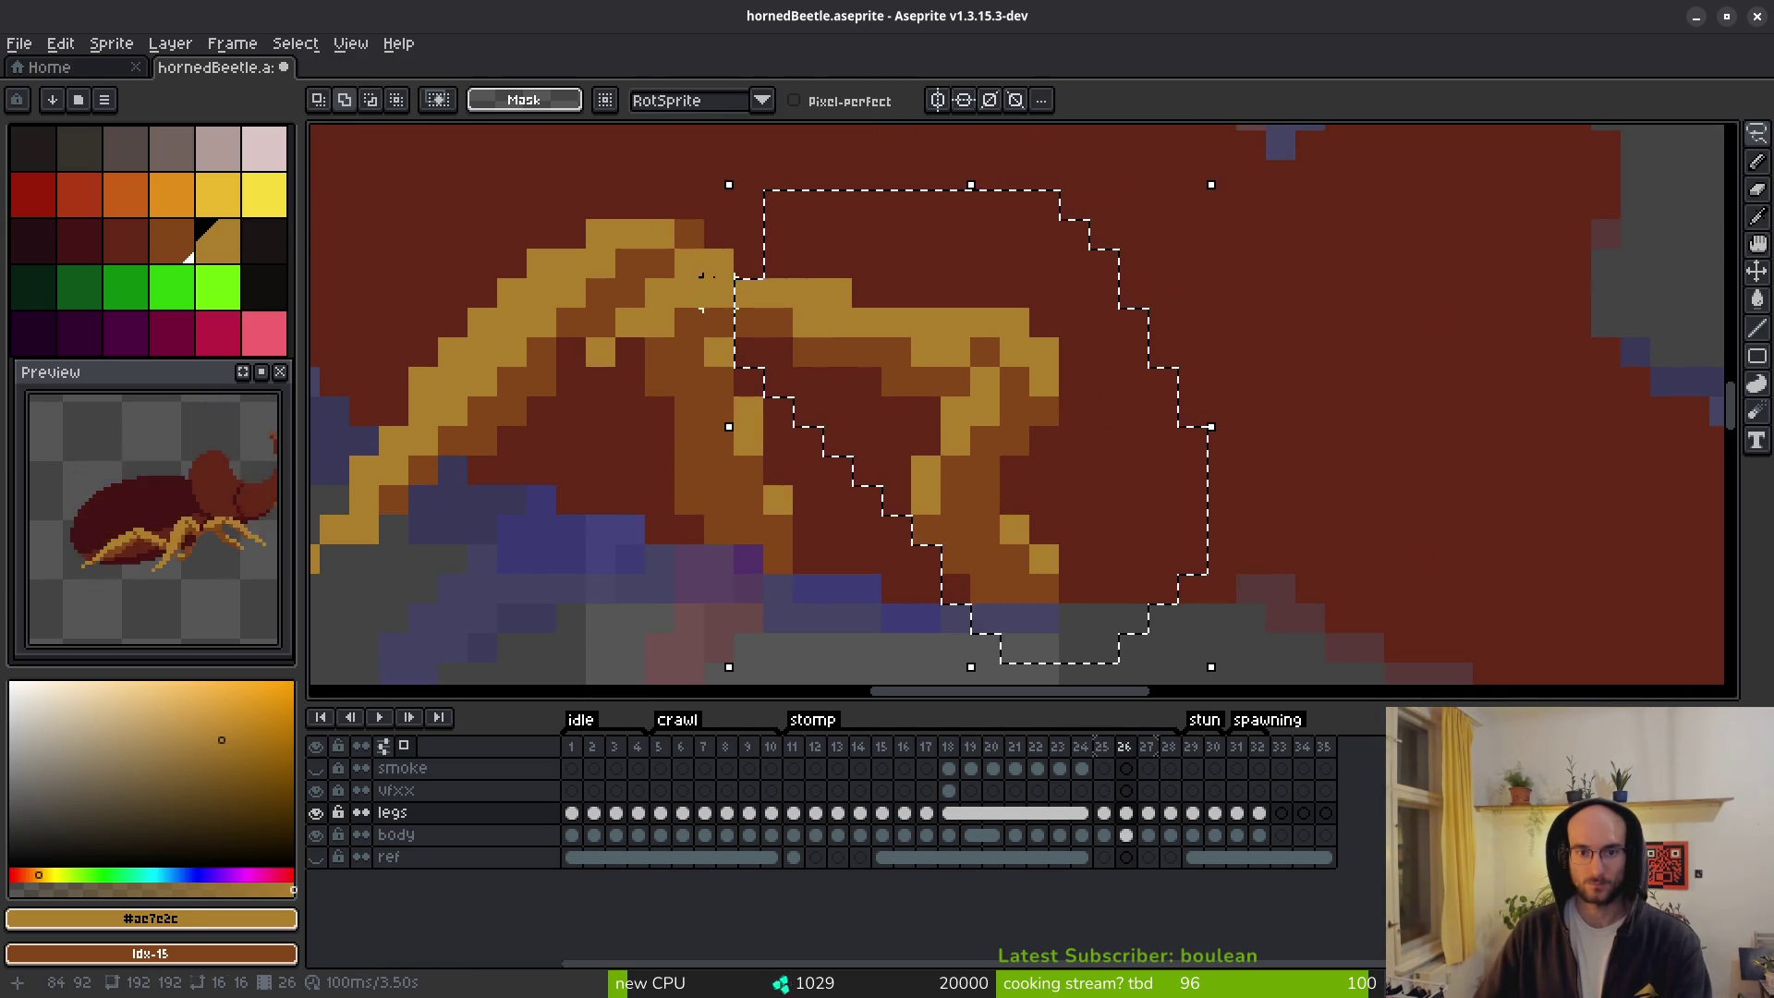
pyautogui.moveTo(659, 312); pyautogui.dragTo(851, 324)
pyautogui.keyDown('shift'); pyautogui.click(601, 352); pyautogui.keyUp('shift')
pyautogui.scroll(1, 628, 322)
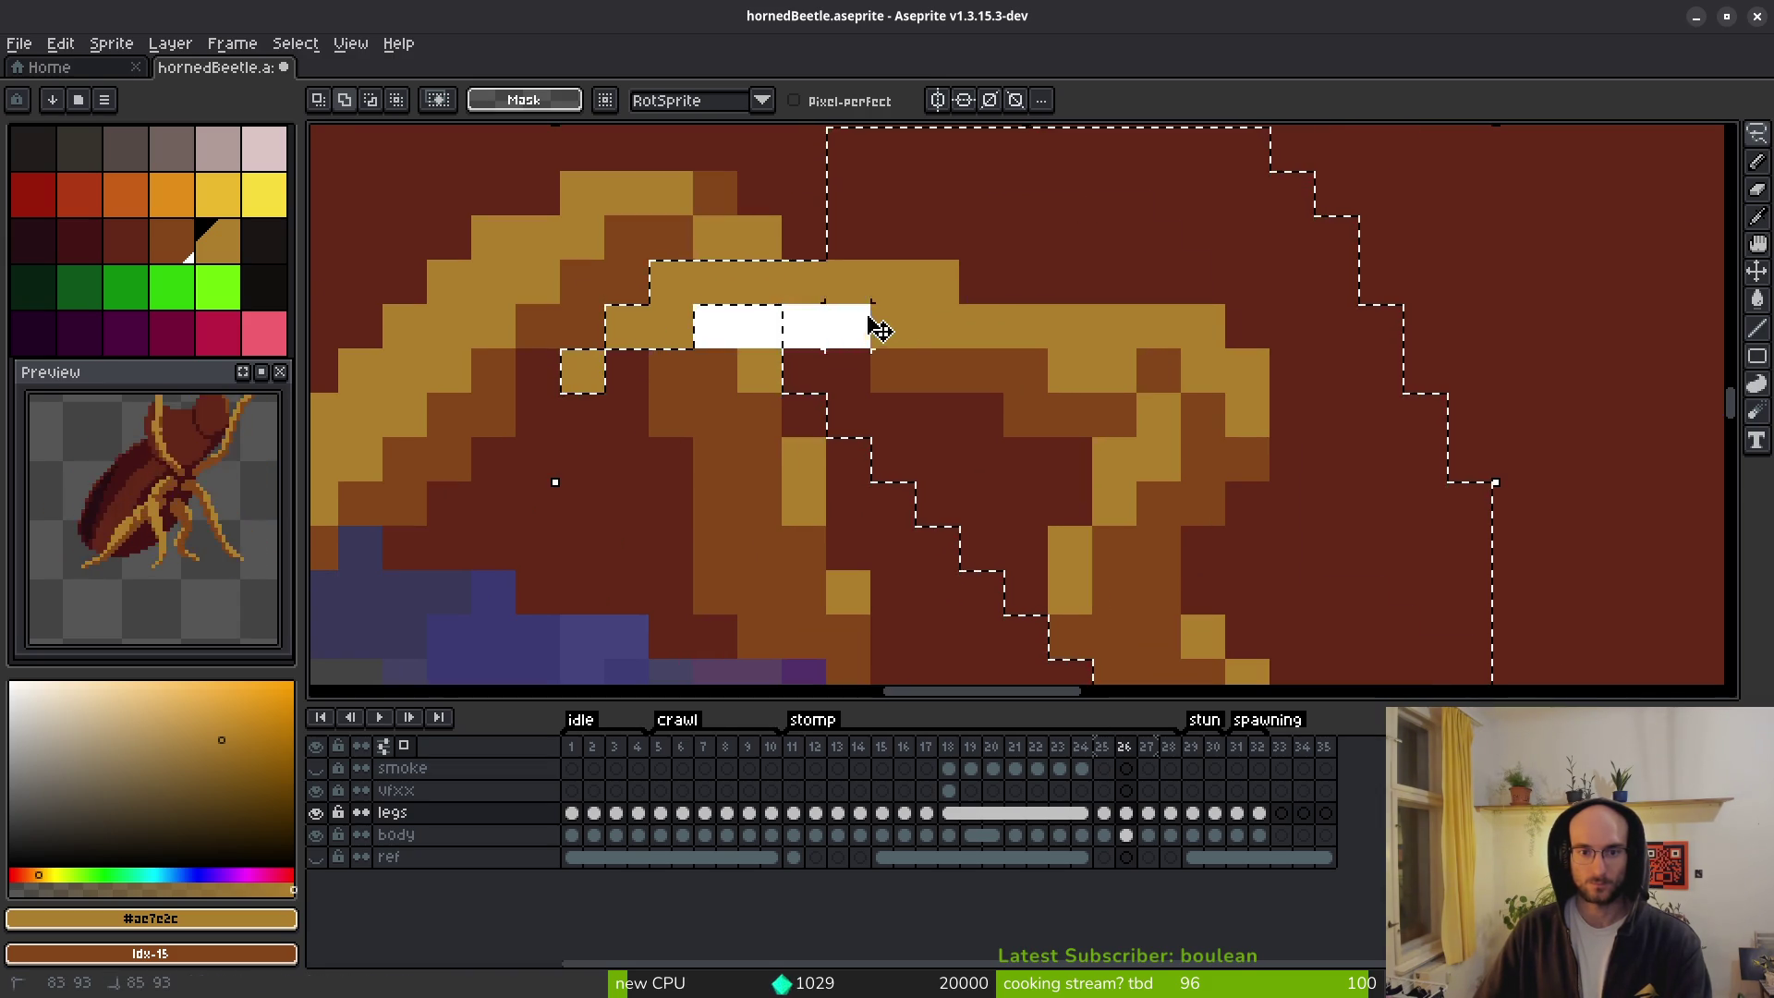
pyautogui.scroll(-6, 1017, 348)
pyautogui.press('Delete')
pyautogui.scroll(1, 1014, 408)
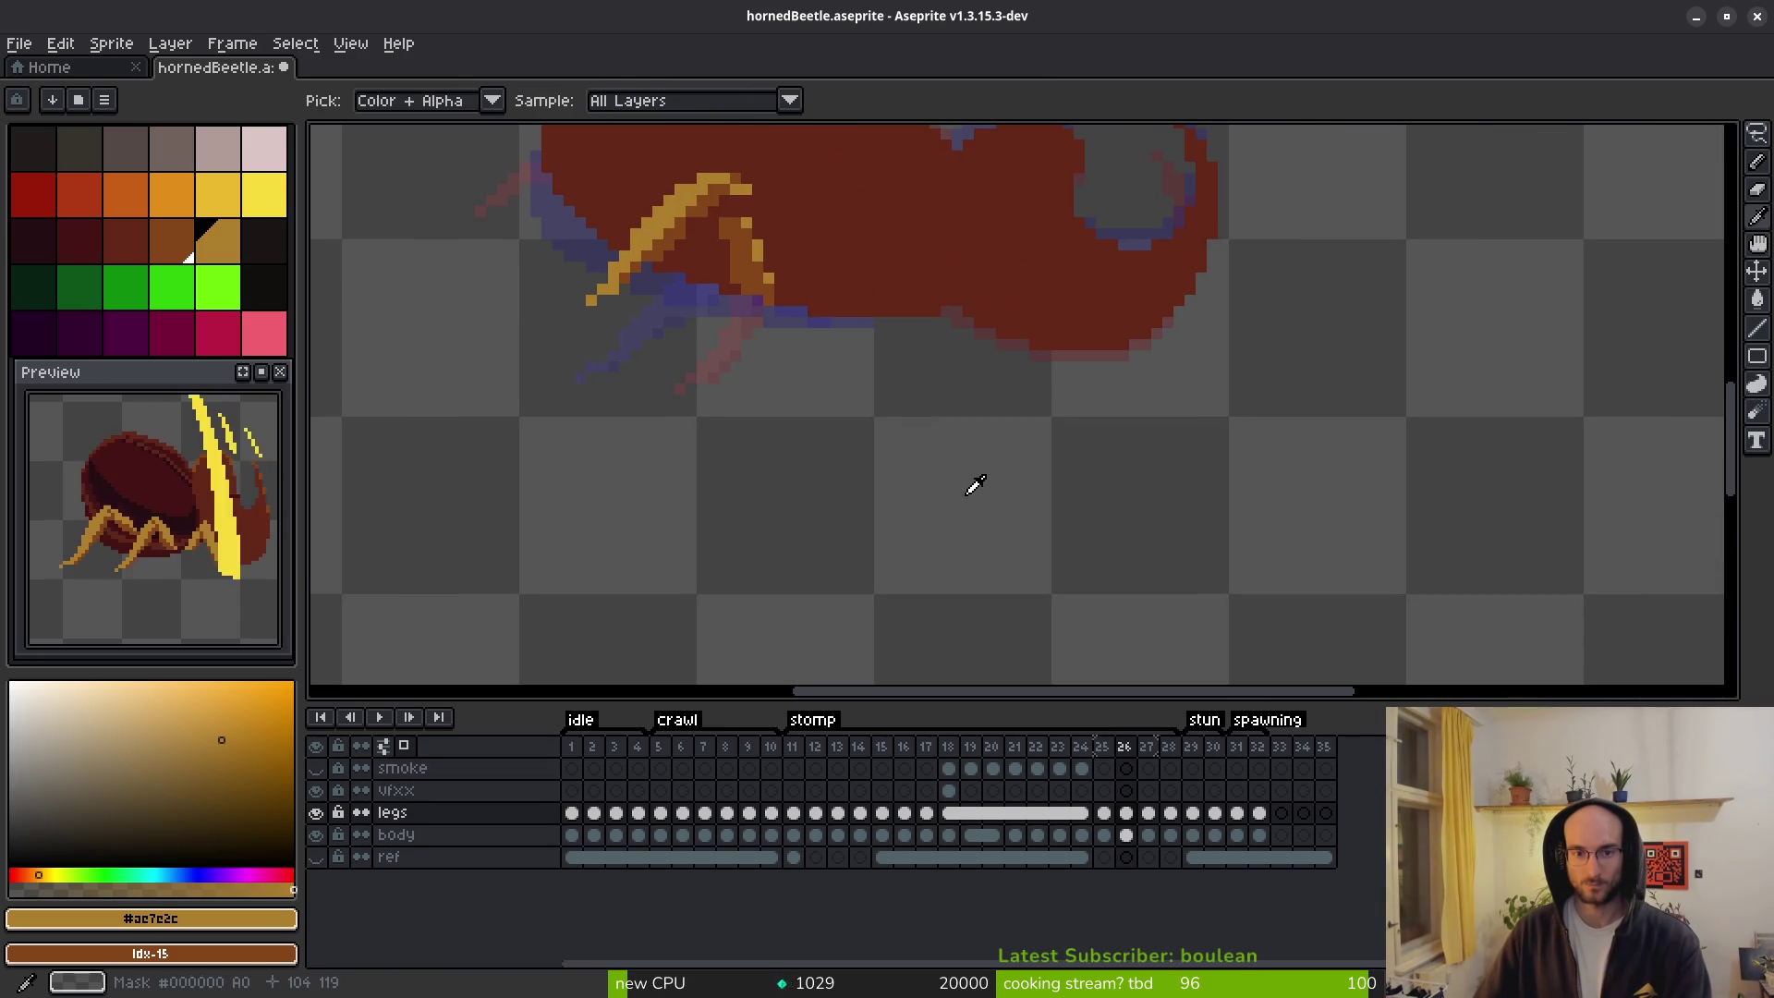
# Paste the copied leg, shift it to the right, and commit it on frame 26.
pyautogui.press('Right')
pyautogui.hotkey('ctrl', 'v')
pyautogui.moveTo(825, 334); pyautogui.dragTo(1497, 398)
pyautogui.press('Return')
pyautogui.press('Left')
# Extend the leg downward and add shading beside it in brown #854619.
pyautogui.scroll(2, 828, 436)
pyautogui.press('b')
pyautogui.moveTo(828, 371)
pyautogui.mouseDown()
pyautogui.moveTo(828, 444)
pyautogui.moveTo(785, 402)
pyautogui.mouseUp()
pyautogui.keyDown('alt'); pyautogui.click(801, 455); pyautogui.keyUp('alt')
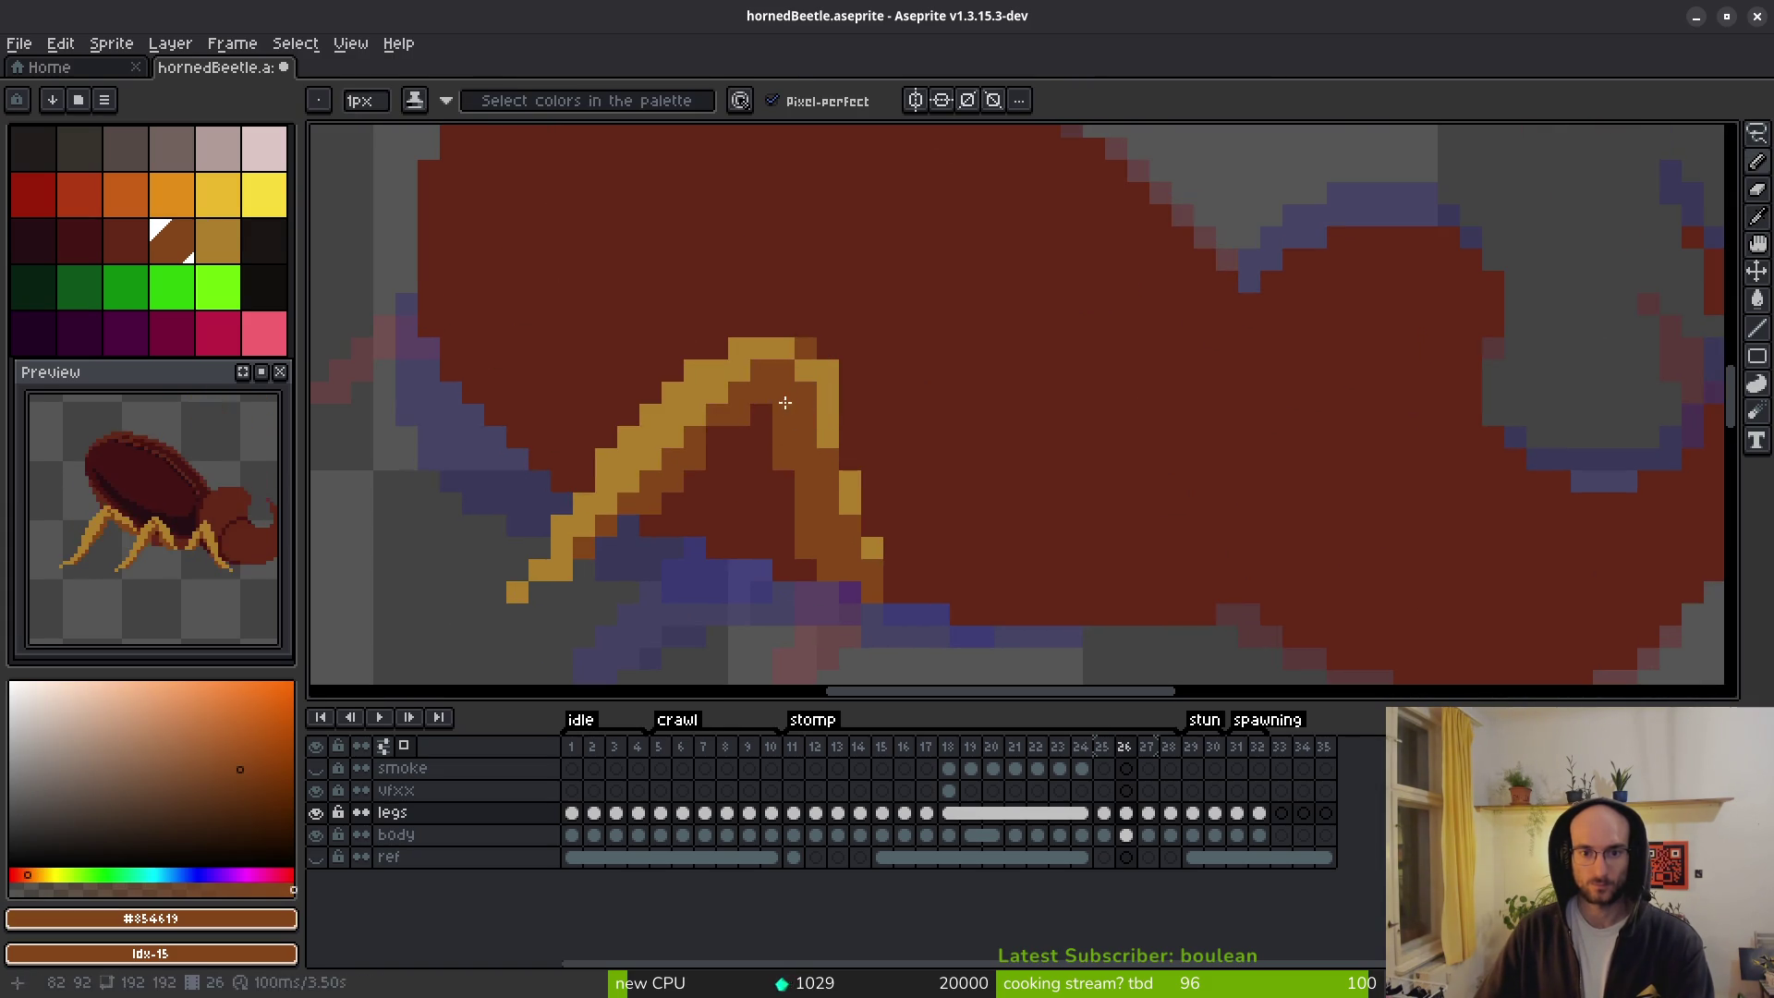
# Sample the gold #ae7c2c and redraw the leg's inner gold arc.
pyautogui.keyDown('alt'); pyautogui.click(832, 434); pyautogui.keyUp('alt')
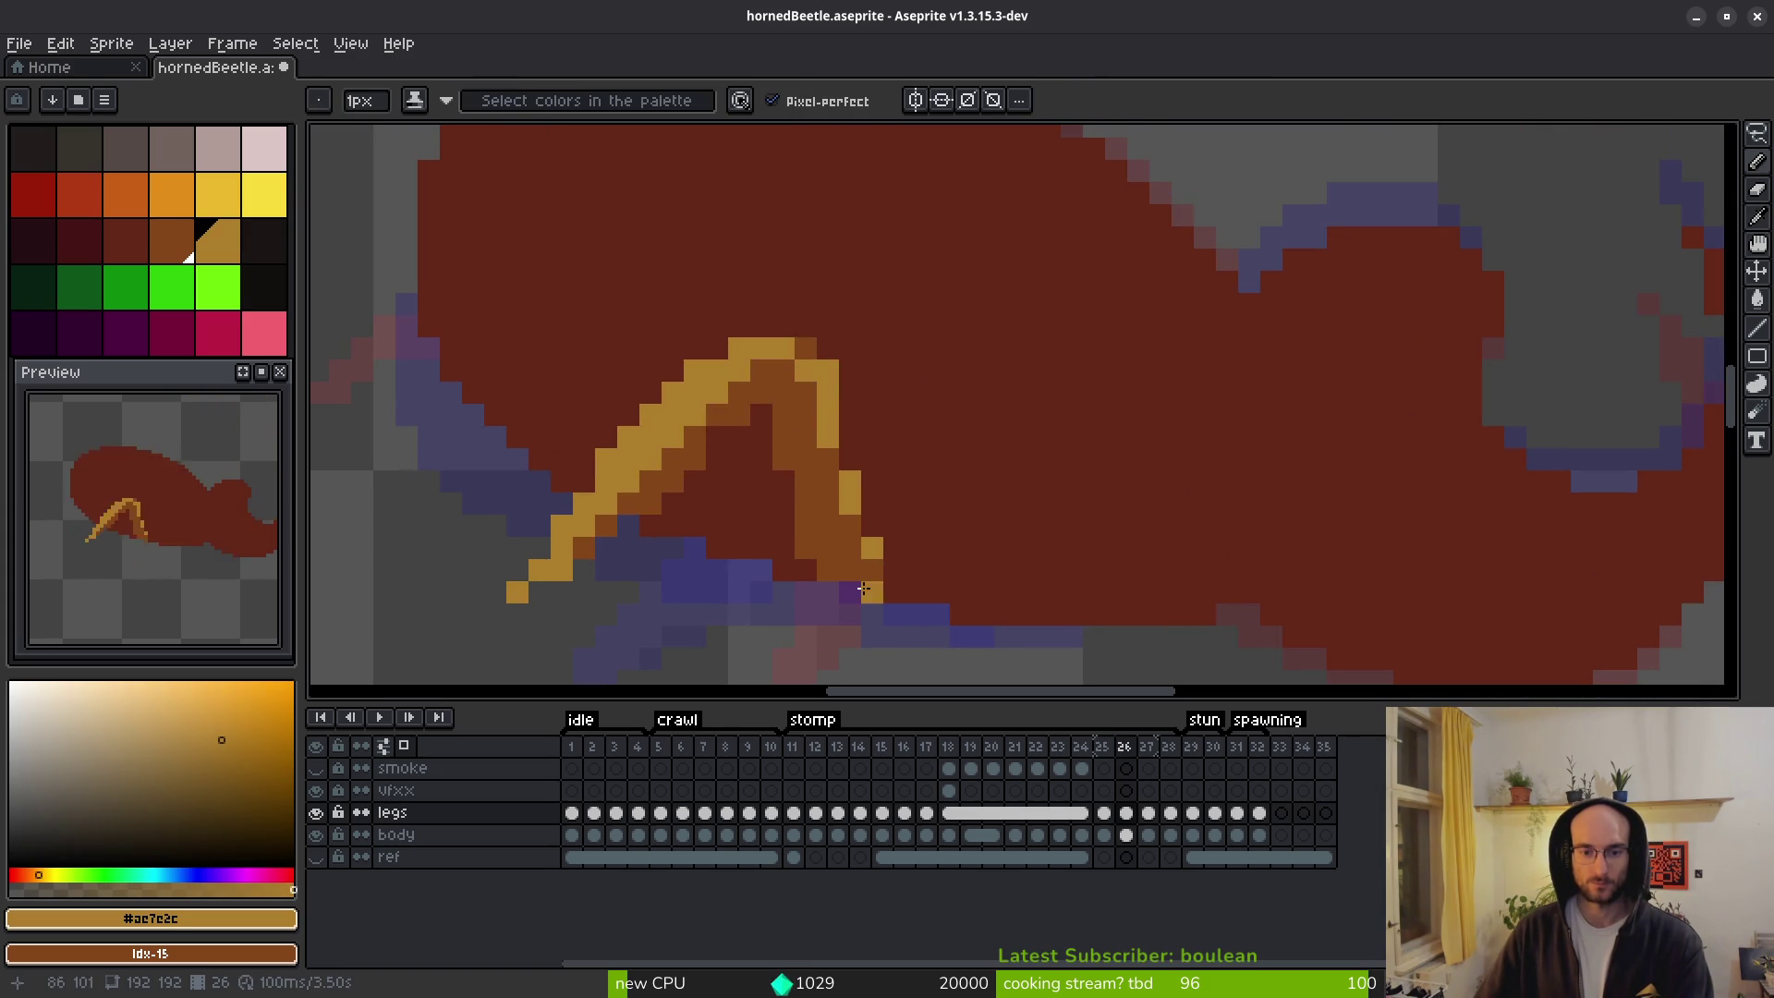
pyautogui.scroll(-4, 909, 496)
pyautogui.scroll(-1, 924, 499)
pyautogui.scroll(4, 885, 429)
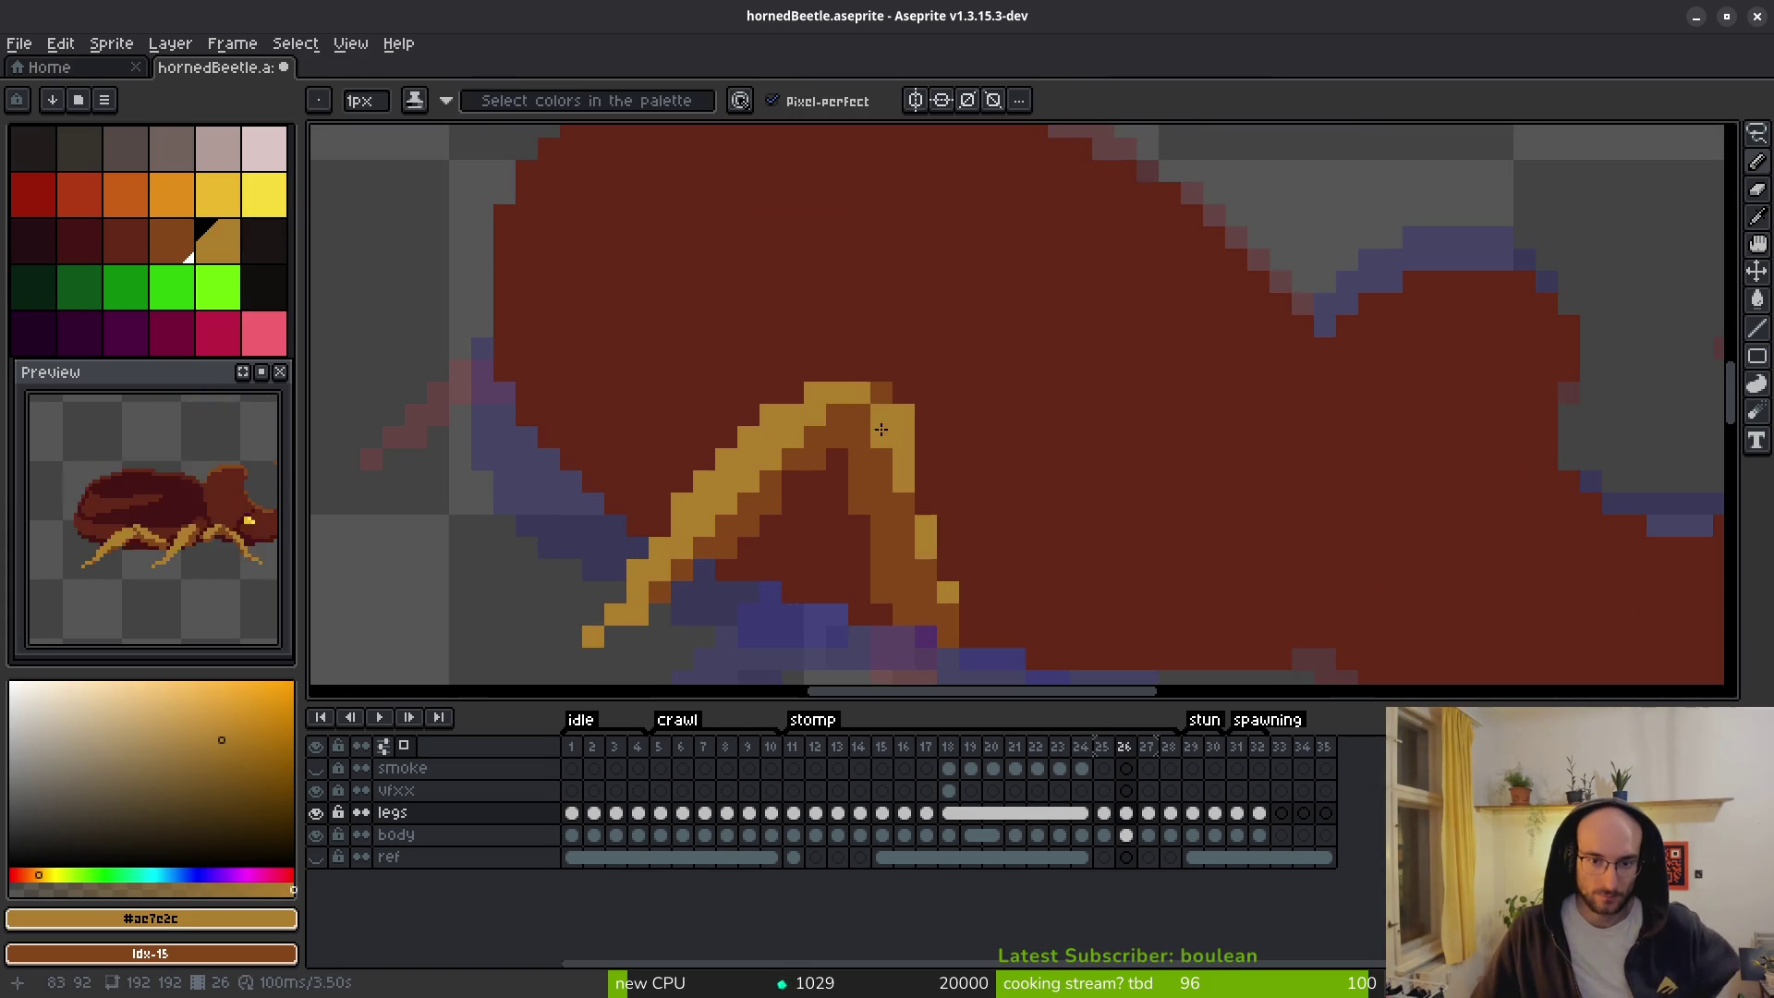
pyautogui.scroll(-3, 952, 541)
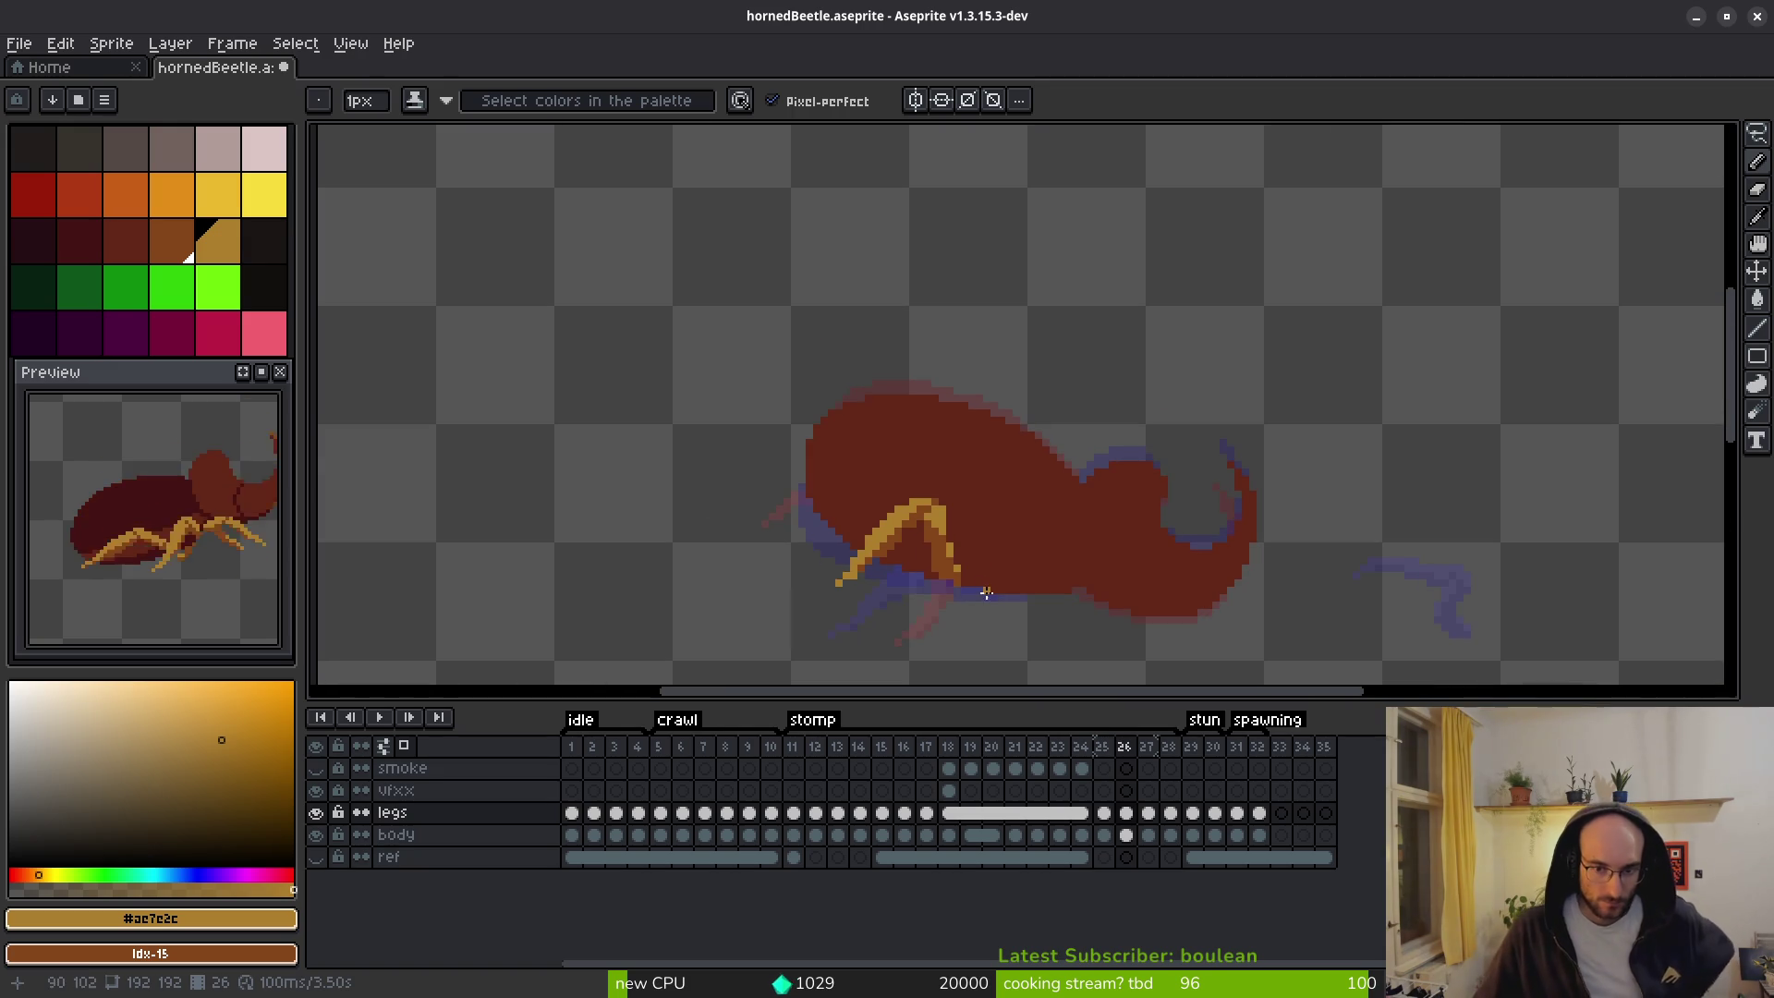
pyautogui.scroll(6, 1030, 563)
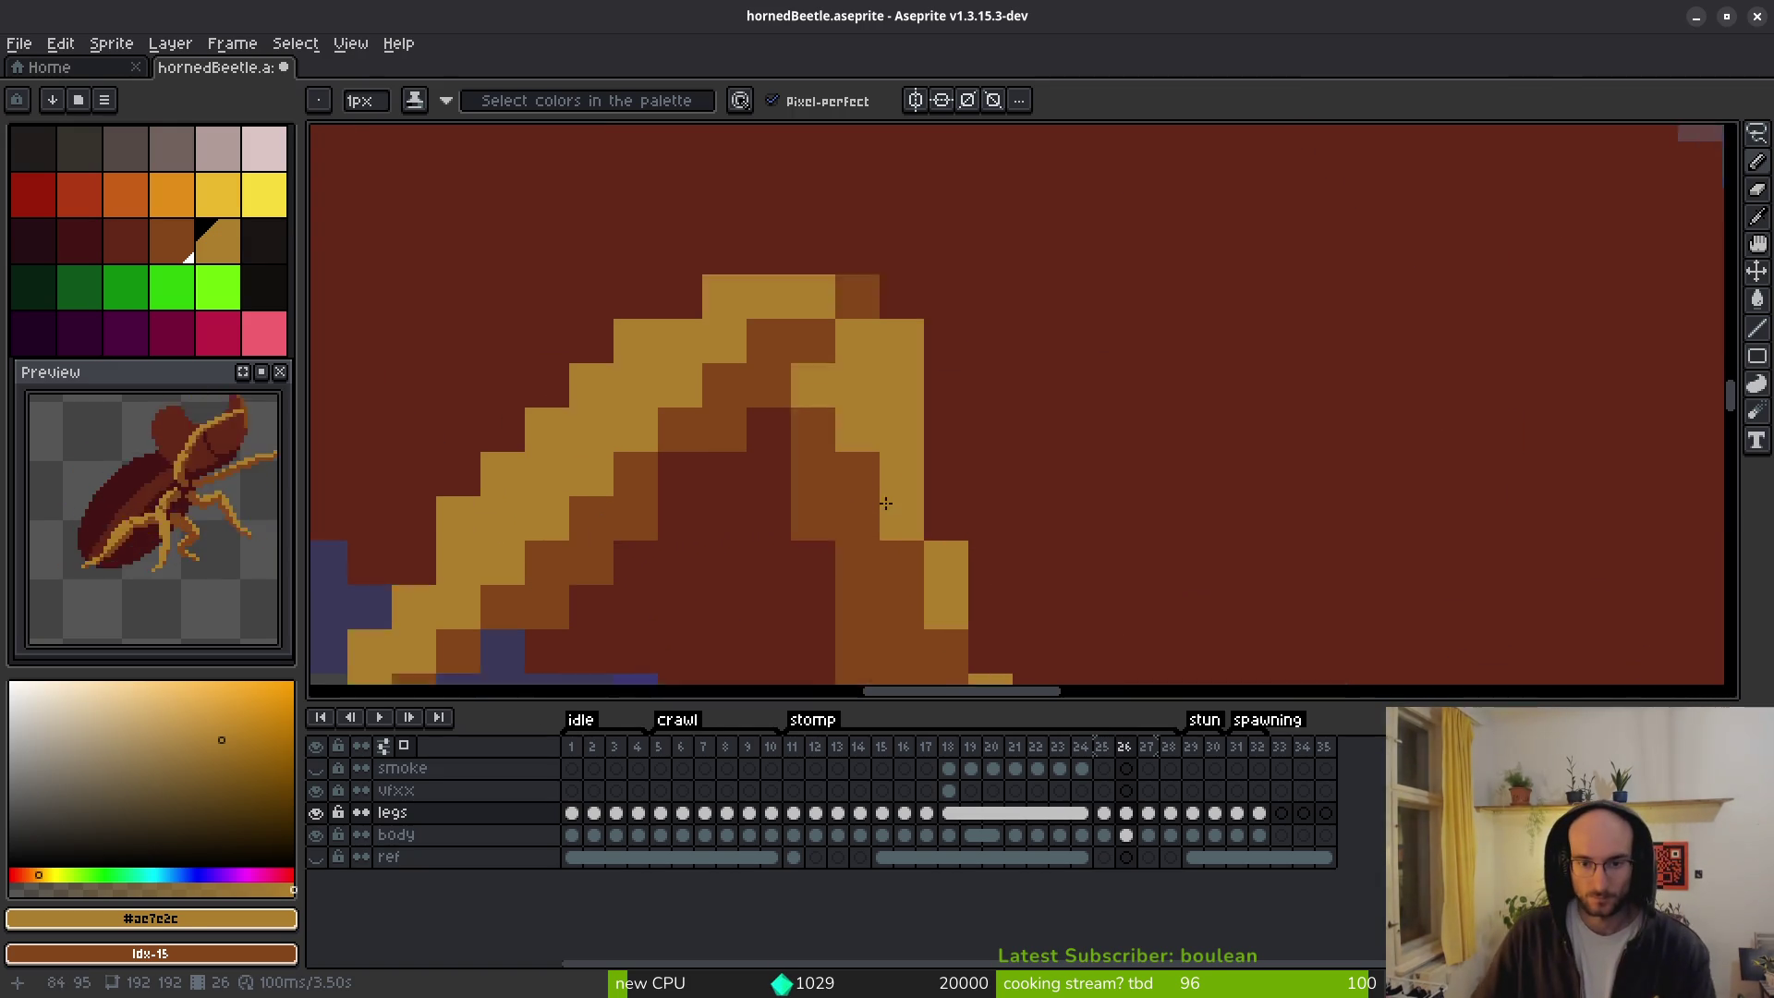
pyautogui.moveTo(892, 493)
pyautogui.mouseDown()
pyautogui.moveTo(767, 305)
pyautogui.moveTo(621, 378)
pyautogui.moveTo(764, 357)
pyautogui.moveTo(852, 245)
pyautogui.moveTo(790, 342)
pyautogui.moveTo(853, 330)
pyautogui.mouseUp()
pyautogui.scroll(-8, 963, 505)
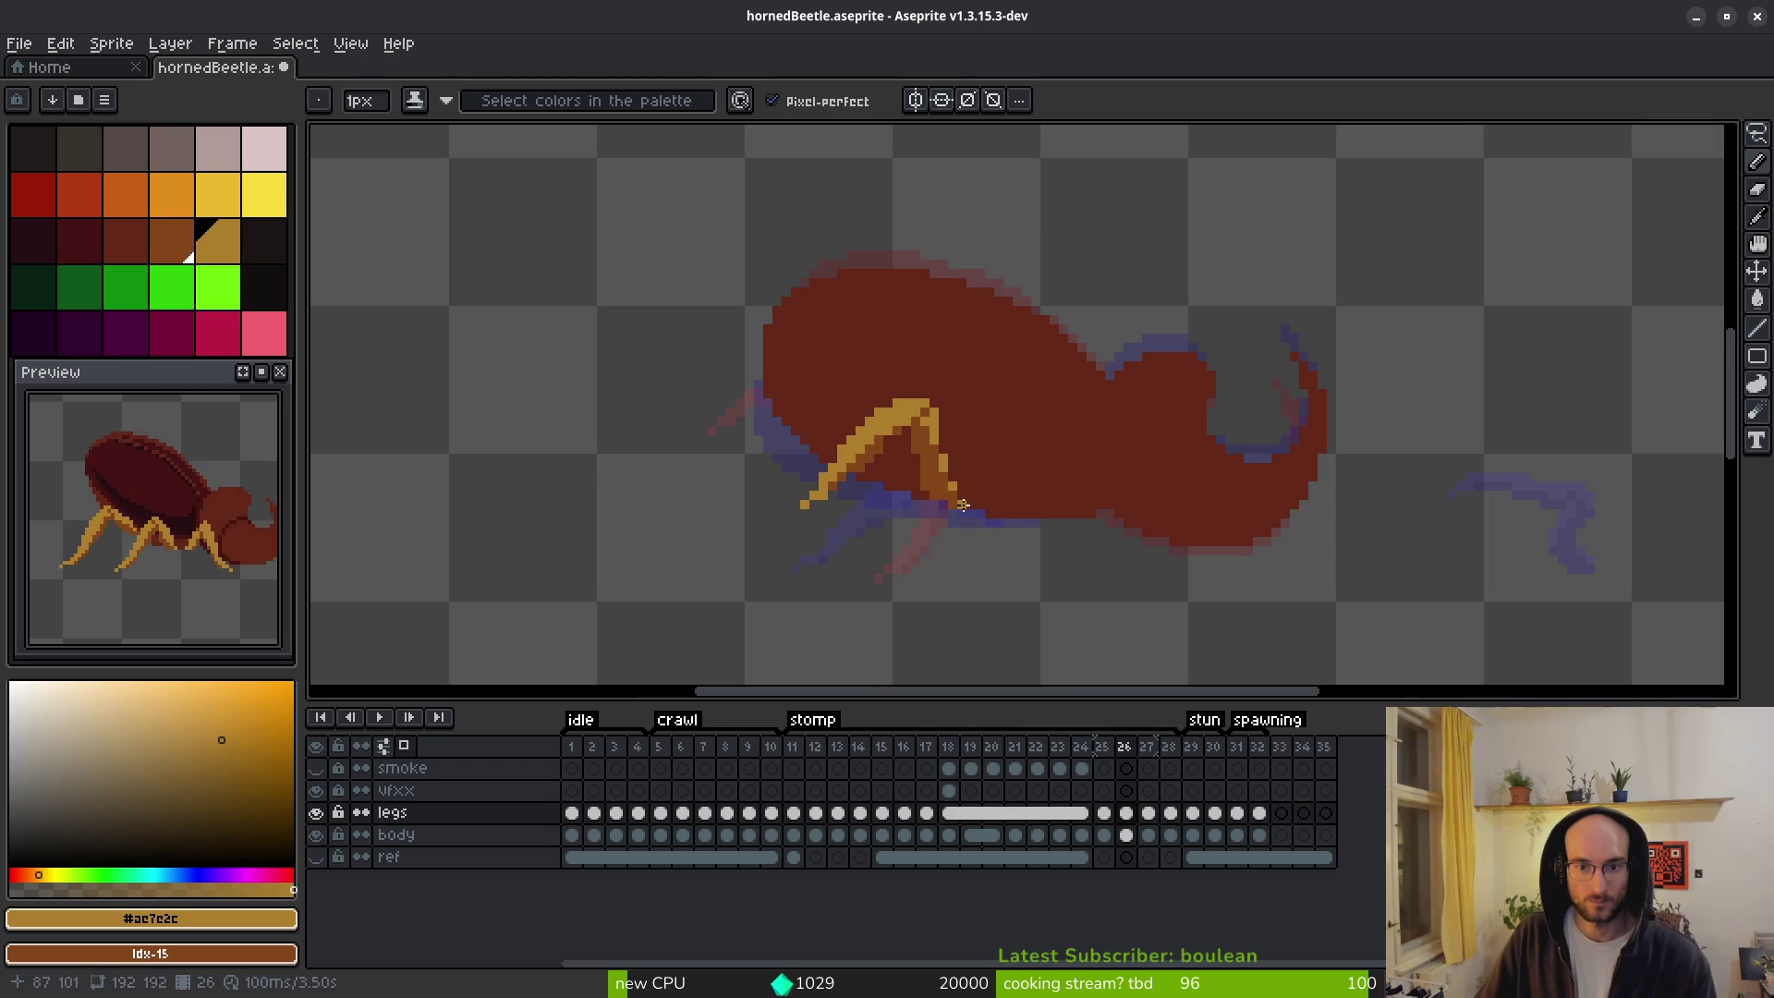
pyautogui.scroll(-1, 1003, 553)
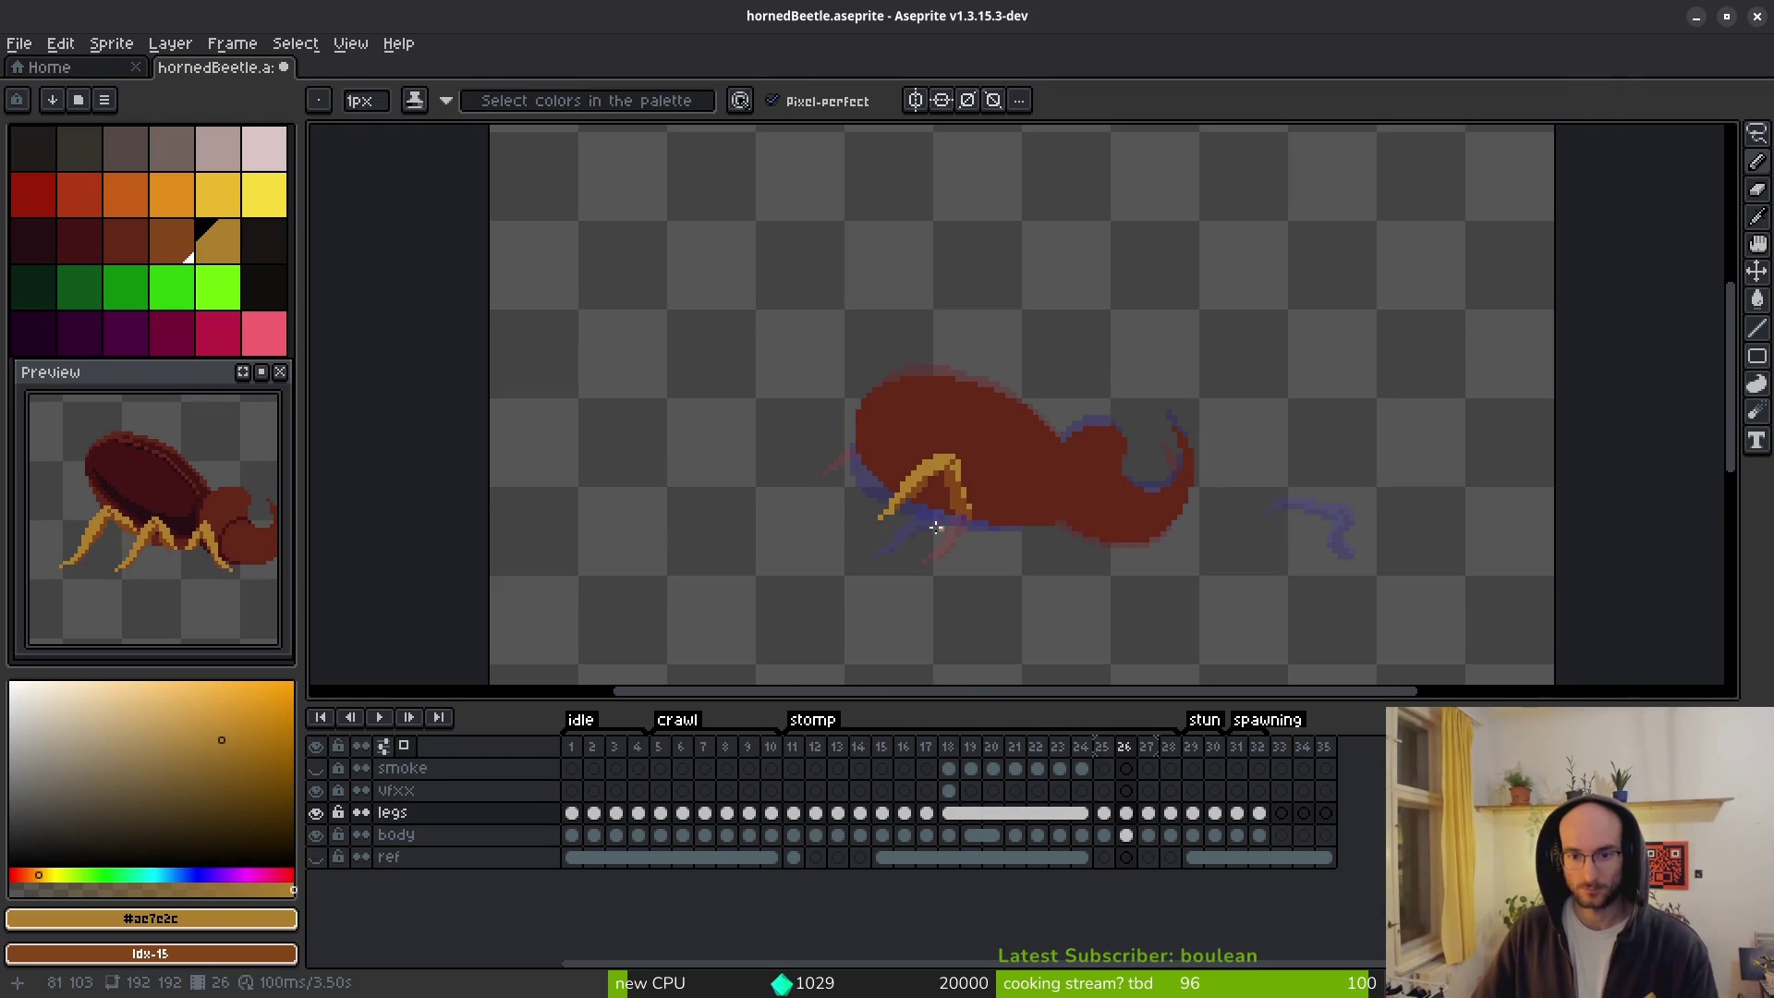
pyautogui.scroll(5, 944, 523)
pyautogui.scroll(-5, 948, 517)
pyautogui.press('Left')
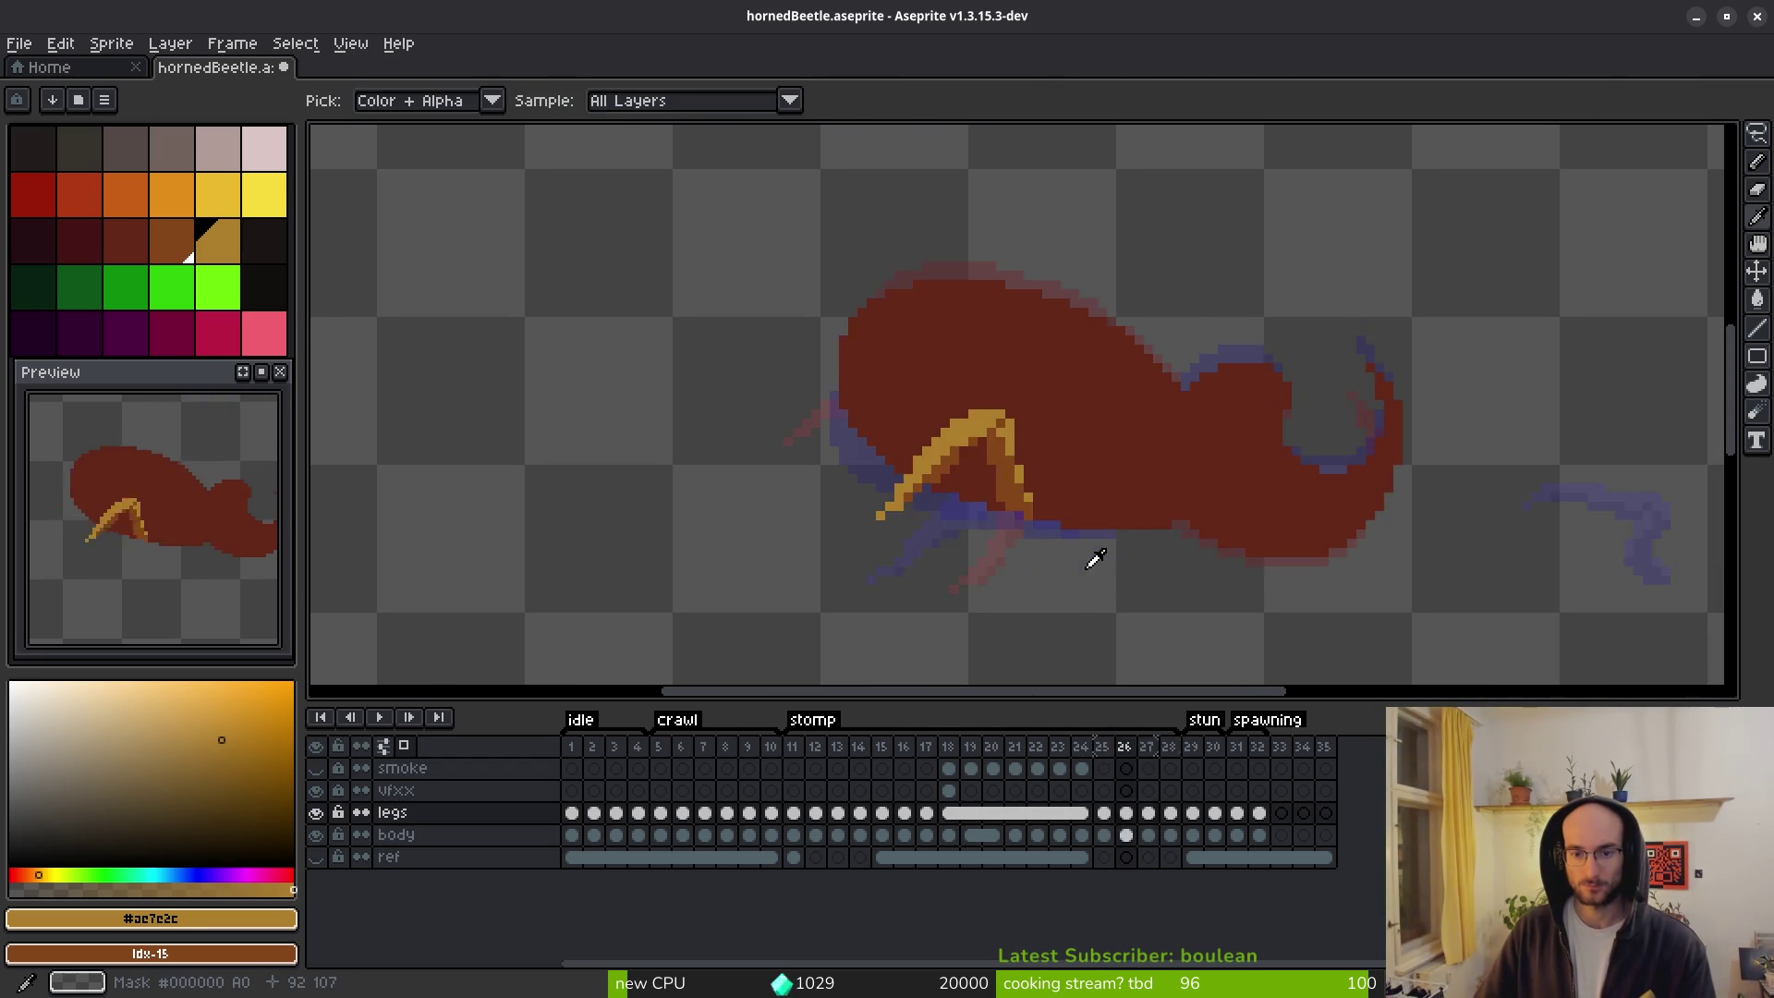
# Flip repeatedly between frames 25 and 26 to check the leg motion, ending on frame 26.
pyautogui.press('Right')
pyautogui.press('Right')
pyautogui.press('Left')
pyautogui.press('Left')
pyautogui.press('Right')
pyautogui.press('Right')
pyautogui.press('Left')
pyautogui.press('Left')
pyautogui.press('Right')
pyautogui.press('Right')
pyautogui.press('Left')
pyautogui.press('Left')
pyautogui.press('Right')
pyautogui.press('Left')
pyautogui.press('Left')
pyautogui.press('Right')
pyautogui.press('Right')
pyautogui.press('Right')
pyautogui.press('Left')
pyautogui.press('Left')
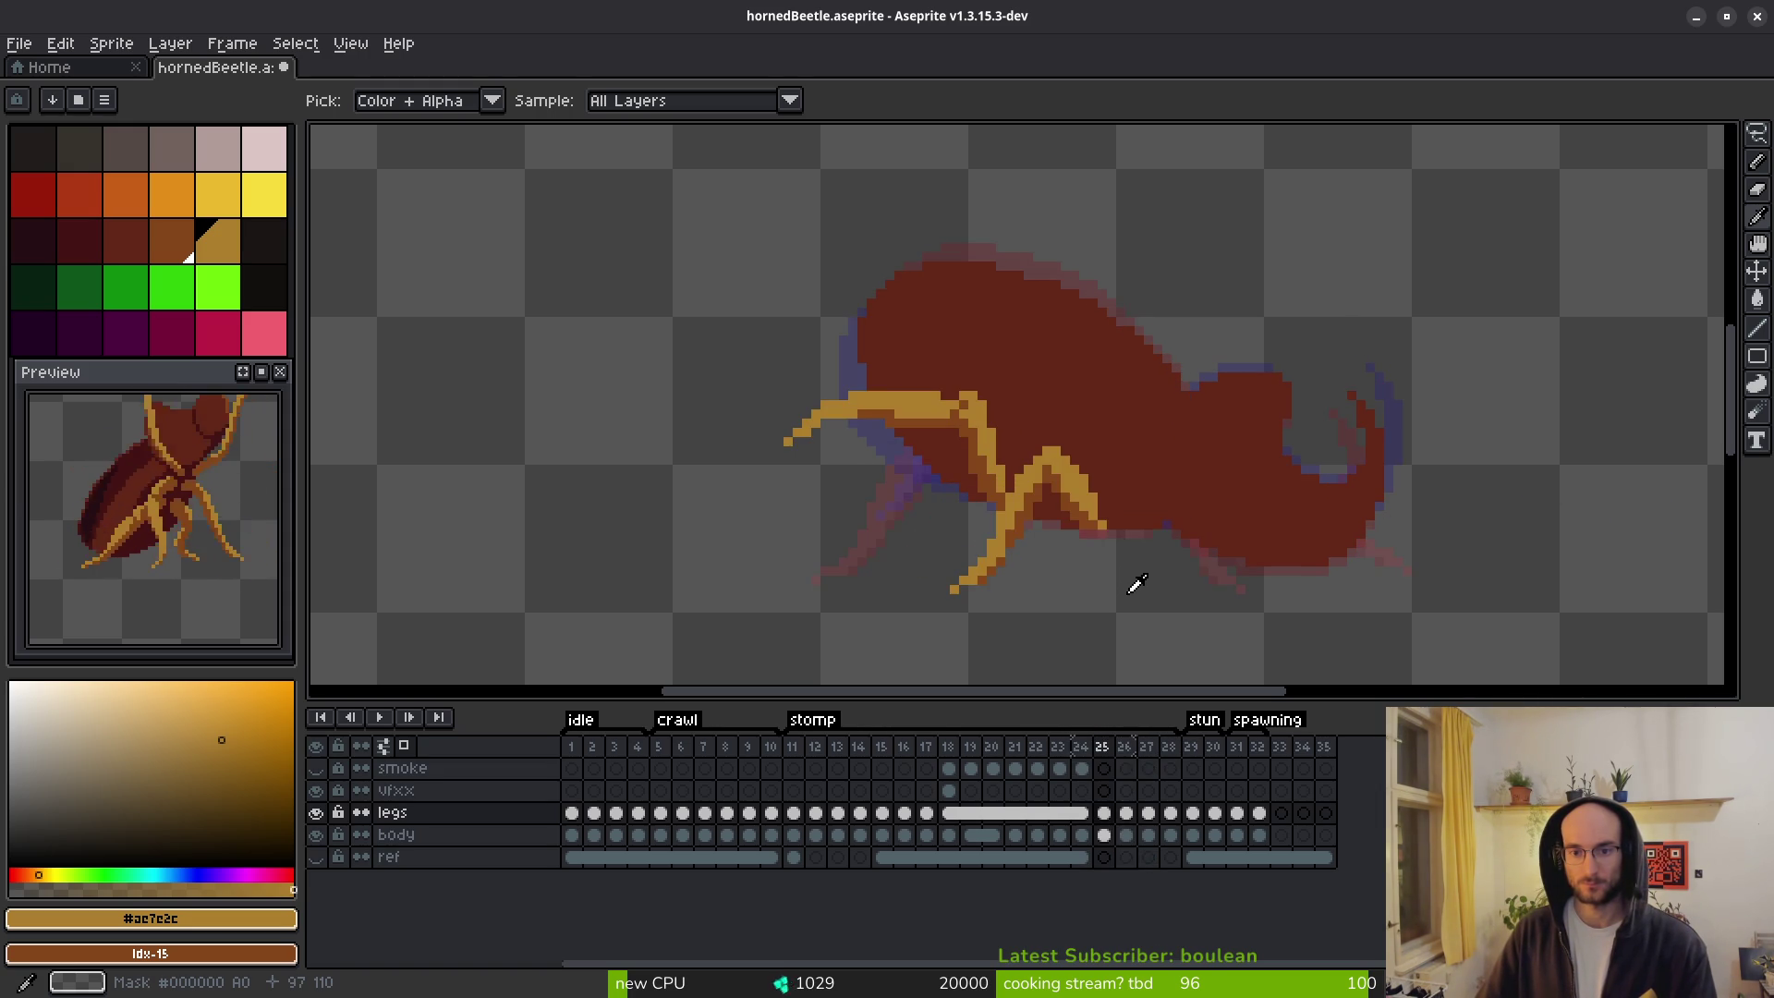
pyautogui.press('Right')
pyautogui.press('b')
pyautogui.scroll(3, 915, 480)
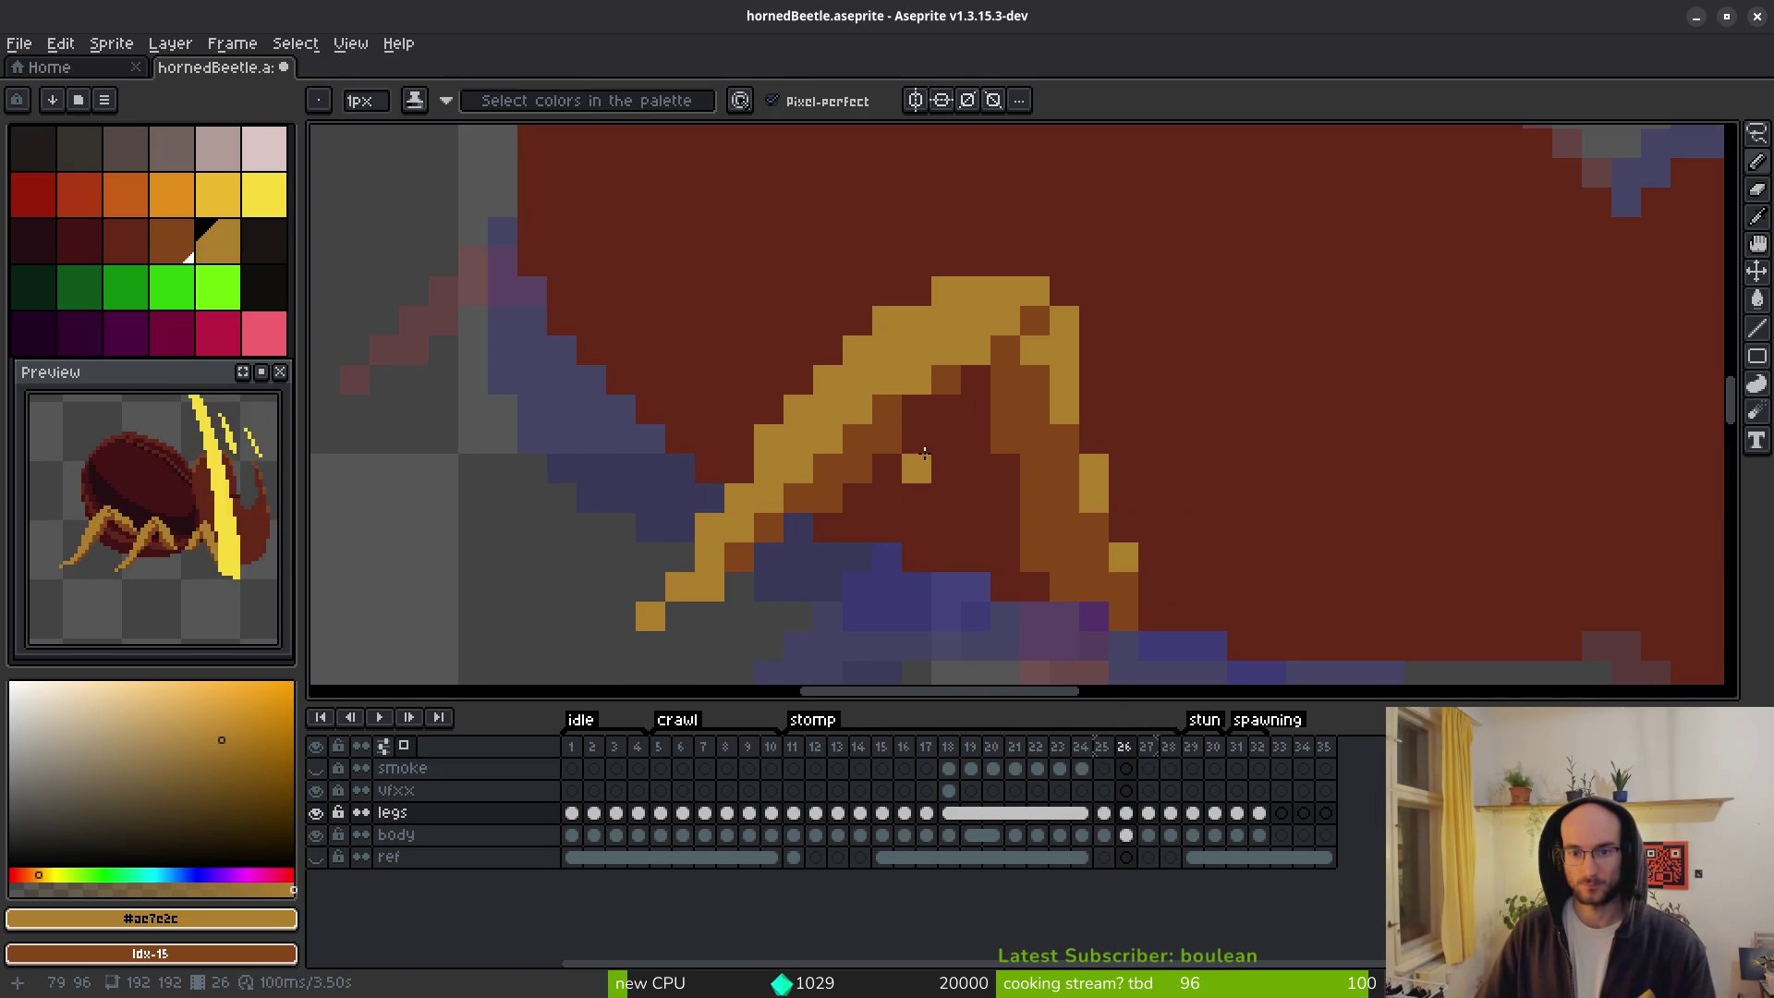
pyautogui.scroll(-3, 943, 488)
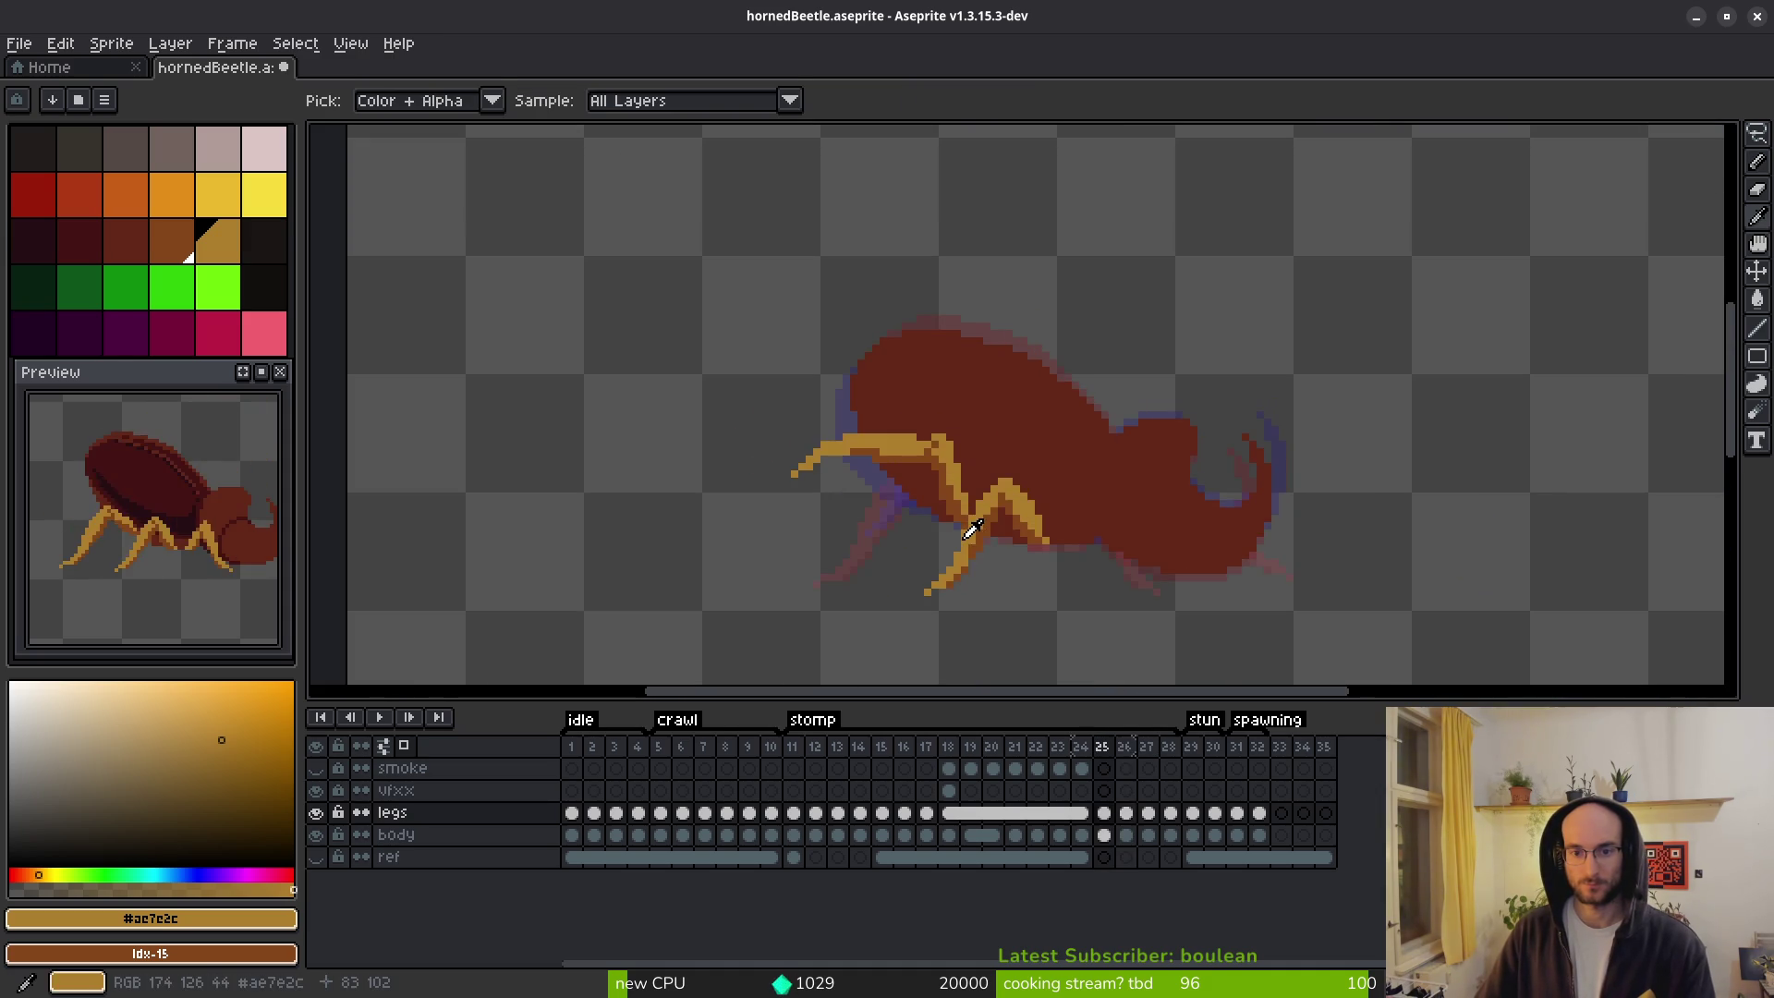
pyautogui.press('Left')
pyautogui.press('Left')
pyautogui.press('Right')
pyautogui.scroll(4, 920, 522)
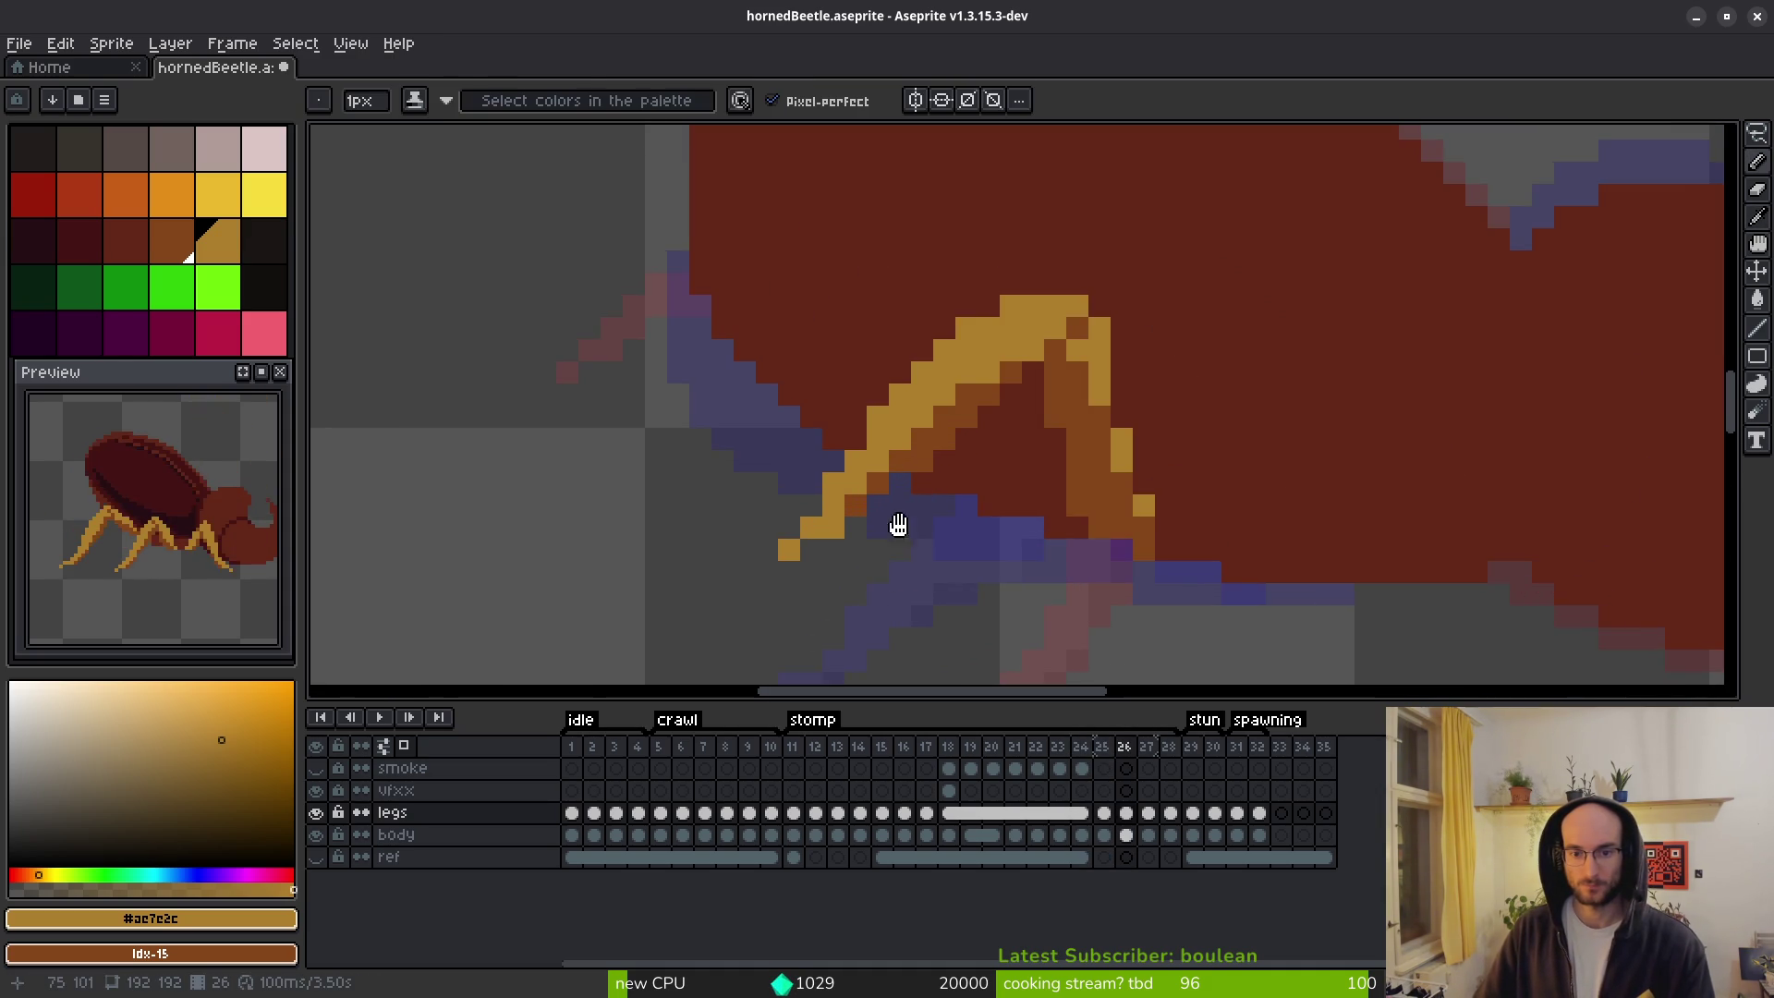
pyautogui.press('Right')
# Add an orange pixel below the leg tip and recolour two tip pixels dark brown.
pyautogui.click(791, 494)
pyautogui.click(791, 539)
pyautogui.hotkey('ctrl', 'z')
pyautogui.rightClick(835, 450)
pyautogui.rightClick(822, 472)
pyautogui.scroll(-3, 923, 534)
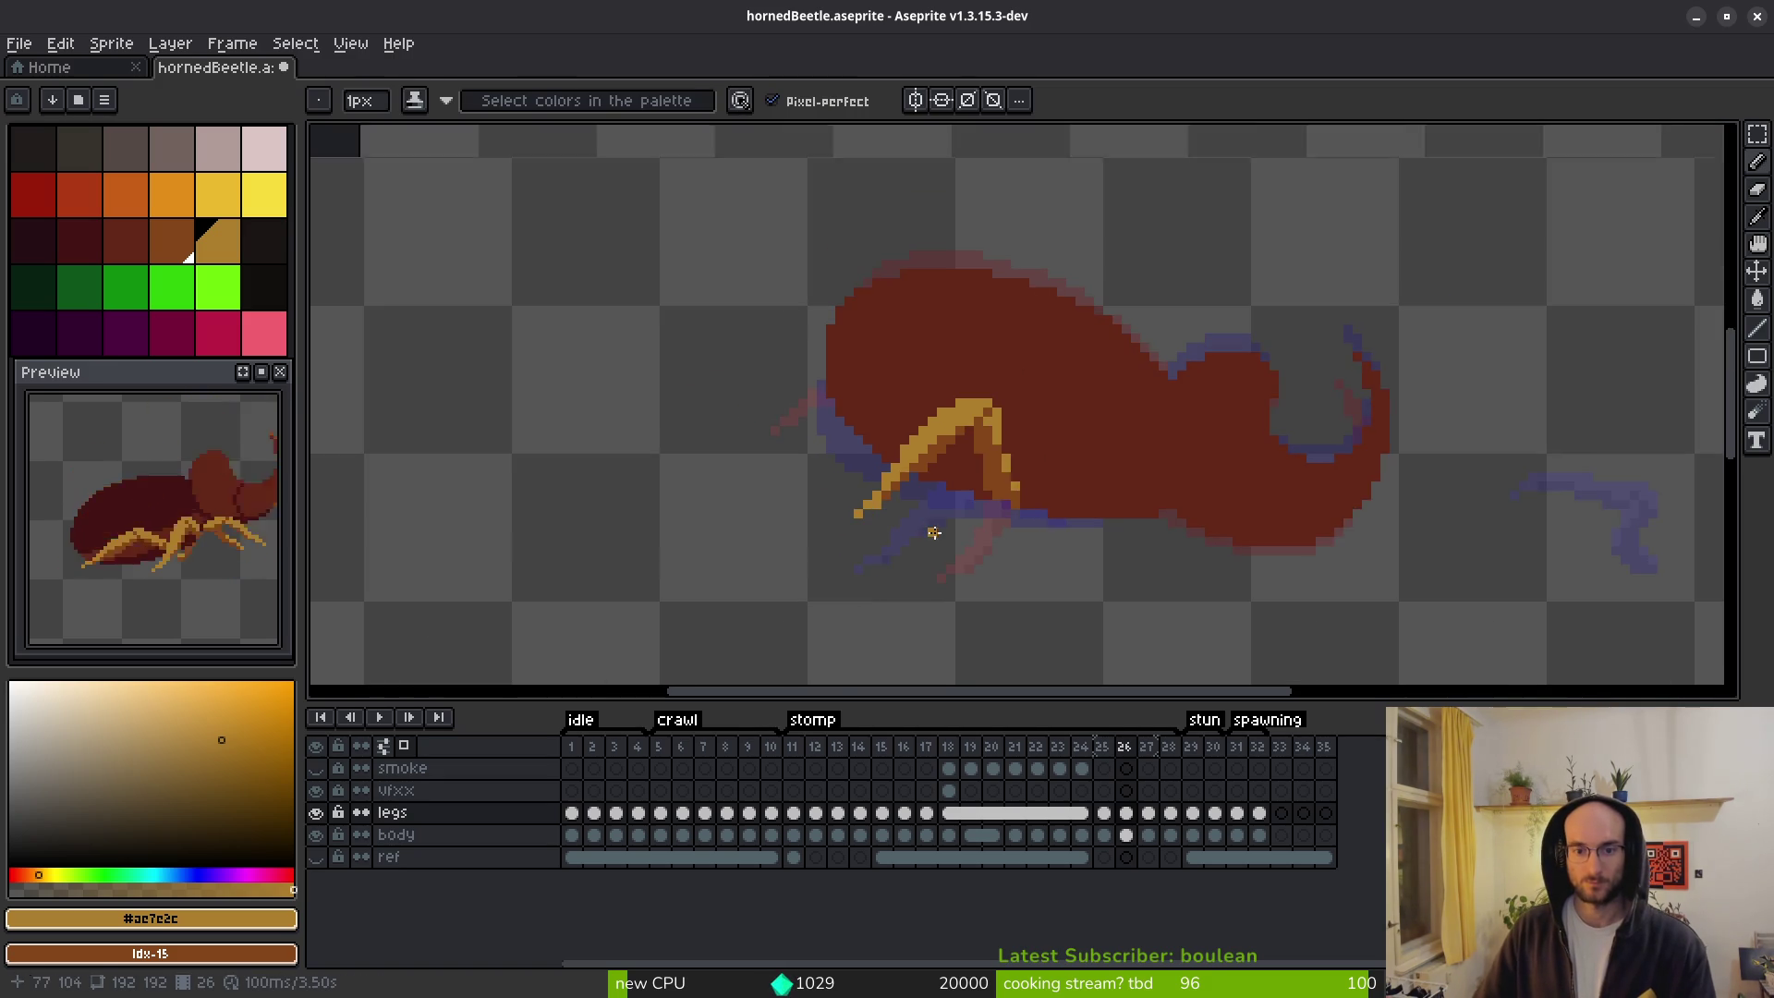
pyautogui.scroll(-2, 933, 533)
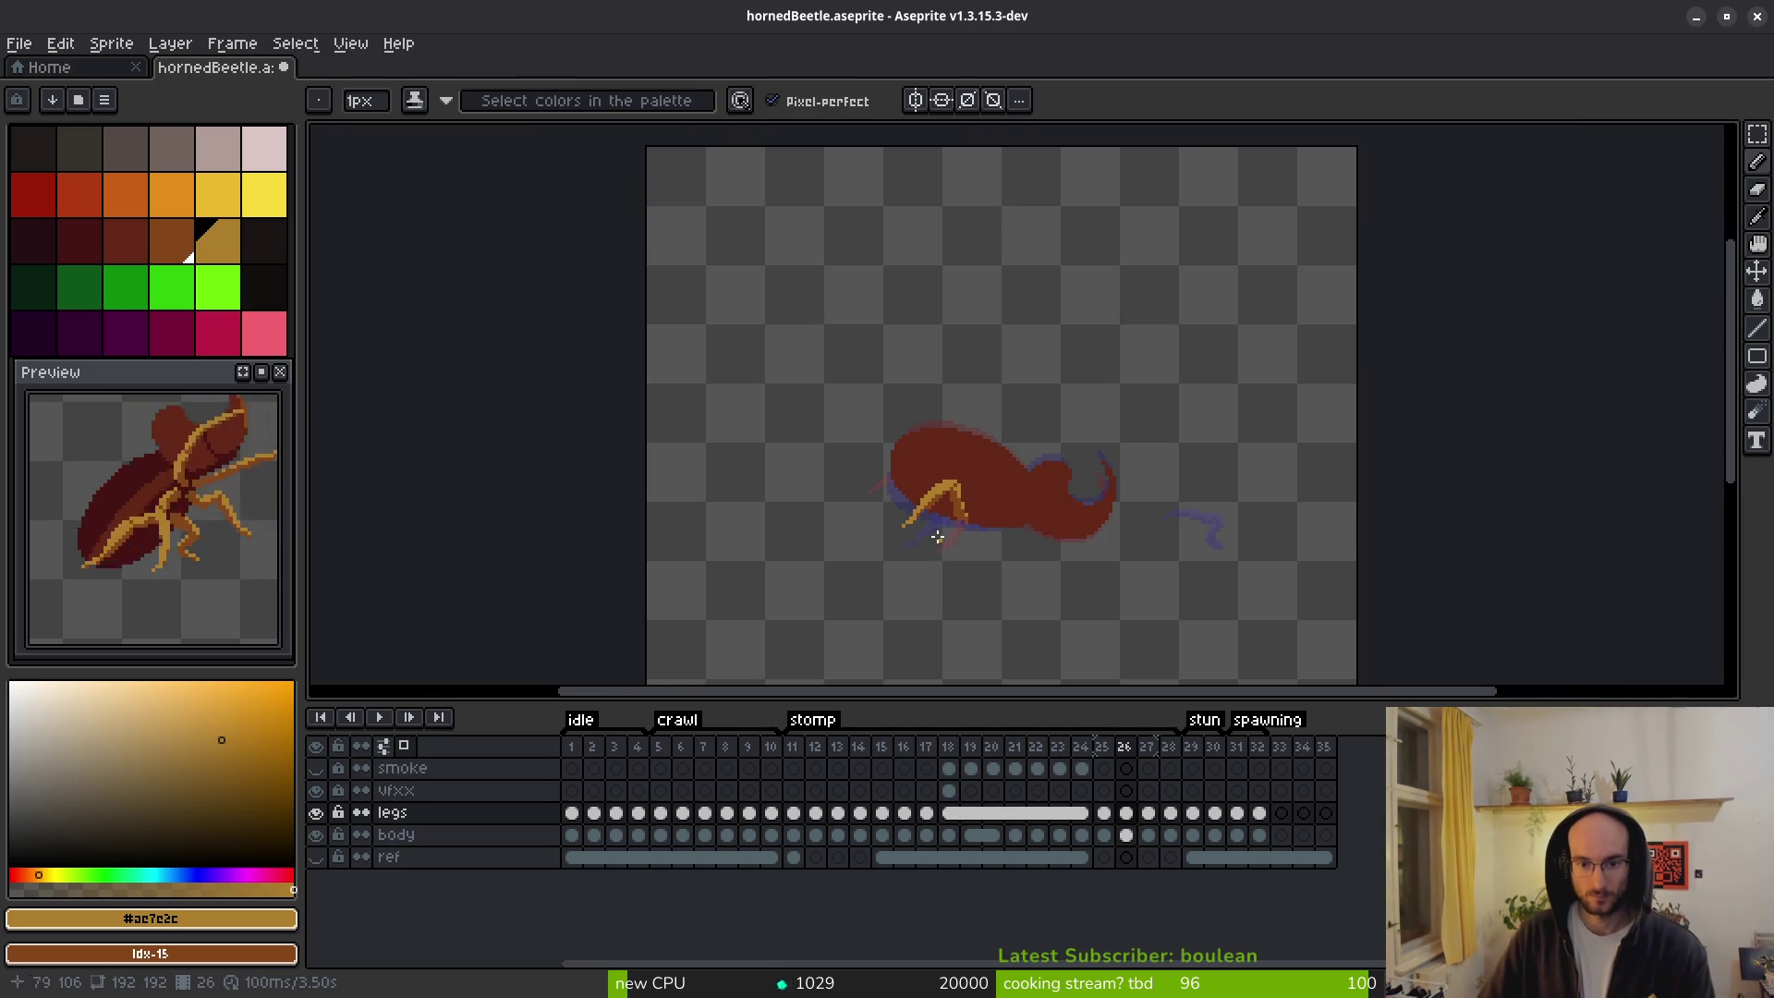
pyautogui.scroll(2, 941, 541)
# Flip among frames 25, 26 and 27 to compare the leg poses.
pyautogui.press(',')
pyautogui.press('alt')
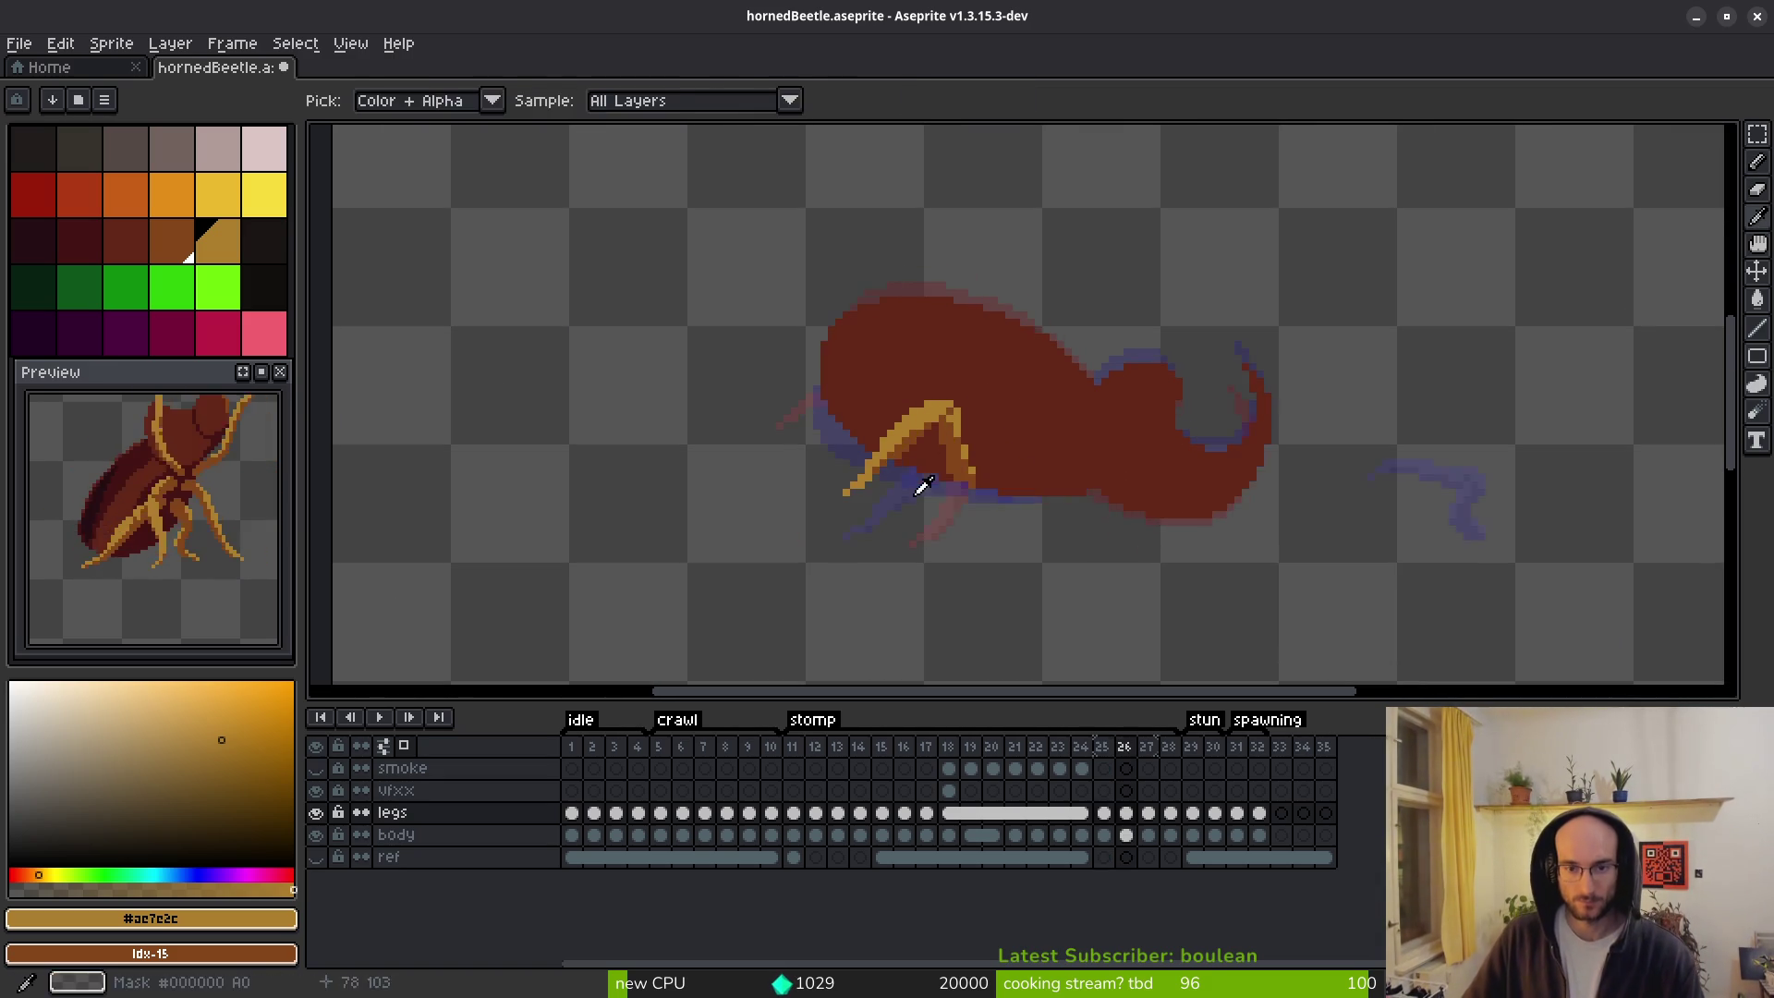
pyautogui.press('.')
pyautogui.scroll(2, 906, 430)
pyautogui.scroll(-3, 927, 545)
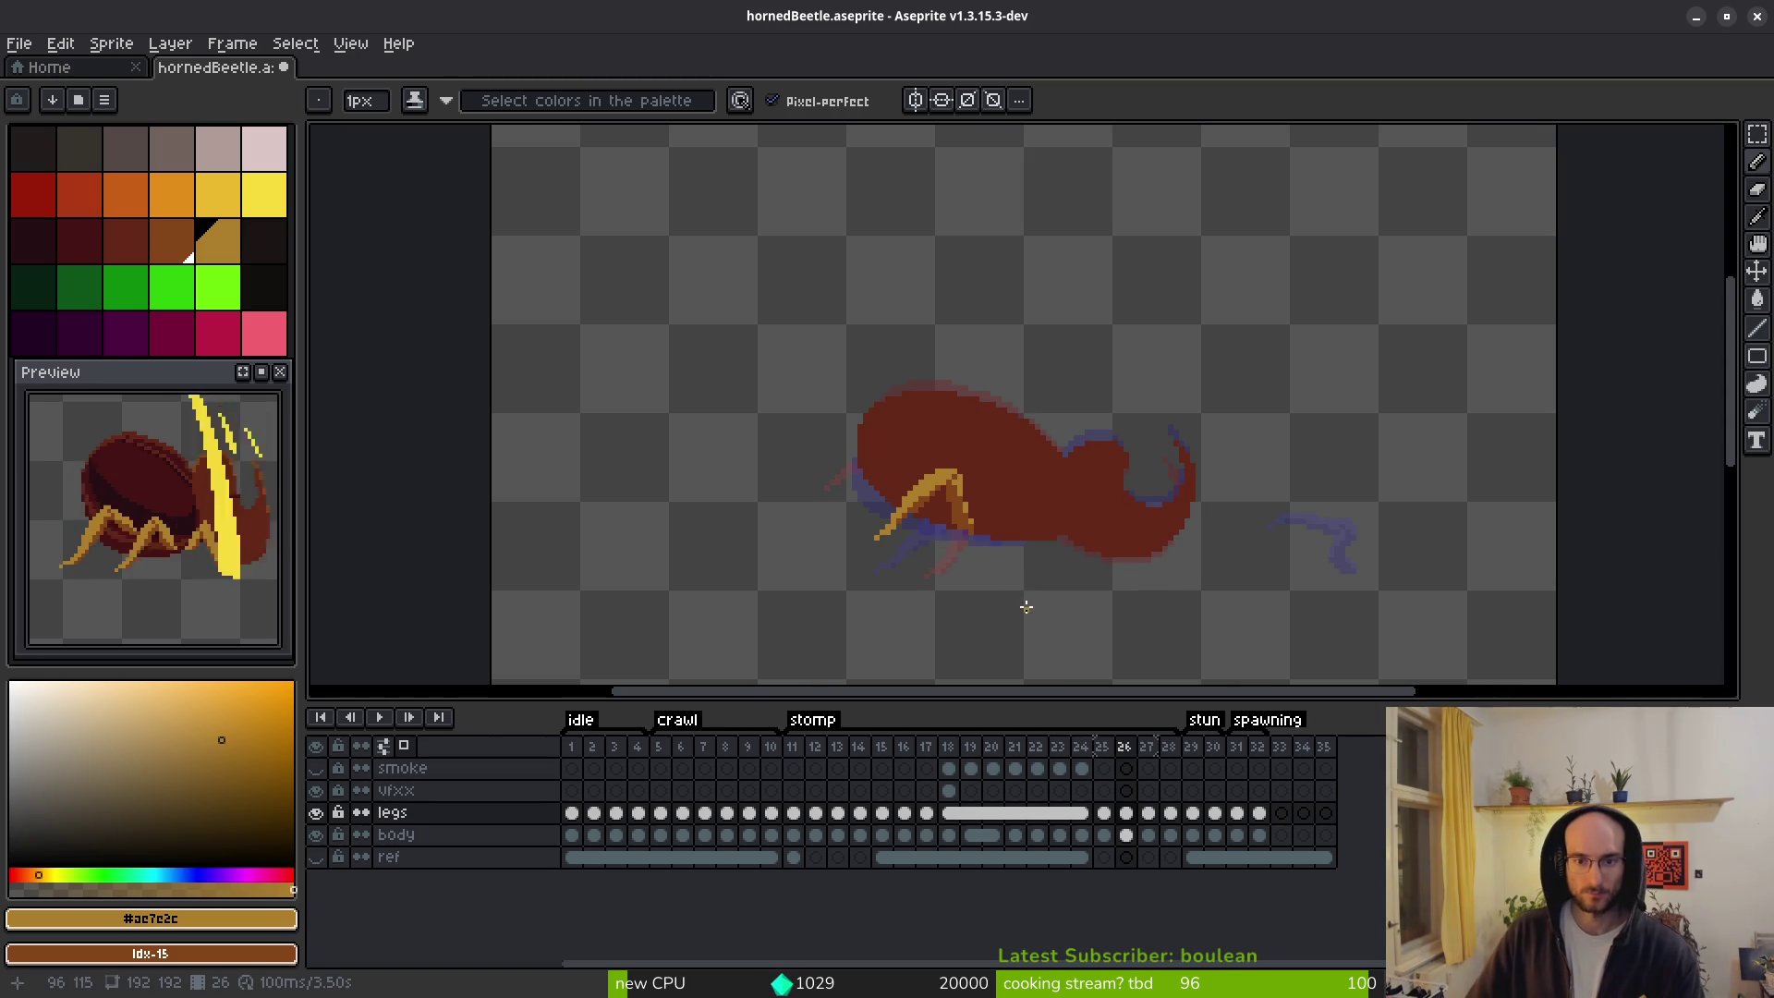
pyautogui.scroll(-1, 942, 535)
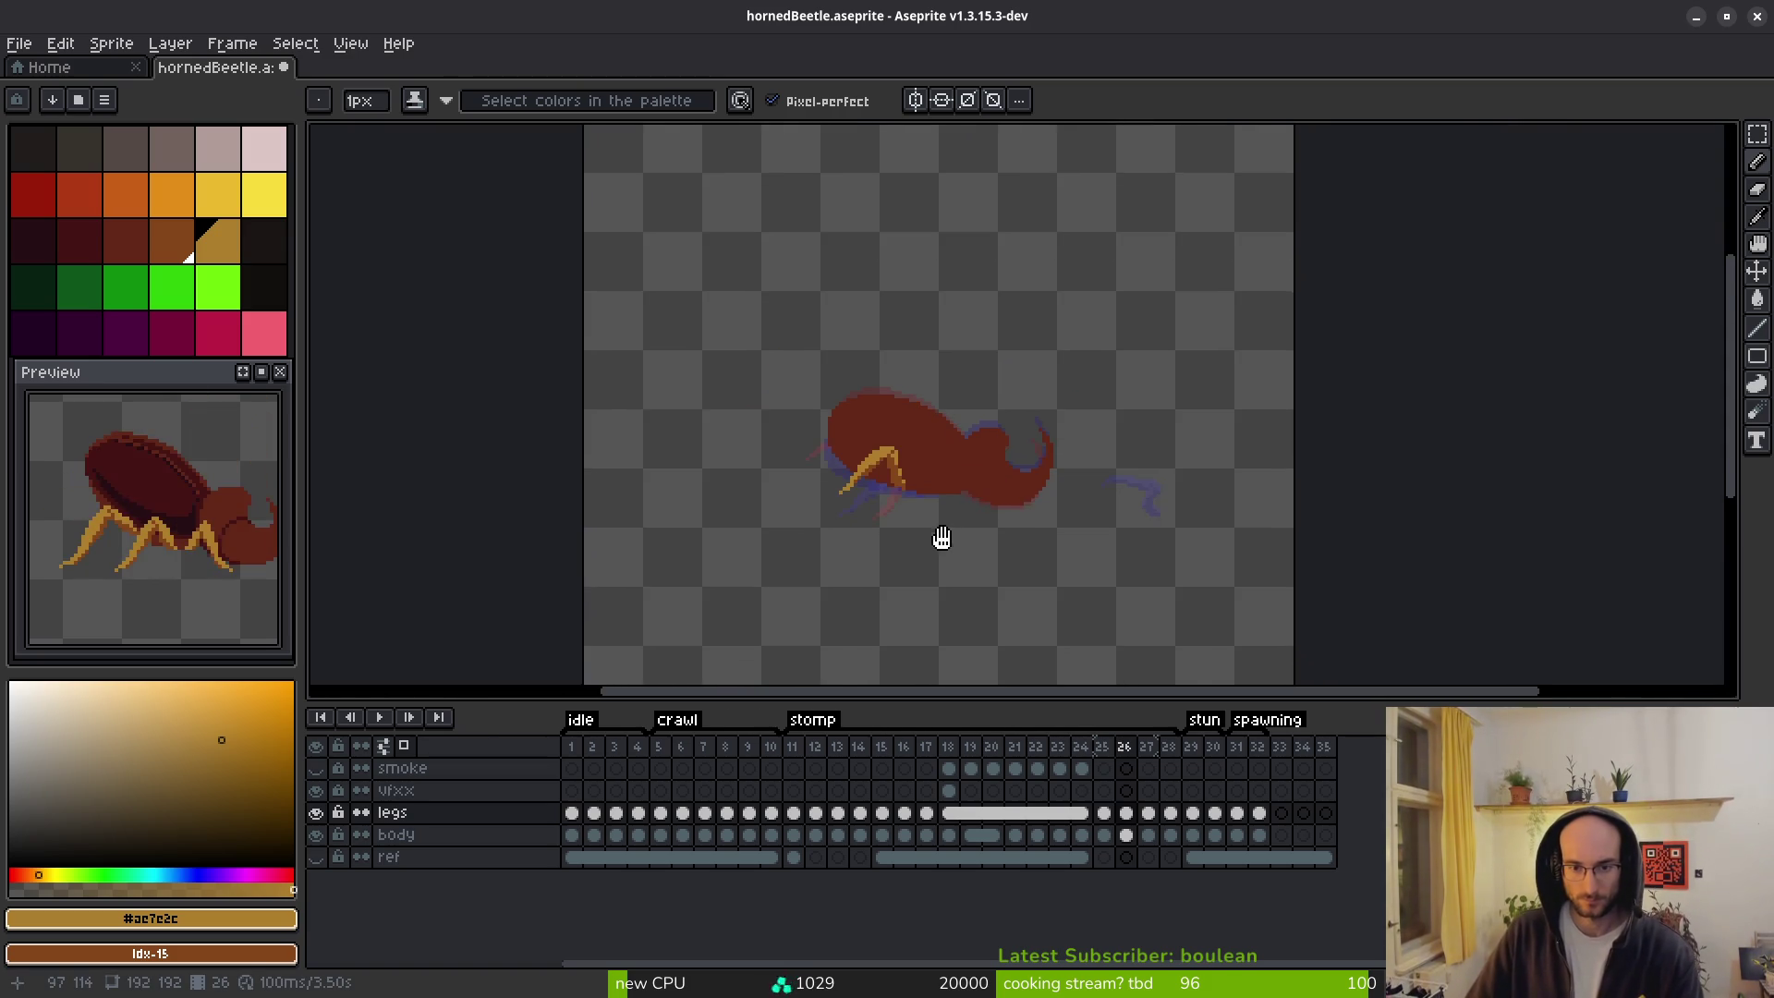
pyautogui.scroll(1, 945, 537)
pyautogui.press('.')
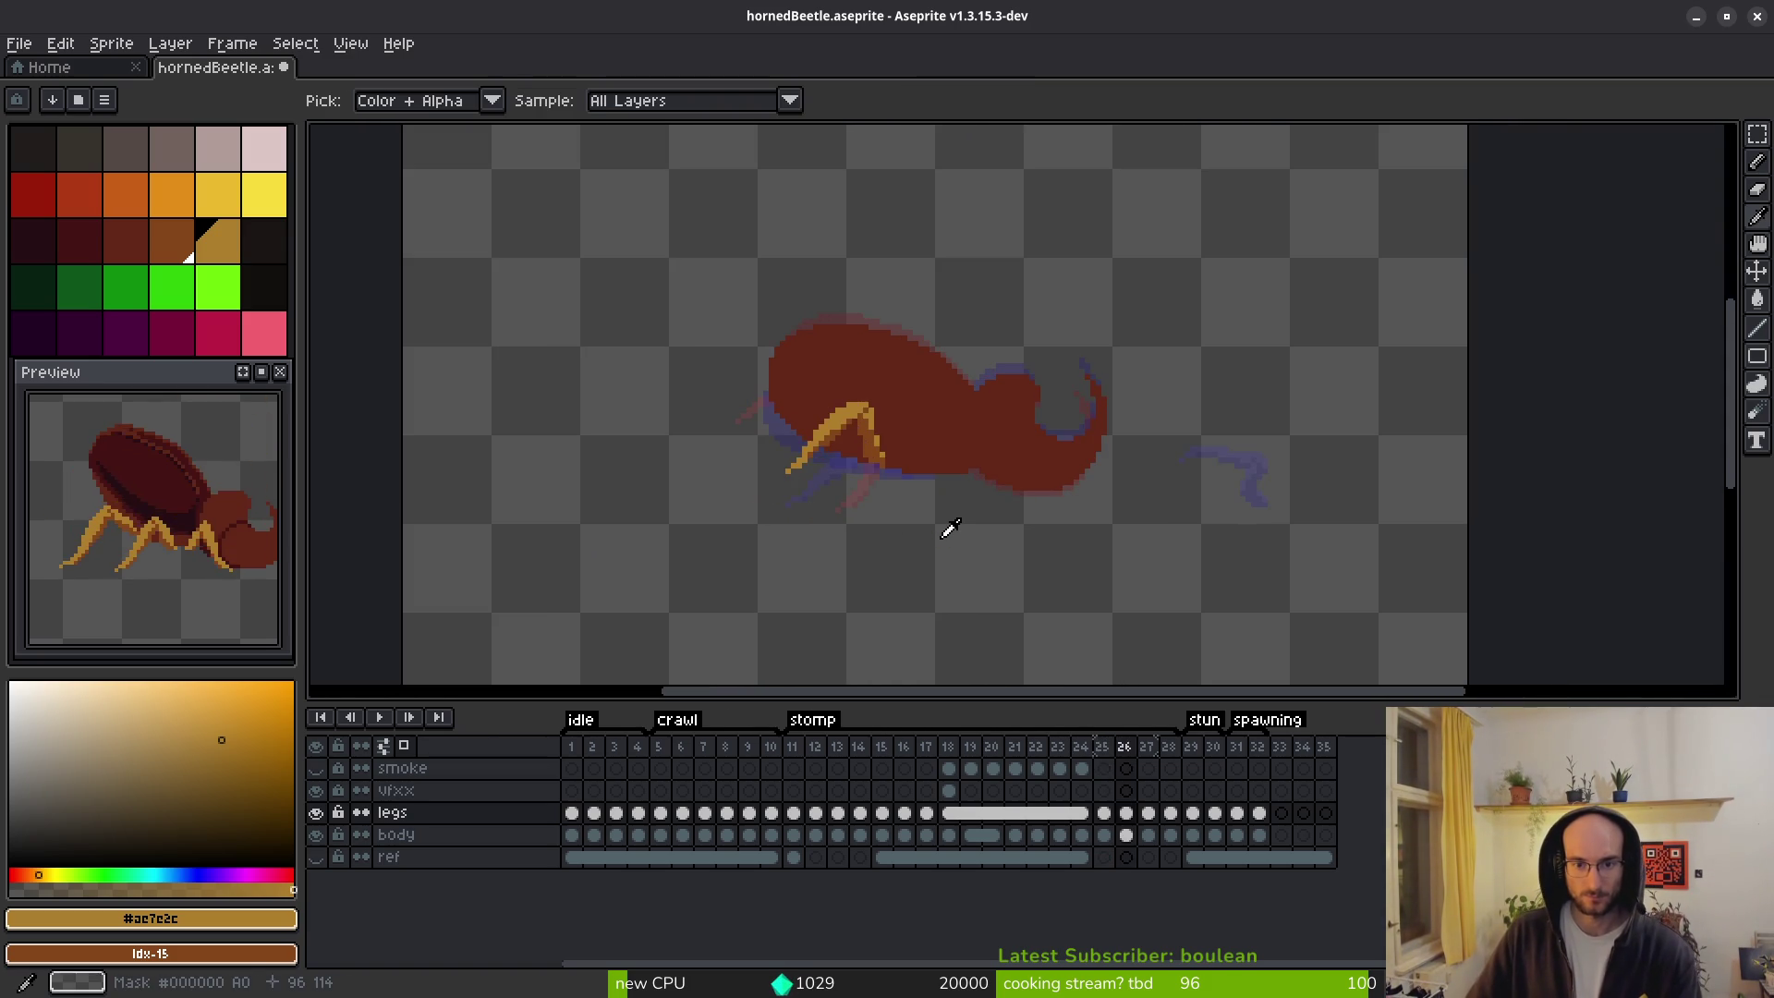
pyautogui.press('.')
pyautogui.press('.')
pyautogui.press('.')
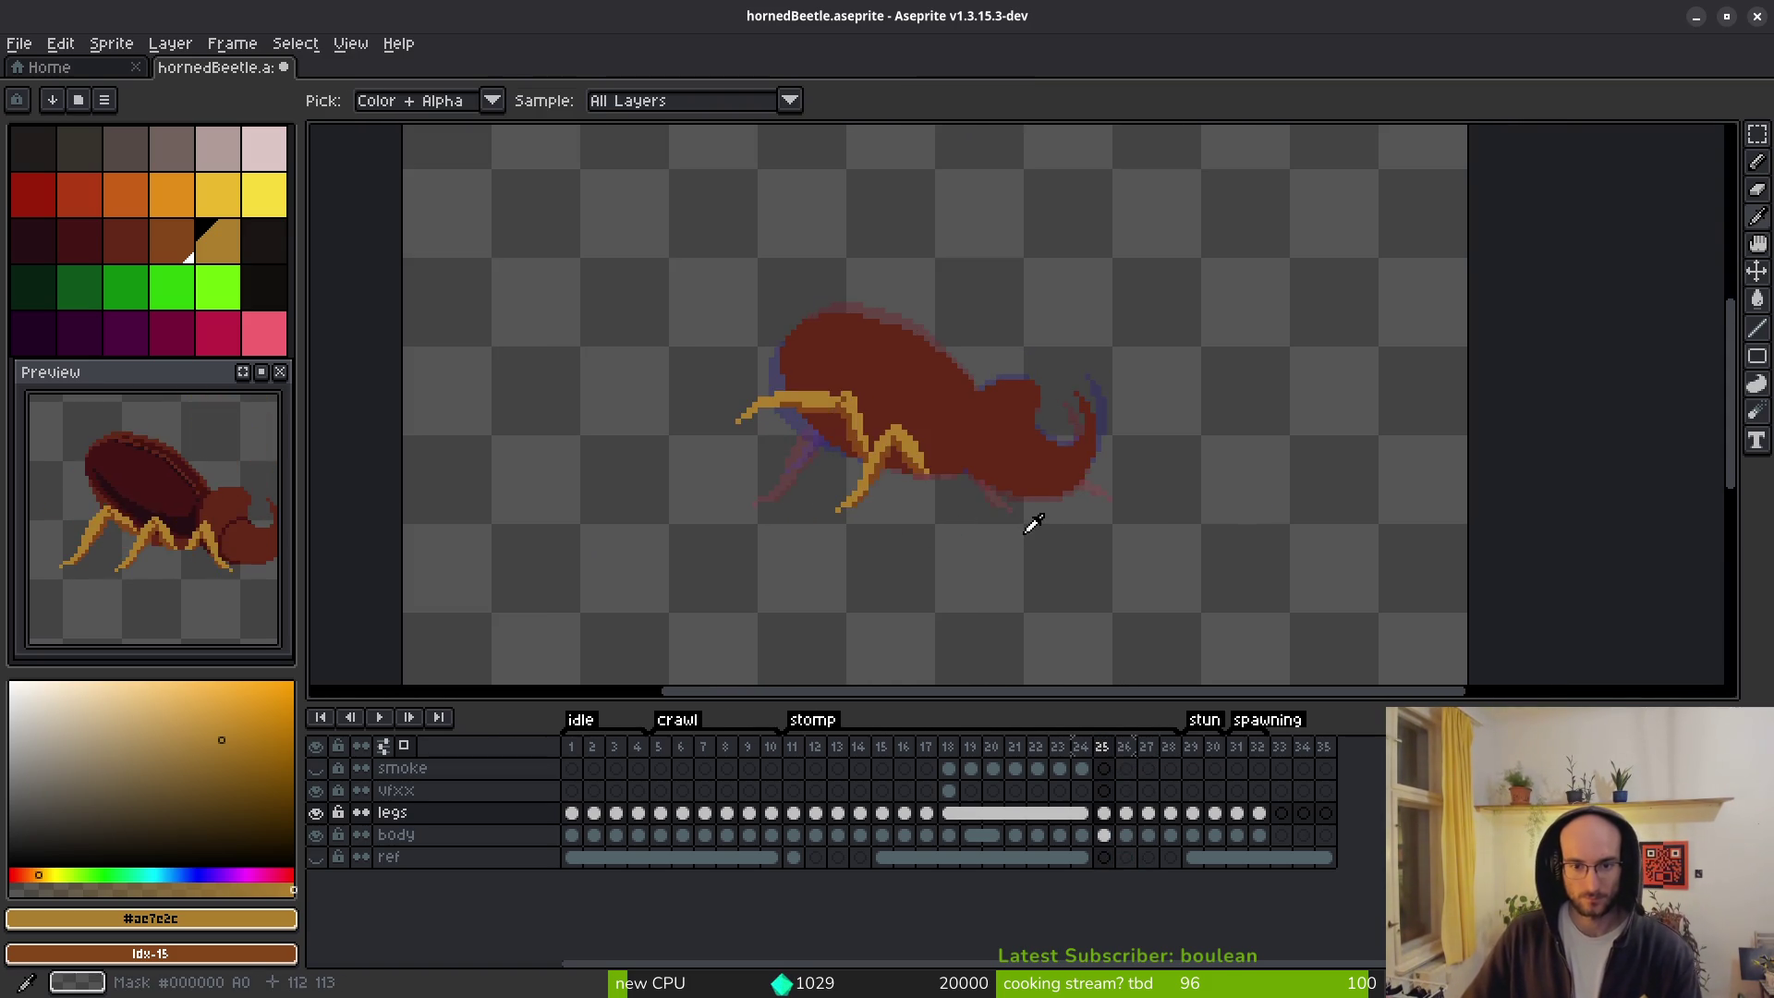
pyautogui.press(',')
# Marquee the stray leg piece on the right of frame 26 and delete it.
pyautogui.press('m')
pyautogui.moveTo(1090, 348); pyautogui.dragTo(1326, 566)
pyautogui.press('Delete')
pyautogui.scroll(2, 978, 549)
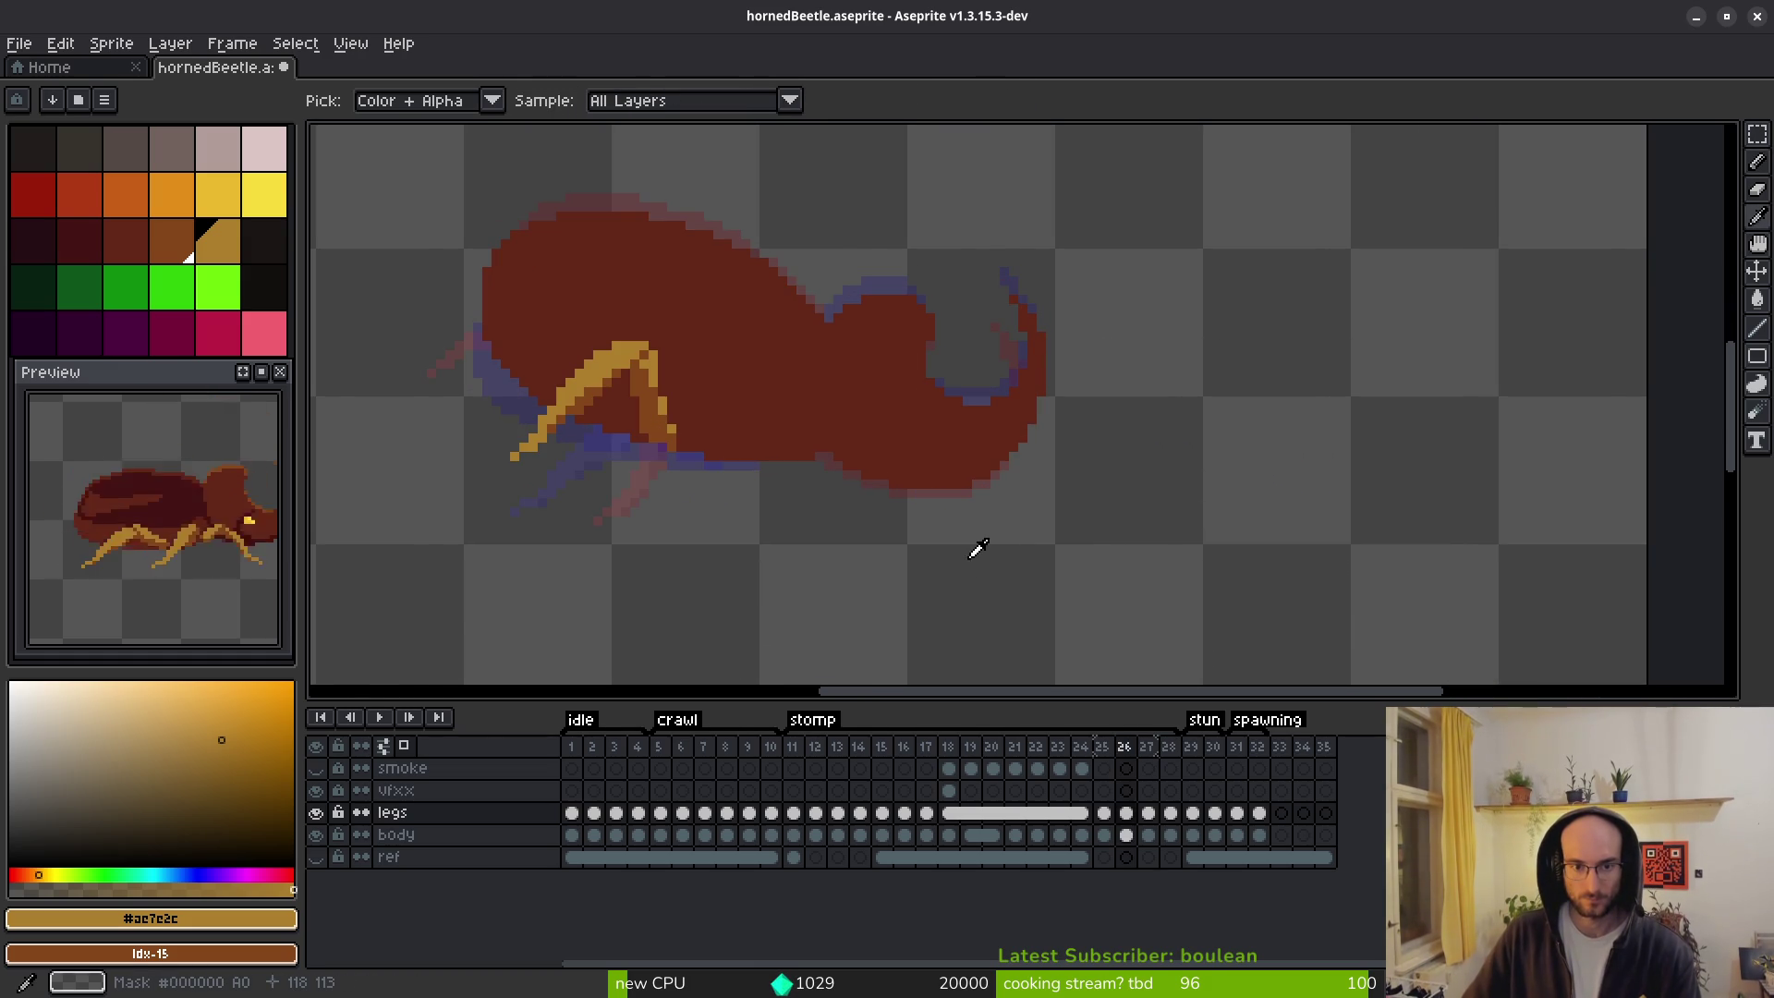
# Compare neighbouring frames, then outline frame 25's front leg with a freehand selection.
pyautogui.press('.')
pyautogui.press(',')
pyautogui.press(',')
pyautogui.hotkey('shift', 'w')
pyautogui.scroll(2, 739, 452)
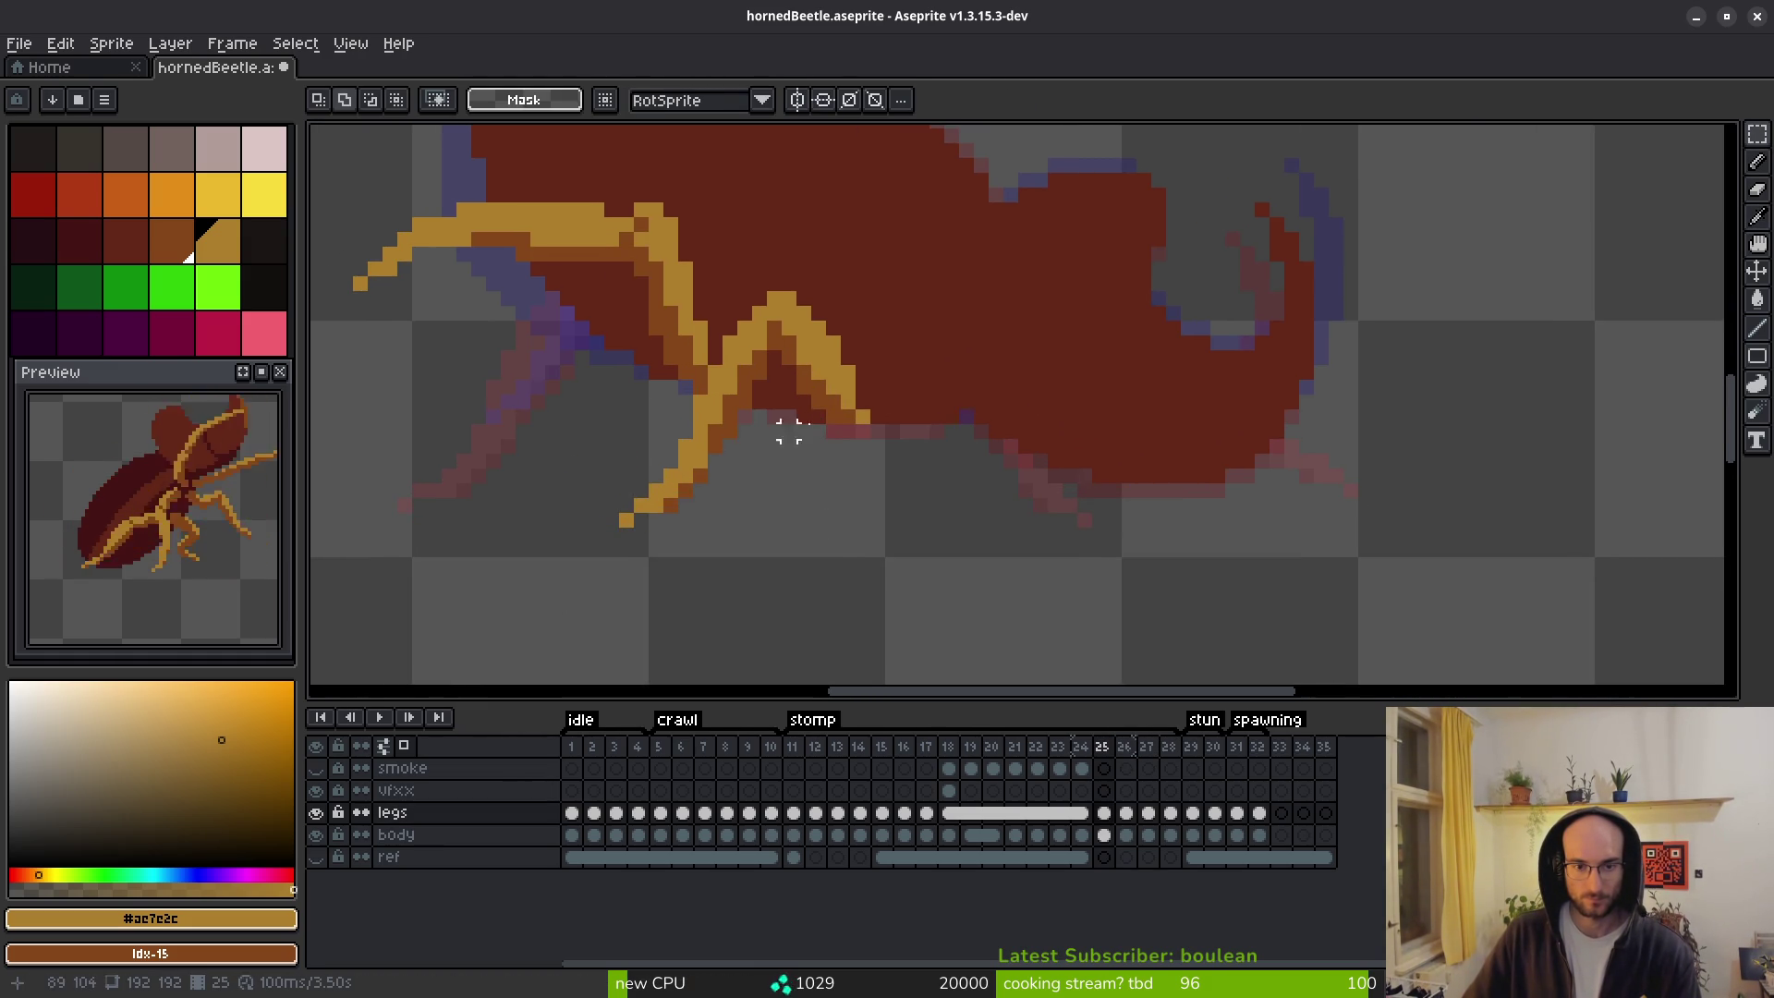
pyautogui.hotkey('ctrl', 'z')
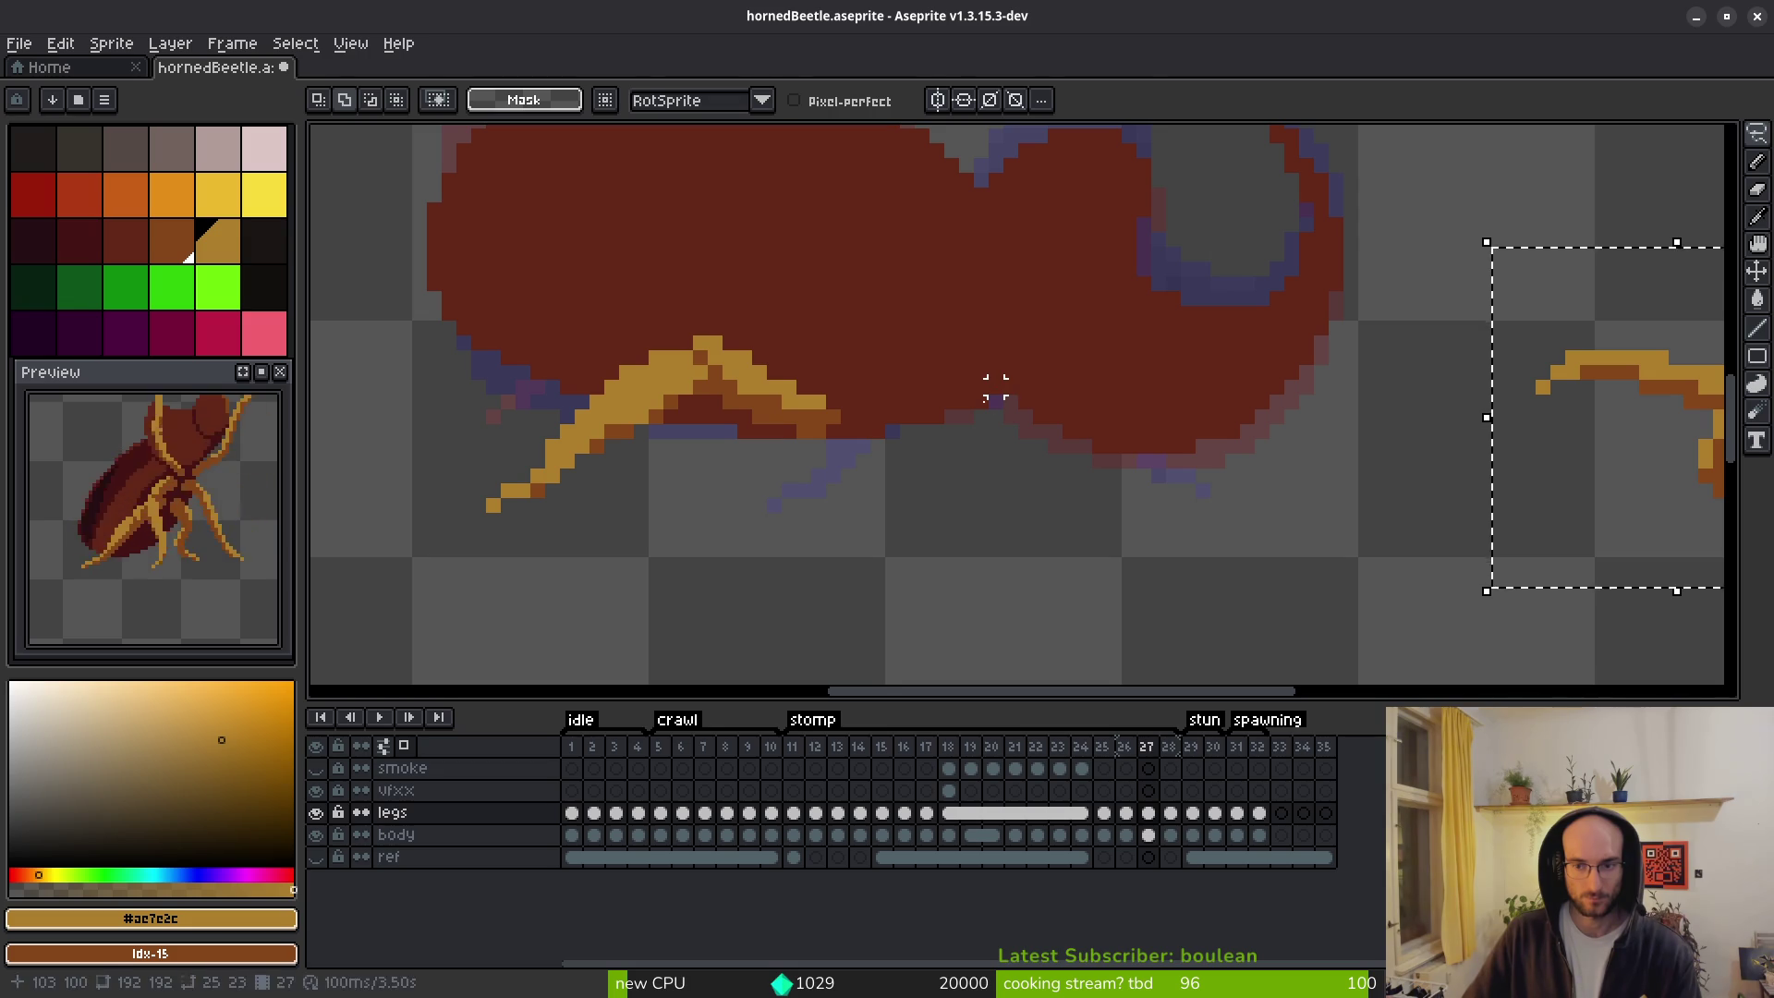
pyautogui.press('i')
pyautogui.press(',')
pyautogui.press('m')
pyautogui.moveTo(766, 291); pyautogui.dragTo(716, 372)
pyautogui.scroll(2, 723, 379)
pyautogui.moveTo(691, 258)
pyautogui.mouseDown()
pyautogui.moveTo(691, 421)
pyautogui.moveTo(617, 504)
pyautogui.moveTo(663, 480)
pyautogui.moveTo(647, 614)
pyautogui.moveTo(739, 314)
pyautogui.moveTo(714, 314)
pyautogui.mouseUp()
pyautogui.scroll(-2, 664, 480)
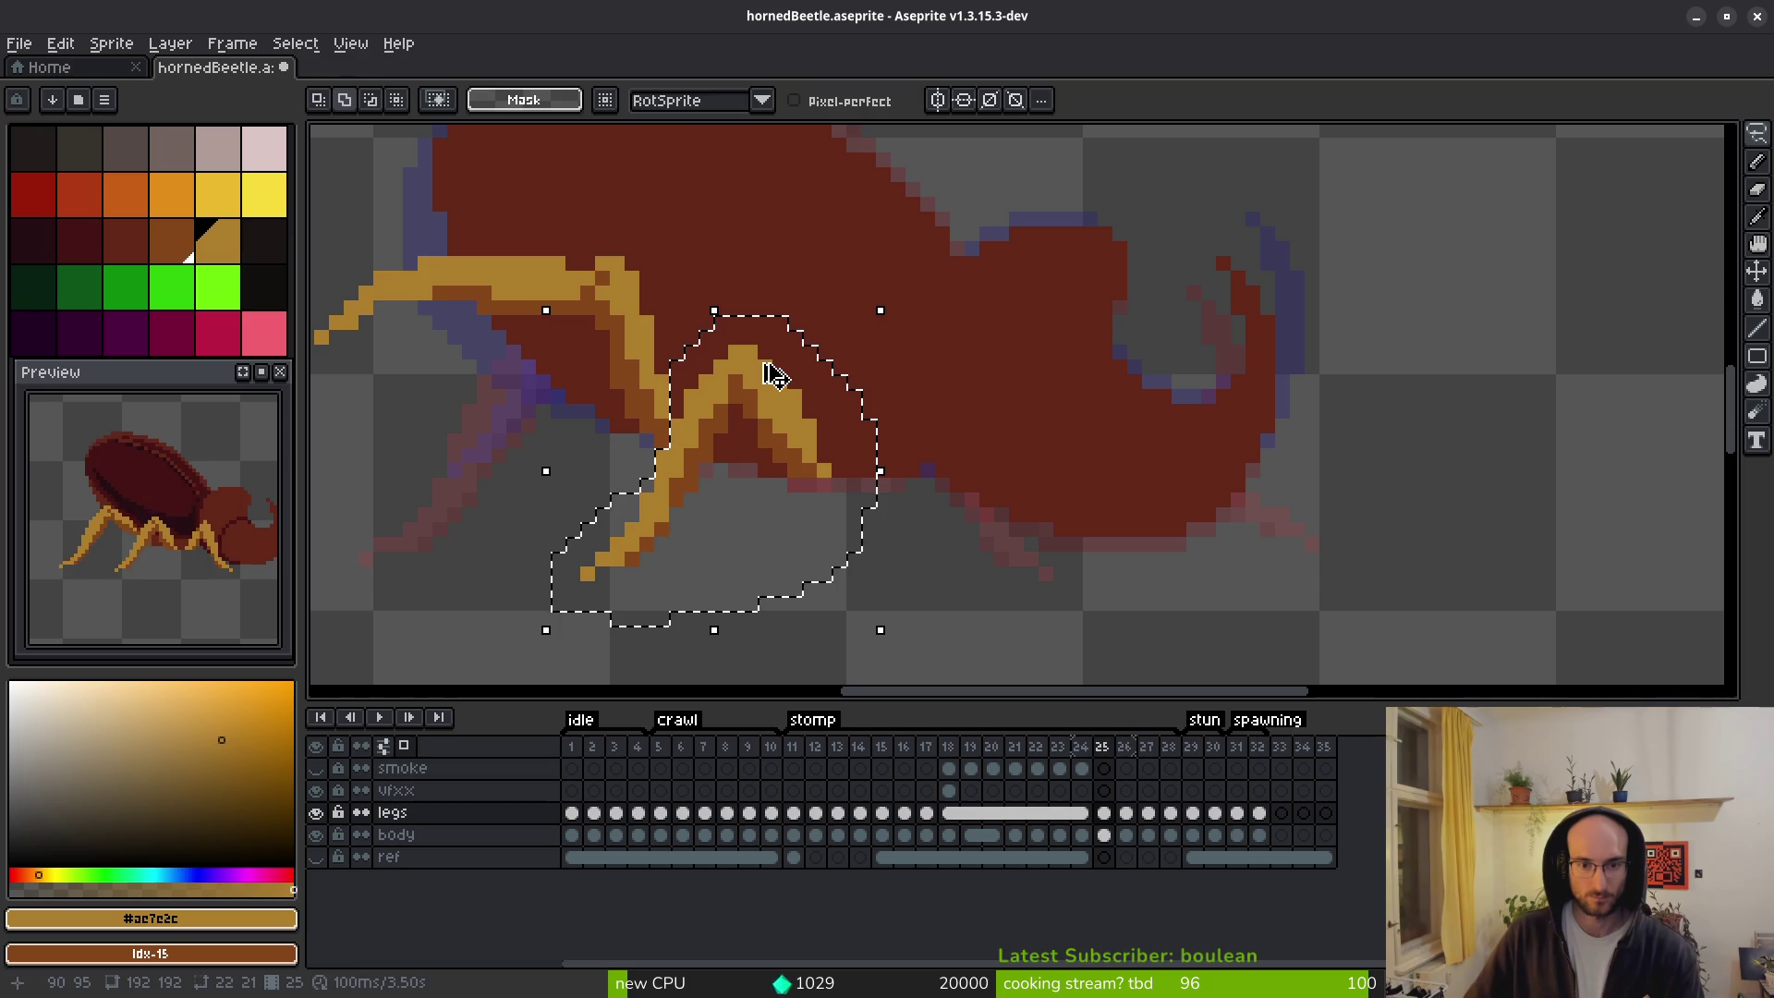
# Copy the front leg into frame 26 and nudge it against the beetle's body.
pyautogui.press('.')
pyautogui.hotkey('ctrl', 'd')
pyautogui.hotkey('ctrl', 'v')
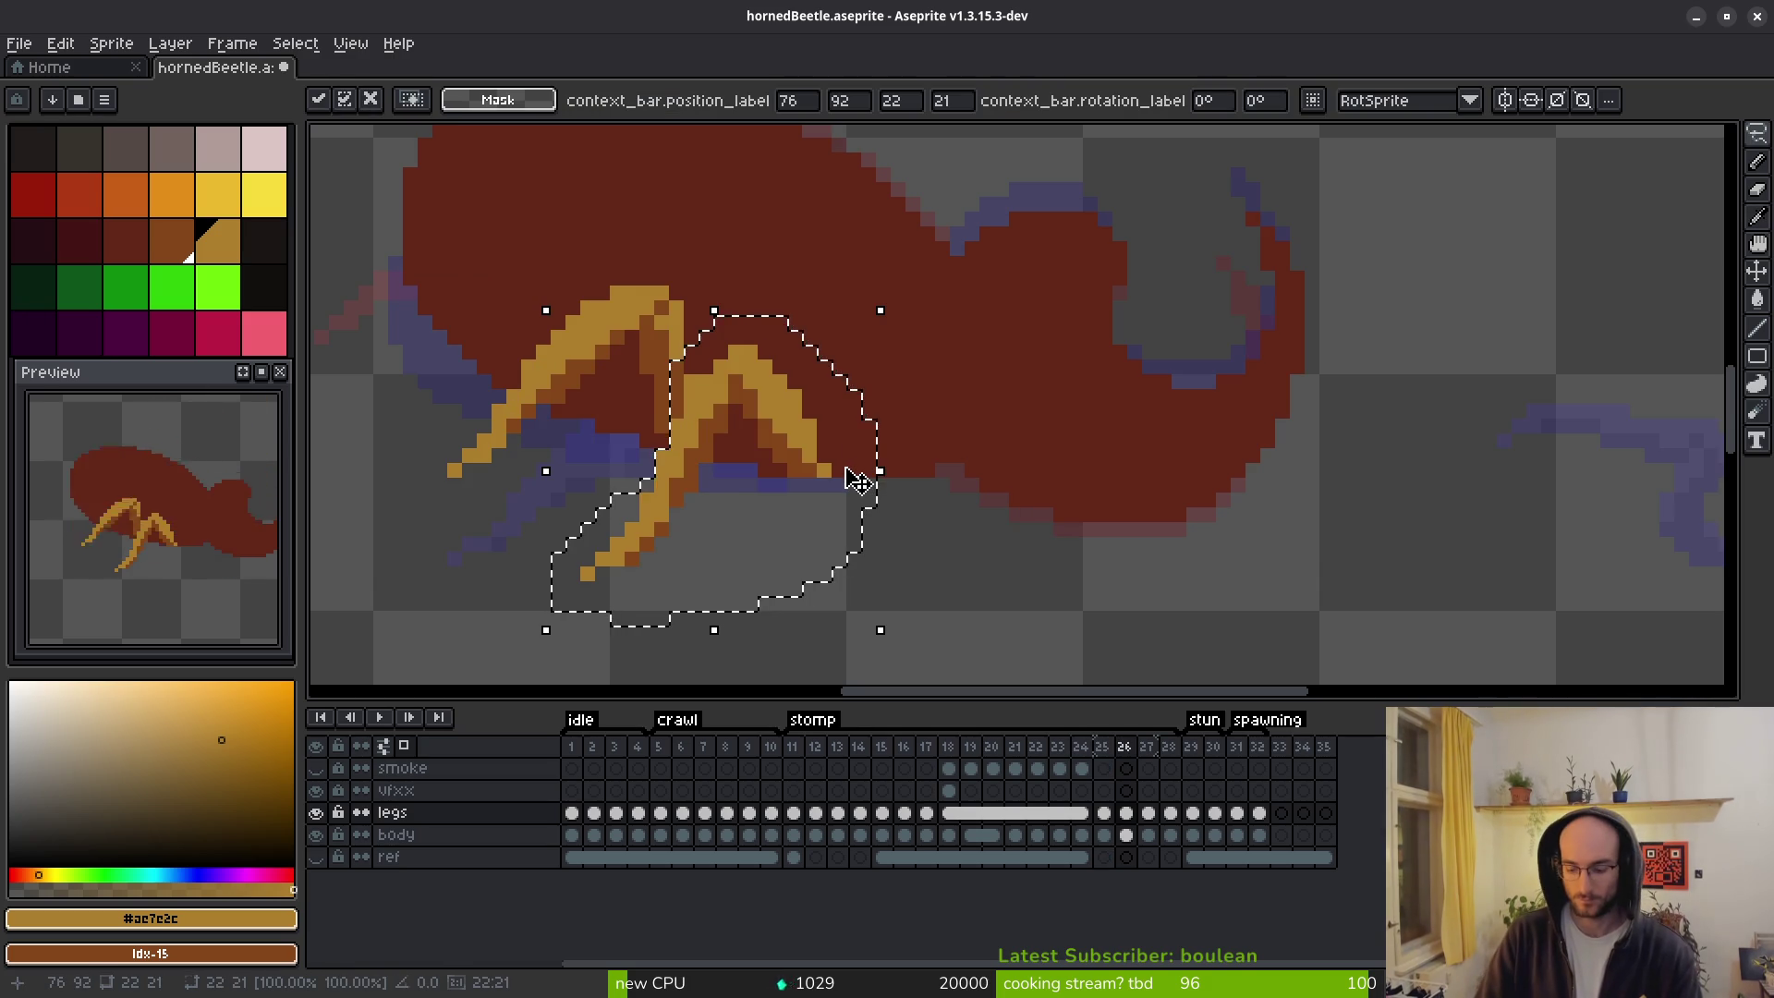
pyautogui.moveTo(857, 481)
pyautogui.mouseDown()
pyautogui.moveTo(901, 475)
pyautogui.moveTo(844, 482)
pyautogui.mouseUp()
pyautogui.press('Return')
pyautogui.press('i')
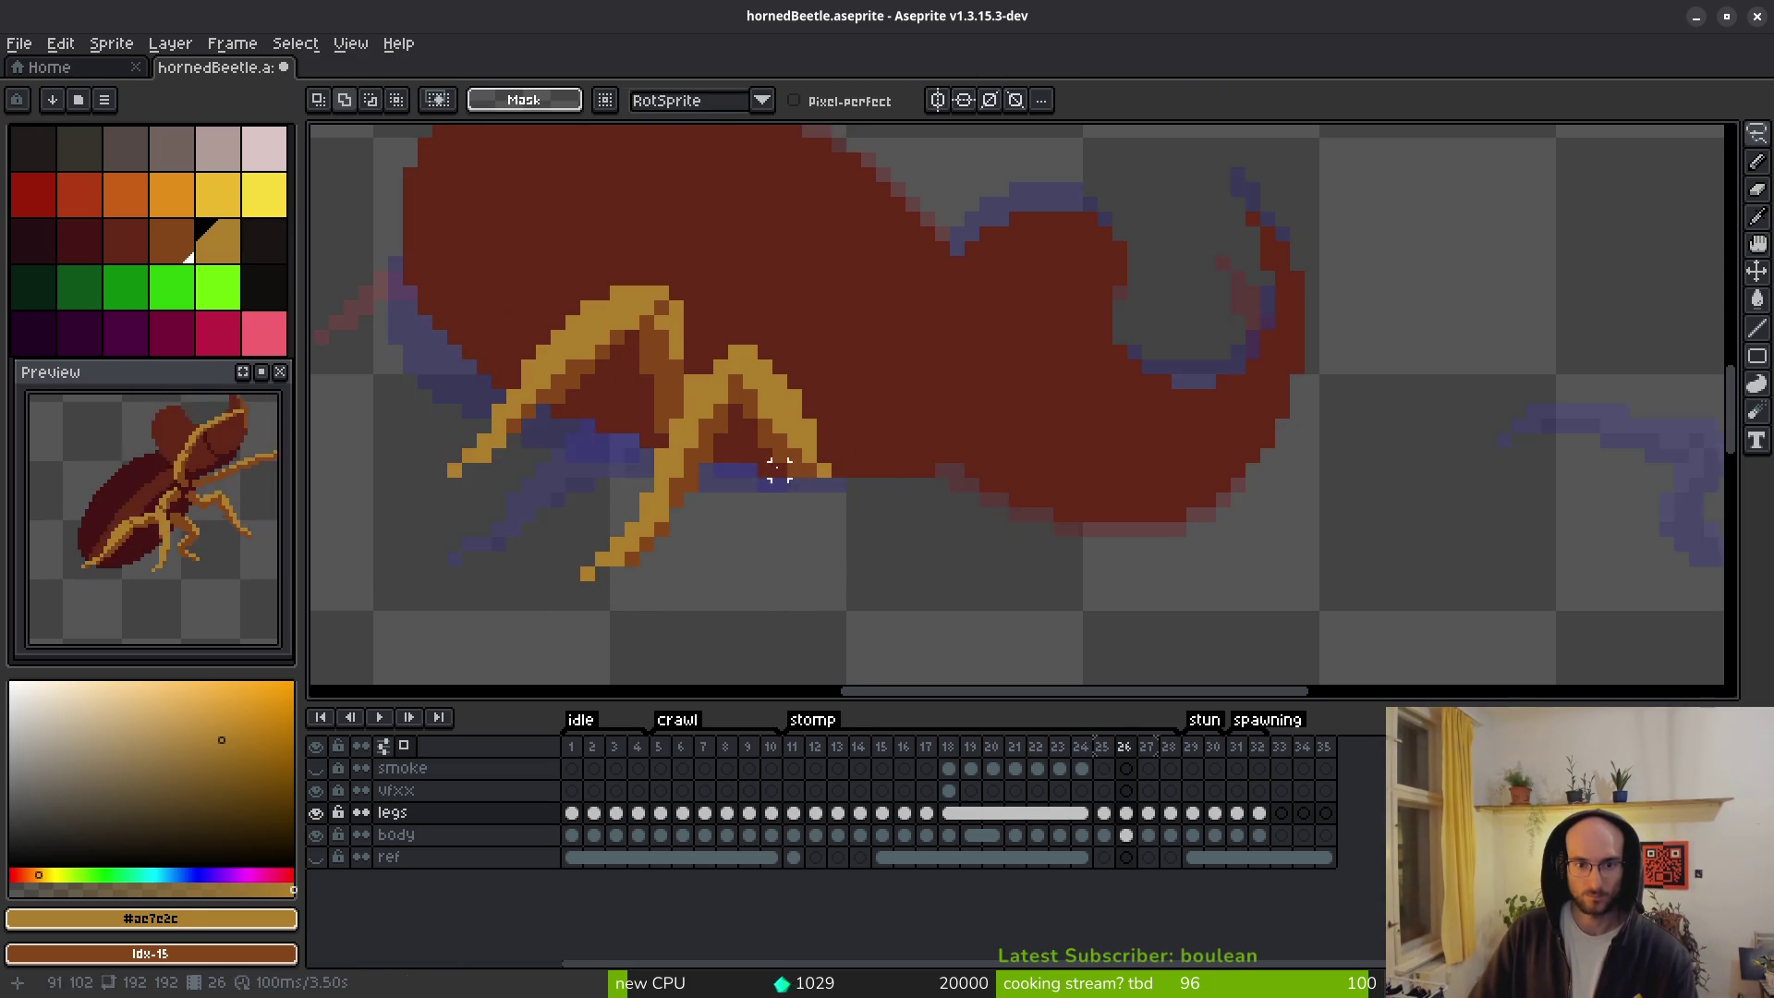
pyautogui.press('m')
pyautogui.scroll(2, 702, 395)
# Add one light orange pixel to the pasted leg, then zoom out to view the sprite.
pyautogui.press('b')
pyautogui.click(654, 345)
pyautogui.scroll(-2, 773, 524)
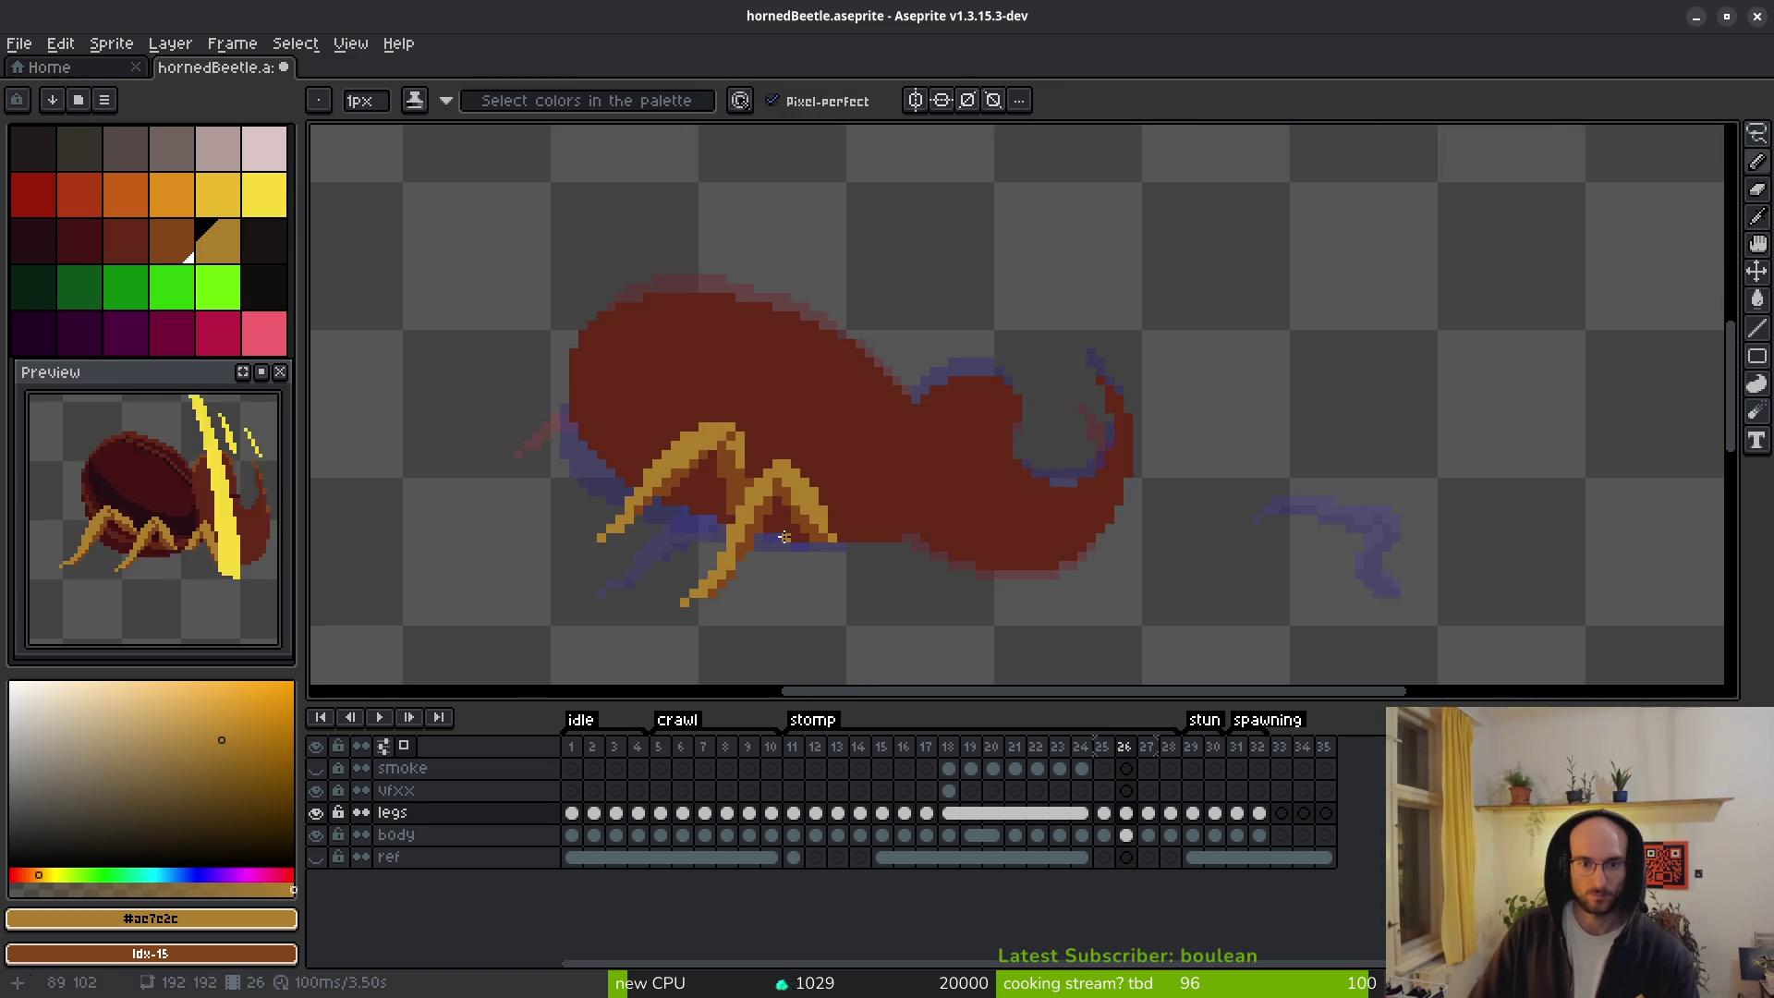
pyautogui.scroll(2, 707, 424)
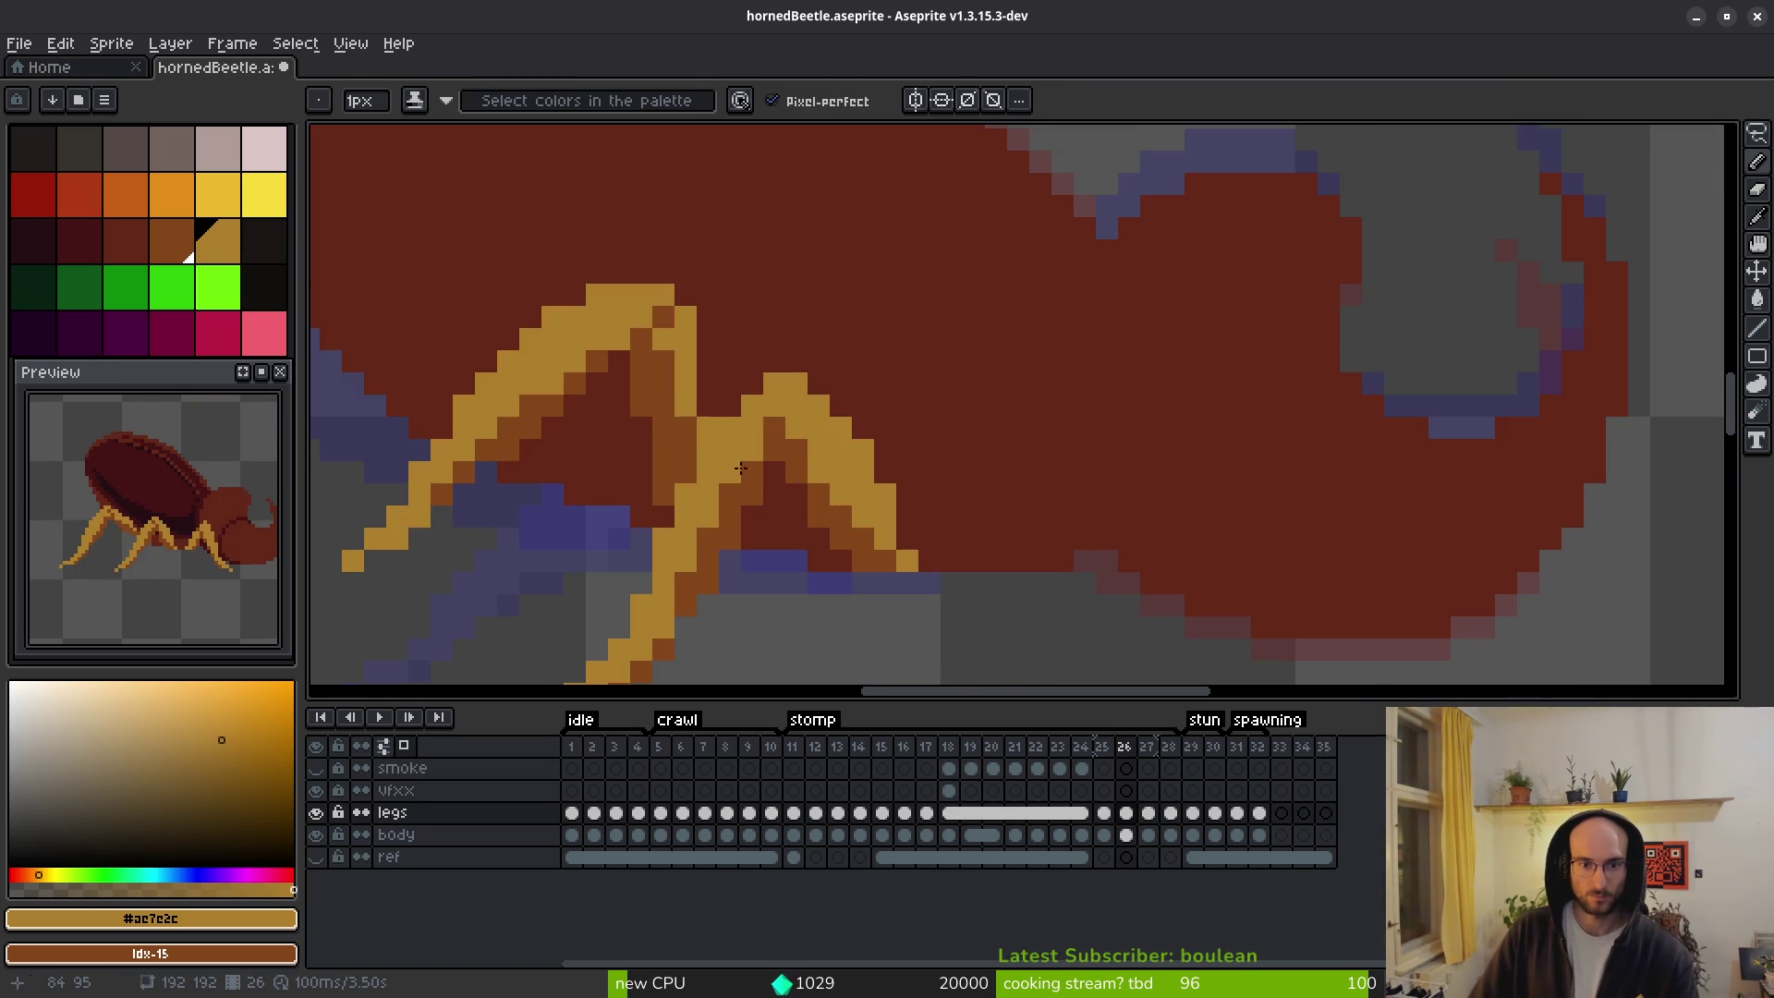
pyautogui.scroll(-5, 793, 524)
pyautogui.scroll(-3, 813, 555)
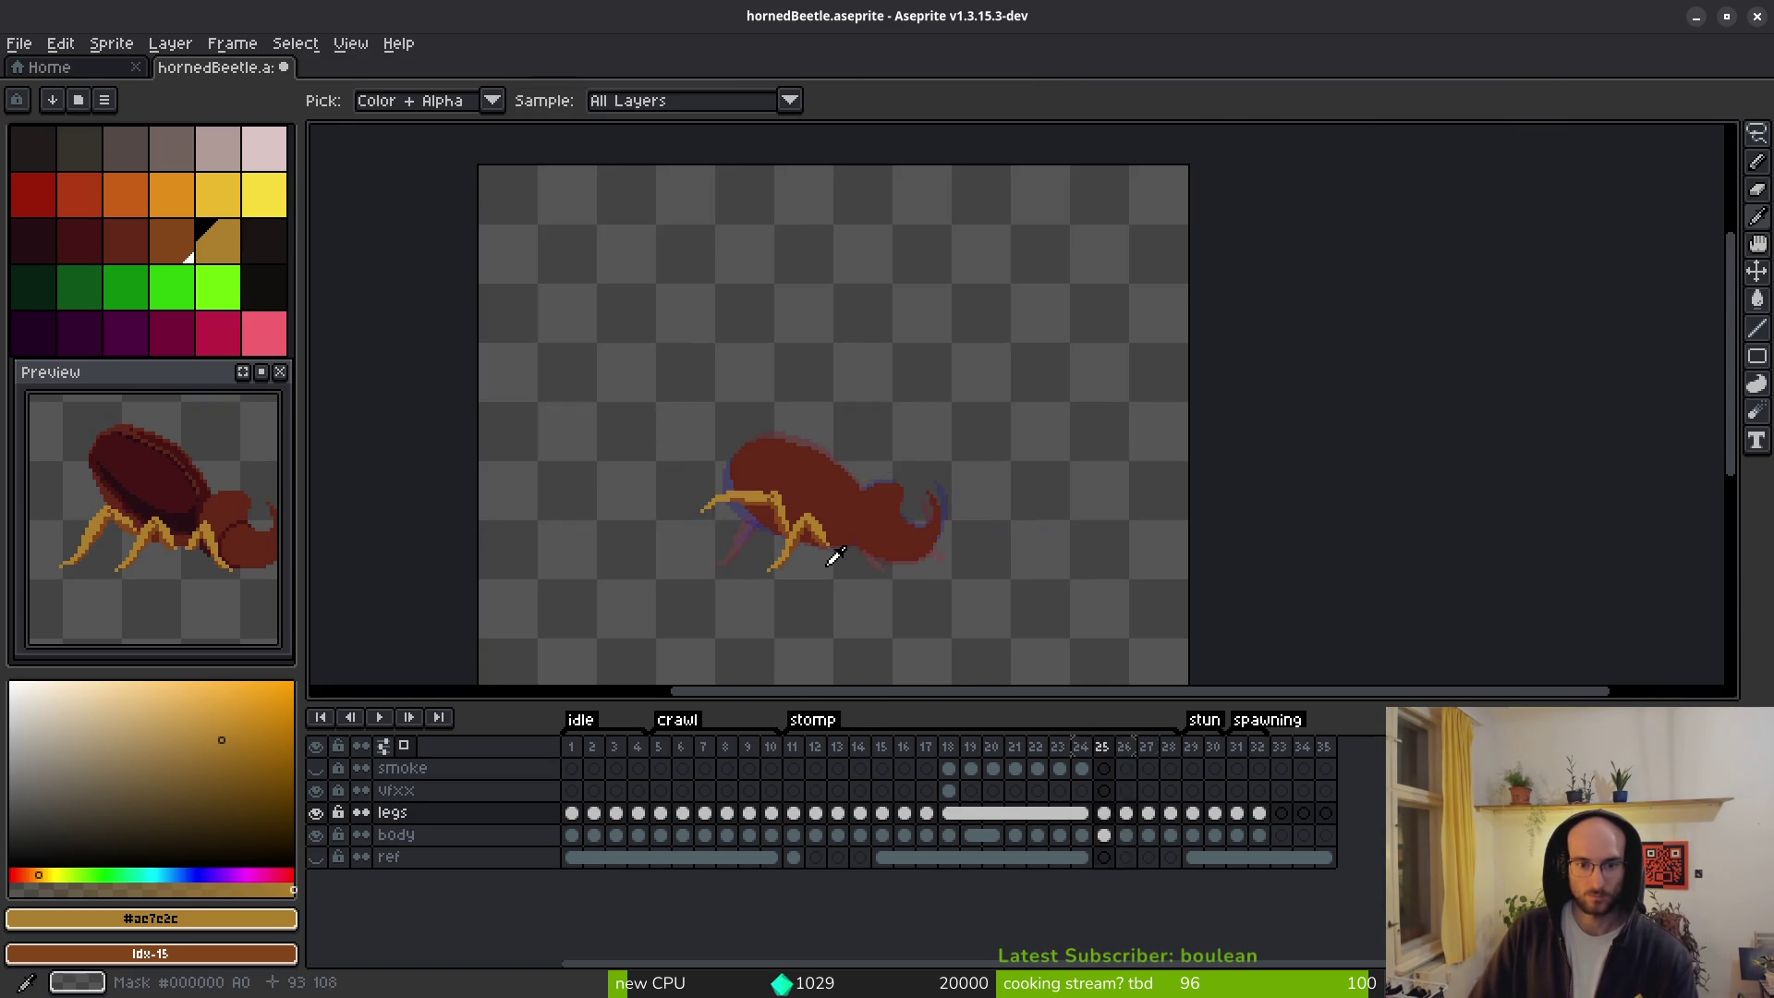
pyautogui.scroll(3, 832, 545)
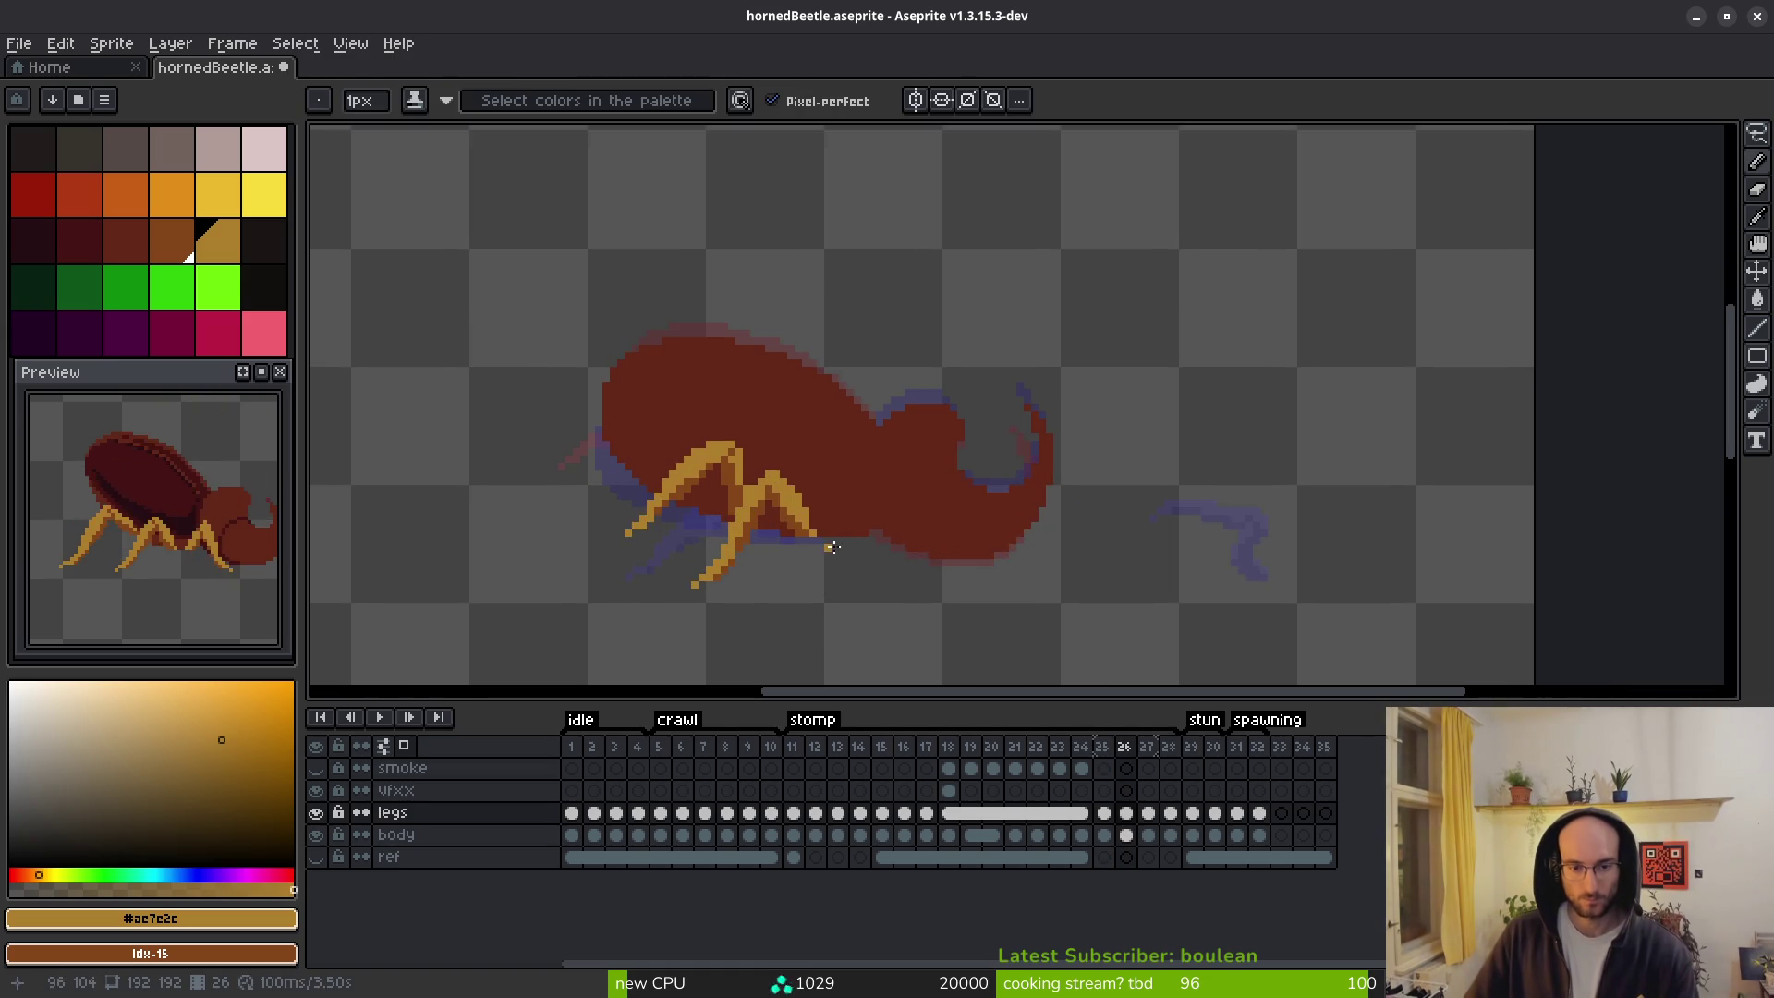
# On frame 27, marquee the detached leg piece and drag it left onto the body.
pyautogui.press('i')
pyautogui.press('Right')
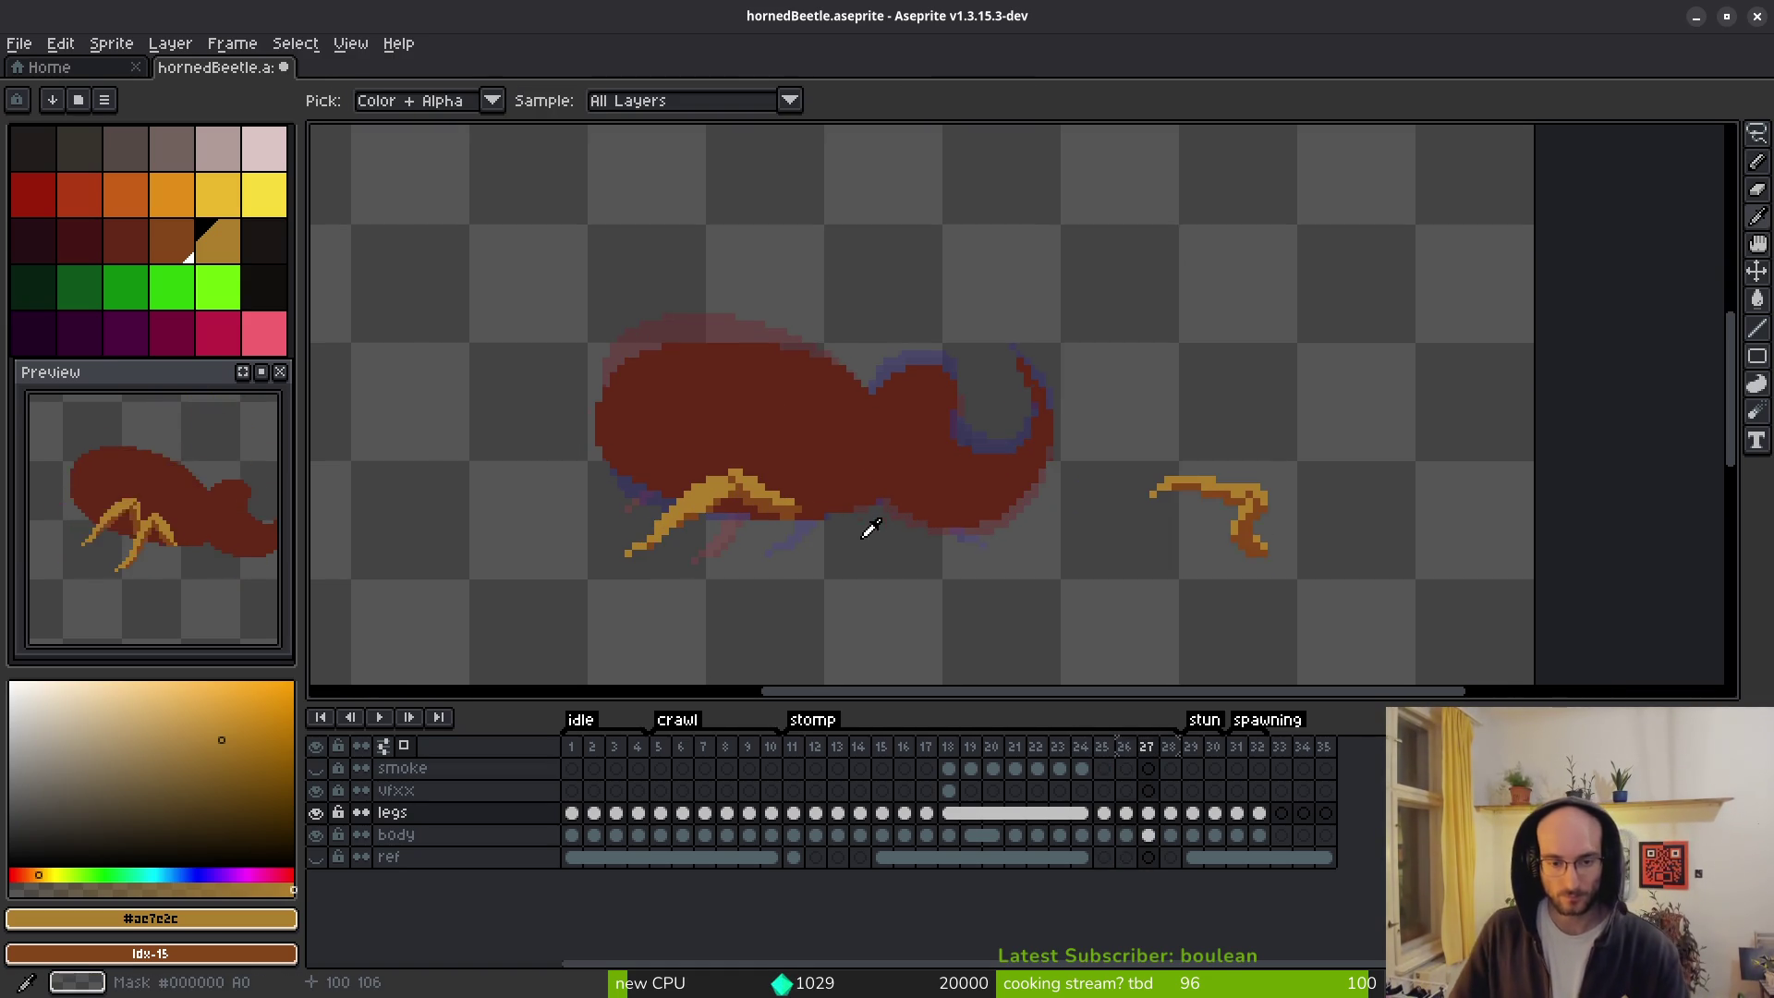
pyautogui.press('m')
pyautogui.moveTo(1146, 434); pyautogui.dragTo(1354, 621)
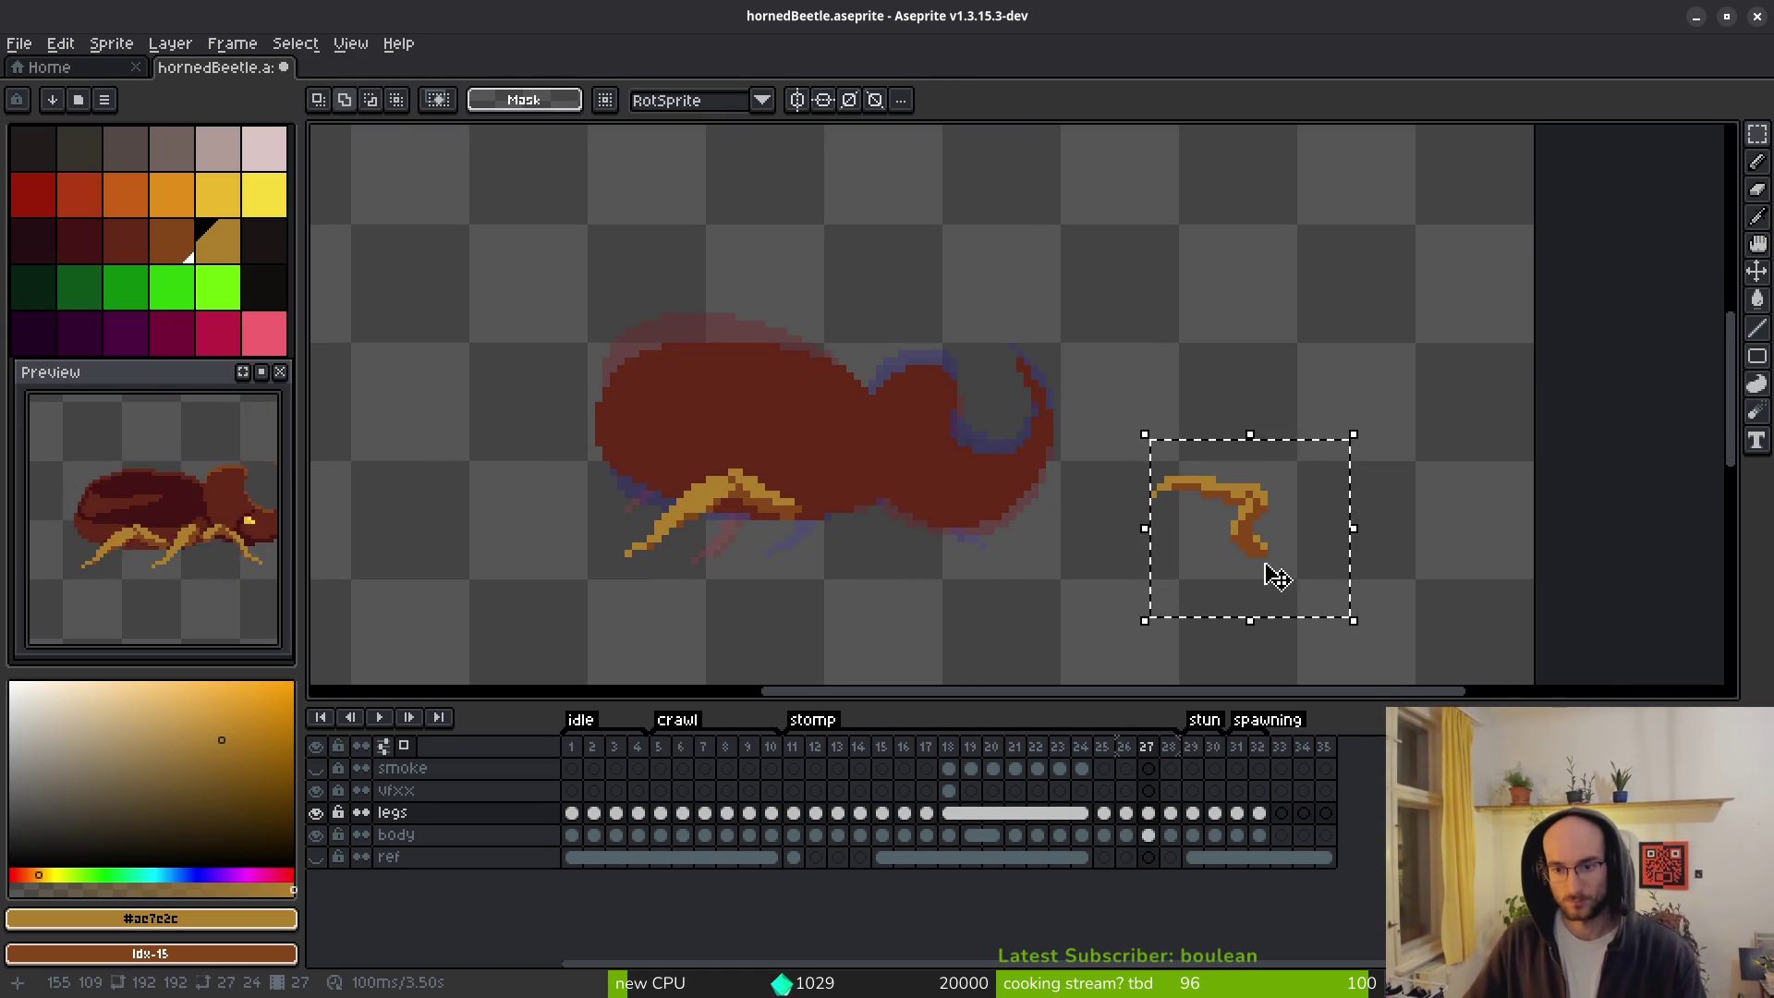
pyautogui.moveTo(1257, 558)
pyautogui.mouseDown()
pyautogui.moveTo(889, 533)
pyautogui.moveTo(848, 504)
pyautogui.moveTo(825, 523)
pyautogui.mouseUp()
pyautogui.press('i')
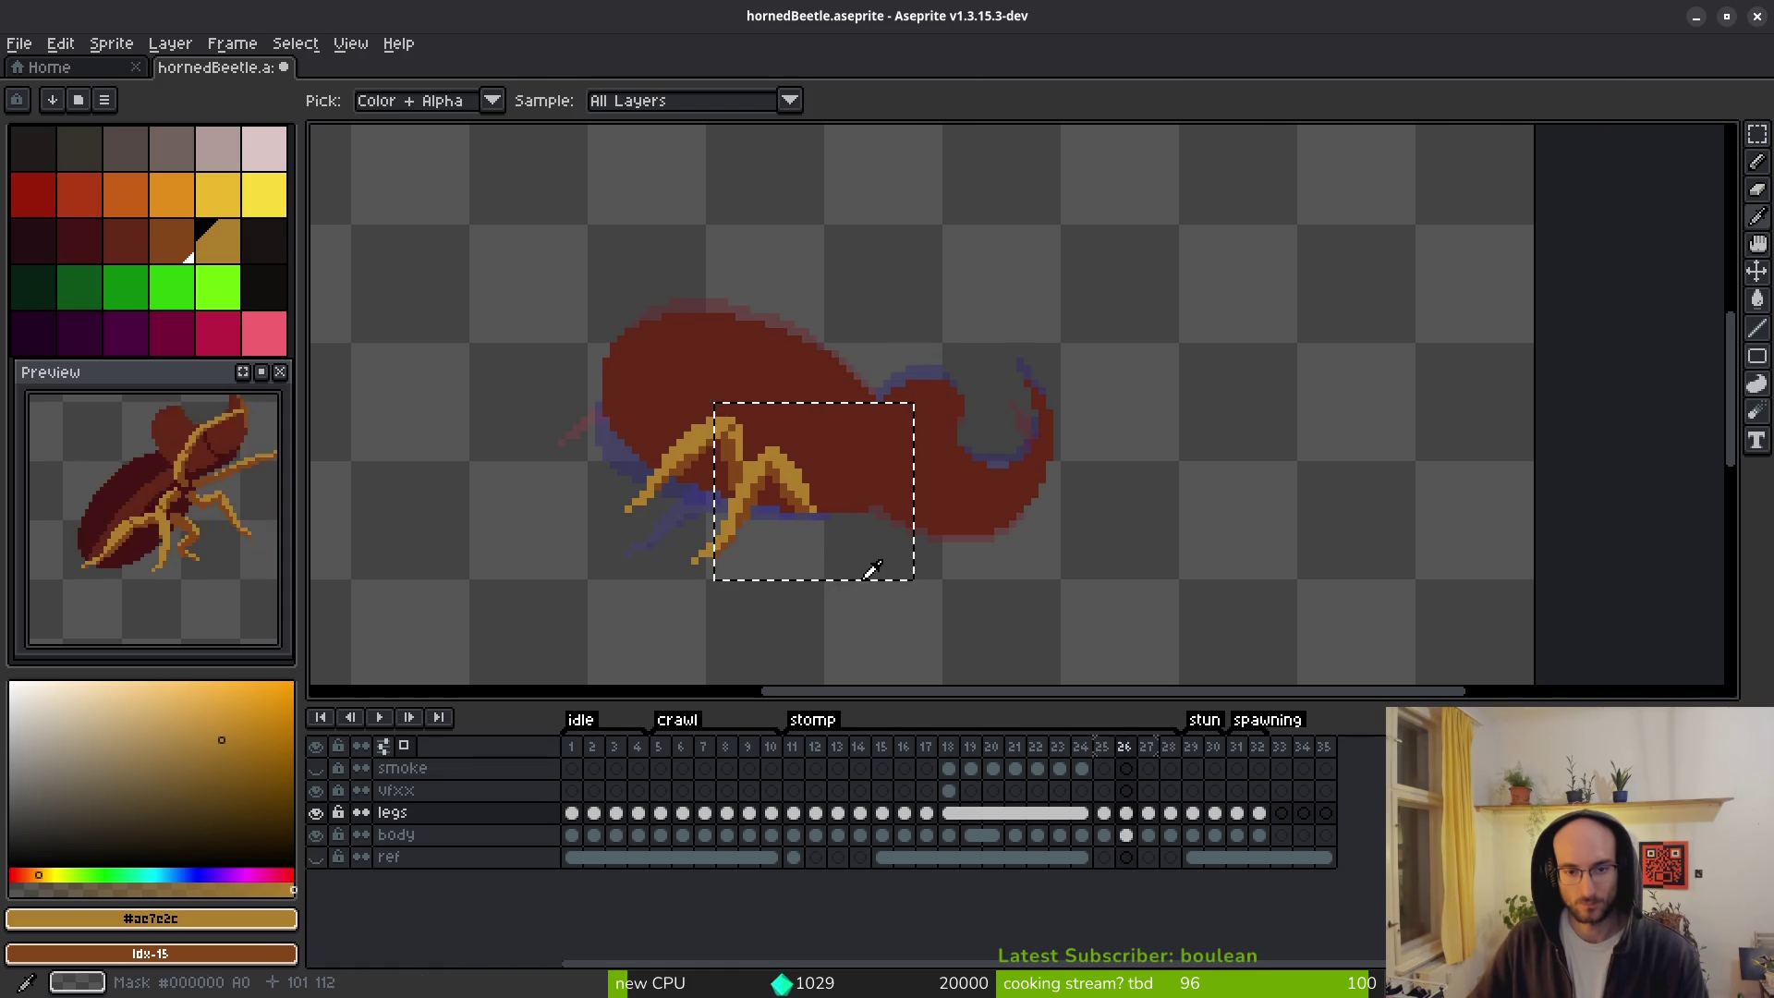
pyautogui.press('m')
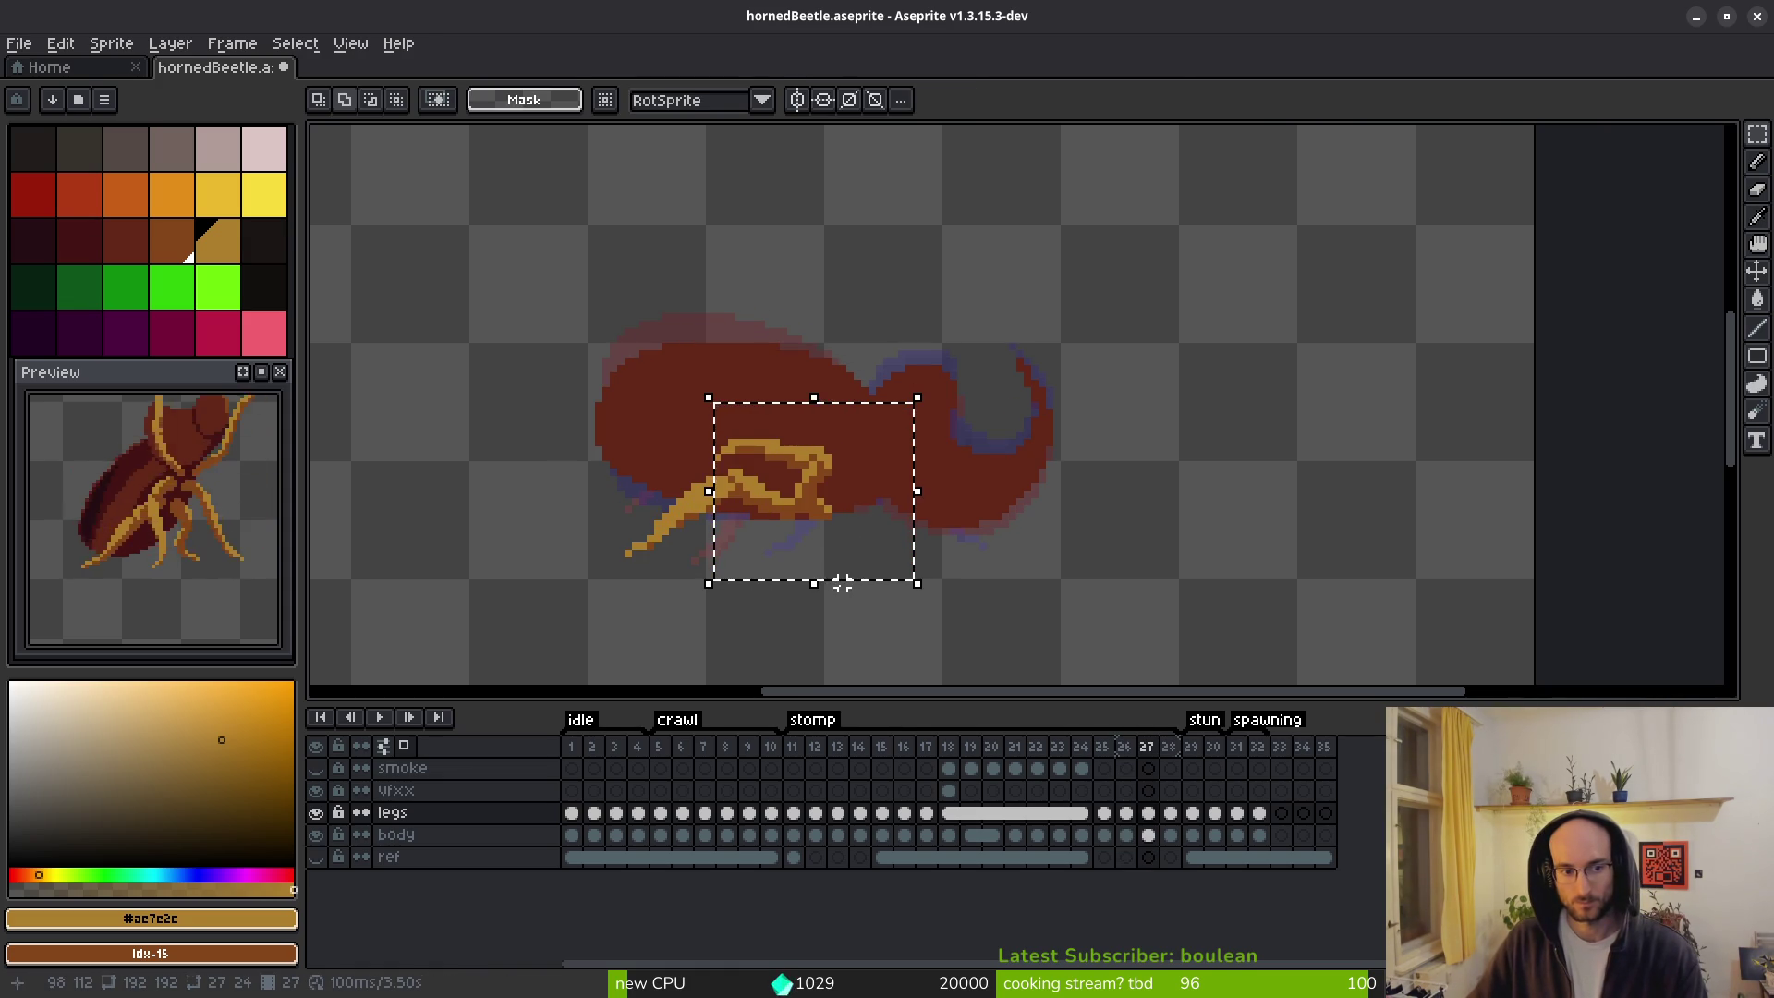
# Compare frames 27 and 28, ending on frame 28 with the Lasso tool.
pyautogui.press('.')
pyautogui.press('i')
pyautogui.press(',')
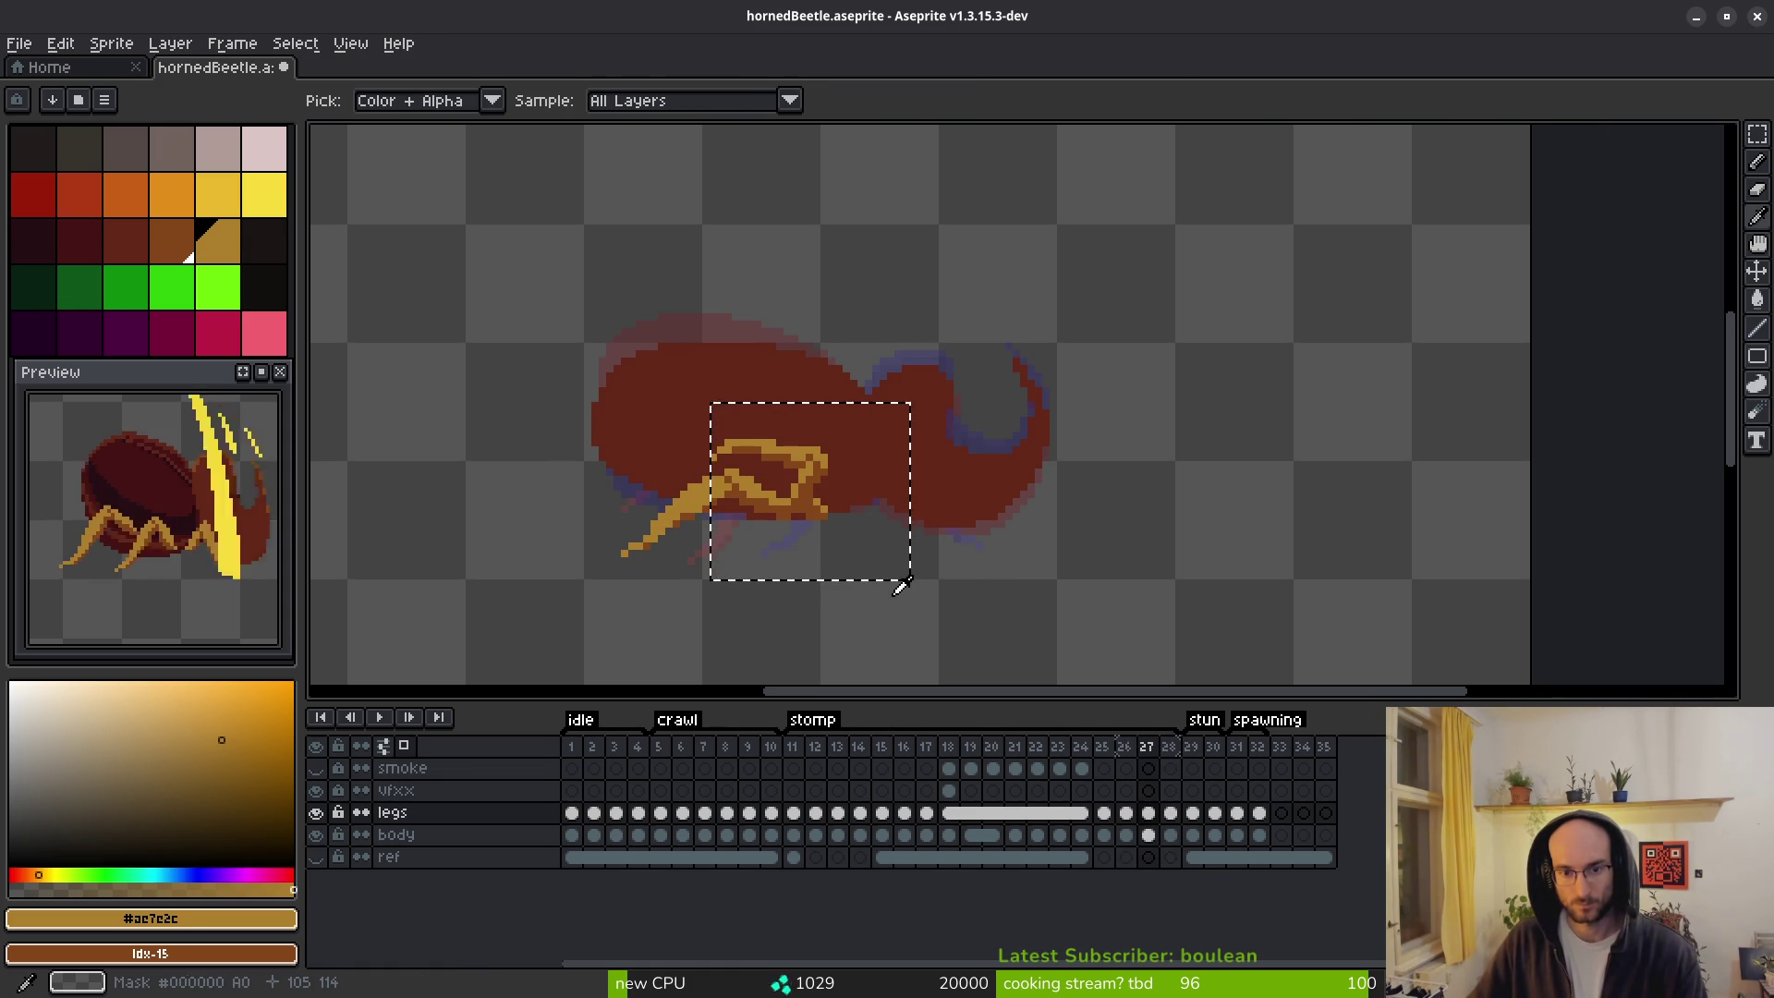
pyautogui.press('.')
pyautogui.press('m')
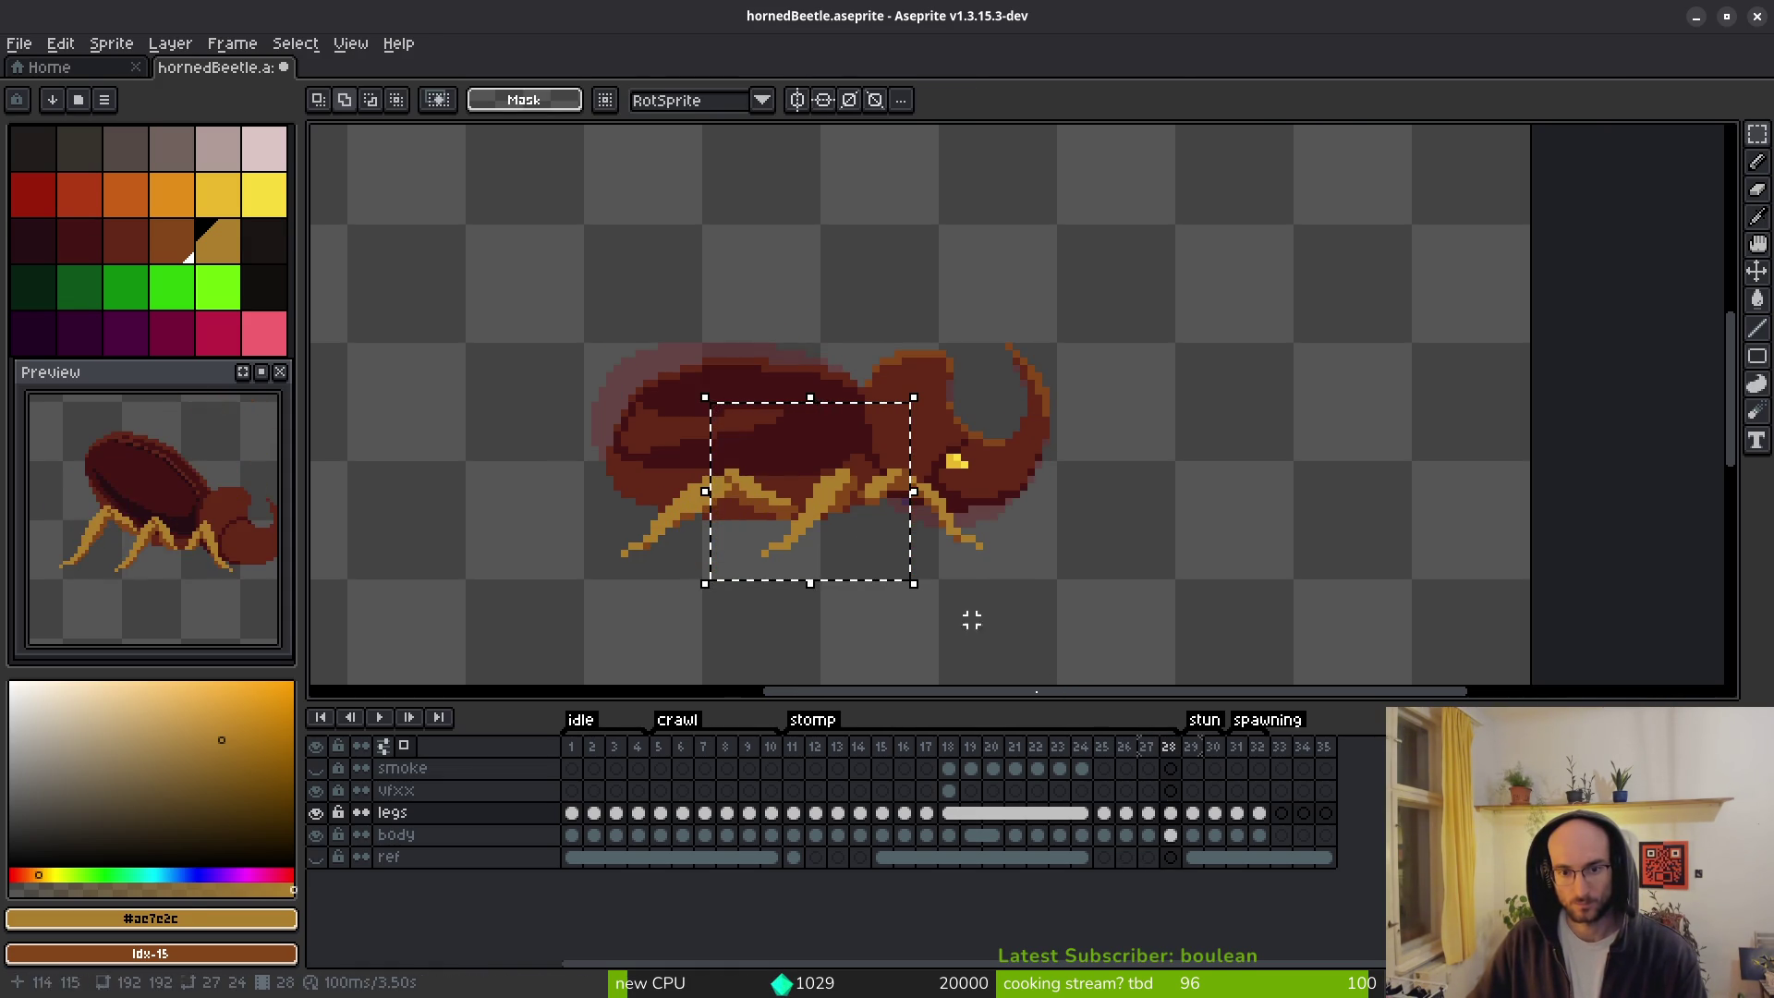
pyautogui.press('q')
pyautogui.scroll(2, 808, 508)
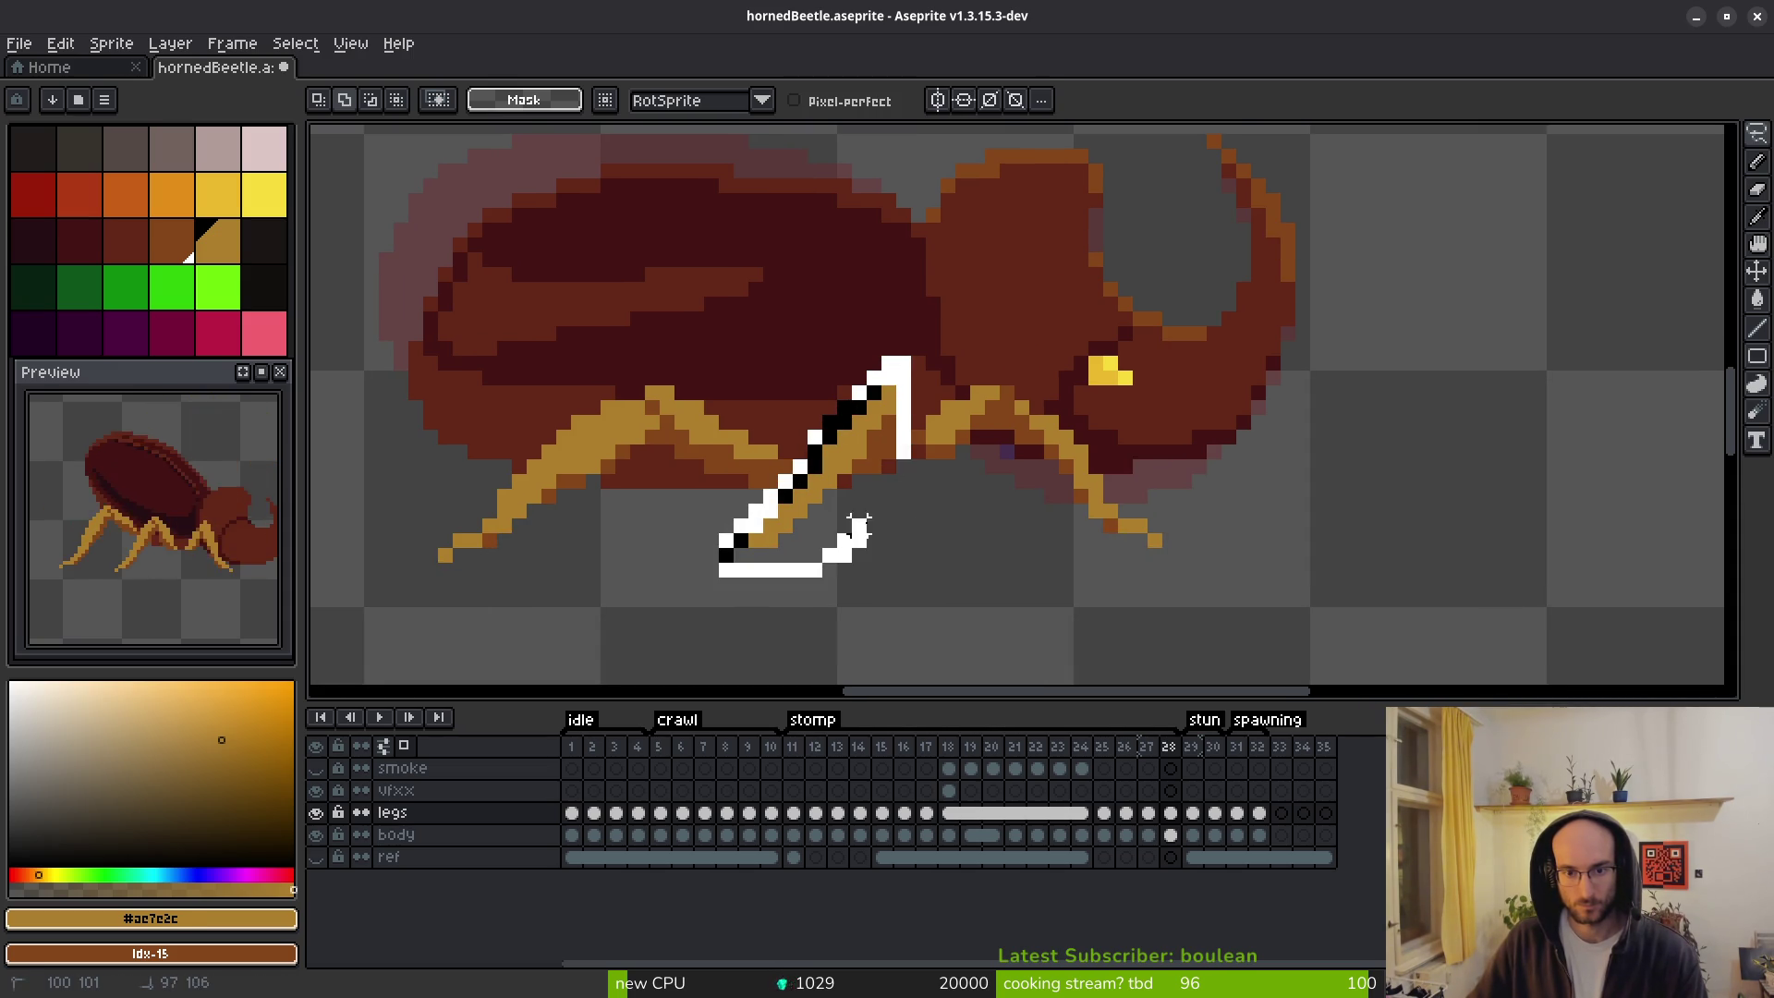
# Deselect and save the sprite, then flip between frames 27 and 28 to compare legs.
pyautogui.hotkey('ctrl', 'd')
pyautogui.hotkey('ctrl', 's')
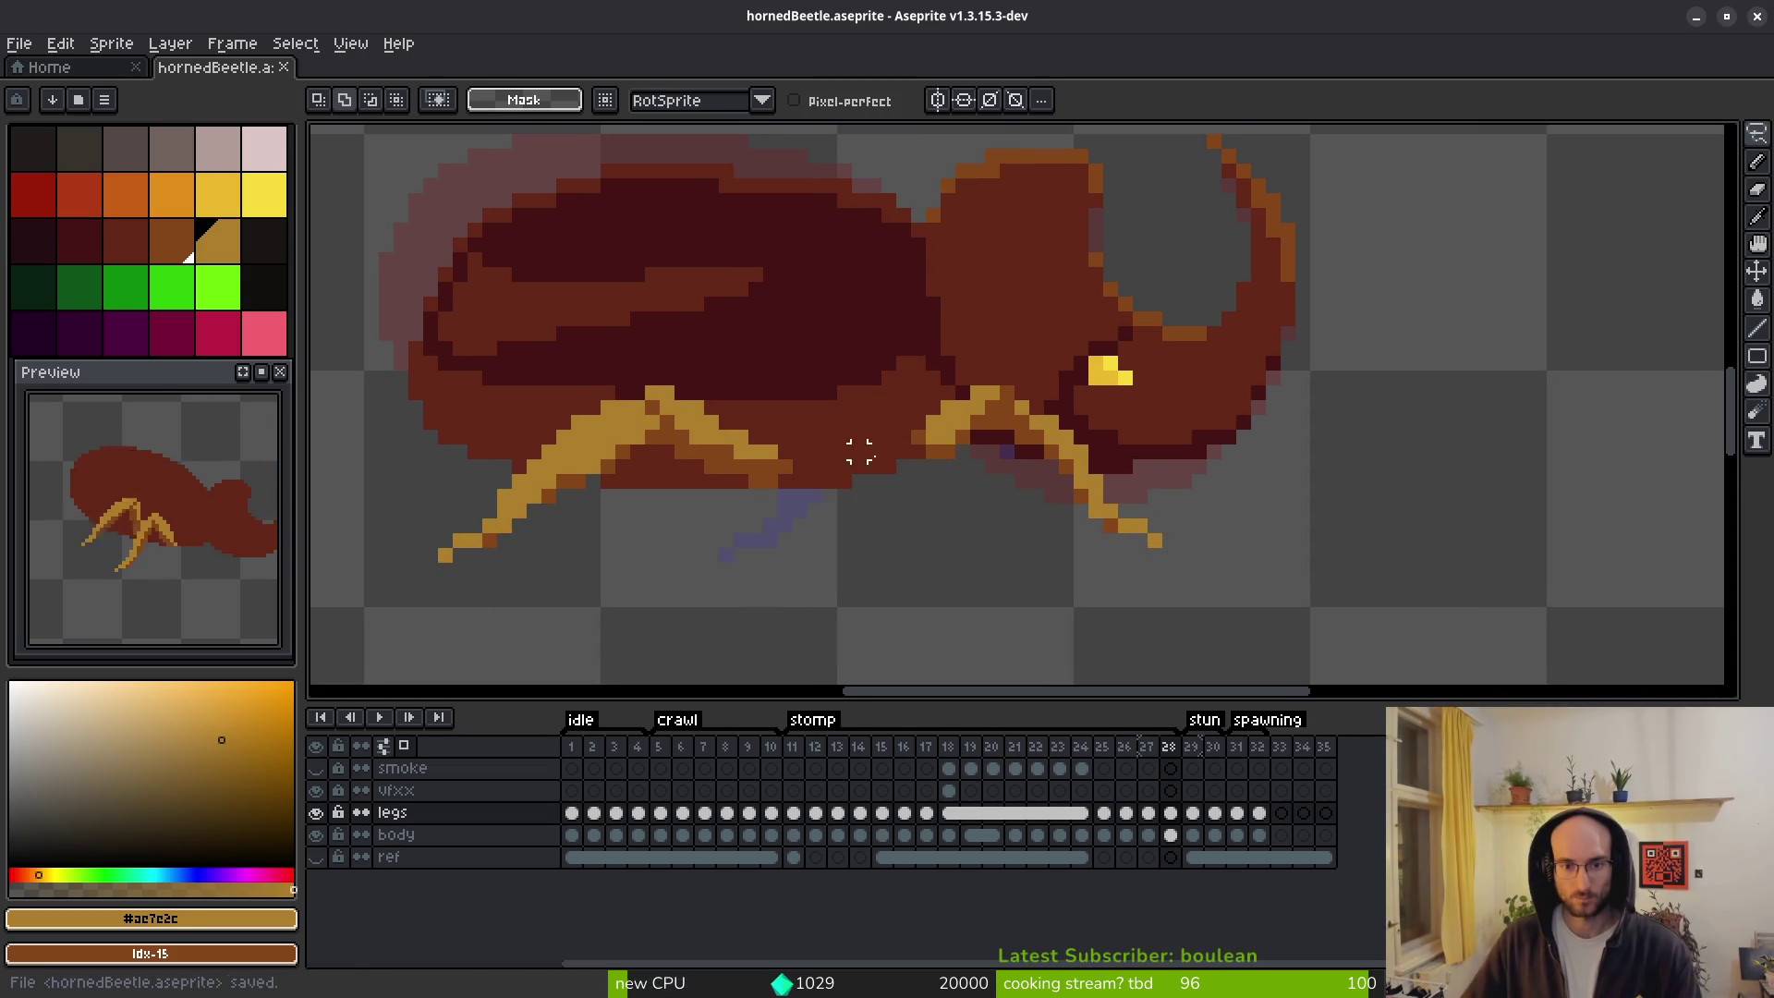
pyautogui.press(',')
pyautogui.press('i')
pyautogui.press('.')
pyautogui.press(',')
pyautogui.press(',')
pyautogui.press('.')
pyautogui.press('.')
pyautogui.hotkey('ctrl', 'shift', 'd')
pyautogui.press(',')
pyautogui.press('.')
pyautogui.press(',')
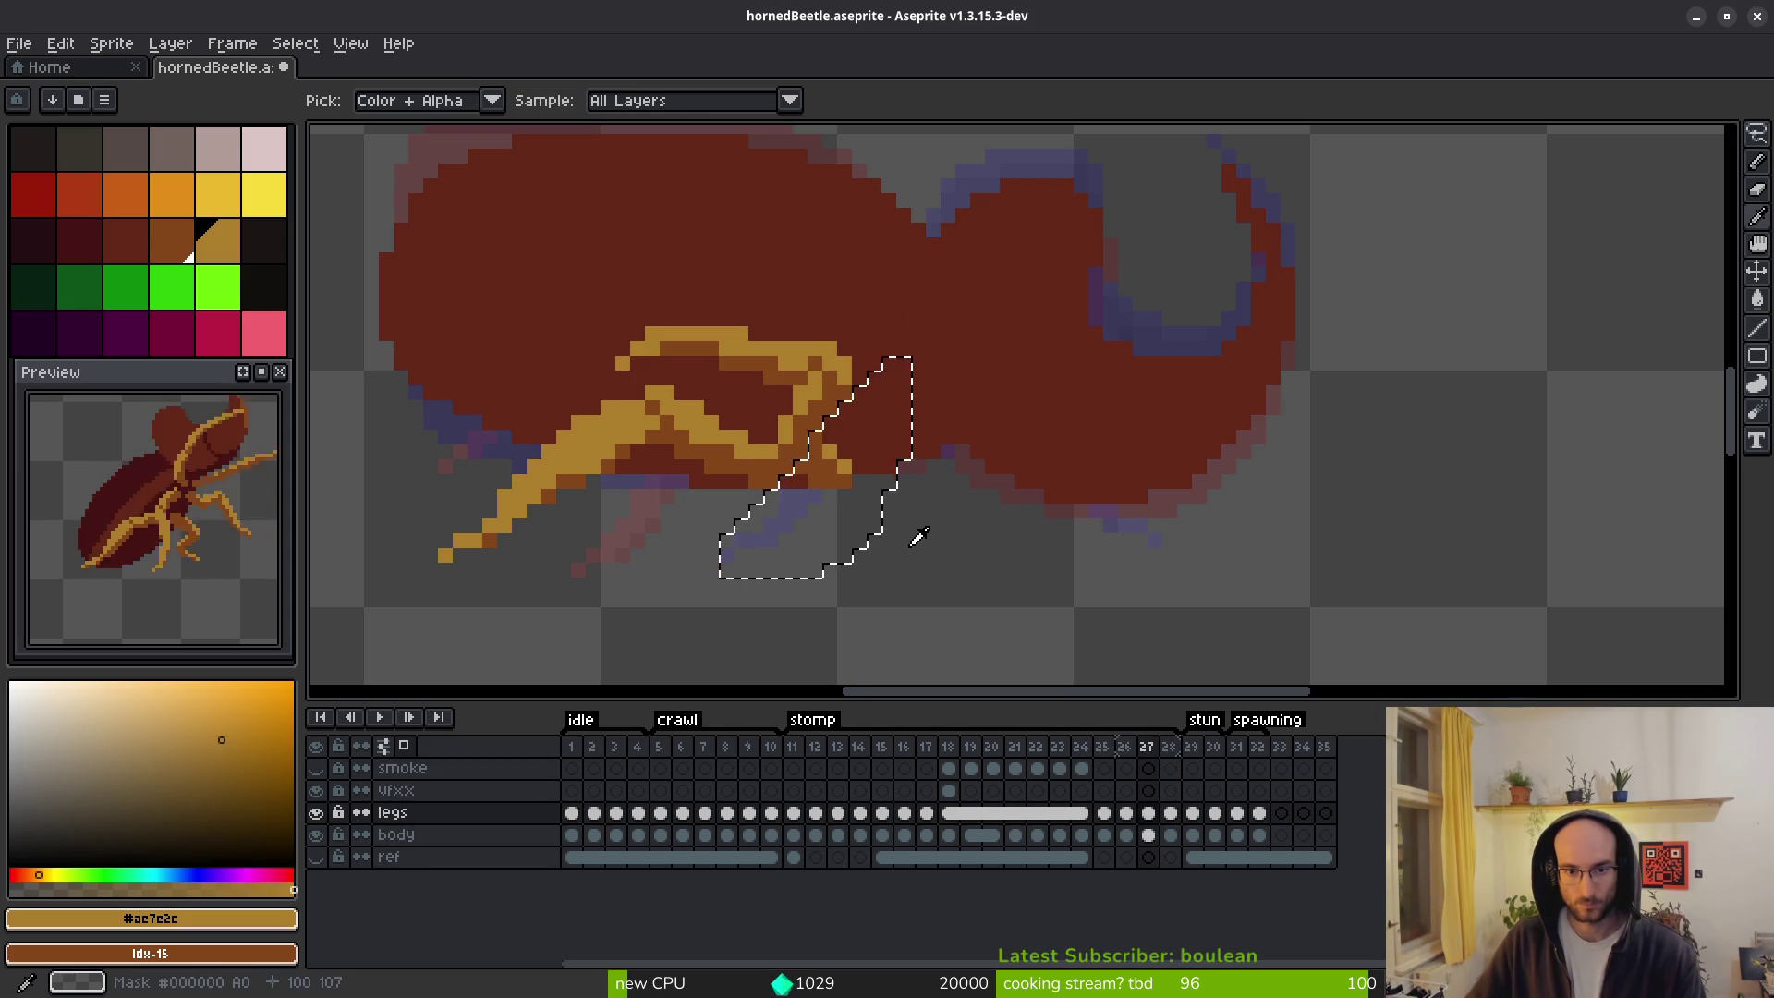
# On frame 27, move the folded leg left under the beetle's body and commit it.
pyautogui.press('q')
pyautogui.hotkey('ctrl', 'd')
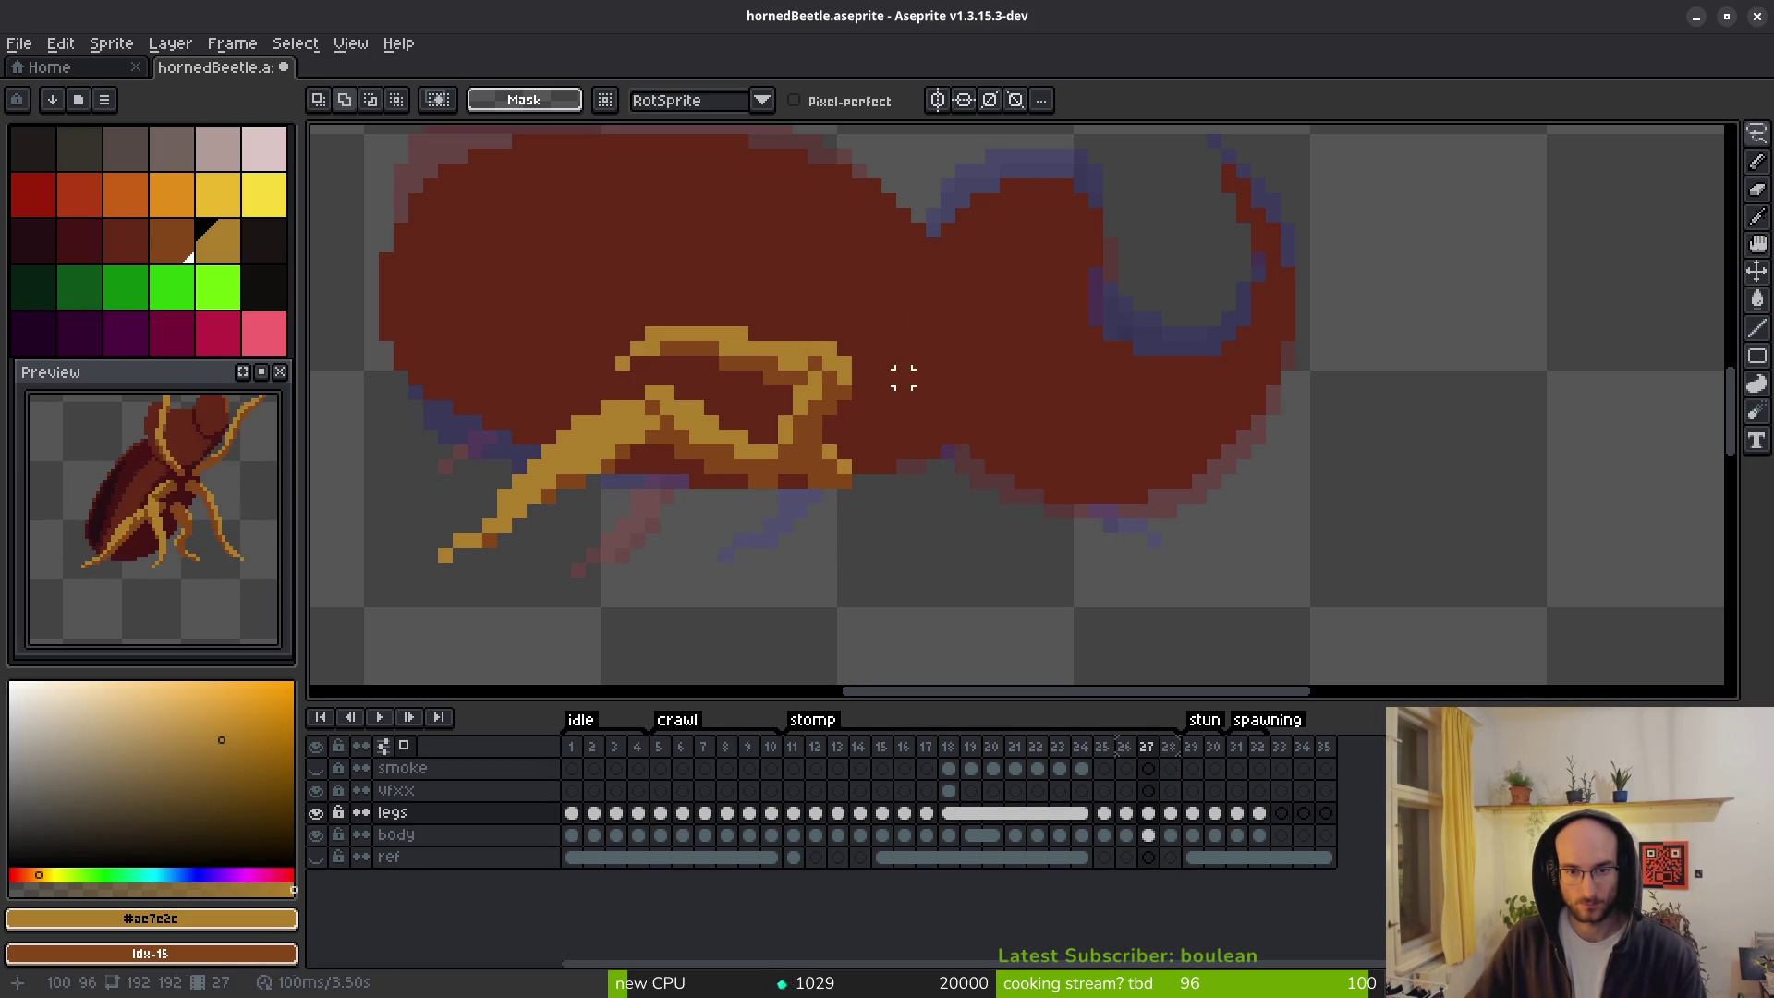
pyautogui.press('.')
pyautogui.press(',')
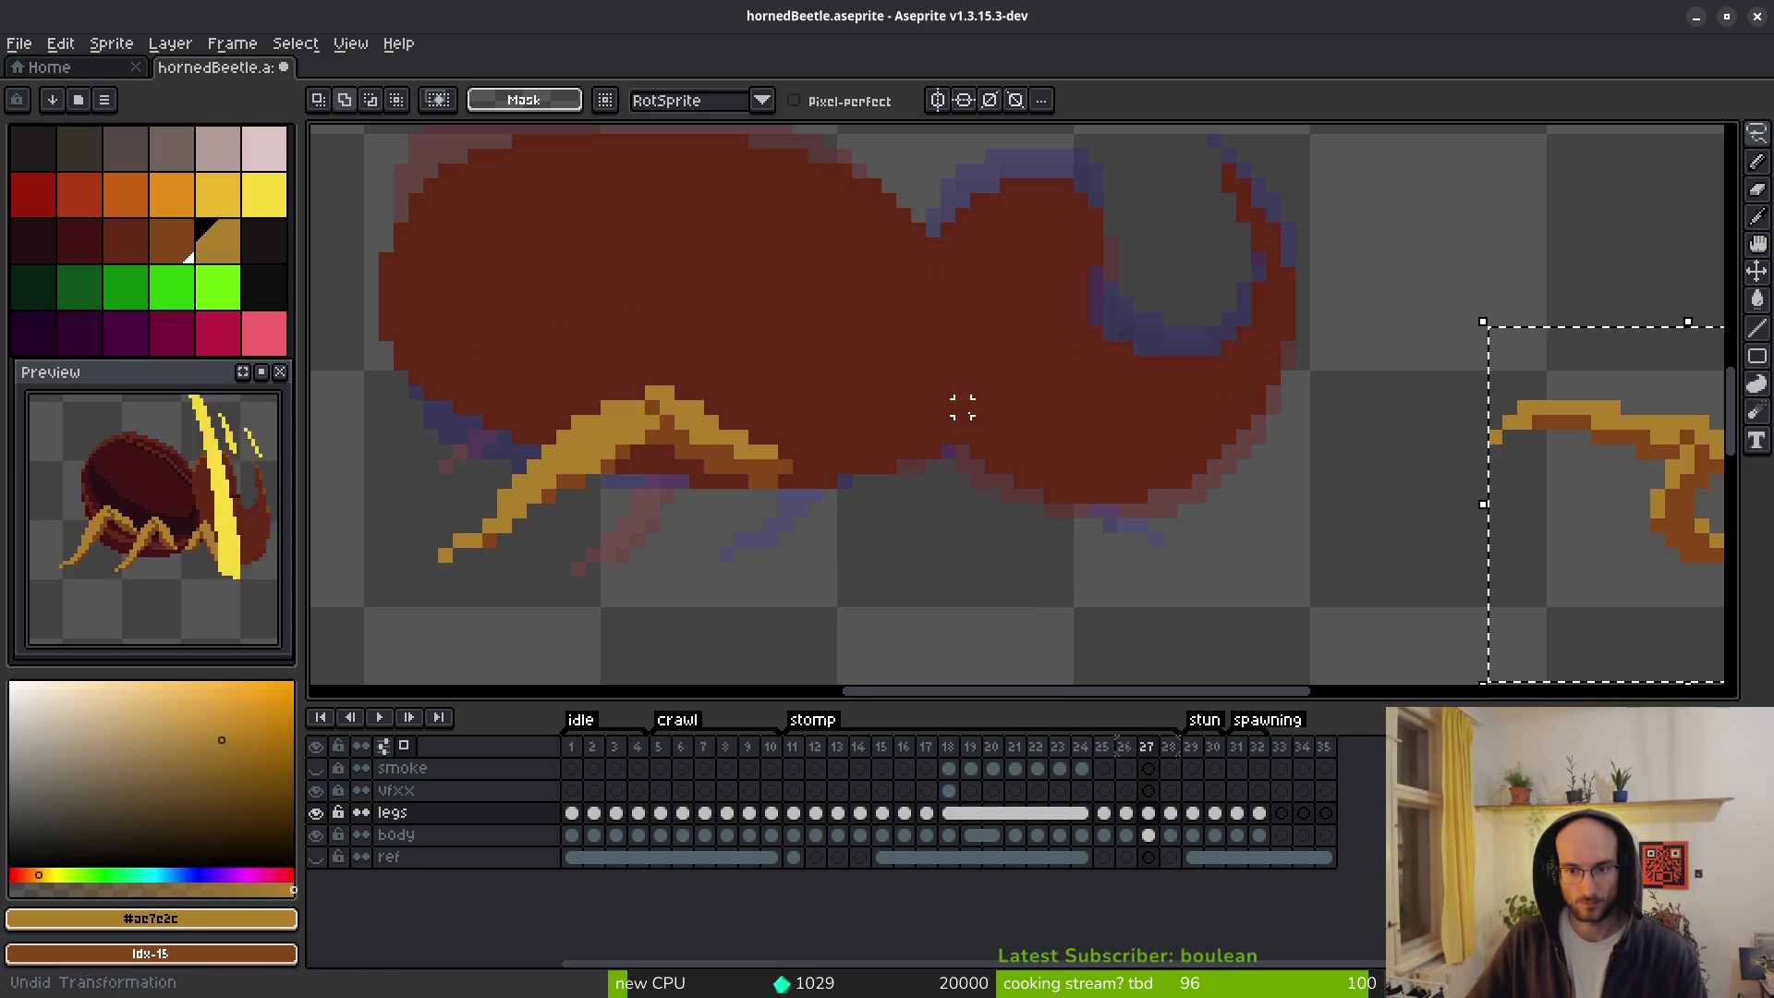
pyautogui.hotkey('ctrl', 'v')
pyautogui.moveTo(839, 400)
pyautogui.mouseDown()
pyautogui.moveTo(1627, 476)
pyautogui.moveTo(819, 380)
pyautogui.moveTo(763, 392)
pyautogui.mouseUp()
pyautogui.press('Return')
# Compare the folded leg pose on frame 27 against frame 26.
pyautogui.scroll(2, 850, 437)
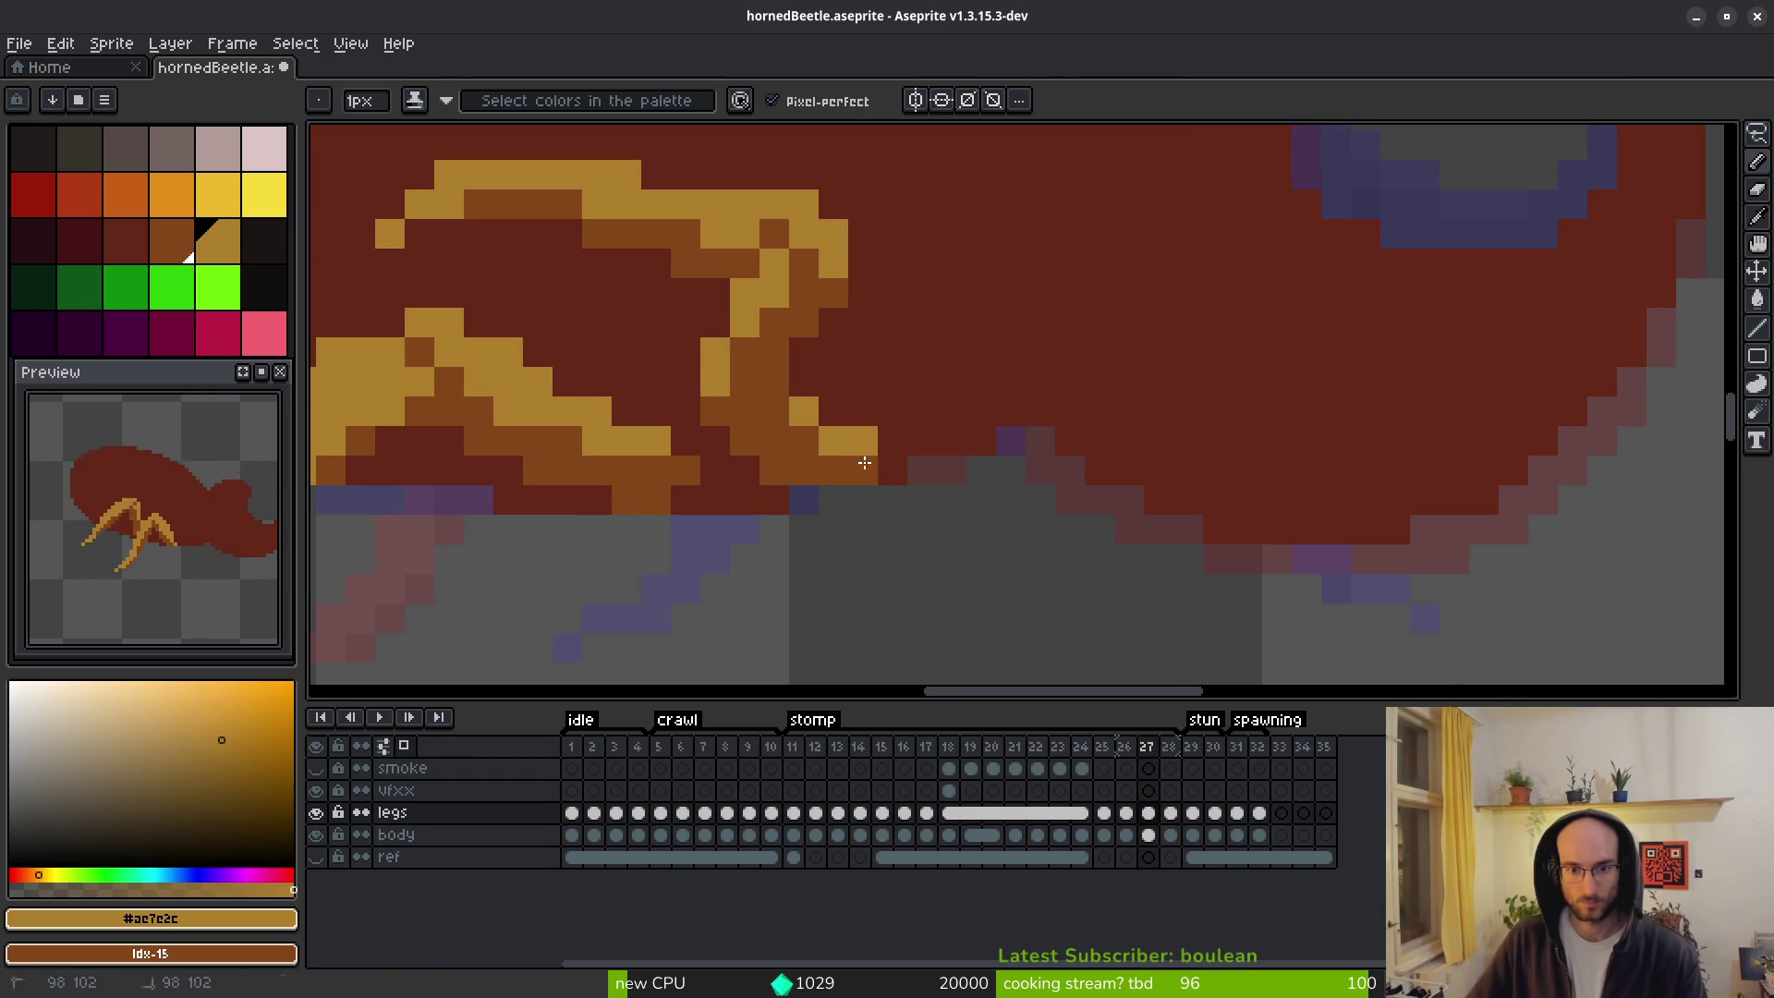
pyautogui.scroll(-5, 967, 538)
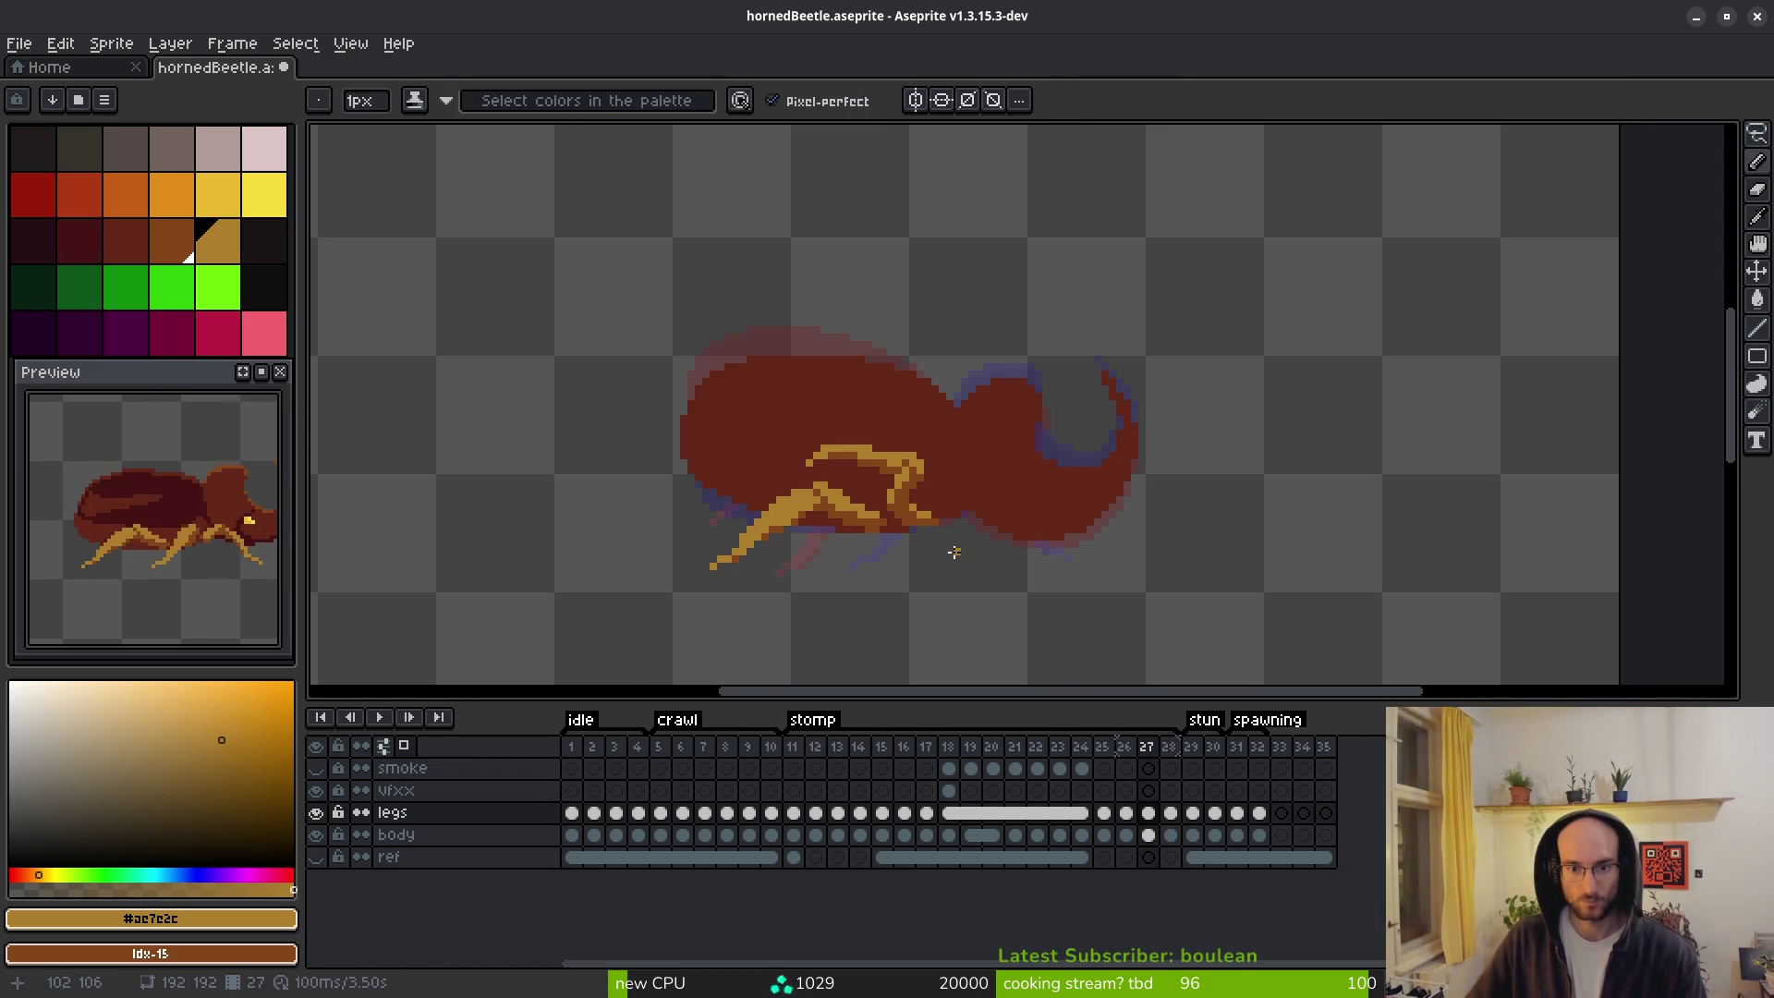
pyautogui.scroll(-2, 955, 552)
pyautogui.press('i')
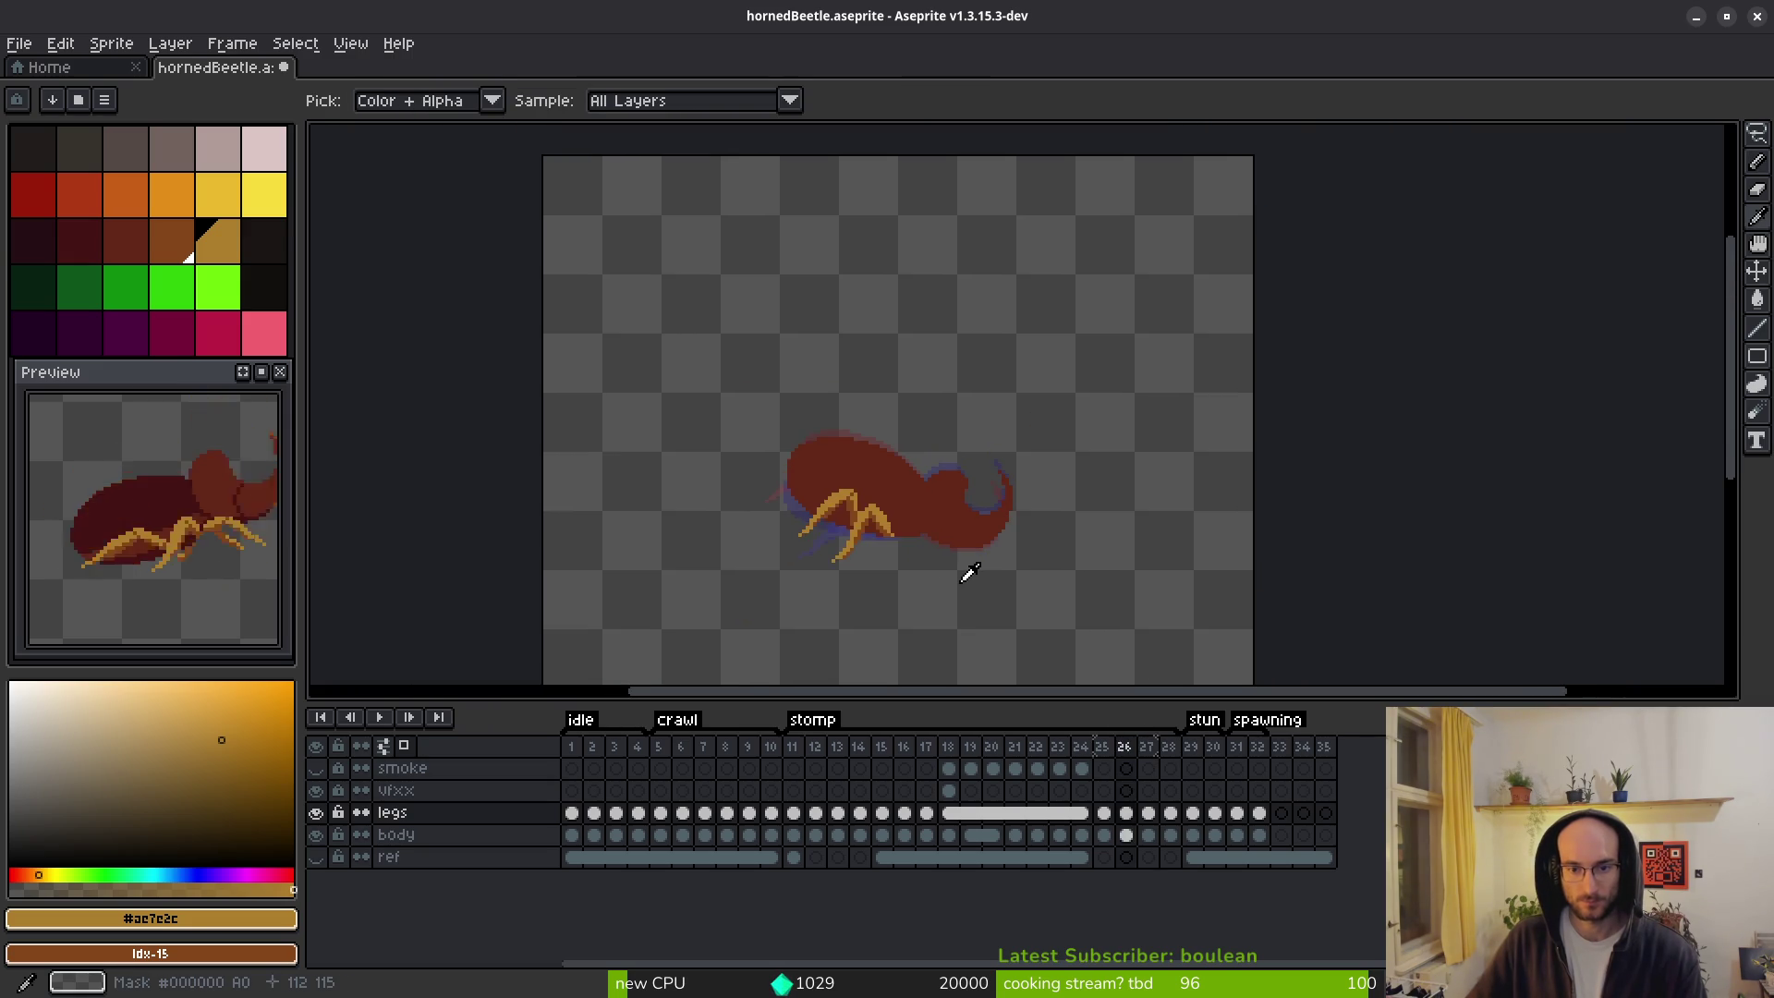
pyautogui.press('Left')
pyautogui.scroll(5, 909, 567)
pyautogui.press('b')
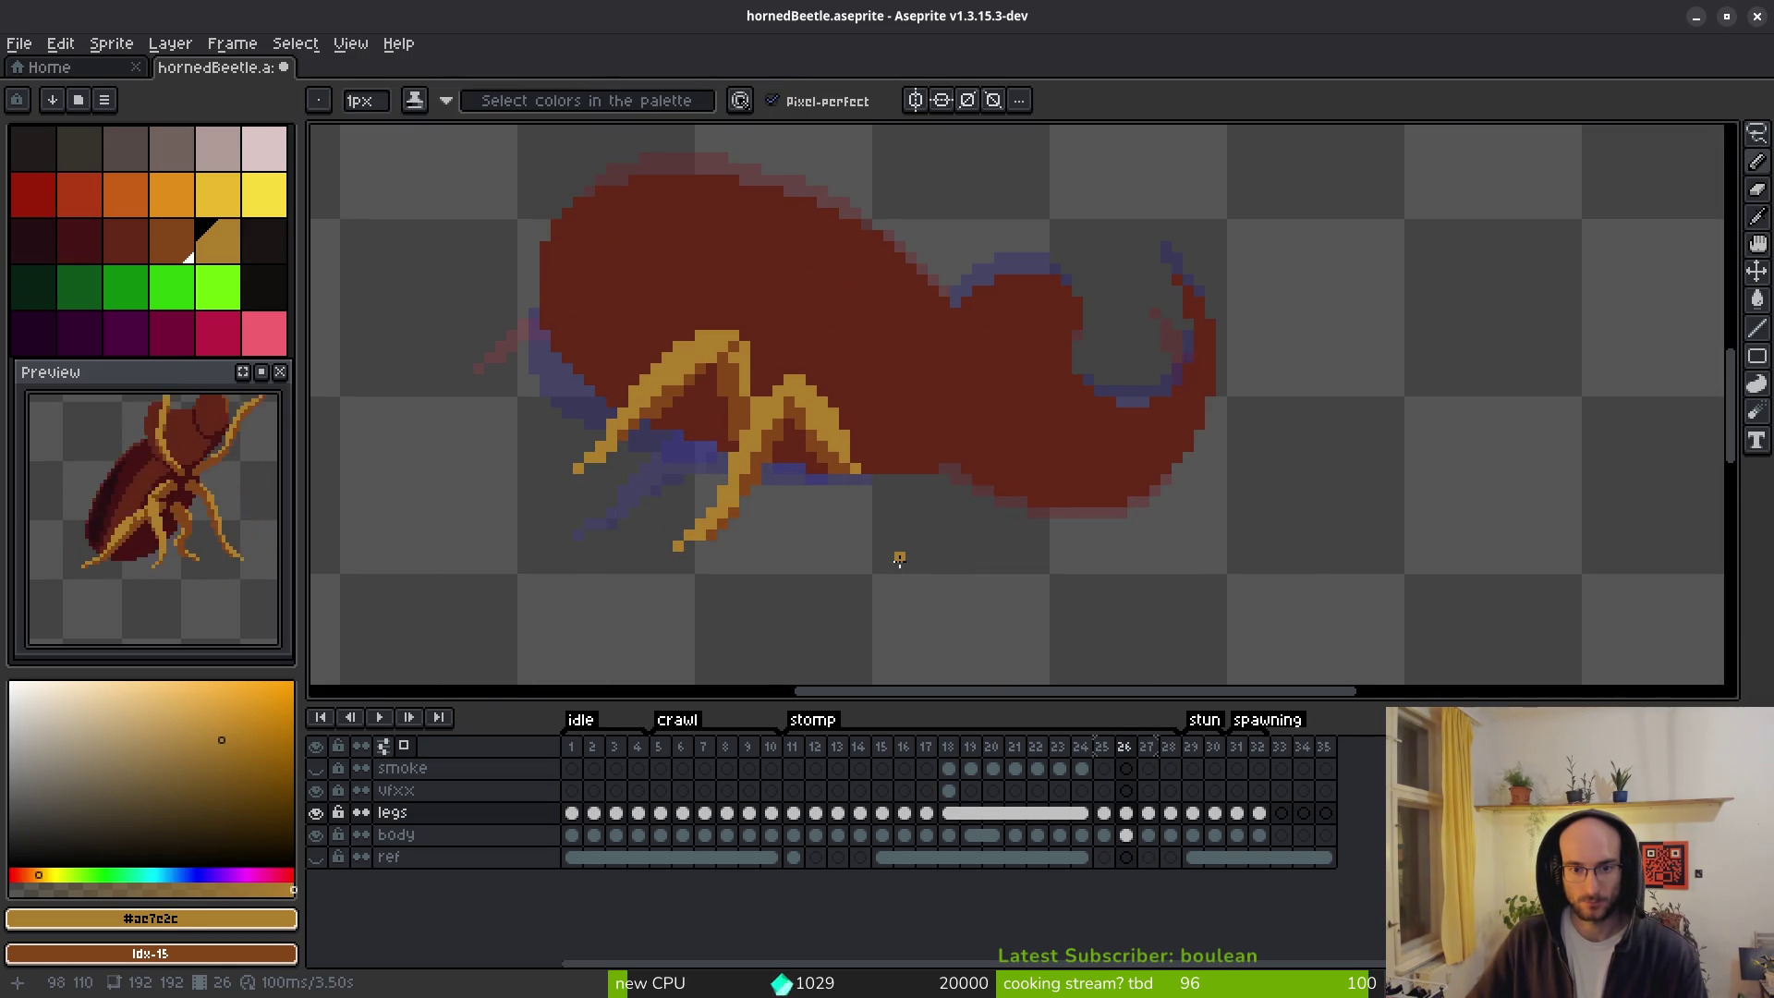
pyautogui.press('Right')
pyautogui.scroll(3, 883, 489)
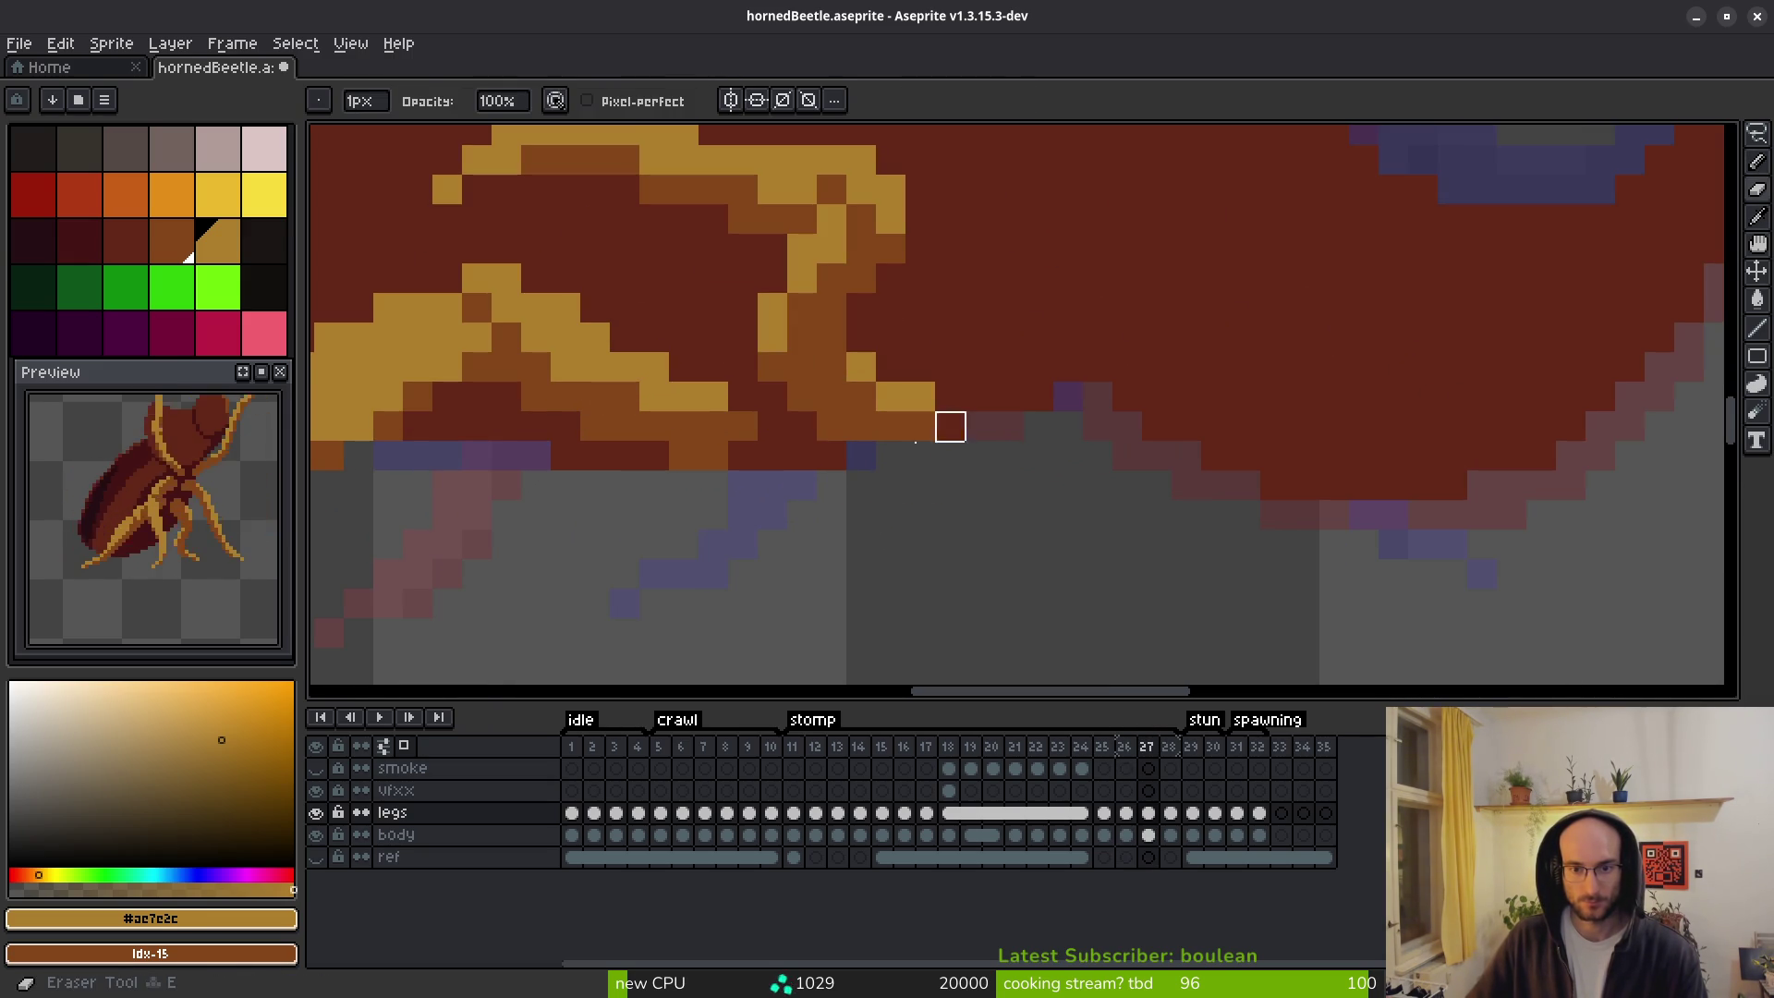
pyautogui.scroll(-4, 817, 423)
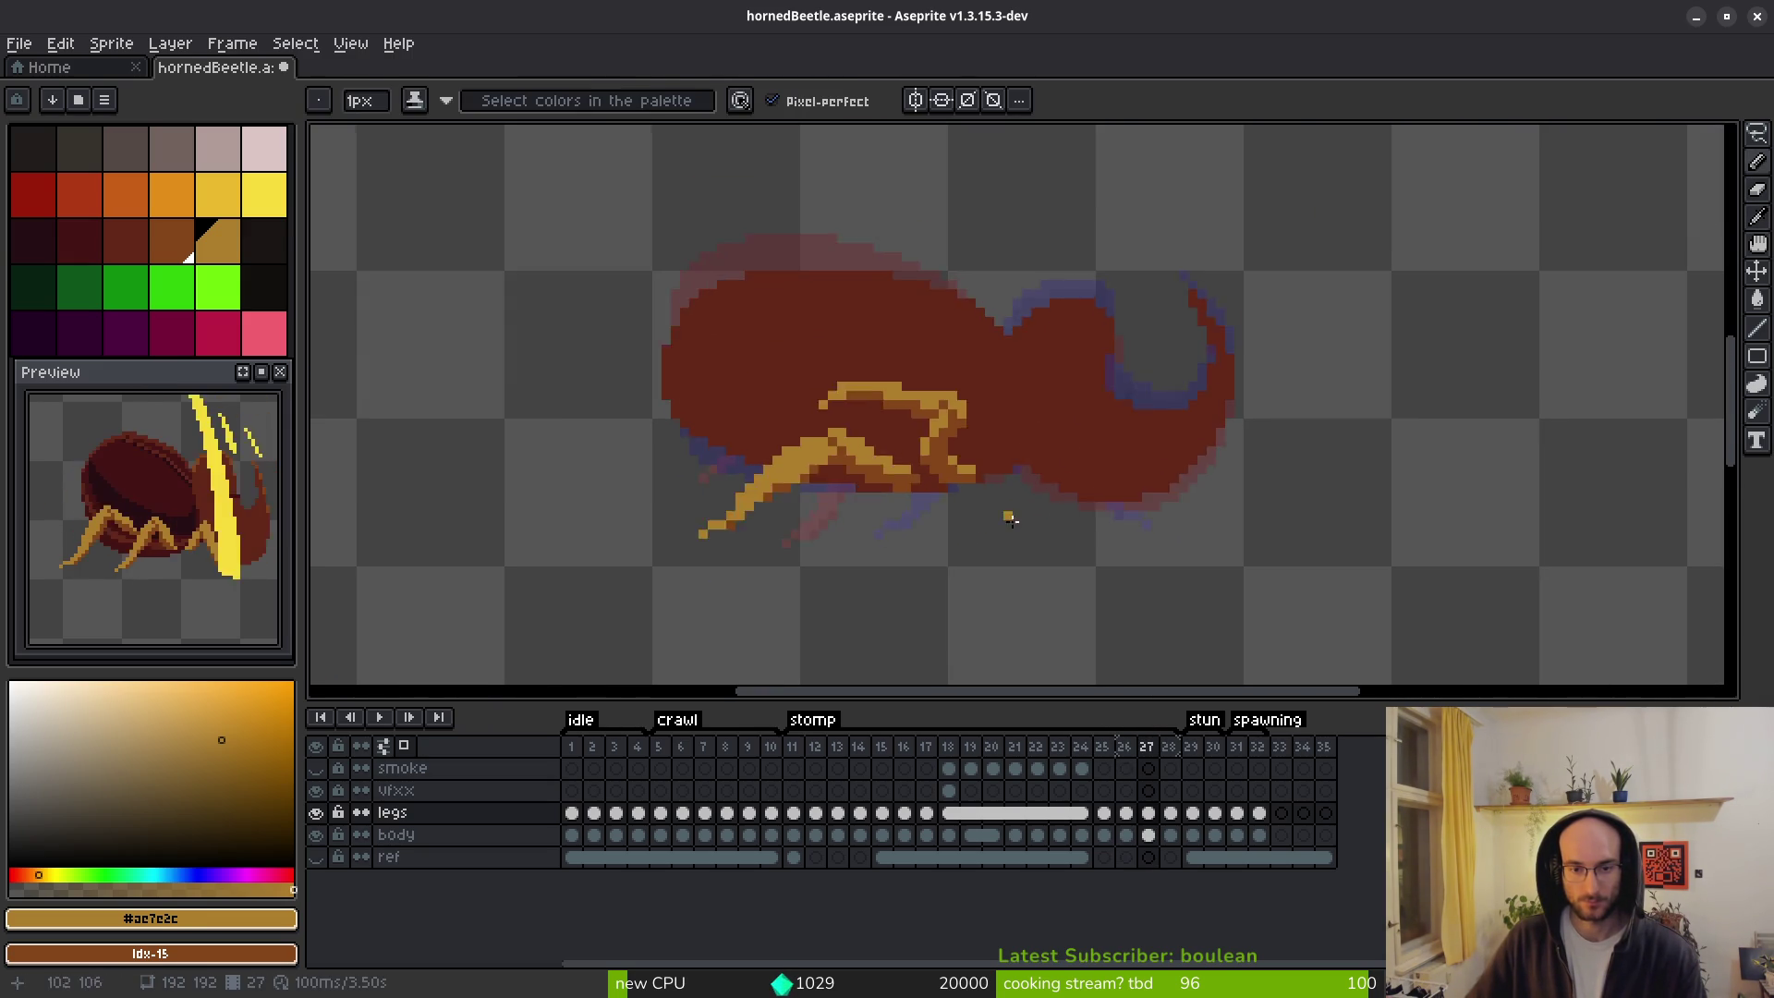
pyautogui.press('i')
pyautogui.press('Left')
pyautogui.press('Right')
pyautogui.press('Left')
pyautogui.press('Right')
pyautogui.scroll(3, 971, 468)
# Add a gold pixel at the leg tip on frame 27, then check it against frame 28.
pyautogui.press('e')
pyautogui.press('b')
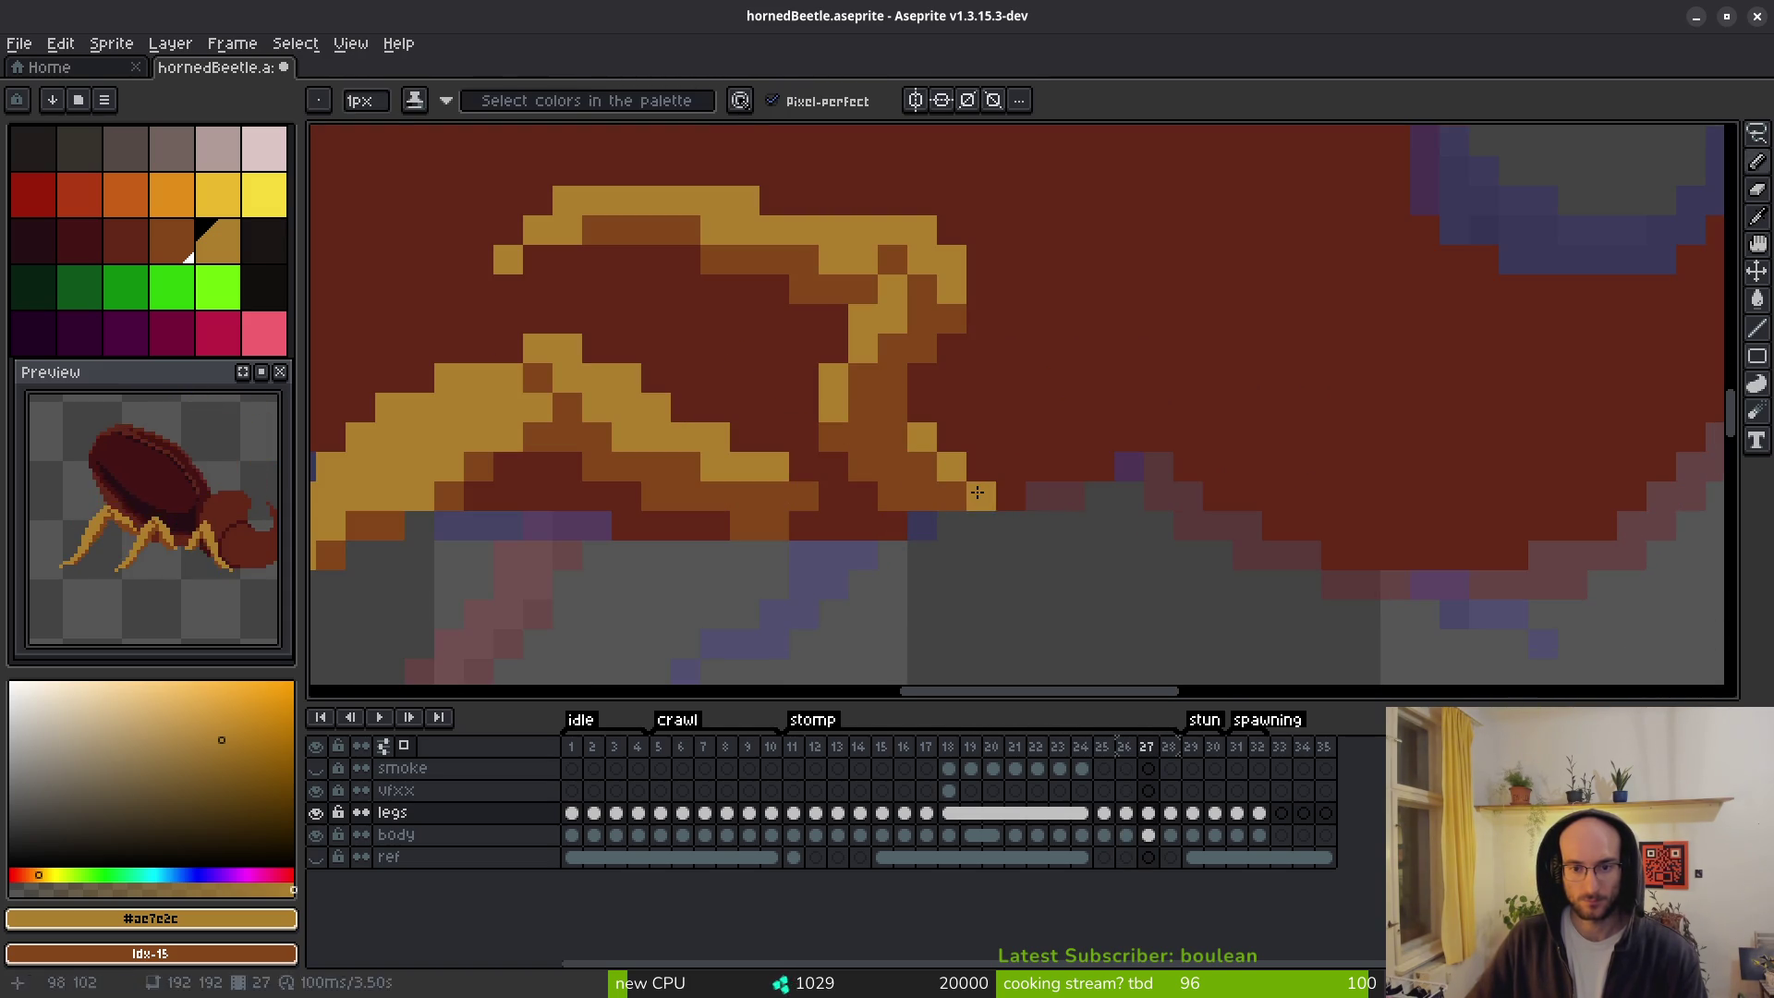
pyautogui.click(953, 526)
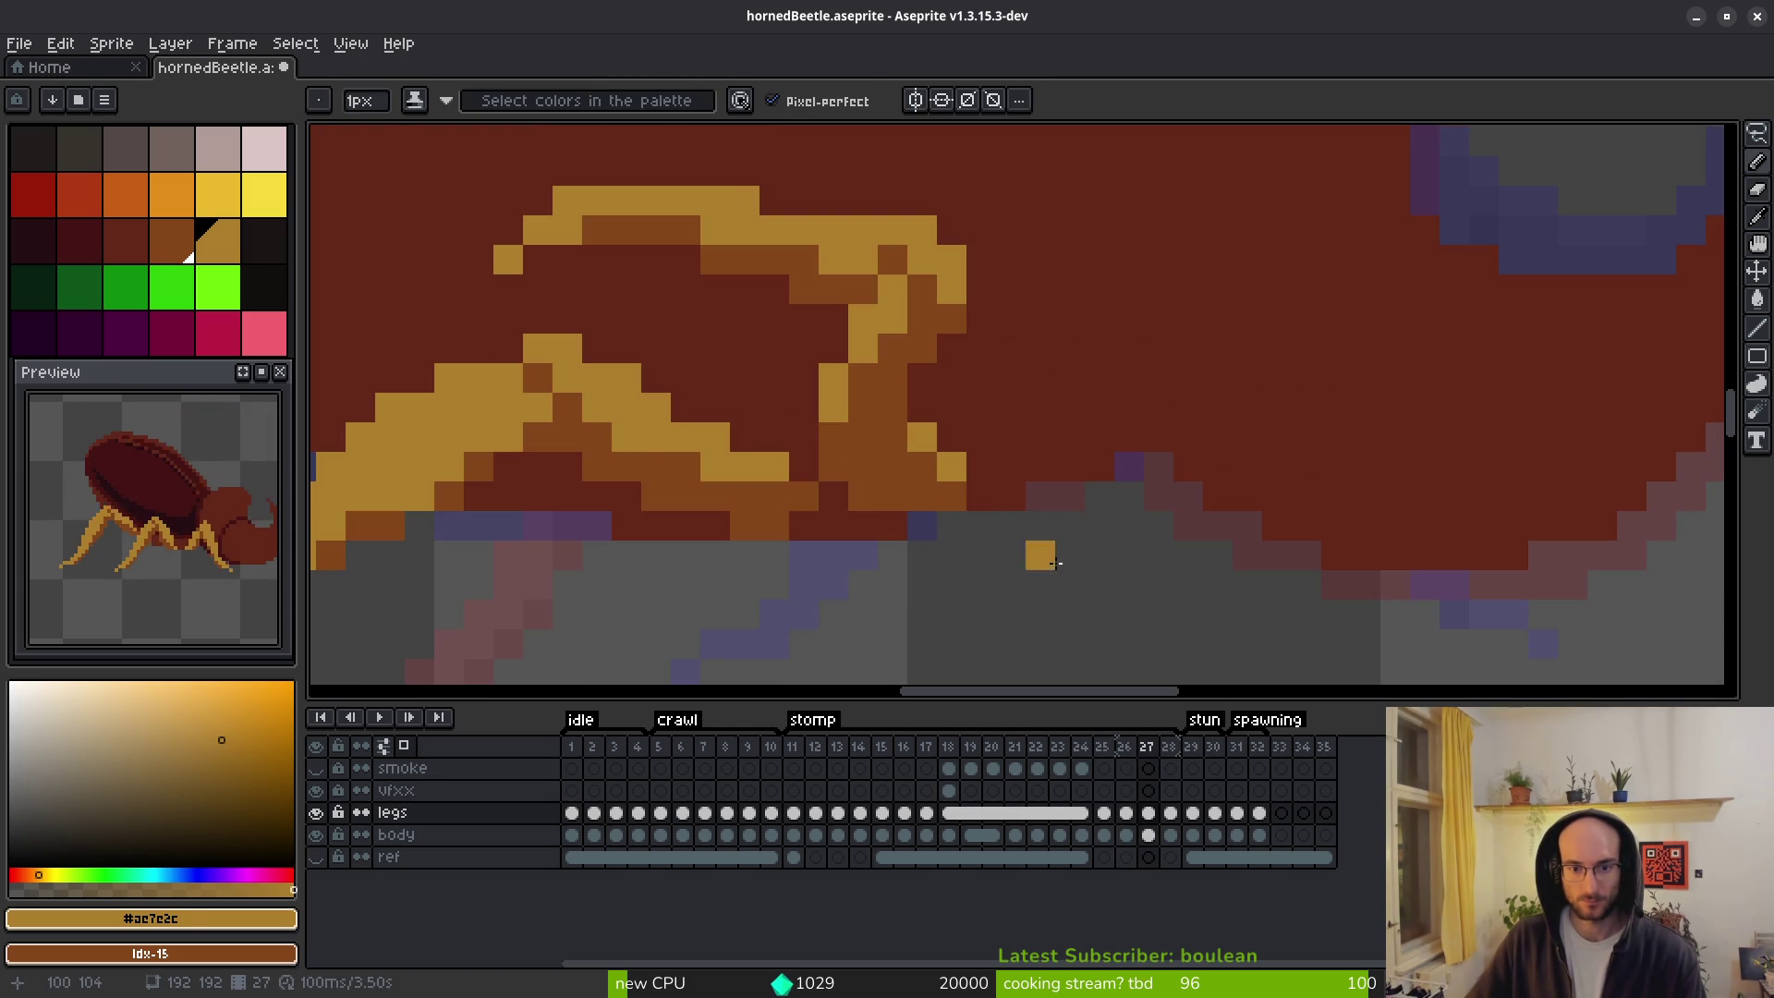
pyautogui.scroll(-3, 1007, 550)
pyautogui.press('i')
pyautogui.press('.')
pyautogui.press(',')
pyautogui.press('.')
pyautogui.press(',')
pyautogui.press('b')
pyautogui.scroll(3, 1096, 541)
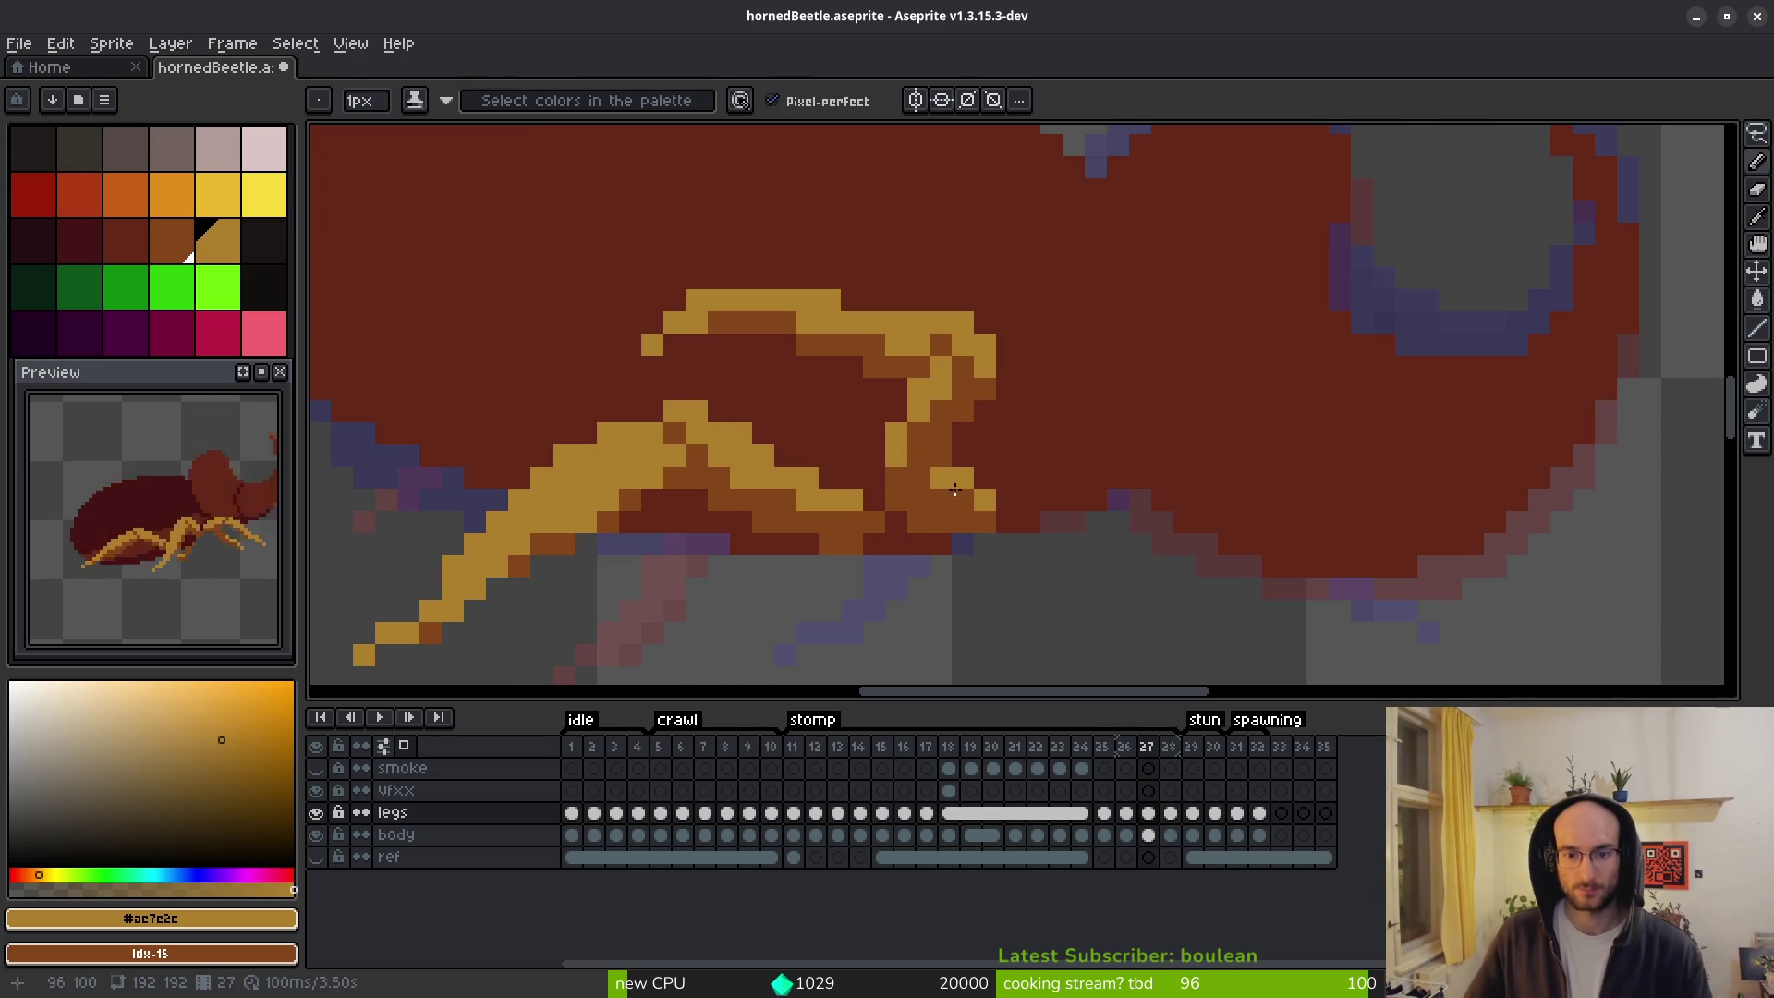
# Touch up the leg tip with brown pixels, recentre the beetle, and advance to frame 28.
pyautogui.press('e')
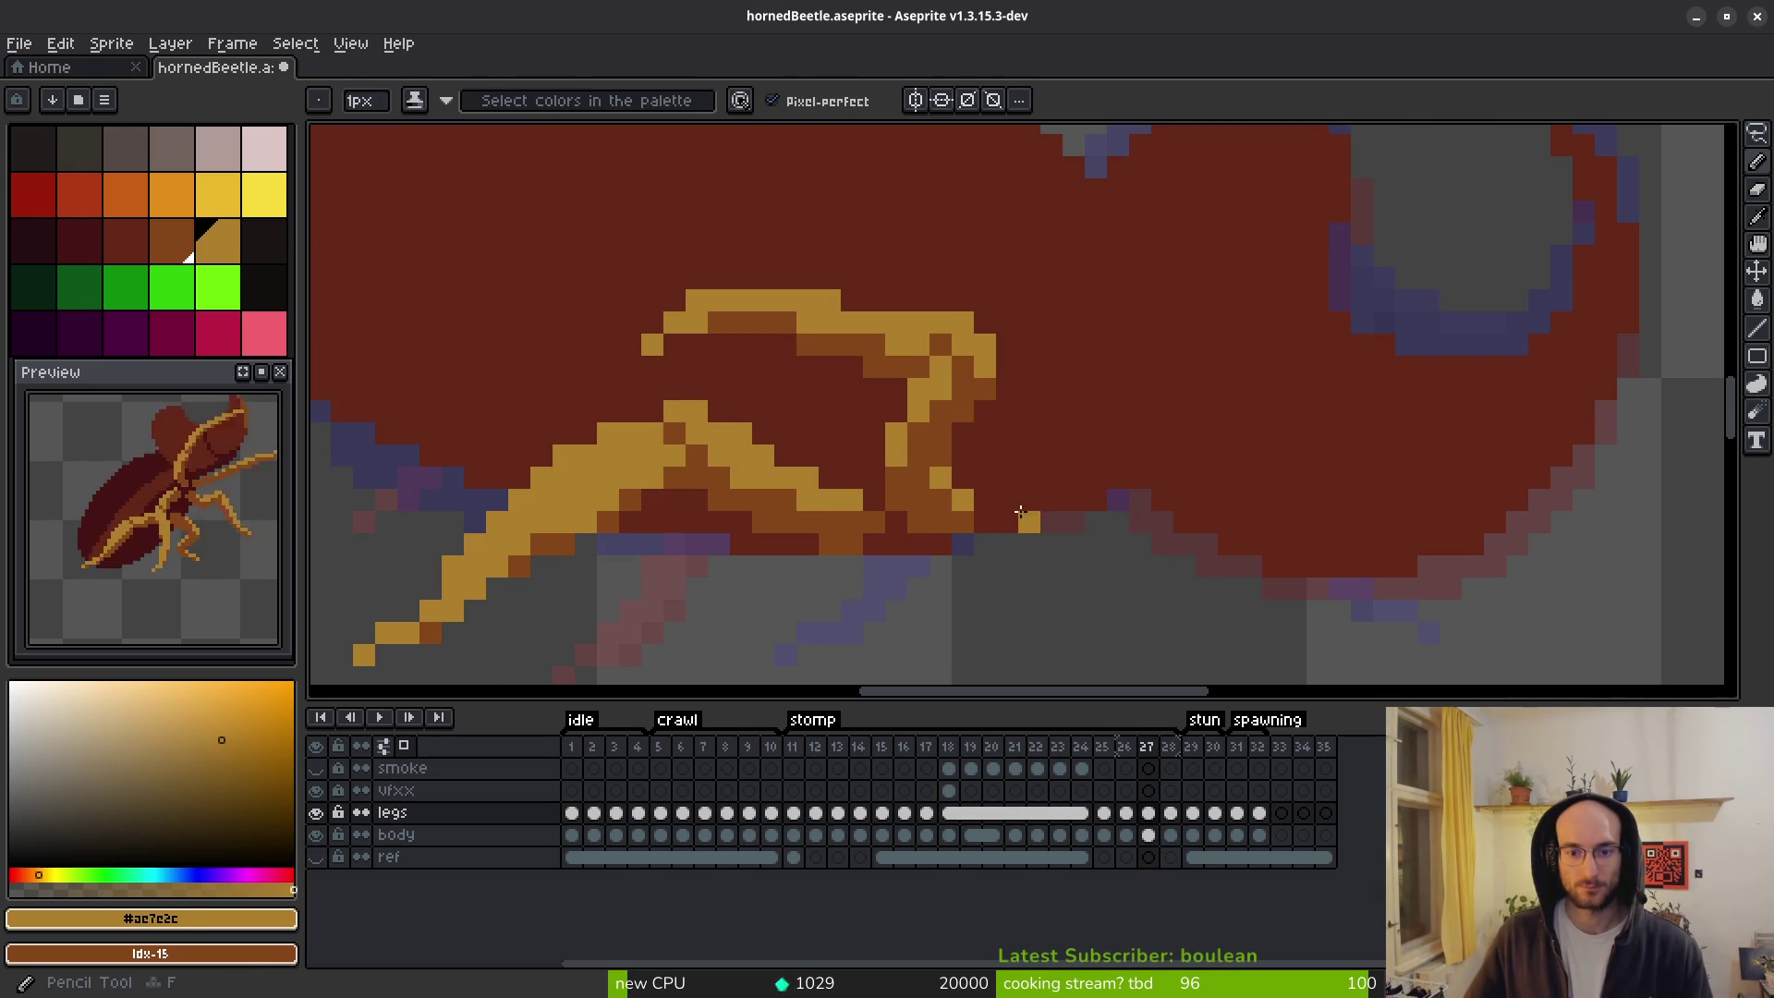
pyautogui.scroll(-3, 1017, 517)
pyautogui.press('i')
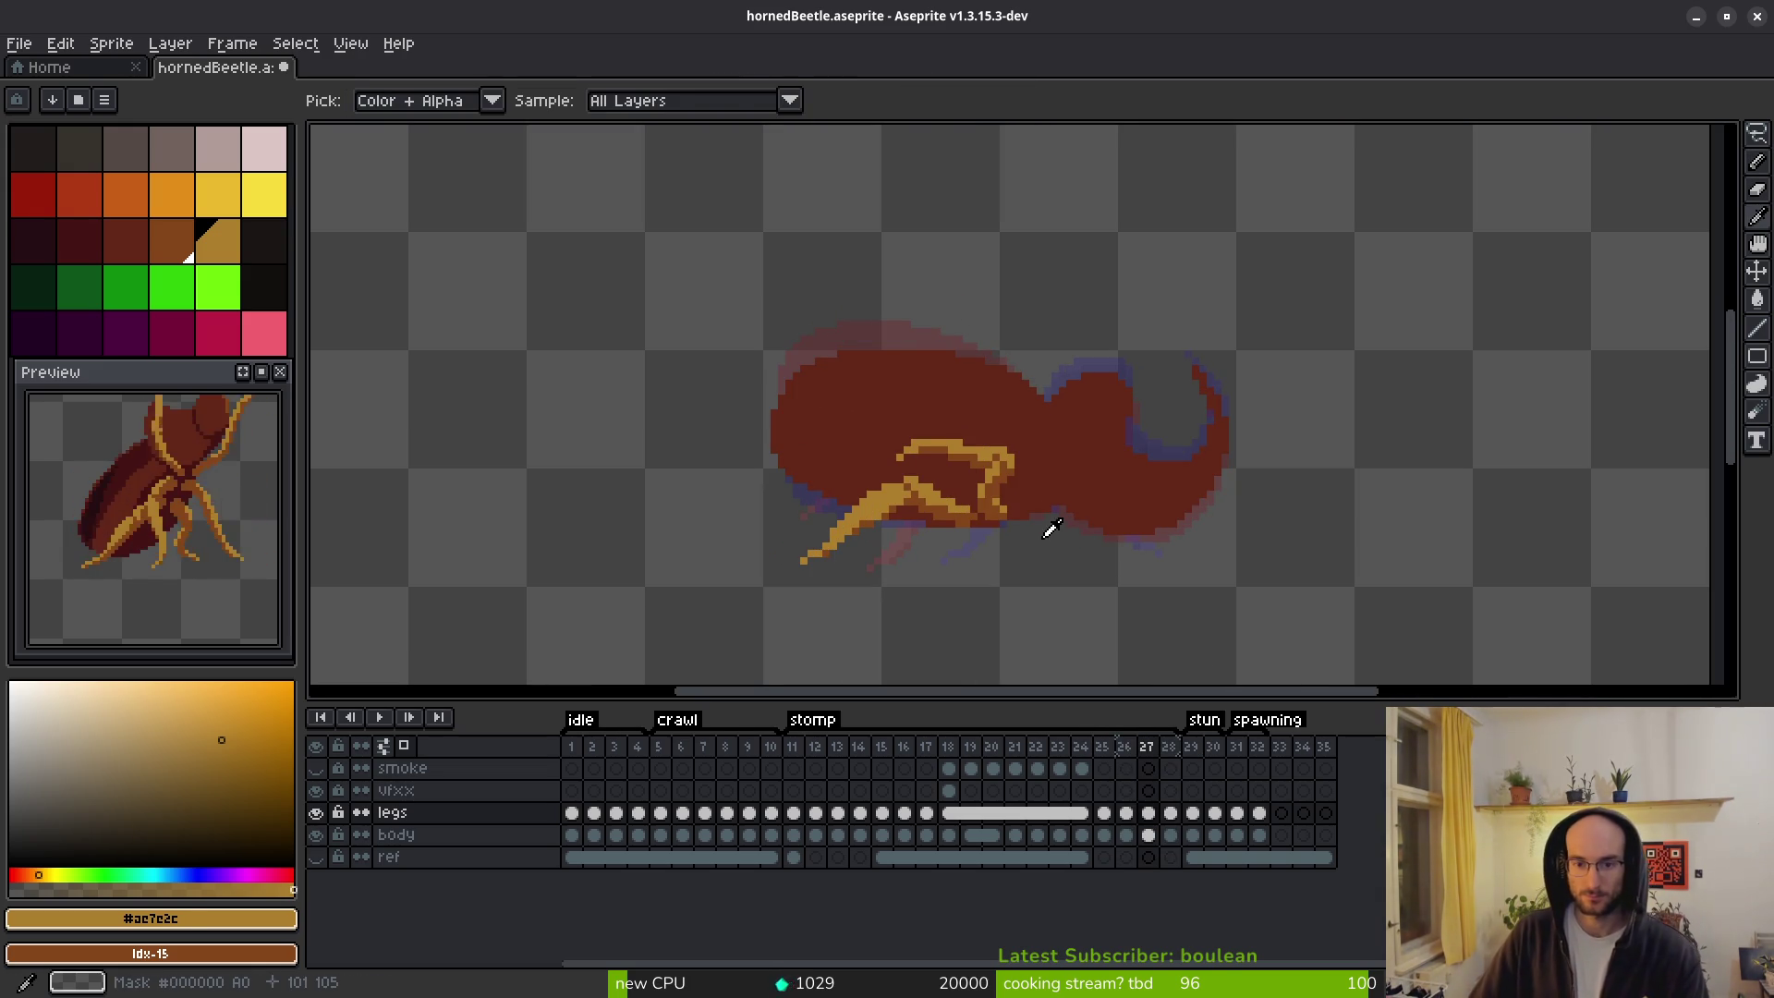
pyautogui.press('b')
pyautogui.scroll(2, 994, 523)
pyautogui.scroll(-3, 1065, 524)
pyautogui.scroll(2, 1053, 527)
pyautogui.press('i')
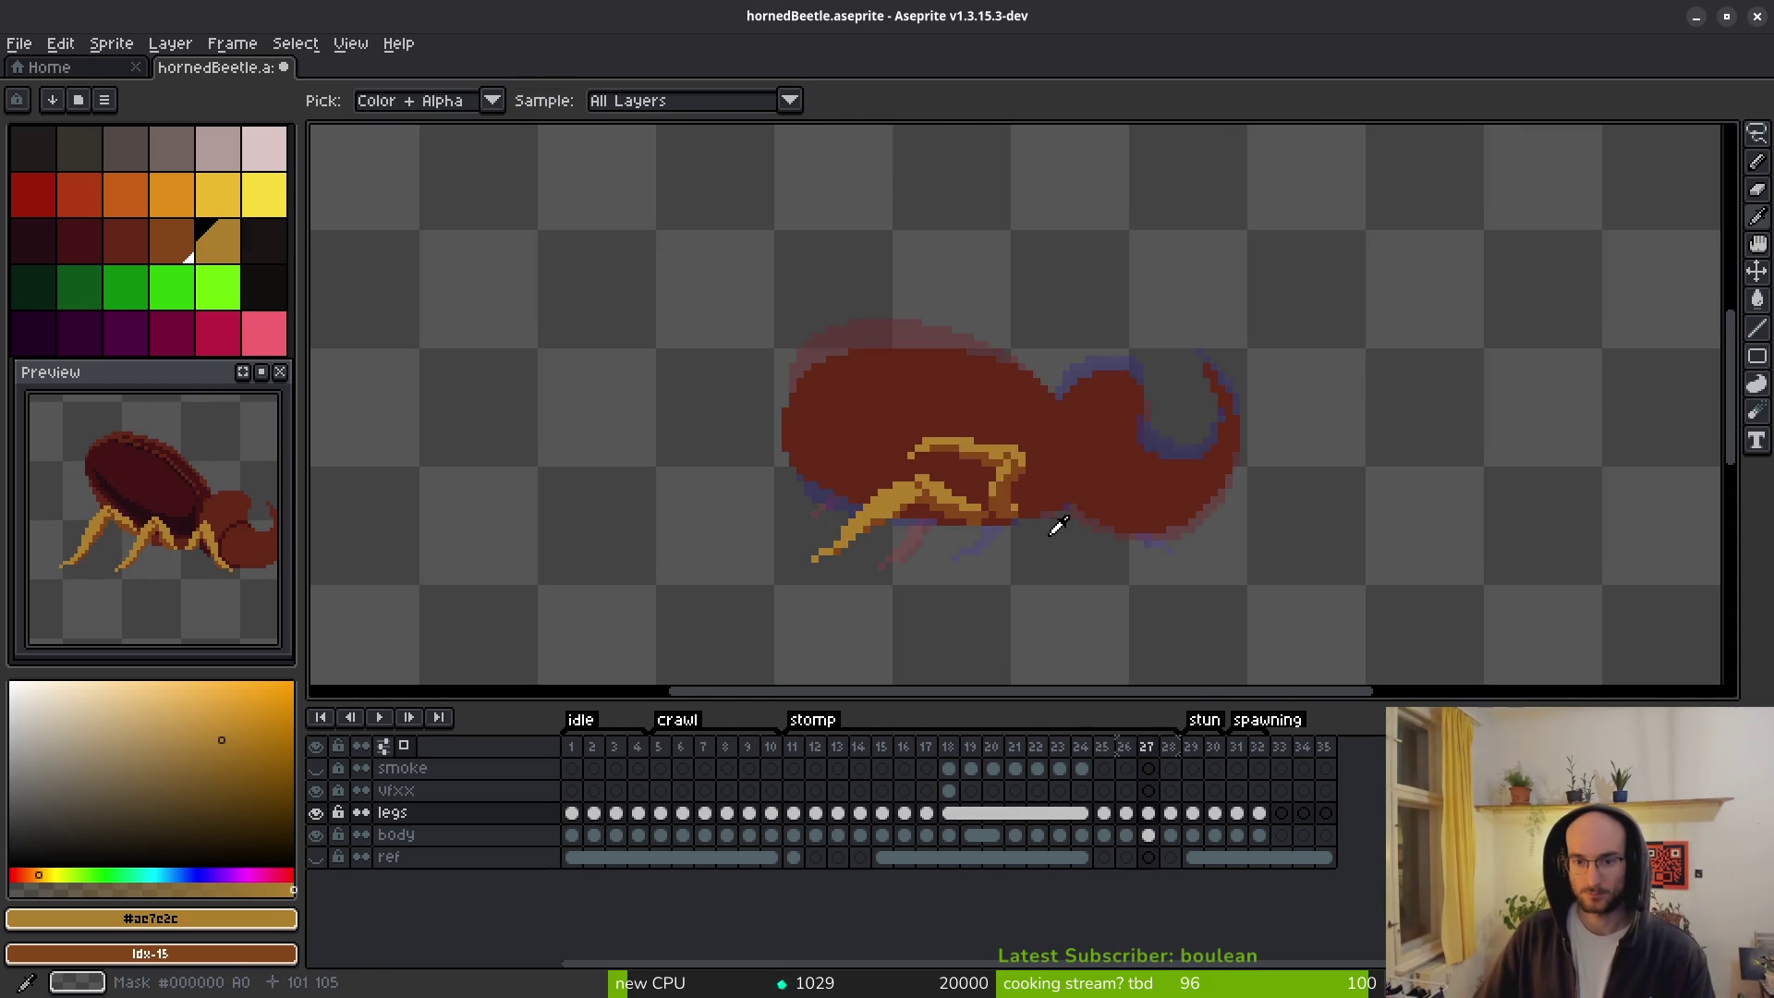
pyautogui.moveTo(1035, 545); pyautogui.dragTo(961, 483)
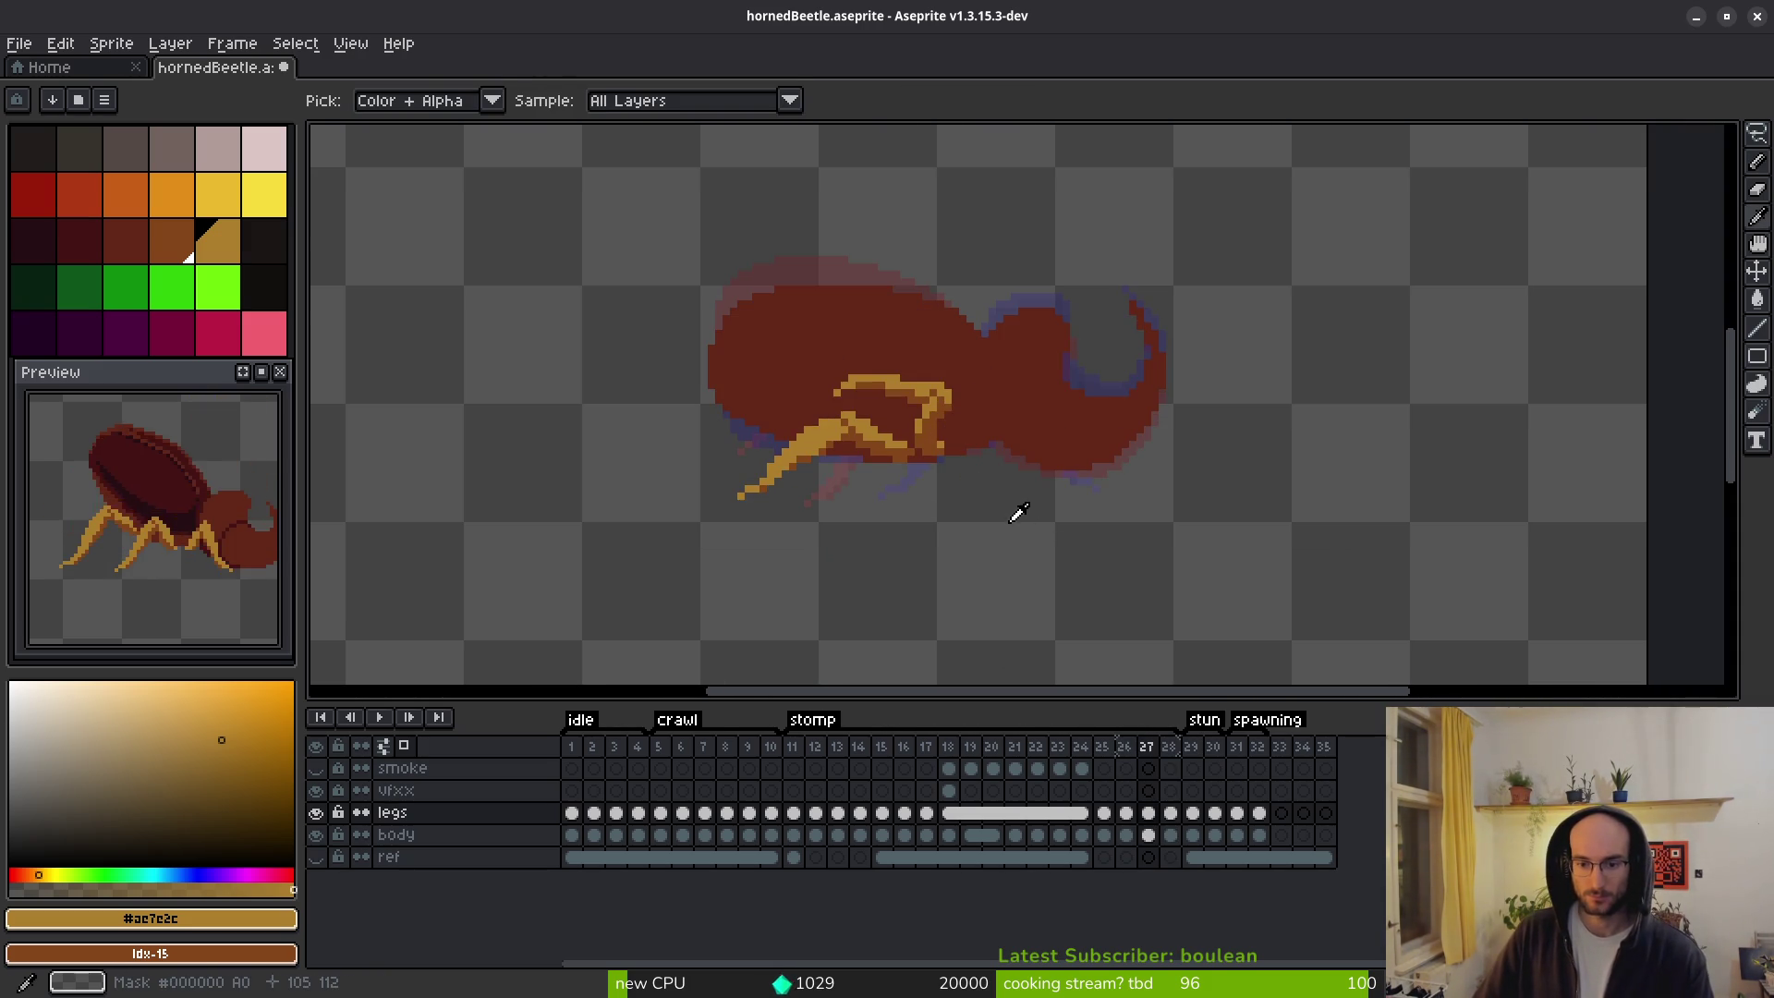
pyautogui.press('Right')
pyautogui.press('m')
pyautogui.scroll(2, 857, 388)
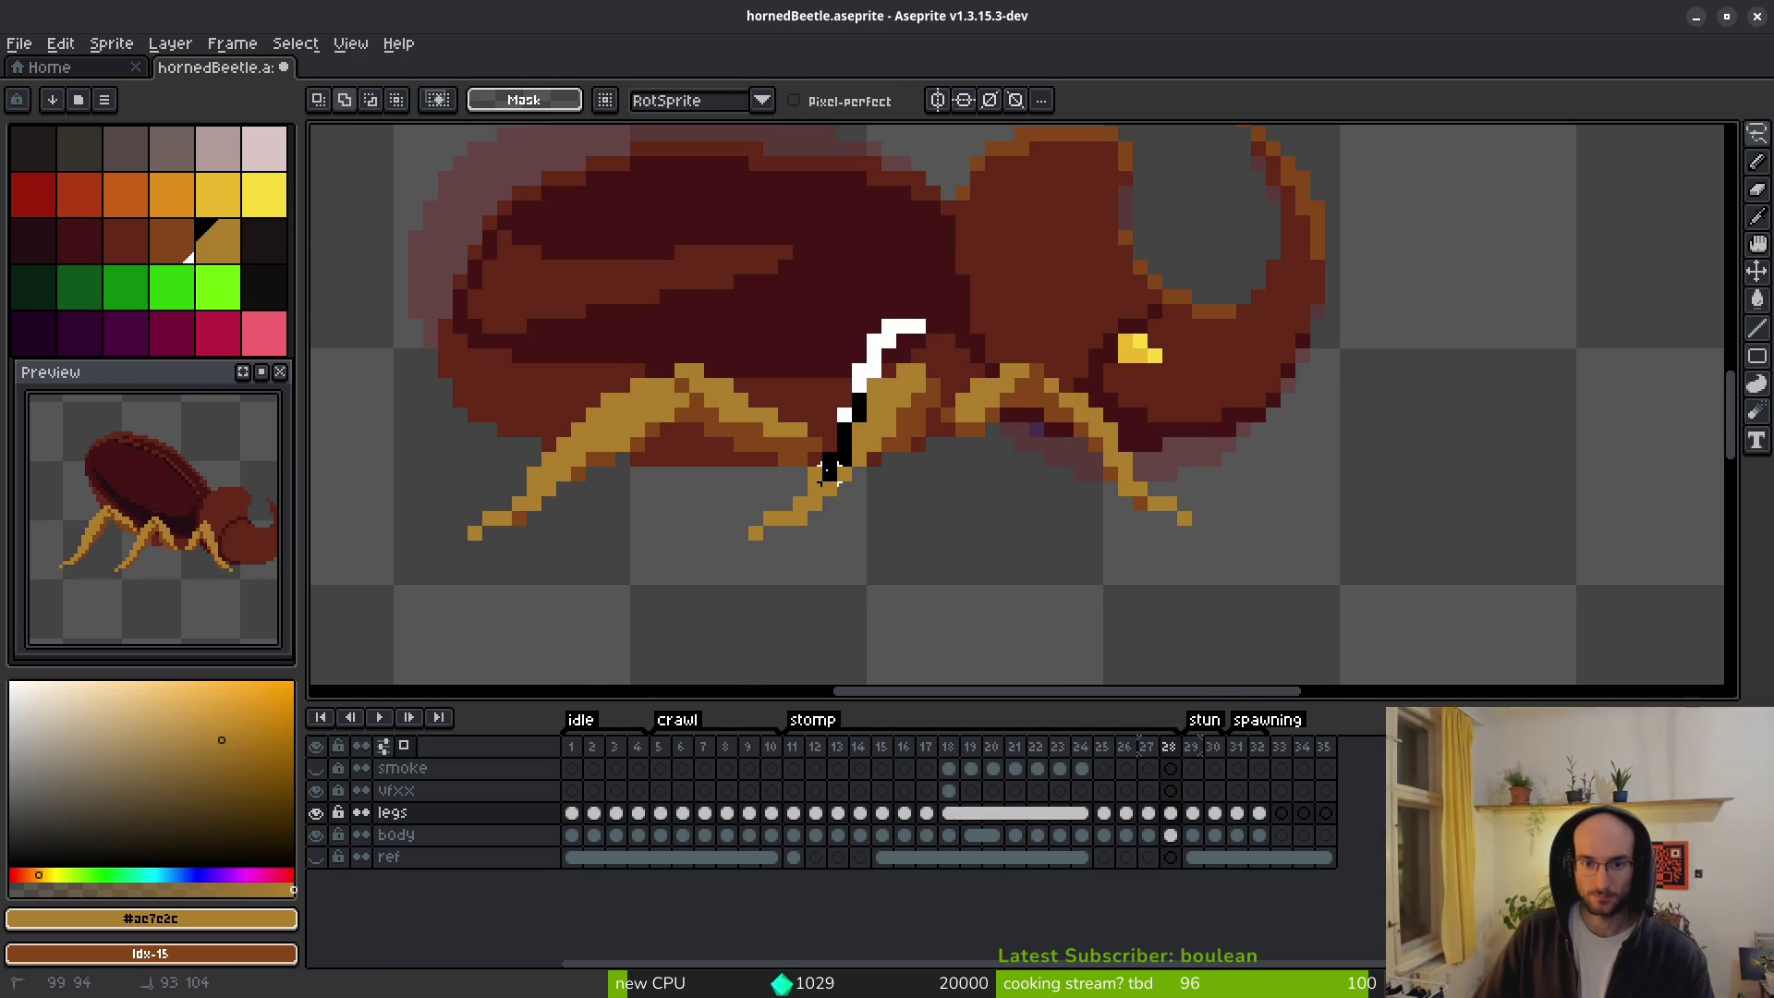
# Delete the middle leg from frame 28 and compare the result with frame 27.
pyautogui.moveTo(740, 545); pyautogui.dragTo(948, 432)
pyautogui.moveTo(901, 335); pyautogui.dragTo(887, 329)
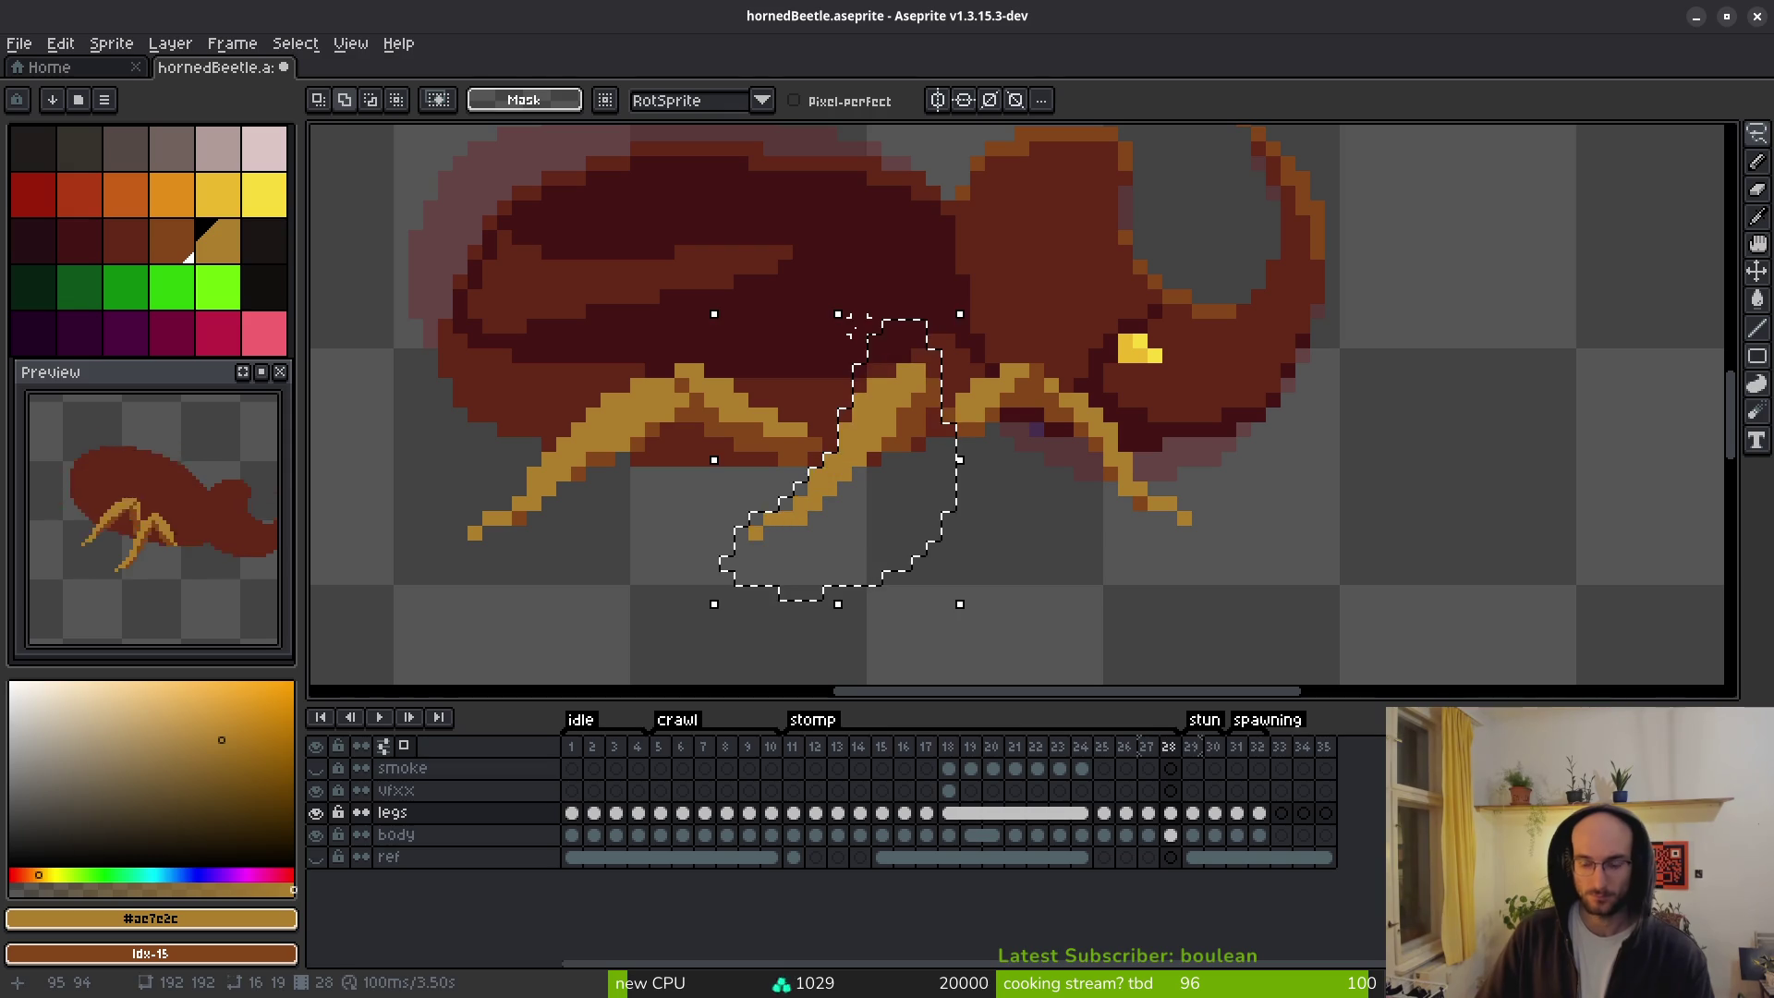
pyautogui.press('Delete')
pyautogui.hotkey('ctrl', 'd')
pyautogui.hotkey('alt', 'Left')
pyautogui.hotkey('alt', 'Right')
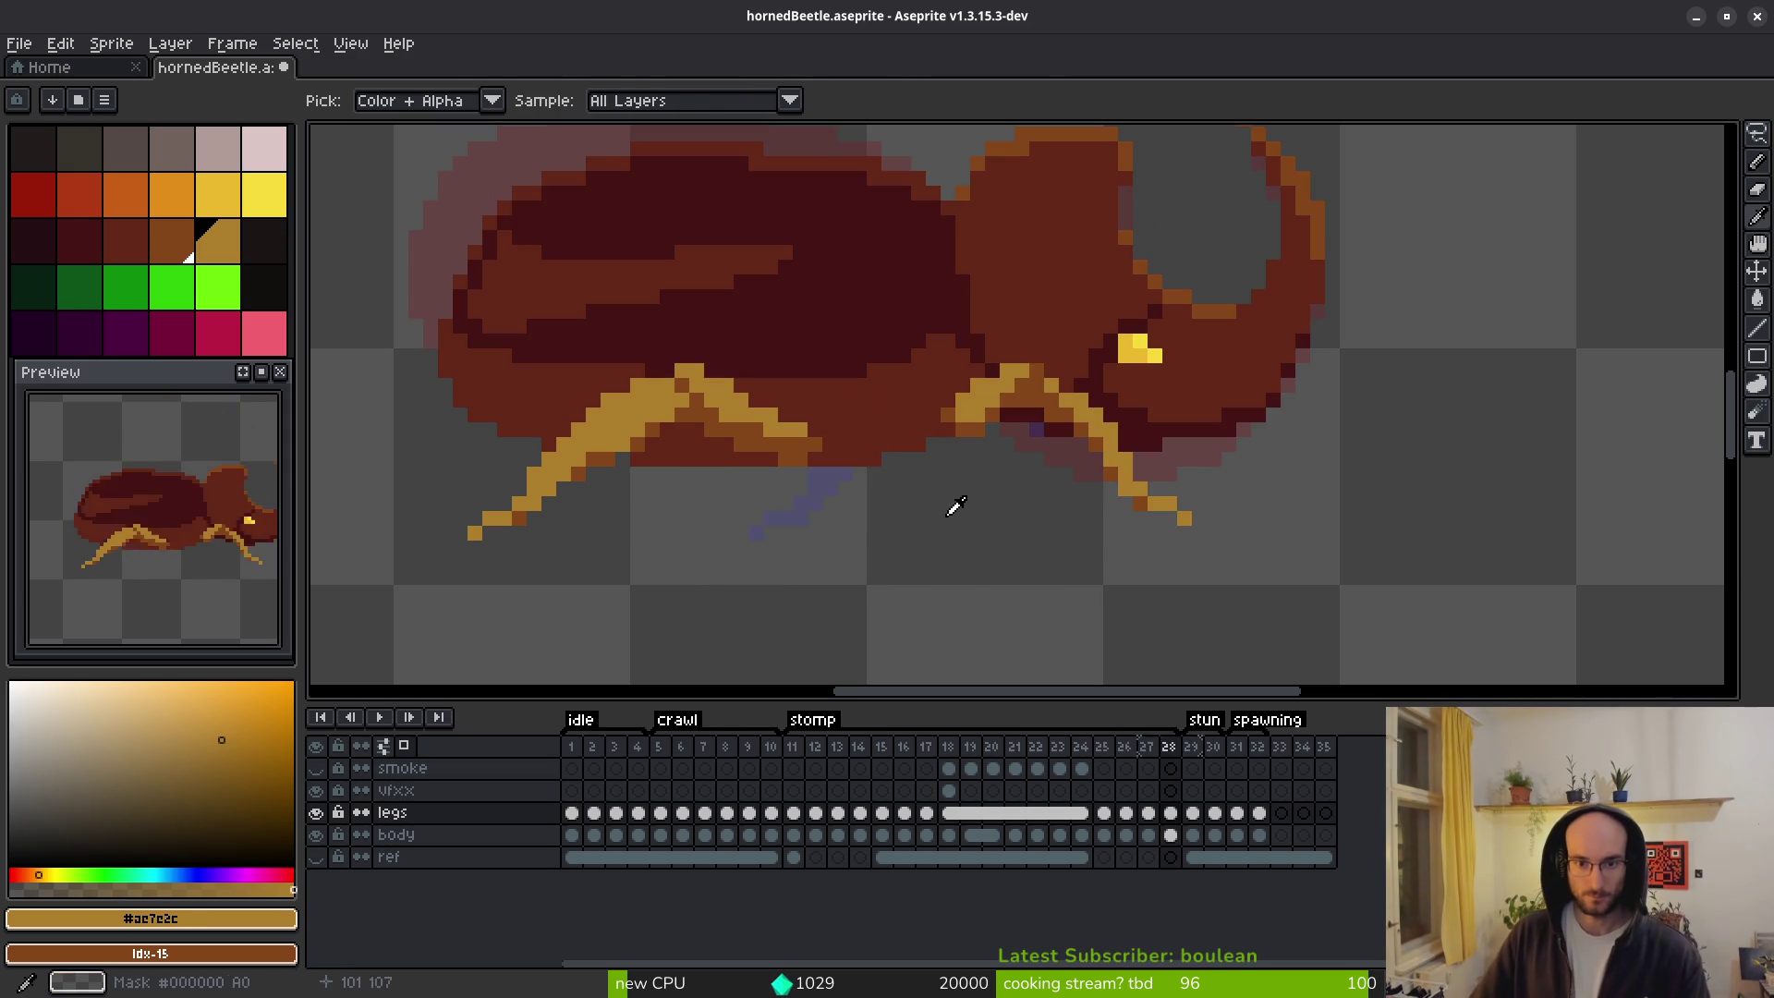
pyautogui.hotkey('alt', 'Left')
pyautogui.hotkey('alt', 'Left')
pyautogui.hotkey('alt', 'Right')
pyautogui.hotkey('alt', 'Right')
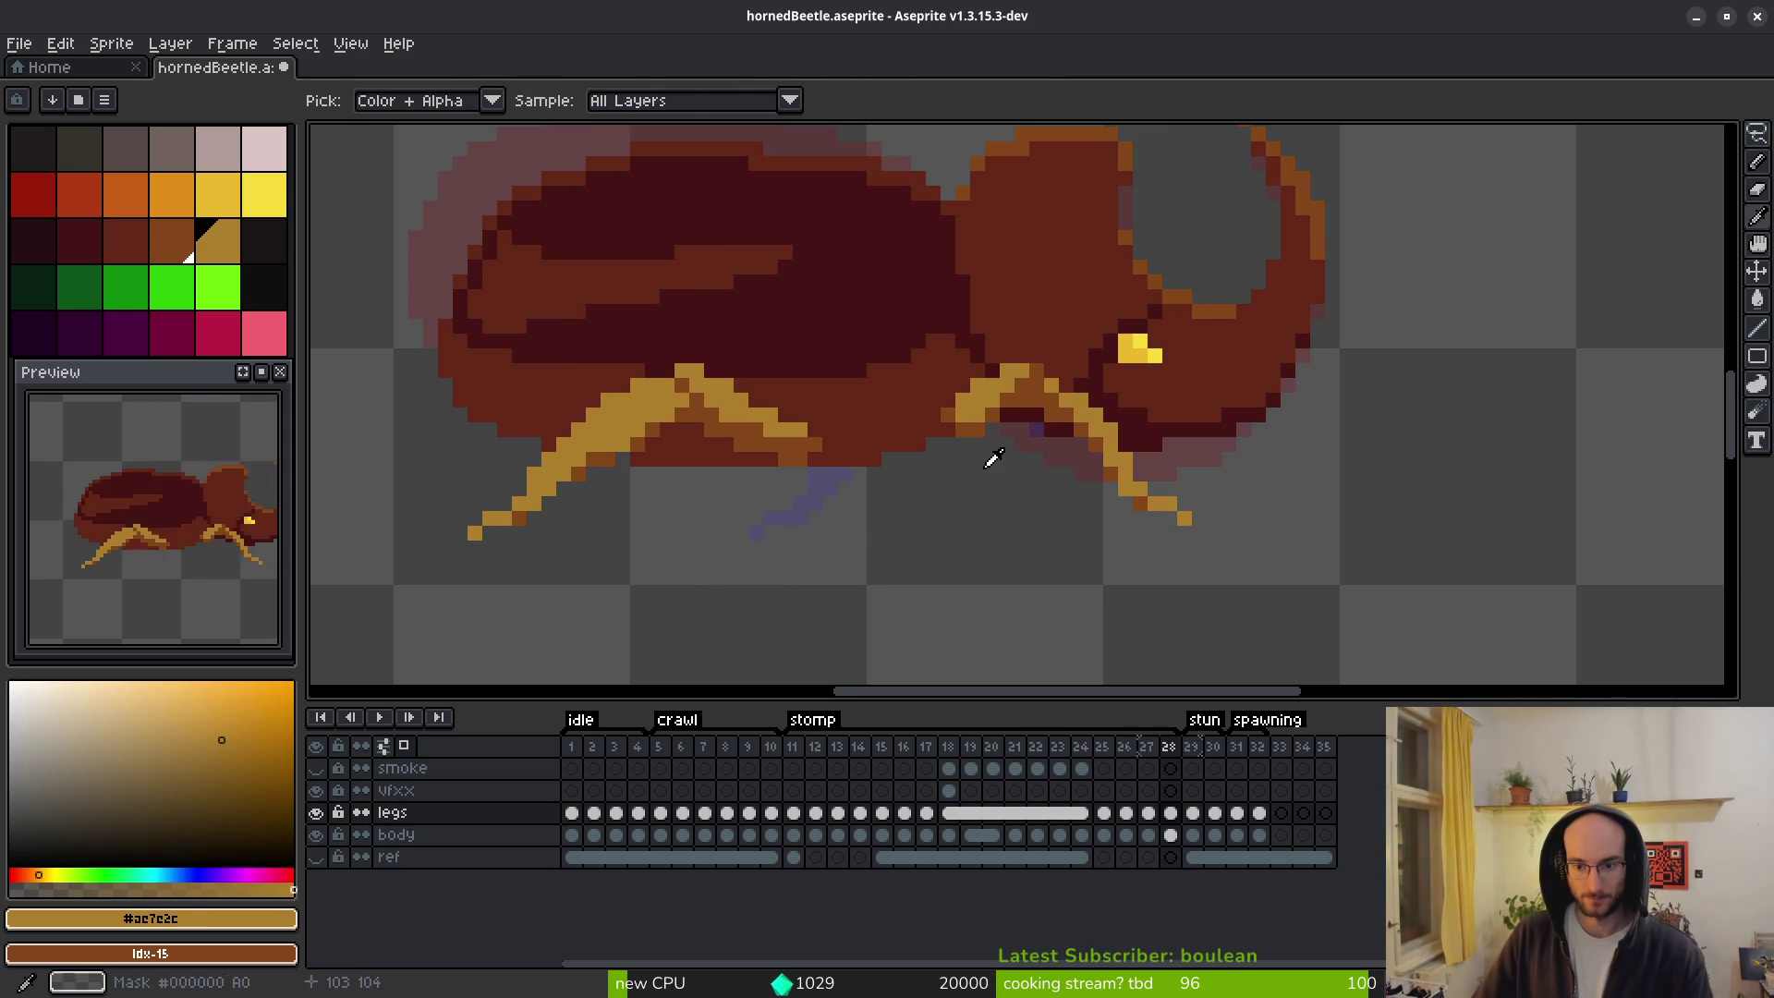
# Insert a new empty frame 29 and paste frame 11's body cel into it.
pyautogui.hotkey('alt', 'shift', 'n')
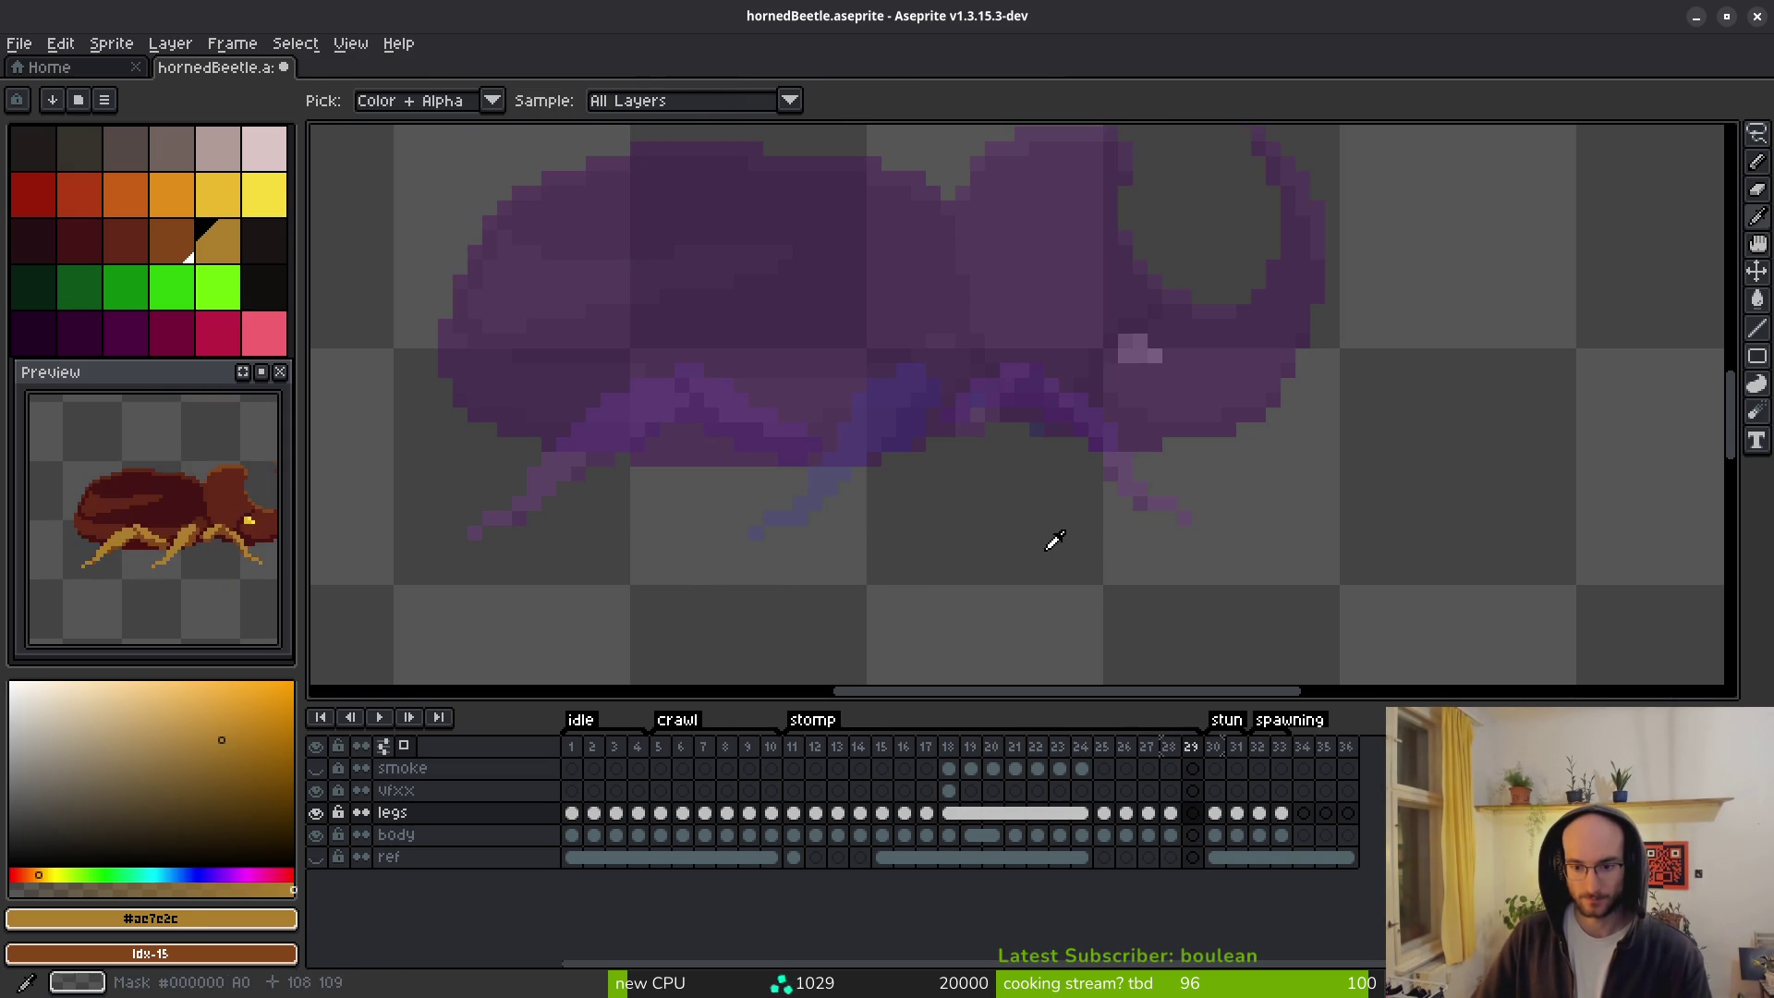
pyautogui.click(793, 835)
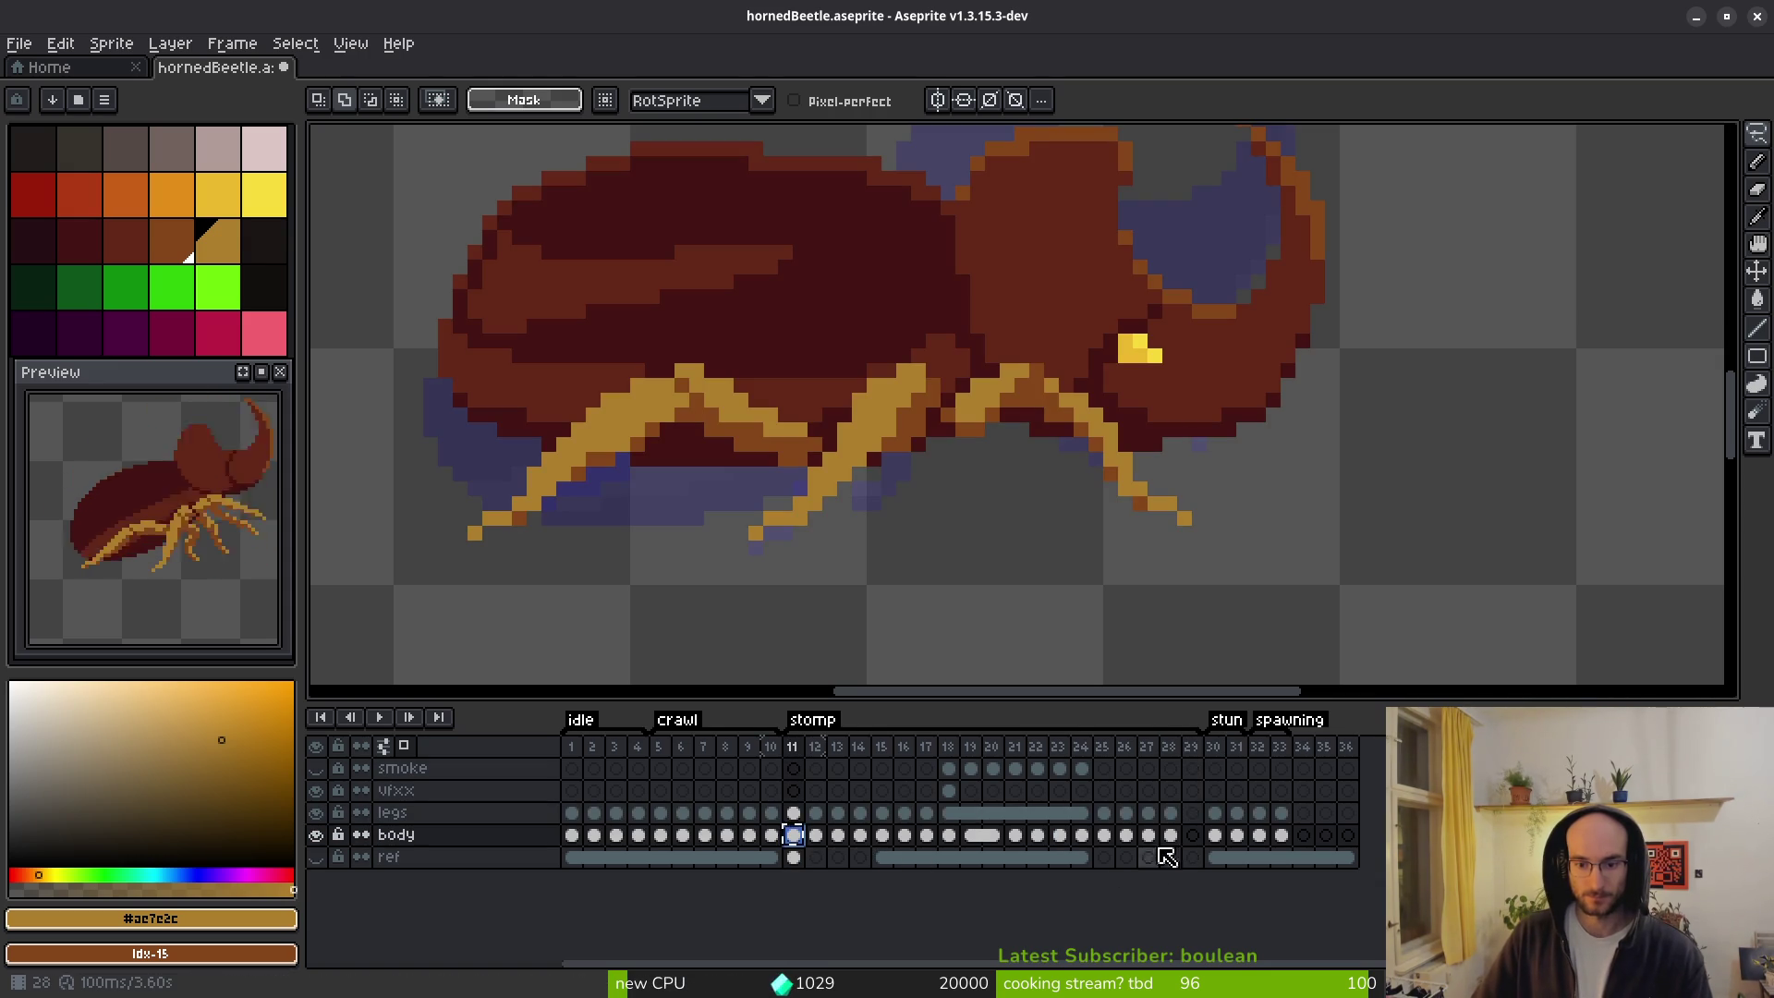
pyautogui.click(1192, 835)
pyautogui.hotkey('ctrl', 'v')
pyautogui.click(794, 814)
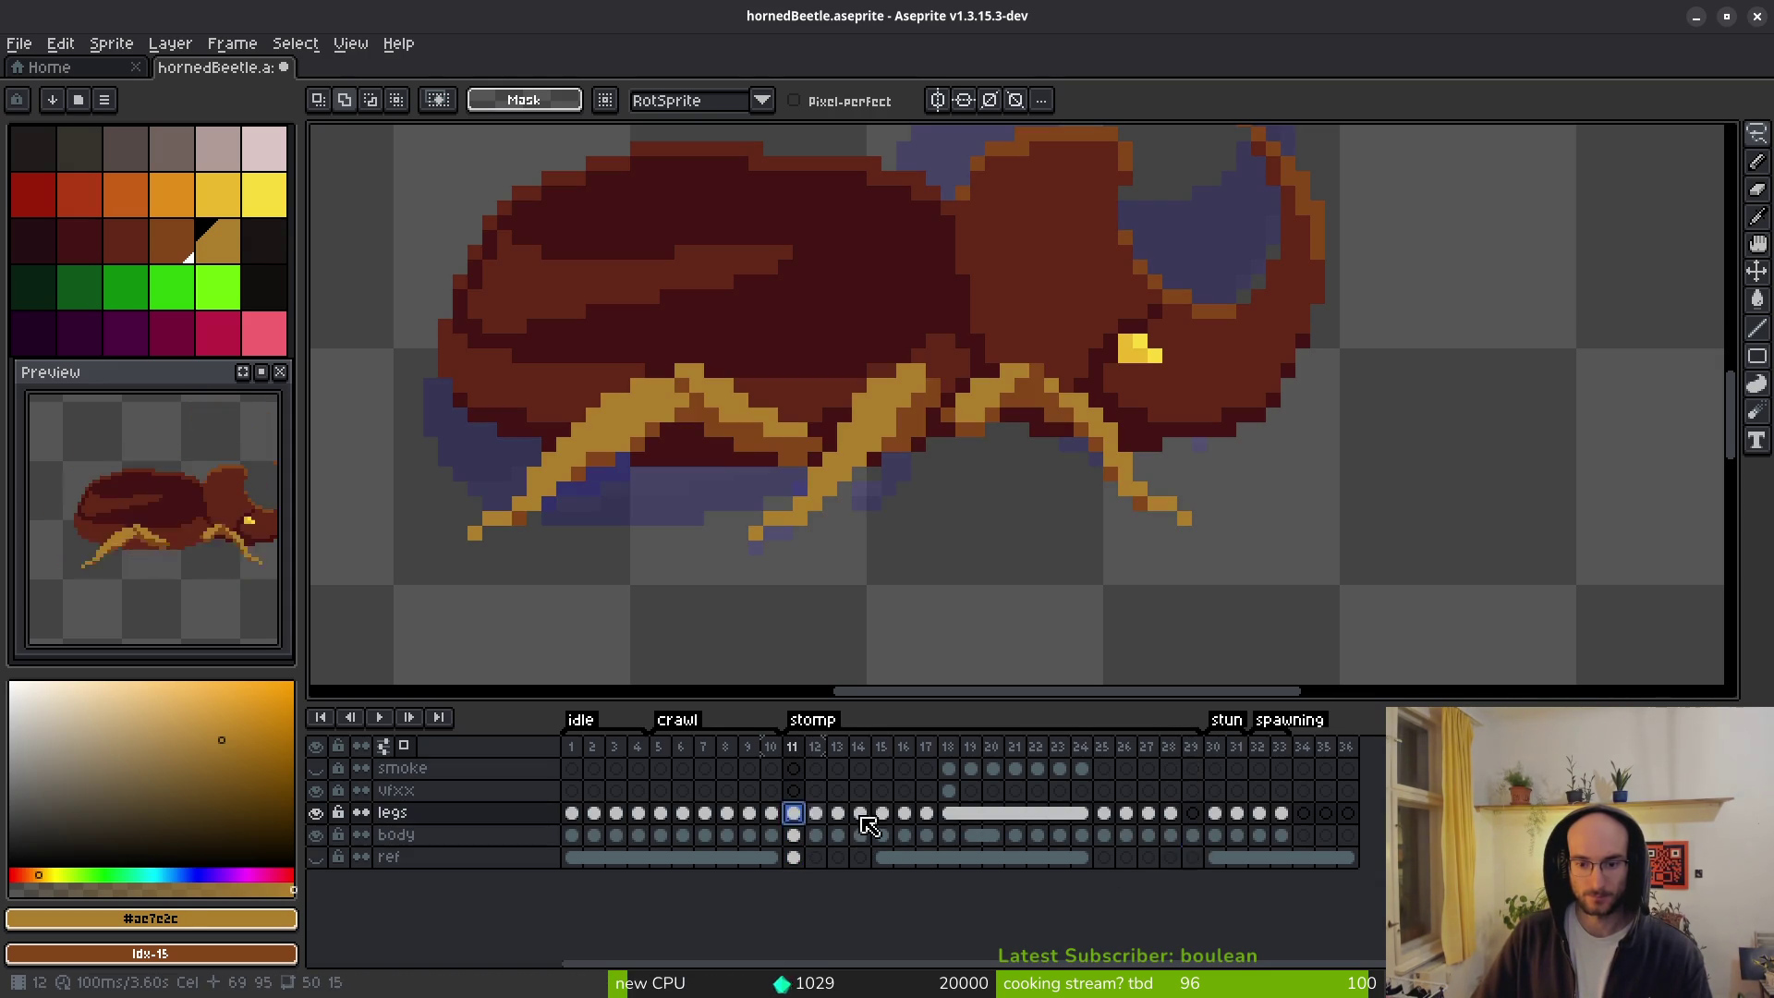
pyautogui.click(1192, 836)
# Cut the front leg out of frame 28 after checking the neighbouring frames.
pyautogui.press('Left')
pyautogui.press('i')
pyautogui.press('Right')
pyautogui.press('Left')
pyautogui.press('q')
pyautogui.moveTo(1045, 342)
pyautogui.mouseDown()
pyautogui.moveTo(936, 342)
pyautogui.moveTo(1186, 503)
pyautogui.moveTo(1040, 337)
pyautogui.mouseUp()
pyautogui.hotkey('ctrl', 'x')
pyautogui.press('Left')
pyautogui.press('Left')
pyautogui.press('Left')
pyautogui.press('i')
pyautogui.press('Right')
pyautogui.press('Right')
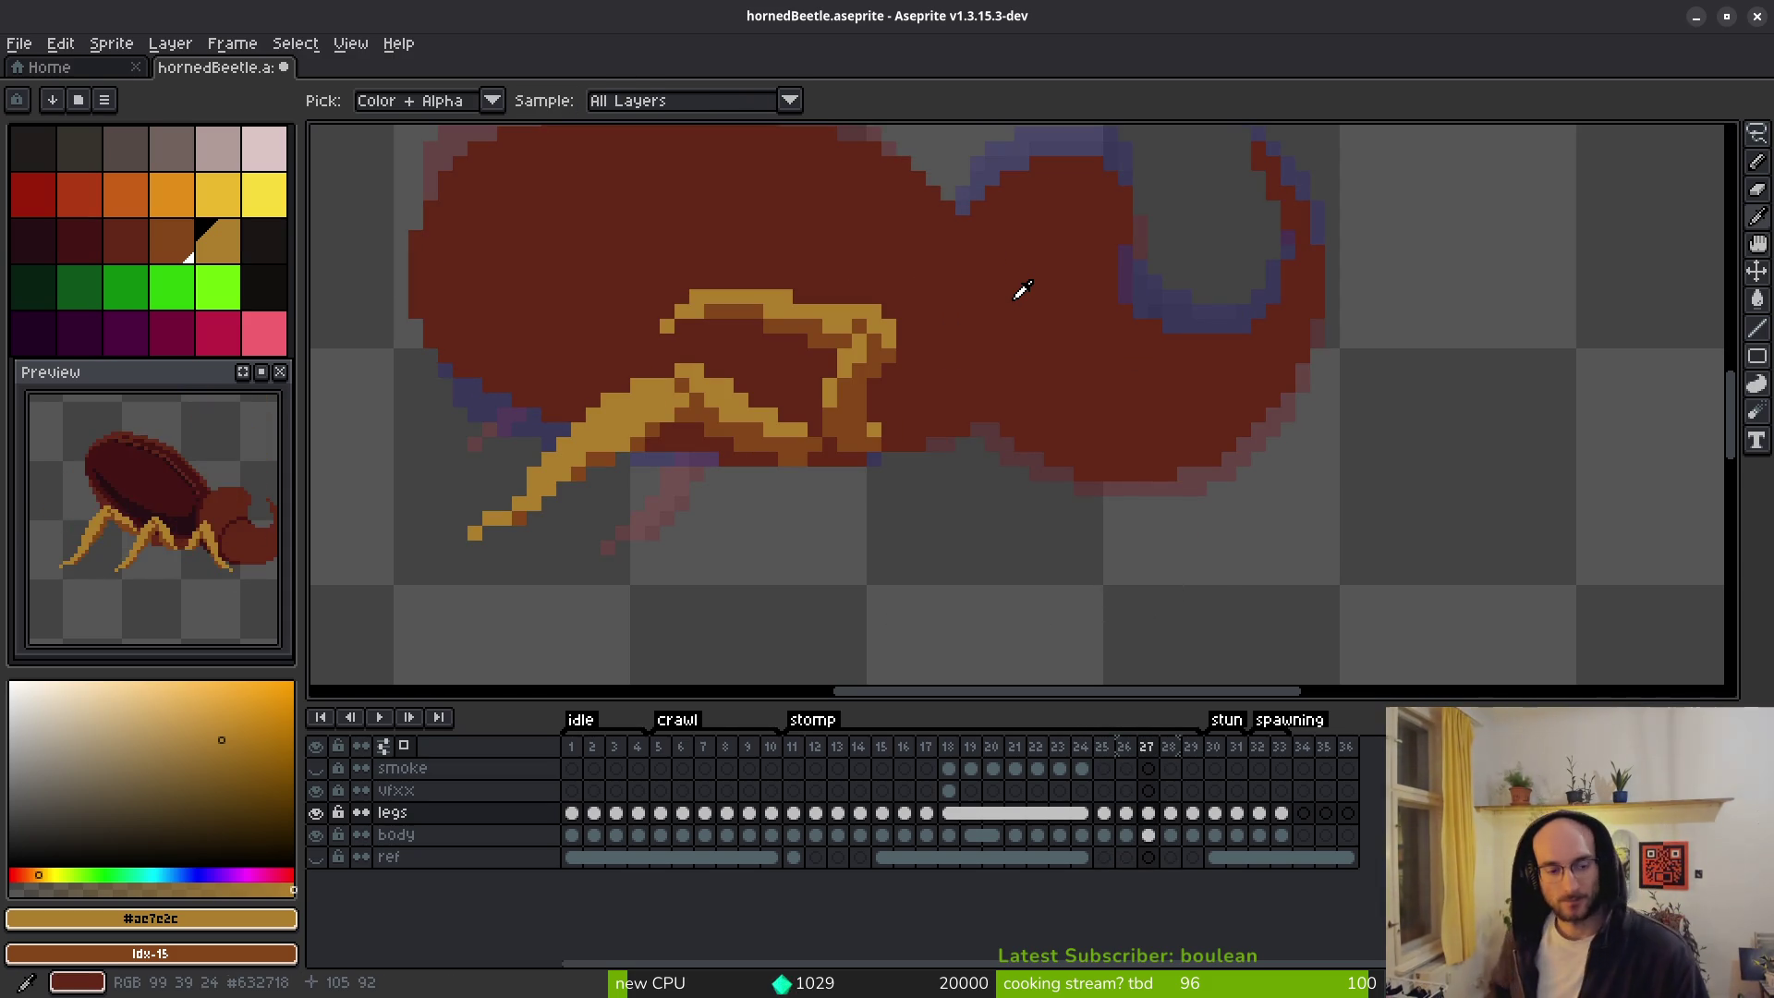
# Review the leg poses across frames 27–29 with onion skinning turned on.
pyautogui.press('Left')
pyautogui.press('Right')
pyautogui.press('Right')
pyautogui.press('Left')
pyautogui.press('Right')
# Pick the dark leg brown #854619 and begin placing new leg pixels on frame 28.
pyautogui.press('Right')
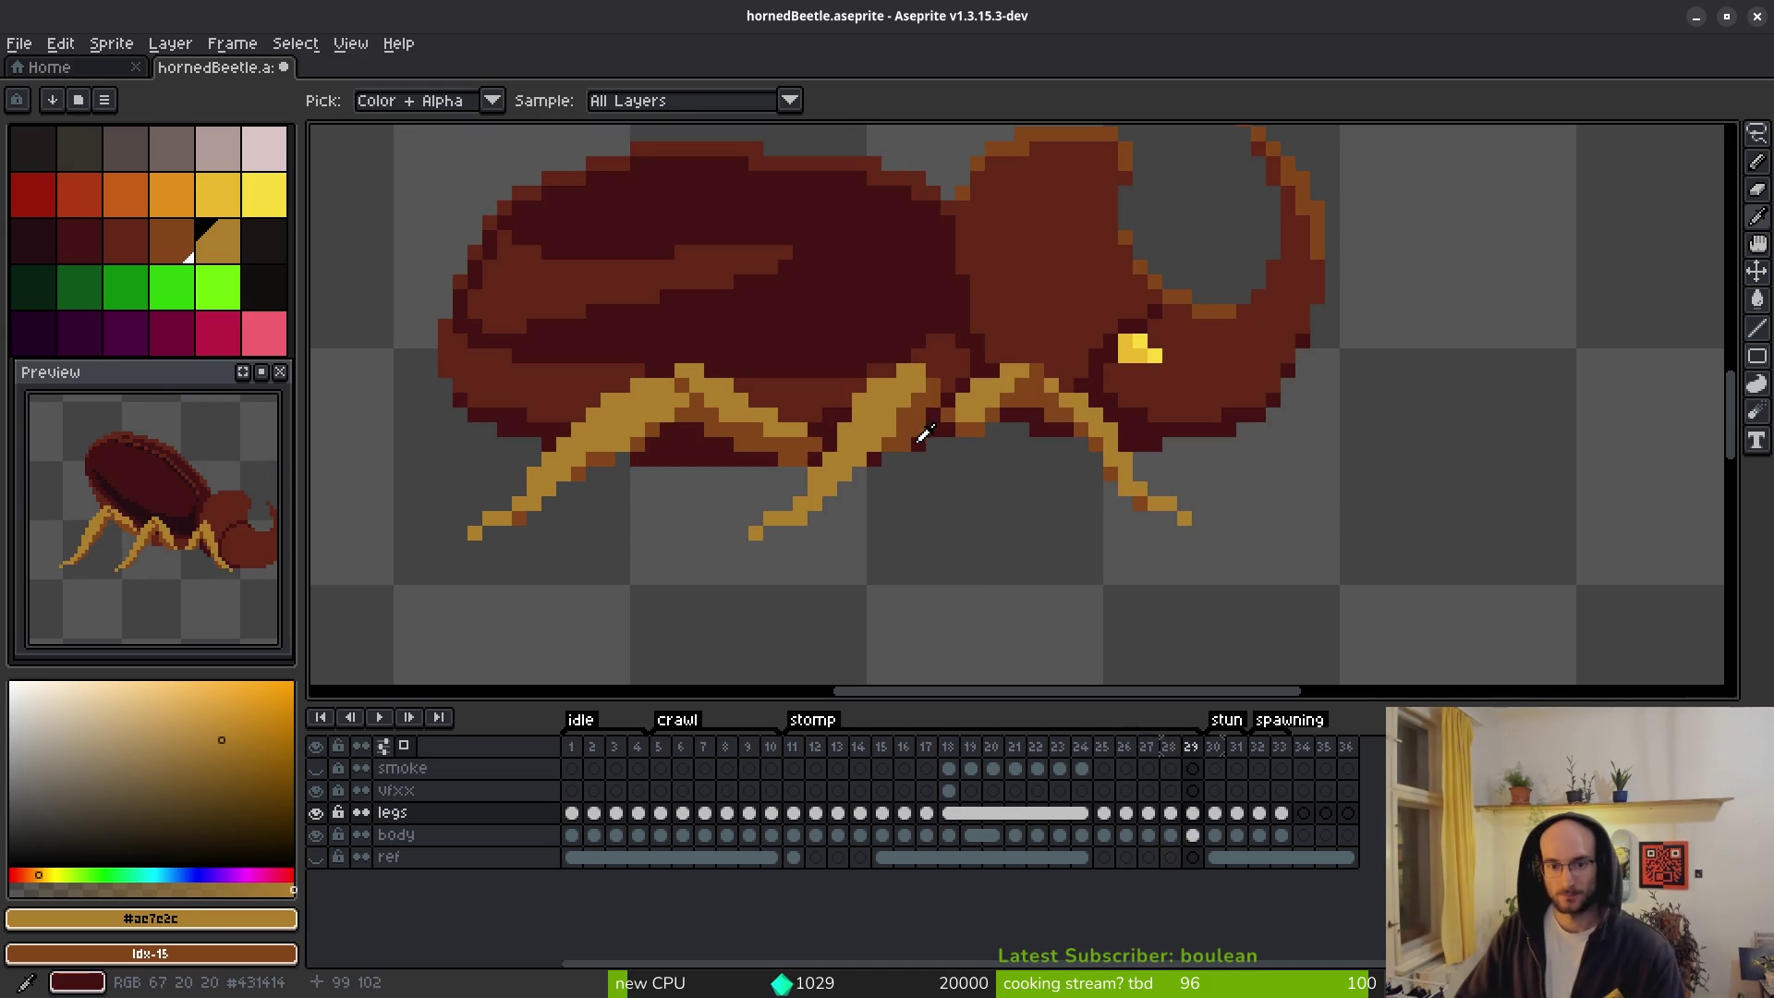
pyautogui.press('F3')
pyautogui.press('Left')
pyautogui.press('Left')
pyautogui.press('Right')
pyautogui.press('Left')
pyautogui.press('m')
pyautogui.press('i')
pyautogui.rightClick(915, 476)
pyautogui.press('Right')
pyautogui.press('f')
pyautogui.scroll(1, 952, 517)
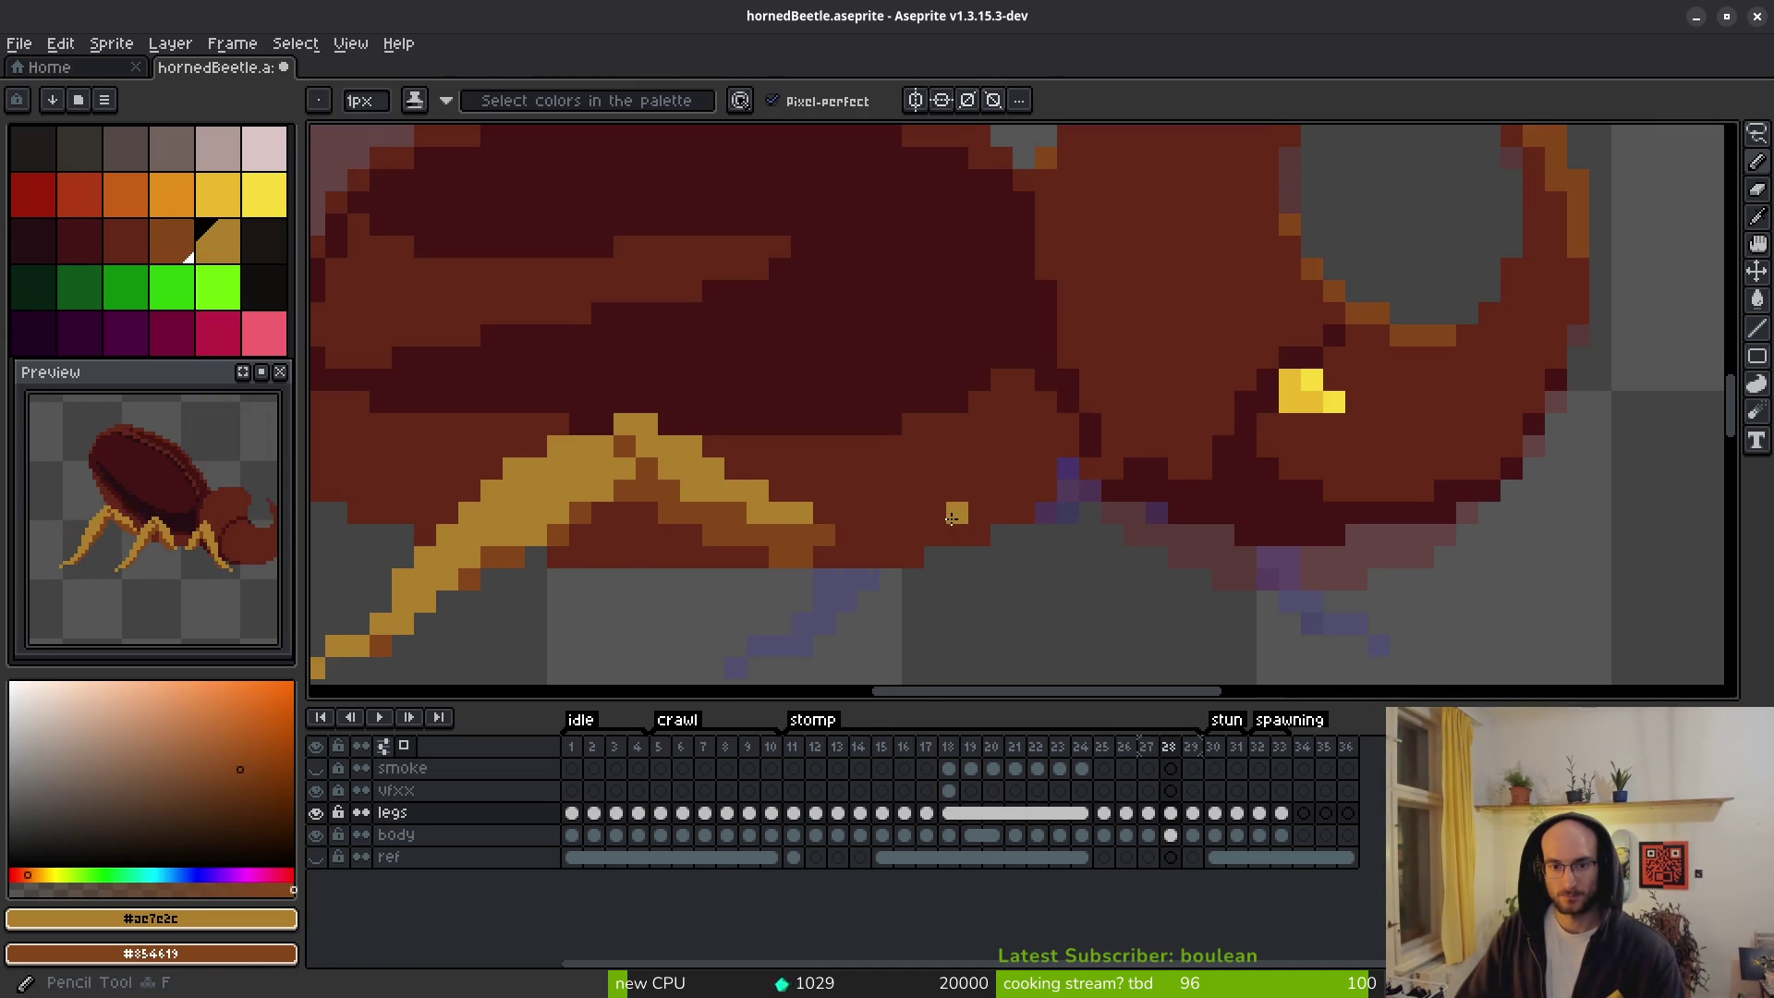
pyautogui.press('i')
pyautogui.press('Left')
pyautogui.press('Right')
pyautogui.press('Left')
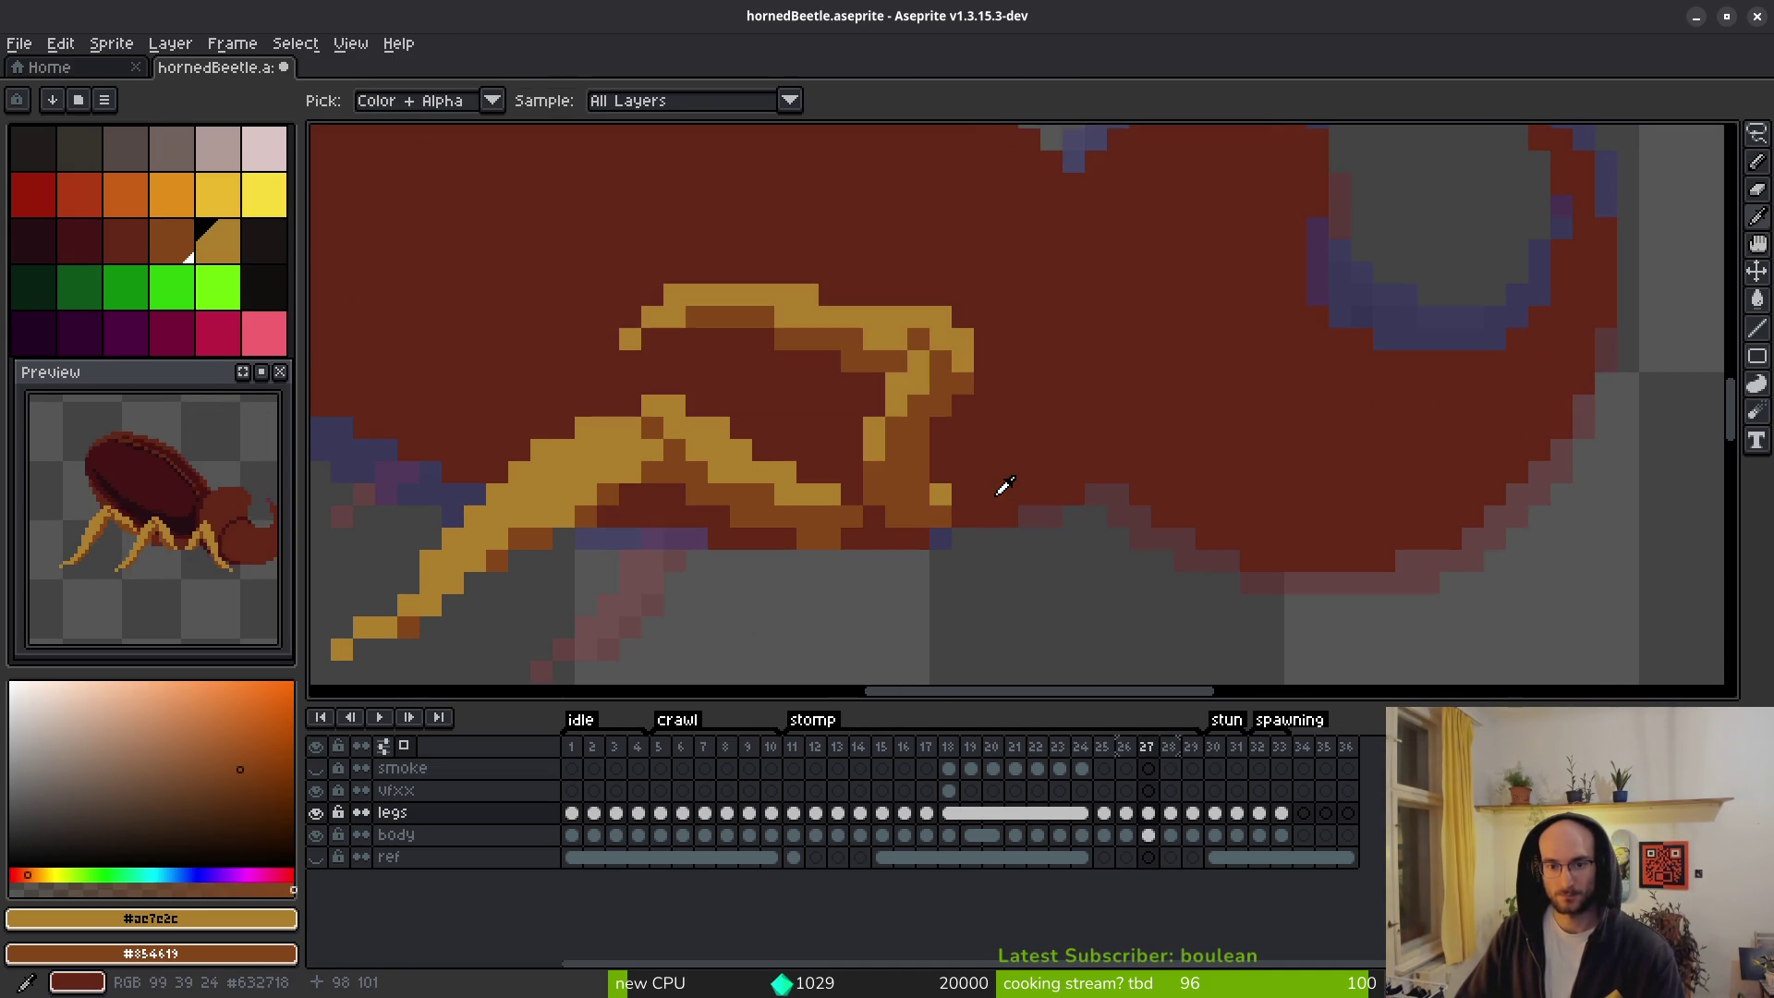
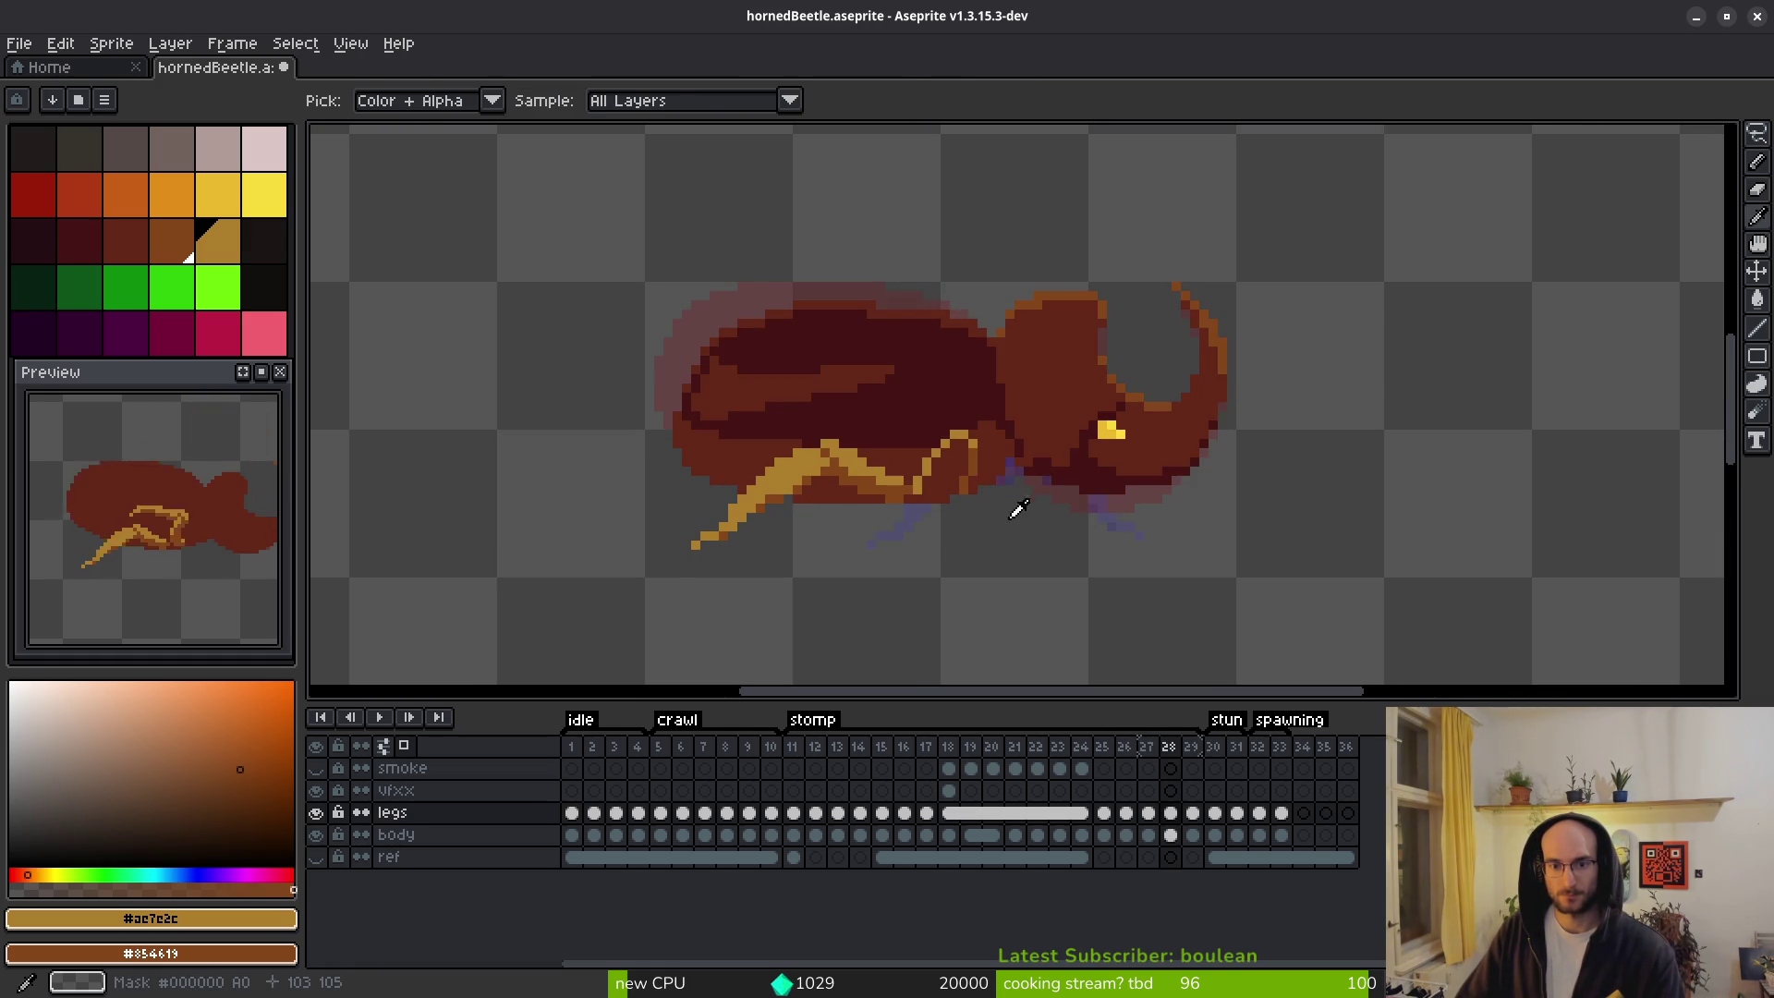
# Zoom in on frame 28 and pencil gold pixels at the leg's top, then undo those strokes.
pyautogui.press('b')
pyautogui.scroll(1, 973, 459)
pyautogui.scroll(3, 985, 419)
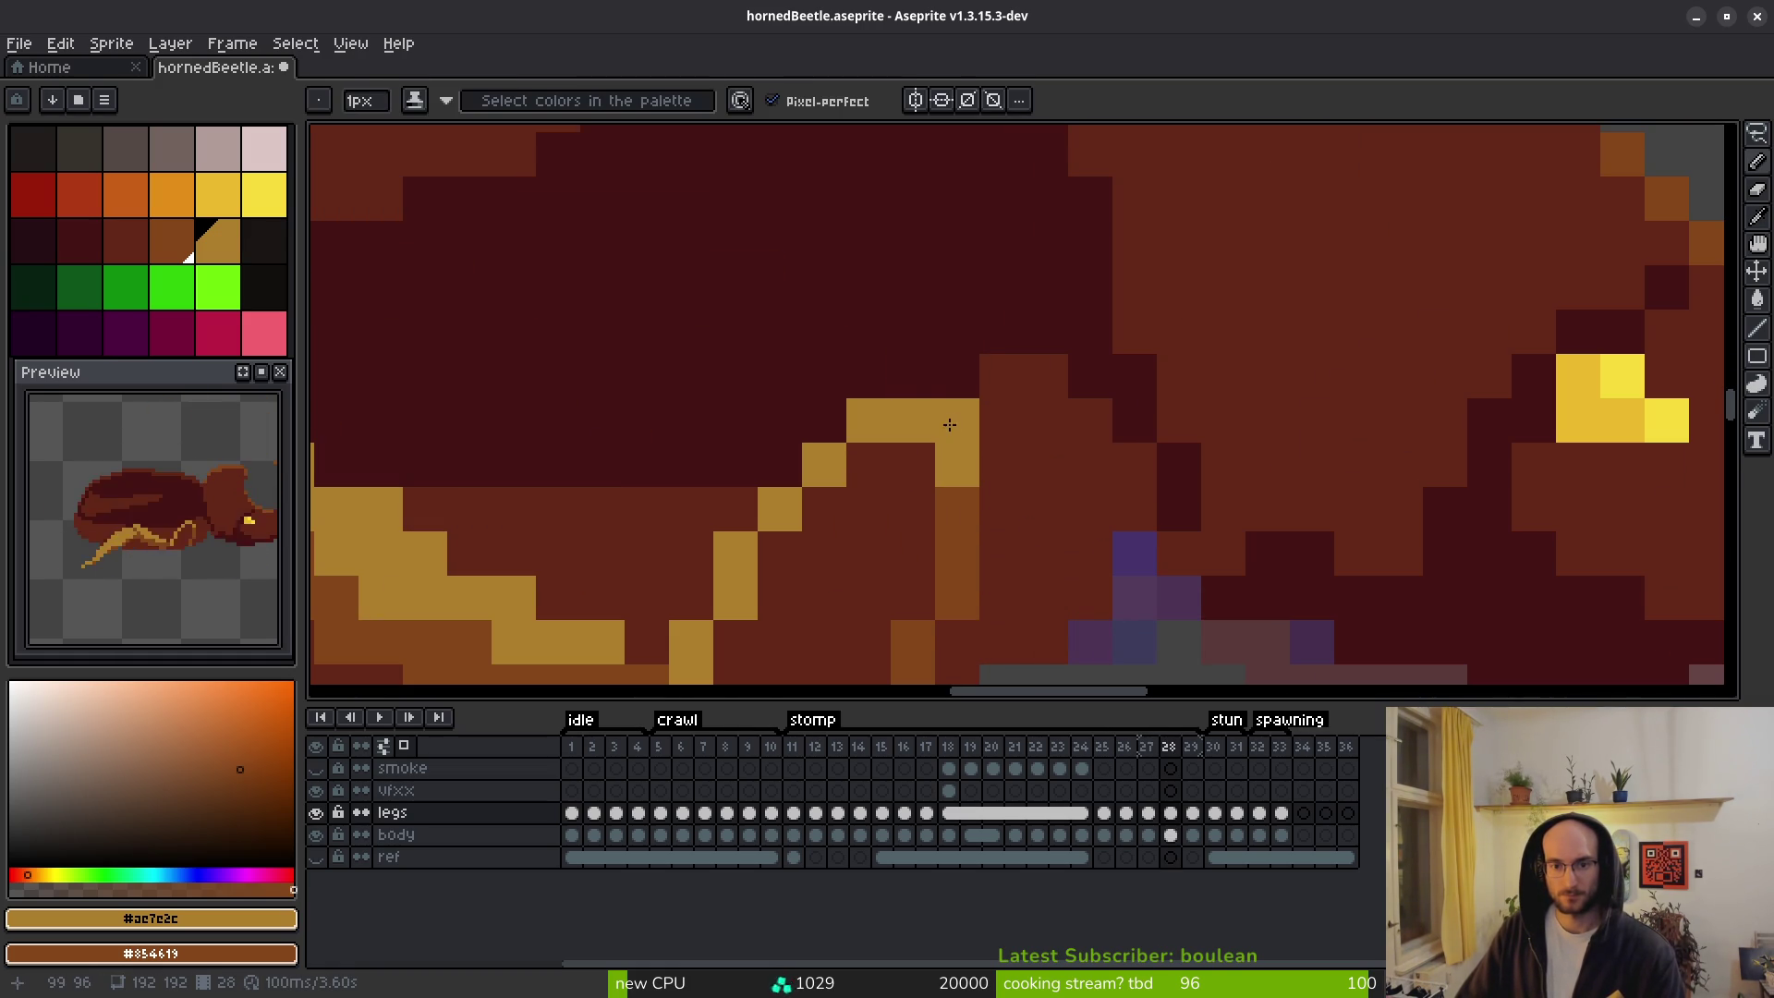
pyautogui.click(968, 389)
pyautogui.moveTo(967, 389); pyautogui.dragTo(994, 400)
pyautogui.scroll(-3, 1010, 261)
pyautogui.moveTo(957, 231); pyautogui.dragTo(948, 334)
pyautogui.hotkey('ctrl', 'z')
# Redraw the gold leg as a diagonal rising into the body, with a brown right edge.
pyautogui.scroll(-3, 961, 245)
pyautogui.scroll(2, 961, 245)
pyautogui.click(1007, 275)
pyautogui.moveTo(802, 504)
pyautogui.mouseDown()
pyautogui.moveTo(789, 574)
pyautogui.moveTo(964, 340)
pyautogui.mouseUp()
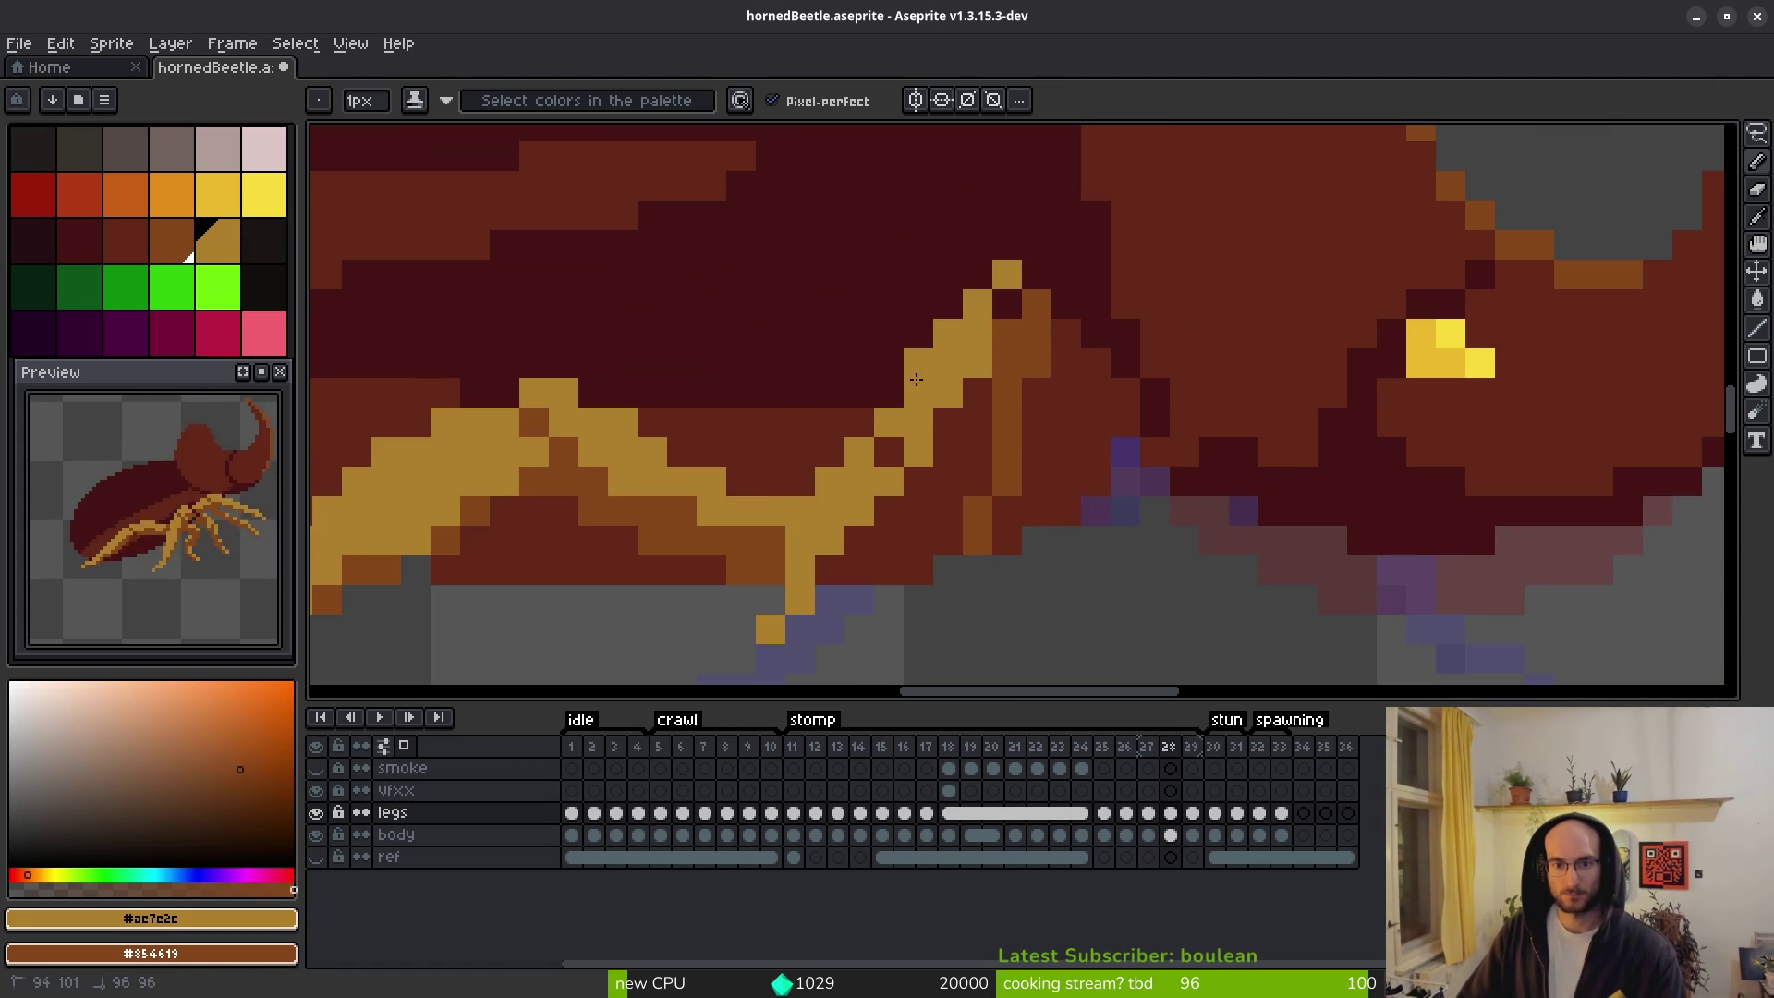
pyautogui.click(1007, 303)
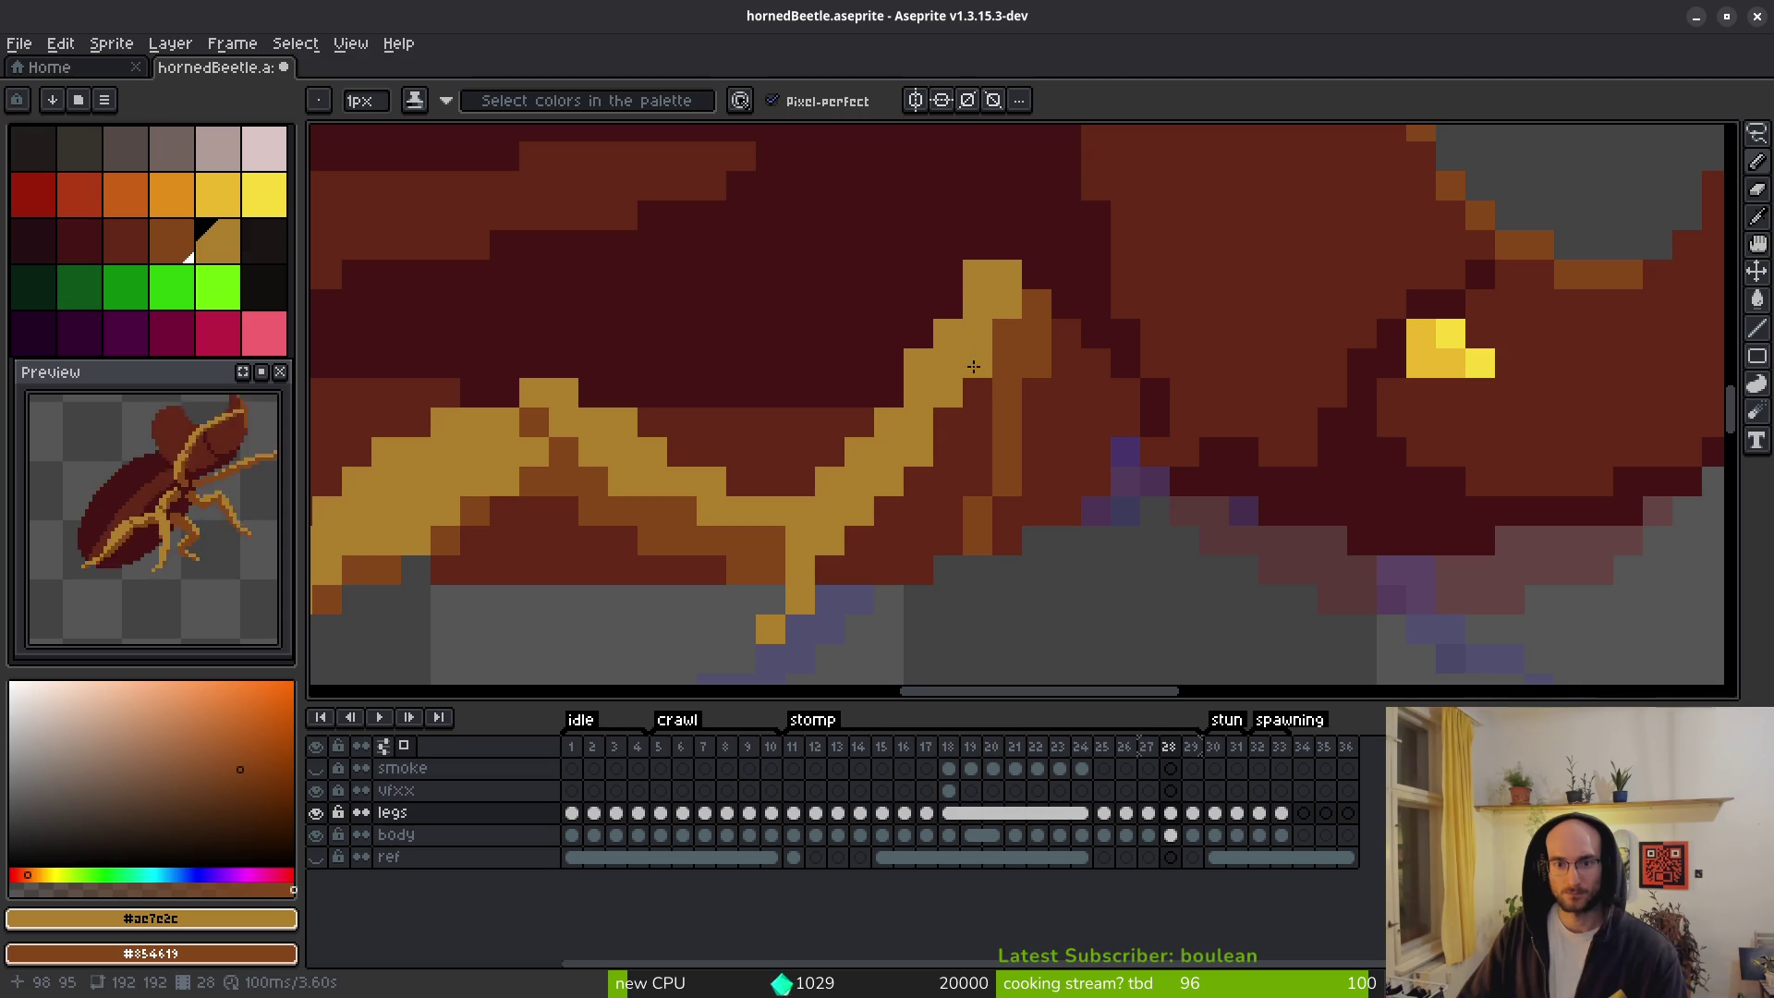
pyautogui.moveTo(977, 390)
pyautogui.mouseDown()
pyautogui.moveTo(976, 485)
pyautogui.moveTo(919, 573)
pyautogui.mouseUp()
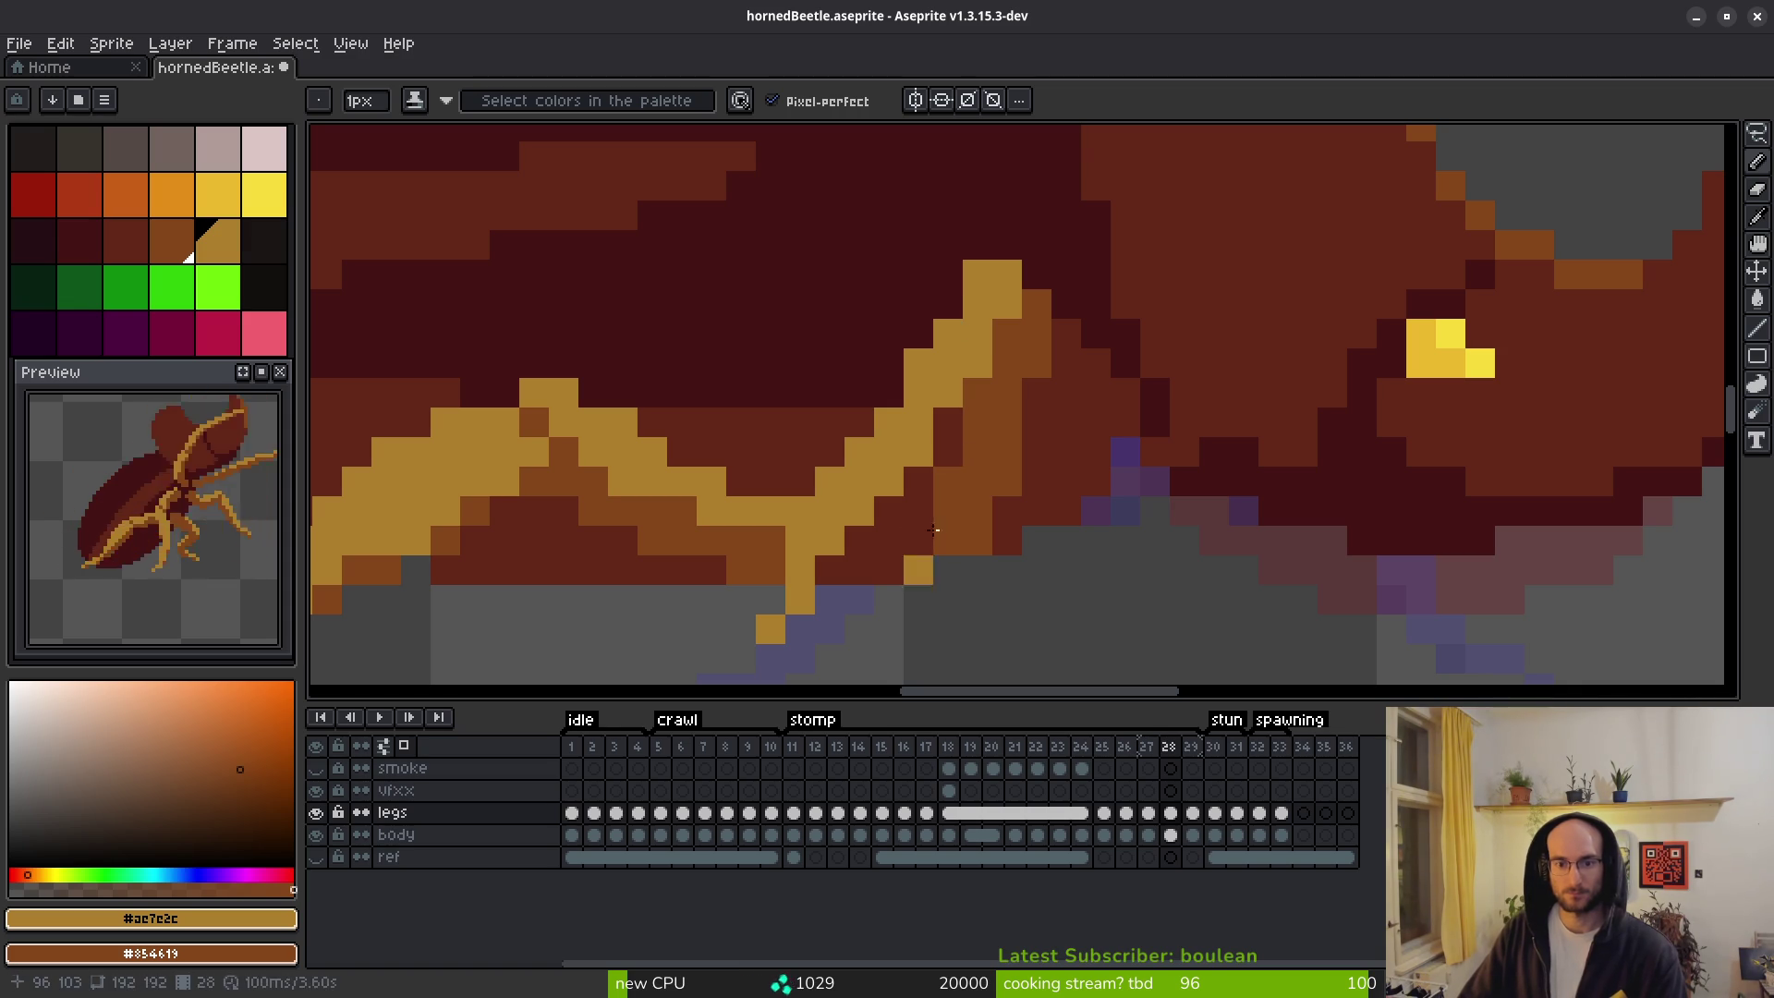
# Play through the frames to check the leg motion, then return to frame 28.
pyautogui.scroll(-5, 952, 462)
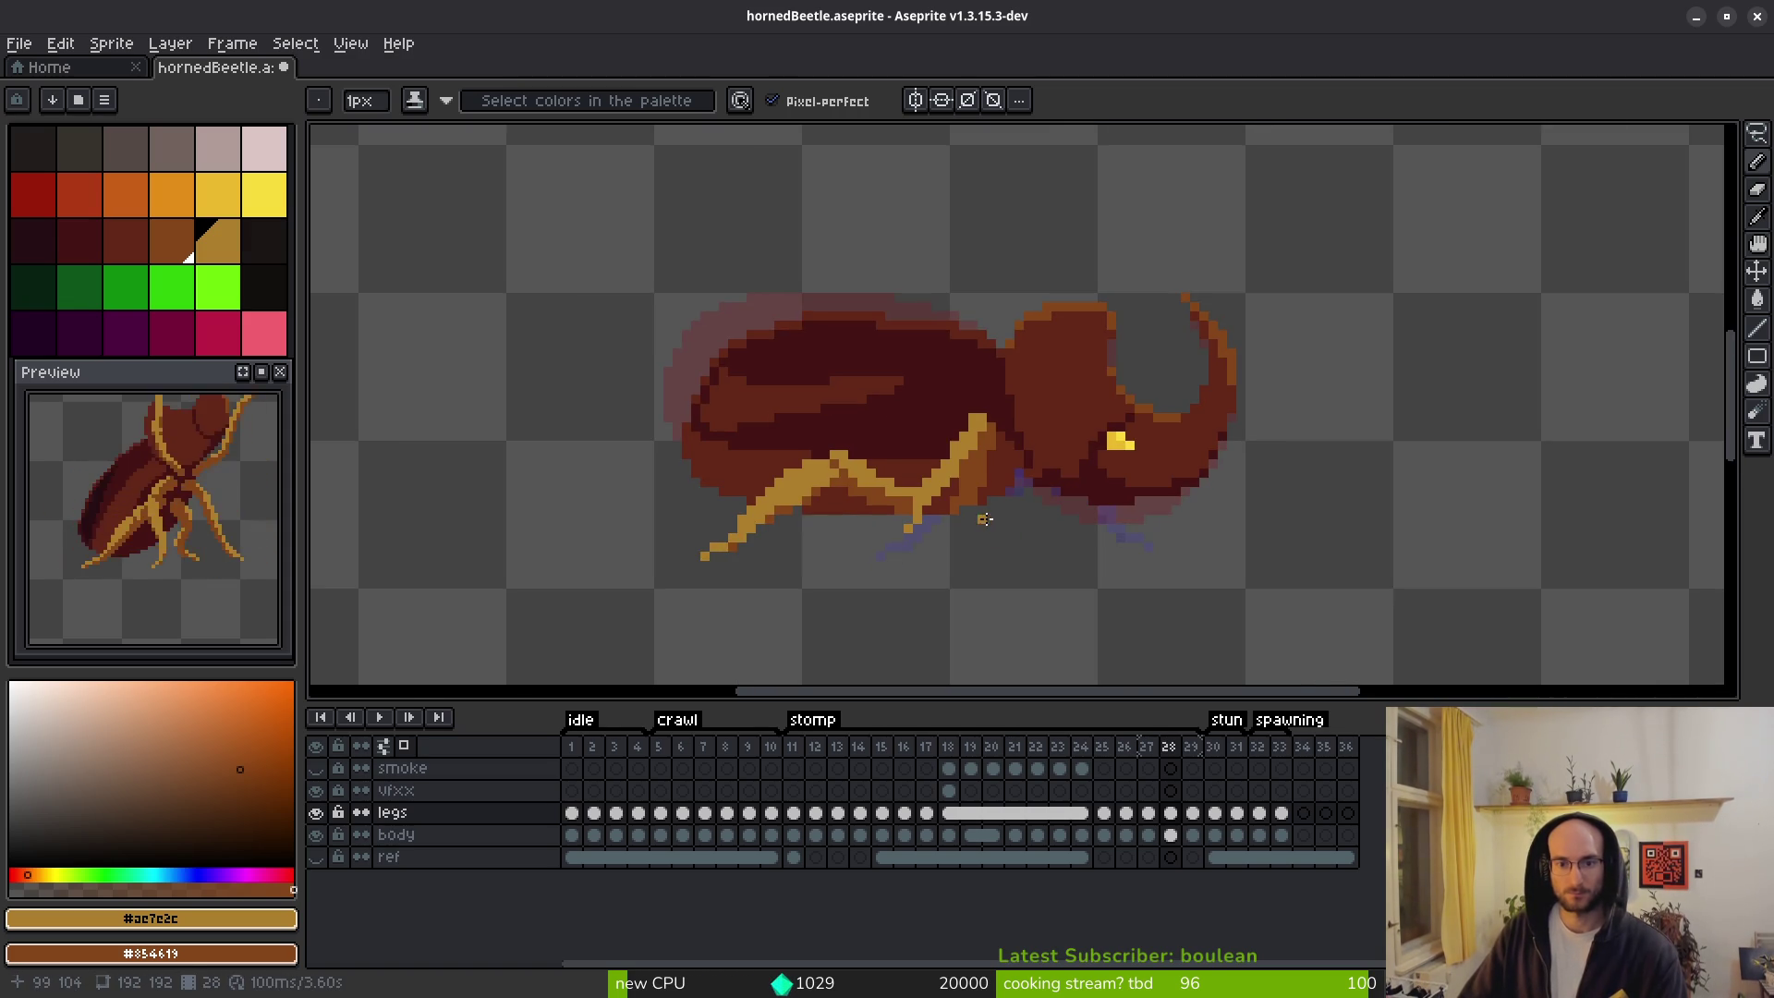
pyautogui.press('Return')
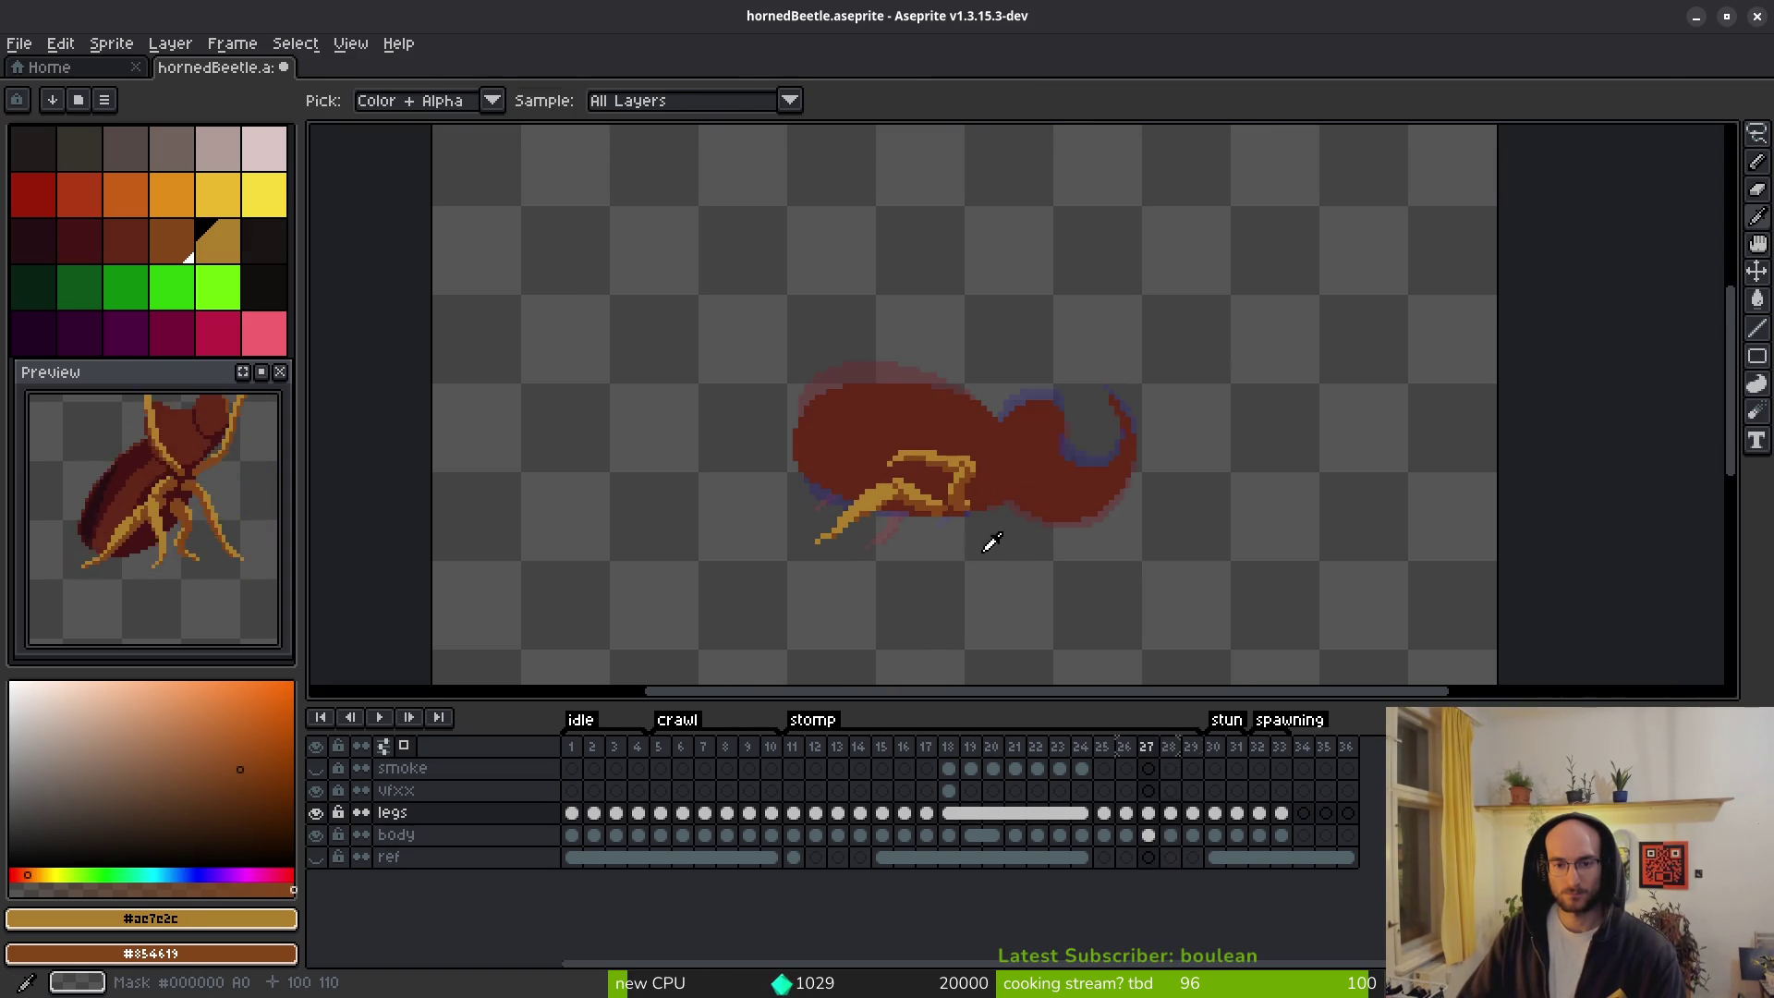
pyautogui.press('Return')
pyautogui.scroll(5, 998, 546)
# Erase a stray ochre pixel near the leg and add four ochre pixels along it.
pyautogui.hotkey('alt', 'f')
pyautogui.press('f')
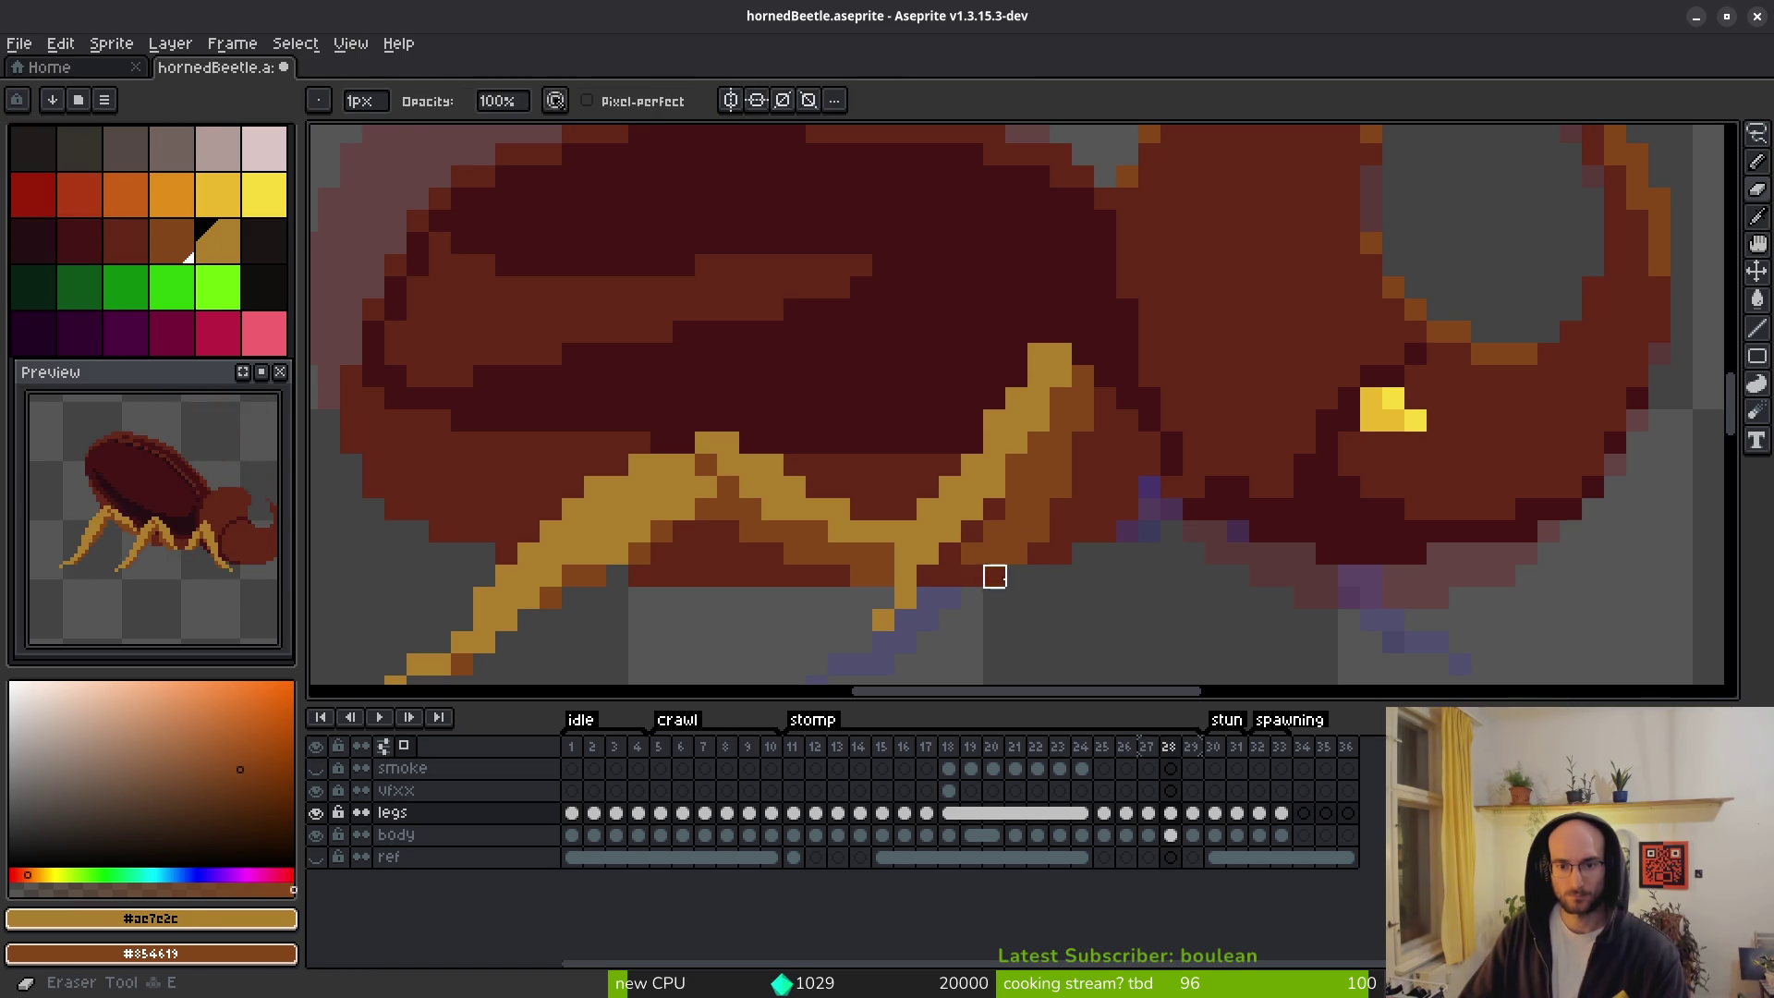
pyautogui.press('e')
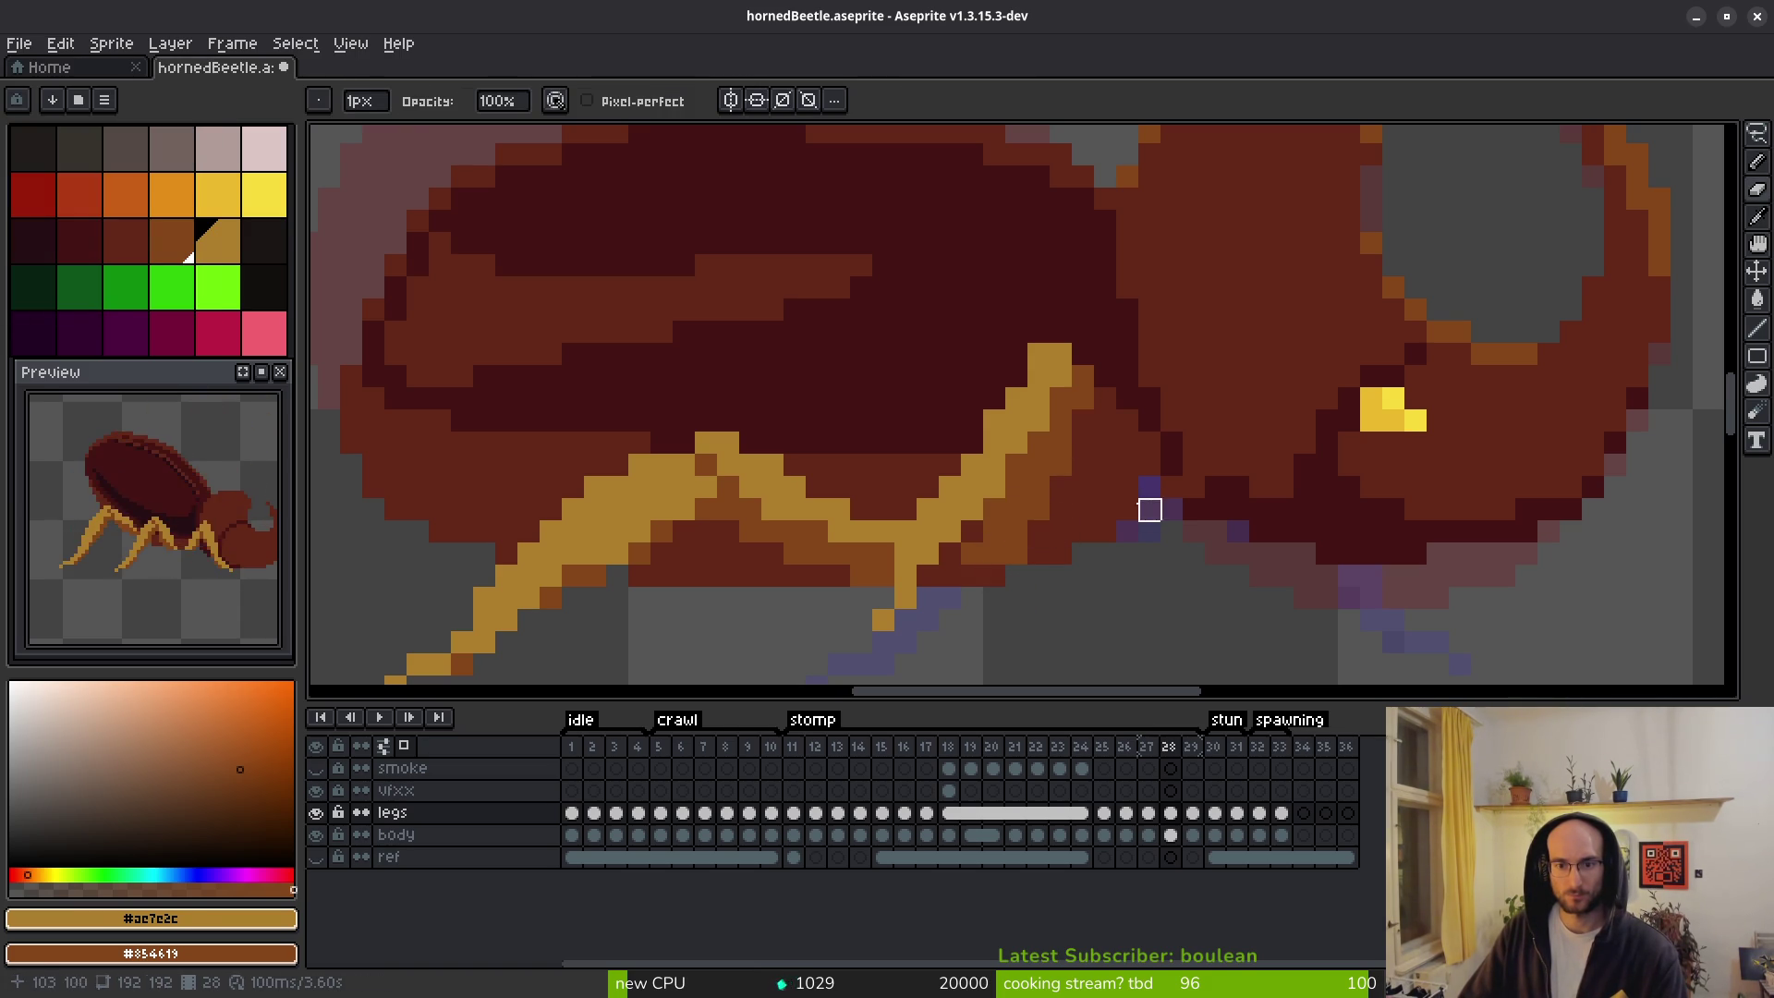
pyautogui.press('b')
pyautogui.press('e')
pyautogui.click(1061, 355)
pyautogui.press('b')
pyautogui.click(1026, 368)
pyautogui.click(972, 443)
pyautogui.click(994, 399)
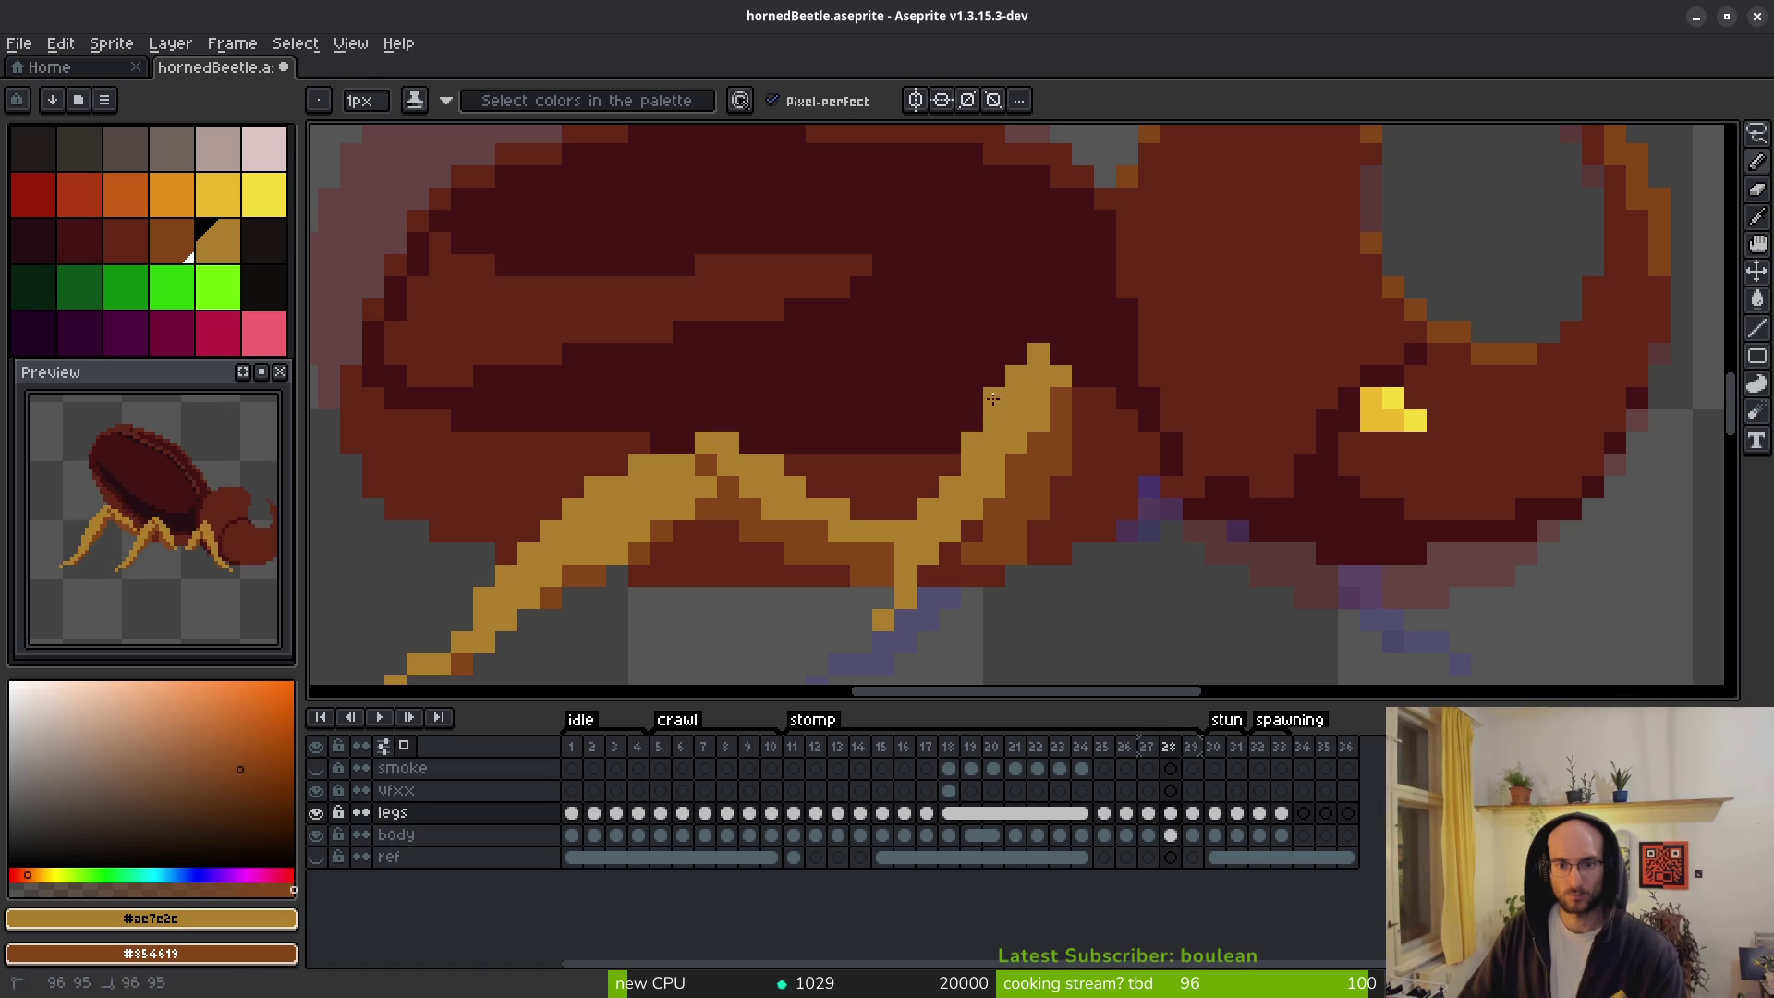
pyautogui.click(1017, 510)
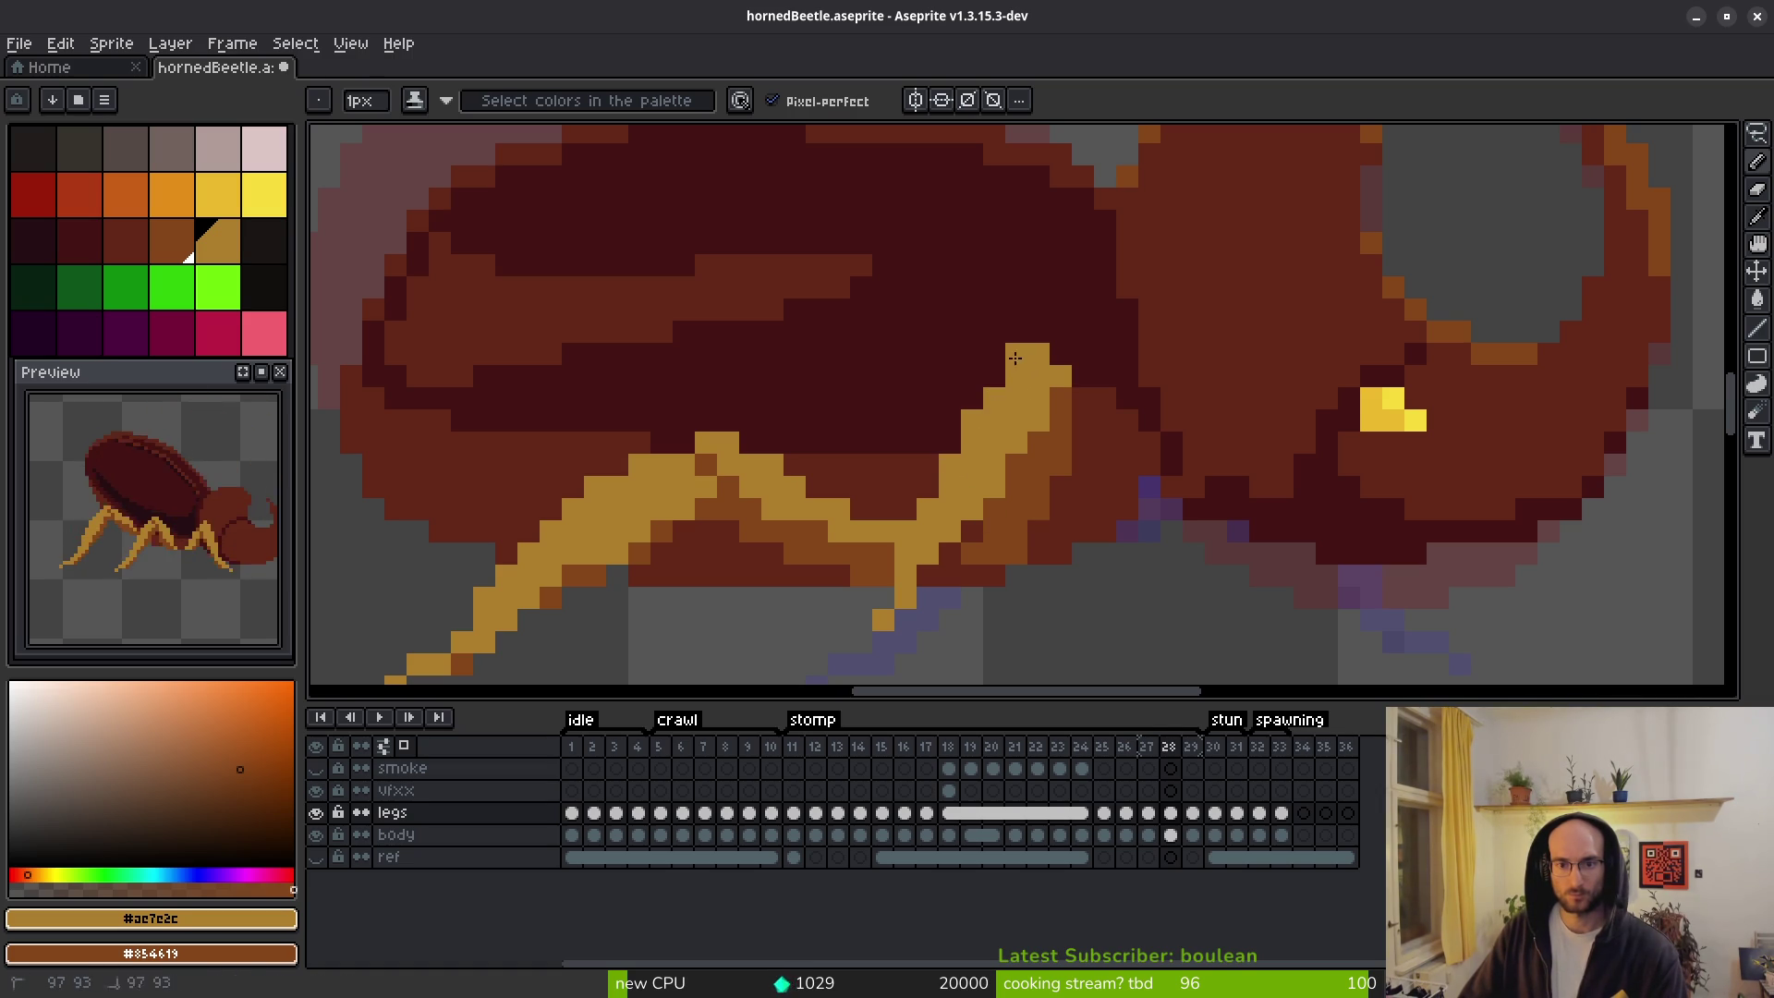
# Flip between frames 27, 28 and 29 to compare the leg poses.
pyautogui.scroll(-4, 1060, 508)
pyautogui.press(',')
pyautogui.press('i')
pyautogui.press('.')
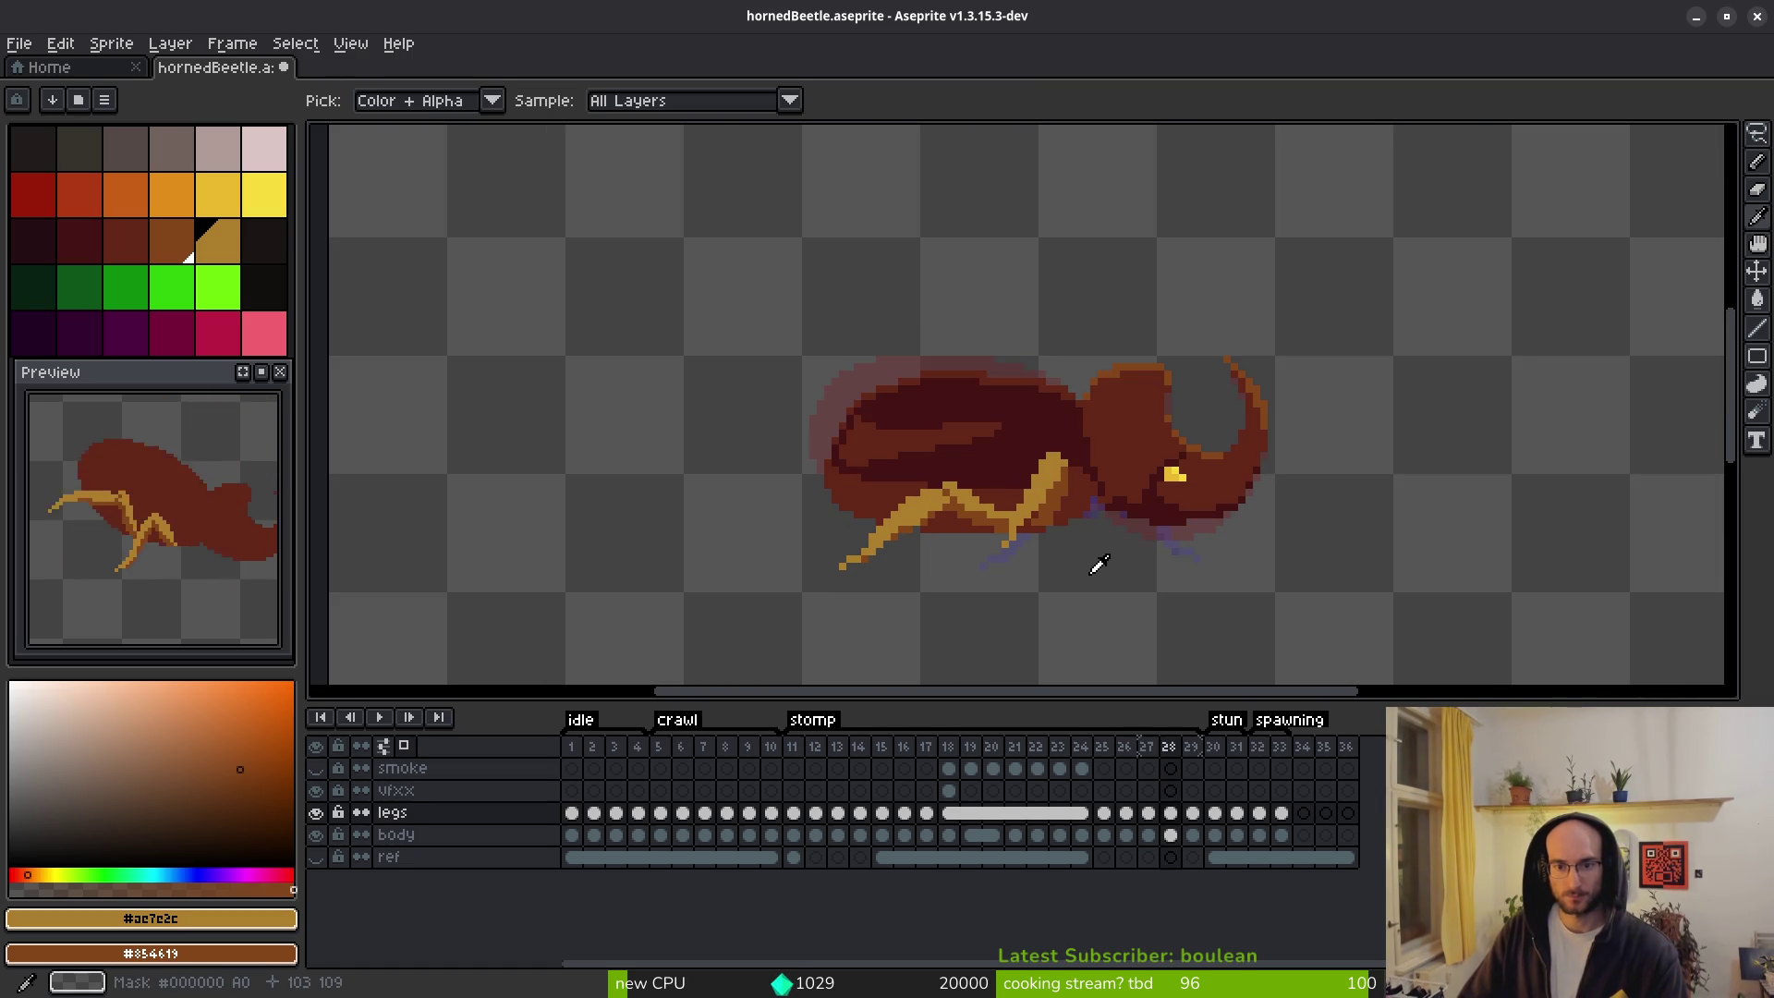
pyautogui.press('.')
pyautogui.press(',')
pyautogui.press(',')
pyautogui.press('.')
pyautogui.press('b')
pyautogui.scroll(3, 1072, 509)
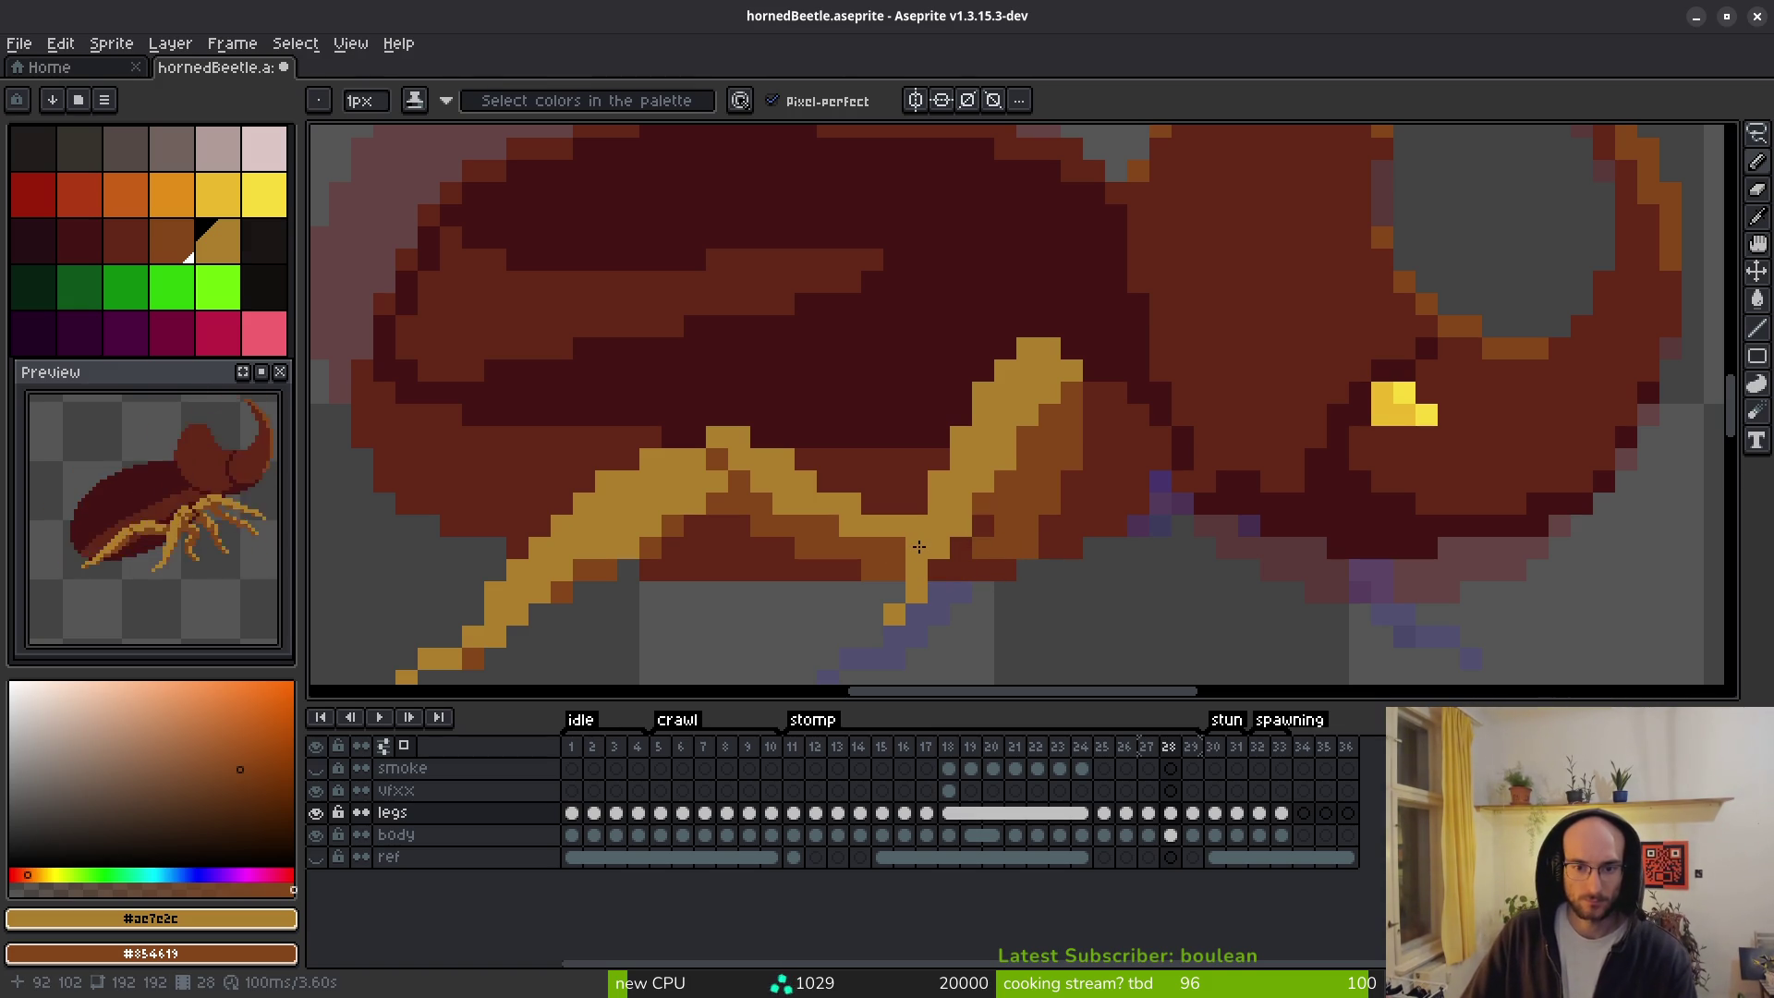
# Pick the leg colour on frame 29, then choose a lighter gold from the palette on frame 28.
pyautogui.press('alt')
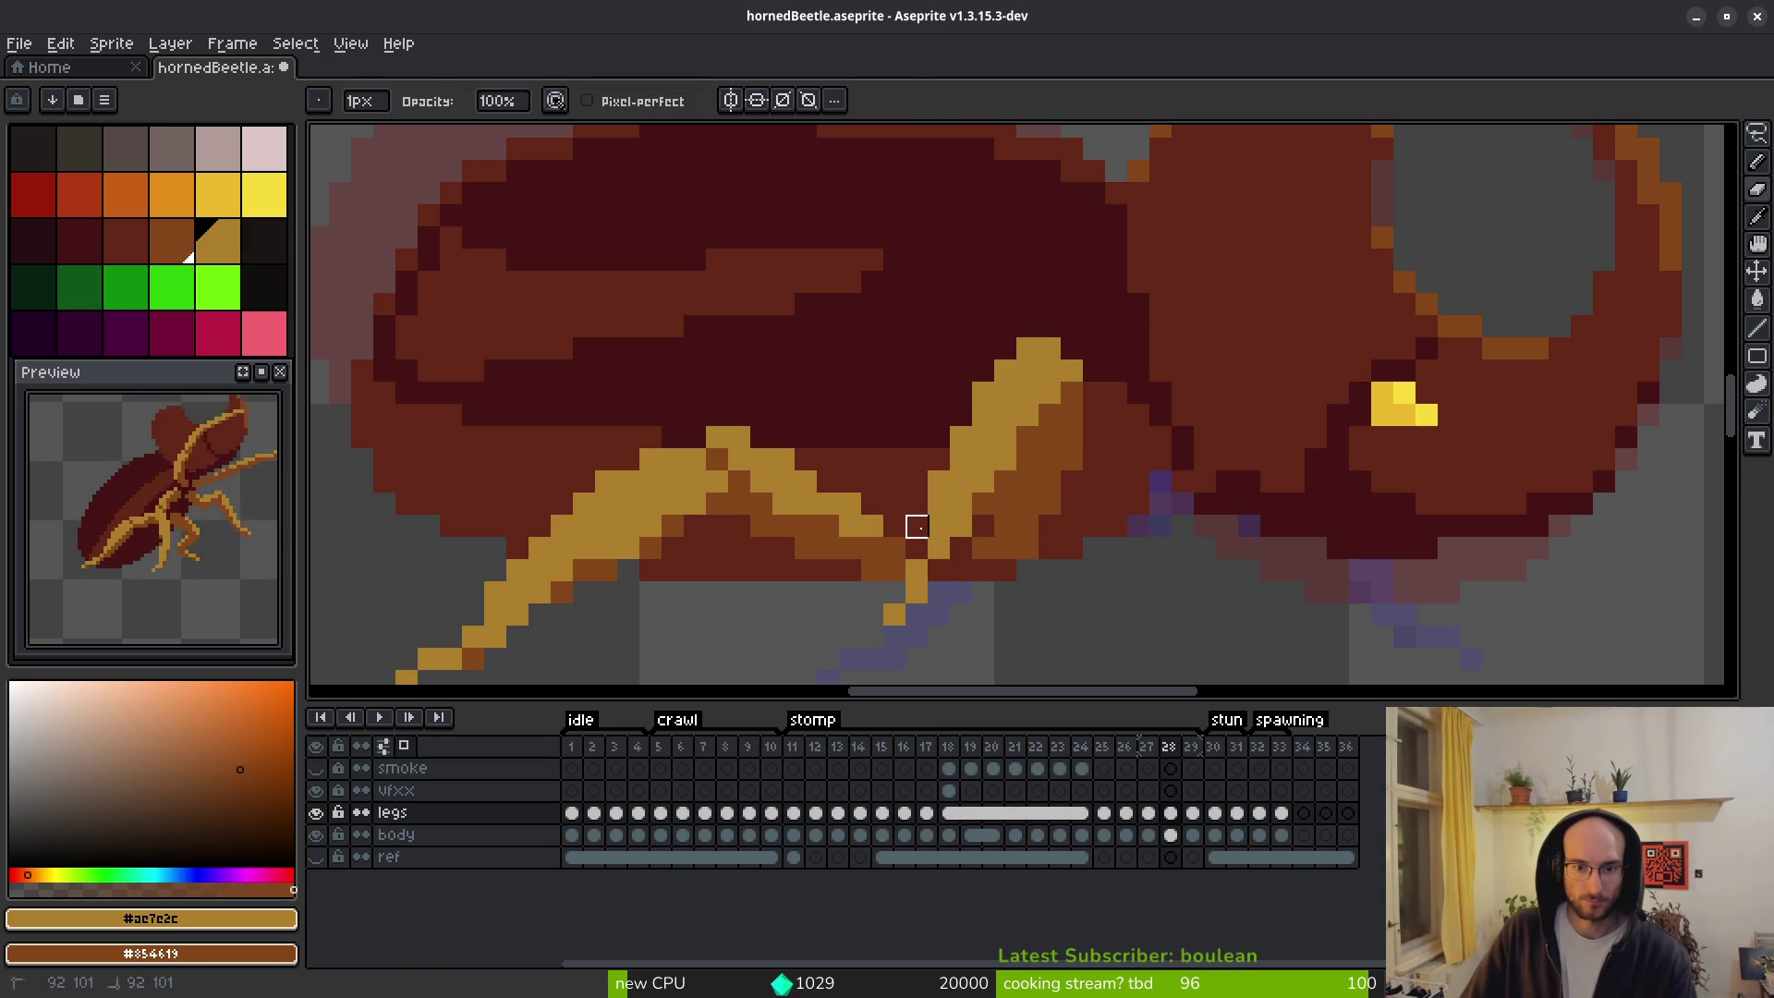
pyautogui.scroll(-5, 917, 544)
pyautogui.scroll(5, 941, 527)
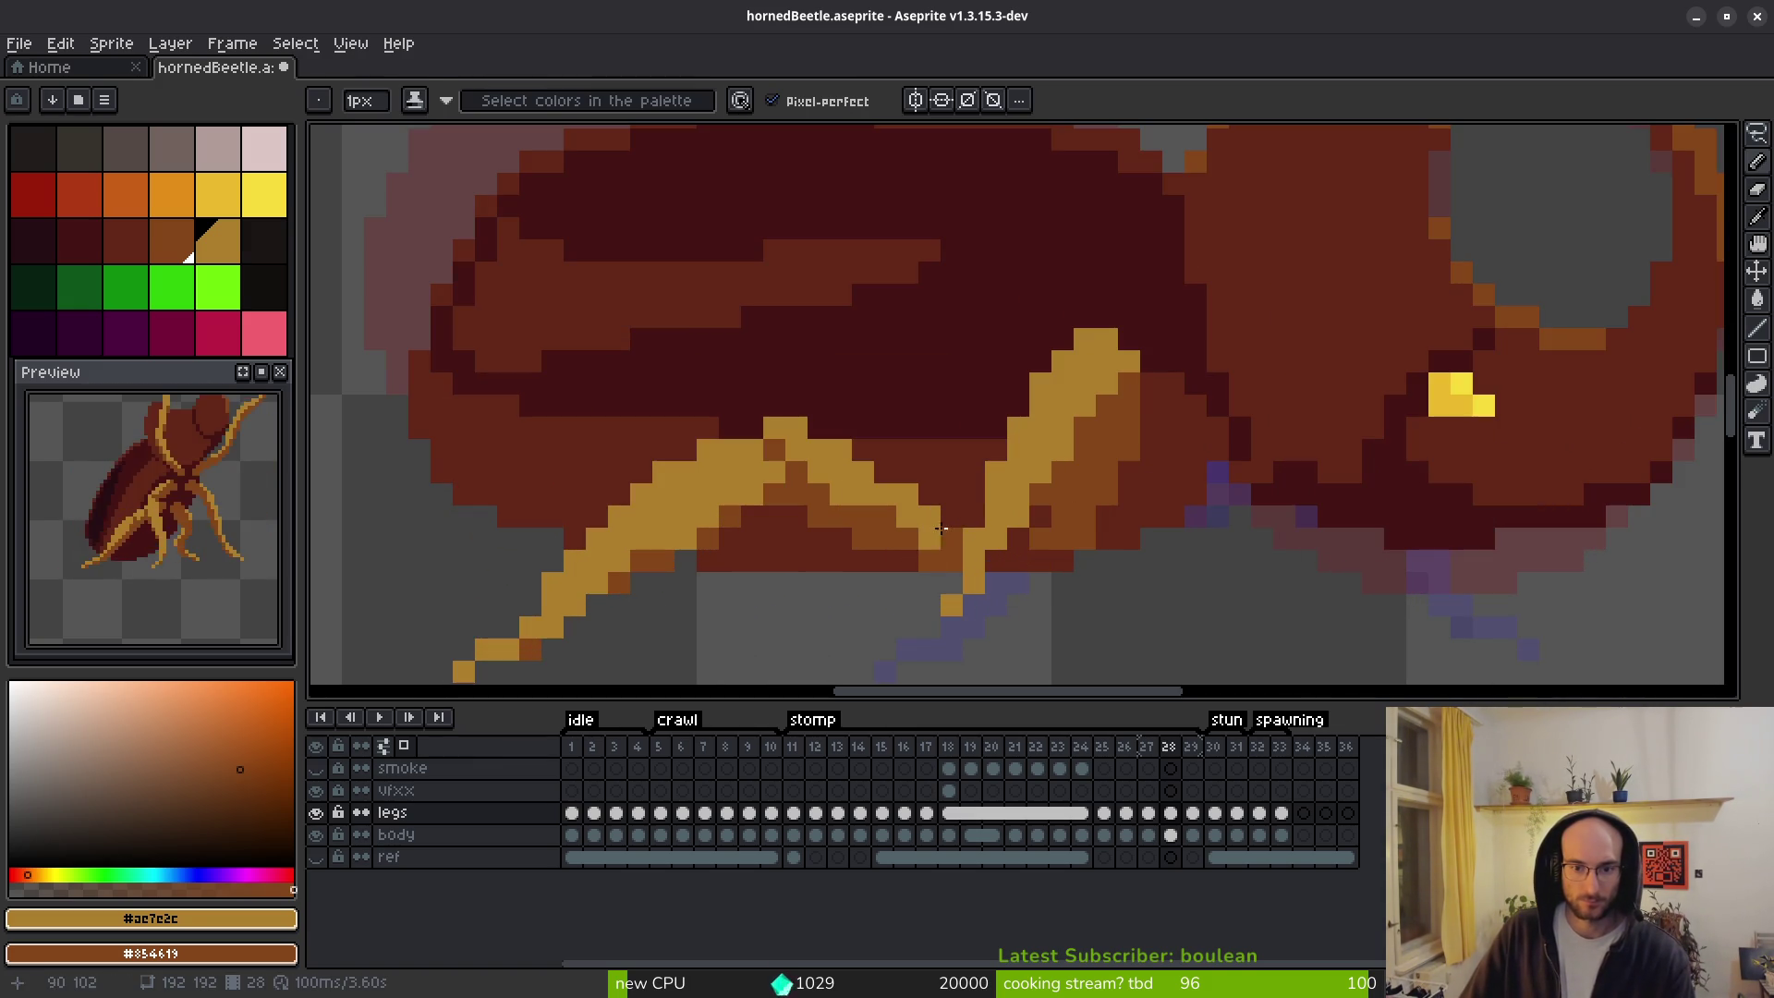
pyautogui.scroll(-5, 1025, 558)
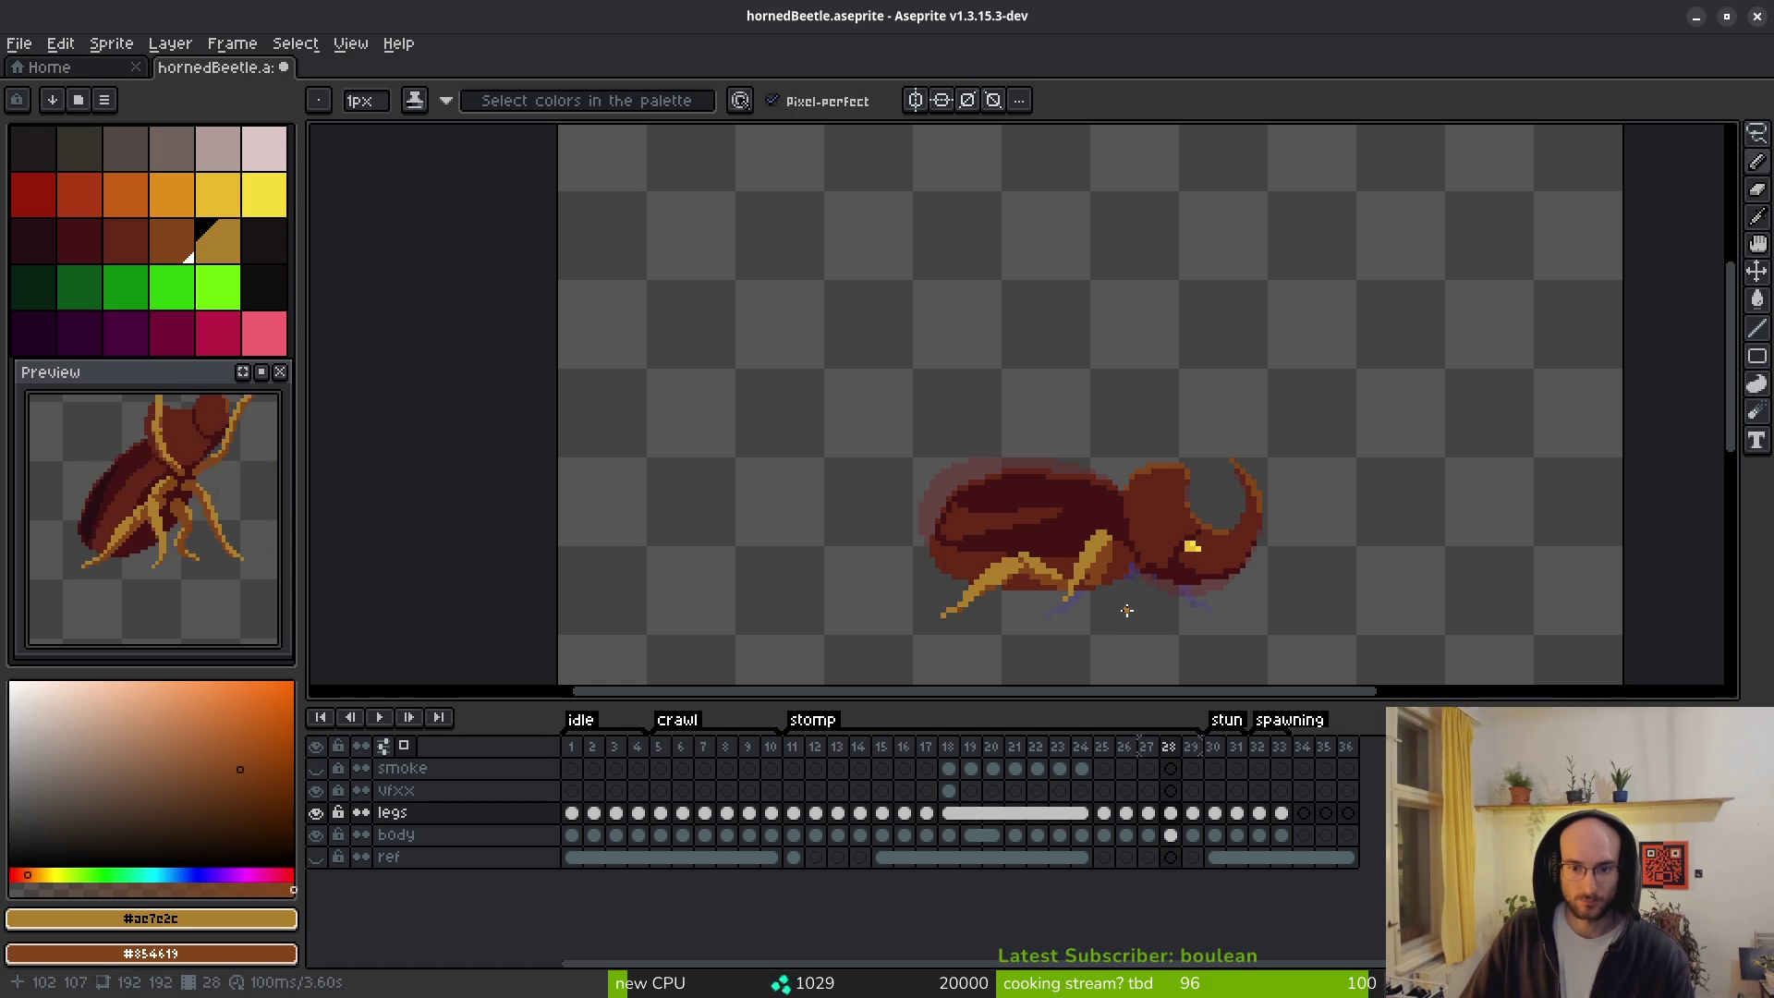
pyautogui.press('.')
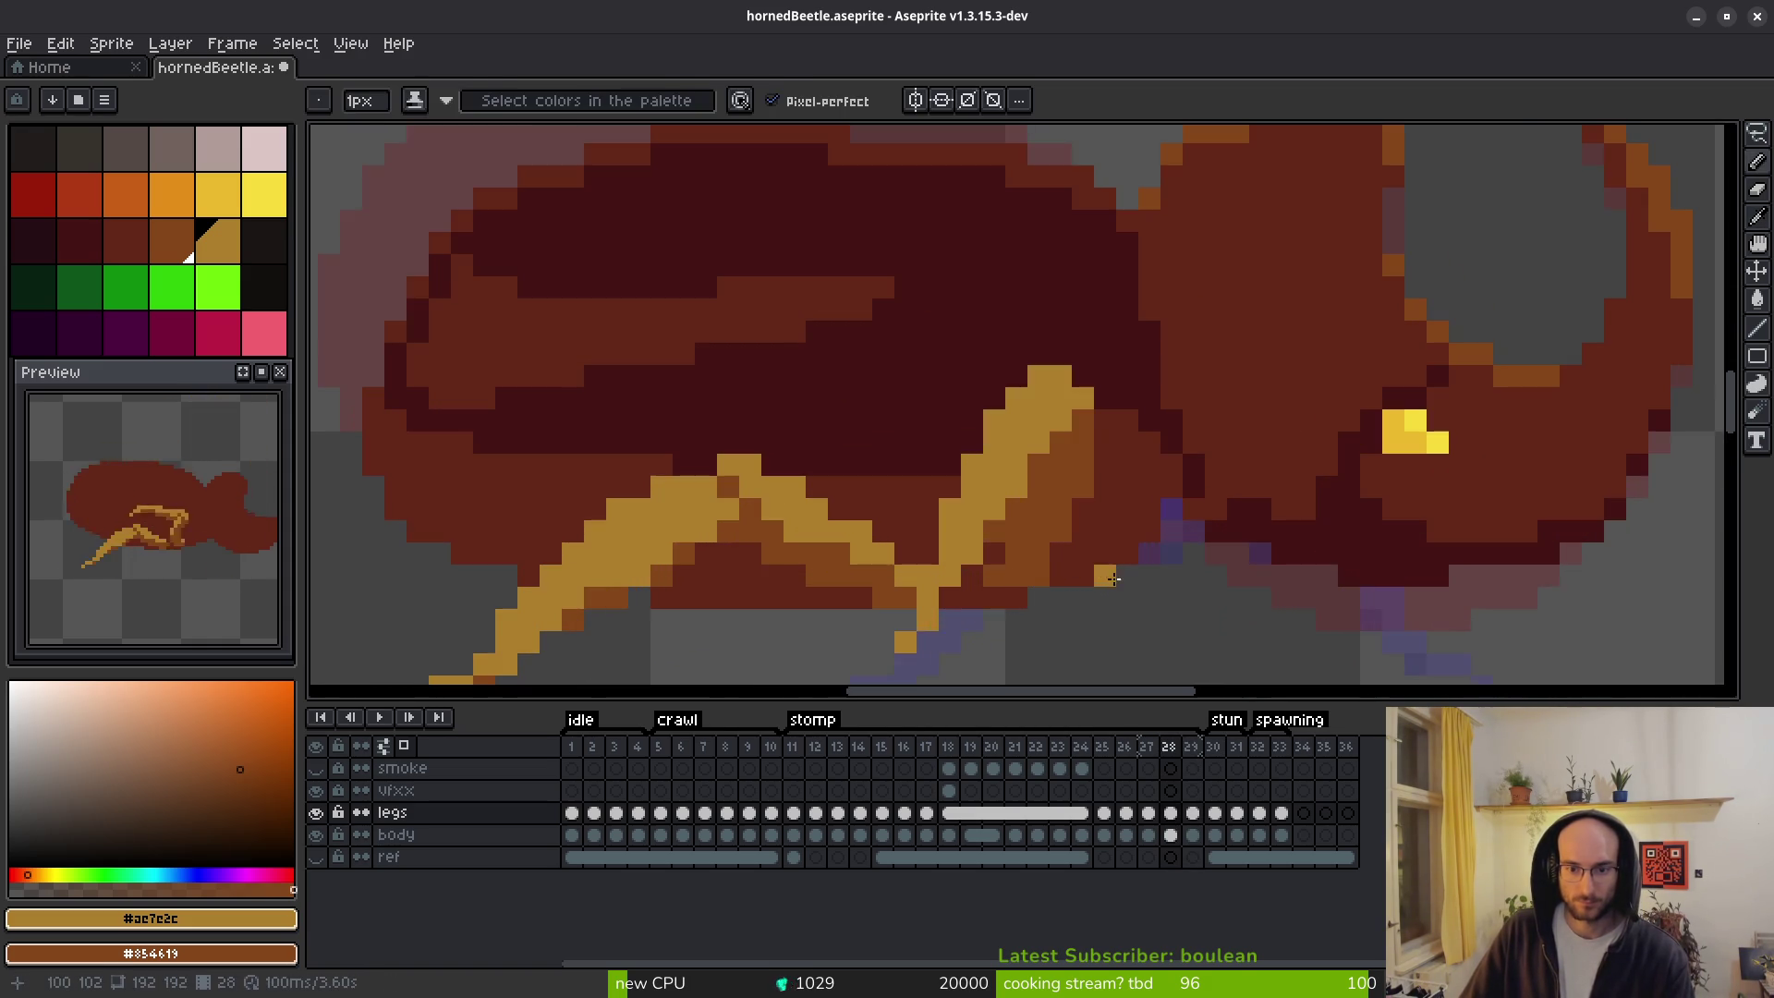
pyautogui.scroll(4, 1132, 576)
pyautogui.keyDown('alt'); pyautogui.click(1132, 577); pyautogui.keyUp('alt')
pyautogui.scroll(-4, 1132, 577)
pyautogui.press(',')
pyautogui.click(224, 245)
# Step between frames 27 and 28 to compare the reworked leg.
pyautogui.scroll(4, 1062, 529)
pyautogui.scroll(-4, 1063, 528)
pyautogui.press(',')
pyautogui.scroll(4, 1062, 528)
pyautogui.scroll(-4, 1062, 529)
pyautogui.press('.')
pyautogui.press(',')
pyautogui.scroll(4, 1040, 523)
pyautogui.press('.')
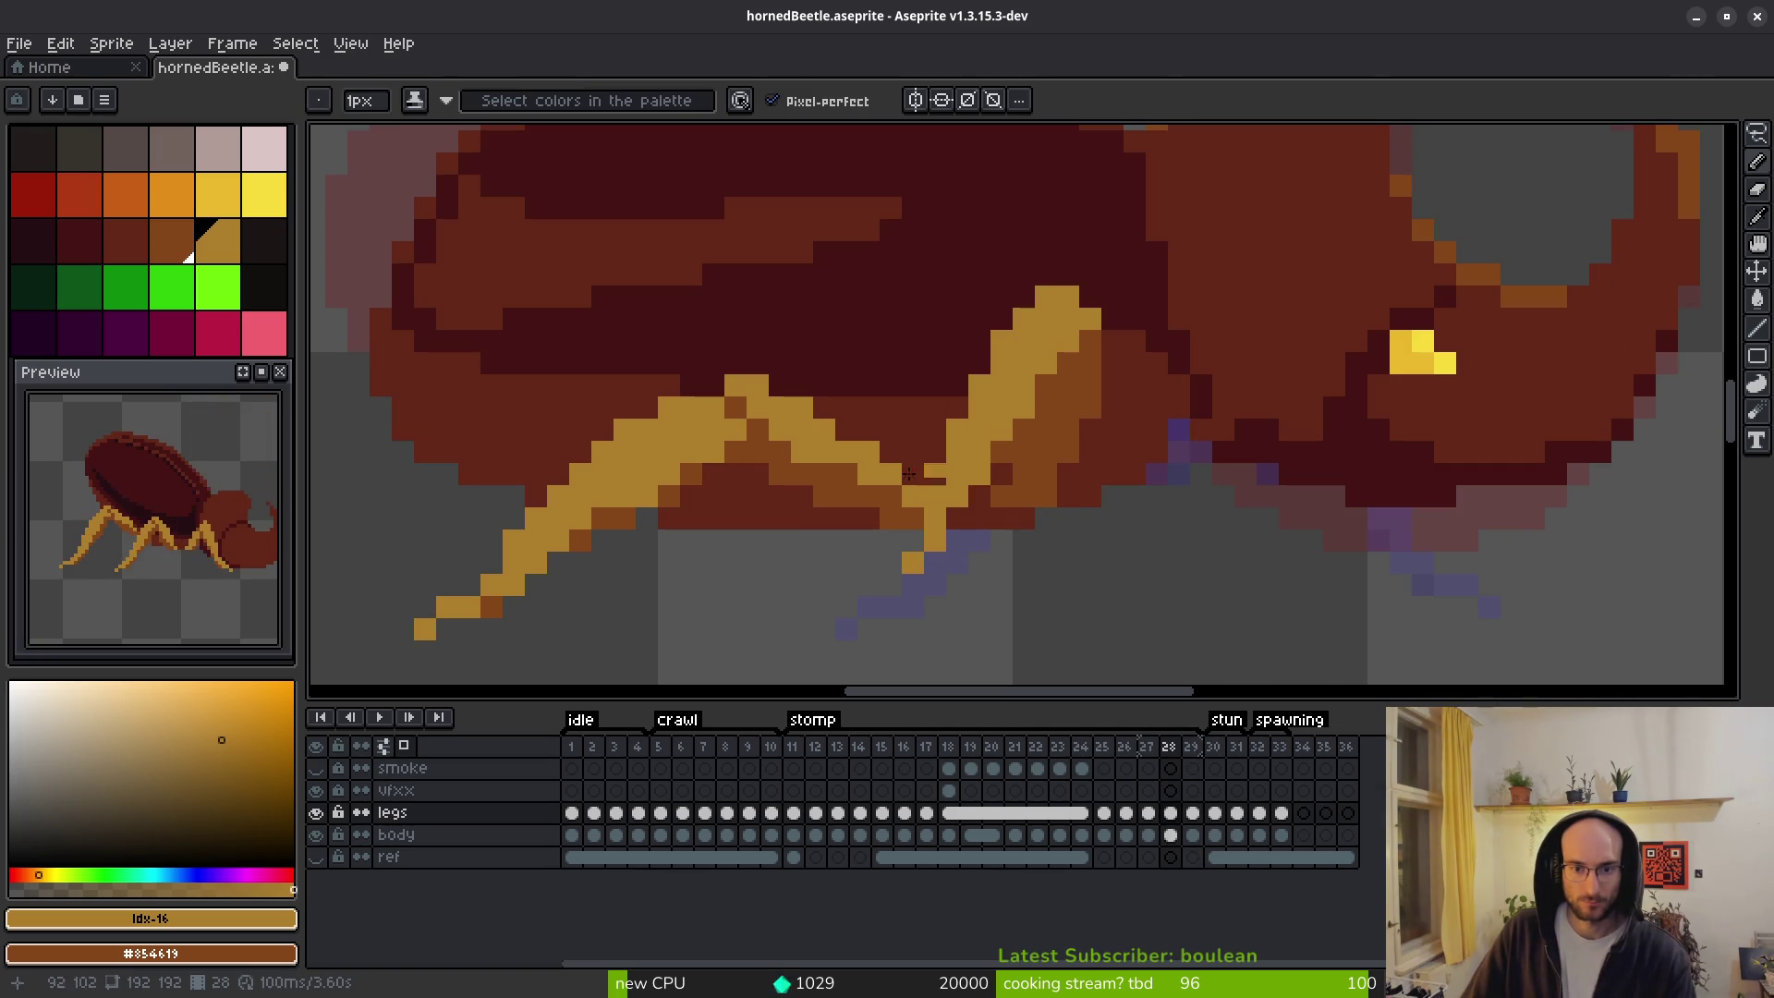
pyautogui.scroll(-4, 1018, 561)
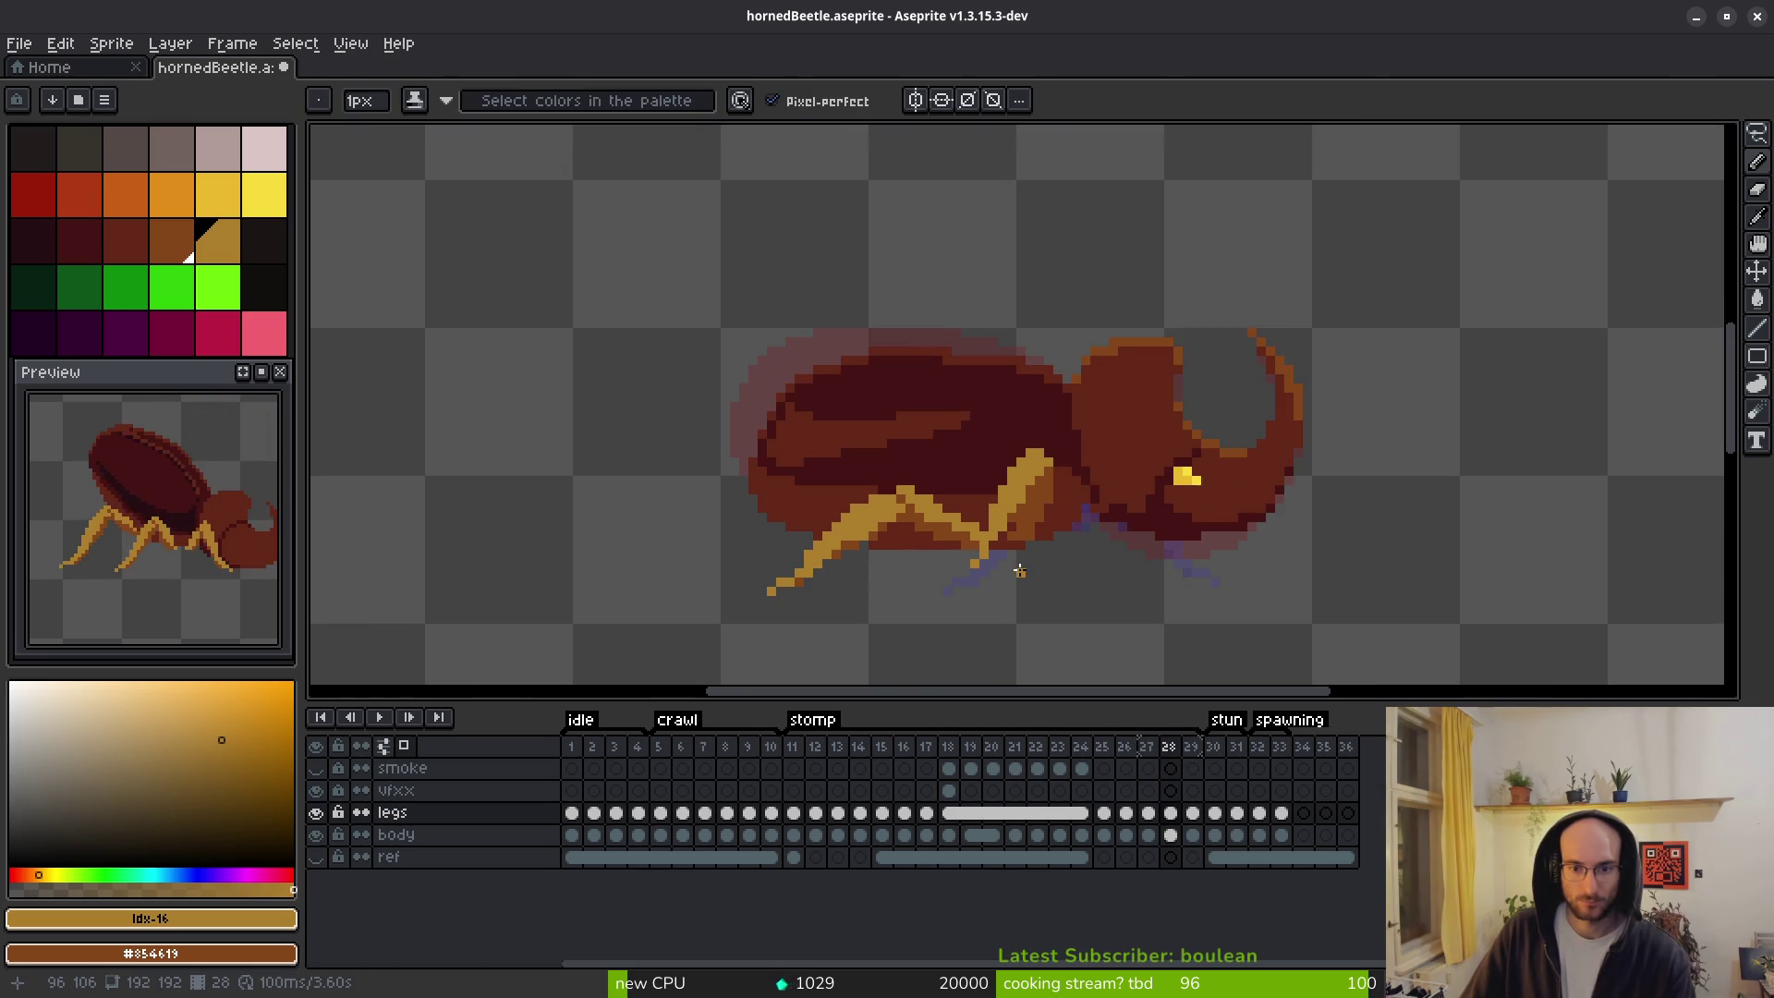
# Repeatedly flip frame 28 against its neighbours, ending on frame 27.
pyautogui.press(',')
pyautogui.press('.')
pyautogui.press(',')
pyautogui.press('.')
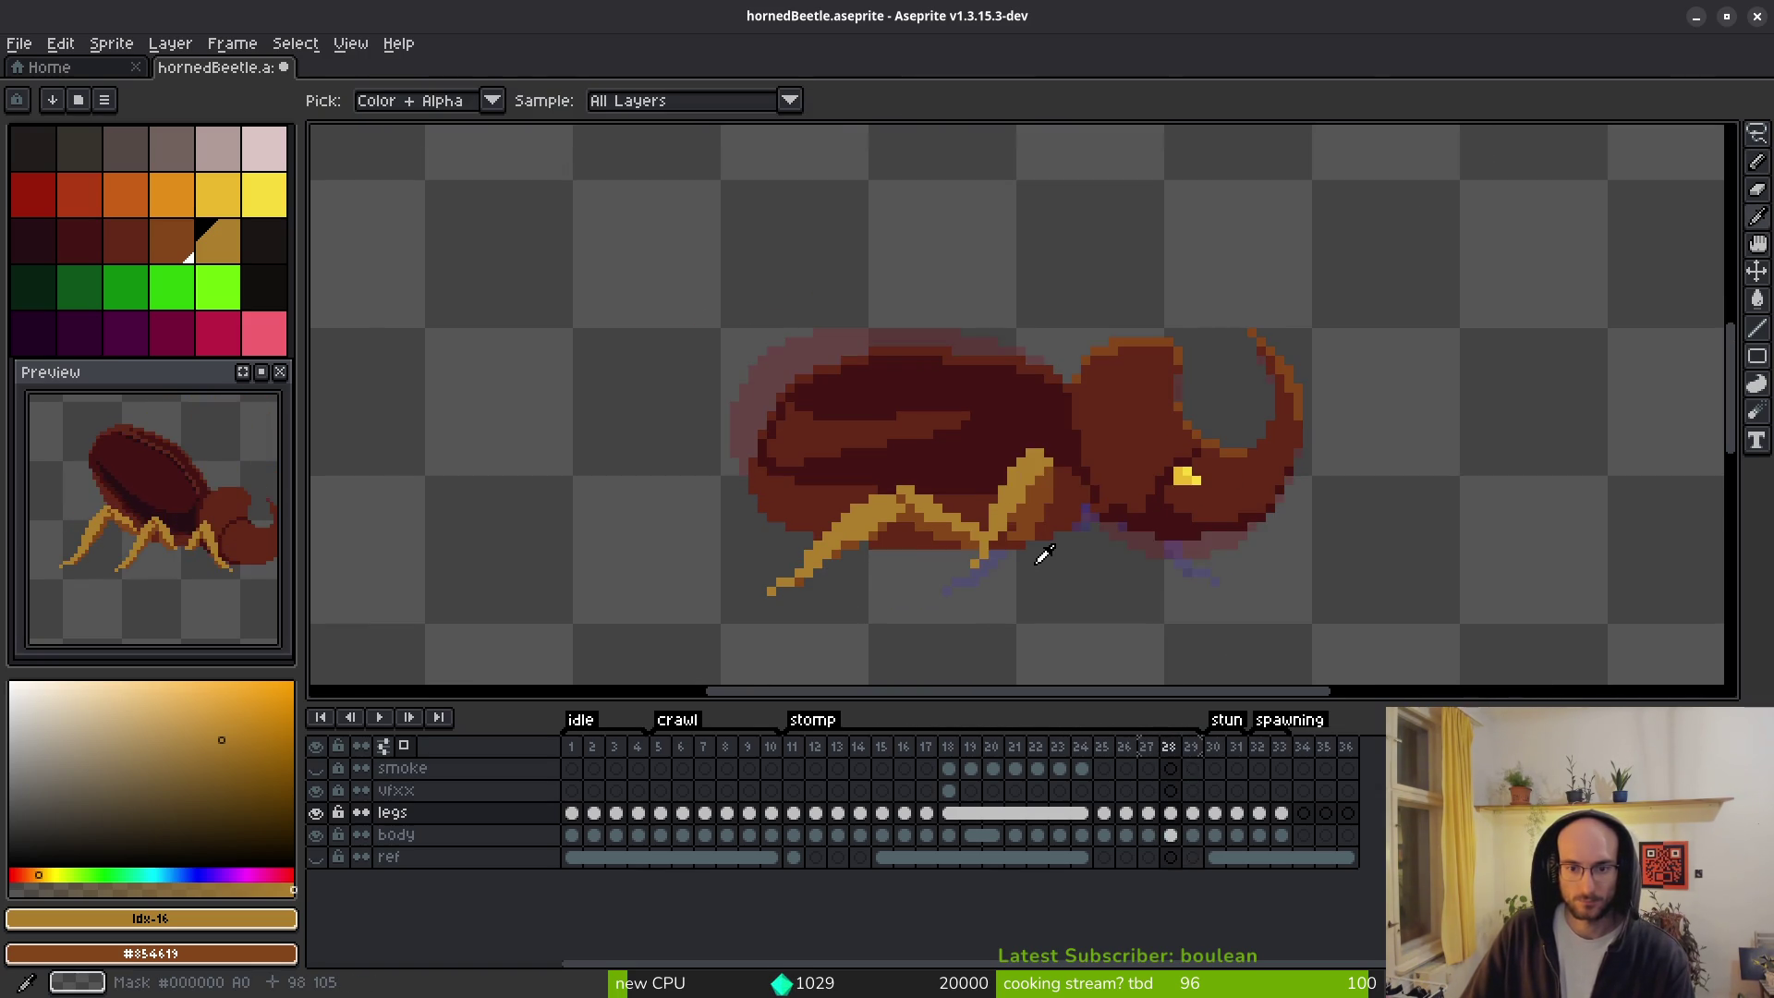
pyautogui.press(',')
pyautogui.press('.')
pyautogui.scroll(4, 979, 542)
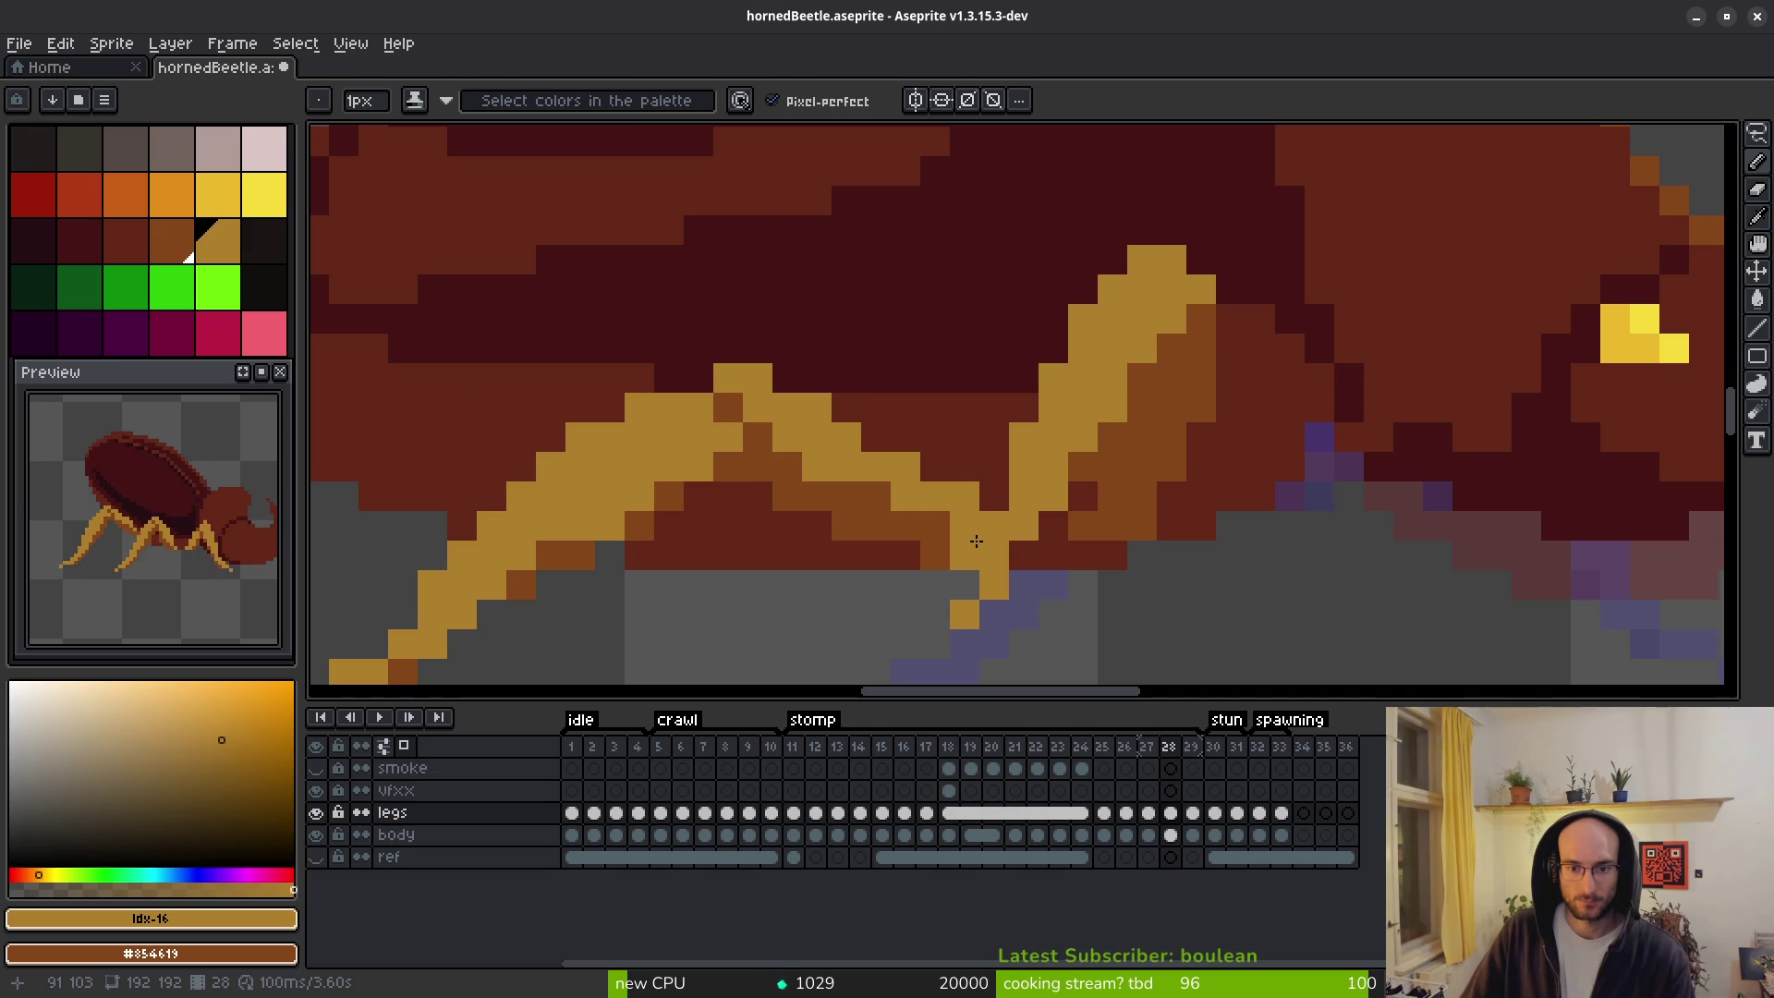
pyautogui.scroll(-4, 1180, 550)
pyautogui.press(',')
pyautogui.press('.')
pyautogui.press('.')
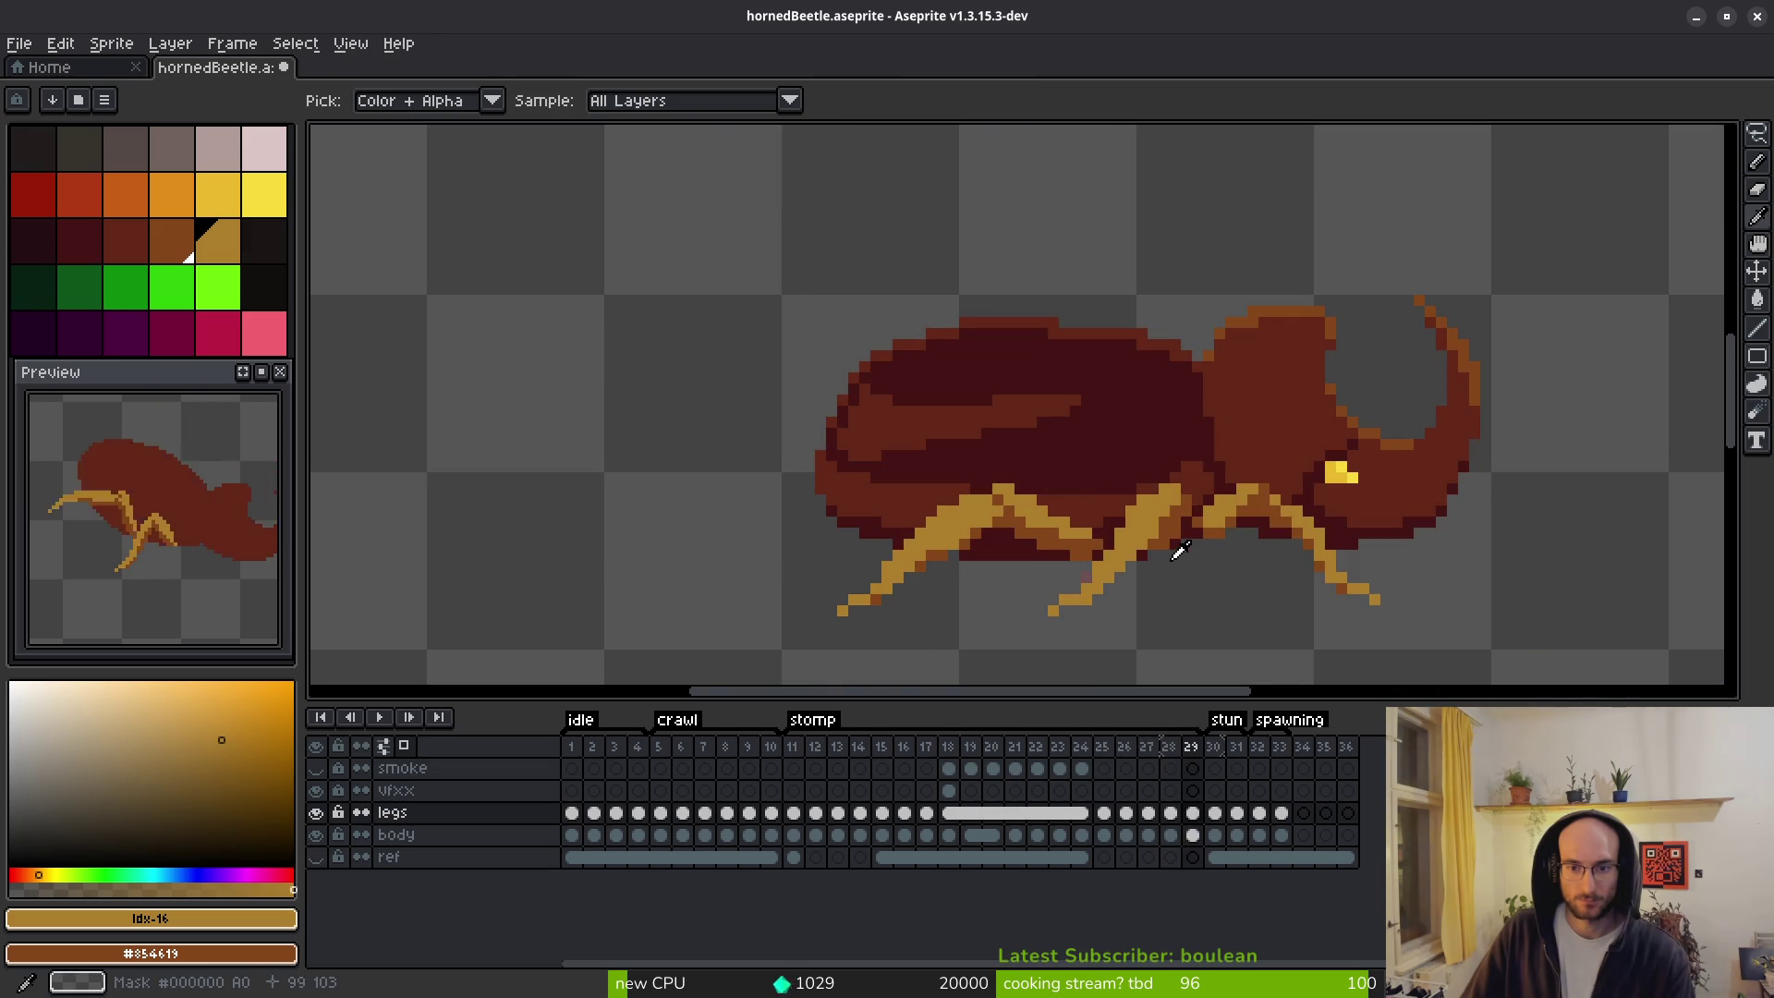
pyautogui.press(',')
pyautogui.press(',')
pyautogui.press('.')
pyautogui.press(',')
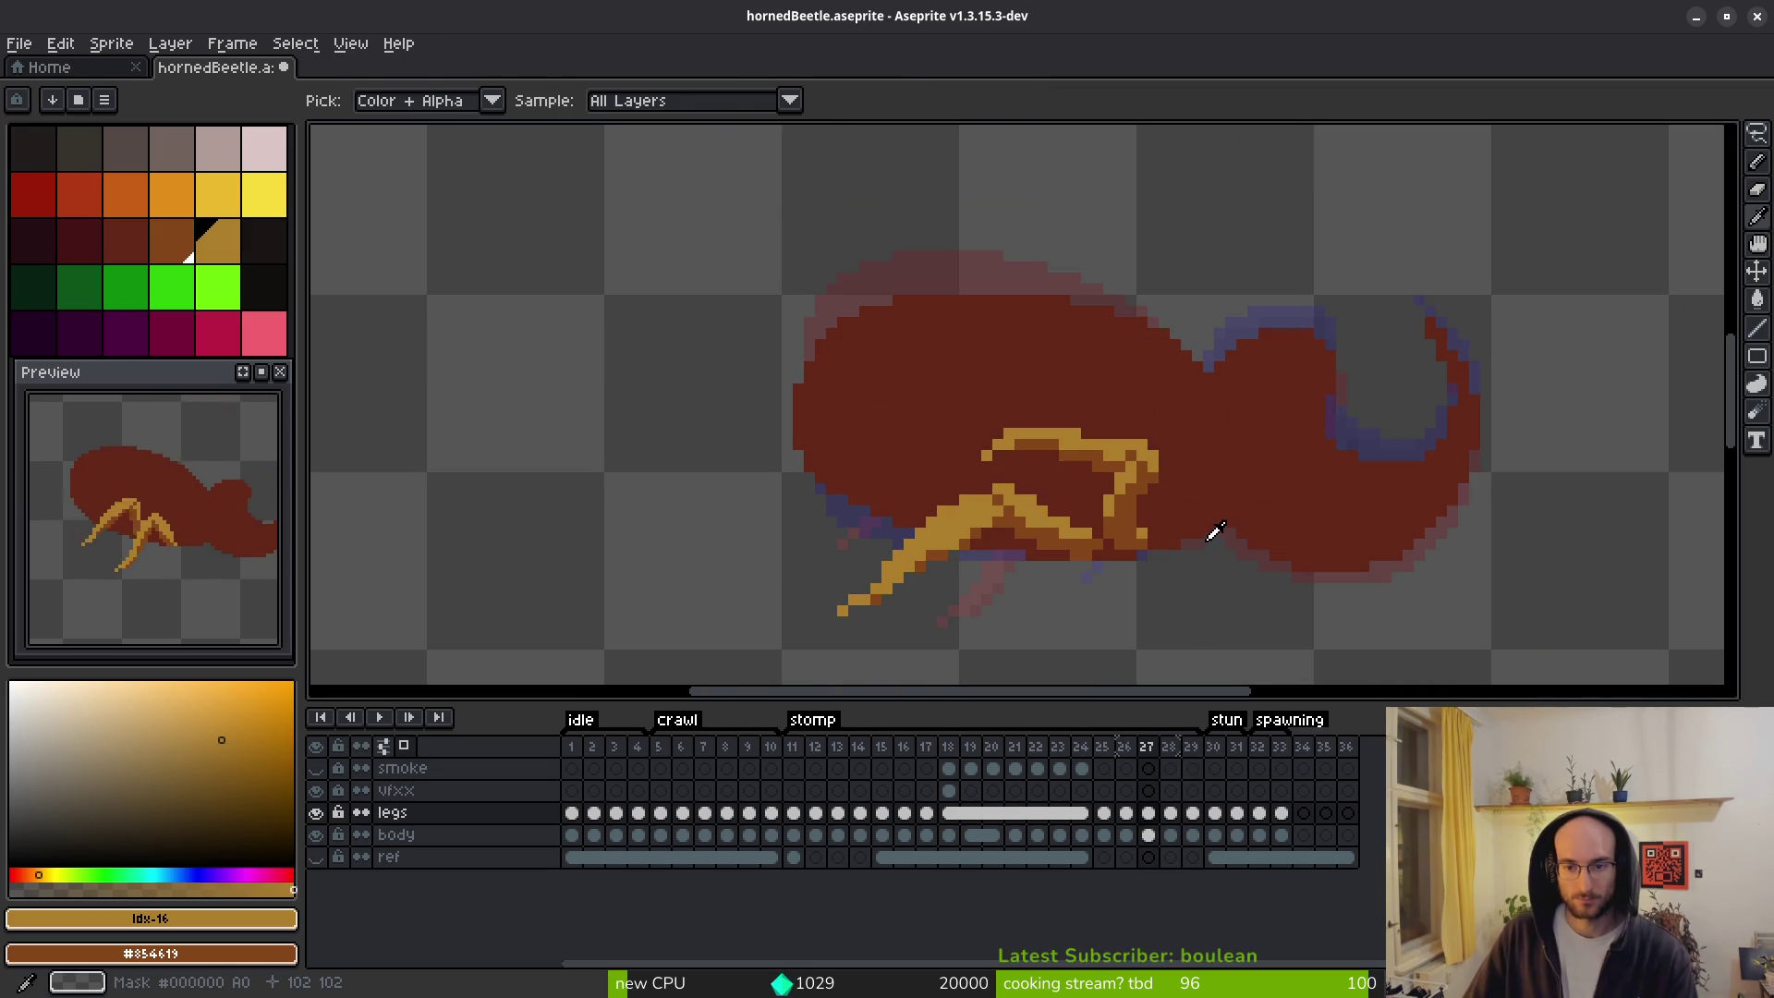
# Zoom in on frame 27's bent gold leg and undo the stray pencil stroke.
pyautogui.scroll(3, 1078, 441)
pyautogui.scroll(1, 997, 440)
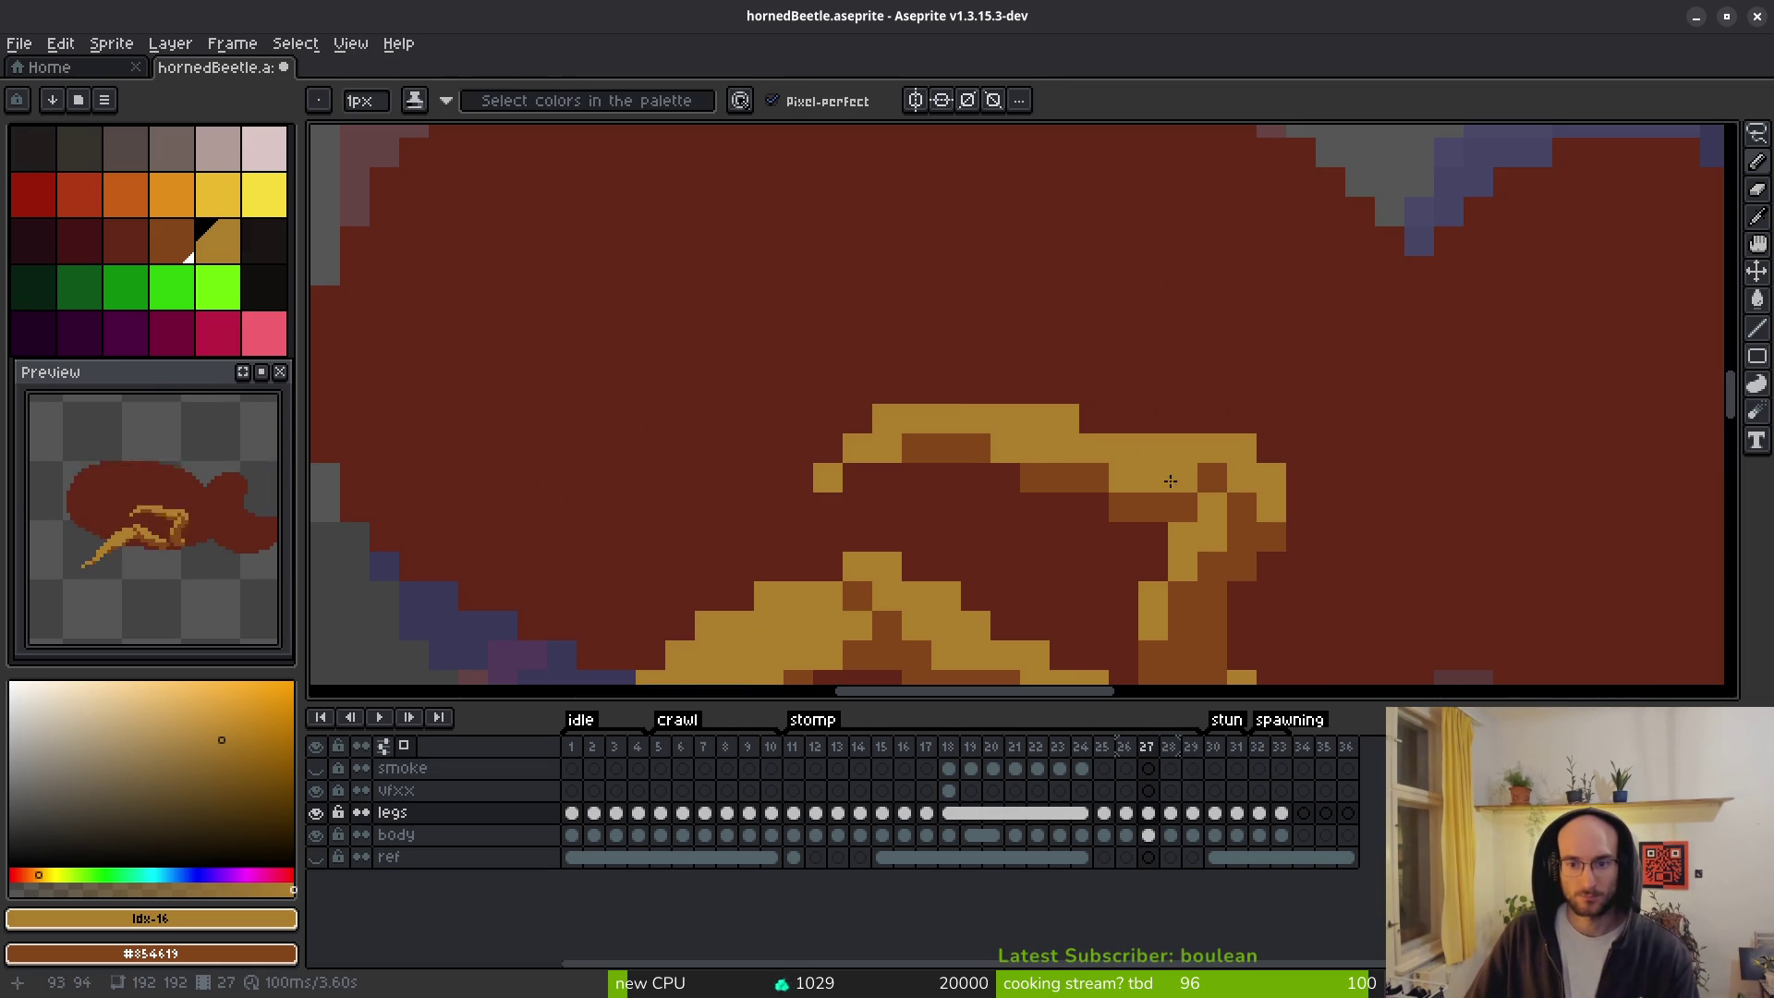
pyautogui.scroll(-5, 1099, 473)
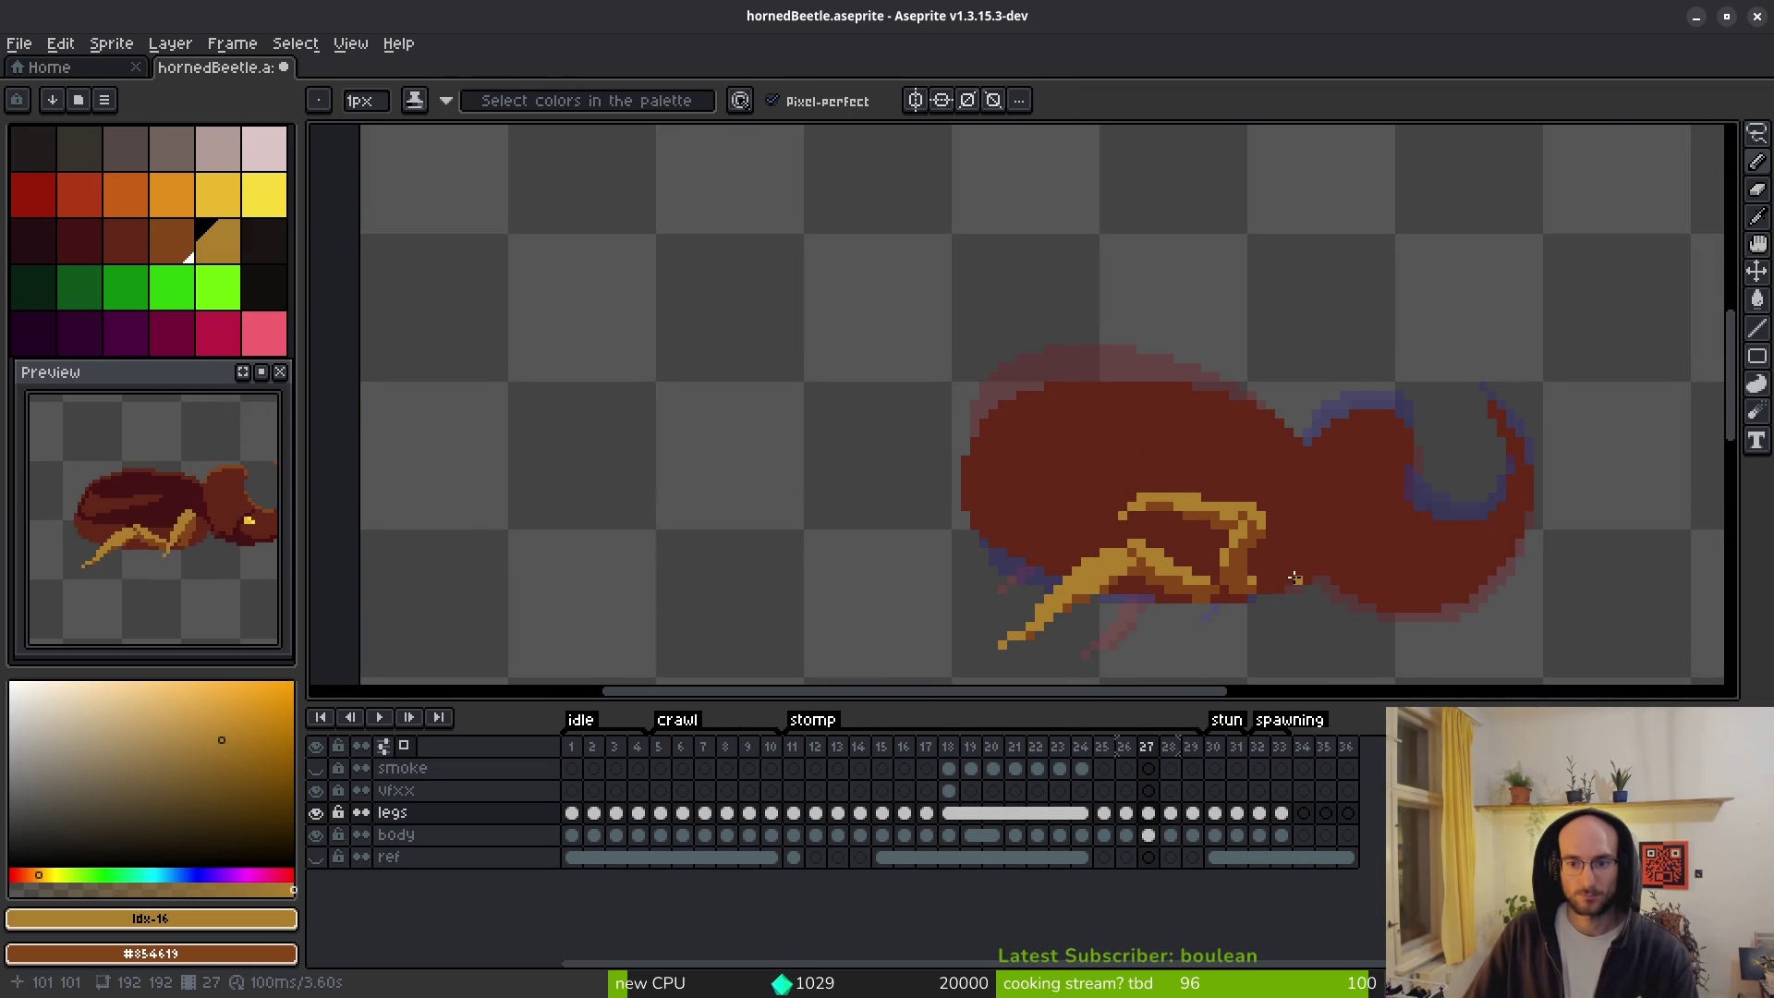
pyautogui.scroll(4, 1167, 487)
pyautogui.scroll(-3, 1167, 487)
pyautogui.scroll(2, 1088, 515)
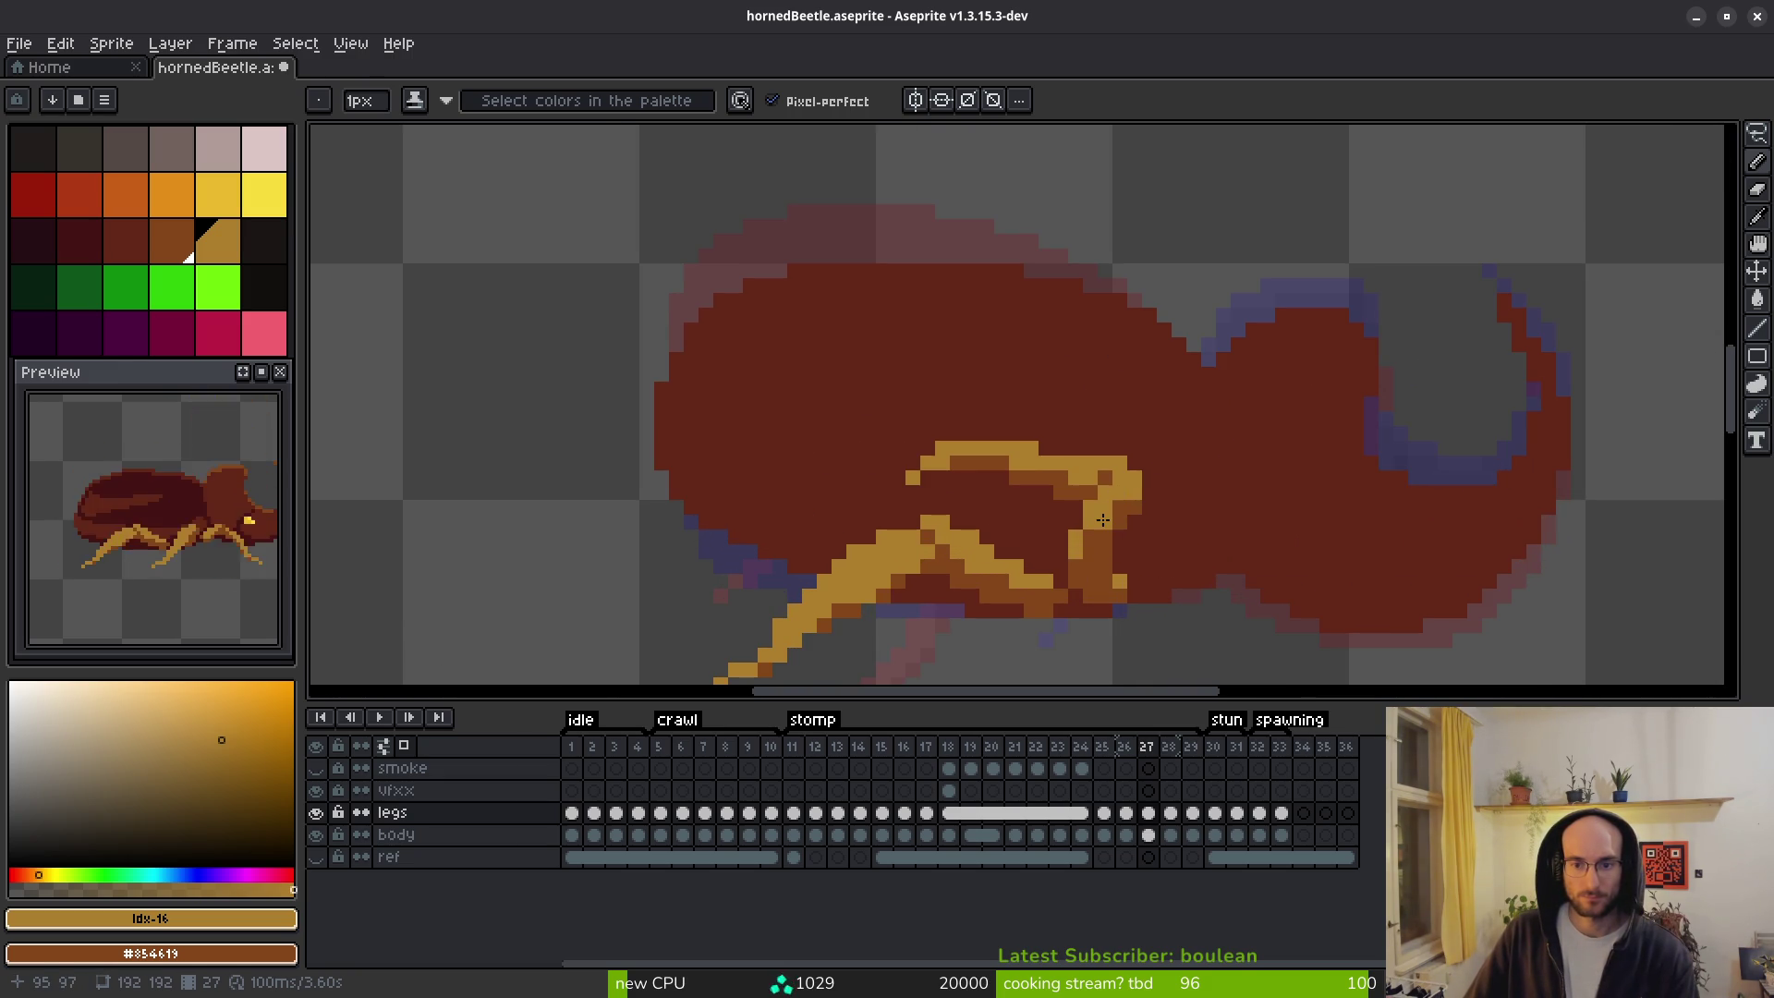
pyautogui.scroll(-3, 1175, 547)
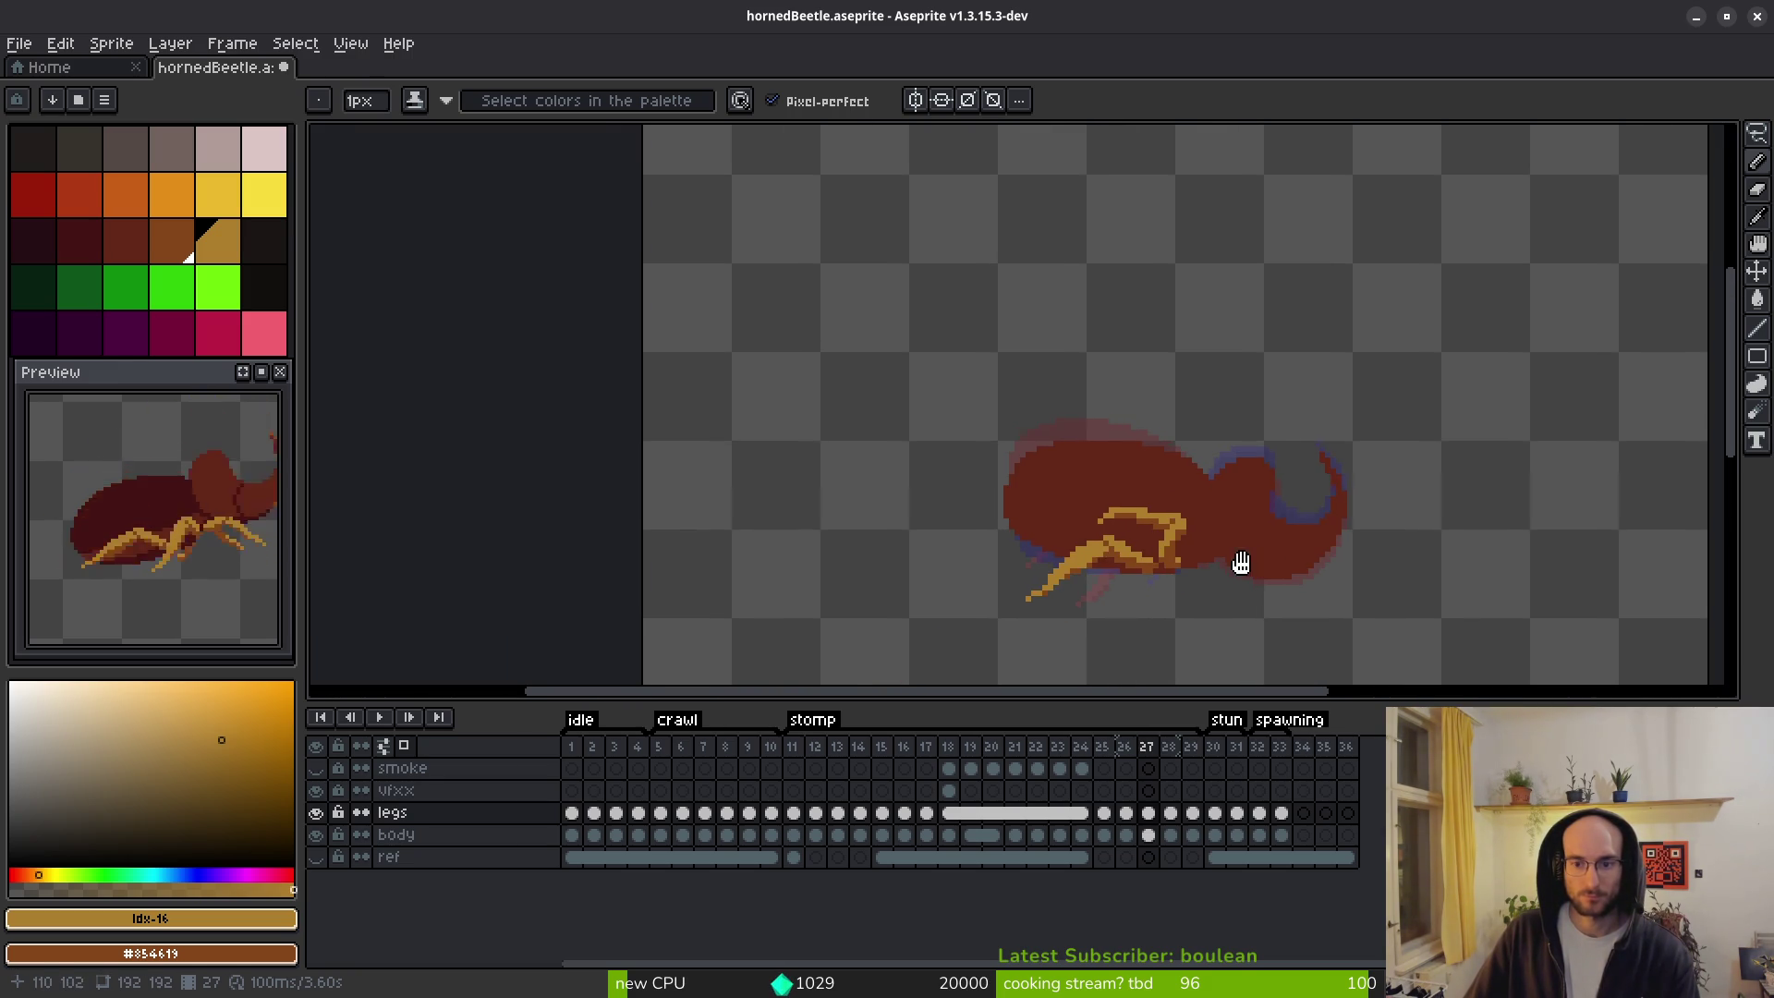
pyautogui.scroll(3, 1219, 557)
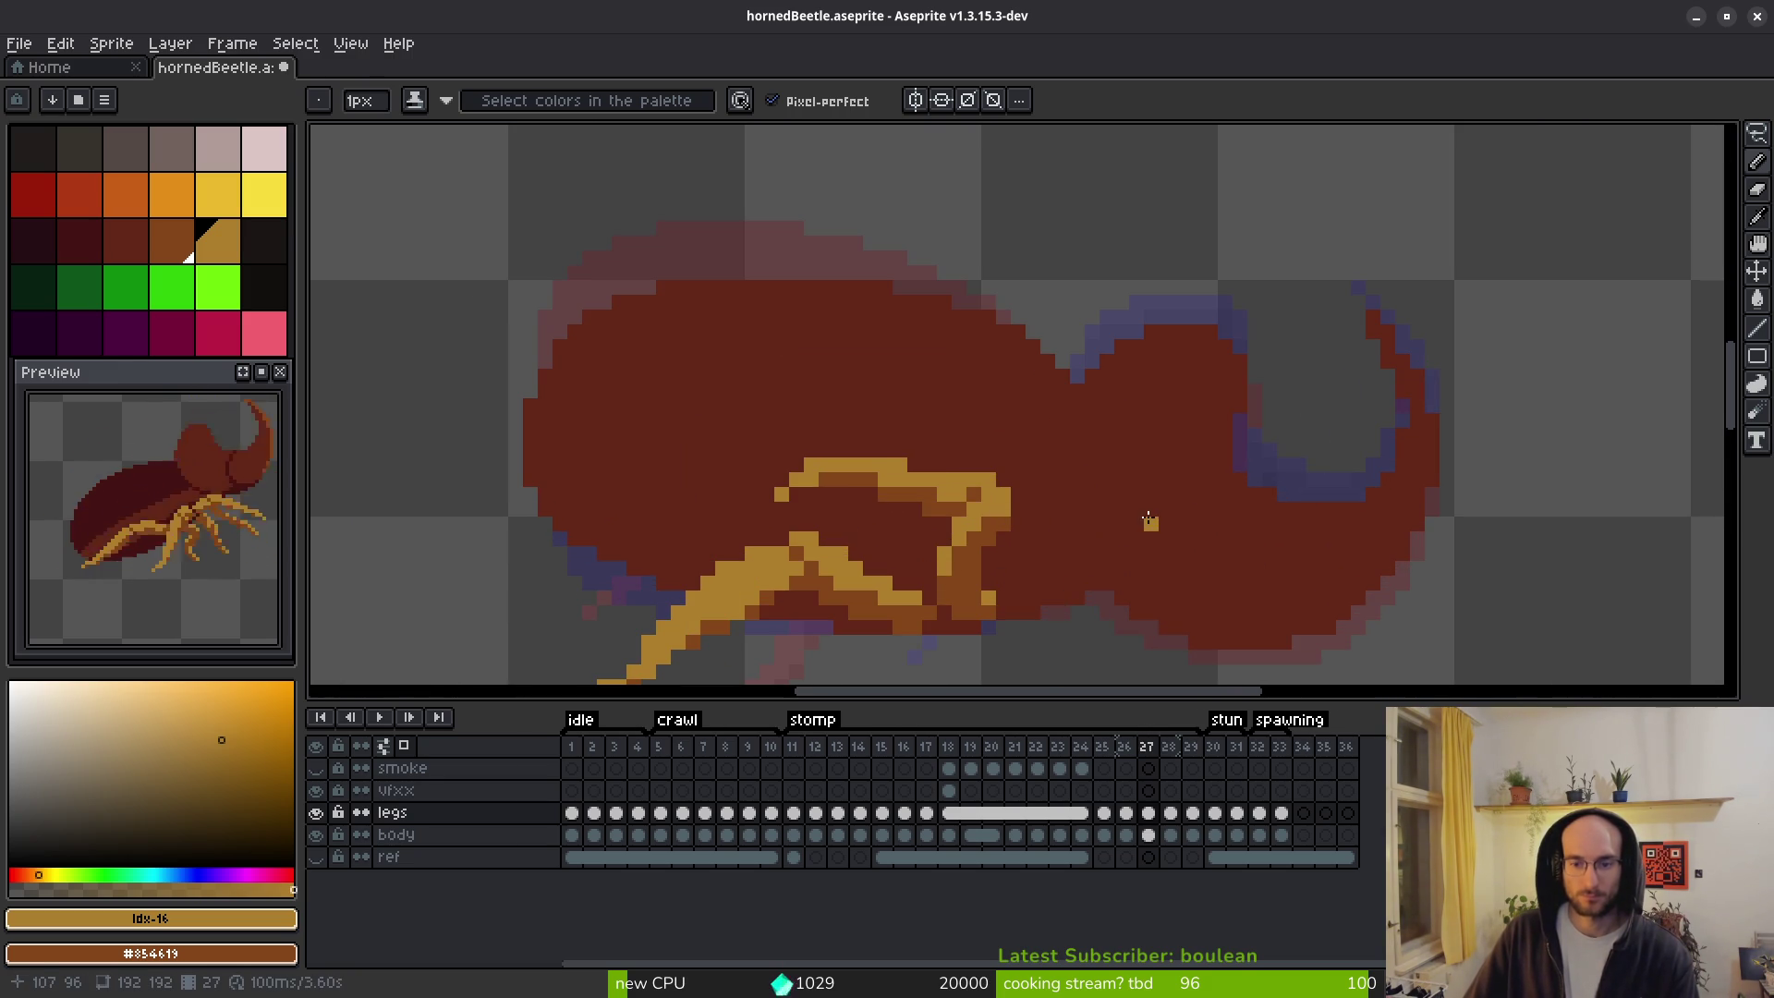
pyautogui.scroll(-1, 1105, 511)
pyautogui.scroll(2, 963, 504)
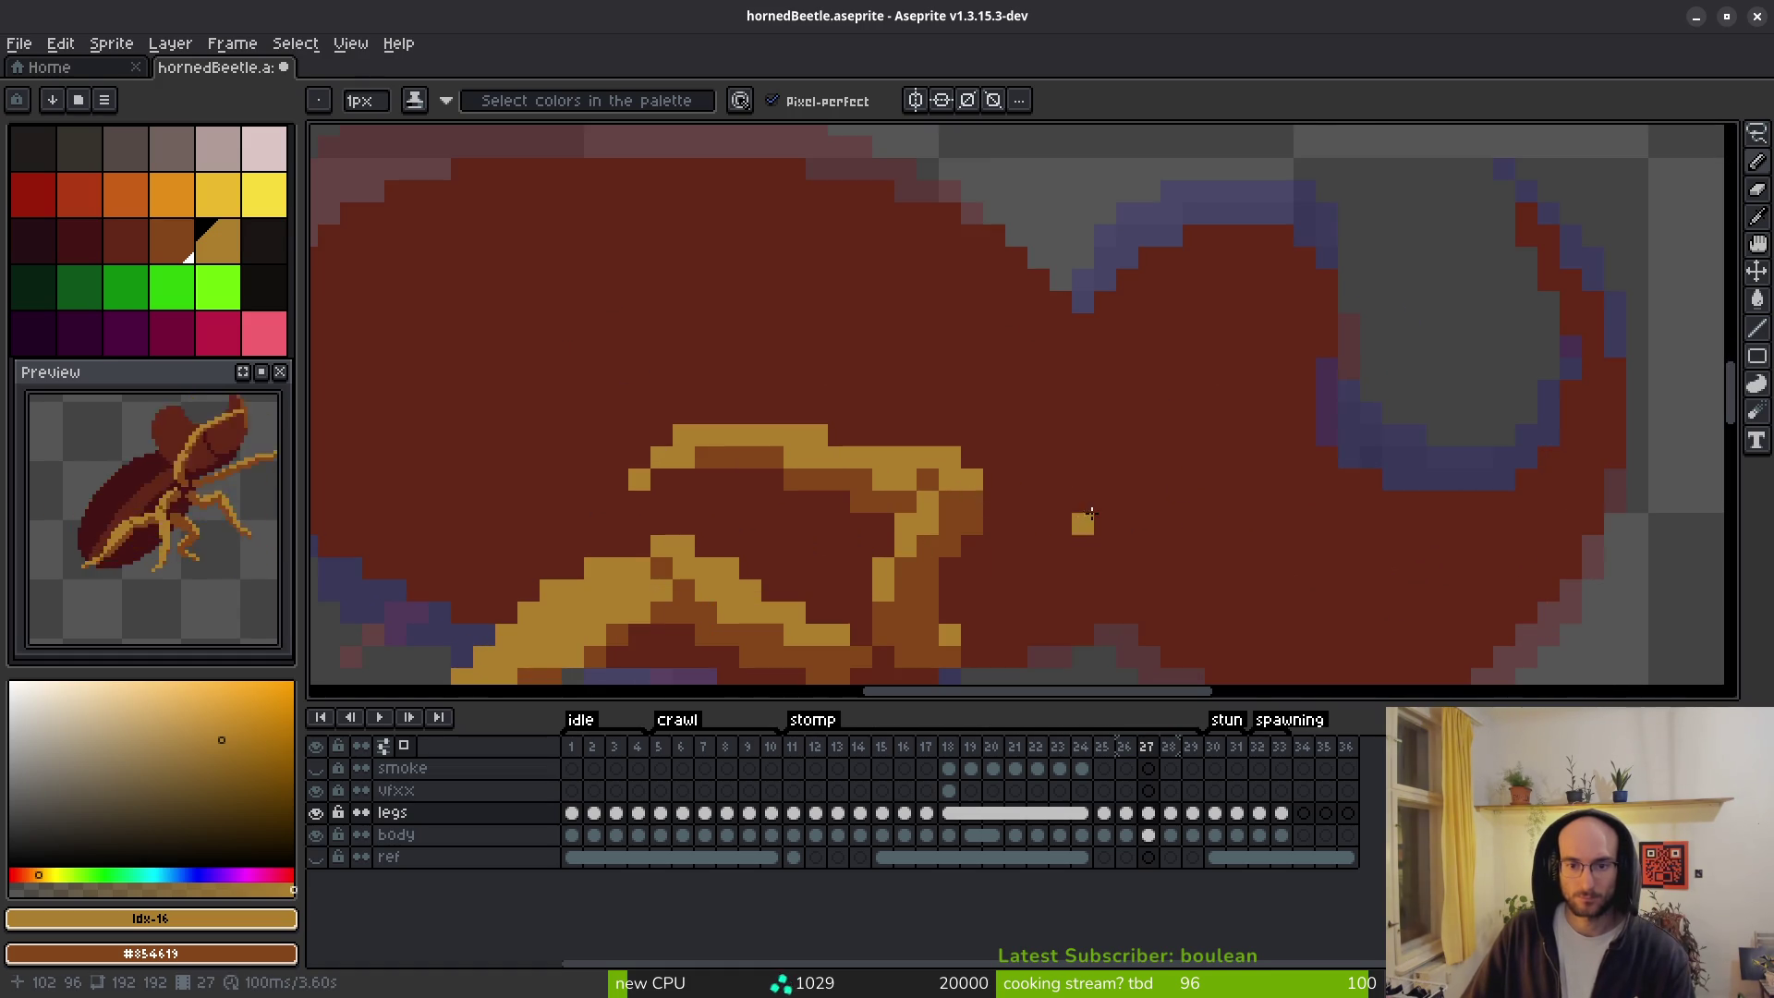
pyautogui.scroll(-3, 1078, 515)
pyautogui.scroll(-1, 1122, 542)
pyautogui.scroll(3, 1035, 541)
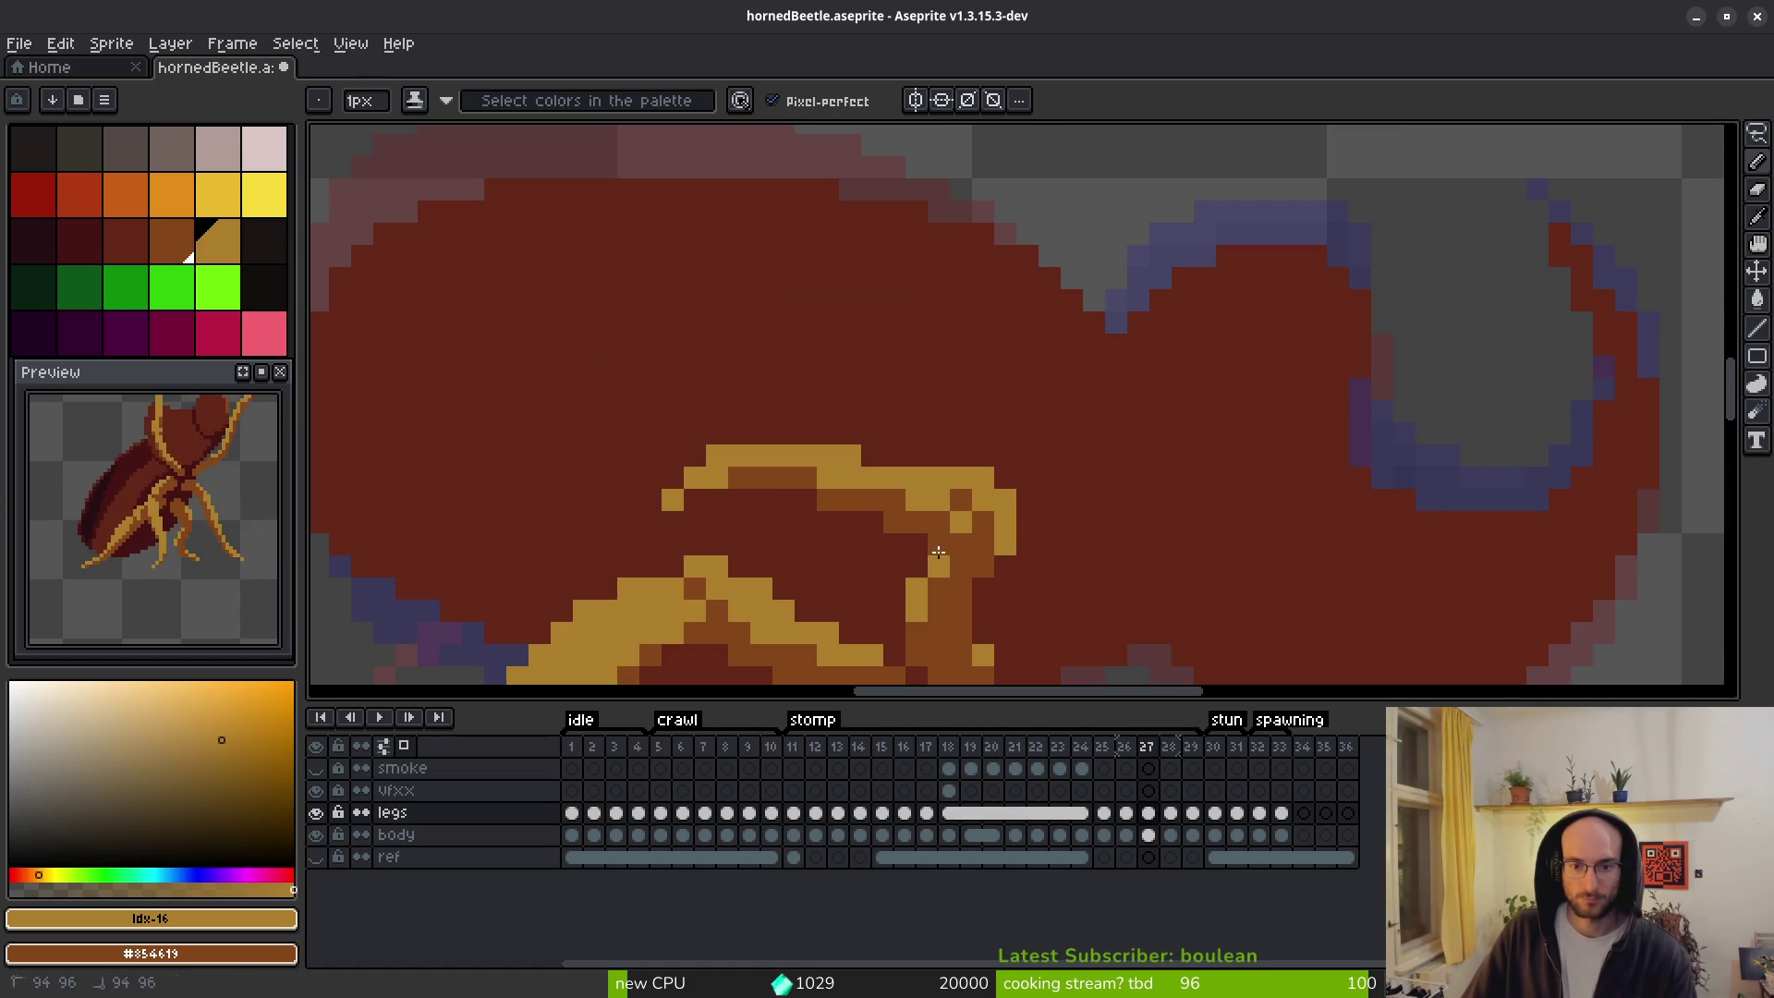
pyautogui.scroll(-3, 935, 608)
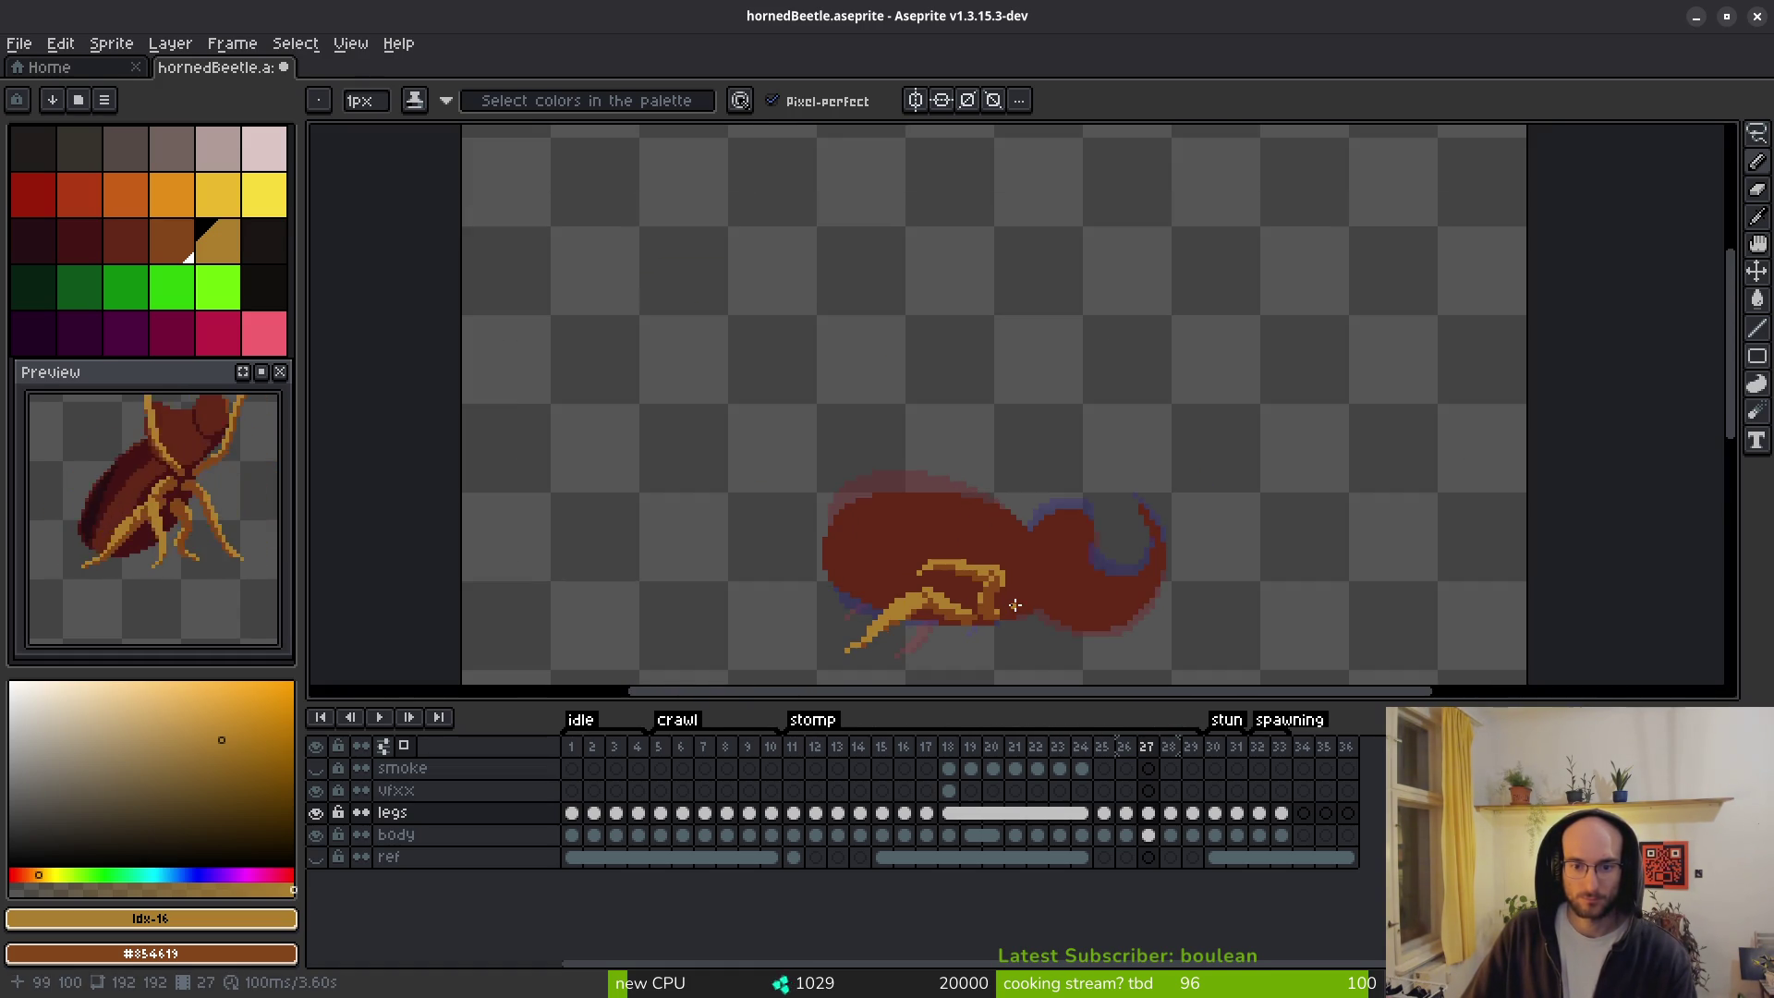
pyautogui.scroll(3, 1014, 600)
pyautogui.scroll(-4, 1026, 603)
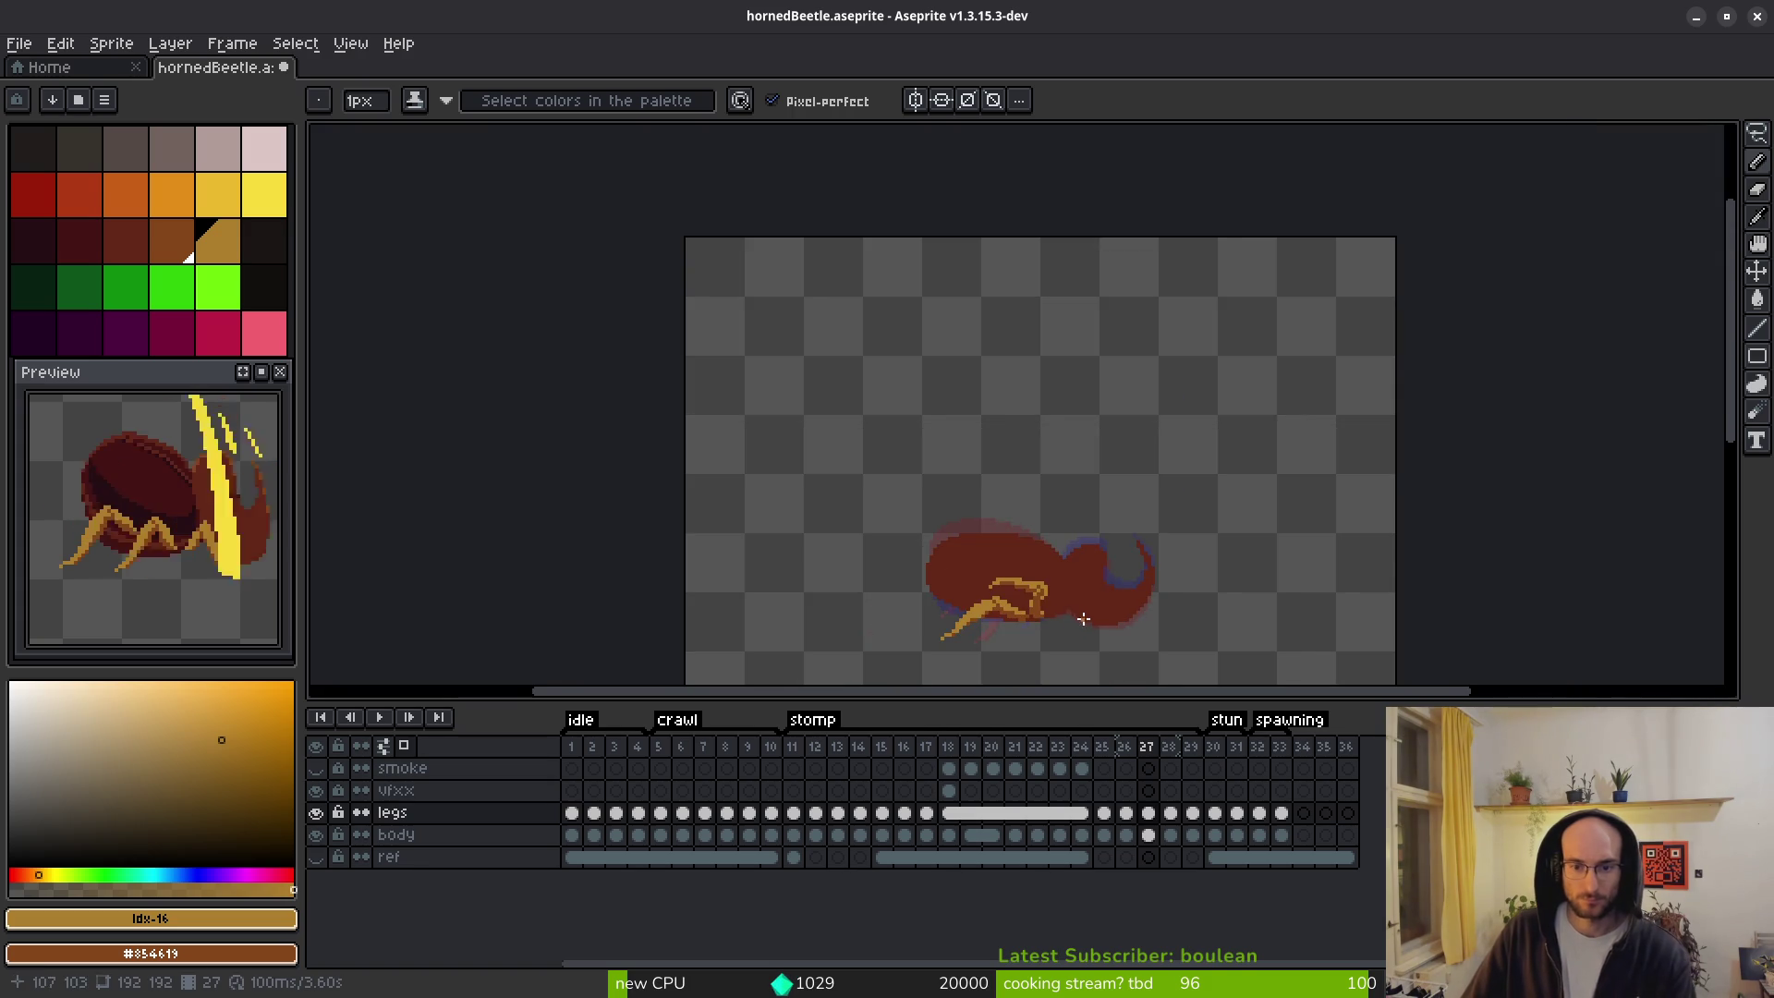
pyautogui.scroll(2, 1042, 601)
pyautogui.scroll(1, 1042, 601)
pyautogui.scroll(3, 1014, 601)
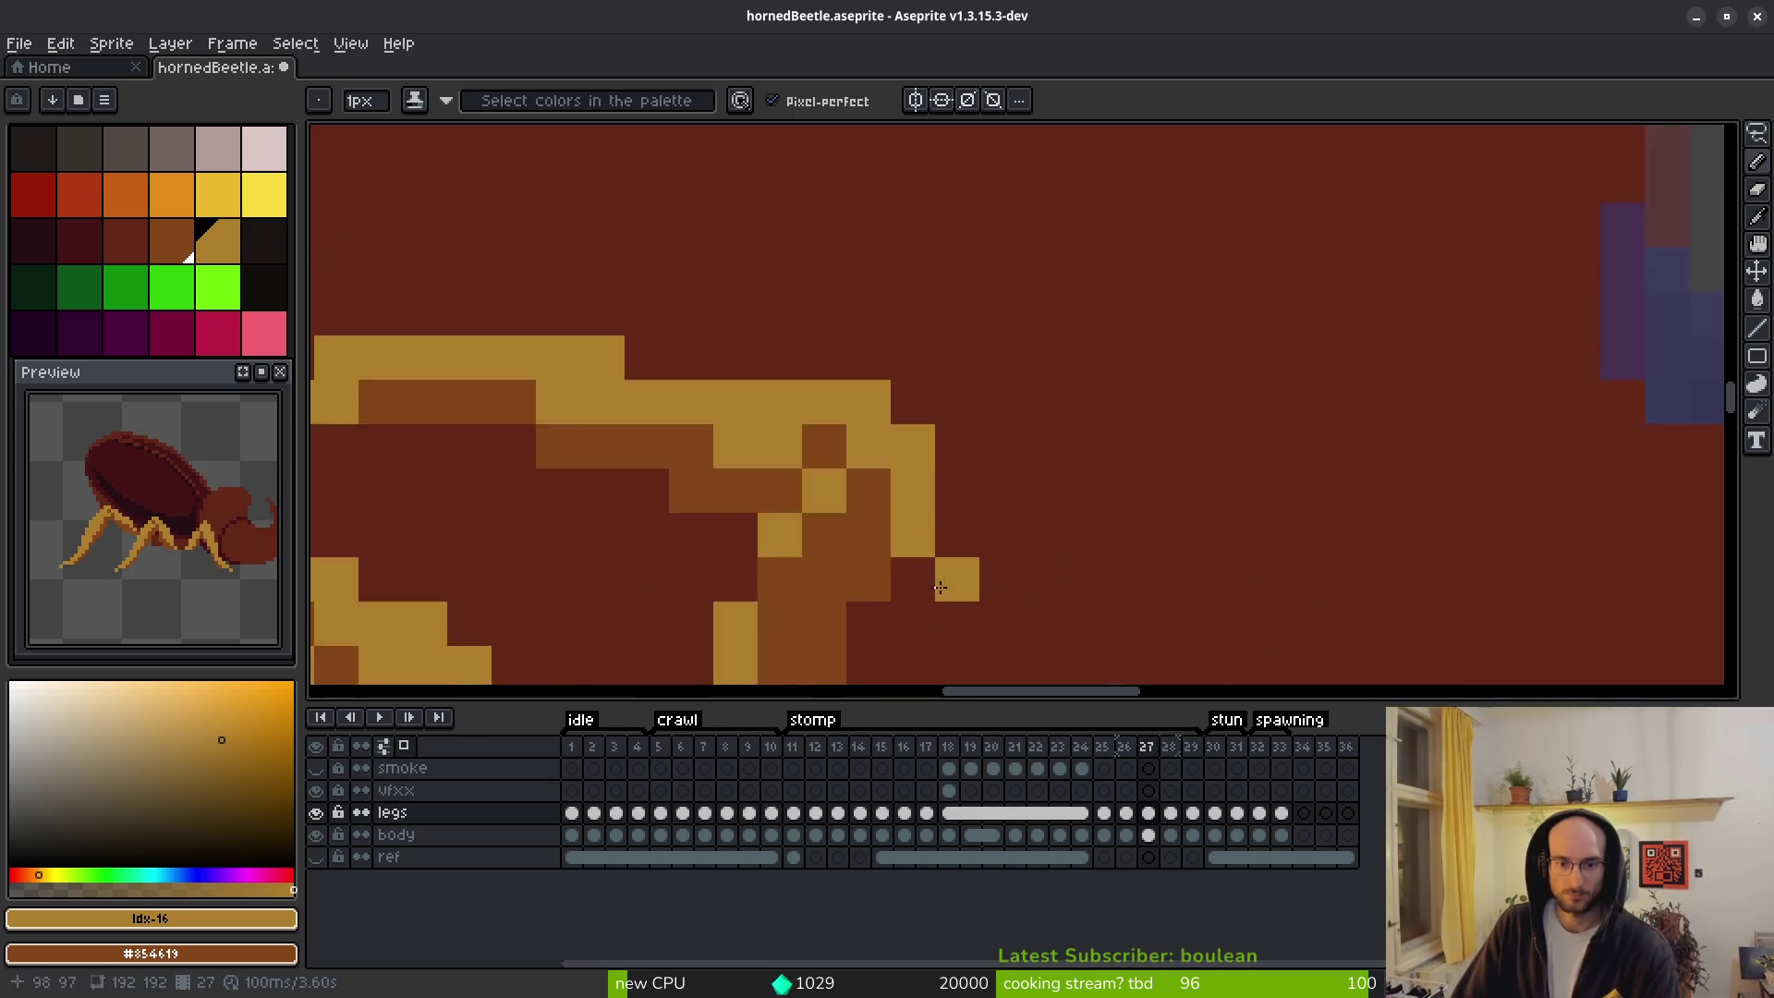
pyautogui.scroll(-3, 911, 503)
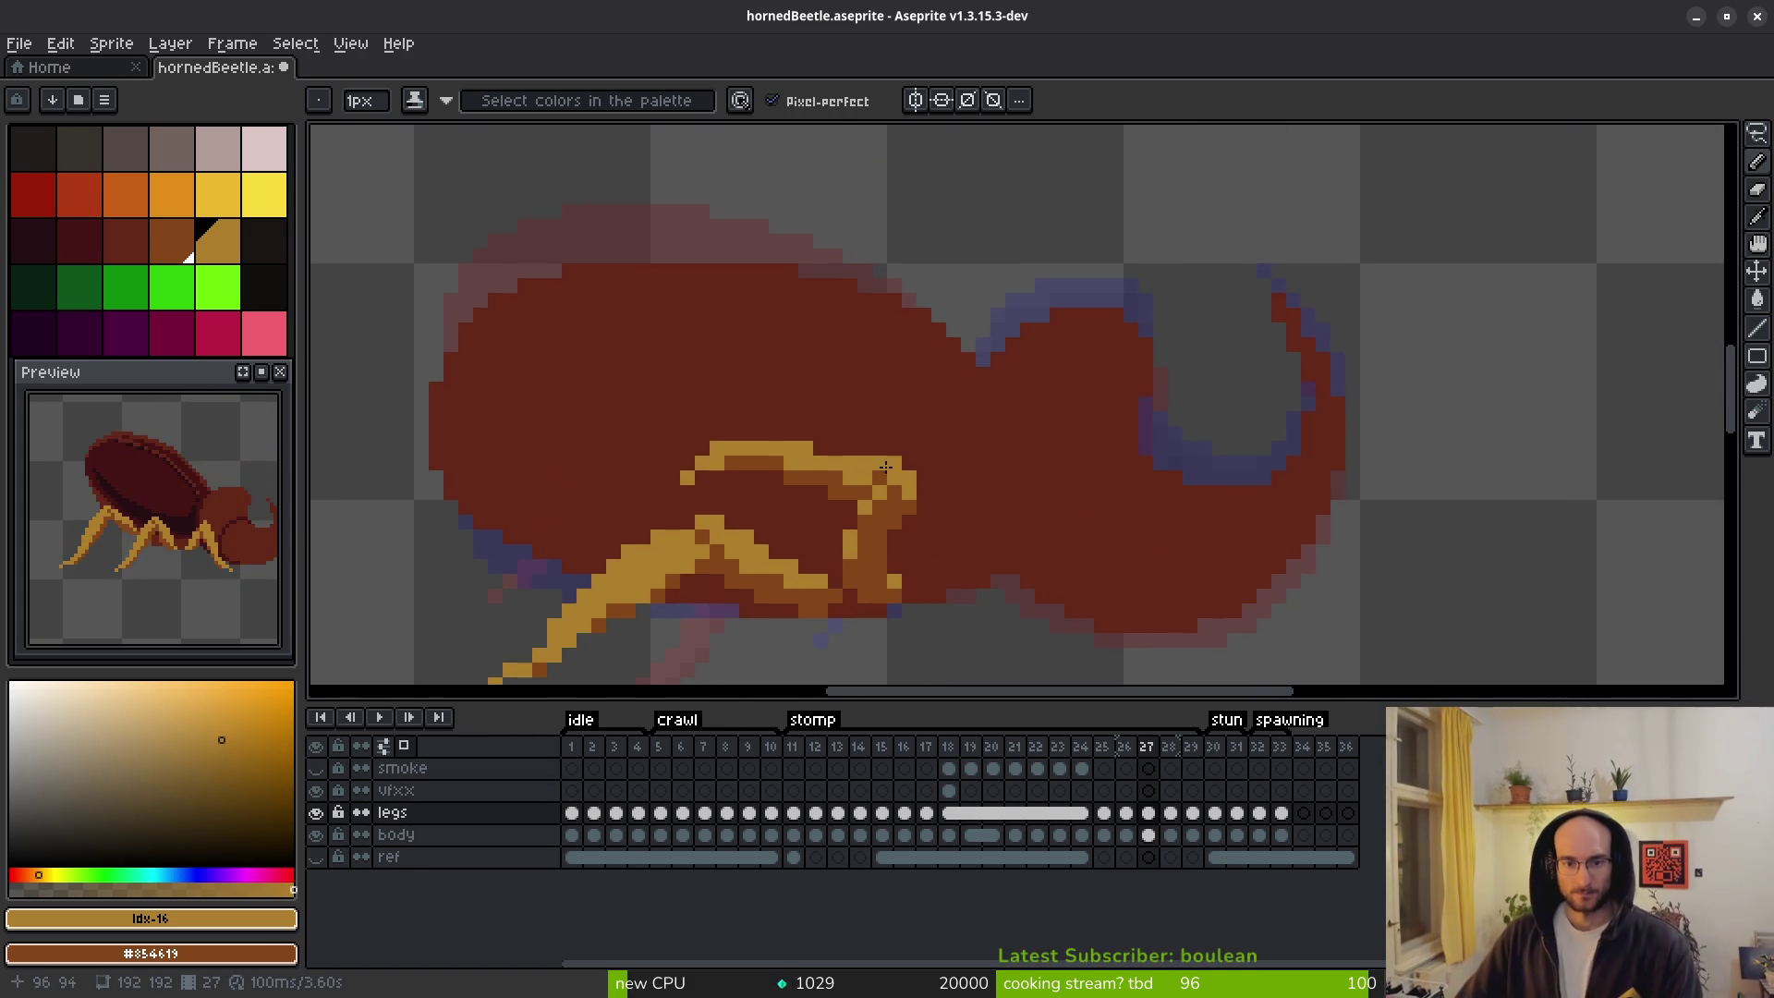
pyautogui.scroll(-3, 1003, 519)
pyautogui.scroll(4, 1002, 519)
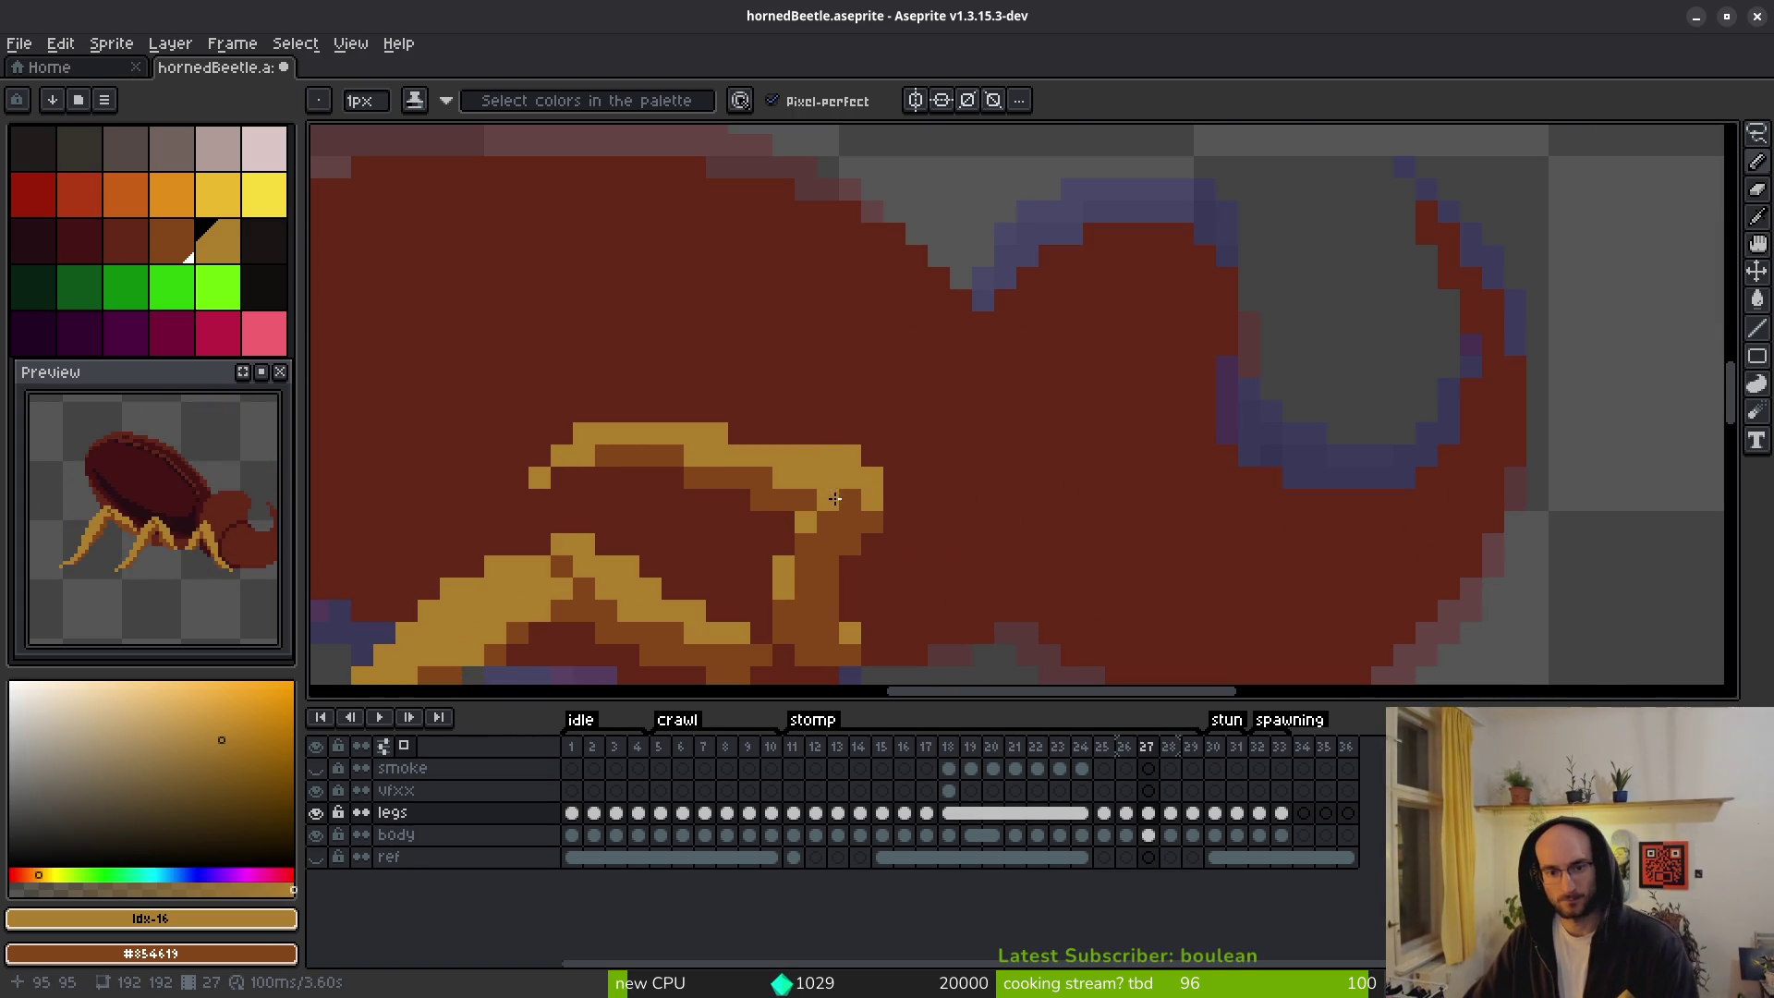
pyautogui.scroll(-3, 938, 518)
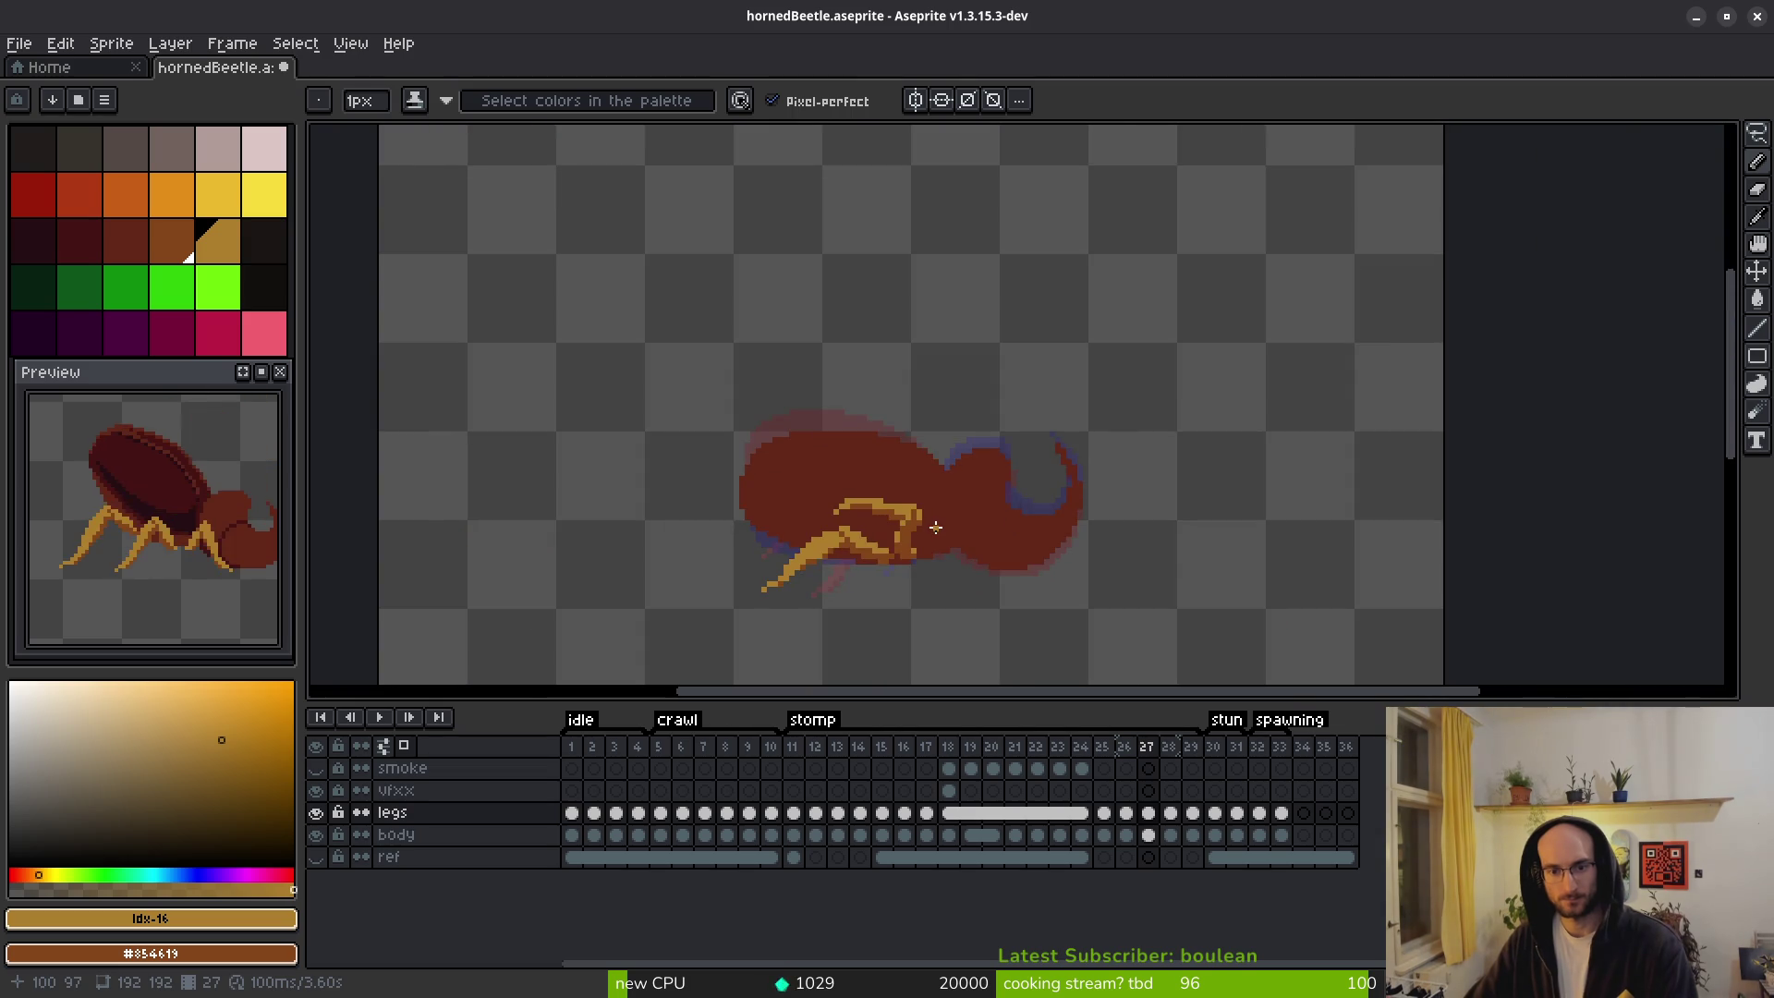
pyautogui.scroll(3, 924, 509)
pyautogui.scroll(-3, 934, 517)
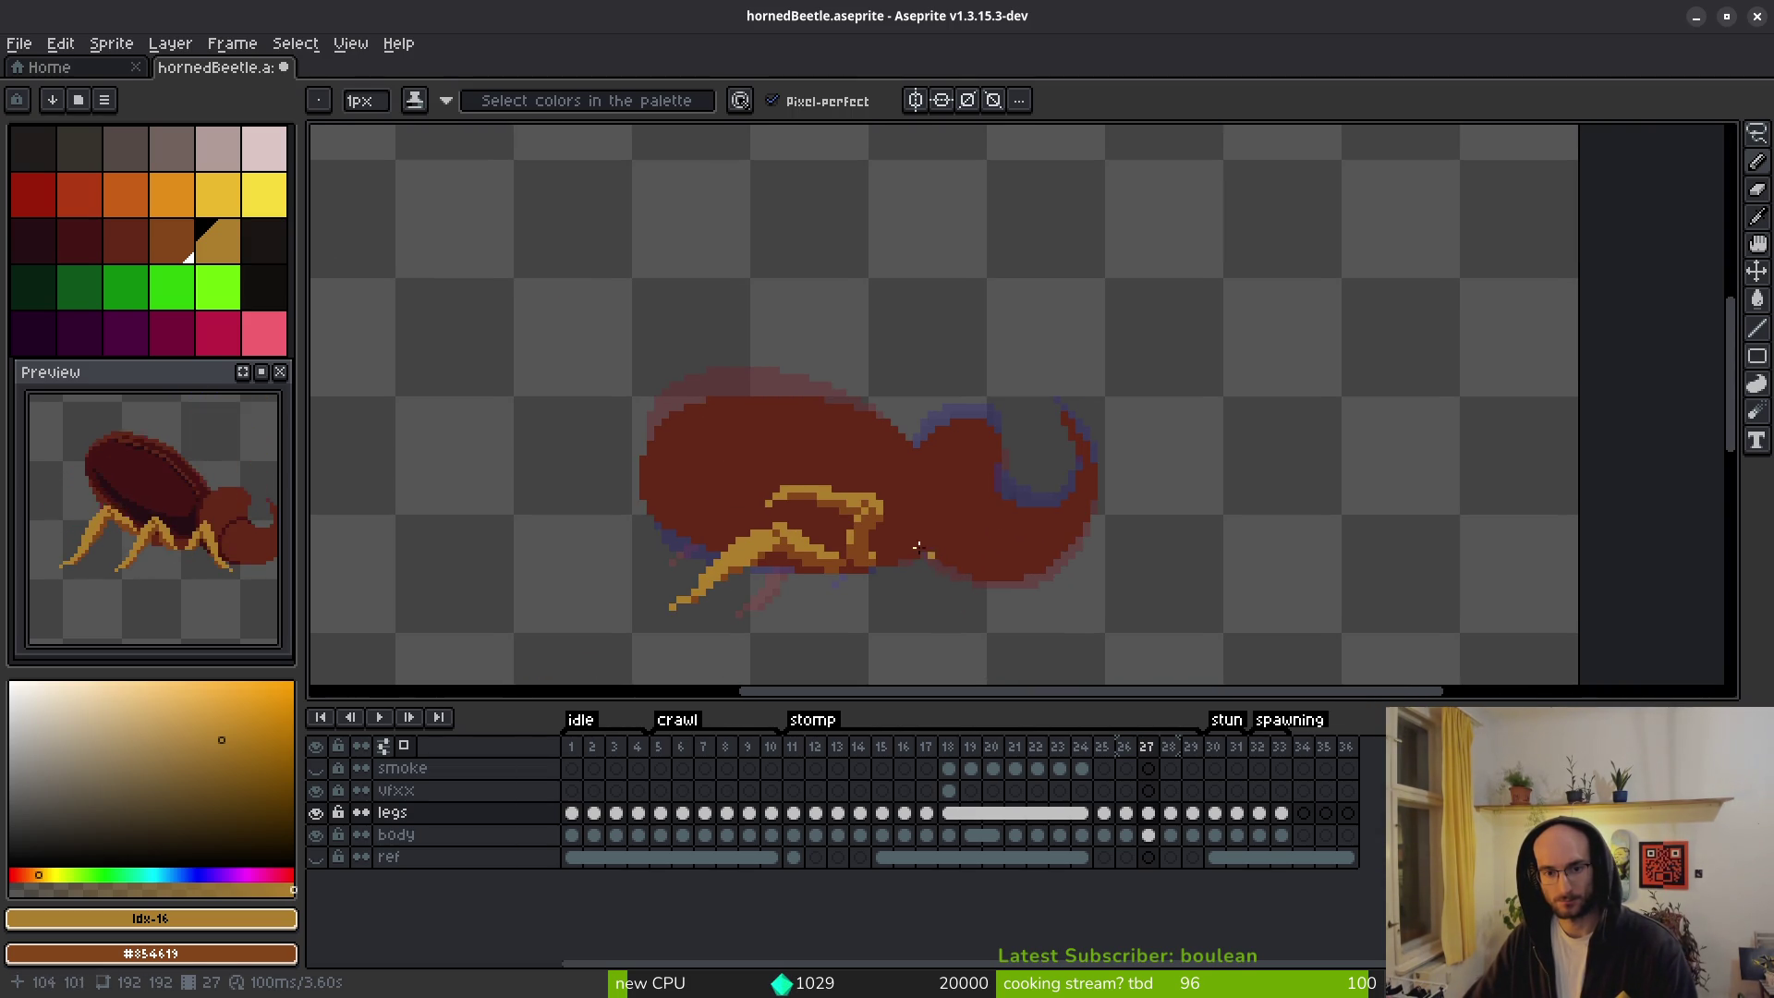
pyautogui.scroll(3, 933, 556)
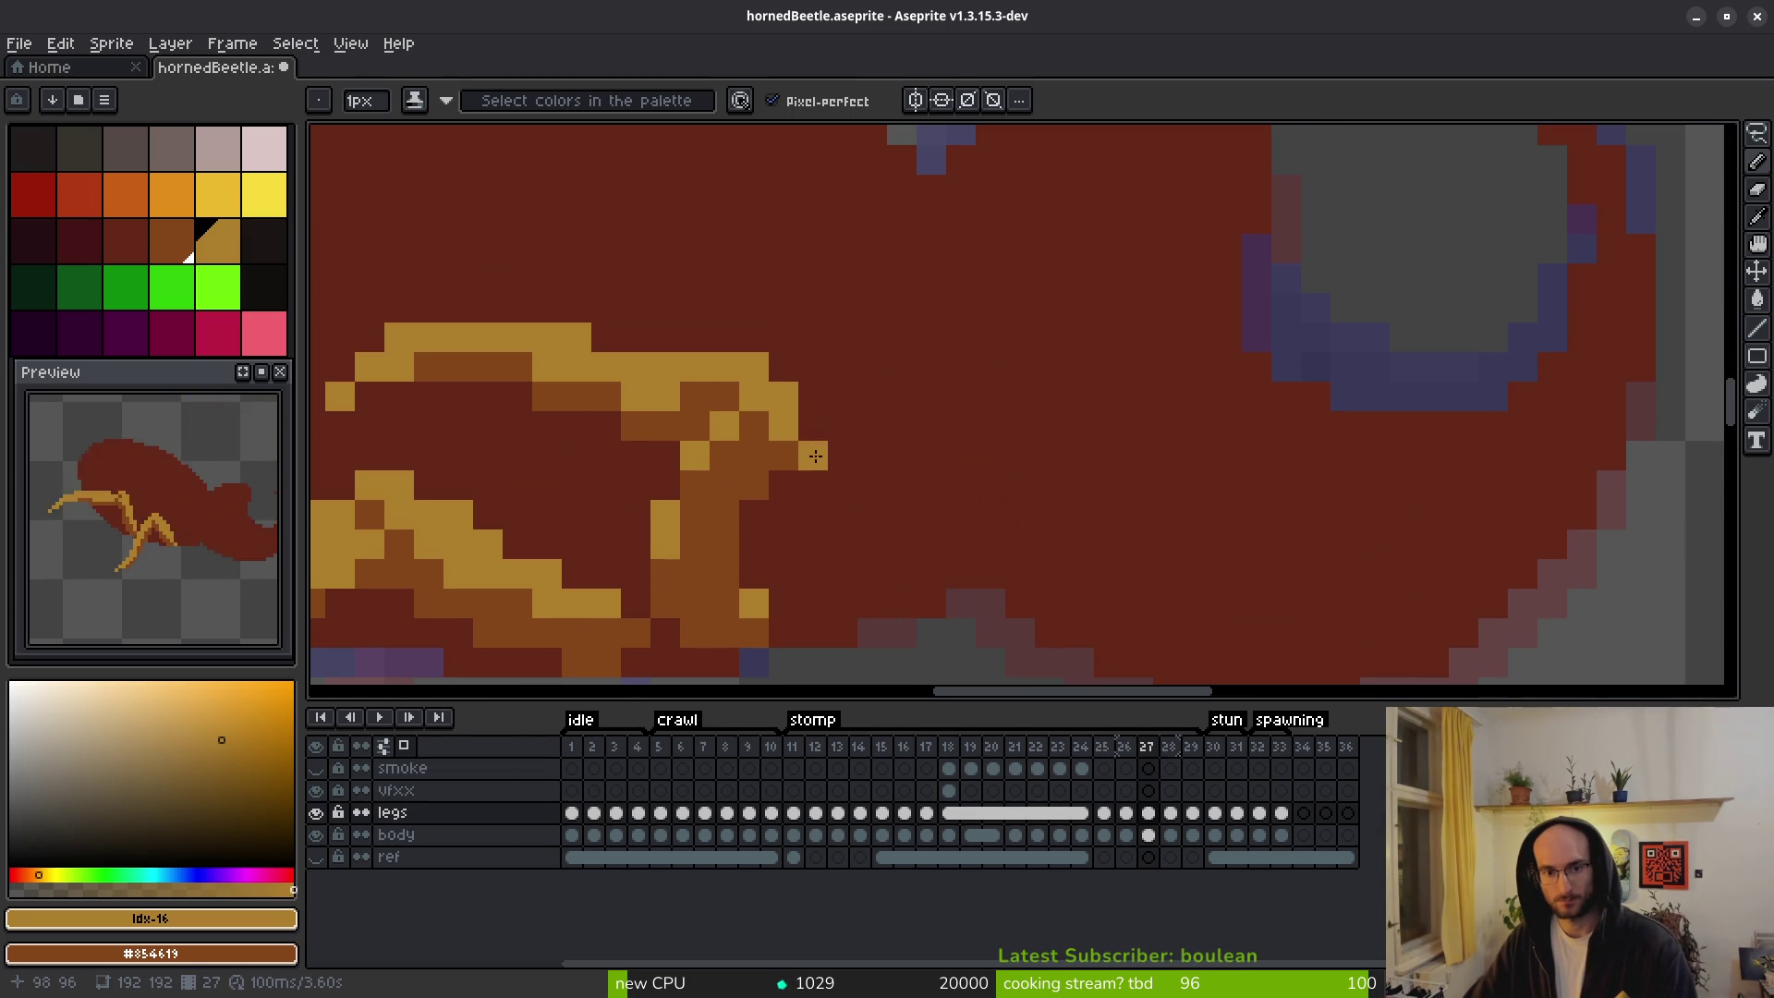
pyautogui.scroll(-3, 815, 453)
pyautogui.hotkey('ctrl', 'z')
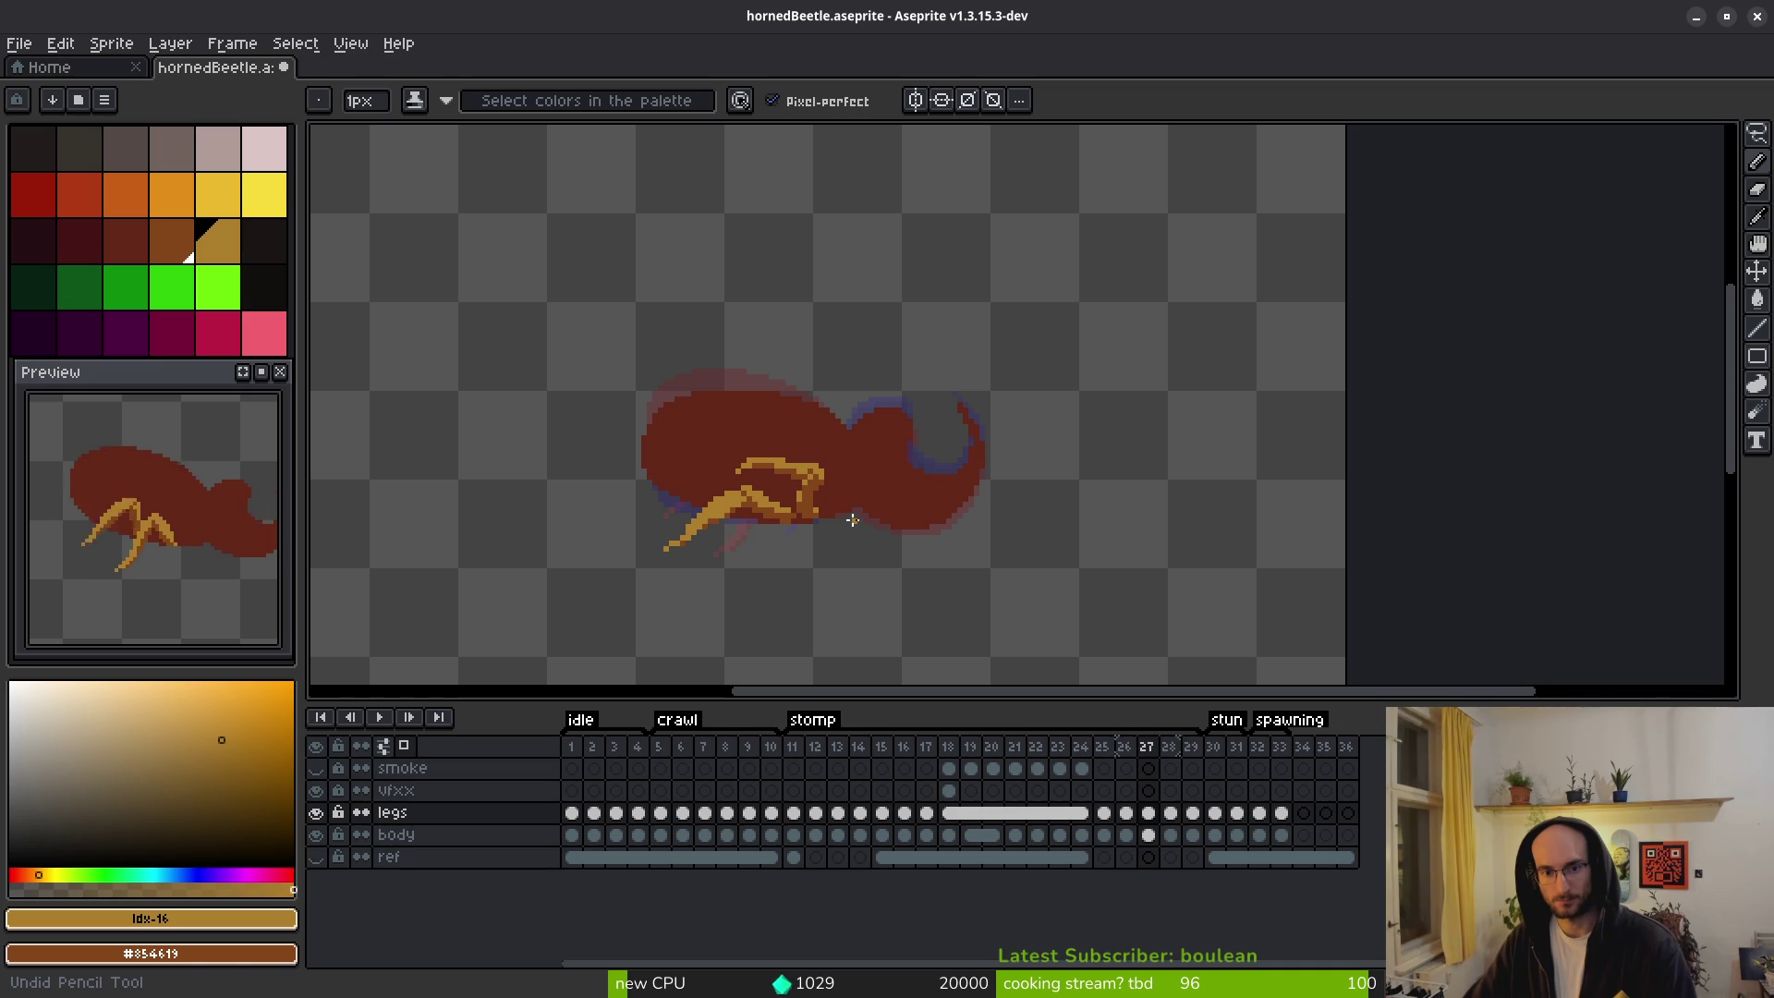
# Compare the leg pose against stomp frames 24 to 26.
pyautogui.press(',')
pyautogui.press('.')
pyautogui.press(',')
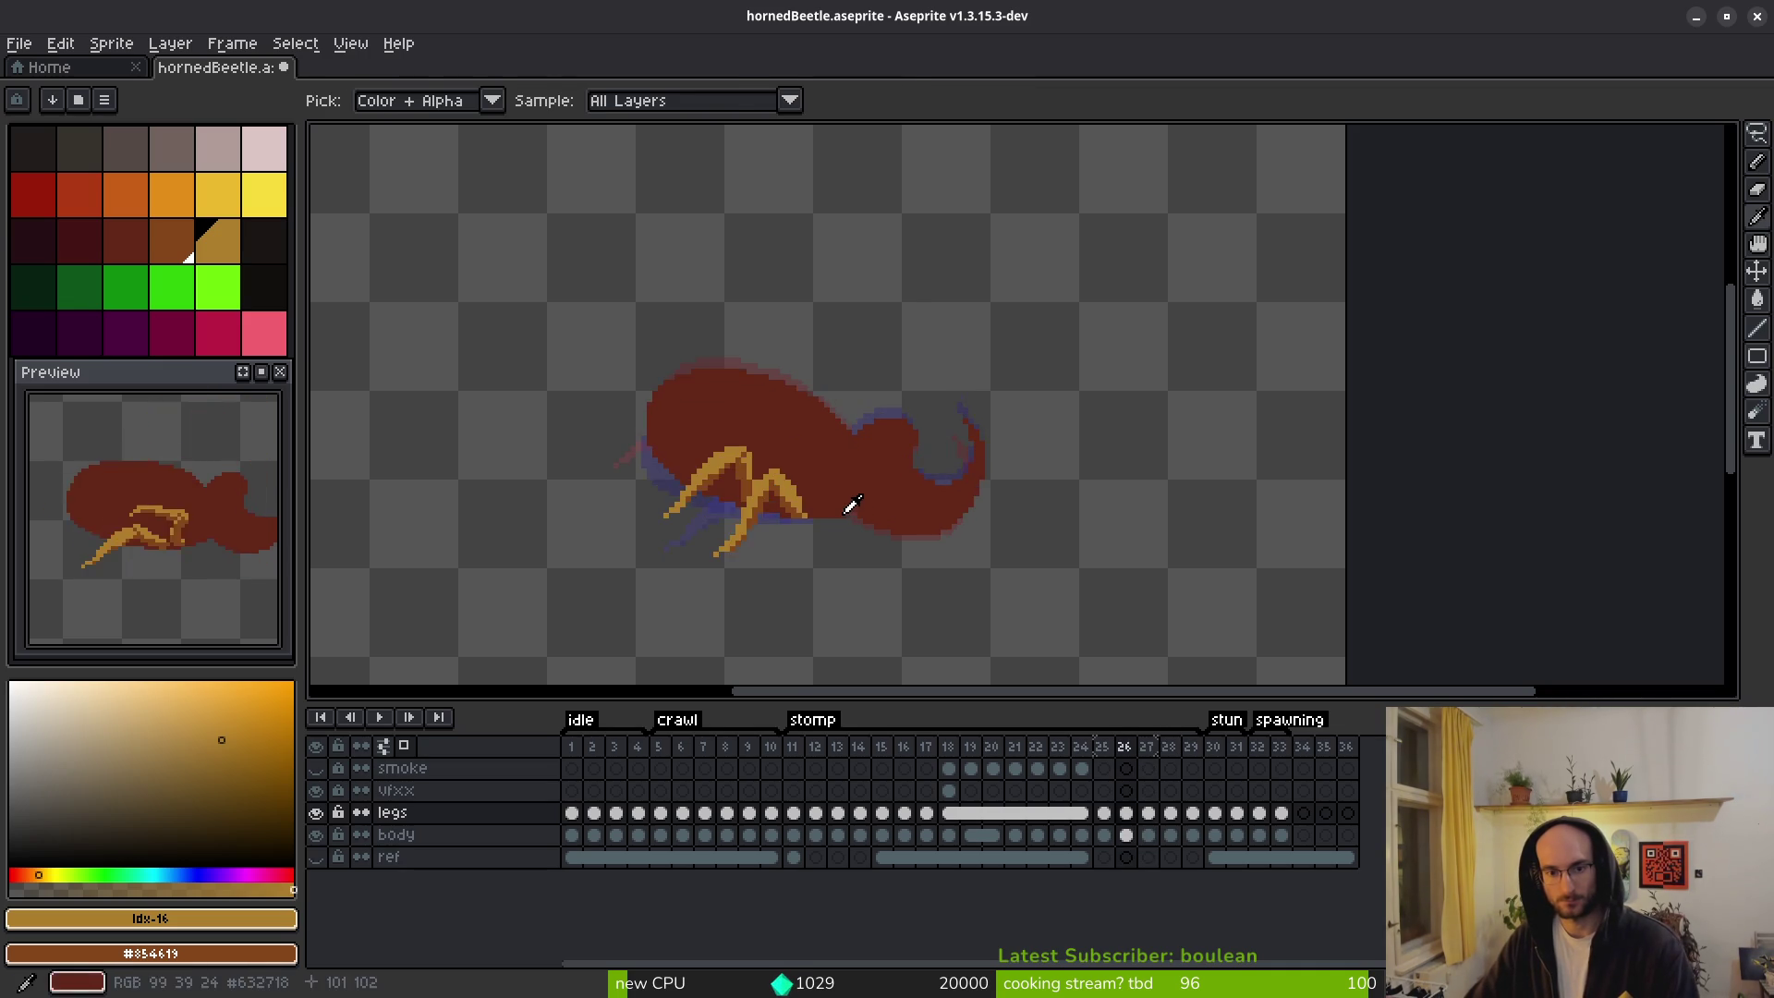
pyautogui.scroll(3, 852, 504)
pyautogui.scroll(-3, 857, 520)
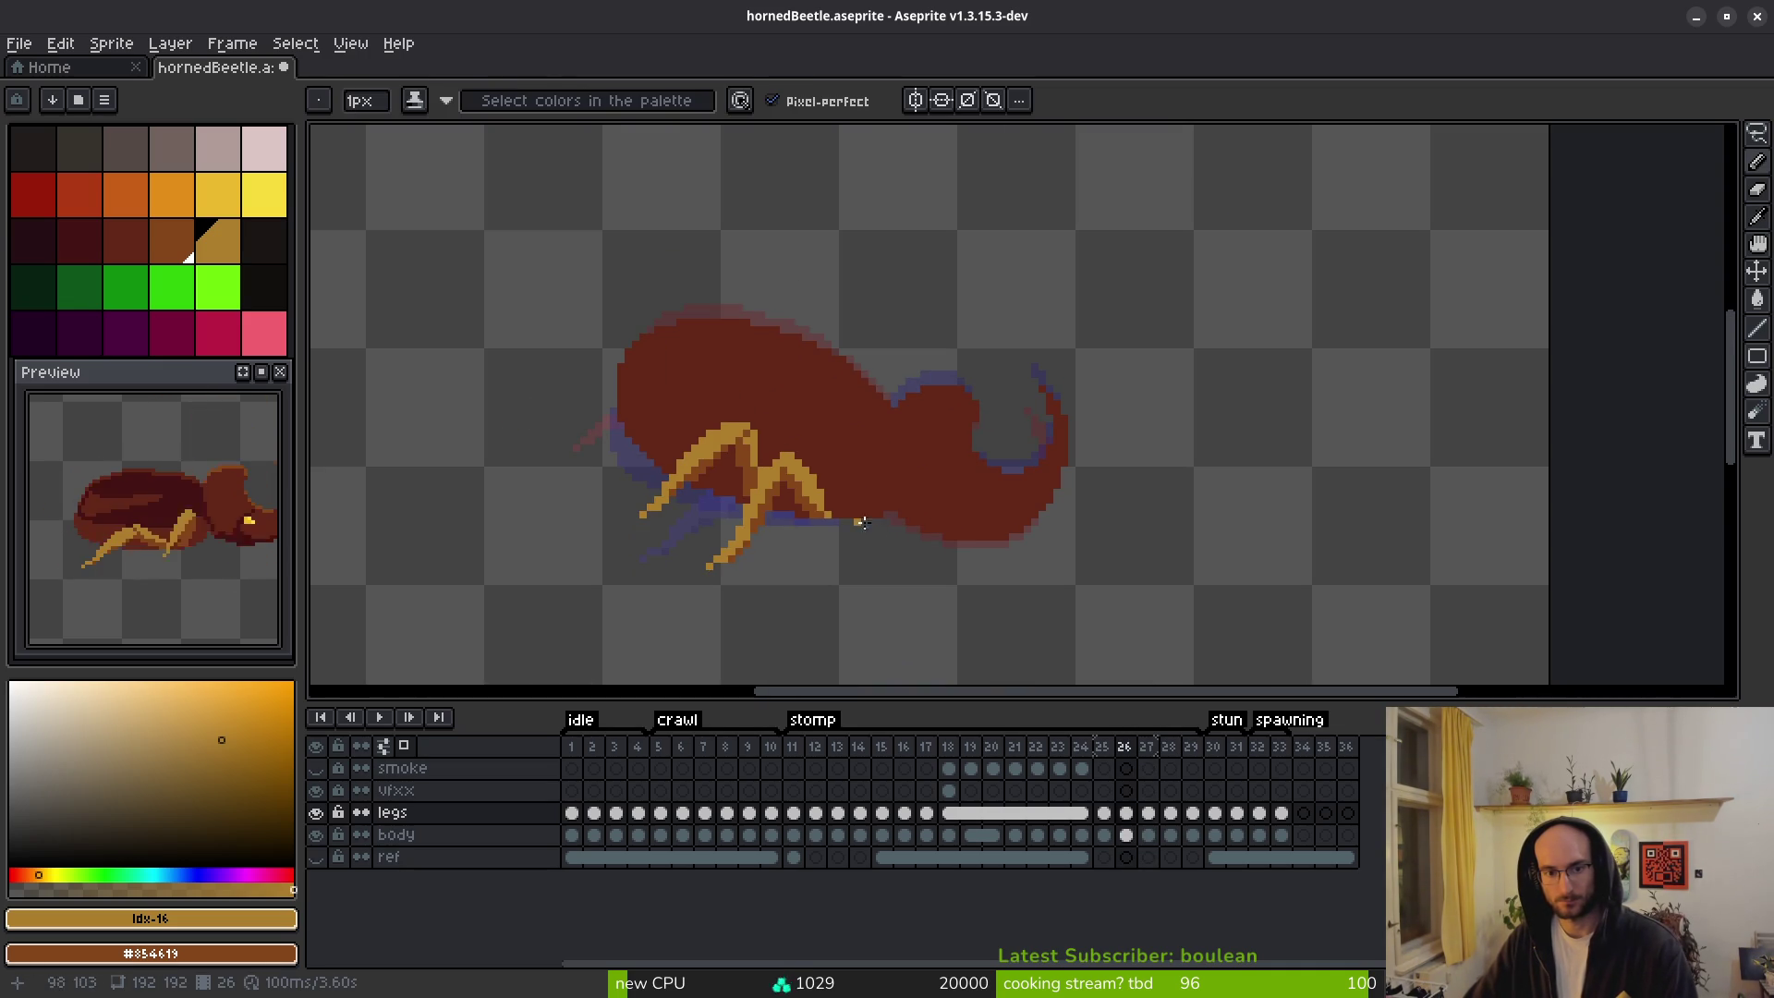
pyautogui.press(',')
pyautogui.press(',')
pyautogui.press('.')
pyautogui.press('.')
pyautogui.press(',')
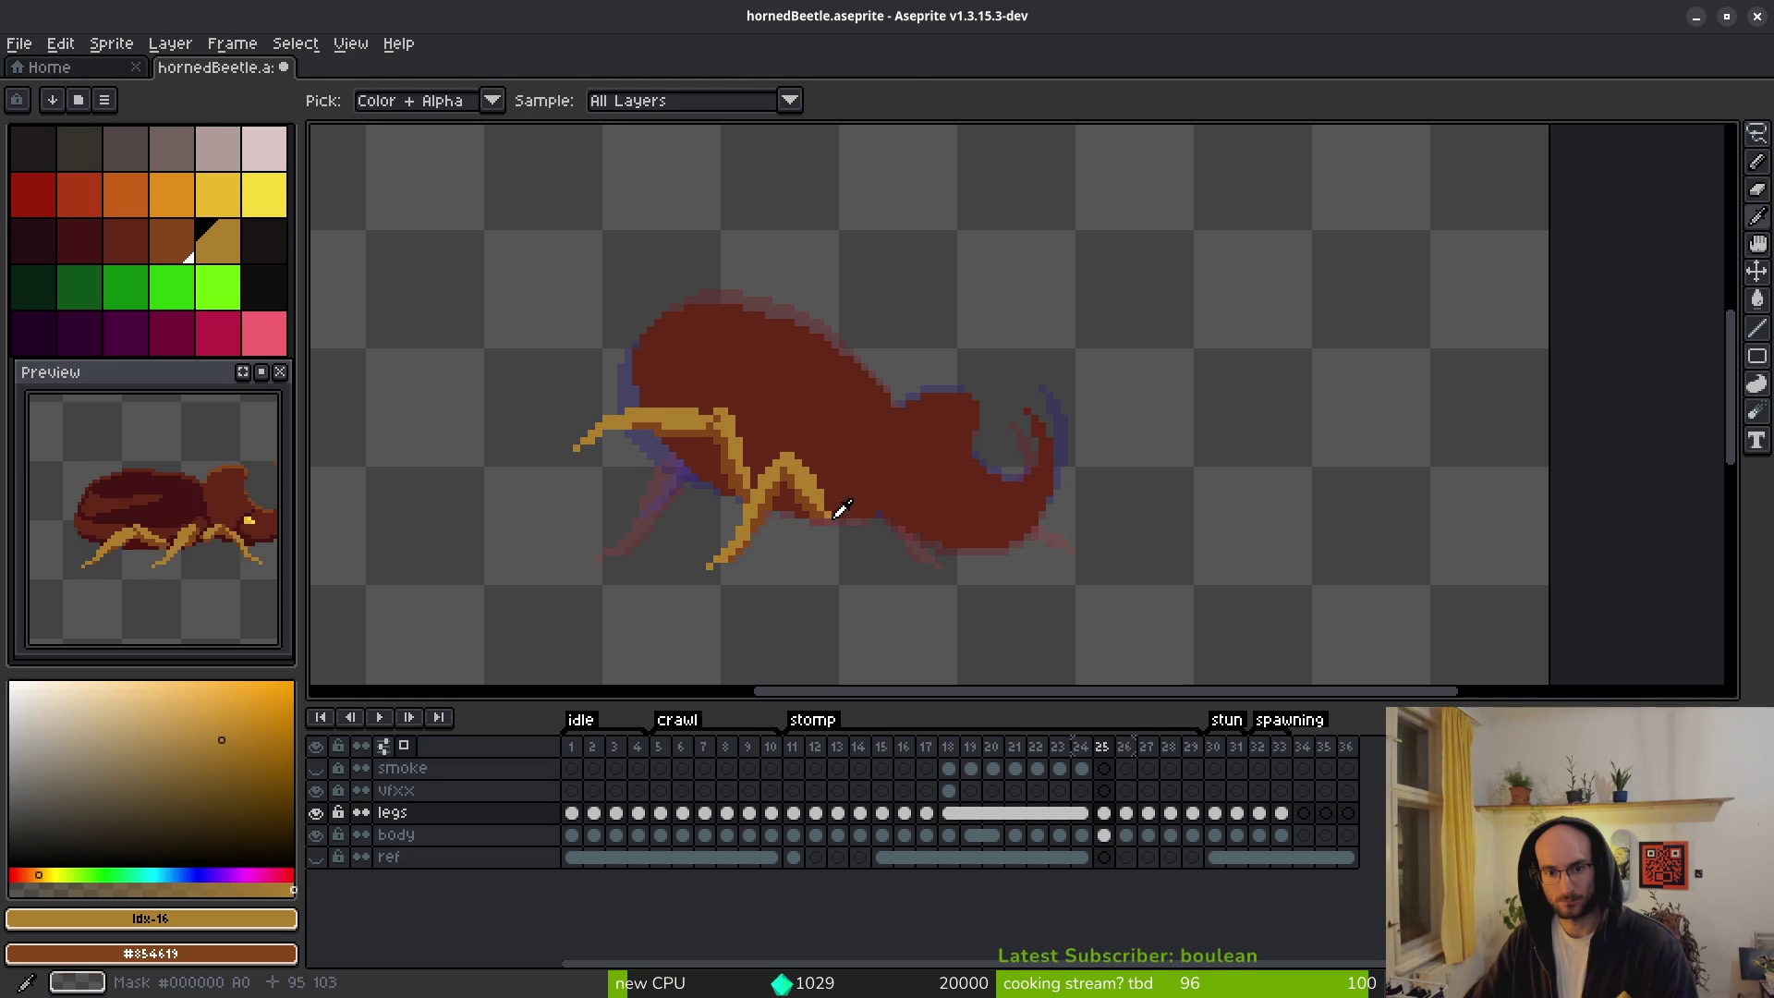
pyautogui.press('.')
pyautogui.scroll(2, 859, 495)
pyautogui.scroll(-2, 902, 491)
# Compare frames 27 and 28 leg poses, settling on frame 28.
pyautogui.press('.')
pyautogui.press('.')
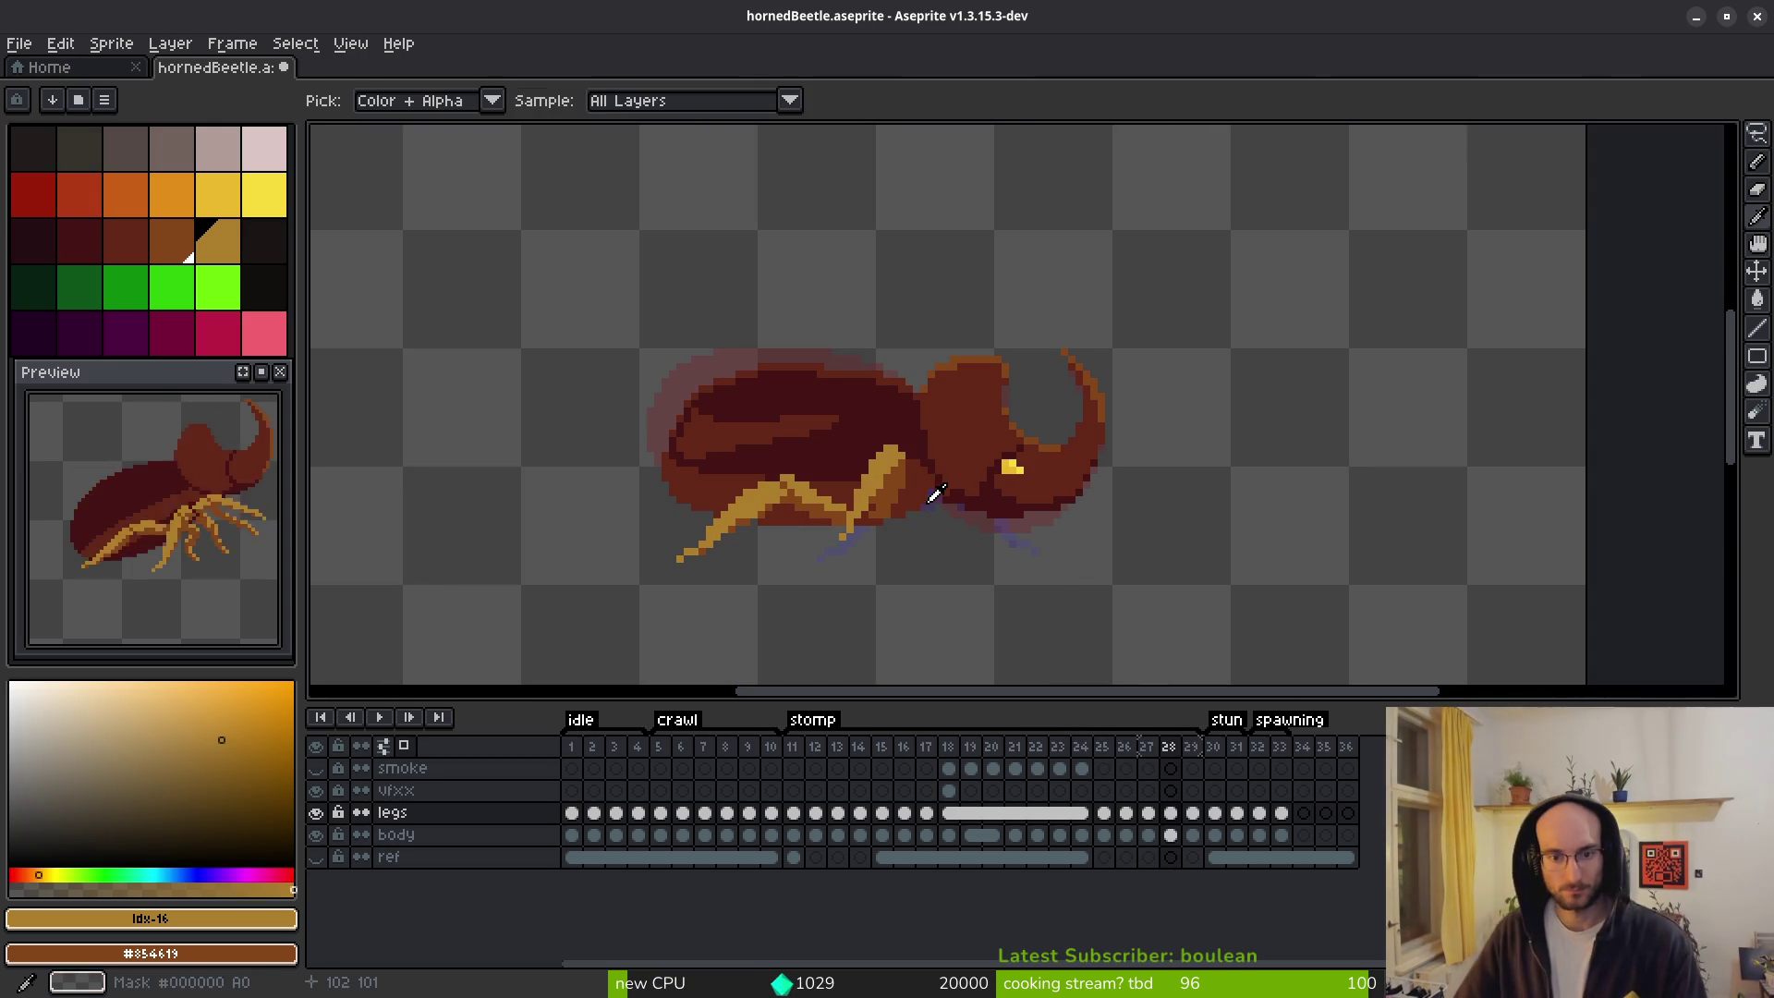
pyautogui.press(',')
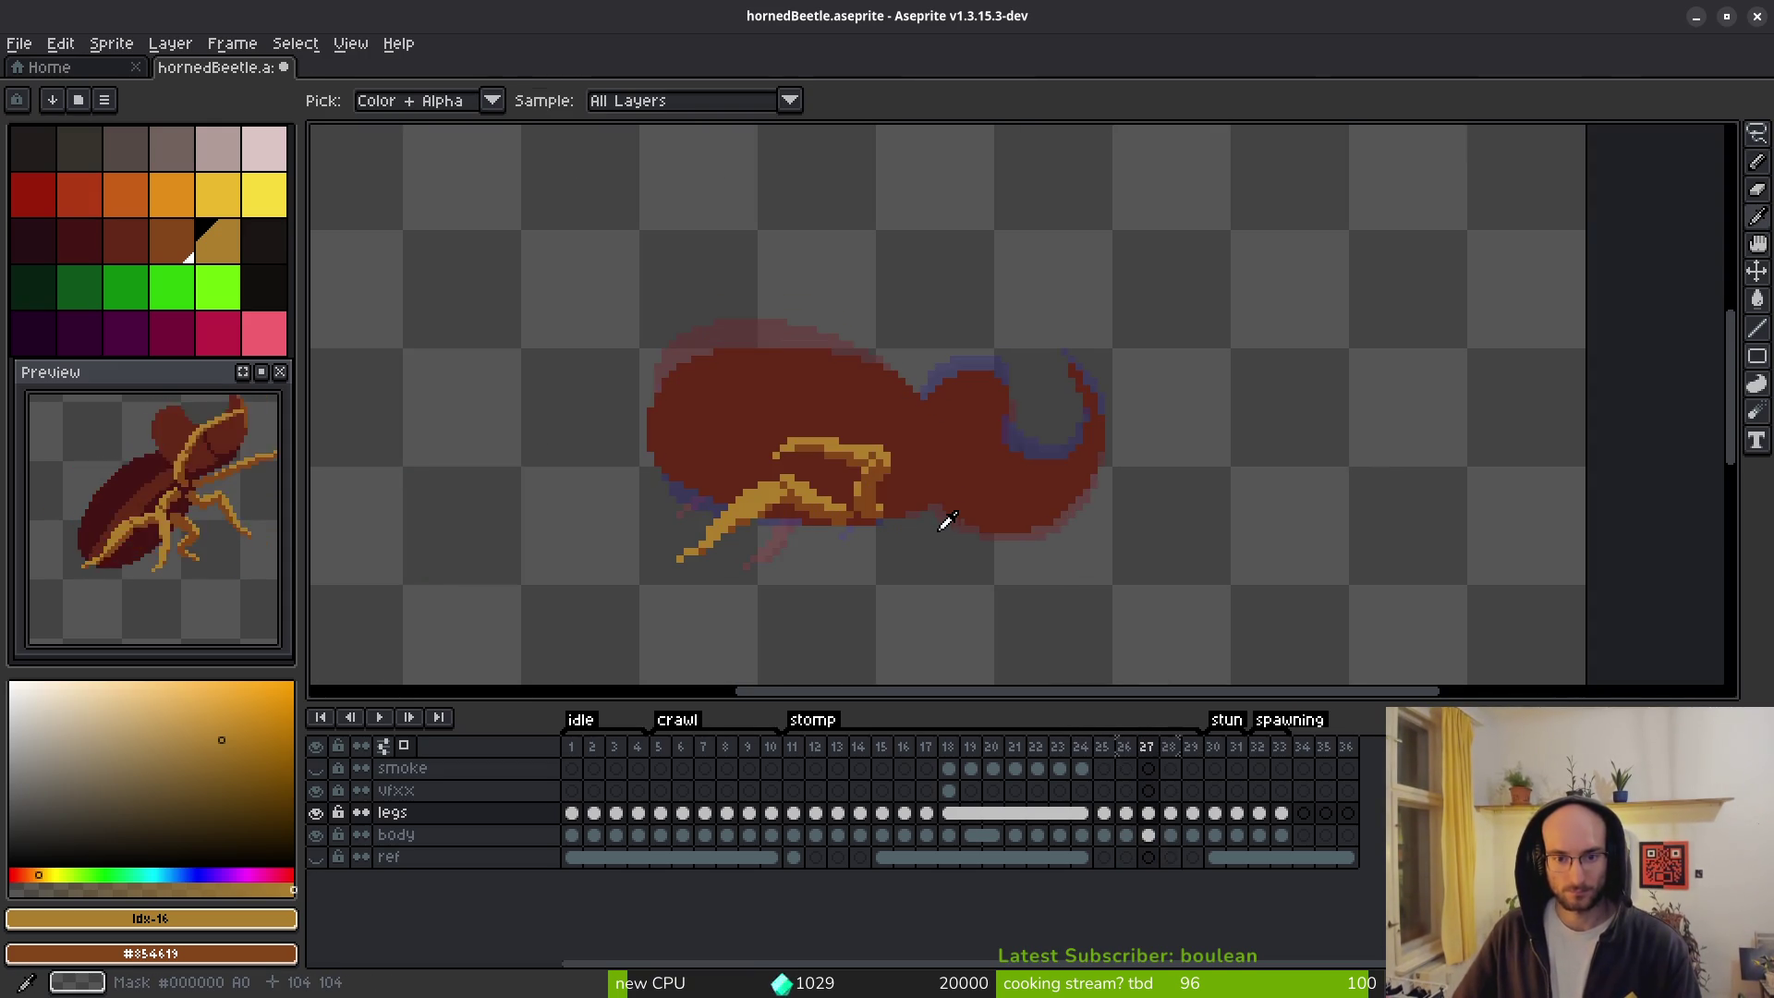
pyautogui.press('.')
pyautogui.press(',')
pyautogui.press('.')
pyautogui.scroll(3, 908, 483)
pyautogui.press(',')
pyautogui.press('.')
pyautogui.scroll(-2, 922, 460)
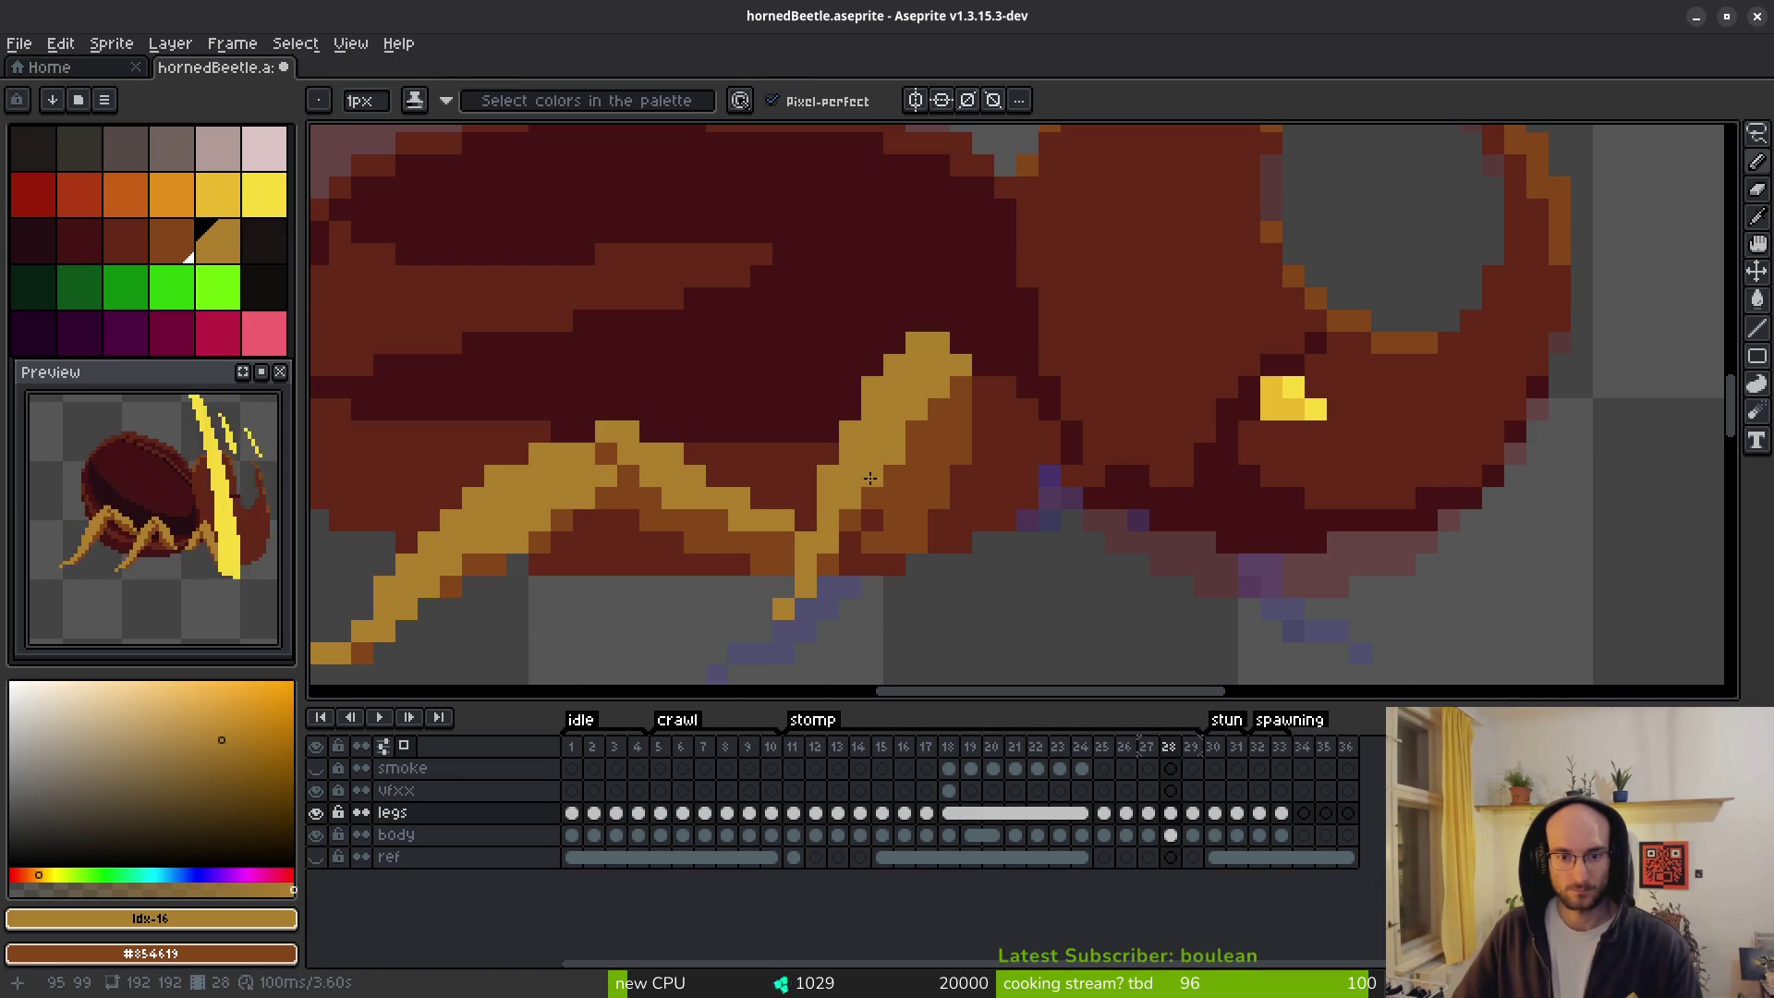
# Add a single gold pixel at the leg tip on frame 28.
pyautogui.press('alt')
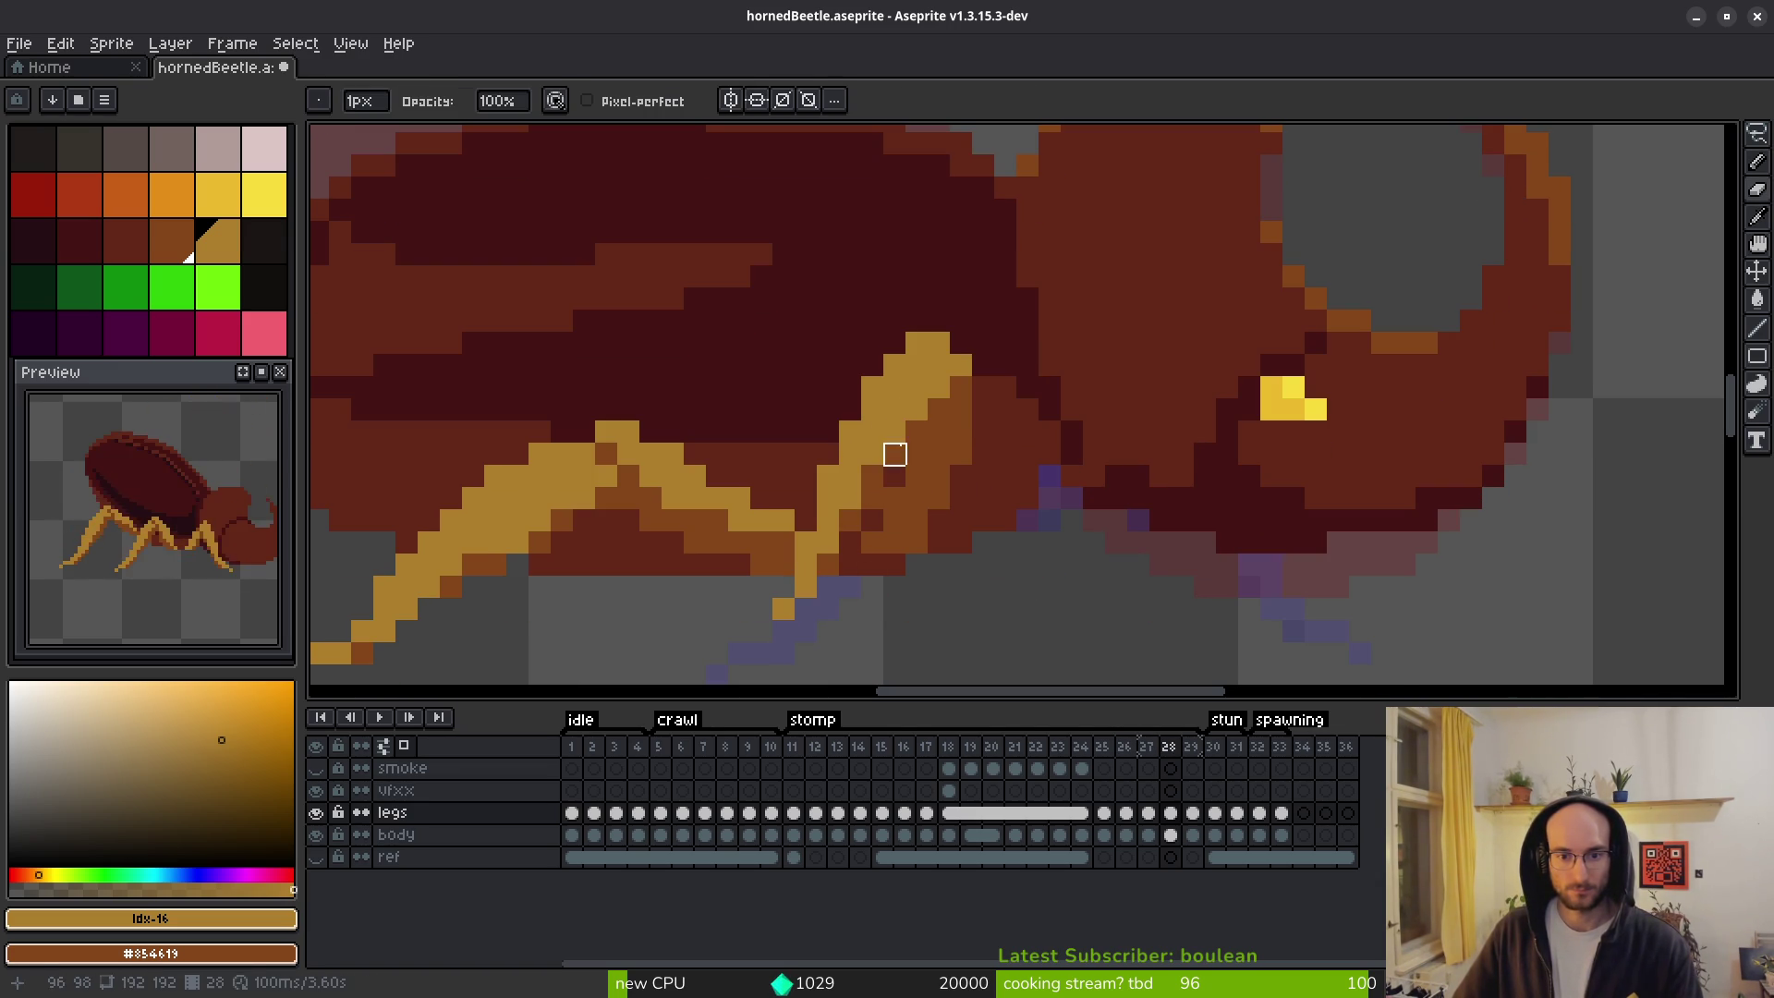
pyautogui.press('alt')
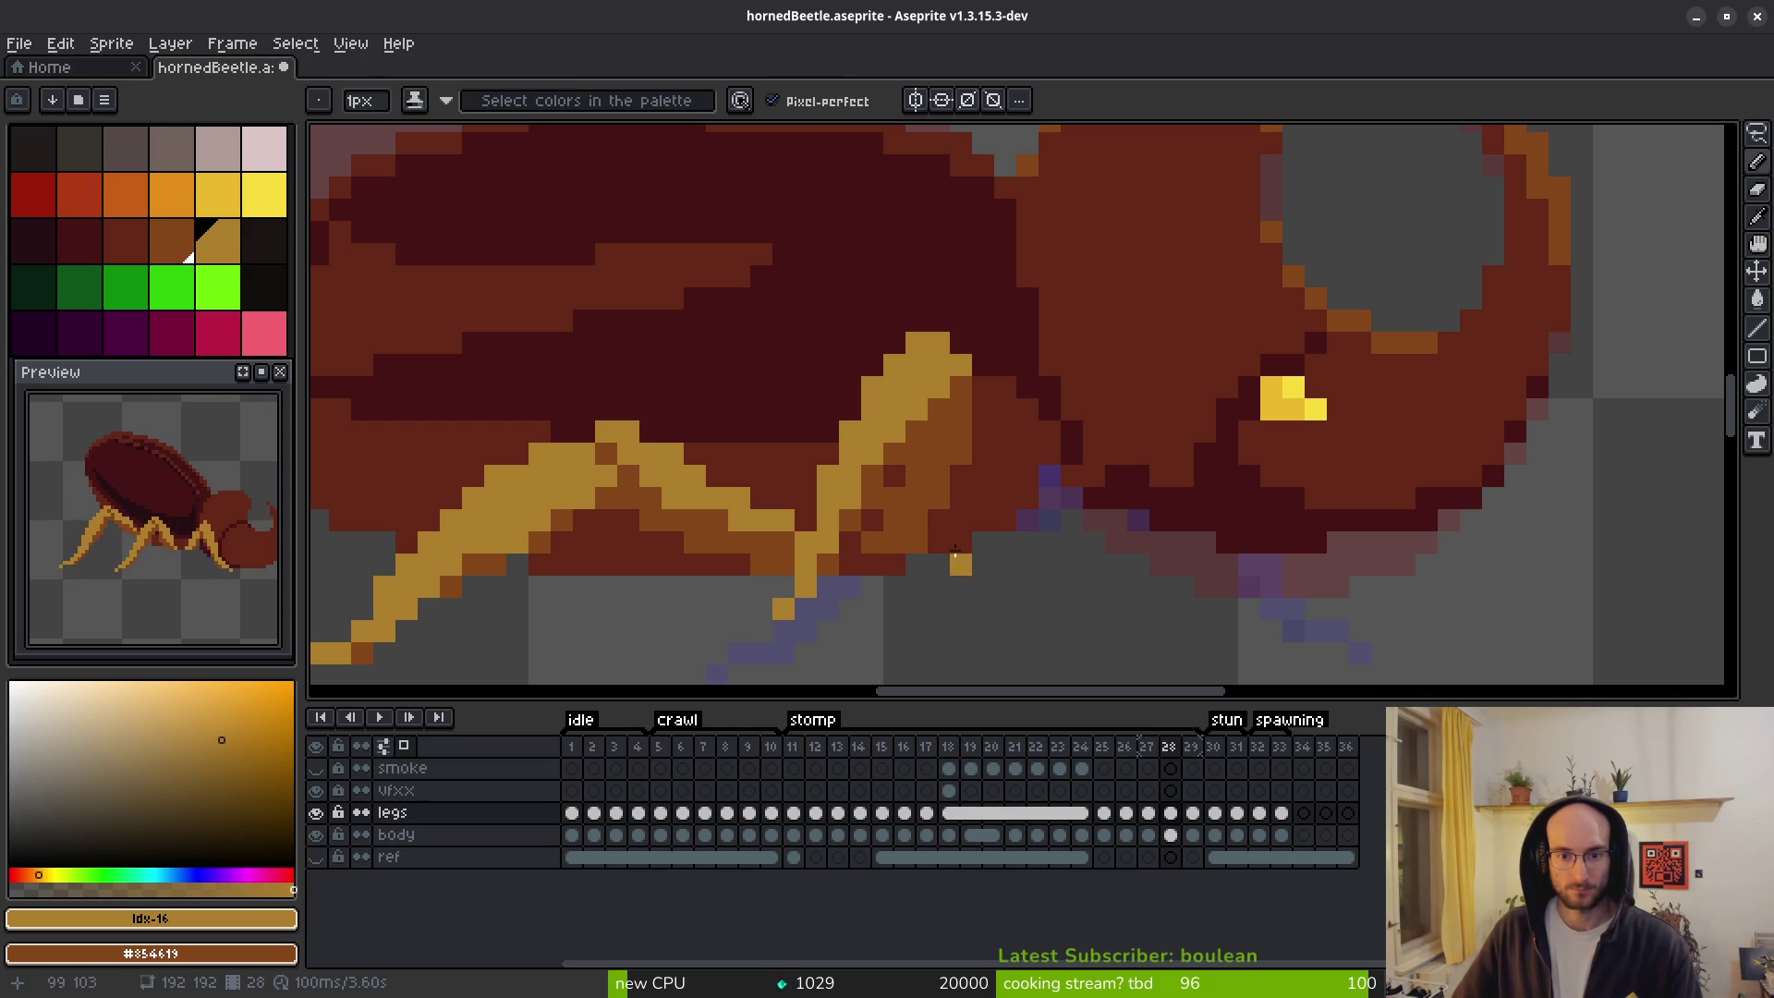
pyautogui.click(881, 555)
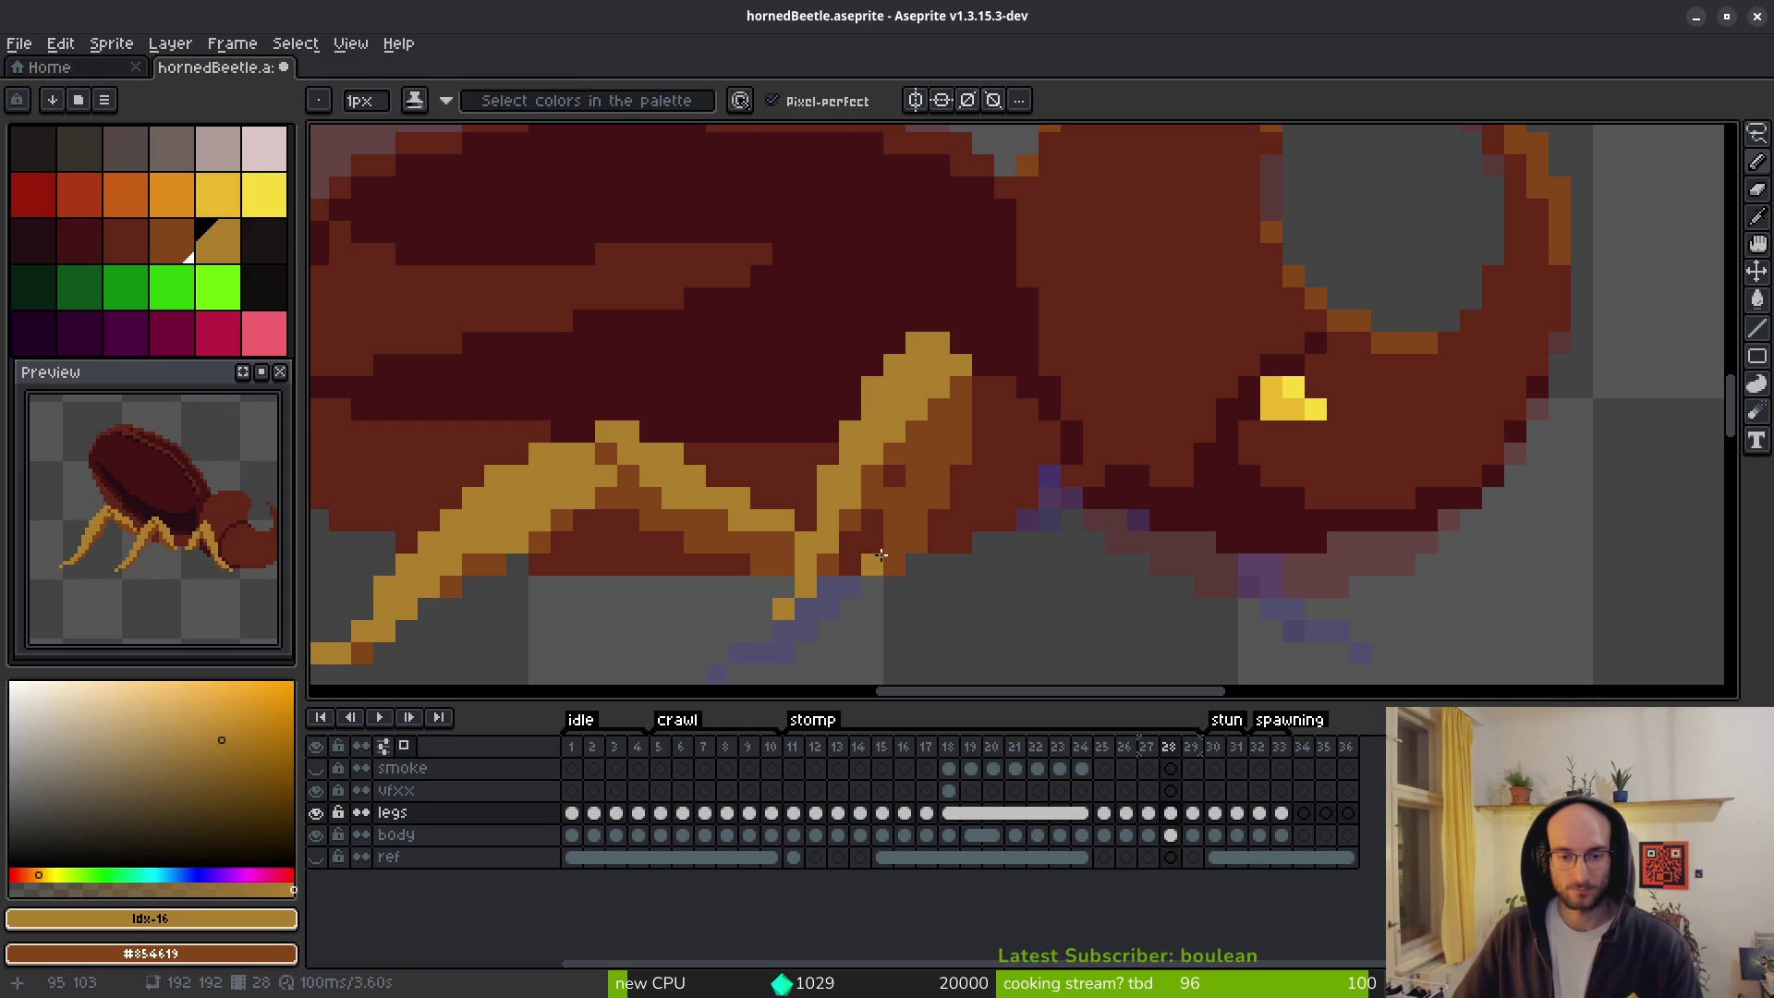
# Step to frame 29 and back to frame 28 to compare the legs.
pyautogui.press('alt')
pyautogui.scroll(-4, 1030, 622)
pyautogui.press('Right')
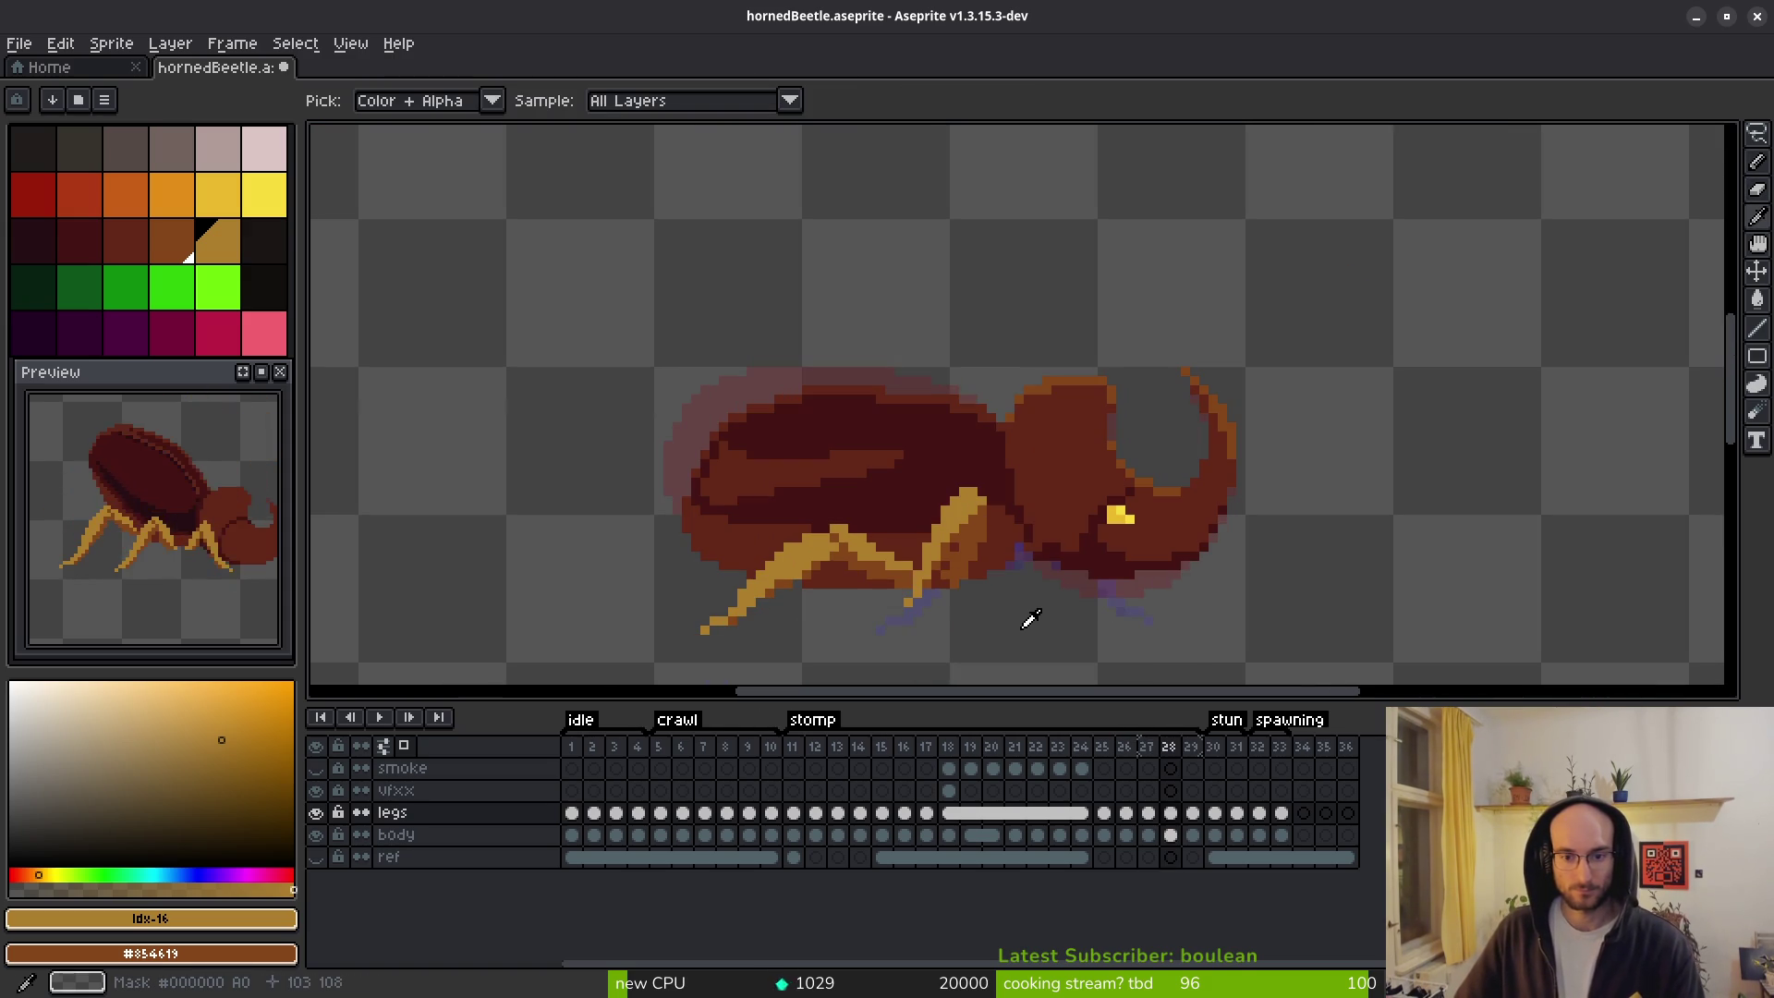
pyautogui.press('Left')
pyautogui.press('alt')
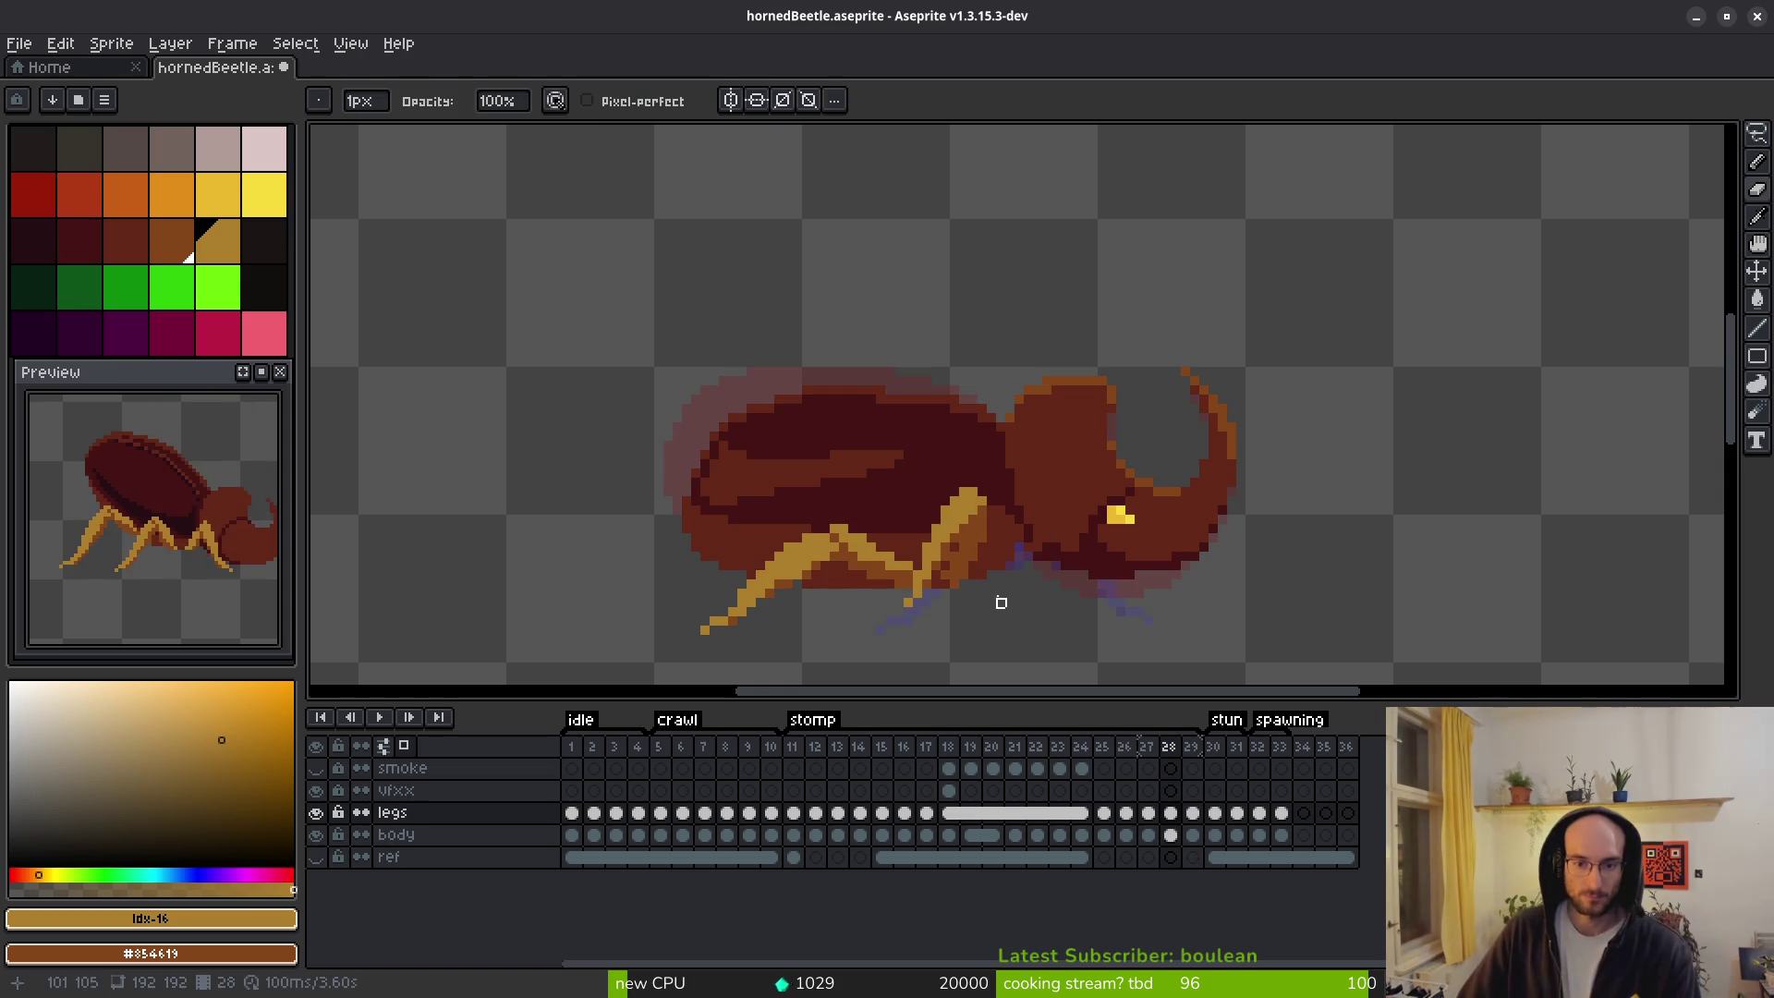
pyautogui.scroll(4, 998, 606)
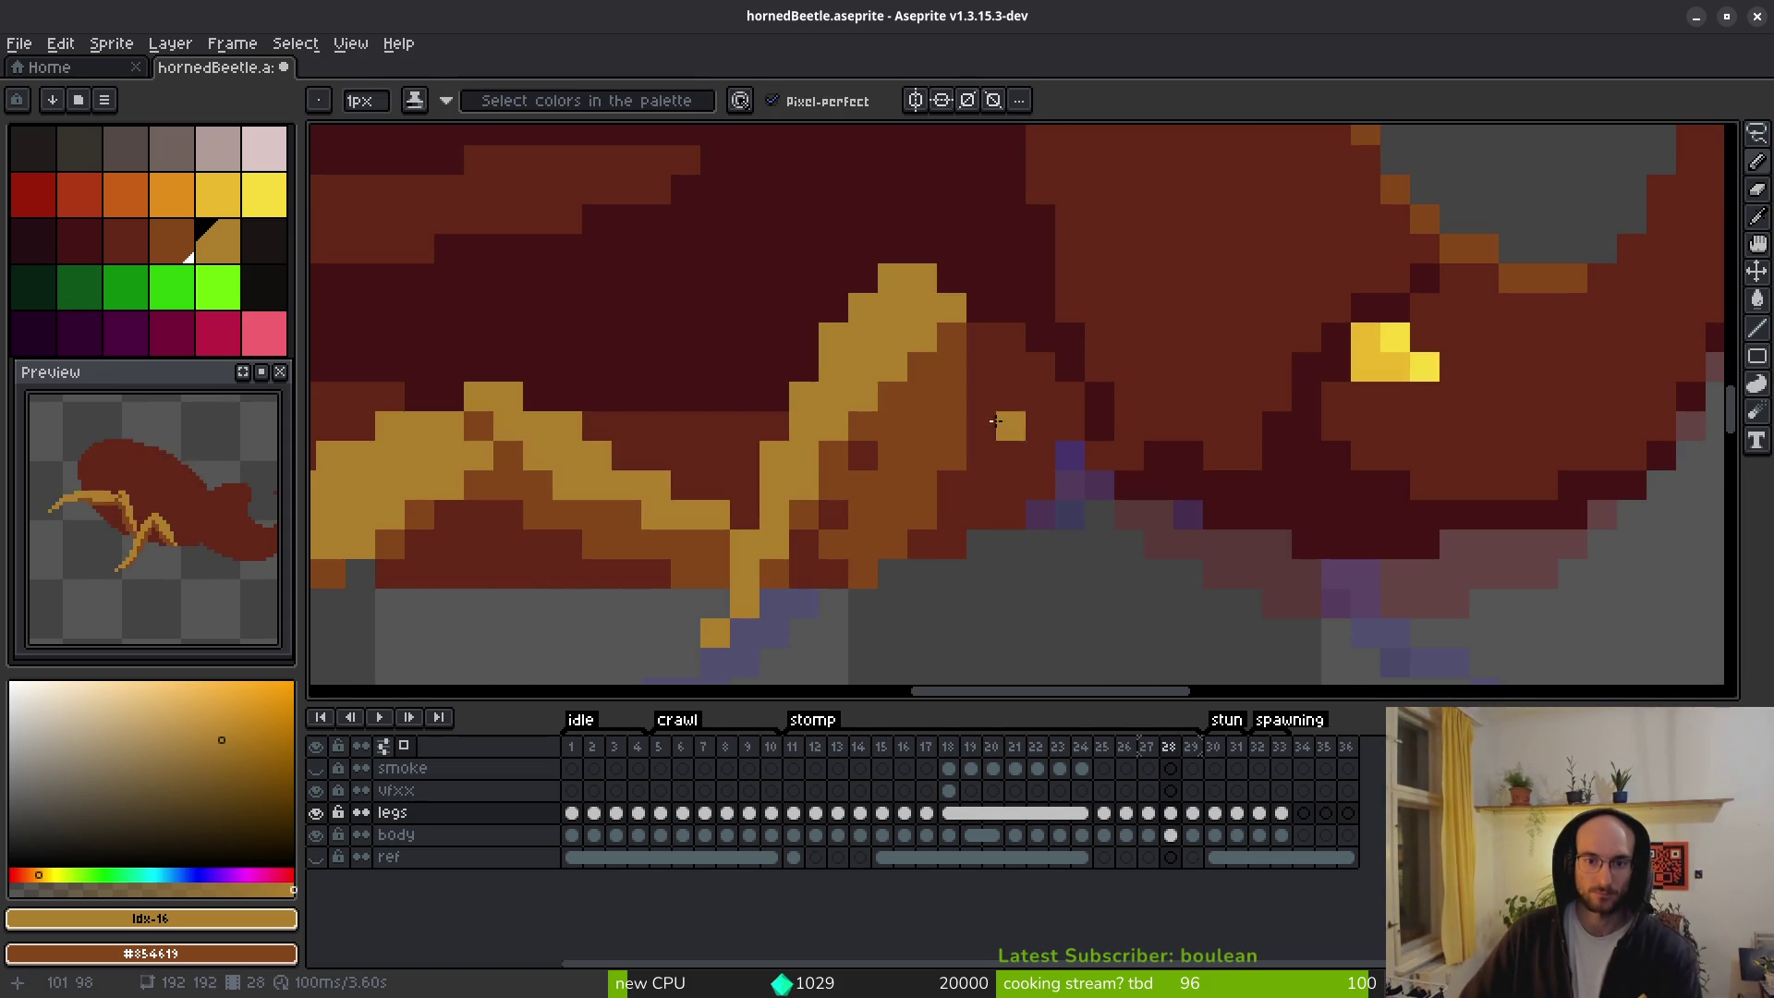
pyautogui.scroll(-4, 1020, 489)
# Flip between frames 28 and 29 several times, settling on frame 29.
pyautogui.press('alt')
pyautogui.press('Right')
pyautogui.press('Left')
pyautogui.press('alt')
pyautogui.press('Right')
pyautogui.press('Left')
pyautogui.press('Right')
pyautogui.press('Left')
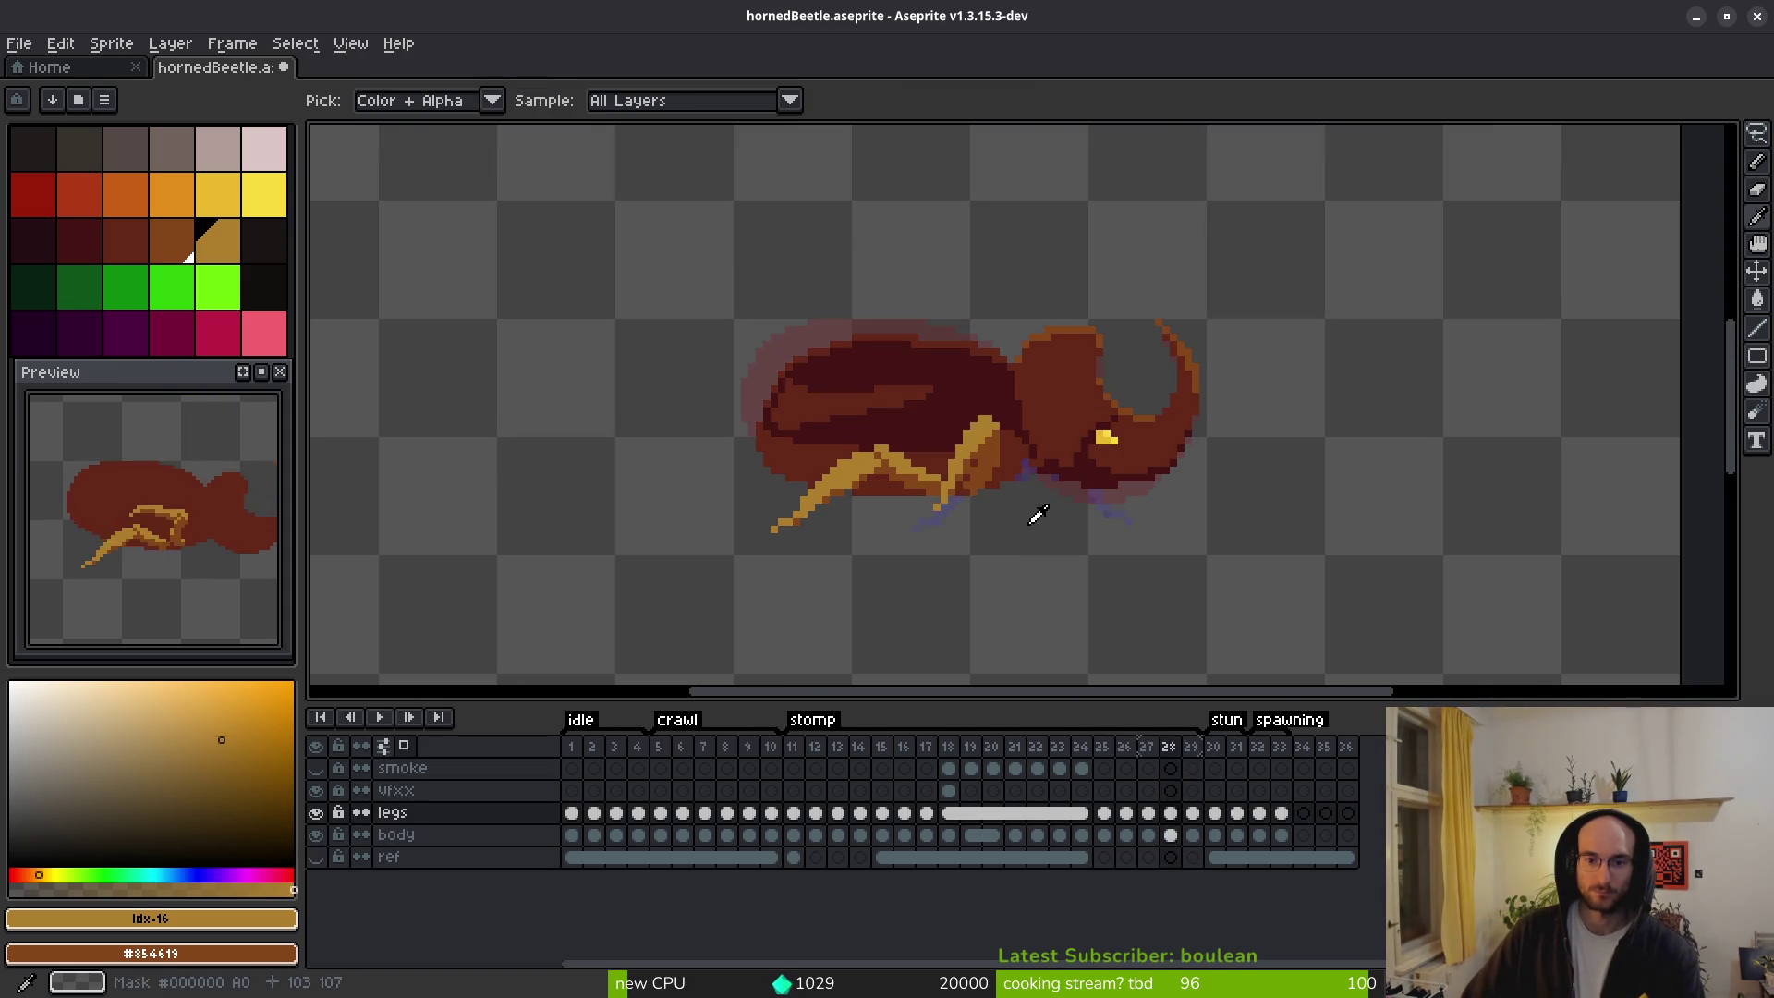
pyautogui.press('Right')
pyautogui.hscroll(1, 988, 527)
pyautogui.hscroll(2, 988, 526)
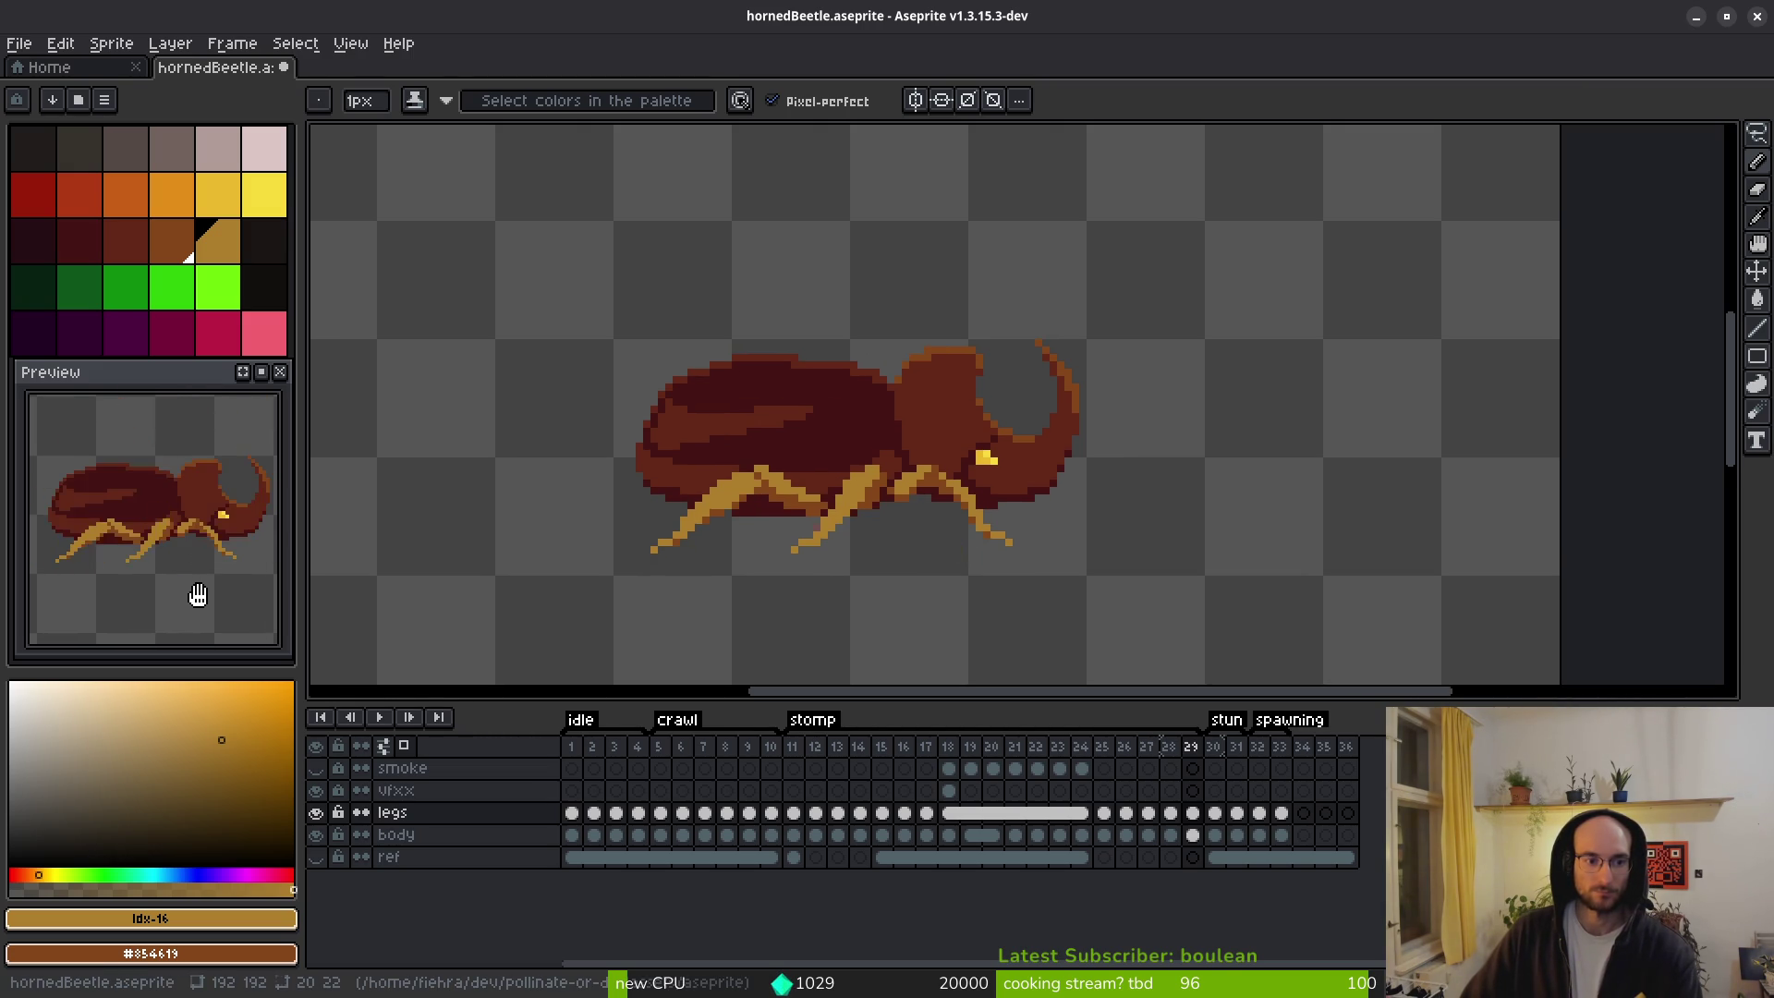
# Step back from frame 28 to frame 24 and lasso the hind leg to compare it with frame 25.
pyautogui.press('alt')
pyautogui.press('Left')
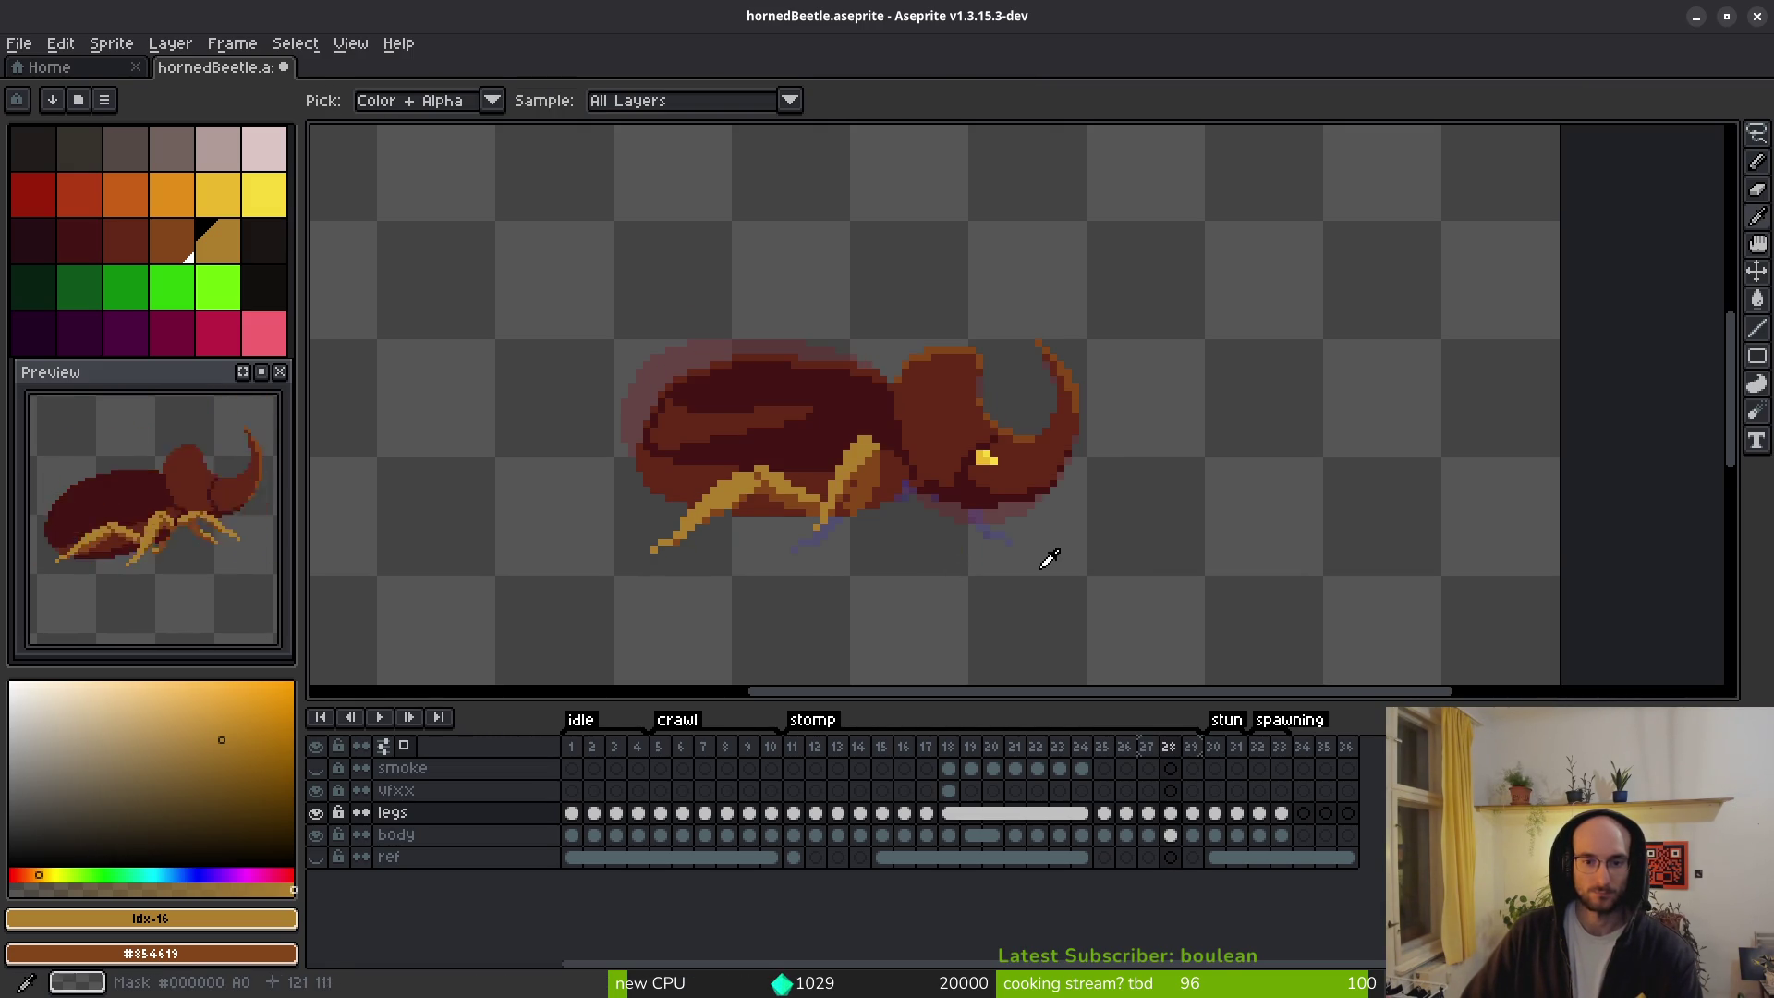
pyautogui.press('Left')
pyautogui.press('Left')
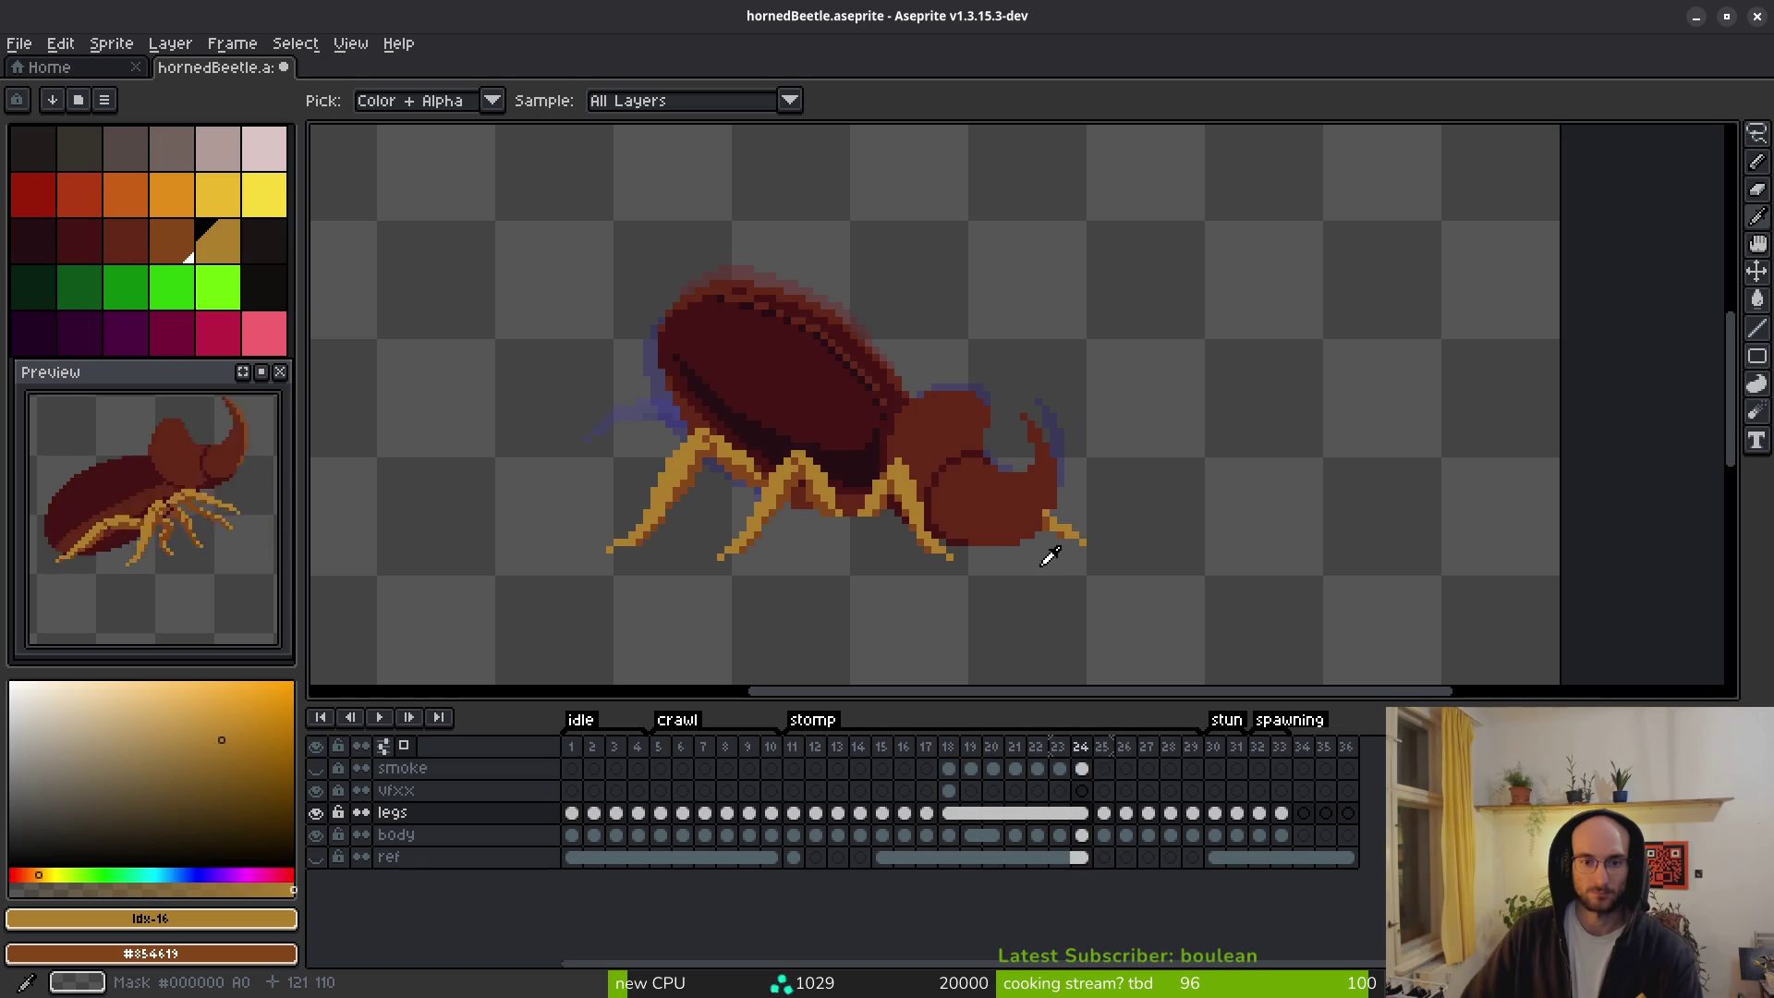
pyautogui.press('Left')
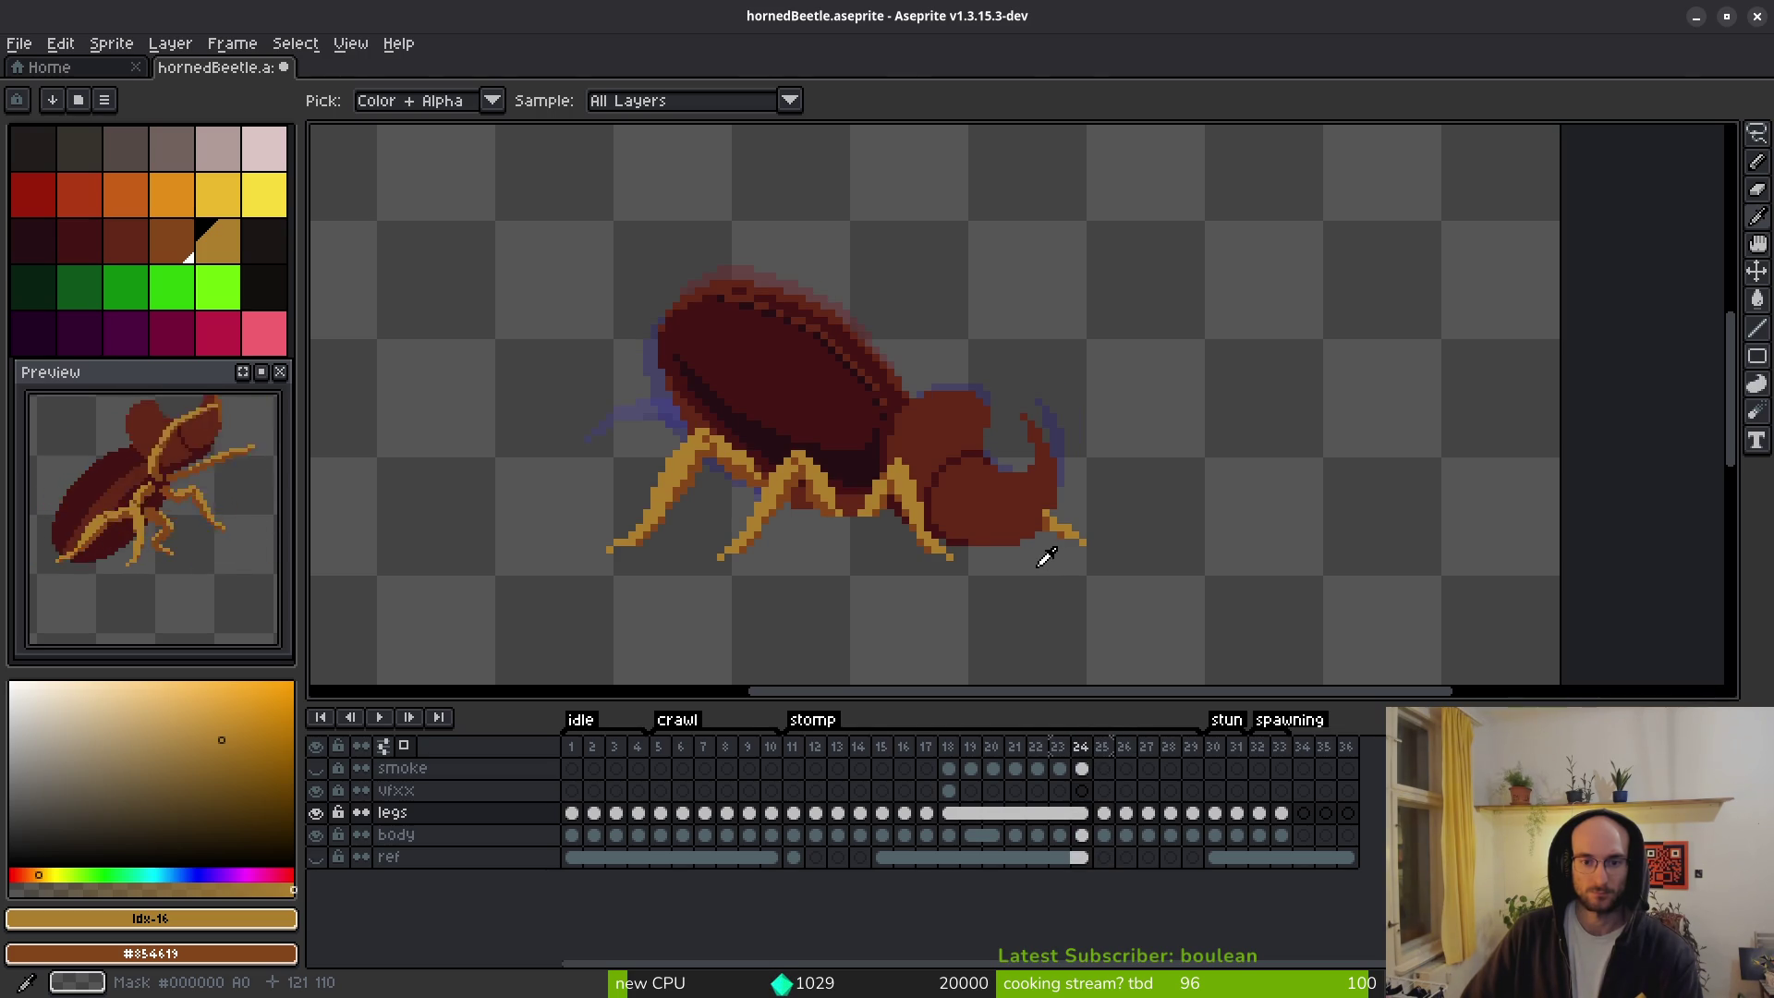
pyautogui.press('q')
pyautogui.scroll(3, 1047, 555)
pyautogui.moveTo(945, 467)
pyautogui.mouseDown()
pyautogui.moveTo(780, 468)
pyautogui.moveTo(942, 595)
pyautogui.moveTo(933, 407)
pyautogui.mouseUp()
pyautogui.press('Right')
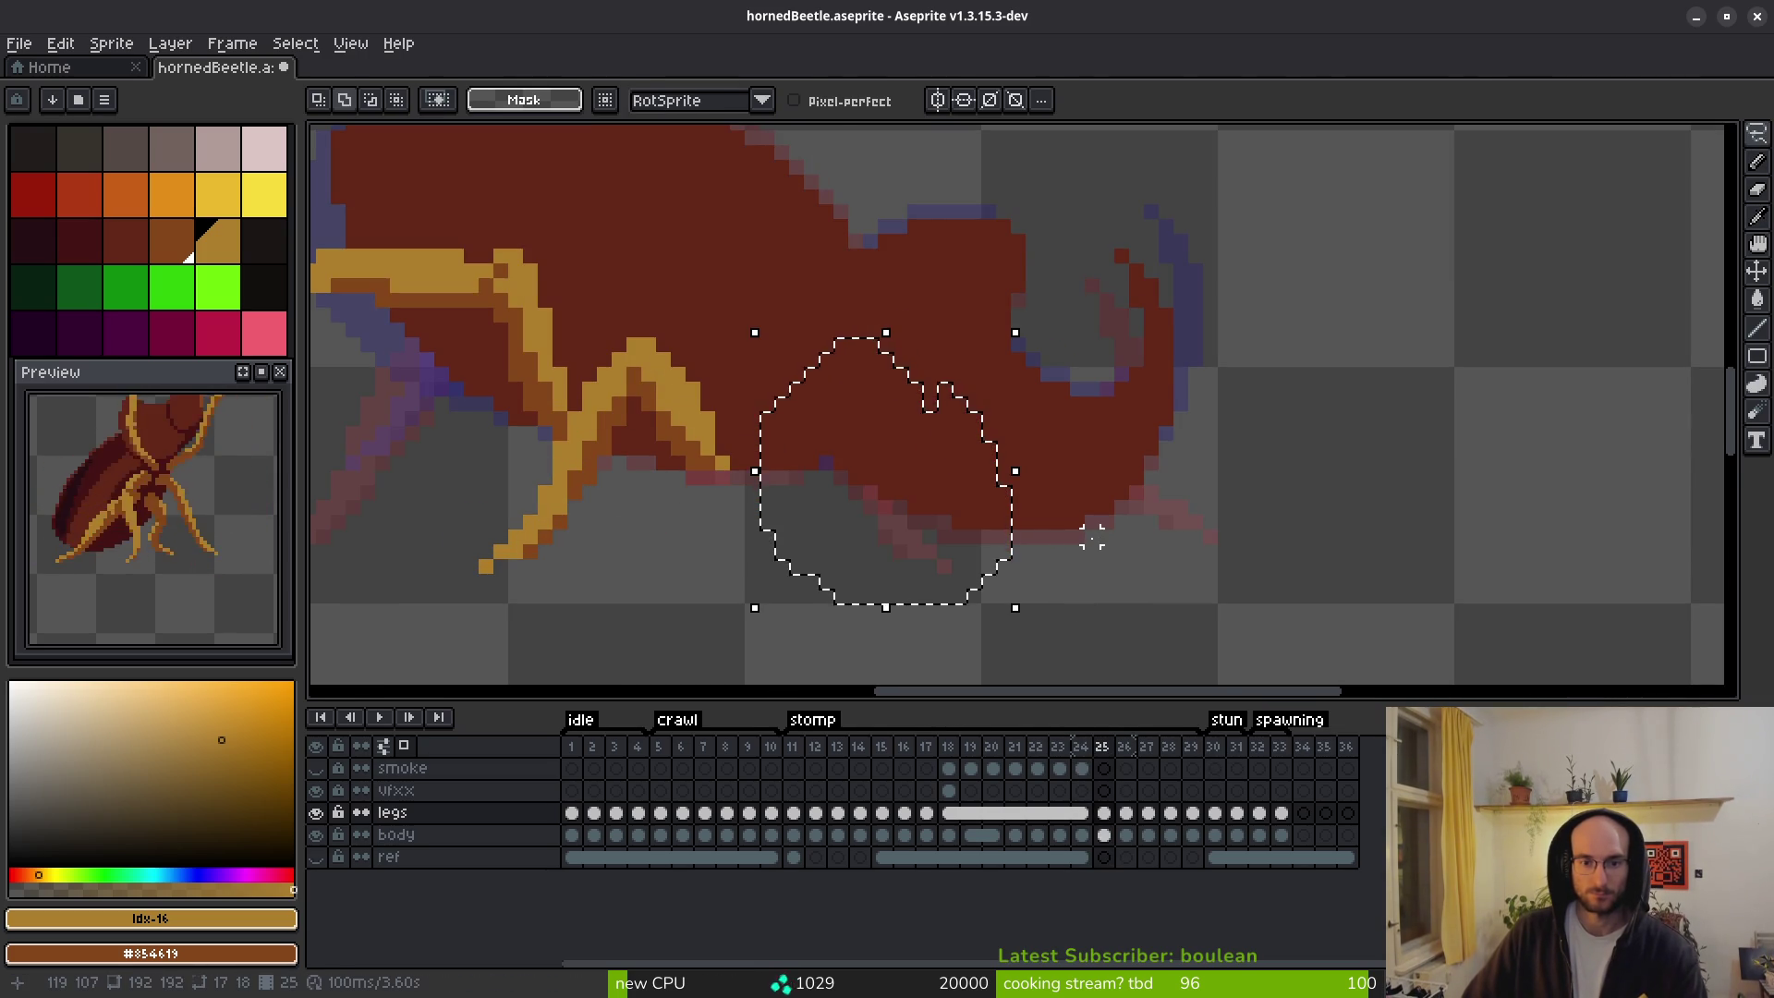
pyautogui.hotkey('ctrl', 'd')
# On frame 25, marquee the golden leg section and nudge it up one pixel, then return to the Pencil.
pyautogui.scroll(-3, 944, 495)
pyautogui.scroll(5, 954, 517)
pyautogui.press('m')
pyautogui.moveTo(899, 251)
pyautogui.mouseDown()
pyautogui.moveTo(799, 601)
pyautogui.moveTo(753, 606)
pyautogui.mouseUp()
pyautogui.press('Up')
pyautogui.hotkey('ctrl', 'd')
pyautogui.press('b')
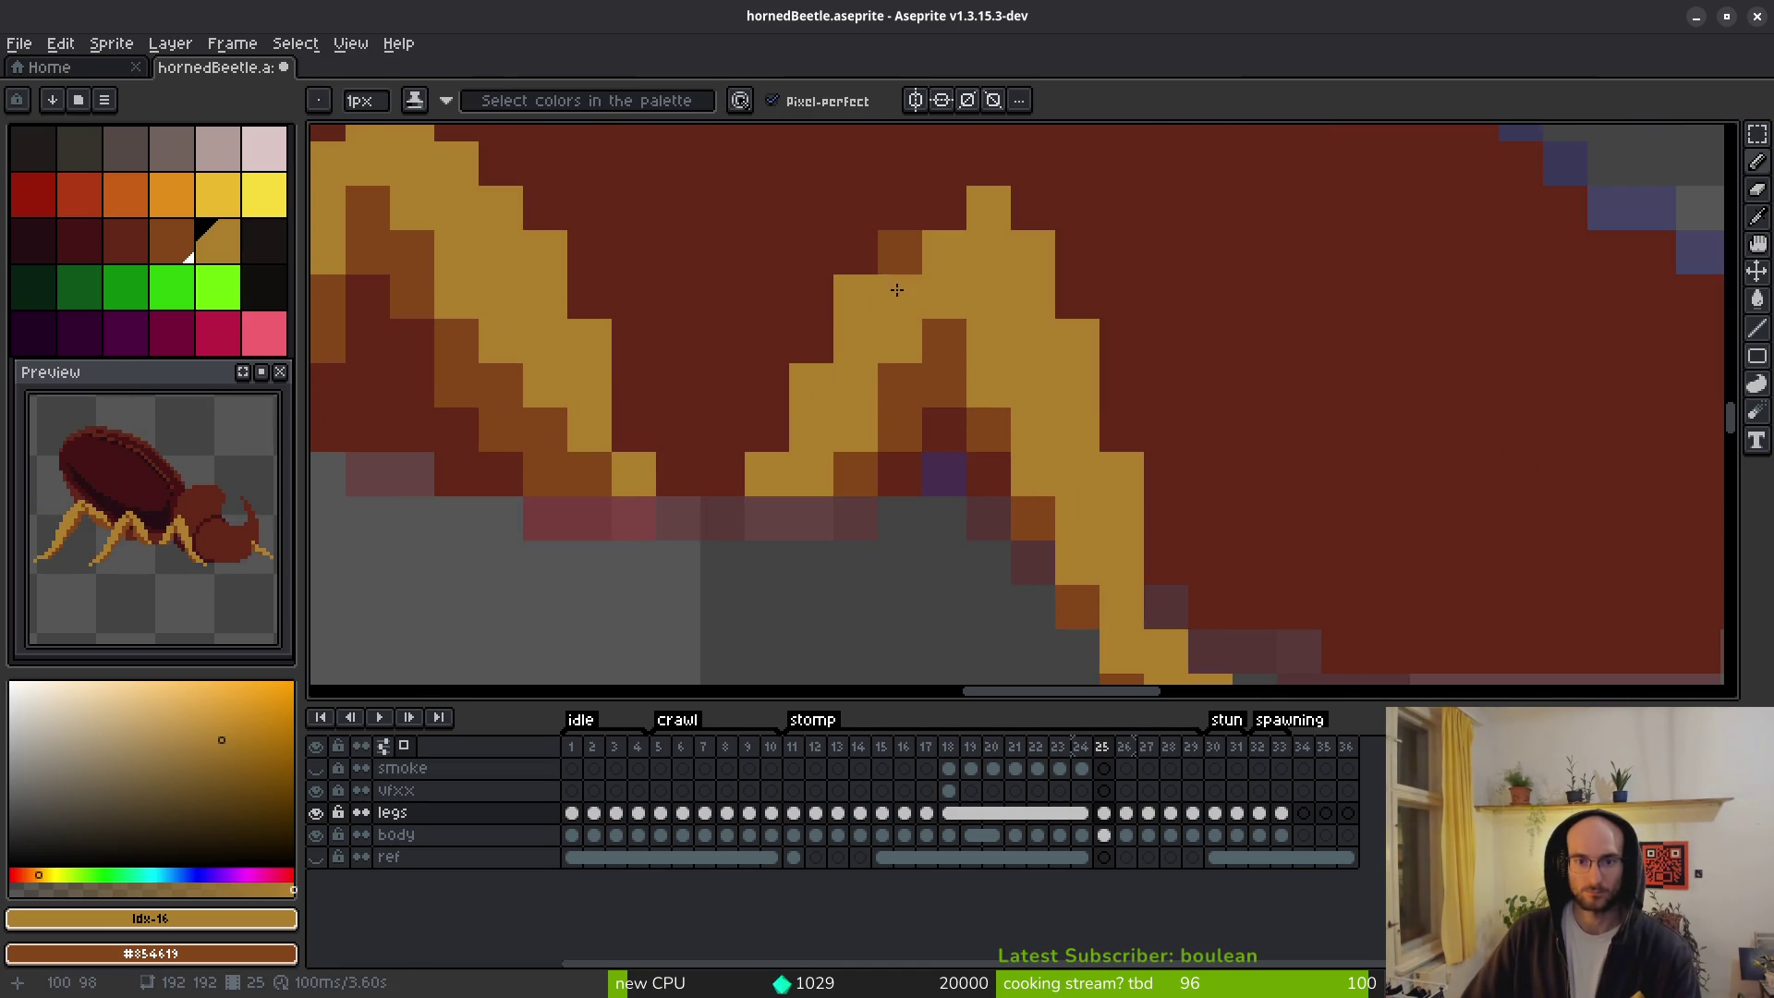
# Sample leg colours and flip between frames 24 and 25 to compare the rear leg pose.
pyautogui.scroll(-5, 1093, 440)
pyautogui.press('i')
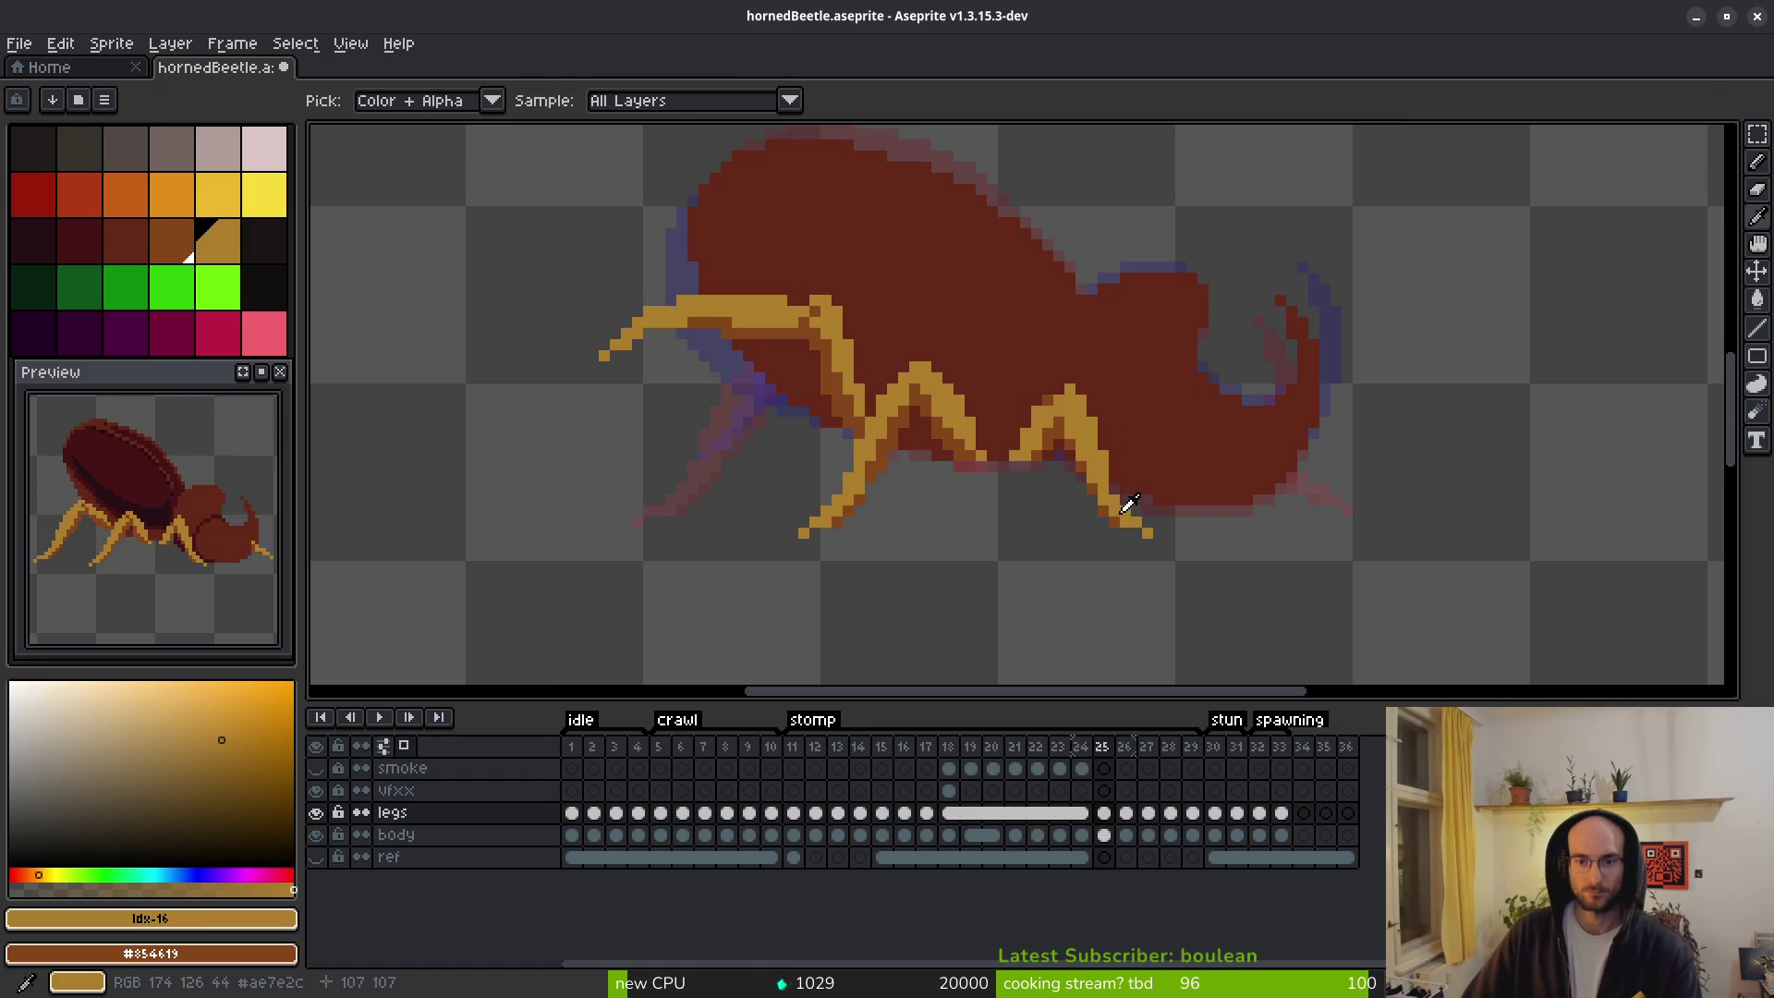
pyautogui.press('b')
pyautogui.scroll(3, 1075, 398)
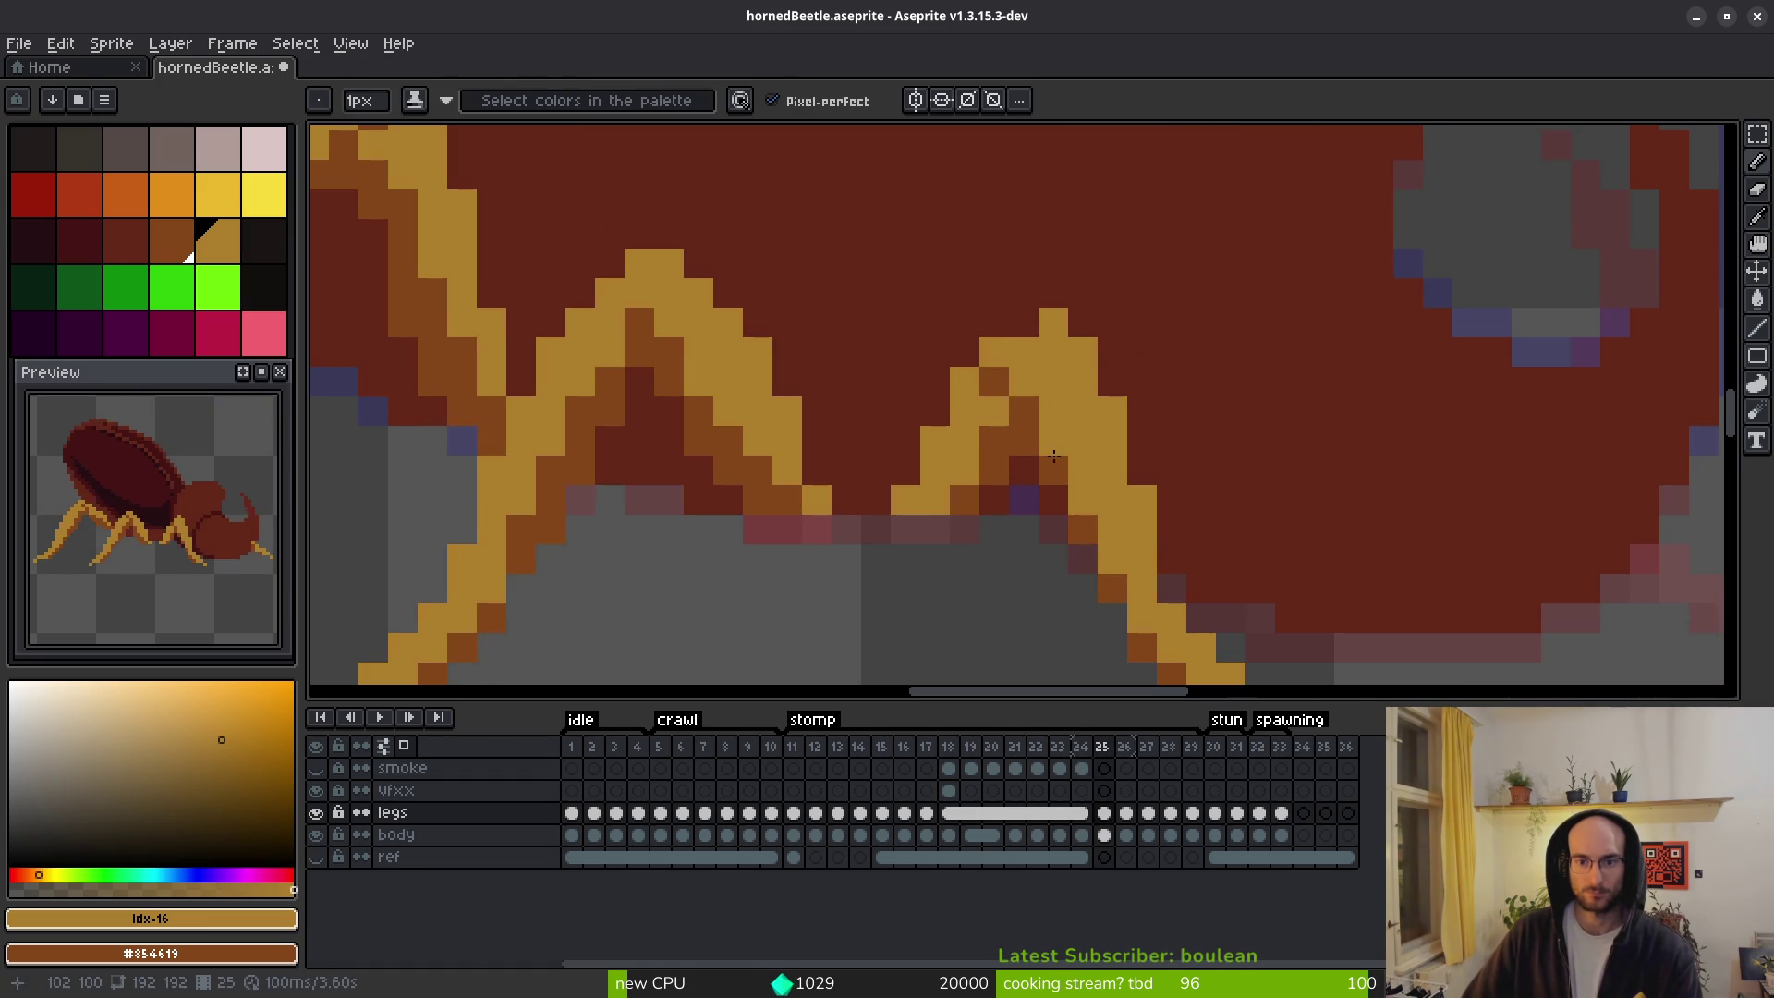
pyautogui.scroll(-3, 1007, 382)
pyautogui.press('i')
pyautogui.press('Left')
pyautogui.press('Right')
pyautogui.press('Left')
pyautogui.press('b')
pyautogui.scroll(2, 1063, 490)
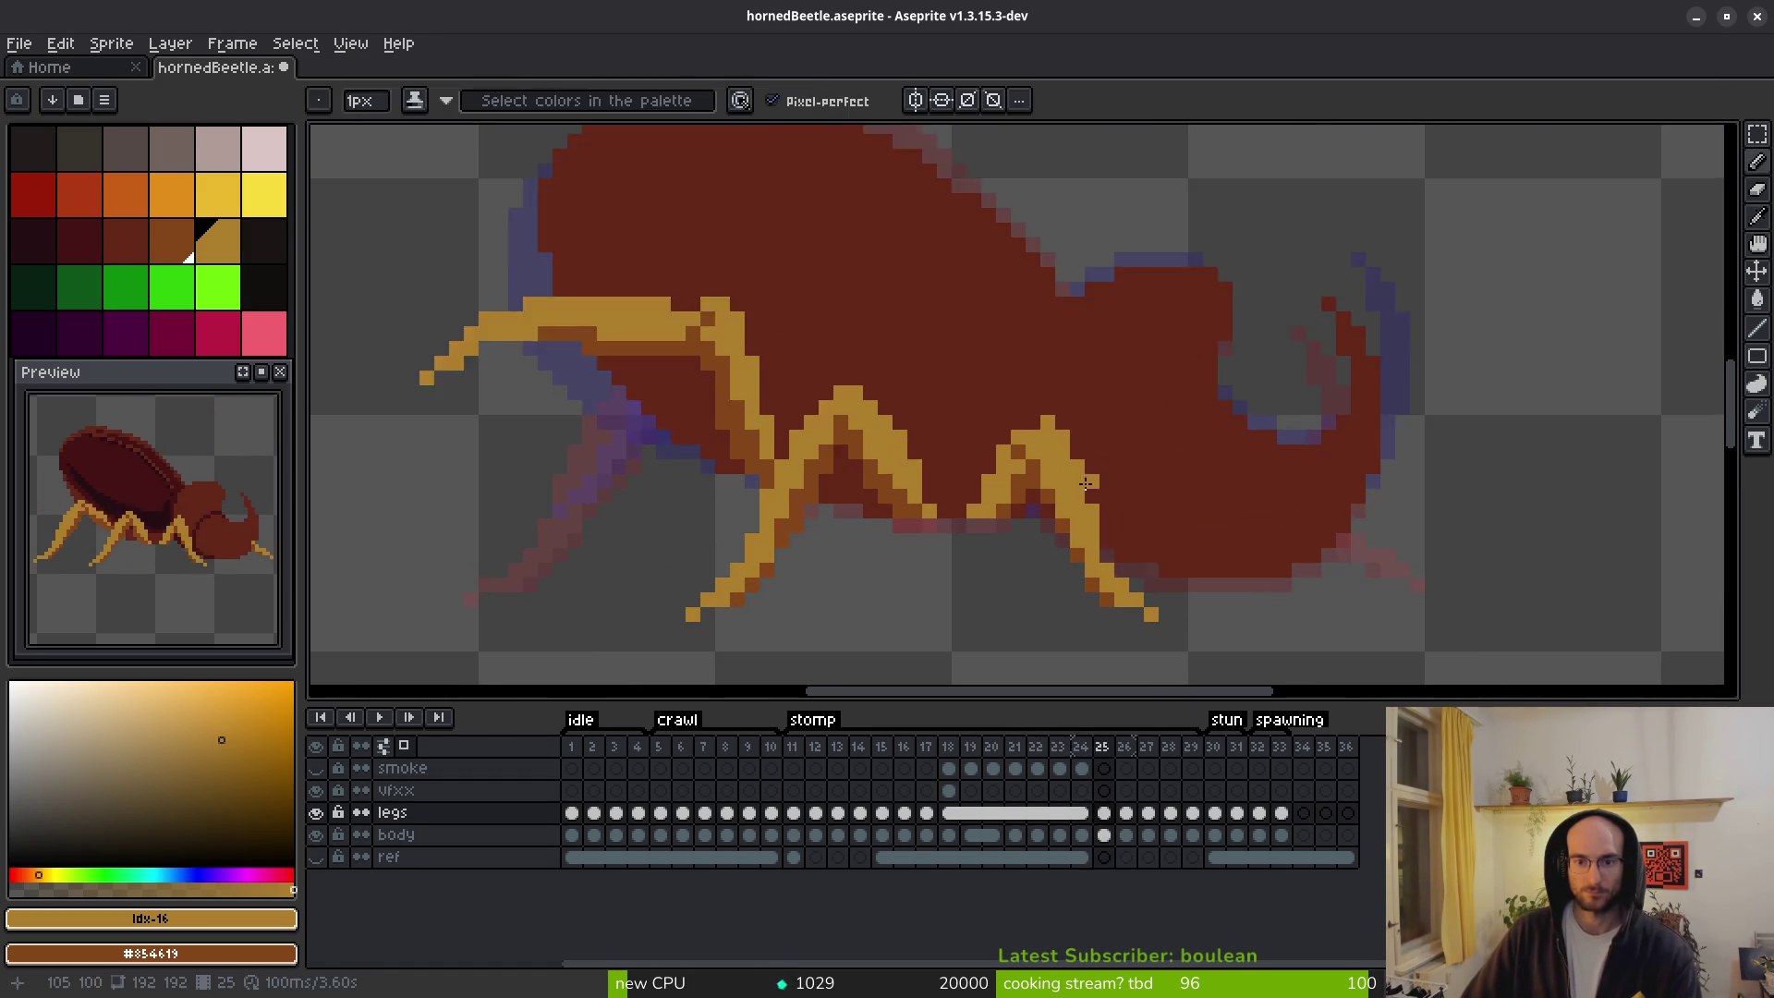
pyautogui.scroll(1, 1008, 444)
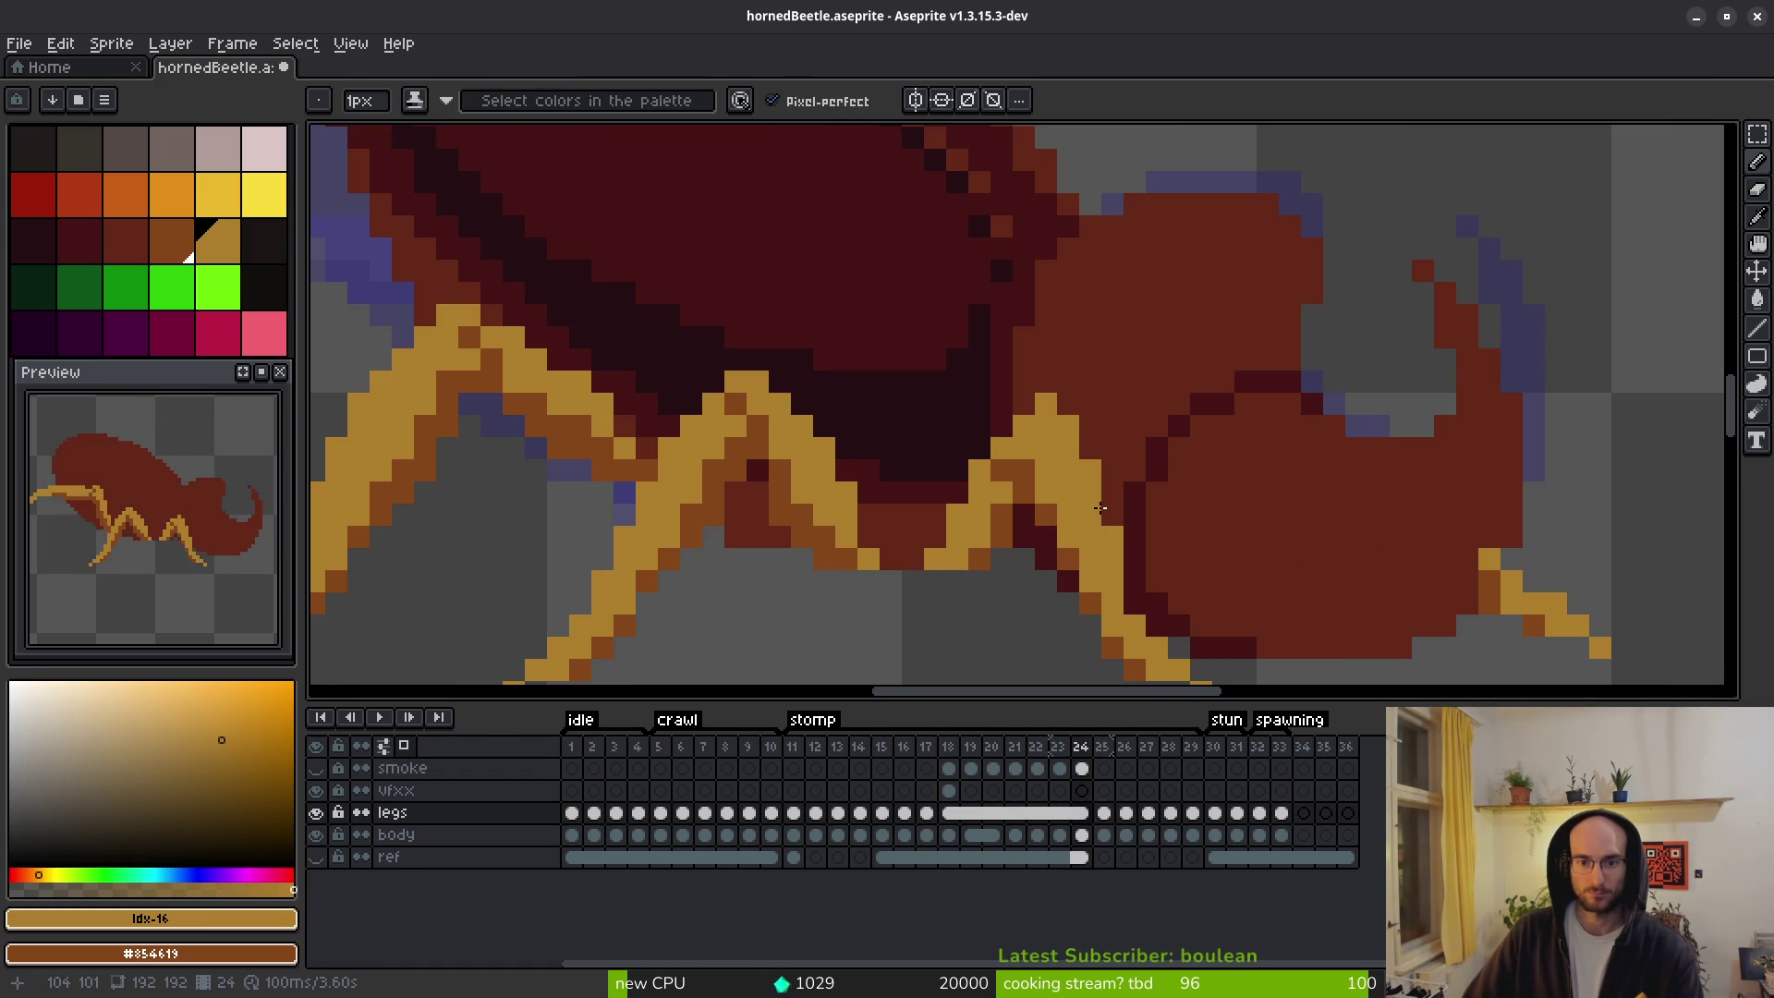
pyautogui.scroll(-3, 1099, 507)
pyautogui.scroll(-3, 1112, 533)
# Pick up the golden leg colour and pencil-fix the rear leg on frame 25, checking against frame 24.
pyautogui.press('i')
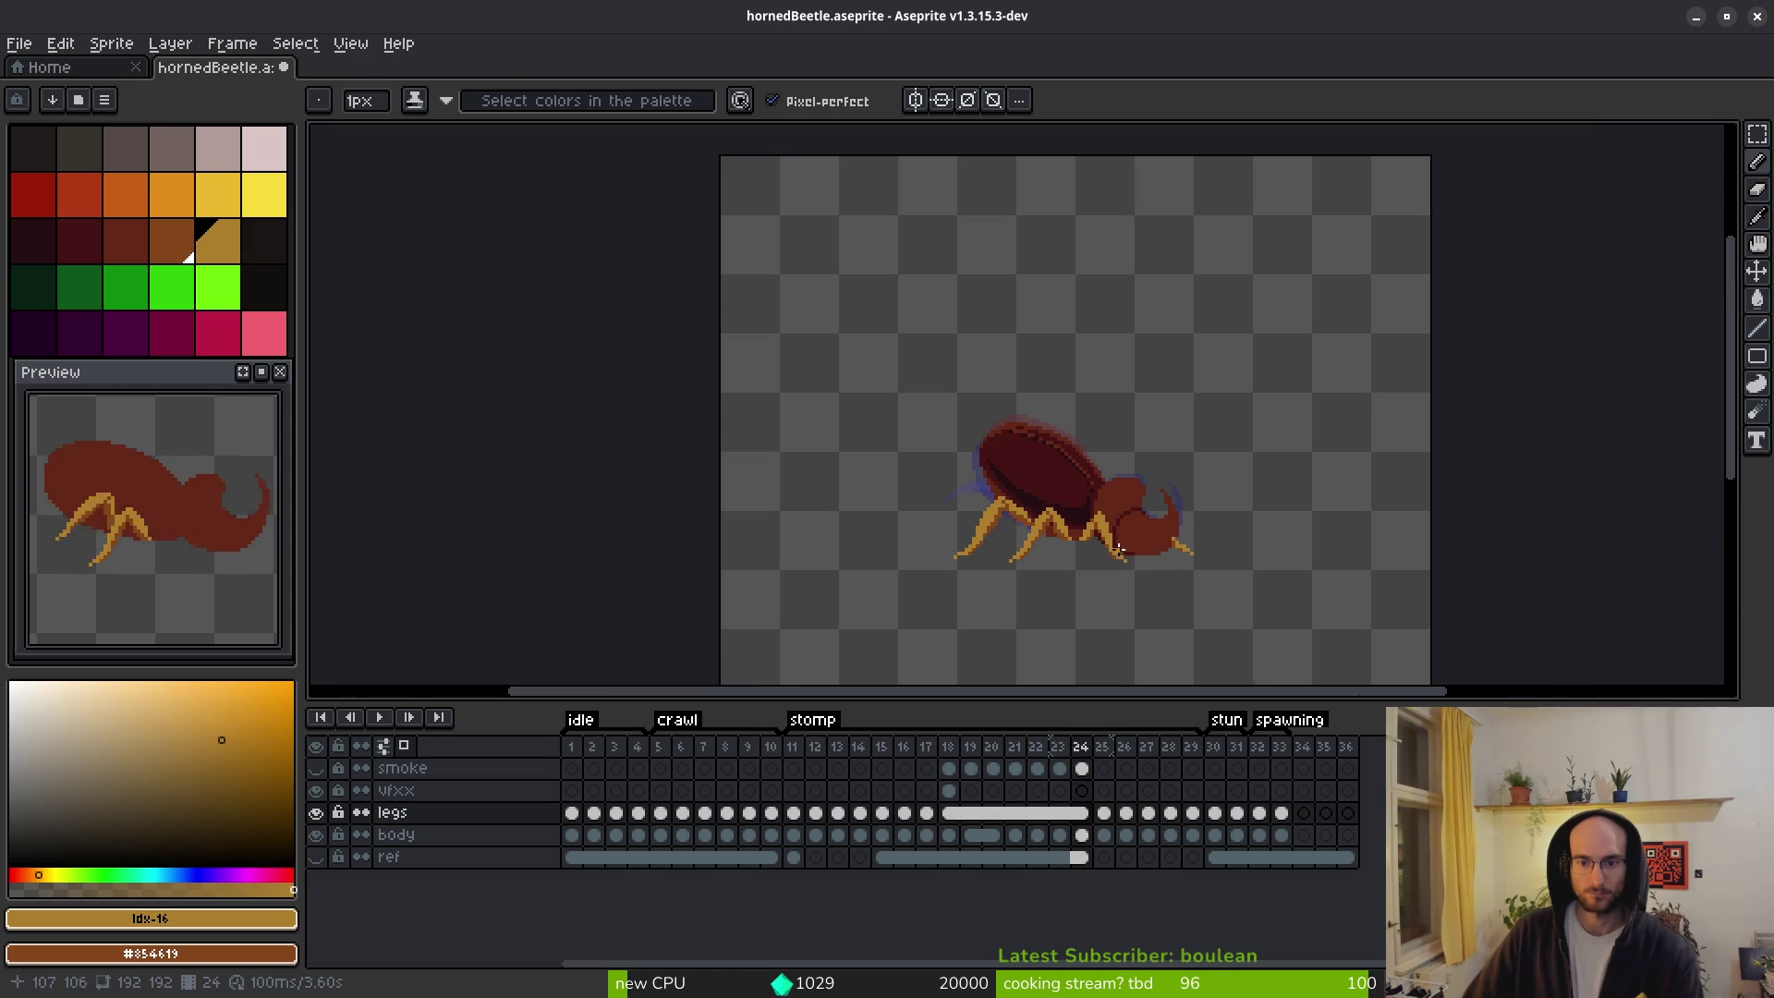
pyautogui.press('Right')
pyautogui.scroll(3, 1122, 549)
pyautogui.press('b')
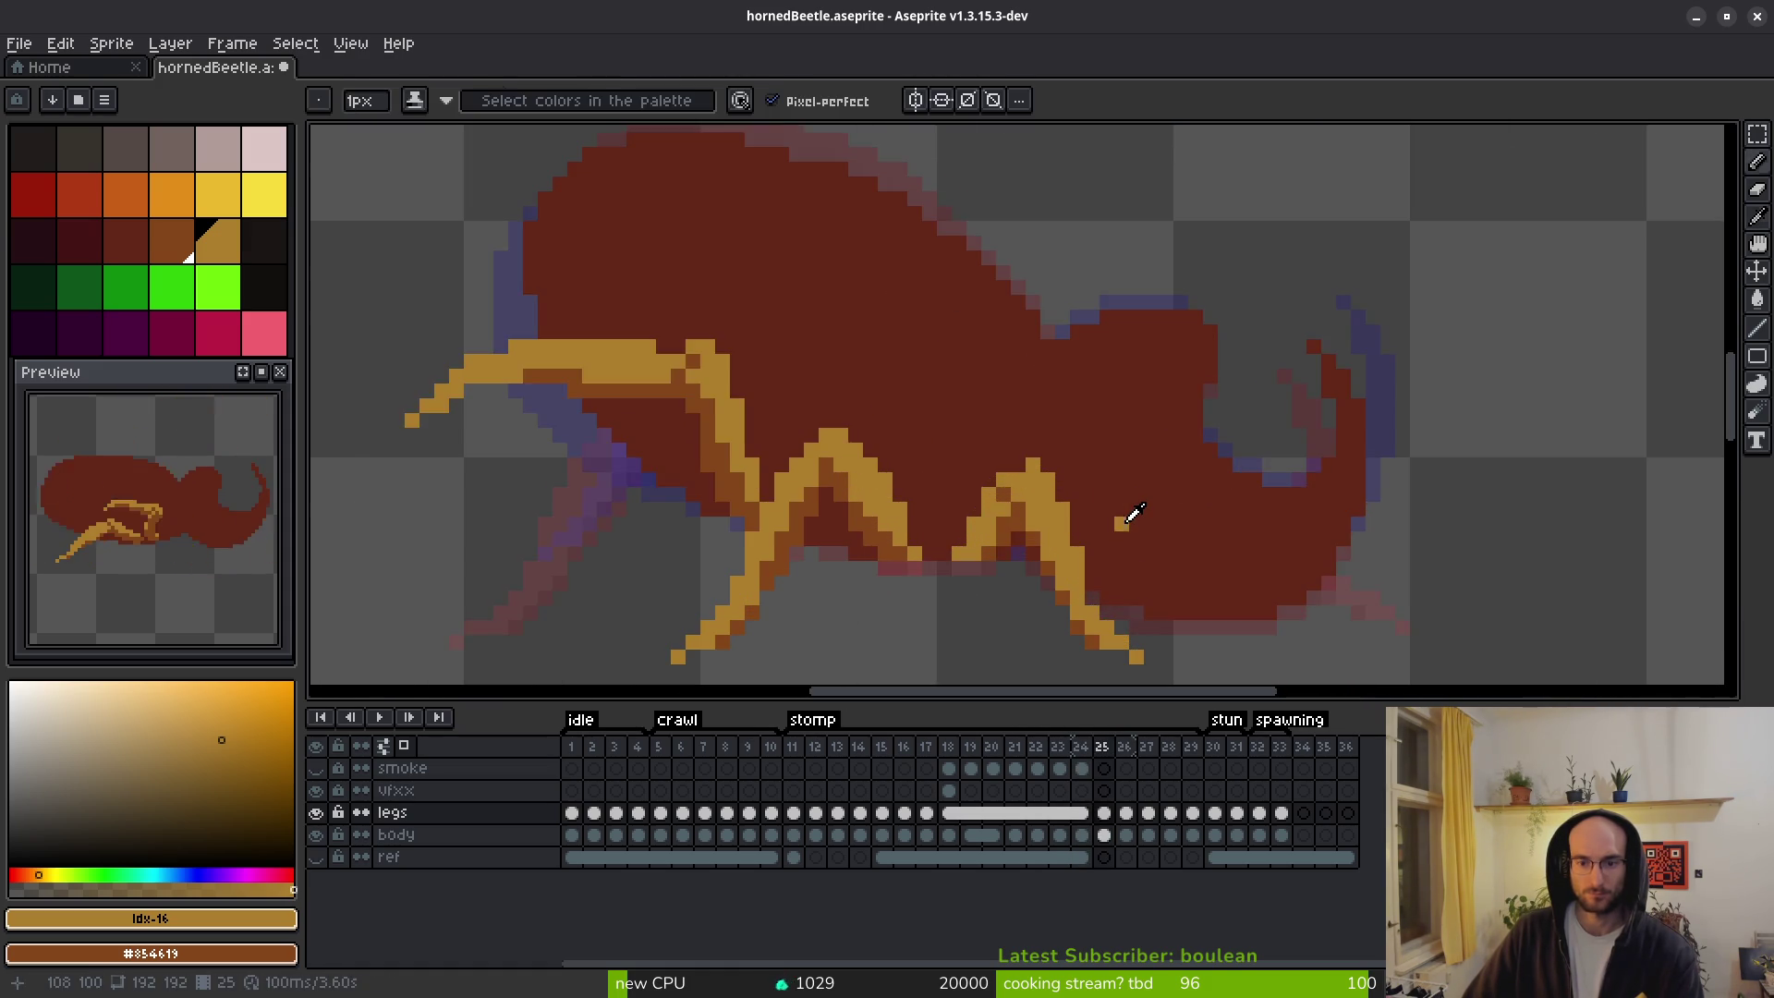
pyautogui.press('i')
pyautogui.press('b')
pyautogui.scroll(1, 993, 516)
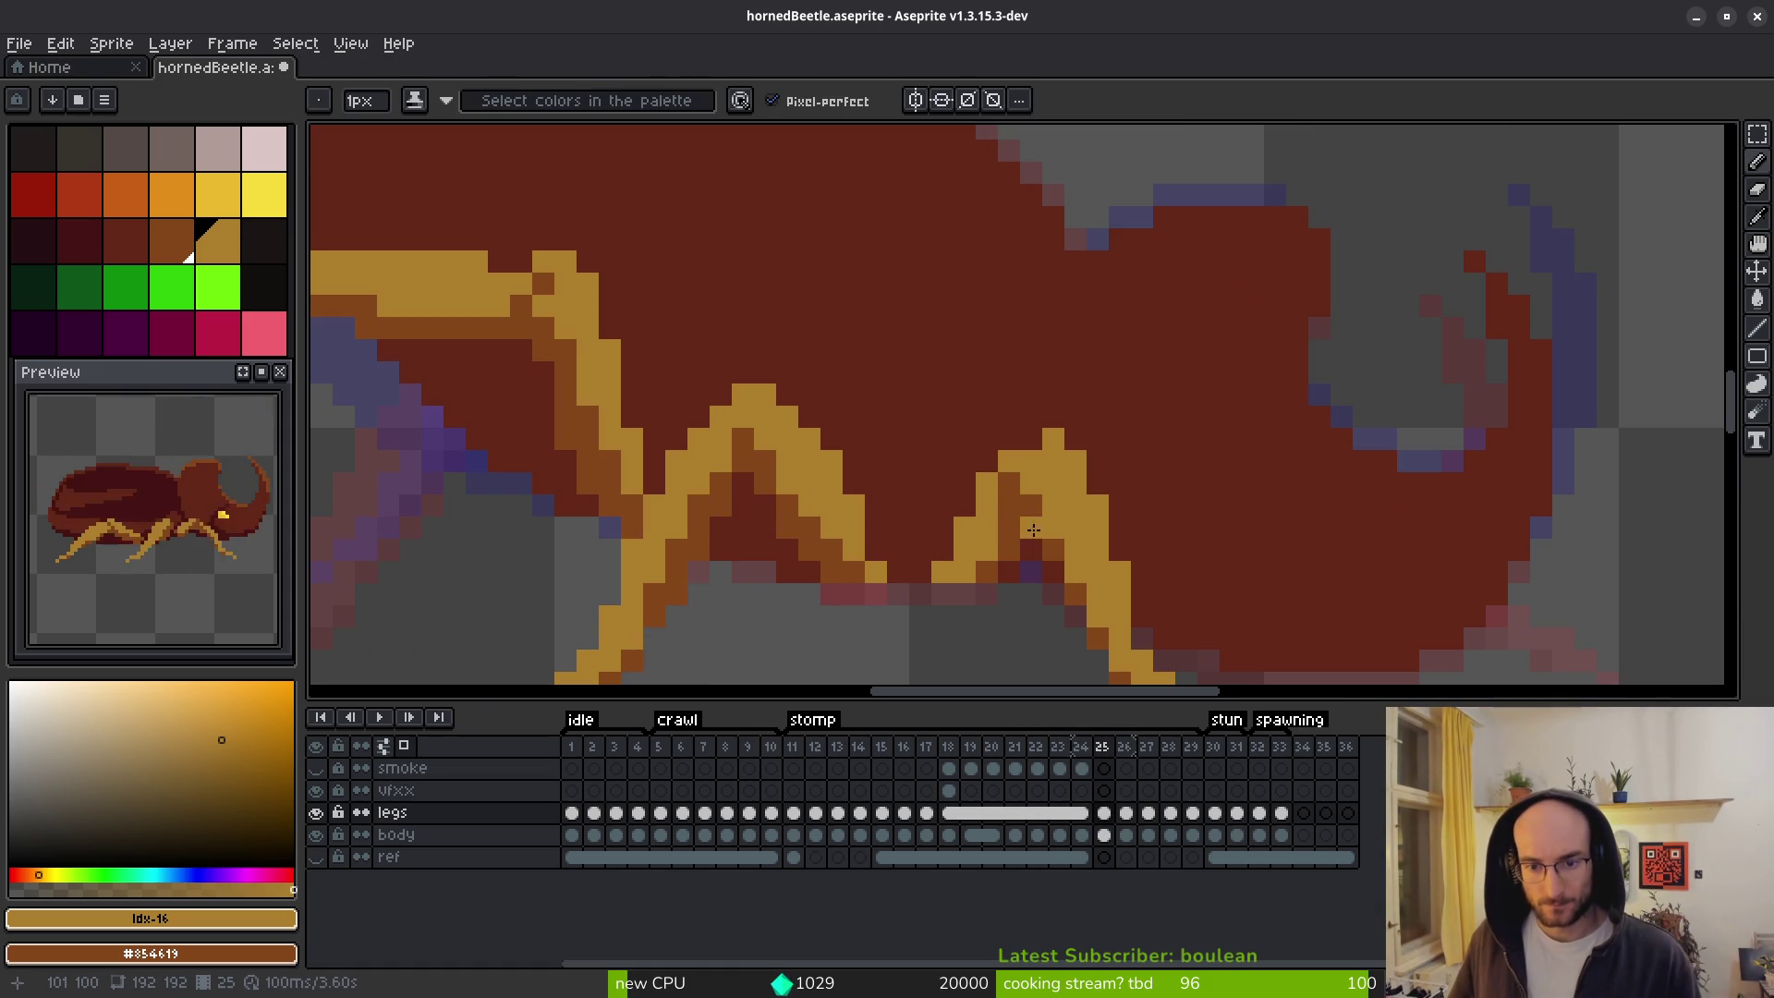
pyautogui.scroll(-4, 1051, 540)
pyautogui.press('i')
pyautogui.press('Left')
pyautogui.press('Right')
pyautogui.press('b')
pyautogui.press('i')
pyautogui.press('Left')
pyautogui.press('Right')
pyautogui.press('b')
# Recheck the frame 25 rear leg against frame 24, then move on to stomp frame 26.
pyautogui.press('i')
pyautogui.press('Left')
pyautogui.press('Right')
pyautogui.press('Left')
pyautogui.press('Right')
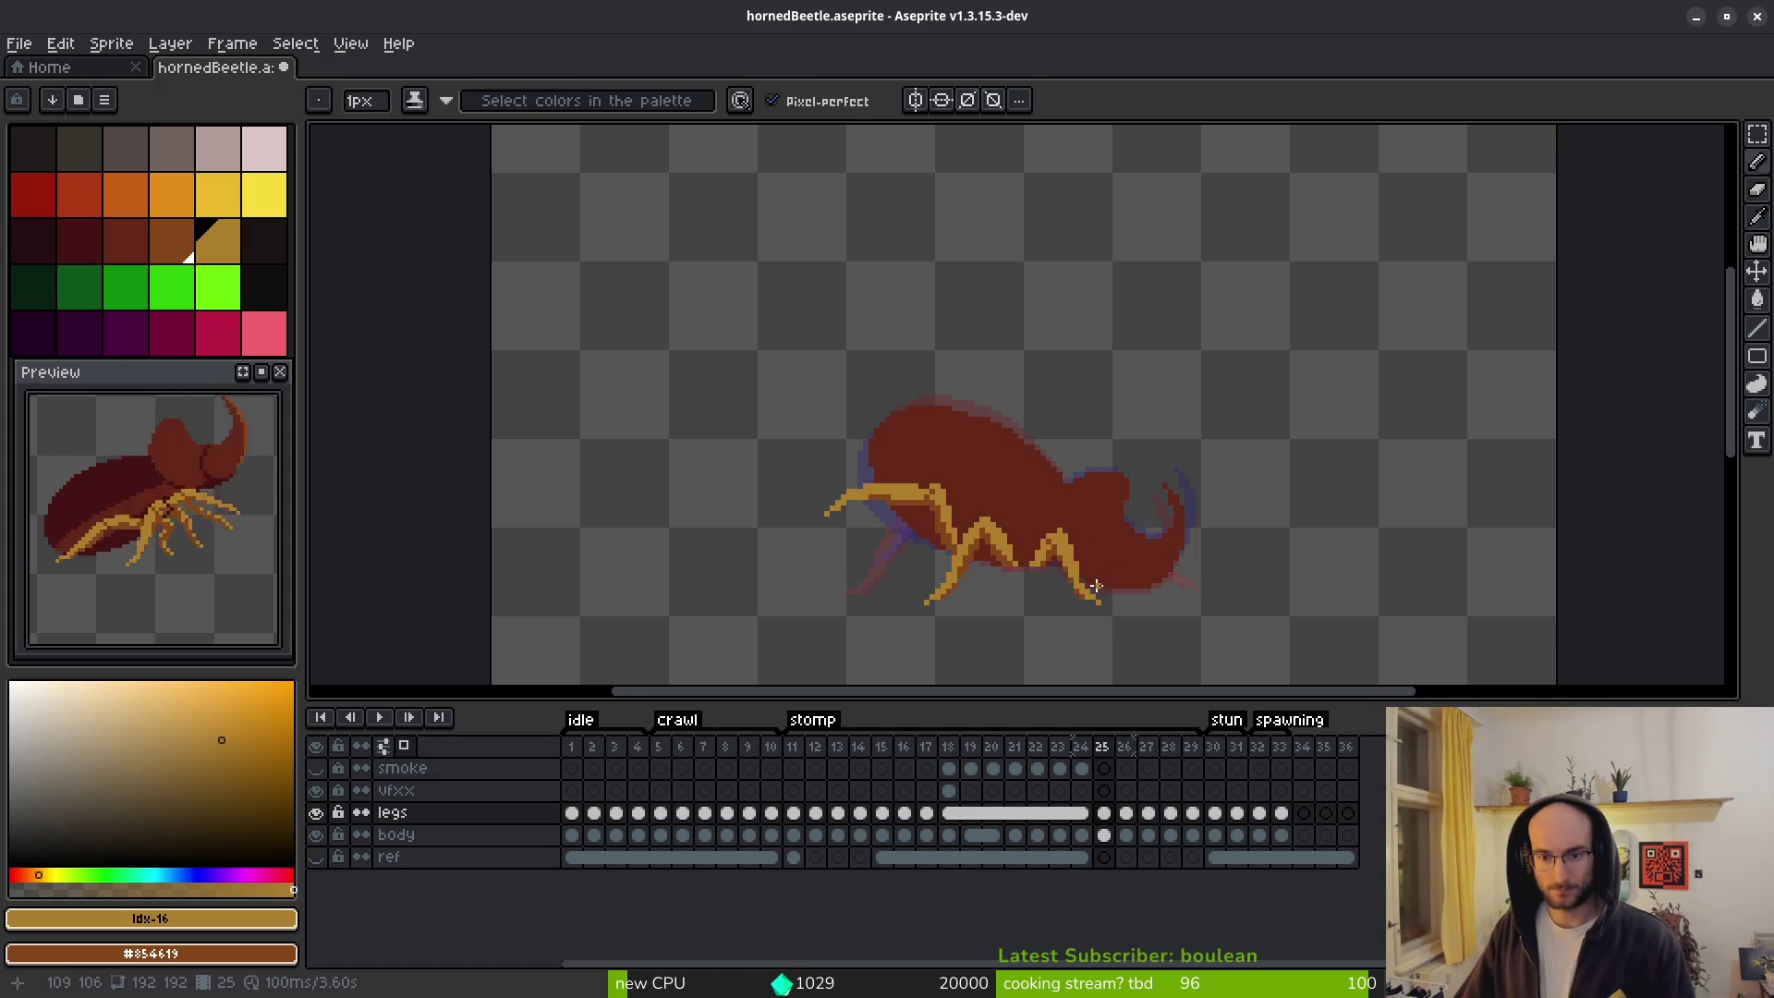
pyautogui.press('b')
pyautogui.scroll(2, 1060, 495)
pyautogui.scroll(3, 1043, 472)
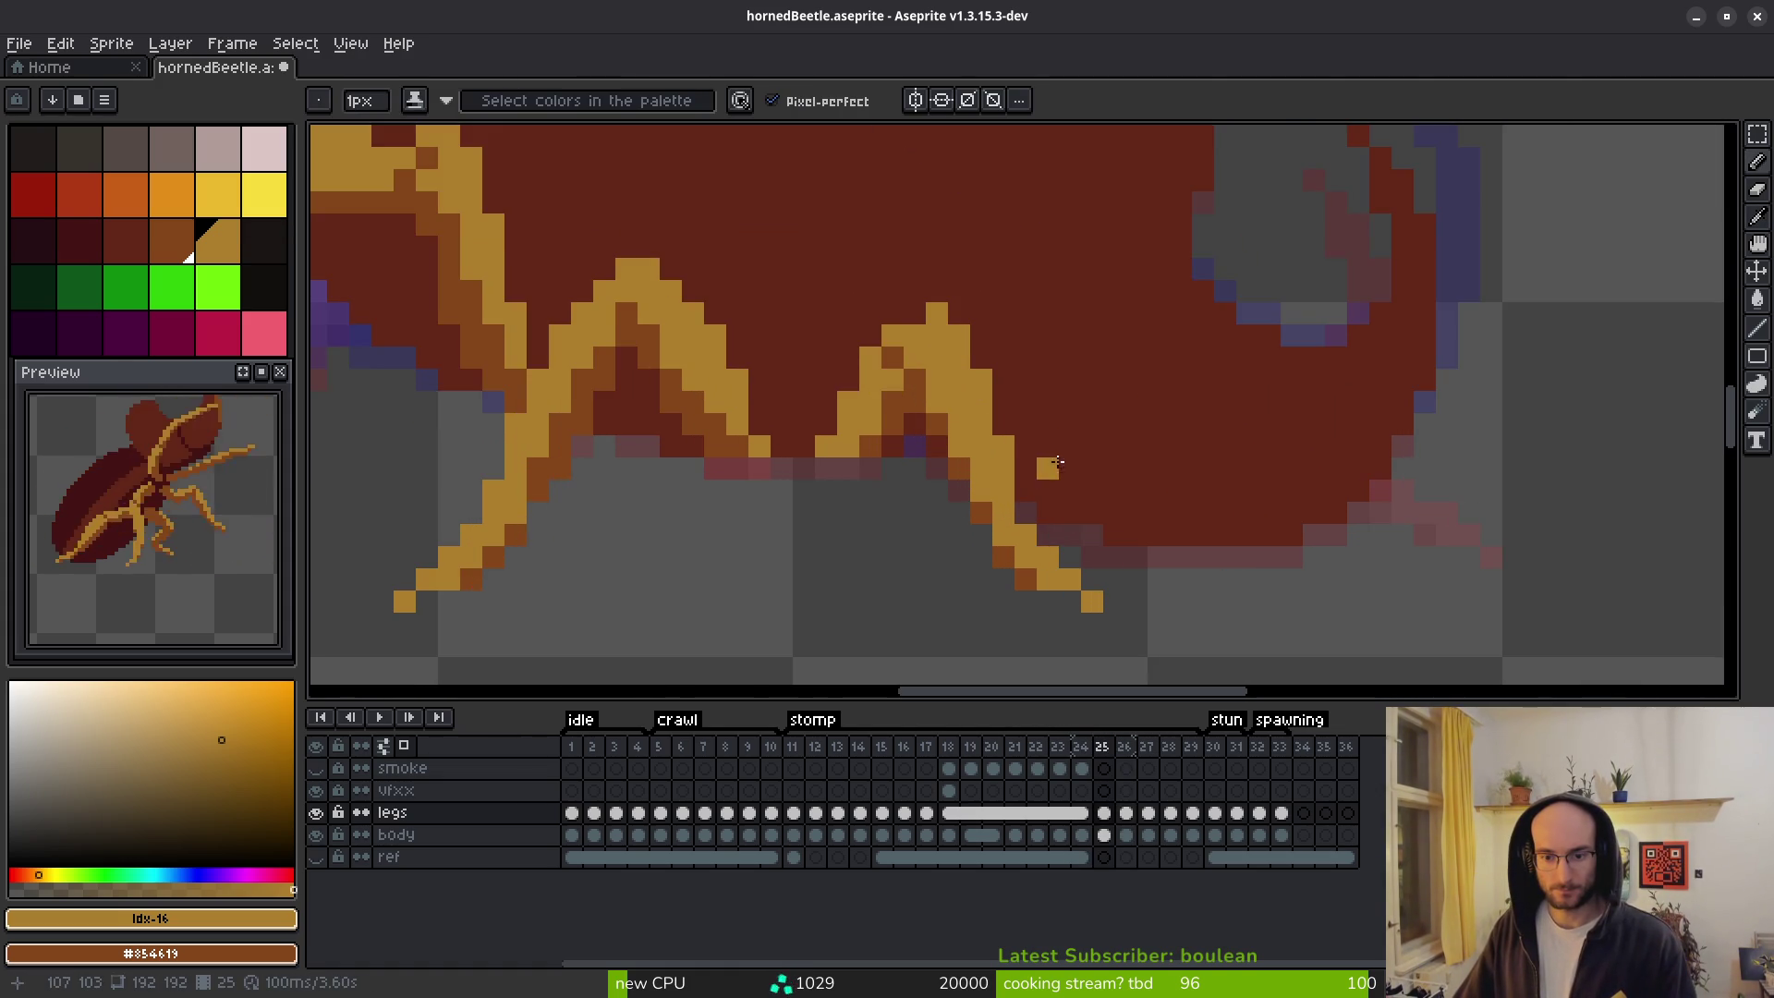
pyautogui.press('Left')
pyautogui.scroll(-1, 1093, 496)
pyautogui.press('Right')
pyautogui.press('i')
pyautogui.moveTo(1118, 498)
pyautogui.mouseDown()
pyautogui.moveTo(1145, 511)
pyautogui.moveTo(1094, 499)
pyautogui.mouseUp()
pyautogui.press('Right')
pyautogui.press('Right')
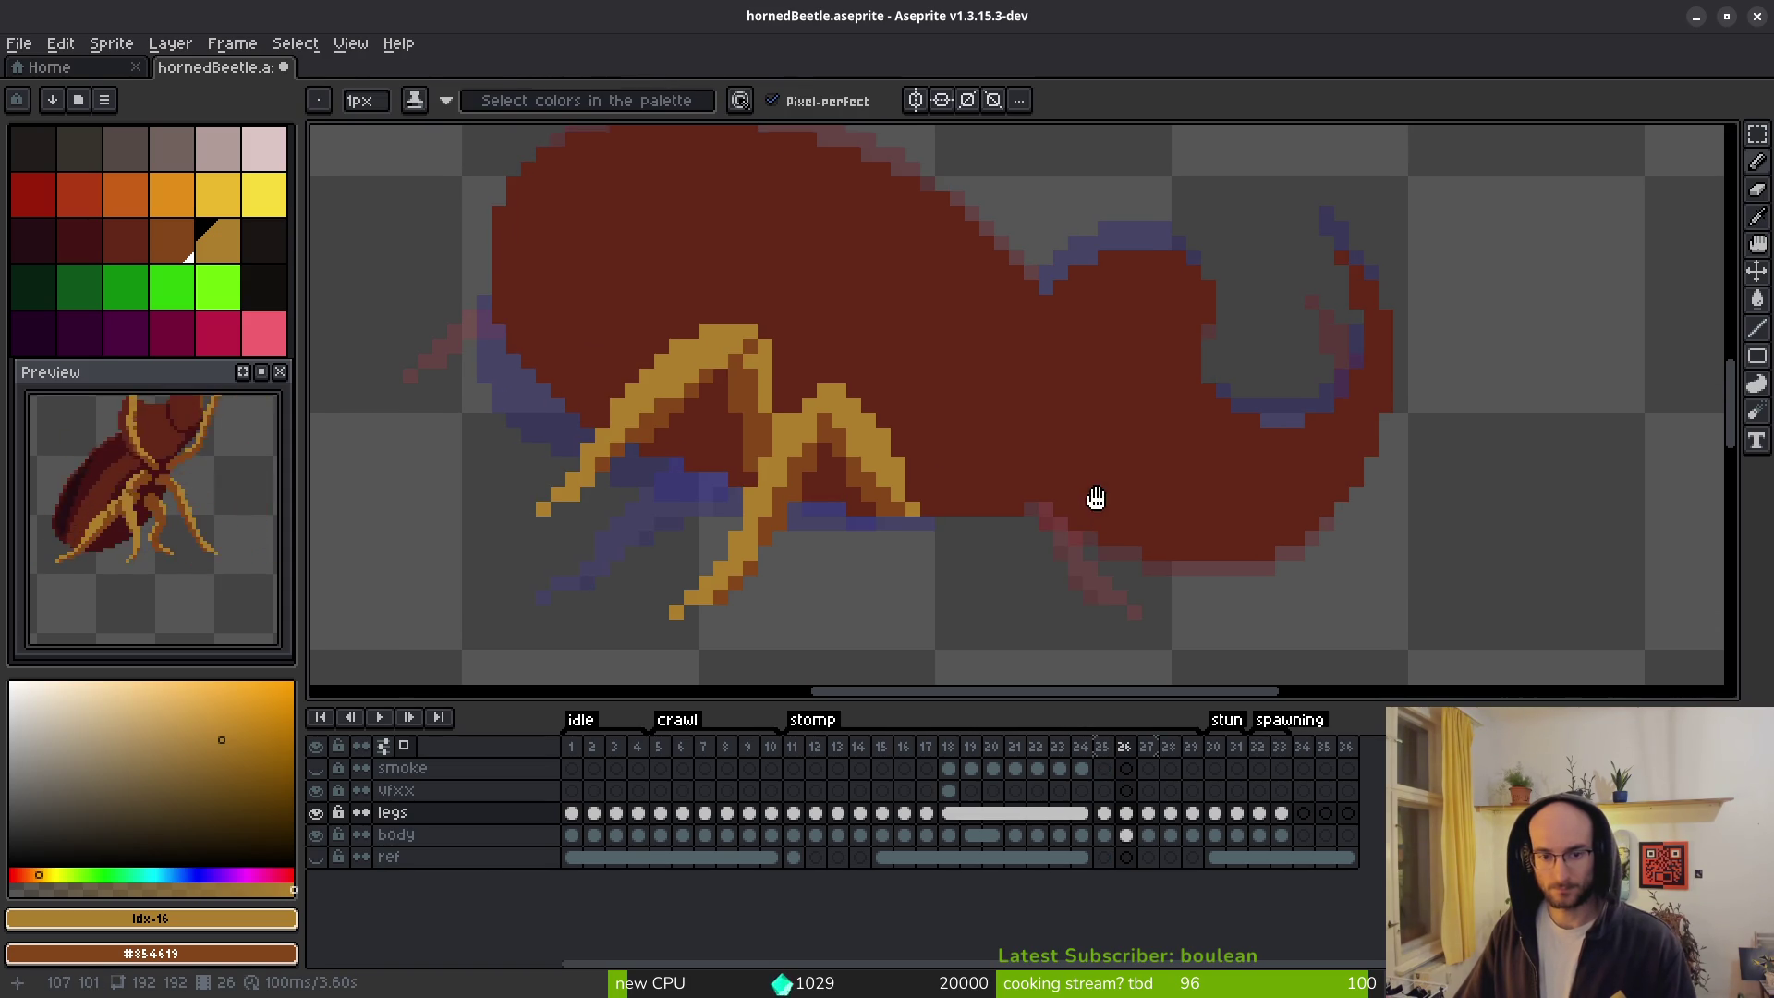
# On frame 26, draw the new golden leg arching up across, then extending down-left under the body.
pyautogui.press('Left')
pyautogui.press('Left')
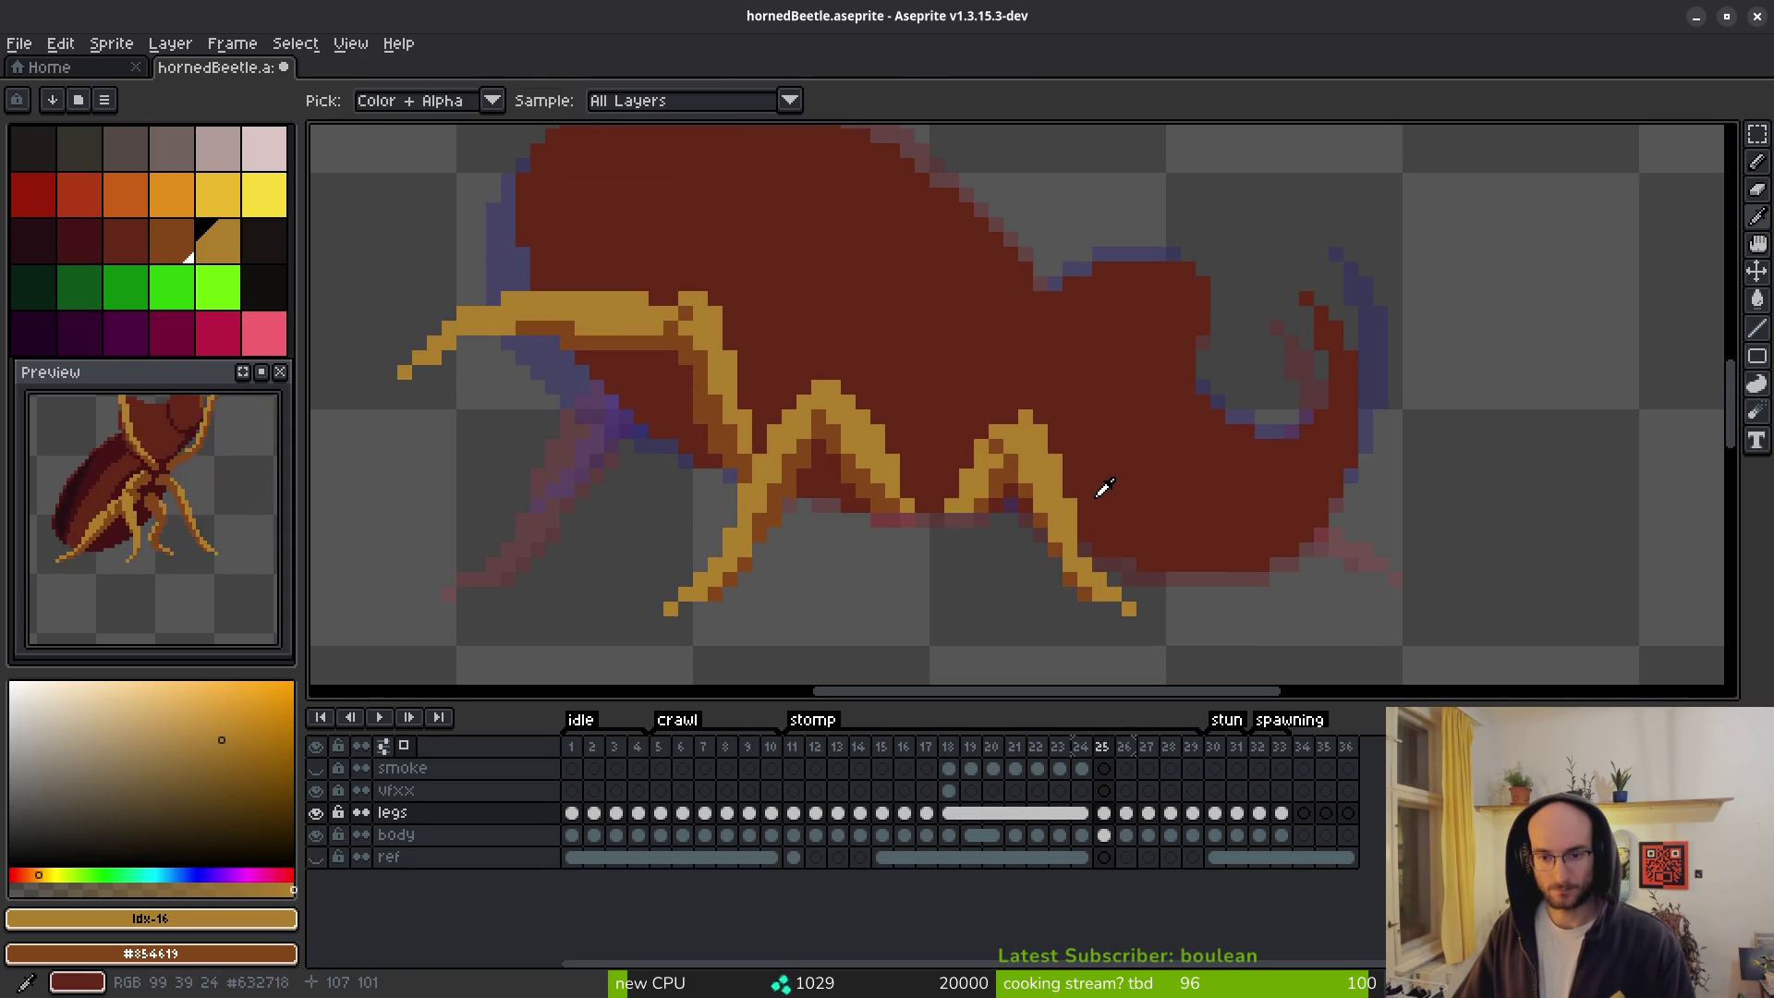
pyautogui.press('Right')
pyautogui.press('Left')
pyautogui.press('Right')
pyautogui.click(968, 499)
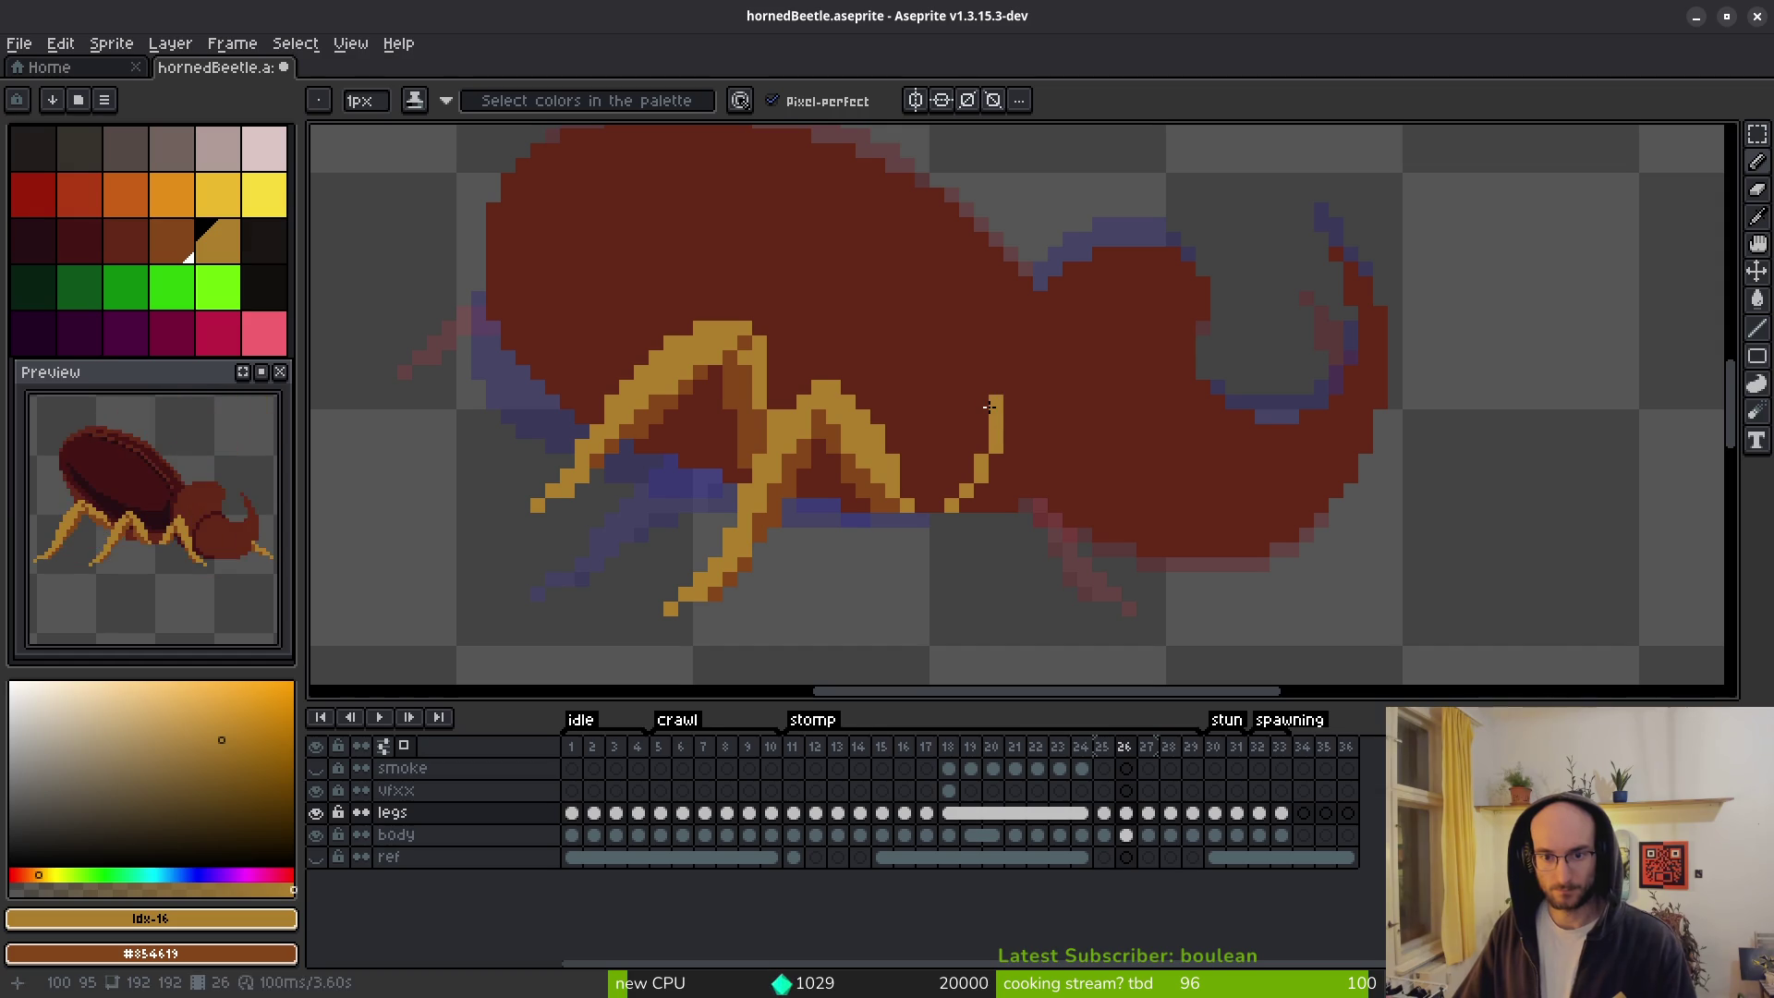
pyautogui.moveTo(988, 408); pyautogui.dragTo(1091, 417)
pyautogui.moveTo(1215, 492); pyautogui.dragTo(1215, 493)
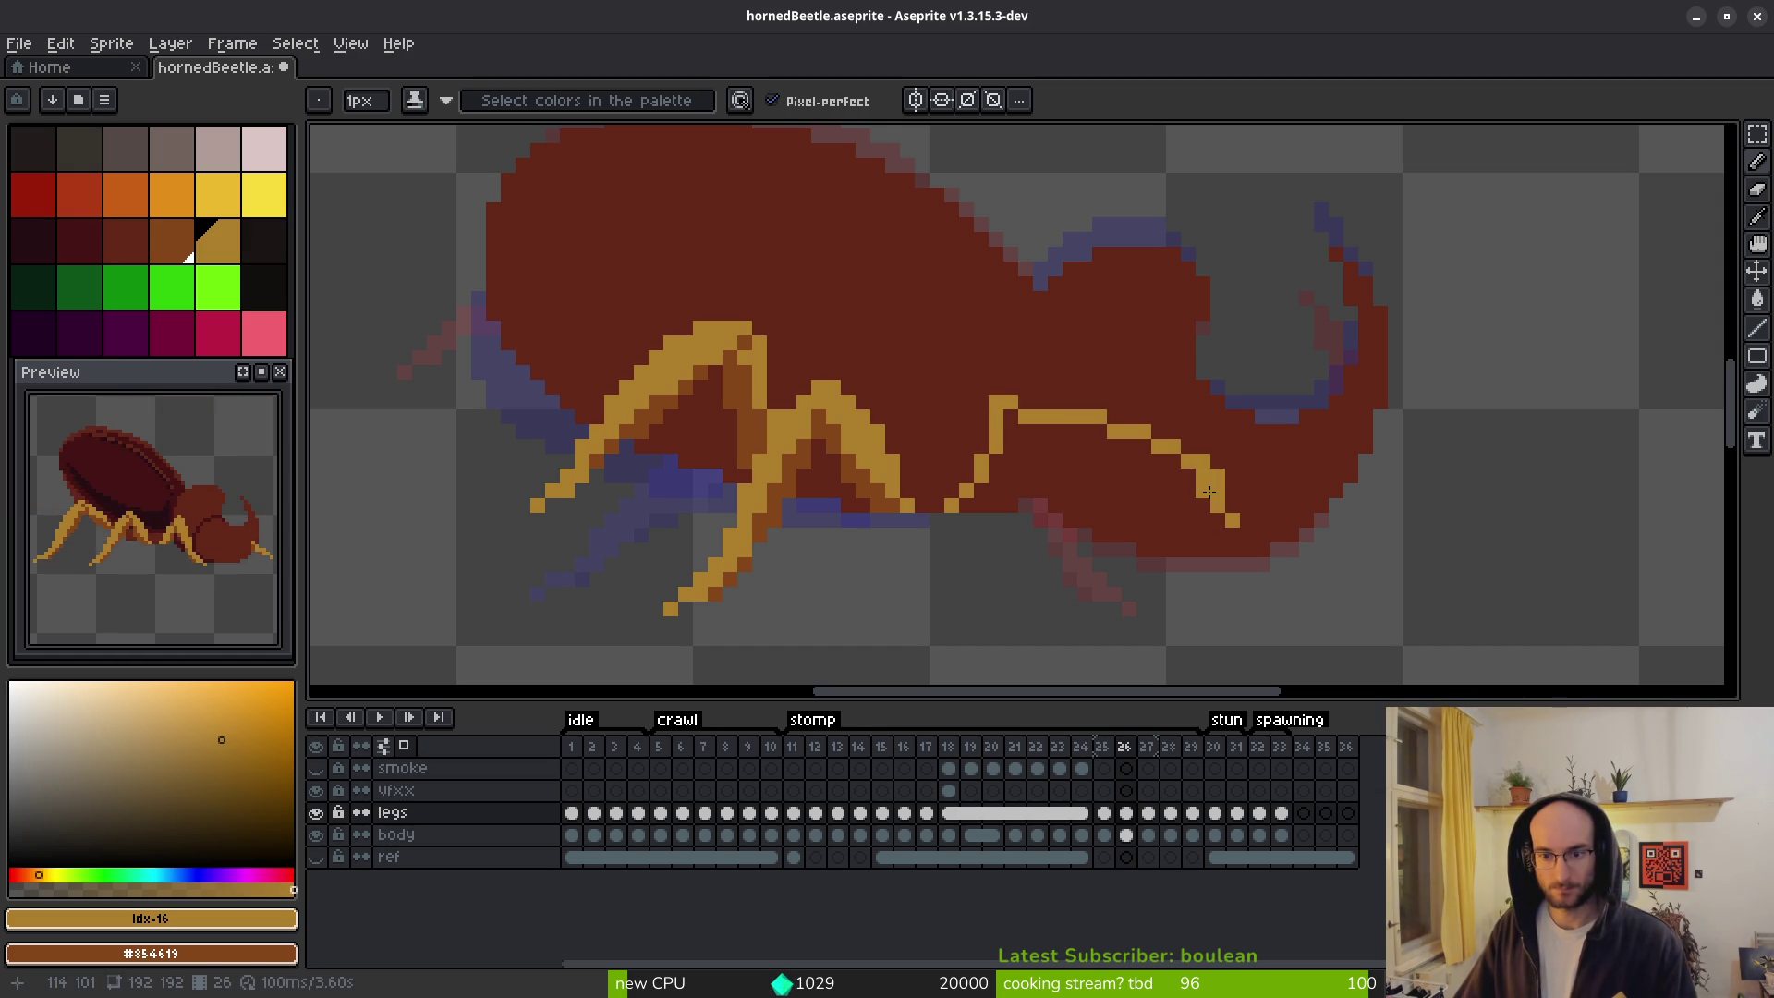
pyautogui.press('b')
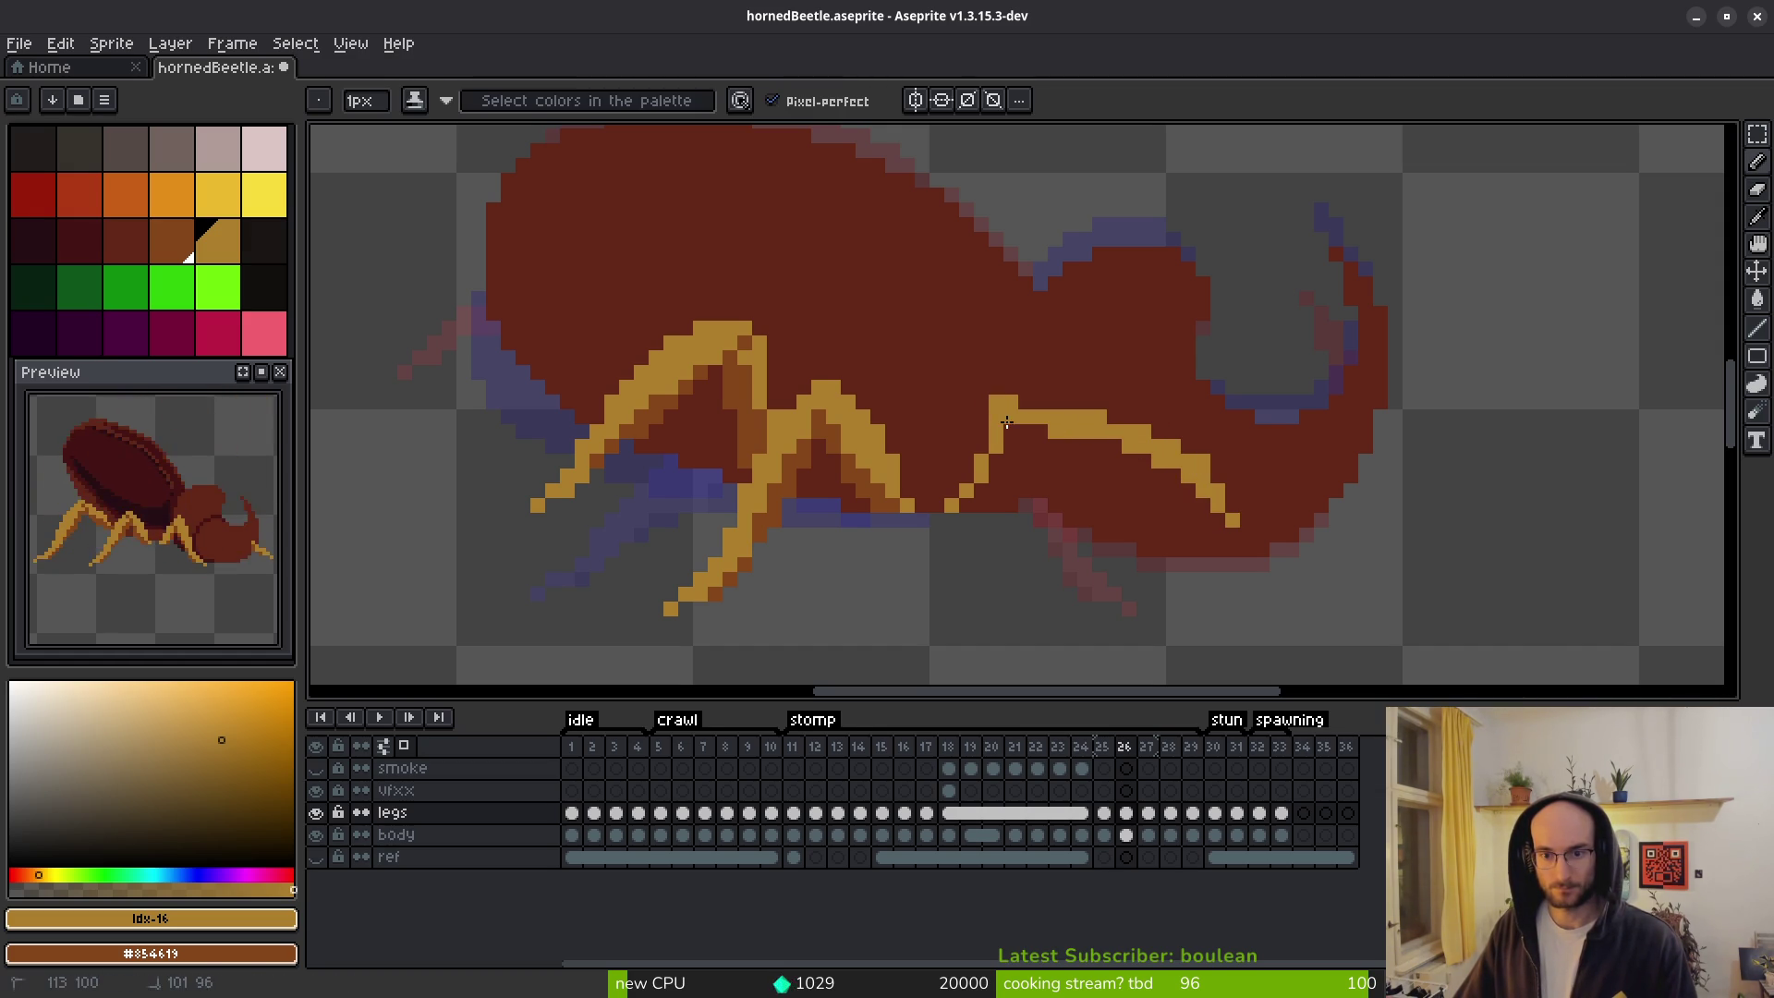
pyautogui.moveTo(1017, 434); pyautogui.dragTo(973, 514)
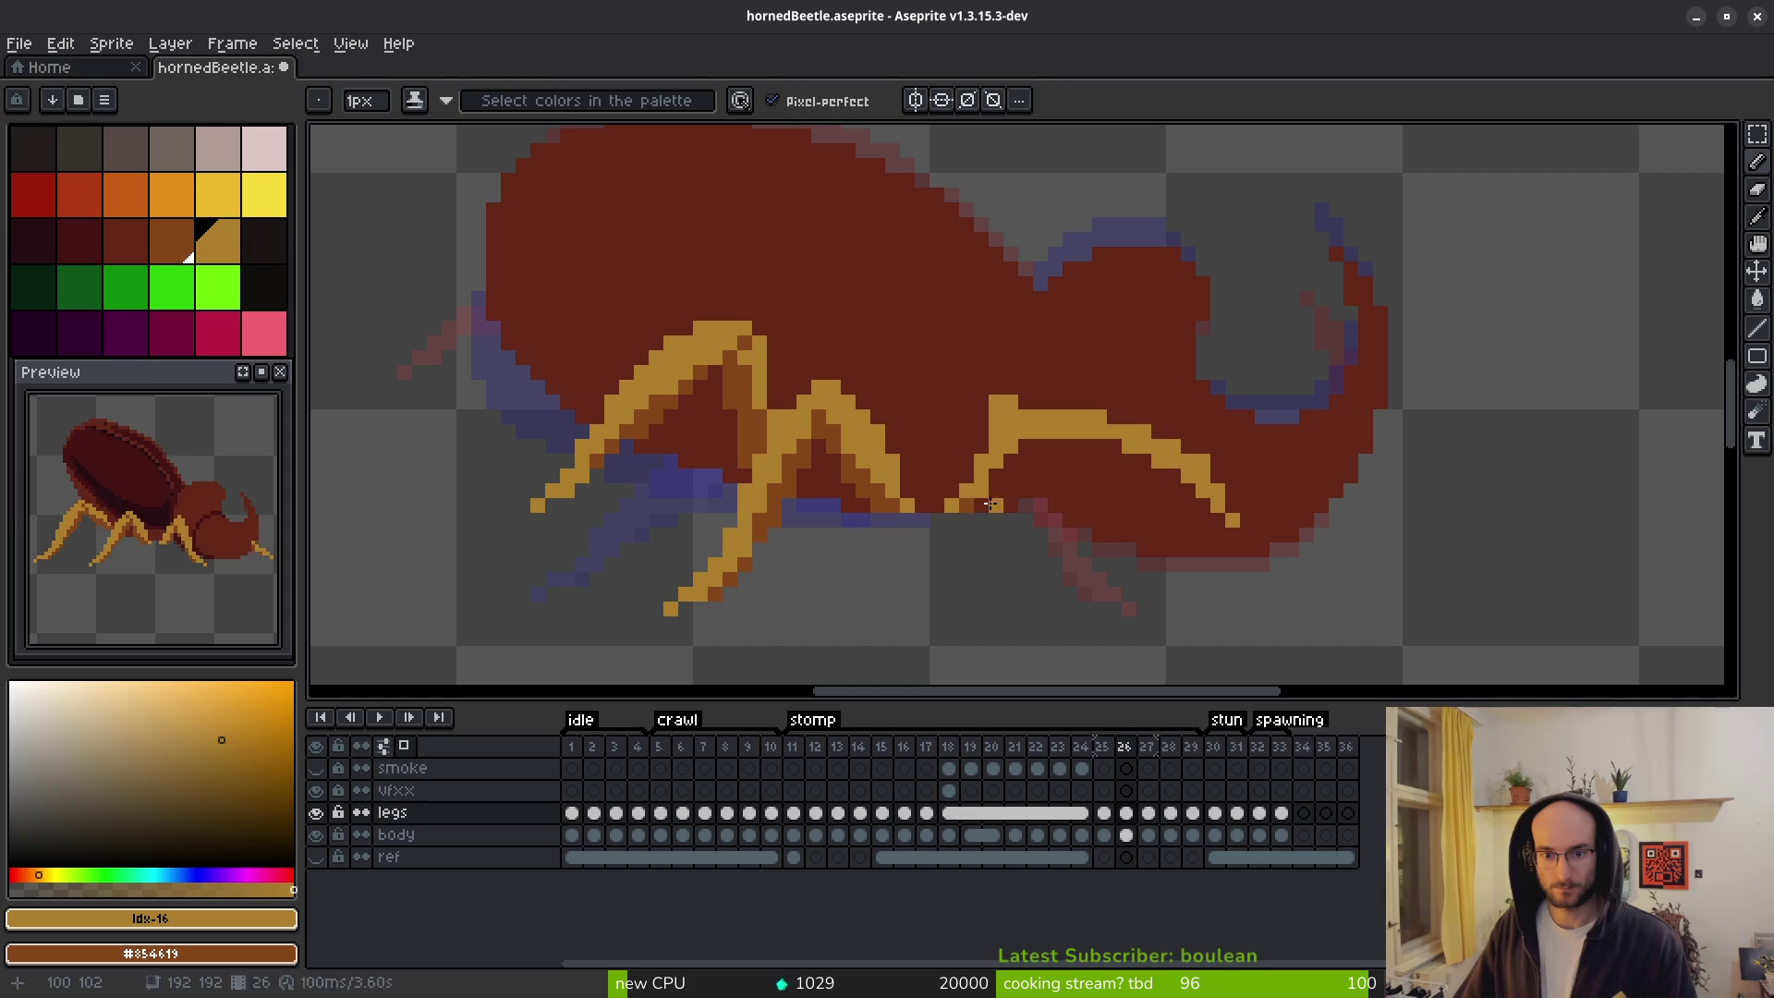
# Thicken the new leg with extra gold pixels and erase a stray pixel at its top-left.
pyautogui.scroll(4, 991, 494)
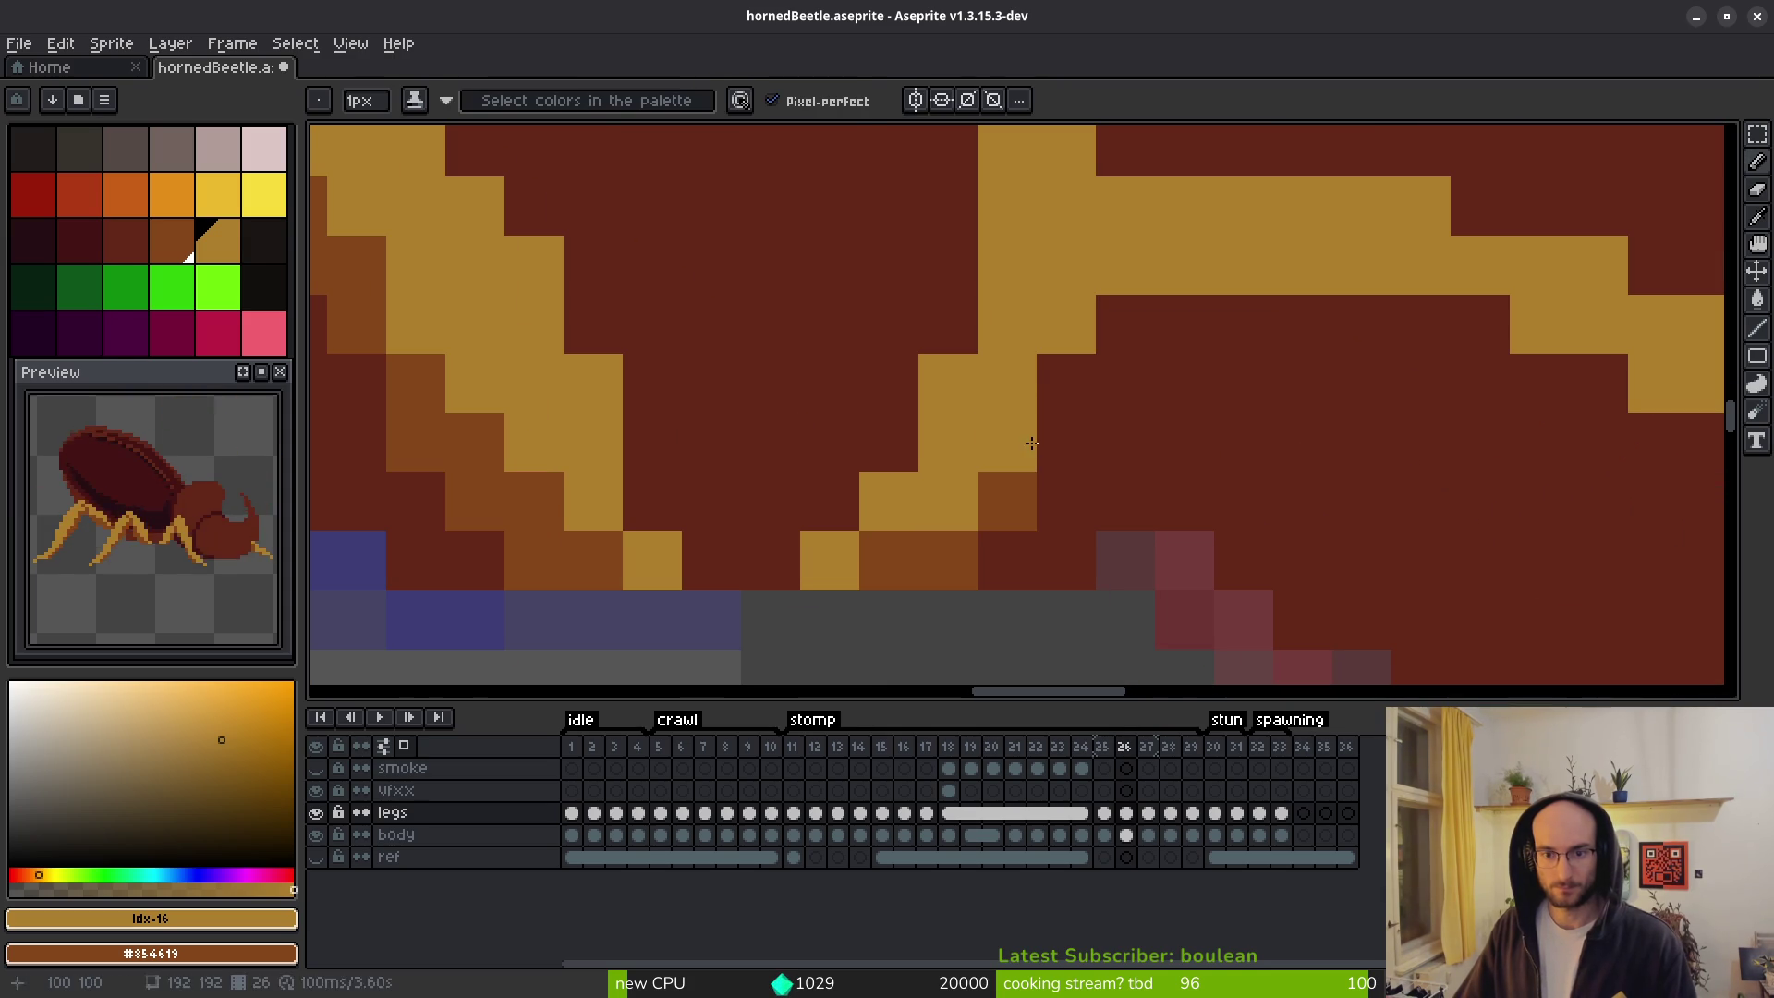
pyautogui.click(952, 319)
pyautogui.click(957, 272)
pyautogui.click(896, 439)
pyautogui.scroll(-5, 907, 428)
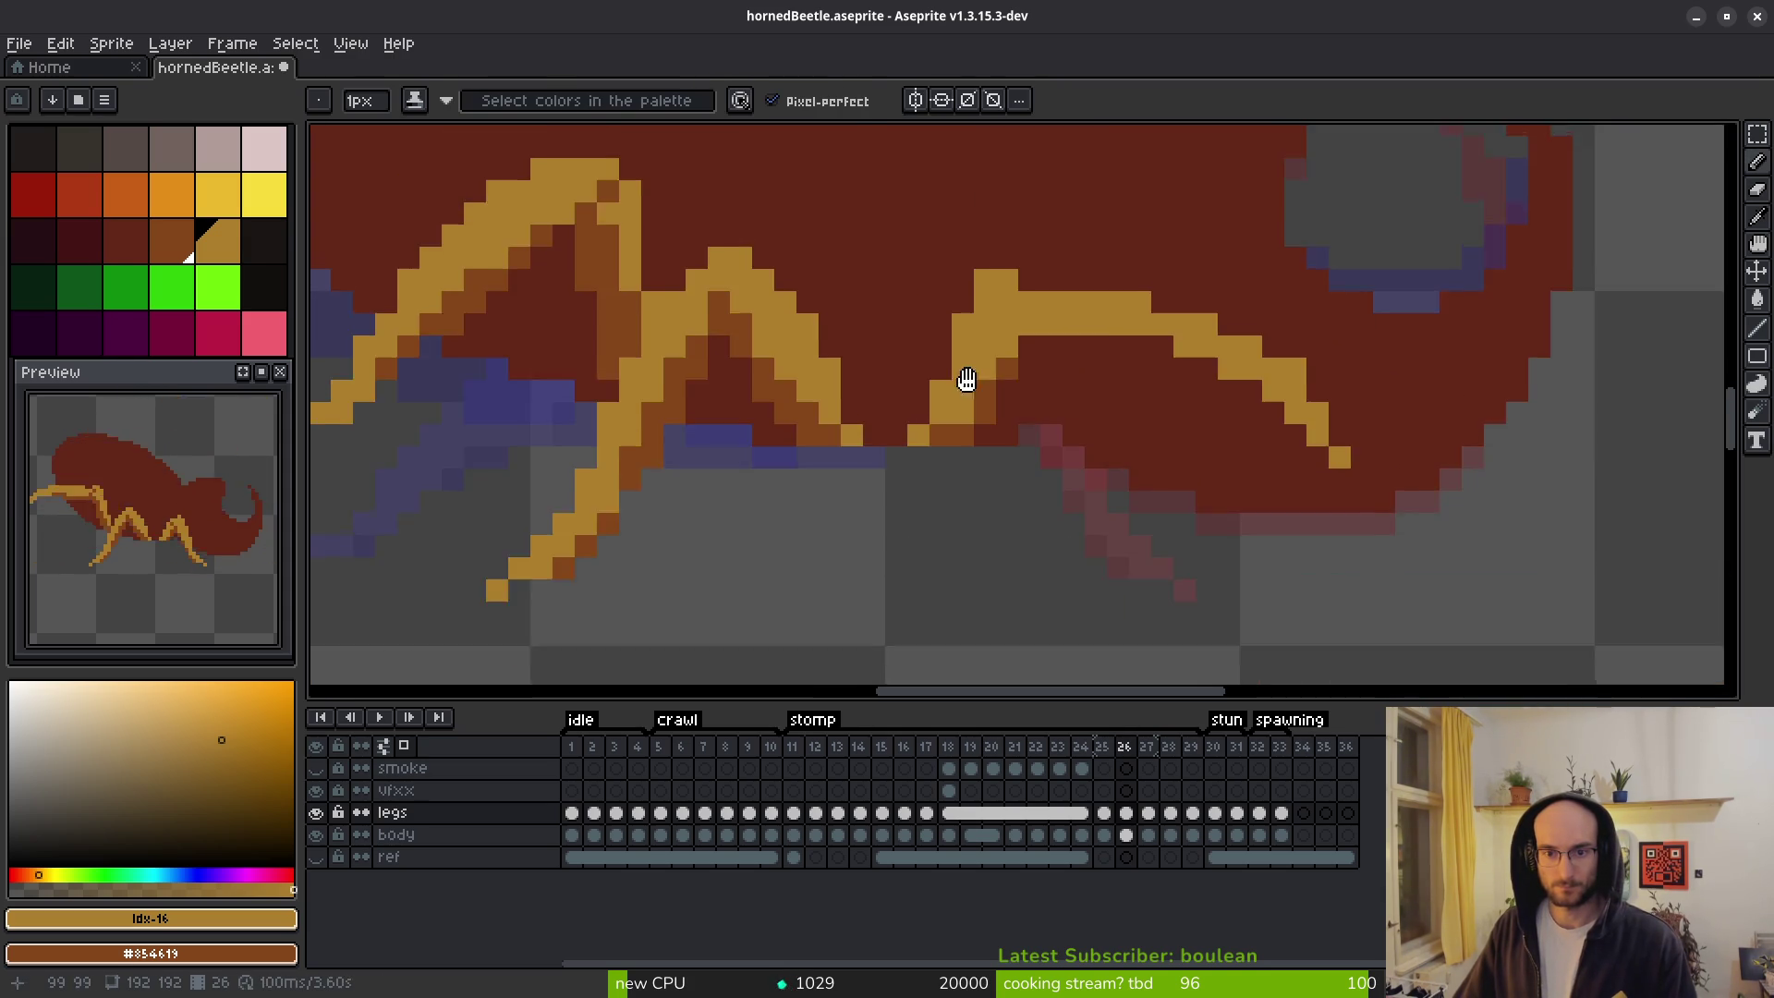
pyautogui.scroll(4, 990, 378)
pyautogui.press('e')
pyautogui.click(947, 333)
pyautogui.press('b')
pyautogui.click(1035, 333)
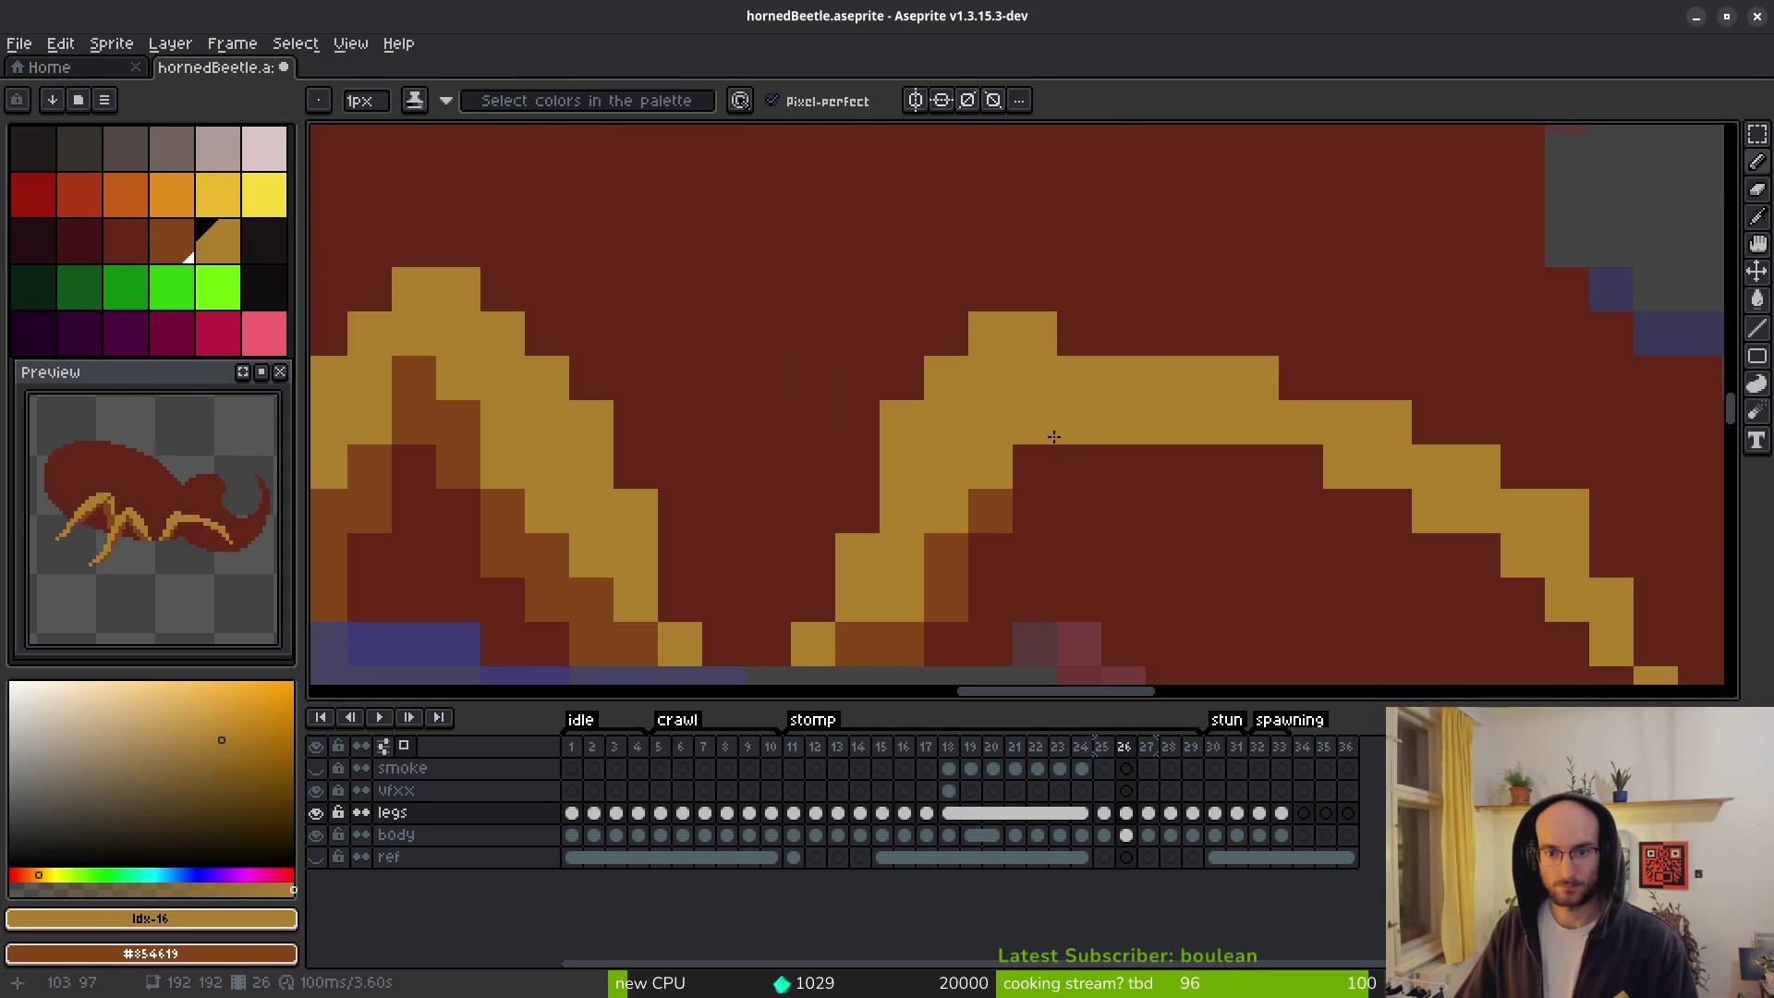
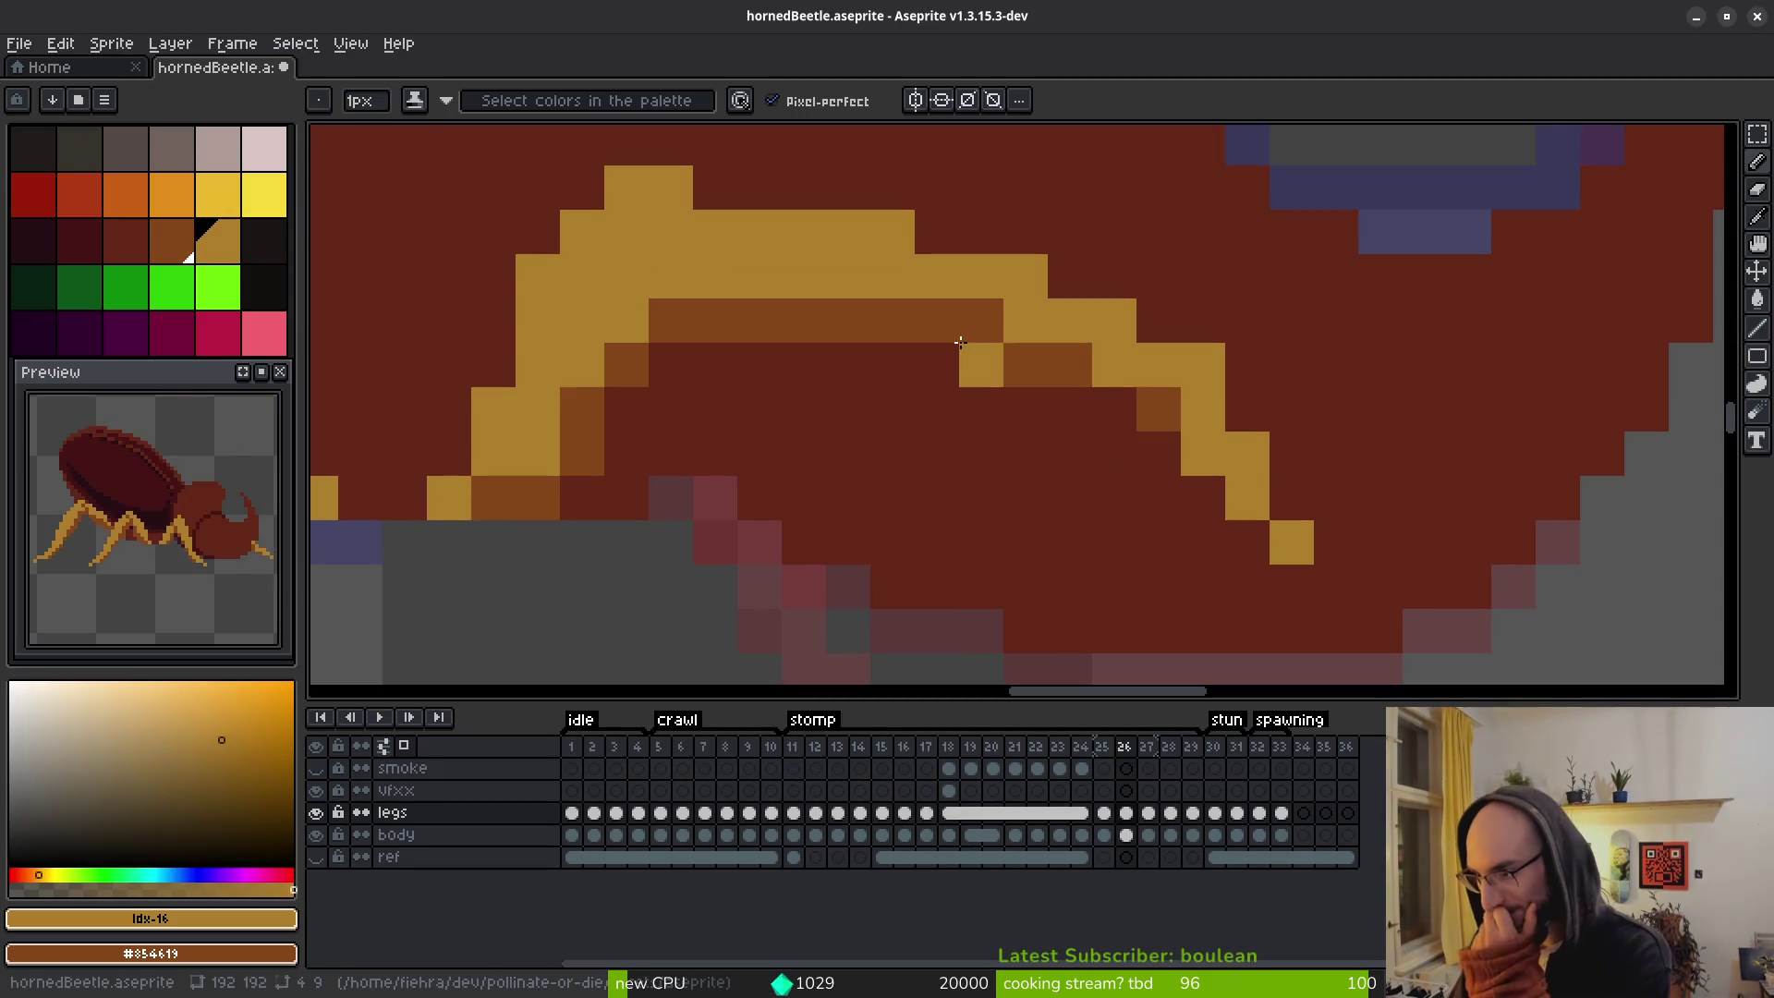
# Undo misplaced gold pixels and repaint gold edge and dark shading pixels on the frame 26 leg.
pyautogui.hotkey('ctrl', 'z')
pyautogui.click(1025, 498)
pyautogui.hotkey('ctrl', 'z')
pyautogui.click(1117, 393)
pyautogui.rightClick(1200, 456)
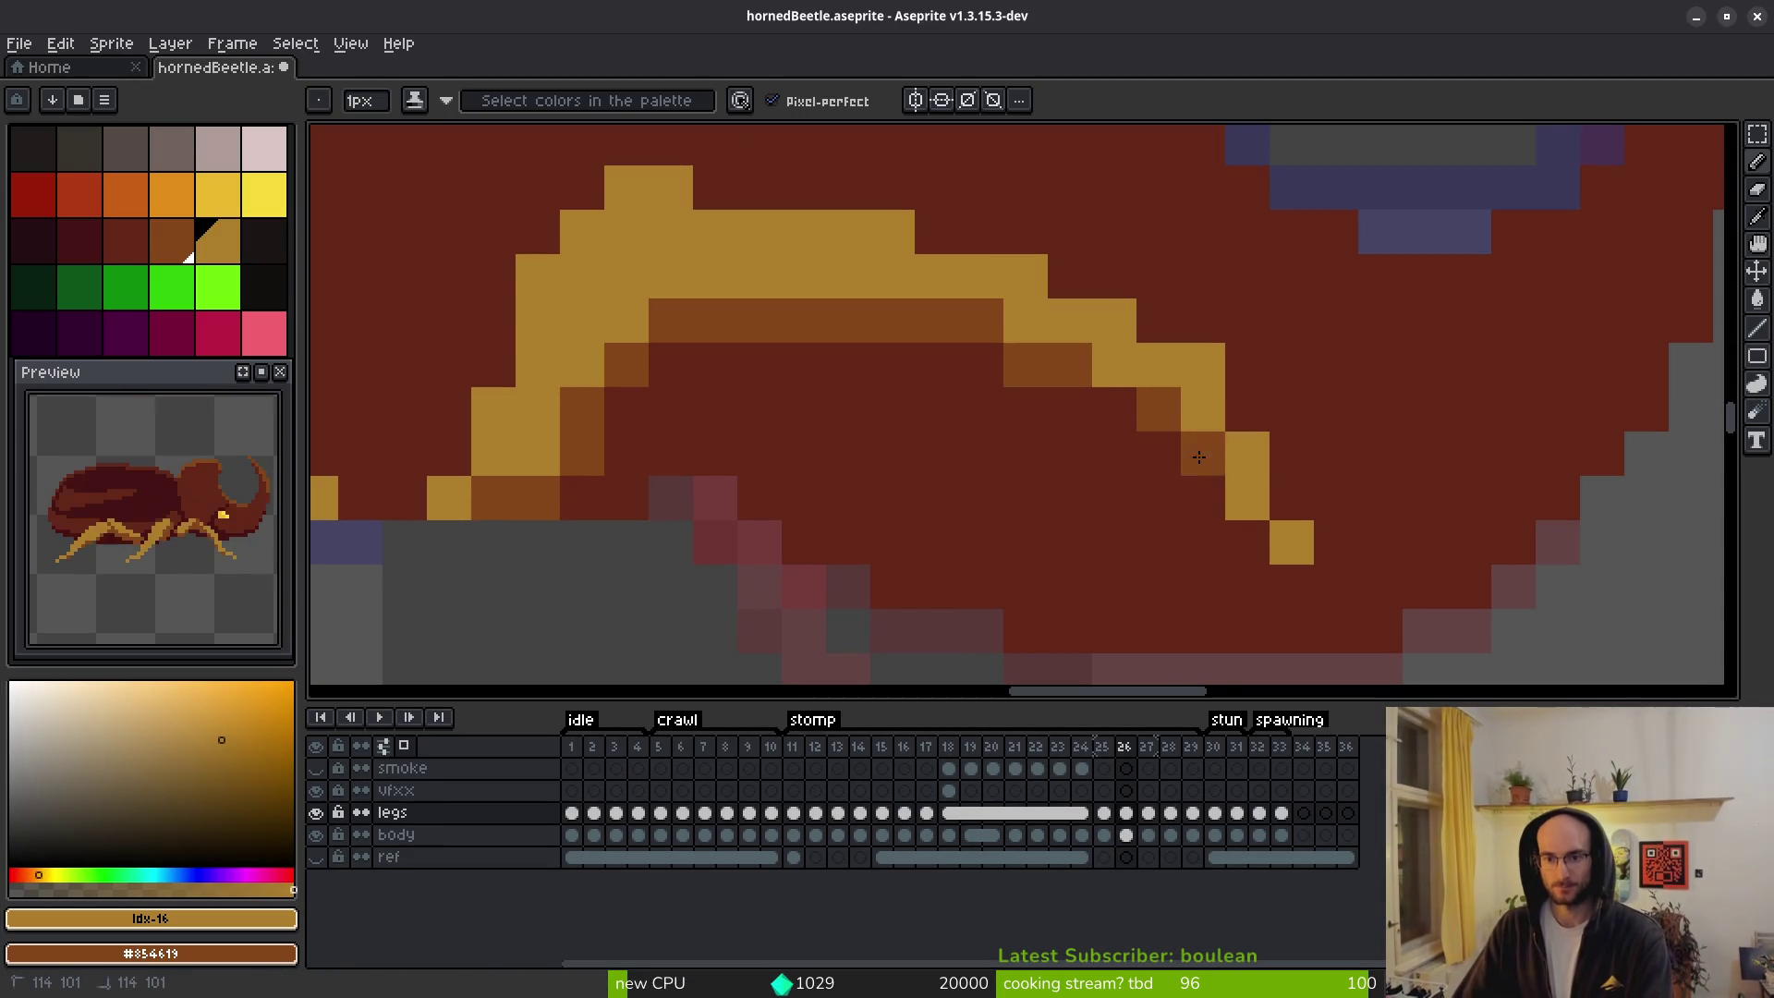
pyautogui.click(1203, 498)
pyautogui.scroll(-3, 1203, 498)
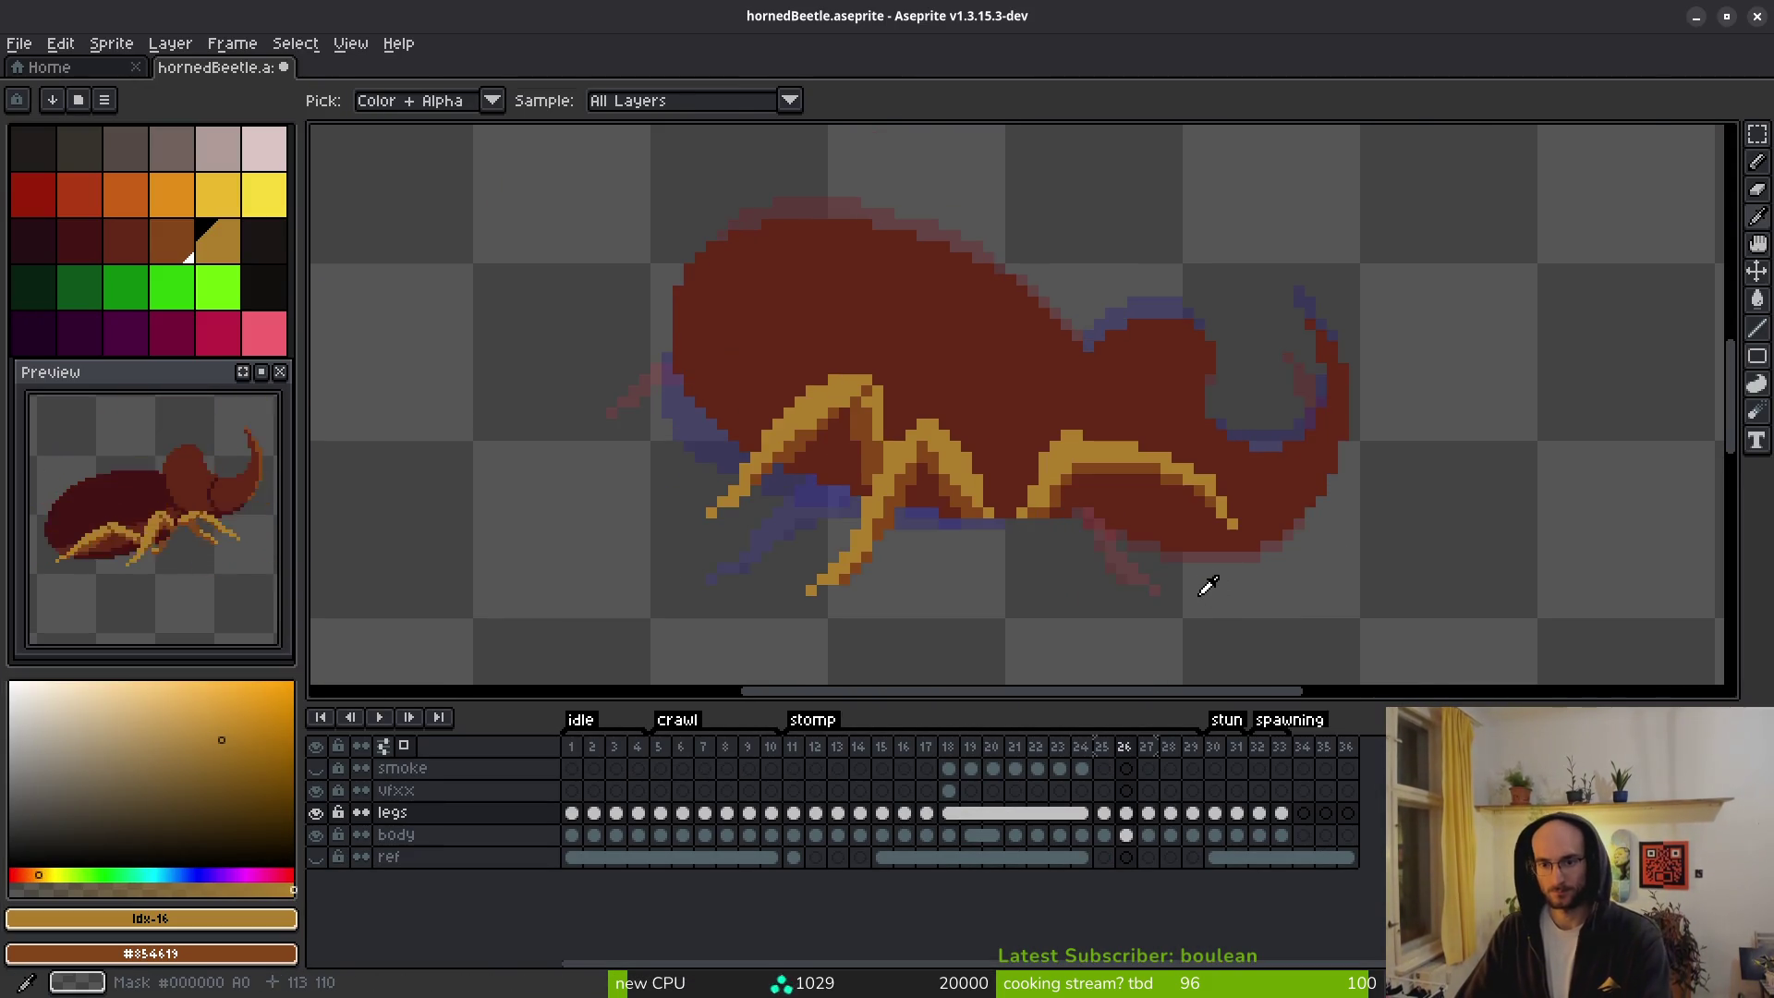
pyautogui.scroll(2, 1212, 586)
# Box-select a block of leg pixels, try shifting it, then cancel the move.
pyautogui.press('m')
pyautogui.moveTo(995, 158); pyautogui.dragTo(1355, 515)
pyautogui.moveTo(1275, 397); pyautogui.dragTo(1216, 396)
pyautogui.press('Escape')
pyautogui.scroll(-3, 1281, 523)
# Add yellow highlight and dark orange shading pixels along the leg and its joint.
pyautogui.press('b')
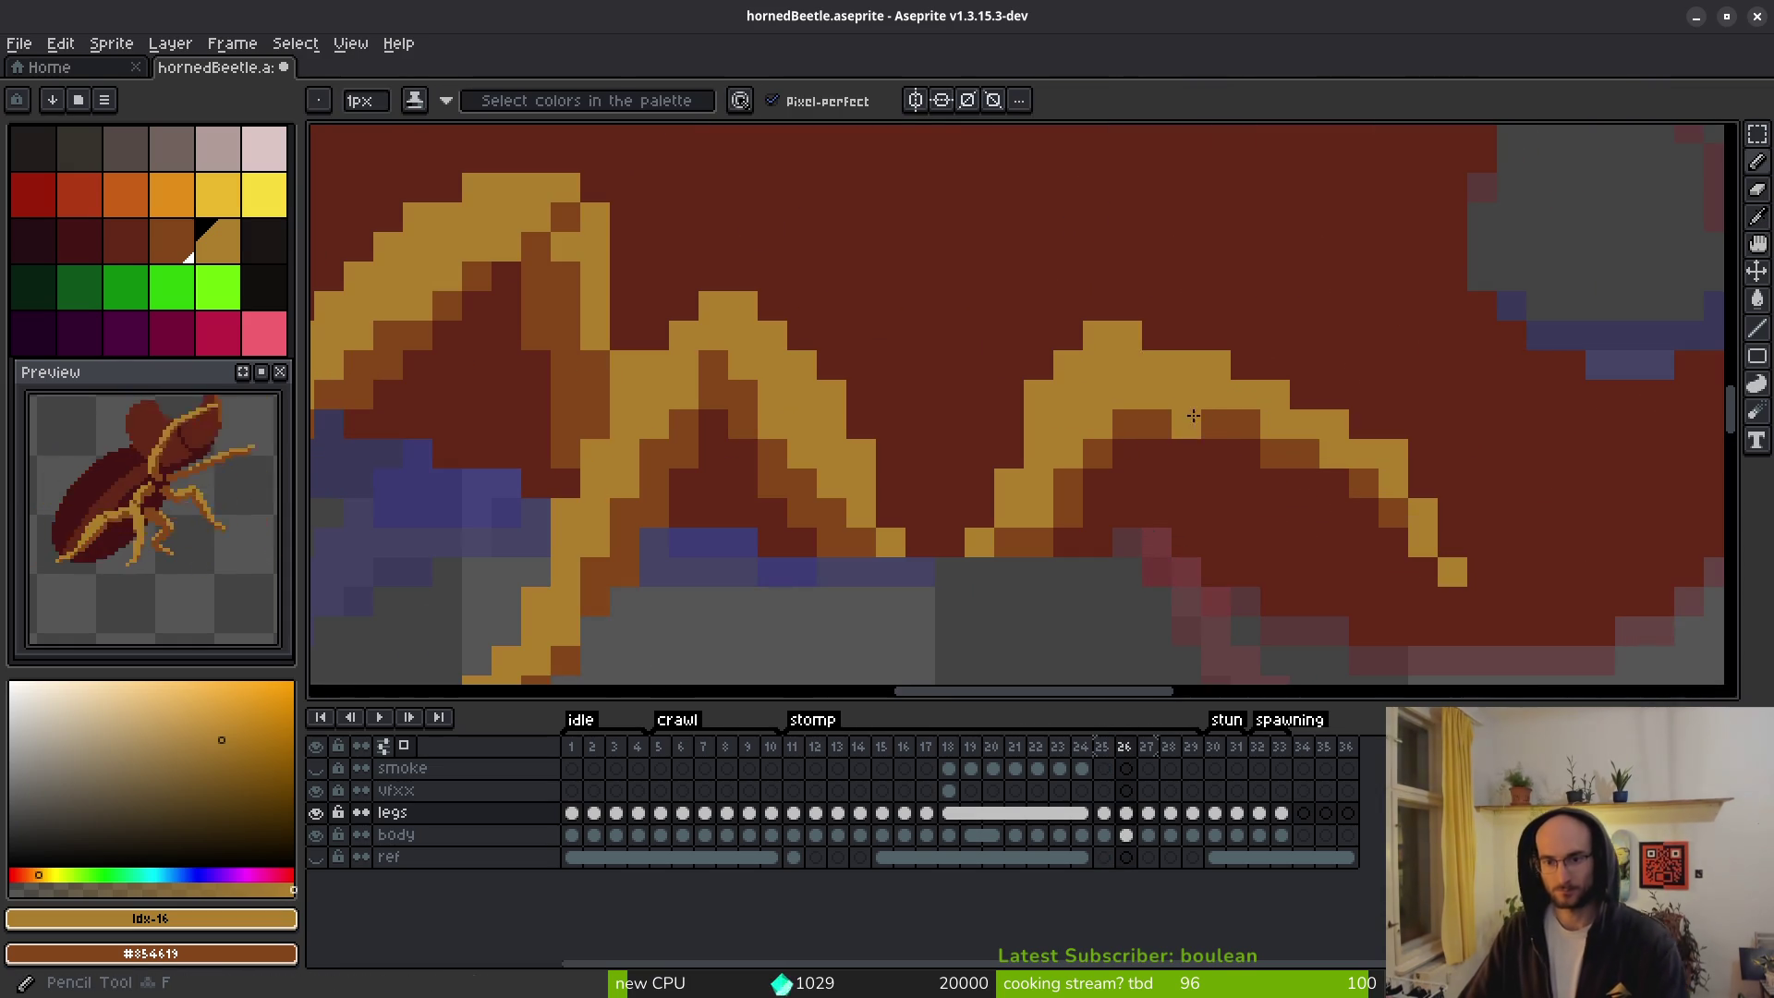
pyautogui.scroll(3, 1146, 407)
pyautogui.rightClick(1102, 424)
pyautogui.click(1127, 425)
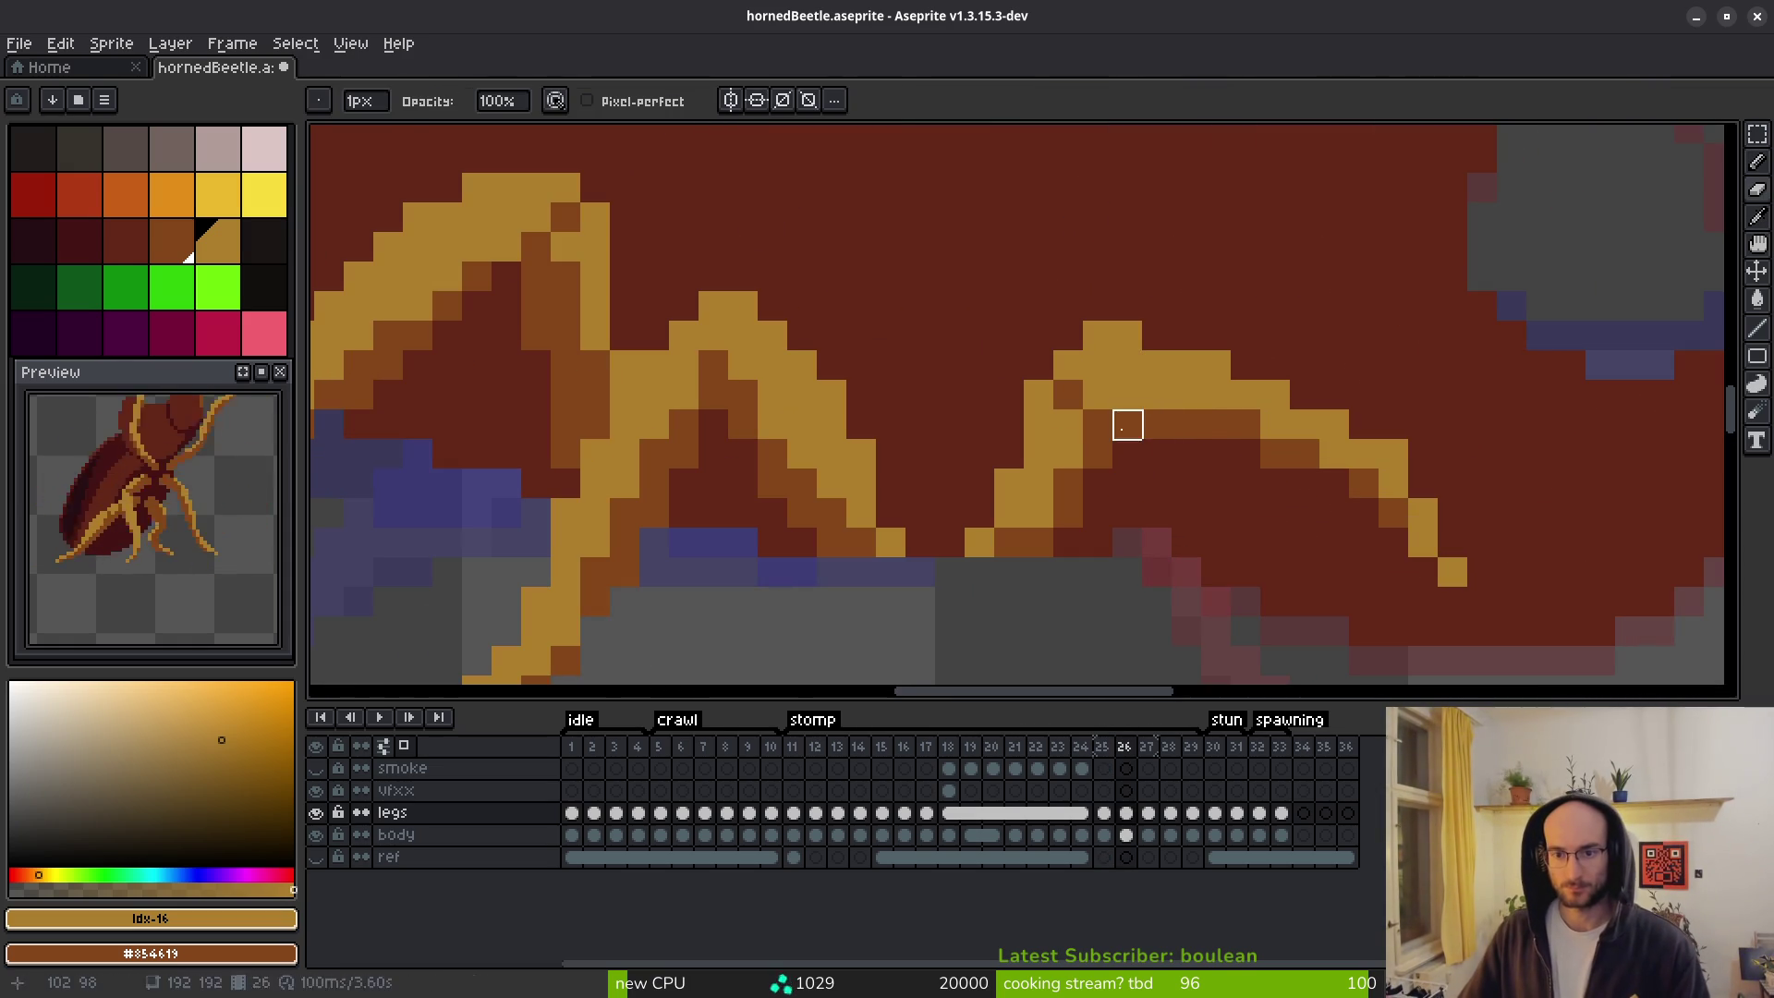
pyautogui.rightClick(1121, 394)
pyautogui.click(1209, 467)
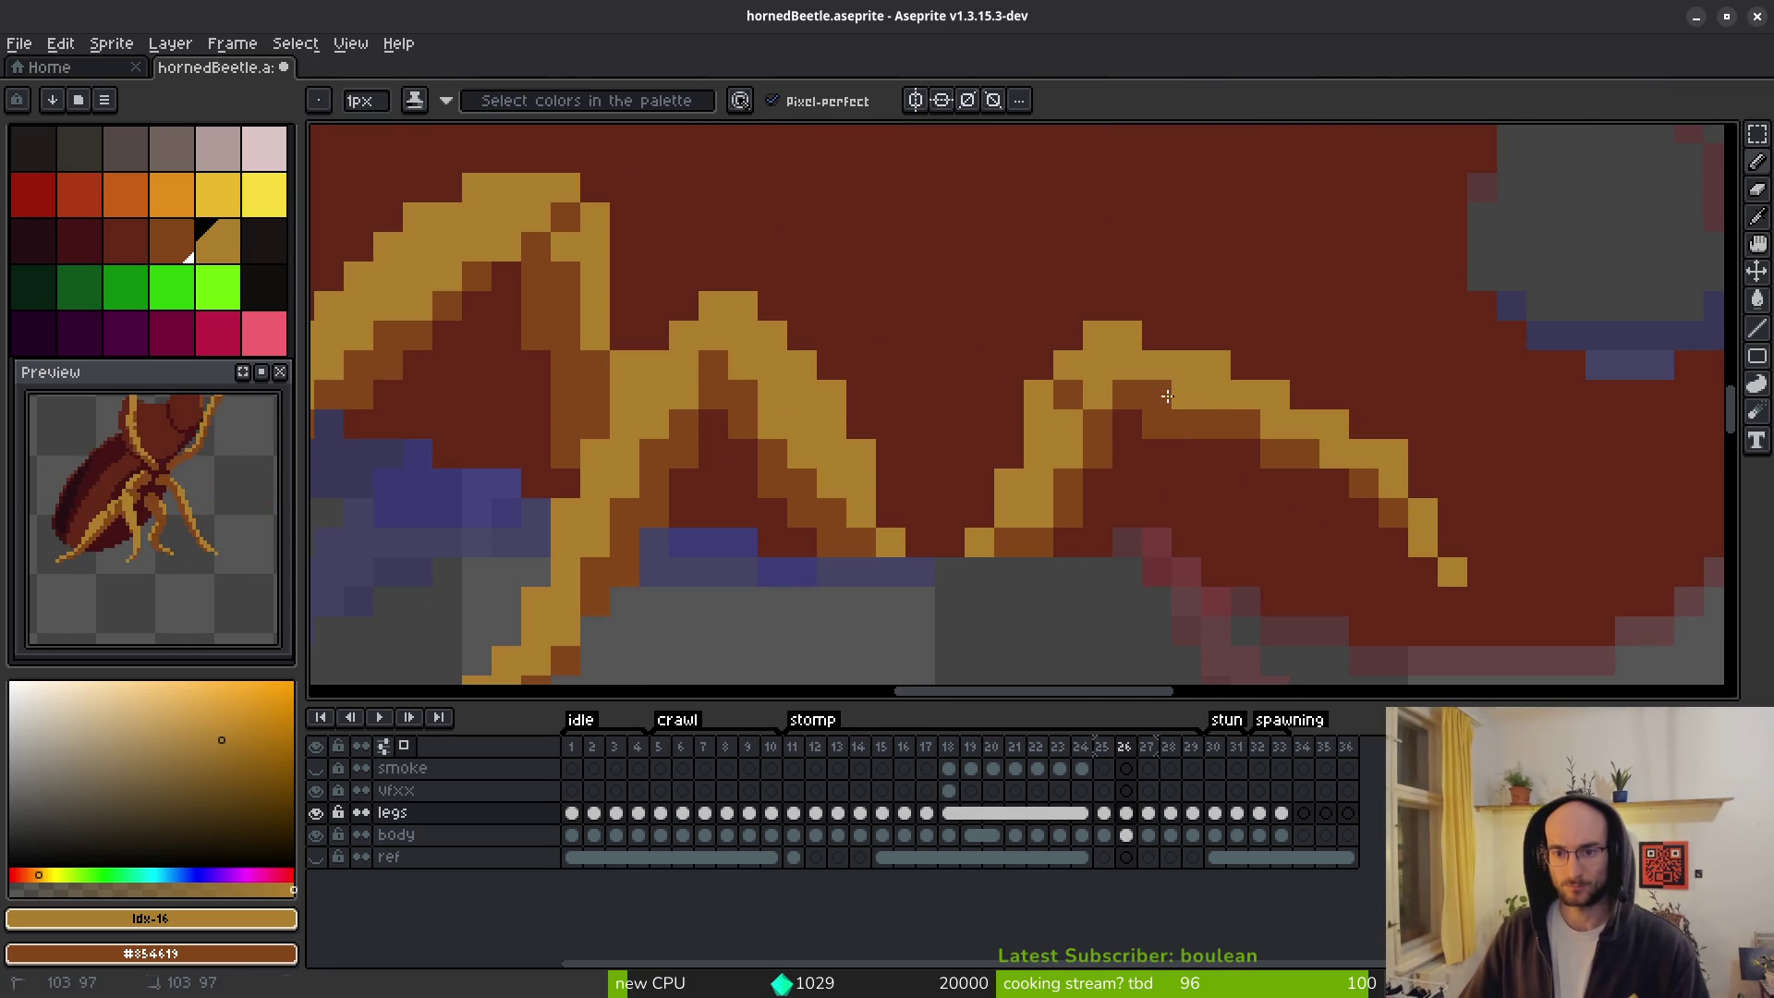
pyautogui.scroll(-4, 1264, 482)
pyautogui.scroll(-2, 1213, 510)
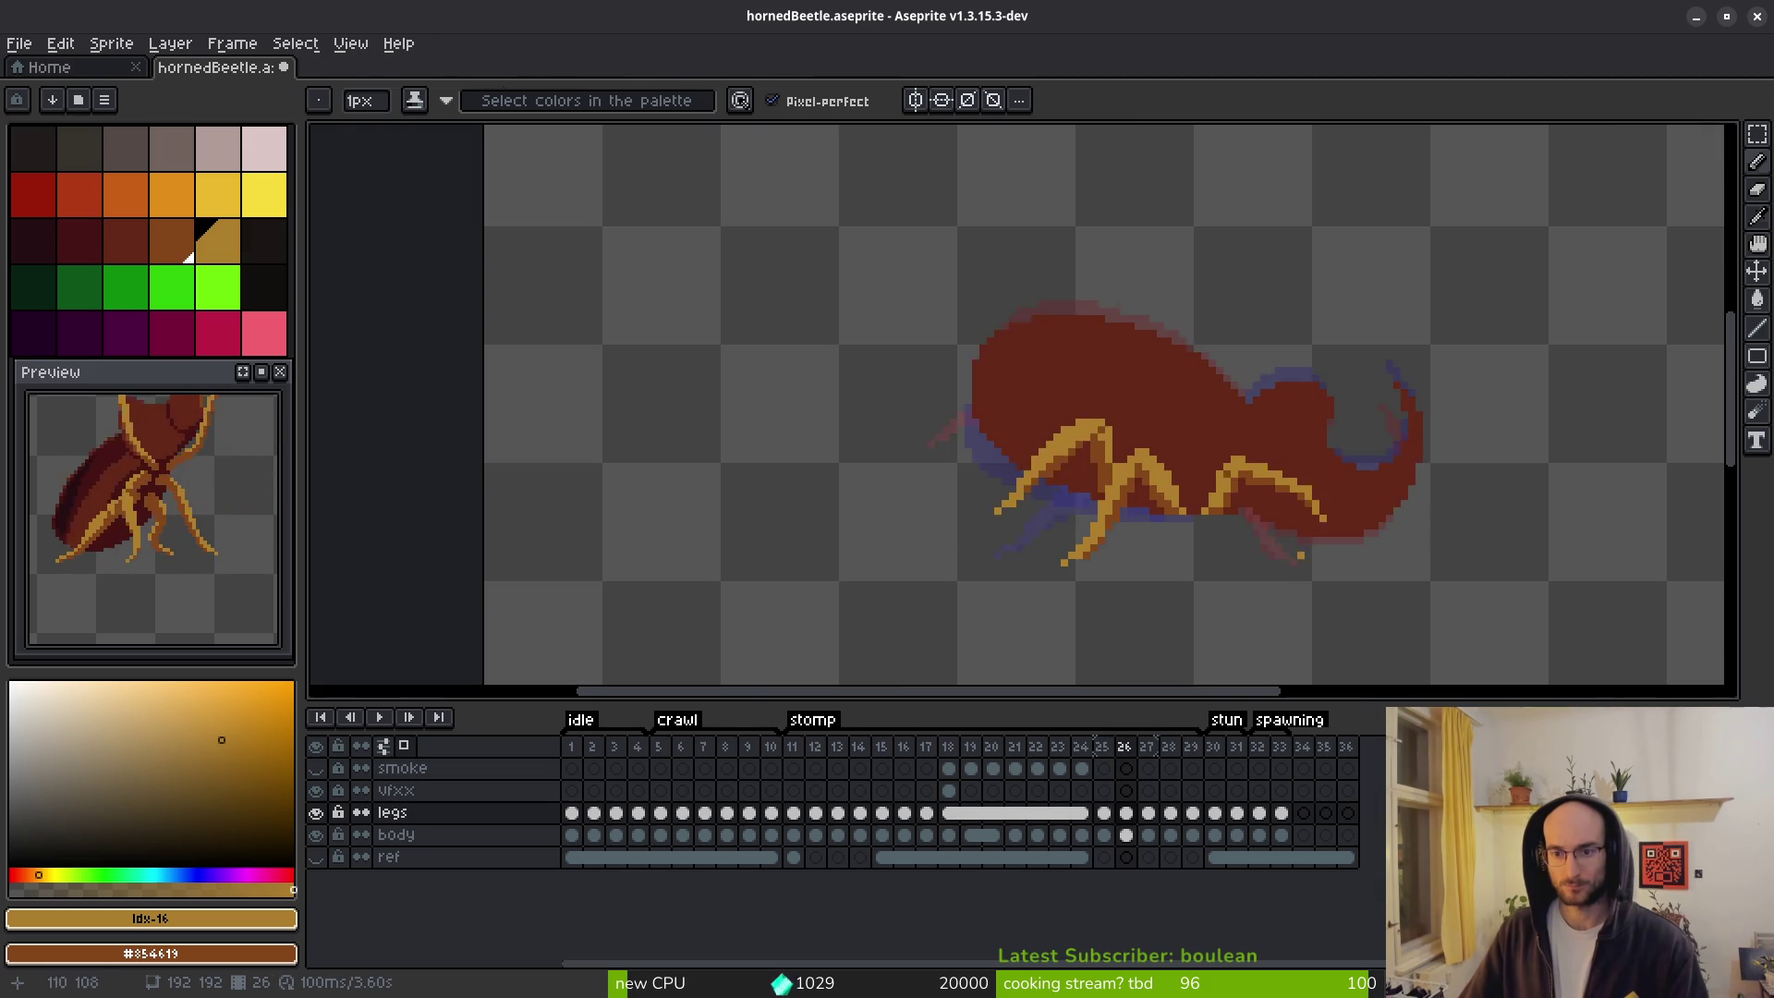
# Compare the leg shading by flipping between frames 25 and 26.
pyautogui.press('alt')
pyautogui.press('Left')
pyautogui.press('Right')
pyautogui.press('Left')
pyautogui.scroll(2, 1220, 485)
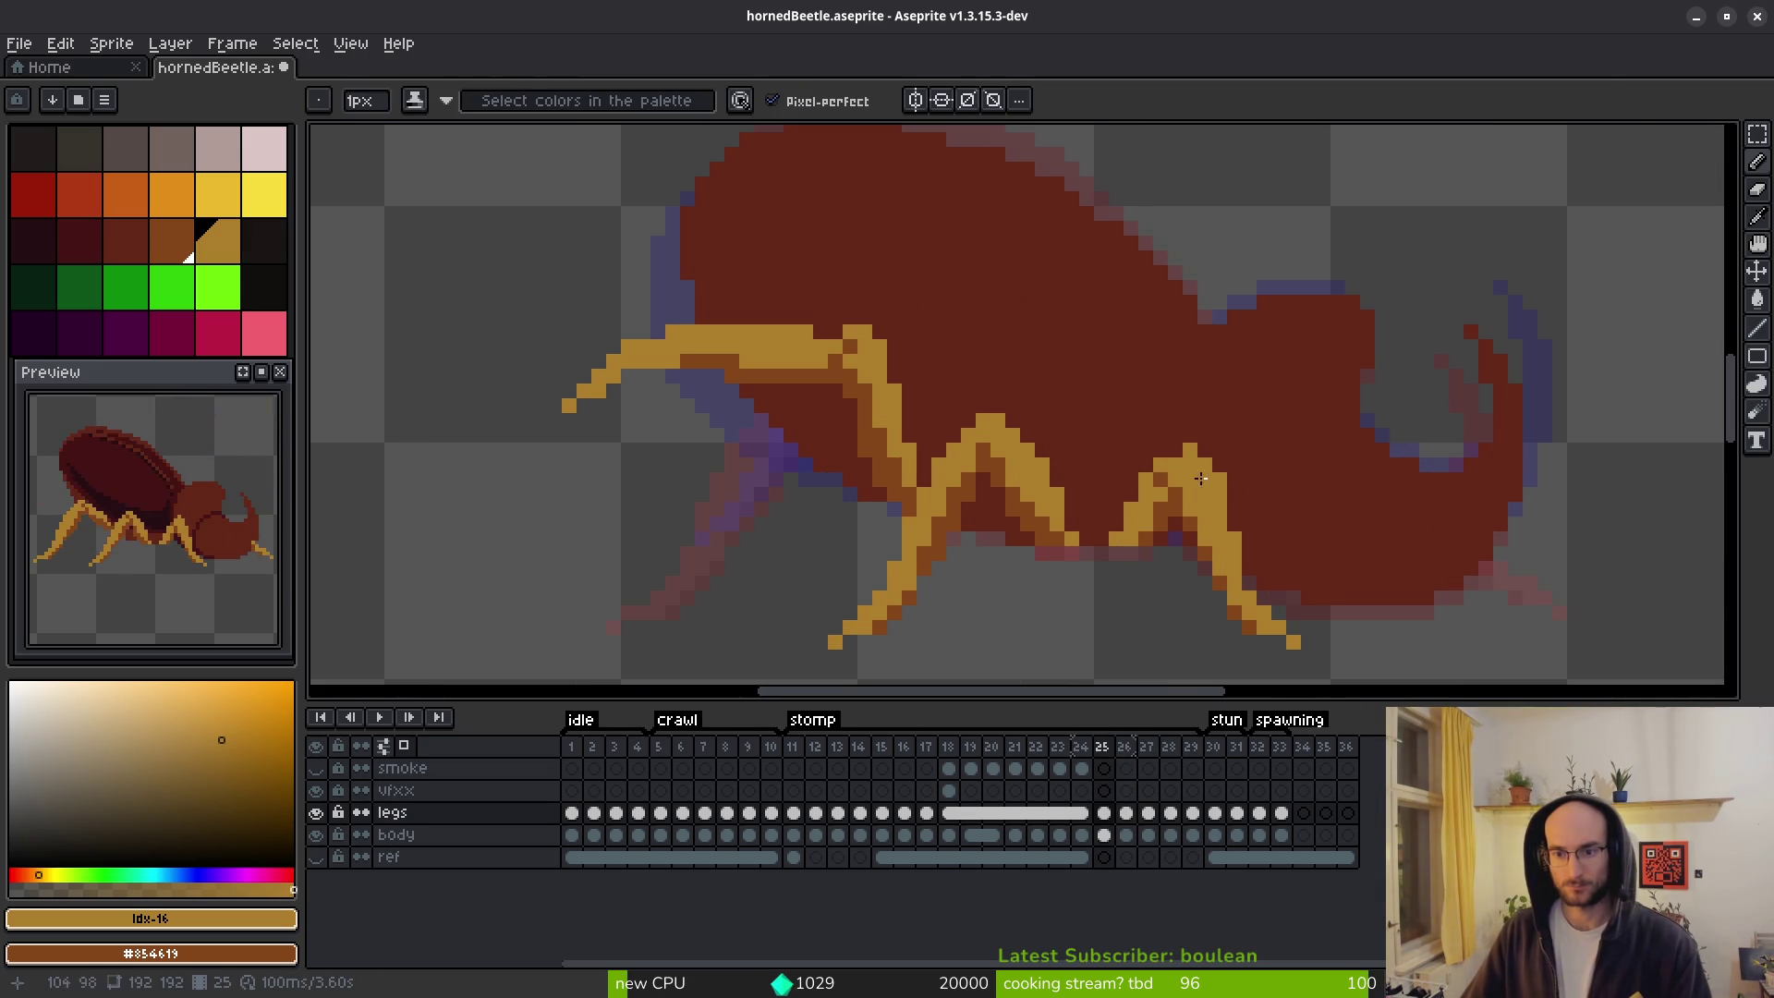
pyautogui.scroll(-5, 1181, 444)
pyautogui.press('alt')
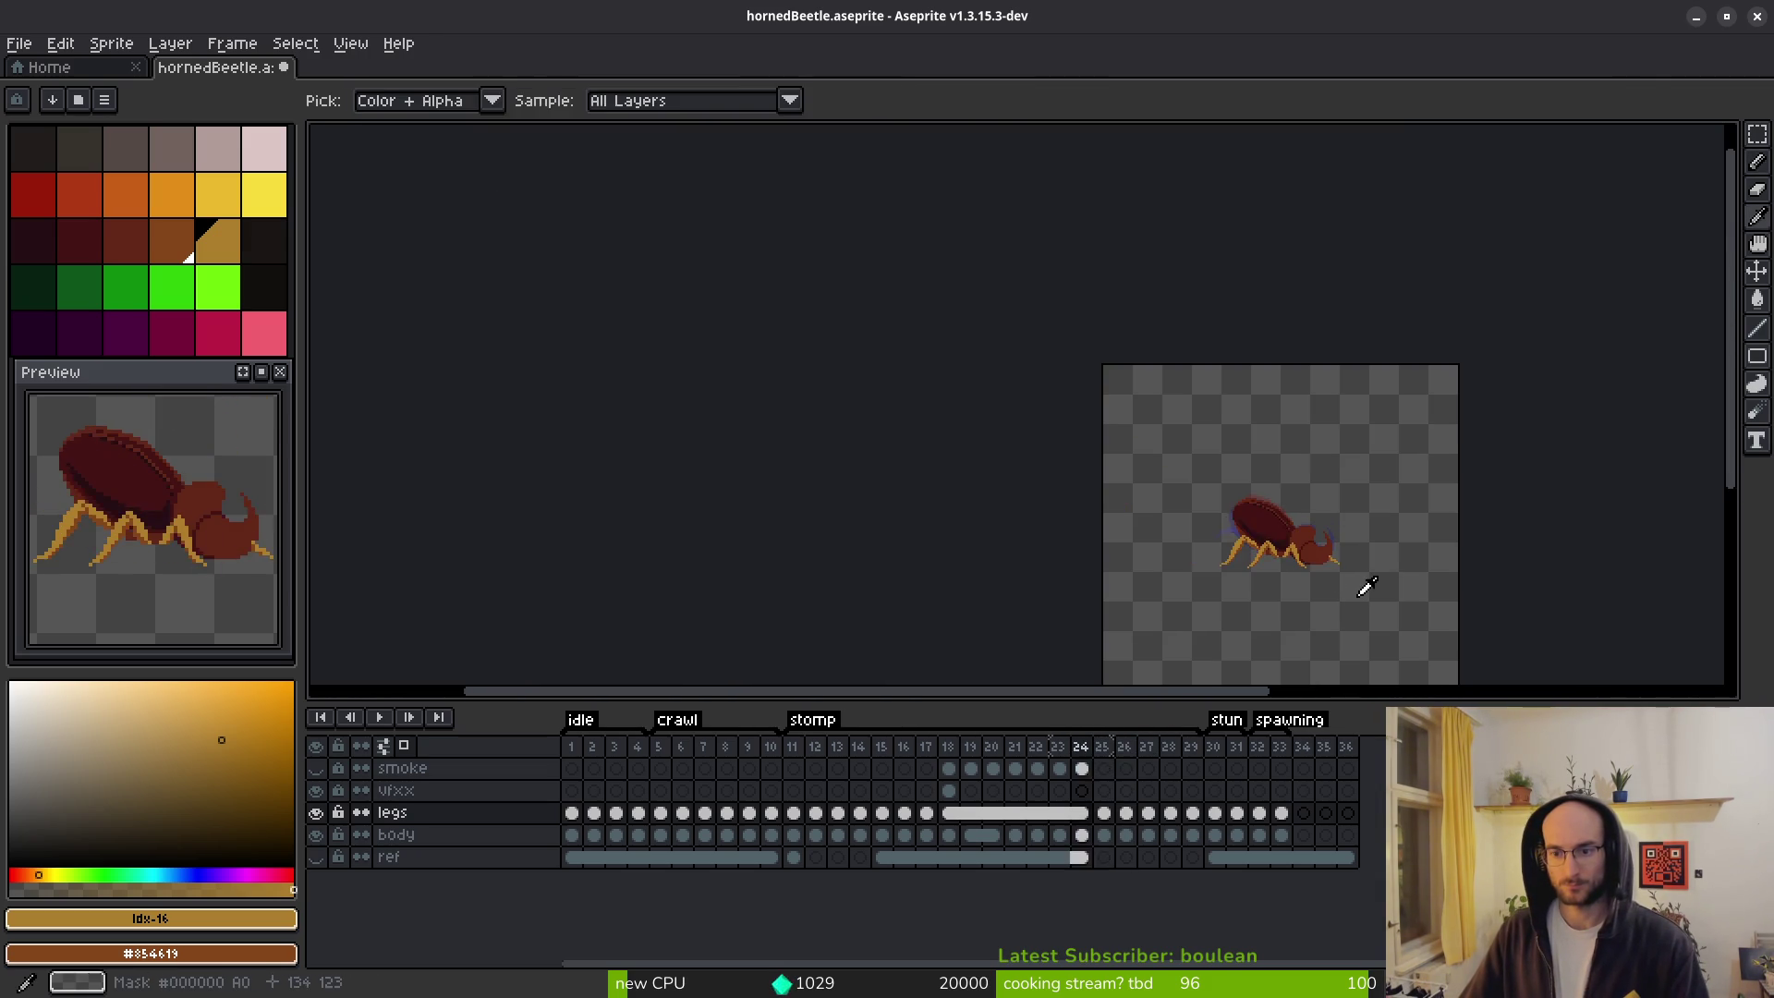
pyautogui.scroll(4, 1325, 579)
# Flip repeatedly between frames 24 and 25 to check the leg animation.
pyautogui.press('Left')
pyautogui.press('Right')
pyautogui.press('Left')
pyautogui.press('Right')
pyautogui.press('Left')
pyautogui.press('Right')
pyautogui.press('Left')
pyautogui.press('Right')
pyautogui.press('Left')
pyautogui.press('Right')
pyautogui.scroll(3, 1356, 554)
# Step through frames 24–26 and settle back on frame 26 with the Pencil.
pyautogui.press('Left')
pyautogui.press('Right')
pyautogui.press('Right')
pyautogui.press('Left')
pyautogui.press('Right')
pyautogui.press('Left')
# Flip away and back to frame 26 to recheck the repainted leg pixels.
pyautogui.press('Right')
pyautogui.press('b')
pyautogui.scroll(1, 1030, 446)
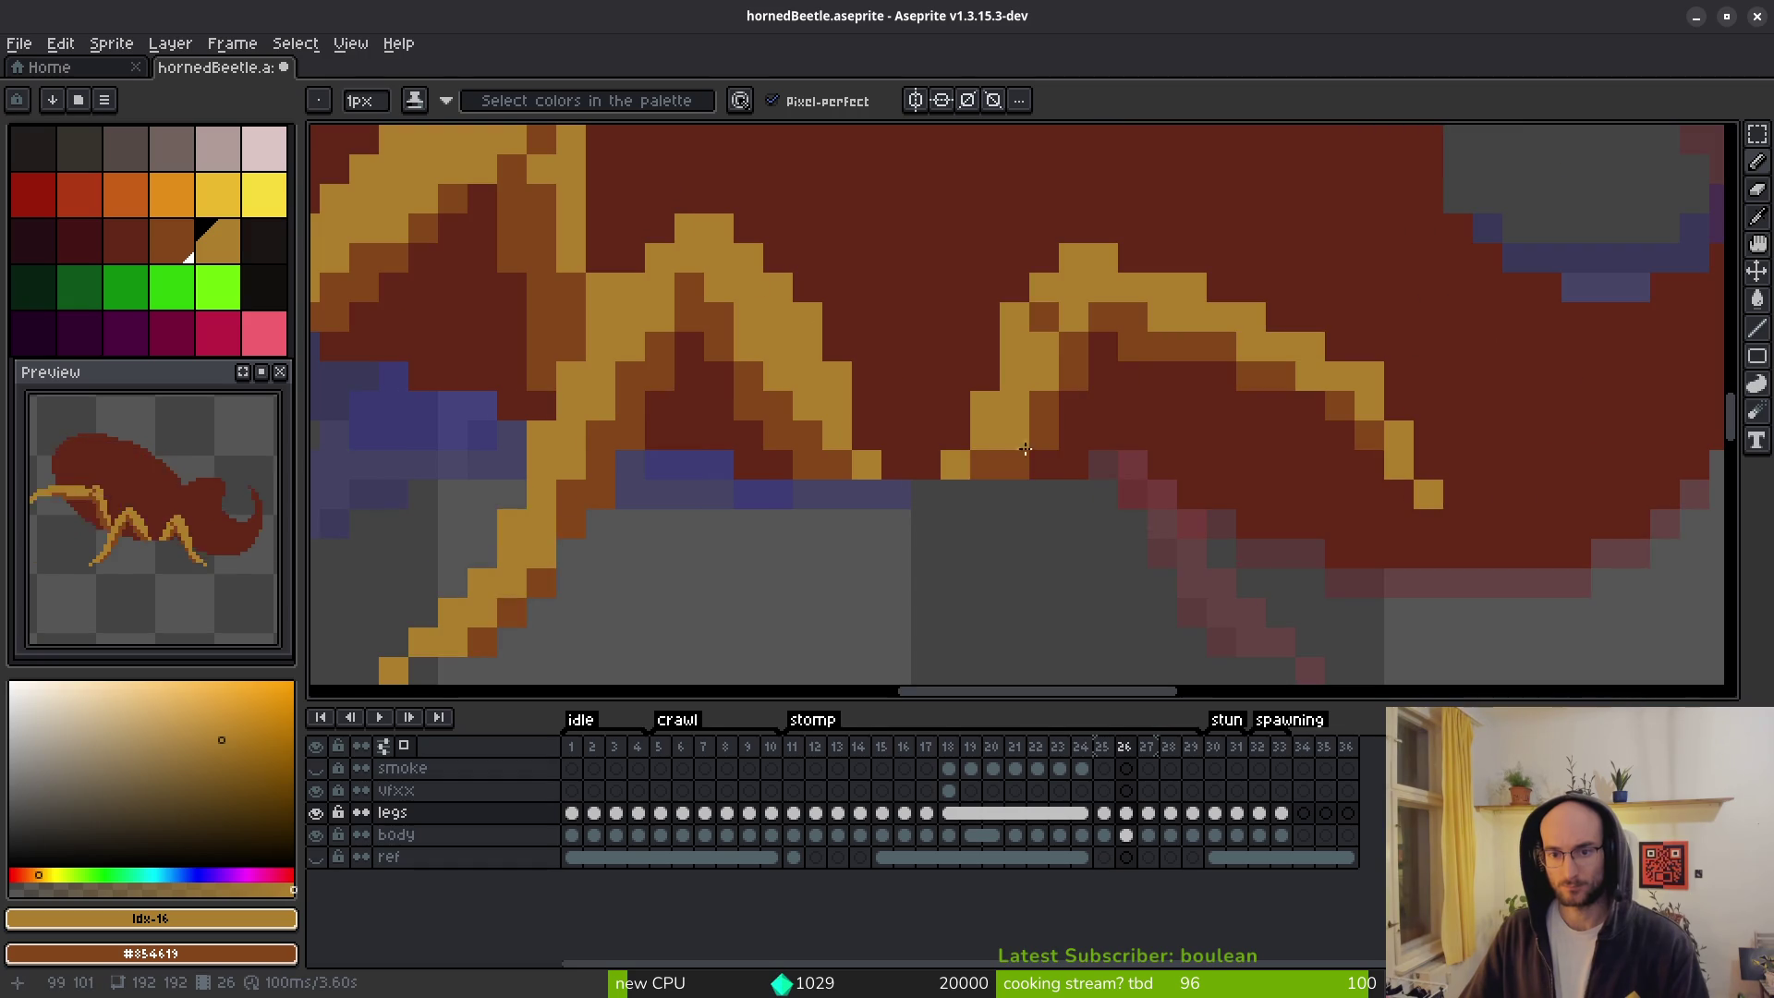
pyautogui.scroll(-3, 1054, 382)
pyautogui.press('i')
pyautogui.press('Left')
pyautogui.press('Right')
pyautogui.press('Left')
pyautogui.press('Right')
pyautogui.press('Left')
pyautogui.press('Right')
pyautogui.press('b')
# Recheck frame 26 against its neighbour and pan the beetle slightly left.
pyautogui.scroll(2, 1187, 445)
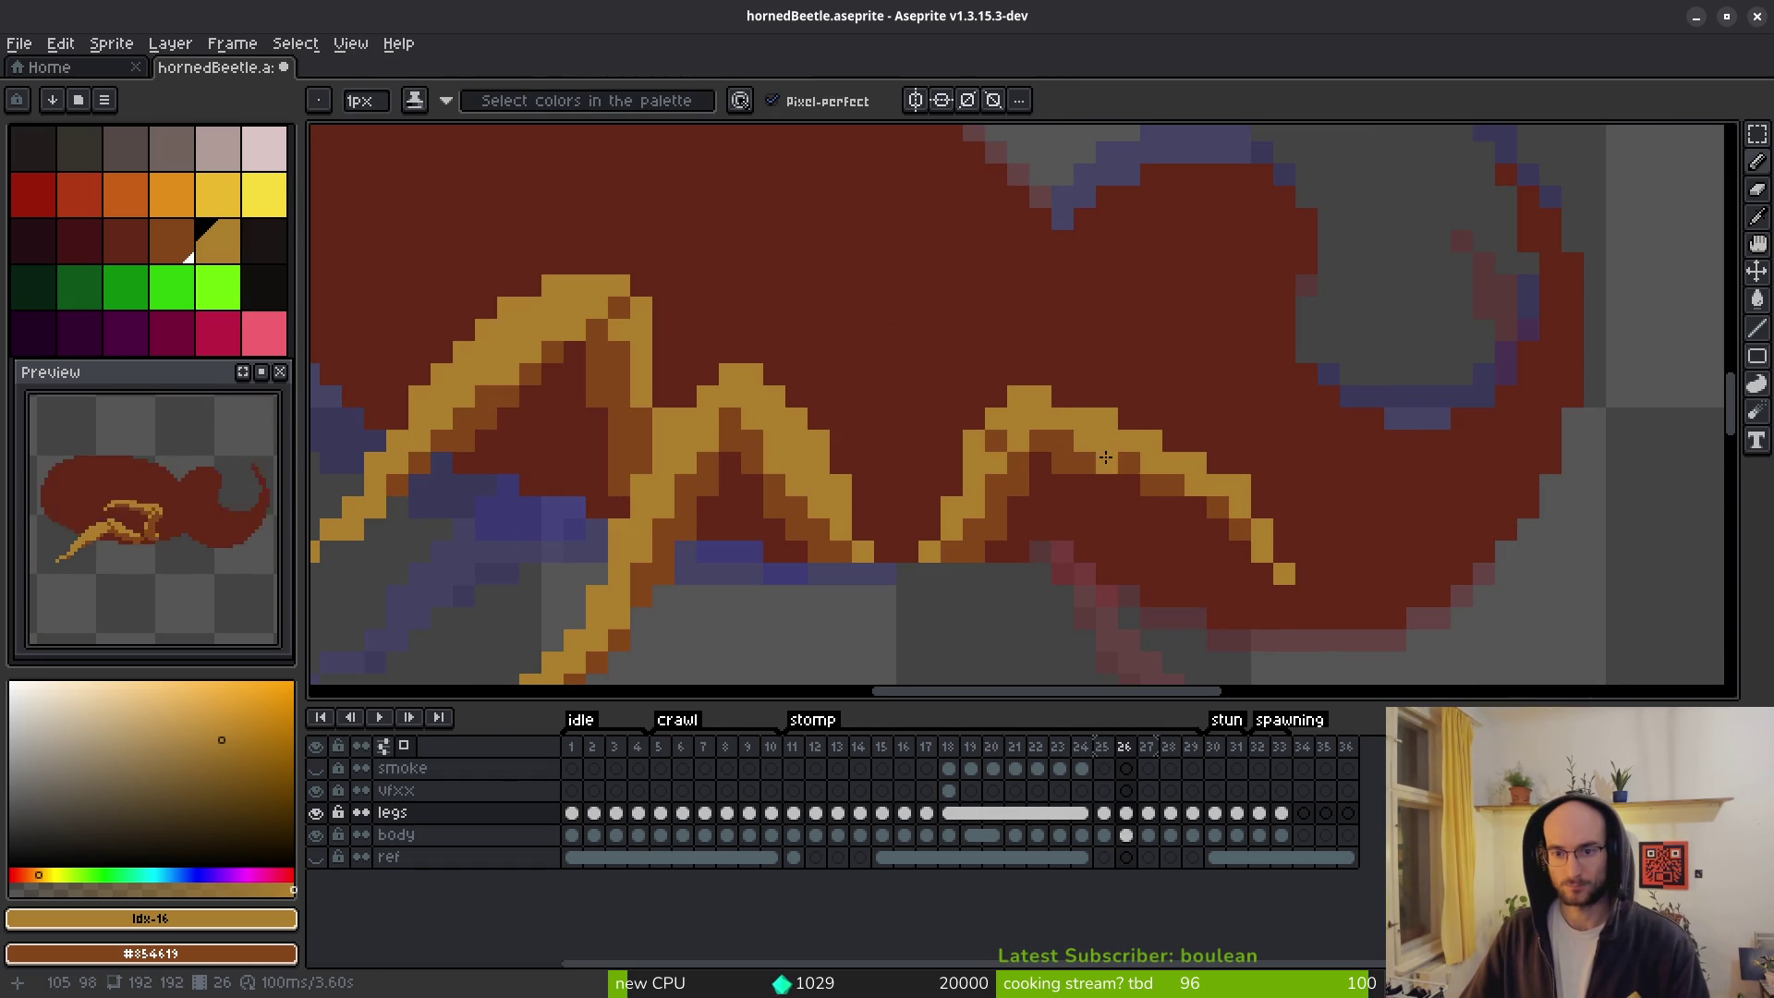
pyautogui.scroll(-1, 1129, 464)
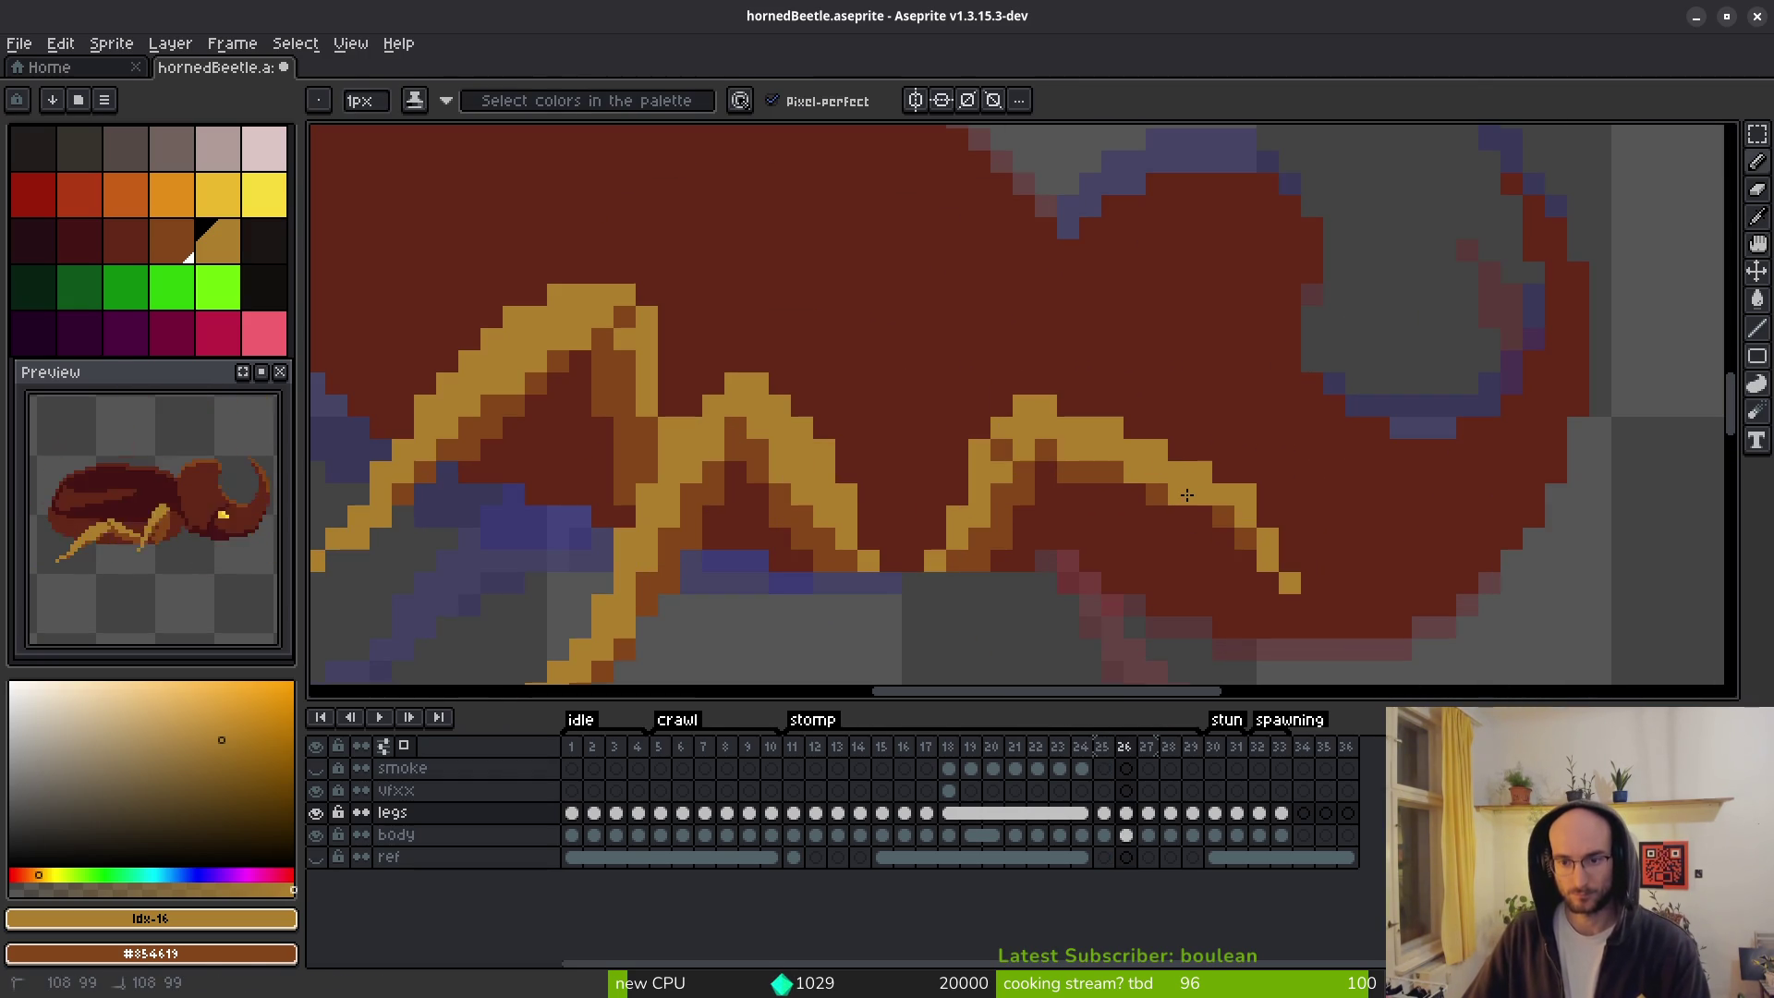
pyautogui.scroll(-1, 1272, 592)
pyautogui.scroll(-1, 1272, 592)
pyautogui.press('i')
pyautogui.press('Left')
pyautogui.press('Right')
pyautogui.moveTo(179, 563); pyautogui.dragTo(221, 566)
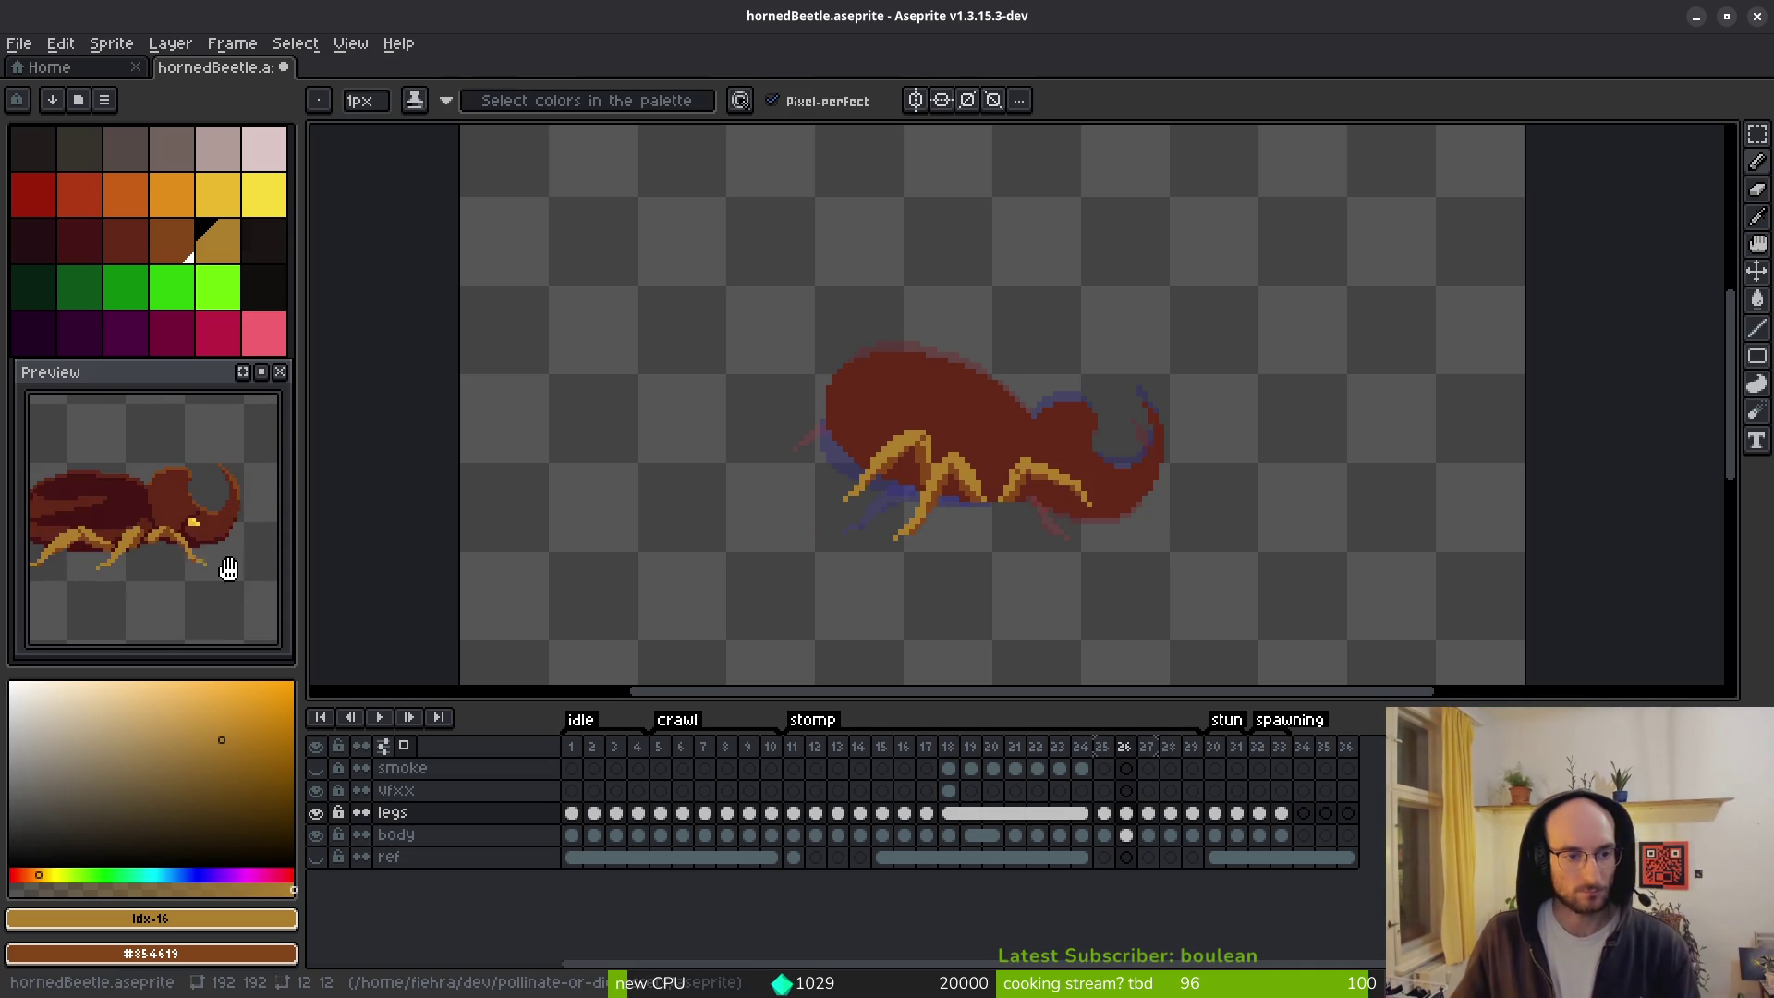
# Step through frames 25–27 and move on to frame 28.
pyautogui.press('Left')
pyautogui.press('Right')
pyautogui.press('Left')
pyautogui.press('Right')
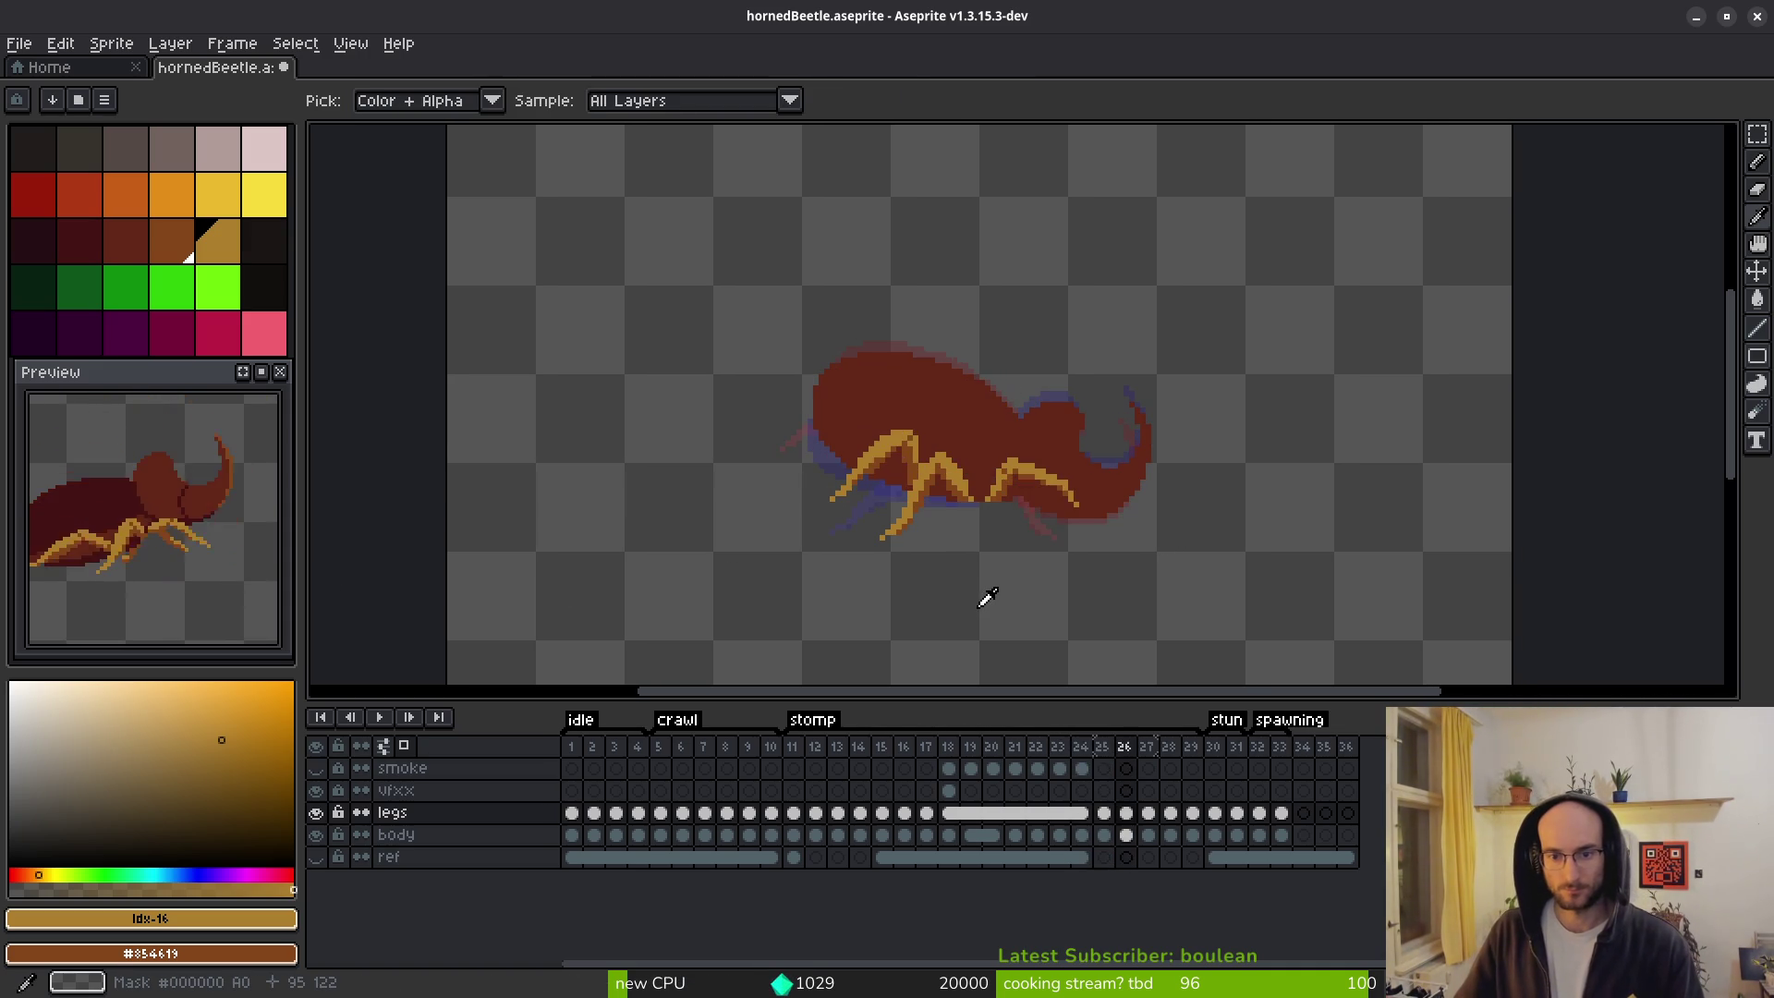
pyautogui.press('Right')
pyautogui.press('Left')
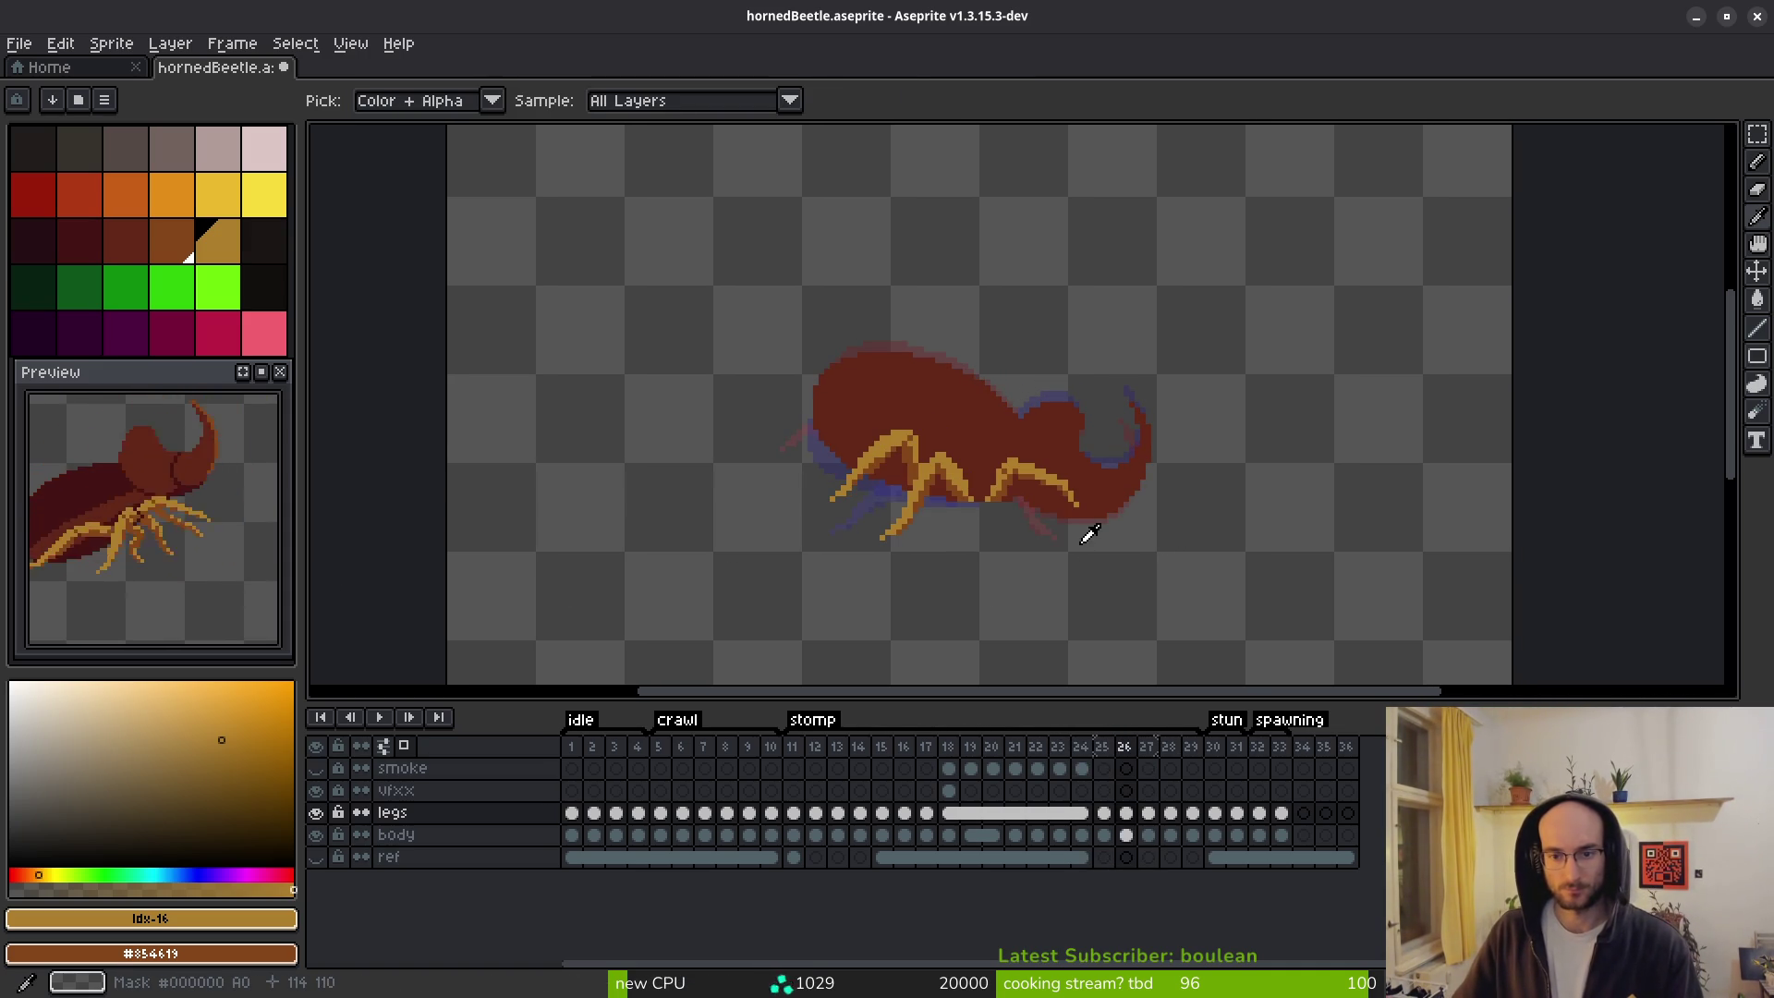
pyautogui.press('Right')
pyautogui.press('Right')
pyautogui.press('Right')
pyautogui.press('q')
pyautogui.scroll(3, 1105, 542)
# Lasso the front leg under the head on frame 28, compare with frame 27, then deselect.
pyautogui.moveTo(1010, 355)
pyautogui.mouseDown()
pyautogui.moveTo(895, 386)
pyautogui.moveTo(1188, 495)
pyautogui.moveTo(1190, 462)
pyautogui.mouseUp()
pyautogui.press('Left')
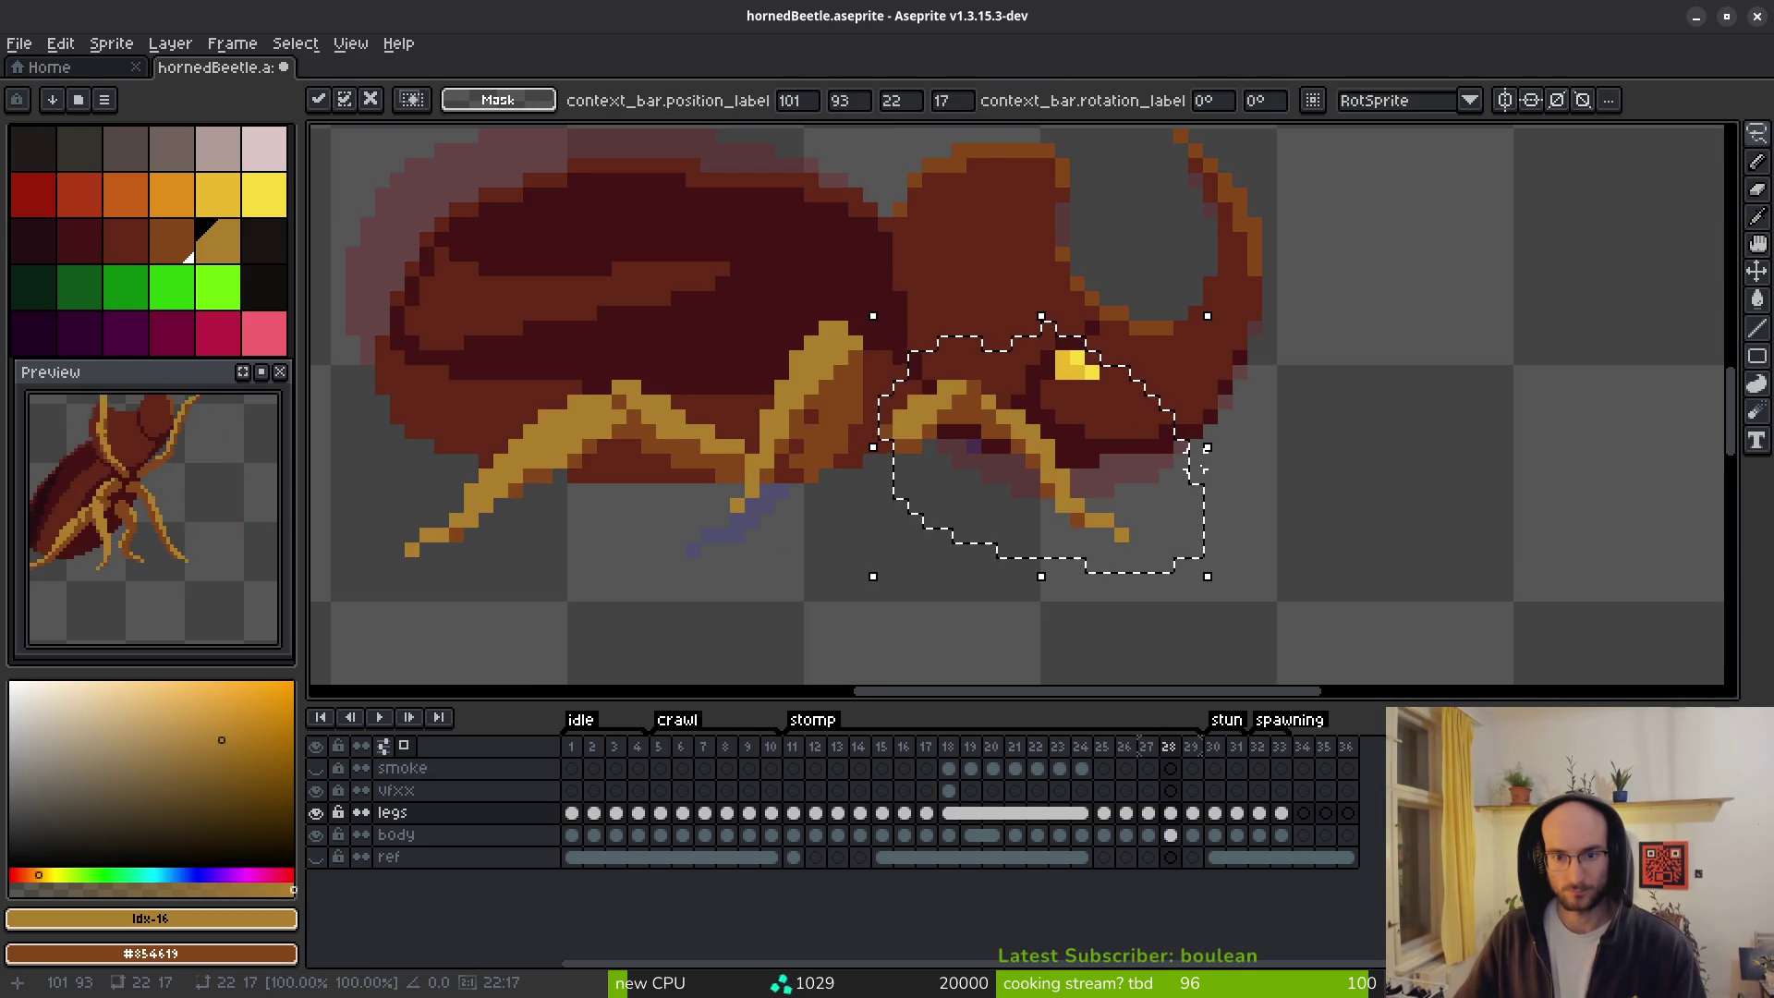
pyautogui.press('Left')
pyautogui.press('Right')
pyautogui.press('Left')
pyautogui.press('Right')
pyautogui.press('Left')
pyautogui.press('Right')
pyautogui.click(943, 447)
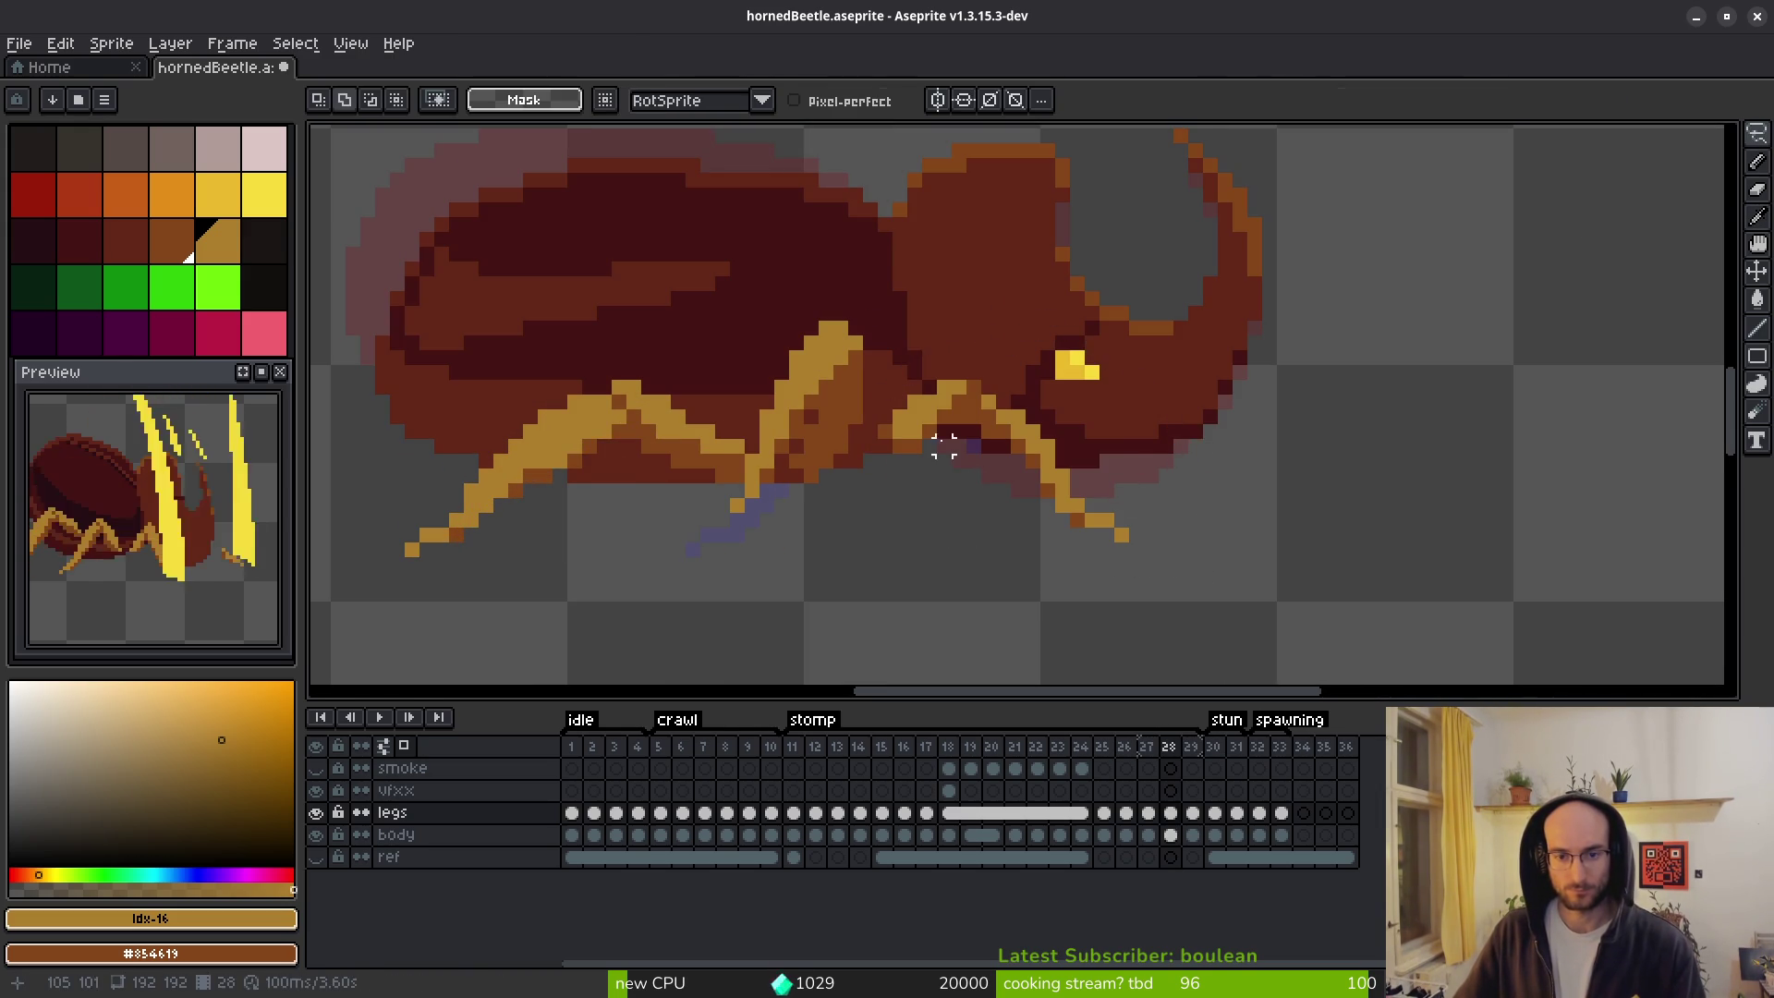
pyautogui.scroll(2, 943, 447)
# Repaint the leg joint and tan edge pixels, erasing one stray pixel at the joint.
pyautogui.press('b')
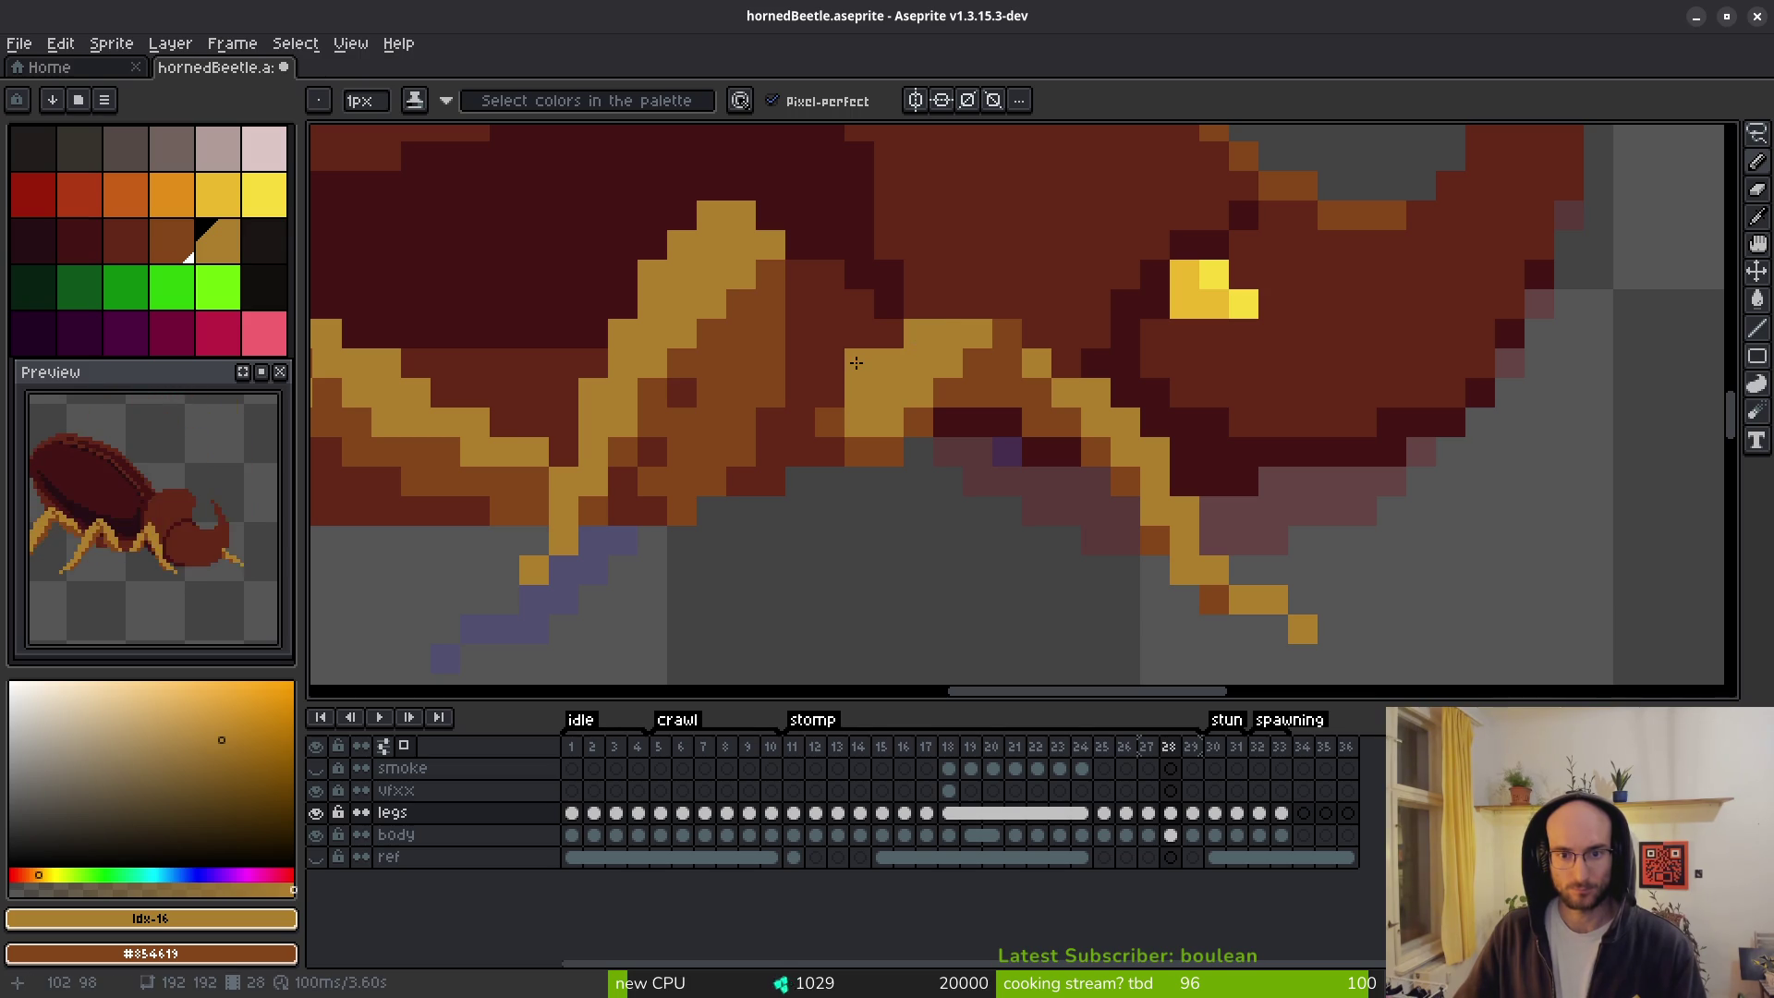
pyautogui.click(889, 451)
pyautogui.moveTo(897, 422); pyautogui.dragTo(924, 400)
pyautogui.press('e')
pyautogui.click(887, 453)
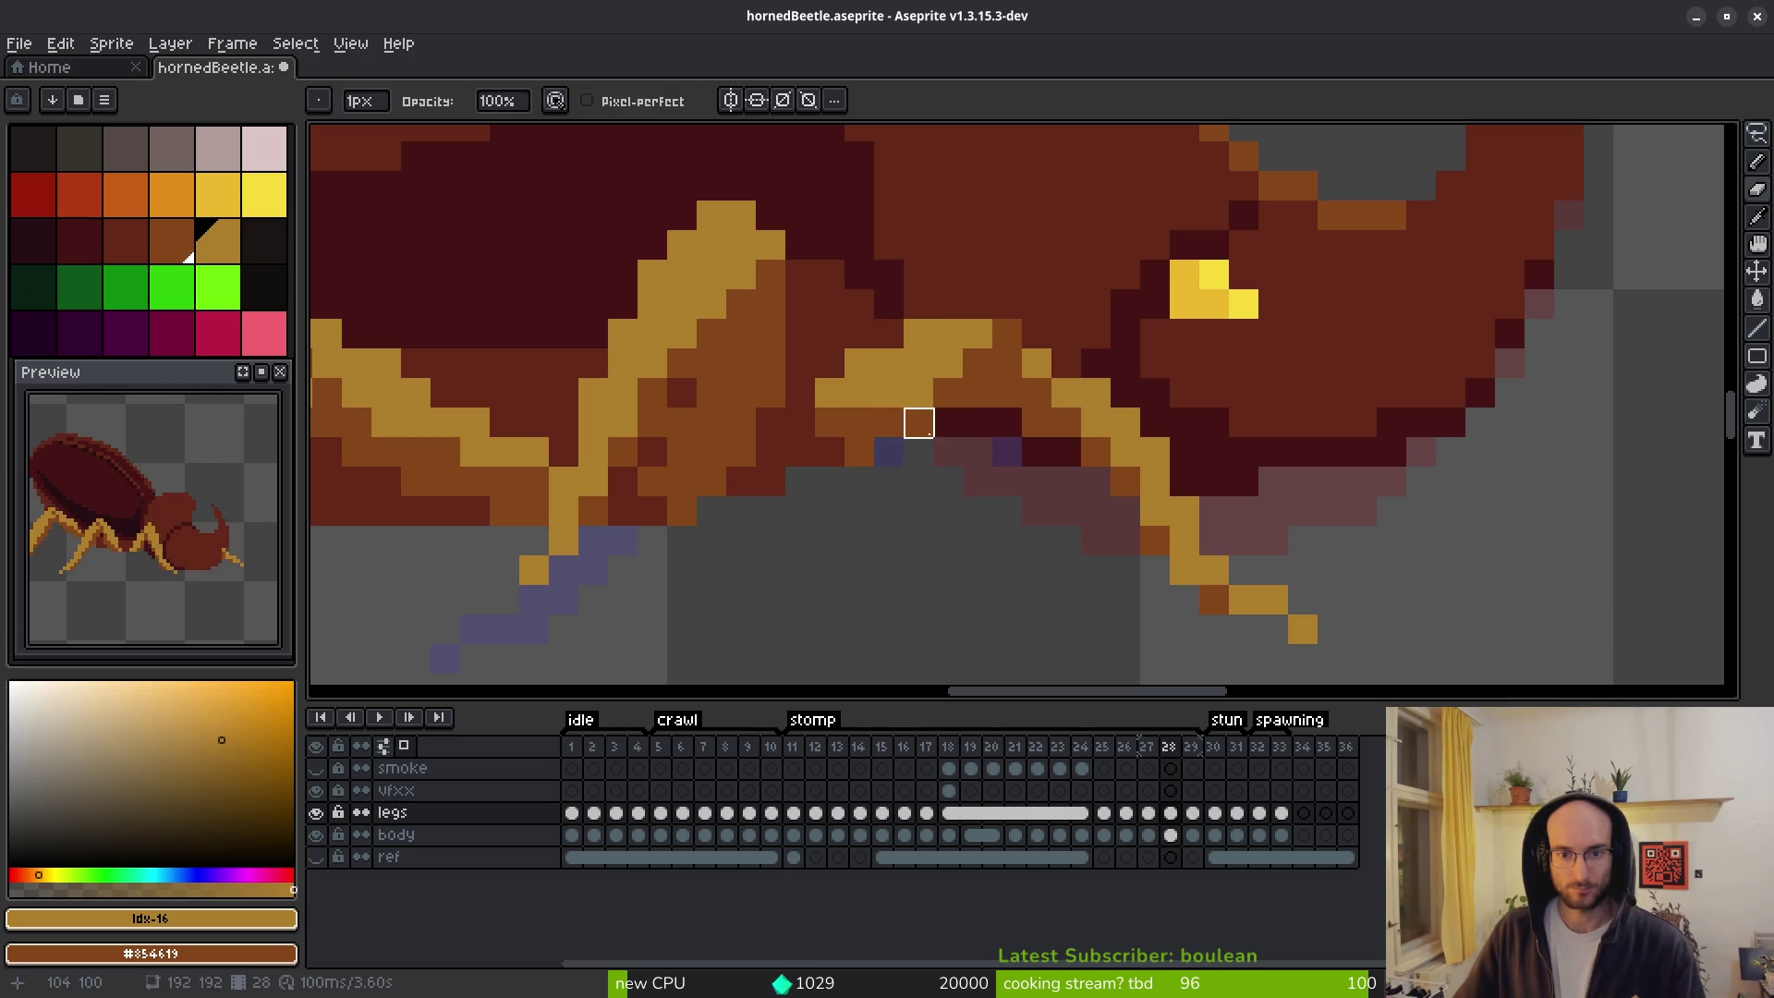
pyautogui.press('b')
pyautogui.click(919, 421)
pyautogui.scroll(-2, 931, 408)
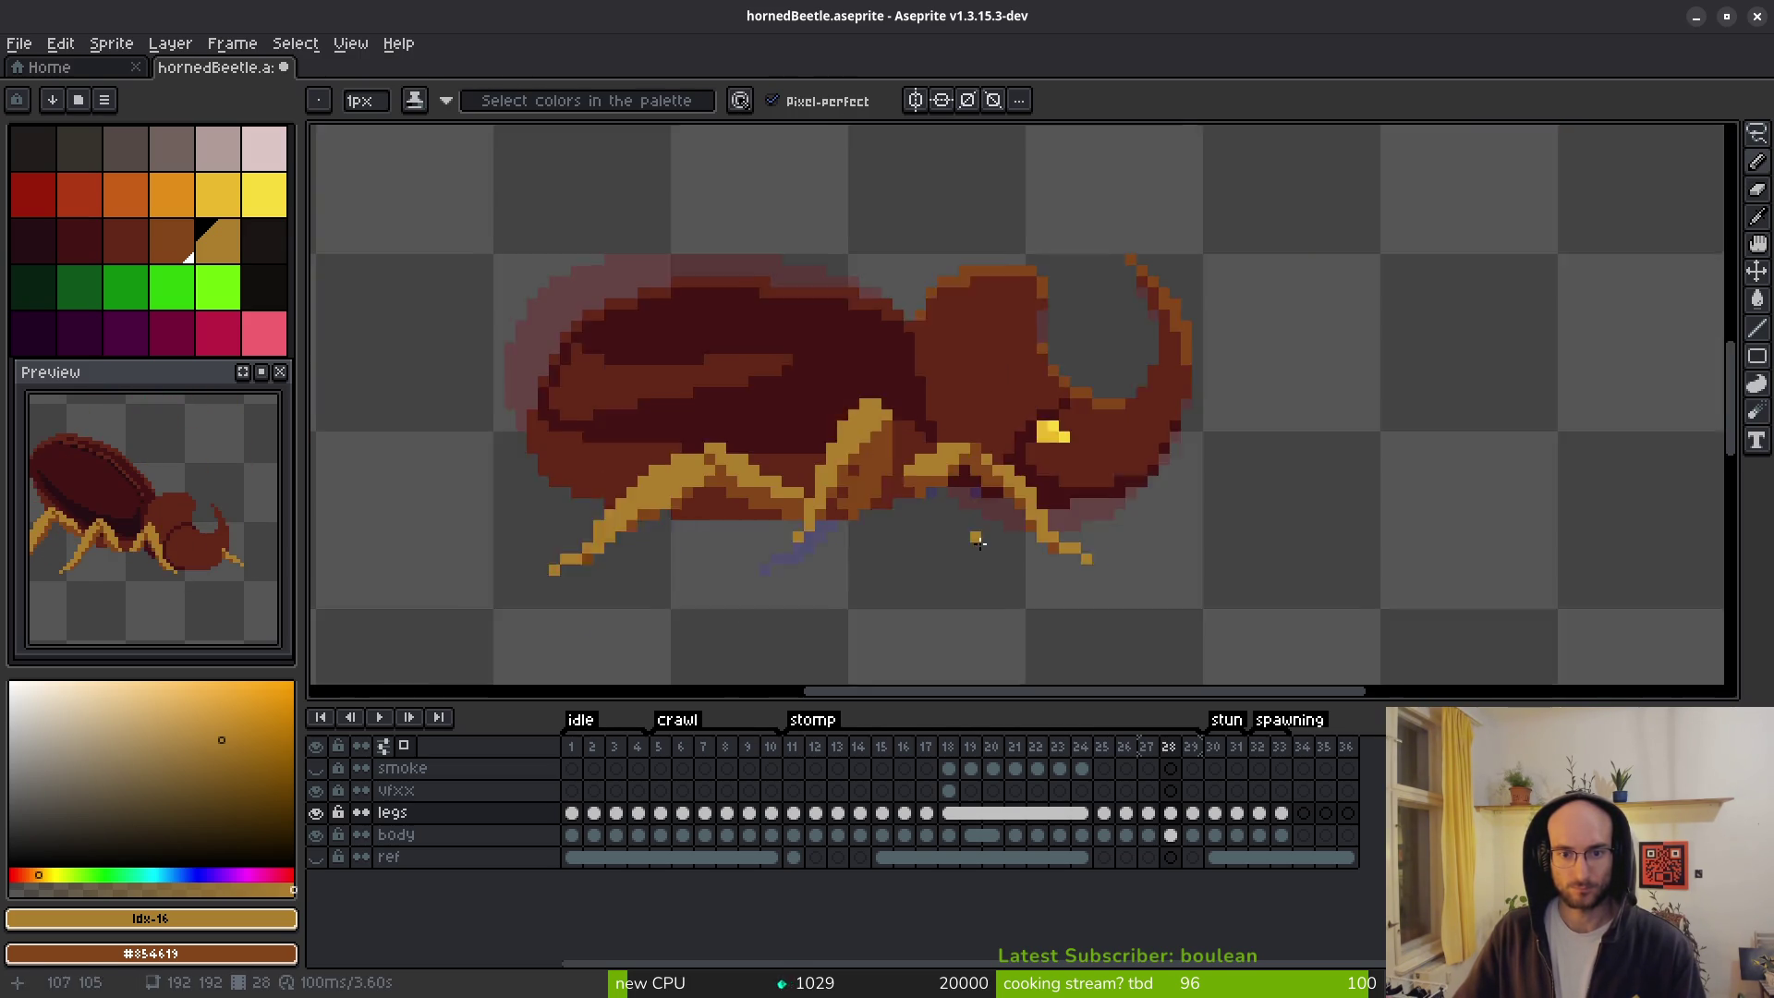
pyautogui.scroll(2, 957, 483)
pyautogui.click(957, 484)
pyautogui.click(882, 425)
pyautogui.scroll(-3, 924, 444)
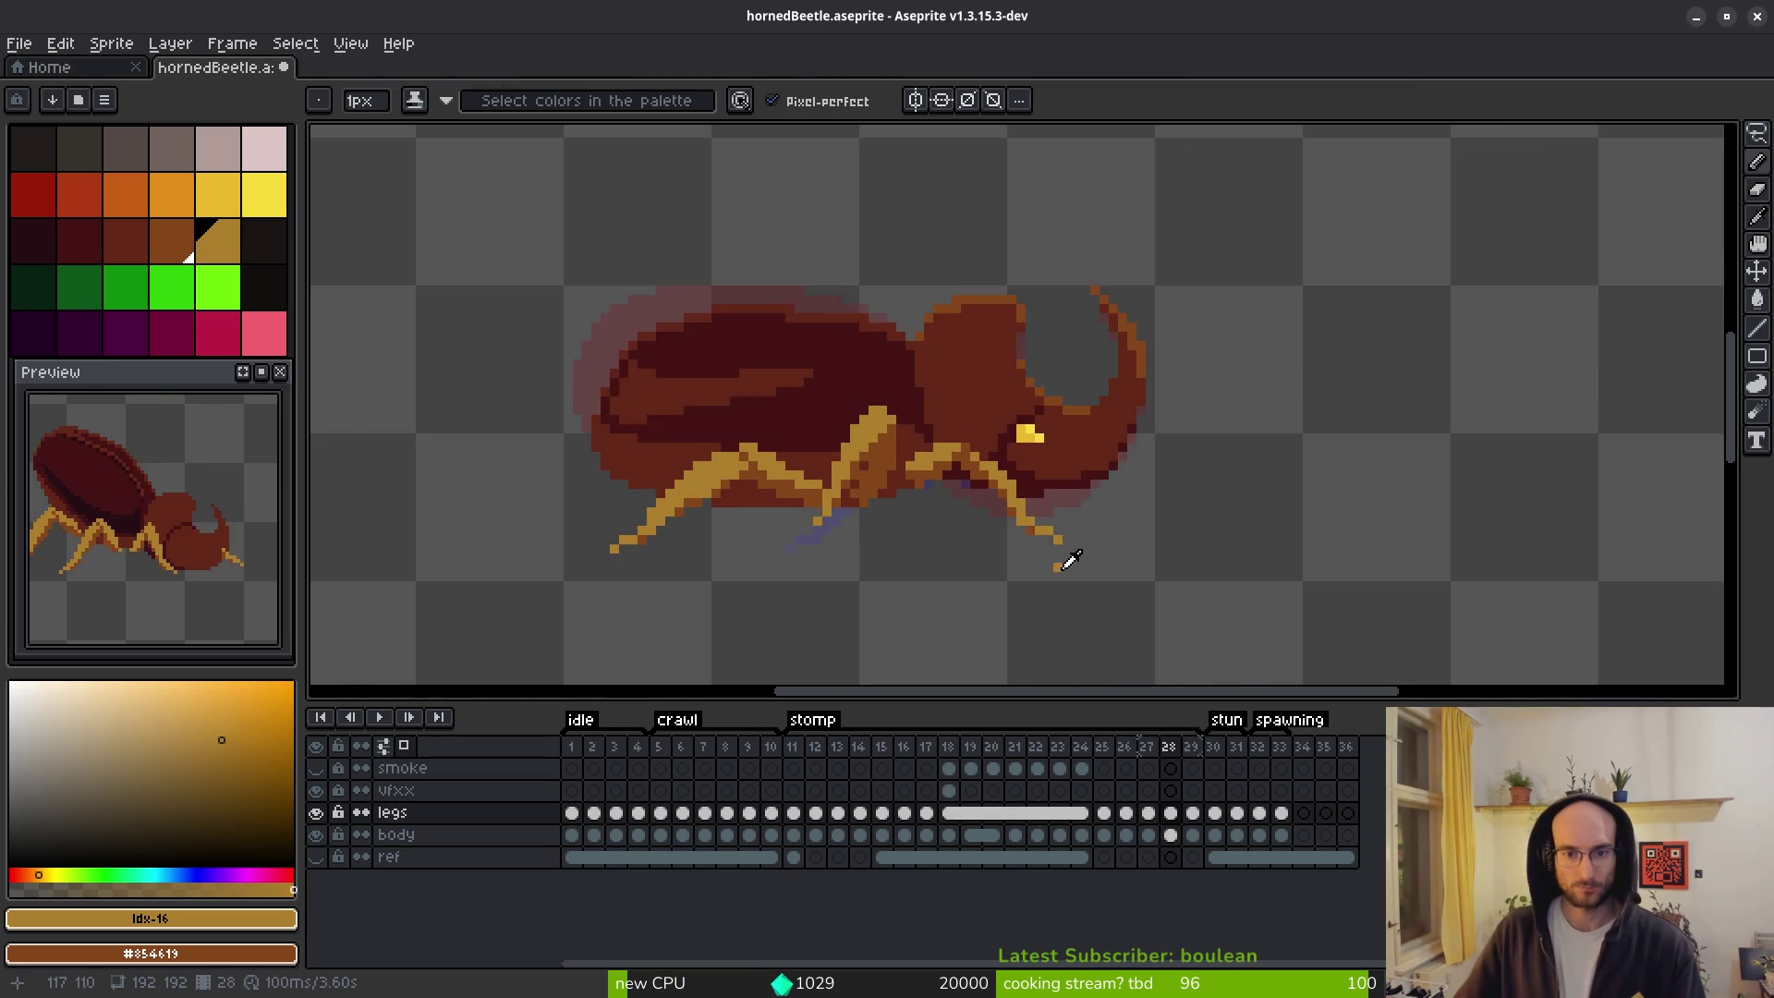
# Move ahead to frame 29 with the Pencil ready.
pyautogui.press('i')
pyautogui.press('Right')
pyautogui.press('Right')
pyautogui.press('Left')
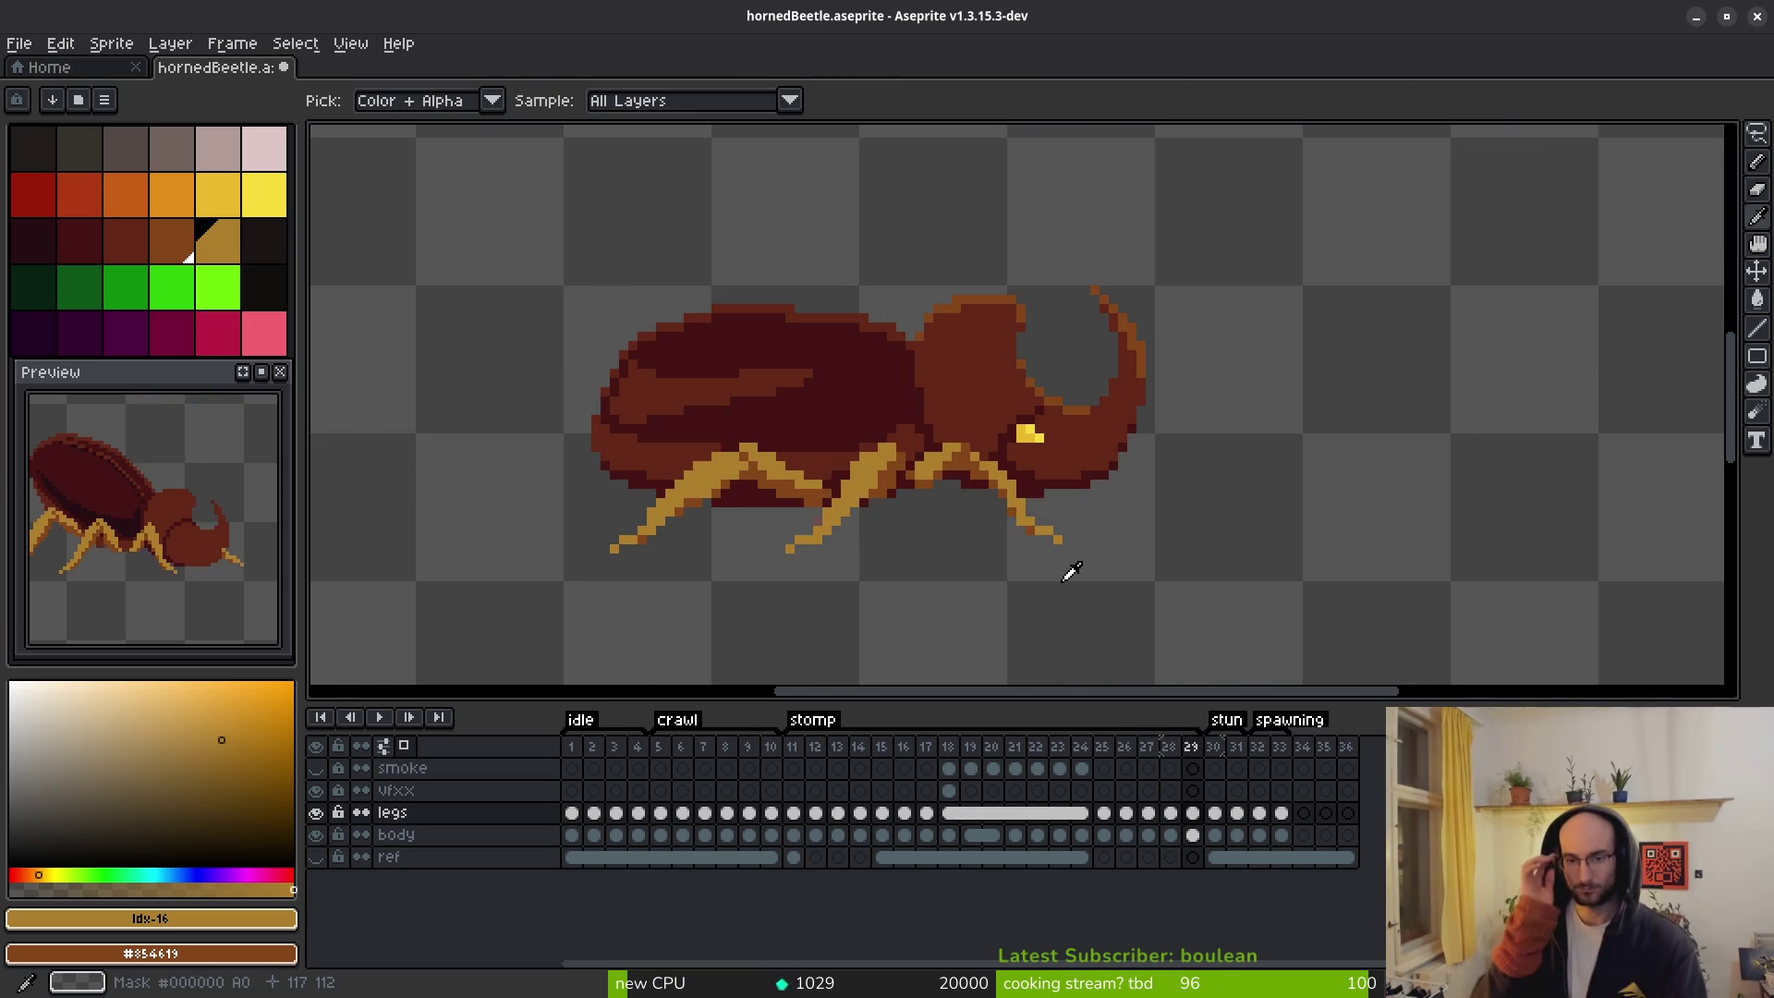
pyautogui.press('b')
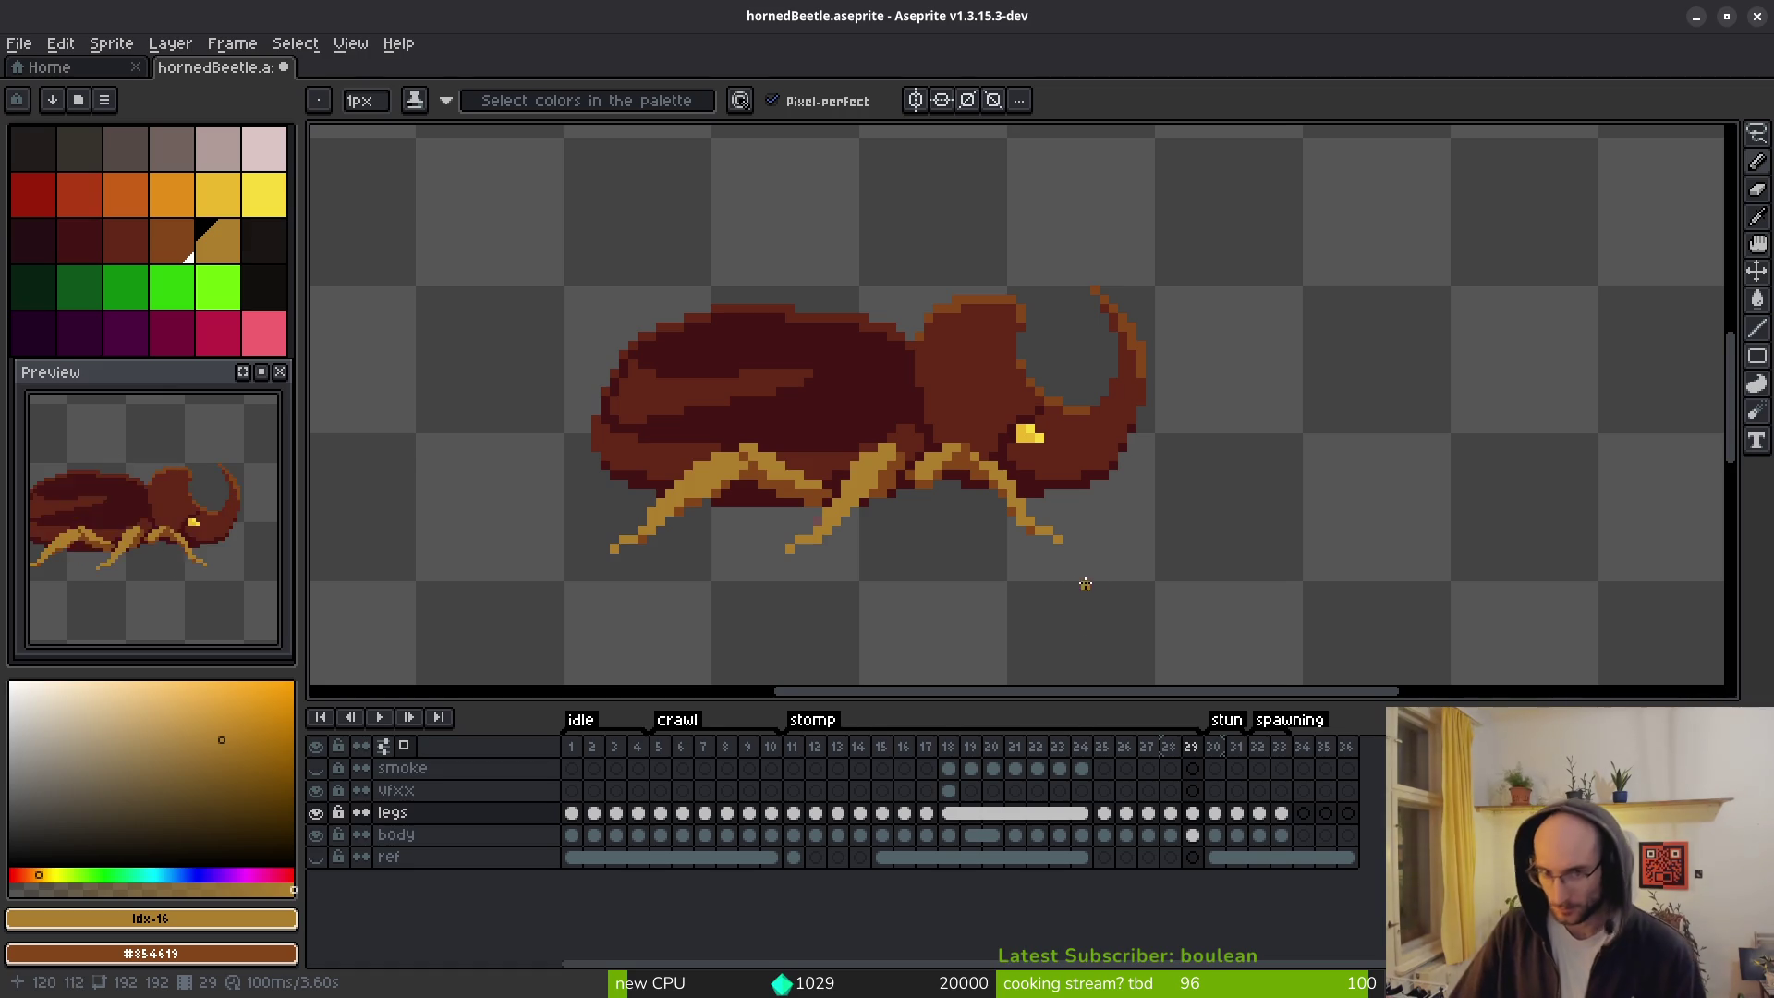
pyautogui.scroll(-1, 1081, 582)
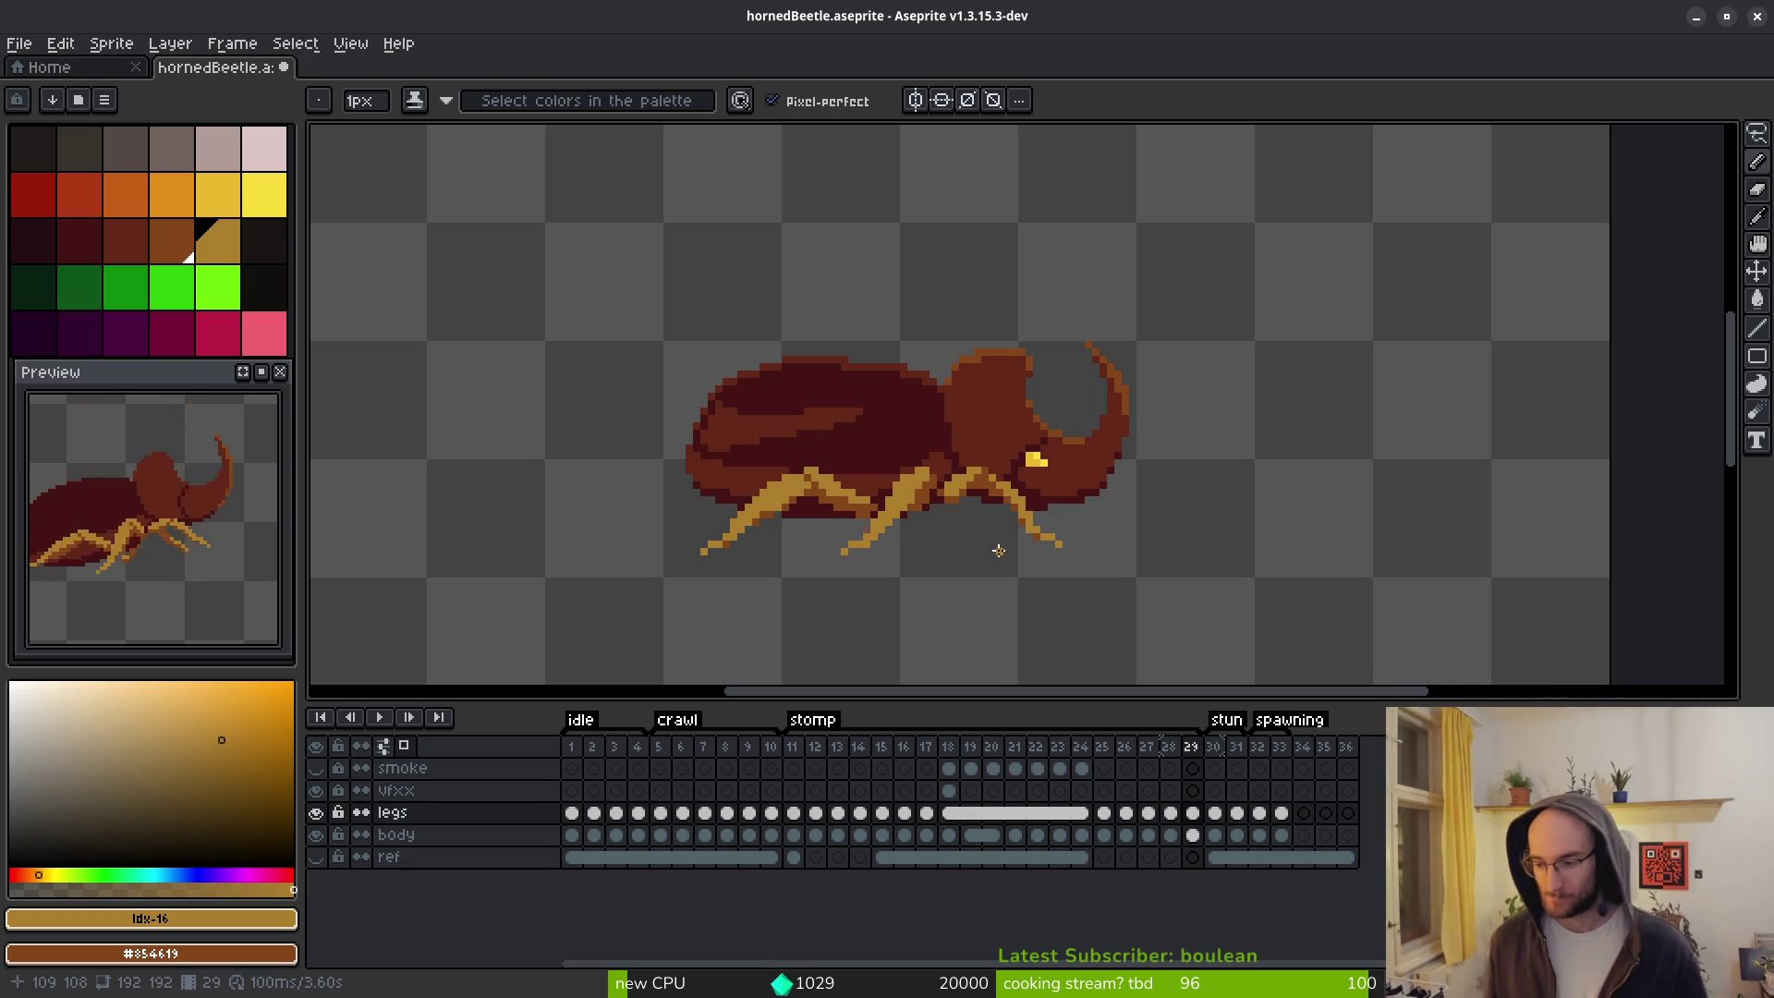
# Flip back and forth between frames 26, 27 and 28 to compare the stomp poses.
pyautogui.press('alt')
pyautogui.press('Left')
pyautogui.press('Left')
pyautogui.press('Right')
pyautogui.press('Left')
pyautogui.press('Right')
pyautogui.press('Right')
pyautogui.press('Left')
pyautogui.press('Left')
pyautogui.press('Left')
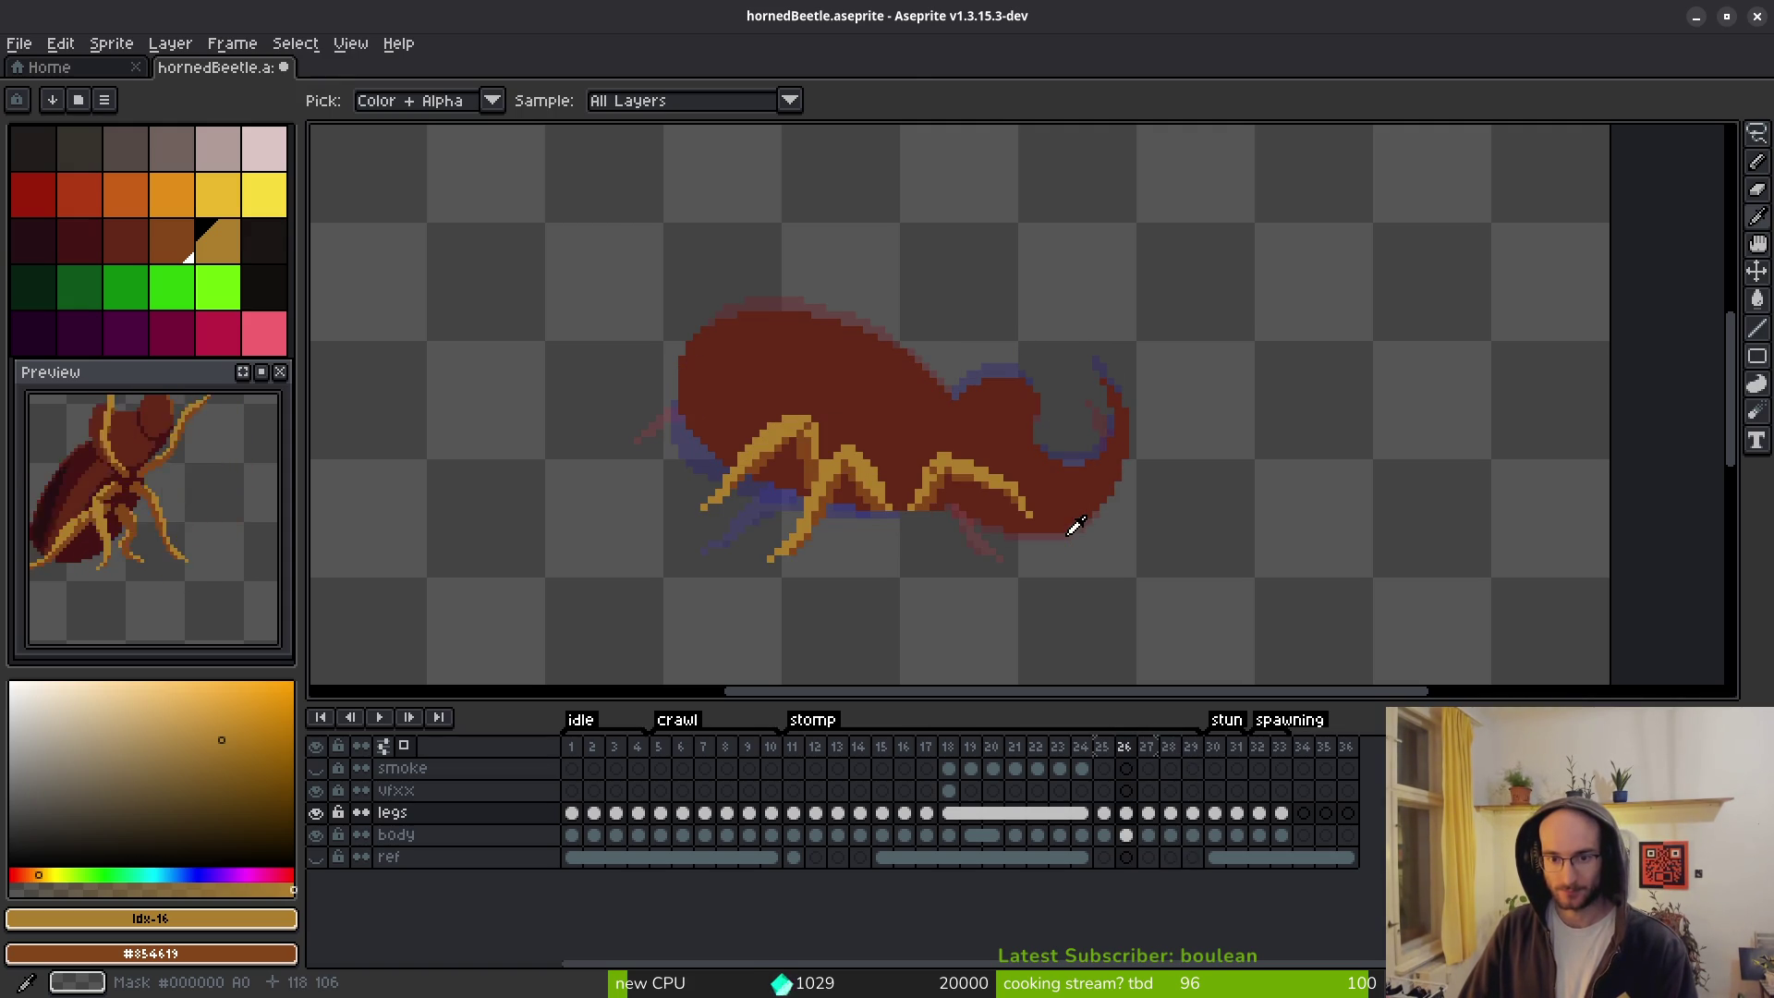
pyautogui.press('Right')
pyautogui.press('Right')
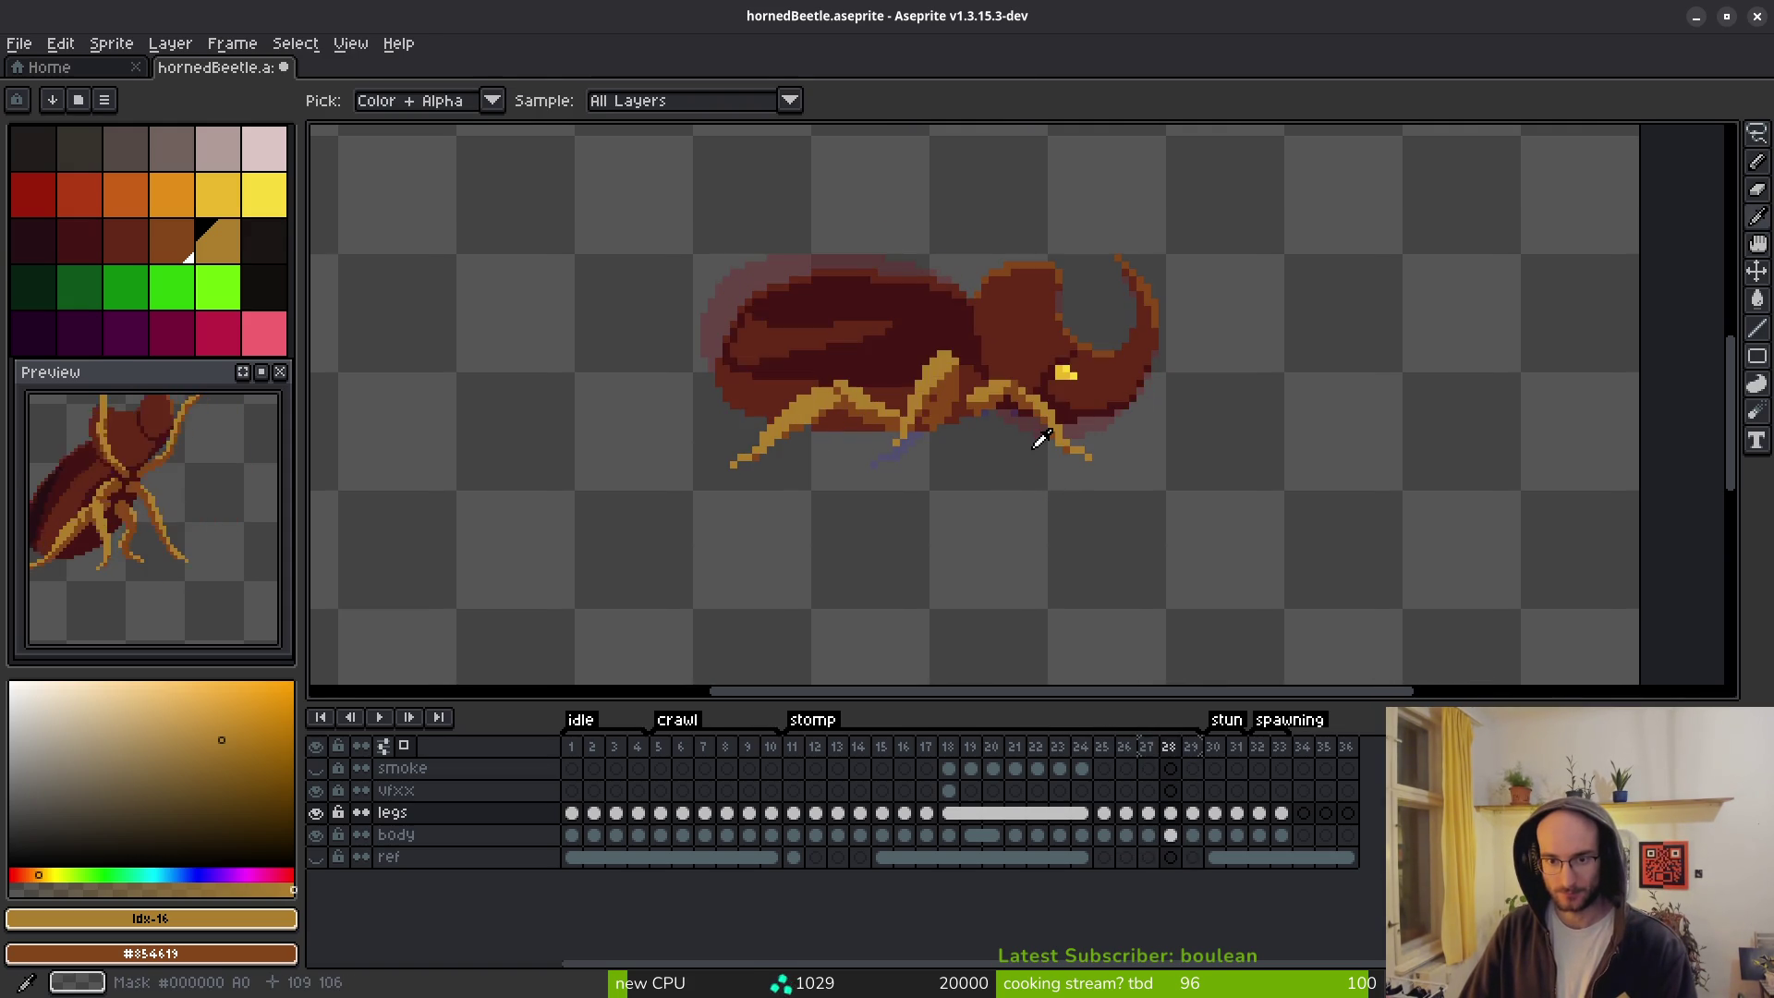
pyautogui.press('Left')
pyautogui.press('Left')
# Place an orange pixel below the legs, then undo it as a stray.
pyautogui.press('b')
pyautogui.scroll(3, 1001, 428)
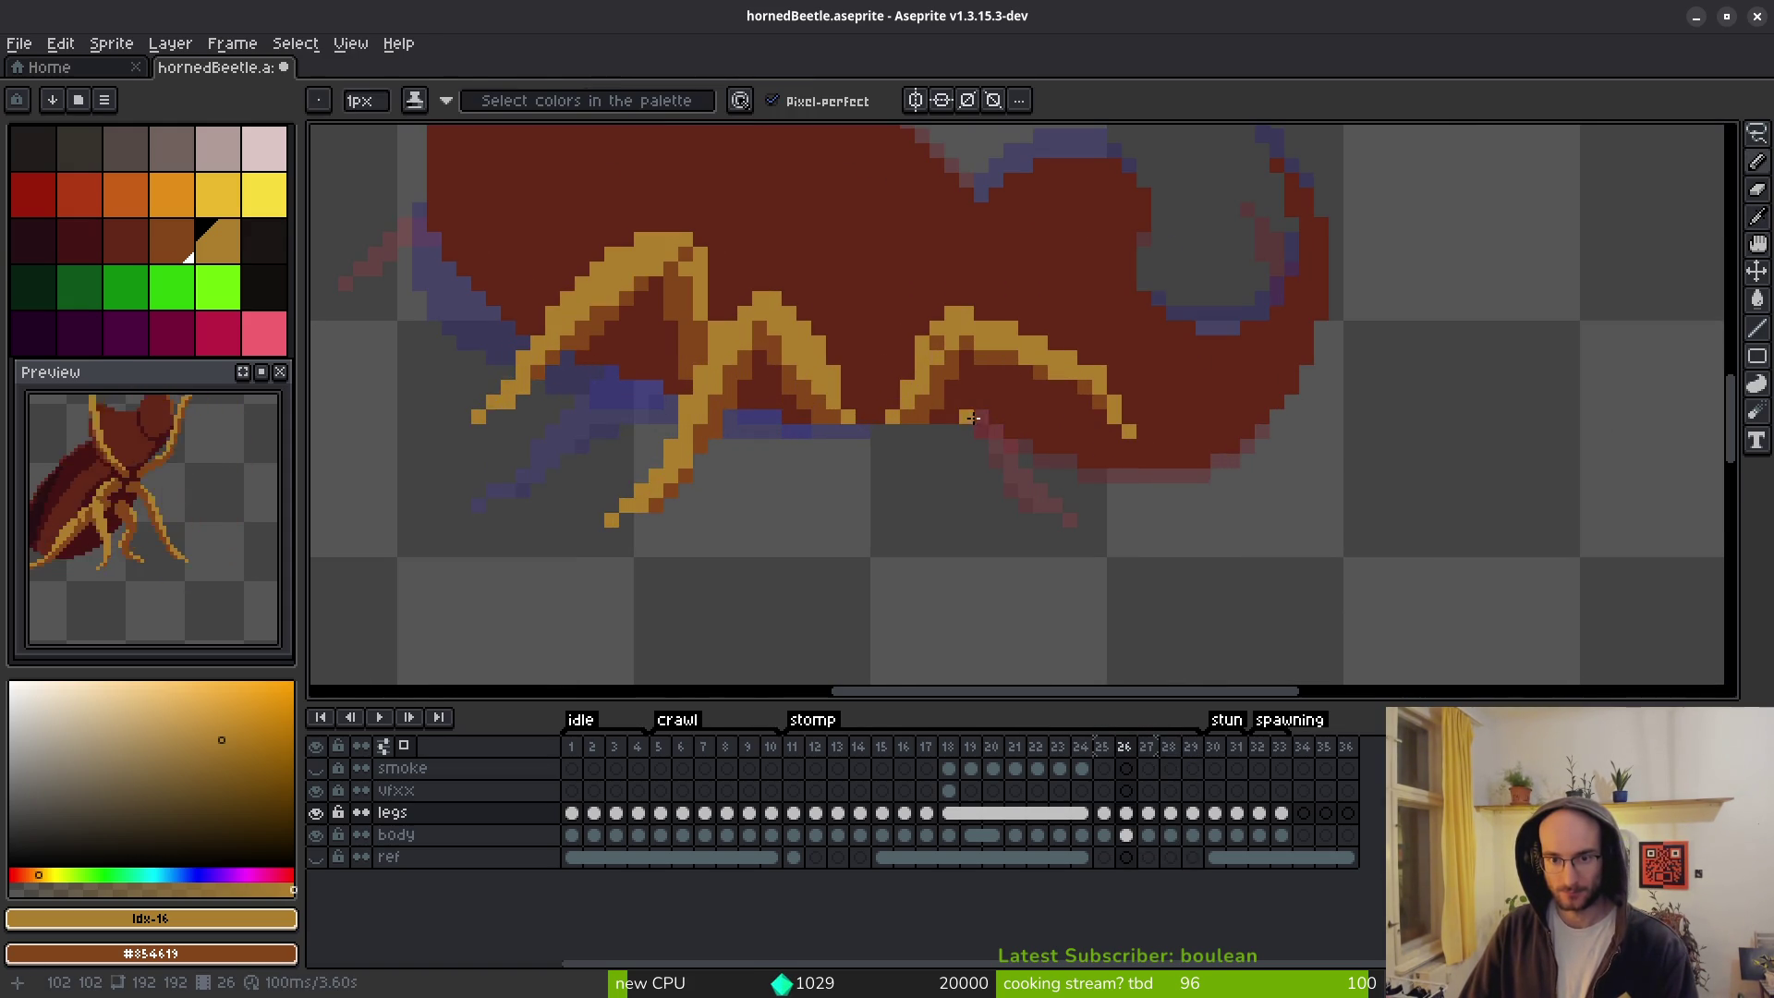
pyautogui.press('Right')
pyautogui.press('i')
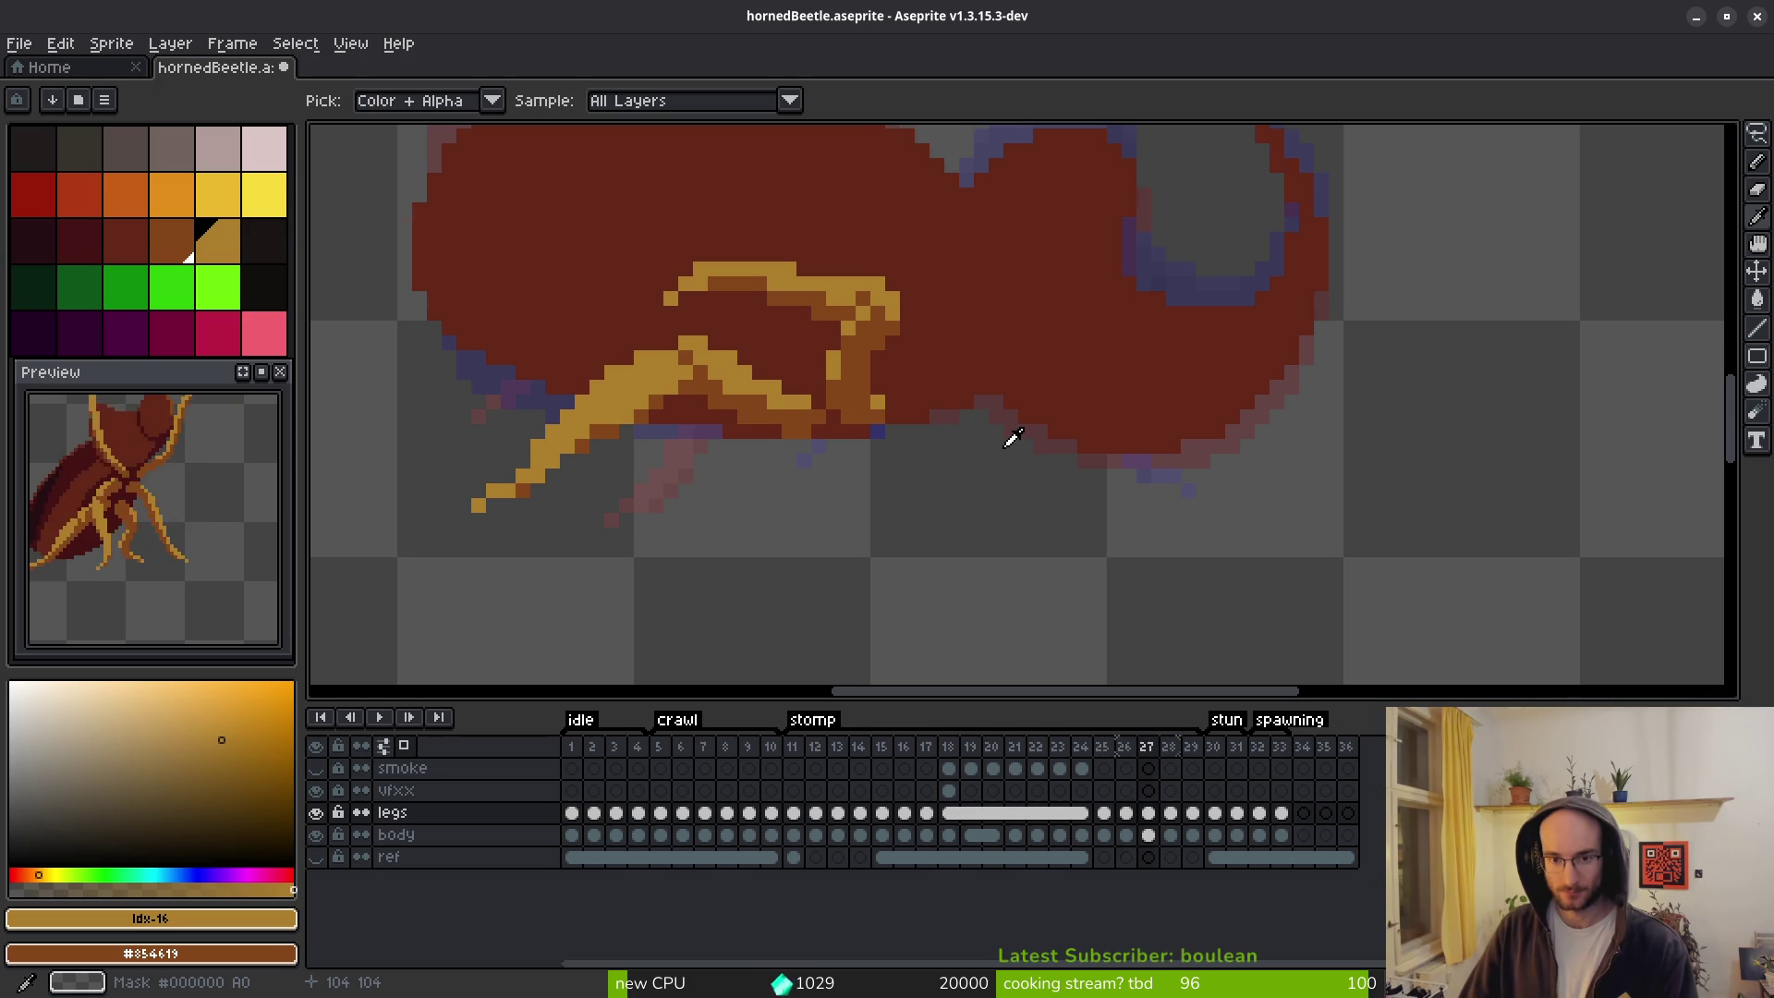
pyautogui.press('Left')
pyautogui.press('Left')
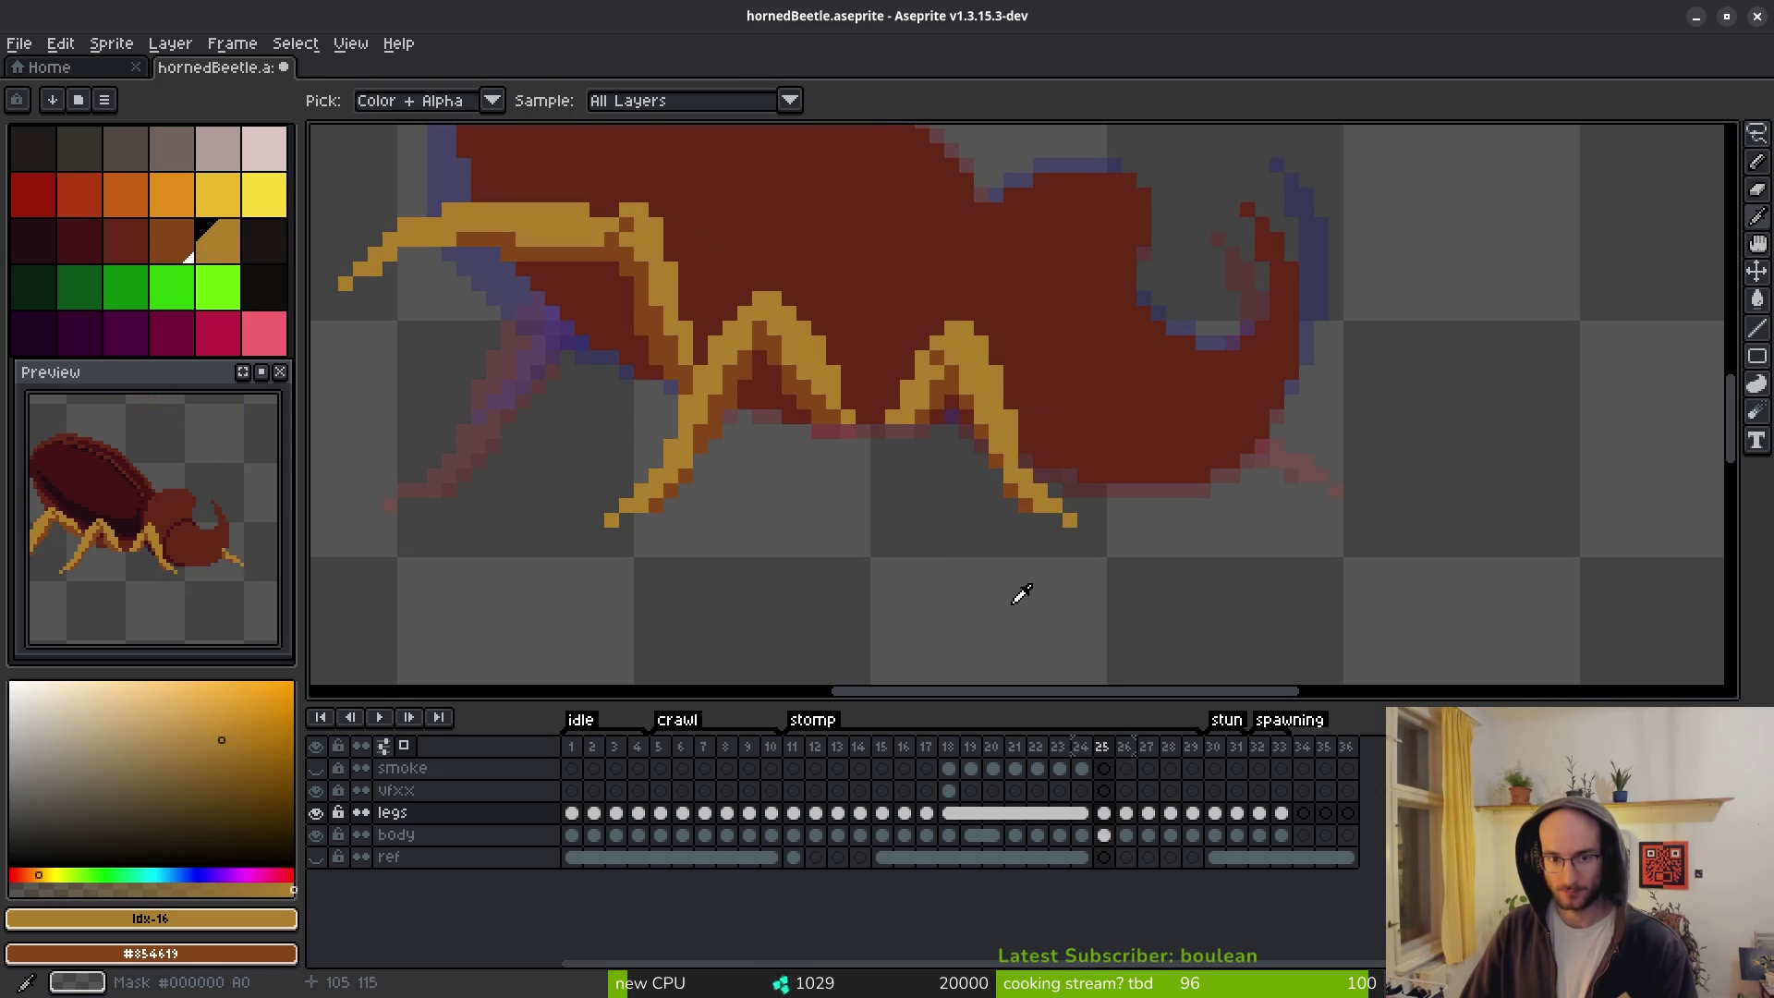
pyautogui.press('b')
pyautogui.click(969, 577)
pyautogui.scroll(-3, 966, 574)
pyautogui.scroll(2, 795, 567)
pyautogui.hotkey('ctrl', 'z')
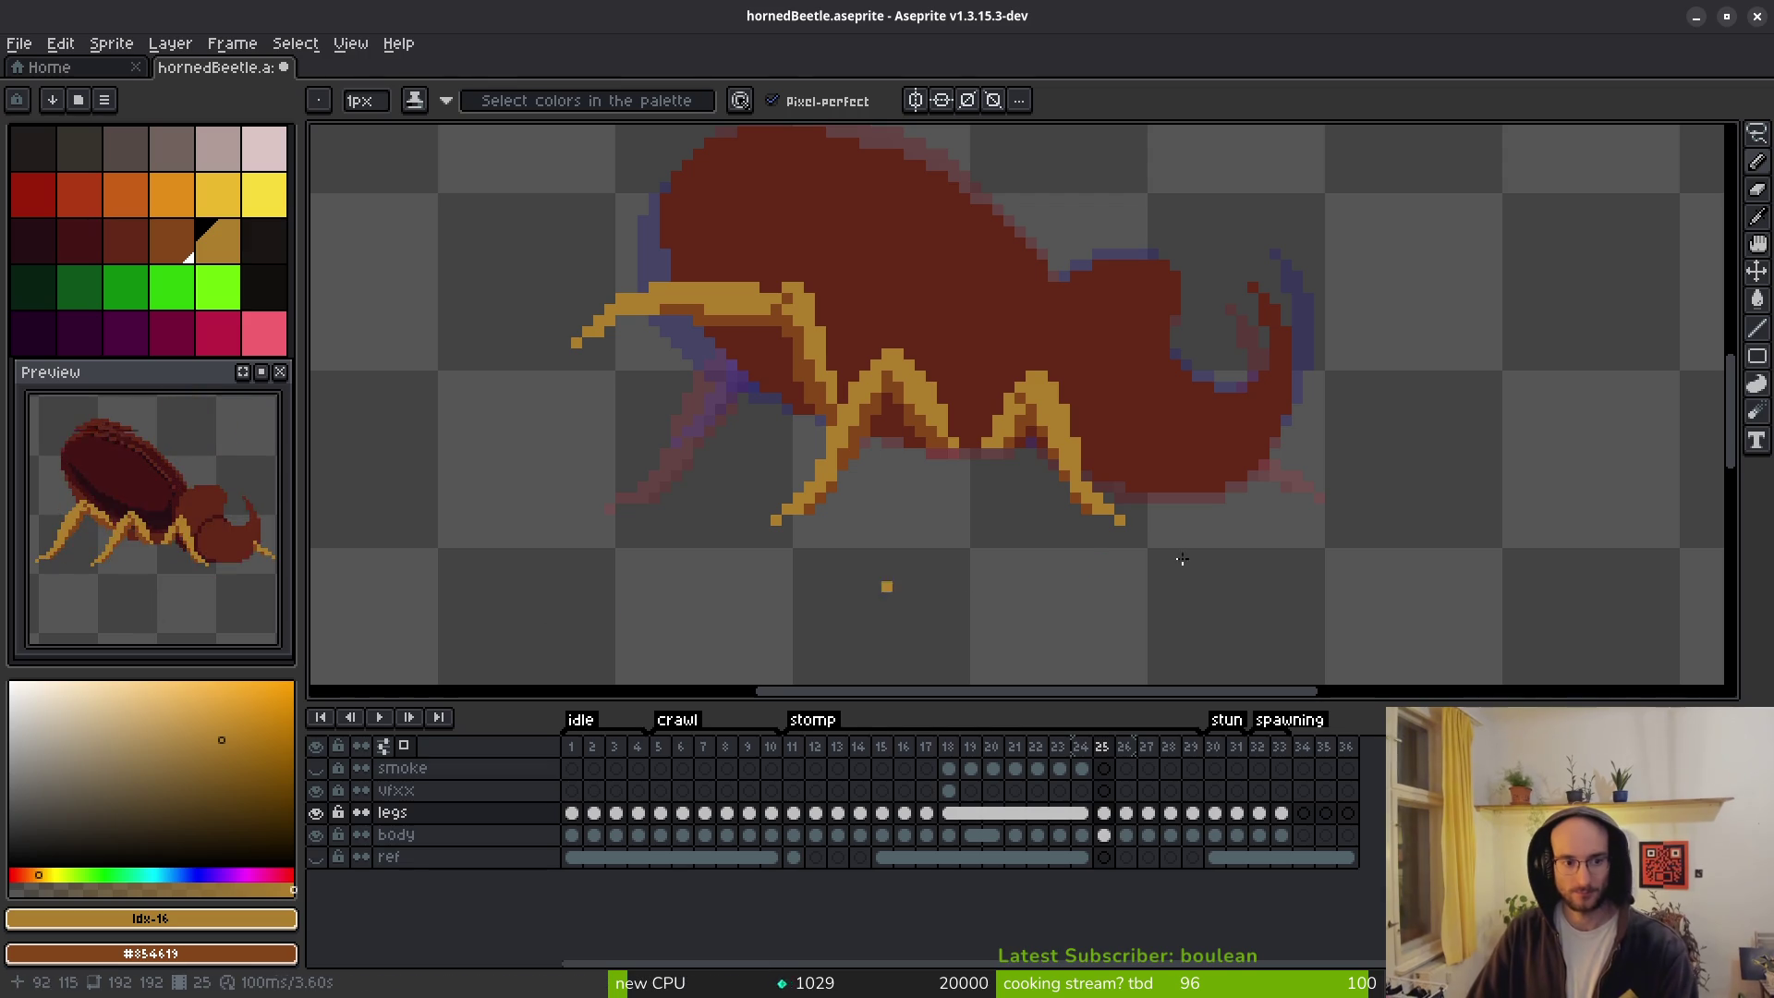
# On frame 27, add an orange pixel and a short brown stroke to the leg.
pyautogui.press('alt')
pyautogui.press('Right')
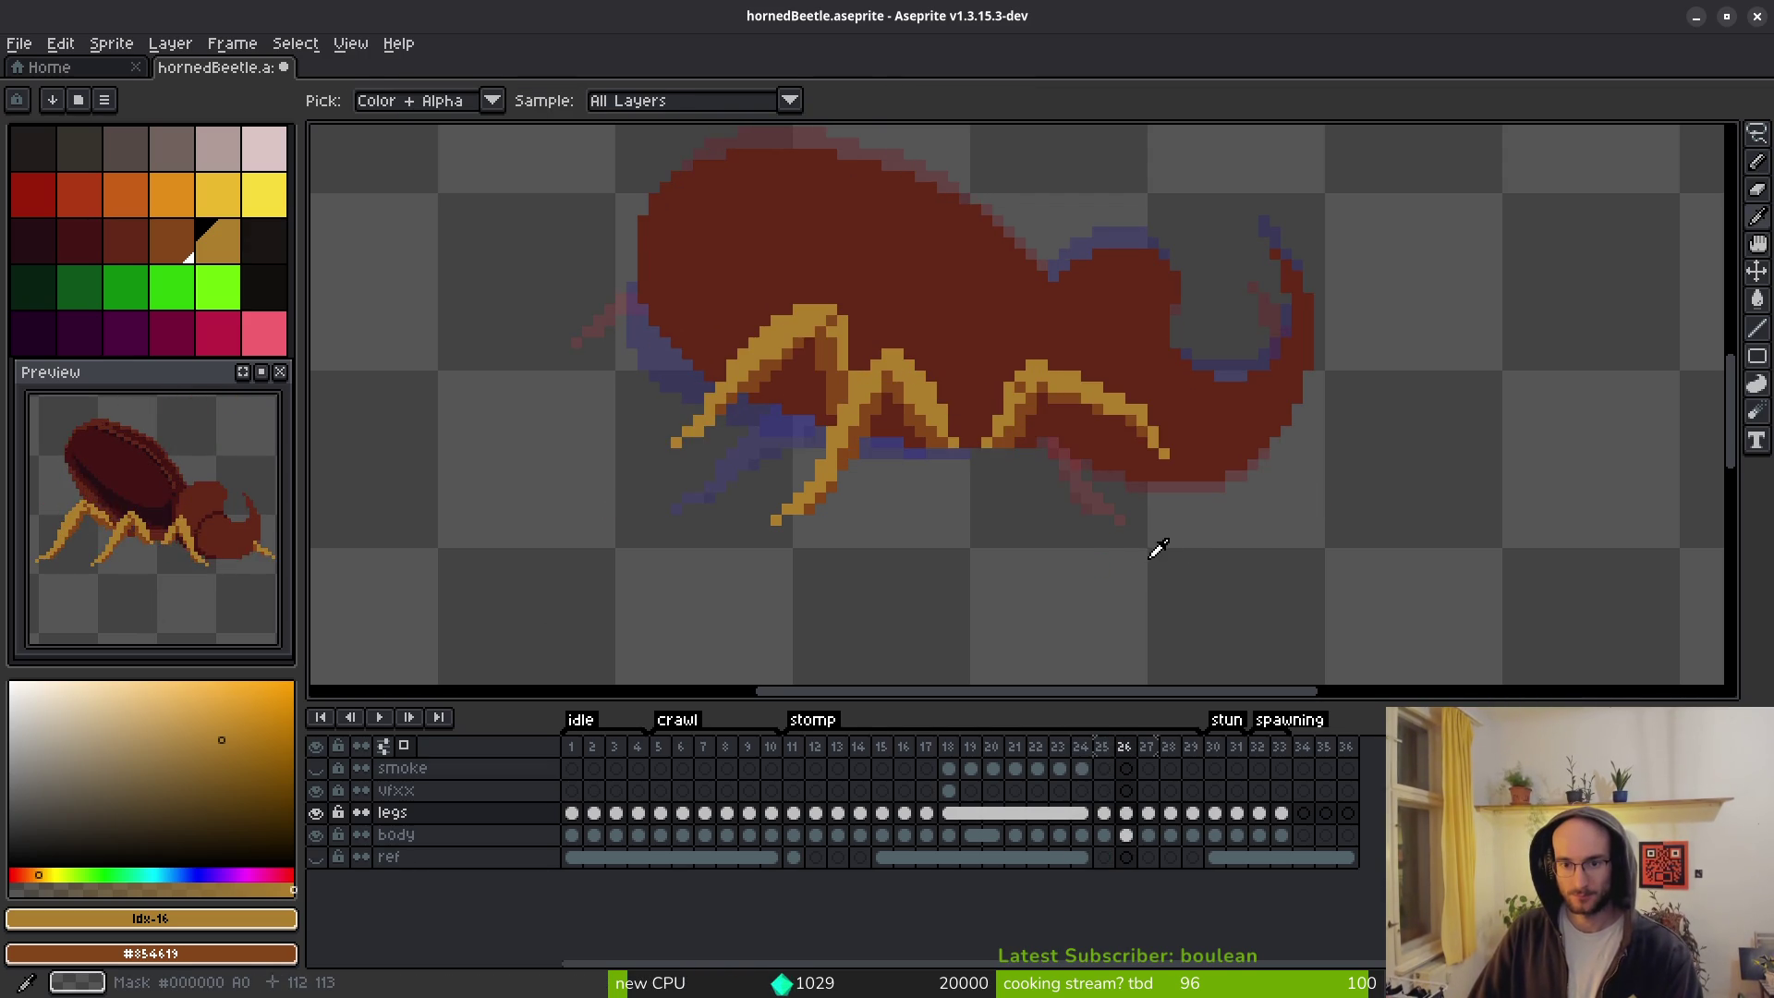
pyautogui.press('Right')
pyautogui.scroll(2, 1038, 423)
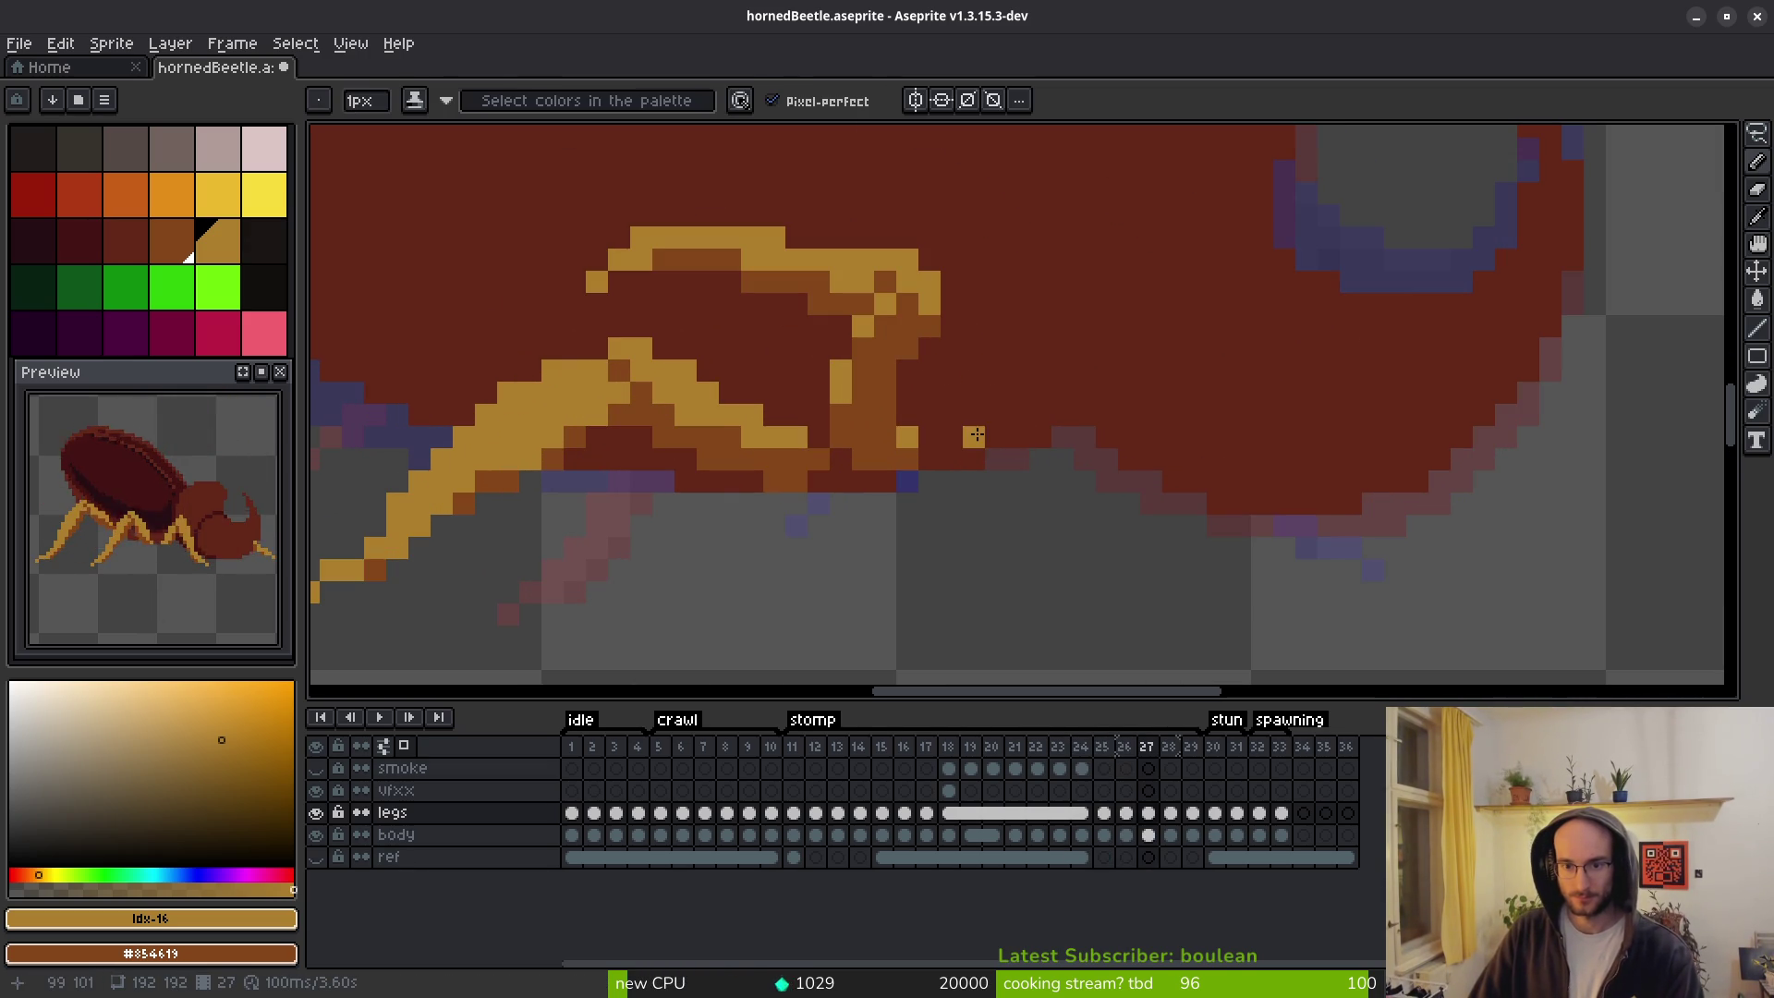
pyautogui.press('Left')
pyautogui.press('Right')
pyautogui.click(998, 428)
pyautogui.moveTo(998, 428); pyautogui.dragTo(1017, 414)
# Compare frame 27's leg pose against neighbouring frames 26 and 28.
pyautogui.press('Left')
pyautogui.scroll(-3, 1186, 464)
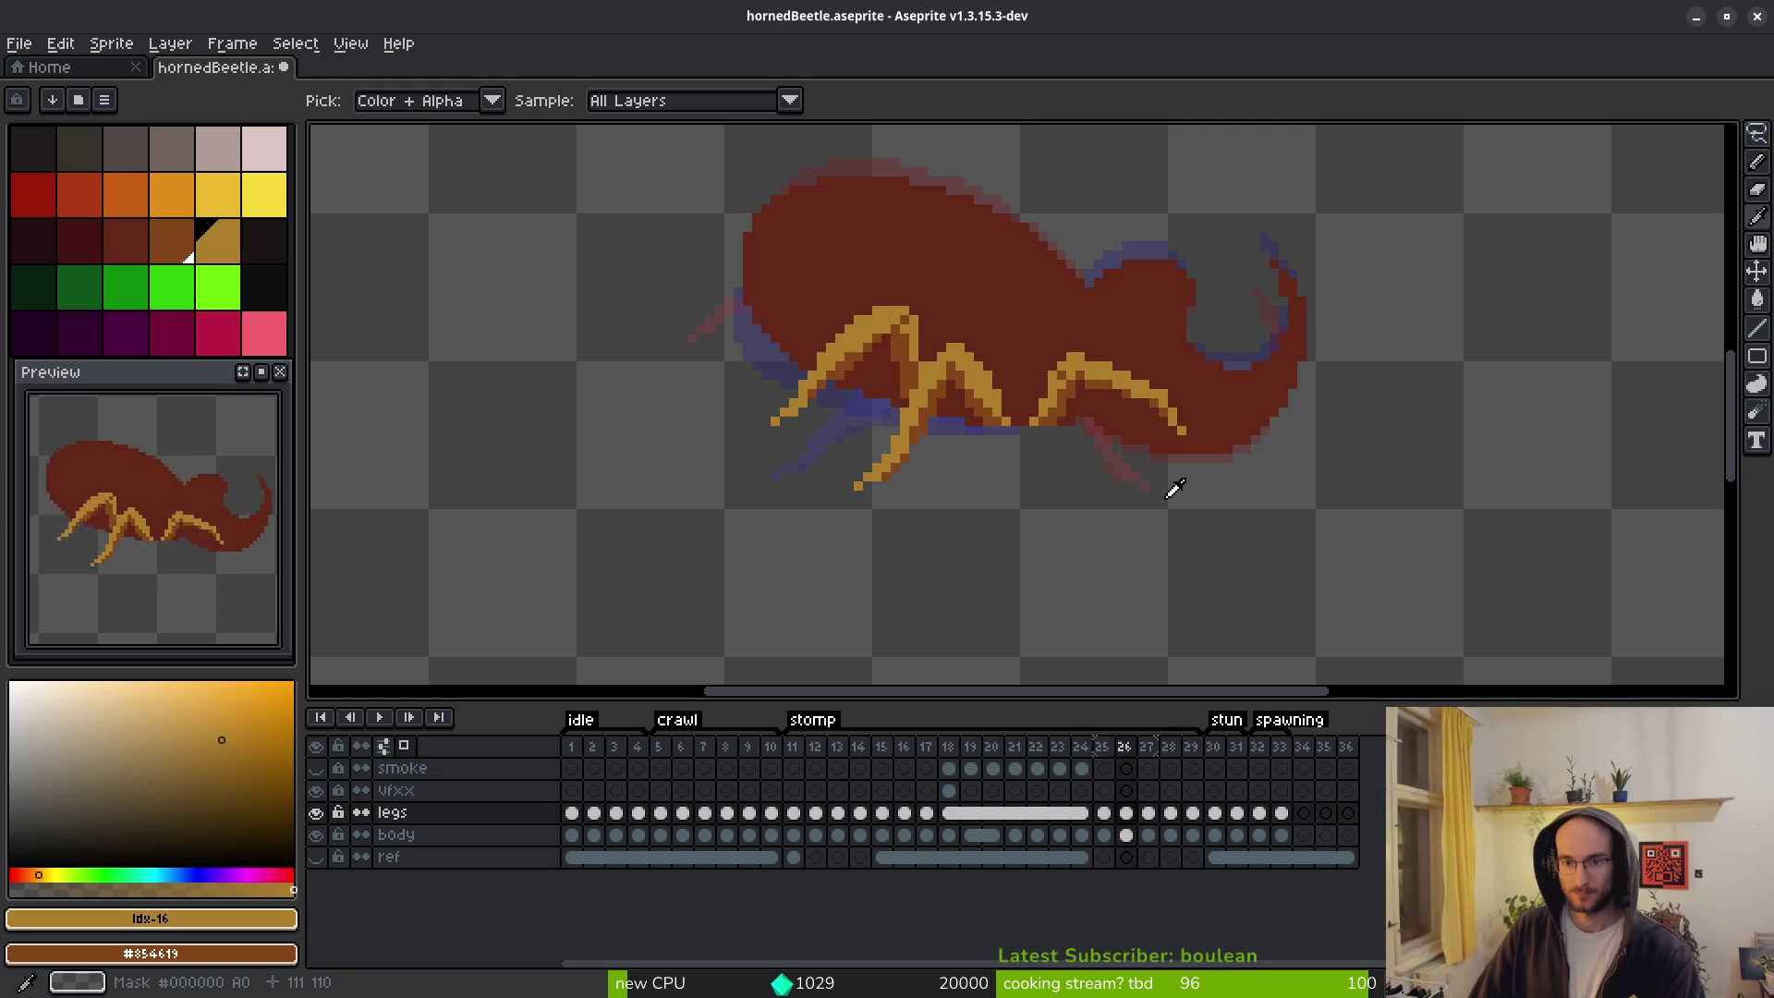
pyautogui.press('Right')
pyautogui.press('Right')
pyautogui.press('Left')
pyautogui.press('Left')
pyautogui.press('Right')
pyautogui.press('b')
pyautogui.scroll(1, 1076, 393)
pyautogui.scroll(4, 1058, 405)
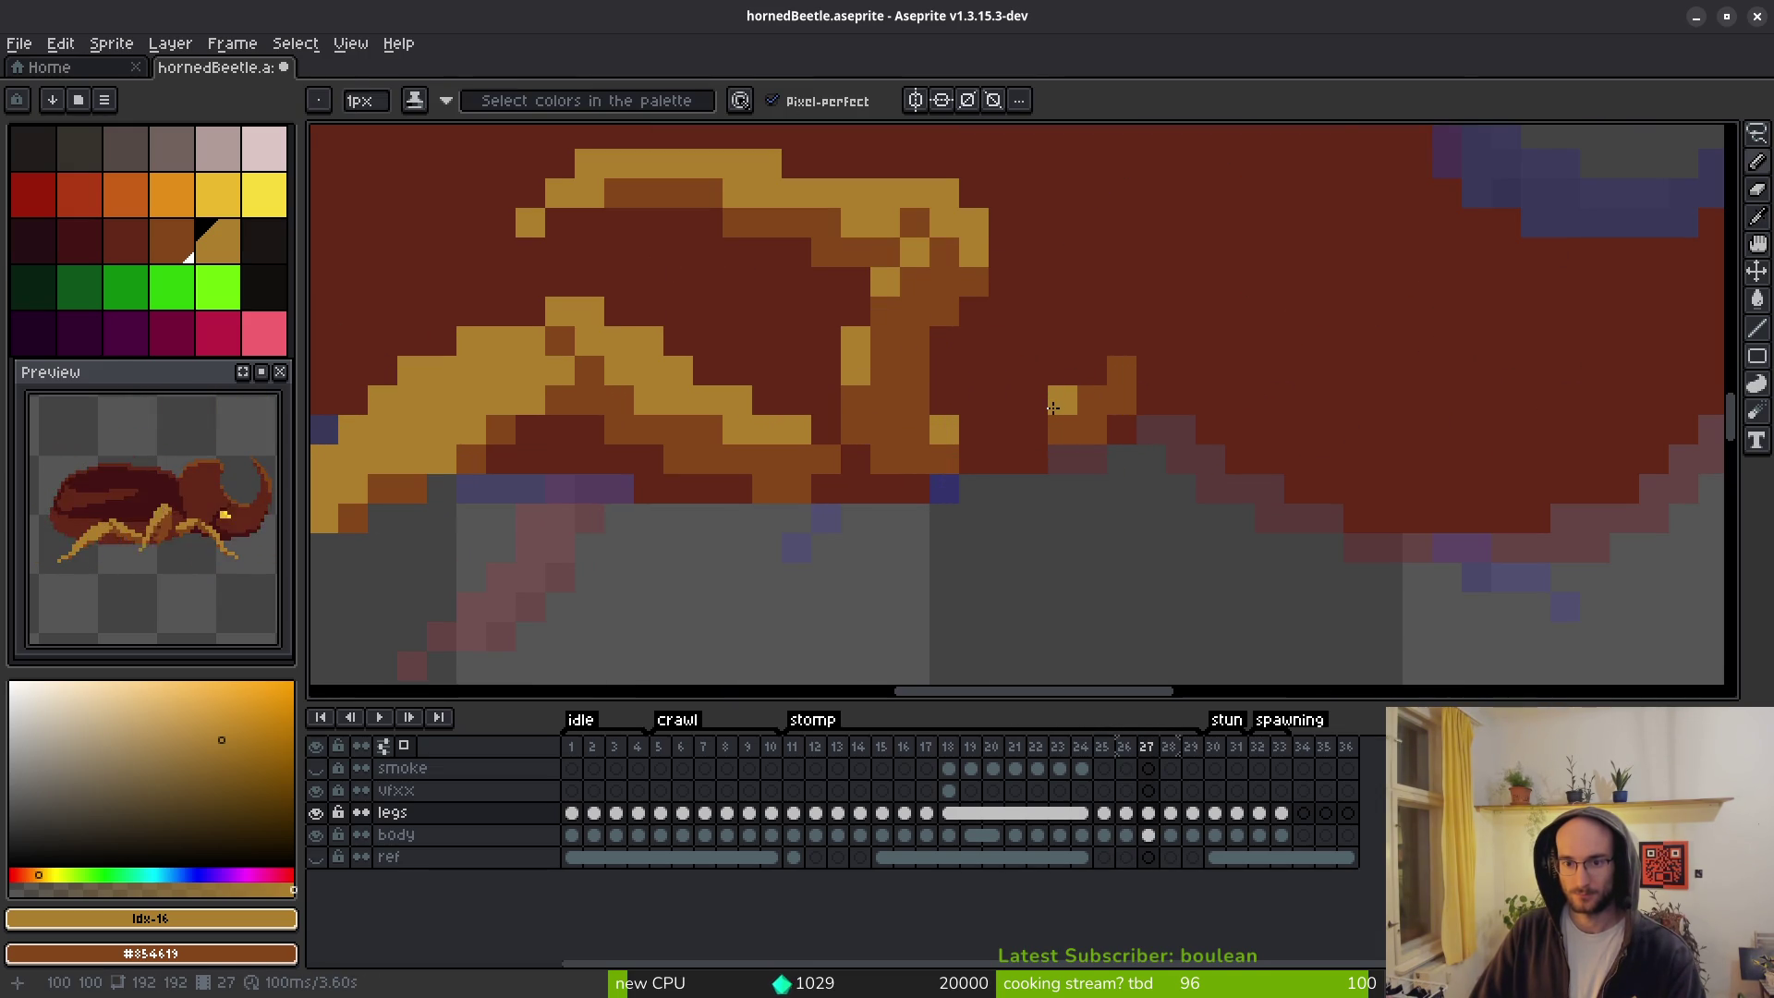
# Draw a yellow leg stroke arching up across the body and down to the right.
pyautogui.moveTo(1064, 394)
pyautogui.mouseDown()
pyautogui.moveTo(1063, 427)
pyautogui.moveTo(1092, 369)
pyautogui.moveTo(1166, 311)
pyautogui.mouseUp()
pyautogui.scroll(-3, 1373, 387)
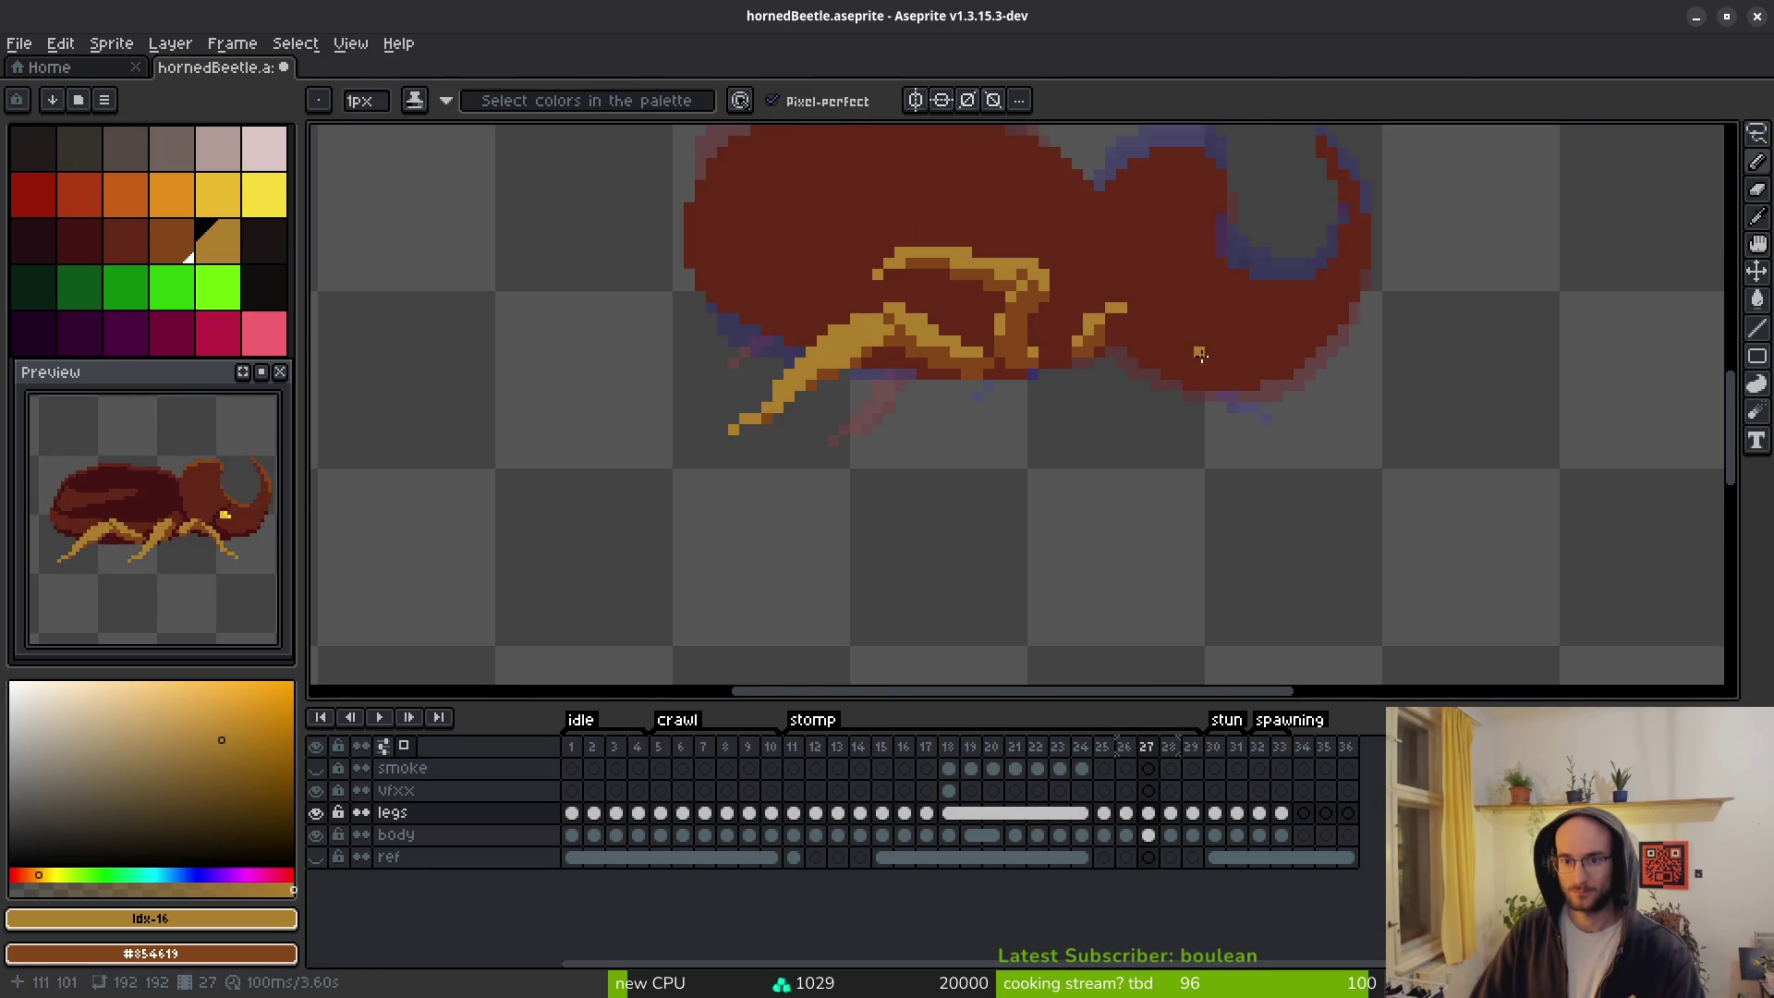
pyautogui.scroll(3, 1078, 292)
pyautogui.moveTo(1093, 271)
pyautogui.mouseDown()
pyautogui.moveTo(1214, 380)
pyautogui.moveTo(1409, 435)
pyautogui.mouseUp()
pyautogui.scroll(-3, 1419, 476)
# After checking frame 26, extend the yellow leg stroke further down-right.
pyautogui.press('i')
pyautogui.press(',')
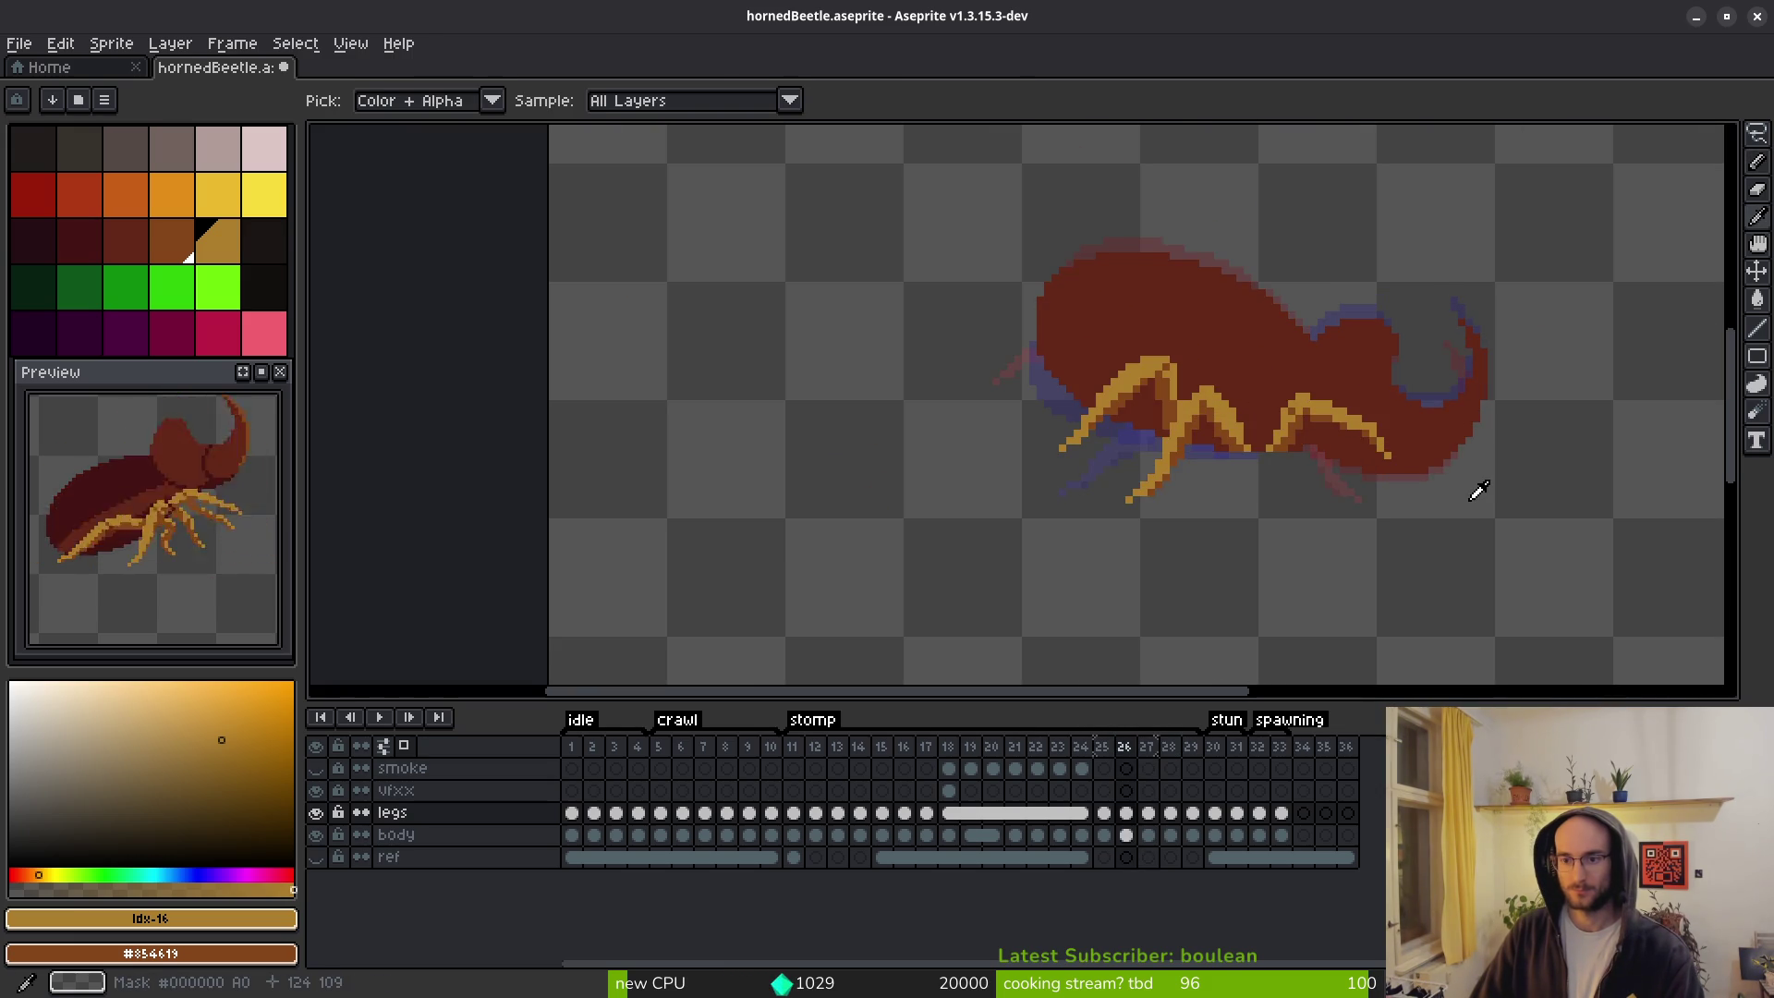
pyautogui.press('.')
pyautogui.press(',')
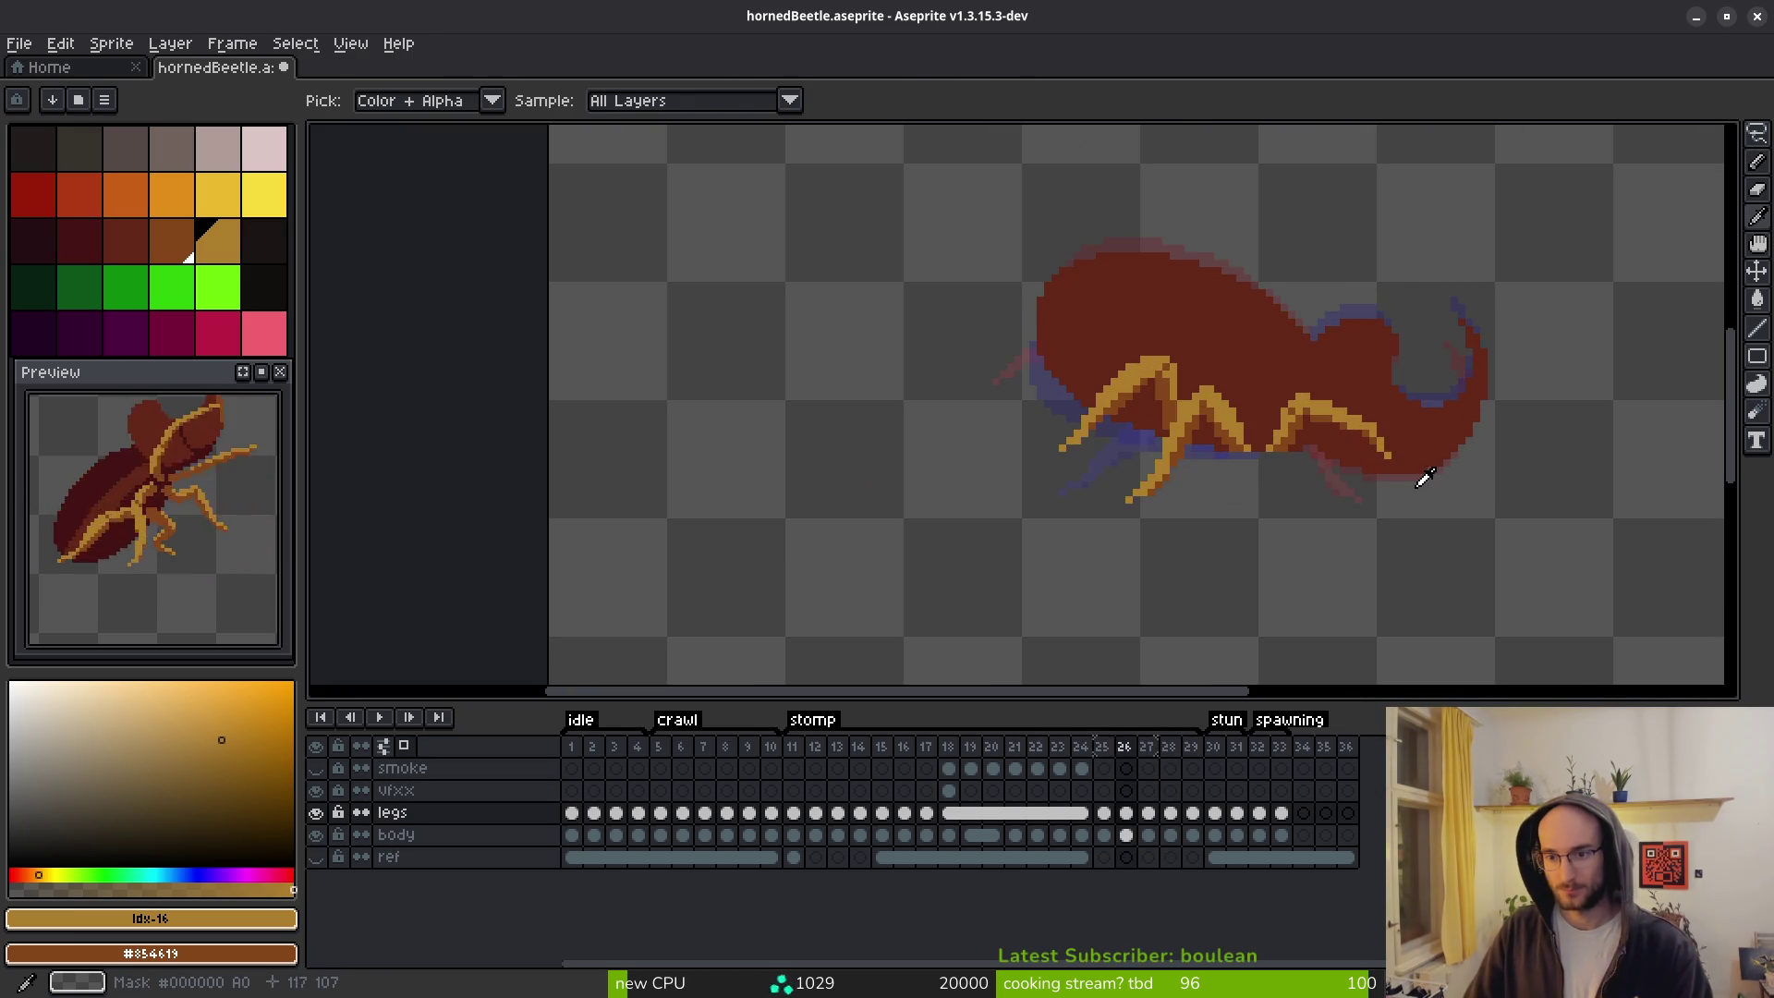
pyautogui.press('.')
pyautogui.press('b')
pyautogui.scroll(5, 1426, 478)
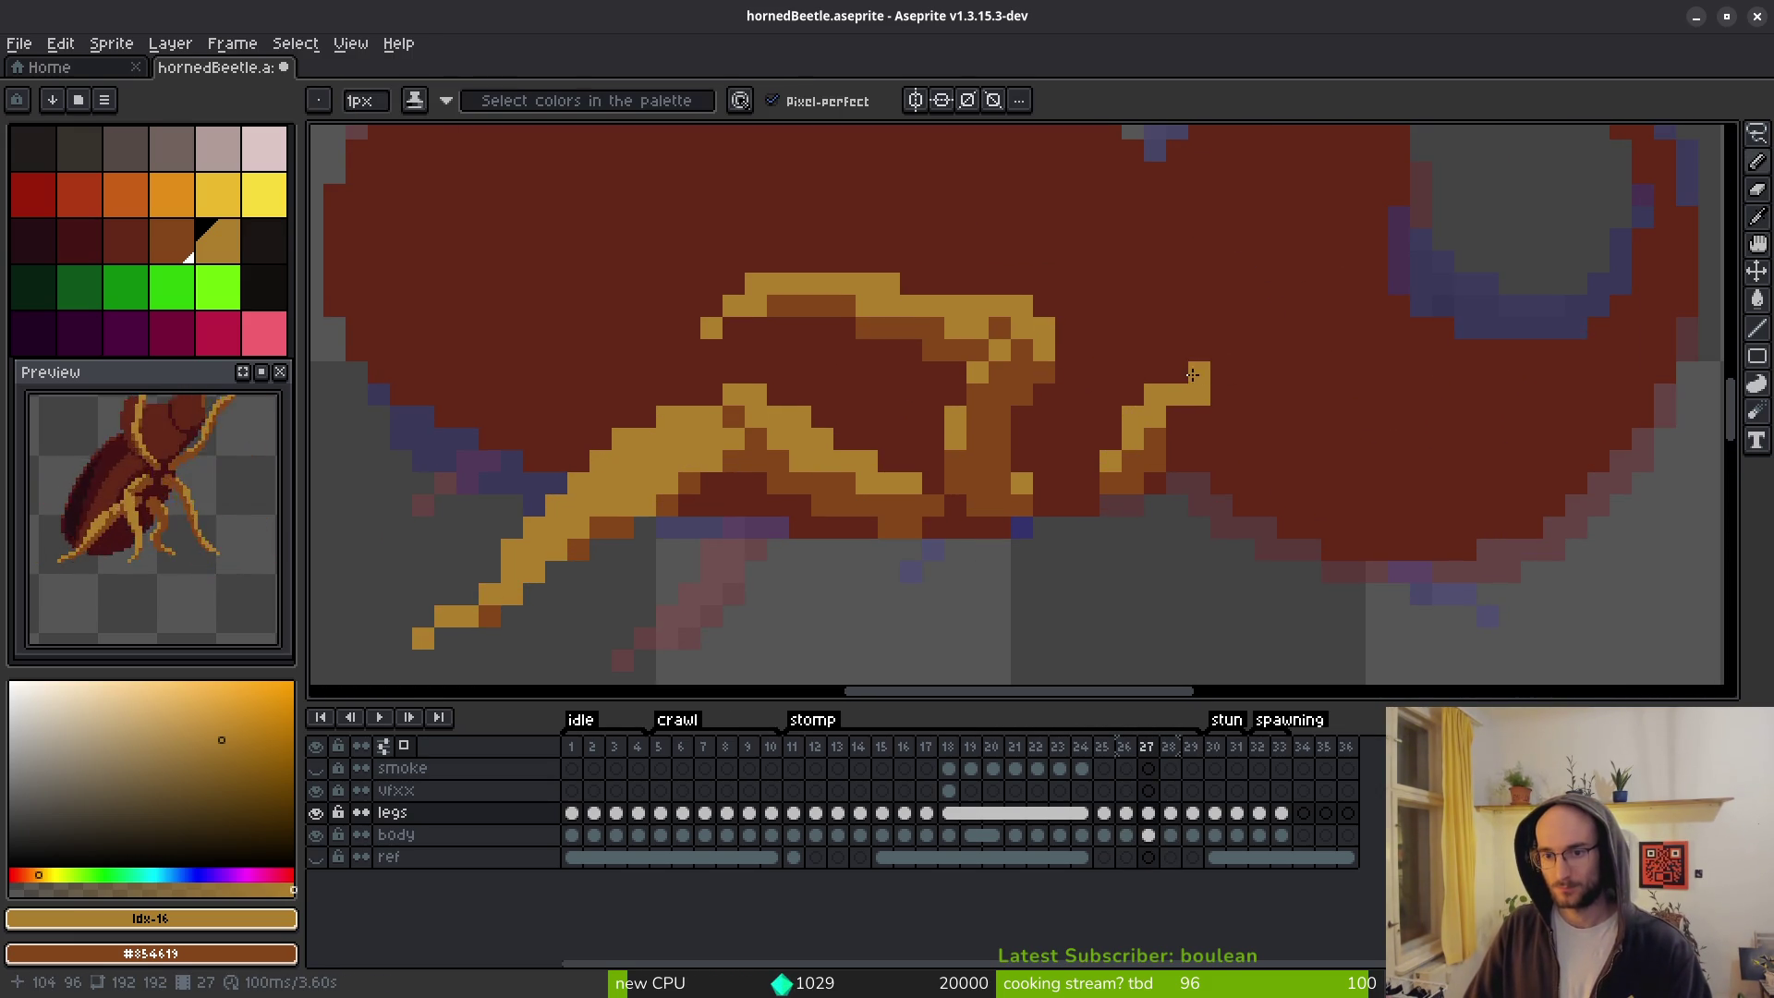
pyautogui.moveTo(1239, 398); pyautogui.dragTo(1441, 471)
pyautogui.click(1217, 369)
pyautogui.scroll(2, 1600, 508)
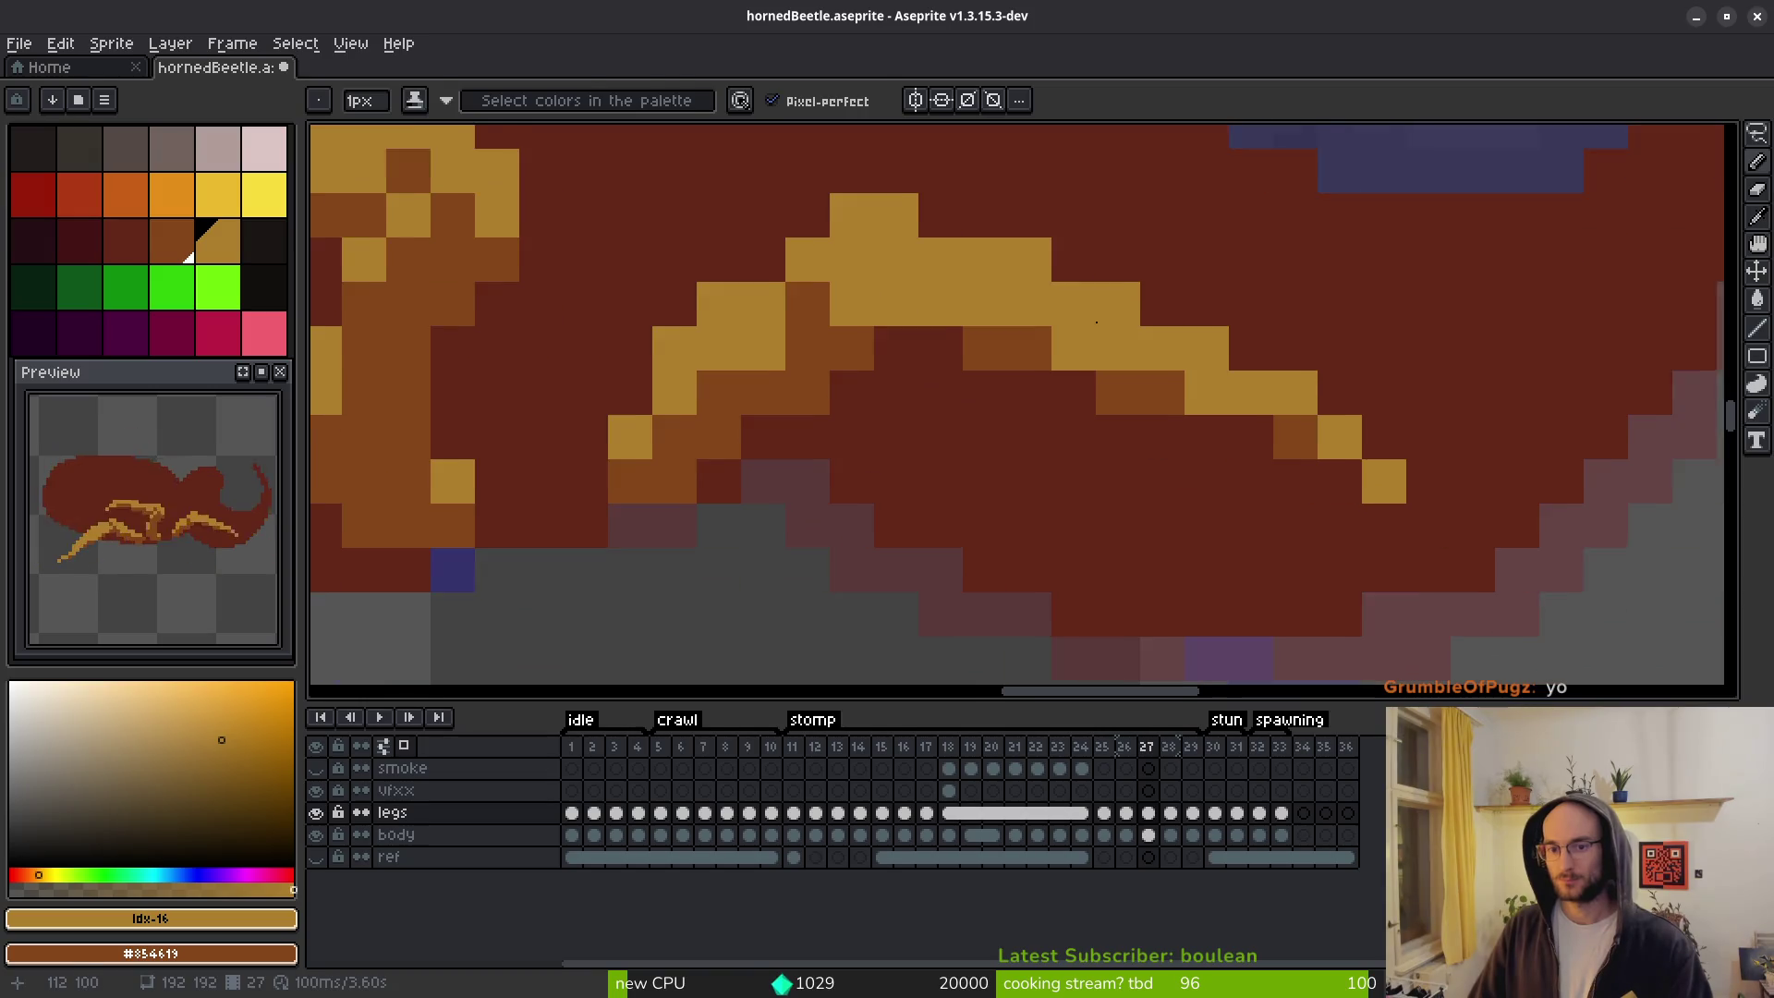
# Select the new leg stroke with a rectangle and nudge it one pixel left.
pyautogui.press('m')
pyautogui.moveTo(950, 218); pyautogui.dragTo(1527, 514)
pyautogui.press('Left')
pyautogui.hotkey('ctrl', 'd')
# Erase a stray brown pixel and touch up the leg's yellow and brown pixels.
pyautogui.press('e')
pyautogui.click(929, 330)
pyautogui.press('b')
pyautogui.click(1105, 417)
pyautogui.scroll(-3, 1146, 434)
pyautogui.scroll(3, 1155, 490)
pyautogui.rightClick(1072, 350)
pyautogui.click(1054, 381)
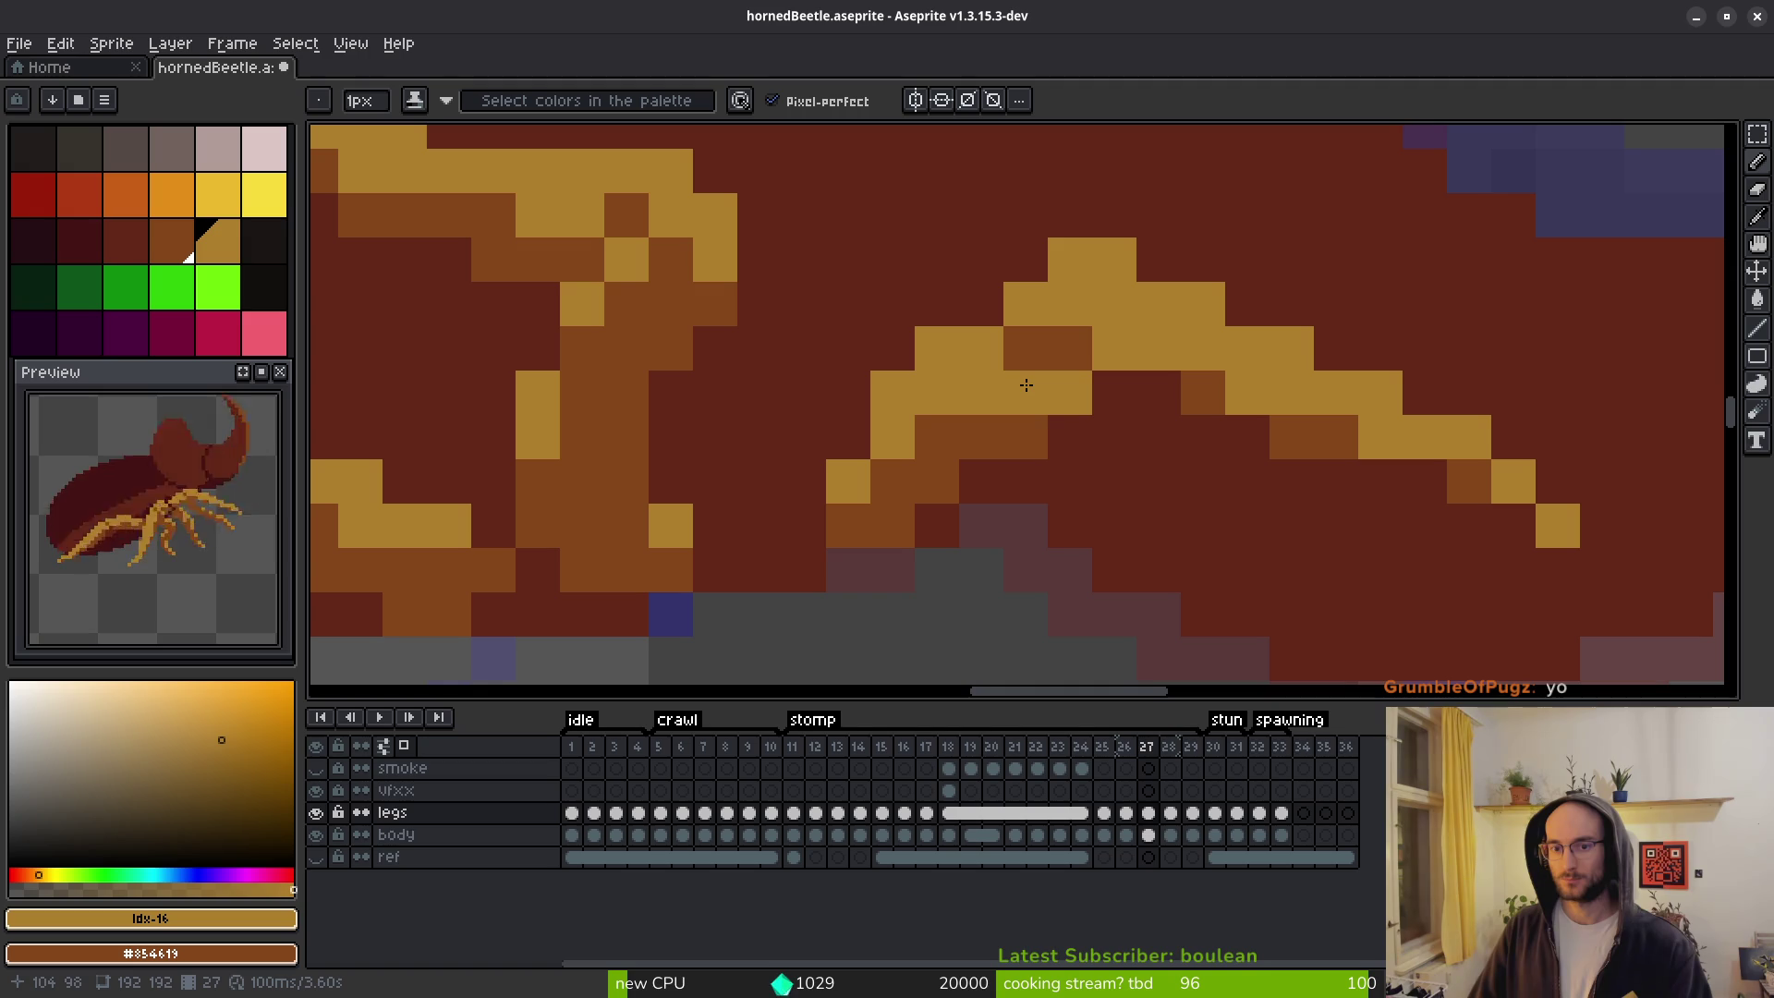
pyautogui.click(1031, 347)
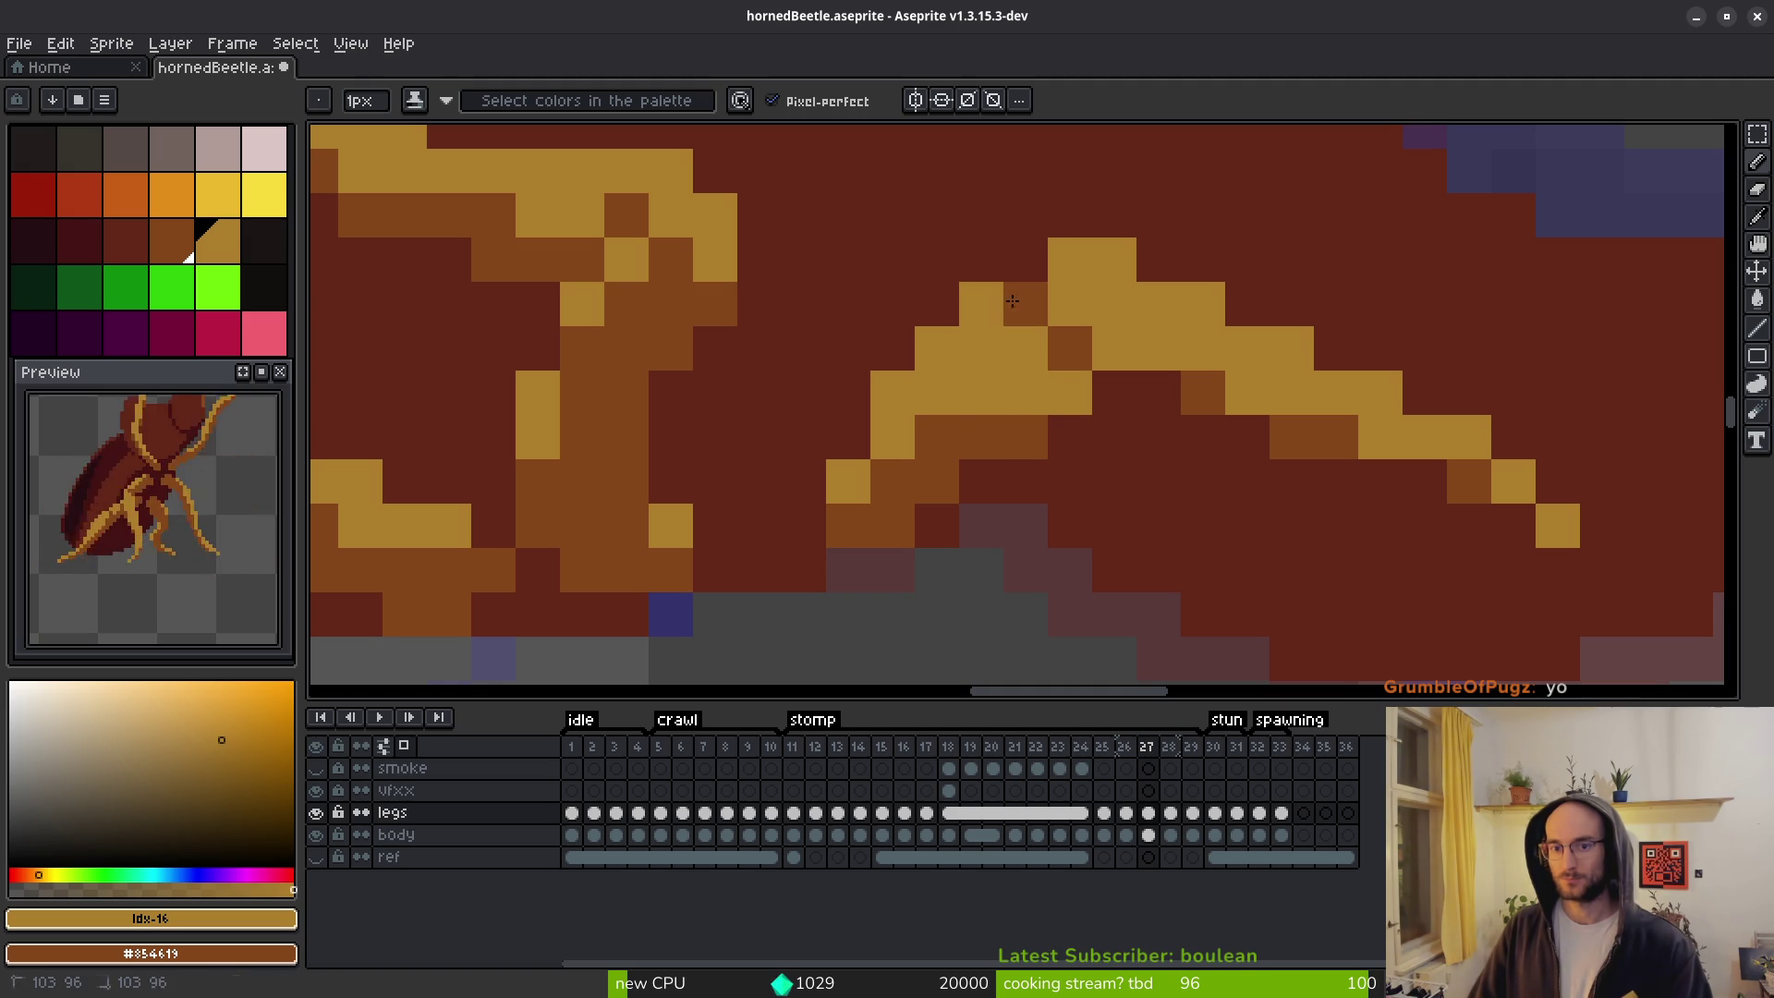
# Erase a couple of stray leg pixels on frame 27.
pyautogui.scroll(-3, 1213, 505)
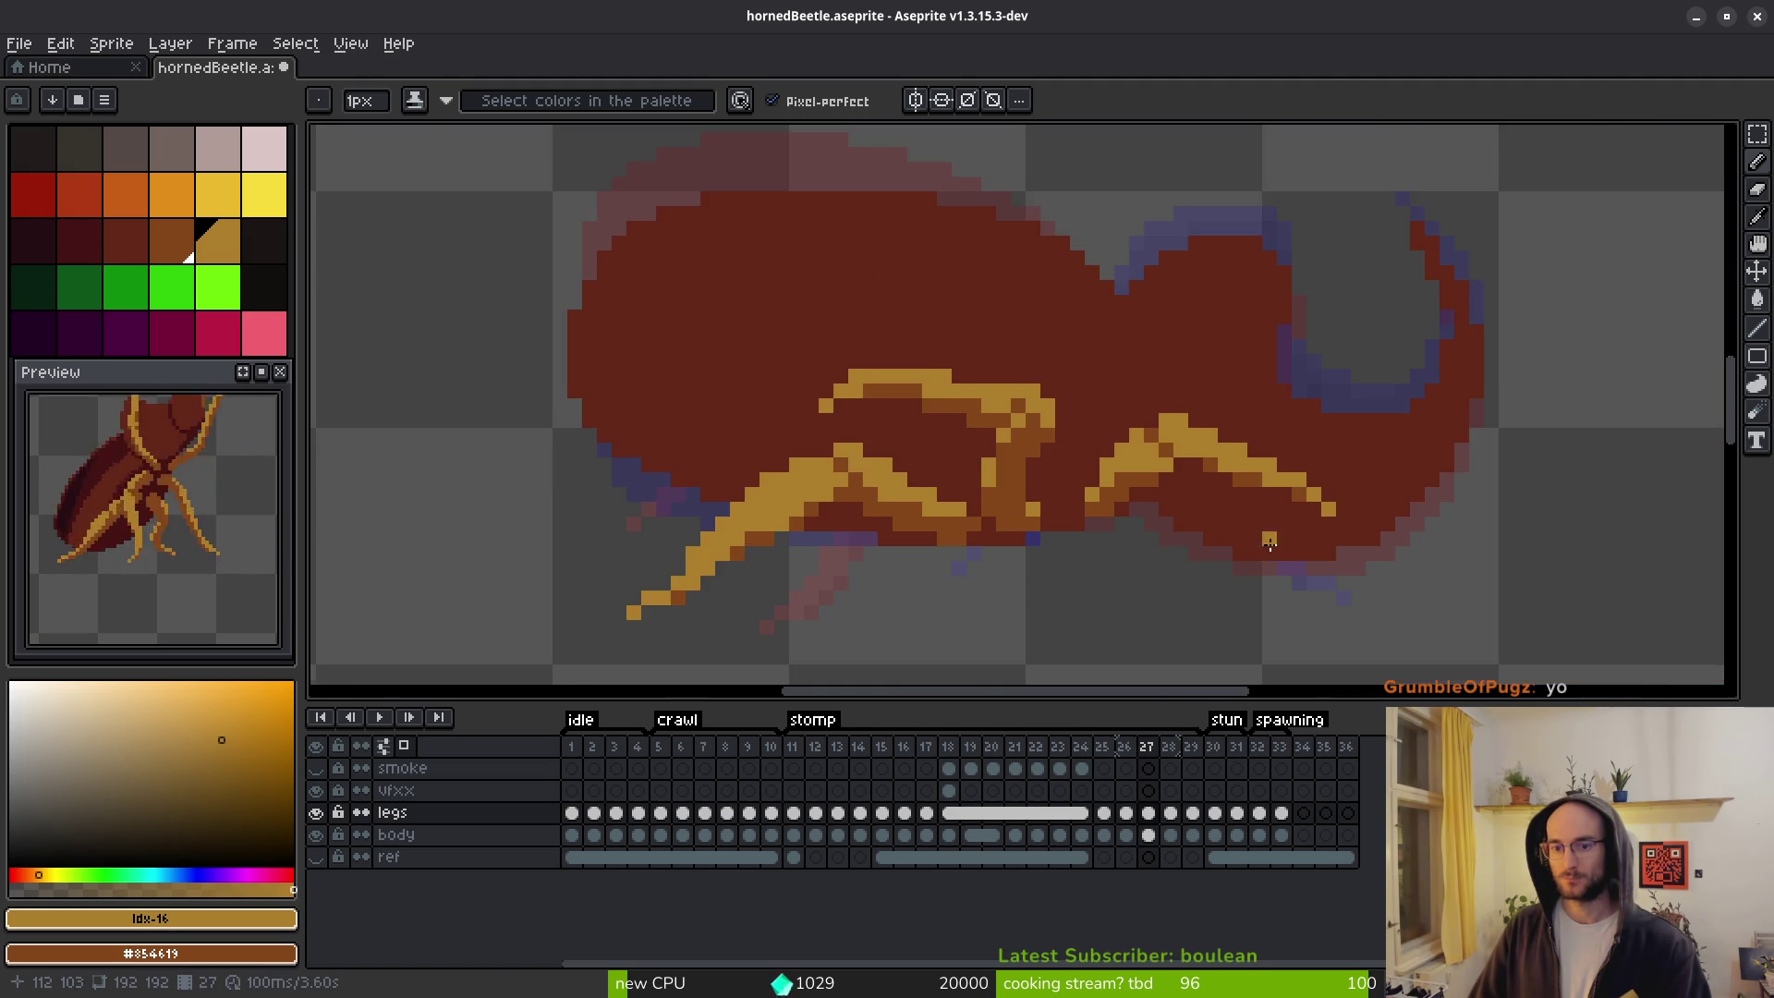
pyautogui.scroll(-2, 1261, 547)
pyautogui.scroll(5, 1201, 518)
pyautogui.press('e')
pyautogui.moveTo(1144, 462); pyautogui.dragTo(1144, 431)
pyautogui.scroll(-3, 1202, 518)
pyautogui.scroll(2, 1177, 524)
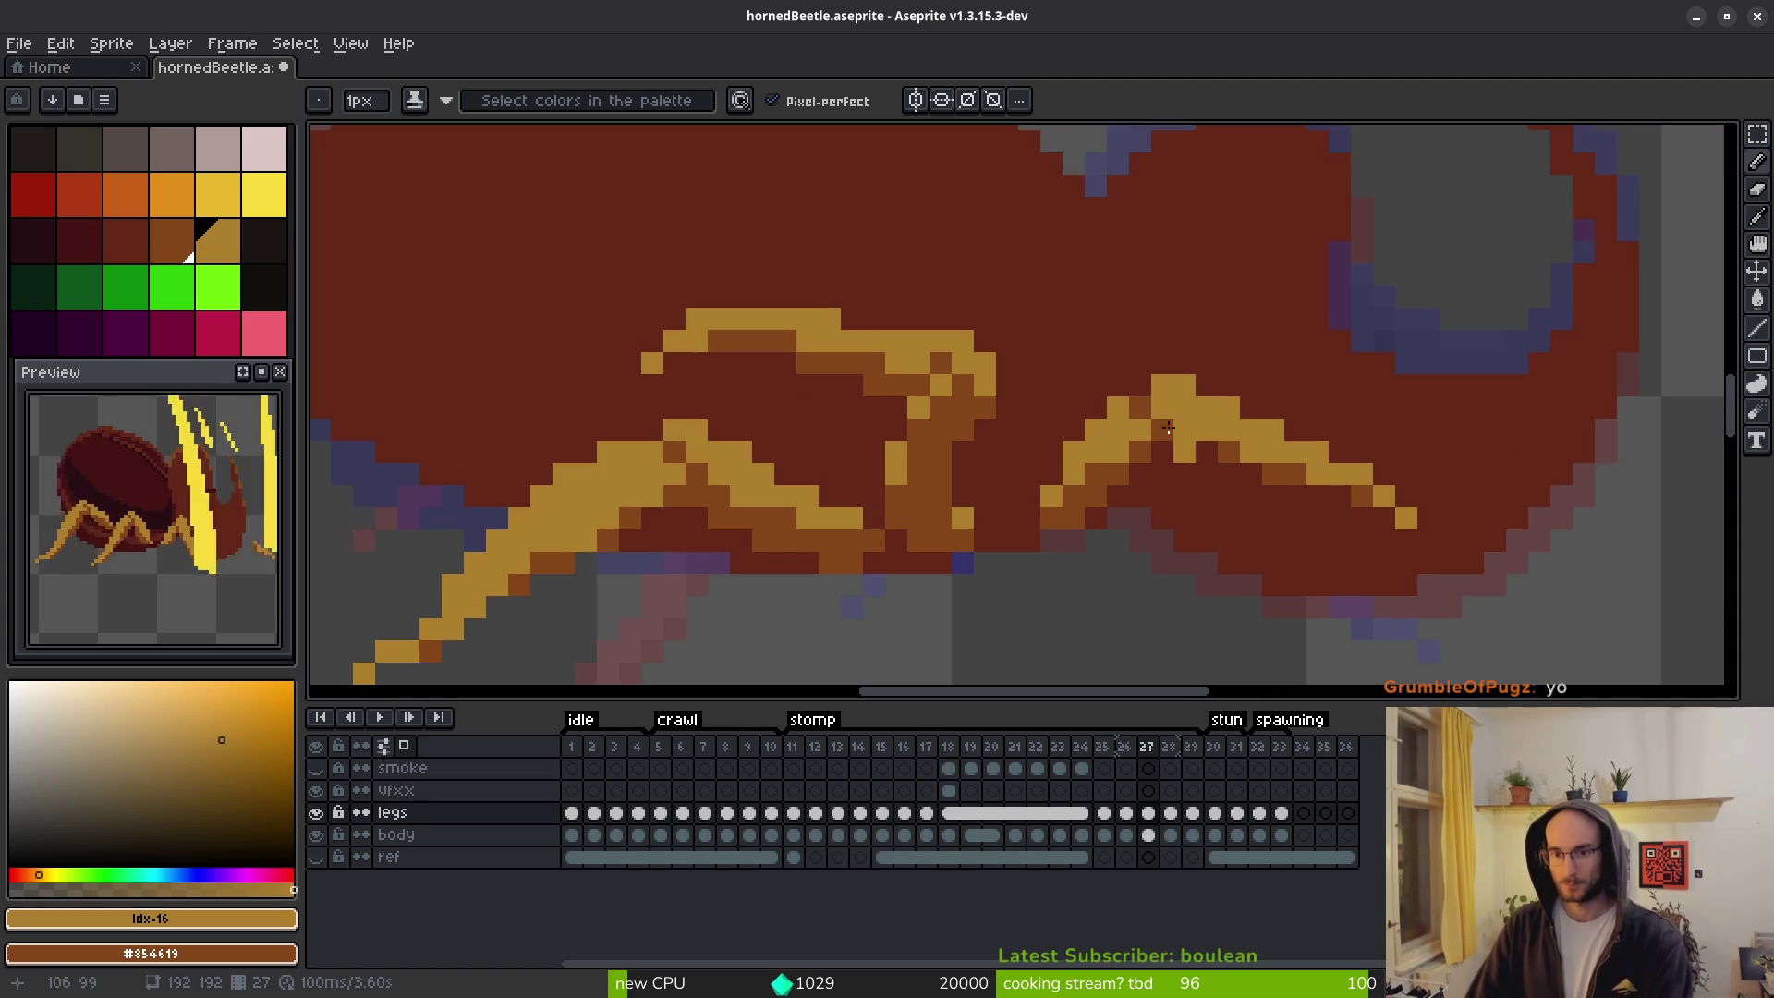
pyautogui.scroll(-3, 1170, 408)
pyautogui.scroll(1, 1176, 504)
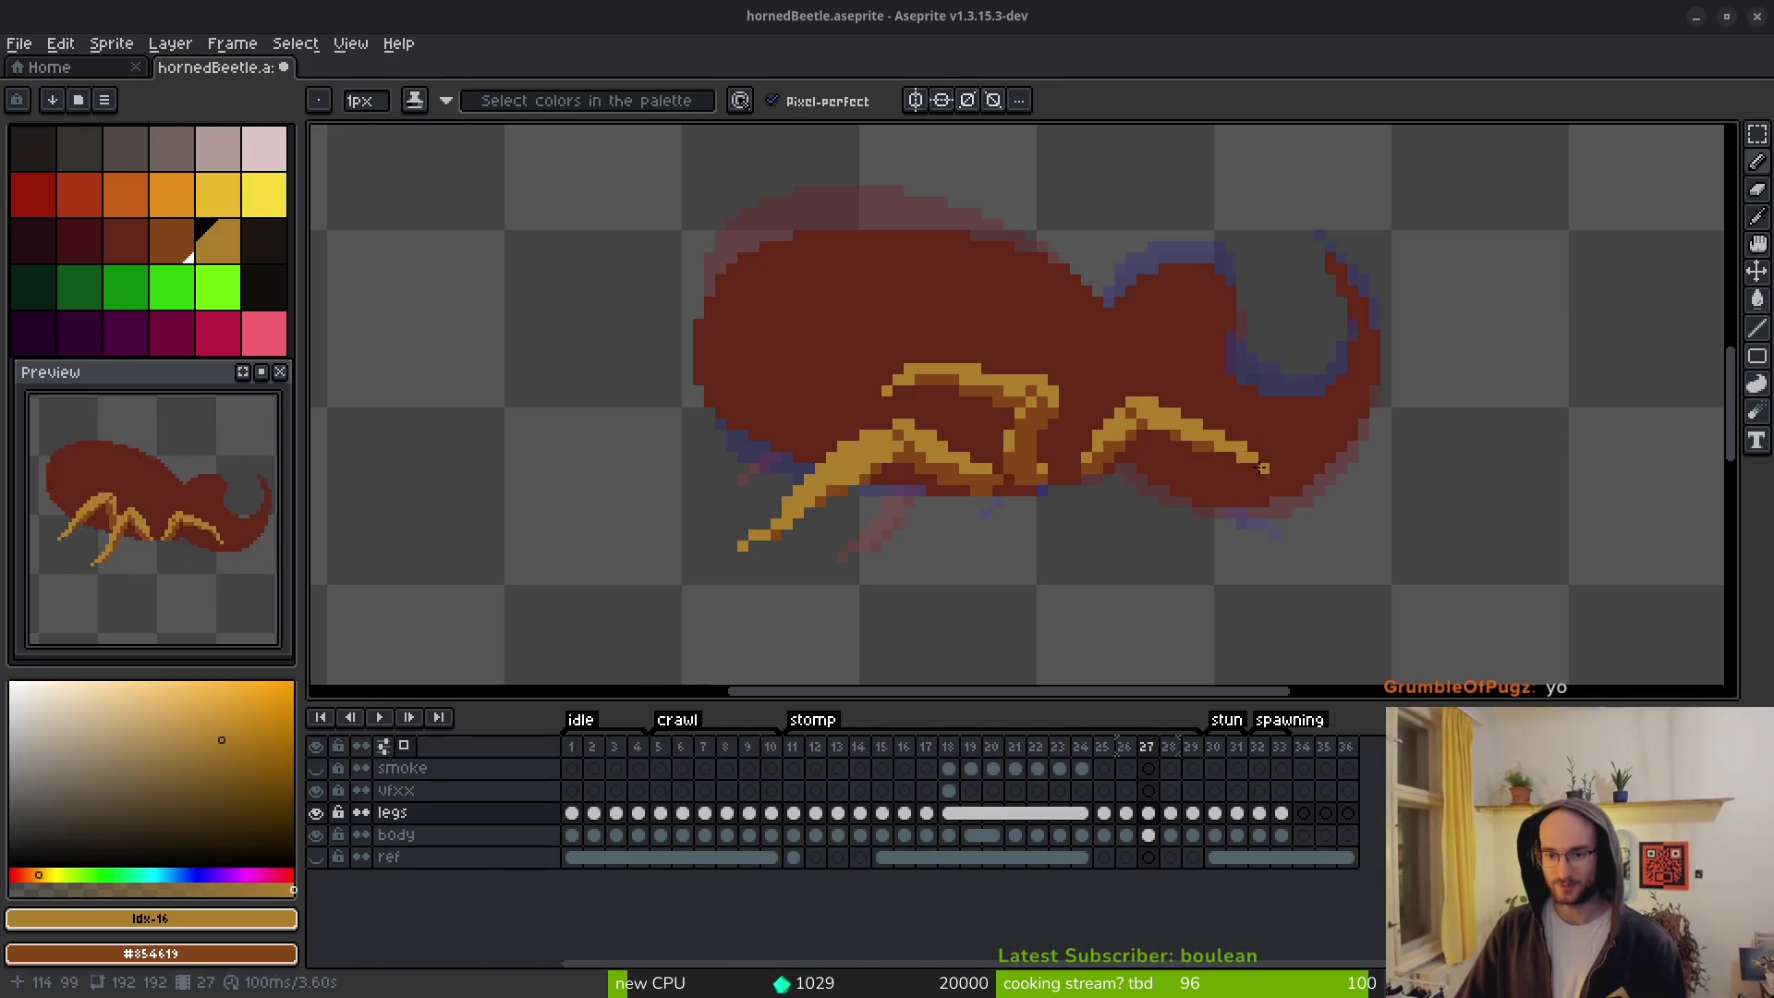
pyautogui.scroll(2, 1327, 293)
pyautogui.scroll(-3, 1192, 509)
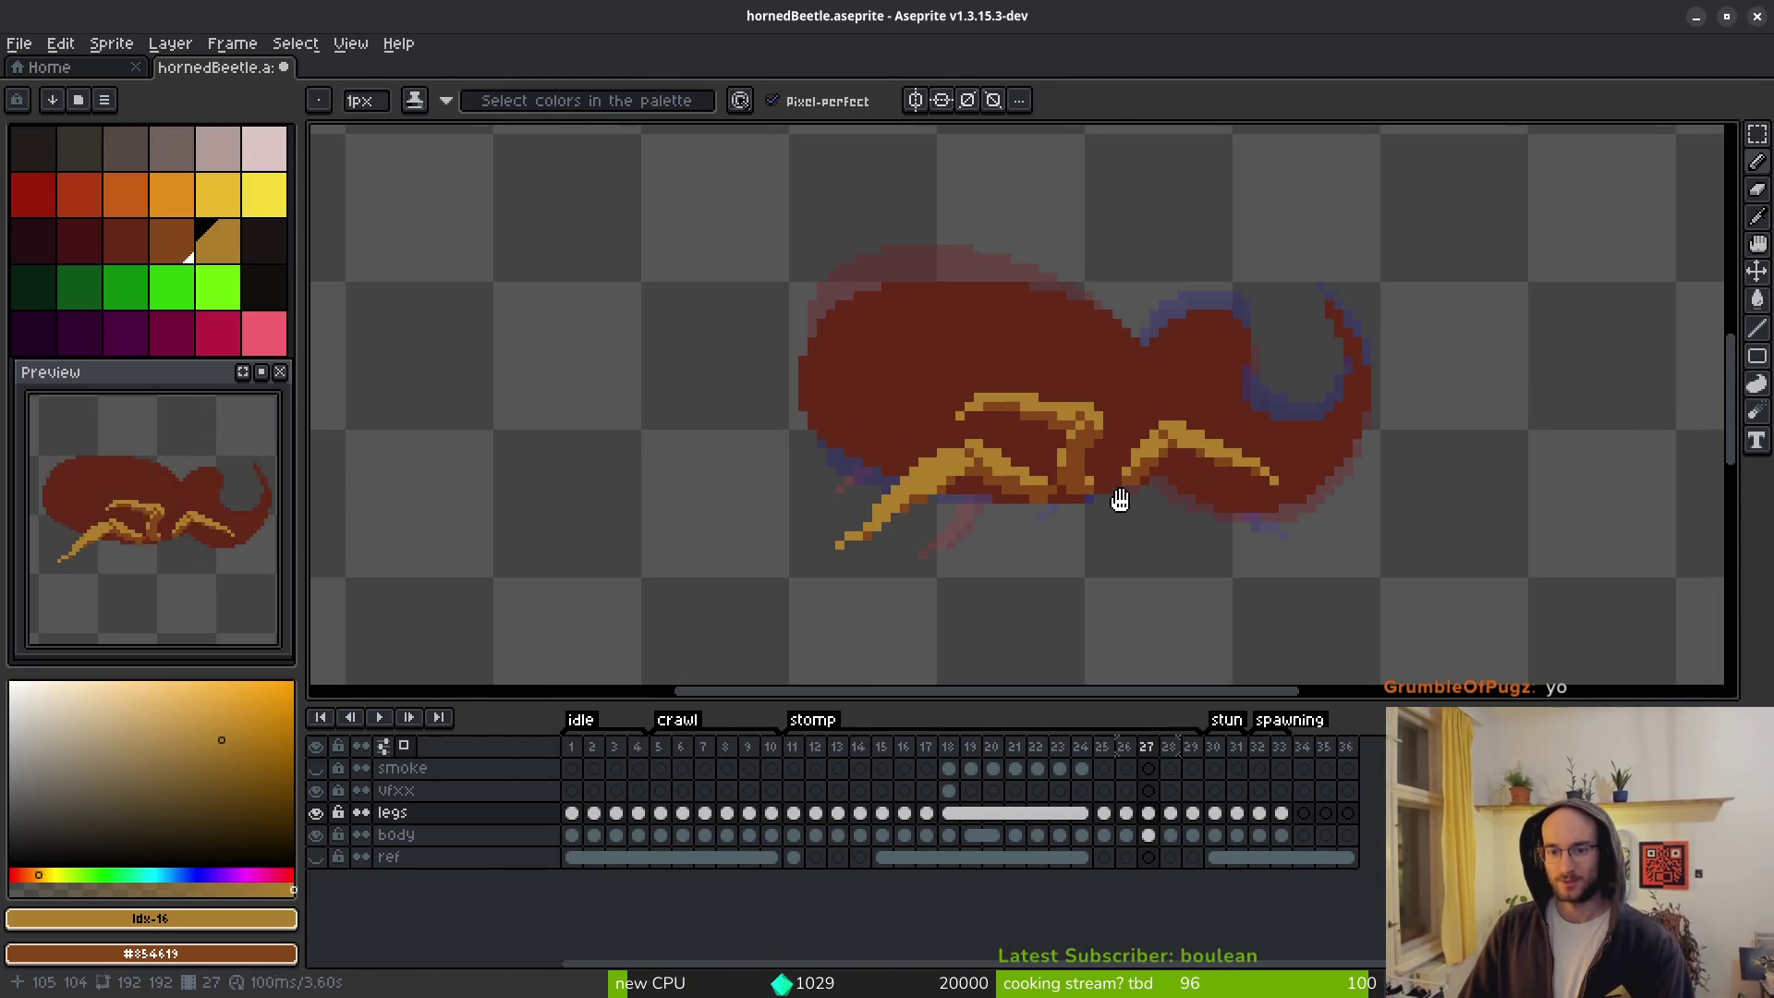
pyautogui.scroll(1, 1112, 518)
# Advance to frame 28 and start the animation playing.
pyautogui.press('i')
pyautogui.press('Right')
pyautogui.press('b')
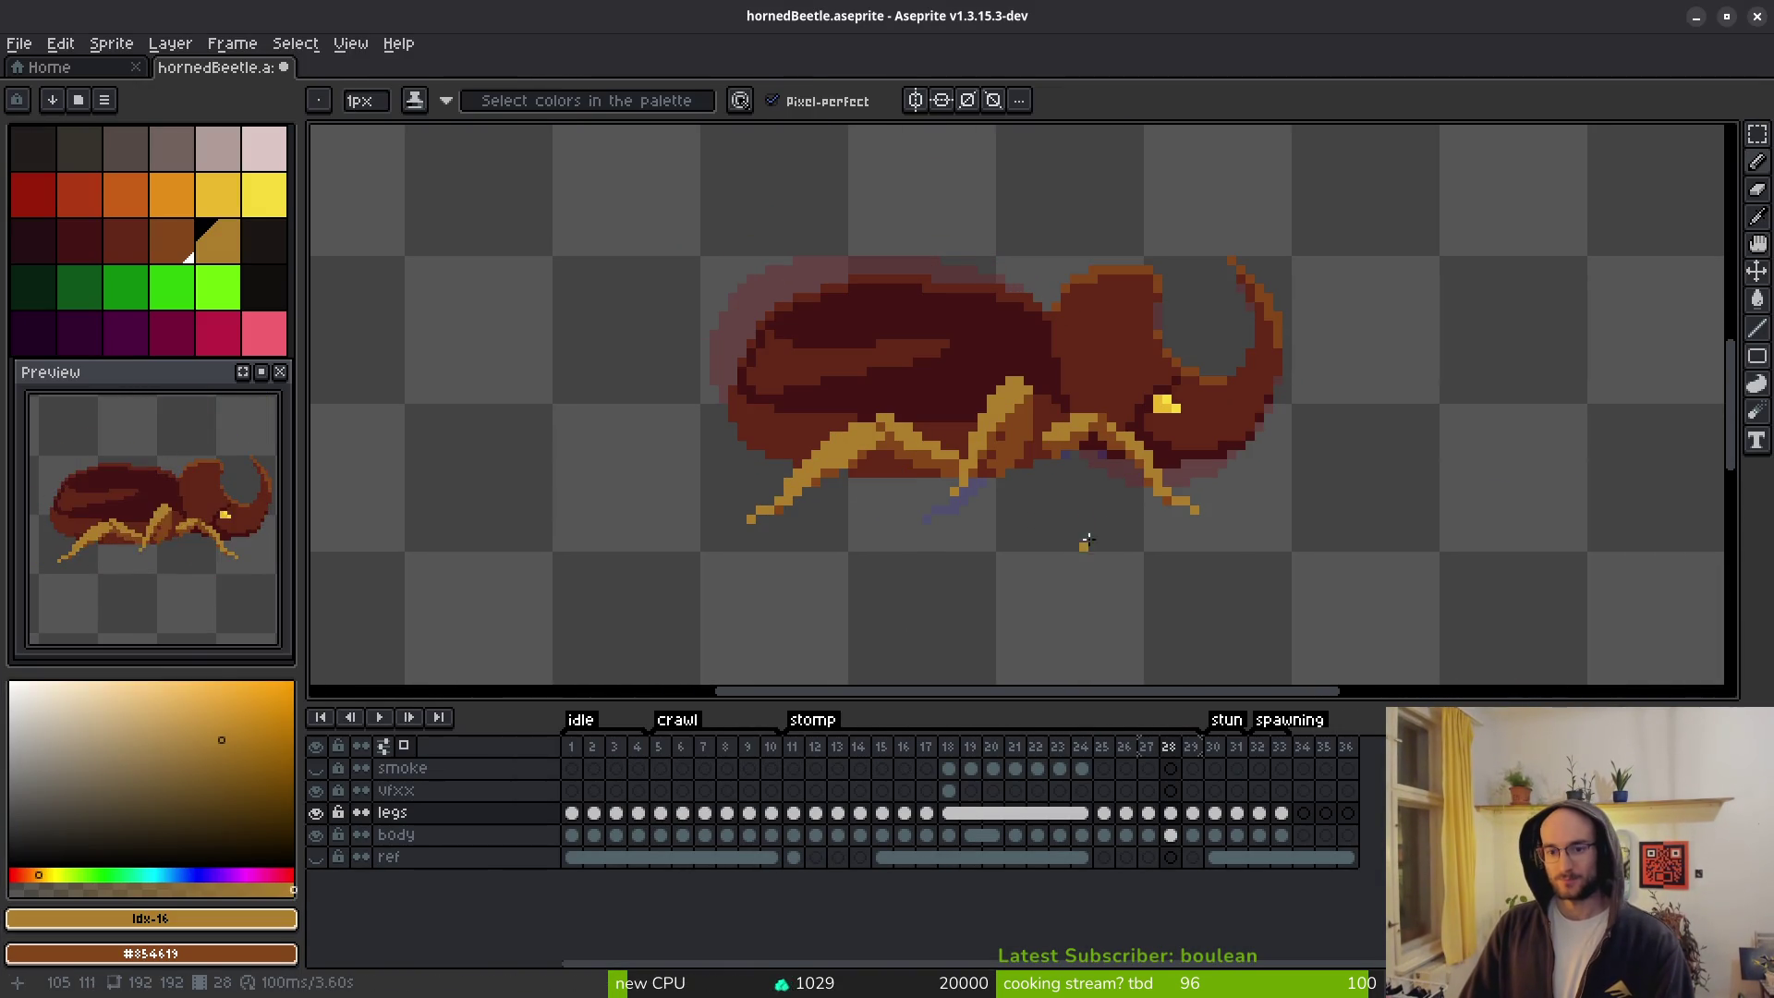
pyautogui.scroll(-2, 180, 581)
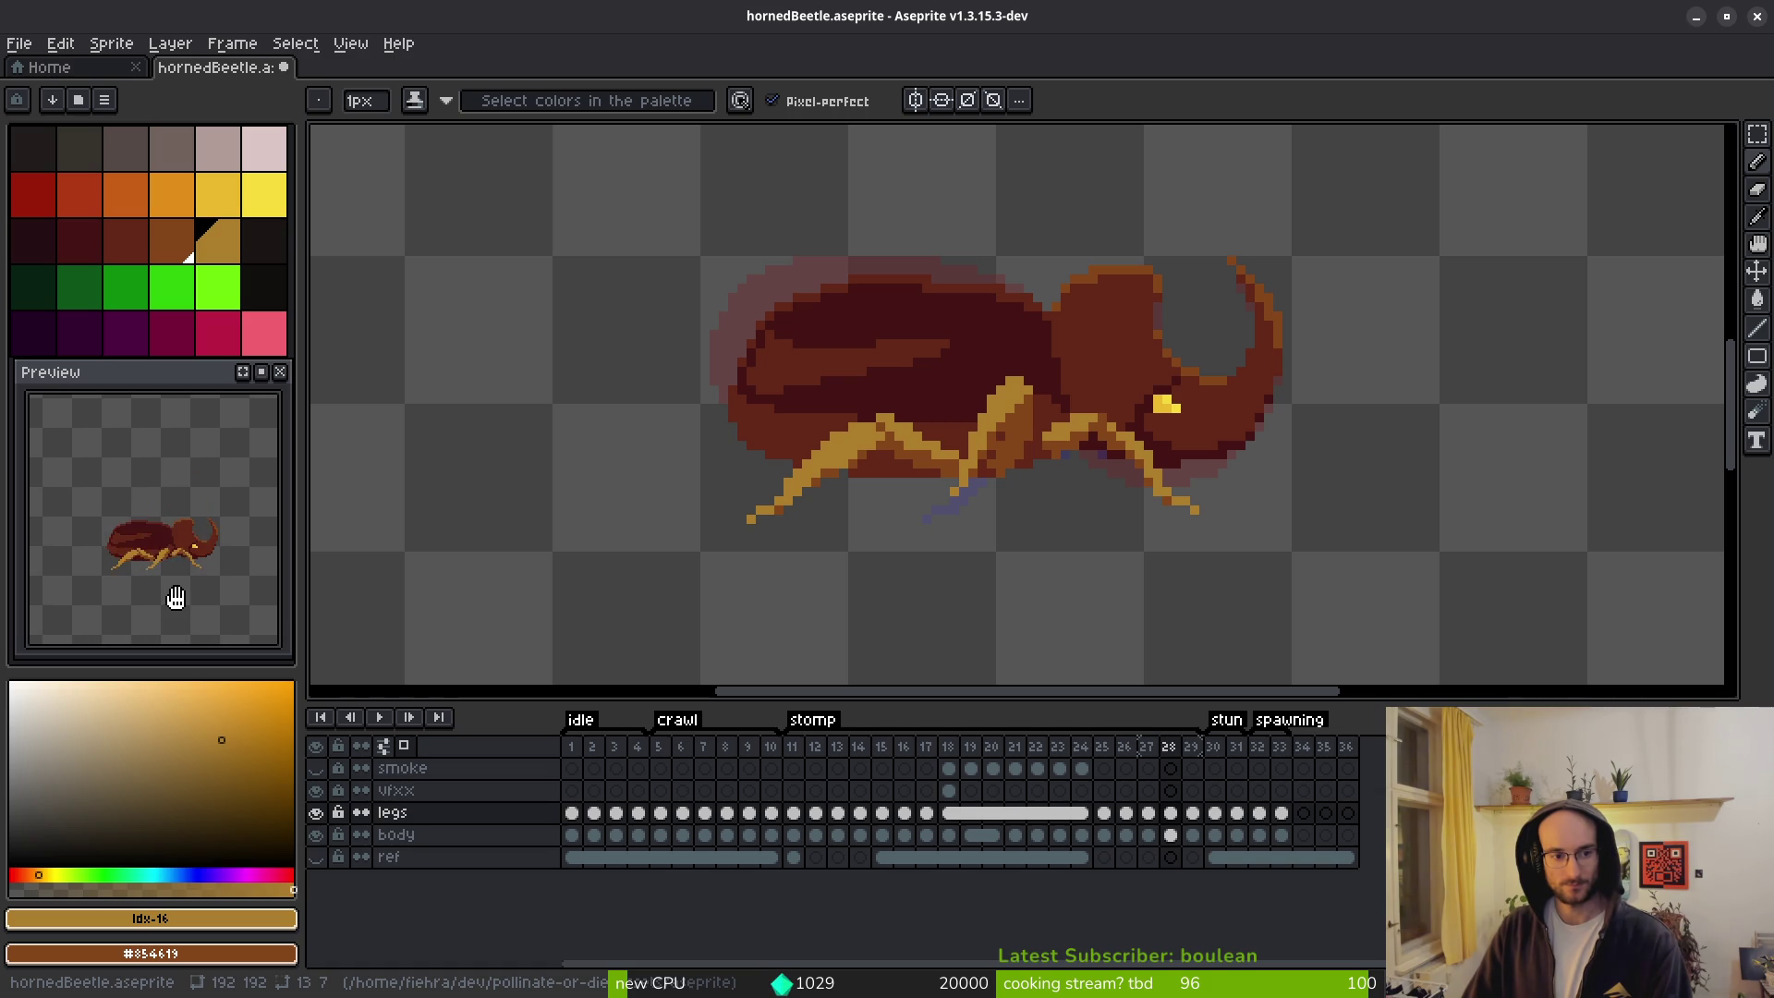
pyautogui.scroll(-1, 1098, 523)
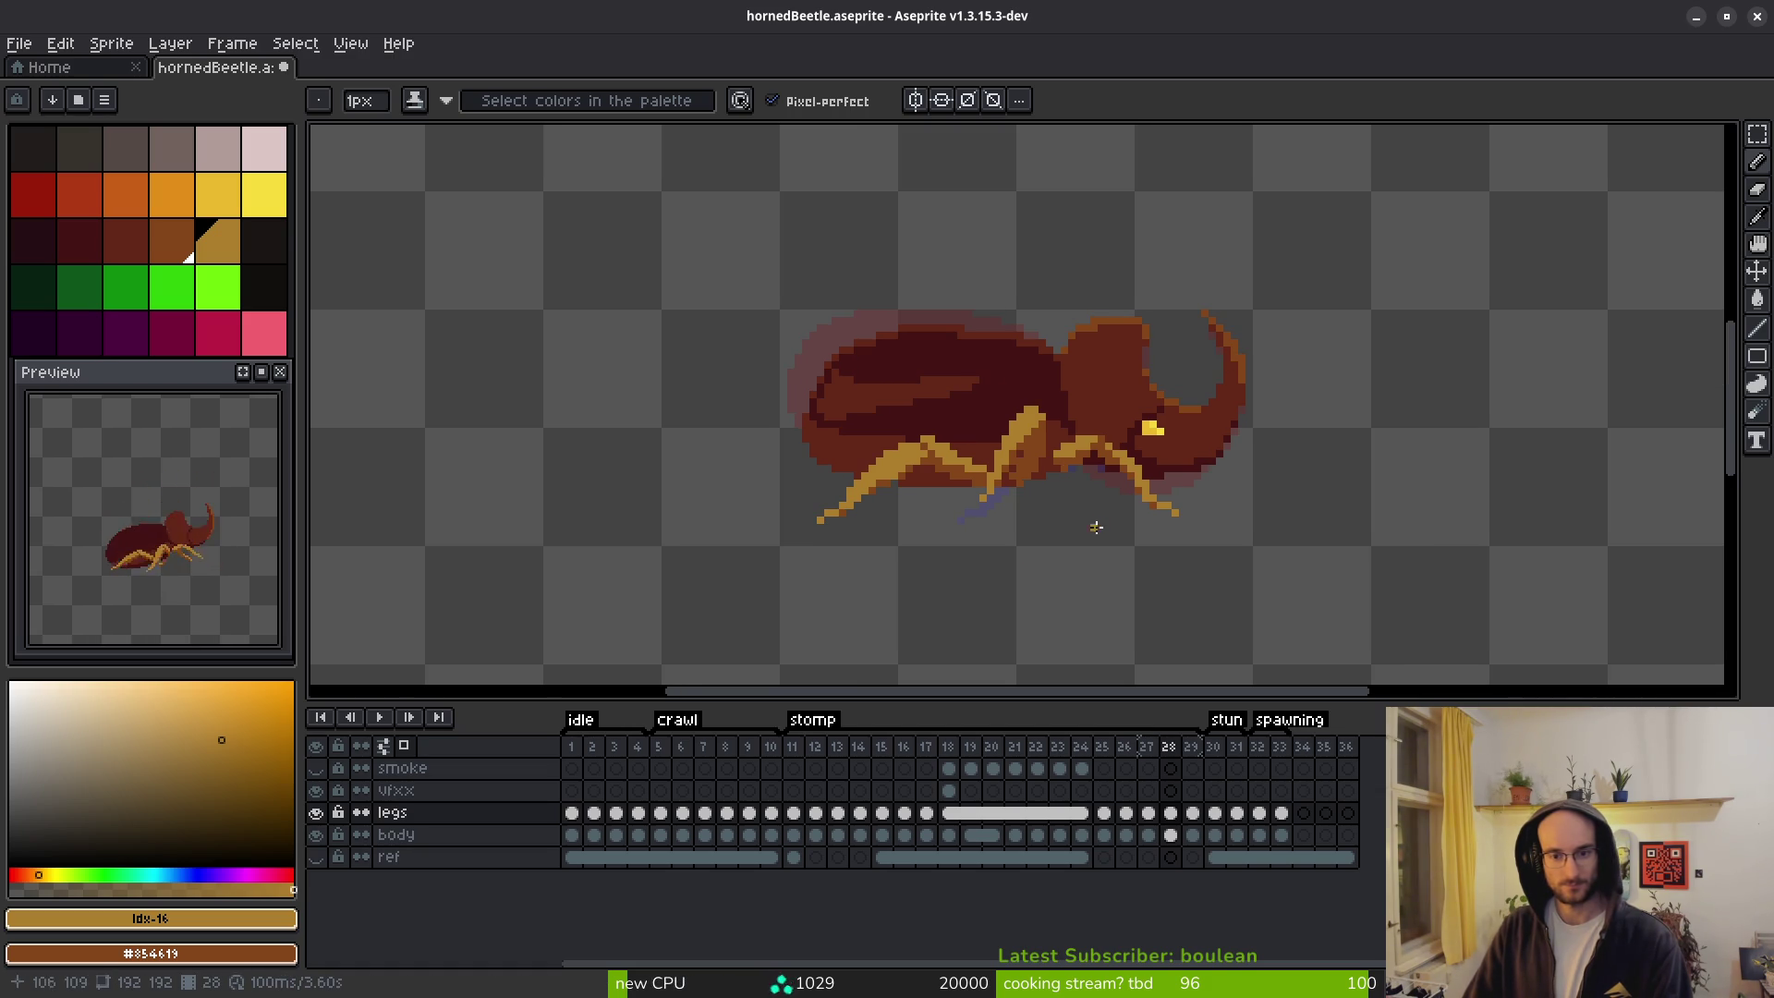
pyautogui.press('Return')
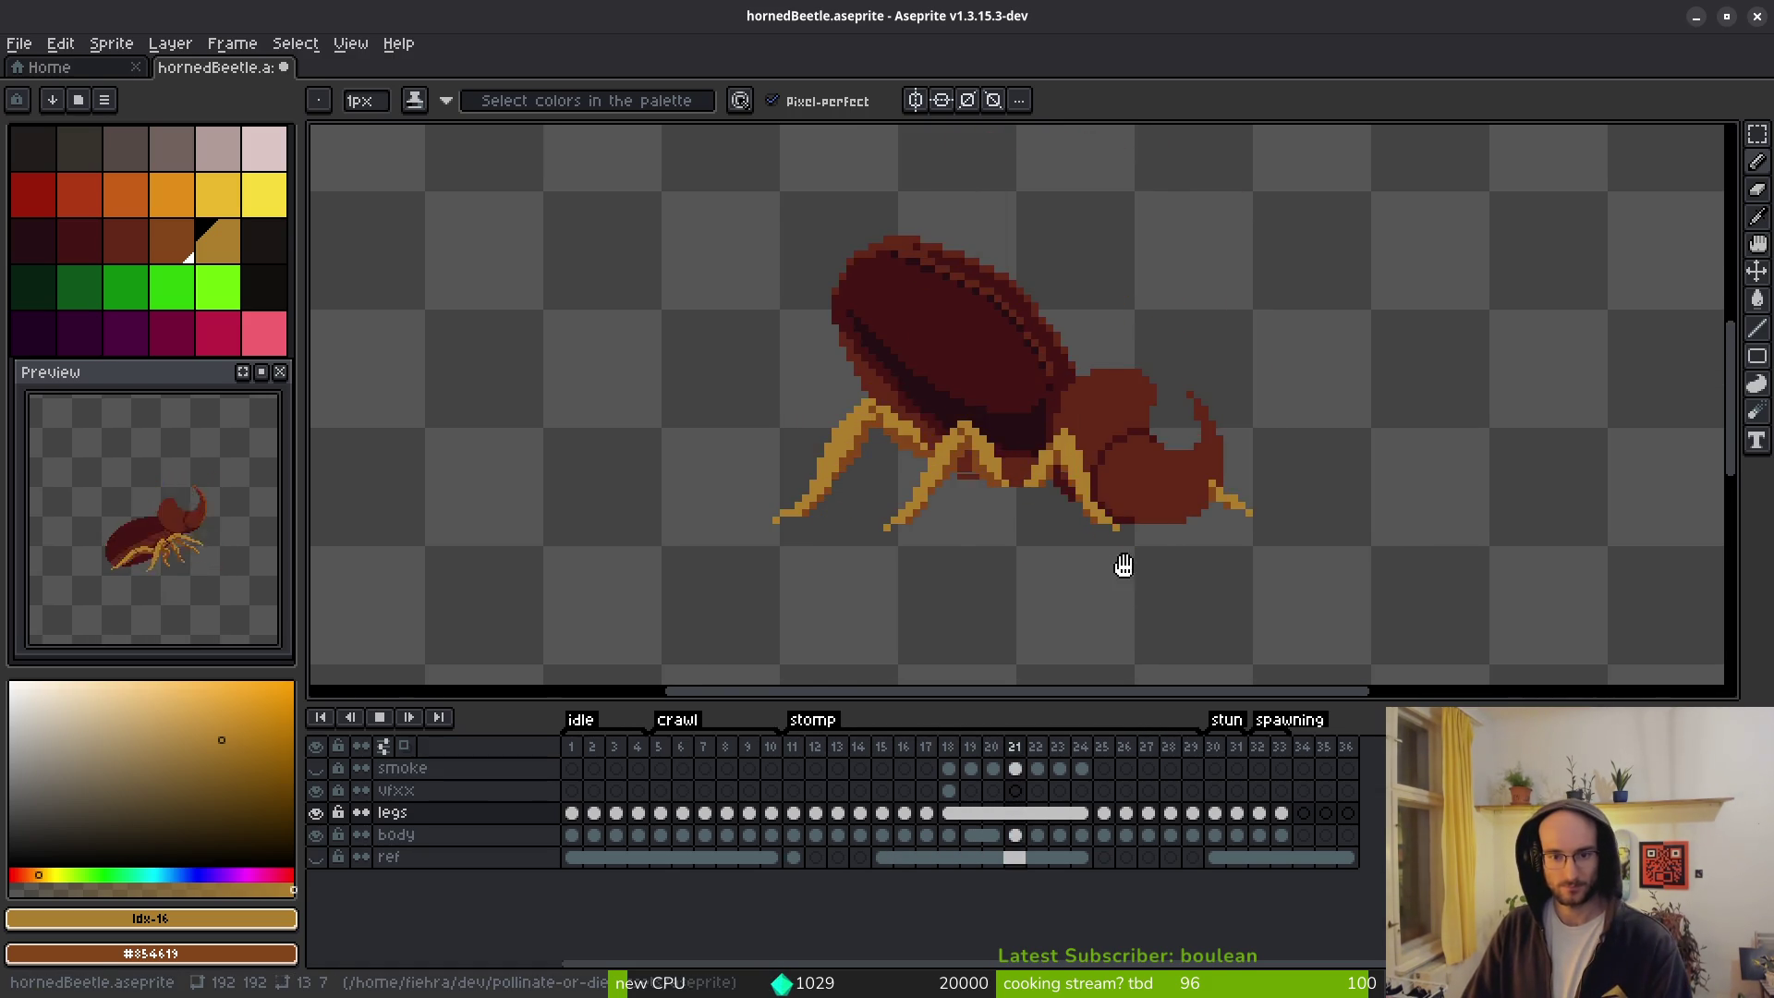
# Centre the beetle in view, stop playback, and turn on onion skinning.
pyautogui.scroll(-1, 1133, 566)
pyautogui.moveTo(1078, 564); pyautogui.dragTo(1011, 572)
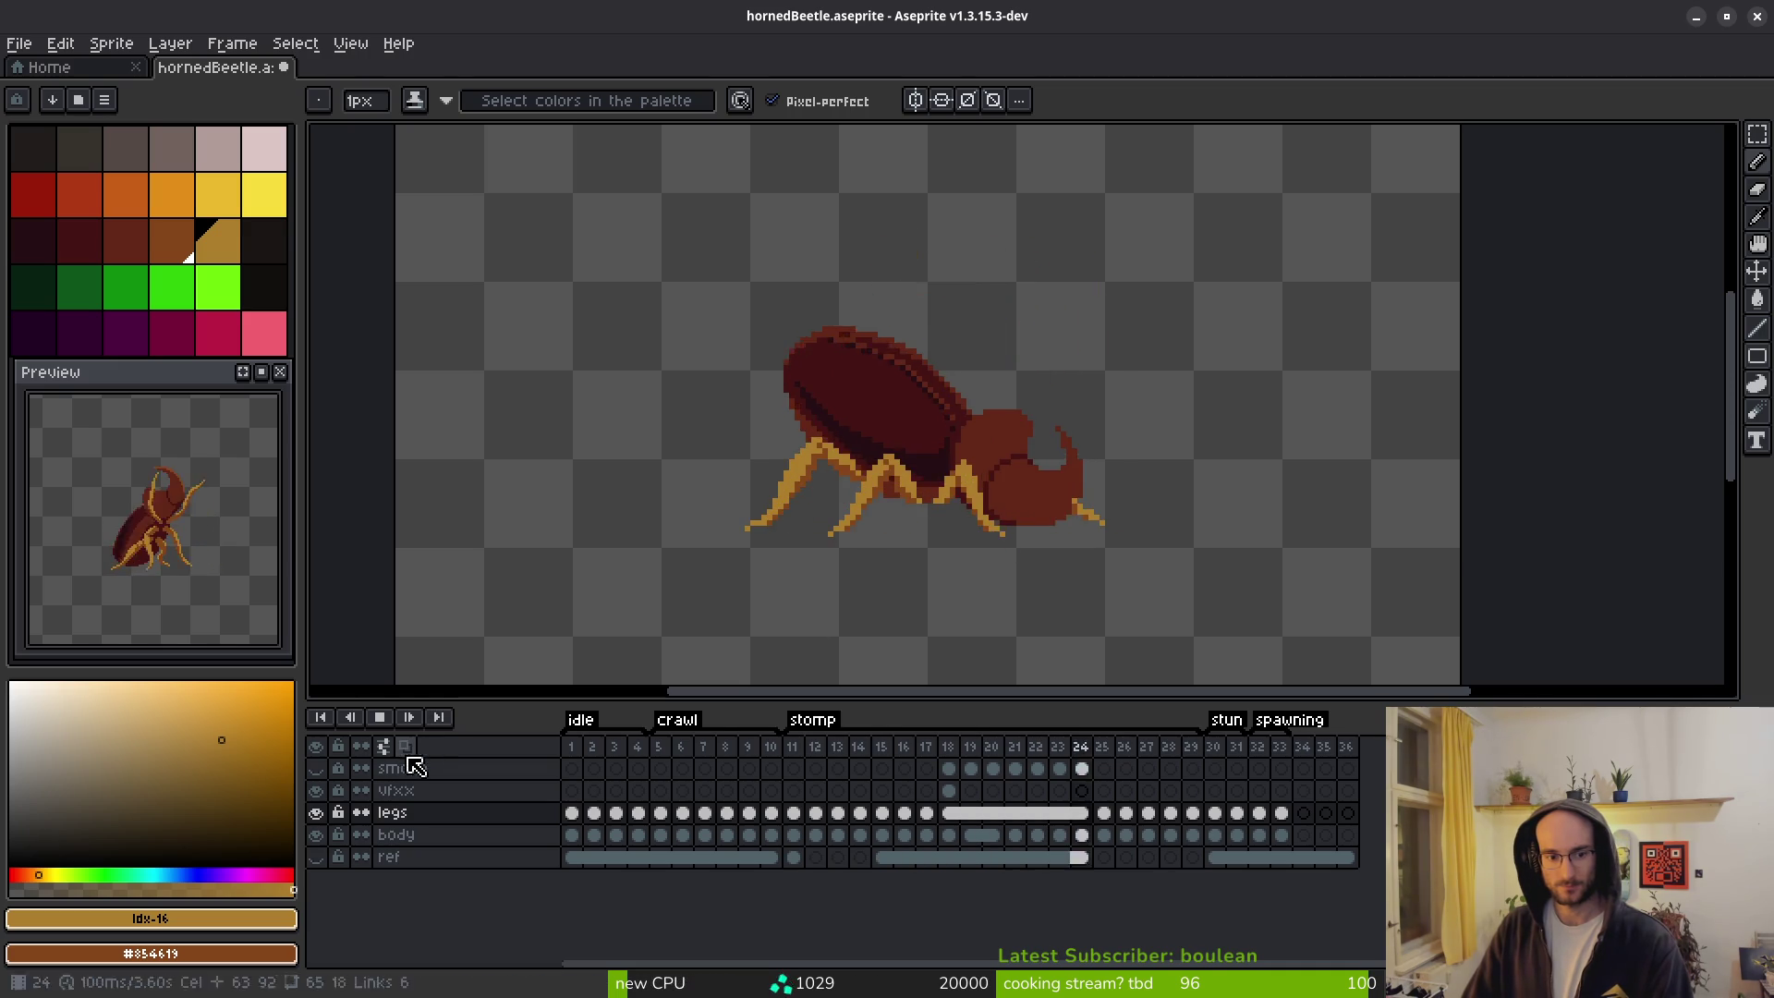
pyautogui.press('Return')
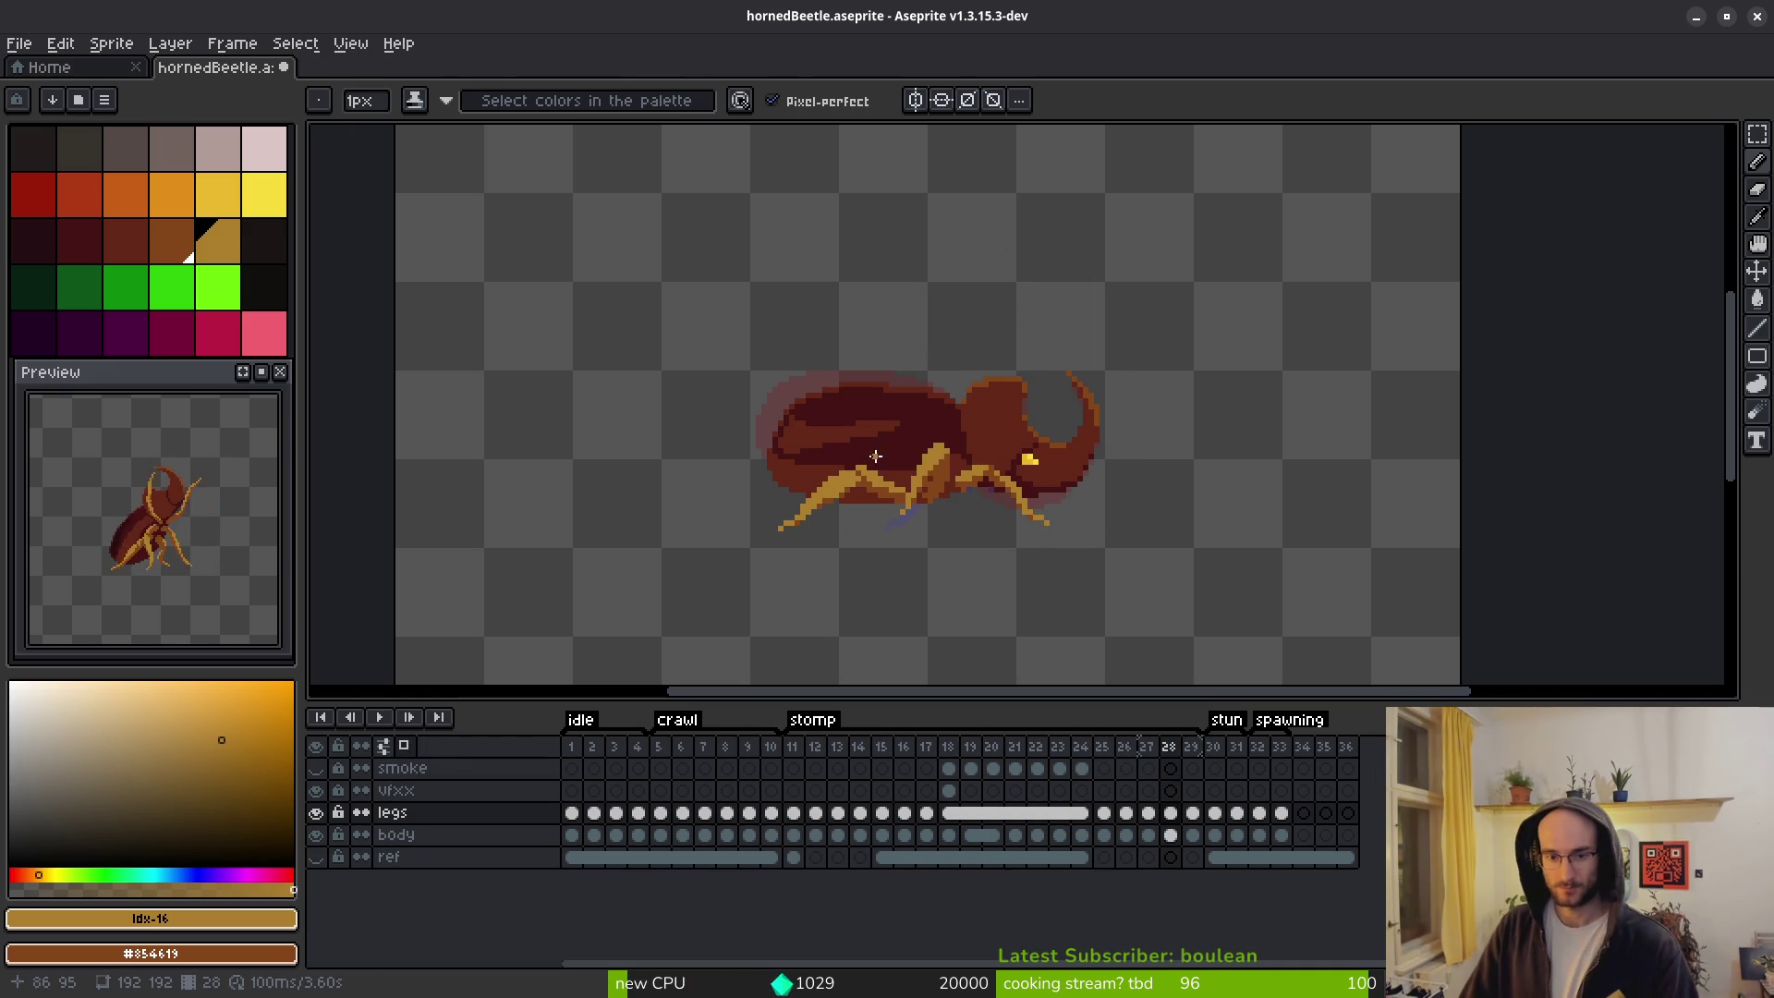
pyautogui.press('i')
pyautogui.press('F3')
# Step through frames 18 to 23, settle on frame 21, and hide the legs layer.
pyautogui.press('Left')
pyautogui.press('Left')
pyautogui.press('Left')
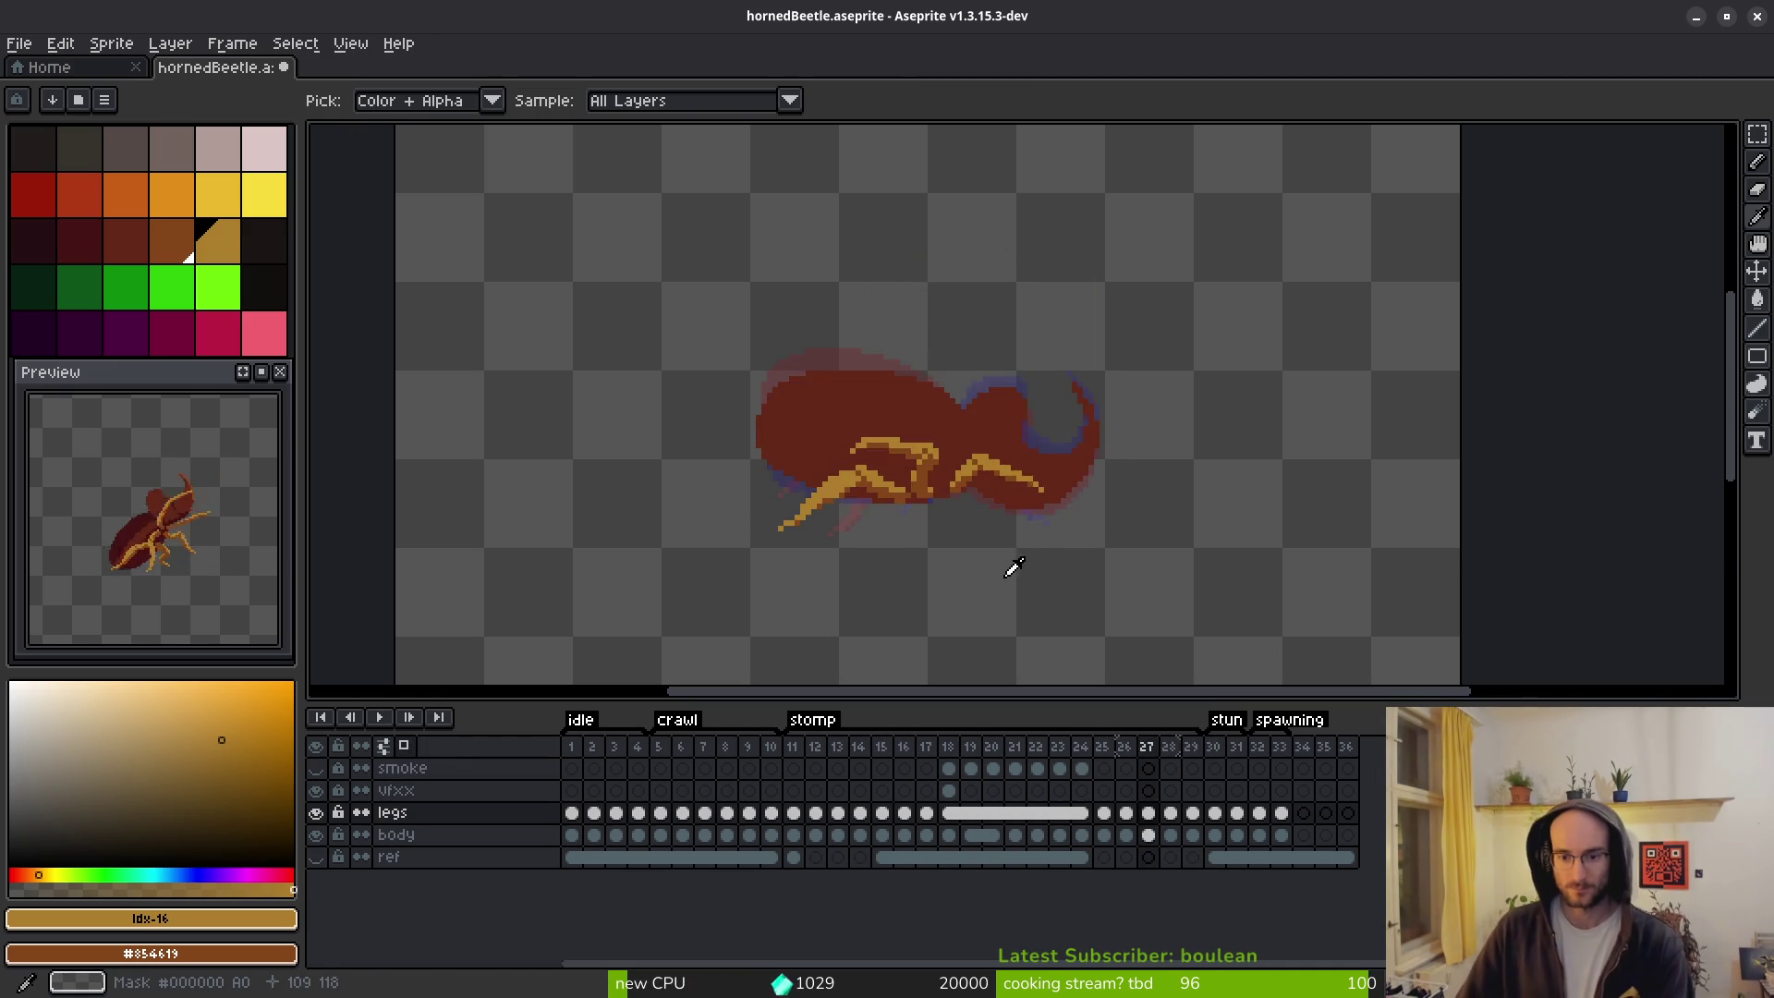
pyautogui.press('Left')
pyautogui.press('Left')
pyautogui.press('Left')
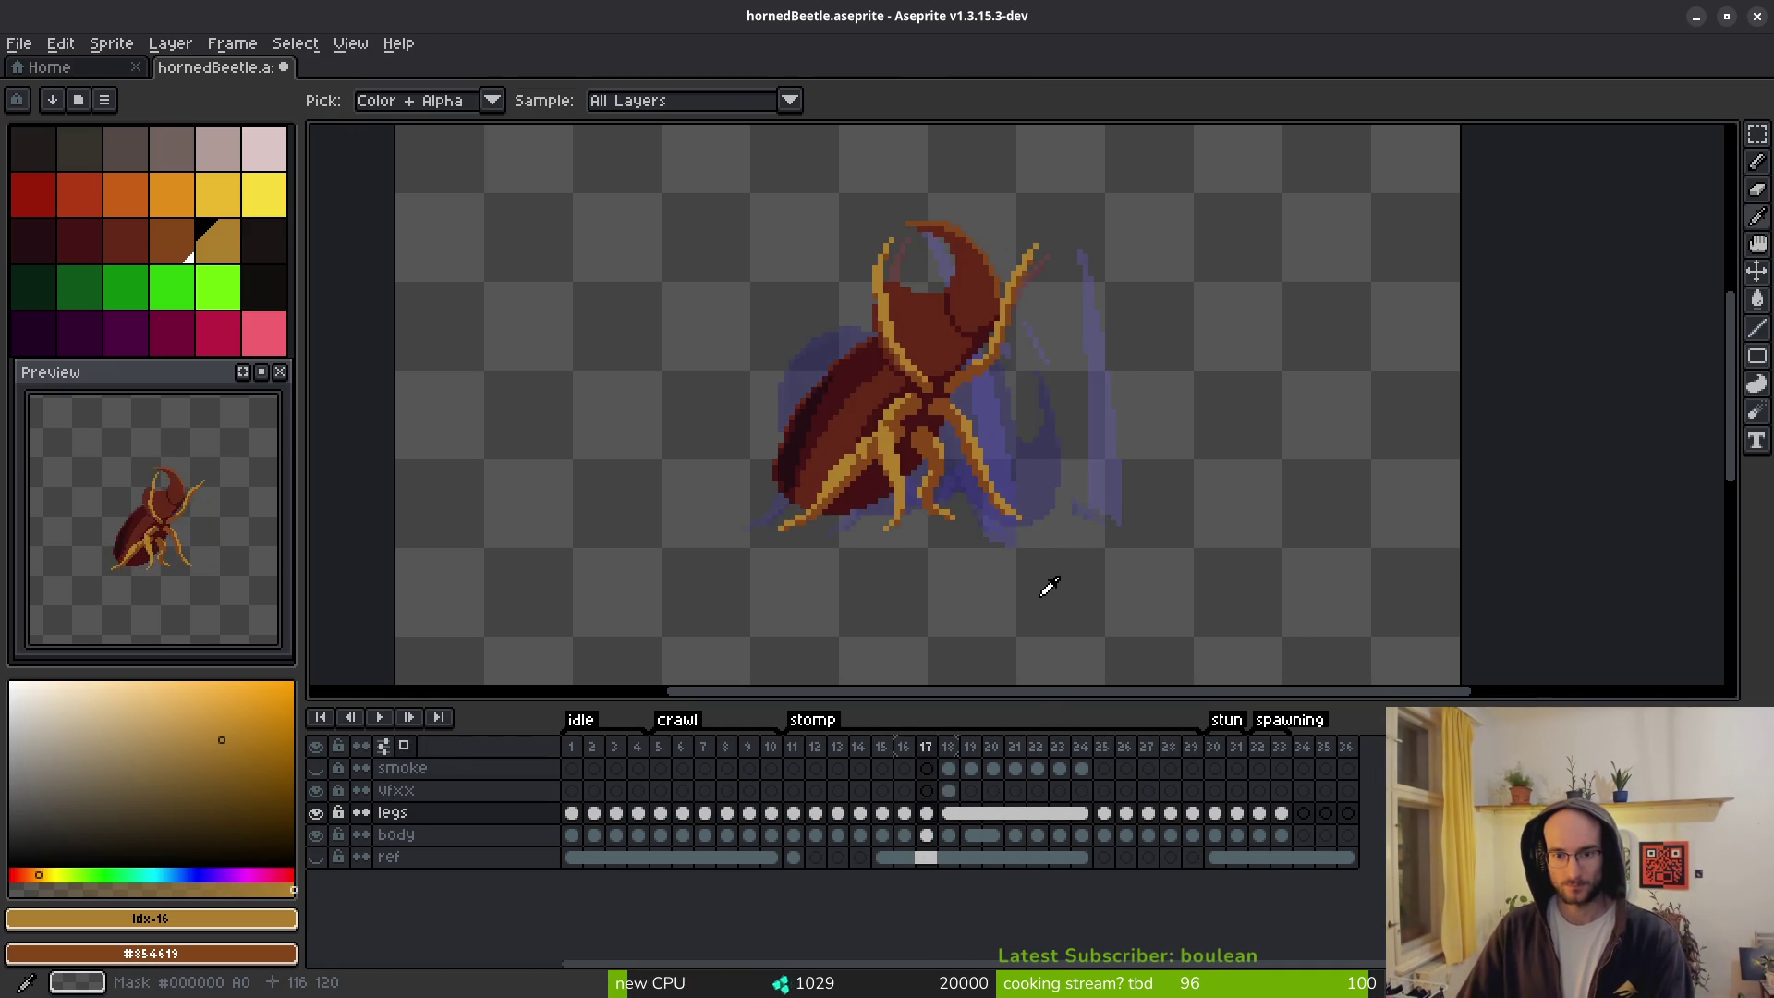
pyautogui.press('Right')
pyautogui.press('Right')
pyautogui.press('Right')
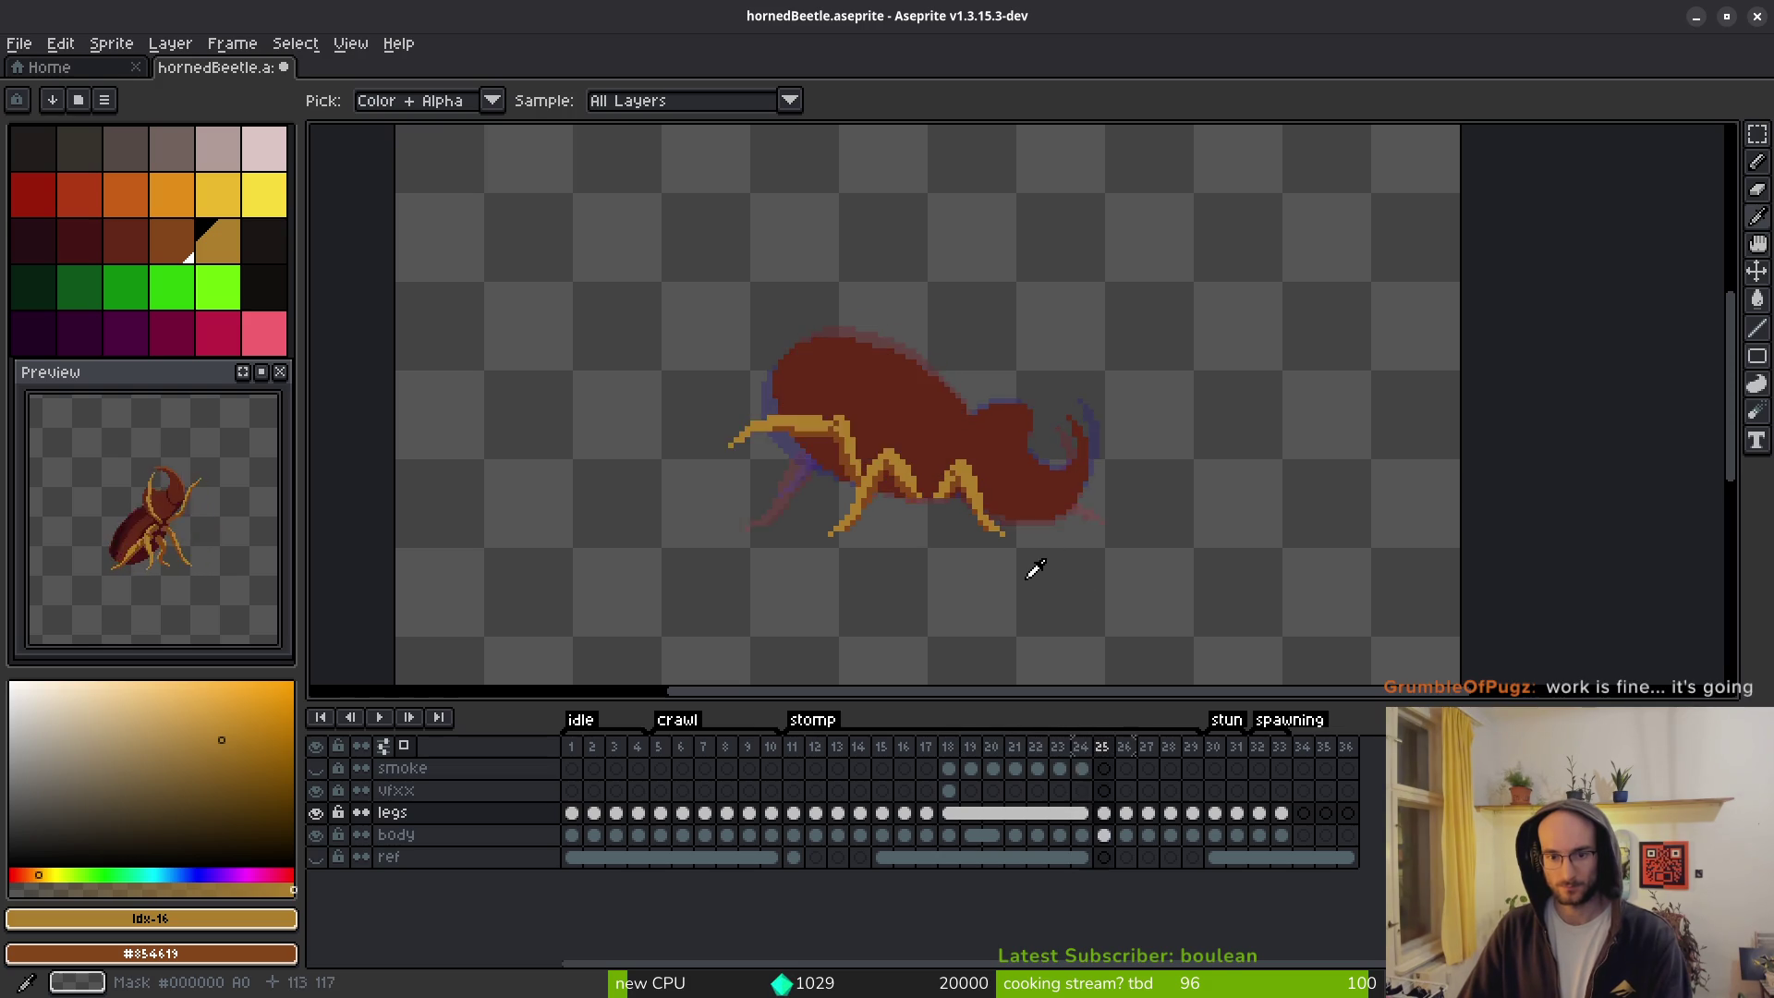
pyautogui.press('Left')
pyautogui.press('Left')
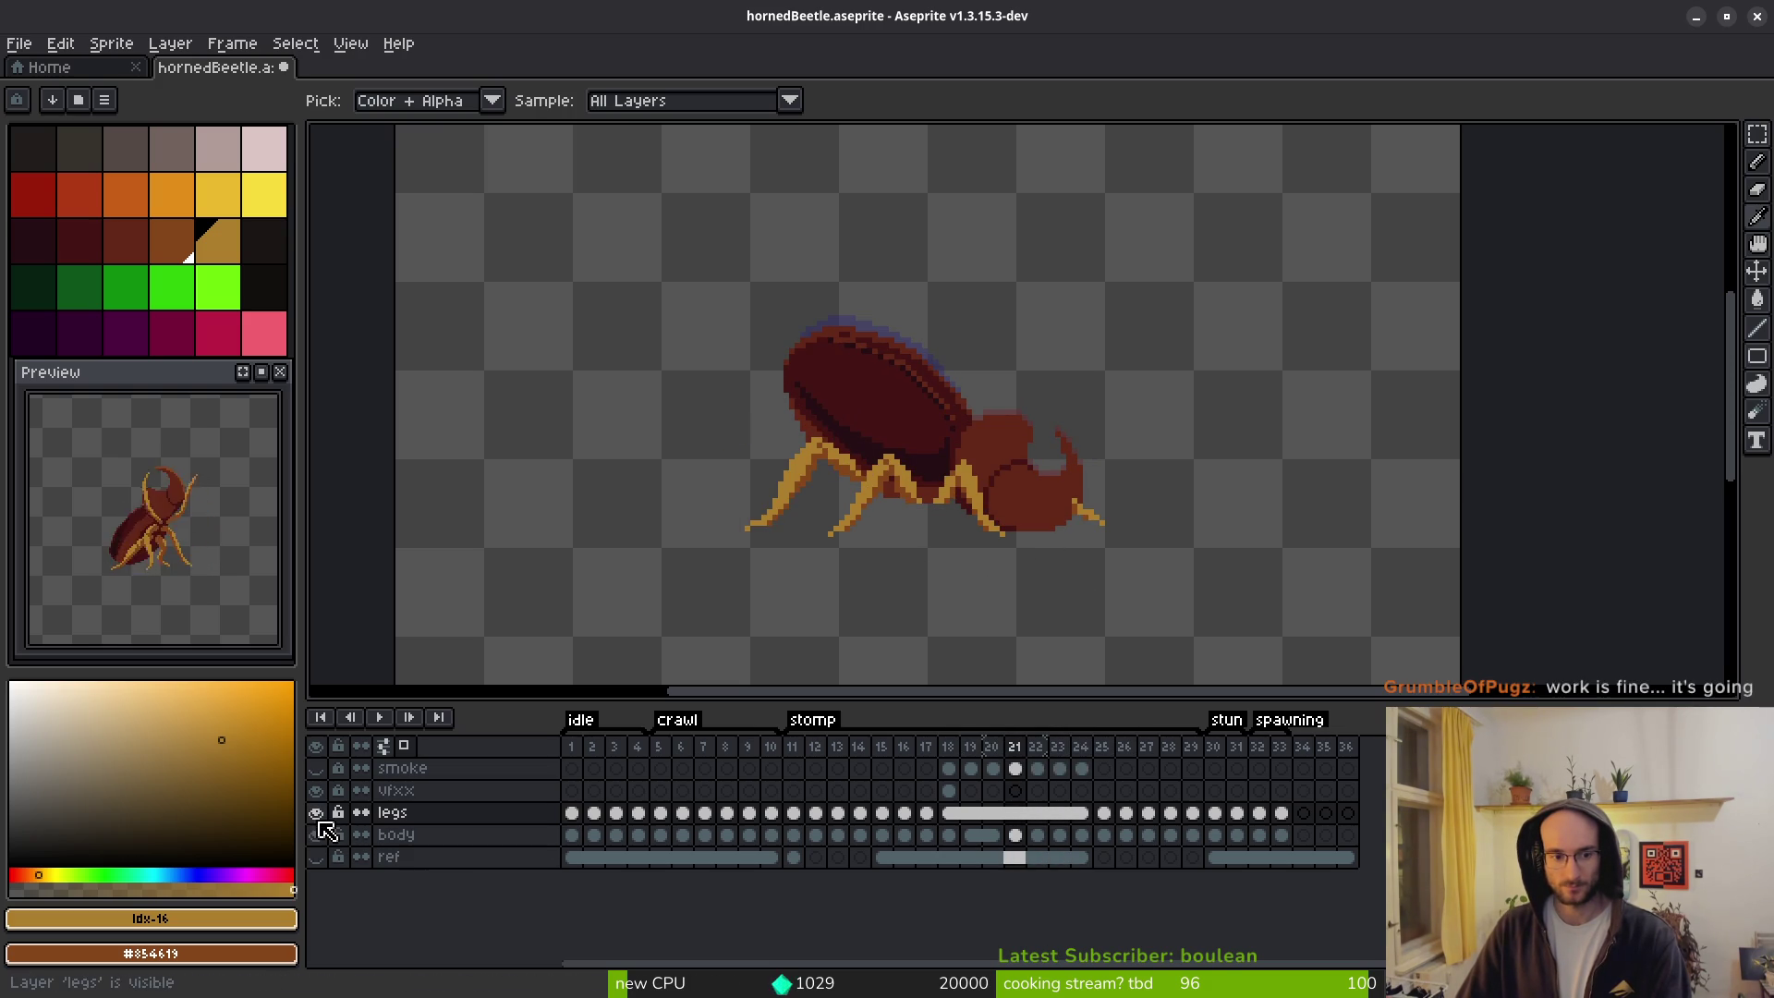
pyautogui.click(316, 812)
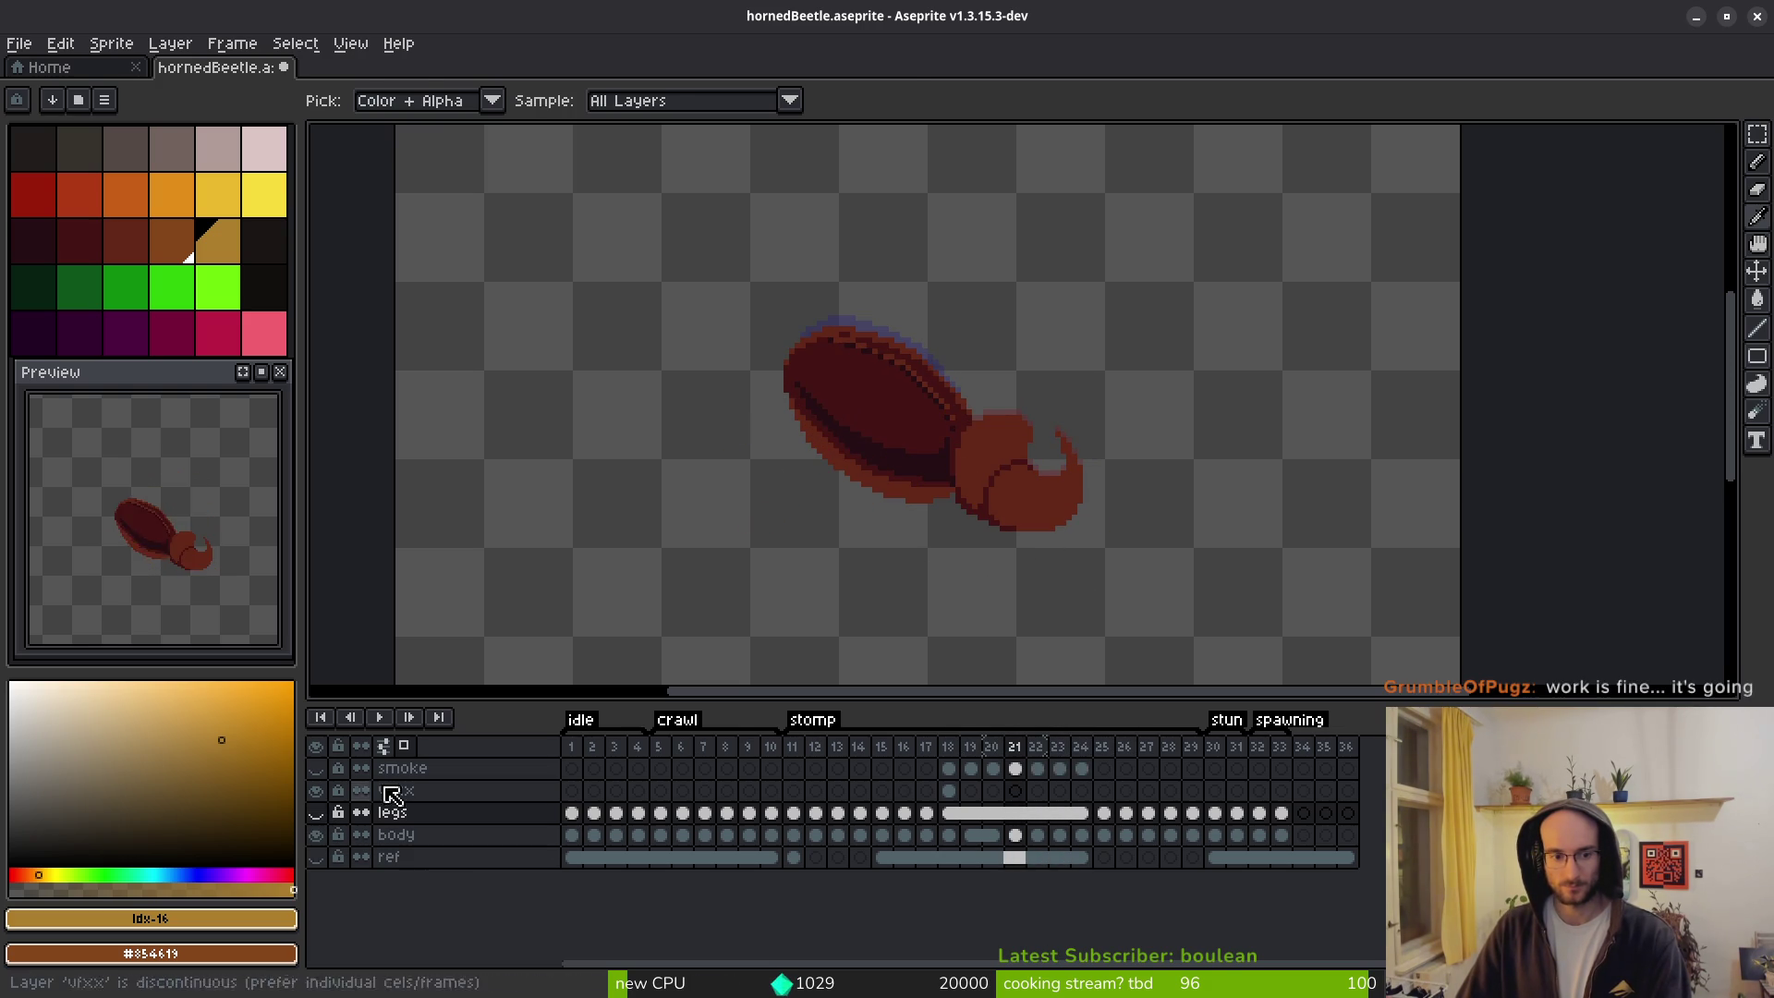
# On the body layer at frame 19, pick dark red #431414 and outline the shell edge.
pyautogui.click(949, 836)
pyautogui.press('Right')
pyautogui.scroll(4, 933, 480)
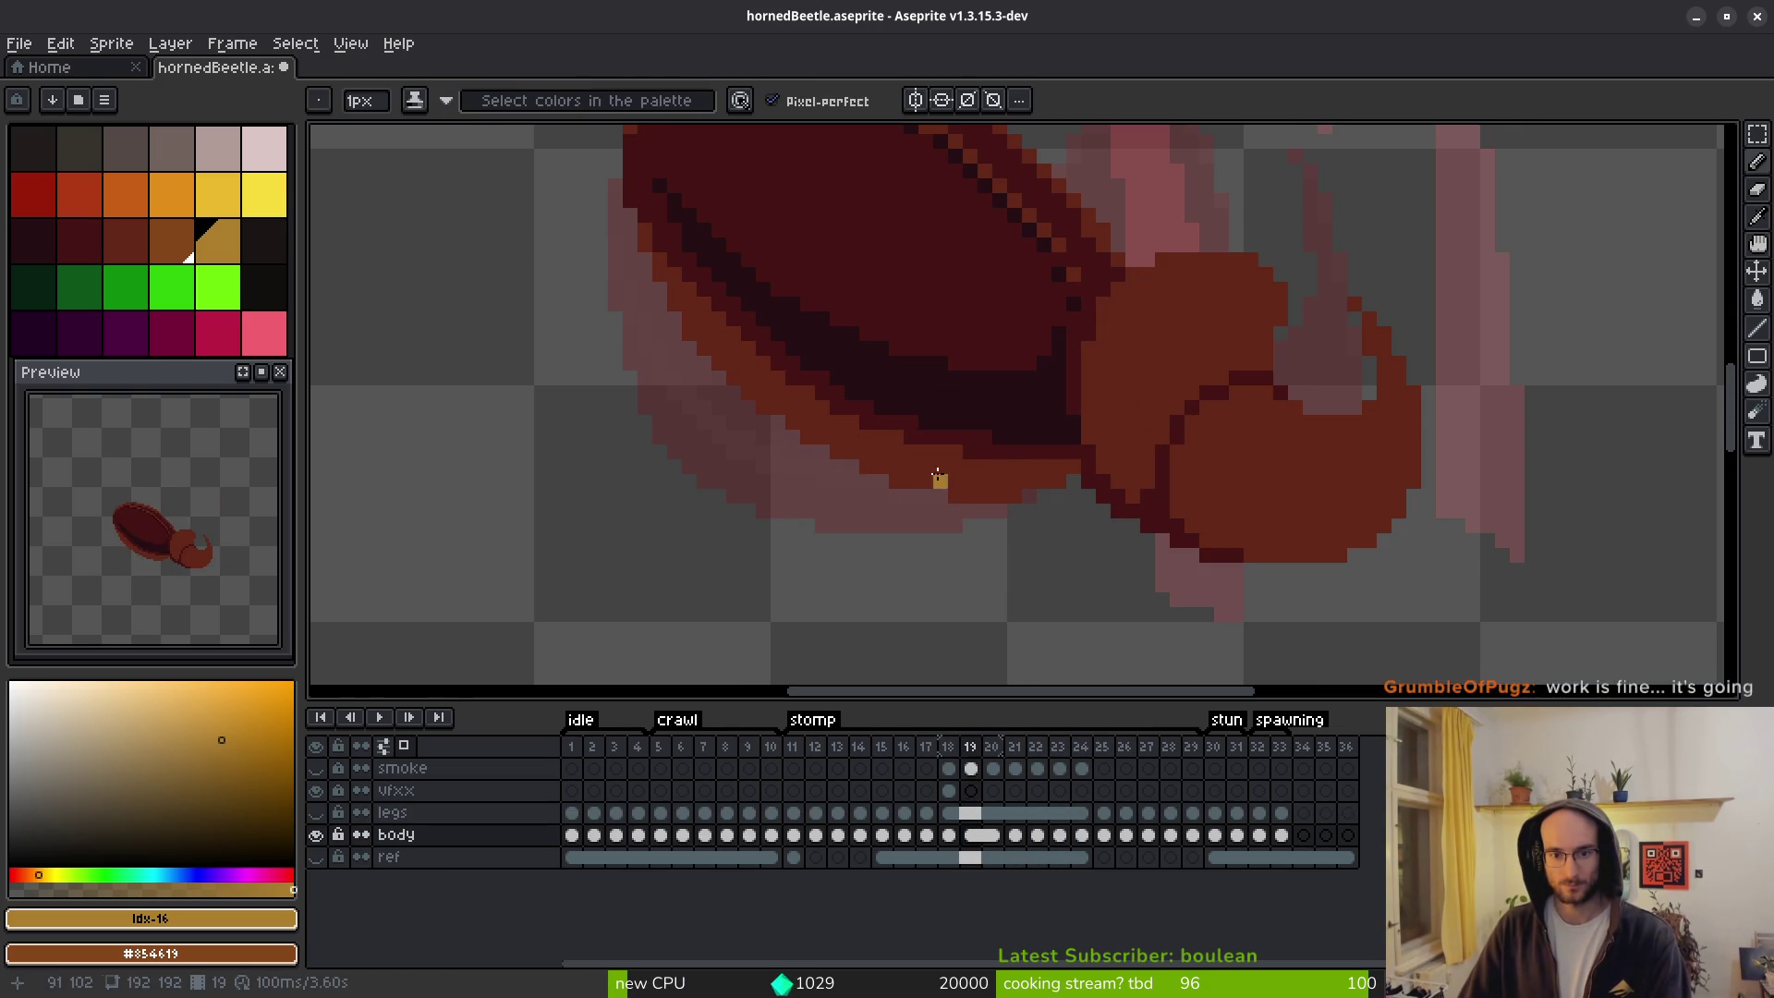
pyautogui.keyDown('alt'); pyautogui.click(1006, 435); pyautogui.keyUp('alt')
pyautogui.scroll(2, 1006, 435)
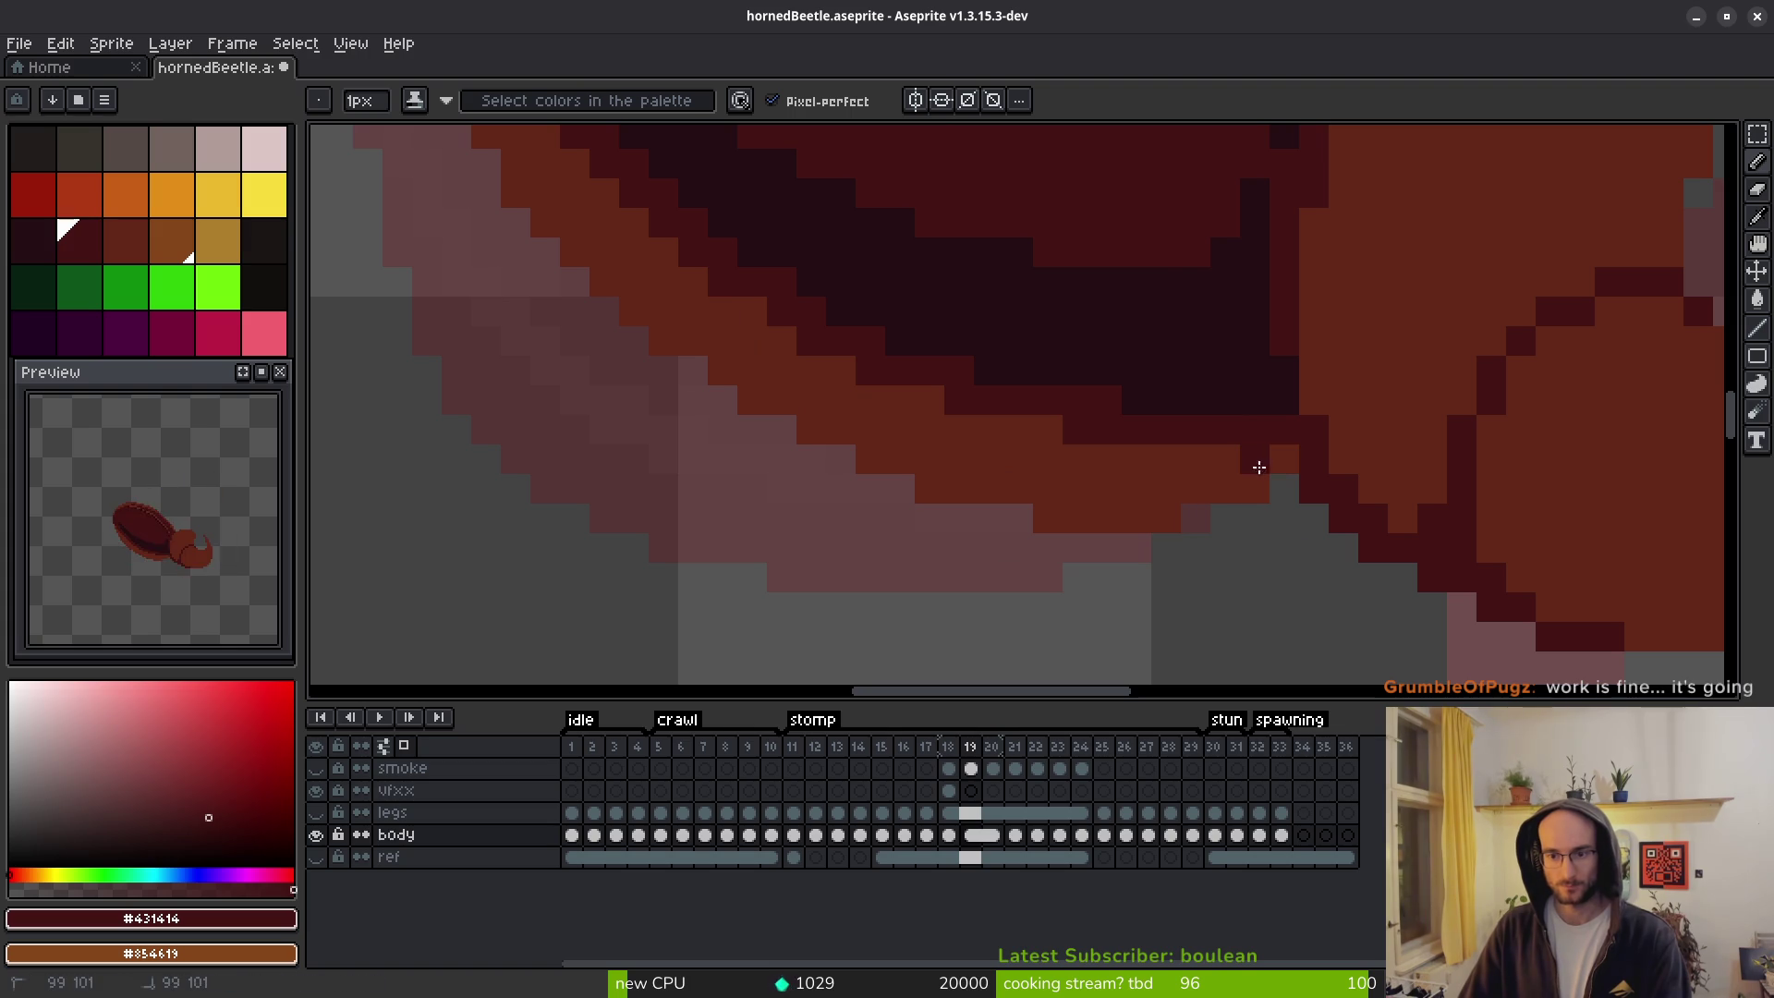
pyautogui.moveTo(1274, 459)
pyautogui.mouseDown()
pyautogui.moveTo(1086, 491)
pyautogui.moveTo(848, 425)
pyautogui.moveTo(693, 337)
pyautogui.moveTo(860, 451)
pyautogui.mouseUp()
pyautogui.scroll(-1, 859, 452)
pyautogui.scroll(1, 747, 420)
pyautogui.moveTo(680, 327); pyautogui.dragTo(726, 401)
# Darken the remaining orange rim pixels along the shell's lower edge.
pyautogui.click(854, 522)
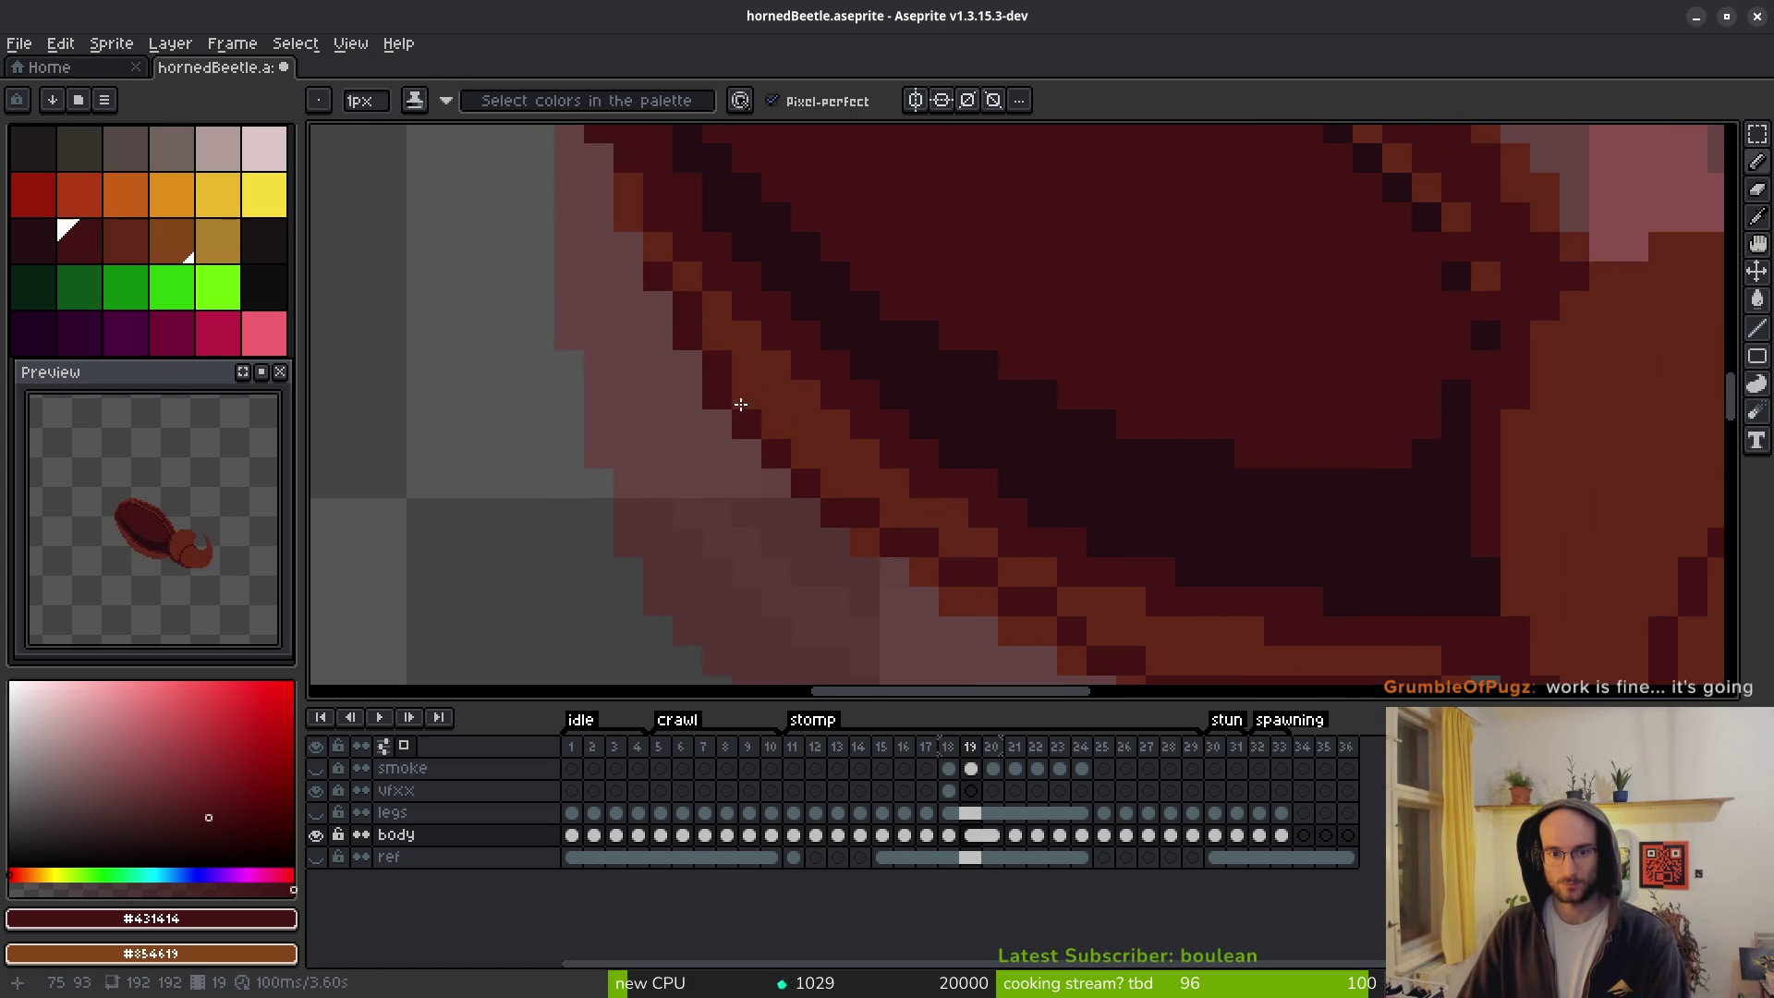
pyautogui.moveTo(917, 472); pyautogui.dragTo(783, 331)
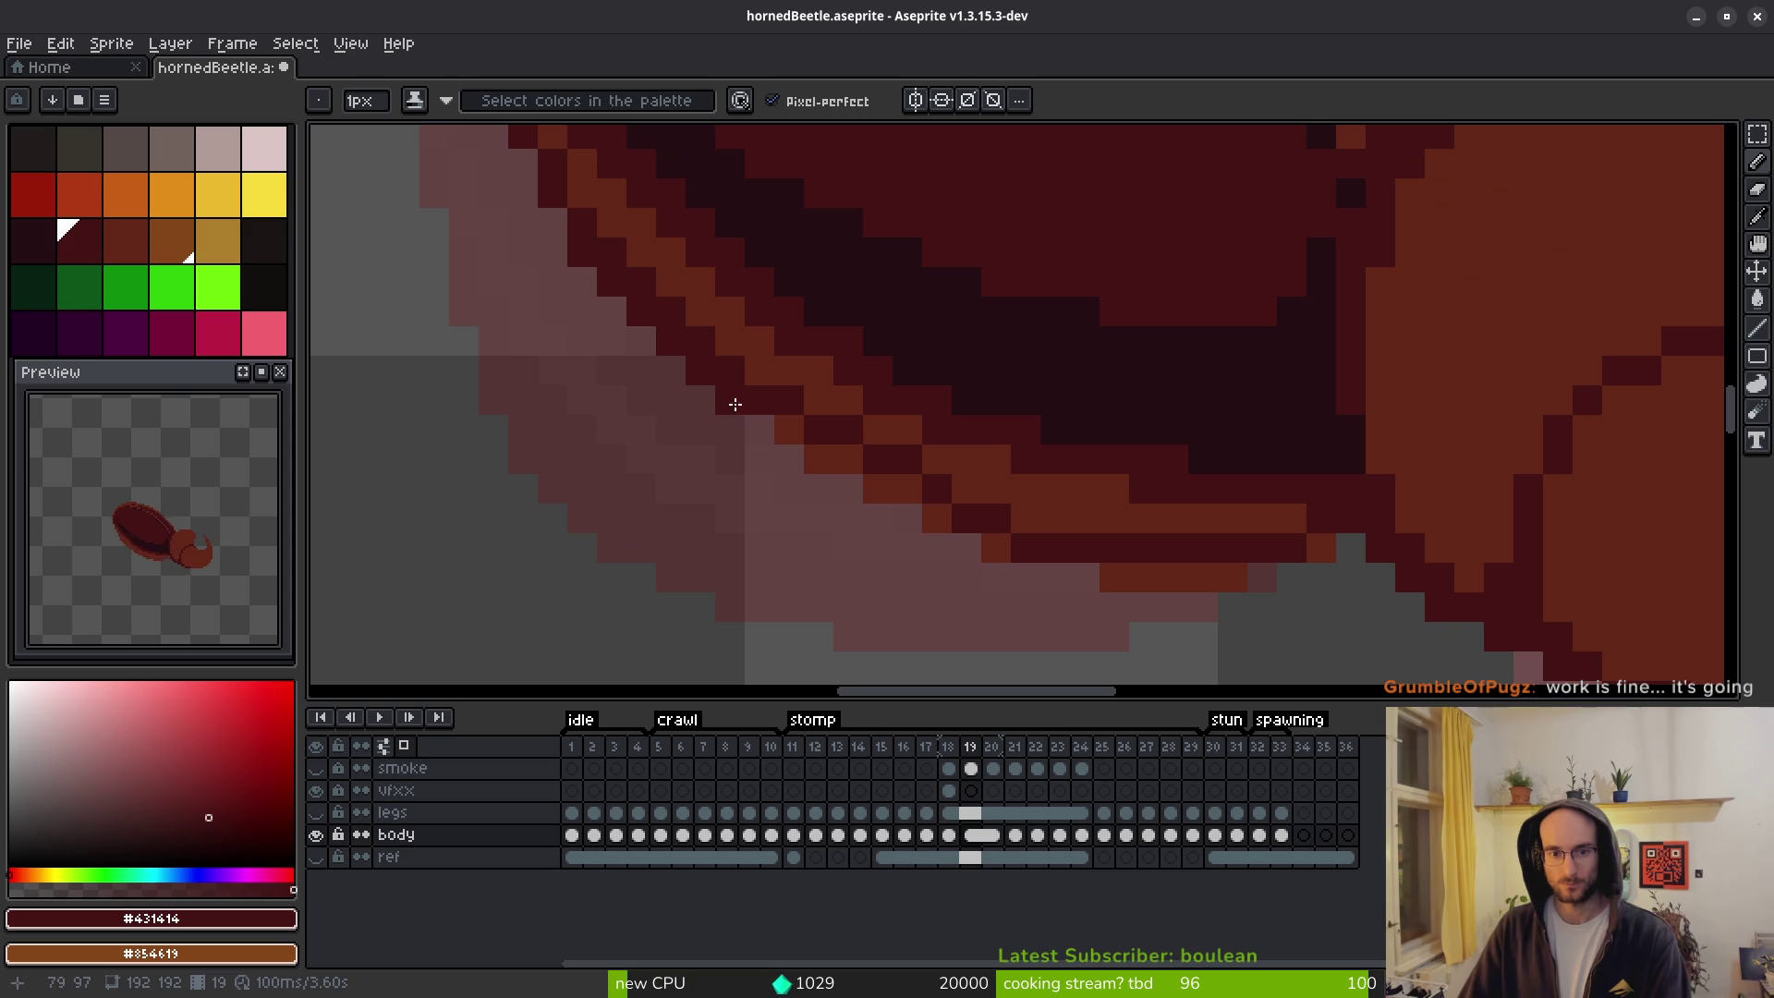
pyautogui.moveTo(798, 429); pyautogui.dragTo(889, 487)
pyautogui.click(1006, 537)
pyautogui.moveTo(1145, 575); pyautogui.dragTo(1261, 567)
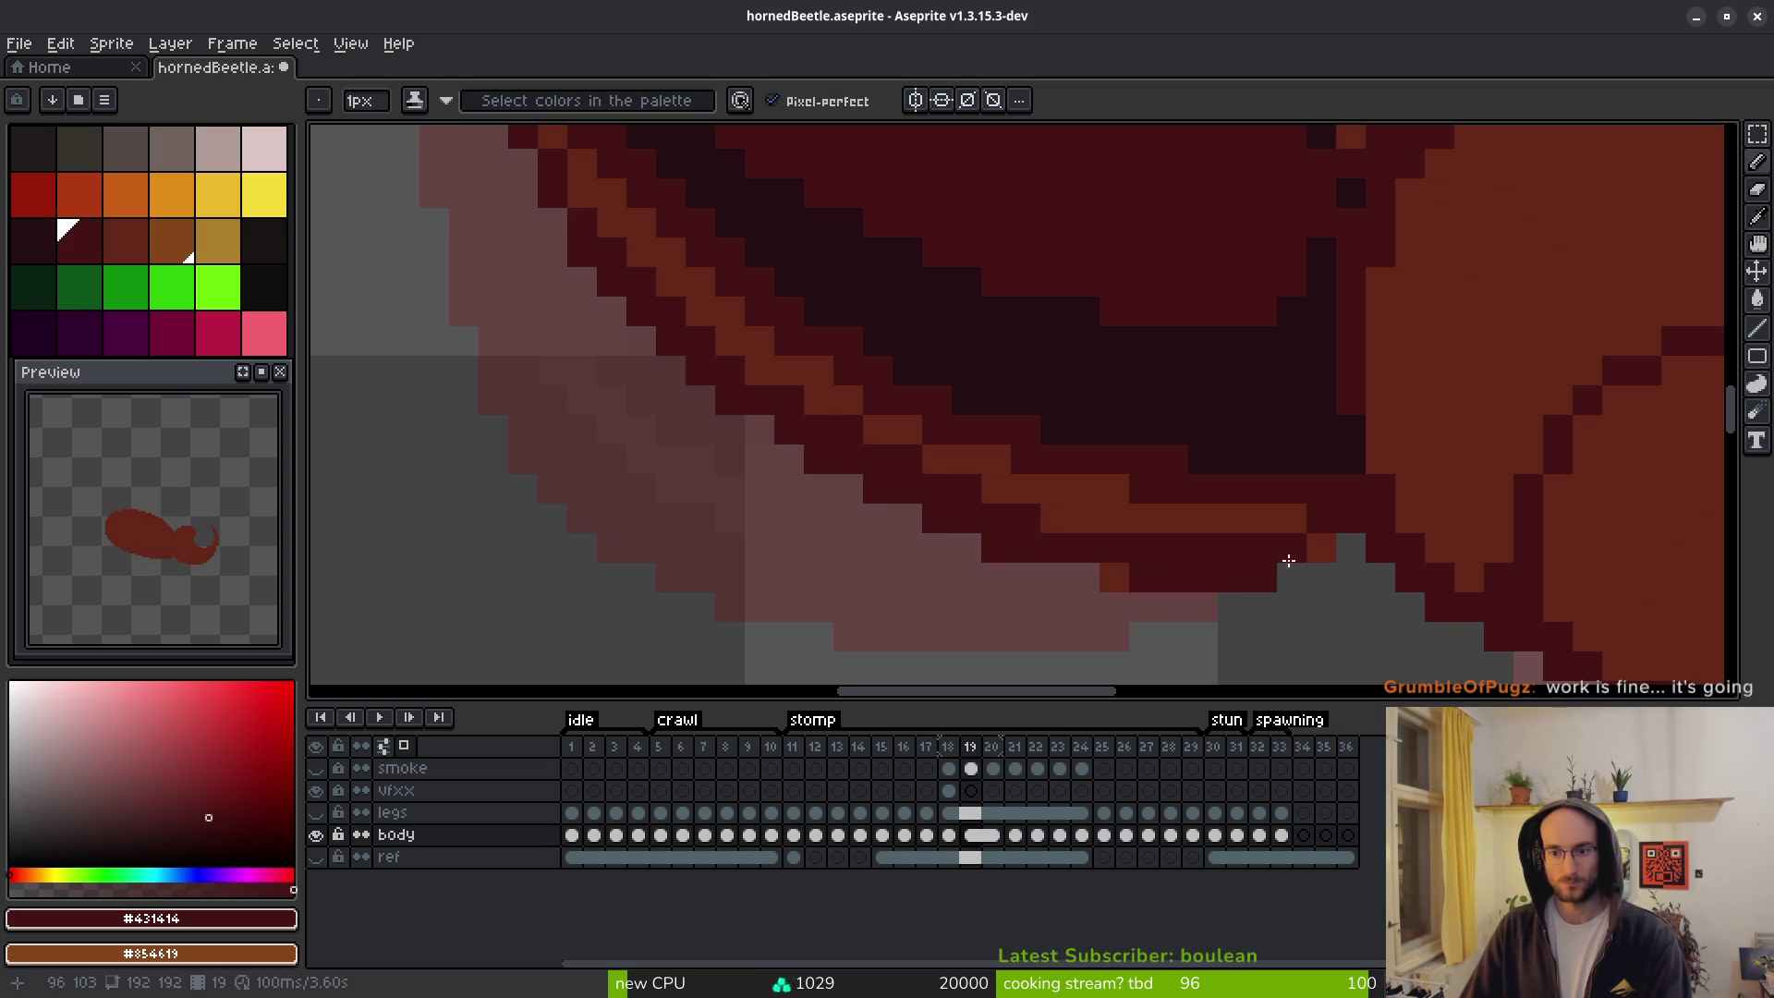
pyautogui.click(1115, 575)
pyautogui.click(1056, 517)
pyautogui.scroll(-3, 1056, 517)
pyautogui.scroll(3, 1045, 476)
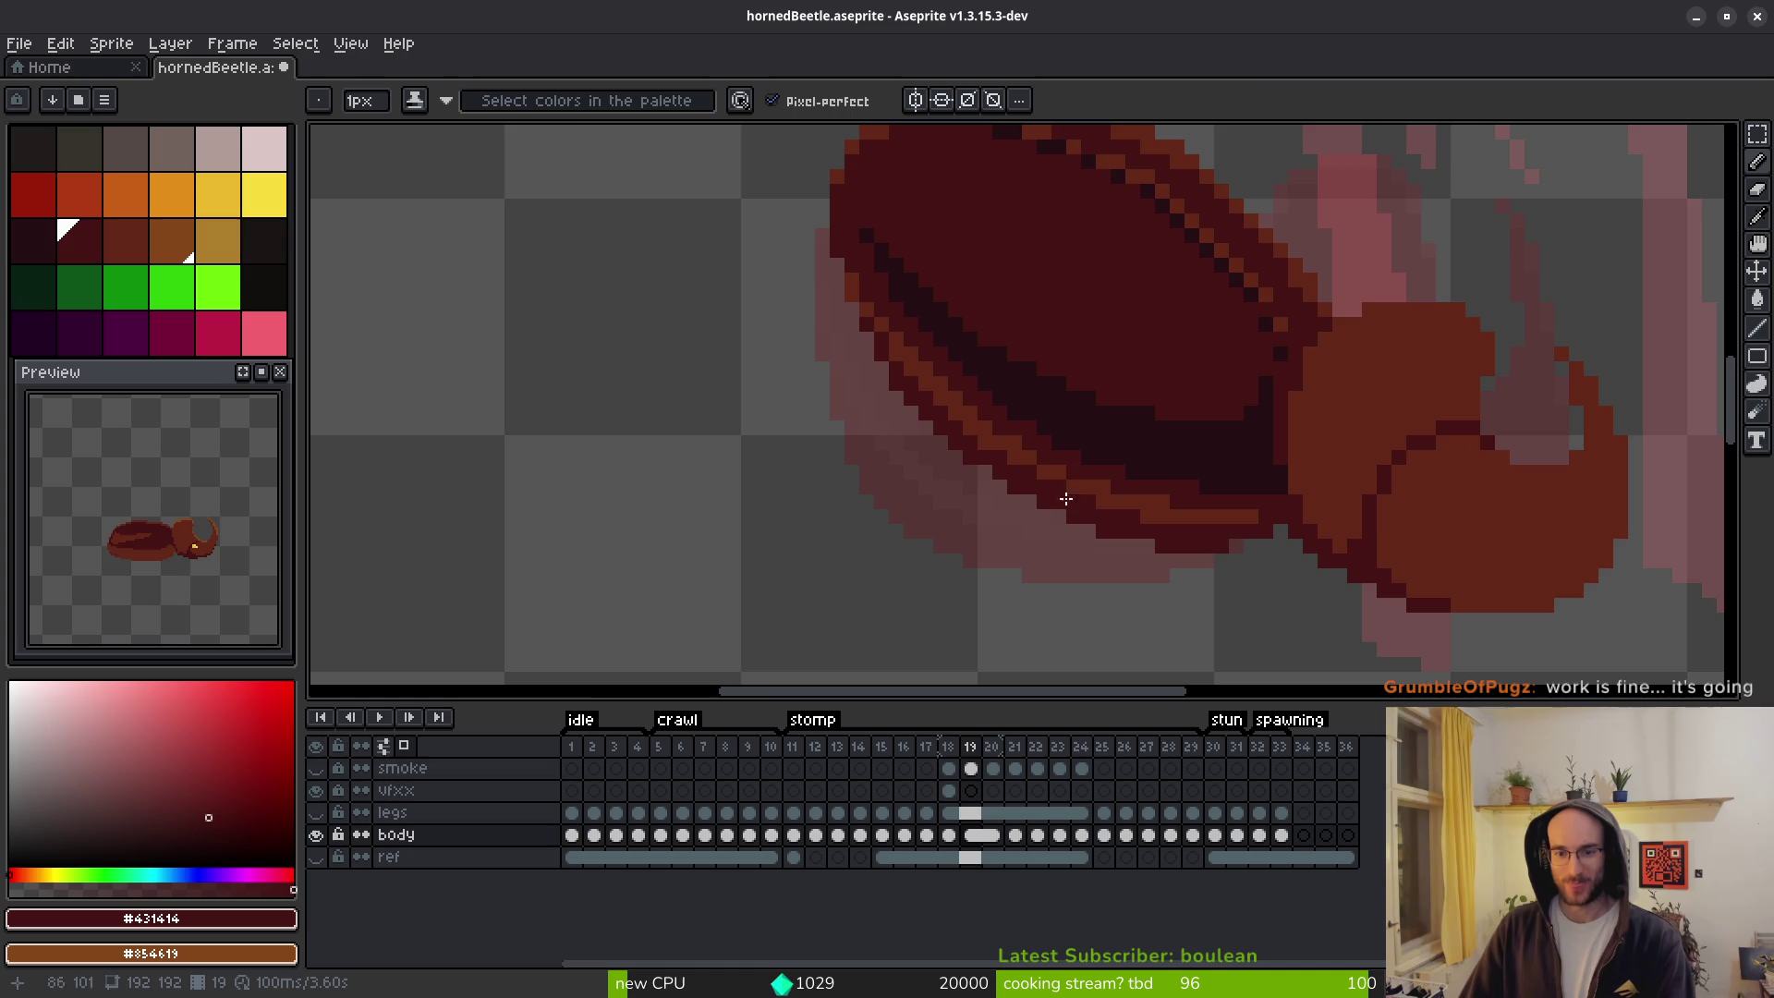
pyautogui.scroll(-2, 962, 434)
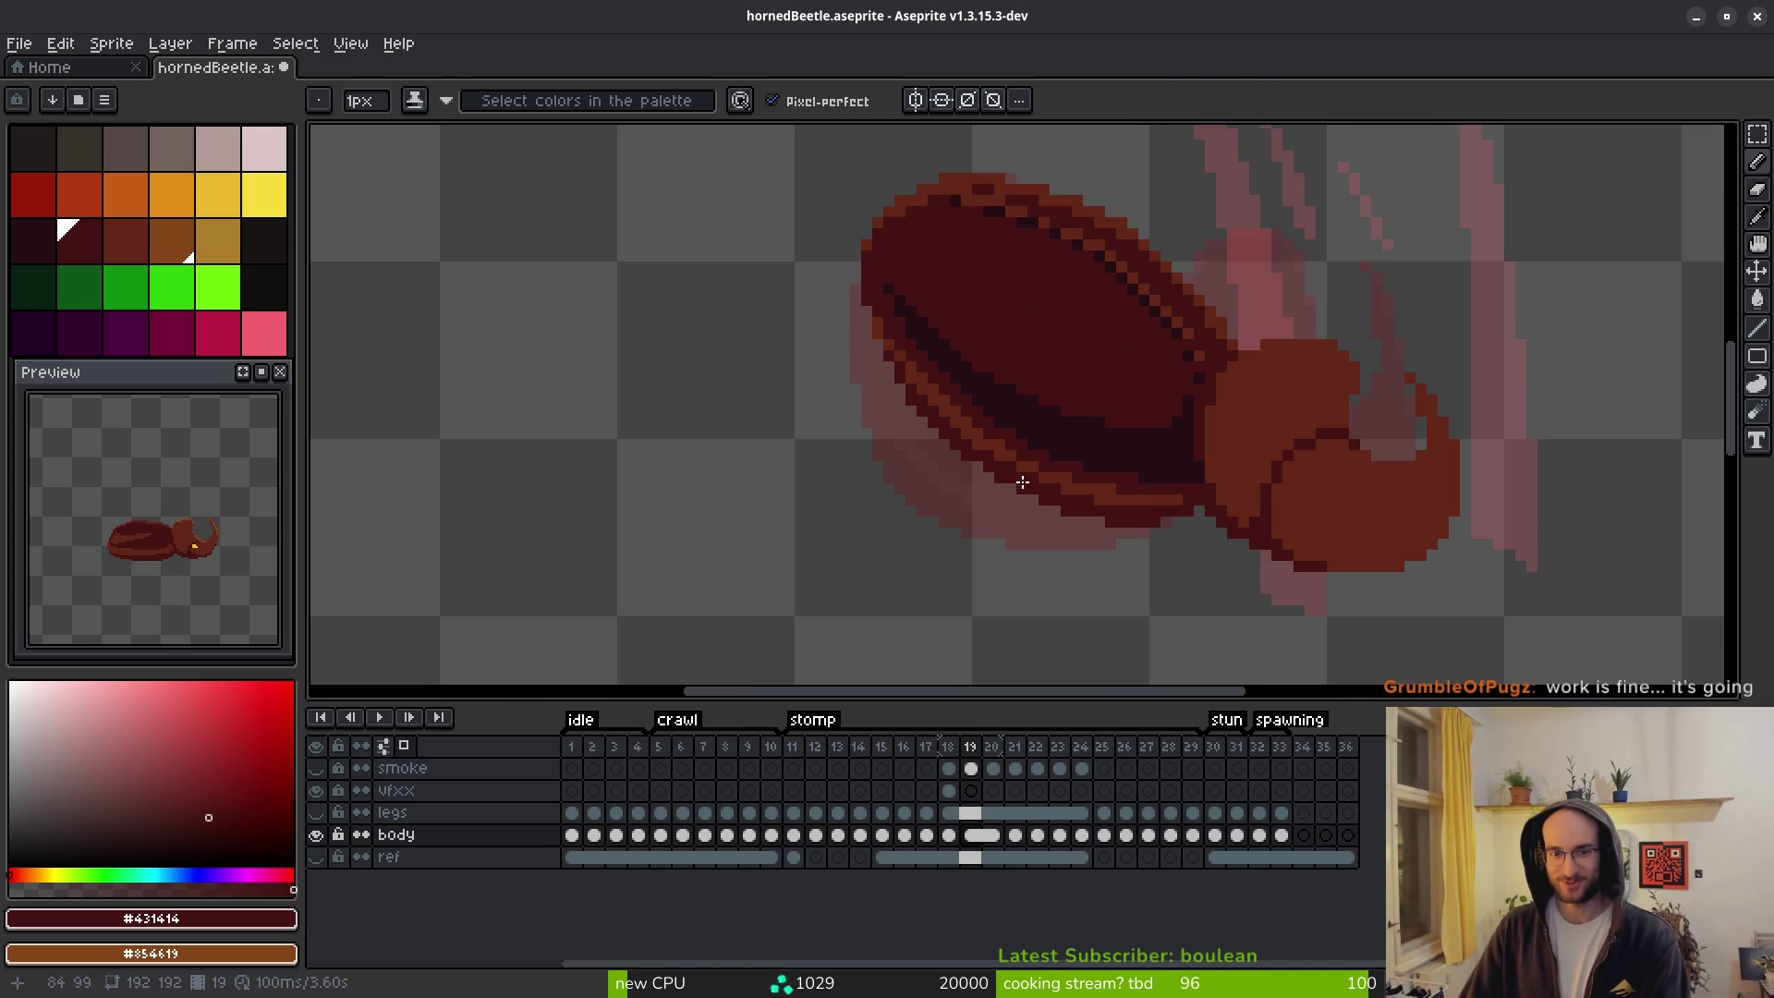
pyautogui.scroll(2, 936, 353)
pyautogui.scroll(-2, 878, 331)
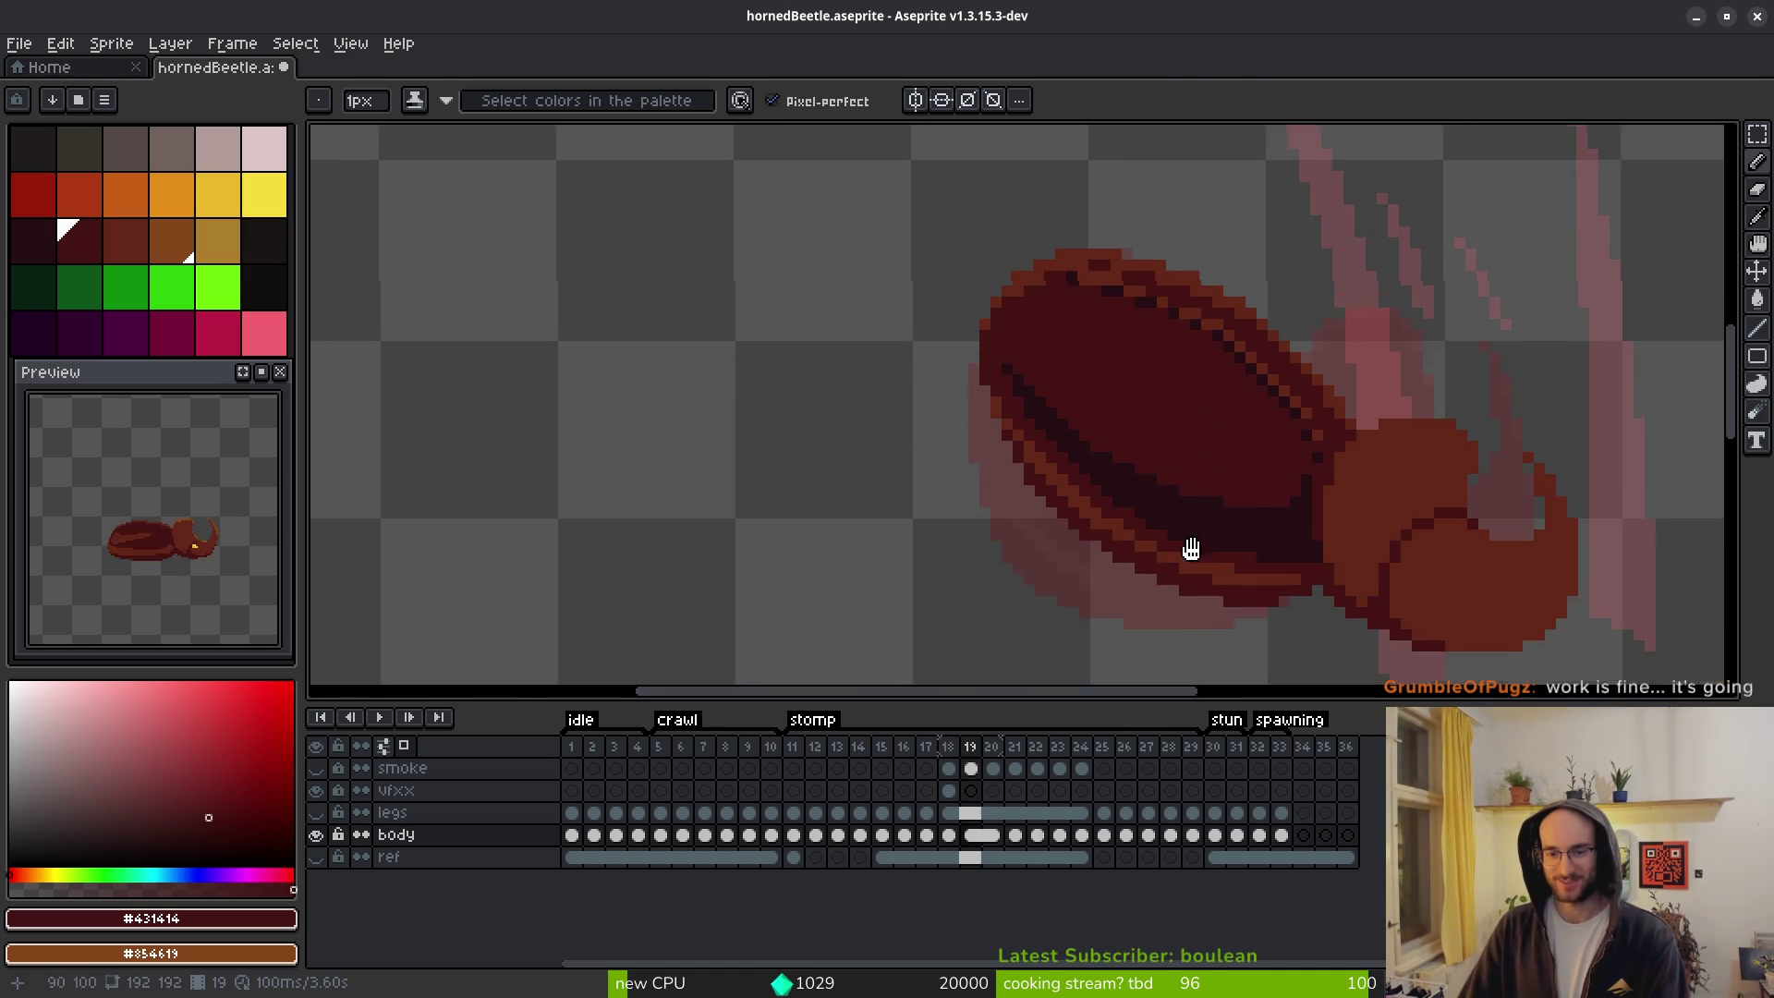
pyautogui.scroll(-1, 1192, 582)
pyautogui.scroll(2, 1201, 554)
pyautogui.scroll(-2, 1202, 551)
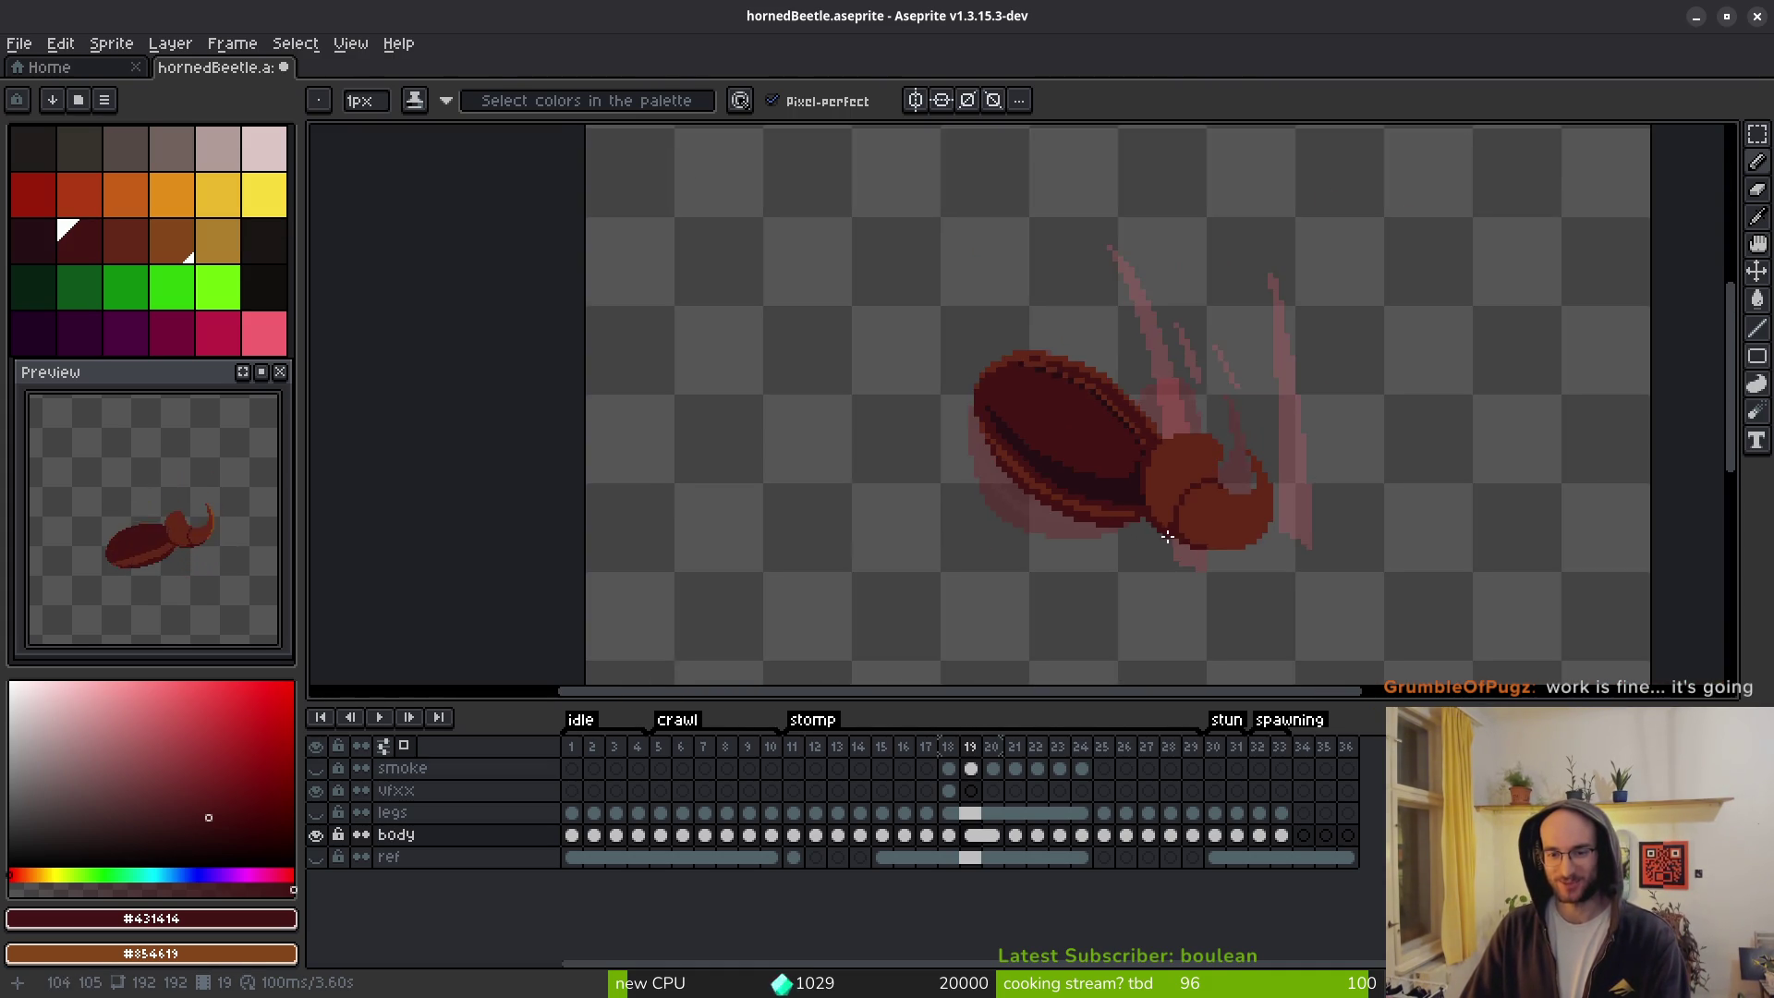
# On frame 21, repaint the shell's lower edge dark red and touch up single rim pixels.
pyautogui.press('Right')
pyautogui.scroll(2, 1020, 499)
pyautogui.press('Right')
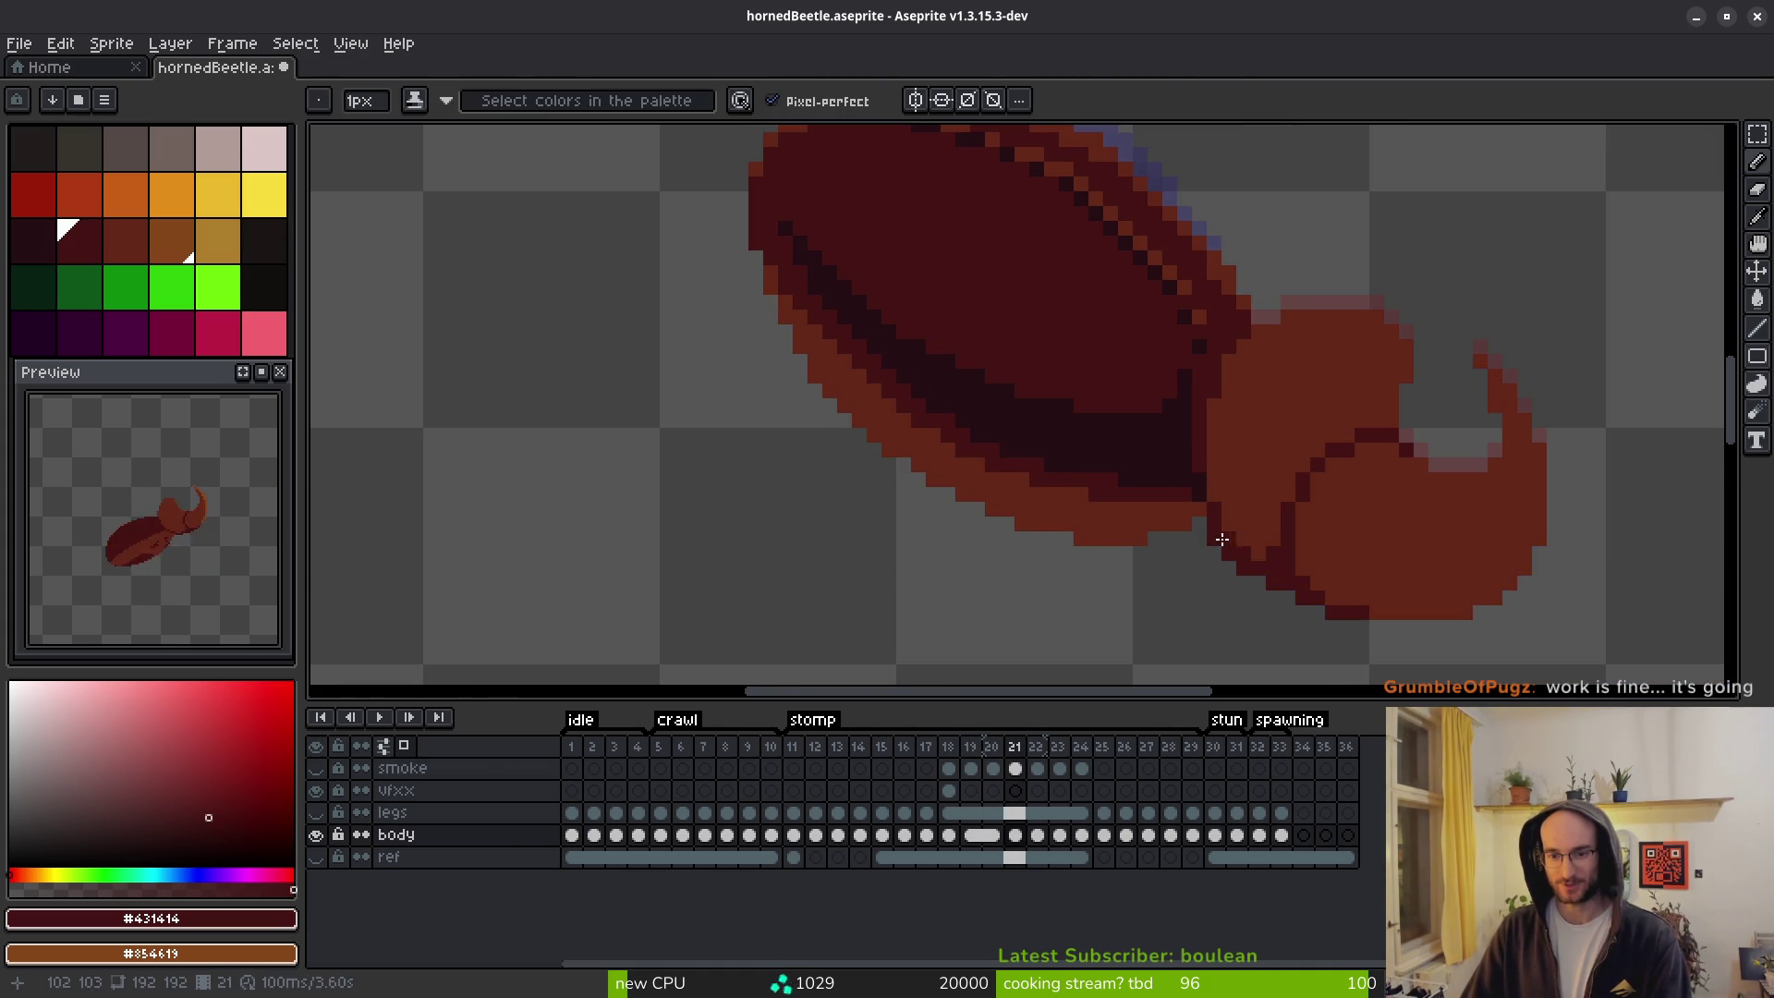
pyautogui.scroll(2, 1229, 504)
pyautogui.scroll(-3, 1206, 547)
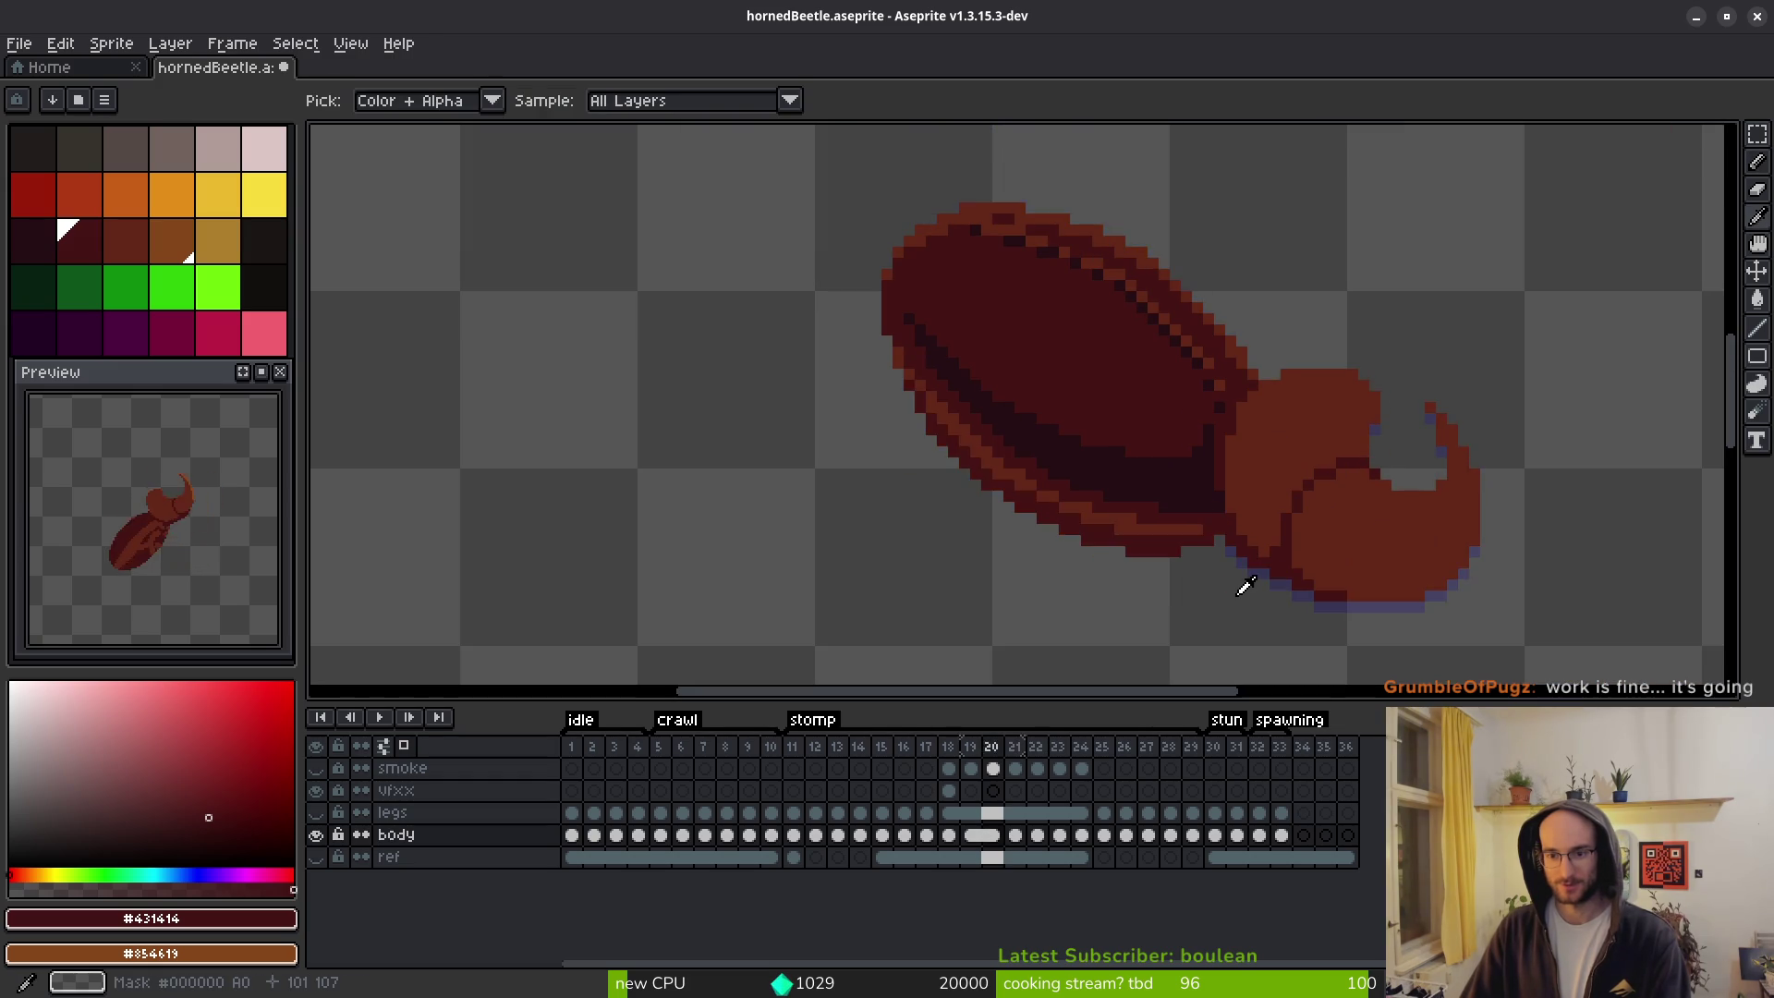
pyautogui.scroll(3, 1239, 585)
pyautogui.moveTo(1252, 547)
pyautogui.mouseDown()
pyautogui.moveTo(1180, 574)
pyautogui.moveTo(1057, 578)
pyautogui.moveTo(1121, 598)
pyautogui.moveTo(879, 566)
pyautogui.moveTo(732, 476)
pyautogui.moveTo(491, 270)
pyautogui.moveTo(724, 537)
pyautogui.moveTo(634, 428)
pyautogui.moveTo(625, 443)
pyautogui.mouseUp()
pyautogui.rightClick(958, 542)
pyautogui.keyDown('alt'); pyautogui.rightClick(1022, 523); pyautogui.keyUp('alt')
pyautogui.click(848, 522)
# Restore one shell-edge pixel to orange on frame 21, checking it against frame 20.
pyautogui.scroll(-3, 717, 499)
pyautogui.scroll(2, 799, 540)
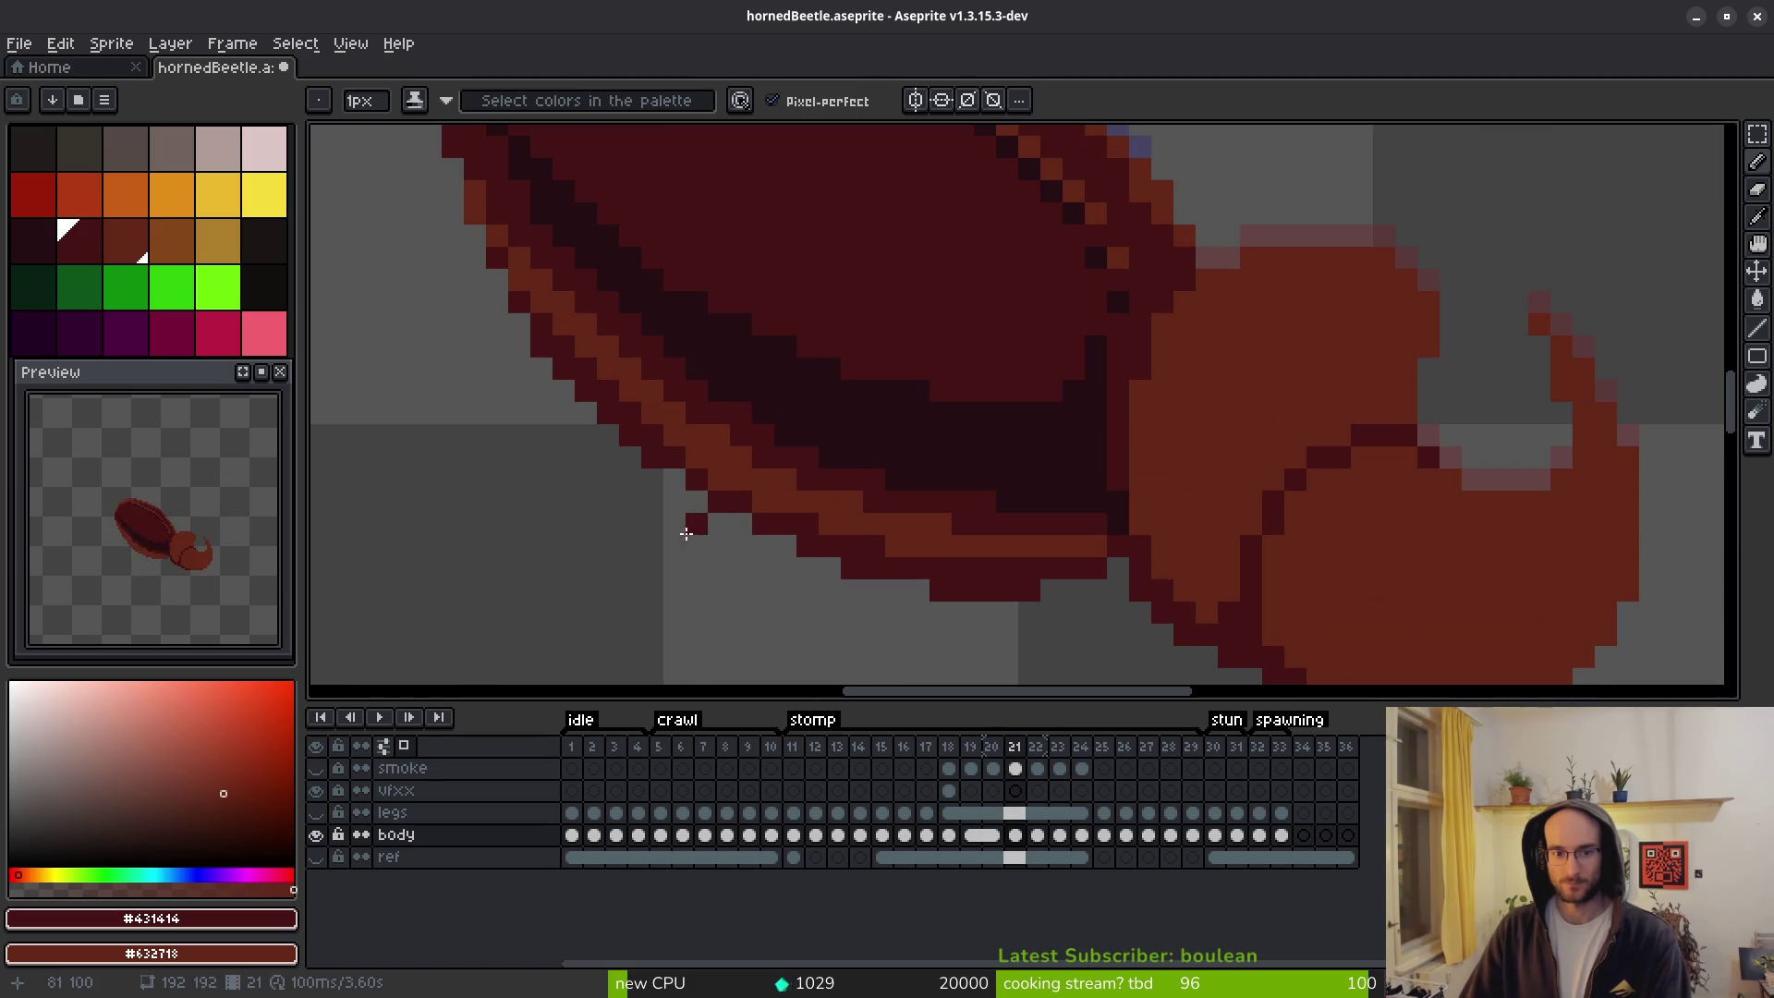
pyautogui.click(909, 545)
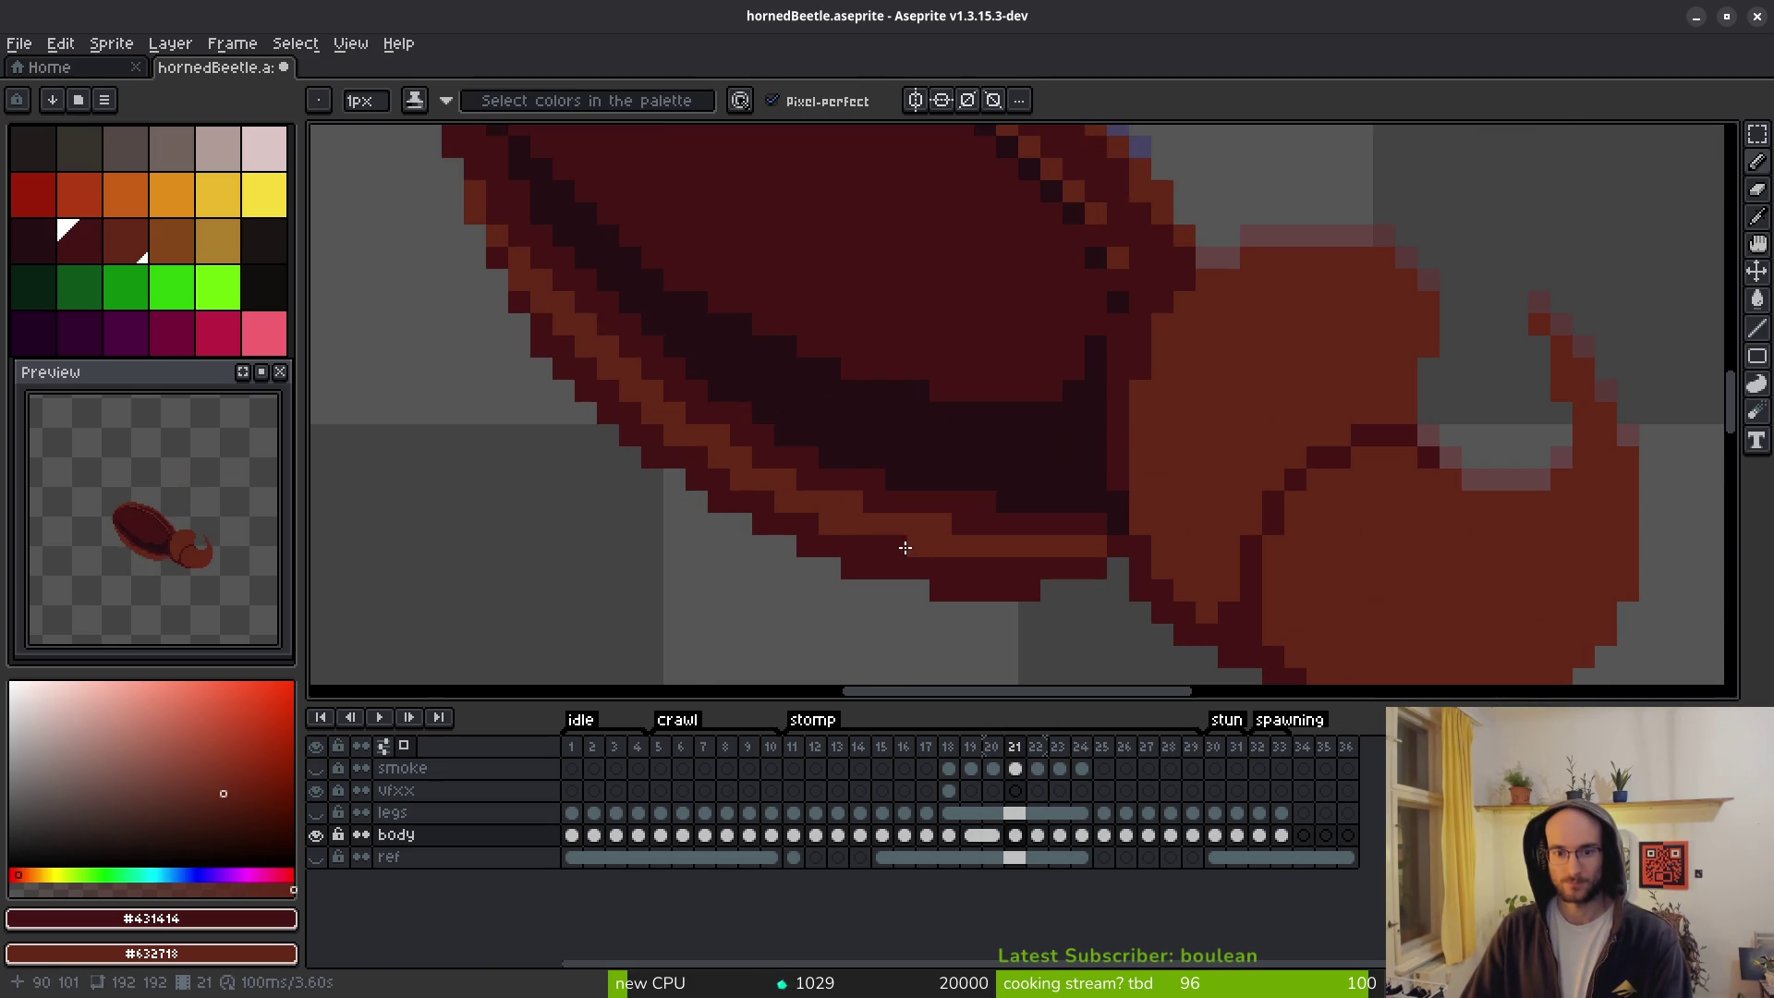
pyautogui.scroll(-4, 962, 552)
pyautogui.press('Left')
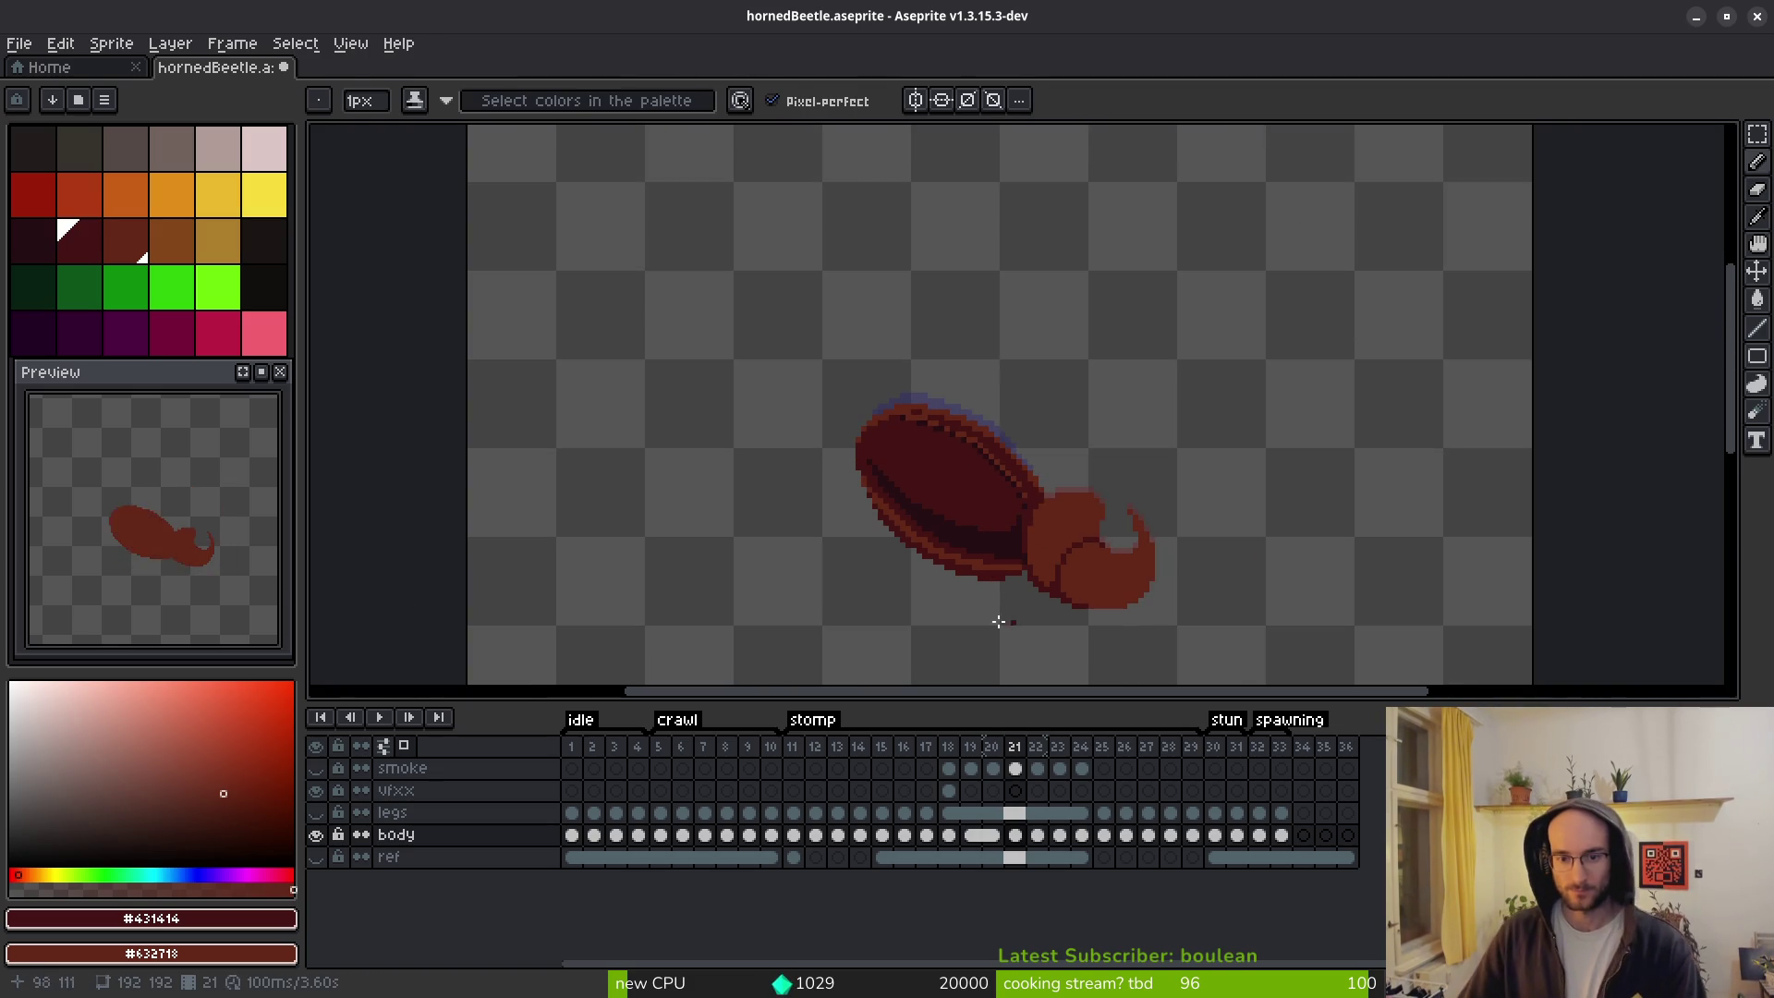
pyautogui.press('i')
pyautogui.scroll(3, 967, 622)
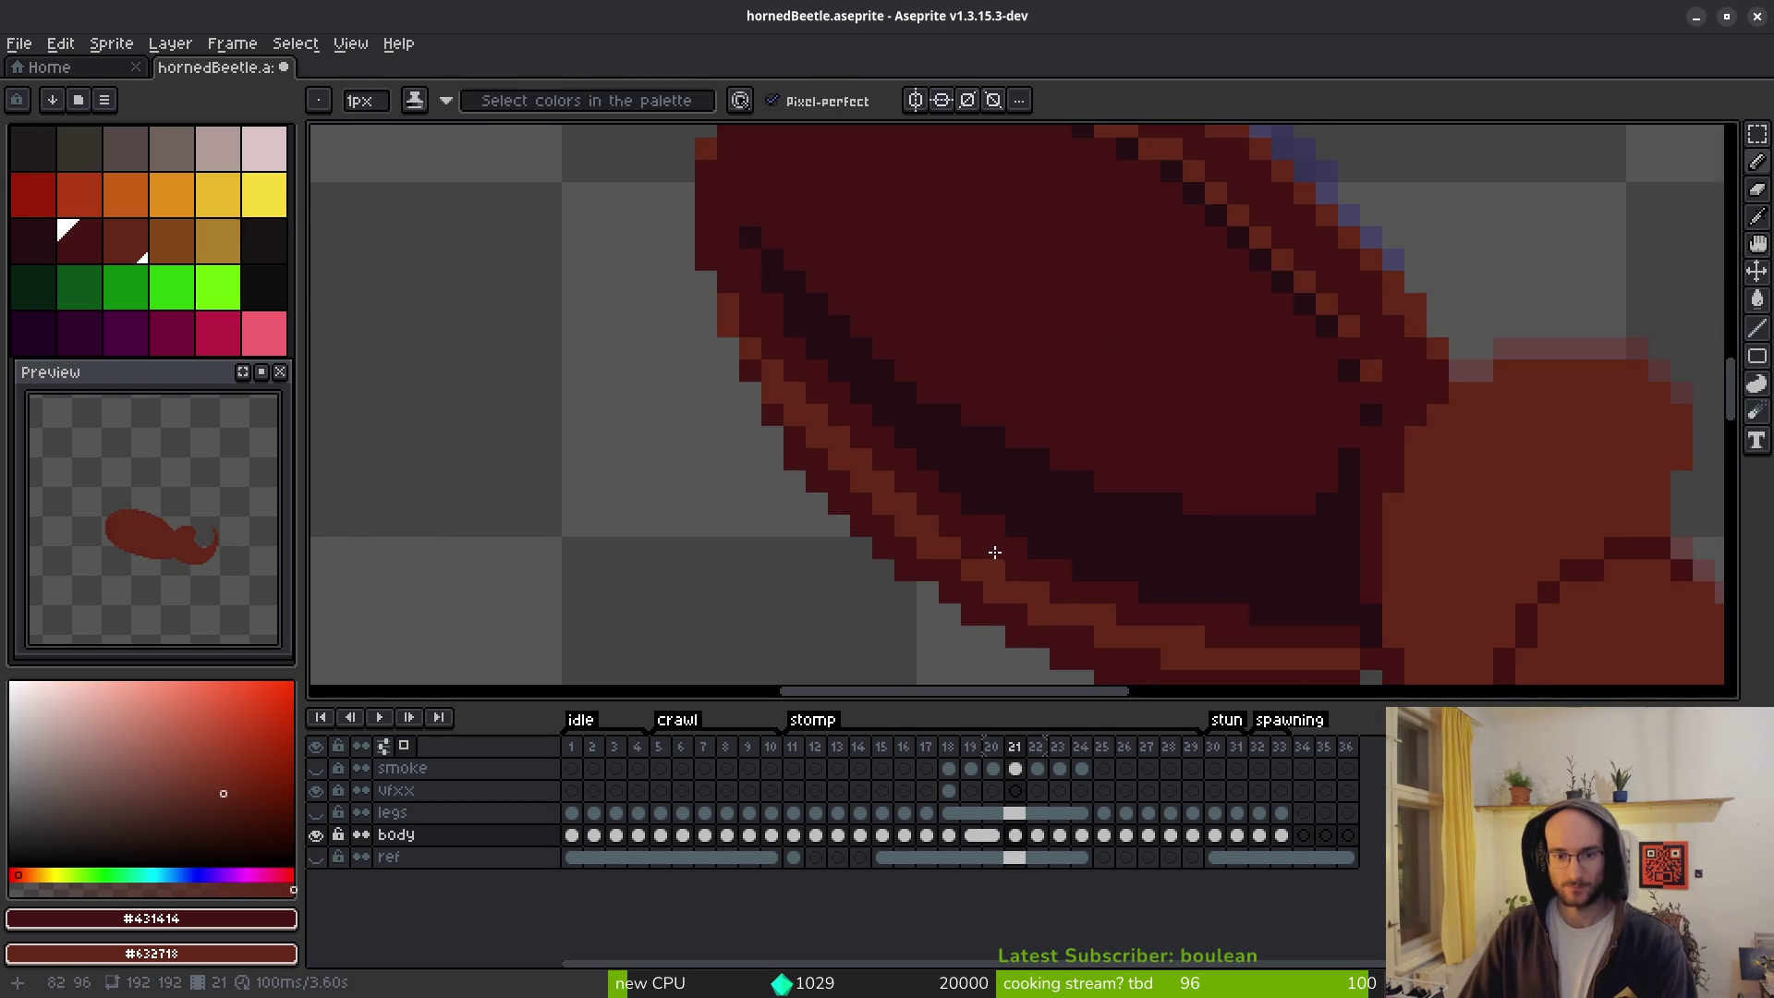
pyautogui.scroll(-3, 1155, 550)
pyautogui.press('Right')
pyautogui.press('b')
pyautogui.scroll(3, 836, 478)
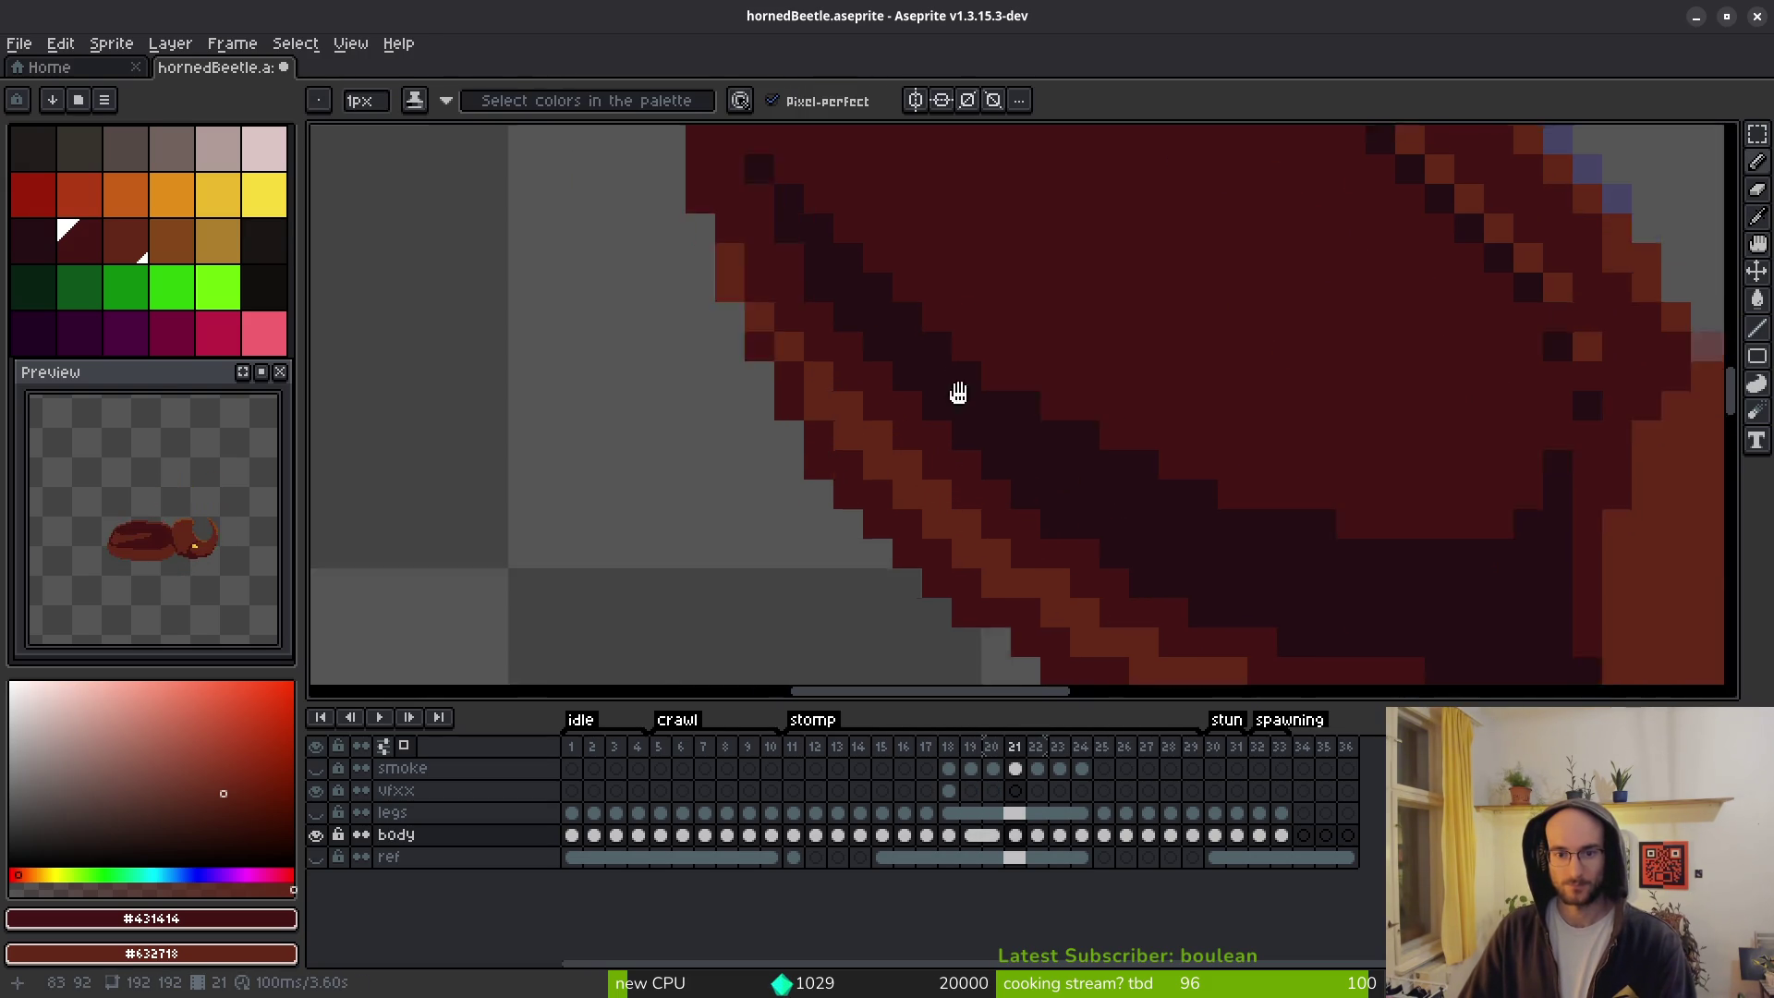
pyautogui.moveTo(1040, 450); pyautogui.dragTo(939, 301)
# On frame 22, try dark red strokes along the shell's orange edge and undo them.
pyautogui.press('Right')
pyautogui.press('i')
pyautogui.press('Left')
pyautogui.scroll(-3, 1109, 573)
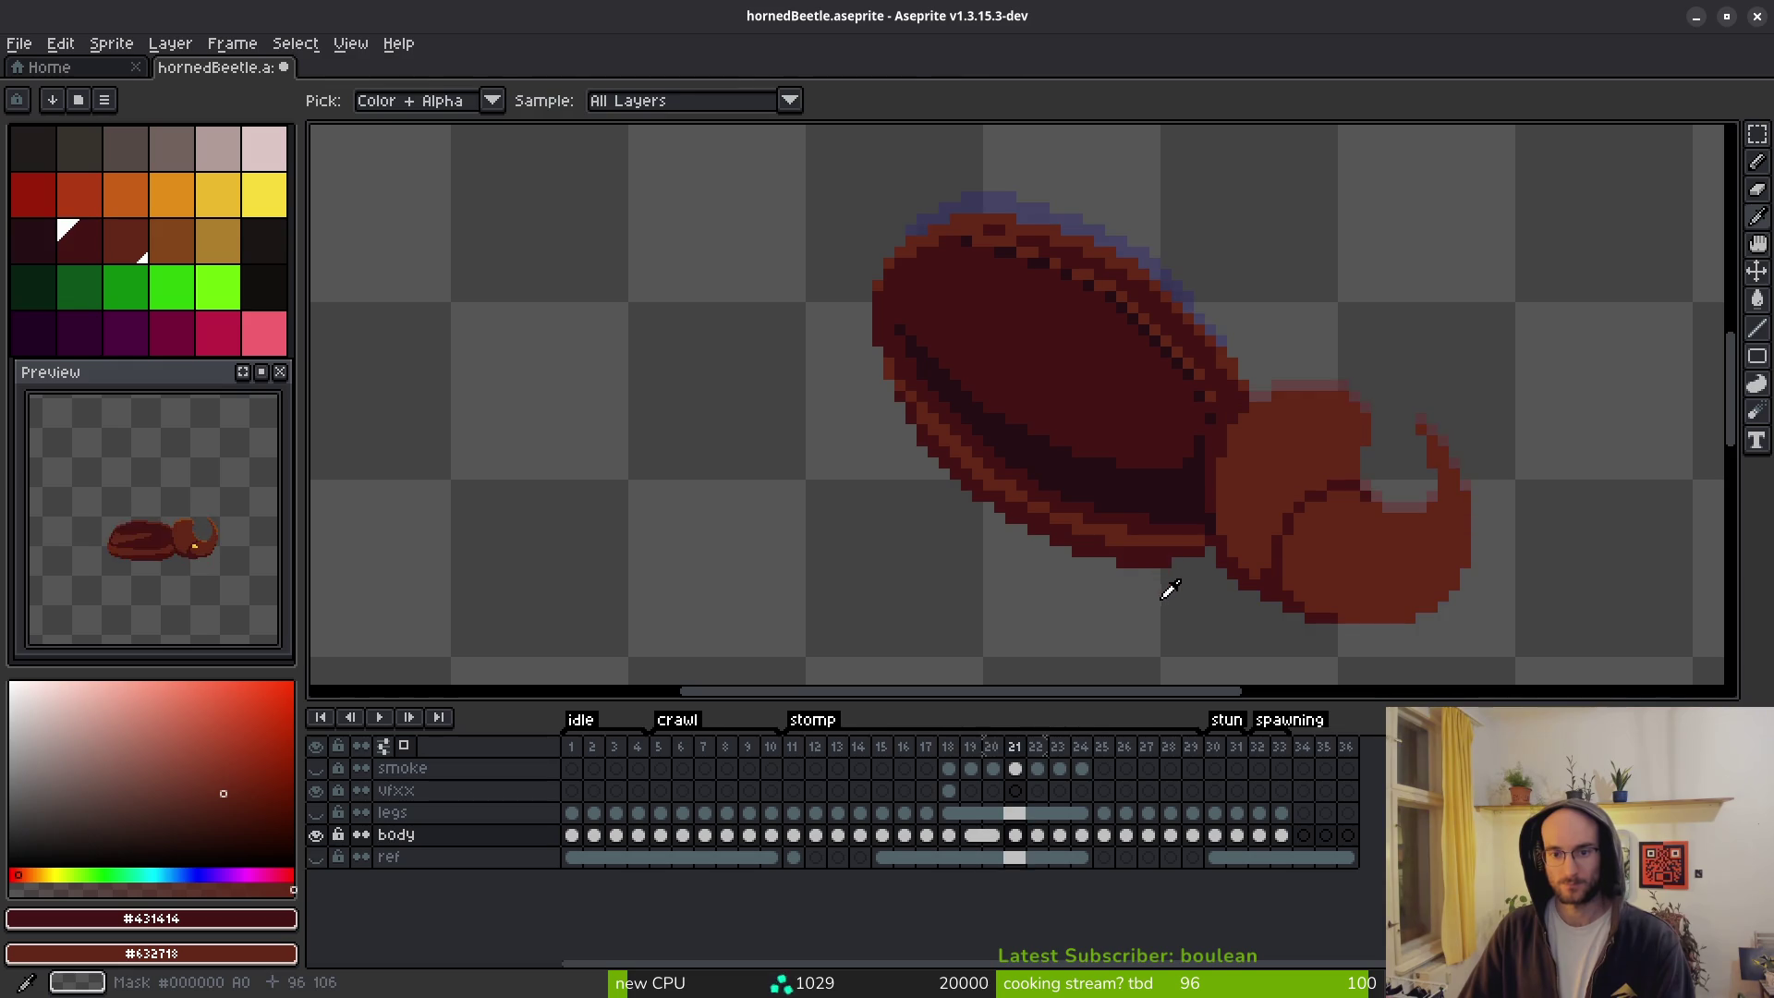
pyautogui.press('Right')
pyautogui.press('b')
pyautogui.scroll(3, 1192, 572)
pyautogui.moveTo(1331, 527)
pyautogui.mouseDown()
pyautogui.moveTo(1038, 524)
pyautogui.moveTo(779, 391)
pyautogui.moveTo(870, 471)
pyautogui.mouseUp()
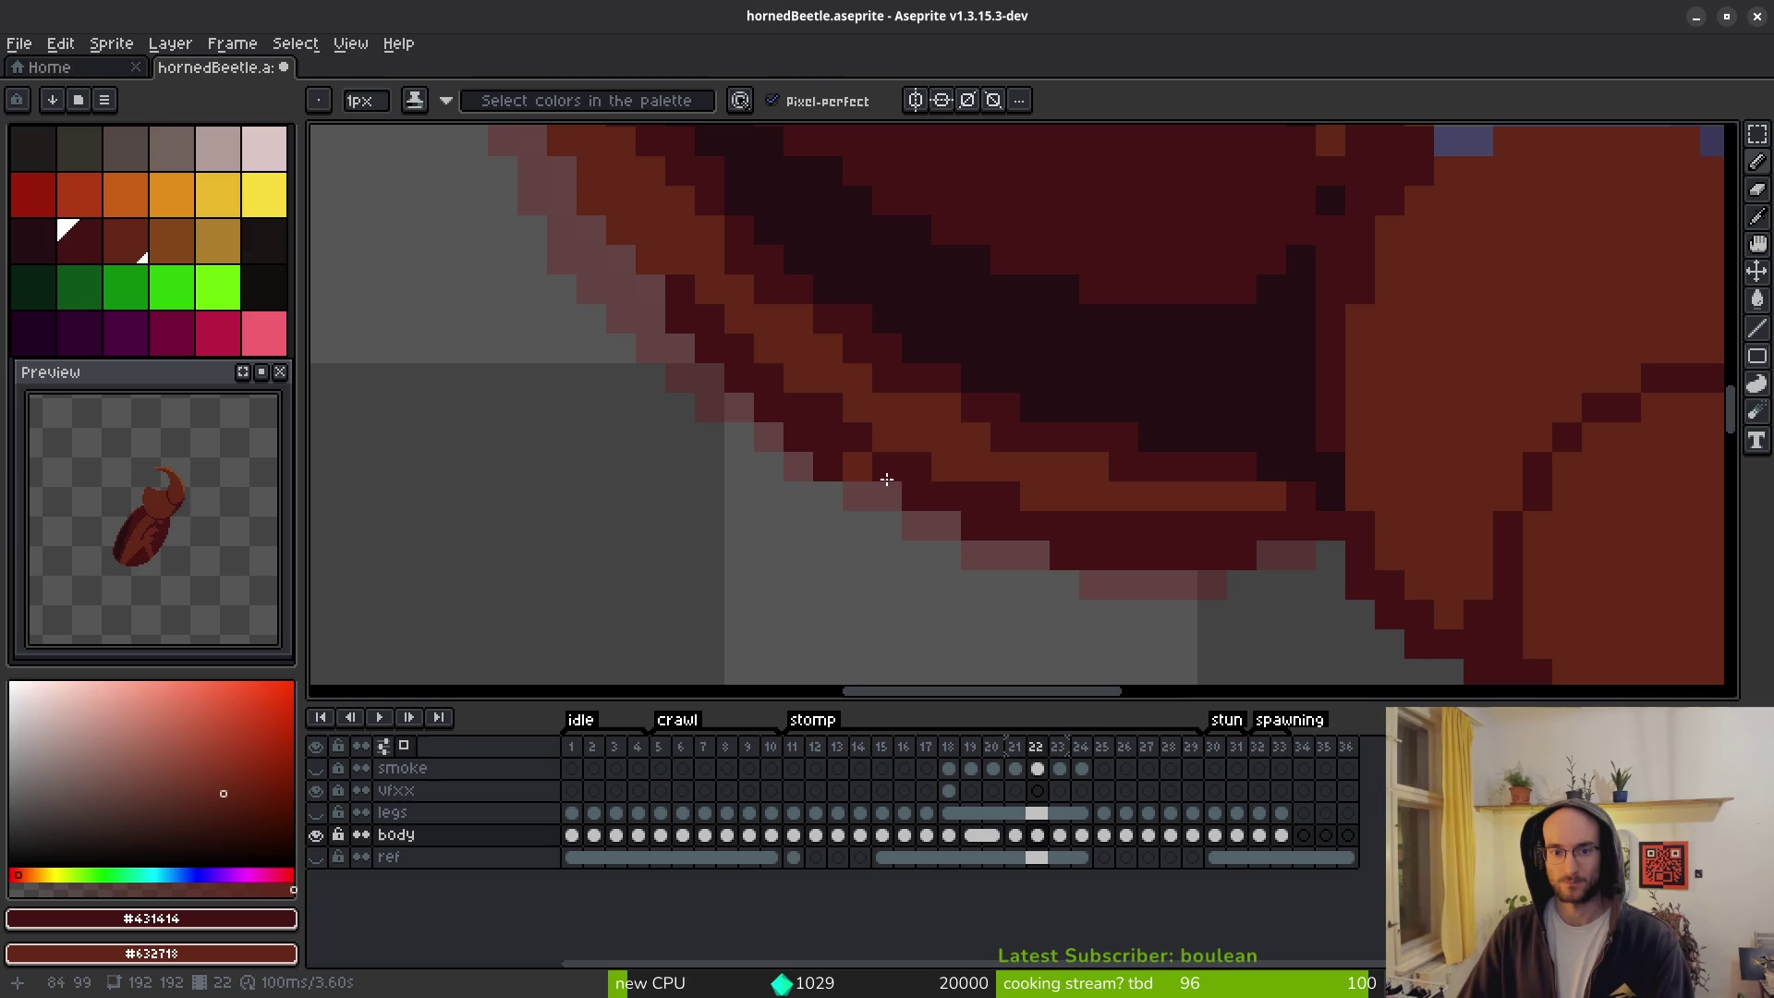
pyautogui.hotkey('ctrl', 'z')
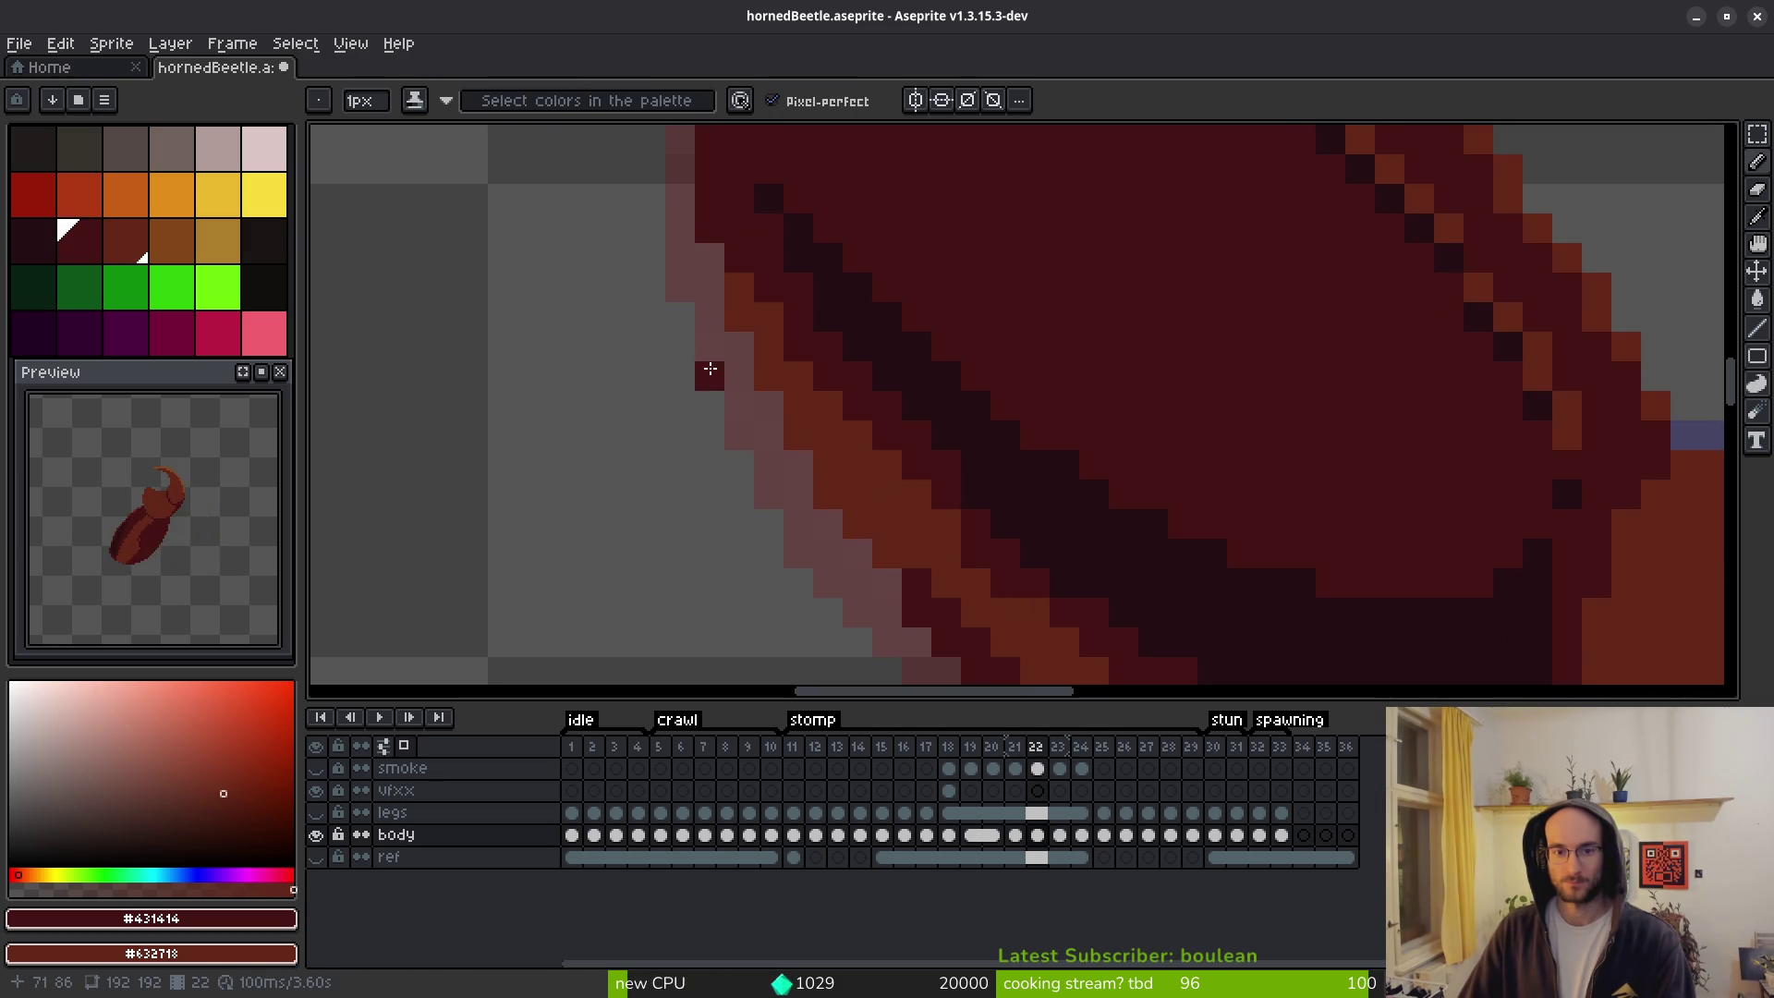
pyautogui.moveTo(747, 336)
pyautogui.mouseDown()
pyautogui.moveTo(736, 317)
pyautogui.moveTo(824, 463)
pyautogui.moveTo(895, 523)
pyautogui.mouseUp()
pyautogui.hotkey('ctrl', 'z')
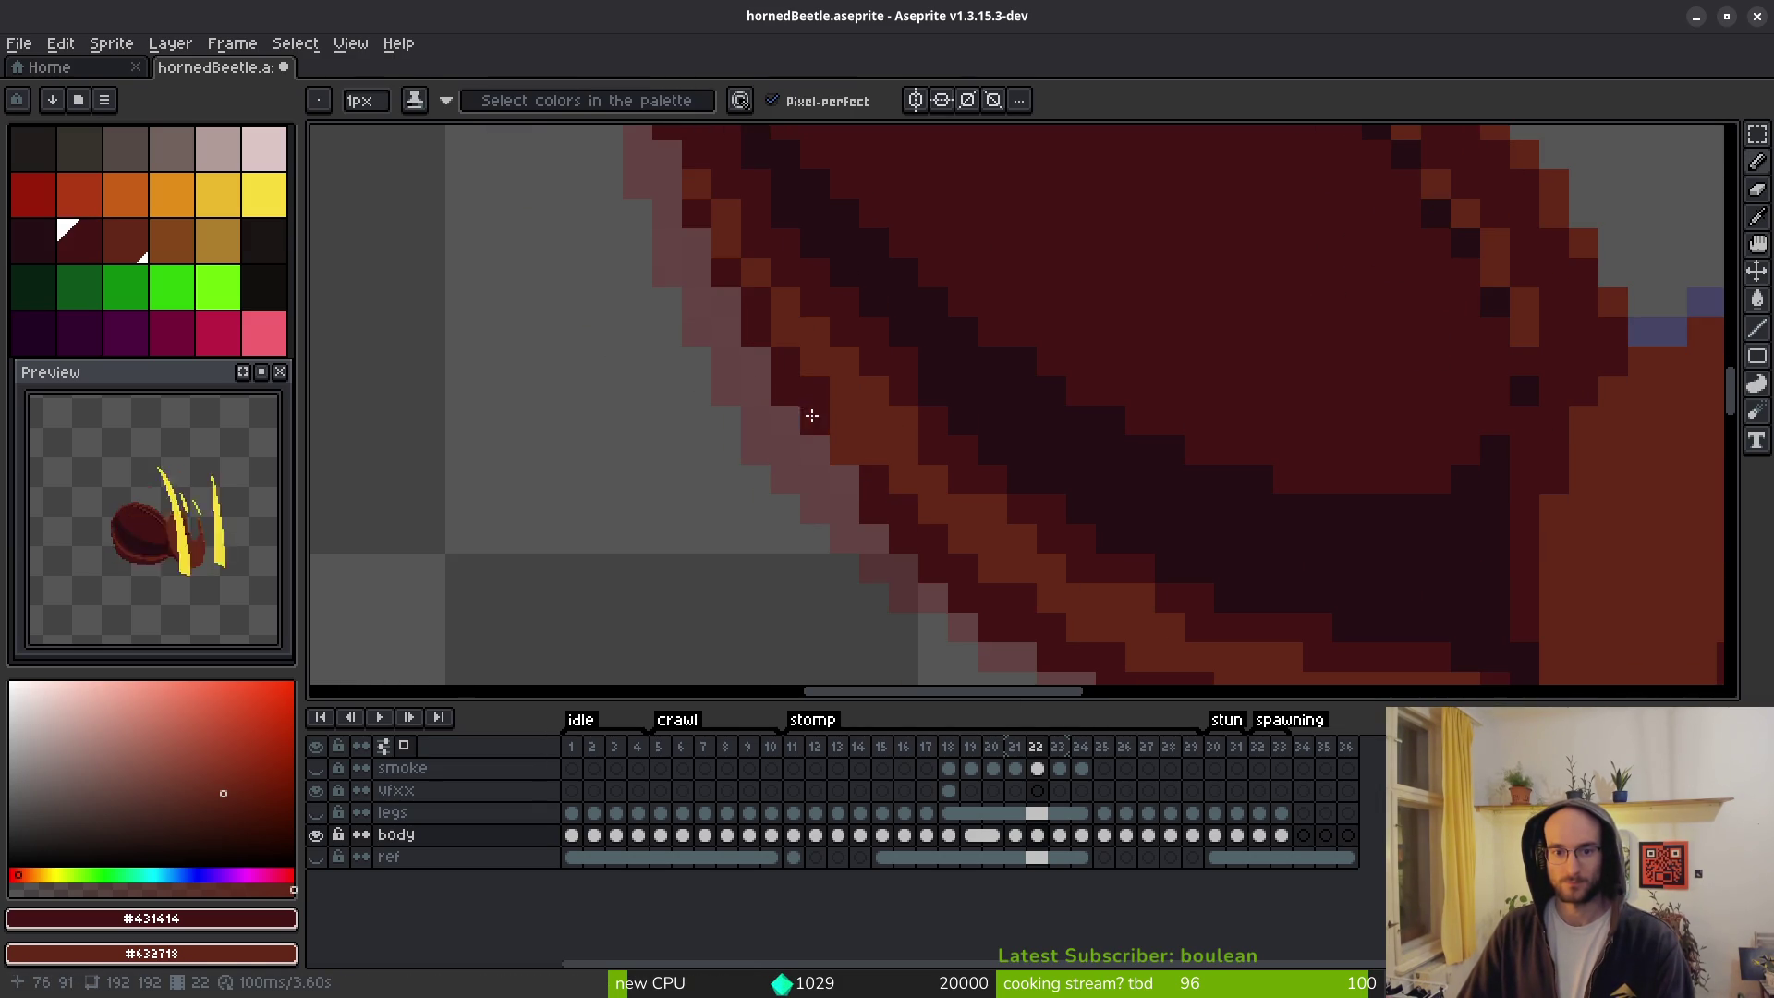
pyautogui.scroll(-3, 837, 441)
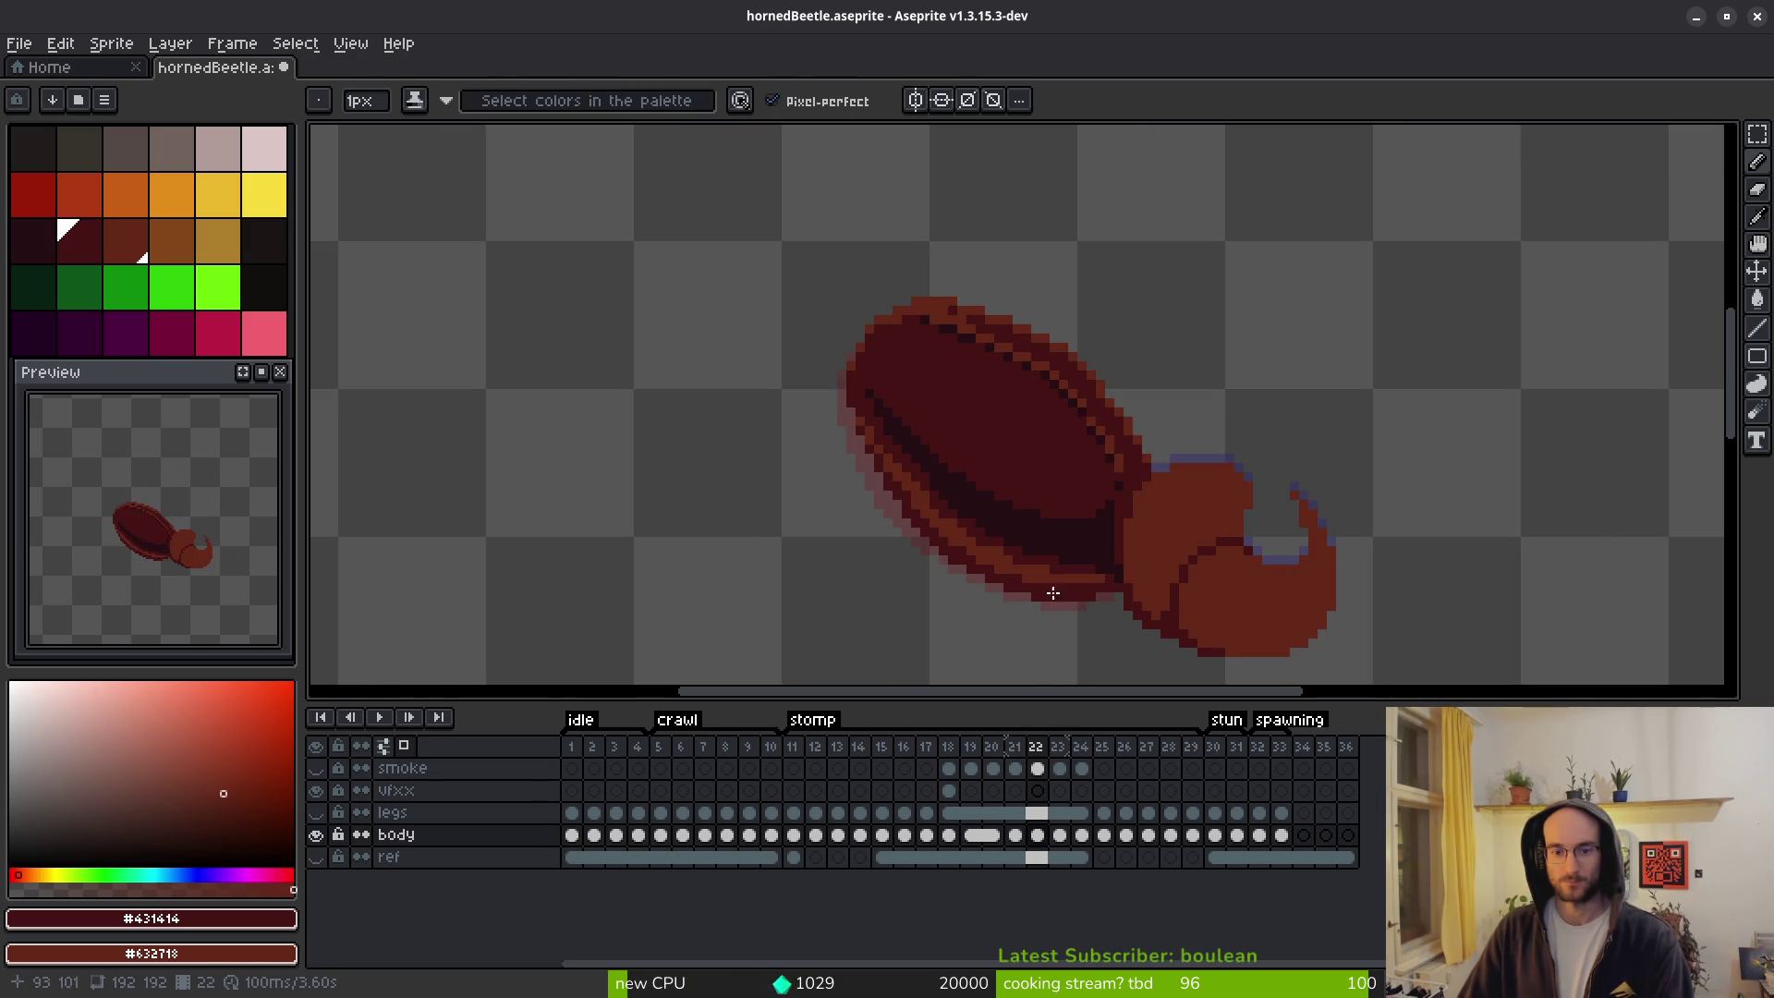
# Toggle the last edit with undo/redo (Ctrl+Z/Ctrl+Y) to compare before and after.
pyautogui.hotkey('ctrl', 'z')
pyautogui.hotkey('ctrl', 'y')
pyautogui.press('i')
pyautogui.hotkey('ctrl', 'z')
pyautogui.hotkey('ctrl', 'y')
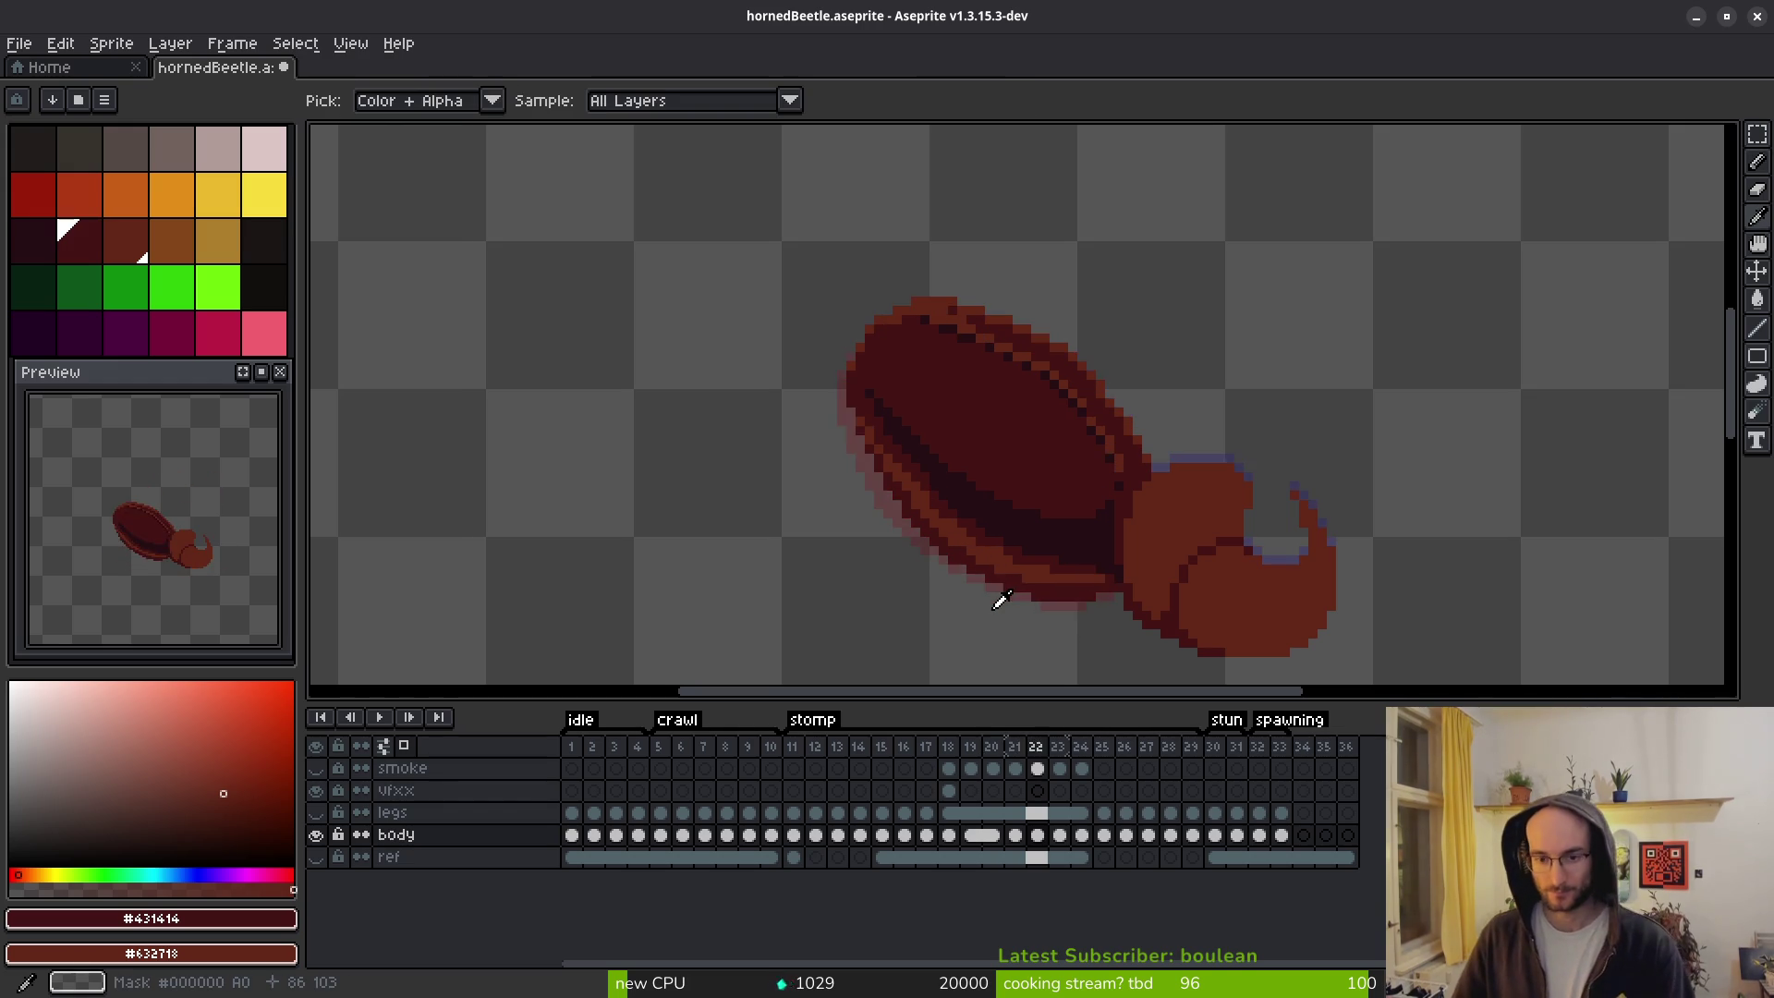
pyautogui.hotkey('ctrl', 'z')
pyautogui.hotkey('ctrl', 'y')
pyautogui.hotkey('ctrl', 'z')
pyautogui.hotkey('ctrl', 'y')
pyautogui.hotkey('ctrl', 'z')
pyautogui.hotkey('ctrl', 'y')
pyautogui.hotkey('ctrl', 'z')
pyautogui.hotkey('ctrl', 'y')
pyautogui.hotkey('ctrl', 'z')
pyautogui.hotkey('ctrl', 'y')
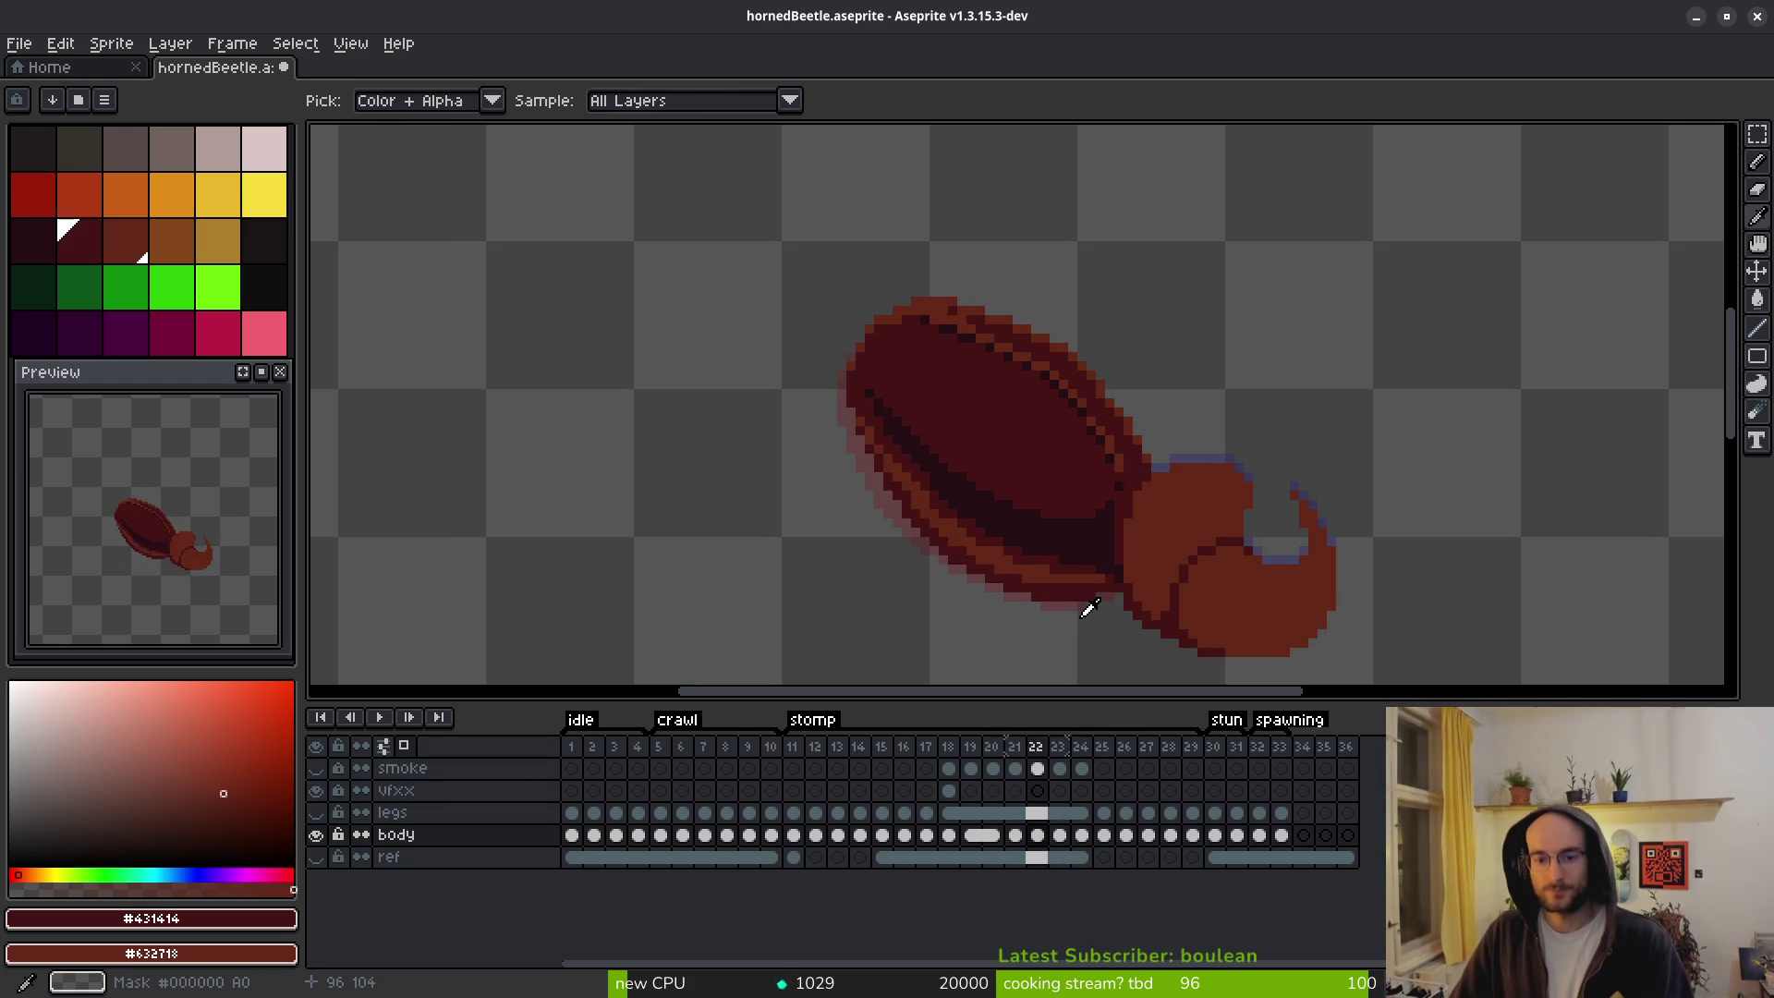
pyautogui.hotkey('ctrl', 'z')
pyautogui.hotkey('ctrl', 'y')
pyautogui.hotkey('ctrl', 'z')
pyautogui.hotkey('ctrl', 'y')
pyautogui.hotkey('ctrl', 'z')
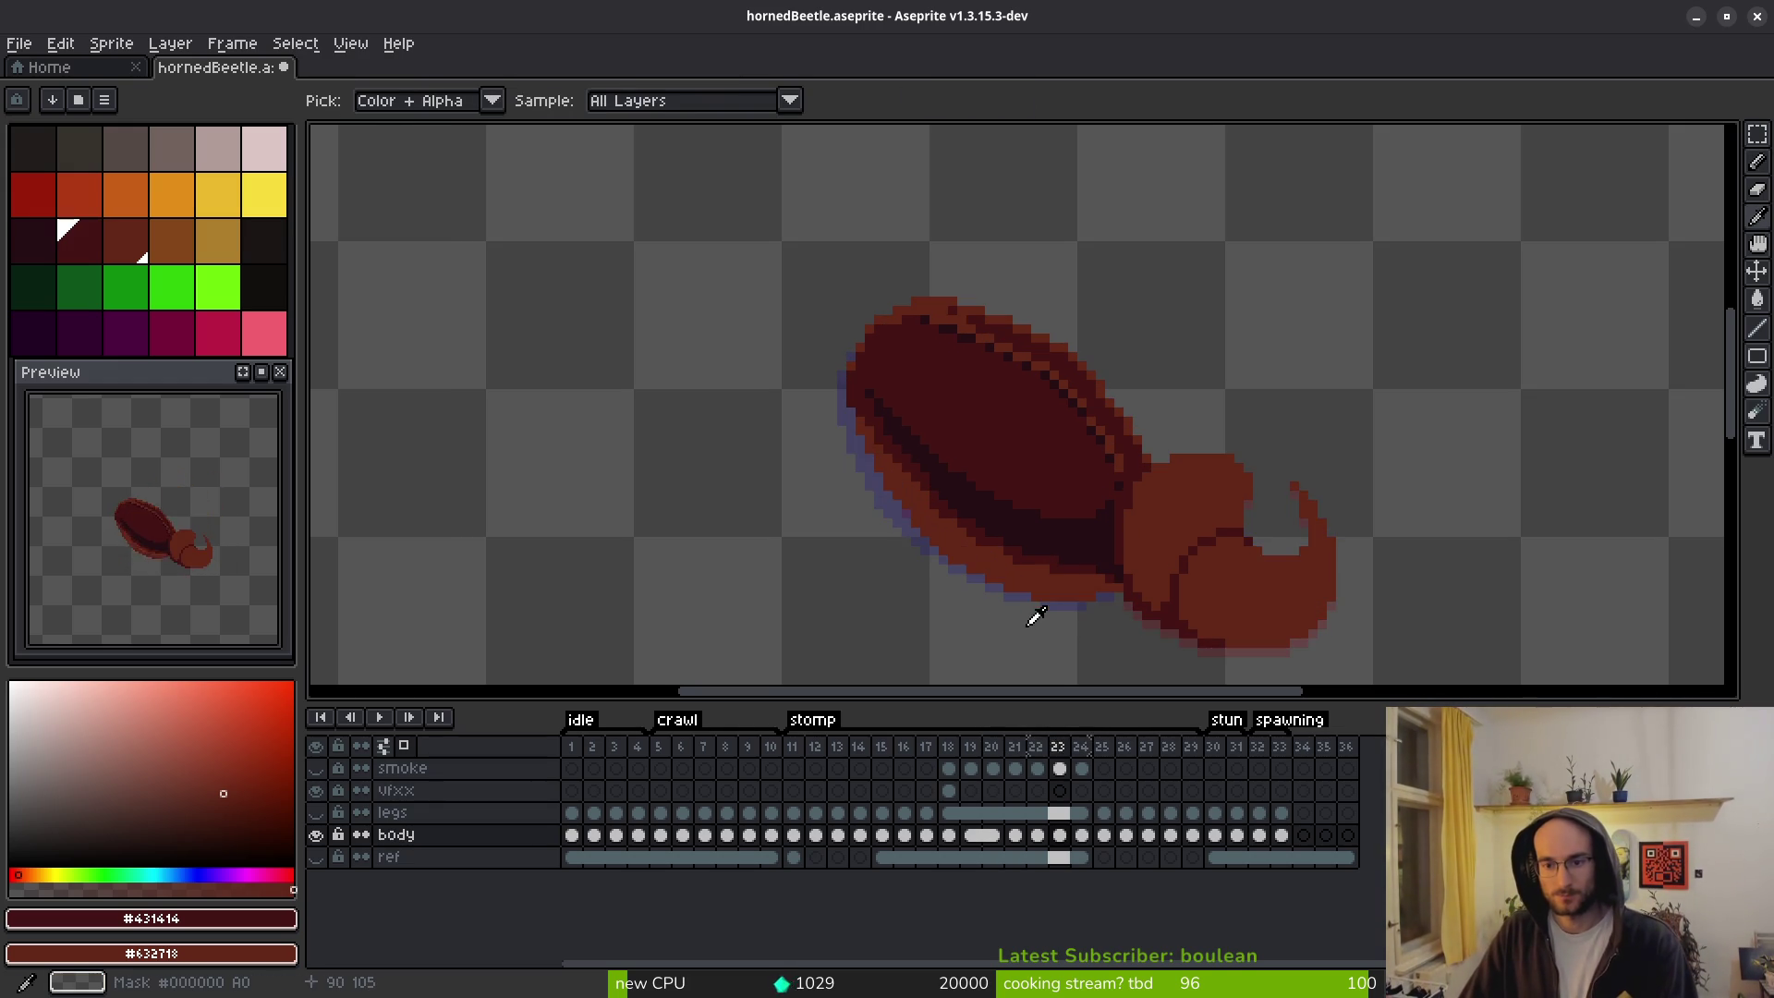
pyautogui.hotkey('ctrl', 'y')
# Lasso-select the lower half of the shell.
pyautogui.press('b')
pyautogui.scroll(3, 1050, 604)
pyautogui.press('q')
pyautogui.moveTo(1192, 398)
pyautogui.mouseDown()
pyautogui.moveTo(1210, 545)
pyautogui.moveTo(1010, 605)
pyautogui.moveTo(812, 324)
pyautogui.moveTo(918, 311)
pyautogui.mouseUp()
# Clear the lasso selection and move to frame 24, comparing it with its neighbouring frame.
pyautogui.scroll(-2, 1010, 606)
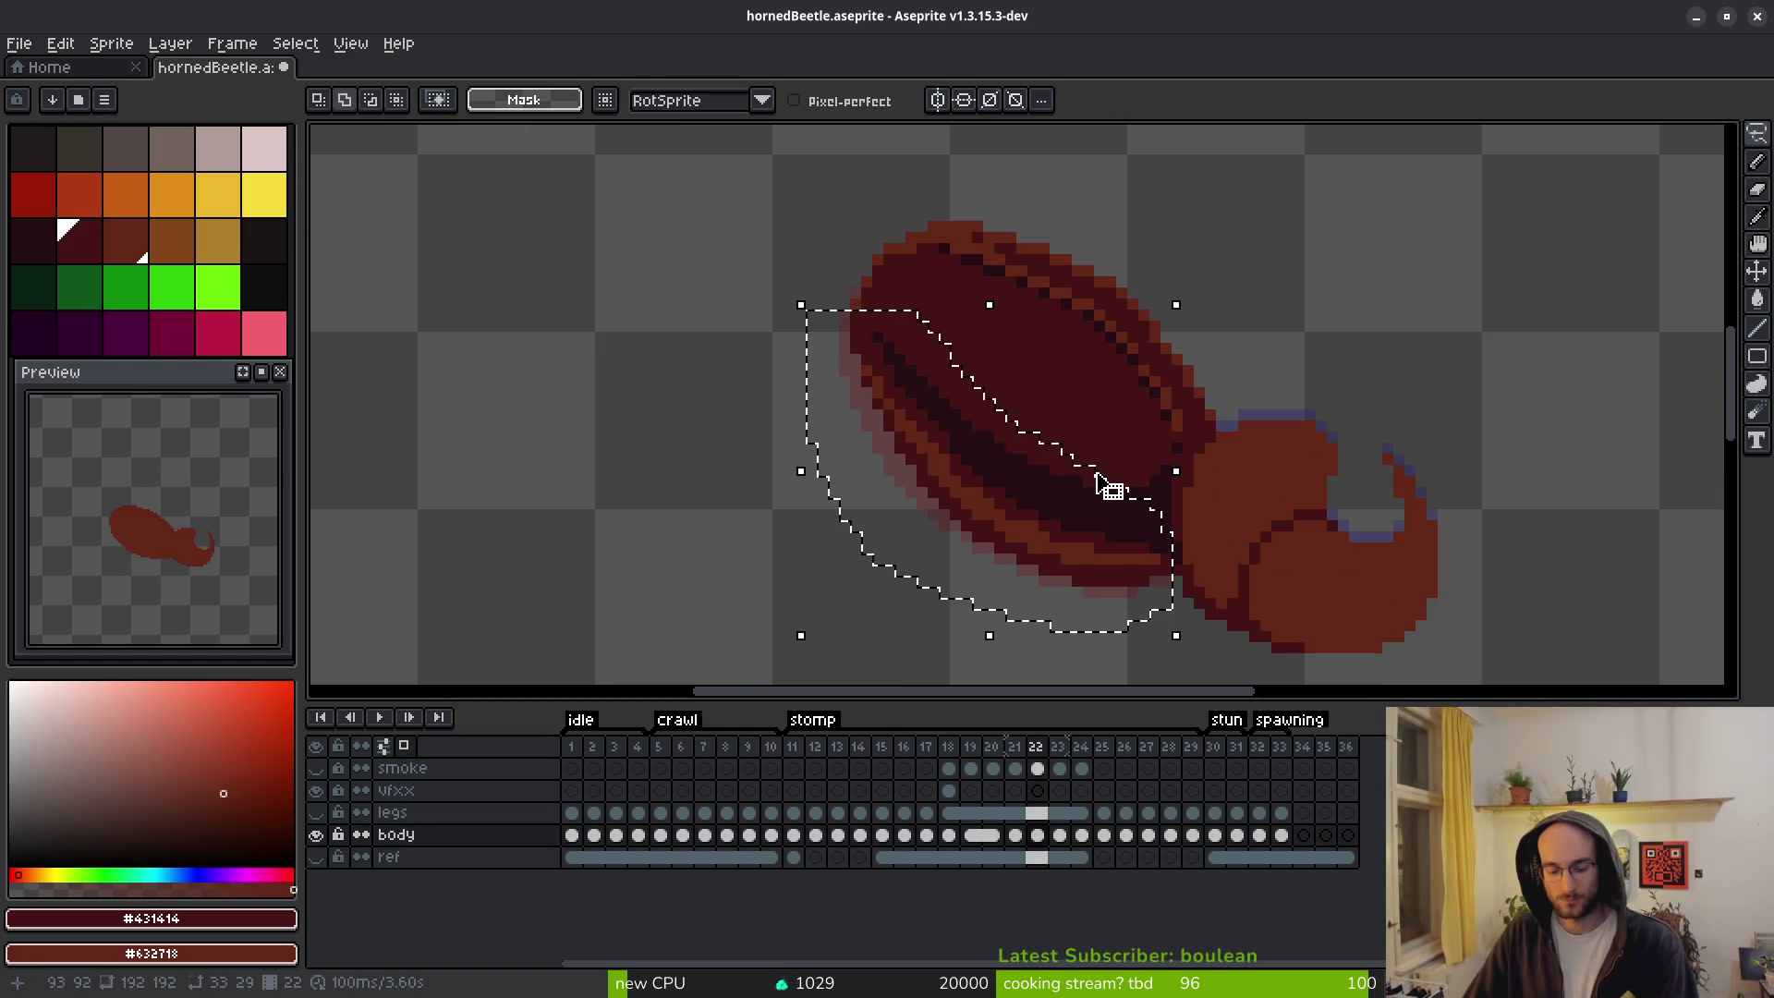
pyautogui.press('.')
pyautogui.press('i')
pyautogui.hotkey('ctrl', 'd')
pyautogui.press('.')
pyautogui.press('q')
pyautogui.press('i')
pyautogui.press(',')
pyautogui.press('.')
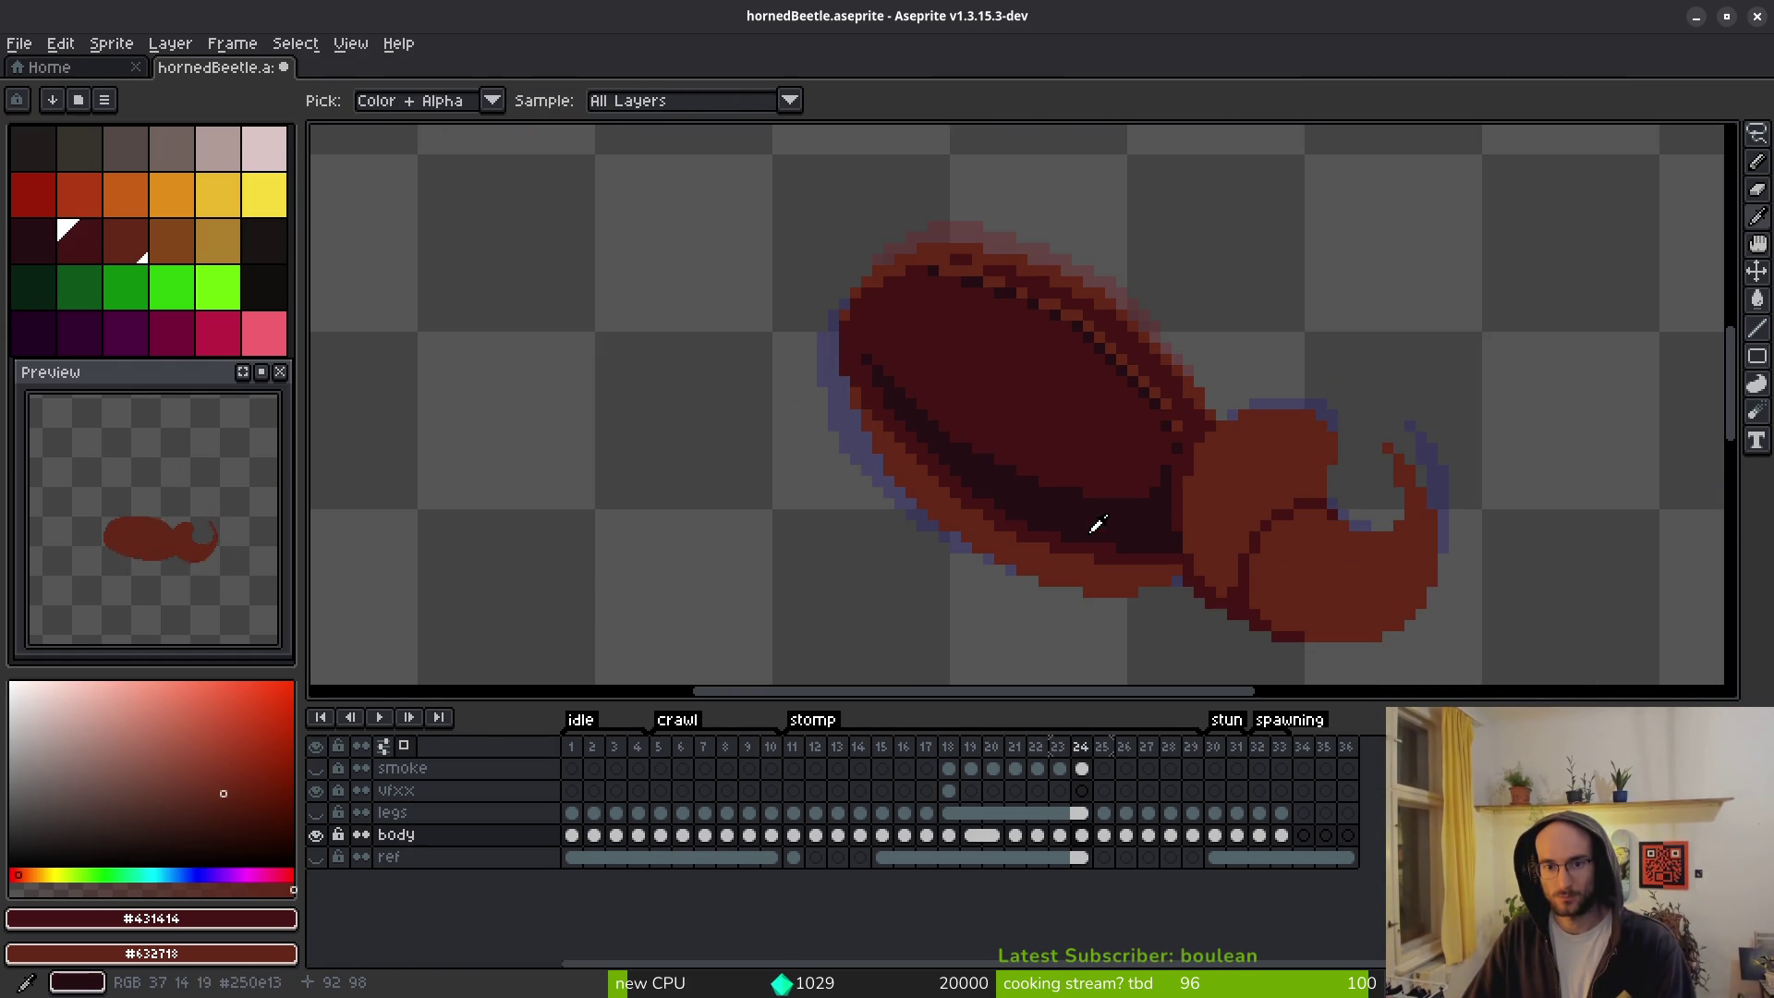
pyautogui.press(',')
pyautogui.press('.')
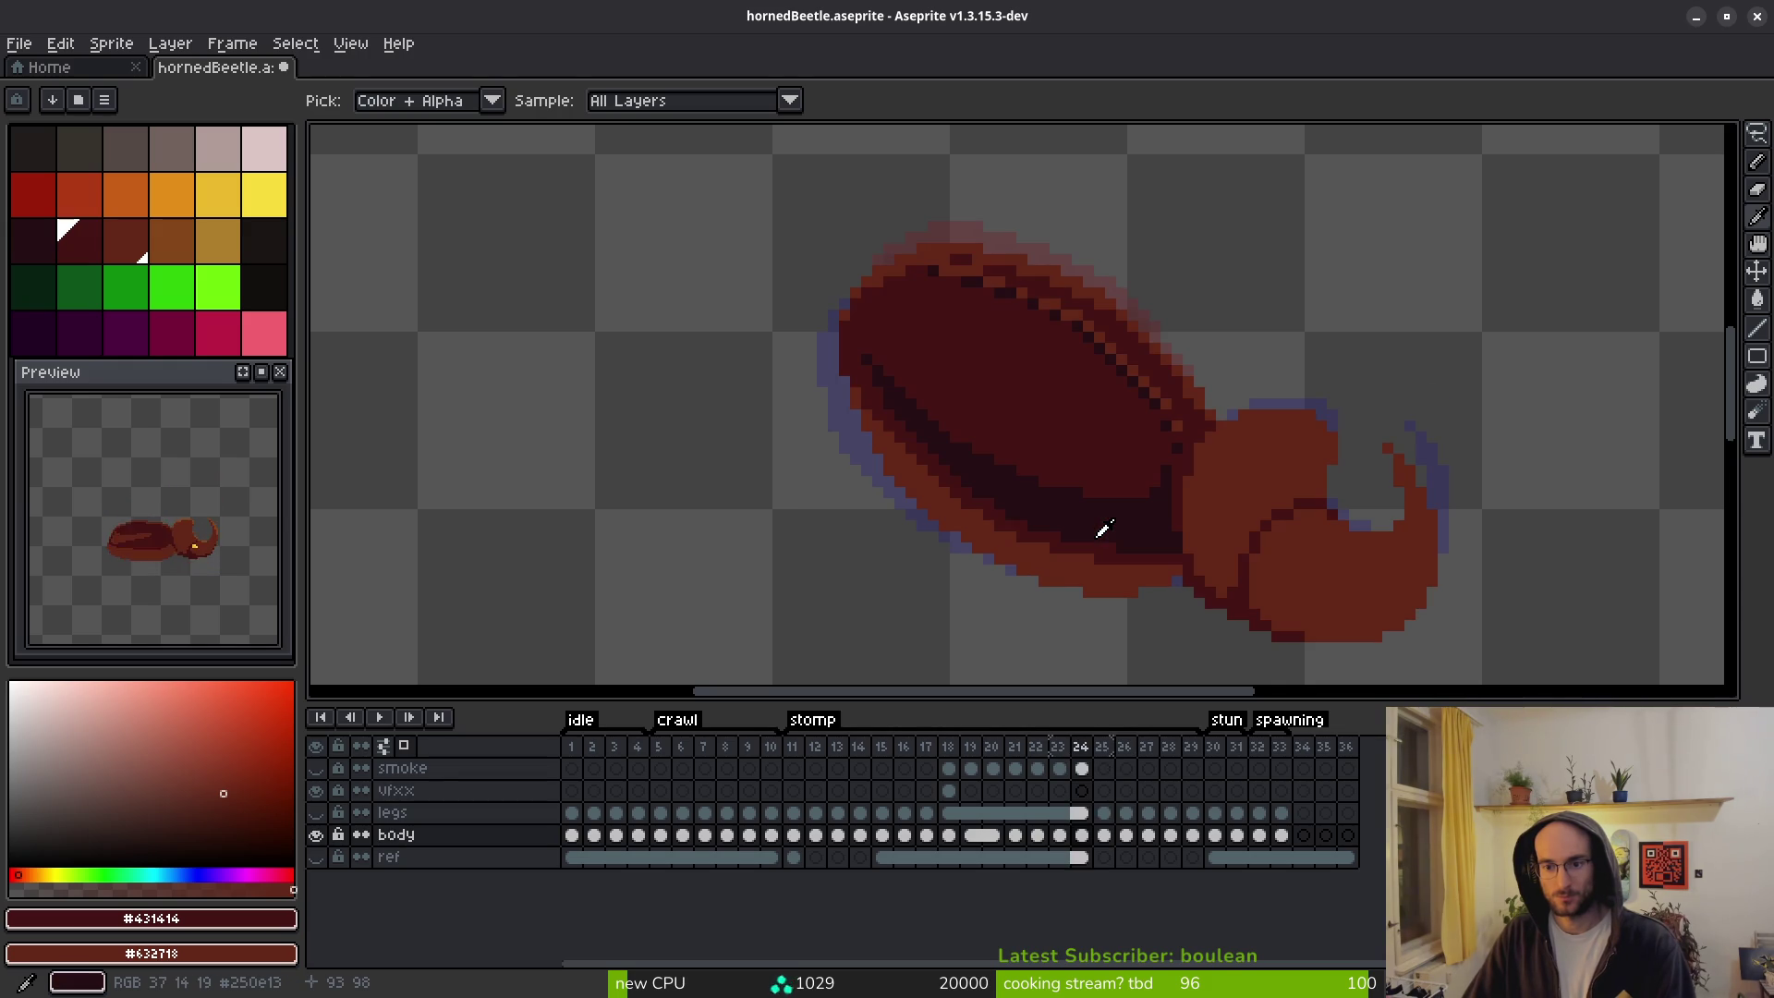
pyautogui.press(',')
pyautogui.press('.')
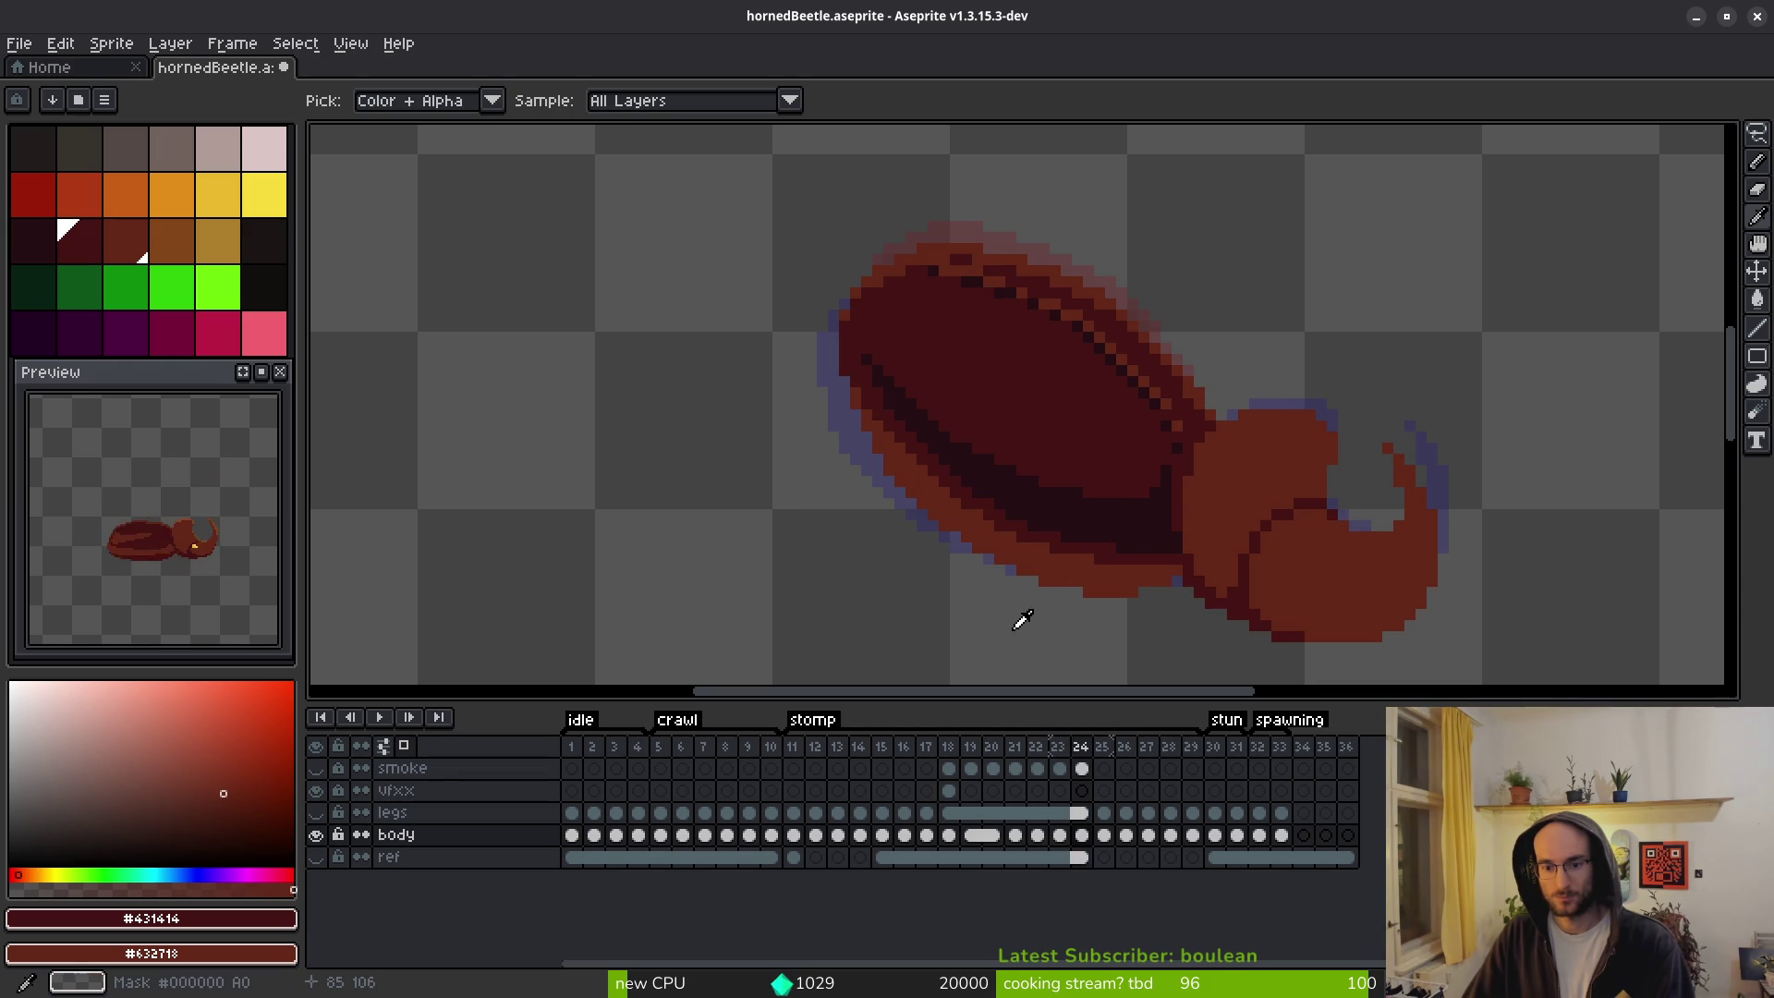
pyautogui.press(',')
pyautogui.press('.')
# Paint dark red over the orange band along frame 24's lower shell edge.
pyautogui.press('b')
pyautogui.scroll(2, 1097, 582)
pyautogui.moveTo(1219, 578)
pyautogui.mouseDown()
pyautogui.moveTo(1134, 612)
pyautogui.moveTo(1053, 614)
pyautogui.moveTo(1073, 634)
pyautogui.moveTo(863, 586)
pyautogui.moveTo(879, 606)
pyautogui.moveTo(758, 548)
pyautogui.moveTo(791, 519)
pyautogui.mouseUp()
pyautogui.scroll(-1, 792, 520)
pyautogui.scroll(1, 647, 382)
pyautogui.moveTo(700, 465)
pyautogui.mouseDown()
pyautogui.moveTo(848, 567)
pyautogui.moveTo(874, 608)
pyautogui.mouseUp()
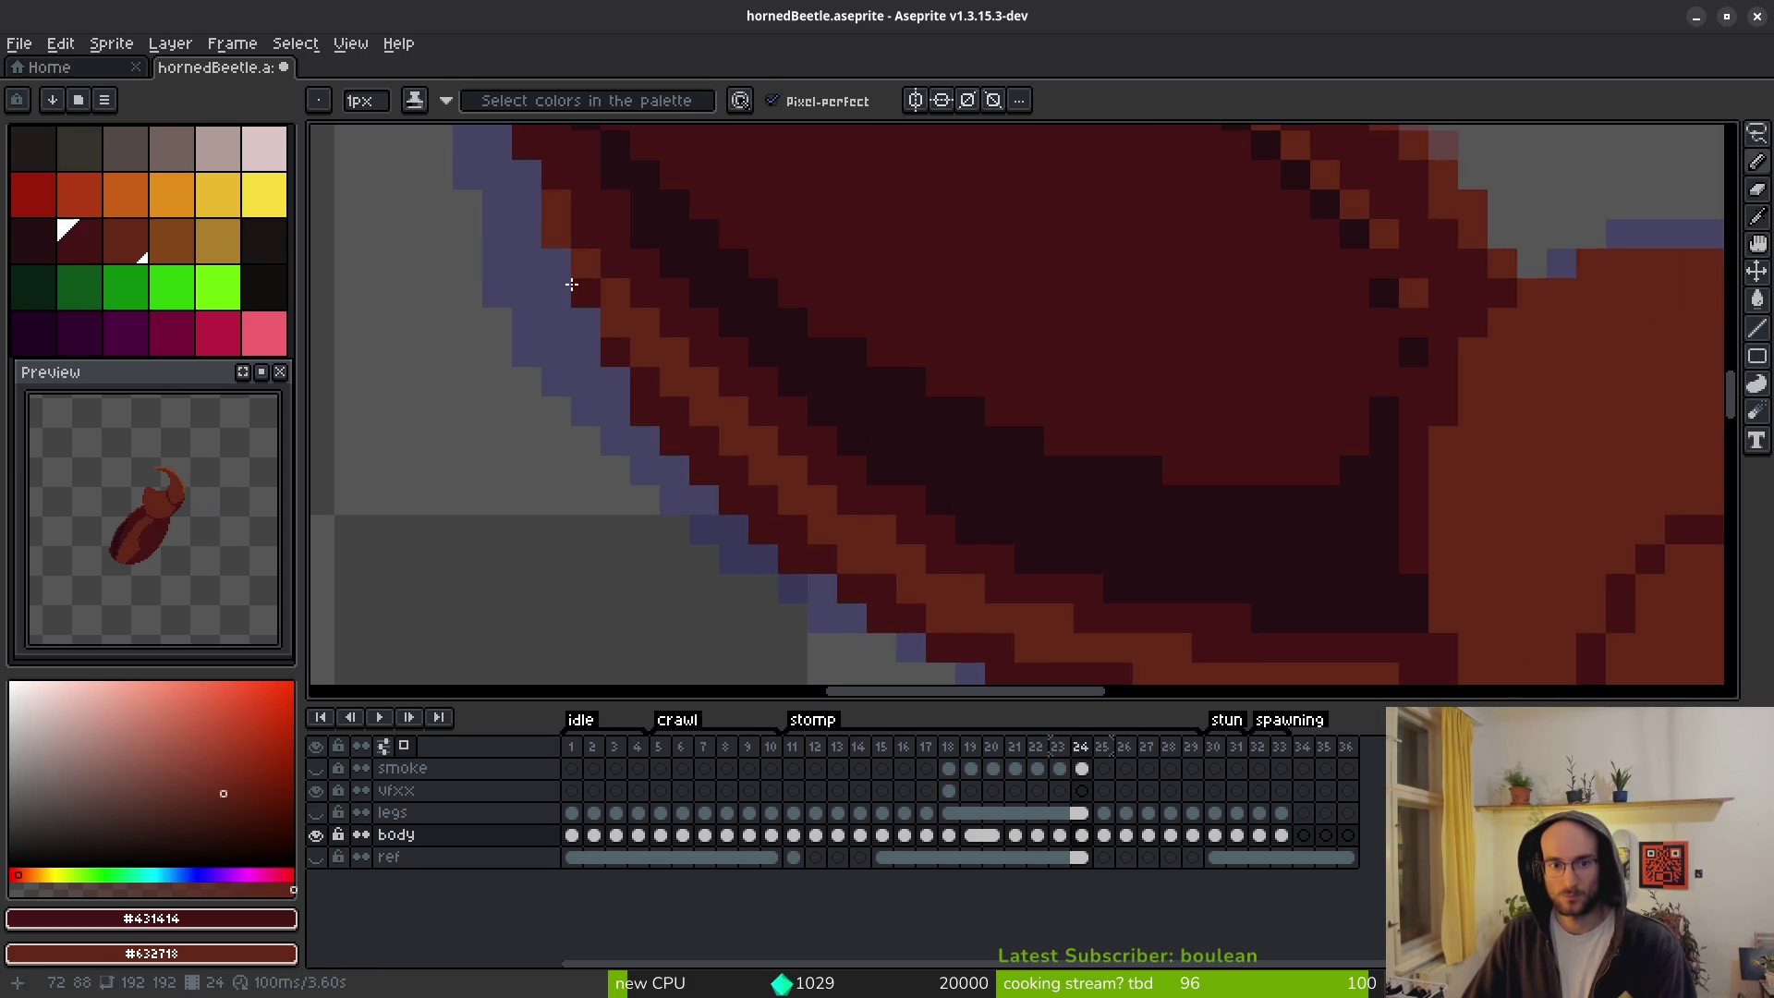
pyautogui.scroll(-4, 549, 246)
pyautogui.press('b')
pyautogui.scroll(4, 798, 523)
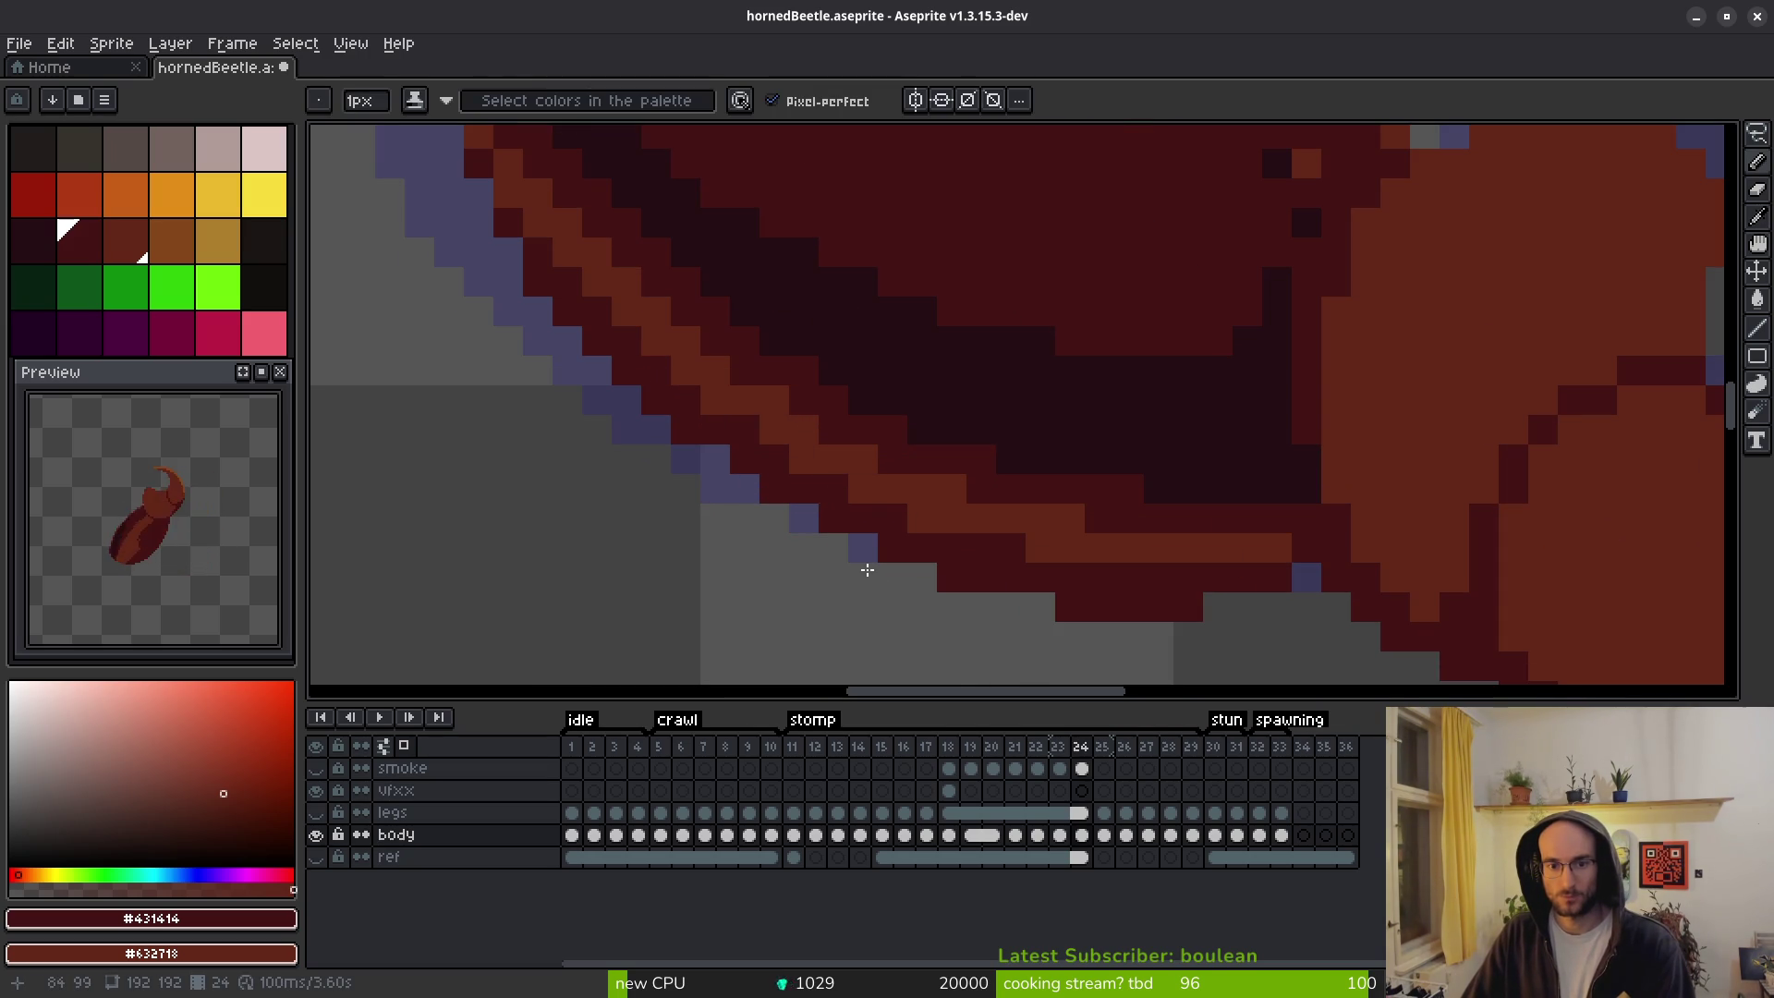
pyautogui.scroll(-4, 852, 546)
# Flip between frames 24 and 25 to compare the shell edge.
pyautogui.press('i')
pyautogui.press('Right')
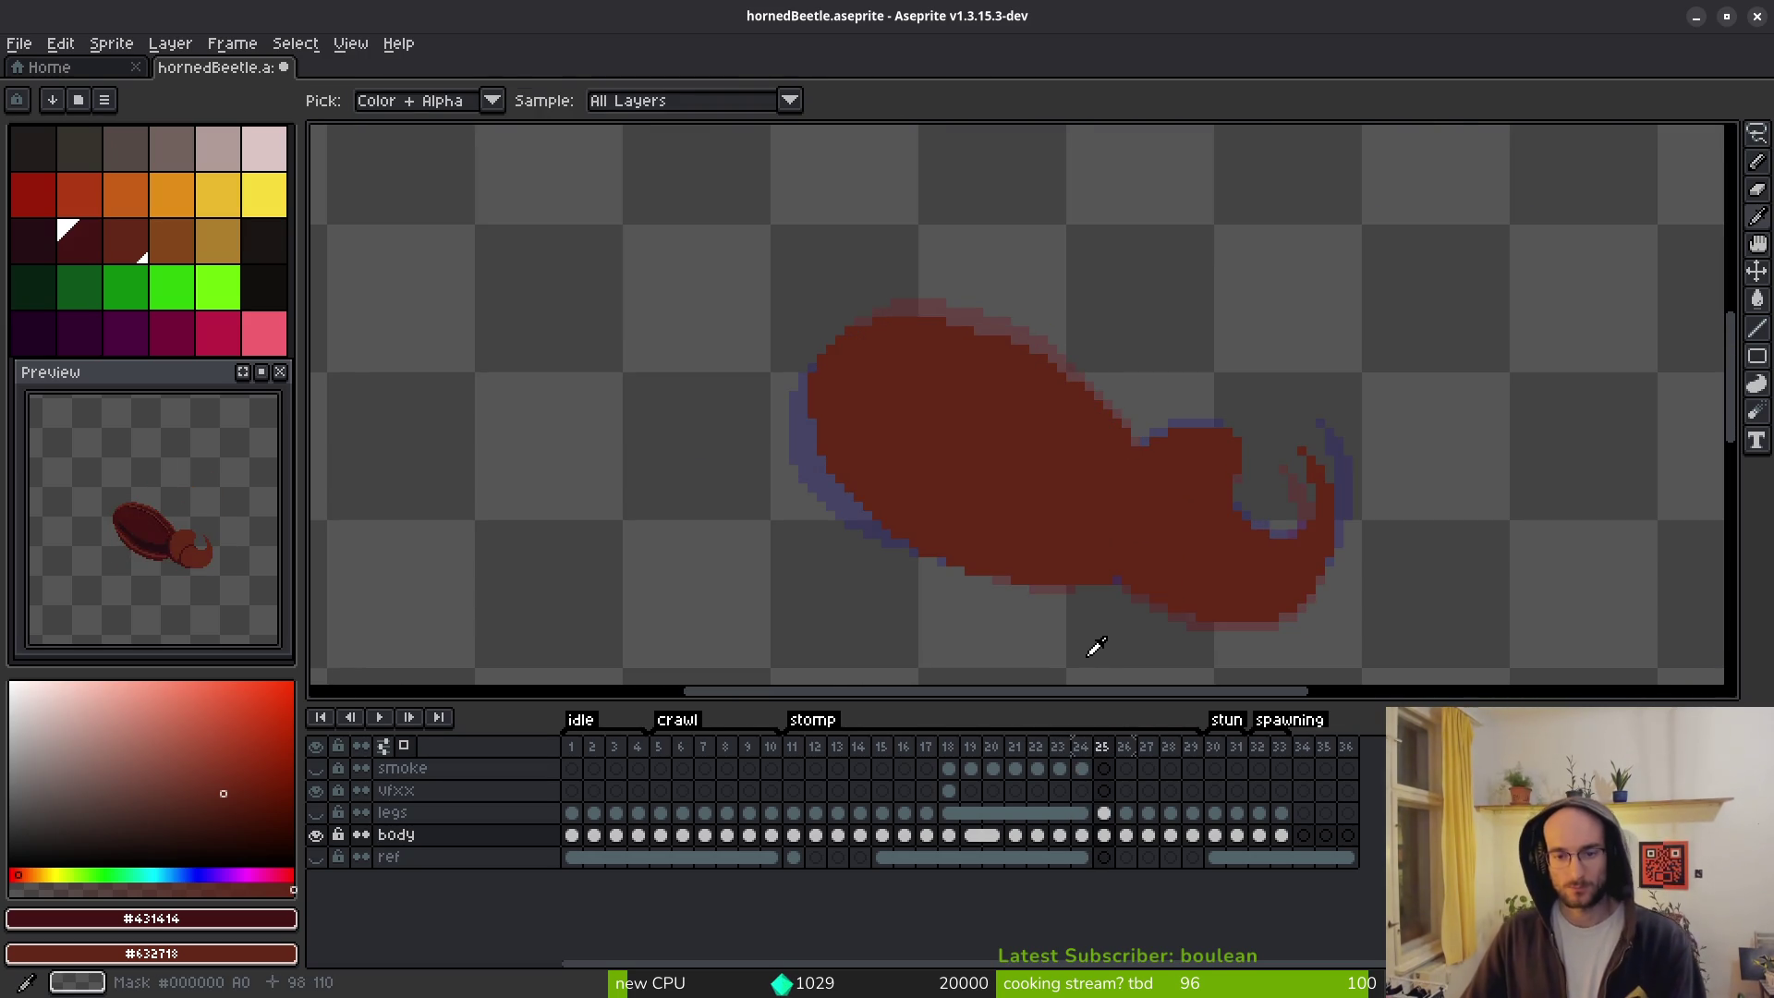
pyautogui.press('b')
pyautogui.press('i')
pyautogui.press('Left')
pyautogui.press('Right')
pyautogui.press('Left')
pyautogui.press('Right')
pyautogui.press('Left')
# Step ahead to frame 26 and choose bright green as the drawing colour.
pyautogui.press('Right')
pyautogui.press('Right')
pyautogui.press('Left')
pyautogui.press('Left')
pyautogui.press('Right')
pyautogui.press('Right')
pyautogui.press('b')
pyautogui.scroll(2, 955, 369)
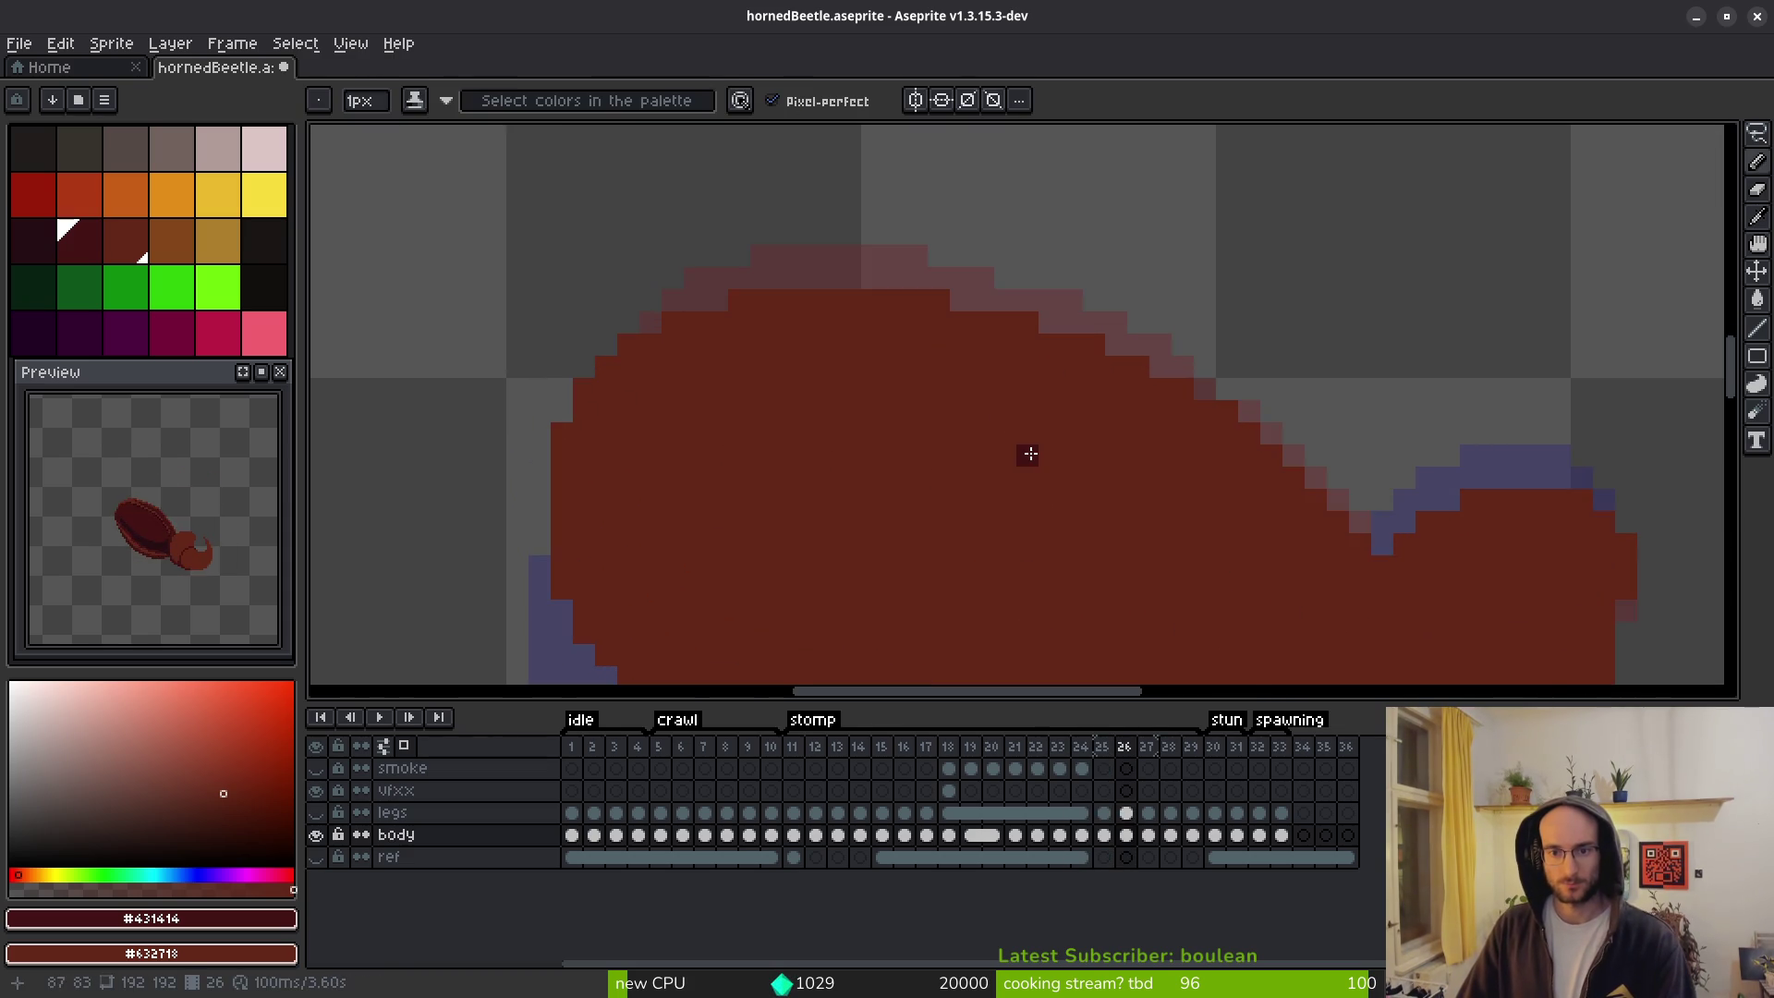
pyautogui.scroll(-2, 1025, 453)
pyautogui.click(220, 289)
# Flood-fill the beetle bodies on frames 26 and 27 bright green.
pyautogui.press('g')
pyautogui.click(994, 545)
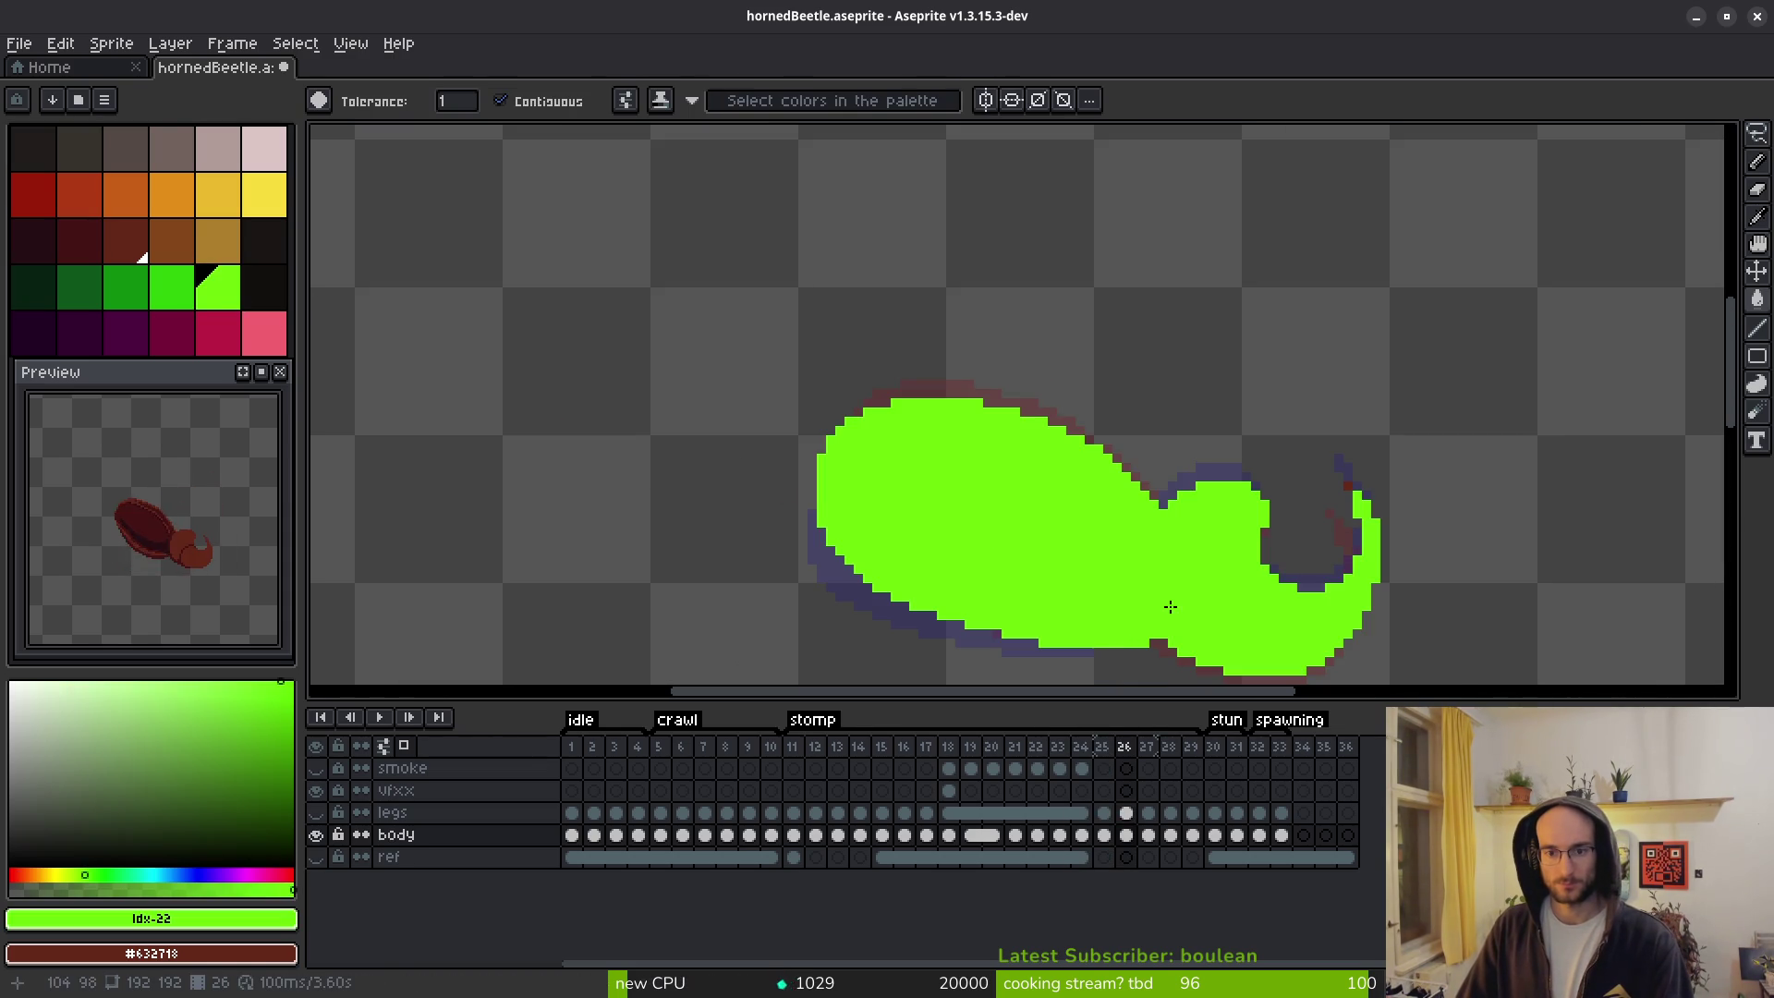
pyautogui.scroll(-3, 1026, 559)
pyautogui.press('Right')
pyautogui.press('Left')
pyautogui.press('Right')
pyautogui.click(963, 523)
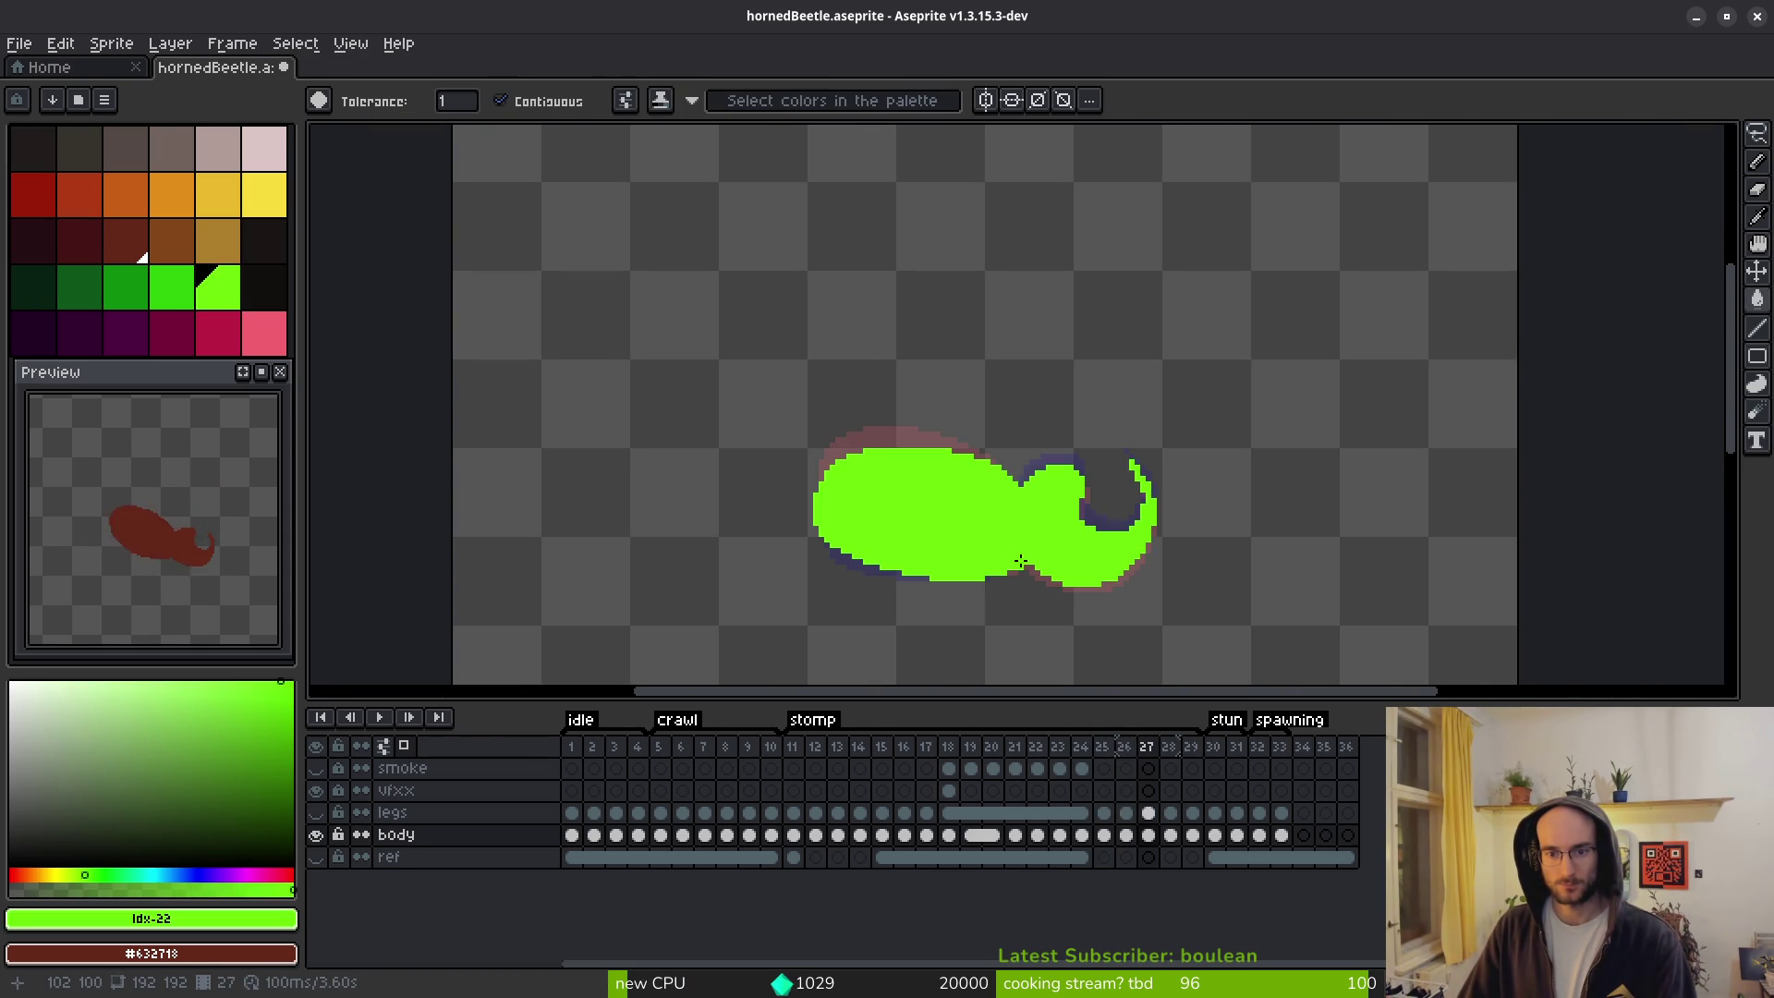
# Sample the green and pencil over the gap pixels along frame 27's top body edge.
pyautogui.press('Right')
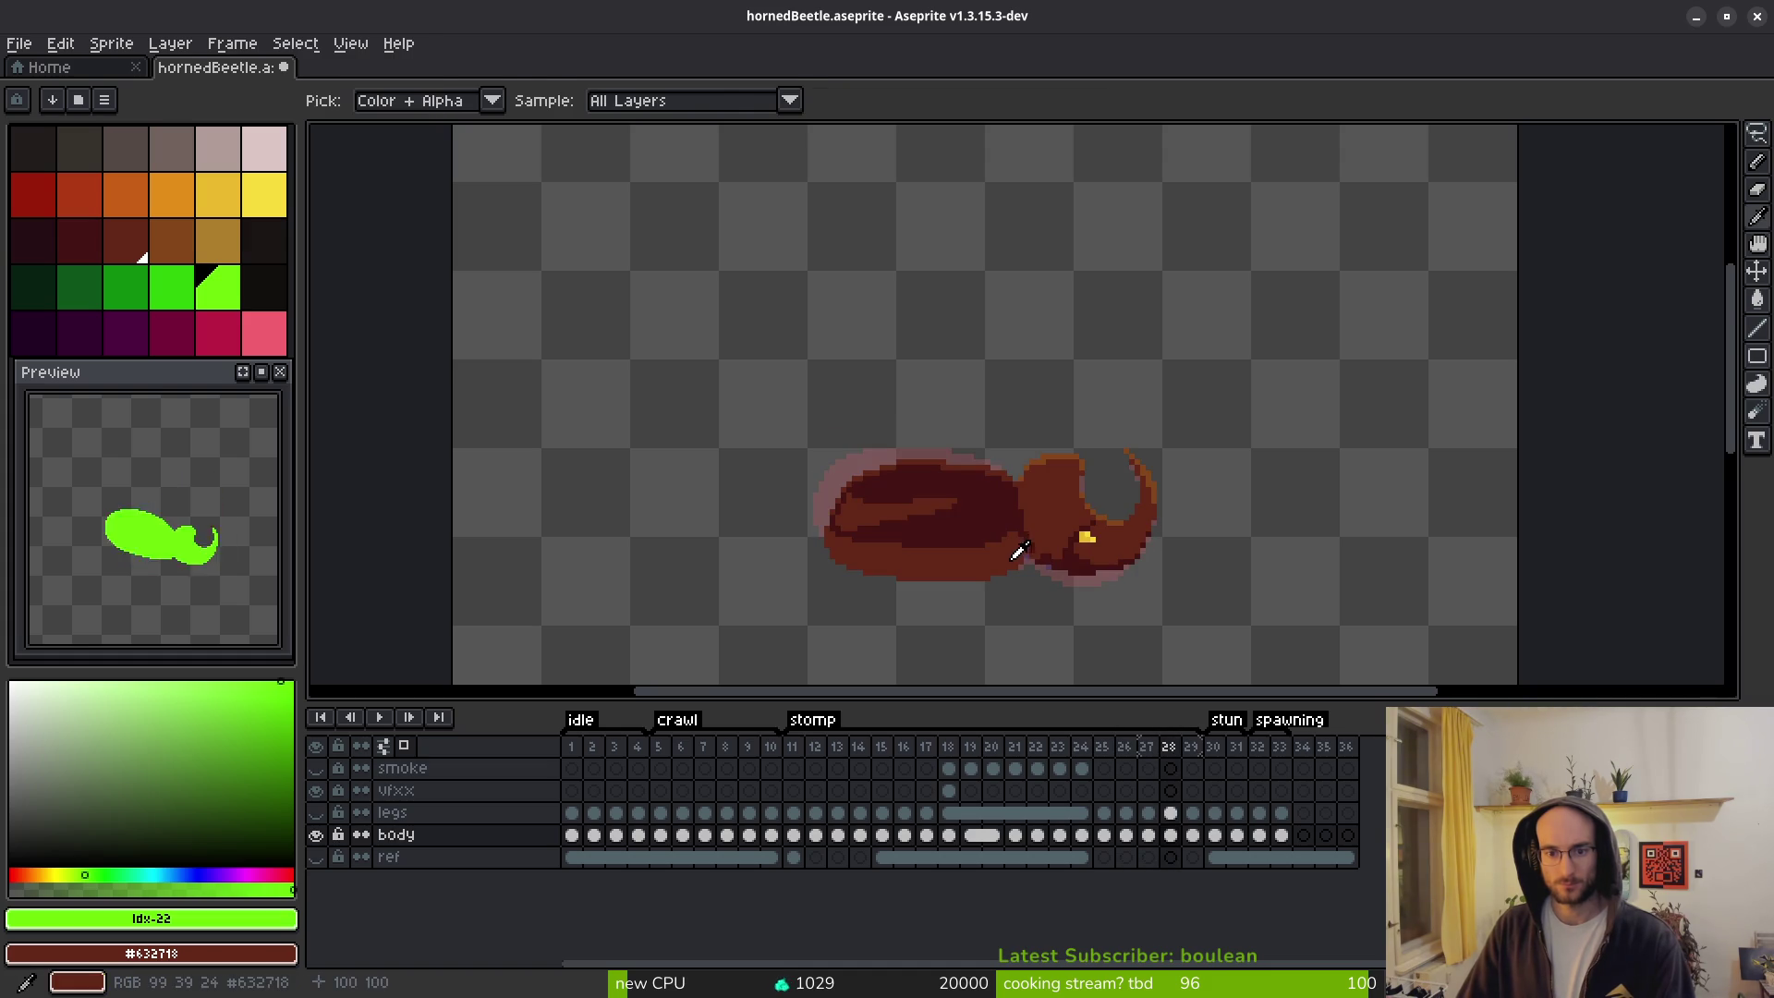
pyautogui.scroll(1, 974, 467)
pyautogui.press('Left')
pyautogui.press('alt')
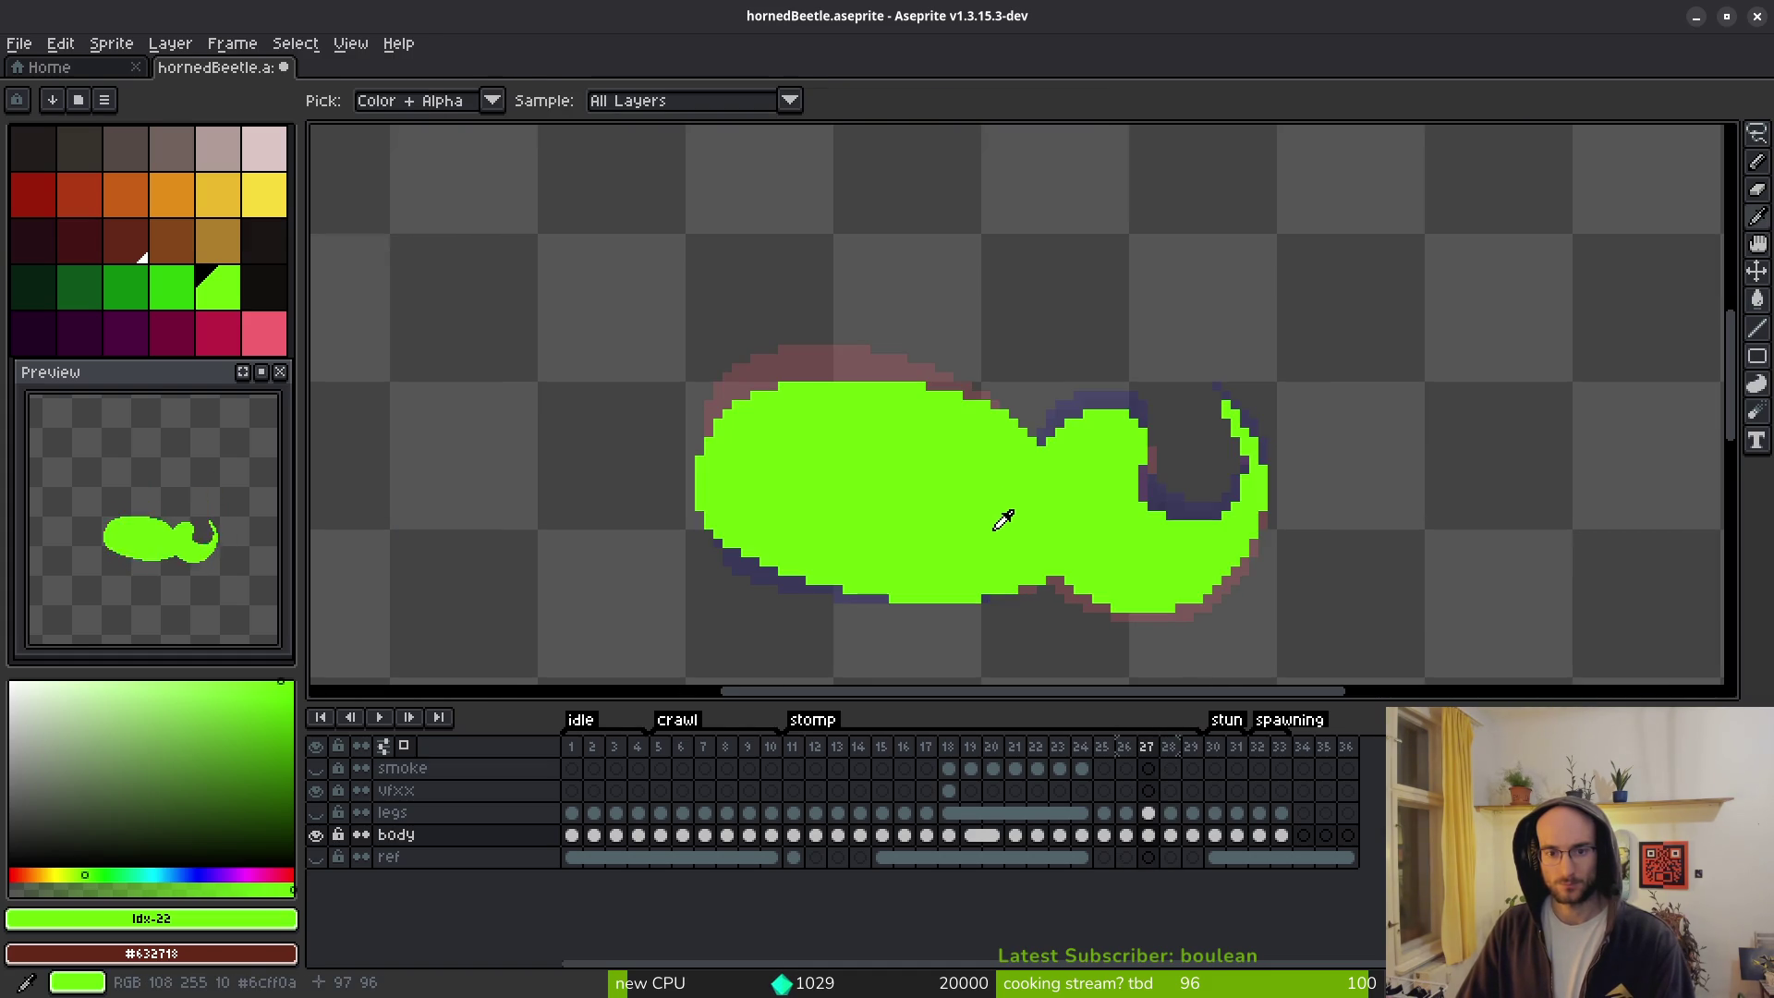
pyautogui.press('Right')
pyautogui.press('Left')
pyautogui.press('b')
pyautogui.scroll(2, 1016, 444)
pyautogui.click(870, 340)
pyautogui.moveTo(804, 340); pyautogui.dragTo(746, 348)
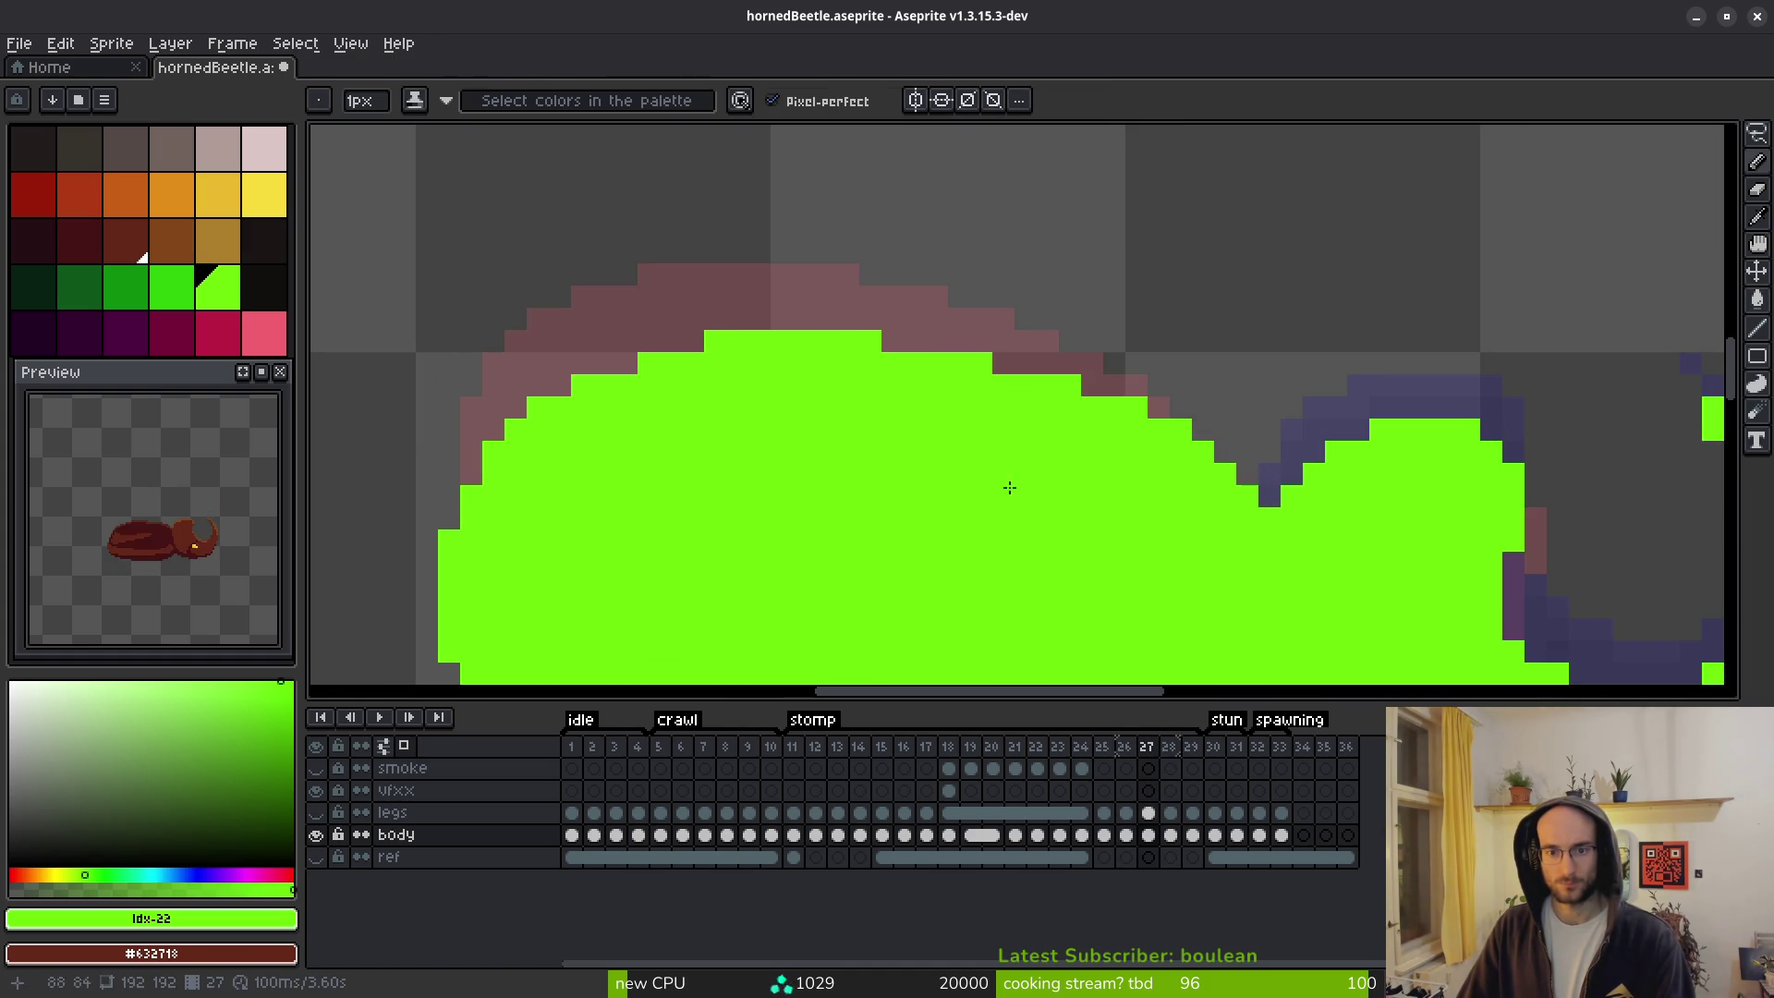
# Fill a missing pixel beside frame 27's green edge.
pyautogui.scroll(-3, 932, 460)
pyautogui.scroll(3, 931, 483)
pyautogui.scroll(-3, 859, 467)
pyautogui.scroll(3, 848, 443)
pyautogui.scroll(-3, 804, 345)
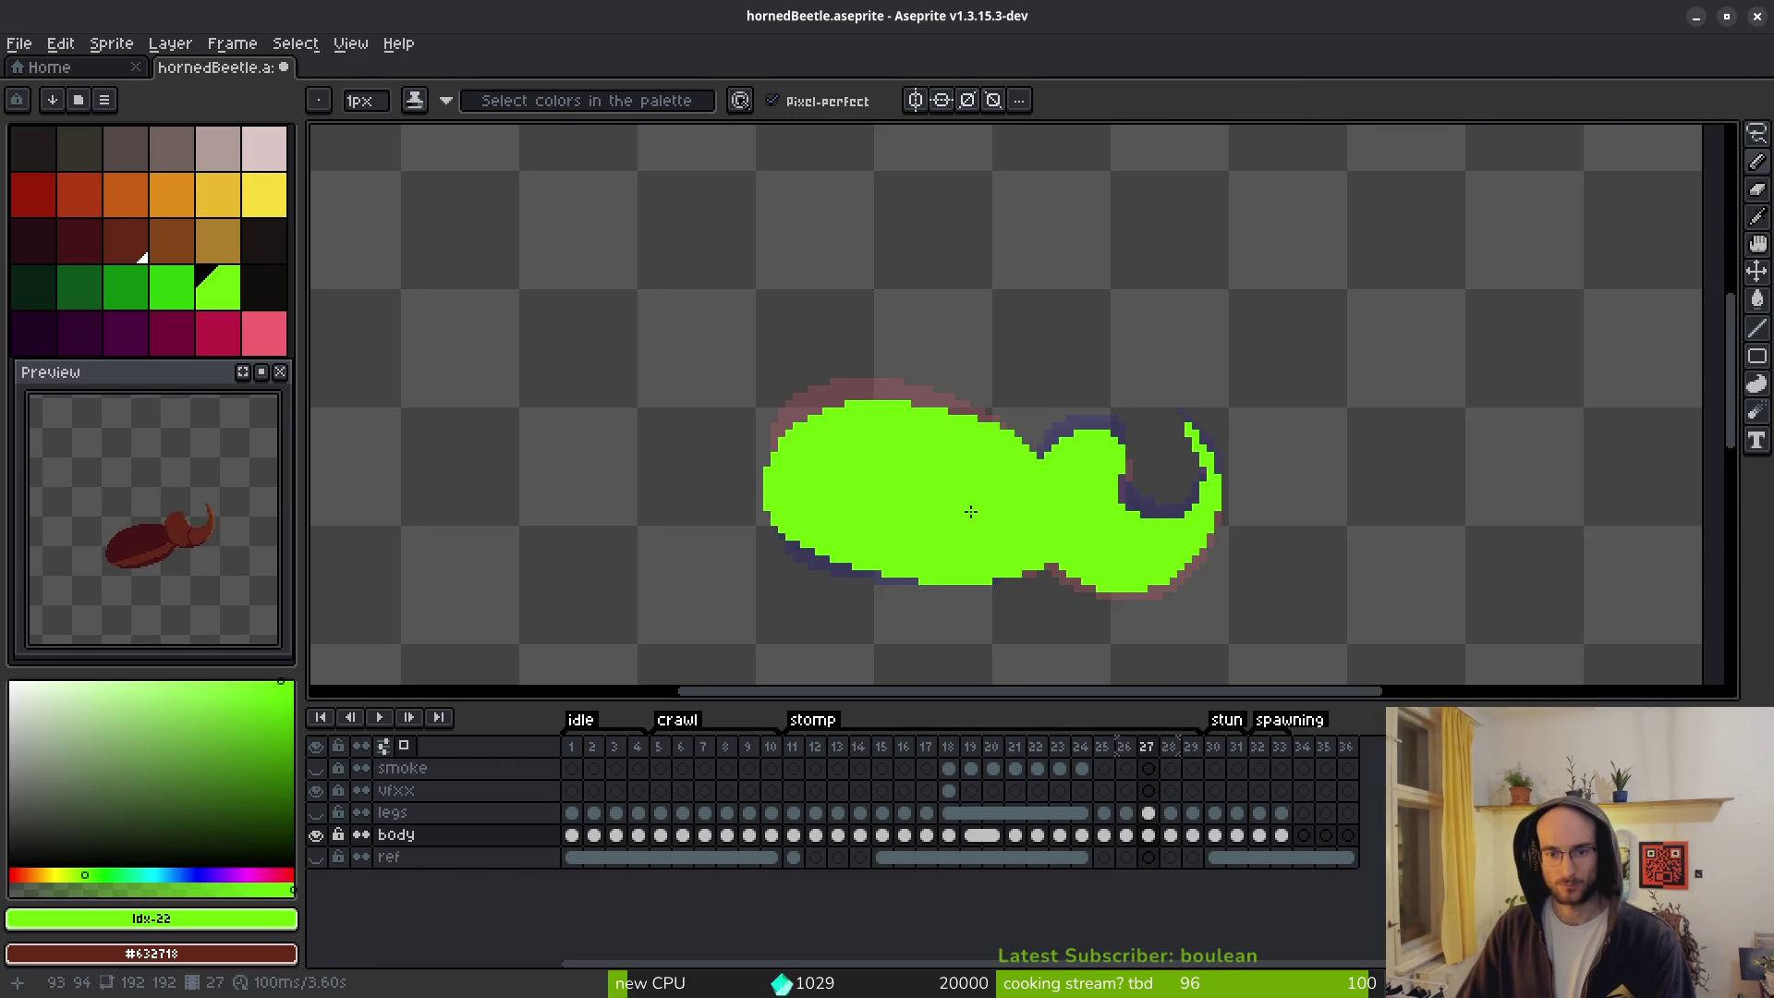
pyautogui.scroll(3, 966, 499)
pyautogui.click(913, 452)
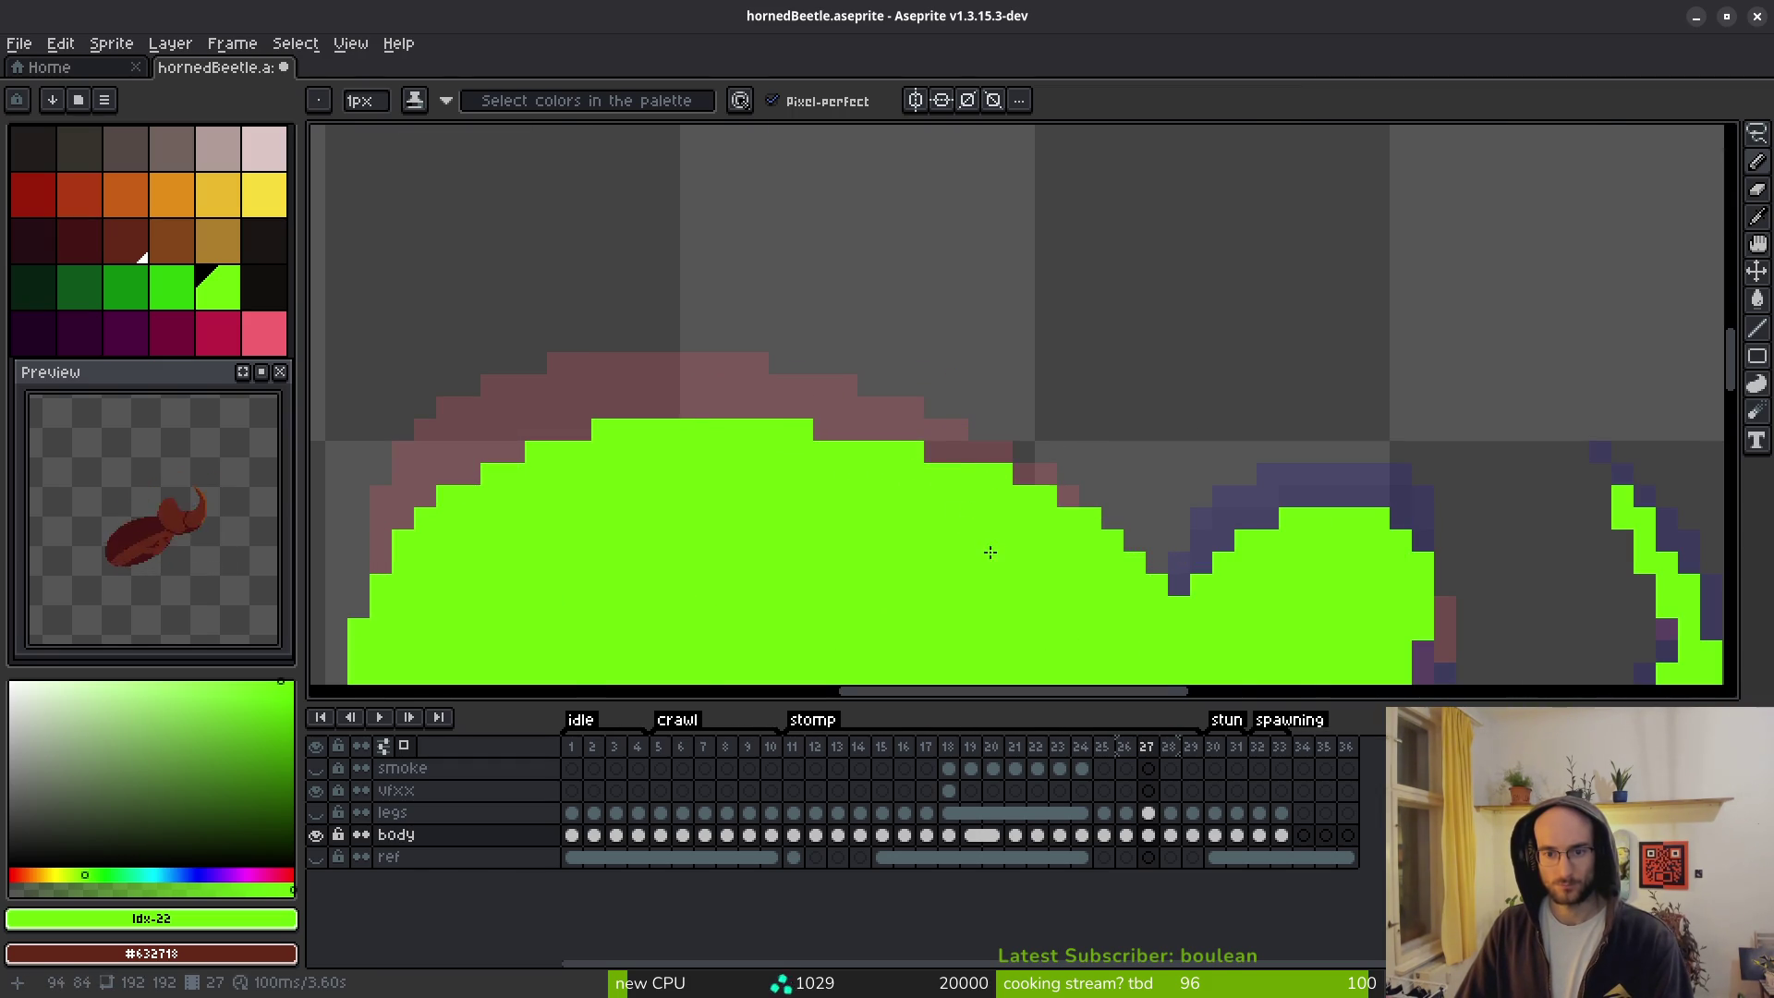
pyautogui.scroll(-5, 1007, 554)
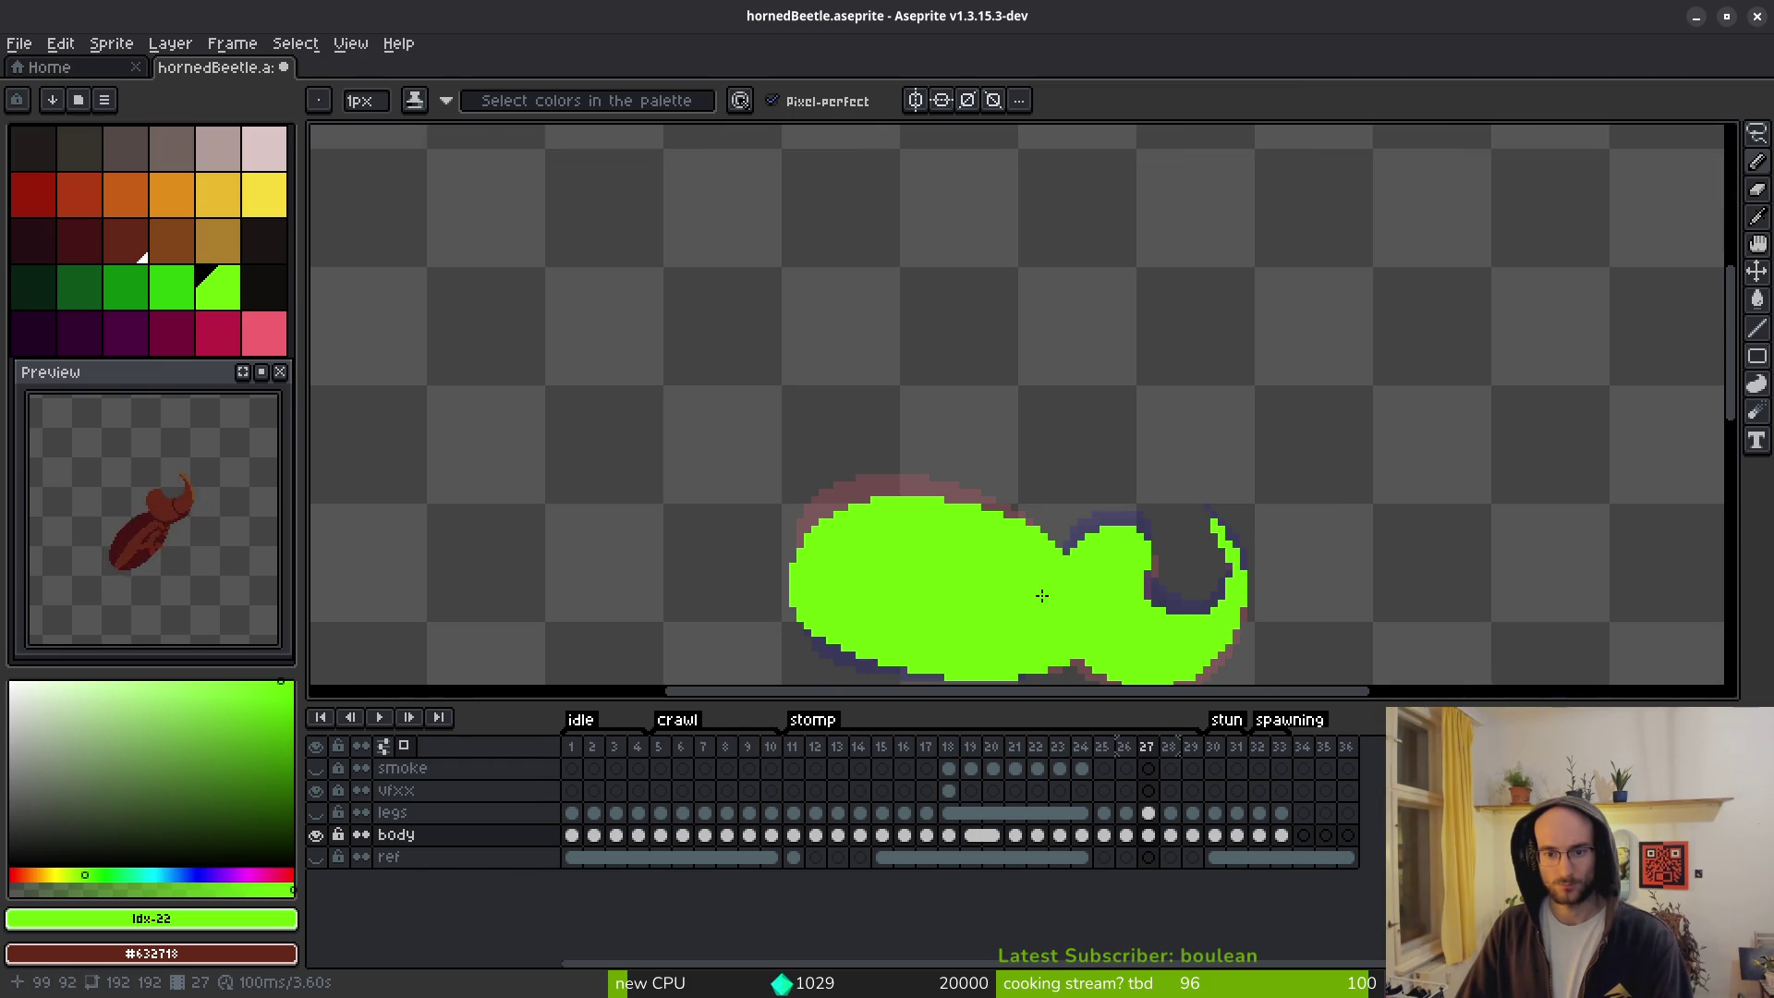
pyautogui.scroll(-2, 1041, 596)
# Go back to frame 25 and flood-fill its red body green to check for gaps.
pyautogui.press('i')
pyautogui.press(',')
pyautogui.press(',')
pyautogui.press('.')
pyautogui.press(',')
pyautogui.press('.')
pyautogui.press(',')
pyautogui.press('b')
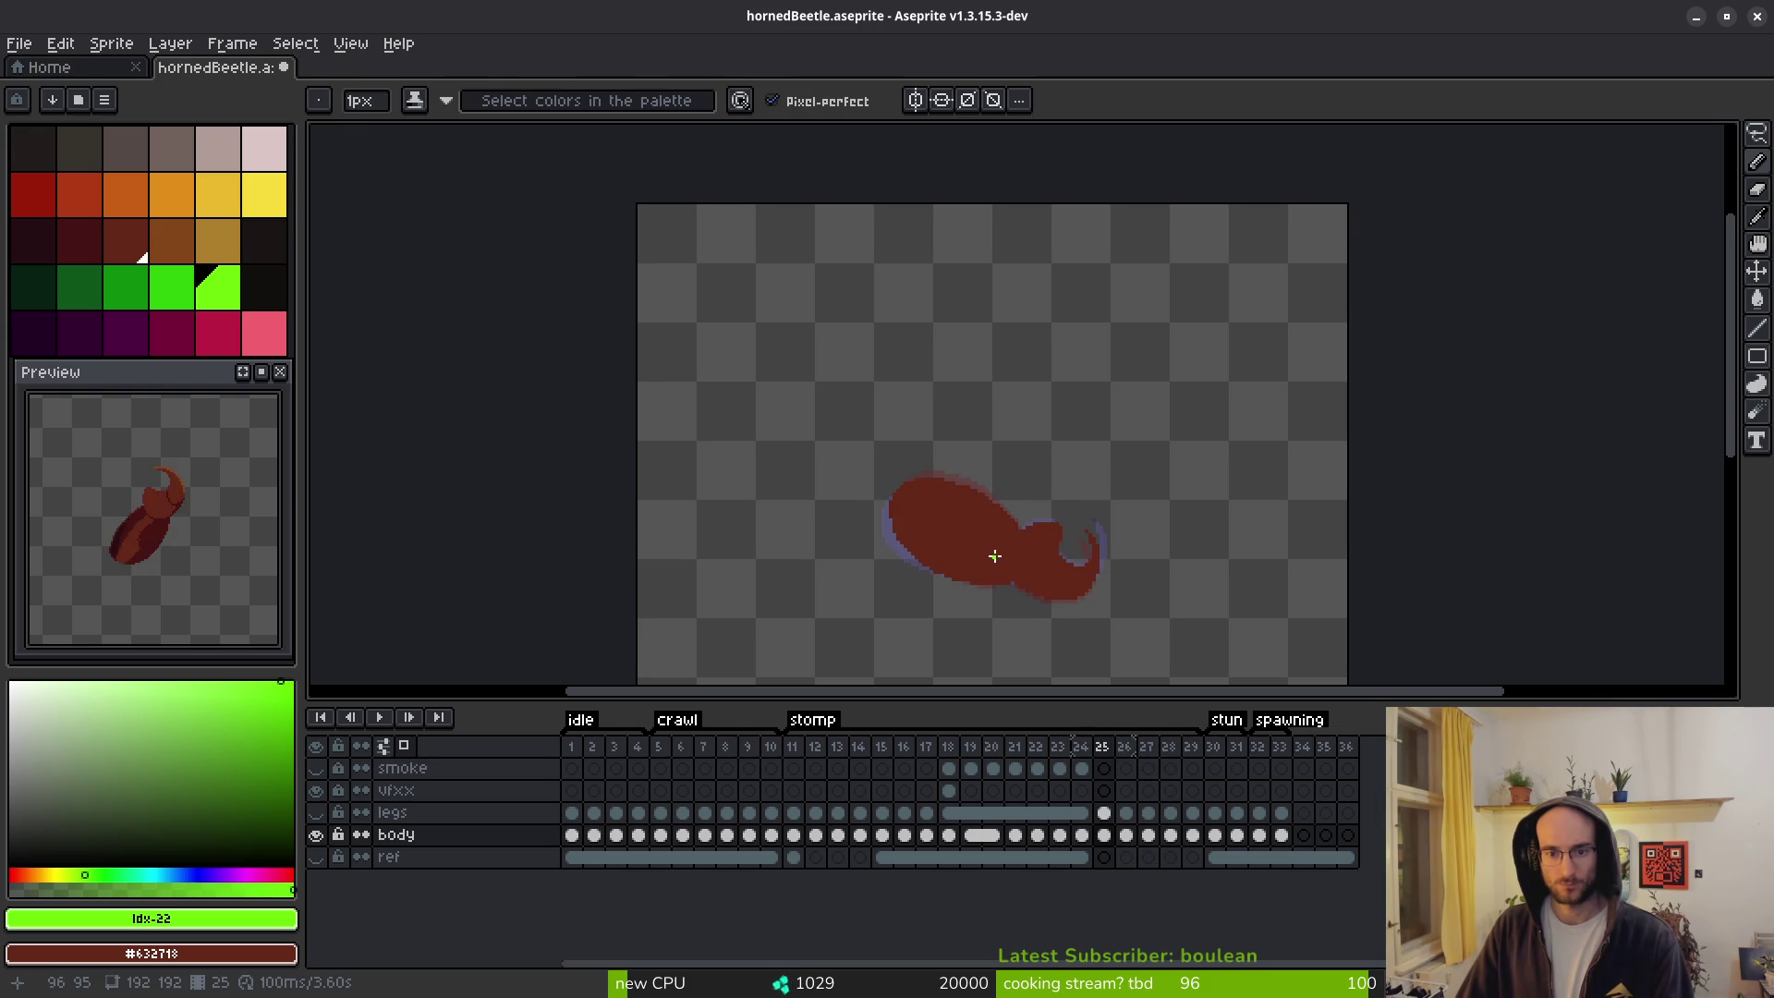
pyautogui.press('g')
pyautogui.click(1000, 565)
# Pan to frame 25's green body and switch to the Eraser for edge fixes.
pyautogui.scroll(3, 971, 554)
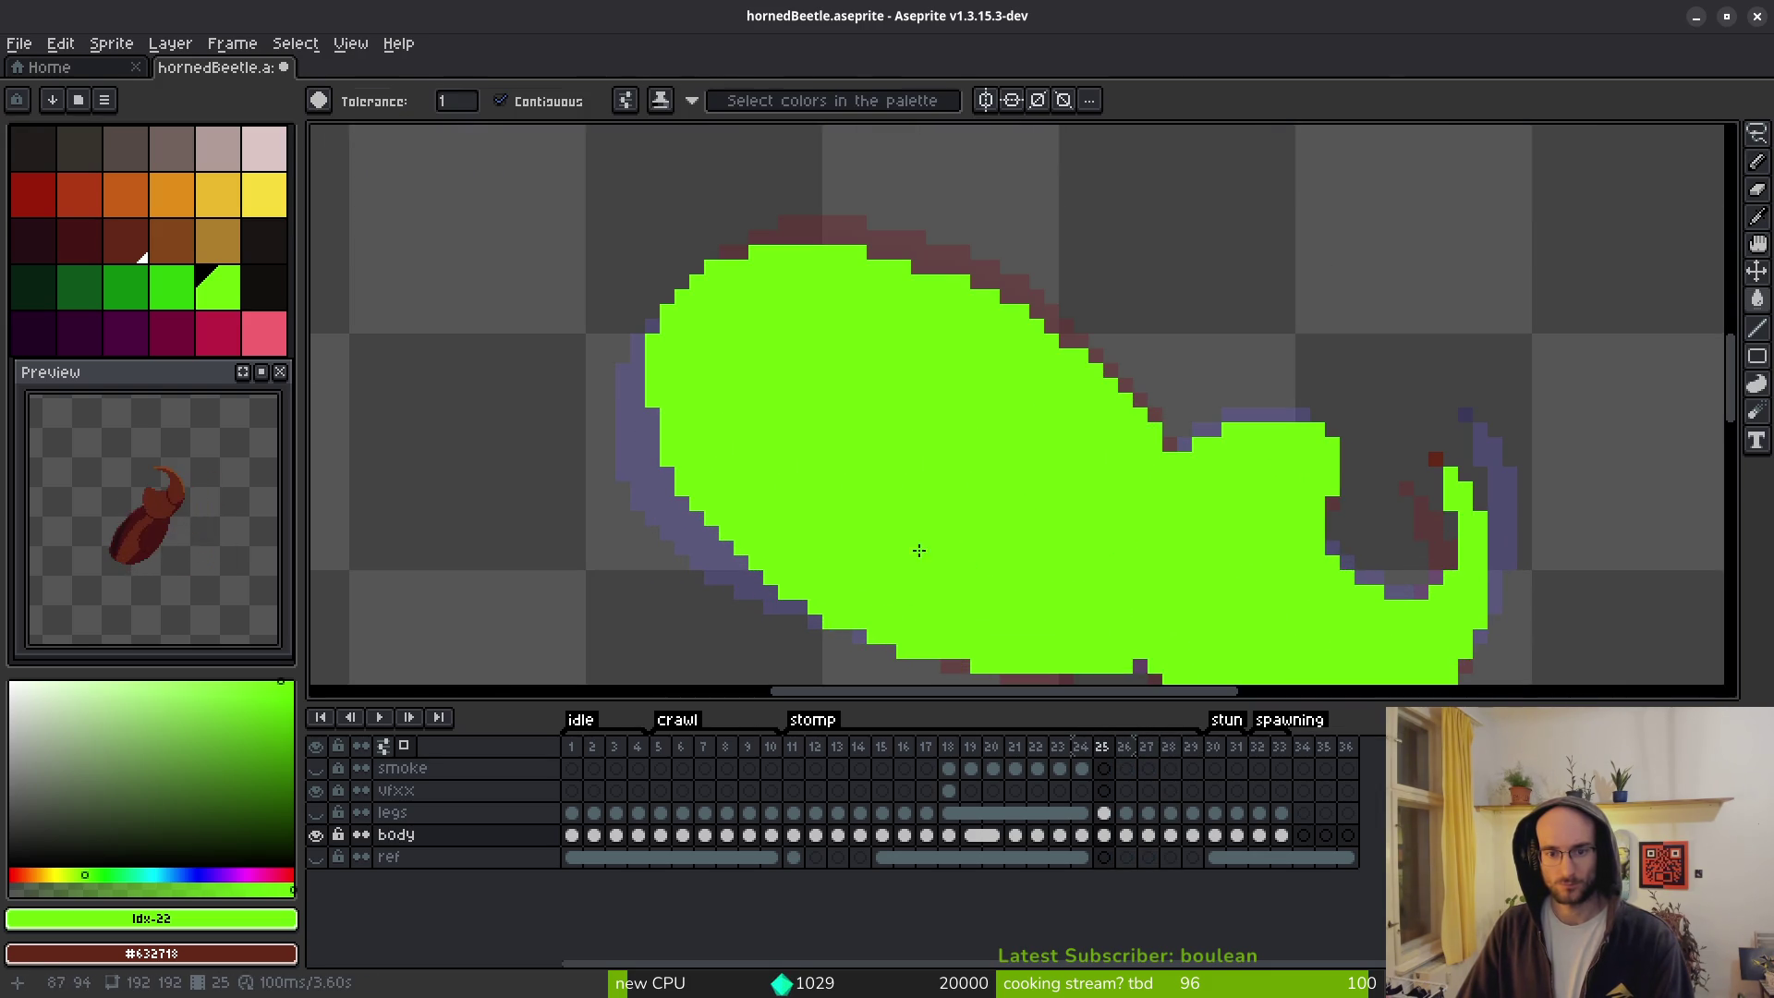
pyautogui.press('b')
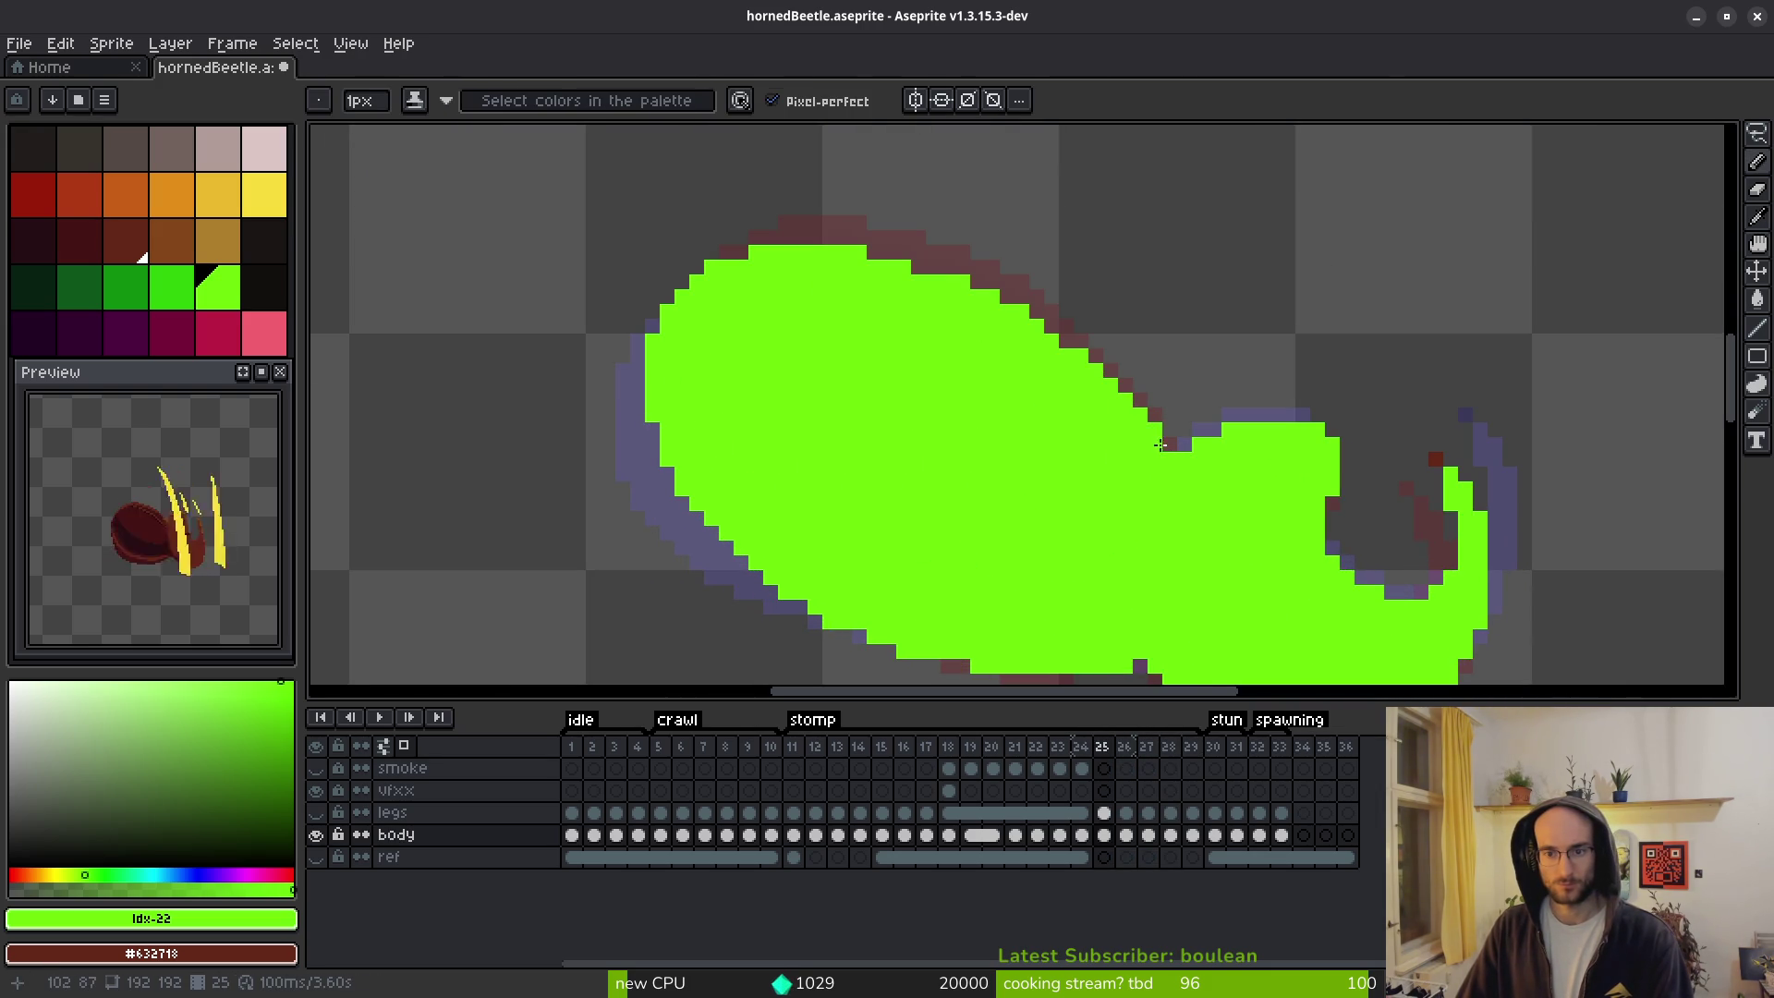
pyautogui.scroll(-2, 1249, 533)
pyautogui.moveTo(1249, 533); pyautogui.dragTo(1122, 468)
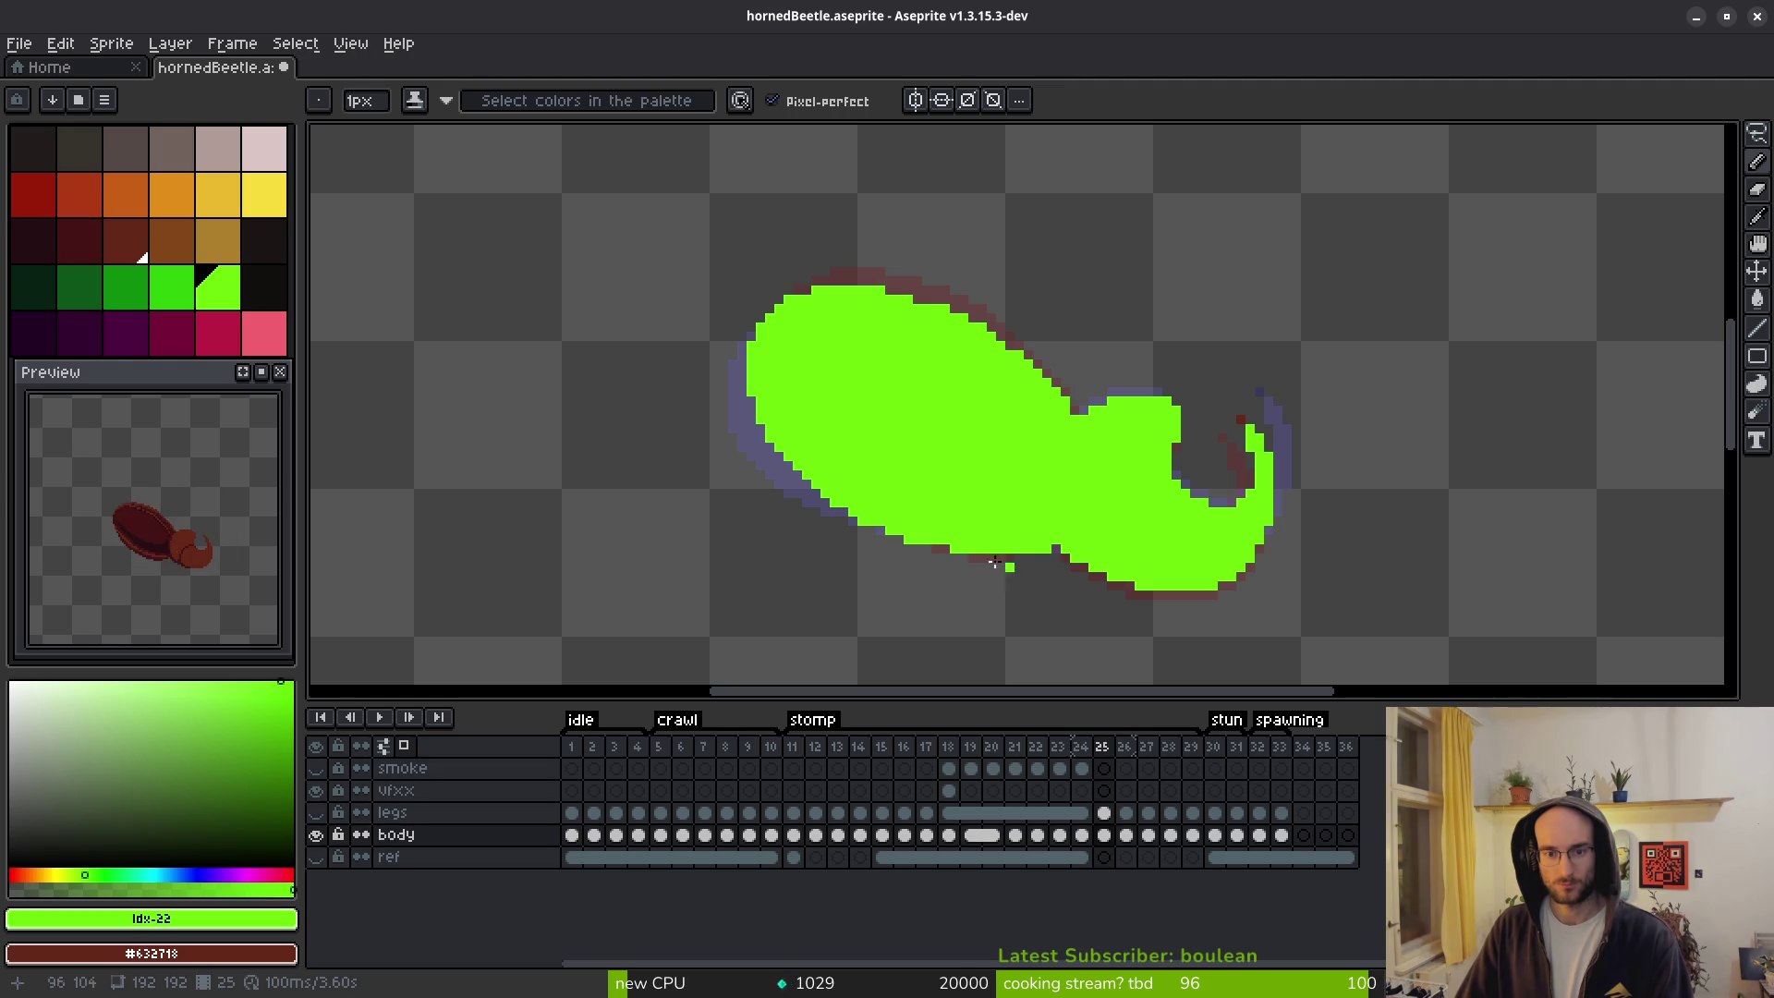
pyautogui.scroll(4, 1007, 565)
pyautogui.press('e')
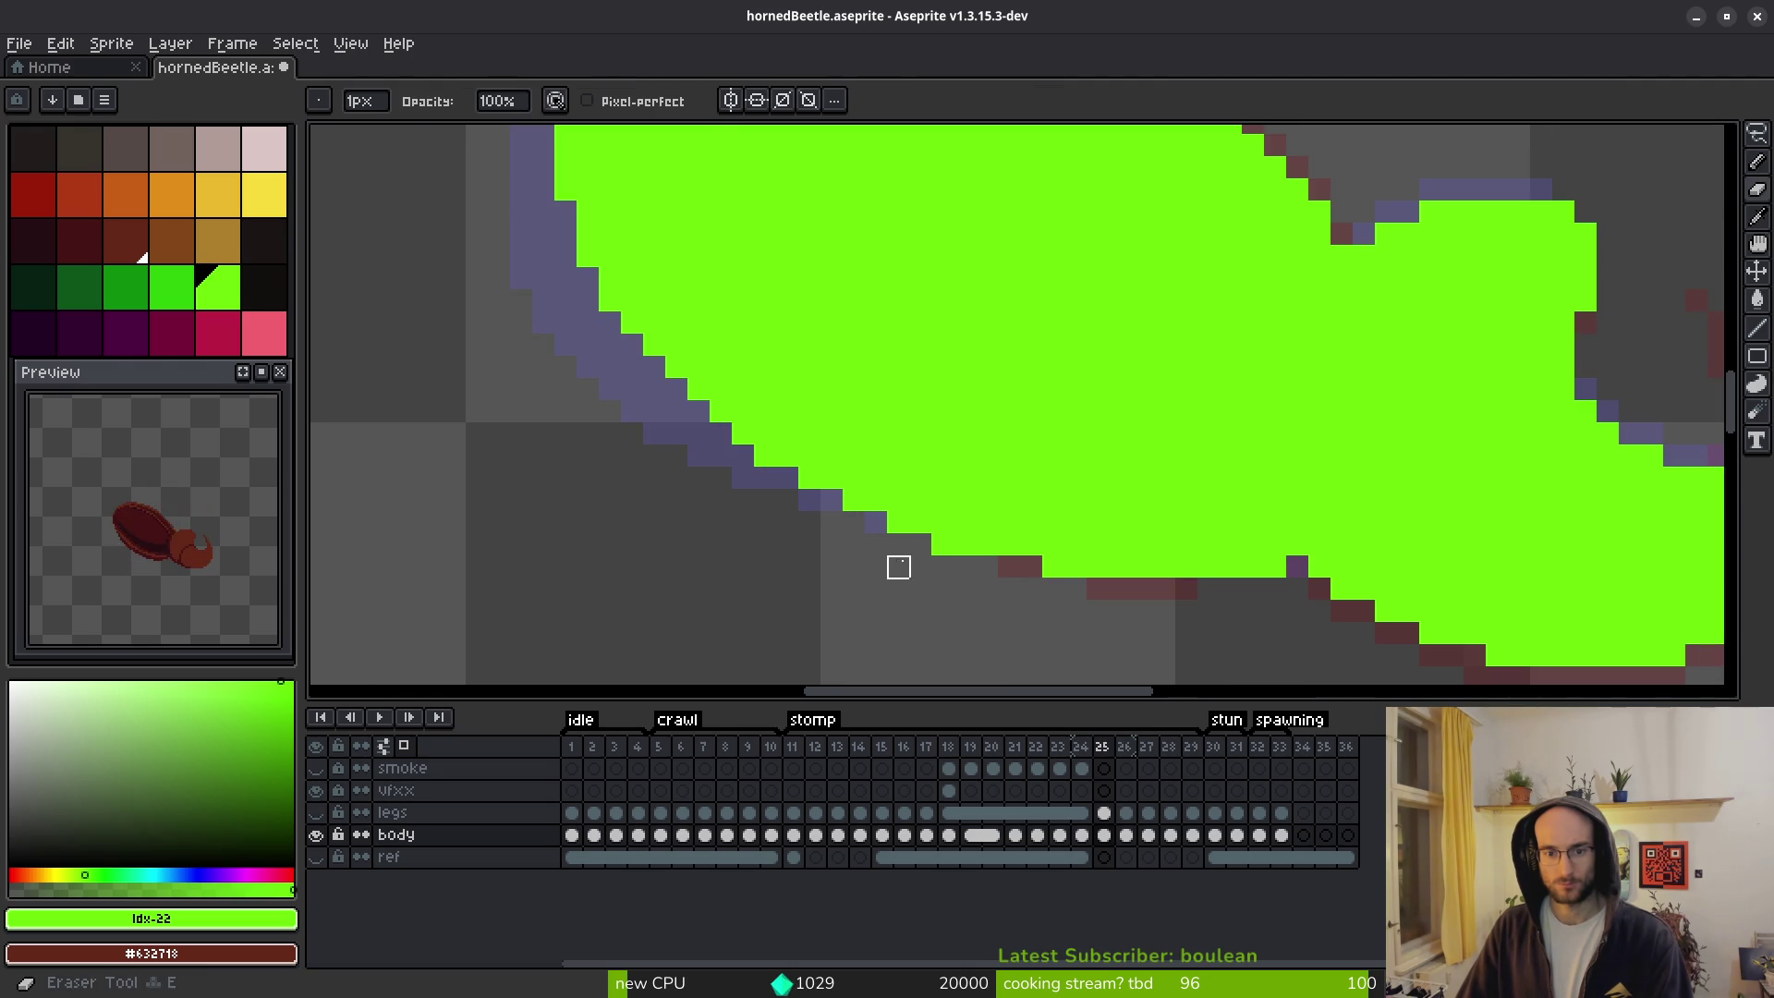
pyautogui.scroll(-4, 1077, 568)
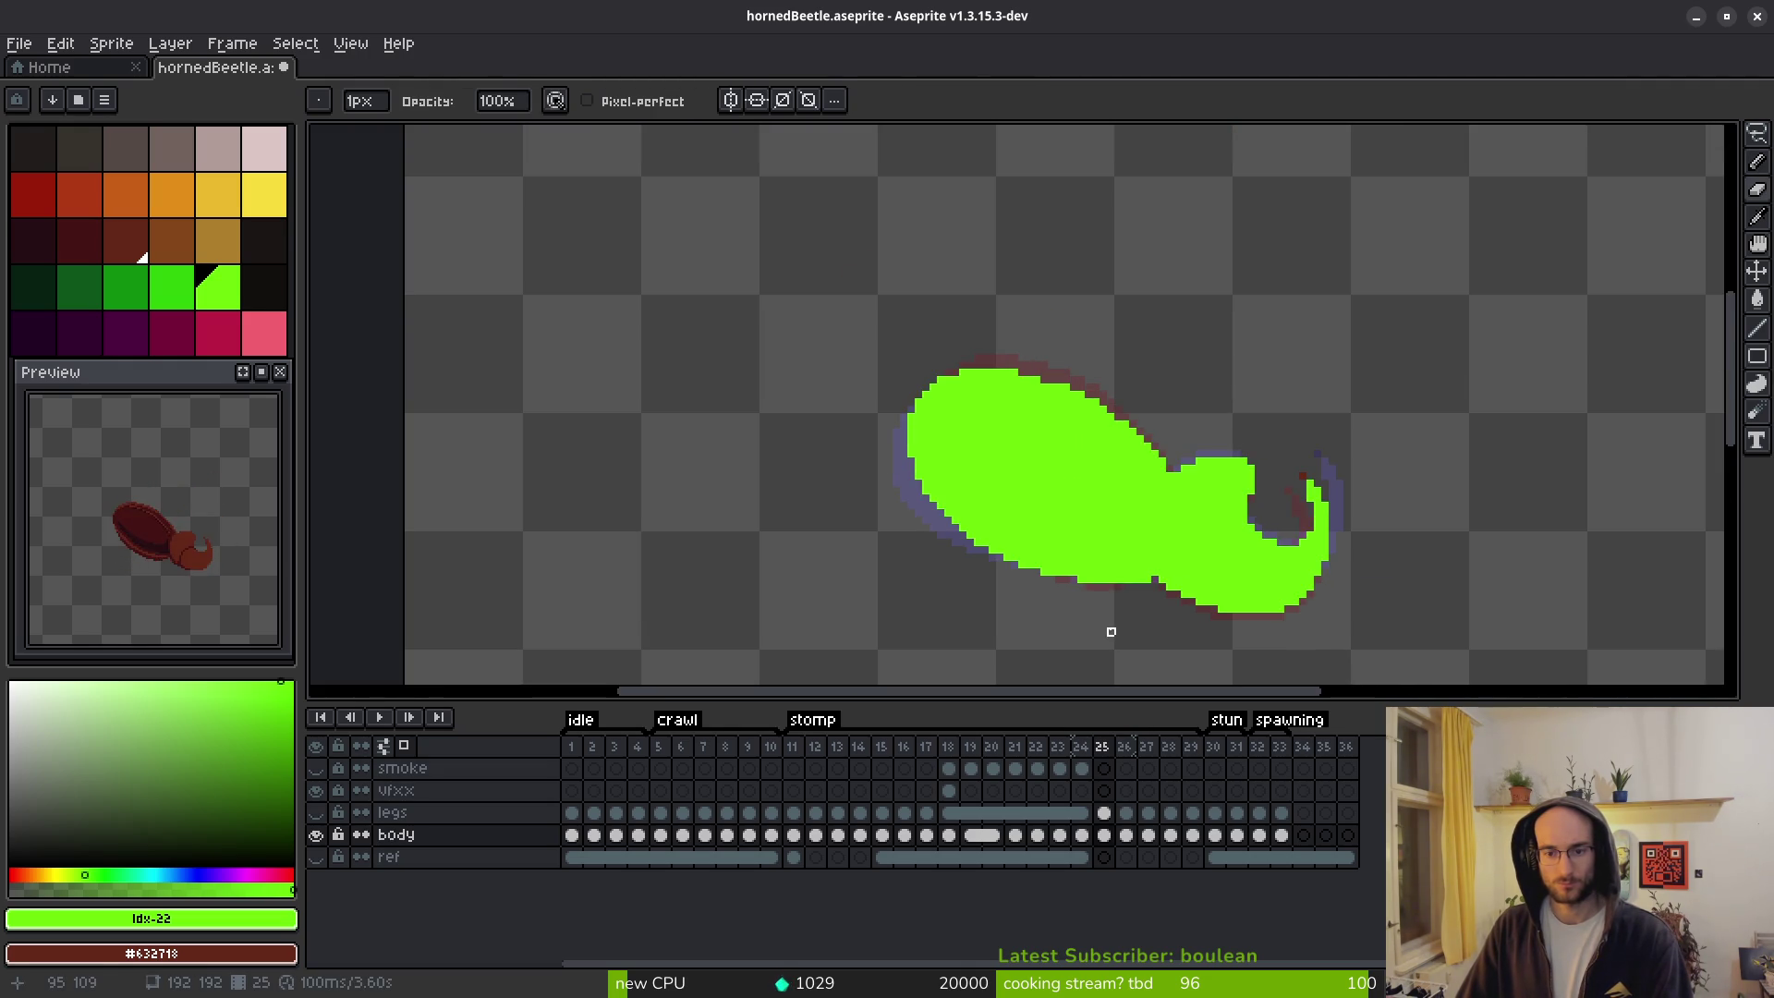
# Compare silhouettes across frames 25–27, then flood-fill frame 25's body back to dark red.
pyautogui.press('i')
pyautogui.press('Right')
pyautogui.press('Right')
pyautogui.press('Left')
pyautogui.press('Left')
pyautogui.press('Right')
pyautogui.press('Right')
pyautogui.press('Left')
pyautogui.press('Left')
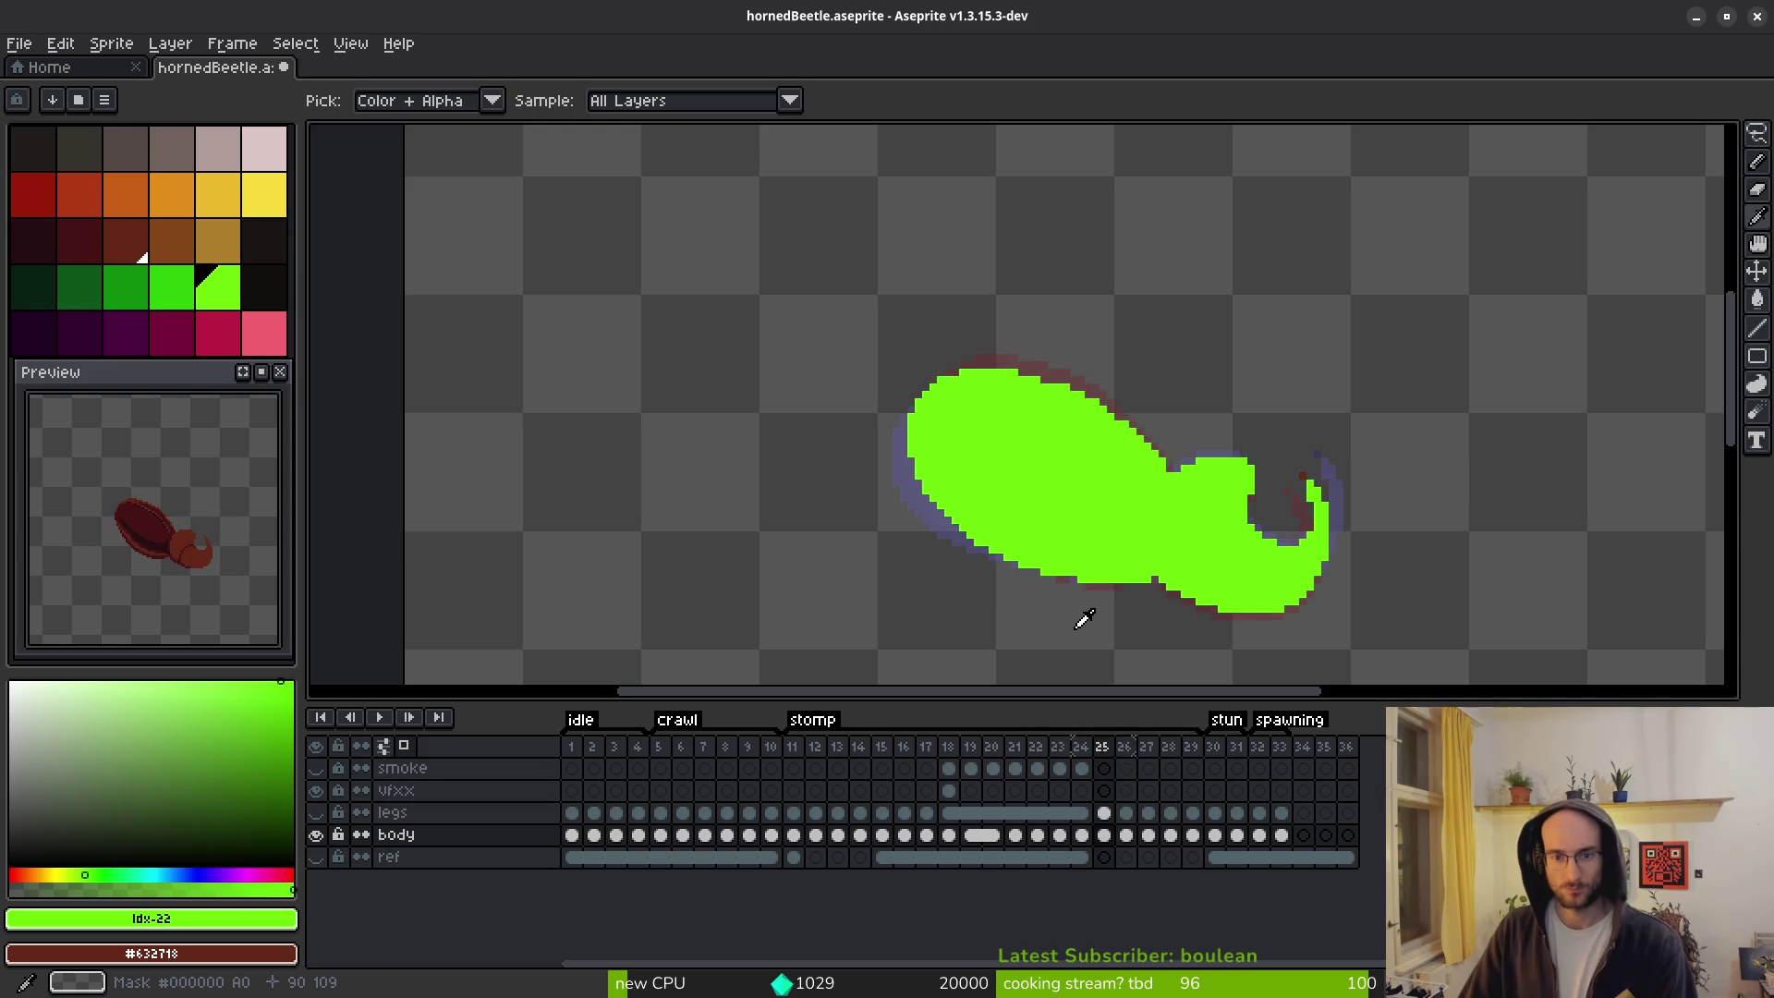
pyautogui.press('b')
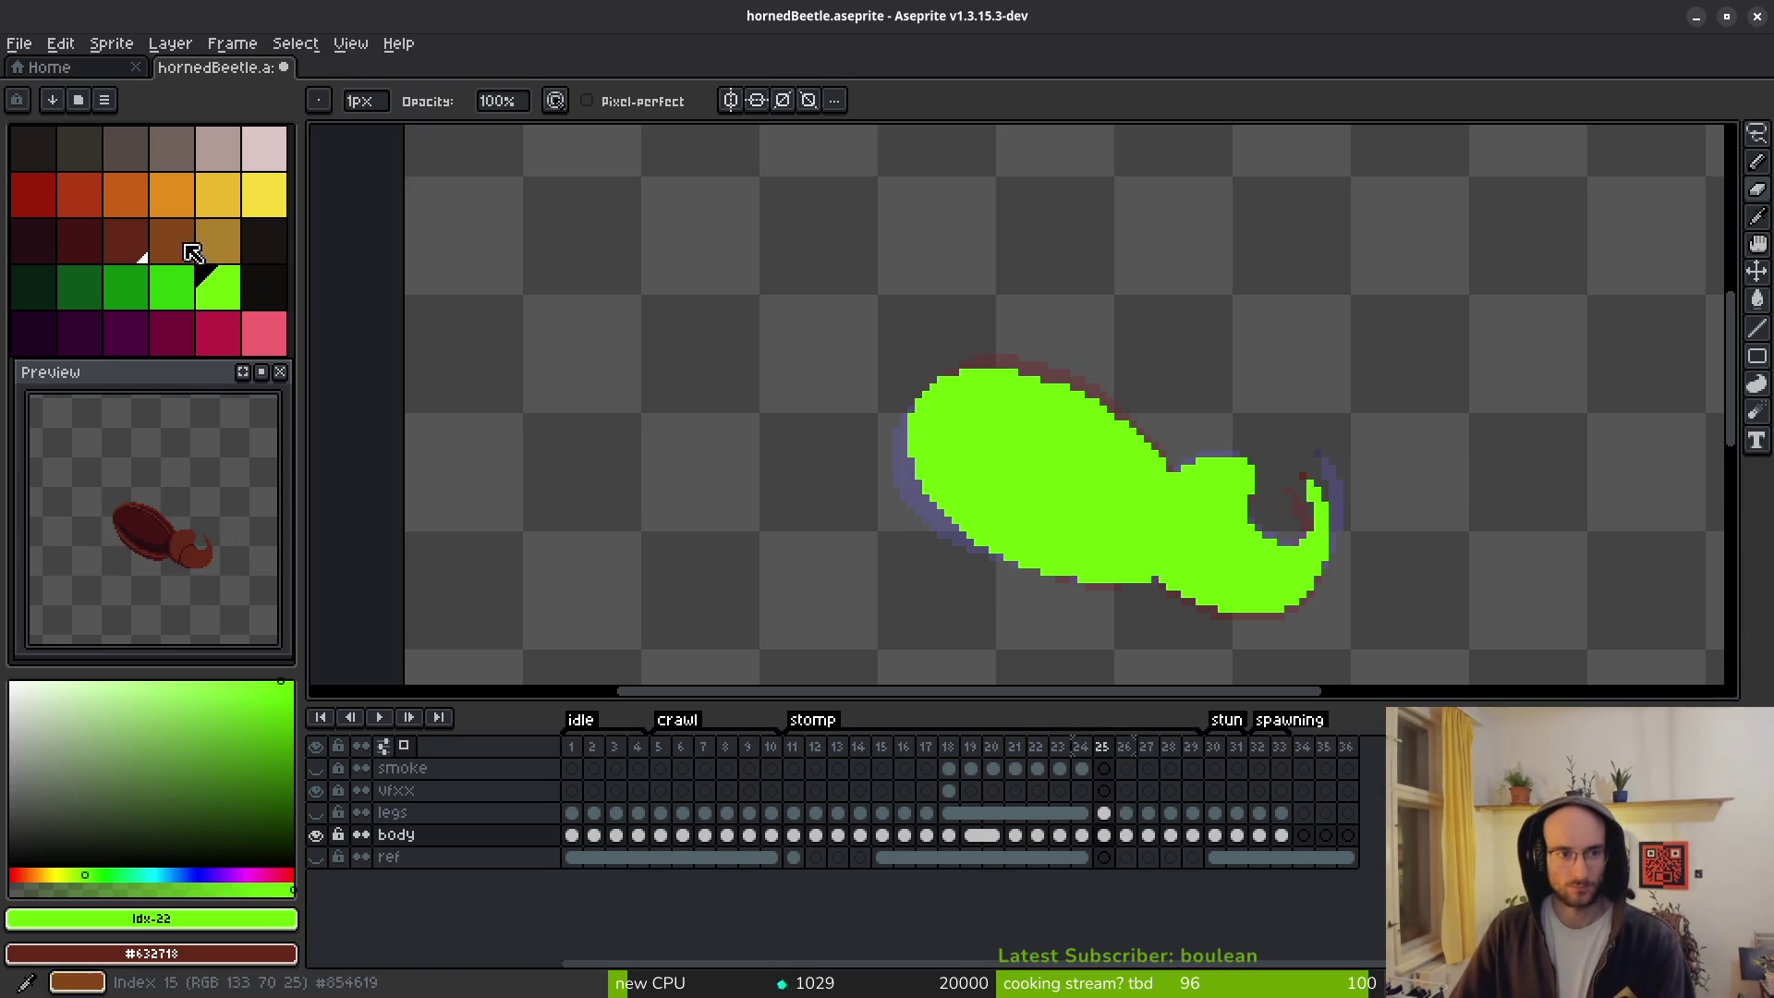
pyautogui.press('g')
pyautogui.rightClick(1058, 436)
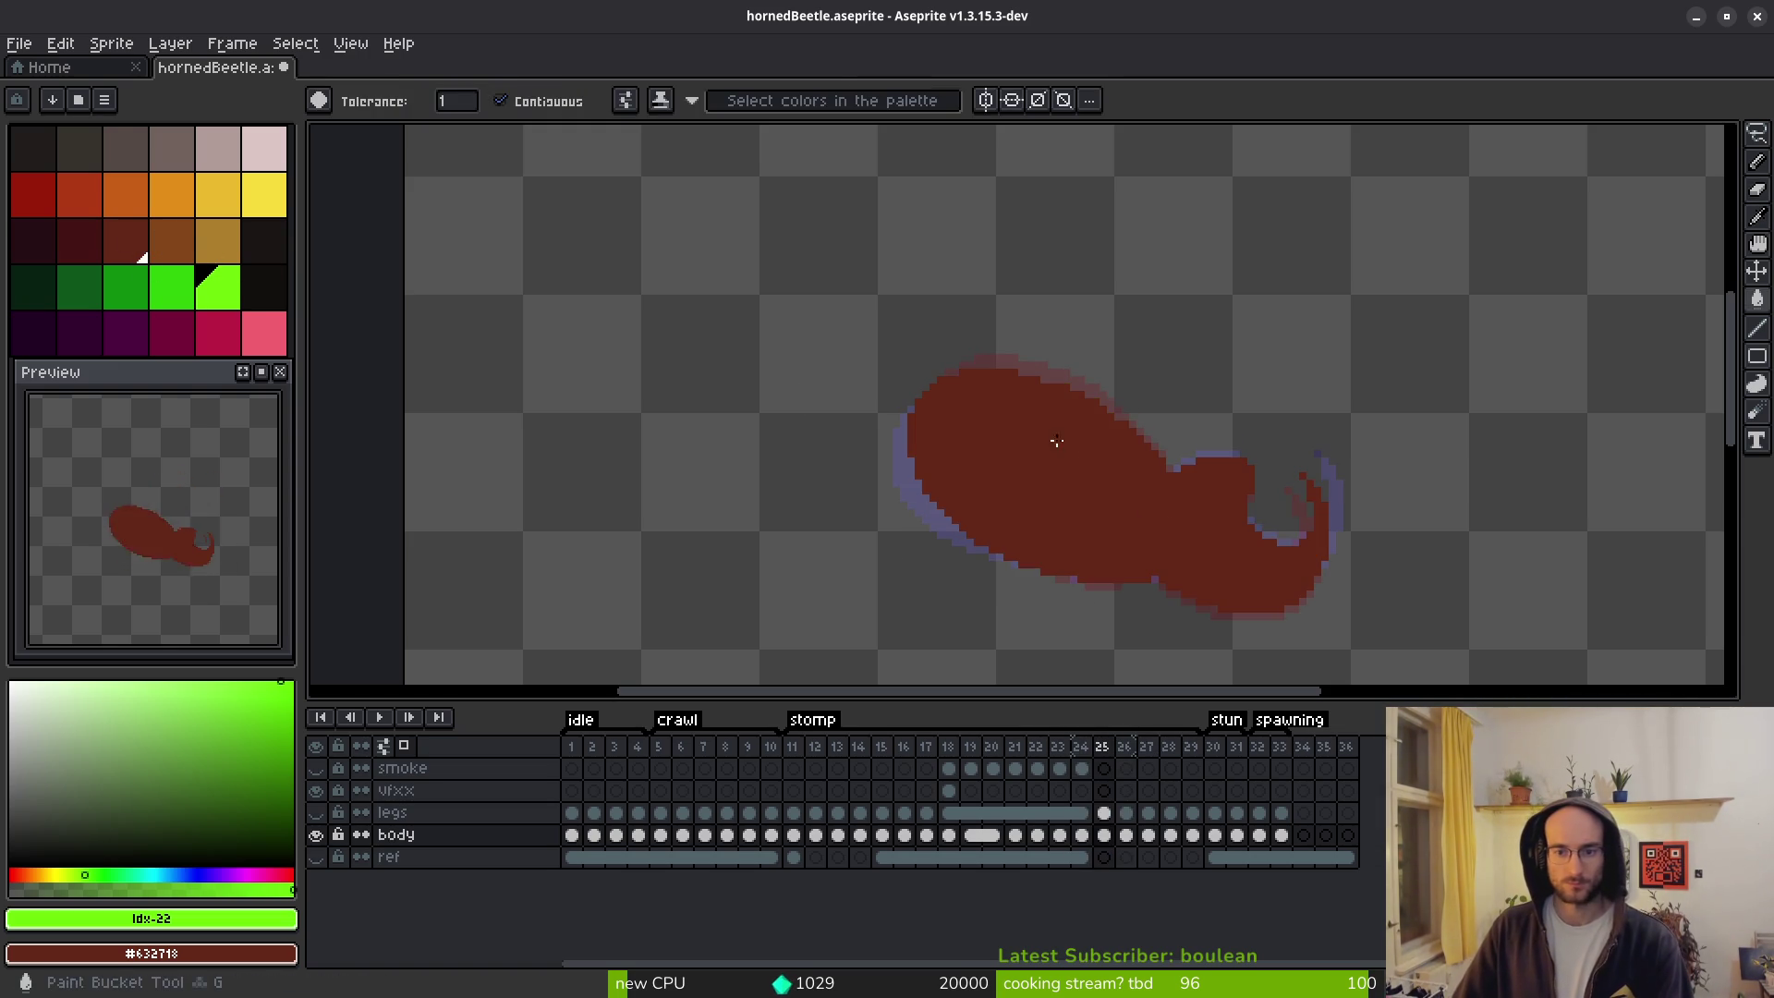
# Flood-fill the bodies of frames 26 and 27 dark red, then undo frame 27's fill.
pyautogui.press('Right')
pyautogui.rightClick(1074, 489)
pyautogui.press('Right')
pyautogui.rightClick(1180, 558)
pyautogui.press('i')
pyautogui.hotkey('ctrl', 'z')
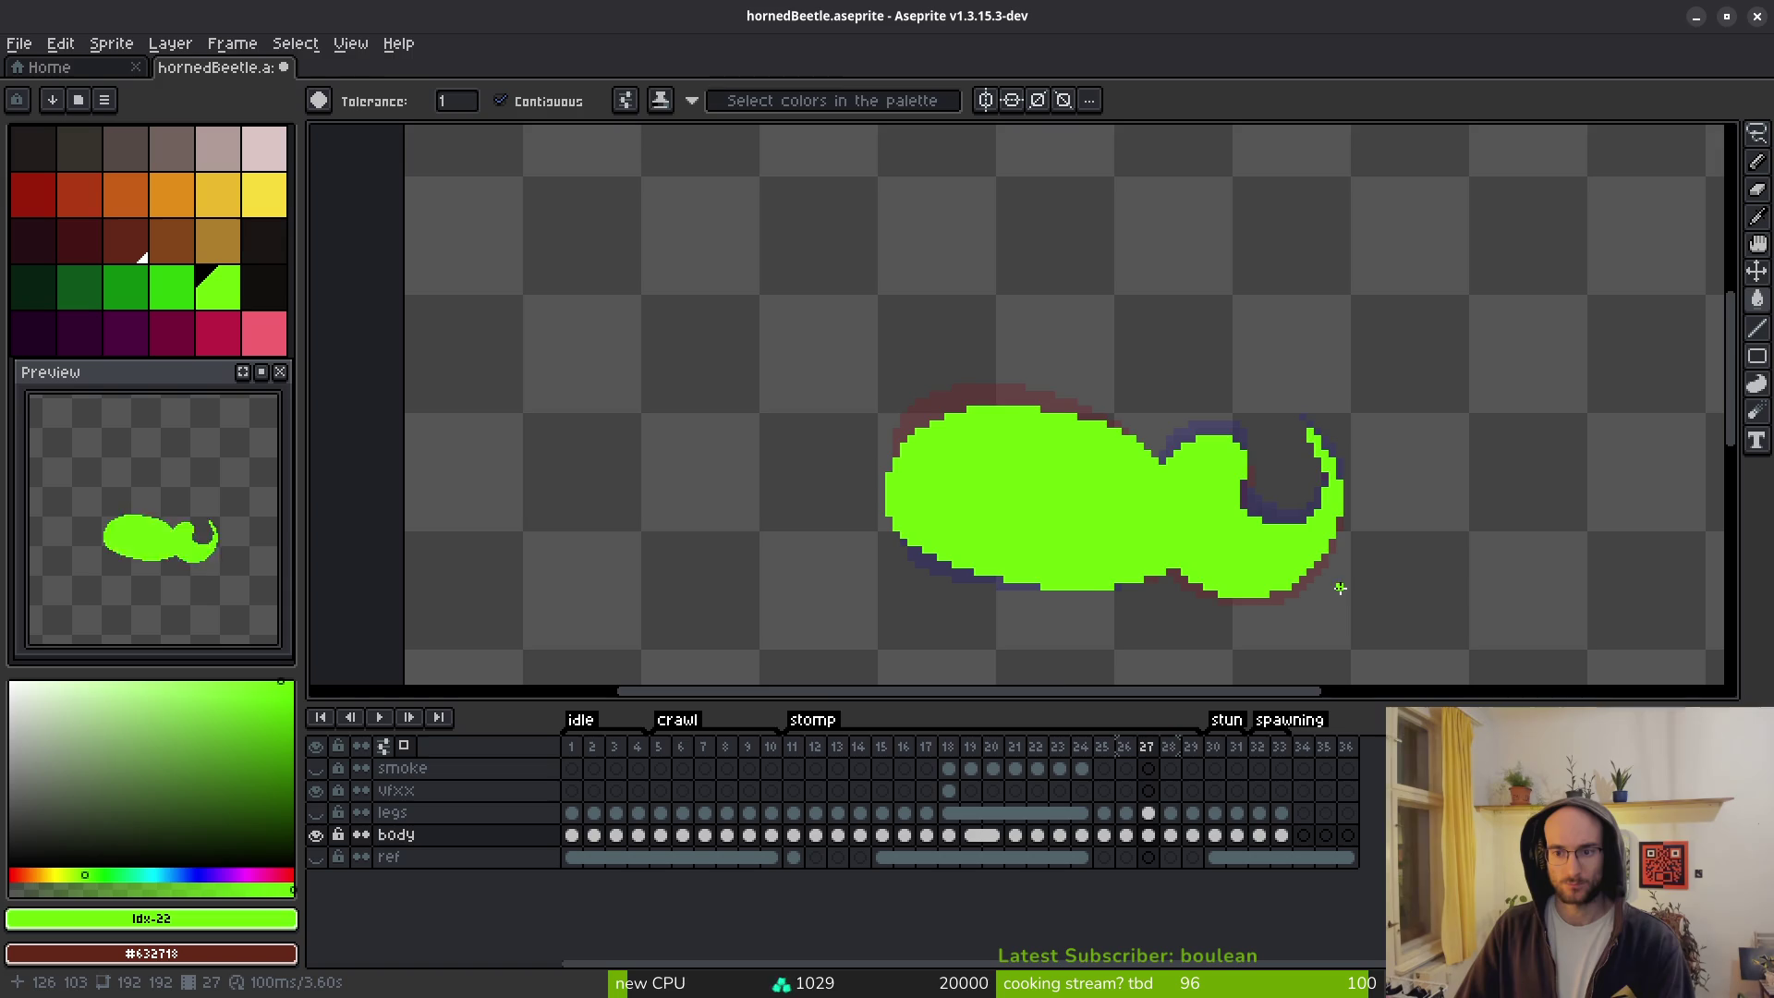
# Zoom in on frame 27 while switching between the Eraser and Pencil.
pyautogui.scroll(2, 1342, 494)
pyautogui.press('e')
pyautogui.press('b')
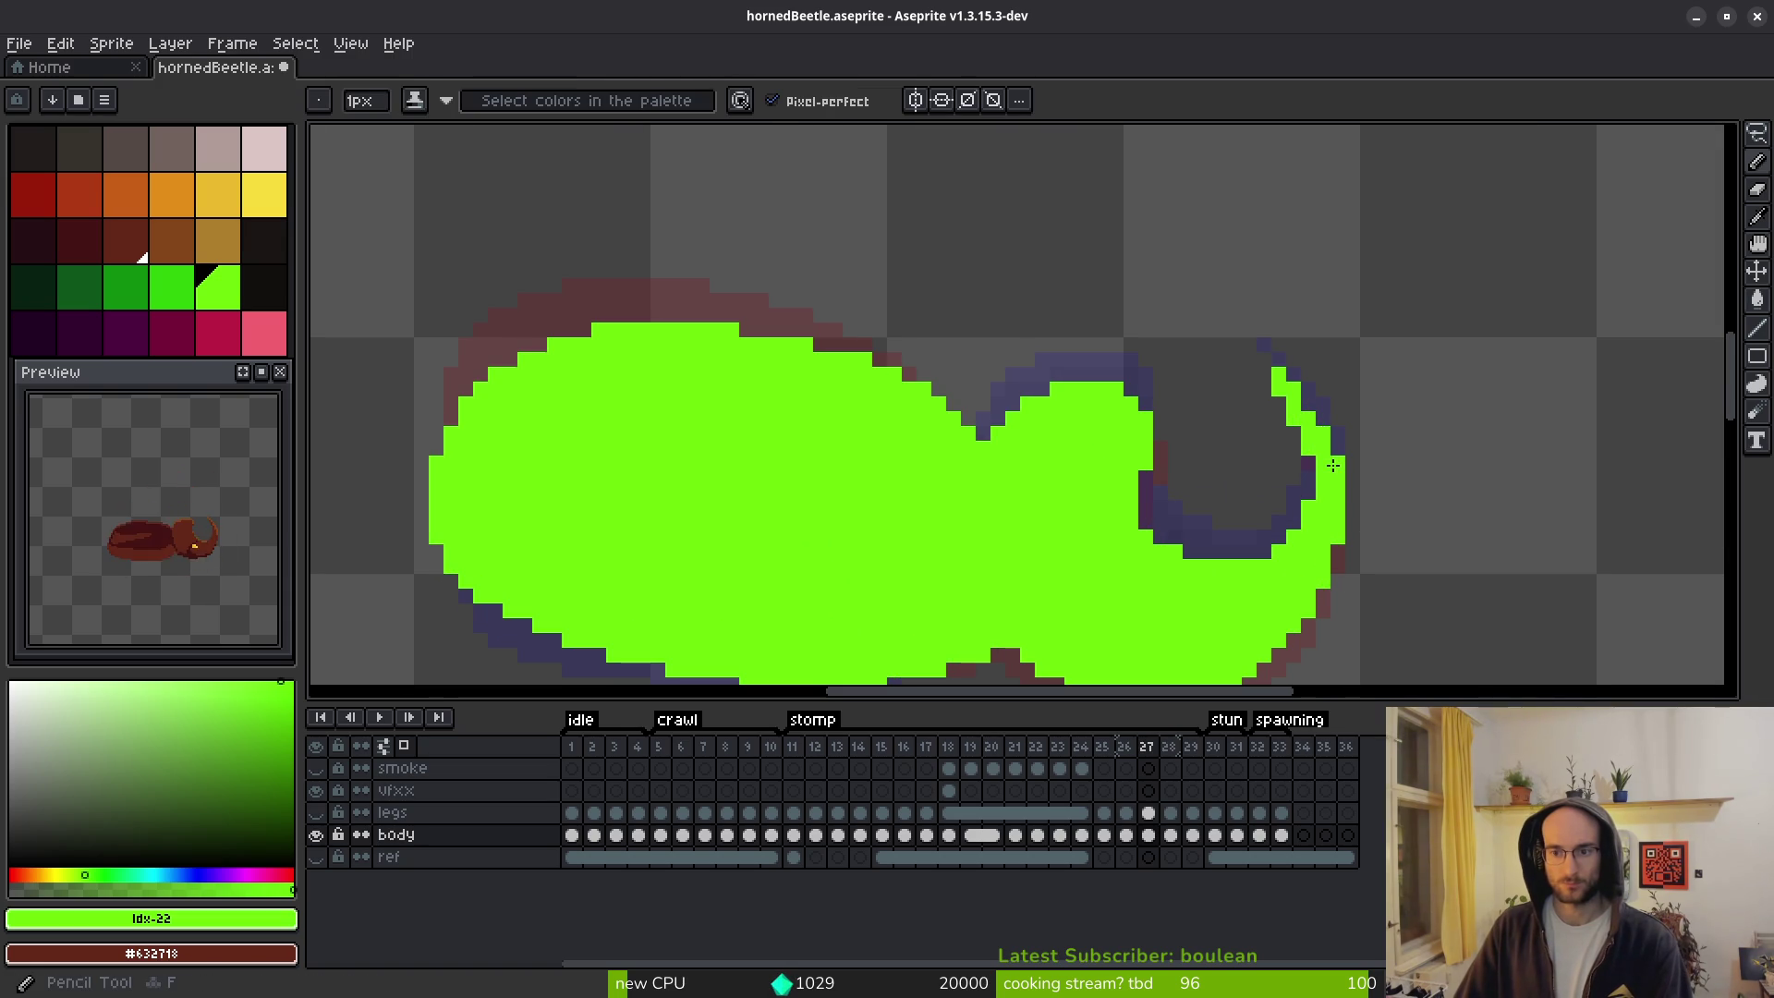
pyautogui.press('e')
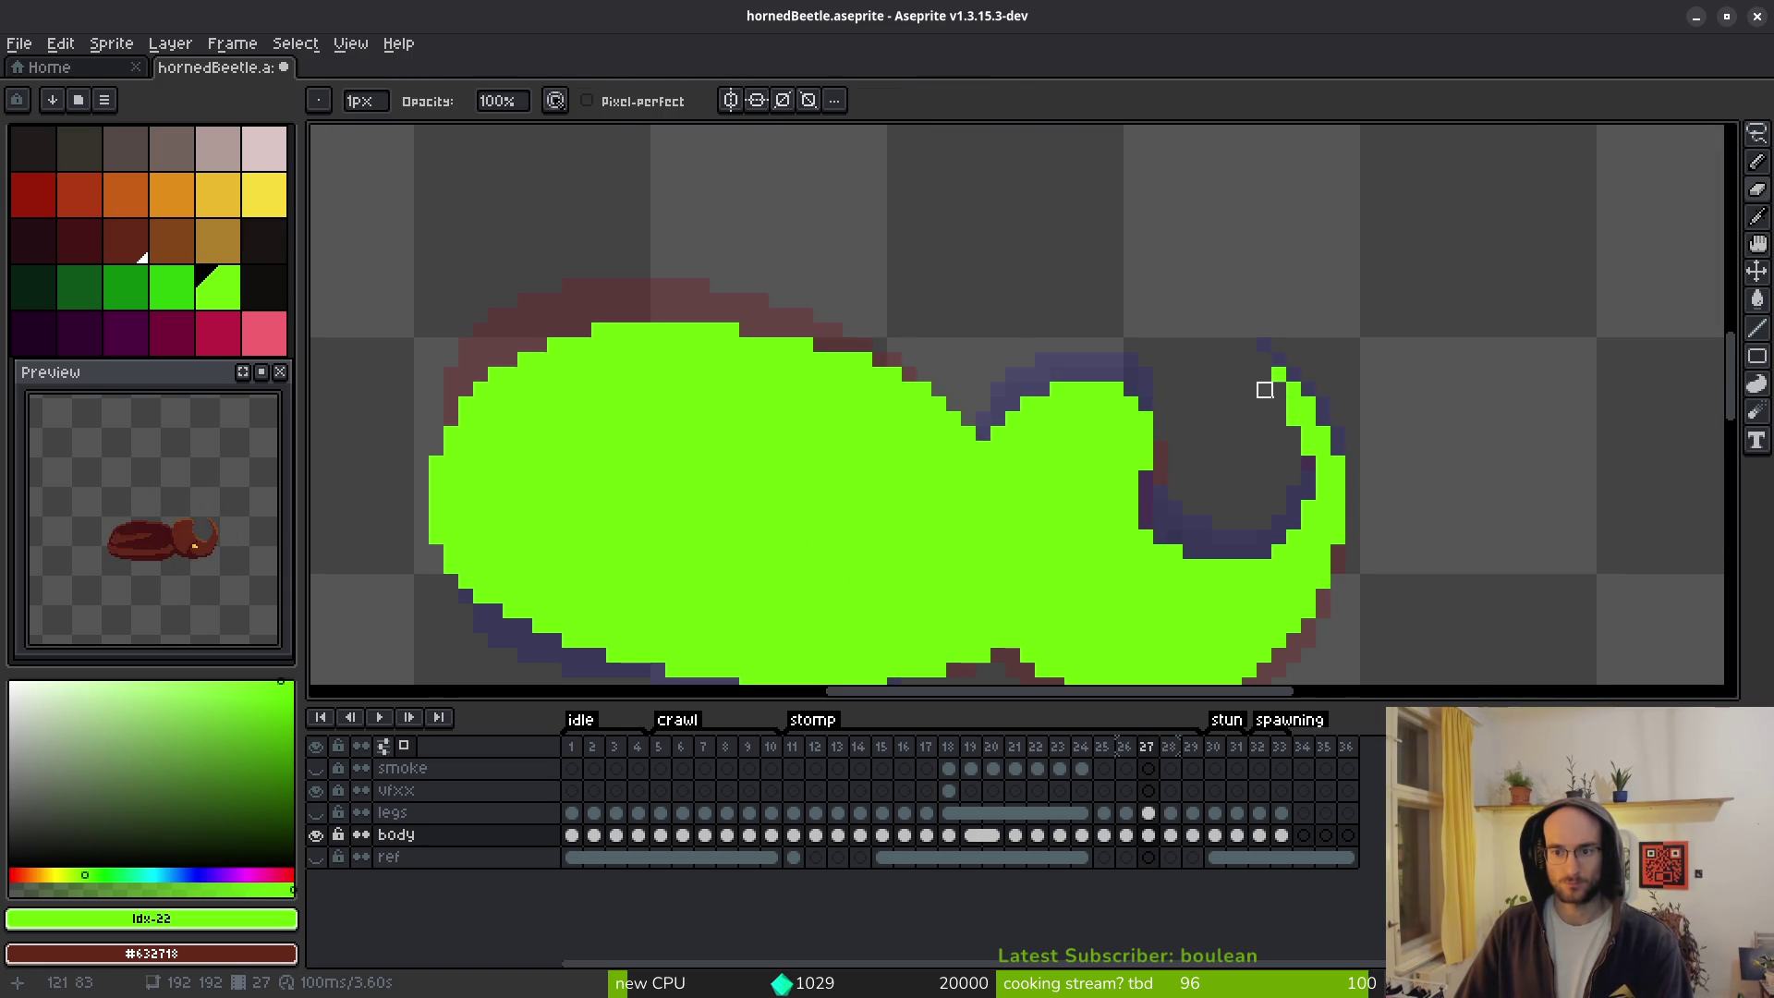
pyautogui.press('b')
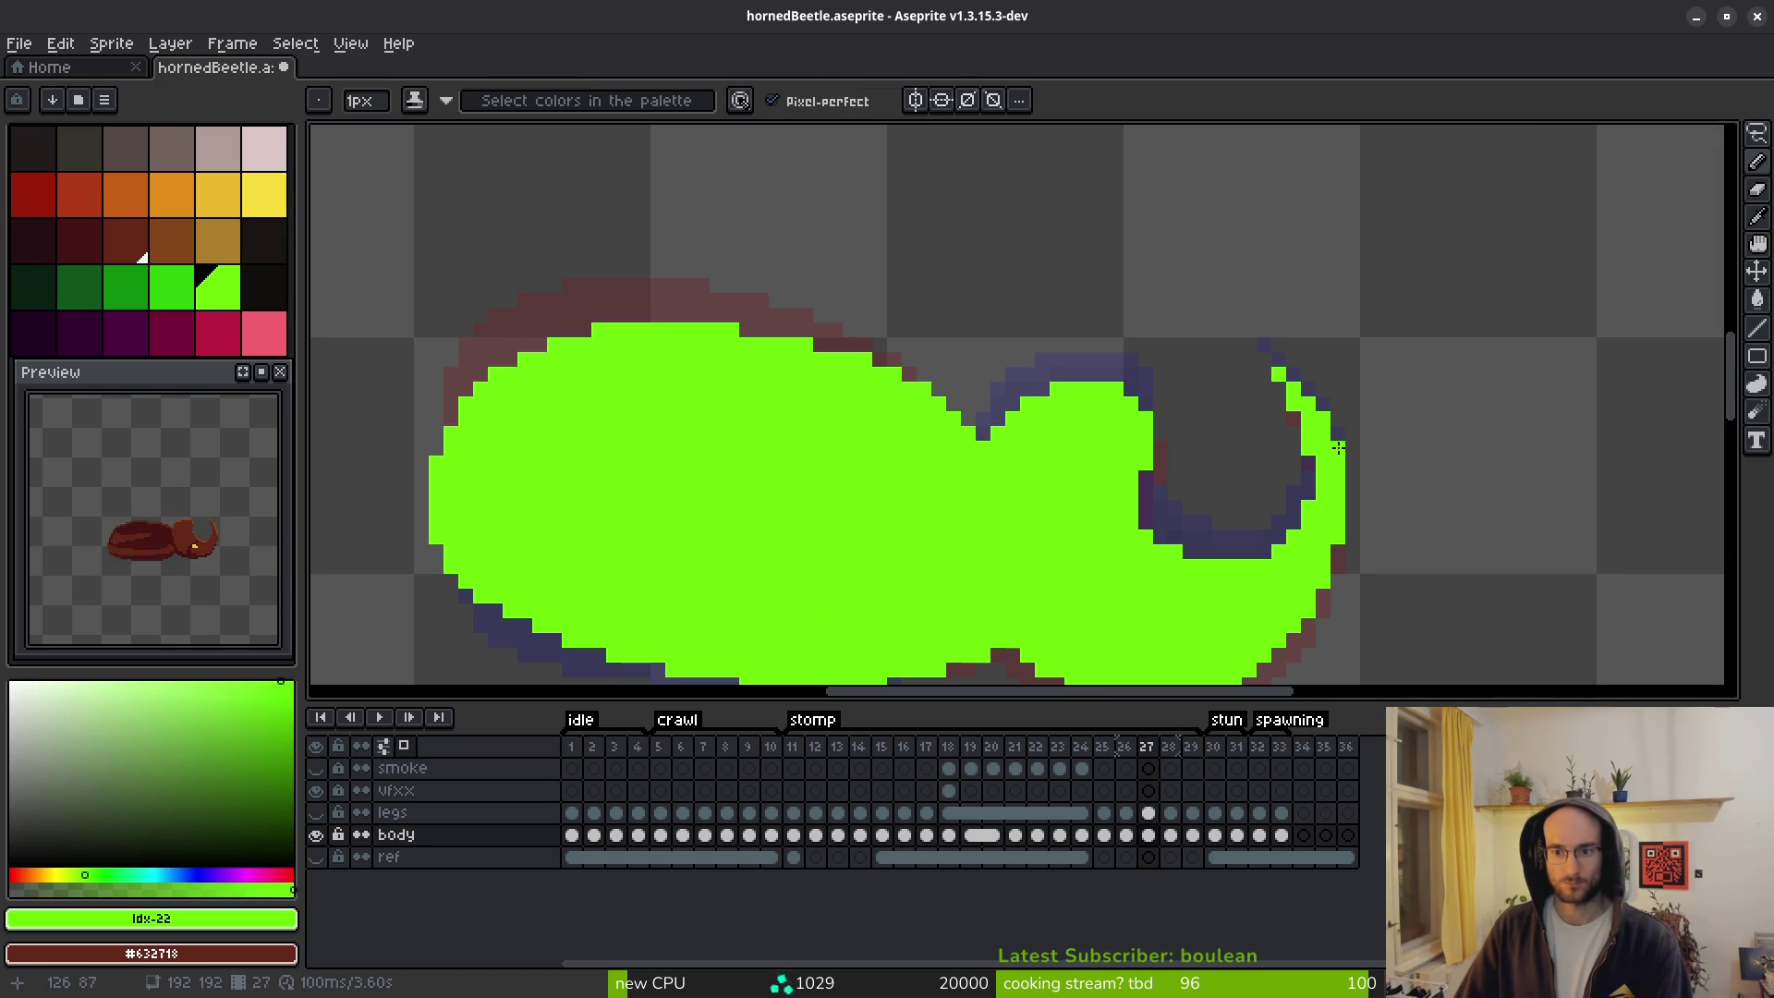
pyautogui.scroll(-3, 1386, 513)
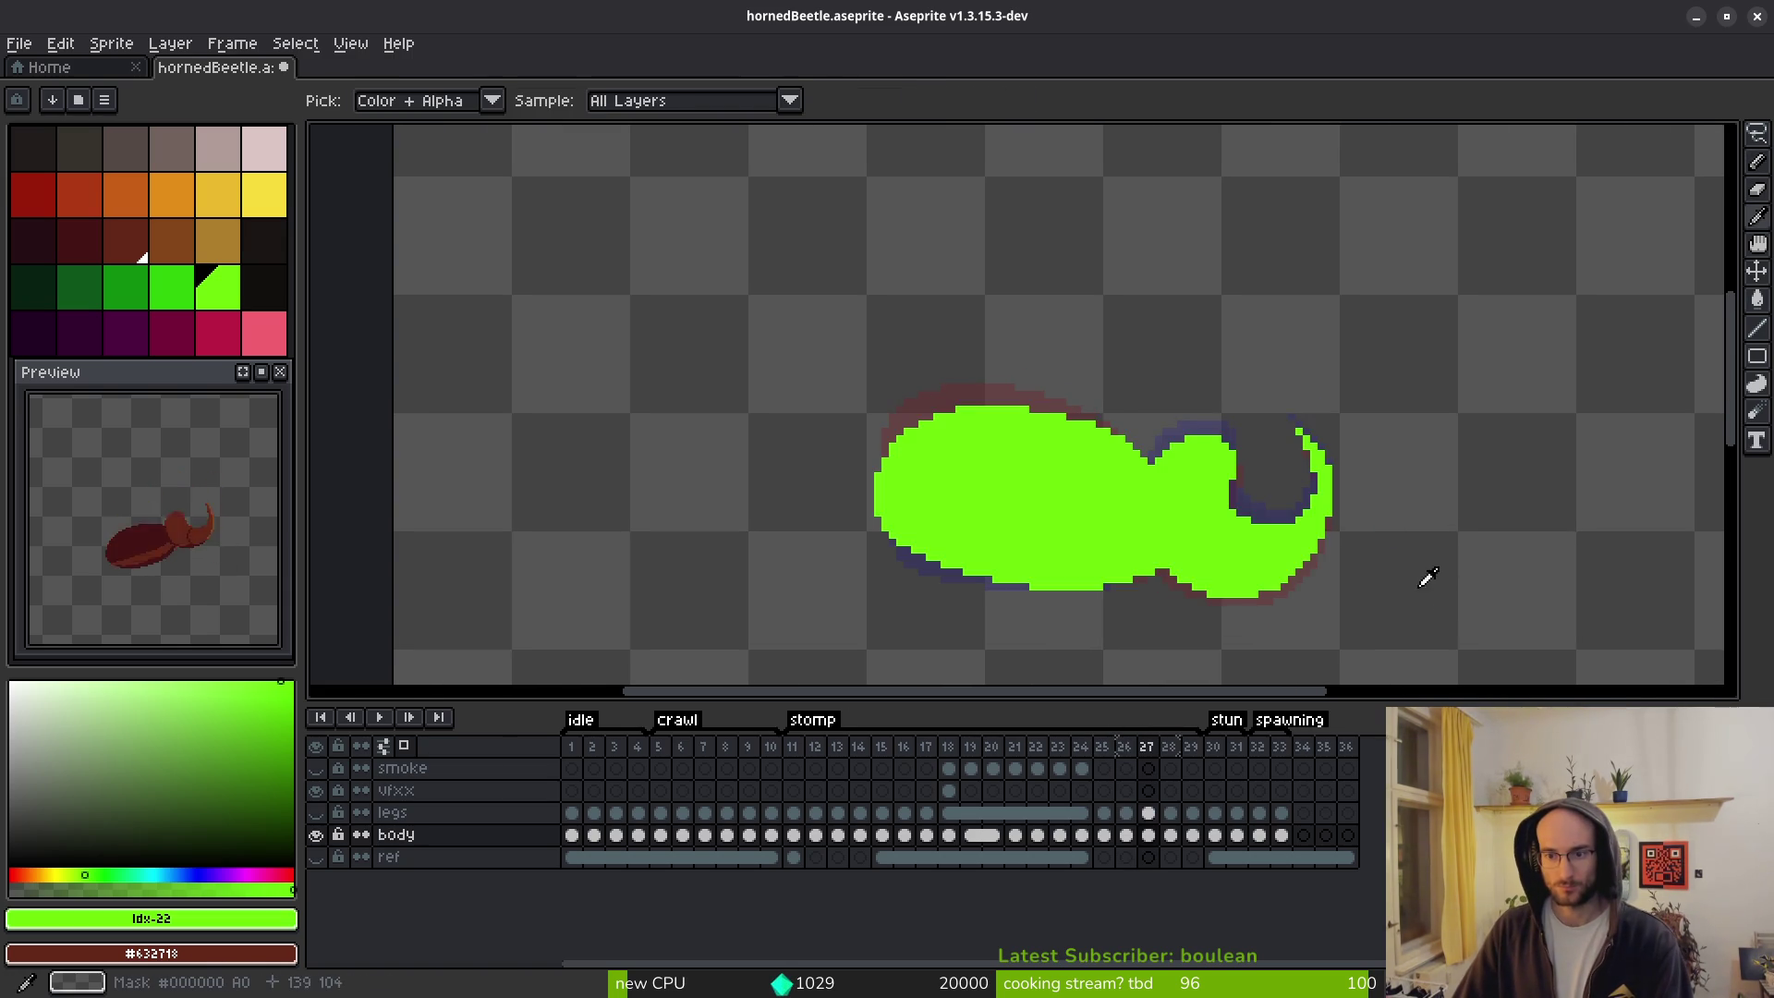
pyautogui.scroll(3, 1348, 553)
# Fill frame 25's body green to check its outline for gaps.
pyautogui.press('Left')
pyautogui.press('Left')
pyautogui.press('g')
pyautogui.scroll(2, 1358, 536)
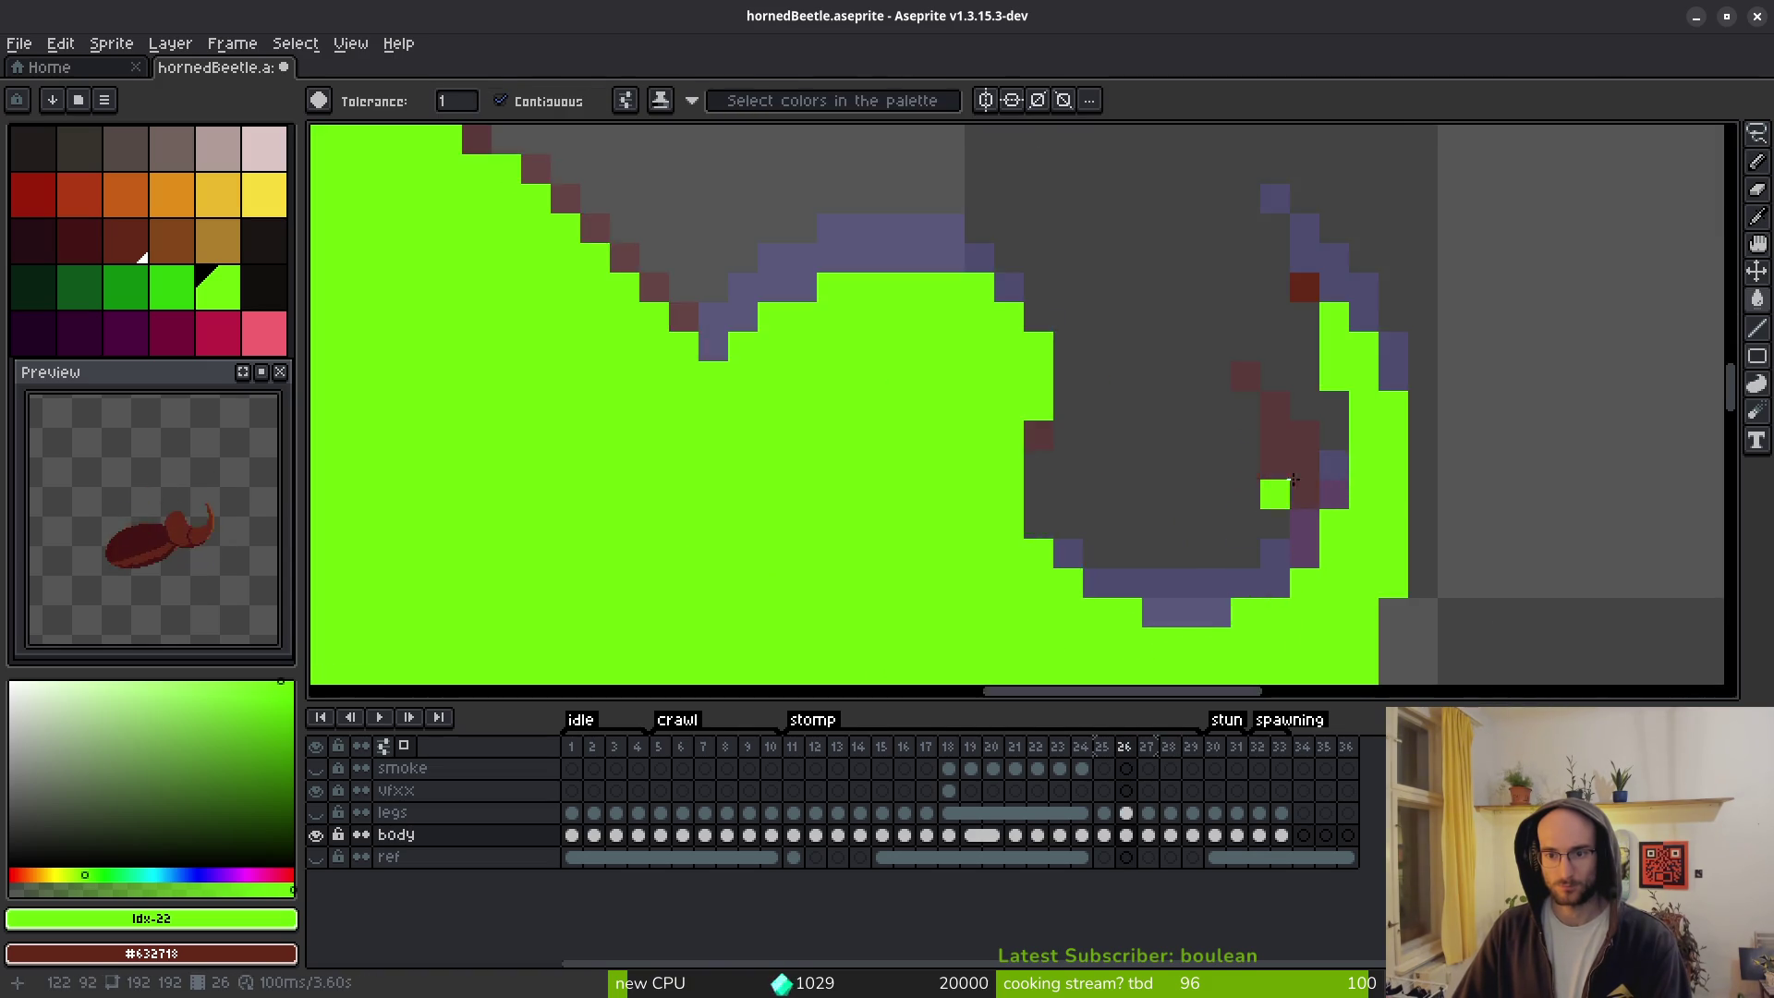
pyautogui.press('i')
pyautogui.press('g')
pyautogui.click(1377, 518)
pyautogui.scroll(-3, 1402, 578)
pyautogui.hotkey('ctrl', 'z')
pyautogui.click(1239, 585)
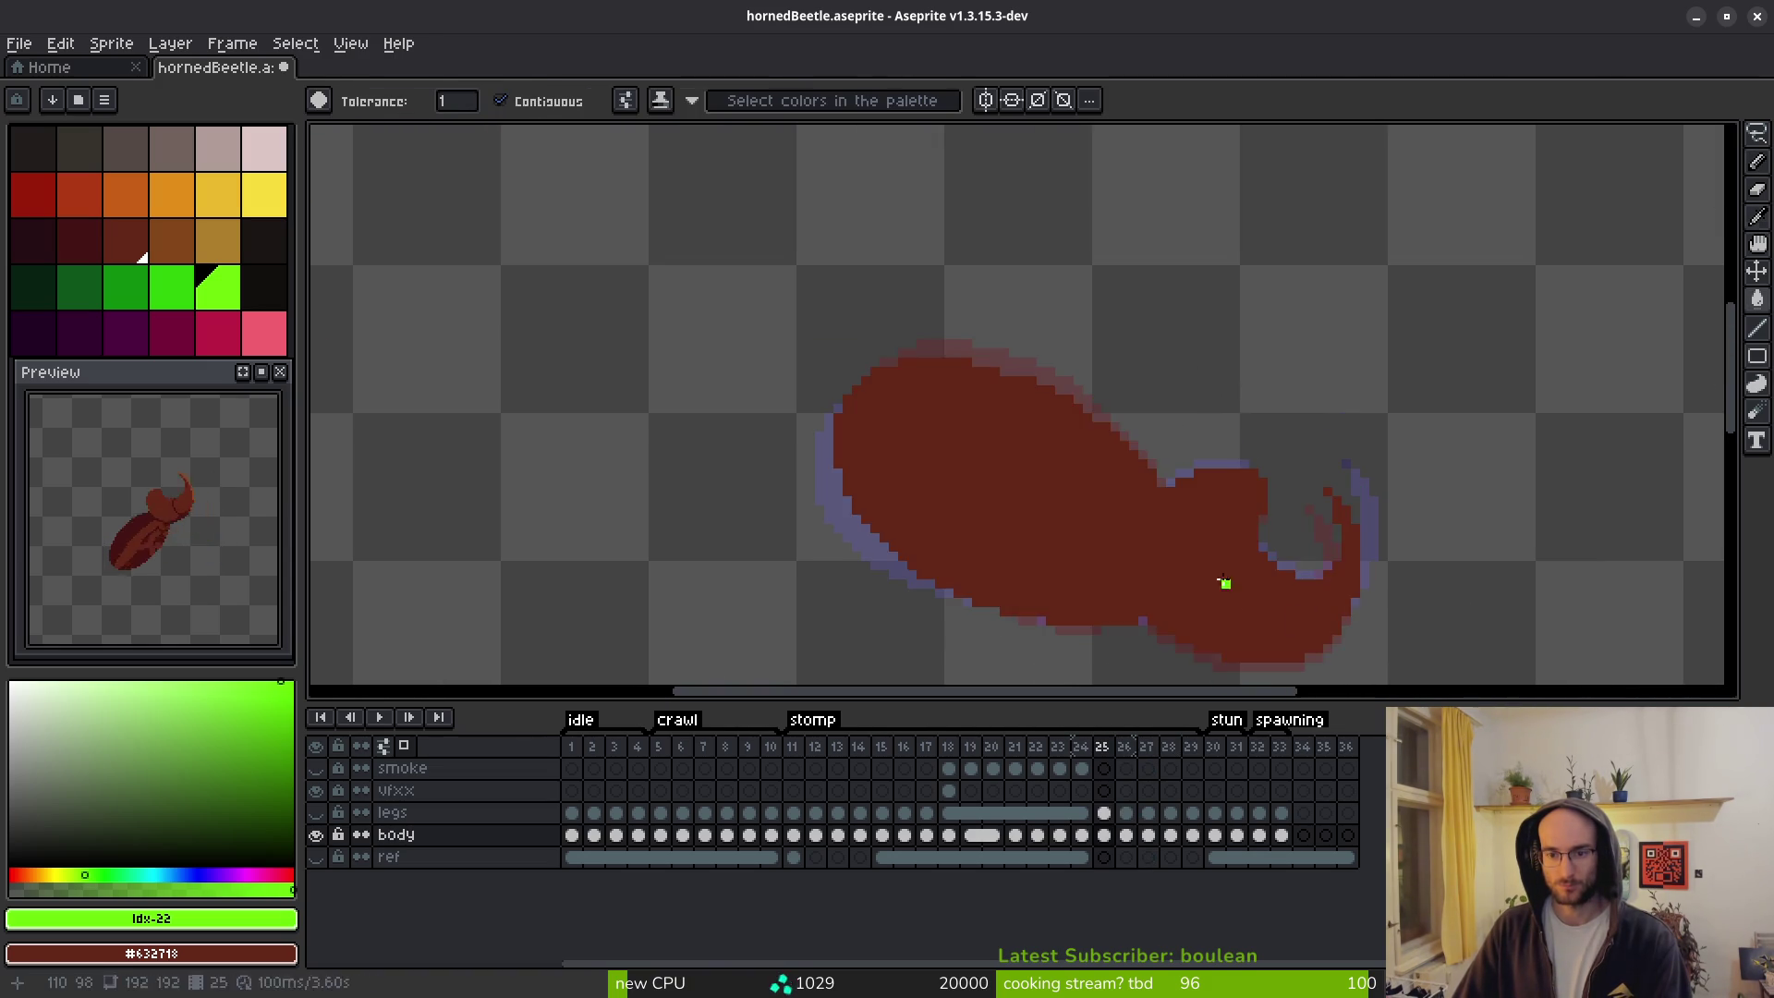
pyautogui.scroll(-2, 1434, 565)
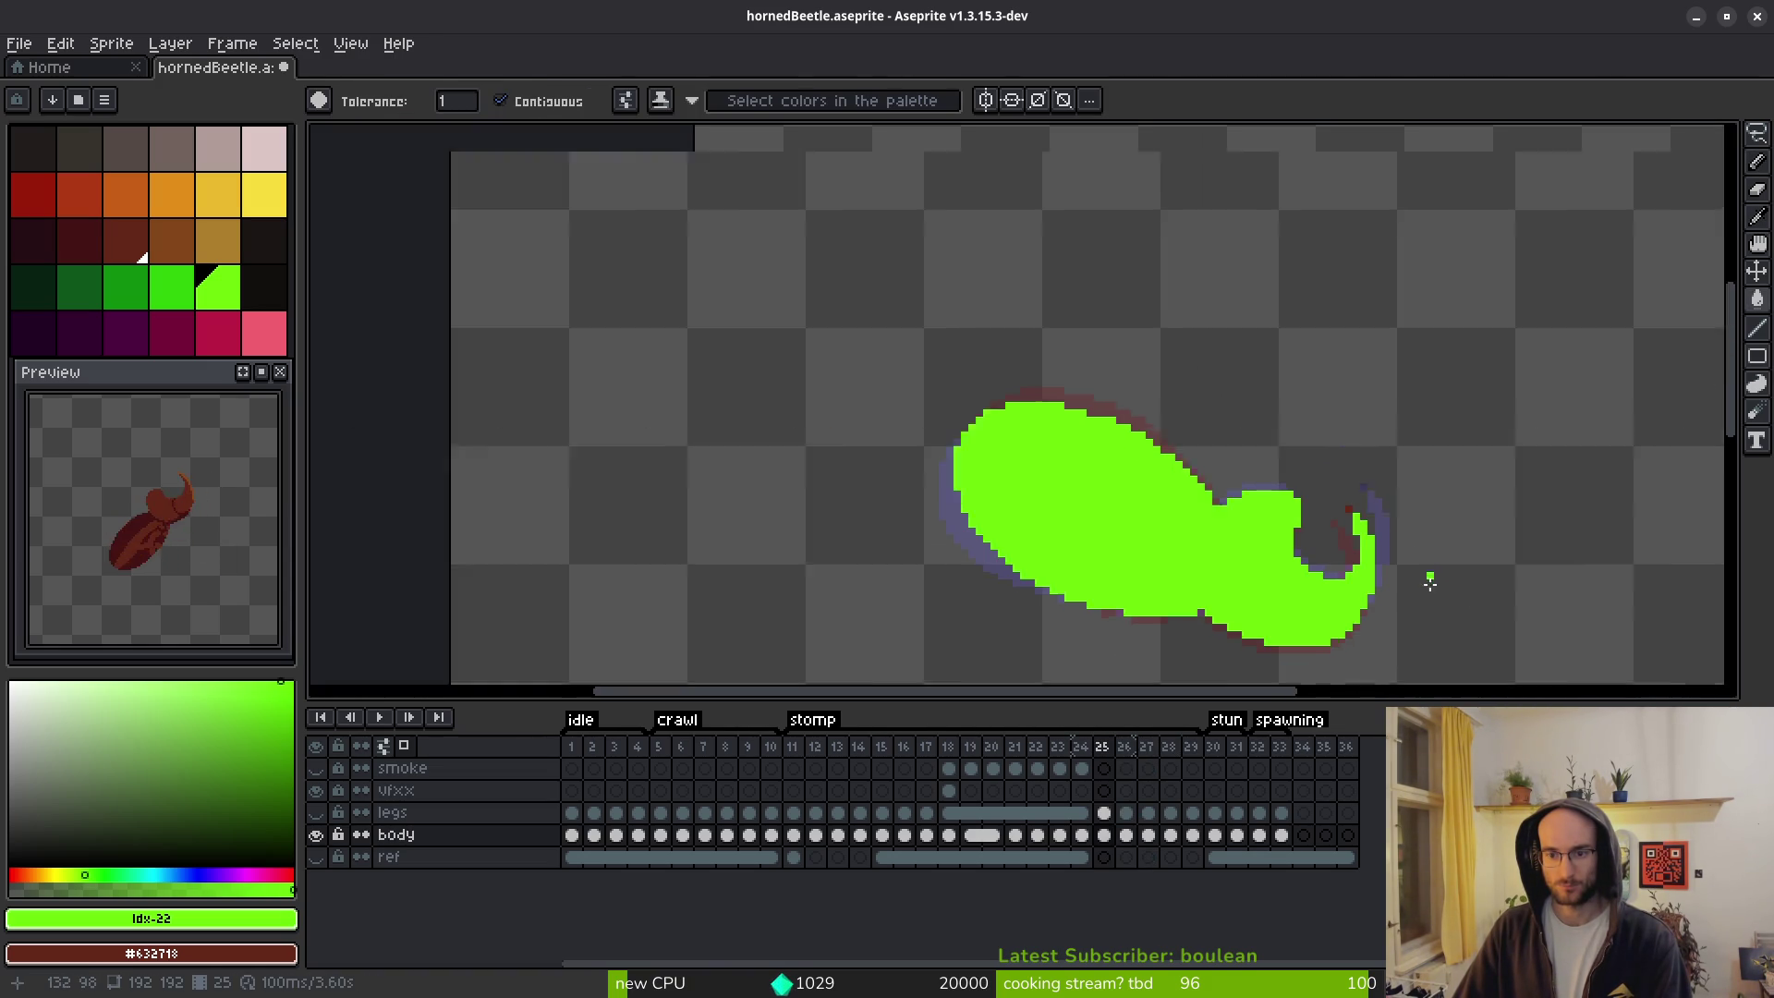
pyautogui.press('i')
# Fill the missing pixel beside the horn curve on frame 27, undoing an accidental whole-canvas fill.
pyautogui.press('Right')
pyautogui.press('Right')
pyautogui.press('Left')
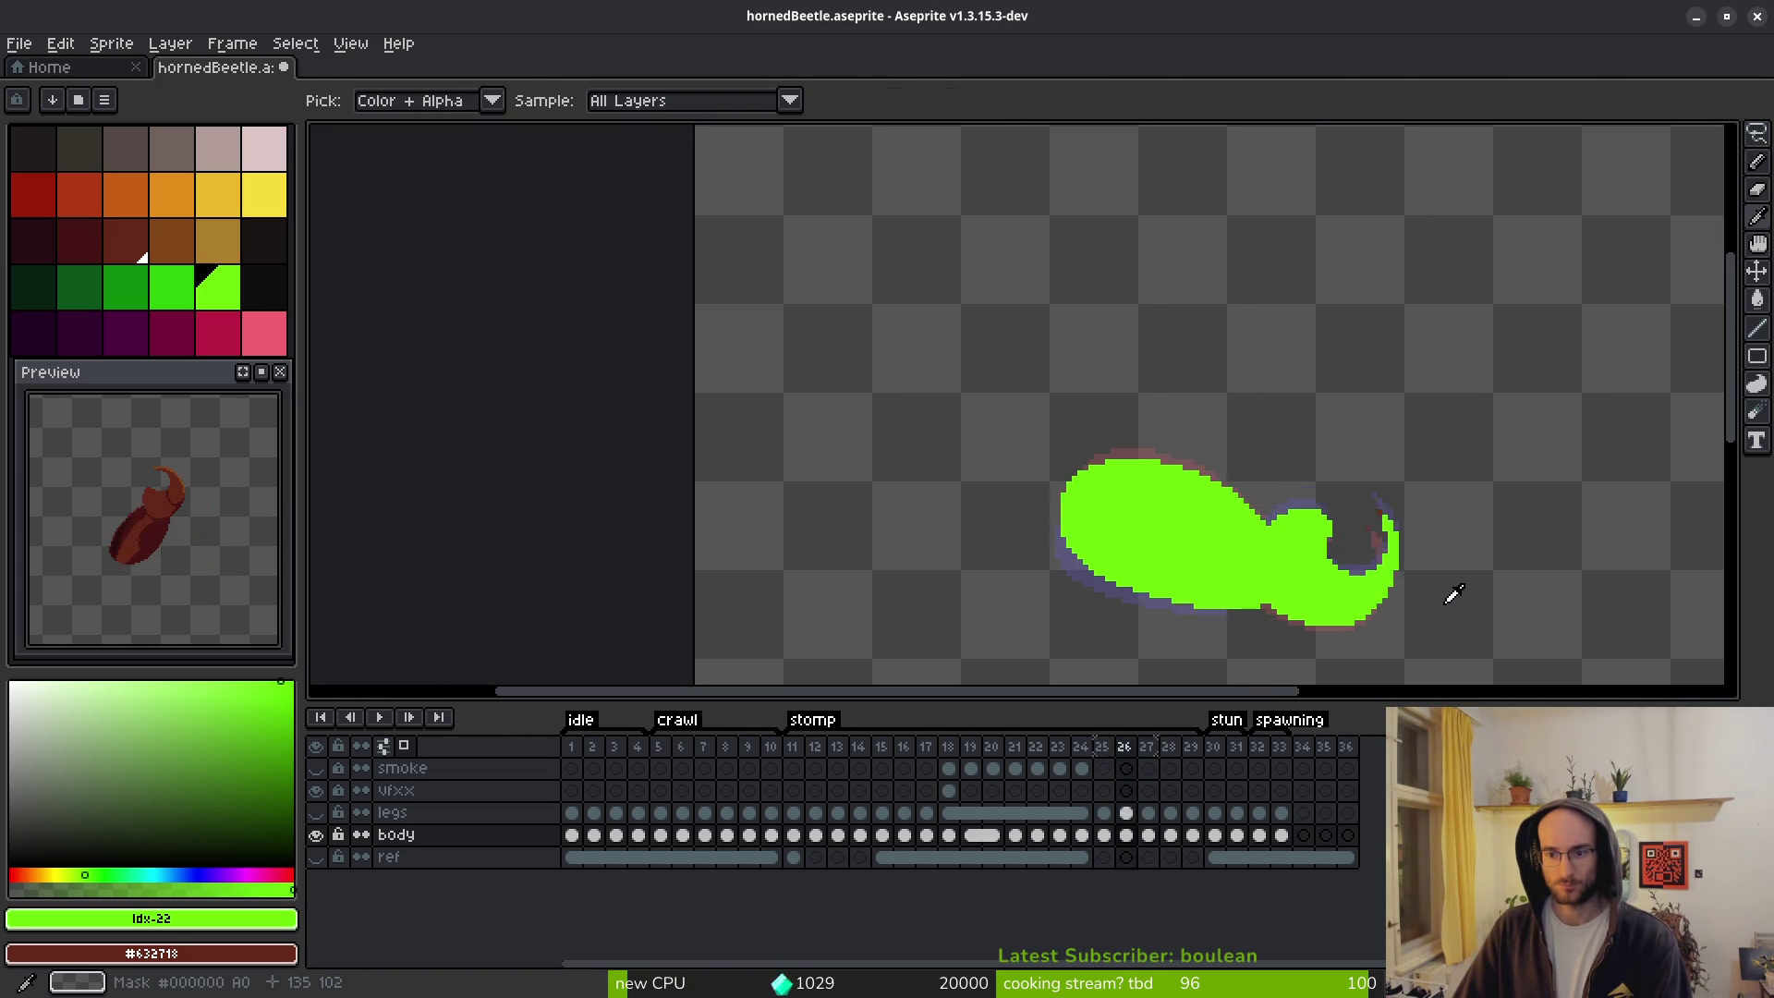
pyautogui.press('g')
pyautogui.scroll(2, 1320, 519)
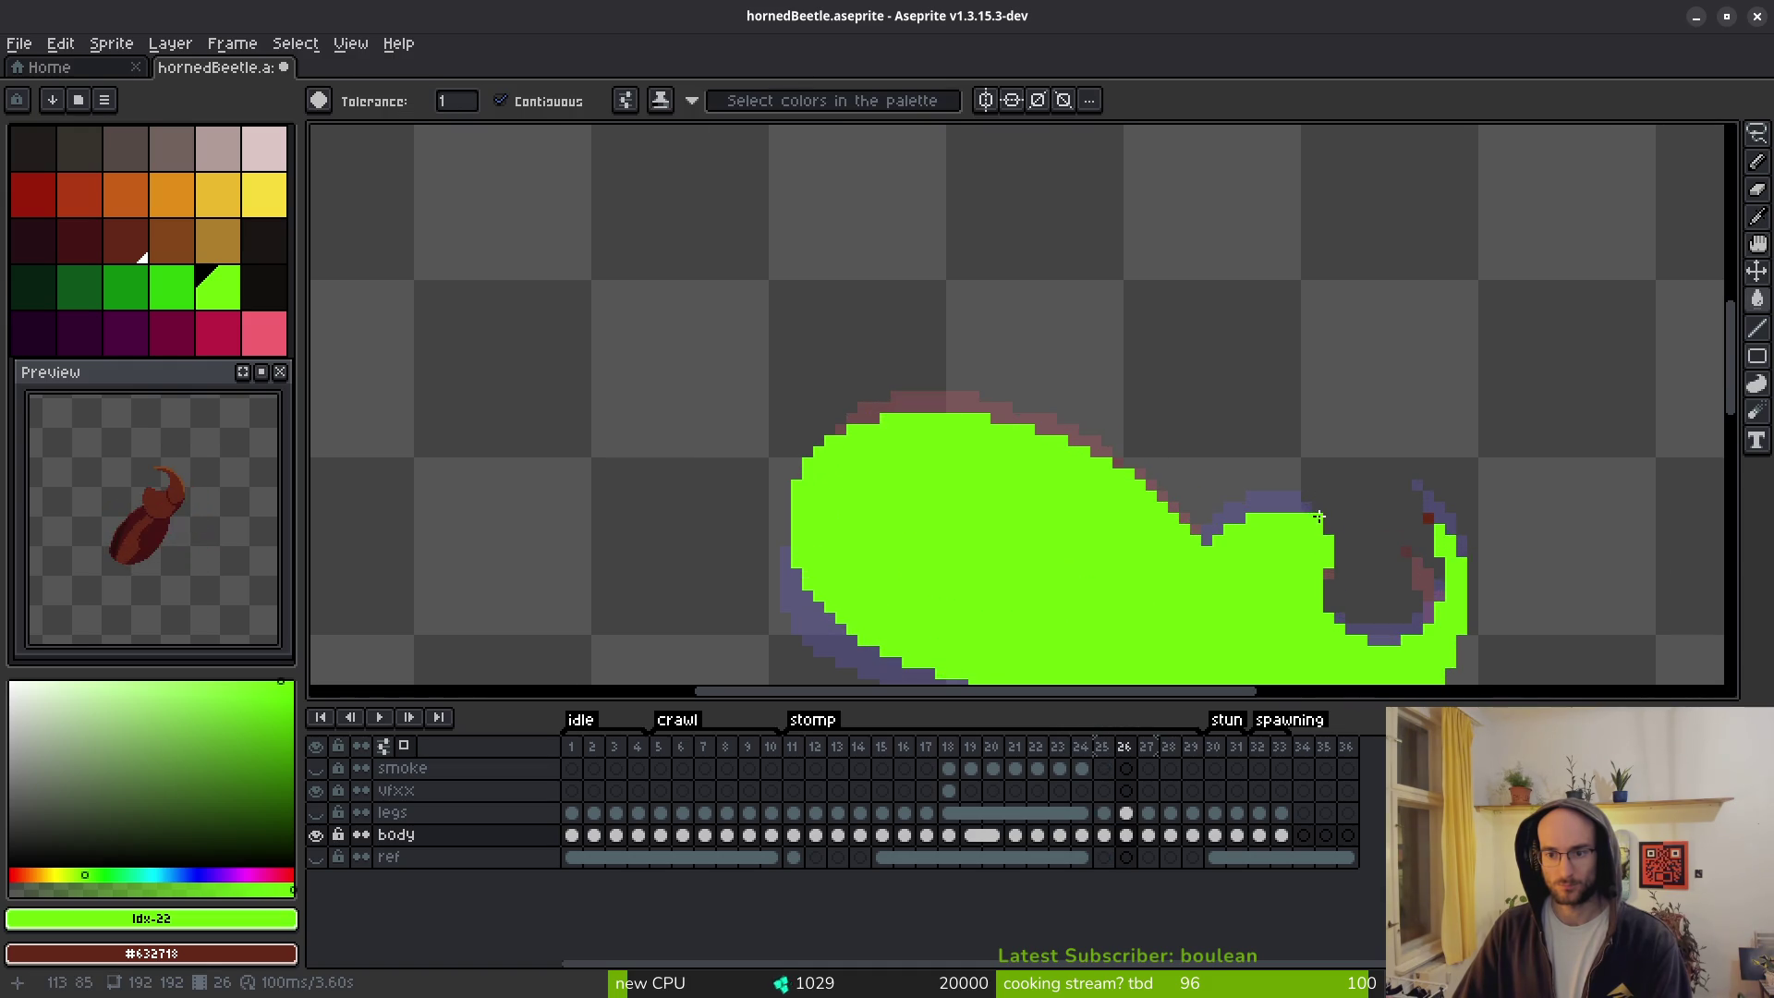
pyautogui.scroll(-3, 1371, 574)
pyautogui.press('i')
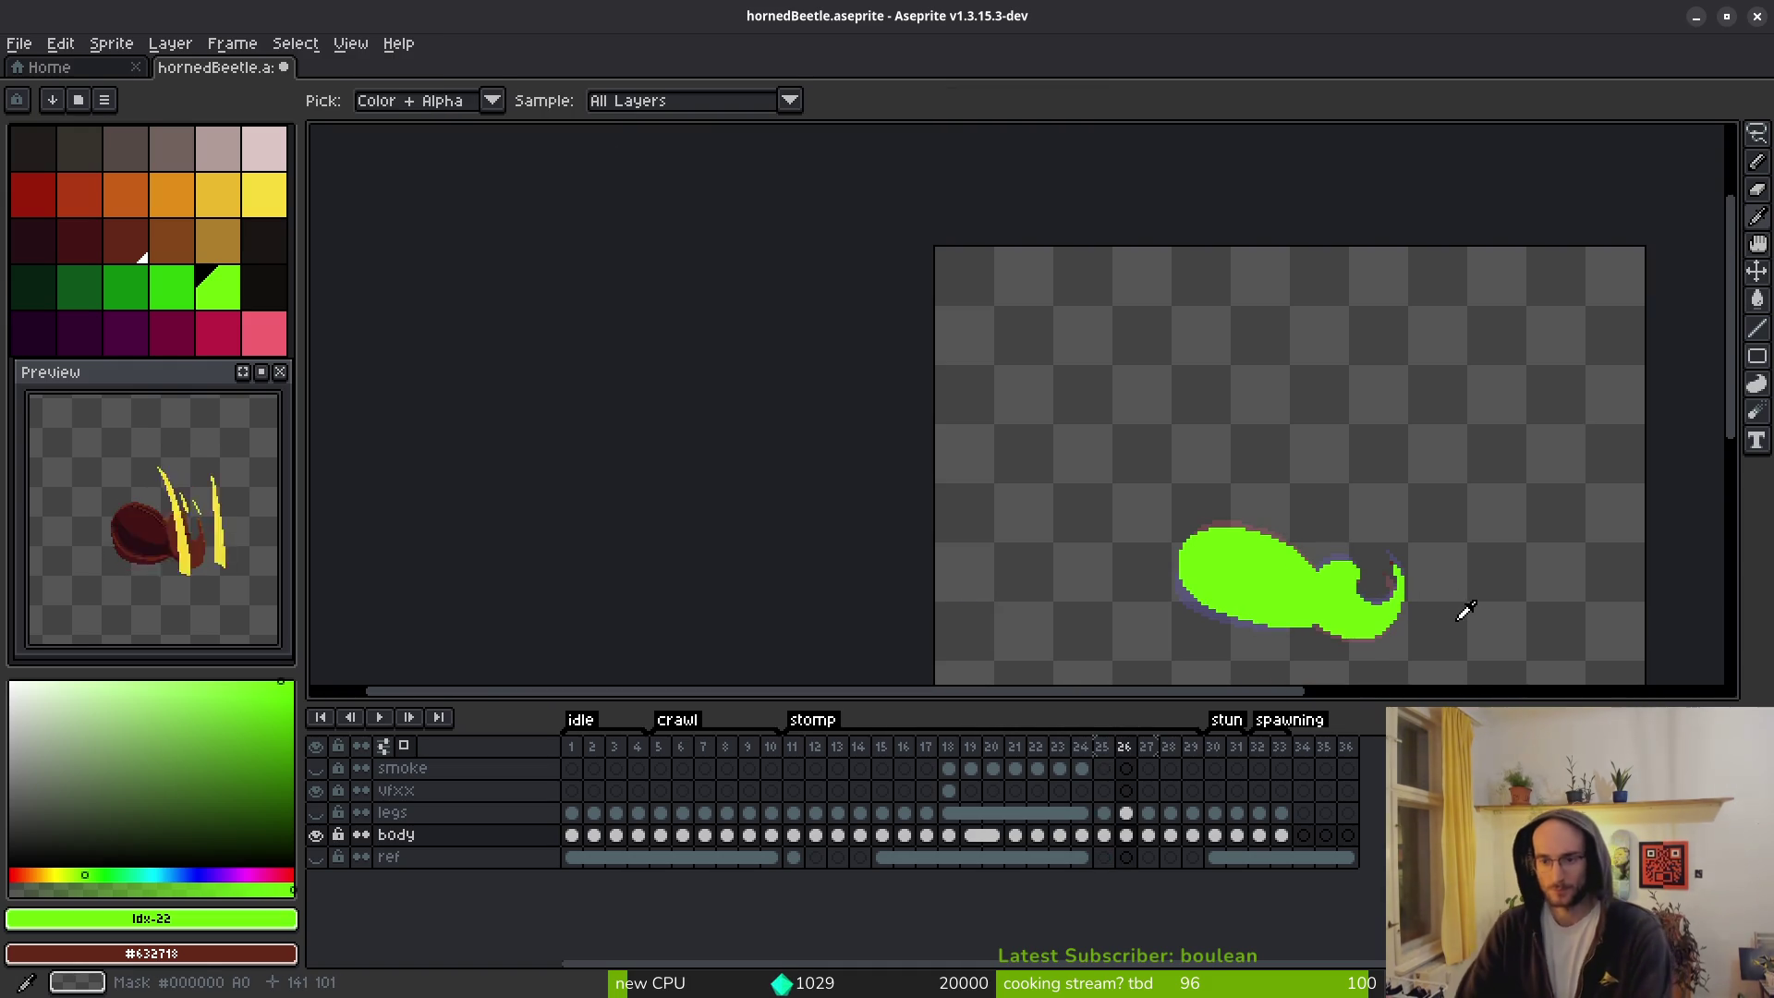
pyautogui.press('Right')
pyautogui.press('g')
pyautogui.scroll(3, 1318, 565)
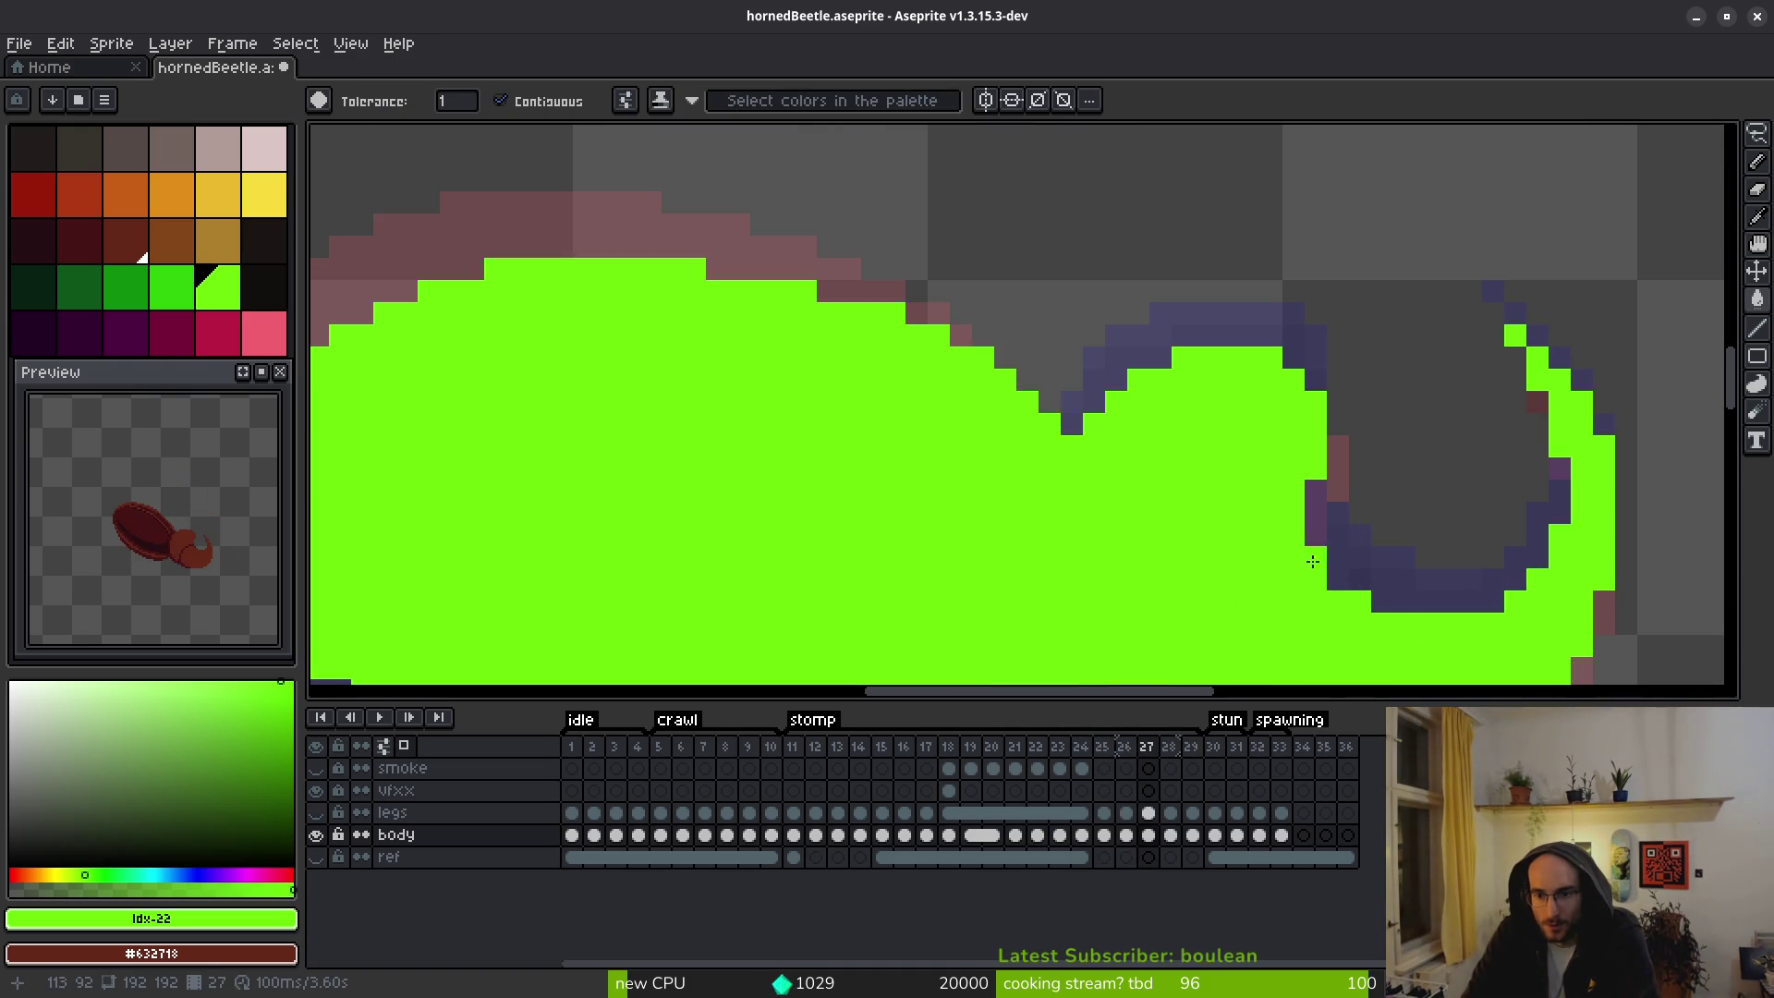
pyautogui.click(1300, 547)
pyautogui.hotkey('ctrl', 'z')
pyautogui.press('b')
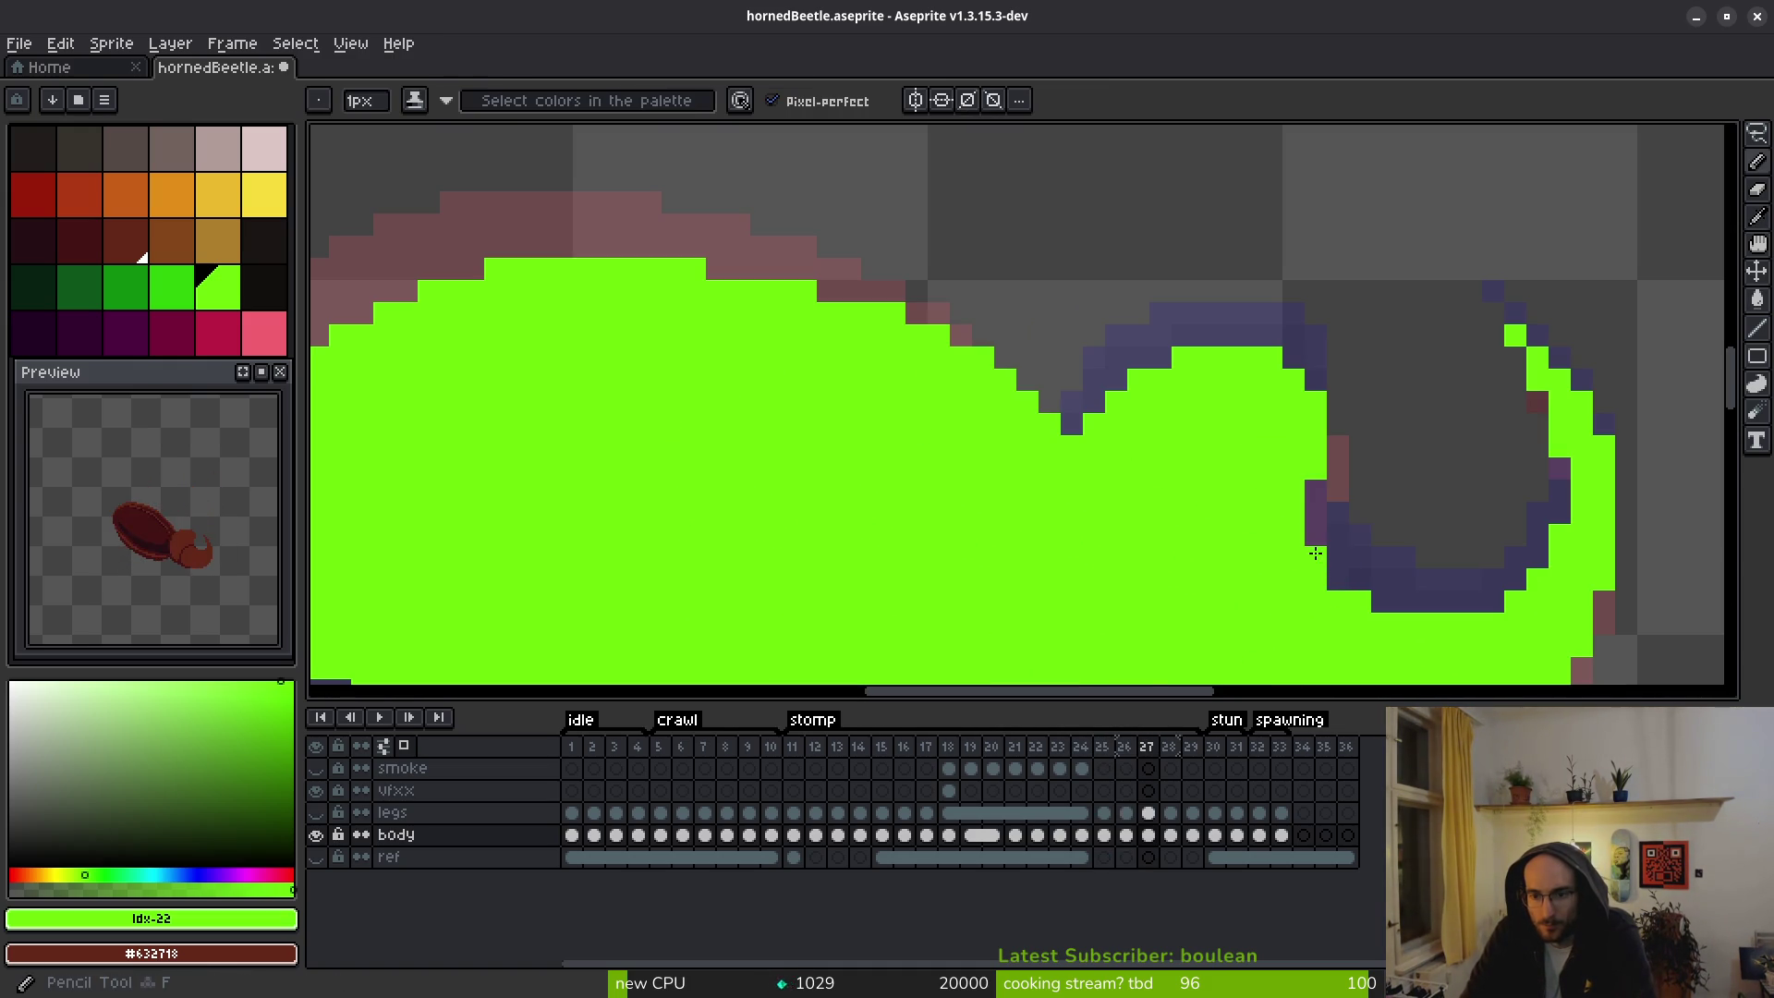
pyautogui.click(1405, 559)
pyautogui.scroll(-5, 1405, 561)
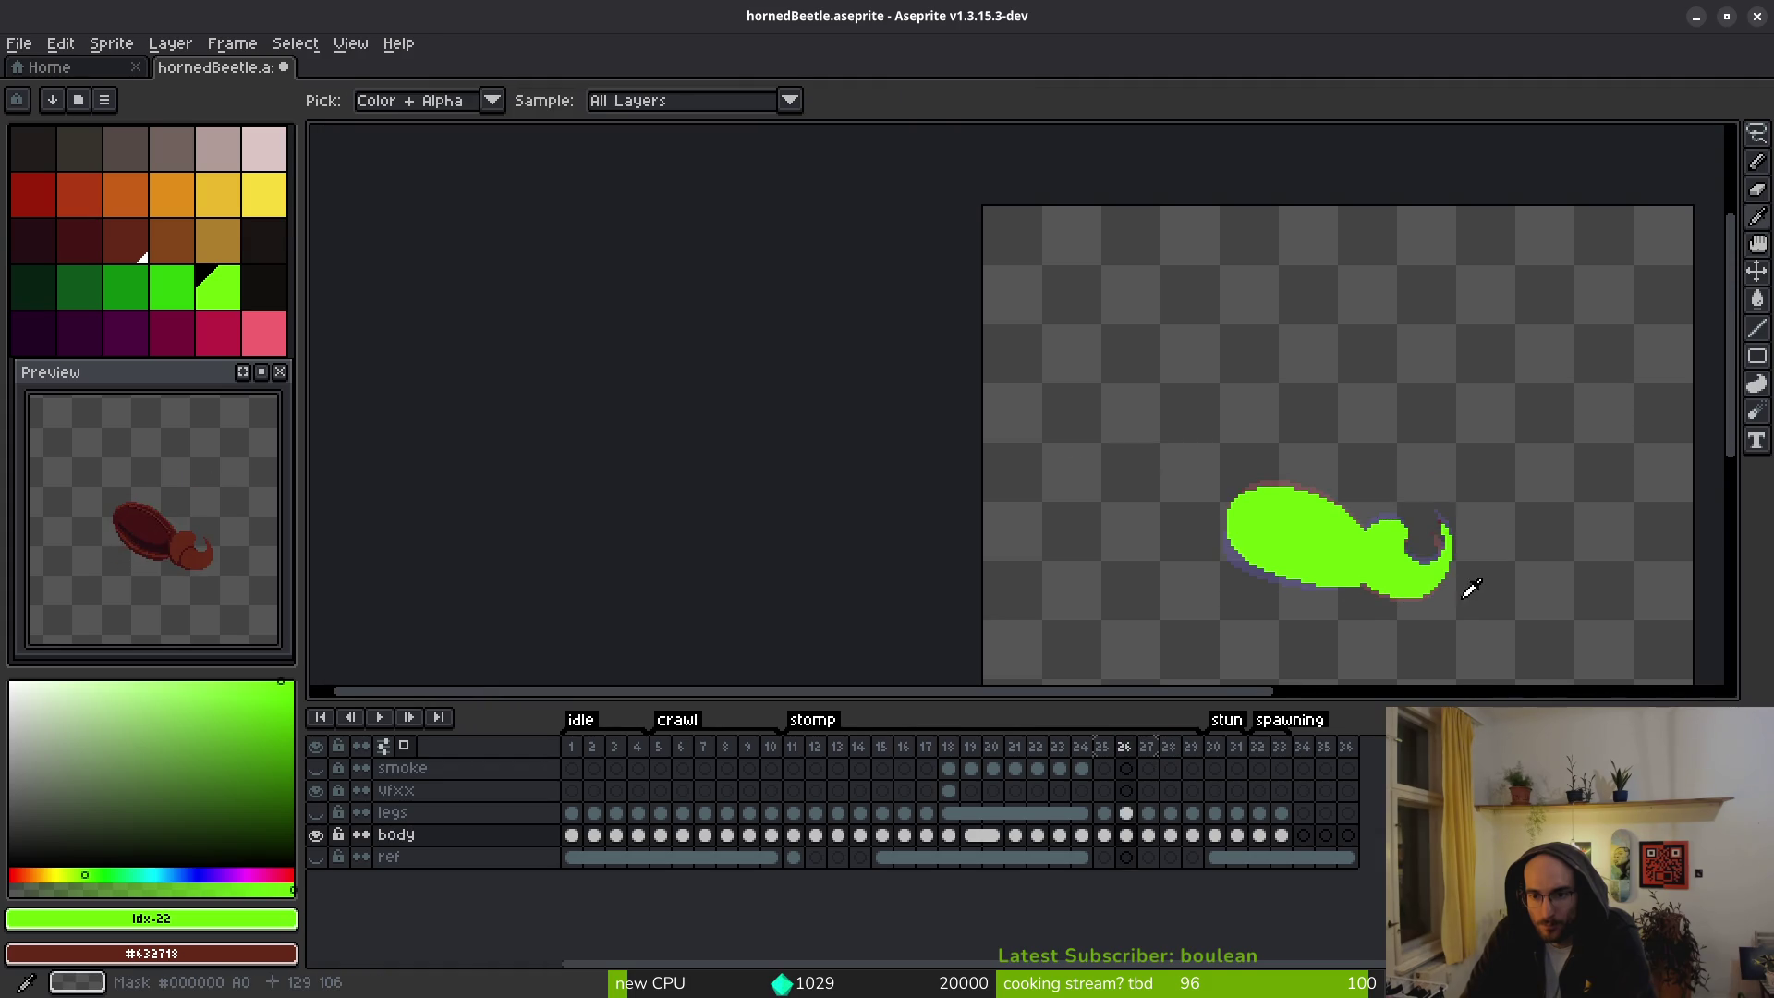
pyautogui.scroll(3, 1432, 582)
# Flip between frames 25 and 28 to compare poses with frame 27.
pyautogui.press('Right')
pyautogui.press('Left')
pyautogui.press('Right')
pyautogui.press('Left')
pyautogui.press('b')
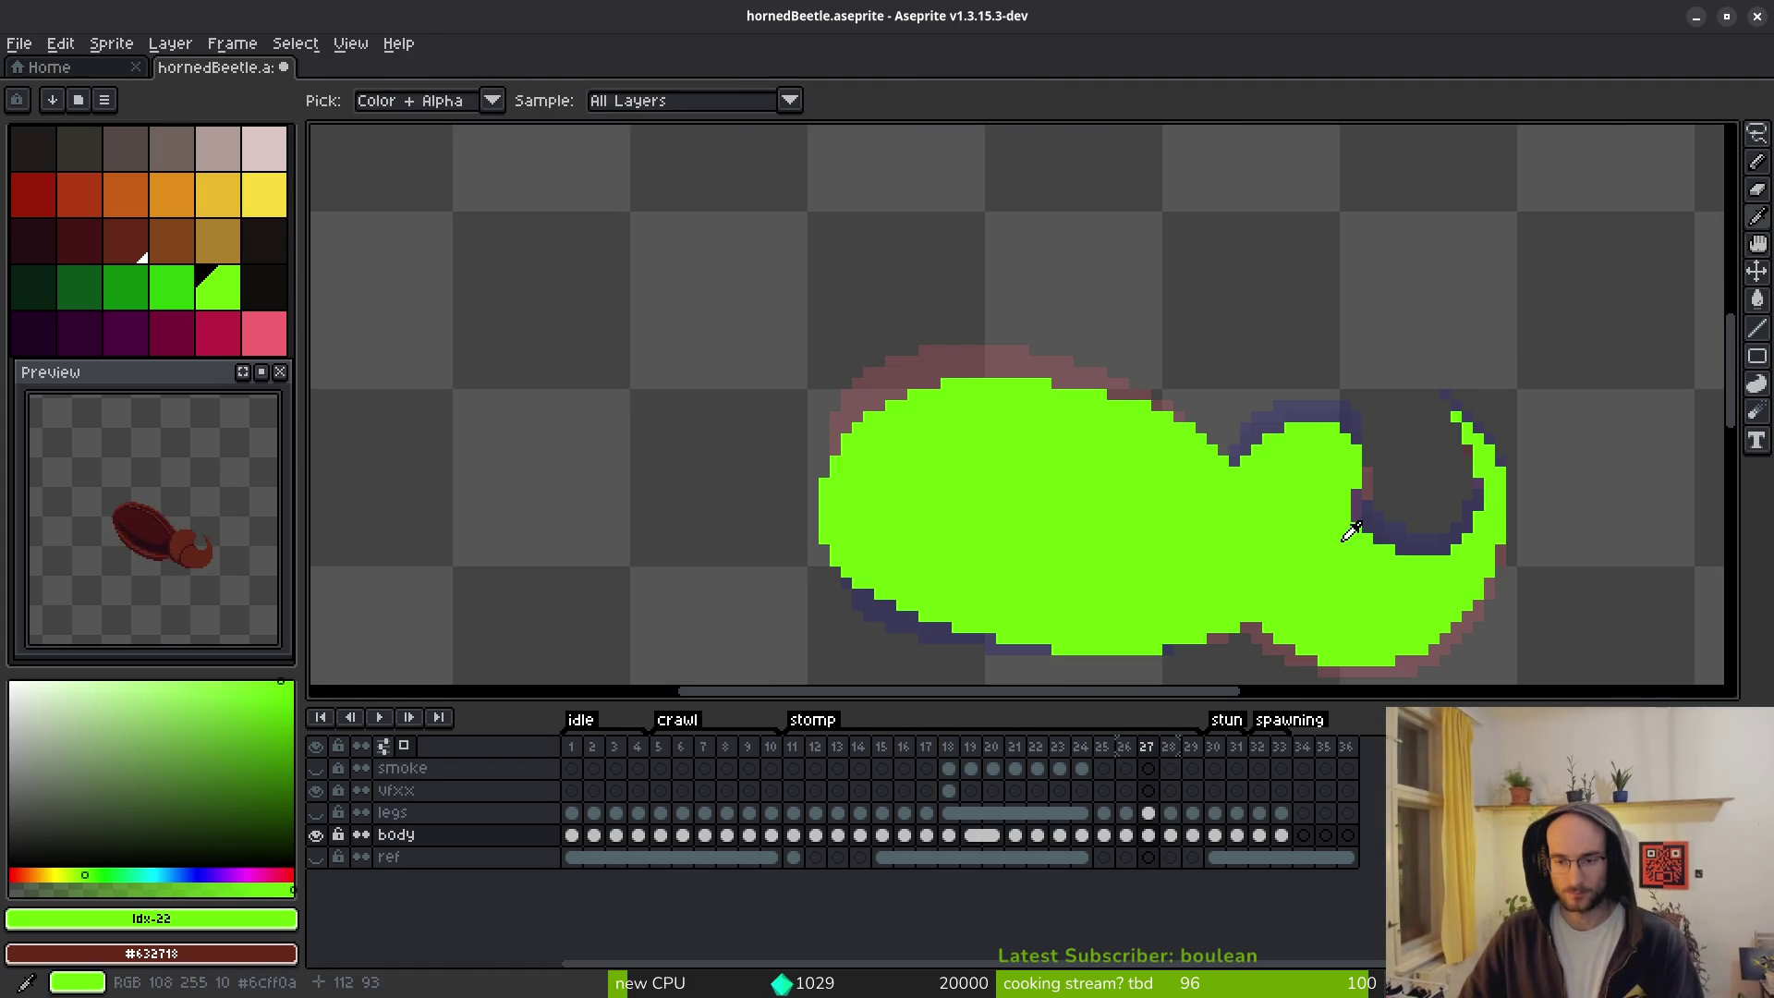
pyautogui.press('Left')
pyautogui.press('Left')
pyautogui.press('Right')
pyautogui.press('Right')
pyautogui.press('Right')
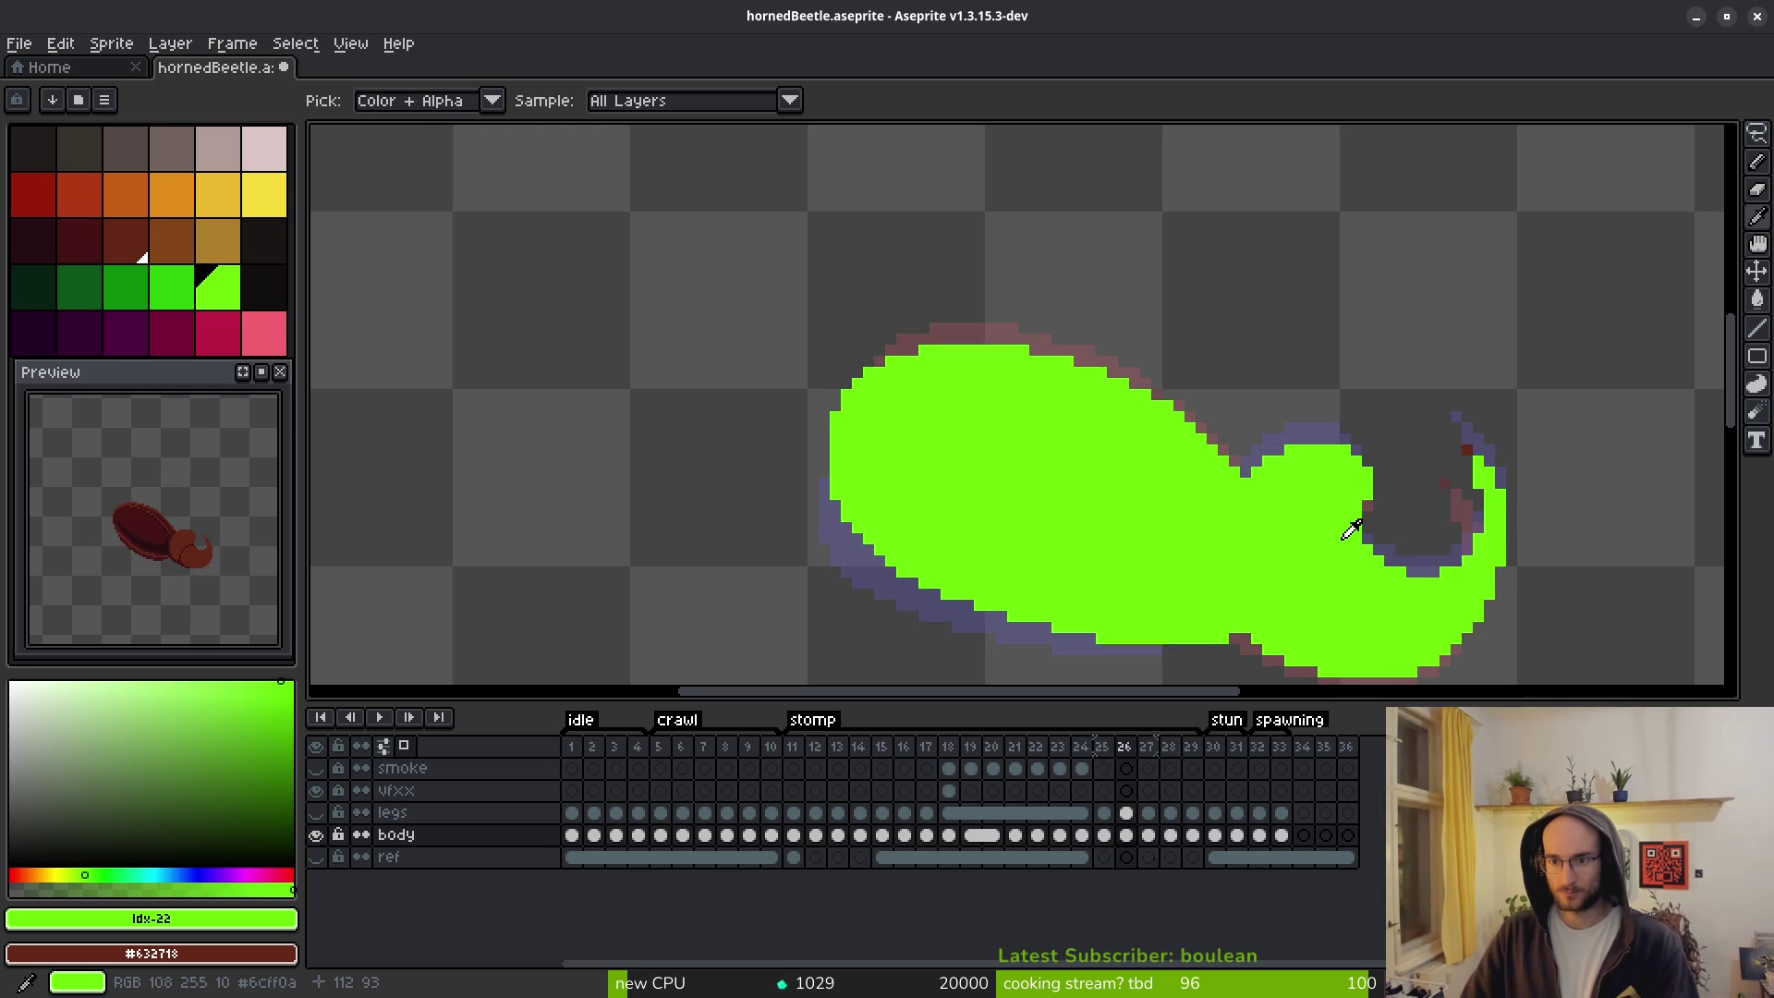
pyautogui.press('Left')
pyautogui.press('Left')
pyautogui.press('Right')
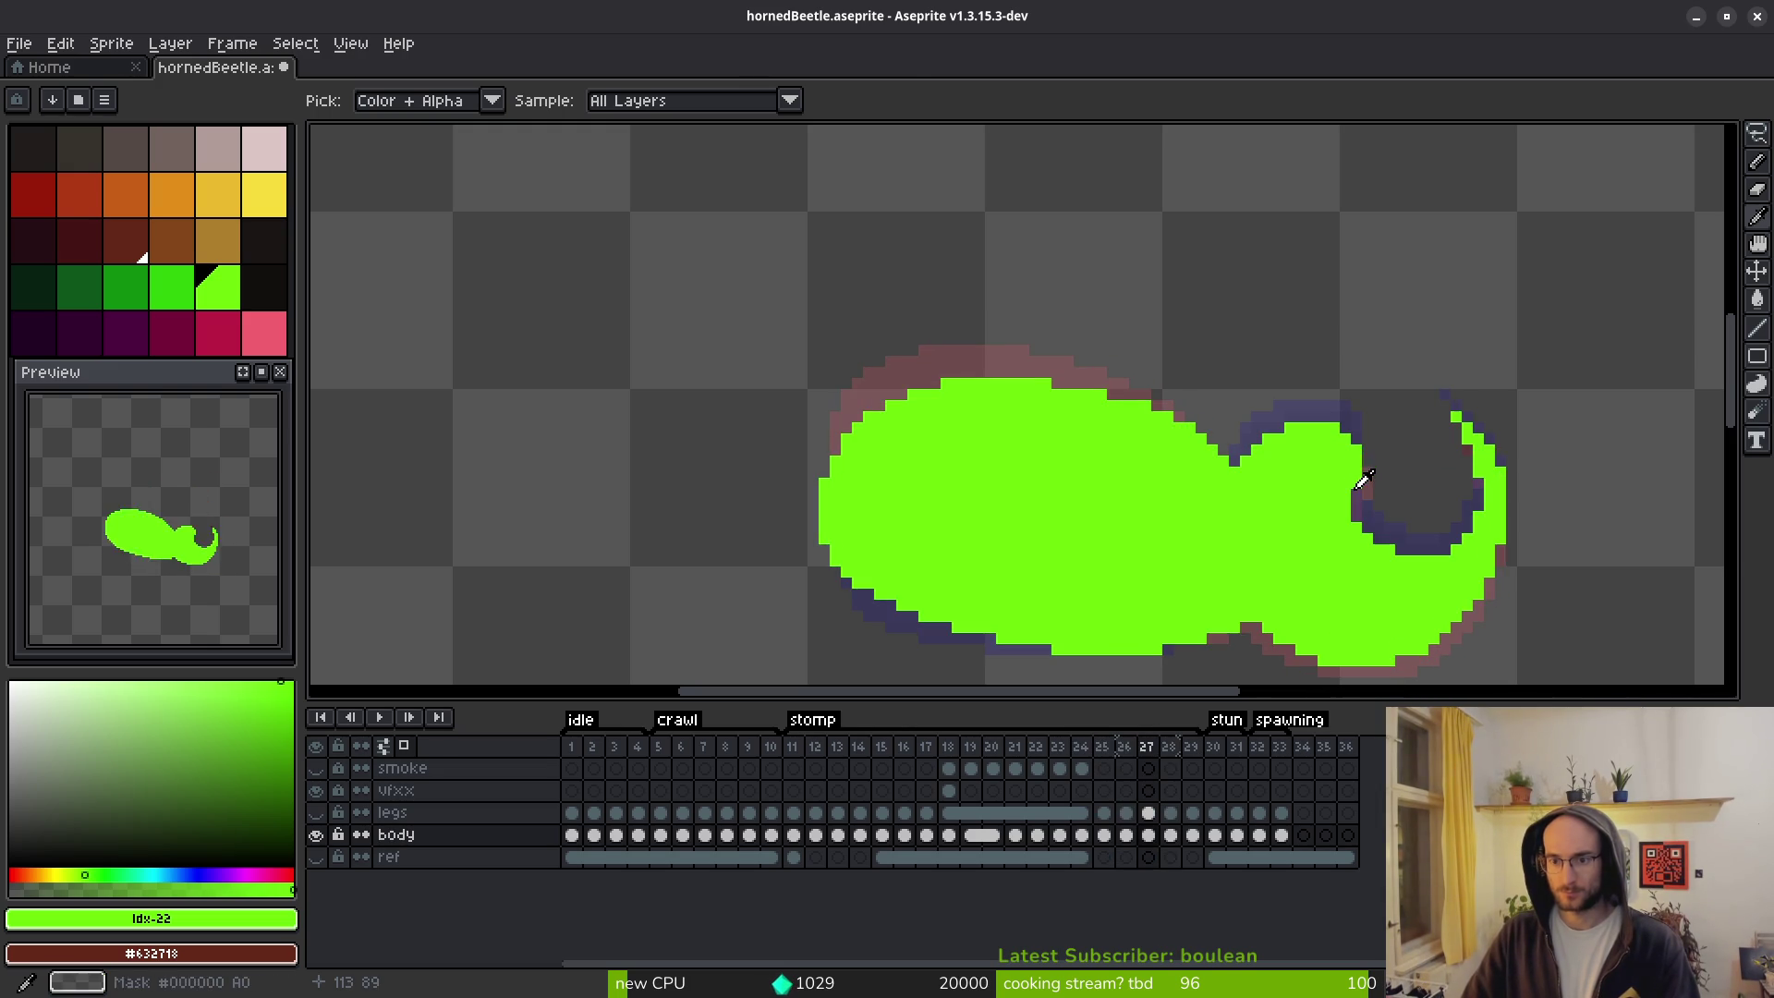
# Erase stray green pixels along the head's upper edge on frame 27.
pyautogui.press('b')
pyautogui.scroll(4, 1338, 442)
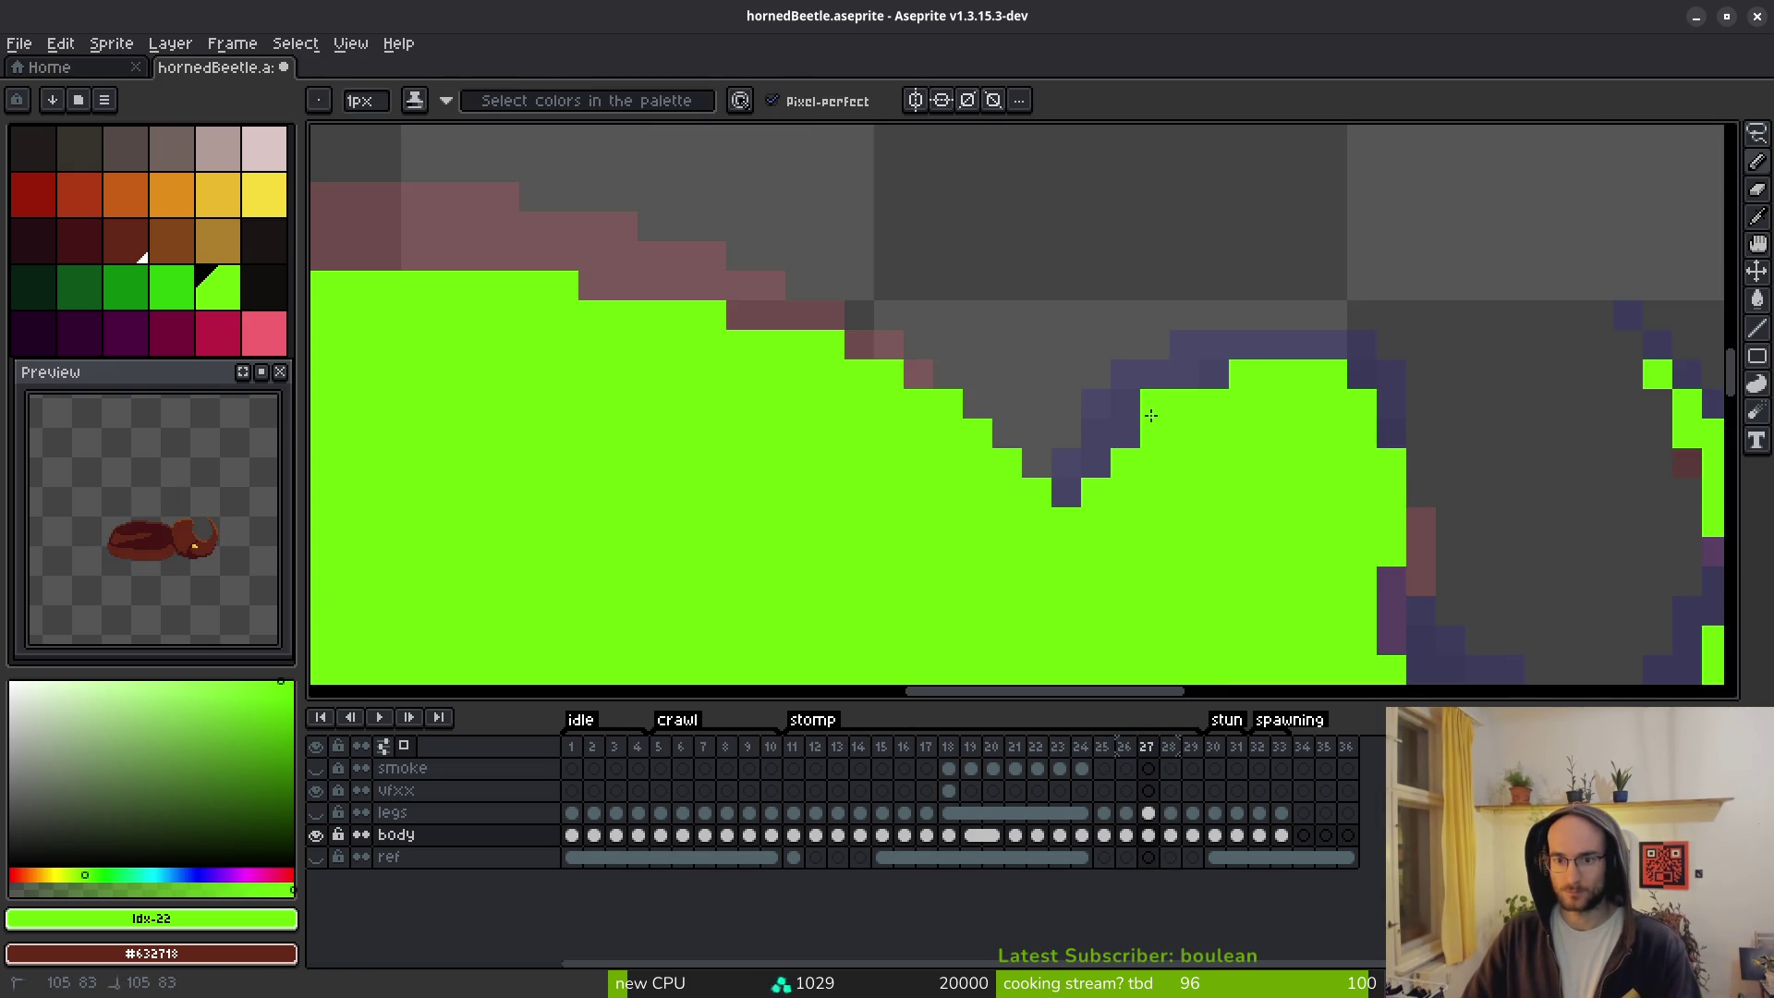
pyautogui.scroll(-3, 1098, 471)
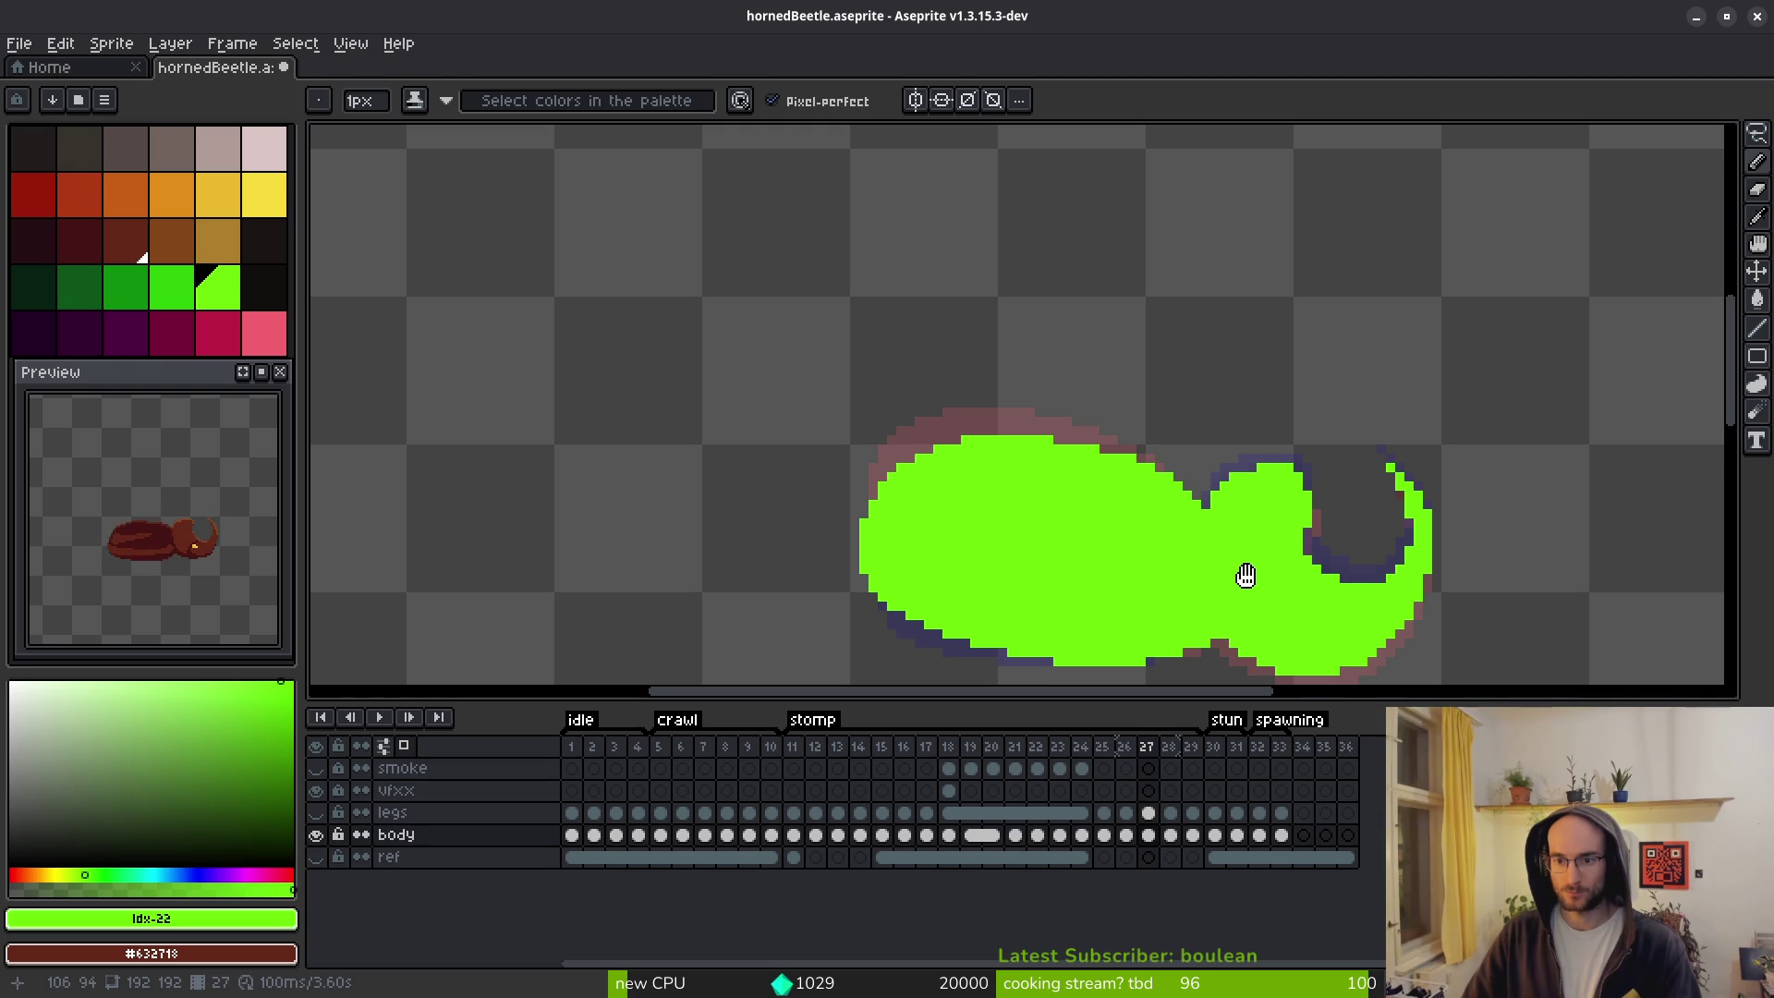
pyautogui.scroll(2, 1248, 555)
pyautogui.scroll(-4, 1231, 435)
pyautogui.press('i')
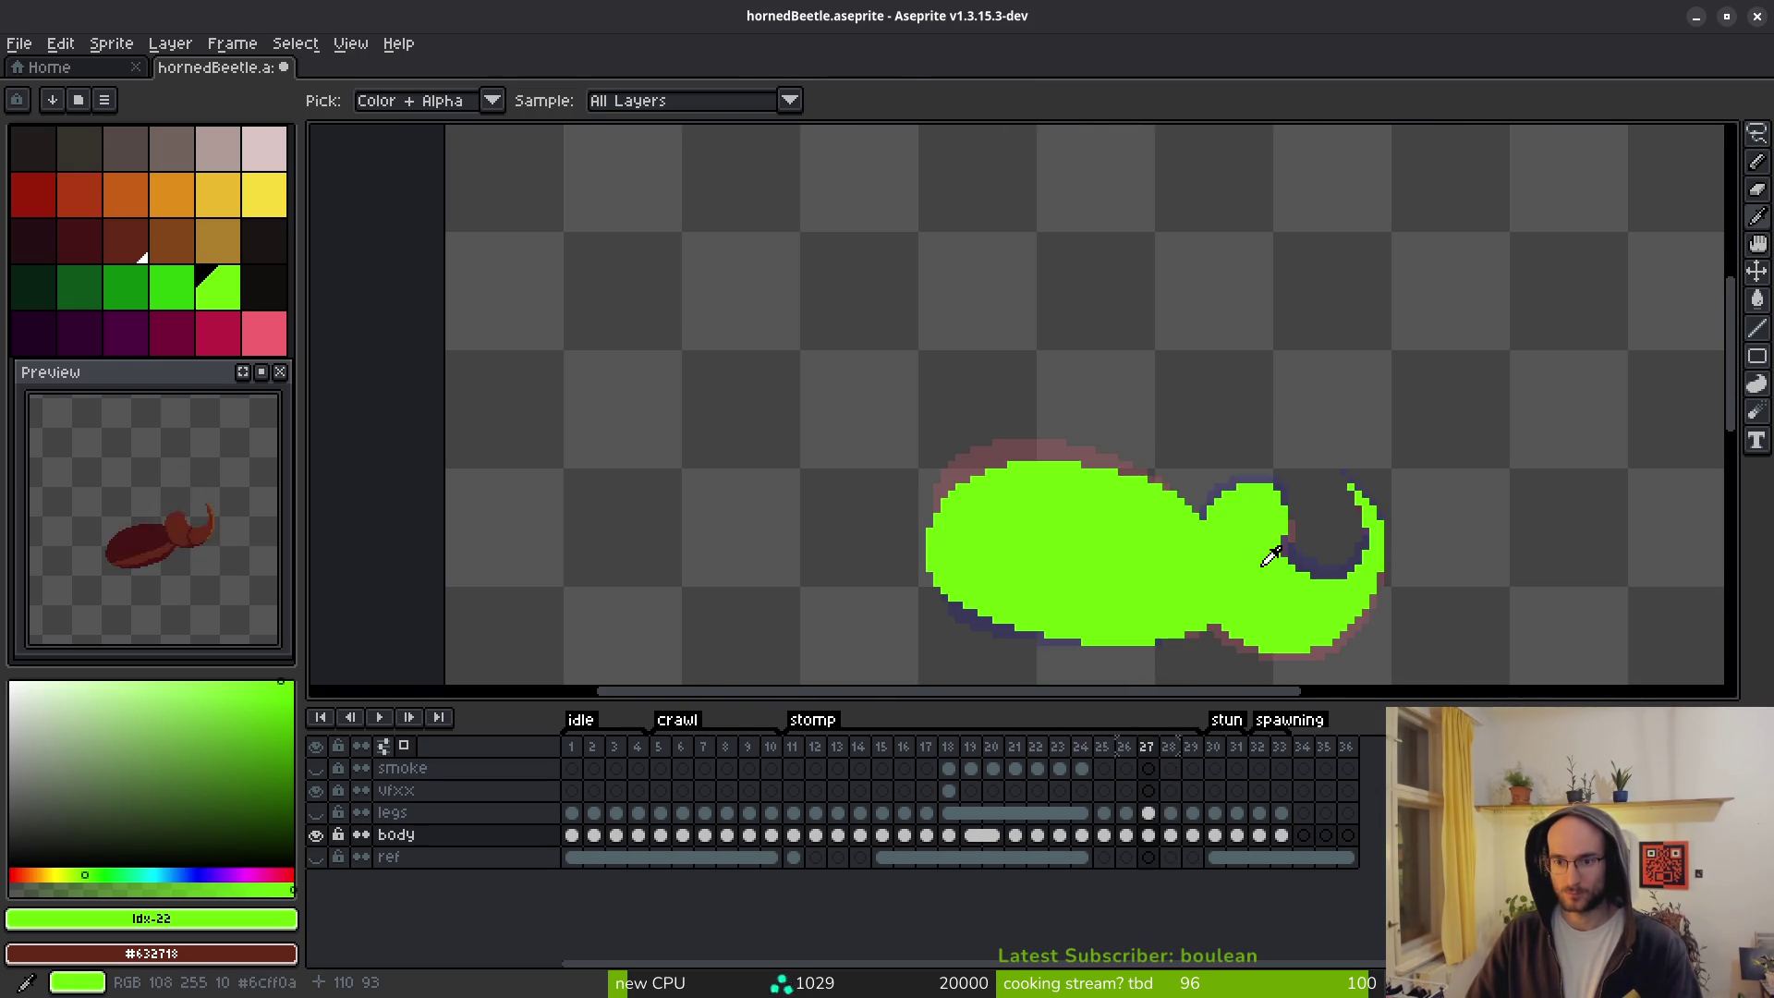
pyautogui.scroll(2, 1270, 545)
pyautogui.press('b')
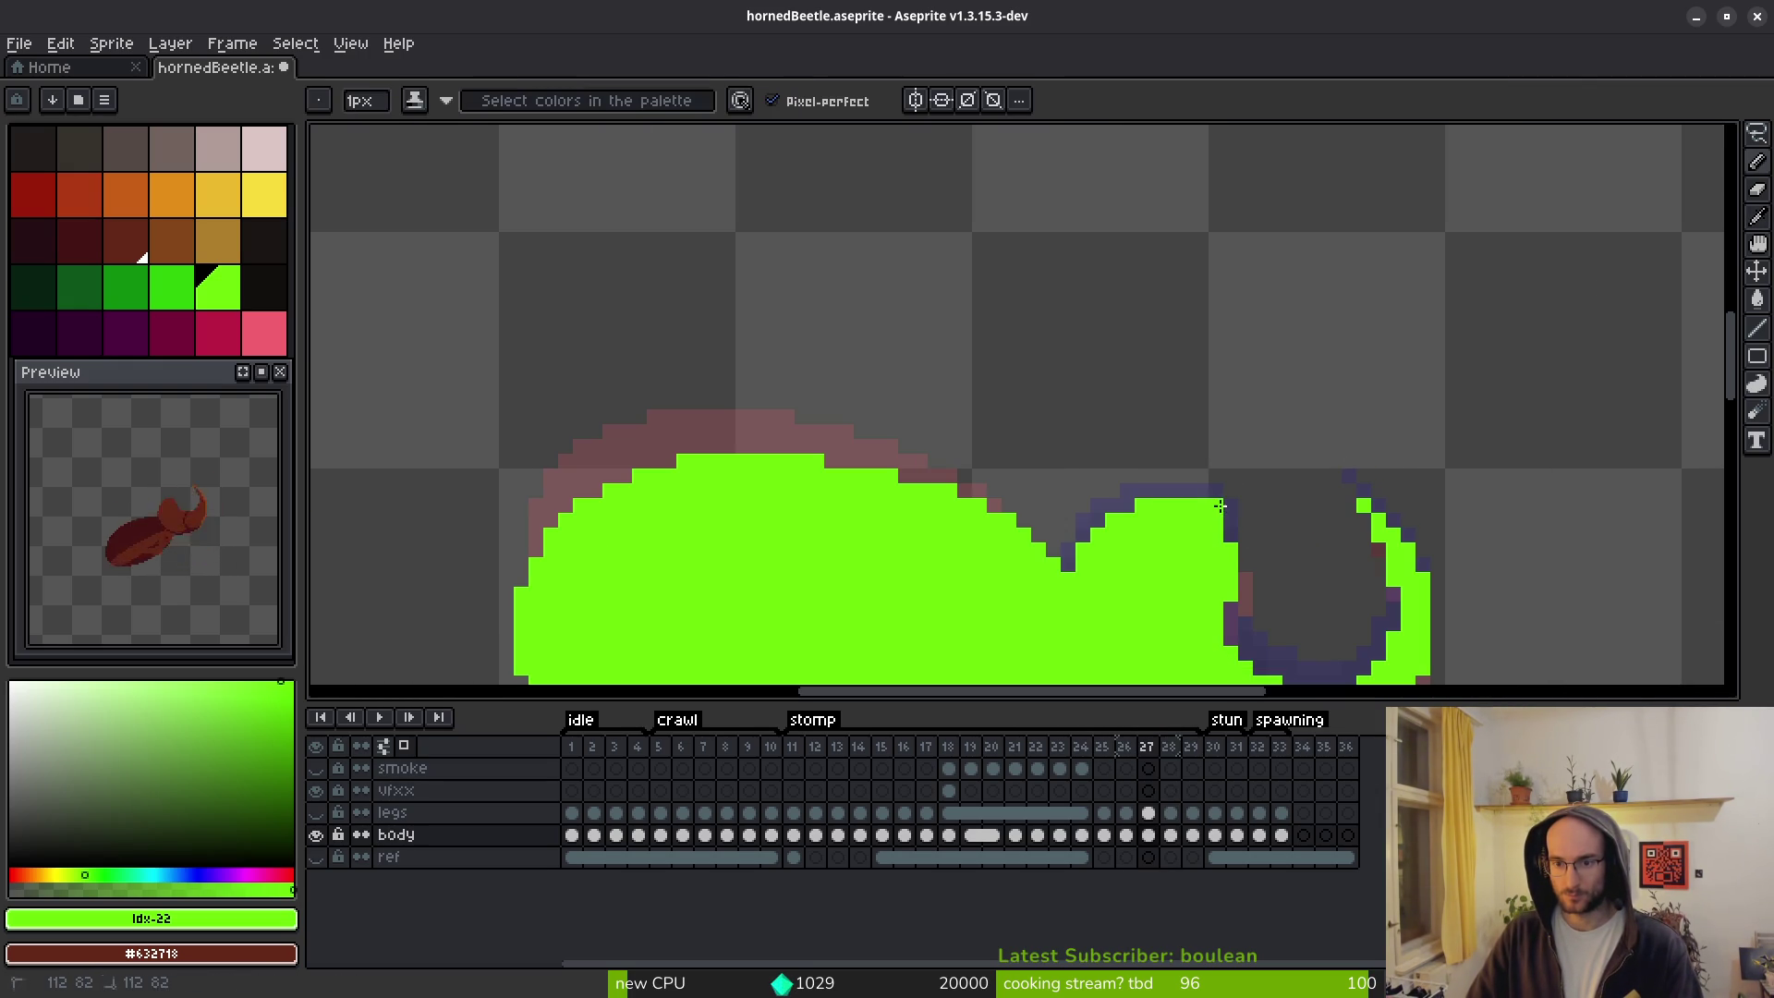
pyautogui.press('e')
pyautogui.moveTo(1216, 506); pyautogui.dragTo(1232, 517)
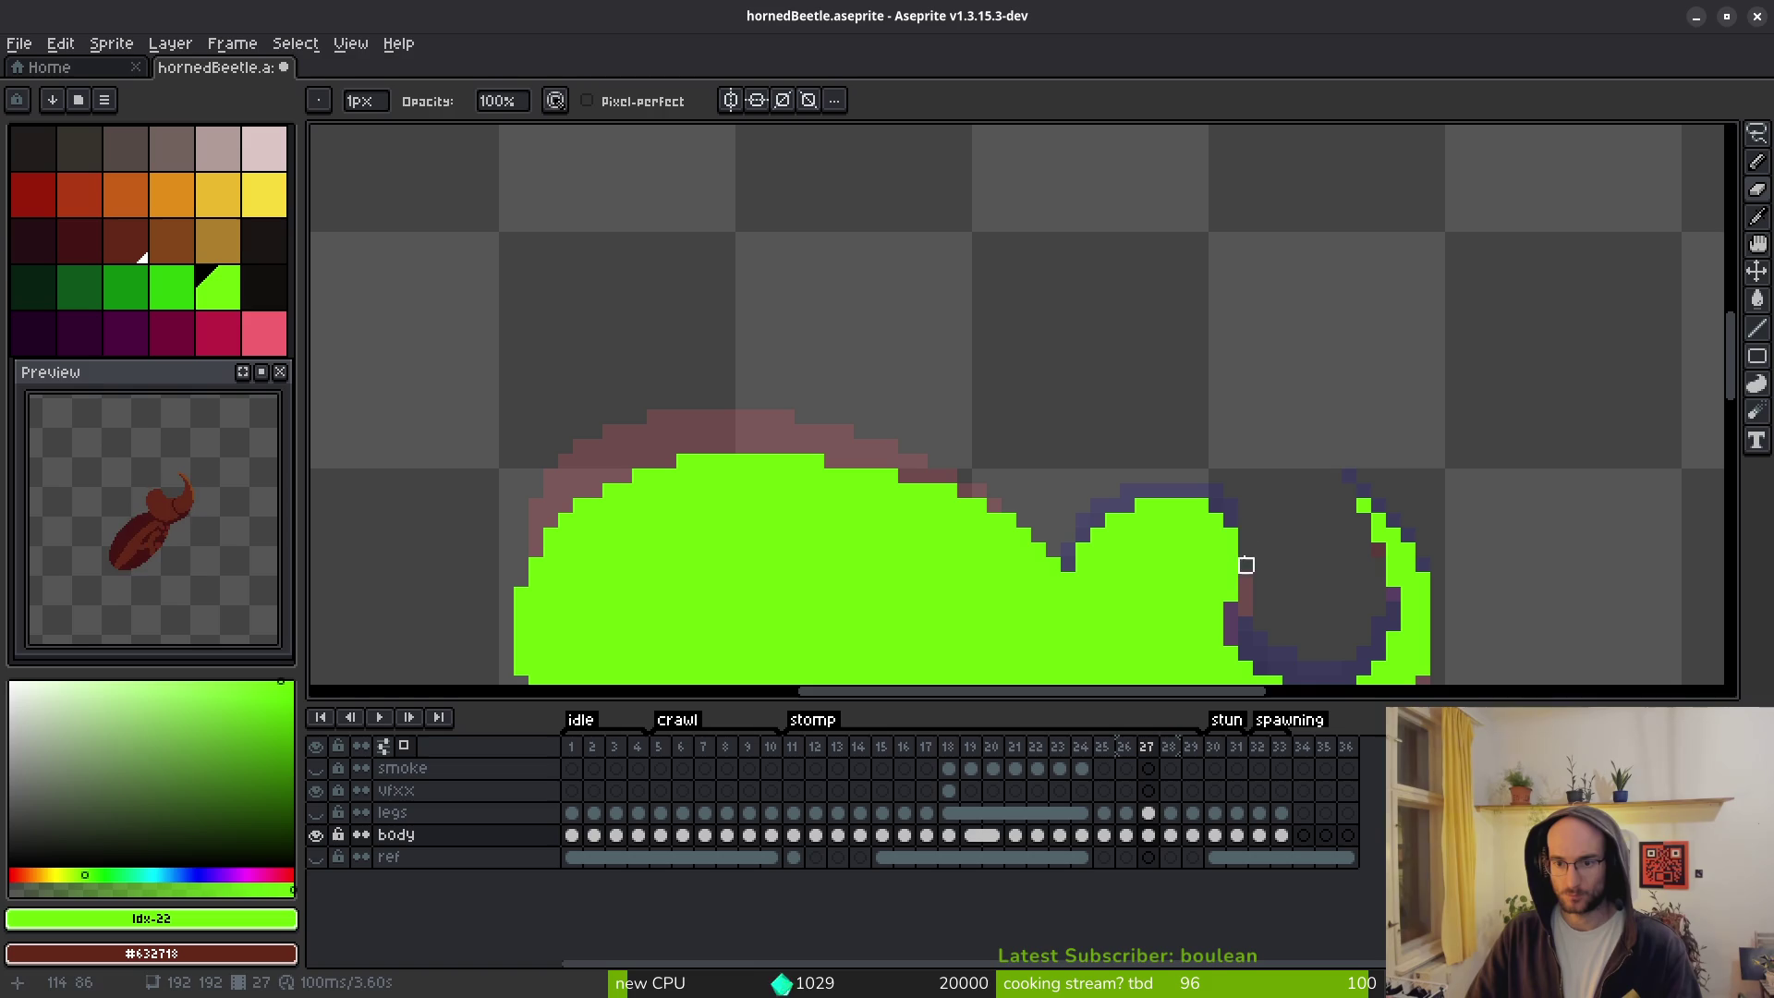
# Fill a missing pixel in frame 27's green body after comparing with frame 28.
pyautogui.scroll(-3, 1232, 521)
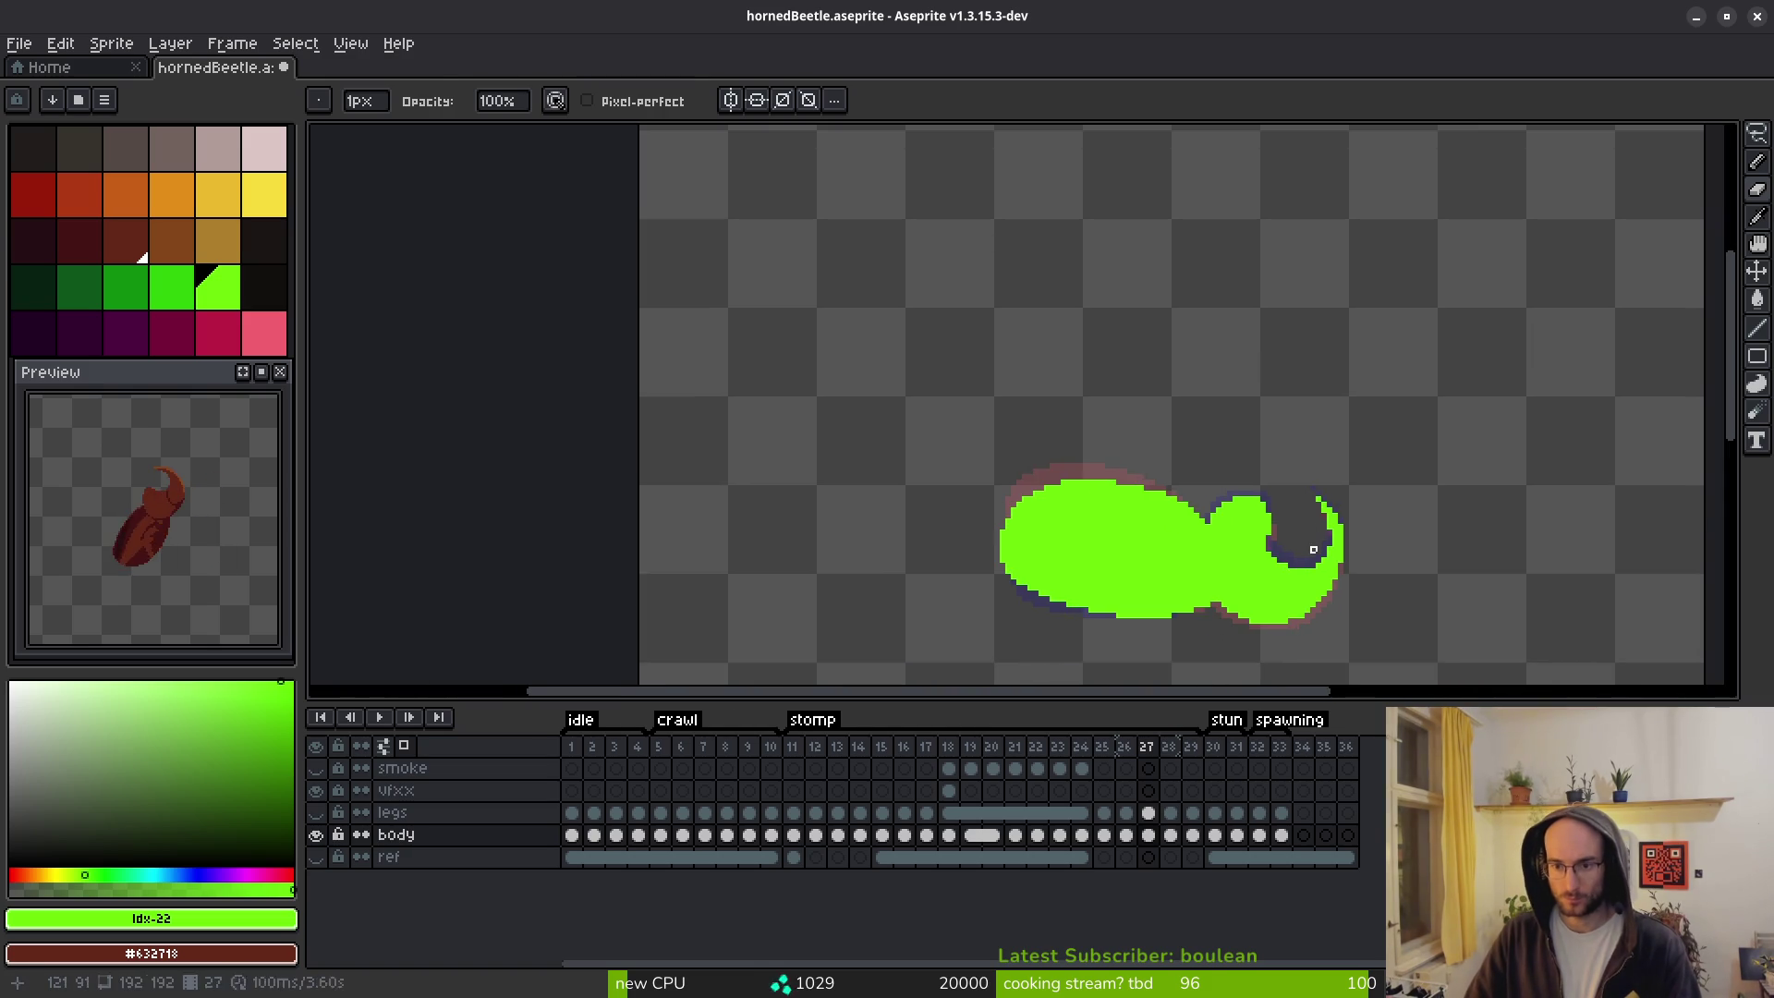
pyautogui.scroll(2, 1303, 536)
pyautogui.press('b')
pyautogui.press('e')
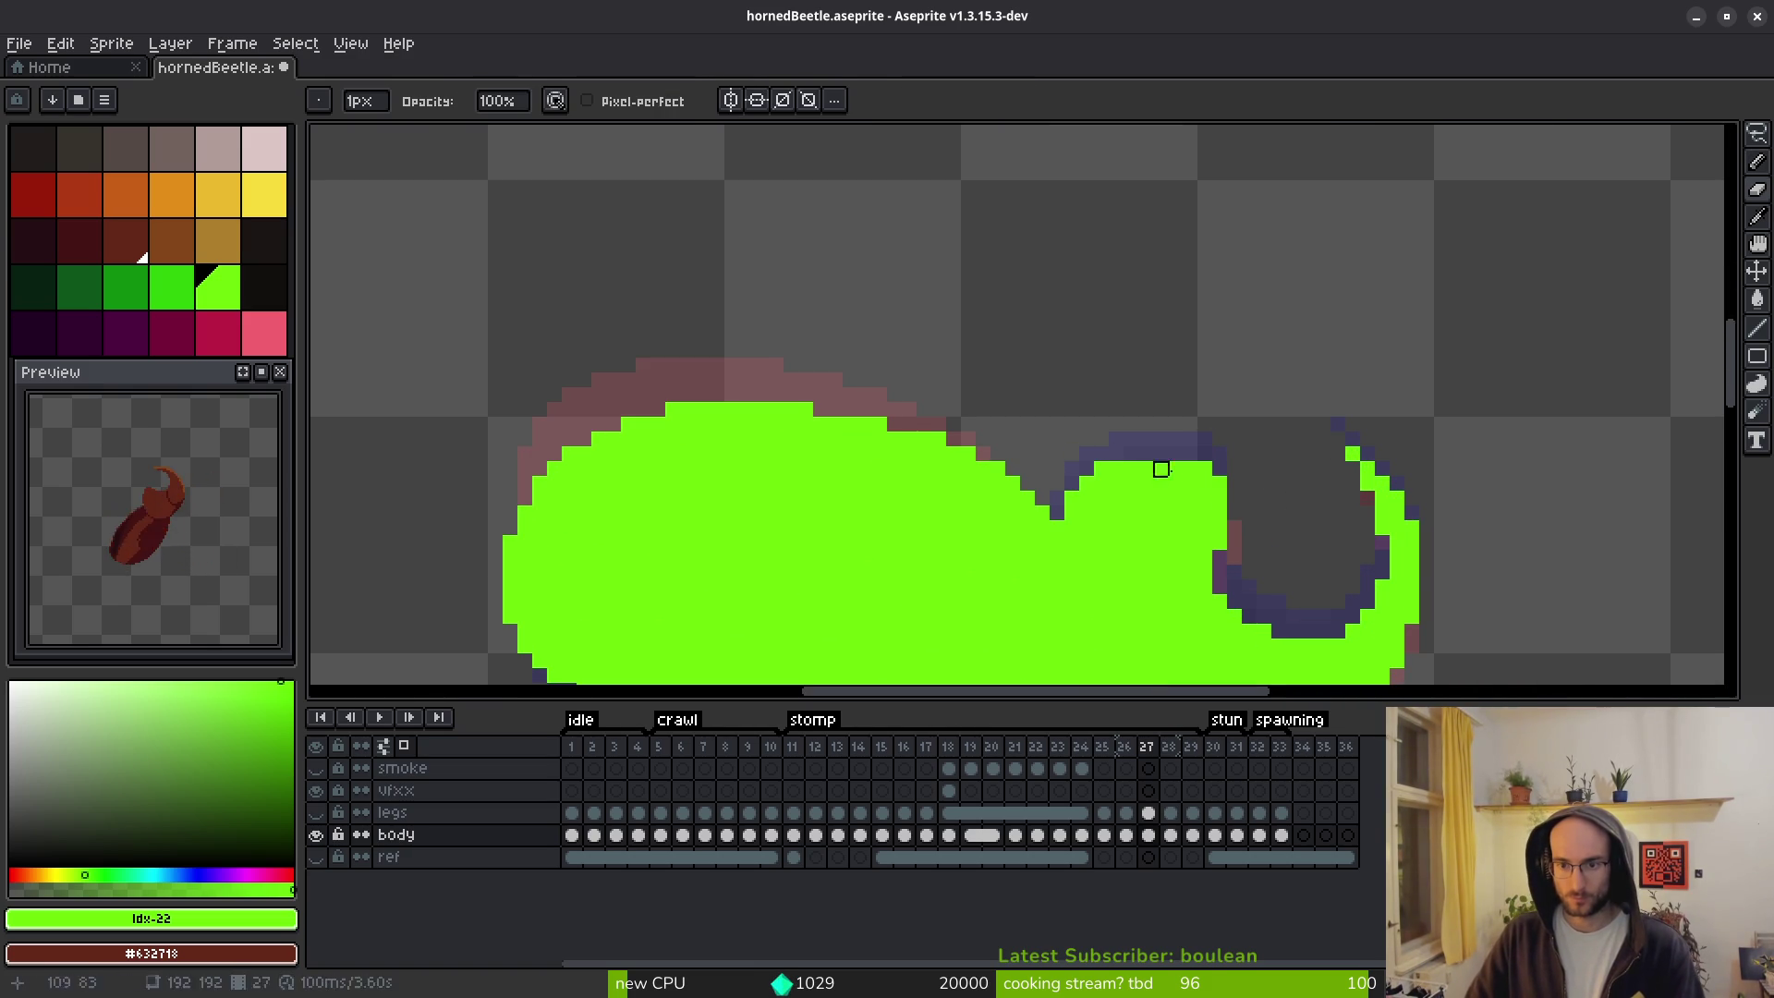
pyautogui.scroll(1, 1121, 500)
pyautogui.scroll(-3, 1307, 555)
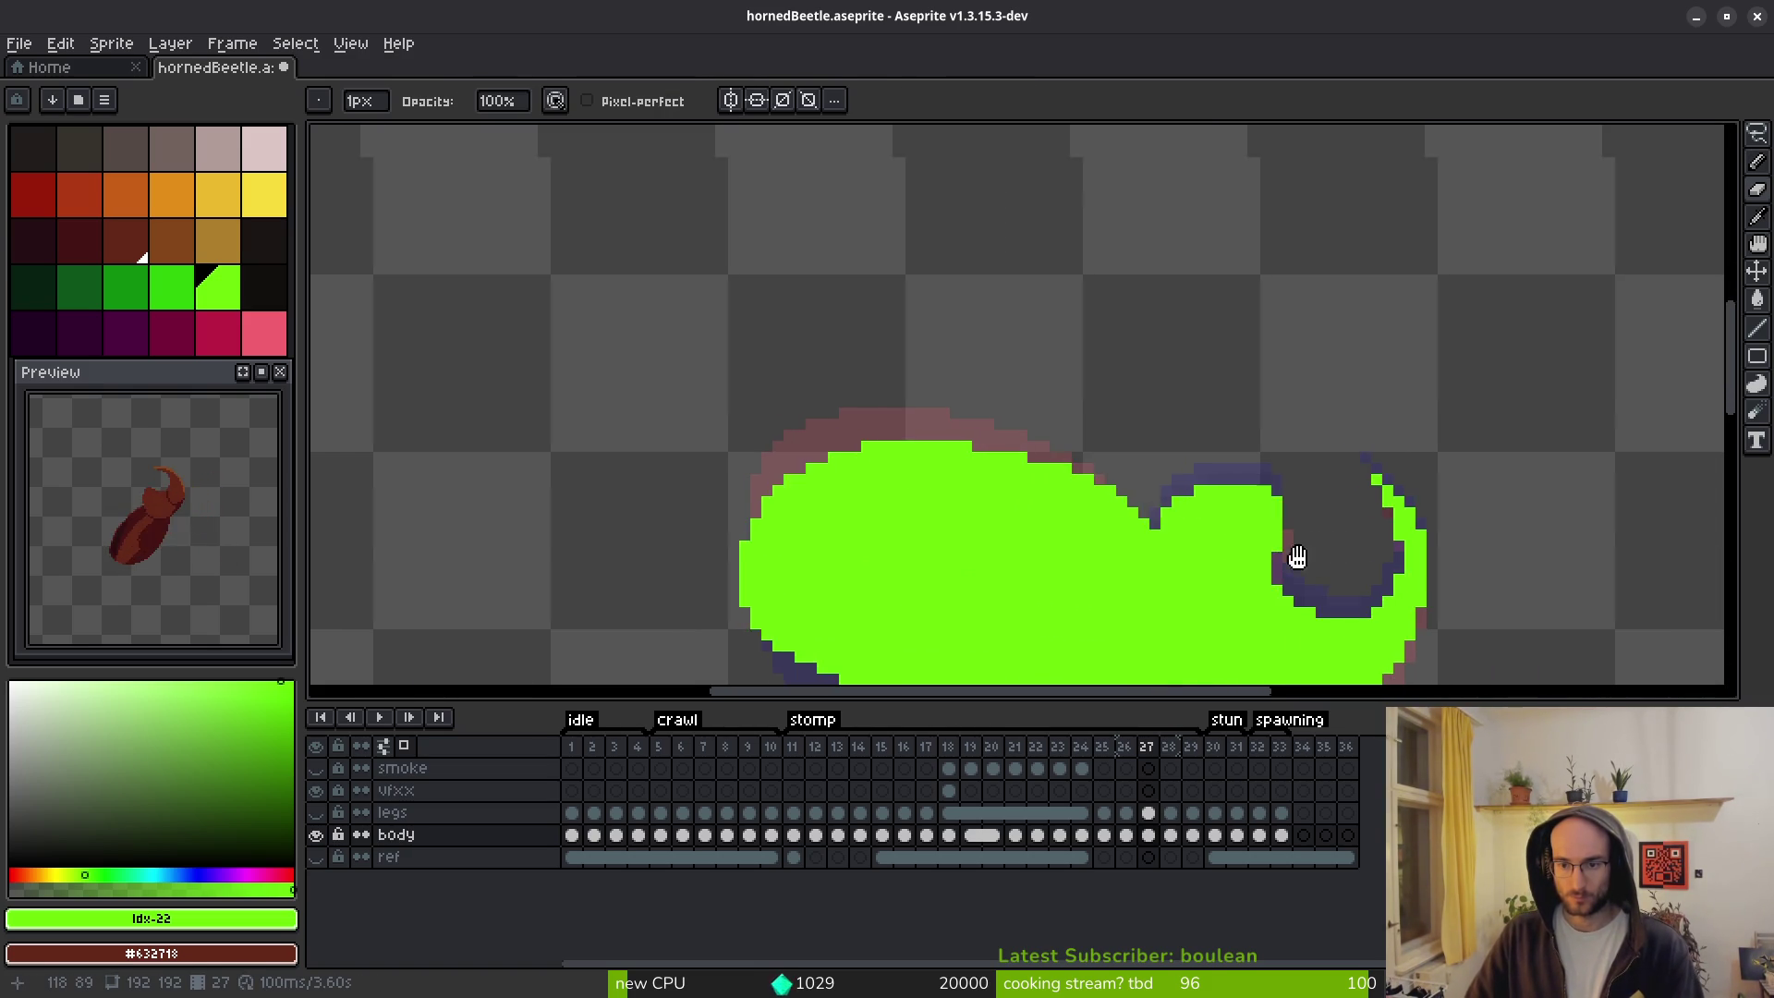
pyautogui.scroll(3, 1105, 508)
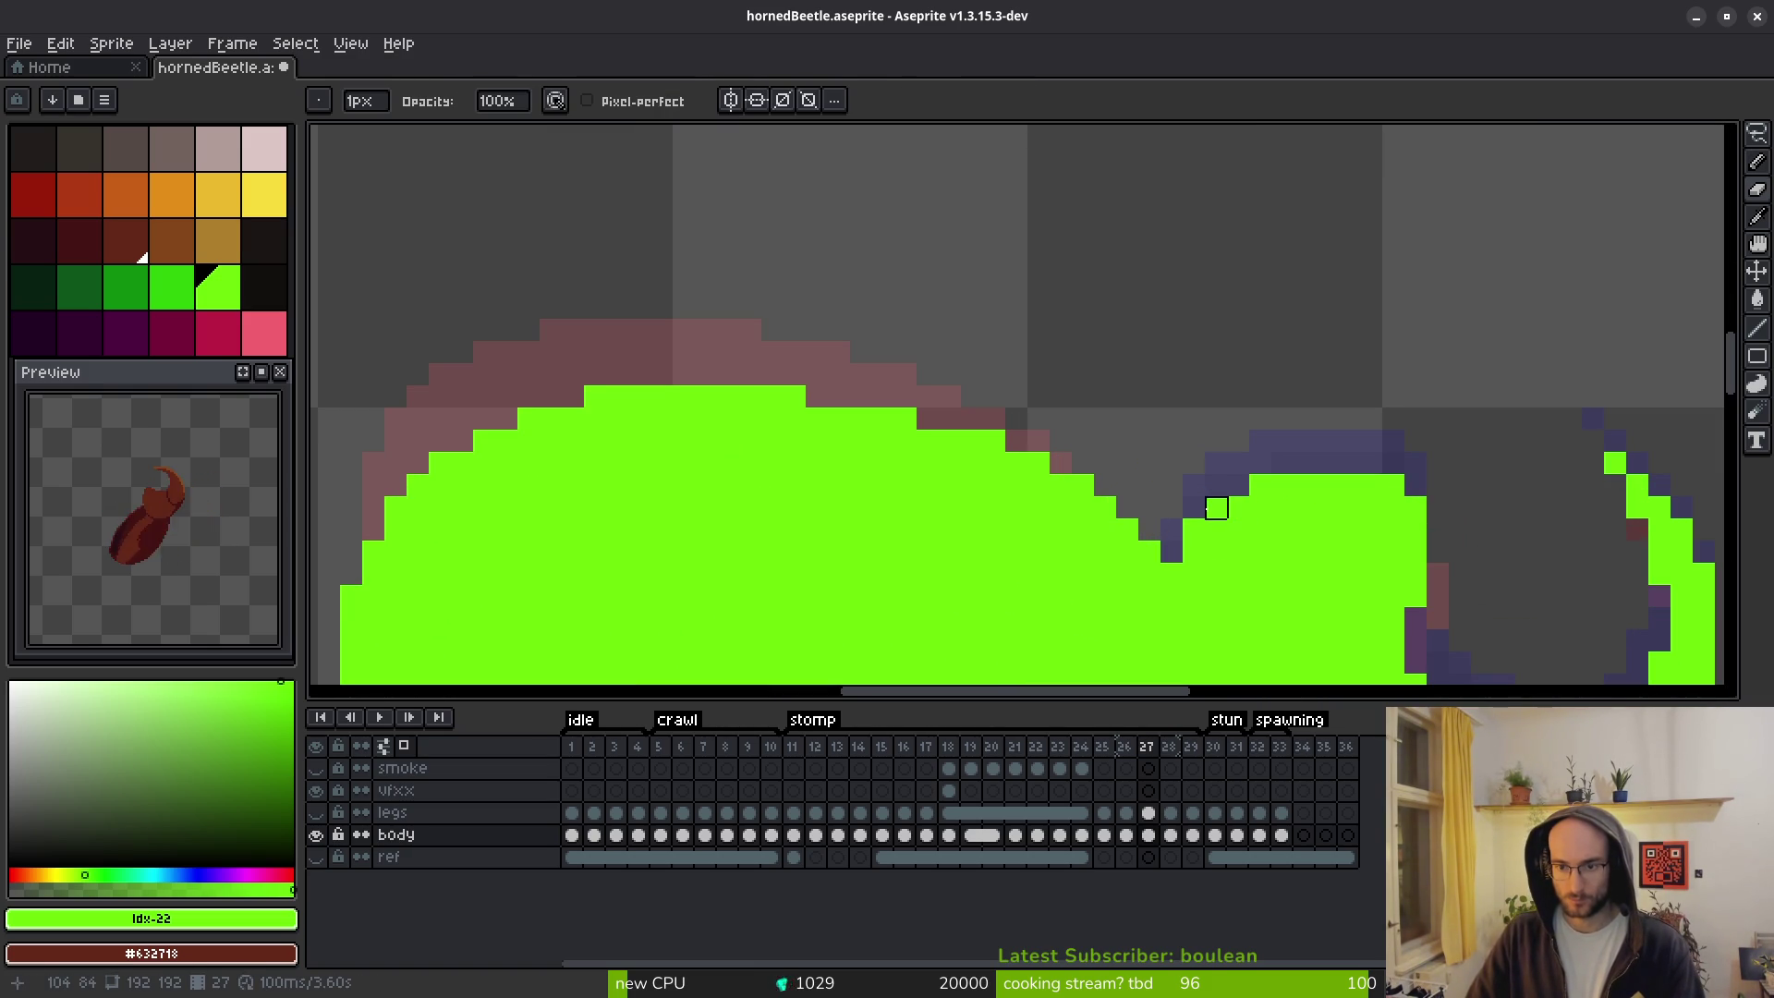
pyautogui.scroll(-2, 1260, 485)
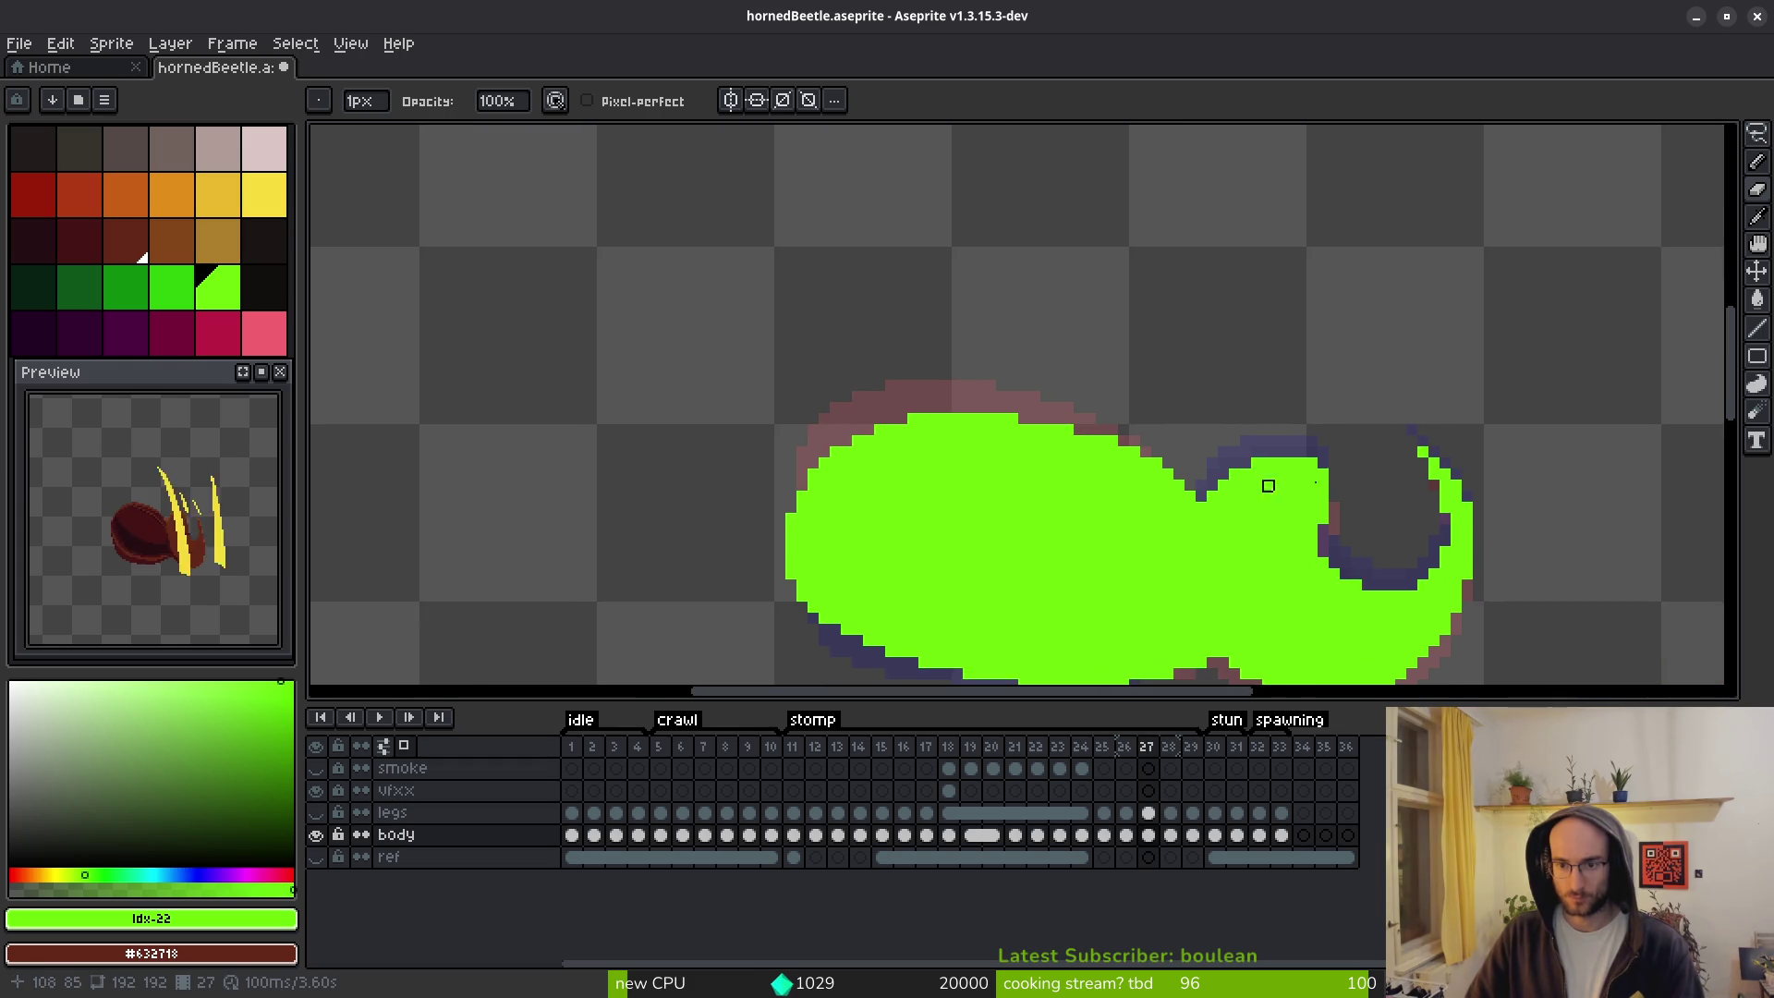
pyautogui.press('i')
pyautogui.press('.')
pyautogui.press(',')
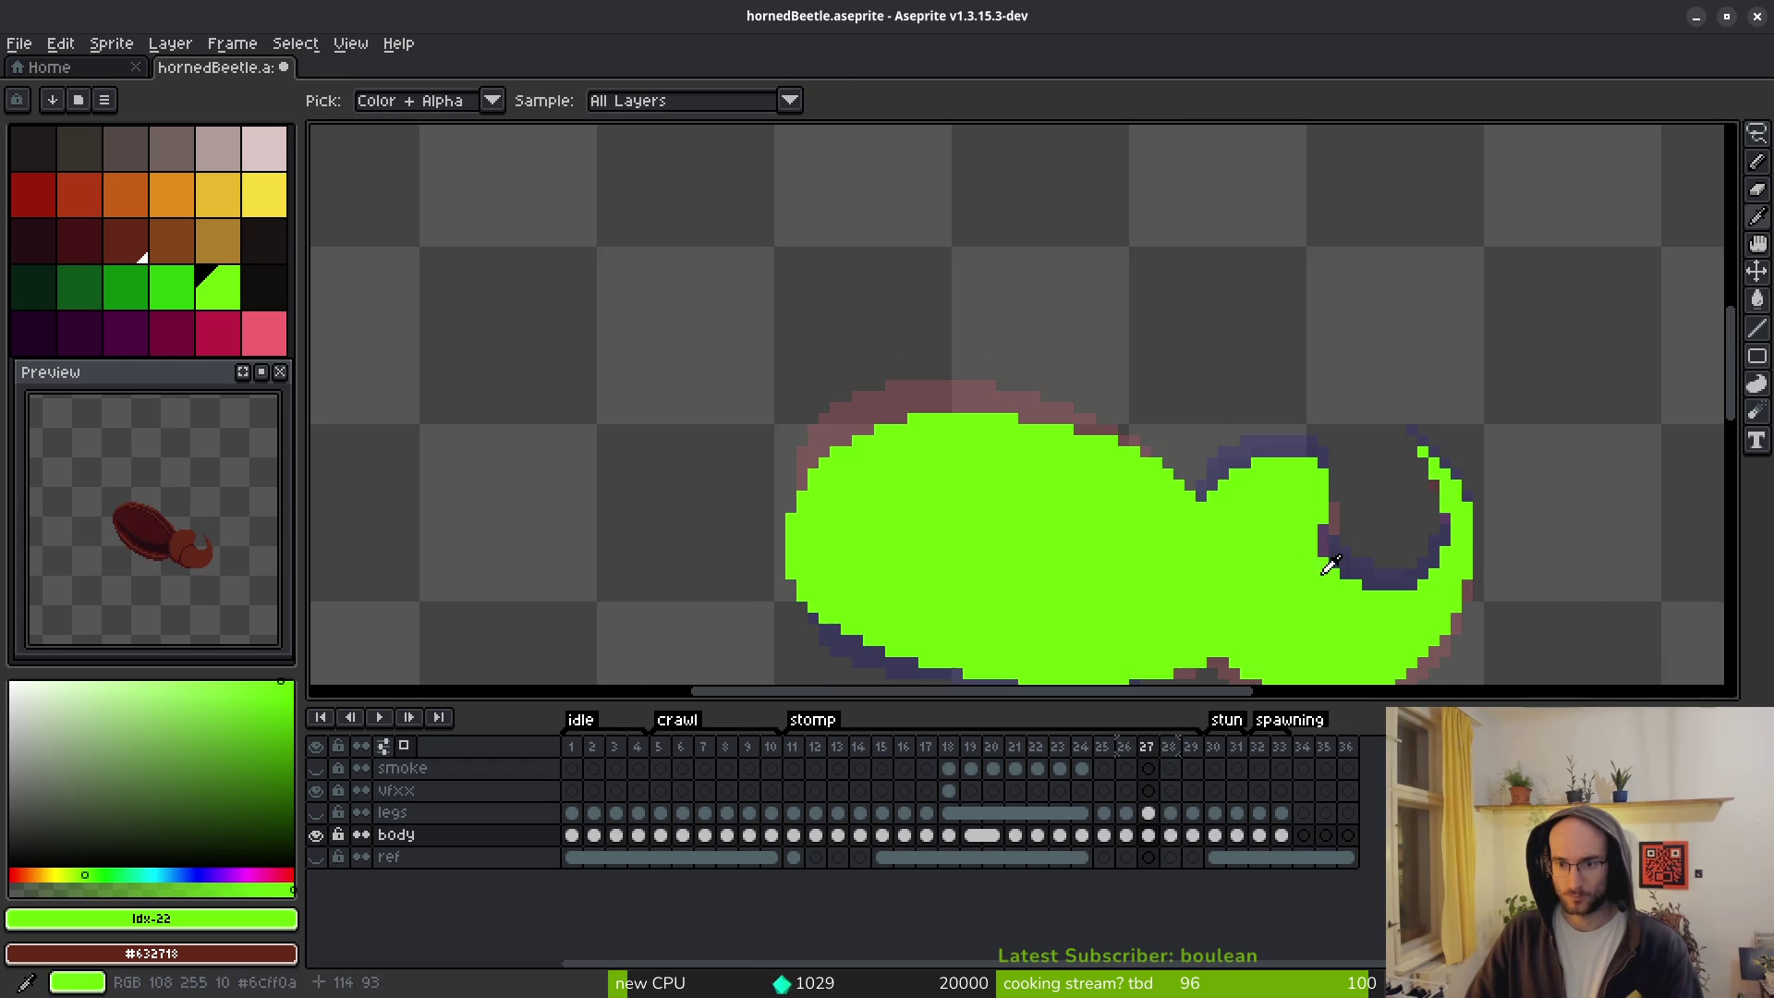
pyautogui.press('b')
pyautogui.scroll(2, 1195, 454)
pyautogui.moveTo(1185, 423); pyautogui.dragTo(1126, 472)
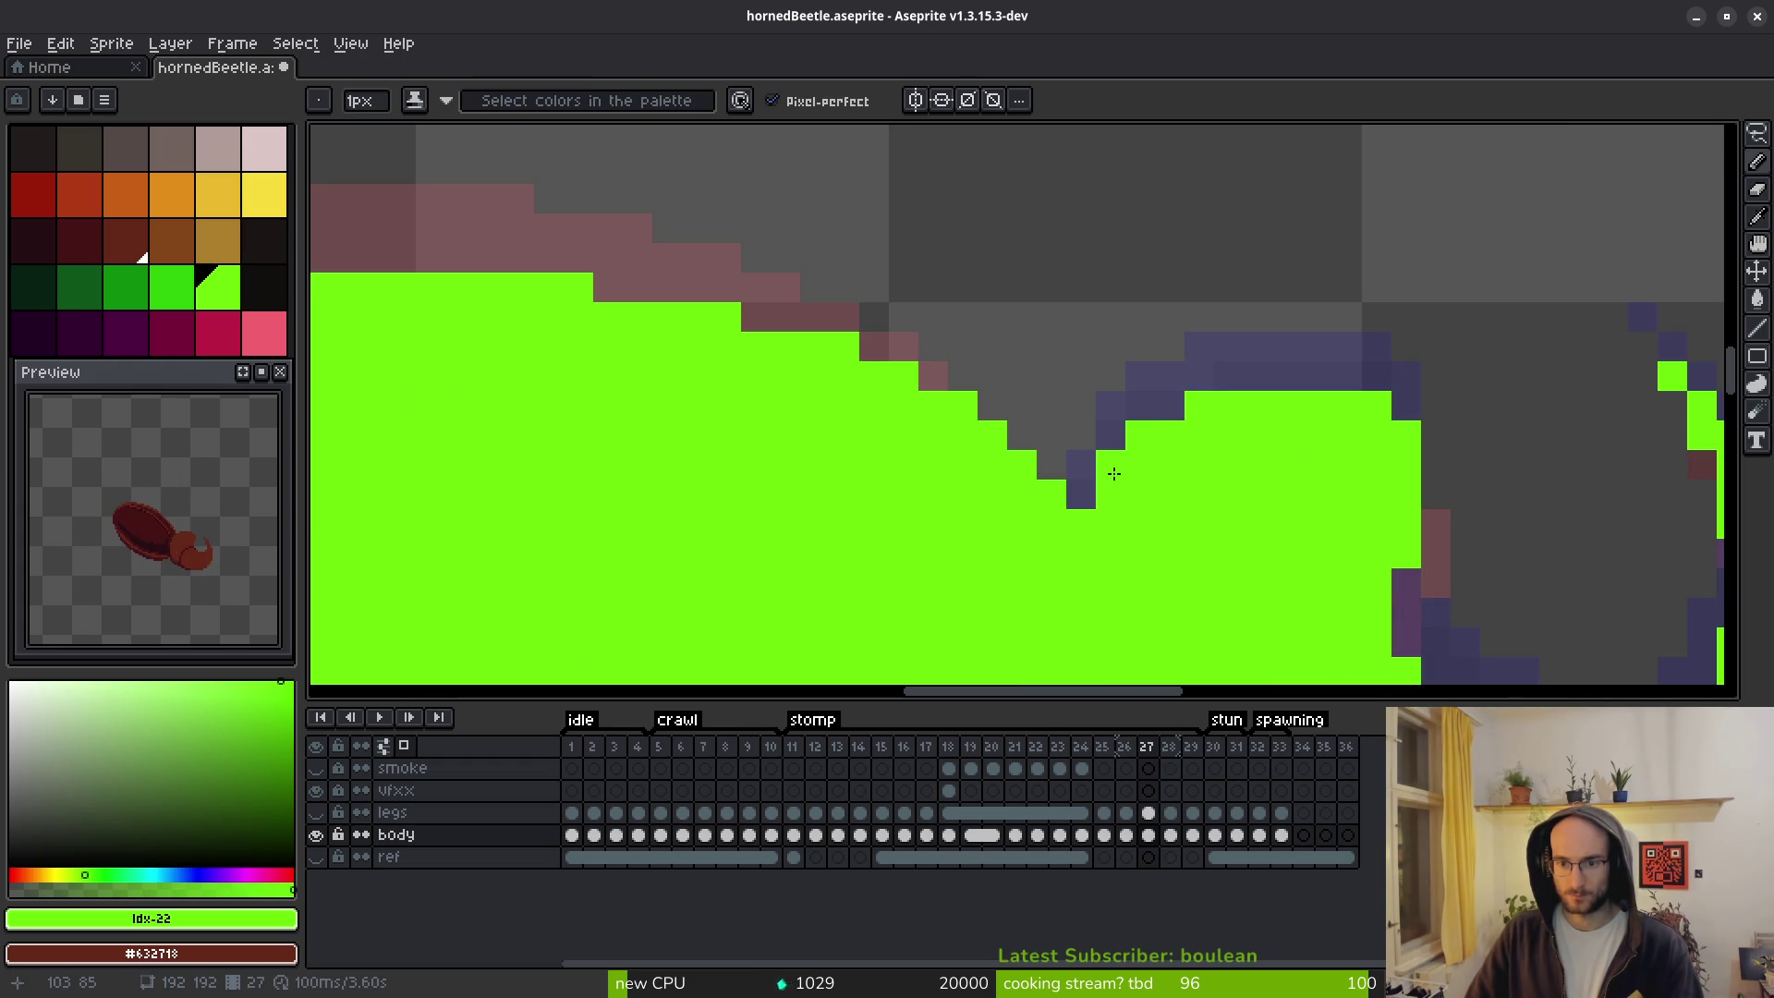
# Sample the body's dark red #632718 and move to frame 25.
pyautogui.scroll(-2, 1147, 498)
pyautogui.press('i')
pyautogui.press('.')
pyautogui.press(',')
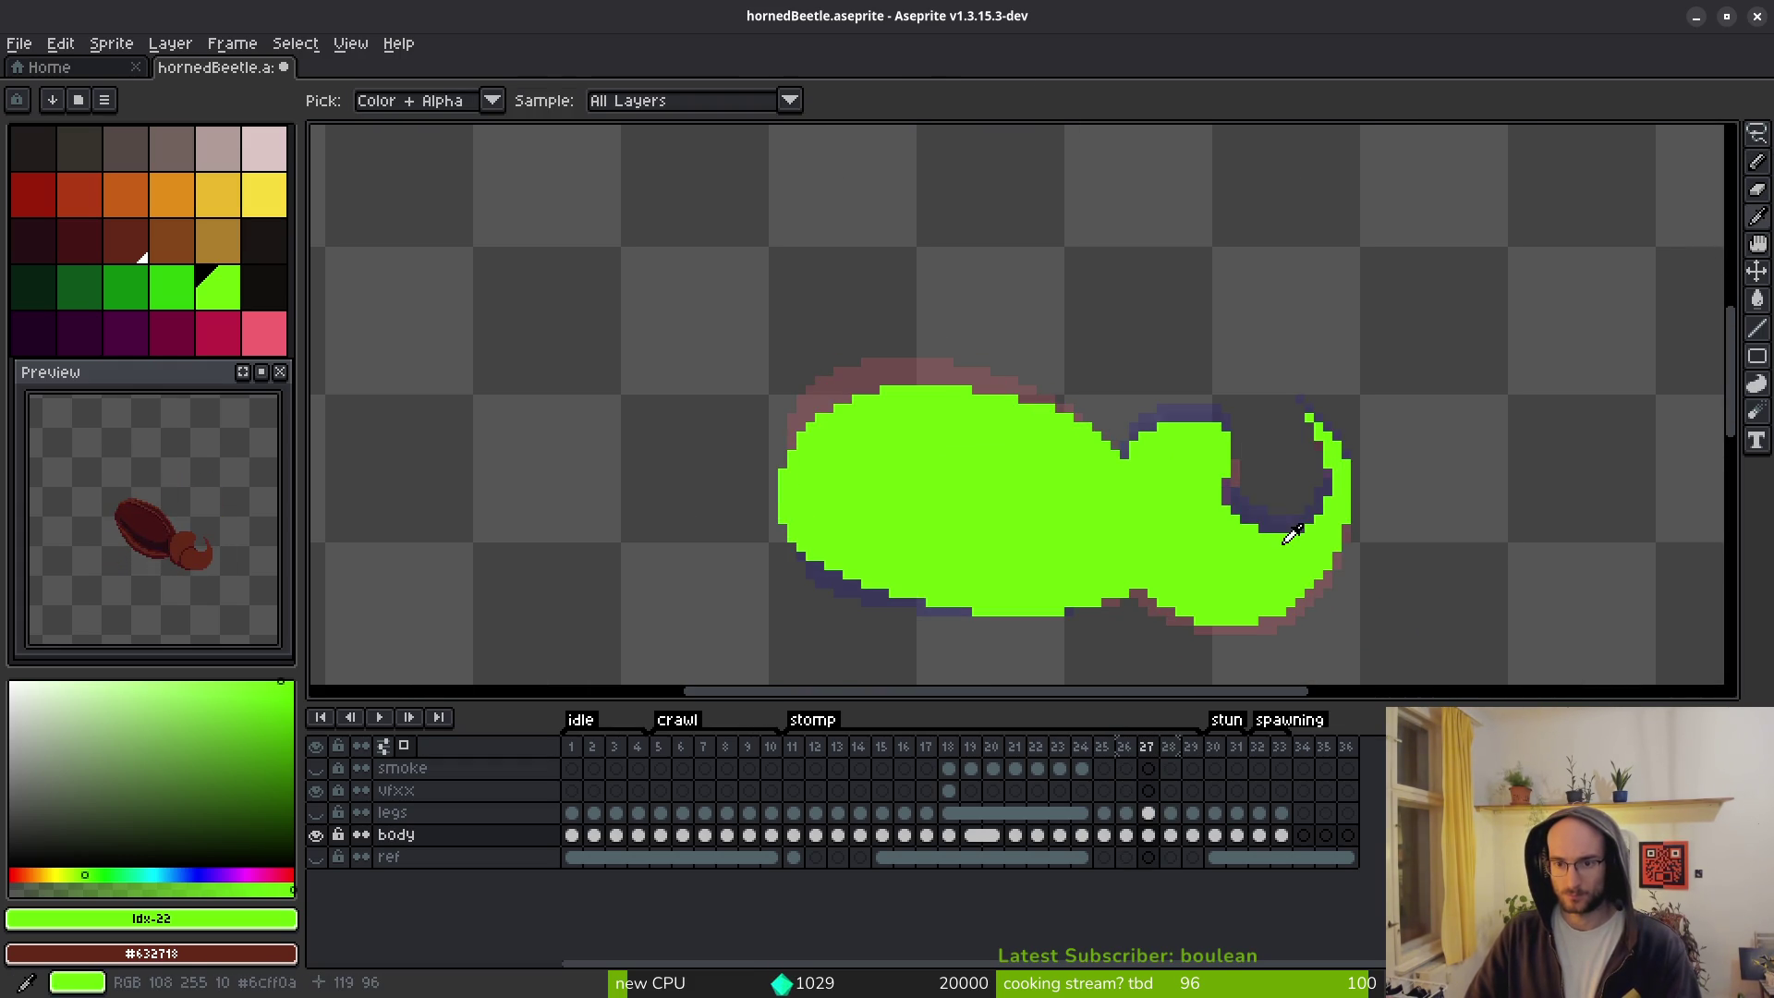
pyautogui.press('b')
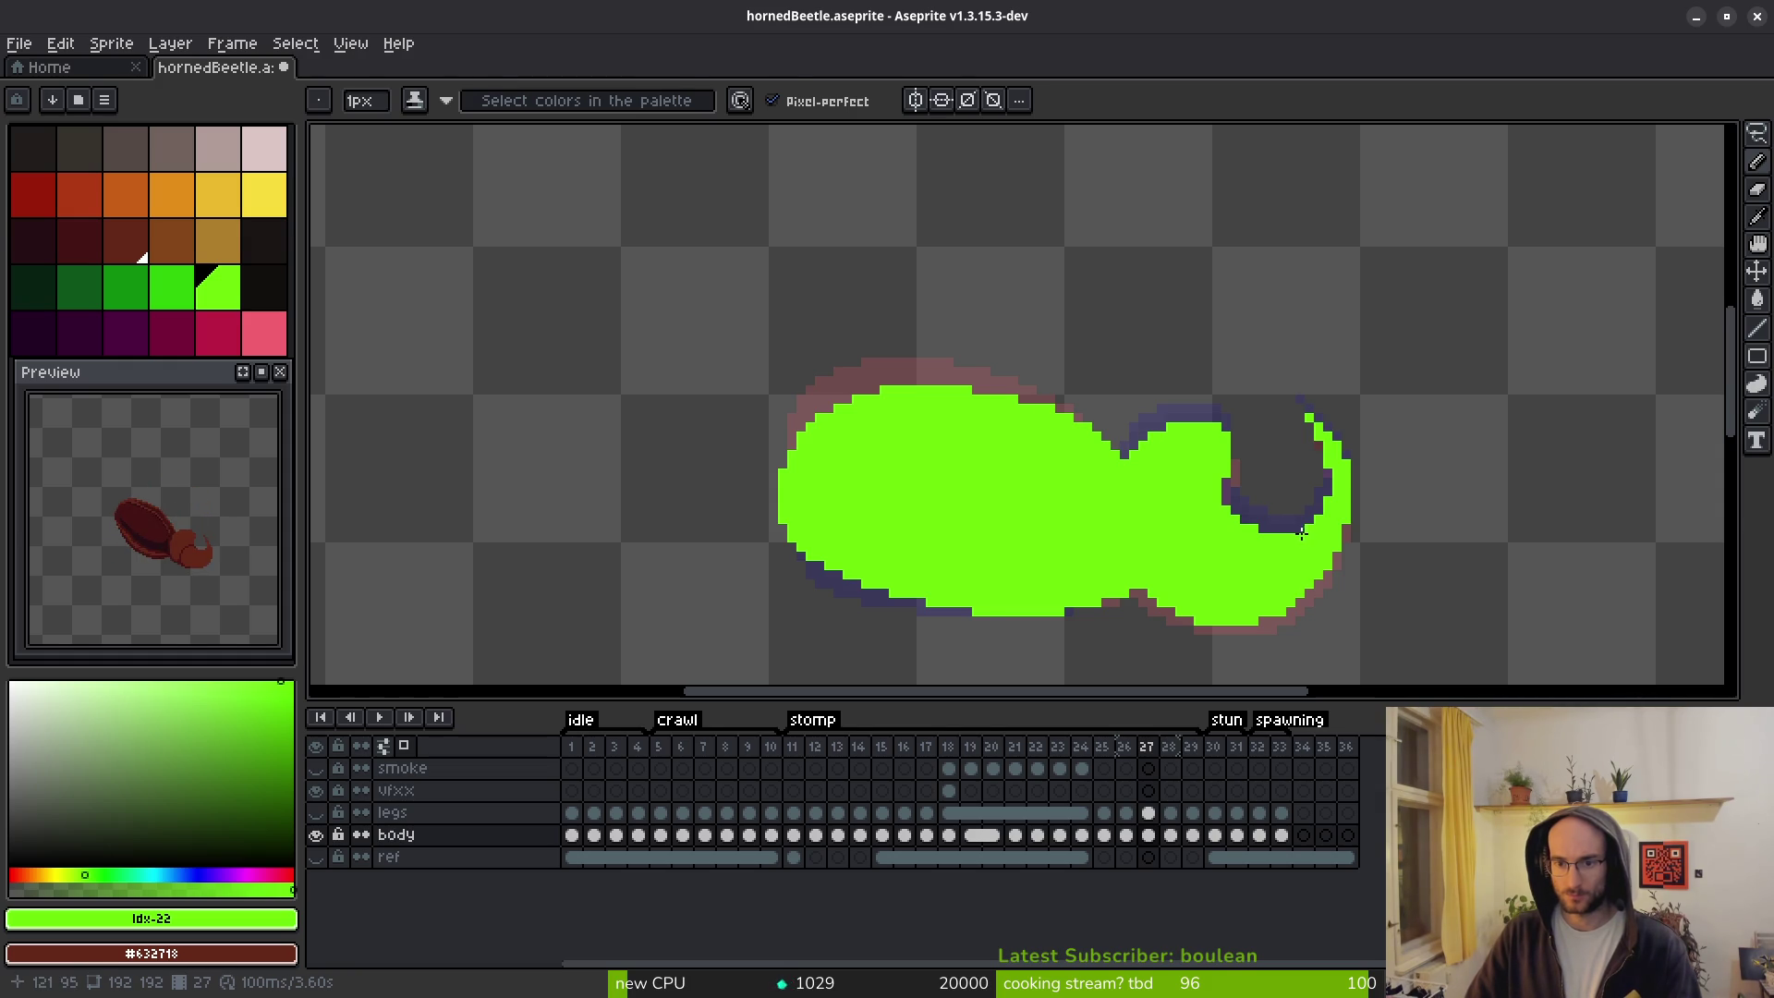
pyautogui.press('i')
pyautogui.press('.')
pyautogui.press(',')
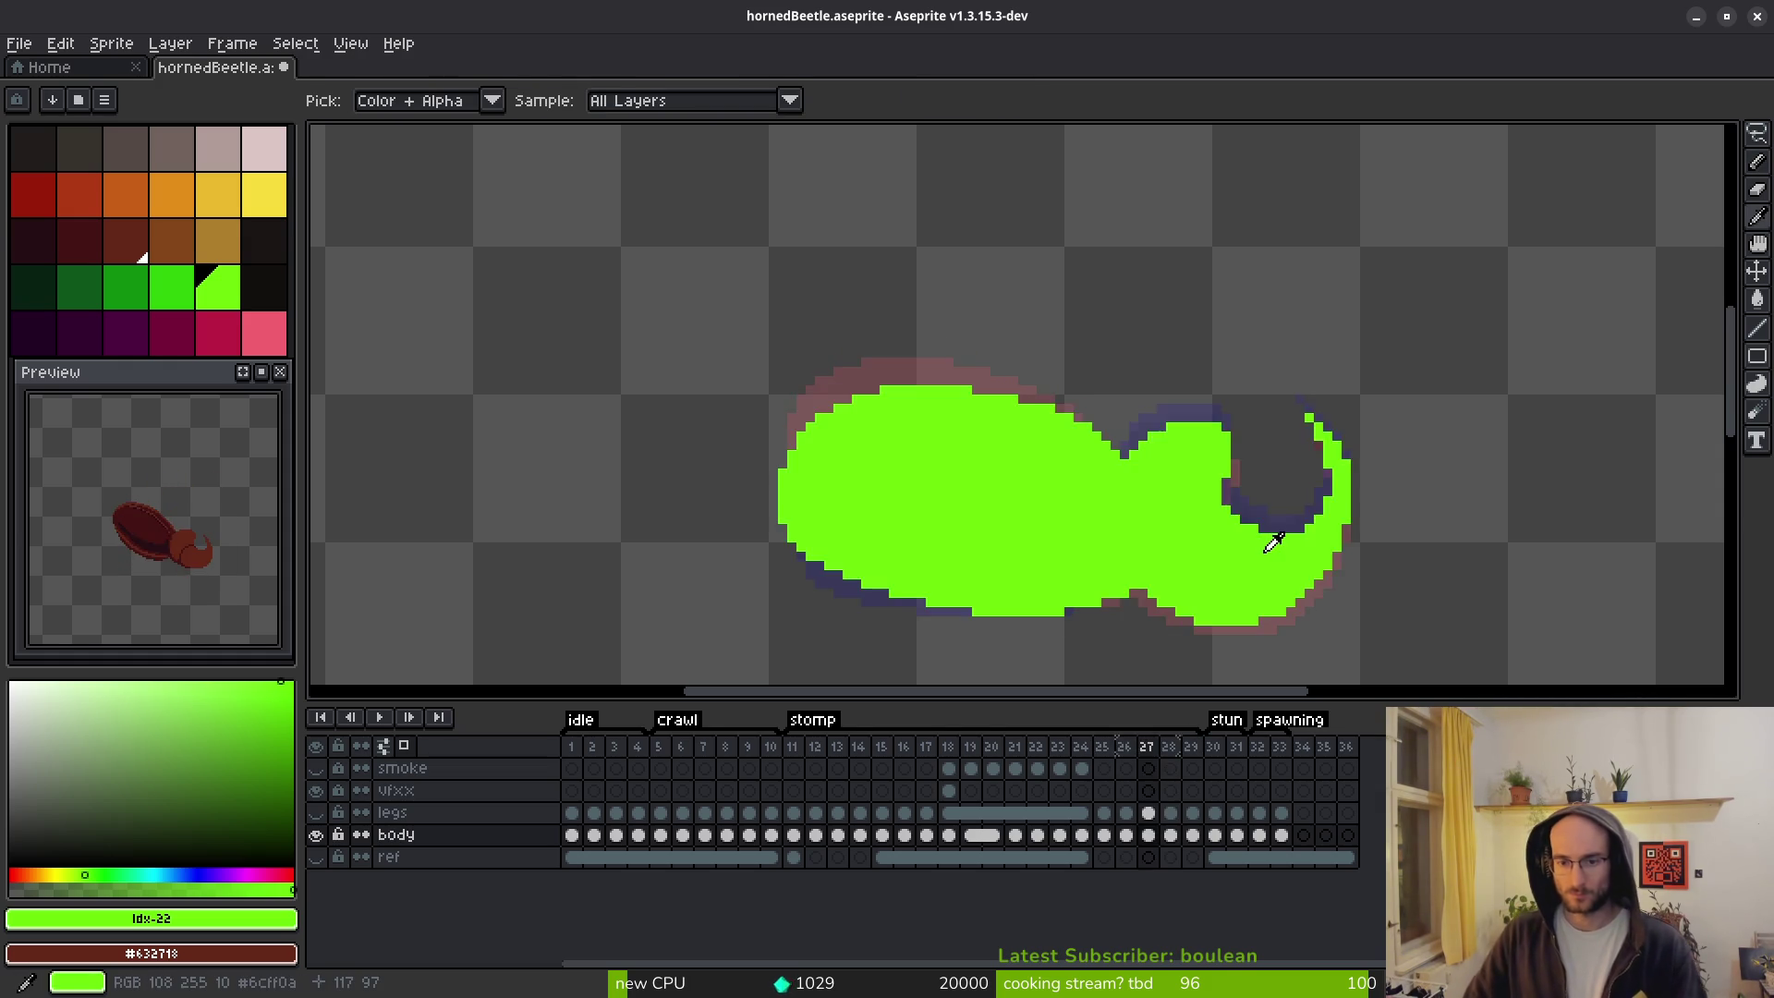
pyautogui.press(',')
pyautogui.press(',')
pyautogui.press(',')
pyautogui.press('.')
pyautogui.press('.')
pyautogui.press(',')
pyautogui.press('.')
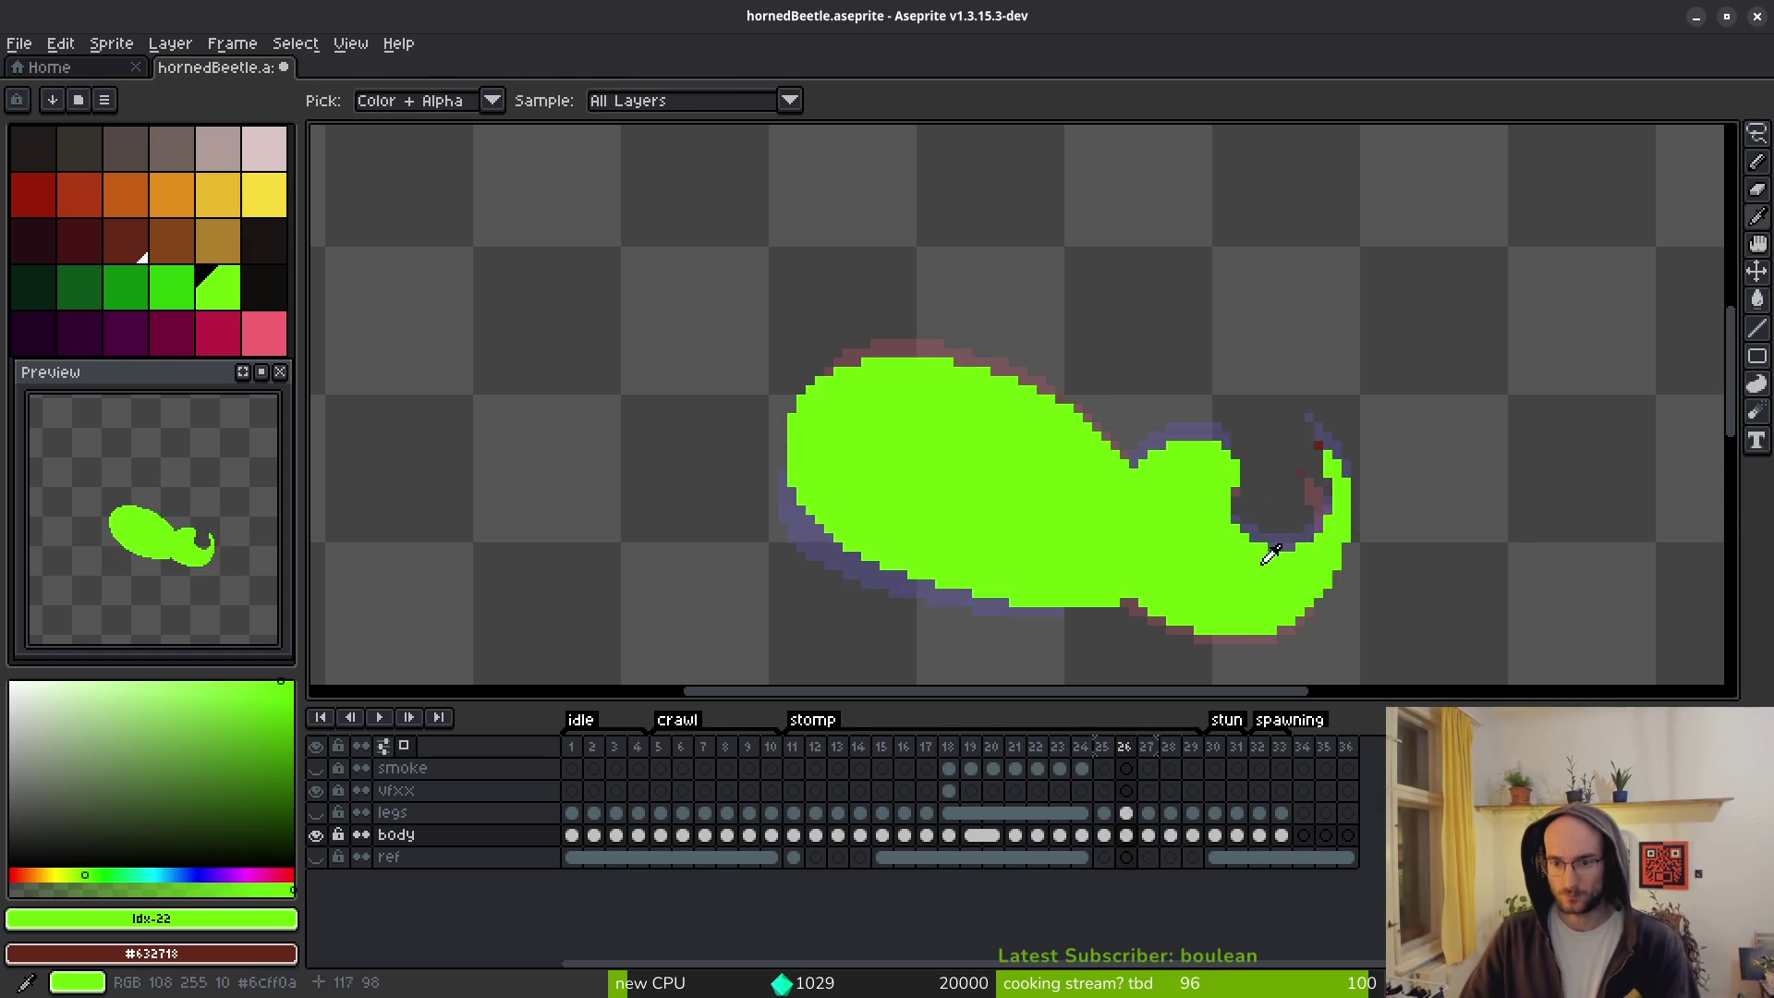
pyautogui.press(',')
pyautogui.press(',')
pyautogui.click(1174, 508)
# Step forward to frame 27, then back to shaded frame 22 for reference.
pyautogui.press('.')
pyautogui.press('w')
pyautogui.press('i')
pyautogui.press('.')
pyautogui.press('w')
pyautogui.press('.')
pyautogui.press('i')
pyautogui.press(',')
pyautogui.press('.')
pyautogui.press('w')
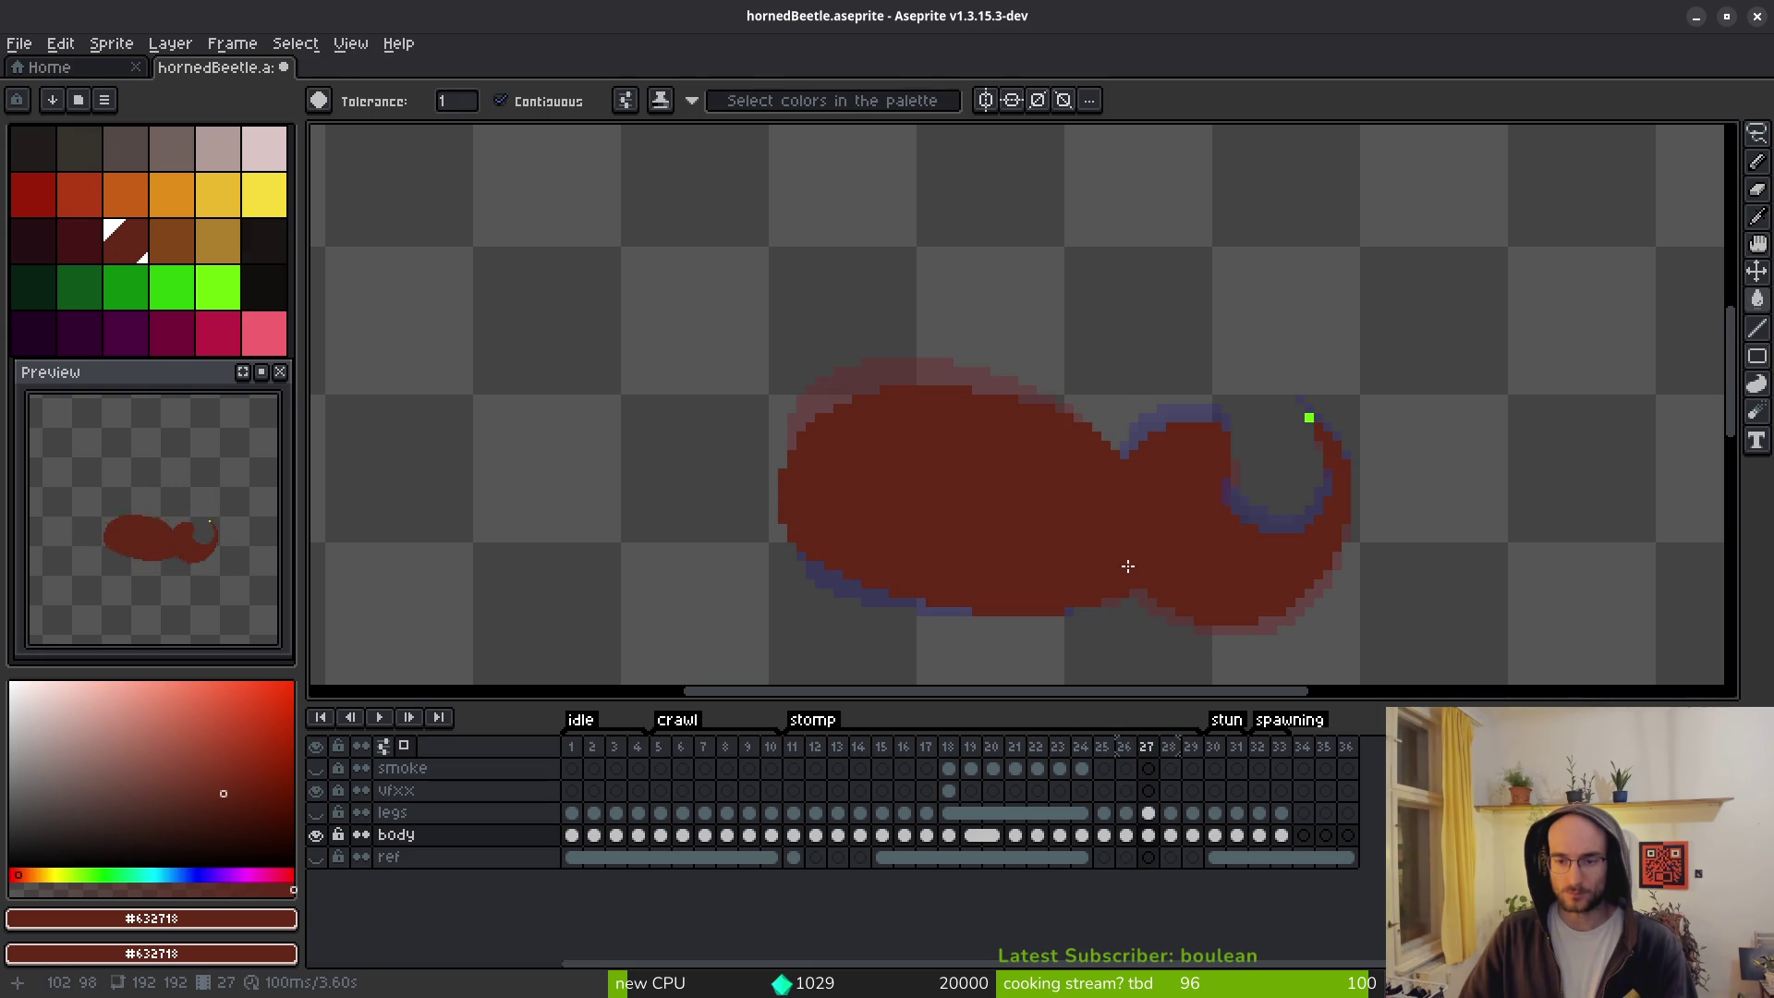
pyautogui.press('i')
pyautogui.press(',')
pyautogui.press(',')
pyautogui.press(',')
pyautogui.press(',')
pyautogui.press(',')
# Sample the dark shadow colour #431414 and move to frame 25.
pyautogui.press('.')
pyautogui.click(1054, 592)
pyautogui.press('.')
pyautogui.press('.')
pyautogui.press('b')
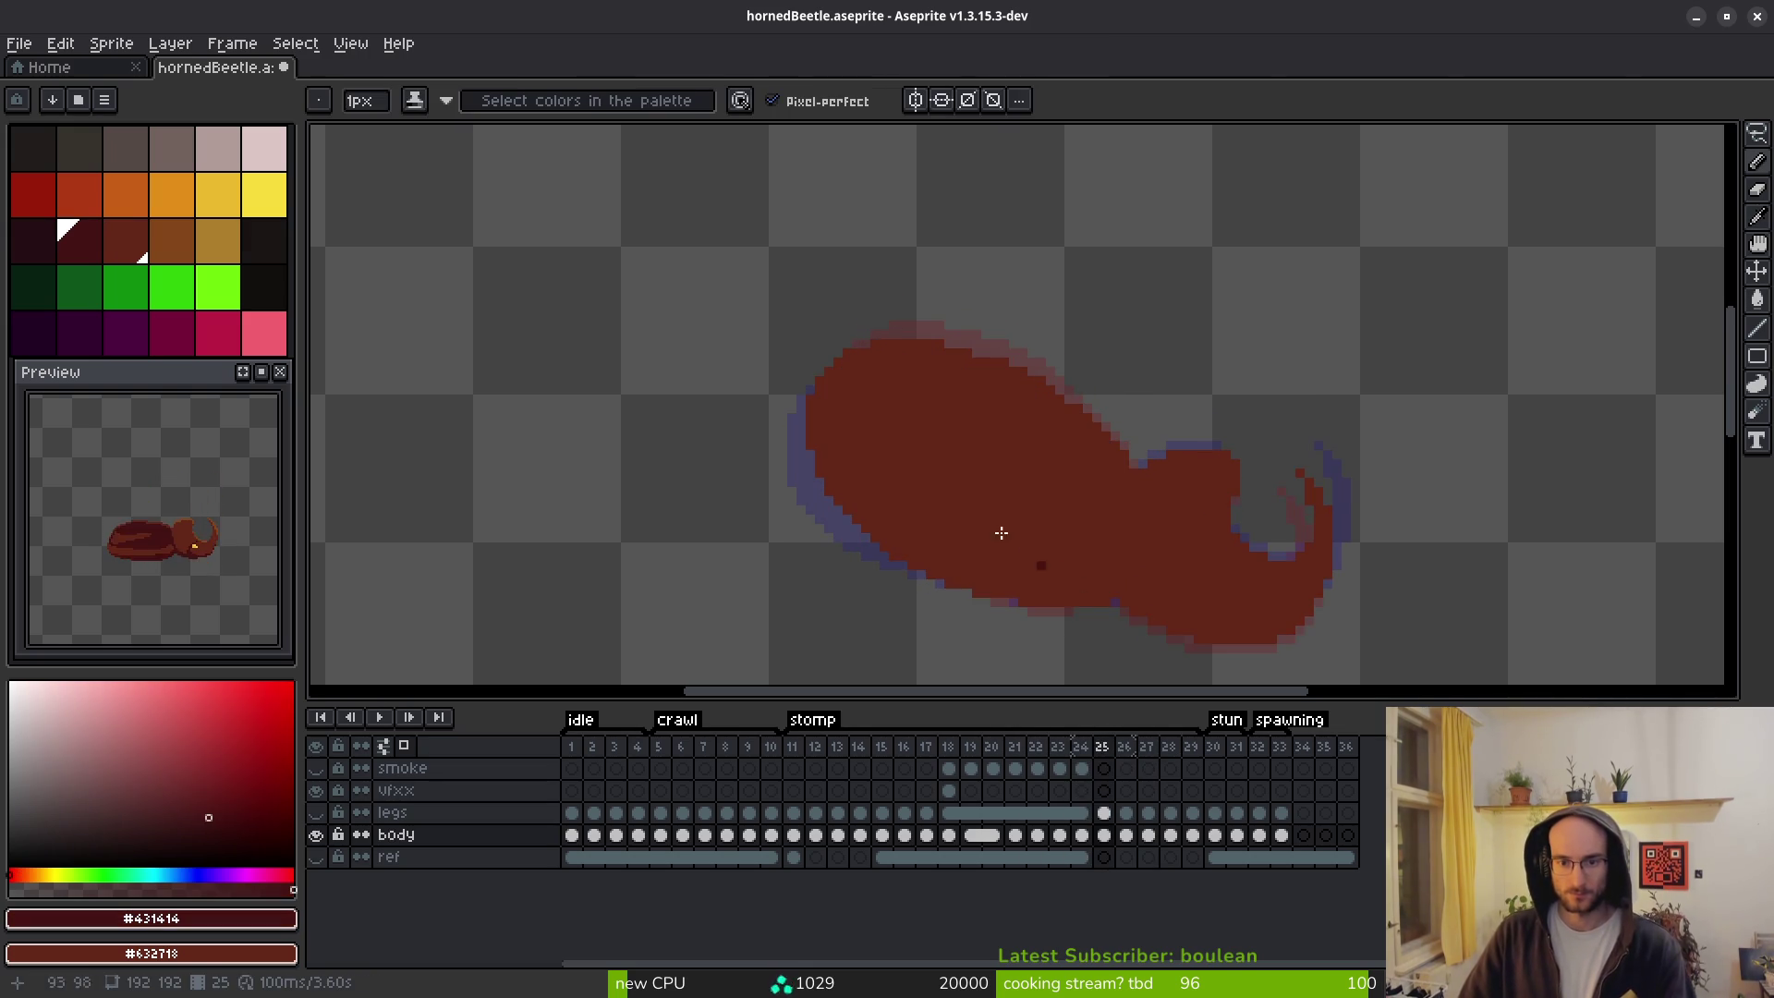
pyautogui.scroll(4, 929, 459)
pyautogui.press(',')
pyautogui.press('i')
# Compare frame 24's shell shading with frame 25.
pyautogui.press('.')
pyautogui.scroll(-1, 1330, 569)
pyautogui.press('b')
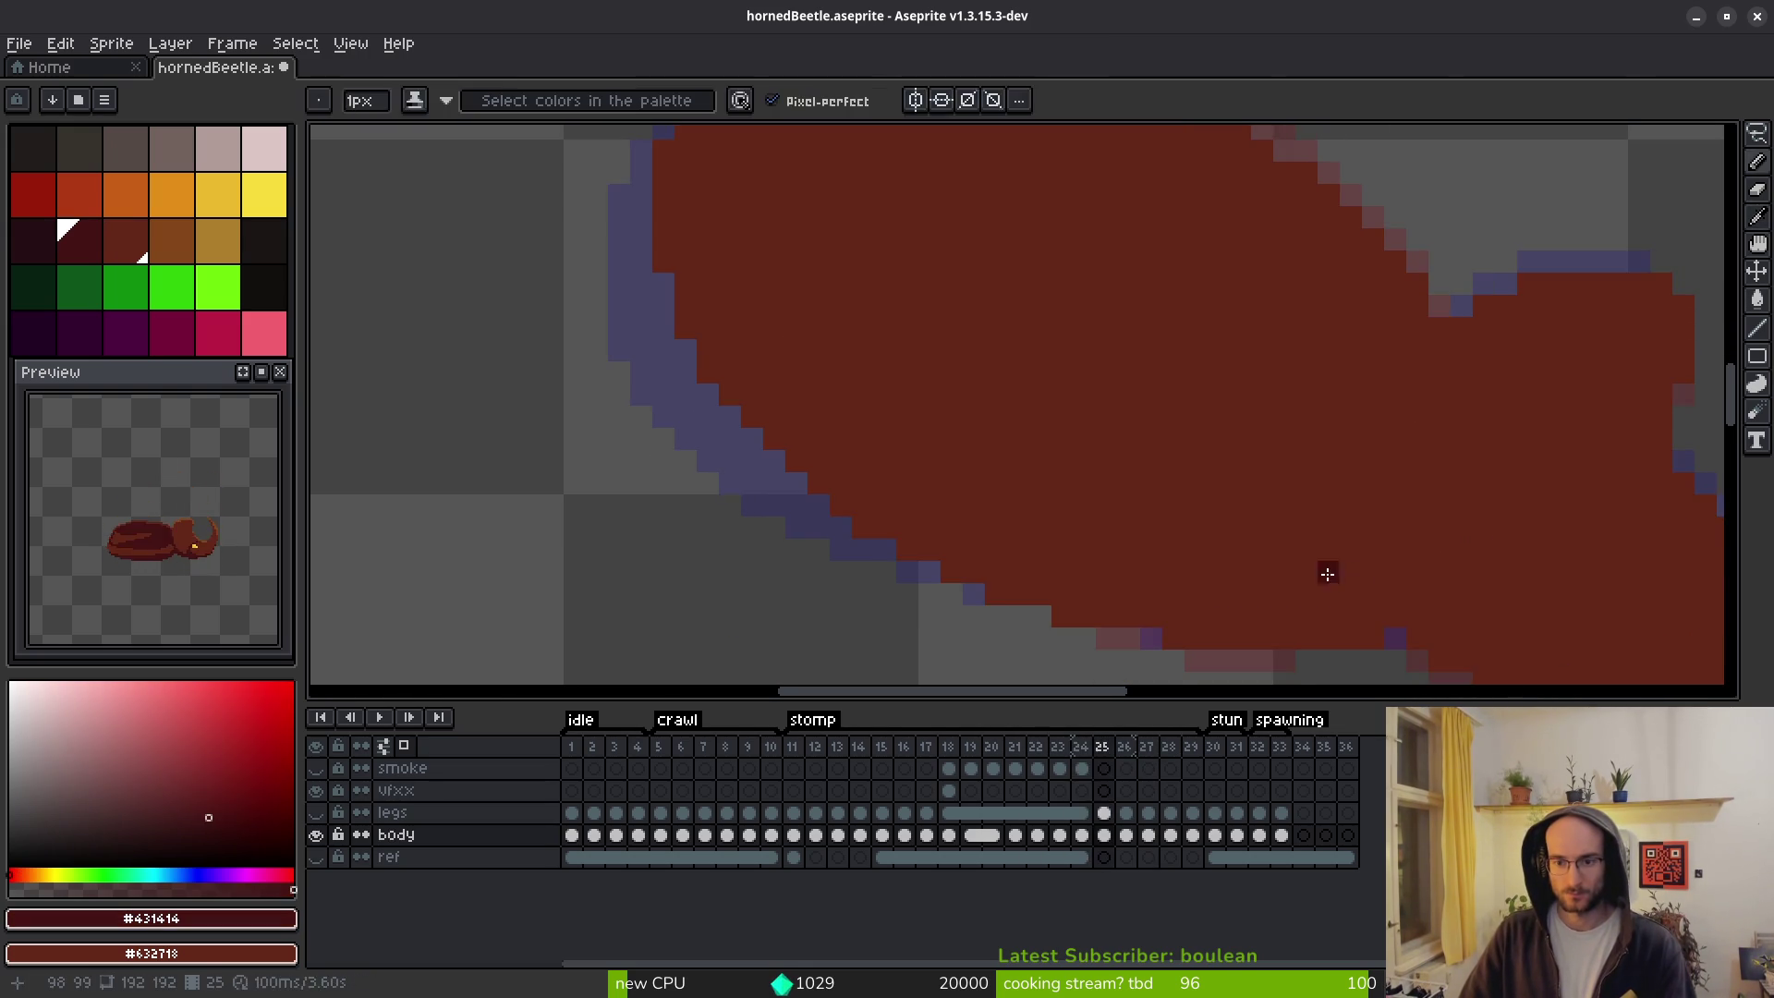
pyautogui.press('i')
pyautogui.press(',')
pyautogui.scroll(-1, 1335, 573)
pyautogui.press('.')
pyautogui.press(',')
pyautogui.press('.')
pyautogui.press(',')
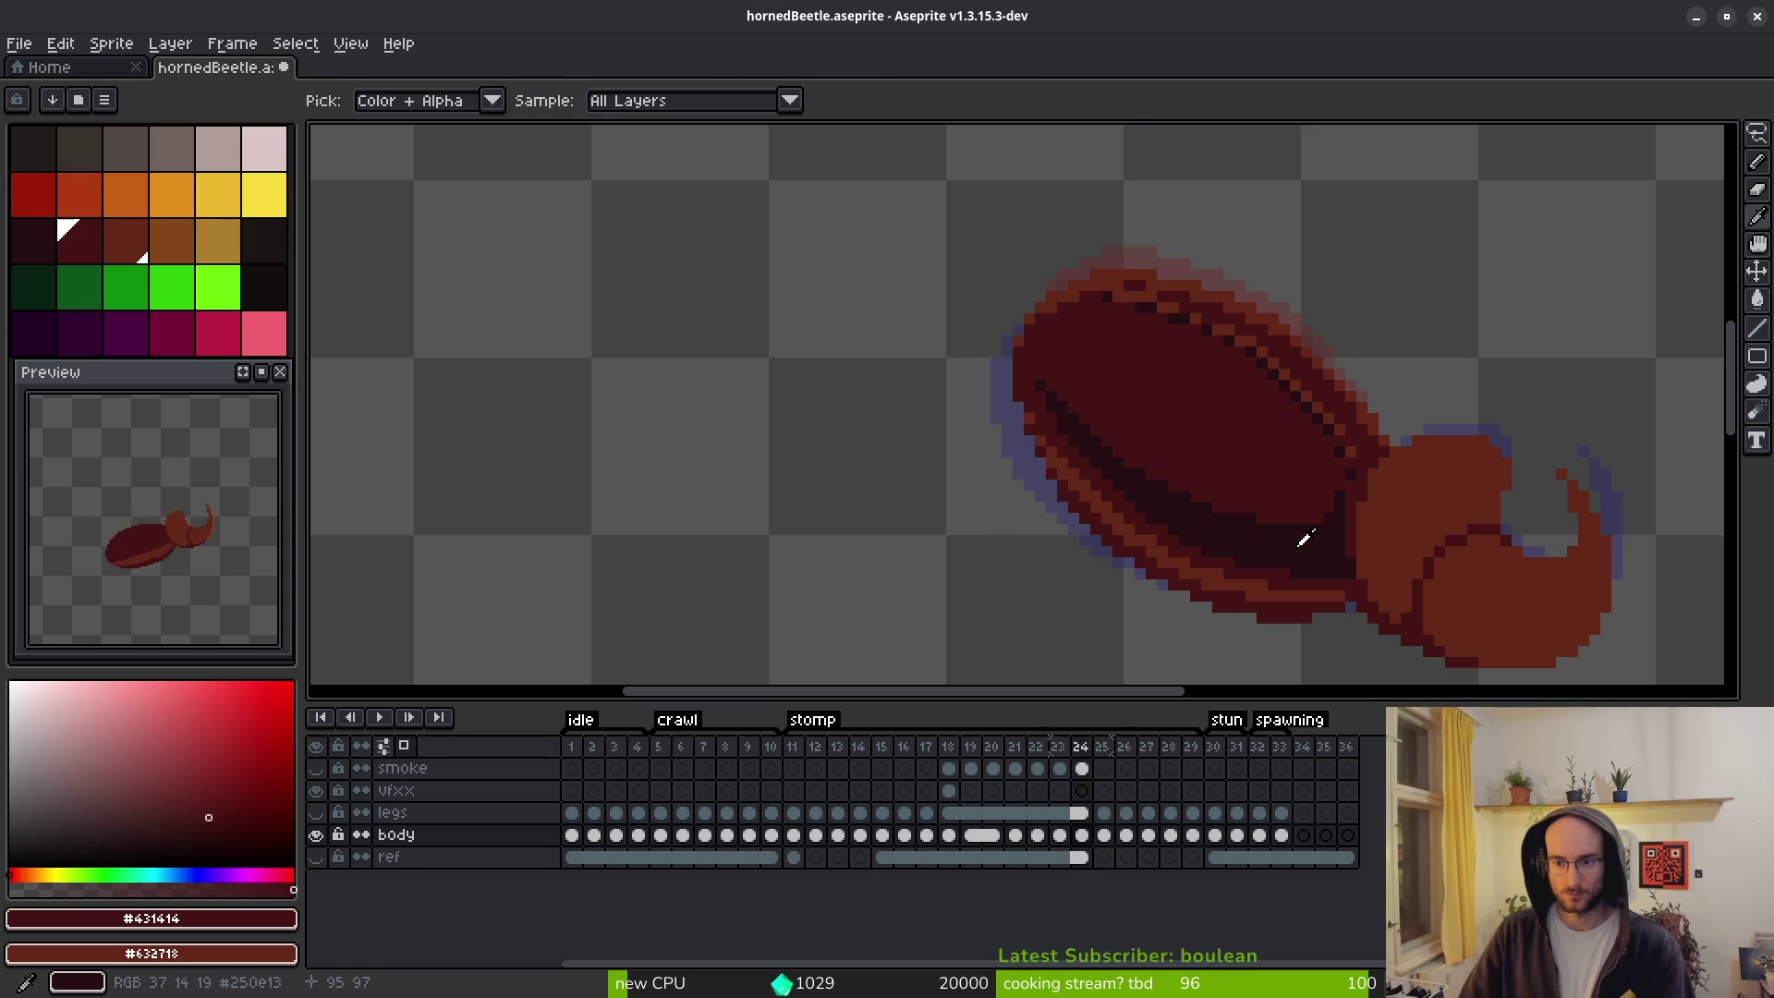
pyautogui.press('.')
pyautogui.scroll(1, 1358, 567)
pyautogui.press(',')
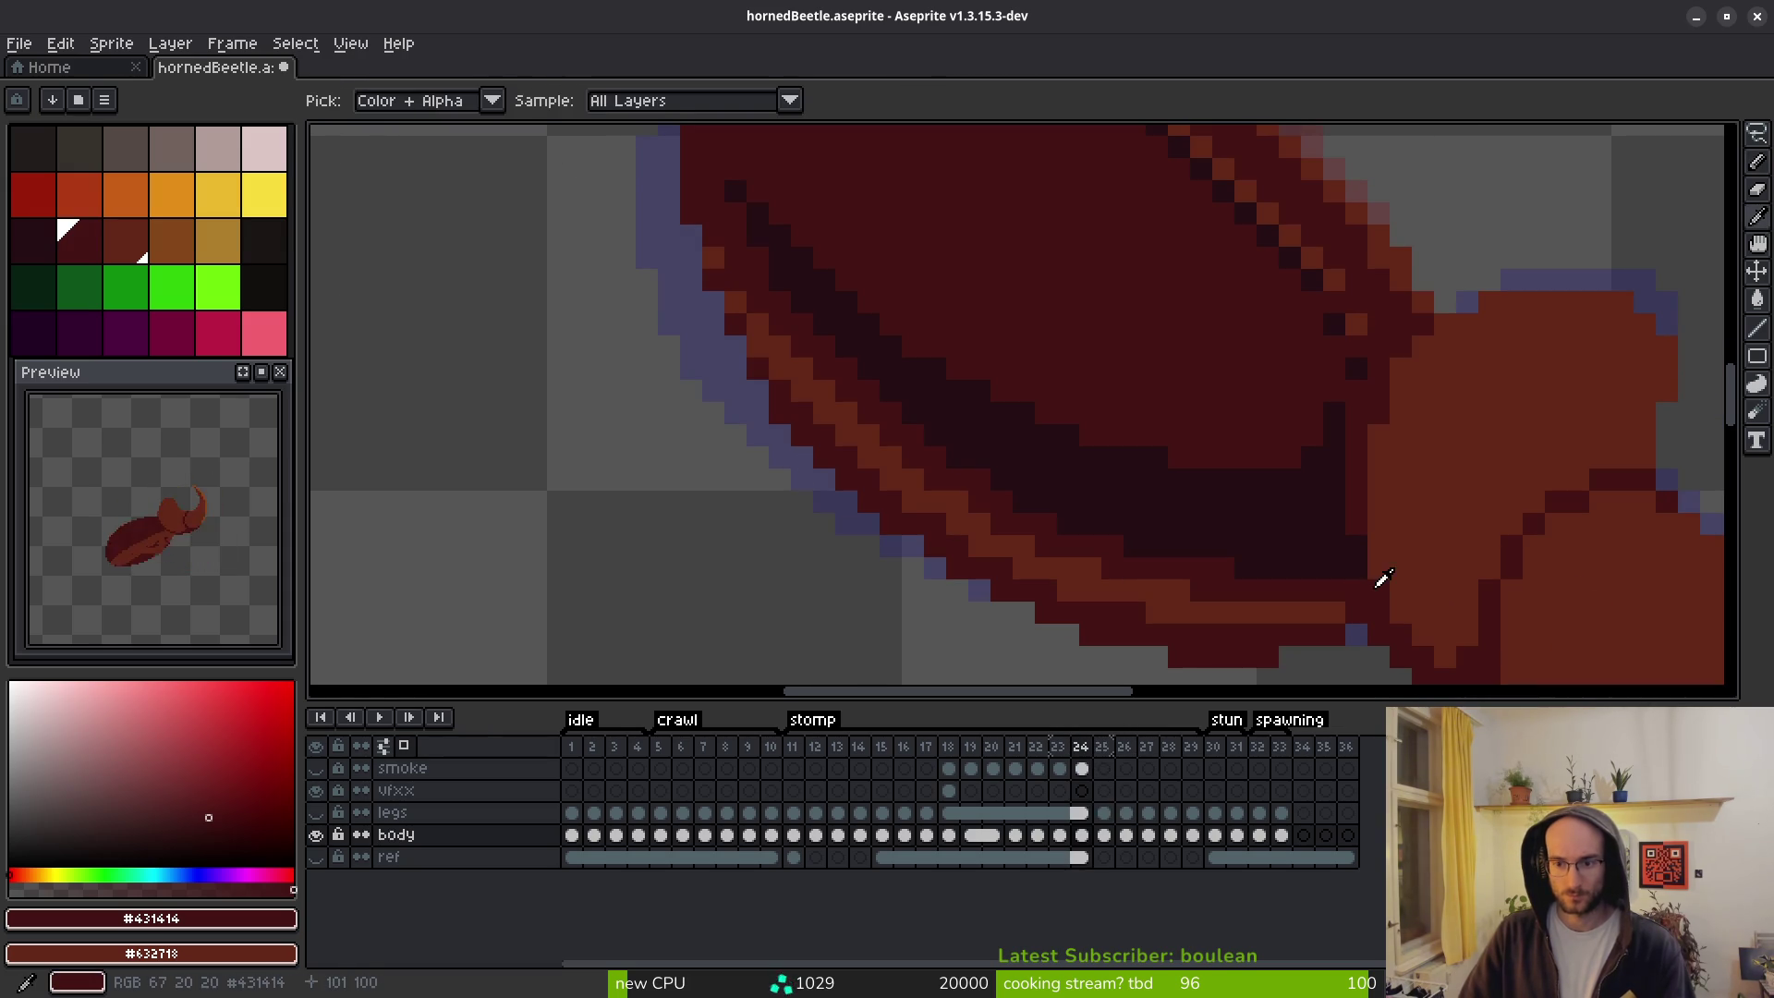
pyautogui.press('.')
# Draw a dark #431414 diagonal line along frame 25's shell underside.
pyautogui.press('b')
pyautogui.moveTo(1366, 590)
pyautogui.mouseDown()
pyautogui.moveTo(1285, 587)
pyautogui.moveTo(1062, 518)
pyautogui.moveTo(842, 352)
pyautogui.mouseUp()
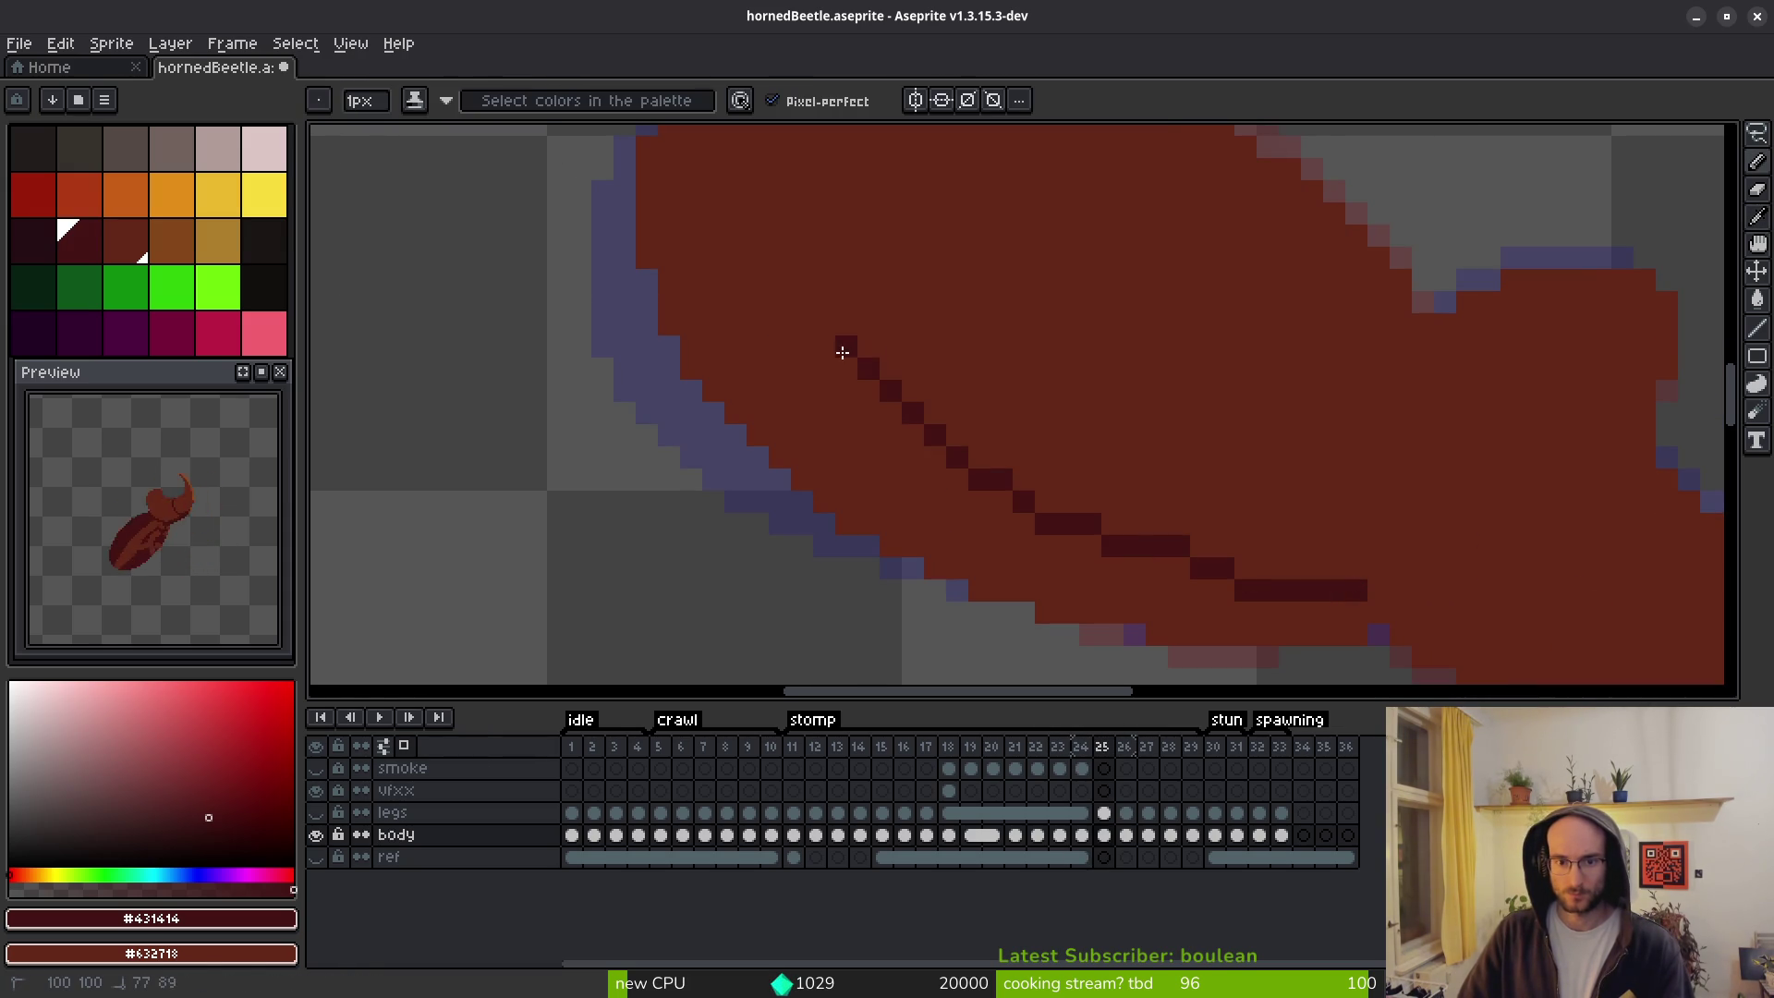
pyautogui.scroll(-2, 843, 353)
pyautogui.press(',')
pyautogui.press('alt')
pyautogui.press('.')
pyautogui.press('.')
pyautogui.press('.')
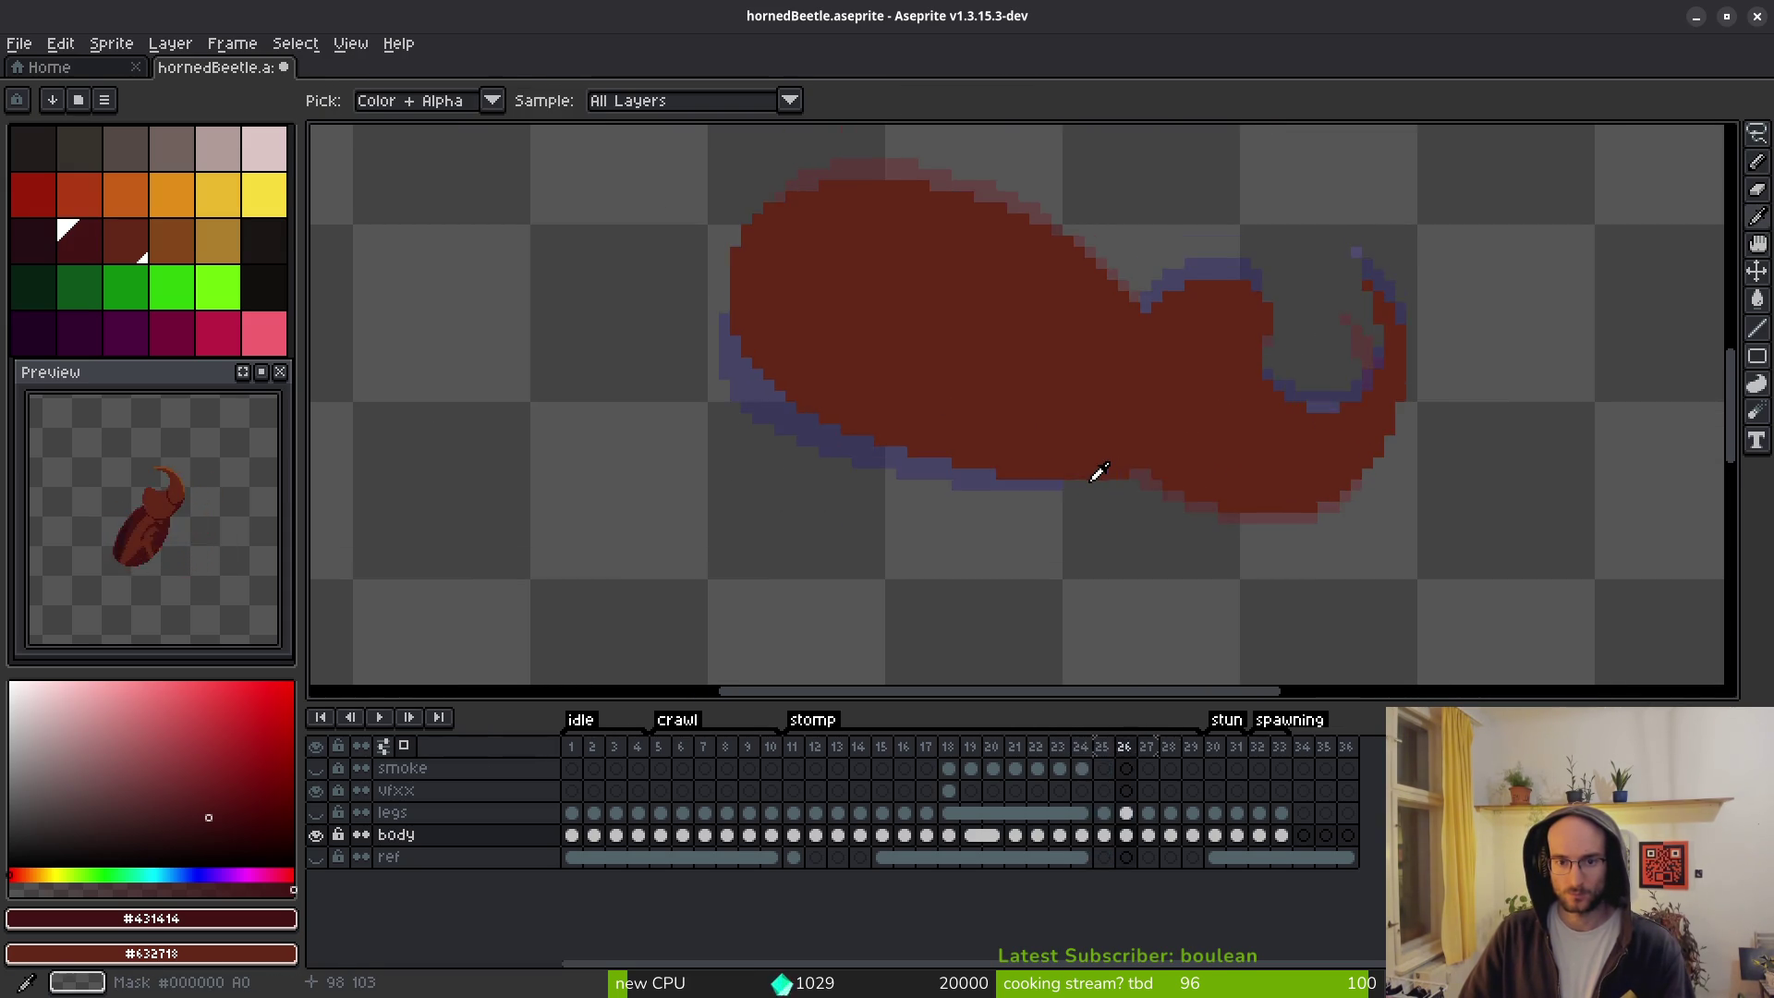
pyautogui.scroll(2, 1108, 401)
pyautogui.press(',')
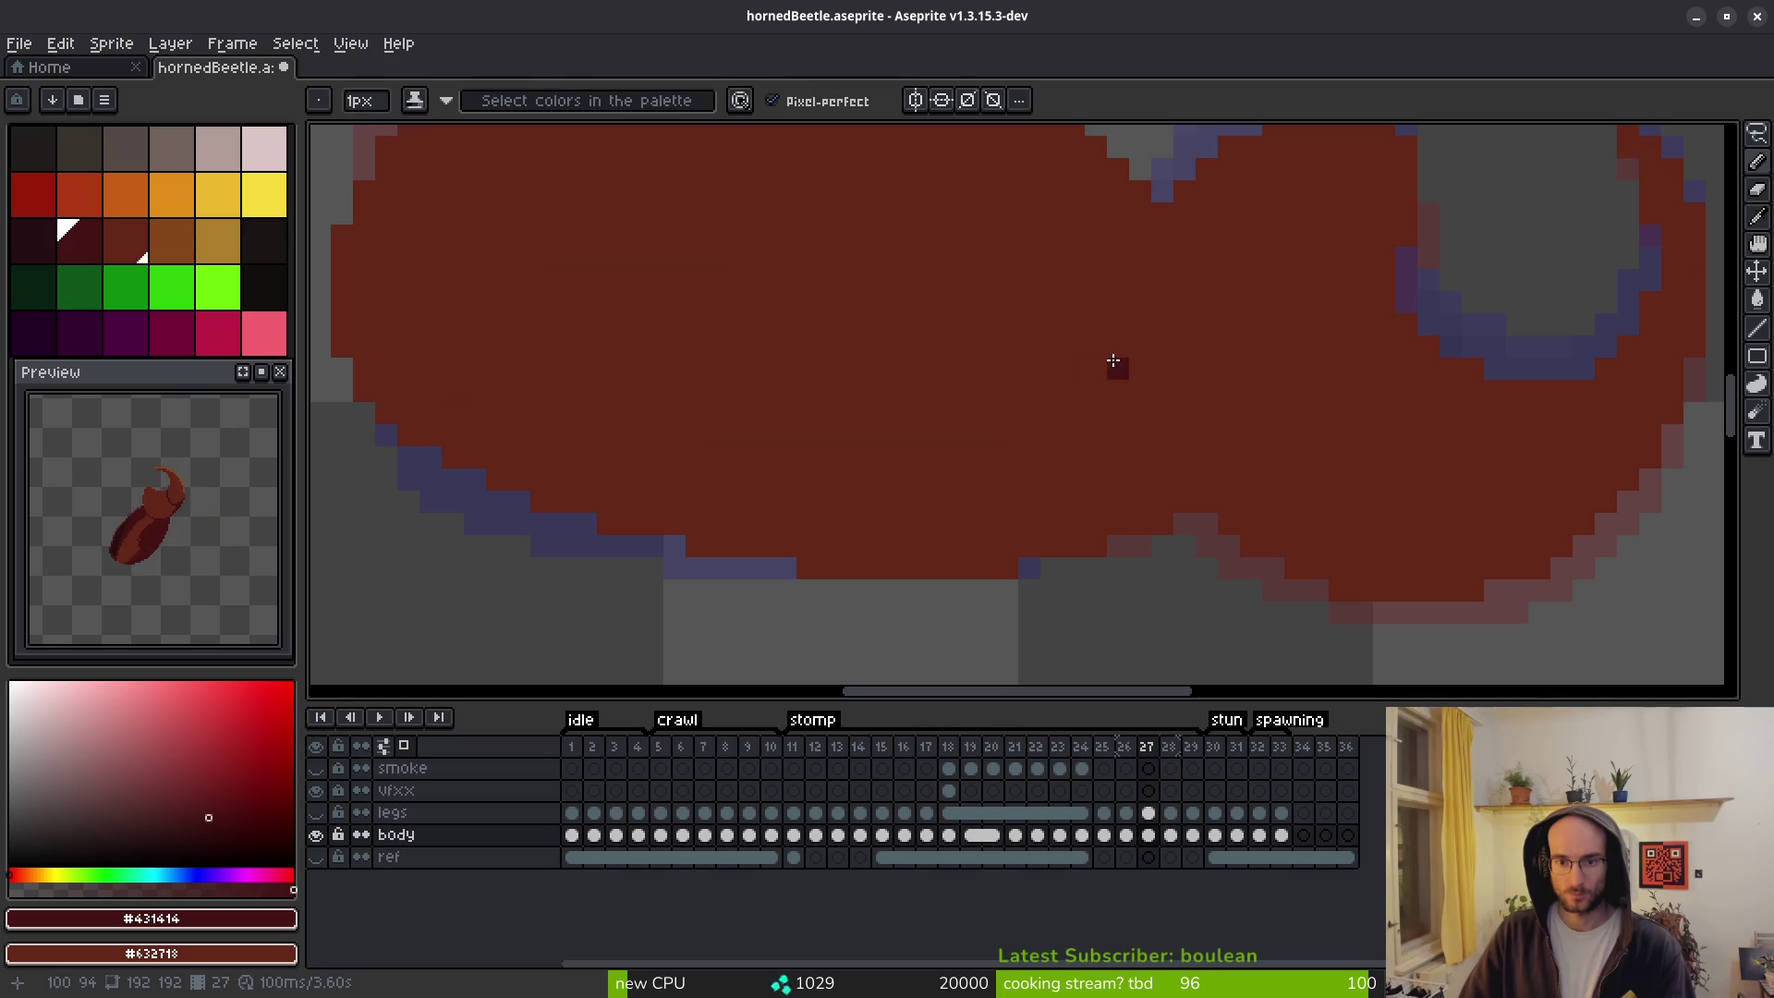
# On frame 27, draw a dark line along the shell's lower edge and a vertical line separating head from shell.
pyautogui.moveTo(1119, 386)
pyautogui.mouseDown()
pyautogui.moveTo(605, 359)
pyautogui.moveTo(358, 239)
pyautogui.mouseUp()
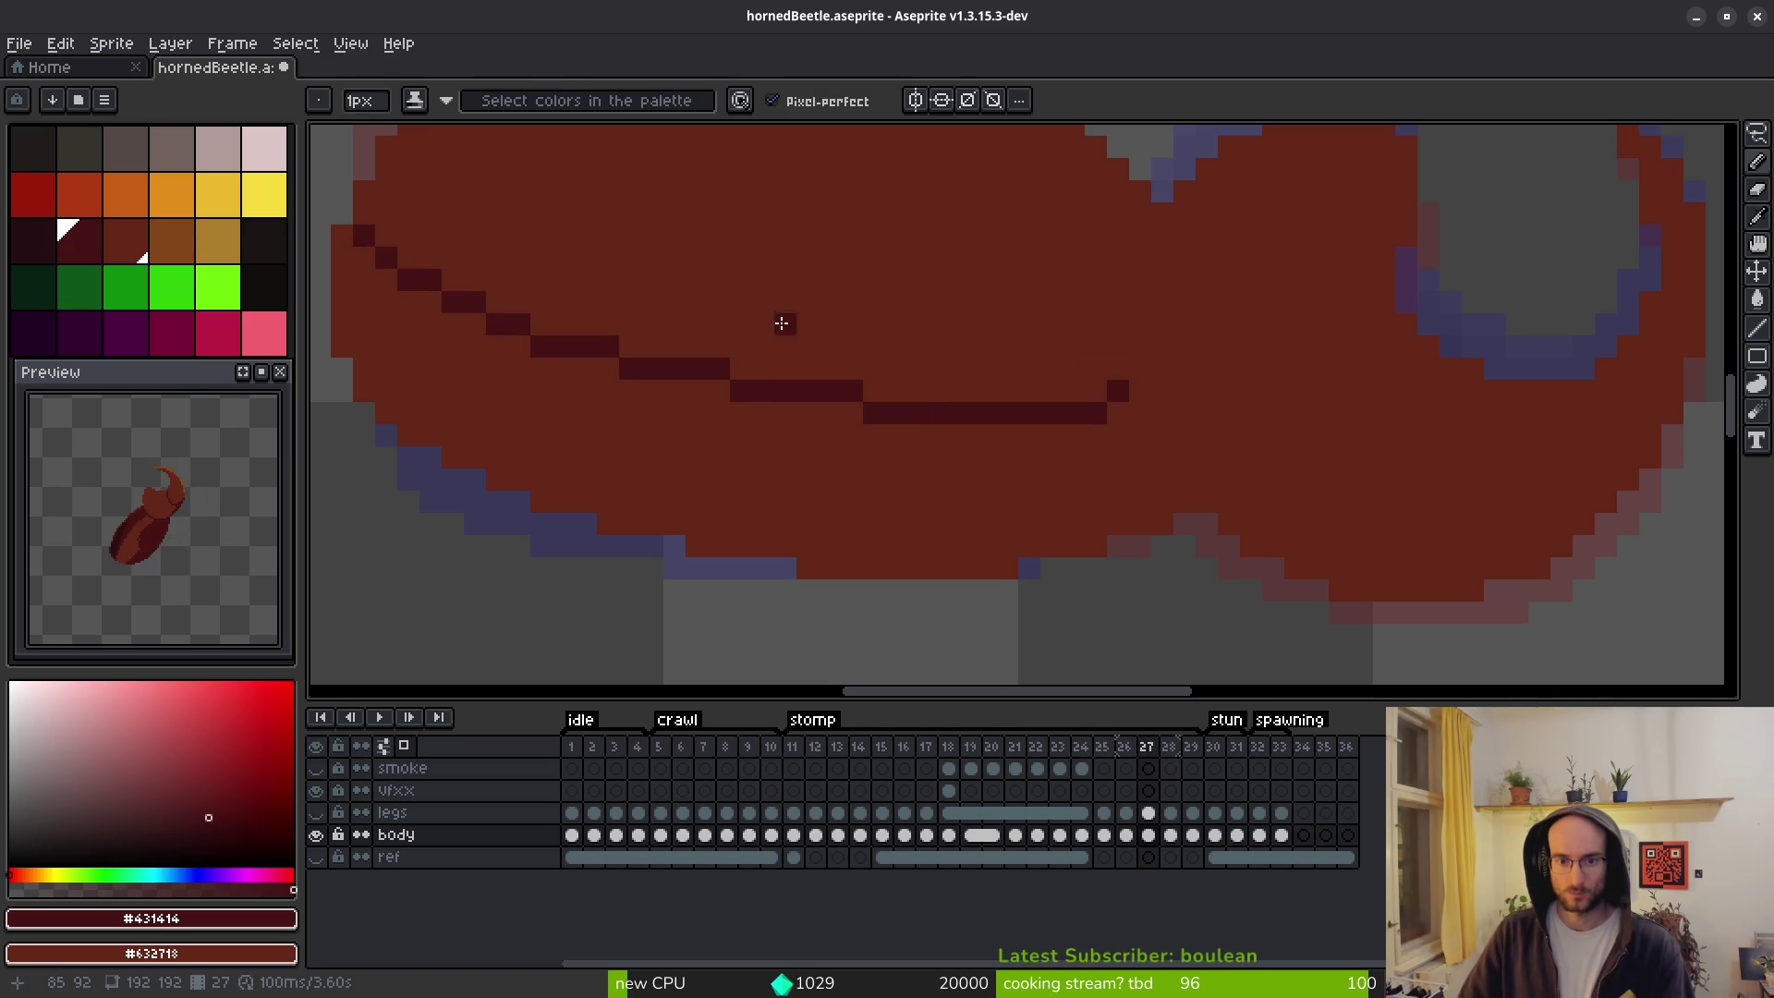
pyautogui.scroll(-3, 1125, 518)
pyautogui.scroll(3, 1275, 396)
pyautogui.moveTo(1284, 396); pyautogui.dragTo(1262, 585)
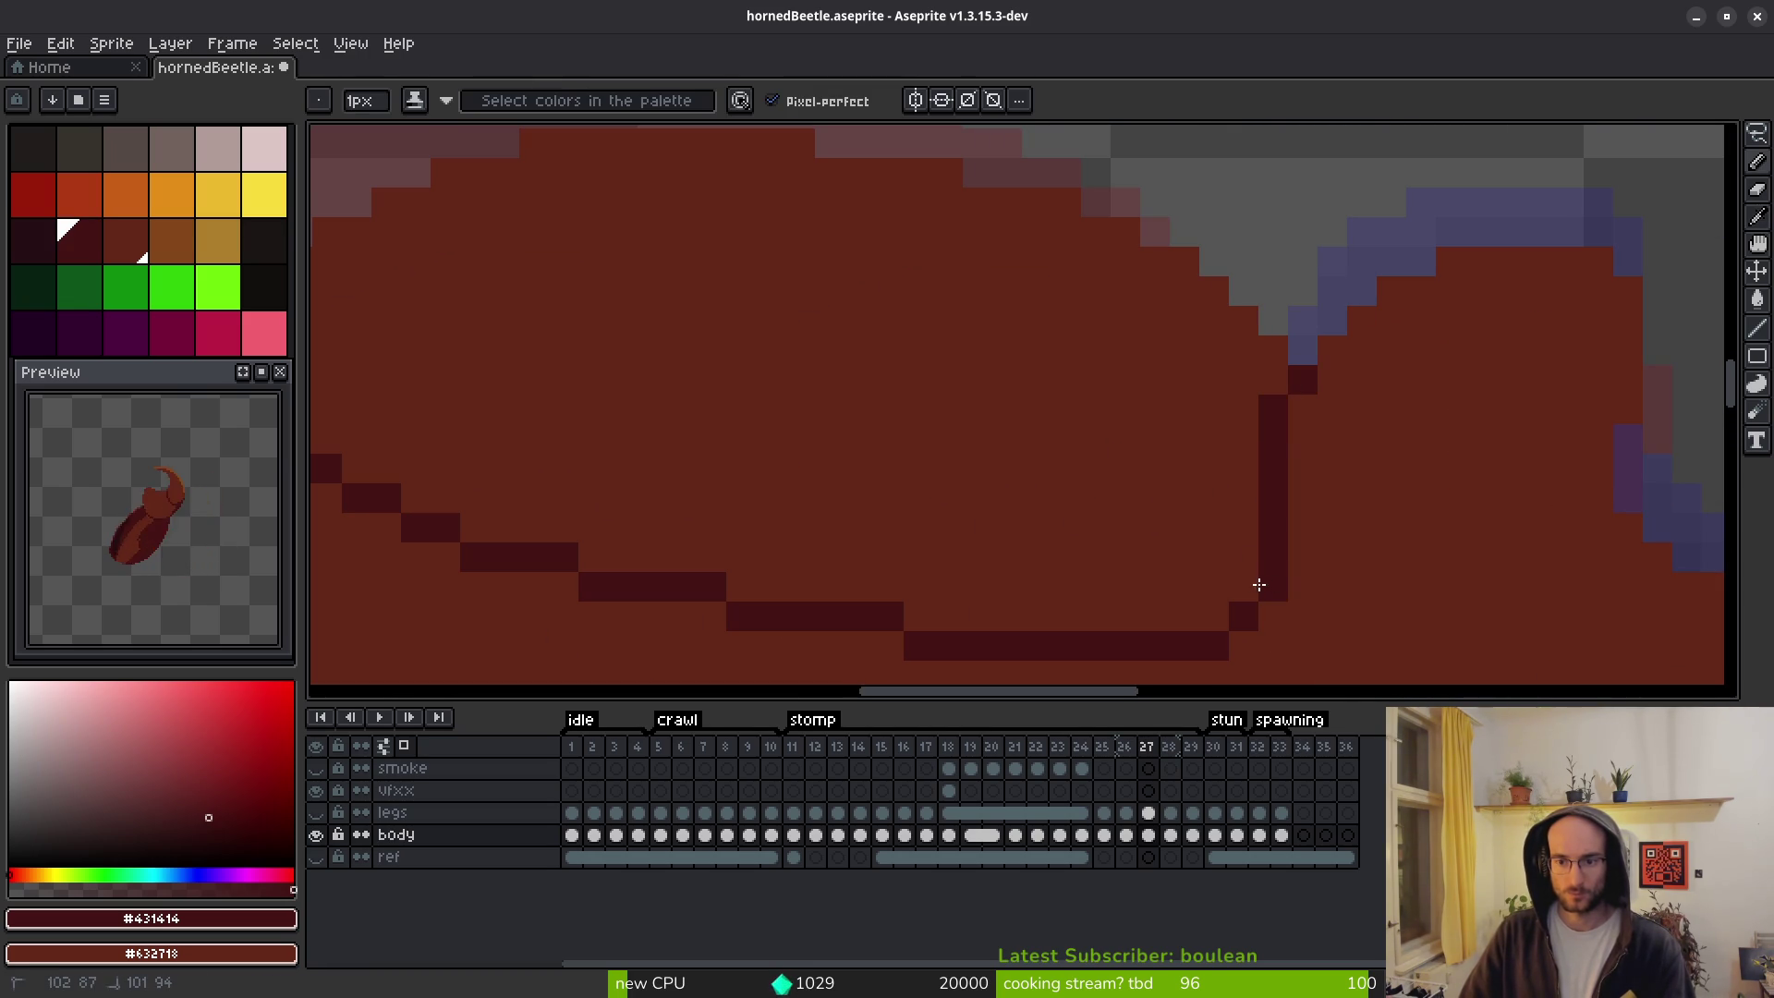
pyautogui.scroll(-1, 1312, 536)
pyautogui.hscroll(-2, 1338, 508)
pyautogui.press('alt')
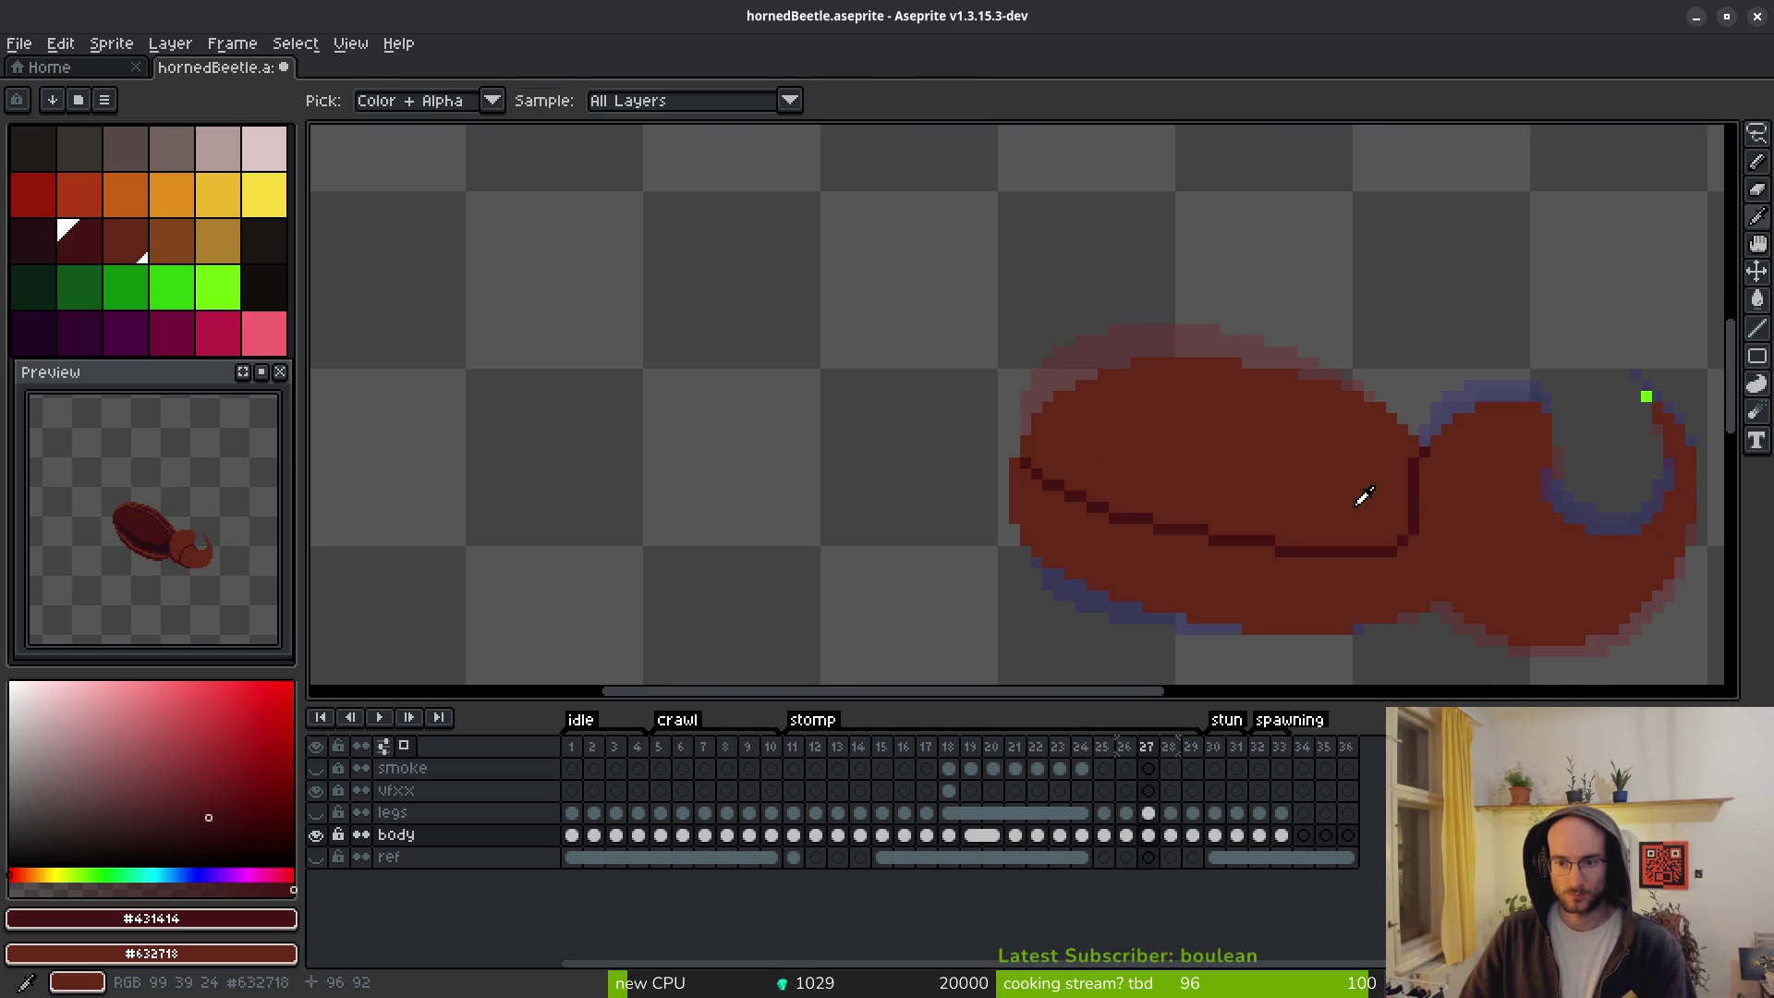
# Compare neighbouring frames, then thicken the dark line along the shell's lower edge on frame 27.
pyautogui.press('Right')
pyautogui.press('Left')
pyautogui.press('Left')
pyautogui.press('Right')
pyautogui.press('Right')
pyautogui.press('Right')
pyautogui.press('Left')
pyautogui.press('Left')
pyautogui.press('Left')
pyautogui.press('Right')
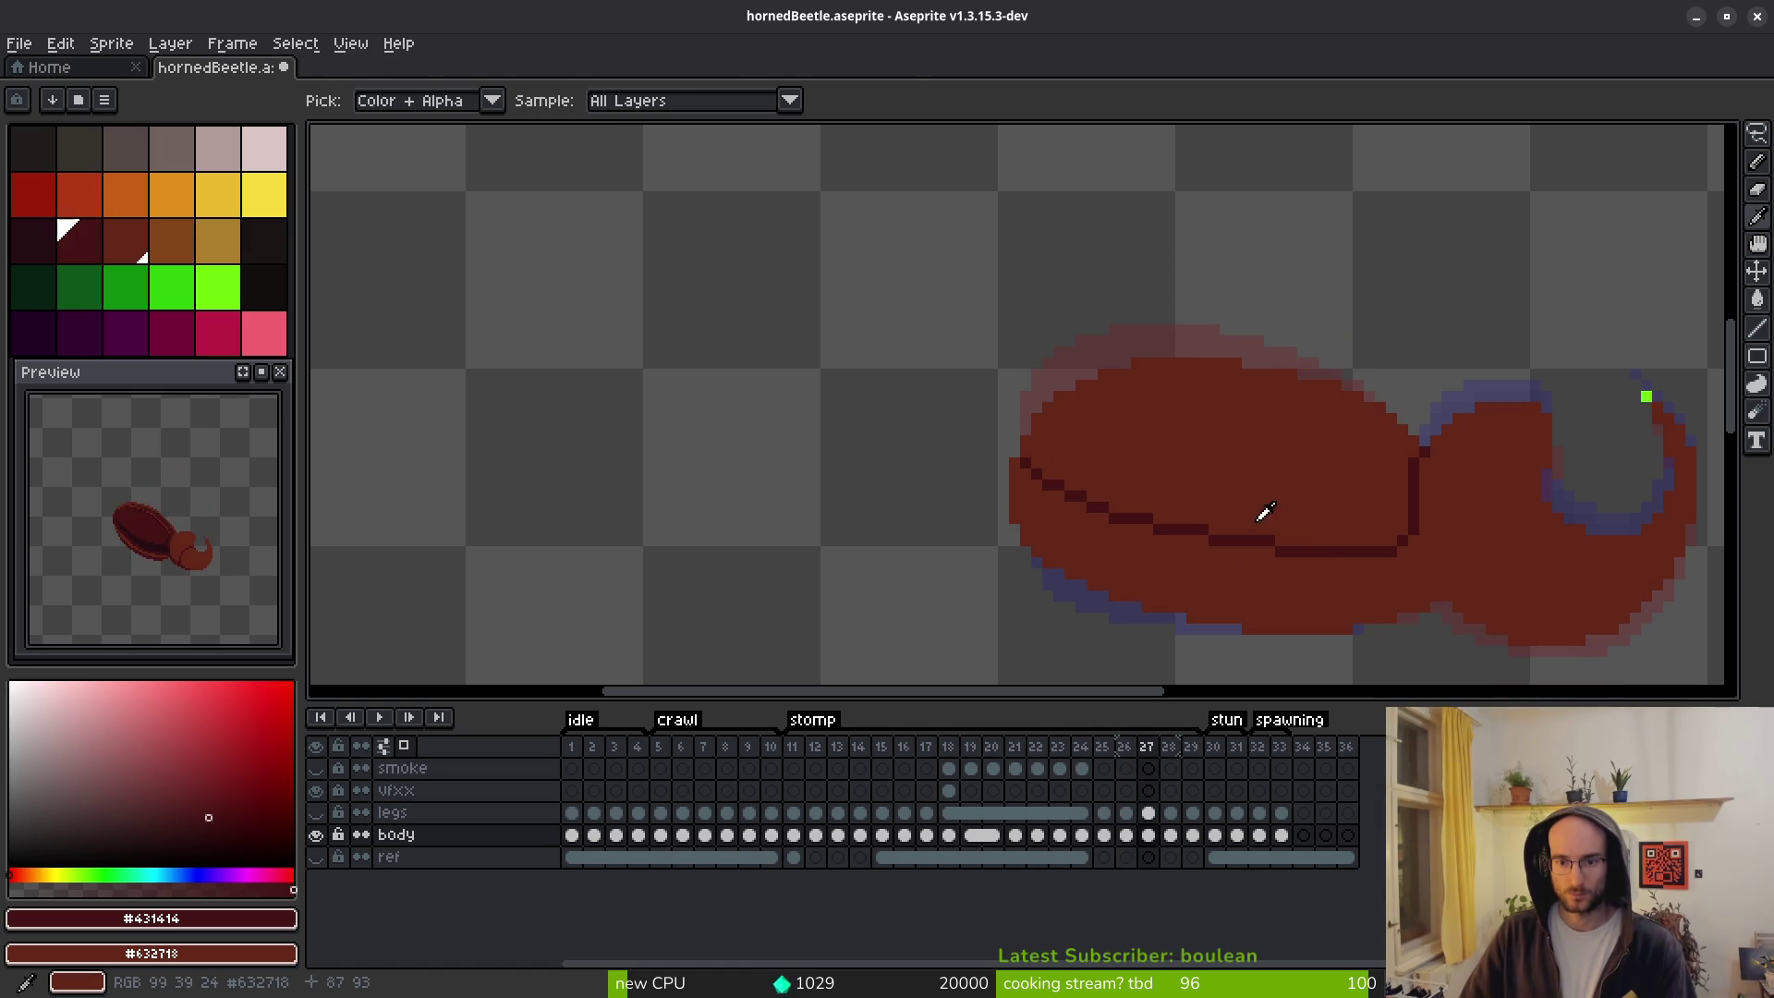
pyautogui.press('Right')
pyautogui.press('Left')
pyautogui.scroll(2, 1146, 508)
pyautogui.moveTo(881, 412)
pyautogui.mouseDown()
pyautogui.moveTo(966, 476)
pyautogui.moveTo(1210, 535)
pyautogui.mouseUp()
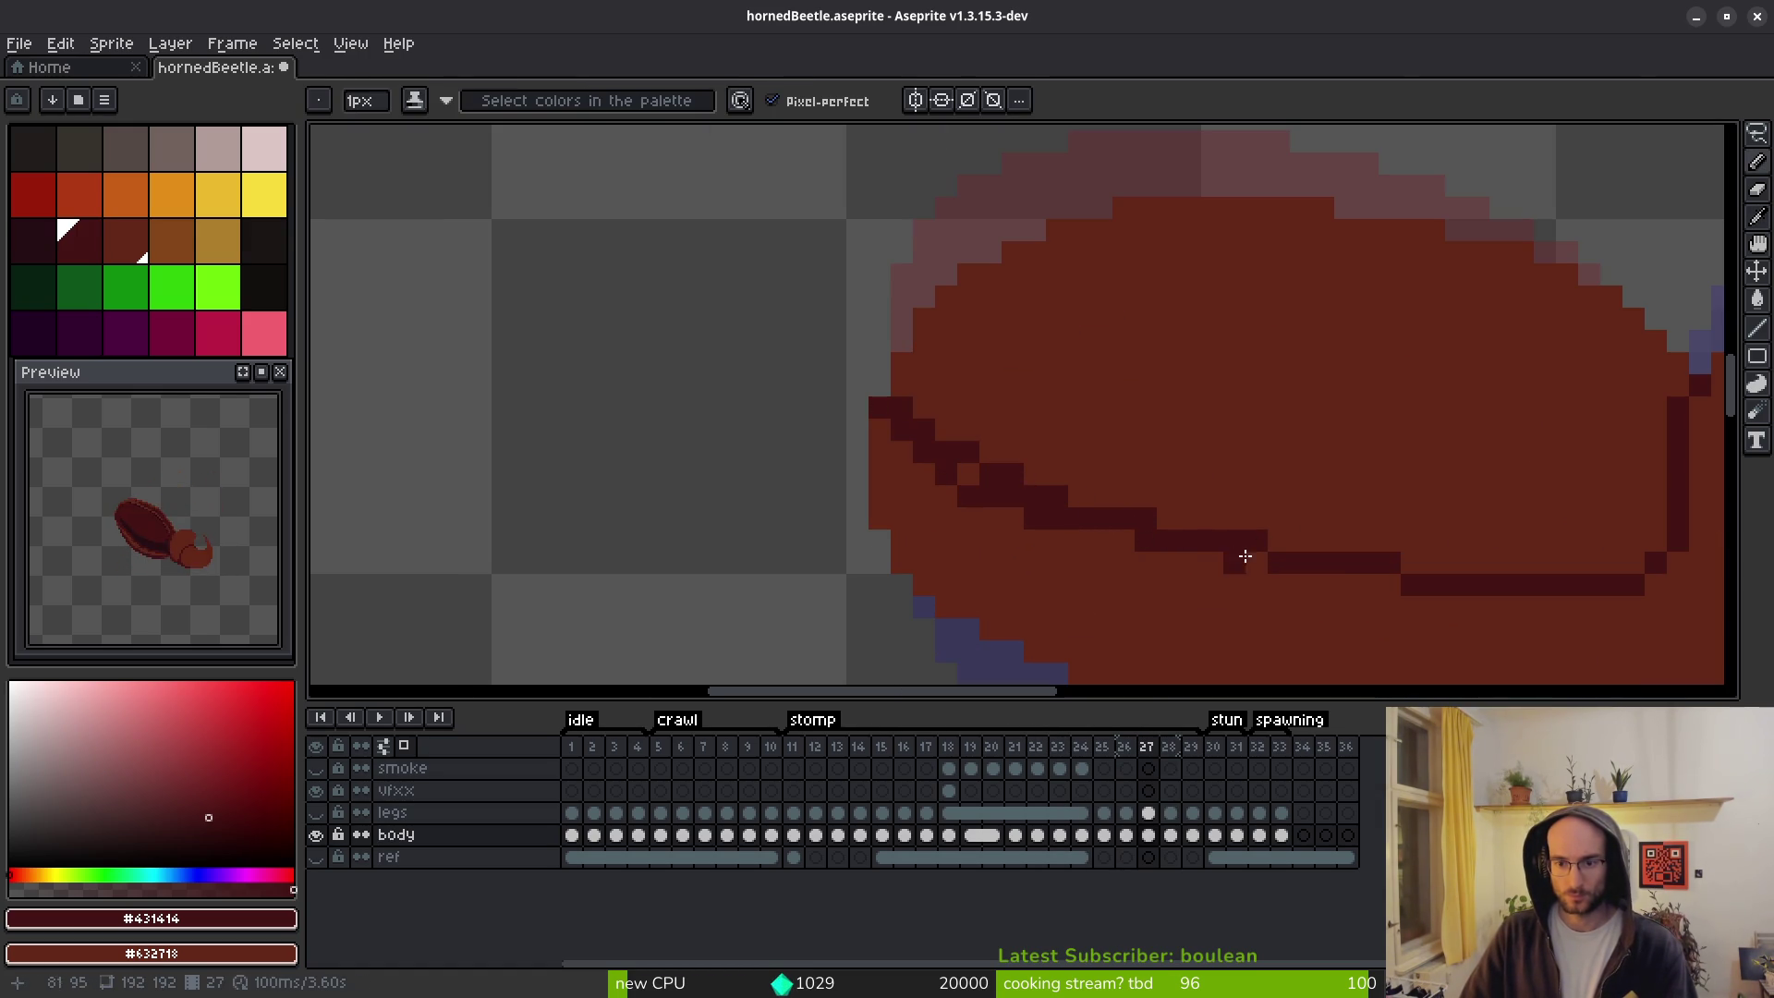
pyautogui.moveTo(1401, 583); pyautogui.dragTo(1100, 539)
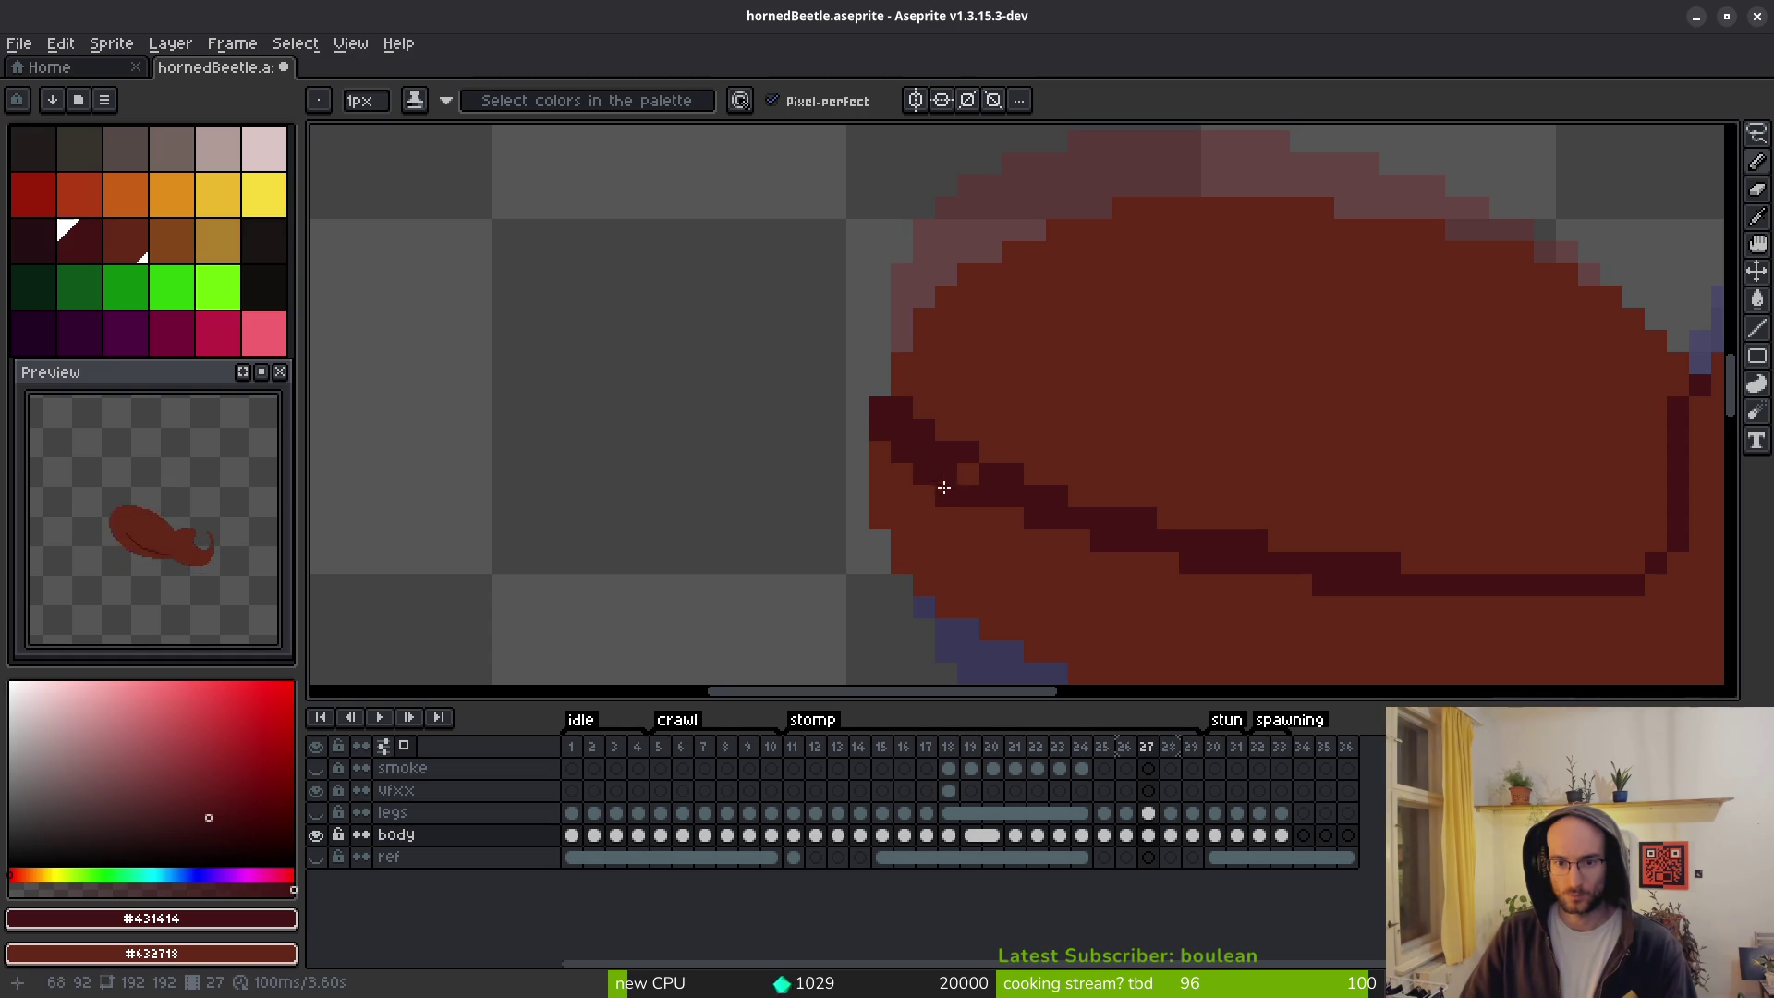
# On frame 26, draw the dark dividing line across the body and extend it up toward the head.
pyautogui.scroll(-3, 1037, 463)
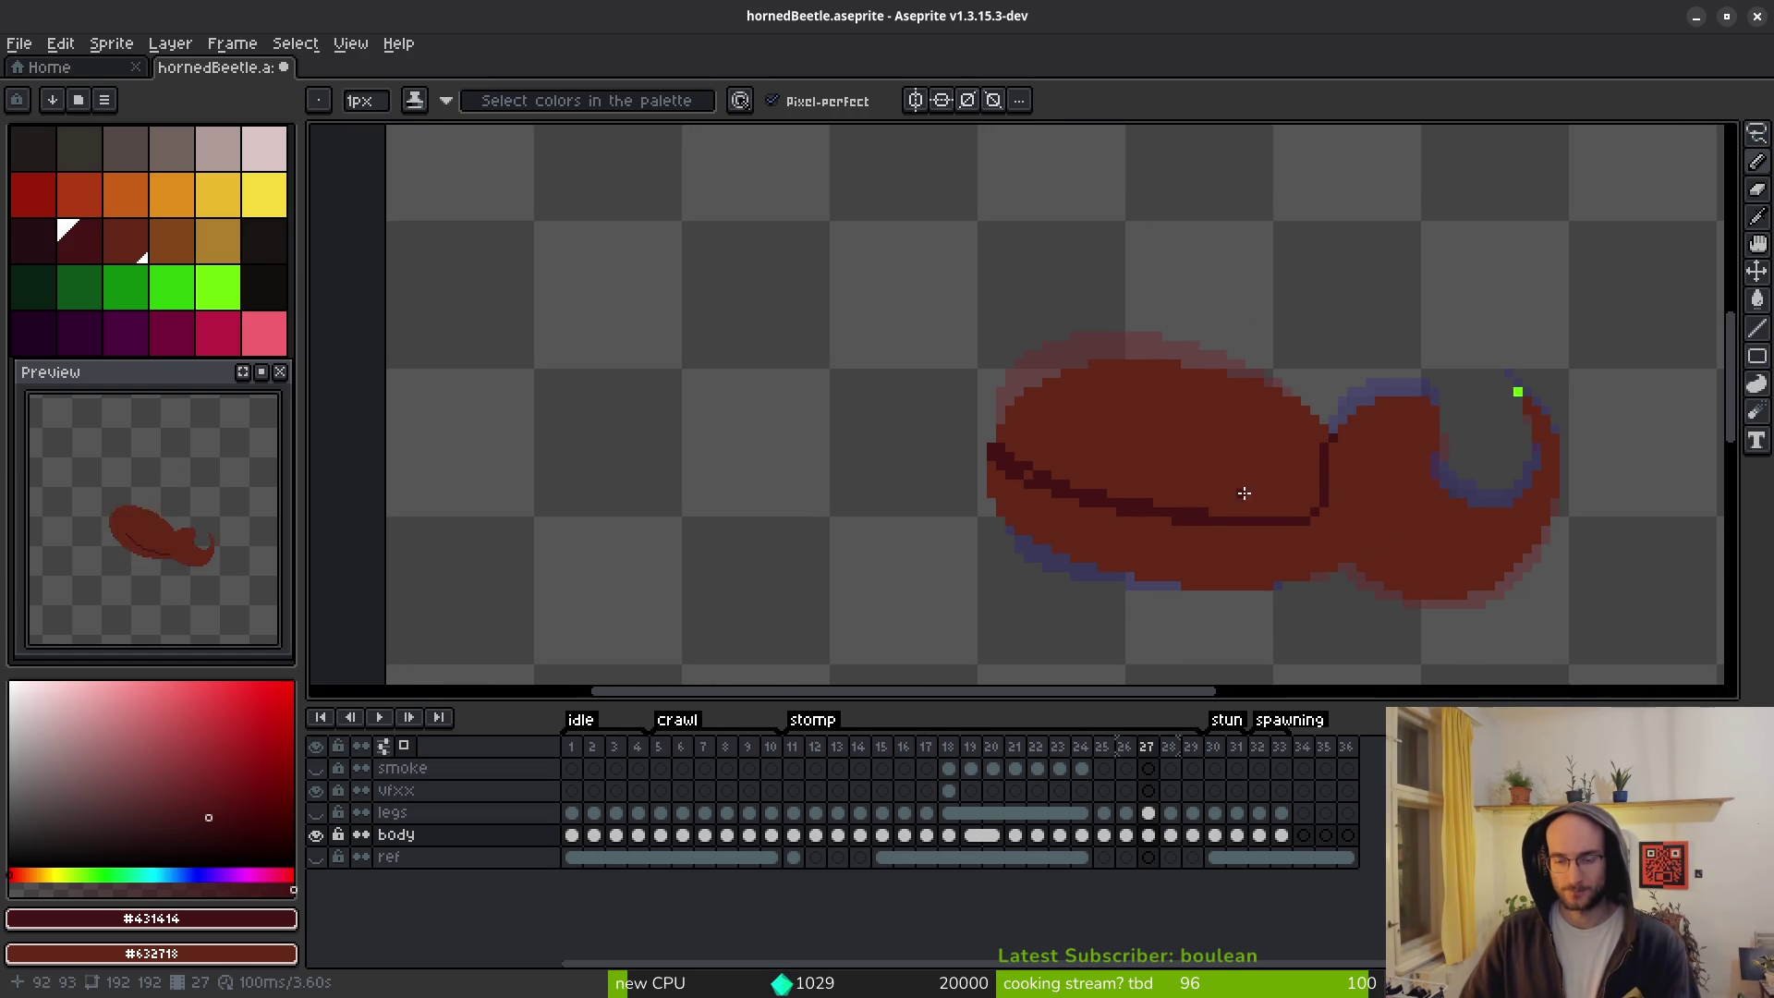
pyautogui.press('i')
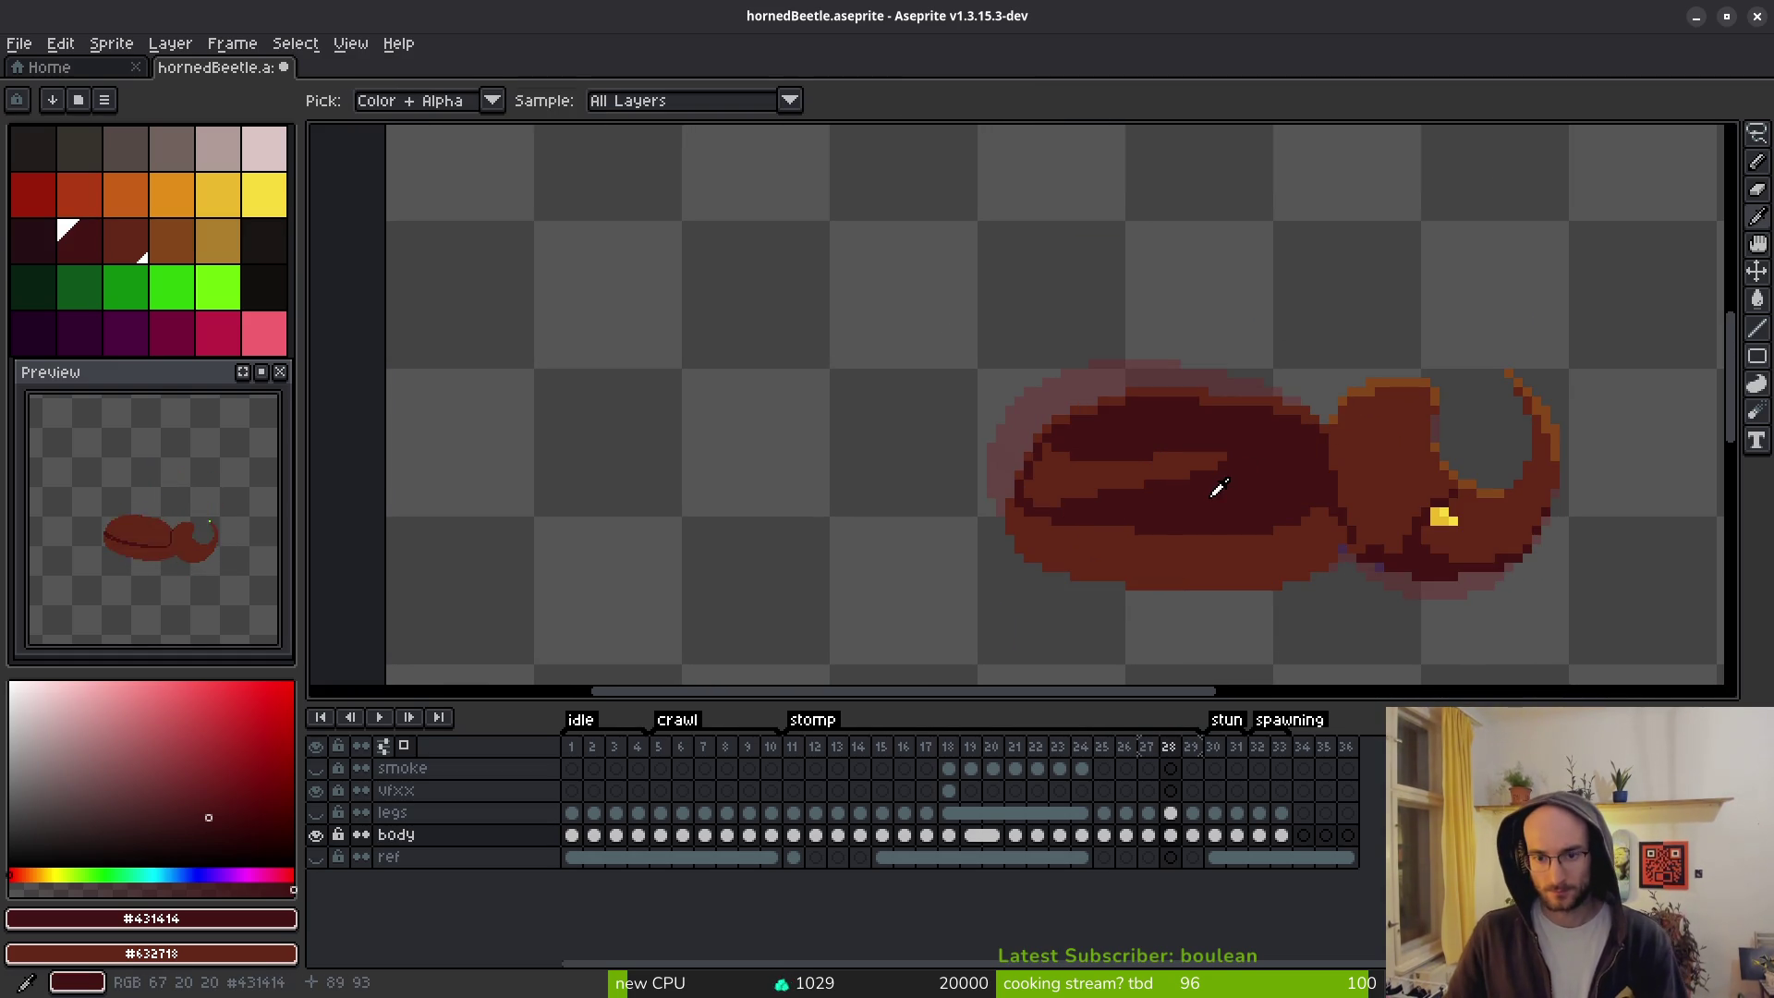
pyautogui.press('Left')
pyautogui.press('b')
pyautogui.scroll(3, 1085, 435)
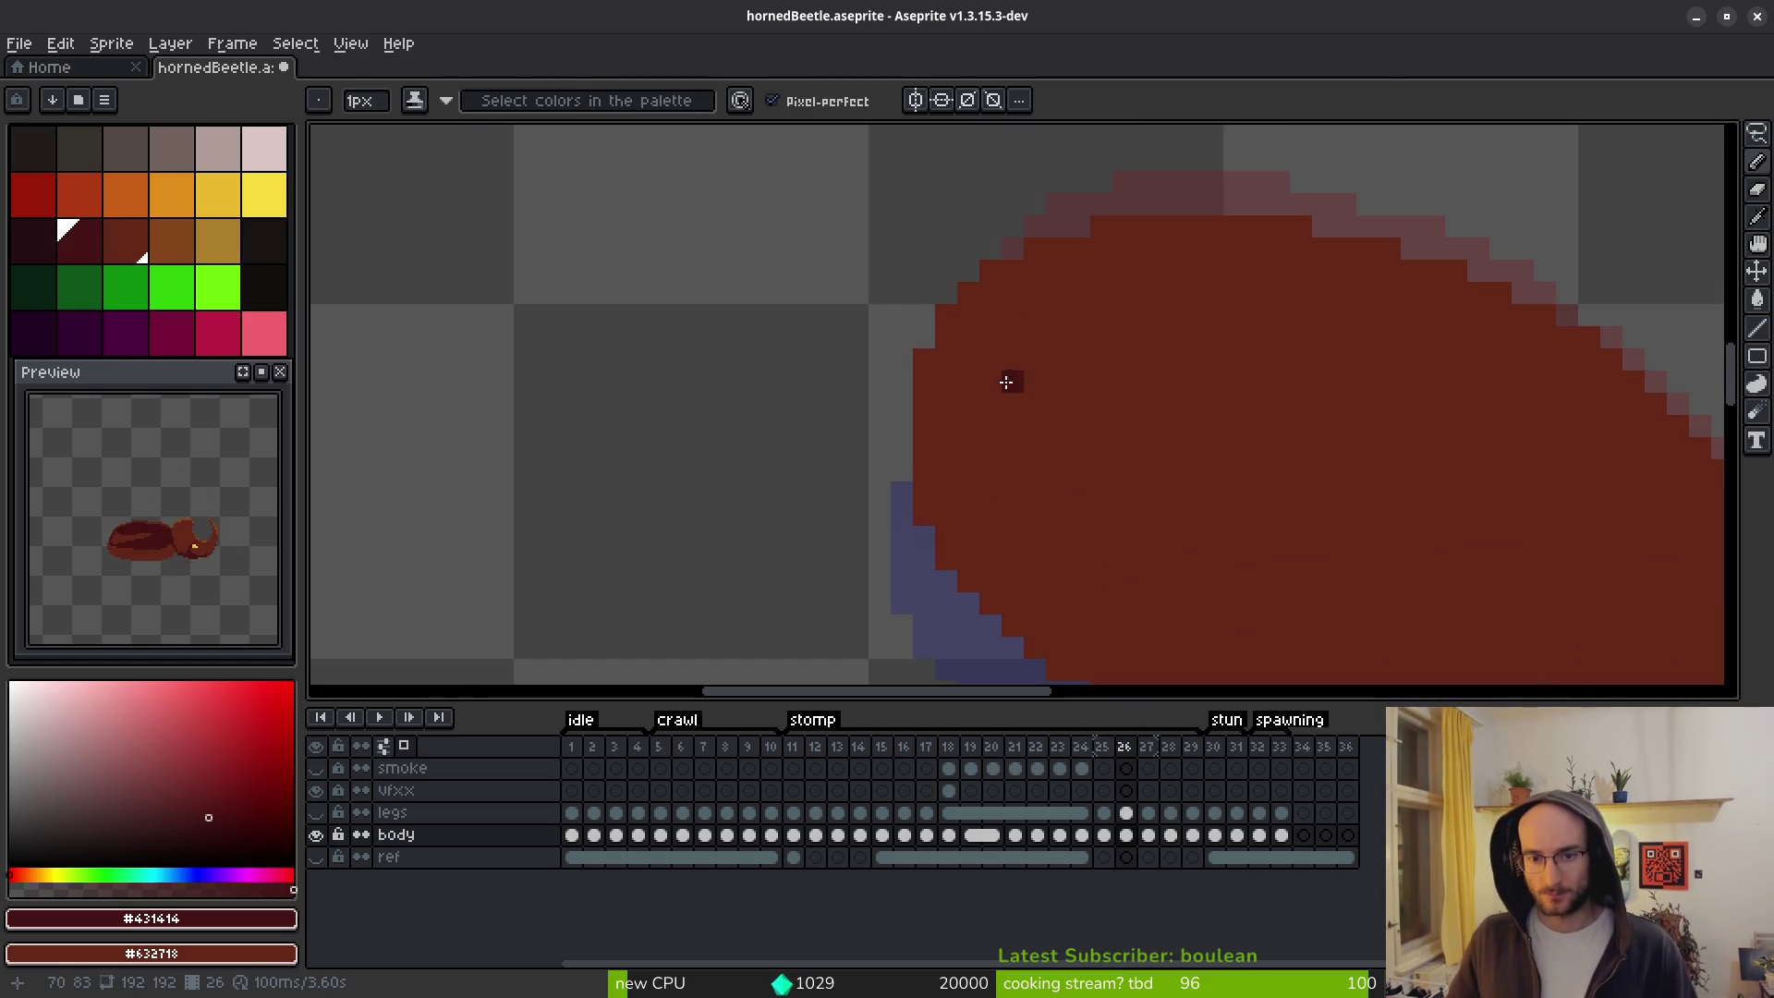
pyautogui.moveTo(759, 225)
pyautogui.mouseDown()
pyautogui.moveTo(843, 345)
pyautogui.moveTo(927, 404)
pyautogui.moveTo(1418, 534)
pyautogui.mouseUp()
pyautogui.moveTo(1534, 530); pyautogui.dragTo(1546, 391)
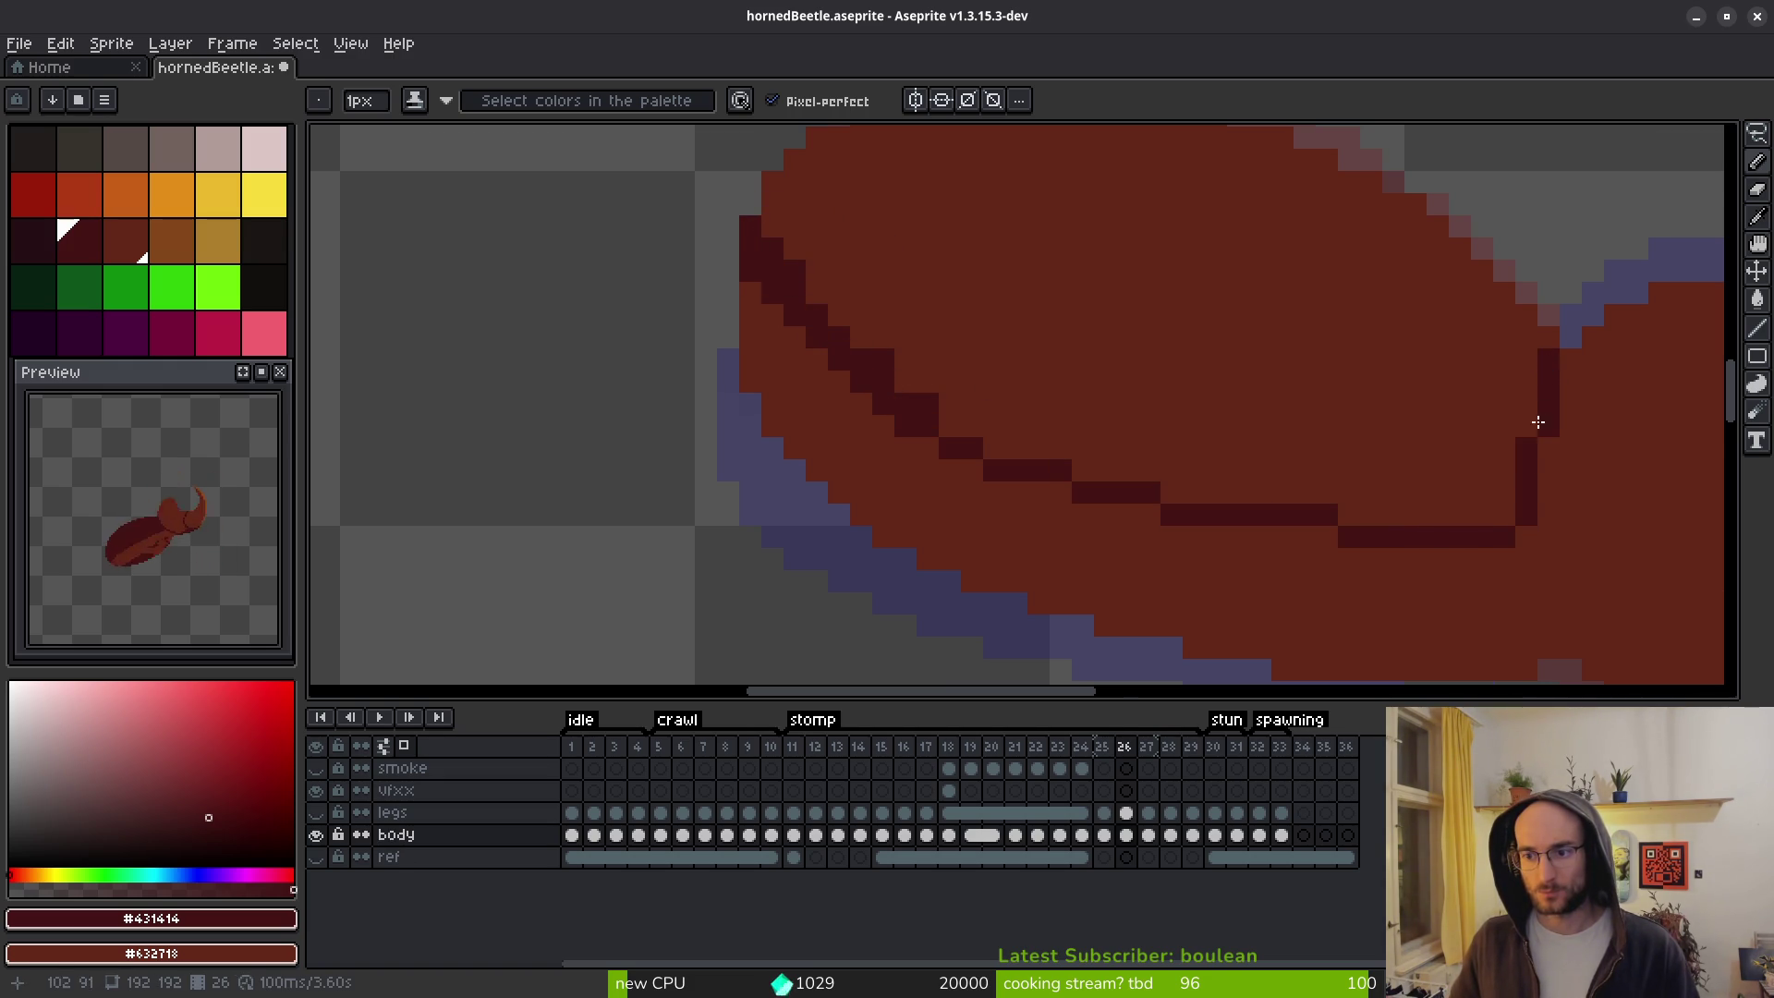
# Flip between neighbouring frames to compare the lines, ending on frame 25.
pyautogui.scroll(-3, 1539, 413)
pyautogui.press('i')
pyautogui.press('Right')
pyautogui.press('Left')
pyautogui.press('Left')
pyautogui.press('b')
pyautogui.scroll(1, 1454, 481)
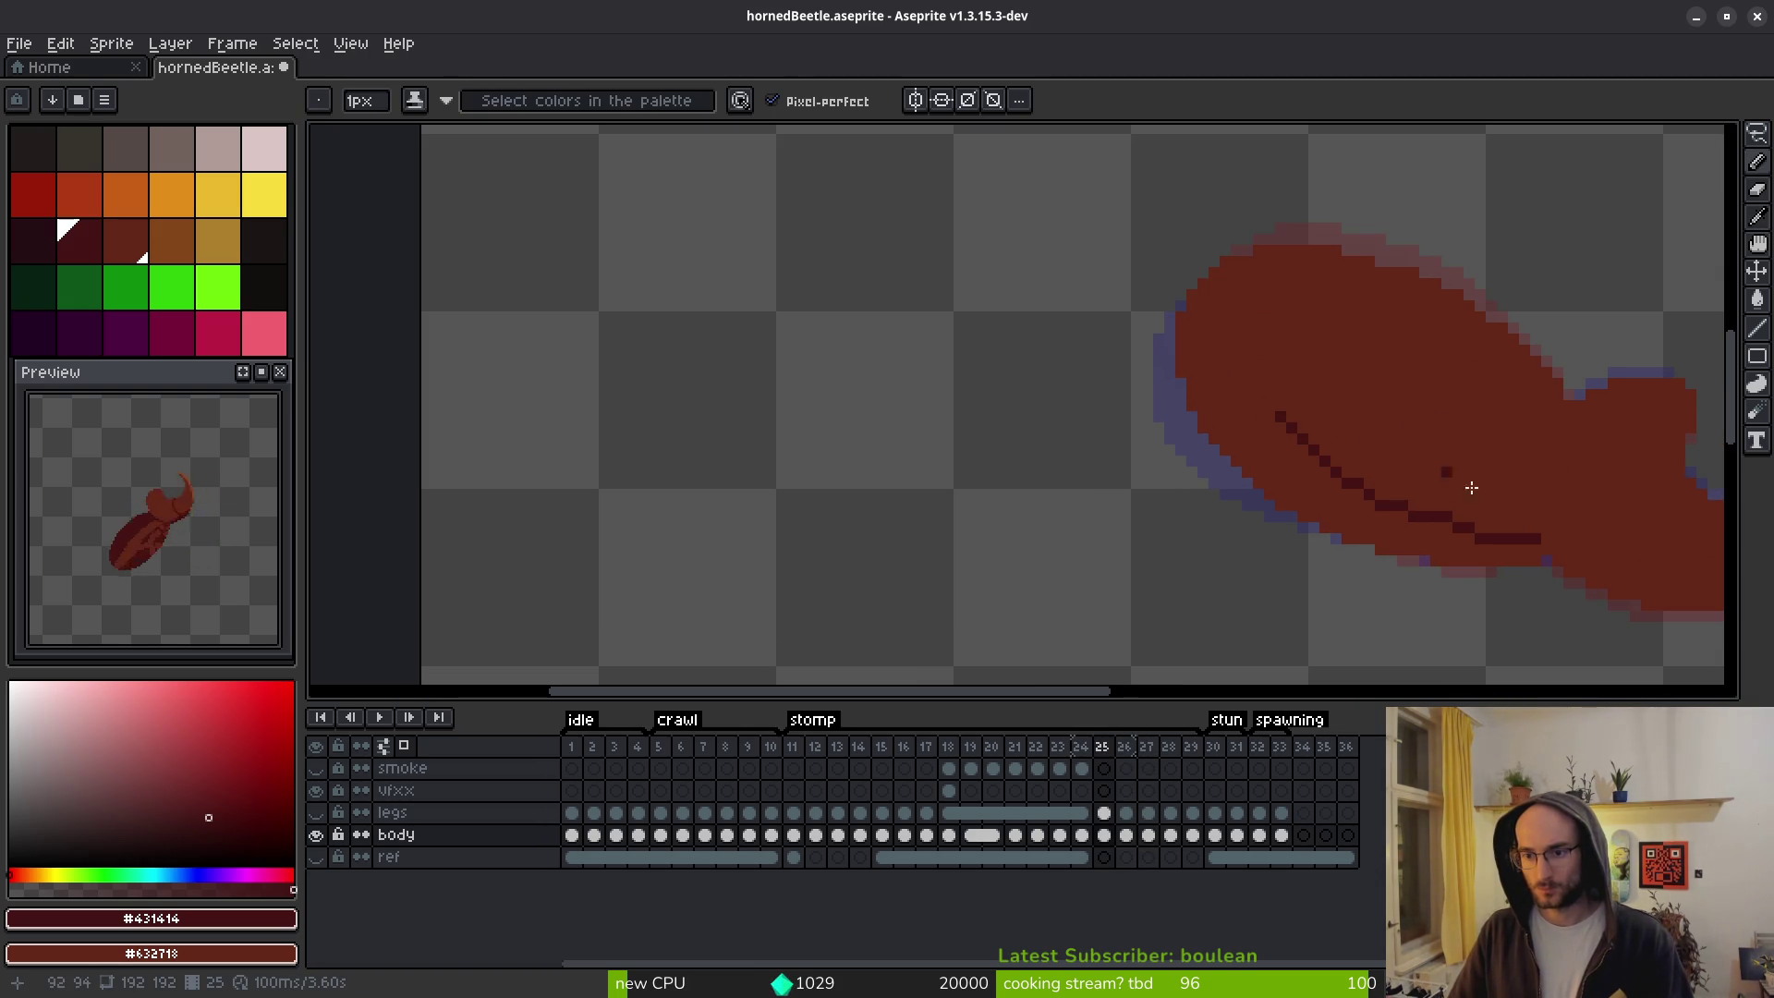
pyautogui.press('Left')
# Trace the diagonal dark line along the body's lower edge on frame 25.
pyautogui.press('Right')
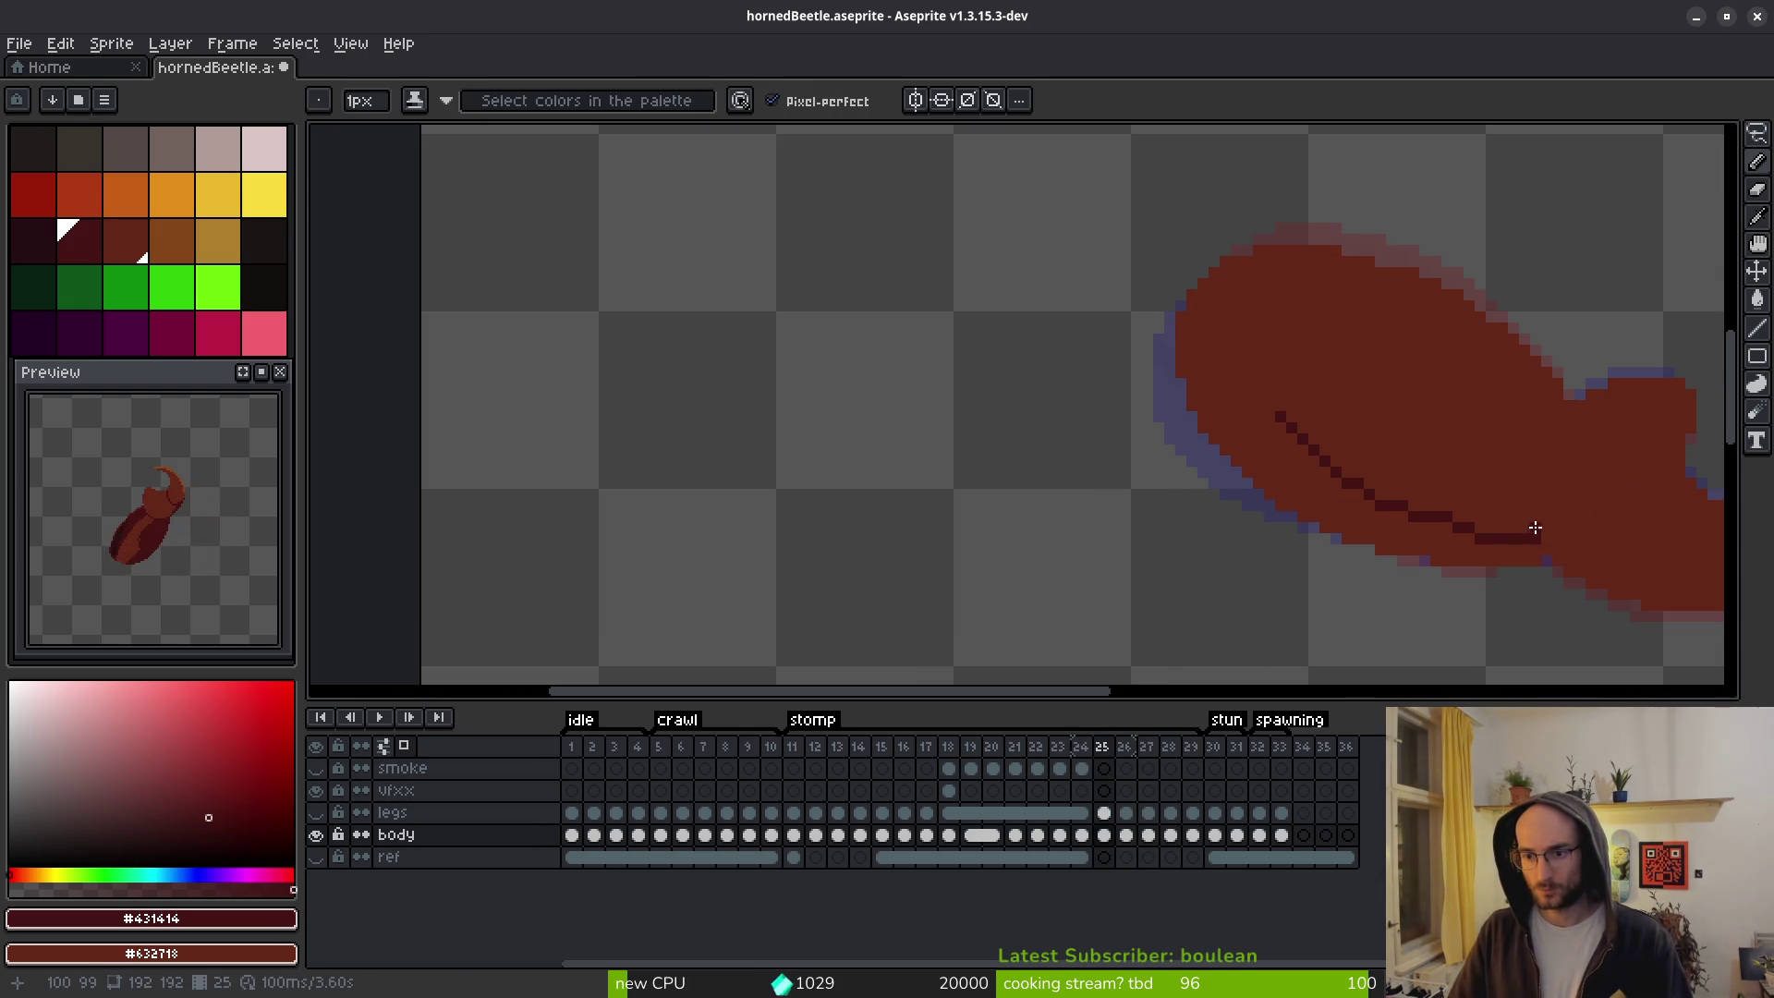
pyautogui.scroll(3, 1377, 466)
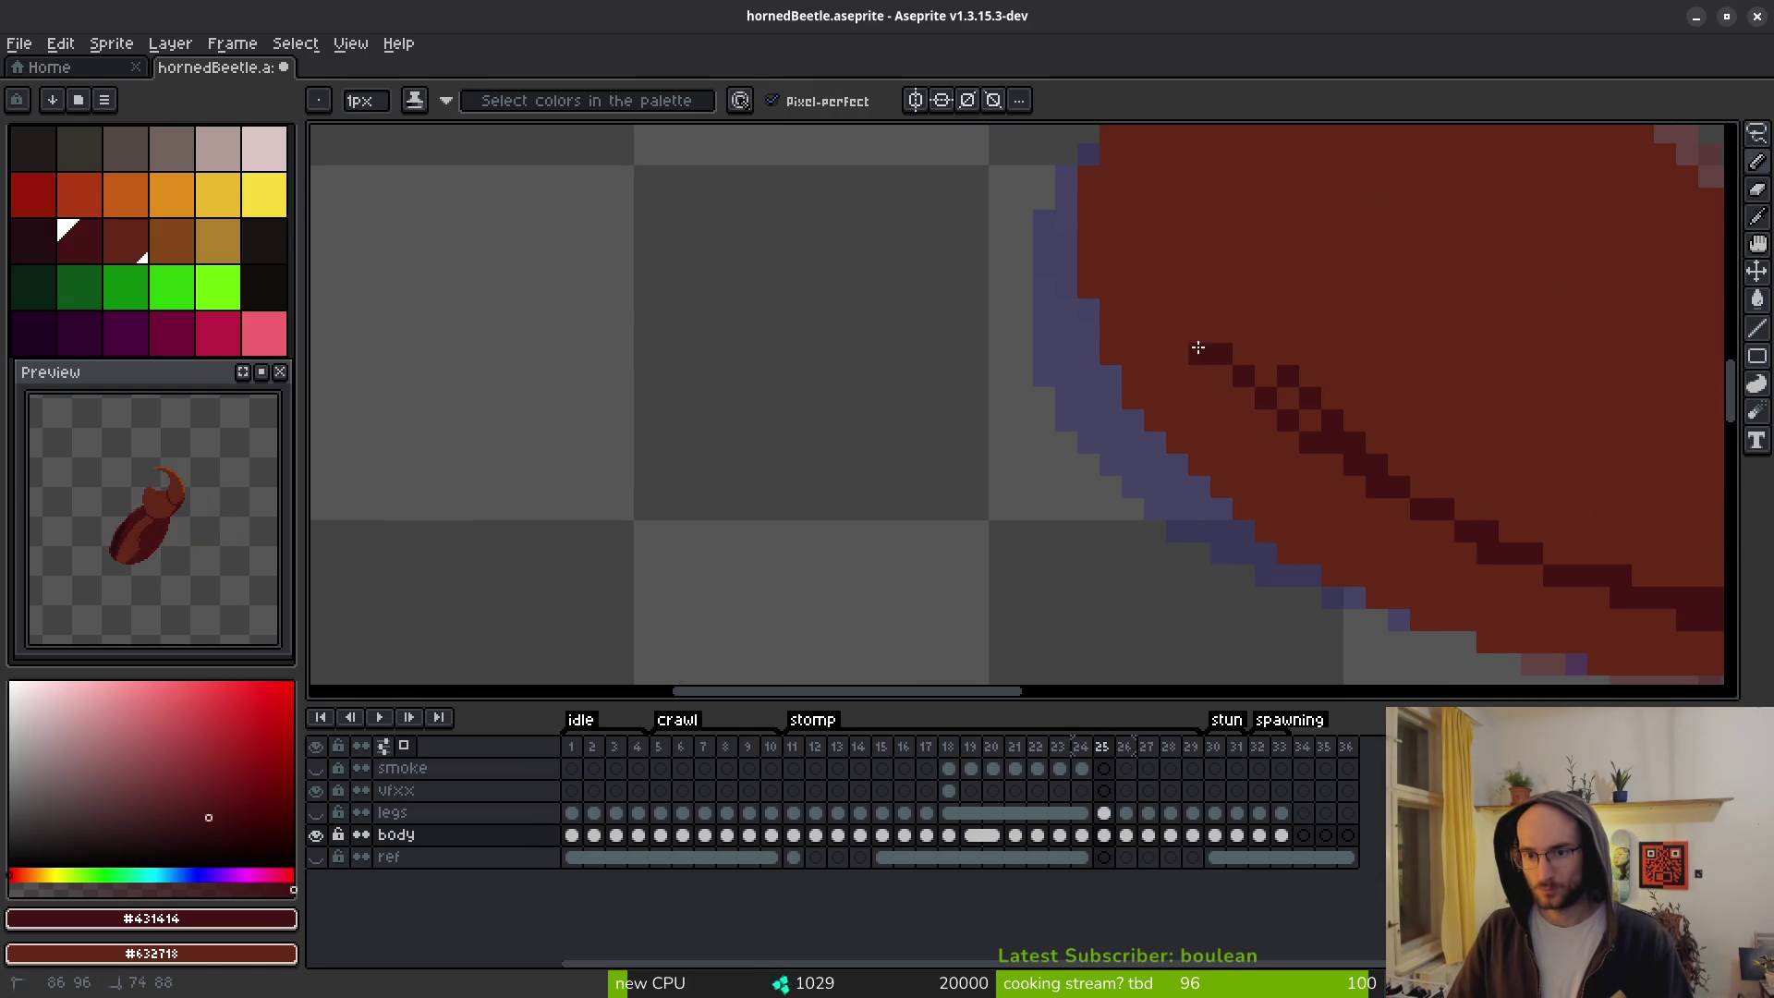
pyautogui.scroll(-3, 1373, 400)
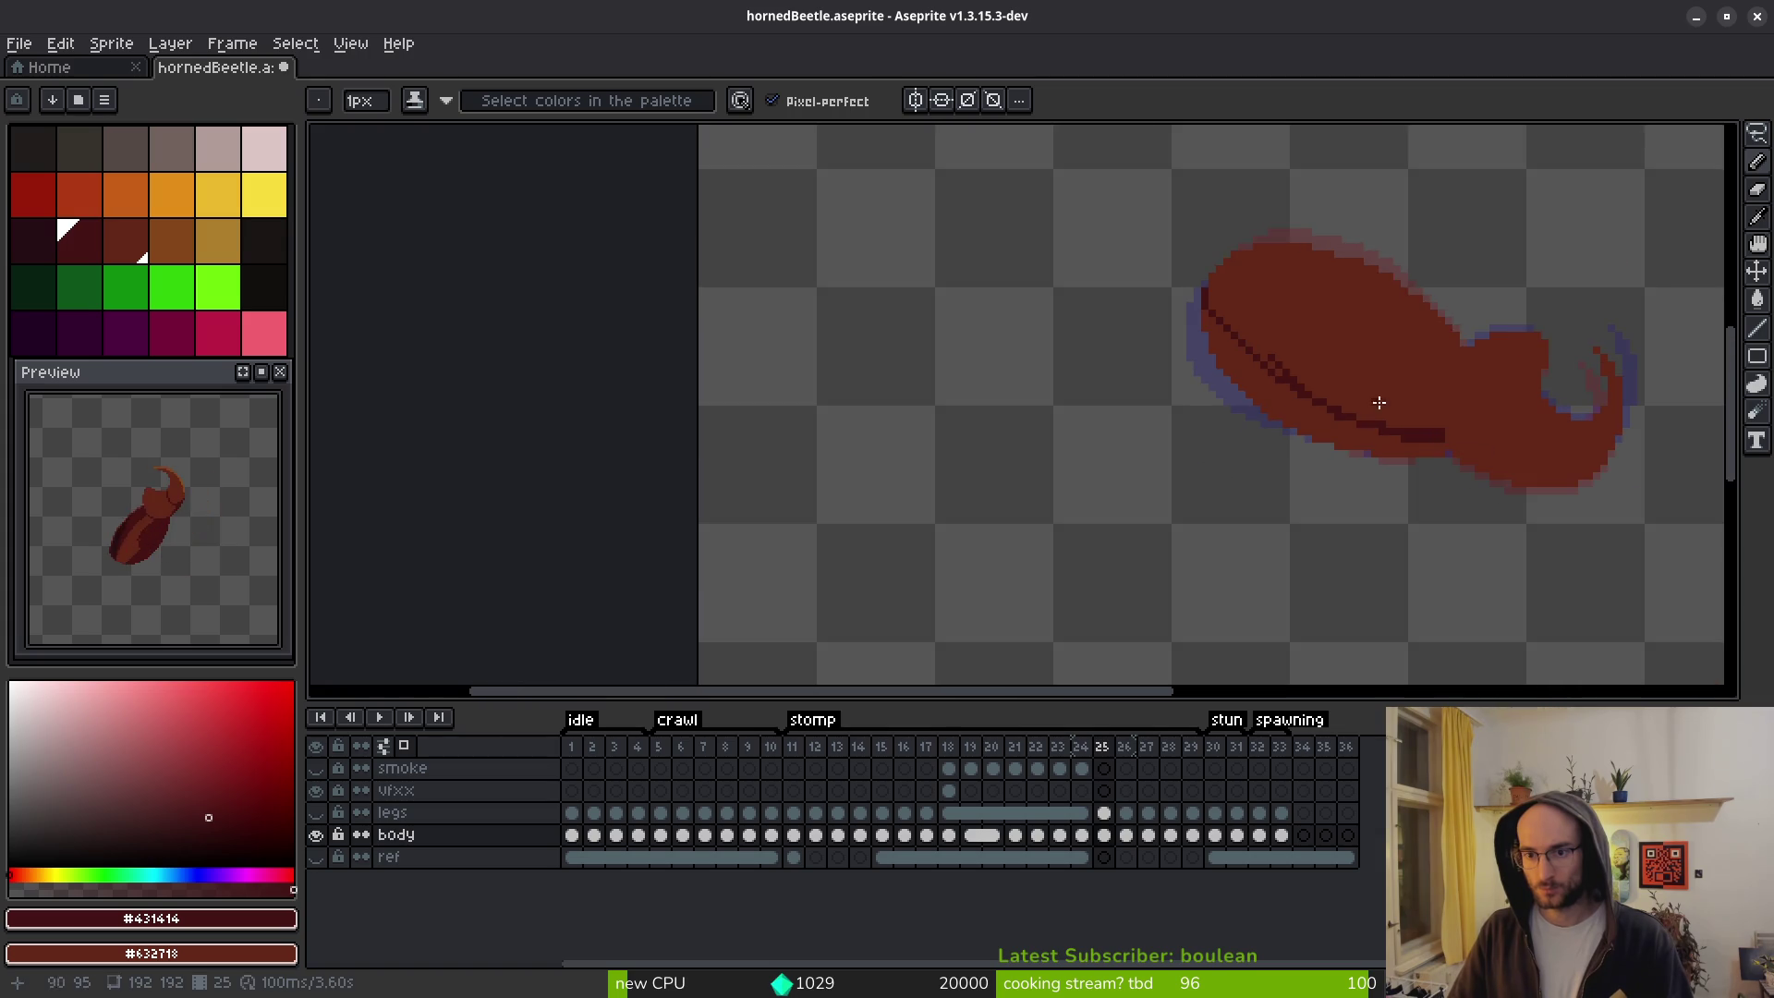
pyautogui.scroll(3, 1275, 372)
pyautogui.moveTo(1051, 242); pyautogui.dragTo(1223, 391)
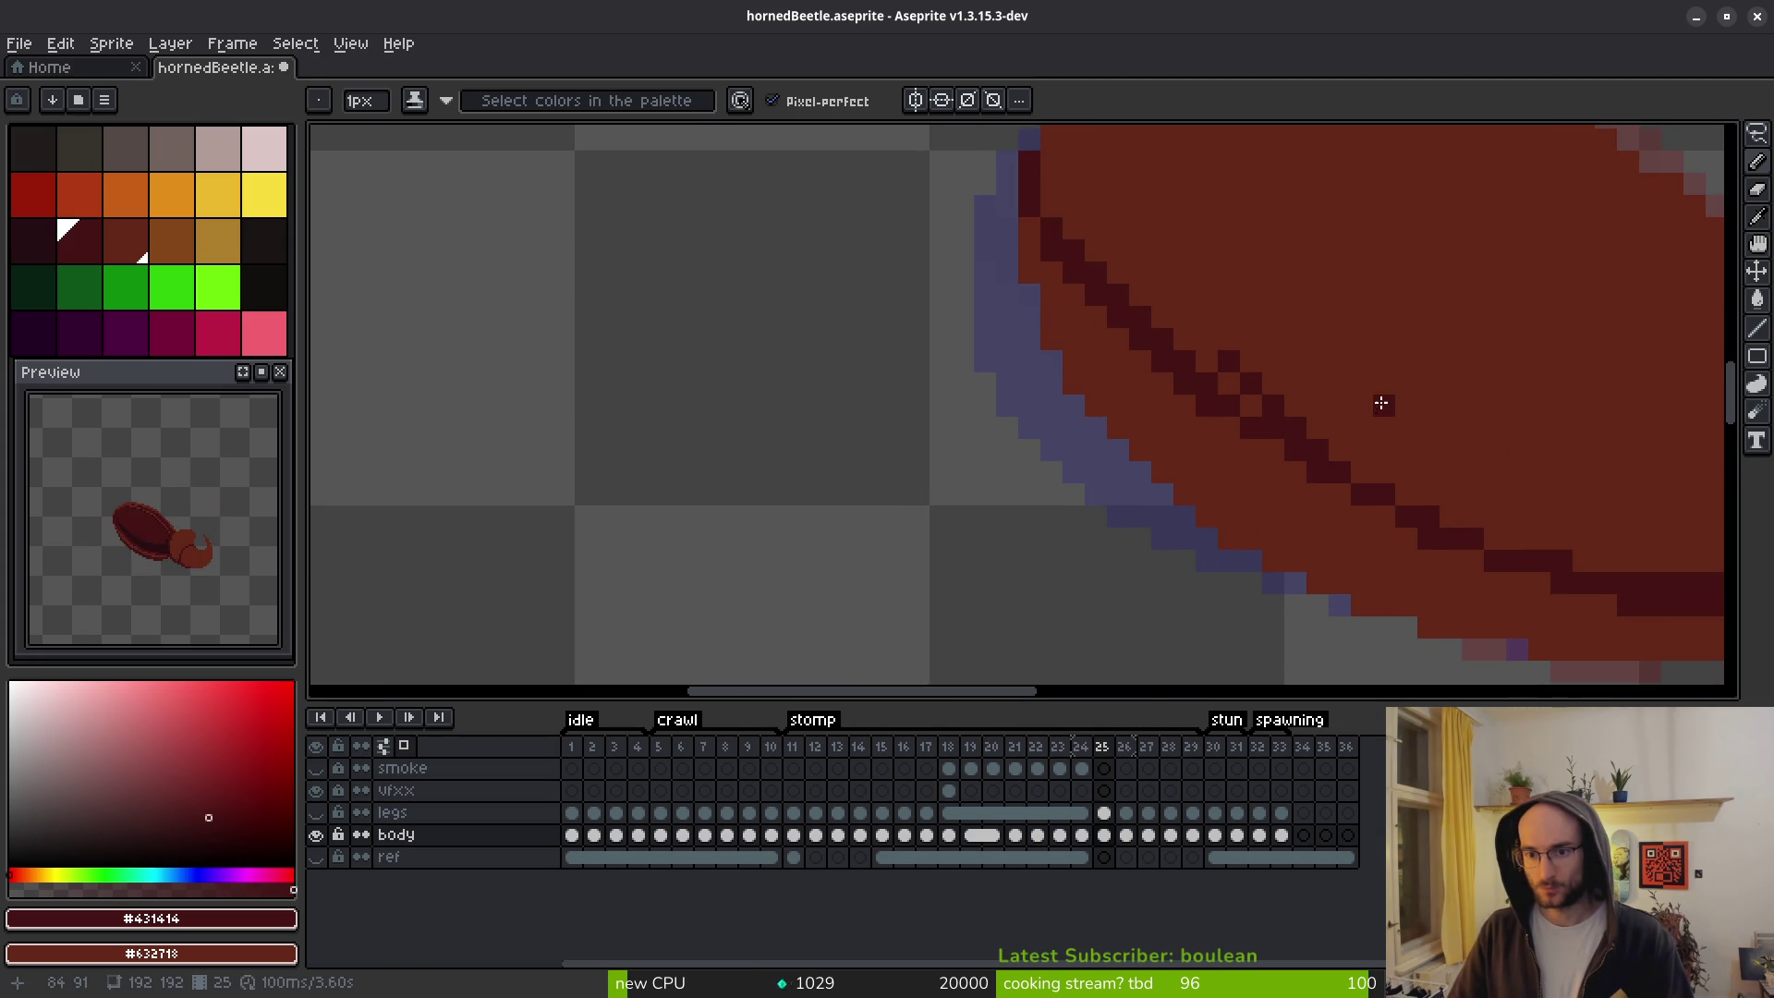
pyautogui.scroll(-3, 1381, 408)
pyautogui.scroll(2, 1386, 432)
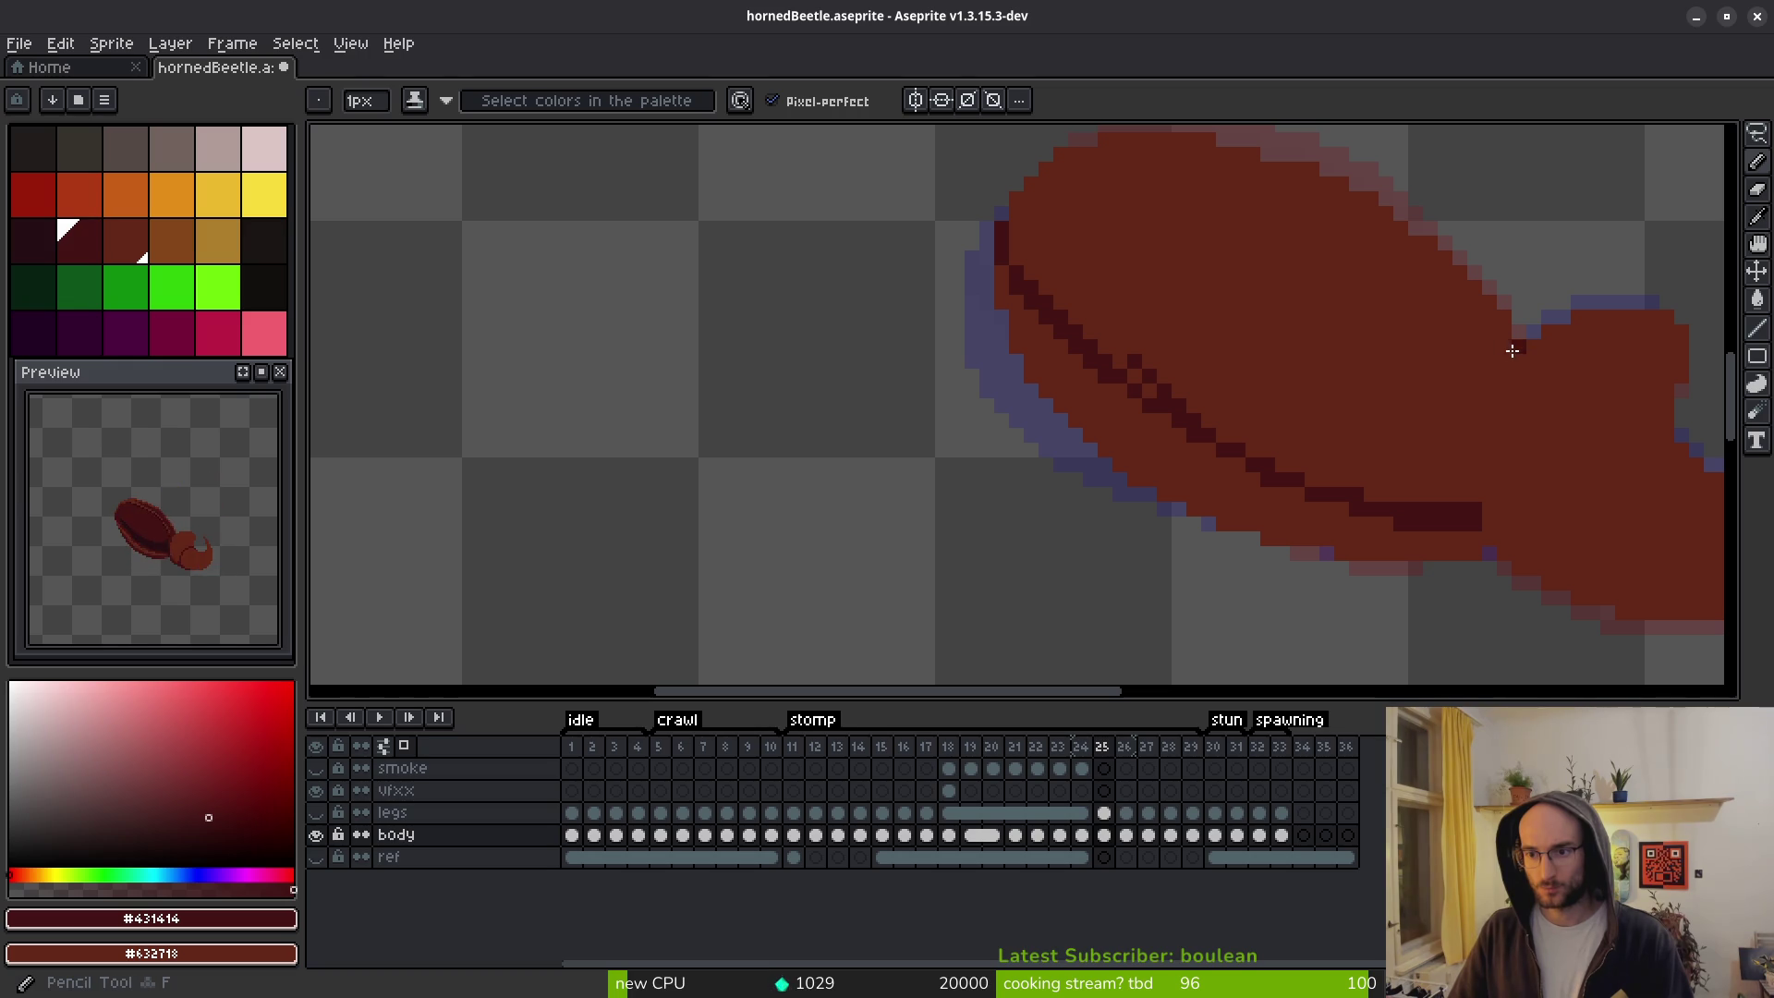
# Close the line with a stroke up to the horned front and fill the body dark #431414.
pyautogui.moveTo(1504, 344)
pyautogui.mouseDown()
pyautogui.moveTo(1457, 518)
pyautogui.moveTo(1401, 523)
pyautogui.mouseUp()
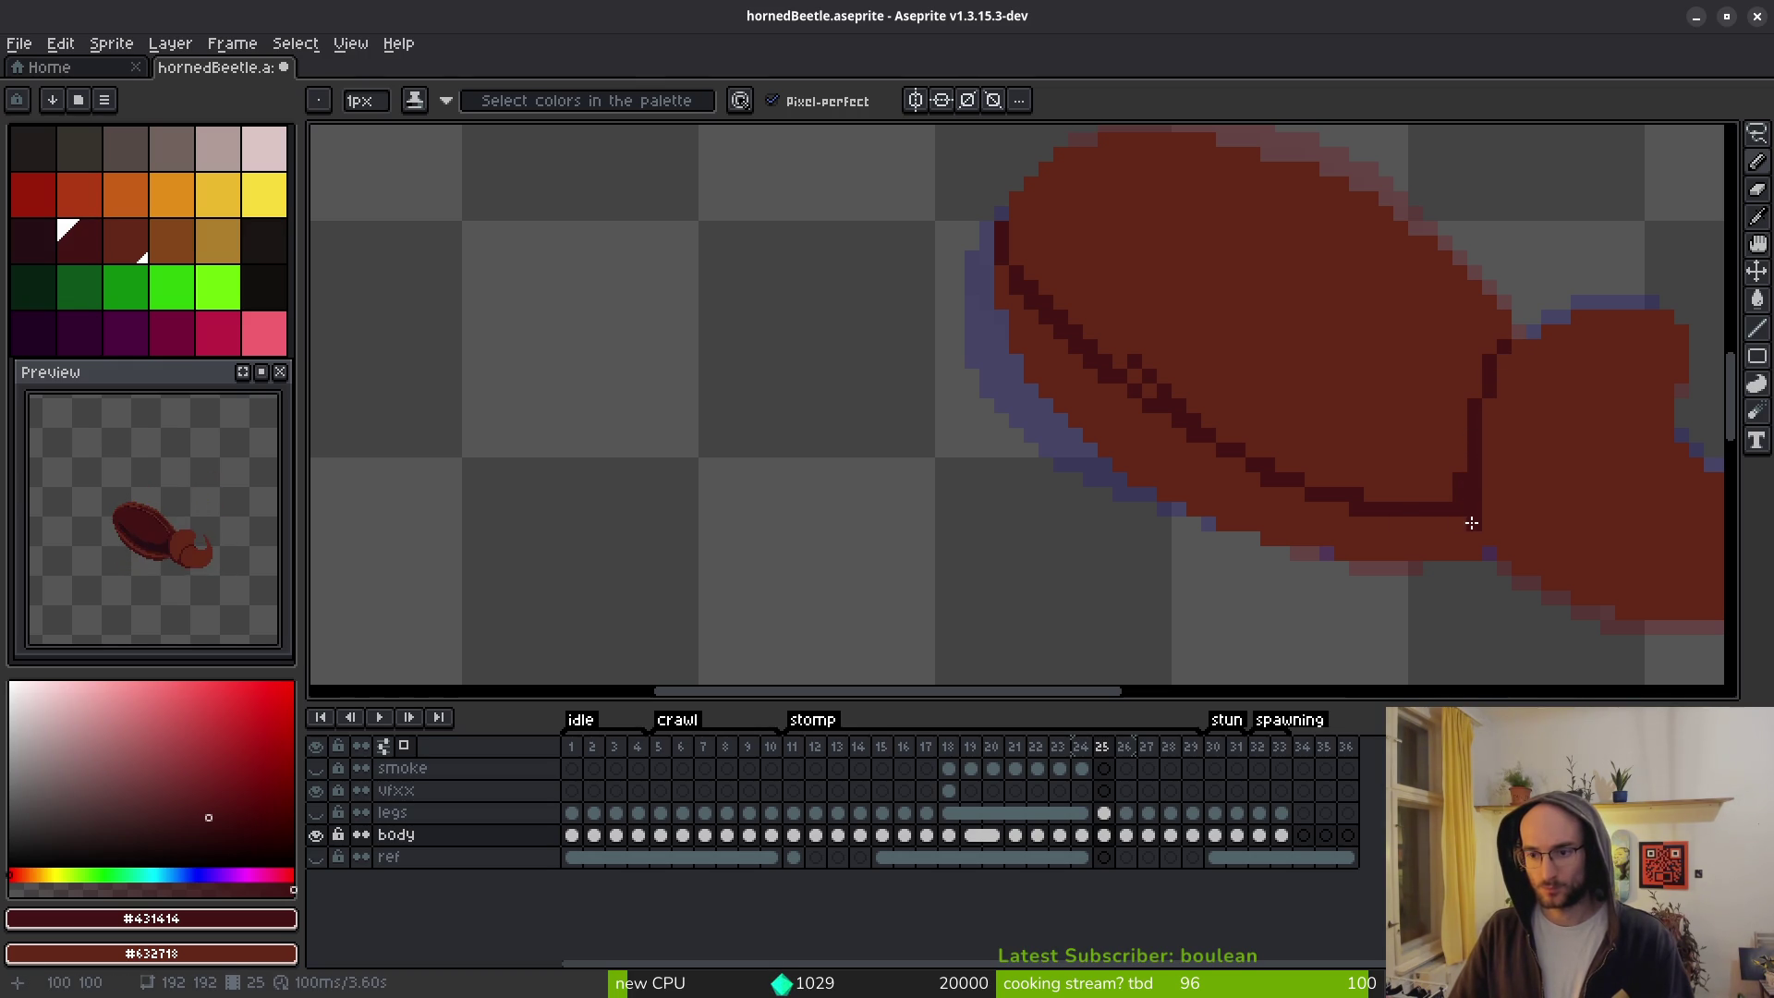
pyautogui.press('g')
pyautogui.click(1346, 376)
# Fill the outlined body on frame 27 with dark #431414 red.
pyautogui.scroll(-3, 1340, 388)
pyautogui.scroll(1, 1333, 399)
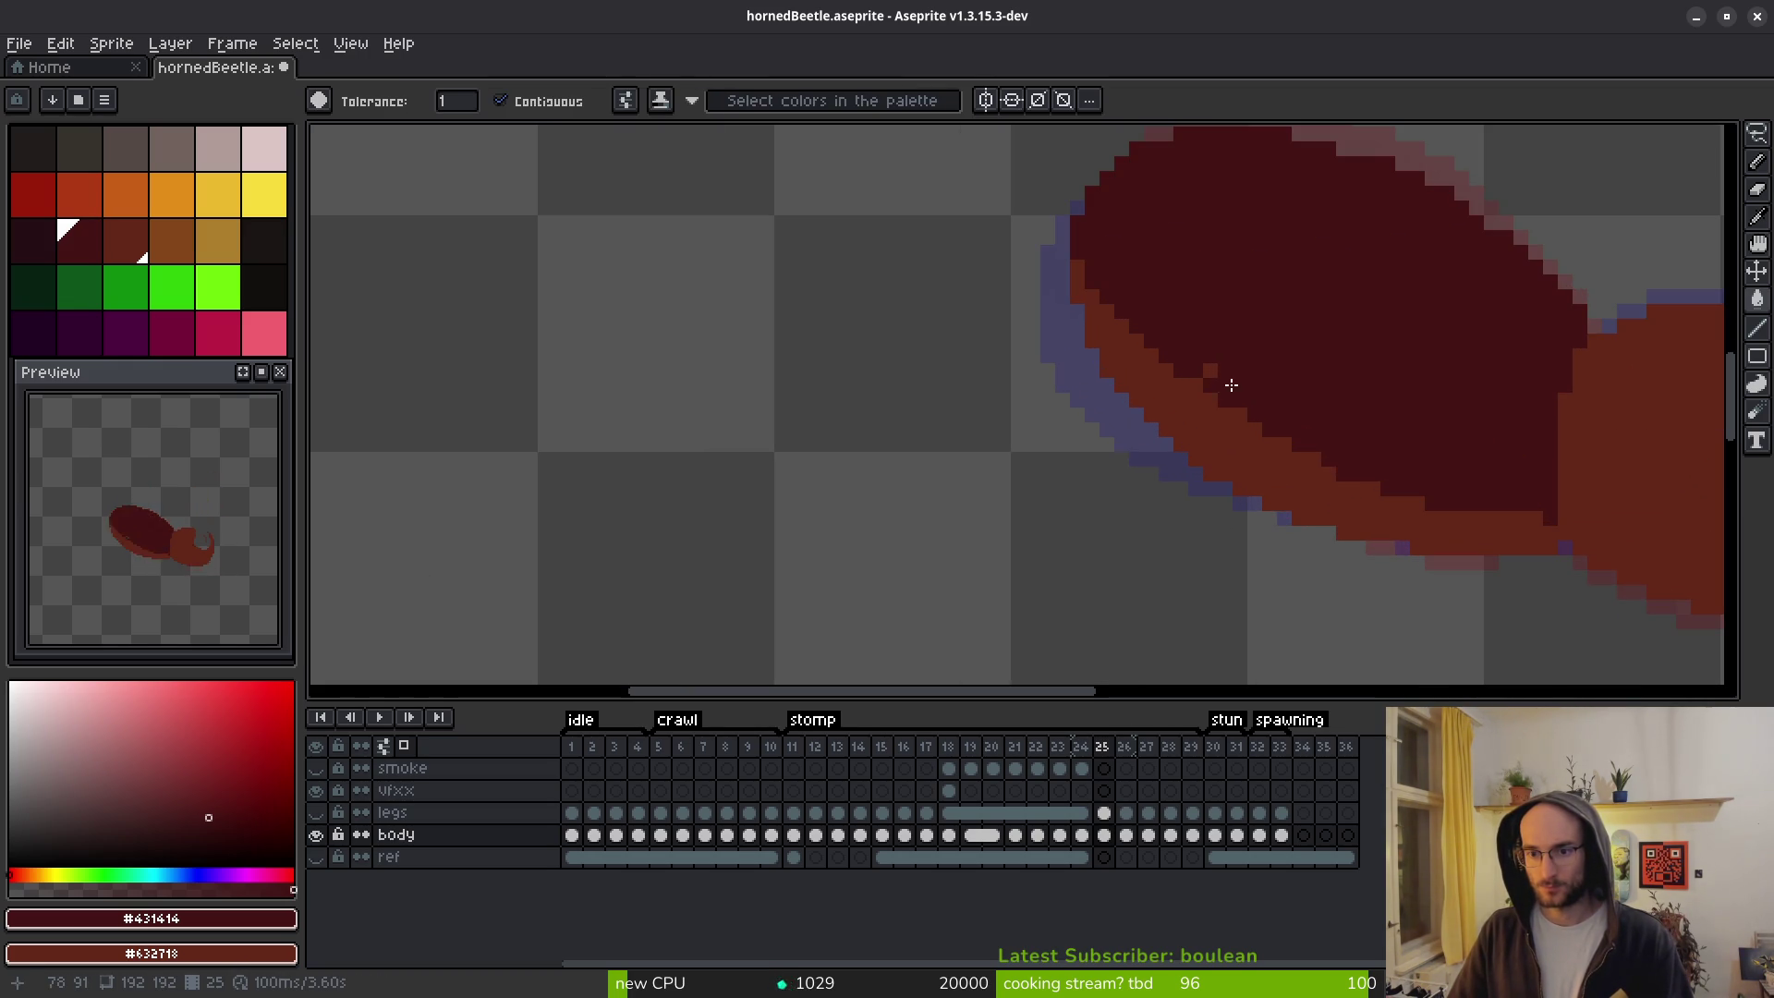
pyautogui.scroll(-2, 1338, 391)
pyautogui.press(',')
pyautogui.press('i')
pyautogui.press('.')
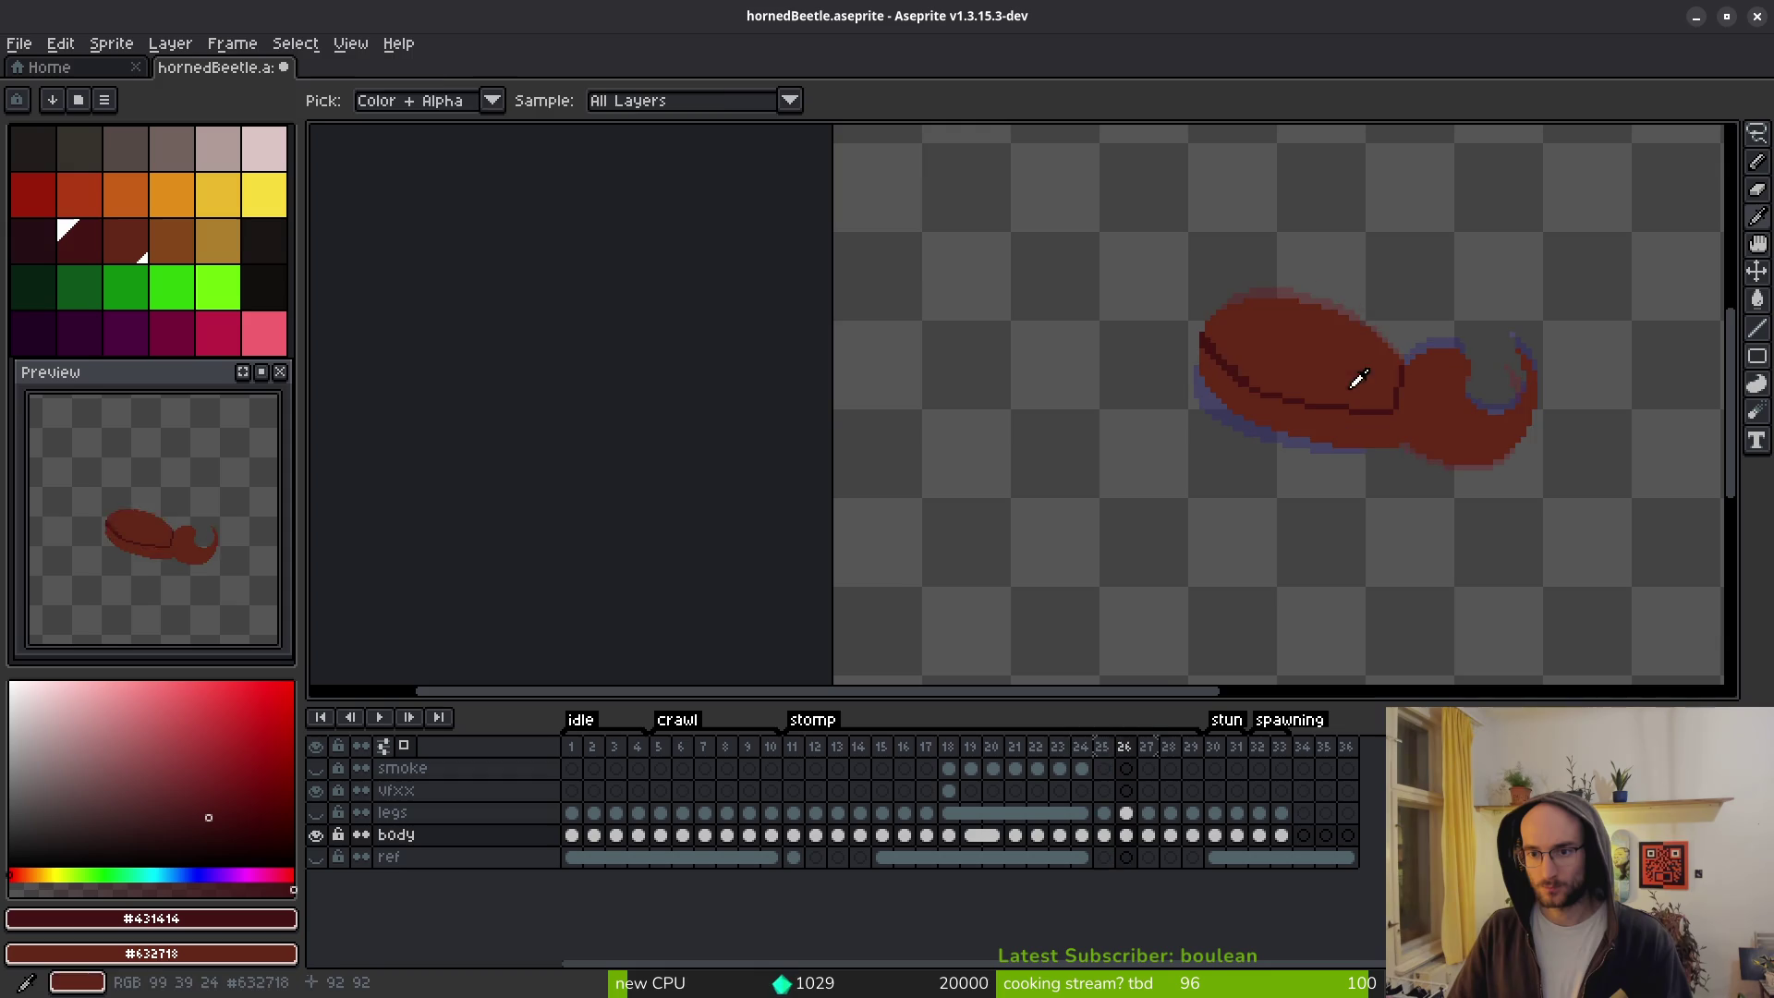
pyautogui.press('g')
pyautogui.scroll(1, 1313, 365)
pyautogui.click(1279, 352)
pyautogui.press('.')
pyautogui.press('.')
pyautogui.click(1325, 363)
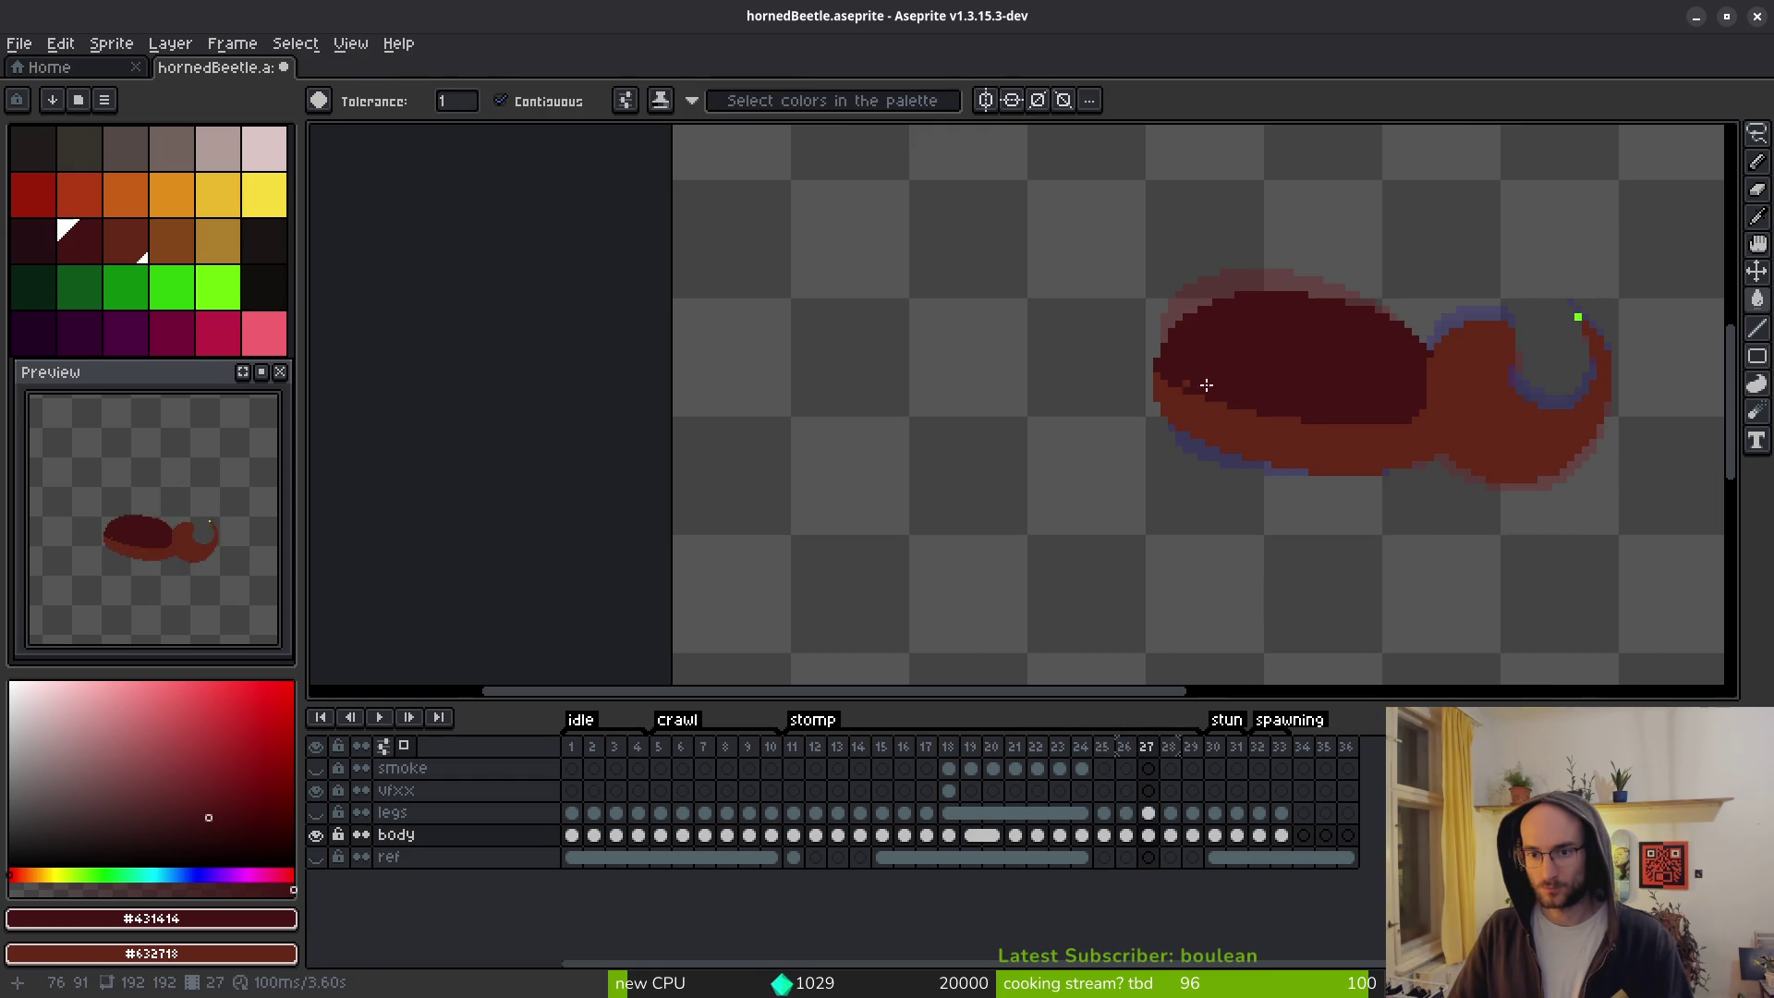
pyautogui.hotkey('ctrl', 'z')
pyautogui.hotkey('ctrl', 'y')
# Darken a row of pixels and a few single pixels along the fill's lower edge.
pyautogui.scroll(1, 1324, 398)
pyautogui.press('b')
pyautogui.scroll(1, 1505, 443)
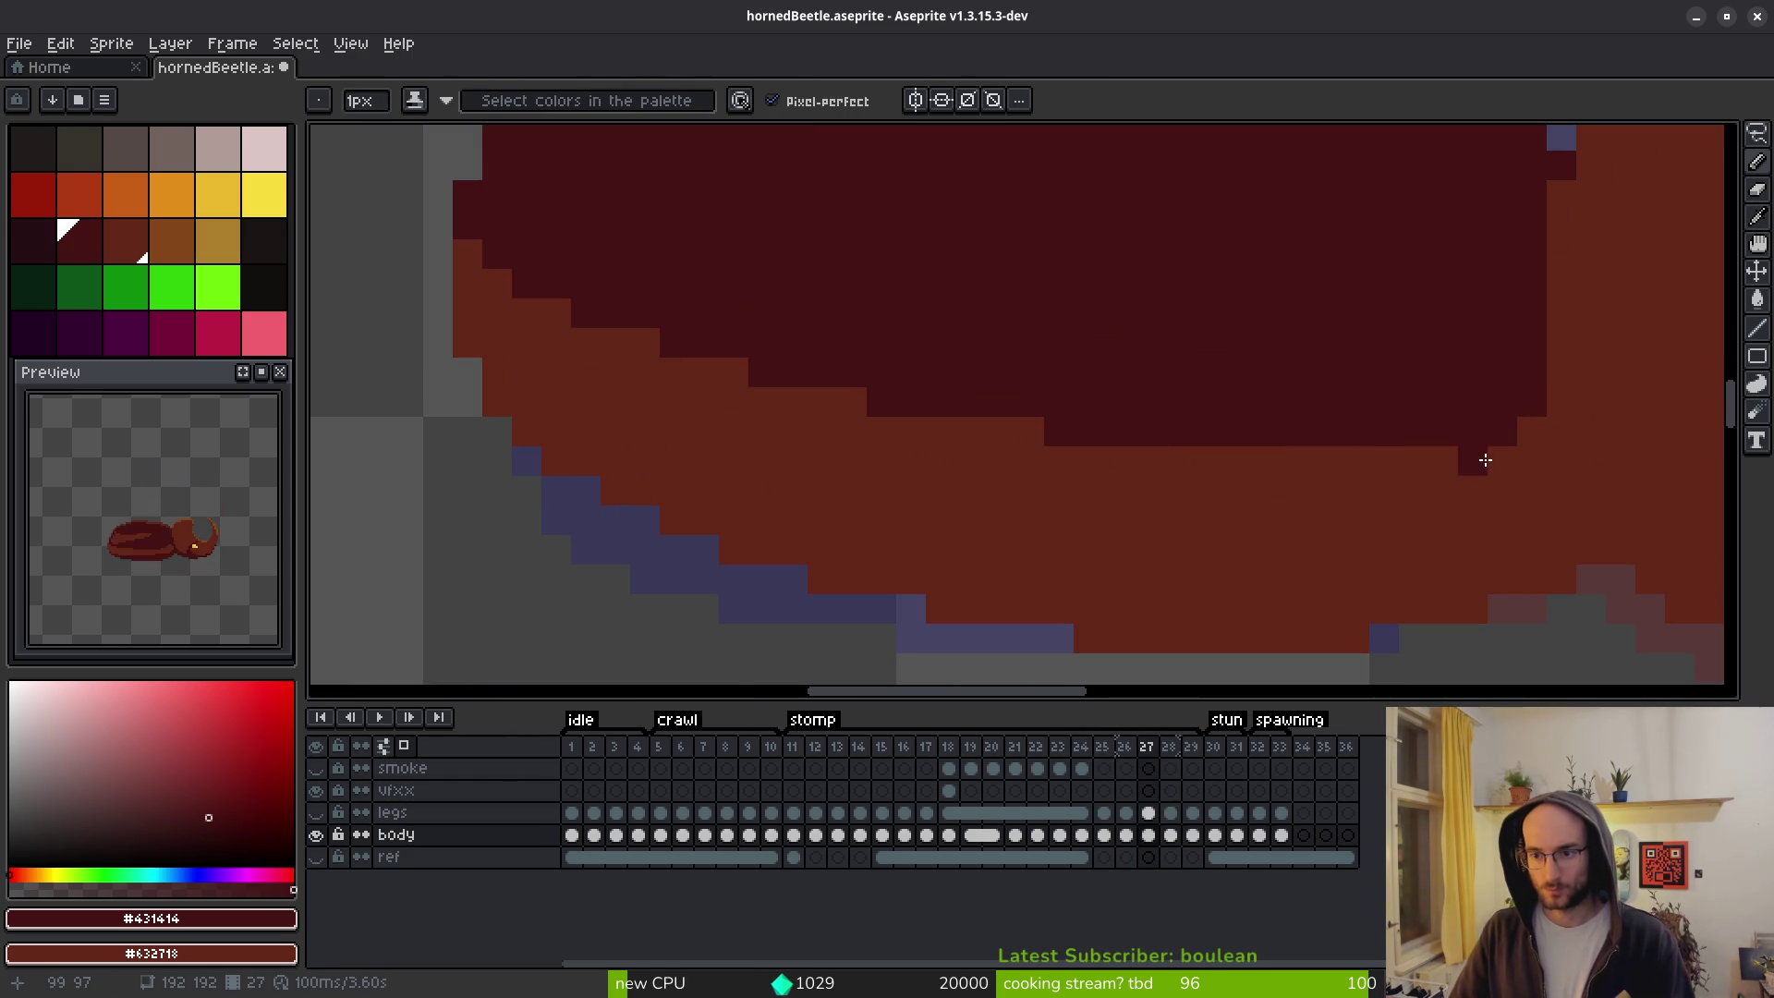
pyautogui.press('w')
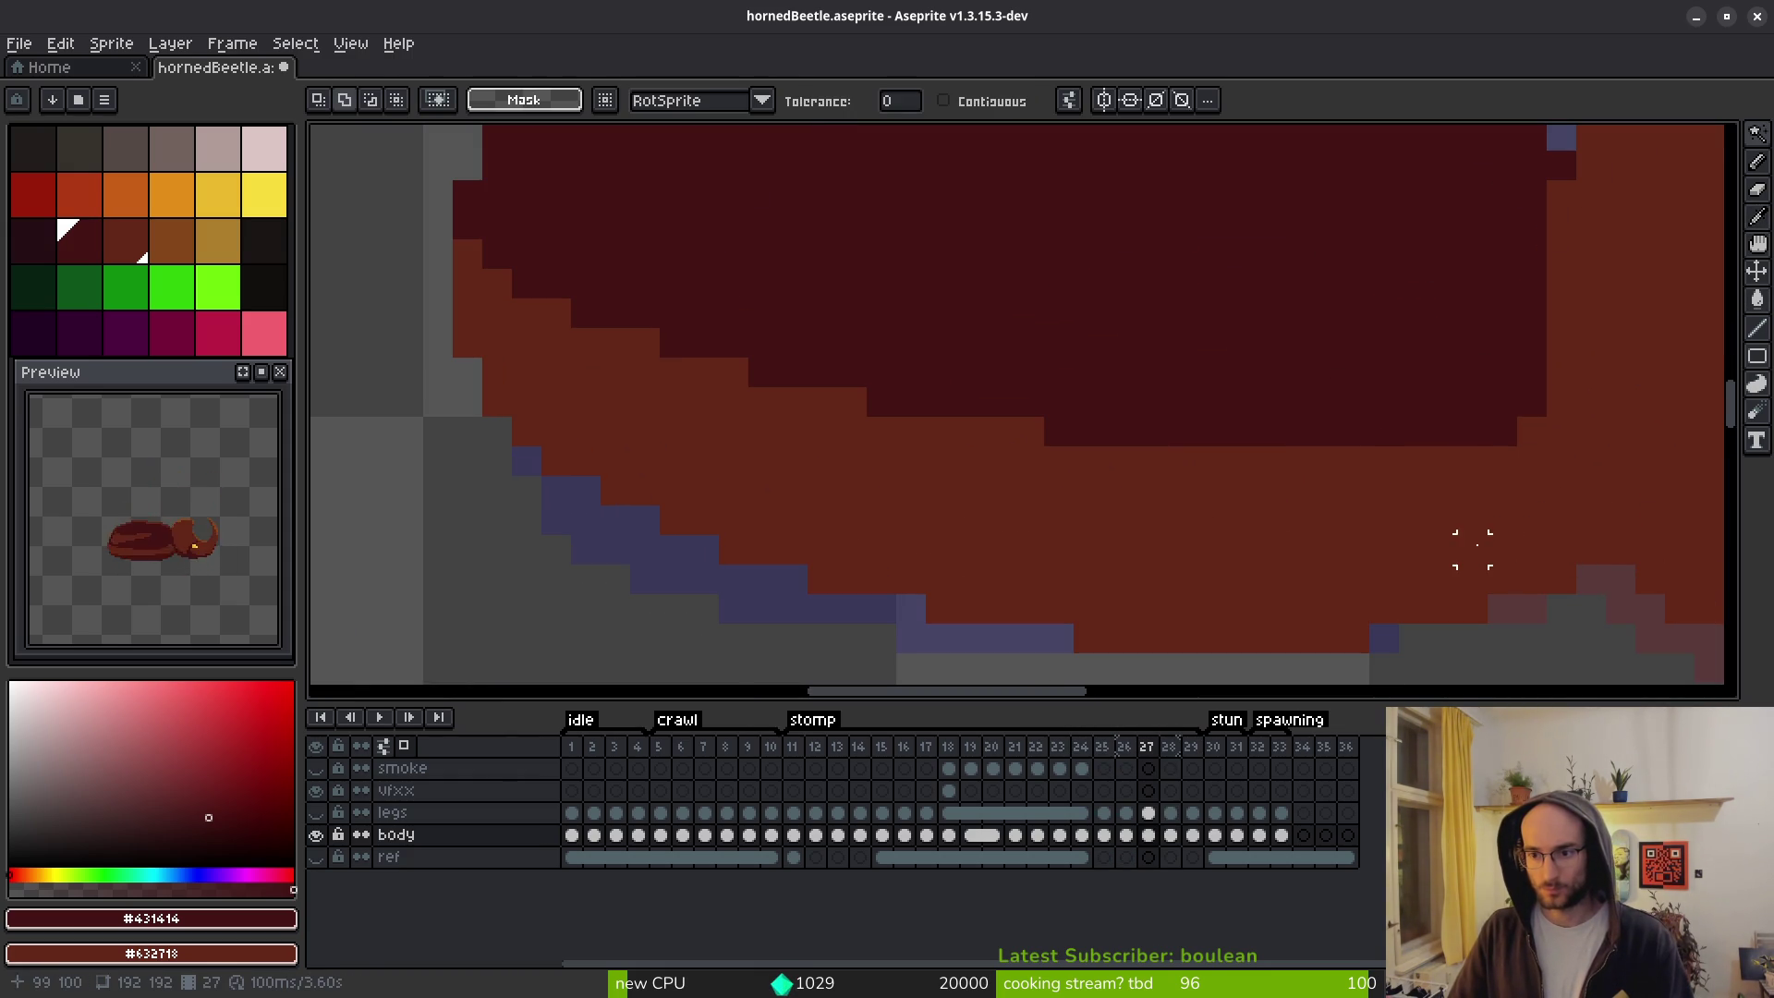
pyautogui.press('b')
pyautogui.moveTo(1472, 460)
pyautogui.mouseDown()
pyautogui.moveTo(1061, 459)
pyautogui.moveTo(1085, 448)
pyautogui.moveTo(884, 419)
pyautogui.moveTo(642, 343)
pyautogui.moveTo(646, 364)
pyautogui.moveTo(632, 313)
pyautogui.mouseUp()
pyautogui.hscroll(-5, 646, 364)
pyautogui.click(700, 374)
pyautogui.scroll(-5, 827, 377)
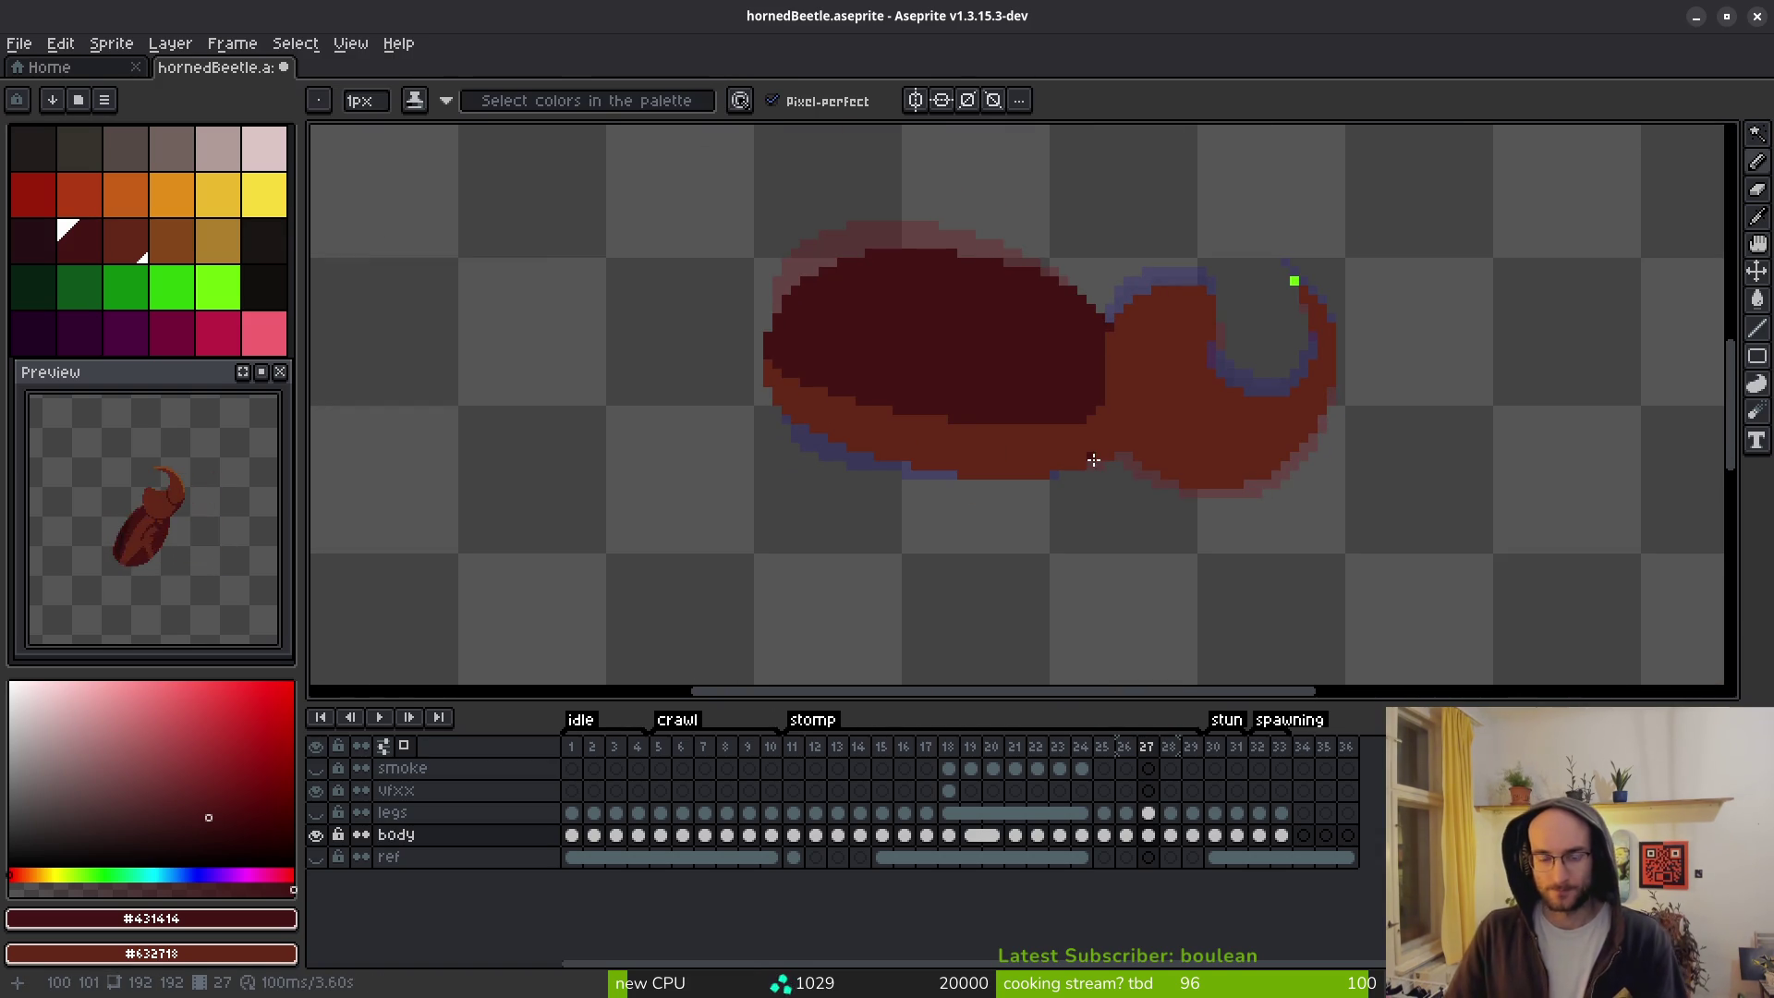
pyautogui.scroll(3, 1092, 460)
pyautogui.click(1193, 448)
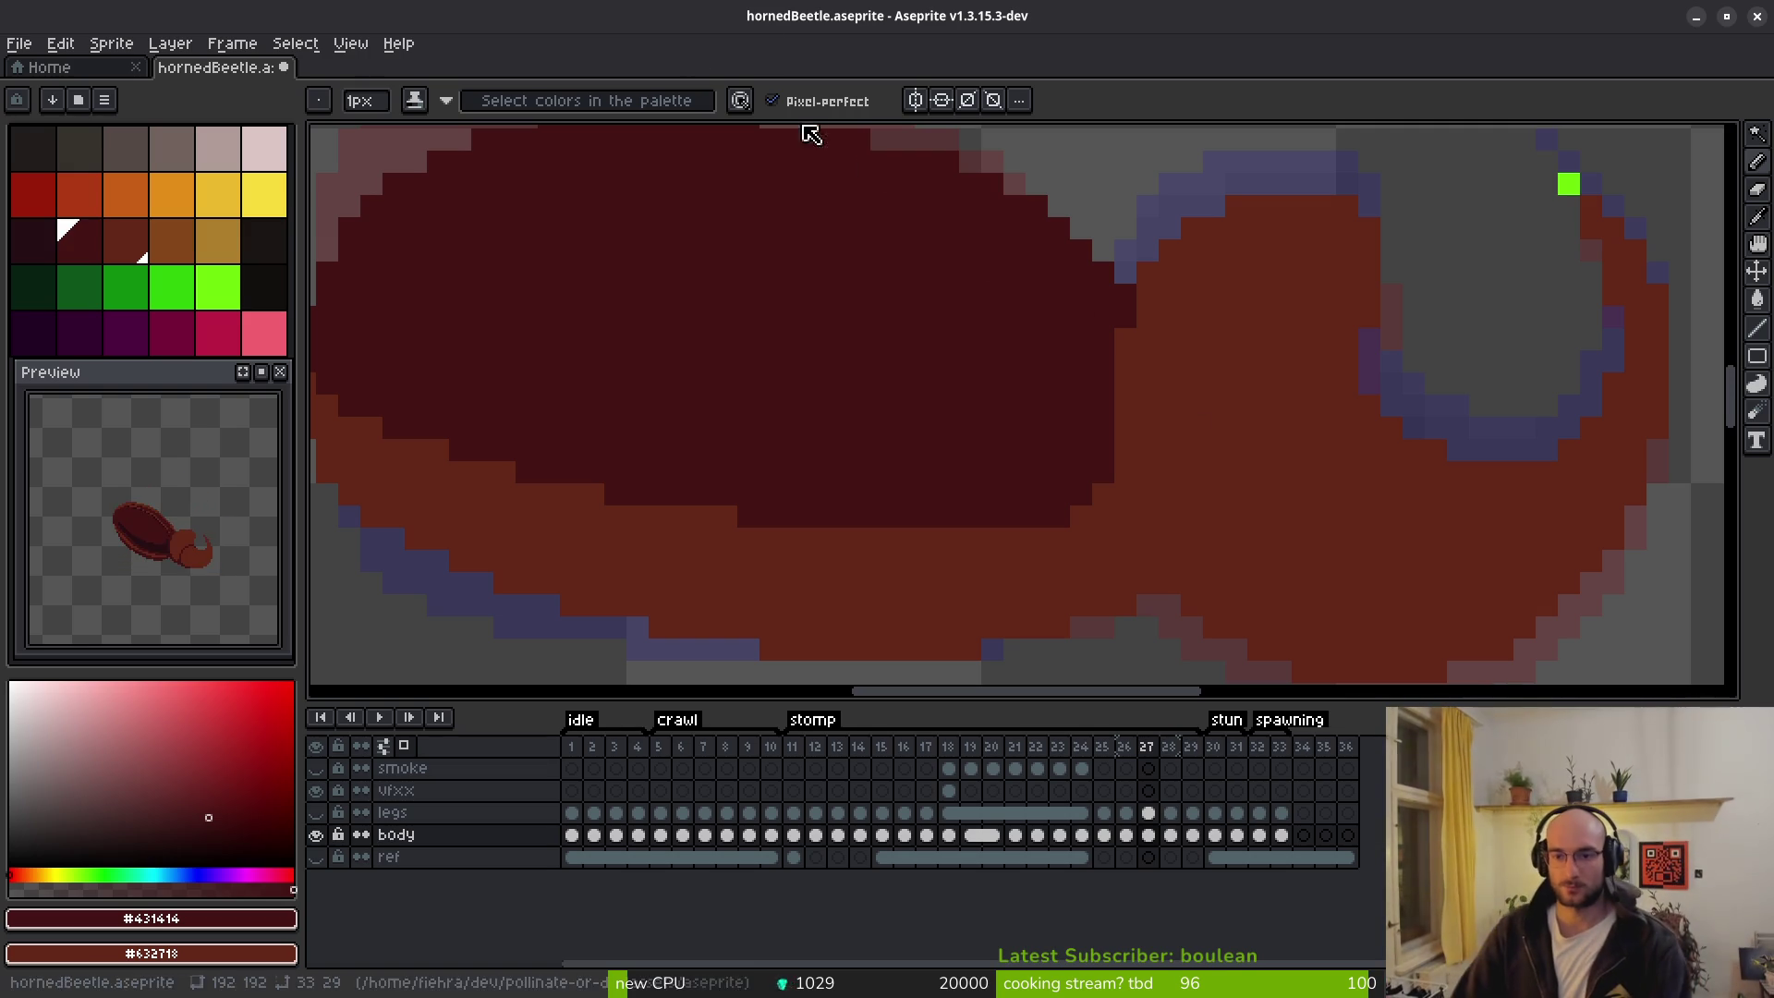
# Pick the horn's #632718 red-brown and paint over the green marker pixel at the horn tip.
pyautogui.scroll(-5, 1145, 262)
pyautogui.scroll(6, 1291, 289)
pyautogui.press('i')
pyautogui.click(1401, 367)
pyautogui.press('g')
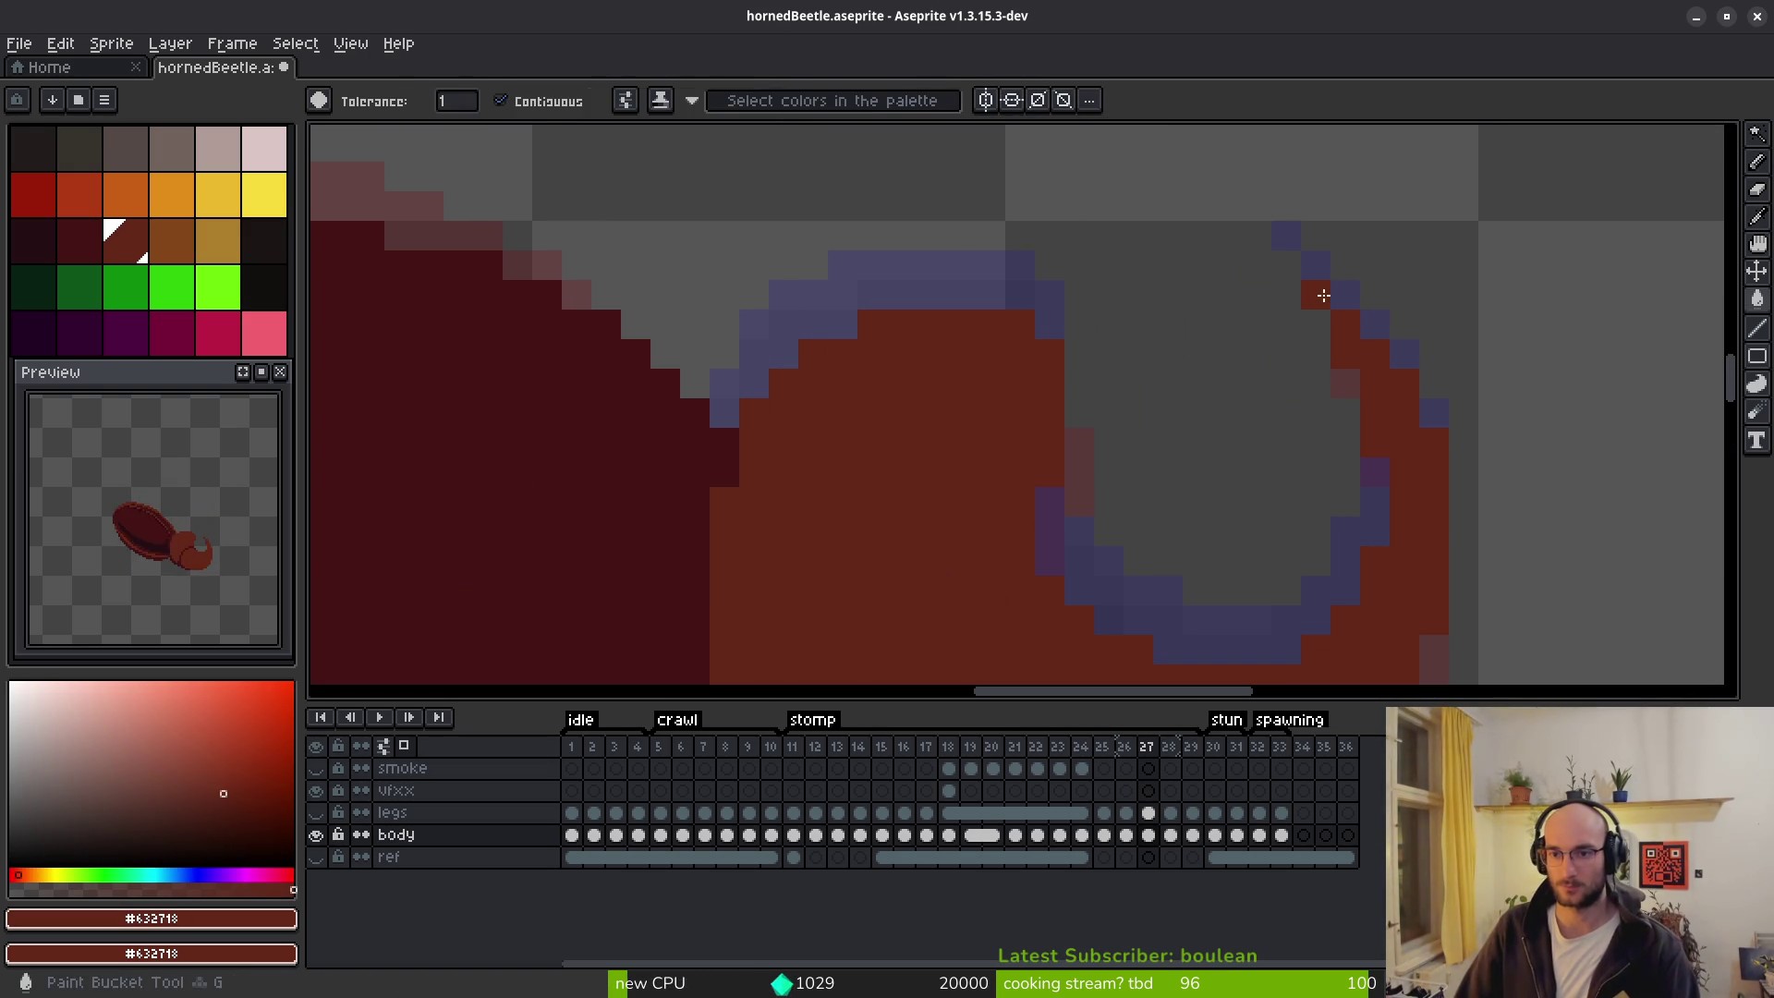
pyautogui.click(1327, 289)
# Flip between frames 26 and 27 to check the horn-tip change.
pyautogui.scroll(-4, 1339, 325)
pyautogui.press('i')
pyautogui.press('Left')
pyautogui.press('Right')
pyautogui.press('Right')
pyautogui.press('Left')
pyautogui.press('Left')
pyautogui.press('g')
pyautogui.press('Right')
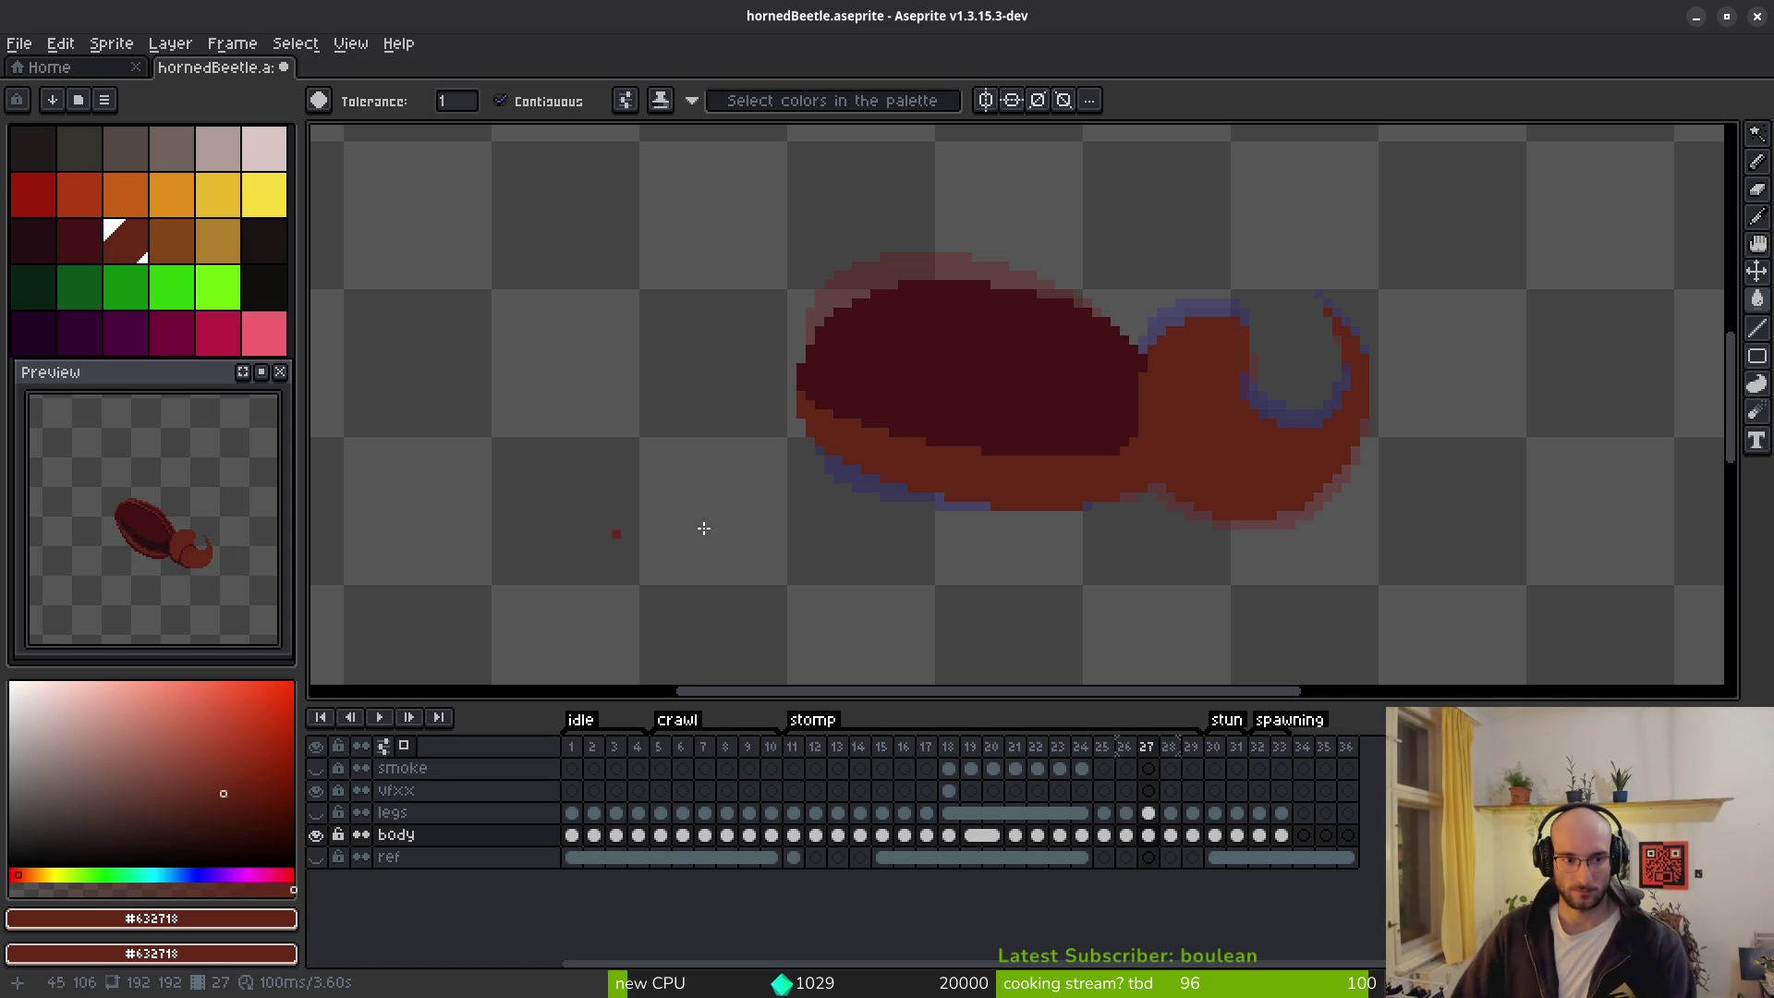
pyautogui.hscroll(1, 950, 546)
pyautogui.scroll(1, 989, 439)
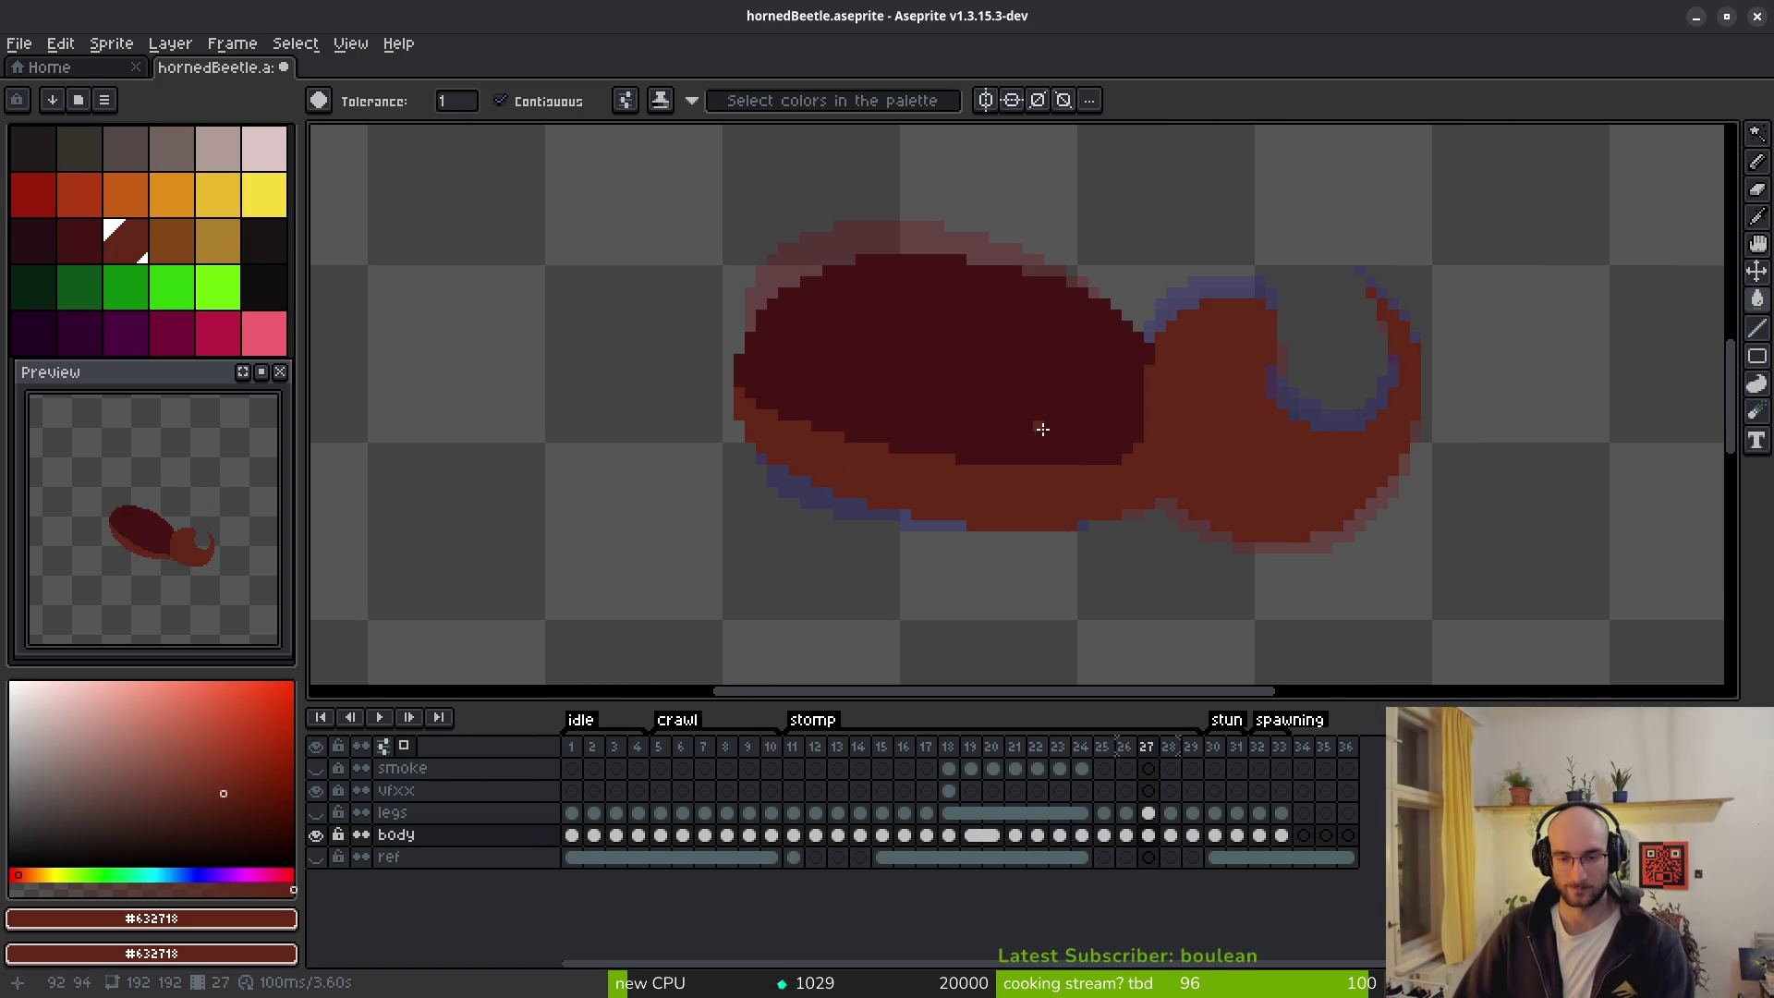
# On frame 25, repaint stray dark edge pixels along the shell in red-brown.
pyautogui.keyDown('alt'); pyautogui.click(1038, 401); pyautogui.keyUp('alt')
pyautogui.press('Left')
pyautogui.press('Left')
pyautogui.press('Left')
pyautogui.press('Right')
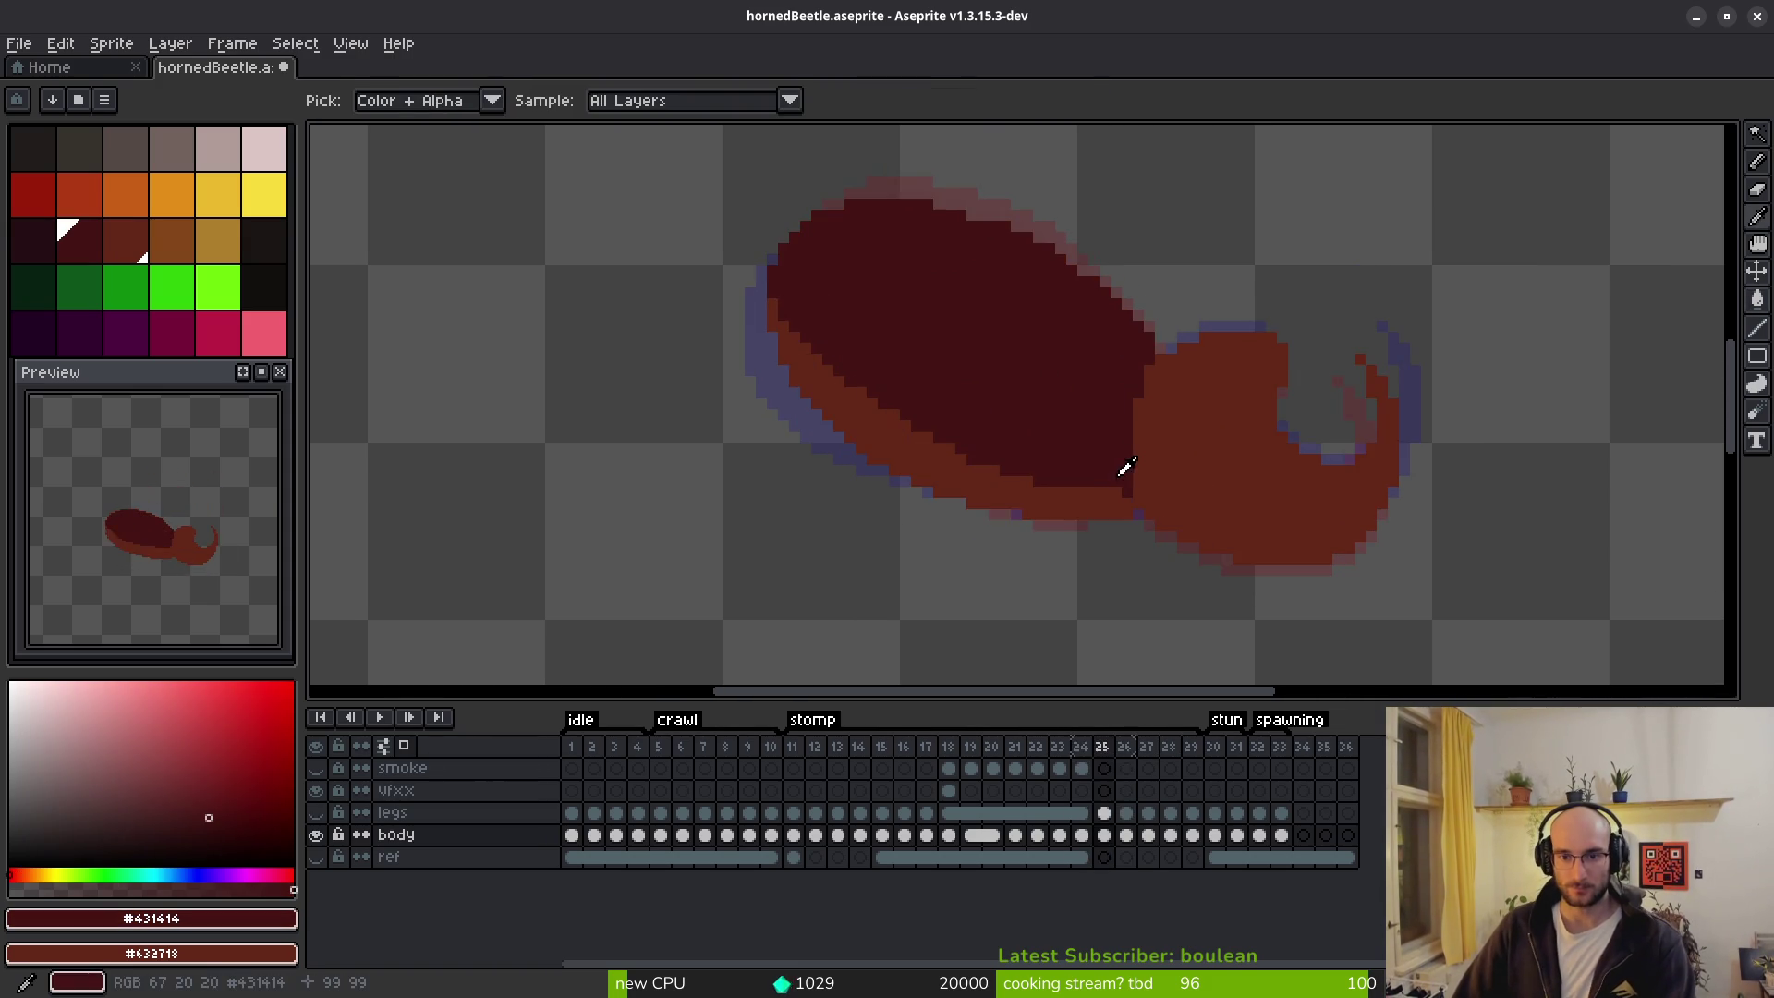
pyautogui.press('w')
pyautogui.scroll(3, 1038, 499)
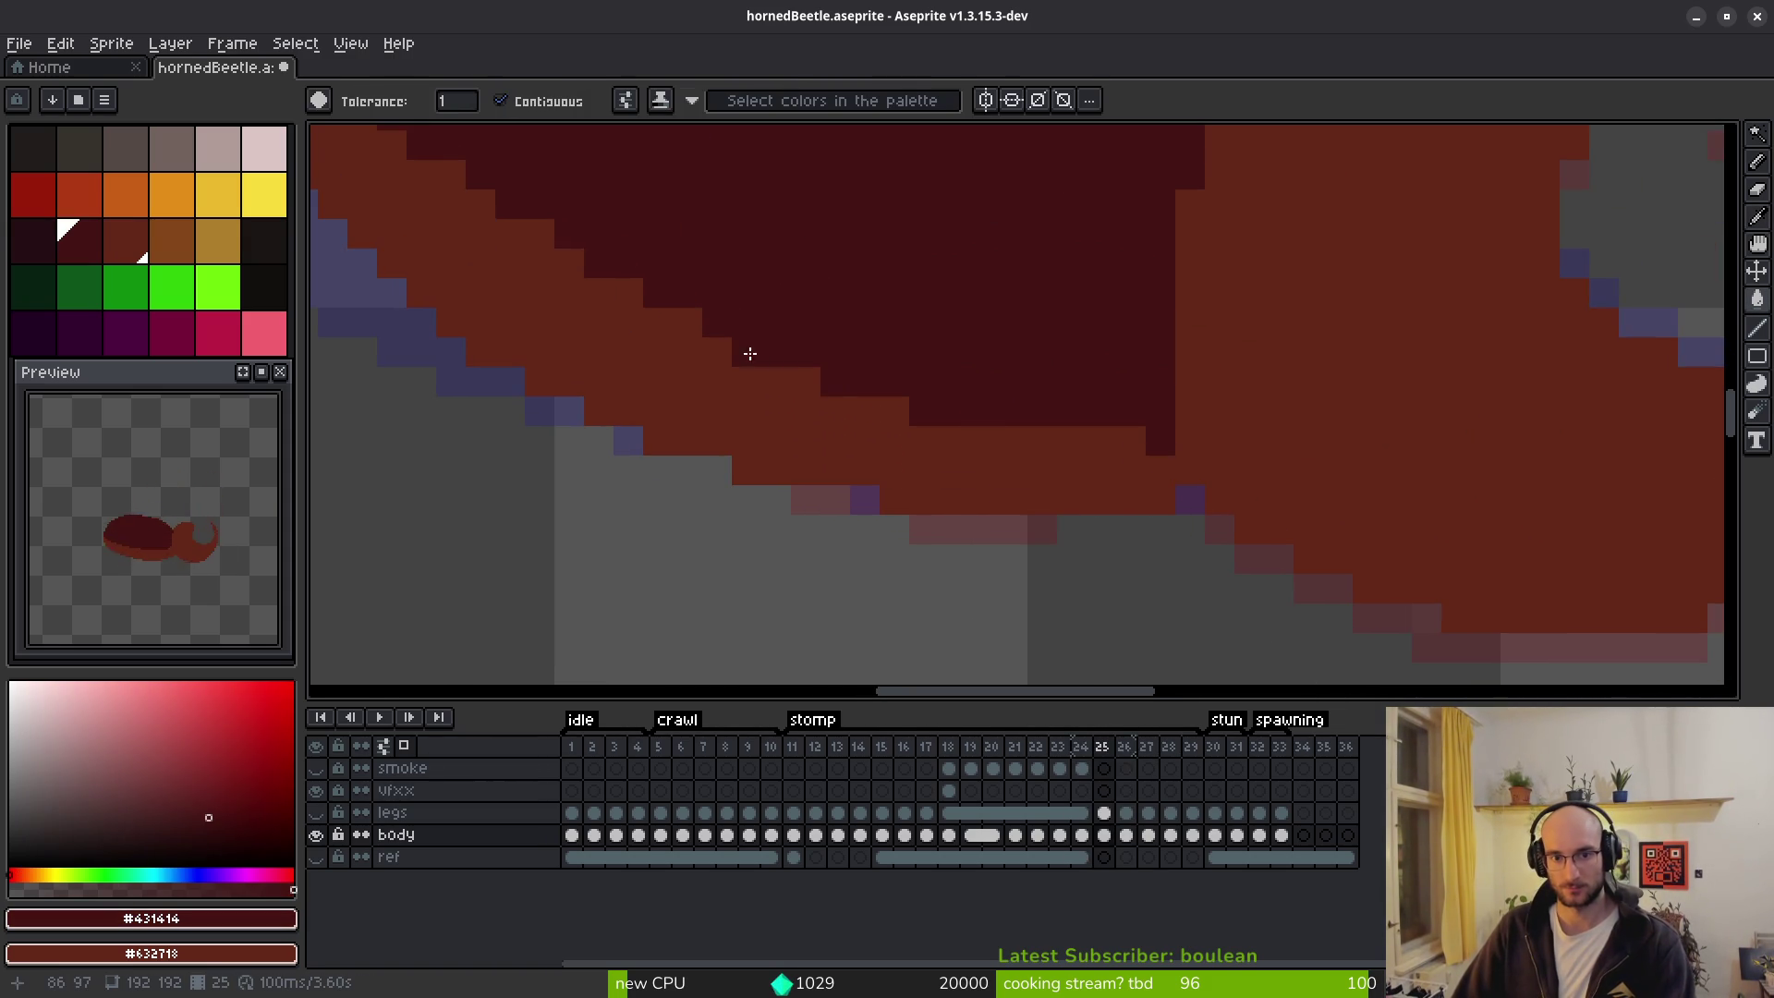
pyautogui.press('b')
pyautogui.rightClick(746, 351)
pyautogui.rightClick(835, 381)
pyautogui.rightClick(864, 381)
pyautogui.rightClick(952, 413)
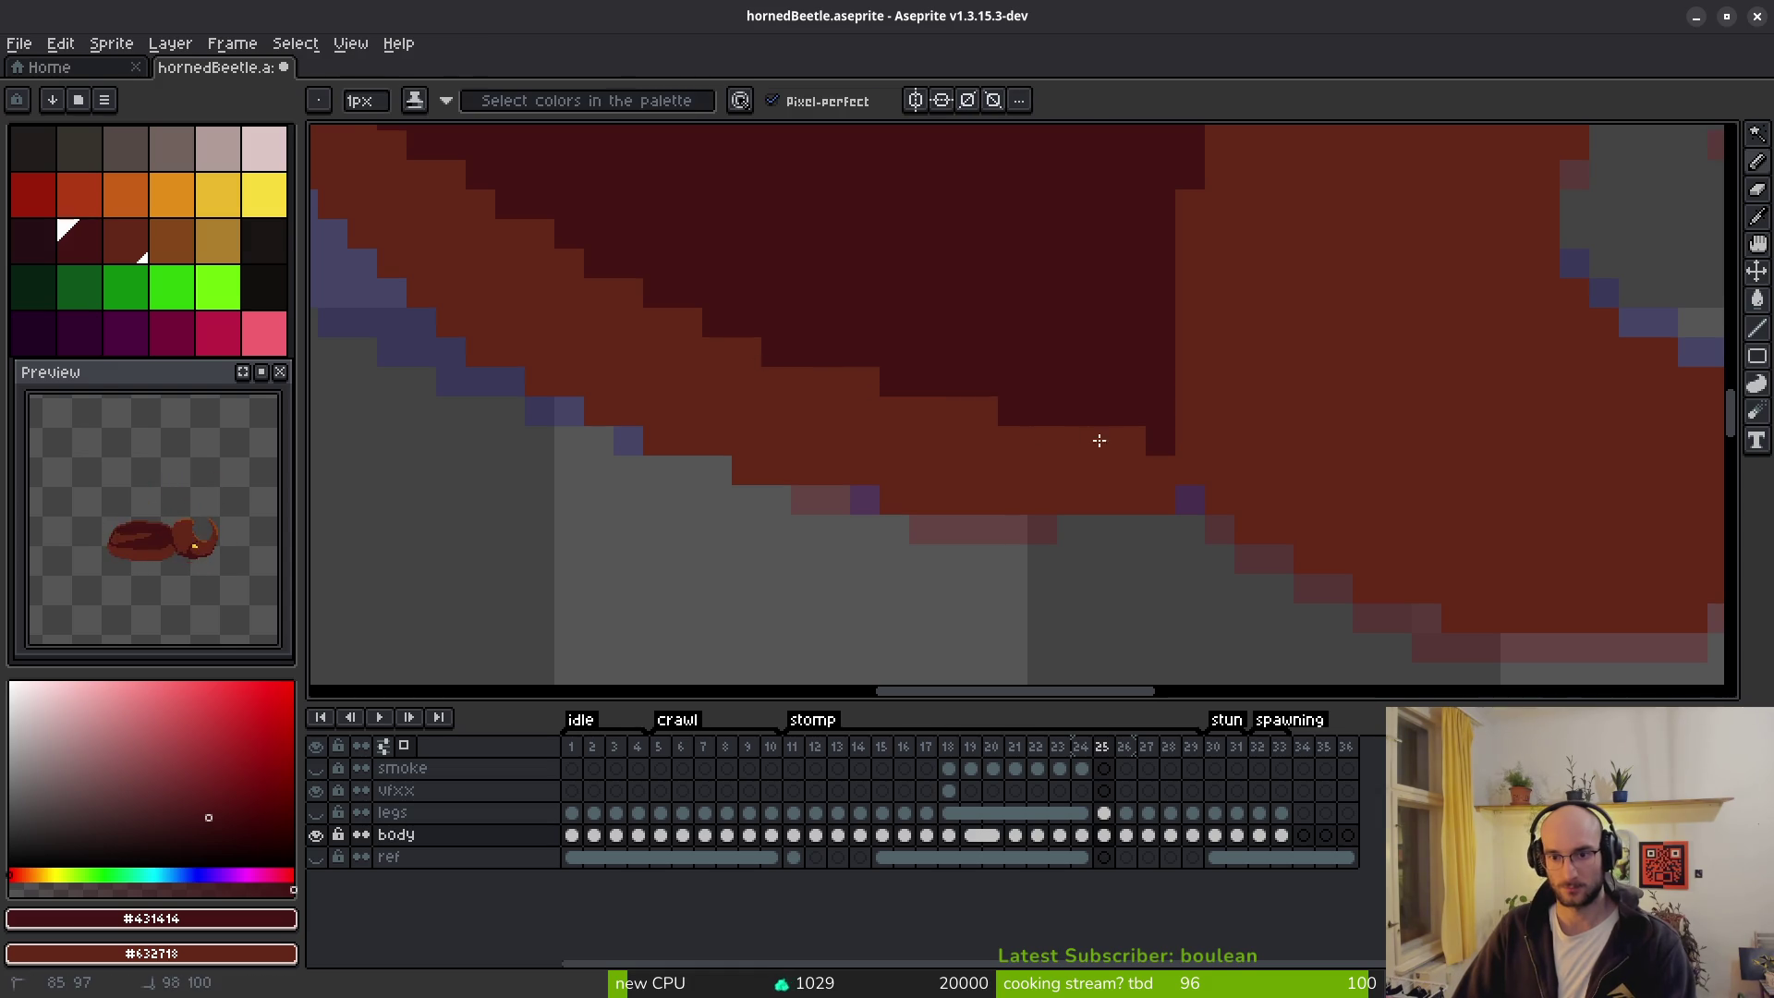
pyautogui.rightClick(1043, 411)
pyautogui.rightClick(1161, 413)
pyautogui.rightClick(1160, 435)
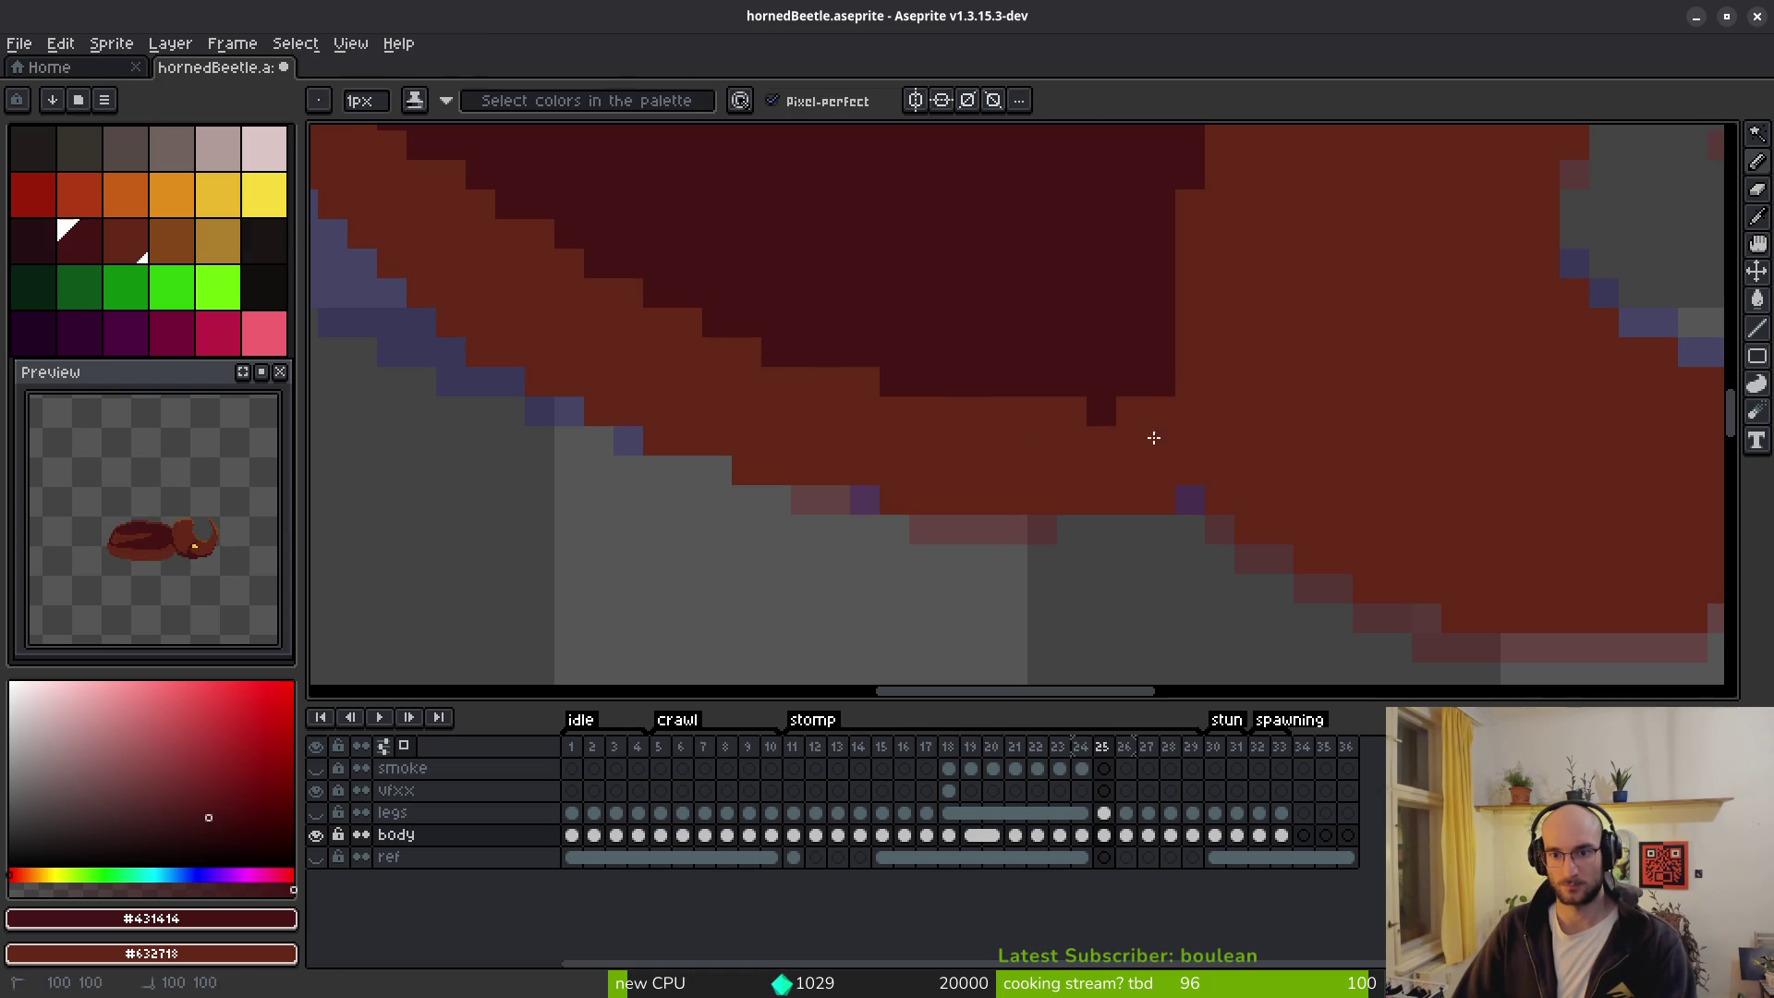
# Add dark pixels to smooth the shell edge, undoing the last stroke.
pyautogui.click(1070, 411)
pyautogui.click(1042, 411)
pyautogui.scroll(-2, 1130, 427)
pyautogui.scroll(-2, 1141, 444)
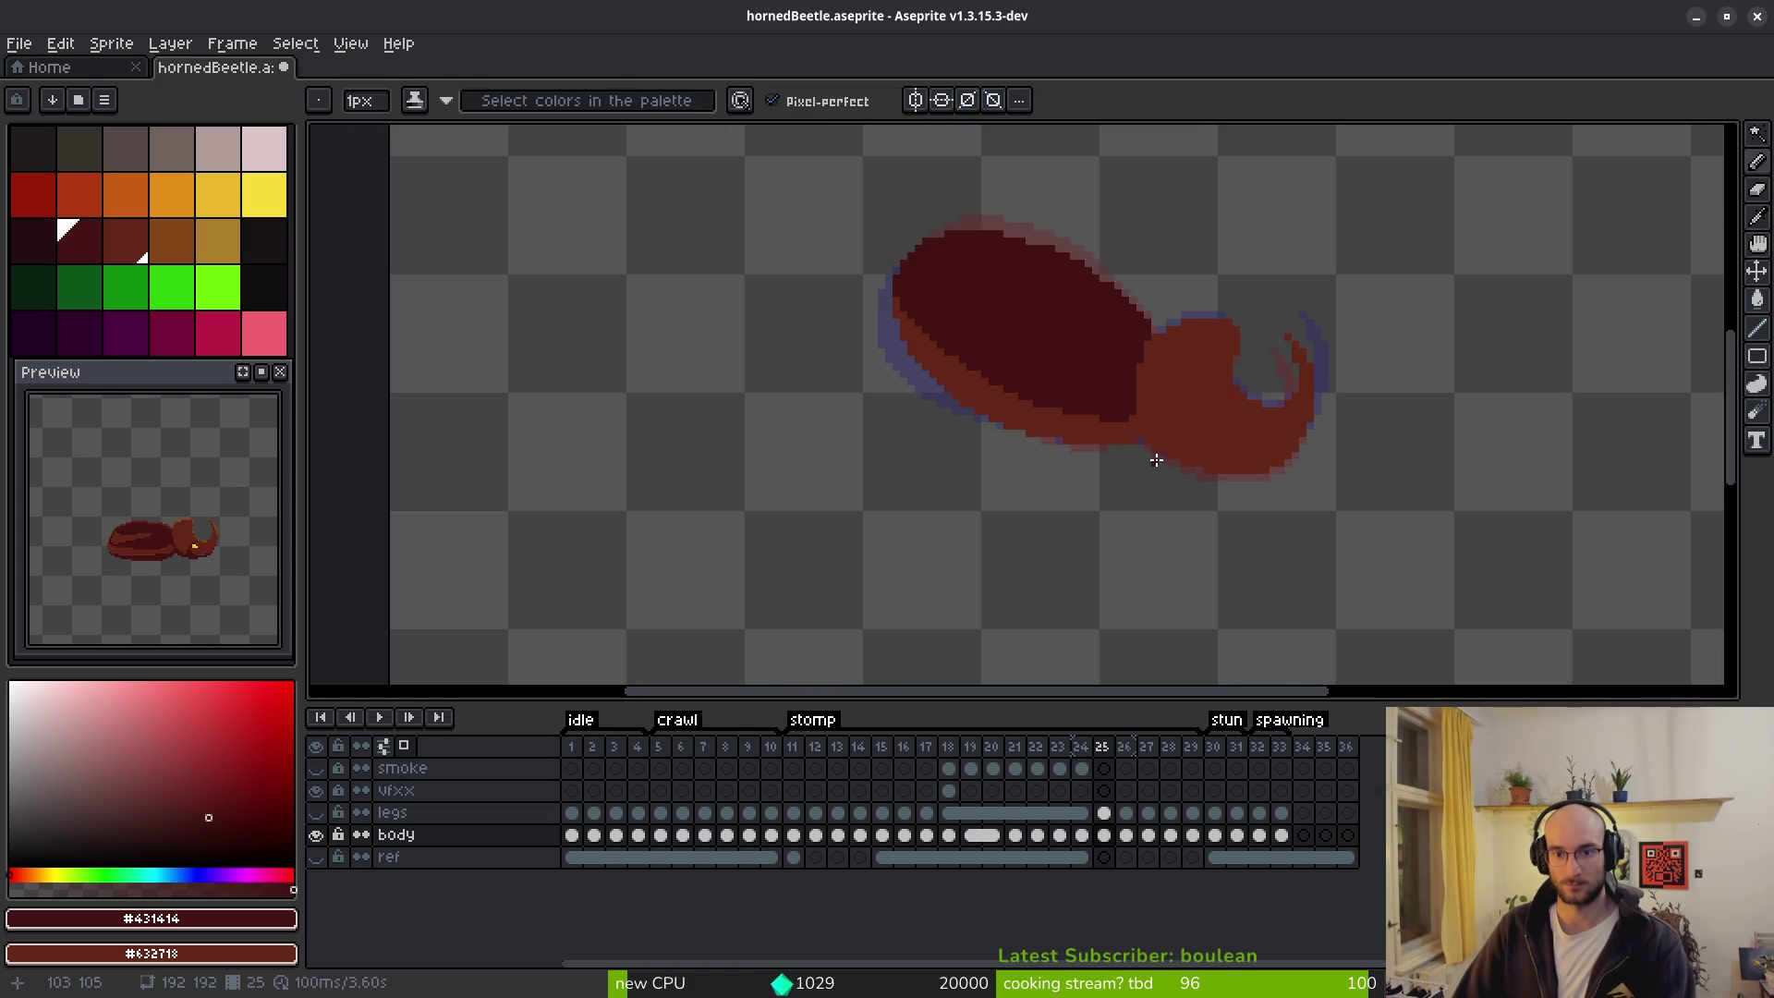
pyautogui.scroll(2, 1034, 332)
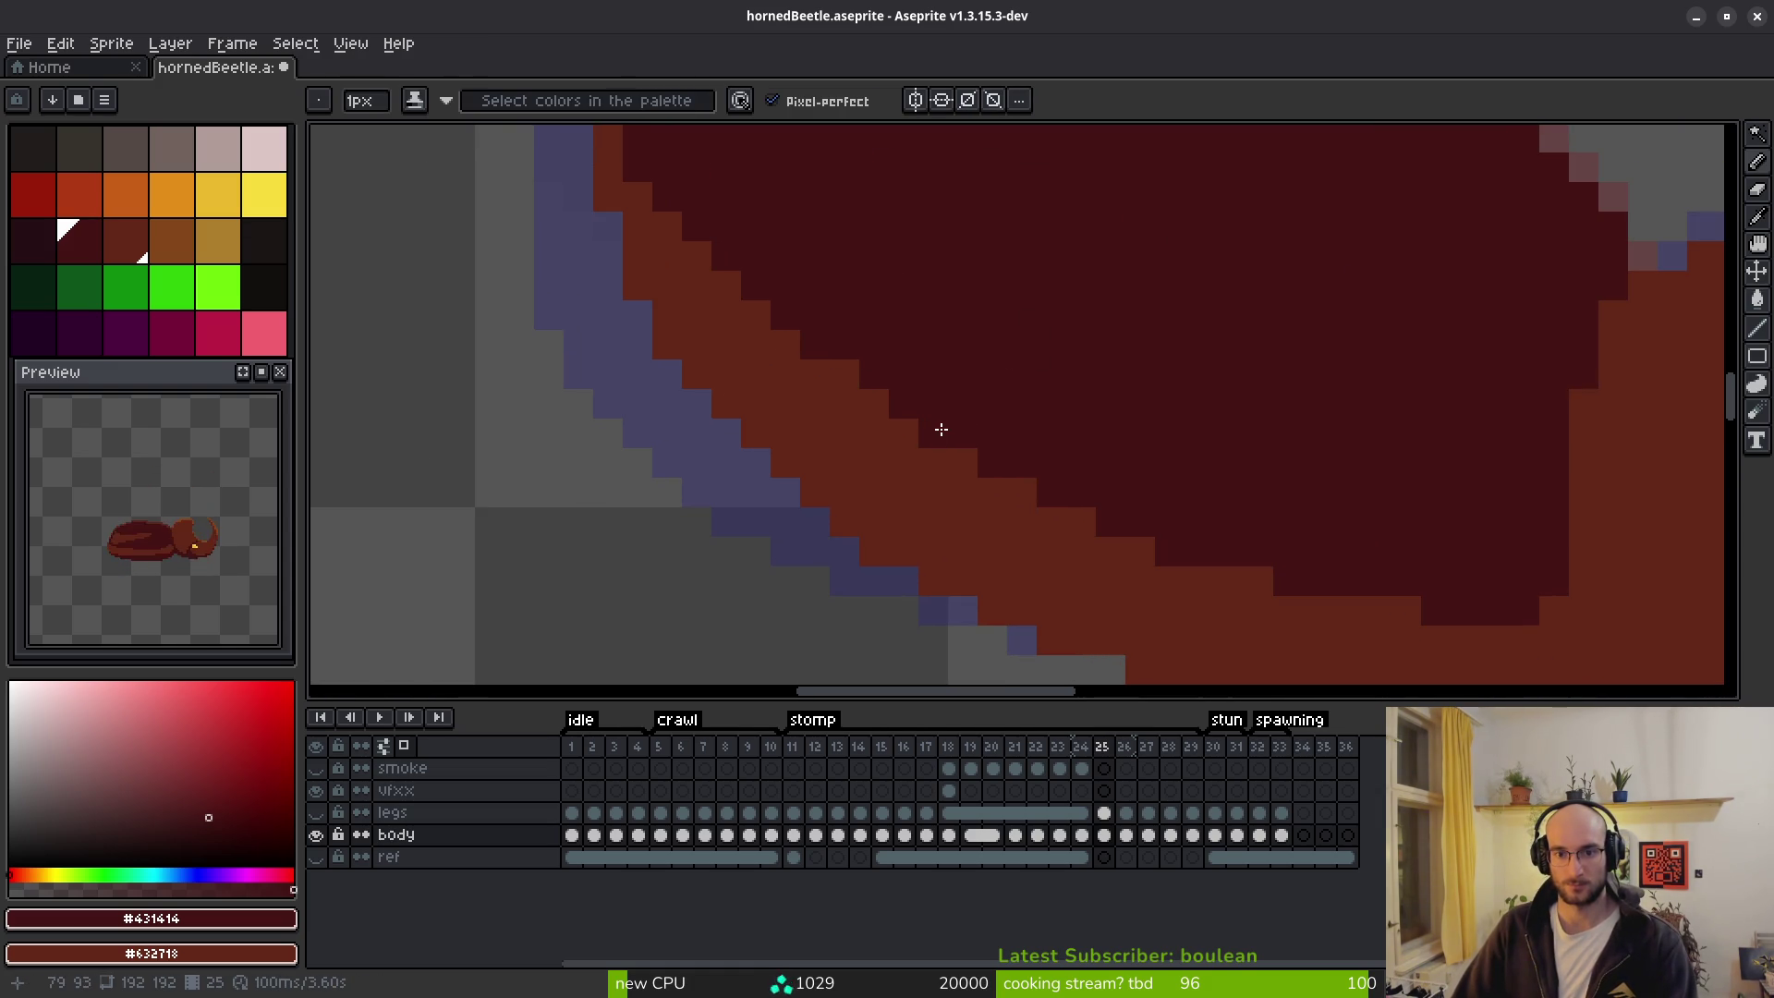
pyautogui.scroll(-3, 1044, 395)
pyautogui.hotkey('ctrl', 'z')
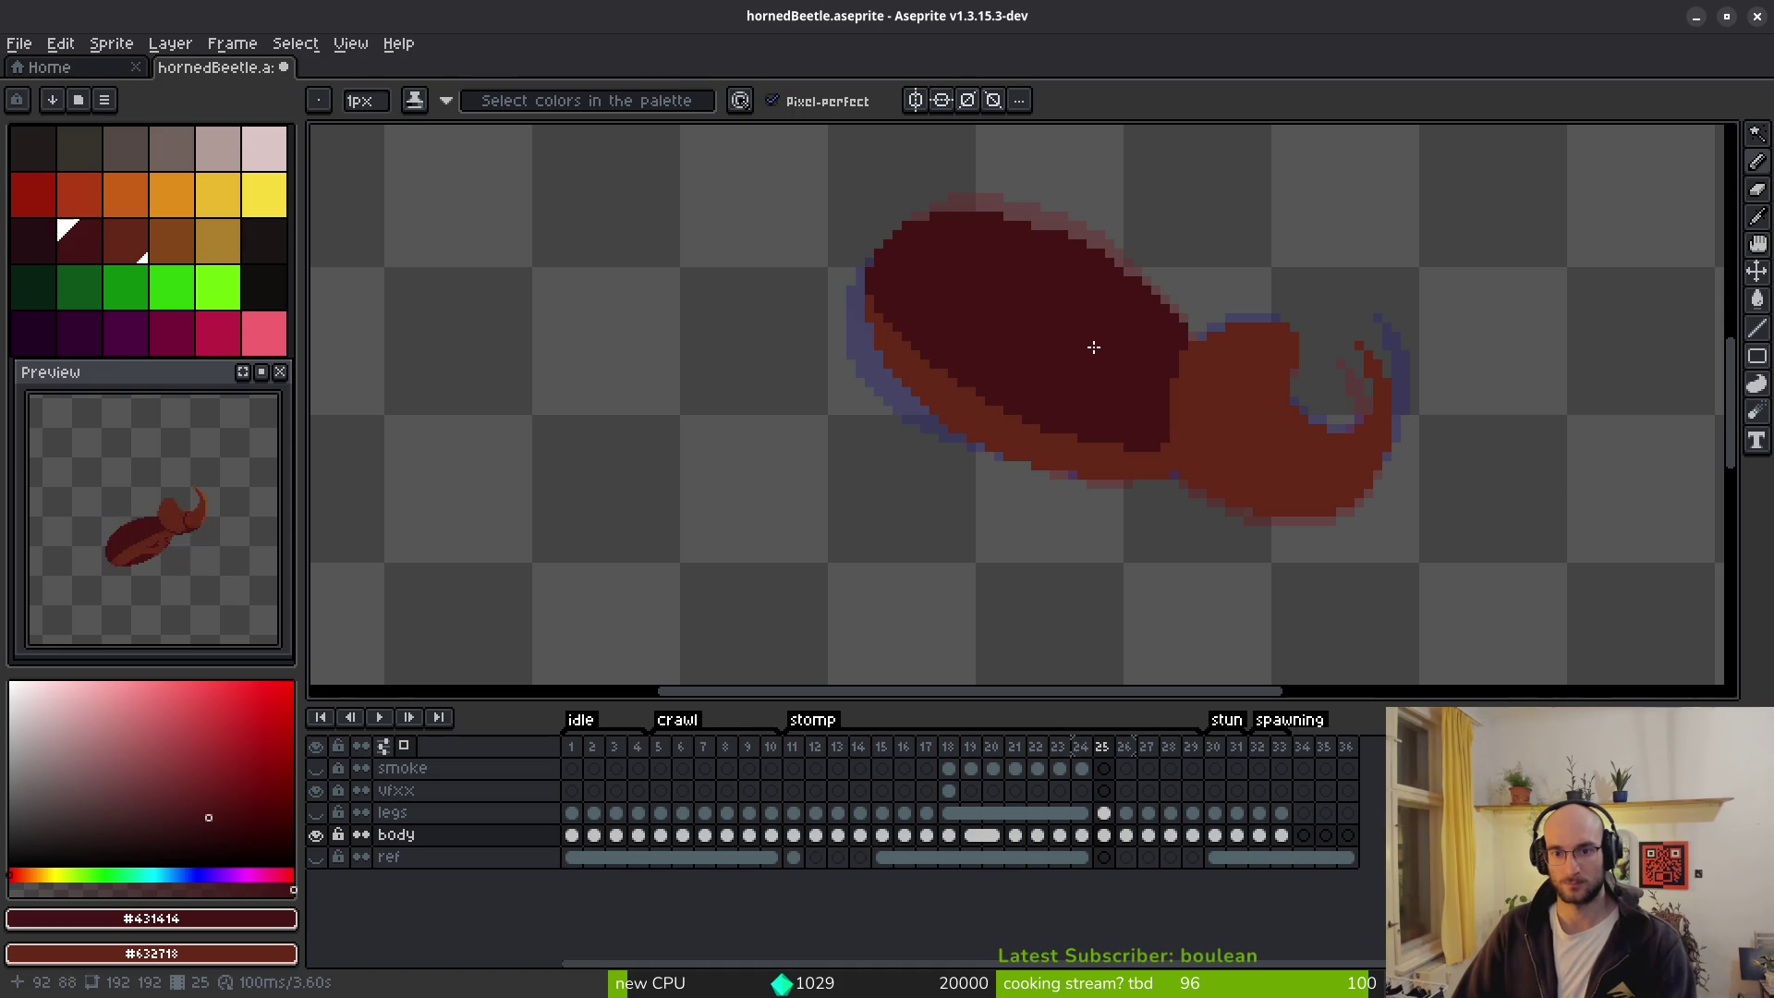
# On frame 26, repaint the stepped dark edge pixels in the brown body colour.
pyautogui.press(',')
pyautogui.press('.')
pyautogui.press('.')
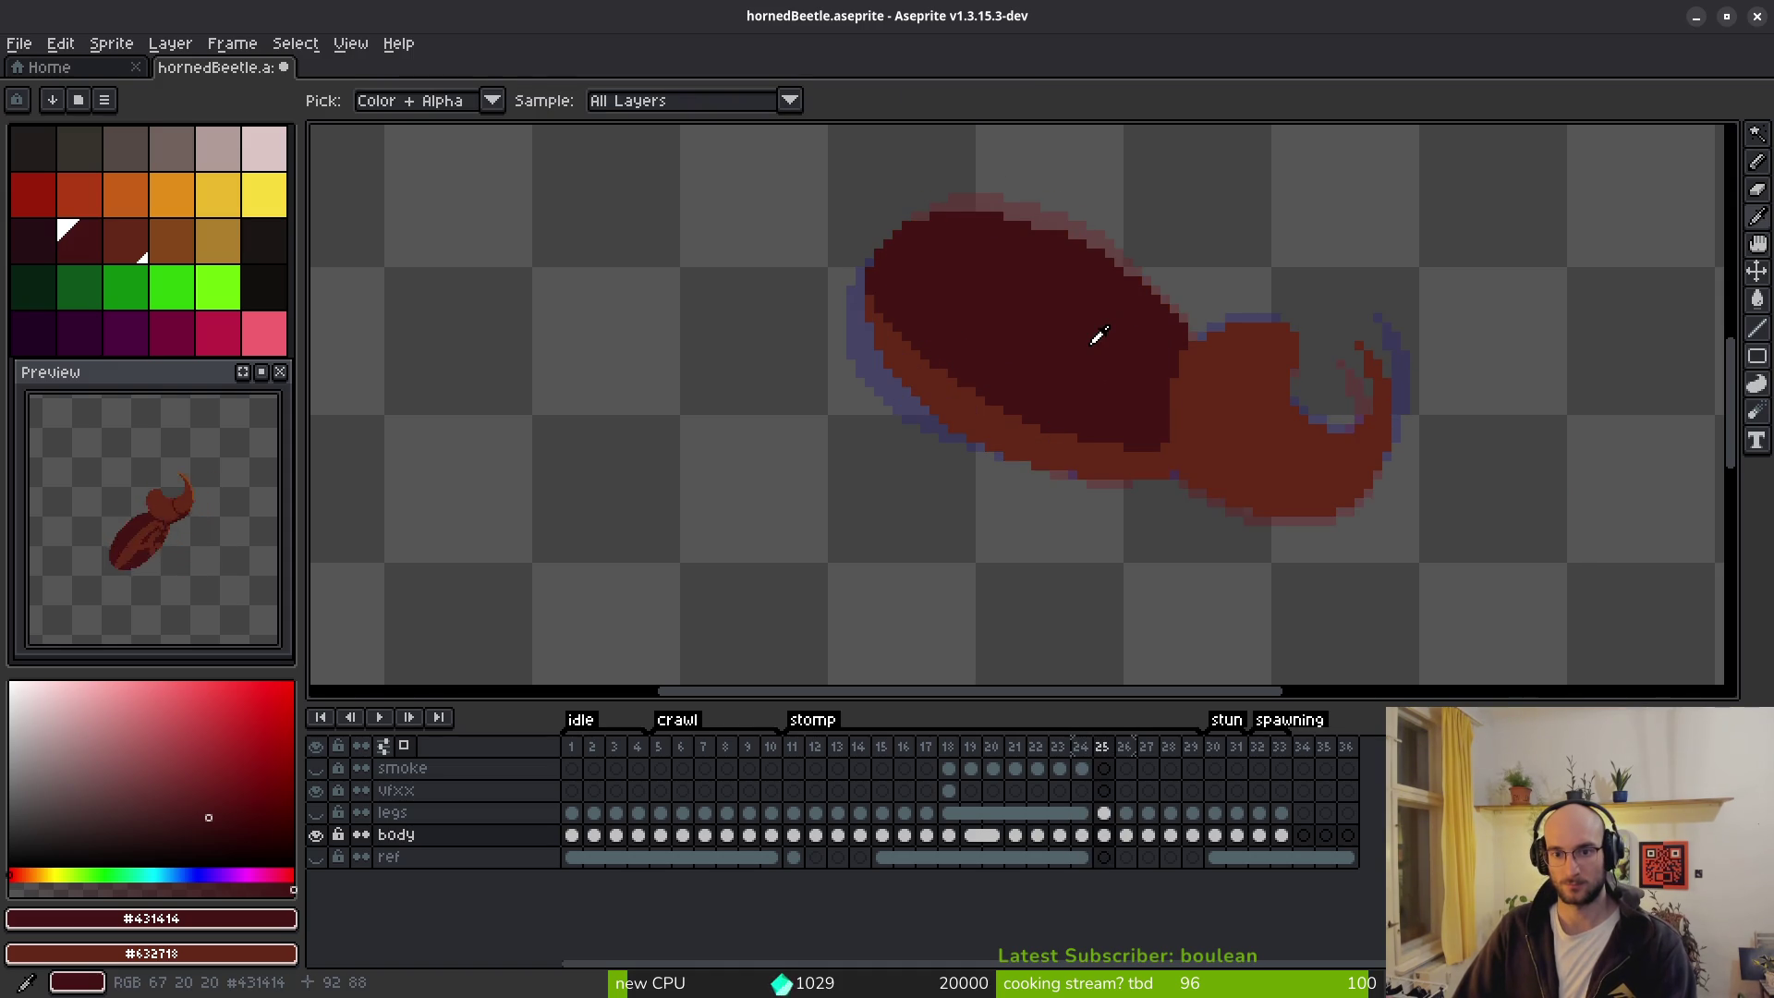
pyautogui.scroll(3, 1098, 340)
pyautogui.moveTo(689, 396); pyautogui.dragTo(910, 491)
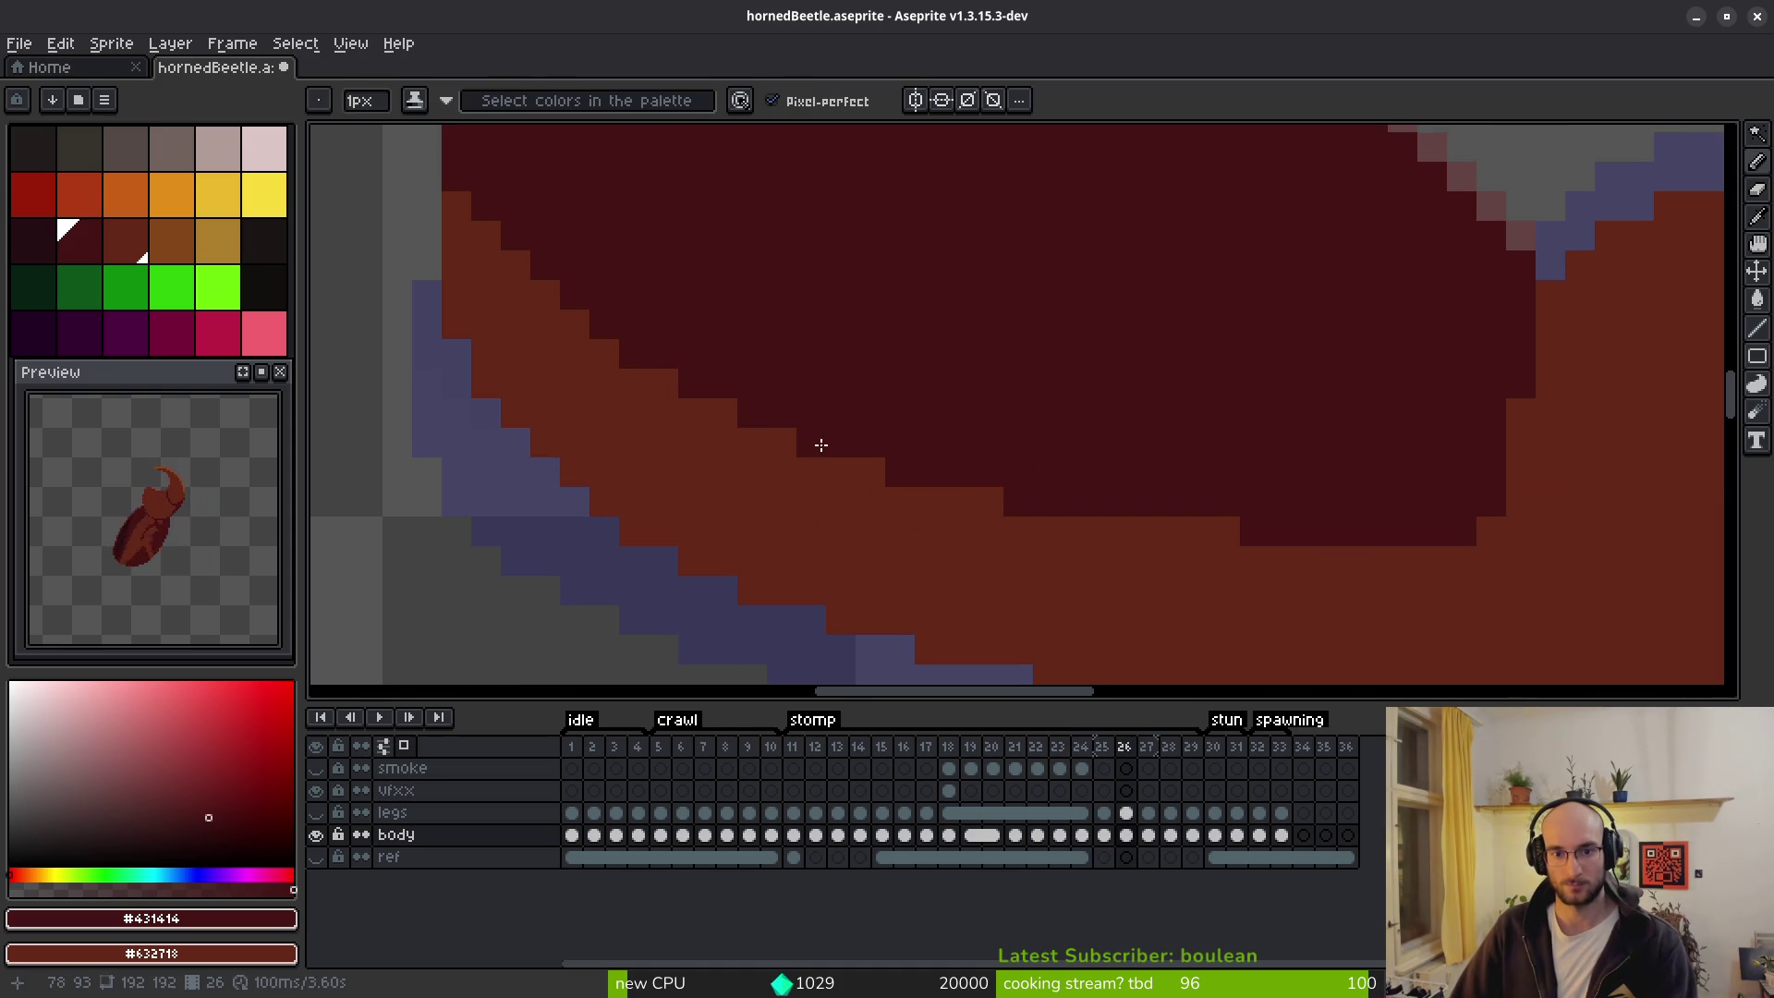
pyautogui.scroll(-4, 1263, 572)
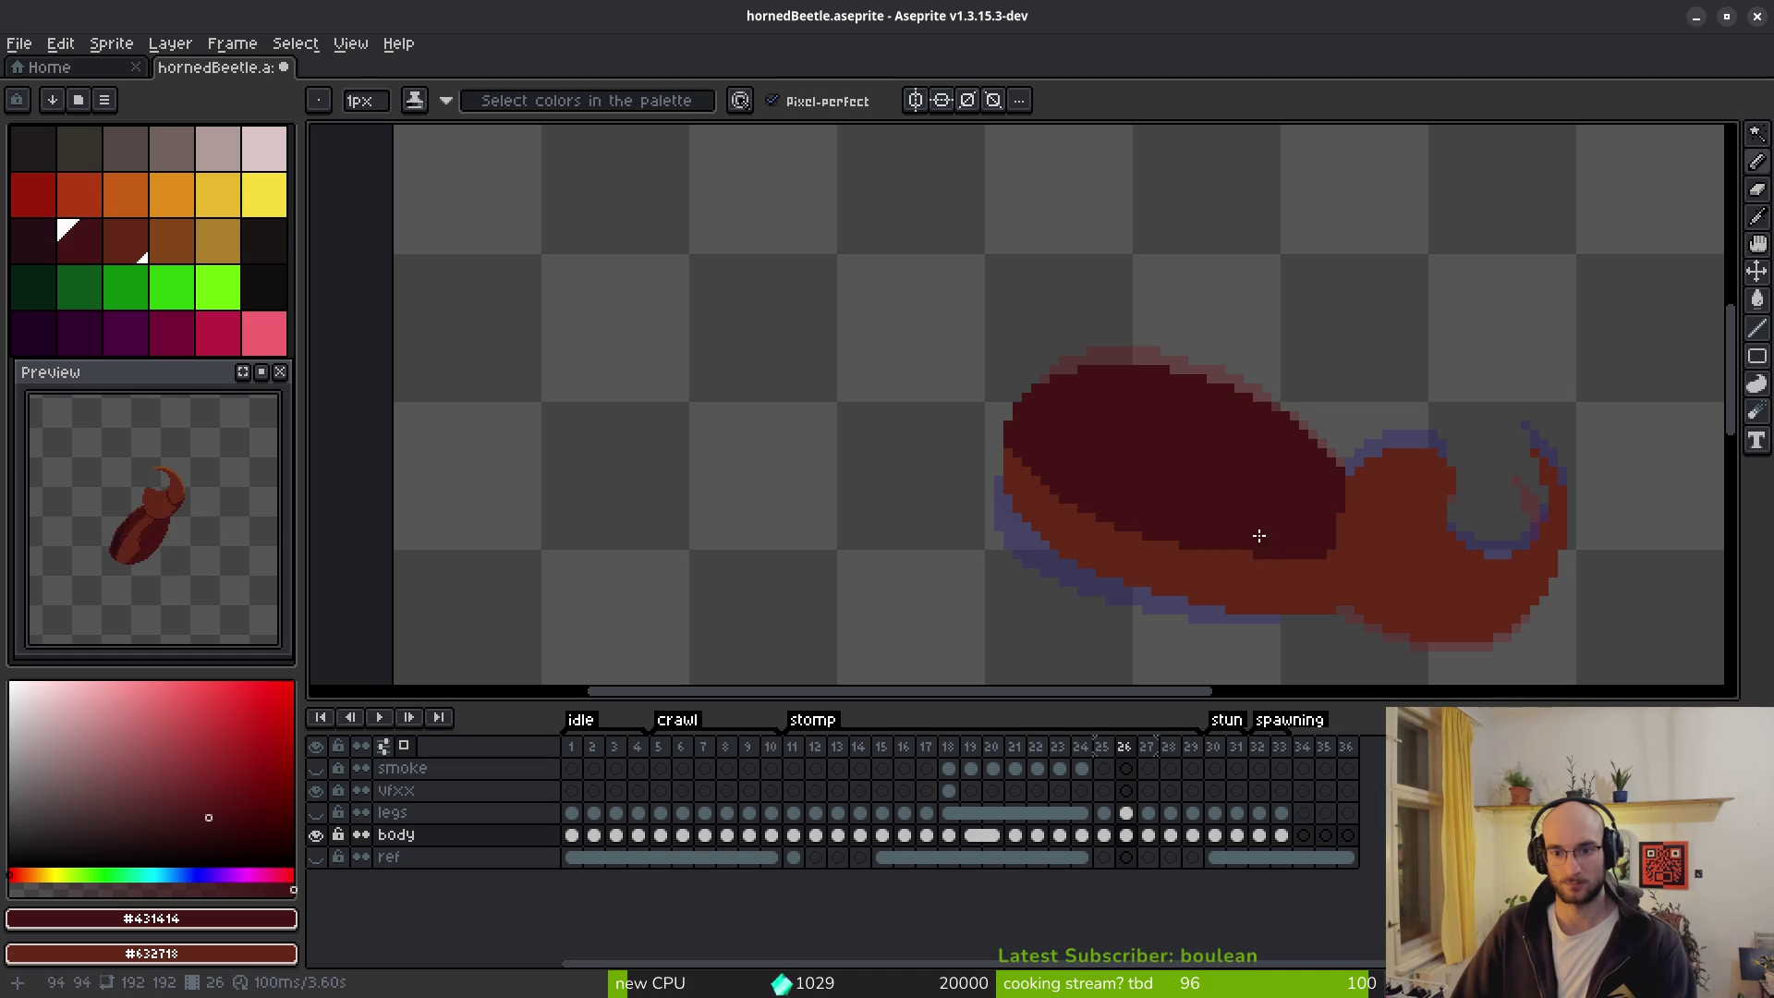
pyautogui.scroll(4, 1263, 563)
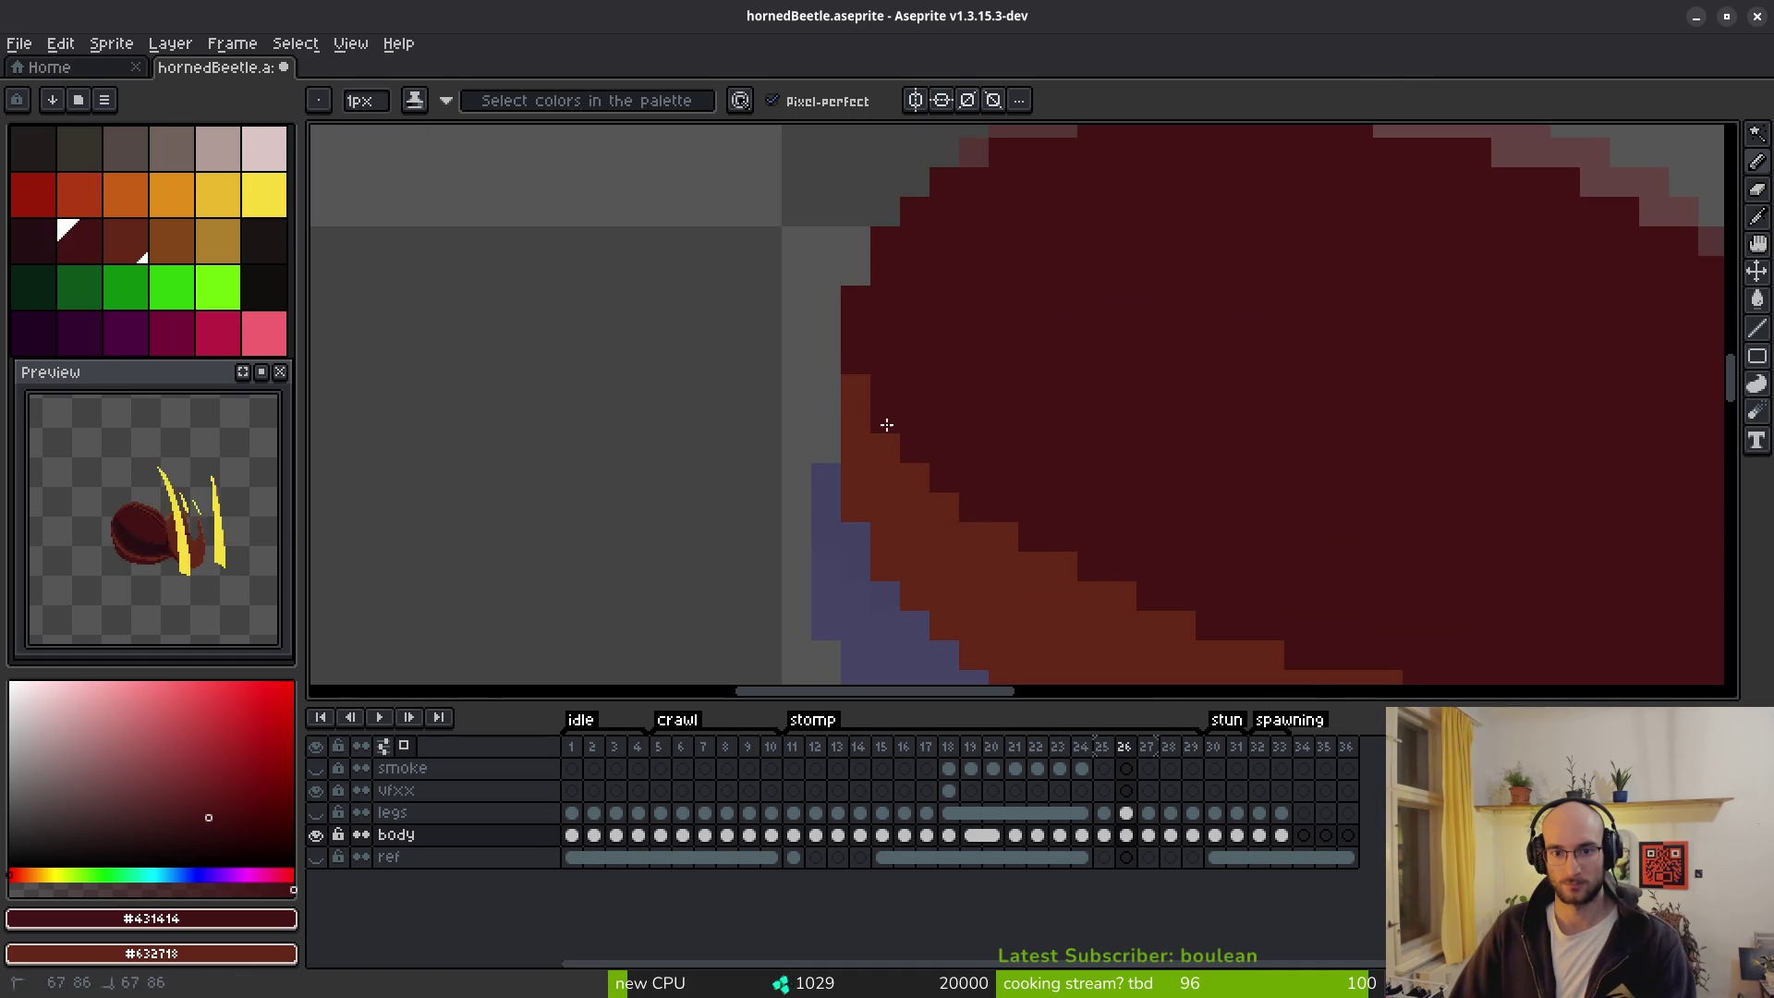
pyautogui.scroll(-4, 1151, 462)
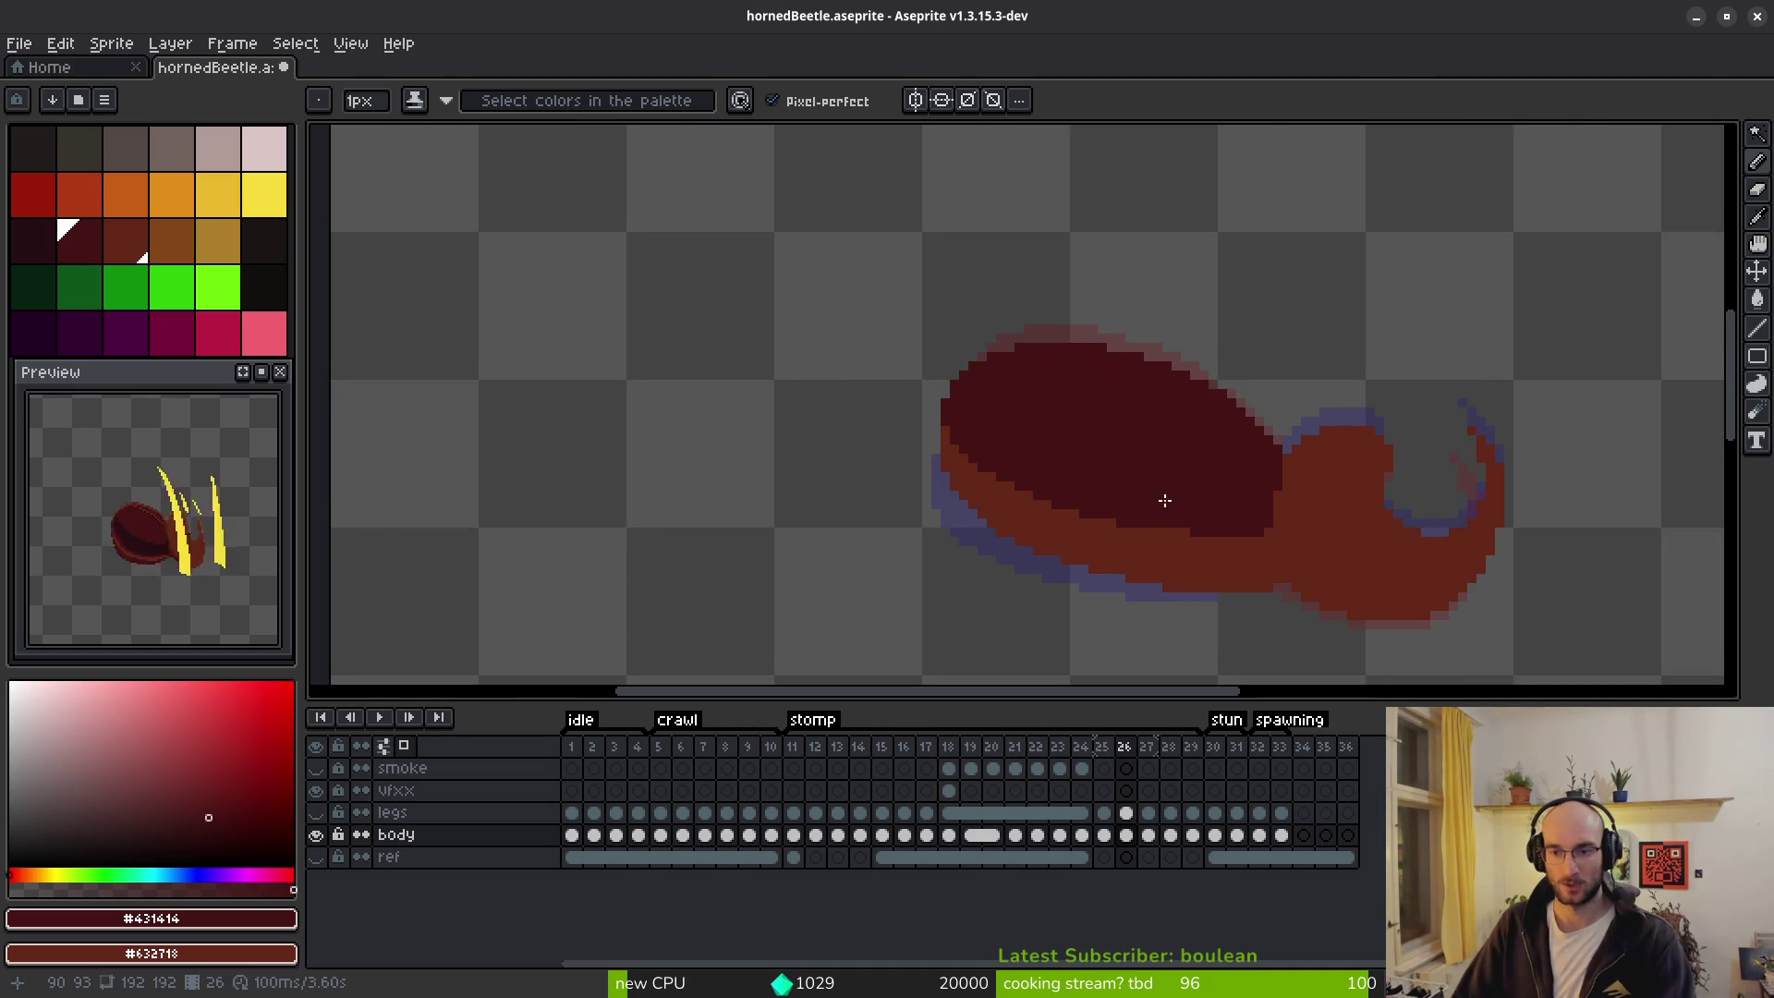
pyautogui.scroll(4, 1233, 494)
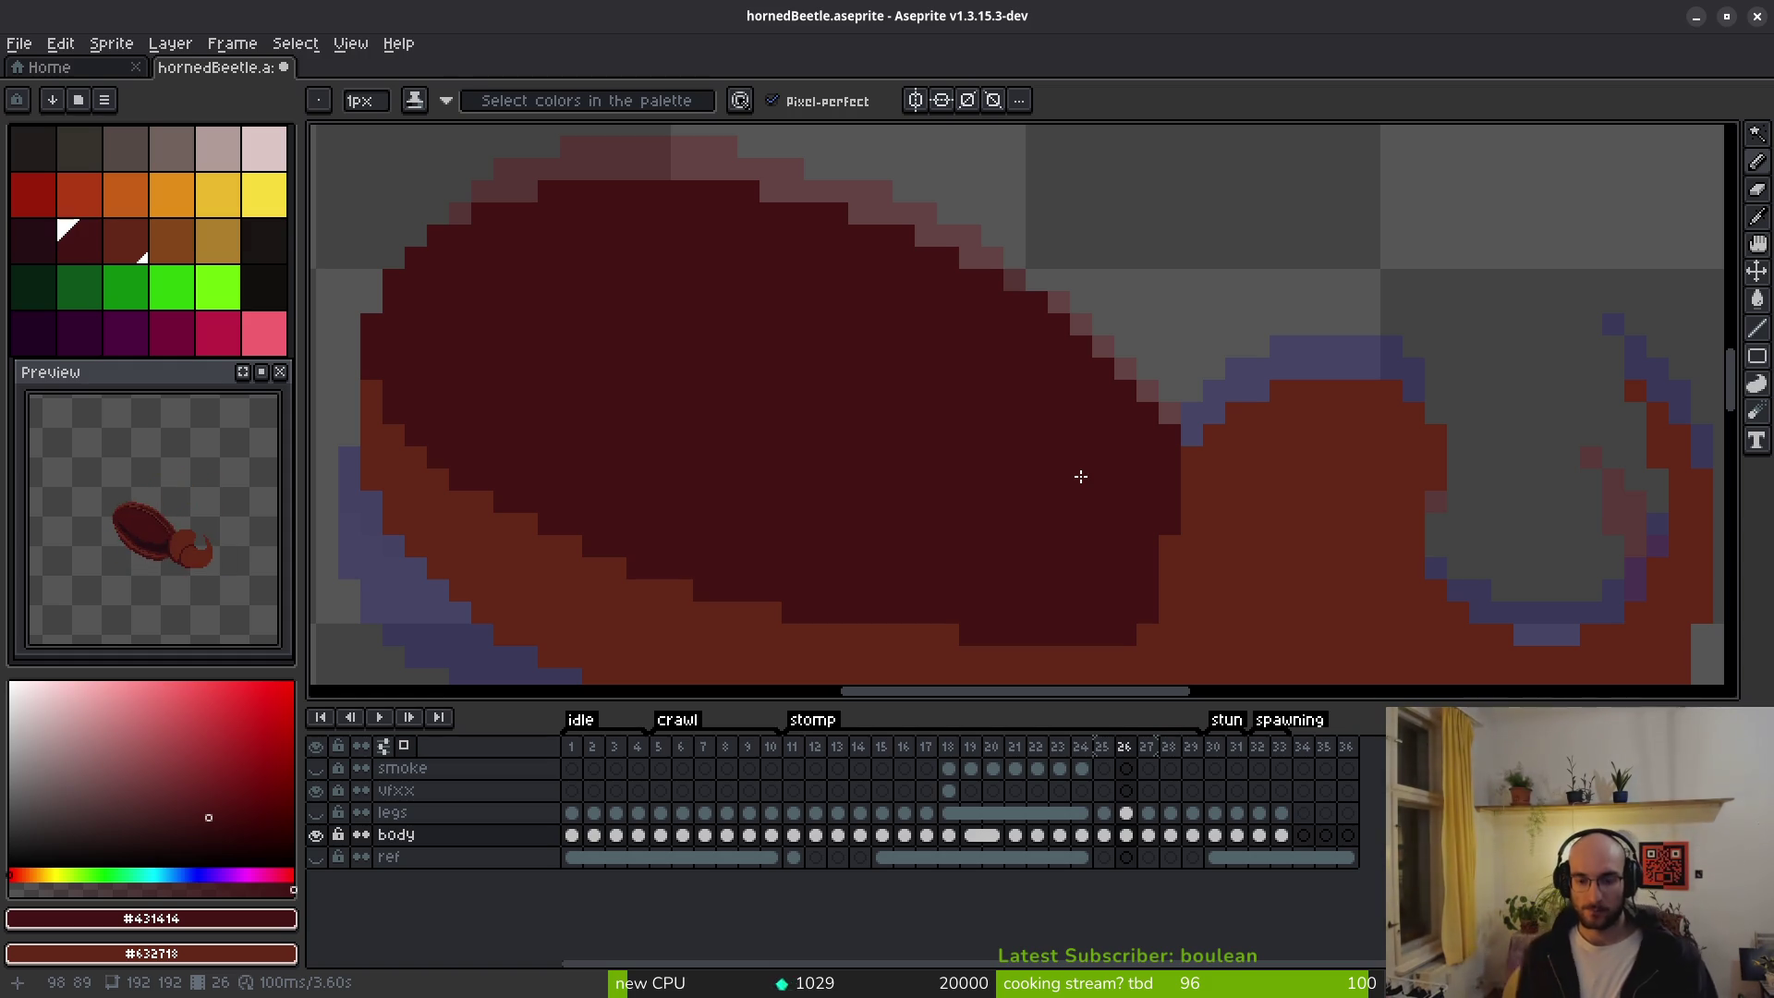
pyautogui.press(',')
# Compare the stomp poses, then draw a dark Pencil line along the head's top edge on frame 25.
pyautogui.moveTo(1078, 475); pyautogui.dragTo(899, 266)
pyautogui.scroll(-3, 1236, 348)
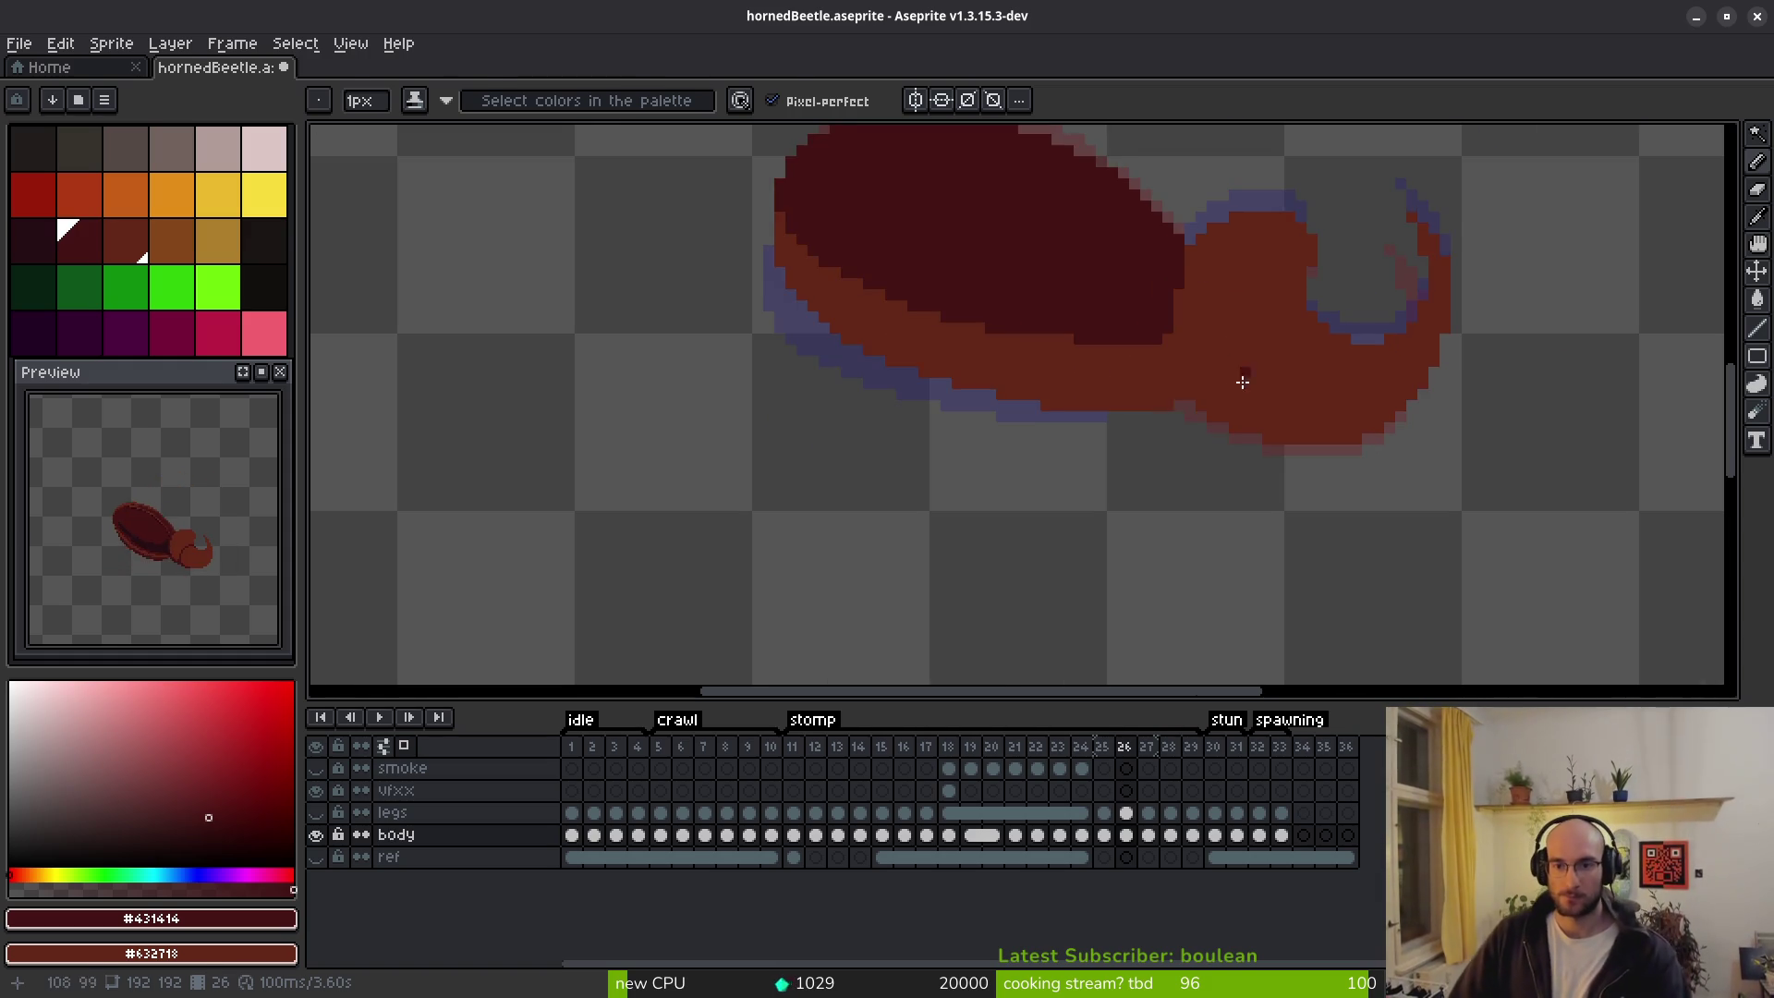
pyautogui.press(',')
pyautogui.press(',')
pyautogui.press('.')
pyautogui.press('.')
pyautogui.press(',')
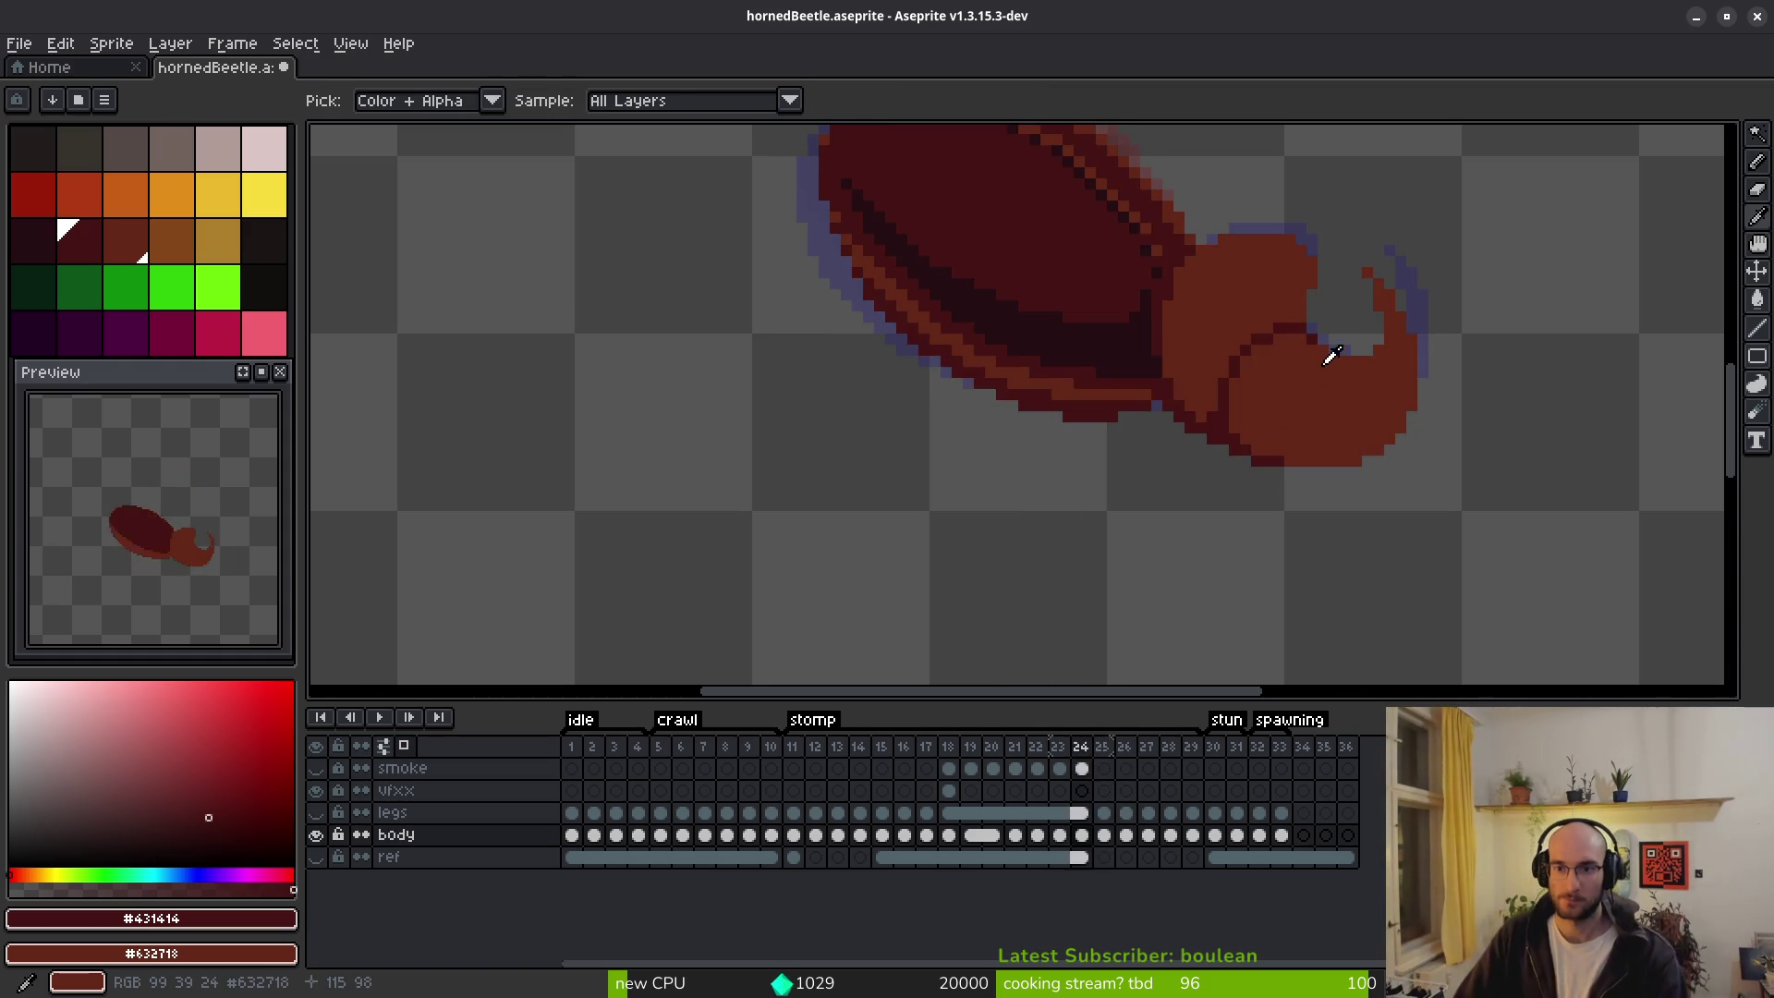
pyautogui.press('.')
pyautogui.press('b')
pyautogui.scroll(1, 1304, 371)
pyautogui.scroll(2, 1304, 372)
pyautogui.moveTo(1280, 292); pyautogui.dragTo(1176, 277)
pyautogui.click(1135, 282)
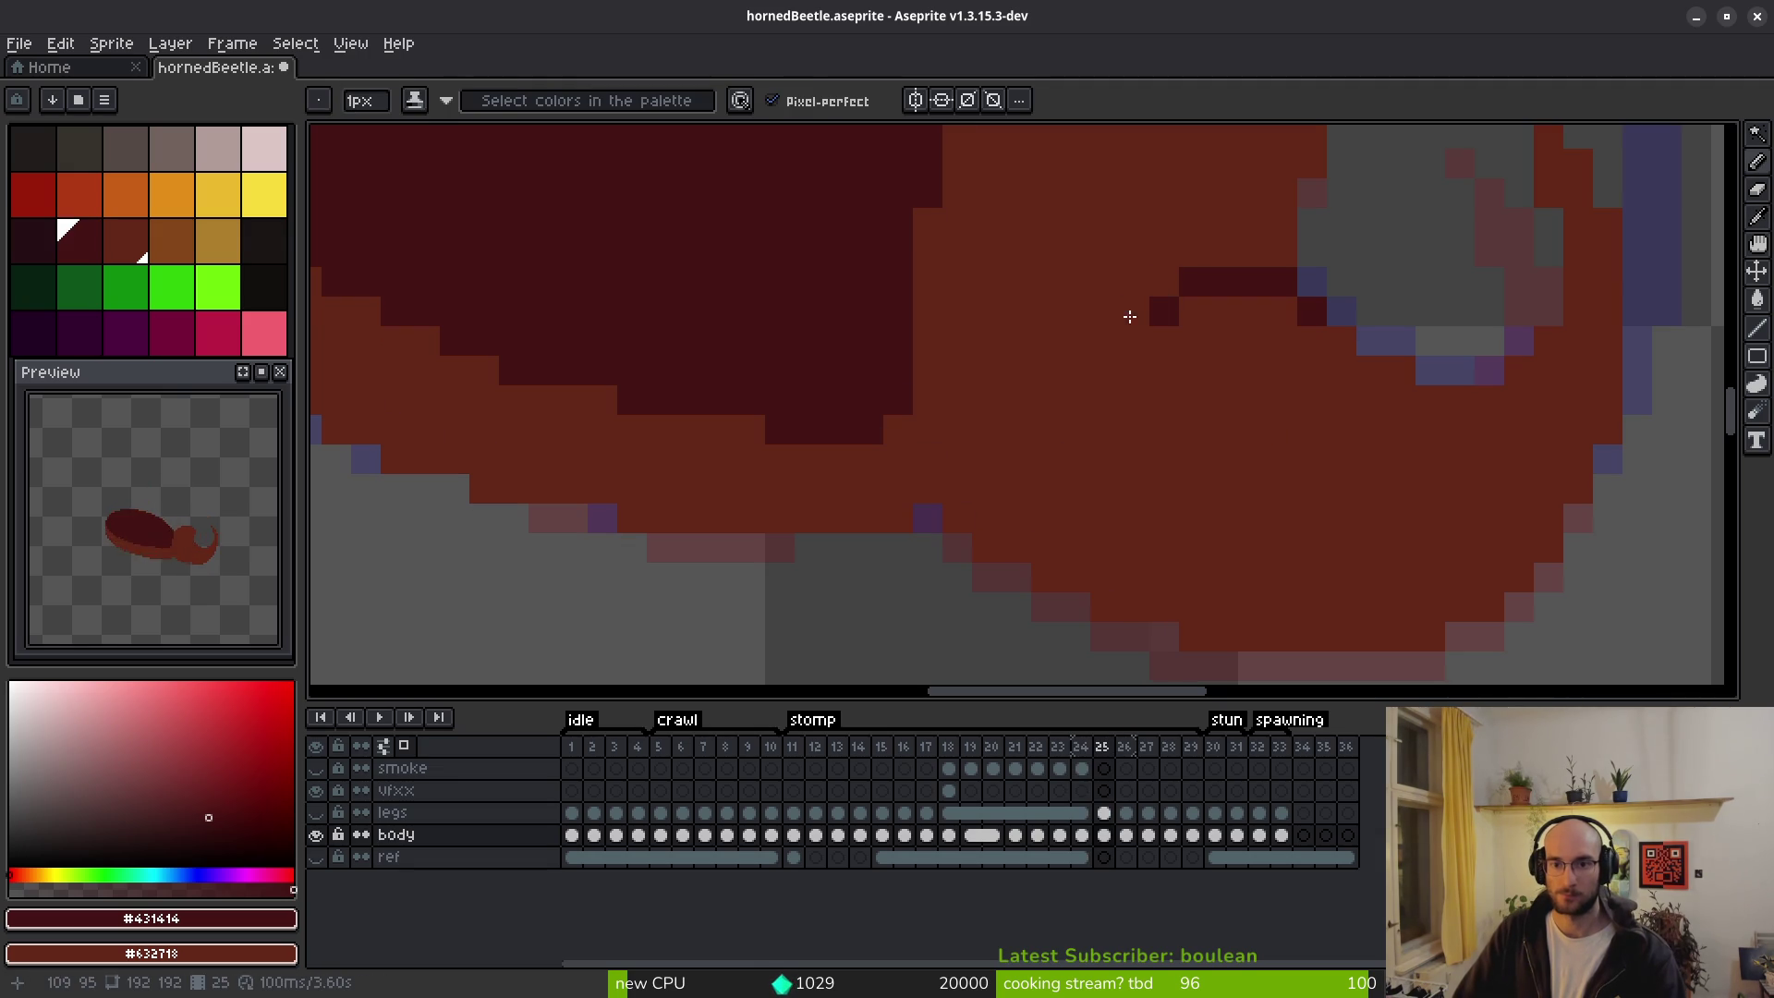
# Extend the dark outline down and around the side of the beetle's head.
pyautogui.moveTo(1056, 400); pyautogui.dragTo(1051, 470)
pyautogui.scroll(-2, 1135, 509)
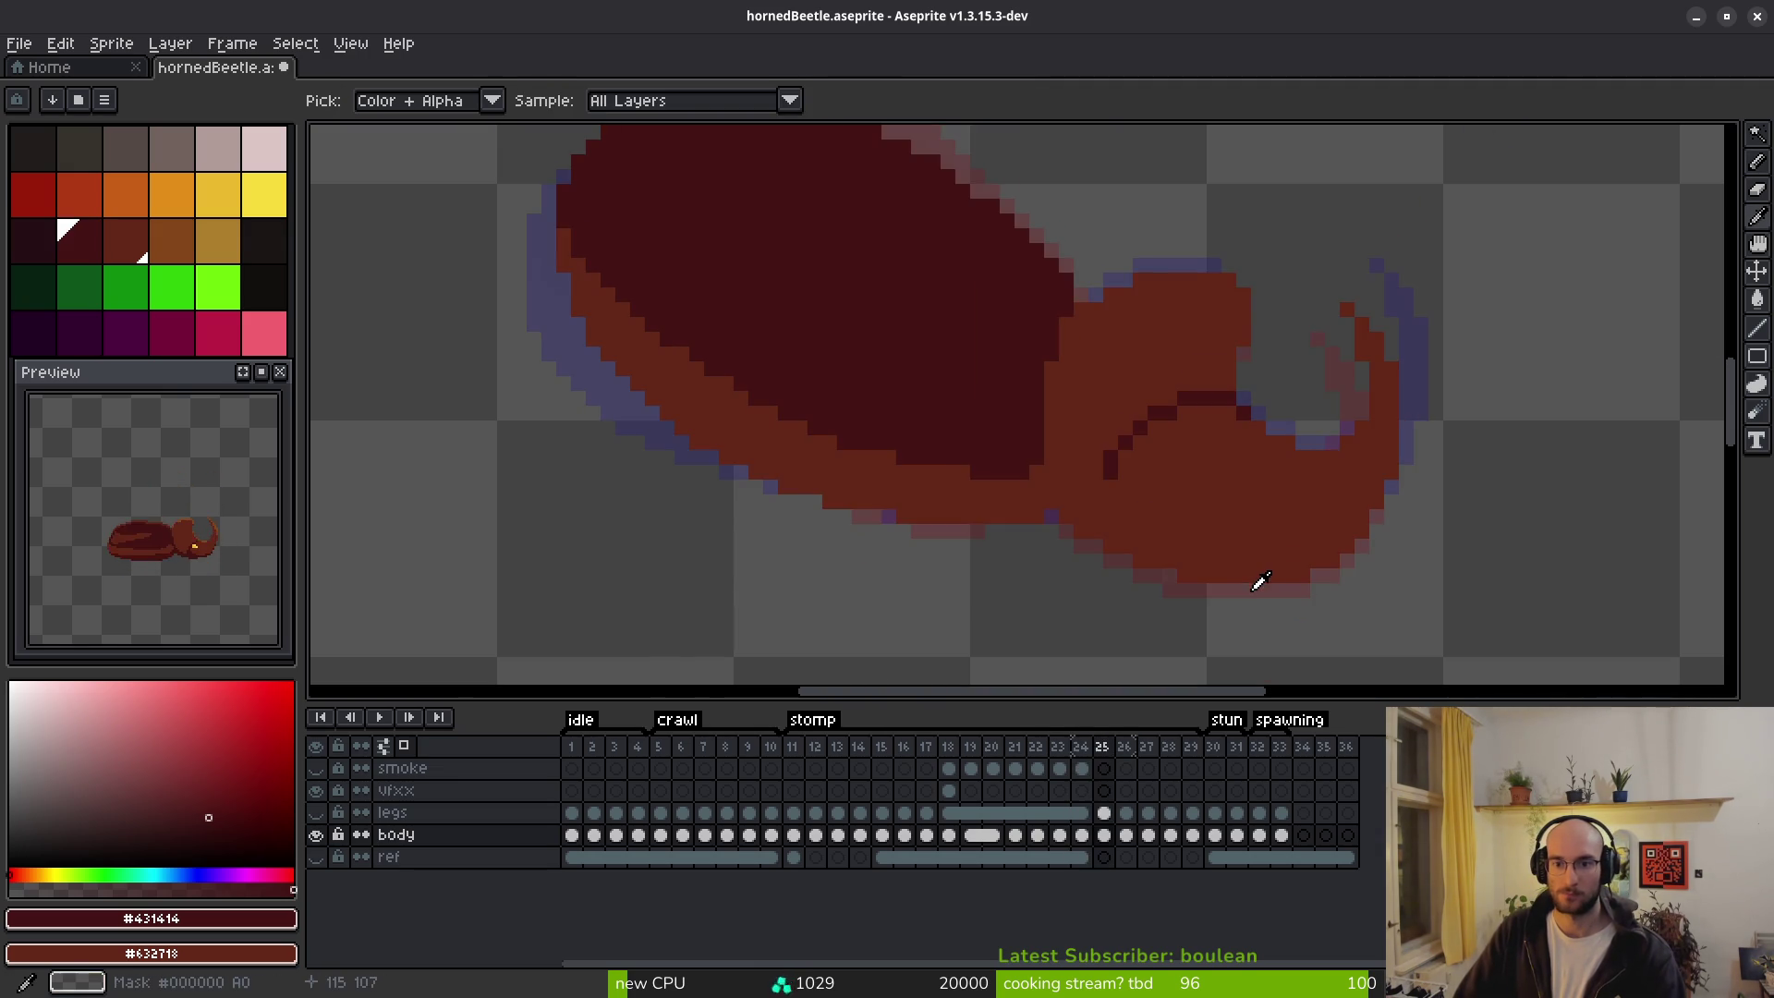
pyautogui.scroll(3, 1130, 471)
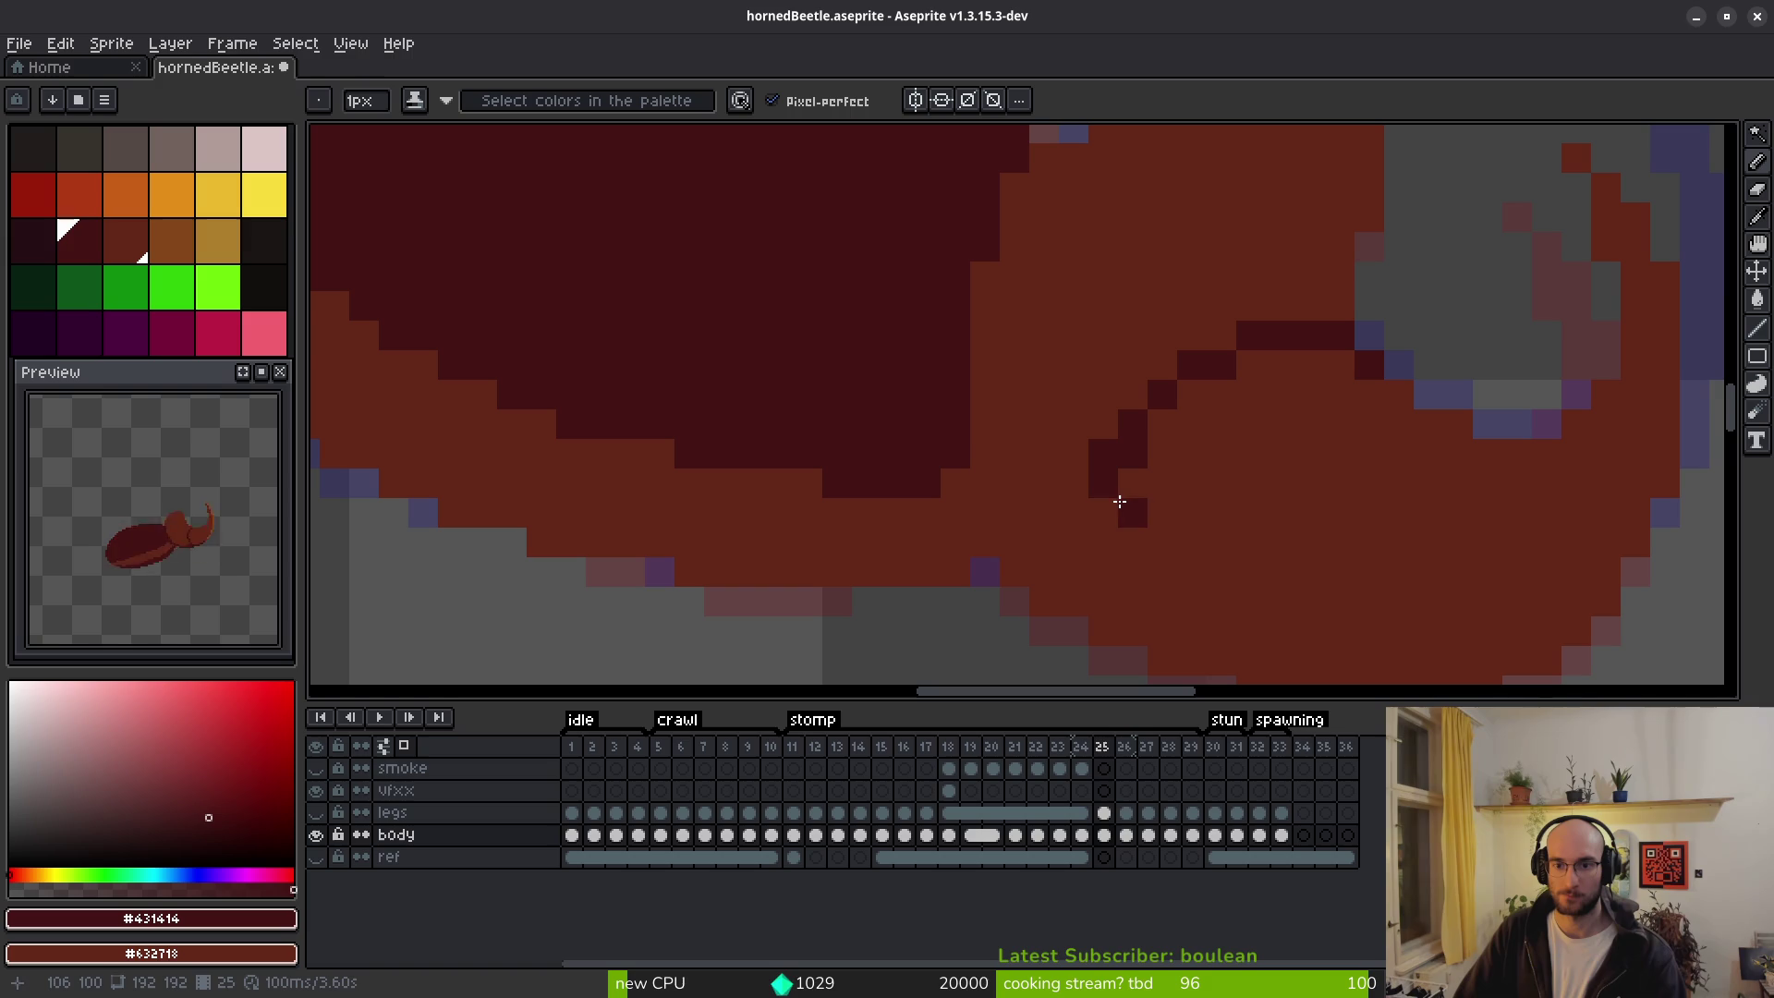
pyautogui.moveTo(1108, 491)
pyautogui.mouseDown()
pyautogui.moveTo(1105, 452)
pyautogui.moveTo(1123, 495)
pyautogui.mouseUp()
pyautogui.scroll(-1, 1281, 515)
pyautogui.scroll(-3, 1143, 511)
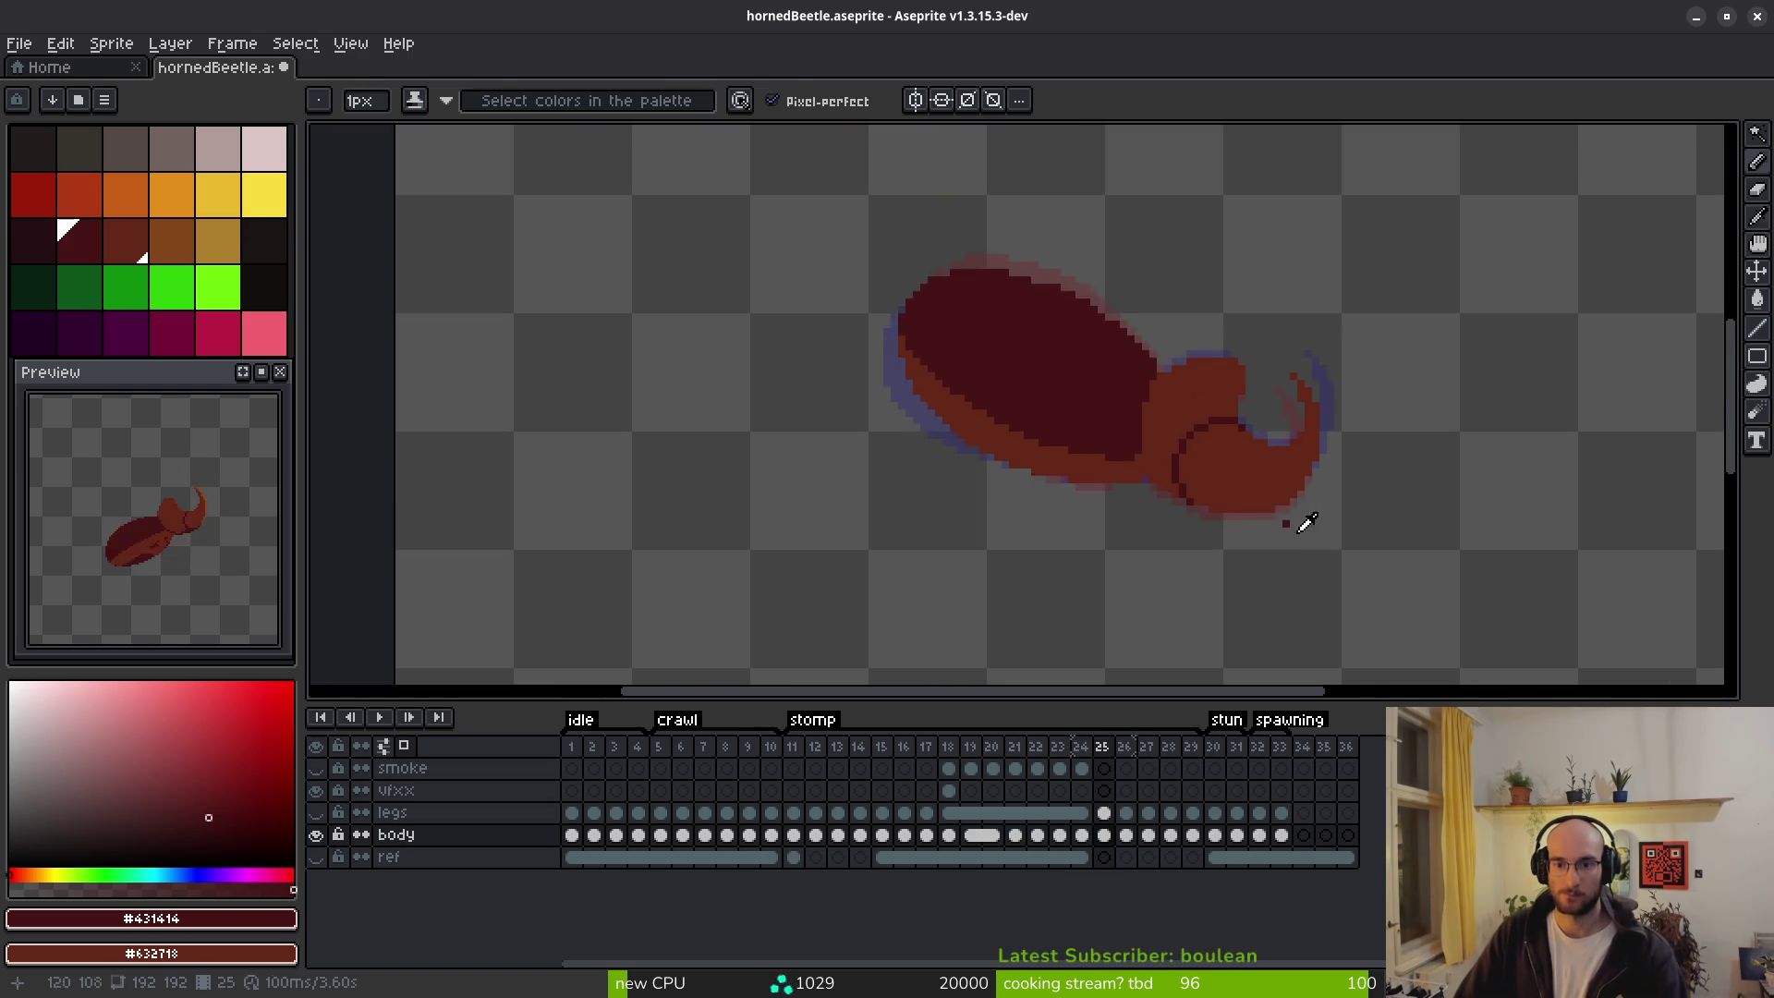
# On frame 26, sample the brown body colour #632718 and paint stray dark edge pixels brown.
pyautogui.press('i')
pyautogui.press('Right')
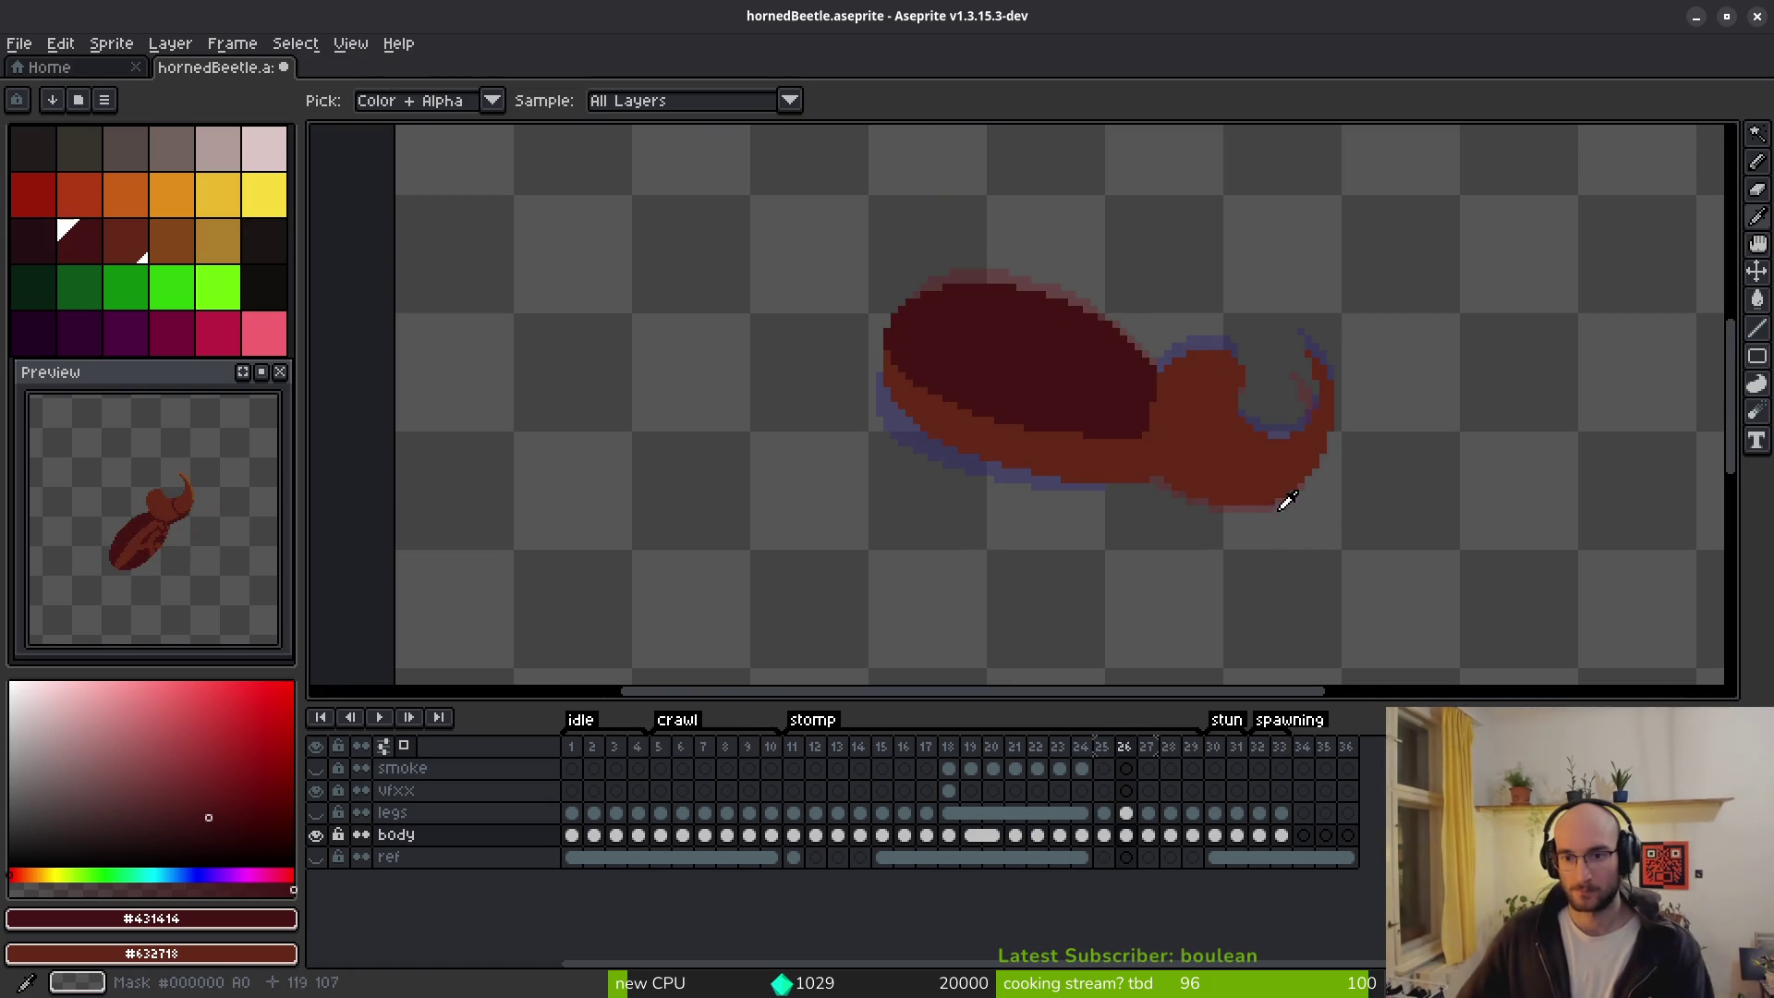
pyautogui.press('Left')
pyautogui.press('Right')
pyautogui.scroll(2, 1240, 408)
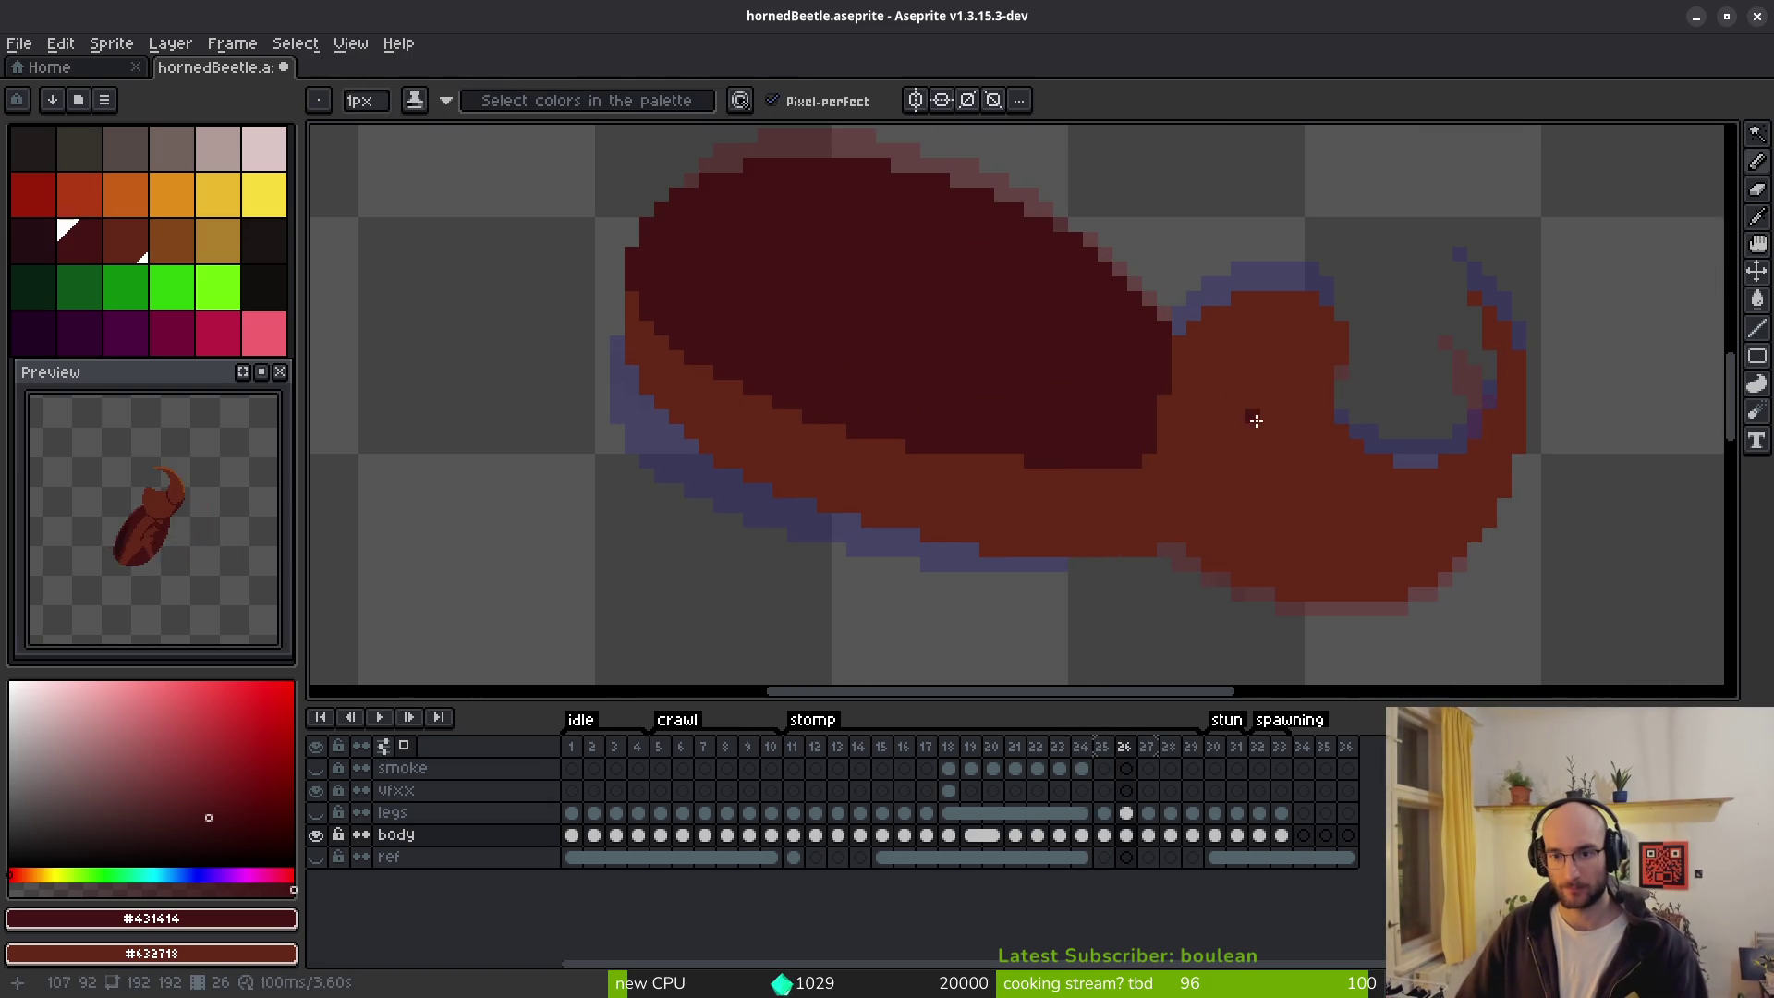
pyautogui.keyDown('alt'); pyautogui.click(1161, 385); pyautogui.keyUp('alt')
pyautogui.scroll(2, 1169, 369)
pyautogui.moveTo(1171, 361); pyautogui.dragTo(1187, 448)
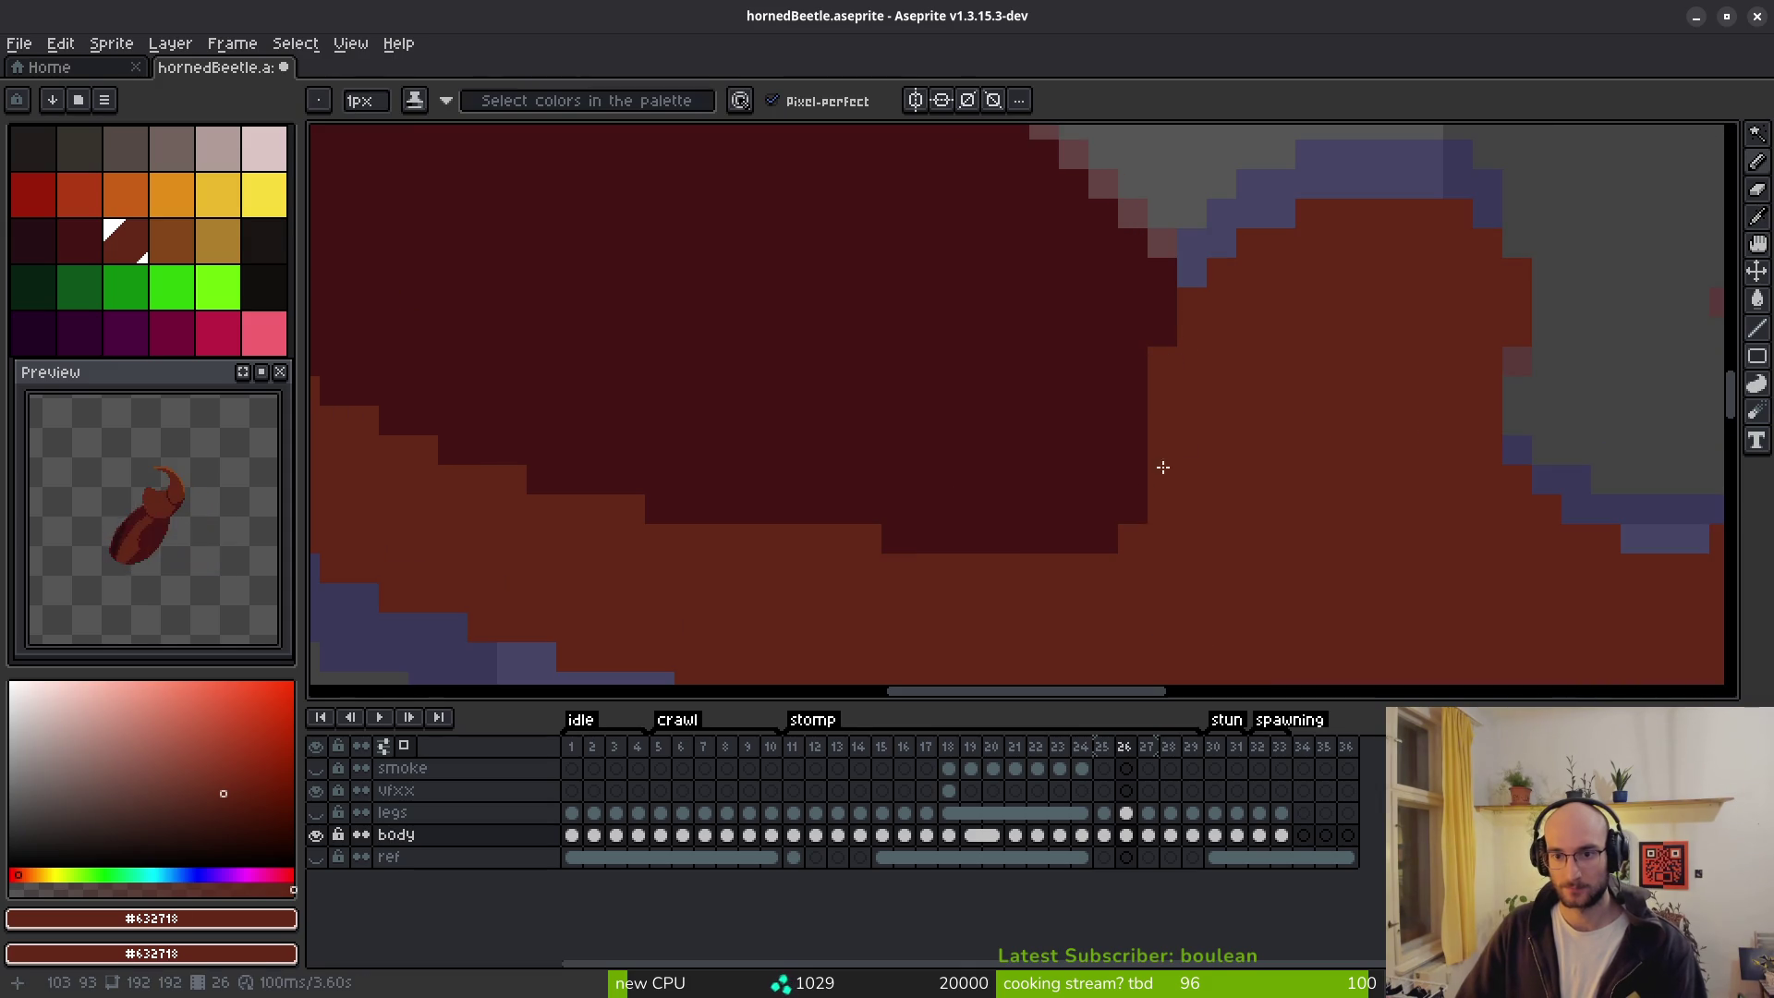
# Repaint the remaining dark shell-to-body boundary pixels brown, undoing one misplaced pixel.
pyautogui.scroll(-4, 1140, 503)
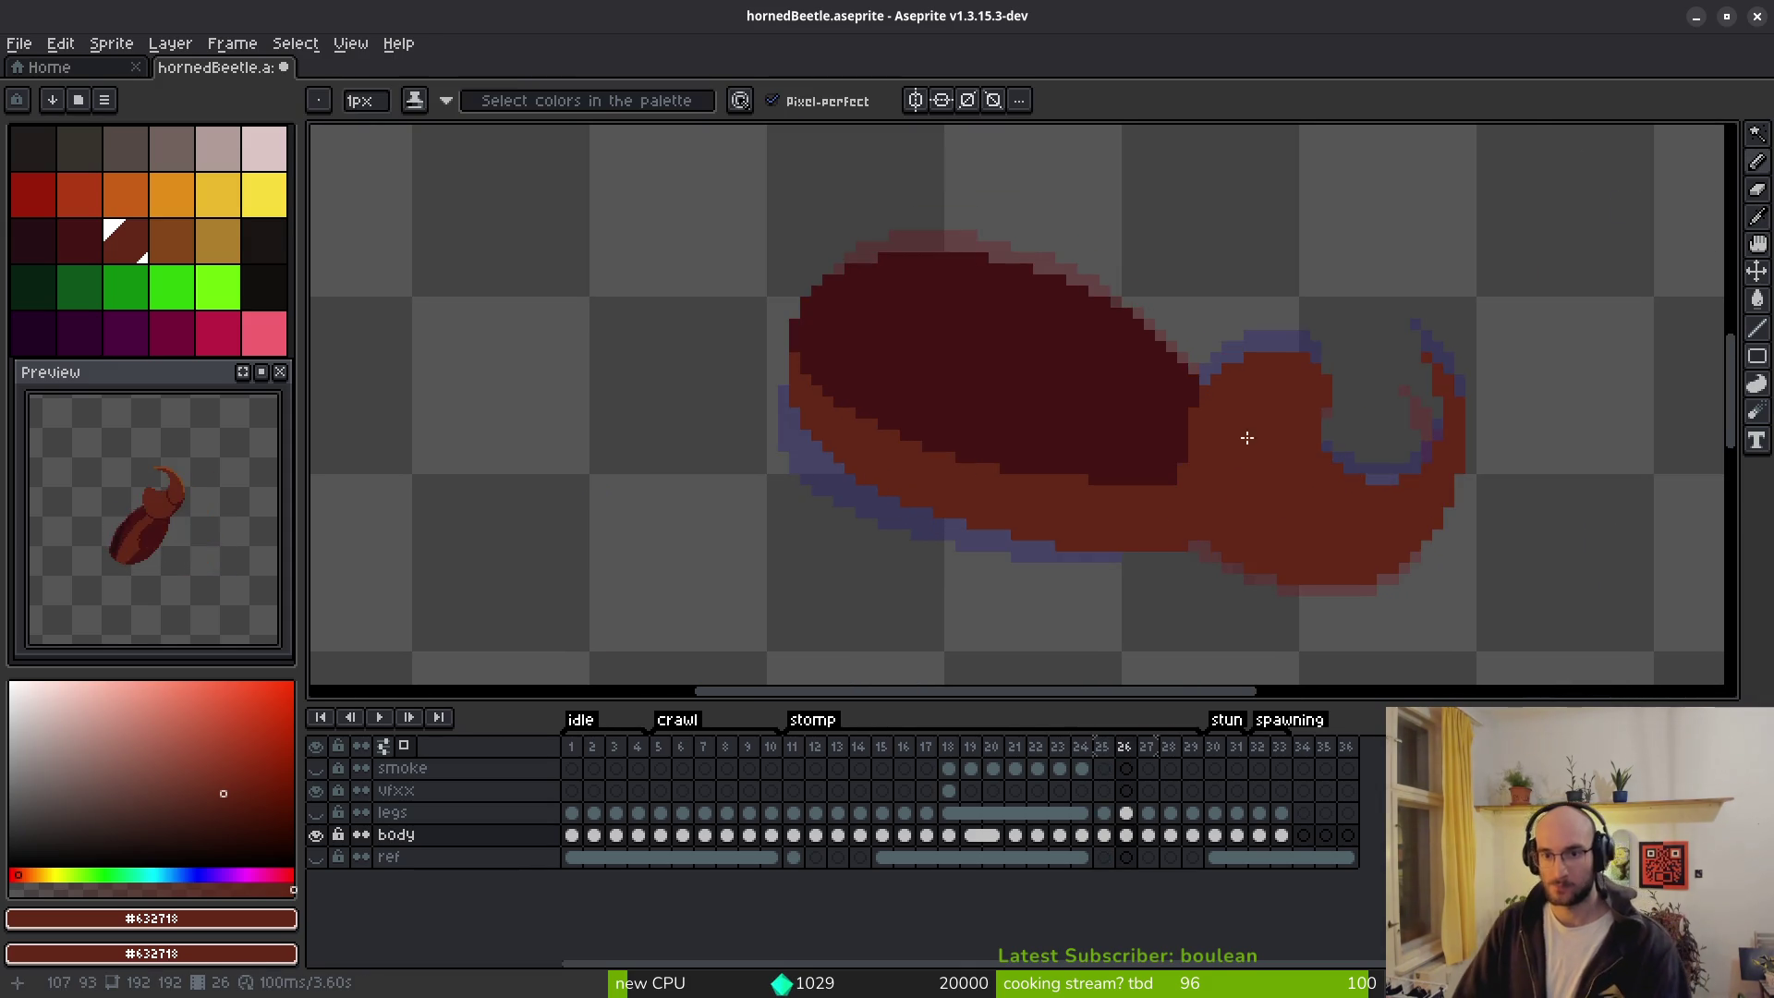
pyautogui.scroll(5, 1248, 435)
pyautogui.click(1000, 282)
pyautogui.hotkey('ctrl', 'z')
pyautogui.scroll(2, 1216, 436)
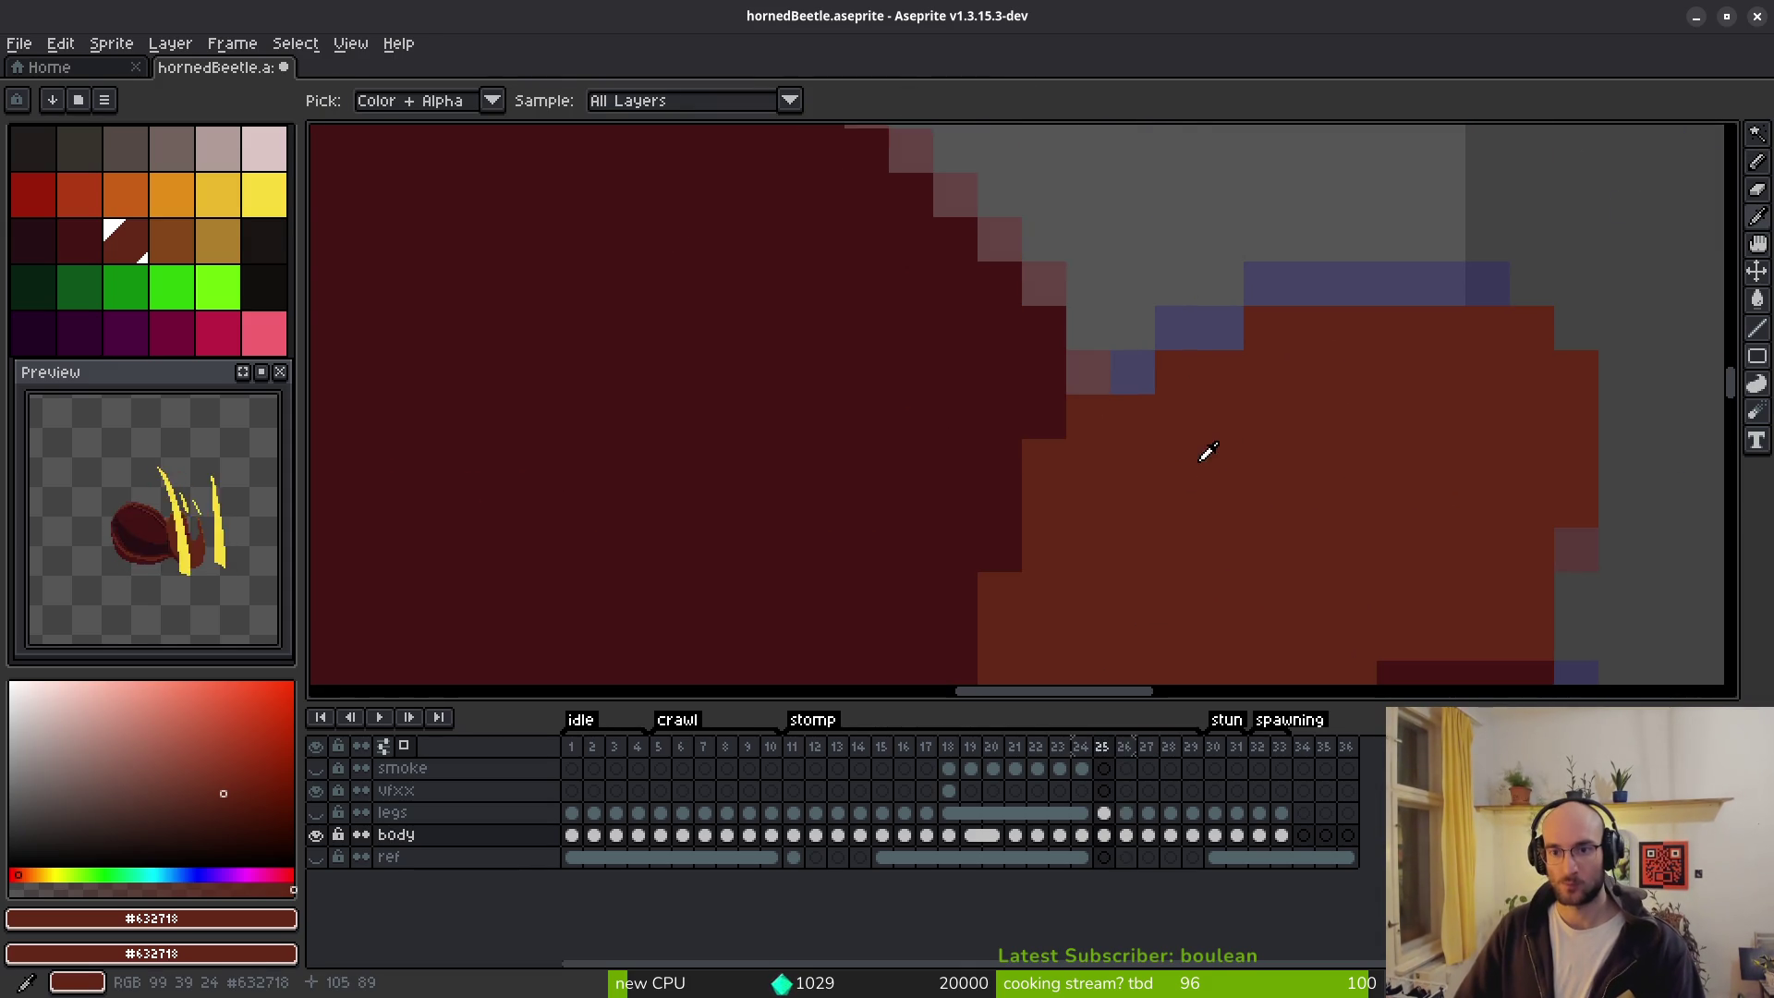
pyautogui.moveTo(1085, 382)
pyautogui.mouseDown()
pyautogui.moveTo(1001, 542)
pyautogui.moveTo(1000, 647)
pyautogui.mouseUp()
pyautogui.moveTo(1145, 628); pyautogui.dragTo(1128, 385)
pyautogui.click(994, 453)
pyautogui.scroll(-4, 1000, 467)
# With dark shell colour #431414, add stepped edge pixels at the shell corner and diagonal.
pyautogui.keyDown('alt'); pyautogui.click(879, 601); pyautogui.keyUp('alt')
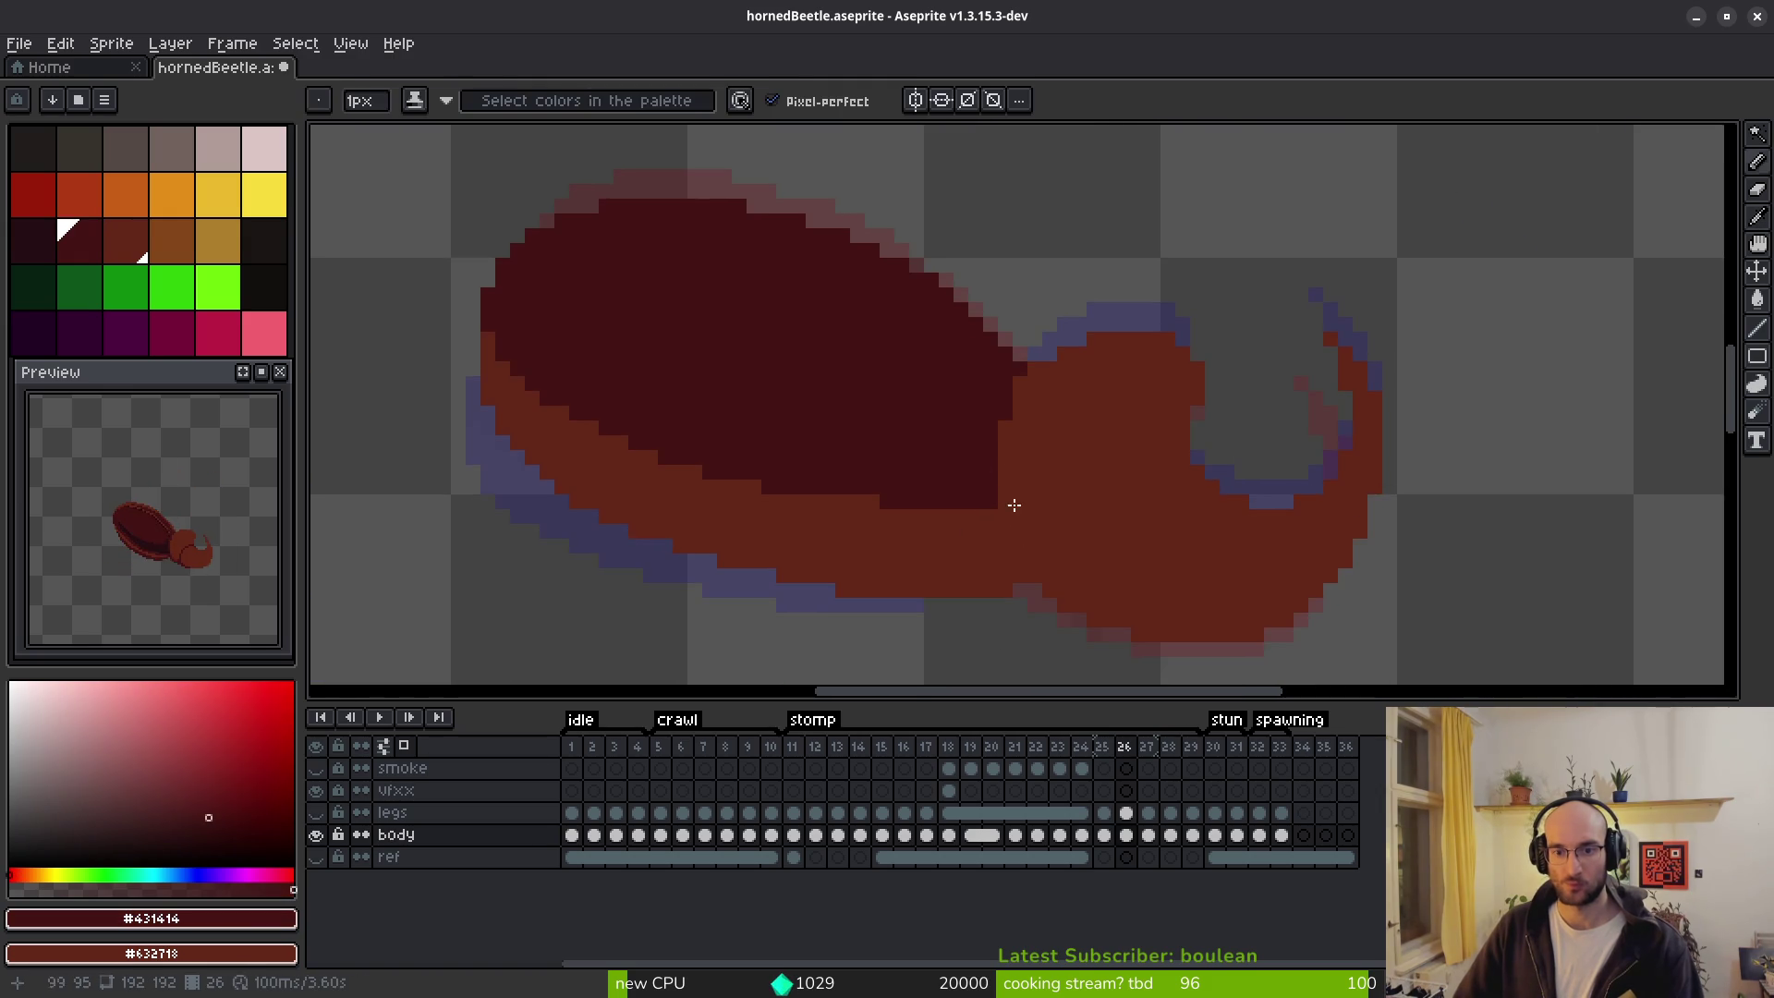
pyautogui.scroll(4, 981, 517)
pyautogui.click(982, 517)
pyautogui.moveTo(972, 523); pyautogui.dragTo(980, 500)
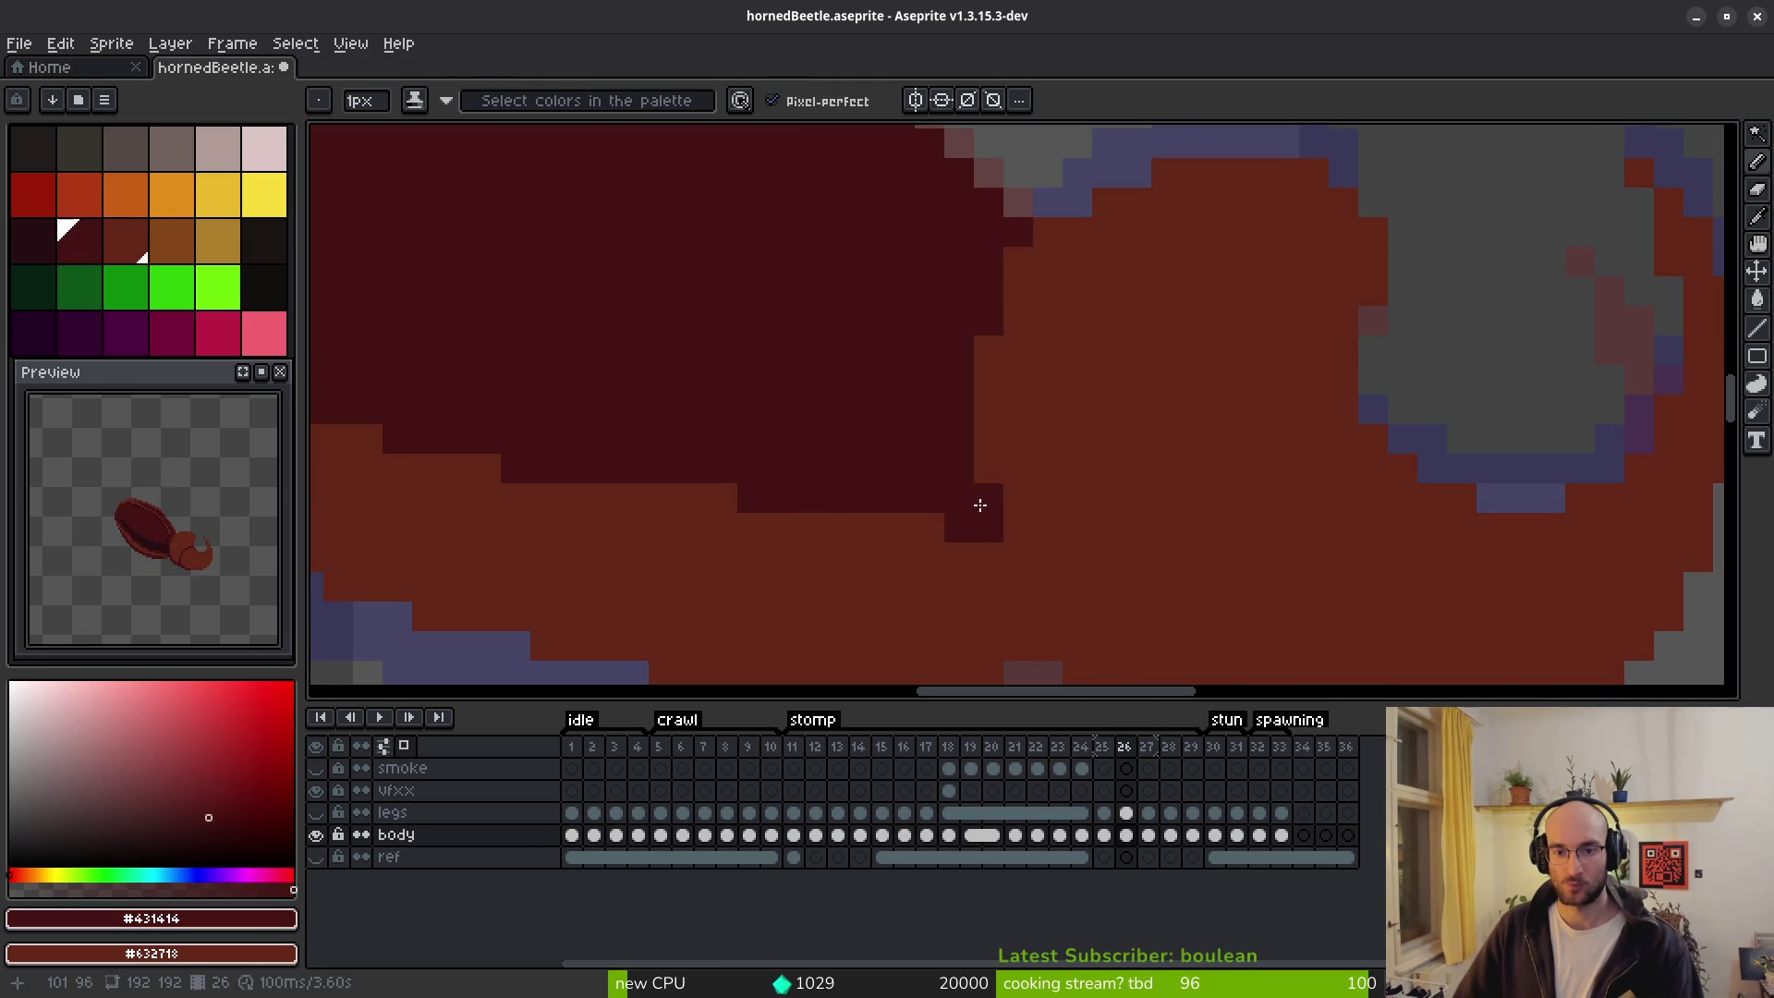
pyautogui.scroll(-4, 1012, 542)
pyautogui.scroll(3, 1097, 534)
pyautogui.click(1097, 533)
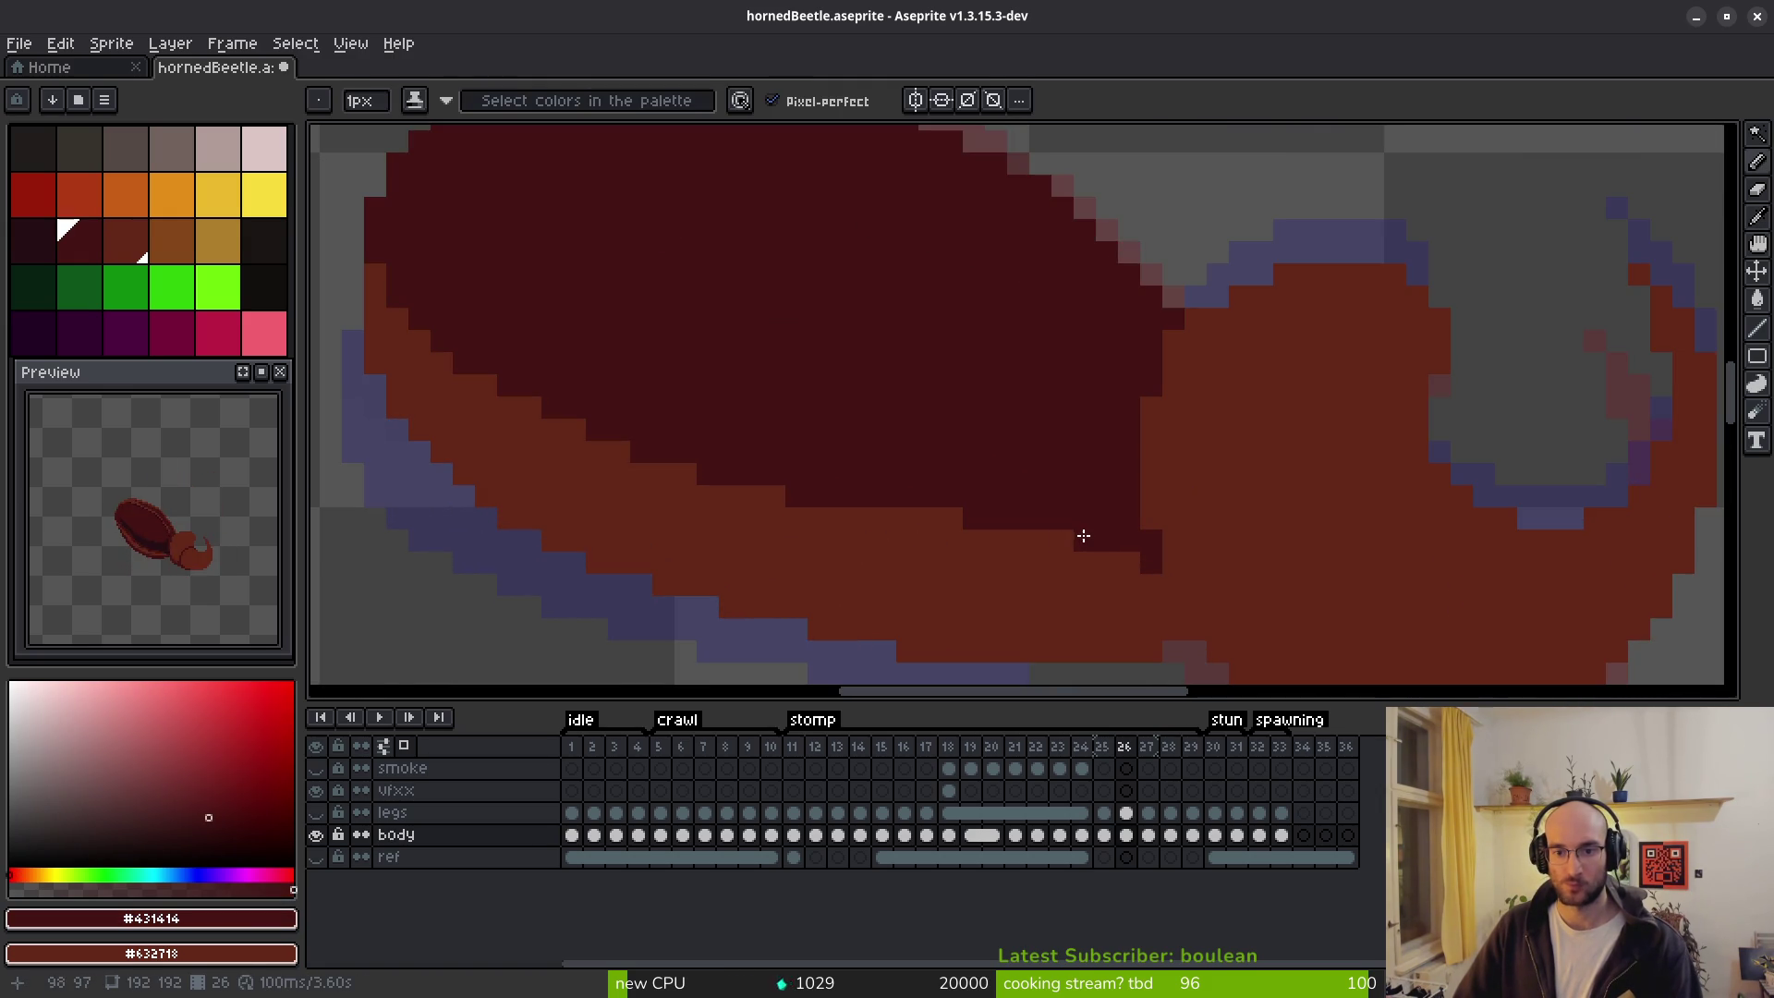
pyautogui.scroll(-3, 1083, 536)
pyautogui.scroll(3, 1050, 499)
# Resample the brown #632718 and return to frame 25.
pyautogui.keyDown('alt'); pyautogui.click(1035, 501); pyautogui.keyUp('alt')
pyautogui.scroll(-3, 1138, 563)
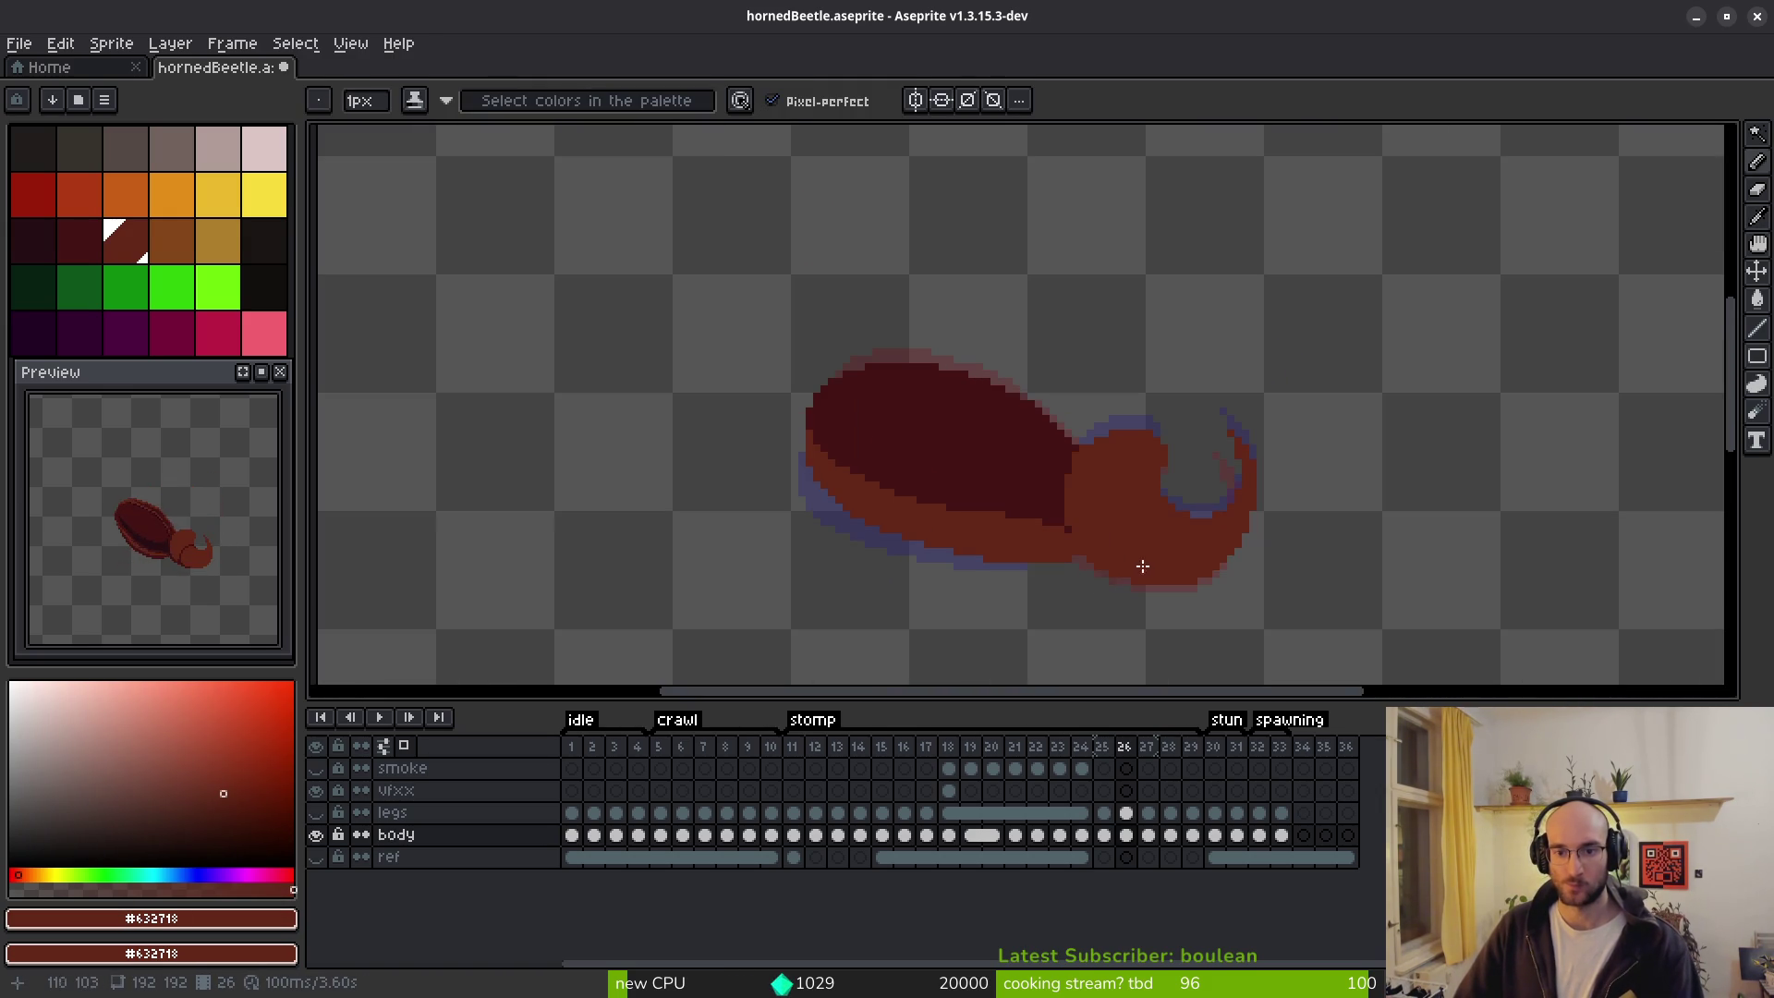
pyautogui.press('Left')
pyautogui.press('alt')
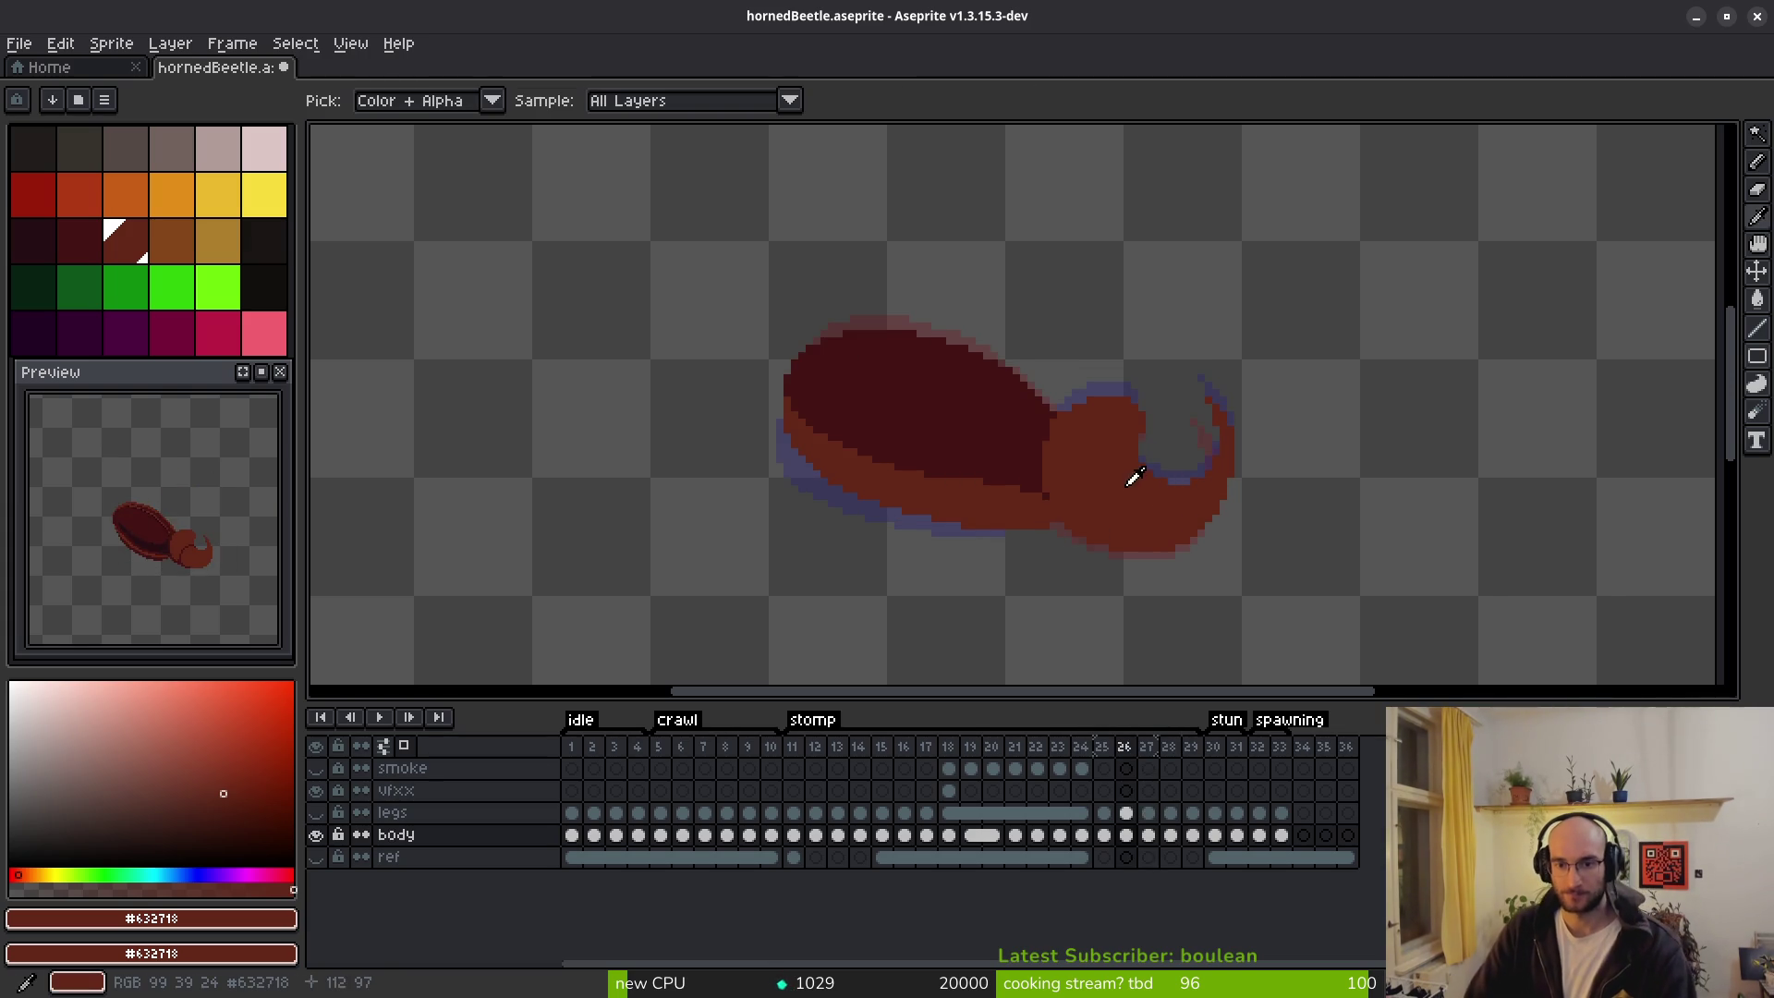
pyautogui.scroll(2, 1091, 525)
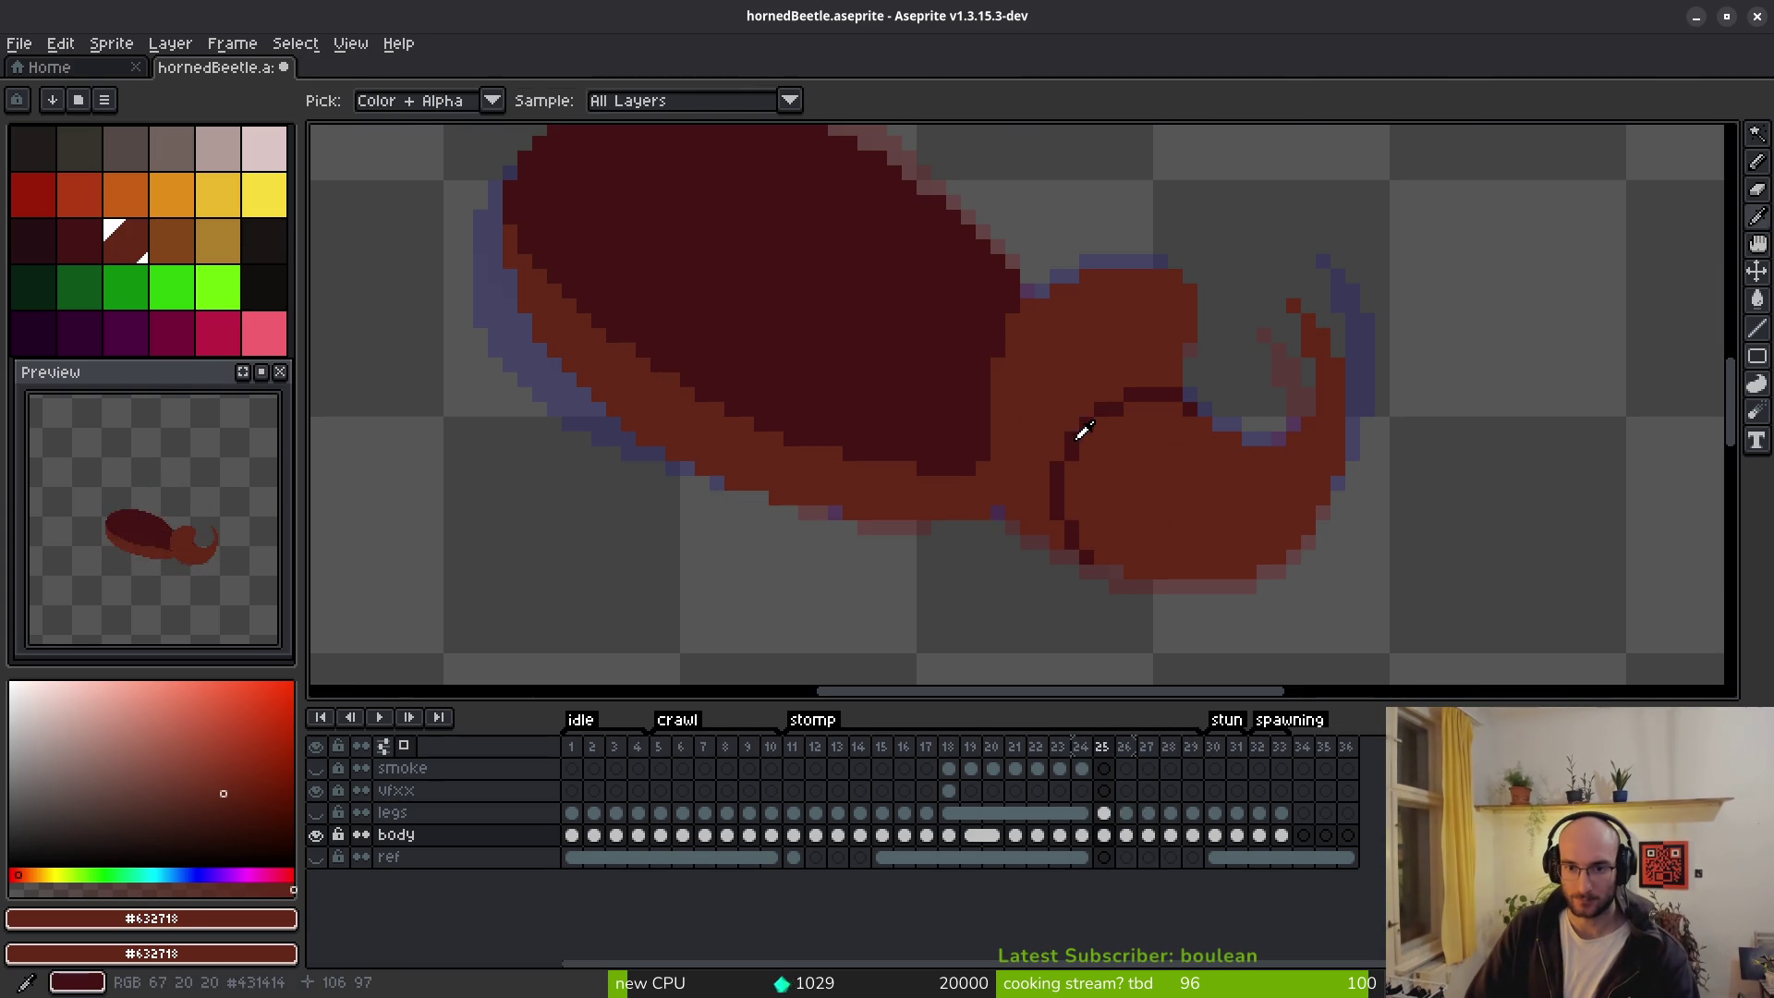
pyautogui.keyDown('alt'); pyautogui.click(1082, 427); pyautogui.keyUp('alt')
pyautogui.press('Right')
pyautogui.press('Left')
pyautogui.scroll(2, 1192, 490)
pyautogui.press('Right')
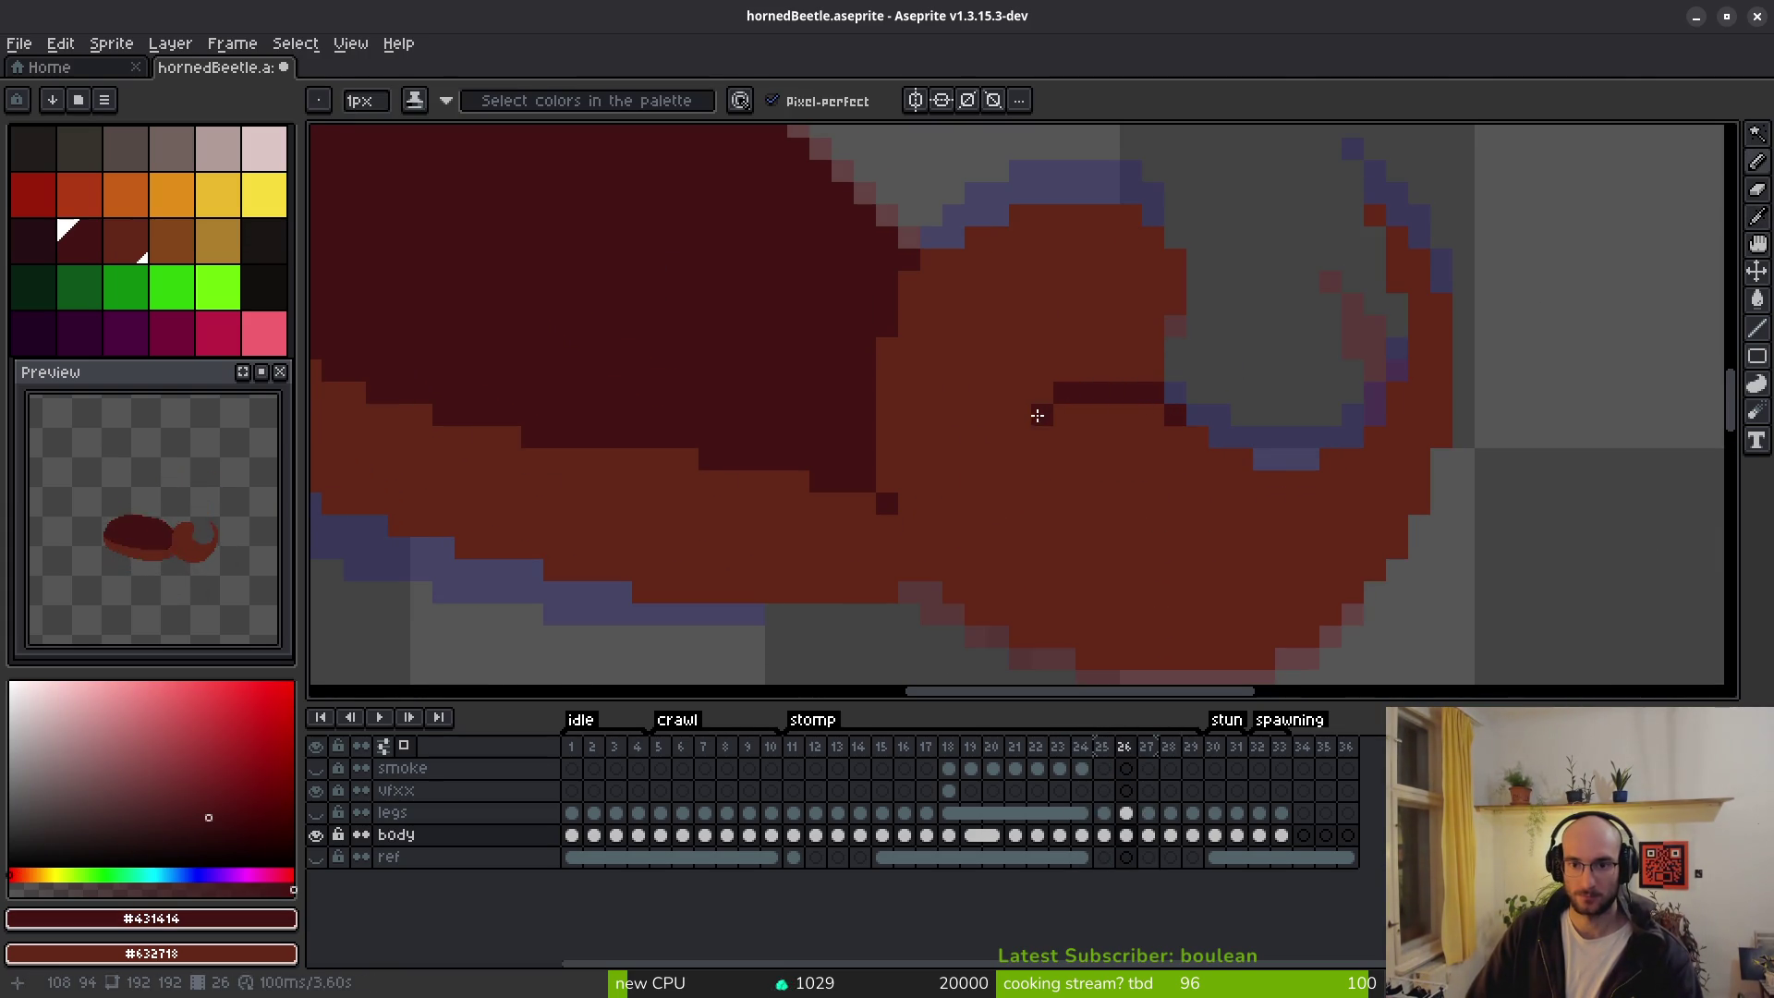
pyautogui.moveTo(1019, 418)
pyautogui.mouseDown()
pyautogui.moveTo(1002, 435)
pyautogui.moveTo(1020, 438)
pyautogui.mouseUp()
pyautogui.click(1067, 428)
pyautogui.press('e')
pyautogui.click(1065, 394)
pyautogui.press('b')
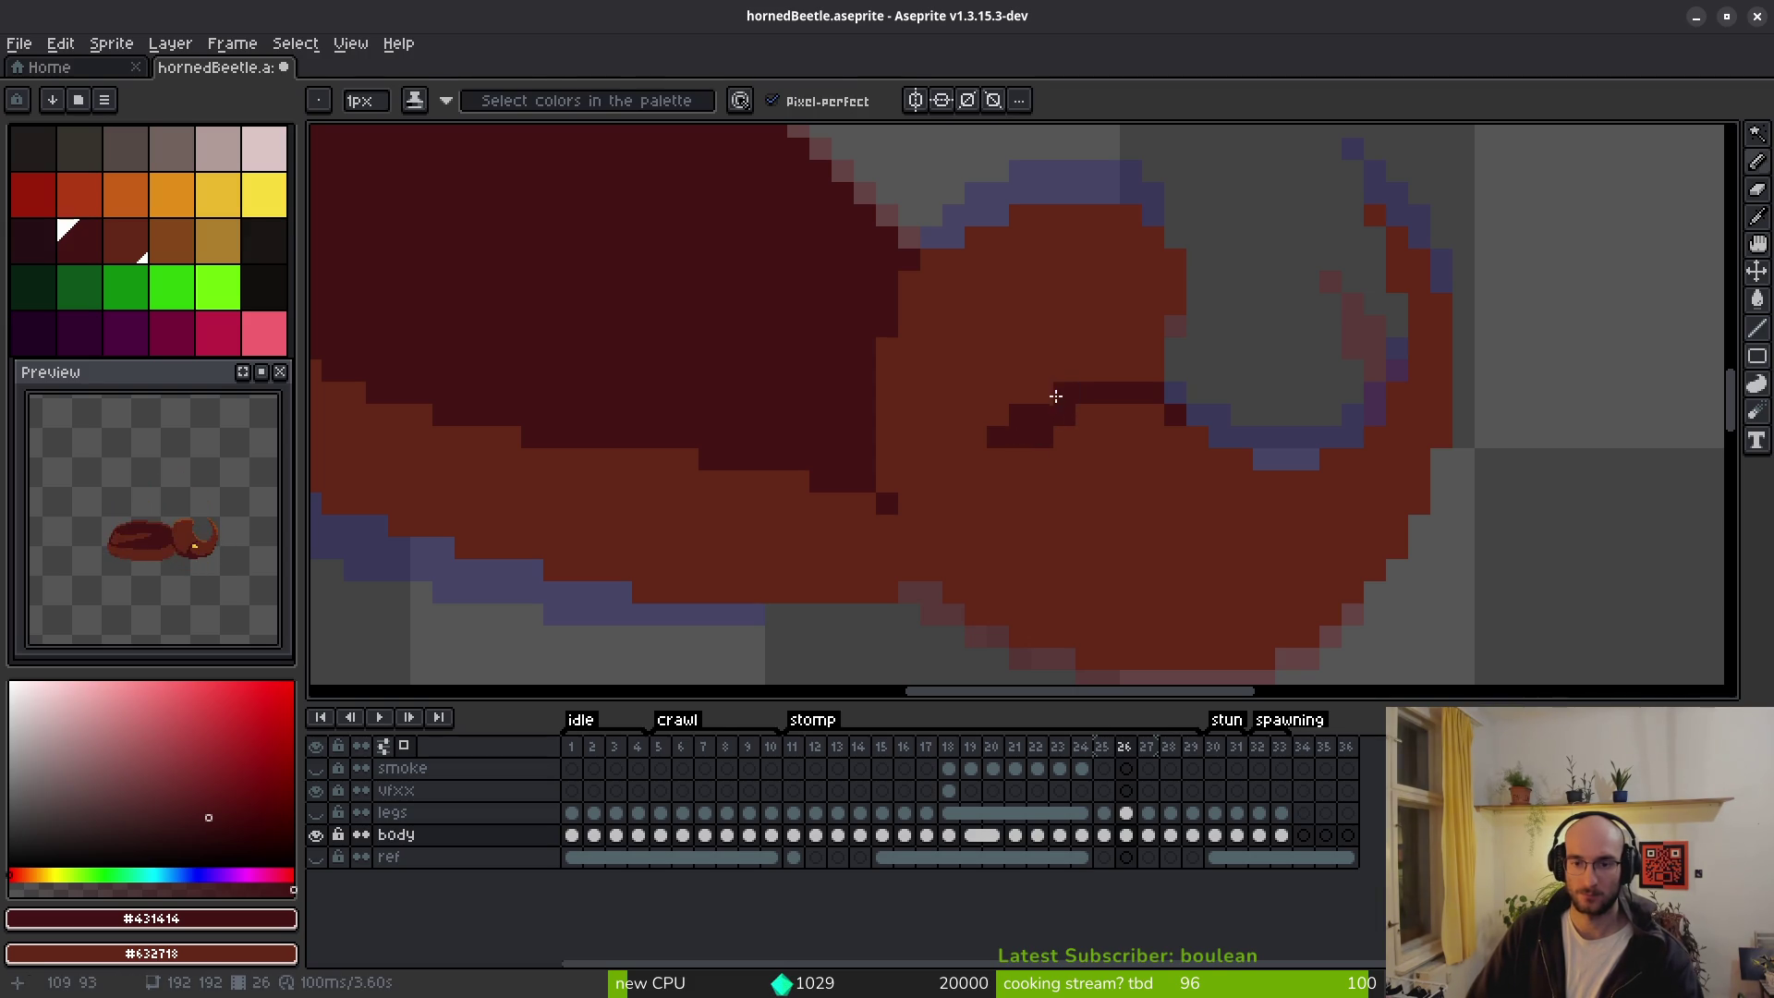
pyautogui.rightClick(1020, 416)
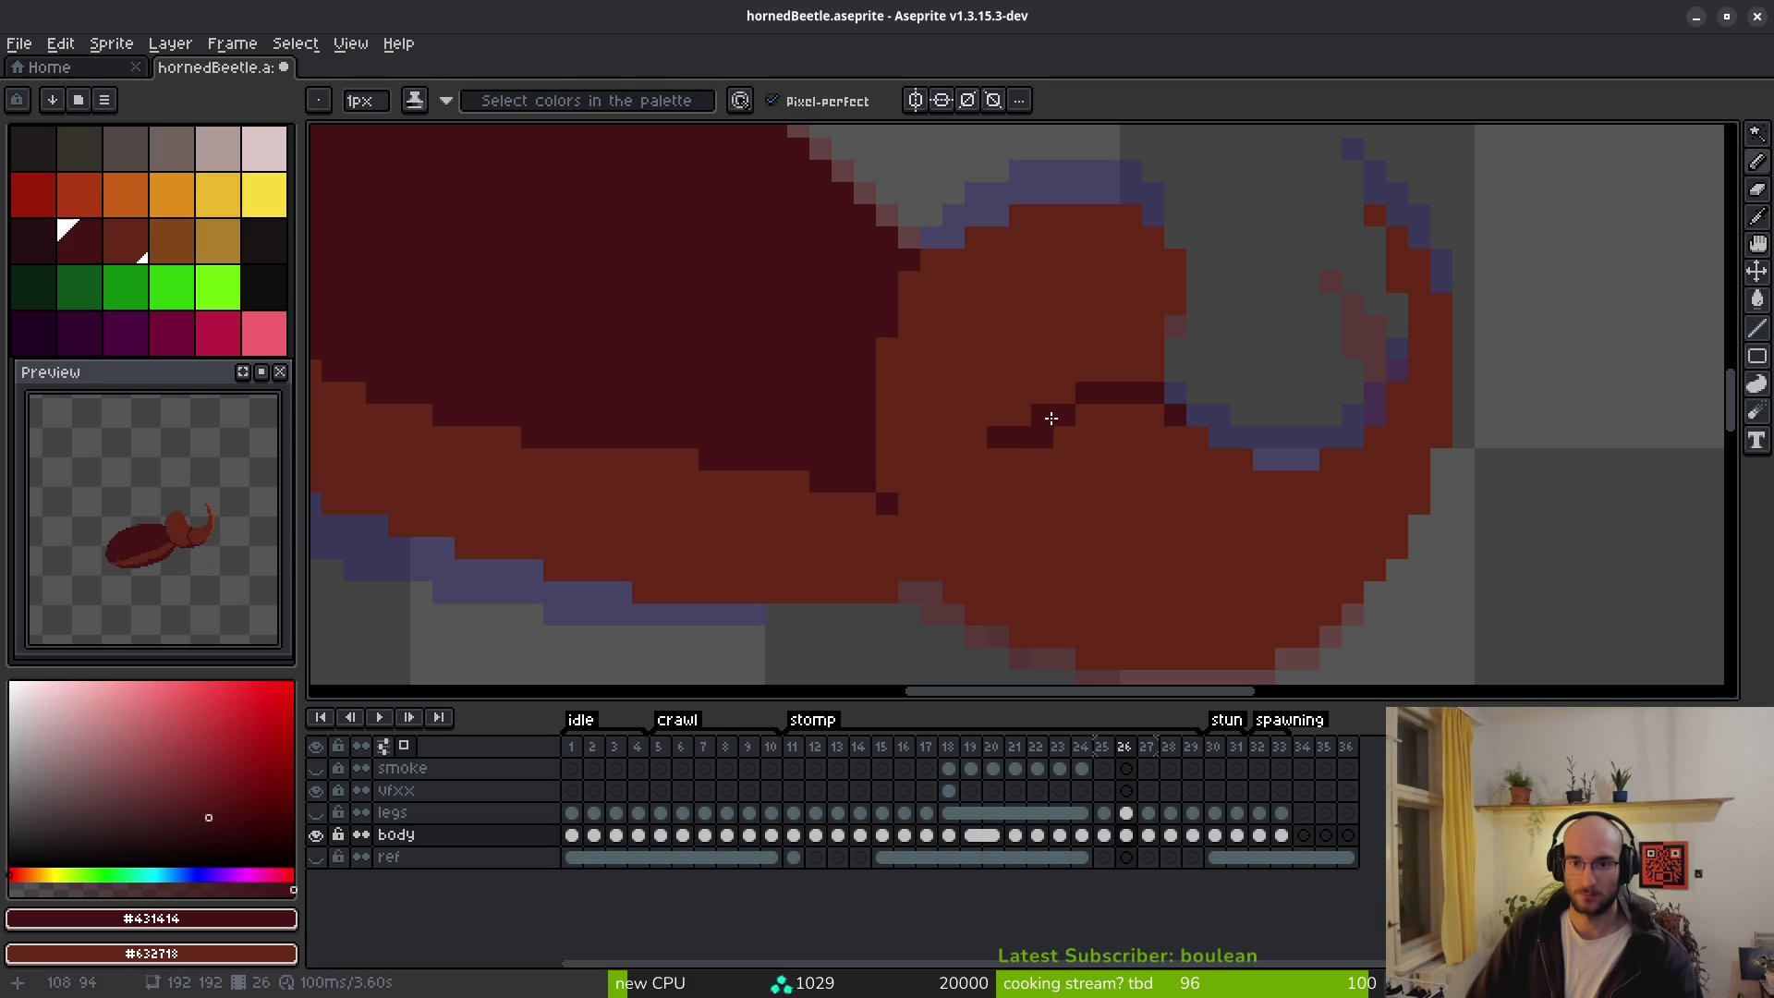
pyautogui.moveTo(1069, 457)
pyautogui.mouseDown()
pyautogui.moveTo(1148, 459)
pyautogui.moveTo(1143, 476)
pyautogui.mouseUp()
pyautogui.hotkey('ctrl', 'z')
pyautogui.hotkey('ctrl', 'z')
pyautogui.hotkey('ctrl', 'z')
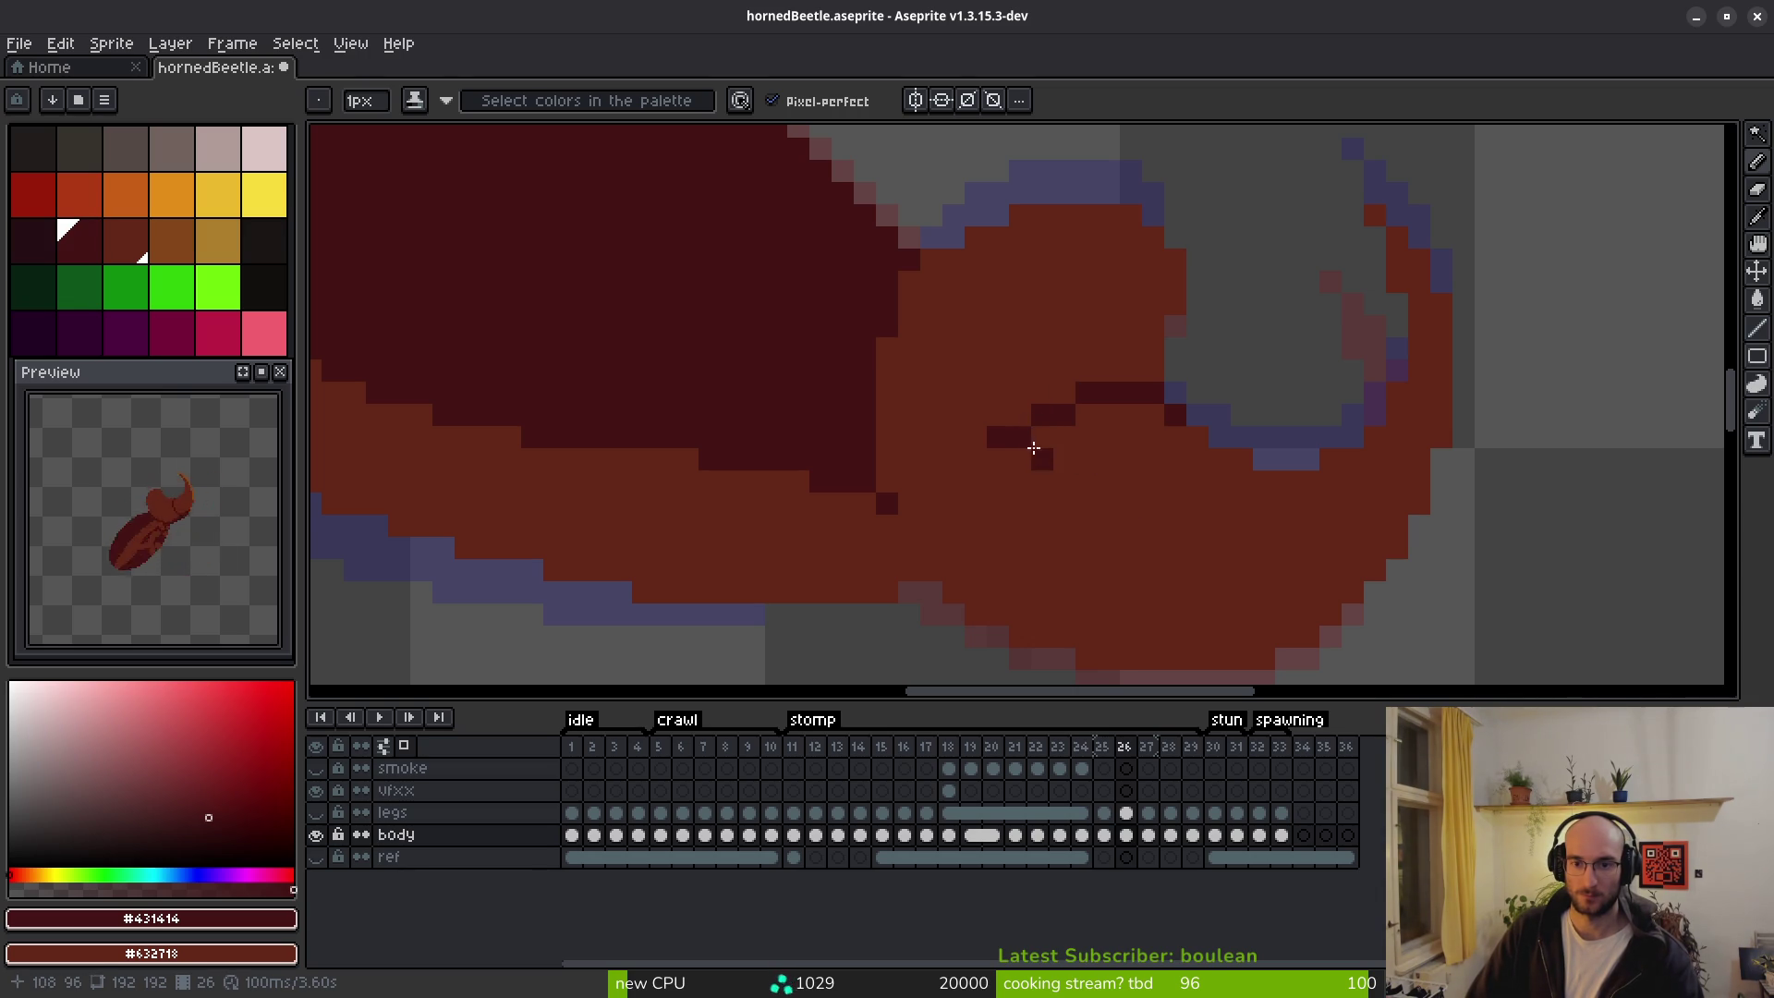
pyautogui.moveTo(998, 460)
pyautogui.mouseDown()
pyautogui.moveTo(976, 503)
pyautogui.moveTo(980, 607)
pyautogui.mouseUp()
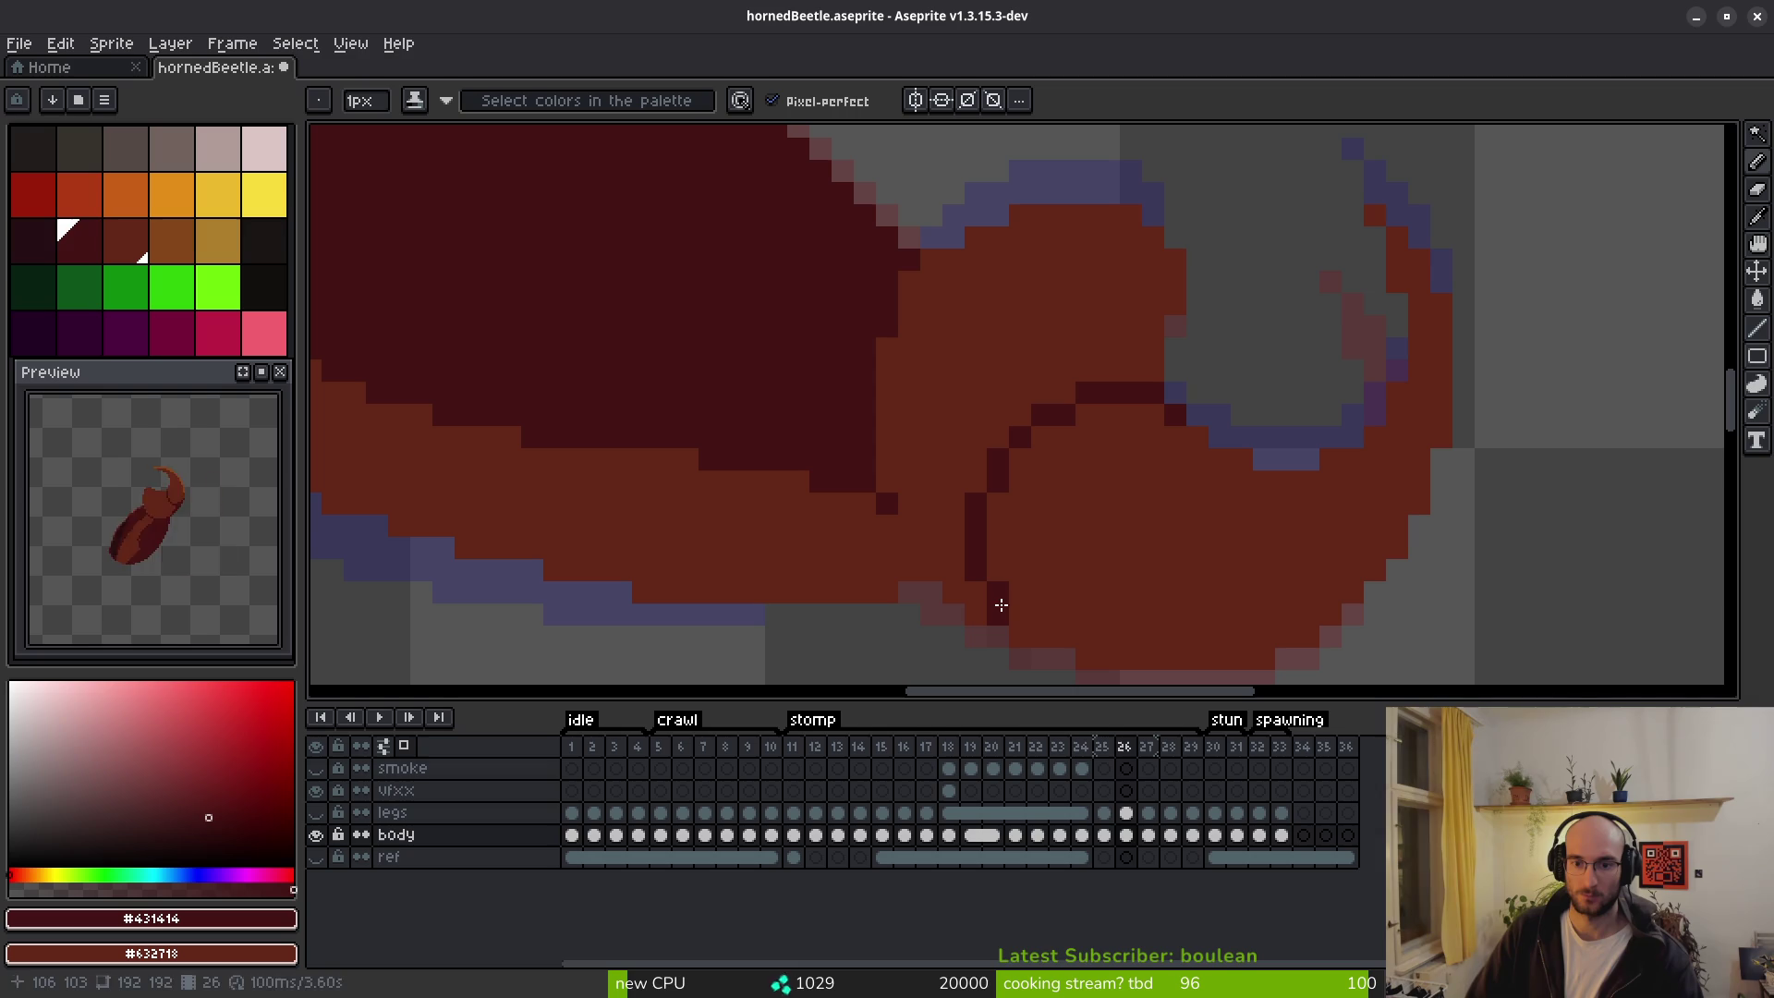
pyautogui.scroll(-5, 1021, 626)
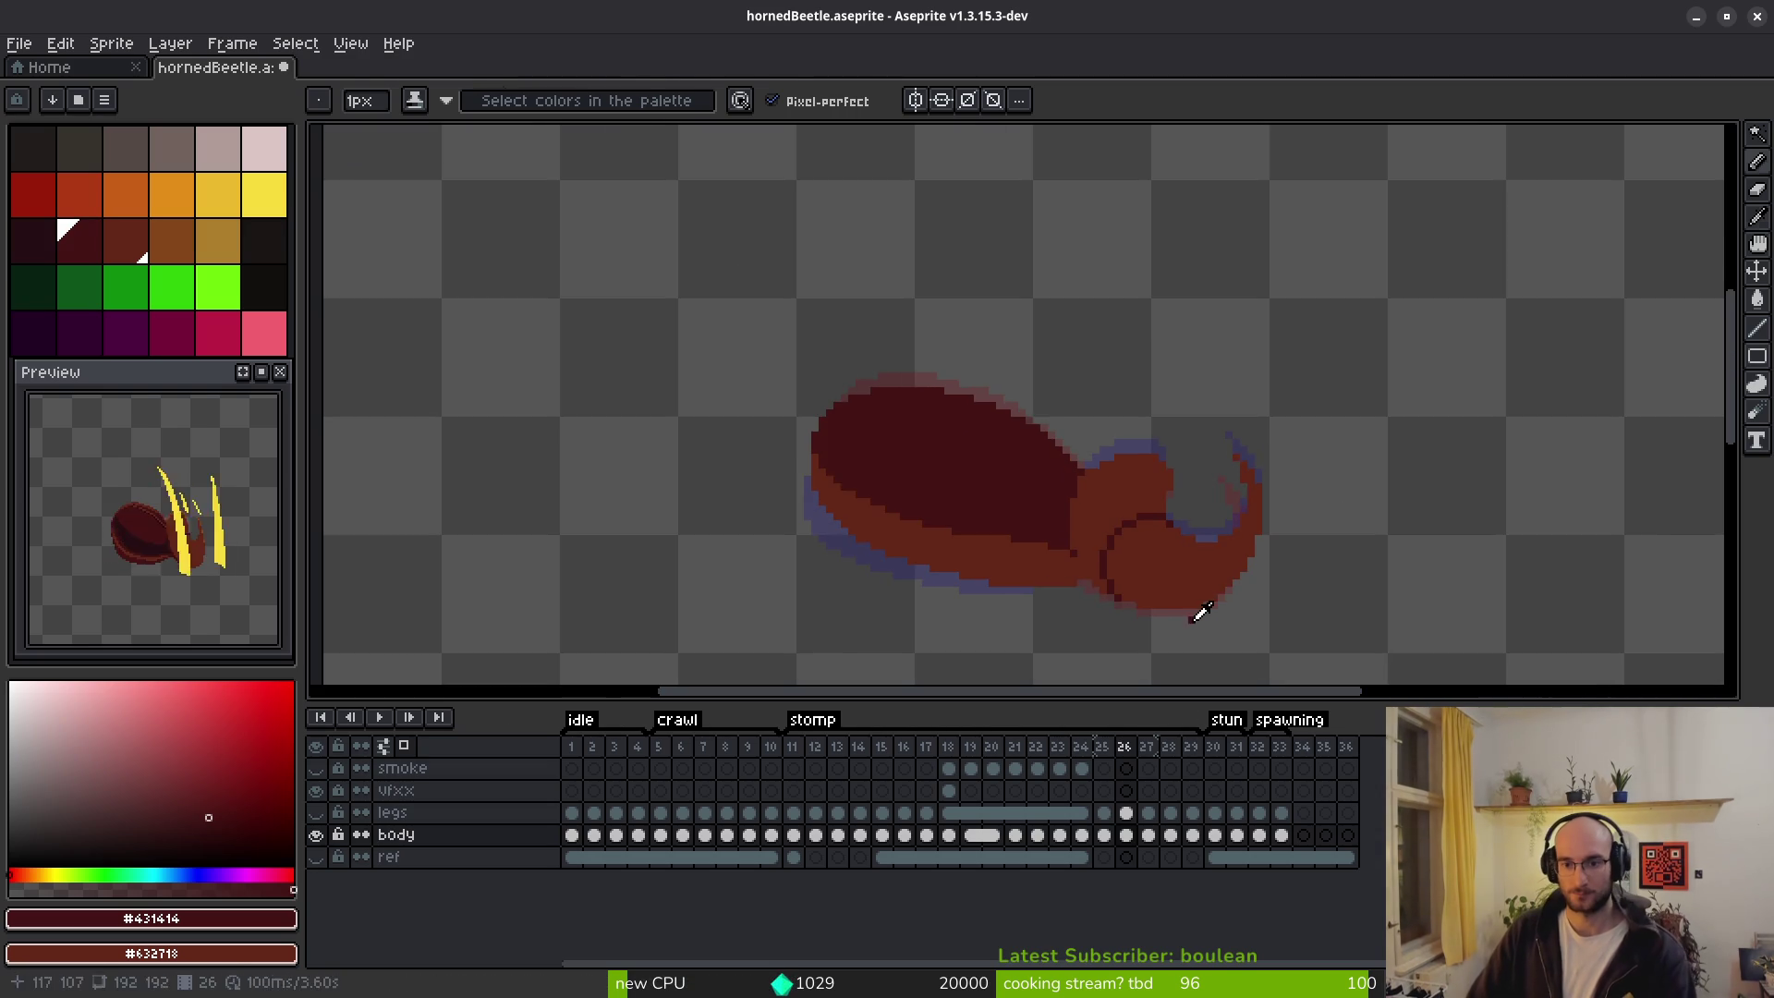
pyautogui.press('alt')
pyautogui.scroll(3, 1136, 554)
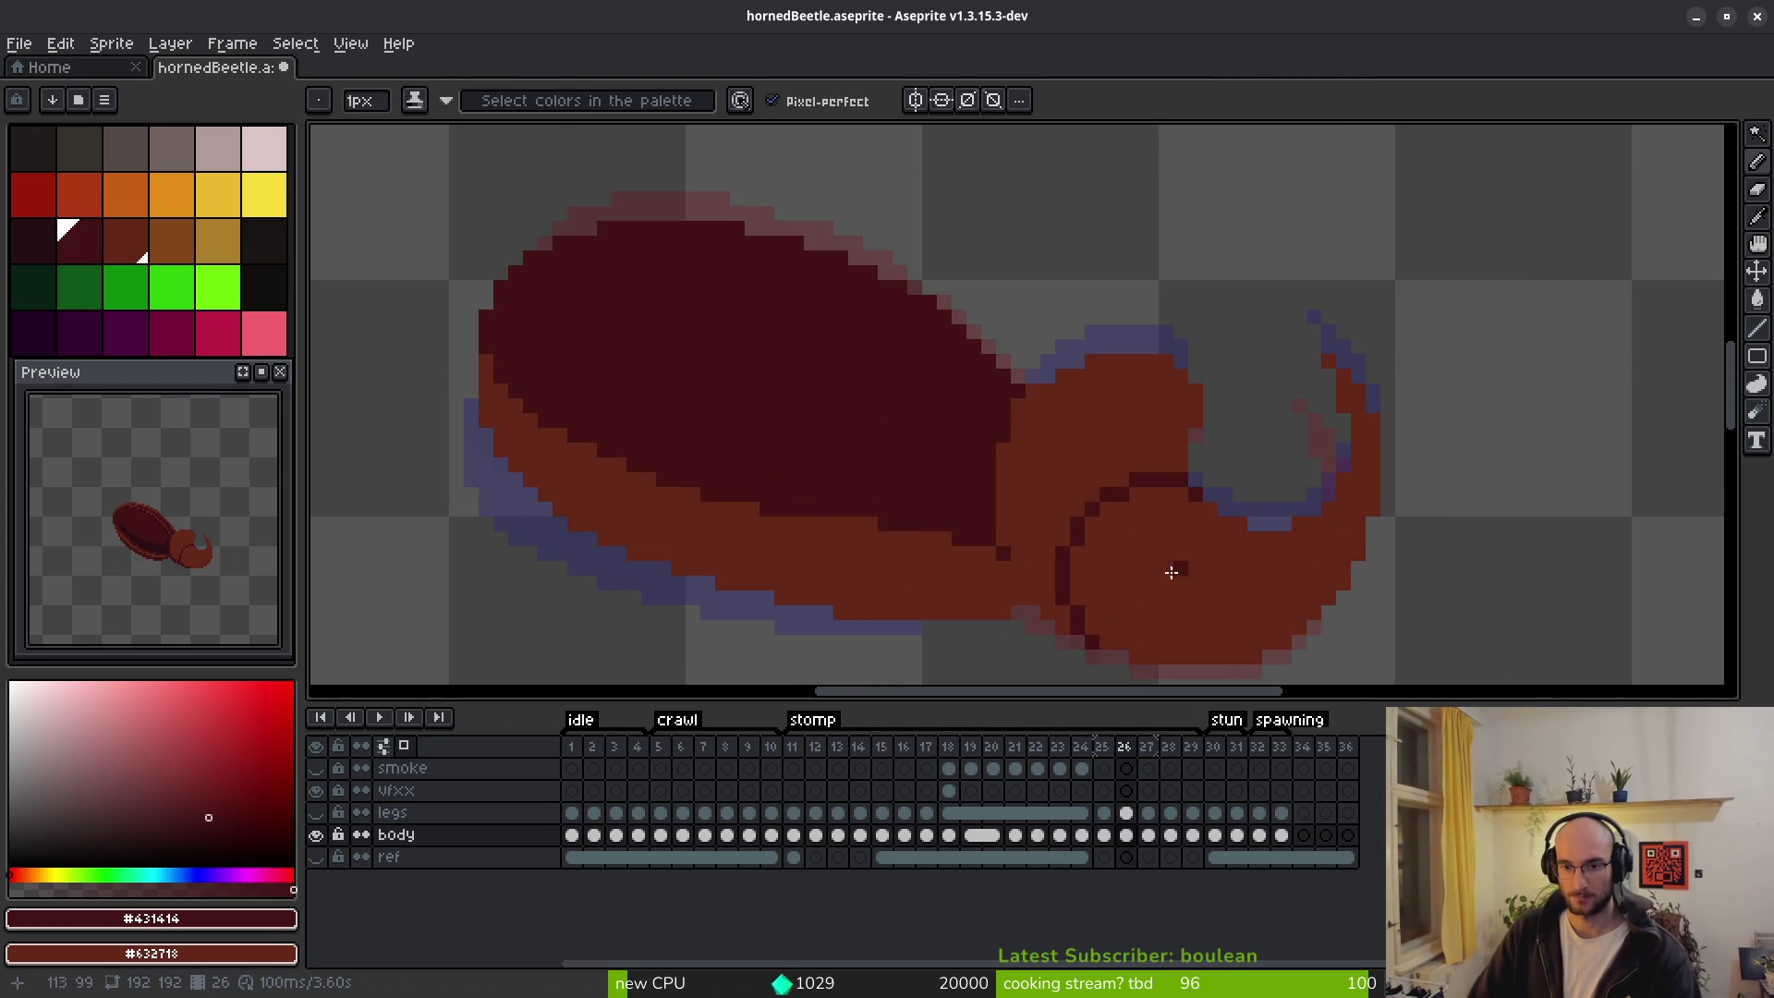
pyautogui.scroll(2, 1207, 430)
pyautogui.press('Right')
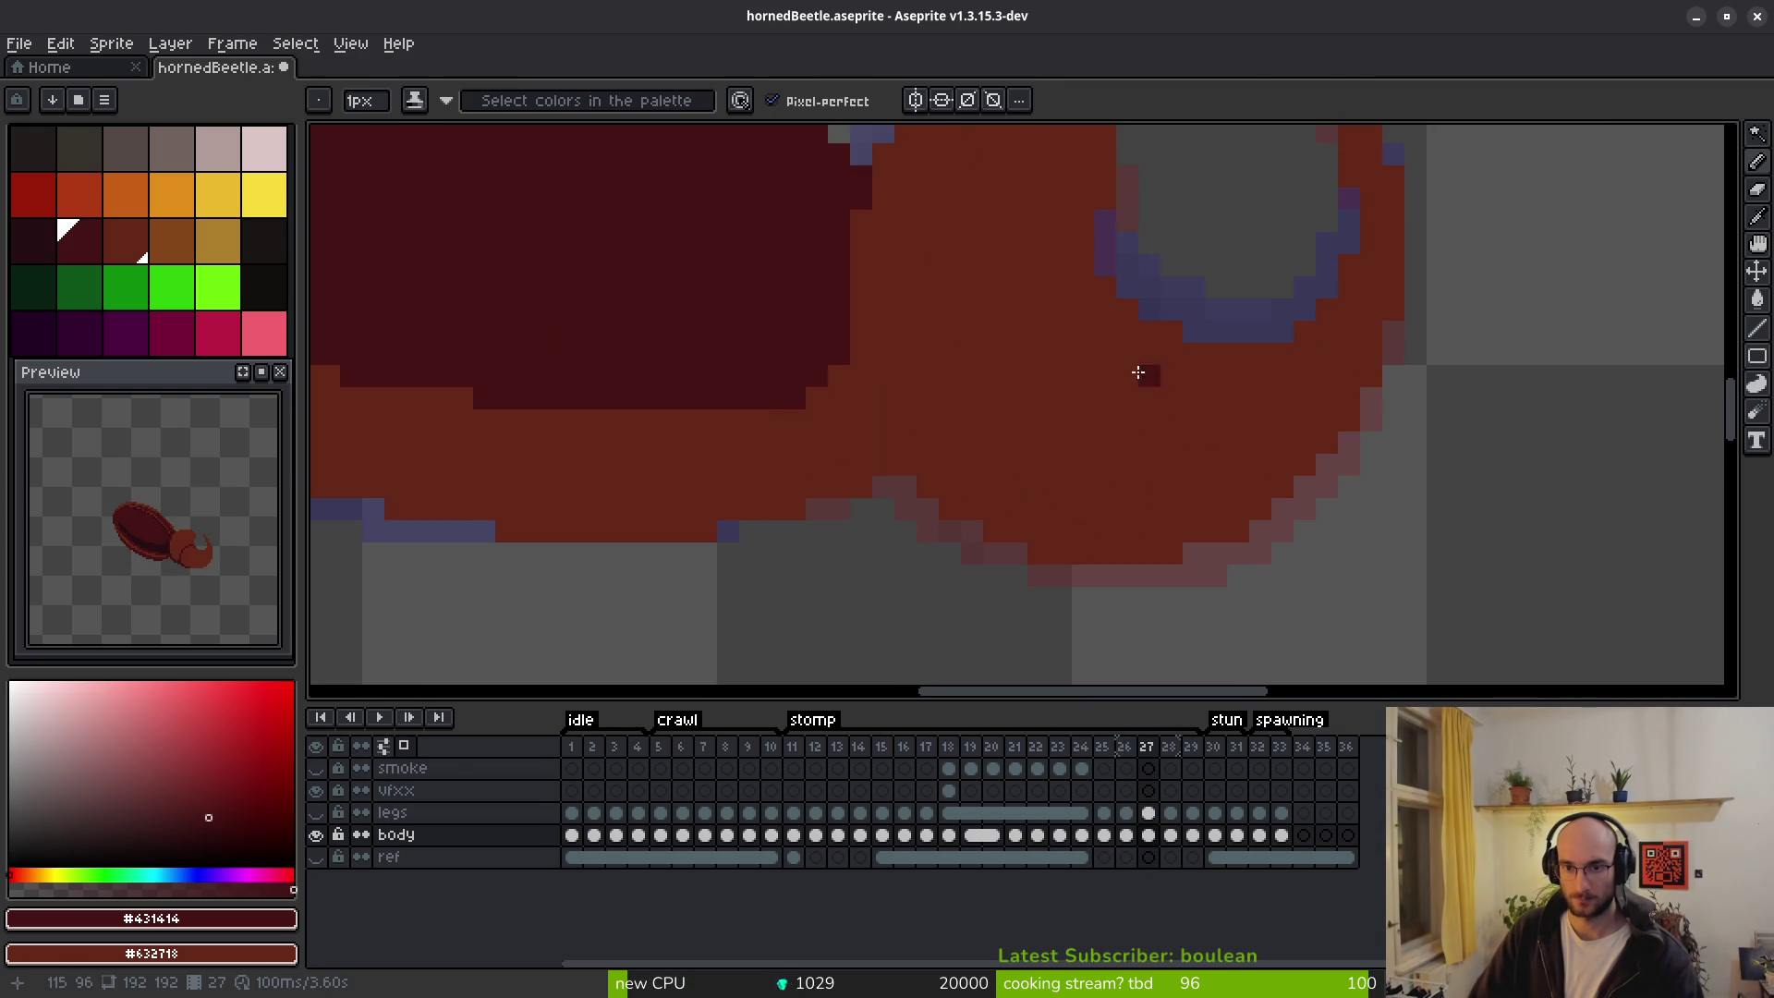
pyautogui.scroll(-2, 1107, 291)
pyautogui.press('alt')
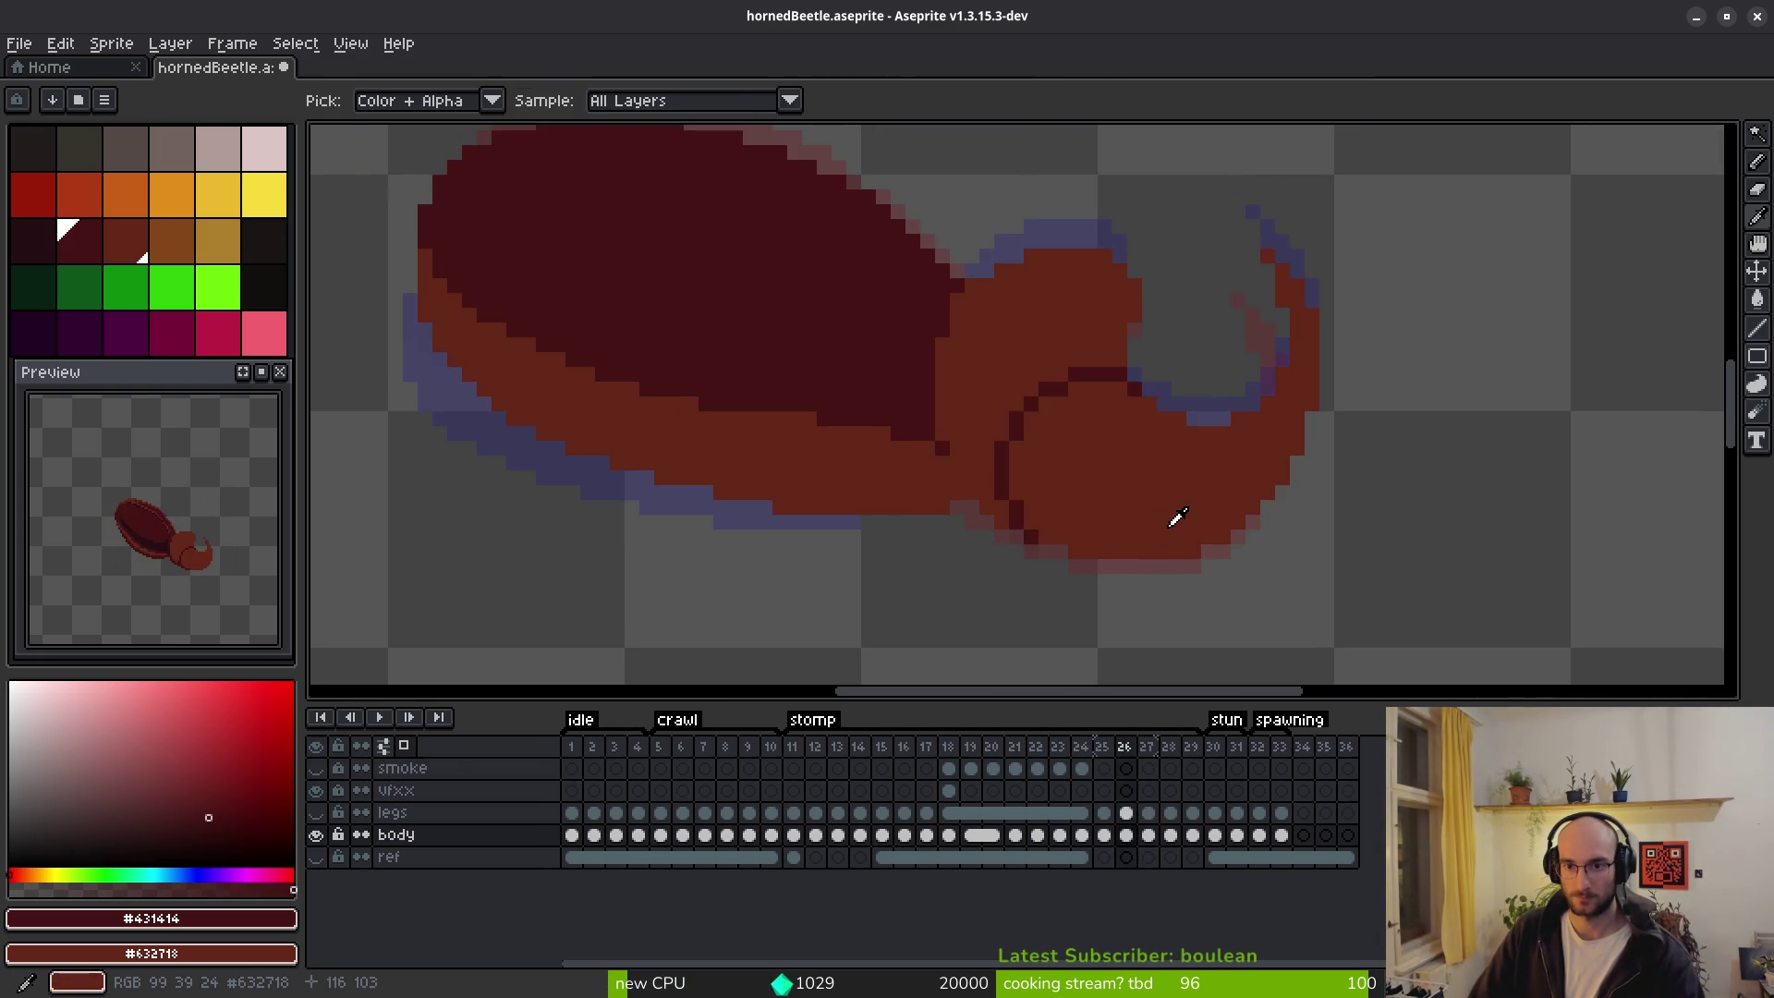
pyautogui.press('Left')
pyautogui.press('Right')
pyautogui.moveTo(1024, 367); pyautogui.dragTo(1054, 502)
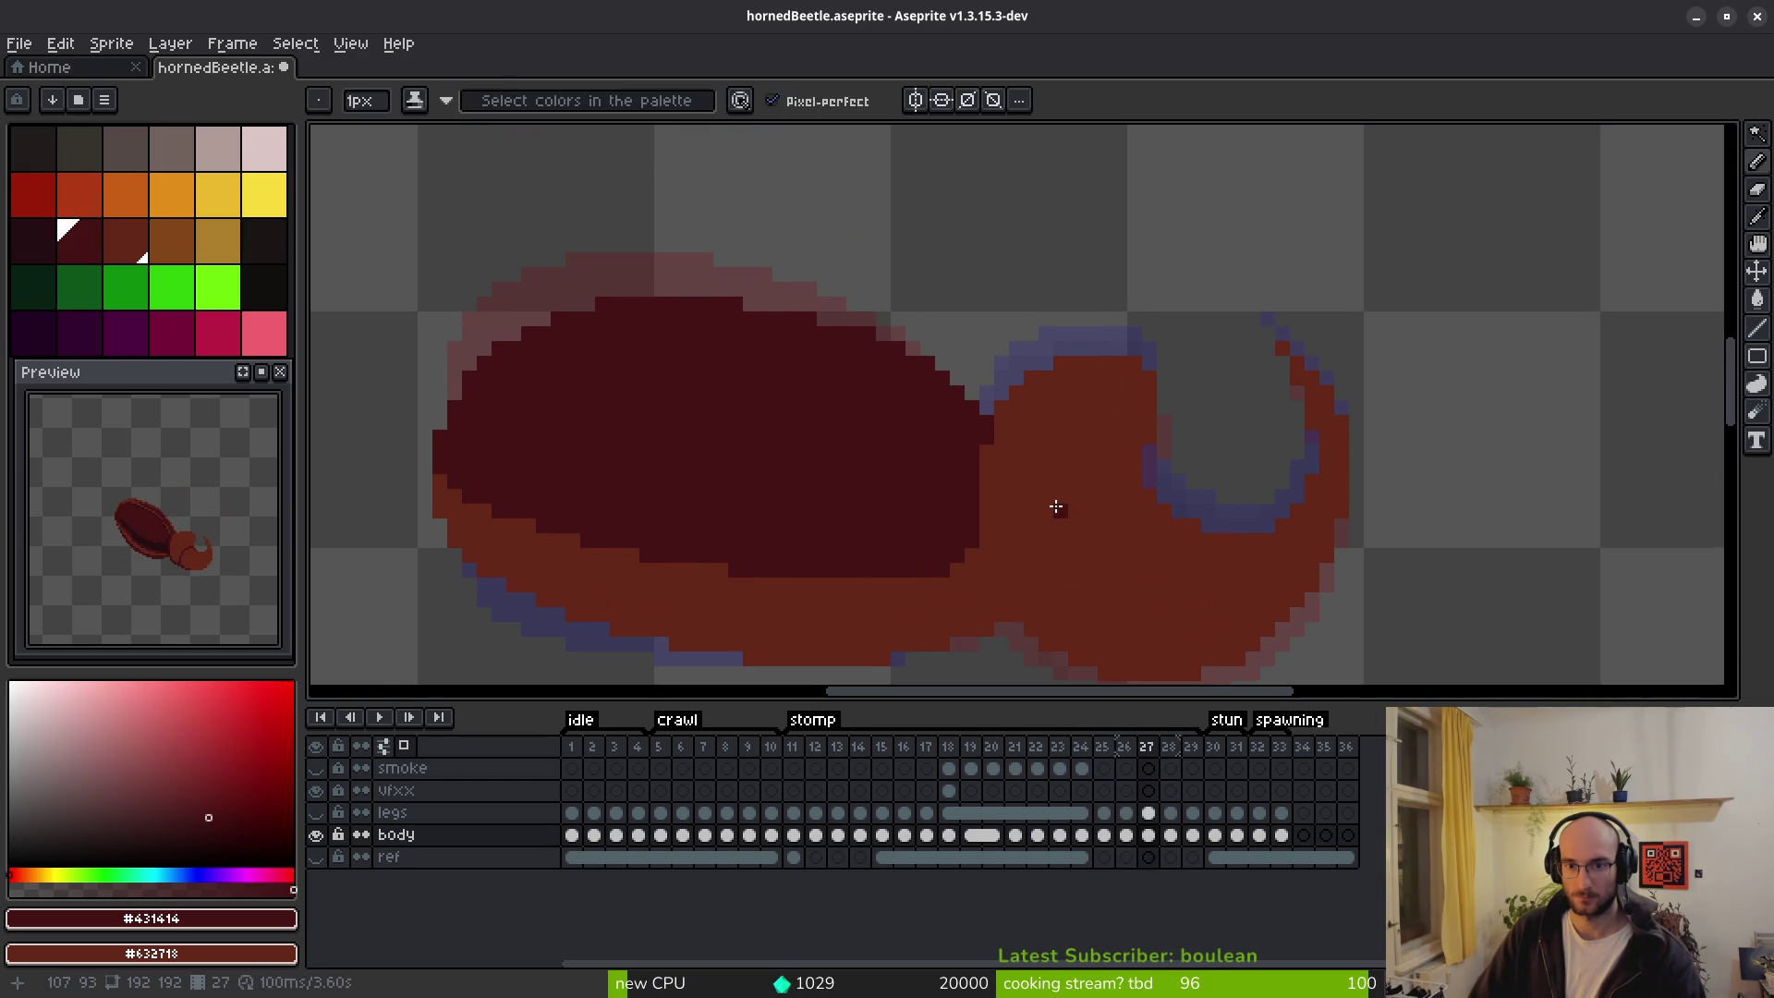
pyautogui.press('Left')
pyautogui.press('Right')
pyautogui.press('Left')
pyautogui.press('Right')
pyautogui.press('Right')
pyautogui.press('Left')
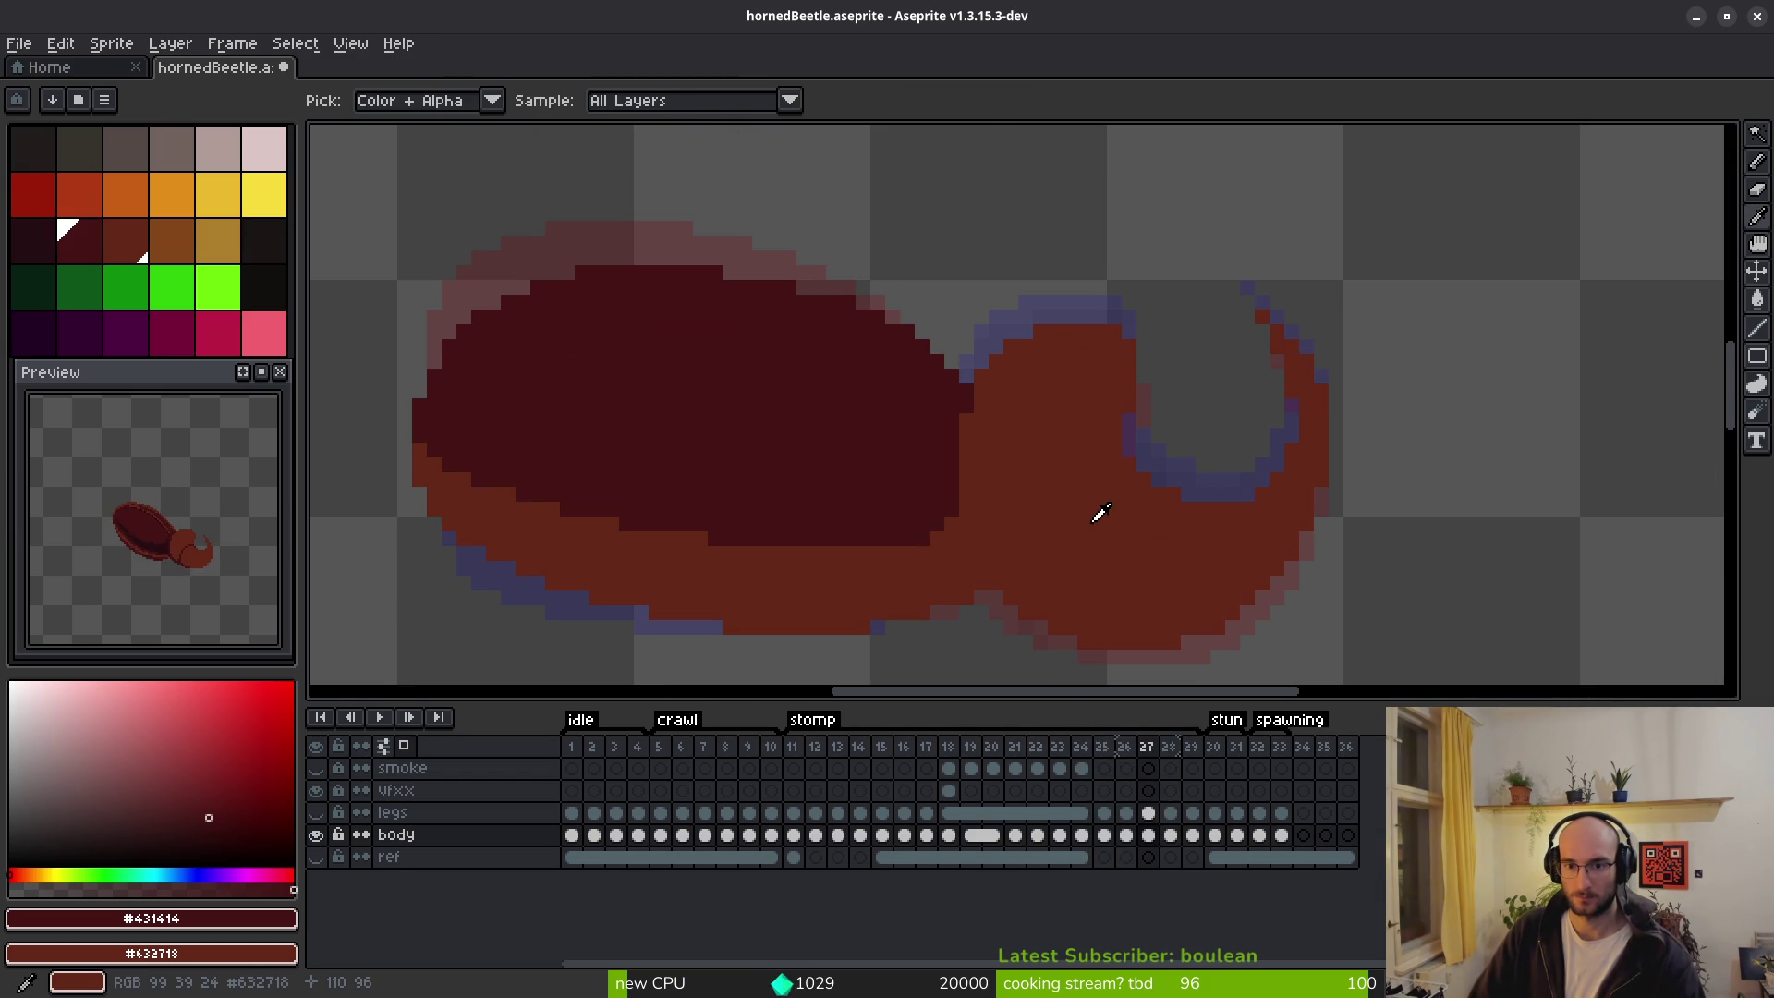
pyautogui.press('Left')
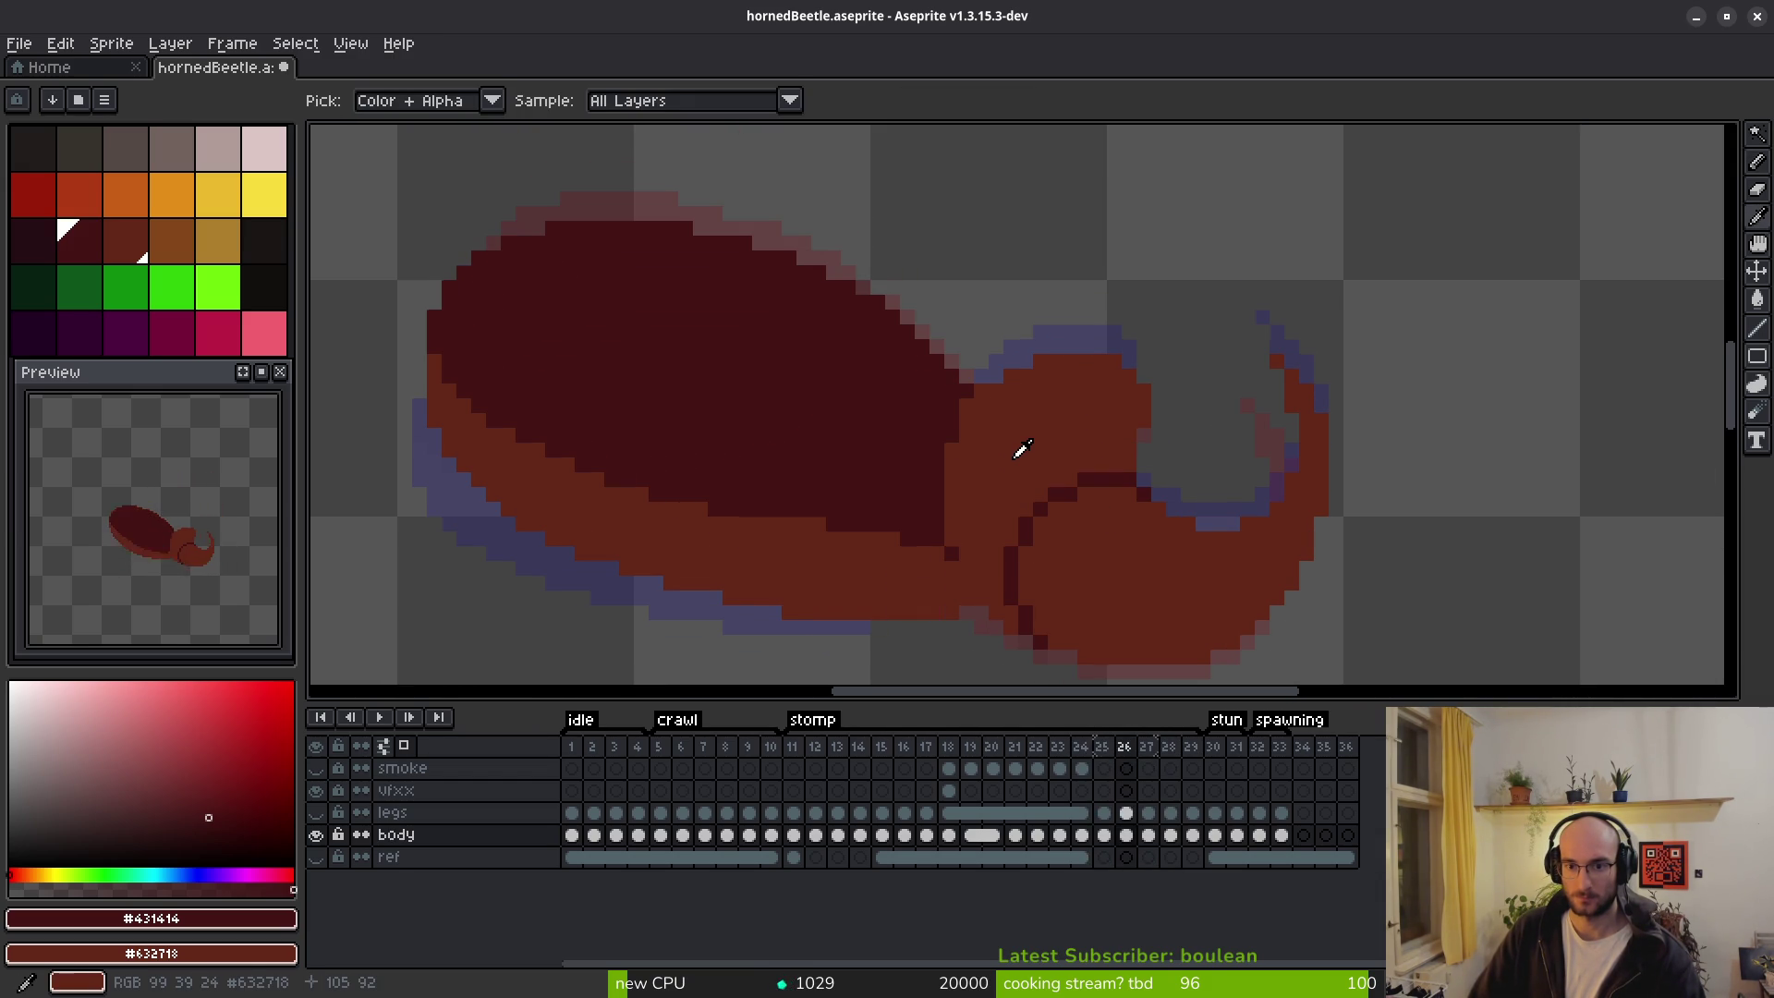
pyautogui.press('Right')
pyautogui.press('Right')
pyautogui.press('Right')
pyautogui.press('Left')
pyautogui.press('Left')
pyautogui.press('Left')
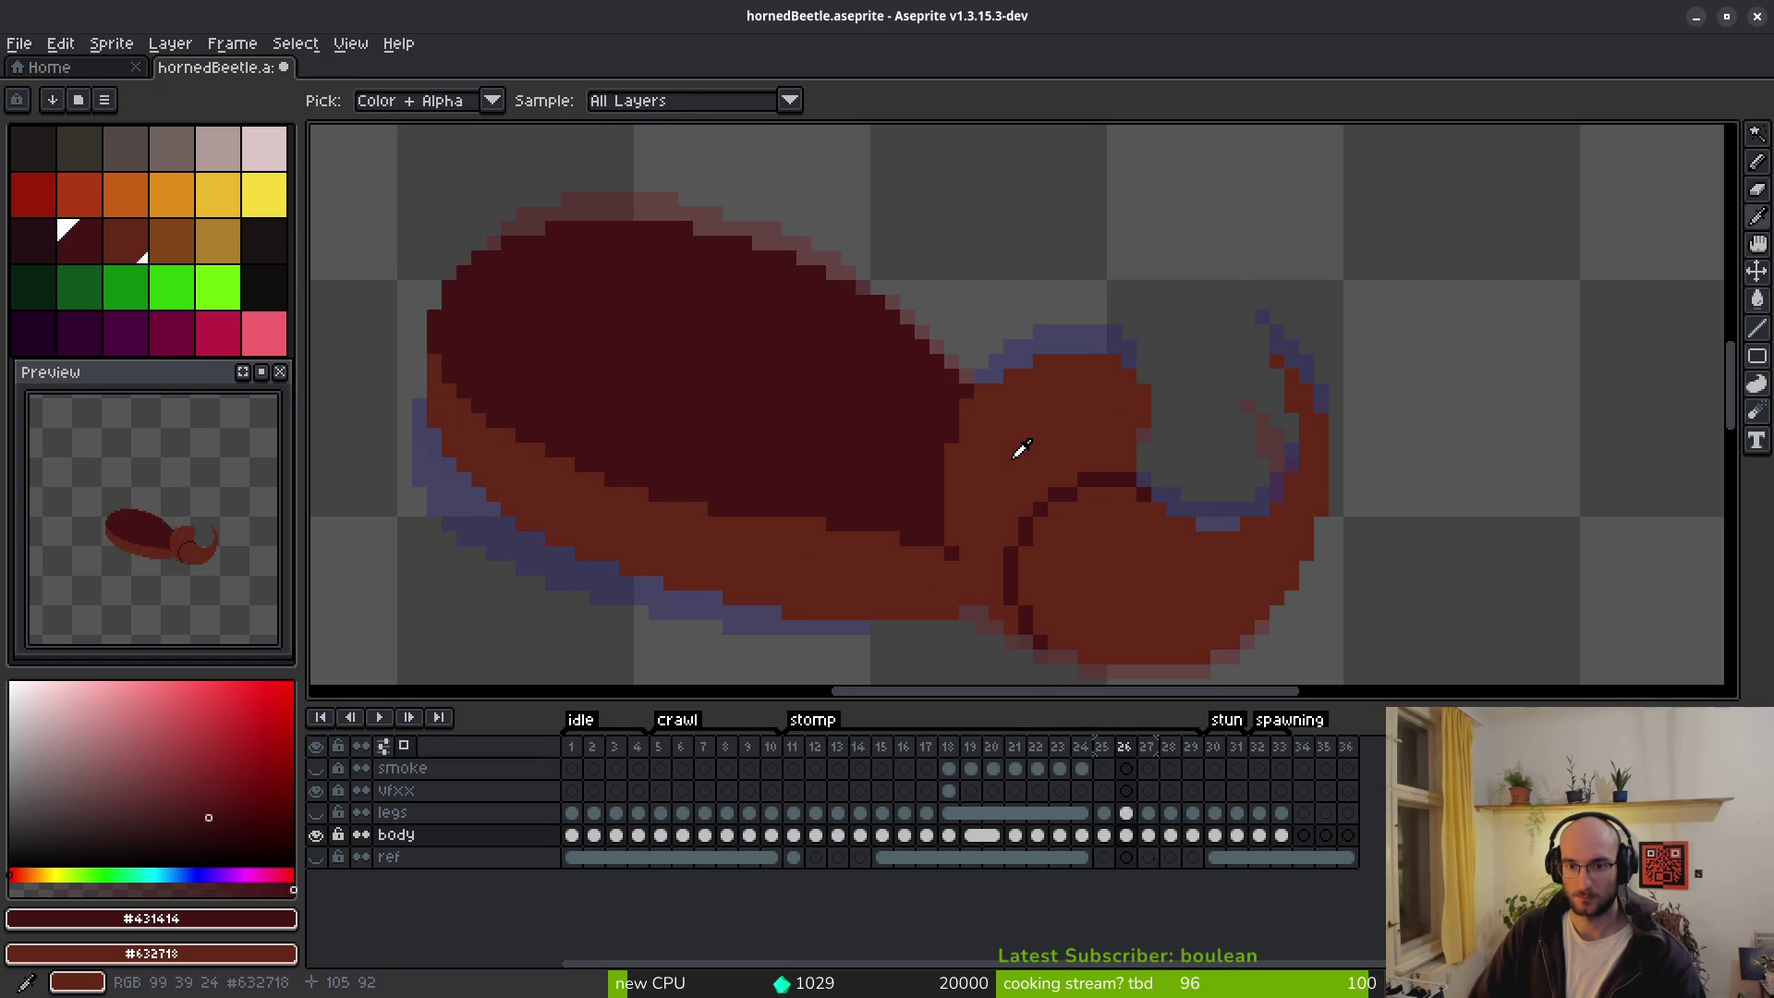
# On frame 27, draw dark pixels diagonally down the left edge of the beetle's round head.
pyautogui.press('Right')
pyautogui.press('b')
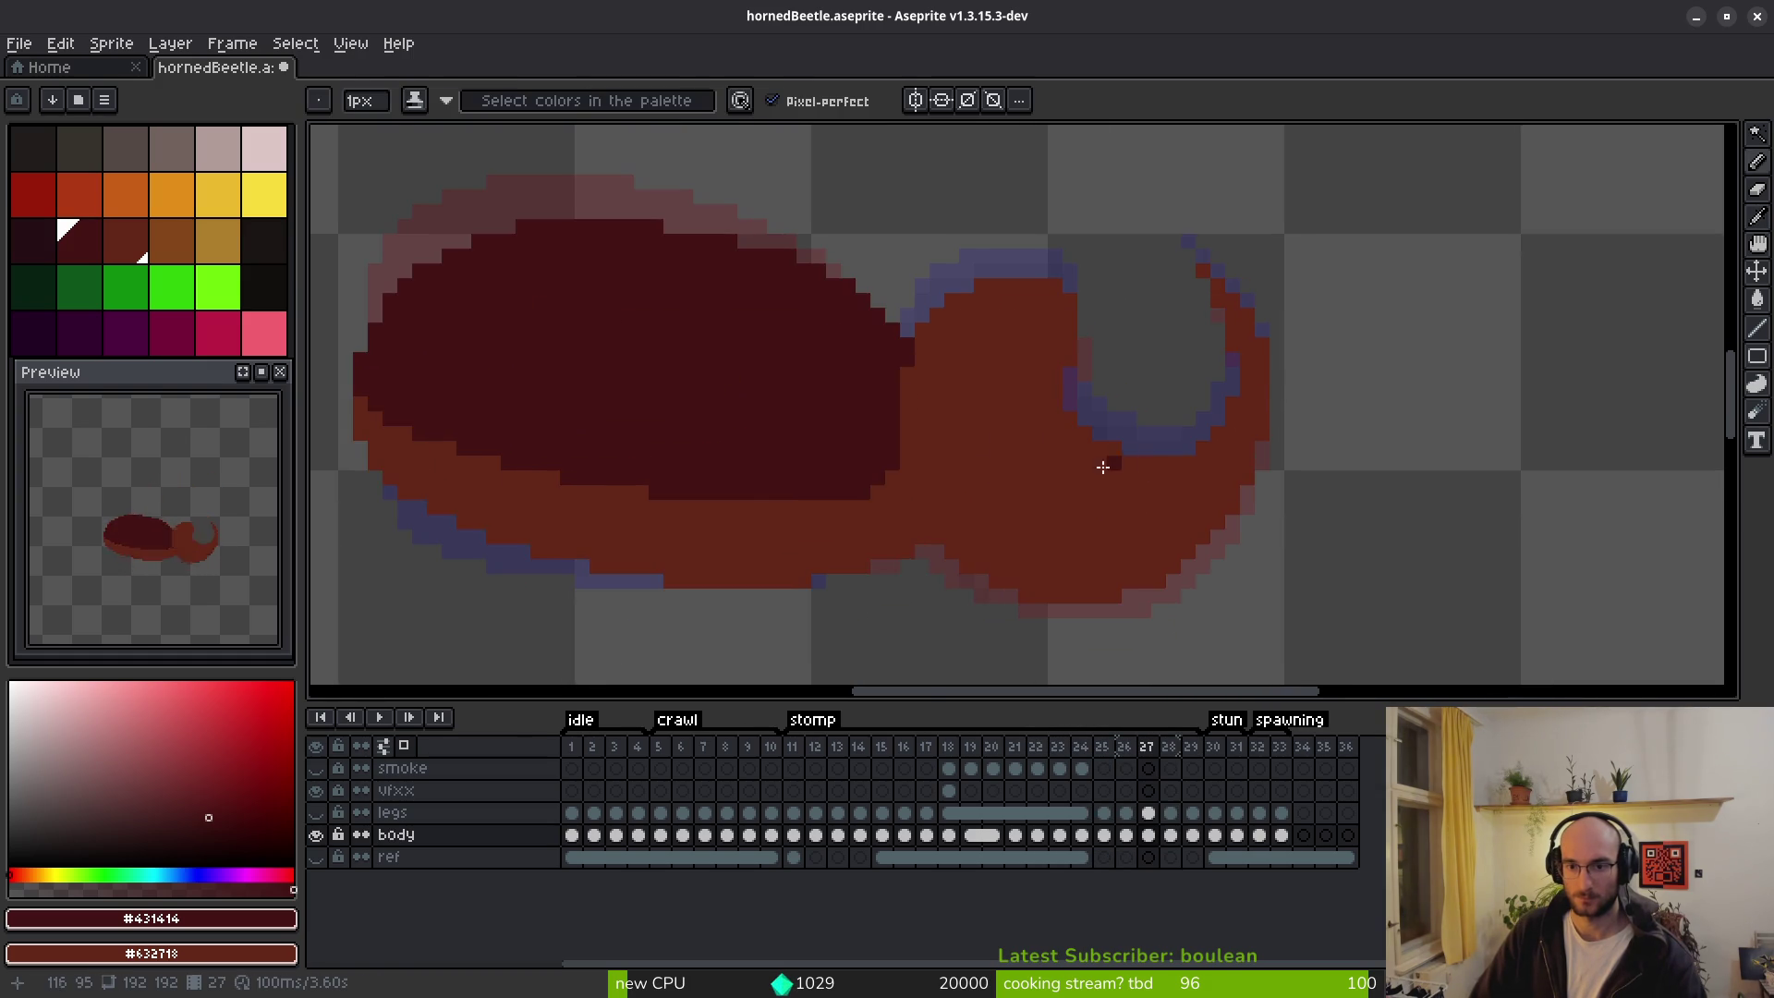
pyautogui.scroll(1, 1108, 459)
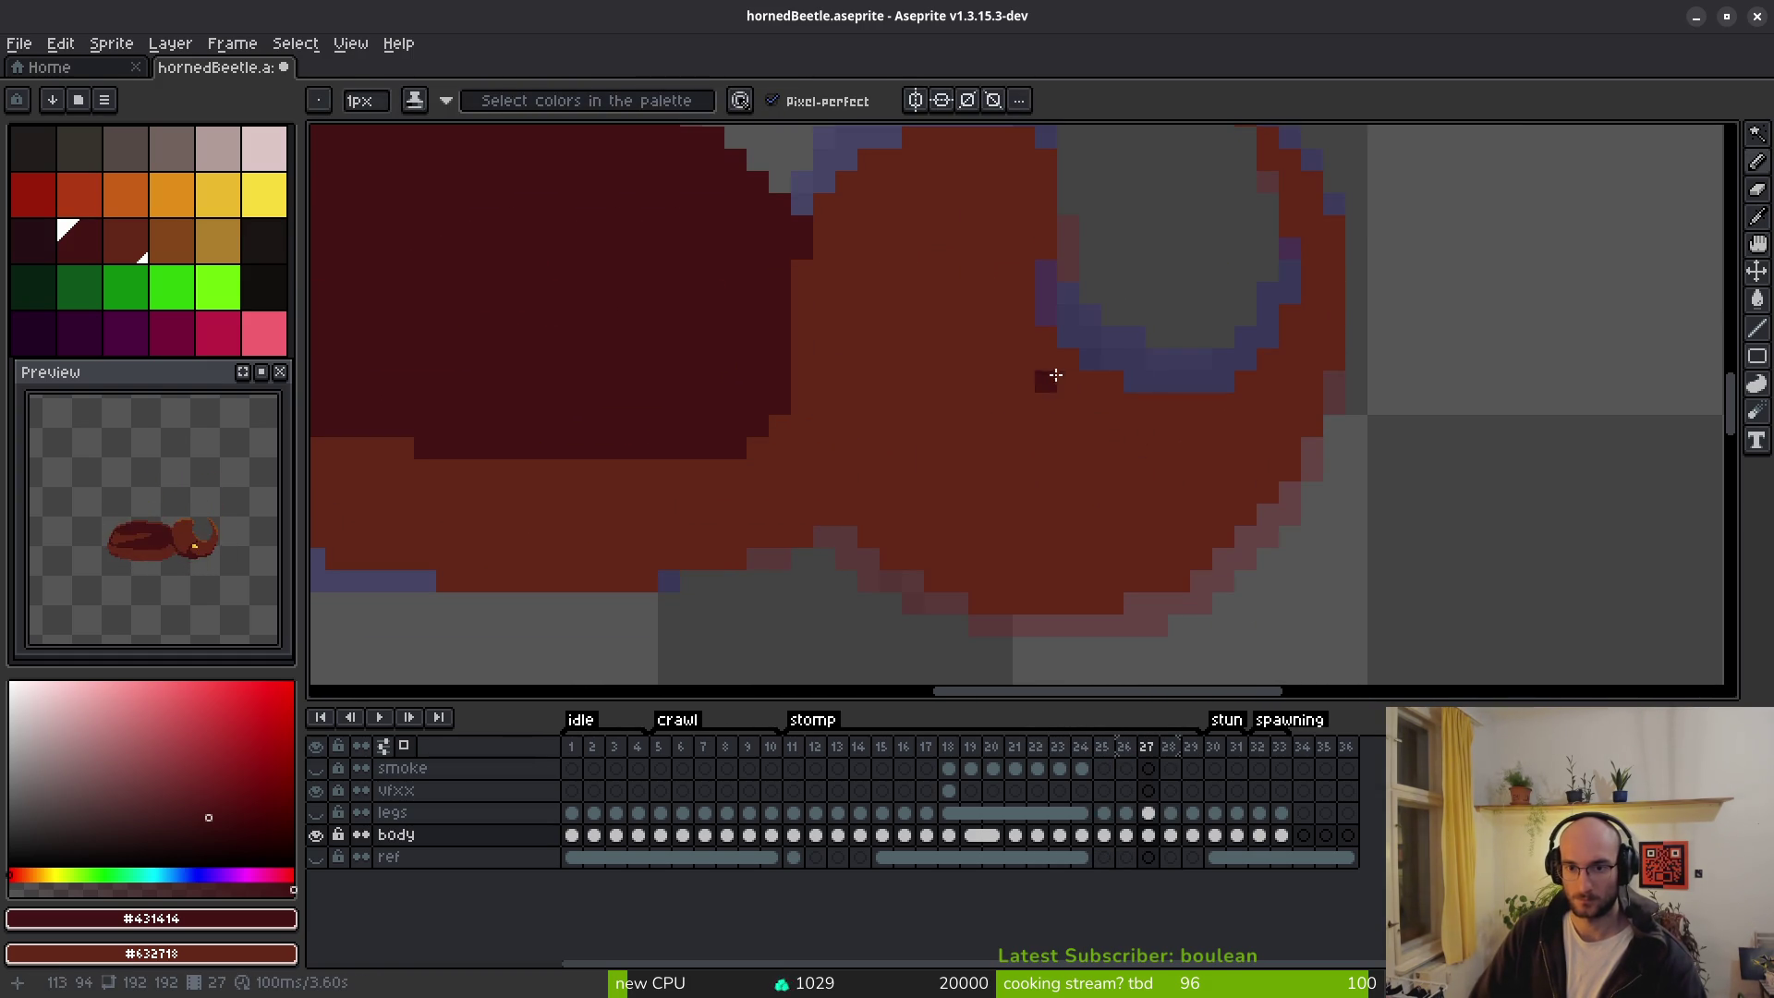
pyautogui.click(962, 449)
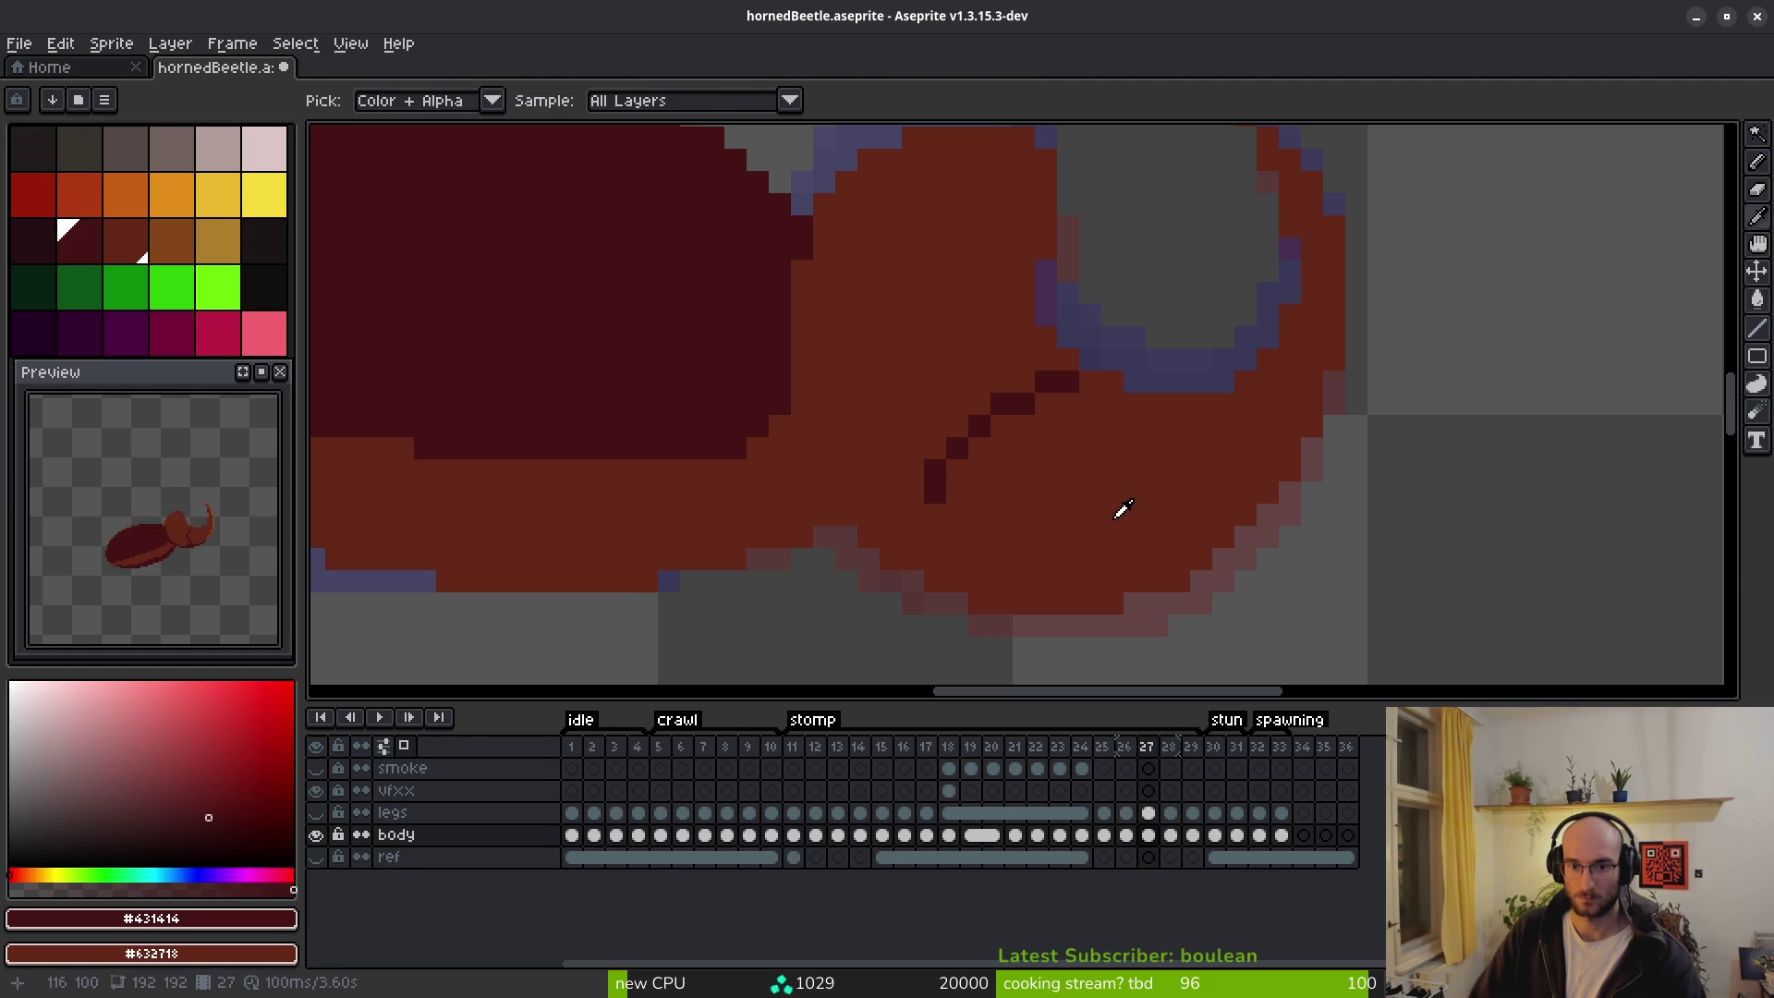
pyautogui.click(957, 471)
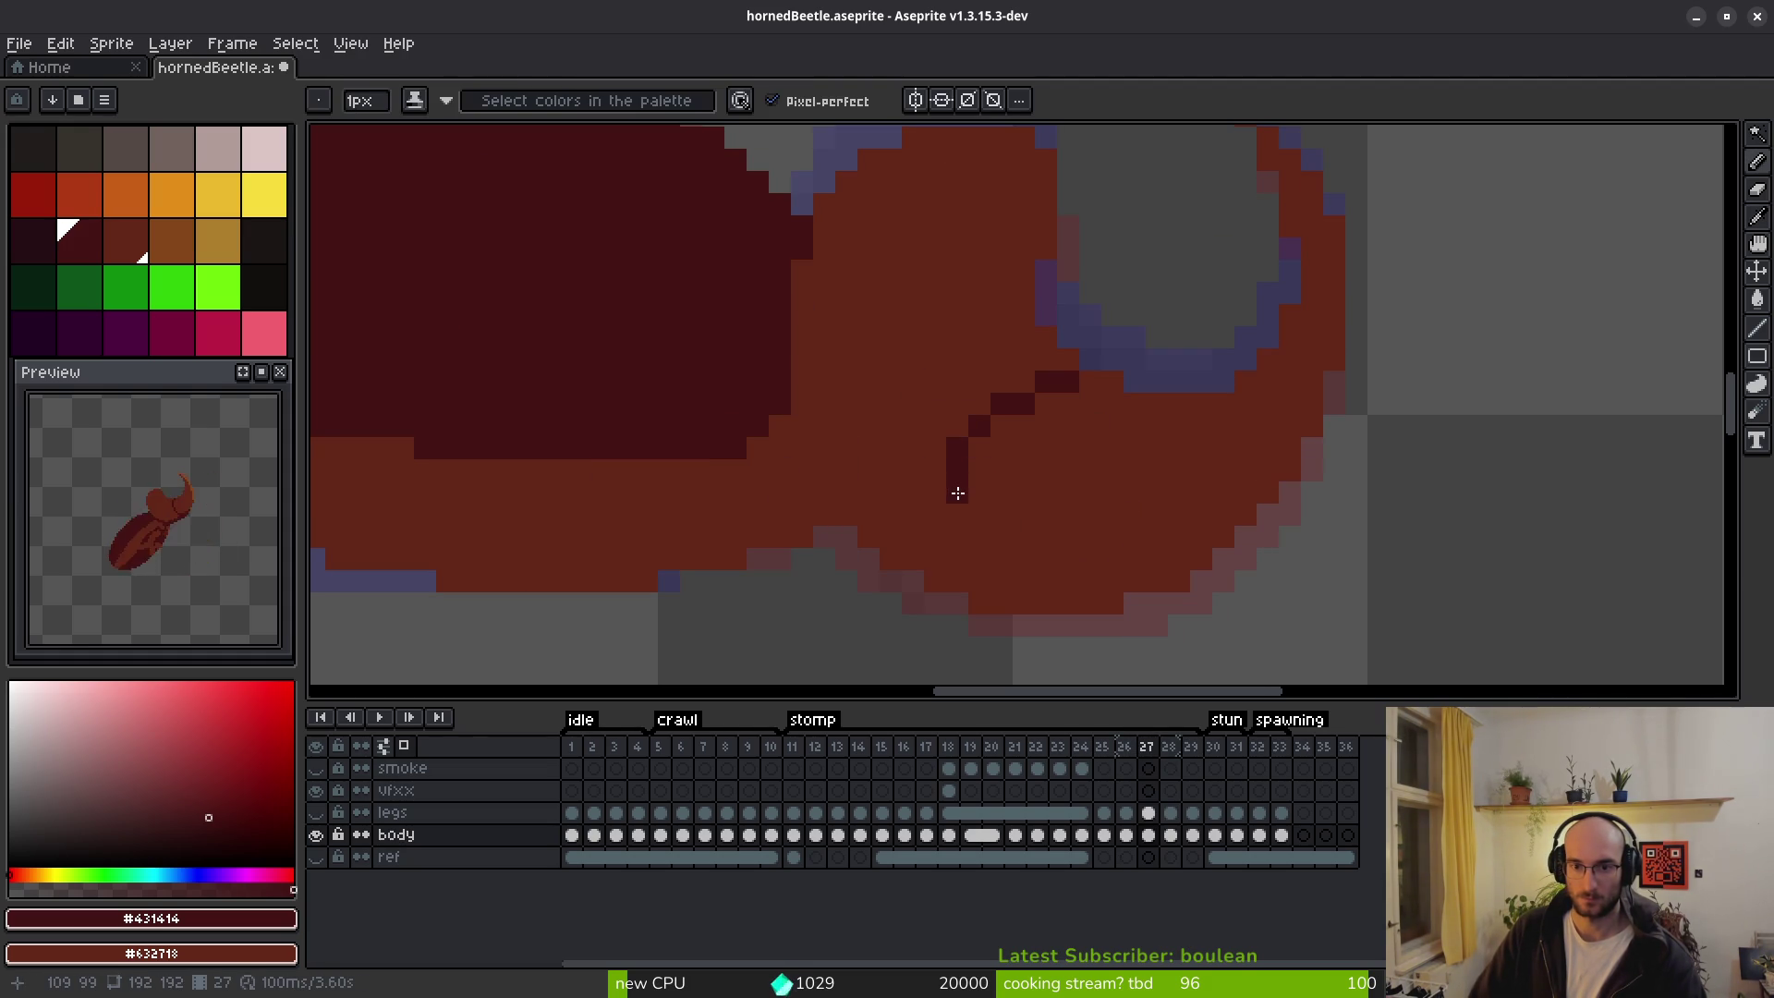
pyautogui.moveTo(941, 495)
pyautogui.mouseDown()
pyautogui.moveTo(943, 554)
pyautogui.moveTo(972, 590)
pyautogui.mouseUp()
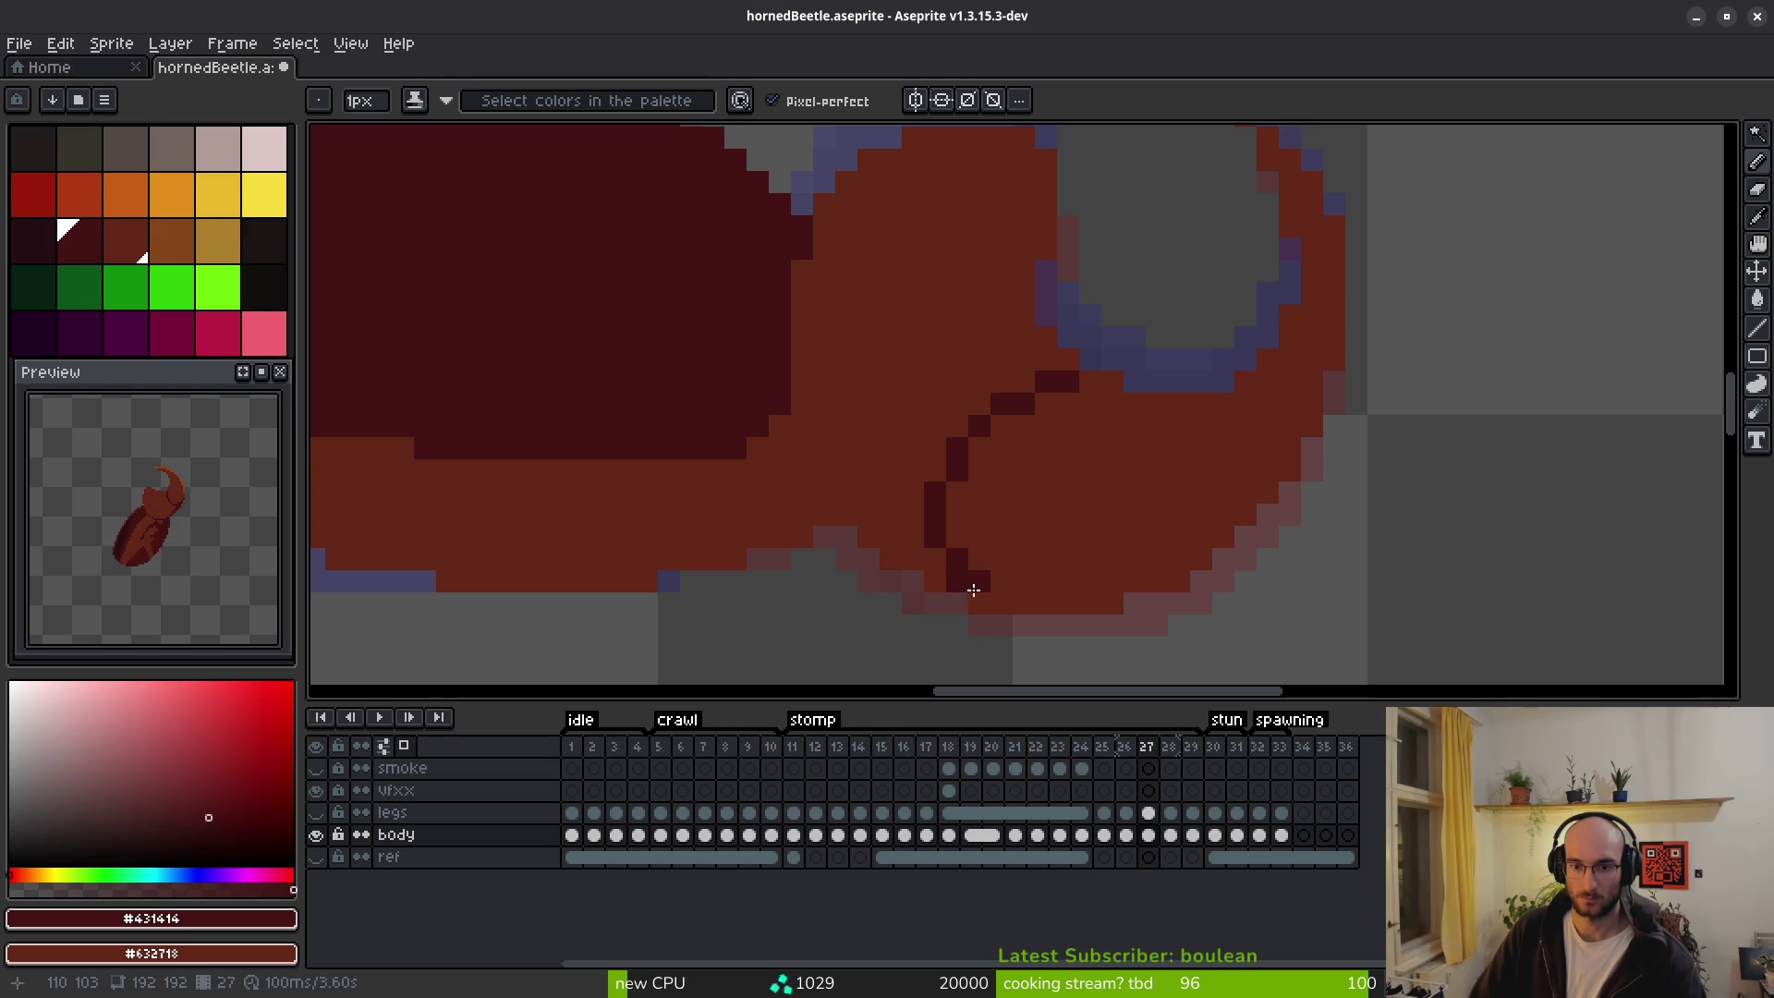
pyautogui.scroll(-3, 1063, 545)
# On frame 26, draw the dark outline along the head's upper curve toward the horn, undoing a stray pixel.
pyautogui.press('i')
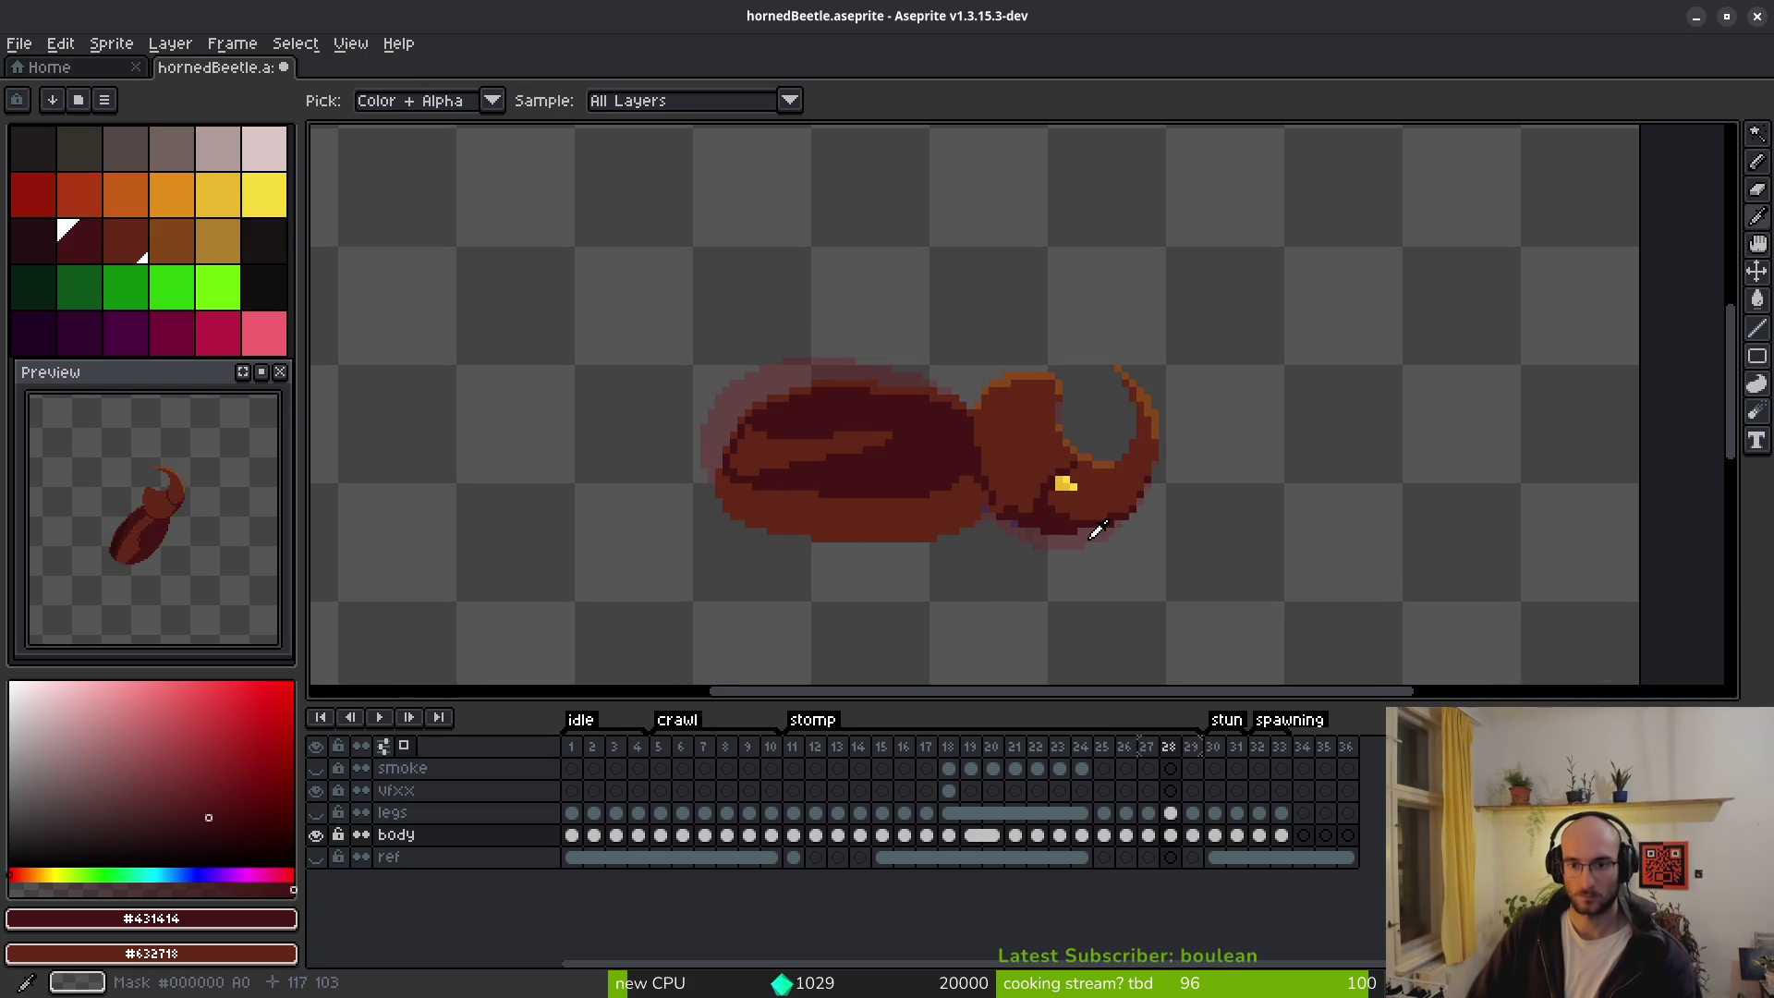
pyautogui.press('Left')
pyautogui.press('b')
pyautogui.scroll(3, 1066, 511)
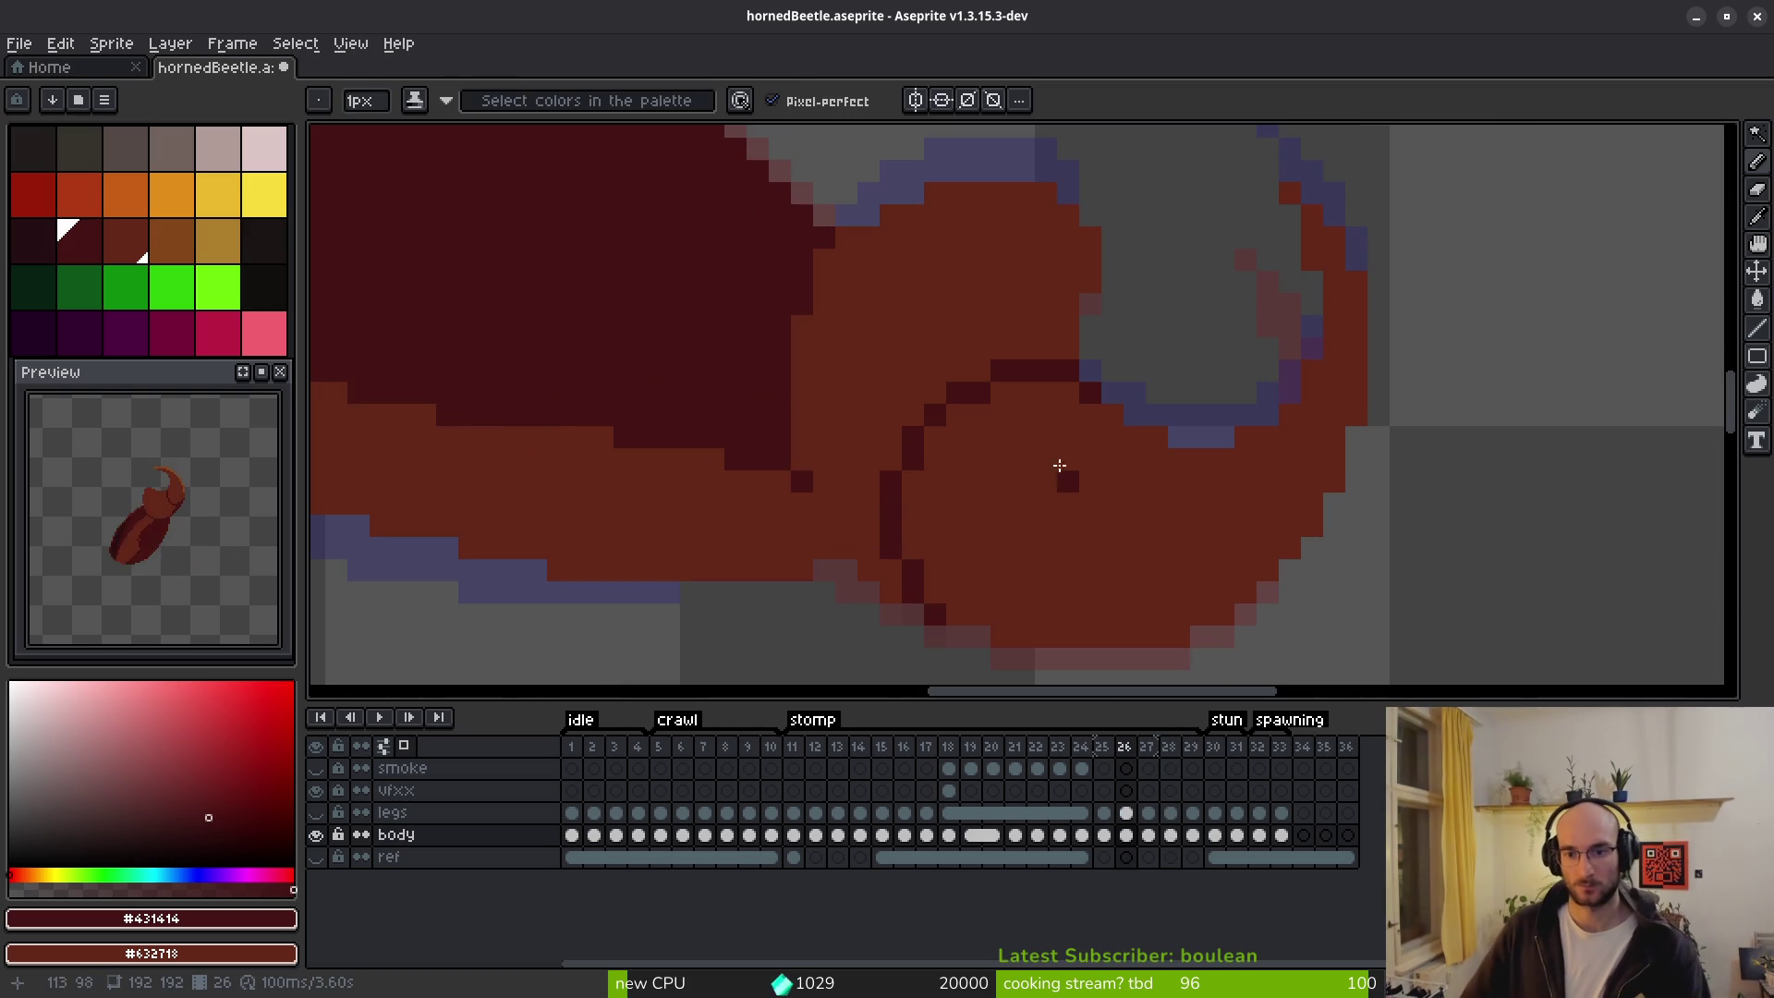
pyautogui.click(1078, 395)
pyautogui.moveTo(988, 395)
pyautogui.mouseDown()
pyautogui.moveTo(940, 434)
pyautogui.moveTo(908, 564)
pyautogui.mouseUp()
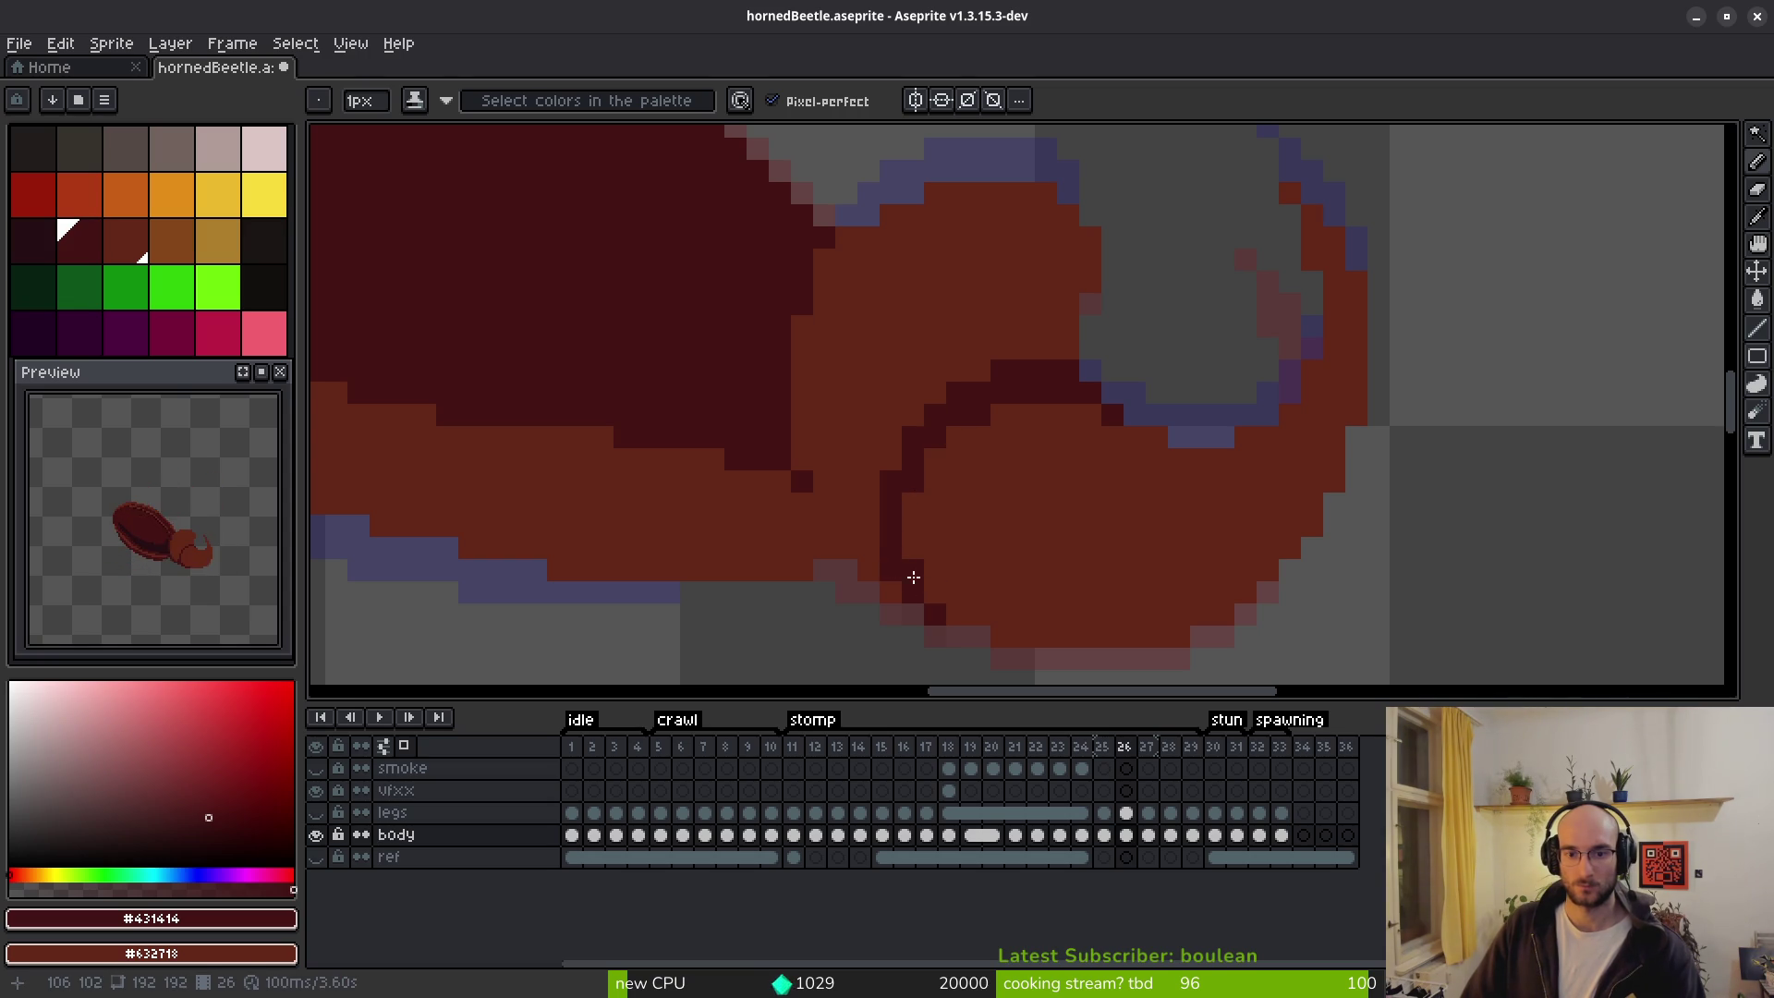
pyautogui.moveTo(901, 451)
pyautogui.mouseDown()
pyautogui.moveTo(926, 412)
pyautogui.moveTo(1015, 372)
pyautogui.mouseUp()
pyautogui.hotkey('ctrl', 'z')
pyautogui.click(1001, 459)
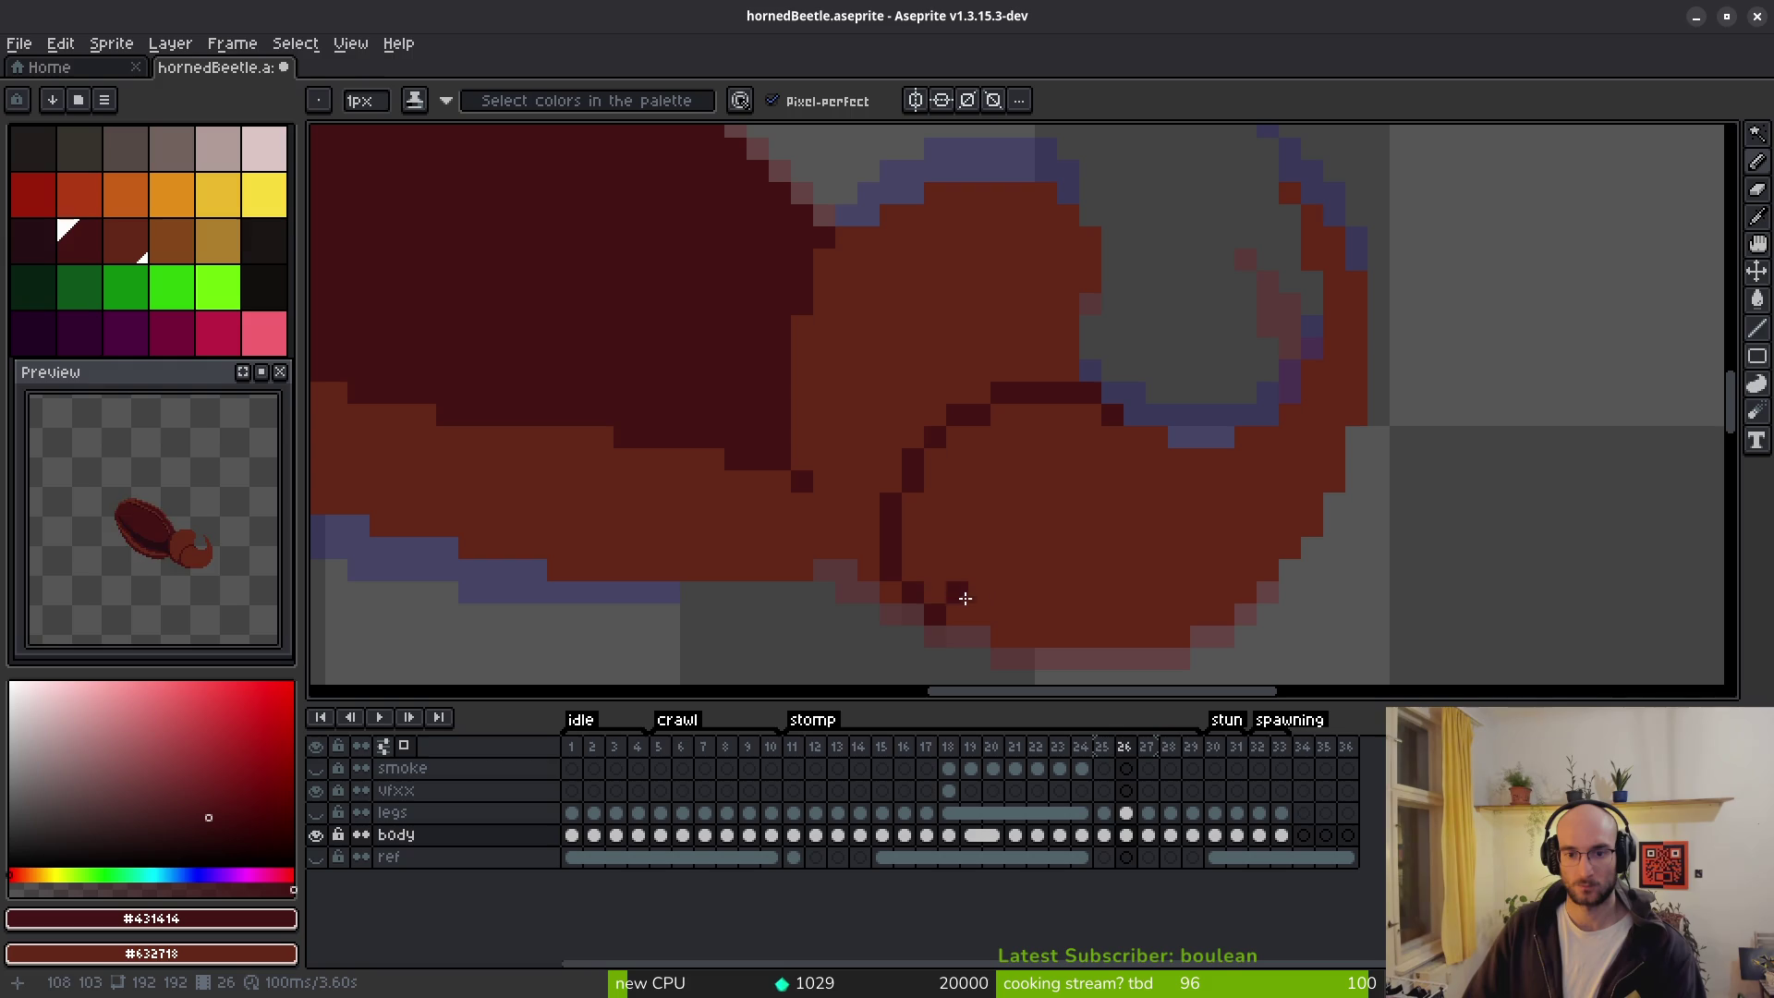
pyautogui.scroll(-3, 1108, 534)
# Draw the outline down the head's left side and thin outer pixels with body colour.
pyautogui.press('.')
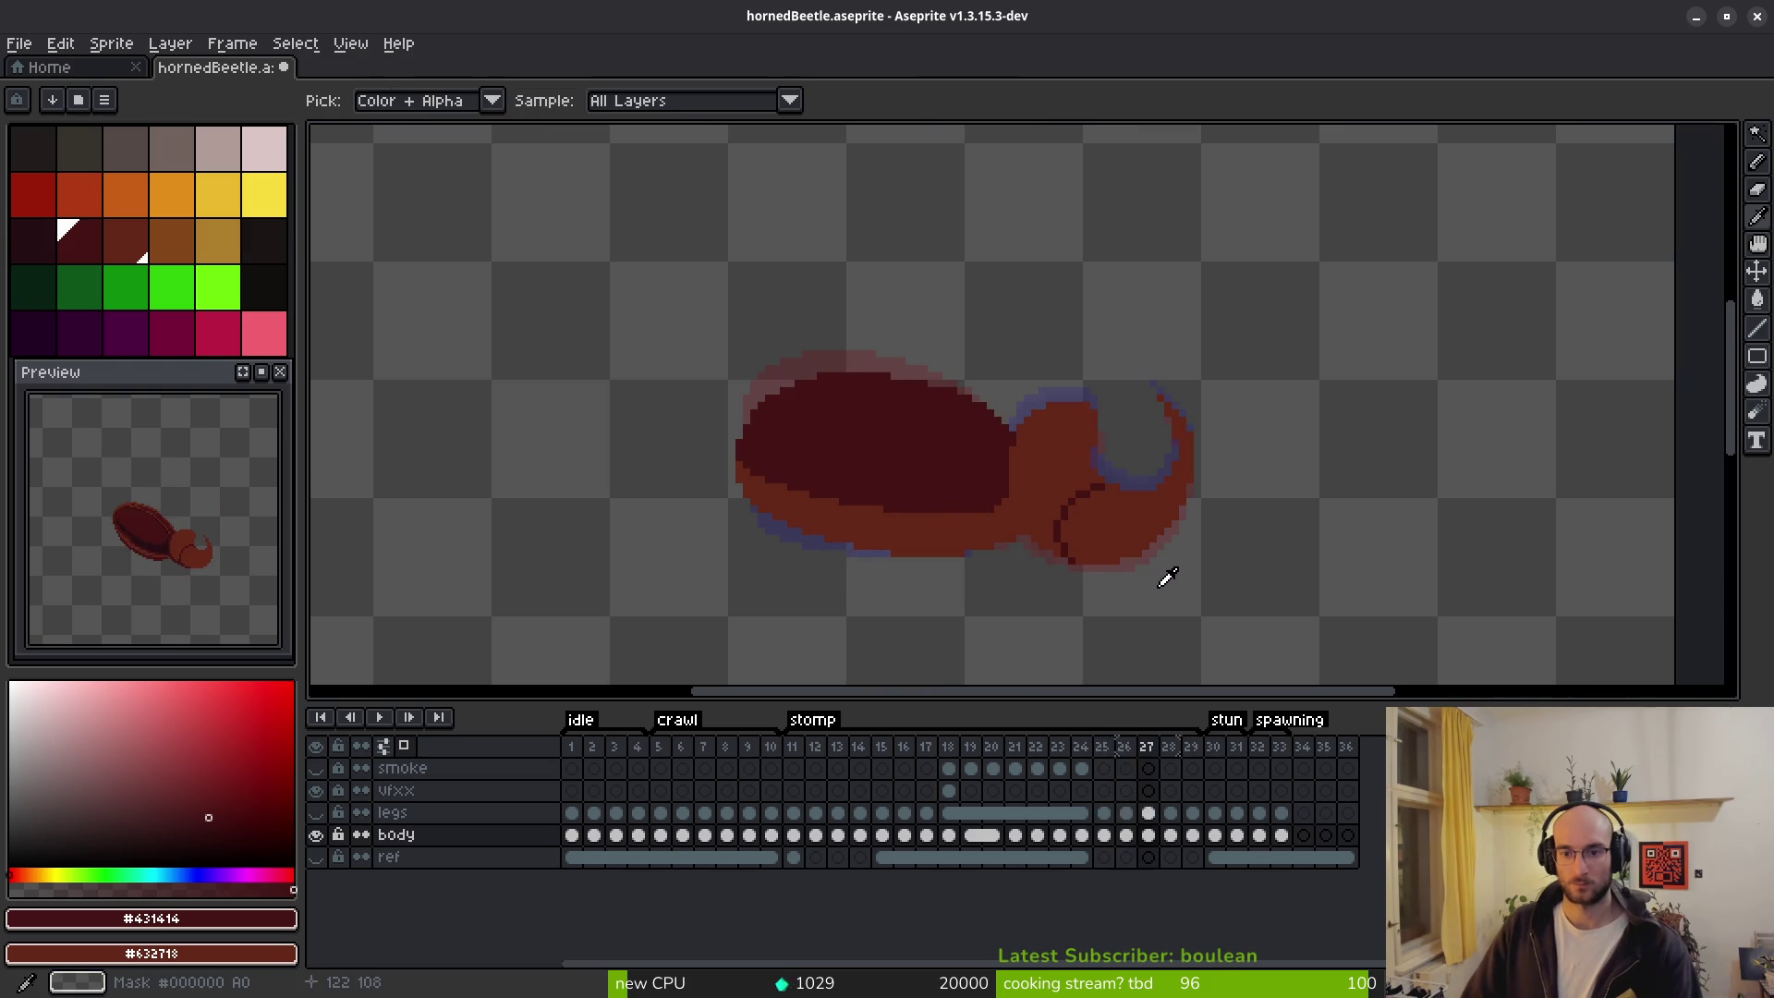
pyautogui.press(',')
pyautogui.press('.')
pyautogui.press(',')
pyautogui.scroll(3, 1092, 528)
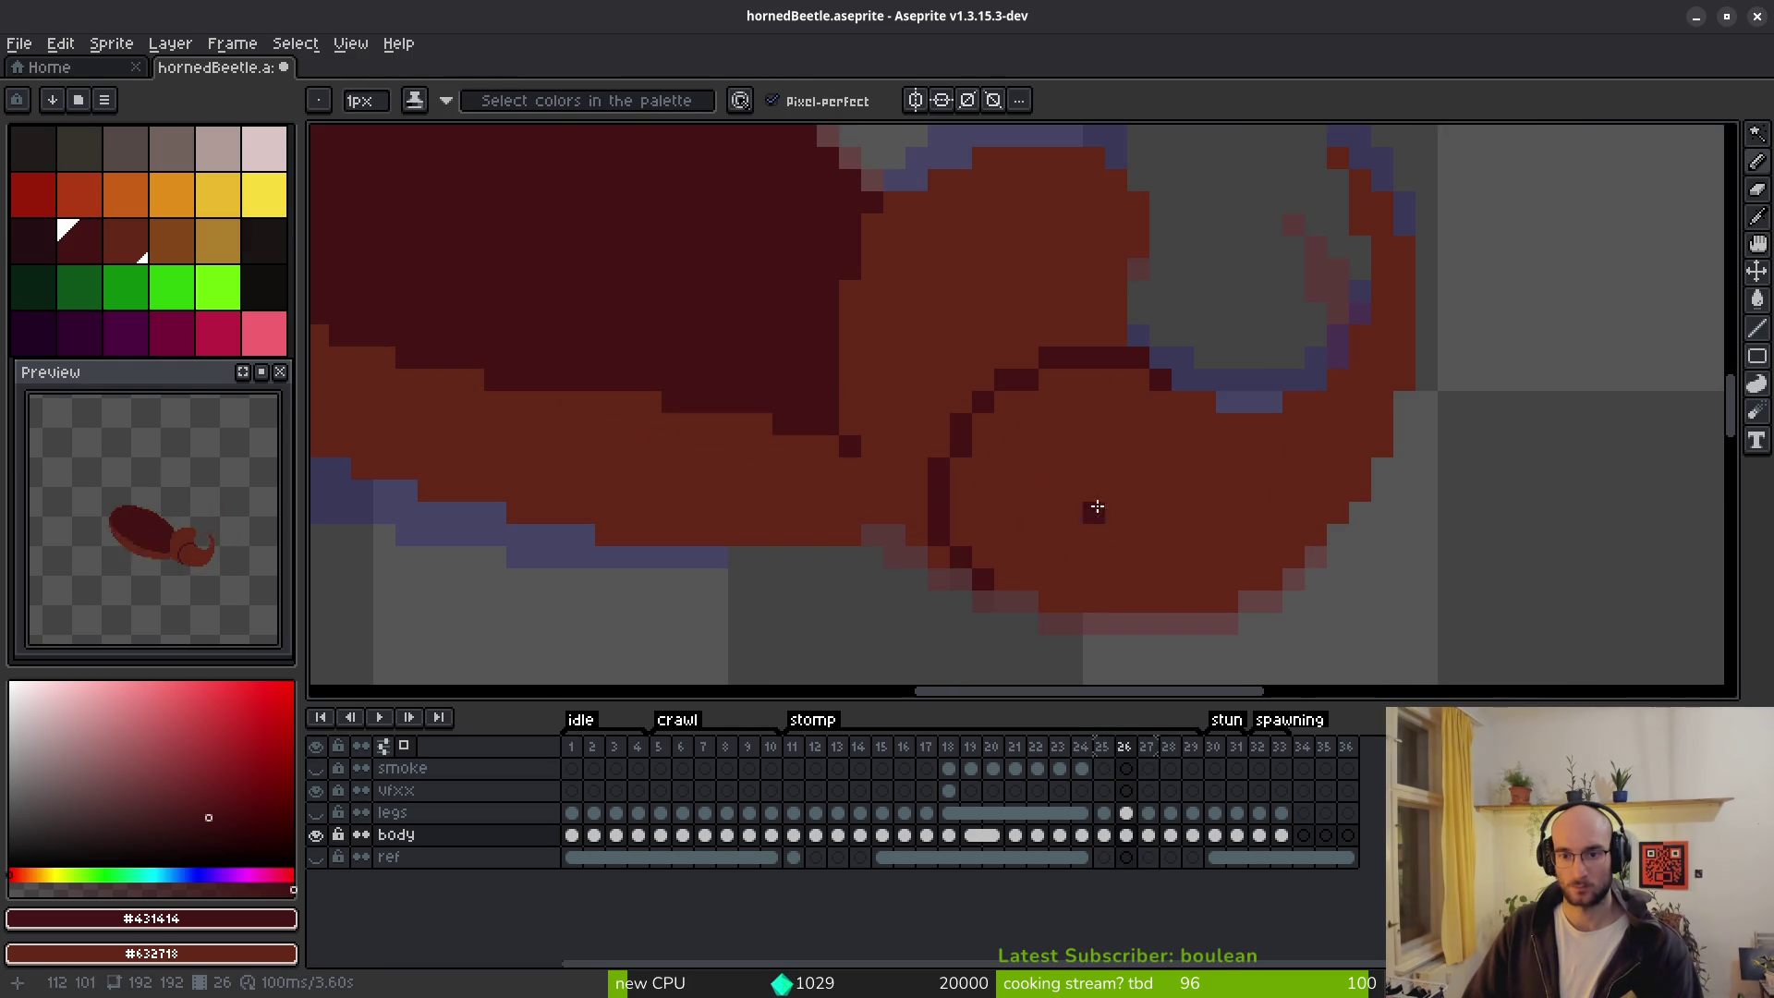
pyautogui.moveTo(1001, 397)
pyautogui.mouseDown()
pyautogui.moveTo(971, 425)
pyautogui.moveTo(958, 535)
pyautogui.moveTo(1004, 581)
pyautogui.mouseUp()
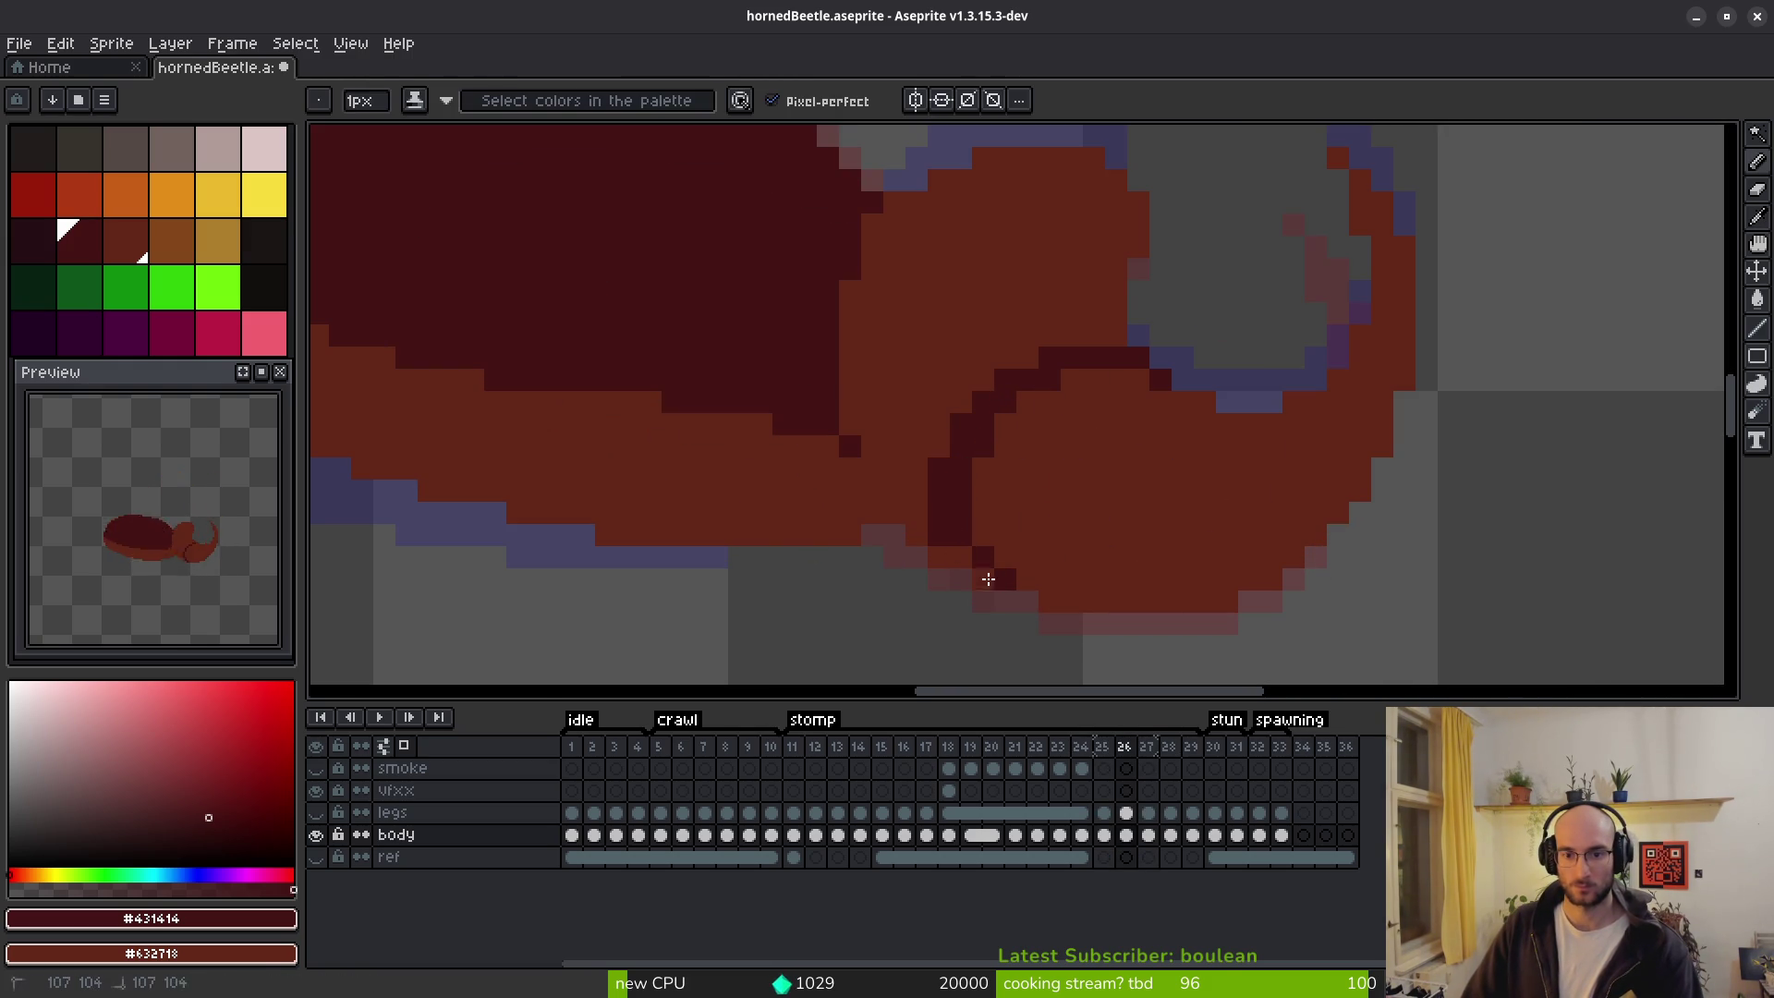
pyautogui.moveTo(939, 528)
pyautogui.mouseDown()
pyautogui.moveTo(951, 443)
pyautogui.moveTo(983, 401)
pyautogui.mouseUp()
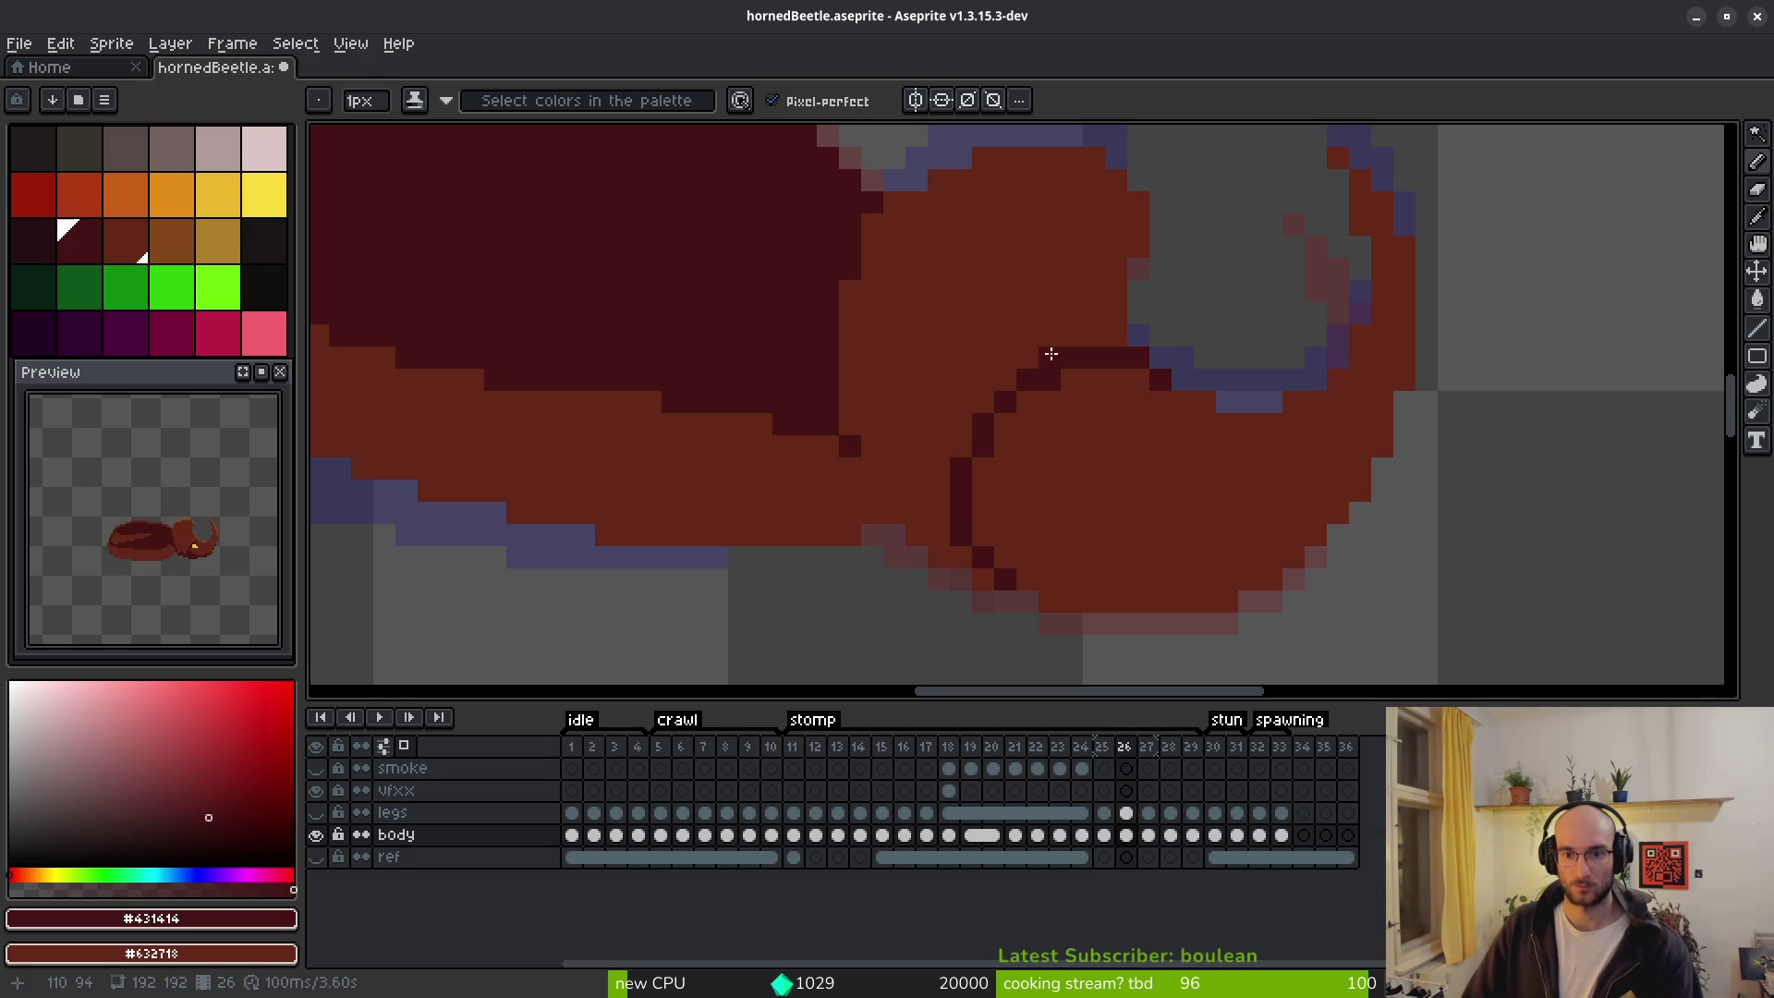
pyautogui.scroll(-3, 1154, 460)
# Flip between frames 26 and 27 to check the head outline.
pyautogui.press('.')
pyautogui.press(',')
pyautogui.press('.')
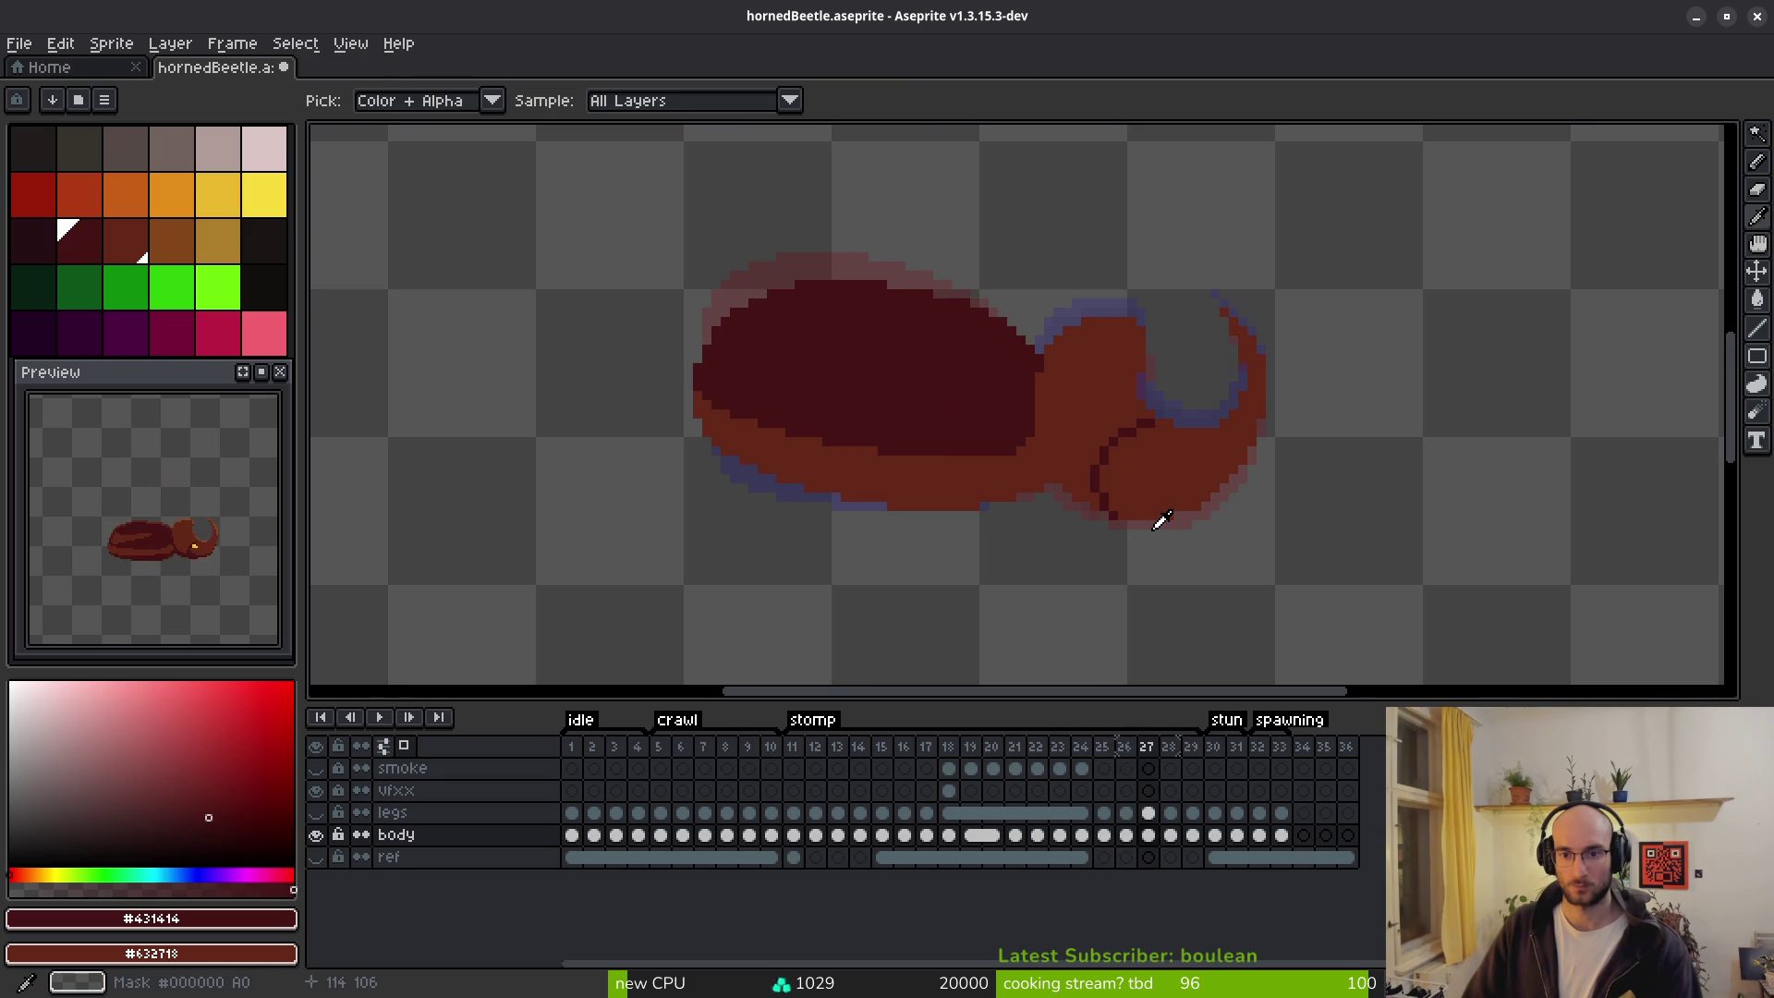
pyautogui.press(',')
pyautogui.press('.')
pyautogui.press('.')
pyautogui.press(',')
pyautogui.press(',')
pyautogui.press('.')
pyautogui.press(',')
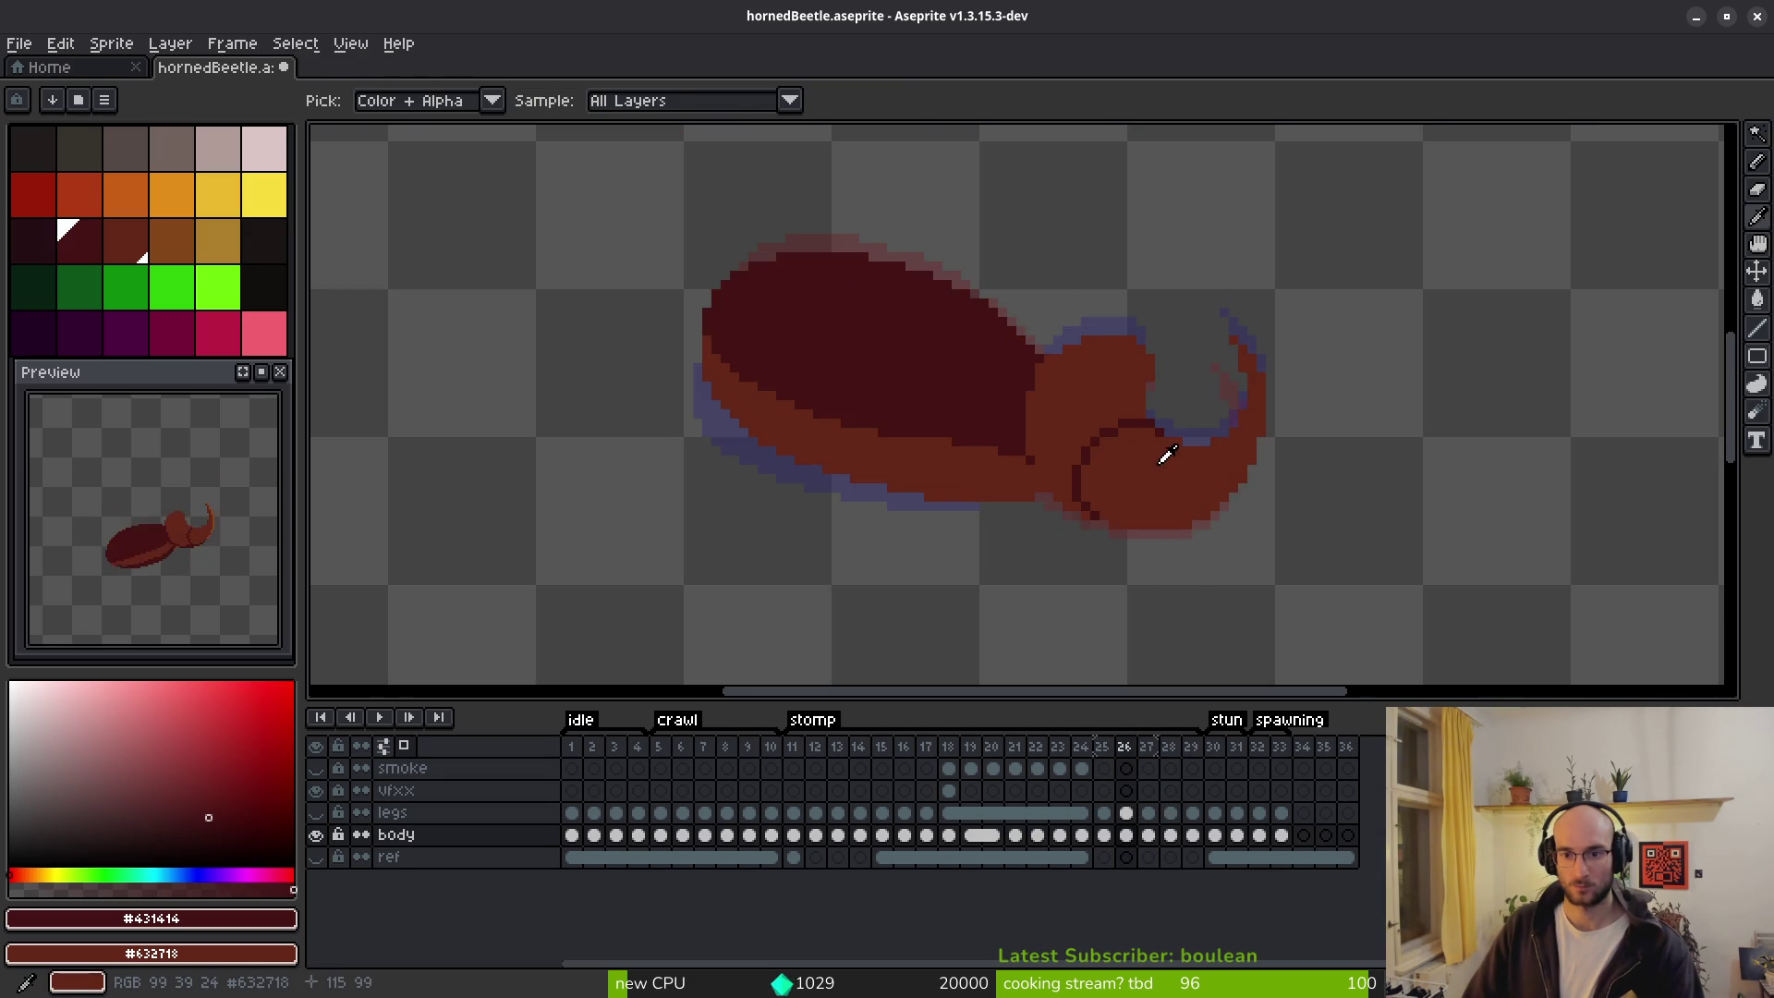
pyautogui.scroll(2, 1134, 468)
pyautogui.scroll(2, 1155, 444)
pyautogui.scroll(-2, 1201, 494)
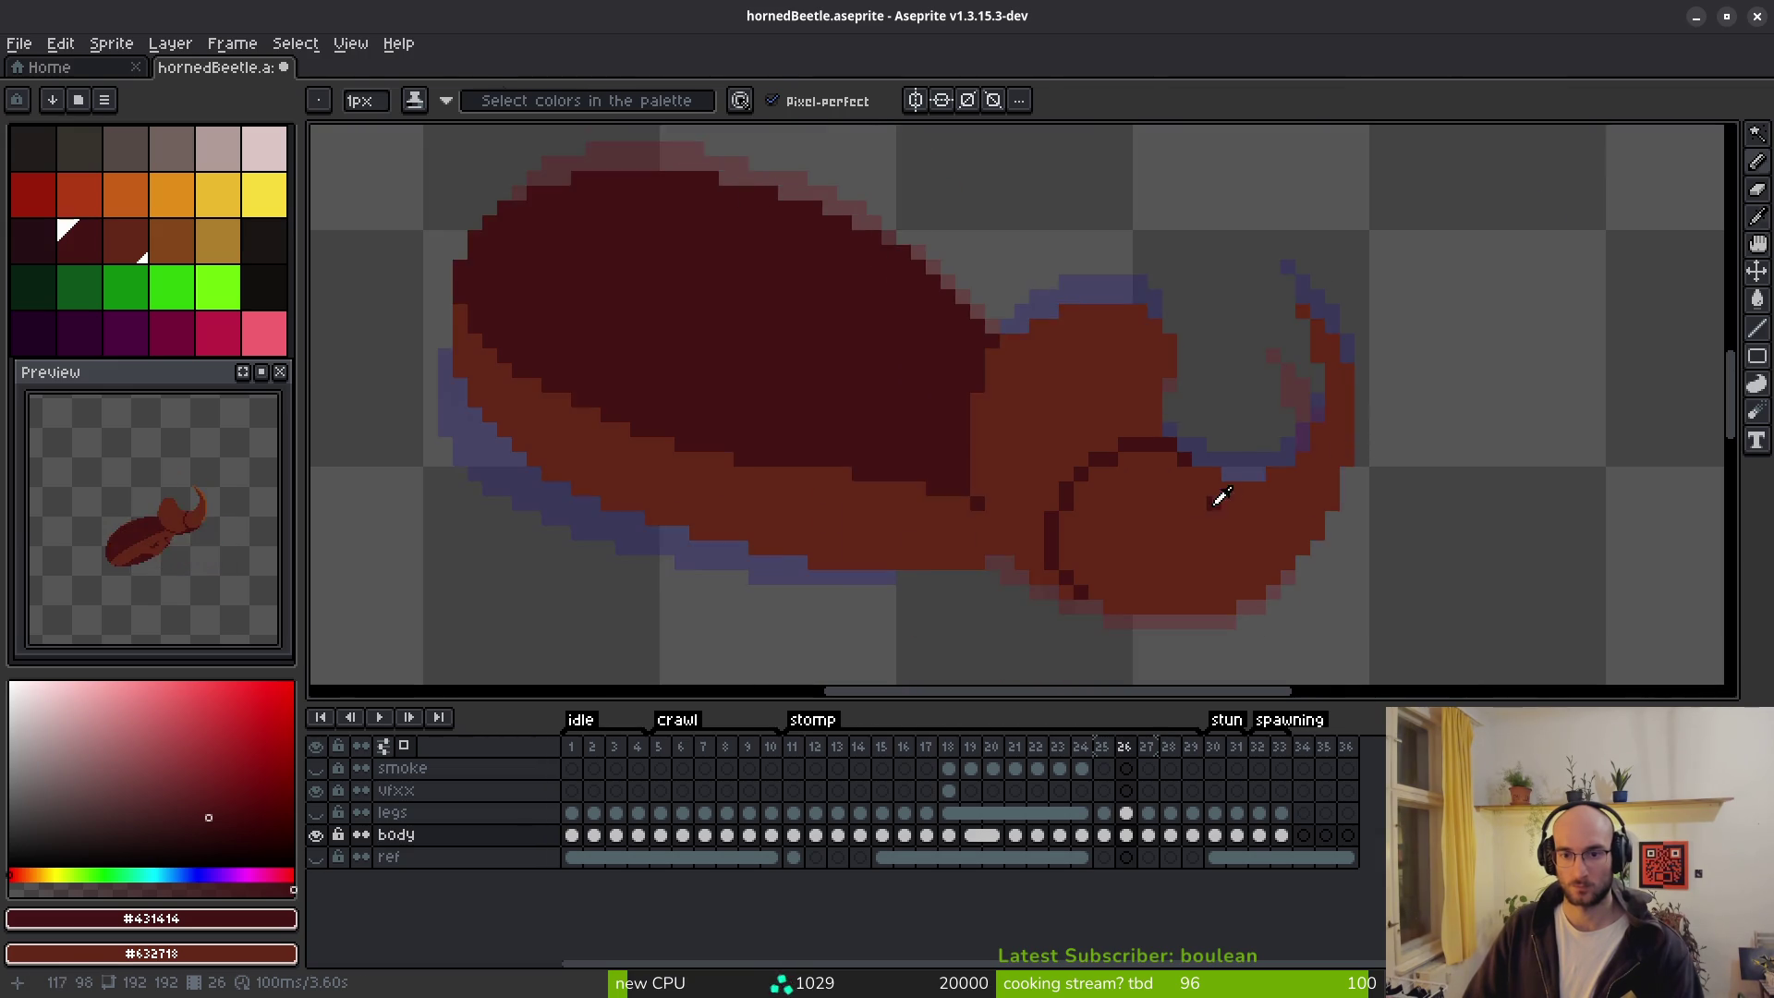
# Compare frames 24 and 25, then redraw frame 25's head outline and thin it with body colour.
pyautogui.press(',')
pyautogui.press(',')
pyautogui.press('.')
pyautogui.press('.')
pyautogui.press('.')
pyautogui.press(',')
pyautogui.press(',')
pyautogui.press(',')
pyautogui.press('.')
pyautogui.press(',')
pyautogui.press('.')
pyautogui.press('b')
pyautogui.scroll(2, 1049, 554)
pyautogui.moveTo(1047, 566)
pyautogui.mouseDown()
pyautogui.moveTo(1042, 473)
pyautogui.moveTo(1073, 419)
pyautogui.mouseUp()
pyautogui.moveTo(1155, 346)
pyautogui.mouseDown()
pyautogui.moveTo(1077, 376)
pyautogui.moveTo(1005, 555)
pyautogui.moveTo(1114, 658)
pyautogui.mouseUp()
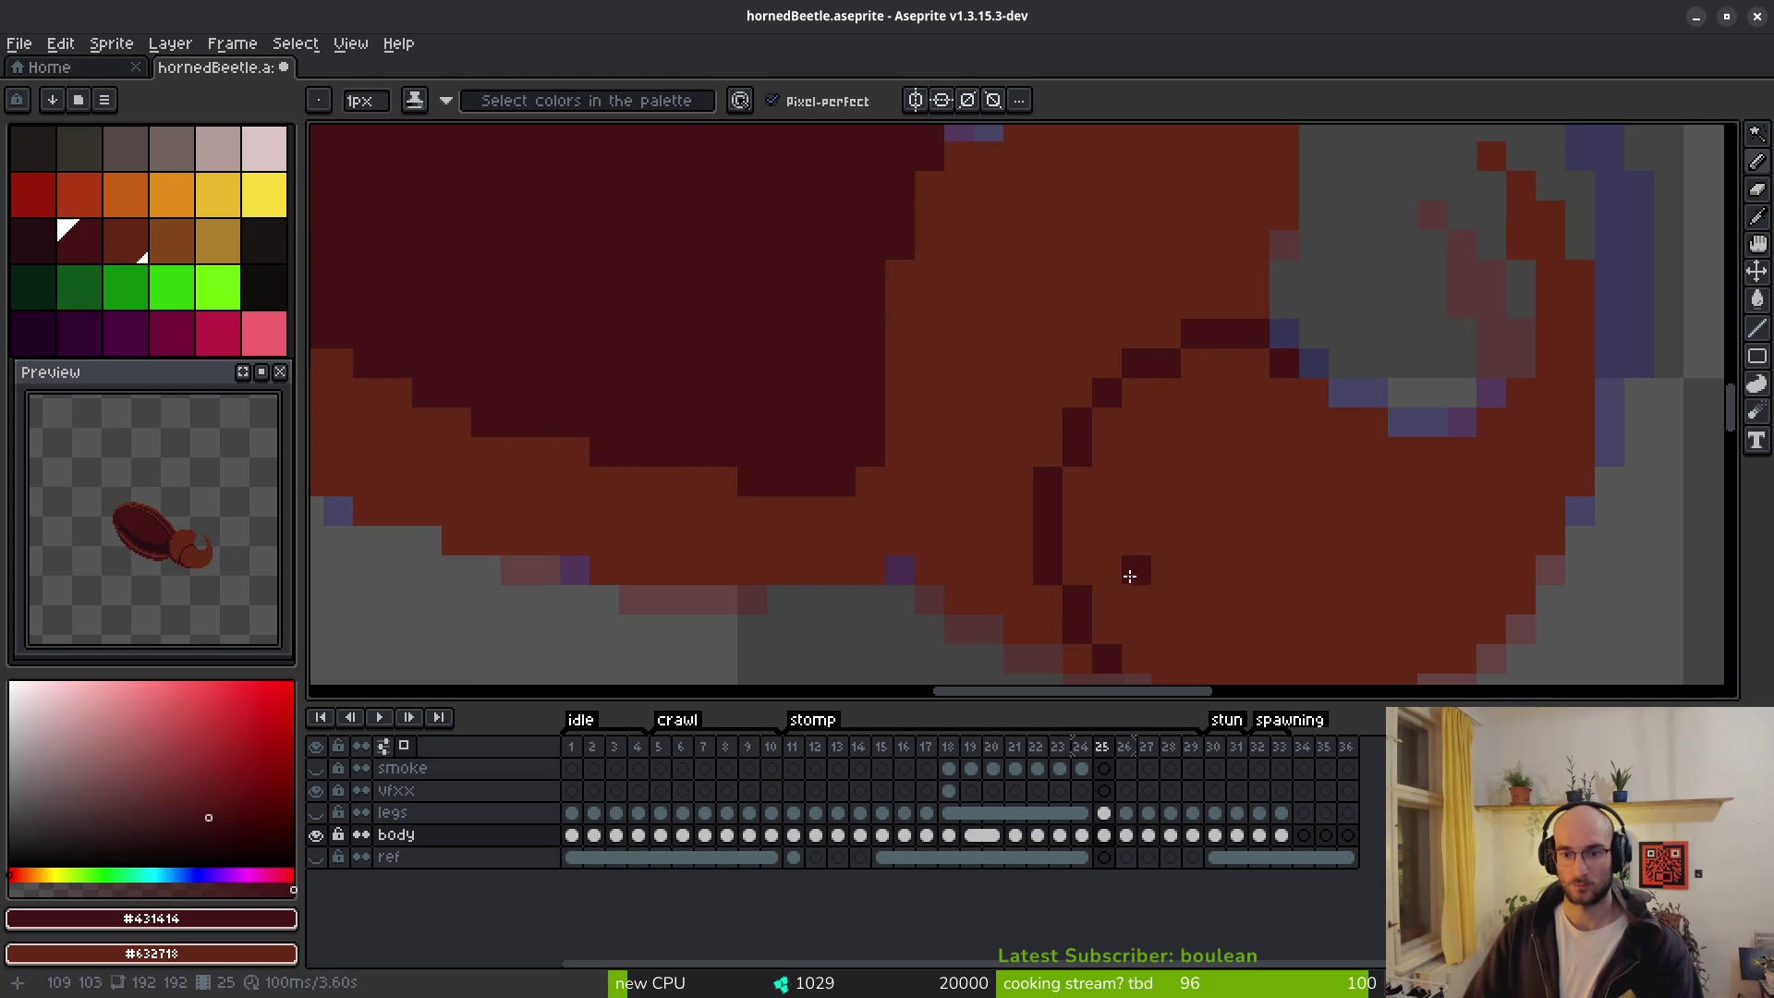
# On frame 26, draw the dark outline along the head's top and left side, repainting stray pixels red.
pyautogui.scroll(-3, 1132, 569)
pyautogui.press('Right')
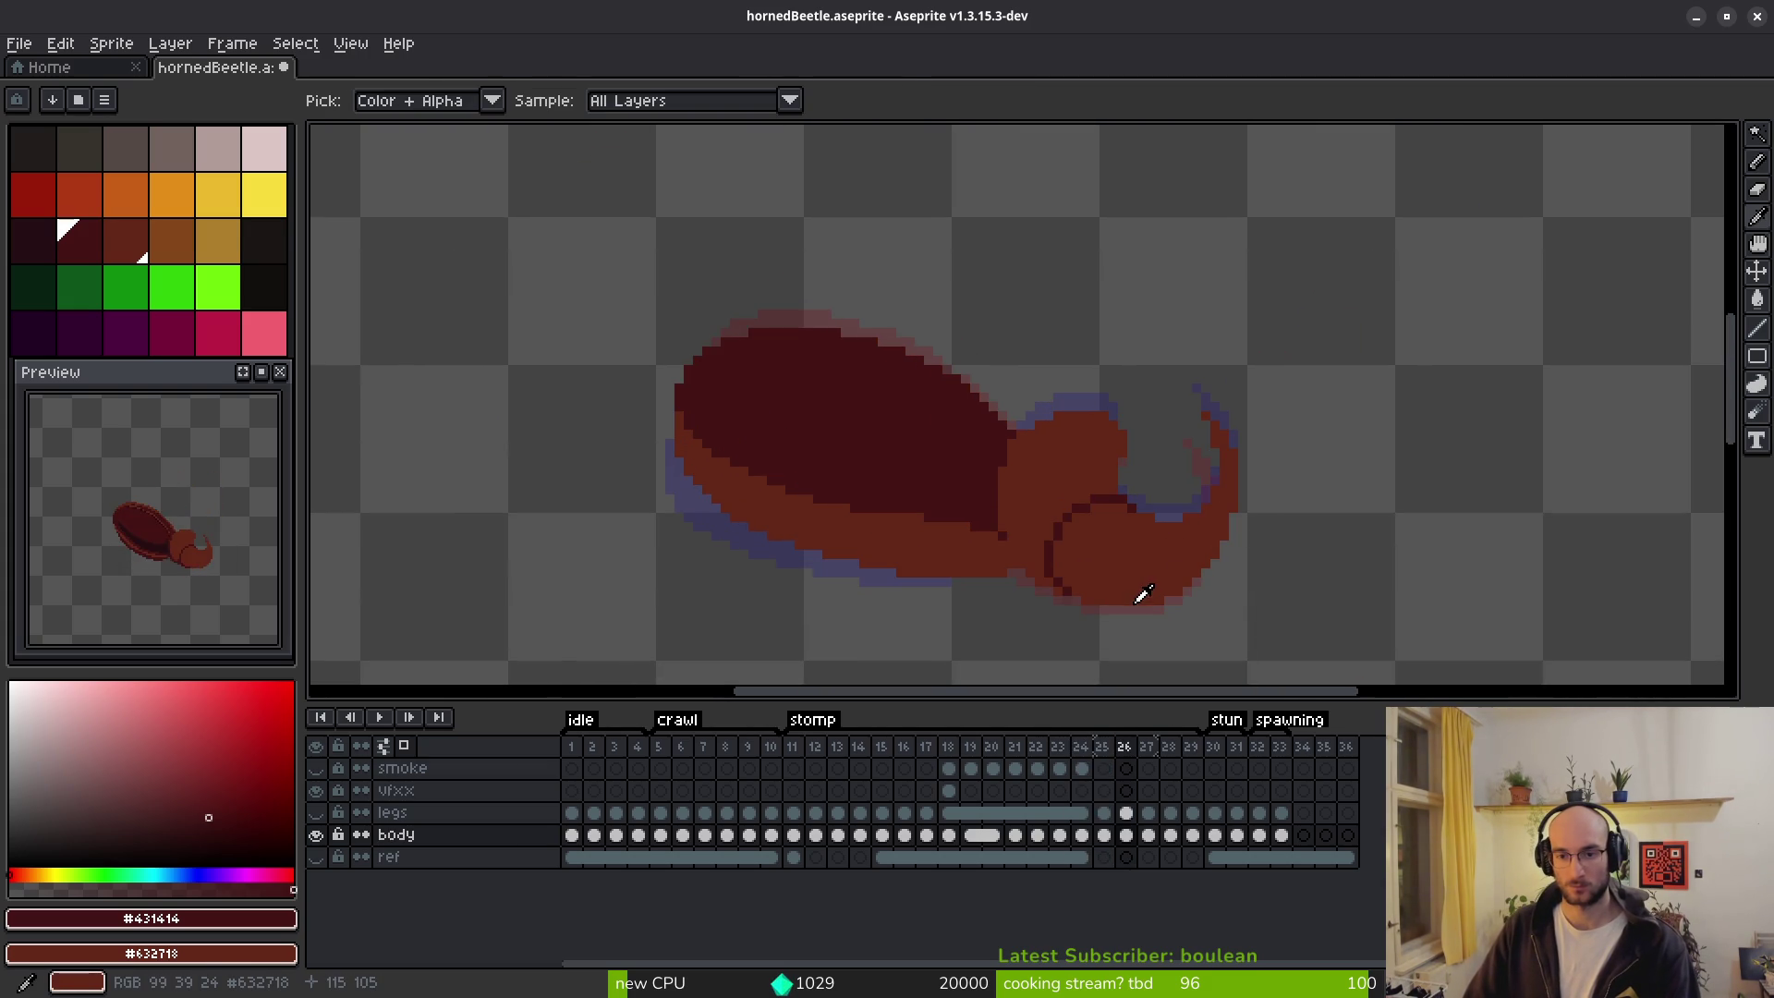
pyautogui.scroll(3, 1149, 550)
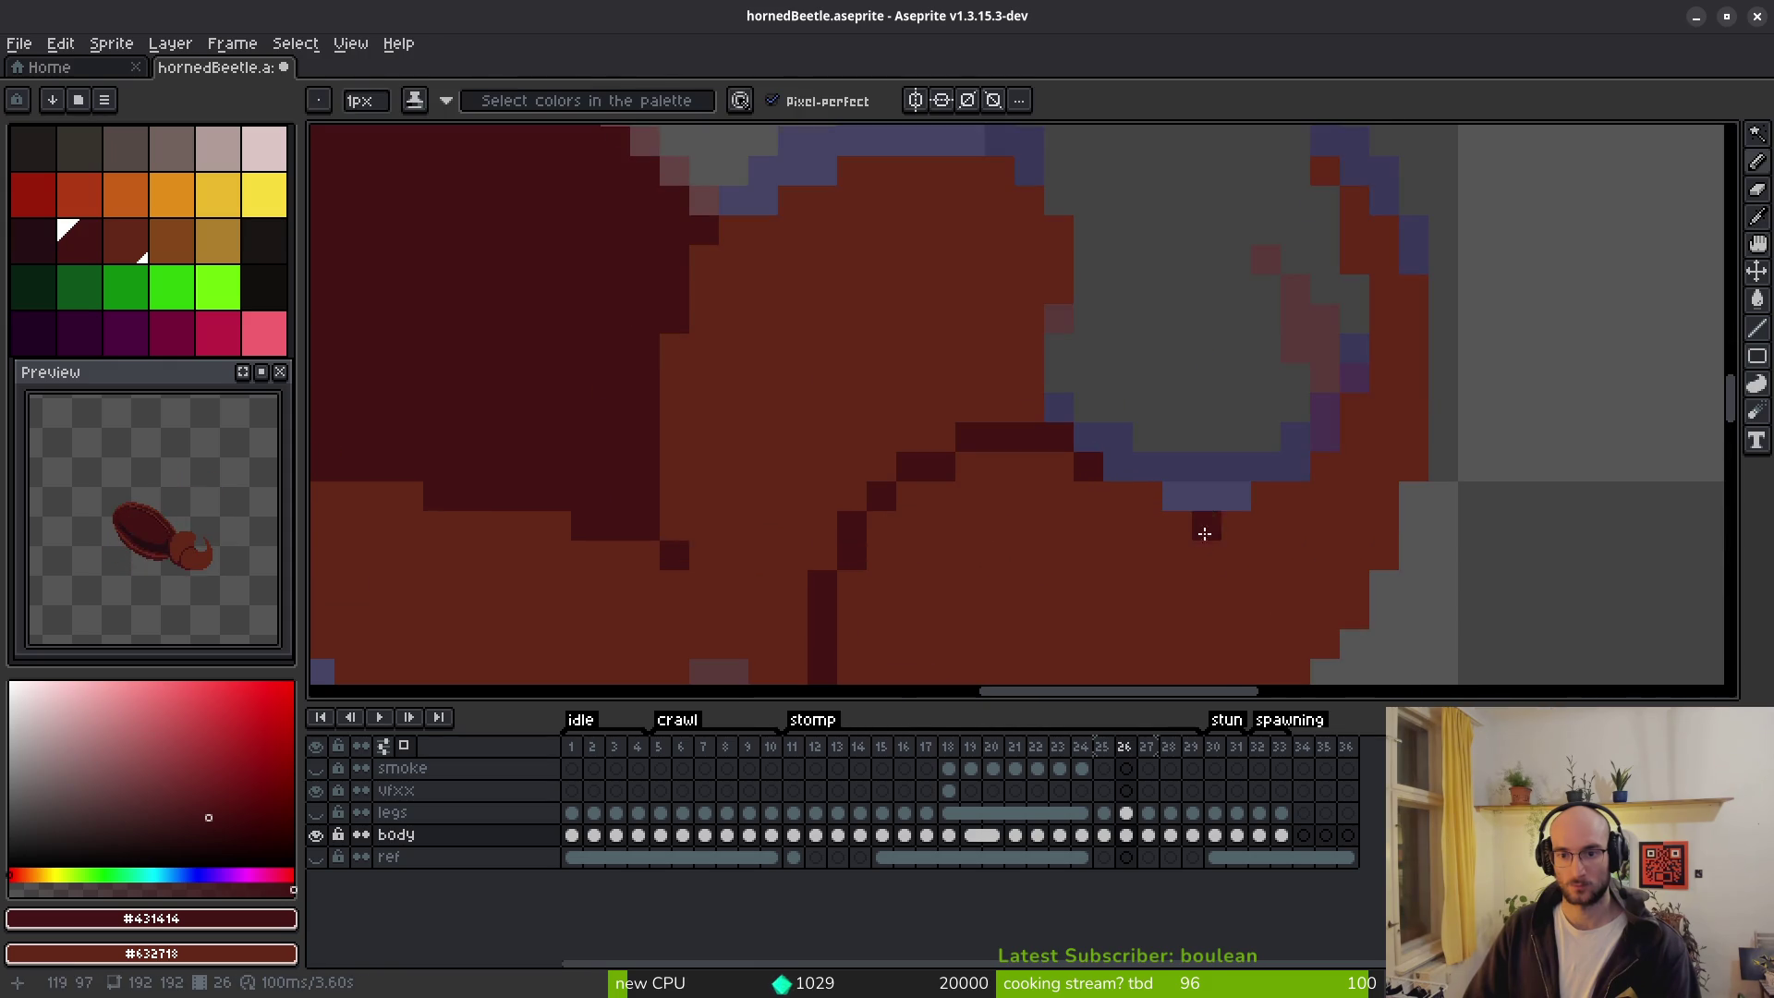
pyautogui.scroll(-2, 1201, 527)
pyautogui.scroll(2, 1136, 442)
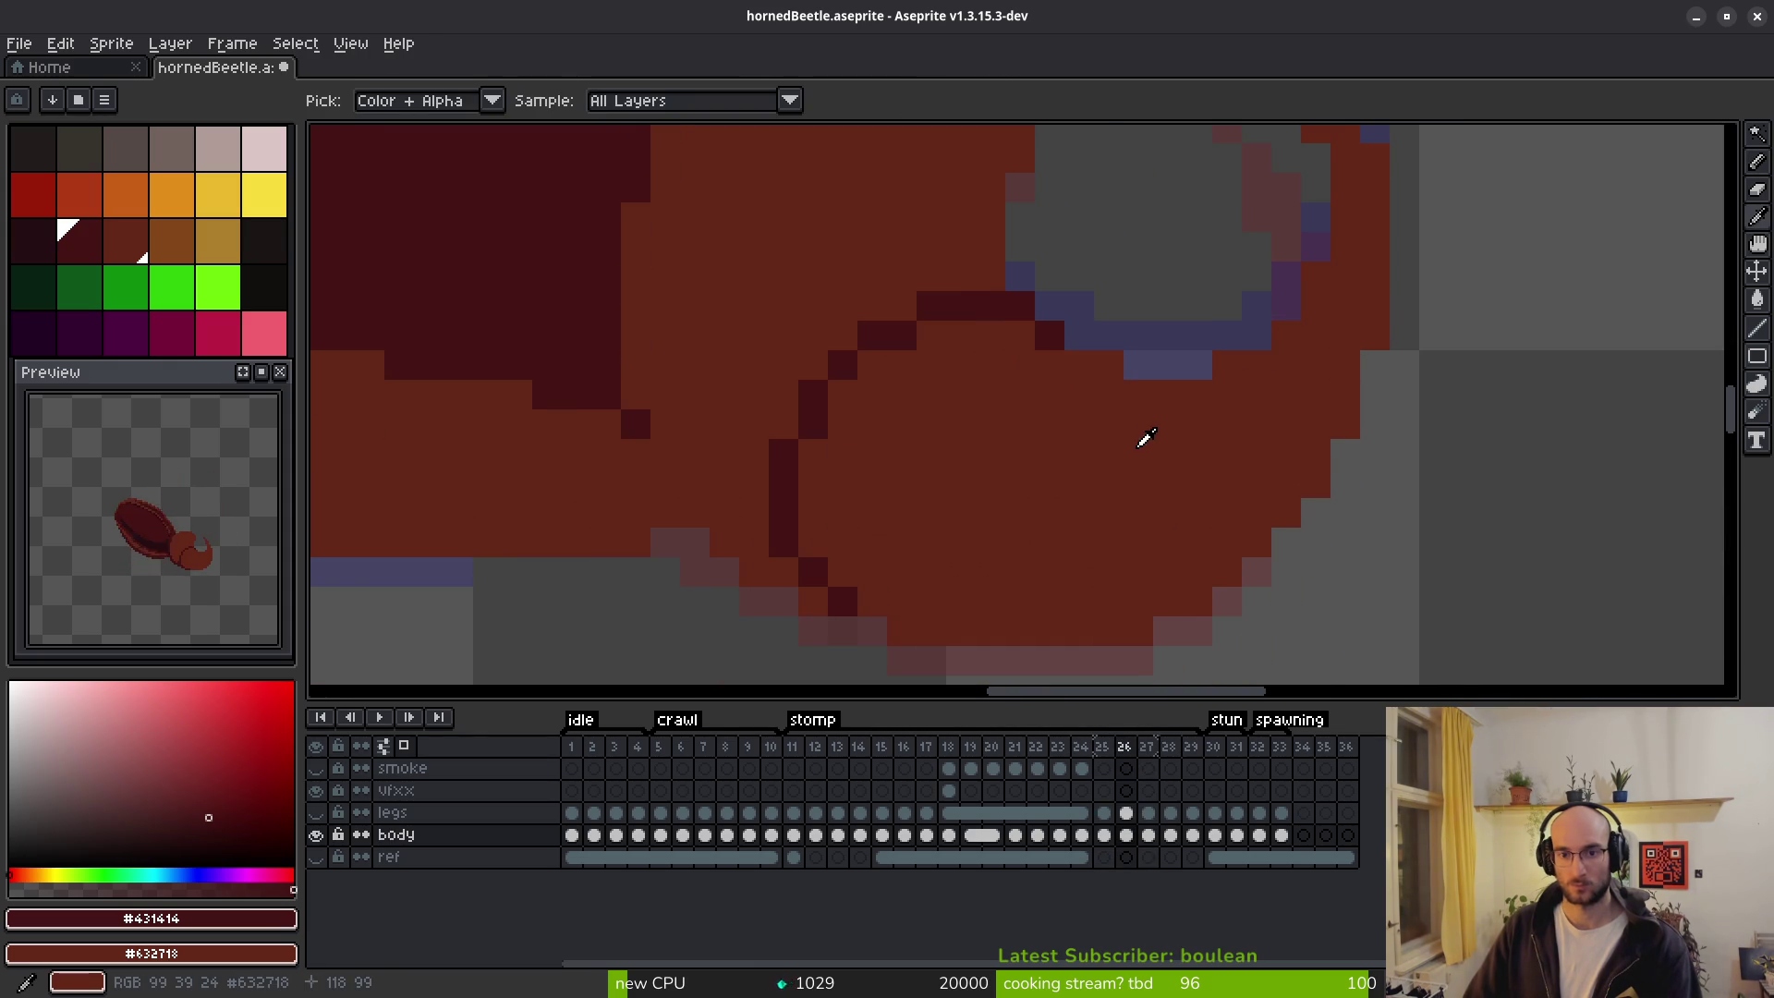
pyautogui.press('alt')
pyautogui.moveTo(1033, 342)
pyautogui.mouseDown()
pyautogui.moveTo(942, 334)
pyautogui.moveTo(866, 363)
pyautogui.mouseUp()
pyautogui.moveTo(797, 462); pyautogui.dragTo(848, 586)
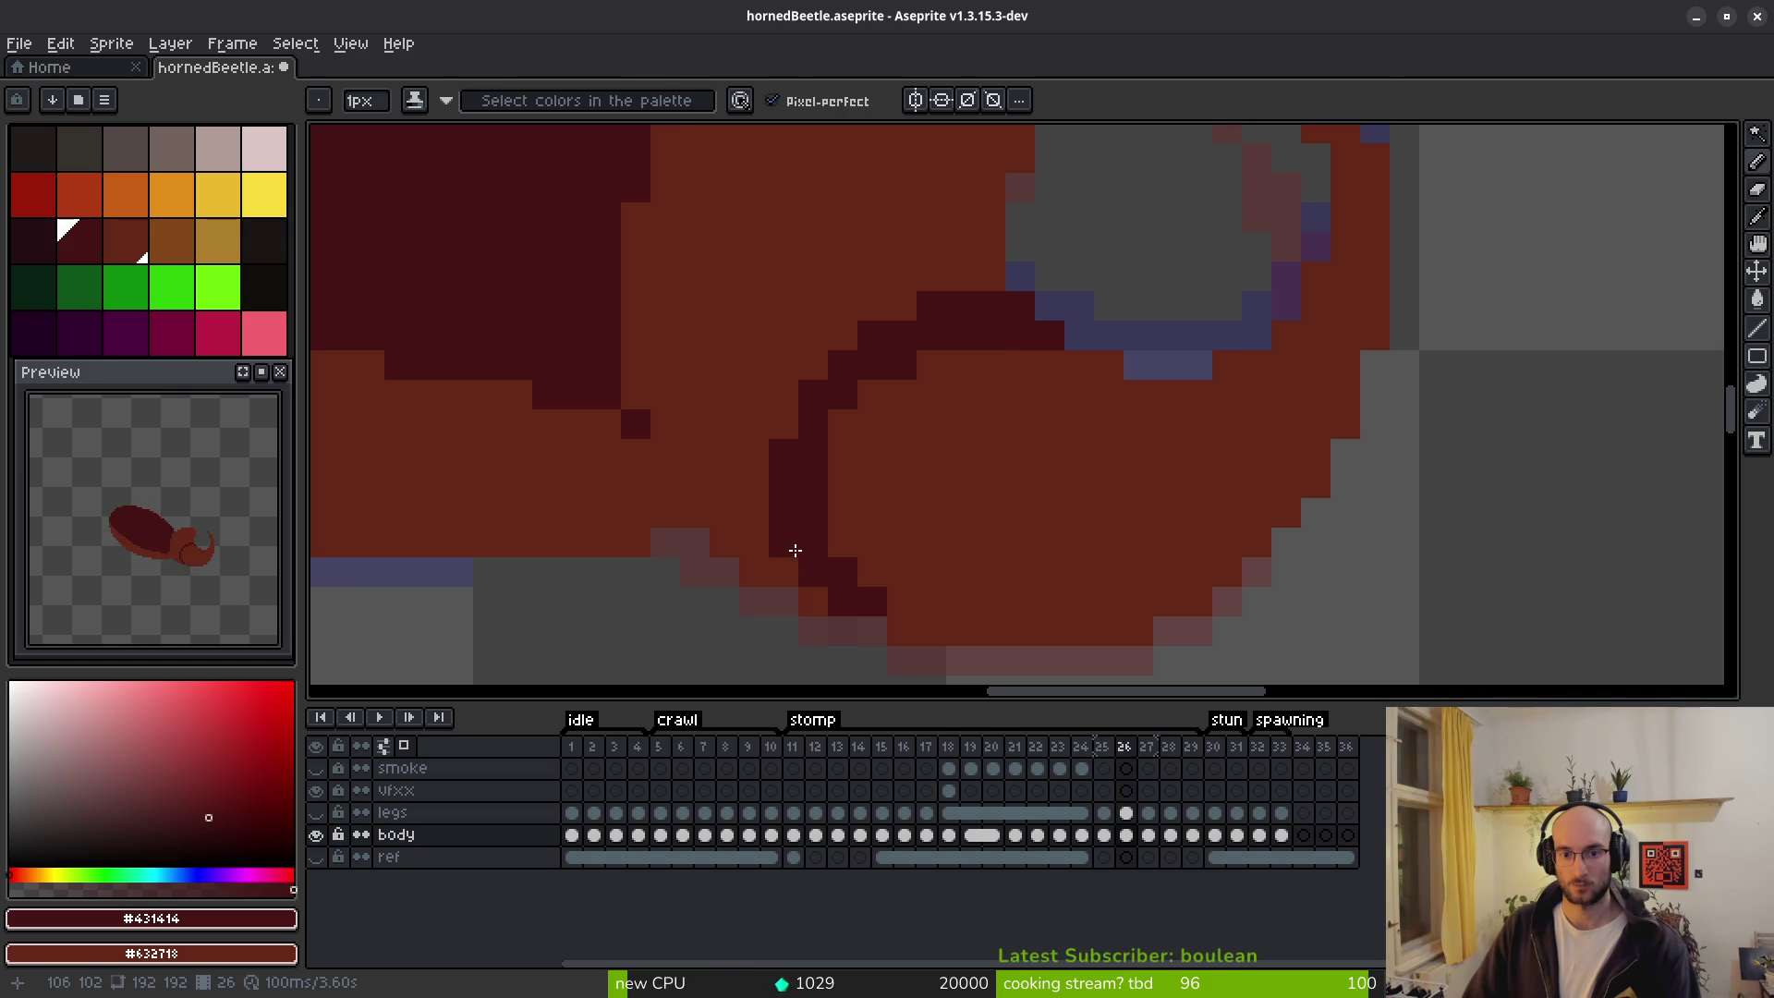
pyautogui.moveTo(938, 305)
pyautogui.mouseDown()
pyautogui.moveTo(970, 312)
pyautogui.moveTo(815, 388)
pyautogui.mouseUp()
pyautogui.moveTo(779, 454); pyautogui.dragTo(784, 545)
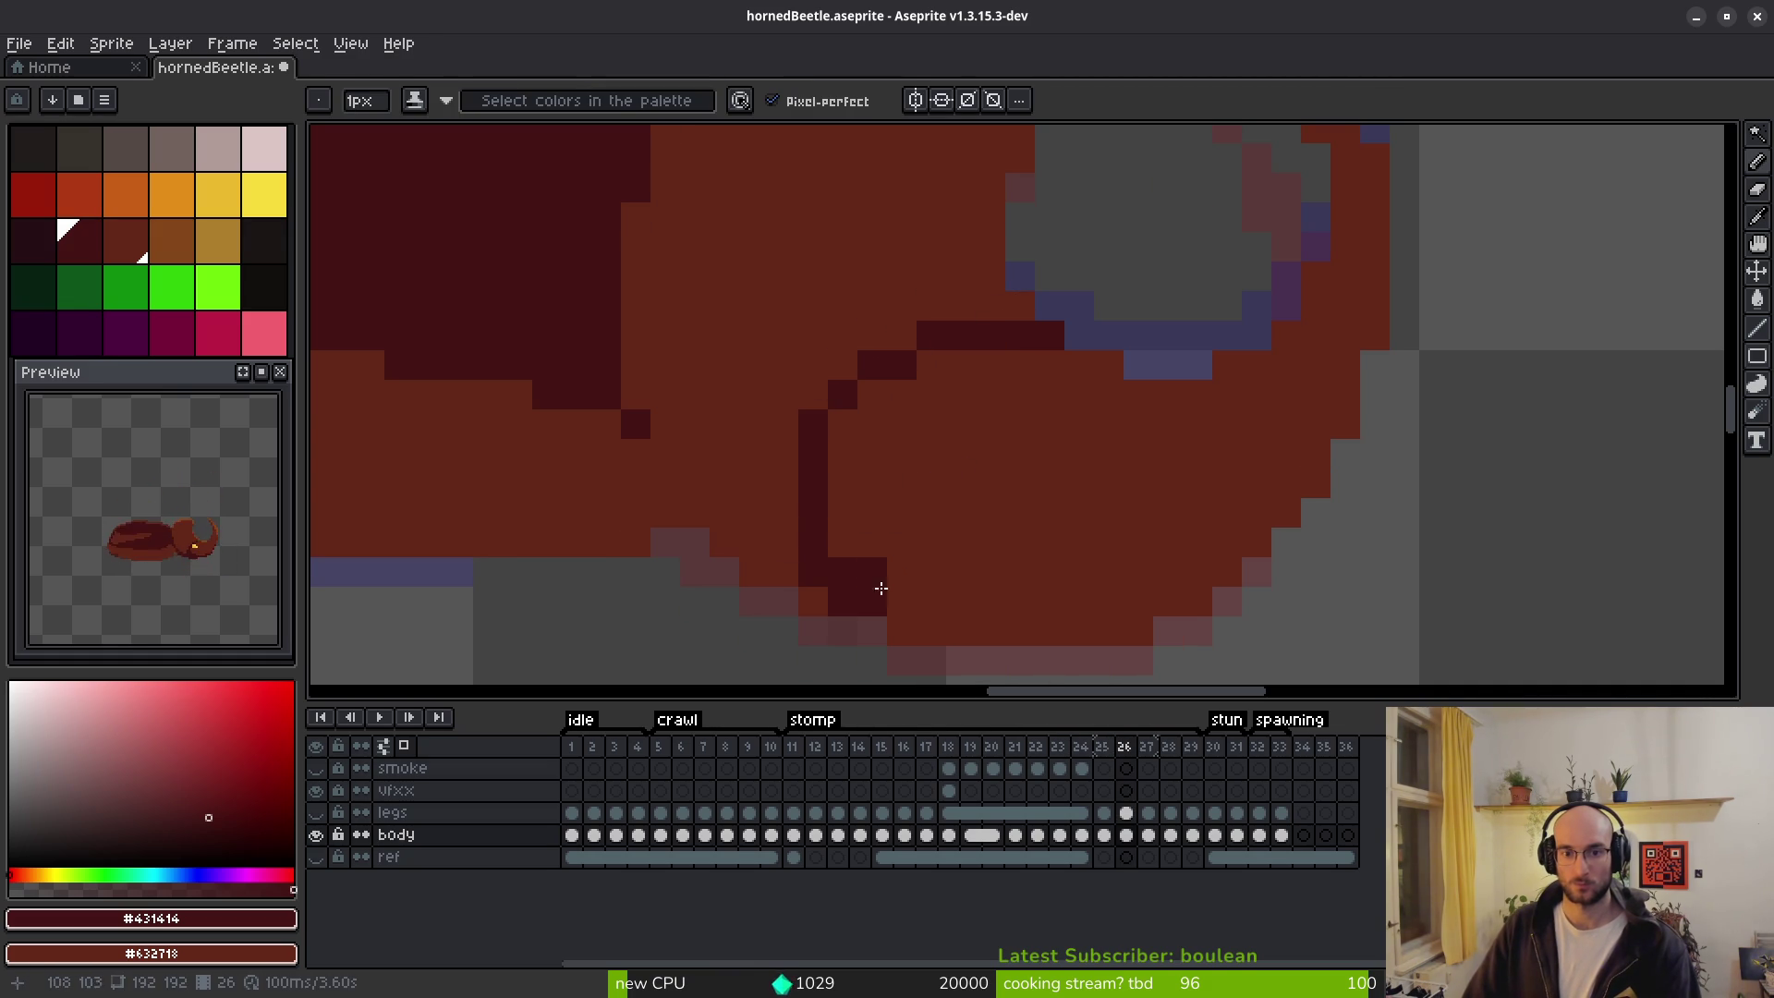
pyautogui.moveTo(884, 599); pyautogui.dragTo(873, 572)
# Try placing dark outline pixels on the head, undoing the misplaced ones.
pyautogui.scroll(-2, 1010, 518)
pyautogui.scroll(2, 951, 495)
pyautogui.click(830, 427)
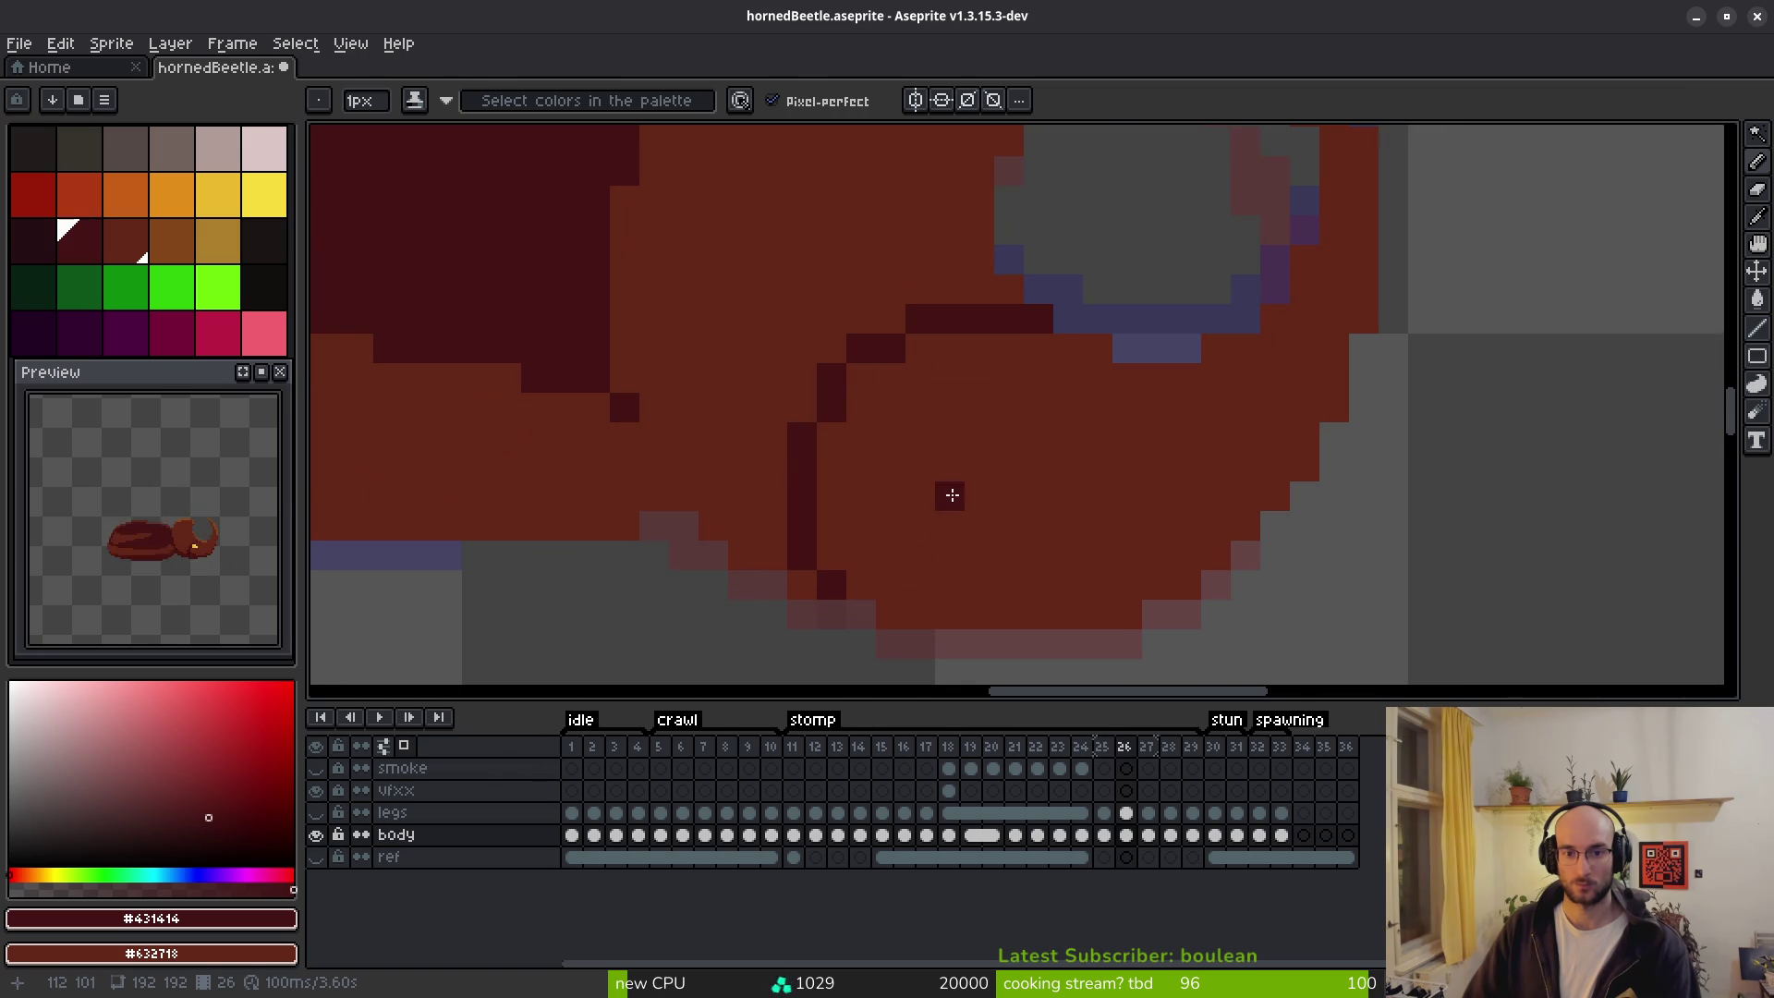
pyautogui.scroll(-2, 946, 506)
pyautogui.hotkey('ctrl', 'z')
pyautogui.scroll(2, 853, 417)
pyautogui.click(853, 417)
pyautogui.hotkey('ctrl', 'z')
# Touch up individual outline pixels and redraw the dark line along the head's edge.
pyautogui.click(835, 380)
pyautogui.click(850, 383)
pyautogui.rightClick(860, 412)
pyautogui.click(885, 442)
pyautogui.scroll(-2, 935, 493)
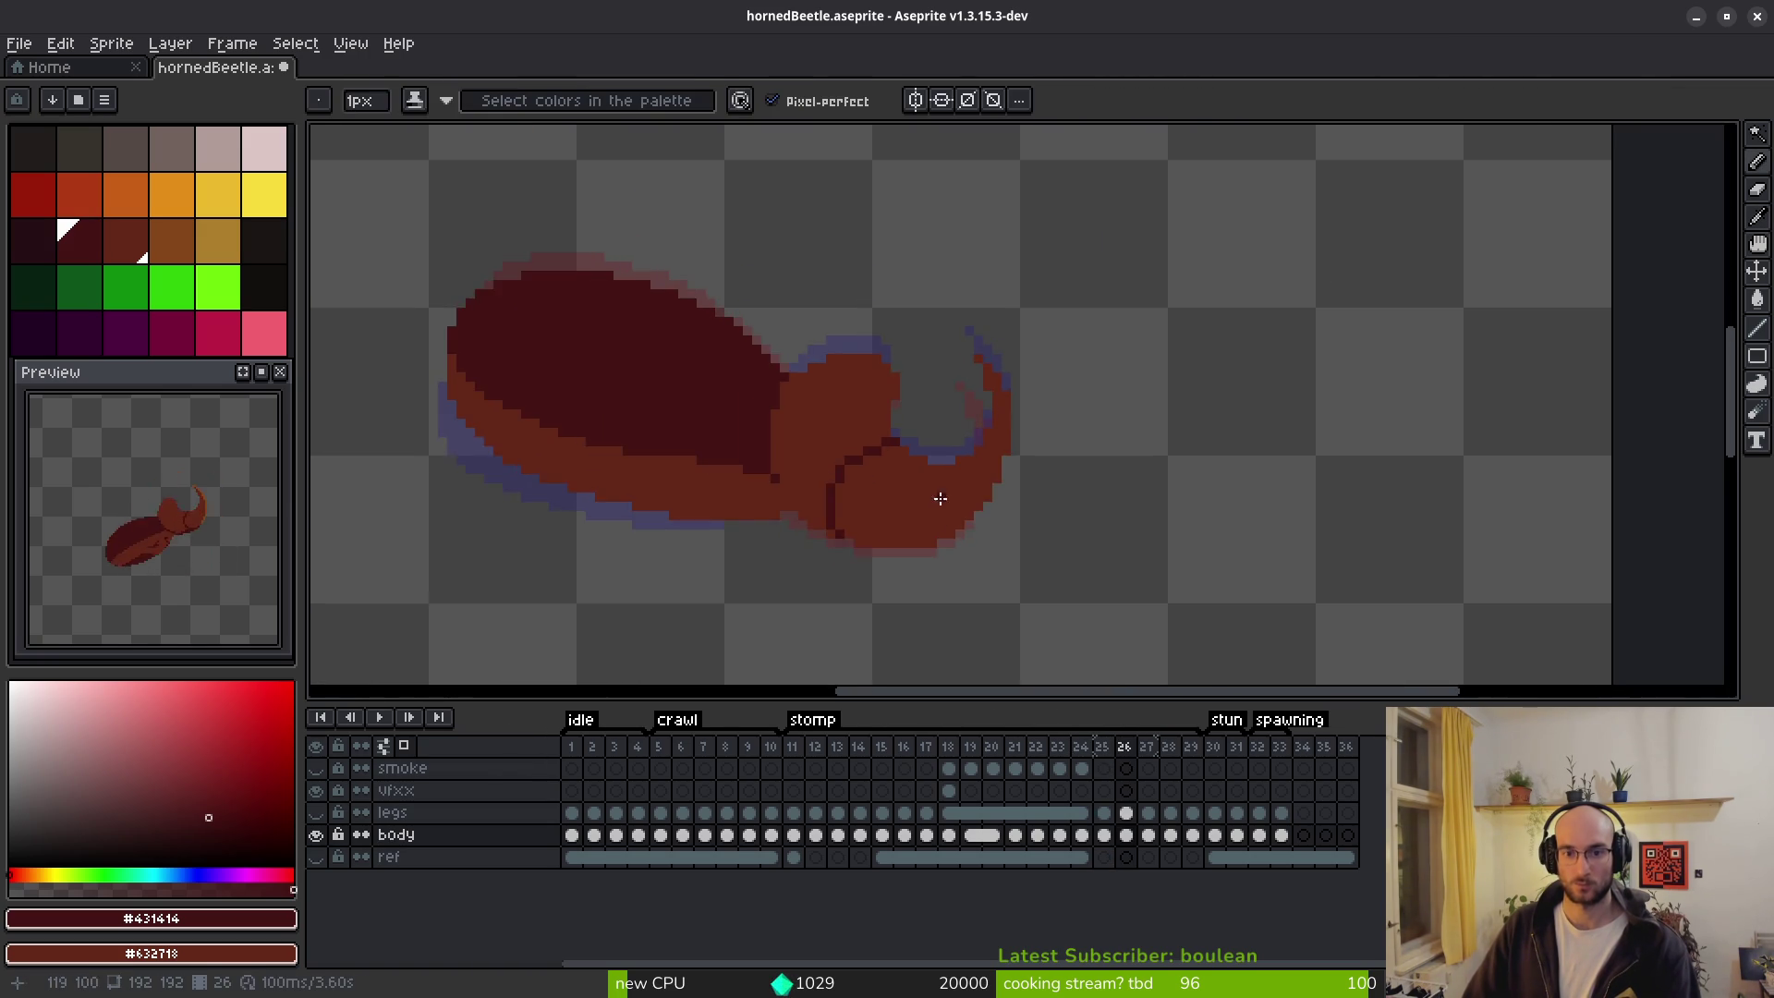
pyautogui.scroll(2, 921, 480)
pyautogui.moveTo(793, 344)
pyautogui.mouseDown()
pyautogui.moveTo(733, 368)
pyautogui.moveTo(742, 407)
pyautogui.mouseUp()
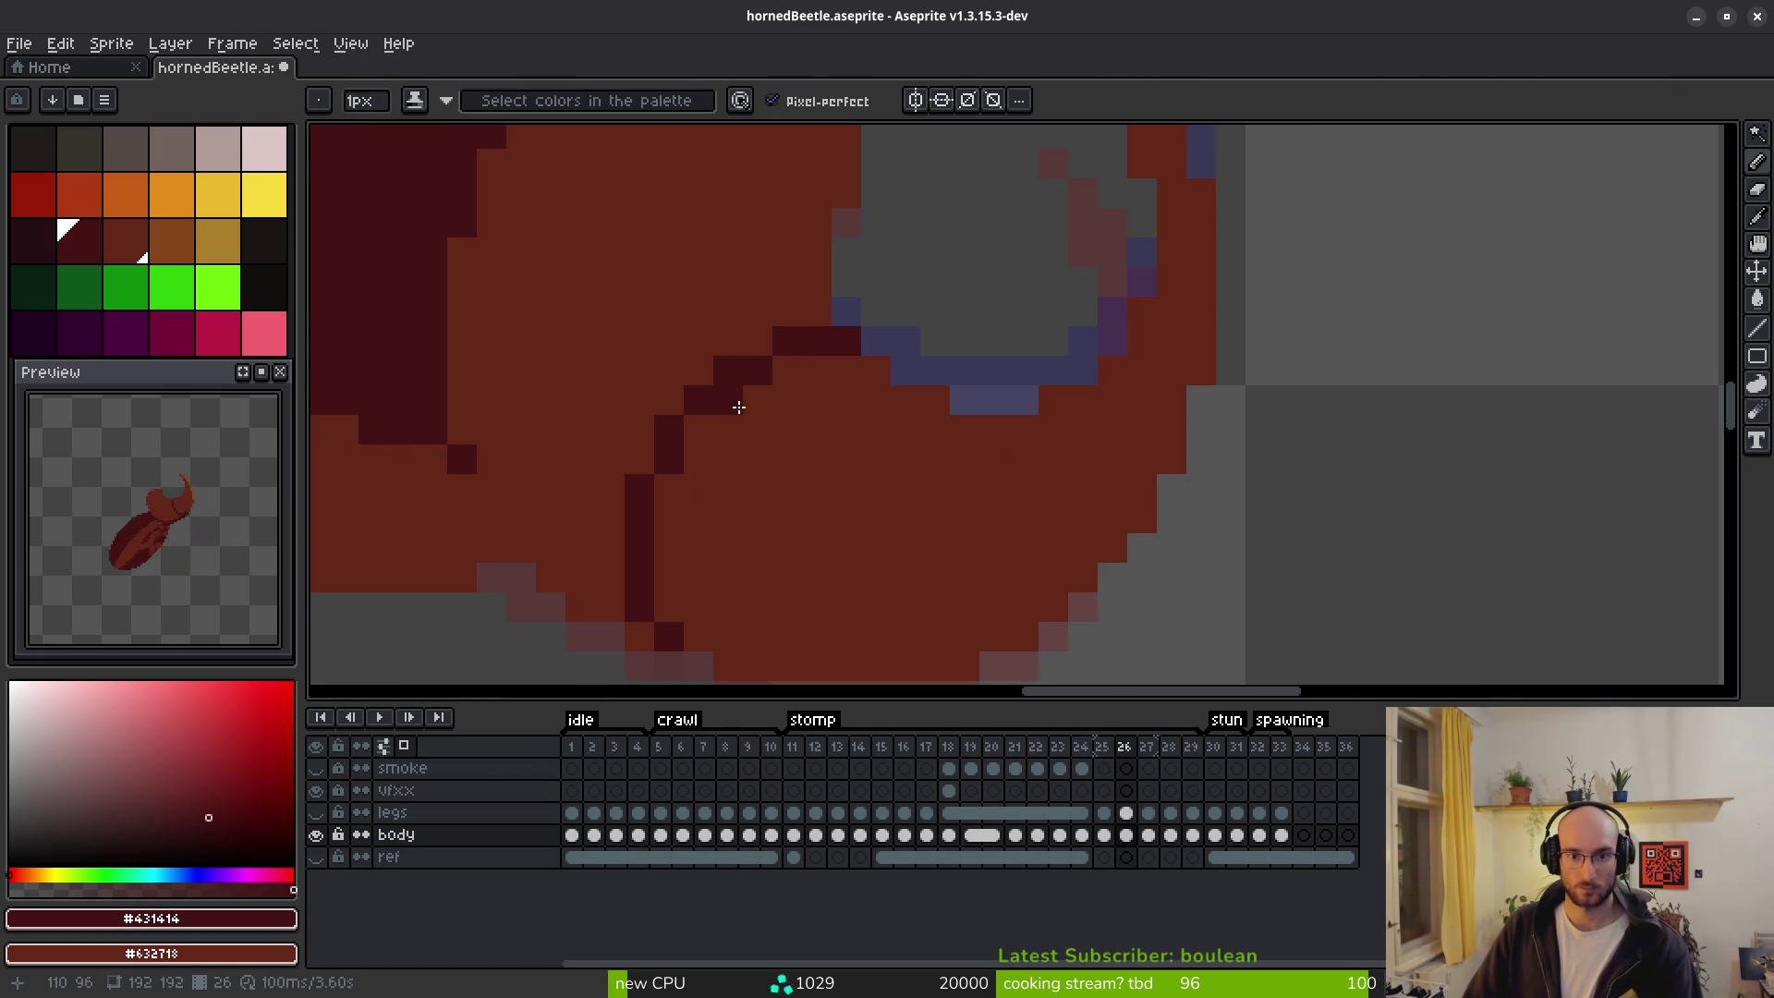
pyautogui.scroll(-2, 872, 452)
# Flip between frames 25 and 26 to compare the head outline.
pyautogui.press('i')
pyautogui.press('Right')
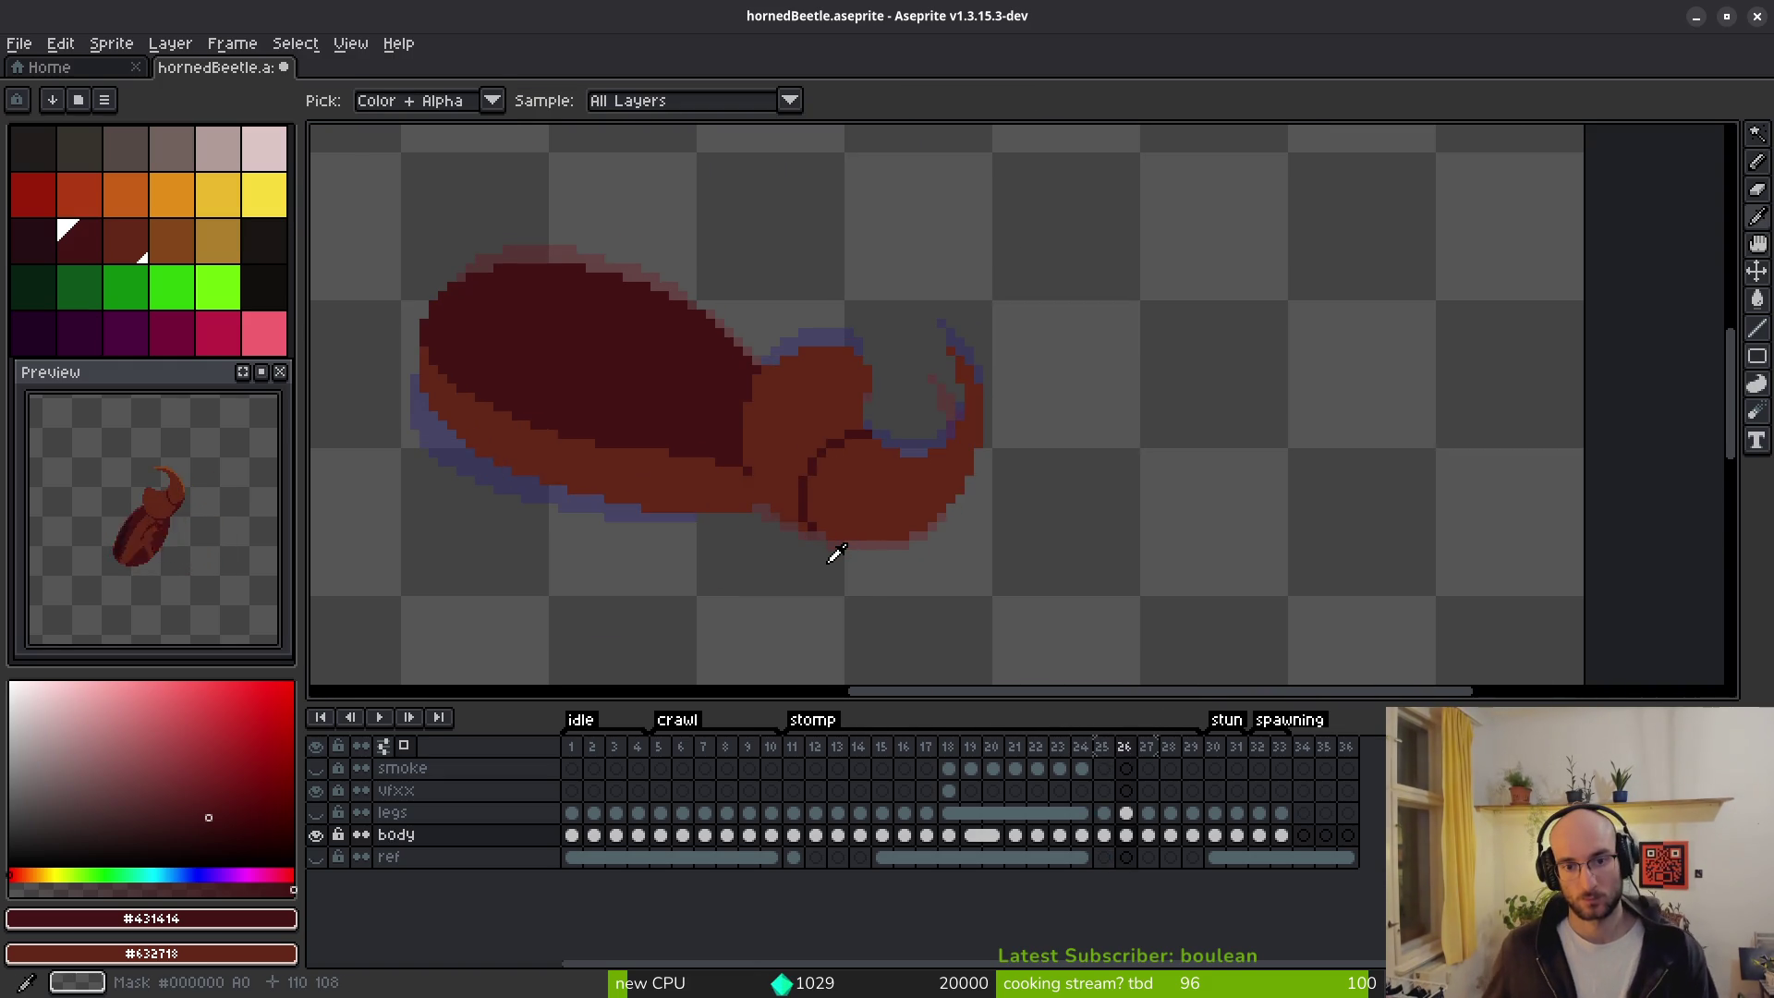
pyautogui.press('Left')
pyautogui.press('Right')
pyautogui.press('Right')
pyautogui.press('Left')
pyautogui.press('Left')
pyautogui.press('Right')
pyautogui.press('Right')
pyautogui.press('Left')
pyautogui.press('Right')
pyautogui.press('Left')
pyautogui.press('Left')
pyautogui.press('Left')
pyautogui.press('Right')
# Add dark pixels at the head's lower right and repaint stray outline pixels body red.
pyautogui.press('Right')
pyautogui.press('Left')
pyautogui.press('Left')
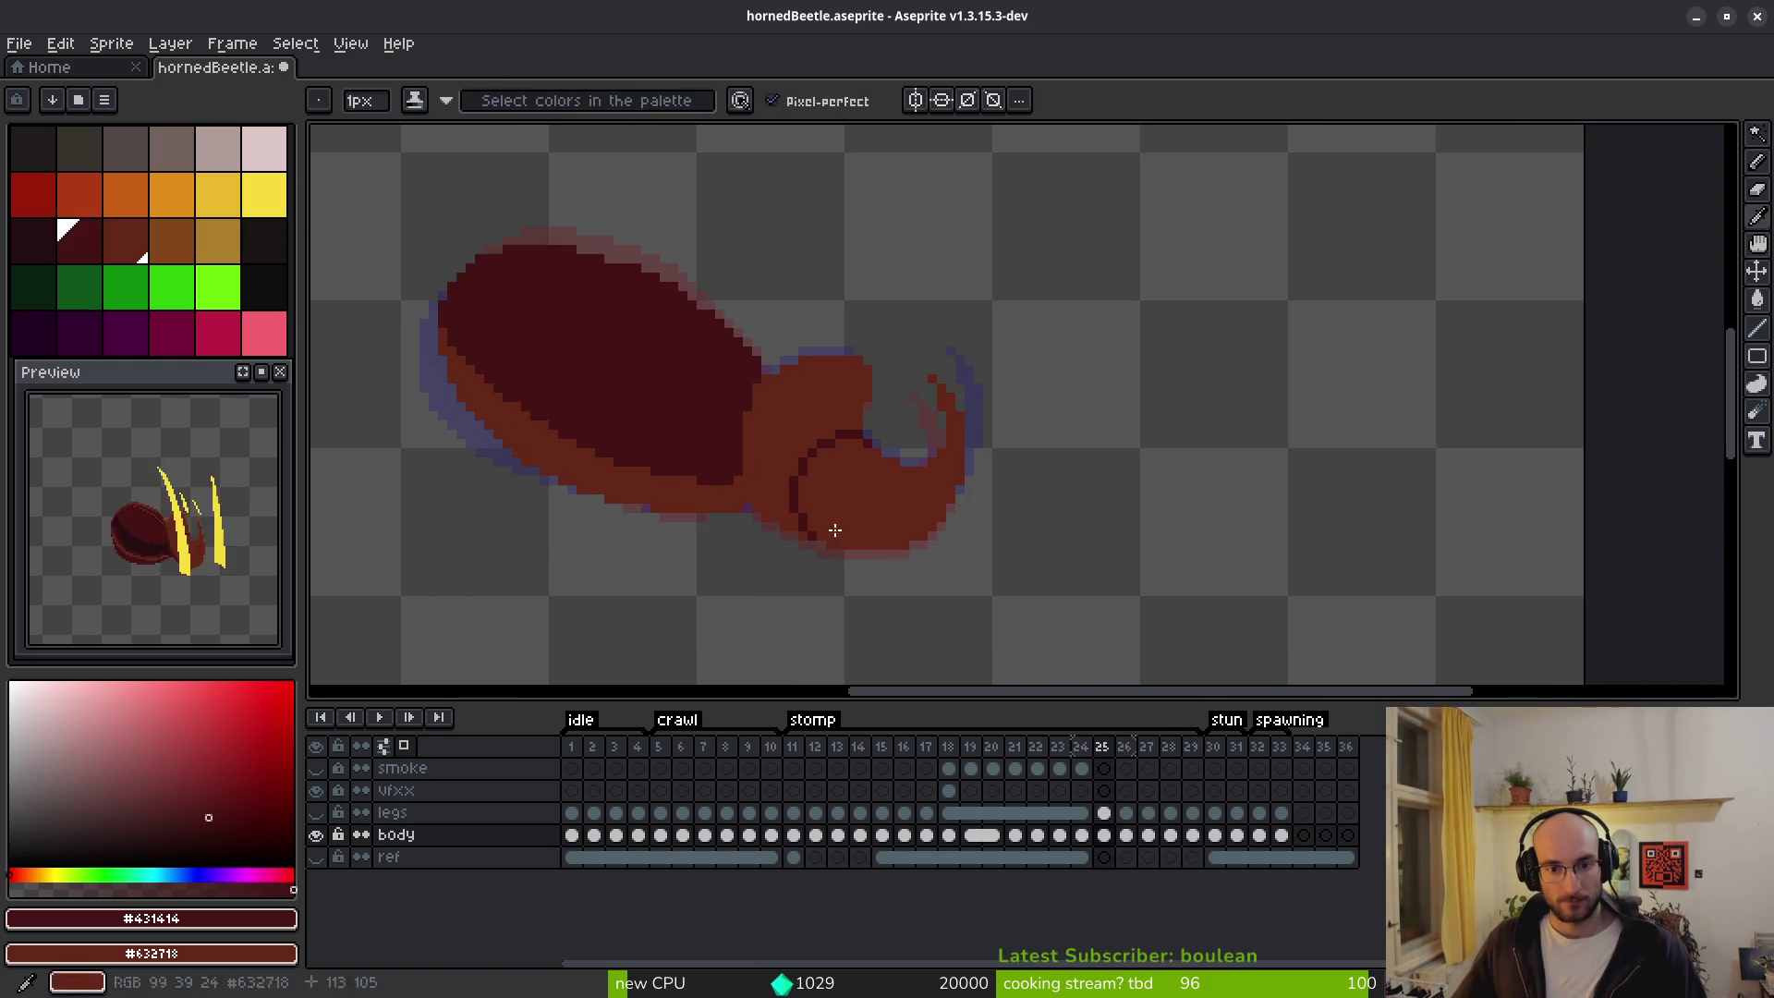
pyautogui.scroll(5, 847, 533)
pyautogui.press('b')
pyautogui.press('Right')
pyautogui.click(679, 478)
pyautogui.rightClick(679, 477)
pyautogui.rightClick(728, 515)
pyautogui.rightClick(754, 537)
pyautogui.click(813, 566)
pyautogui.rightClick(784, 537)
pyautogui.click(881, 508)
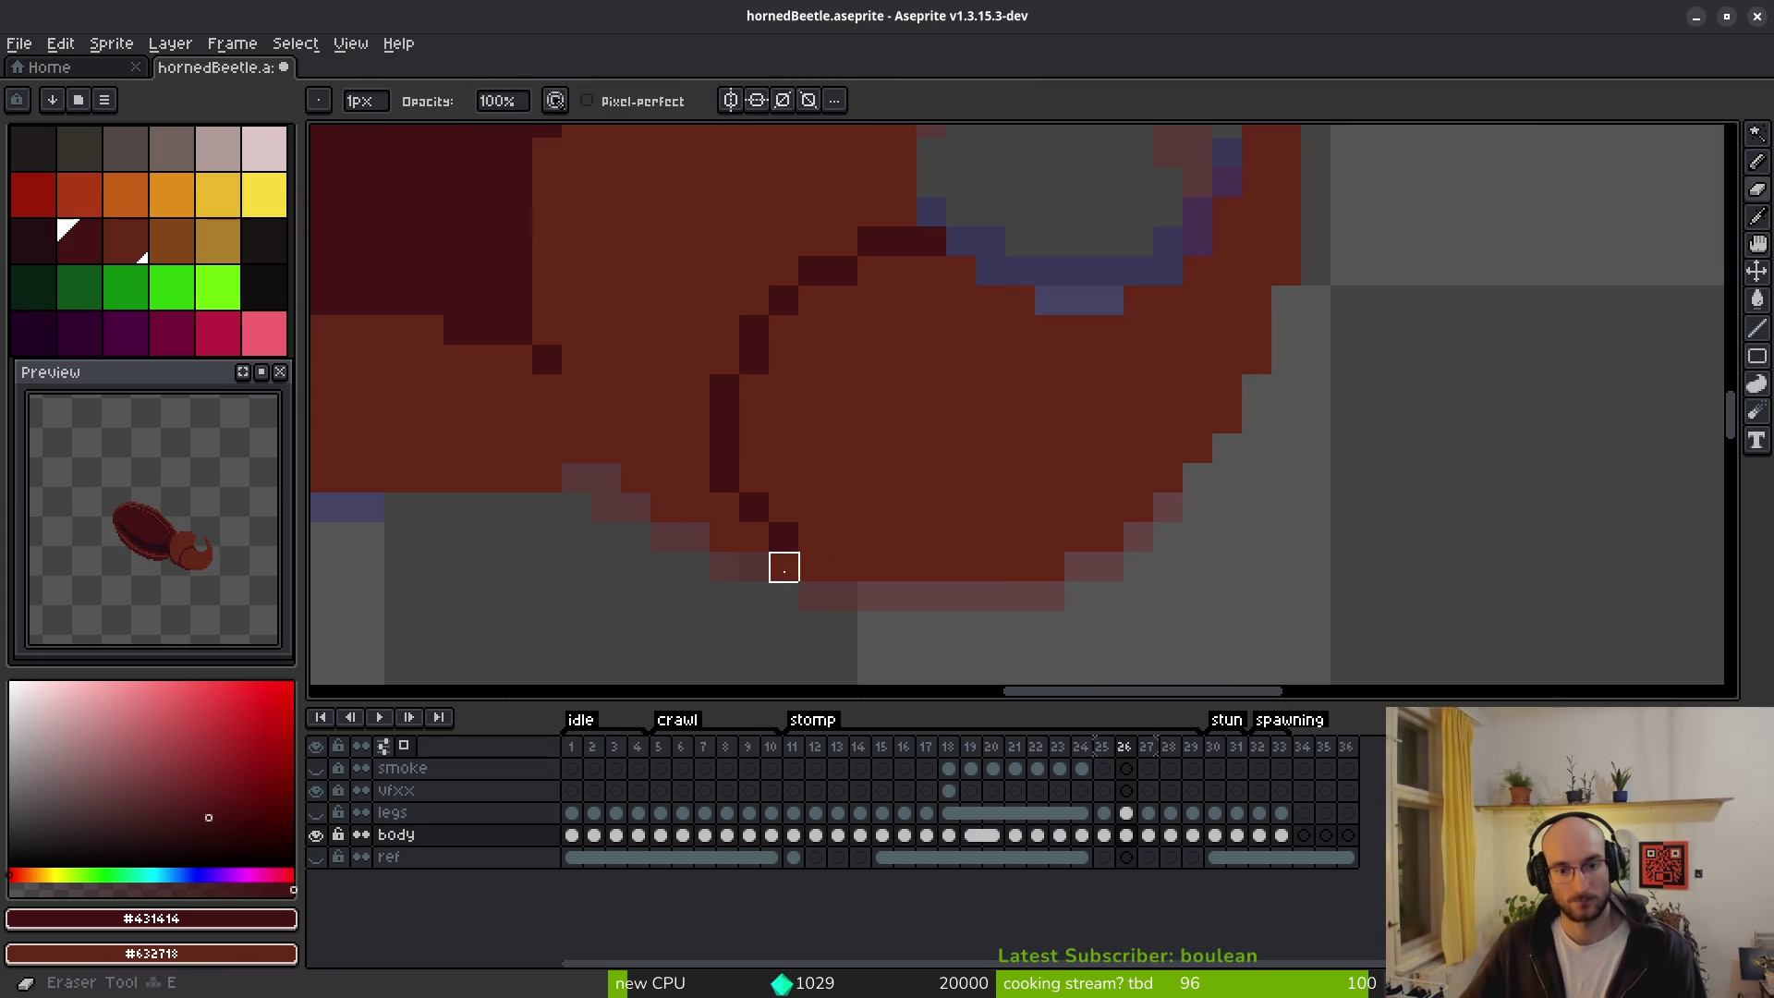
# Step through the neighbouring frames to review the cleaned outline.
pyautogui.scroll(-5, 831, 587)
pyautogui.press('Right')
pyautogui.press('i')
pyautogui.press('Left')
pyautogui.press('Left')
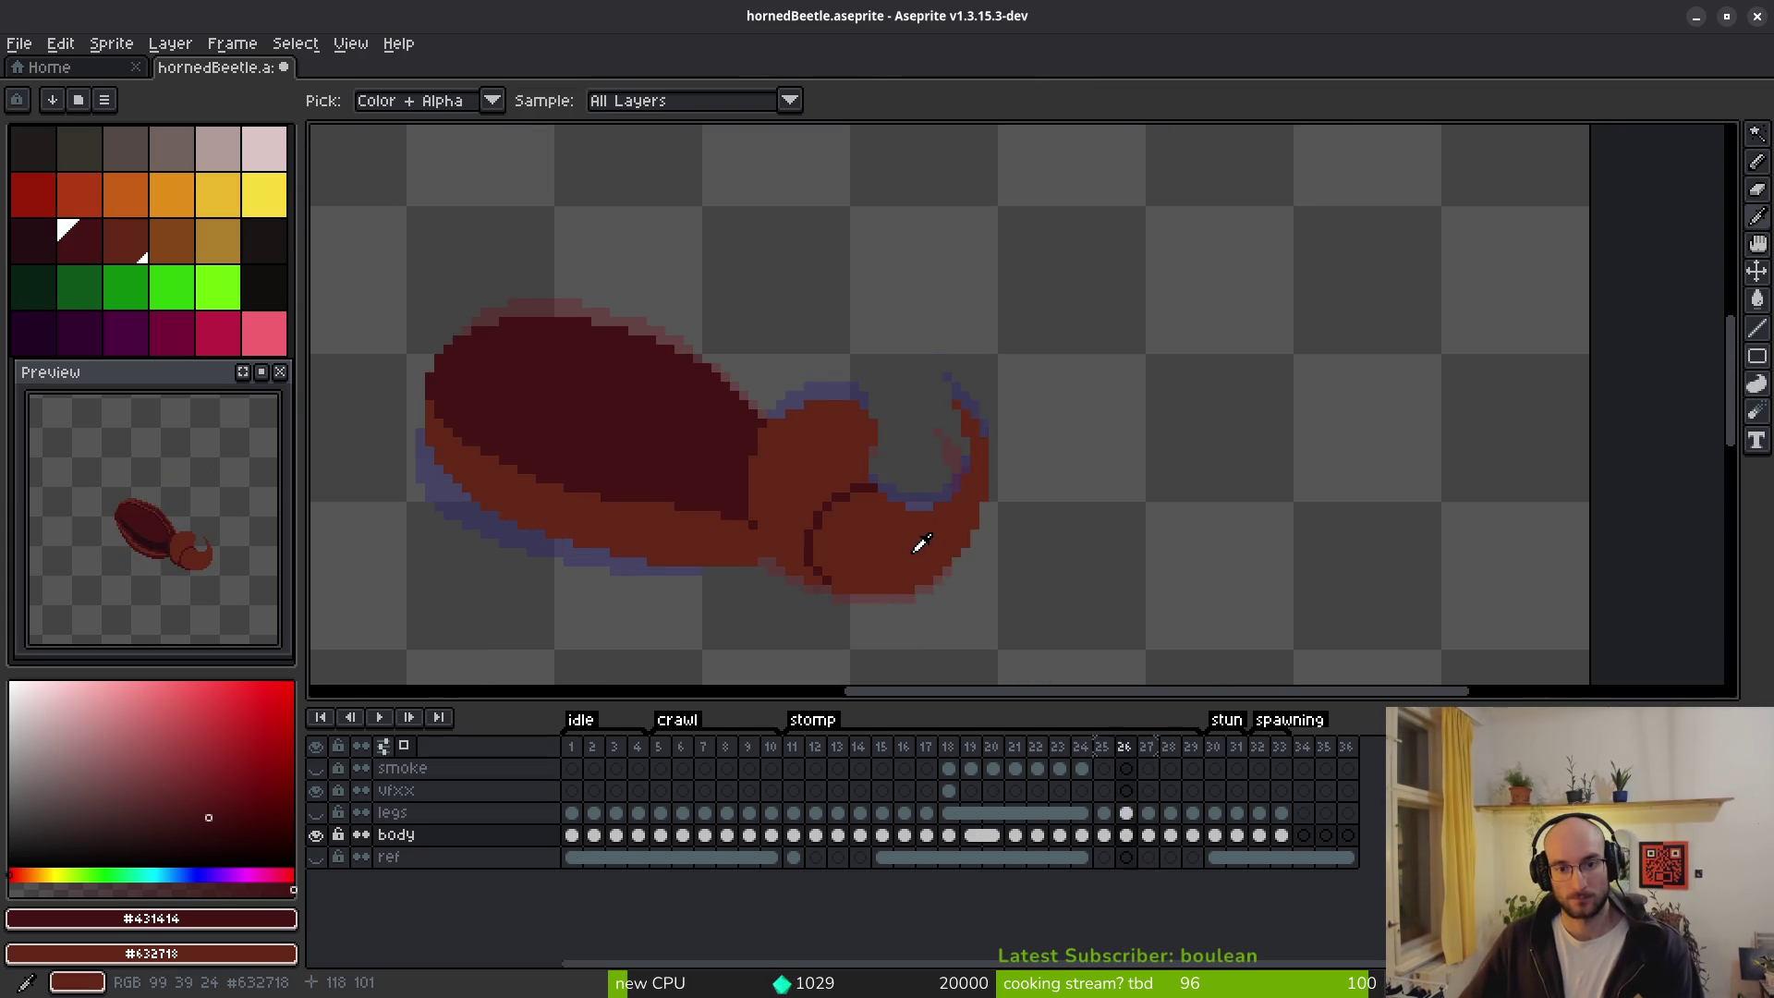
# Move to frame 27, compare it with frame 28, and undo a stray dark pixel.
pyautogui.press('b')
pyautogui.scroll(1, 207, 582)
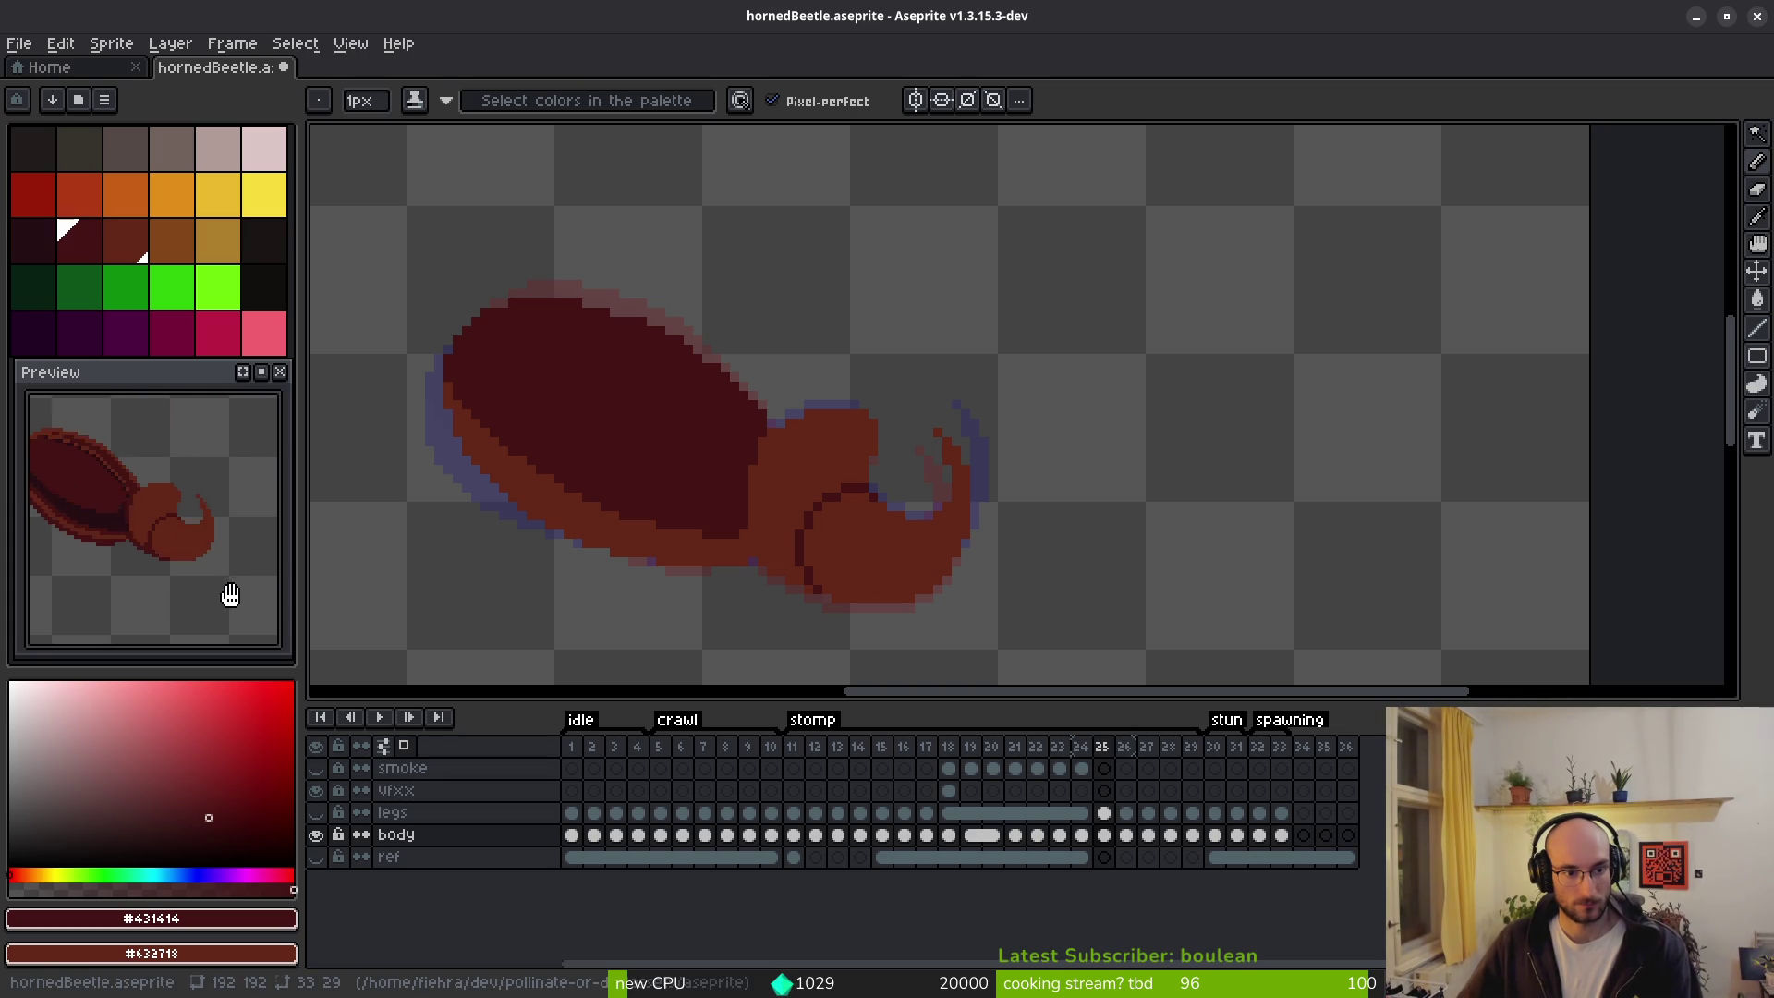
pyautogui.press('i')
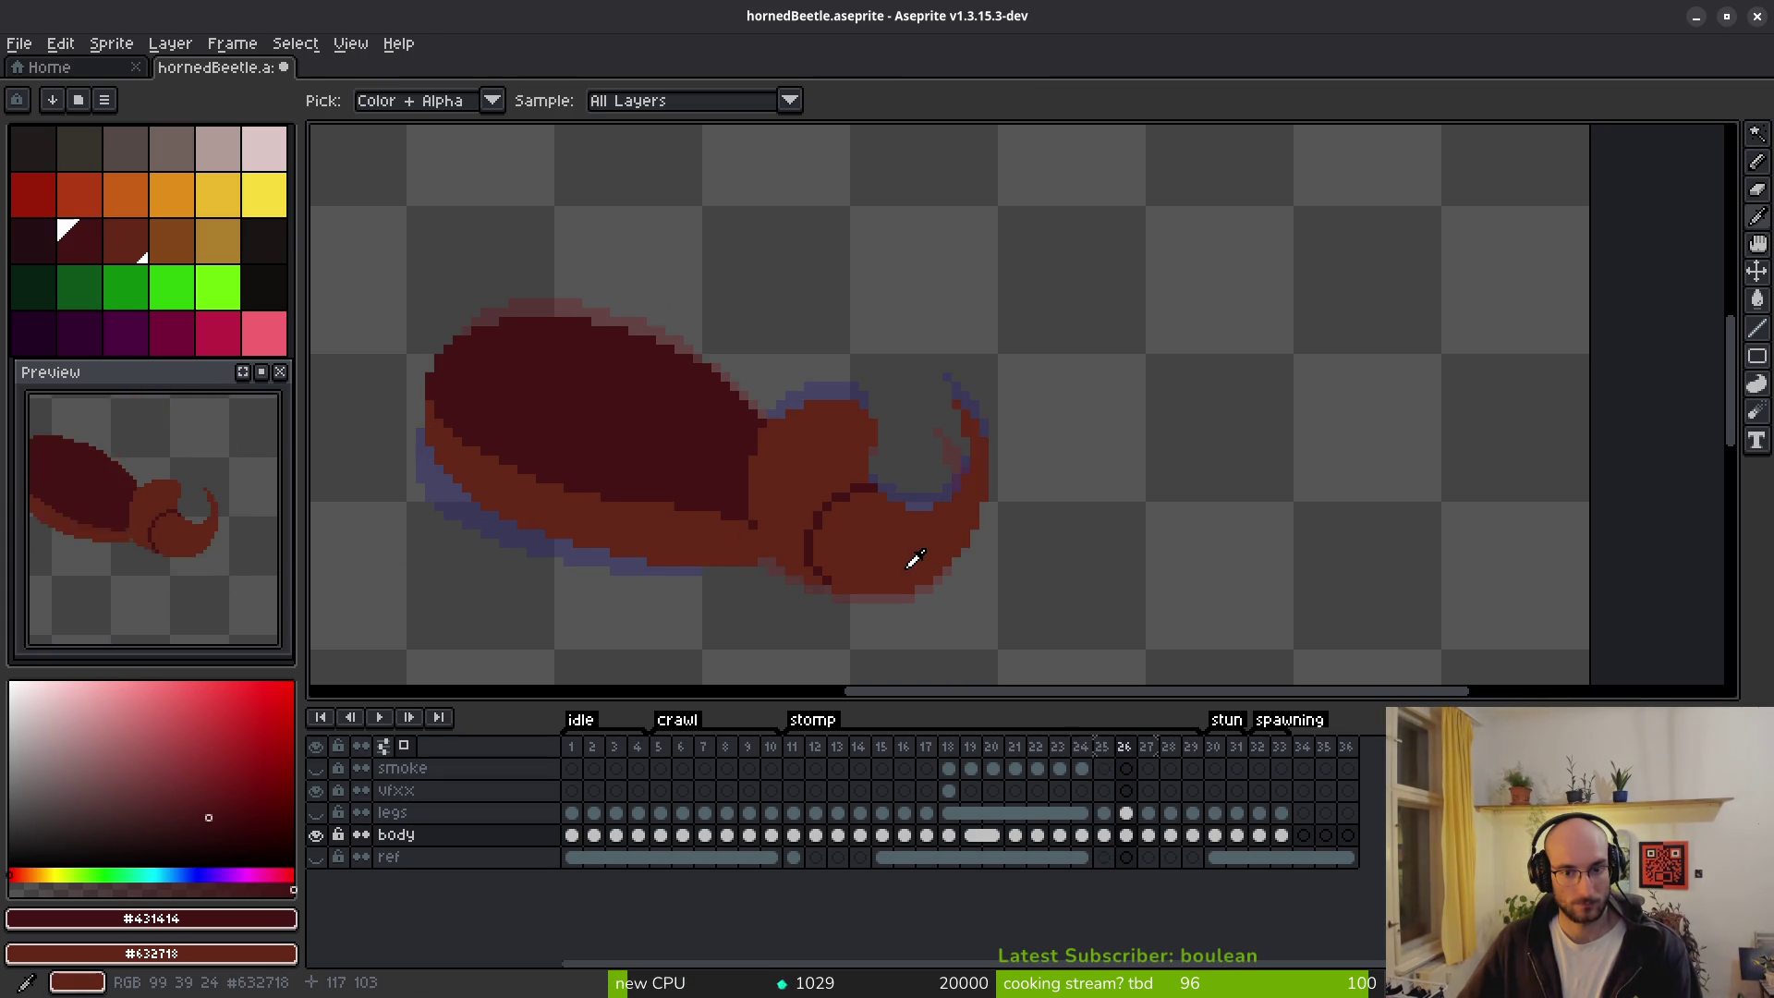
pyautogui.press('Right')
pyautogui.press('Right')
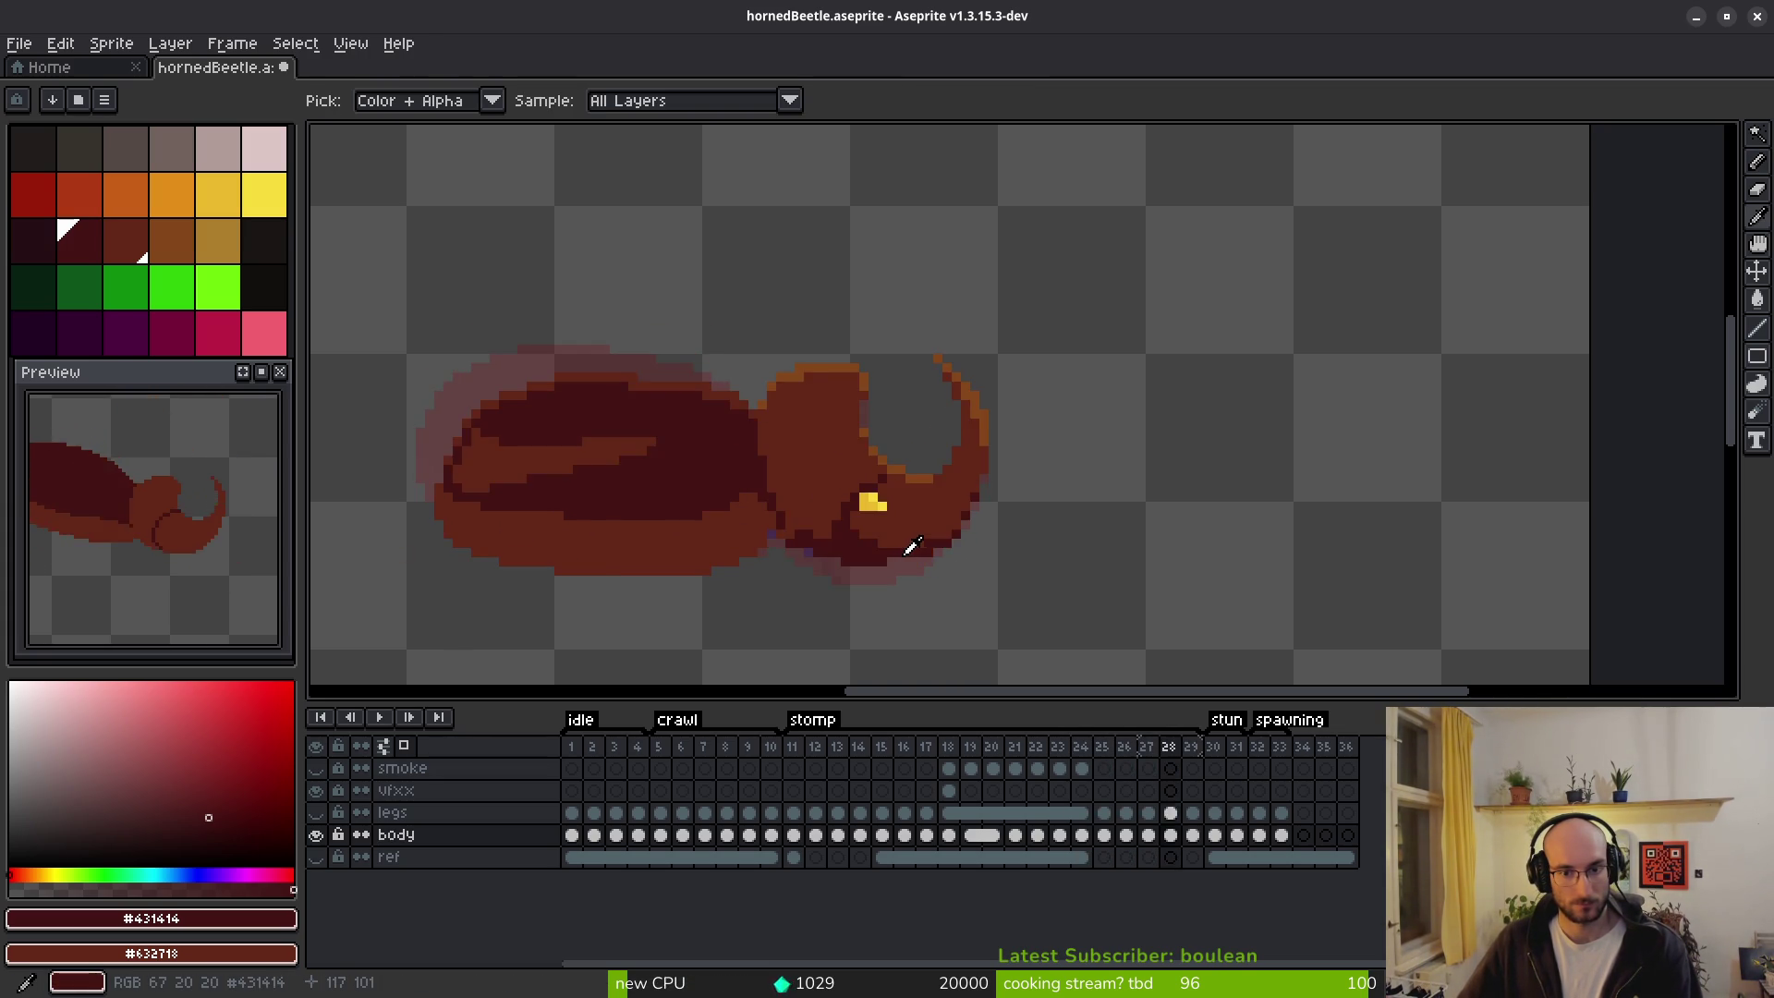
pyautogui.scroll(3, 891, 508)
pyautogui.moveTo(871, 519)
pyautogui.mouseDown()
pyautogui.moveTo(831, 503)
pyautogui.moveTo(902, 452)
pyautogui.moveTo(907, 490)
pyautogui.mouseUp()
pyautogui.scroll(-1, 955, 536)
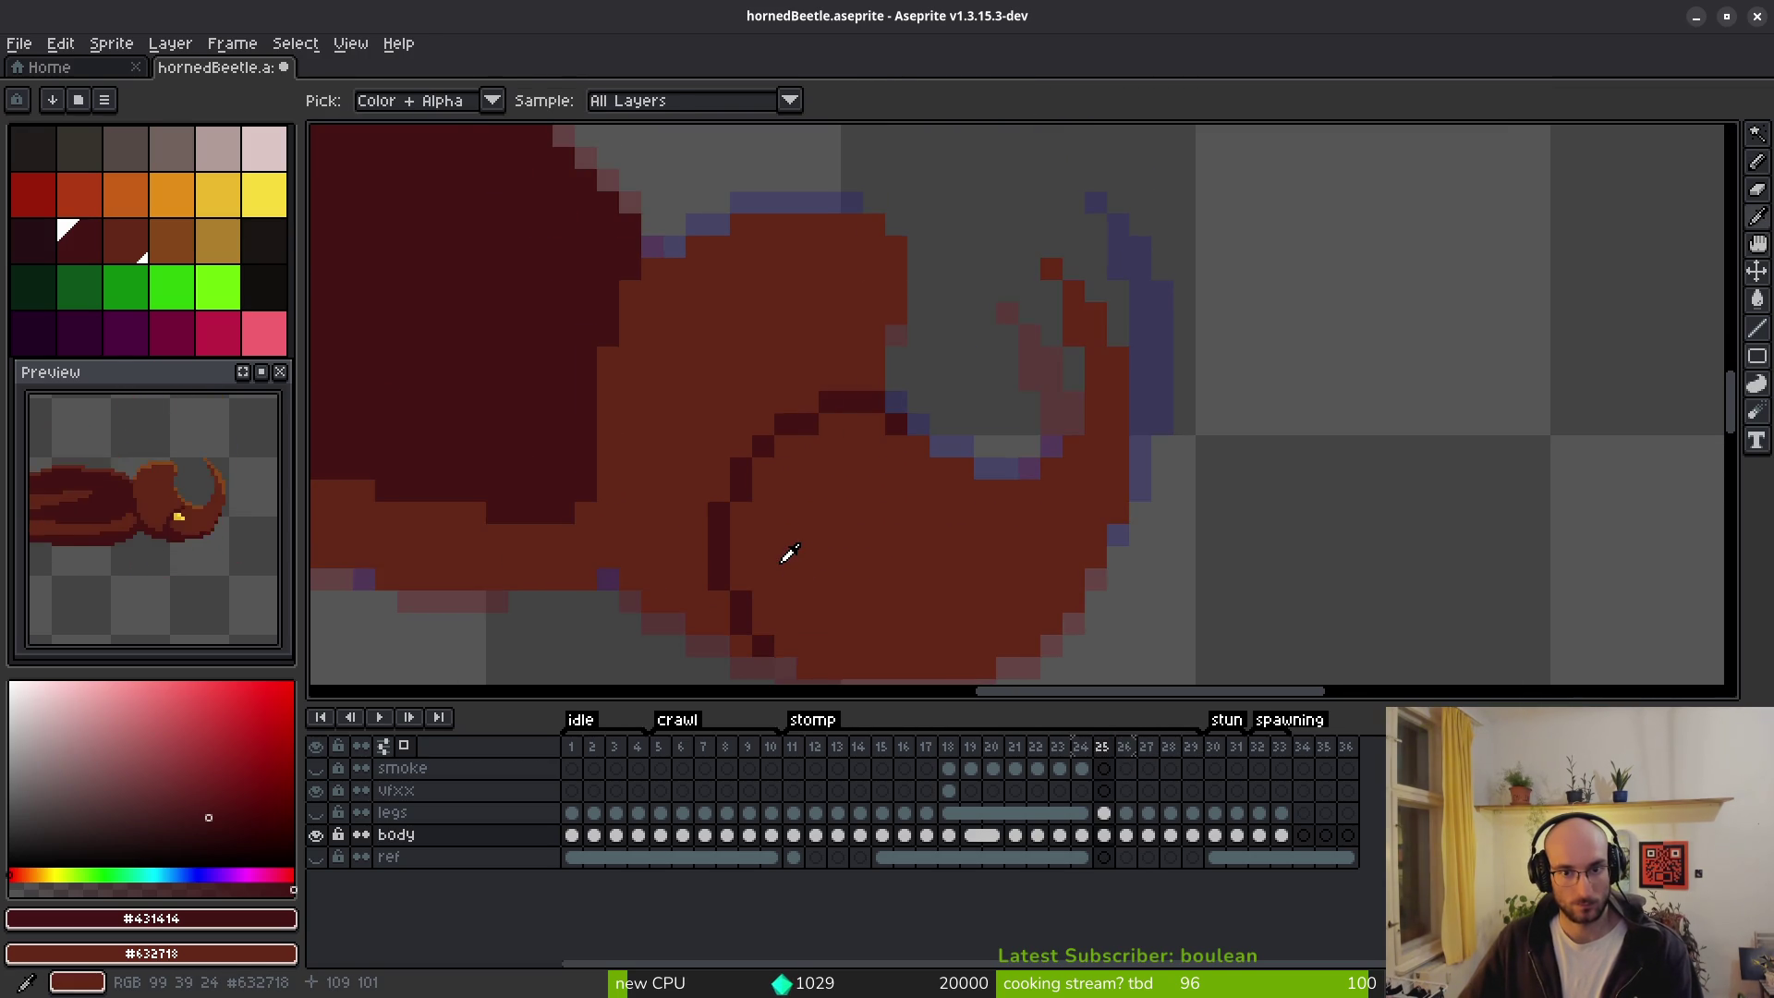
pyautogui.press('Right')
pyautogui.press('Left')
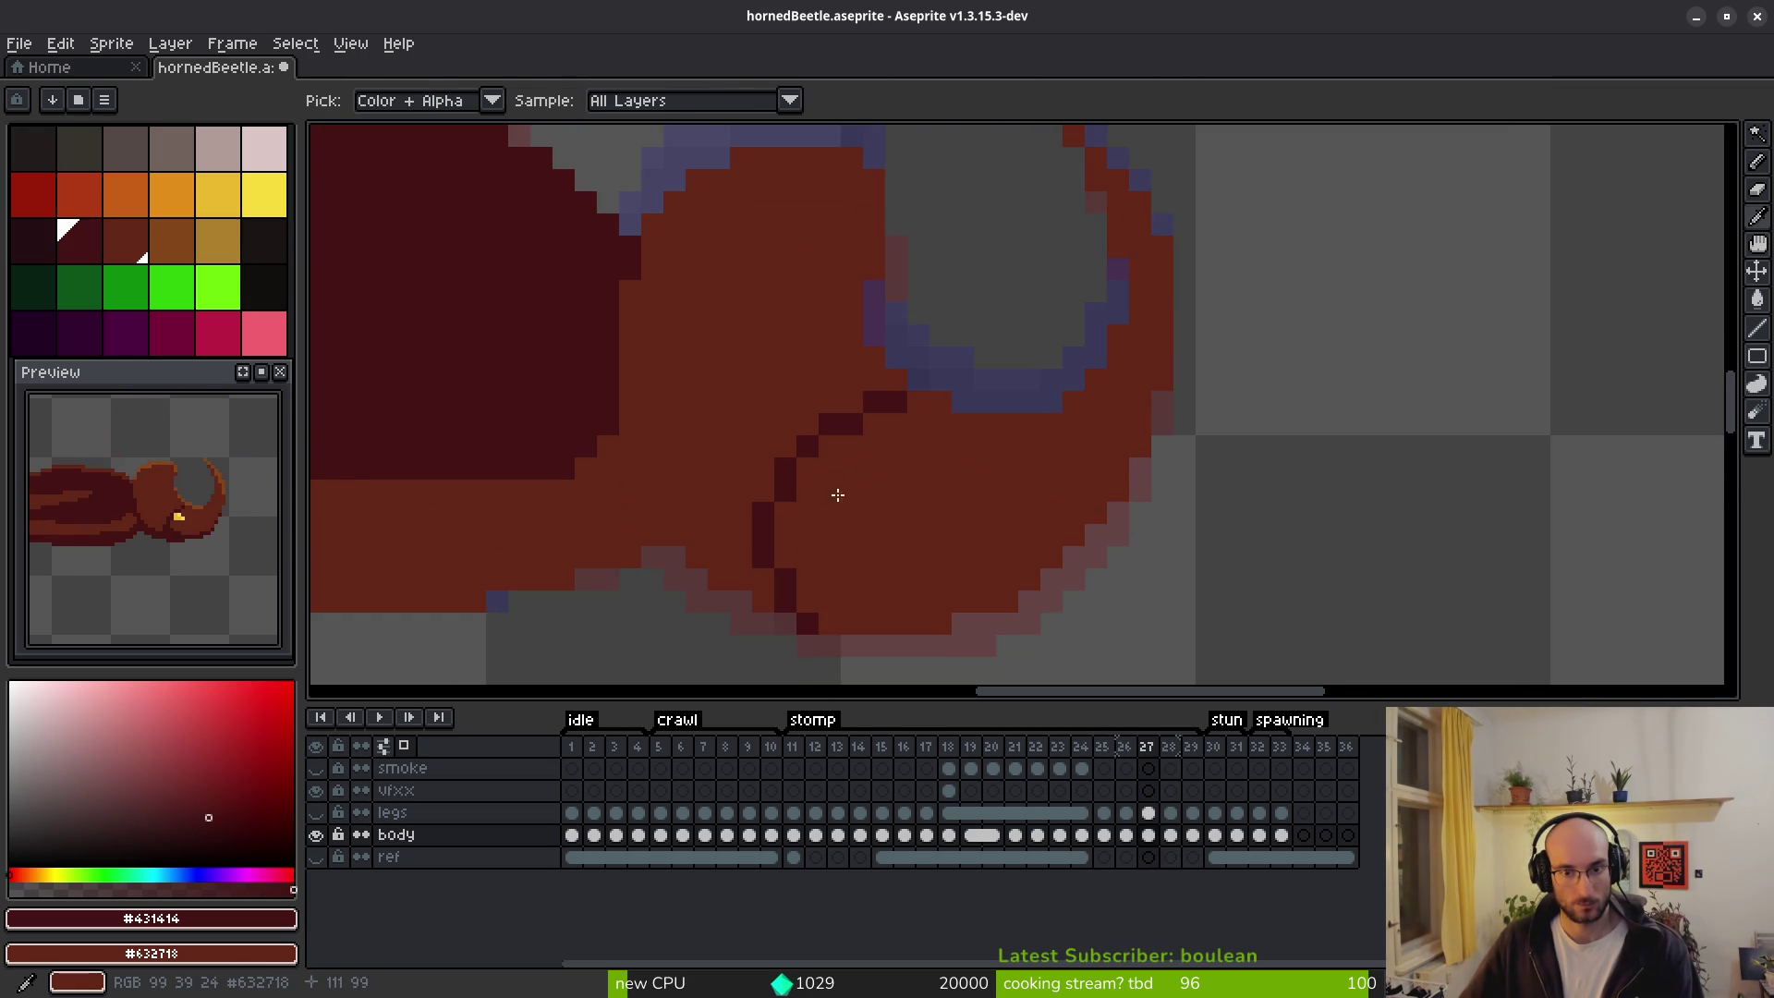
pyautogui.scroll(1, 922, 416)
pyautogui.press('Right')
pyautogui.hotkey('ctrl', 'z')
# On frame 27, extend the head outline down-left and smooth its staircase into one dark column.
pyautogui.moveTo(836, 420)
pyautogui.mouseDown()
pyautogui.moveTo(812, 408)
pyautogui.moveTo(776, 424)
pyautogui.moveTo(697, 551)
pyautogui.mouseUp()
pyautogui.moveTo(831, 490); pyautogui.dragTo(868, 343)
pyautogui.rightClick(832, 234)
pyautogui.rightClick(764, 273)
pyautogui.rightClick(740, 322)
pyautogui.click(916, 233)
pyautogui.click(993, 189)
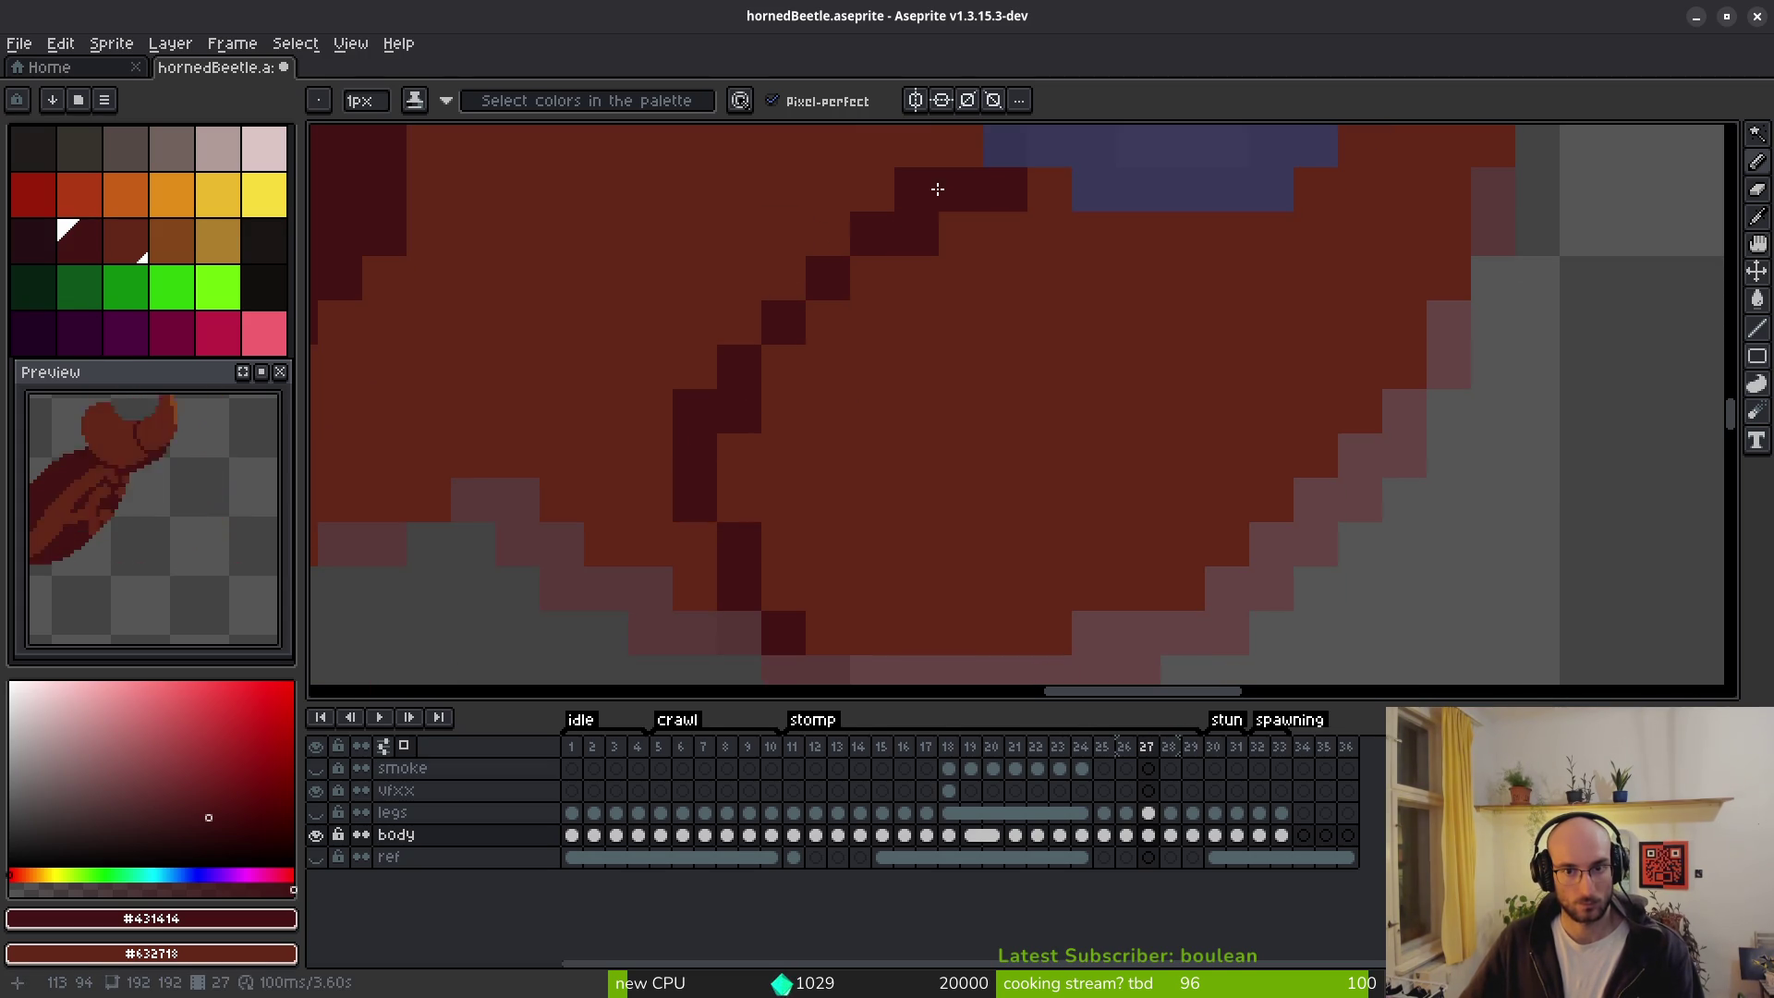
pyautogui.rightClick(924, 189)
pyautogui.click(777, 367)
pyautogui.moveTo(752, 434); pyautogui.dragTo(744, 506)
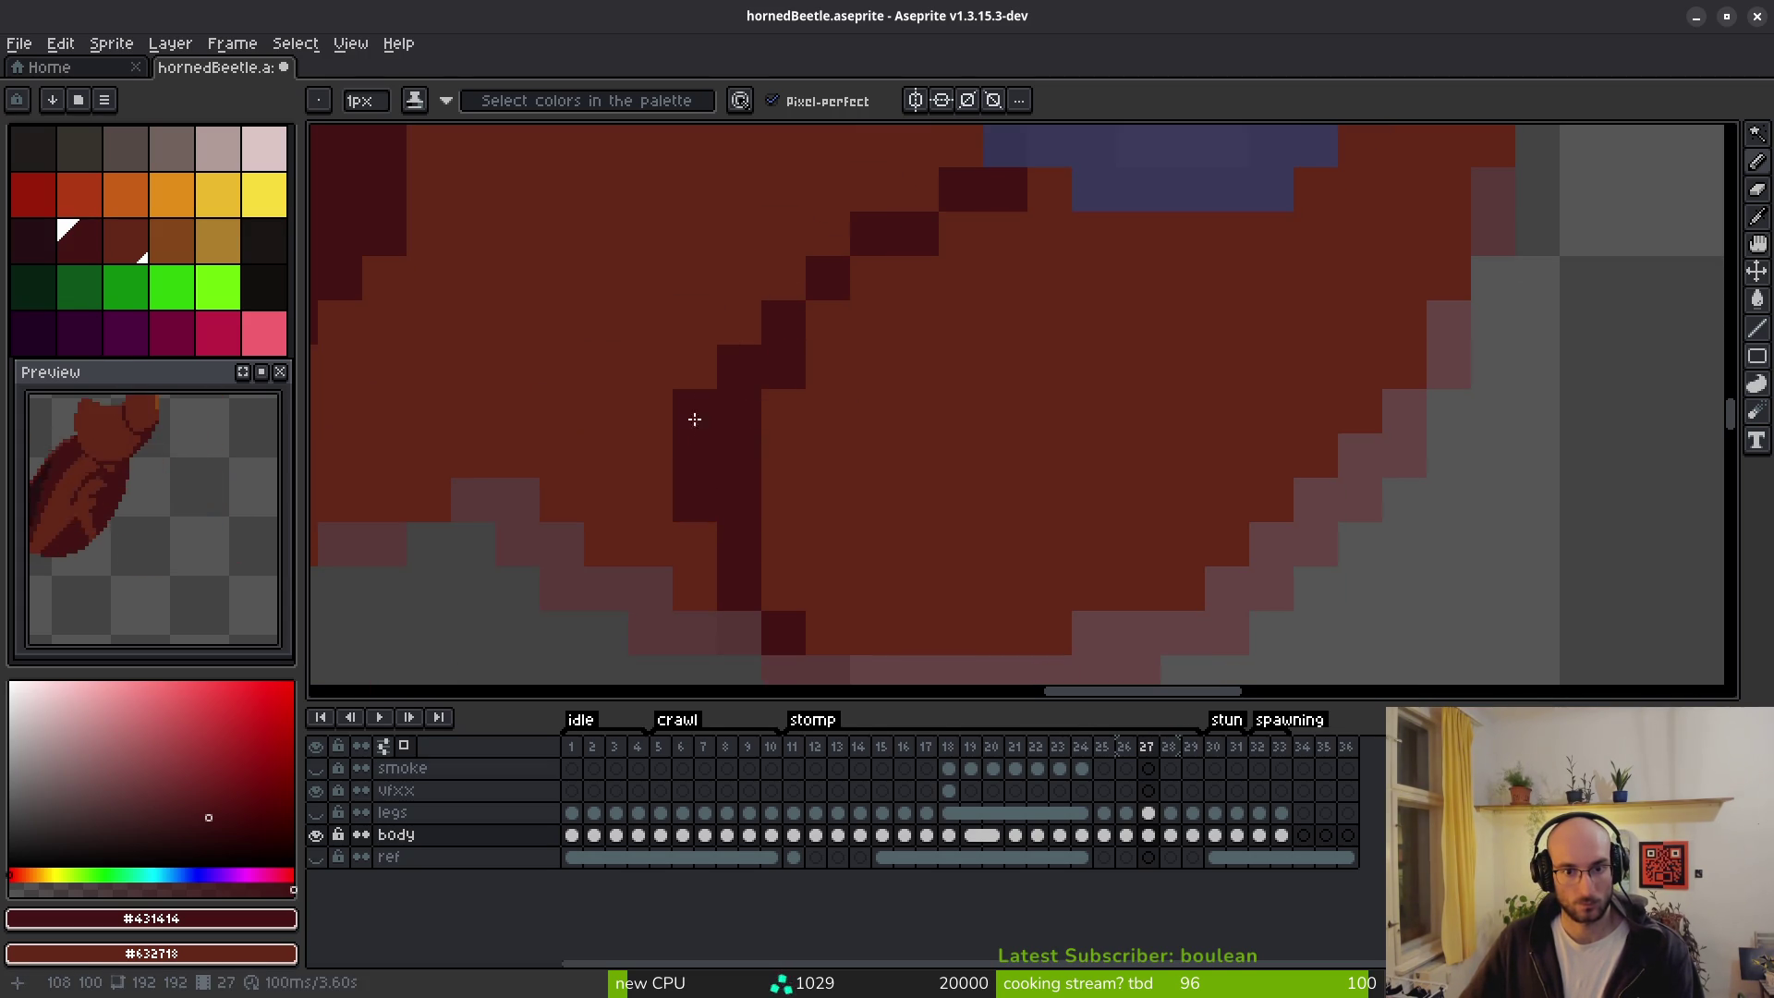
# Clear frame 27's old left outline pixels to red and add a dark pixel at the bottom.
pyautogui.rightClick(739, 366)
pyautogui.rightClick(688, 411)
pyautogui.rightClick(702, 499)
pyautogui.rightClick(702, 455)
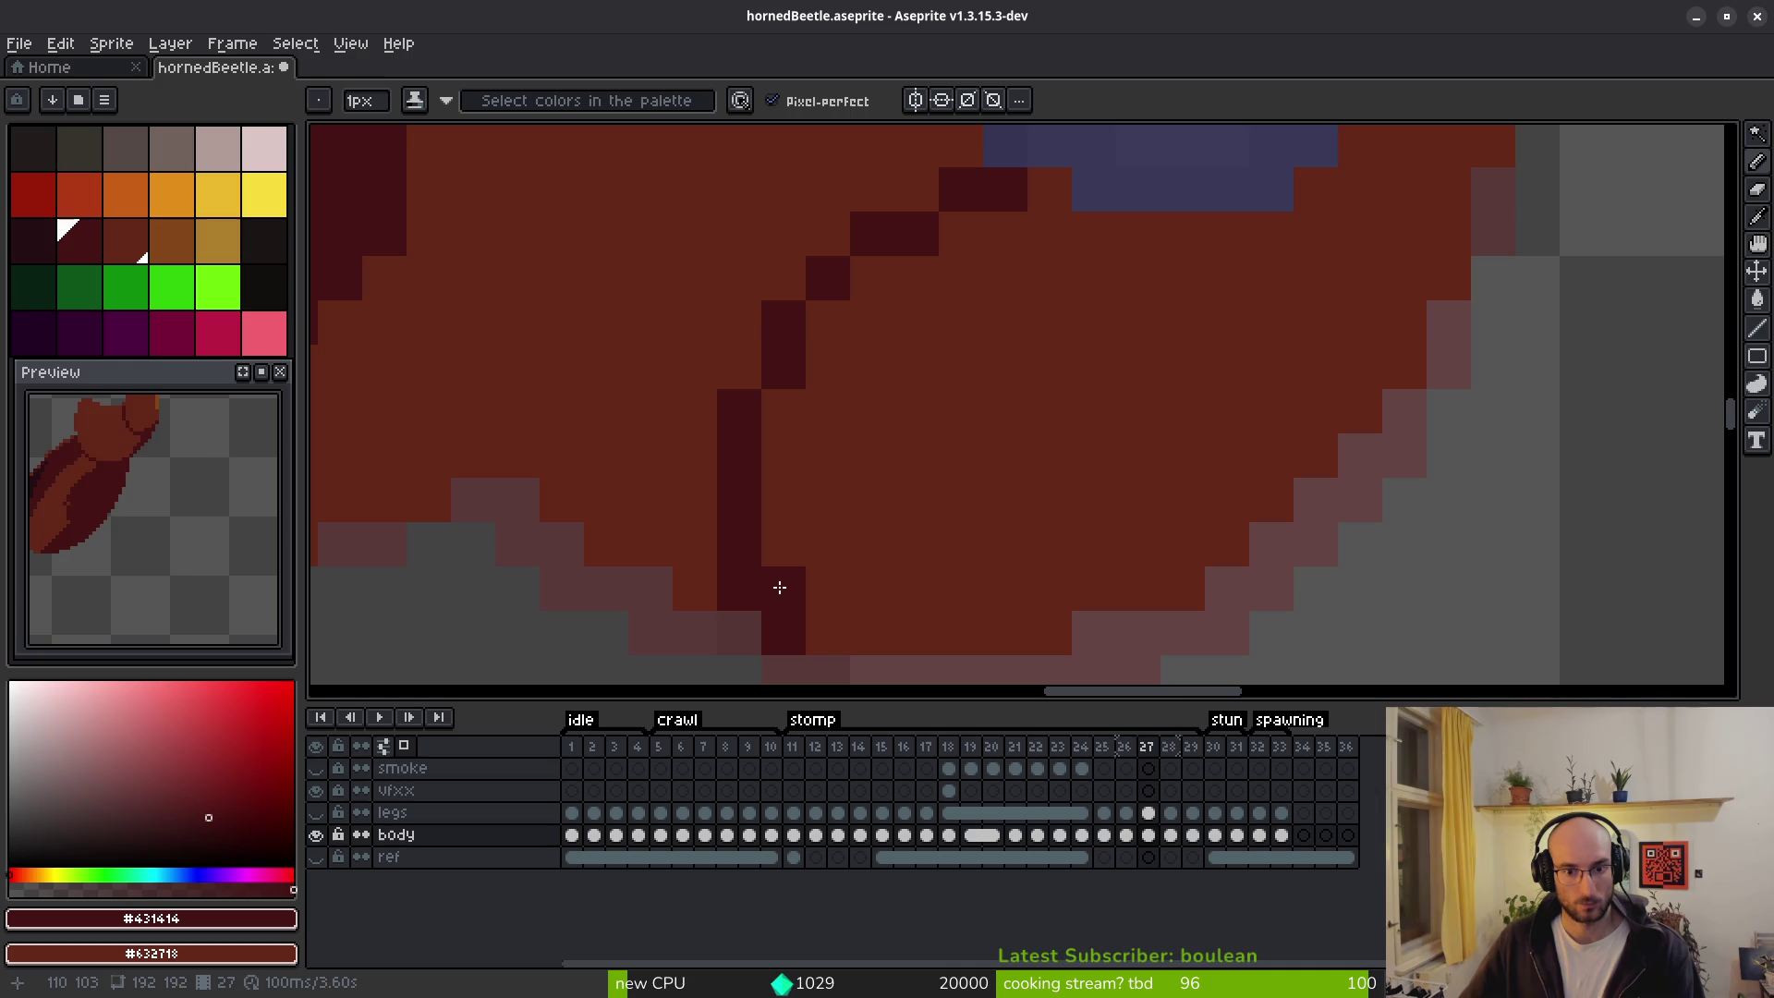
pyautogui.rightClick(739, 587)
pyautogui.rightClick(785, 633)
pyautogui.click(862, 550)
pyautogui.scroll(-5, 935, 403)
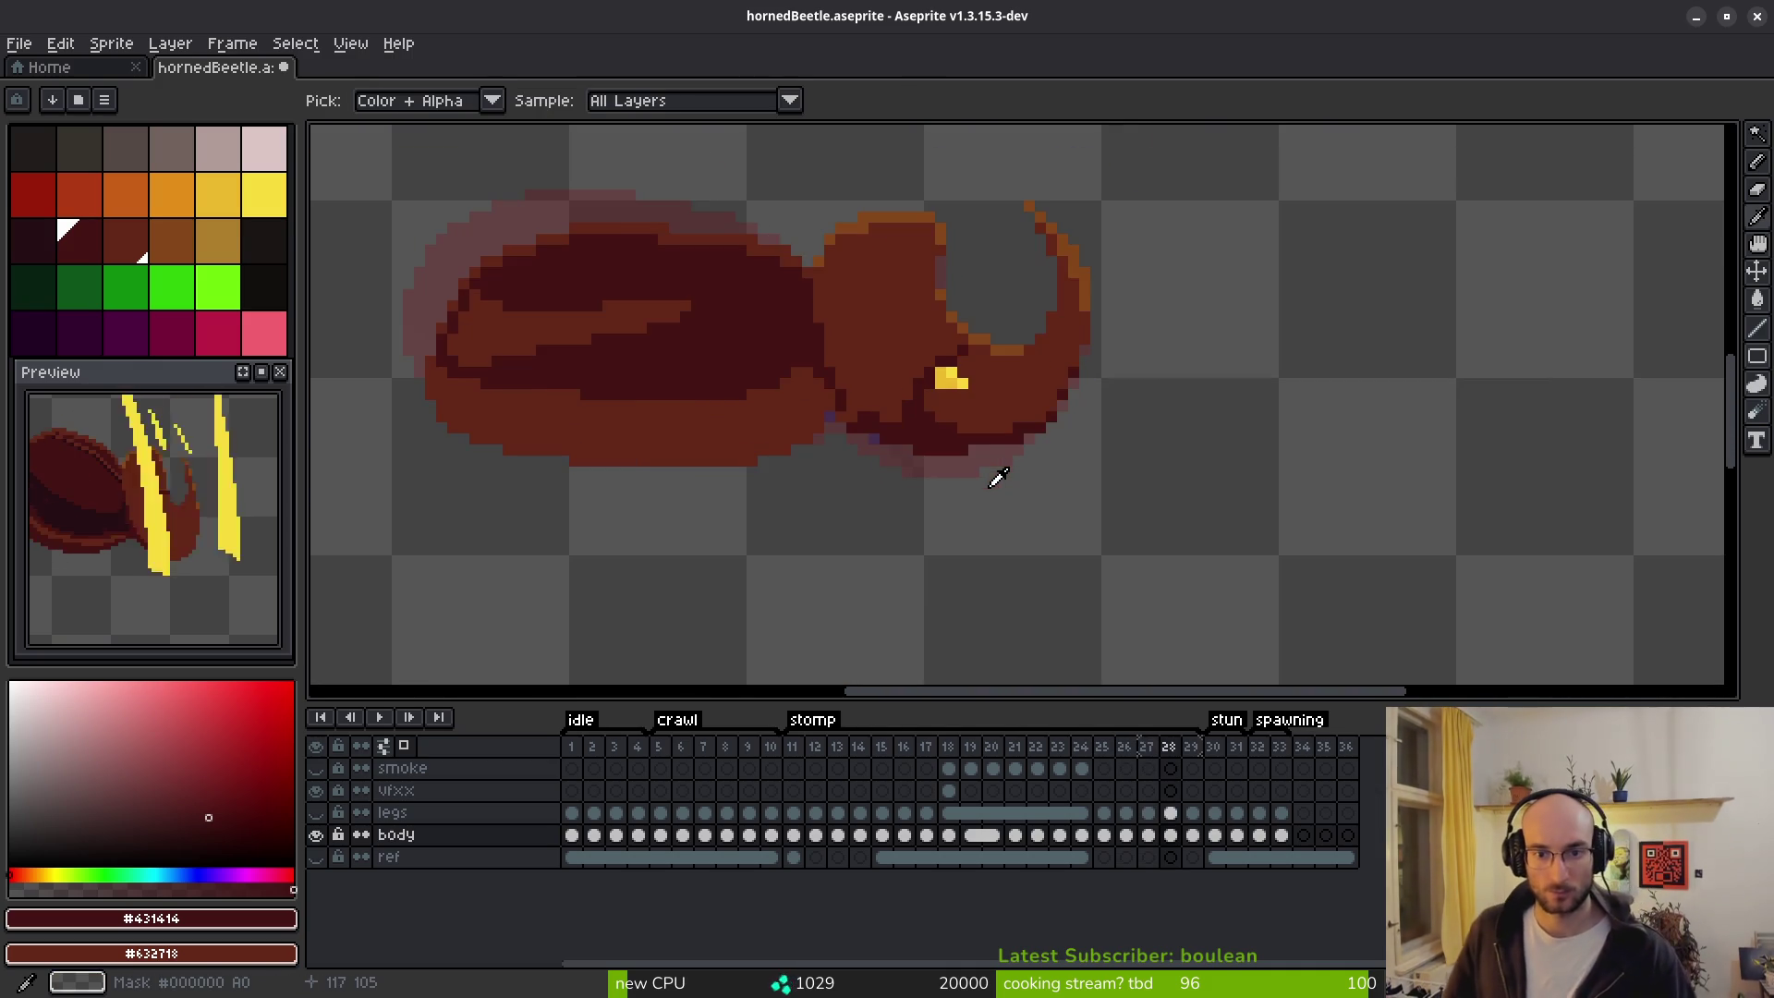
pyautogui.scroll(5, 949, 403)
# Back on frame 26, redraw the outline diagonally along the head's top and fix misplaced pixels.
pyautogui.press(',')
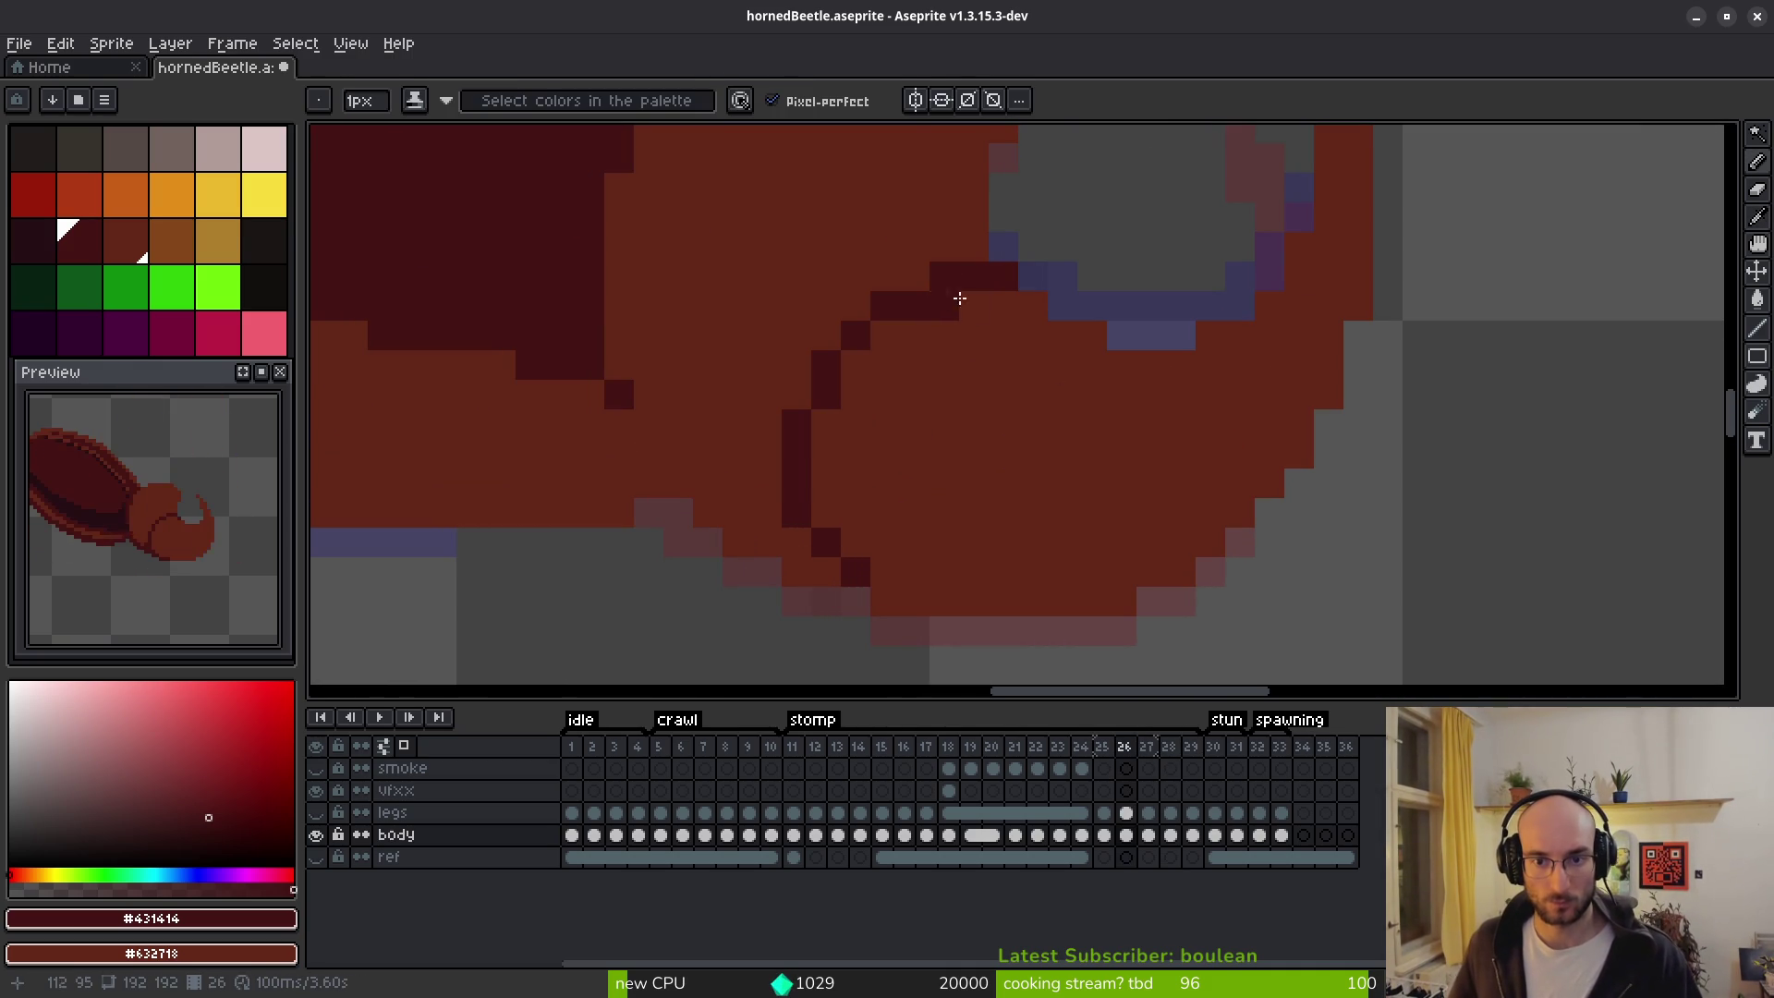
pyautogui.press('.')
pyautogui.press(',')
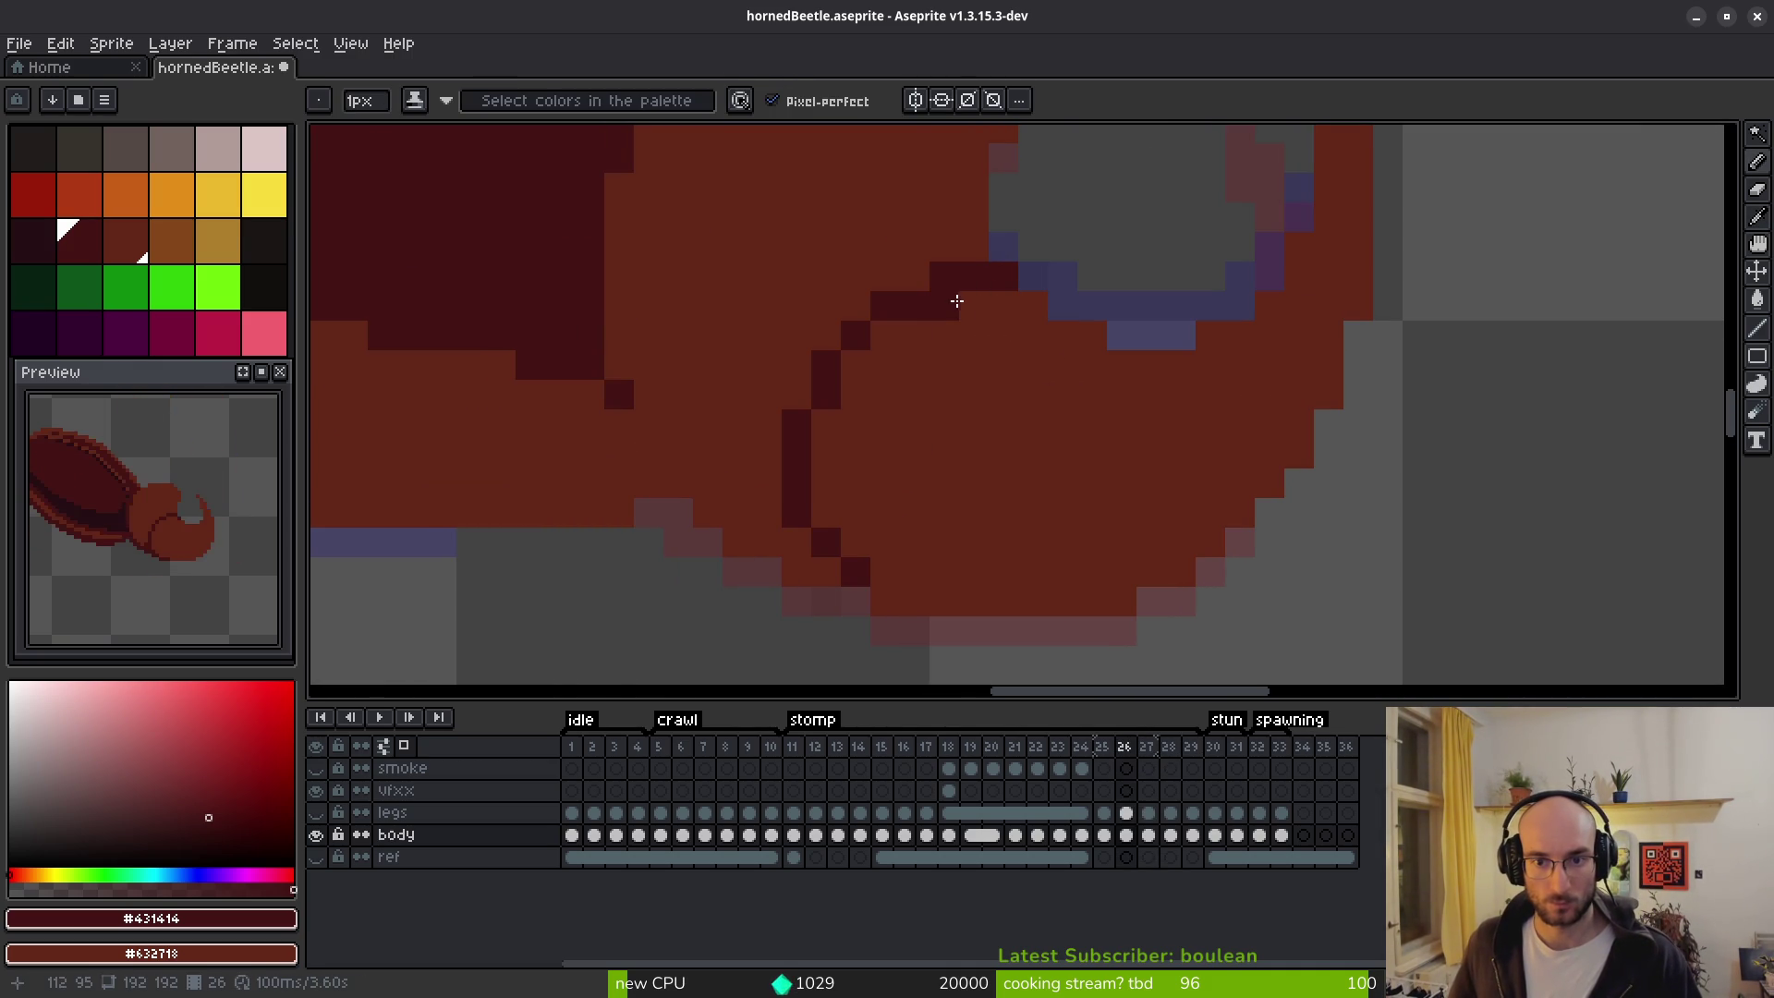
pyautogui.moveTo(905, 334); pyautogui.dragTo(845, 372)
pyautogui.click(826, 513)
pyautogui.rightClick(790, 416)
pyautogui.rightClick(885, 336)
pyautogui.rightClick(885, 395)
pyautogui.click(973, 304)
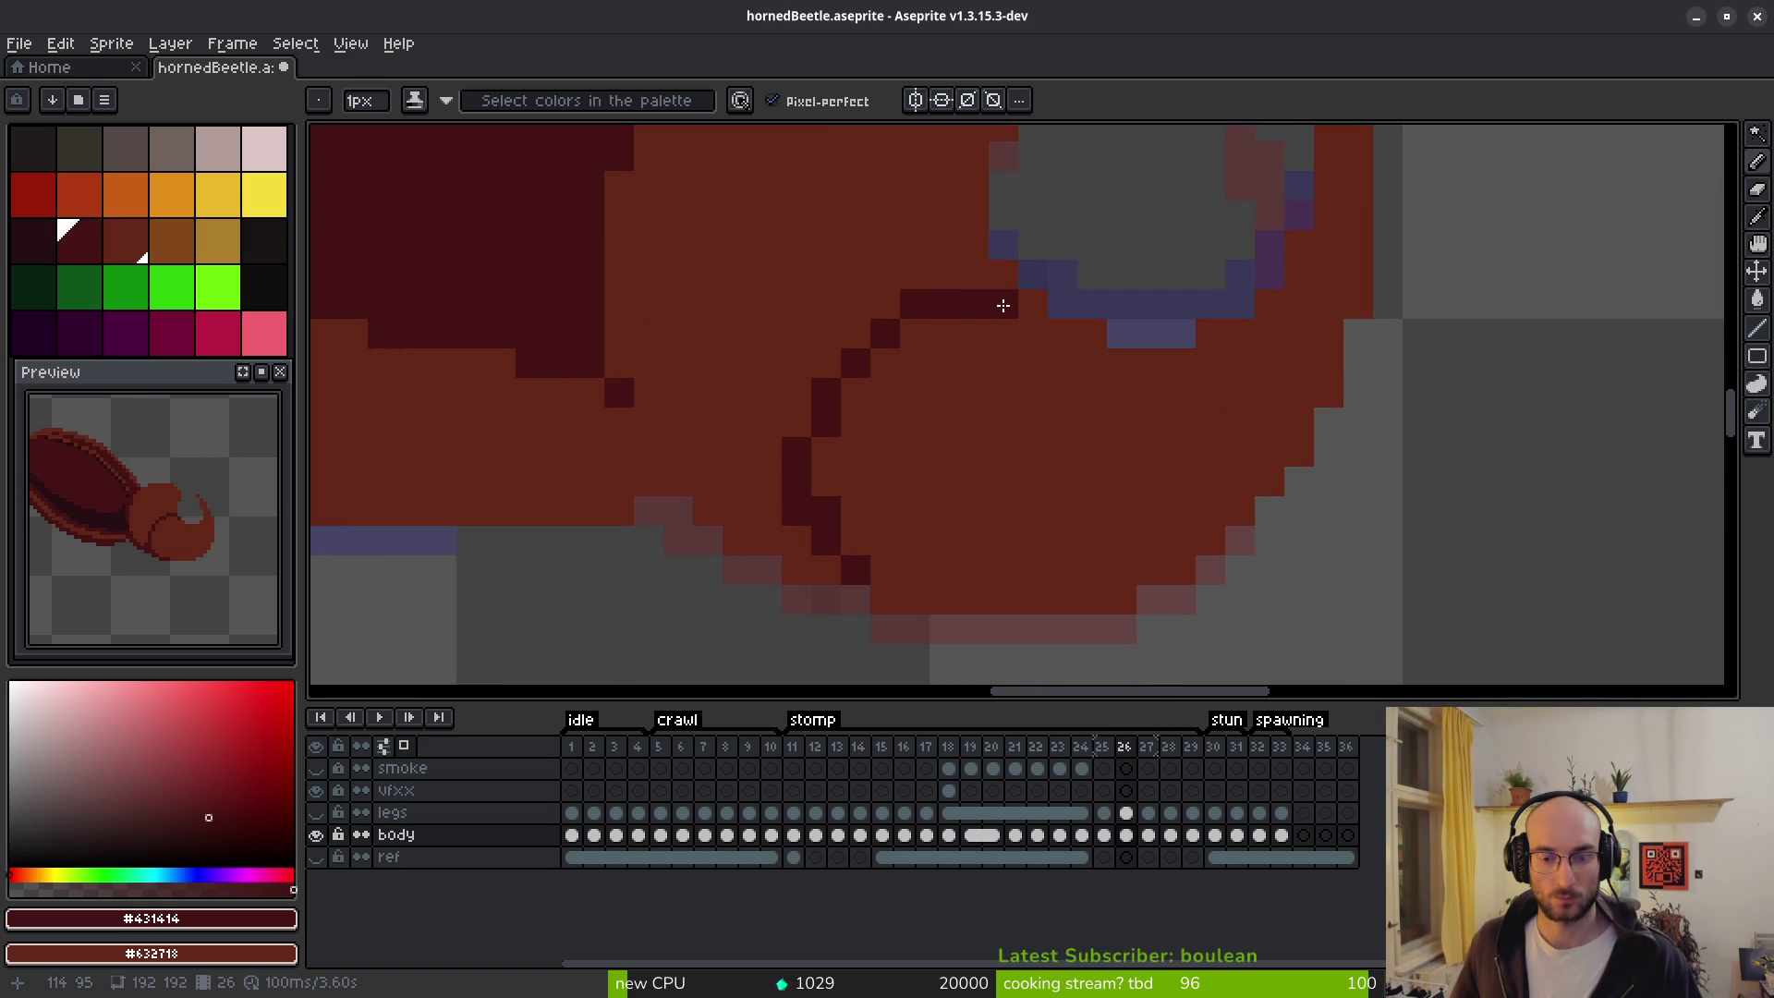
# Try painting the outline on the head's left side and lower down, undoing the misplaced strokes.
pyautogui.scroll(2, 1016, 353)
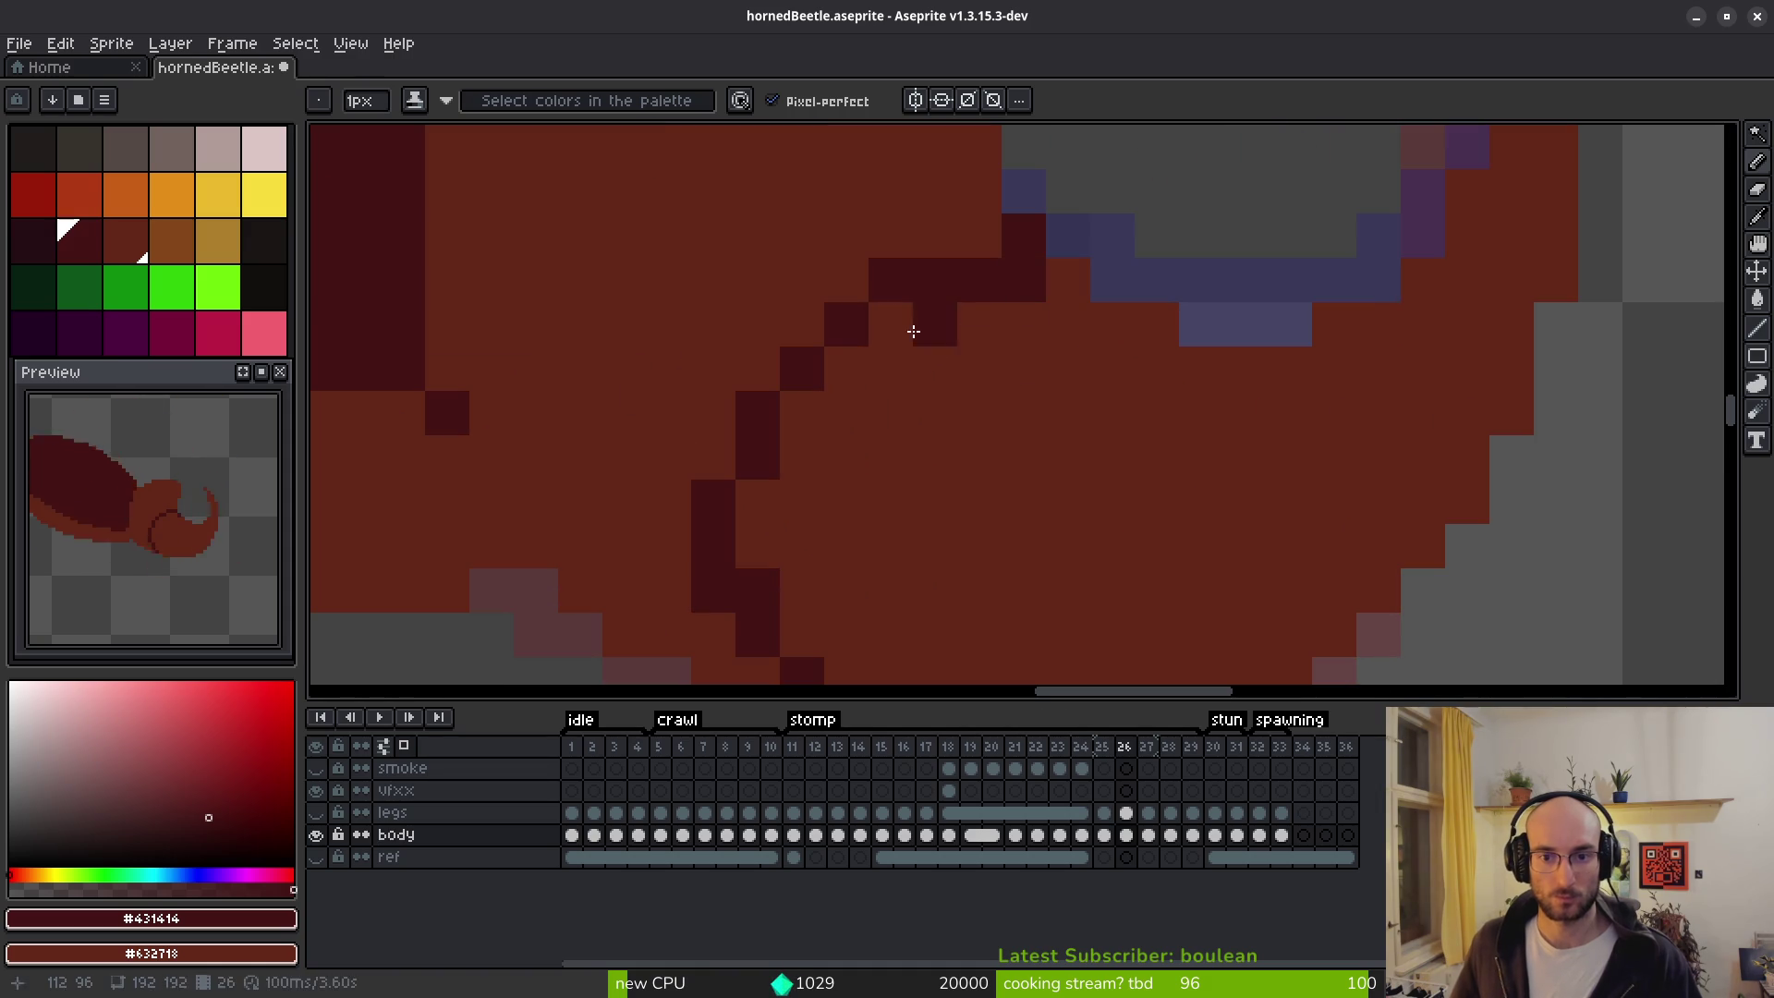
pyautogui.scroll(-5, 1050, 487)
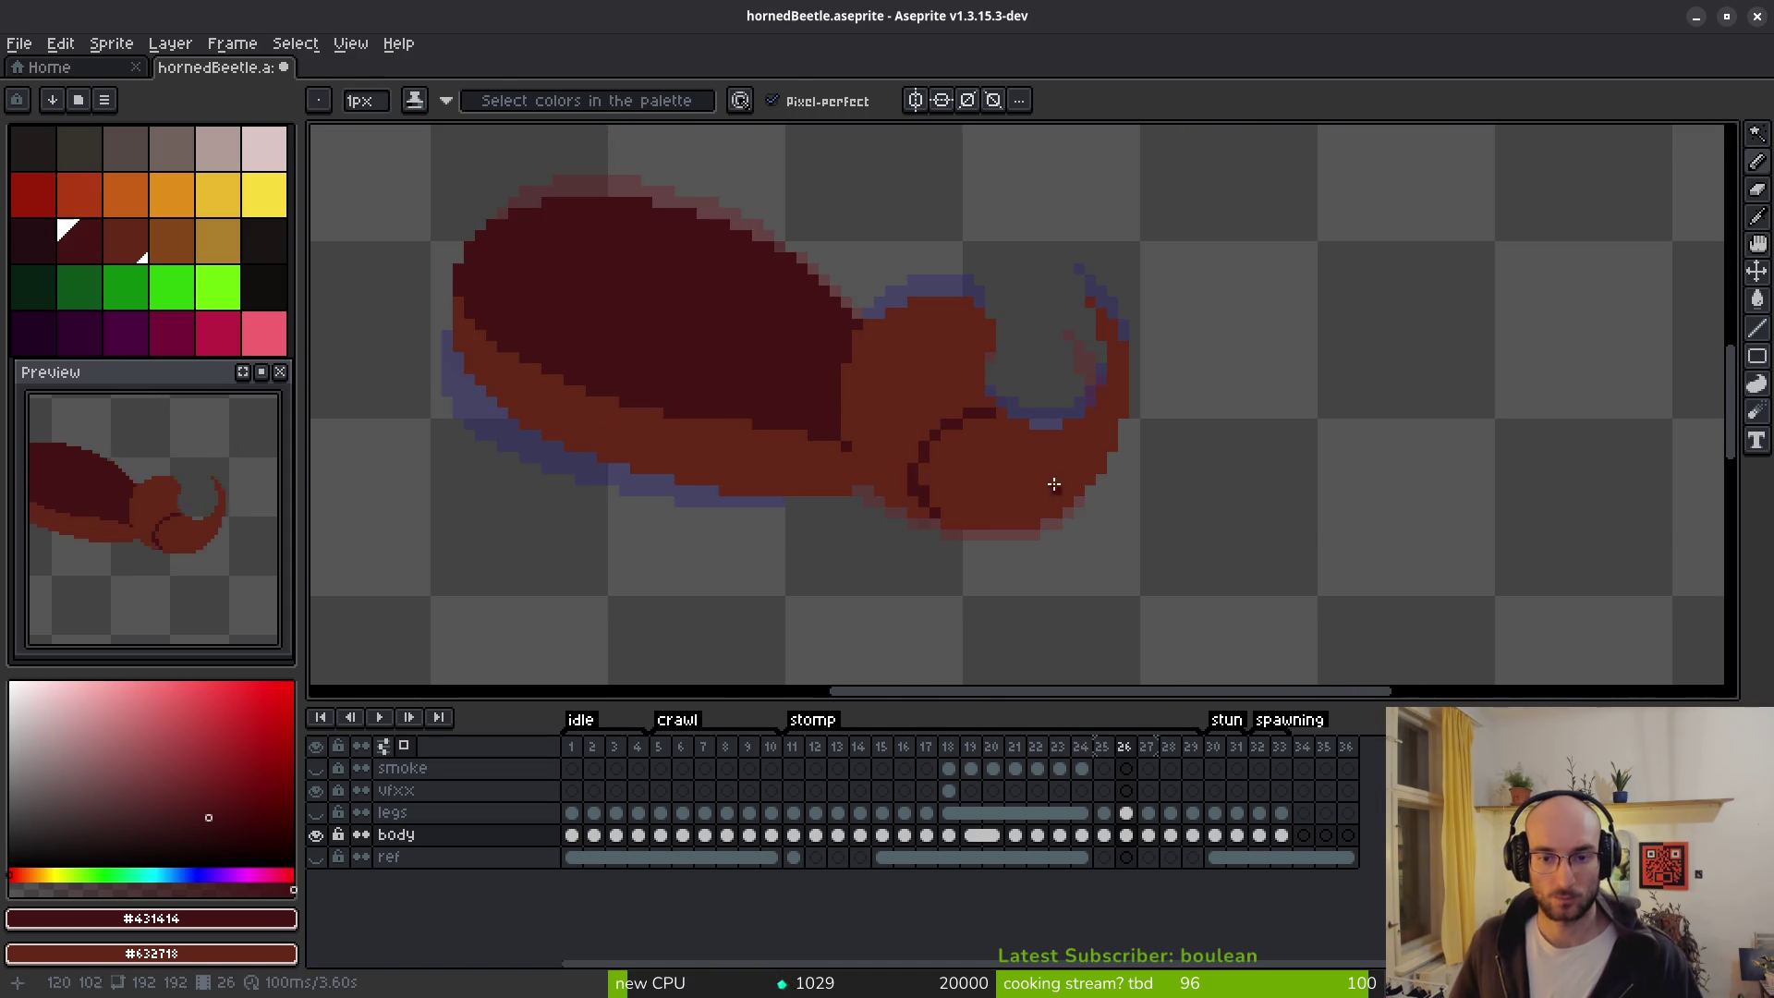
pyautogui.scroll(4, 982, 471)
pyautogui.moveTo(798, 459); pyautogui.dragTo(835, 493)
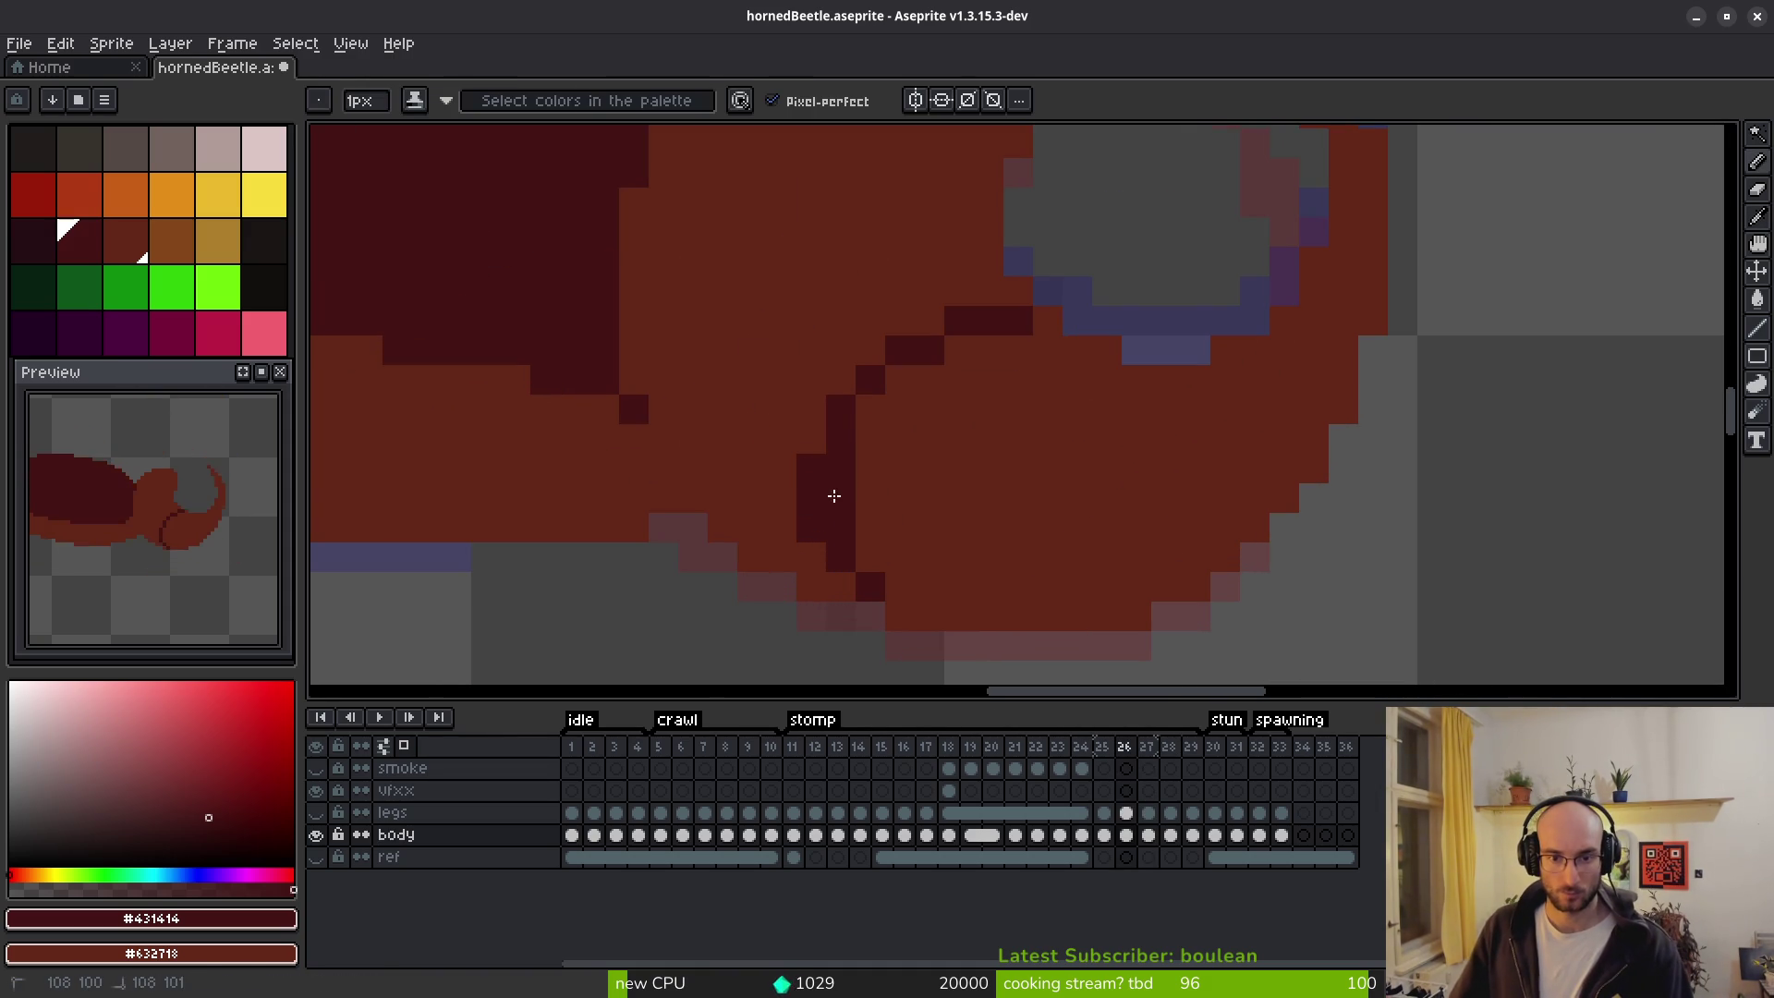
pyautogui.hotkey('ctrl', 'z')
pyautogui.moveTo(869, 555); pyautogui.dragTo(899, 607)
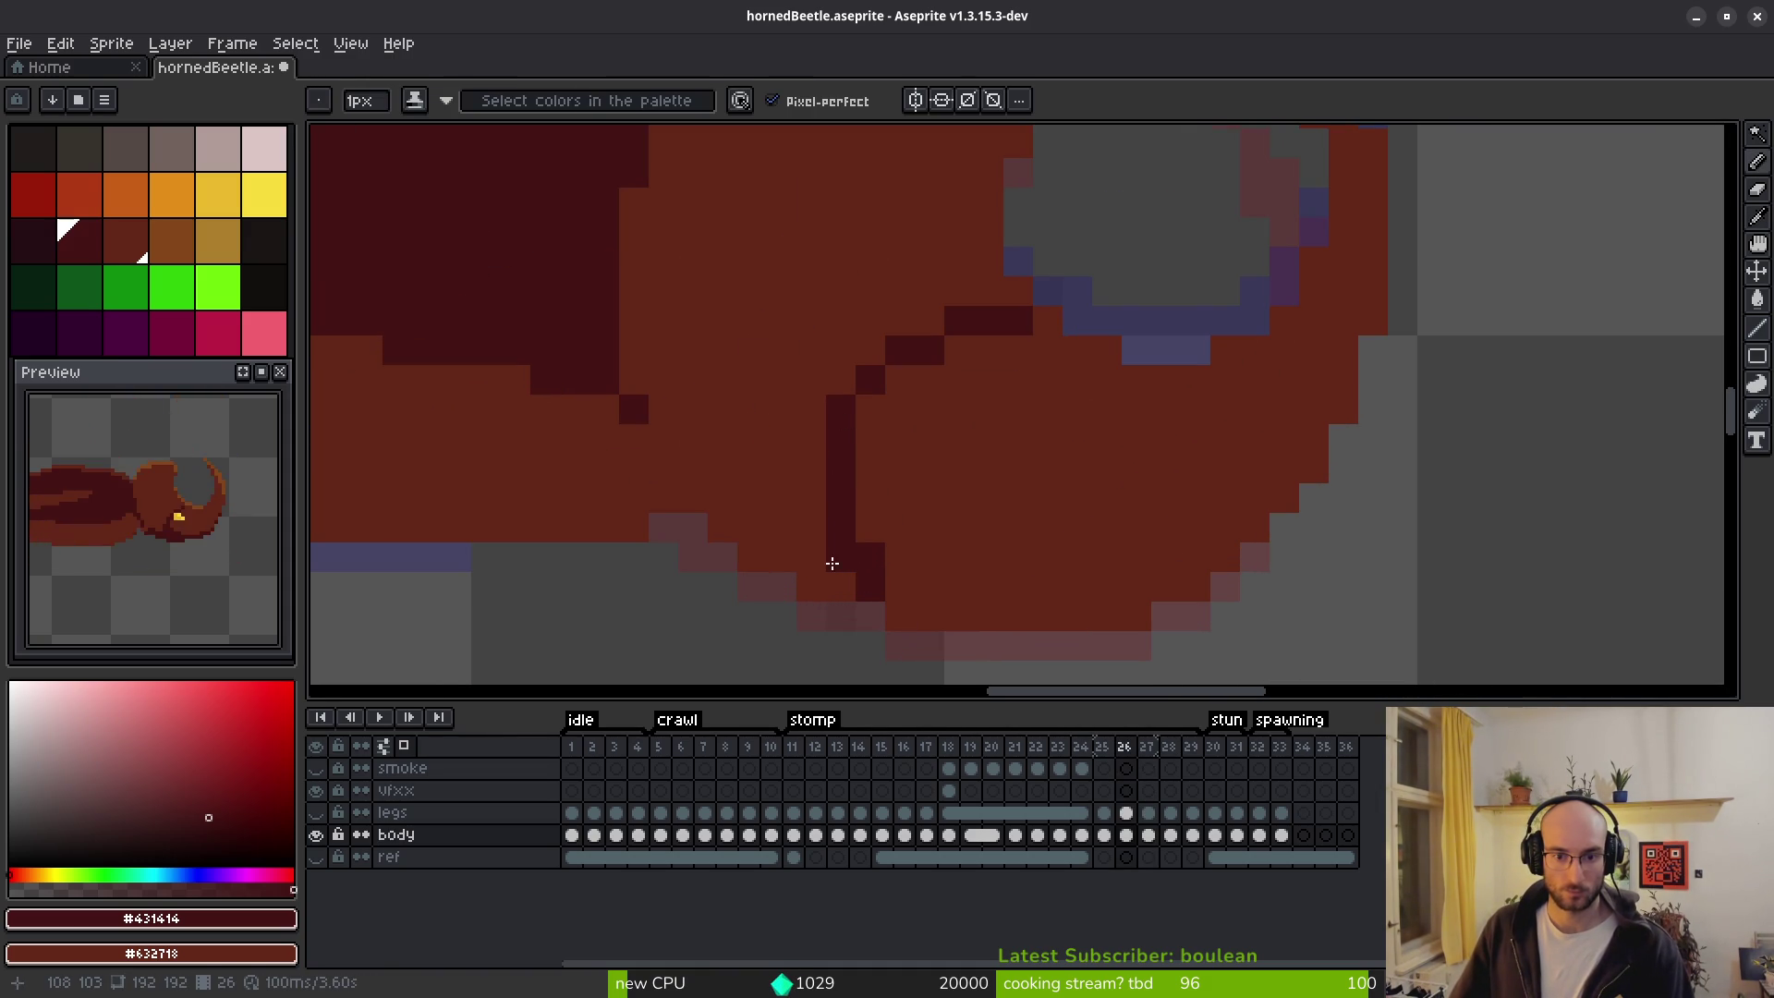
pyautogui.hotkey('ctrl', 'z')
pyautogui.scroll(-5, 891, 515)
pyautogui.scroll(4, 885, 401)
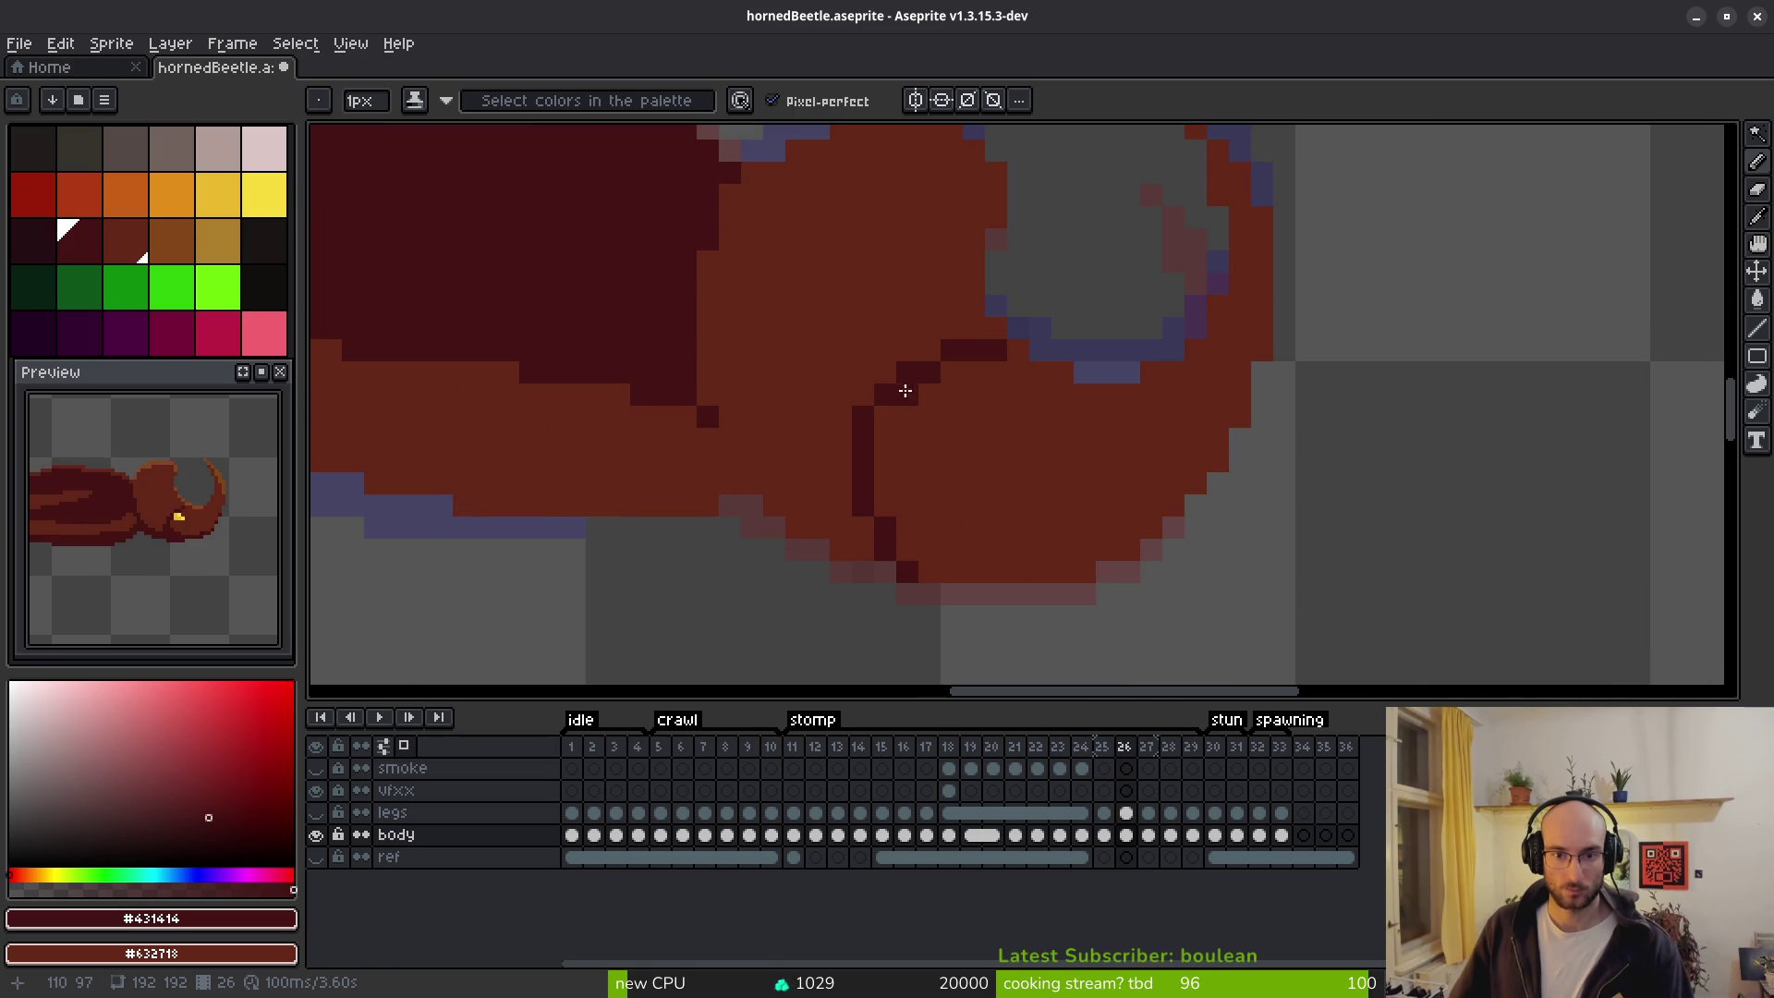
# Extend the diagonal outline by a step, repainting the old diagonal pixels body red.
pyautogui.click(886, 416)
pyautogui.rightClick(863, 415)
pyautogui.rightClick(884, 394)
pyautogui.rightClick(907, 371)
pyautogui.click(951, 416)
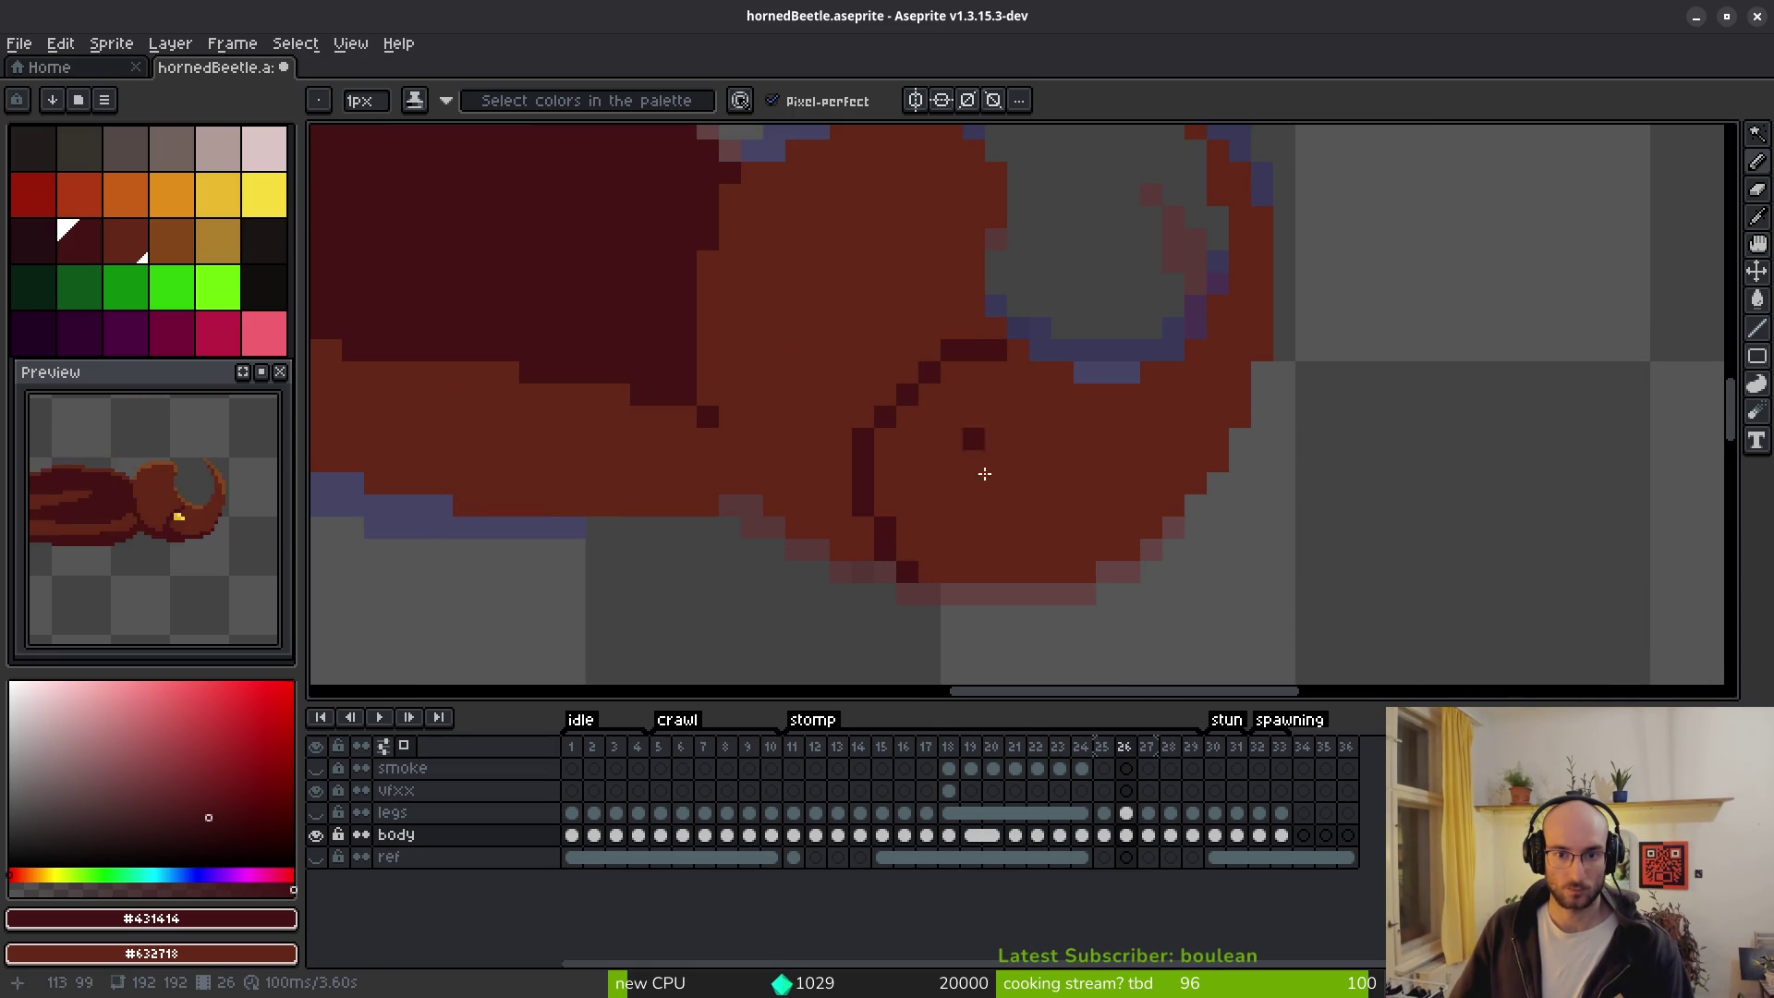
pyautogui.click(861, 426)
pyautogui.scroll(-3, 1042, 514)
# Review the early stomp frames and settle on frame 19.
pyautogui.press('i')
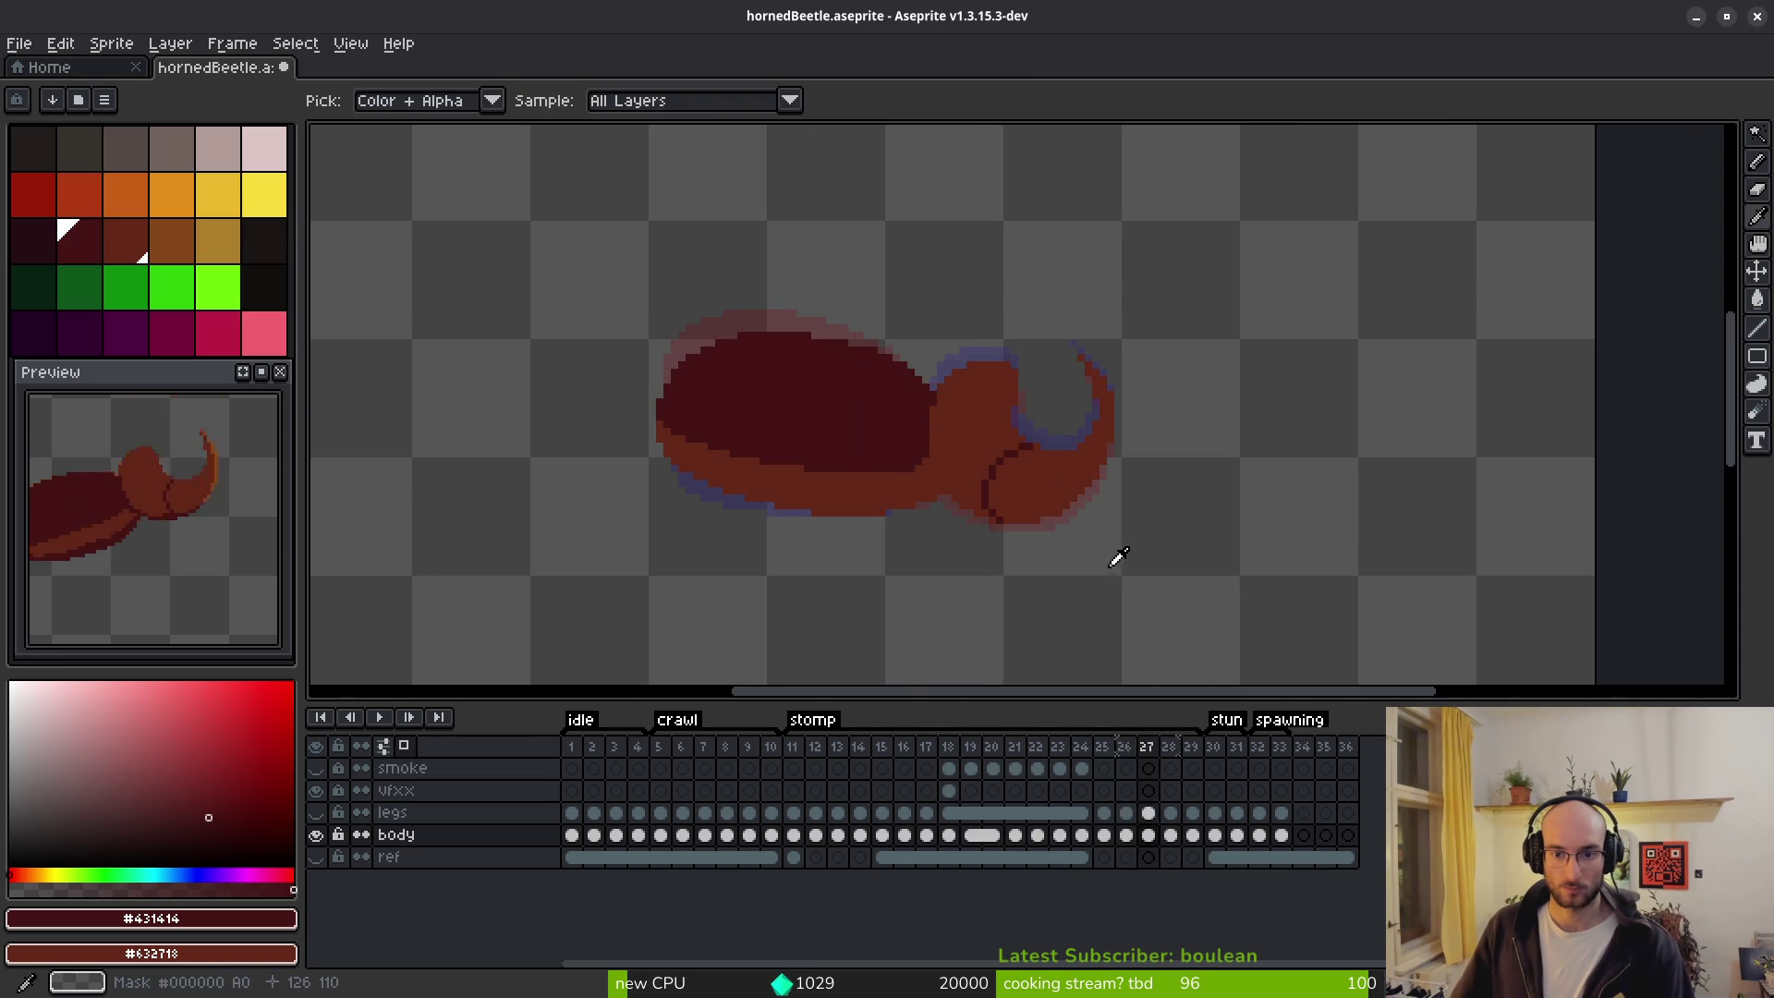
pyautogui.press('Left')
pyautogui.press('Right')
pyautogui.press('Right')
pyautogui.press('Left')
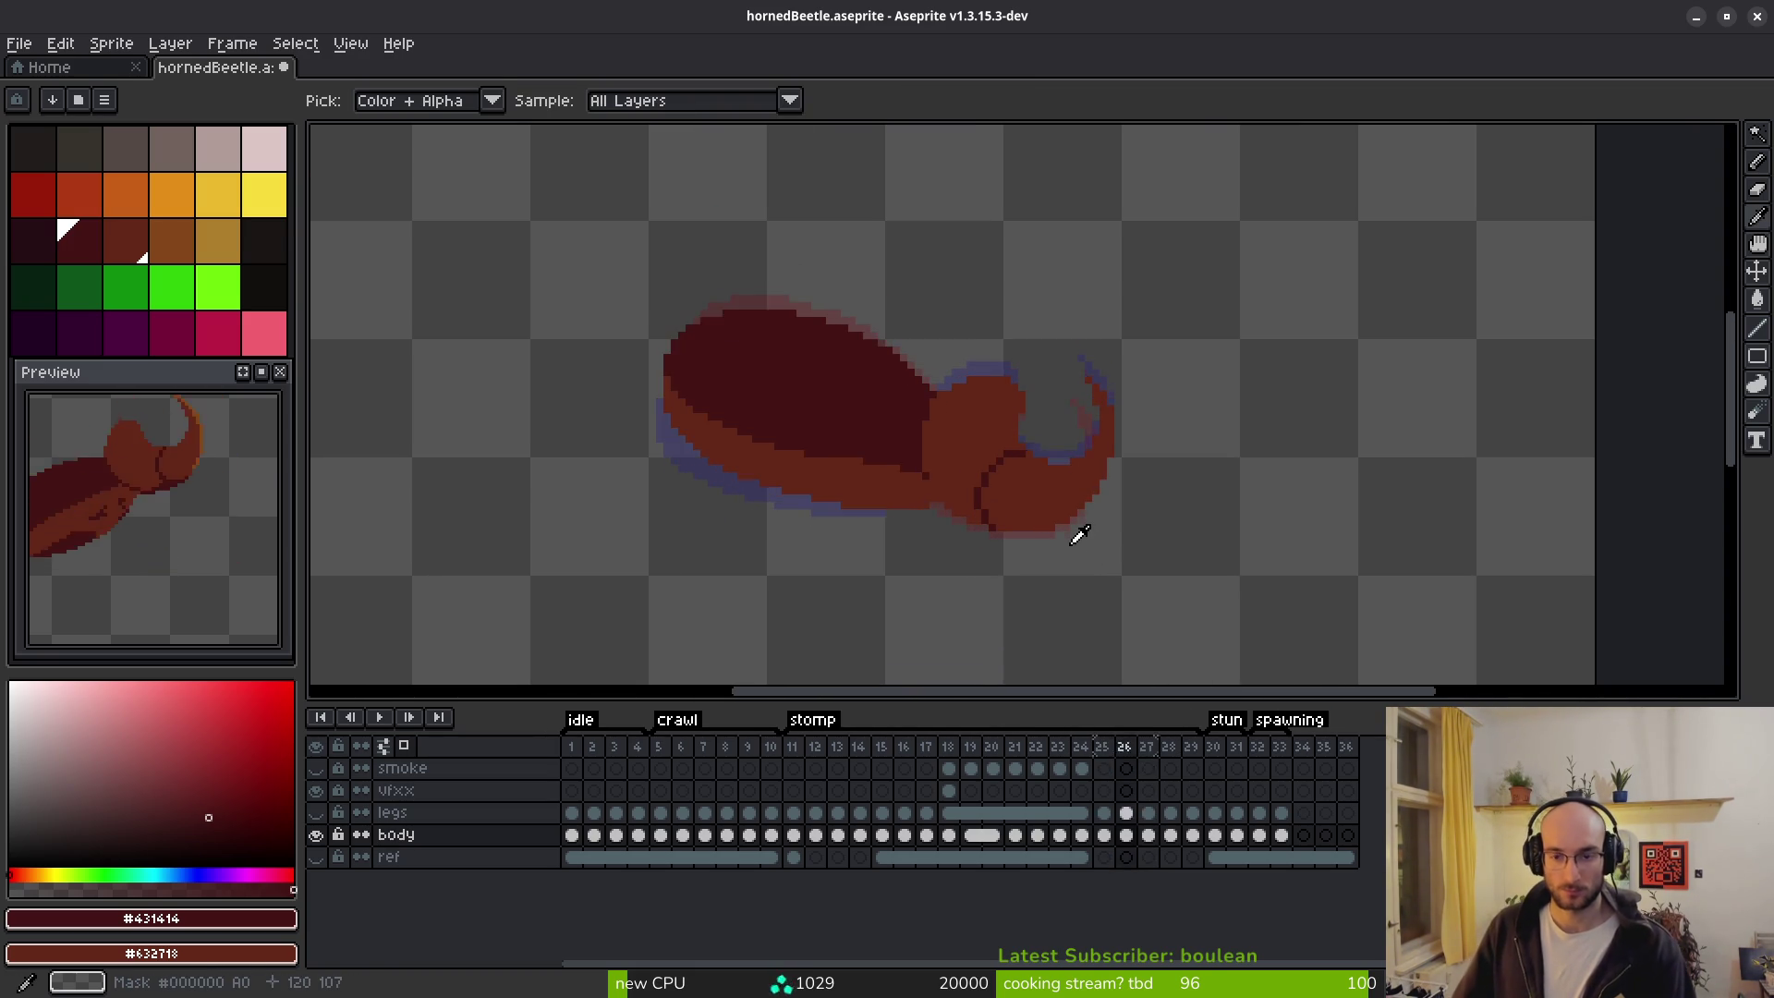
pyautogui.press('Left')
pyautogui.press('Left')
pyautogui.press('Left')
pyautogui.press('Left')
pyautogui.press('Left')
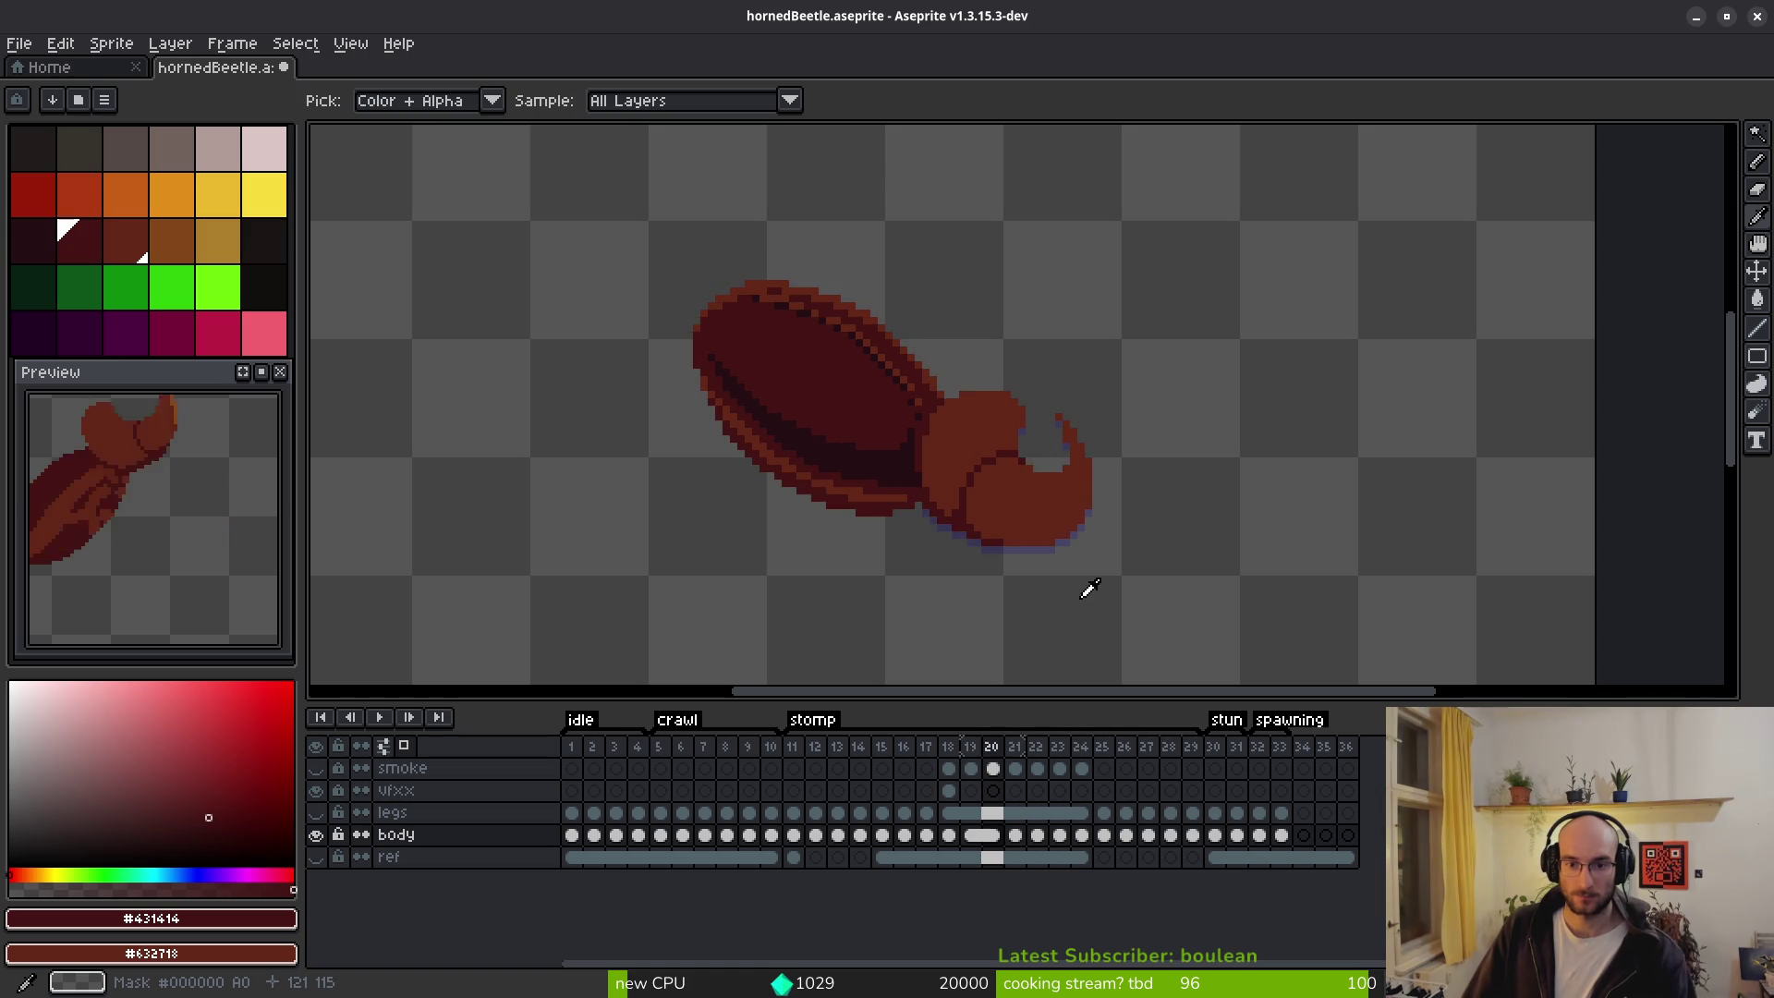
pyautogui.press('Right')
pyautogui.press('Left')
pyautogui.press('Left')
pyautogui.press('Right')
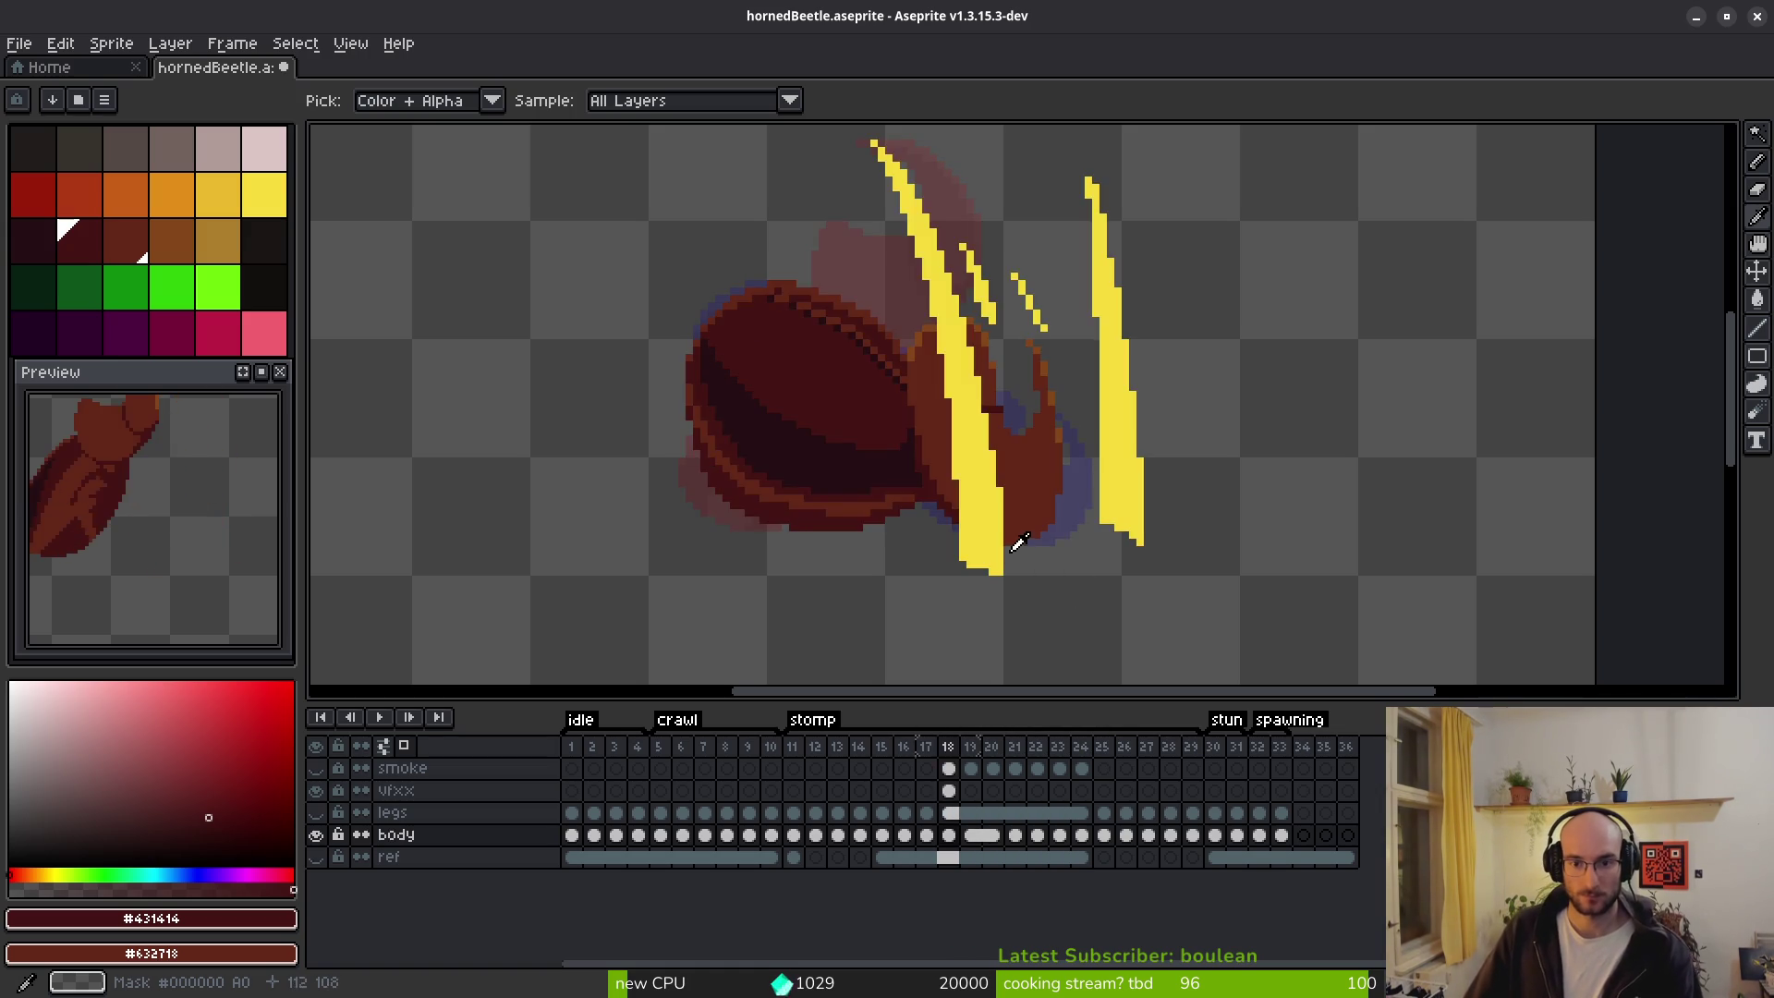
pyautogui.press('Left')
pyautogui.press('Right')
pyautogui.press('Right')
pyautogui.press('Right')
pyautogui.press('Left')
pyautogui.scroll(6, 1022, 467)
pyautogui.press('Right')
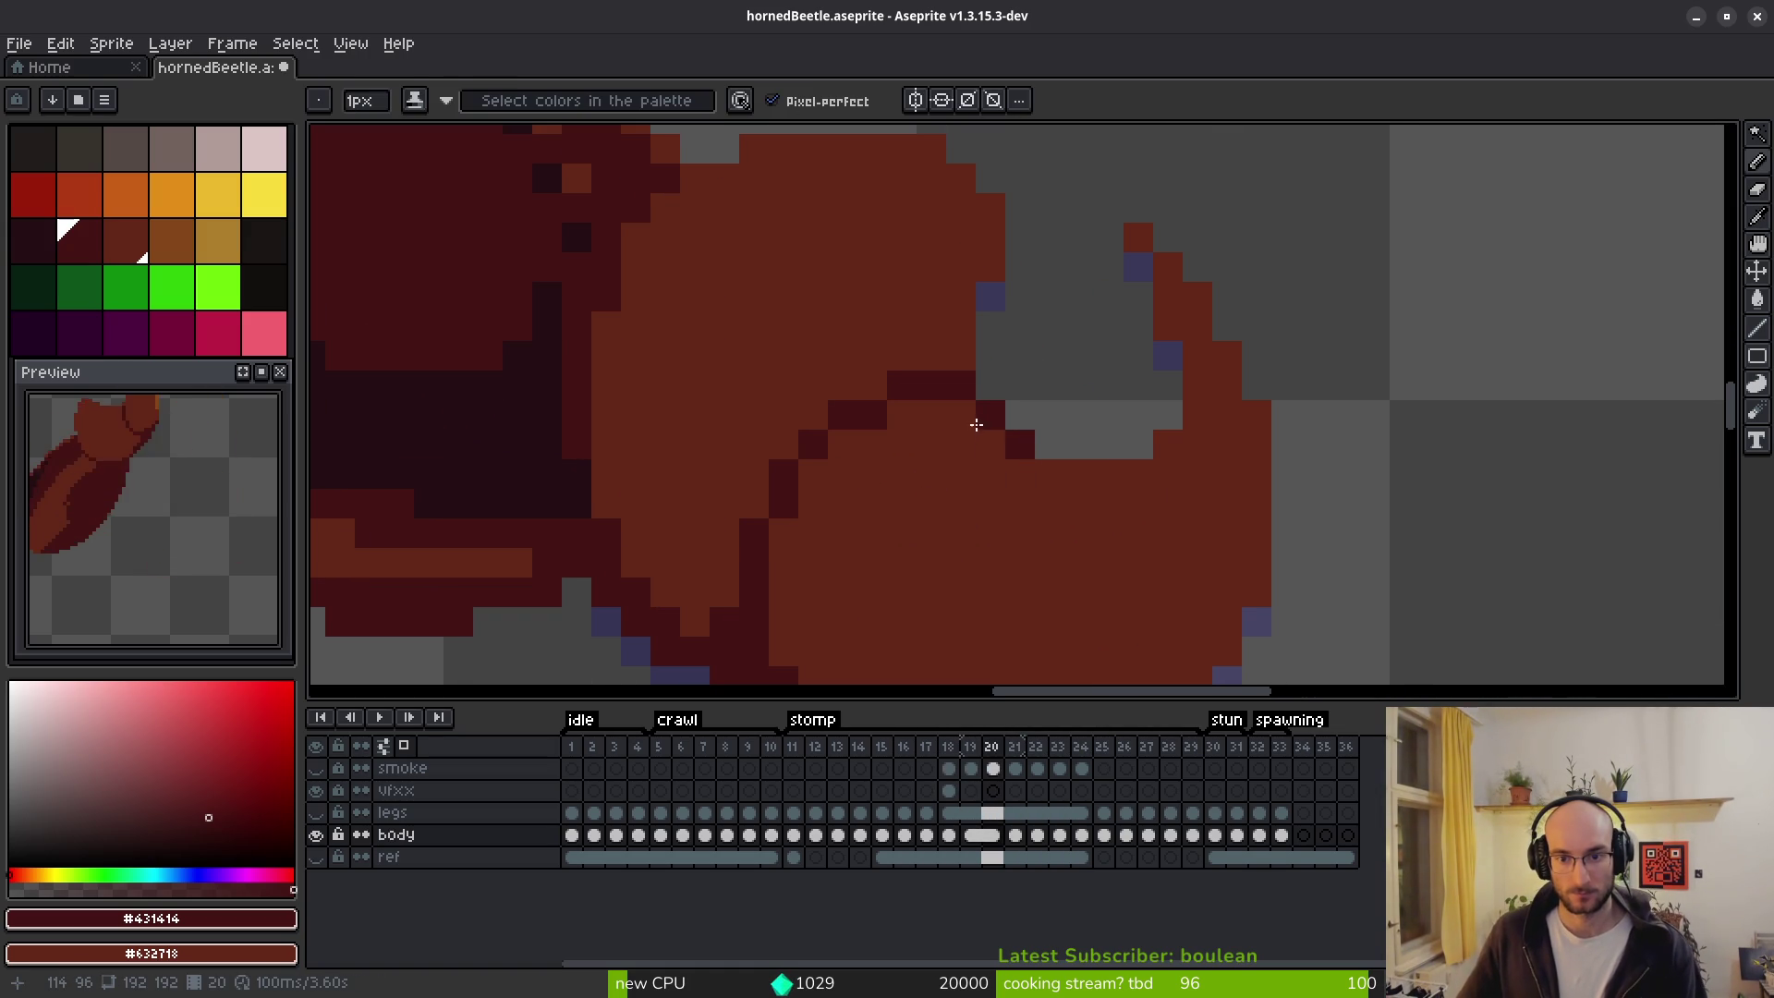
# On frame 19, try a dark outline along the head's inner edge, then repaint it lighter red.
pyautogui.moveTo(970, 423)
pyautogui.mouseDown()
pyautogui.moveTo(890, 408)
pyautogui.moveTo(780, 515)
pyautogui.moveTo(813, 563)
pyautogui.mouseUp()
pyautogui.scroll(-1, 813, 562)
pyautogui.moveTo(934, 331)
pyautogui.mouseDown()
pyautogui.moveTo(951, 305)
pyautogui.moveTo(808, 364)
pyautogui.moveTo(783, 413)
pyautogui.mouseUp()
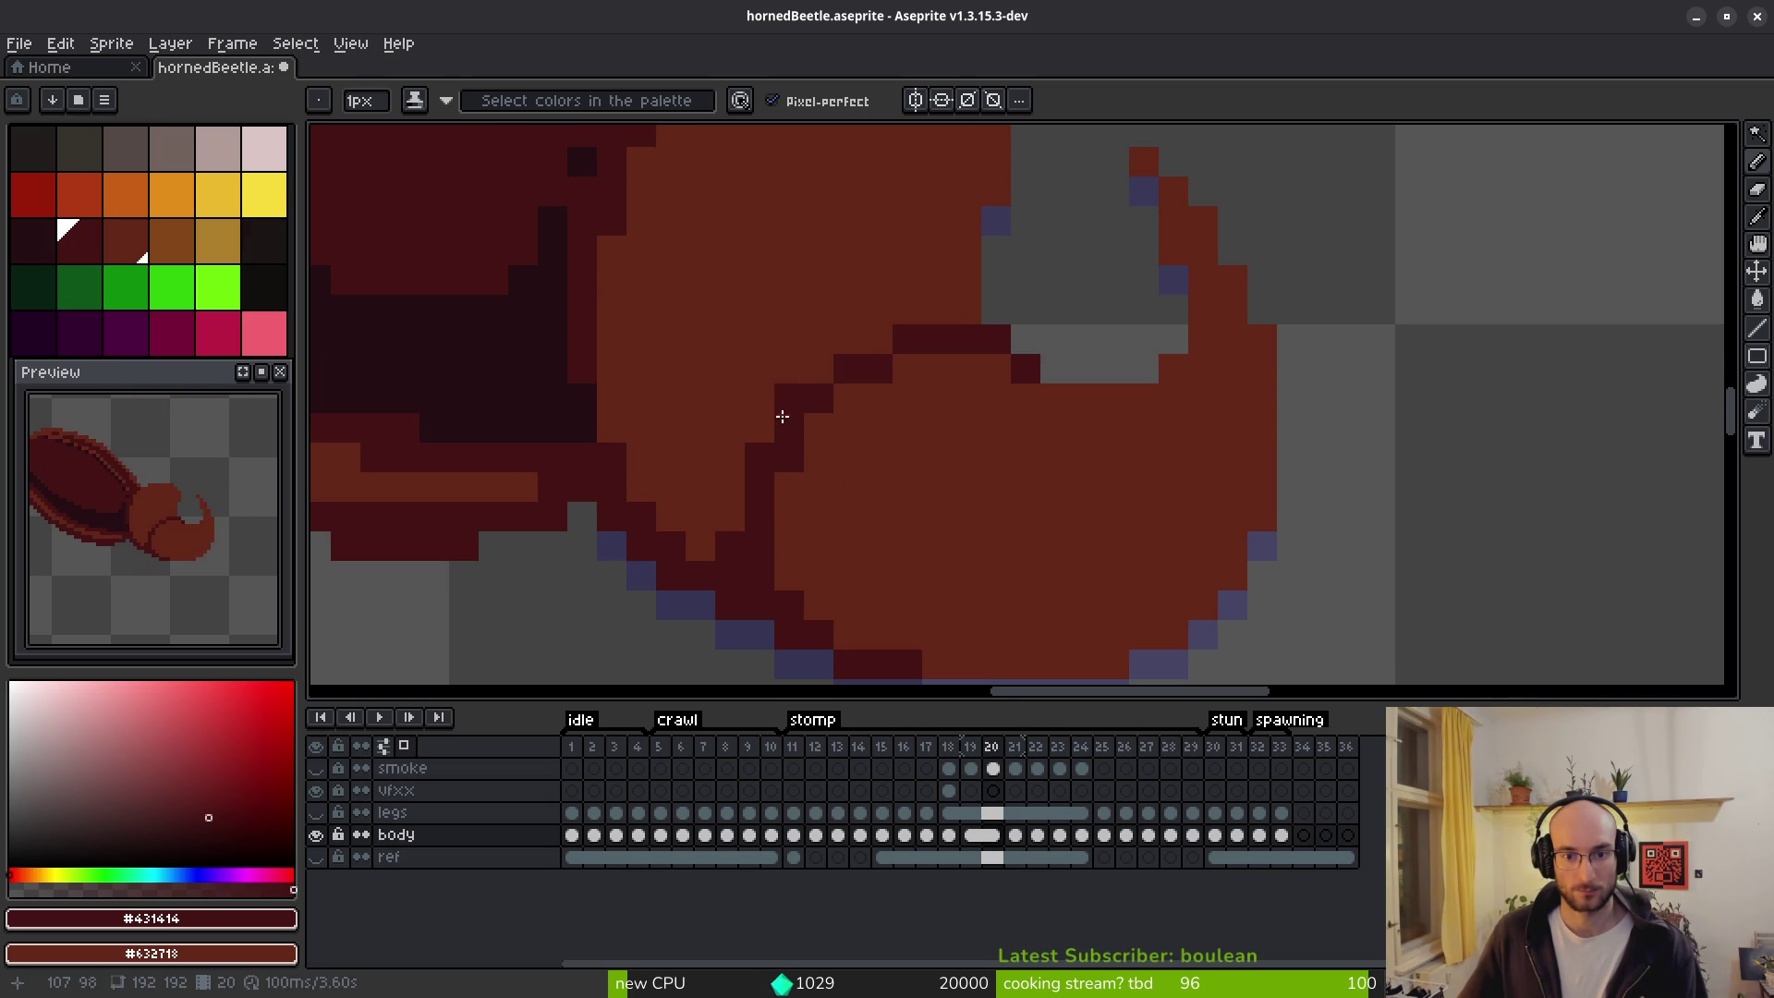
pyautogui.scroll(-4, 800, 494)
# On frame 21, draw the dark outline along the shell edge and clear stray head pixels.
pyautogui.press('i')
pyautogui.press('Right')
pyautogui.press('Left')
pyautogui.press('Right')
pyautogui.press('b')
pyautogui.scroll(3, 928, 487)
pyautogui.moveTo(885, 450)
pyautogui.mouseDown()
pyautogui.moveTo(839, 431)
pyautogui.moveTo(765, 455)
pyautogui.moveTo(730, 527)
pyautogui.mouseUp()
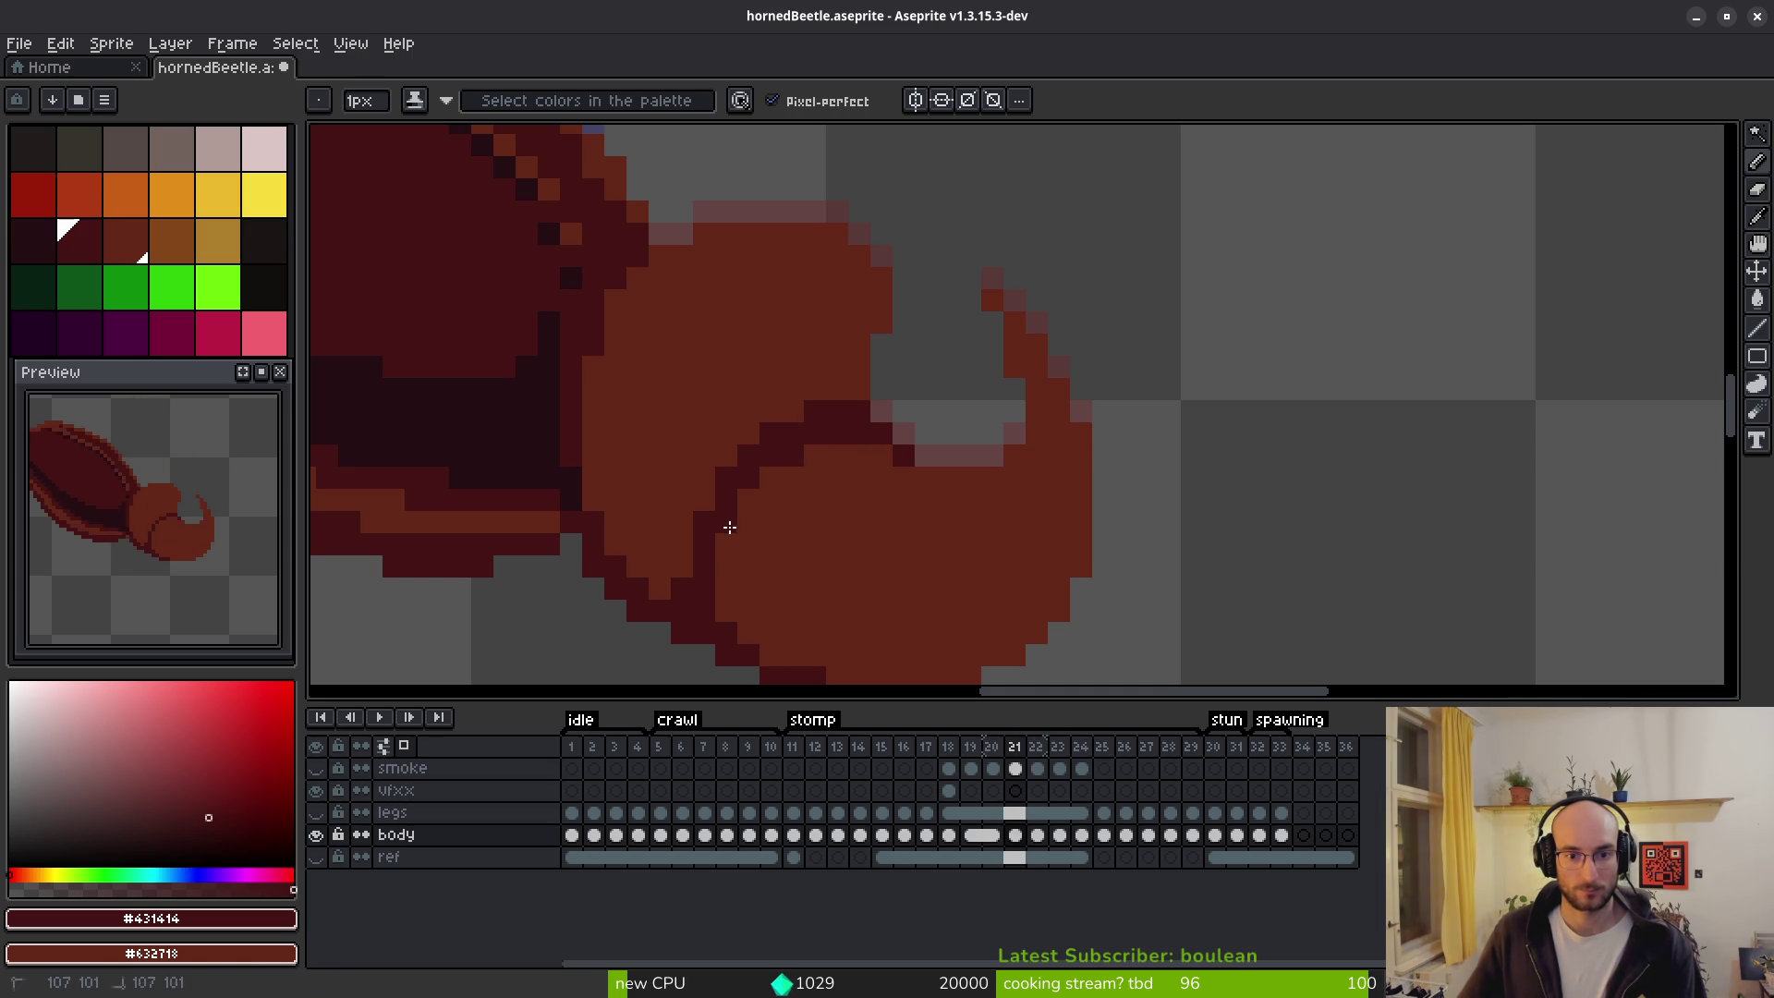
pyautogui.moveTo(755, 450); pyautogui.dragTo(803, 426)
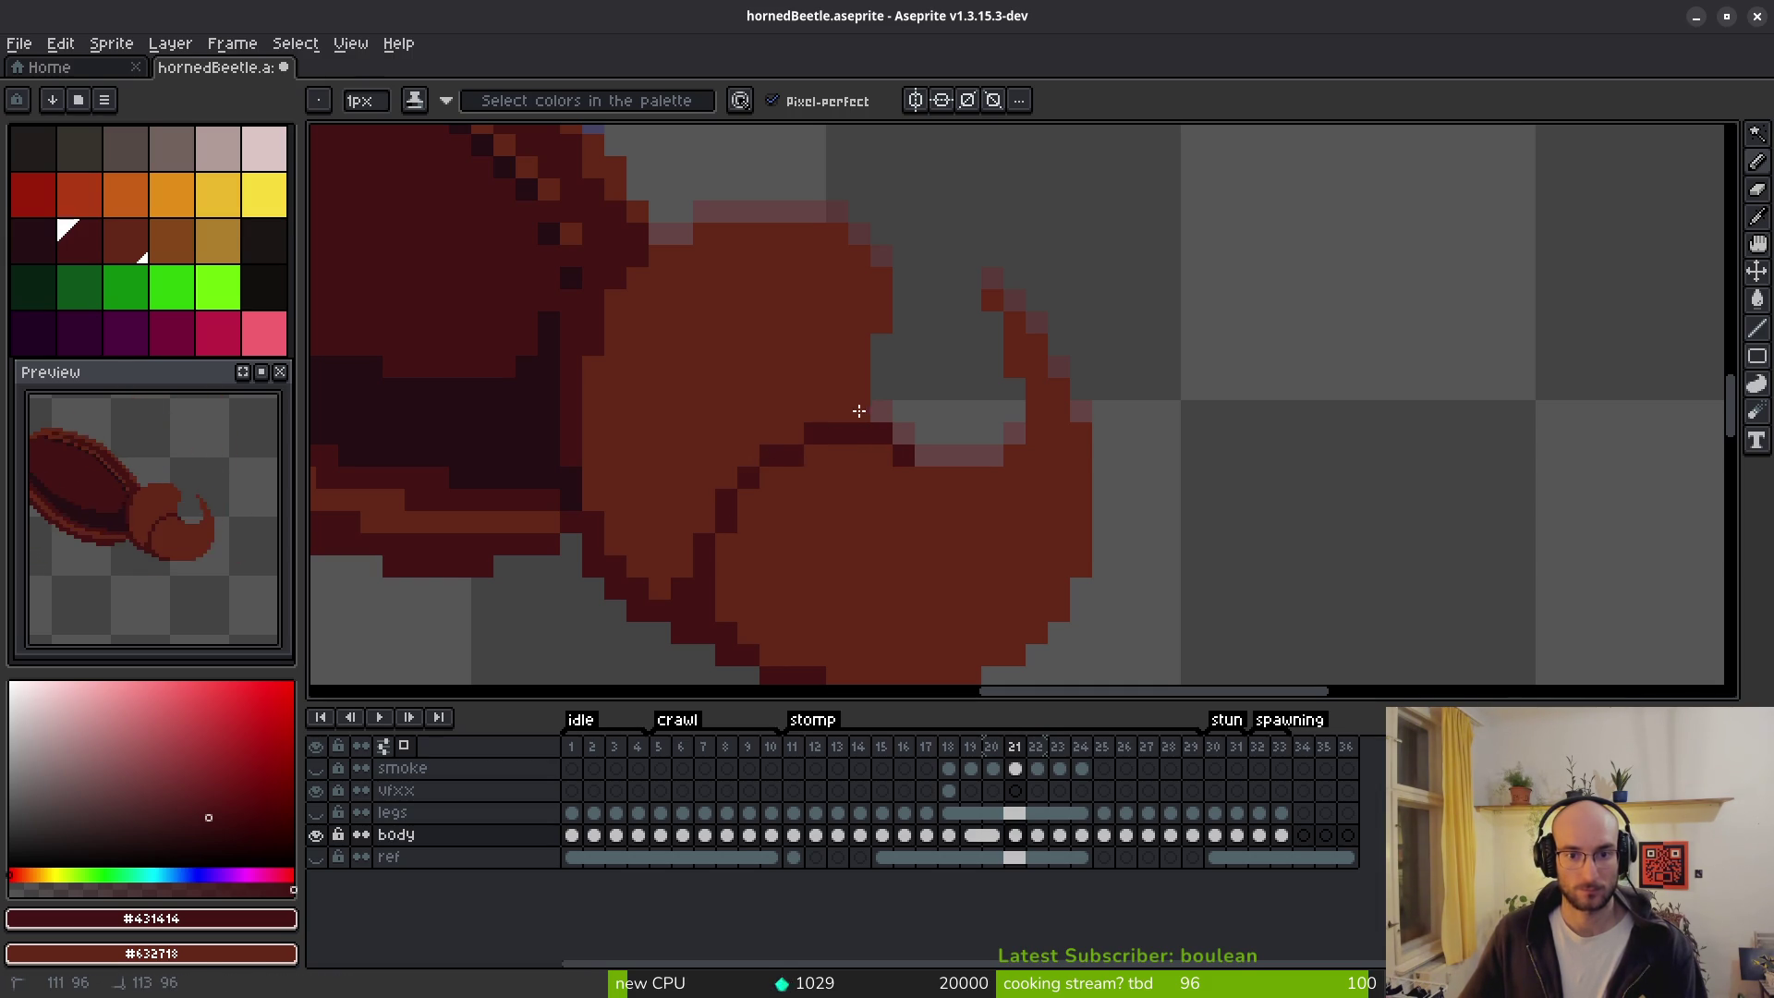
pyautogui.scroll(-3, 938, 508)
# On frame 22, draw the dark outline between the head and shell.
pyautogui.press('i')
pyautogui.press('.')
pyautogui.press(',')
pyautogui.press('.')
pyautogui.press(',')
pyautogui.press('.')
pyautogui.press(',')
pyautogui.press('.')
pyautogui.press('b')
pyautogui.scroll(3, 943, 522)
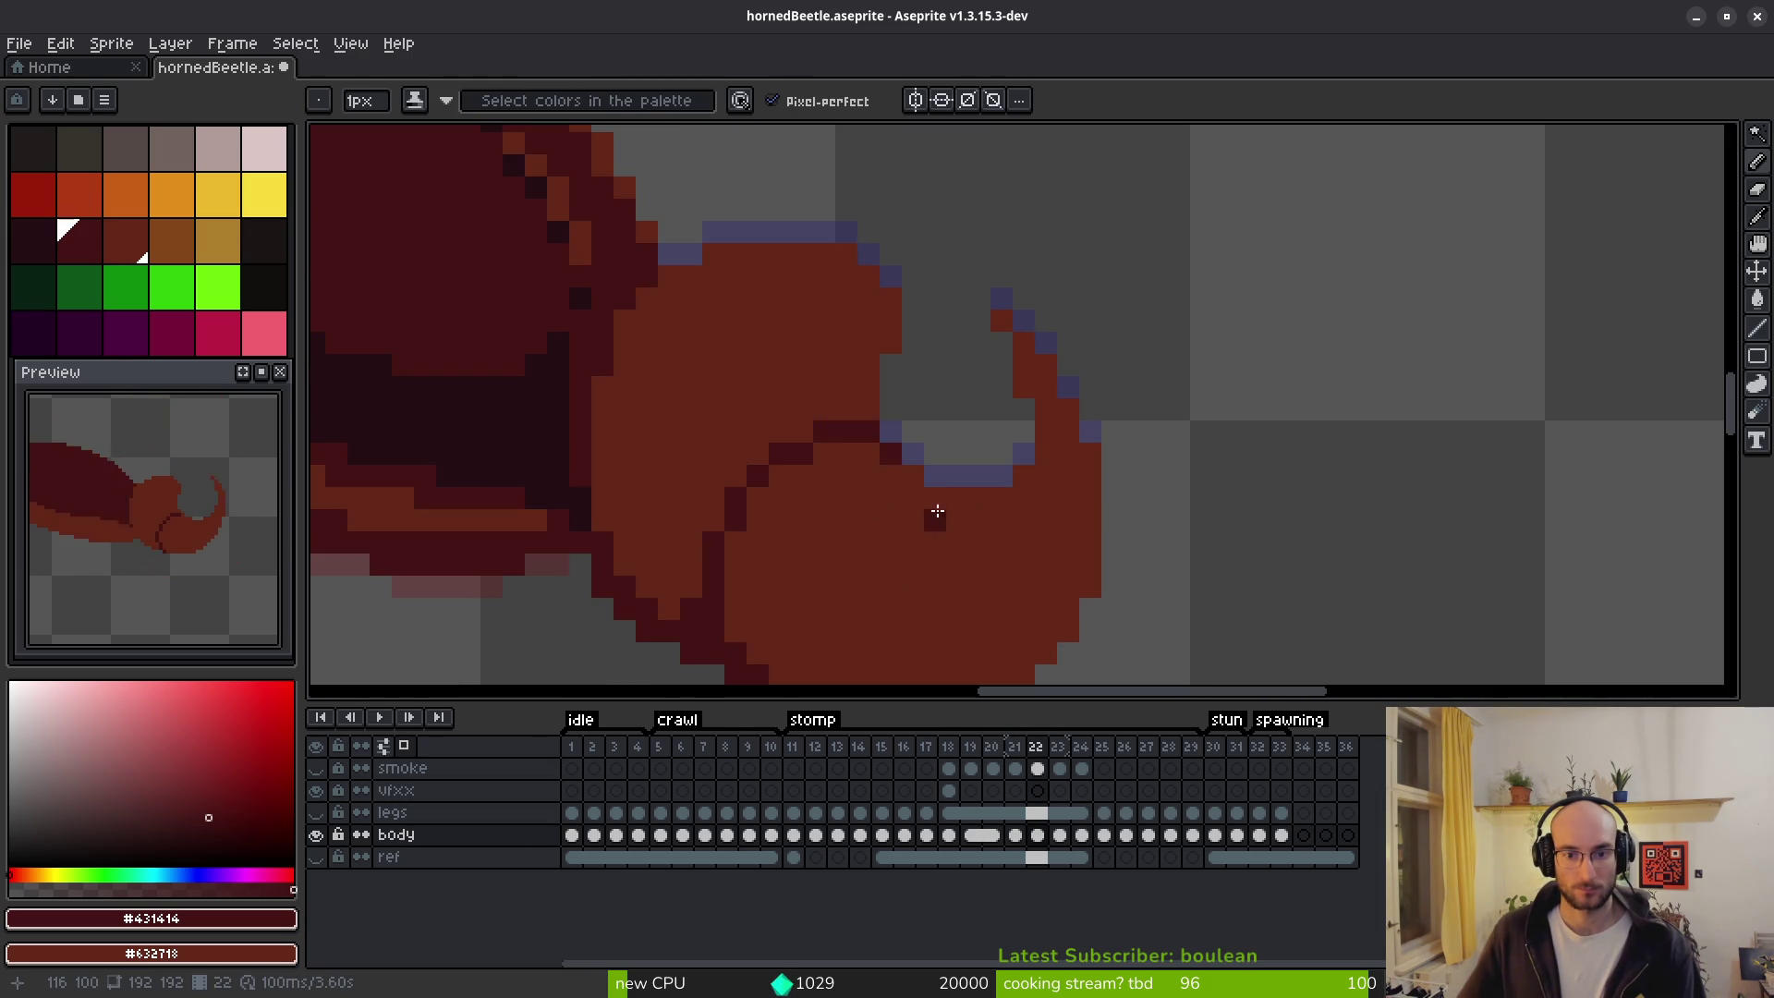
pyautogui.moveTo(912, 474)
pyautogui.mouseDown()
pyautogui.moveTo(872, 447)
pyautogui.moveTo(802, 469)
pyautogui.moveTo(744, 536)
pyautogui.mouseUp()
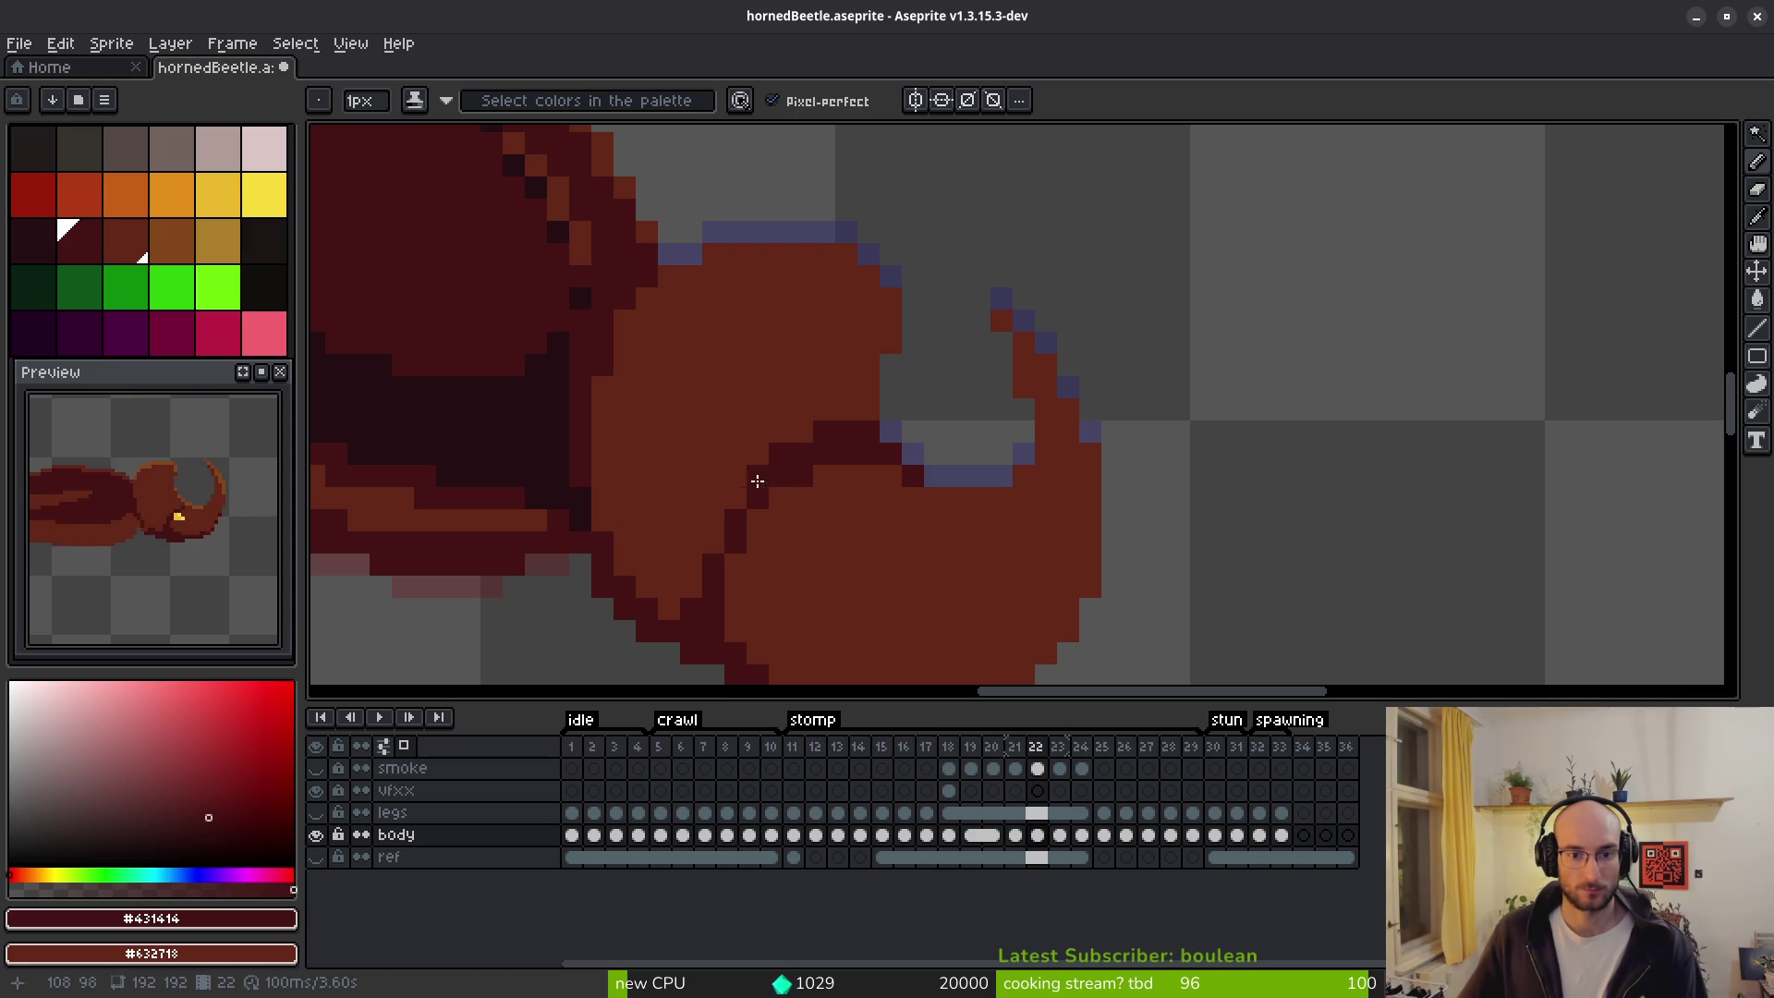
pyautogui.scroll(-5, 943, 531)
# On frame 25, redraw the head outline as a thin stepped curve meeting the shell.
pyautogui.press('i')
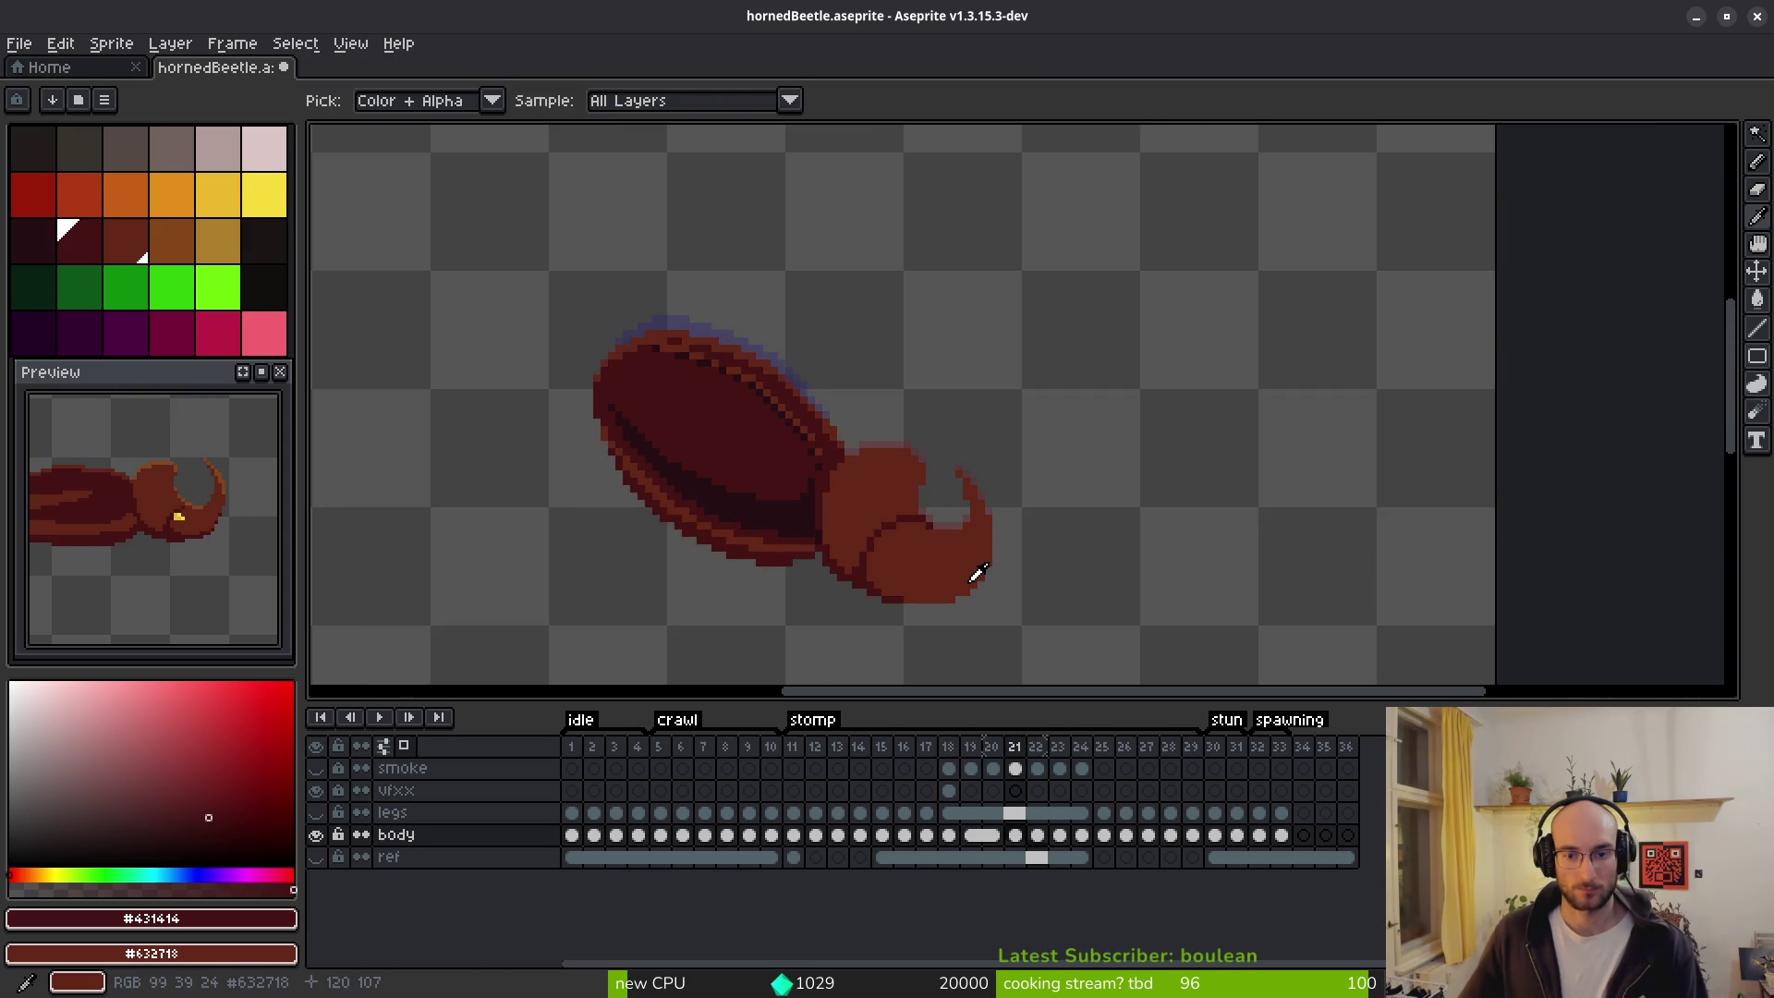
pyautogui.press('Right')
pyautogui.press('Right')
pyautogui.press('Right')
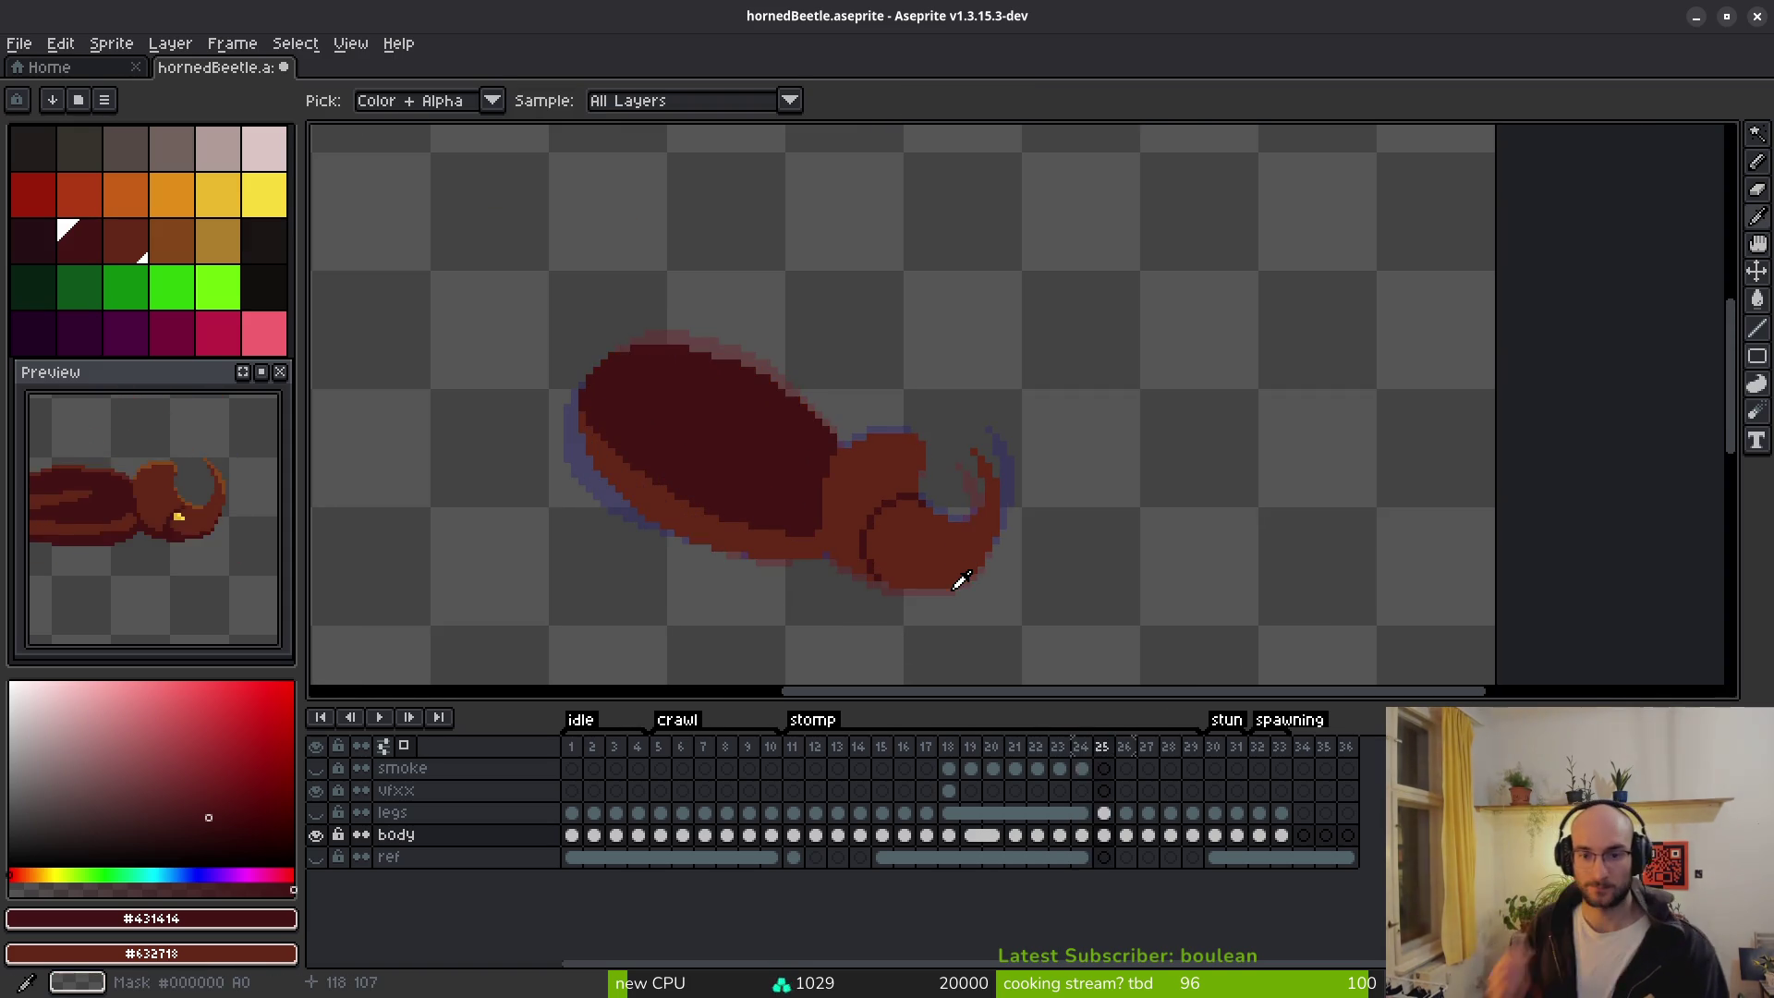
pyautogui.press('Right')
pyautogui.press('Right')
pyautogui.press('Left')
pyautogui.press('Left')
pyautogui.press('b')
pyautogui.scroll(3, 919, 515)
pyautogui.moveTo(912, 481); pyautogui.dragTo(830, 496)
pyautogui.scroll(2, 934, 396)
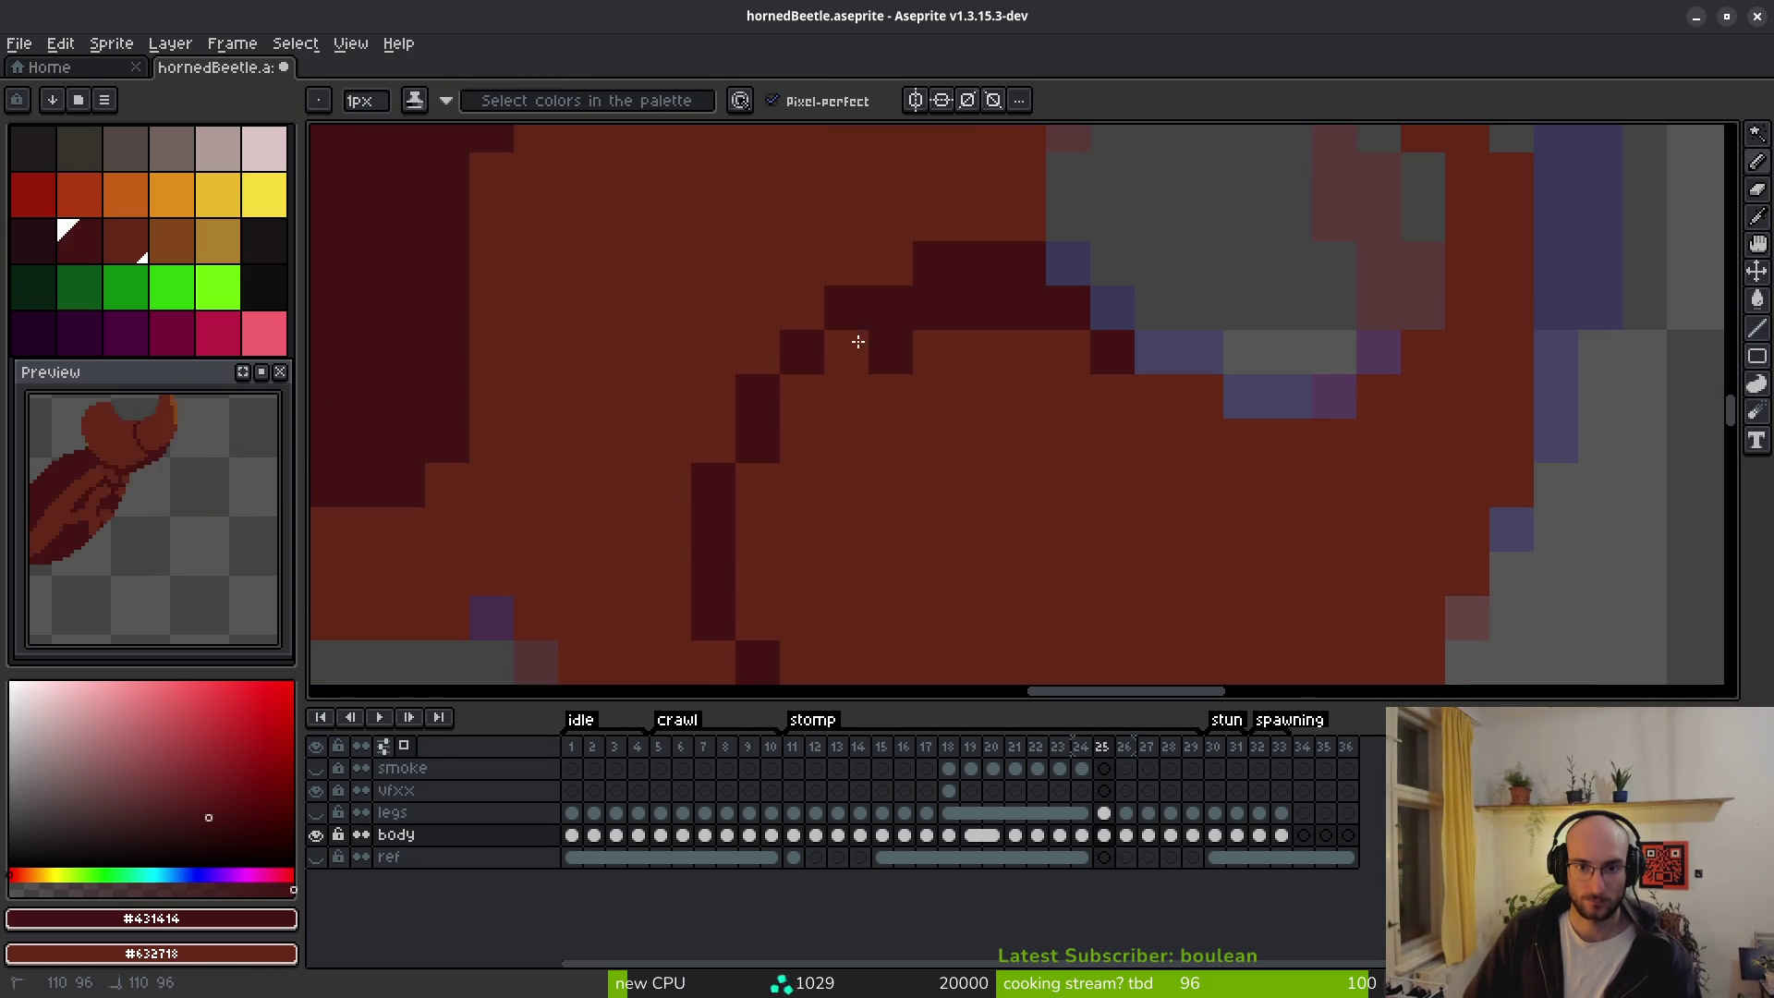
pyautogui.moveTo(830, 374)
pyautogui.mouseDown()
pyautogui.moveTo(752, 483)
pyautogui.moveTo(705, 456)
pyautogui.moveTo(824, 331)
pyautogui.moveTo(930, 269)
pyautogui.moveTo(982, 337)
pyautogui.mouseUp()
pyautogui.scroll(-3, 983, 337)
pyautogui.scroll(2, 850, 428)
pyautogui.scroll(-3, 850, 429)
# Compare frames 22 to 24, landing on frame 23 with the Pencil ready.
pyautogui.press('i')
pyautogui.press('Left')
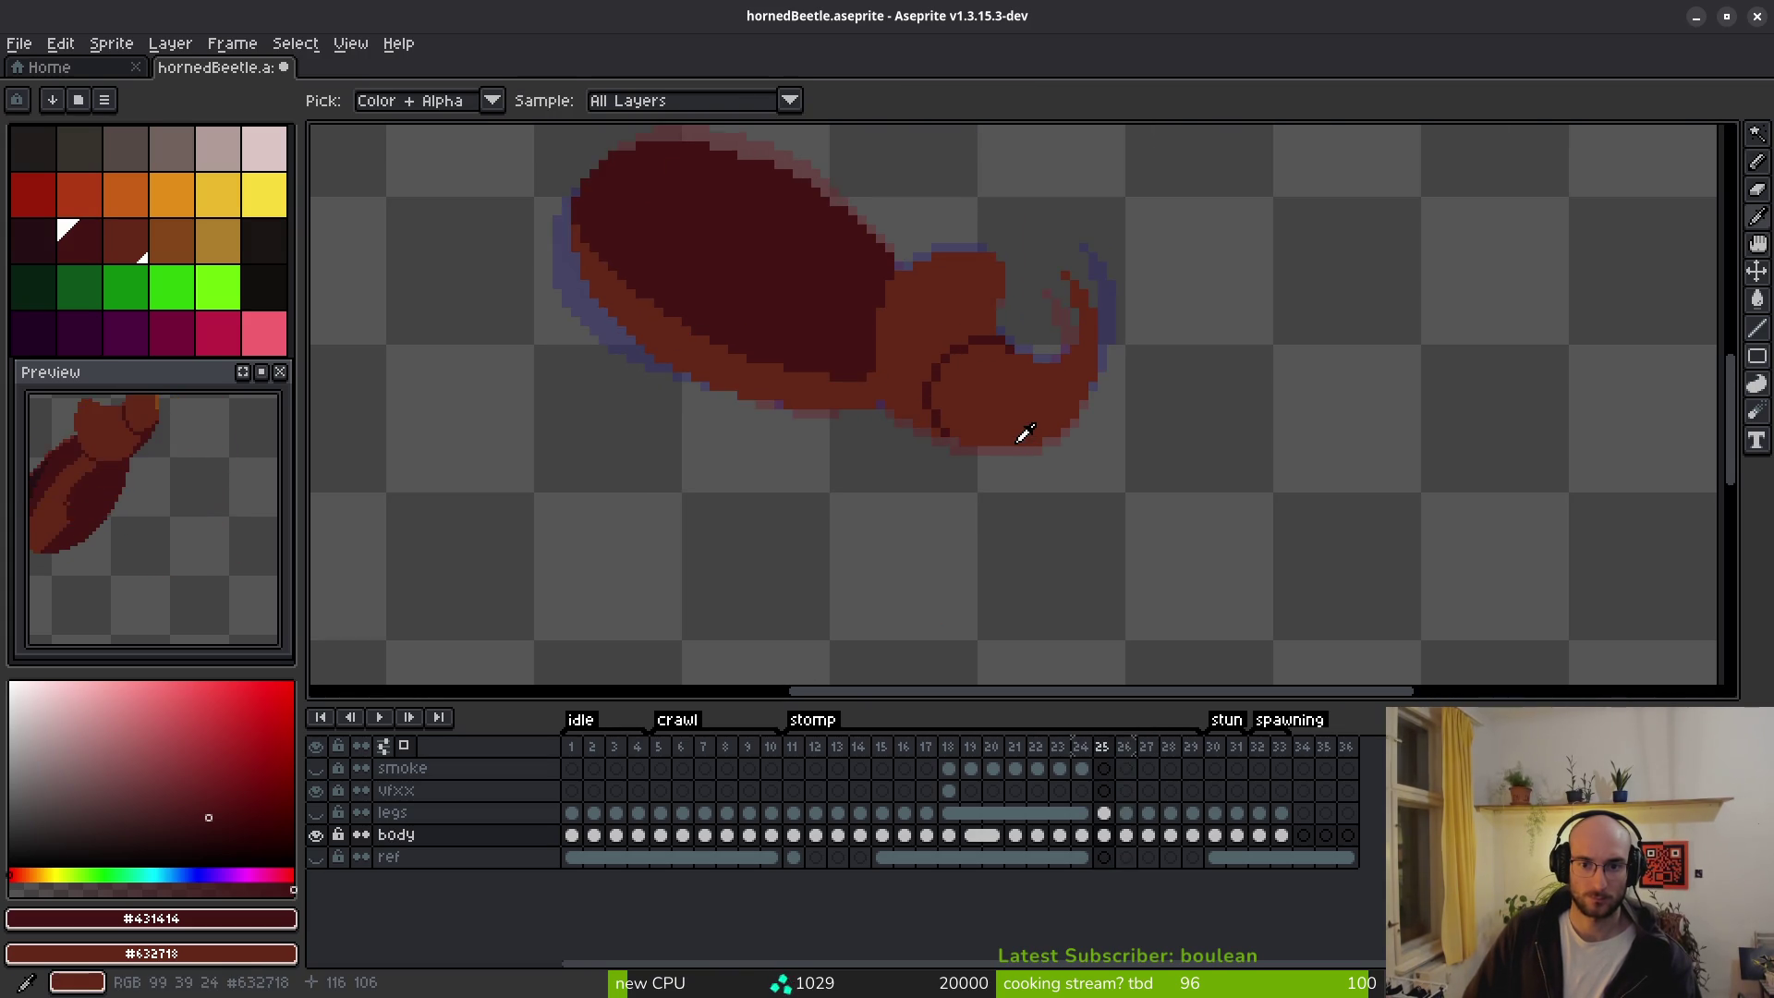
pyautogui.press('Left')
pyautogui.press('Left')
pyautogui.press('Right')
pyautogui.press('Left')
pyautogui.press('Right')
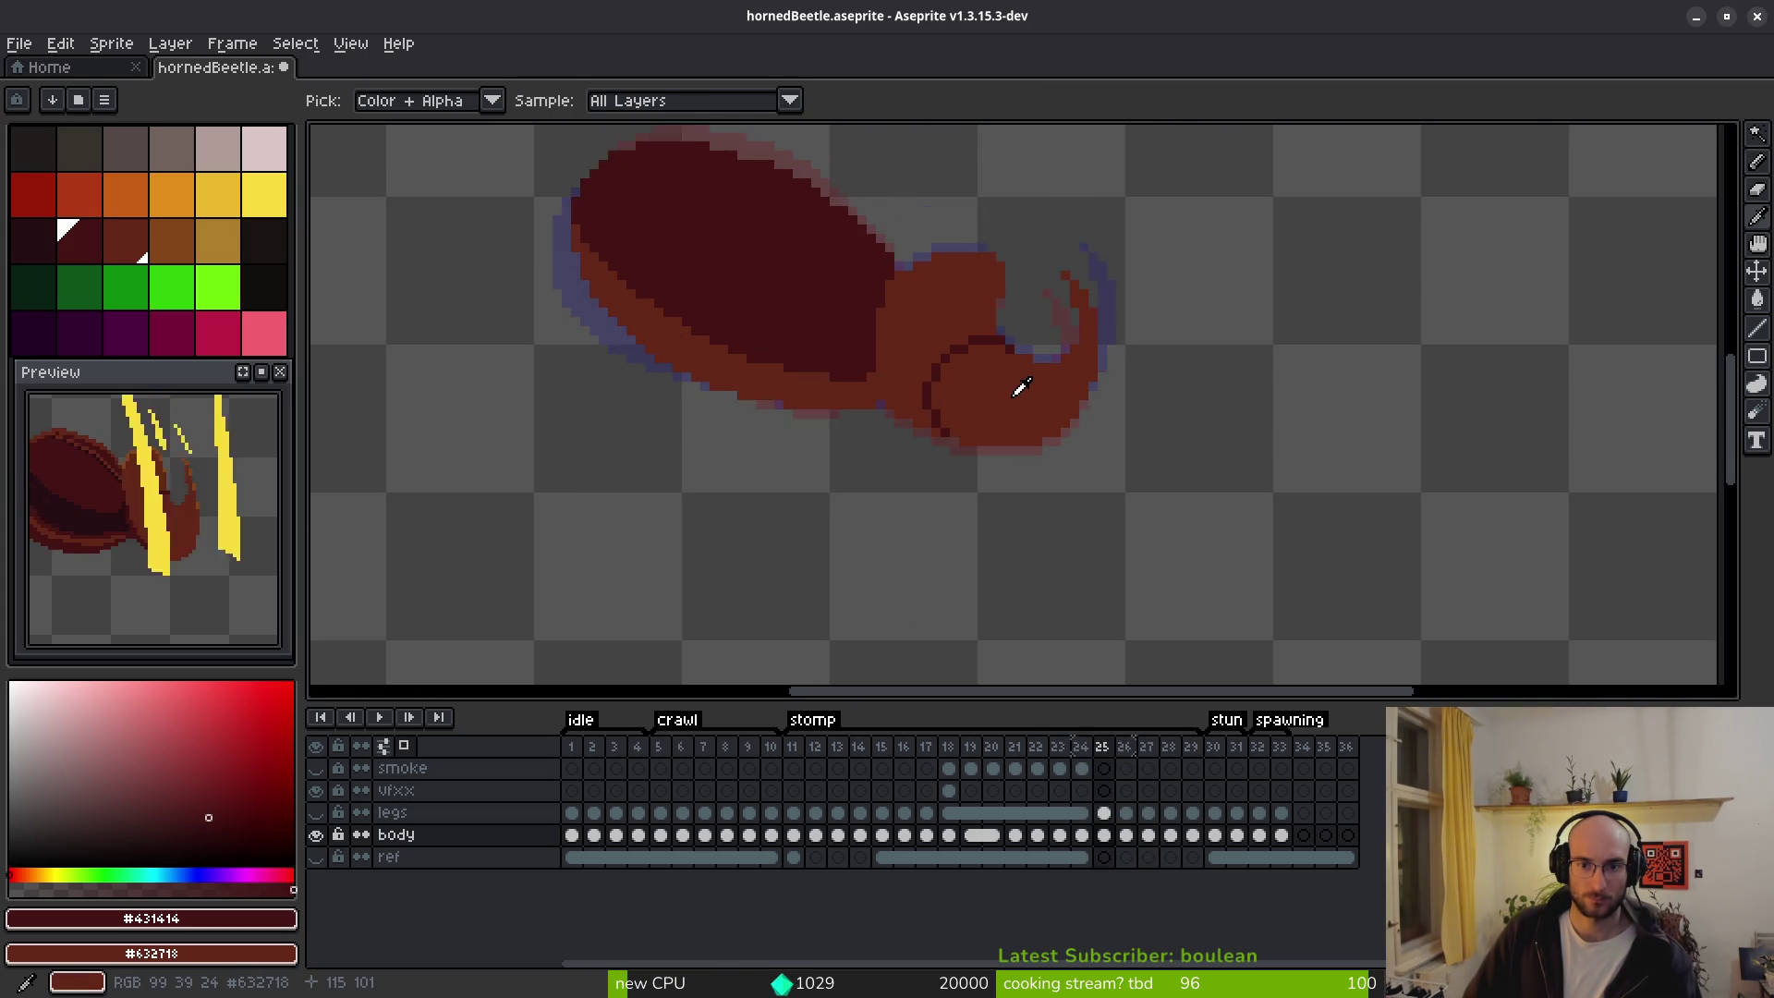
pyautogui.press('Left')
pyautogui.press('Left')
pyautogui.press('Right')
pyautogui.press('Right')
pyautogui.press('b')
pyautogui.scroll(3, 1020, 384)
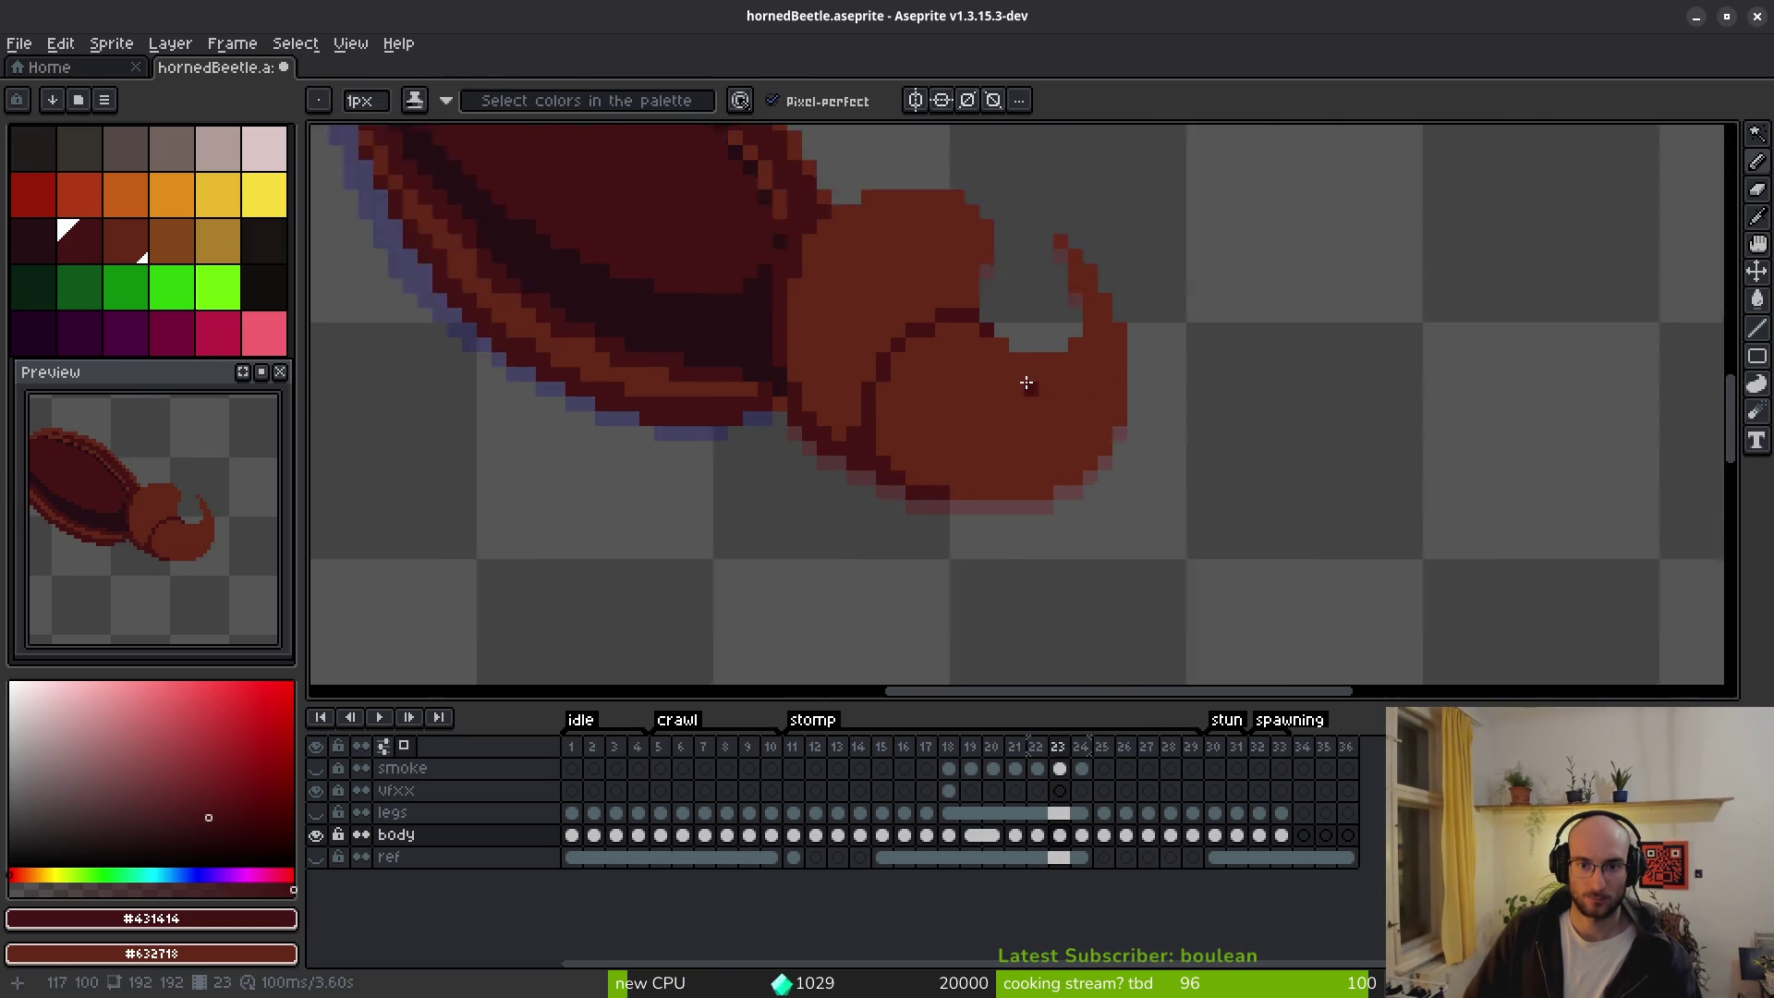
# On frame 23, draw the dark outline curving along the head edge, comparing with frame 22.
pyautogui.moveTo(940, 291)
pyautogui.mouseDown()
pyautogui.moveTo(823, 296)
pyautogui.moveTo(744, 396)
pyautogui.moveTo(763, 311)
pyautogui.mouseUp()
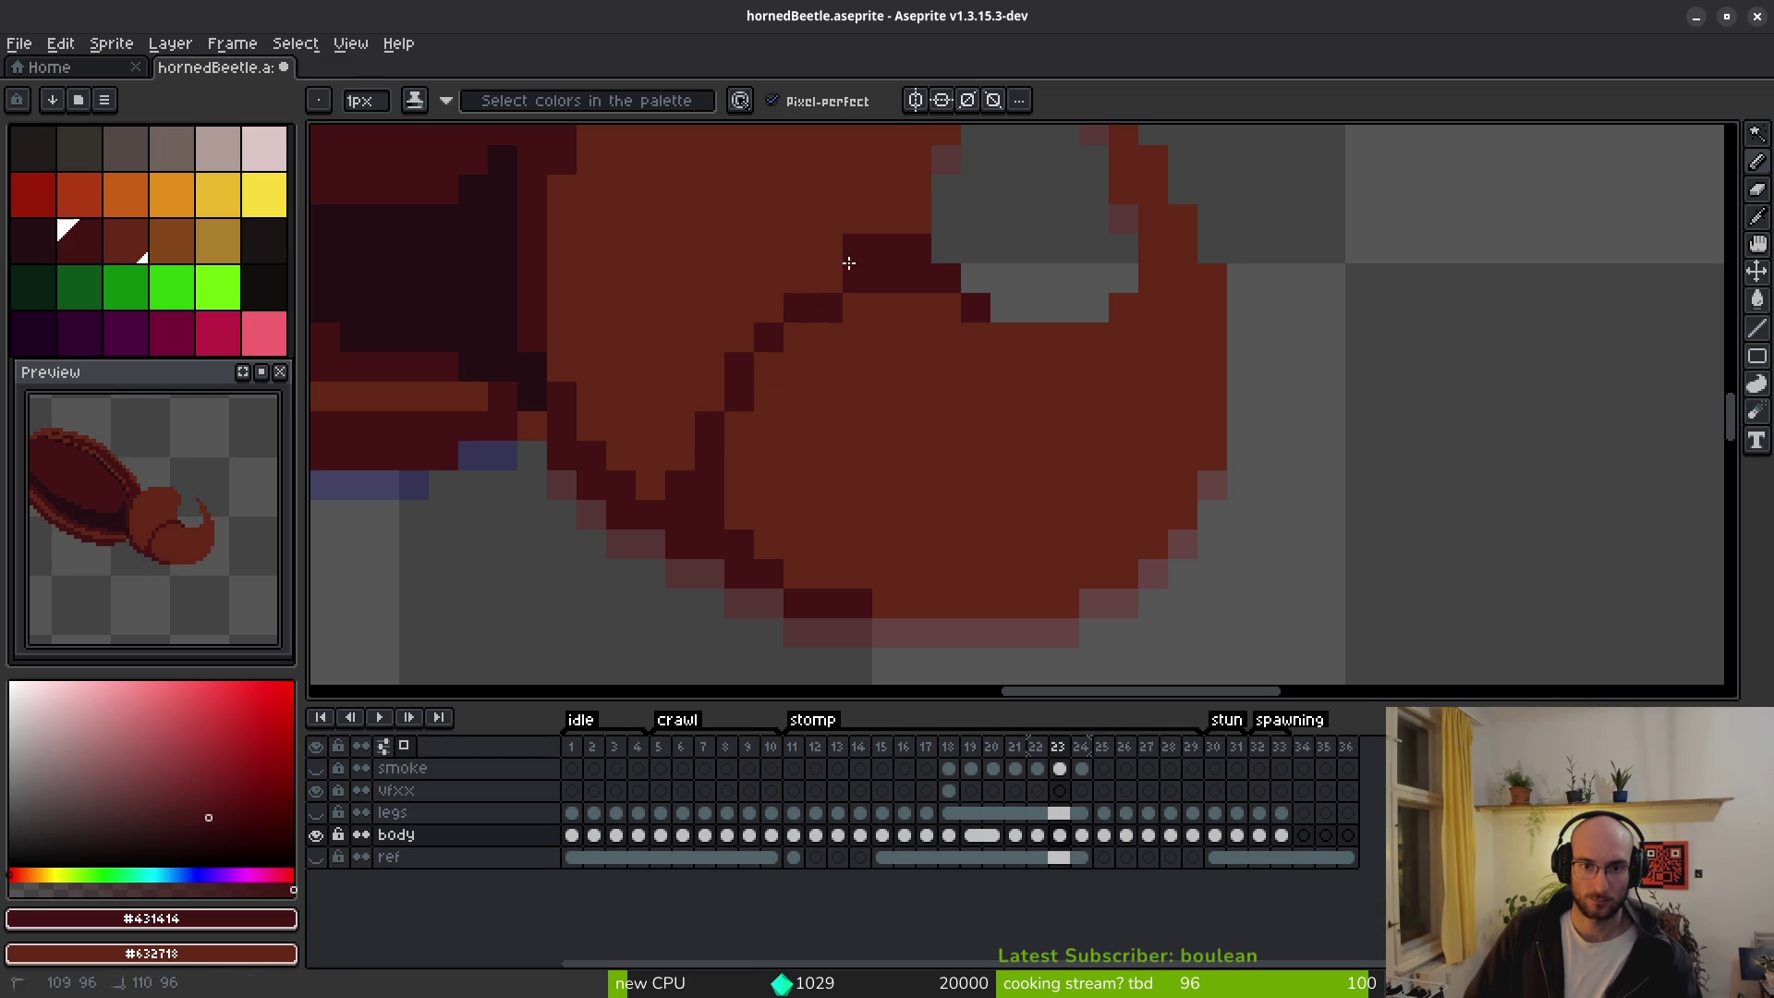
pyautogui.scroll(-3, 974, 458)
pyautogui.press('i')
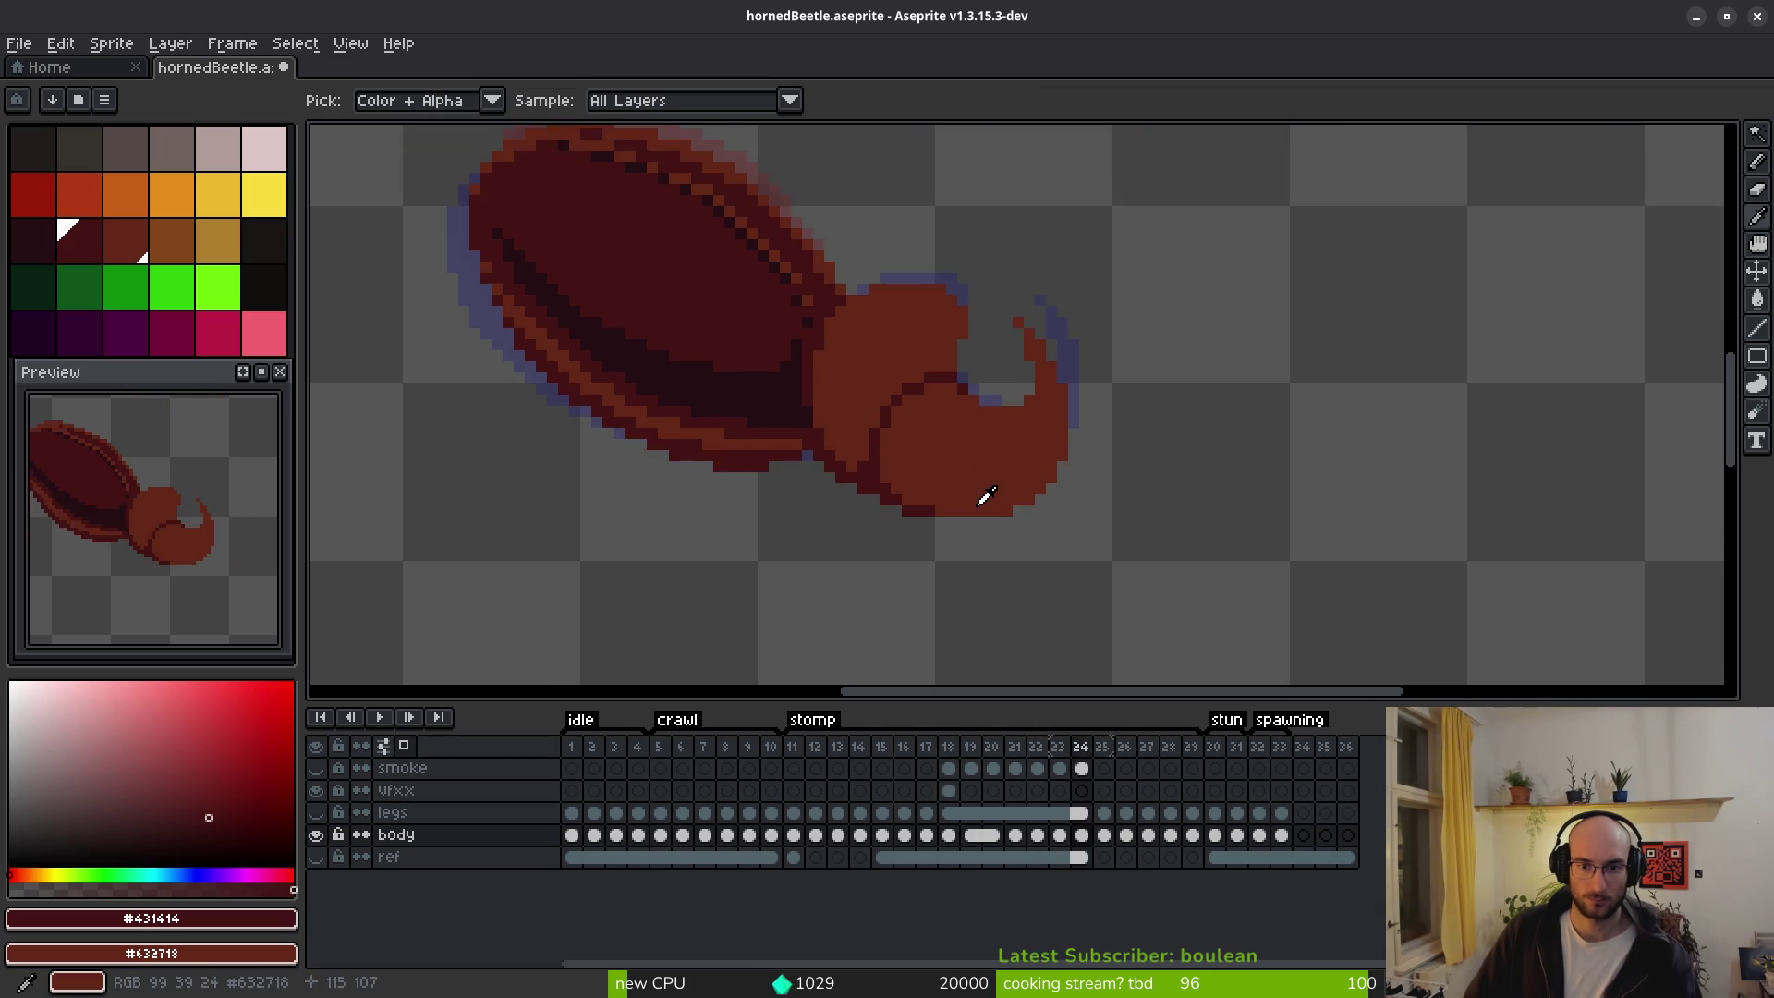
pyautogui.press('Left')
pyautogui.press('Right')
pyautogui.press('Right')
# On frame 24, draw the dark outline down-left from the horn and repaint excess pixels in body colour.
pyautogui.press('b')
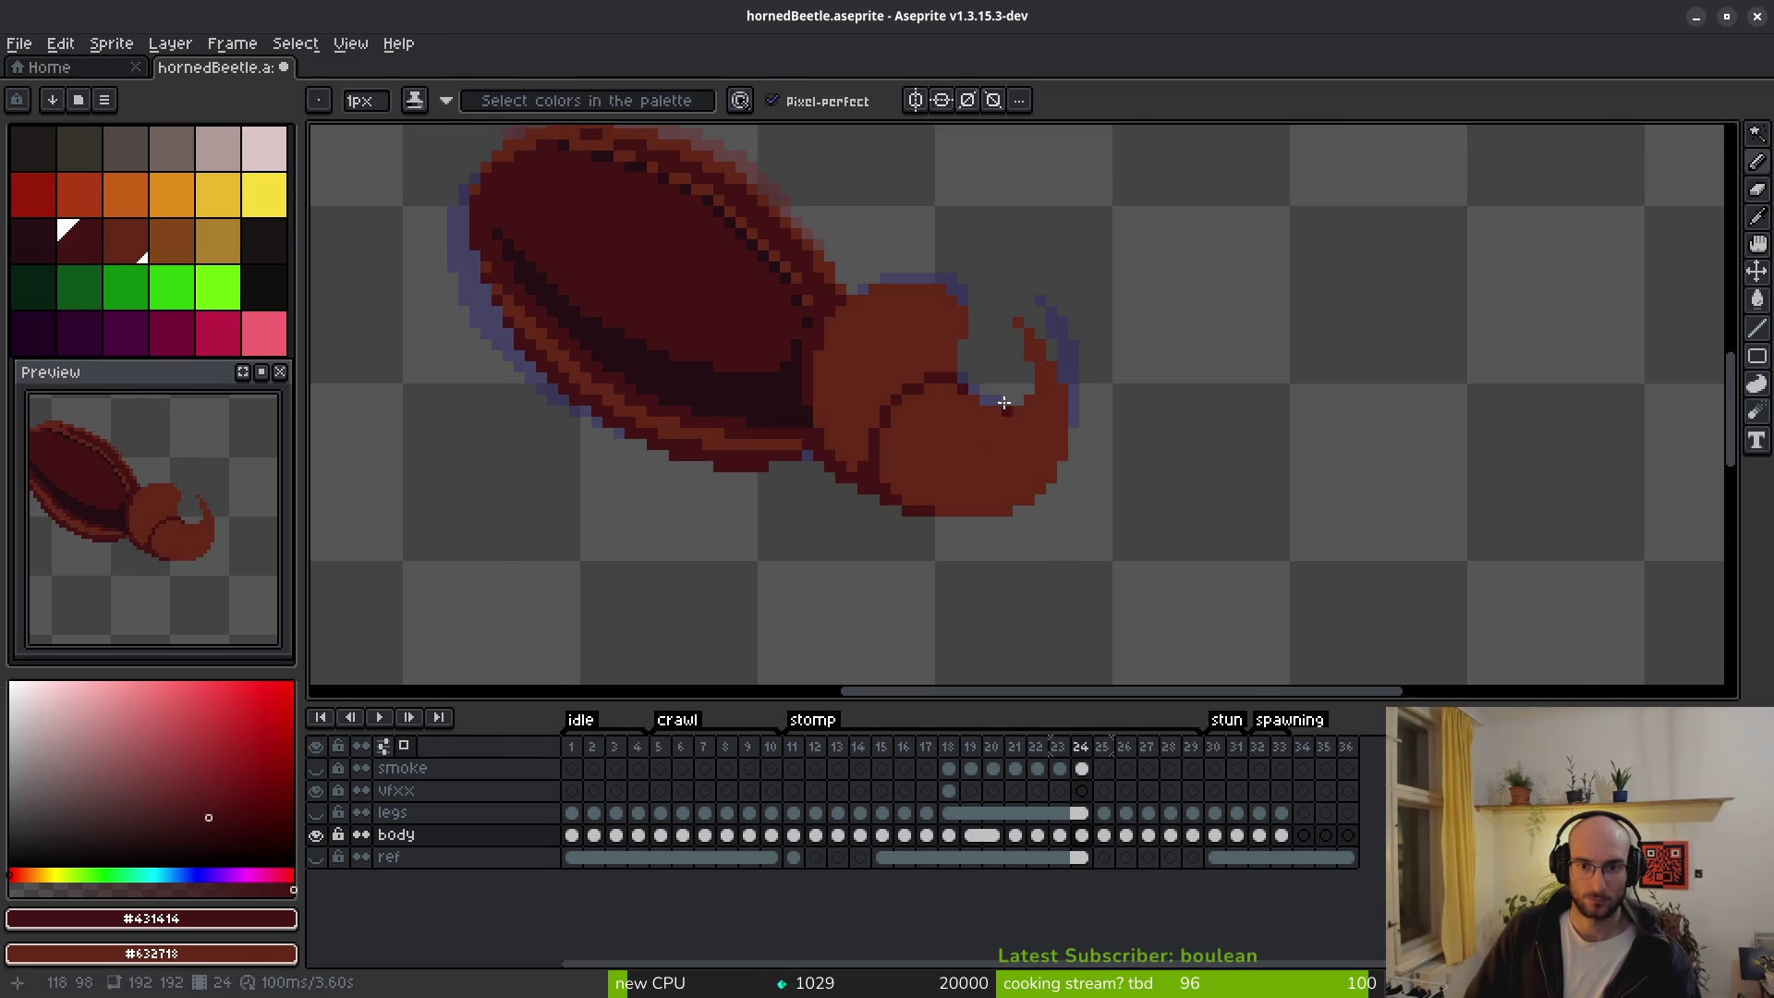
pyautogui.scroll(2, 913, 389)
pyautogui.moveTo(913, 389)
pyautogui.mouseDown()
pyautogui.moveTo(862, 370)
pyautogui.moveTo(779, 379)
pyautogui.moveTo(651, 498)
pyautogui.mouseUp()
pyautogui.moveTo(716, 399); pyautogui.dragTo(869, 340)
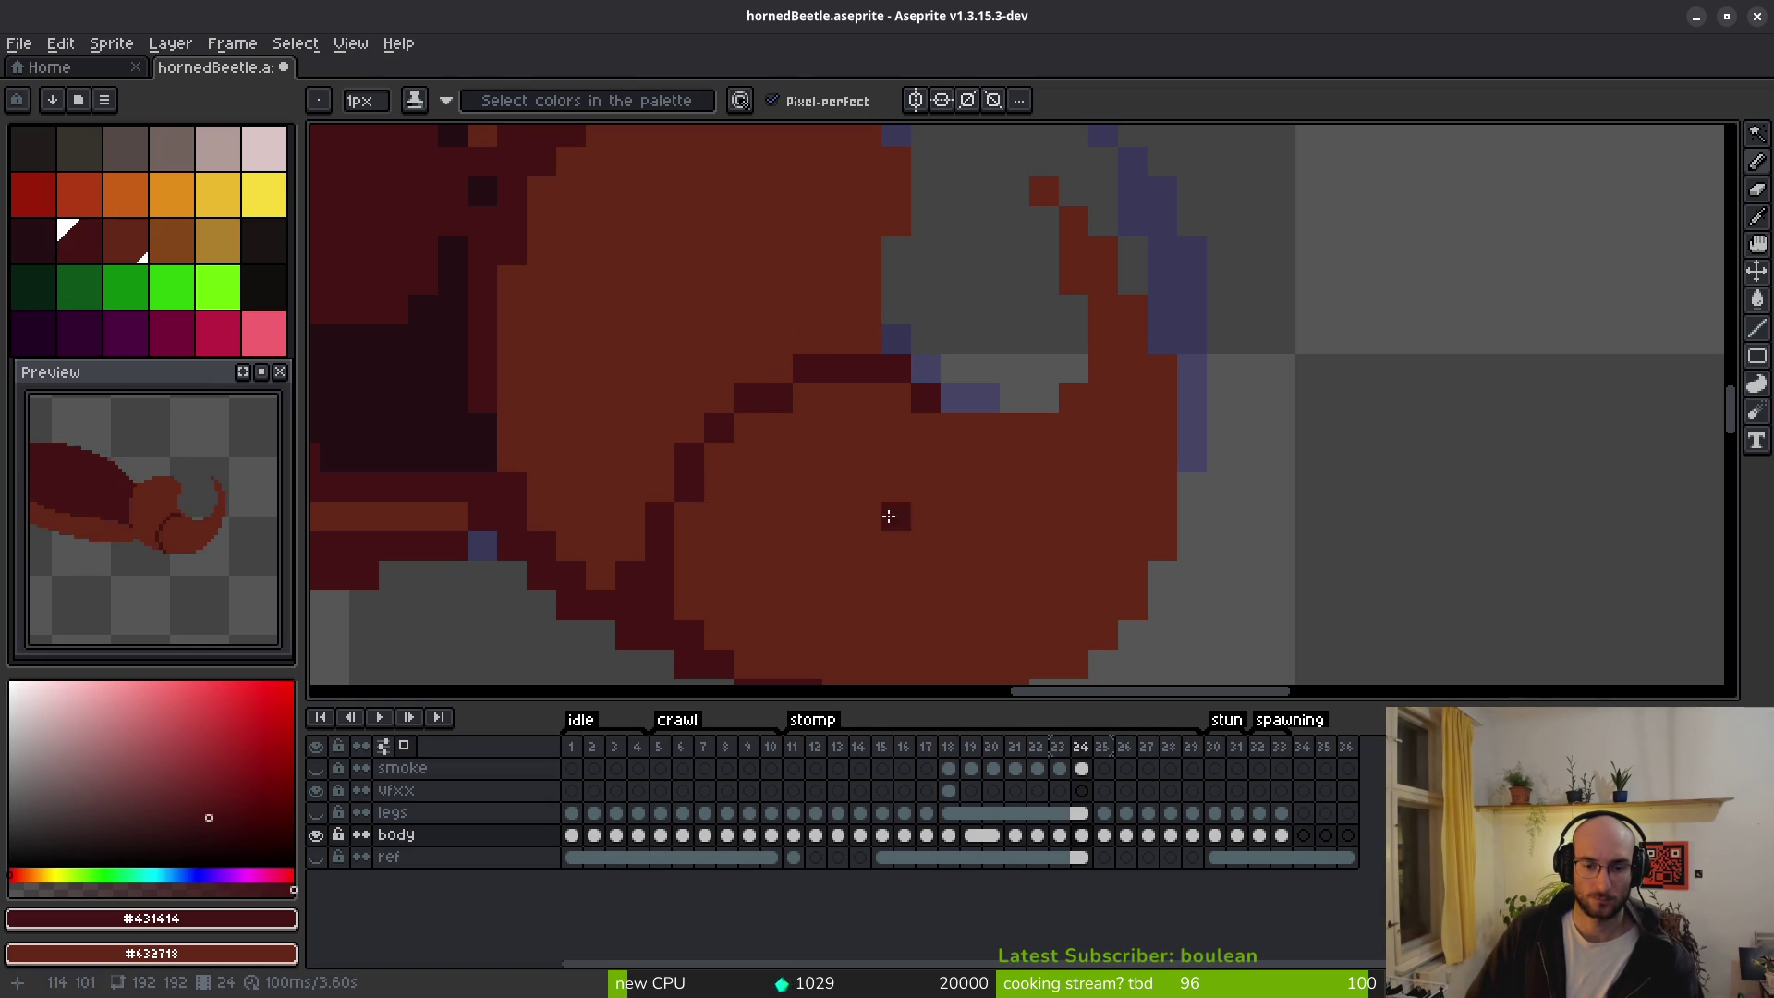
pyautogui.scroll(-4, 883, 511)
# Compare the outline across frames 25 and 26.
pyautogui.press('Right')
pyautogui.press('Right')
pyautogui.press('Right')
pyautogui.press('Left')
pyautogui.press('Left')
pyautogui.press('Right')
pyautogui.press('Left')
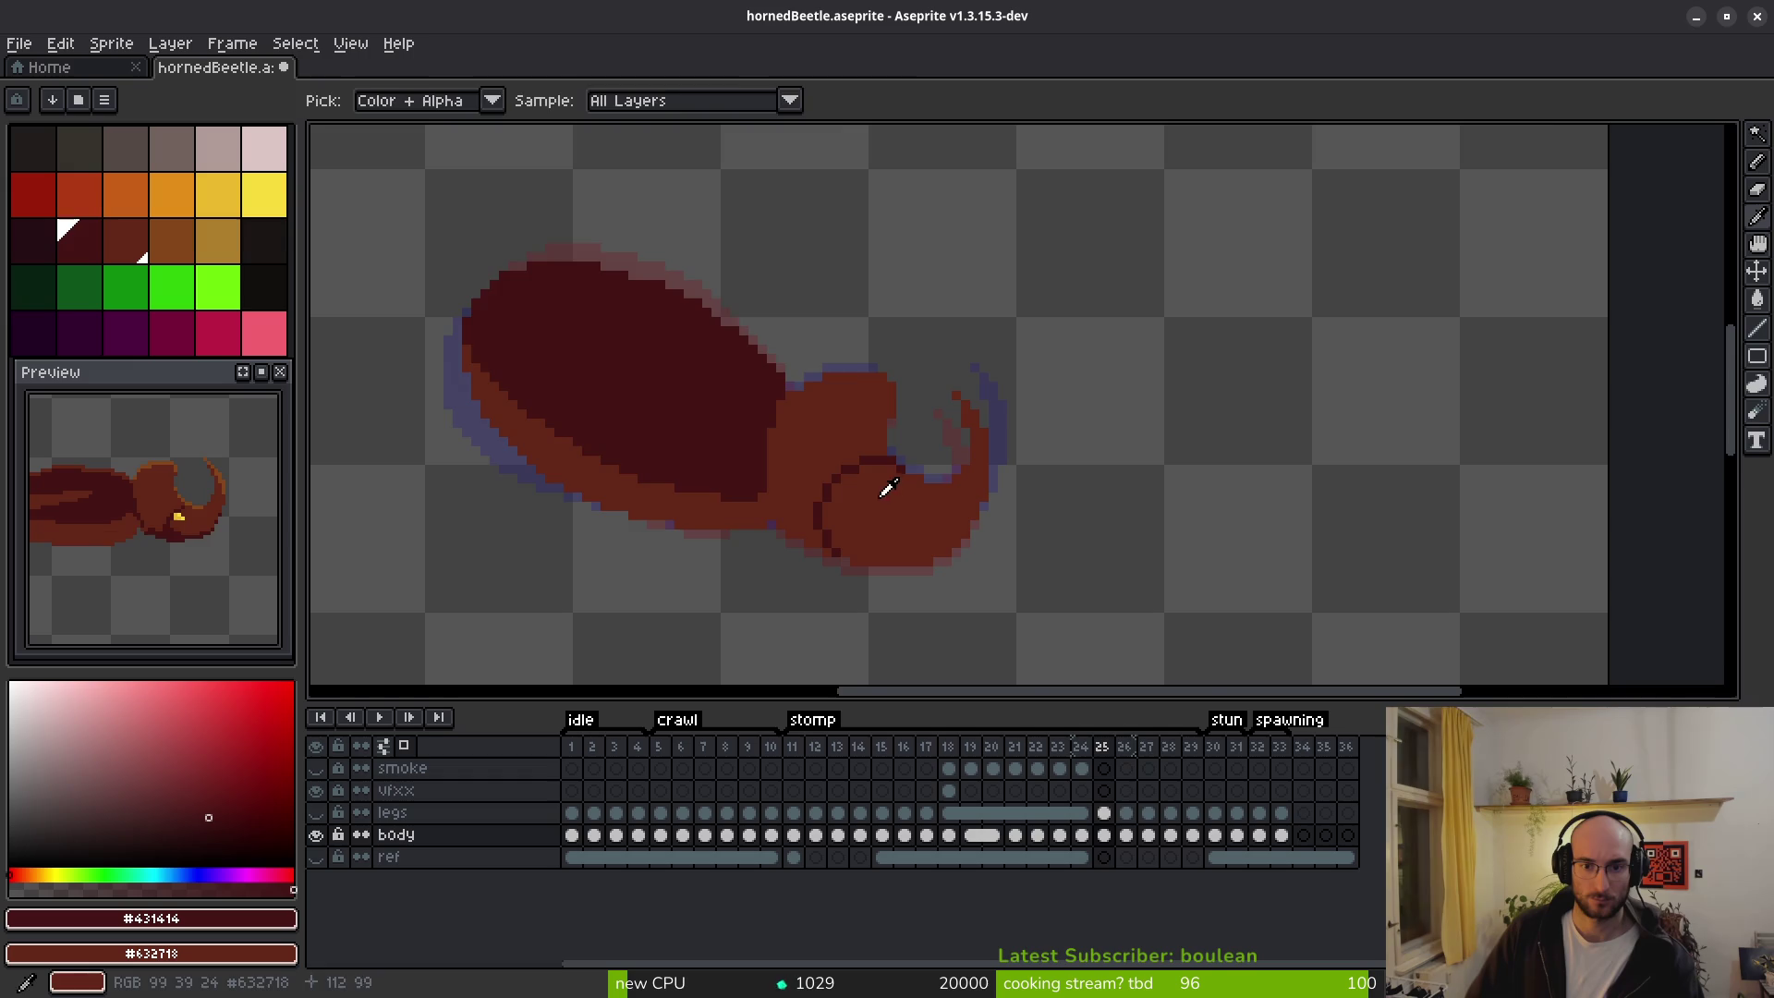
pyautogui.scroll(2, 884, 496)
pyautogui.press('Right')
pyautogui.press('Left')
pyautogui.press('Right')
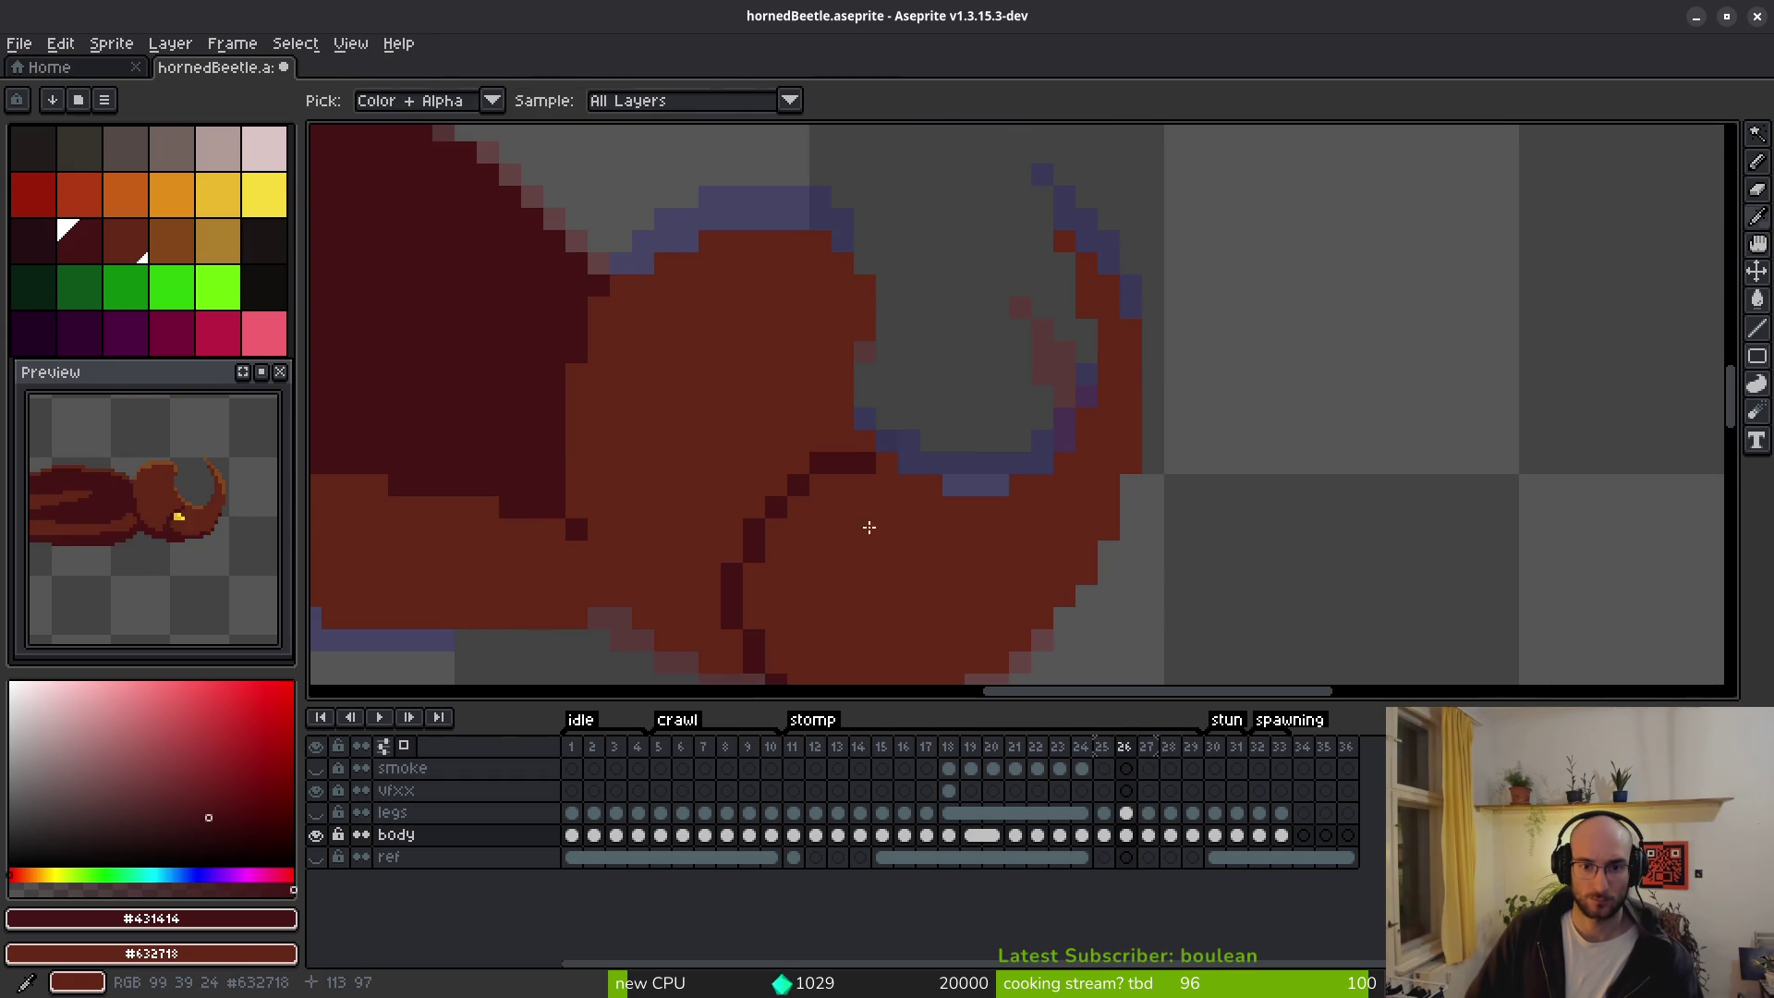
pyautogui.press('Right')
pyautogui.press('Right')
pyautogui.press('Left')
pyautogui.press('Left')
# On frame 25, redraw the dark head outline and fix the pixel at its lower end.
pyautogui.press('Left')
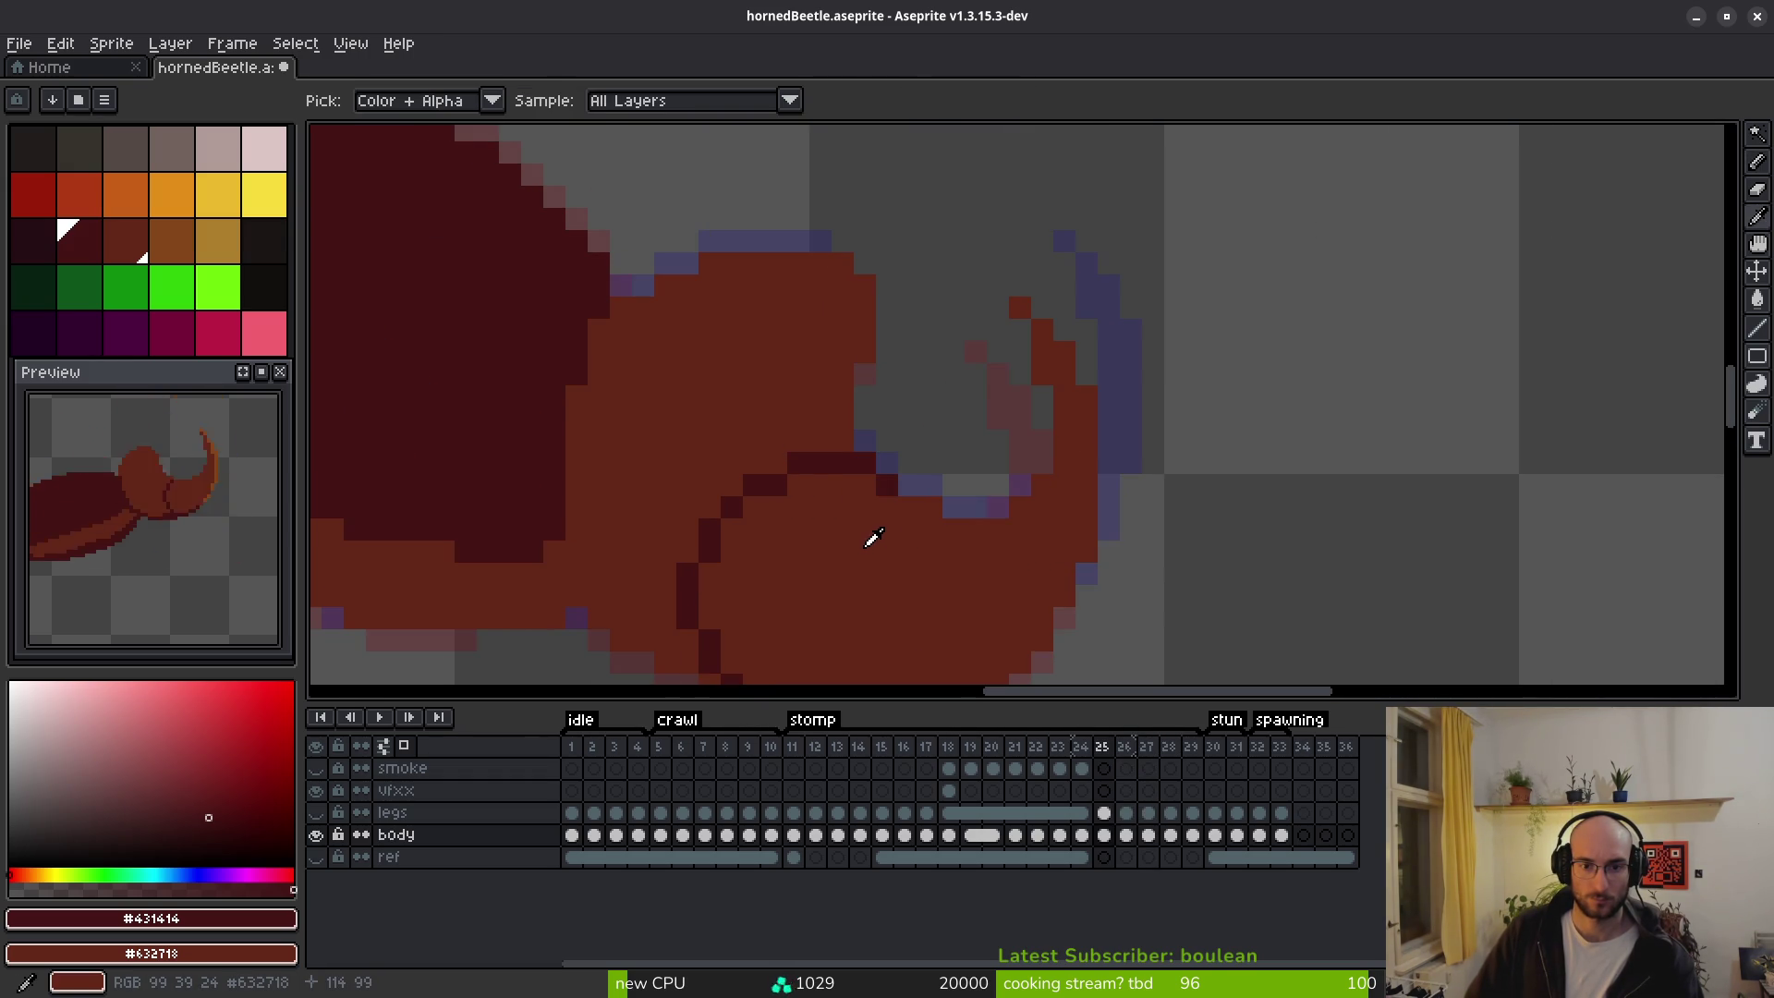
pyautogui.scroll(-2, 871, 539)
pyautogui.press('Right')
pyautogui.press('Left')
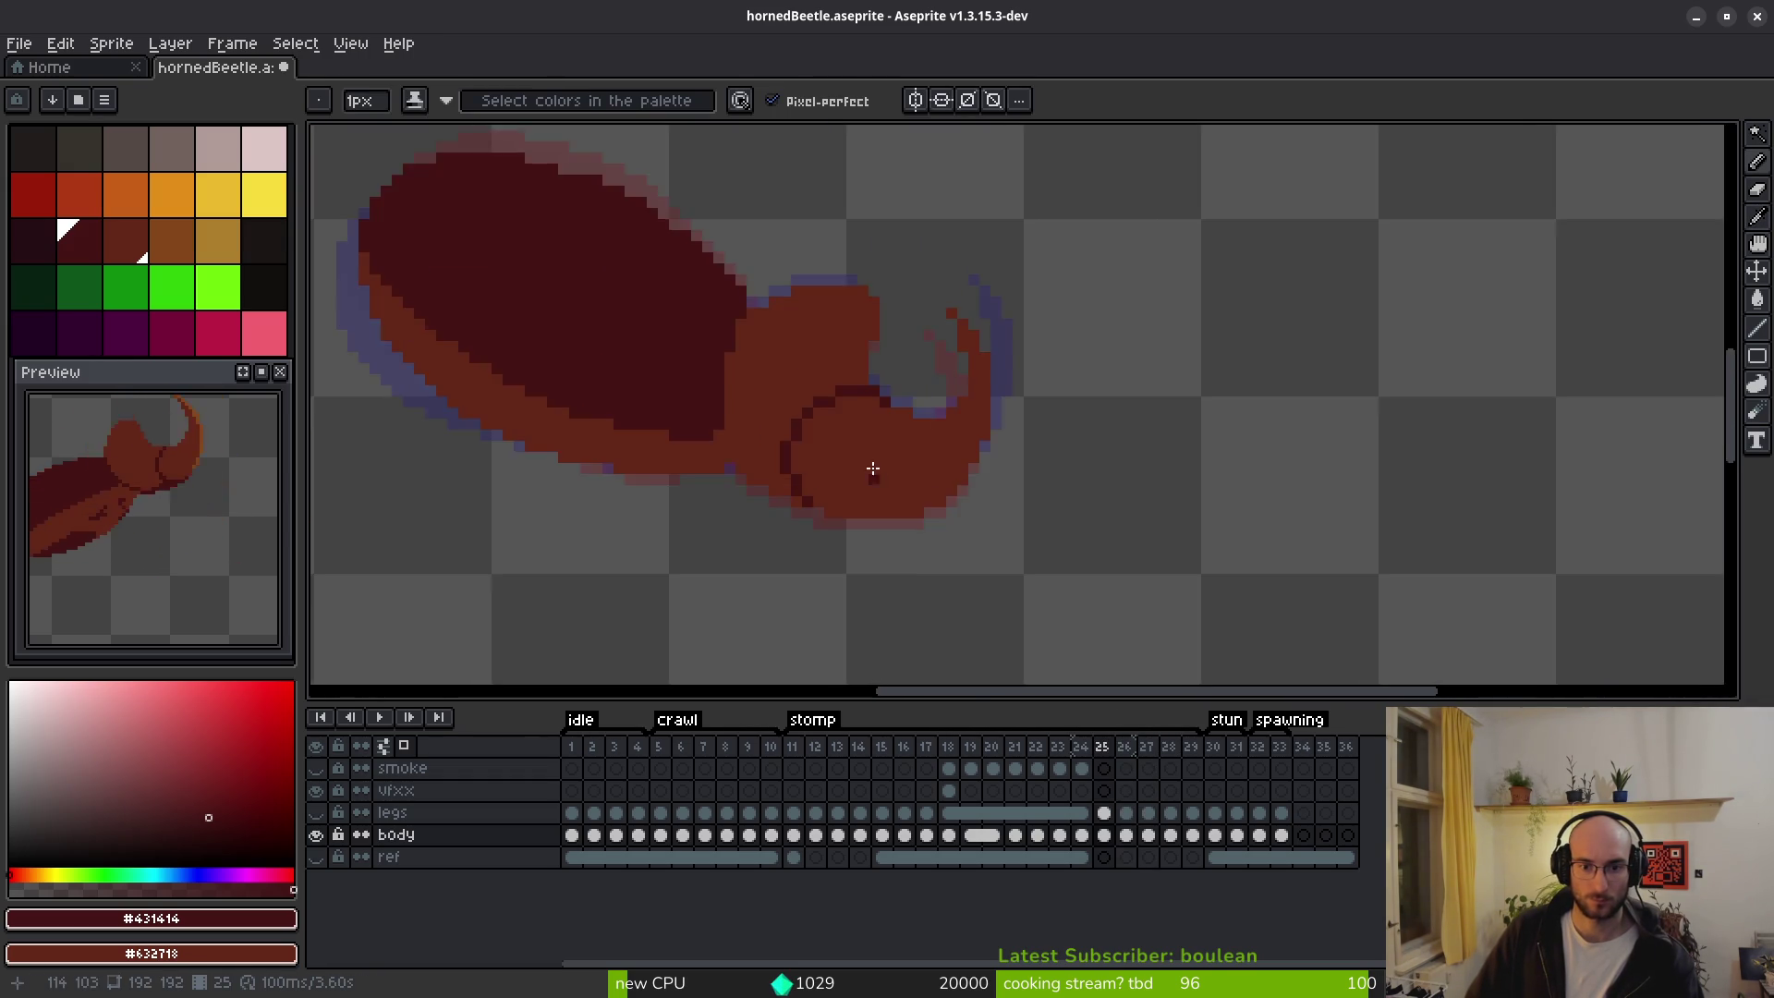
pyautogui.scroll(2, 879, 475)
pyautogui.moveTo(709, 456)
pyautogui.mouseDown()
pyautogui.moveTo(735, 494)
pyautogui.moveTo(758, 398)
pyautogui.moveTo(729, 397)
pyautogui.moveTo(704, 506)
pyautogui.mouseUp()
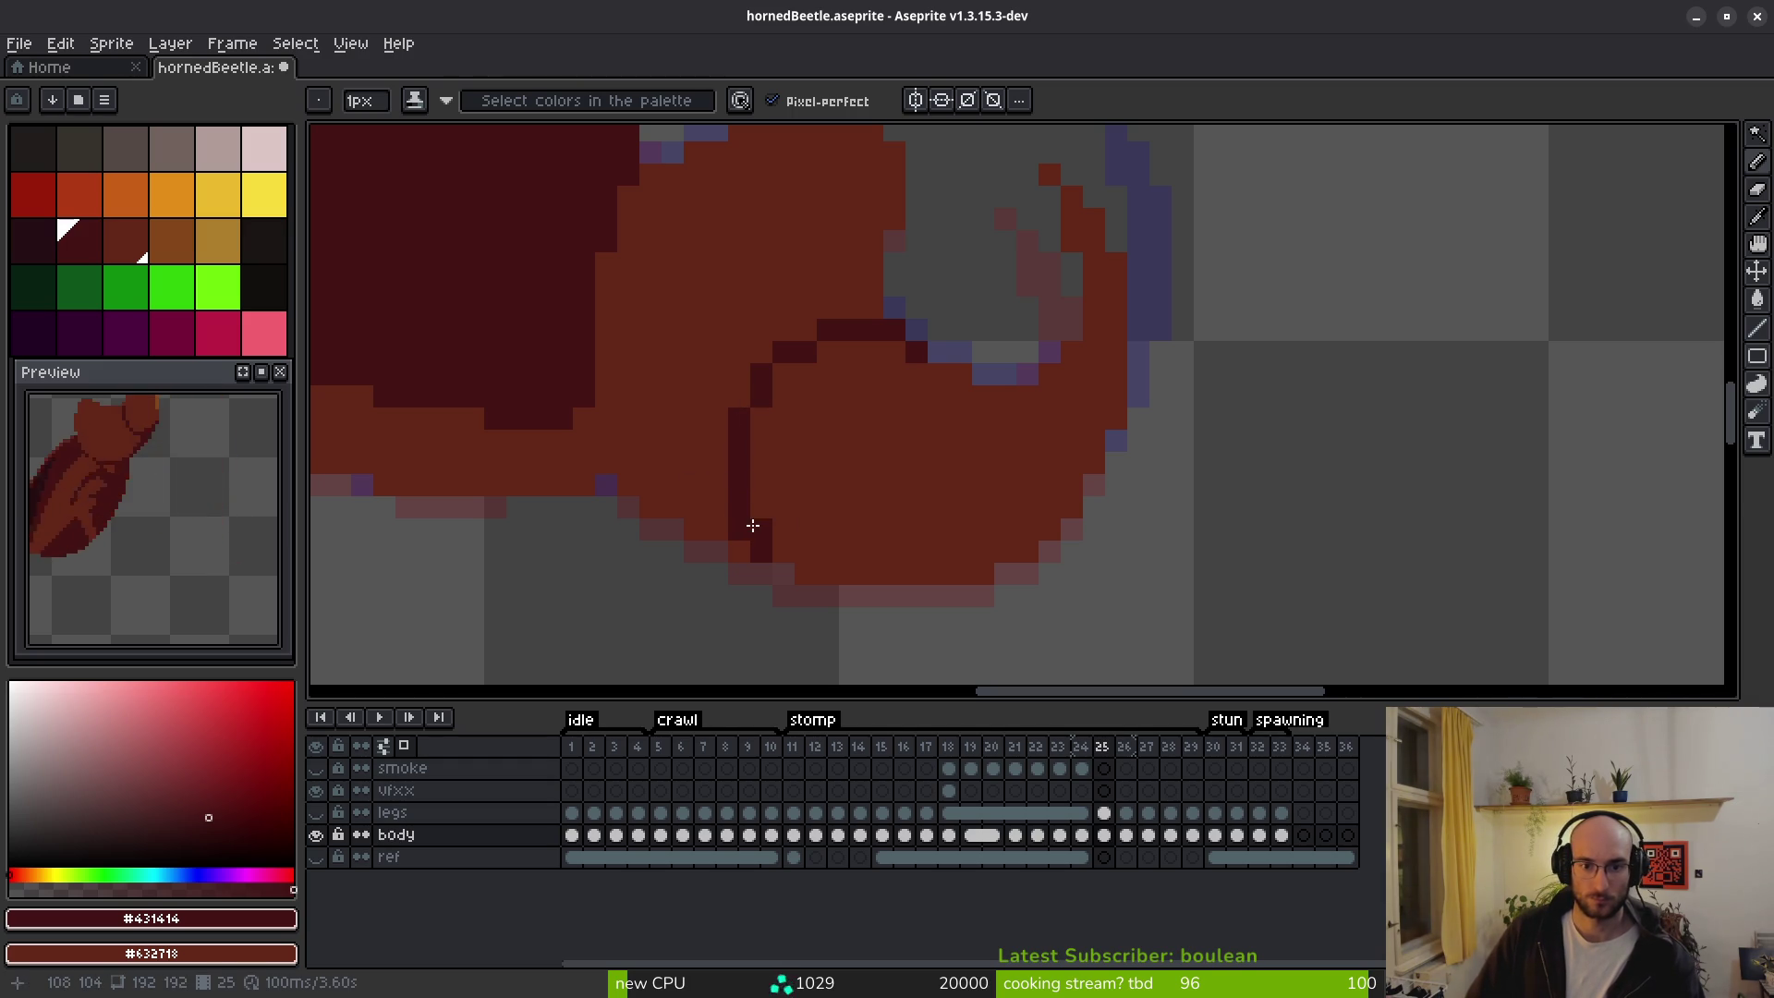
pyautogui.click(760, 552)
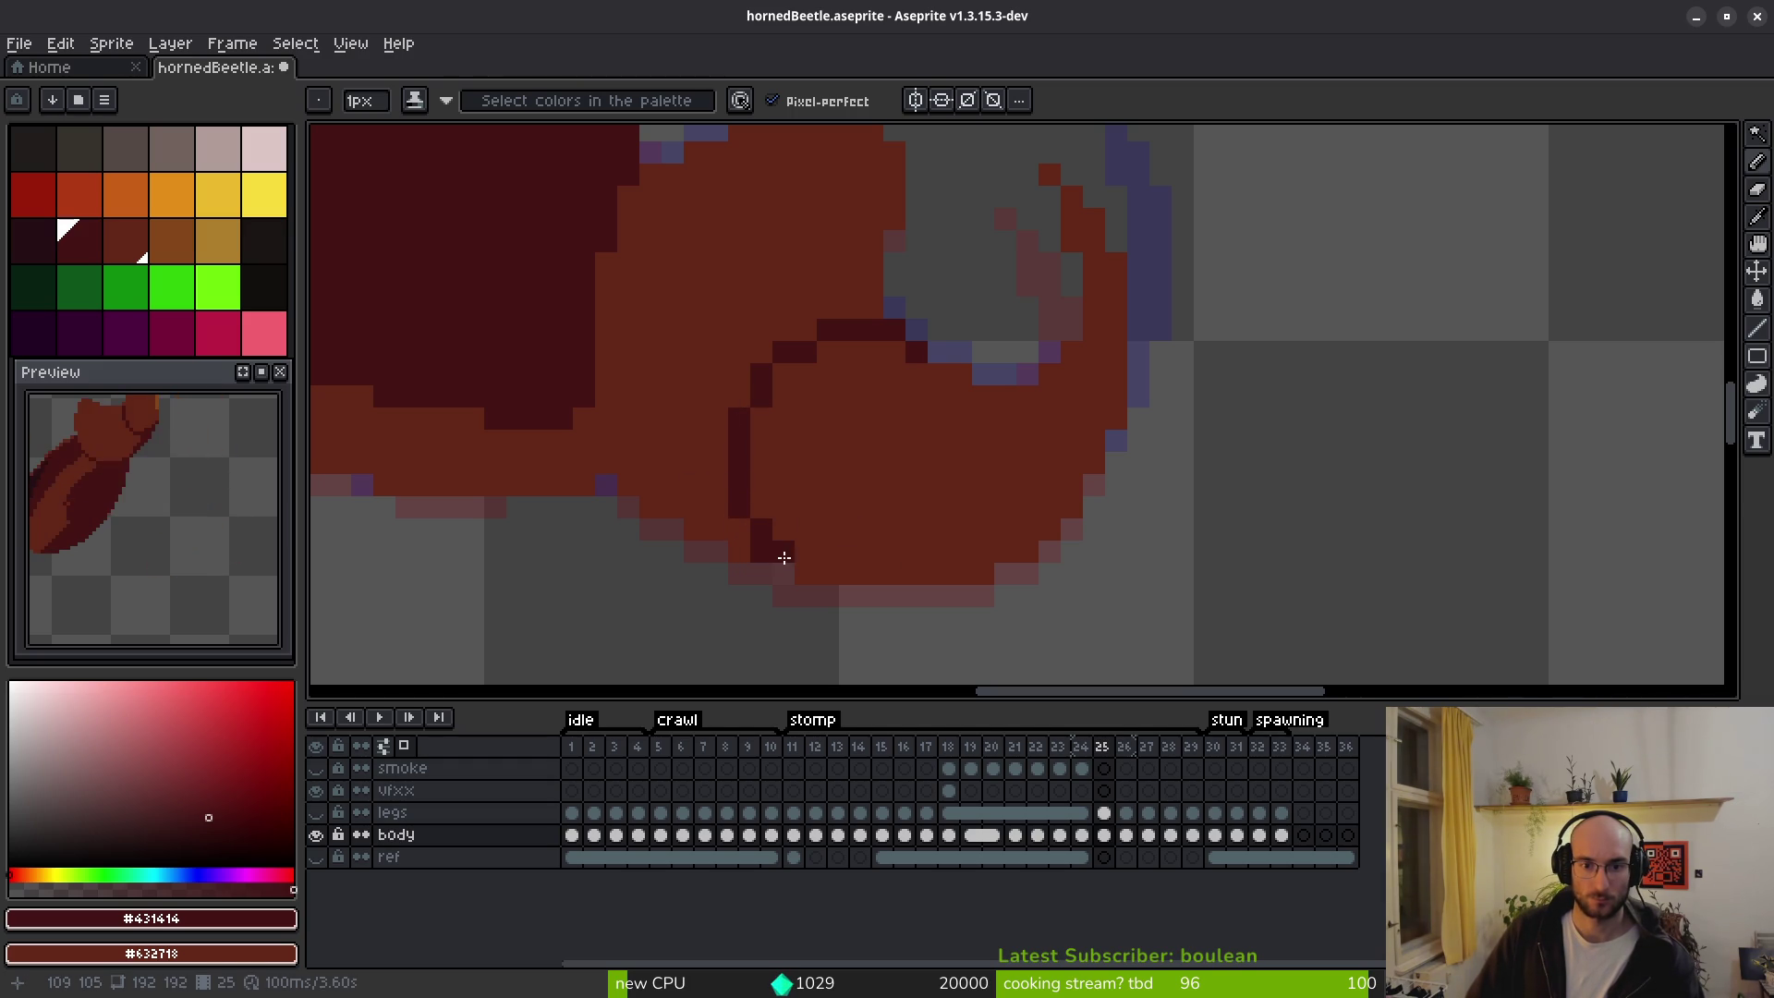
pyautogui.scroll(-2, 848, 475)
# Check the poses on frames 26 to 28, returning to frame 26.
pyautogui.press('alt')
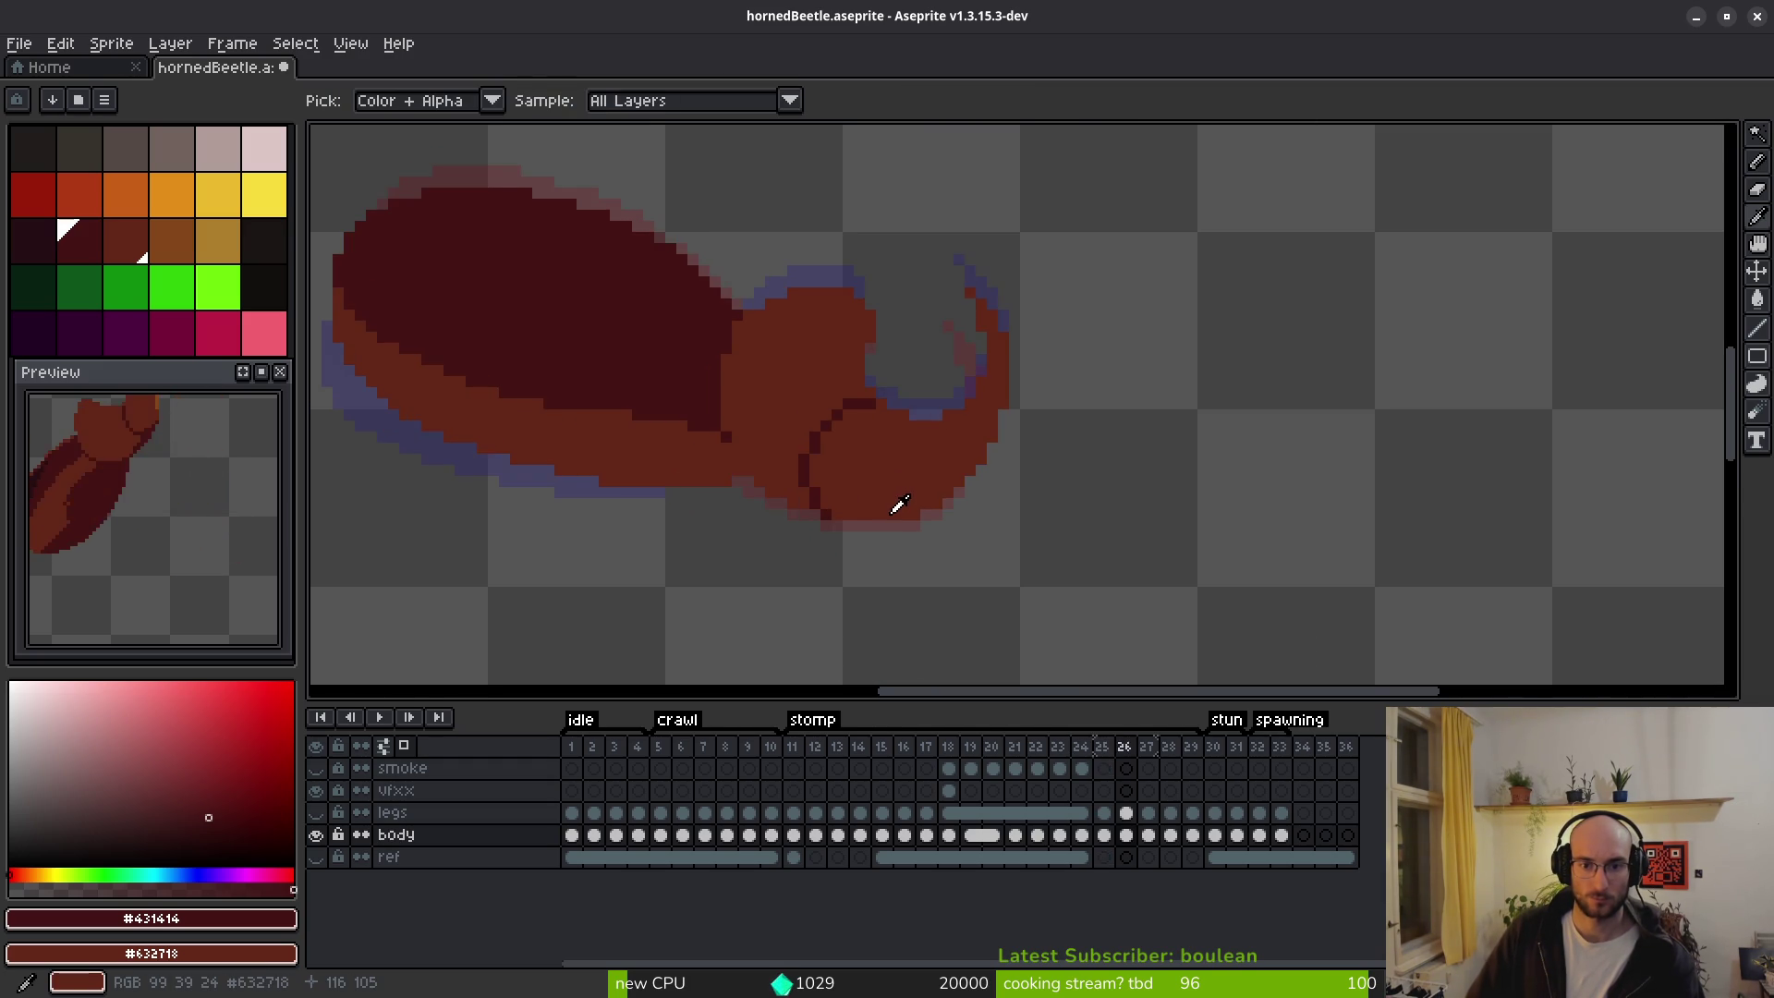
pyautogui.press('Right')
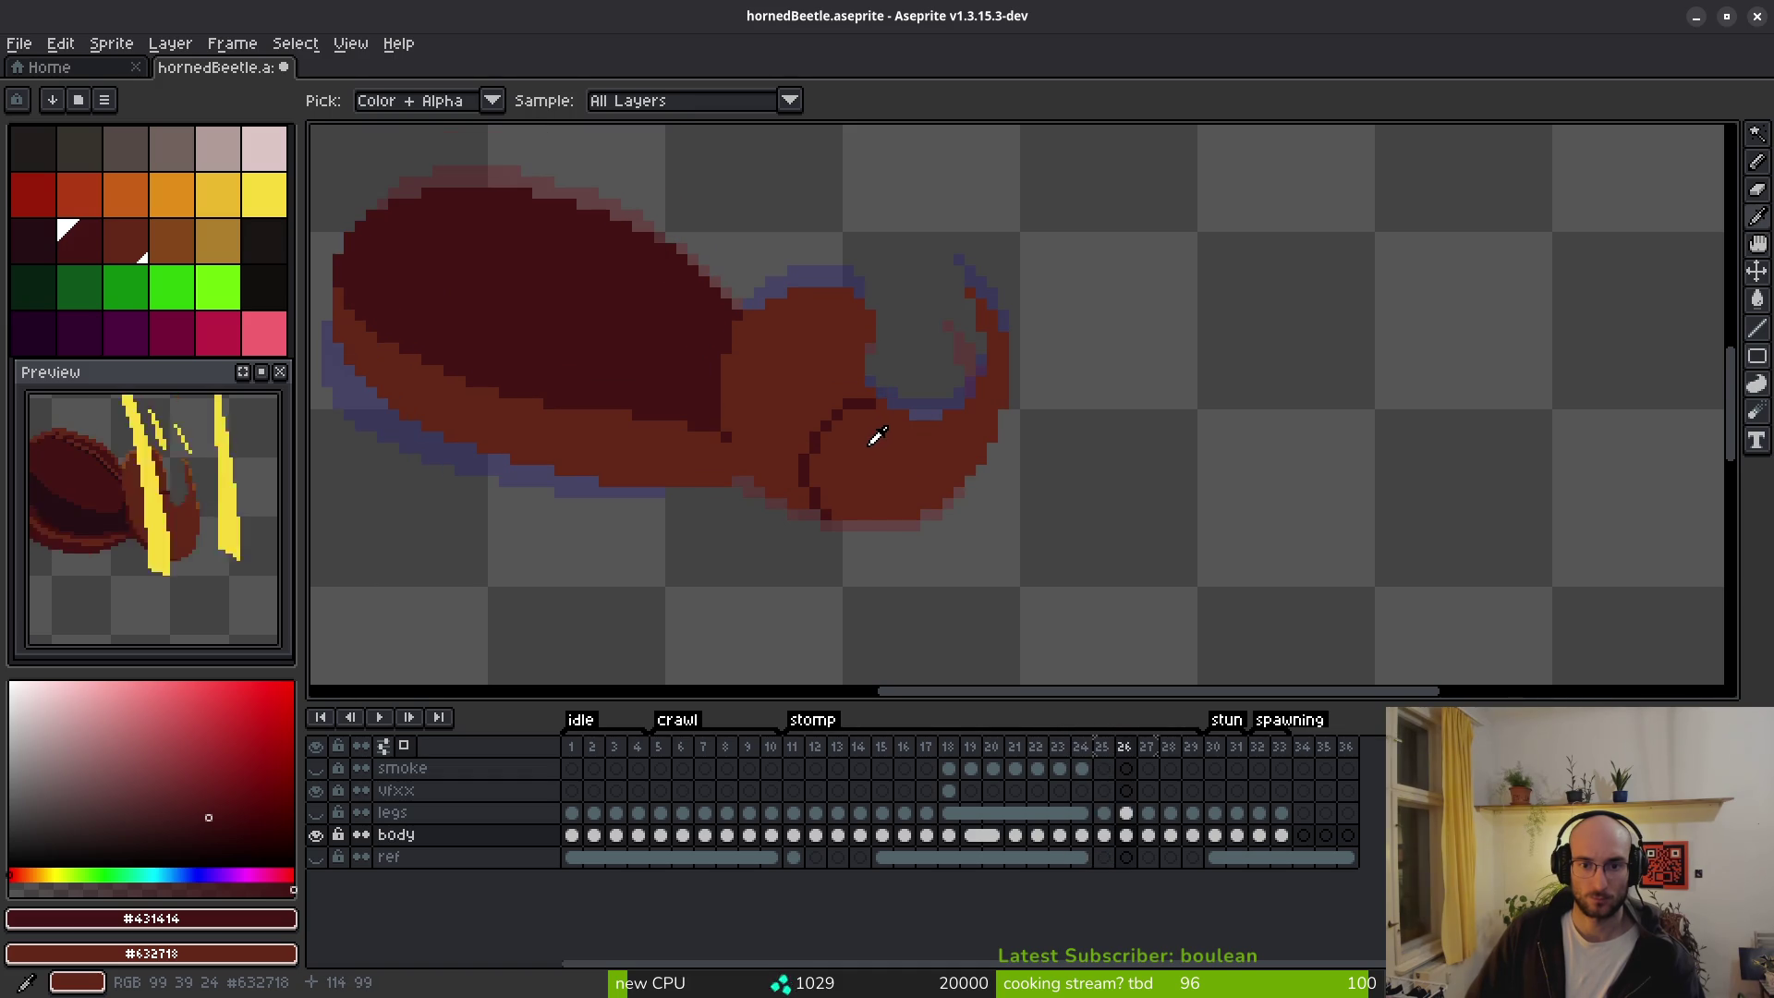
pyautogui.press('Left')
pyautogui.press('Right')
pyautogui.press('Right')
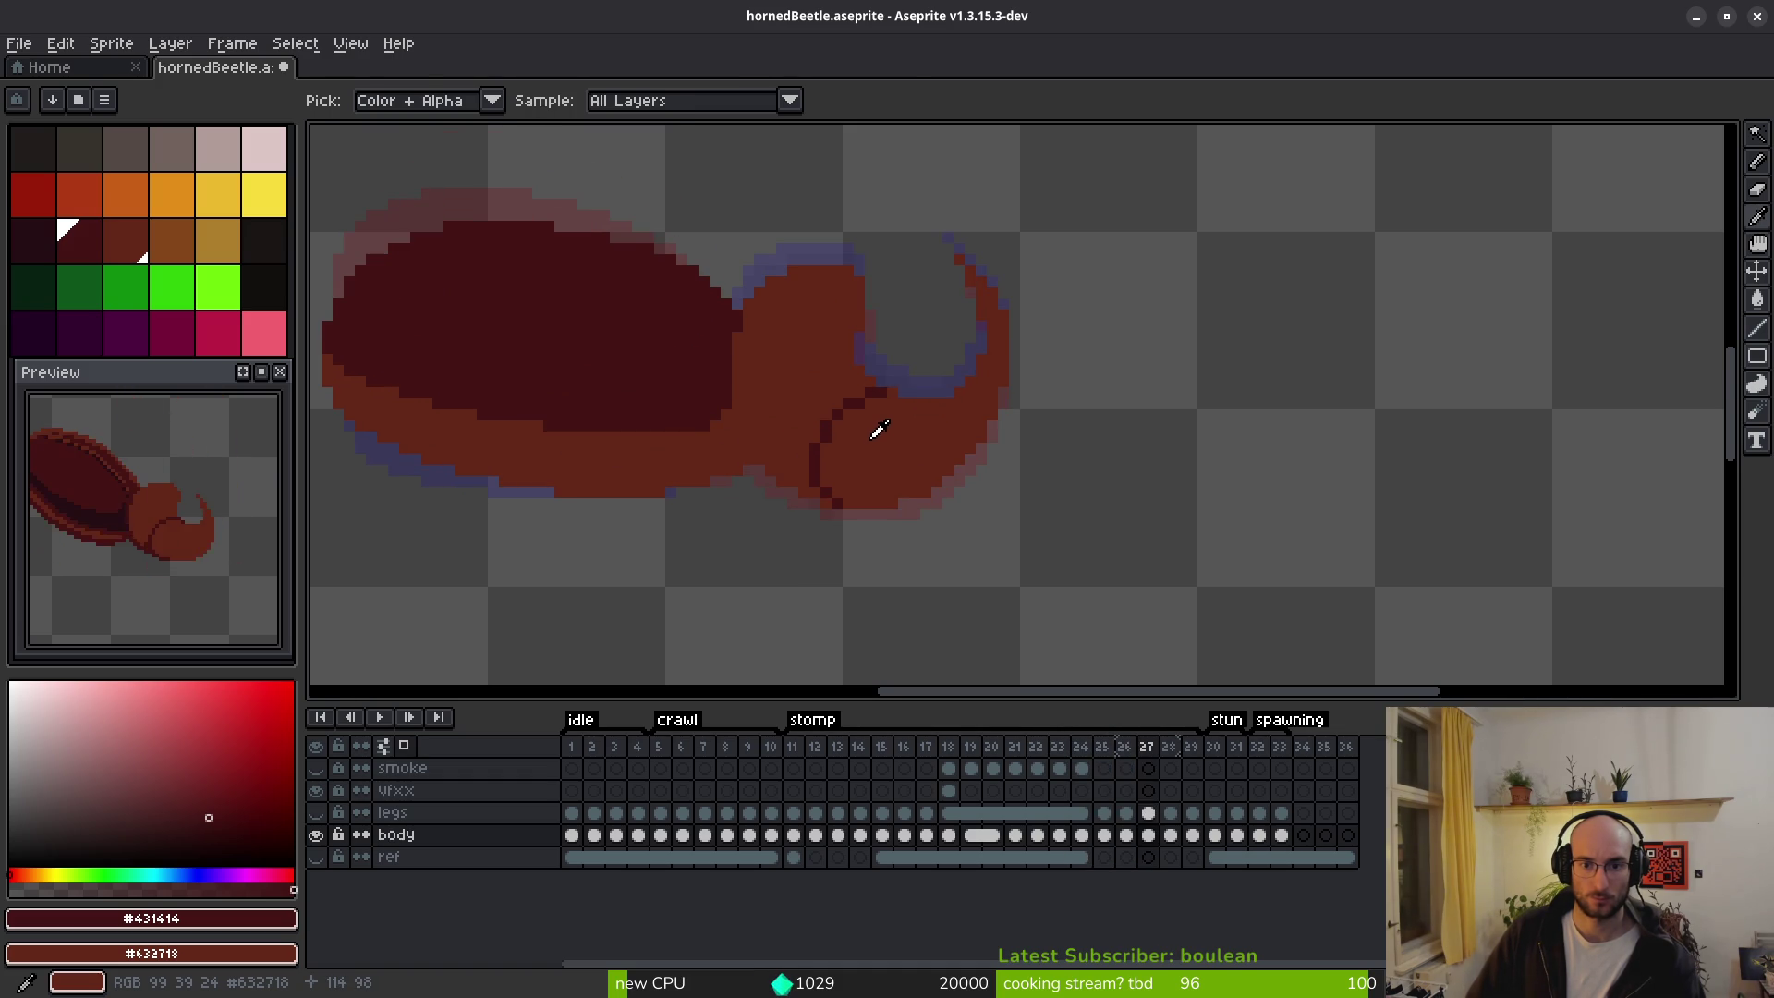
pyautogui.scroll(2, 851, 403)
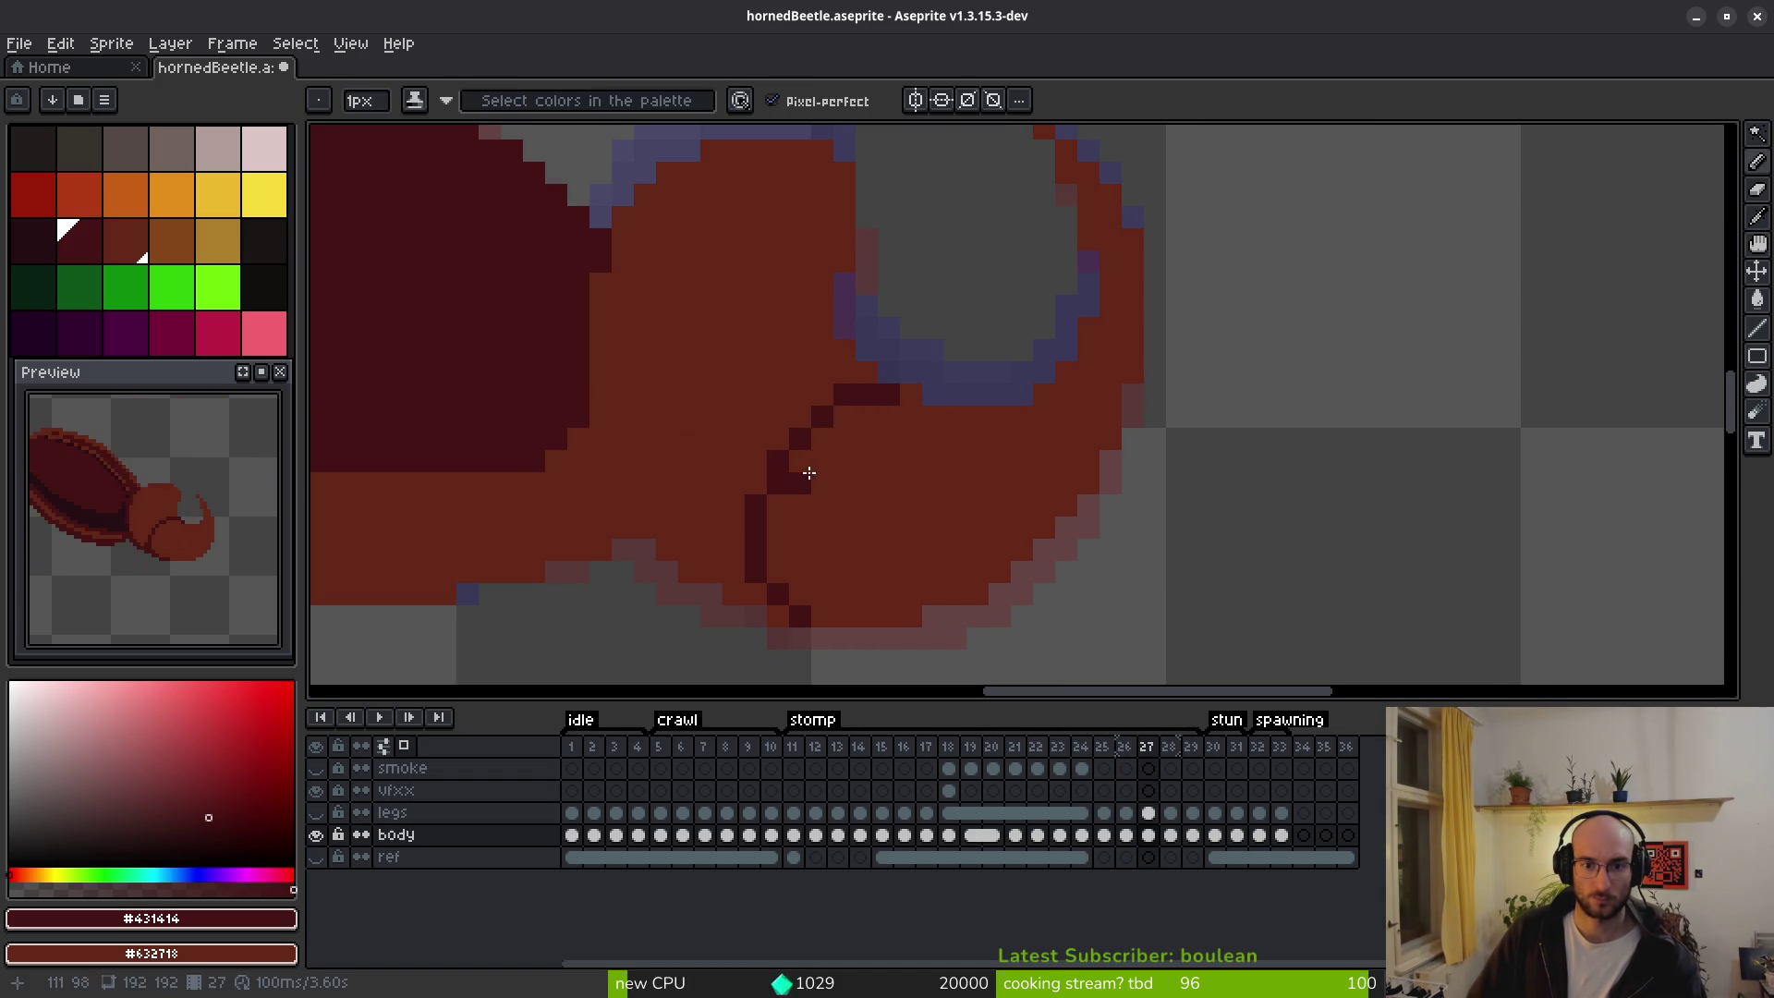
pyautogui.scroll(-1, 805, 473)
pyautogui.press('Right')
pyautogui.press('Left')
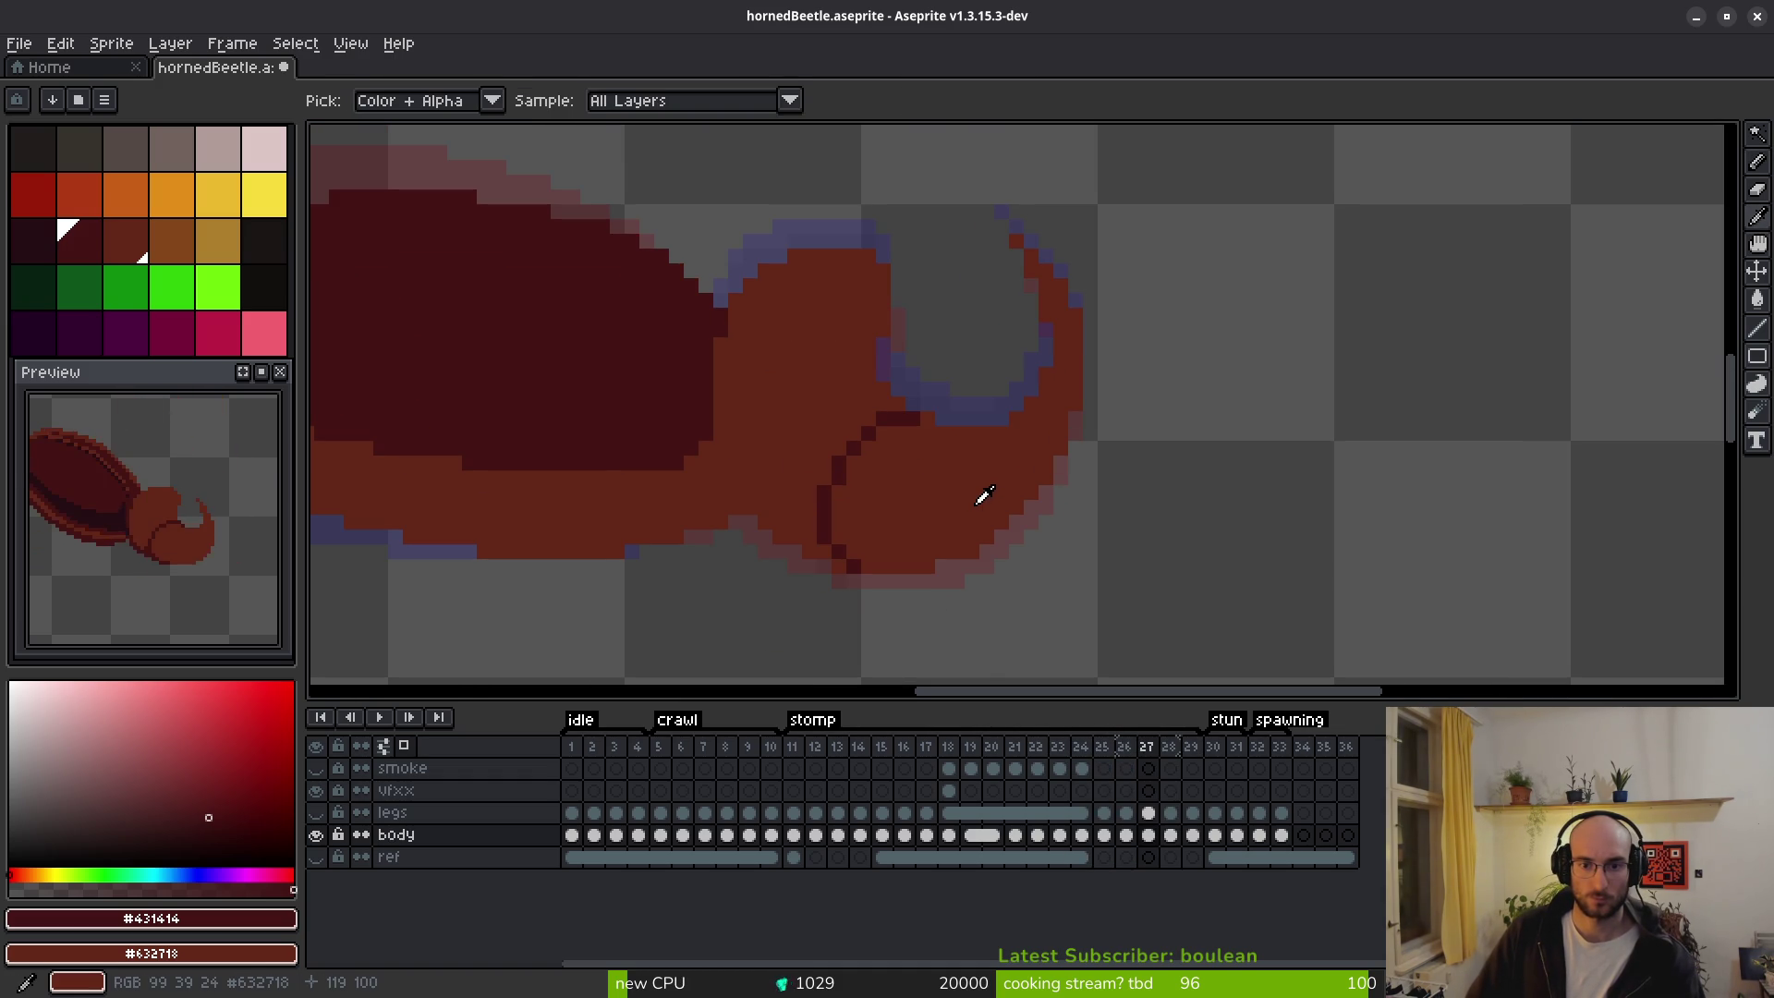
pyautogui.scroll(-1, 961, 503)
pyautogui.press('Right')
pyautogui.press('Left')
pyautogui.press('Left')
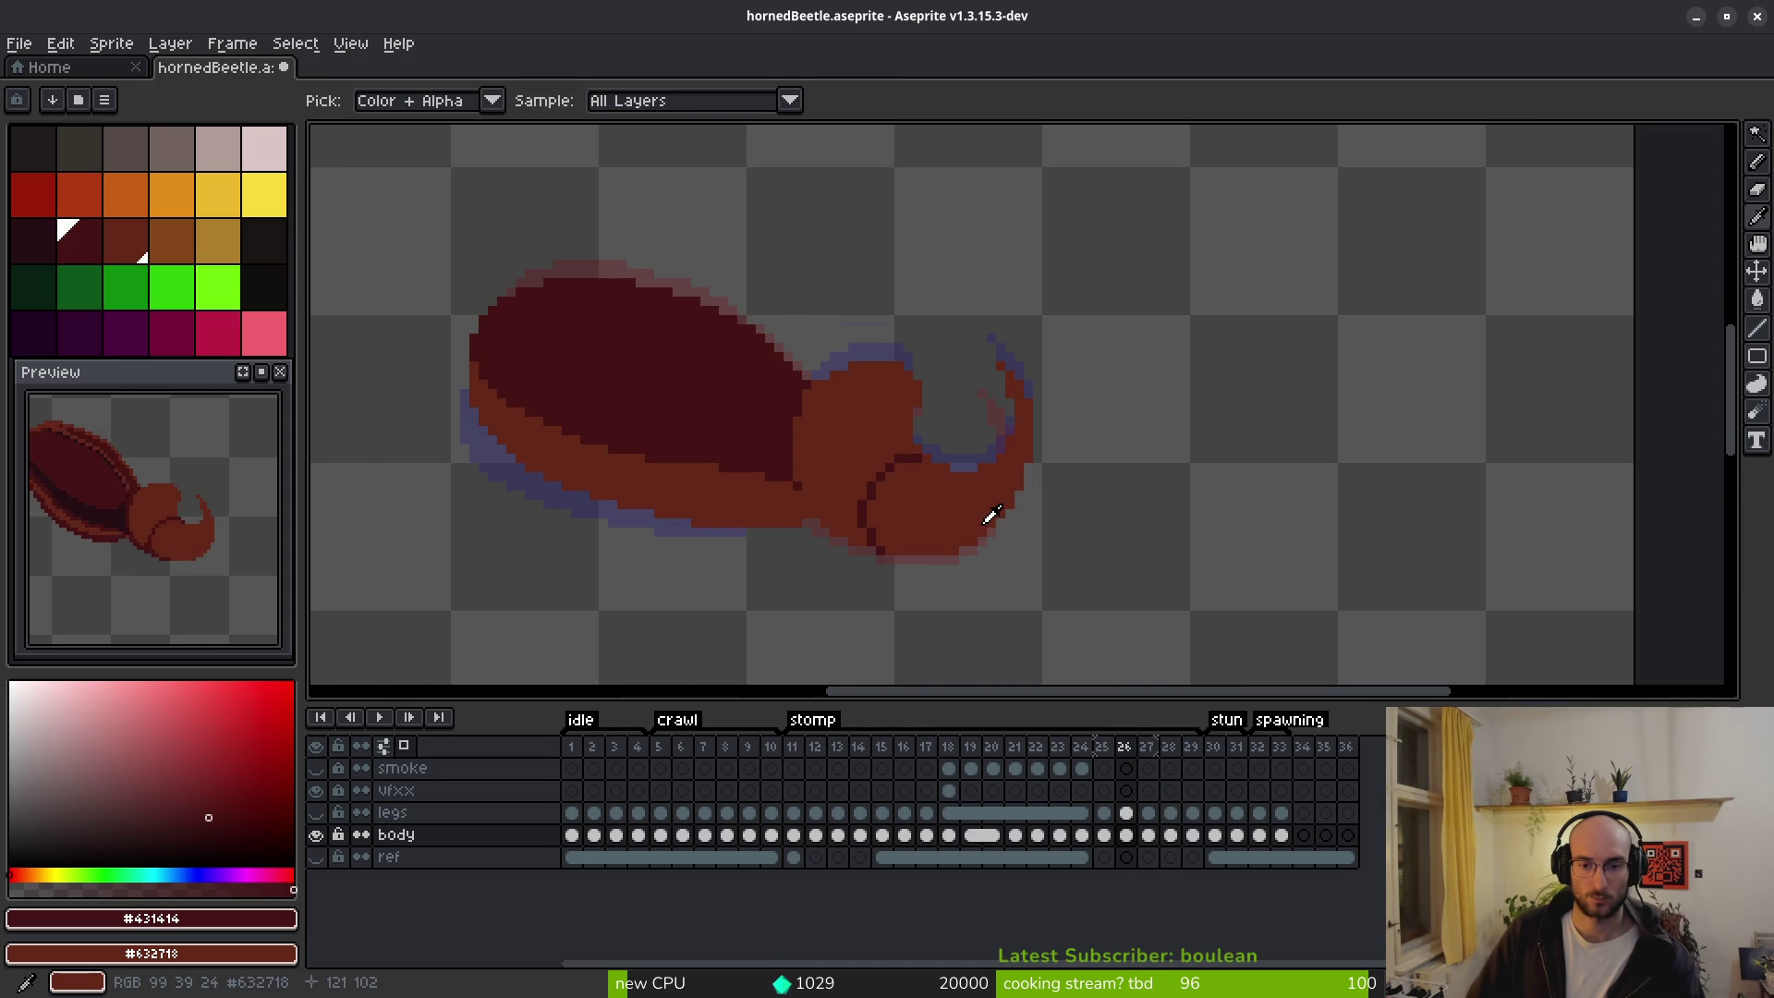
pyautogui.press('Right')
pyautogui.press('Left')
pyautogui.scroll(2, 887, 470)
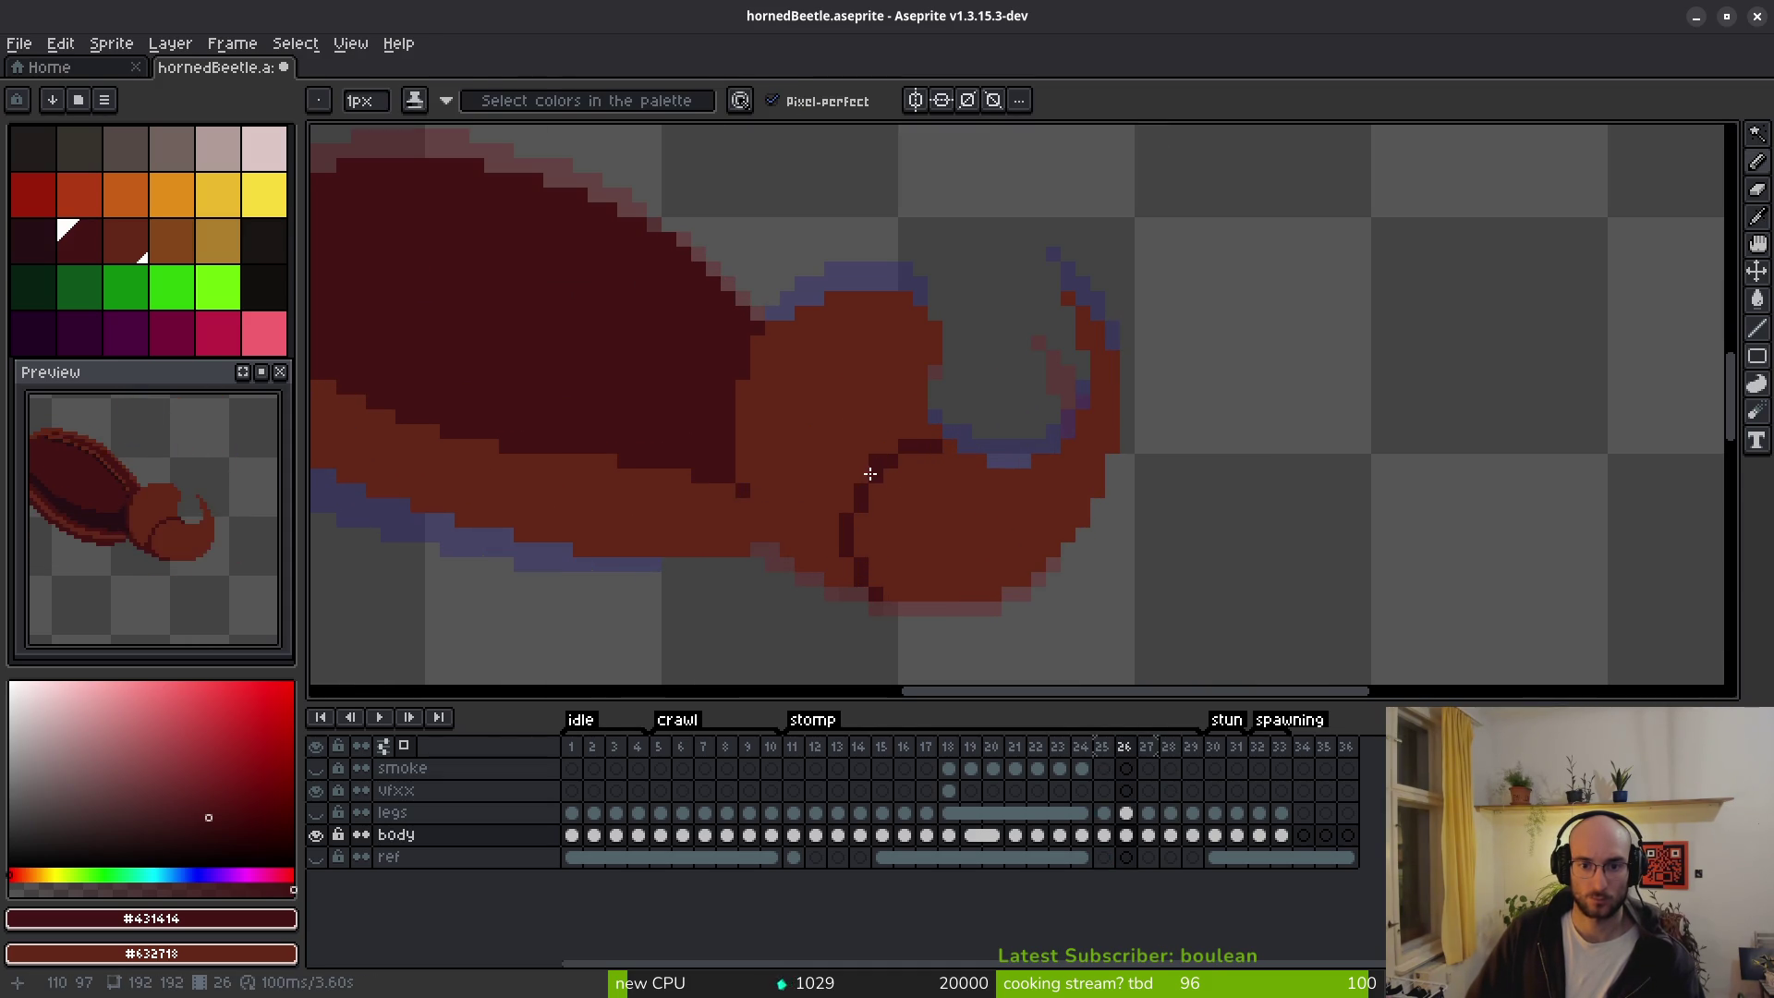
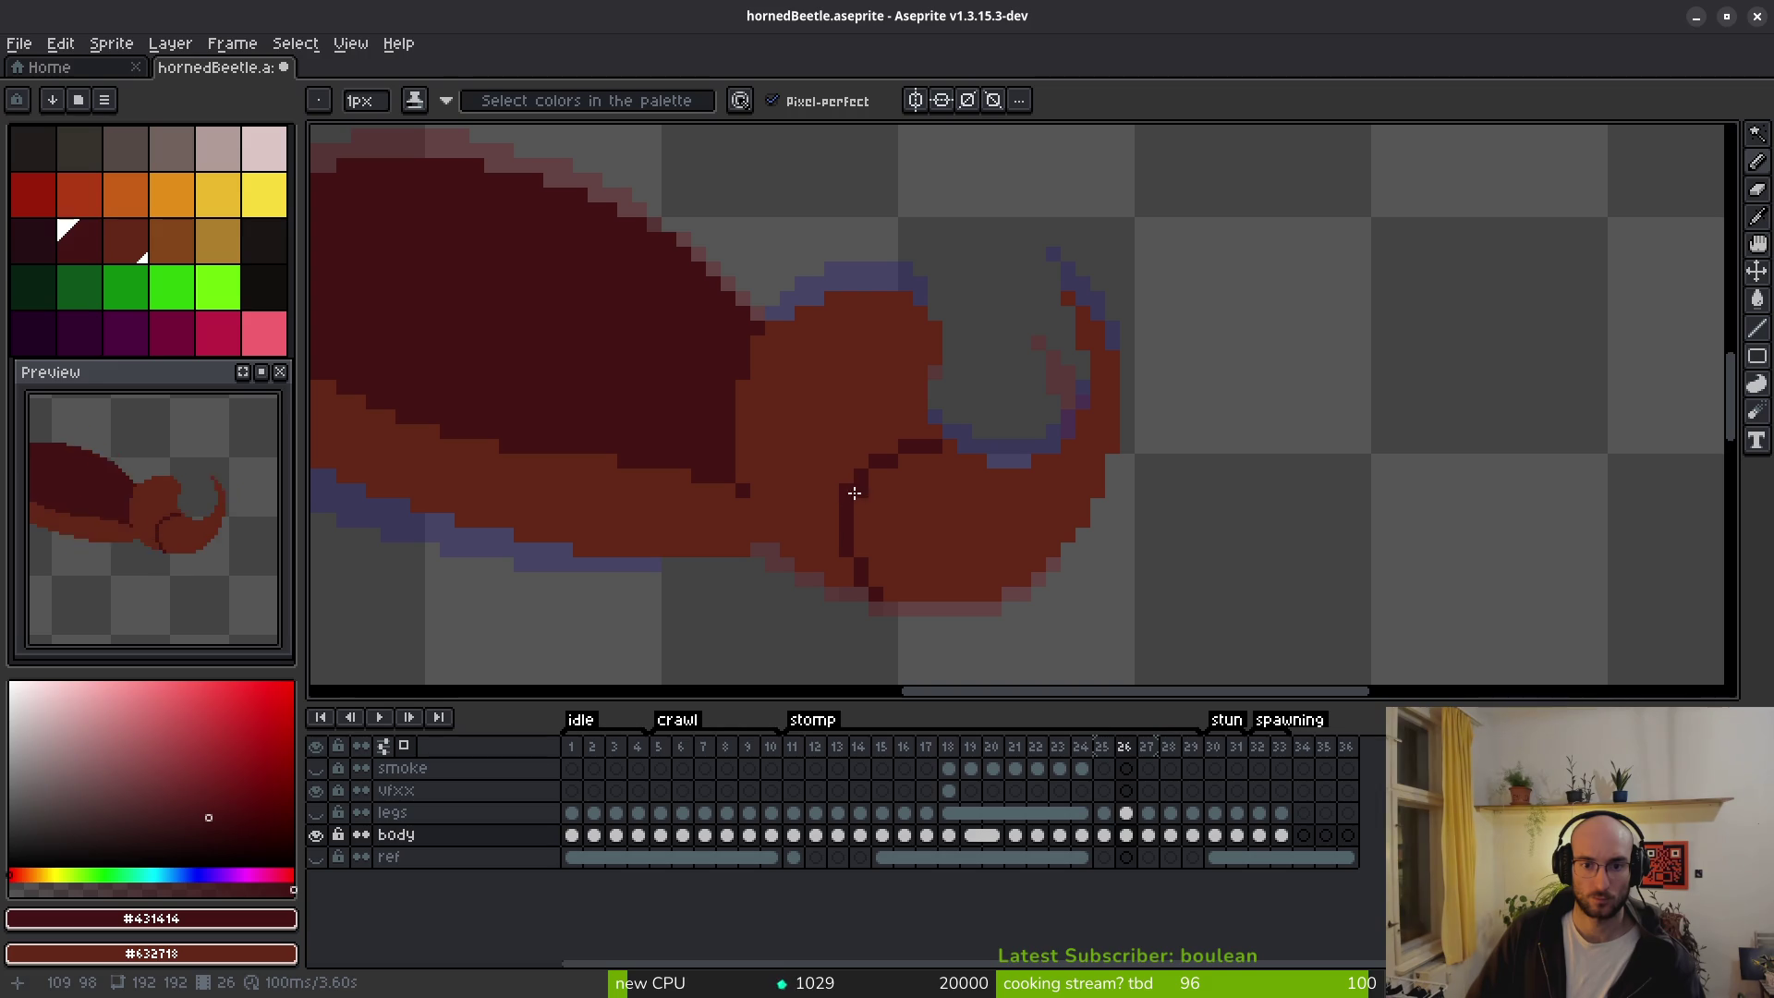
# Flip between neighbouring frames around frame 26 to compare the body shading.
pyautogui.scroll(-2, 940, 512)
pyautogui.press('Left')
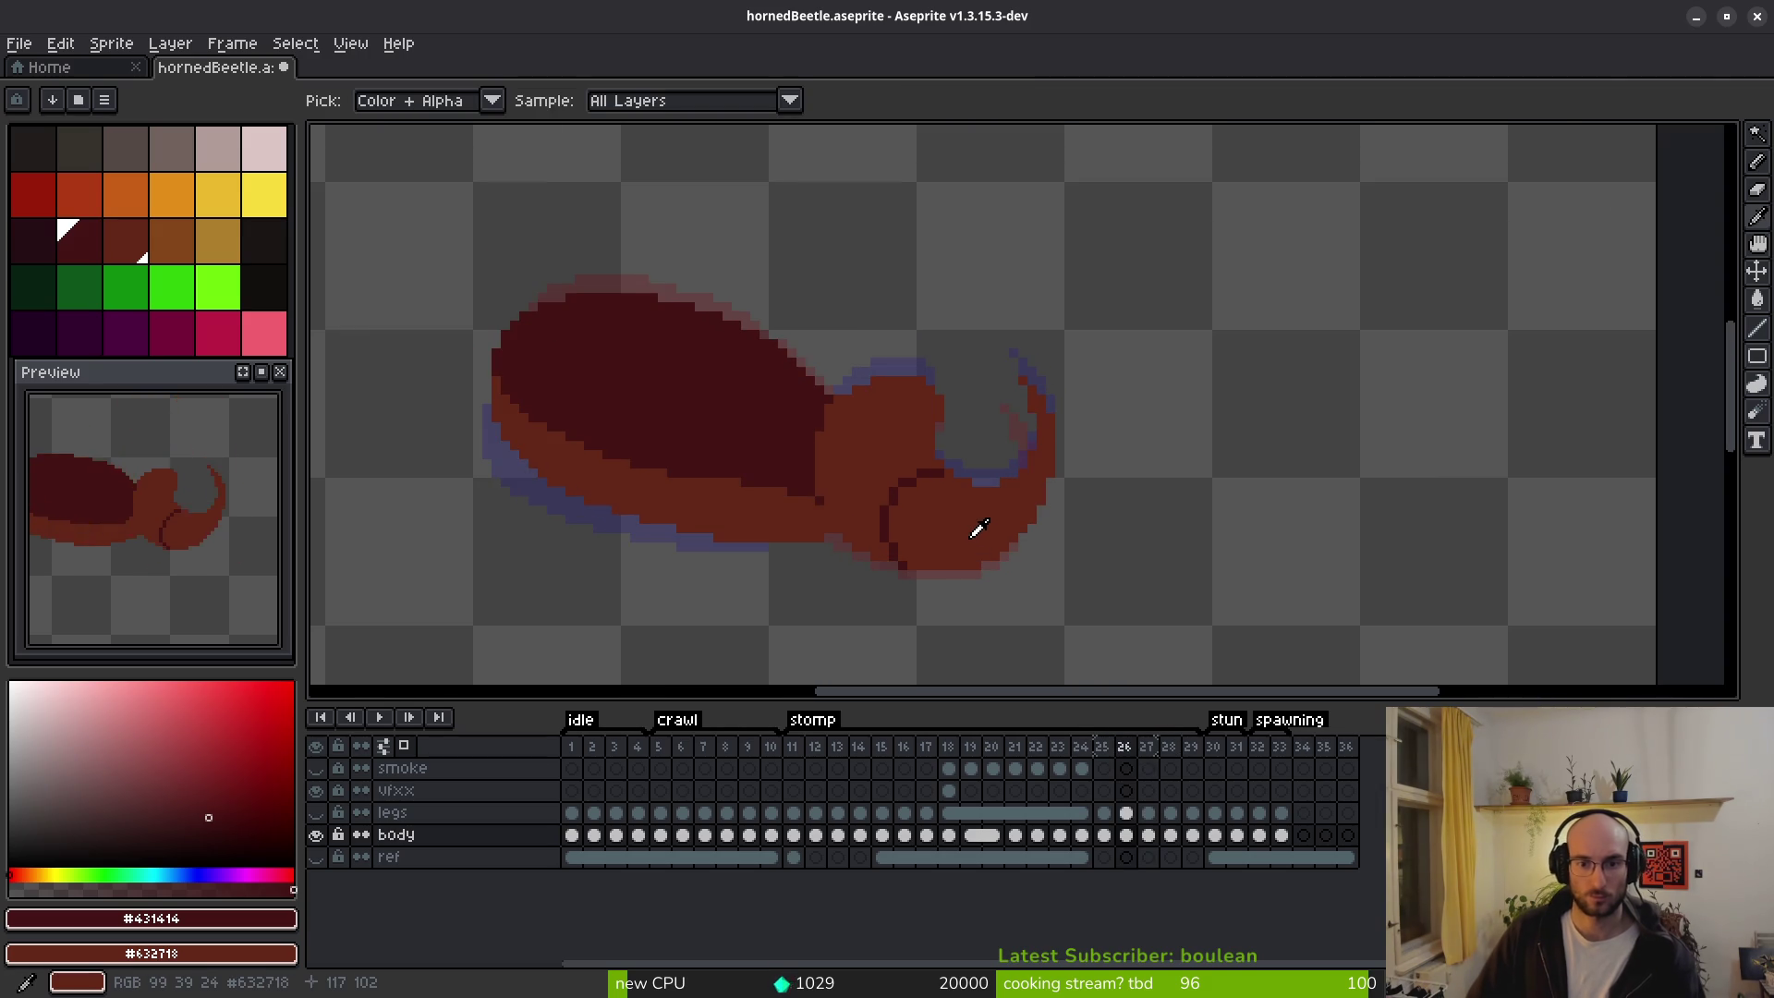
pyautogui.press('Right')
pyautogui.press('Left')
pyautogui.press('Right')
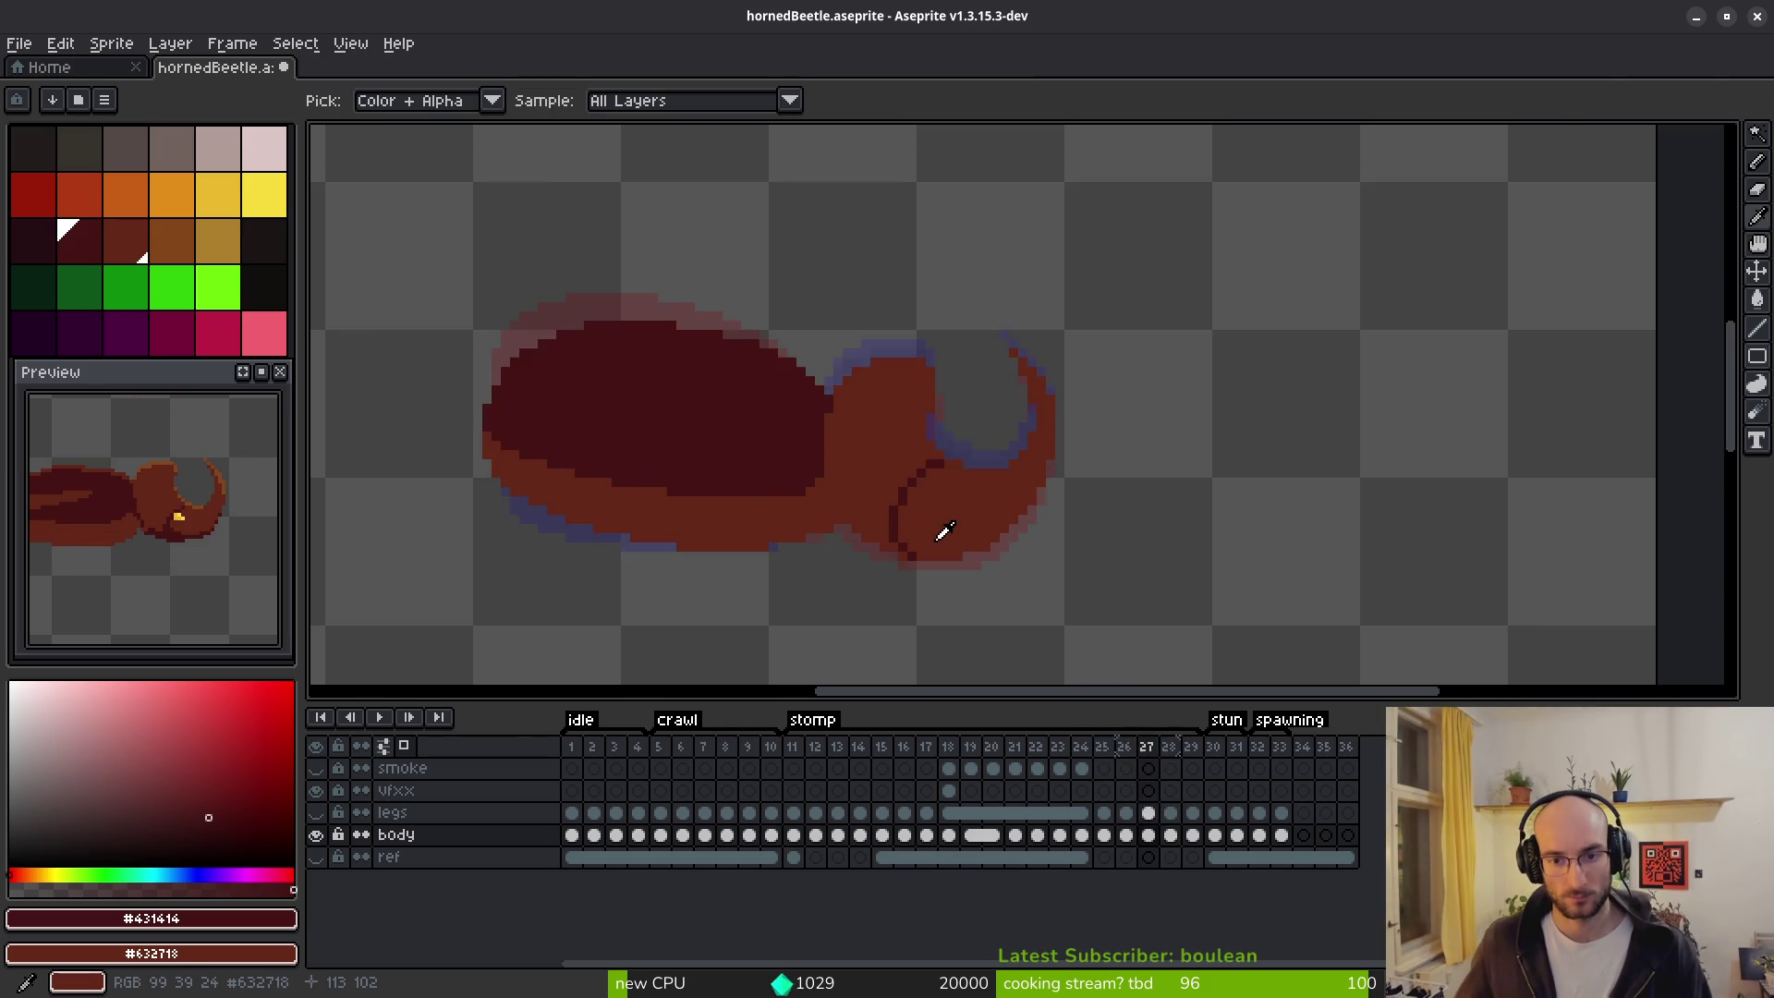
pyautogui.press('Left')
pyautogui.scroll(3, 947, 515)
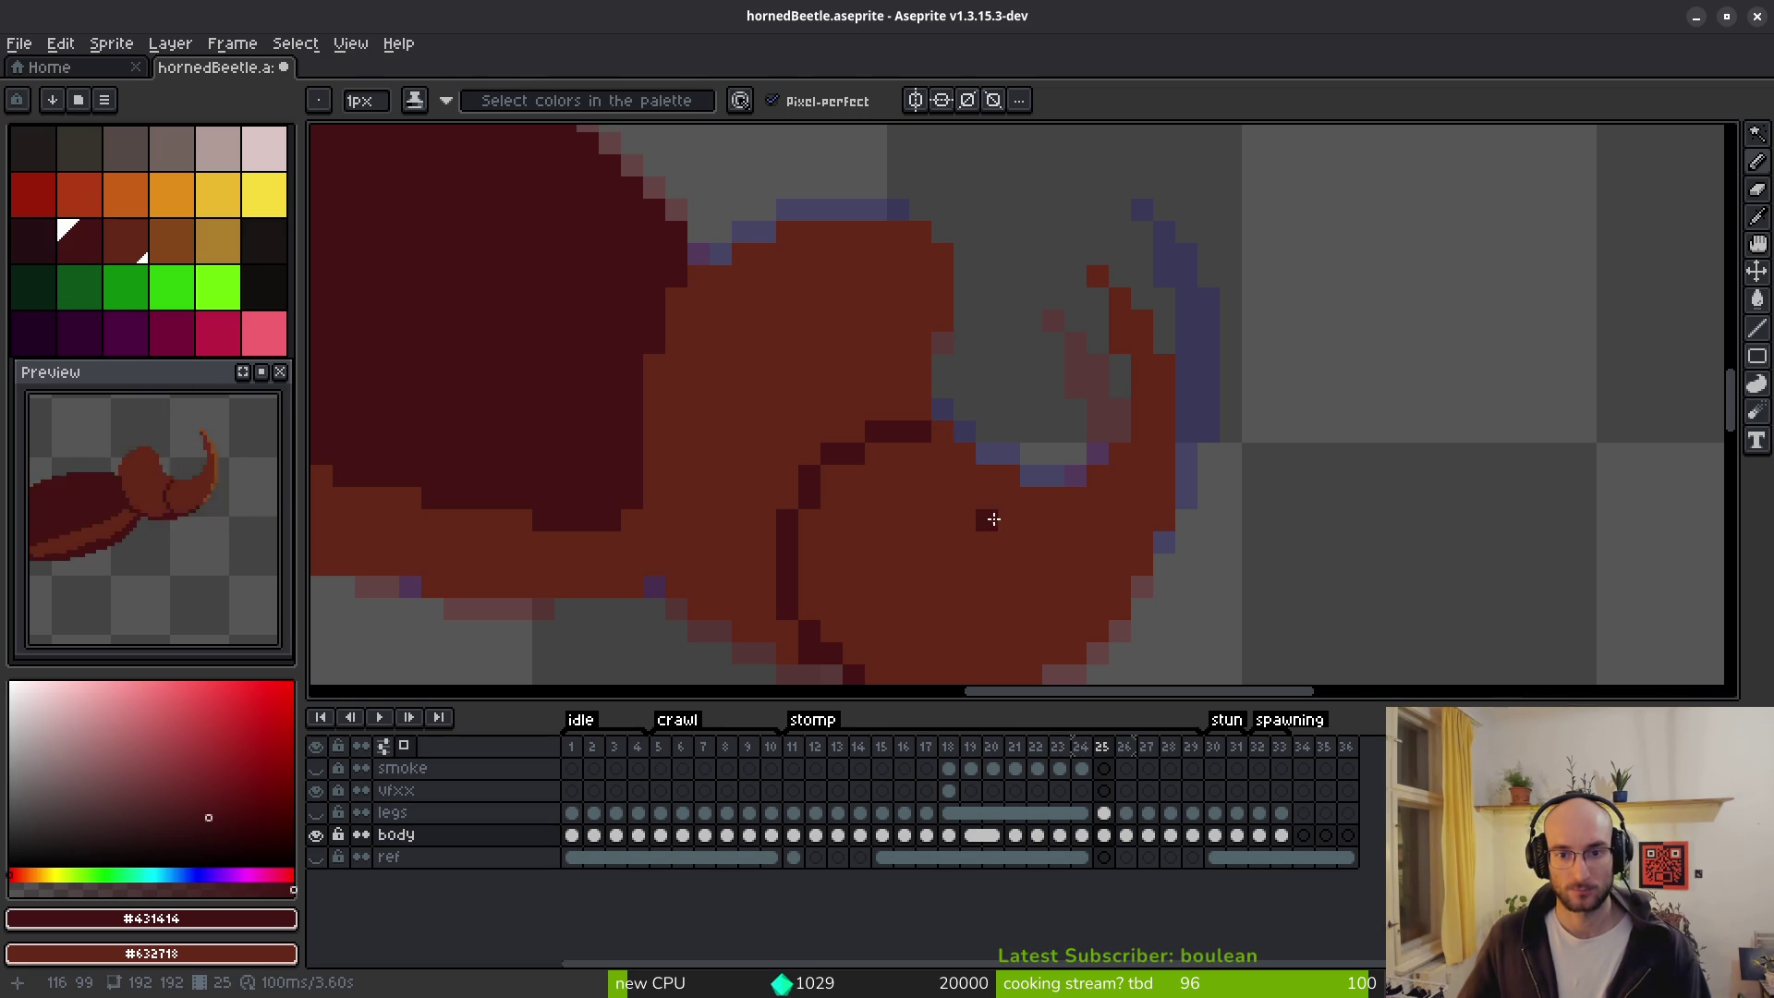
pyautogui.scroll(-2, 994, 519)
pyautogui.press('Right')
pyautogui.press('Left')
pyautogui.press('Right')
pyautogui.press('Left')
pyautogui.press('Right')
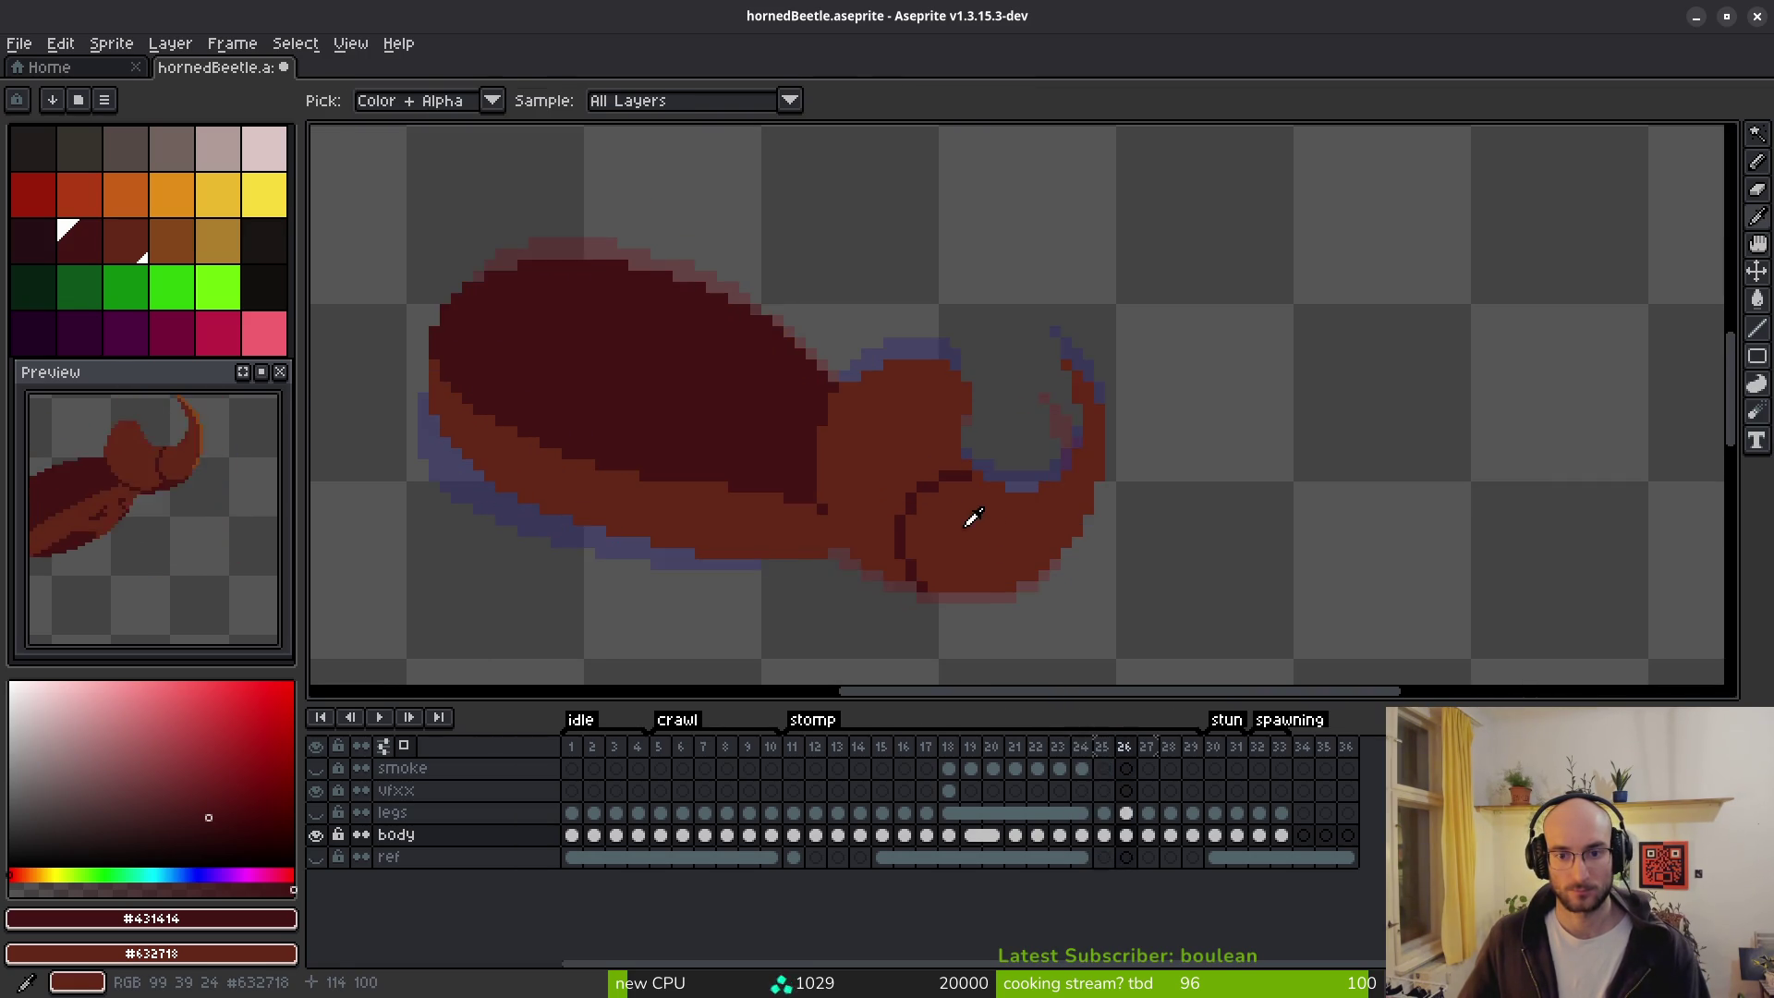
pyautogui.scroll(3, 975, 503)
pyautogui.scroll(-3, 1063, 499)
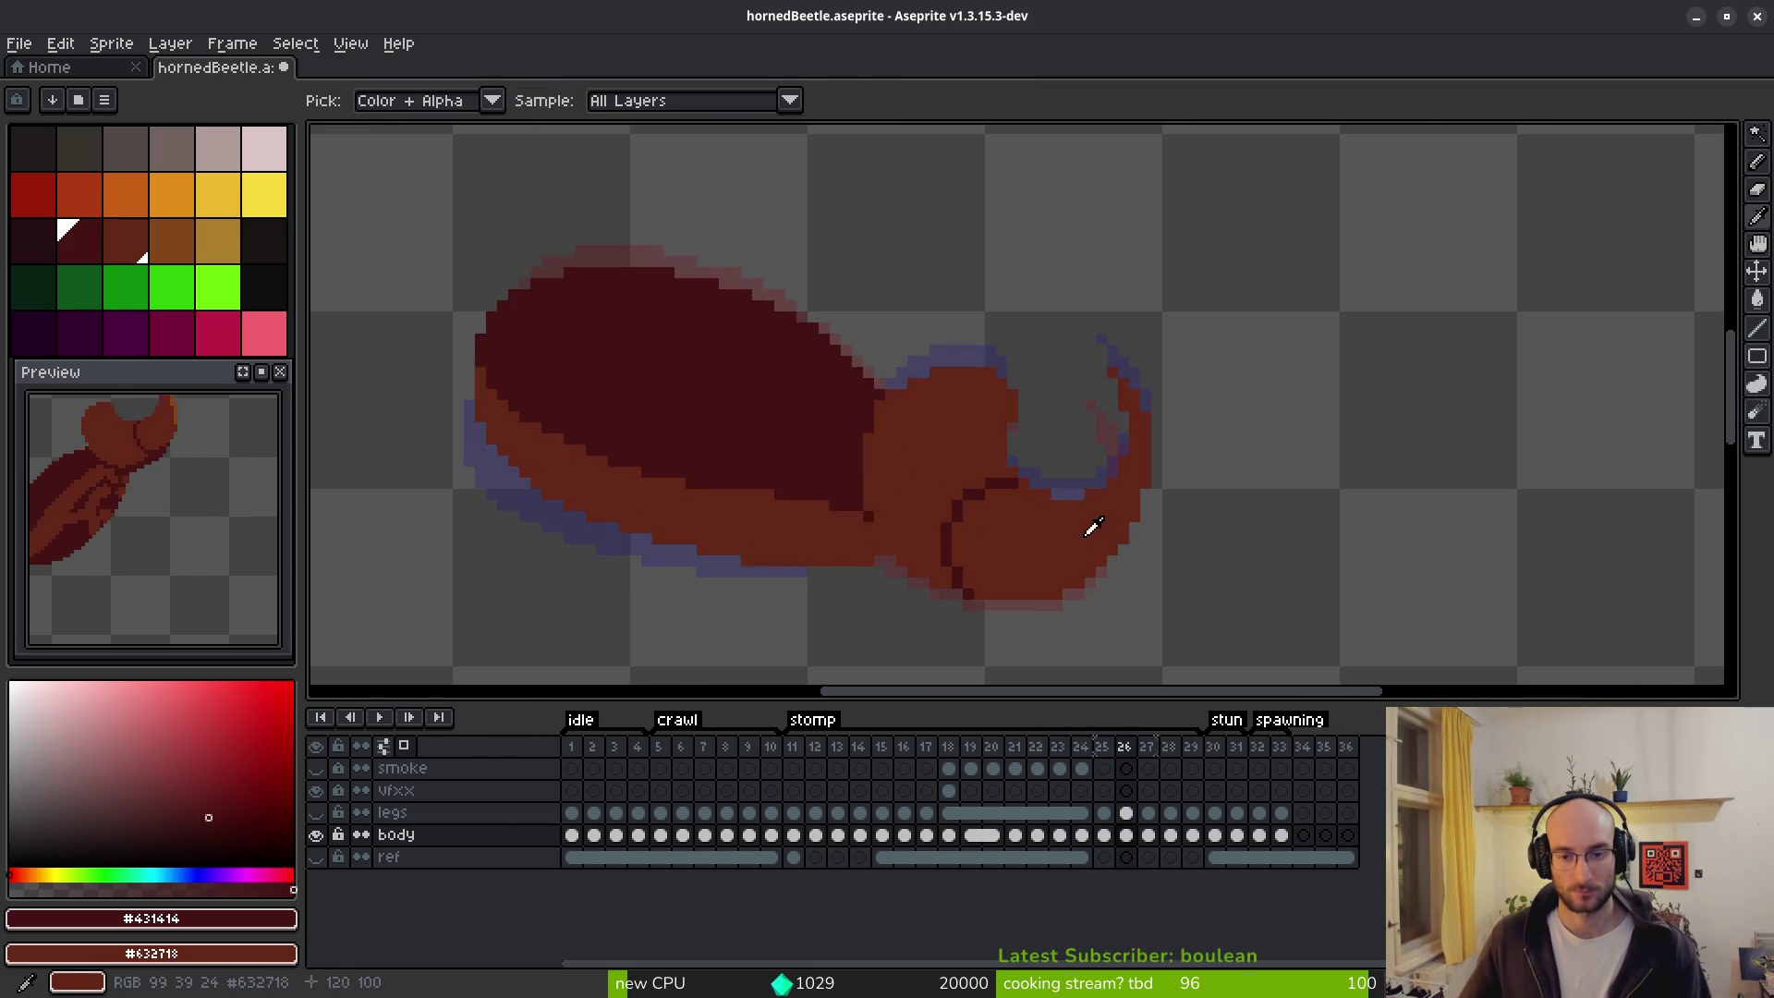
pyautogui.press('Right')
pyautogui.press('Left')
pyautogui.press('Right')
pyautogui.press('Left')
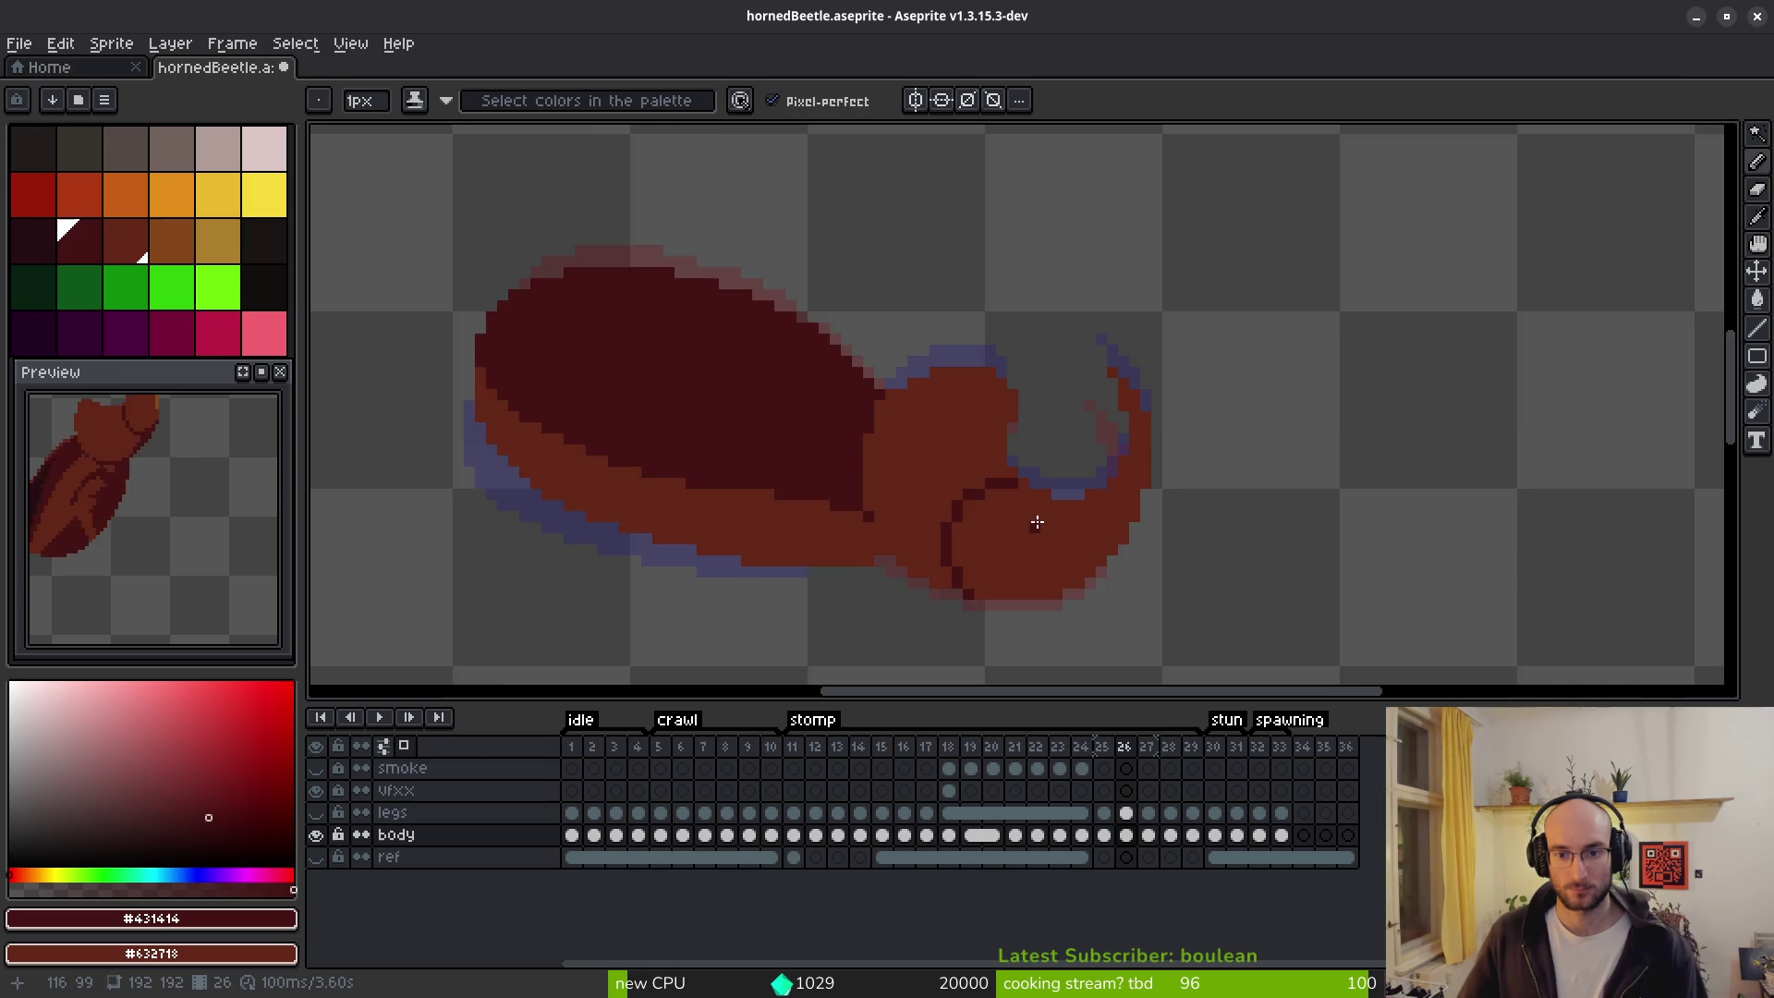
pyautogui.scroll(2, 1026, 499)
pyautogui.scroll(-2, 1072, 495)
# Step back through frames 22–24 and 16, then advance frame by frame to stomp frame 19.
pyautogui.press('alt')
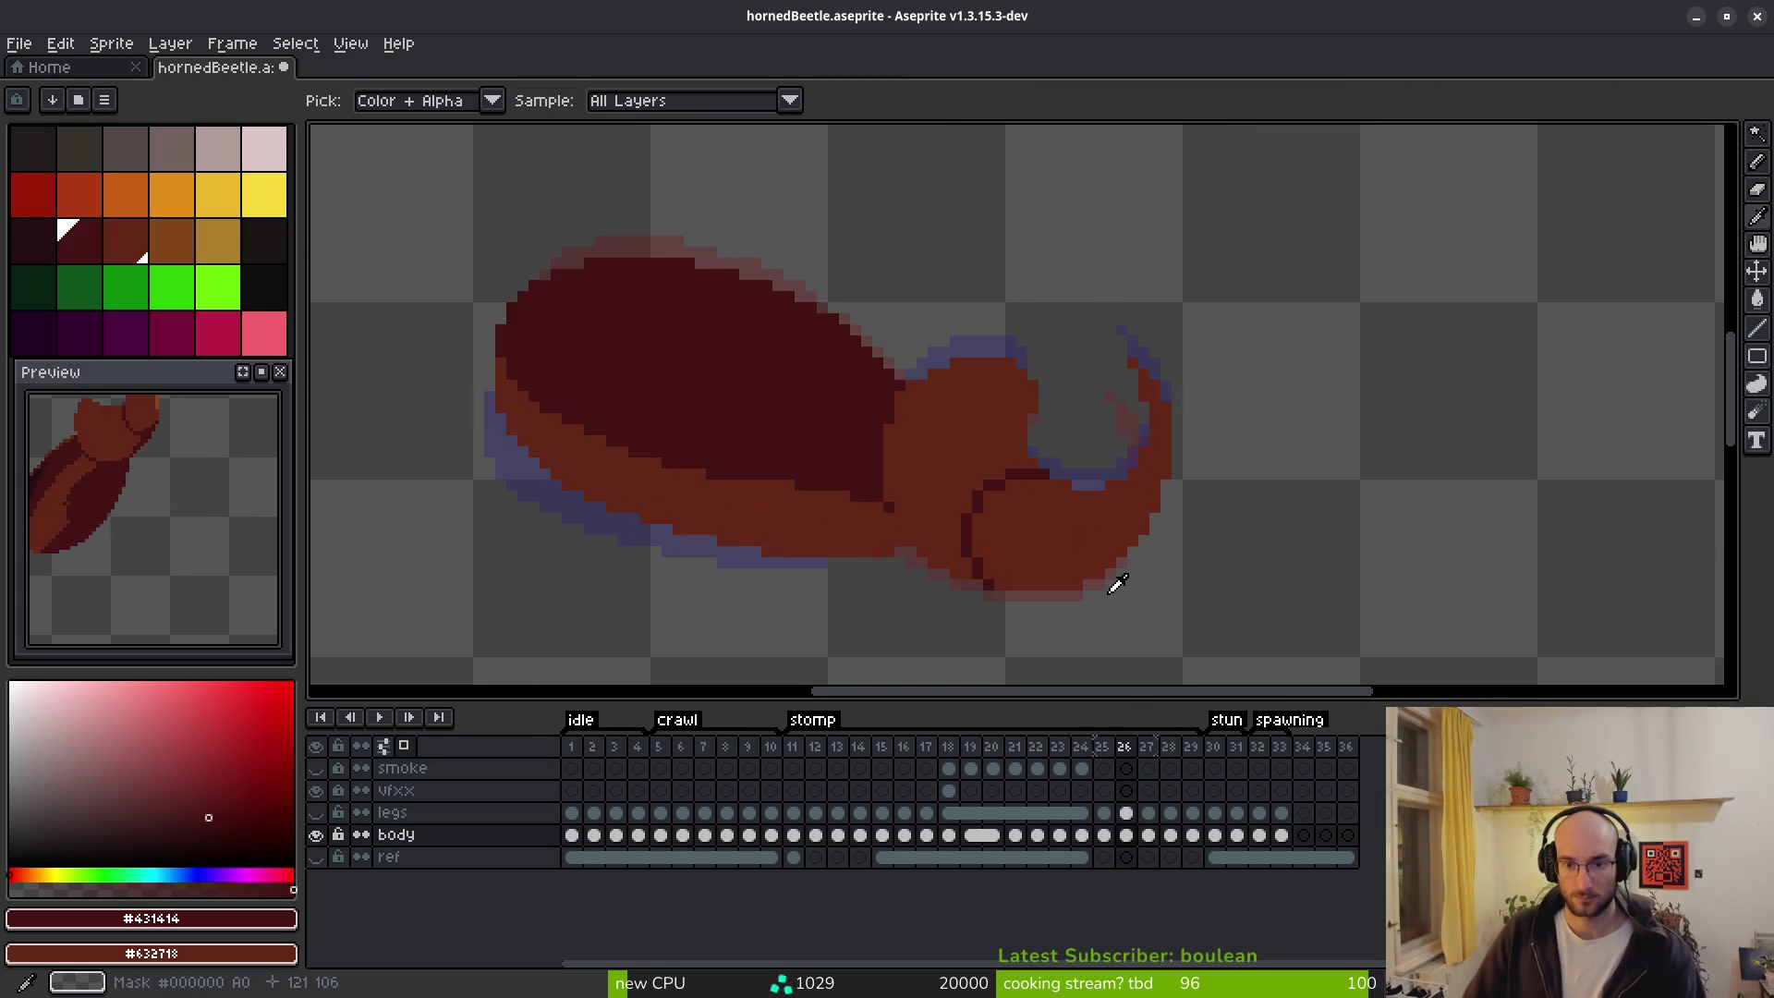
pyautogui.press('Left')
pyautogui.press('Left')
pyautogui.press('Left')
pyautogui.press('Right')
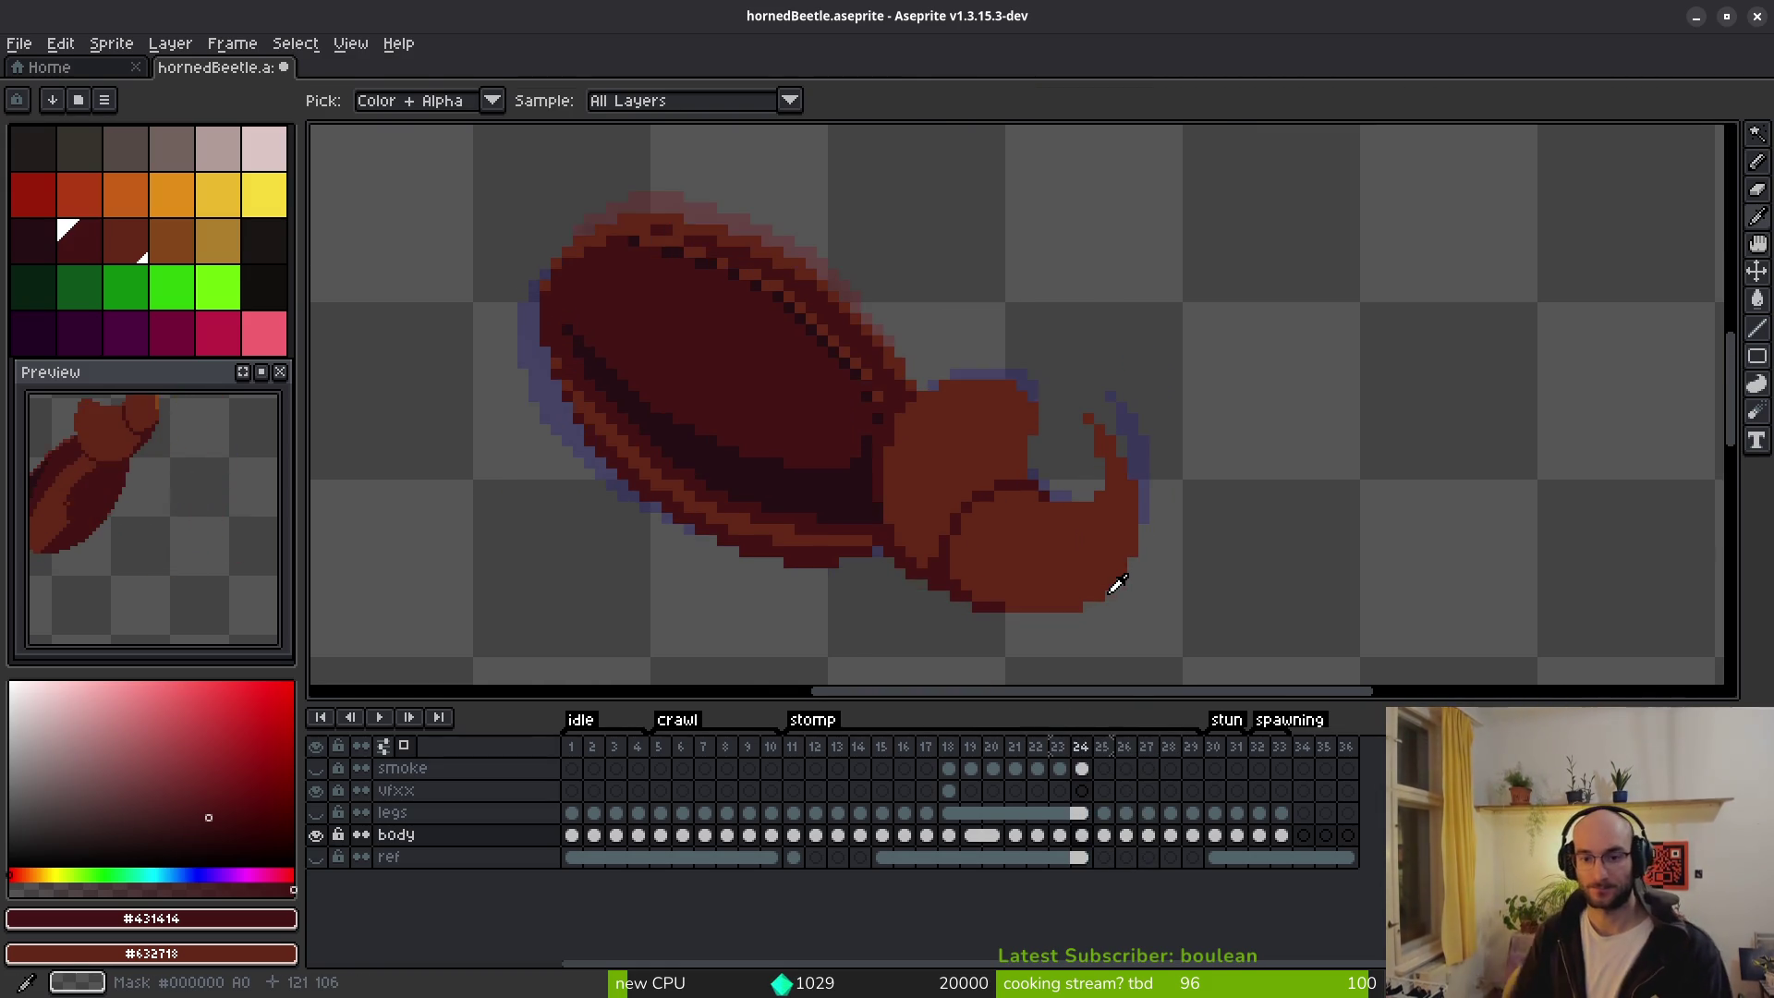
pyautogui.press('Right')
pyautogui.press('Right')
pyautogui.scroll(3, 1007, 536)
pyautogui.press('Left')
pyautogui.press('Left')
pyautogui.press('Left')
pyautogui.press('alt')
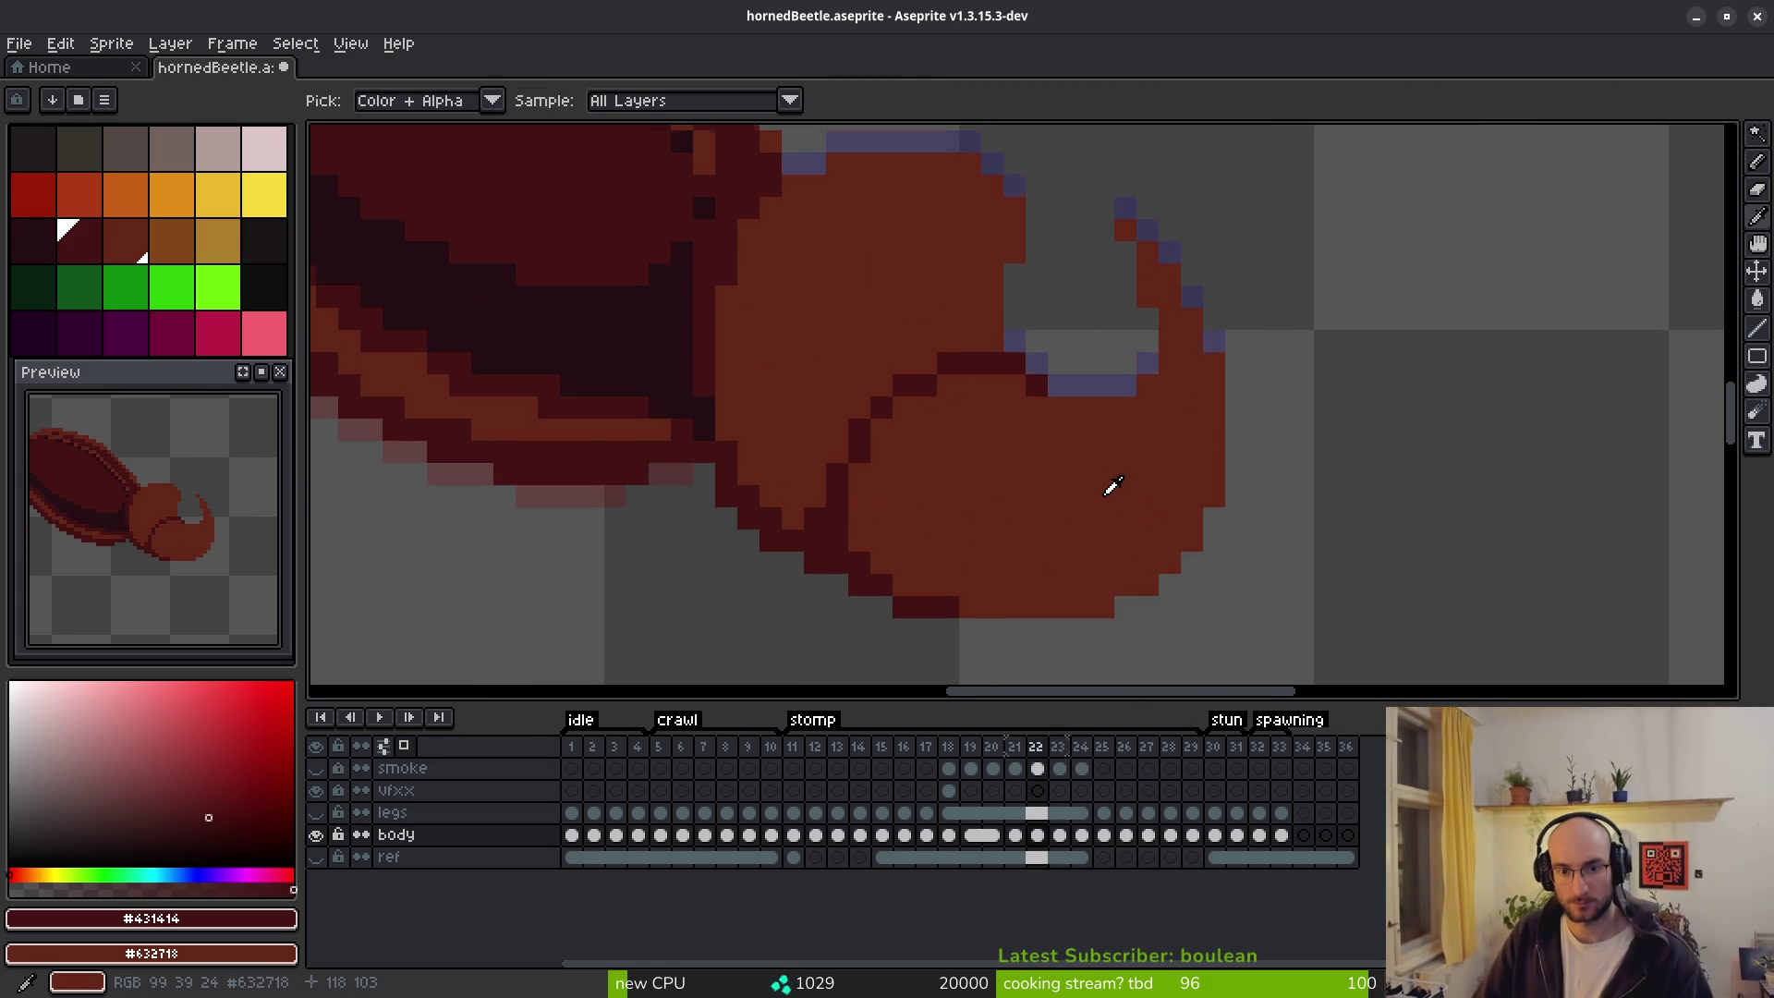
pyautogui.press('Right')
pyautogui.scroll(-3, 703, 446)
pyautogui.press('Right')
pyautogui.press('alt')
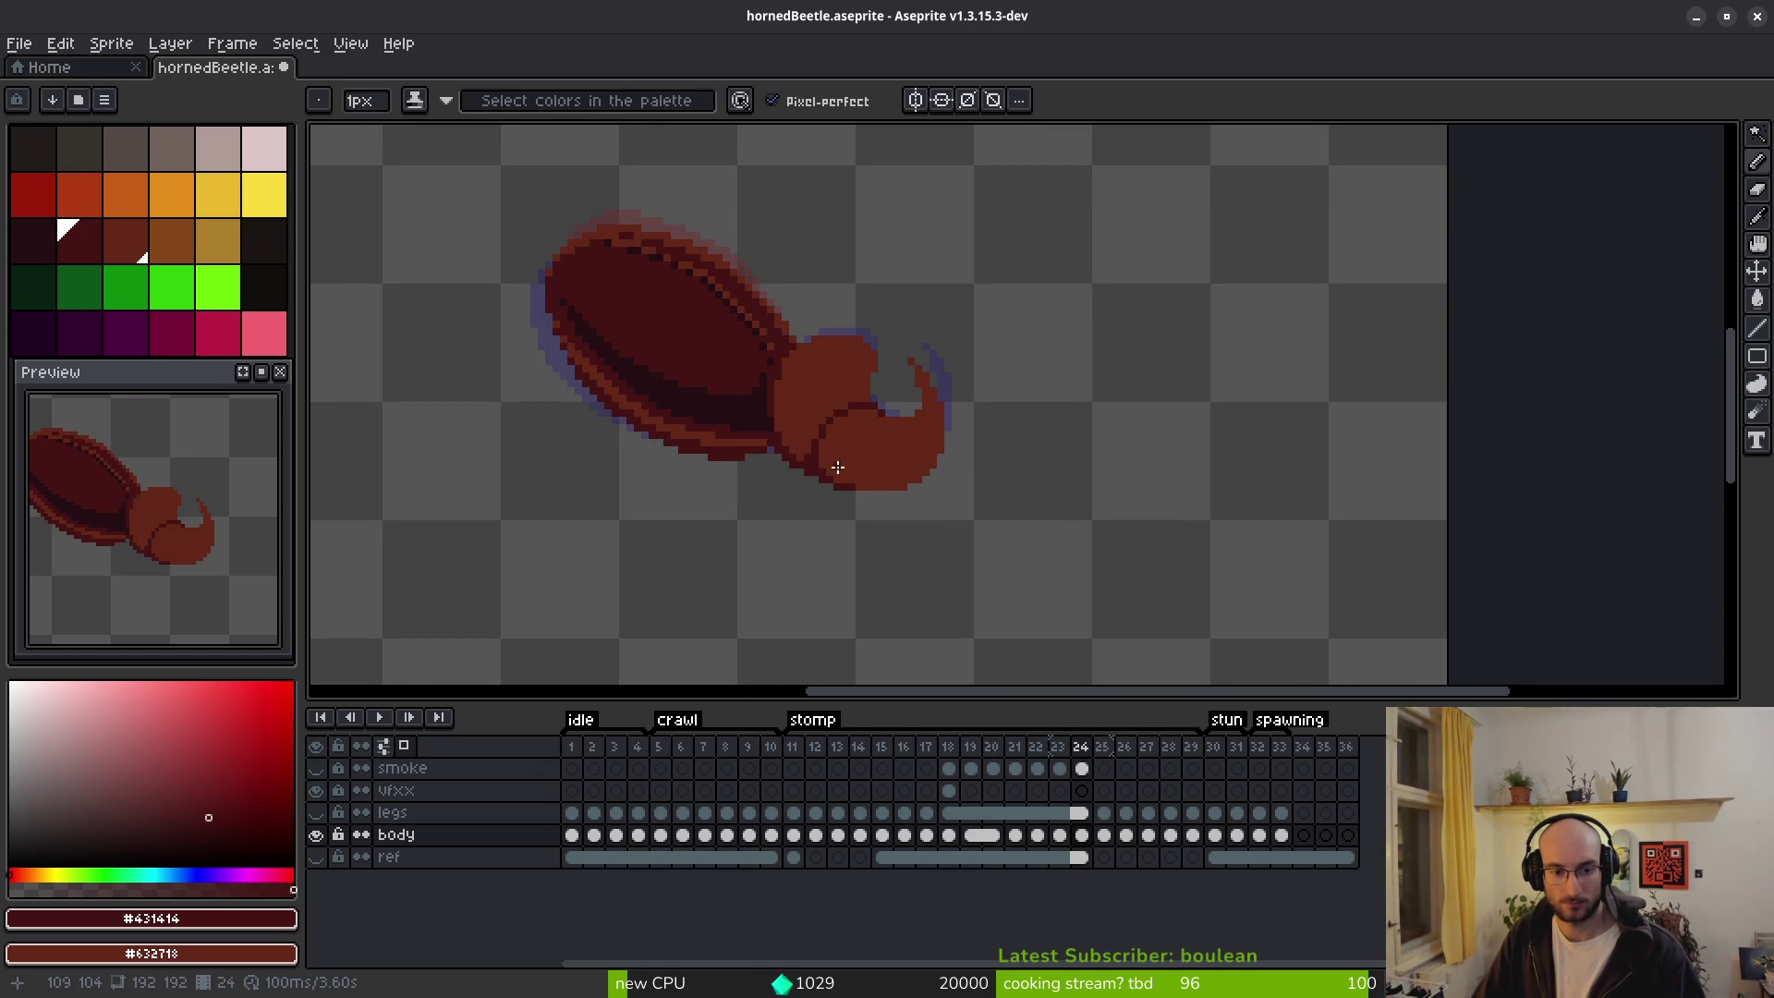
pyautogui.press('Left')
pyautogui.press('Left')
pyautogui.press('Left')
pyautogui.press('alt')
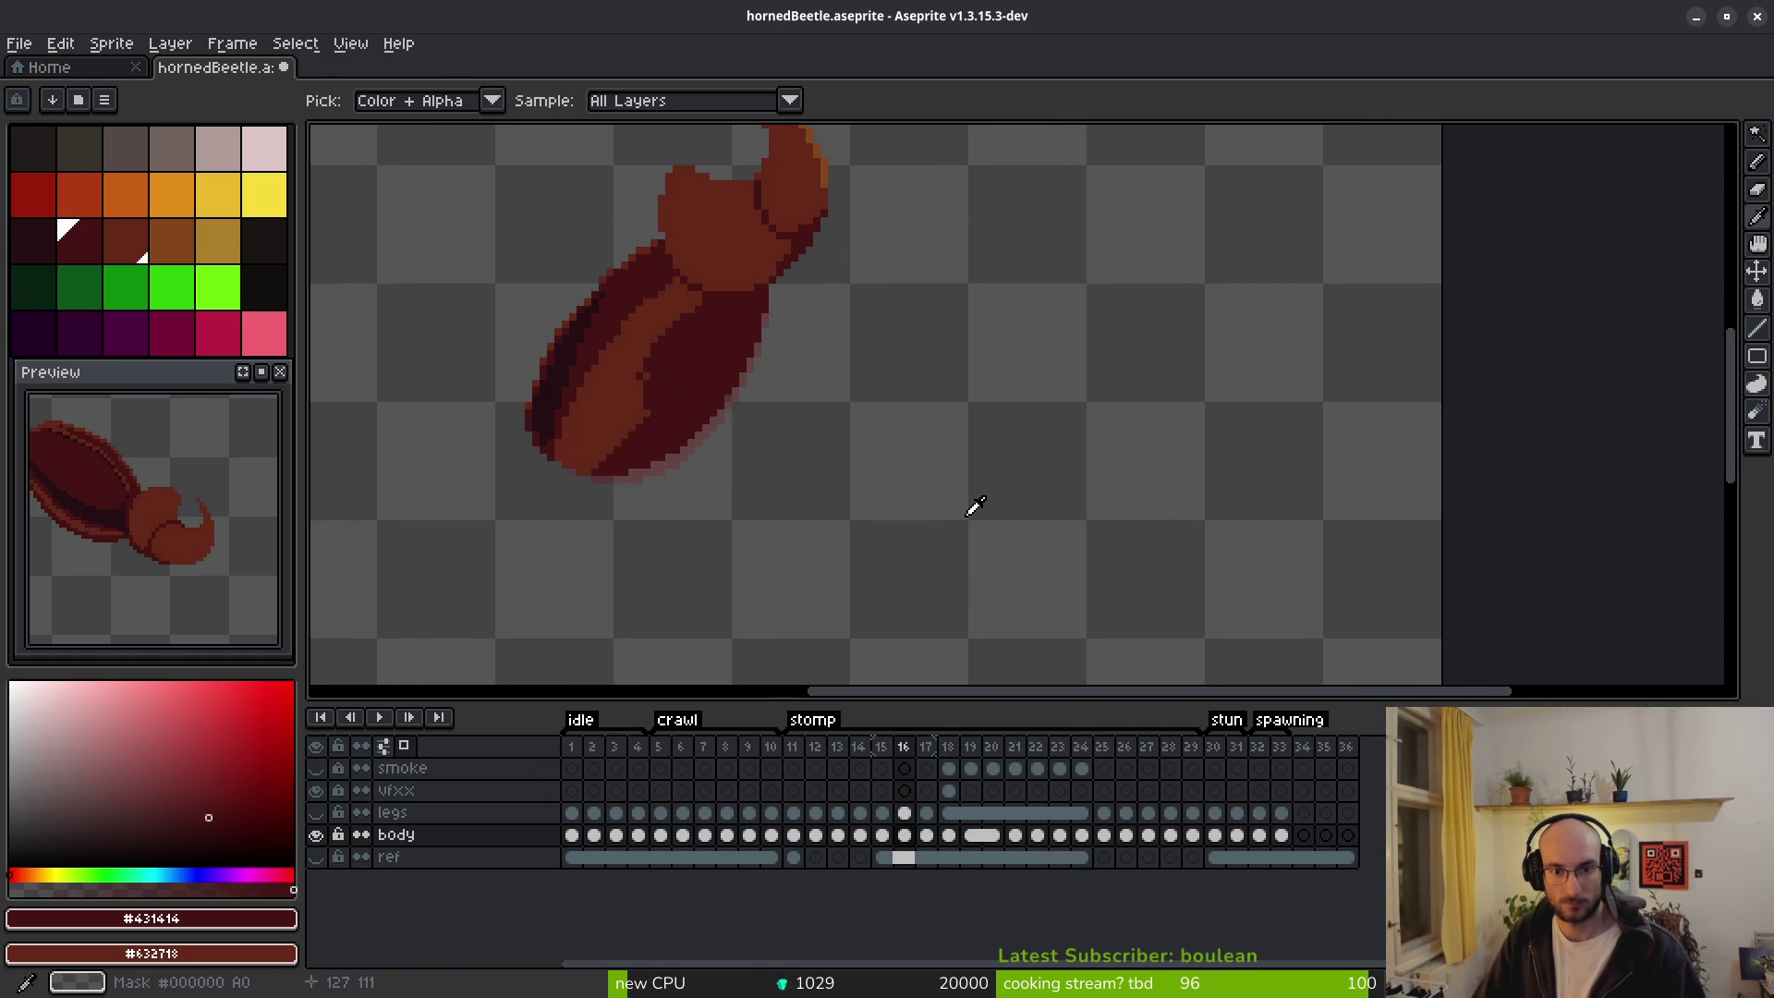
pyautogui.press('Right')
pyautogui.press('Right')
pyautogui.press('Left')
pyautogui.press('Left')
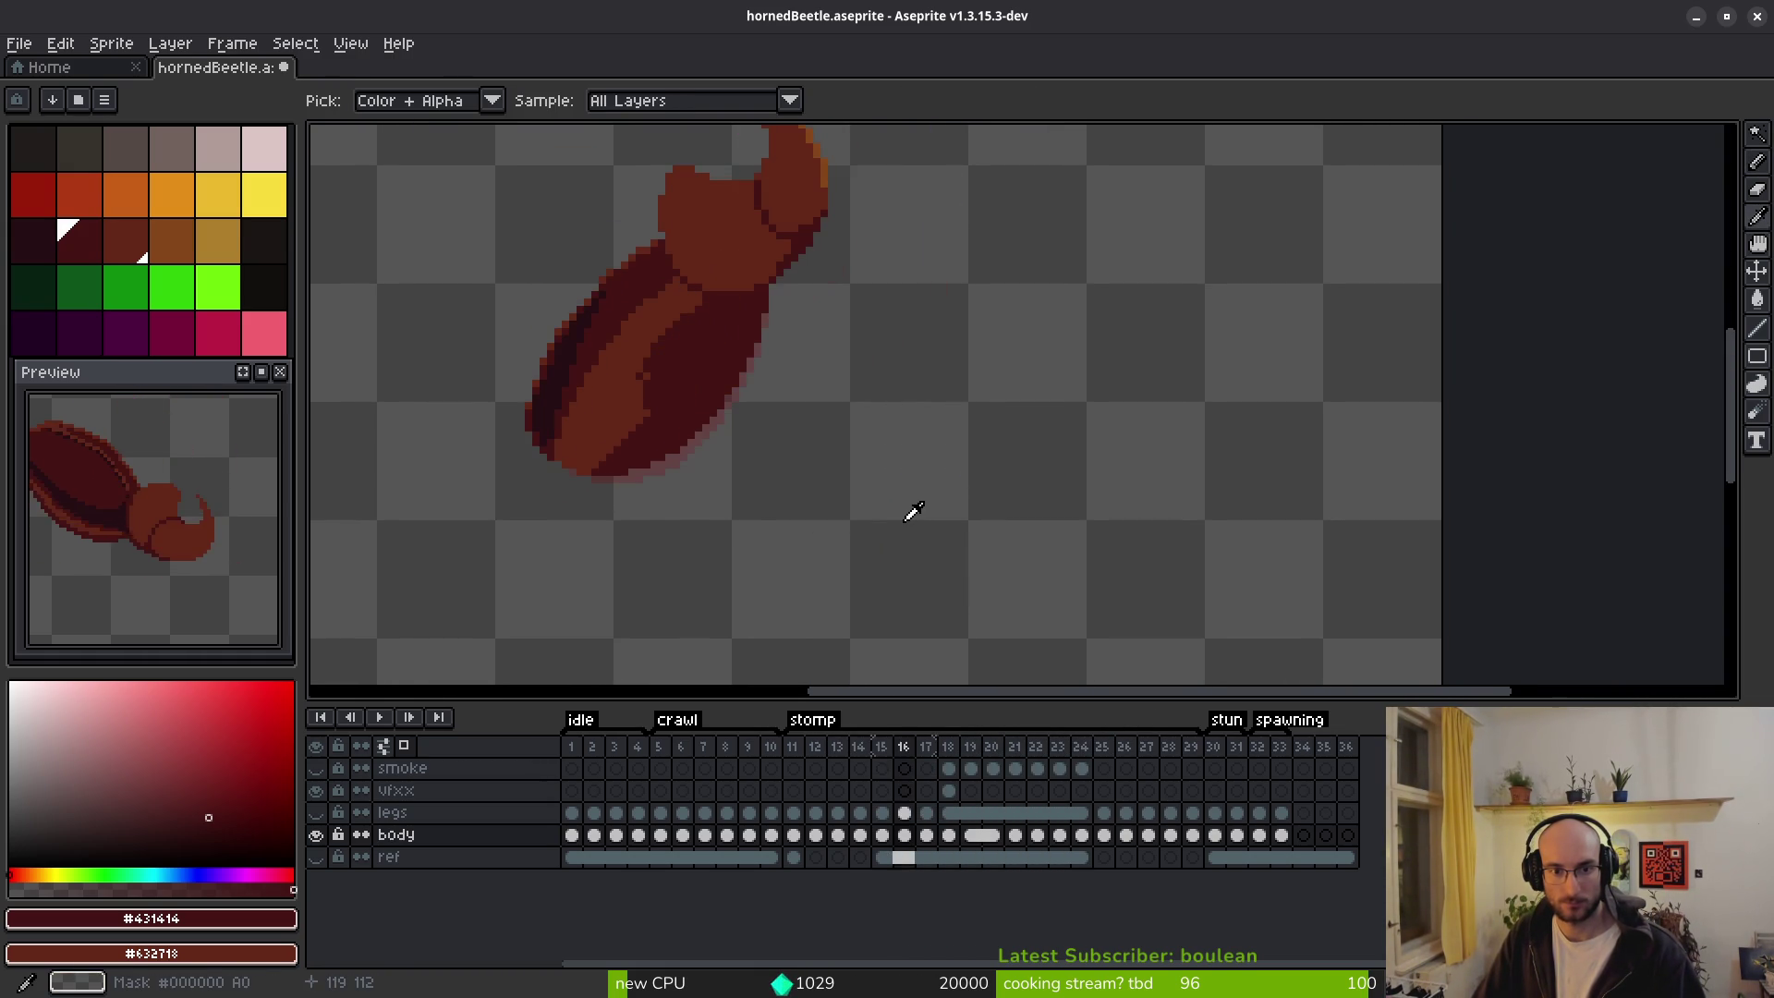
pyautogui.press('Right')
pyautogui.press('Right')
pyautogui.press('Left')
pyautogui.press('Left')
pyautogui.press('Left')
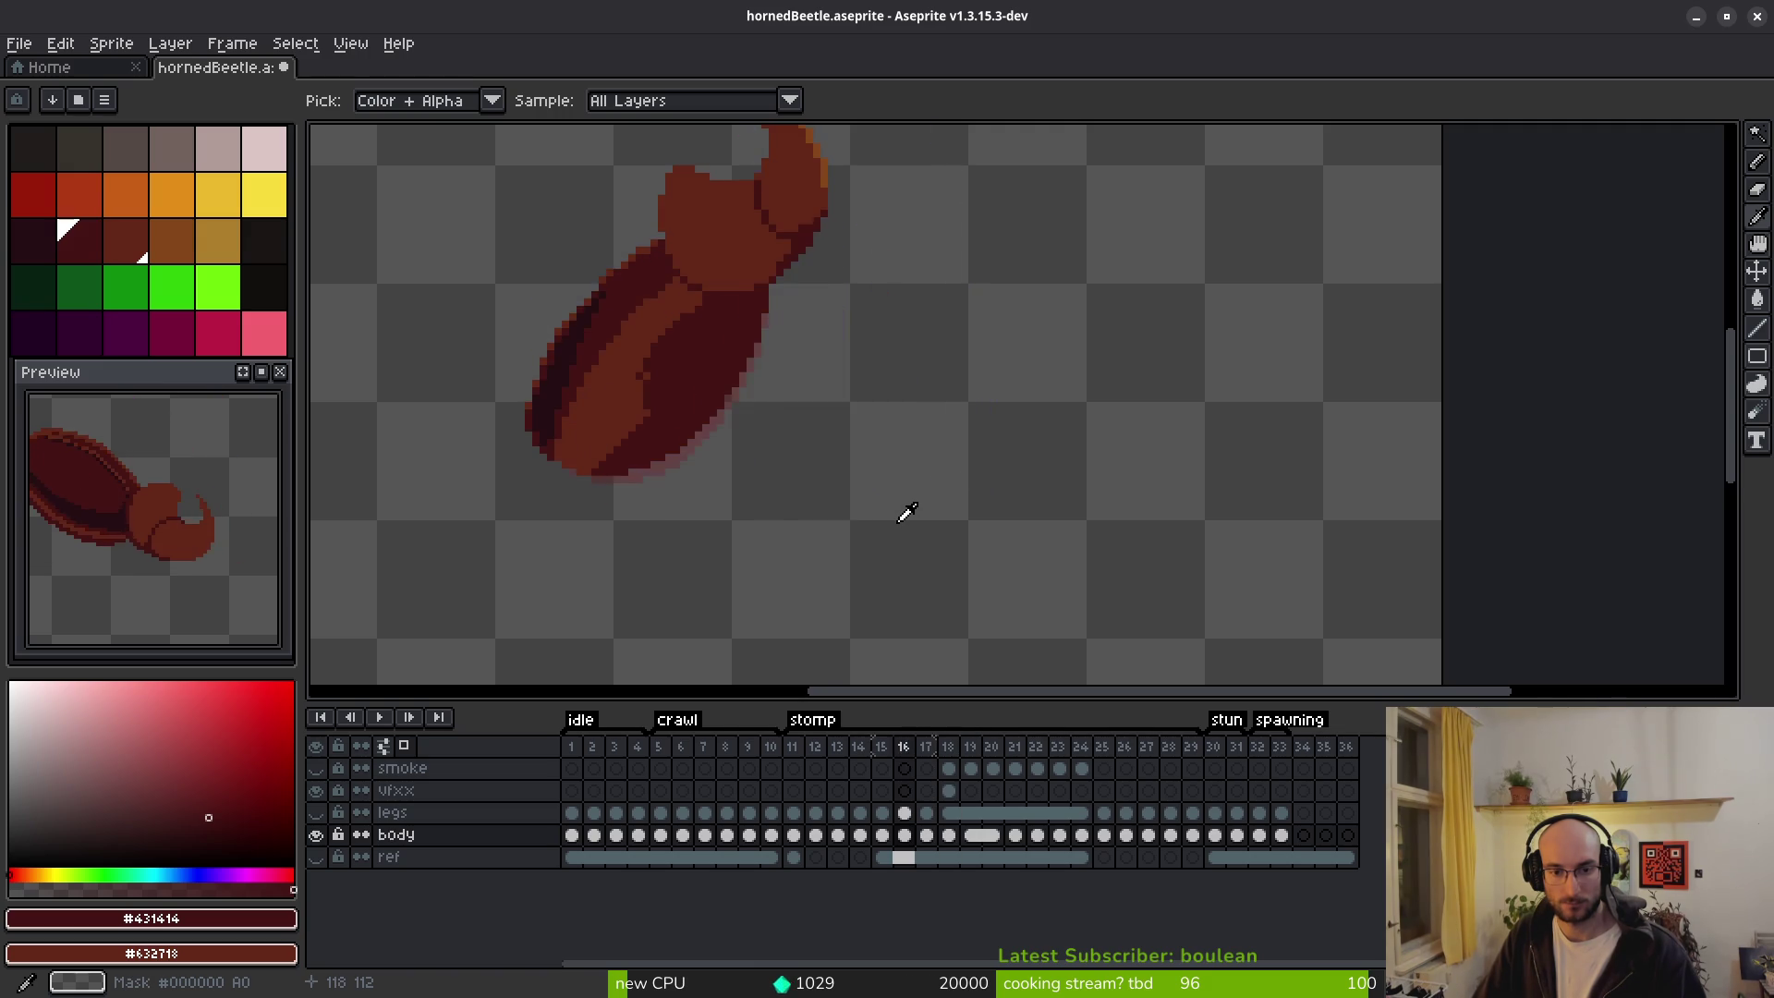
pyautogui.press('Right')
pyautogui.press('Right')
pyautogui.press('Right')
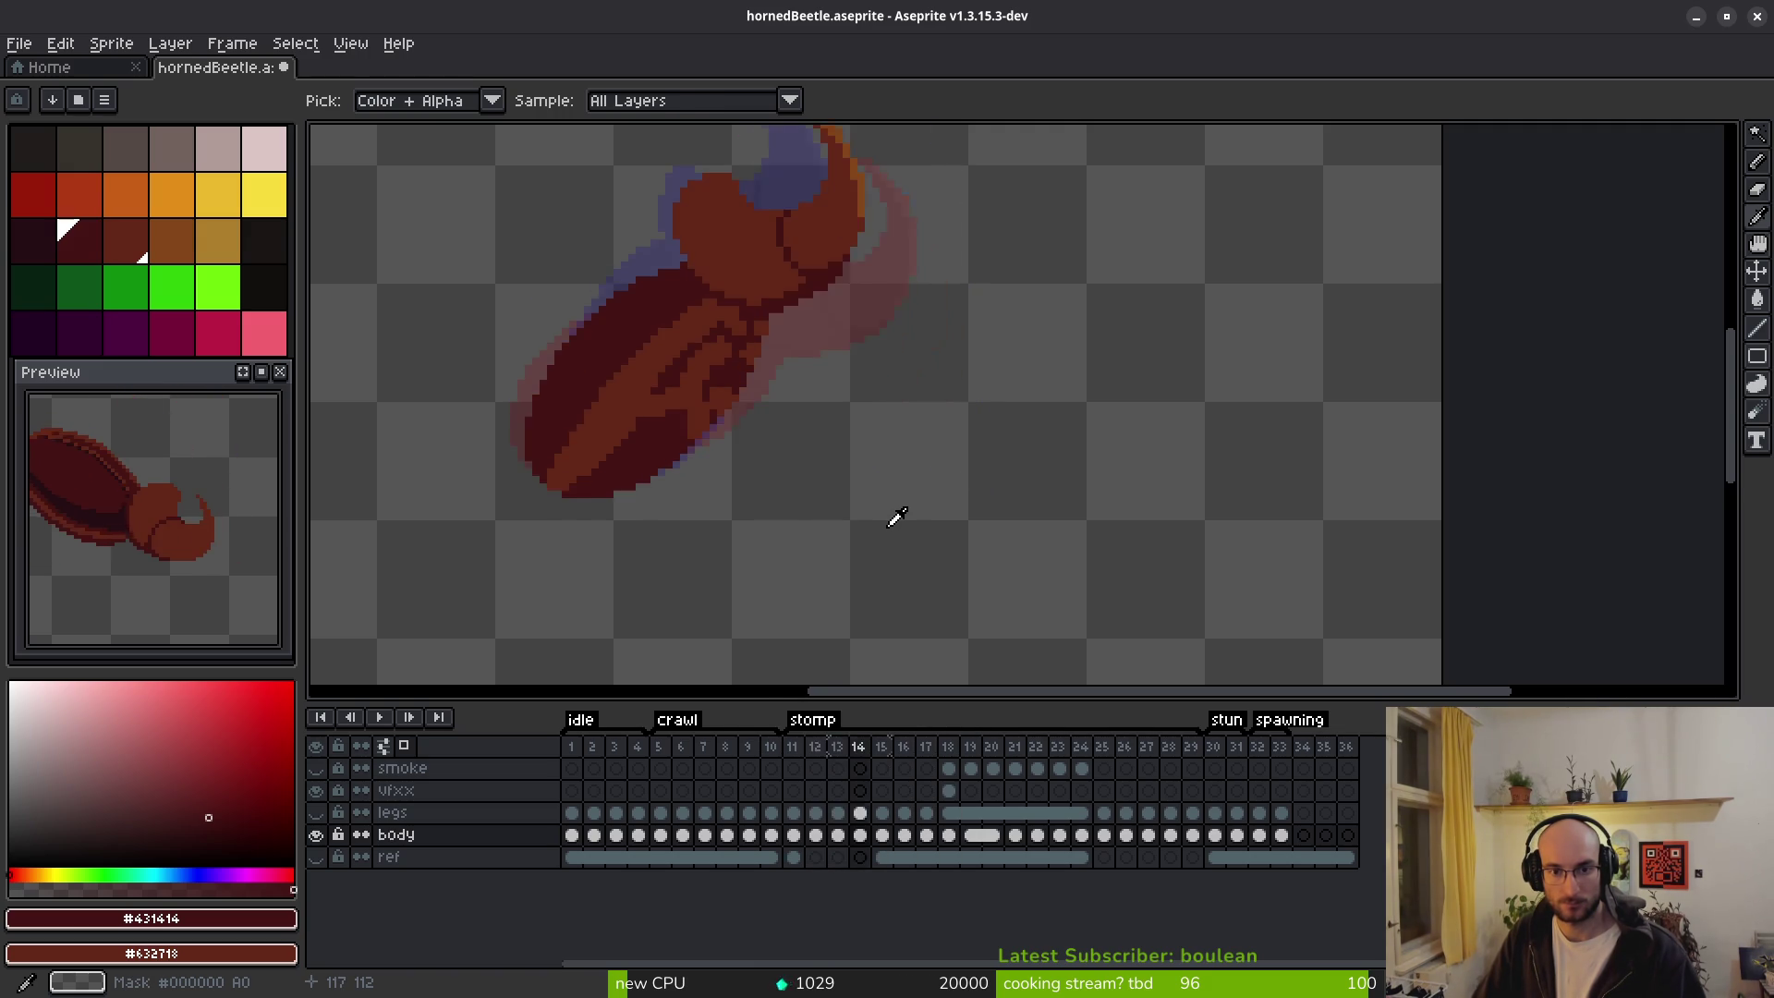
pyautogui.press('Right')
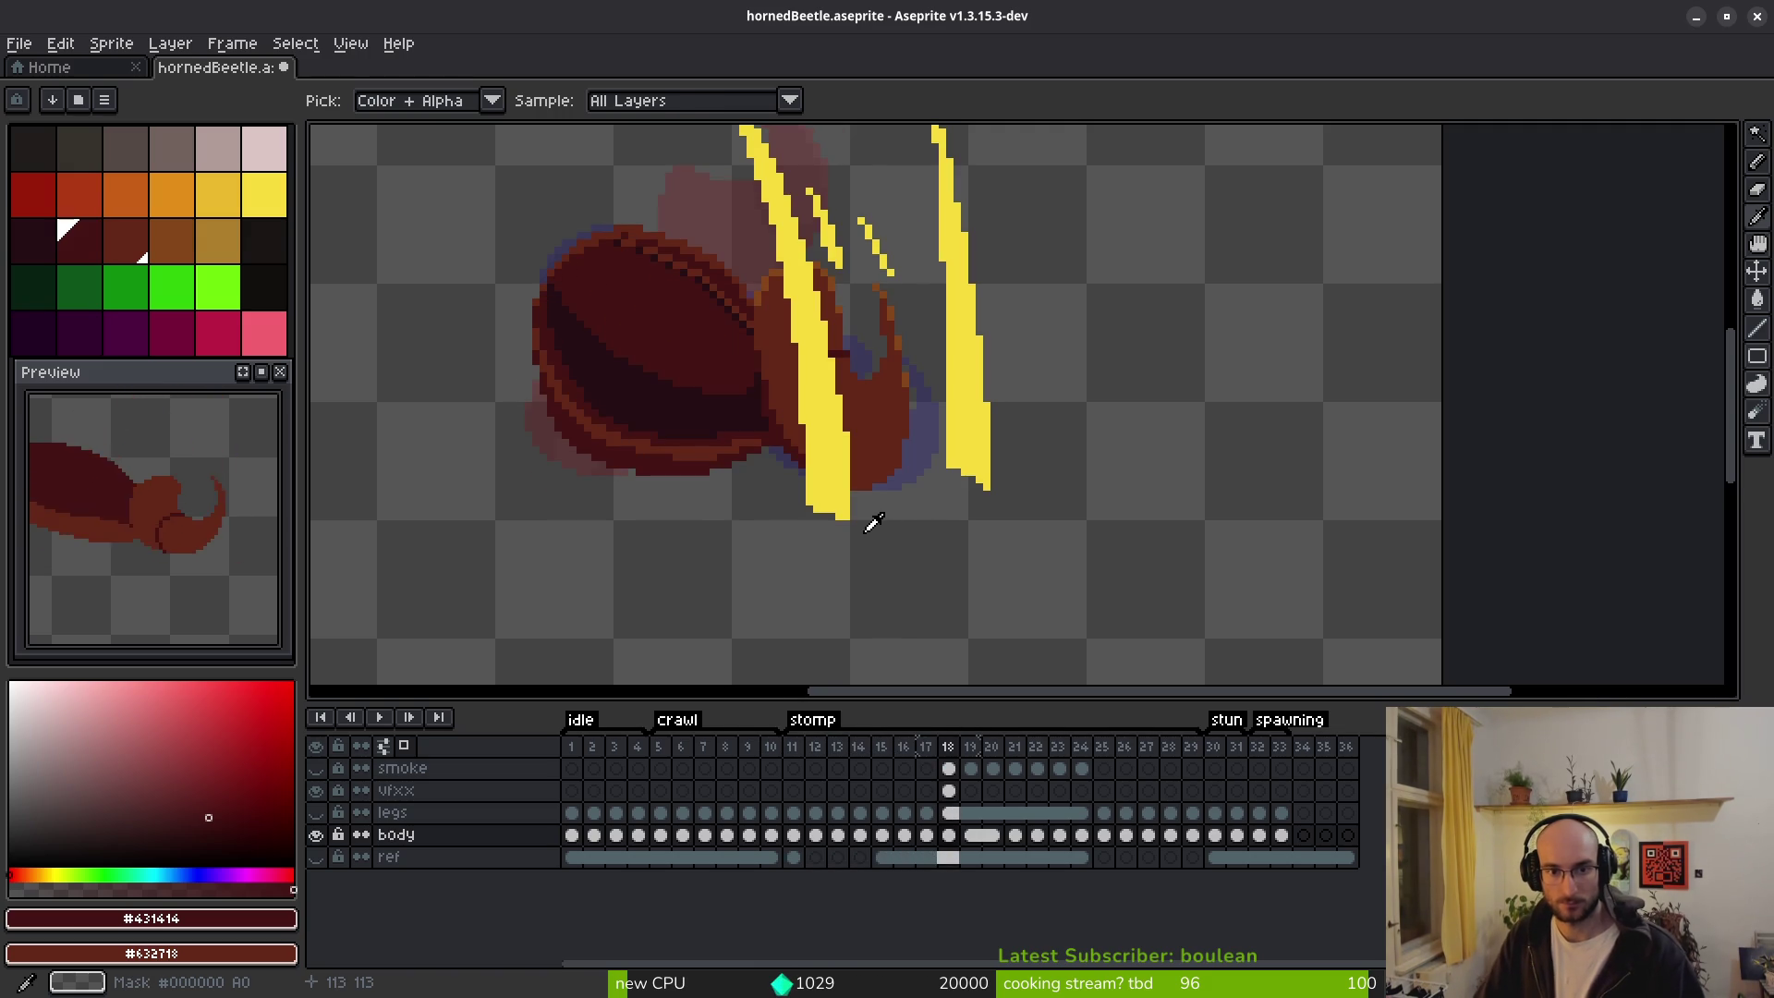
pyautogui.press('Right')
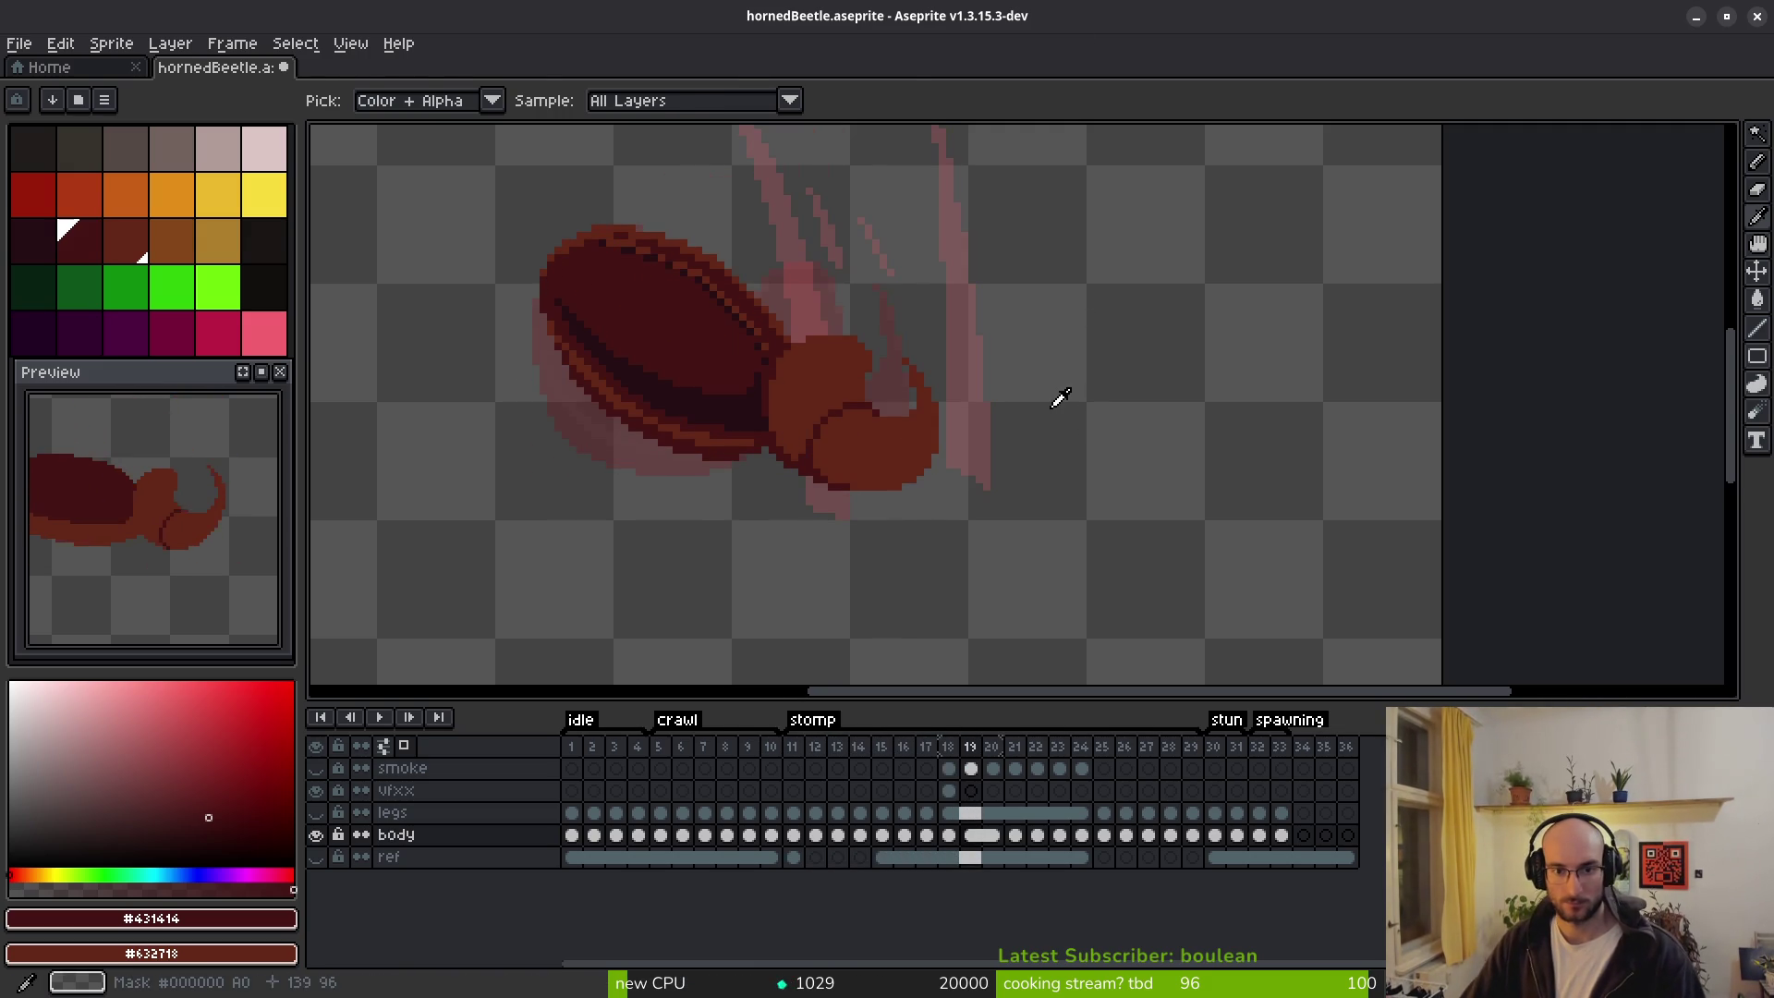
pyautogui.press('b')
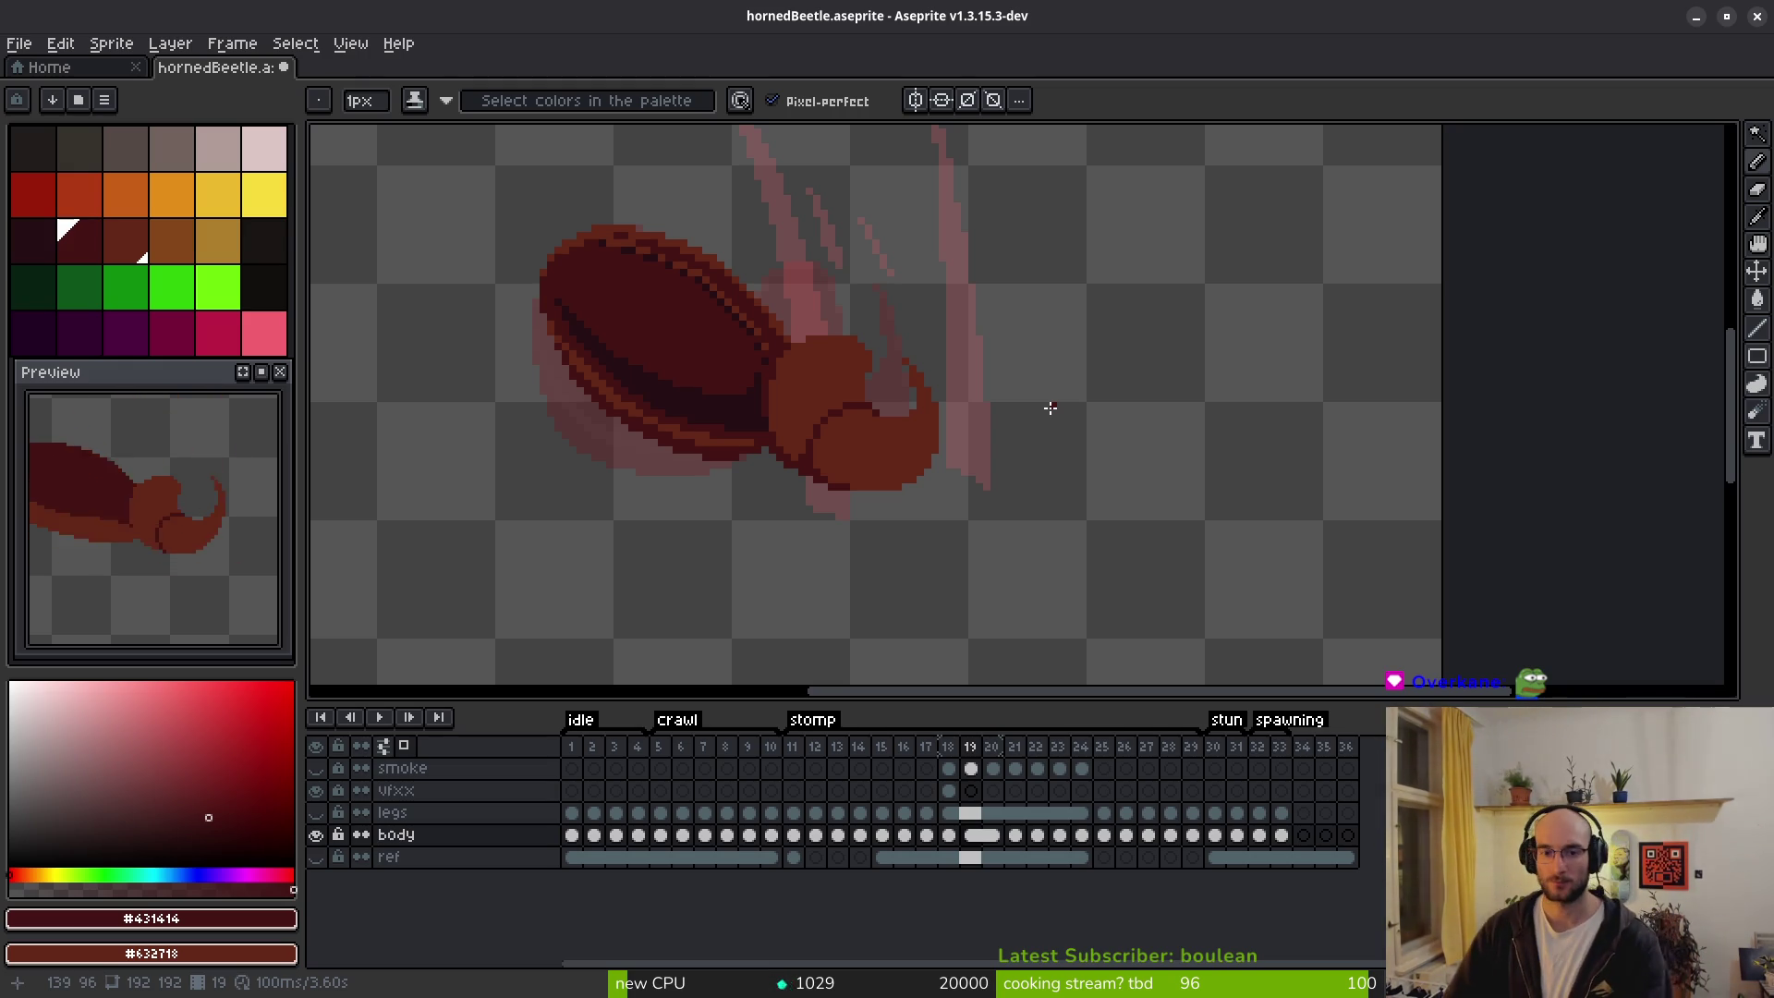
pyautogui.press('Right')
pyautogui.press('Right')
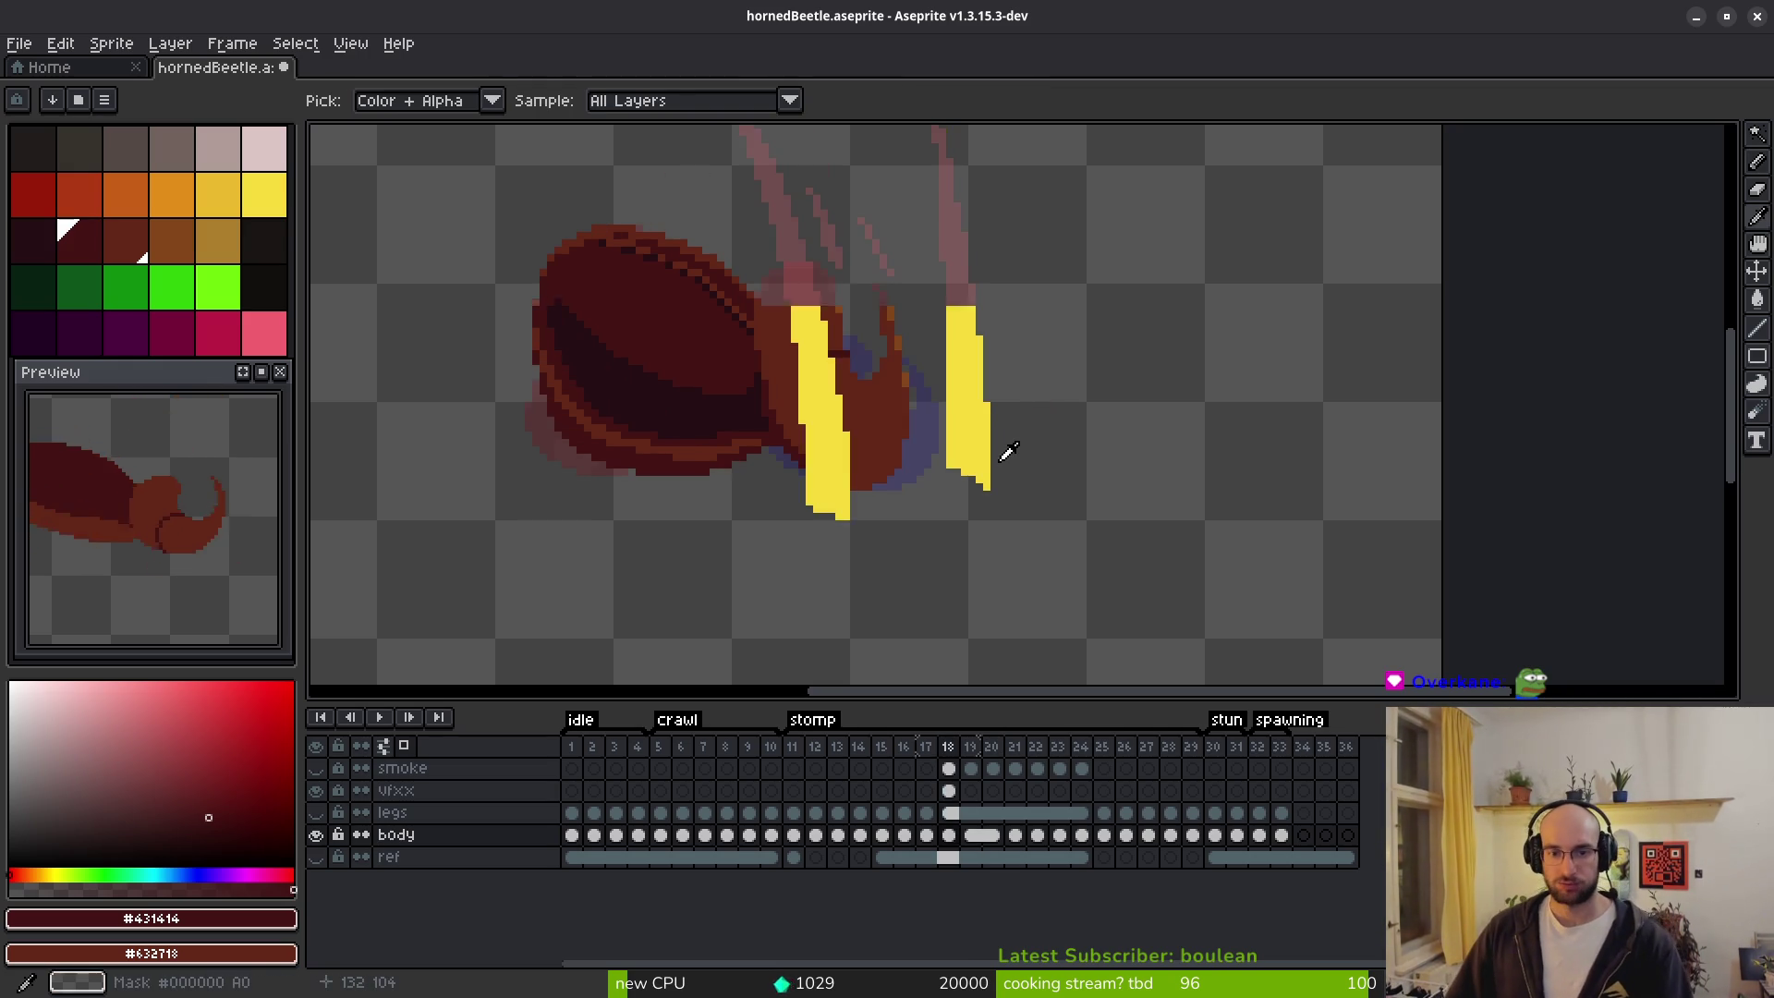
# On frame 25, draw a dark seam where the head meets the shell and fix stray pixels.
pyautogui.press('Right')
pyautogui.press('Right')
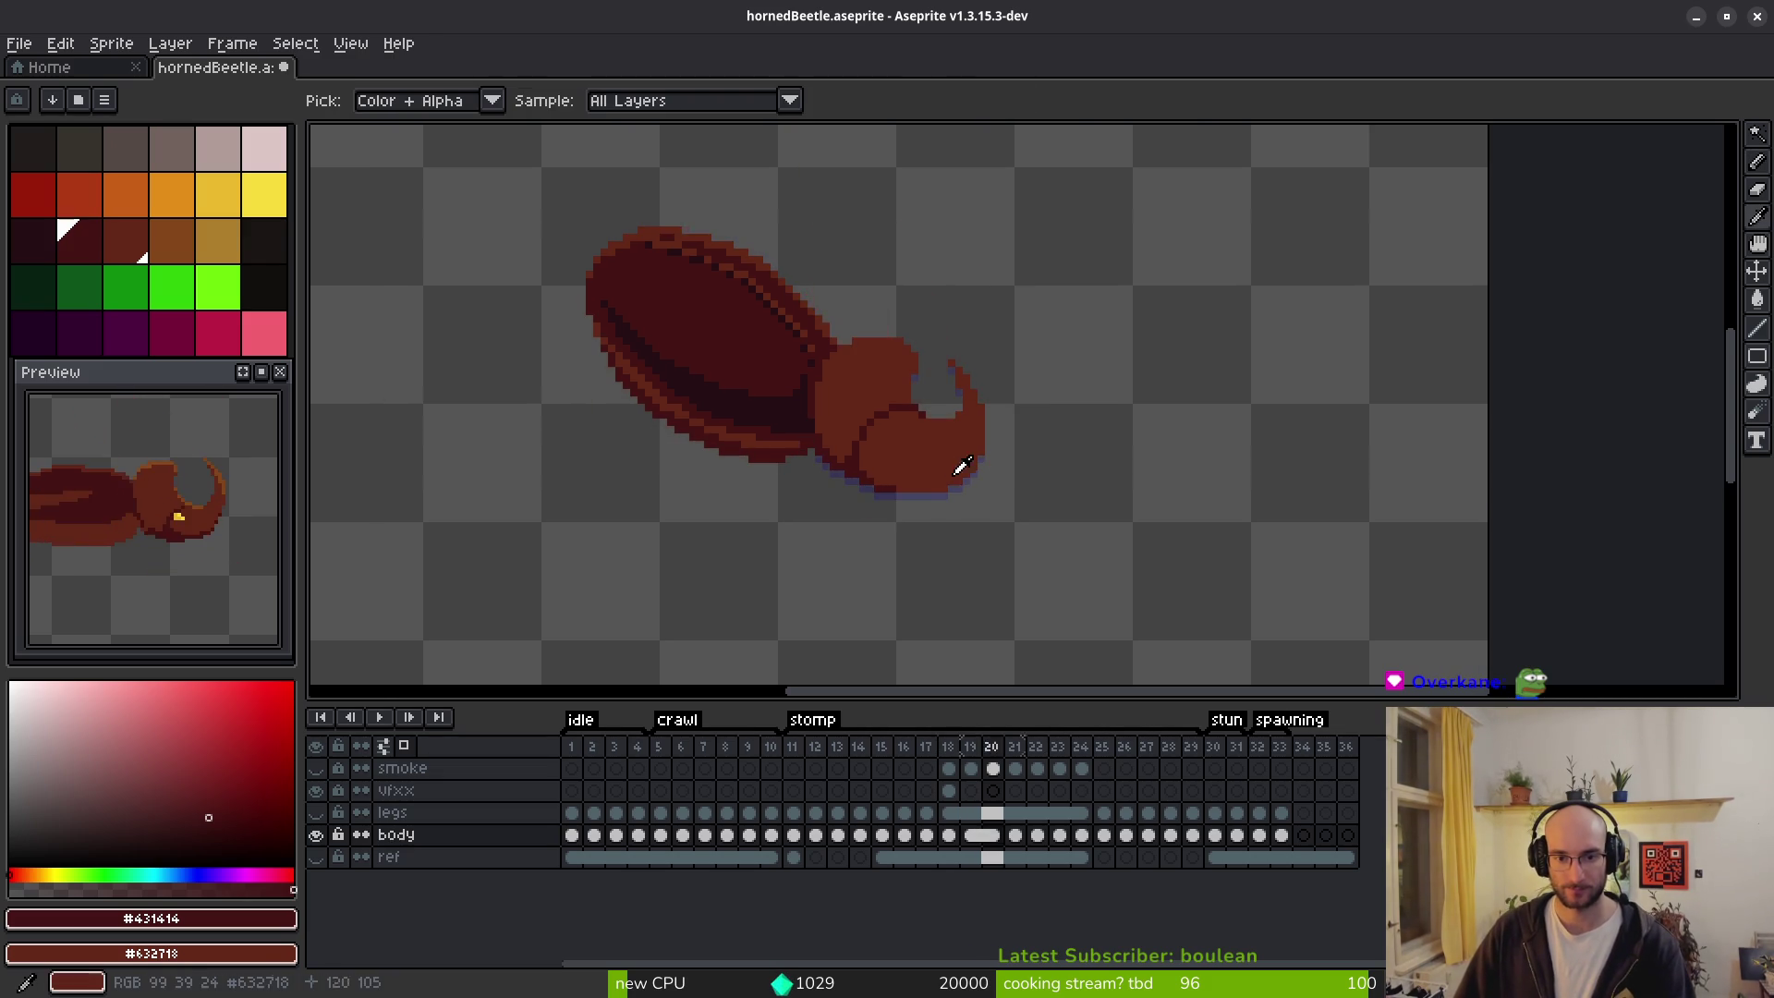
pyautogui.press('b')
pyautogui.scroll(6, 869, 451)
pyautogui.press('Right')
pyautogui.press('Right')
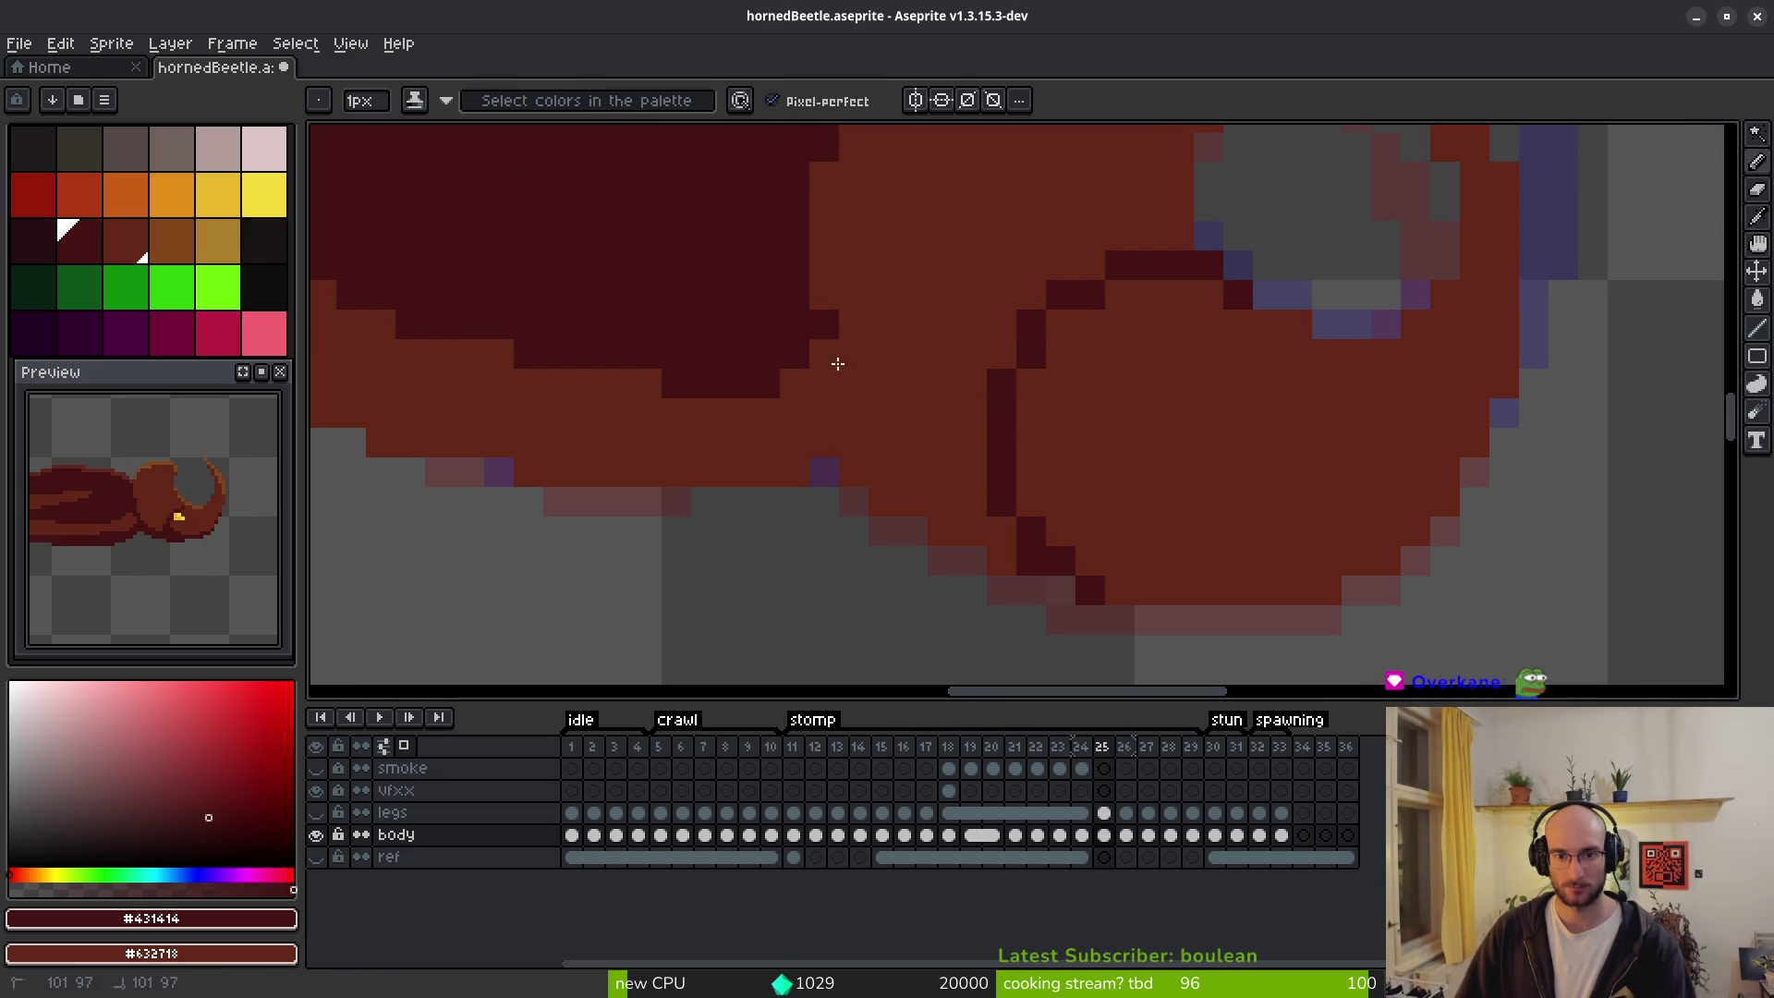
pyautogui.moveTo(824, 341); pyautogui.dragTo(986, 546)
pyautogui.press('i')
pyautogui.press('Left')
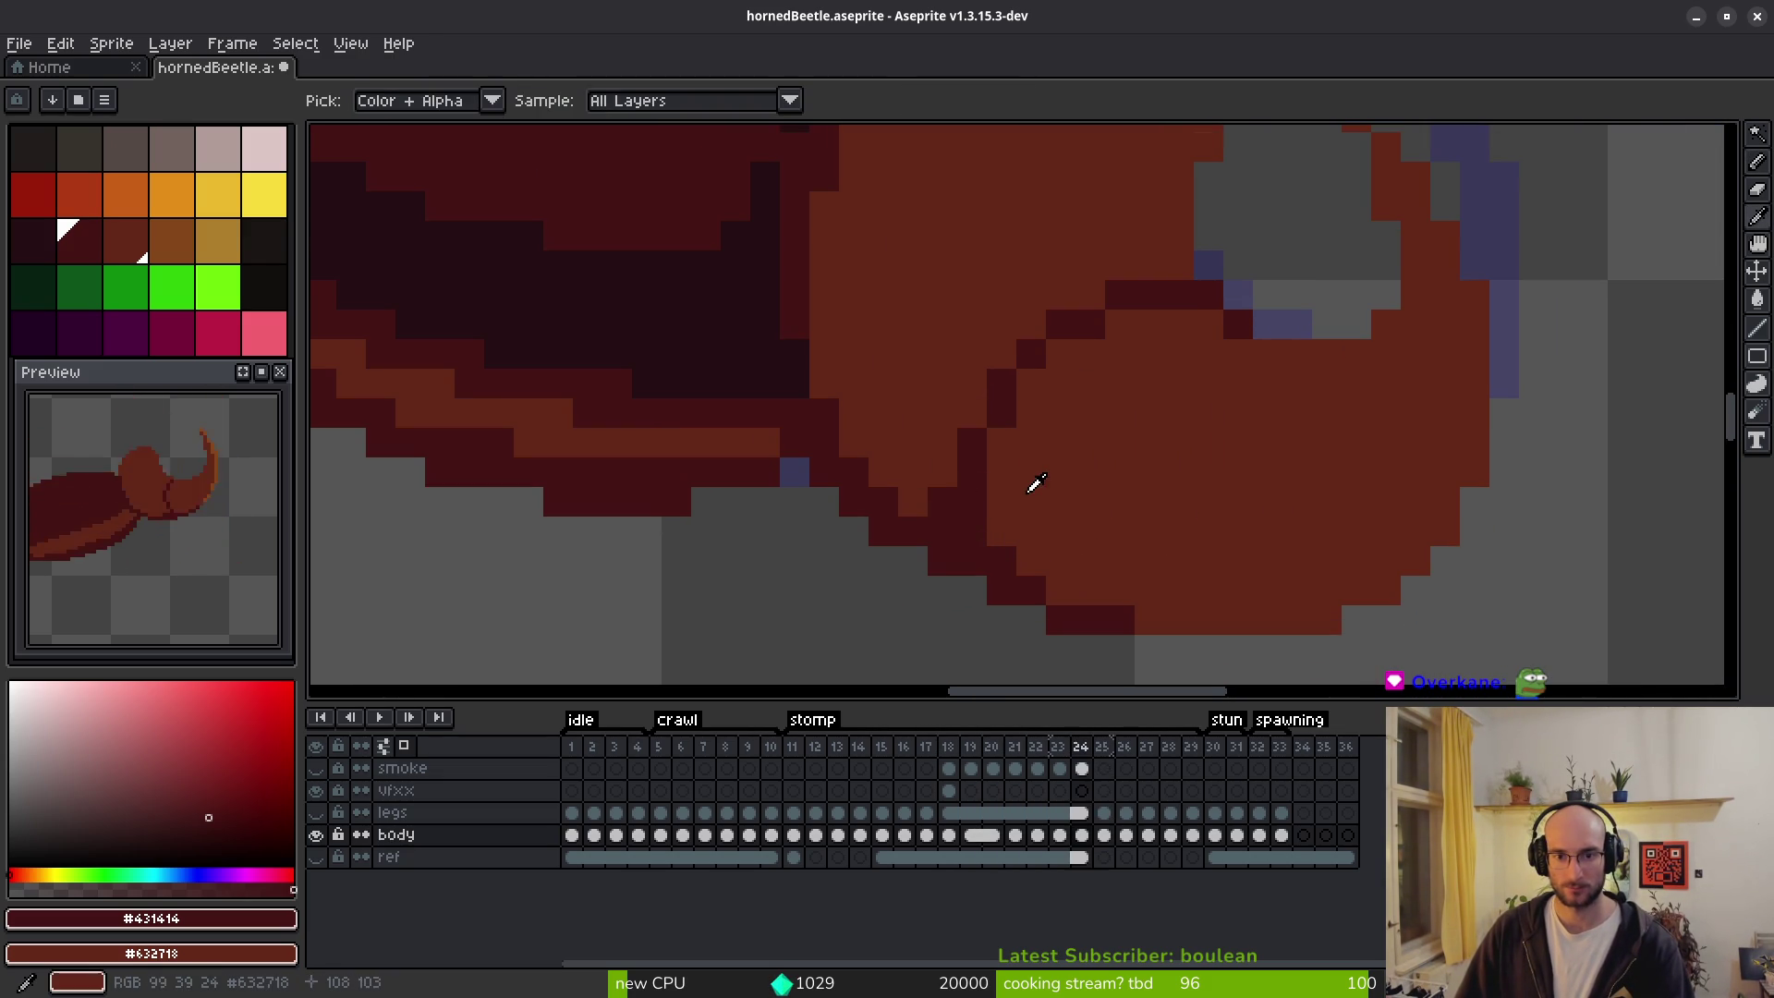
pyautogui.press('Right')
pyautogui.press('b')
pyautogui.click(854, 414)
pyautogui.rightClick(851, 382)
pyautogui.moveTo(855, 435)
pyautogui.mouseDown()
pyautogui.moveTo(954, 523)
pyautogui.moveTo(1012, 544)
pyautogui.mouseUp()
# Compare frame 25 with its neighbours, then add a seam pixel and thicken the seam's left side.
pyautogui.press('Left')
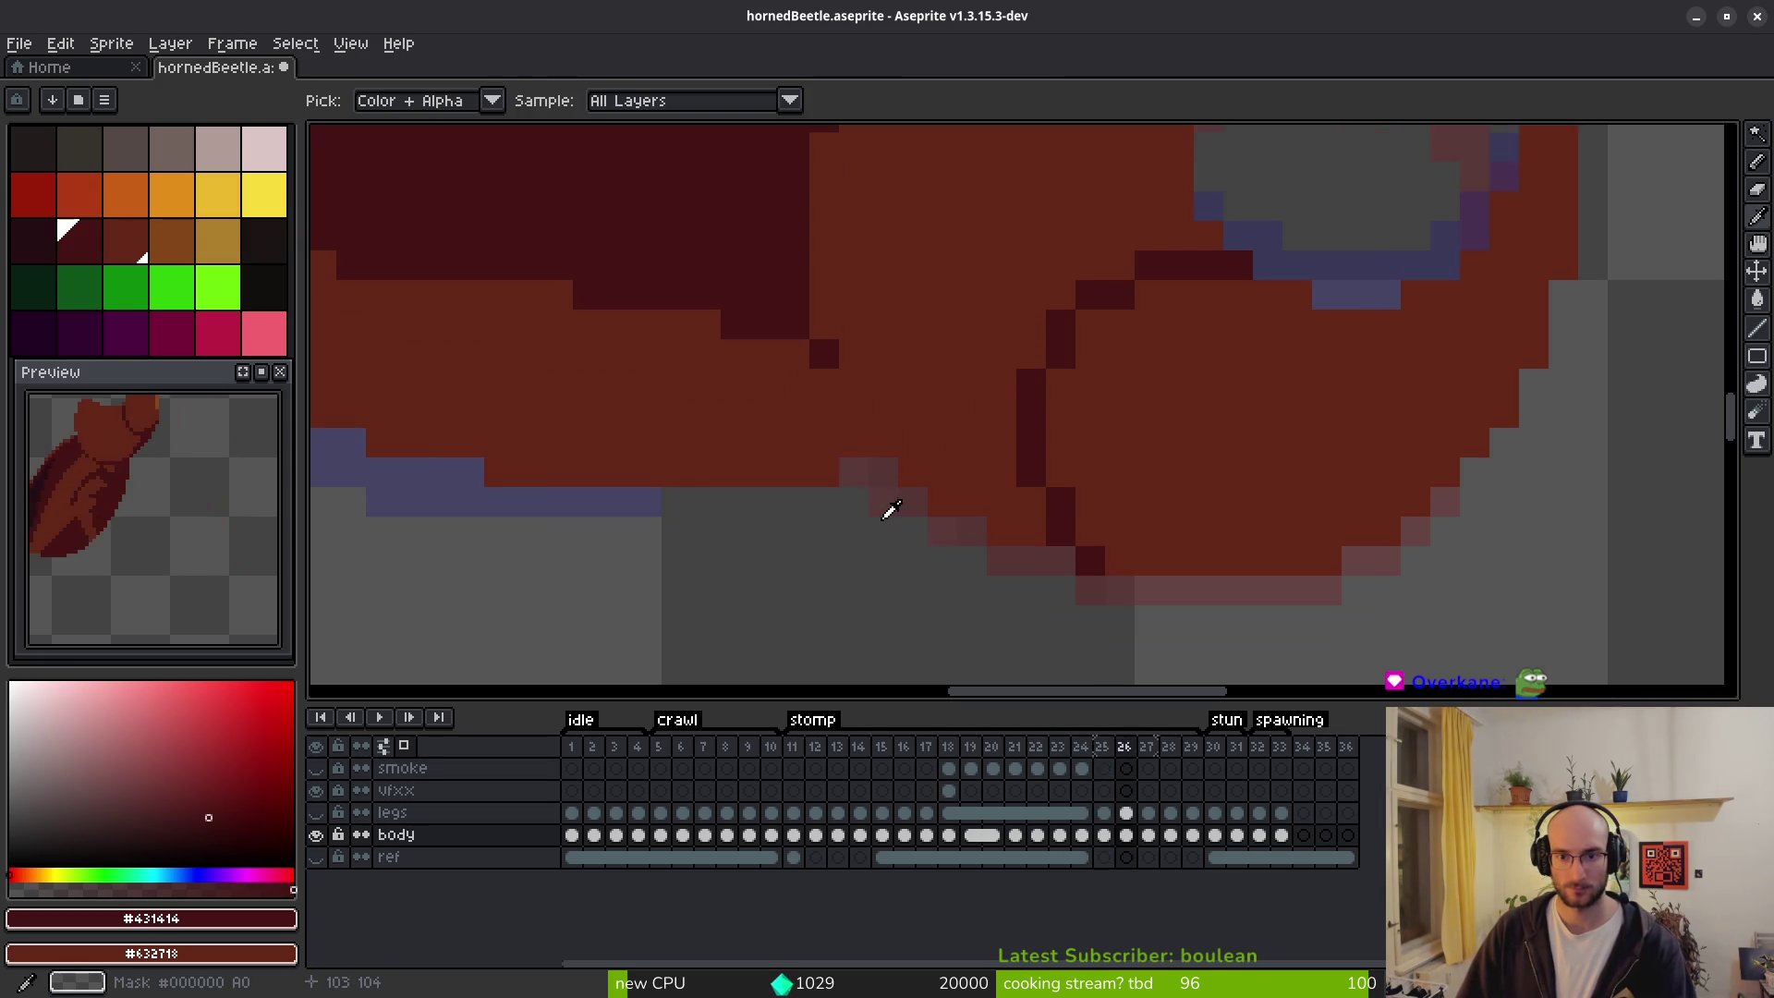
pyautogui.press('Right')
pyautogui.press('Left')
pyautogui.press('Right')
pyautogui.click(975, 497)
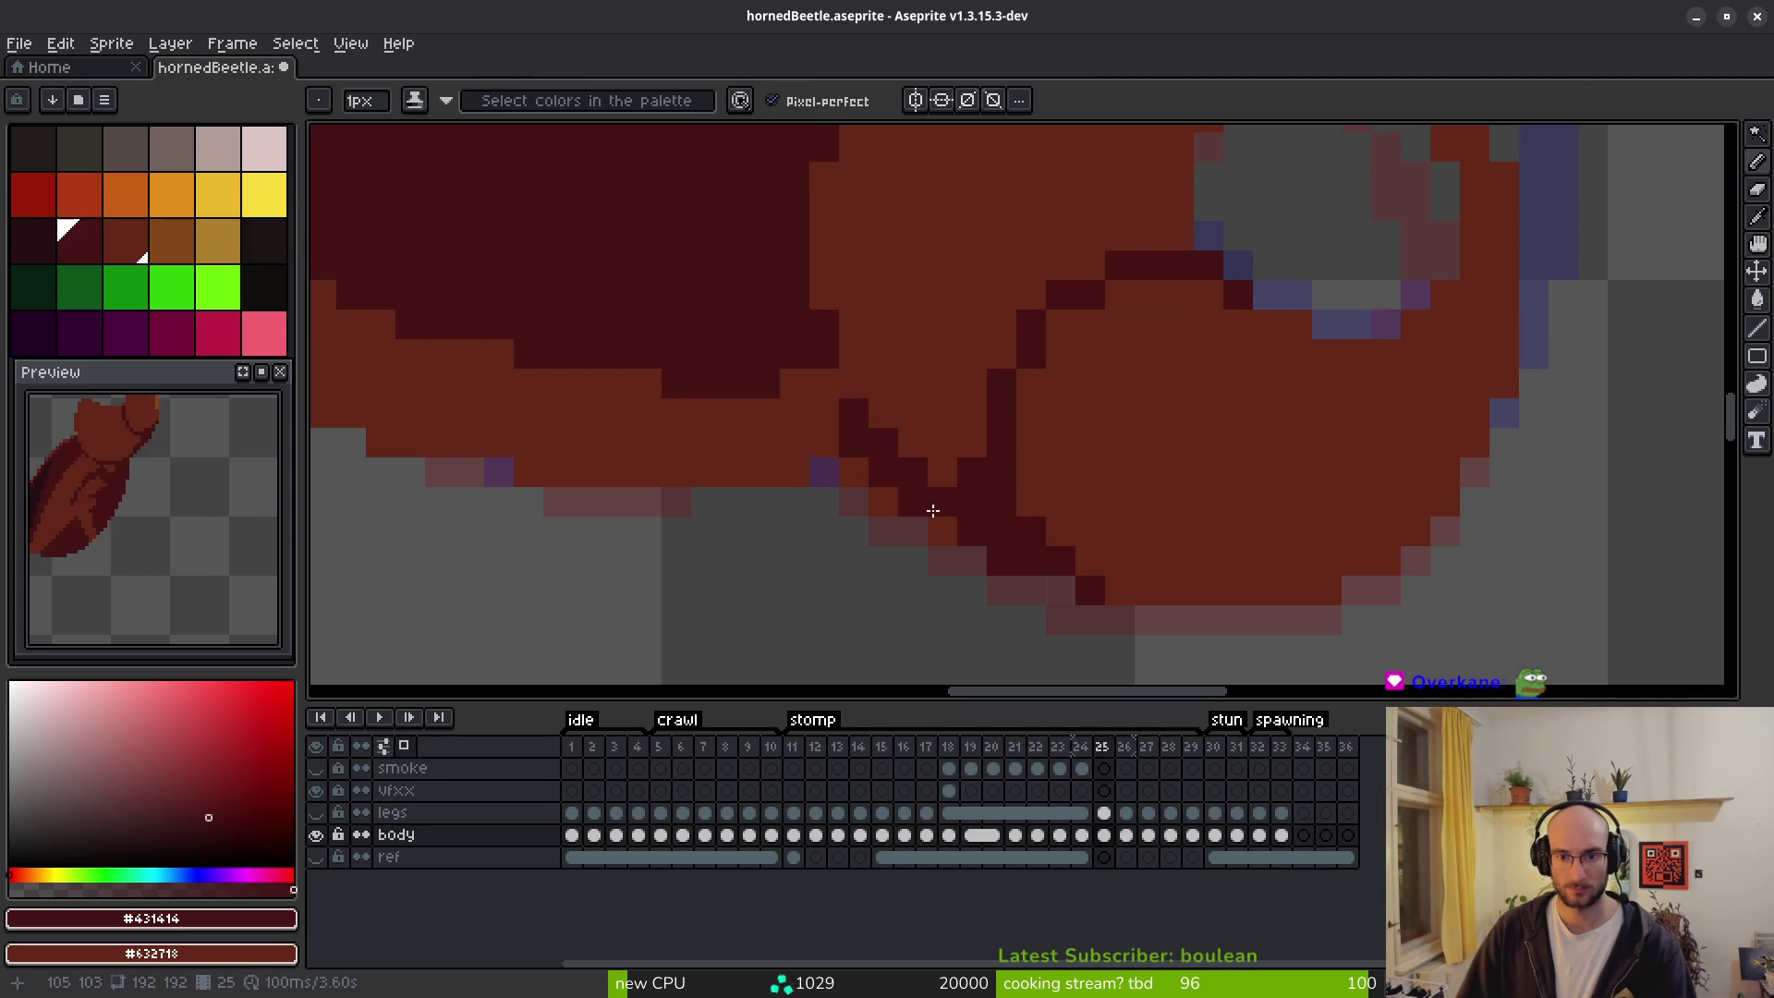
pyautogui.moveTo(834, 434)
pyautogui.mouseDown()
pyautogui.moveTo(820, 408)
pyautogui.moveTo(839, 413)
pyautogui.mouseUp()
# Recheck the thickened seam across frames and repaint three stray dark pixels with body colour.
pyautogui.scroll(-3, 931, 367)
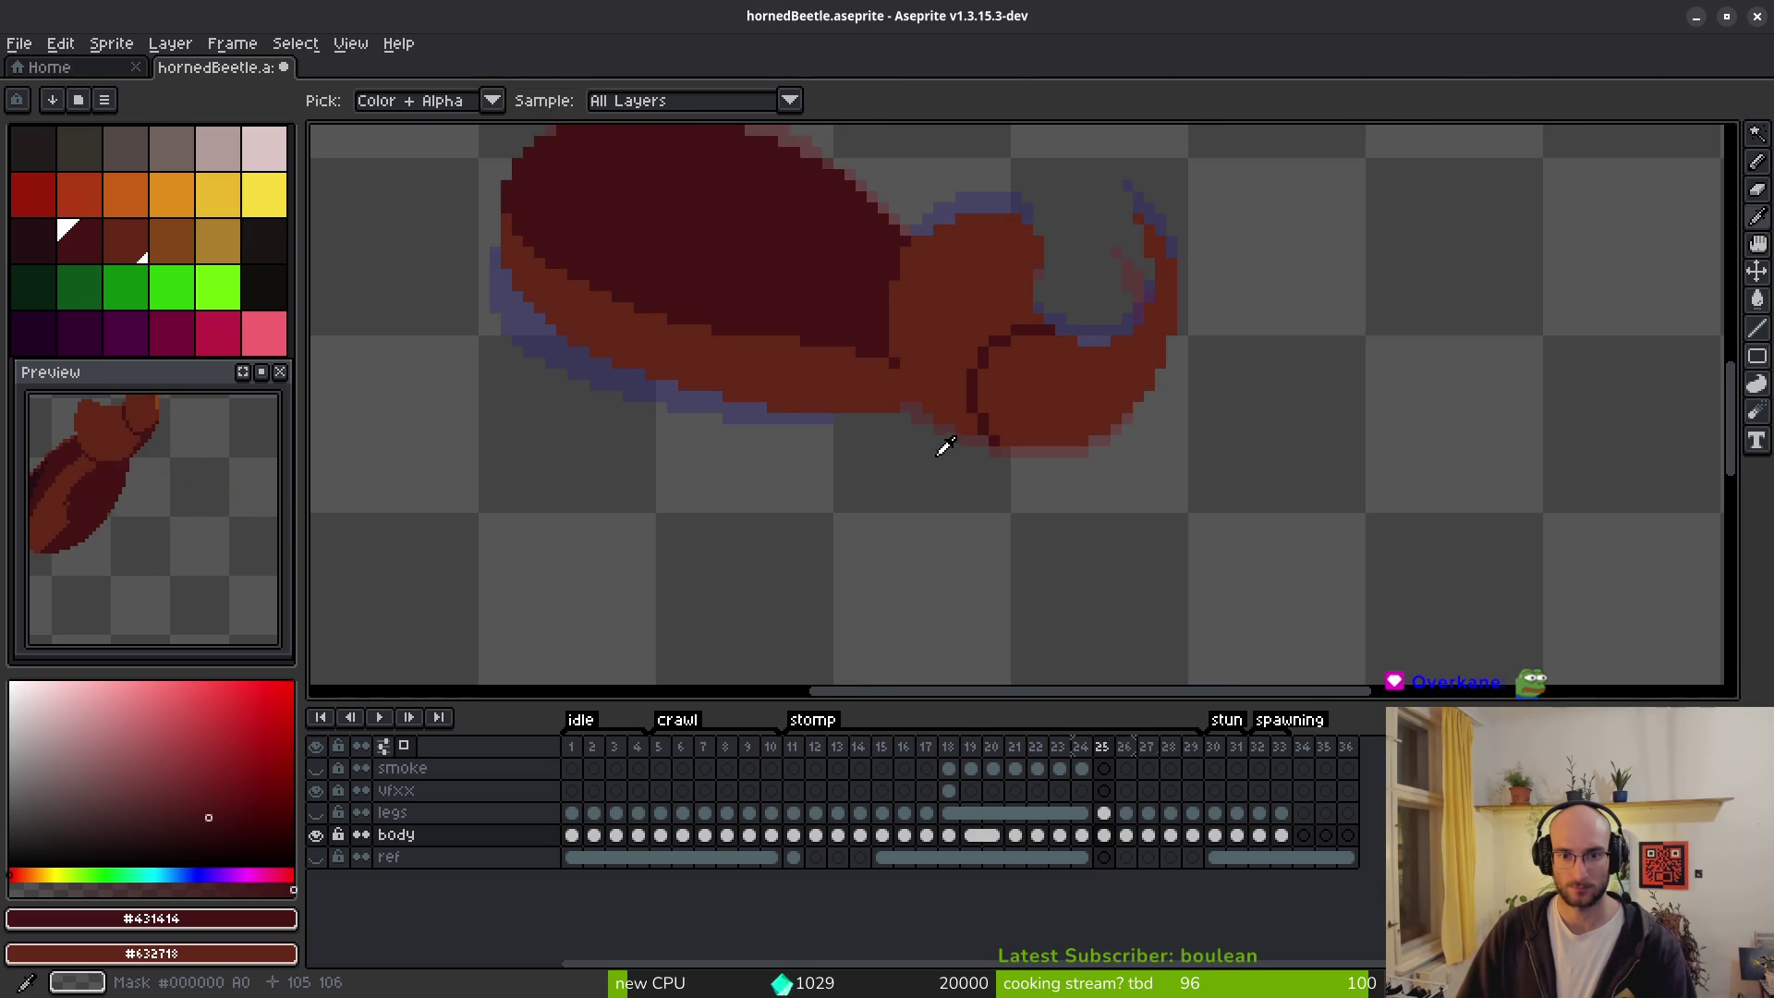
pyautogui.press('Left')
pyautogui.press('Right')
pyautogui.press('Left')
pyautogui.press('Right')
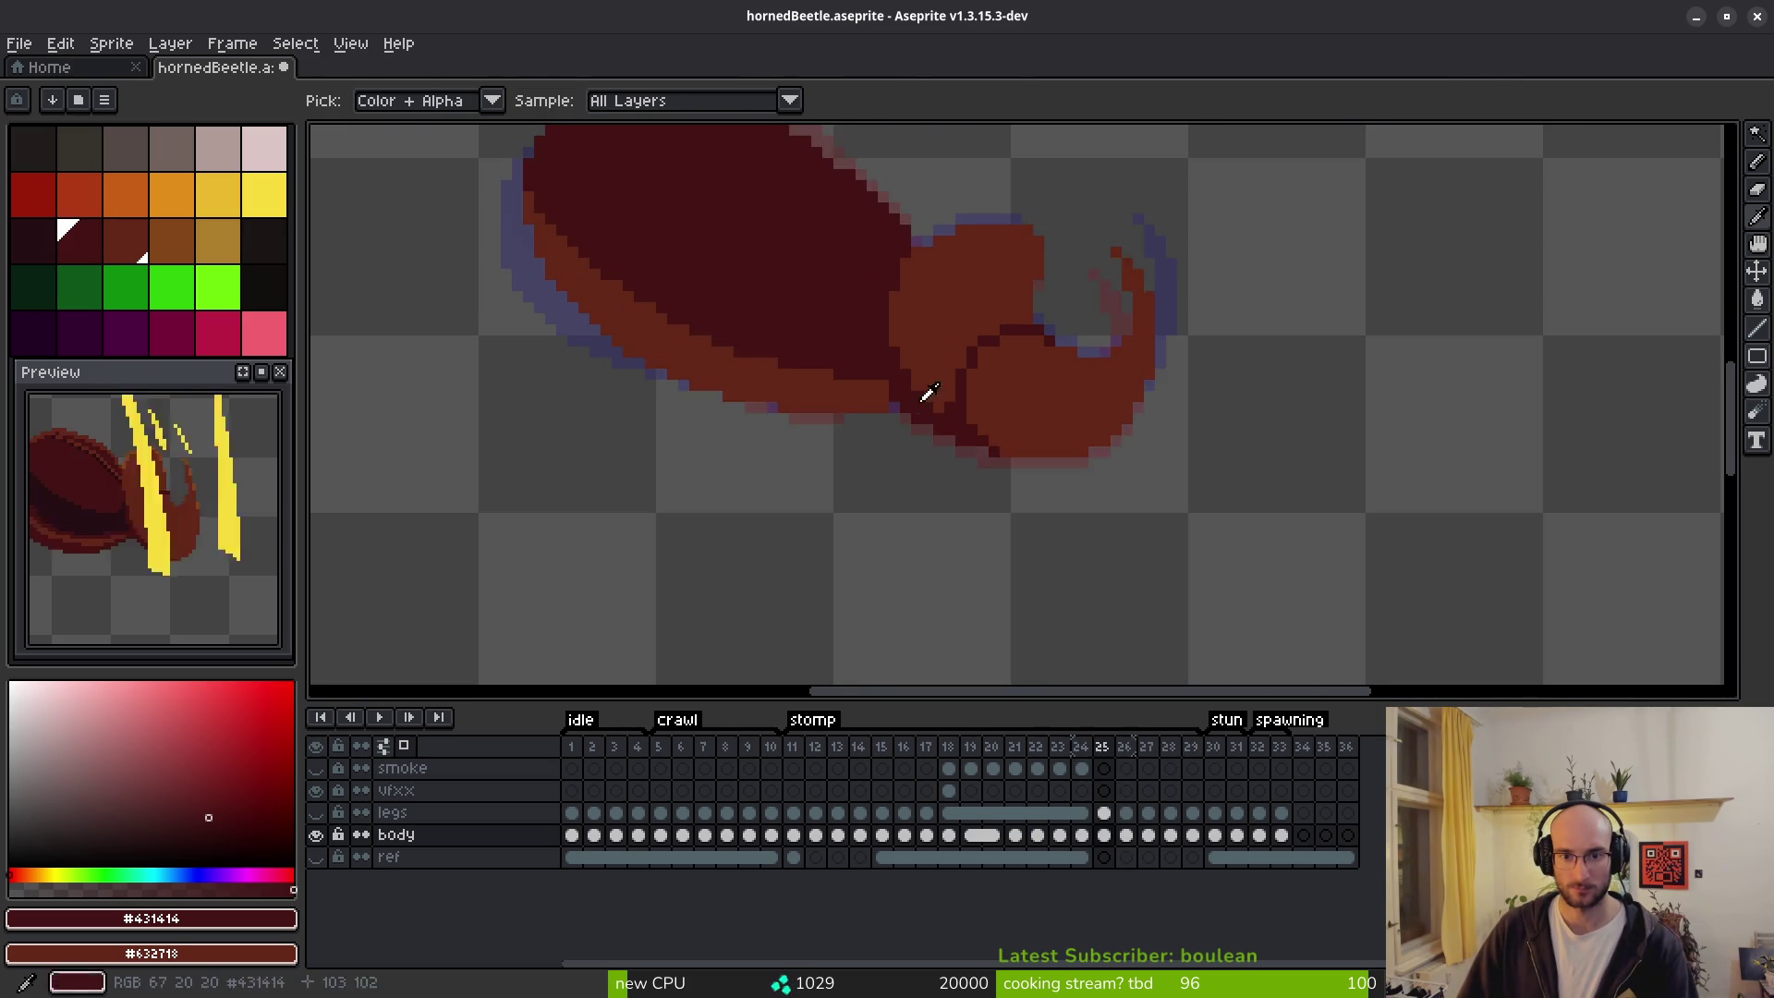
pyautogui.scroll(2, 924, 400)
pyautogui.rightClick(921, 437)
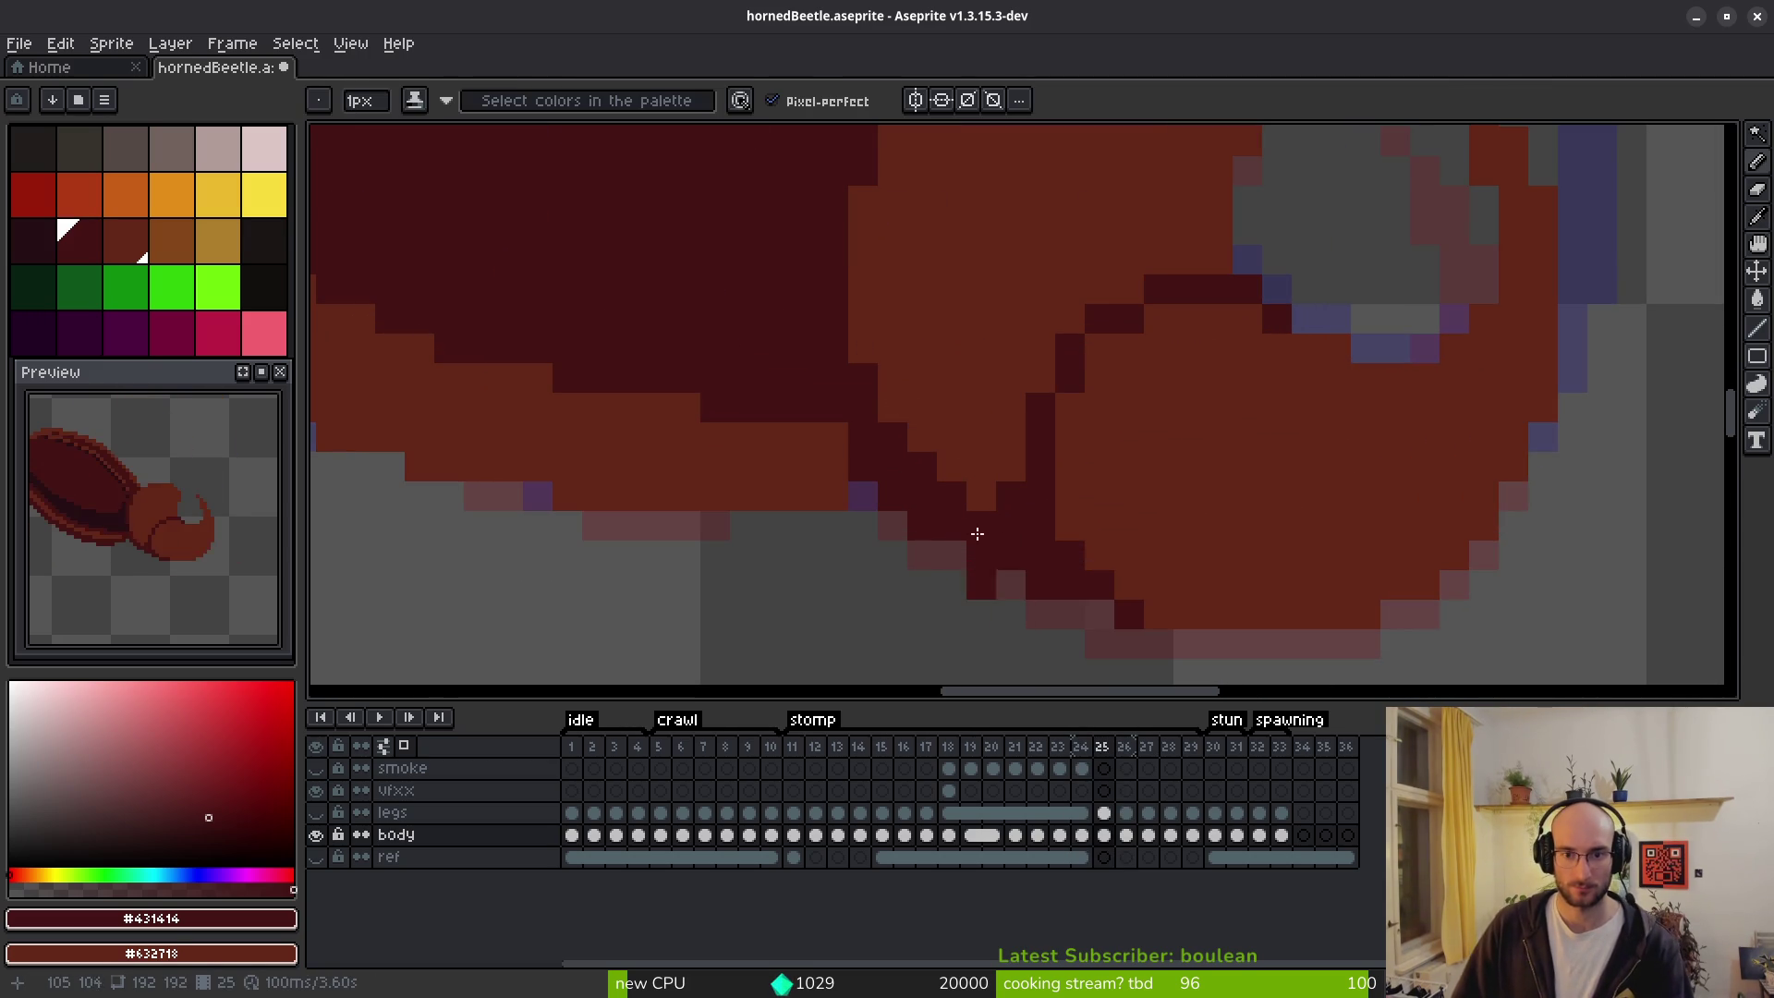
pyautogui.rightClick(921, 467)
pyautogui.rightClick(952, 495)
# Flip through frames 24–26 to compare the cleaned seam, ending on frame 26.
pyautogui.scroll(-2, 970, 367)
pyautogui.press('Left')
pyautogui.press('Right')
pyautogui.press('Left')
pyautogui.press('Right')
pyautogui.press('Left')
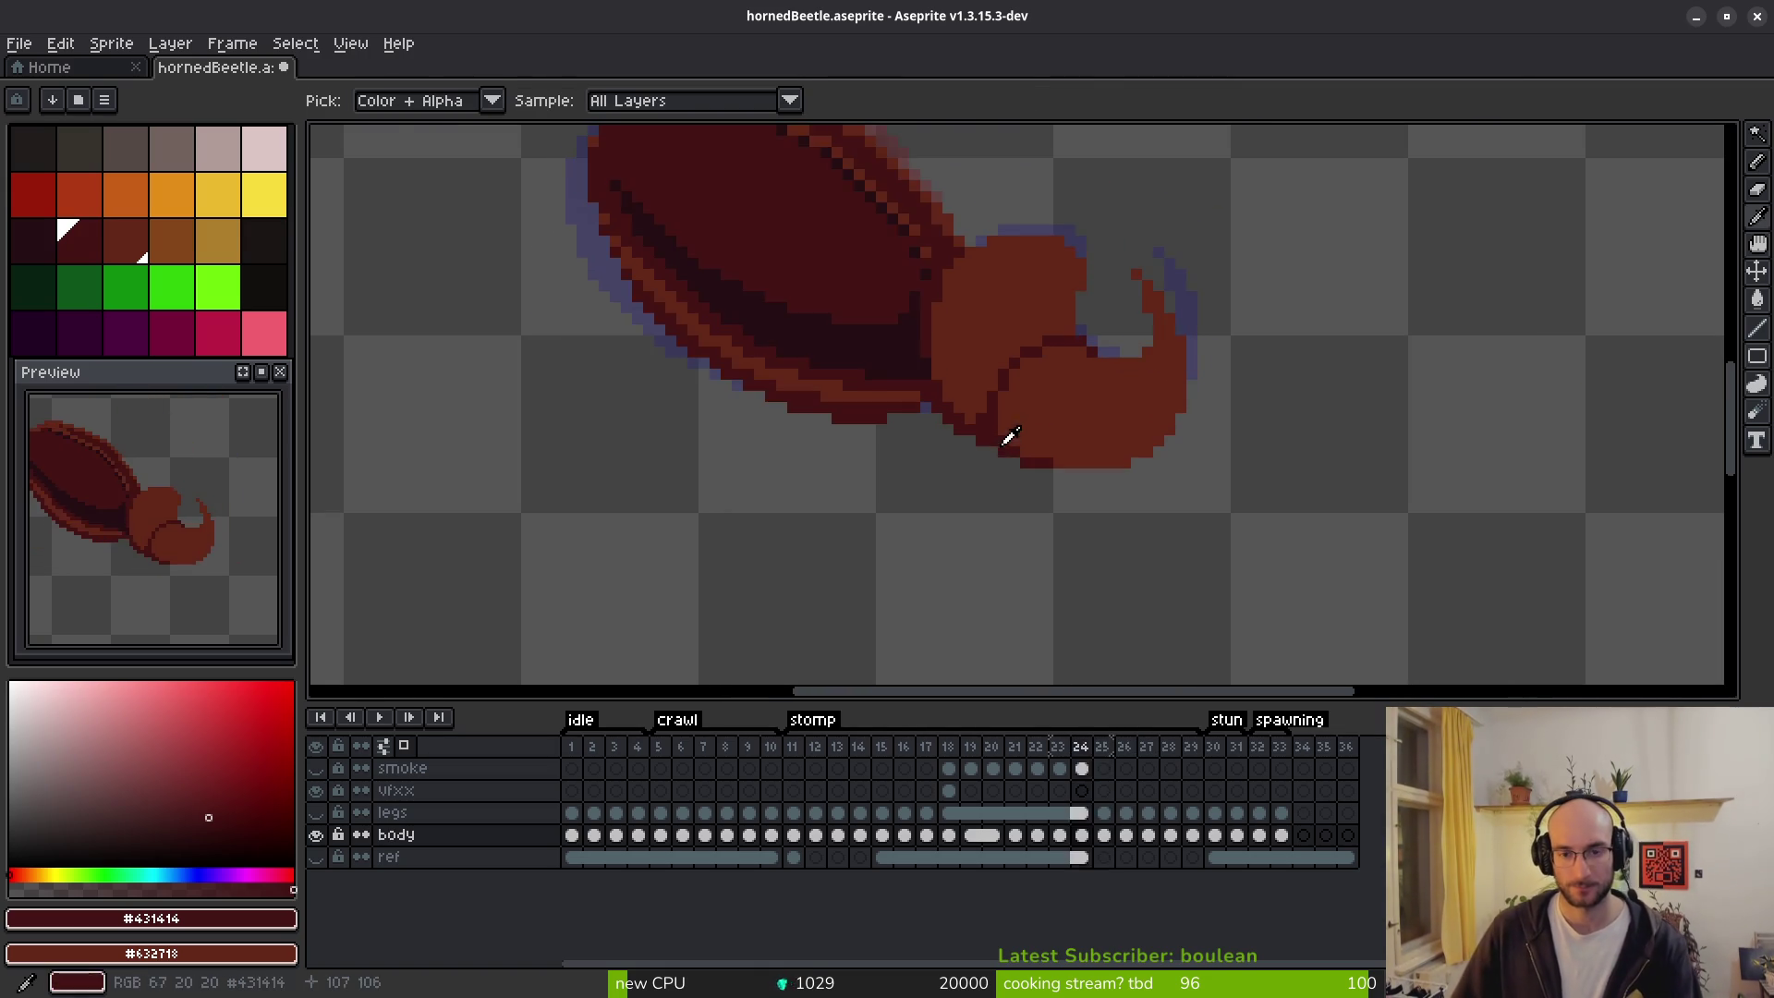
pyautogui.press('Right')
pyautogui.scroll(2, 952, 398)
pyautogui.press('Left')
pyautogui.press('Right')
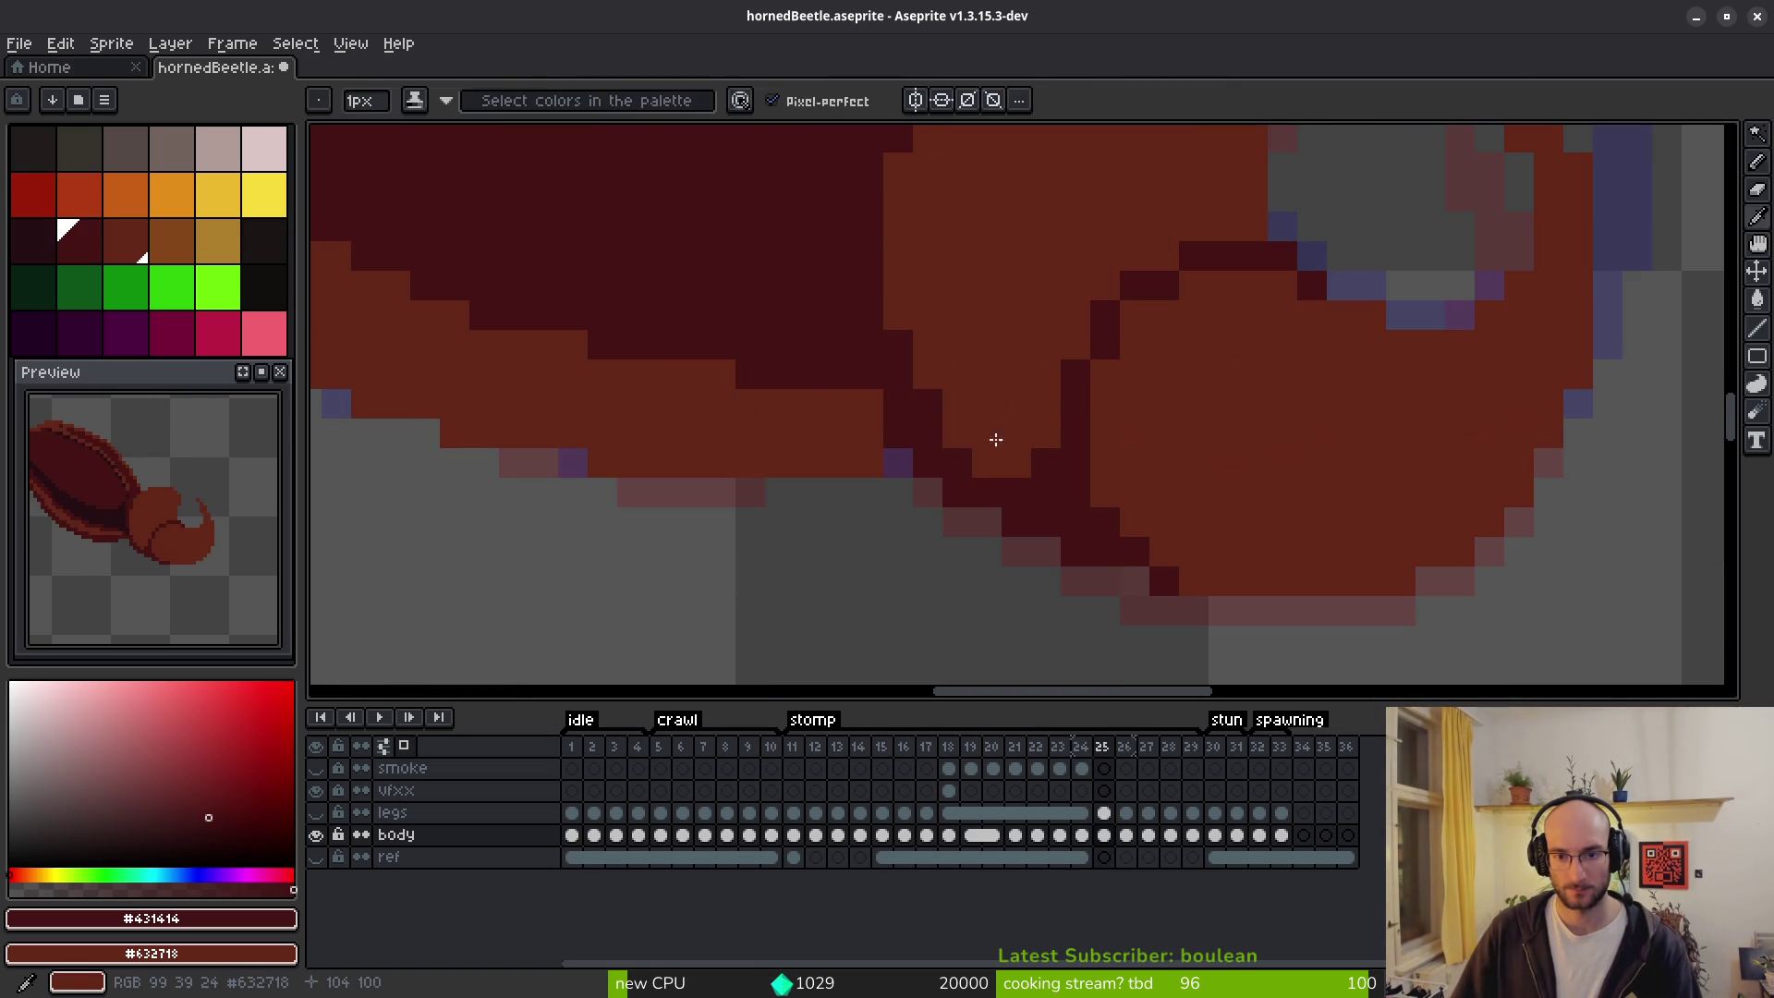
pyautogui.press('Right')
# Sample the dark #431414 colour and draw the seam at frame 26's shell–head joint.
pyautogui.press('Left')
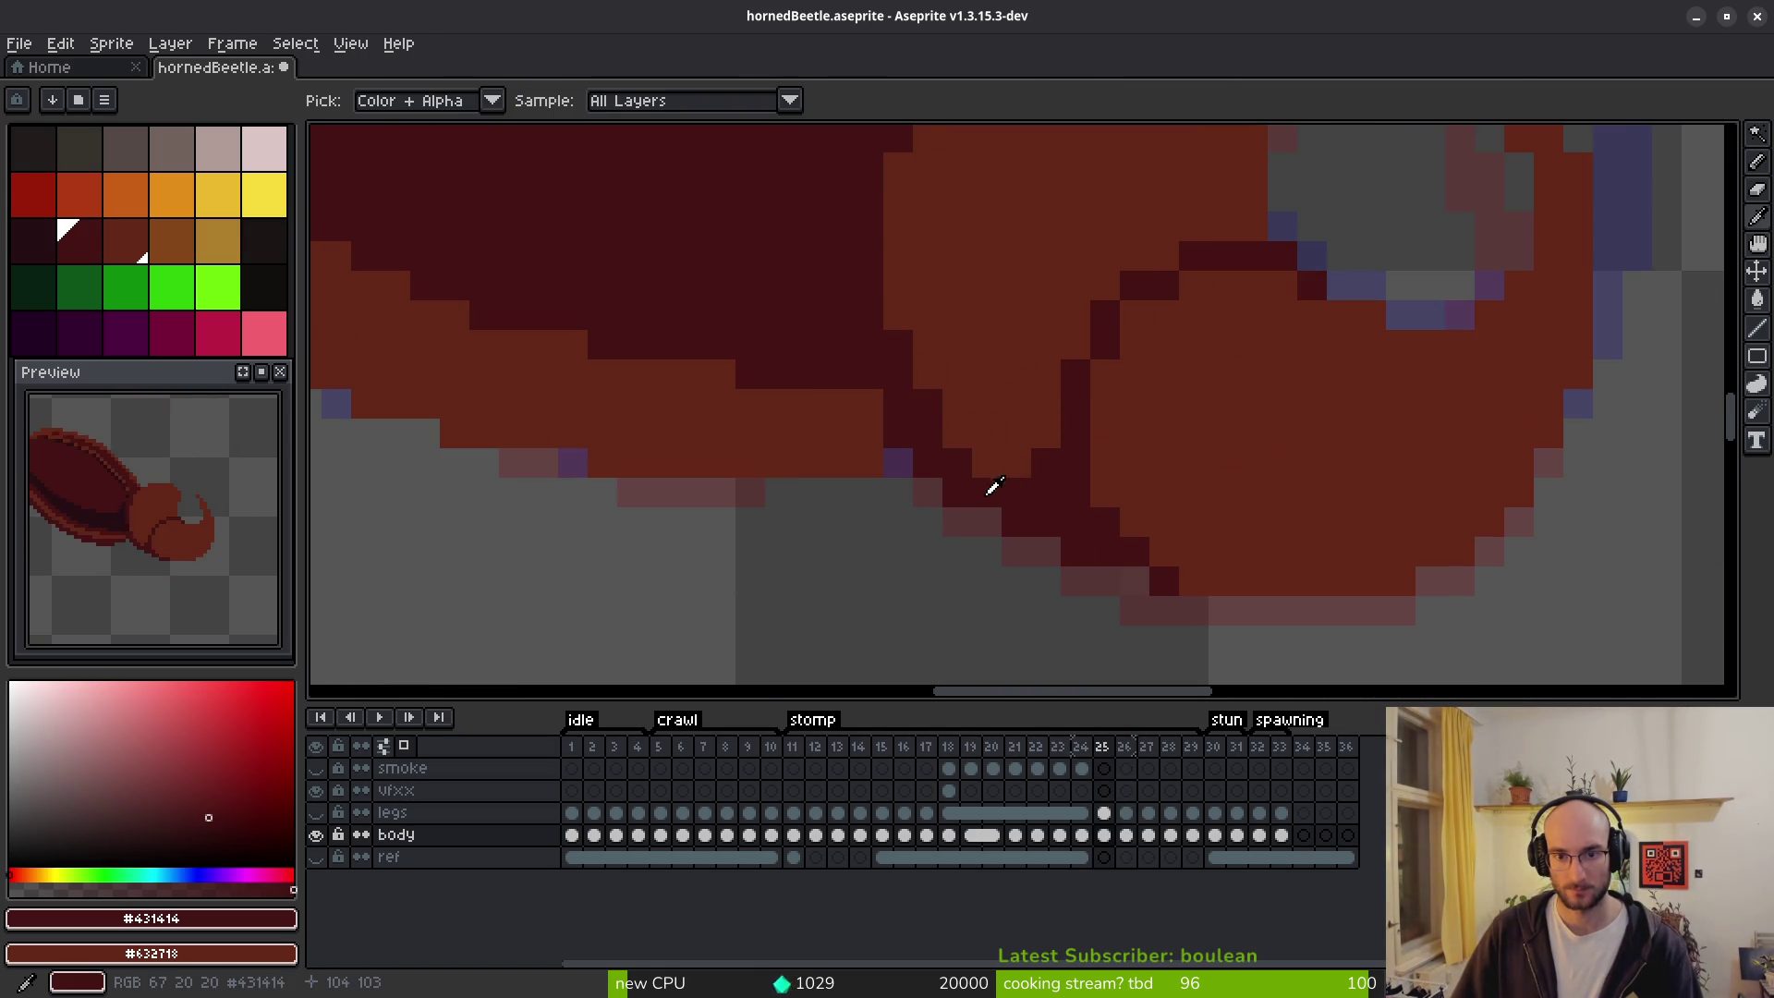
pyautogui.press('Right')
pyautogui.click(927, 375)
pyautogui.hotkey('ctrl', 'd')
pyautogui.press('b')
pyautogui.moveTo(903, 314)
pyautogui.mouseDown()
pyautogui.moveTo(954, 413)
pyautogui.moveTo(1097, 503)
pyautogui.moveTo(1077, 511)
pyautogui.moveTo(911, 424)
pyautogui.mouseUp()
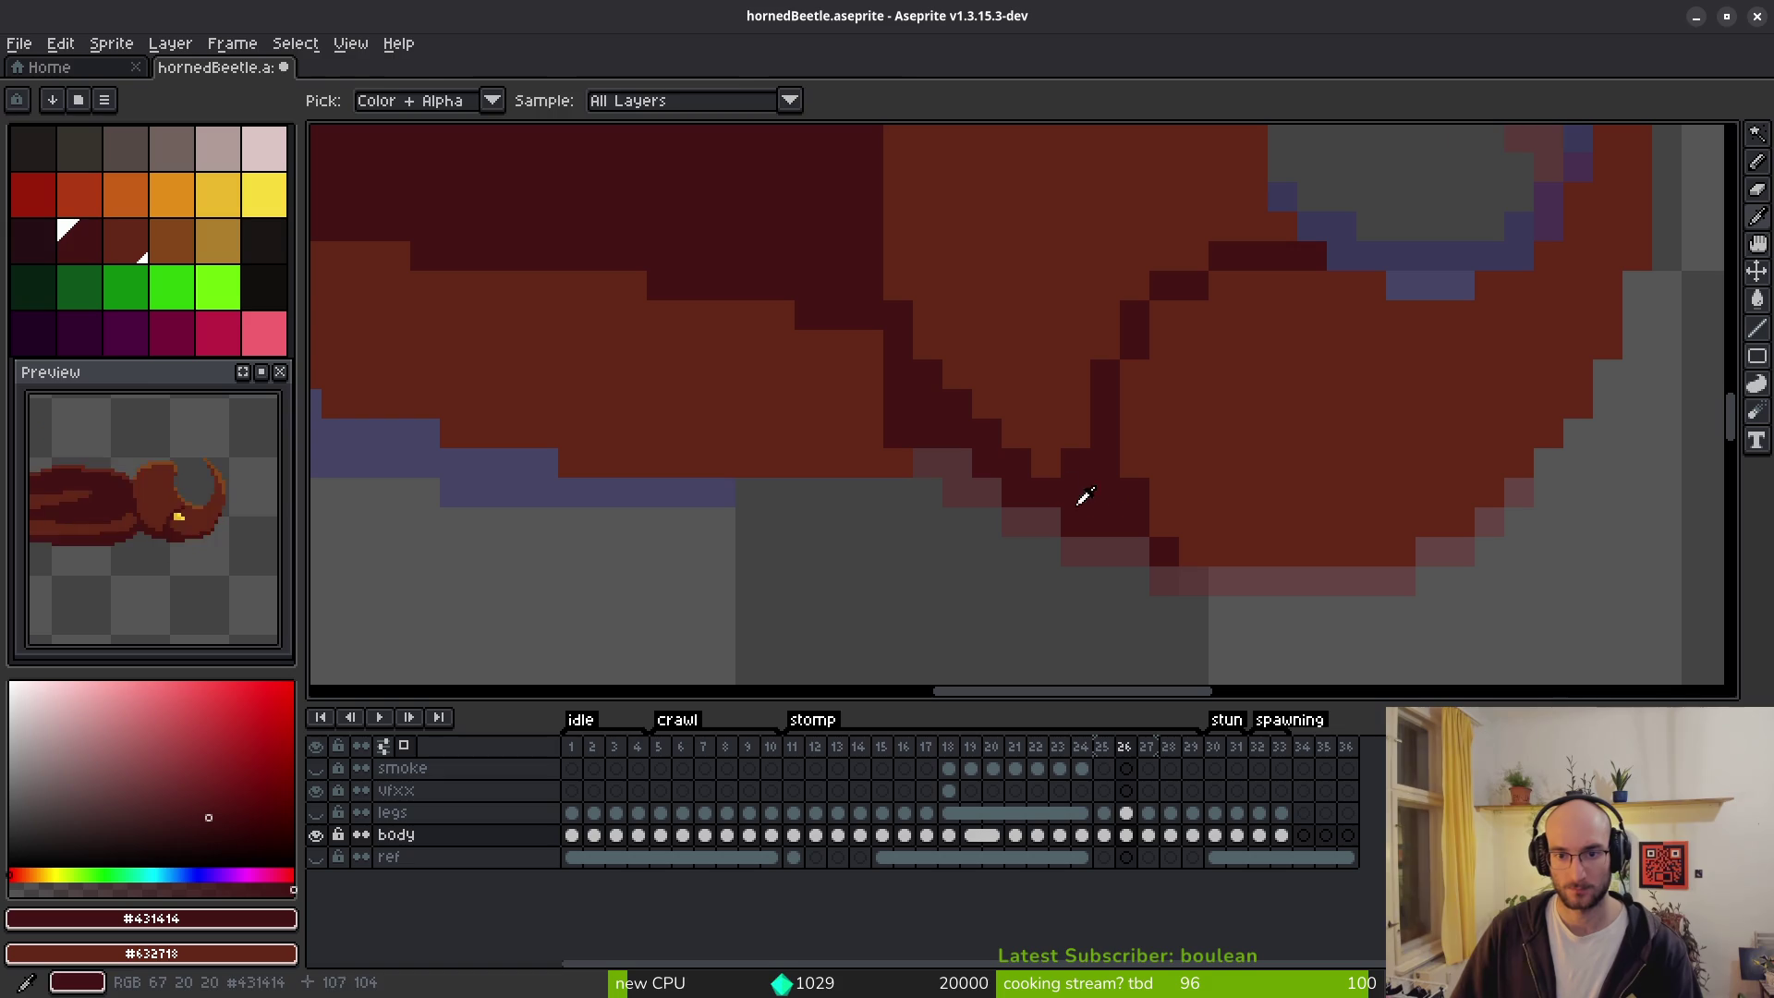
pyautogui.scroll(-4, 1017, 444)
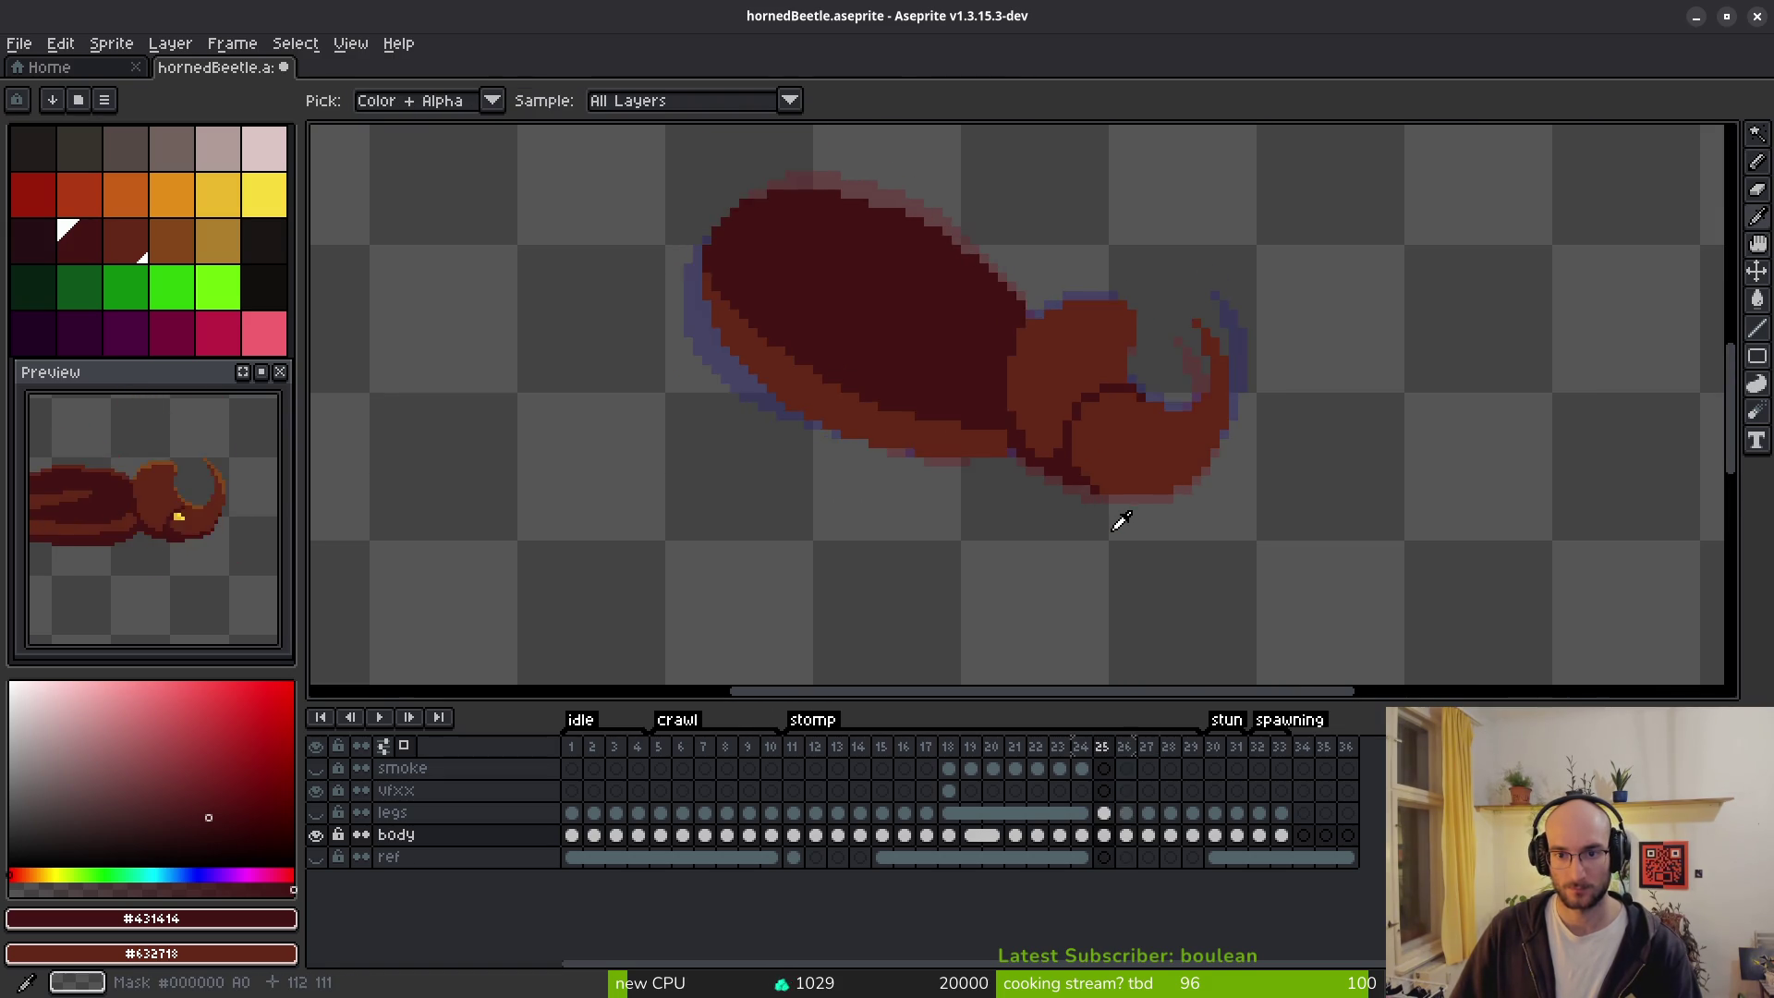
# On frame 26, darken the shell's underside and paint a dark staircase down its rear edge.
pyautogui.scroll(3, 1086, 489)
pyautogui.moveTo(859, 412); pyautogui.dragTo(718, 413)
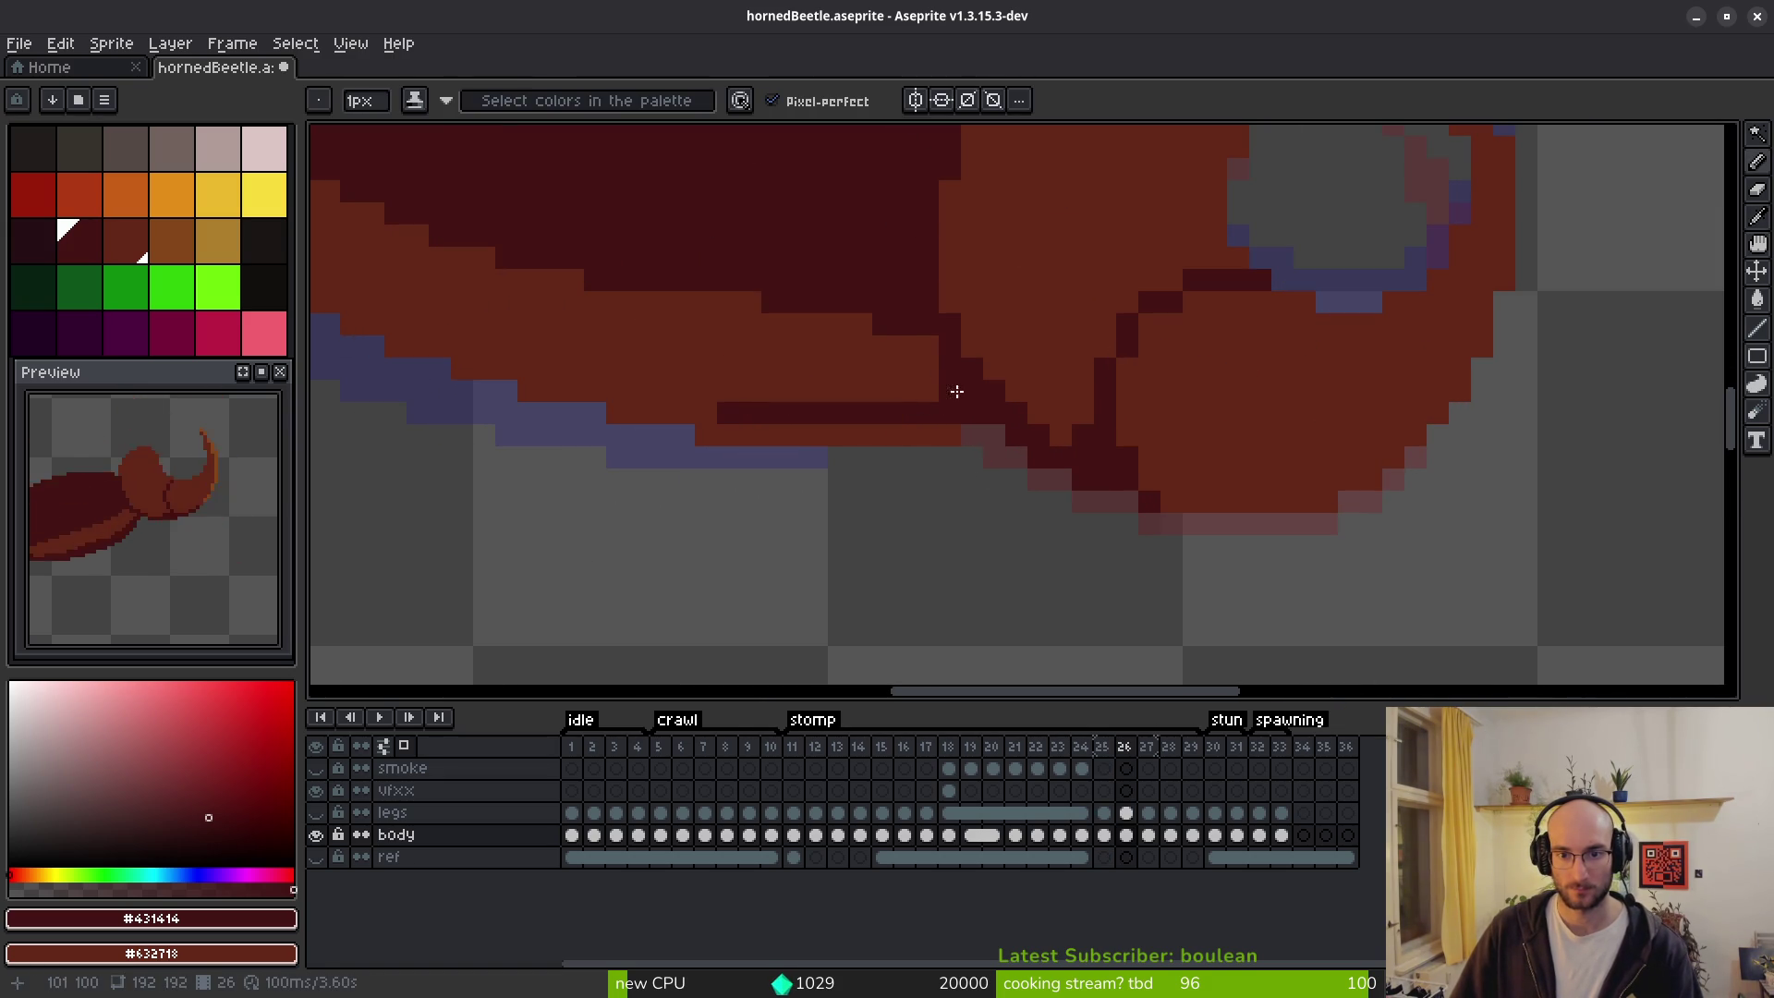
pyautogui.moveTo(927, 402)
pyautogui.mouseDown()
pyautogui.moveTo(717, 428)
pyautogui.moveTo(1133, 489)
pyautogui.mouseUp()
pyautogui.click(632, 316)
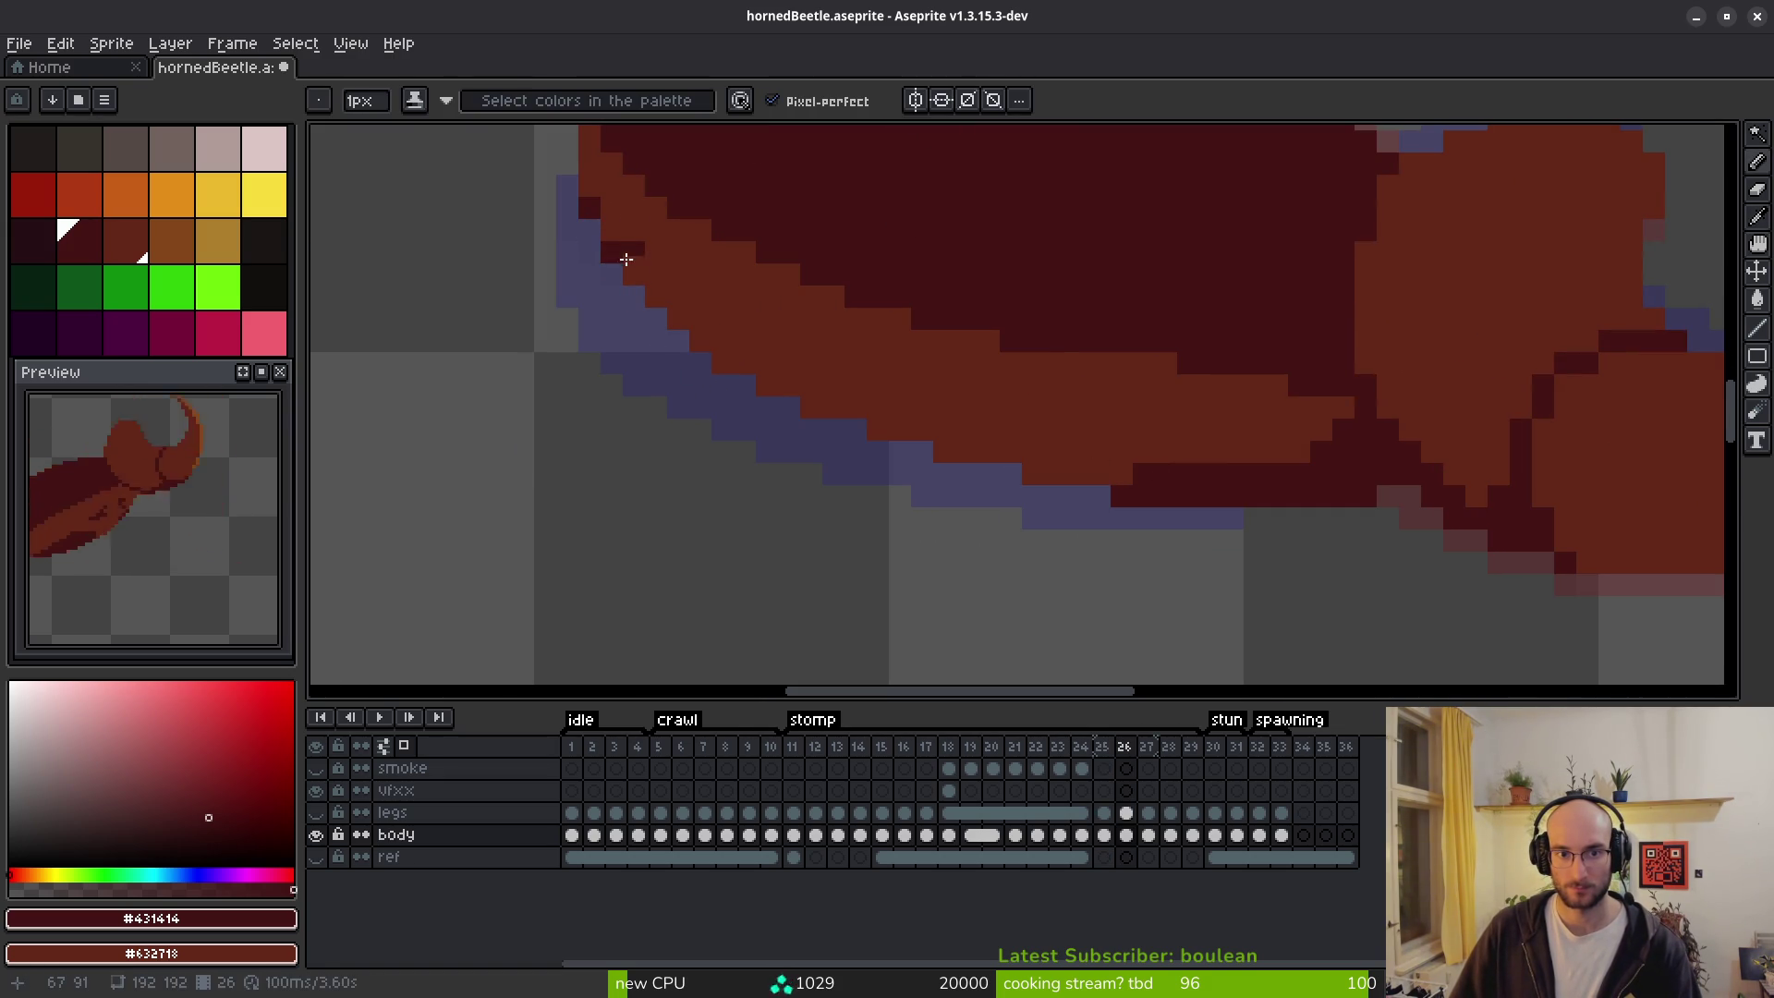
pyautogui.click(610, 230)
pyautogui.moveTo(625, 261); pyautogui.dragTo(671, 306)
# Darken the shell's lower edge toward the joint and touch up single edge pixels.
pyautogui.moveTo(779, 364)
pyautogui.mouseDown()
pyautogui.moveTo(1180, 443)
pyautogui.moveTo(1049, 444)
pyautogui.moveTo(978, 400)
pyautogui.moveTo(992, 413)
pyautogui.mouseUp()
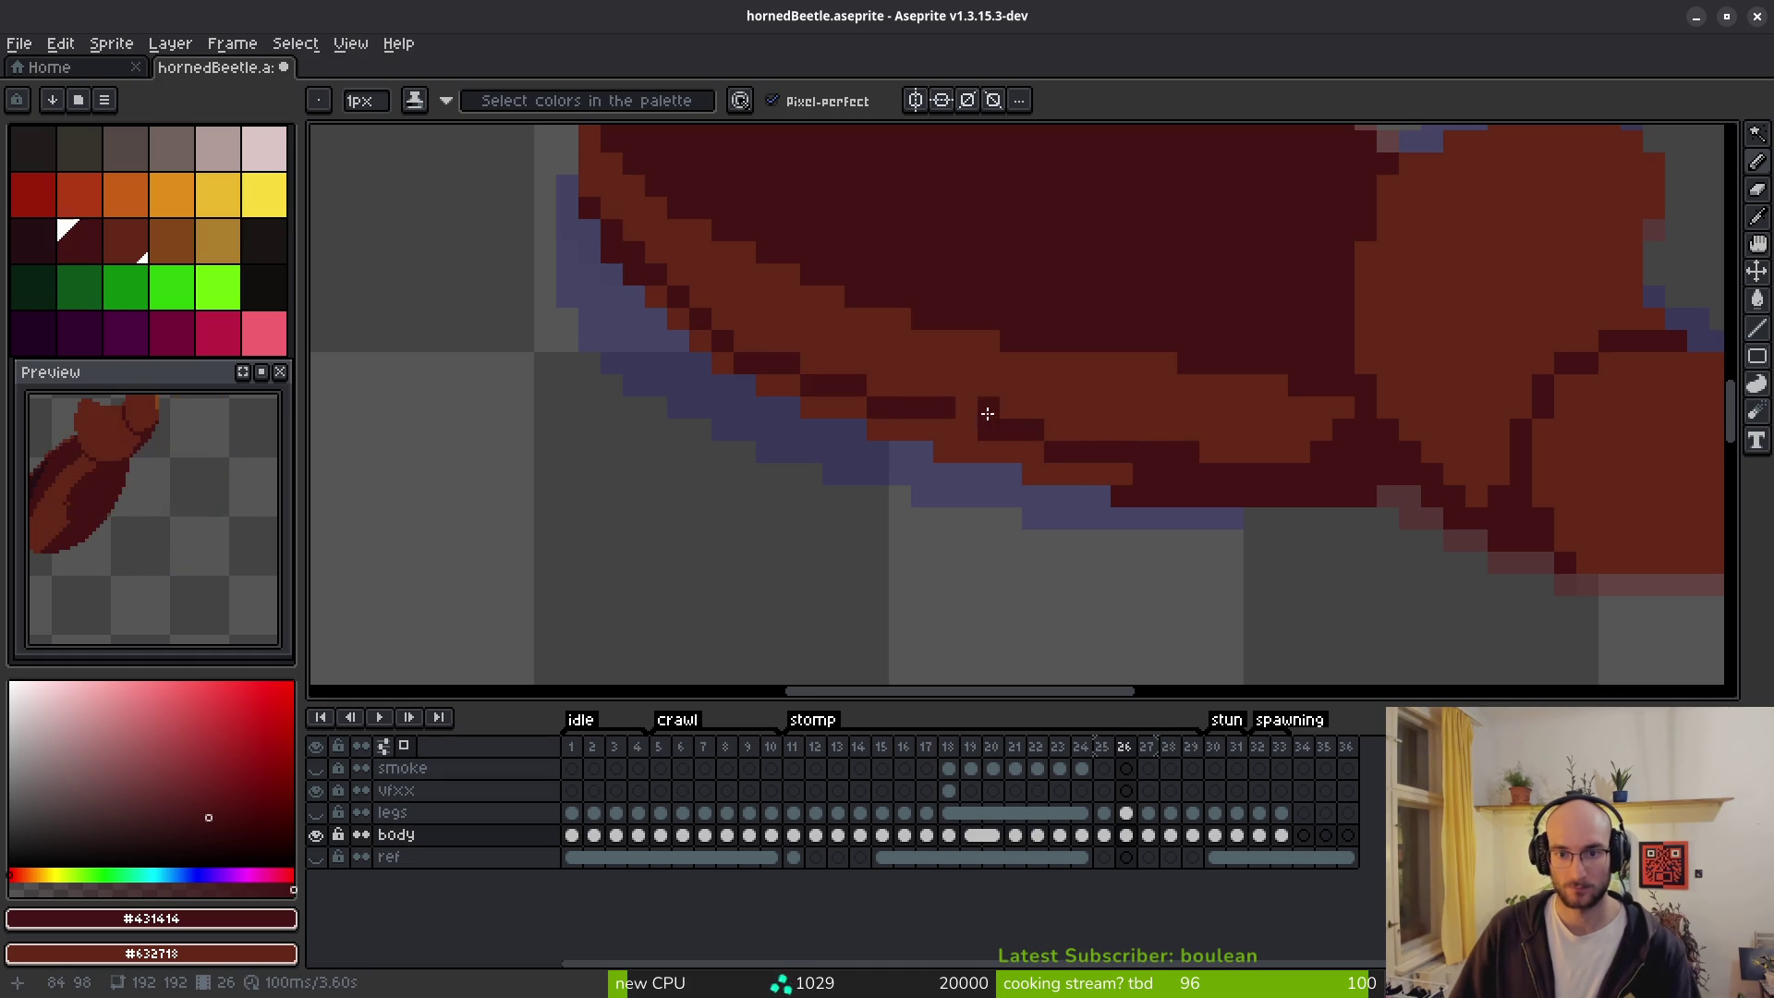
pyautogui.click(752, 387)
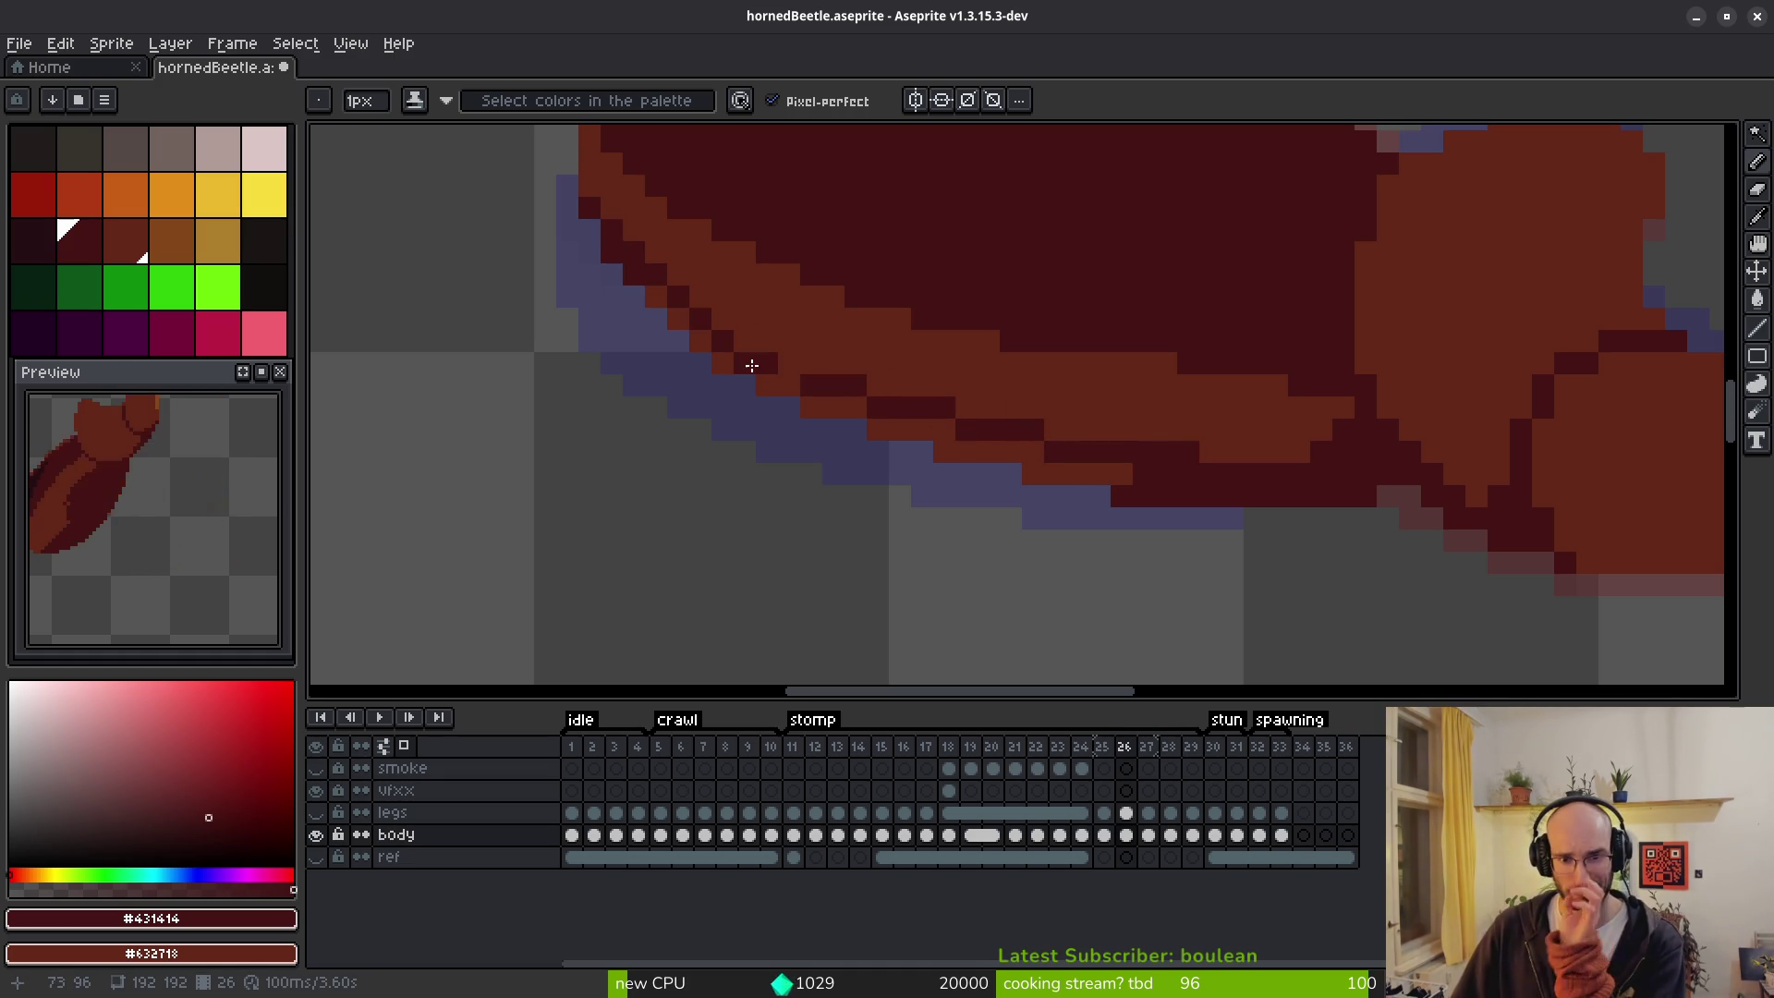
pyautogui.click(786, 364)
pyautogui.click(879, 429)
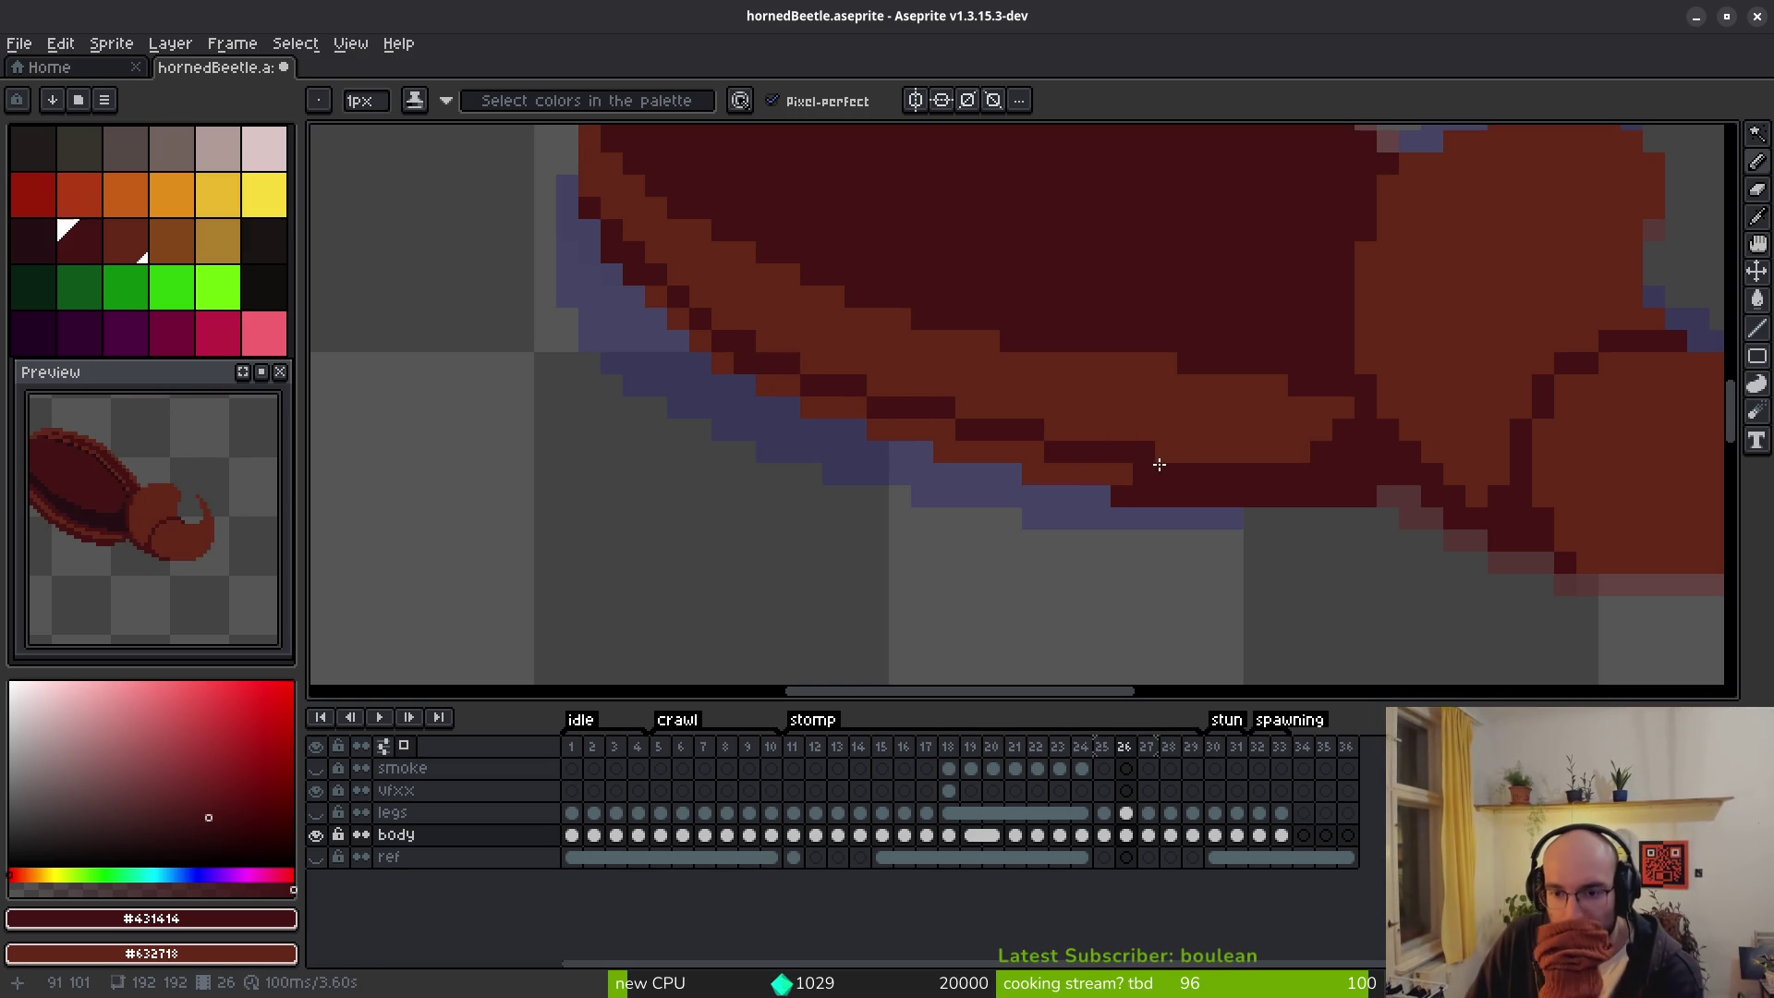
# Fill the lighter red edge strip with dark #431414 using the Paint Bucket.
pyautogui.press('g')
pyautogui.click(1044, 462)
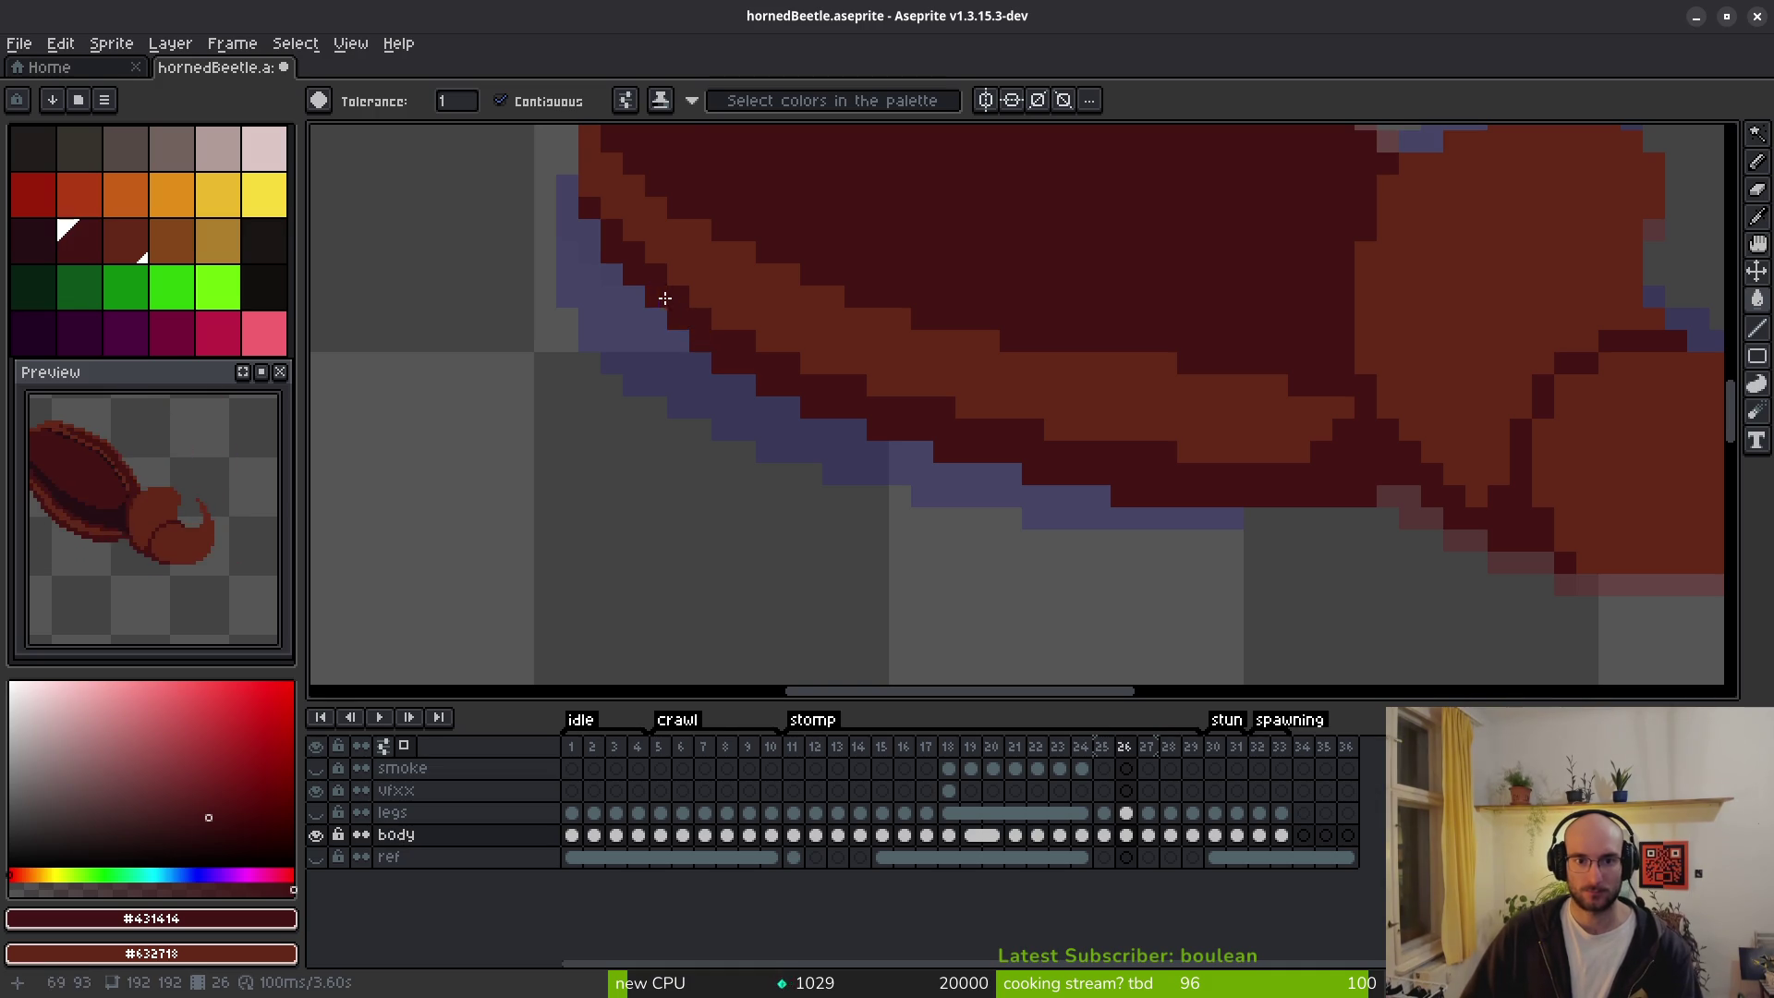
pyautogui.scroll(-3, 965, 487)
pyautogui.scroll(3, 1033, 506)
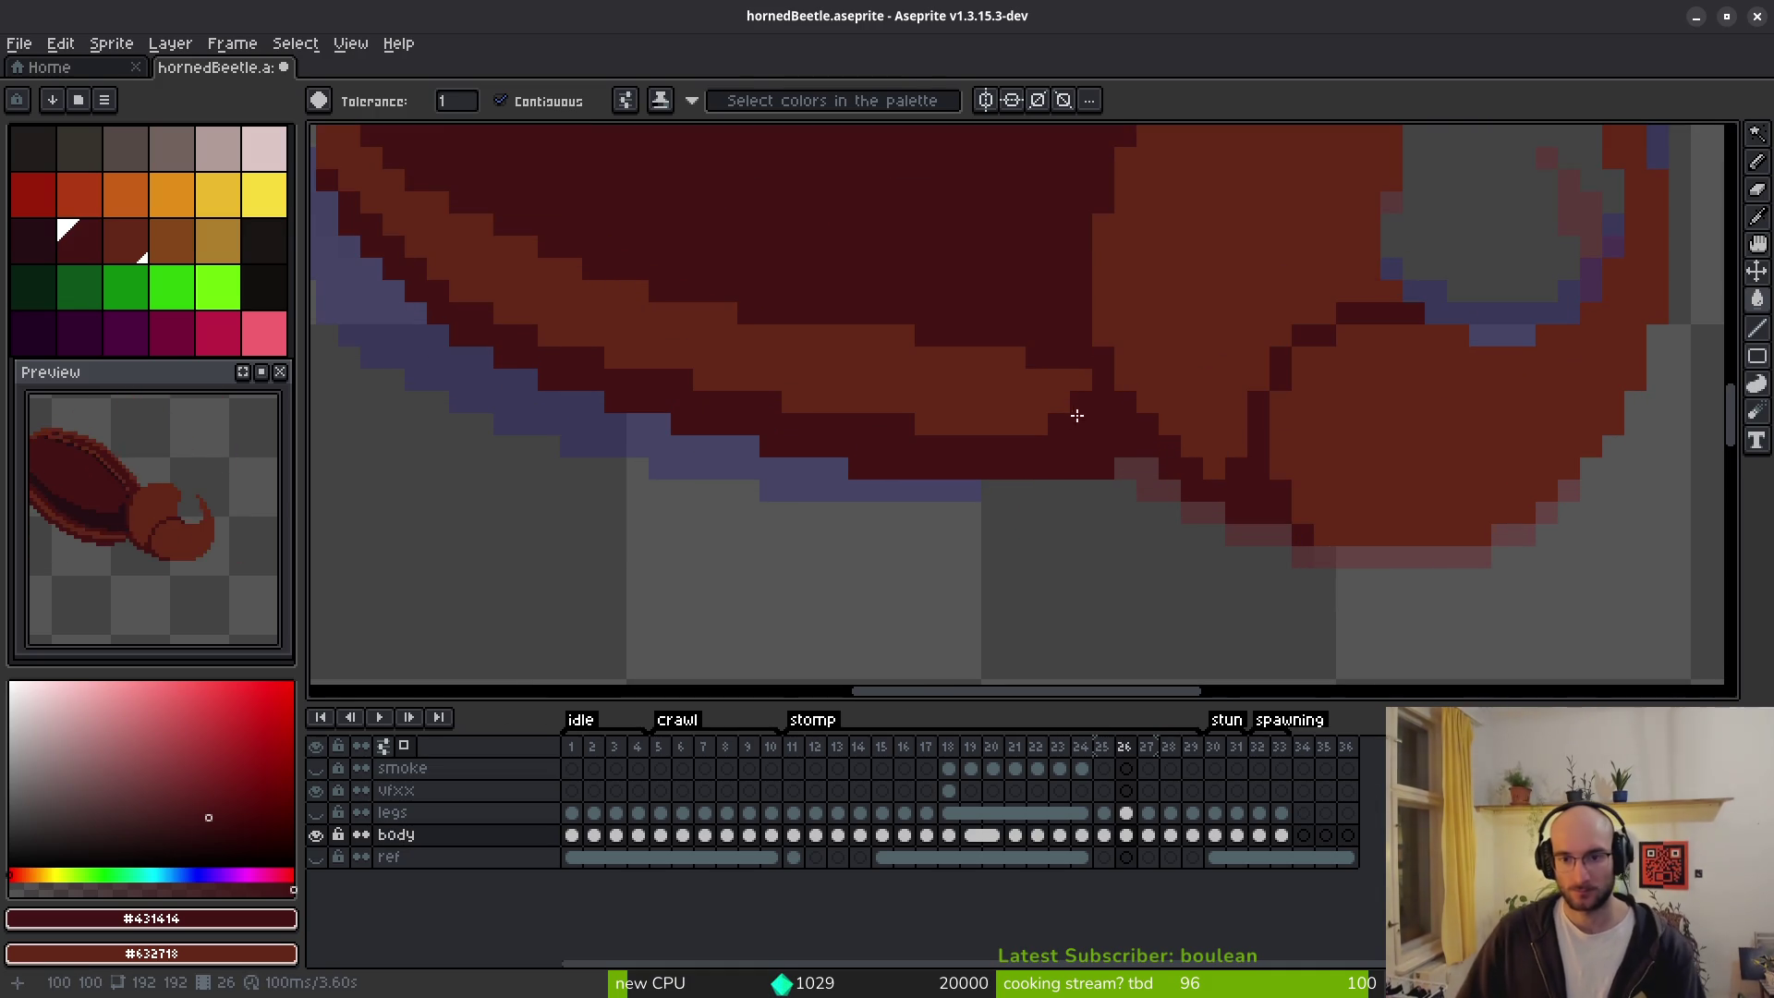
pyautogui.press('b')
pyautogui.scroll(-3, 1053, 448)
# On frame 25, darken the orange lower-edge rows and an orange edge pixel to dark maroon.
pyautogui.press('alt')
pyautogui.press('Left')
pyautogui.press('Left')
pyautogui.press('Left')
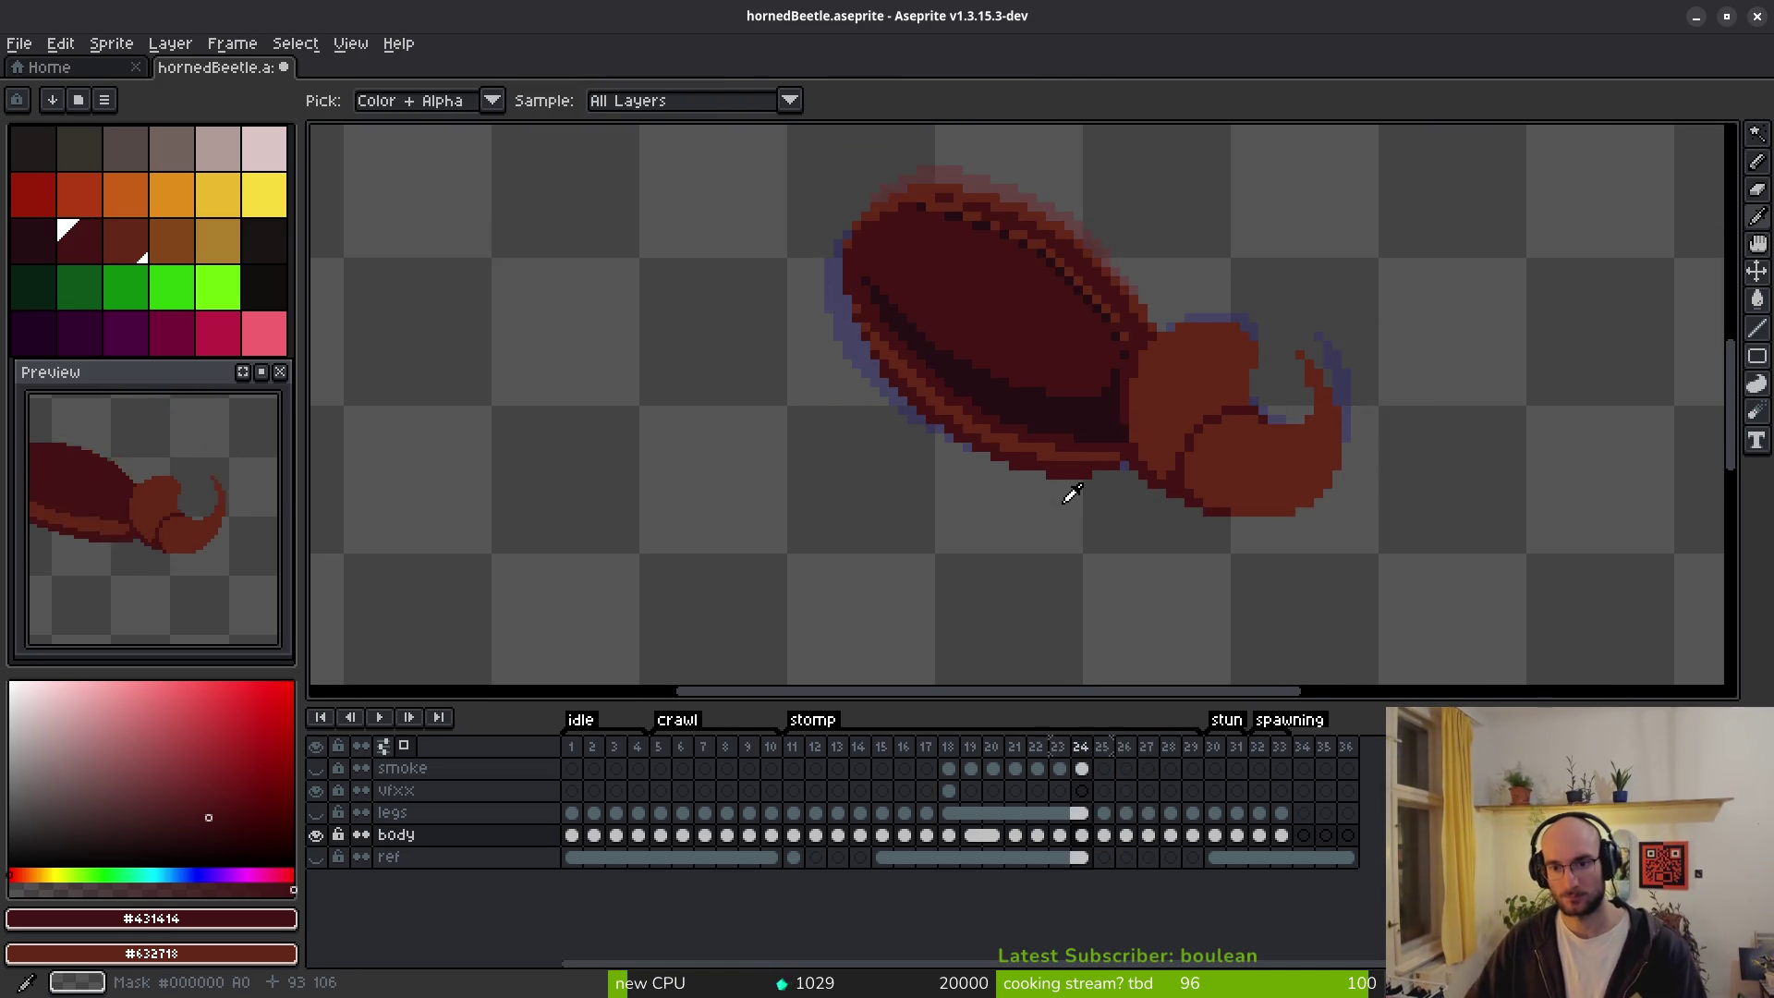
pyautogui.press('Right')
pyautogui.press('Right')
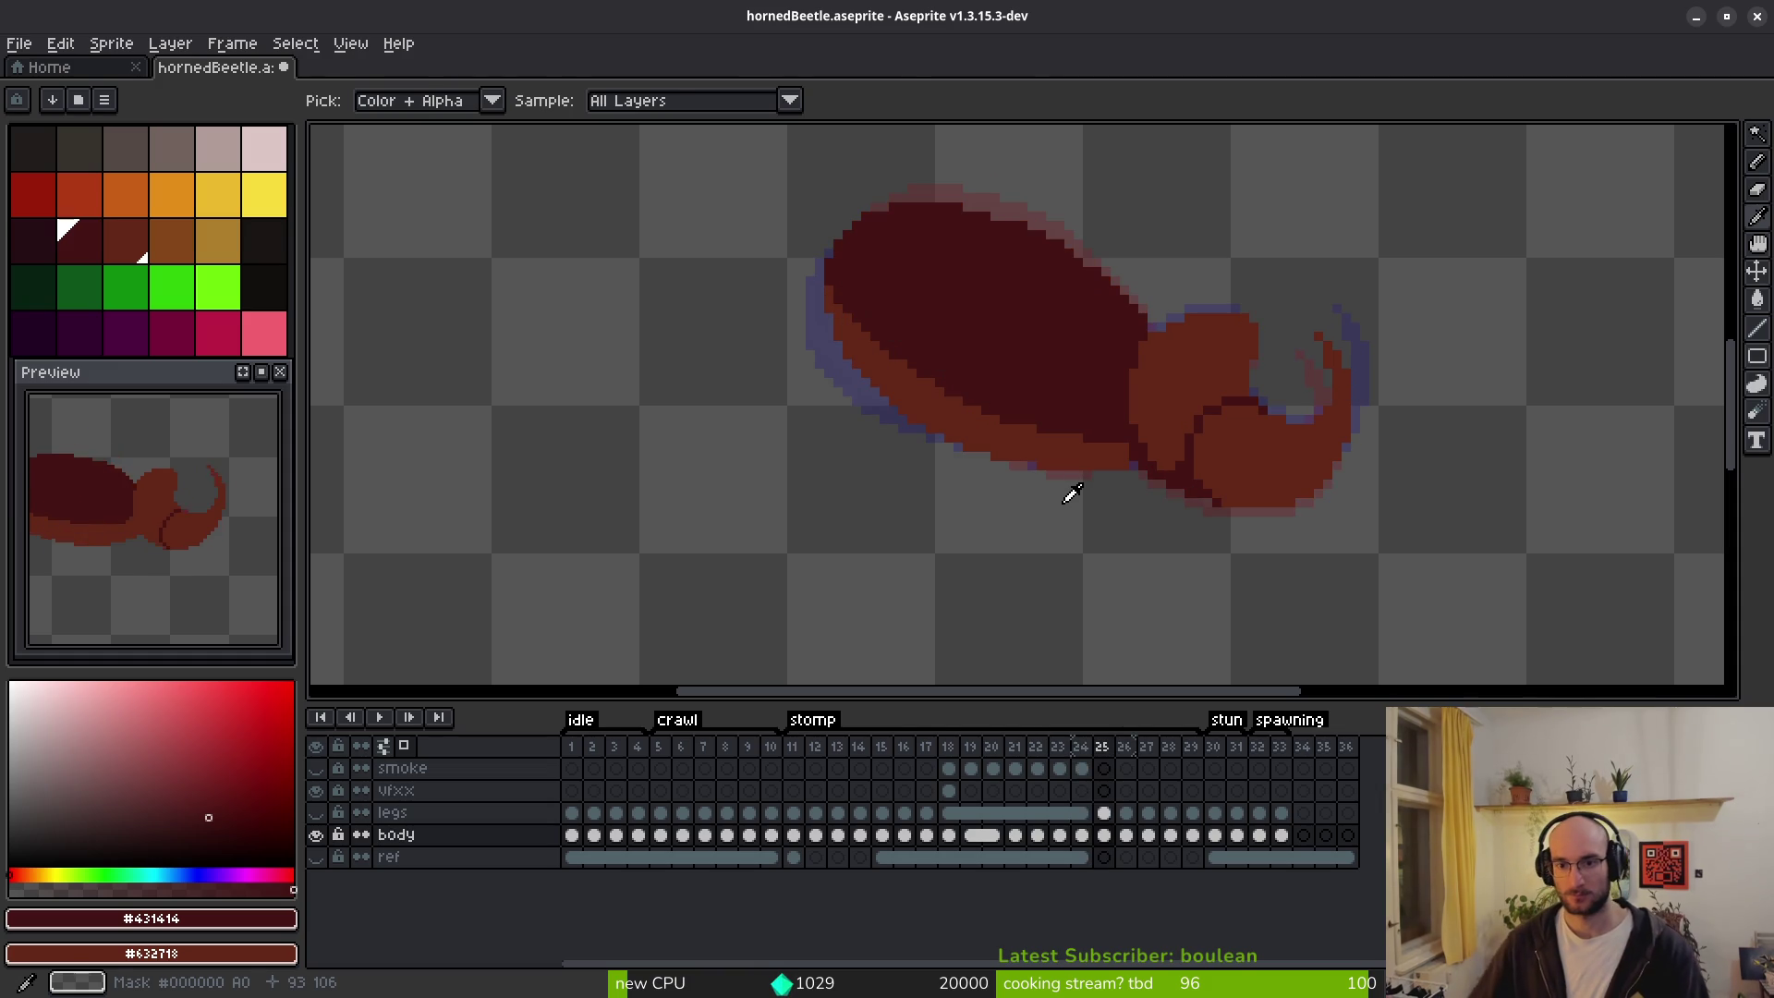
pyautogui.scroll(3, 1023, 468)
pyautogui.moveTo(1269, 440)
pyautogui.mouseDown()
pyautogui.moveTo(1212, 483)
pyautogui.moveTo(1264, 444)
pyautogui.moveTo(1054, 468)
pyautogui.mouseUp()
pyautogui.hotkey('ctrl', 'z')
pyautogui.moveTo(1174, 452)
pyautogui.mouseDown()
pyautogui.moveTo(1208, 447)
pyautogui.moveTo(924, 452)
pyautogui.mouseUp()
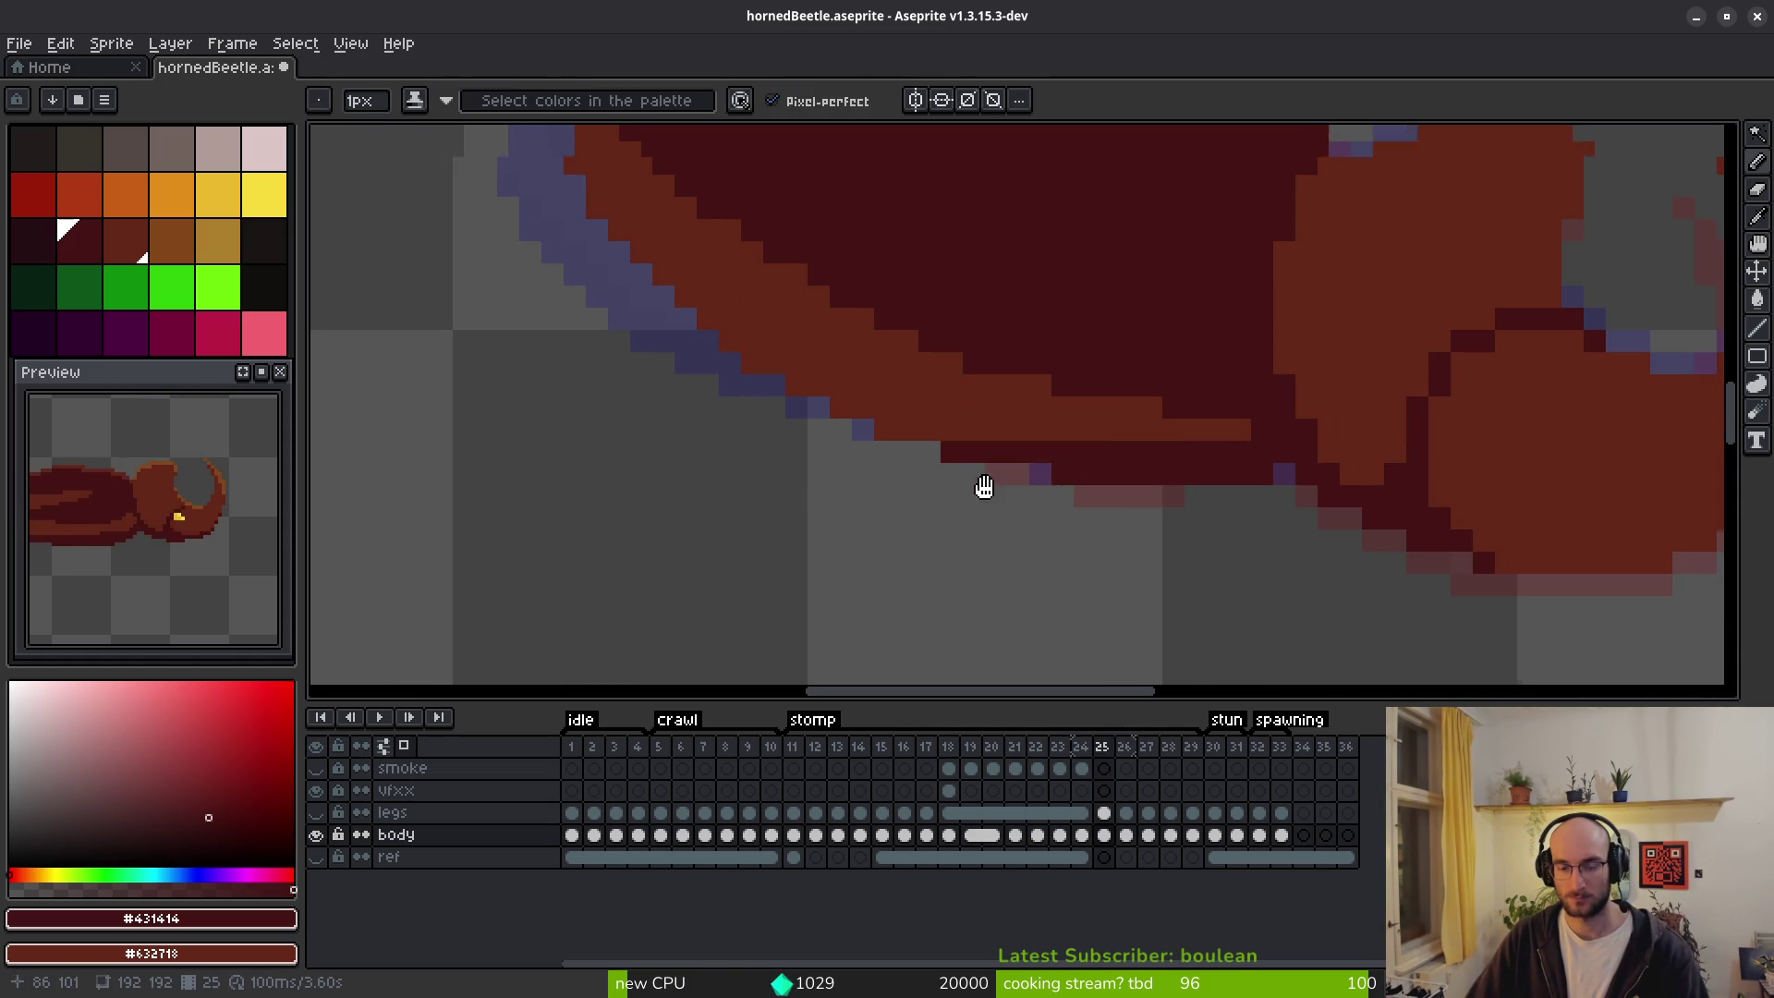
pyautogui.scroll(-2, 967, 469)
pyautogui.scroll(2, 705, 376)
pyautogui.moveTo(623, 257)
pyautogui.mouseDown()
pyautogui.moveTo(692, 363)
pyautogui.moveTo(669, 309)
pyautogui.moveTo(717, 376)
pyautogui.moveTo(859, 475)
pyautogui.moveTo(1012, 536)
pyautogui.moveTo(1123, 537)
pyautogui.mouseUp()
pyautogui.hotkey('ctrl', 'z')
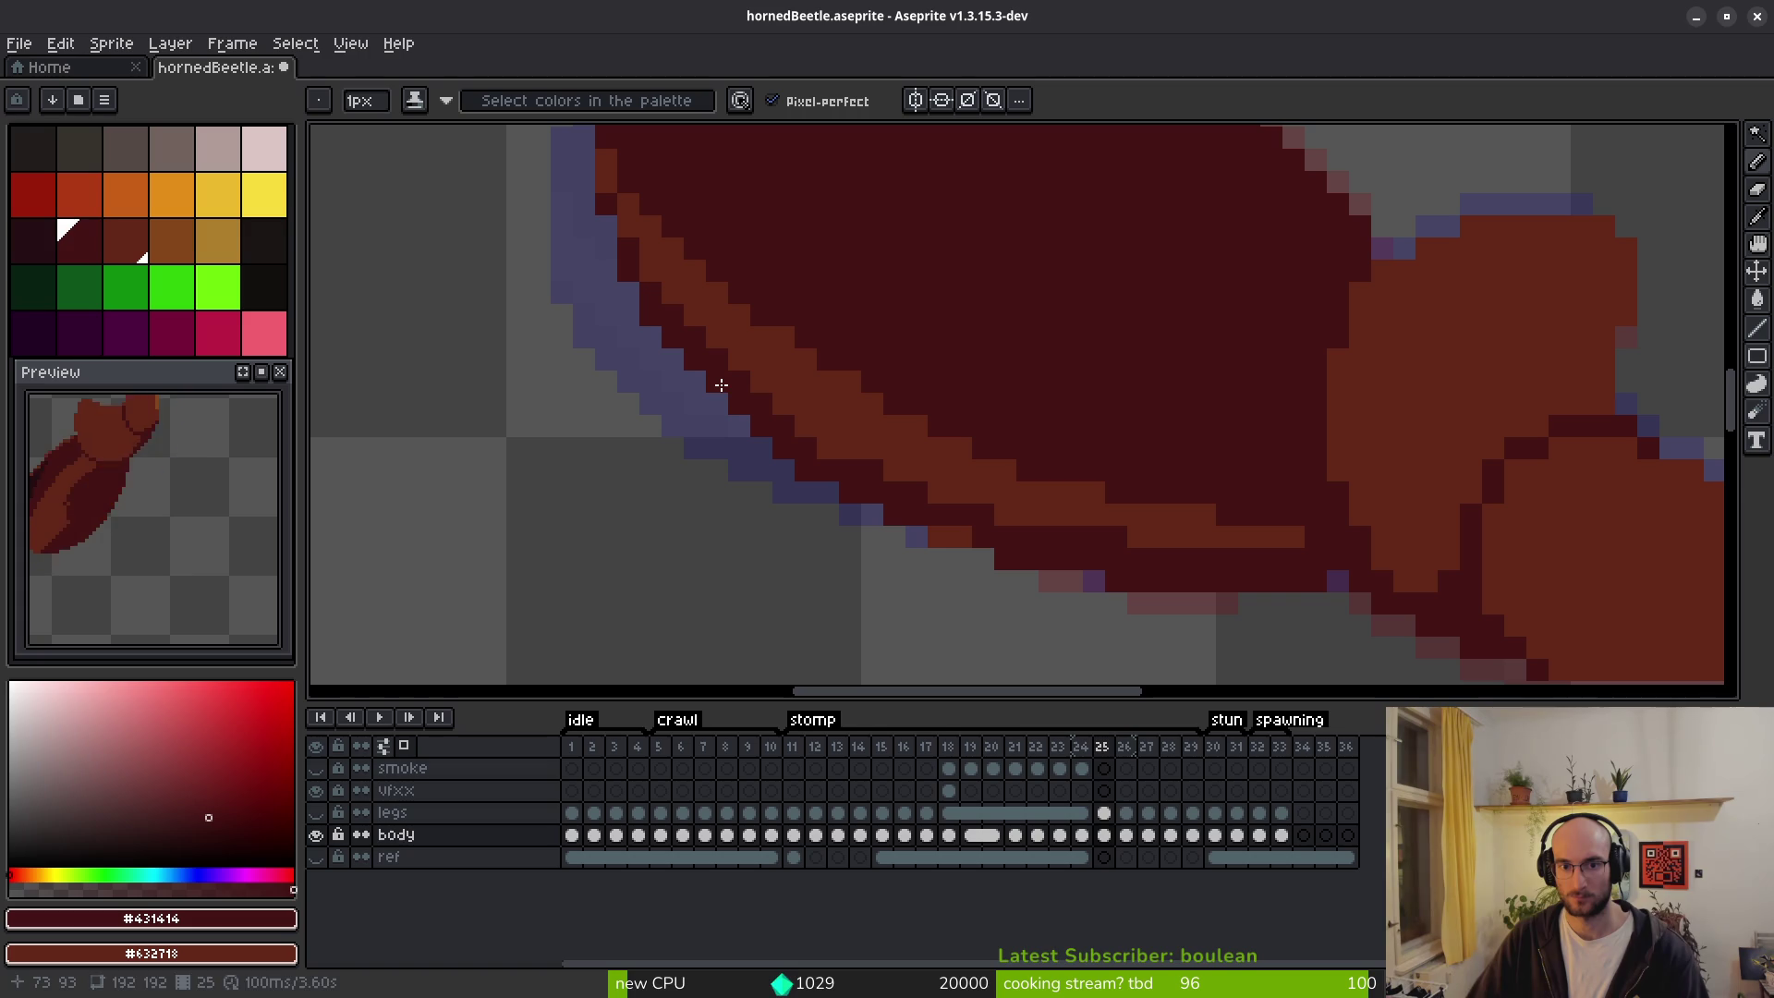
pyautogui.click(953, 534)
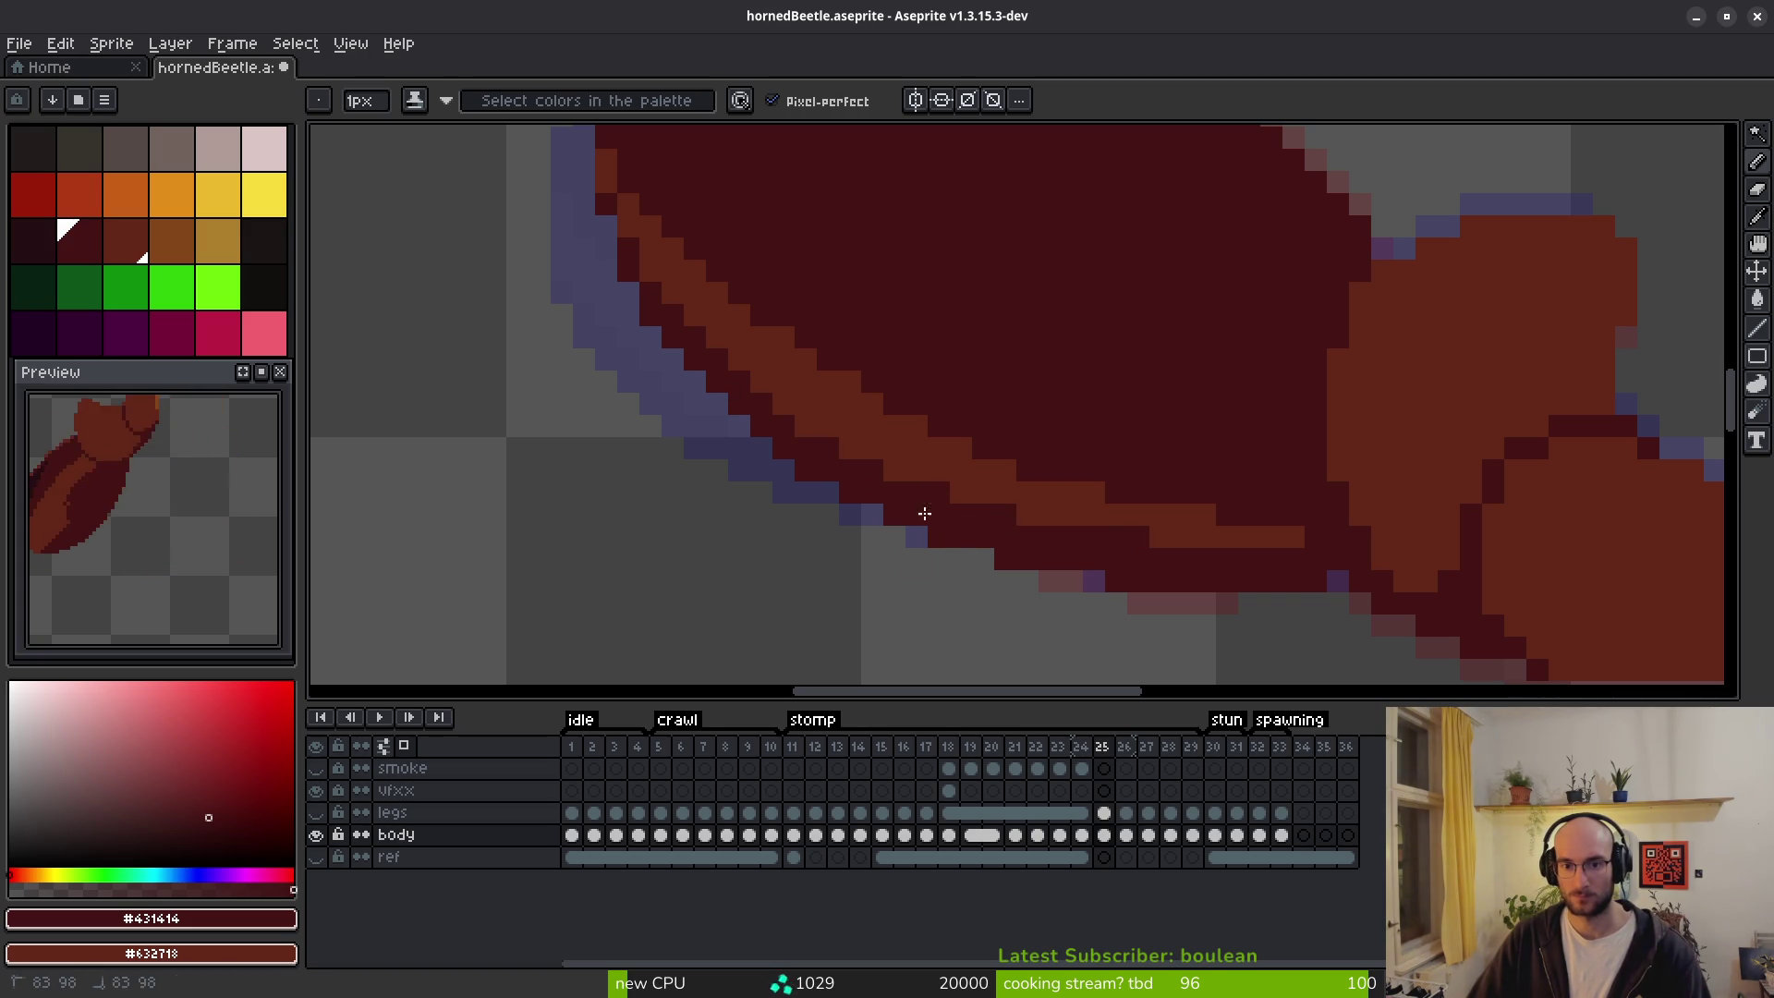
# Step through frames 24 to 27 to compare the new edge shading.
pyautogui.scroll(-4, 951, 526)
pyautogui.scroll(4, 910, 517)
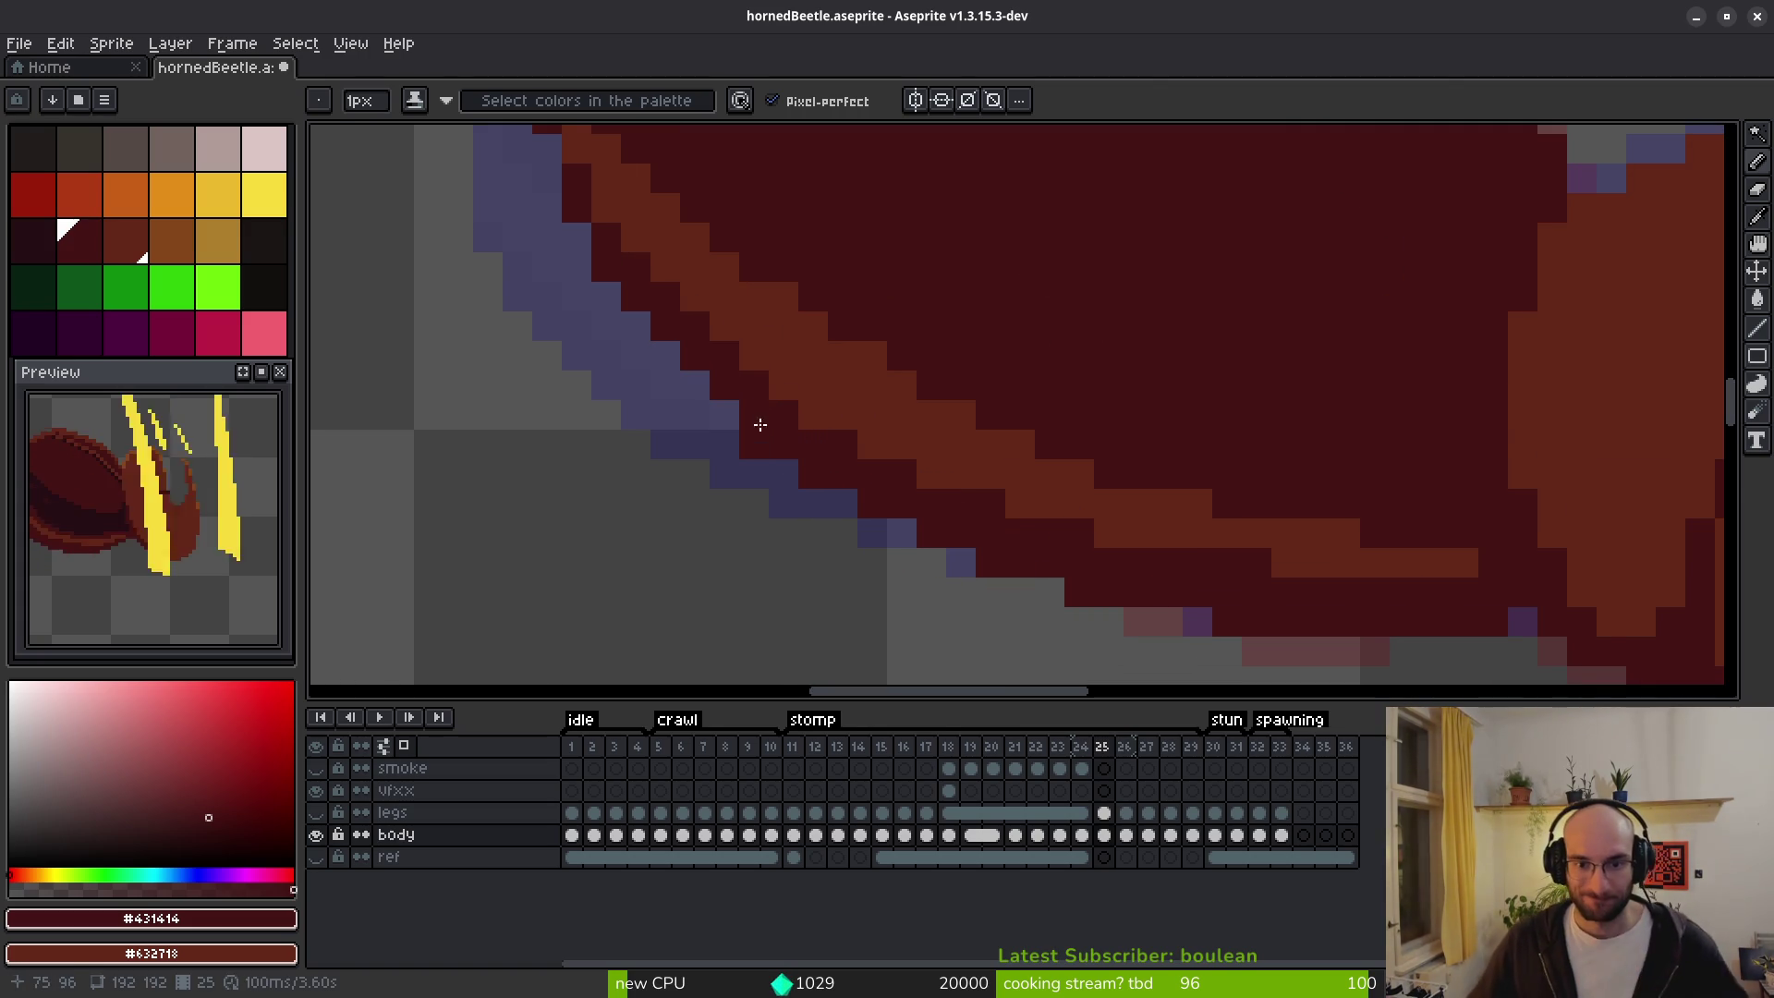
pyautogui.scroll(-4, 1022, 504)
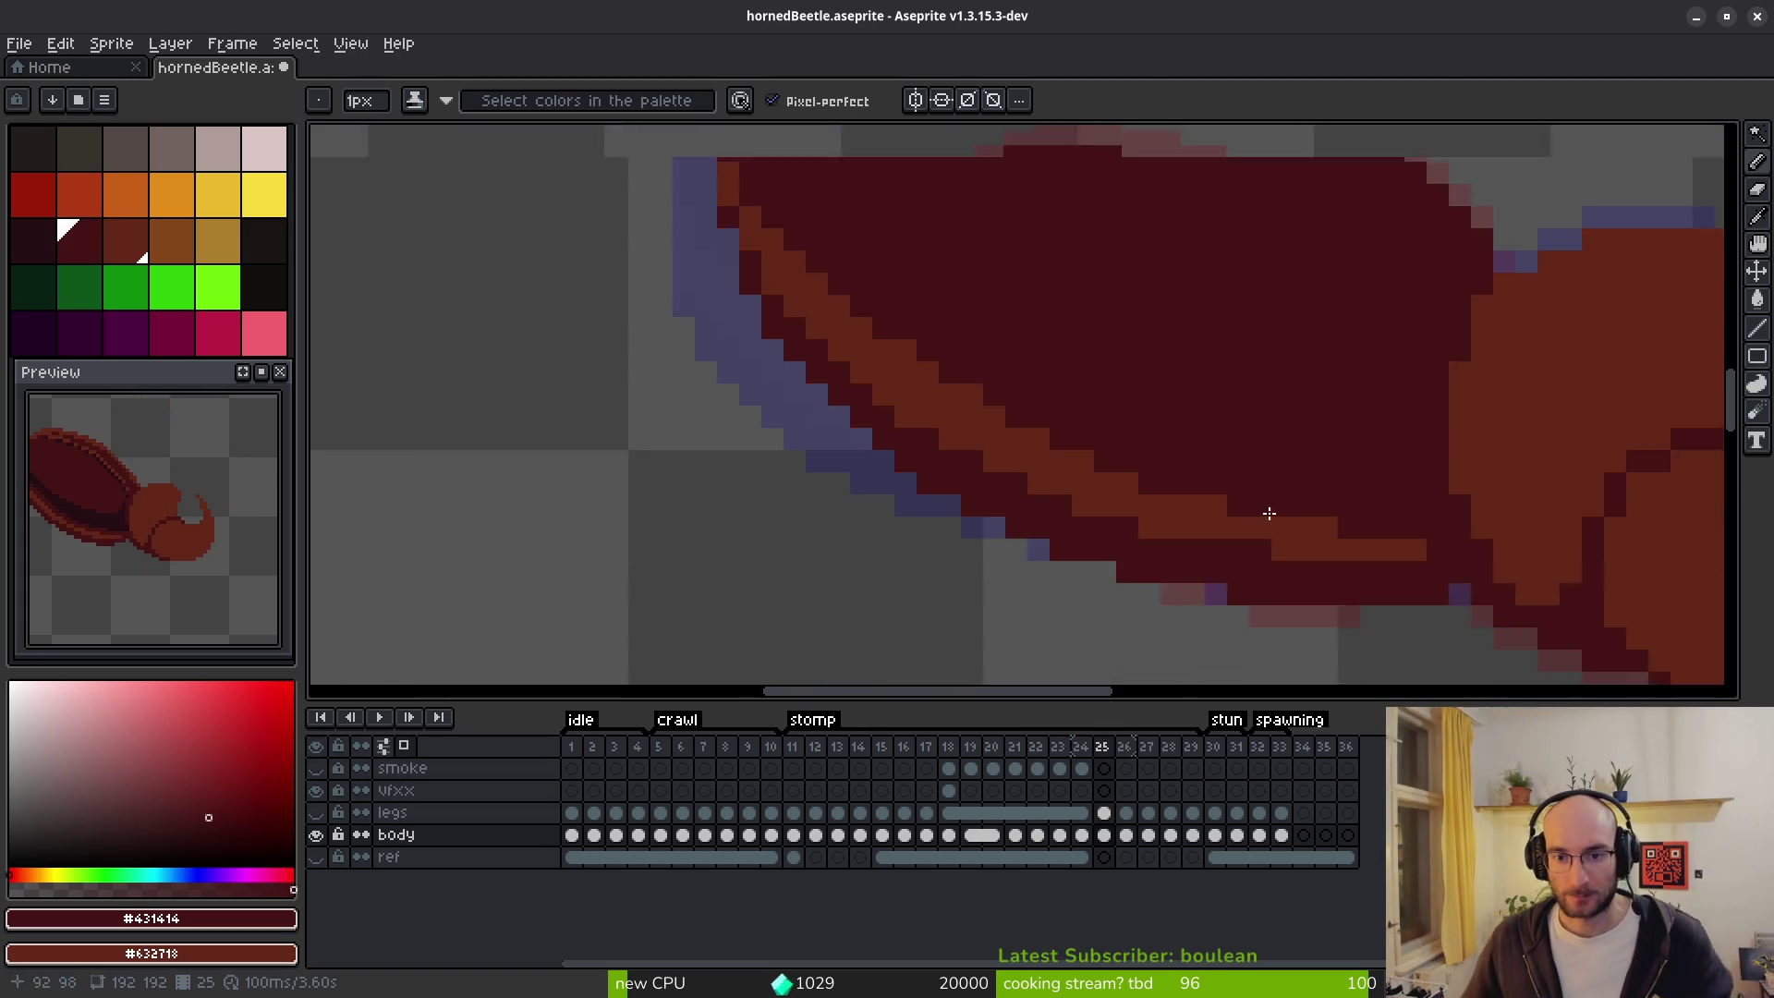
pyautogui.press(',')
pyautogui.press('.')
pyautogui.press(',')
pyautogui.press('.')
pyautogui.press('.')
pyautogui.press('.')
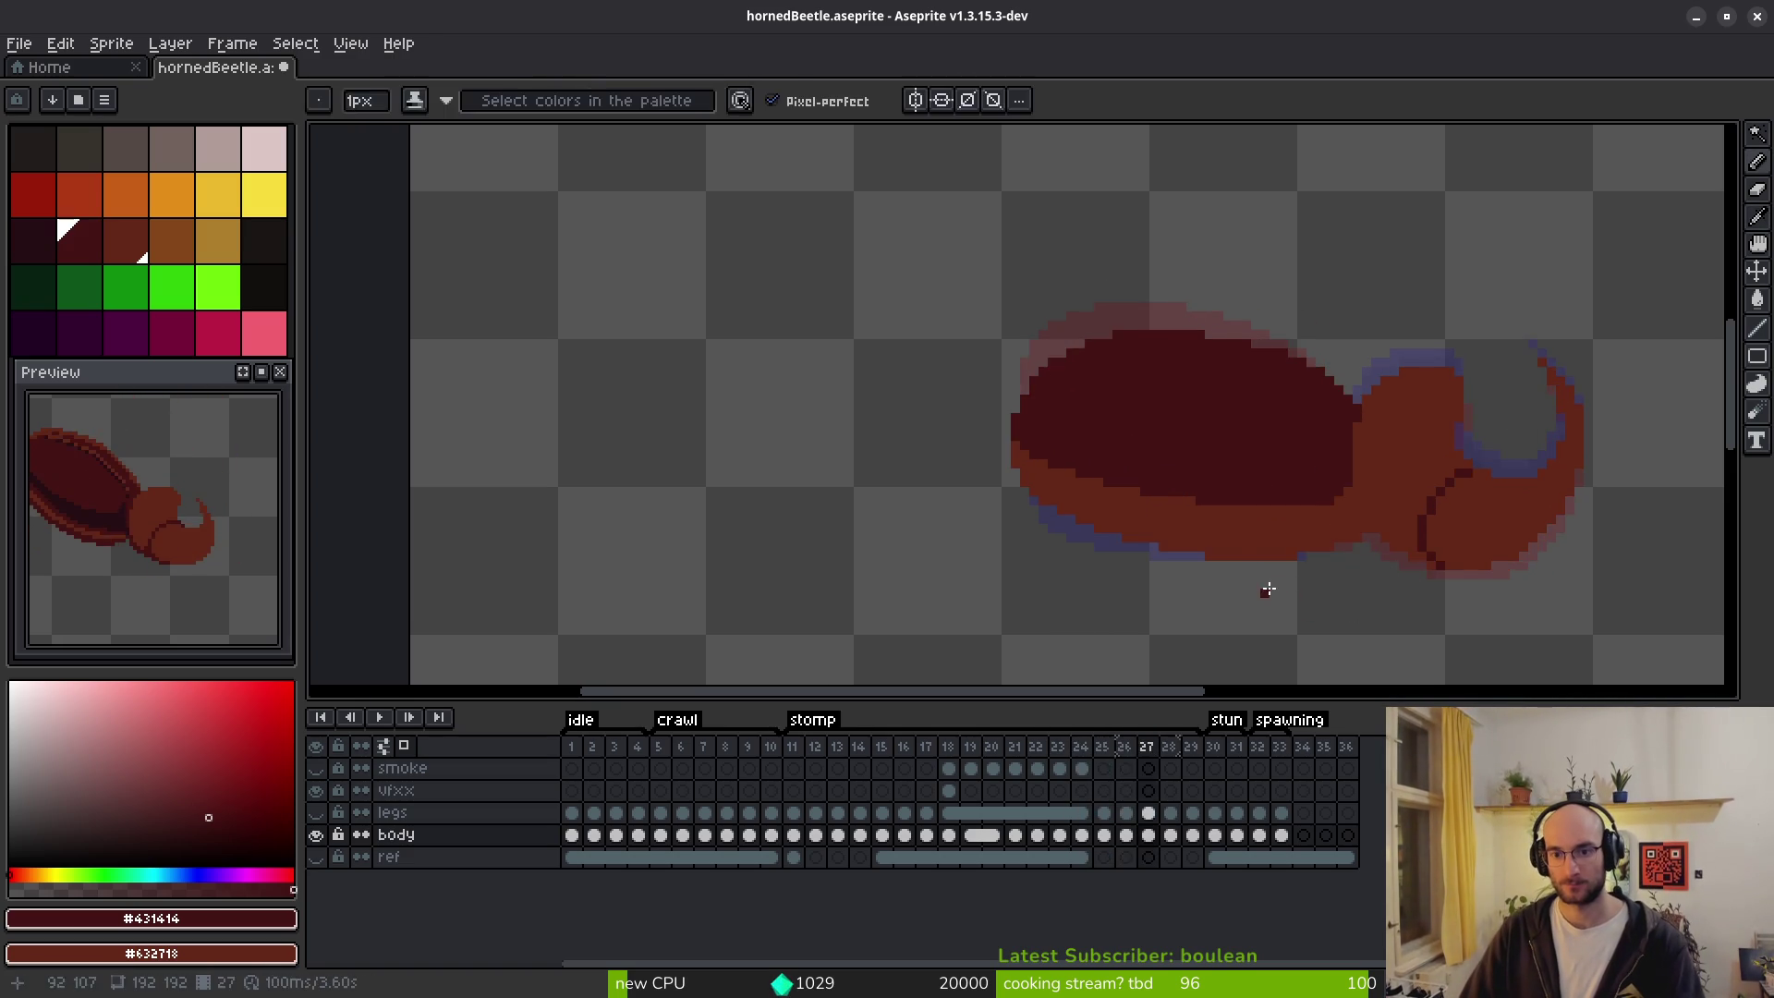
pyautogui.press(',')
pyautogui.press('alt')
pyautogui.press('.')
pyautogui.press(',')
pyautogui.press('.')
pyautogui.press('.')
pyautogui.press('.')
pyautogui.press(',')
# Flip between frames 28 and 29 to compare, ending on frame 29.
pyautogui.press('.')
pyautogui.scroll(3, 1359, 535)
pyautogui.press('alt')
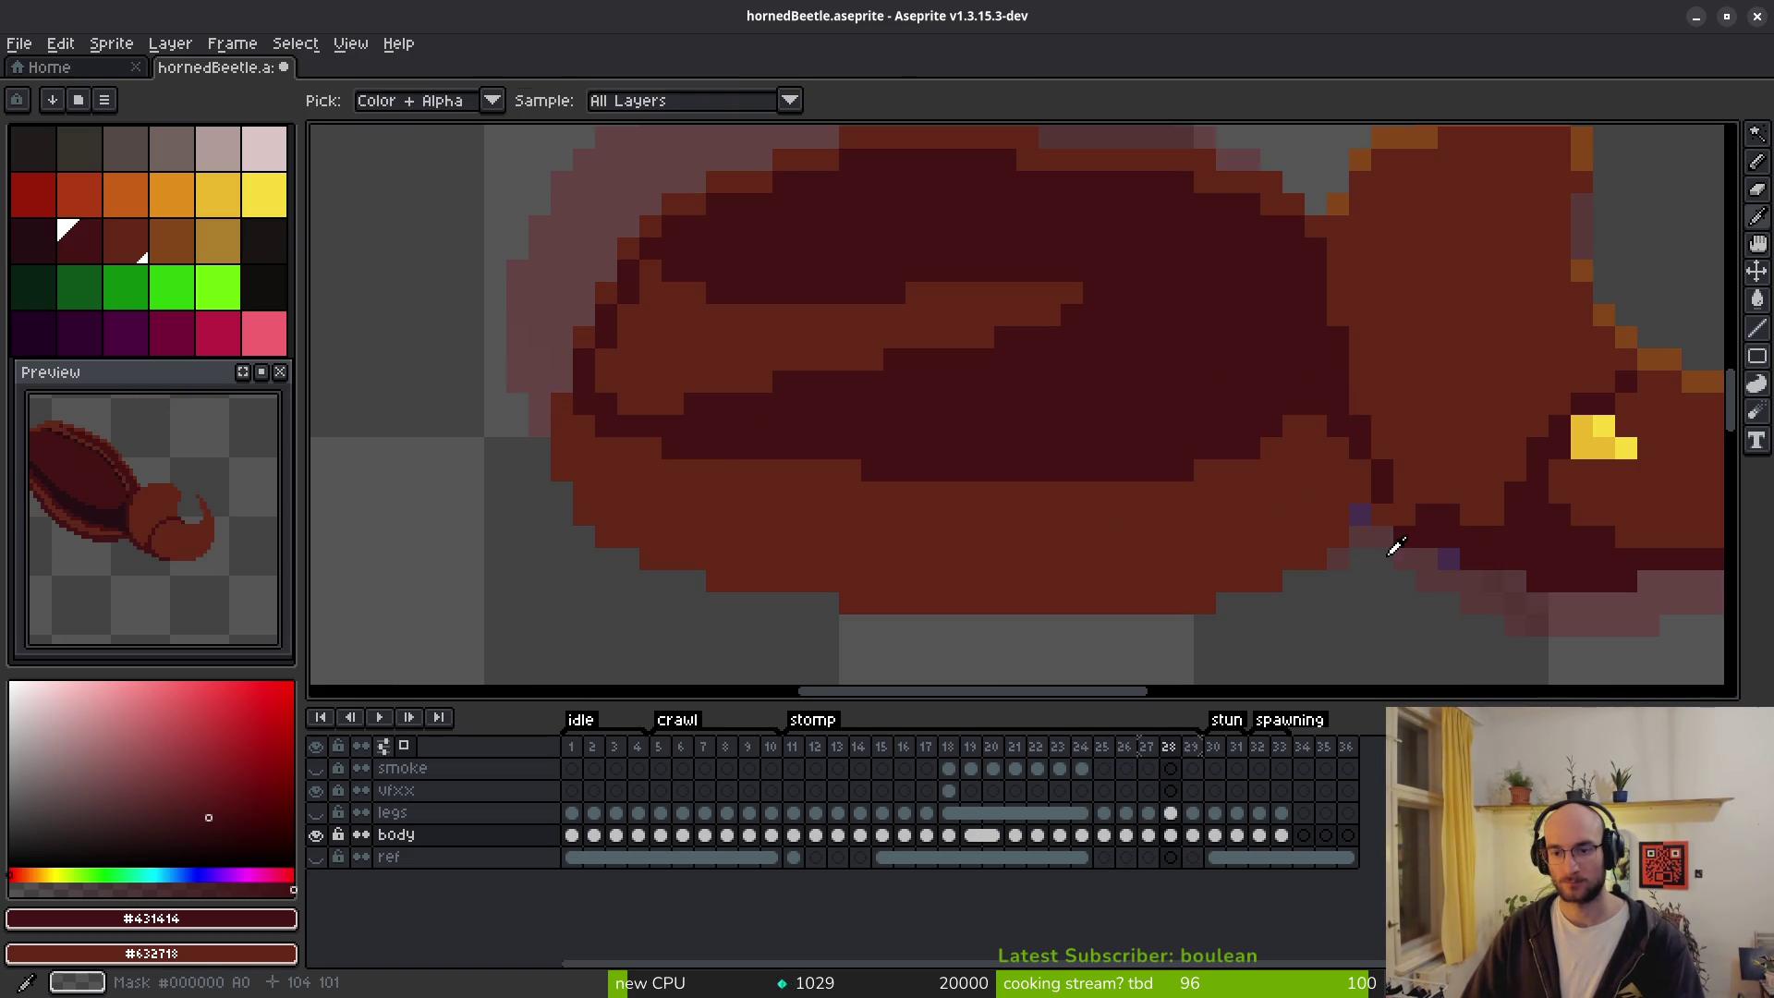
pyautogui.press(',')
pyautogui.scroll(-2, 1377, 541)
pyautogui.press('alt')
pyautogui.press('.')
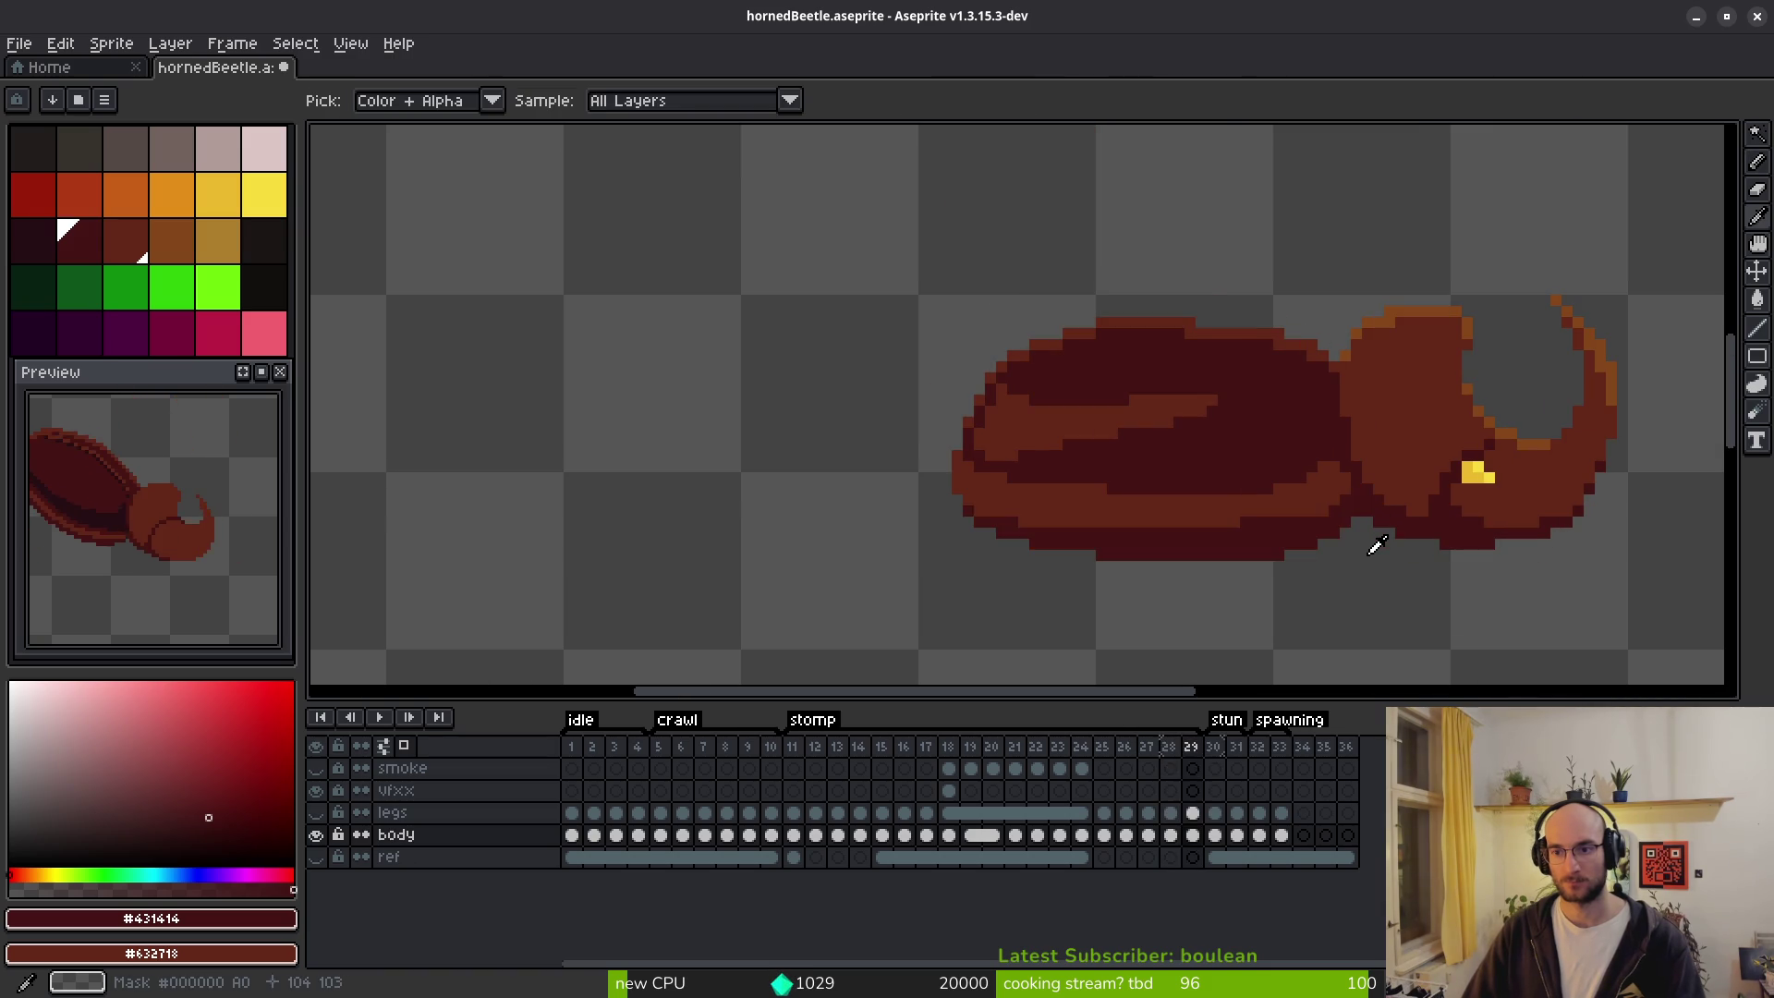
pyautogui.press(',')
pyautogui.press('.')
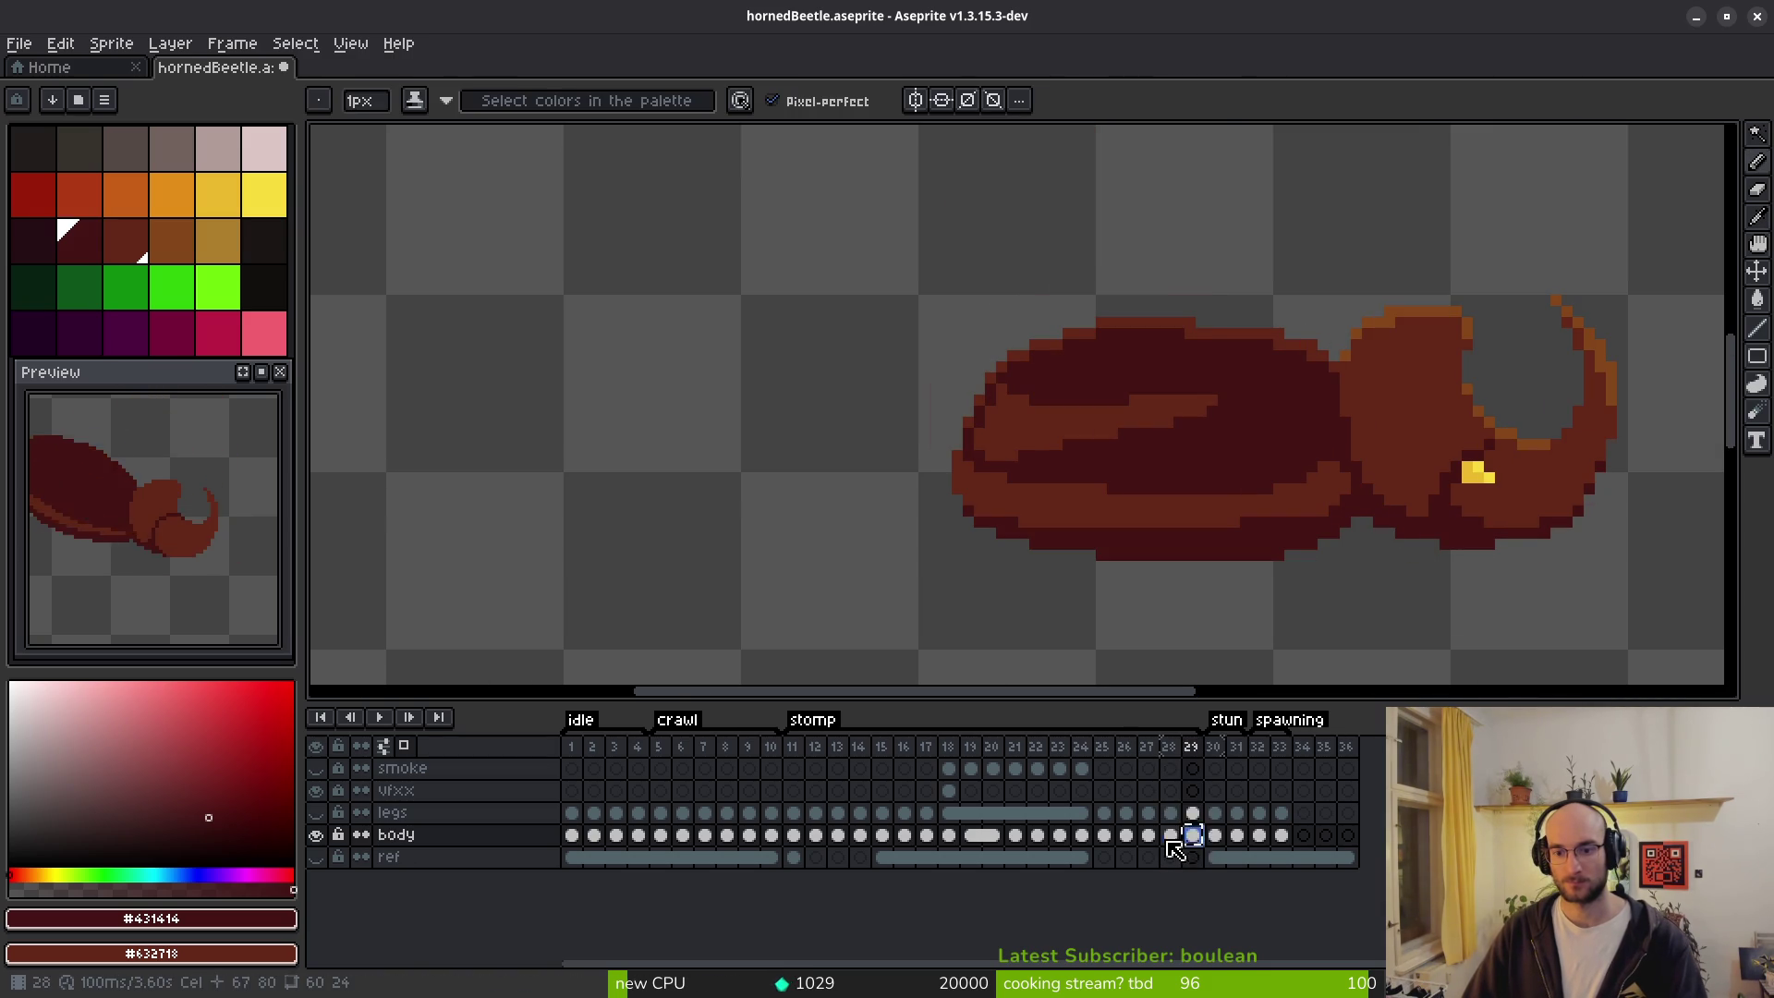
# Return to frame 27 and paint a dark seam stroke down the head's outline.
pyautogui.click(1177, 836)
pyautogui.press(',')
pyautogui.press('alt')
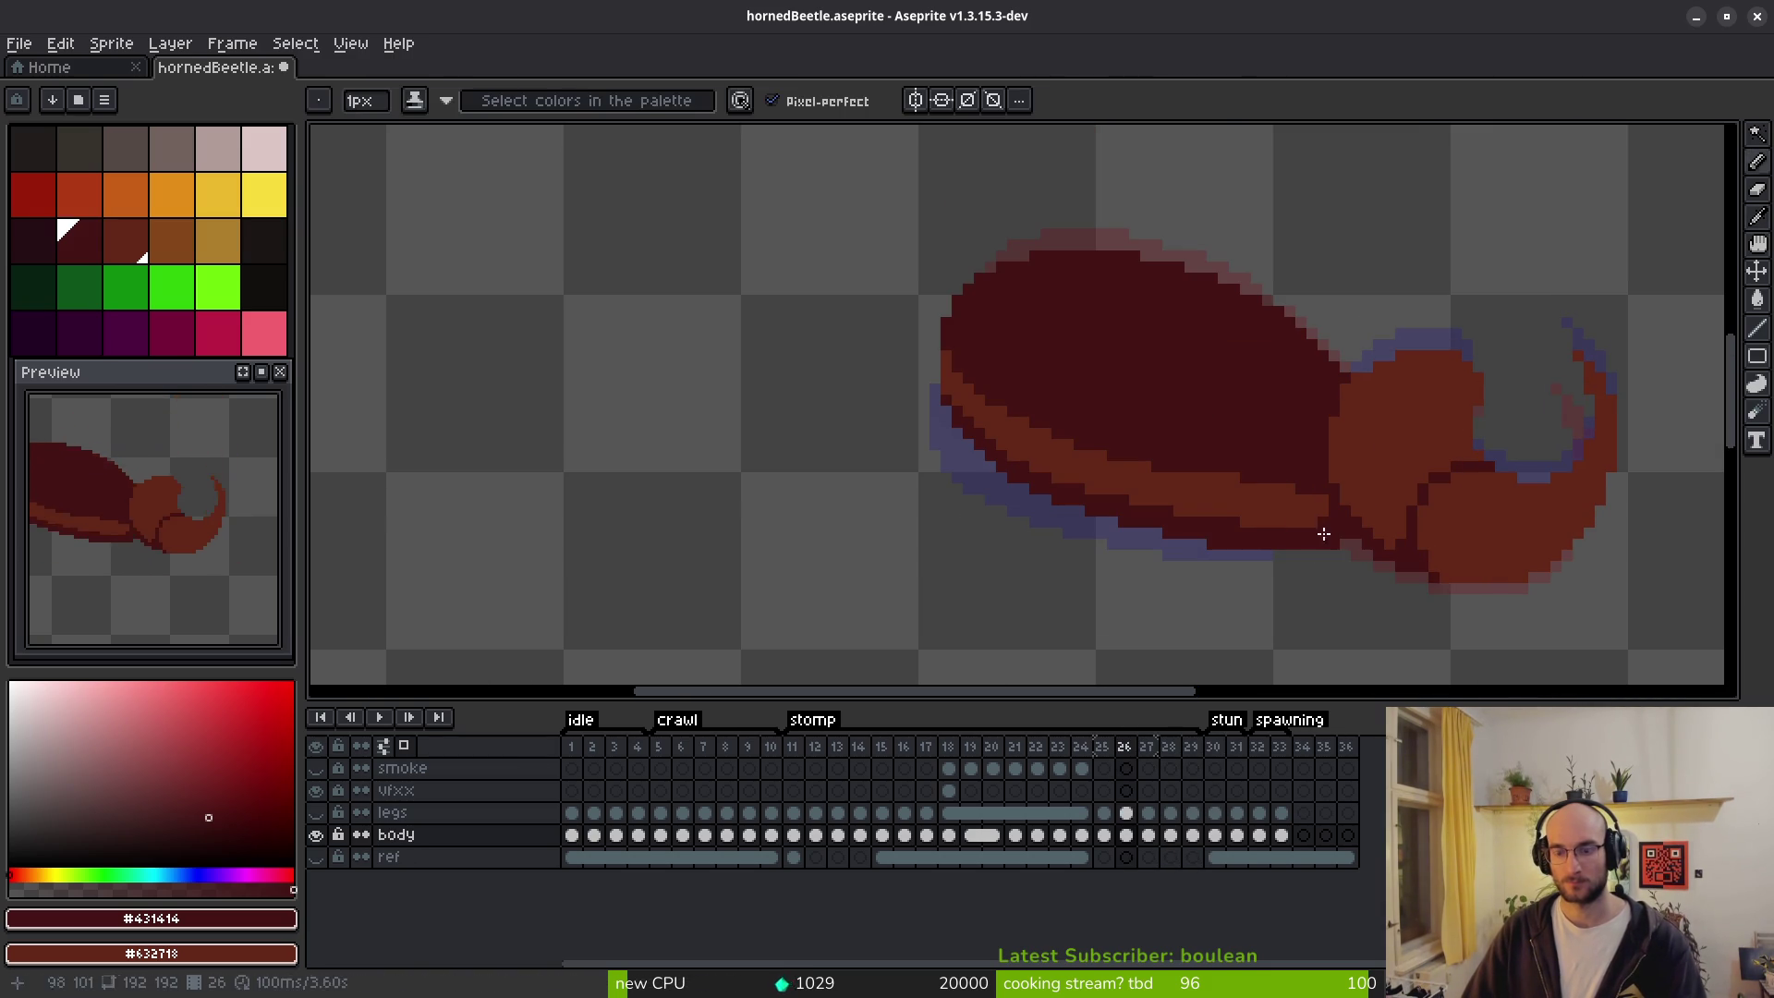
pyautogui.scroll(2, 1357, 505)
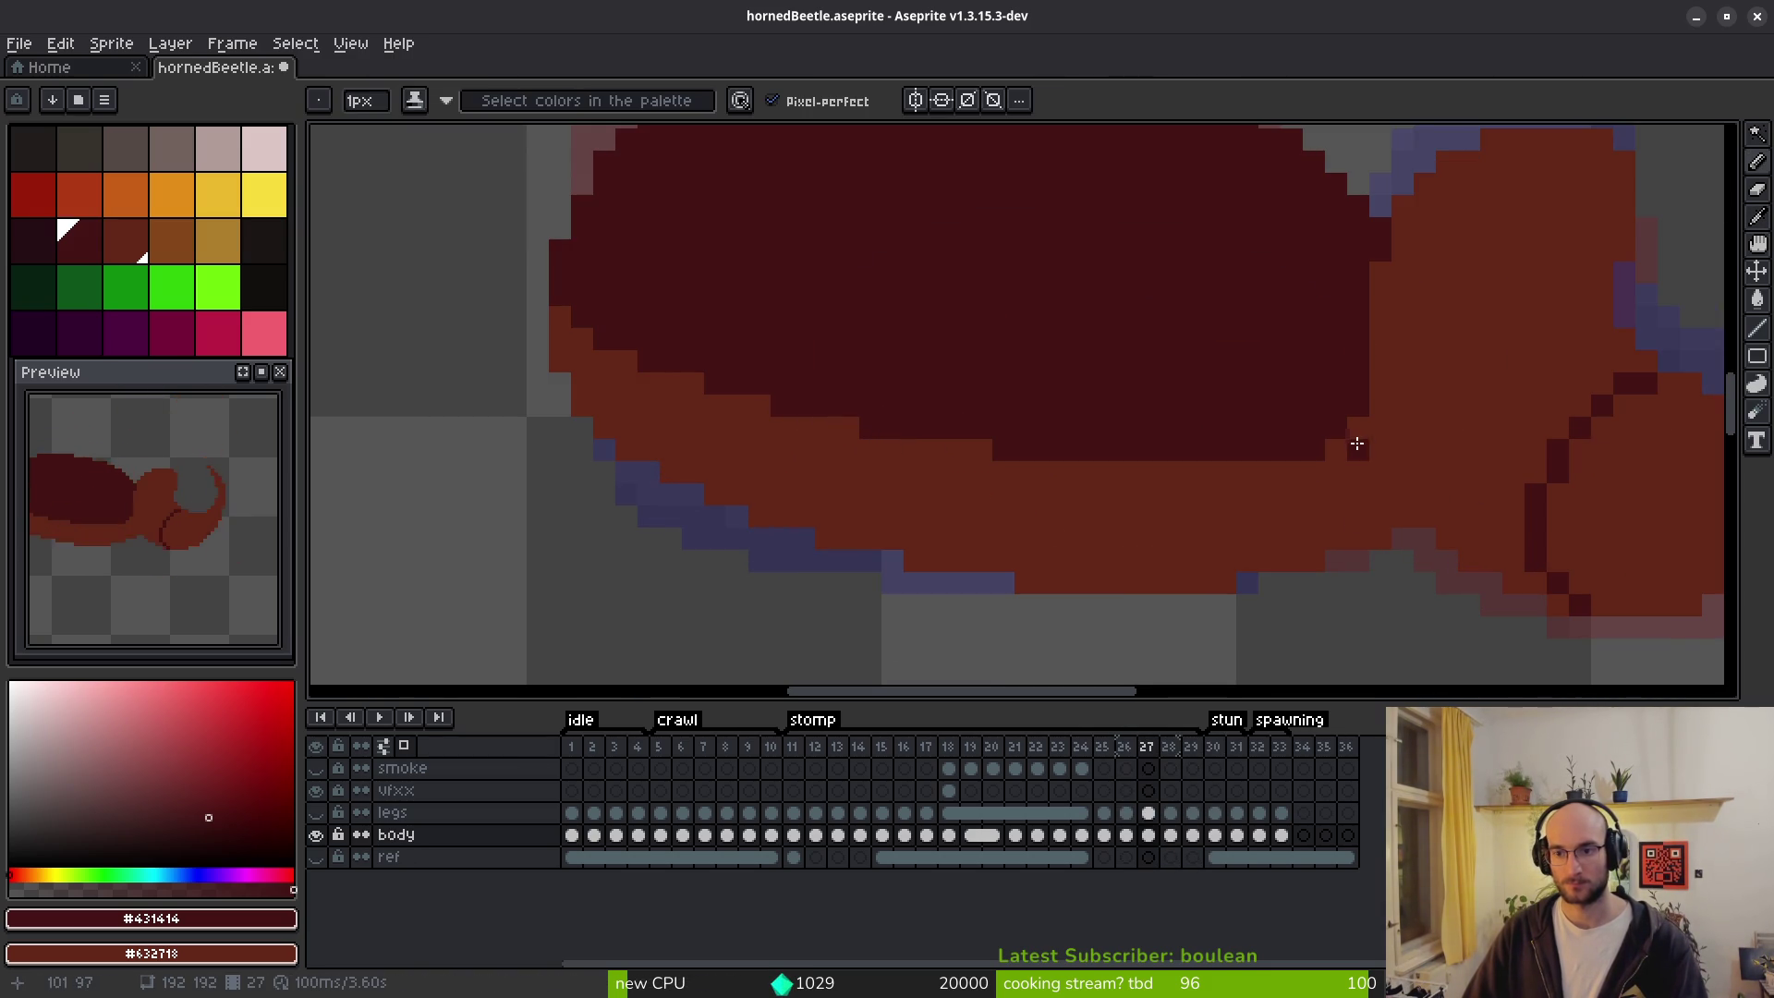
pyautogui.press('.')
pyautogui.press('.')
pyautogui.press(',')
pyautogui.press(',')
pyautogui.moveTo(1354, 438)
pyautogui.mouseDown()
pyautogui.moveTo(1428, 523)
pyautogui.moveTo(1577, 599)
pyautogui.moveTo(1340, 578)
pyautogui.moveTo(1481, 561)
pyautogui.moveTo(1319, 566)
pyautogui.moveTo(1382, 567)
pyautogui.moveTo(1351, 562)
pyautogui.mouseUp()
pyautogui.scroll(-5, 1438, 581)
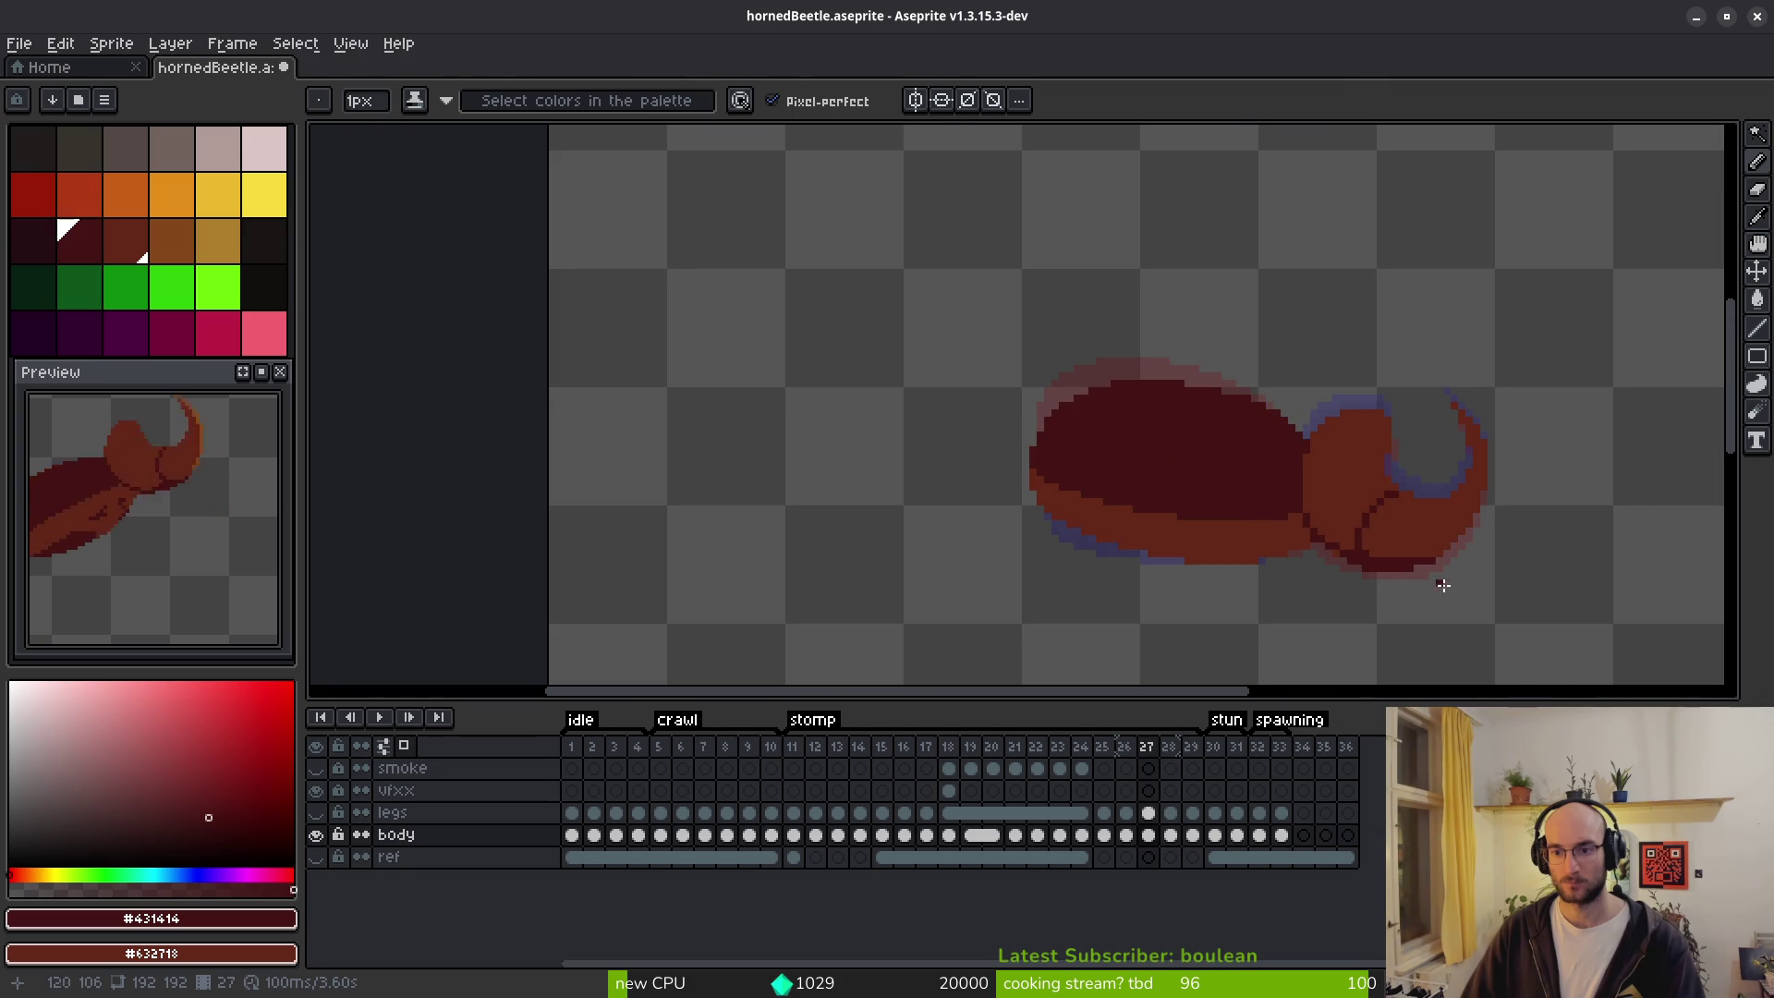
# Compare against frame 28, then darken the hook's lower-right edge on frame 27.
pyautogui.press('i')
pyautogui.press('.')
pyautogui.press(',')
pyautogui.press('.')
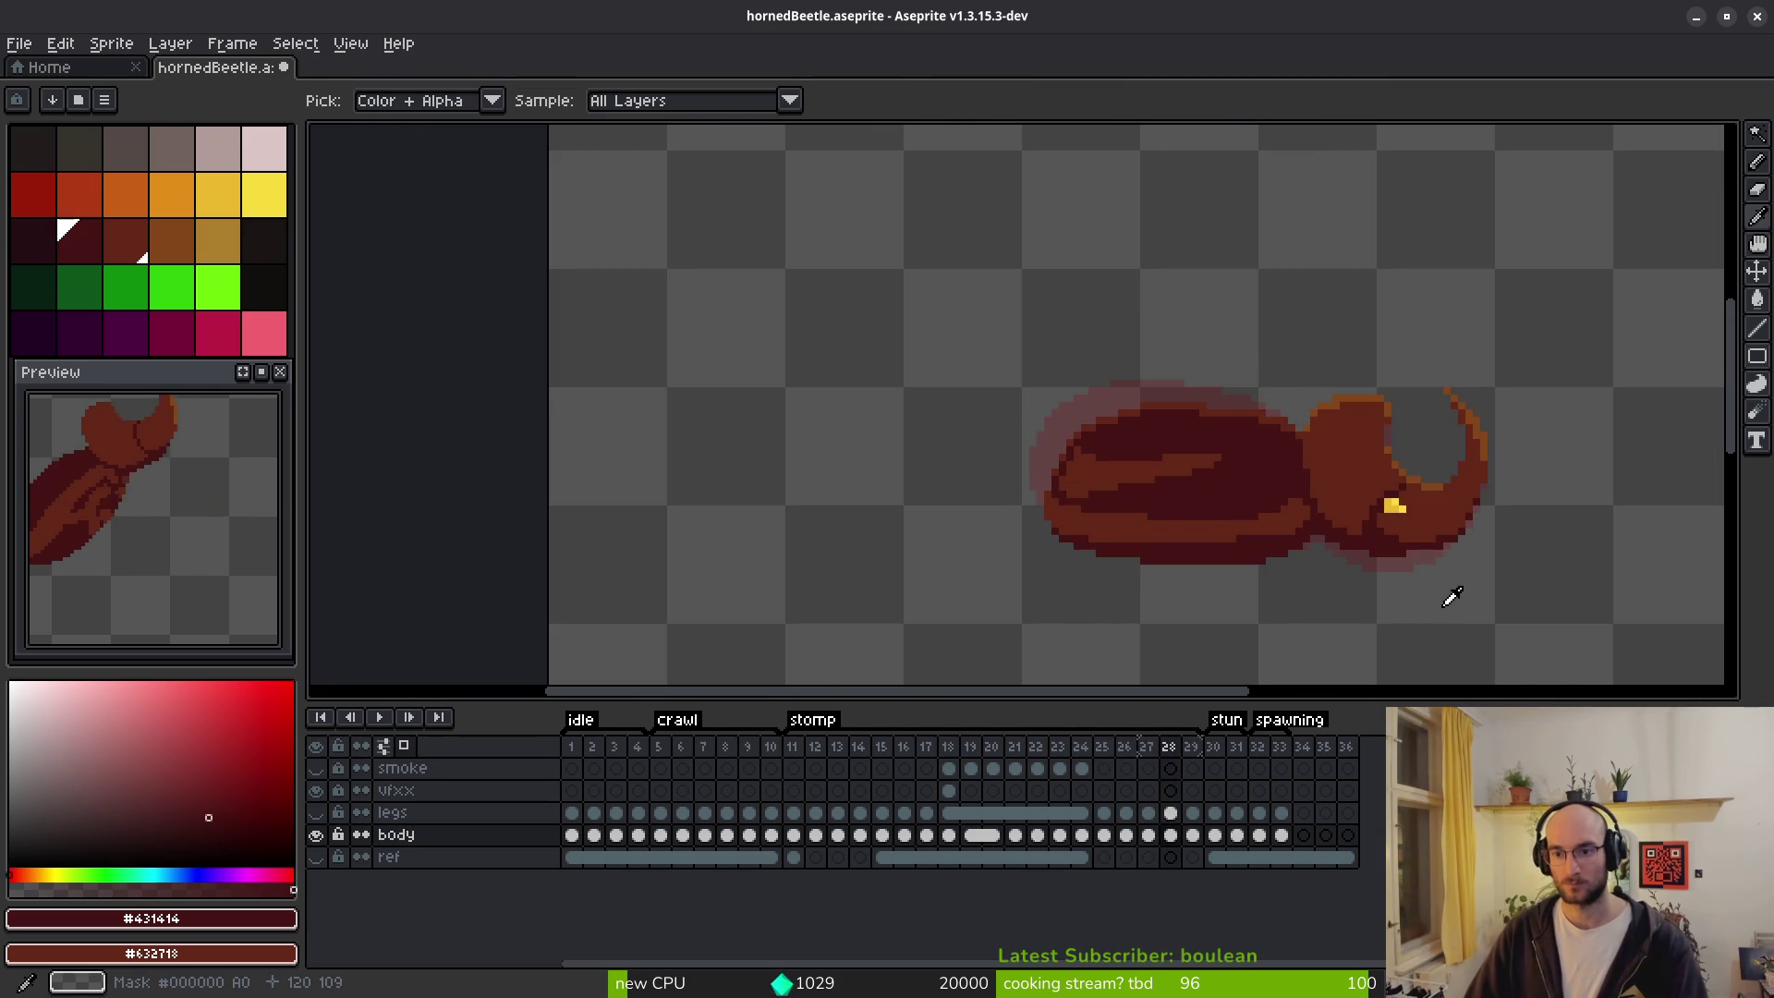
pyautogui.press(',')
pyautogui.press('b')
pyautogui.scroll(5, 1433, 578)
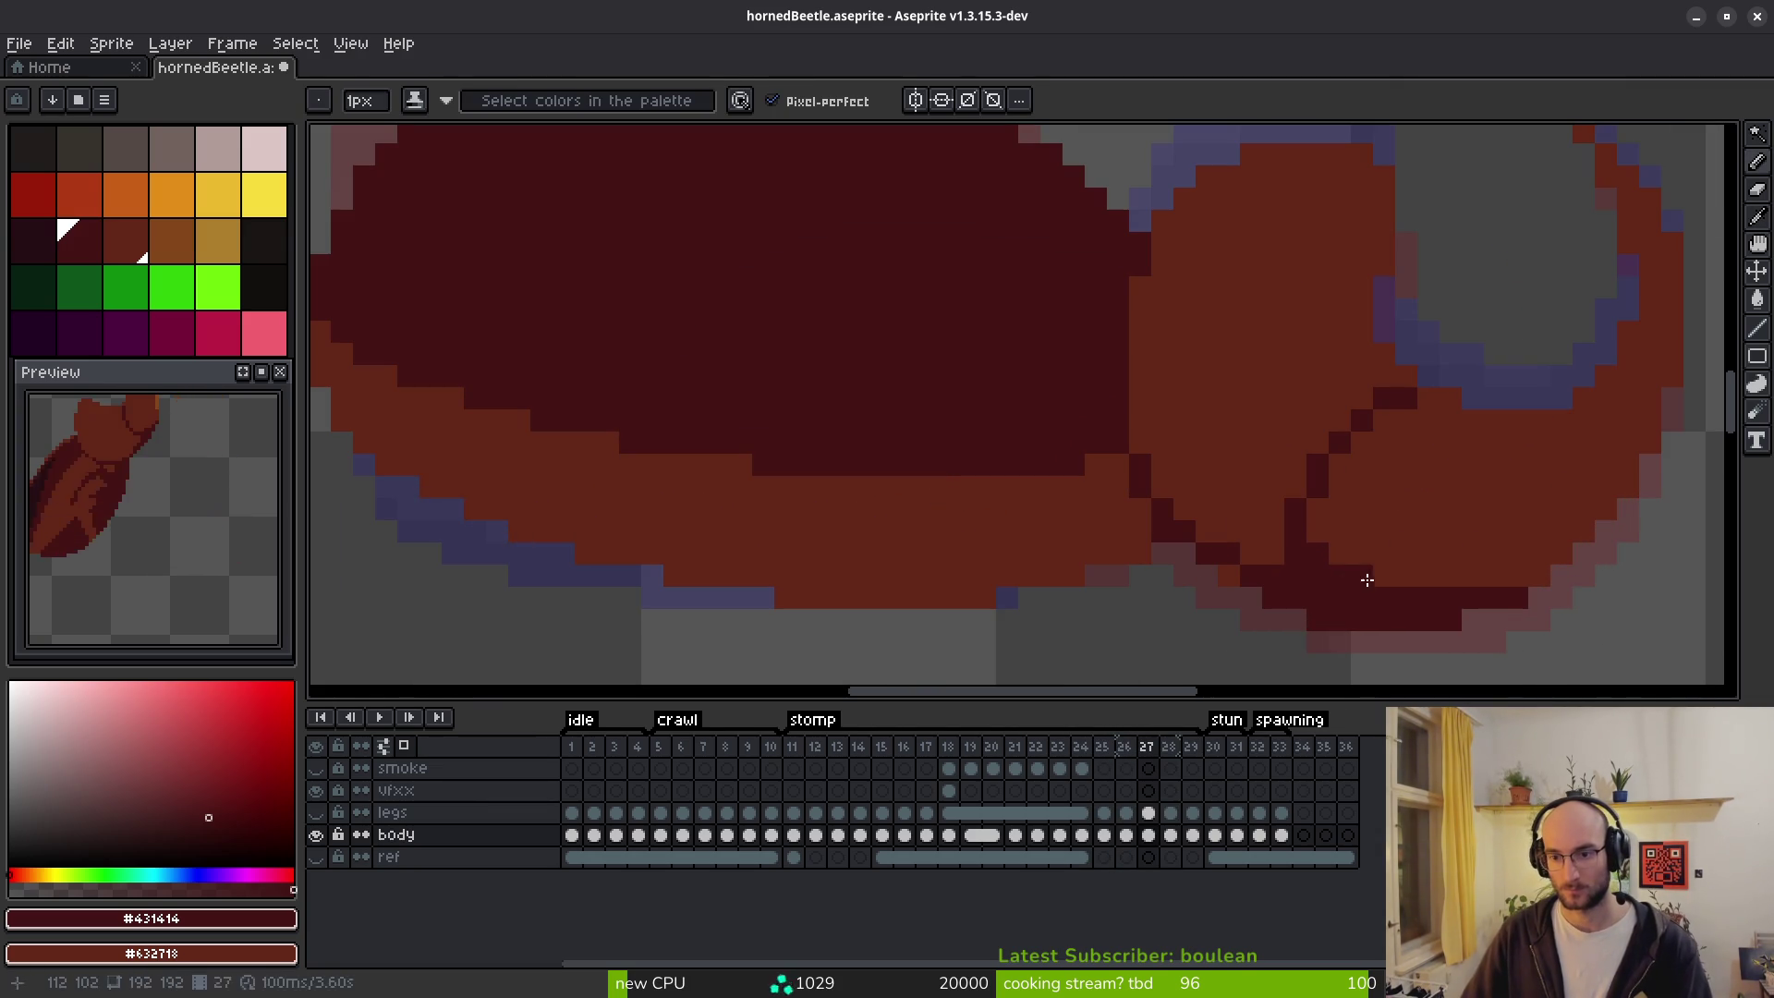
pyautogui.moveTo(1561, 552)
pyautogui.mouseDown()
pyautogui.moveTo(1593, 536)
pyautogui.moveTo(1516, 584)
pyautogui.mouseUp()
pyautogui.scroll(-5, 1531, 598)
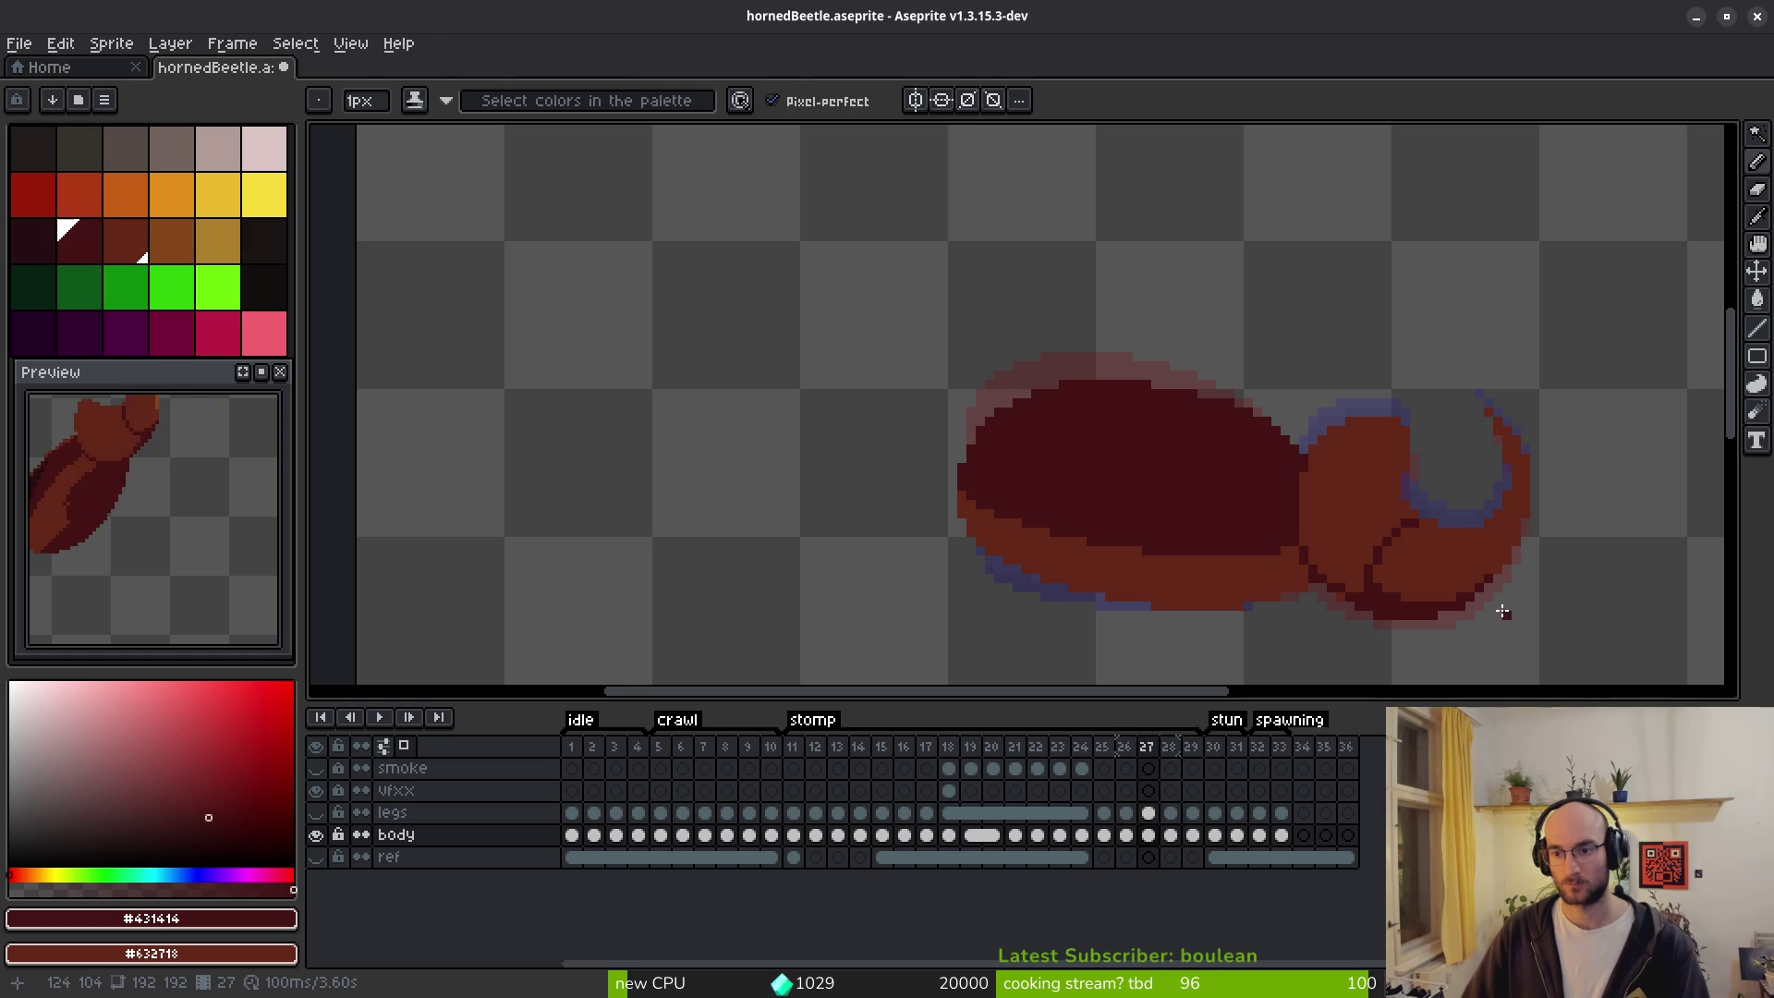
# After checking frame 28, add dark pixels along the head's lower outline in frame 27.
pyautogui.press('.')
pyautogui.press('i')
pyautogui.press(',')
pyautogui.scroll(3, 1534, 591)
pyautogui.press('.')
pyautogui.press('b')
pyautogui.scroll(1, 1545, 594)
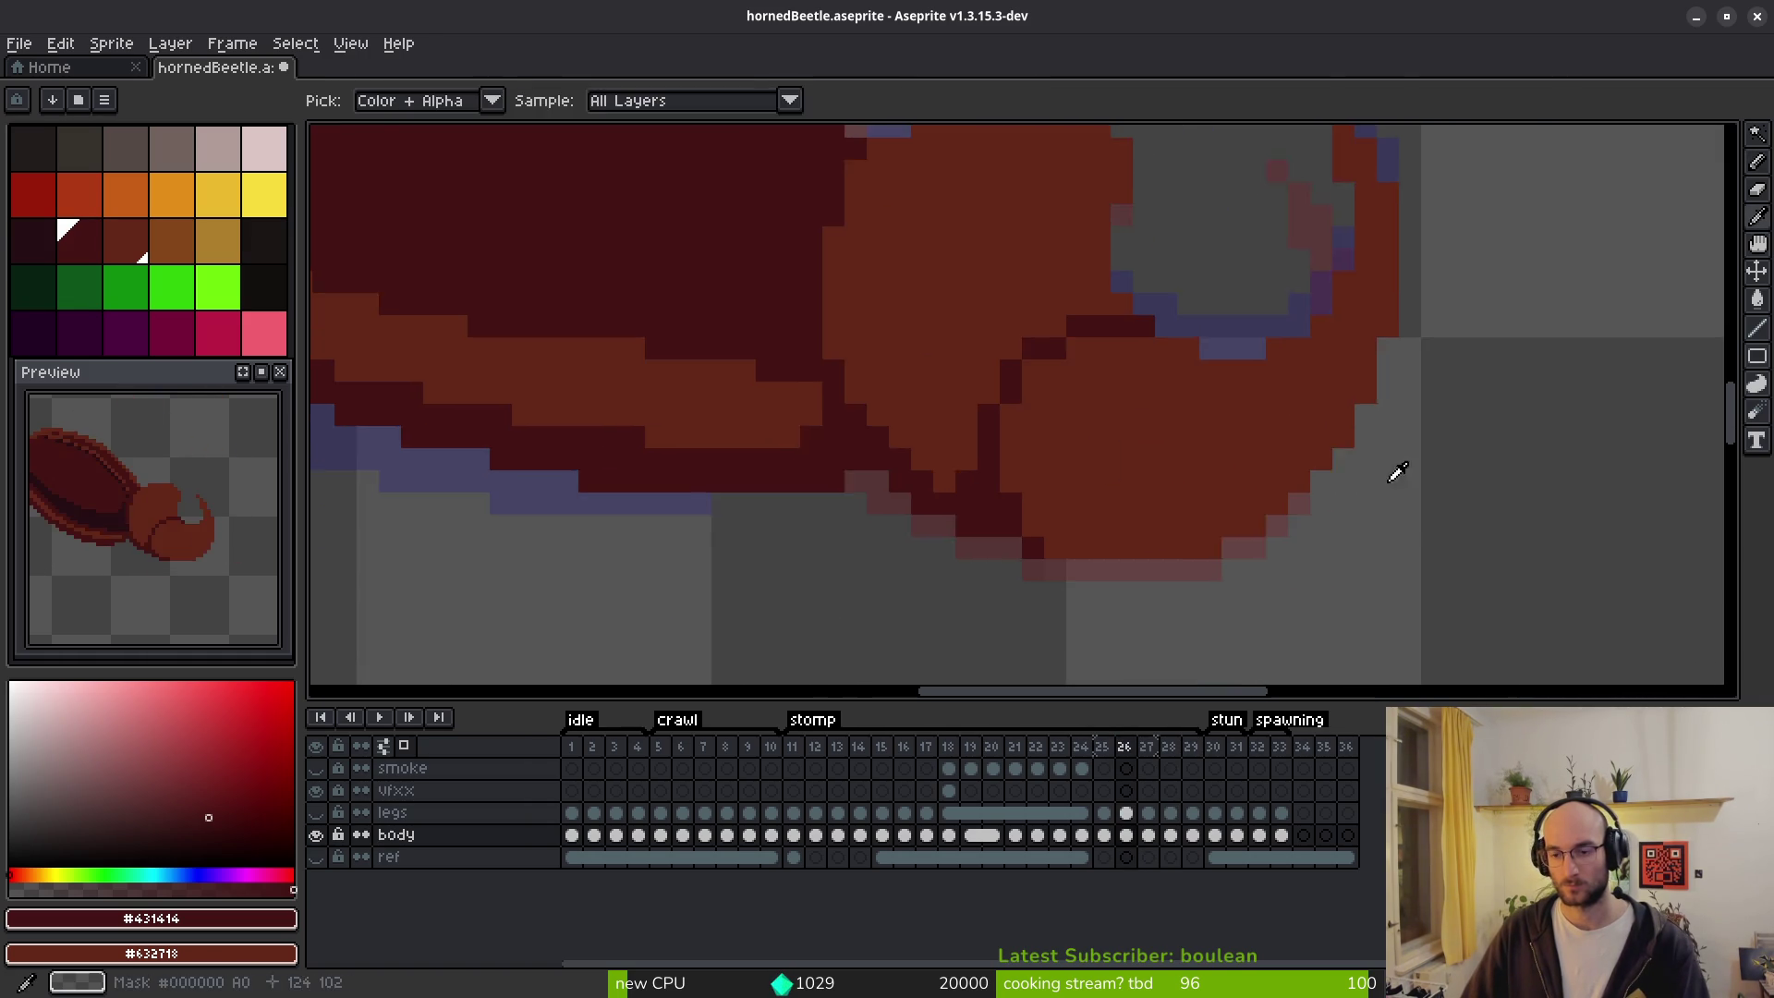
pyautogui.scroll(-1, 1438, 529)
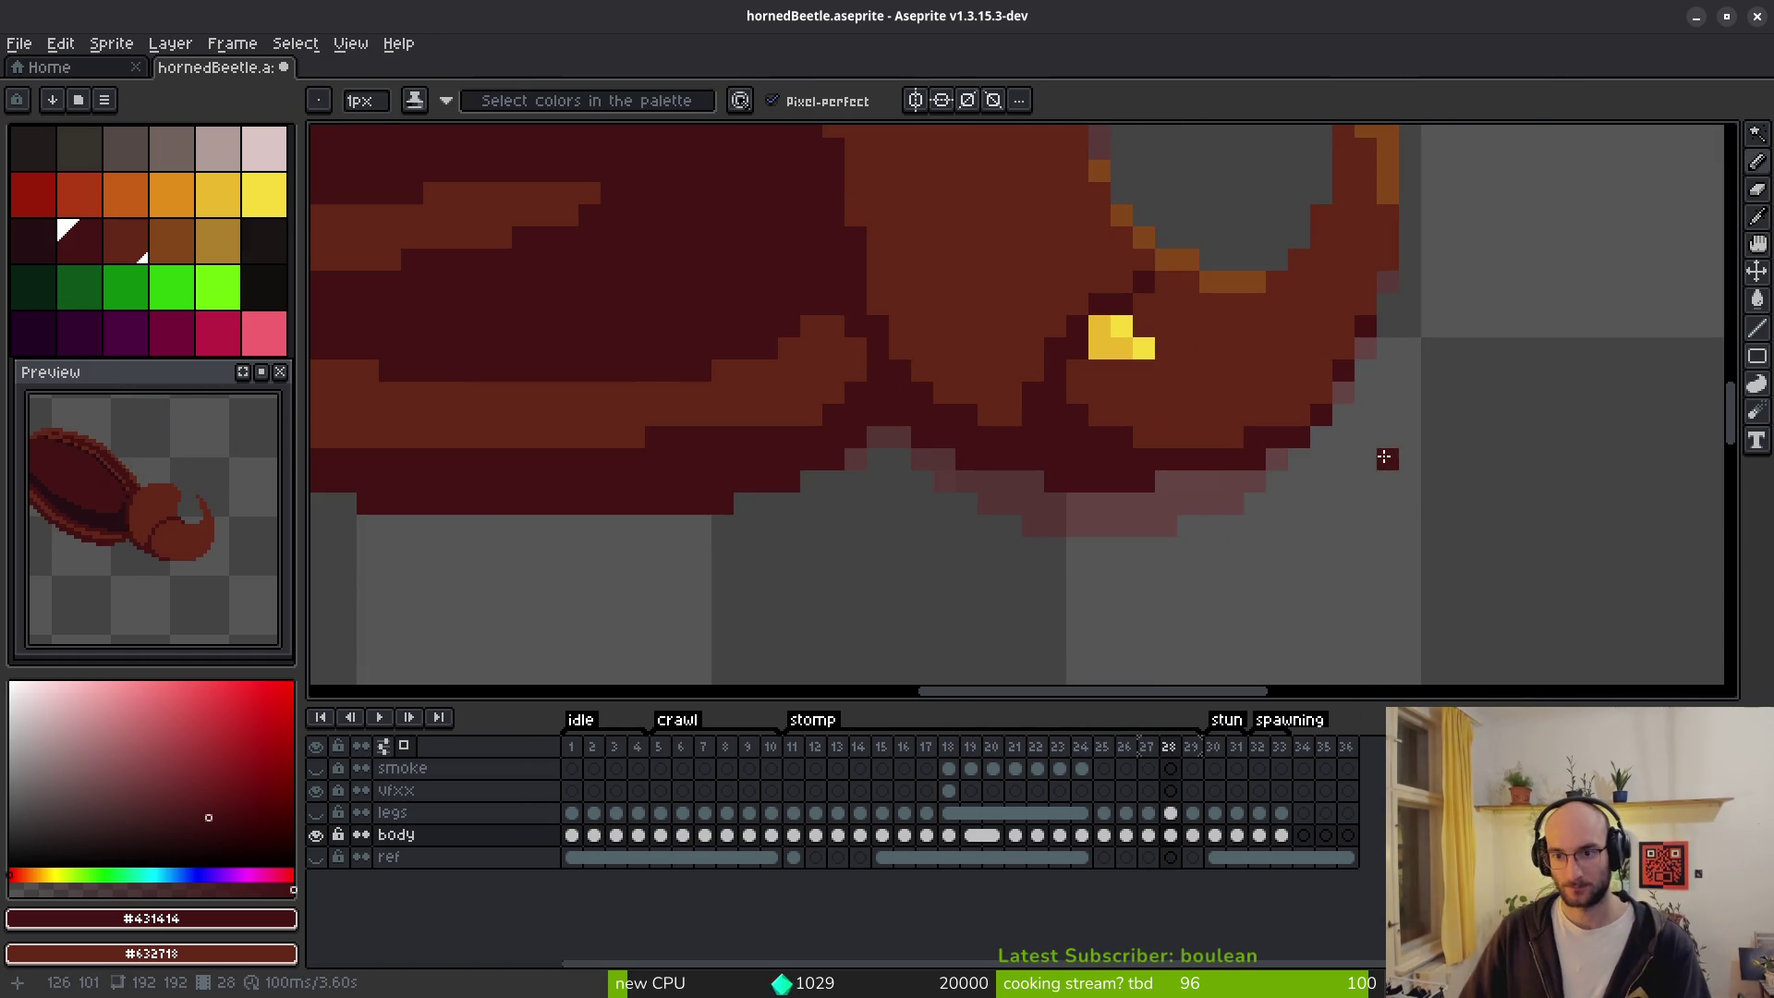
pyautogui.press(',')
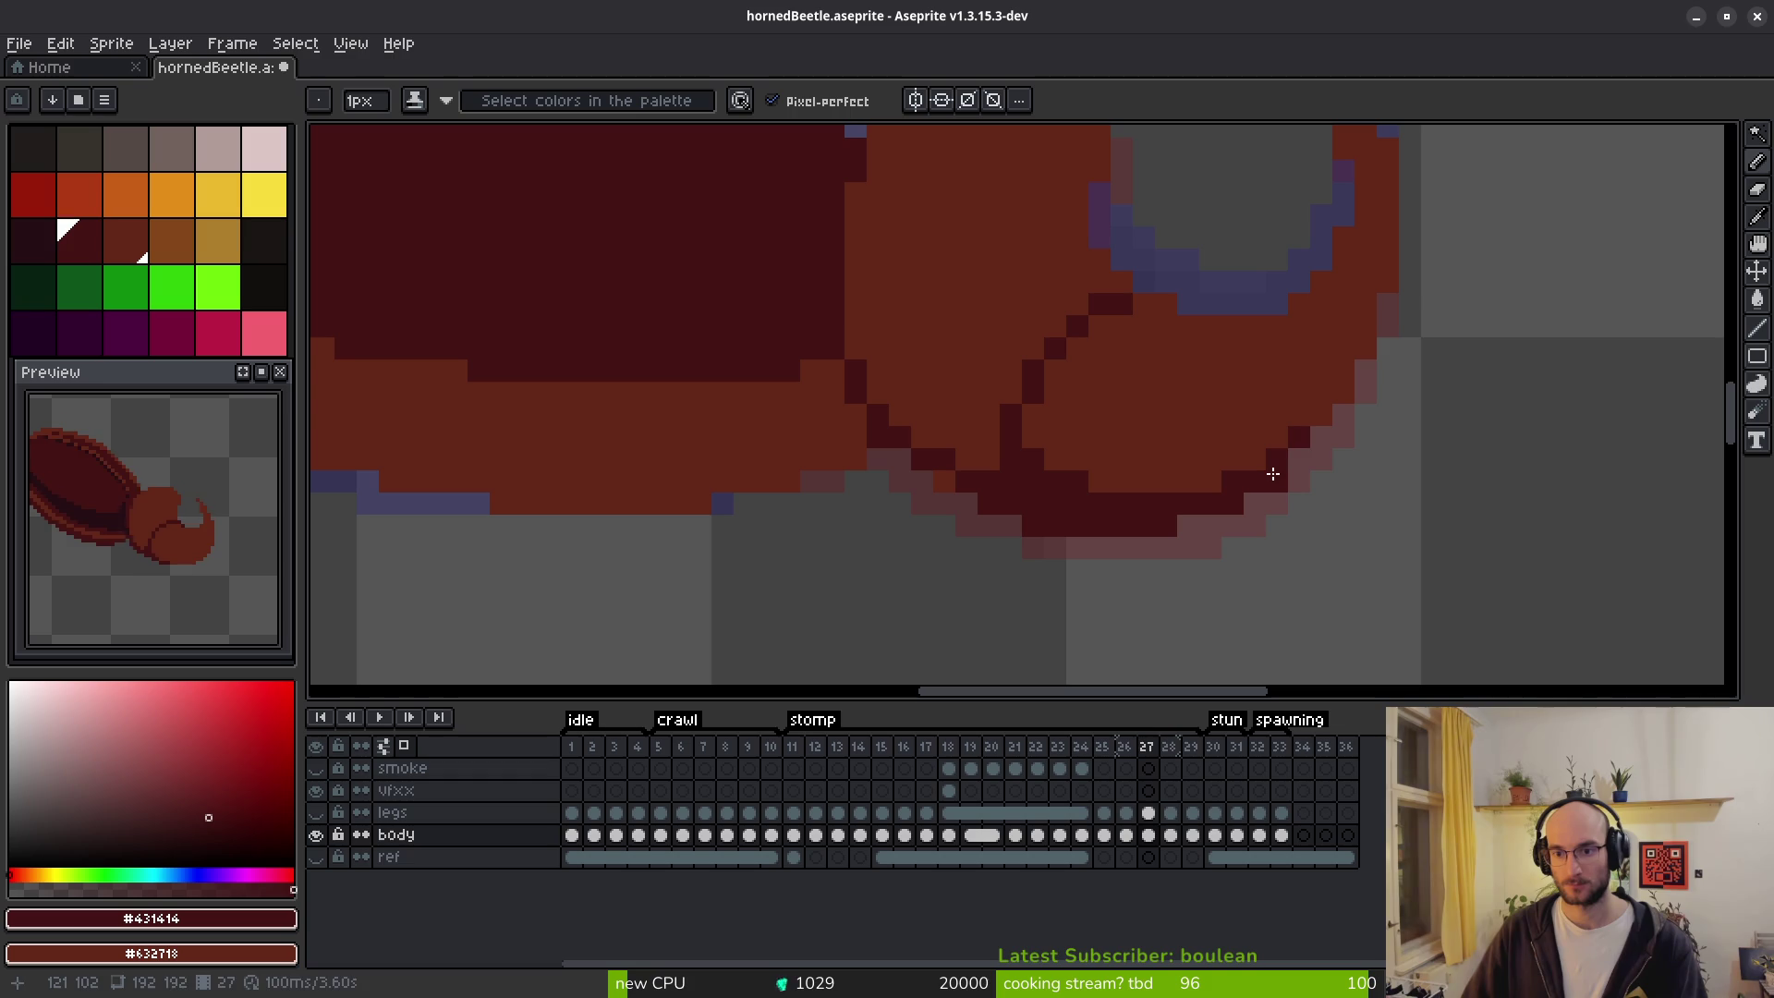
pyautogui.moveTo(1312, 431); pyautogui.dragTo(1313, 427)
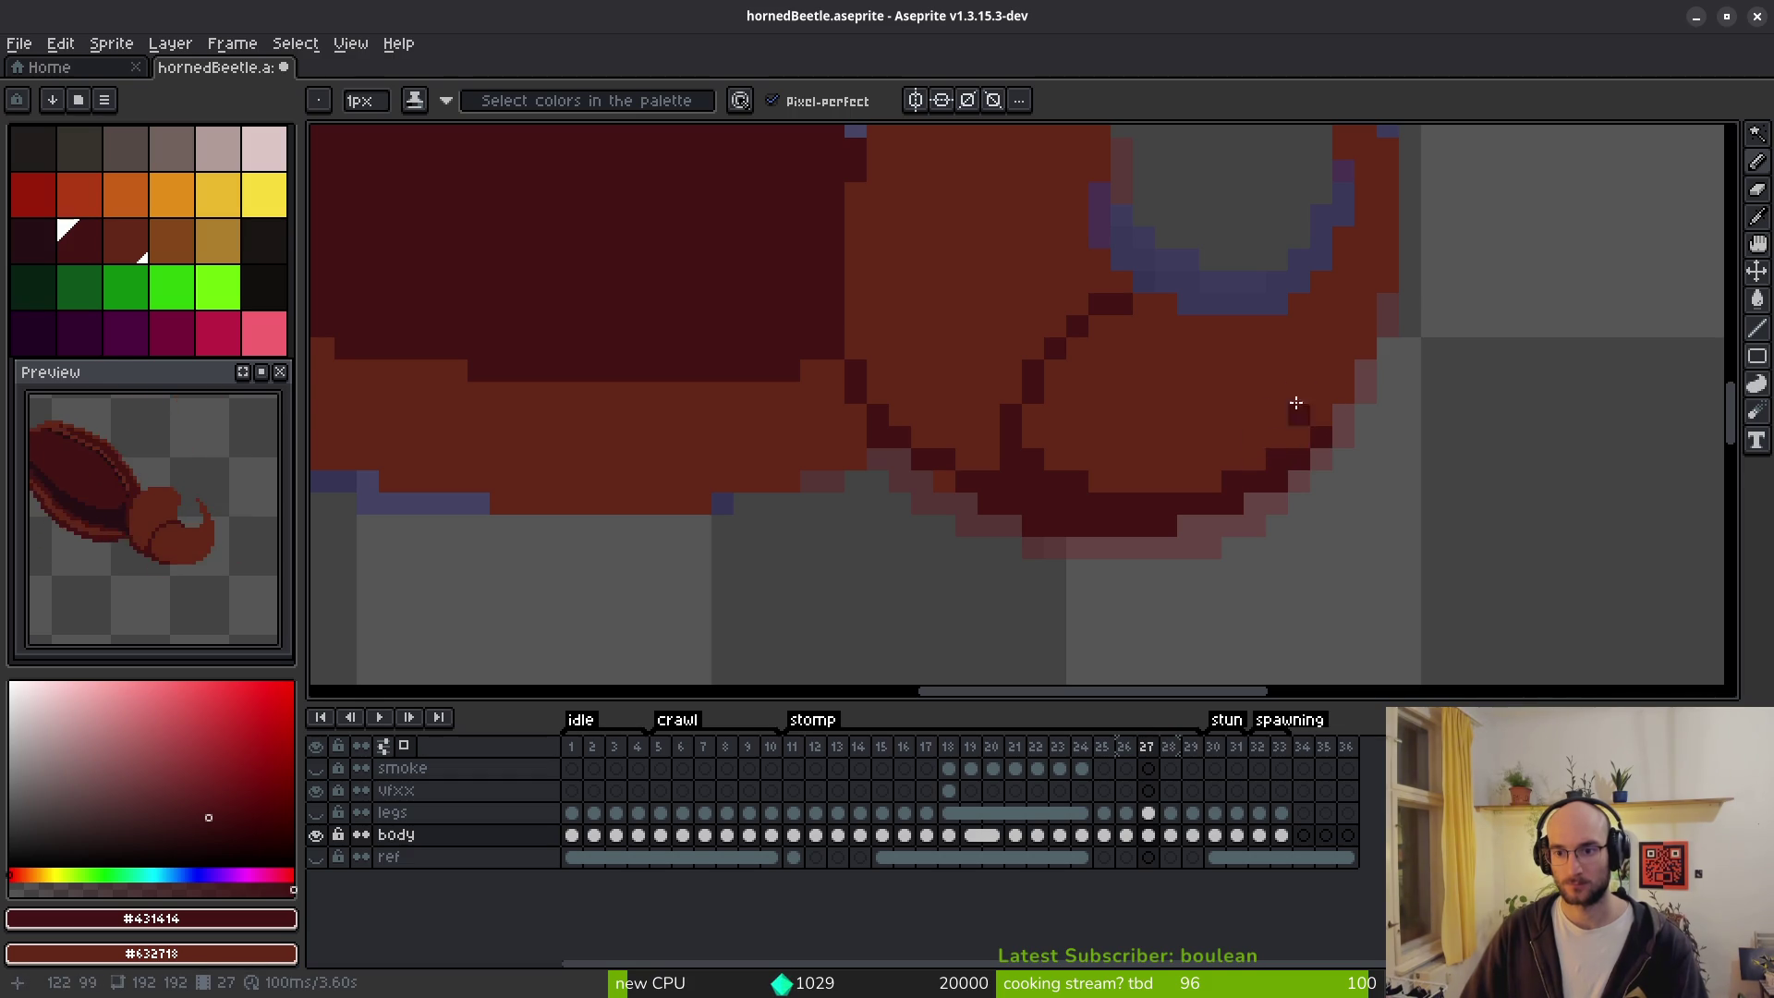
pyautogui.scroll(-3, 1291, 413)
pyautogui.press(',')
pyautogui.press('i')
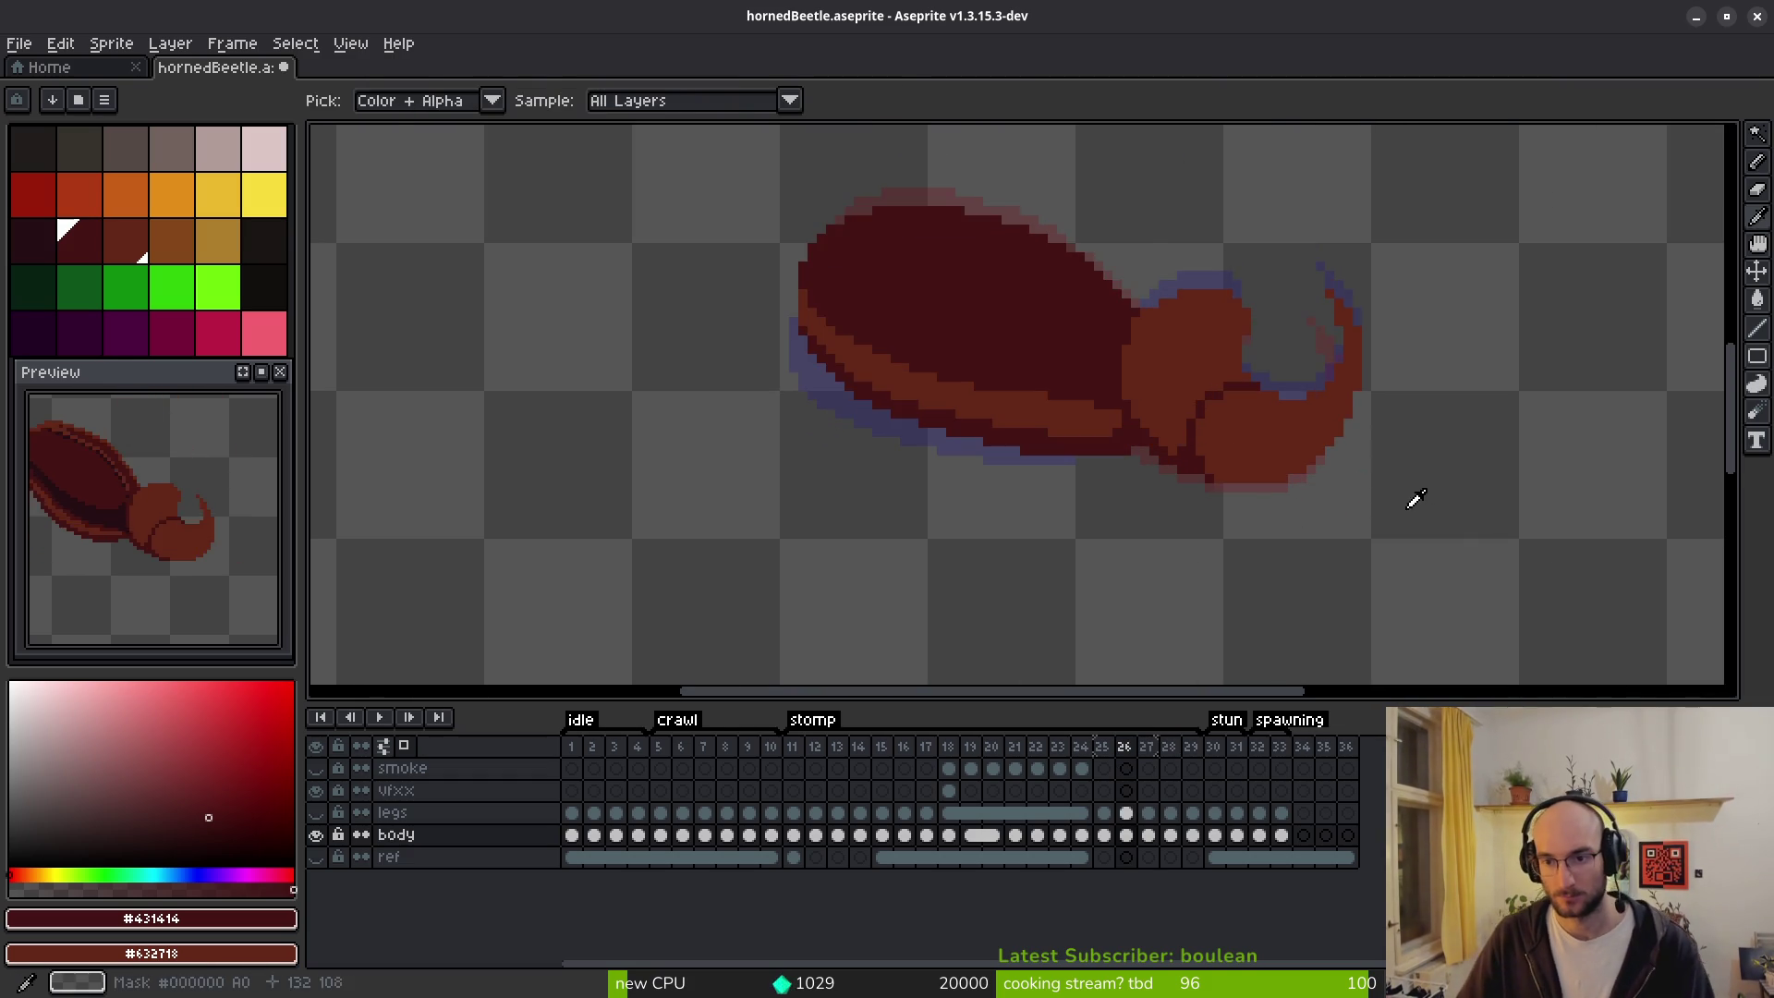
pyautogui.scroll(3, 1330, 462)
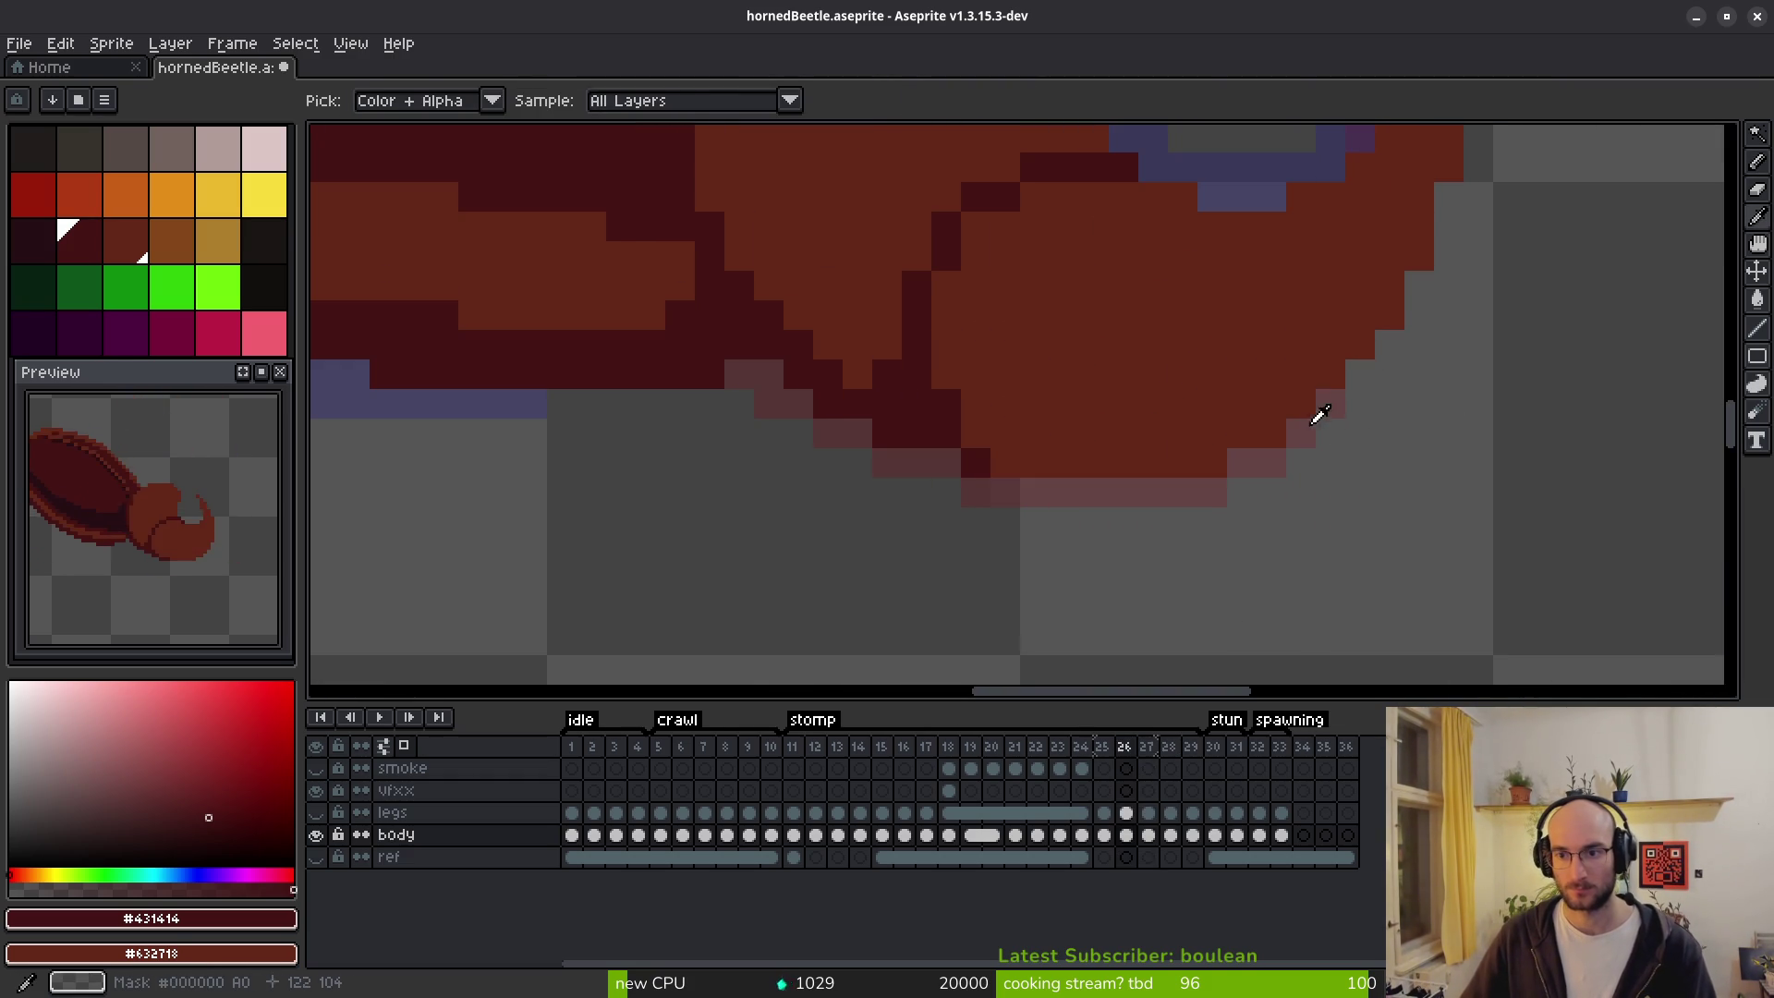
# Pencil a dark seam along the head's lower edge in frame 26 and save the file.
pyautogui.press('b')
pyautogui.click(1341, 371)
pyautogui.moveTo(1280, 411)
pyautogui.mouseDown()
pyautogui.moveTo(970, 428)
pyautogui.moveTo(979, 447)
pyautogui.moveTo(1213, 458)
pyautogui.moveTo(1145, 404)
pyautogui.mouseUp()
pyautogui.moveTo(947, 375); pyautogui.dragTo(970, 403)
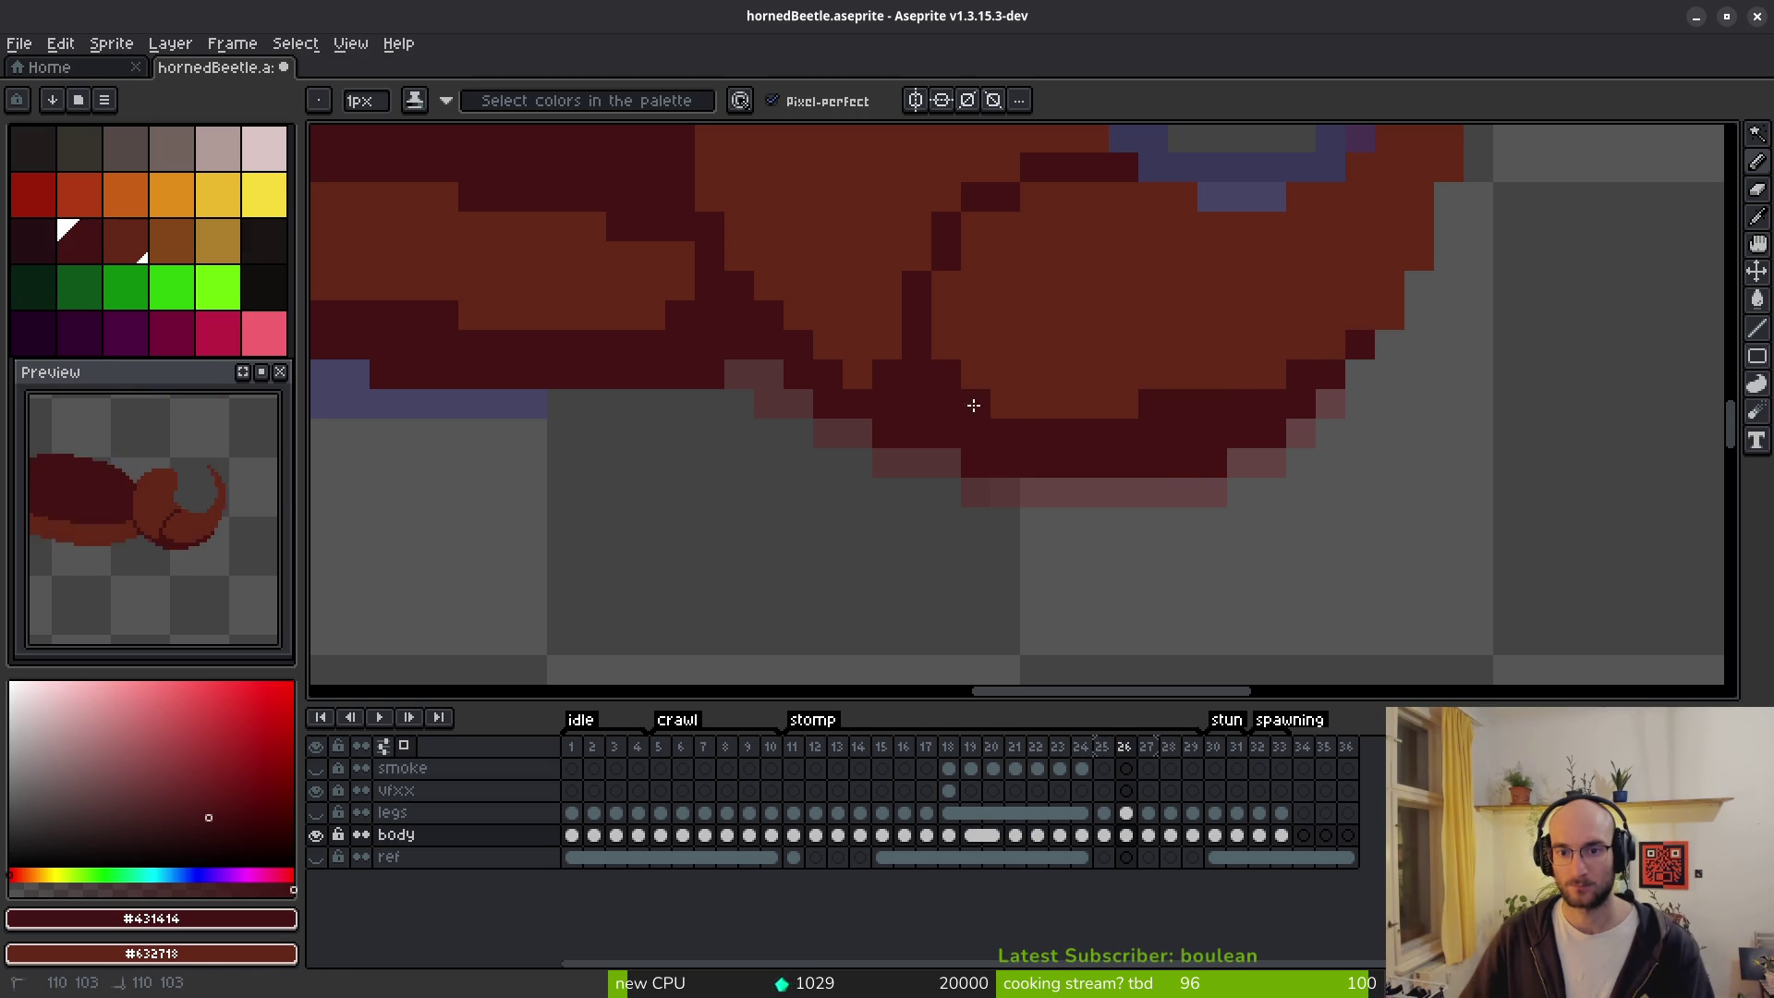
pyautogui.scroll(-4, 1124, 413)
pyautogui.scroll(3, 1279, 539)
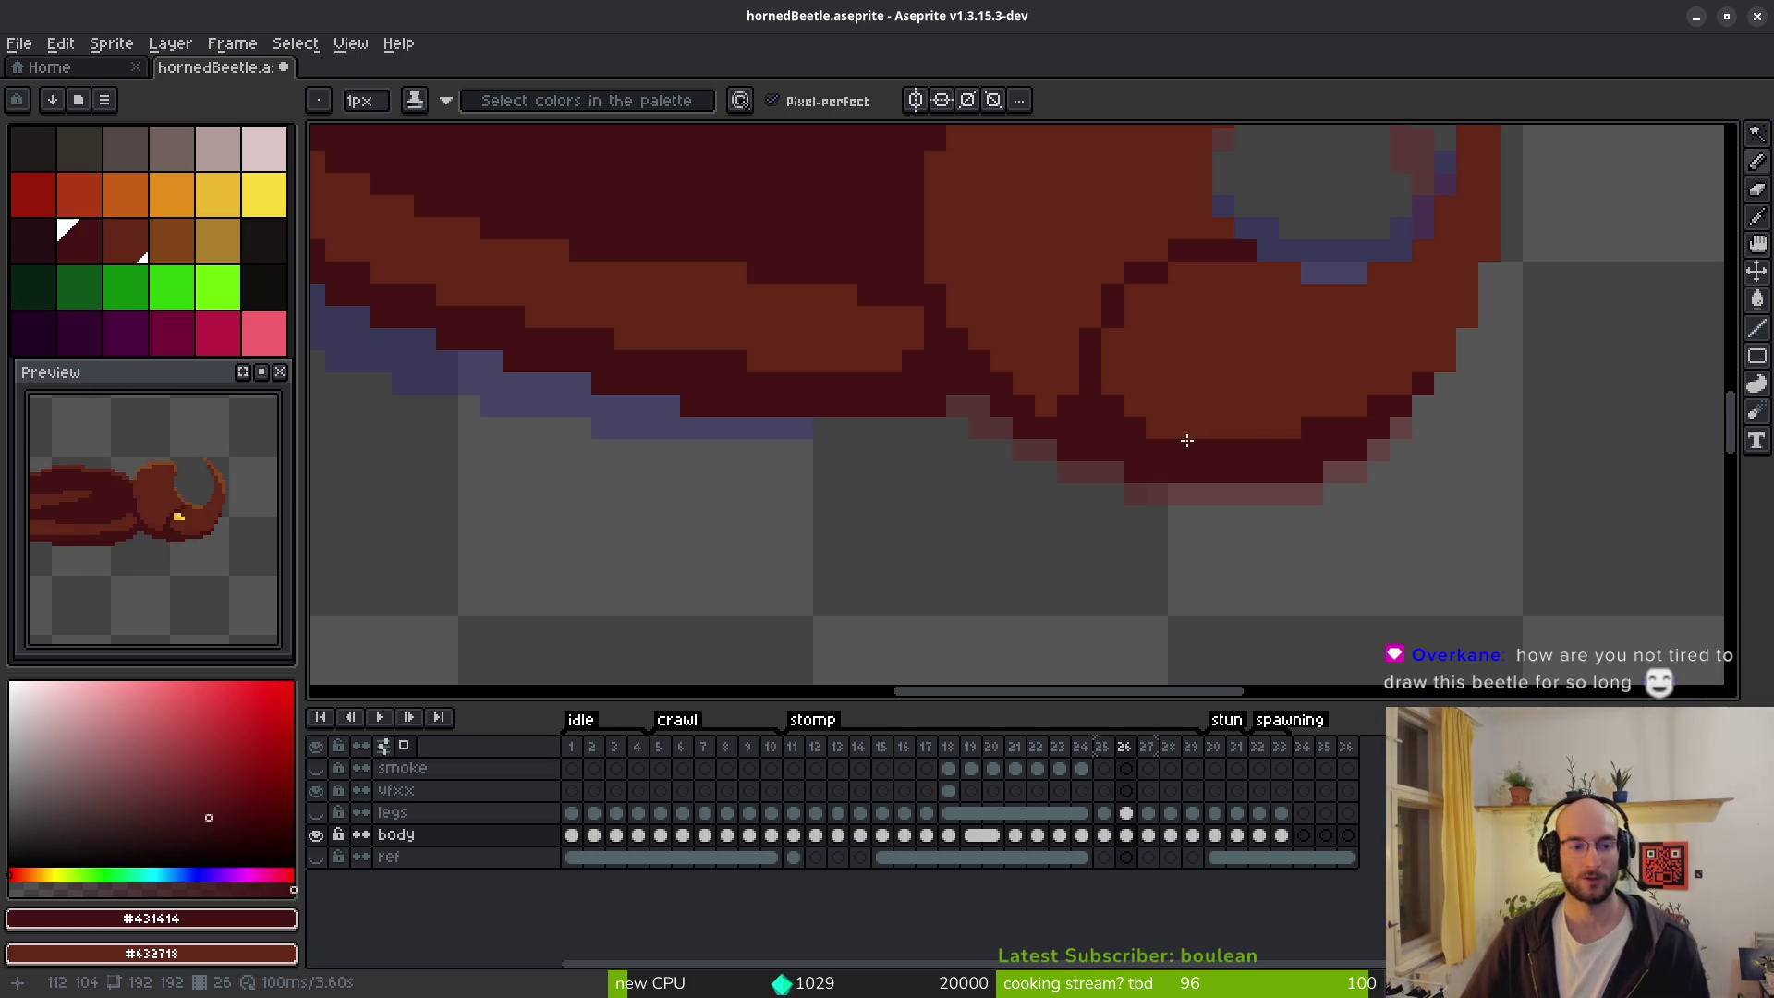
pyautogui.scroll(-3, 1192, 435)
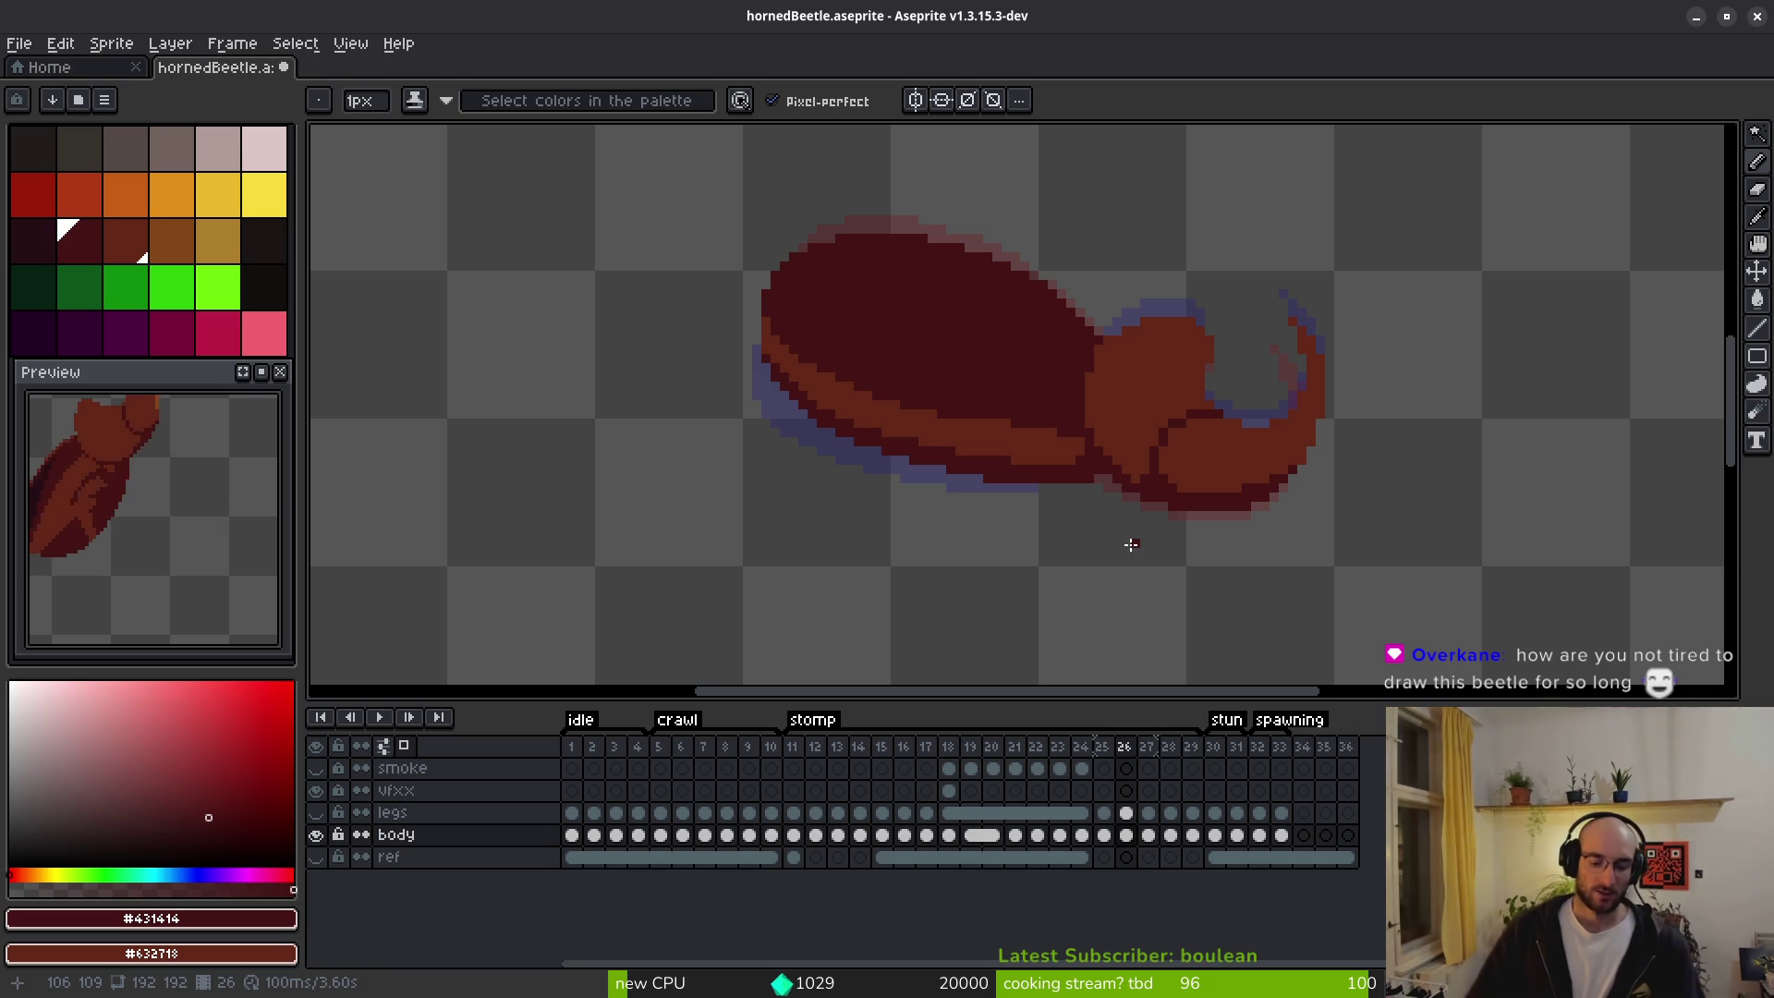
pyautogui.hotkey('ctrl', 's')
# Draw dark outline lines along the belly edge and belly bottom in frame 26.
pyautogui.press(',')
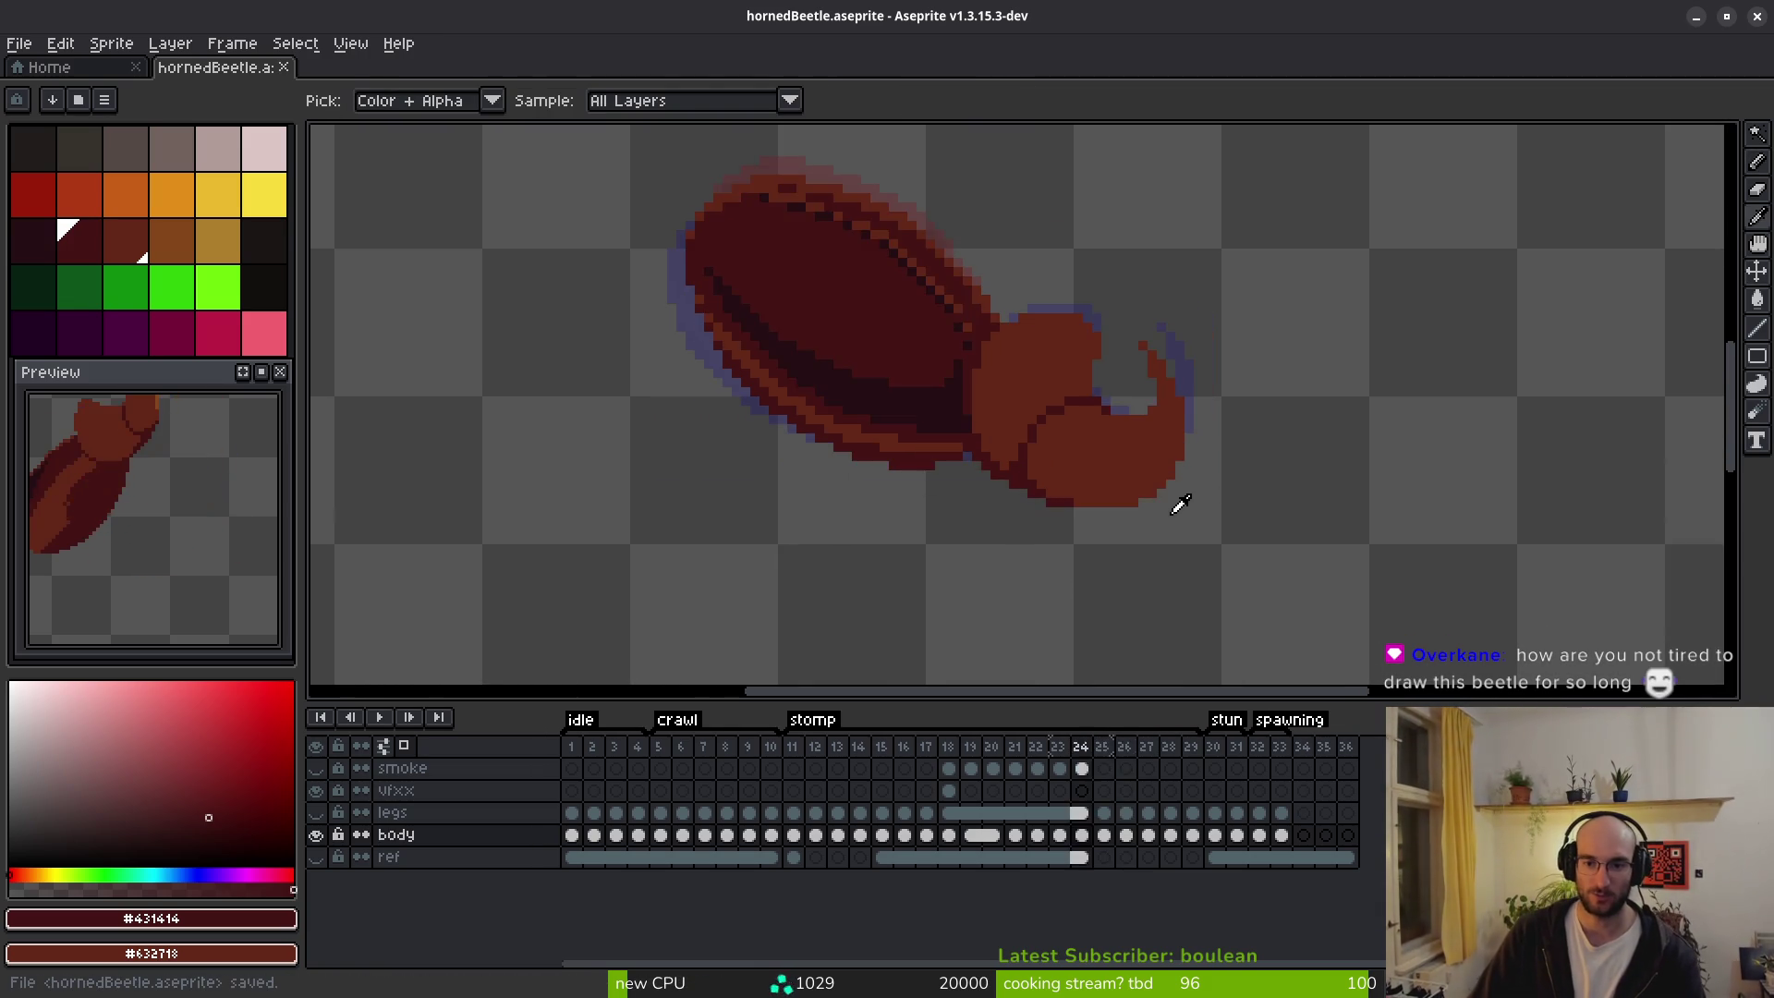
pyautogui.press('.')
pyautogui.scroll(1, 1132, 495)
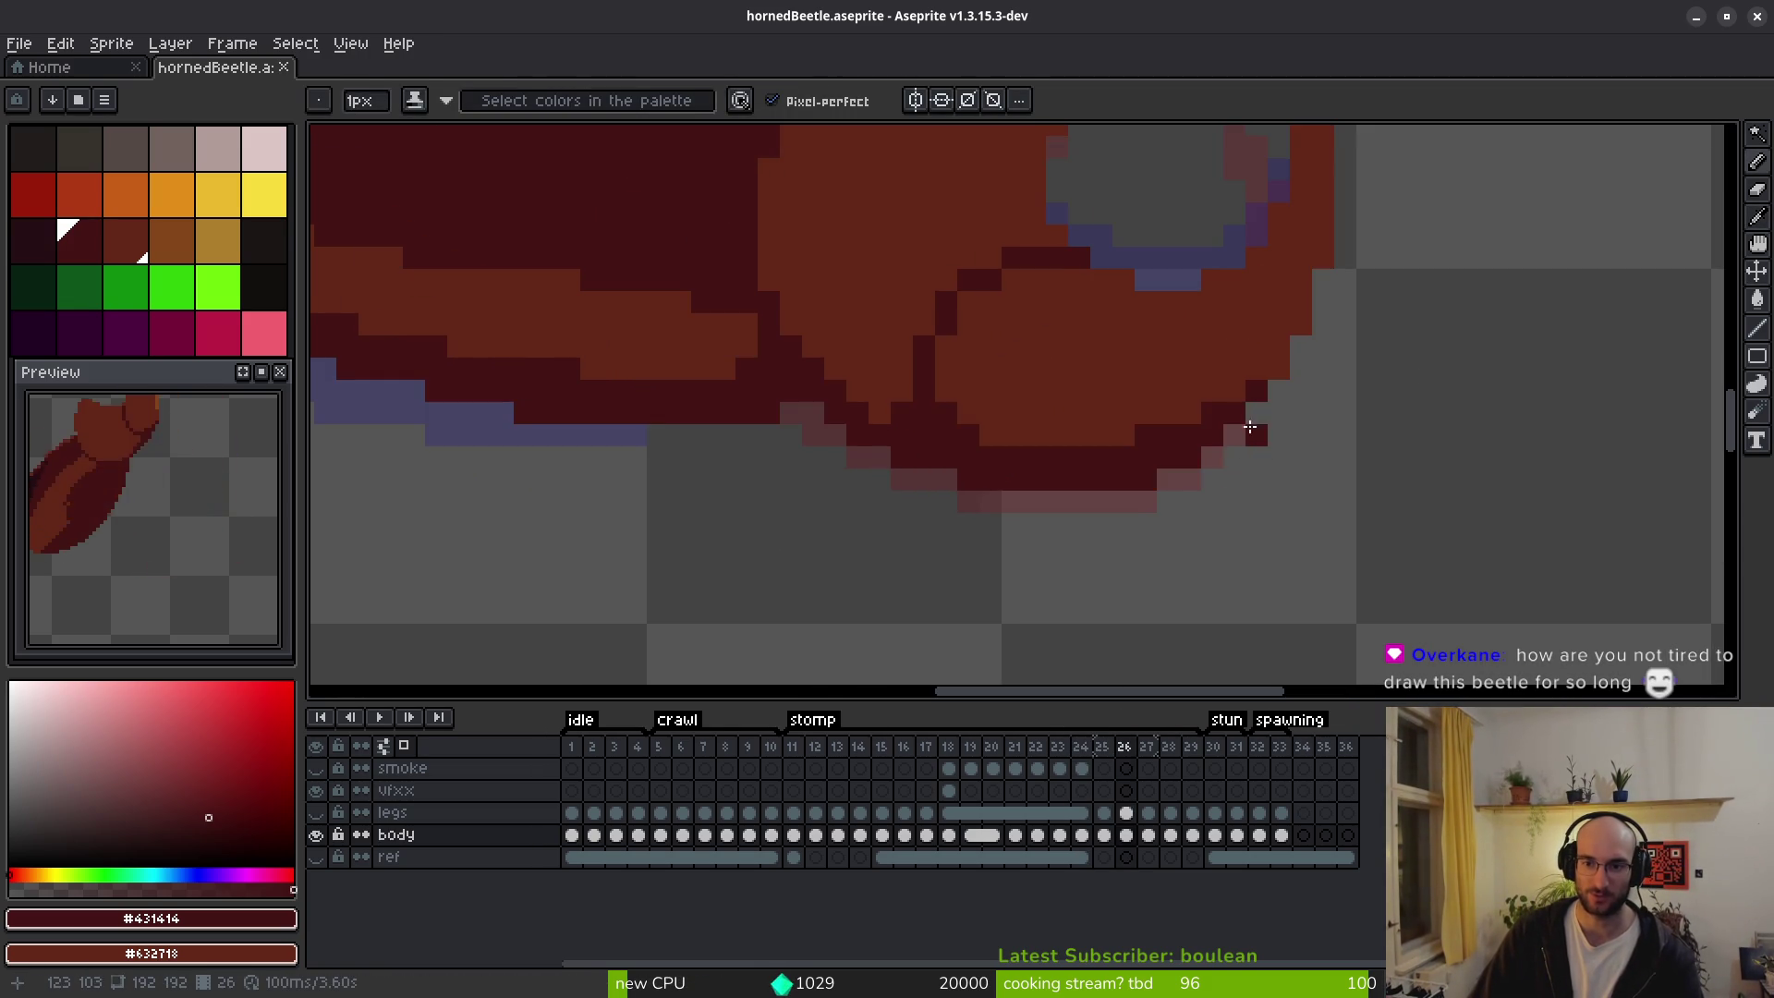
pyautogui.moveTo(1234, 434)
pyautogui.mouseDown()
pyautogui.moveTo(1112, 470)
pyautogui.moveTo(1188, 475)
pyautogui.moveTo(1144, 496)
pyautogui.moveTo(988, 499)
pyautogui.moveTo(989, 475)
pyautogui.moveTo(919, 428)
pyautogui.moveTo(1017, 484)
pyautogui.mouseUp()
pyautogui.moveTo(1146, 496)
pyautogui.mouseDown()
pyautogui.moveTo(1022, 496)
pyautogui.moveTo(961, 453)
pyautogui.mouseUp()
pyautogui.scroll(-3, 1022, 459)
# Flip between frames 25 and 26 to compare the new belly shading.
pyautogui.press('Right')
pyautogui.press('Left')
pyautogui.press('Right')
pyautogui.press('b')
pyautogui.scroll(3, 1129, 511)
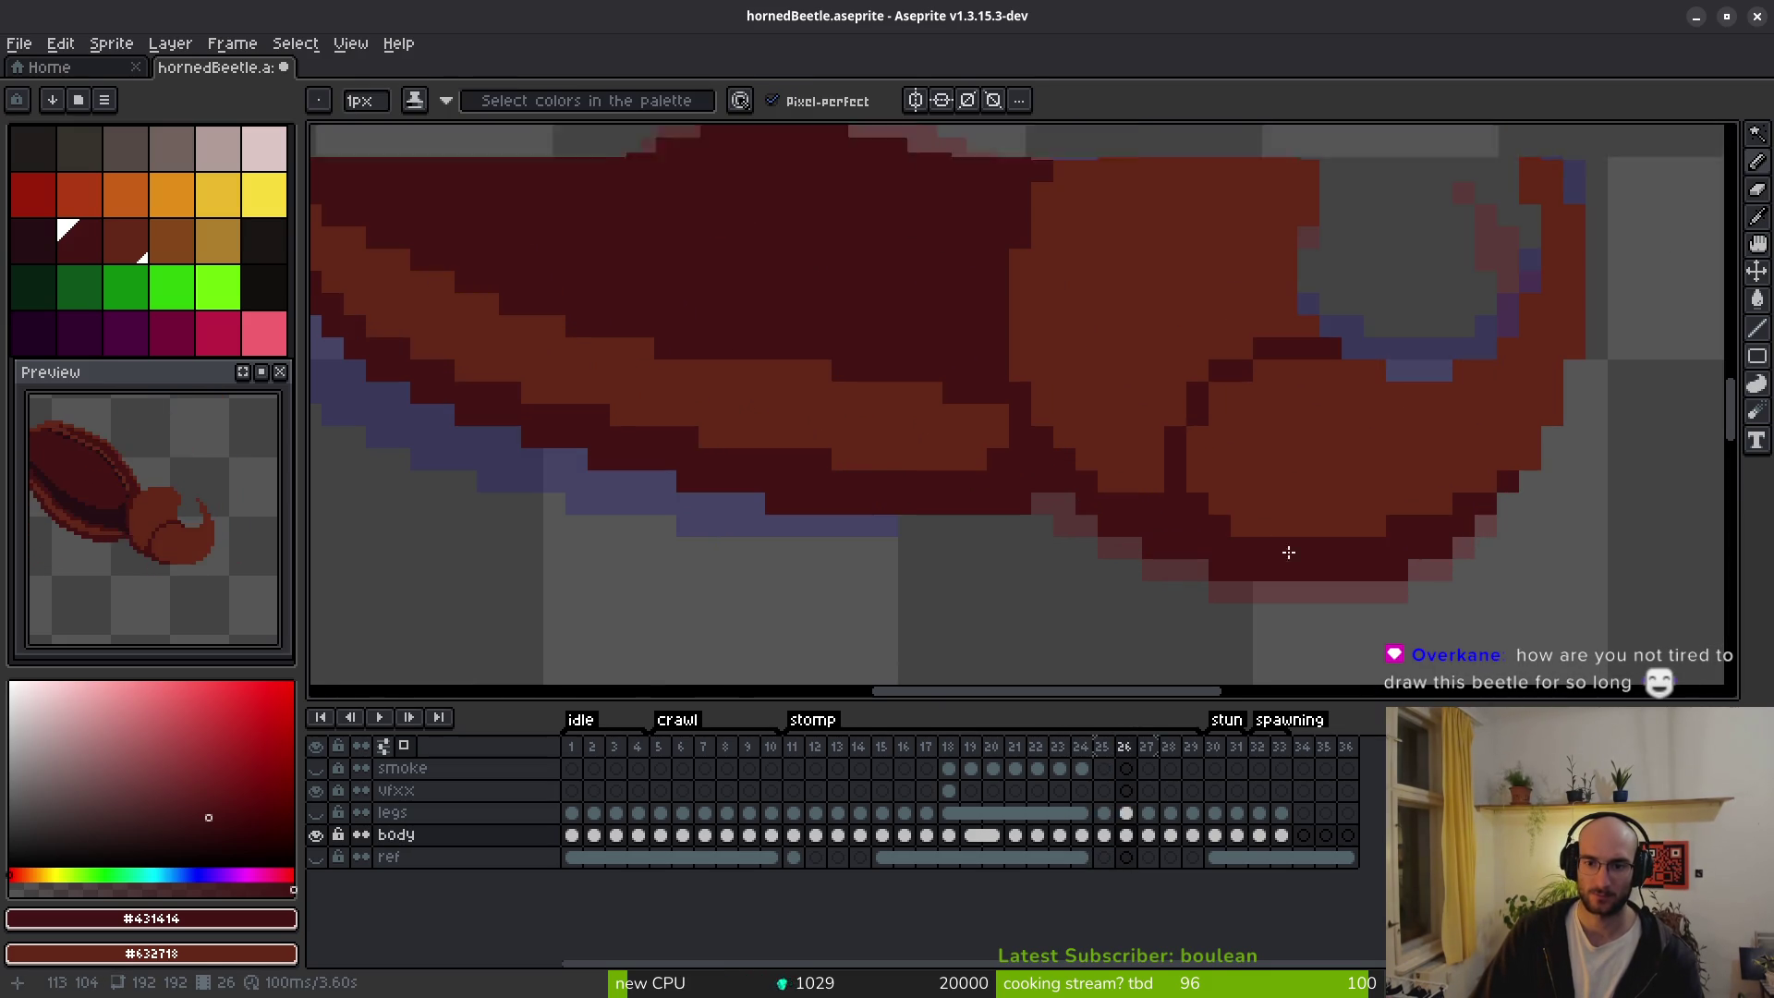
pyautogui.scroll(-3, 1283, 541)
pyautogui.press('i')
pyautogui.press('Left')
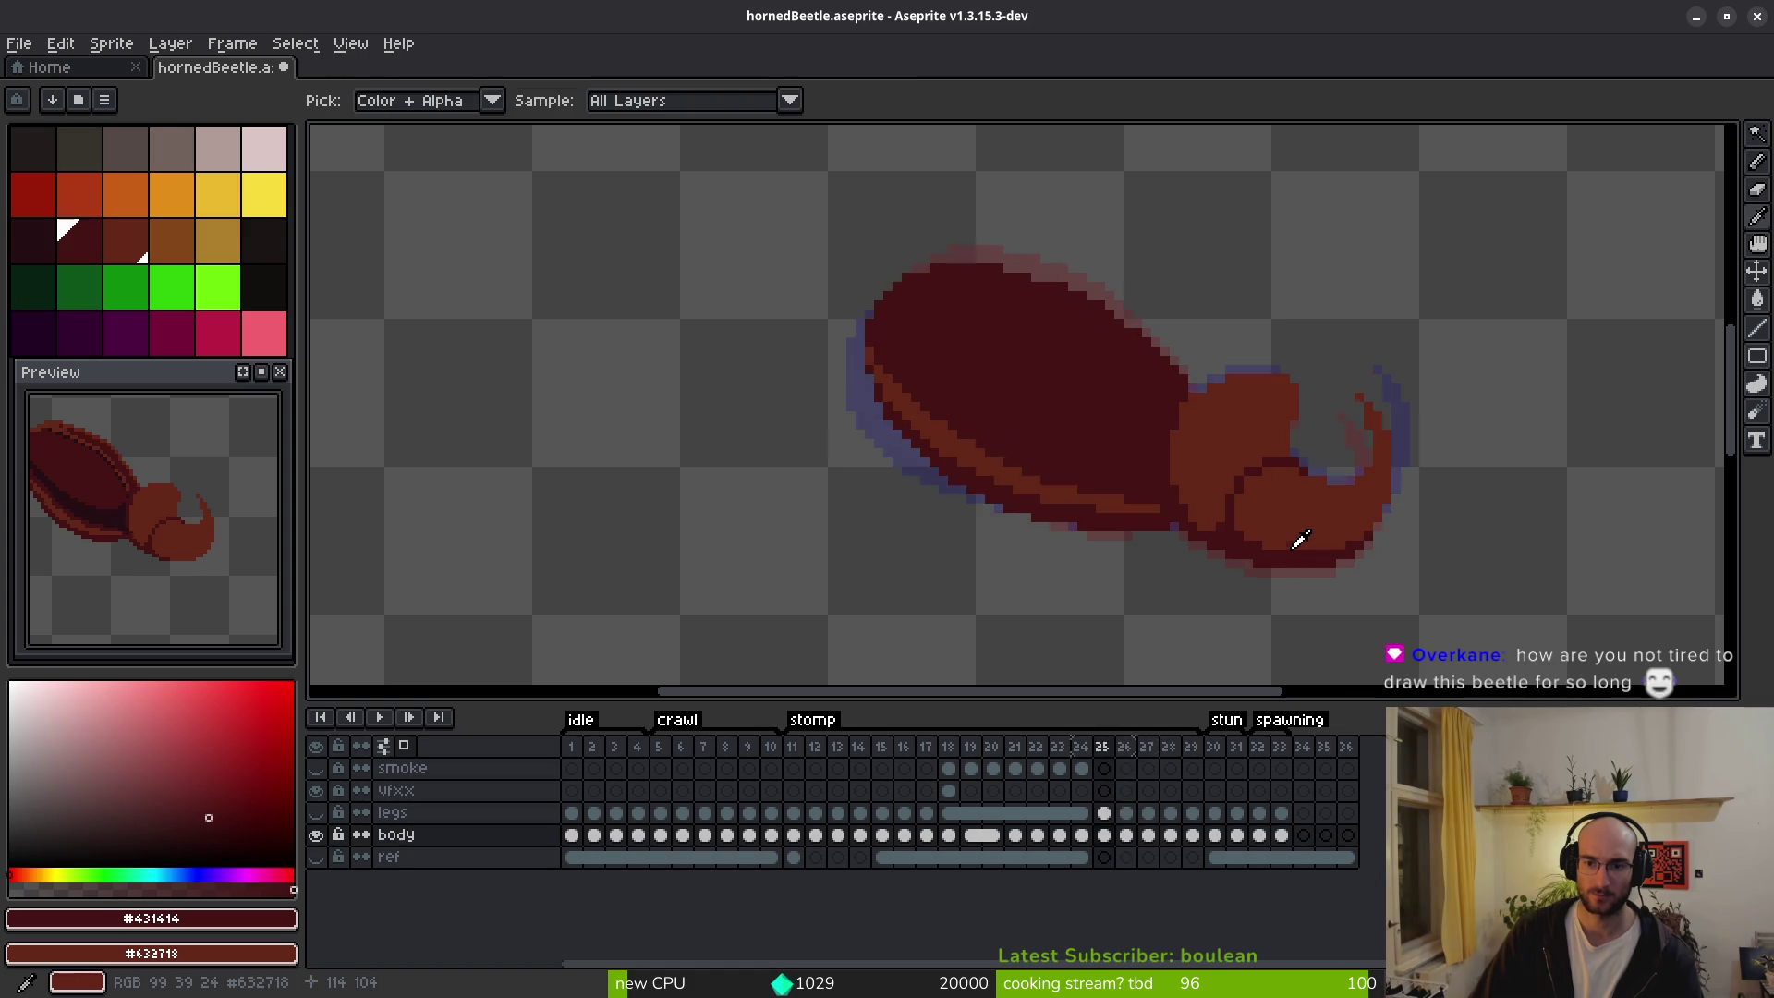
pyautogui.press('Right')
pyautogui.press('Left')
pyautogui.press('Right')
pyautogui.press('Left')
pyautogui.press('Right')
pyautogui.press('b')
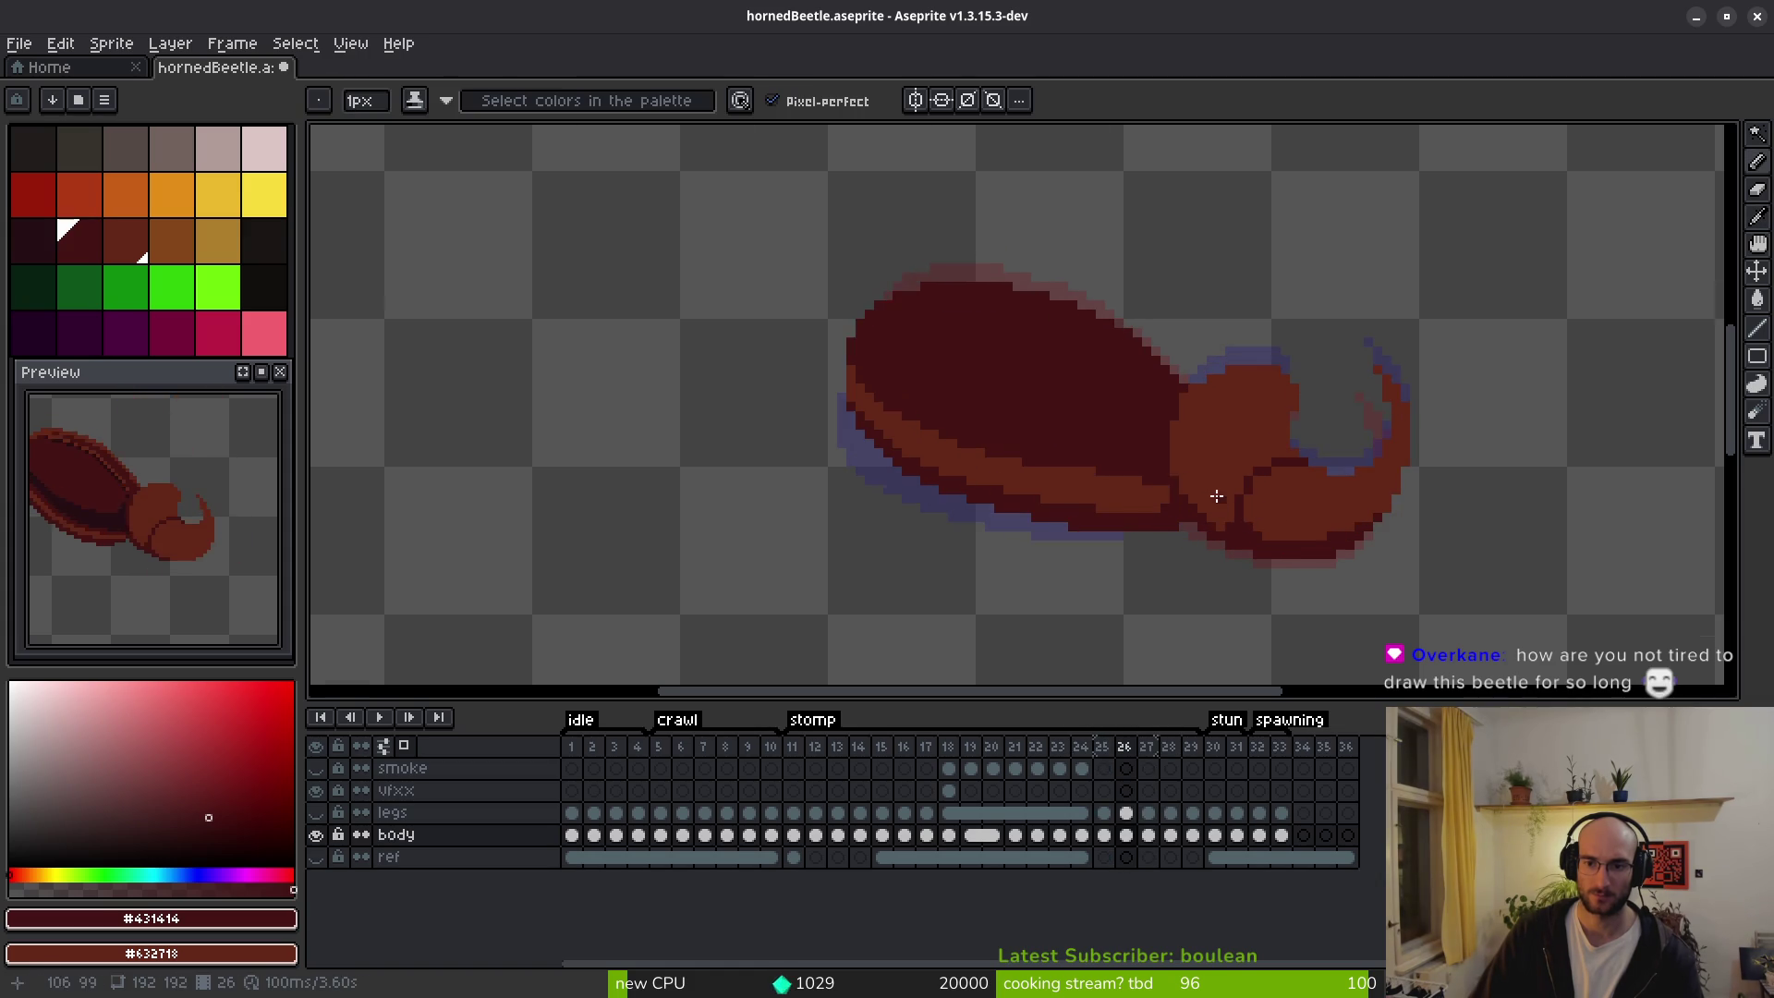
pyautogui.scroll(3, 1266, 522)
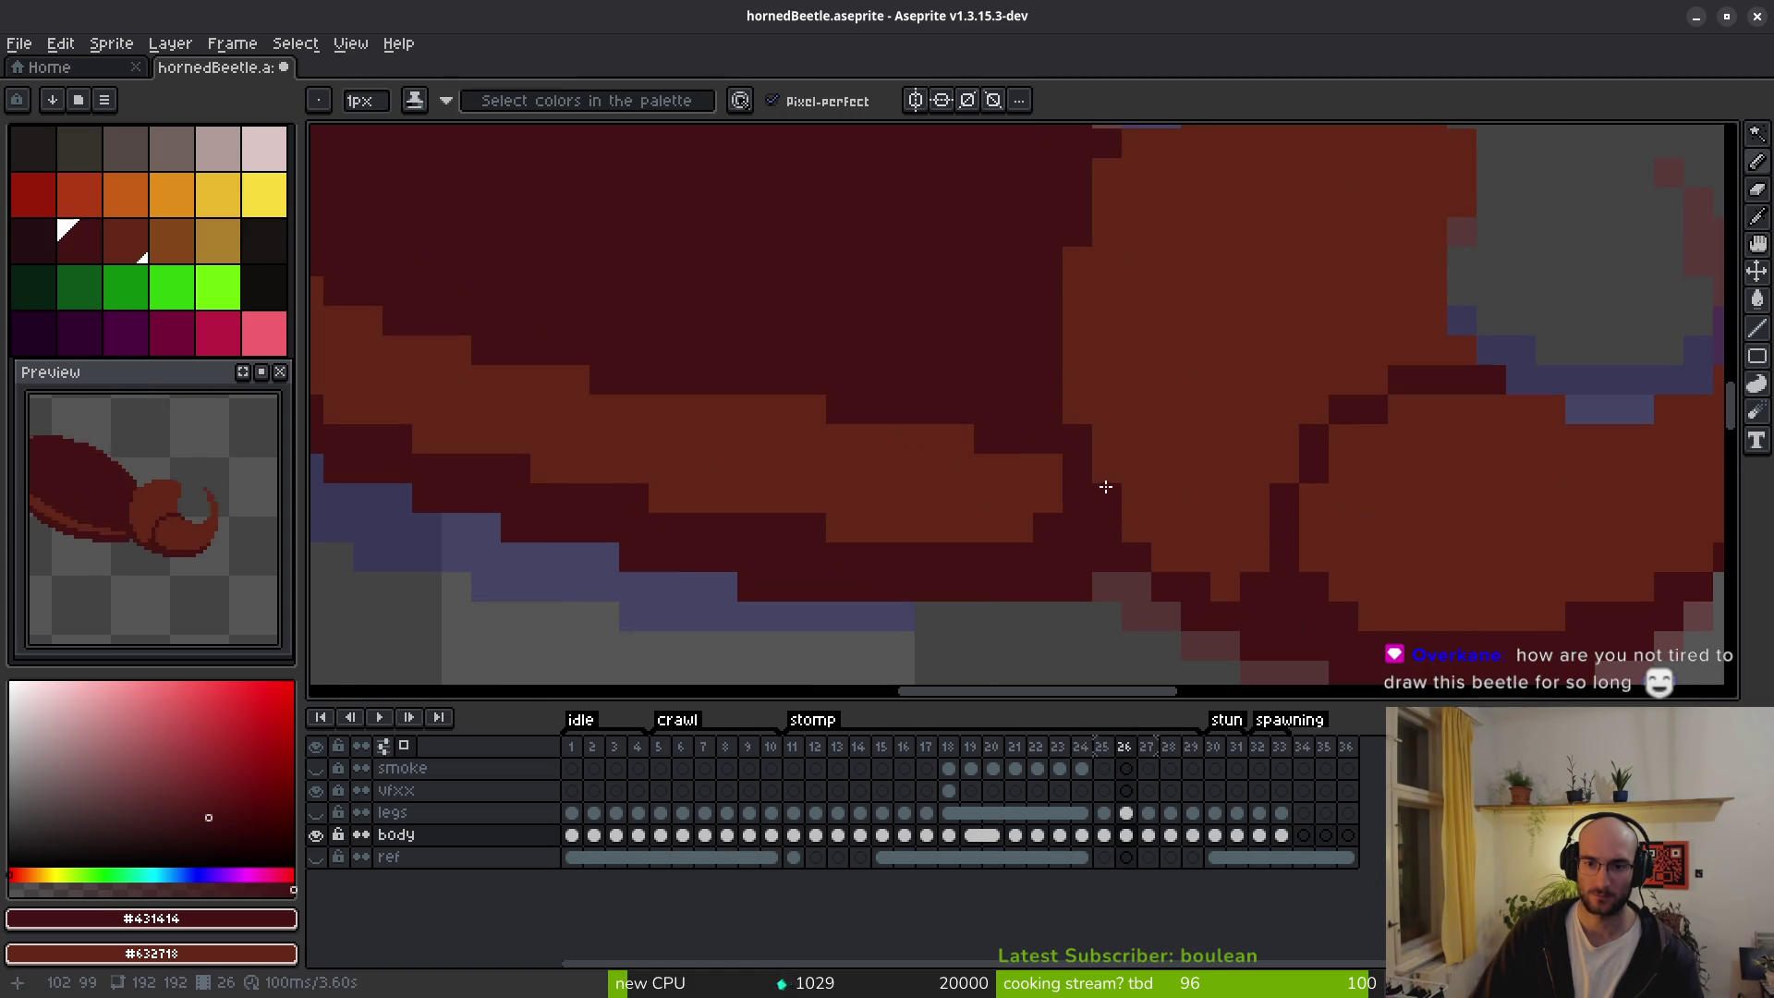
pyautogui.scroll(-3, 1161, 427)
pyautogui.scroll(3, 1236, 490)
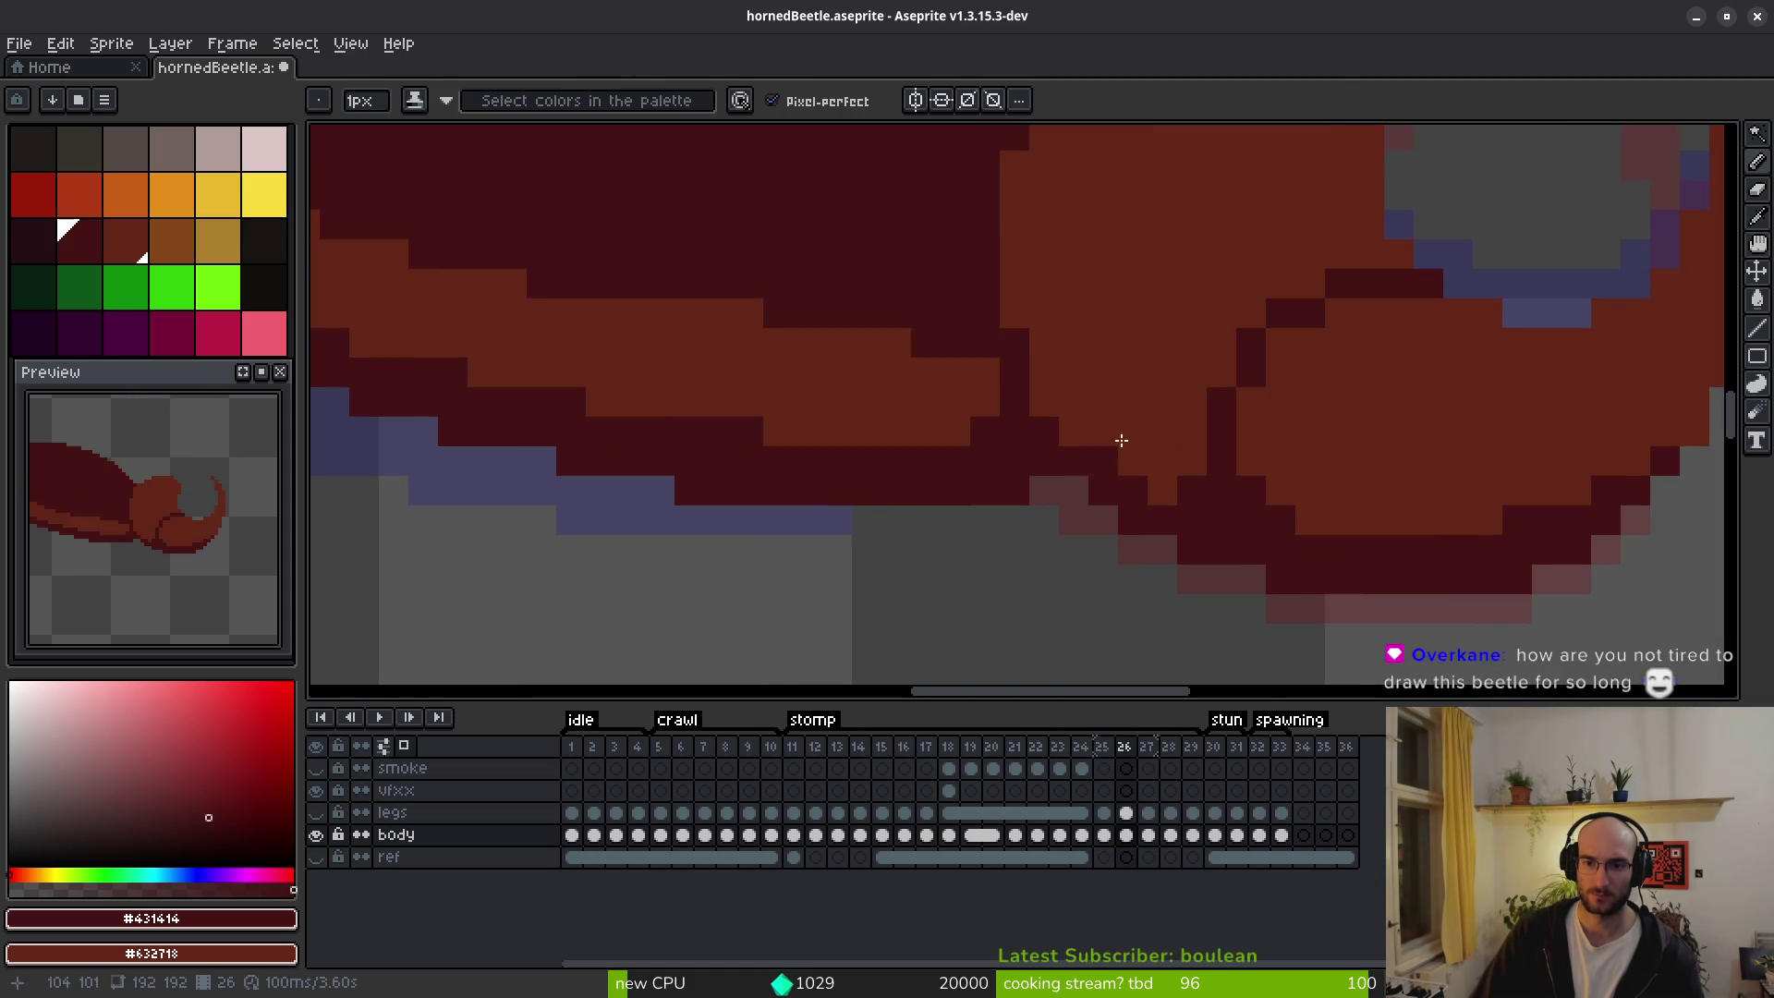
pyautogui.press('i')
pyautogui.press('Left')
pyautogui.press('Right')
pyautogui.press('Right')
# On frame 27, draw dark seams across the belly and along its upper edge.
pyautogui.press('b')
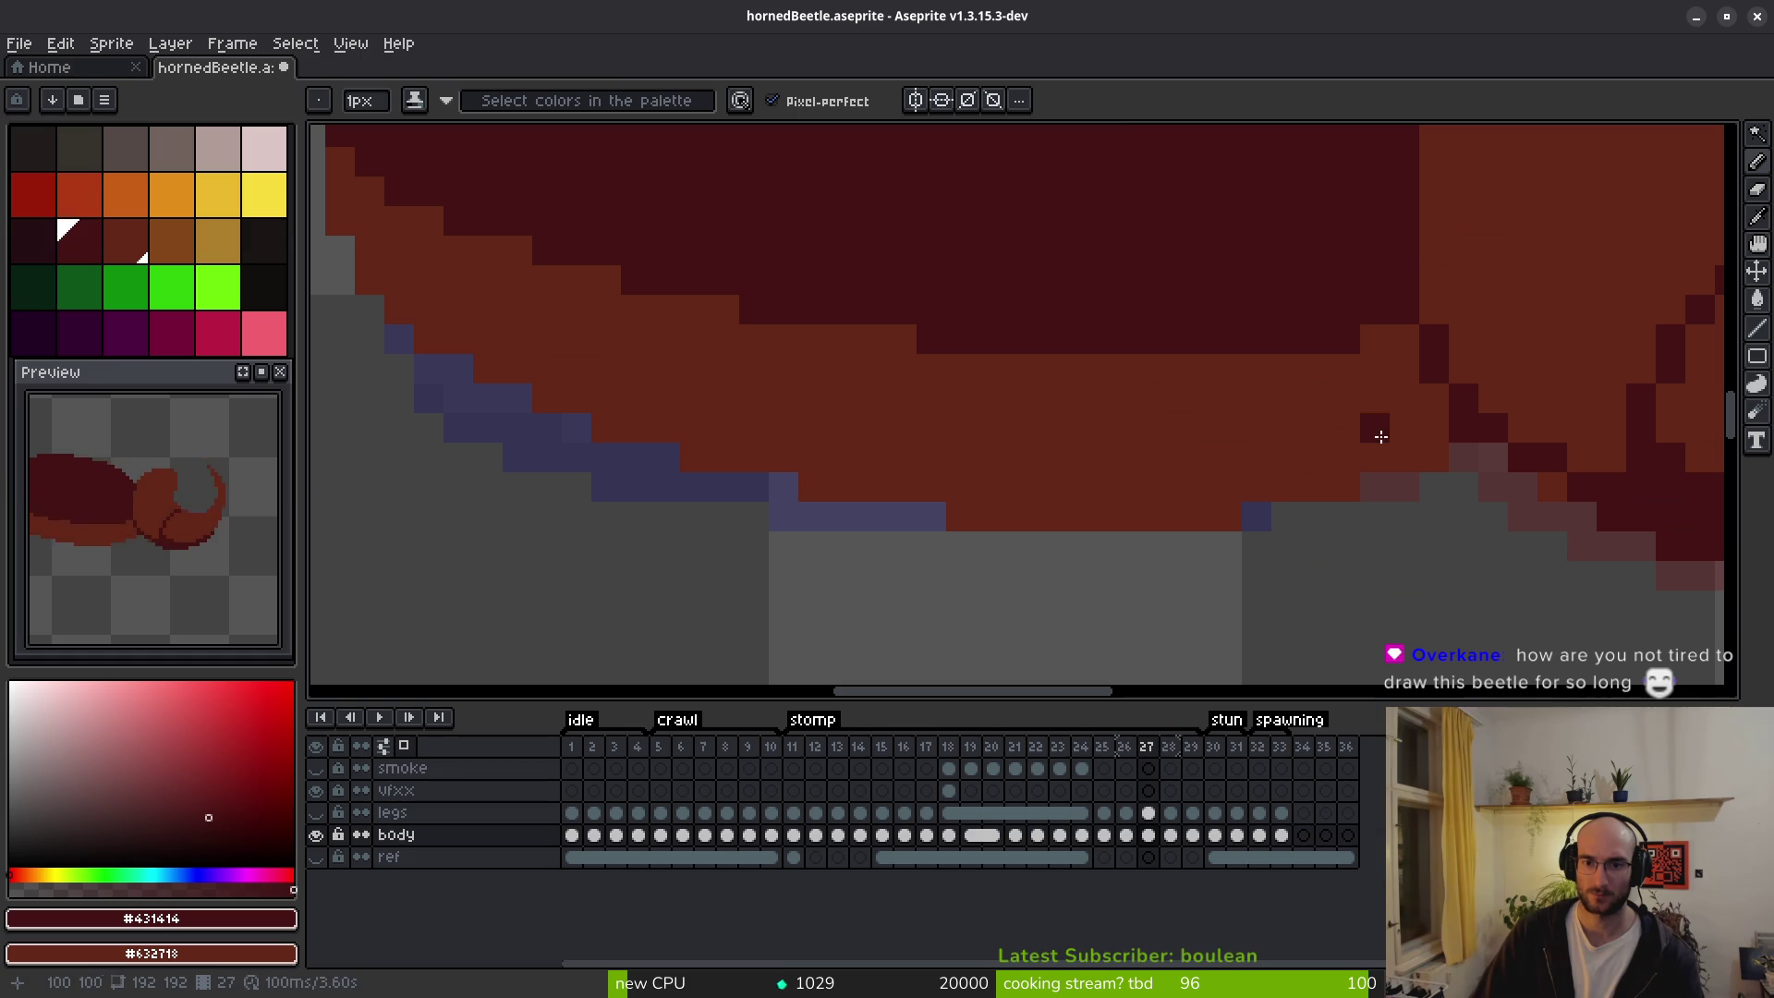
pyautogui.moveTo(1316, 458); pyautogui.dragTo(1040, 458)
pyautogui.moveTo(1329, 429)
pyautogui.mouseDown()
pyautogui.moveTo(1192, 447)
pyautogui.moveTo(792, 428)
pyautogui.moveTo(483, 336)
pyautogui.moveTo(362, 268)
pyautogui.moveTo(612, 397)
pyautogui.mouseUp()
pyautogui.click(1120, 618)
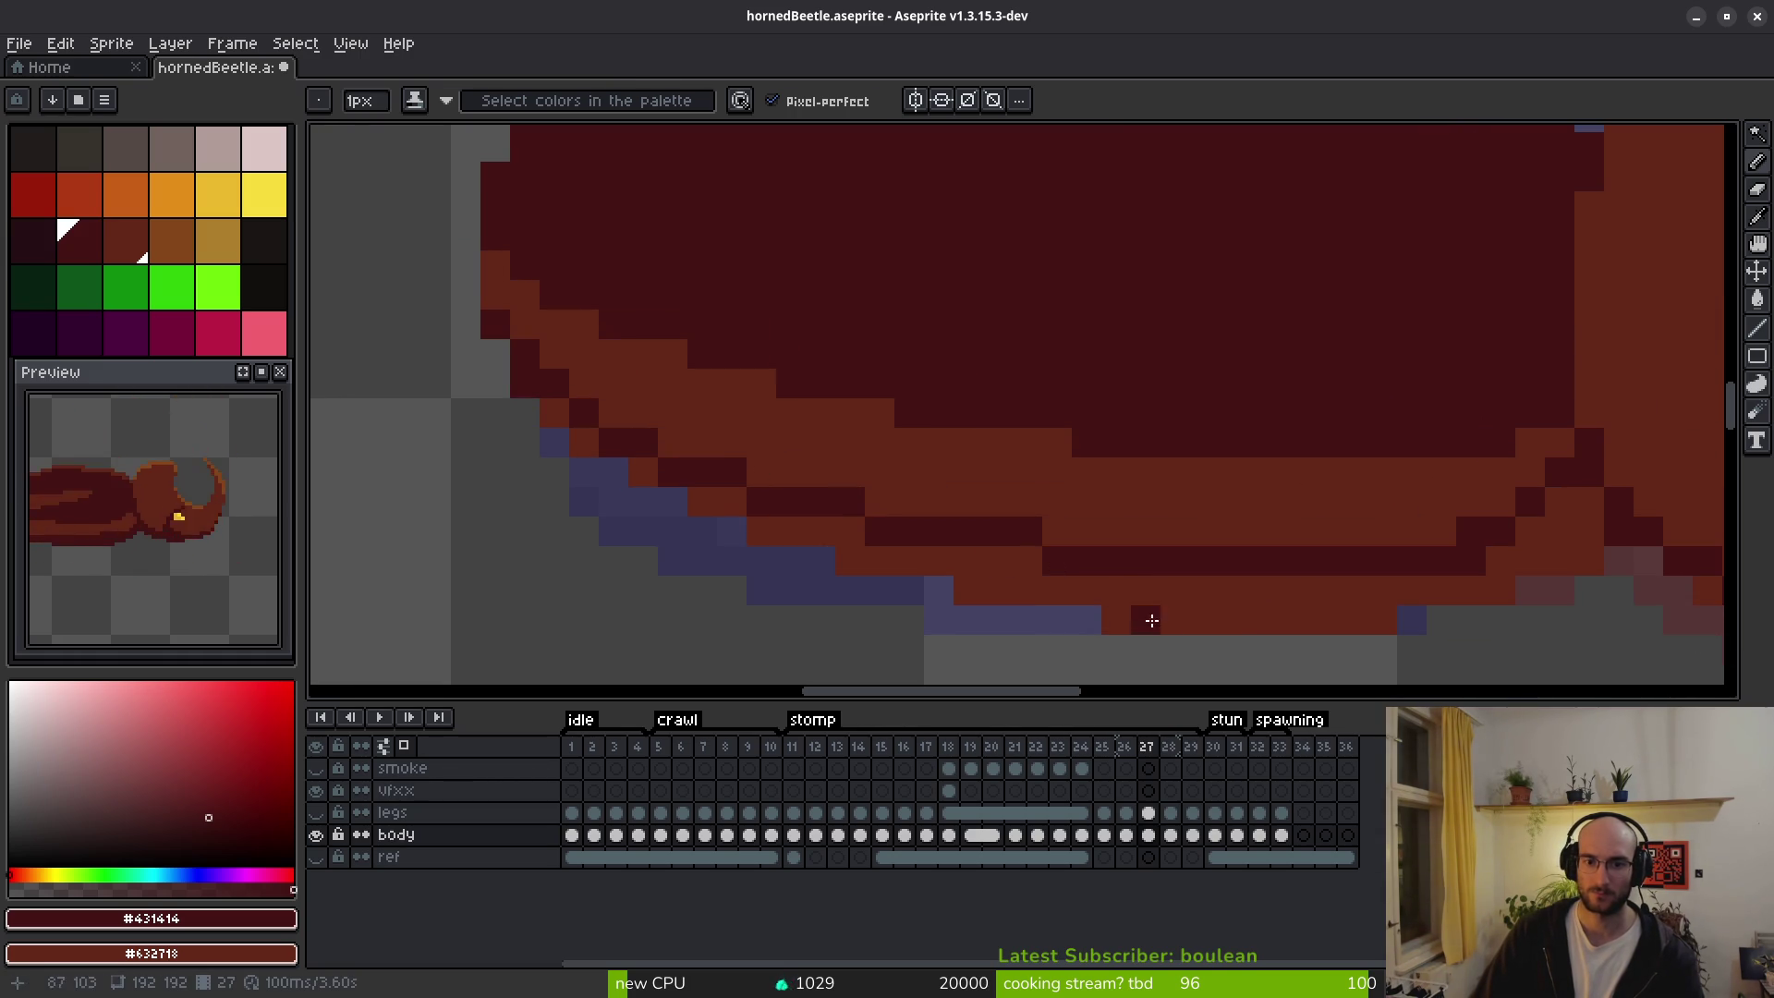
pyautogui.press('g')
pyautogui.click(1327, 606)
# Fill the lower orange band with dark red and darken five stray orange edge pixels.
pyautogui.press('b')
pyautogui.click(732, 504)
pyautogui.press('g')
pyautogui.click(702, 503)
pyautogui.click(643, 472)
pyautogui.click(583, 442)
pyautogui.click(553, 413)
pyautogui.click(850, 442)
pyautogui.press('b')
pyautogui.scroll(-5, 1017, 518)
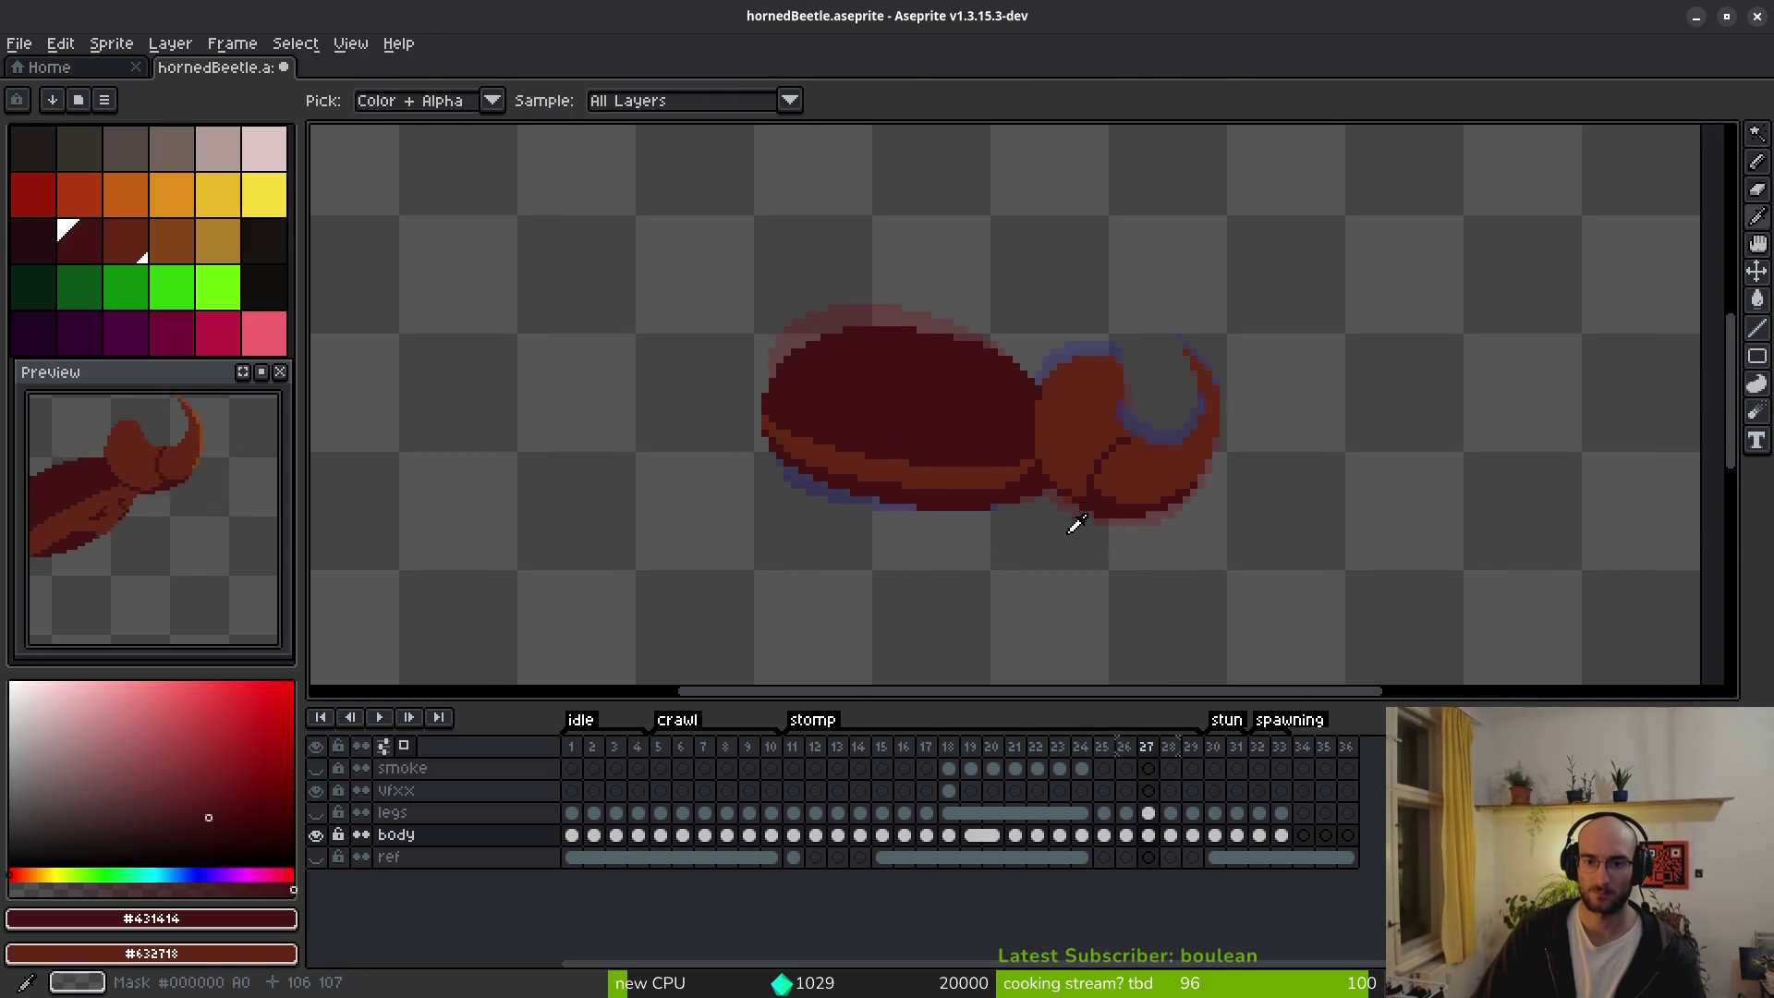
pyautogui.scroll(3, 1070, 519)
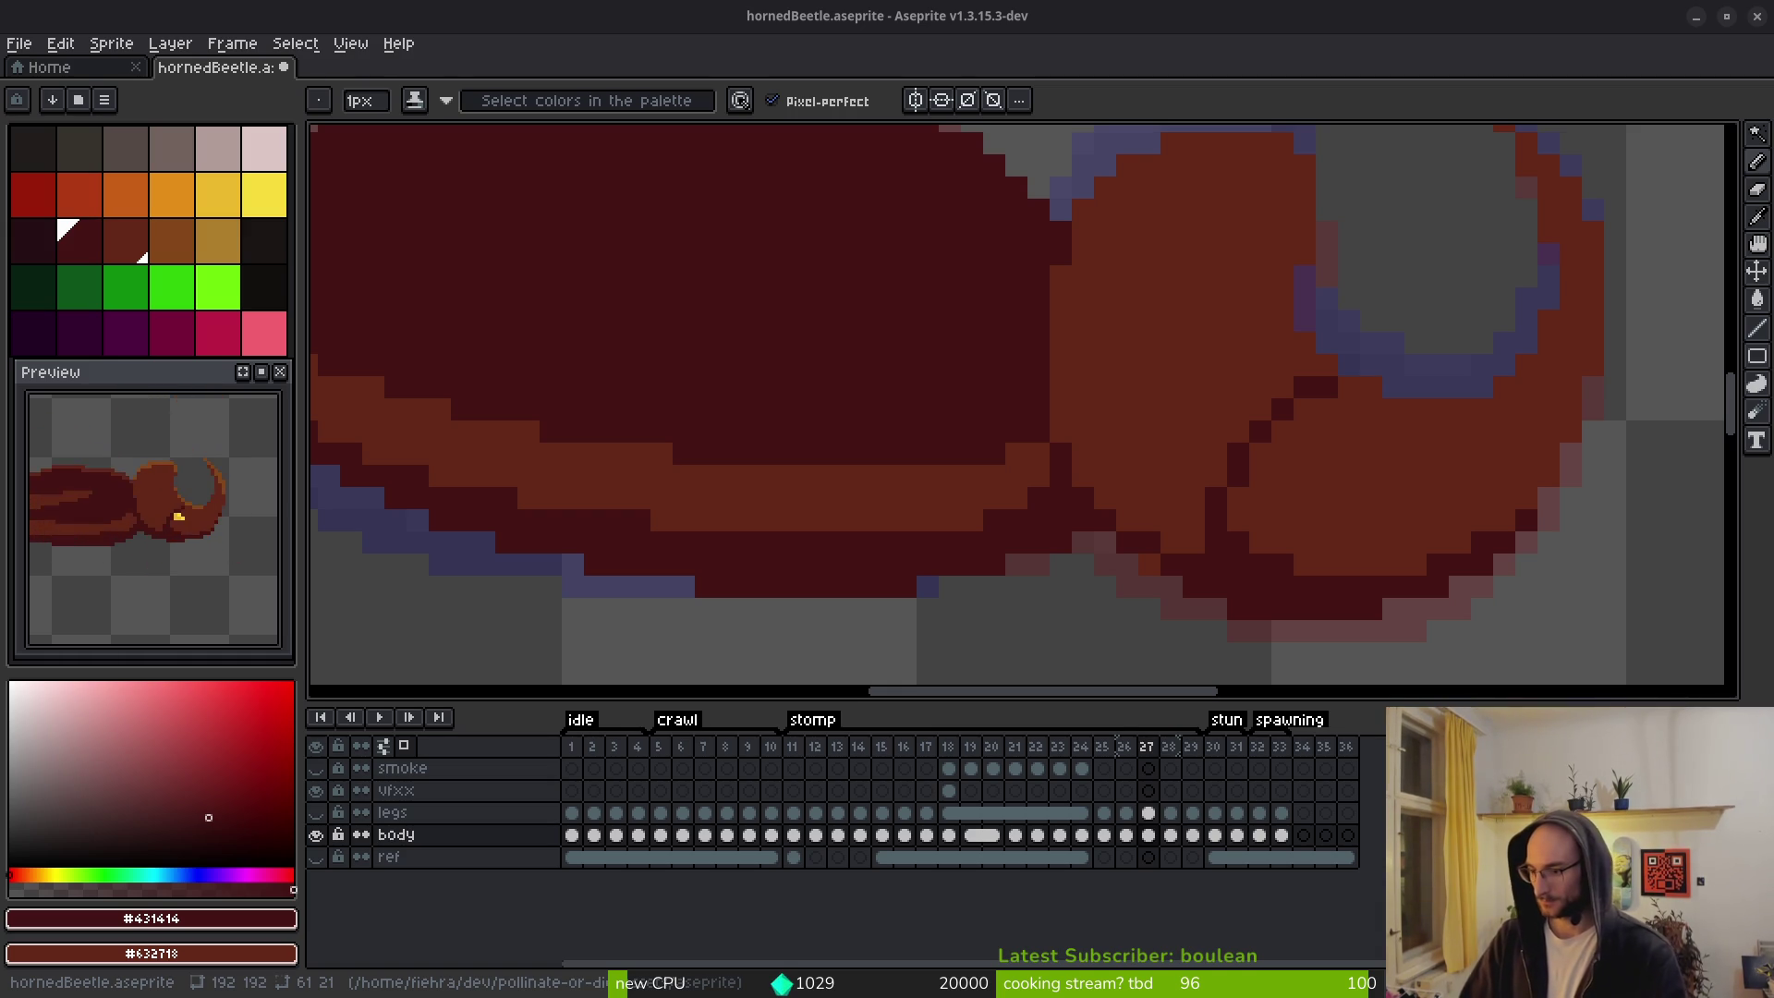
# Step back through the stomp frames, undoing and redoing the last pencil stroke.
pyautogui.scroll(-3, 1053, 506)
pyautogui.press('alt')
pyautogui.press('.')
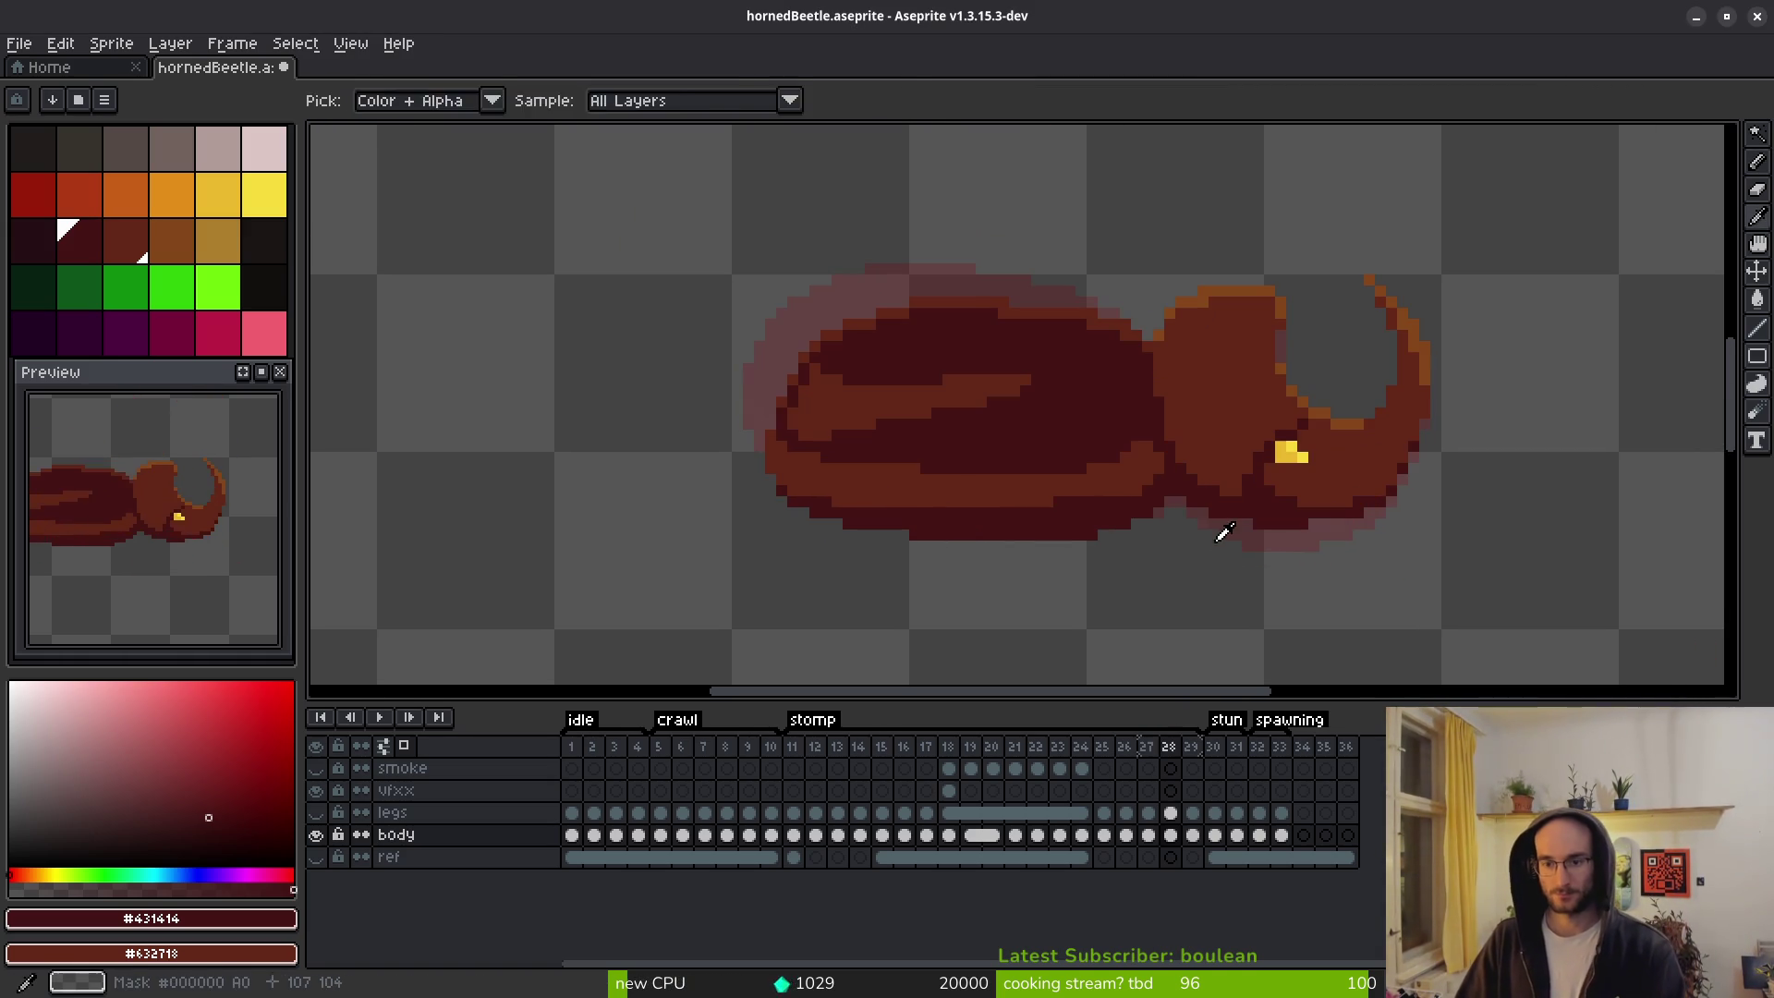
pyautogui.press(',')
pyautogui.press(',')
pyautogui.press(',')
pyautogui.press(',')
pyautogui.press(',')
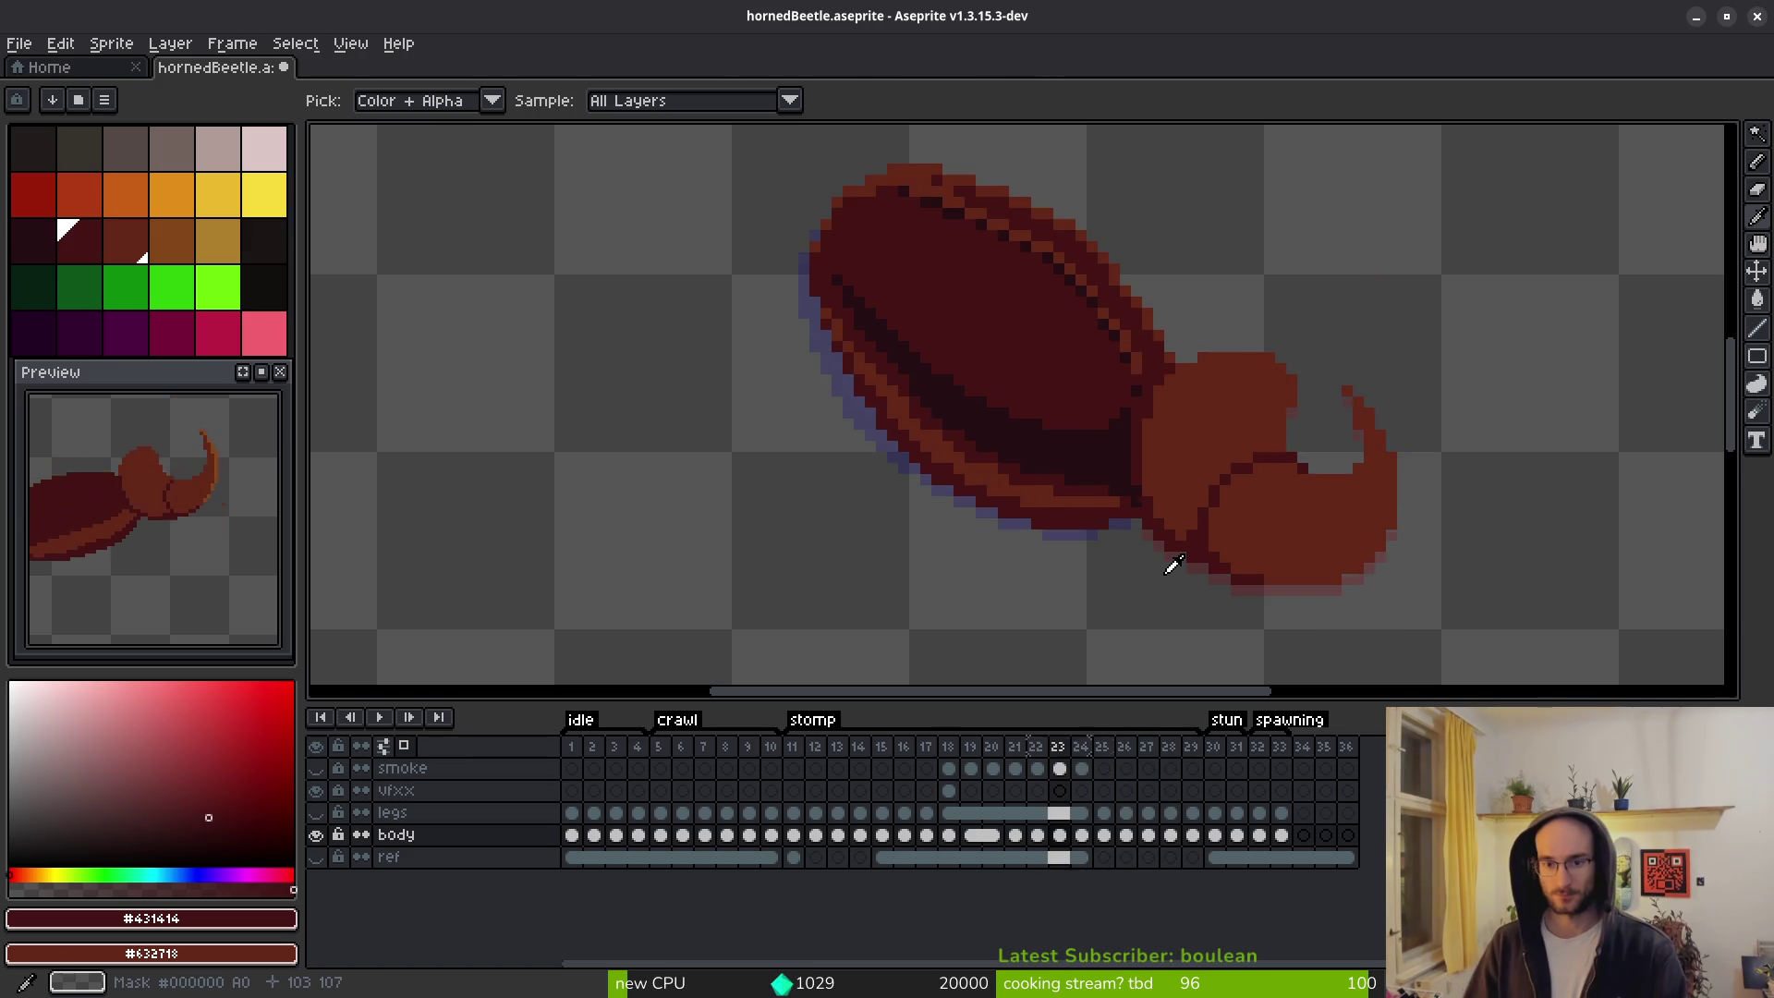
pyautogui.press(',')
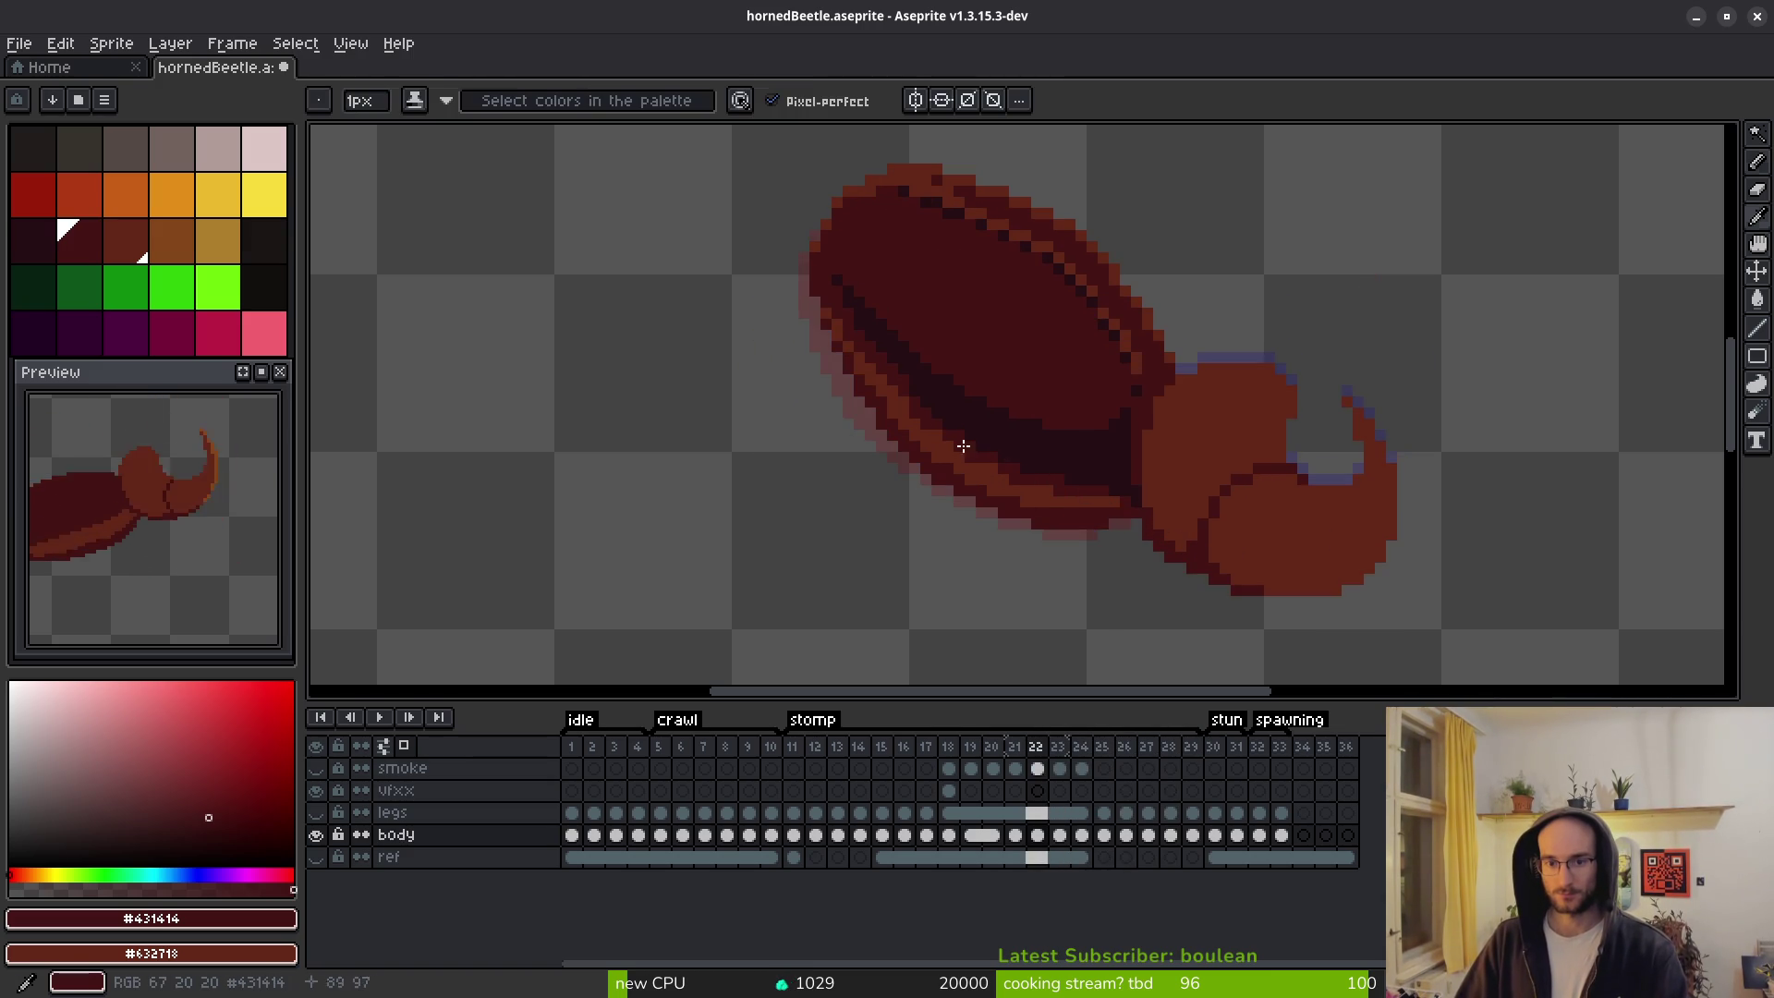
pyautogui.scroll(4, 879, 368)
pyautogui.scroll(-4, 1122, 528)
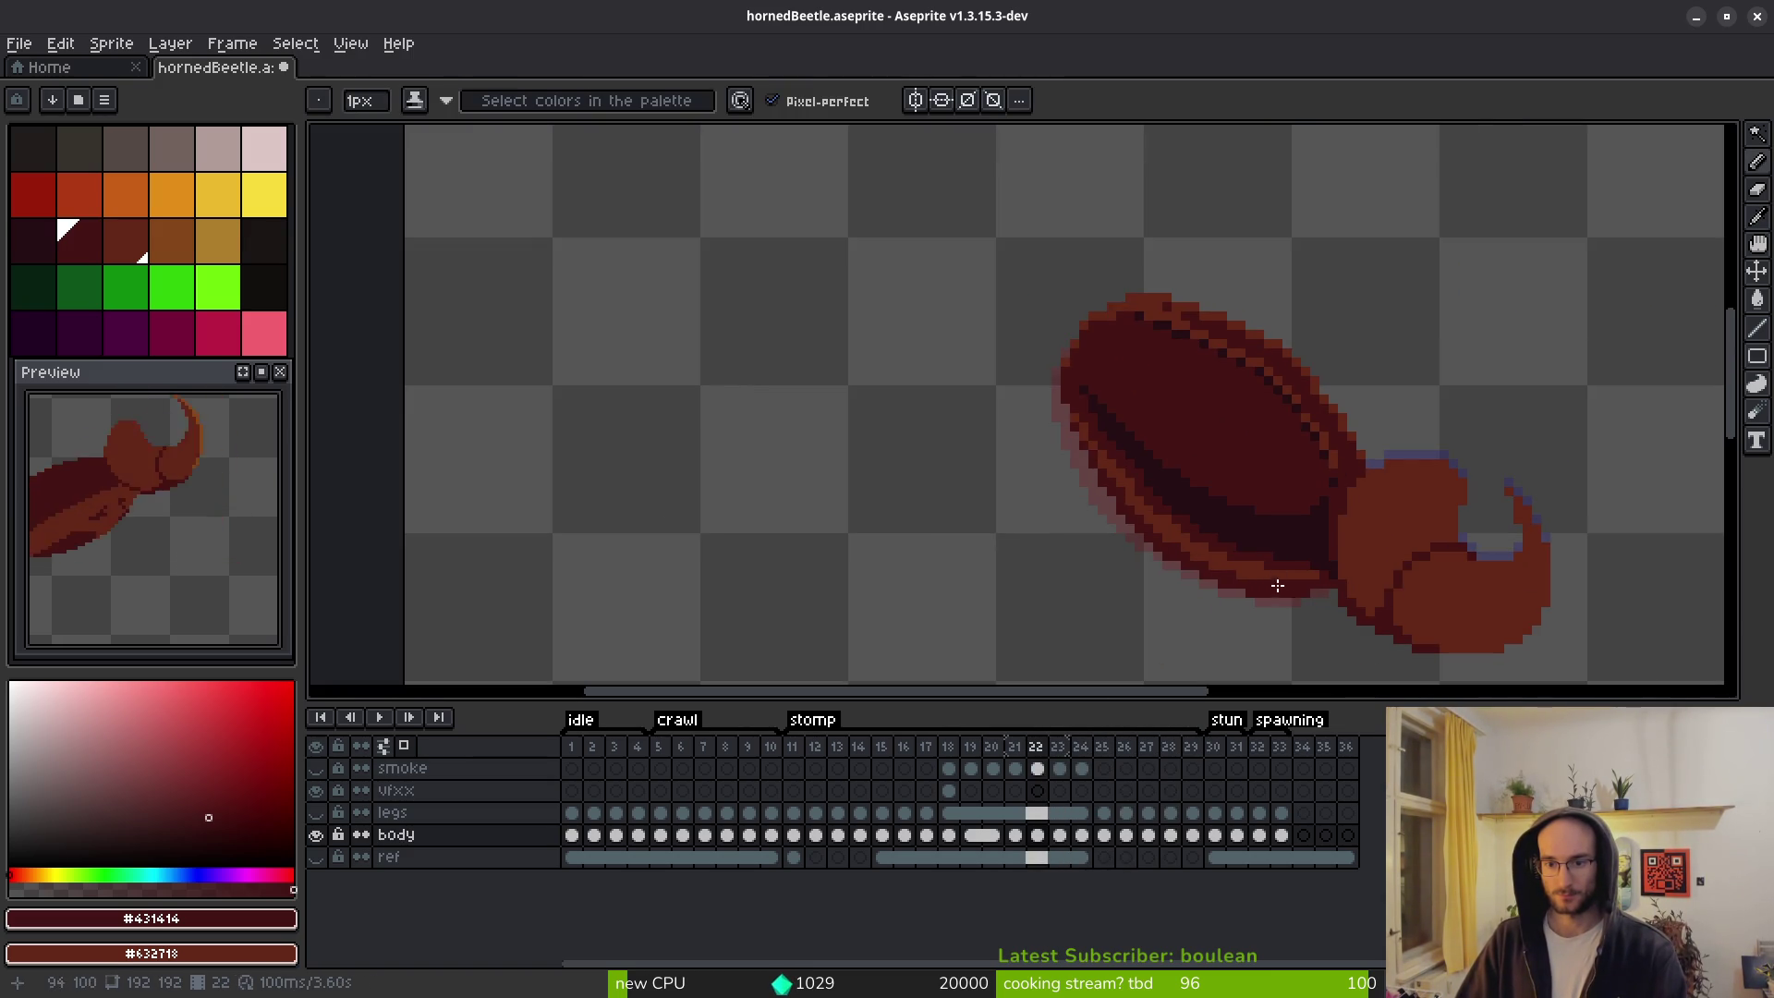
pyautogui.scroll(3, 1229, 551)
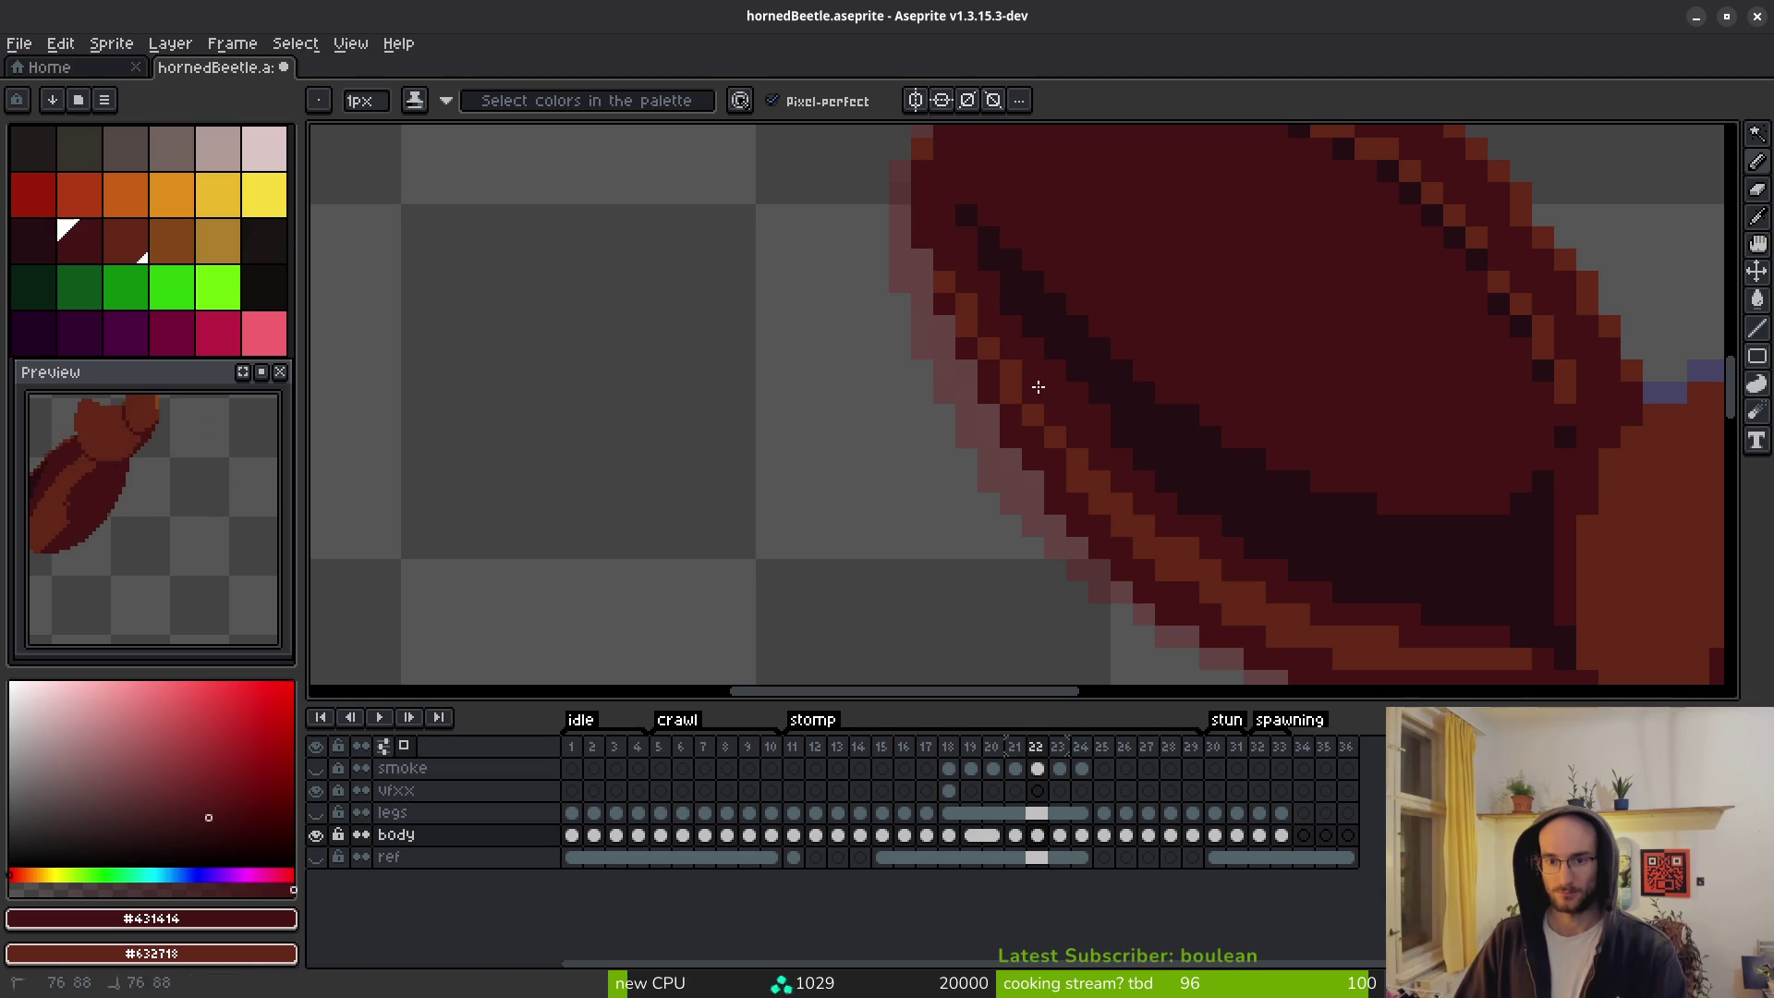
pyautogui.scroll(-3, 1123, 438)
pyautogui.scroll(-2, 1257, 569)
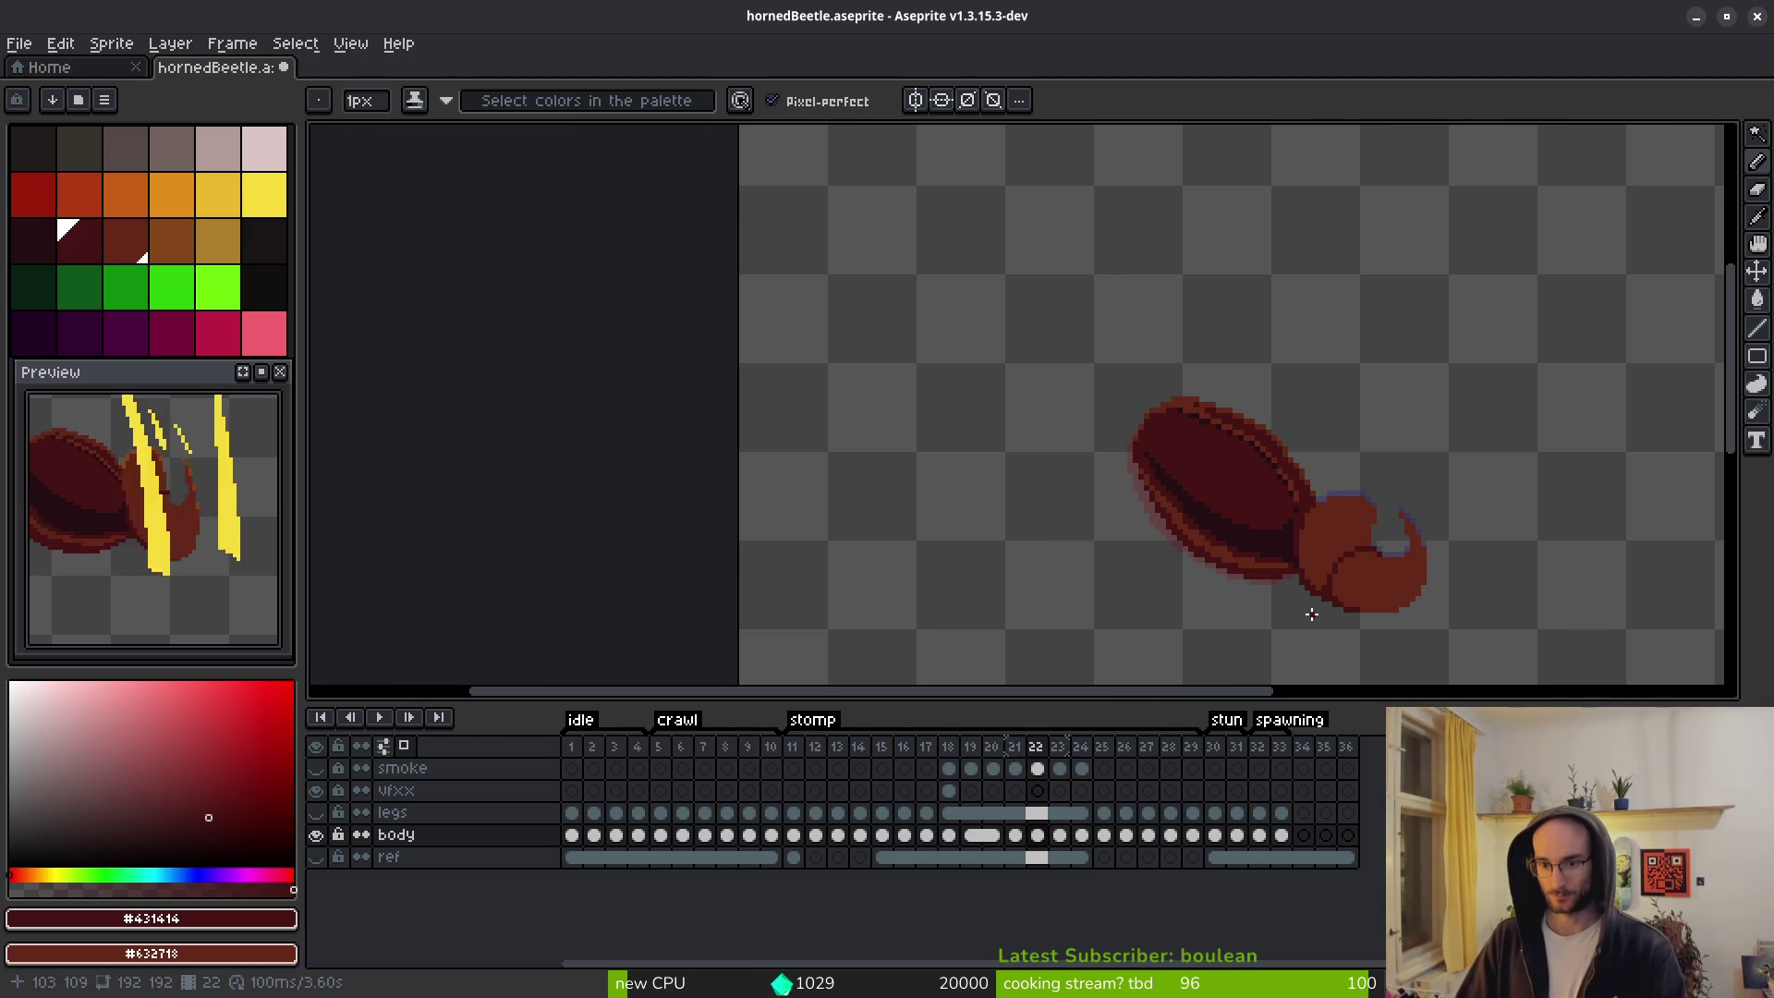
pyautogui.hotkey('ctrl', 'z')
pyautogui.hotkey('ctrl', 'z')
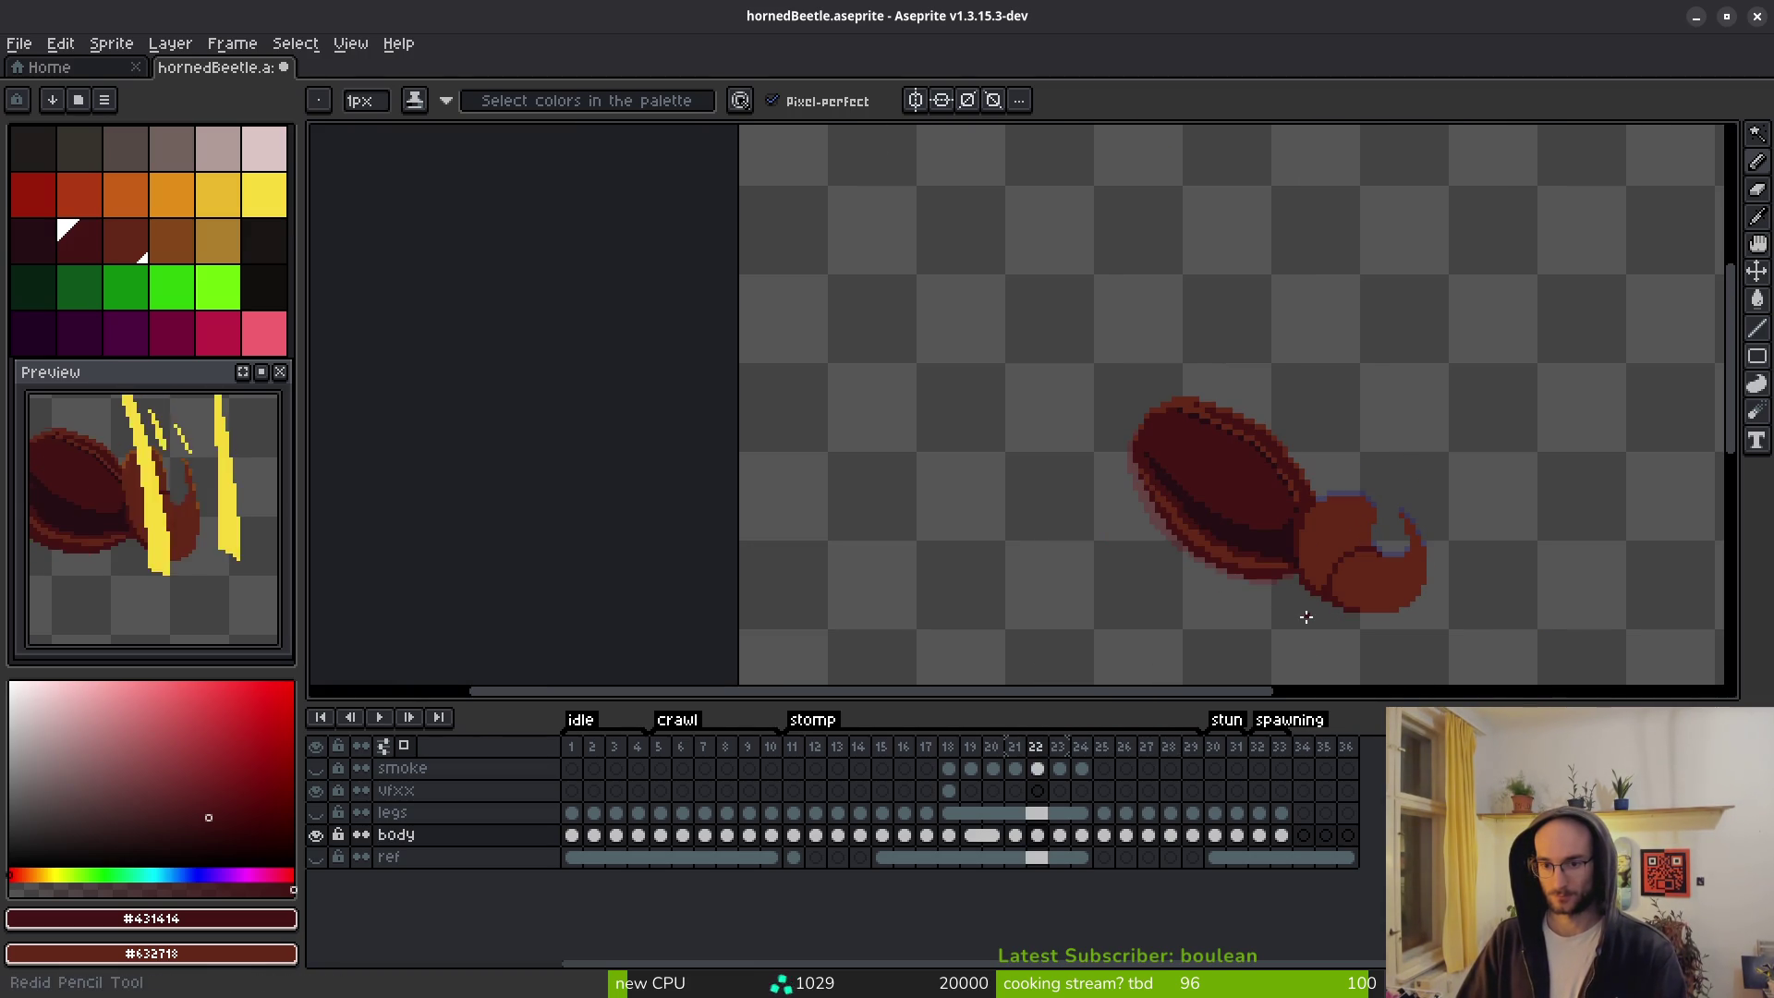
pyautogui.scroll(2, 1253, 539)
pyautogui.hotkey('ctrl', 'z')
pyautogui.hotkey('ctrl', 'y')
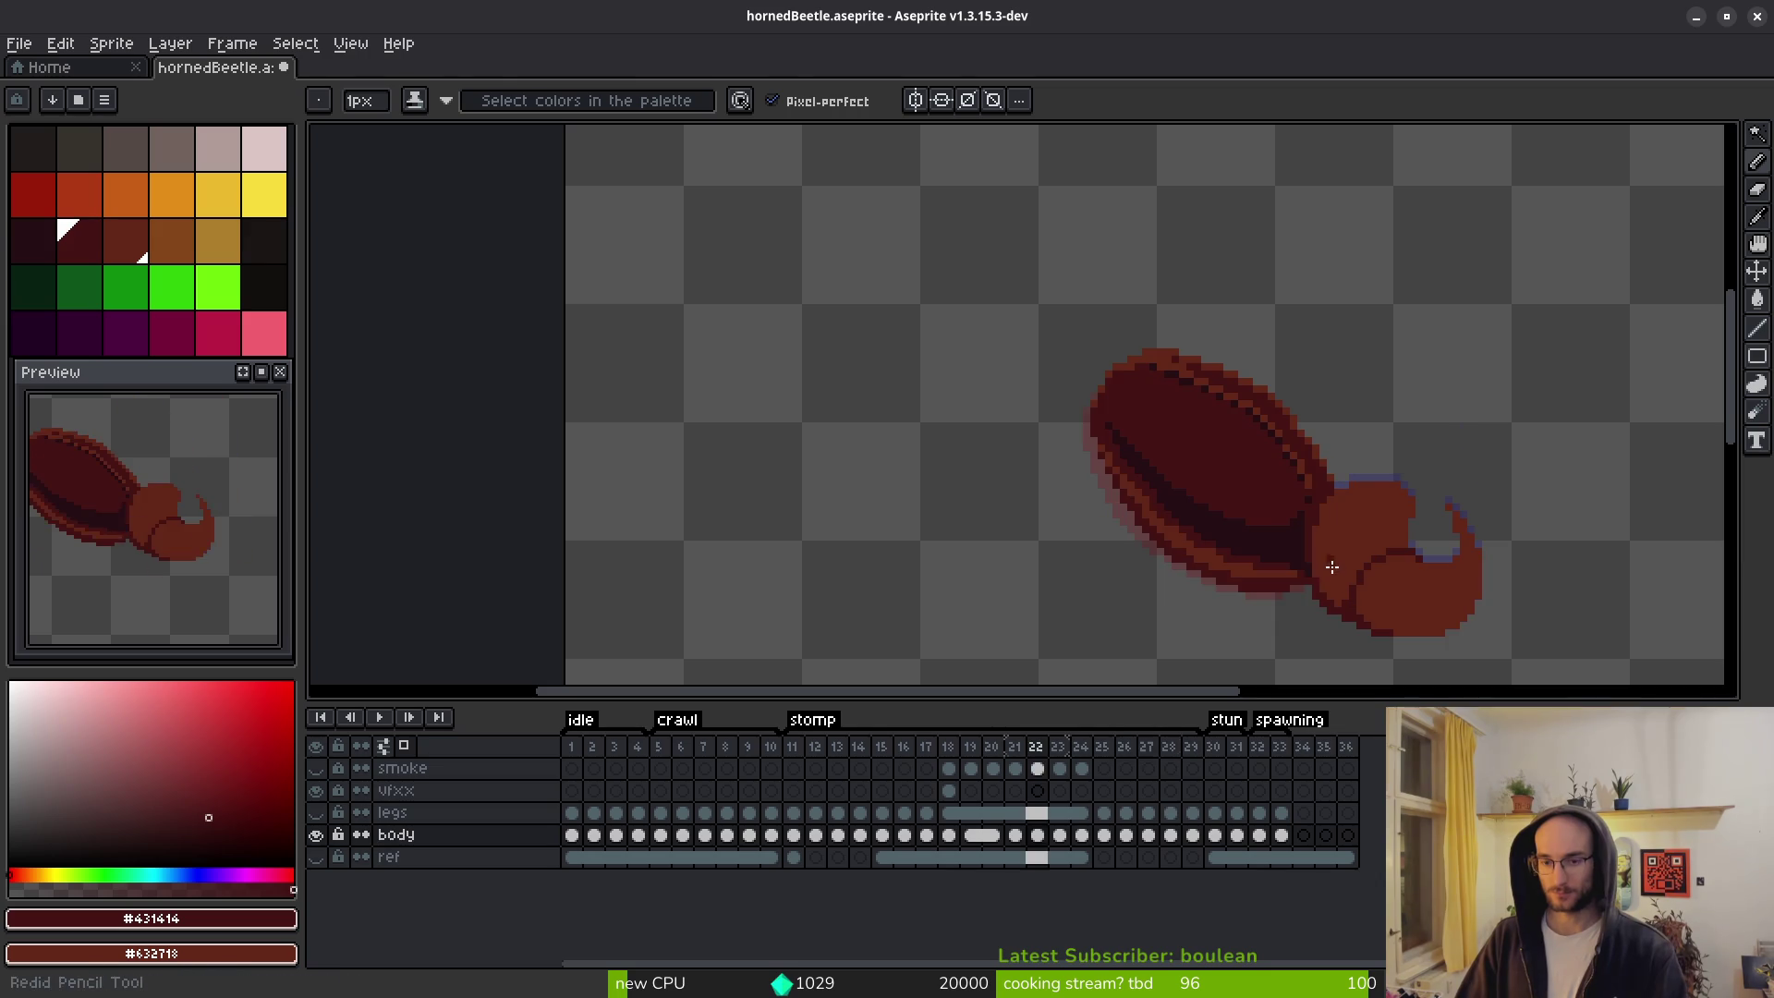
# Step back through the stomp and crawl poses to the green-shelled idle frame.
pyautogui.press('Left')
pyautogui.press('alt')
pyautogui.press('Right')
pyautogui.press('Right')
pyautogui.press('Right')
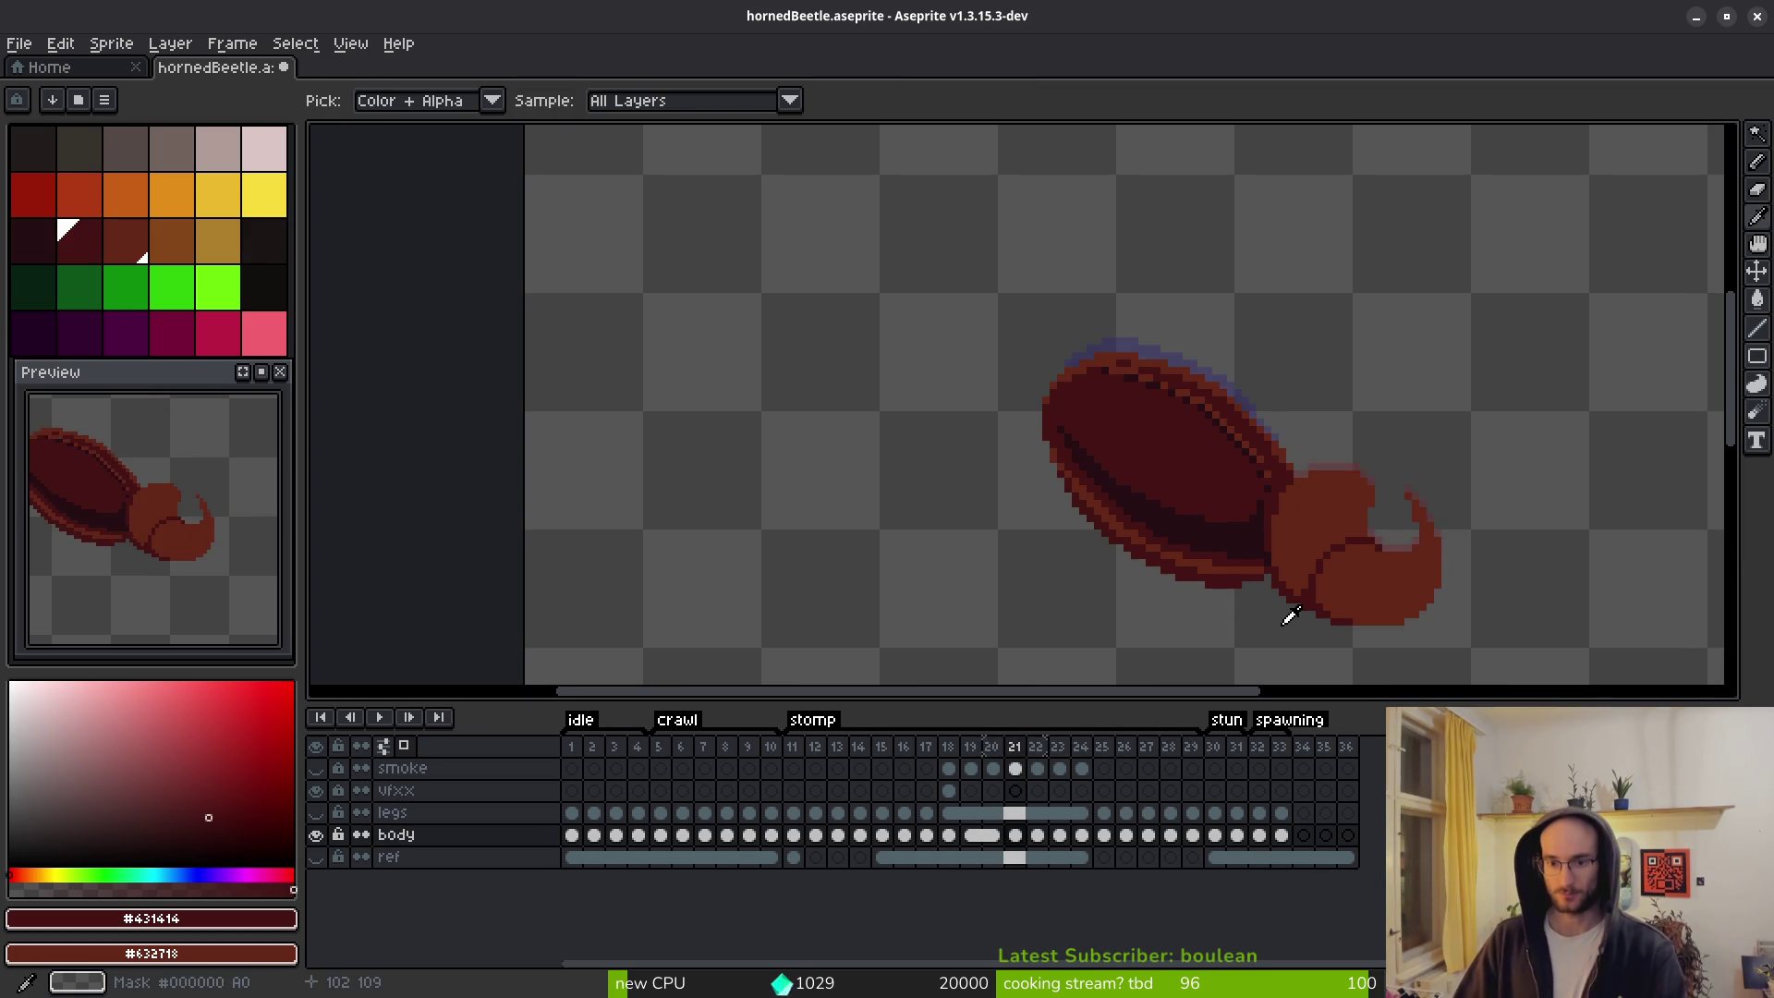
pyautogui.press('Left')
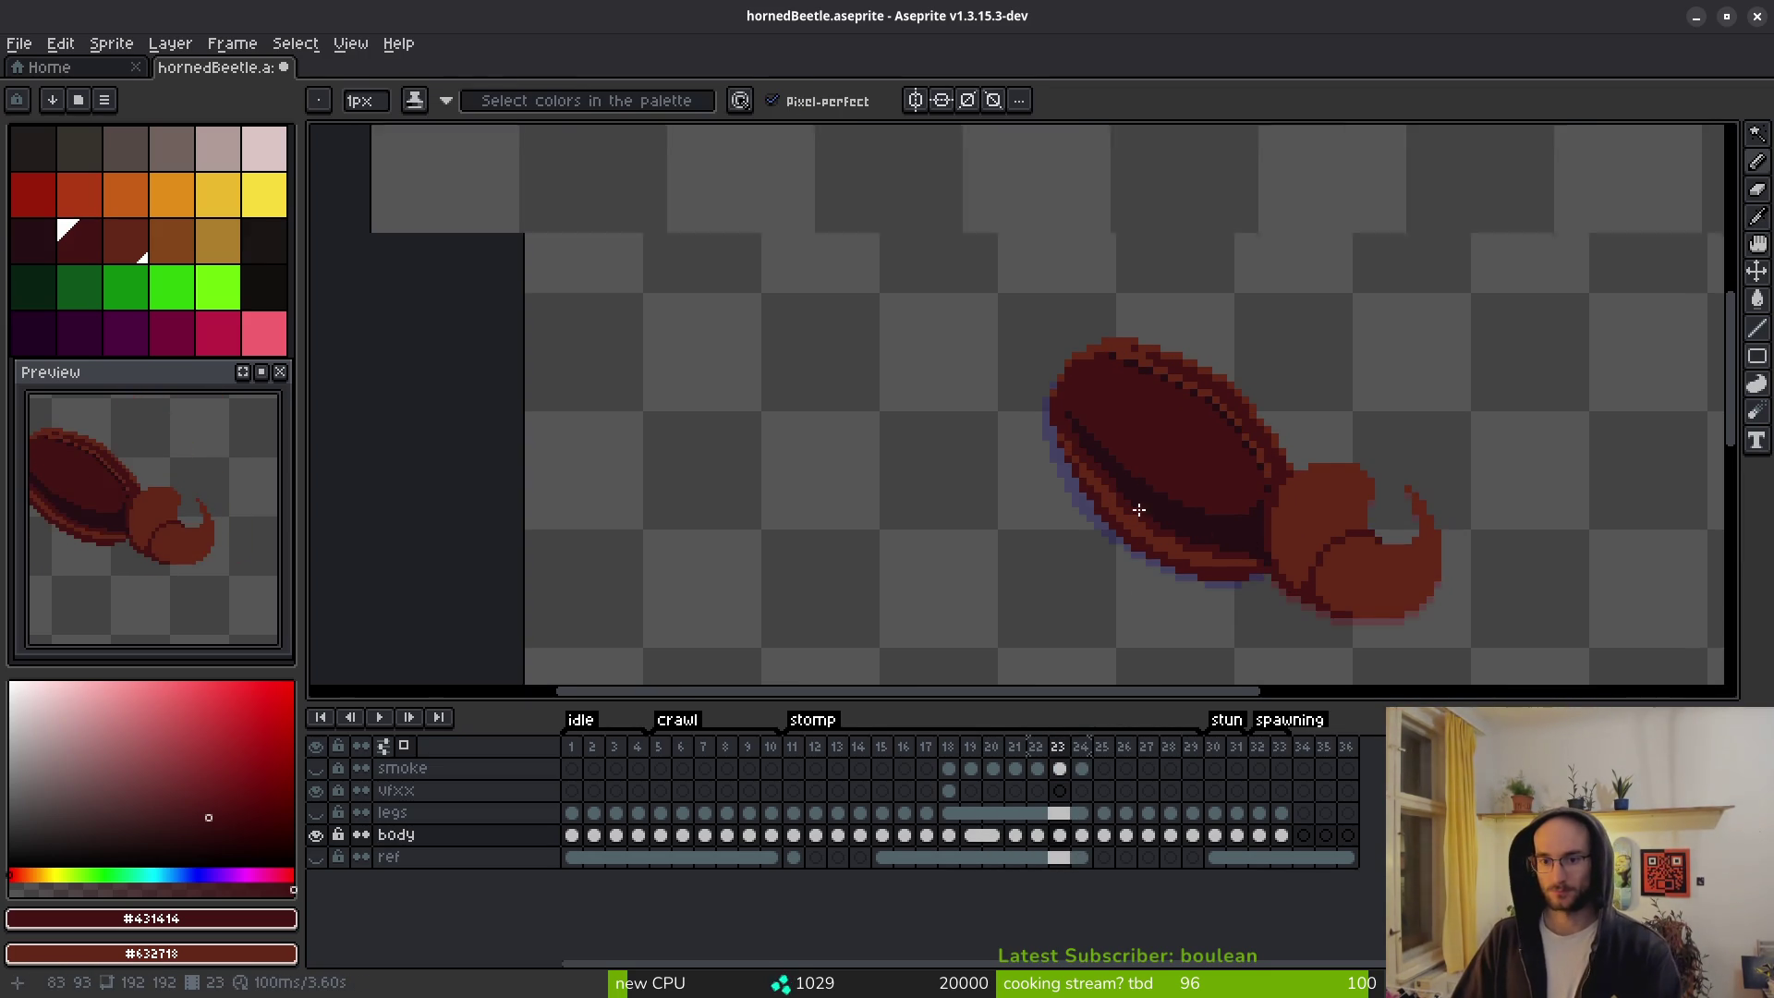
pyautogui.scroll(3, 1140, 509)
pyautogui.scroll(-3, 1318, 613)
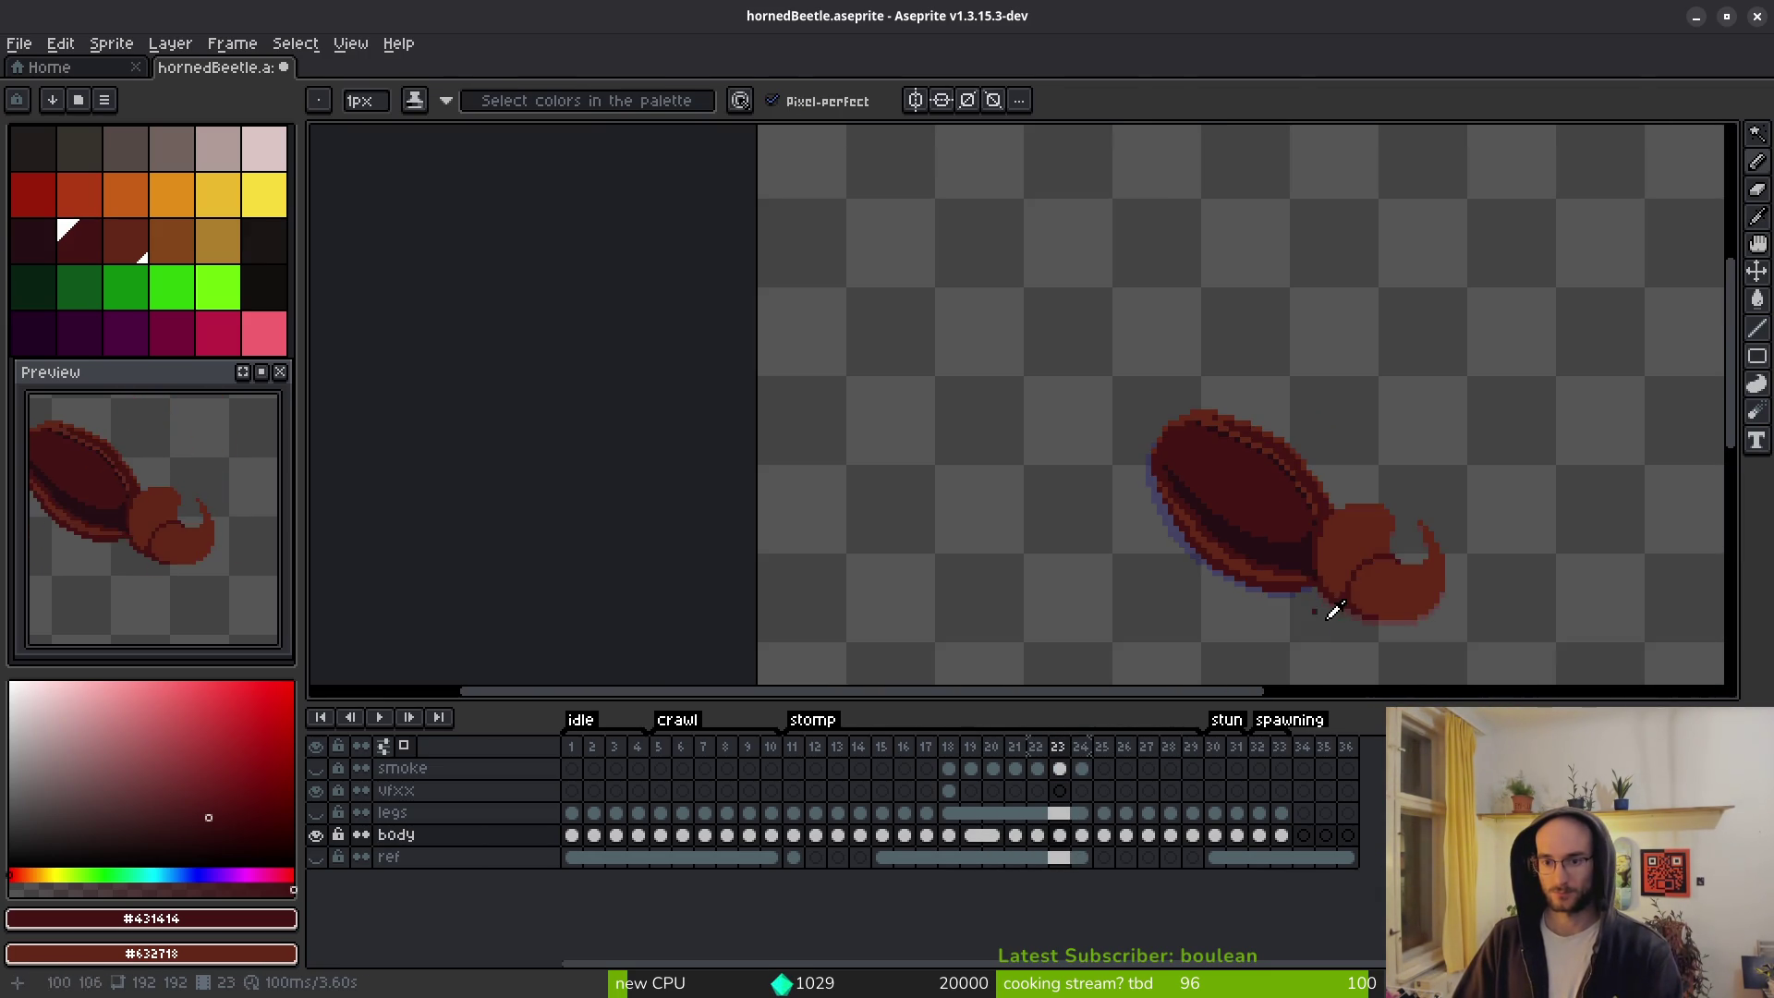
pyautogui.press('alt')
pyautogui.press('Left')
pyautogui.press('Left')
pyautogui.press('Left')
pyautogui.press('Left')
pyautogui.press('Left')
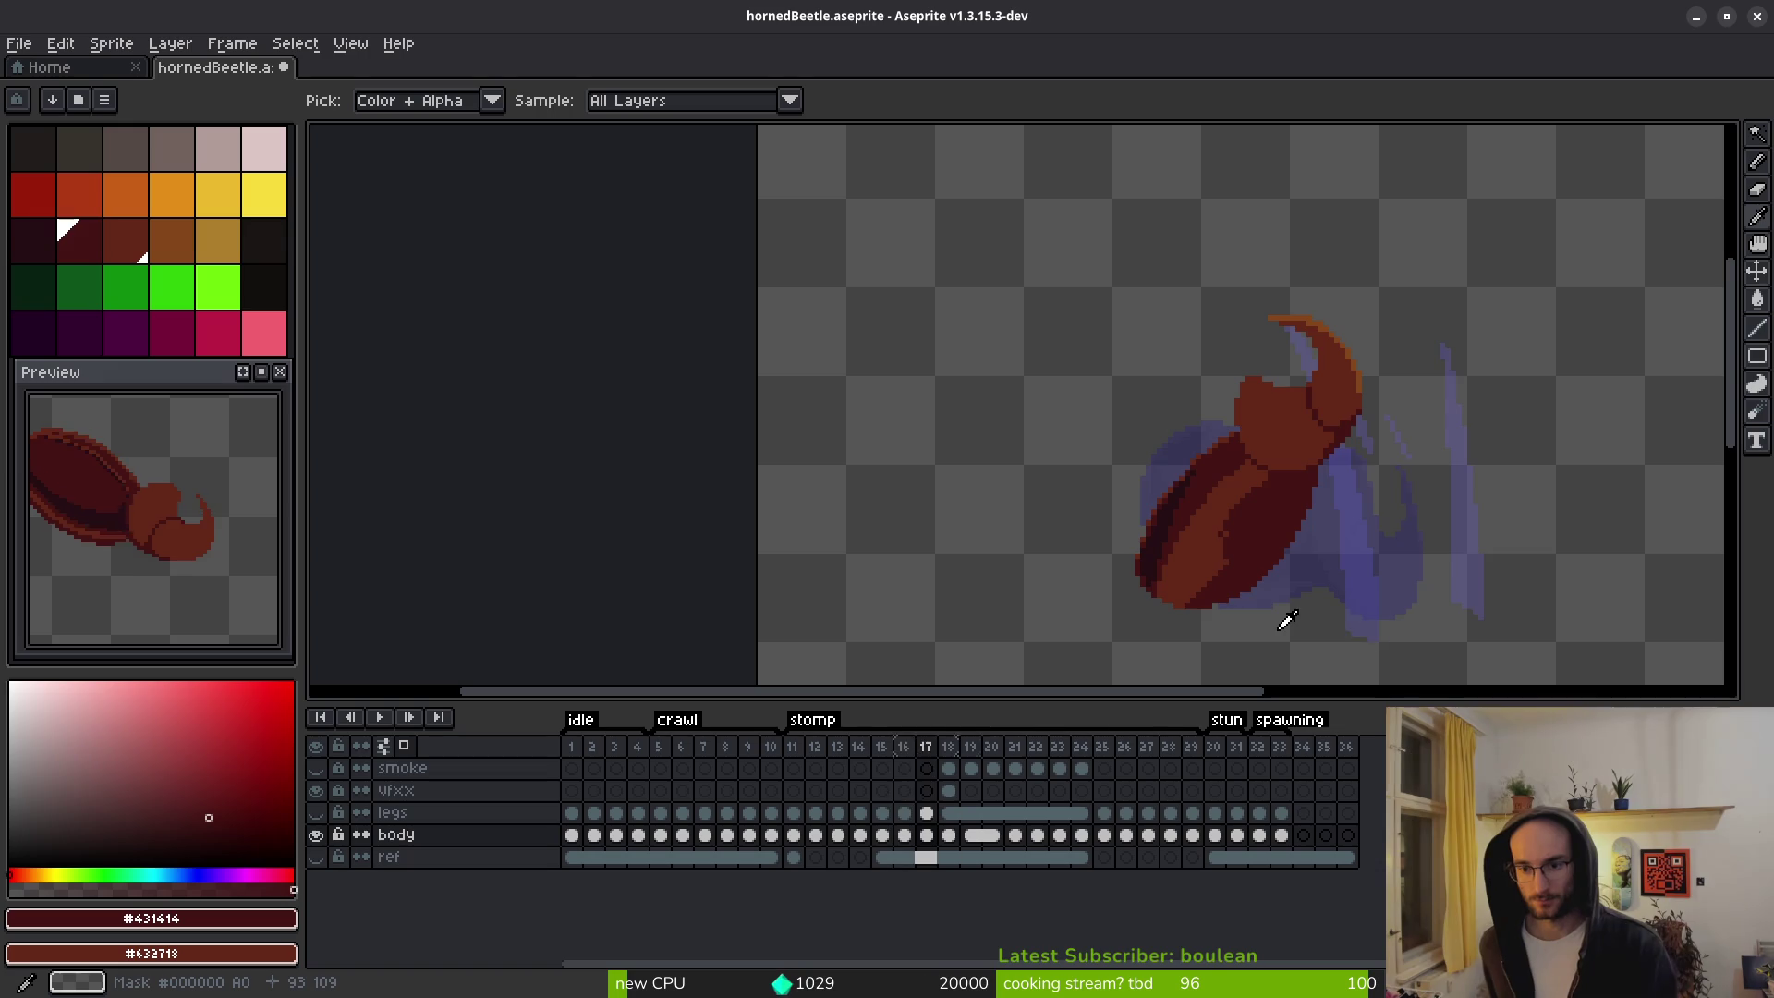
pyautogui.press('Left')
pyautogui.press('Left')
pyautogui.press('Left')
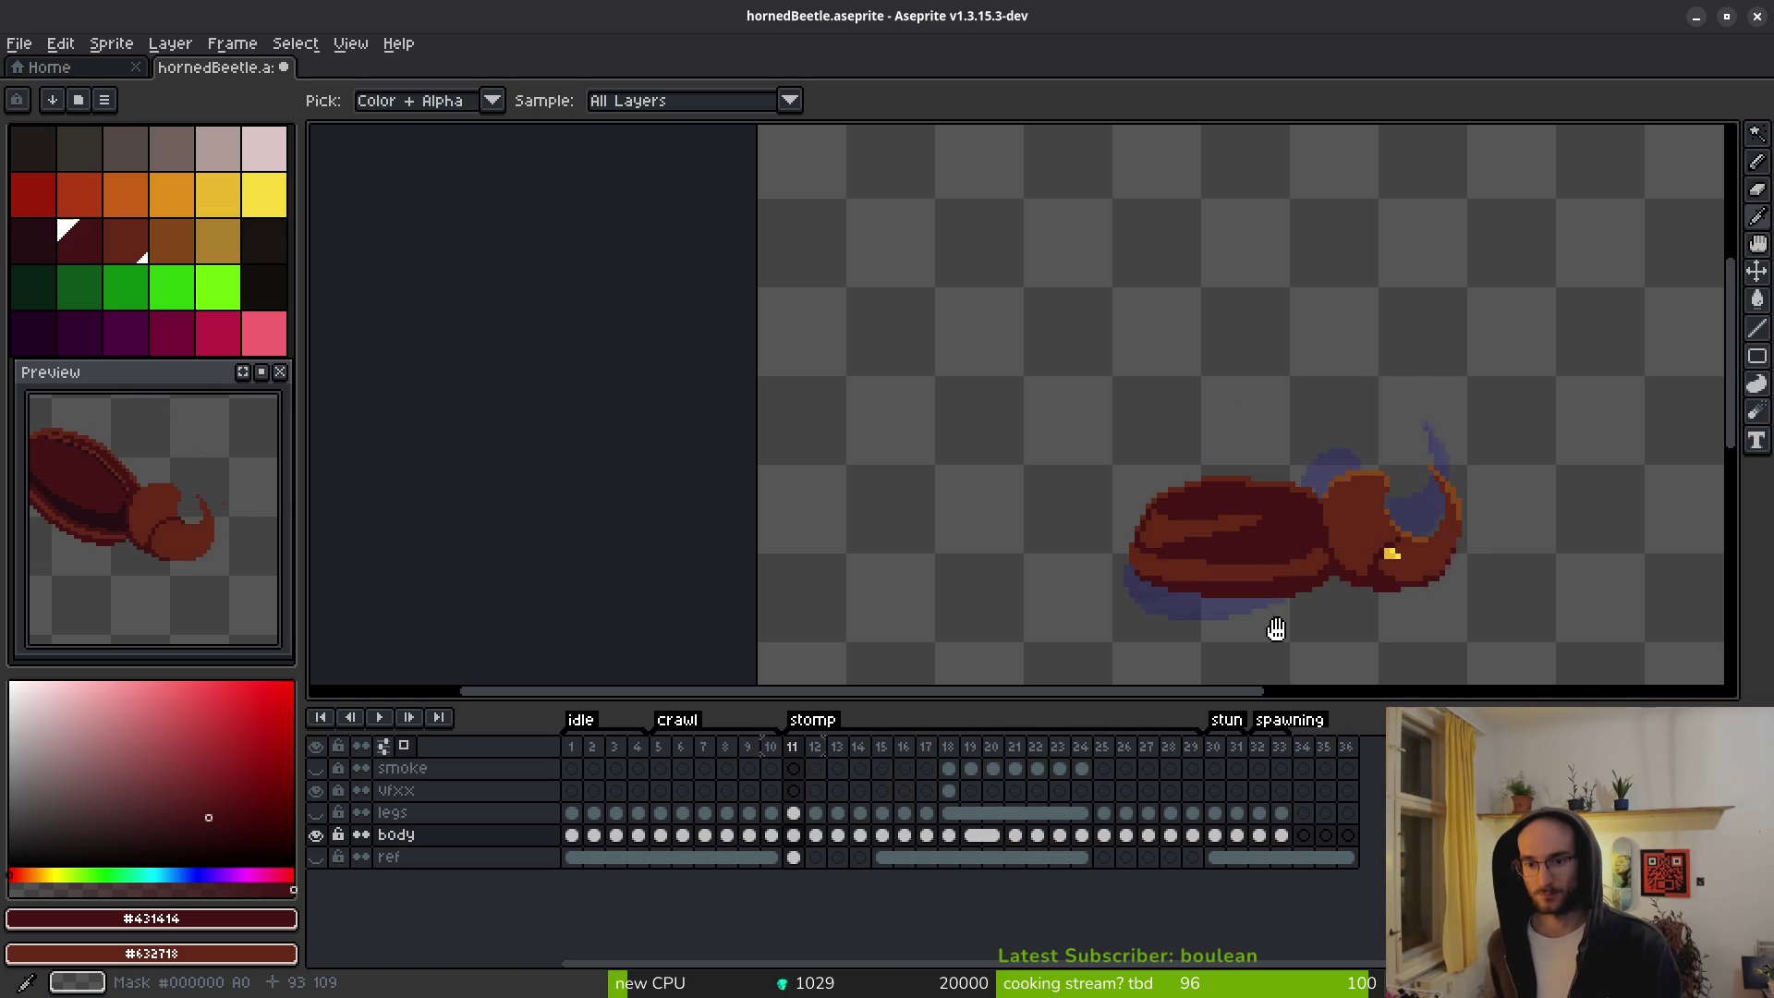
pyautogui.press('Left')
pyautogui.press('Left')
pyautogui.press('Left')
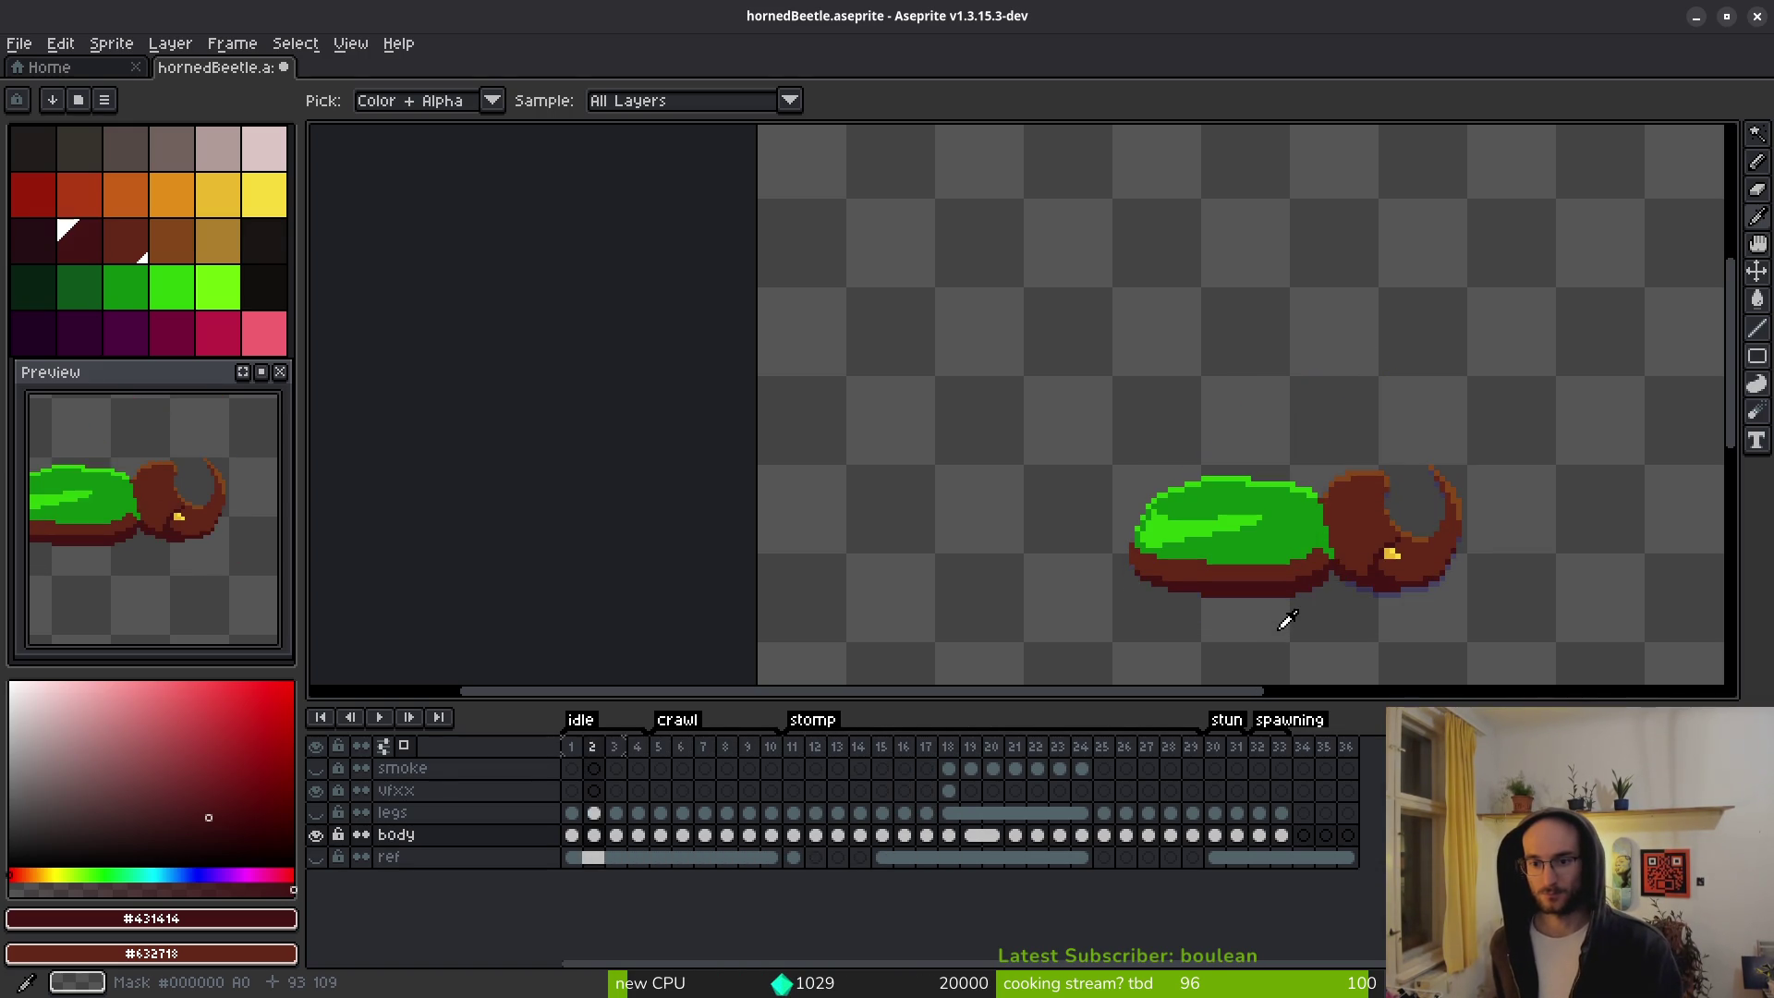
pyautogui.press('Right')
pyautogui.press('Right')
pyautogui.press('Right')
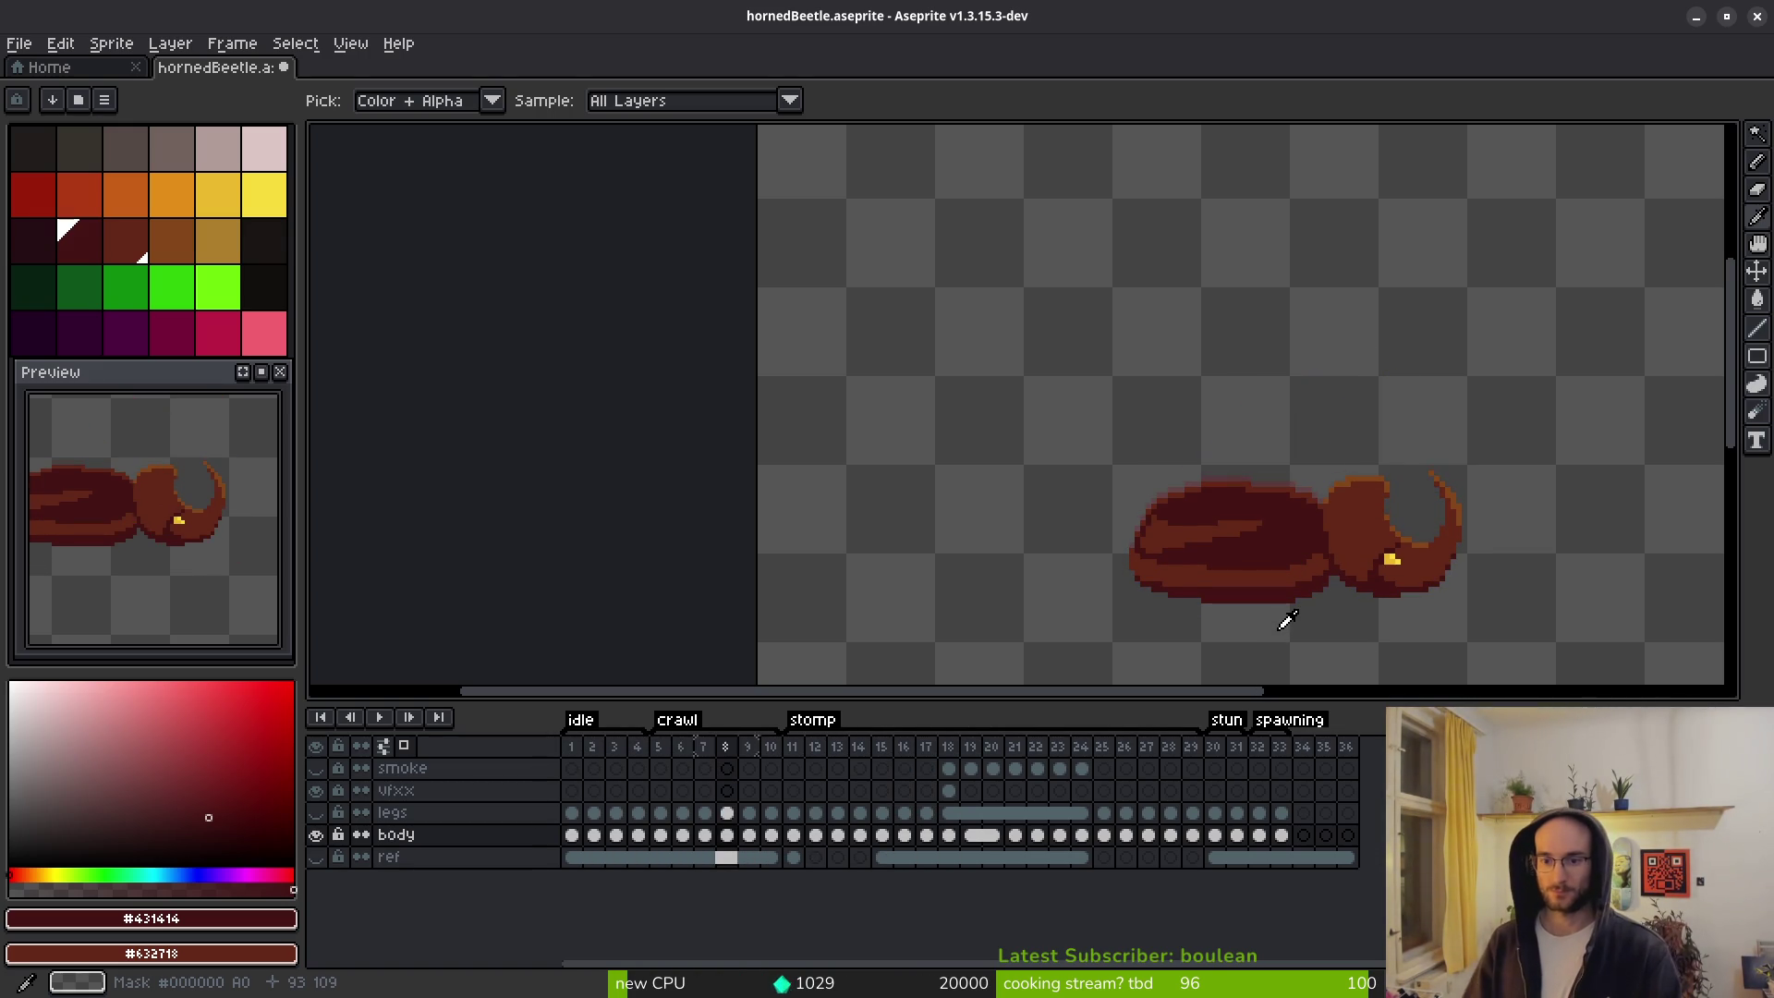
pyautogui.press('Left')
pyautogui.press('Left')
pyautogui.press('Left')
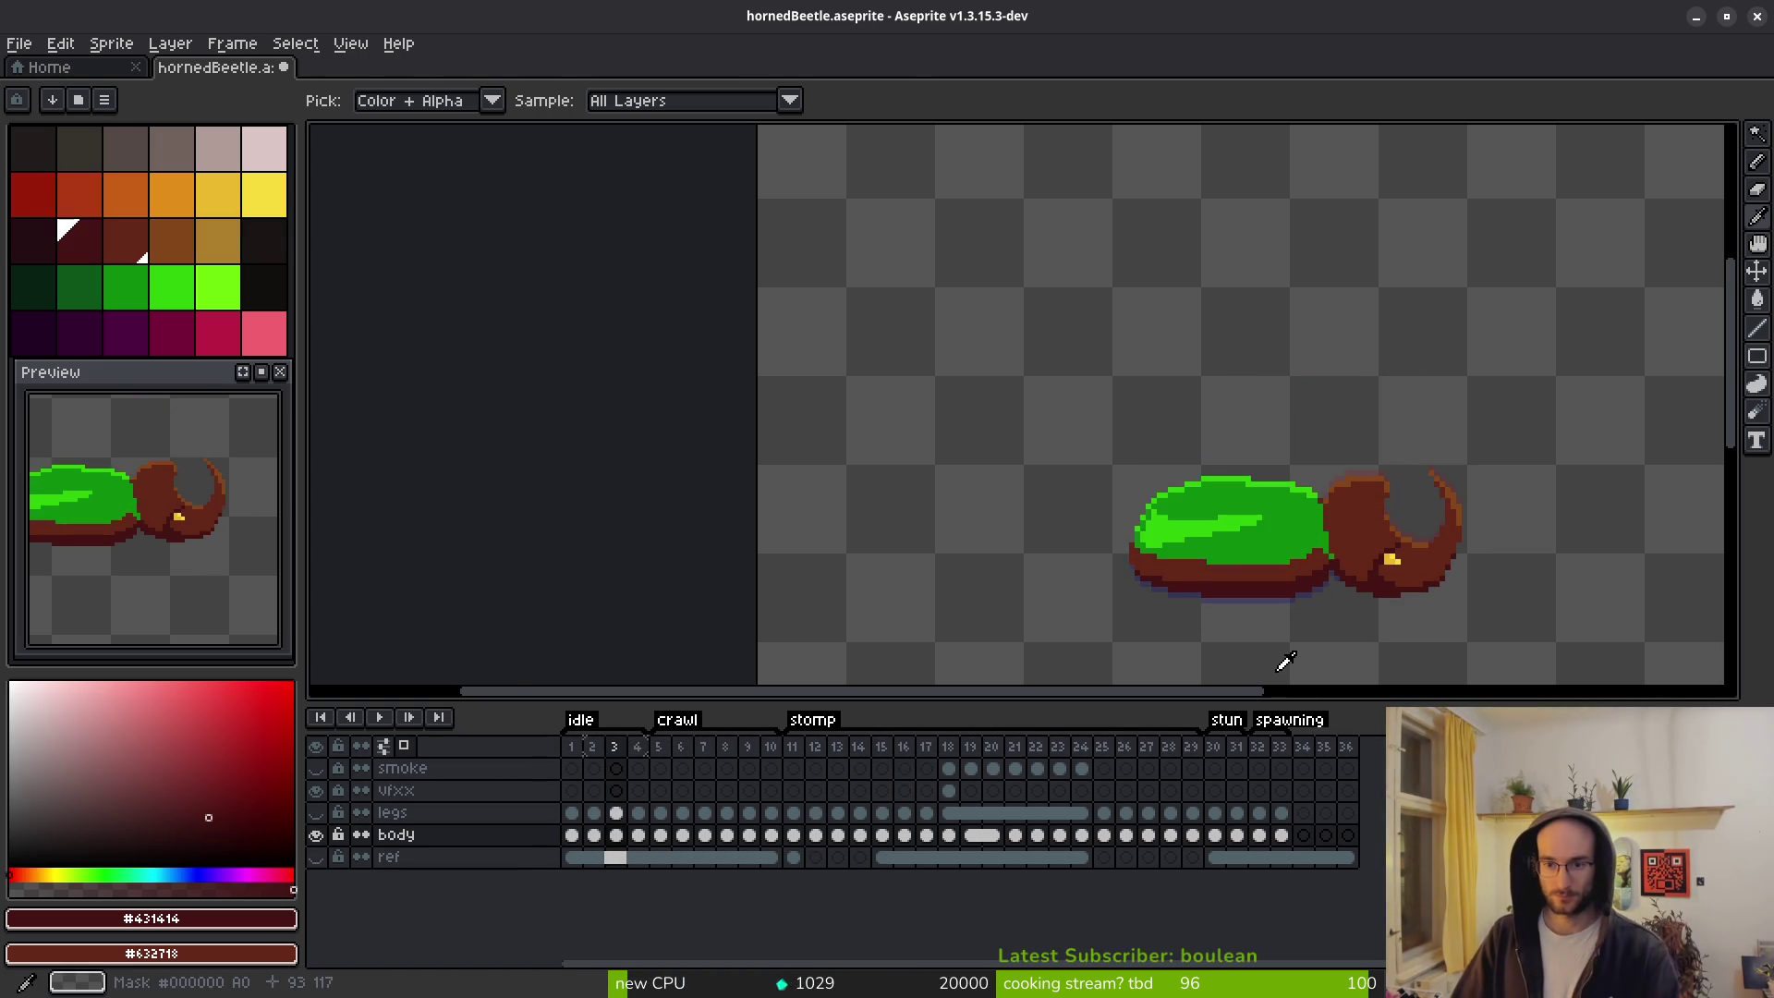
pyautogui.press('b')
pyautogui.scroll(1, 1275, 525)
# Copy the green-shelled body cel from frame 1 and paste it into frame 5.
pyautogui.moveTo(1275, 524); pyautogui.dragTo(1095, 418)
pyautogui.click(575, 835)
pyautogui.hotkey('ctrl', 'c')
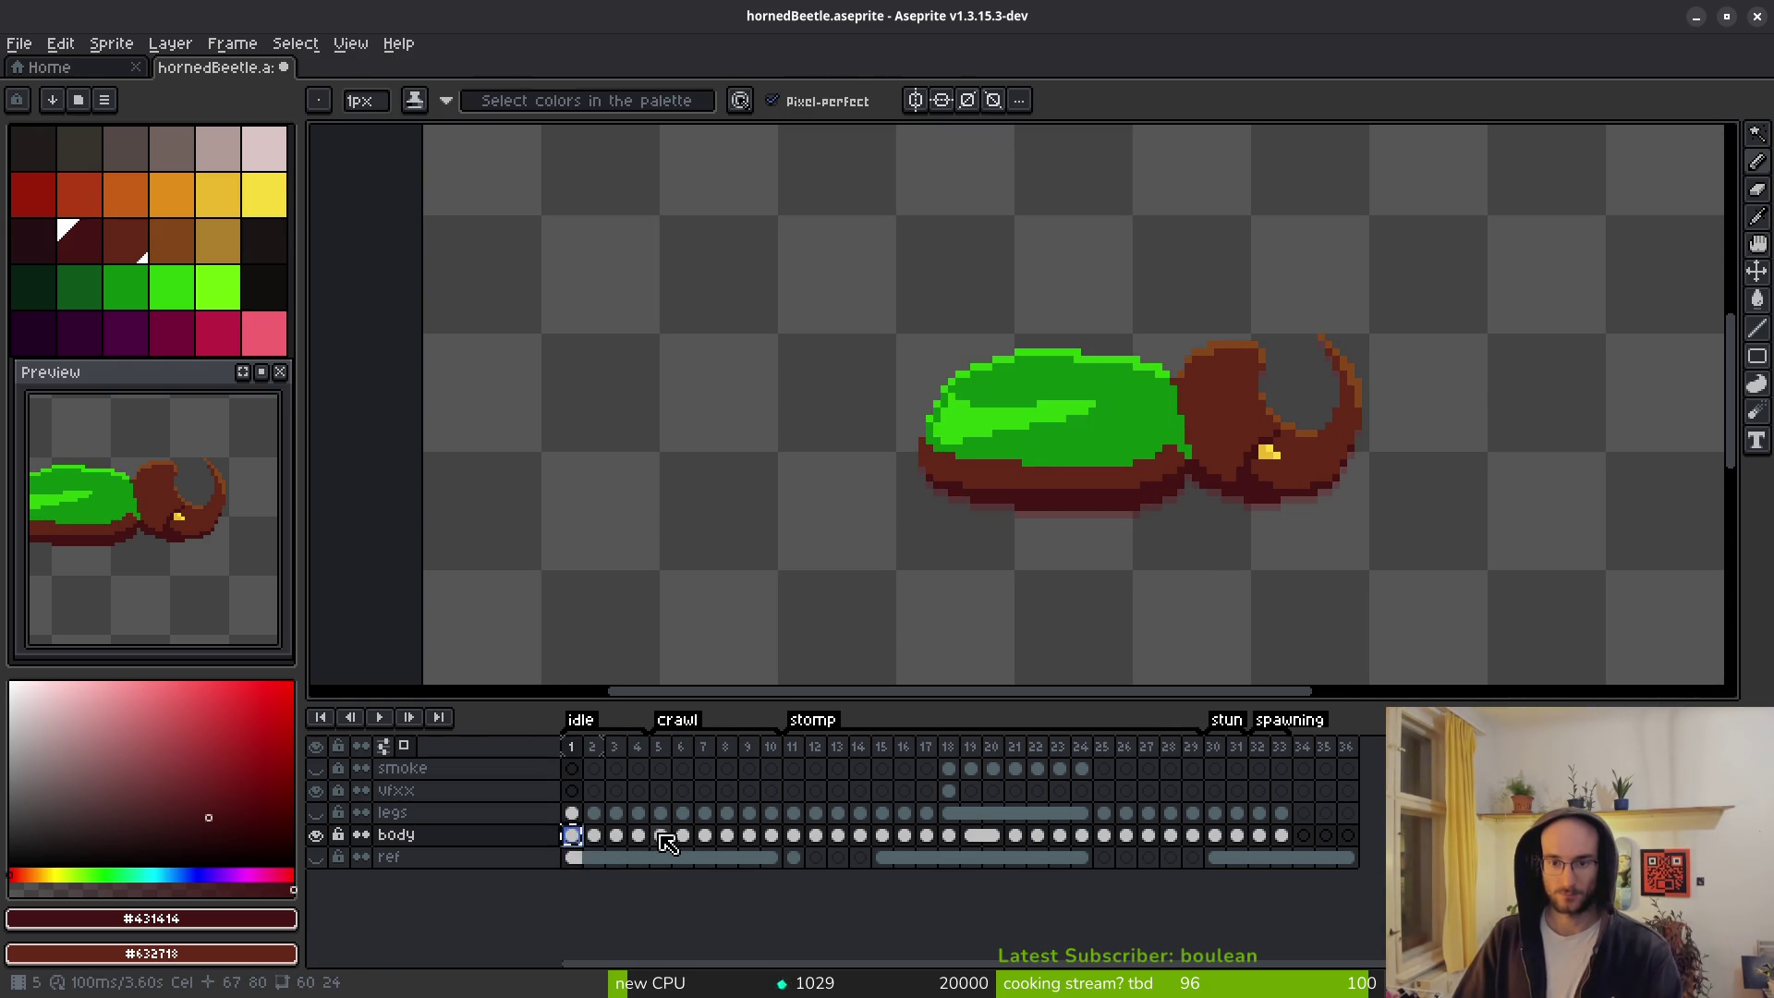
pyautogui.click(660, 835)
pyautogui.hotkey('ctrl', 'v')
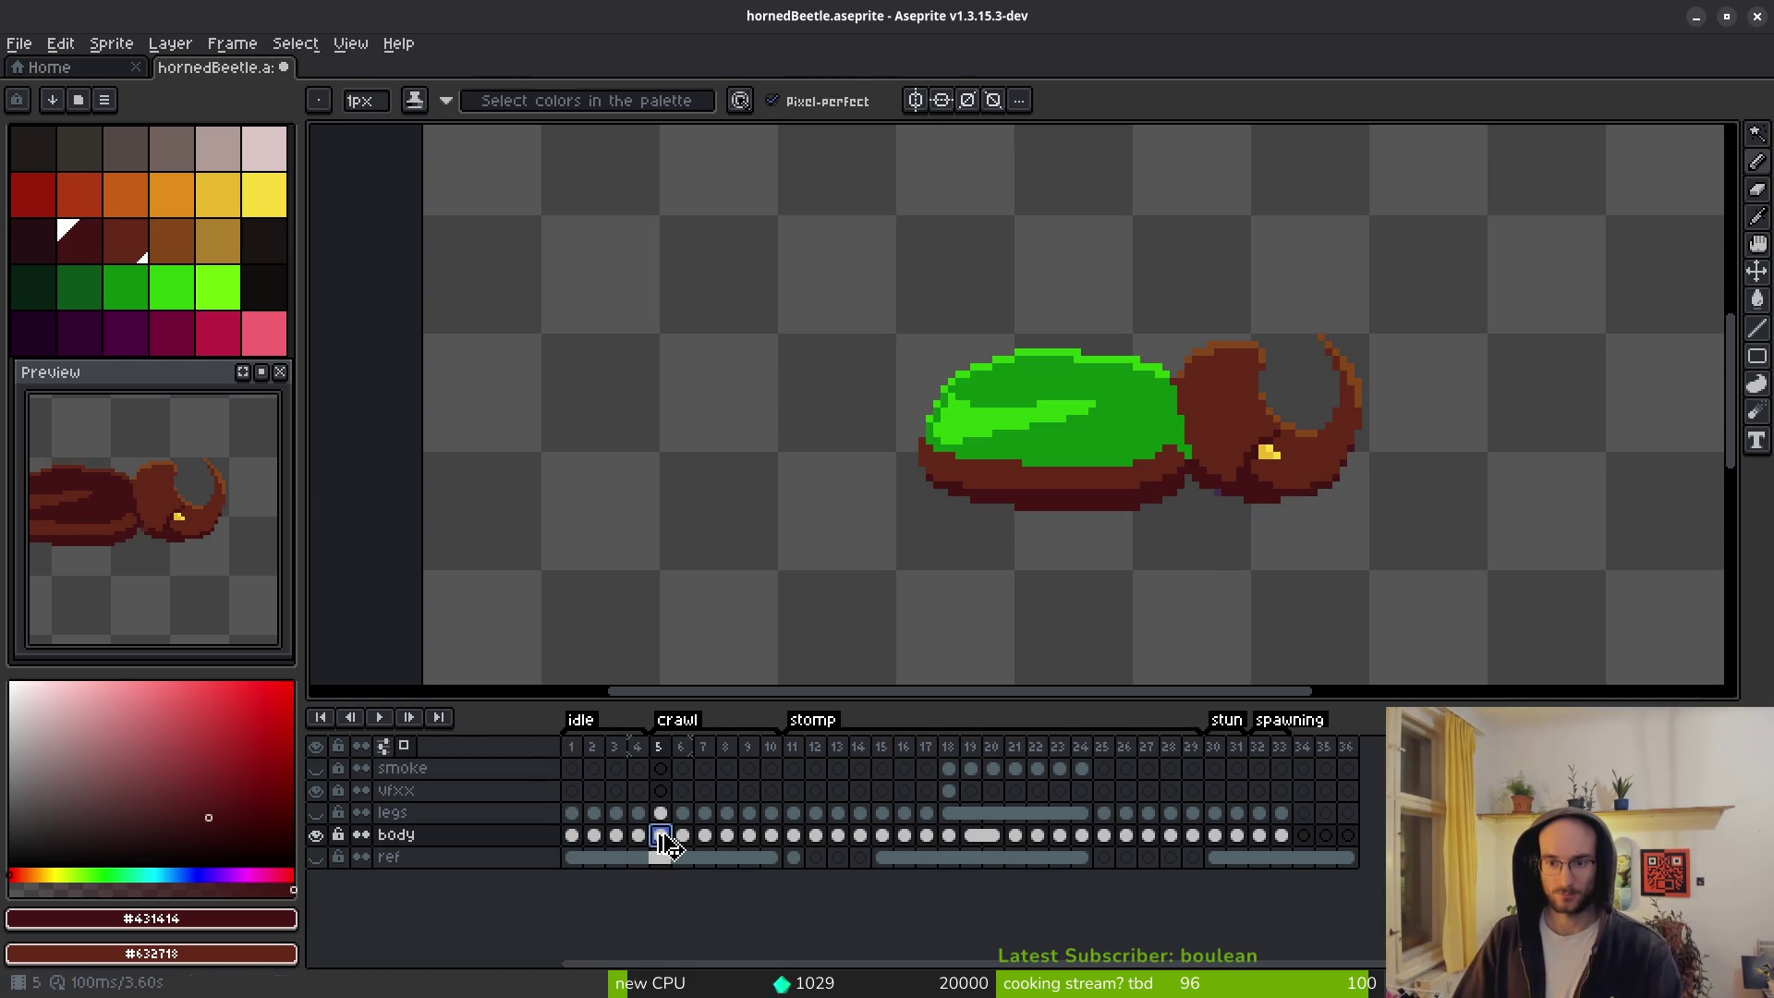
# Pick the dark shadow #431414 and paint seam pixels at the shell–head joint.
pyautogui.scroll(1, 1272, 447)
pyautogui.scroll(1, 1271, 447)
pyautogui.keyDown('alt'); pyautogui.click(1188, 412); pyautogui.keyUp('alt')
pyautogui.scroll(1, 1117, 462)
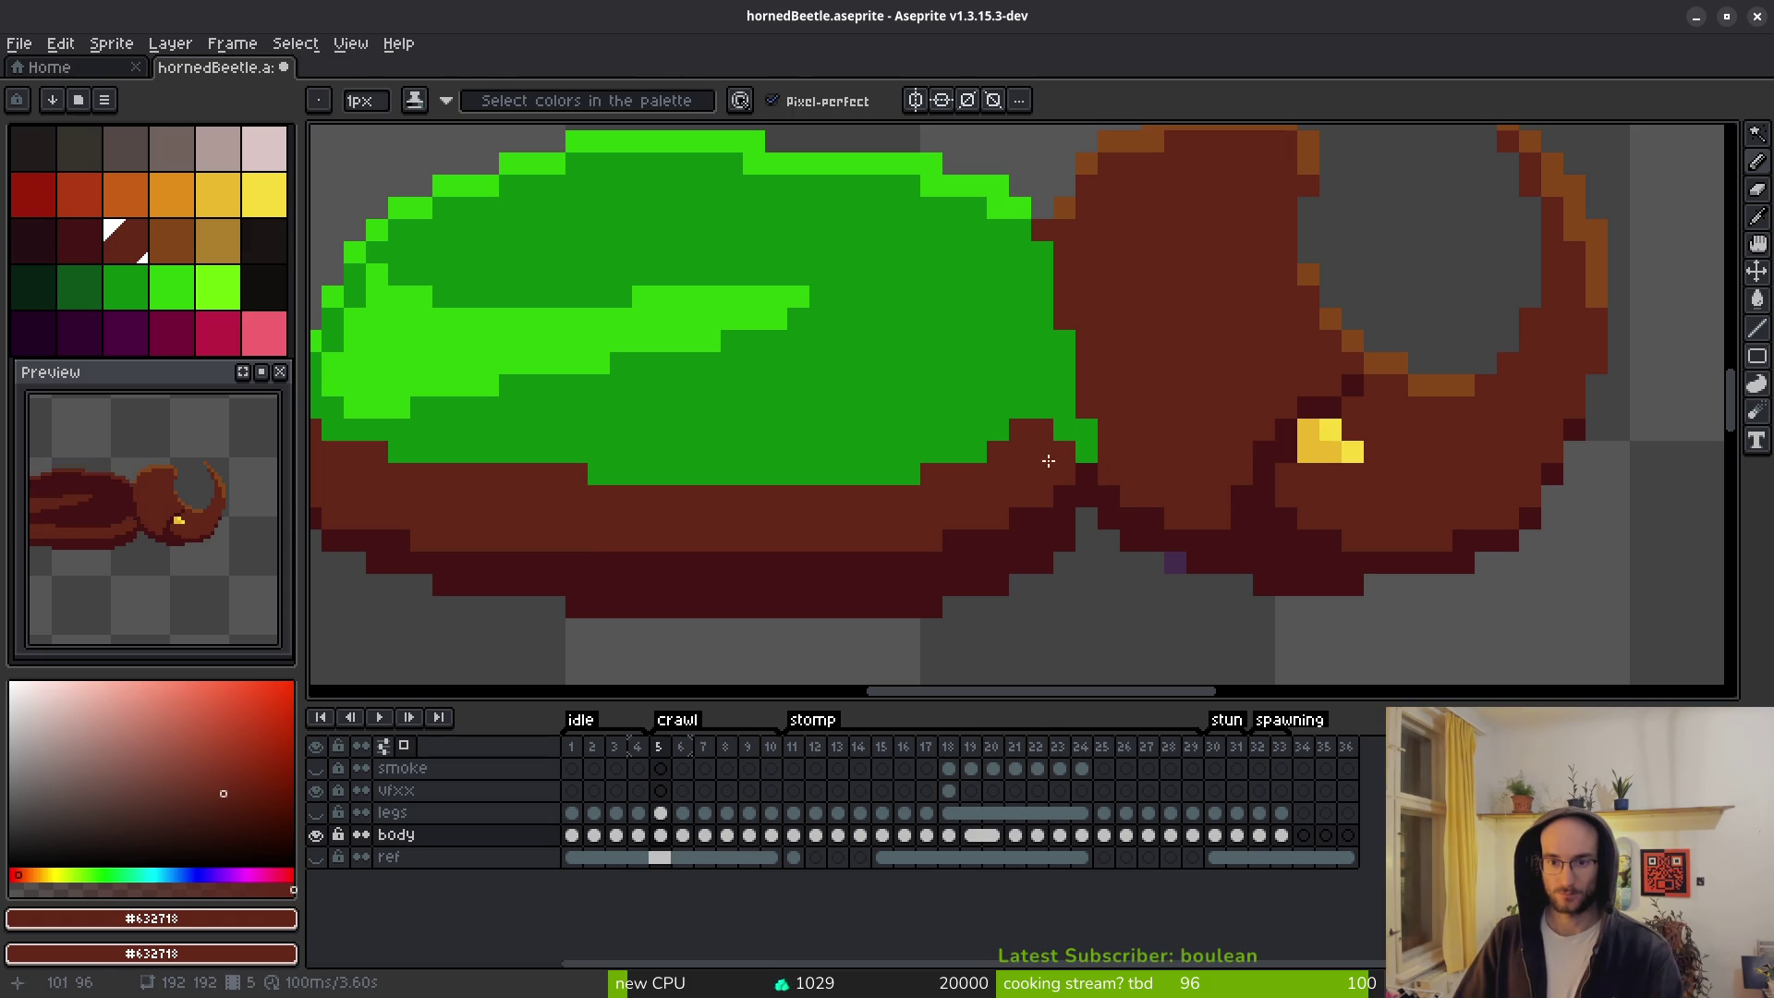
pyautogui.keyDown('alt'); pyautogui.click(1093, 467); pyautogui.keyUp('alt')
pyautogui.moveTo(1072, 427); pyautogui.dragTo(1084, 455)
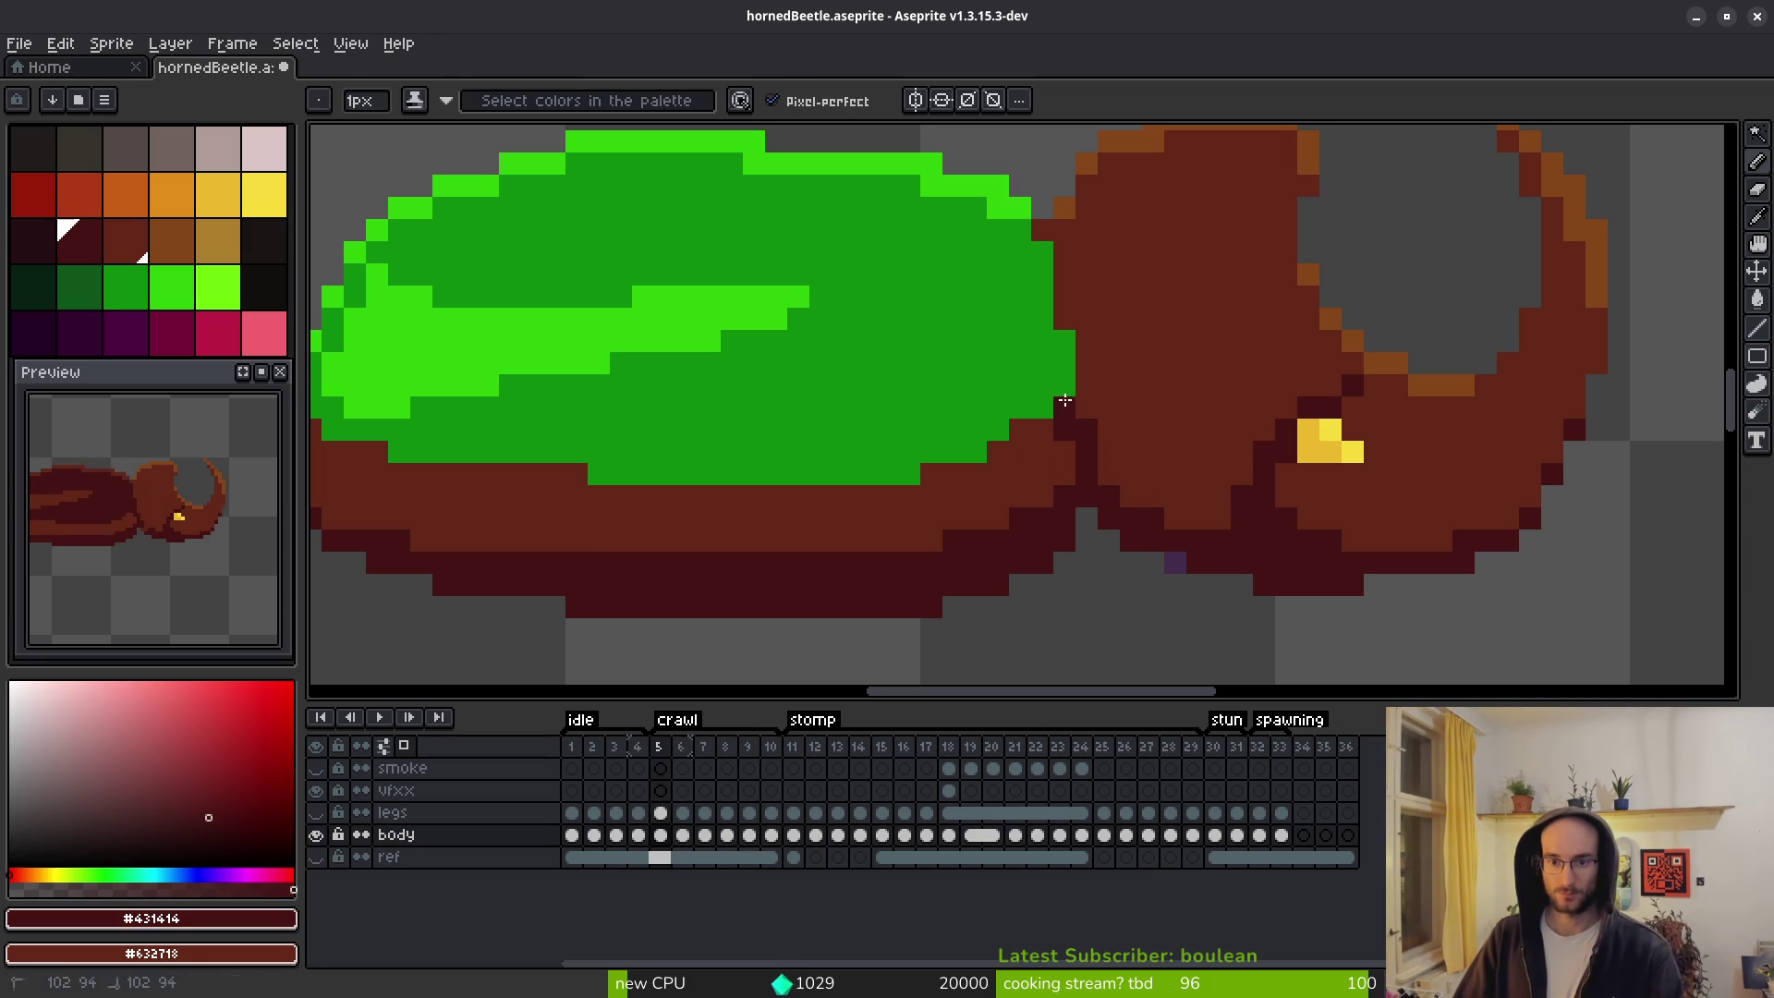
pyautogui.scroll(-5, 1216, 456)
pyautogui.scroll(5, 1165, 462)
pyautogui.keyDown('alt'); pyautogui.click(1156, 455); pyautogui.keyUp('alt')
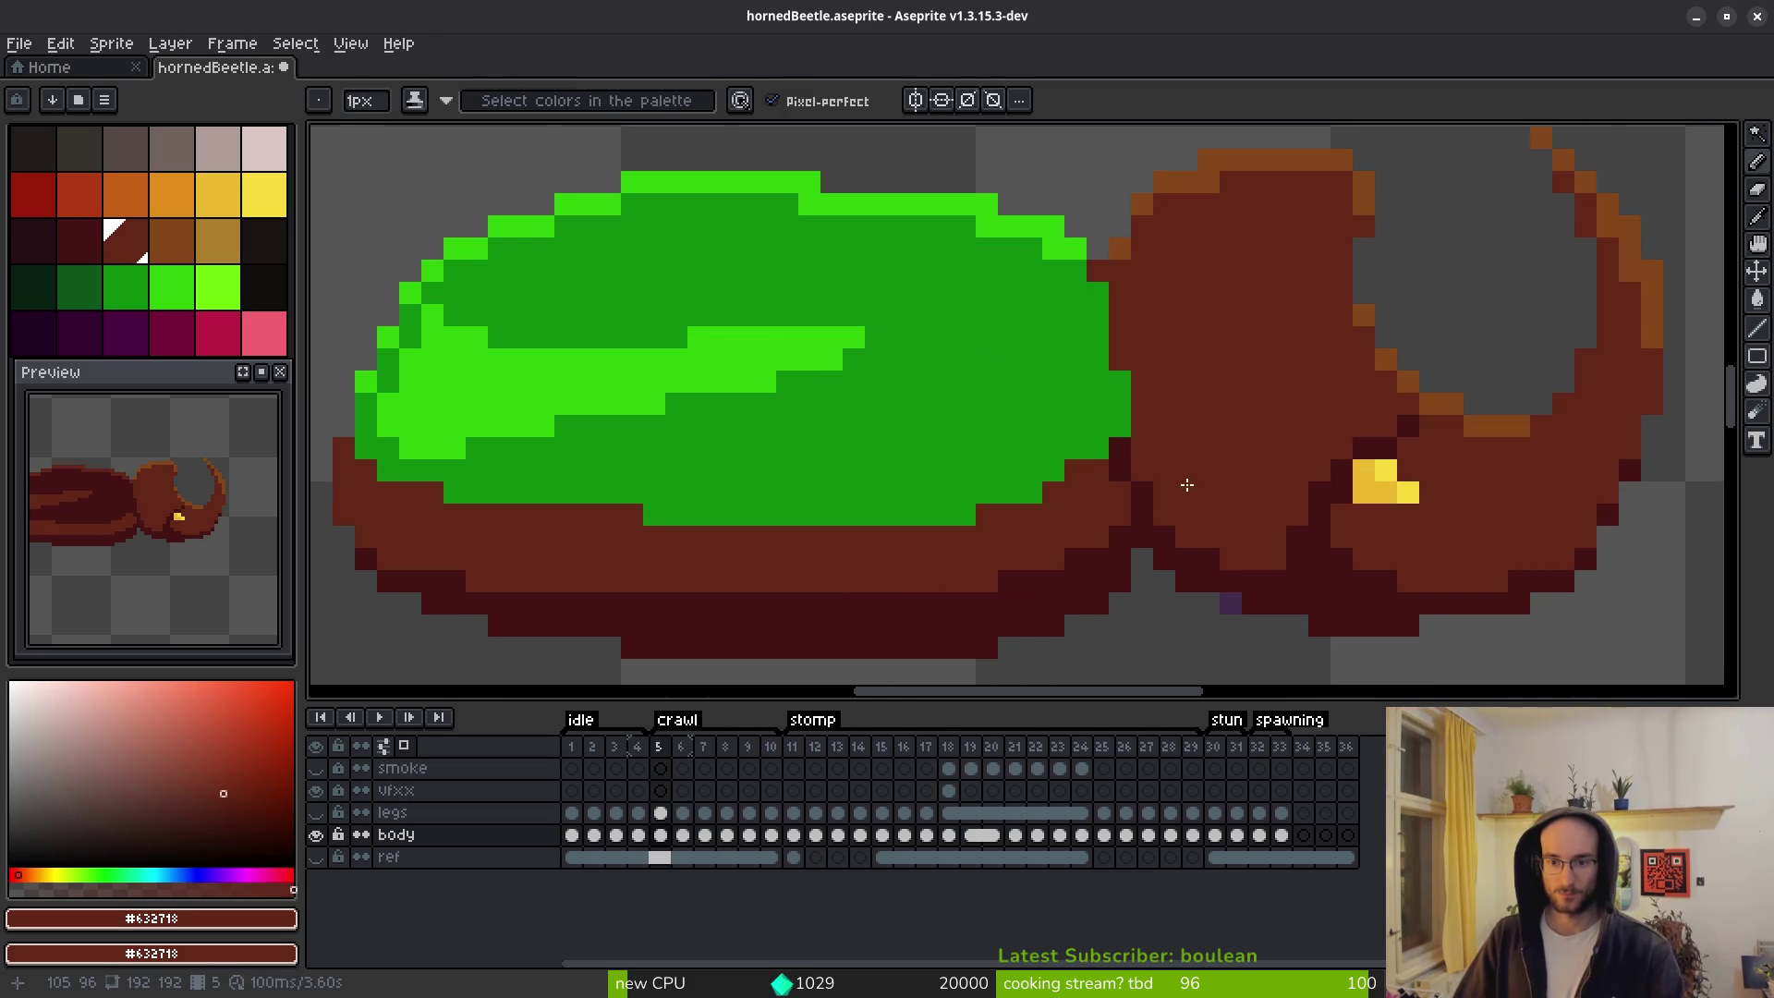
pyautogui.scroll(-3, 1188, 486)
# Compare with frame 4, copy the frame 4 body cel, and reselect frame 5's cel.
pyautogui.press('Left')
pyautogui.press('Right')
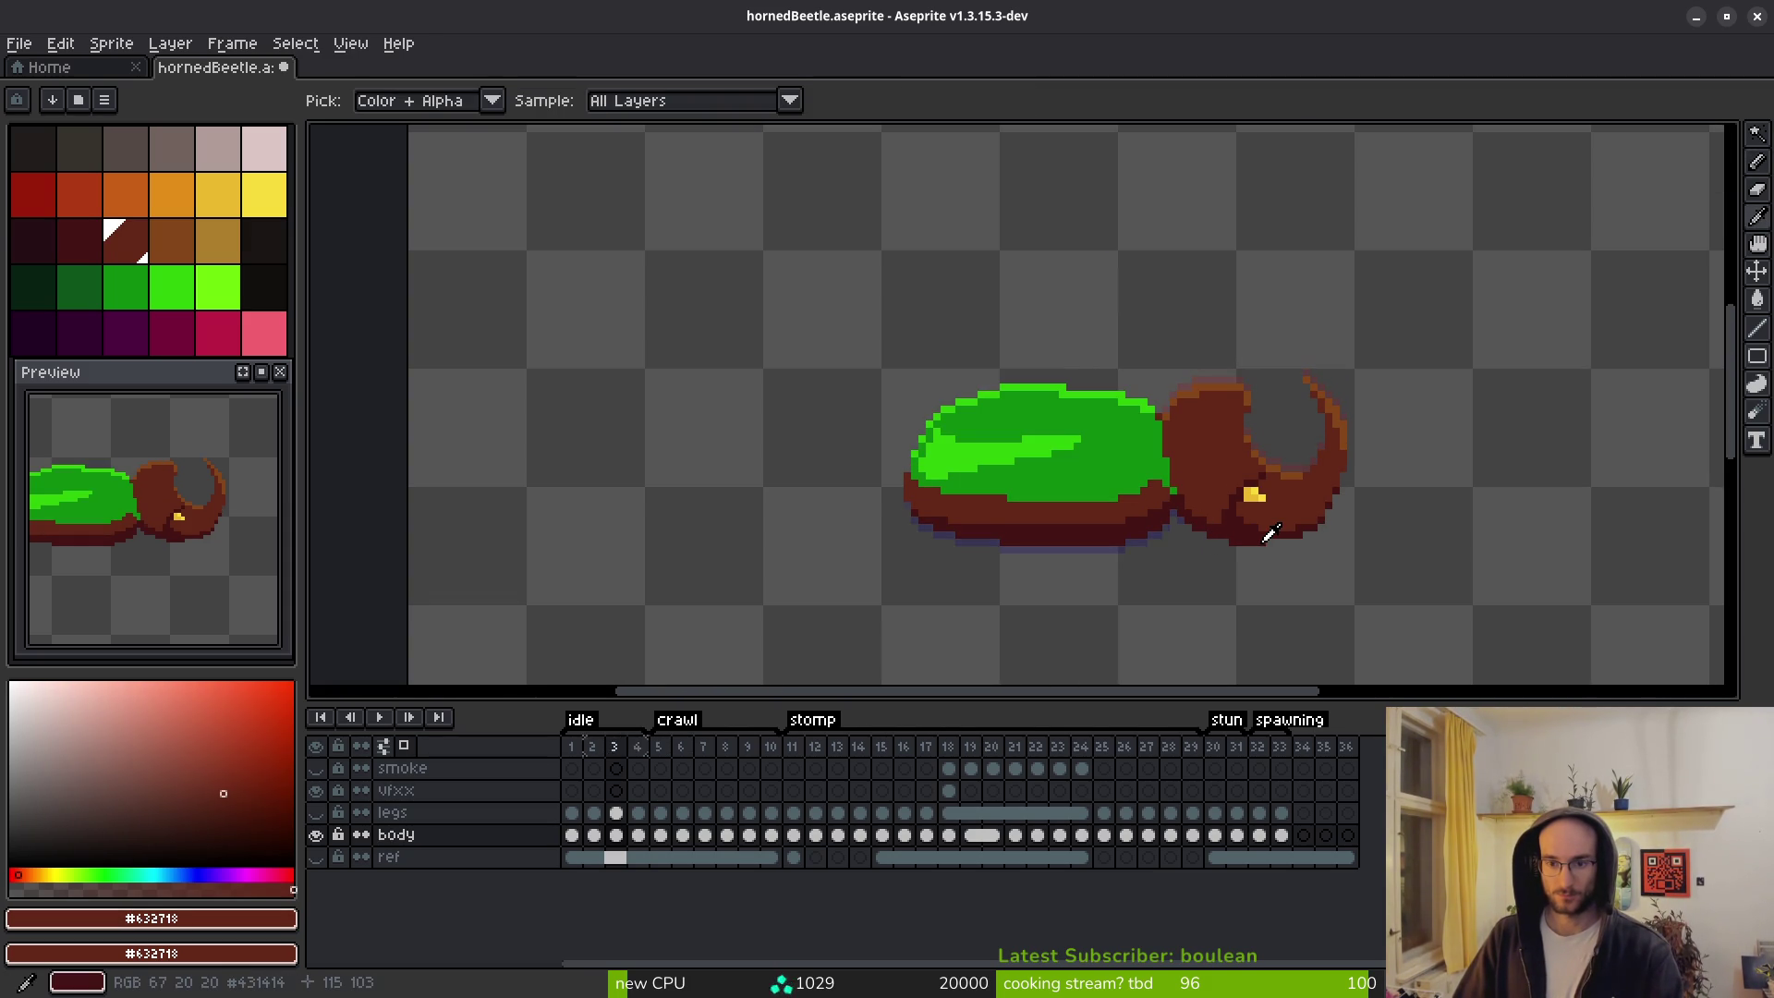
pyautogui.press('Left')
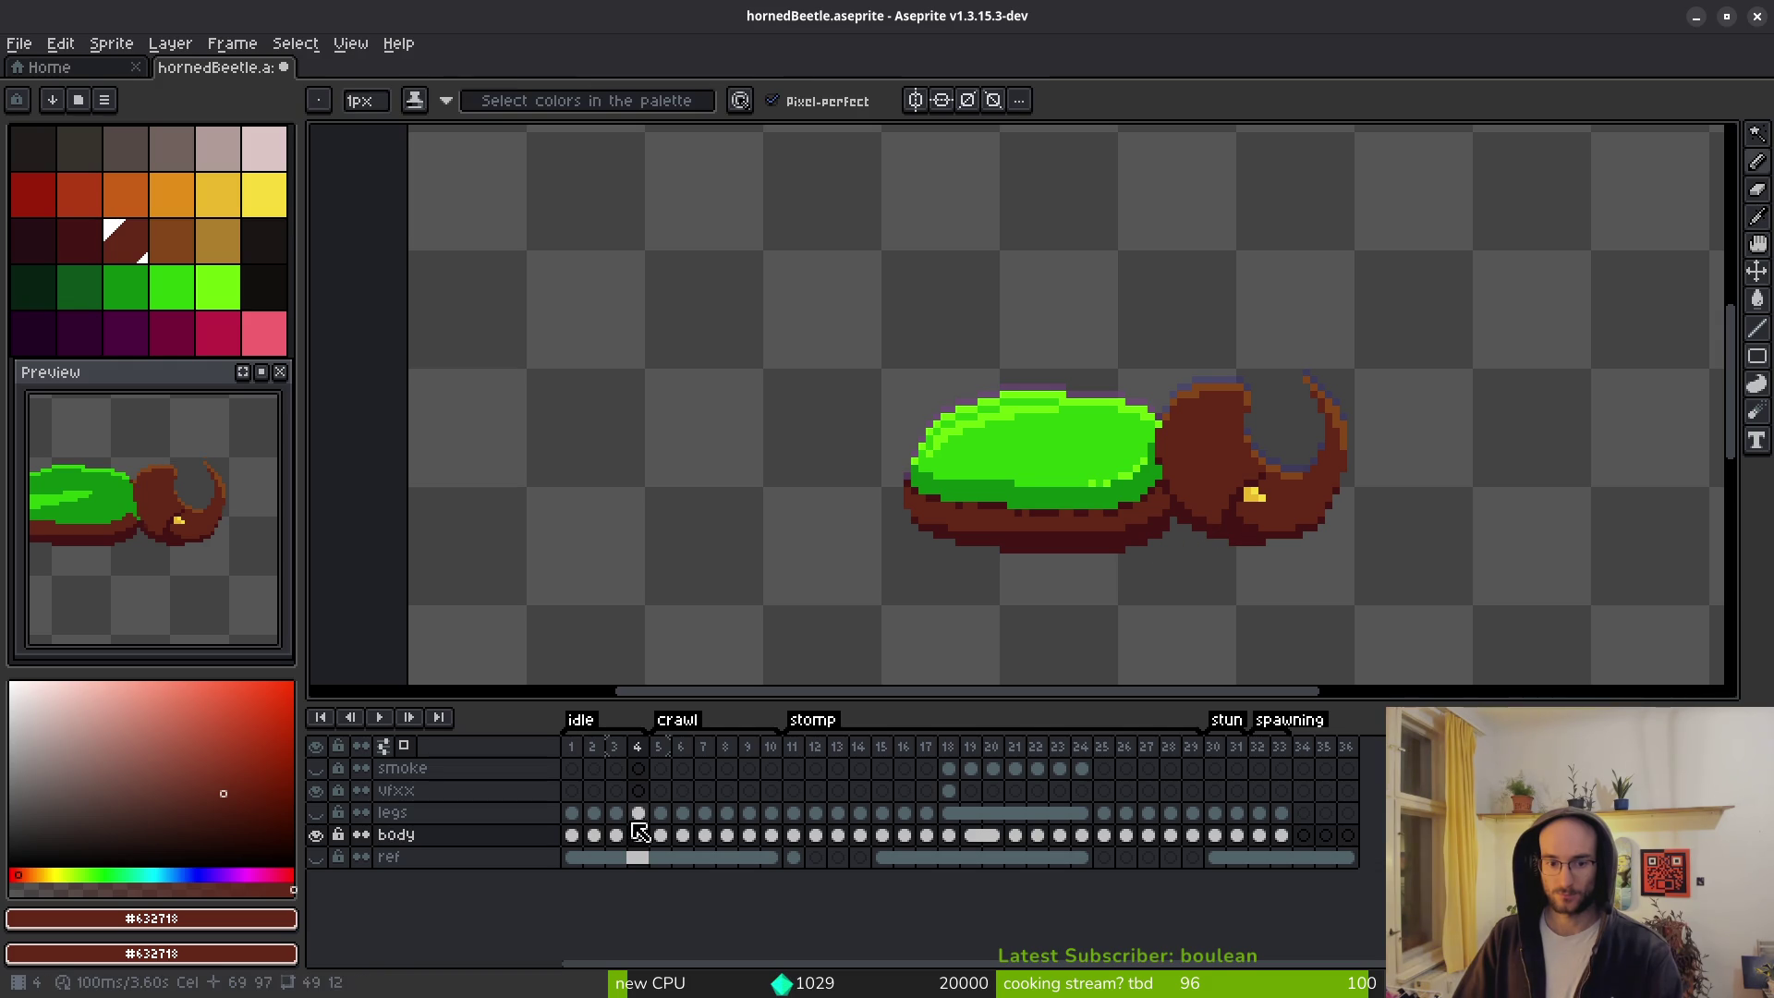
pyautogui.click(640, 836)
pyautogui.hotkey('ctrl', 'c')
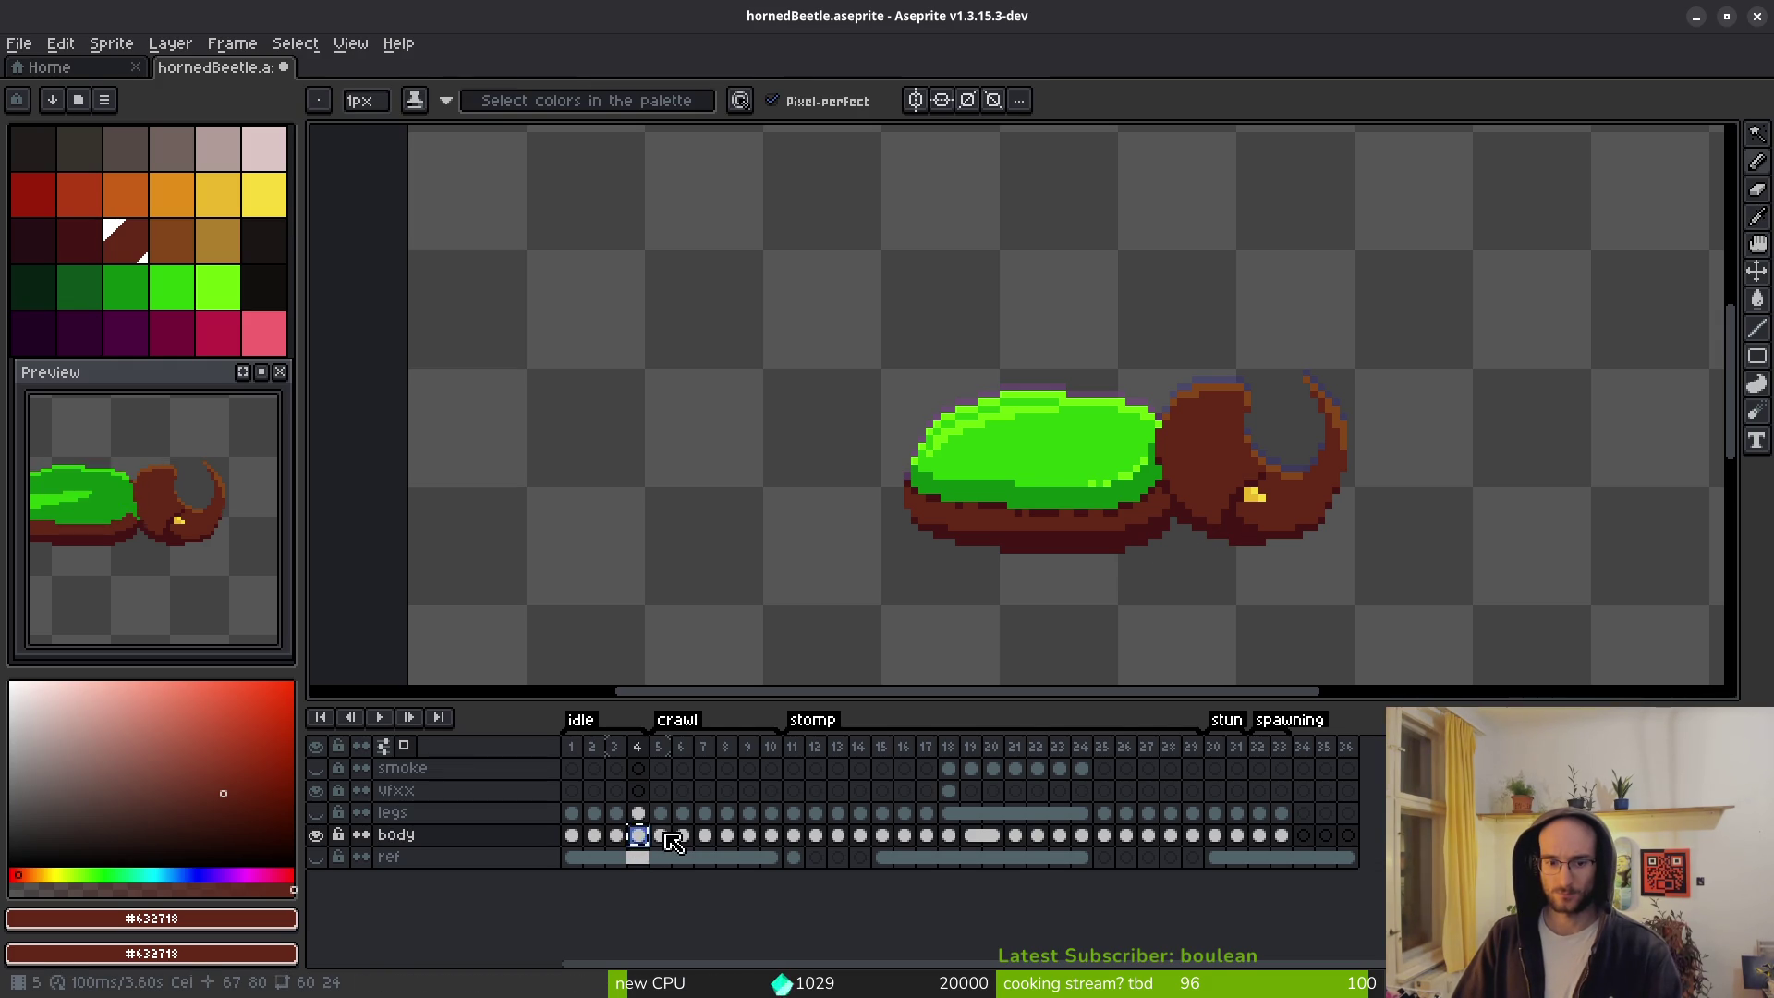
pyautogui.click(661, 837)
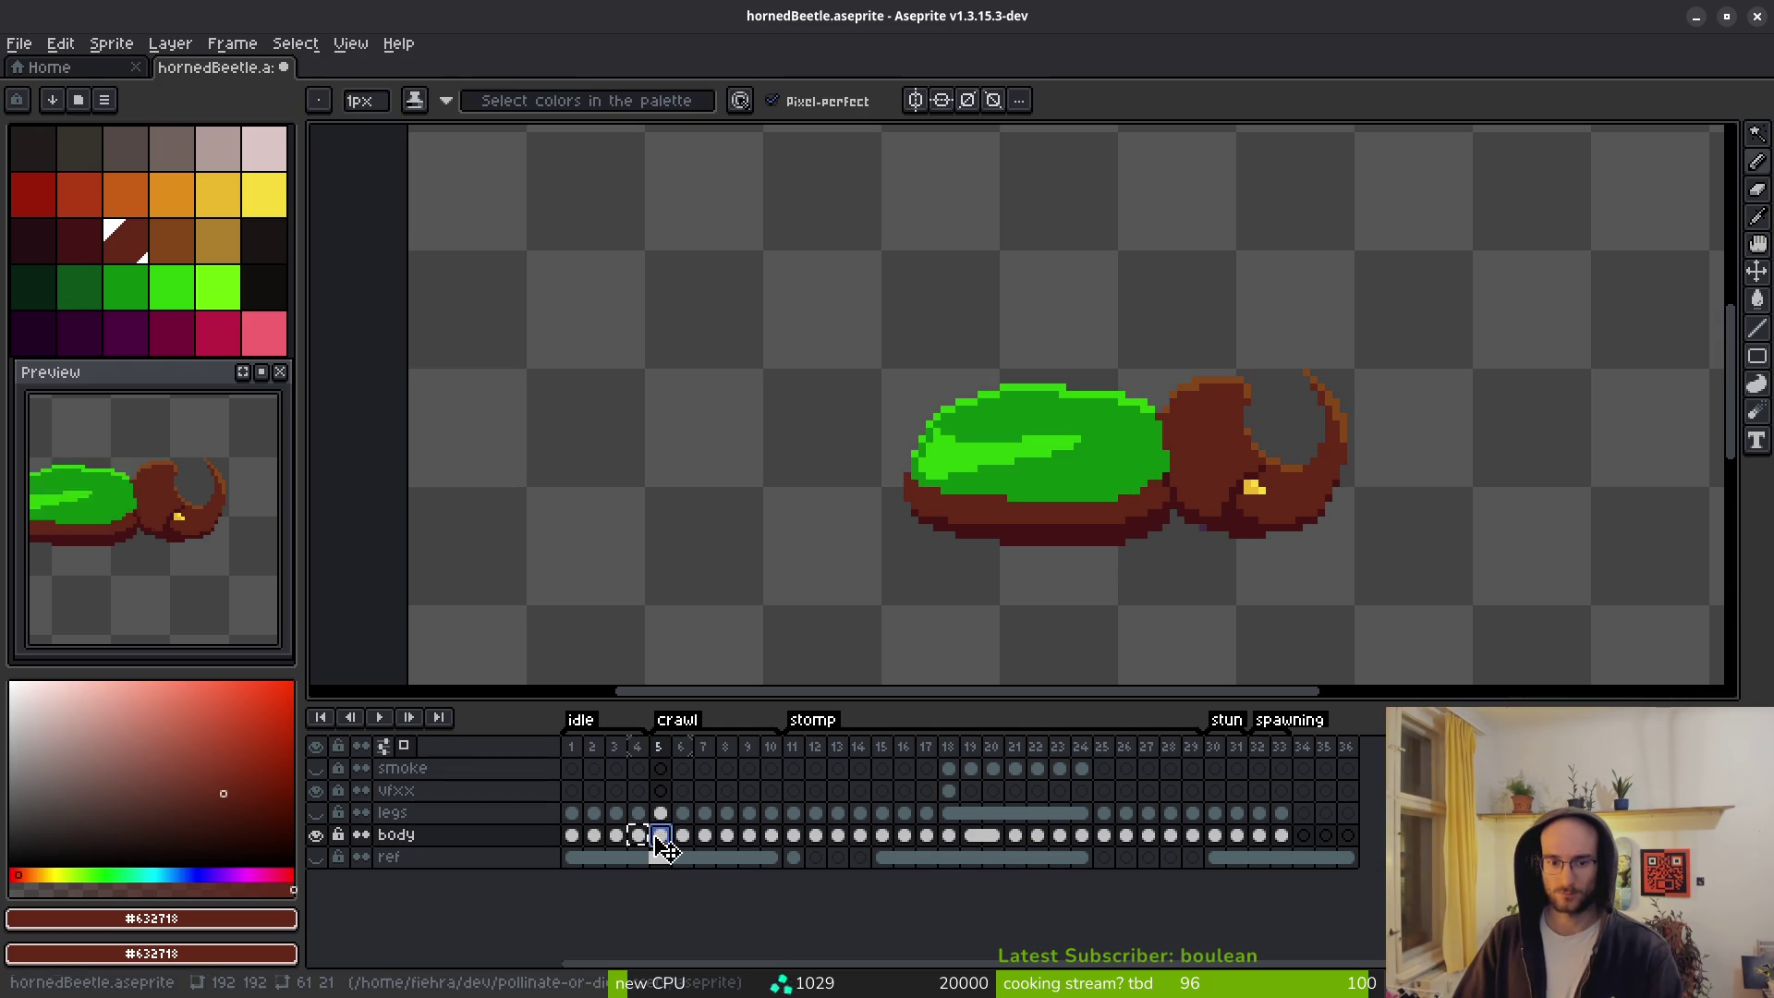
pyautogui.click(644, 838)
pyautogui.click(661, 836)
# Paste the copied green-shelled body onto frame 5, commit it, and compare it with frame 6.
pyautogui.hotkey('ctrl', 'v')
pyautogui.moveTo(862, 328); pyautogui.dragTo(1543, 613)
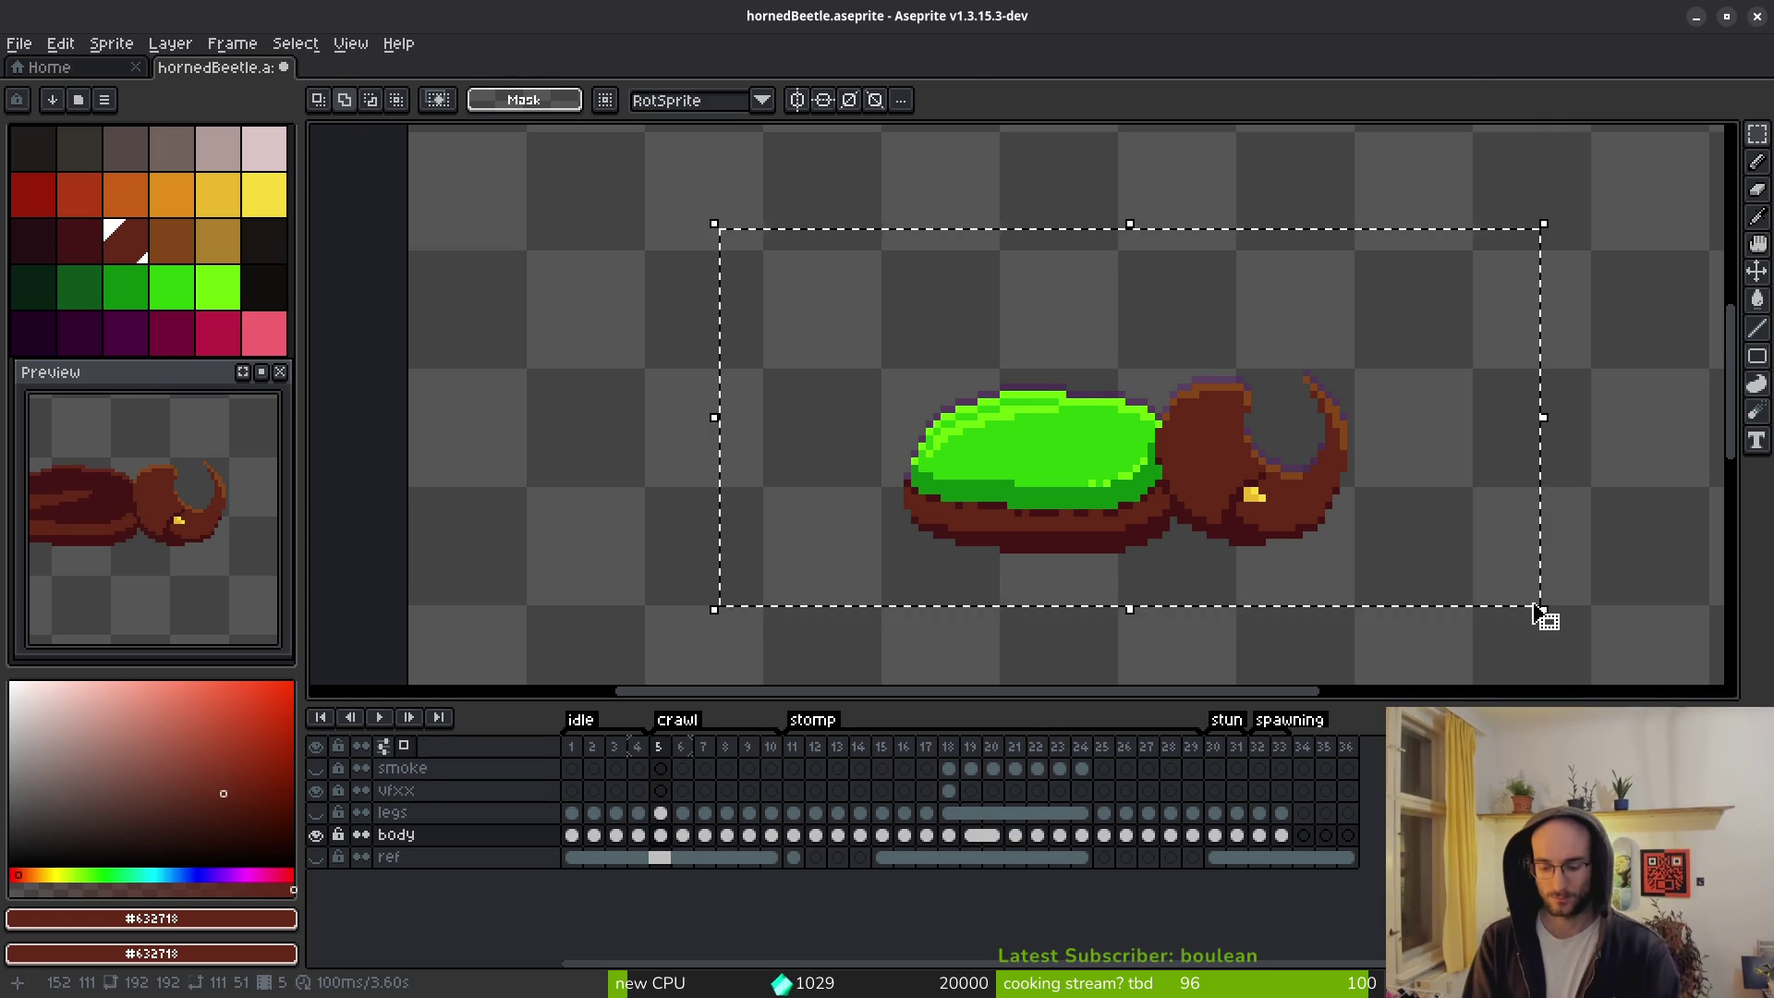
pyautogui.hotkey('ctrl', 'v')
pyautogui.press('Return')
pyautogui.press('Right')
pyautogui.press('Left')
pyautogui.press('Right')
pyautogui.press('Left')
pyautogui.press('Right')
pyautogui.press('Left')
pyautogui.press('Right')
# Carry the green-shelled body into crawl frame 7.
pyautogui.click(661, 836)
pyautogui.press('Right')
pyautogui.press('Left')
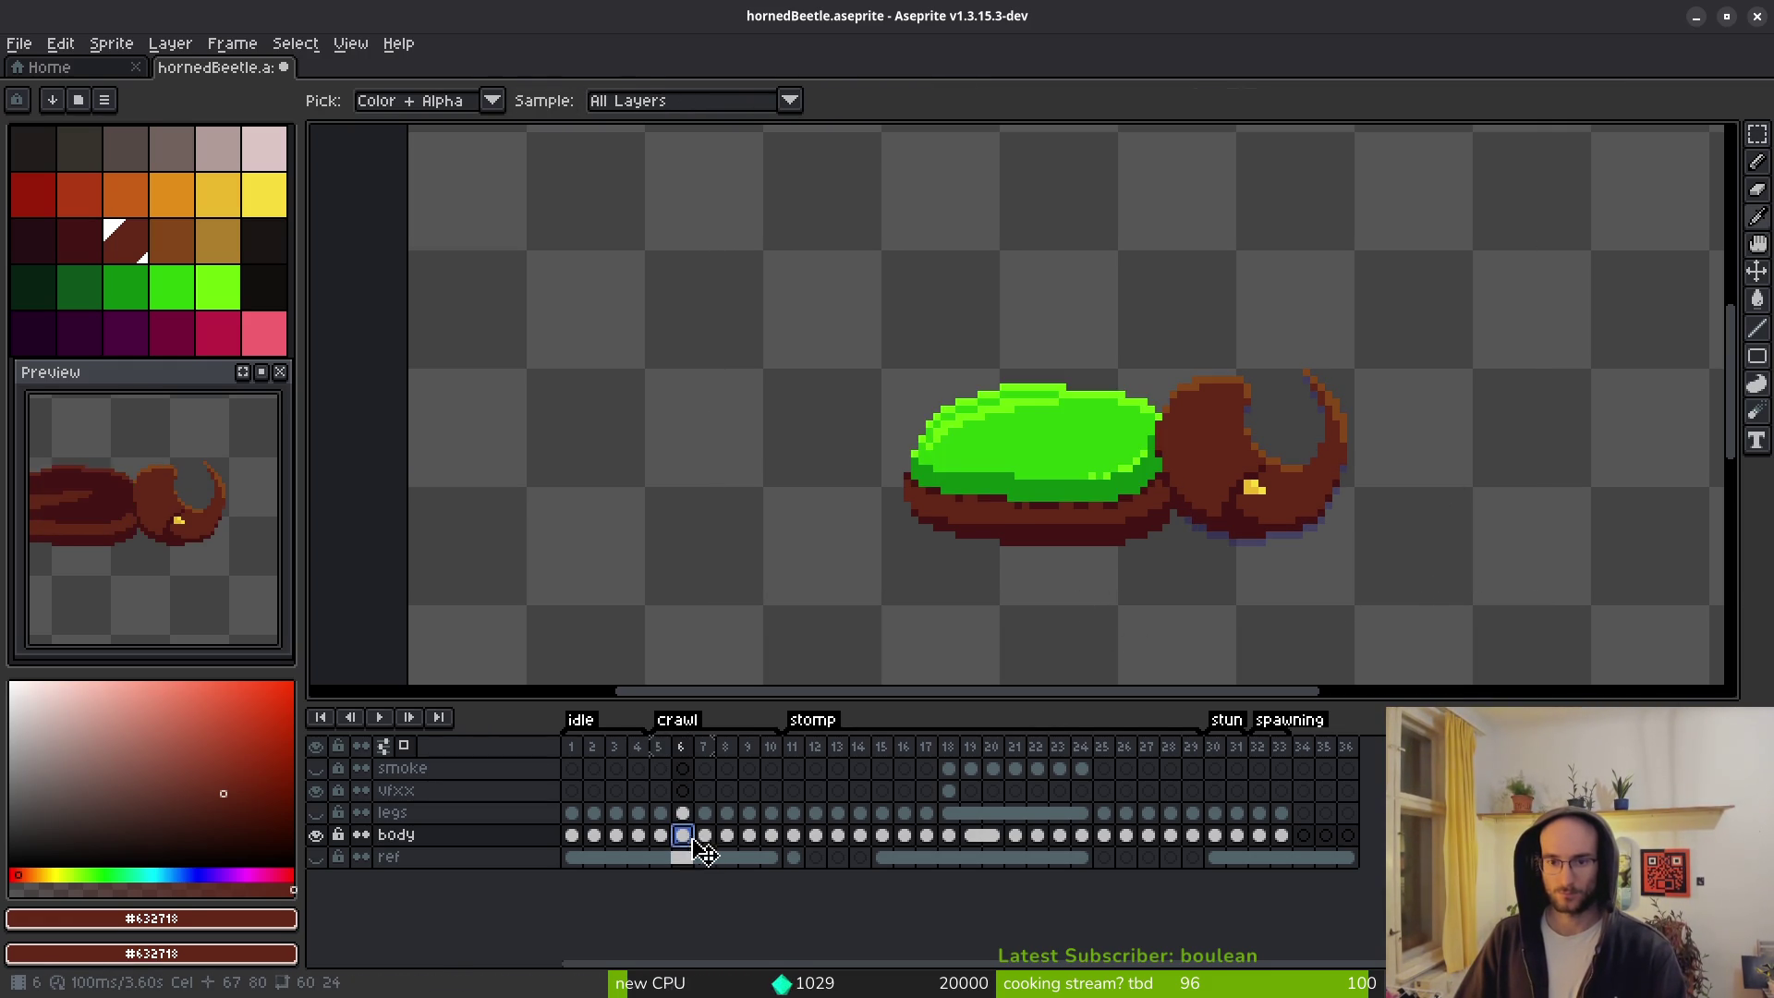
pyautogui.click(706, 836)
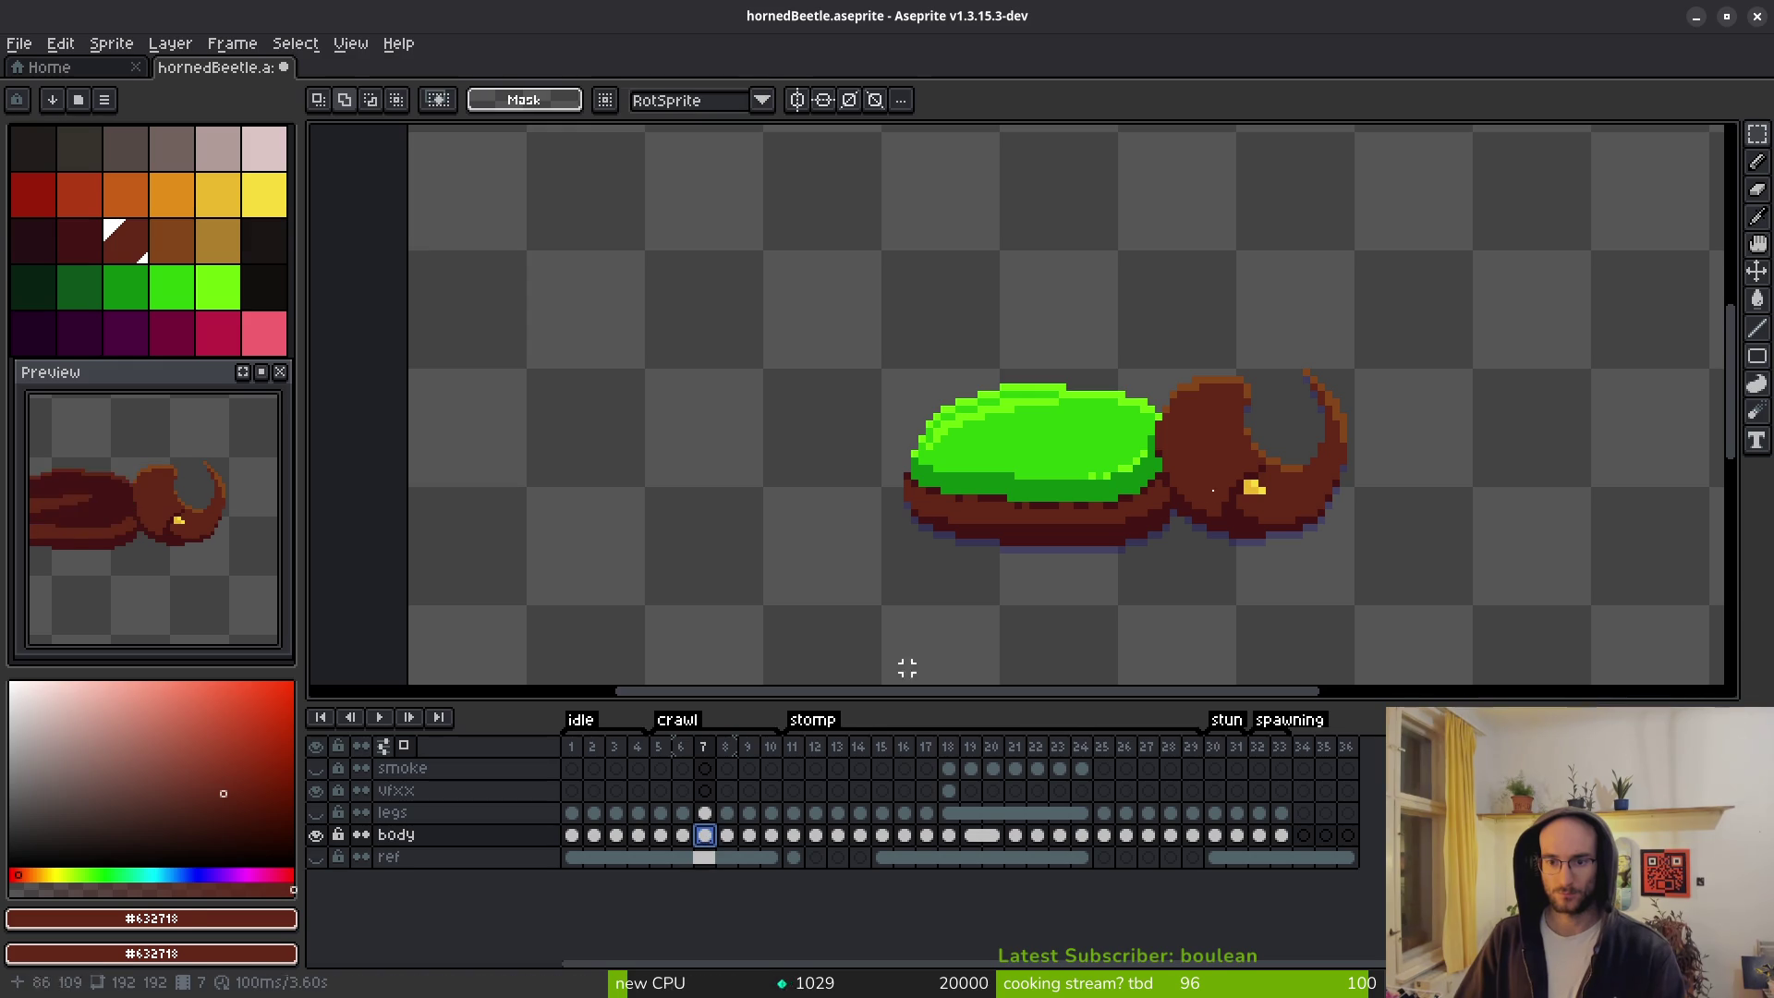
pyautogui.press('m')
pyautogui.scroll(2, 1223, 412)
# Lasso the head, deselect, then pencil #431414 pixels along the shell edge beside the head.
pyautogui.press('q')
pyautogui.moveTo(1166, 225)
pyautogui.mouseDown()
pyautogui.moveTo(1074, 323)
pyautogui.moveTo(1101, 491)
pyautogui.moveTo(1186, 143)
pyautogui.moveTo(1118, 242)
pyautogui.mouseUp()
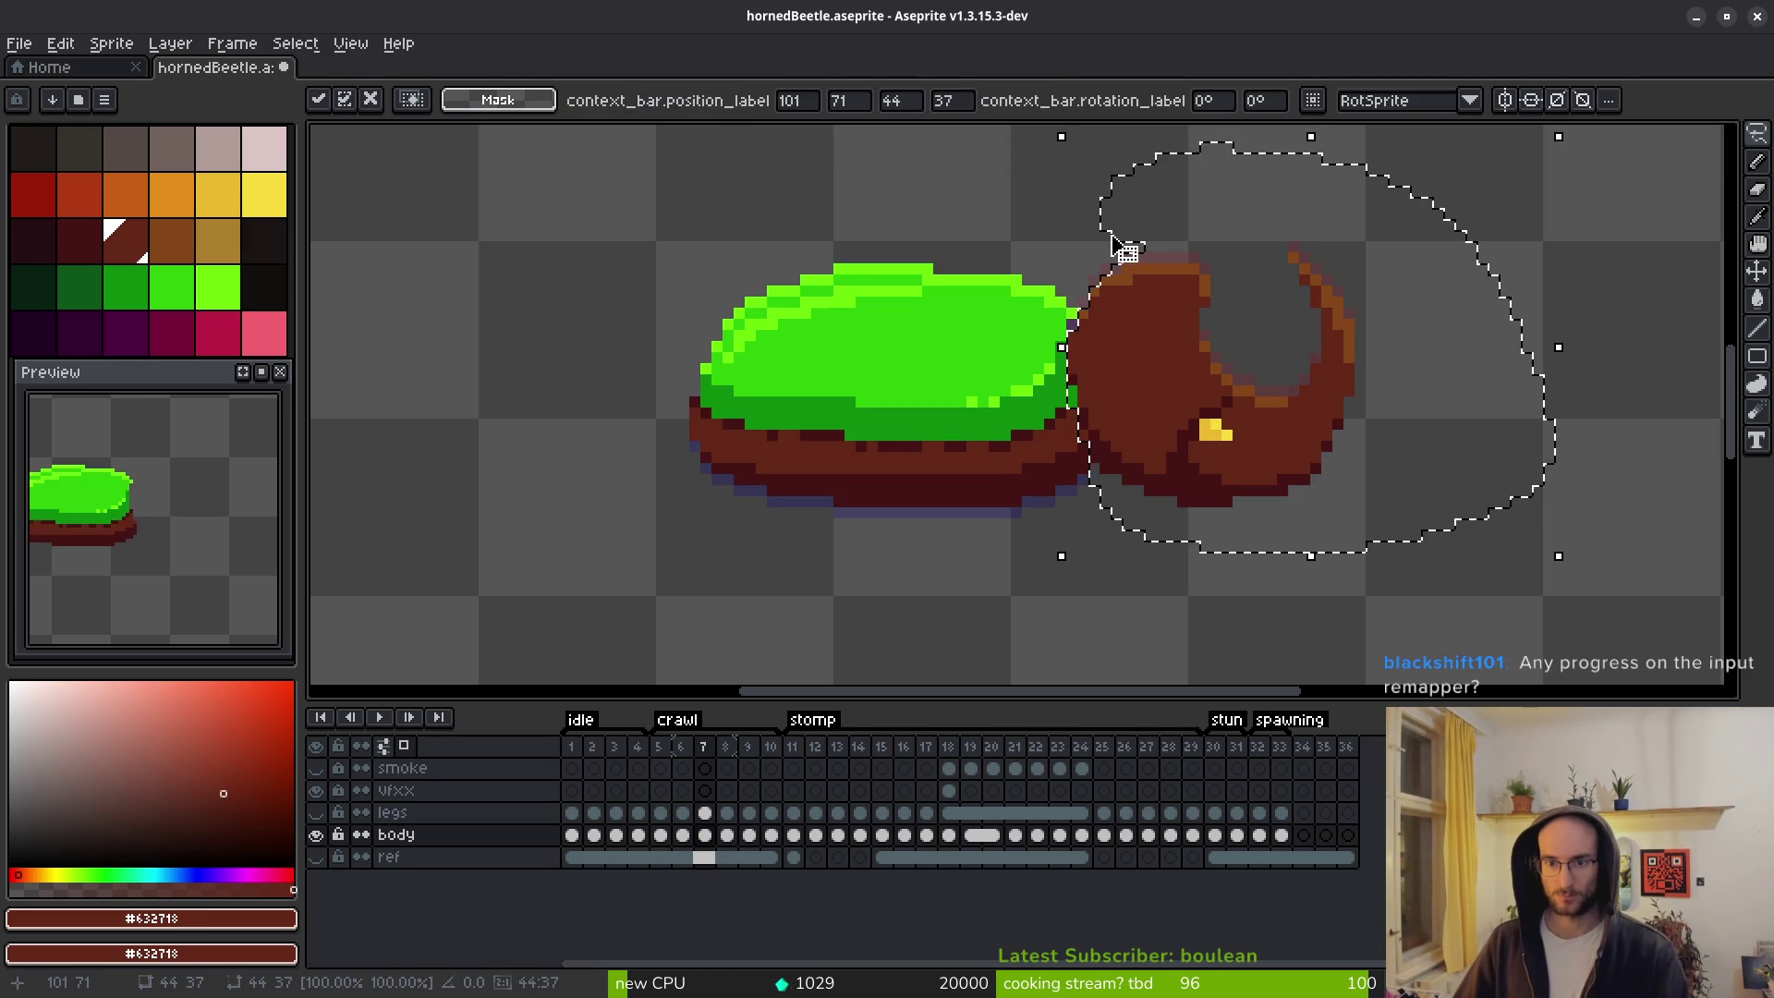
pyautogui.hotkey('ctrl', 'd')
pyautogui.scroll(3, 1092, 398)
pyautogui.keyDown('alt'); pyautogui.click(903, 269); pyautogui.keyUp('alt')
pyautogui.press('b')
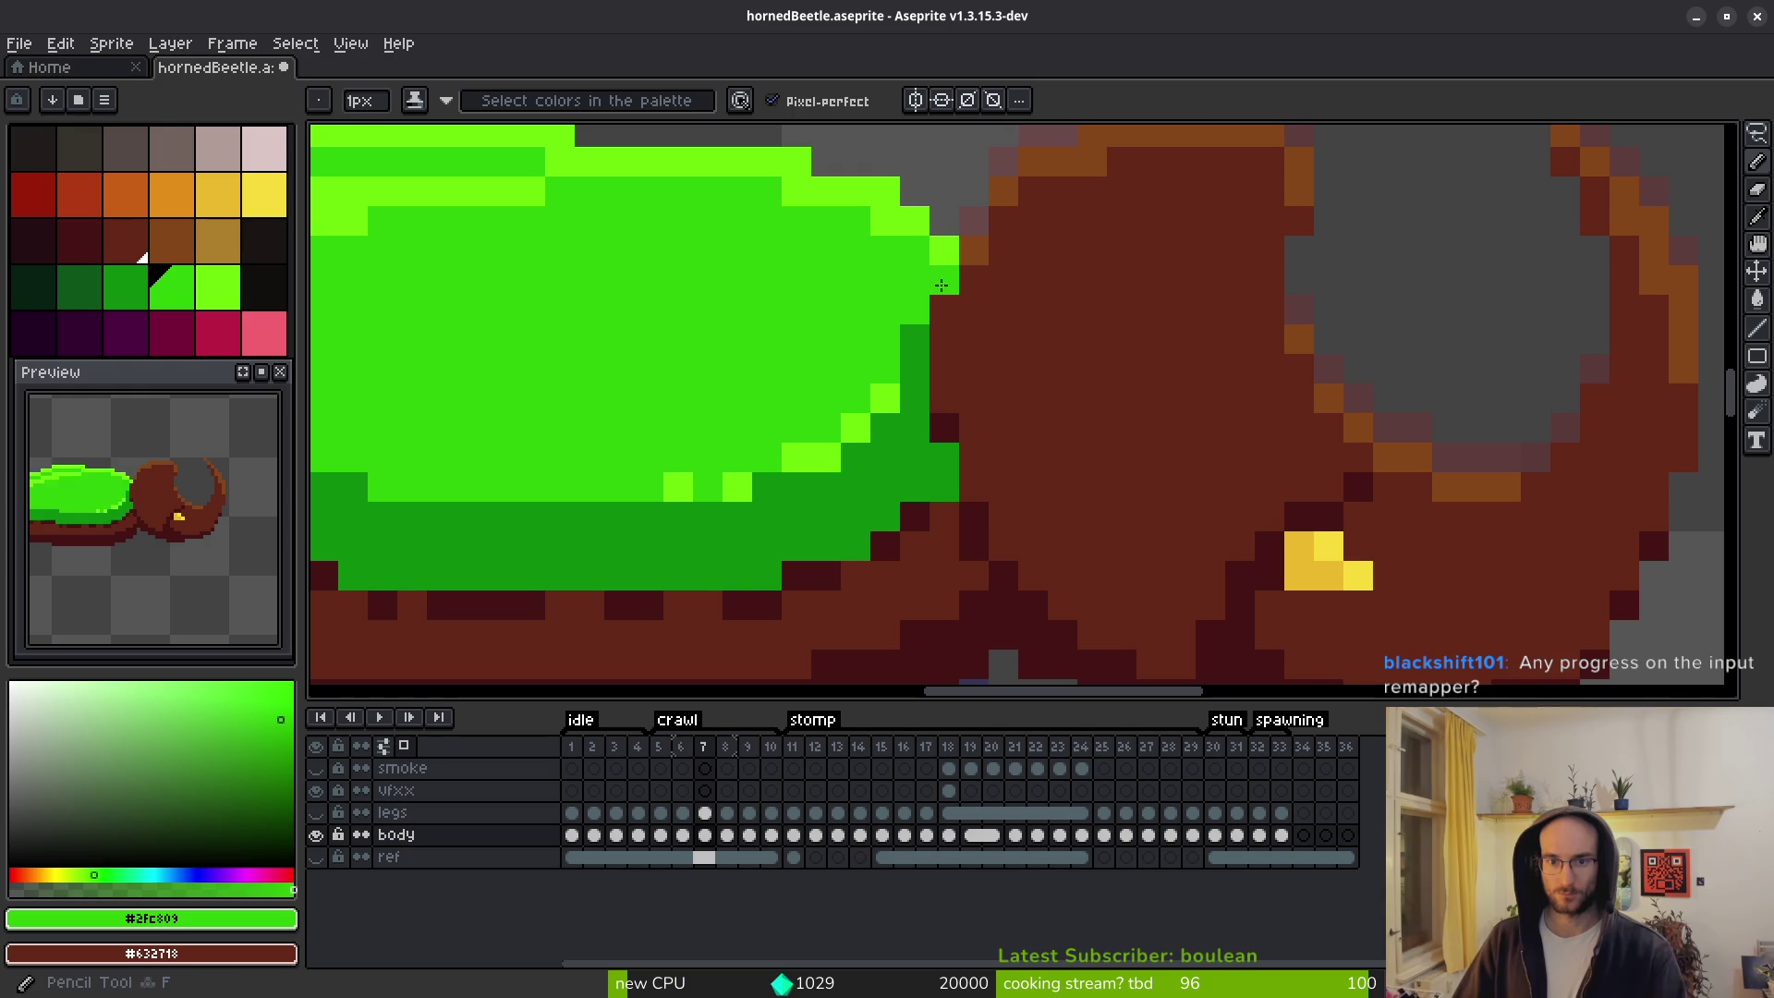
pyautogui.scroll(-2, 1095, 462)
pyautogui.keyDown('alt'); pyautogui.click(1026, 503); pyautogui.keyUp('alt')
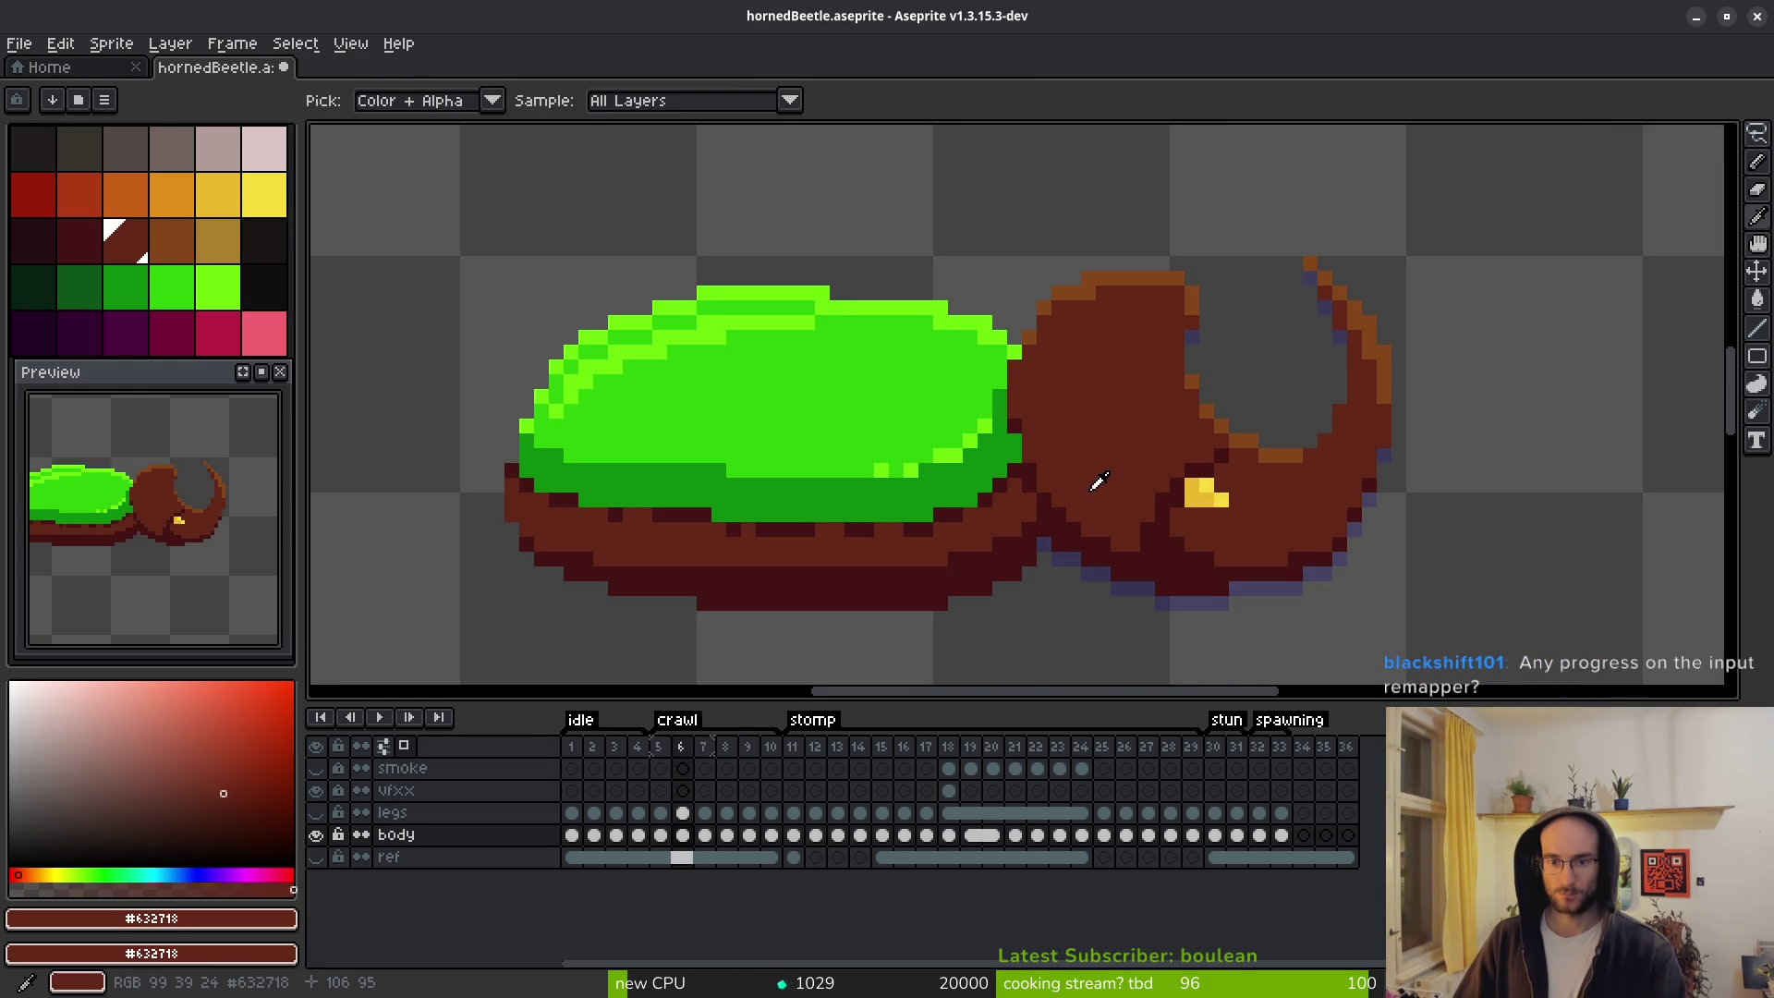
pyautogui.moveTo(1016, 490); pyautogui.dragTo(1016, 452)
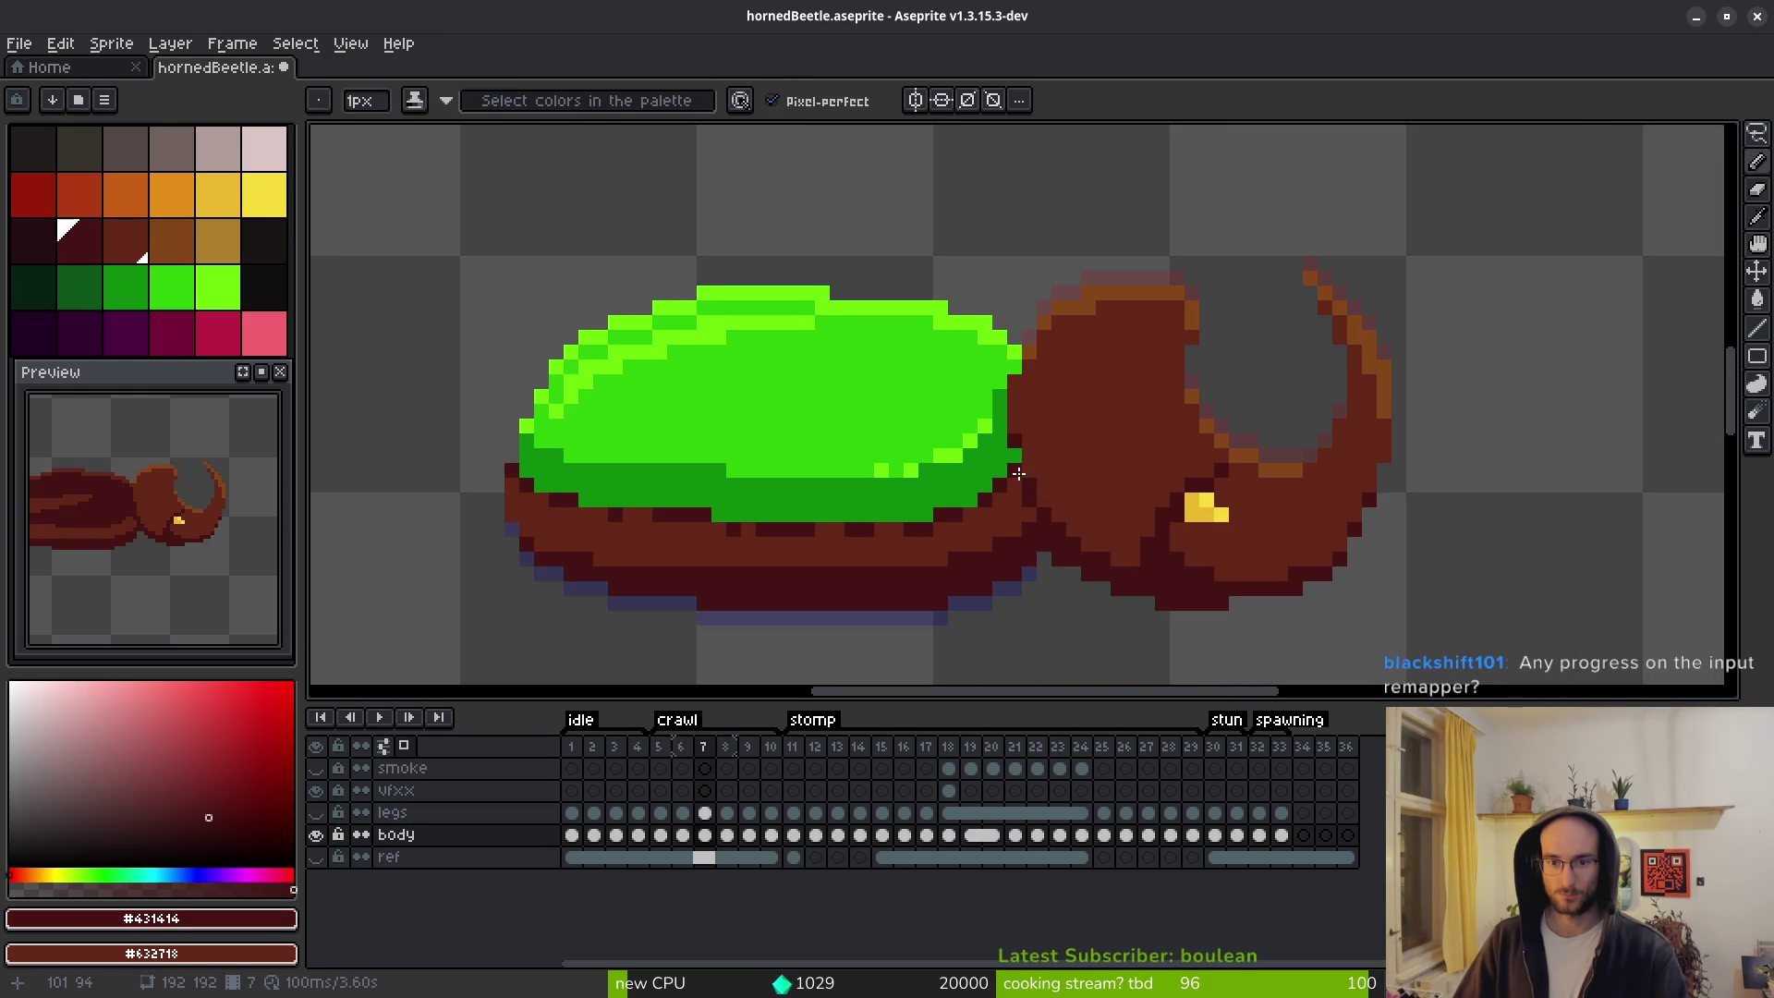
# Compare frames 7 and 8, ending on frame 8 with its maroon-banded shell.
pyautogui.scroll(-3, 1121, 530)
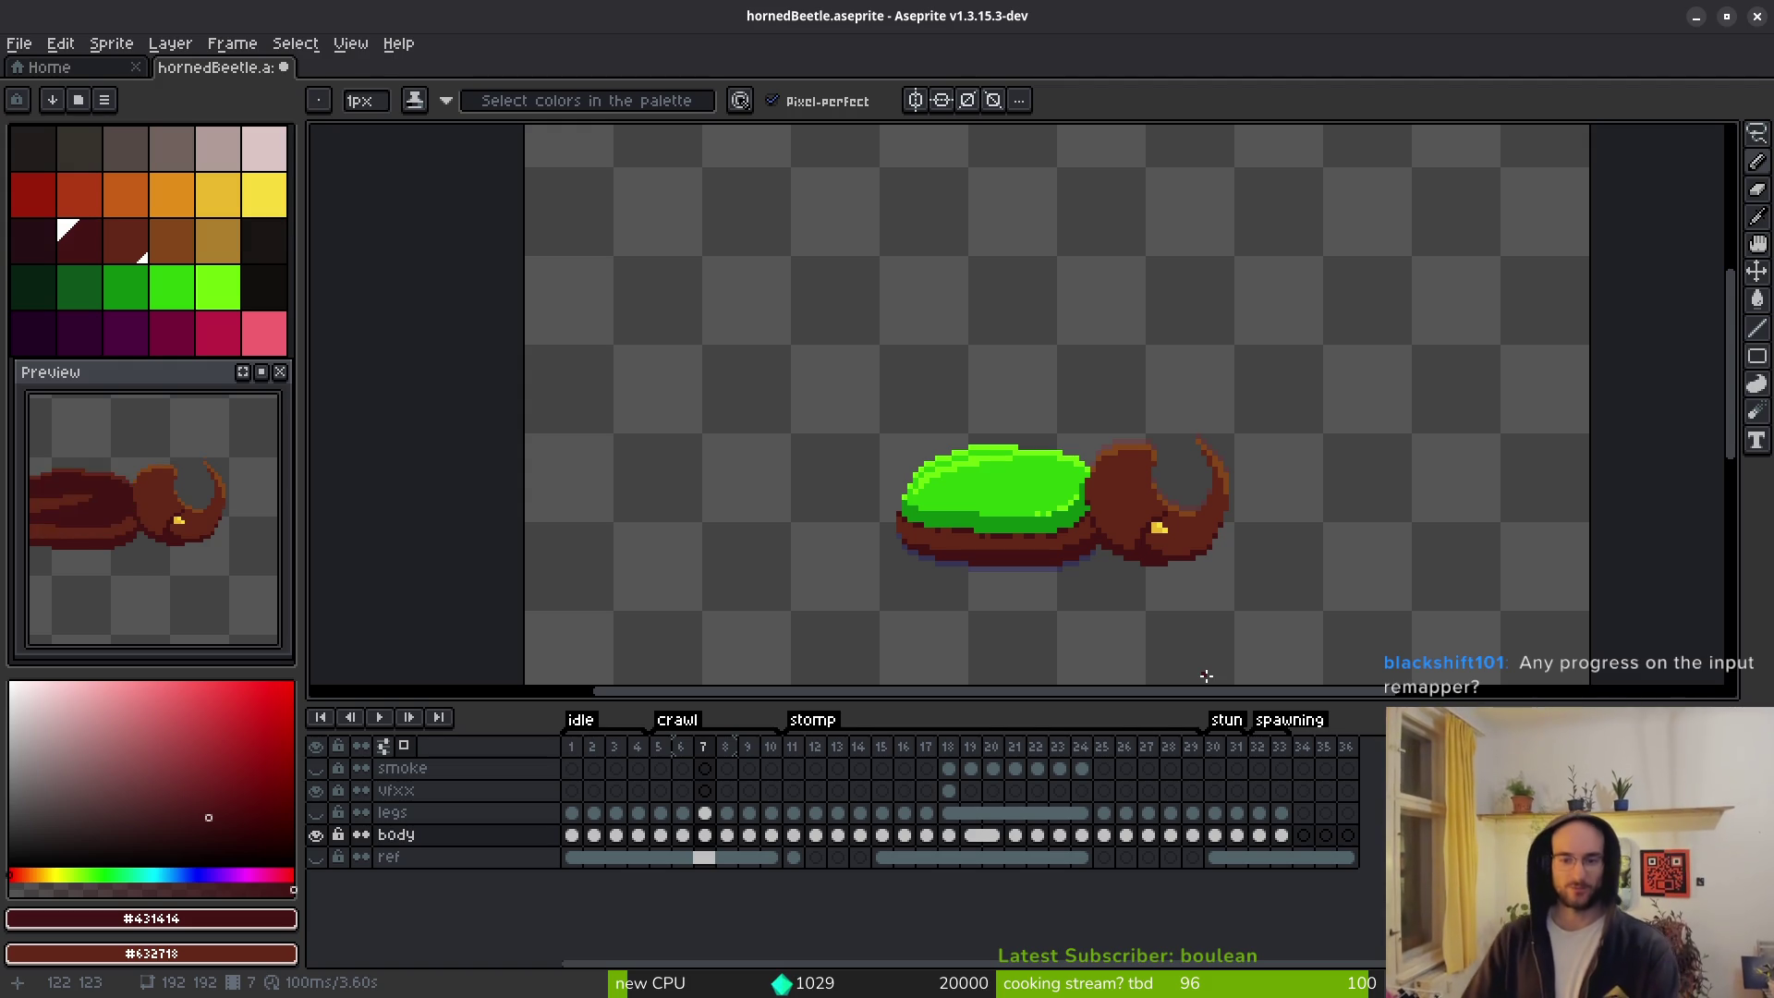
pyautogui.scroll(2, 1100, 651)
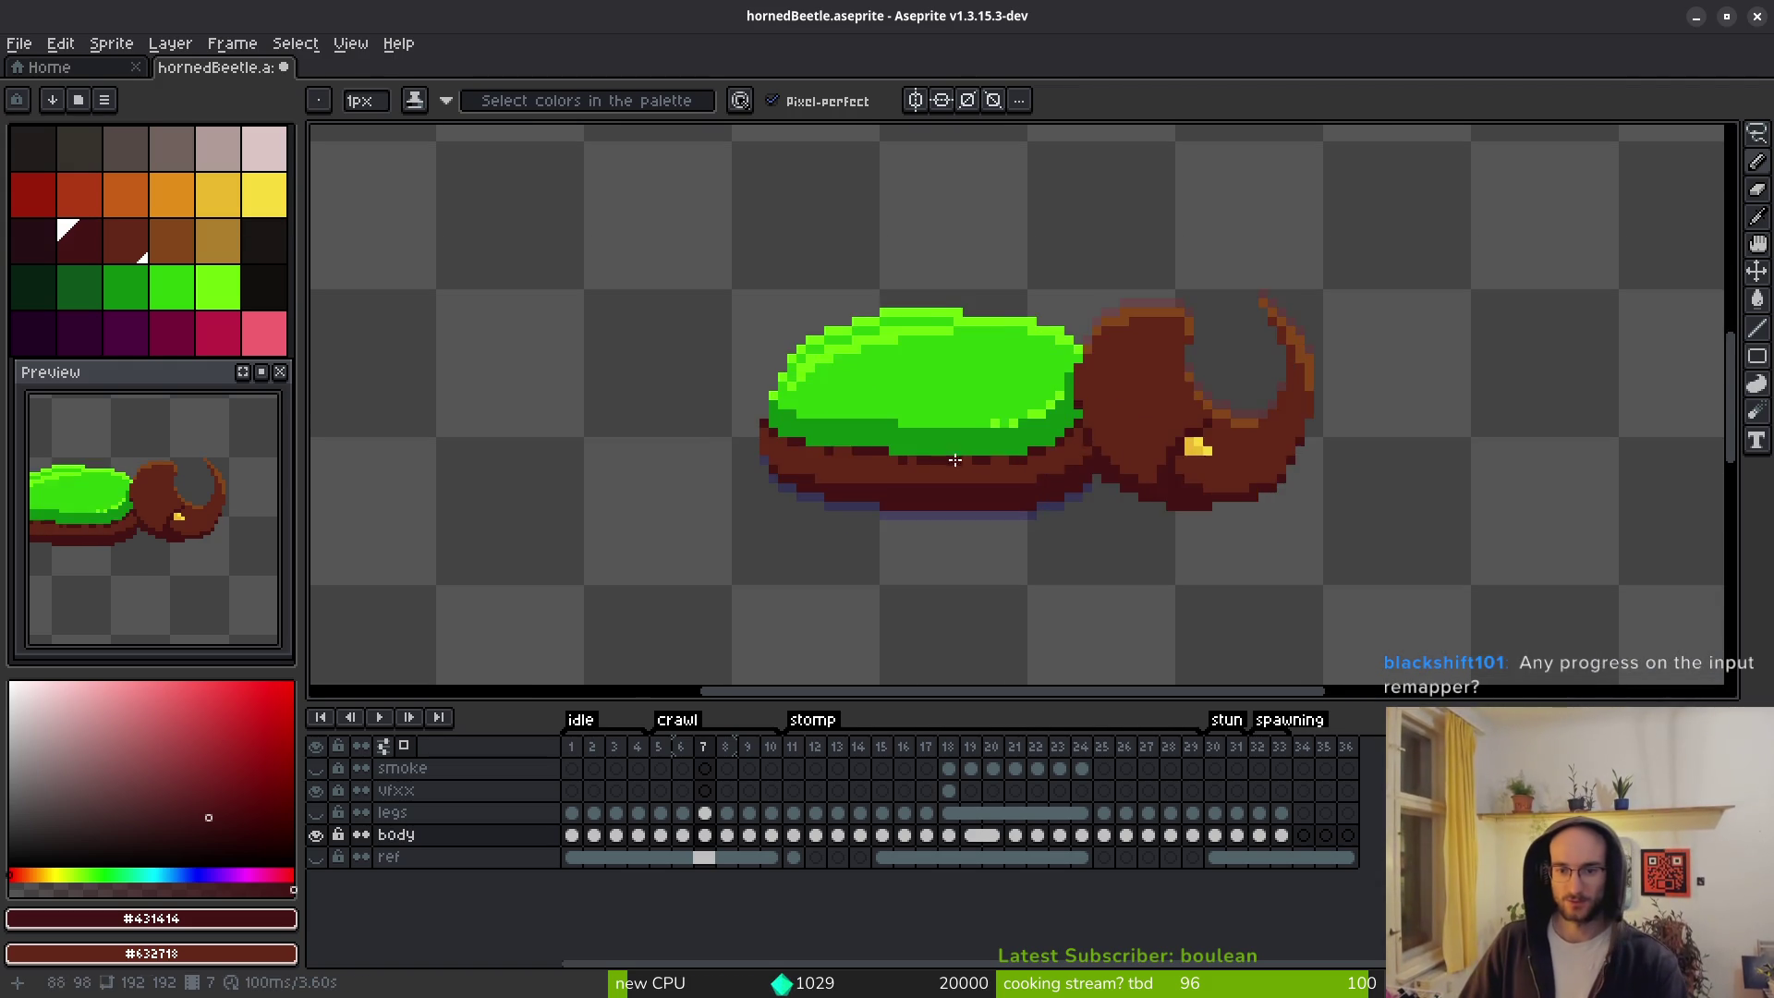
pyautogui.scroll(2, 982, 462)
pyautogui.scroll(-2, 1080, 445)
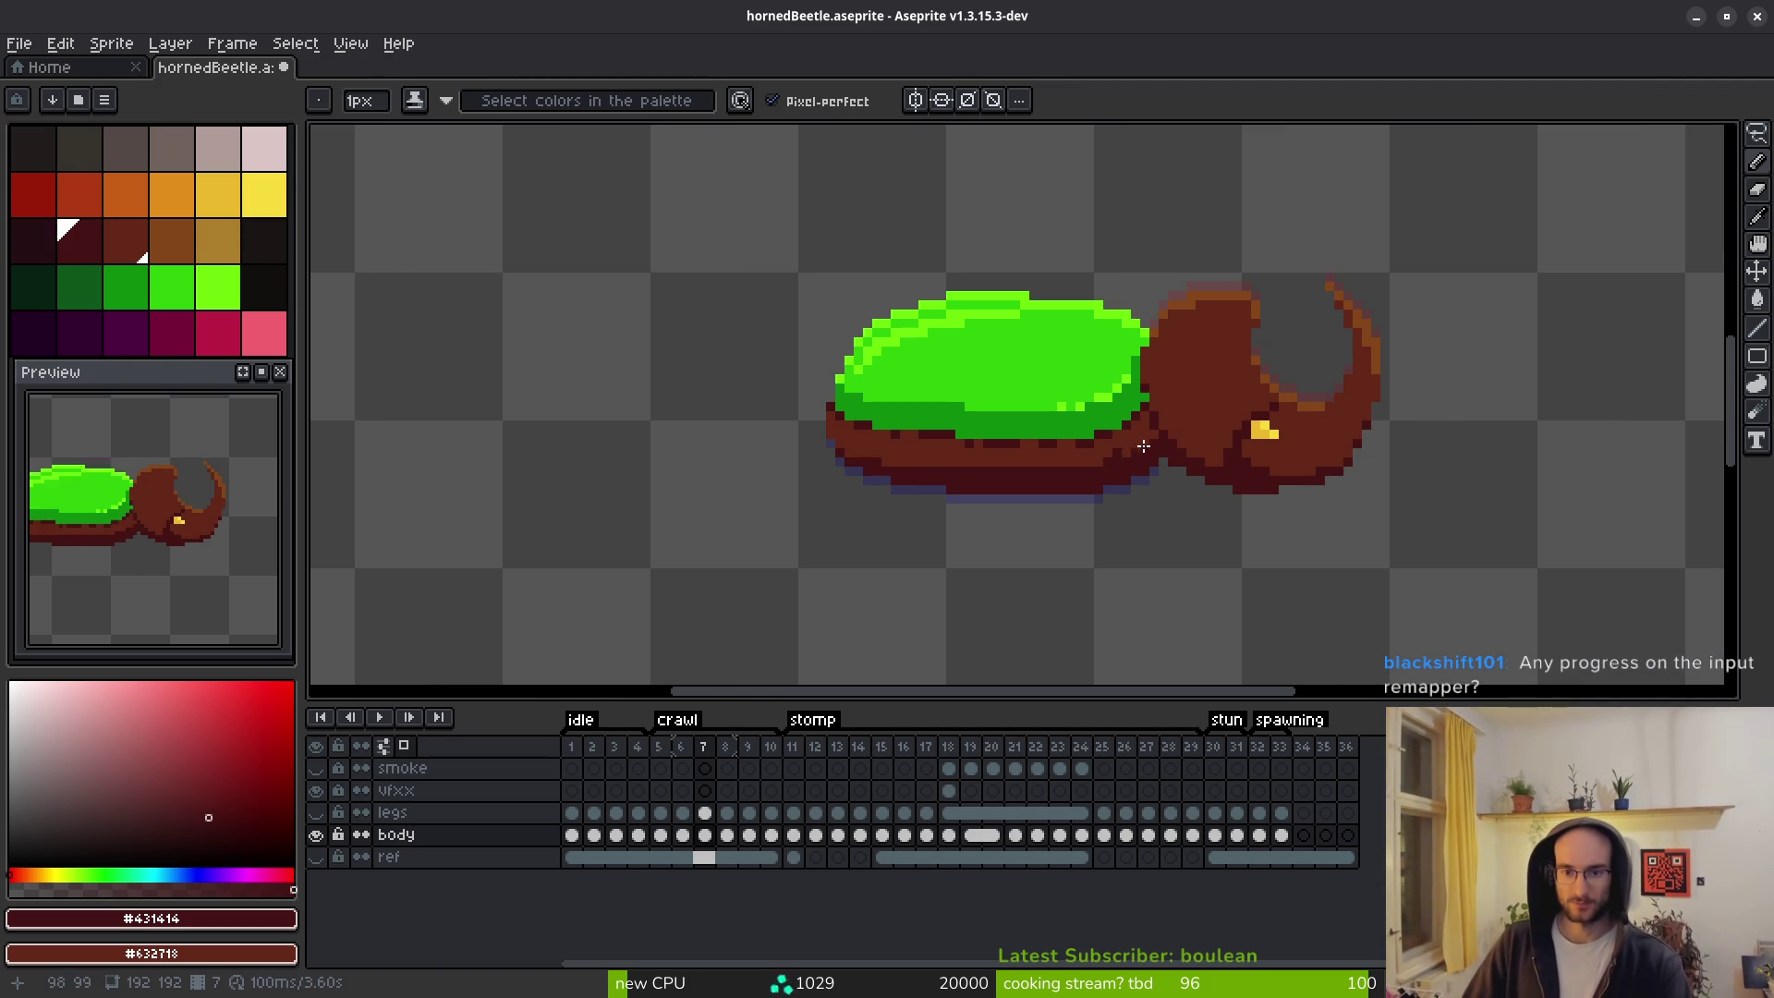
pyautogui.press('Right')
pyautogui.press('Left')
pyautogui.press('Right')
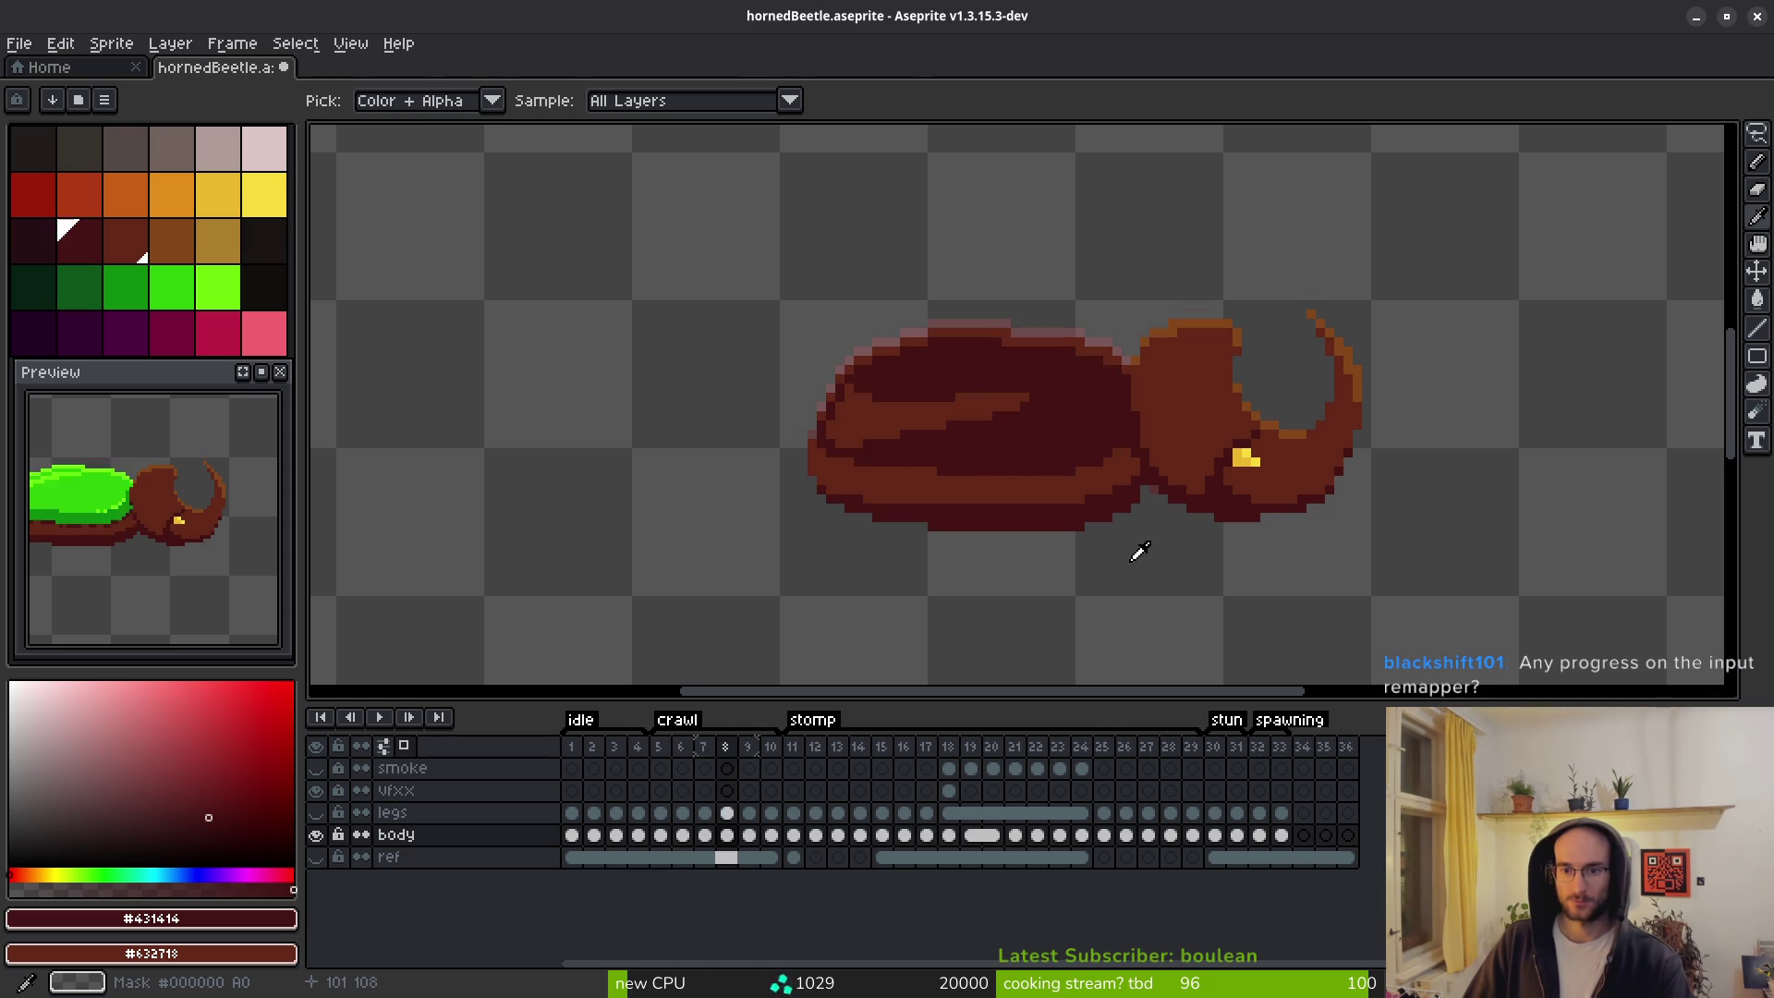
# Select and copy the green body from frame 6, then paste and commit it on frame 8.
pyautogui.press('Left')
pyautogui.press('Left')
pyautogui.press('m')
pyautogui.hotkey('ctrl', 'shift', 'd')
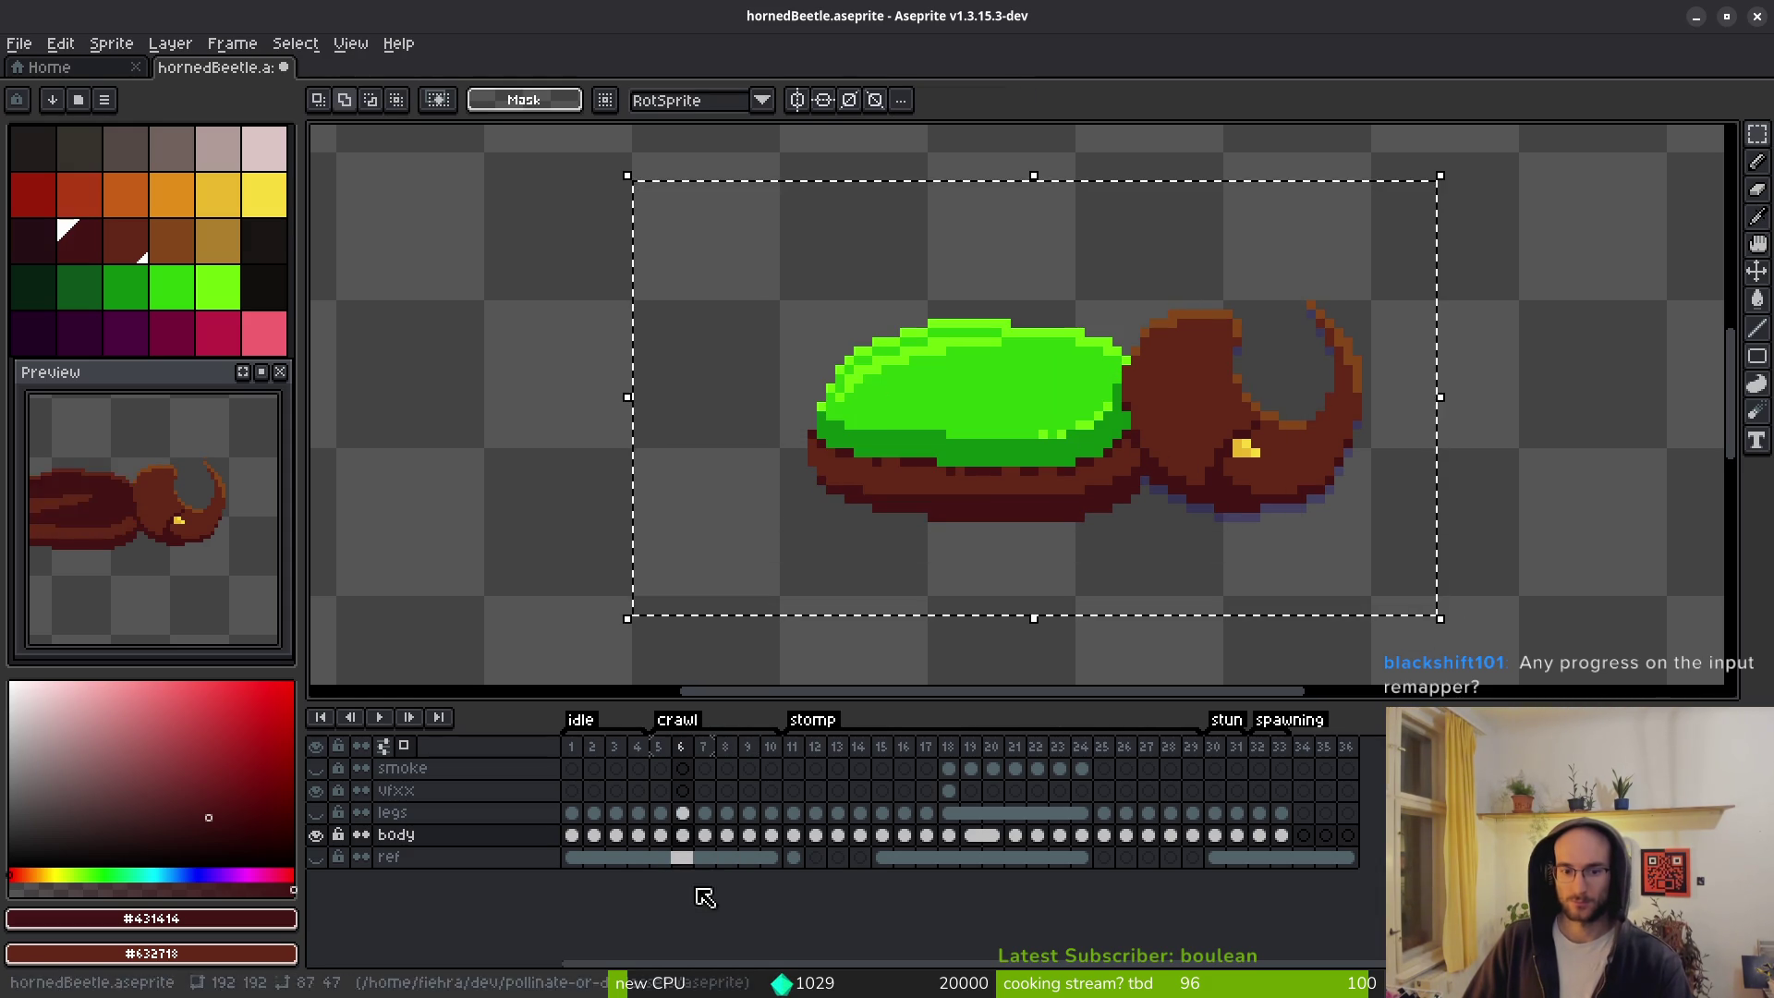
pyautogui.press('Right')
pyautogui.press('Right')
pyautogui.hotkey('ctrl', 'v')
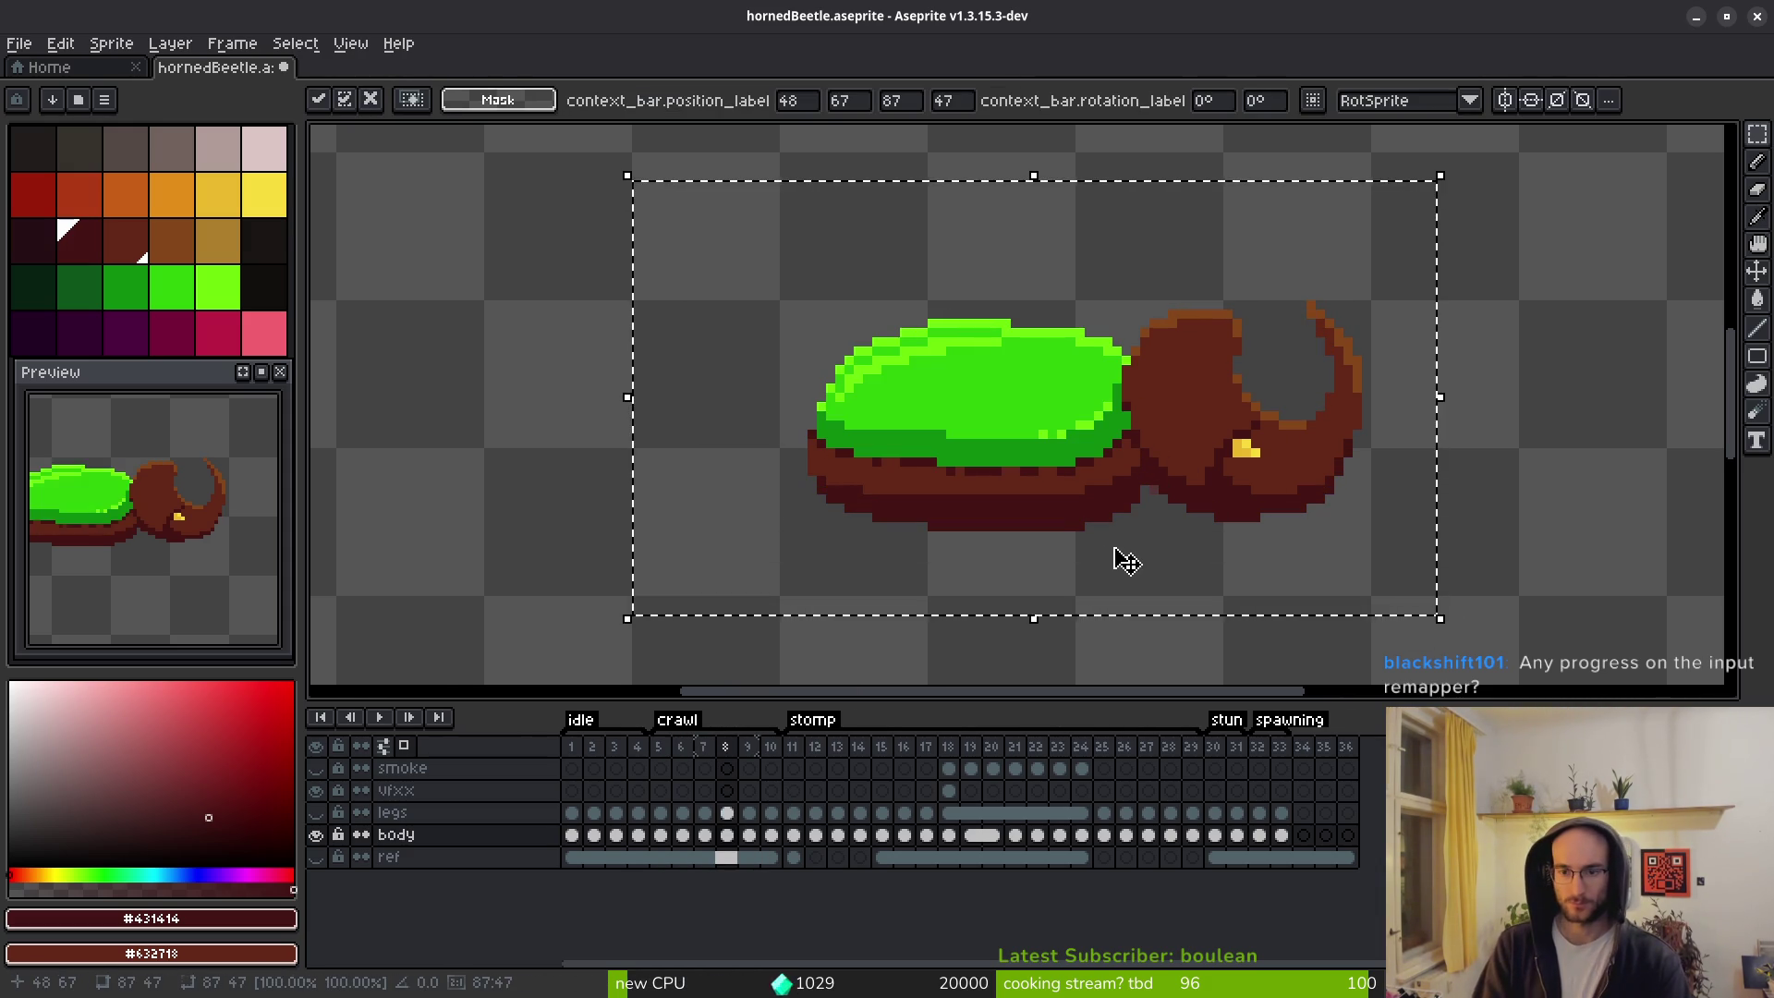
pyautogui.press('Return')
# Paste the green body onto frames 9 and 10, cancelling the extra paste on frame 11.
pyautogui.press('Right')
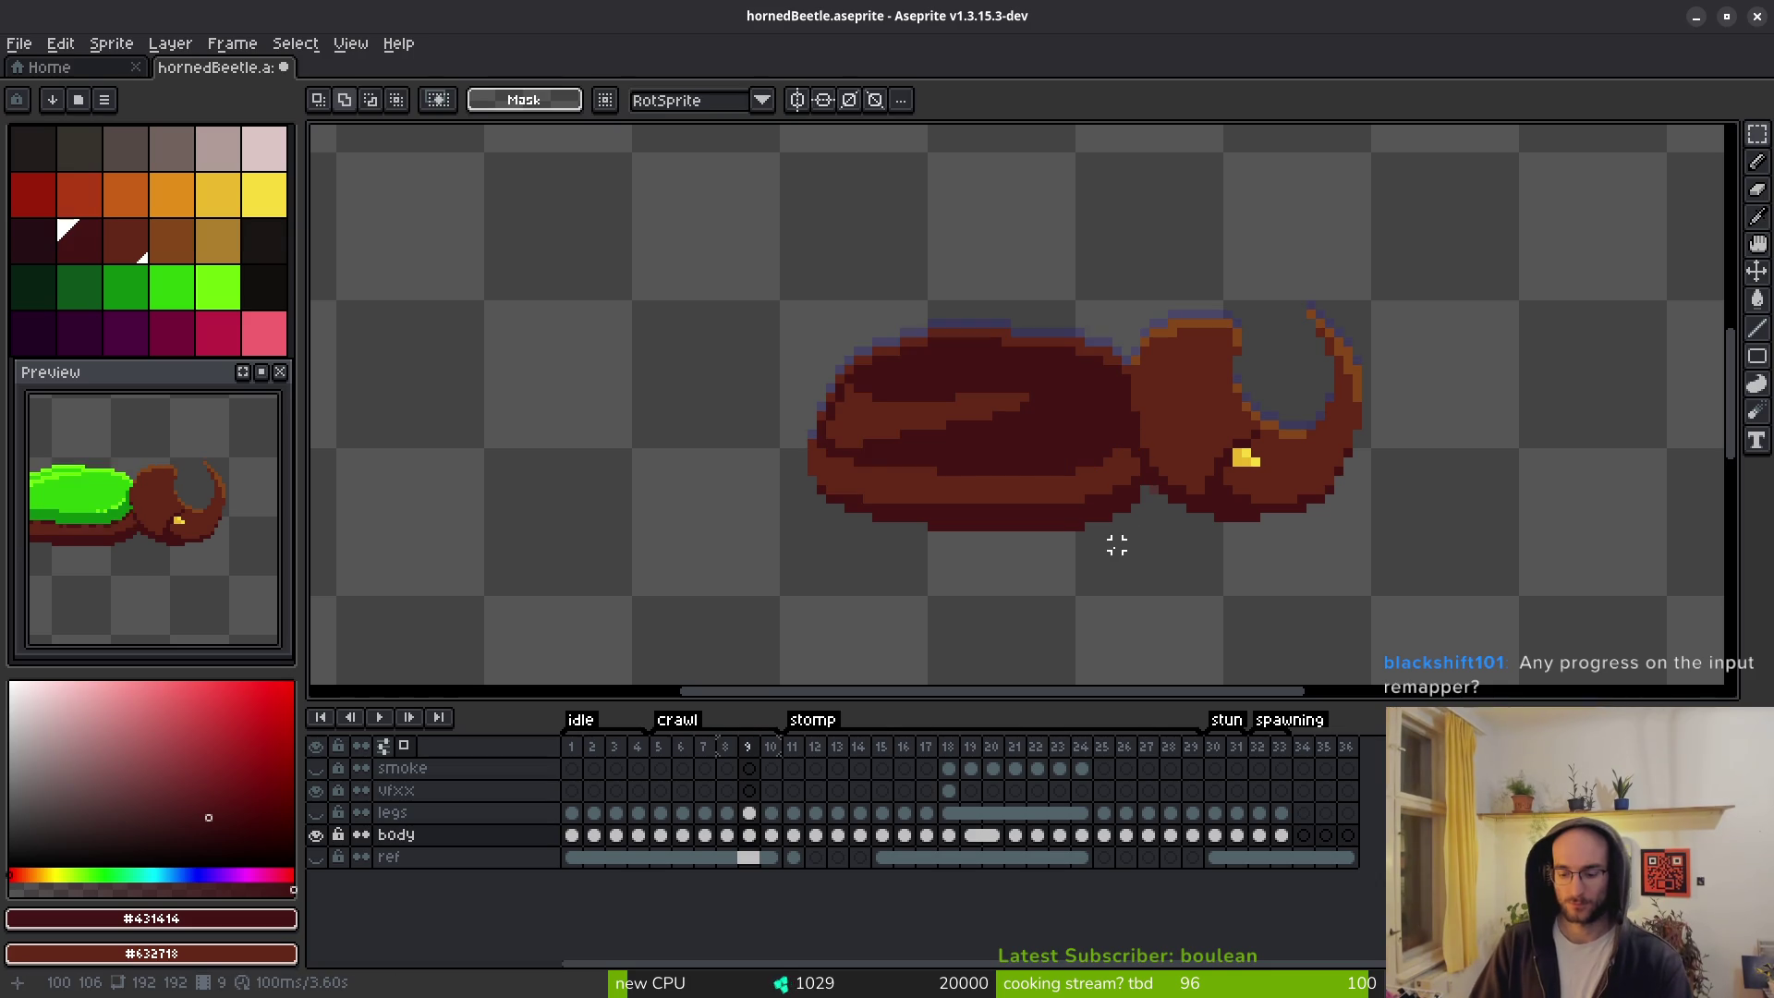
pyautogui.hotkey('ctrl', 'v')
pyautogui.press('Return')
pyautogui.press('Right')
pyautogui.hotkey('ctrl', 'v')
pyautogui.press('Return')
pyautogui.press('Right')
pyautogui.hotkey('ctrl', 'v')
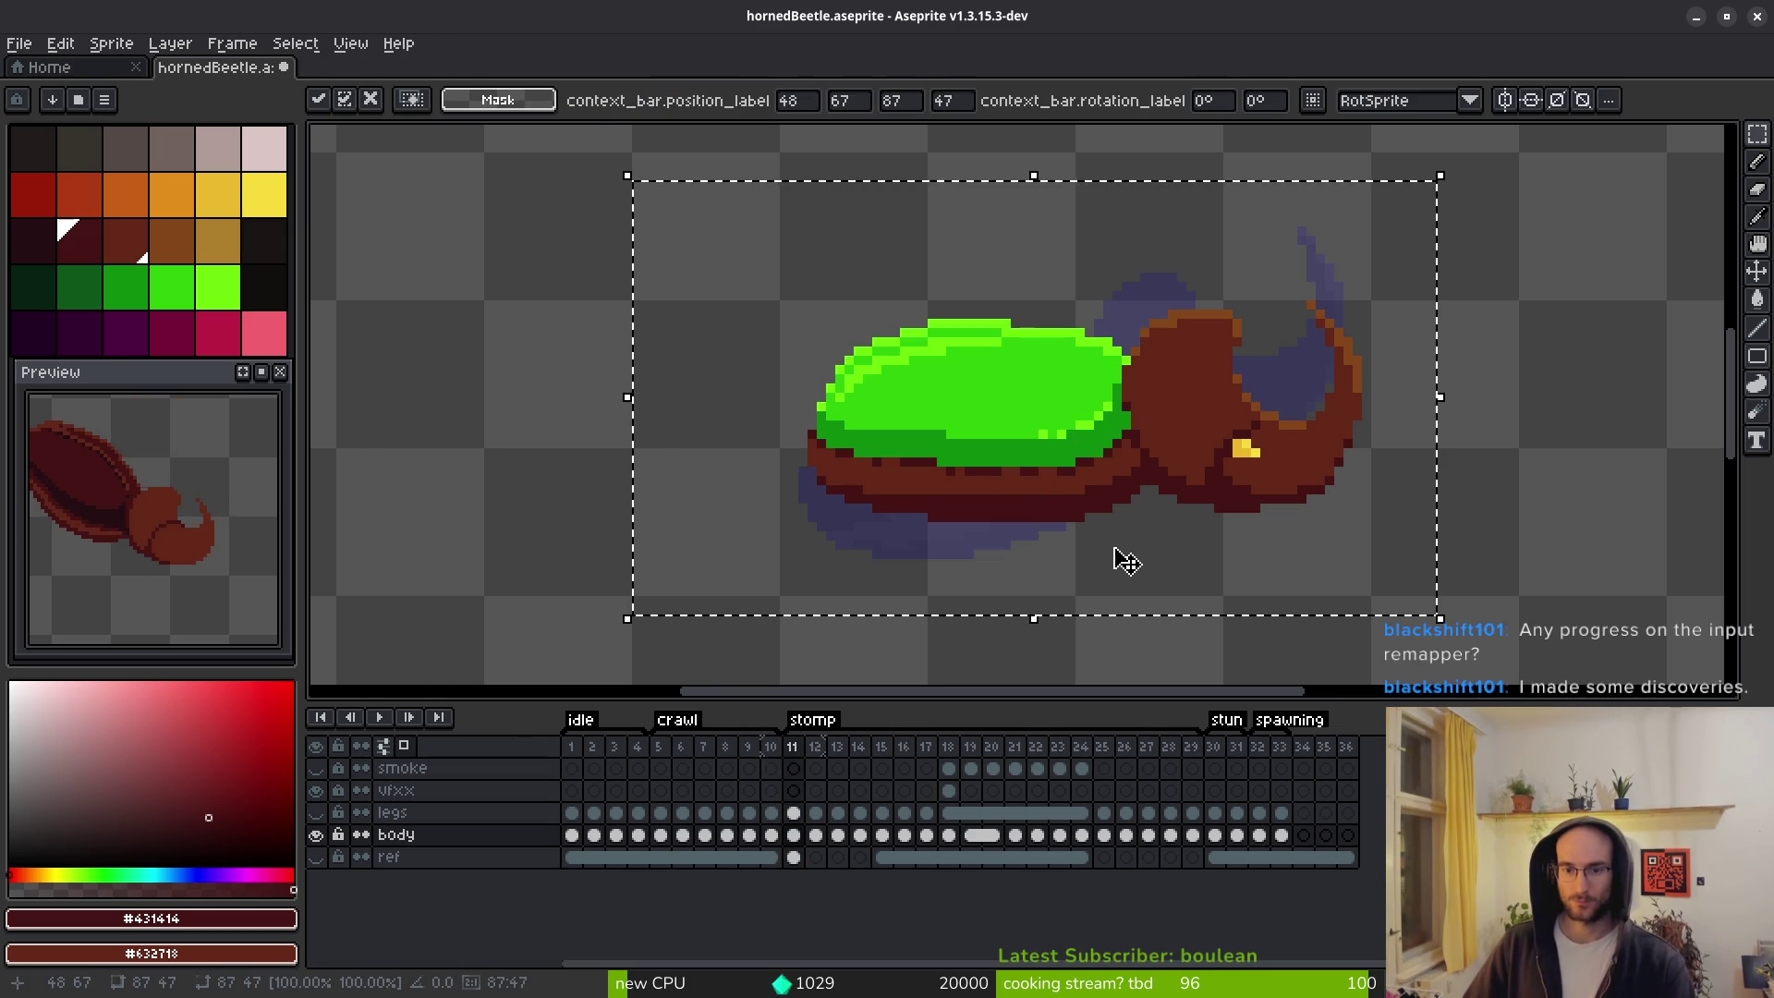
pyautogui.press('Escape')
# Return to crawl frame 5 and make the legs layer visible again.
pyautogui.press('Left')
pyautogui.press('Left')
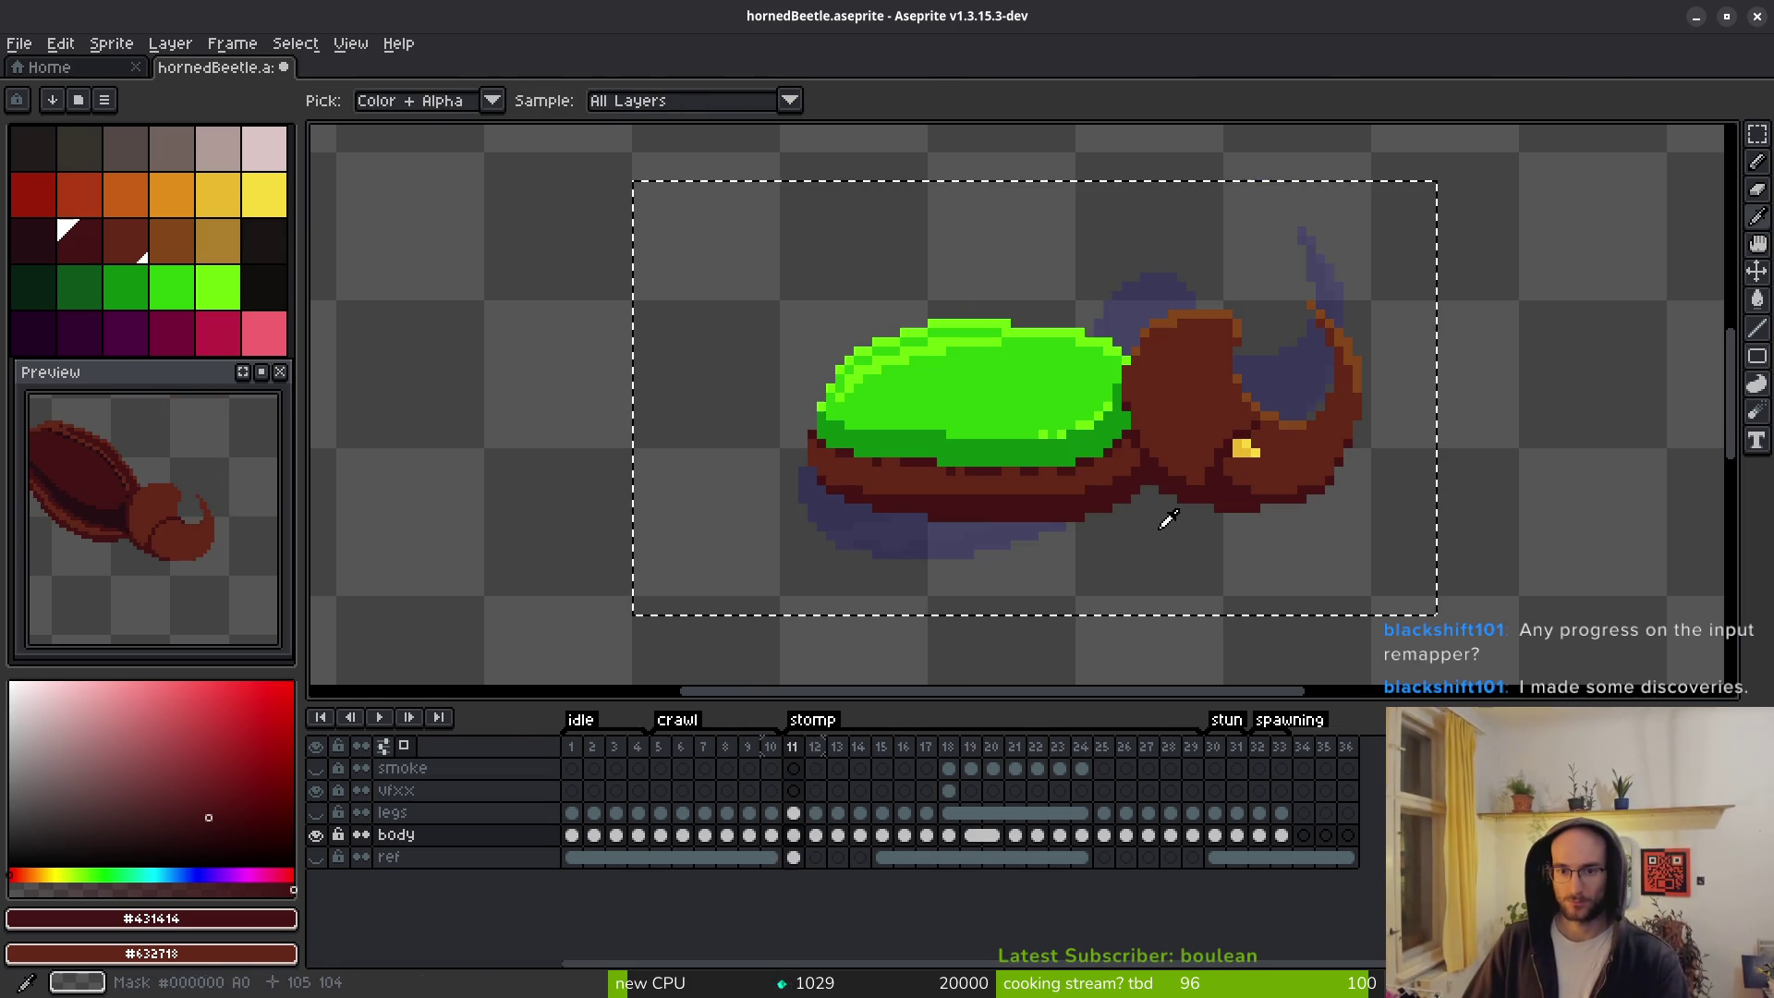
pyautogui.press('Left')
pyautogui.press('Left')
pyautogui.press('Left')
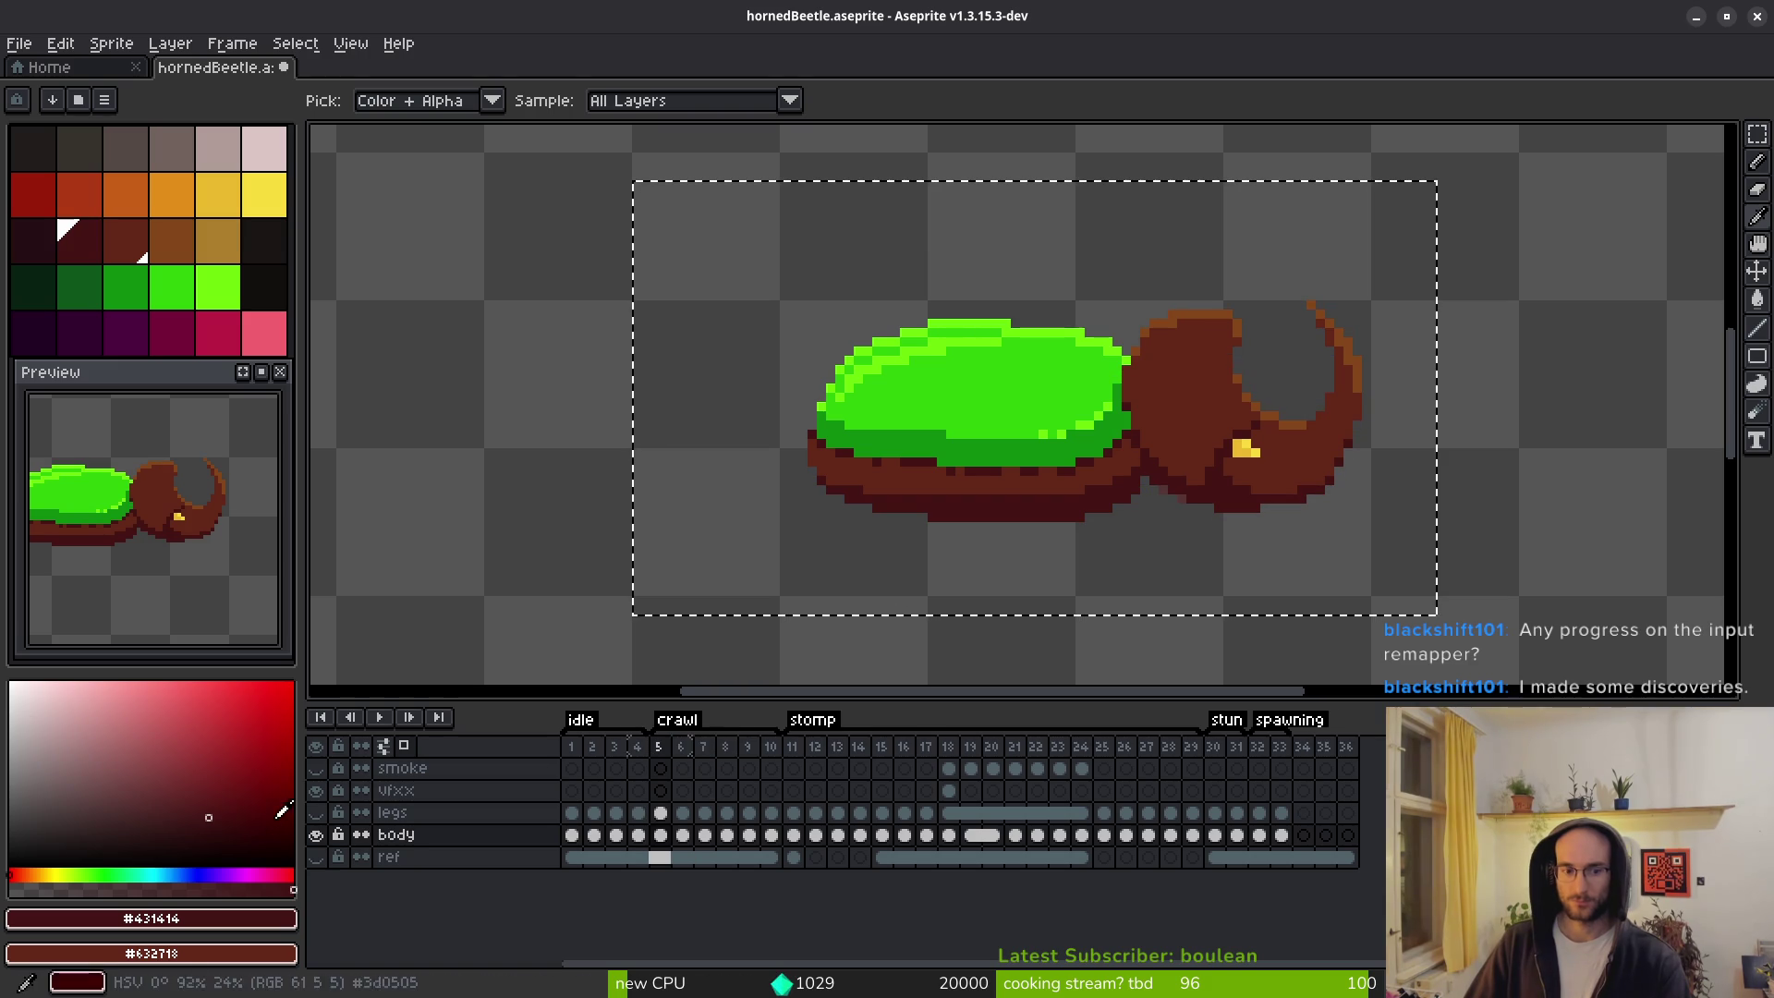
pyautogui.click(316, 812)
pyautogui.hotkey('ctrl', 'v')
pyautogui.scroll(-3, 139, 546)
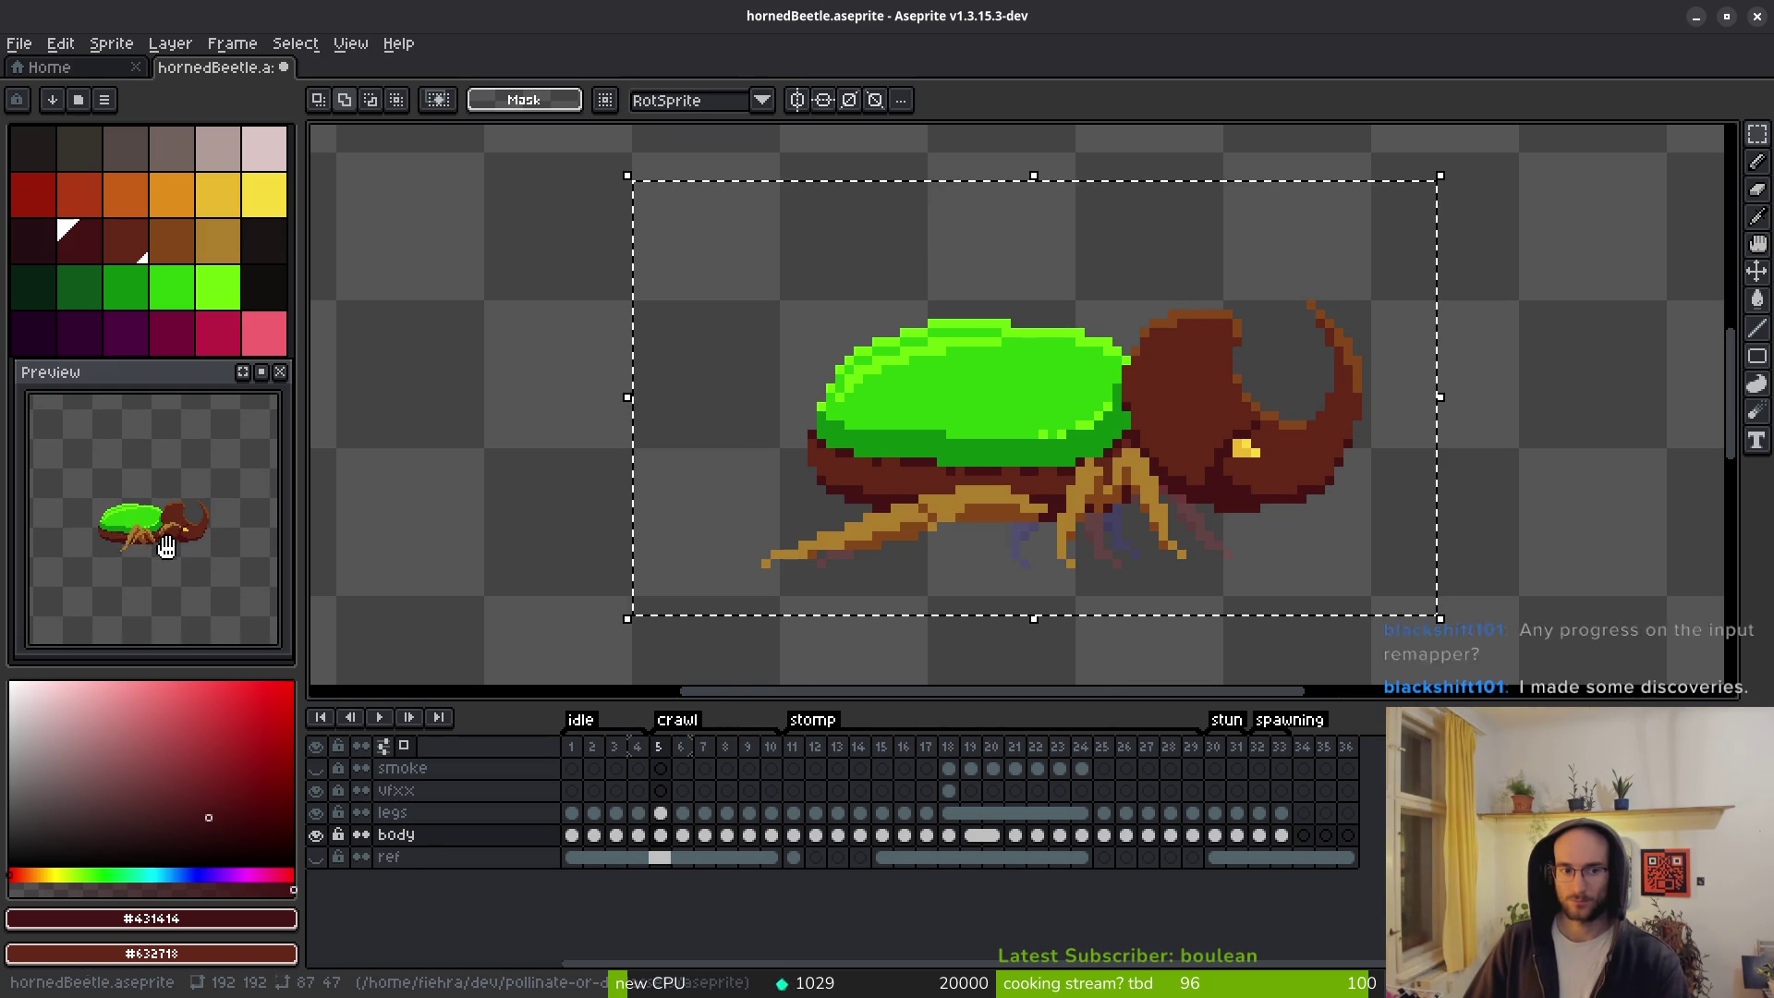
# Centre the beetle in the Preview, clear the selection, and save hornedBeetle.aseprite.
pyautogui.scroll(1, 171, 558)
pyautogui.moveTo(171, 558); pyautogui.dragTo(195, 573)
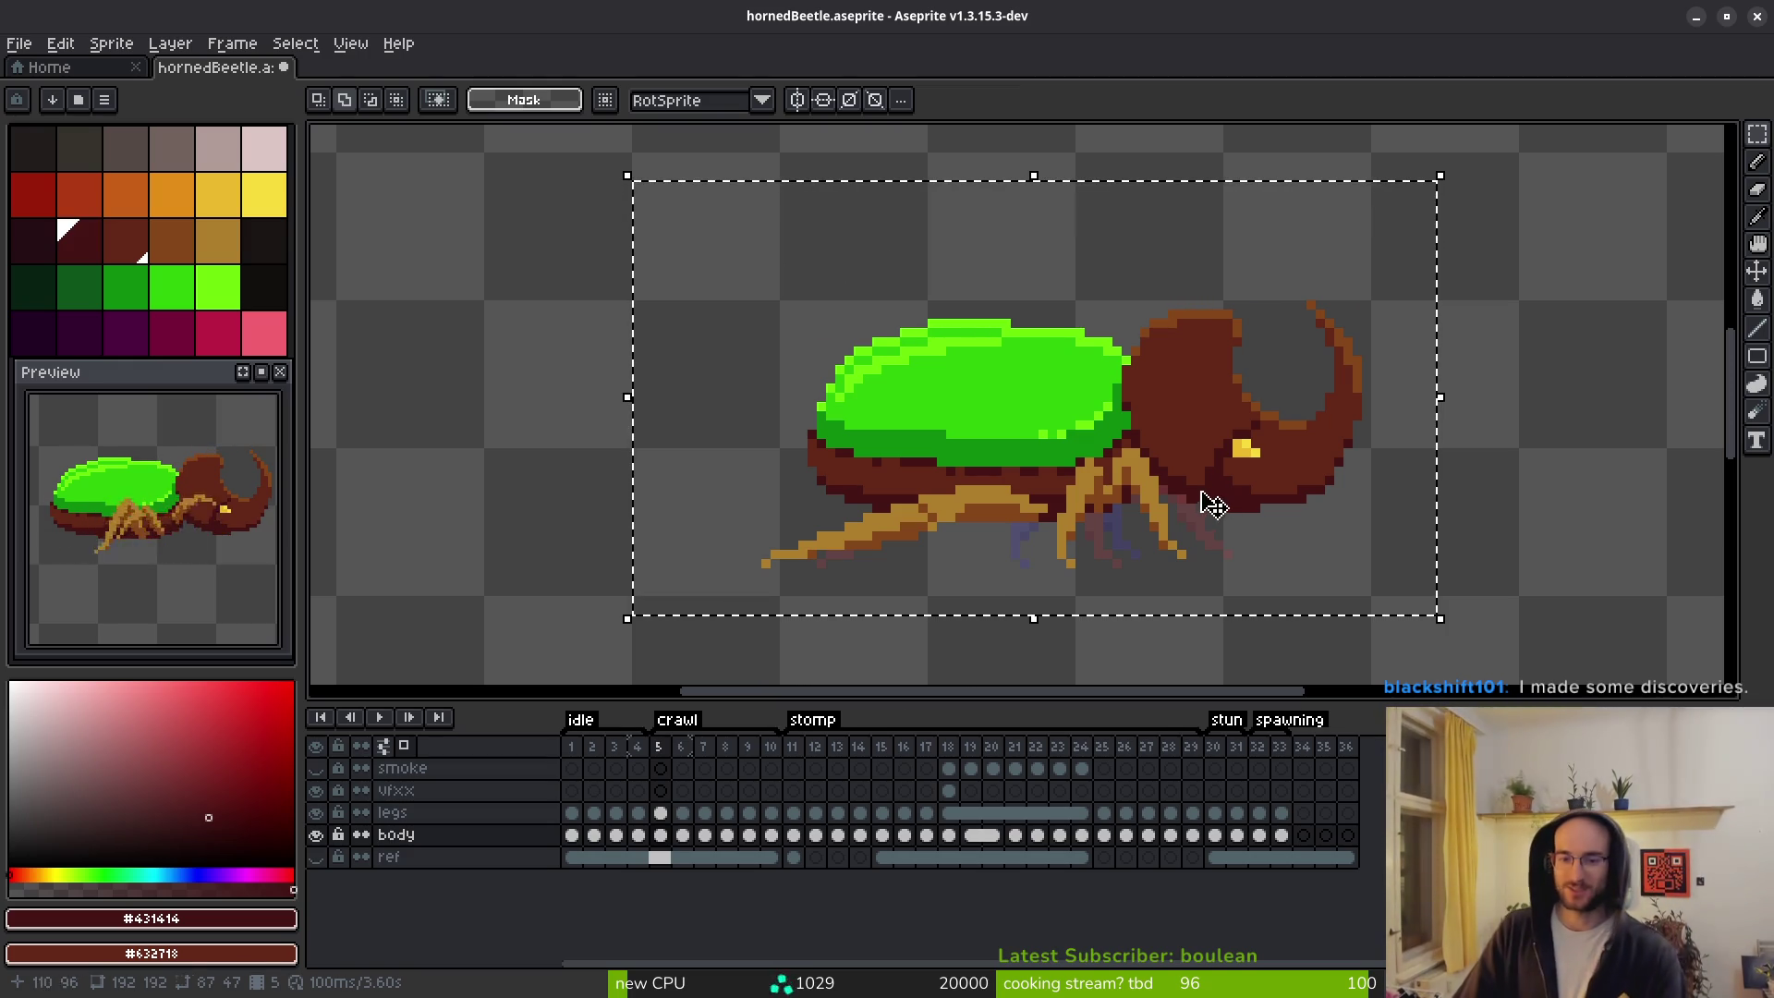
pyautogui.scroll(1, 1141, 508)
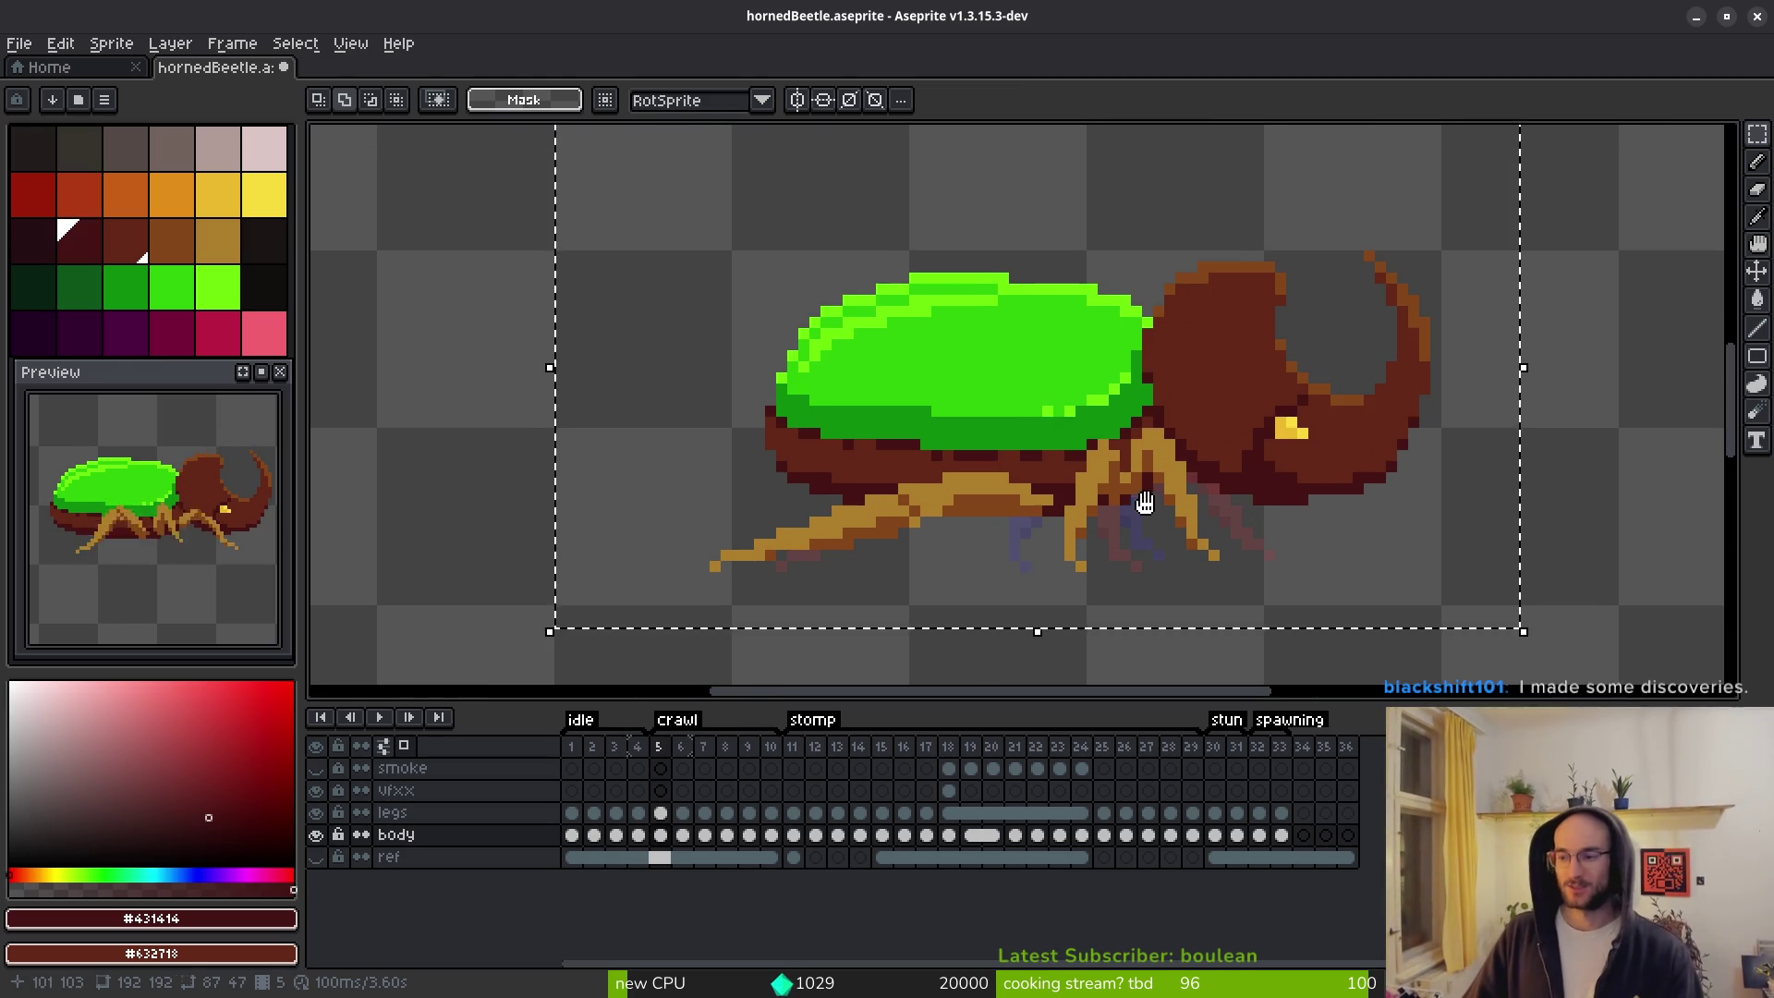
pyautogui.hotkey('ctrl', 'd')
pyautogui.hotkey('ctrl', 's')
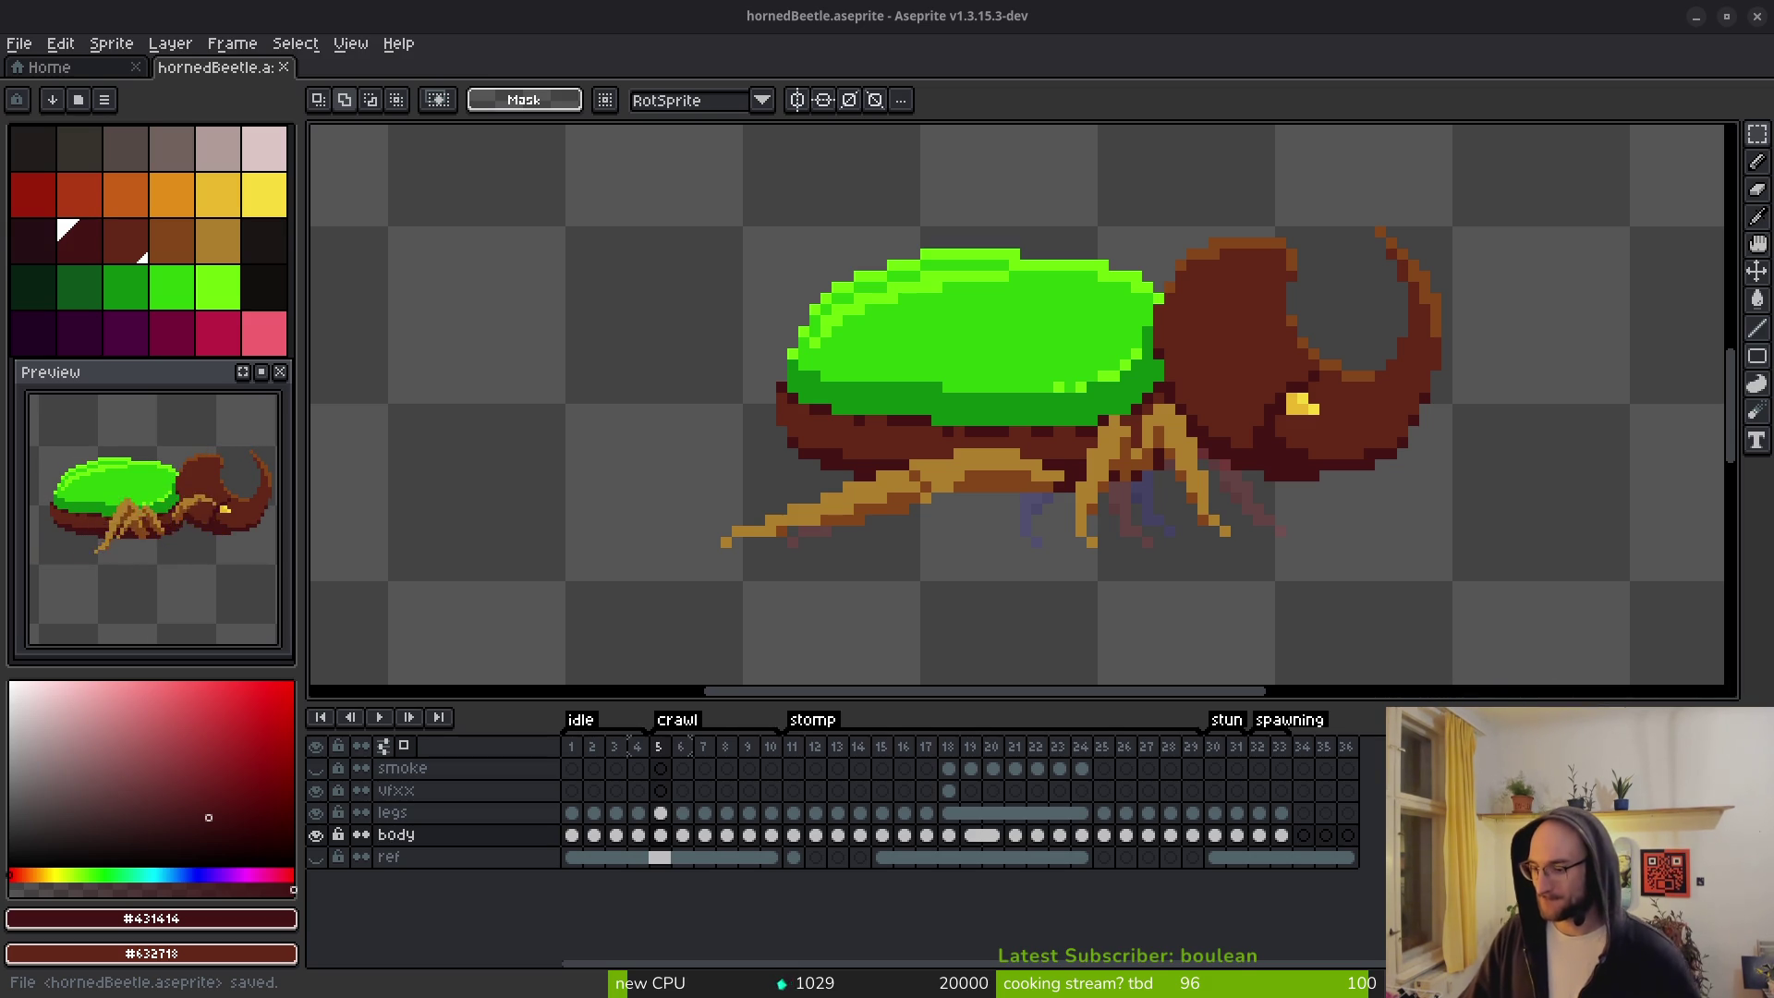
# Step through the stomp frames to reach frame 25.
pyautogui.moveTo(1013, 499); pyautogui.dragTo(1049, 463)
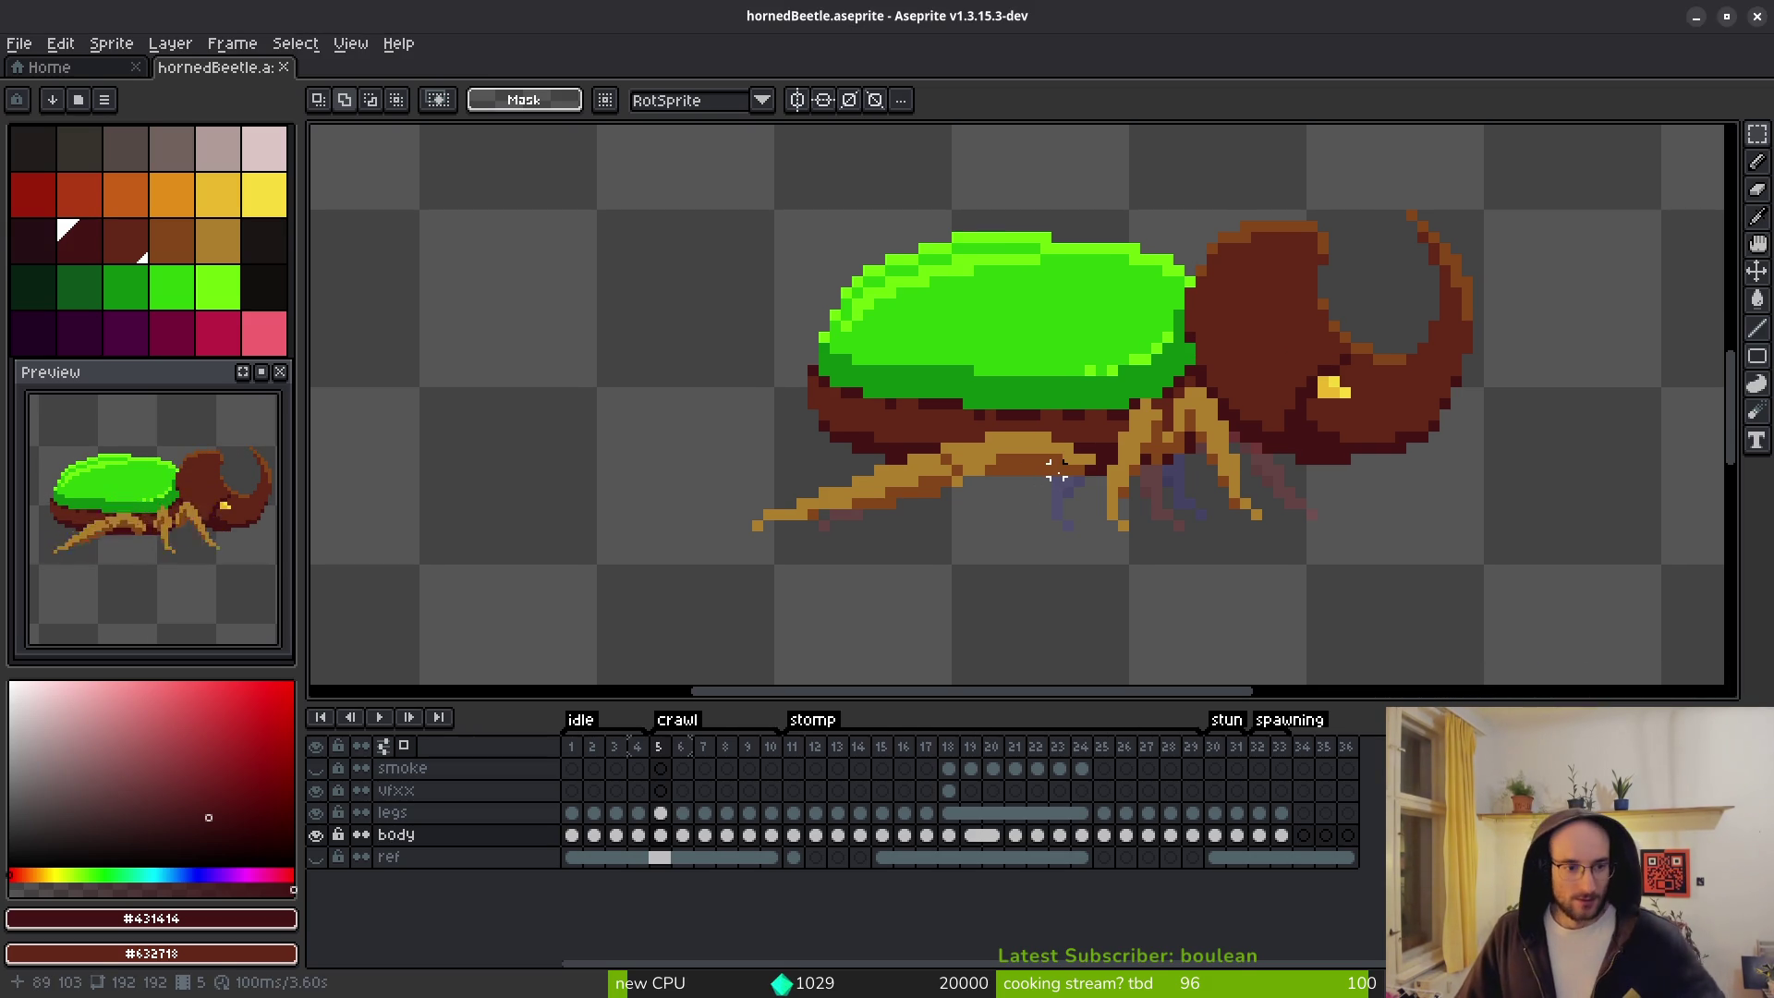
pyautogui.hscroll(1, 1037, 473)
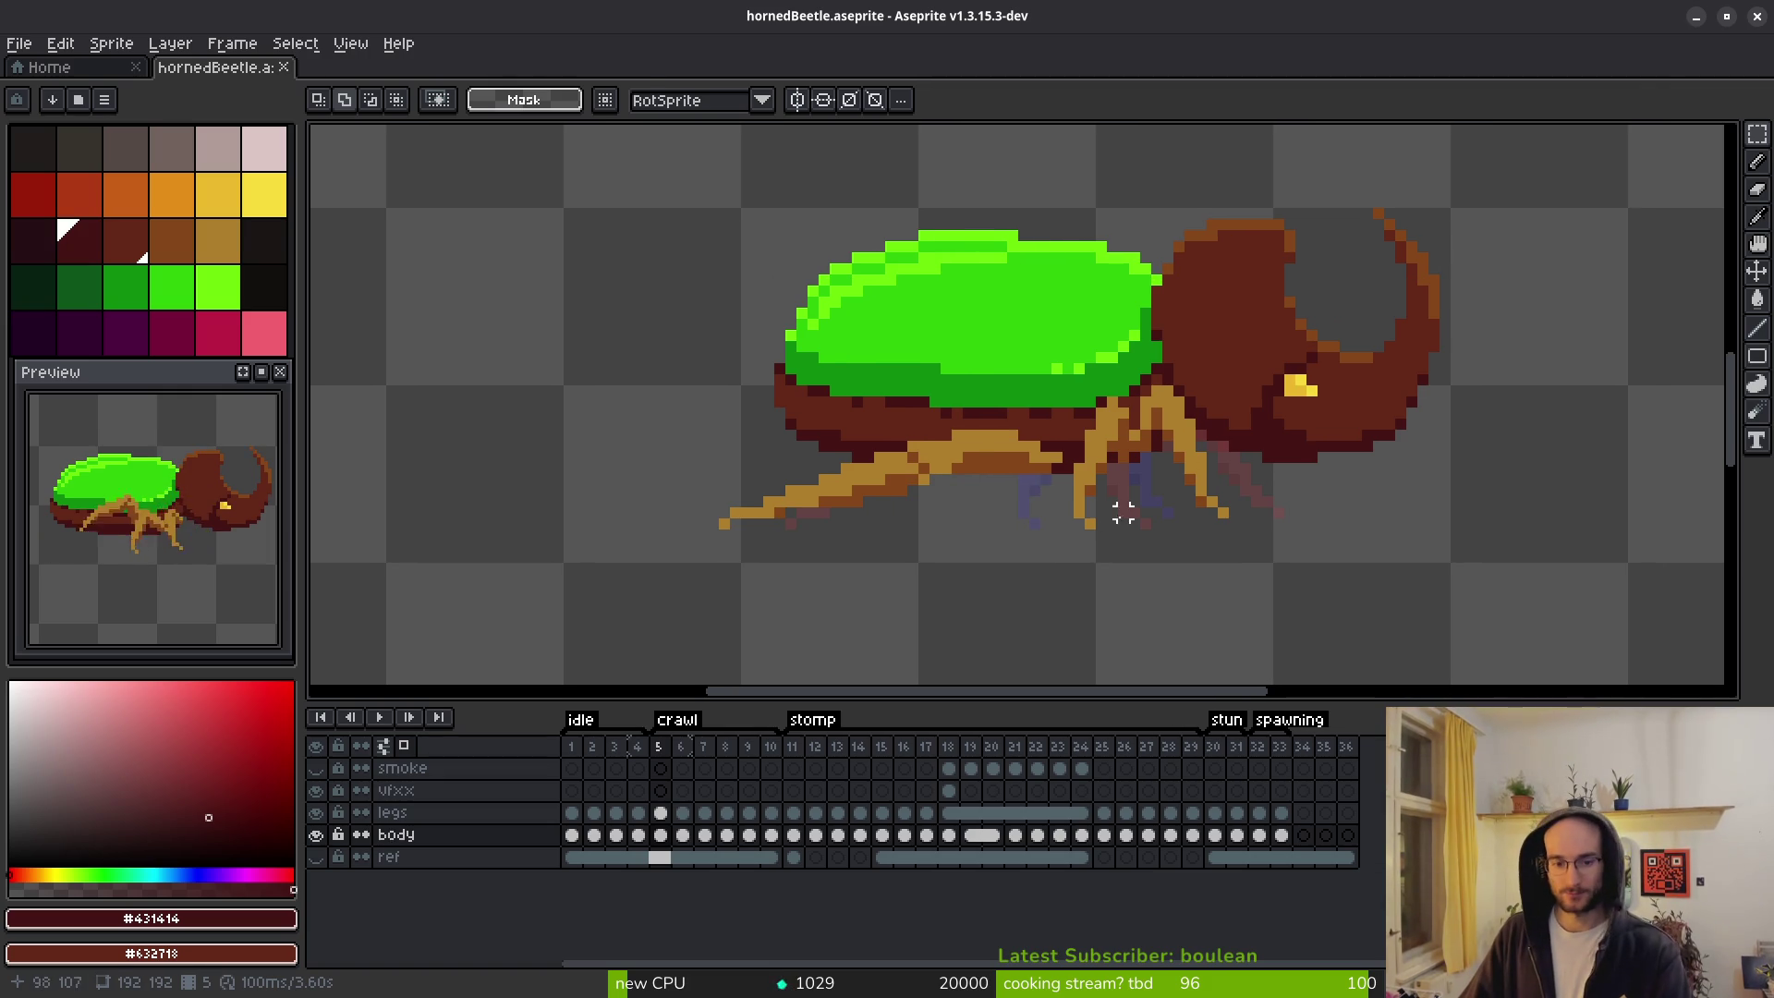
pyautogui.scroll(-4, 1113, 506)
pyautogui.scroll(-7, 1116, 513)
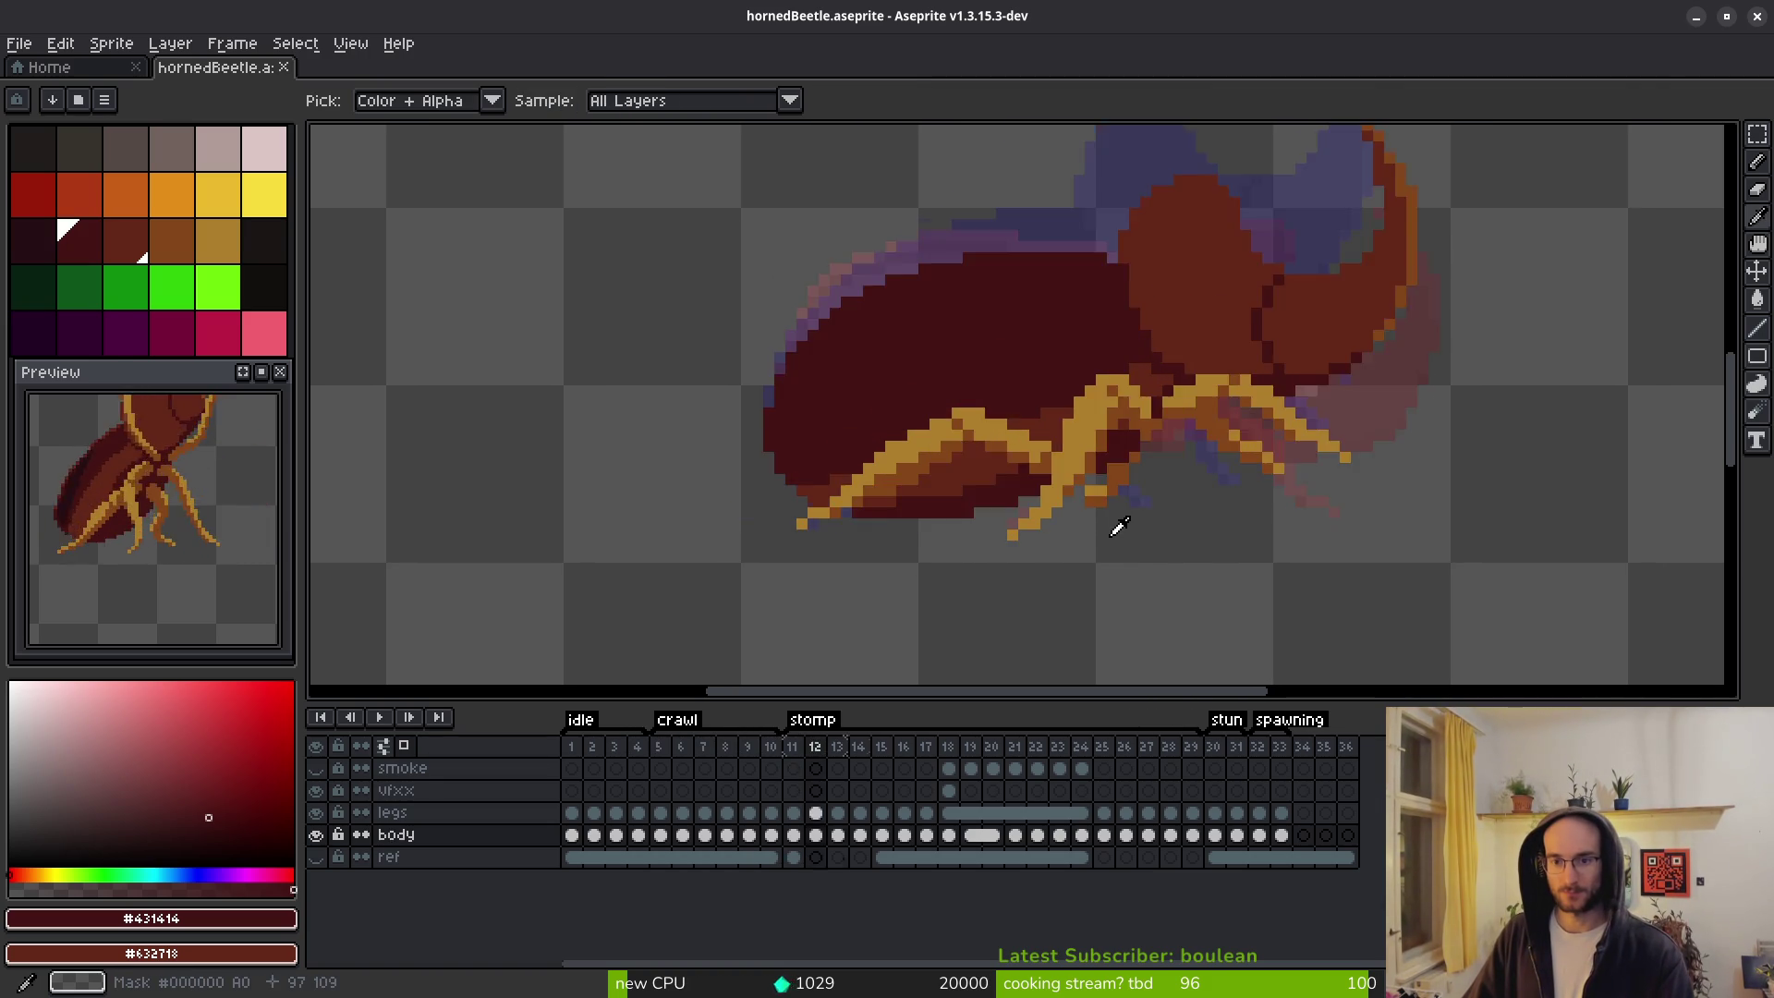
pyautogui.press('Right')
pyautogui.press('Right')
pyautogui.press('Right')
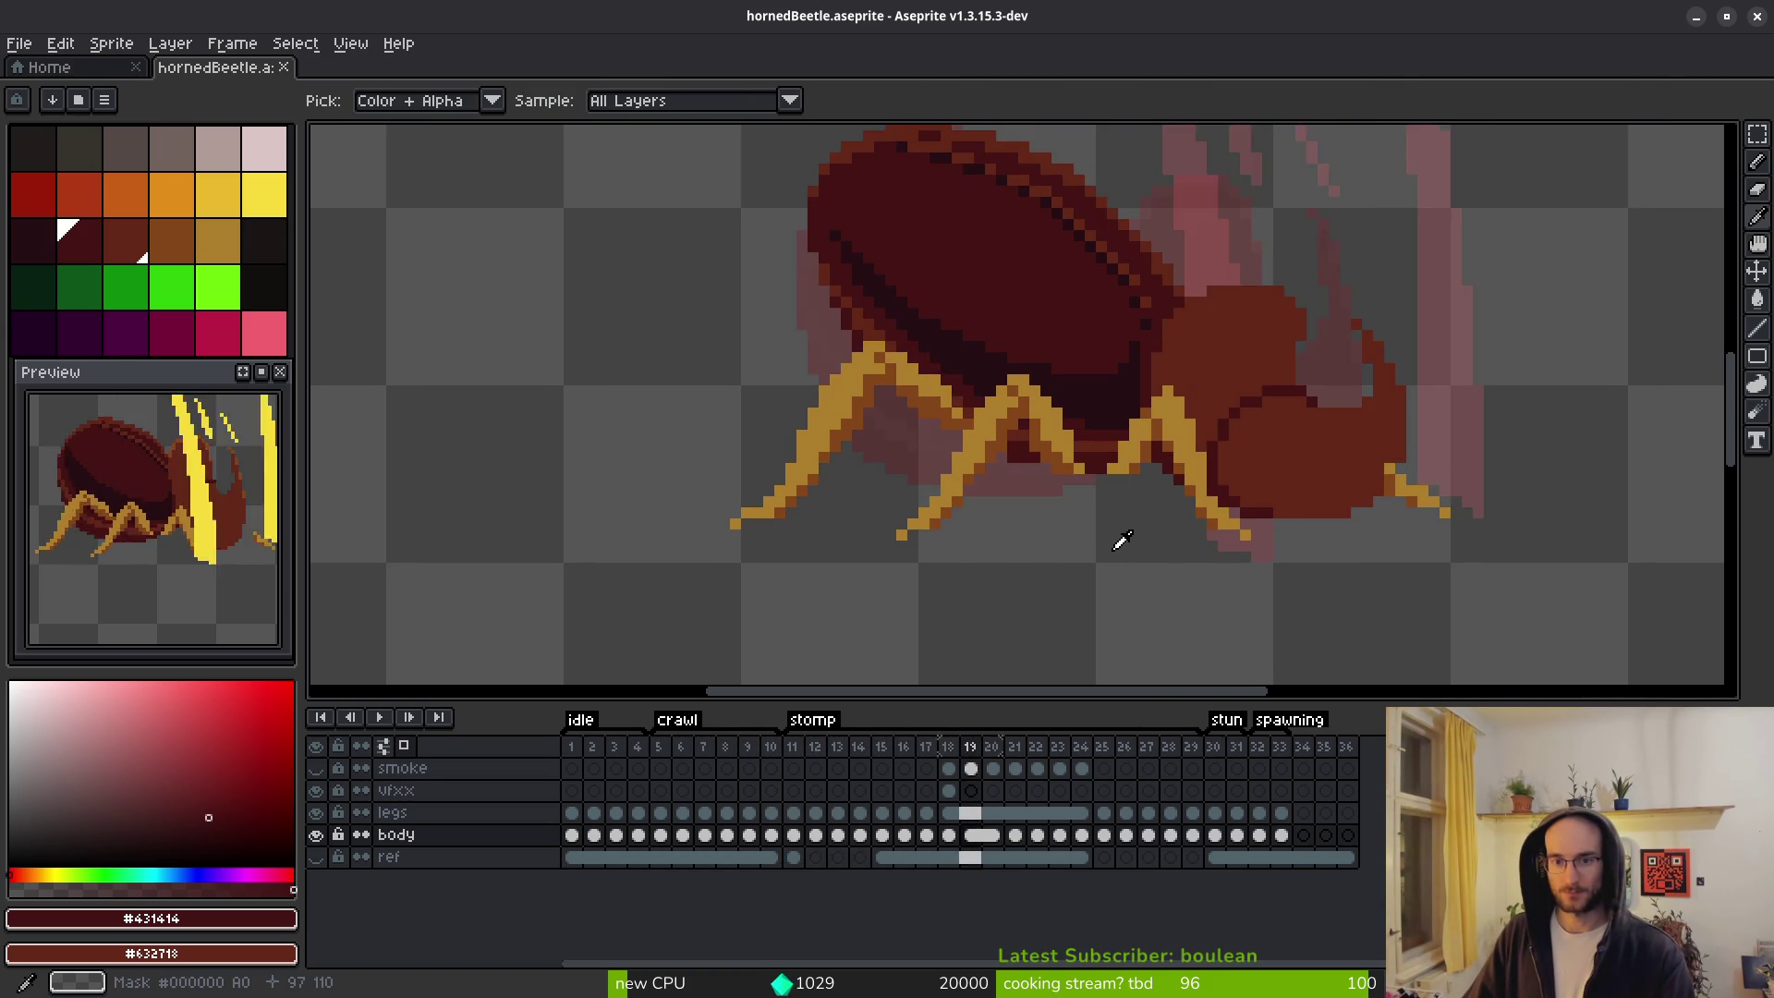
pyautogui.press('Left')
pyautogui.press('Left')
pyautogui.press('Left')
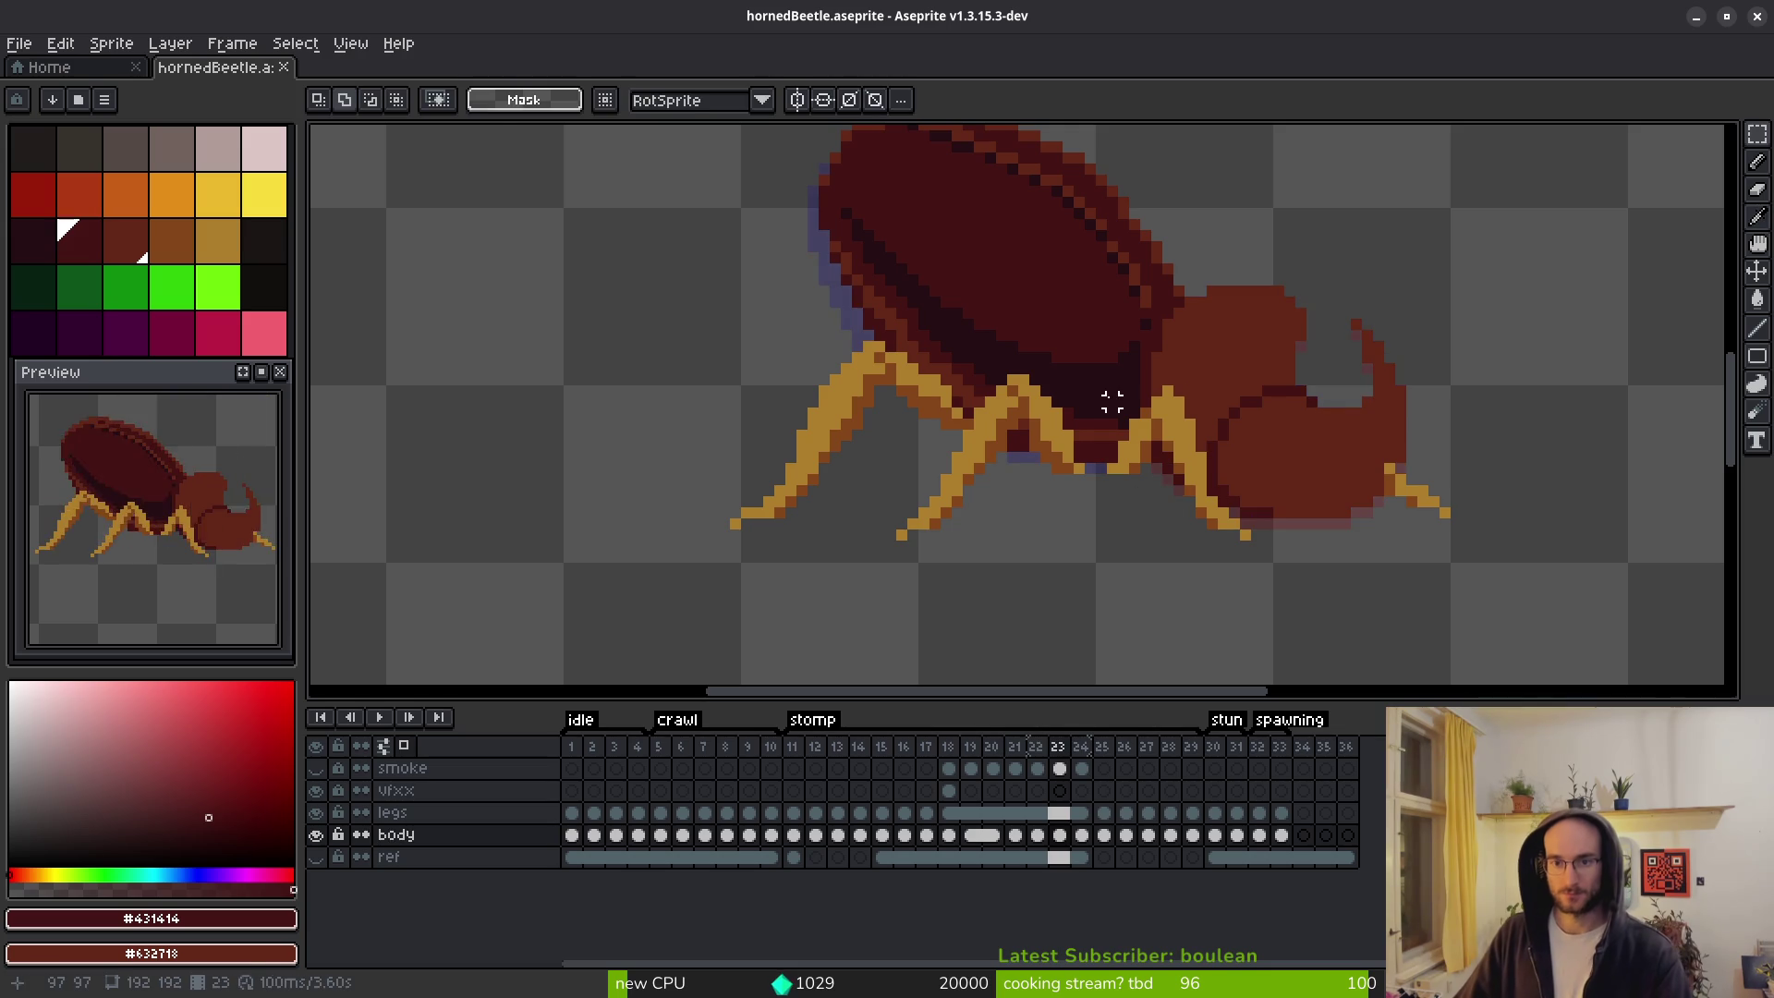
pyautogui.scroll(-2, 1113, 397)
pyautogui.press('Left')
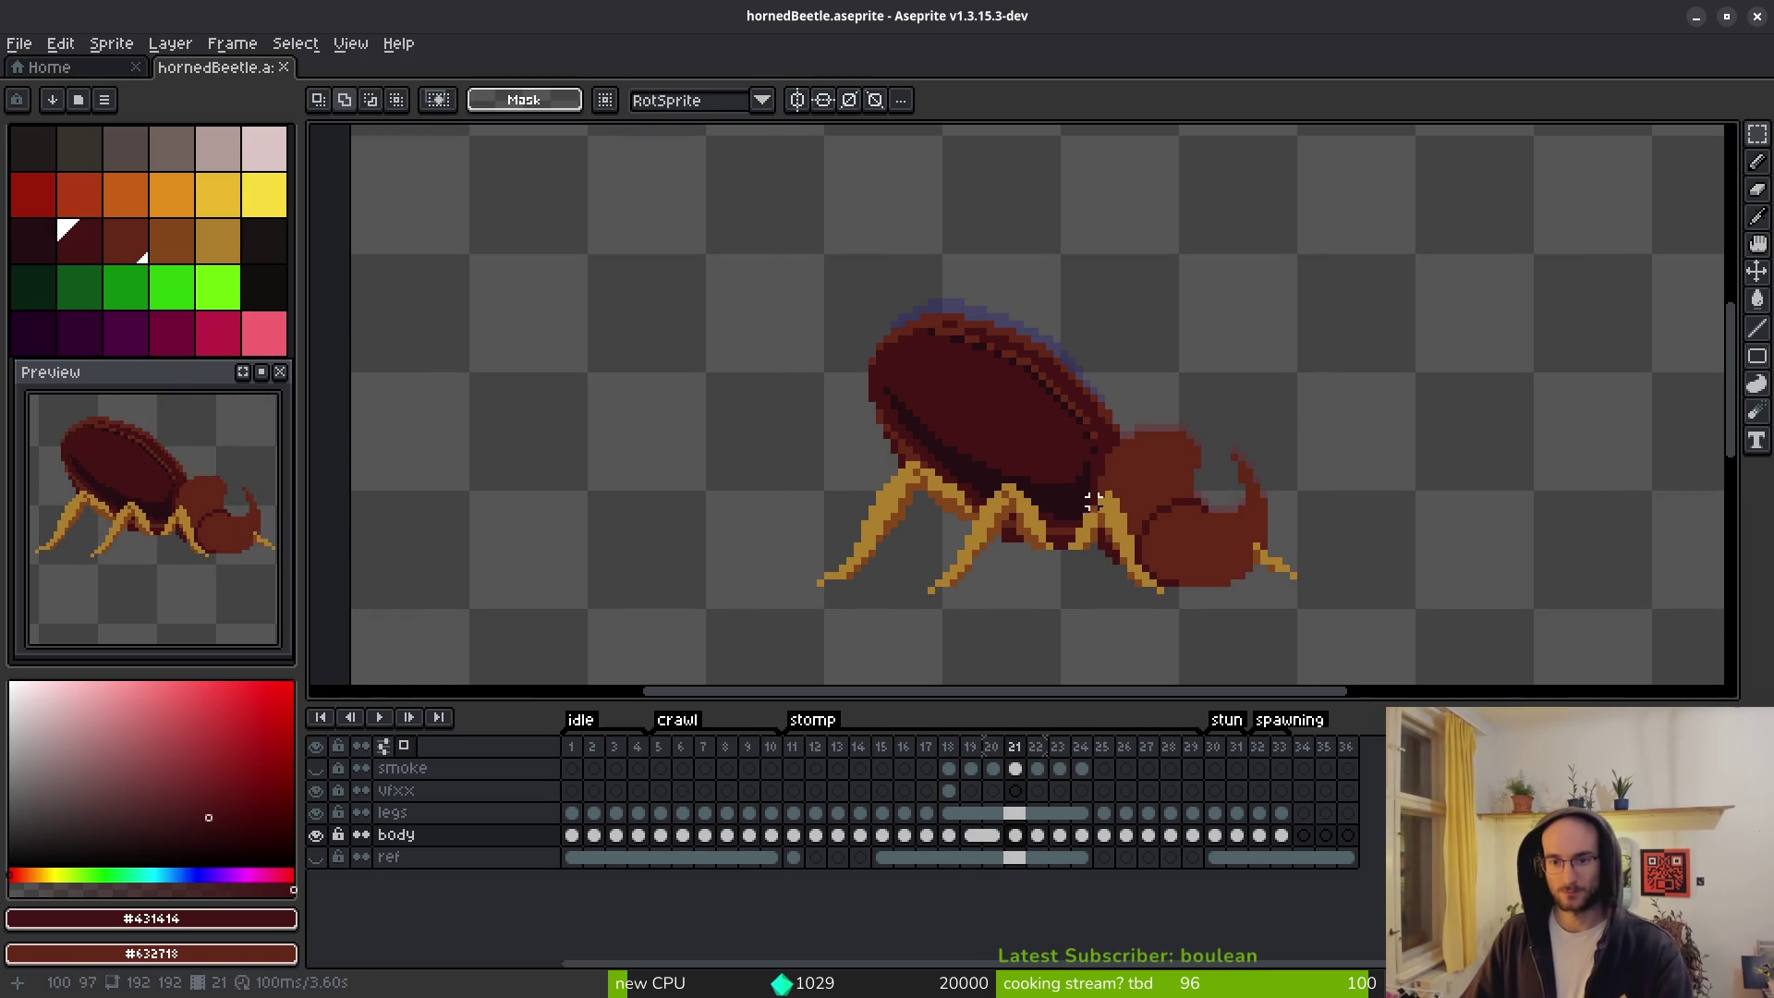
pyautogui.scroll(-1, 1106, 540)
pyautogui.press('Left')
pyautogui.press('Left')
pyautogui.press('Left')
pyautogui.press('Right')
pyautogui.press('Right')
pyautogui.press('Right')
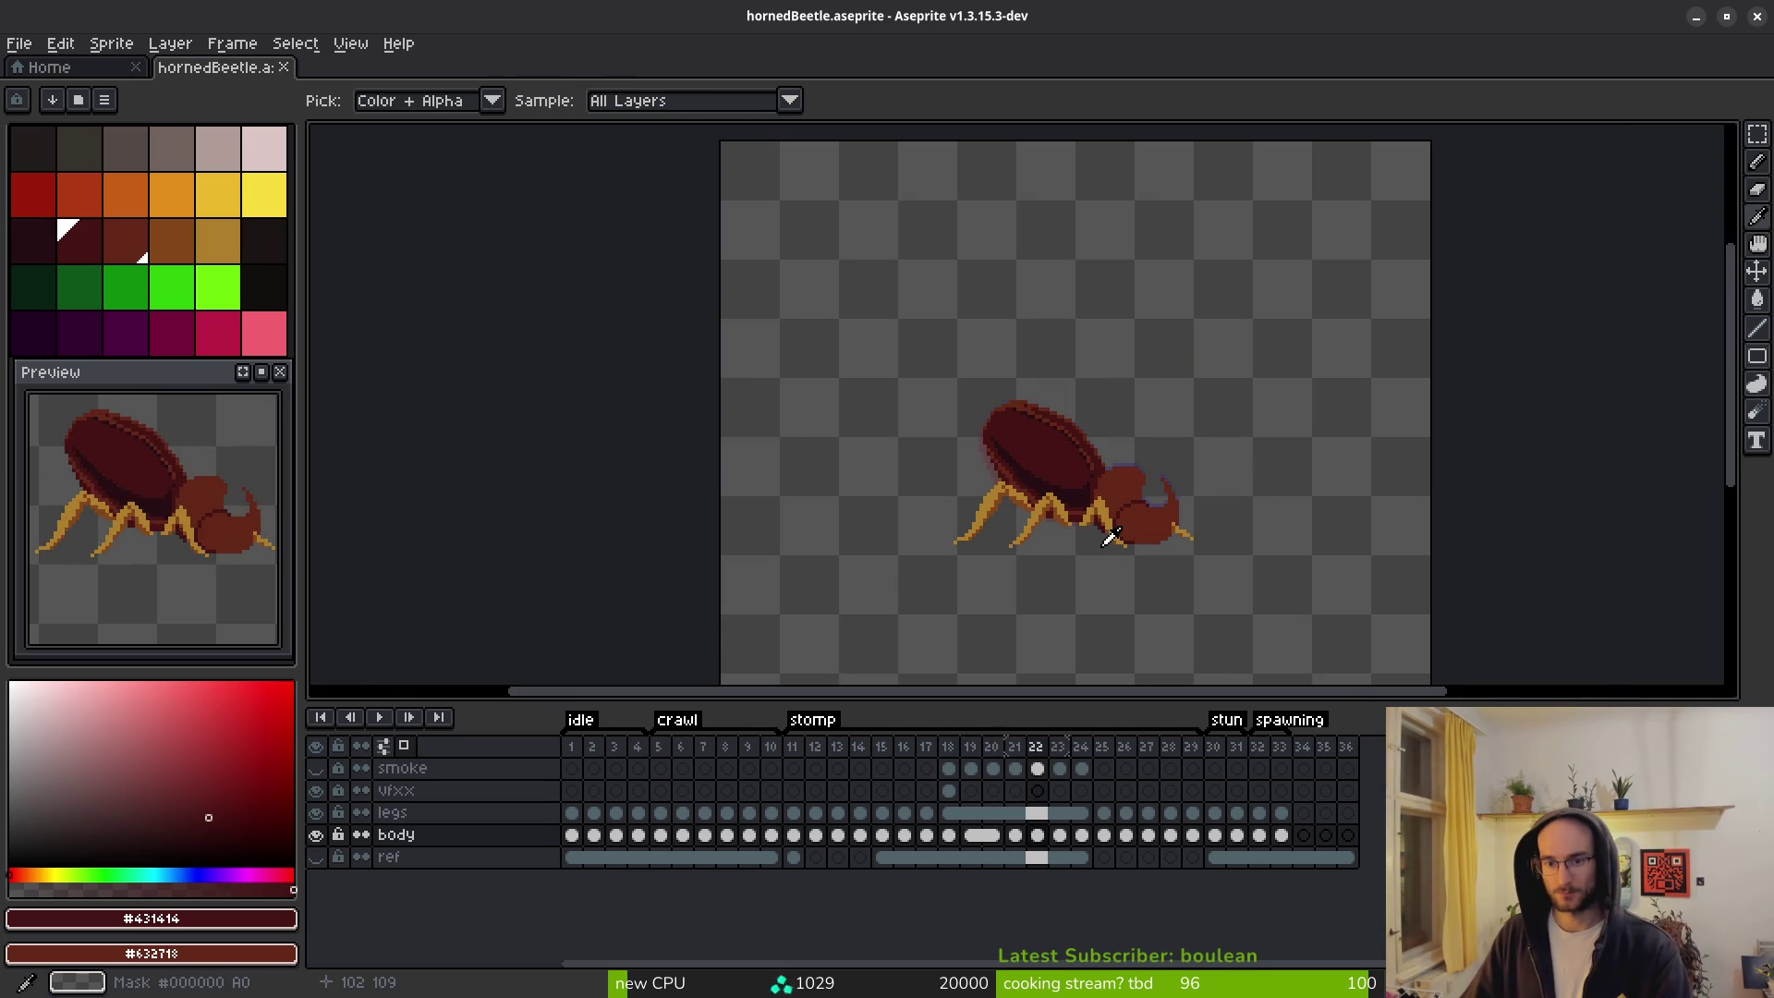
pyautogui.press('Right')
pyautogui.press('Right')
pyautogui.press('Right')
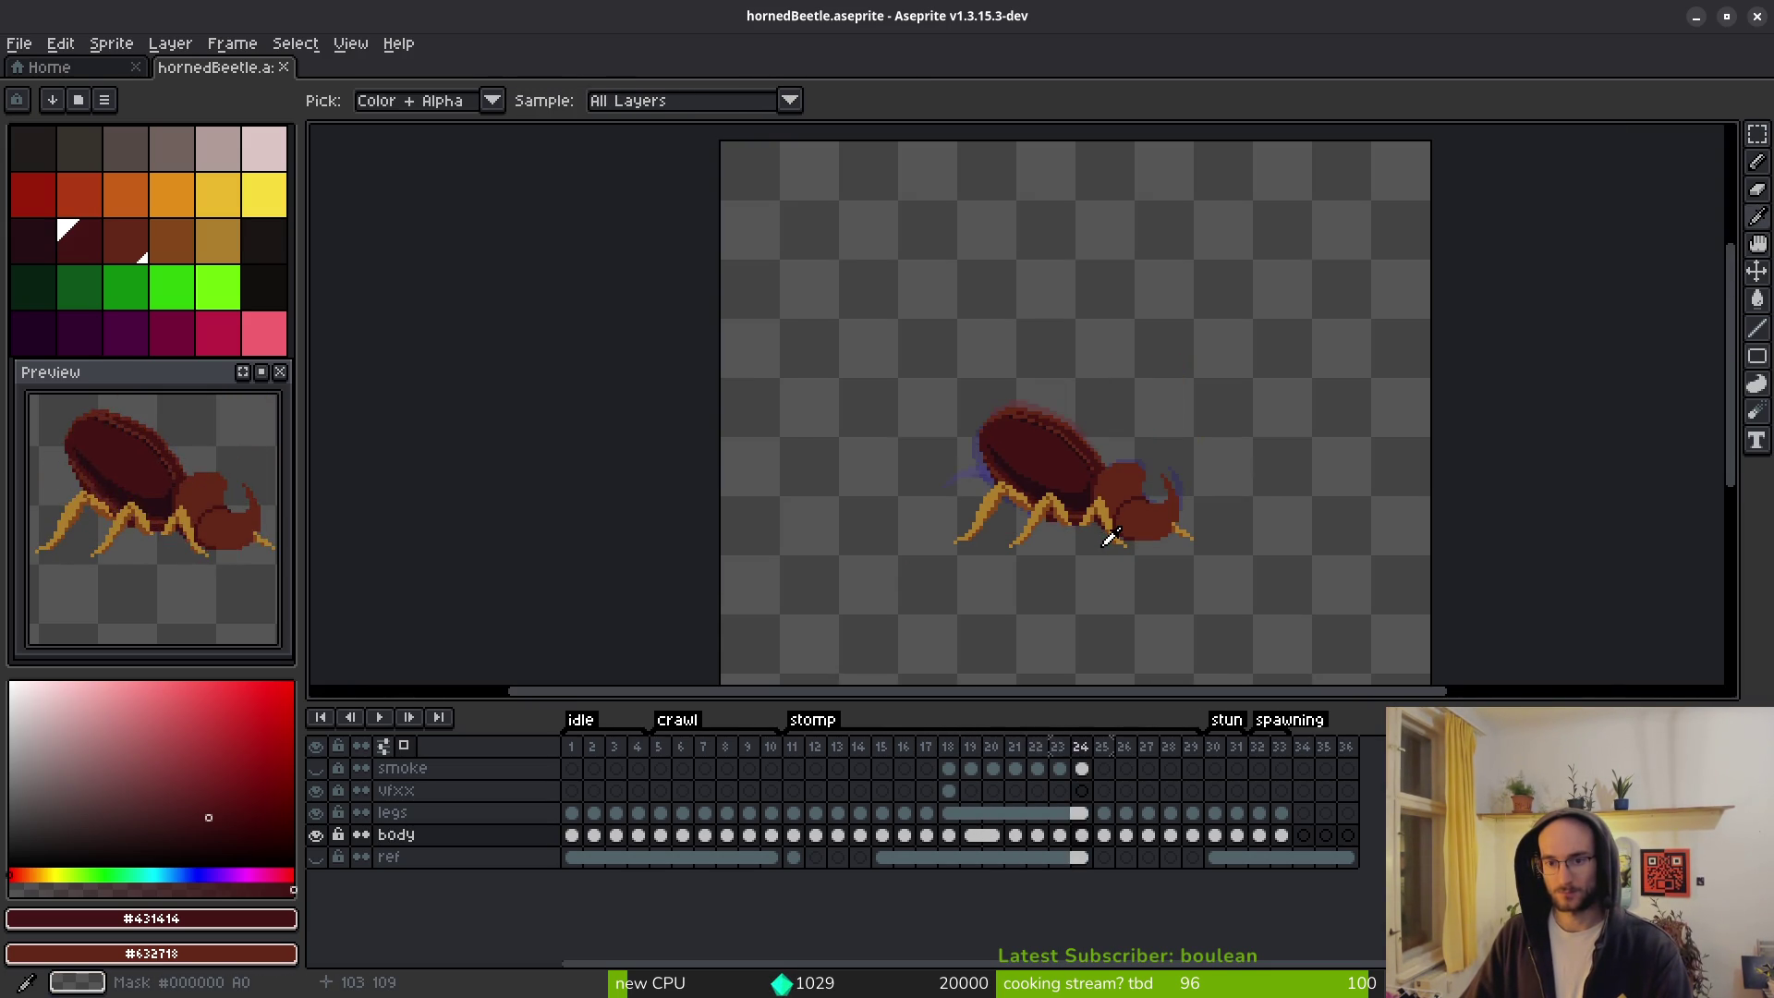
pyautogui.press('m')
pyautogui.scroll(3, 1072, 438)
pyautogui.scroll(1, 1073, 504)
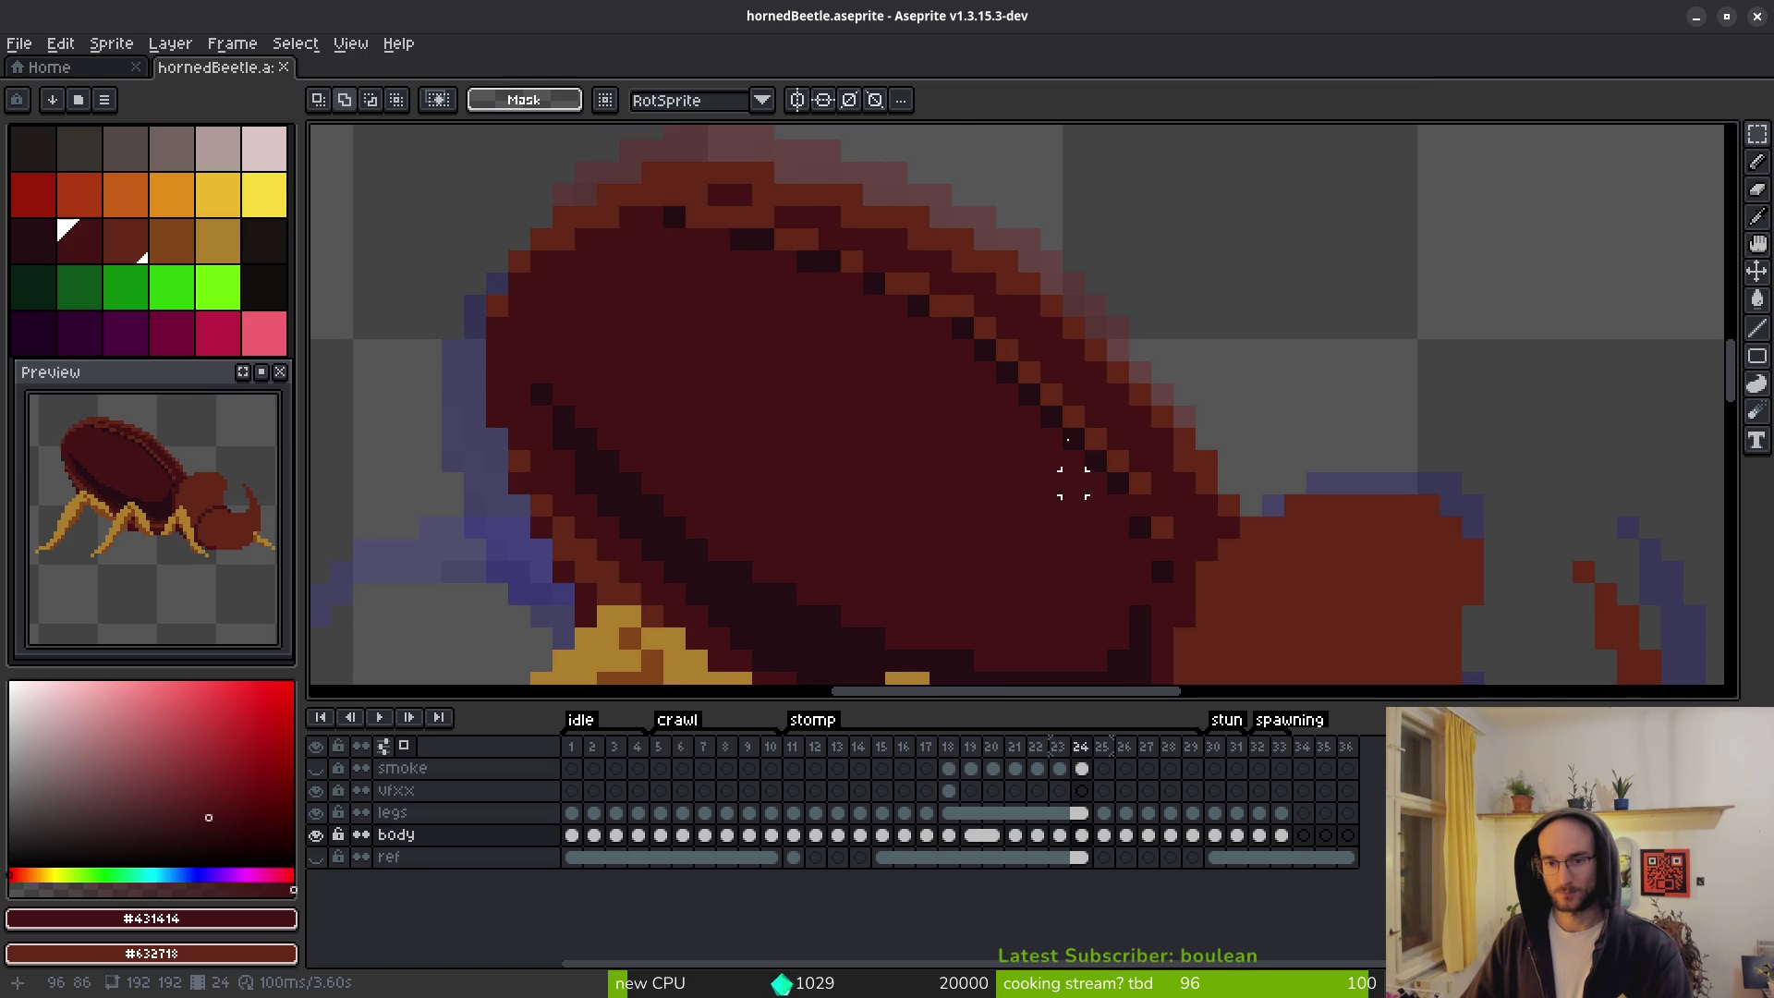
pyautogui.press('Right')
pyautogui.press('Left')
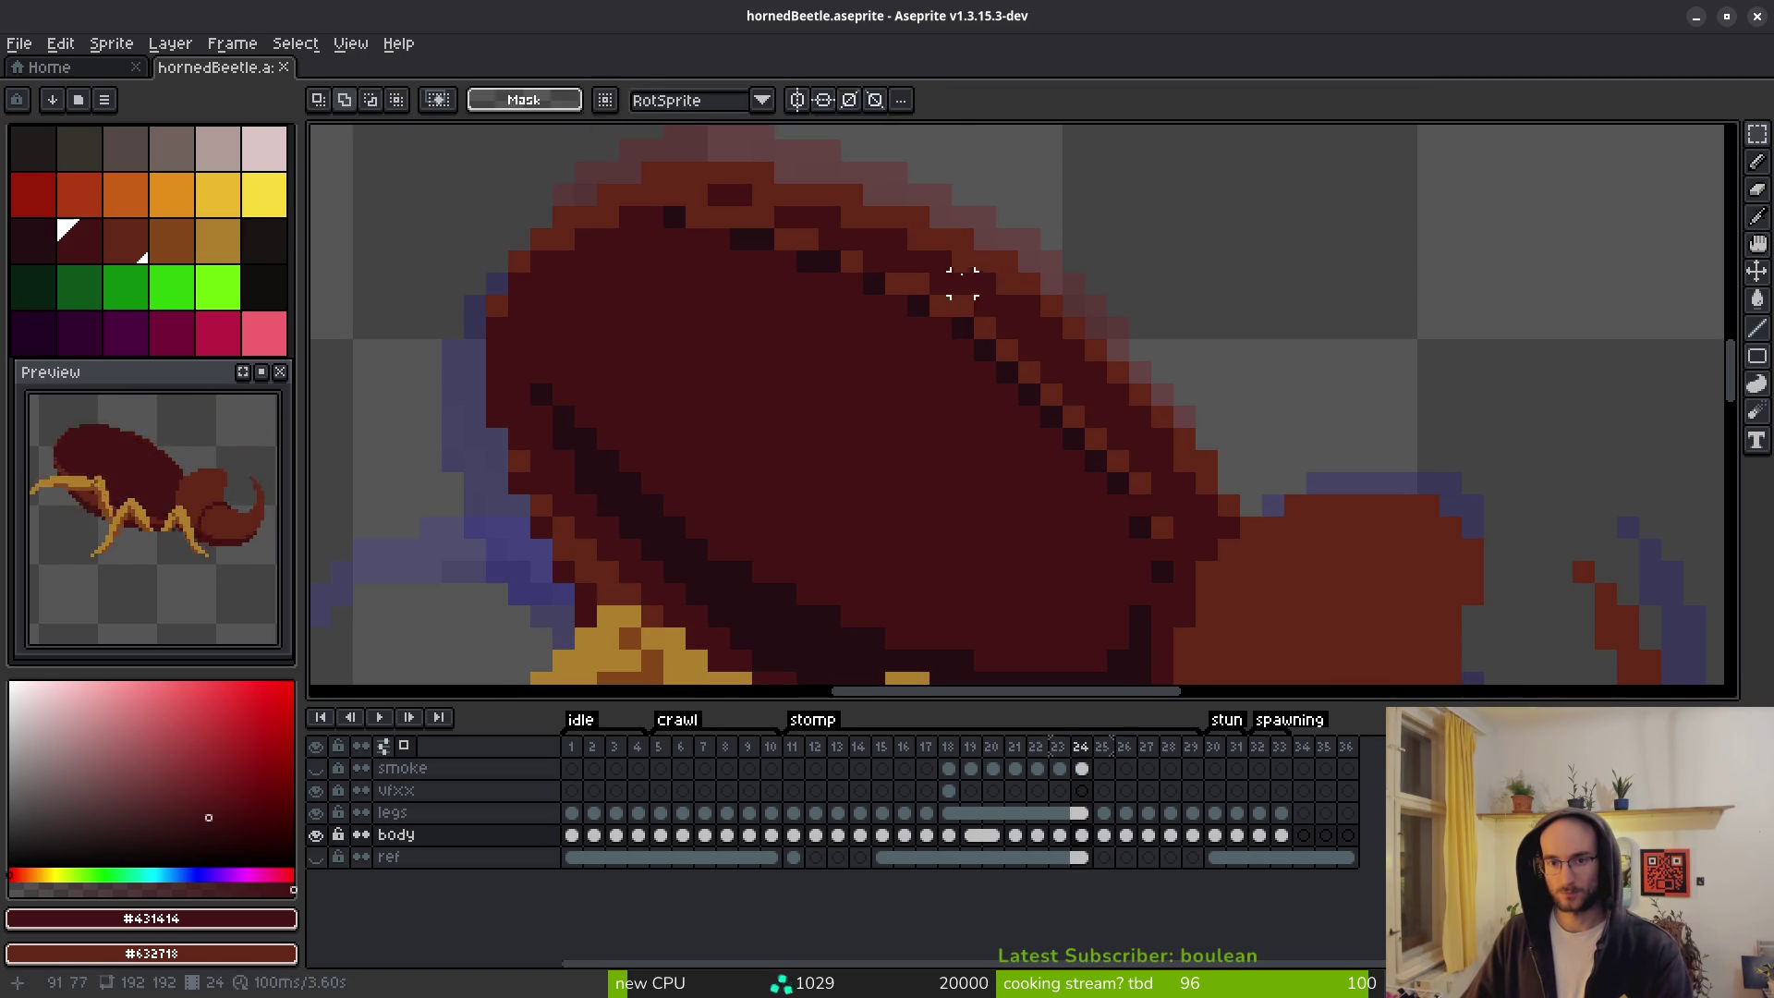
# Draw a #632718 line along the shell top on frame 25, then magic-wand select the dark shell.
pyautogui.keyDown('alt'); pyautogui.click(964, 247); pyautogui.keyUp('alt')
pyautogui.press('Right')
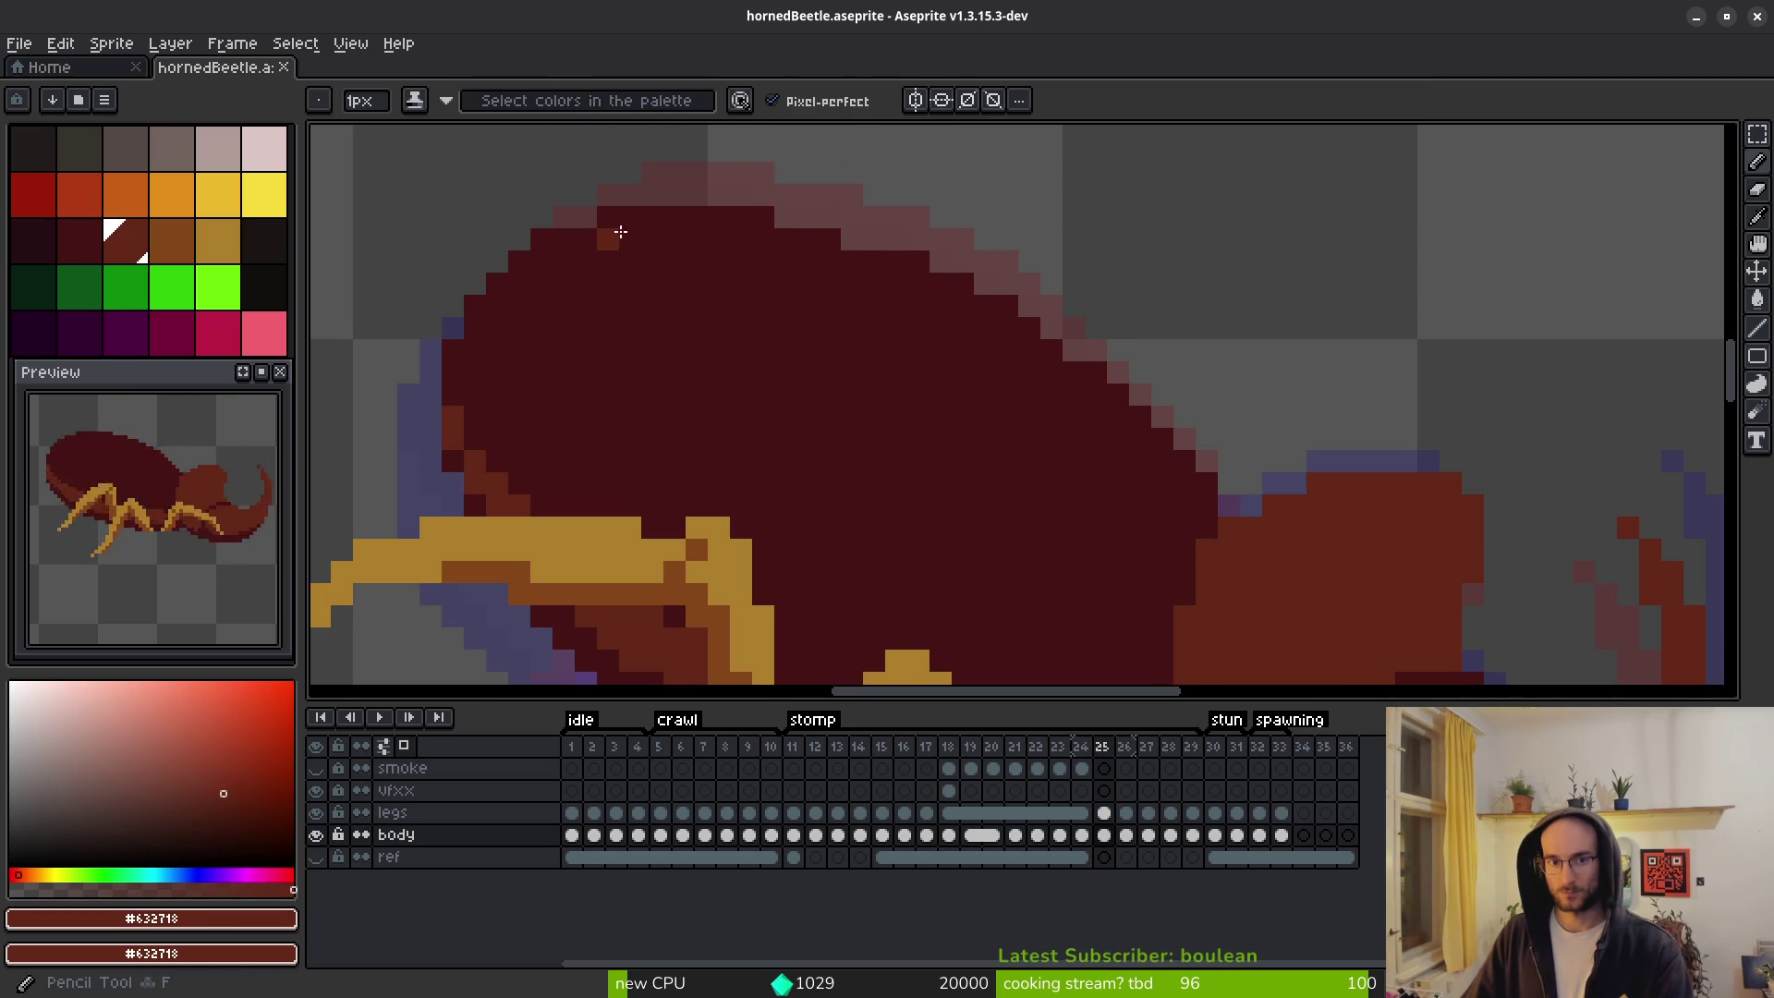
pyautogui.press('l')
pyautogui.moveTo(610, 217)
pyautogui.mouseDown()
pyautogui.moveTo(734, 218)
pyautogui.moveTo(824, 246)
pyautogui.mouseUp()
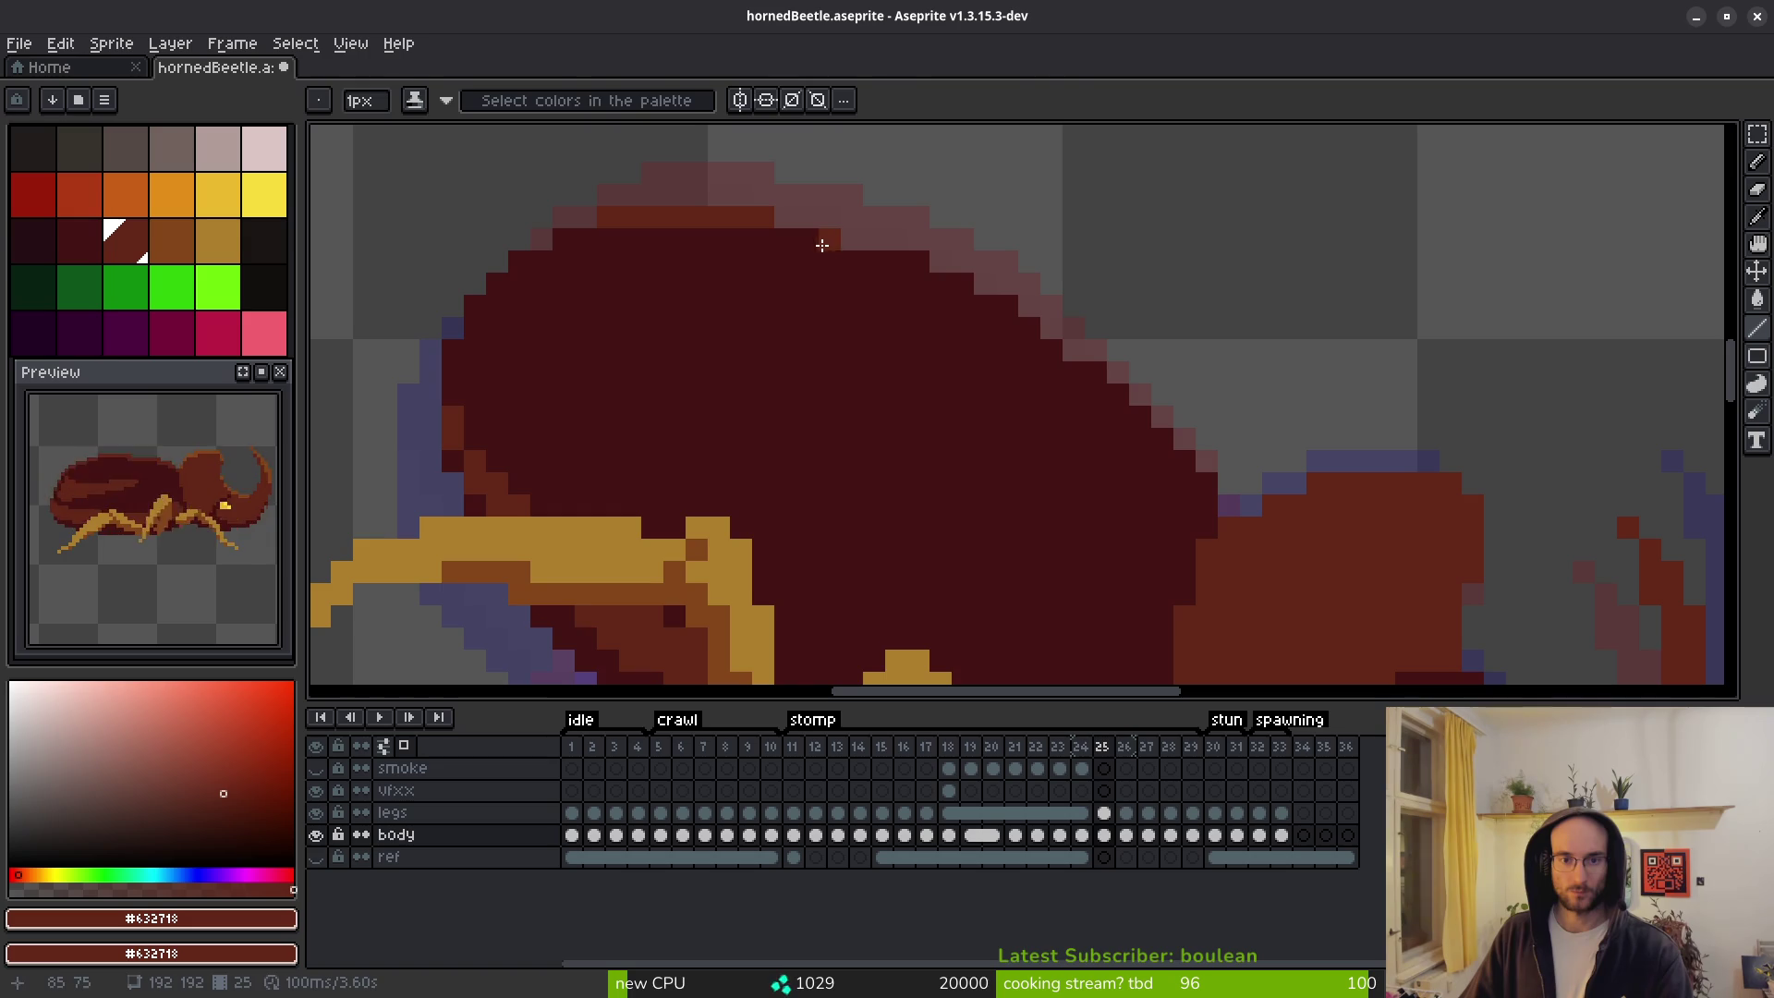
pyautogui.press('w')
pyautogui.click(919, 459)
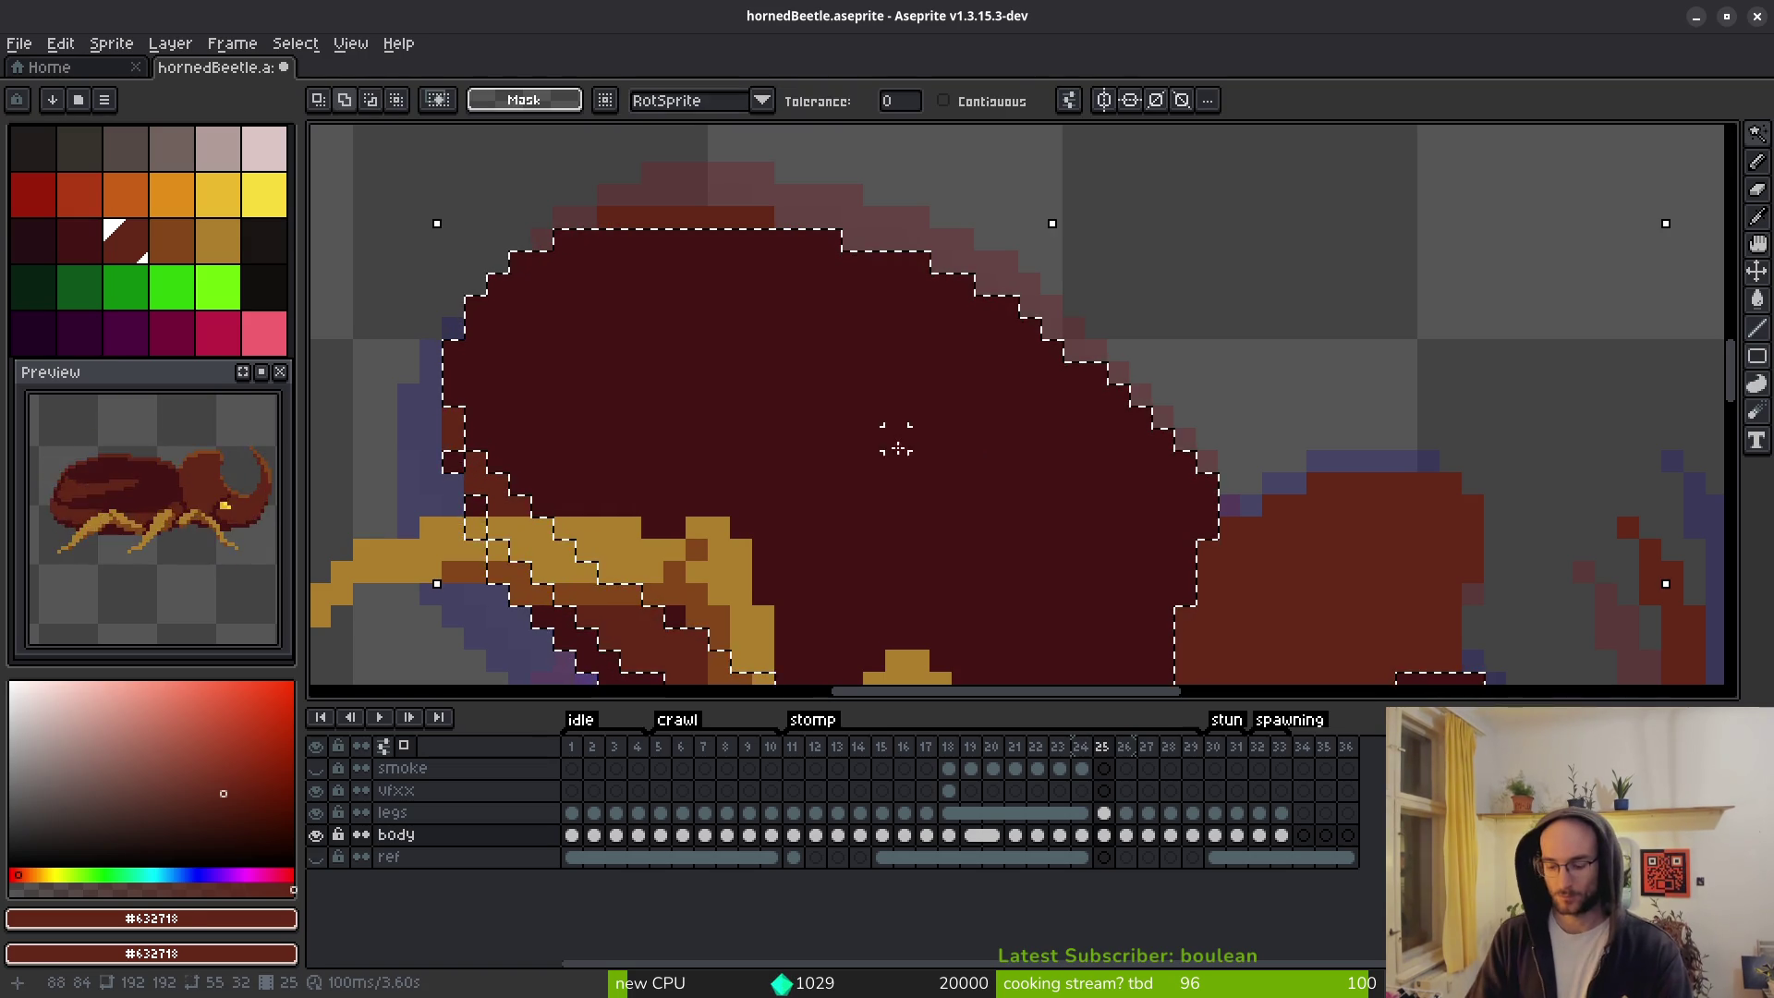
pyautogui.hotkey('shift', 'o')
pyautogui.click(1382, 935)
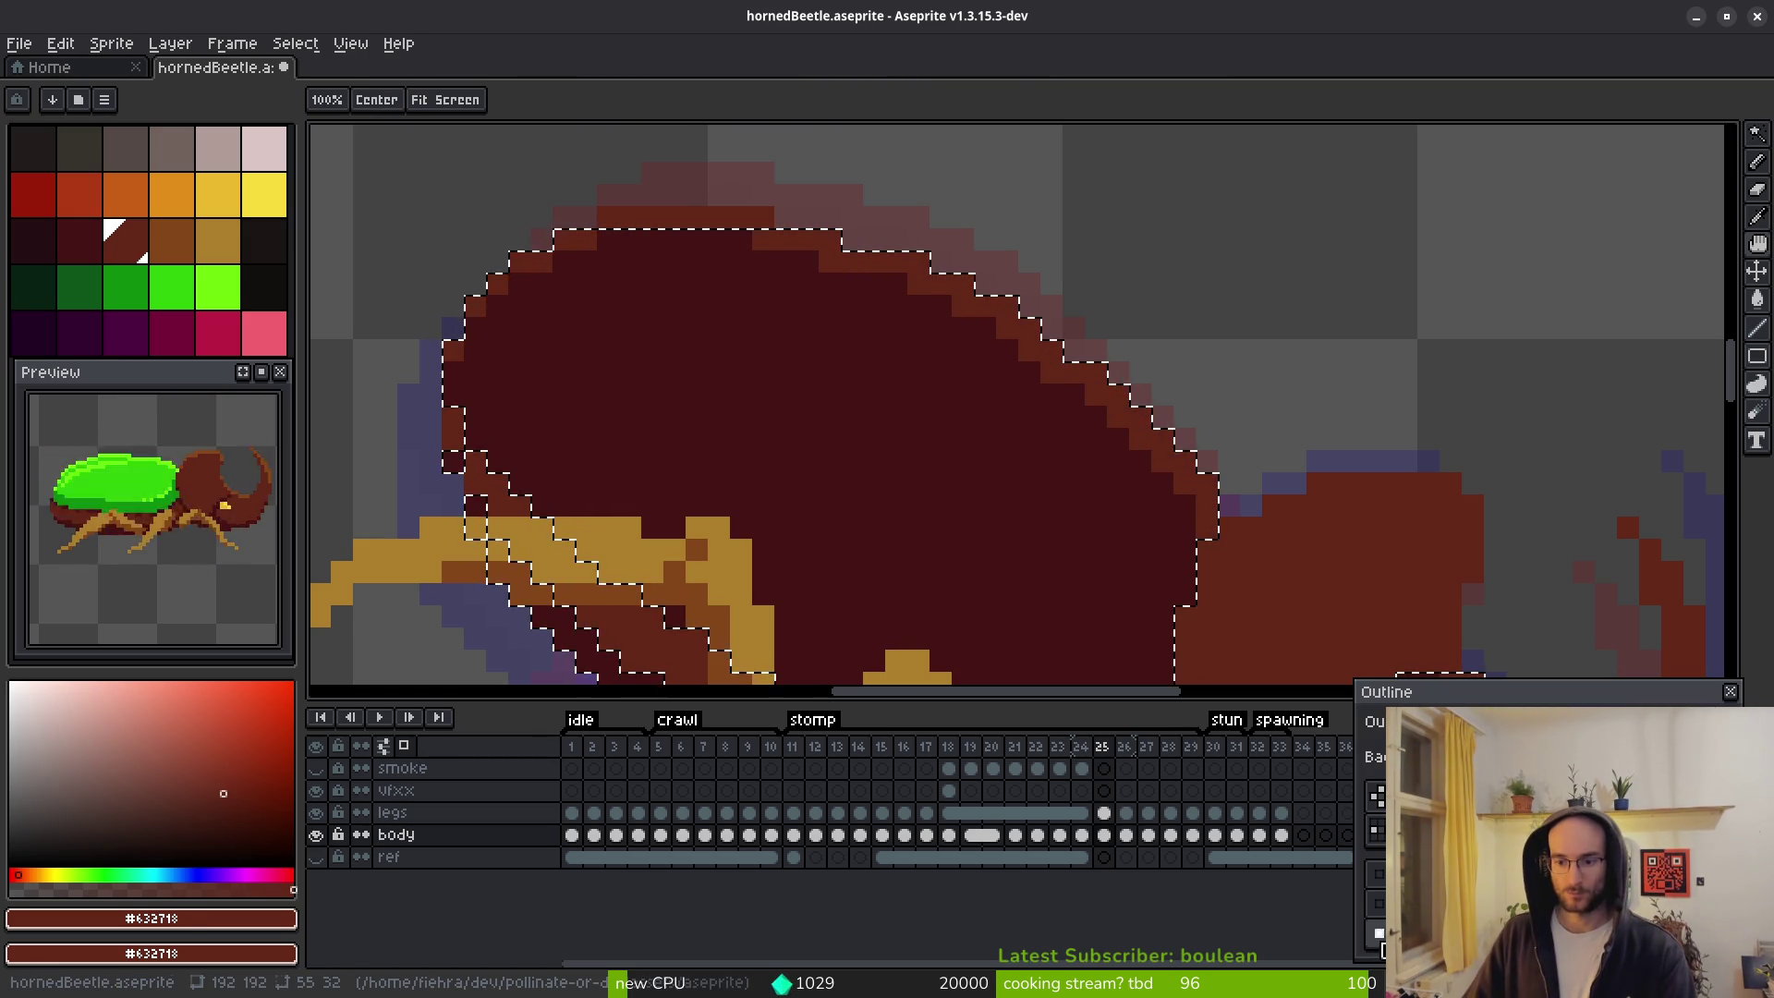
pyautogui.click(1377, 933)
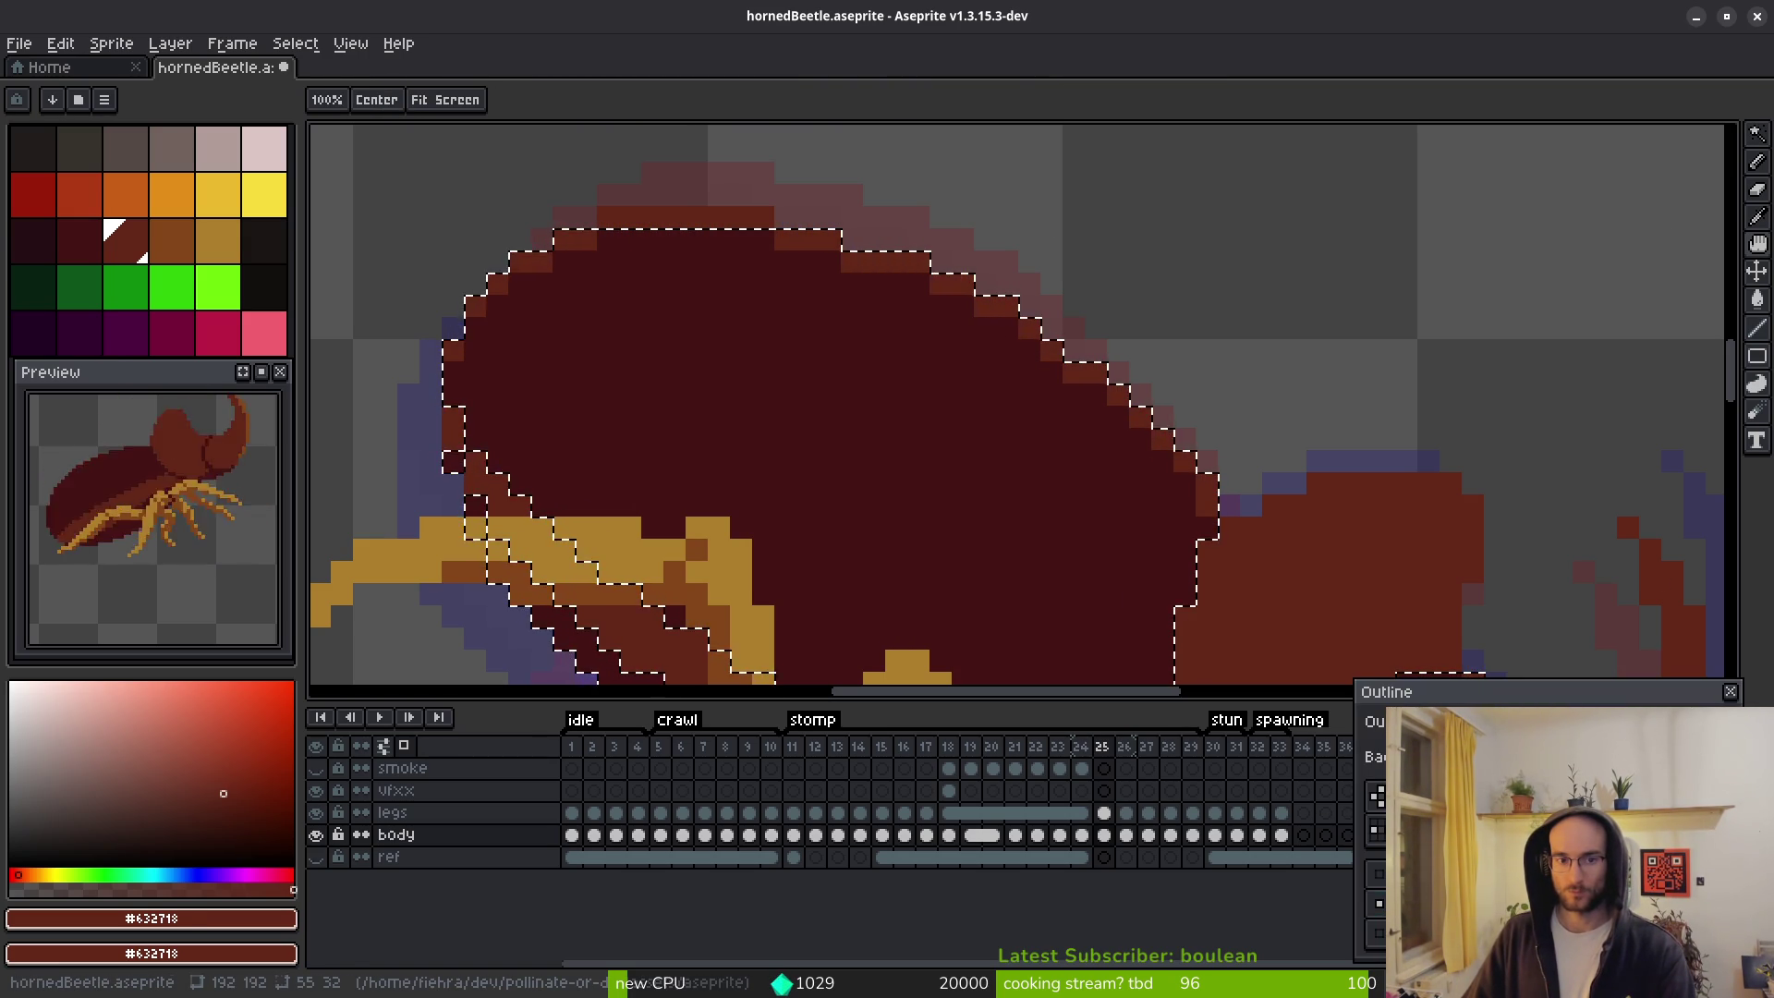
pyautogui.press('Return')
pyautogui.hotkey('ctrl', 'd')
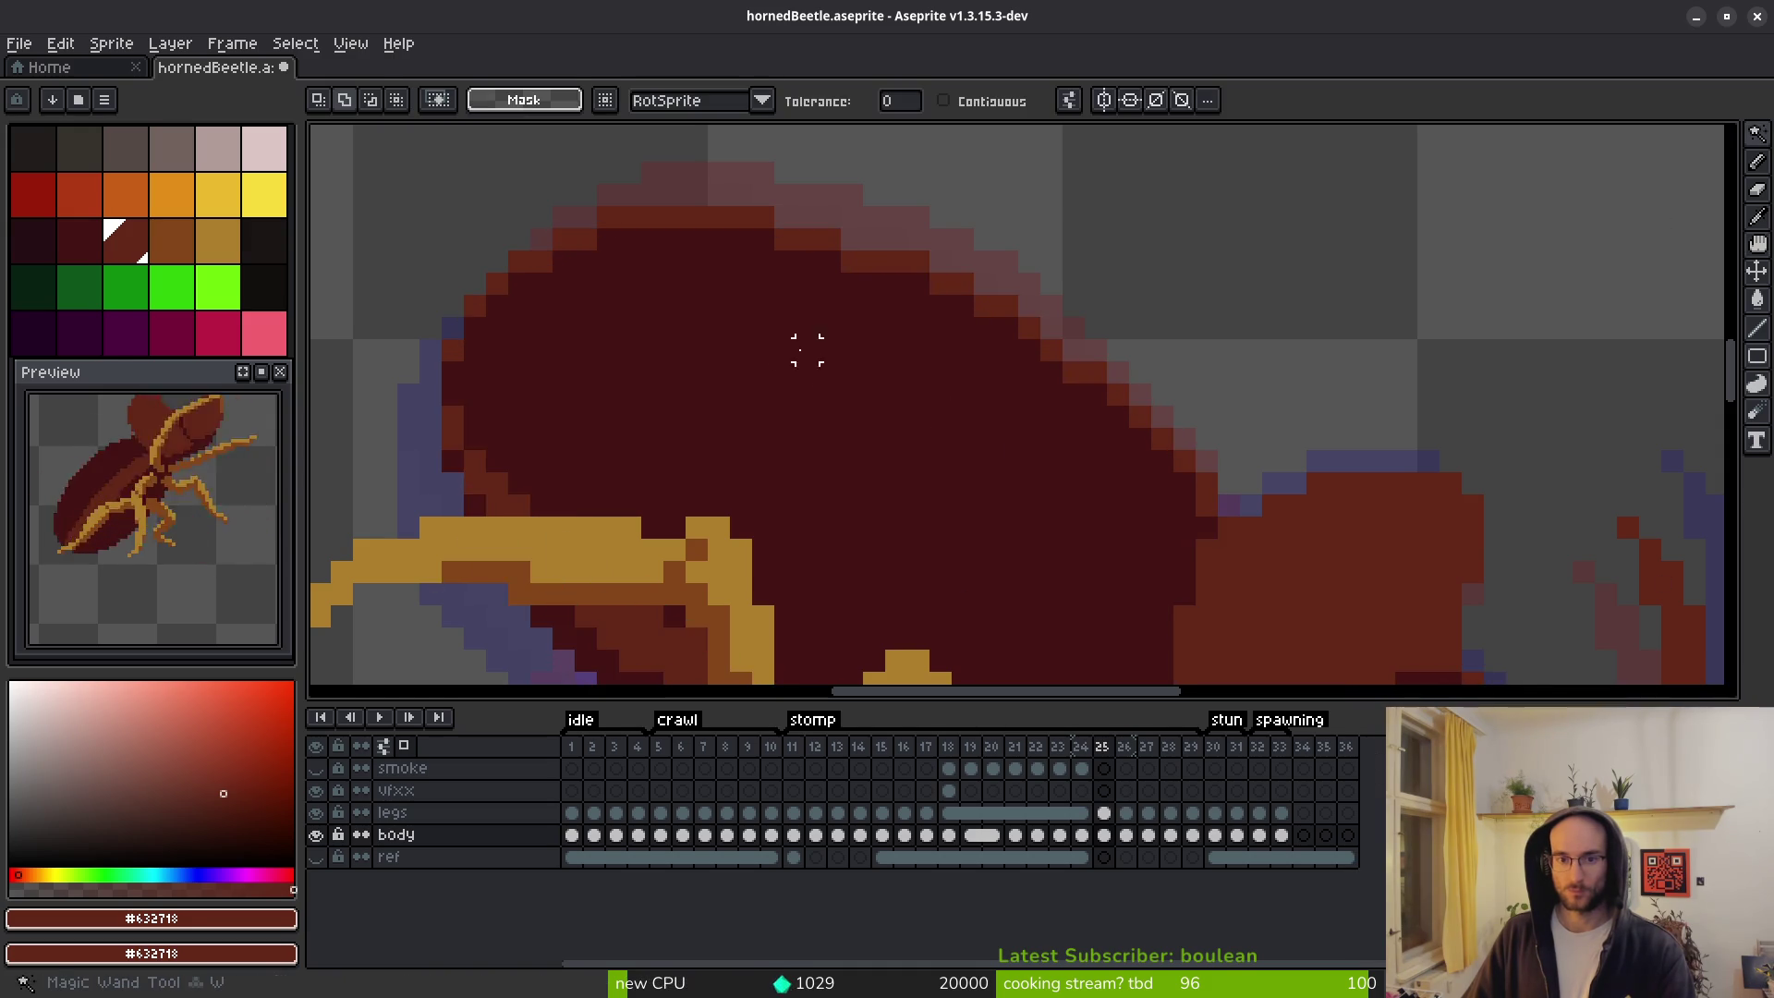
pyautogui.scroll(-2, 768, 378)
pyautogui.press('i')
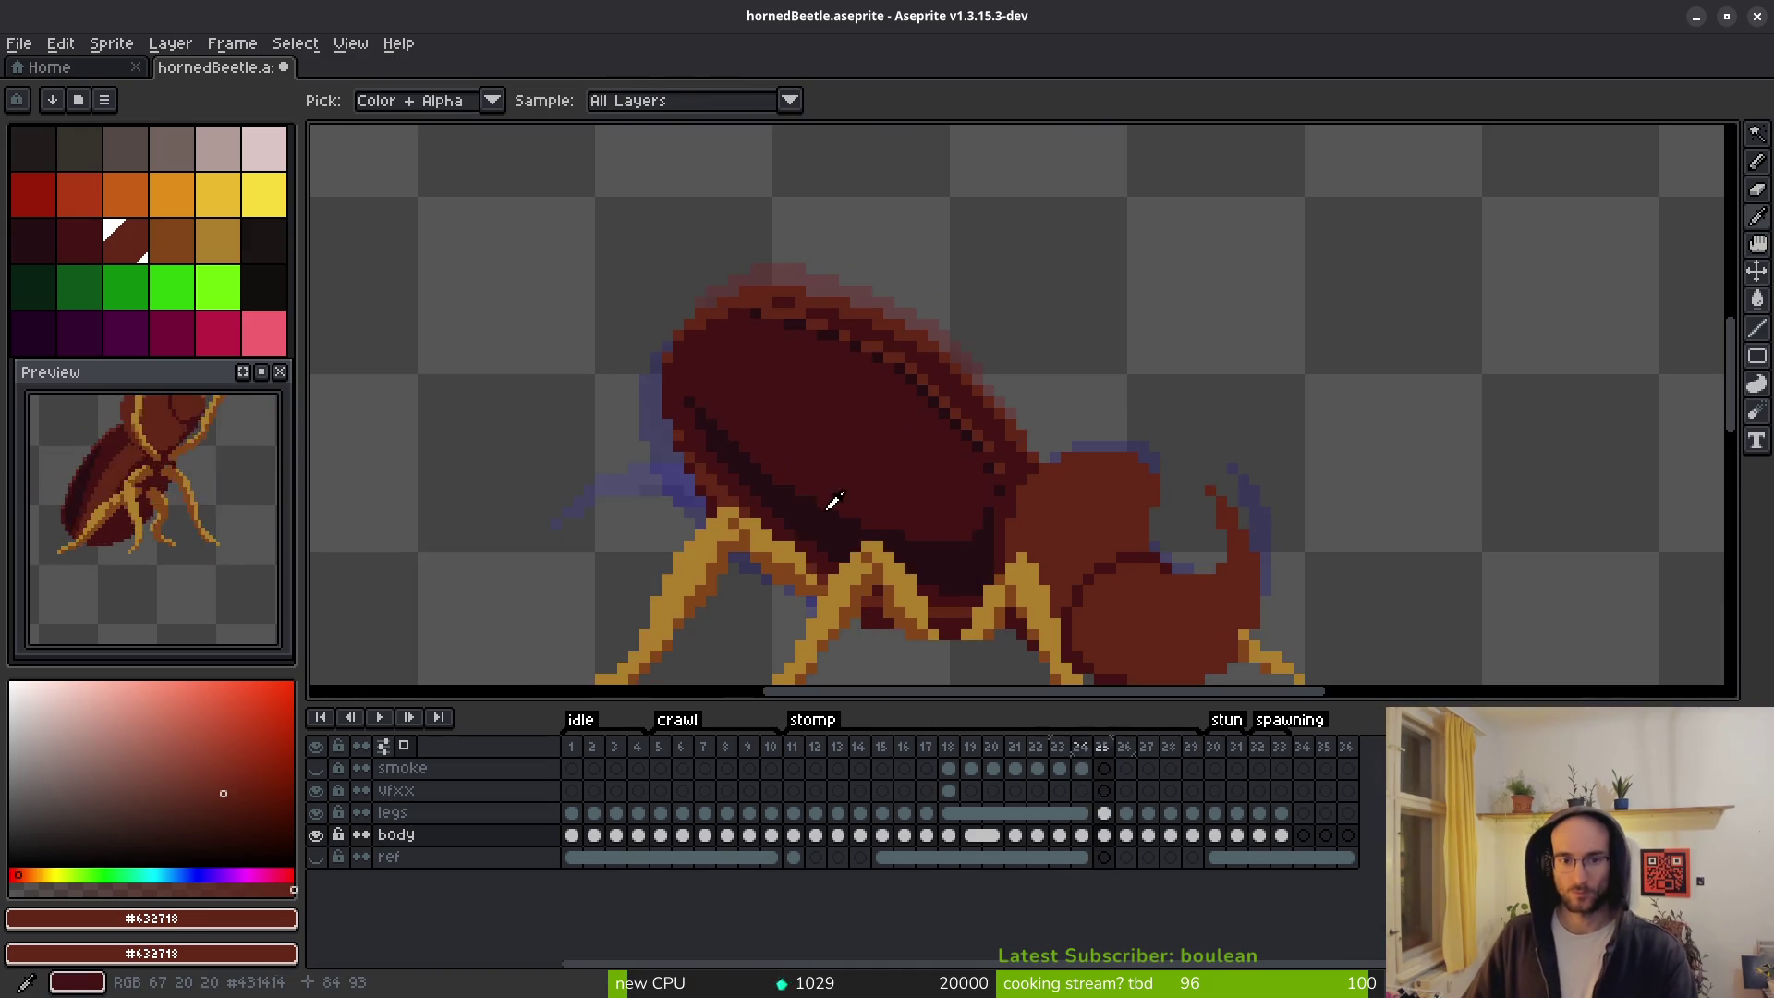
pyautogui.press('w')
pyautogui.hotkey('ctrl', 'z')
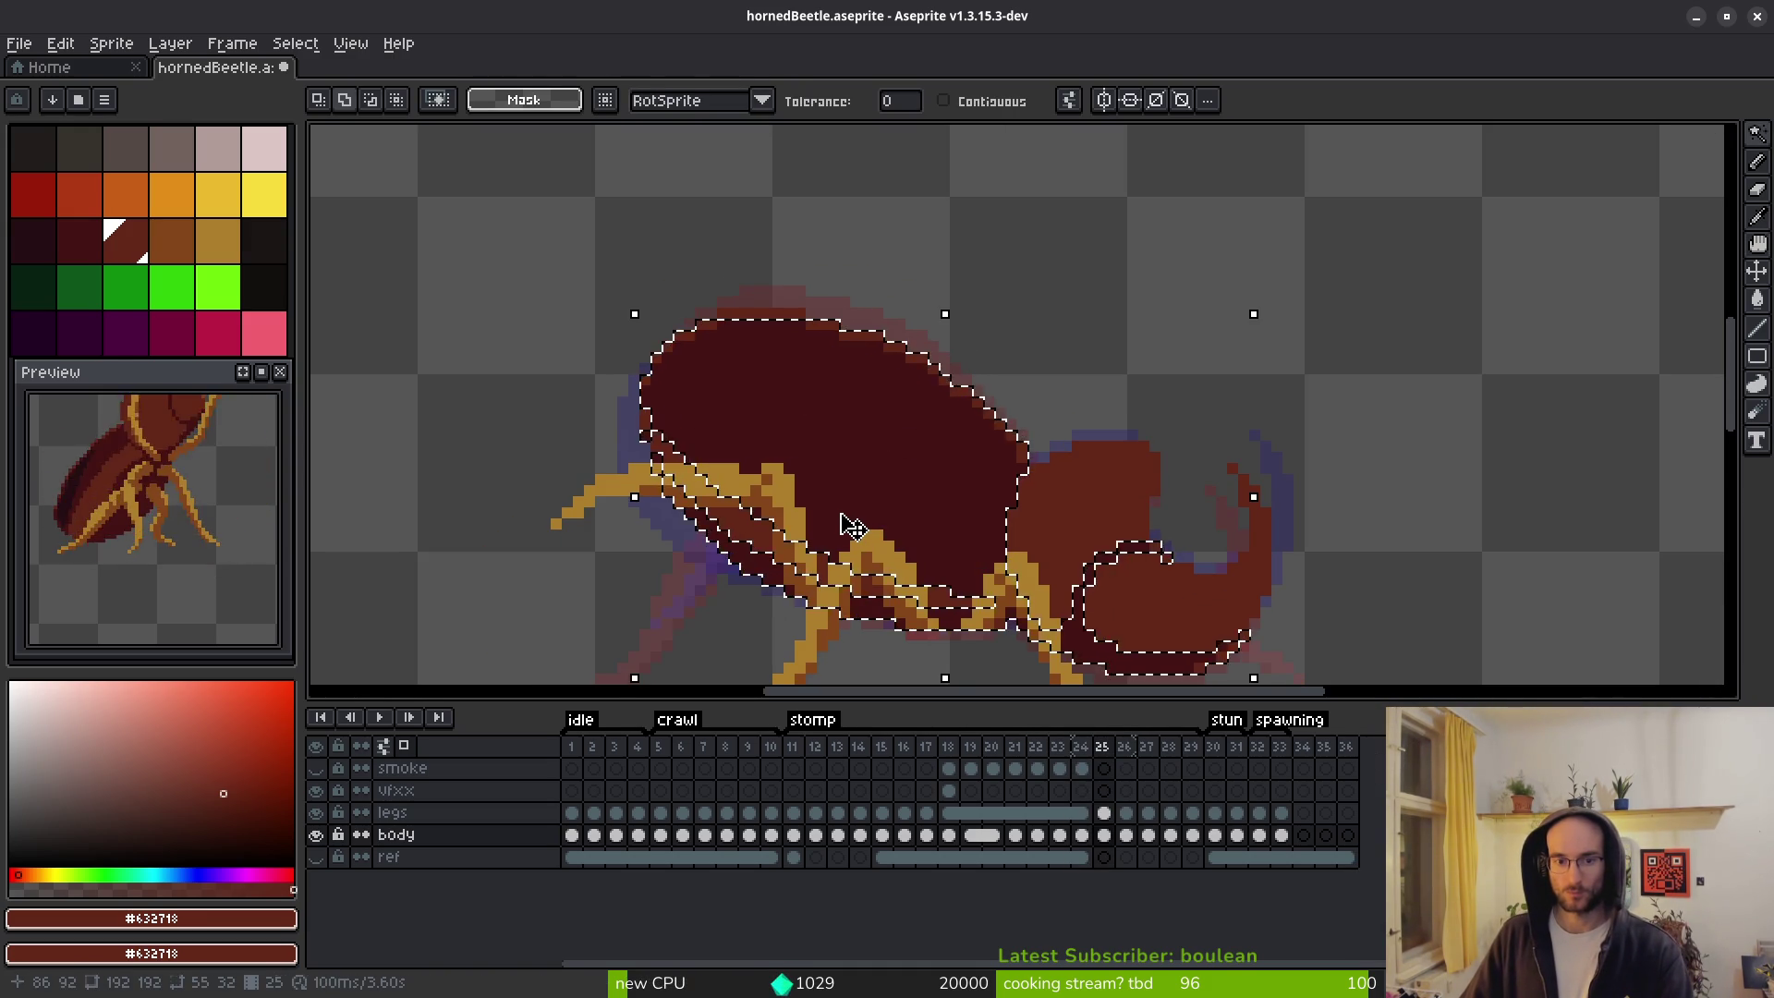
pyautogui.hotkey('ctrl', 'y')
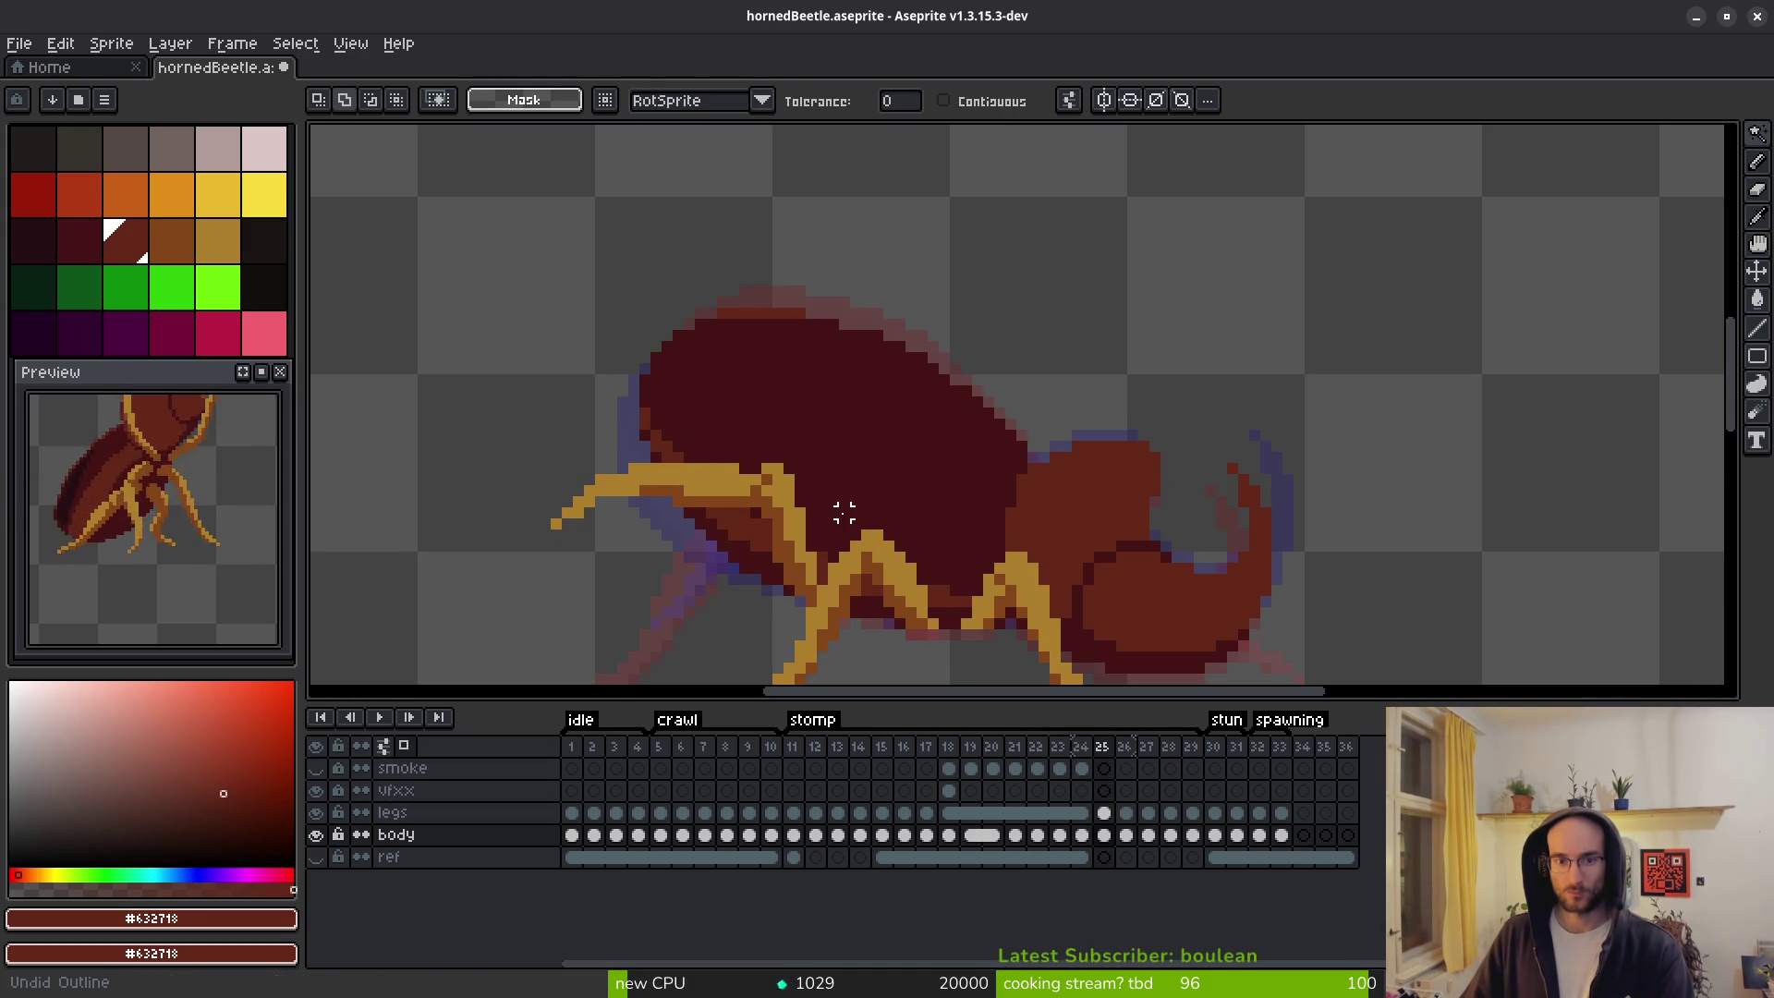
pyautogui.hotkey('ctrl', 'z')
pyautogui.hotkey('ctrl', 'y')
pyautogui.hotkey('ctrl', 'z')
pyautogui.hotkey('ctrl', 'y')
pyautogui.hotkey('ctrl', 'z')
pyautogui.hotkey('shift', 'o')
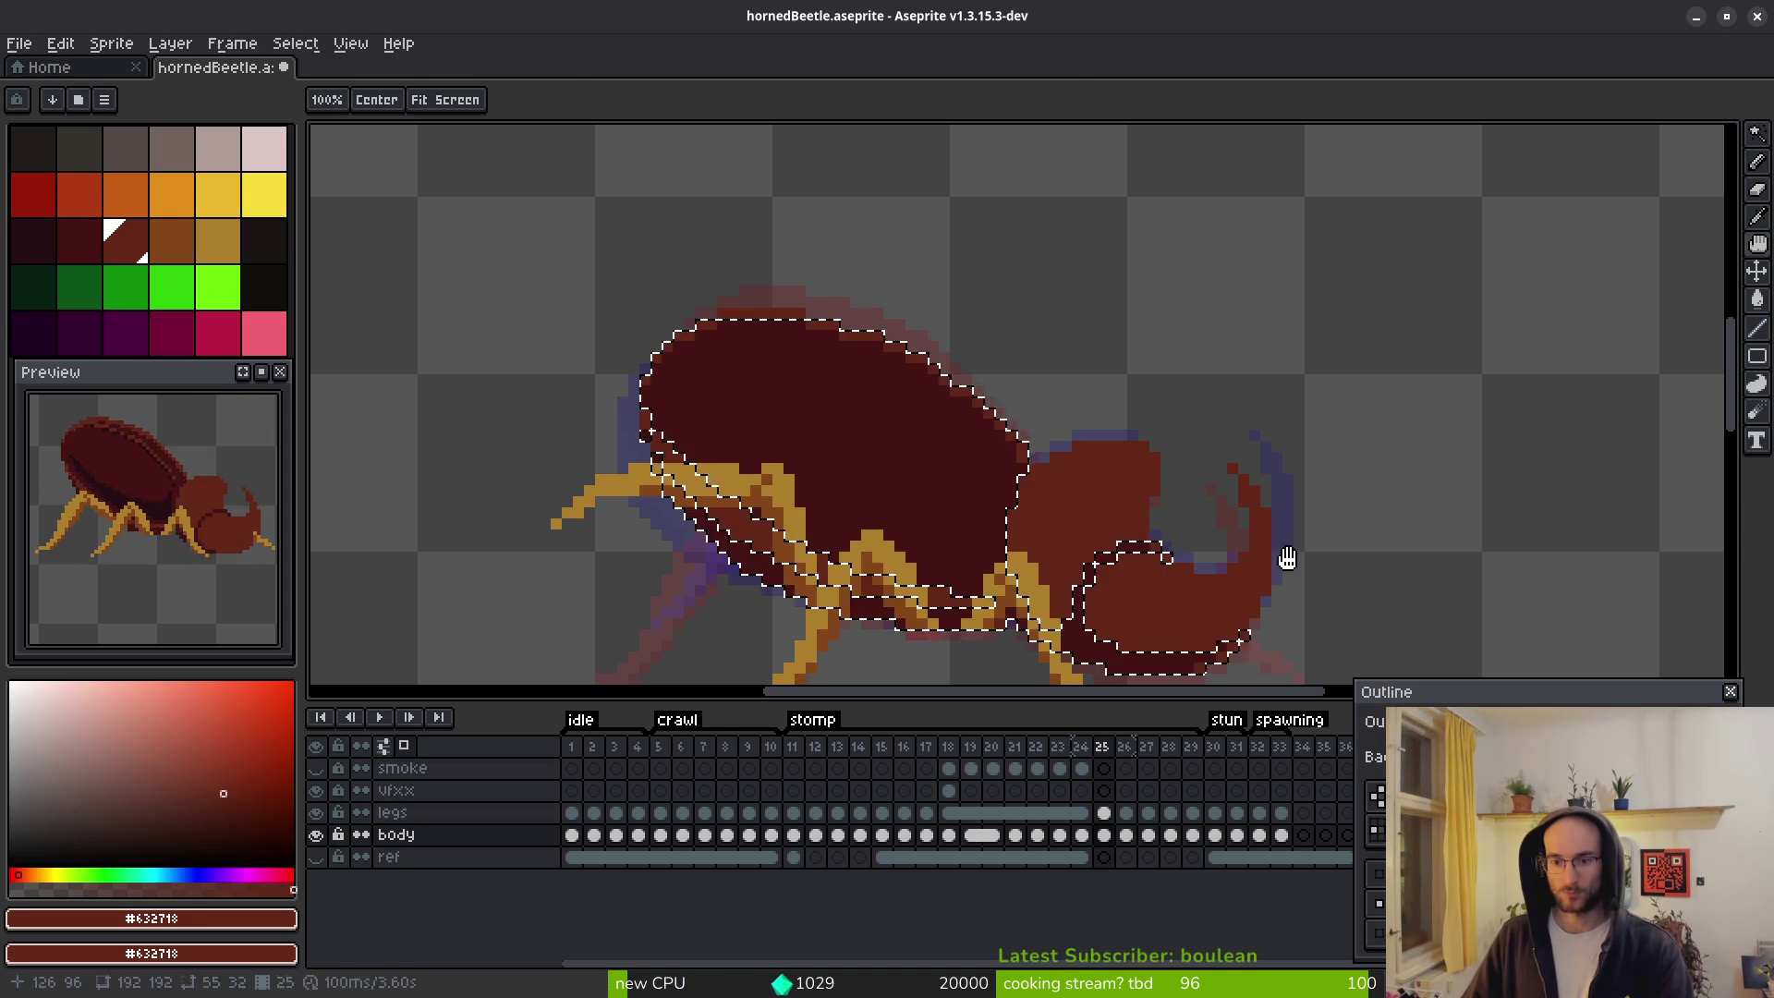
pyautogui.press('Escape')
pyautogui.hotkey('ctrl', 'd')
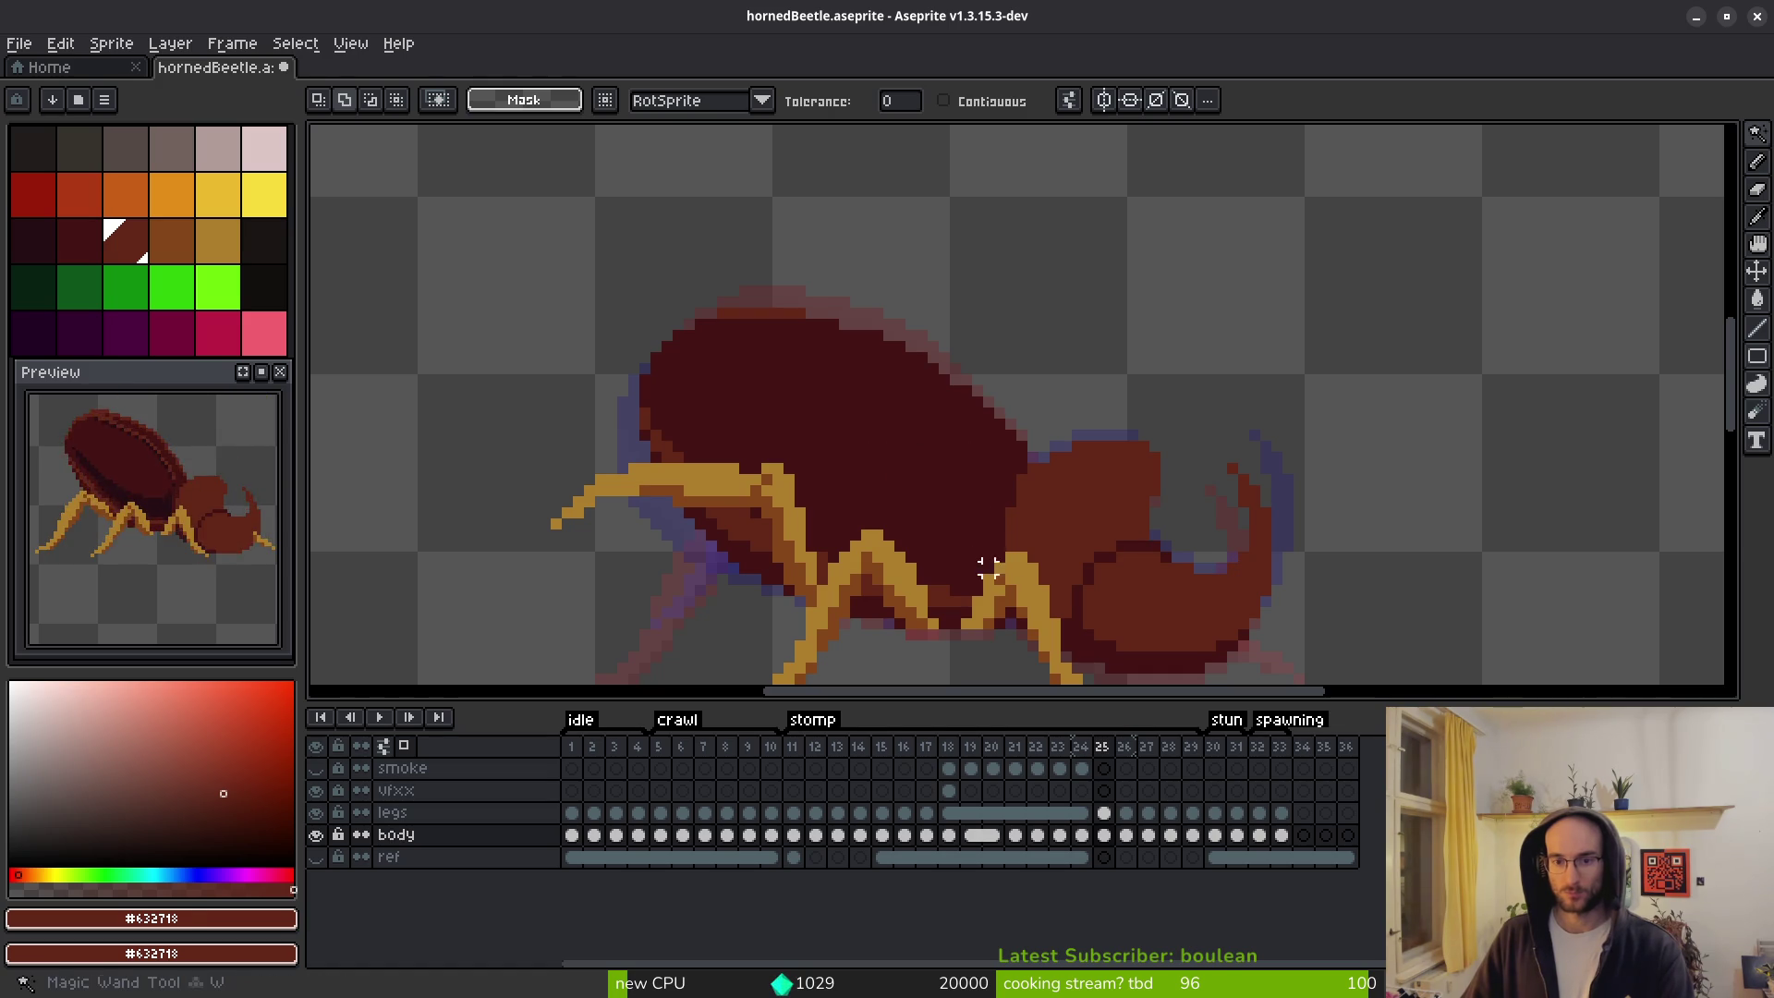
pyautogui.keyDown('ctrl'); pyautogui.click(1012, 519); pyautogui.keyUp('ctrl')
pyautogui.press('q')
pyautogui.moveTo(1019, 297)
pyautogui.mouseDown()
pyautogui.moveTo(1057, 496)
pyautogui.moveTo(832, 625)
pyautogui.moveTo(636, 258)
pyautogui.moveTo(1033, 366)
pyautogui.mouseUp()
pyautogui.moveTo(1069, 433); pyautogui.dragTo(1062, 434)
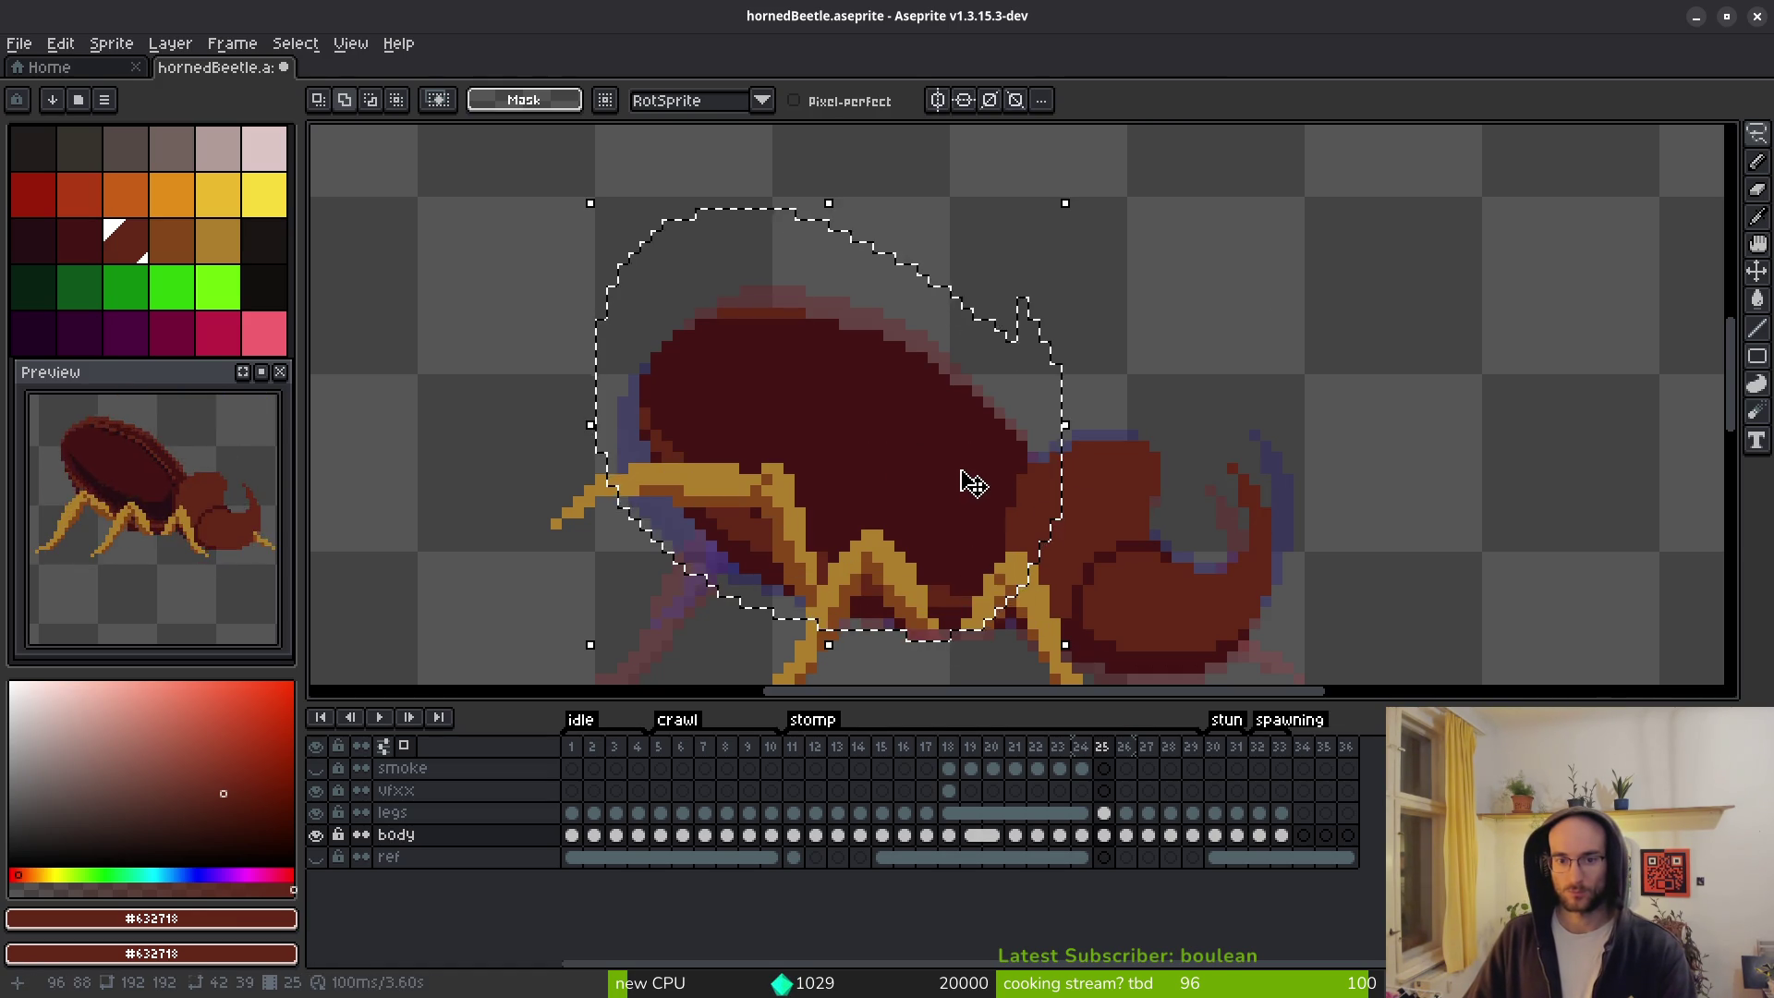
pyautogui.hotkey('shift', 'o')
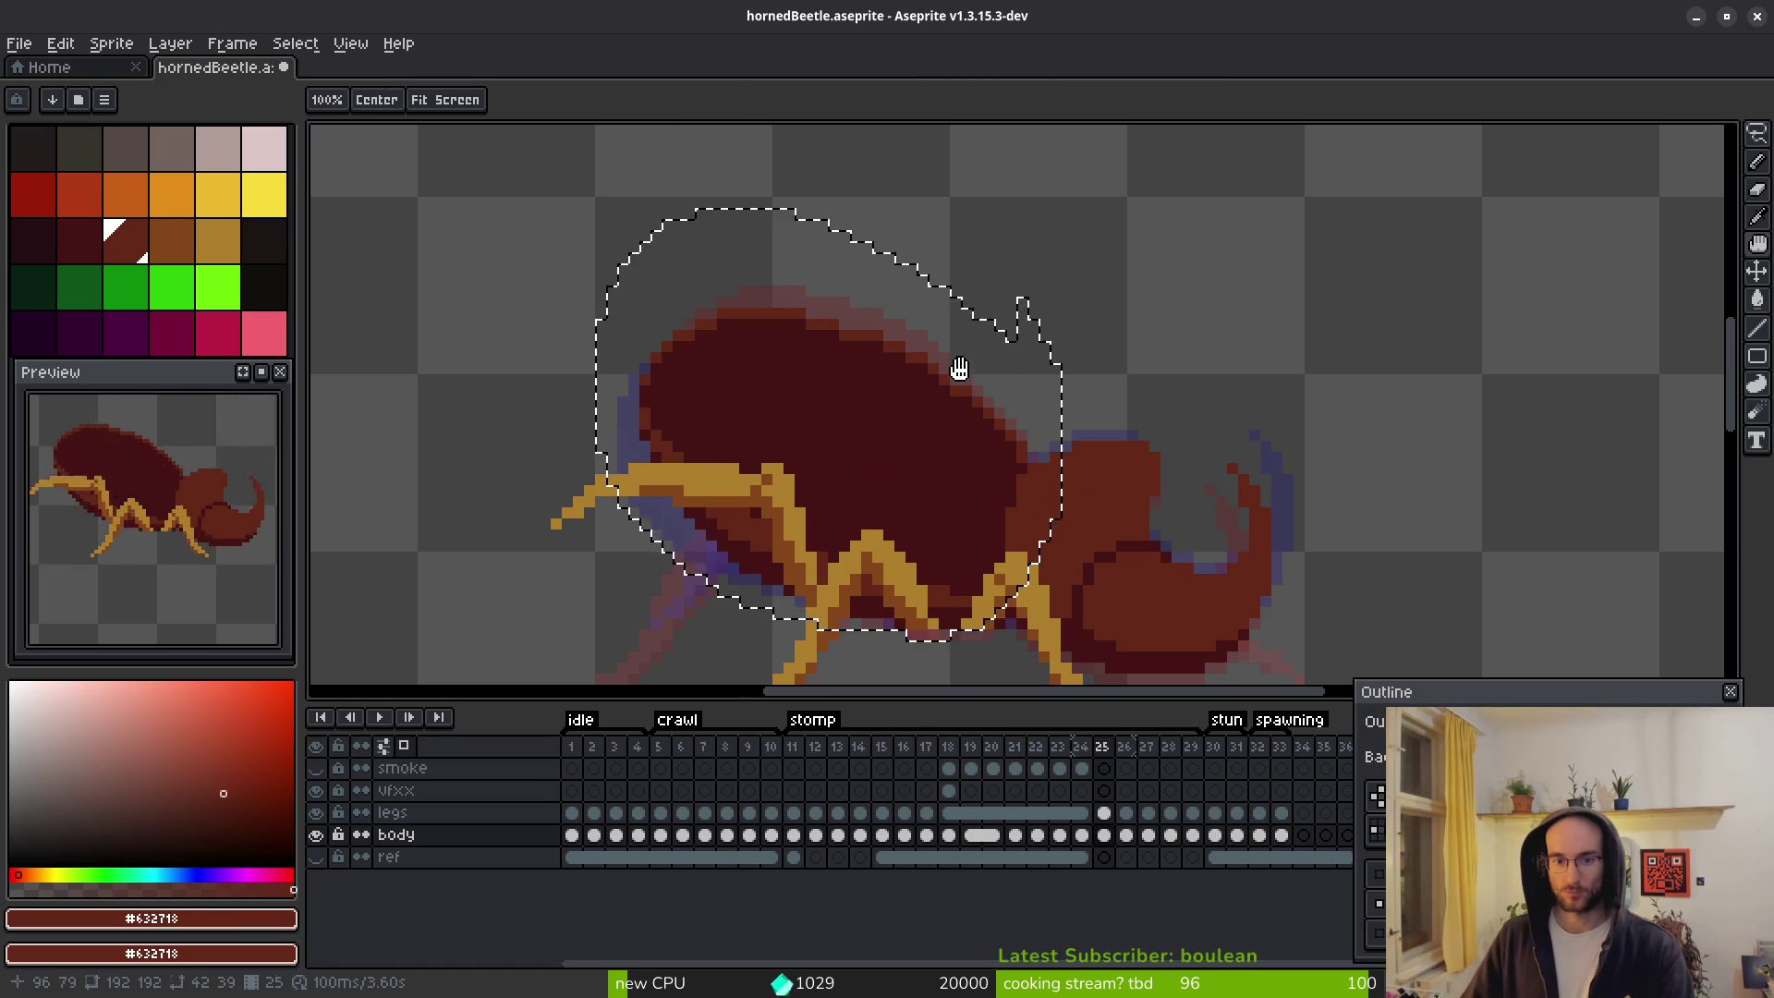
pyautogui.press('Escape')
pyautogui.press('v')
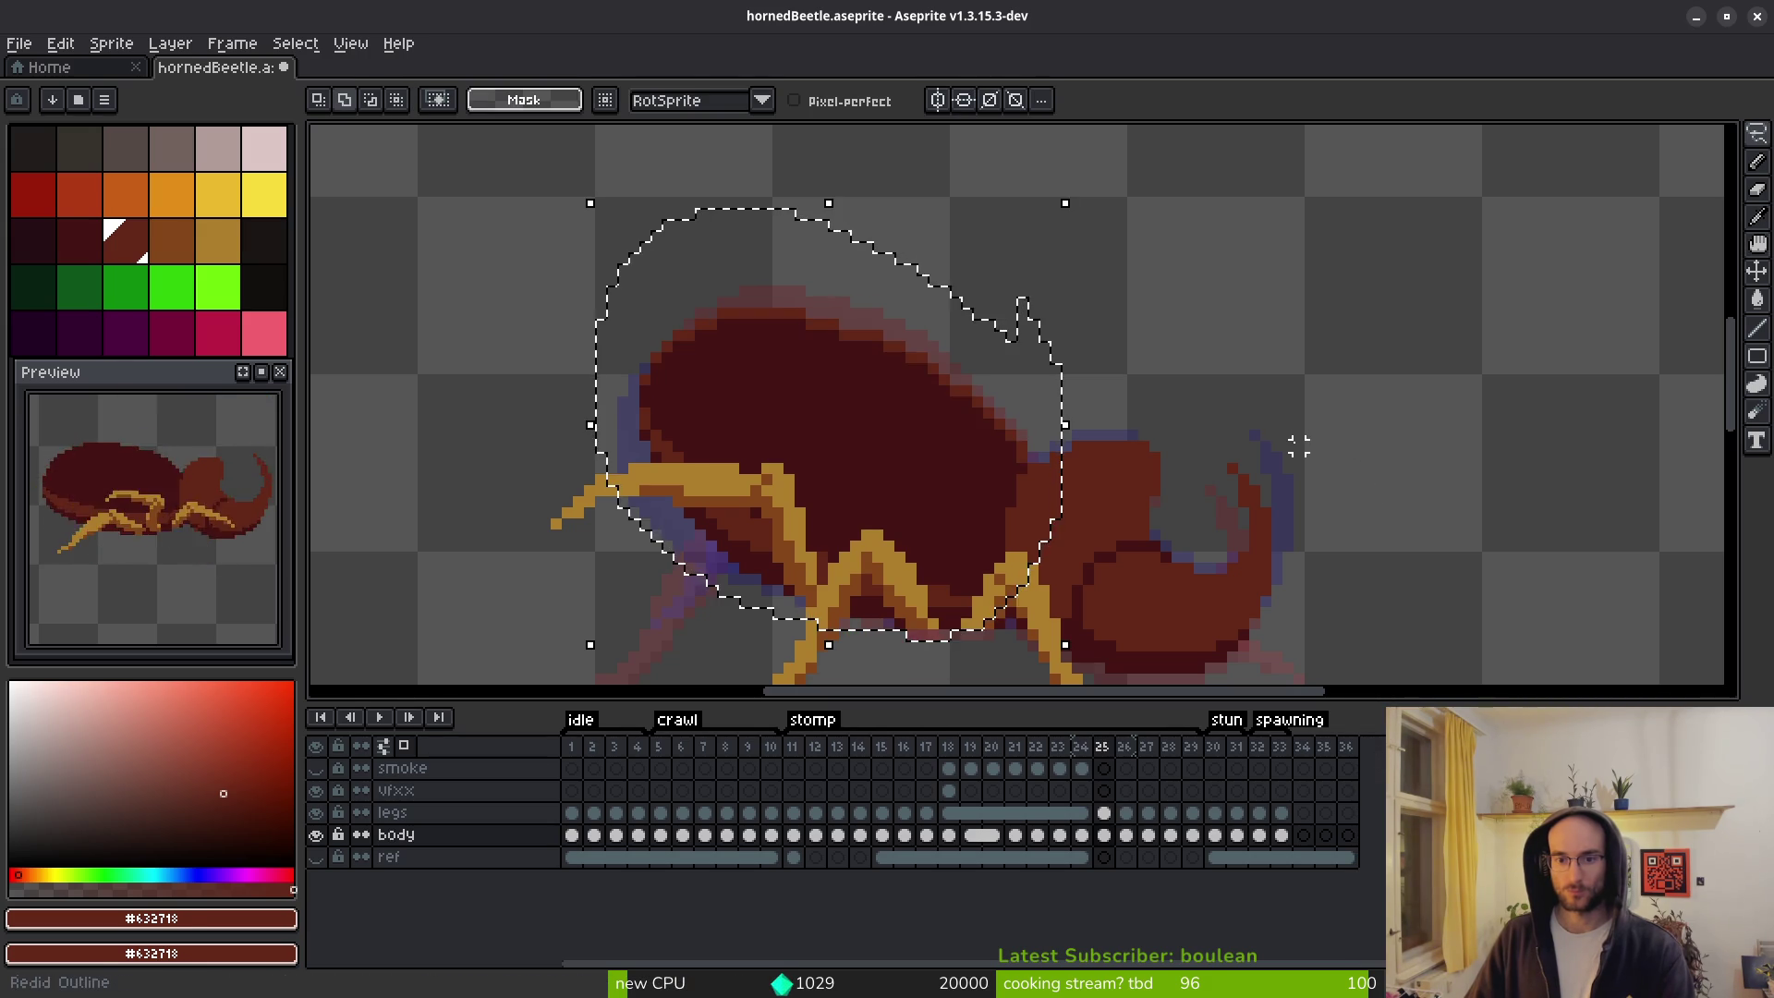
pyautogui.hotkey('ctrl', 'd')
pyautogui.press('i')
pyautogui.scroll(3, 919, 435)
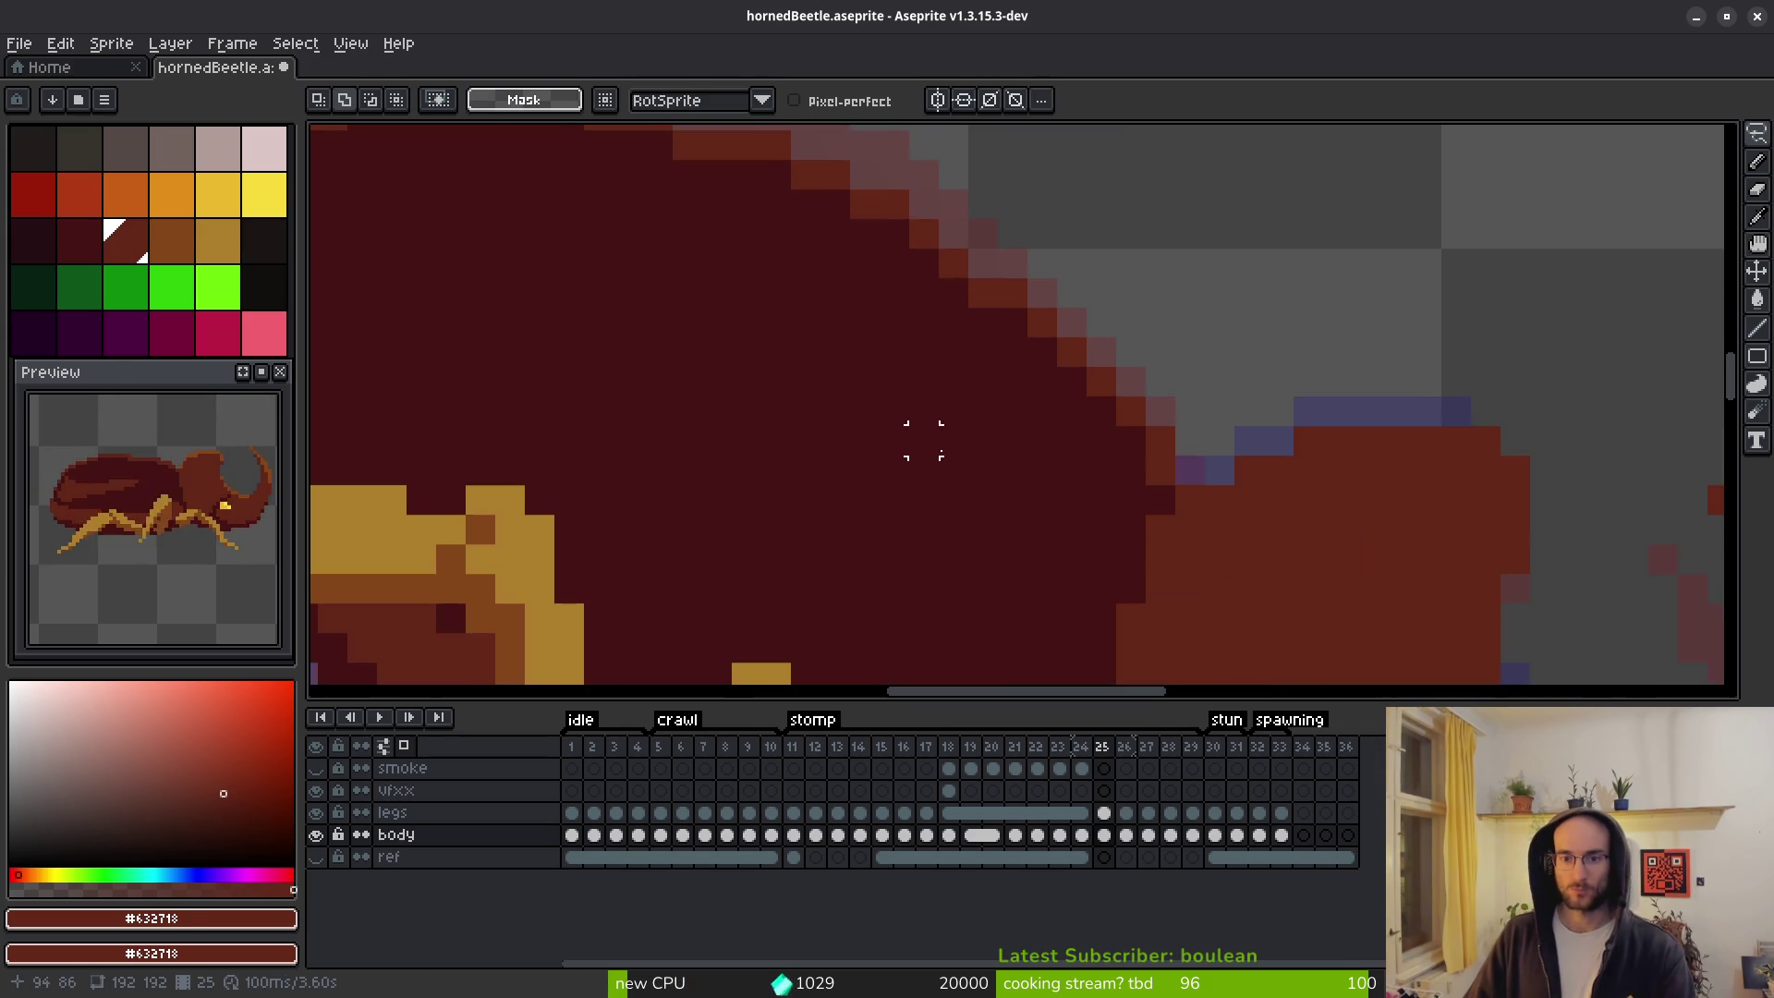
# Compare frames 24 and 25, then pencil a brown pixel onto the shell outline.
pyautogui.scroll(-2, 954, 400)
pyautogui.press('Left')
pyautogui.press('Right')
pyautogui.press('Left')
pyautogui.press('Right')
pyautogui.press('f')
pyautogui.scroll(3, 884, 371)
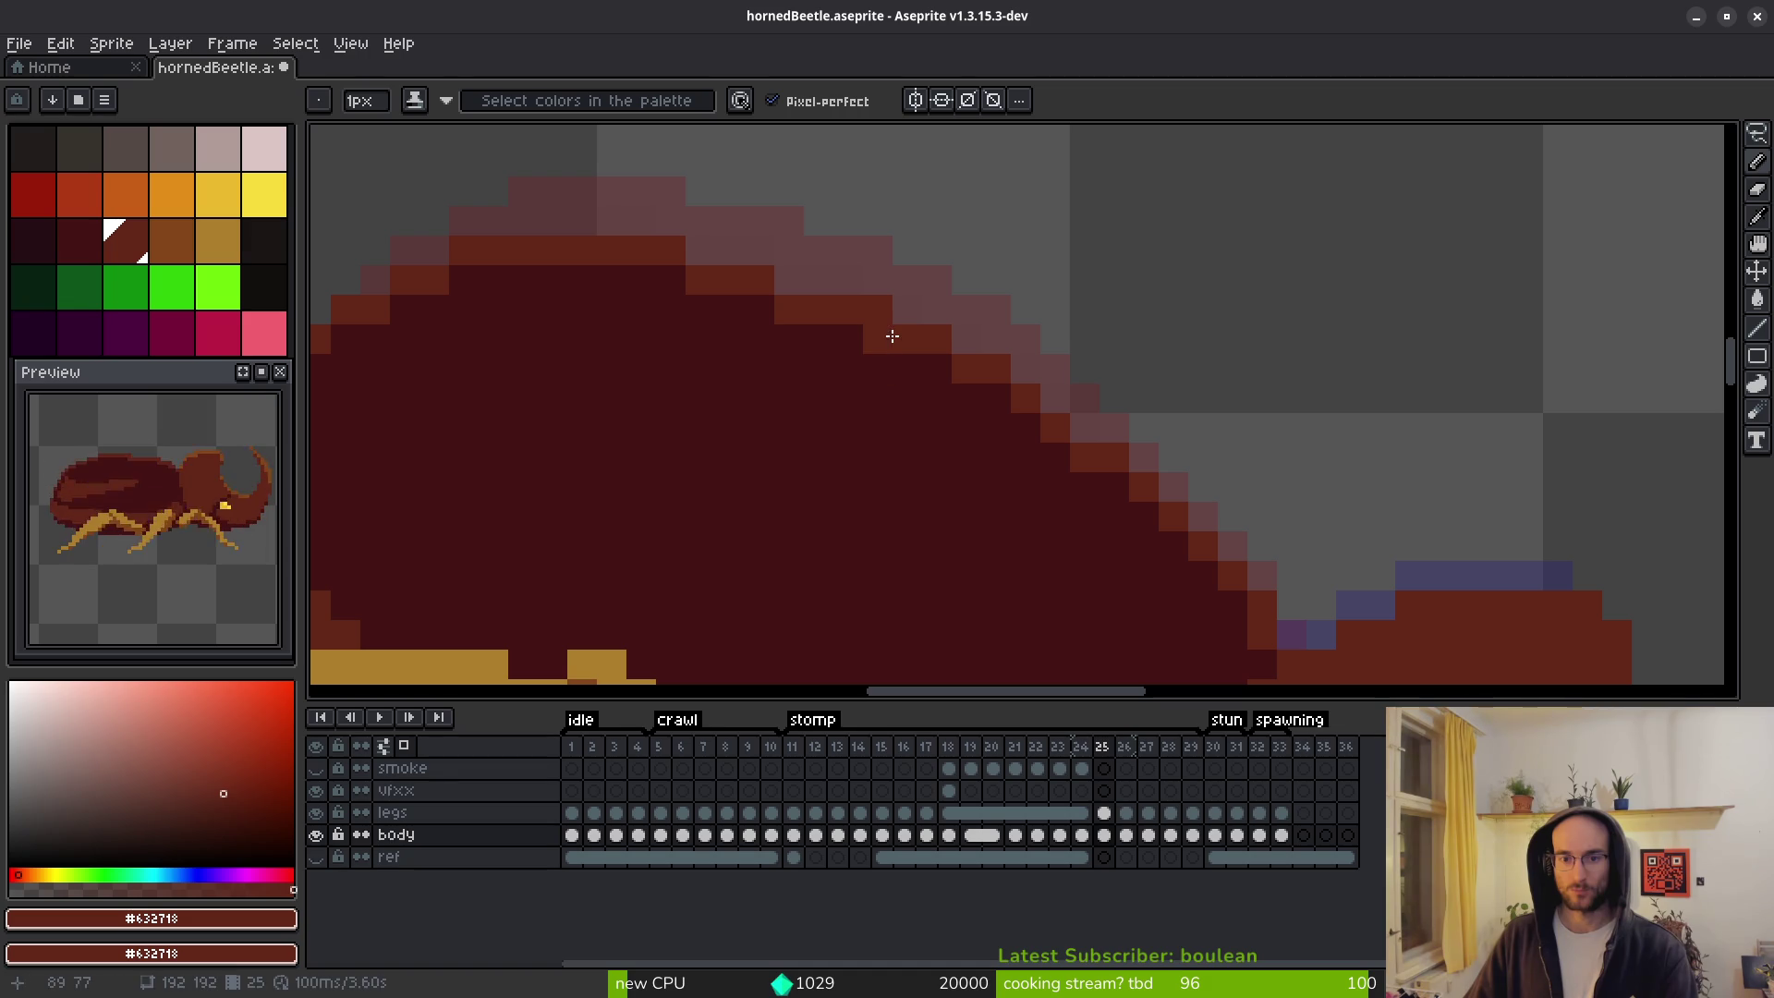
pyautogui.click(671, 280)
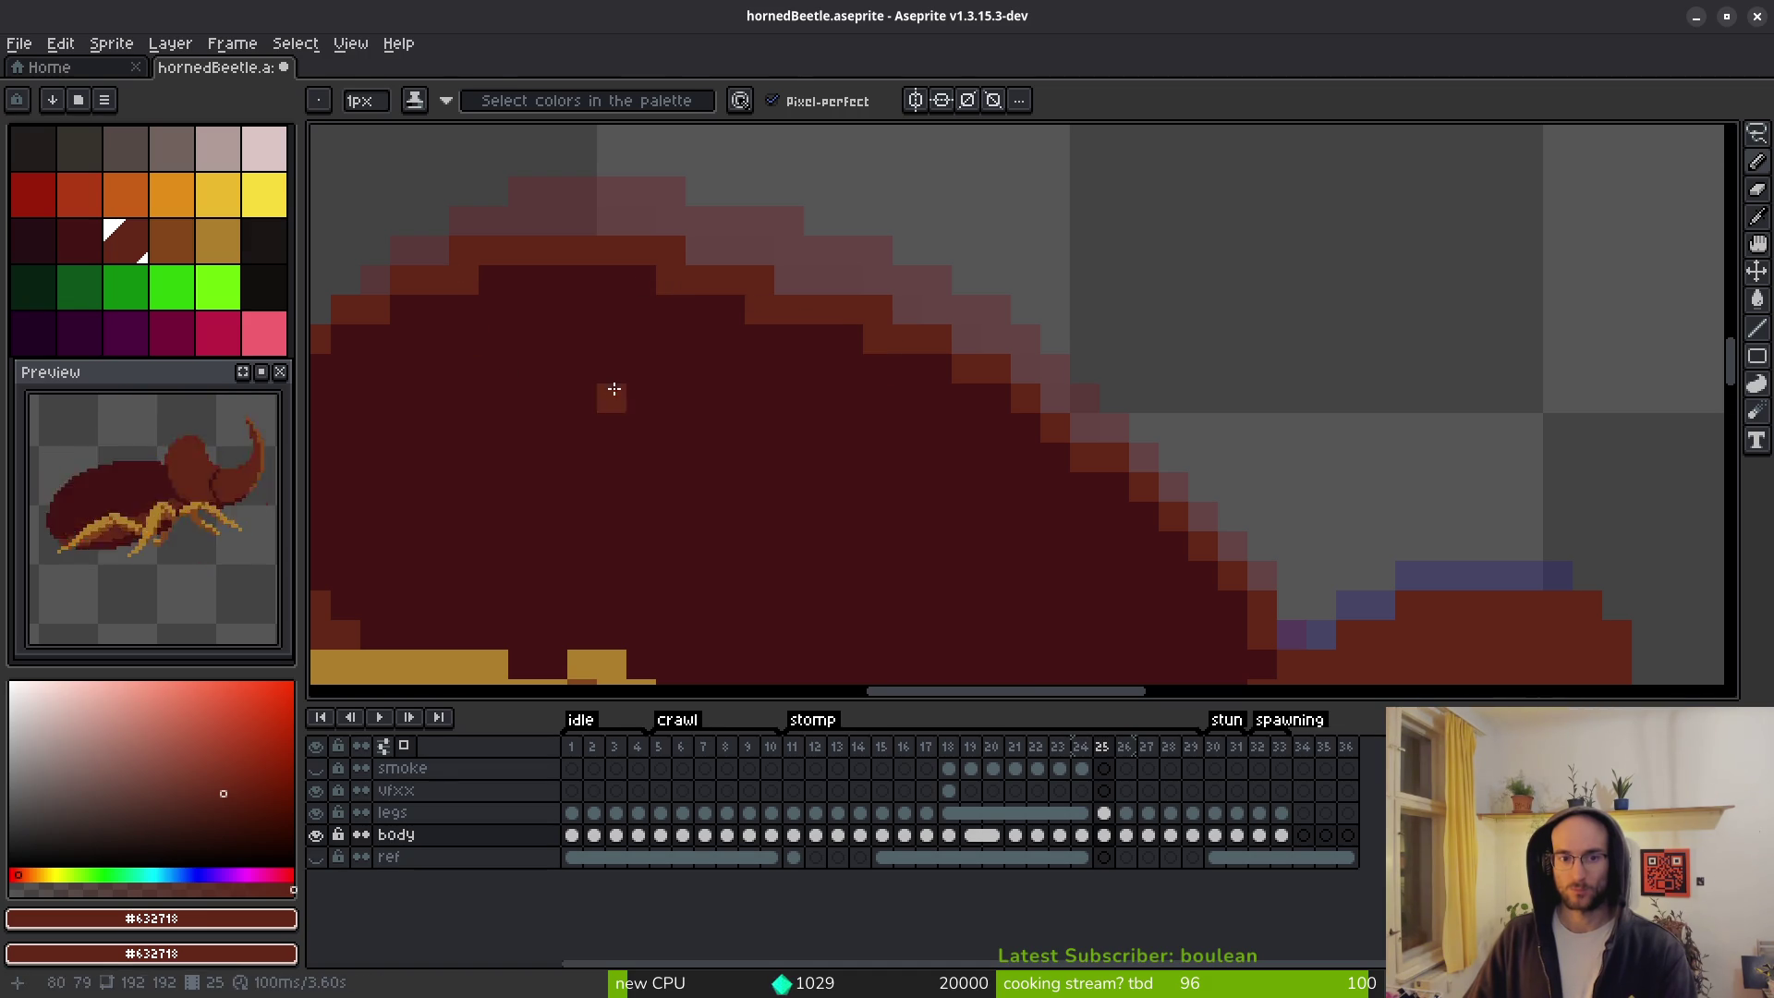
pyautogui.scroll(-4, 614, 382)
# Pick #431414 and pencil a dark seam pixel along the shell's upper edge.
pyautogui.press('Left')
pyautogui.press('alt')
pyautogui.press('Right')
pyautogui.scroll(2, 608, 352)
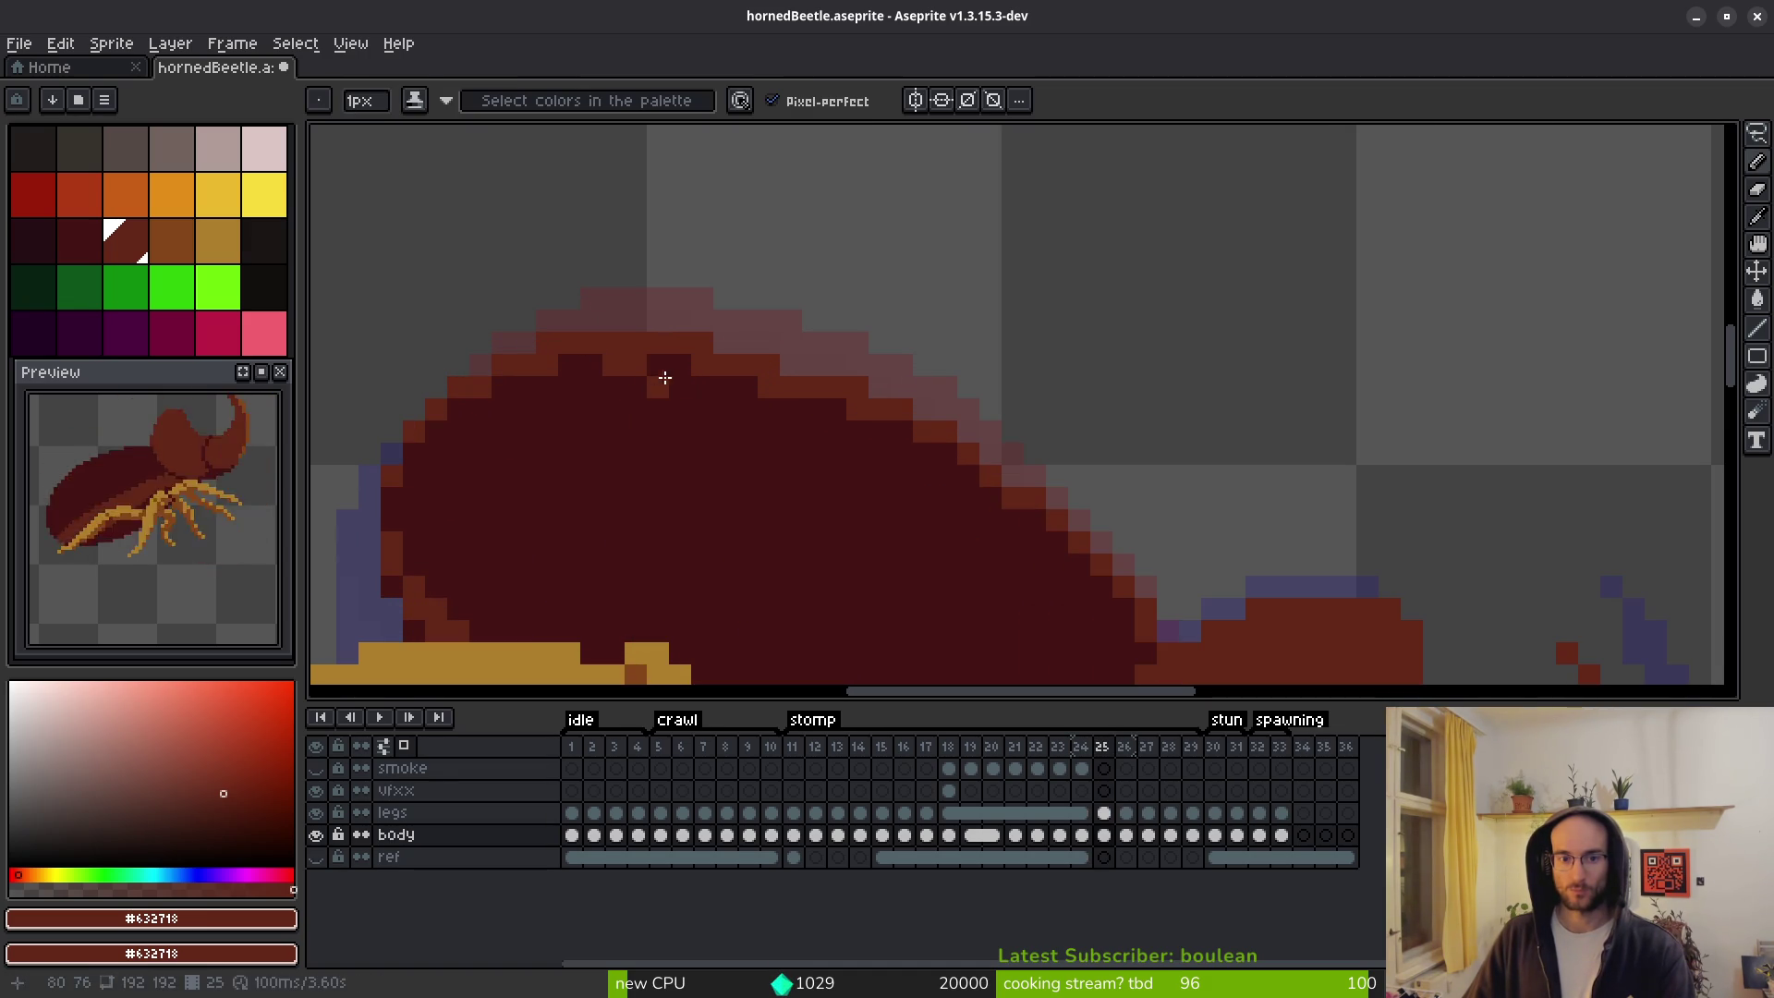
pyautogui.moveTo(951, 515)
pyautogui.mouseDown()
pyautogui.moveTo(832, 409)
pyautogui.moveTo(892, 471)
pyautogui.mouseUp()
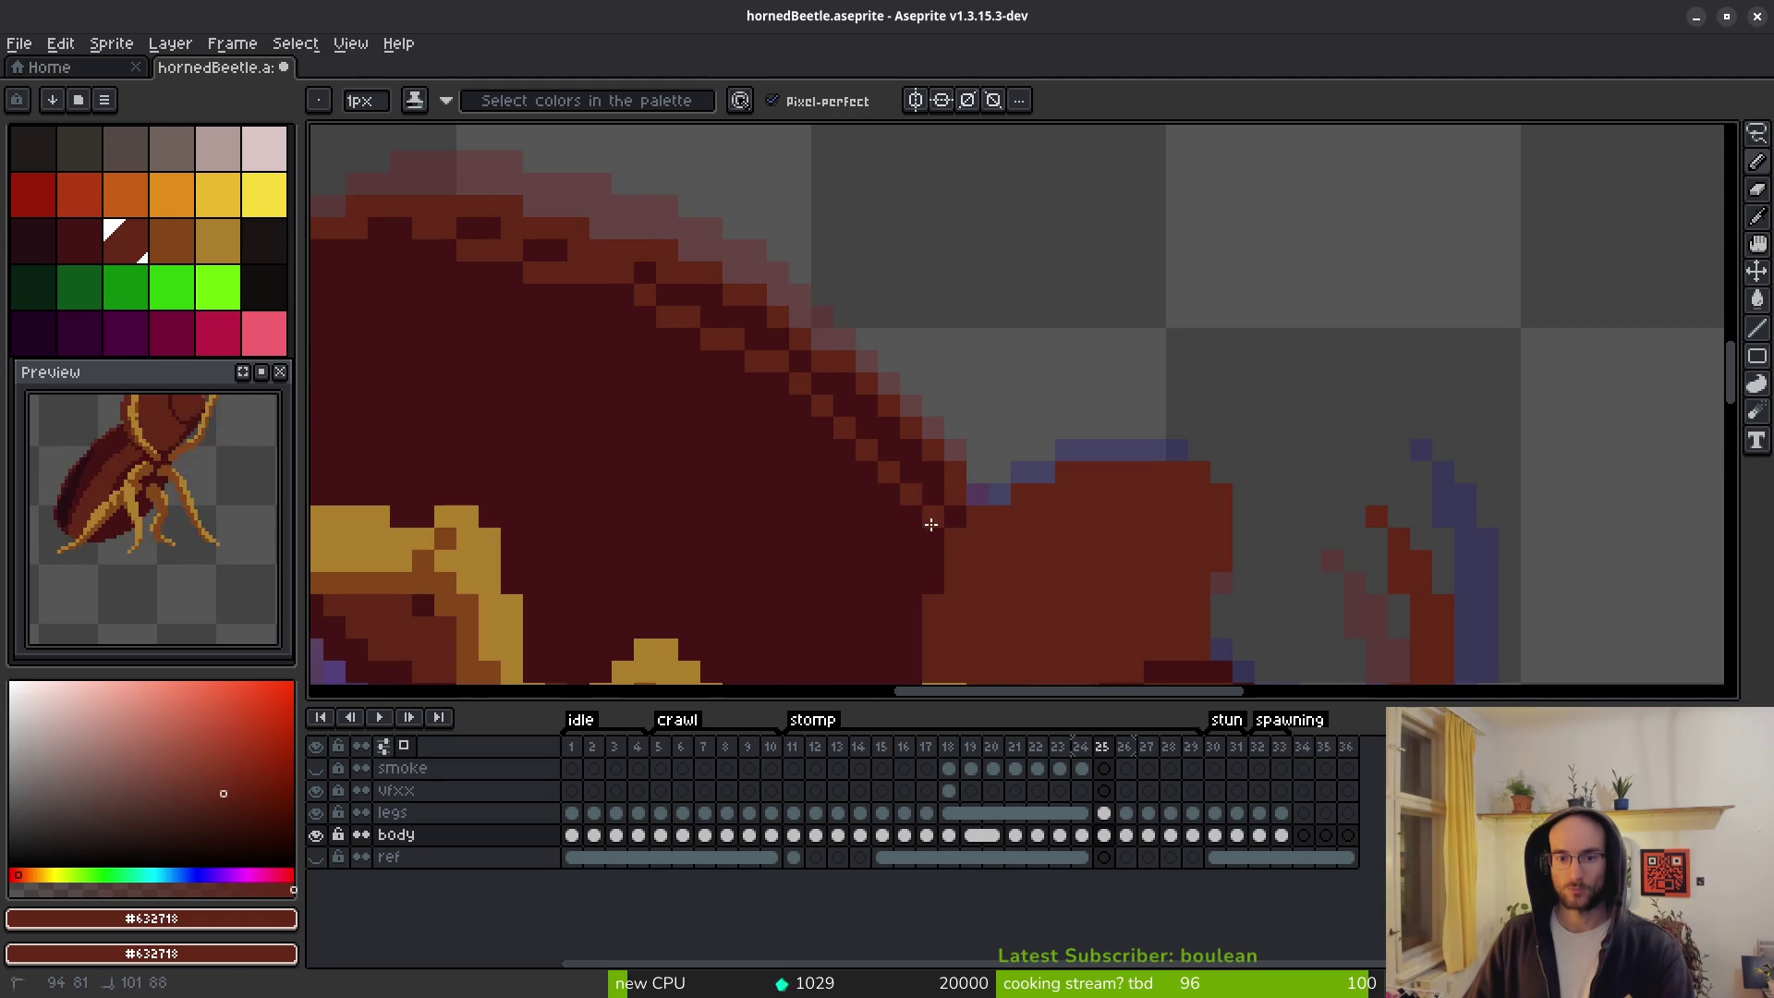
pyautogui.scroll(-4, 931, 524)
pyautogui.scroll(4, 938, 613)
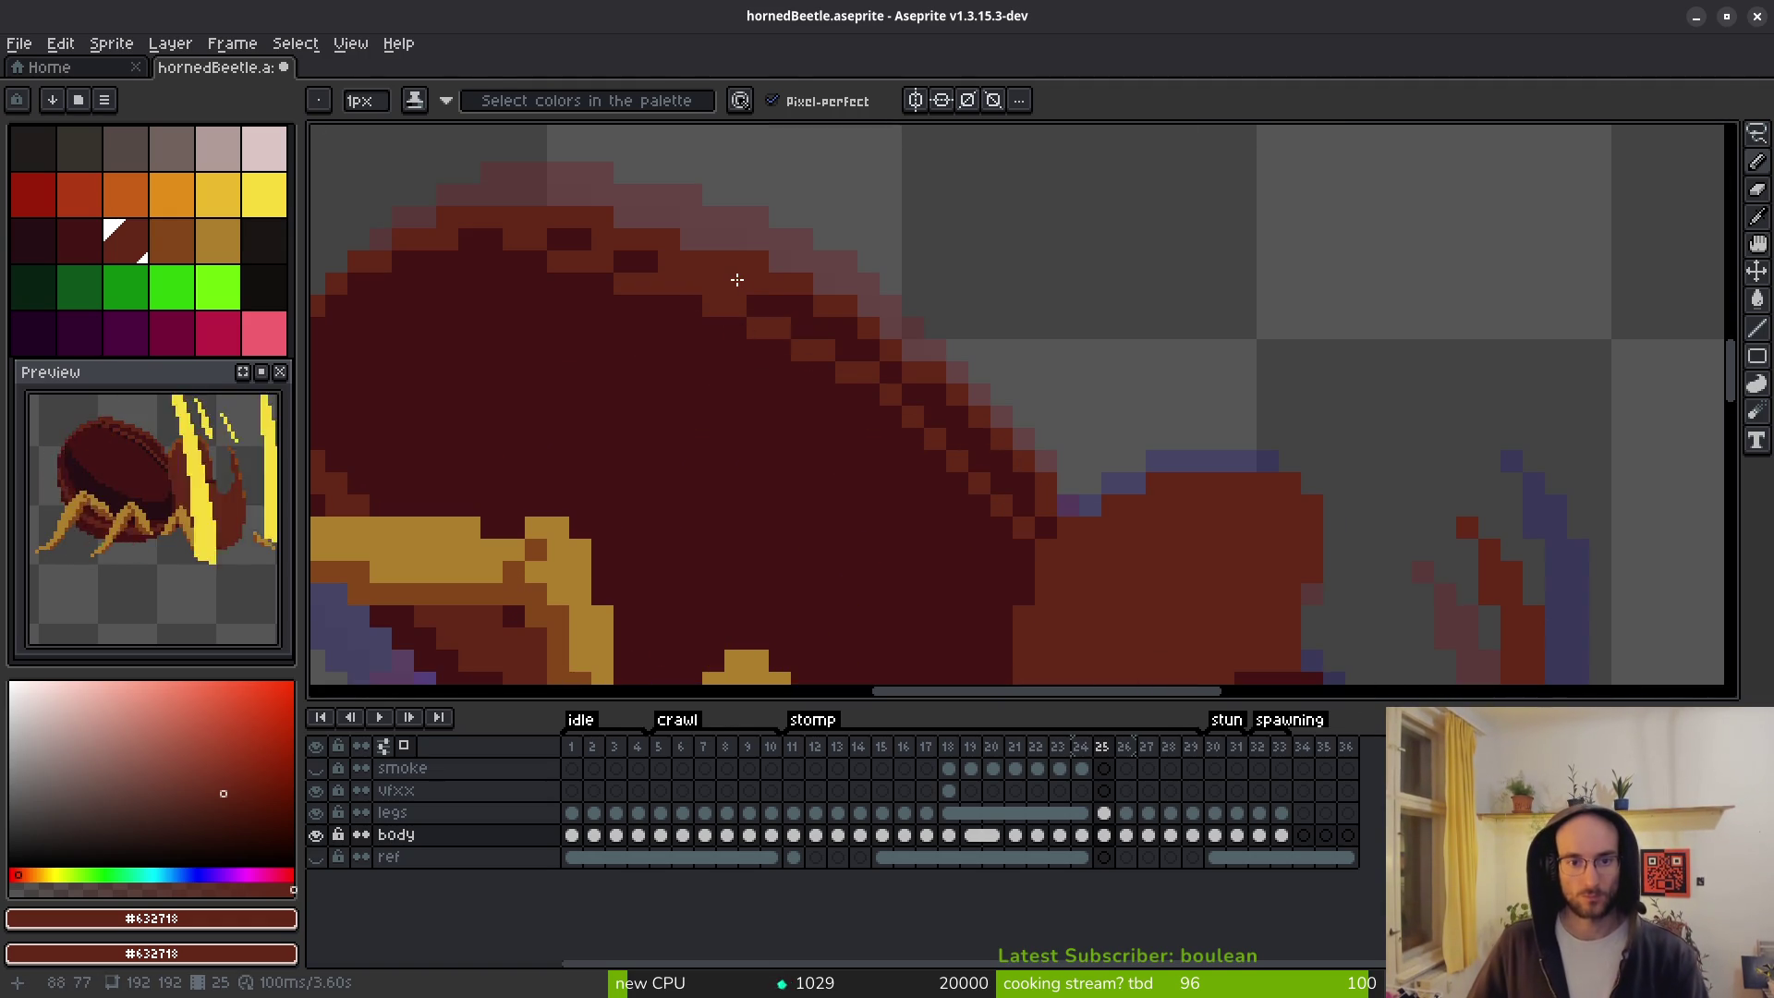
pyautogui.keyDown('alt'); pyautogui.click(711, 278); pyautogui.keyUp('alt')
pyautogui.click(622, 259)
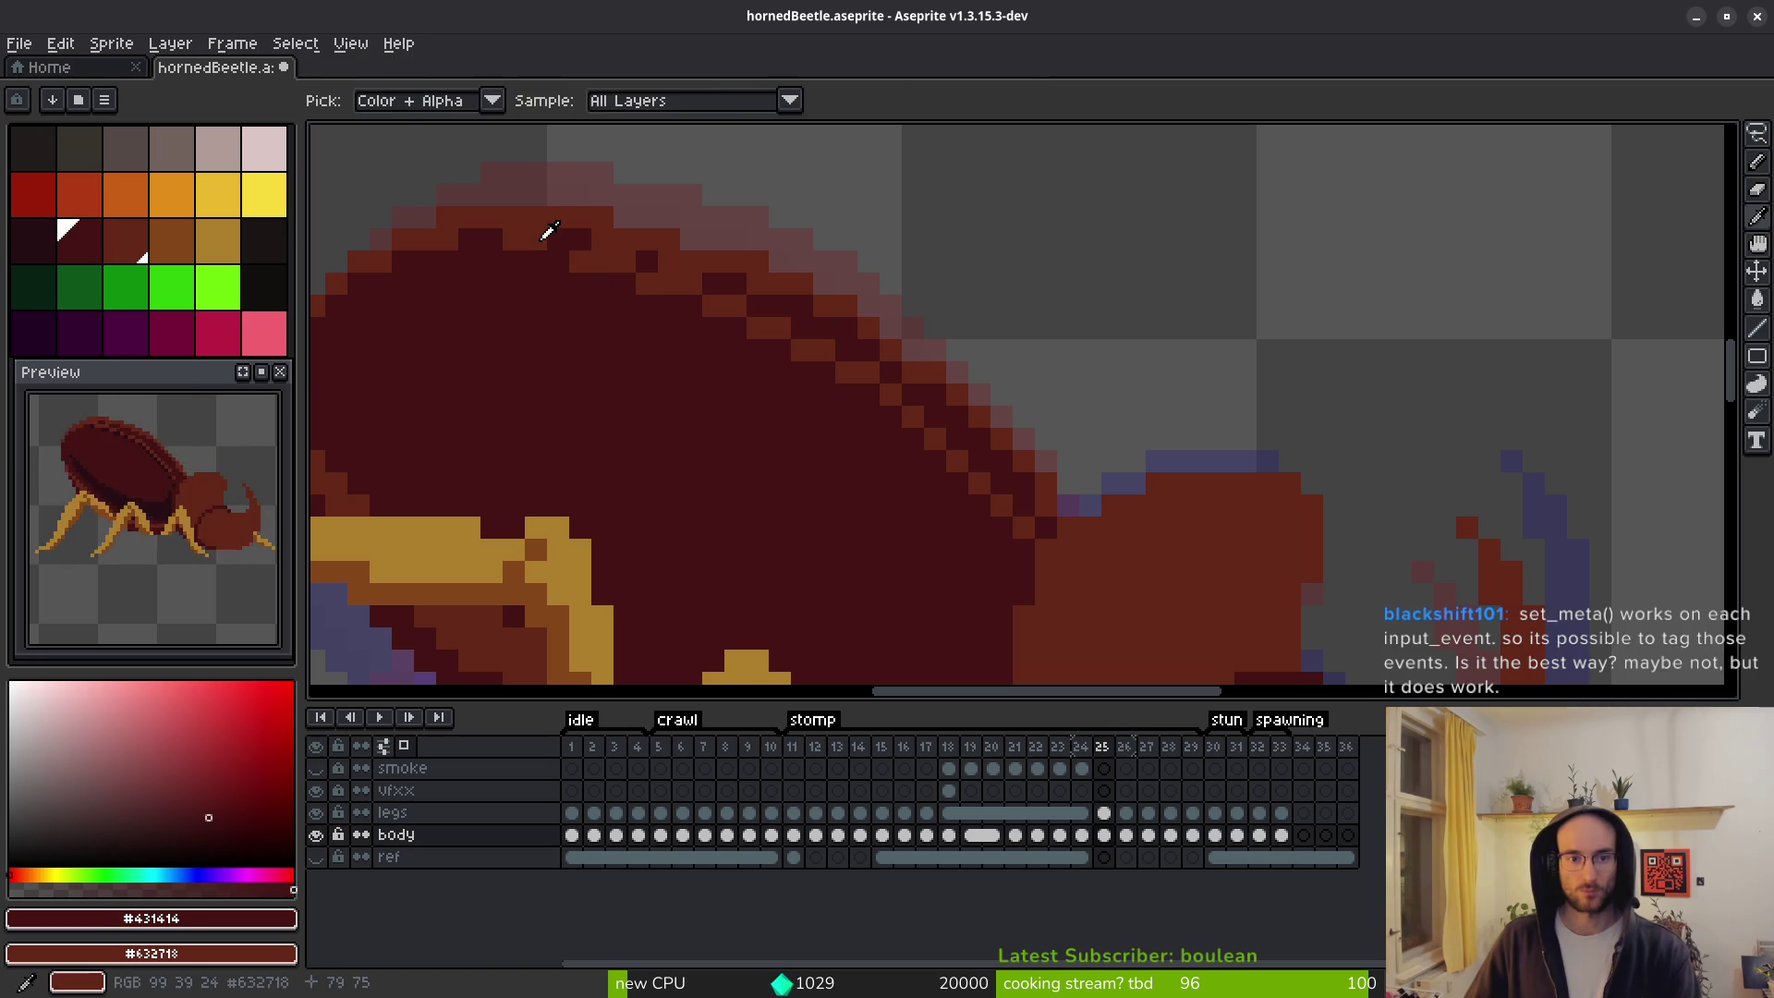
pyautogui.keyDown('alt'); pyautogui.click(555, 242); pyautogui.keyUp('alt')
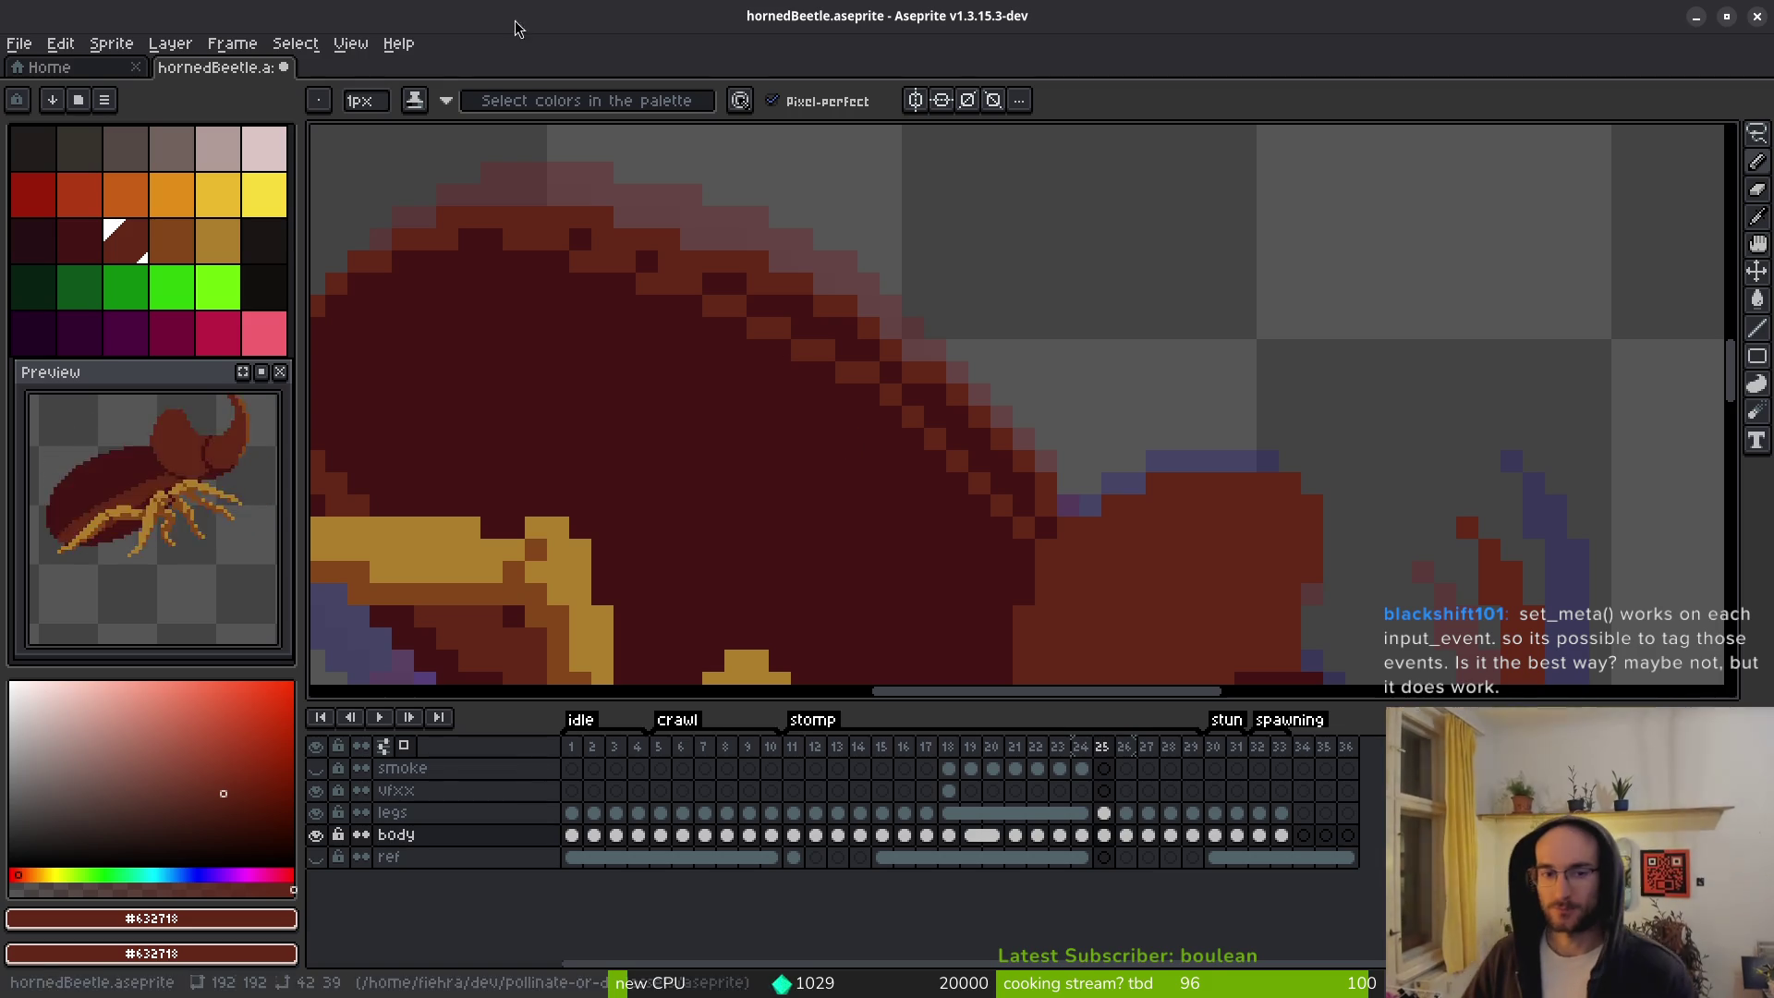
# Eyedrop the #431414 seam colour, then choose the darker #250e13 from the palette.
pyautogui.scroll(-4, 859, 554)
pyautogui.moveTo(879, 622); pyautogui.dragTo(920, 437)
pyautogui.scroll(3, 920, 438)
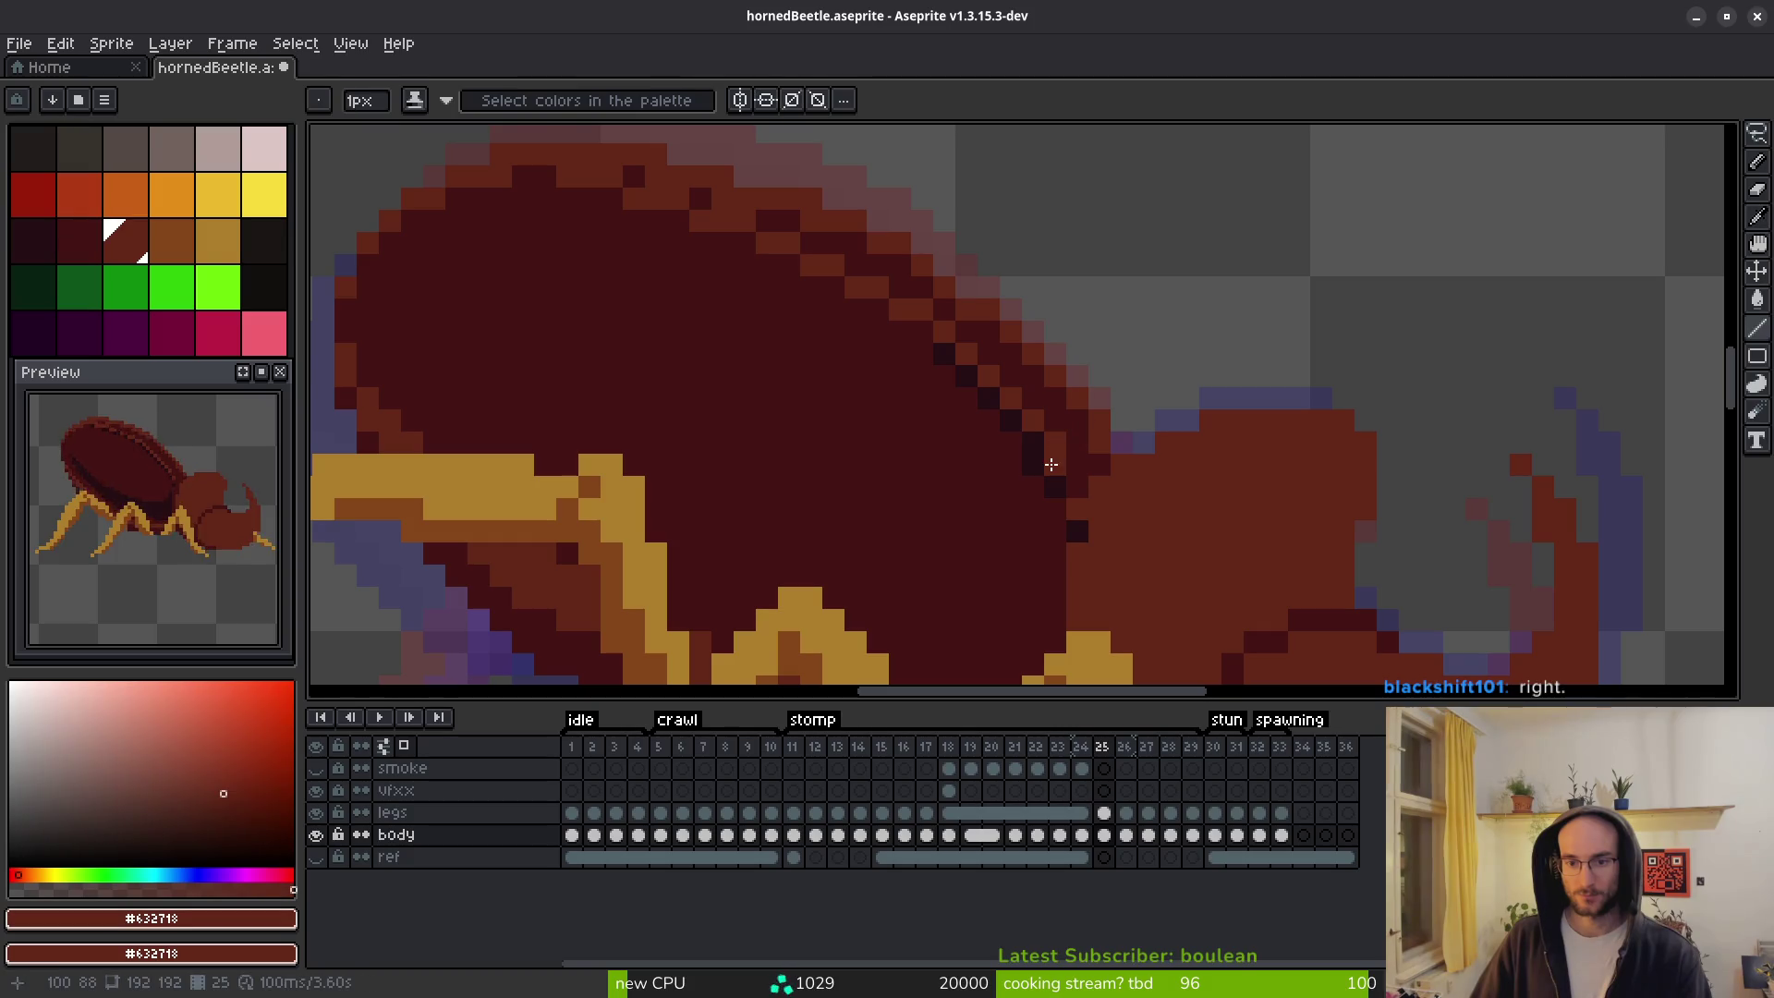
pyautogui.keyDown('alt'); pyautogui.click(1067, 460); pyautogui.keyUp('alt')
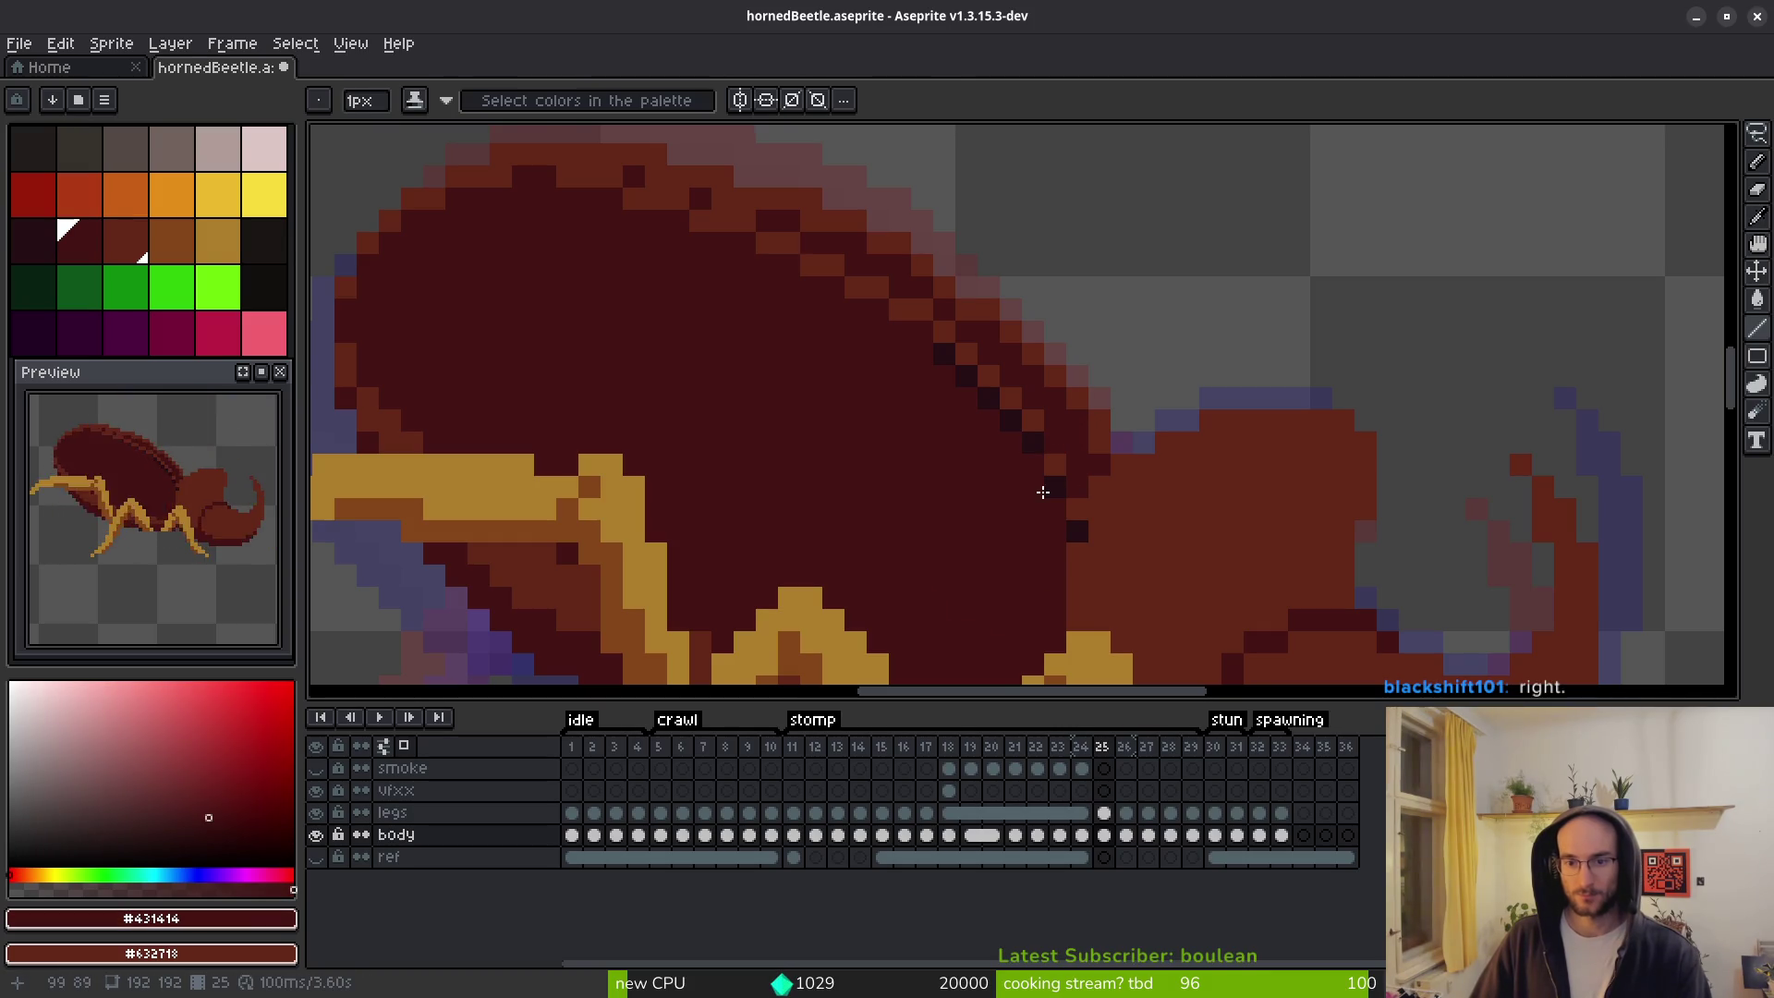
pyautogui.scroll(-3, 1103, 563)
pyautogui.scroll(5, 1057, 531)
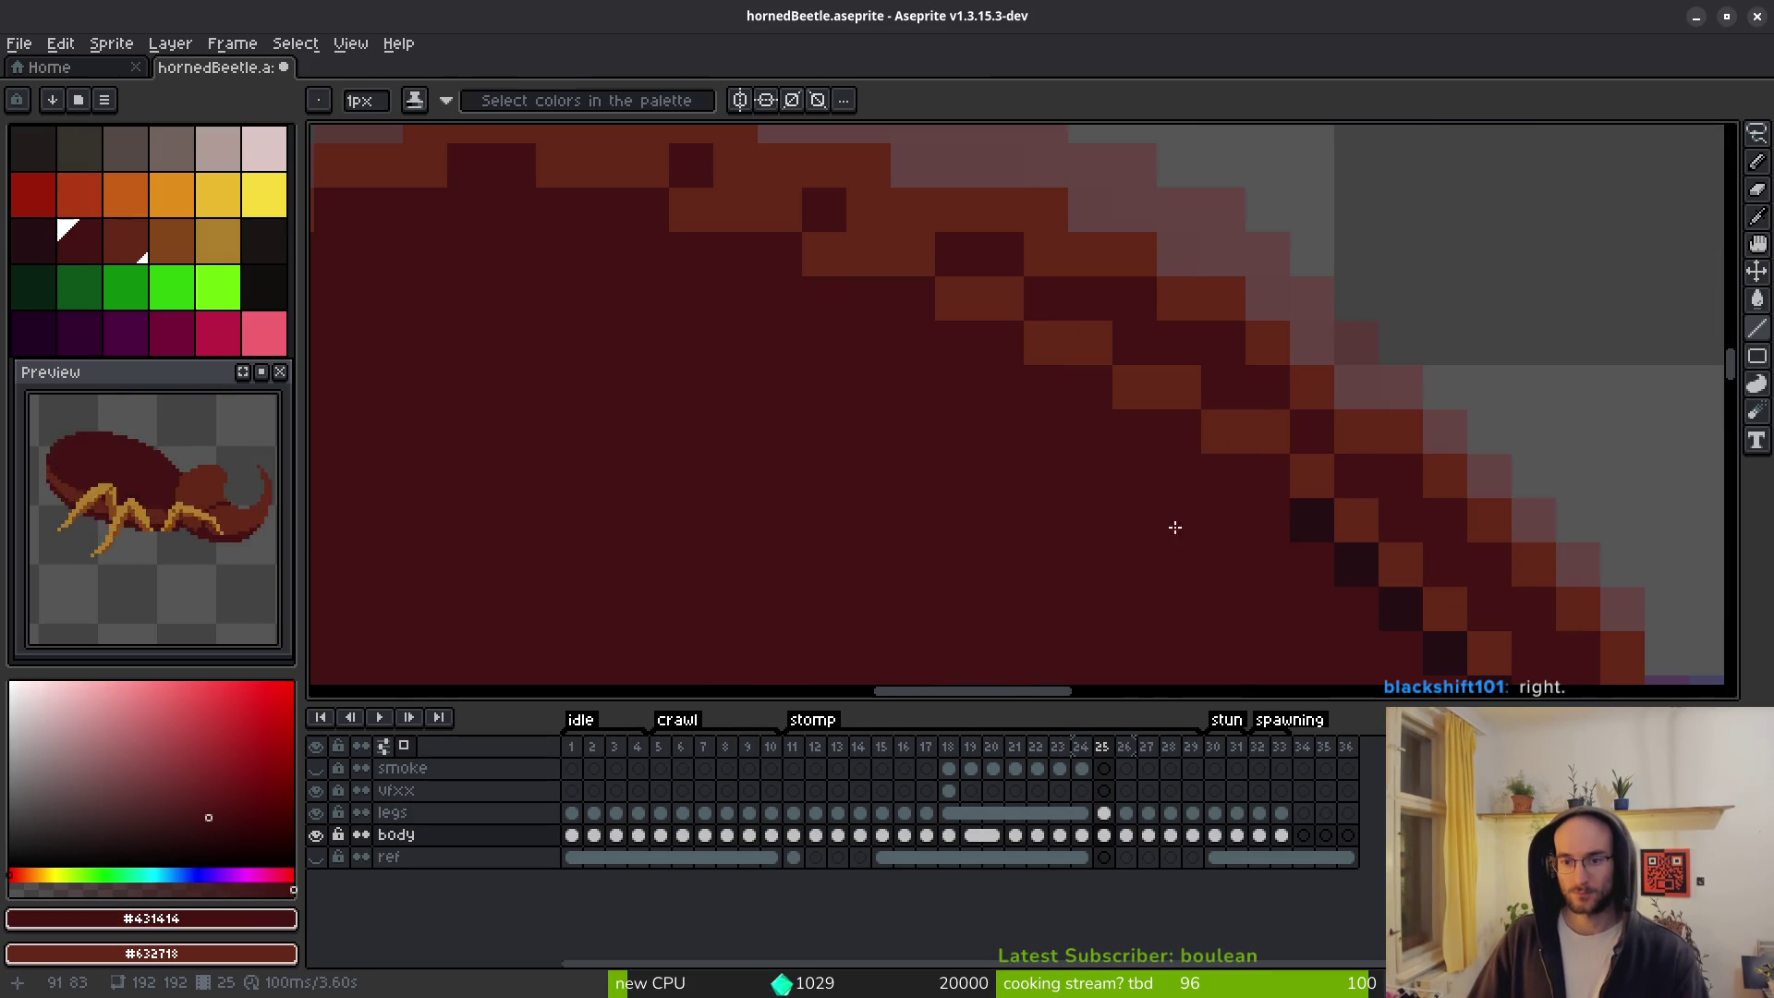
pyautogui.press('[')
pyautogui.click(1319, 506)
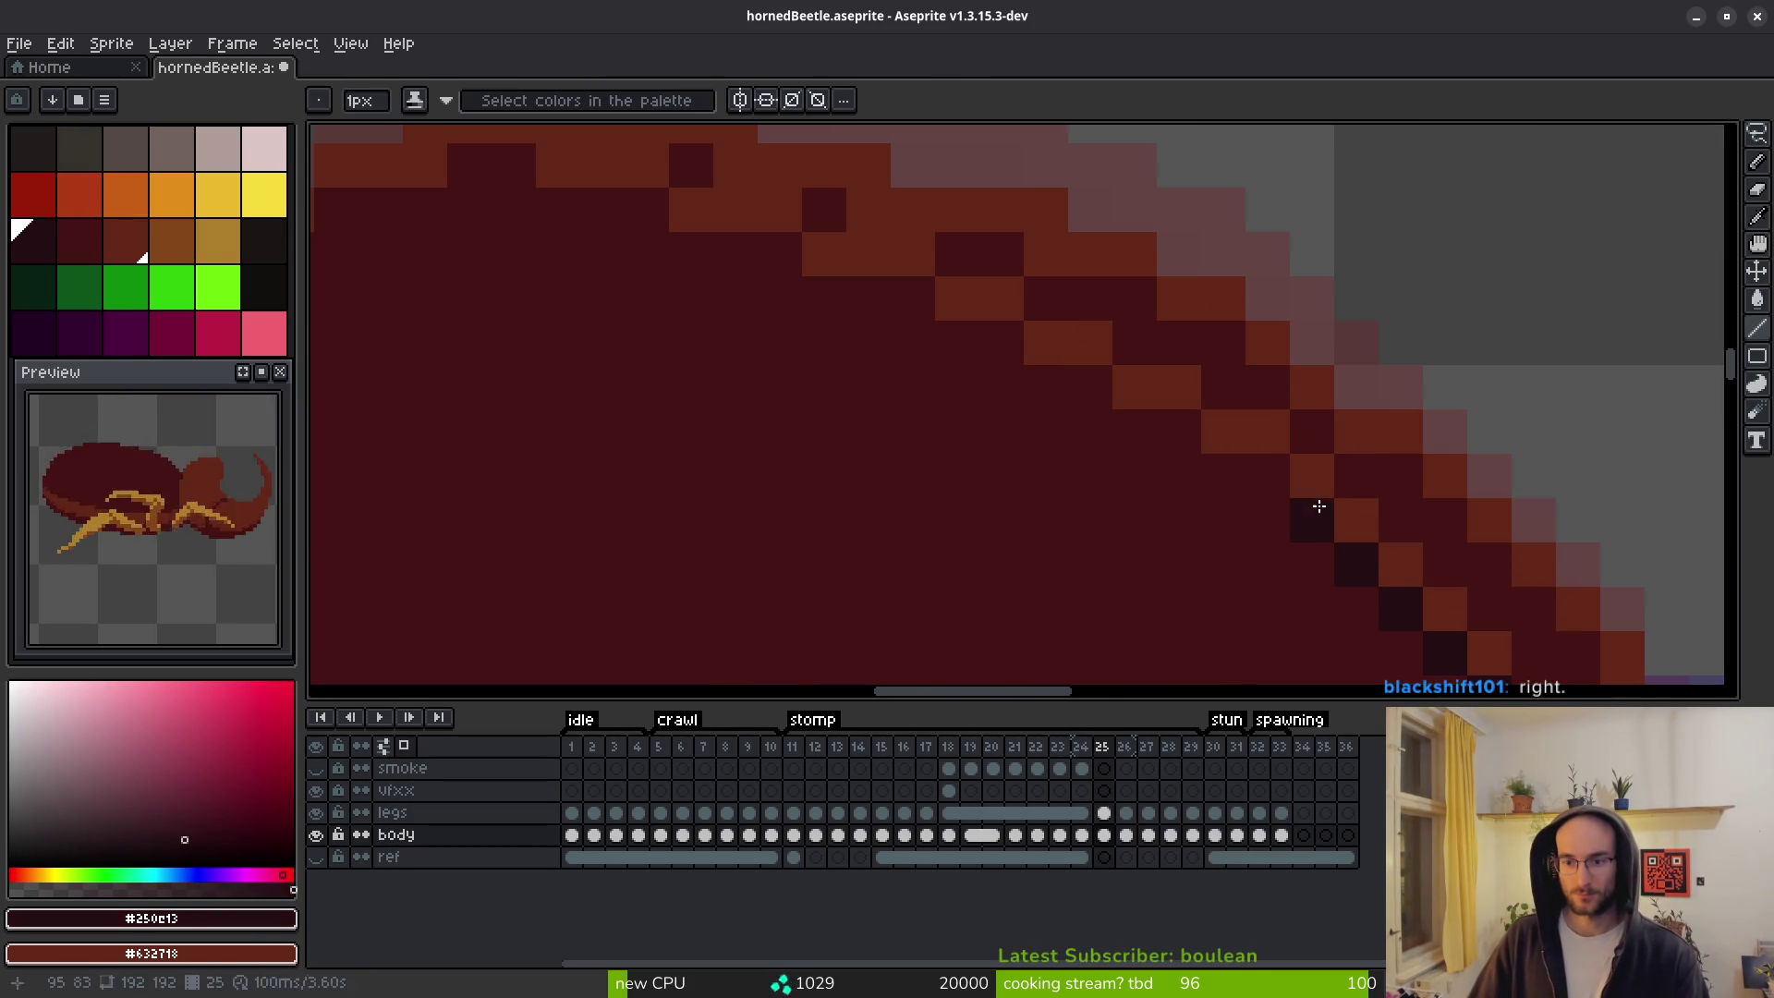
# Check frame 24, then pencil #250e13 pixels along the shell's diagonal edge and top.
pyautogui.press('i')
pyautogui.press('Left')
pyautogui.press('Right')
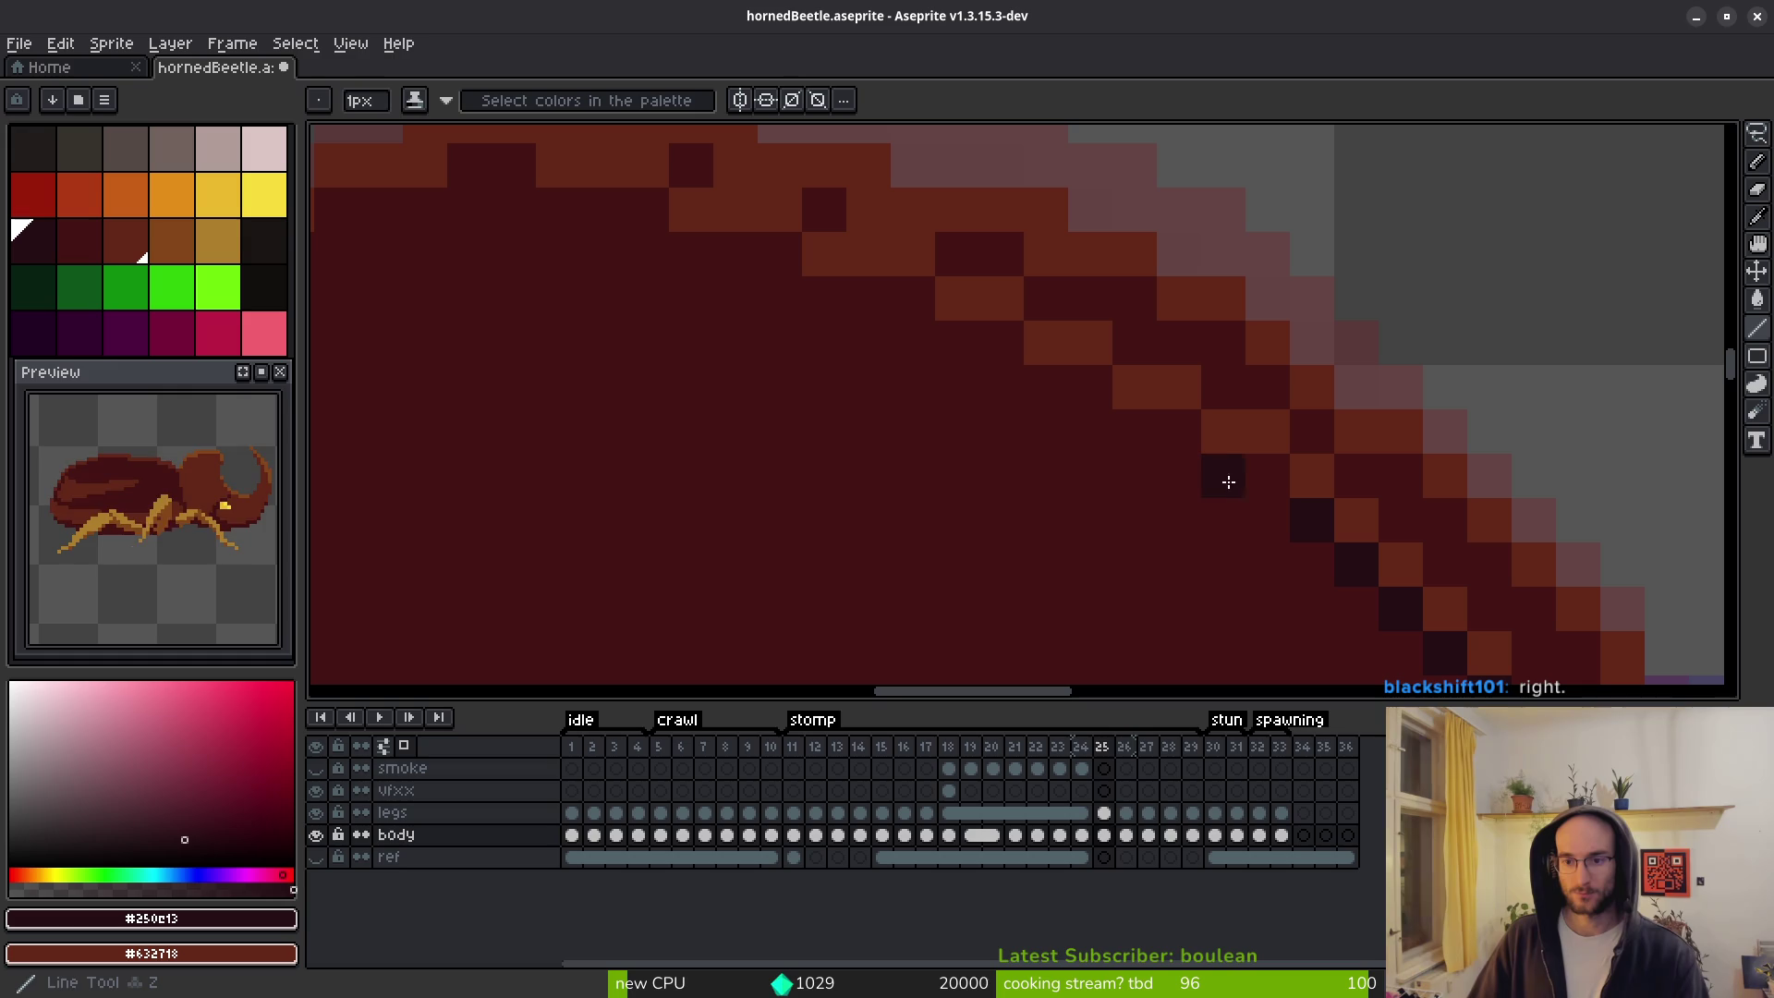
pyautogui.press('Left')
pyautogui.press('Right')
pyautogui.press('b')
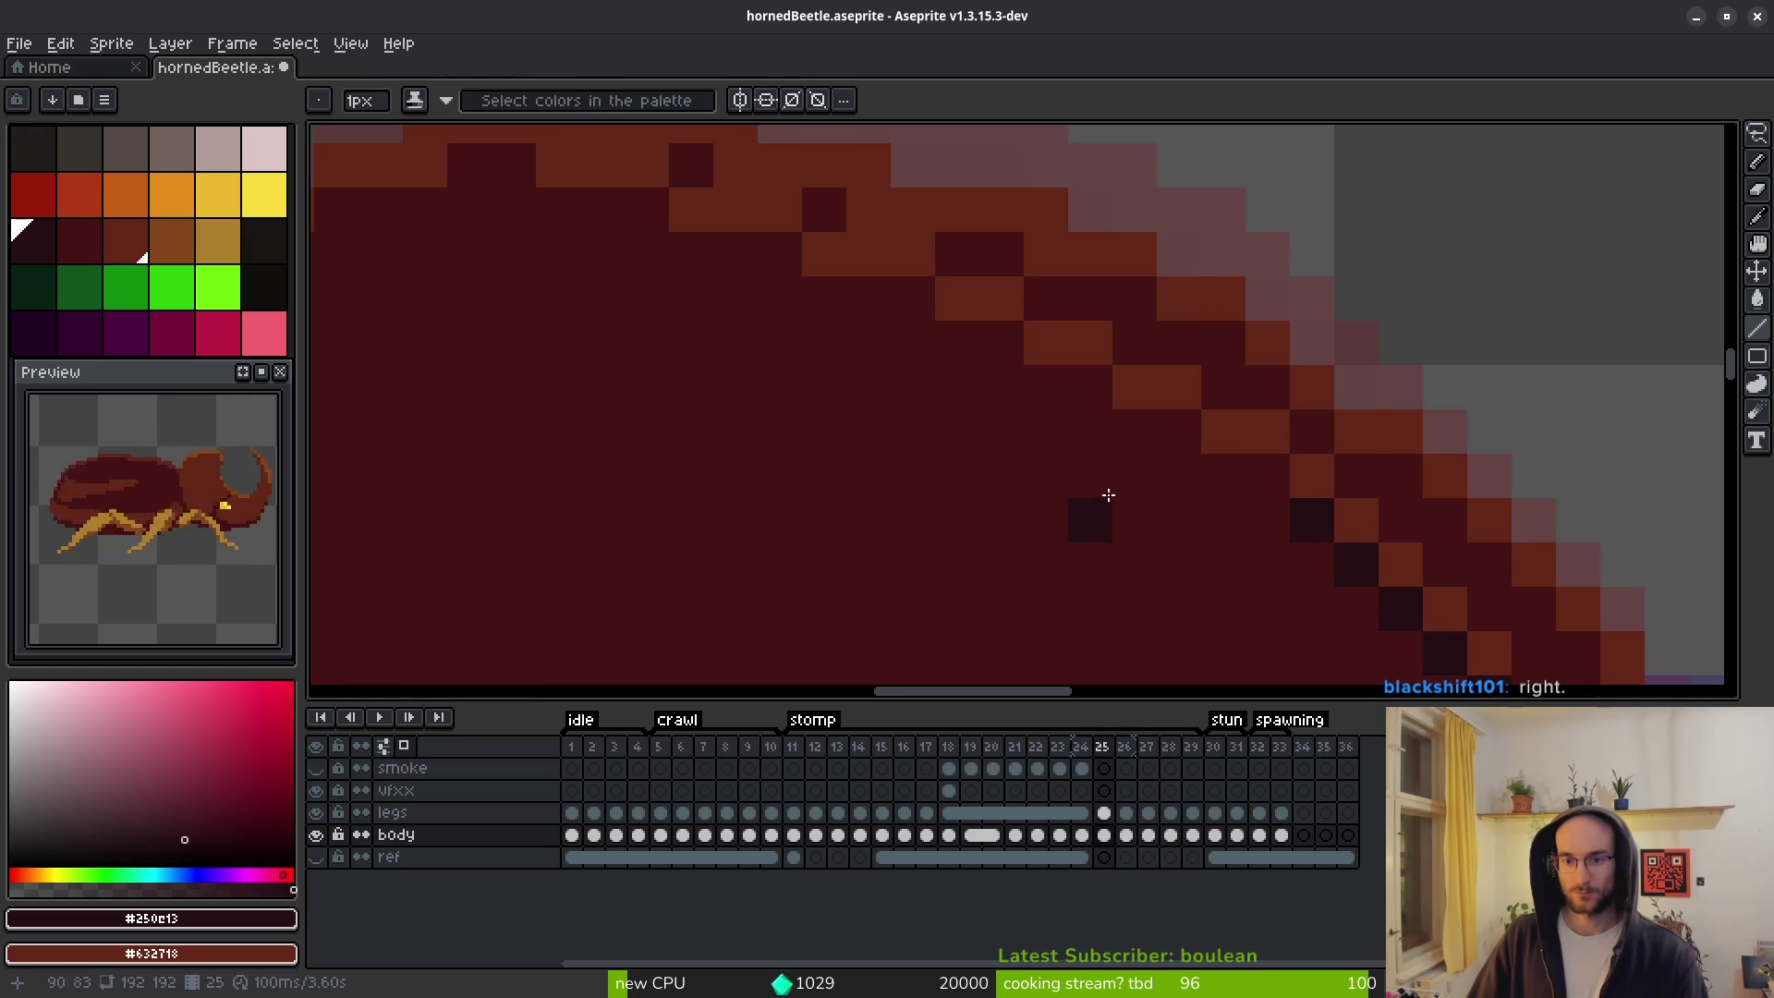
pyautogui.click(1200, 440)
pyautogui.click(1069, 374)
pyautogui.click(1002, 333)
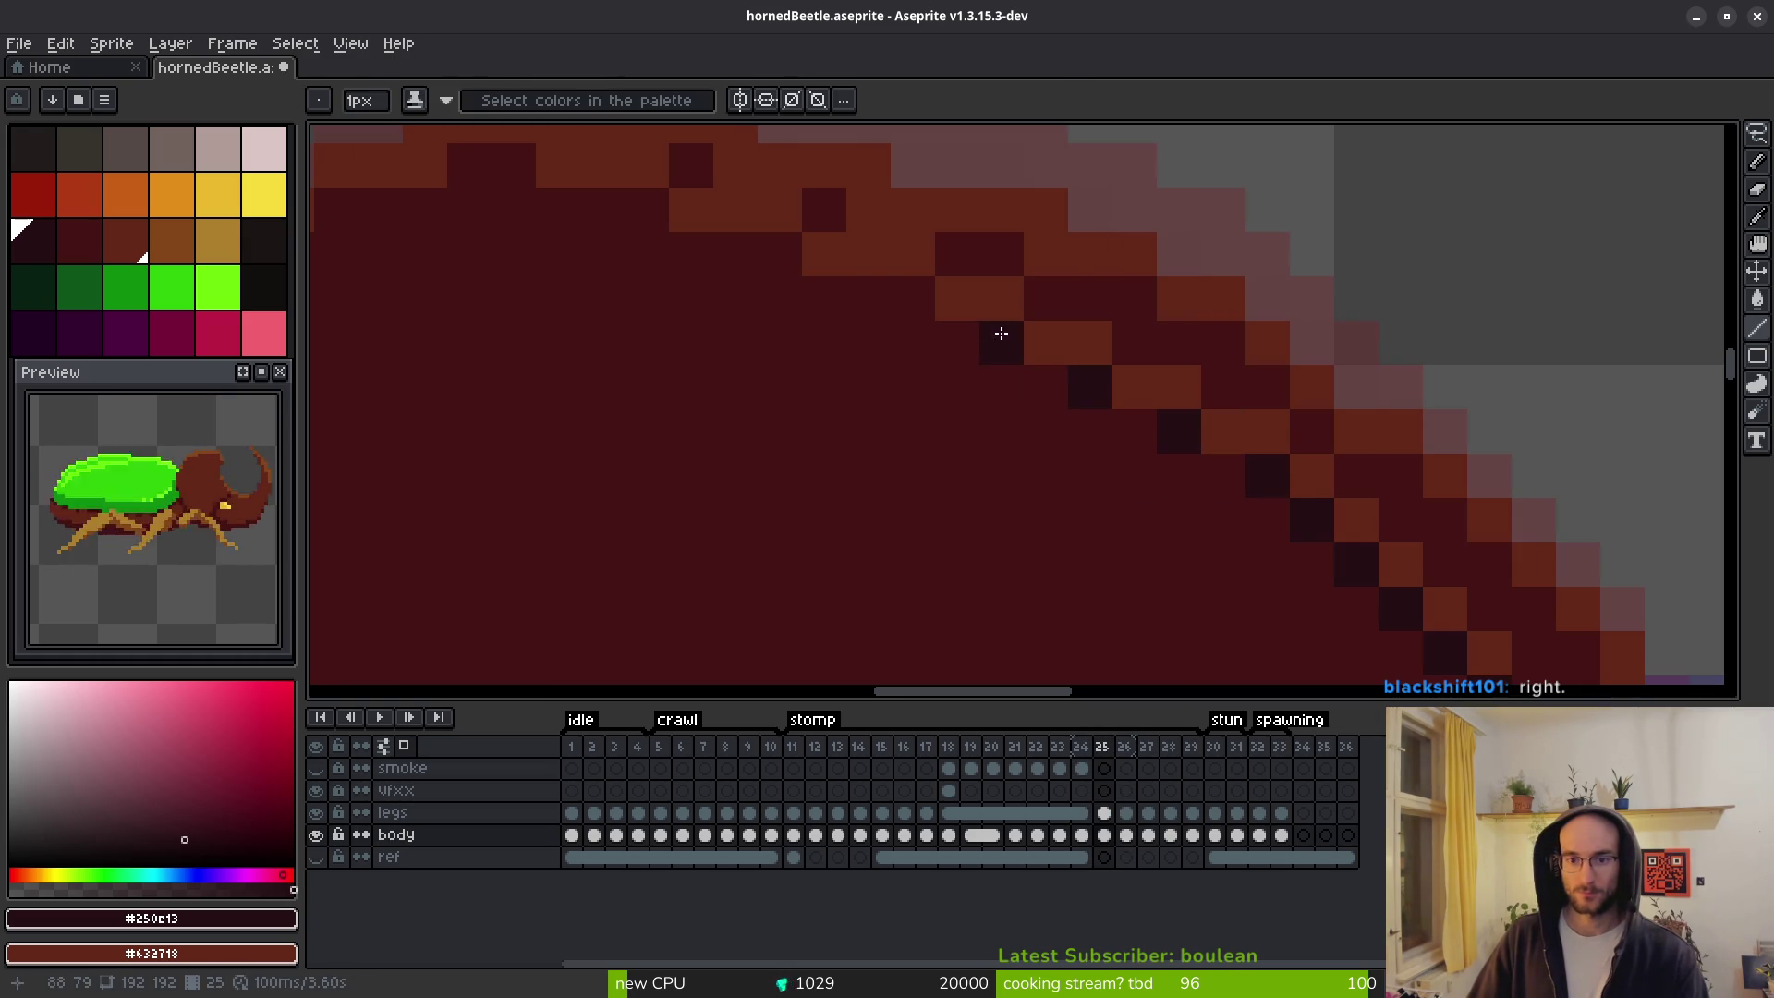
pyautogui.click(514, 166)
pyautogui.click(470, 166)
pyautogui.click(514, 208)
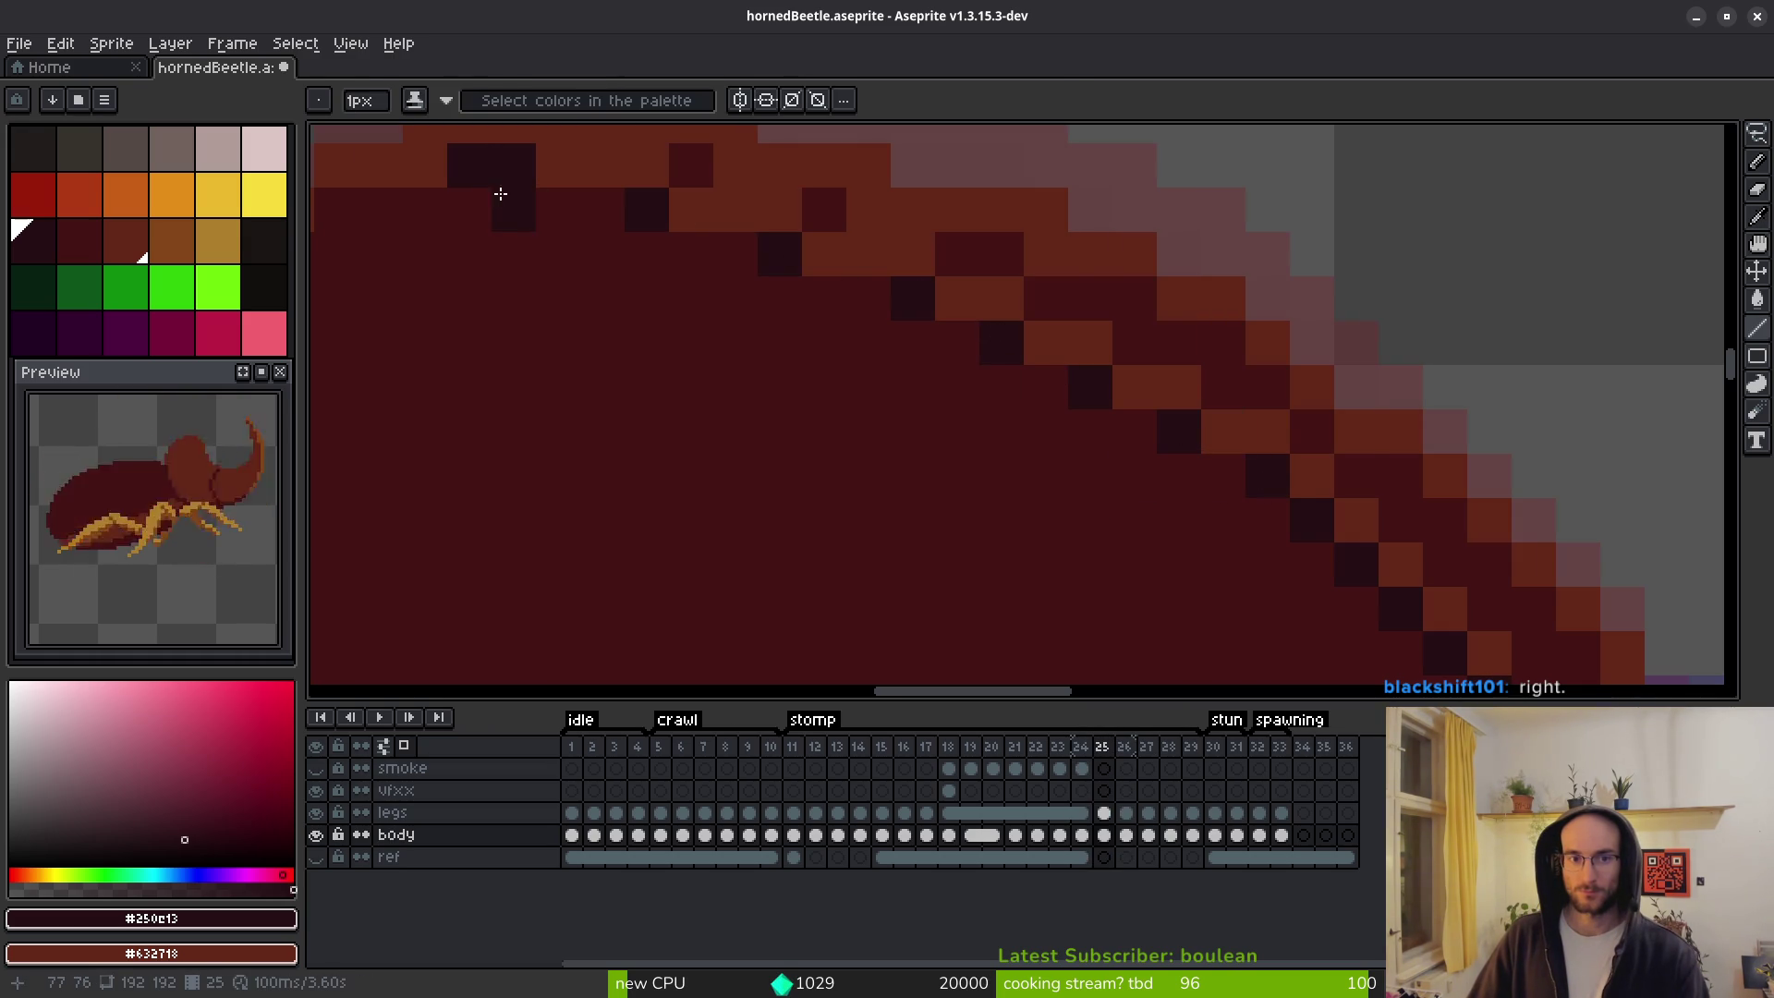
# Recolour two seam pixels on the shell top with #431414.
pyautogui.keyDown('alt'); pyautogui.rightClick(455, 206); pyautogui.keyUp('alt')
pyautogui.rightClick(463, 166)
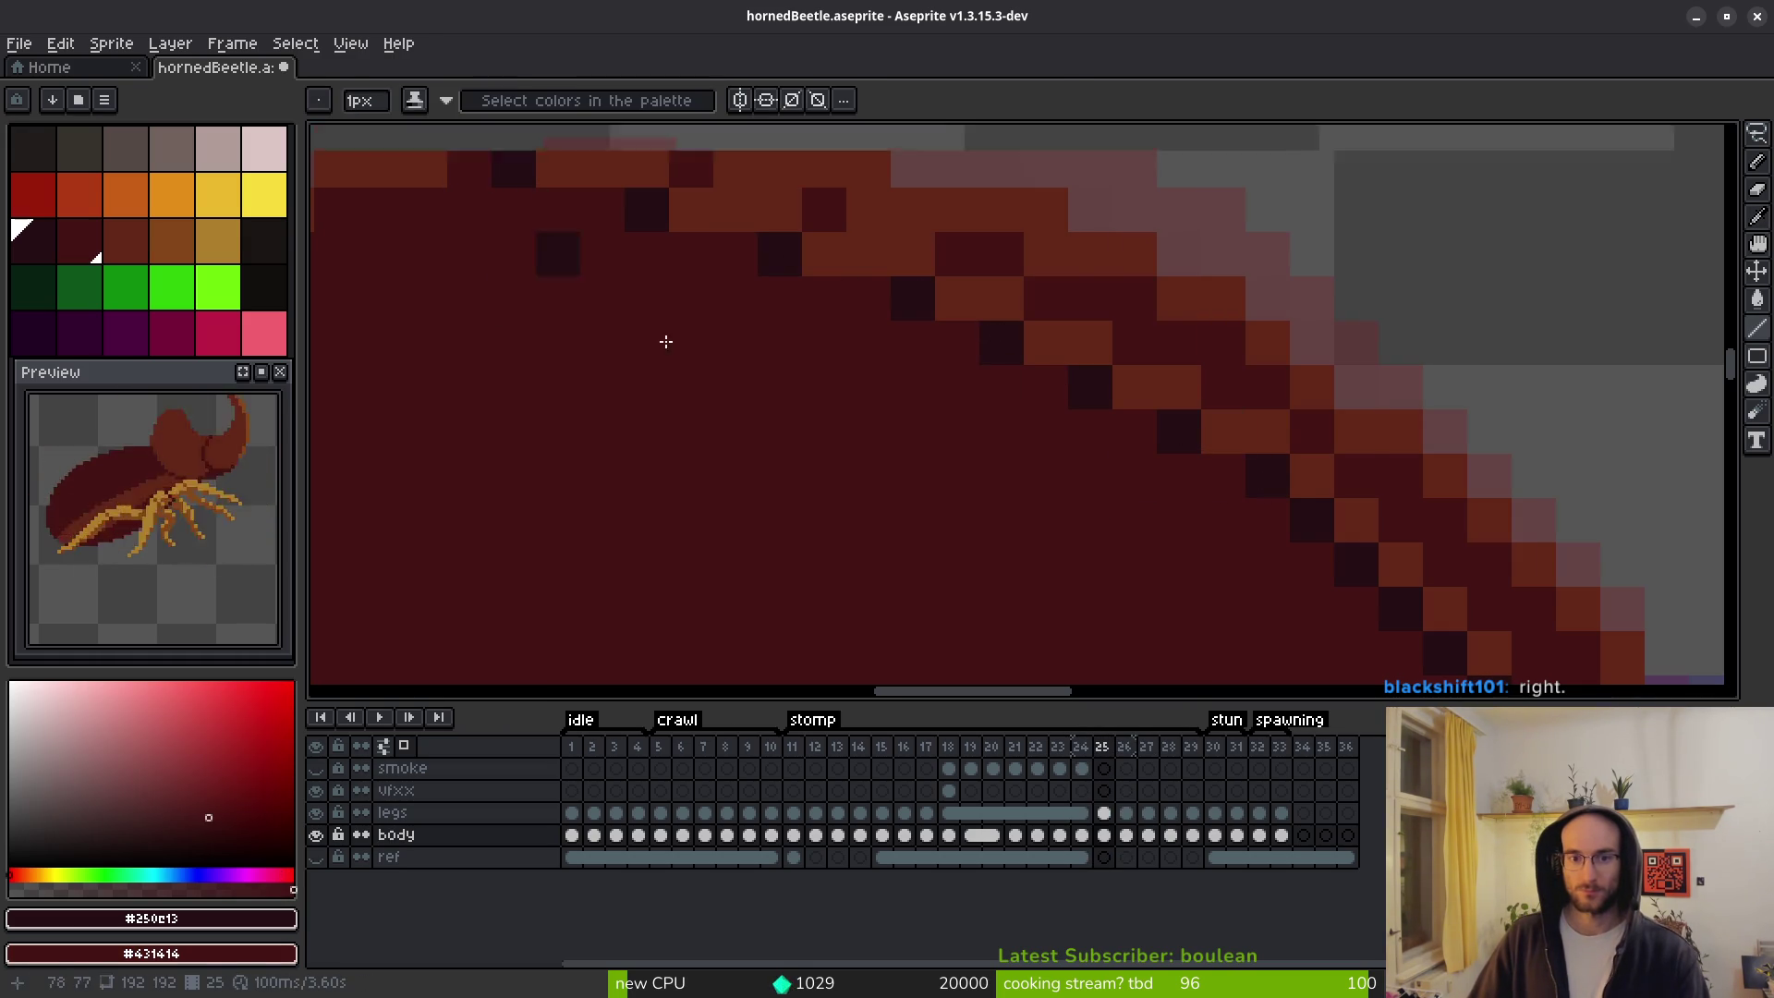
pyautogui.scroll(-8, 614, 281)
pyautogui.scroll(5, 774, 379)
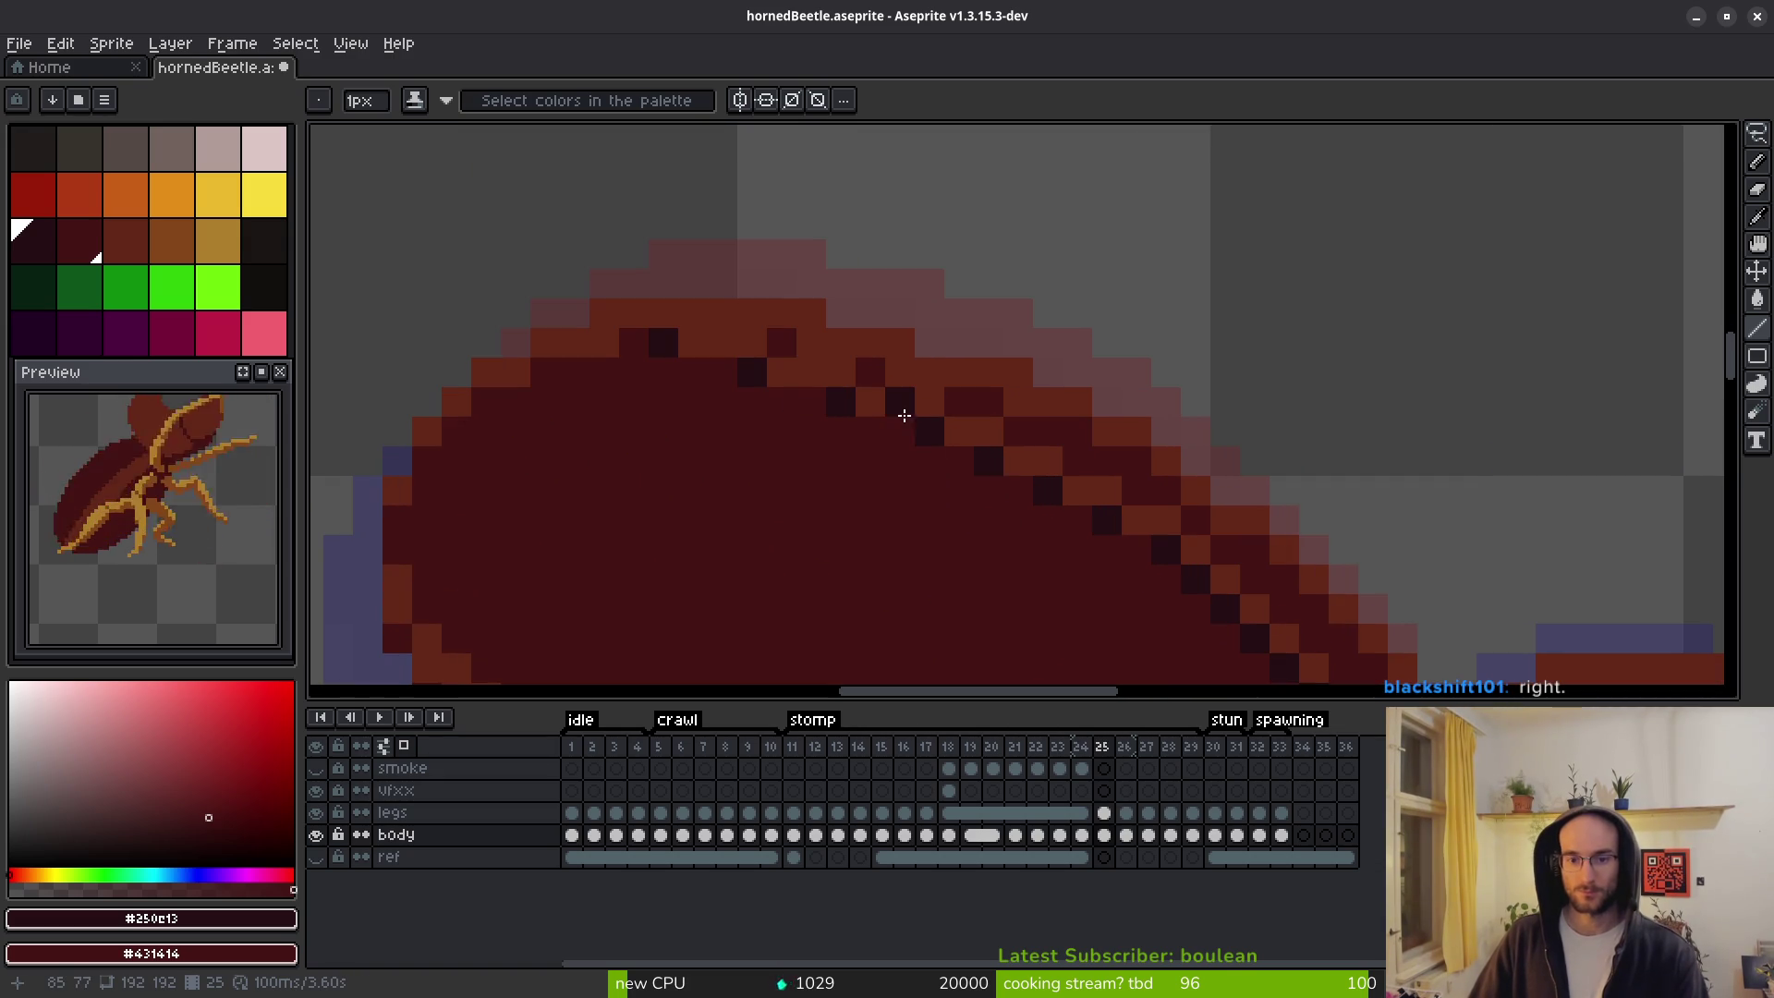
pyautogui.scroll(-5, 813, 384)
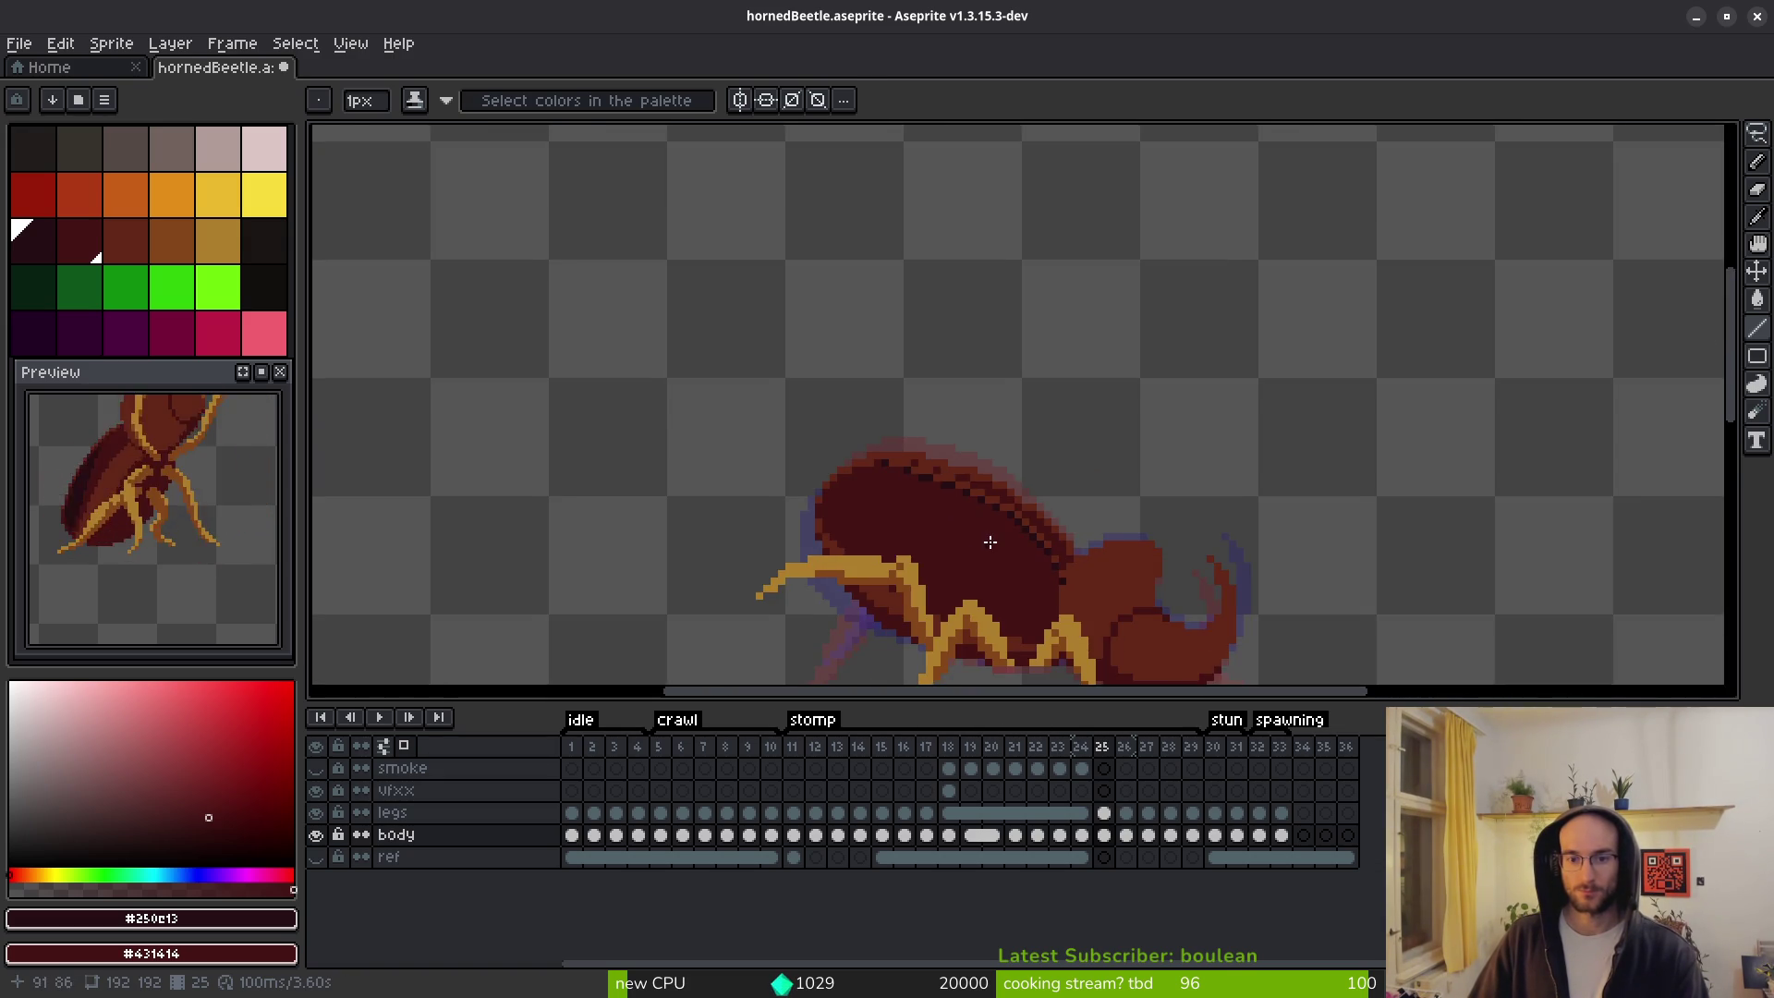
pyautogui.moveTo(994, 563); pyautogui.dragTo(963, 543)
pyautogui.scroll(2, 963, 543)
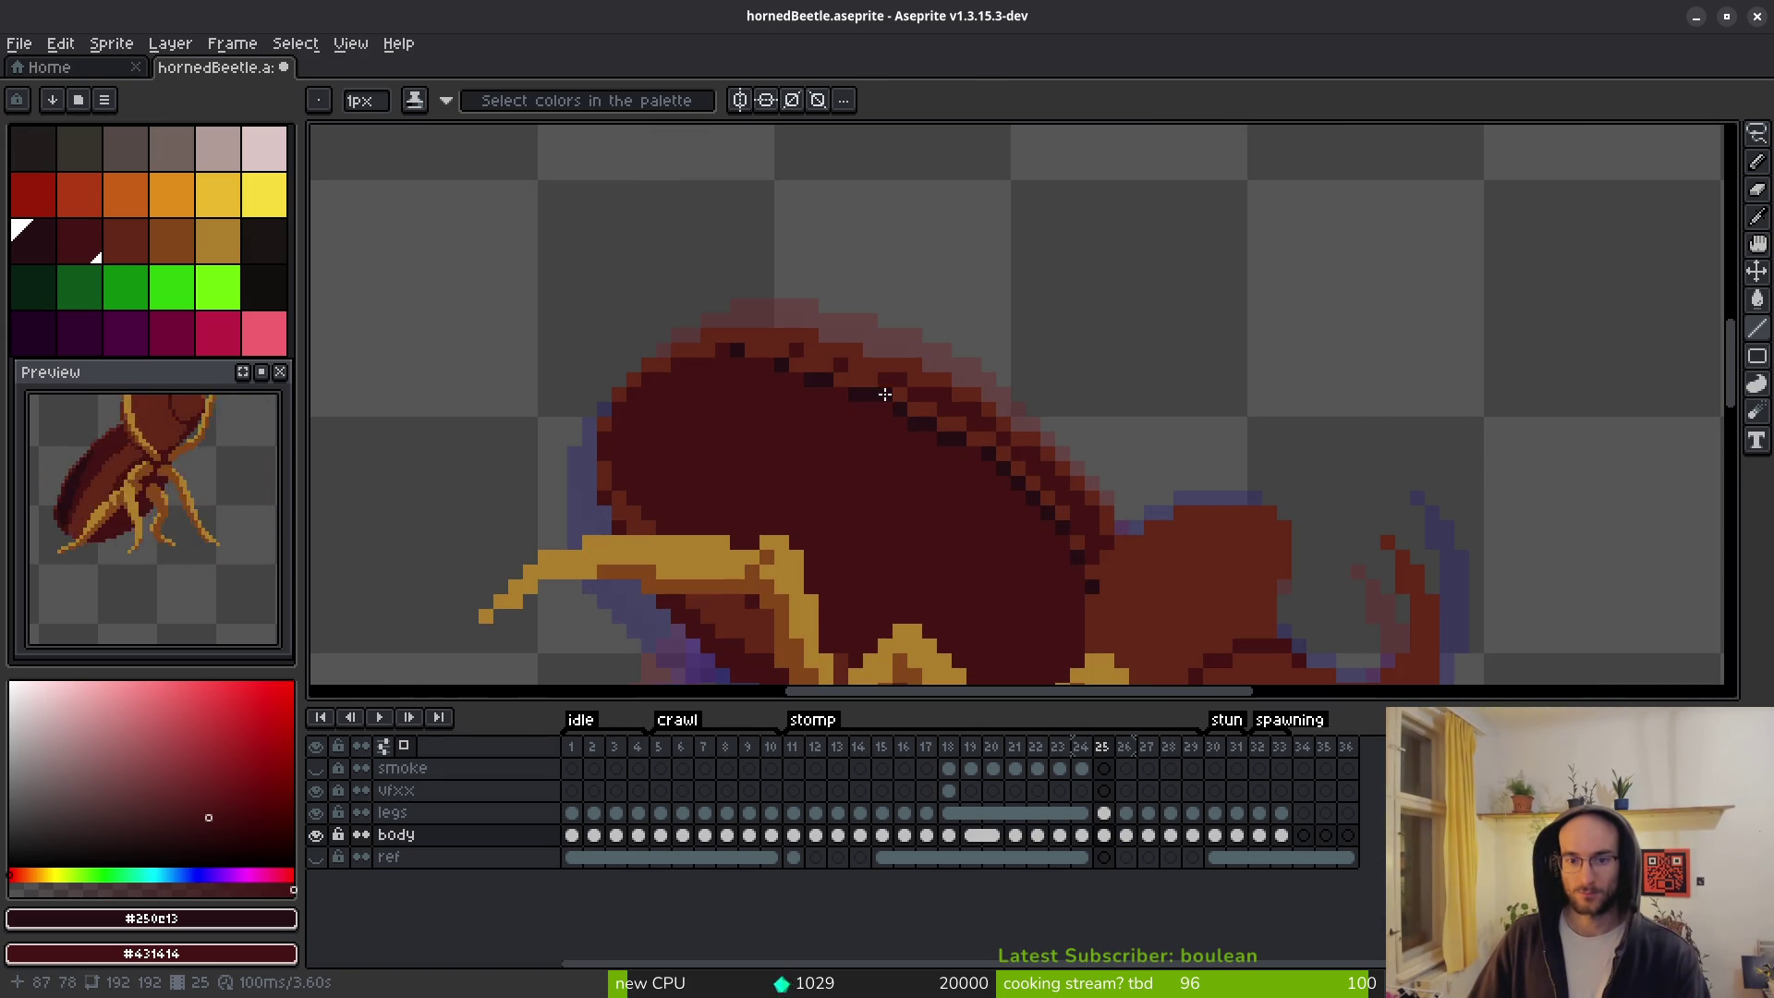
pyautogui.scroll(-2, 1044, 564)
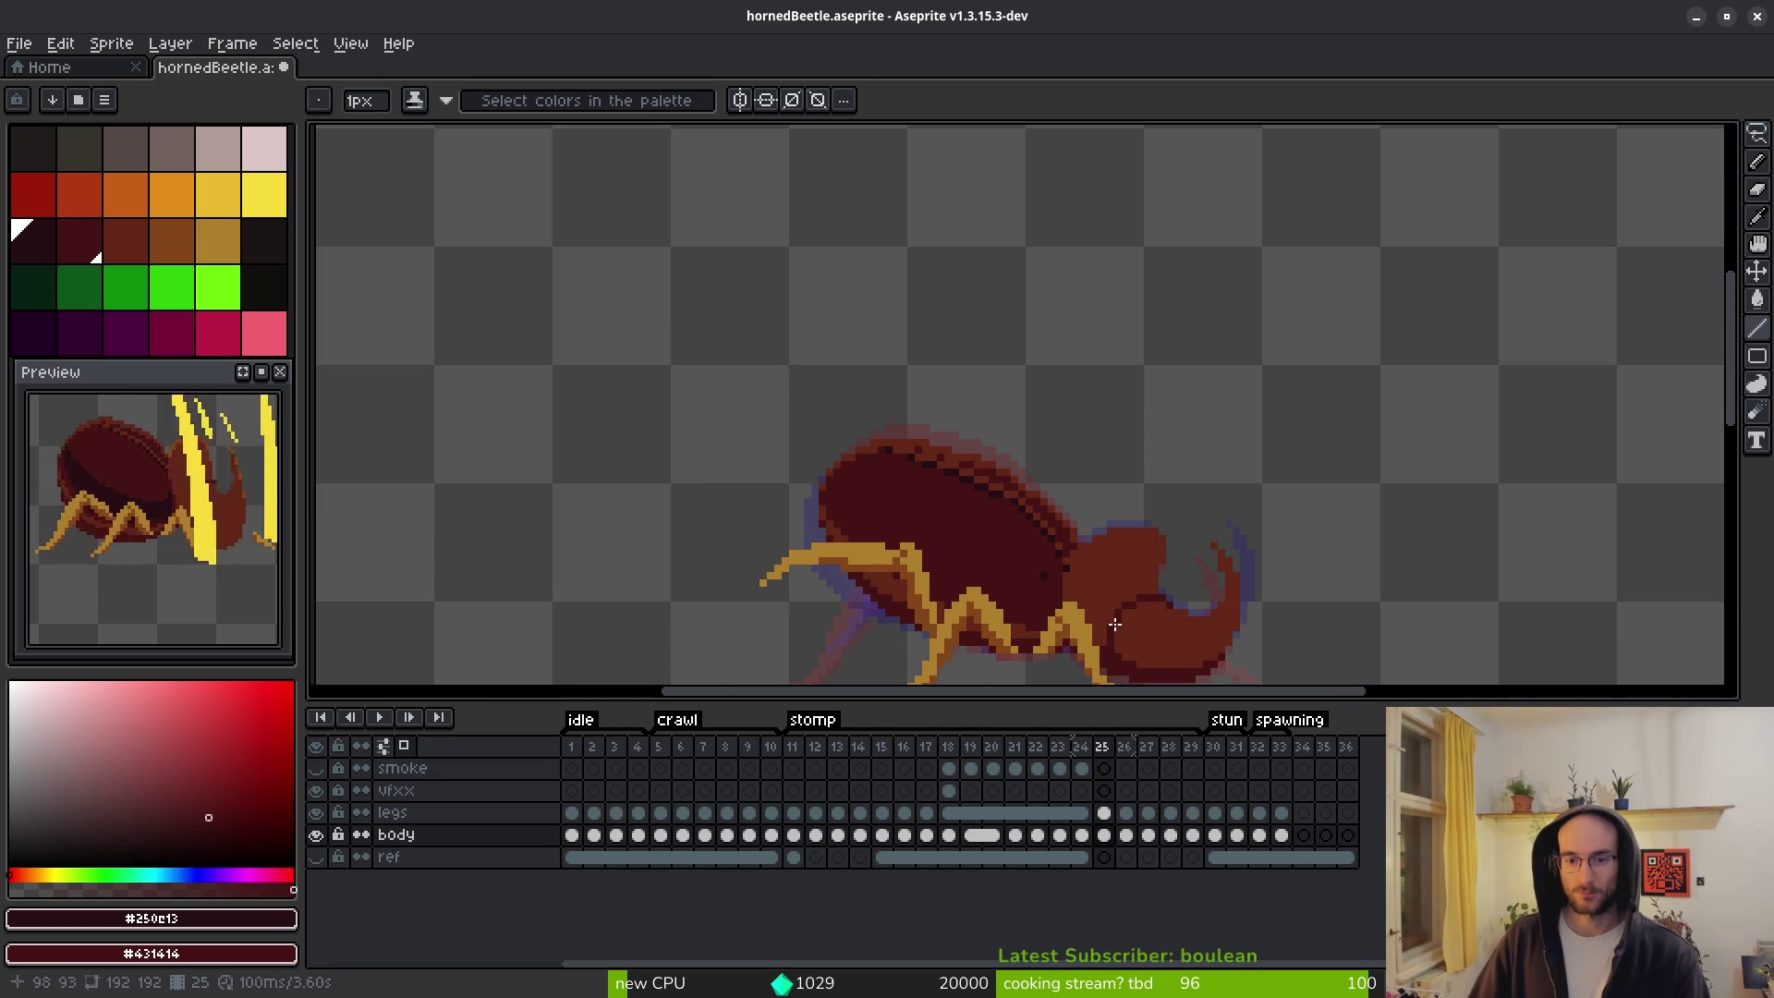
pyautogui.moveTo(1018, 579); pyautogui.dragTo(994, 482)
pyautogui.scroll(4, 865, 371)
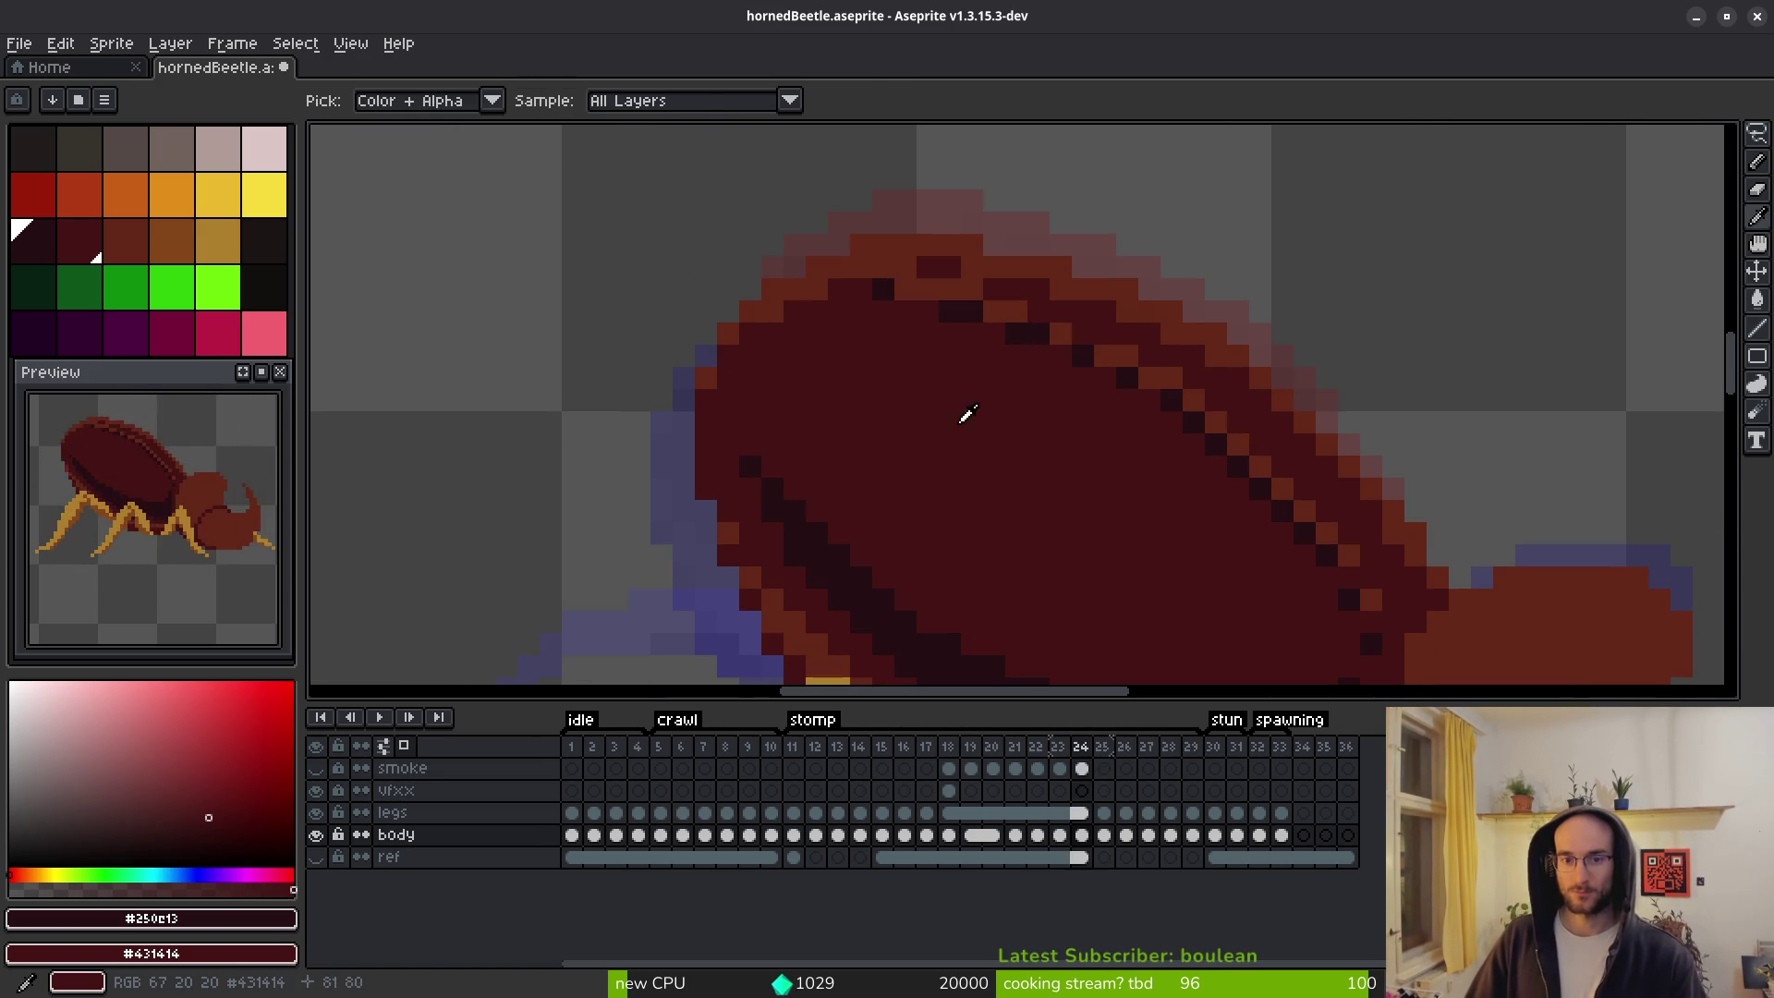
pyautogui.scroll(-2, 920, 463)
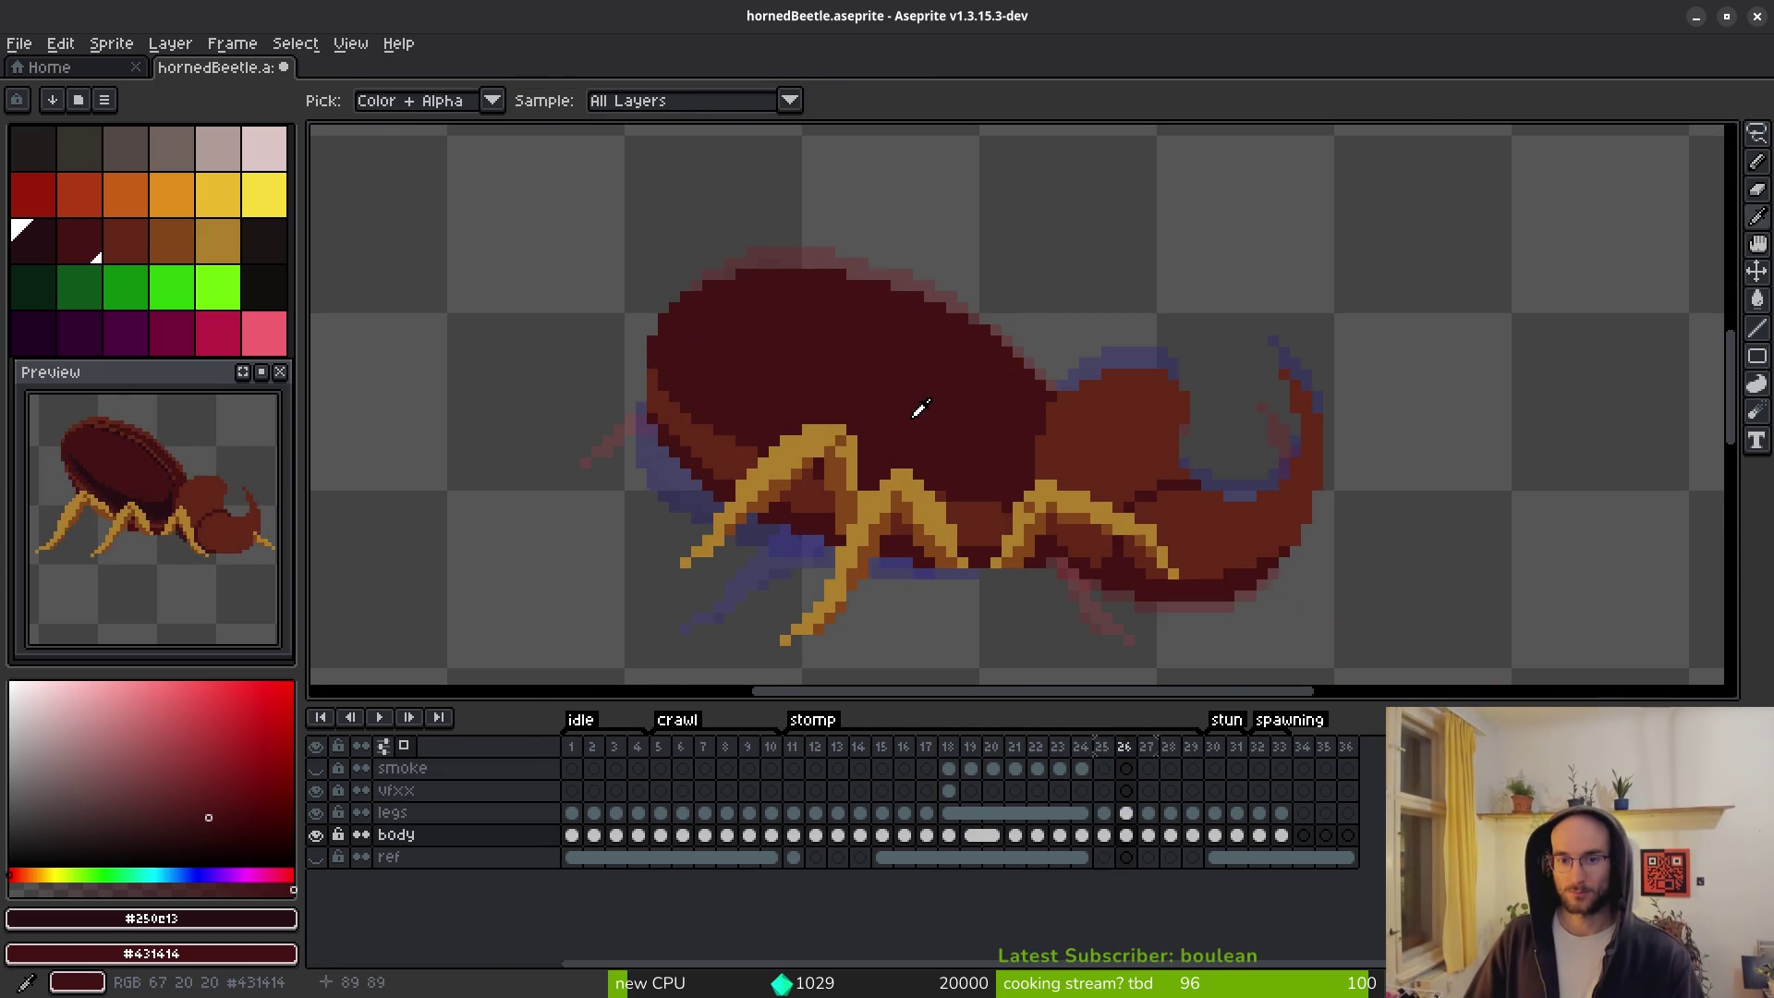
# Select the dark shell with the Magic Wand, then lasso around the shell's upper half.
pyautogui.scroll(2, 980, 434)
pyautogui.scroll(-3, 980, 433)
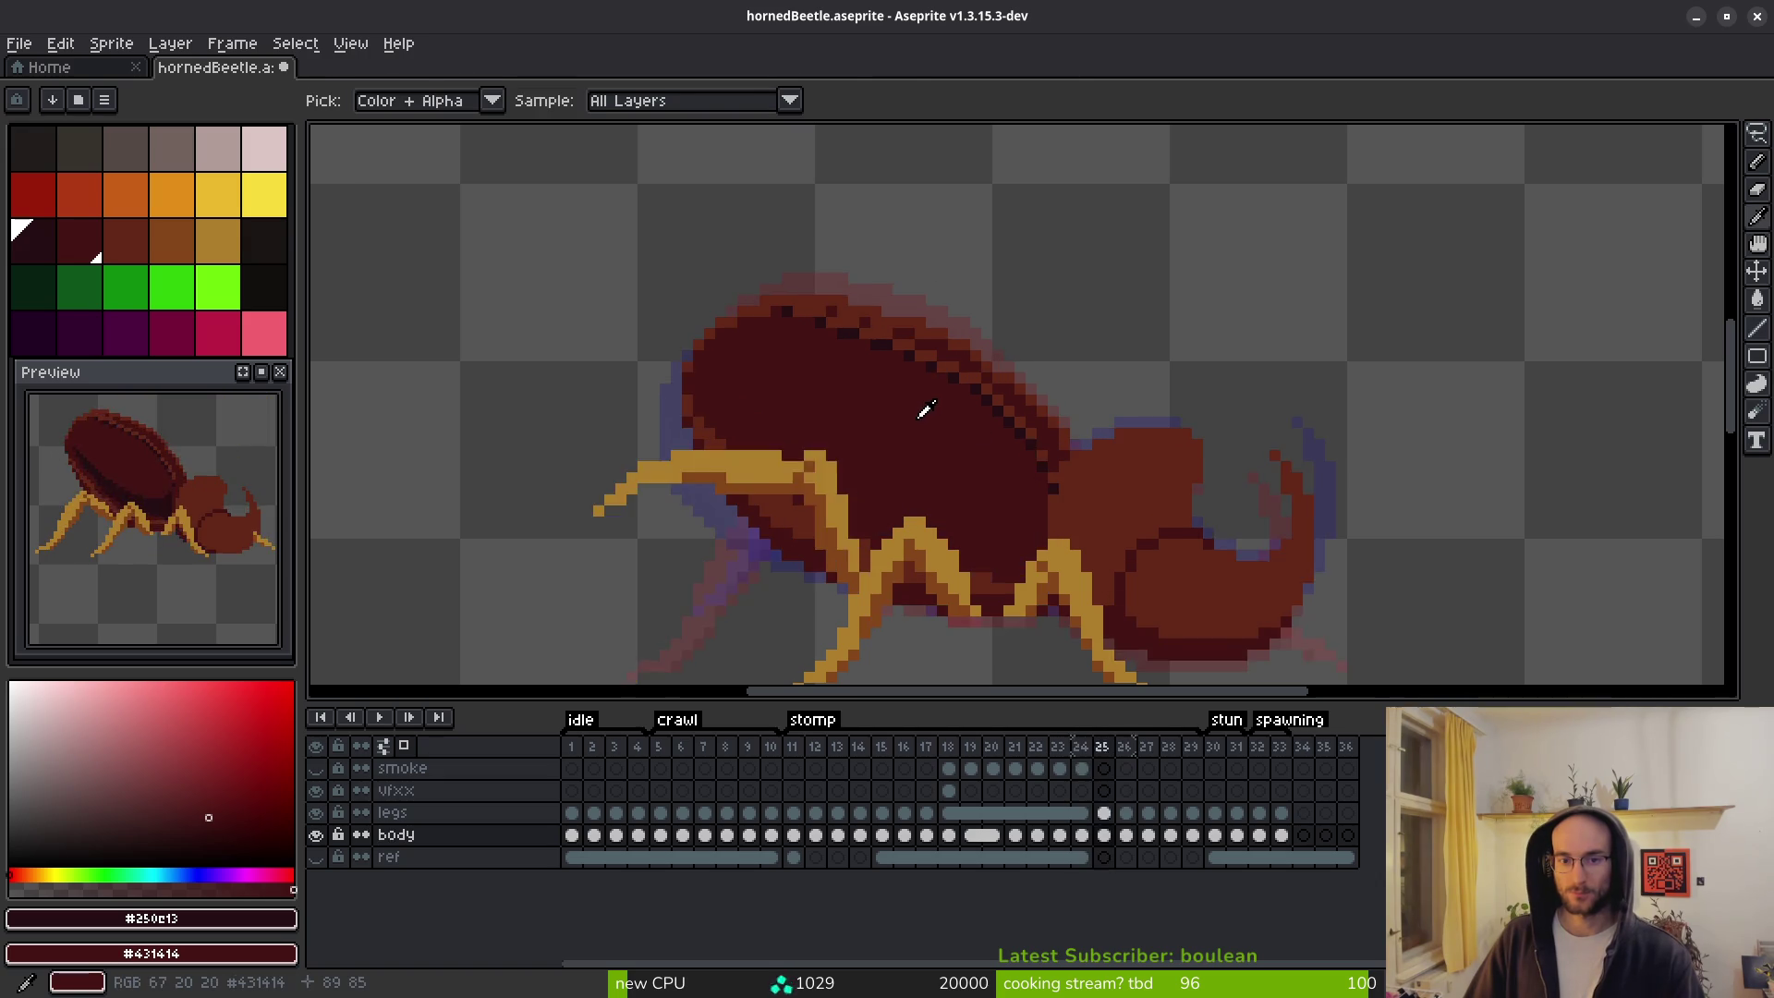
pyautogui.press('w')
pyautogui.click(933, 444)
pyautogui.hotkey('shift', 'w')
pyautogui.moveTo(1042, 298); pyautogui.dragTo(1085, 411)
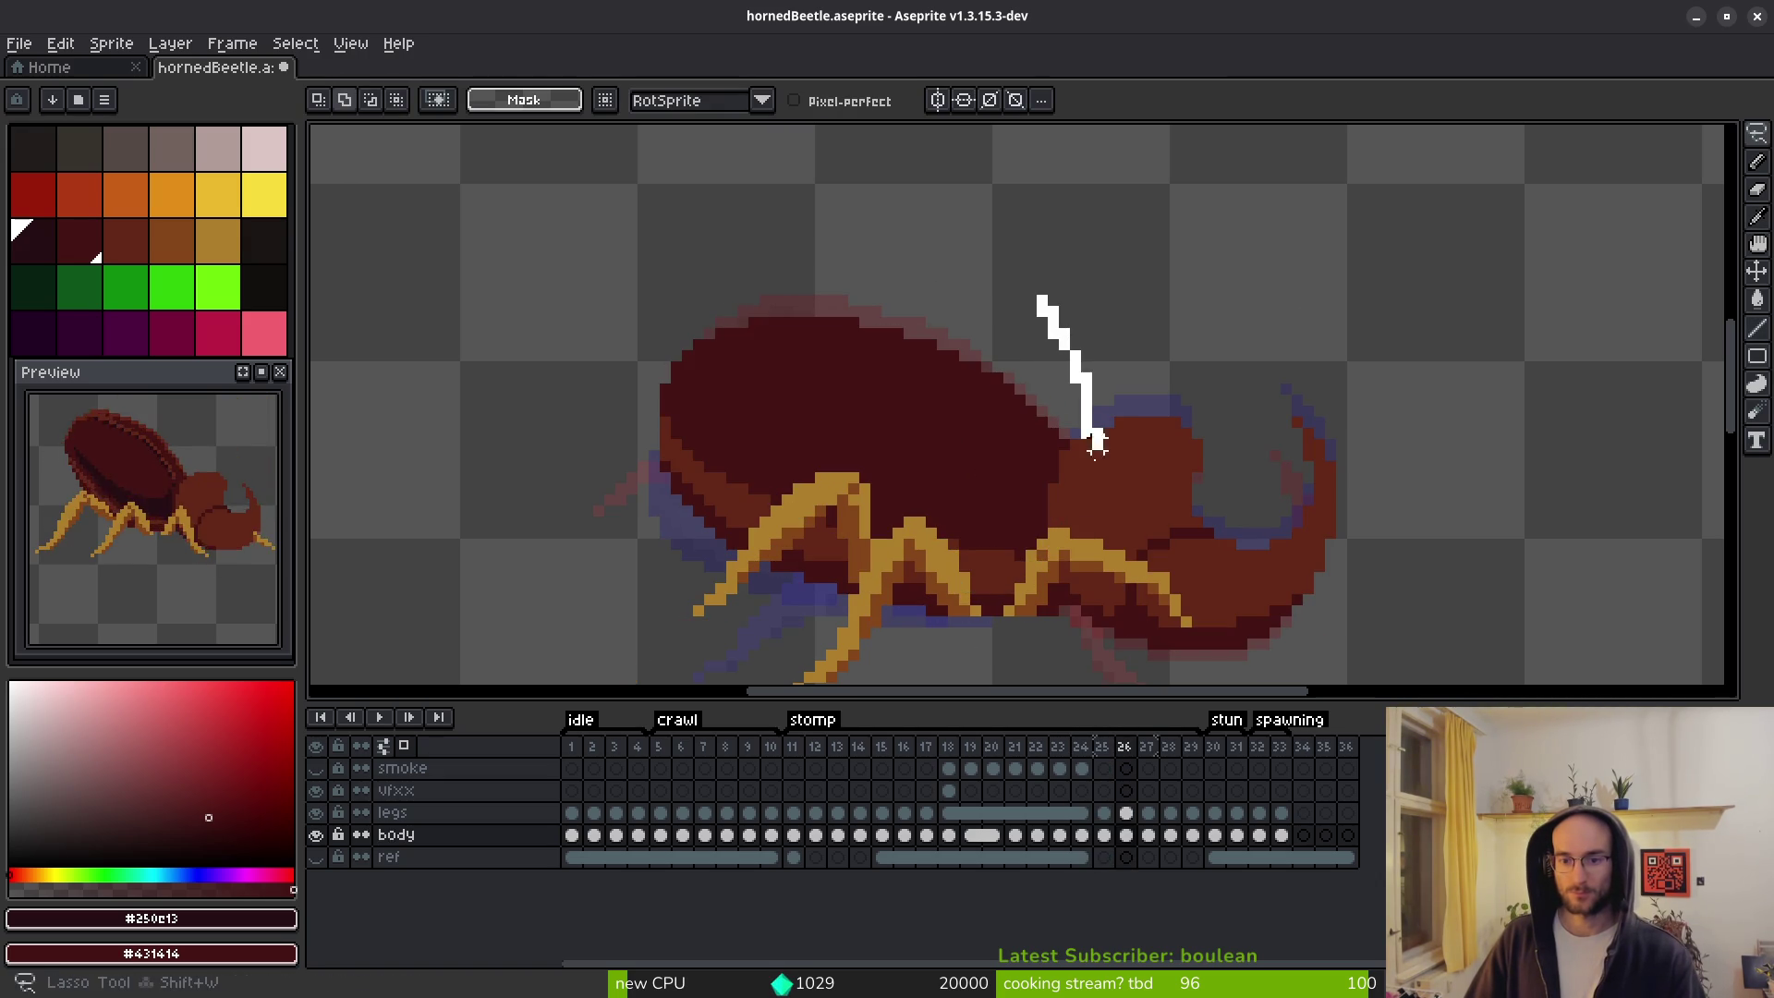
pyautogui.moveTo(621, 383); pyautogui.dragTo(1035, 331)
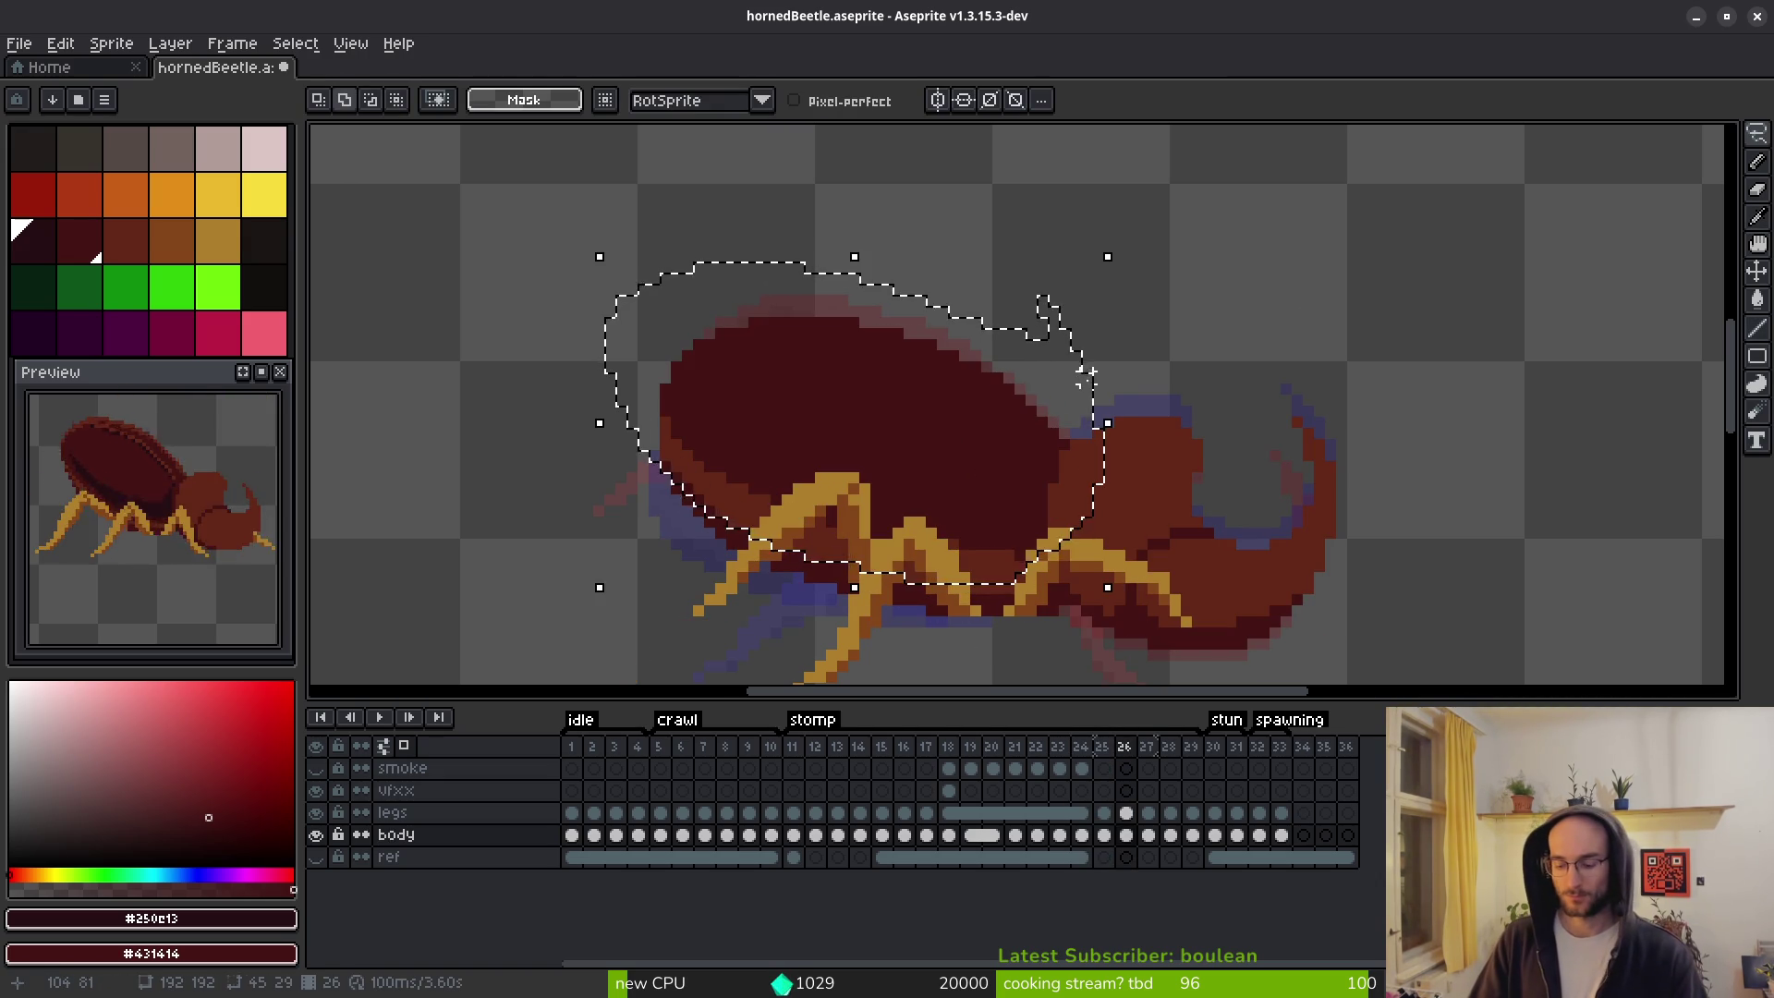
# Open the Outline effect on the selection twice and dismiss it without applying.
pyautogui.hotkey('shift', 'o')
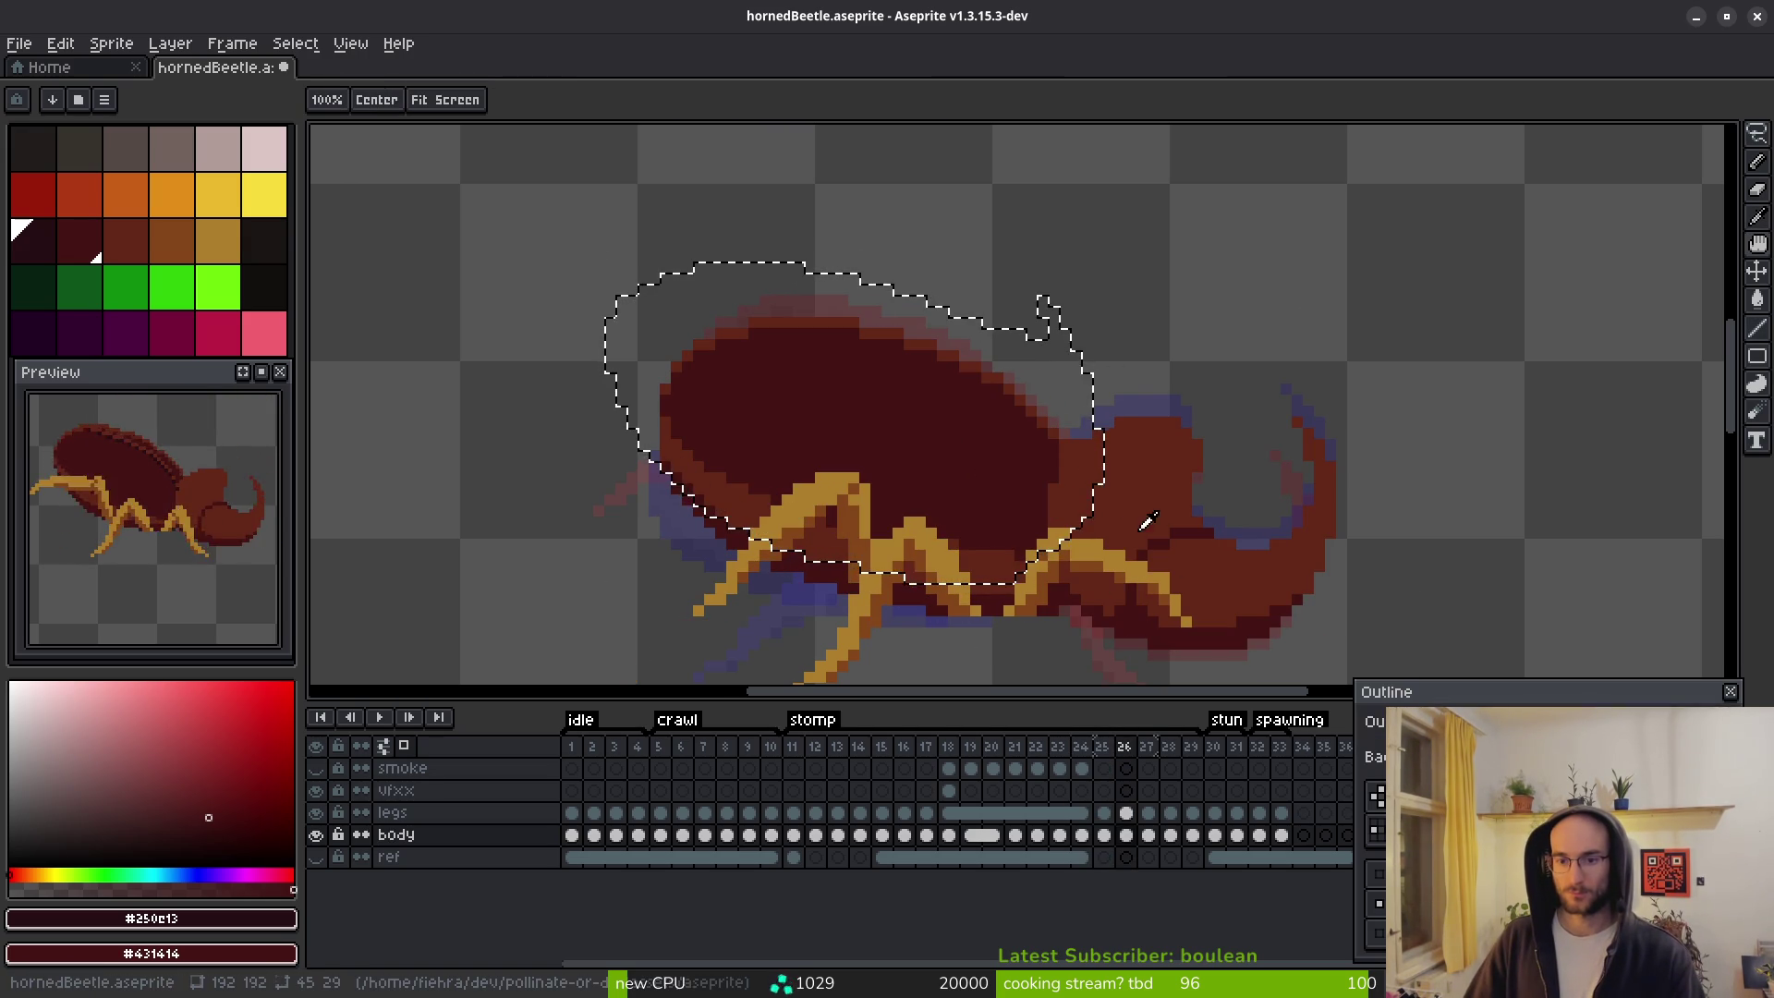
pyautogui.press('.')
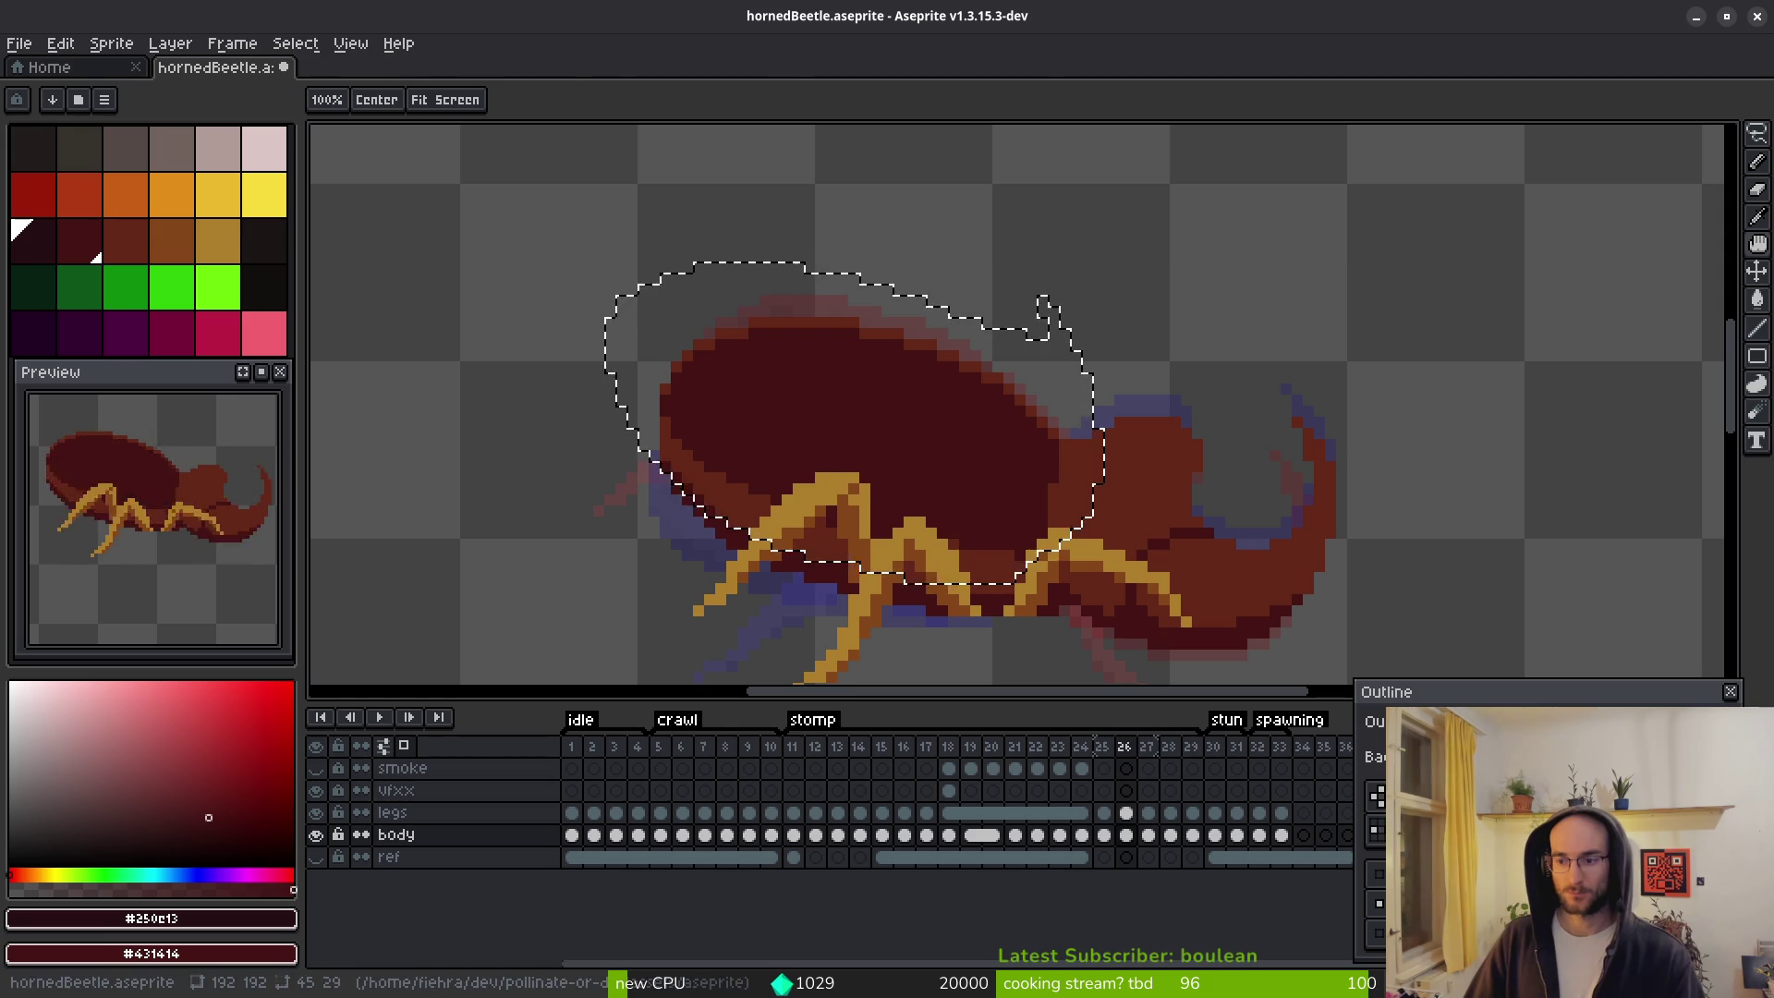
pyautogui.press('Escape')
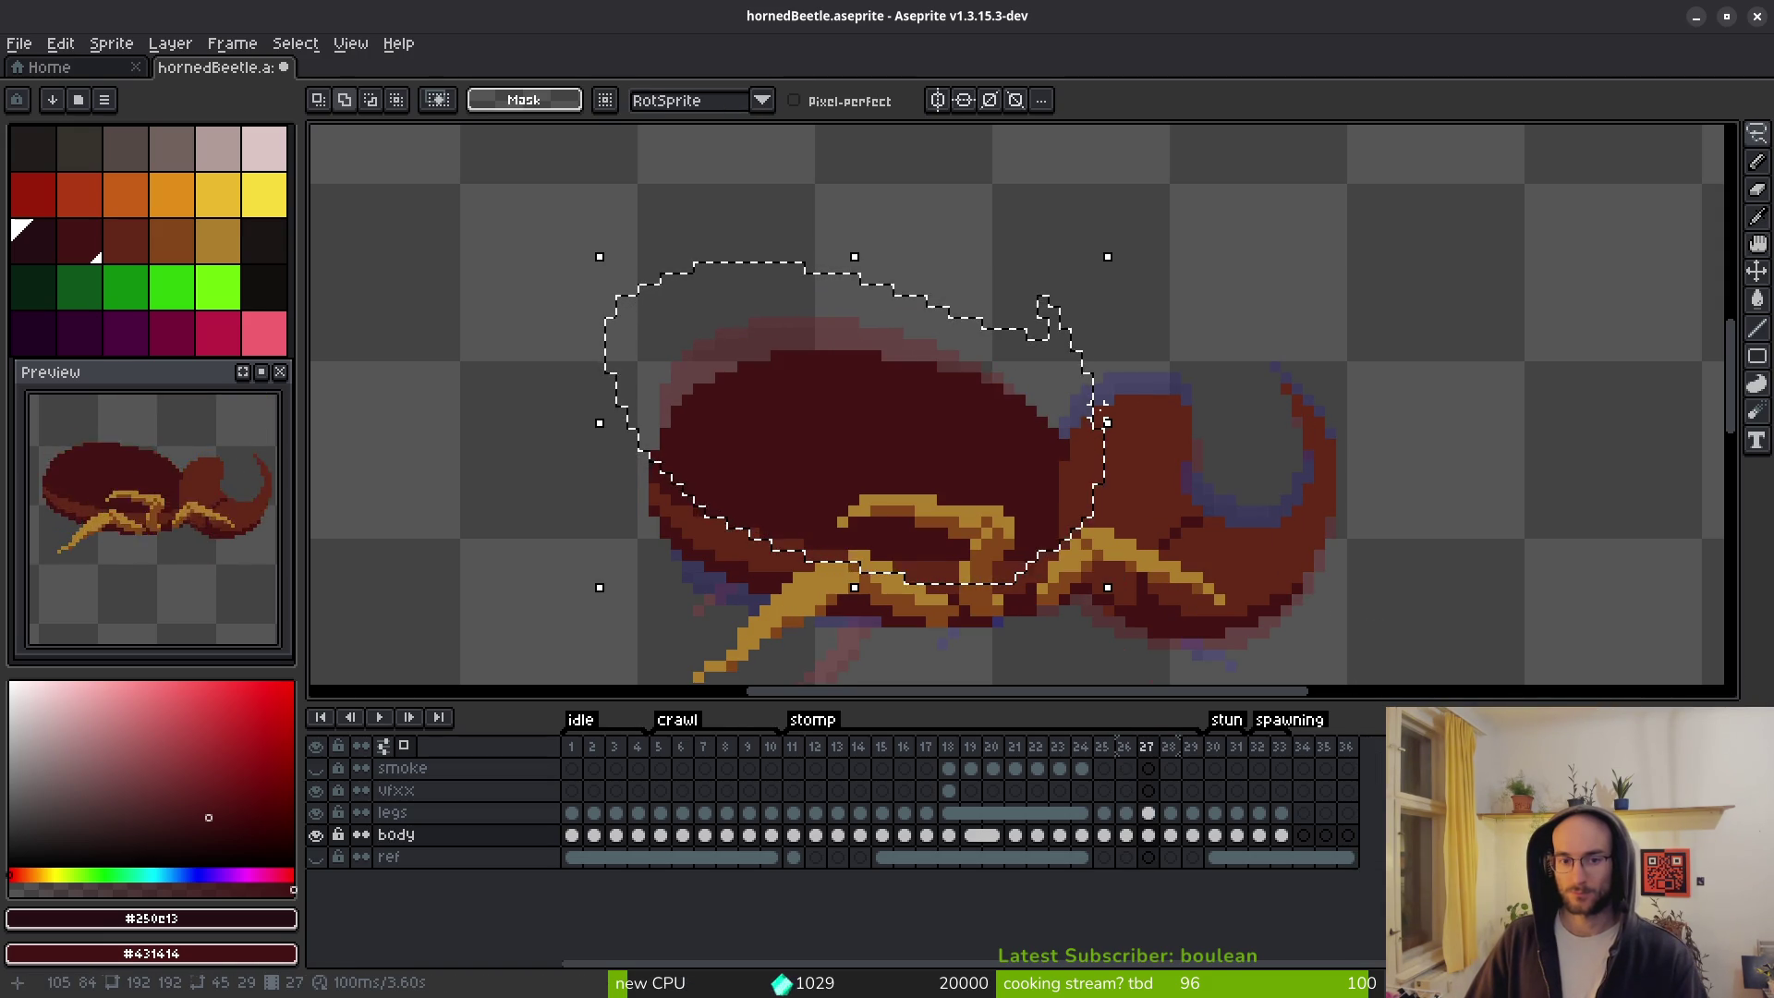
pyautogui.hotkey('shift', 'o')
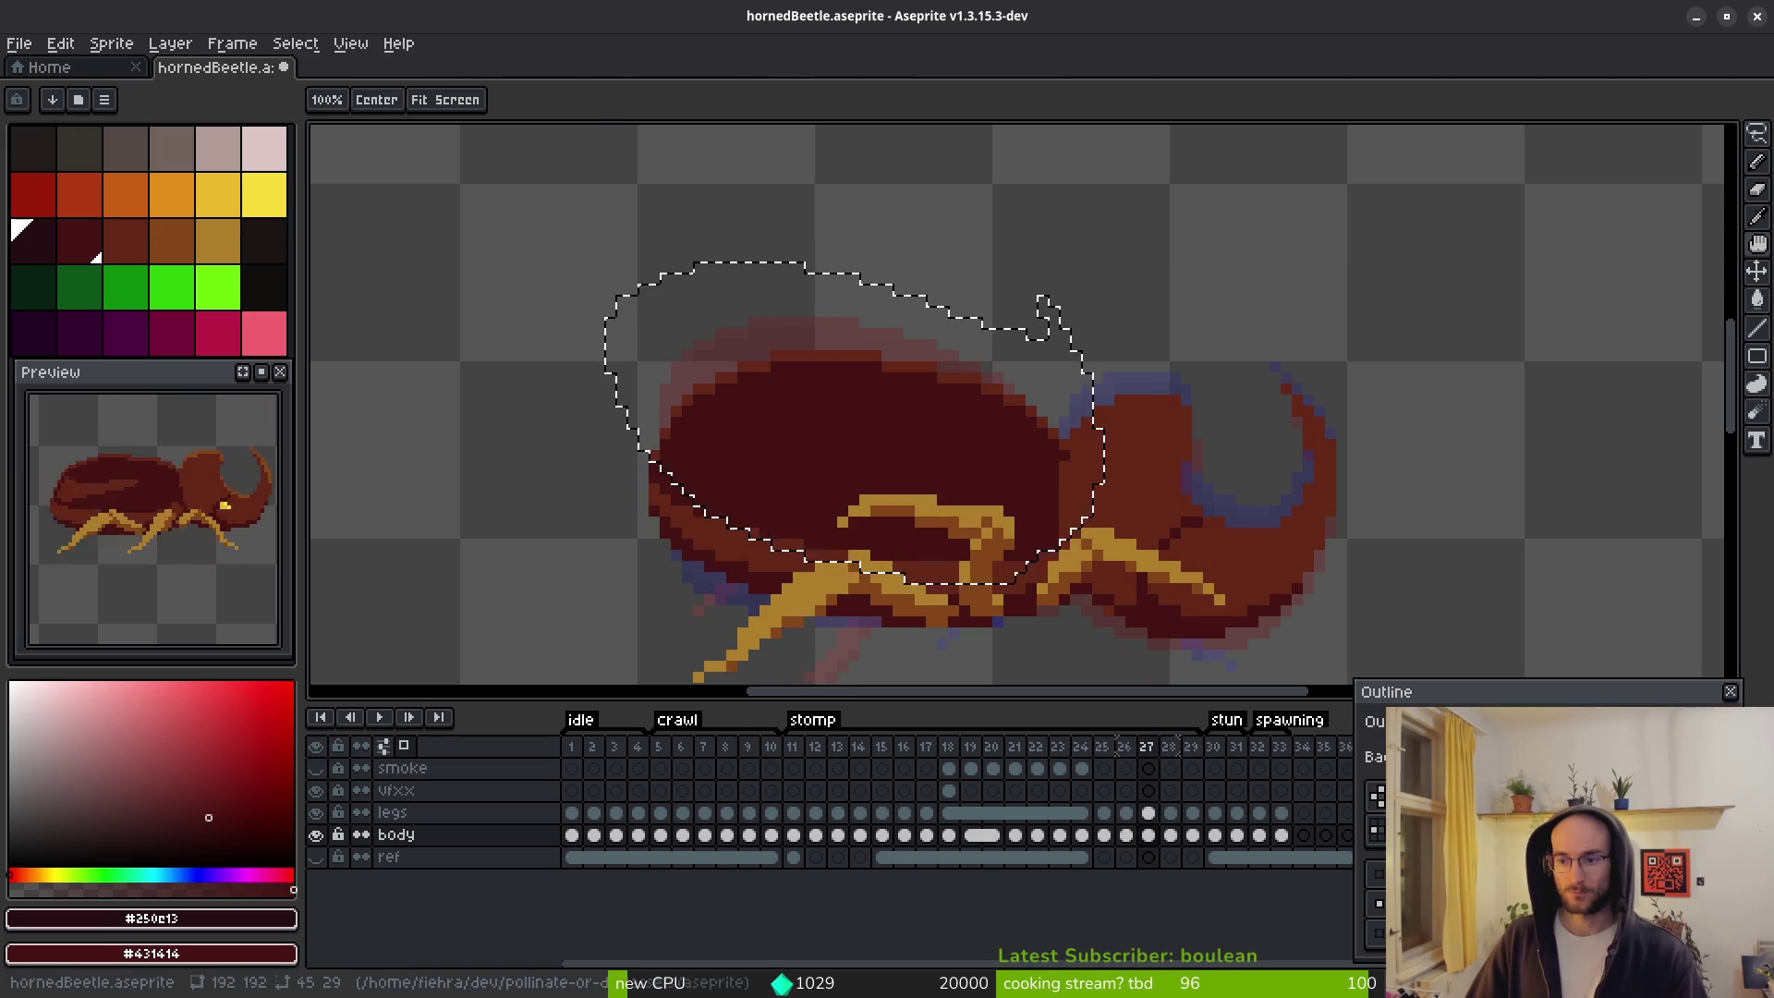
pyautogui.press('Escape')
# Flip through the frames around frame 26 to compare the beetle's shell.
pyautogui.press('.')
pyautogui.press(',')
pyautogui.press(',')
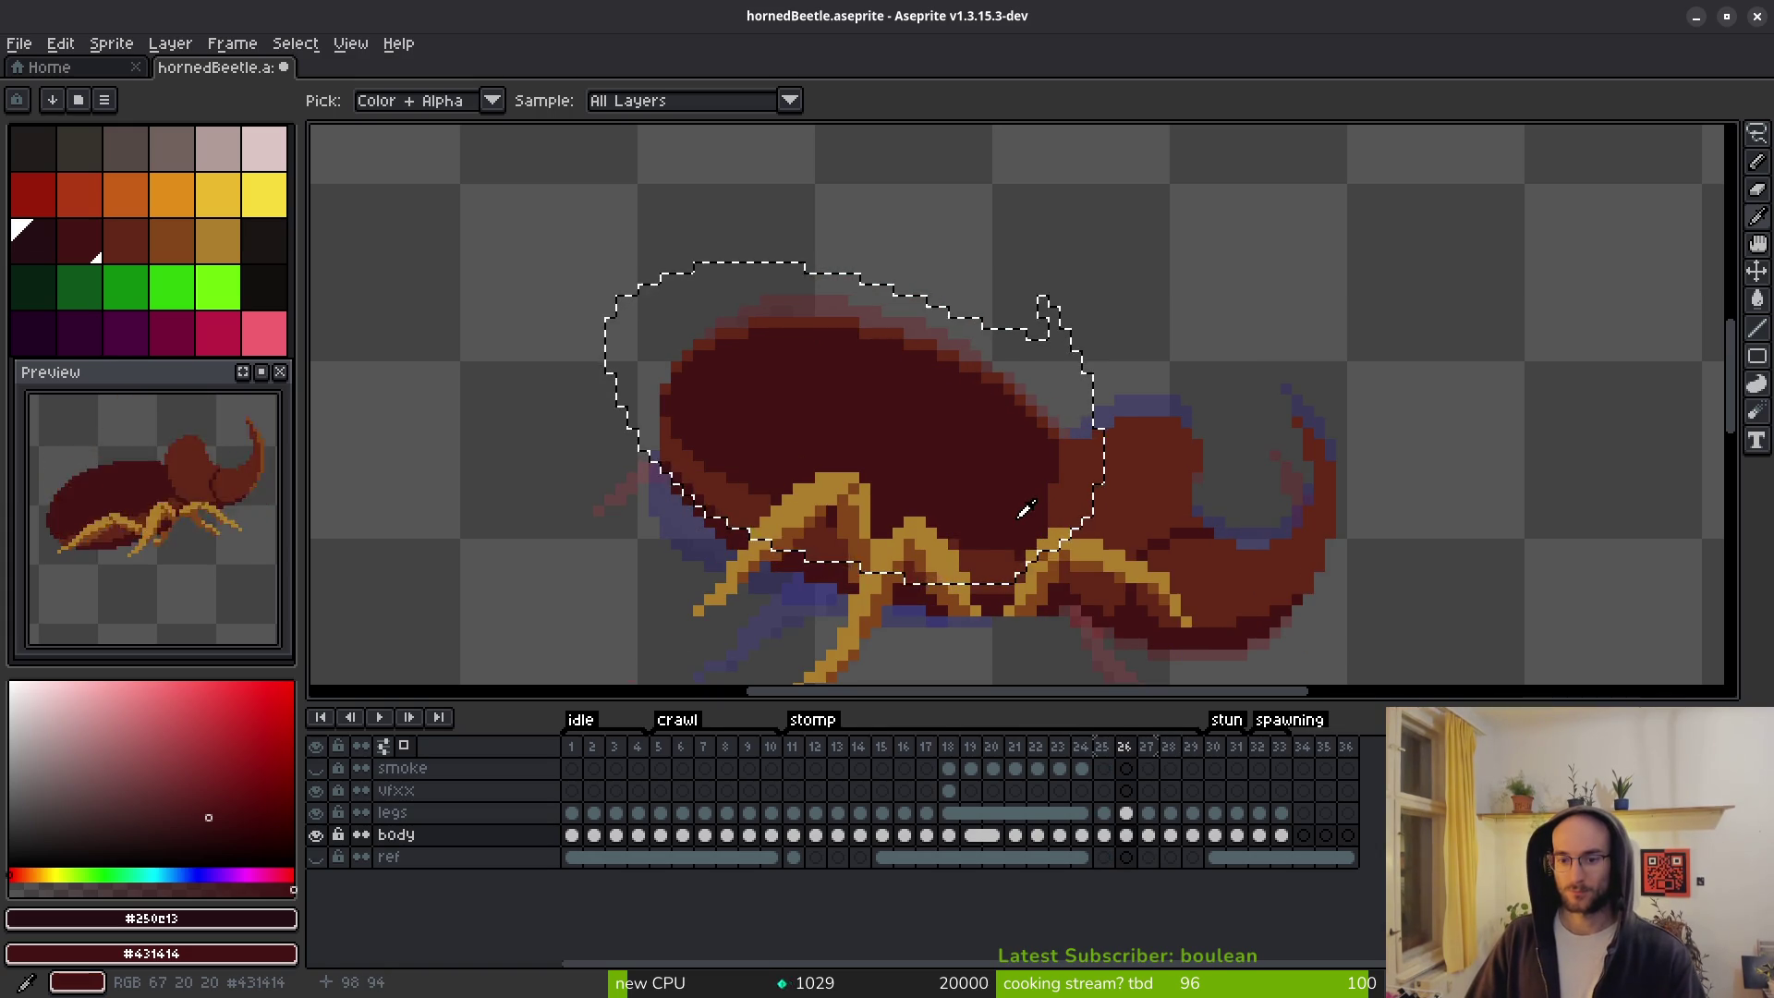
pyautogui.press('.')
pyautogui.press('.')
pyautogui.press(',')
pyautogui.press(',')
pyautogui.press('.')
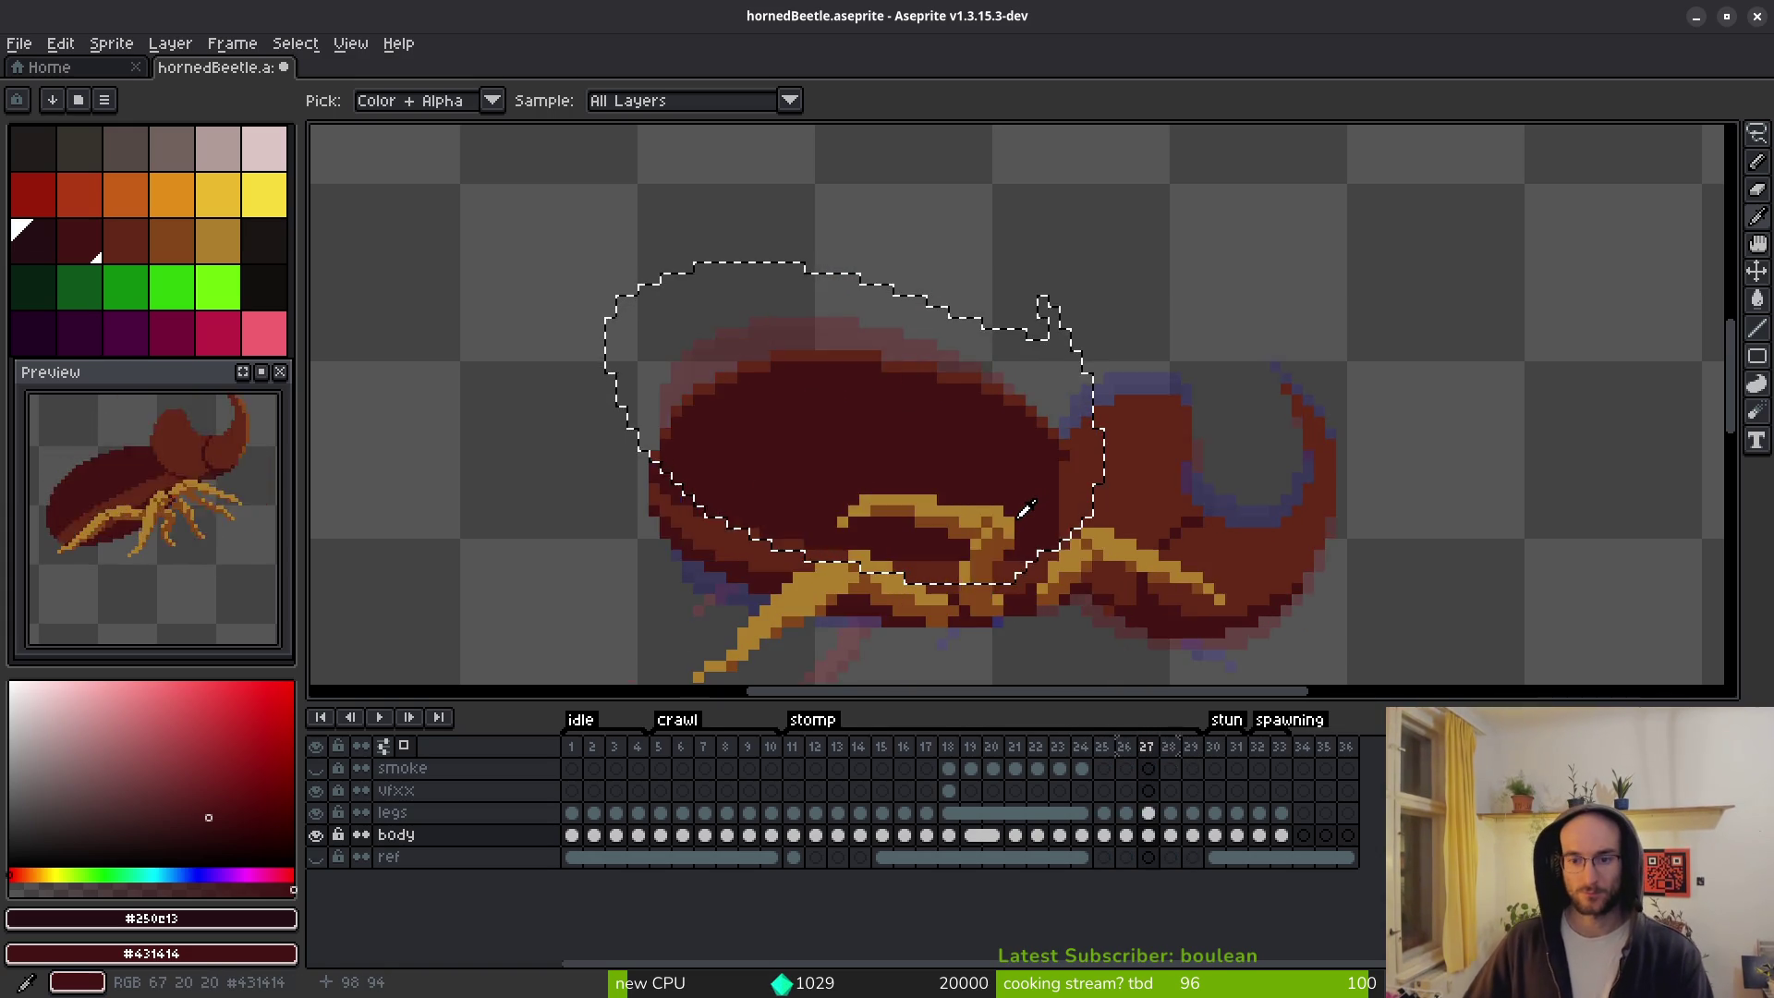
pyautogui.press(',')
pyautogui.press(',')
pyautogui.press(',')
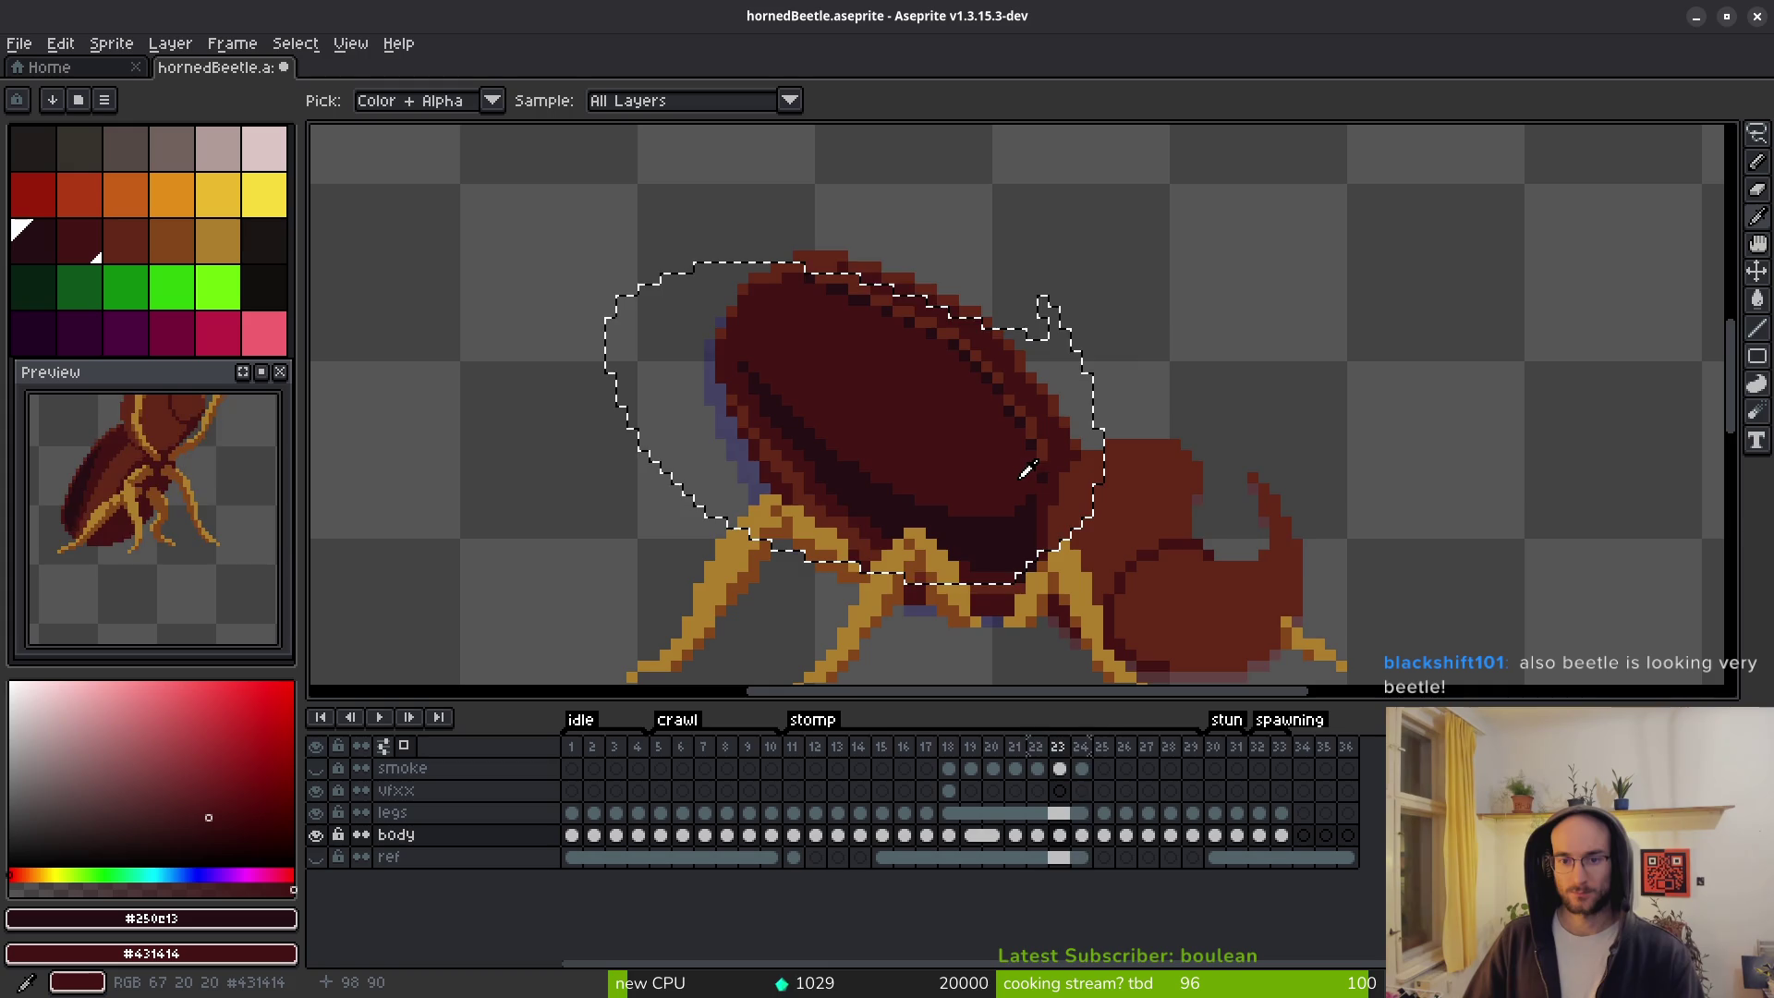
pyautogui.press('.')
pyautogui.press('.')
pyautogui.press('.')
# Drop the selection, pick body red #632718, and compare frame 26 with the previous frame.
pyautogui.press('b')
pyautogui.hotkey('ctrl', 'd')
pyautogui.scroll(2, 1062, 464)
pyautogui.keyDown('alt'); pyautogui.click(1063, 464); pyautogui.keyUp('alt')
pyautogui.press(',')
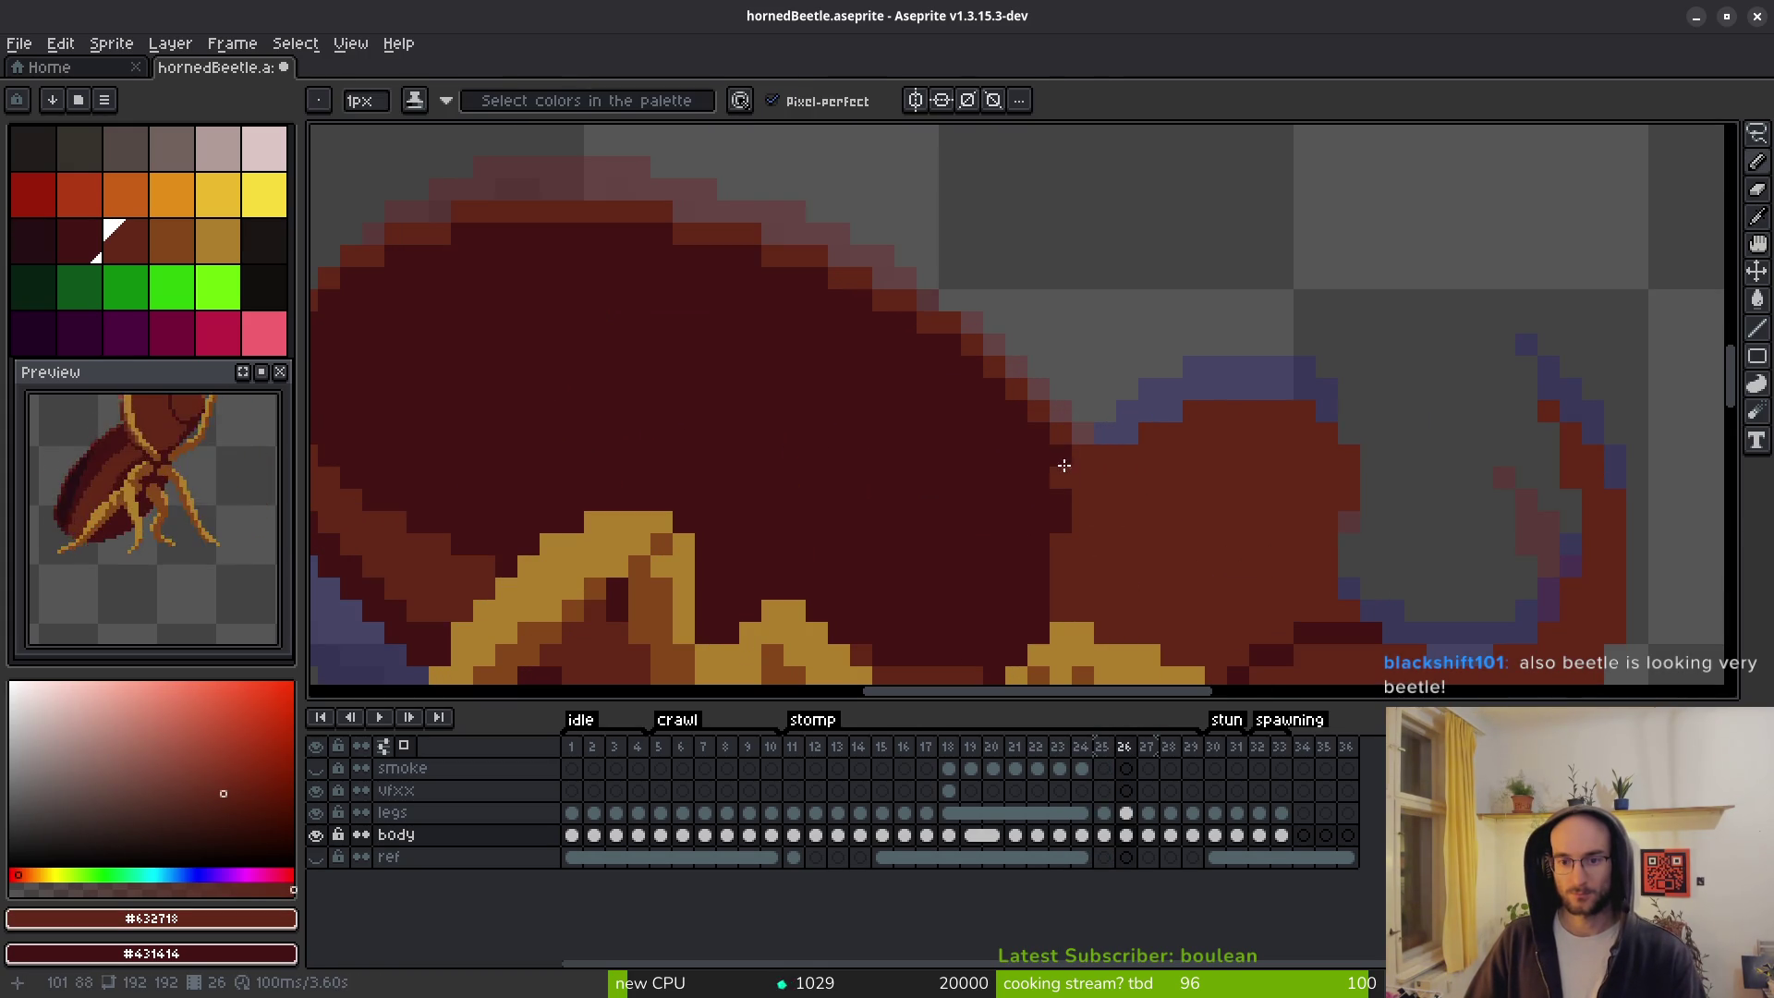
pyautogui.scroll(-3, 1062, 462)
pyautogui.press('.')
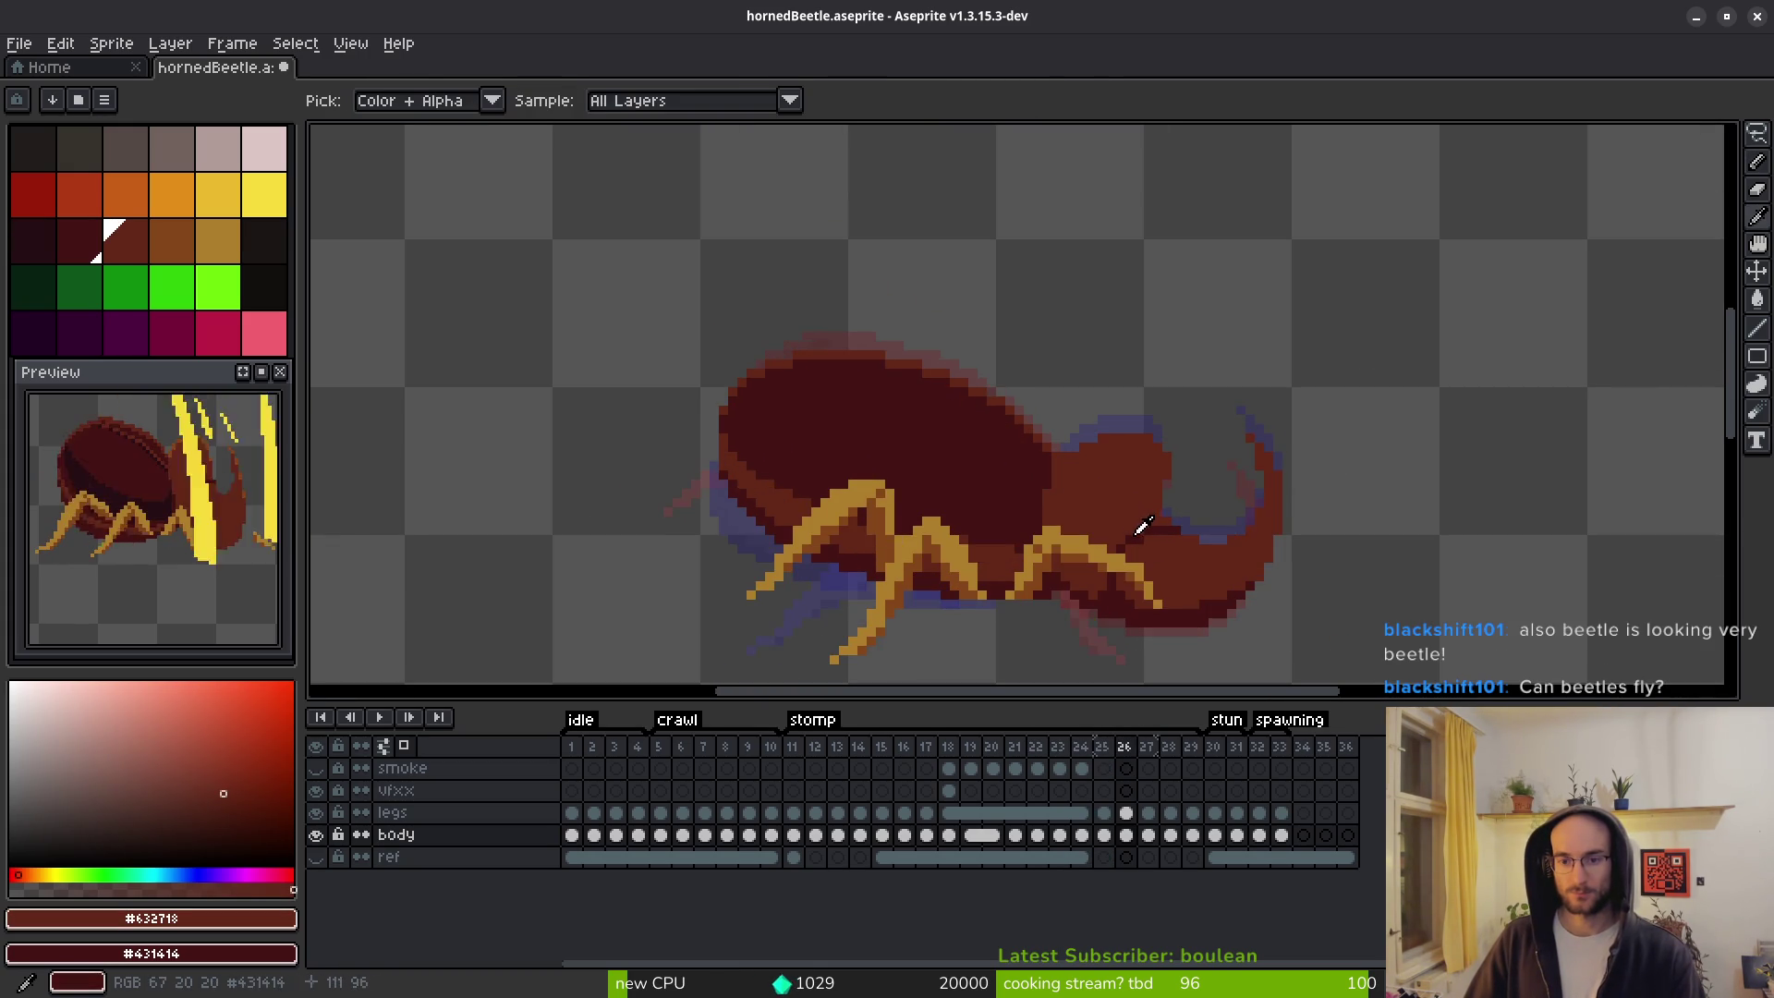
pyautogui.press('b')
pyautogui.scroll(3, 1039, 456)
# Paint a lighter red rim along the shell's top edge, with dark red near the top.
pyautogui.moveTo(1063, 462); pyautogui.dragTo(721, 273)
pyautogui.moveTo(851, 336); pyautogui.dragTo(864, 326)
pyautogui.moveTo(662, 263)
pyautogui.mouseDown()
pyautogui.moveTo(515, 226)
pyautogui.moveTo(661, 245)
pyautogui.moveTo(621, 276)
pyautogui.mouseUp()
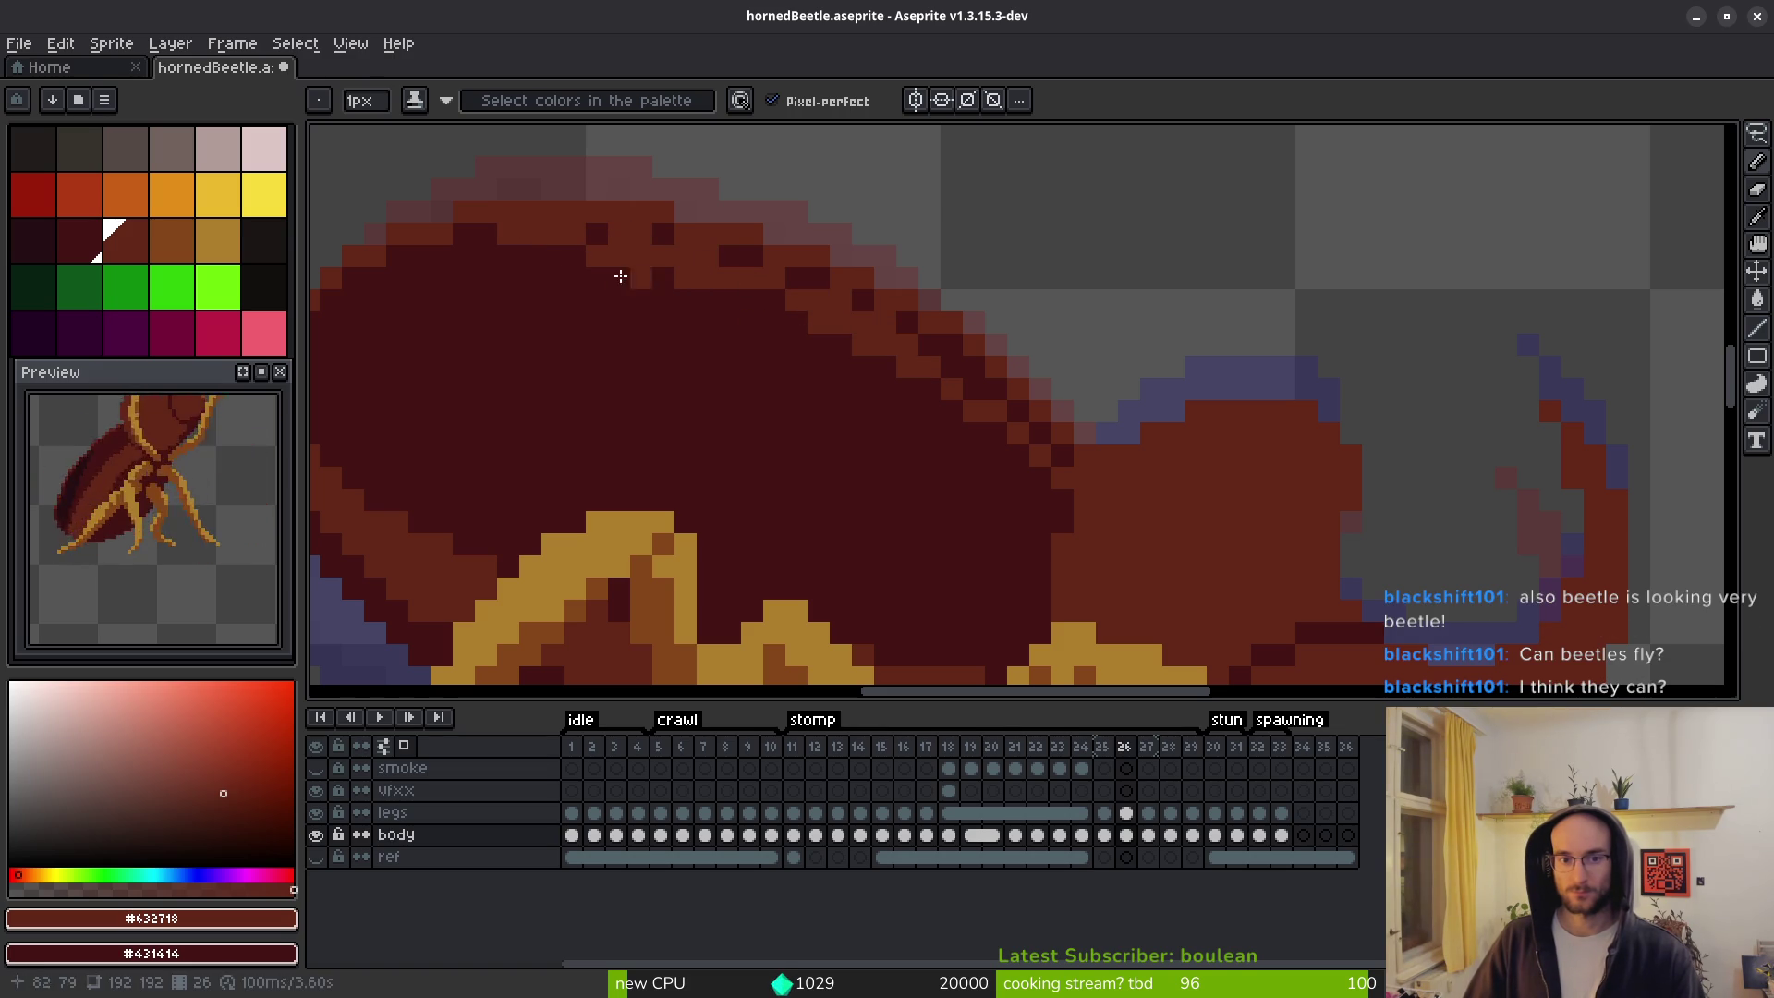
pyautogui.click(597, 233)
pyautogui.rightClick(508, 233)
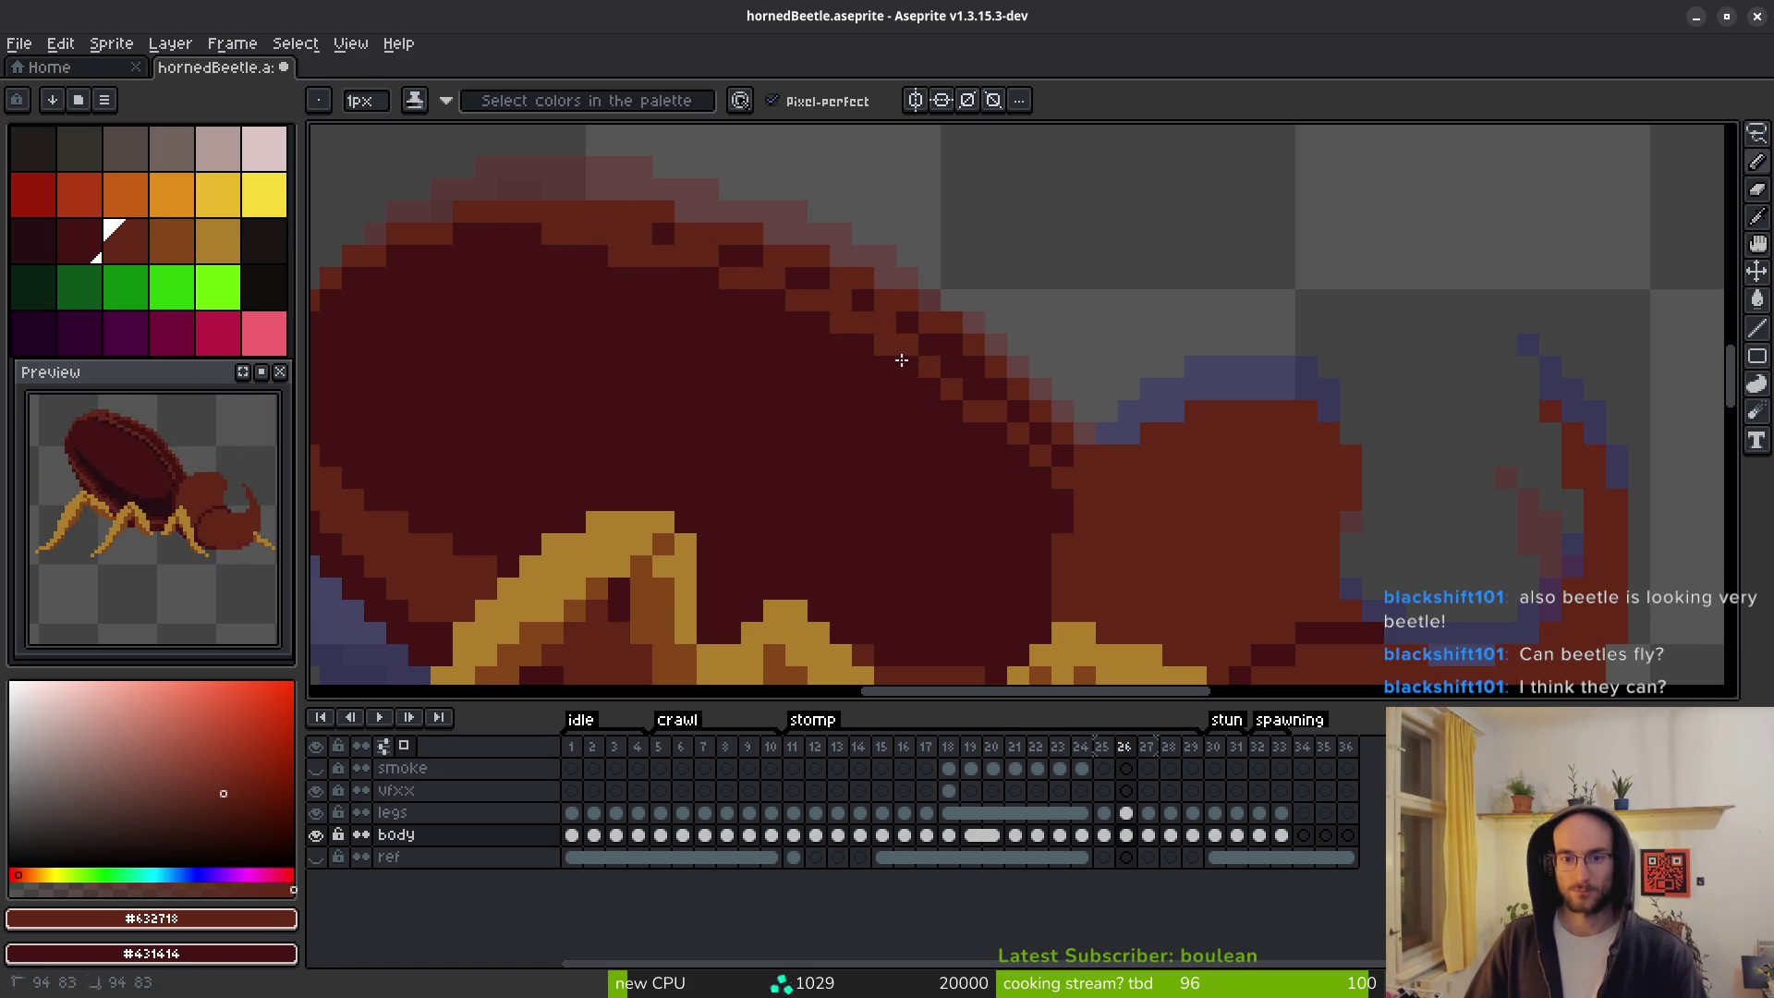
# Darken one shell-edge pixel and add two brown pixels along the edge.
pyautogui.scroll(-4, 951, 478)
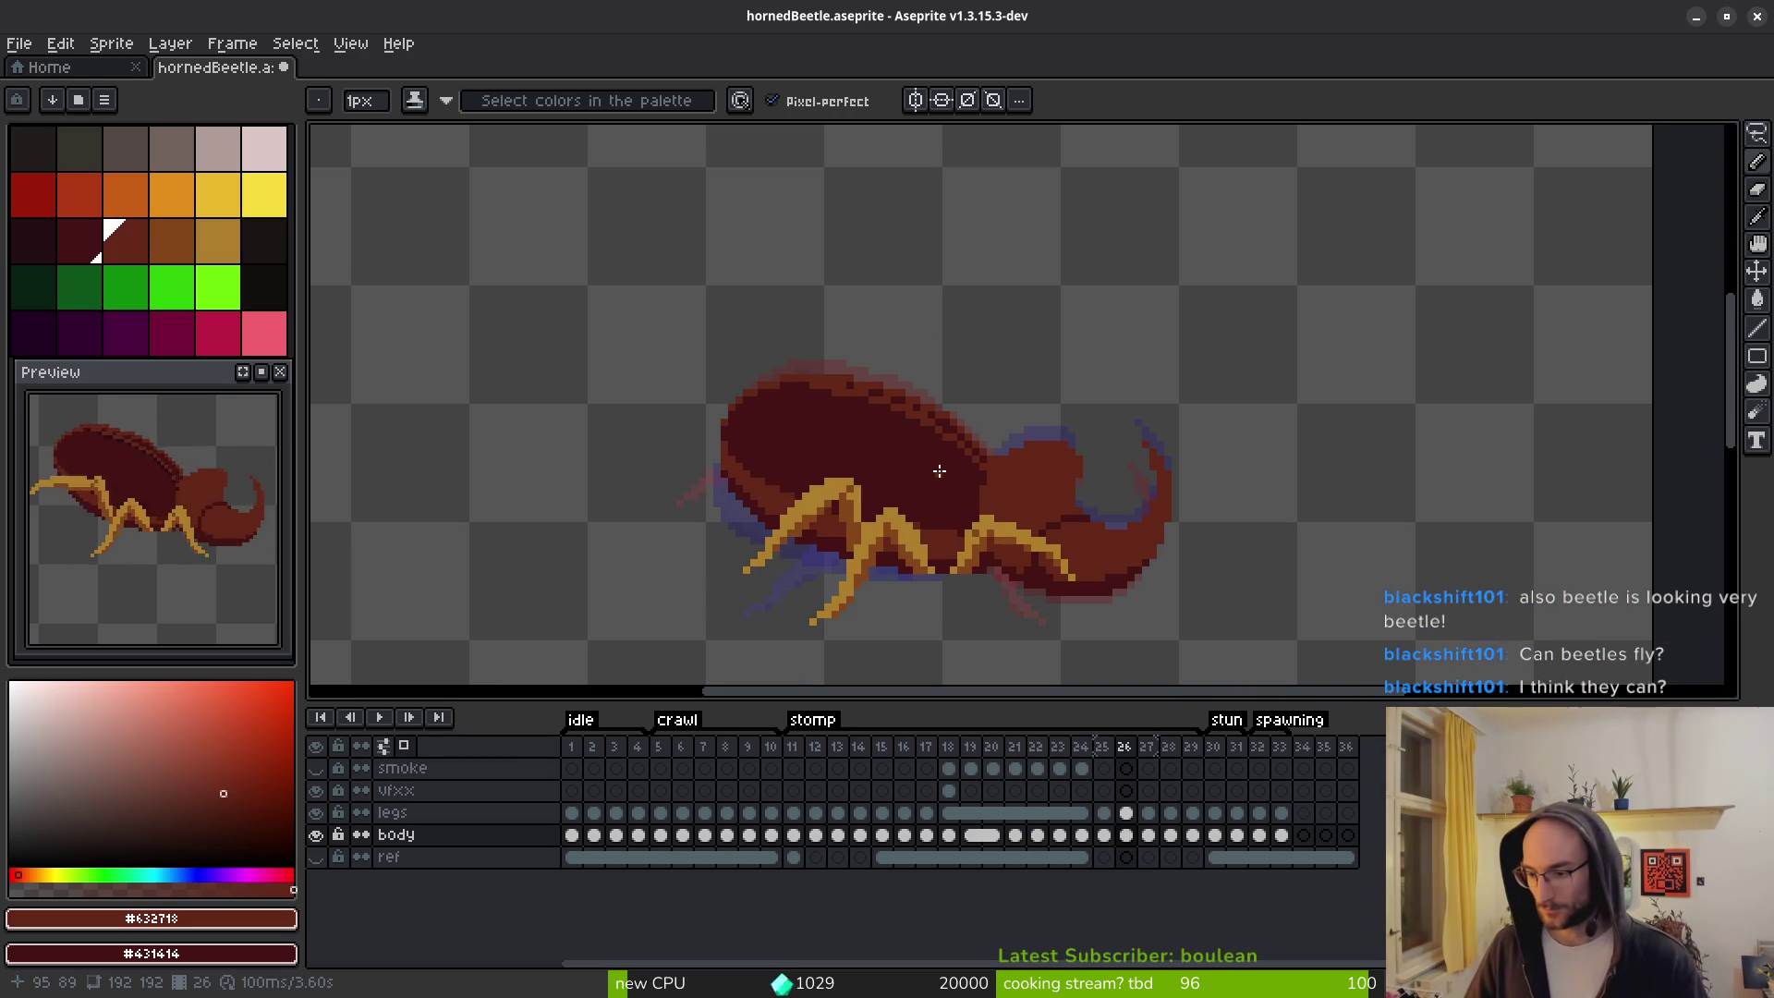
pyautogui.scroll(2, 939, 471)
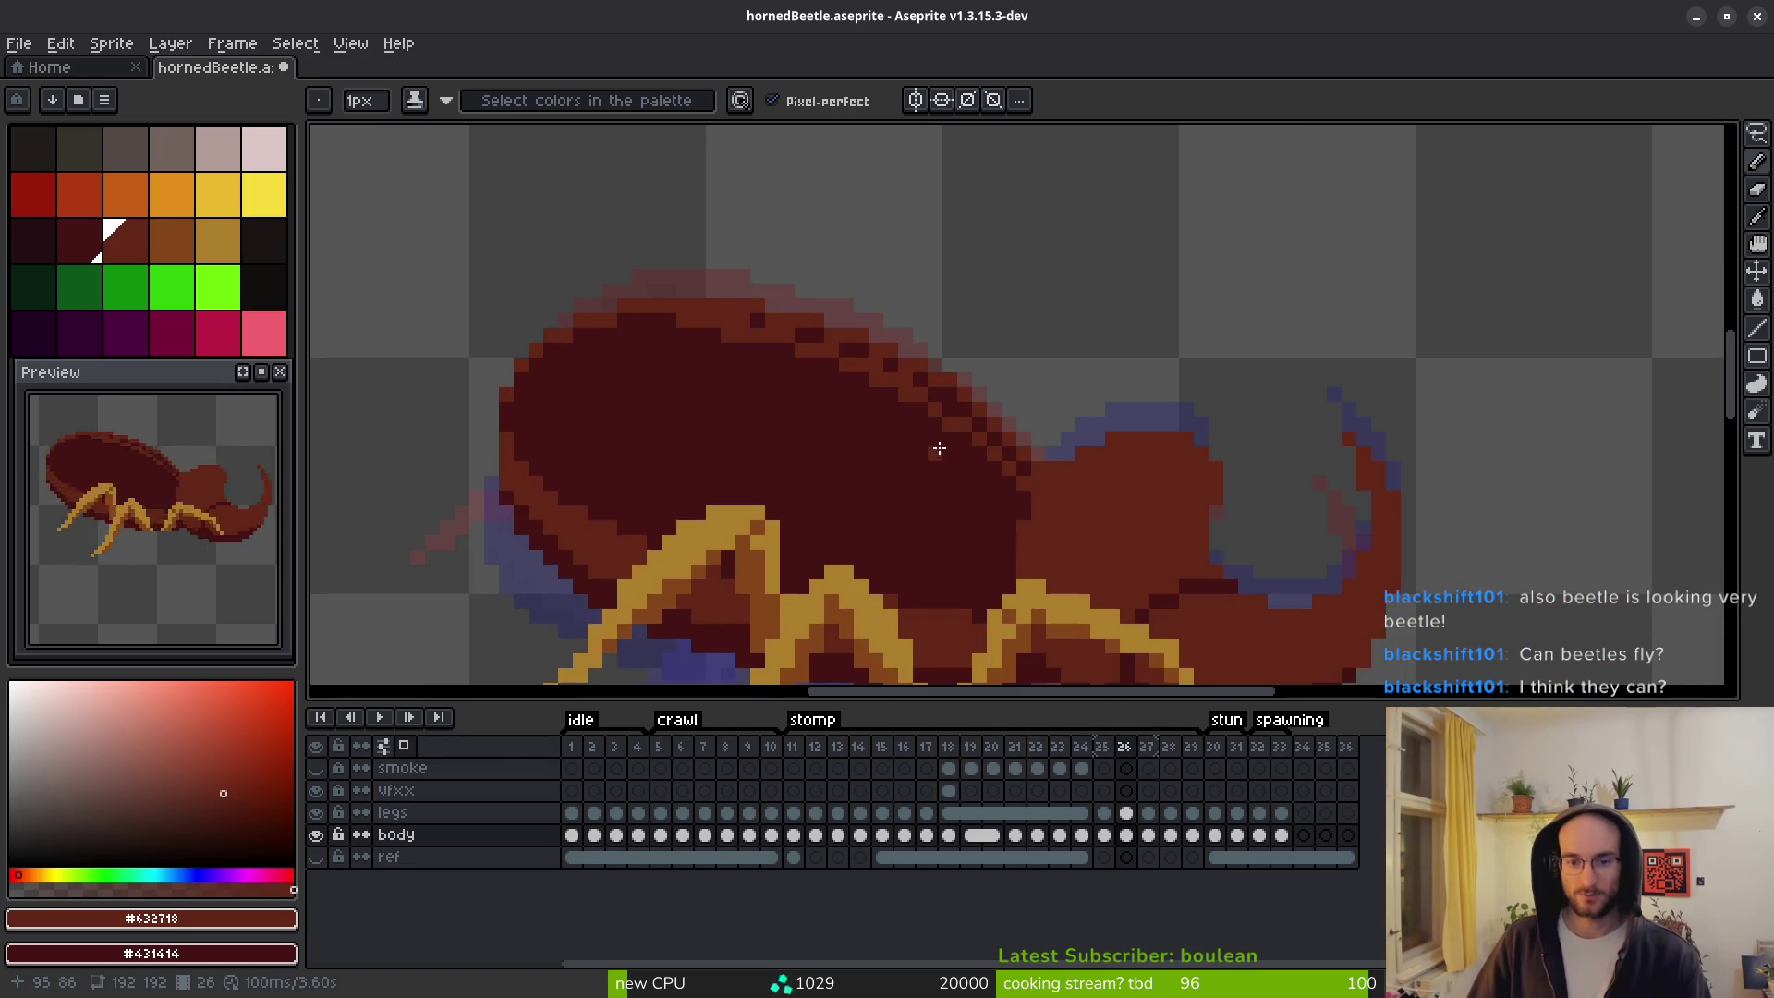
pyautogui.scroll(1, 893, 417)
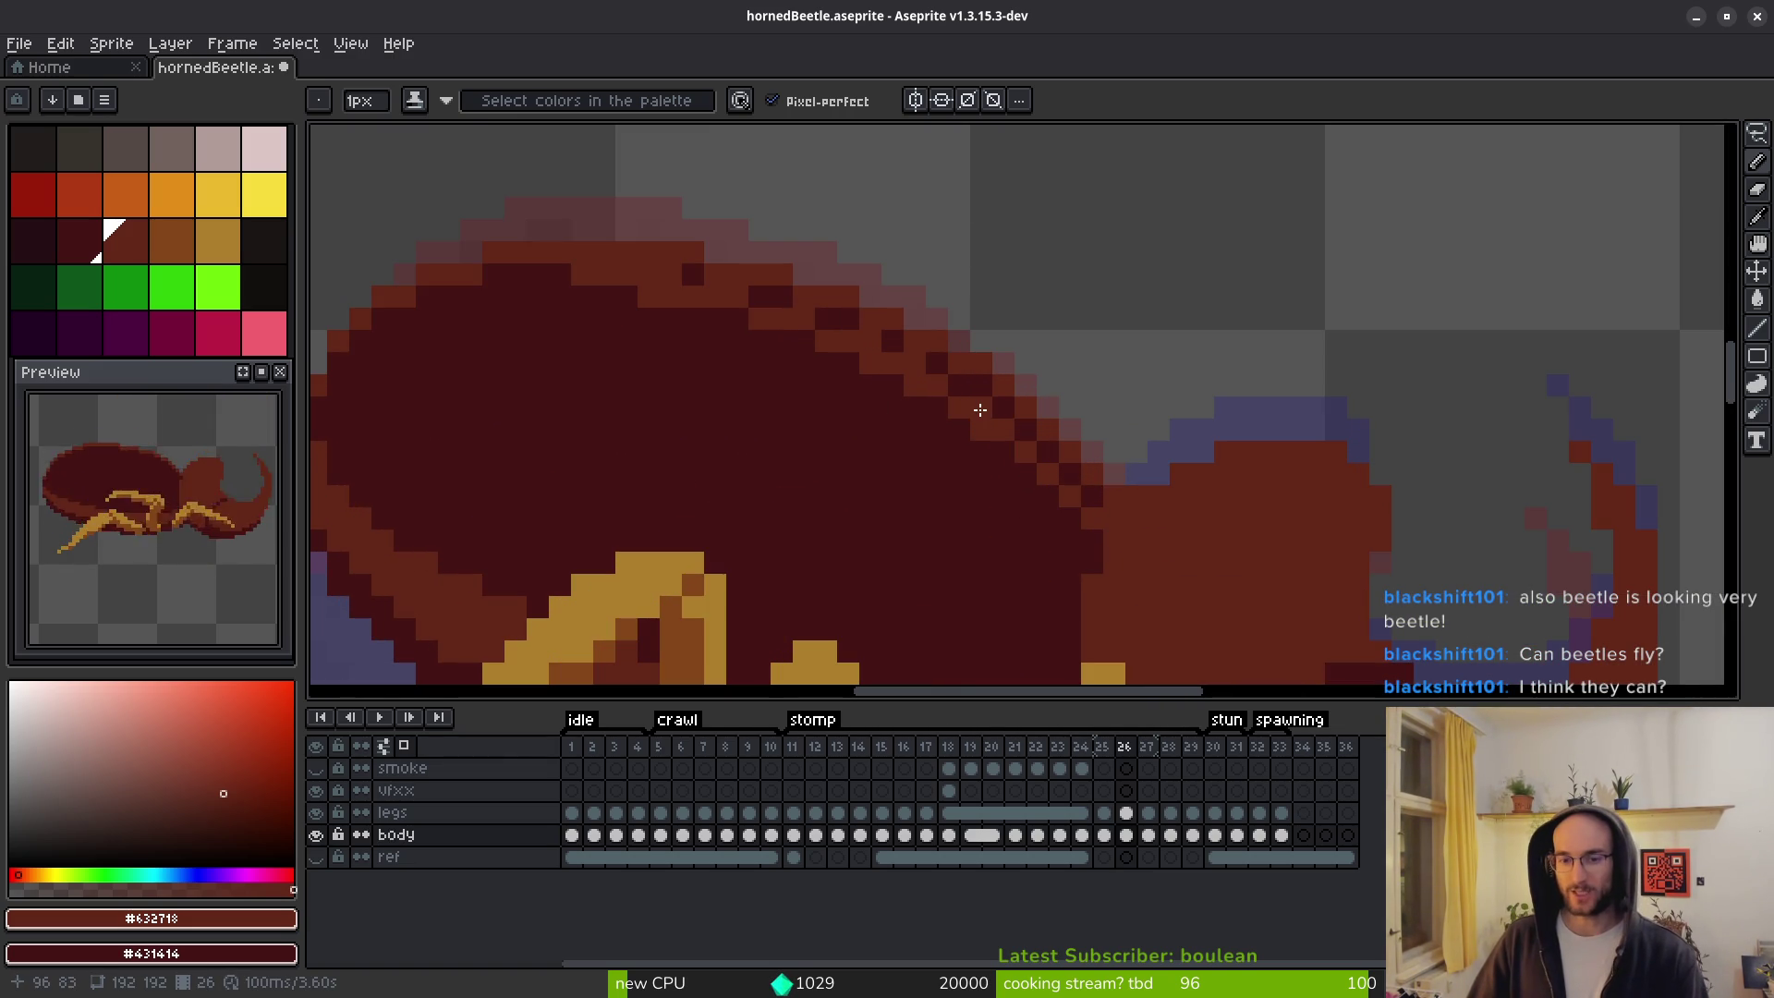
pyautogui.rightClick(737, 297)
pyautogui.click(737, 318)
pyautogui.click(804, 341)
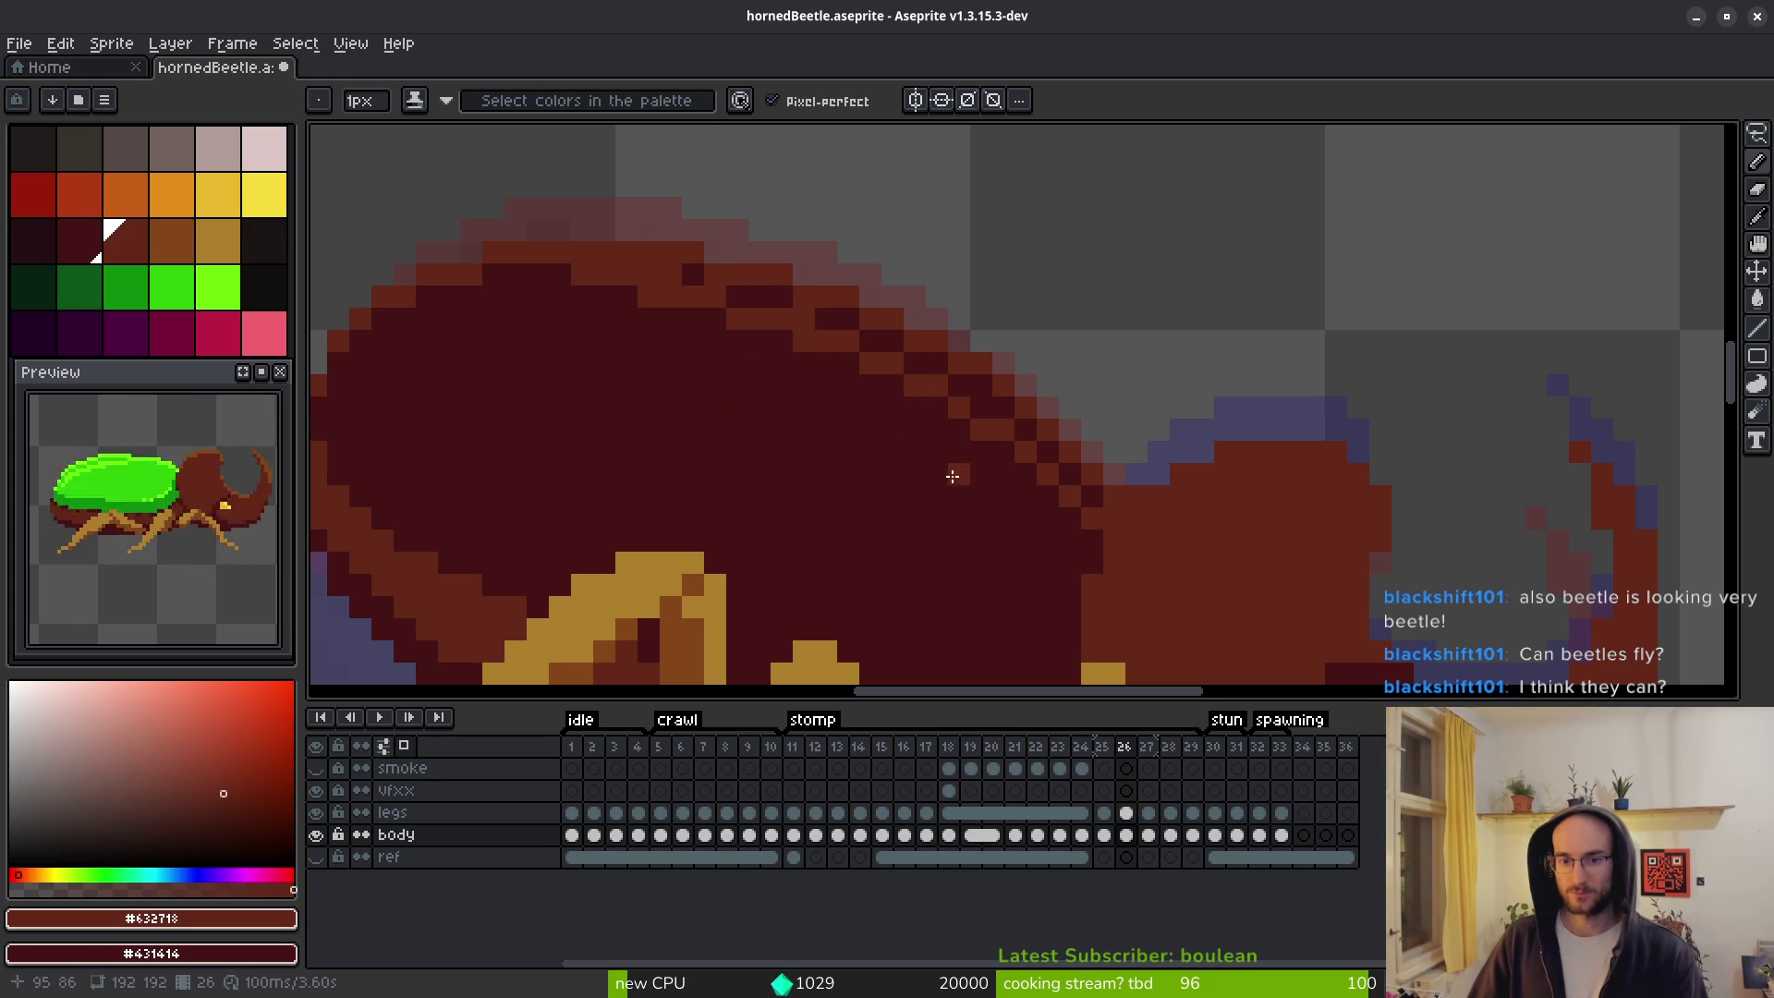
# Compare with frame 25 and pick the darkest shell colour #250e13 before returning to frame 26.
pyautogui.scroll(-3, 953, 479)
pyautogui.scroll(3, 878, 470)
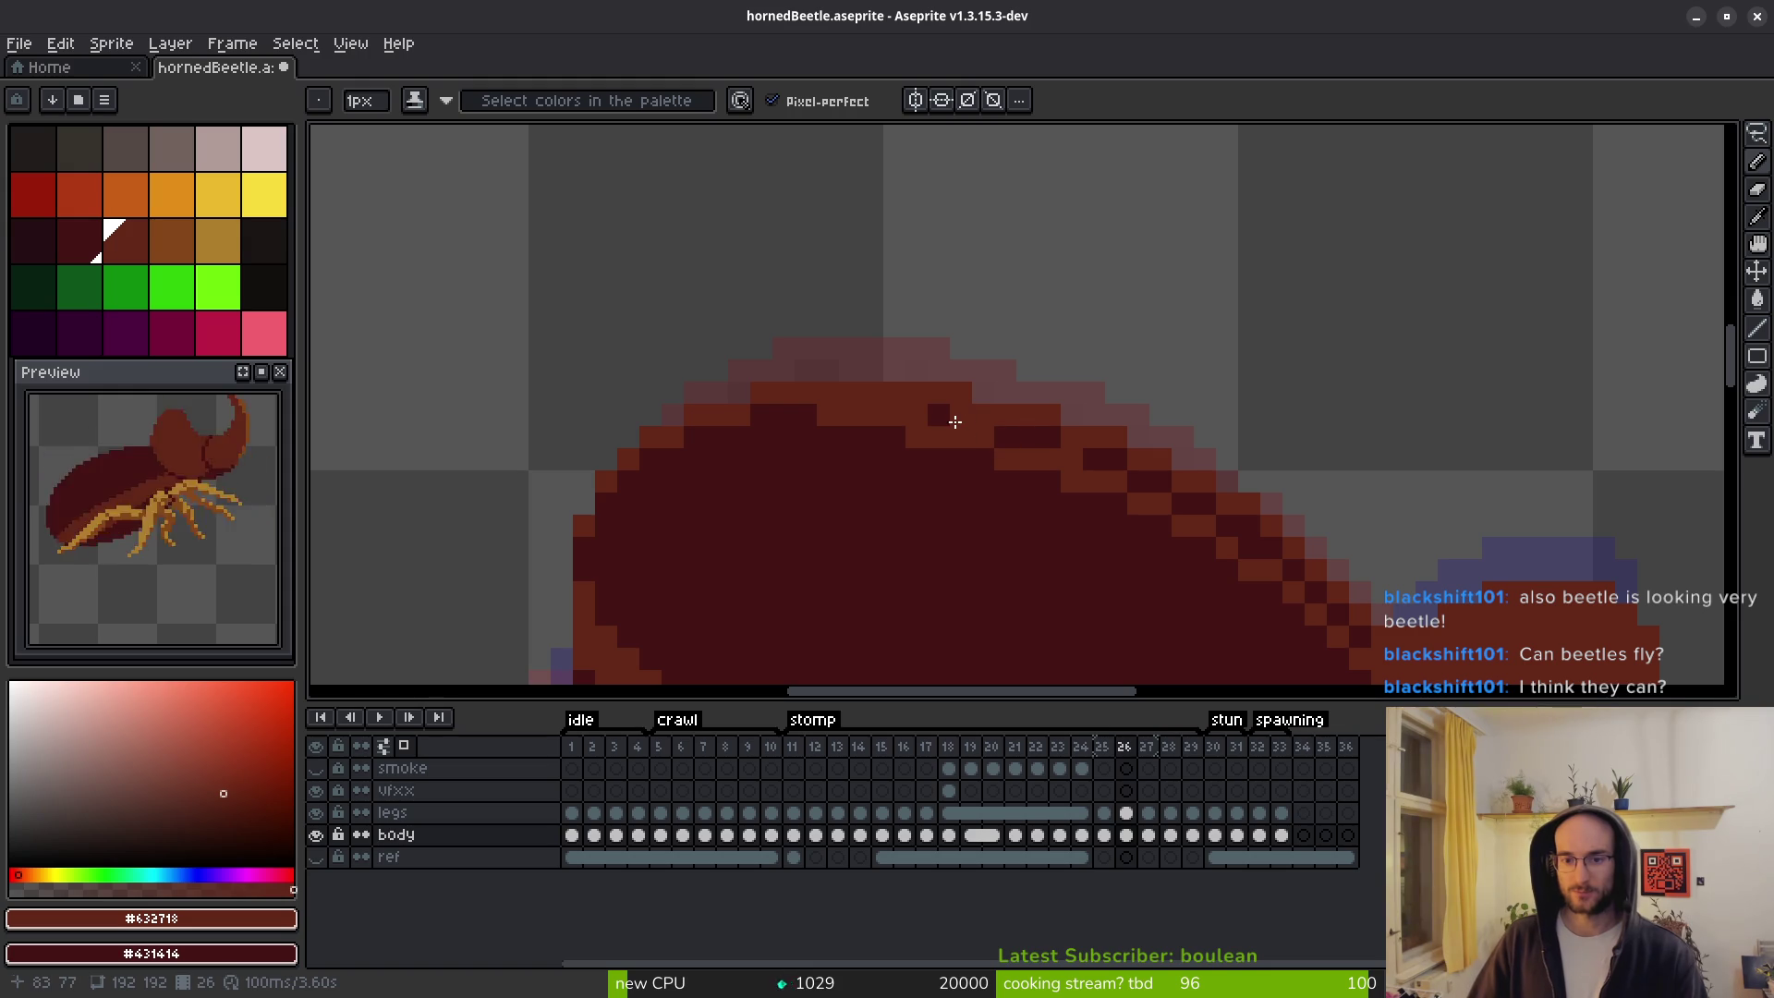
pyautogui.scroll(-2, 1110, 515)
pyautogui.press('Left')
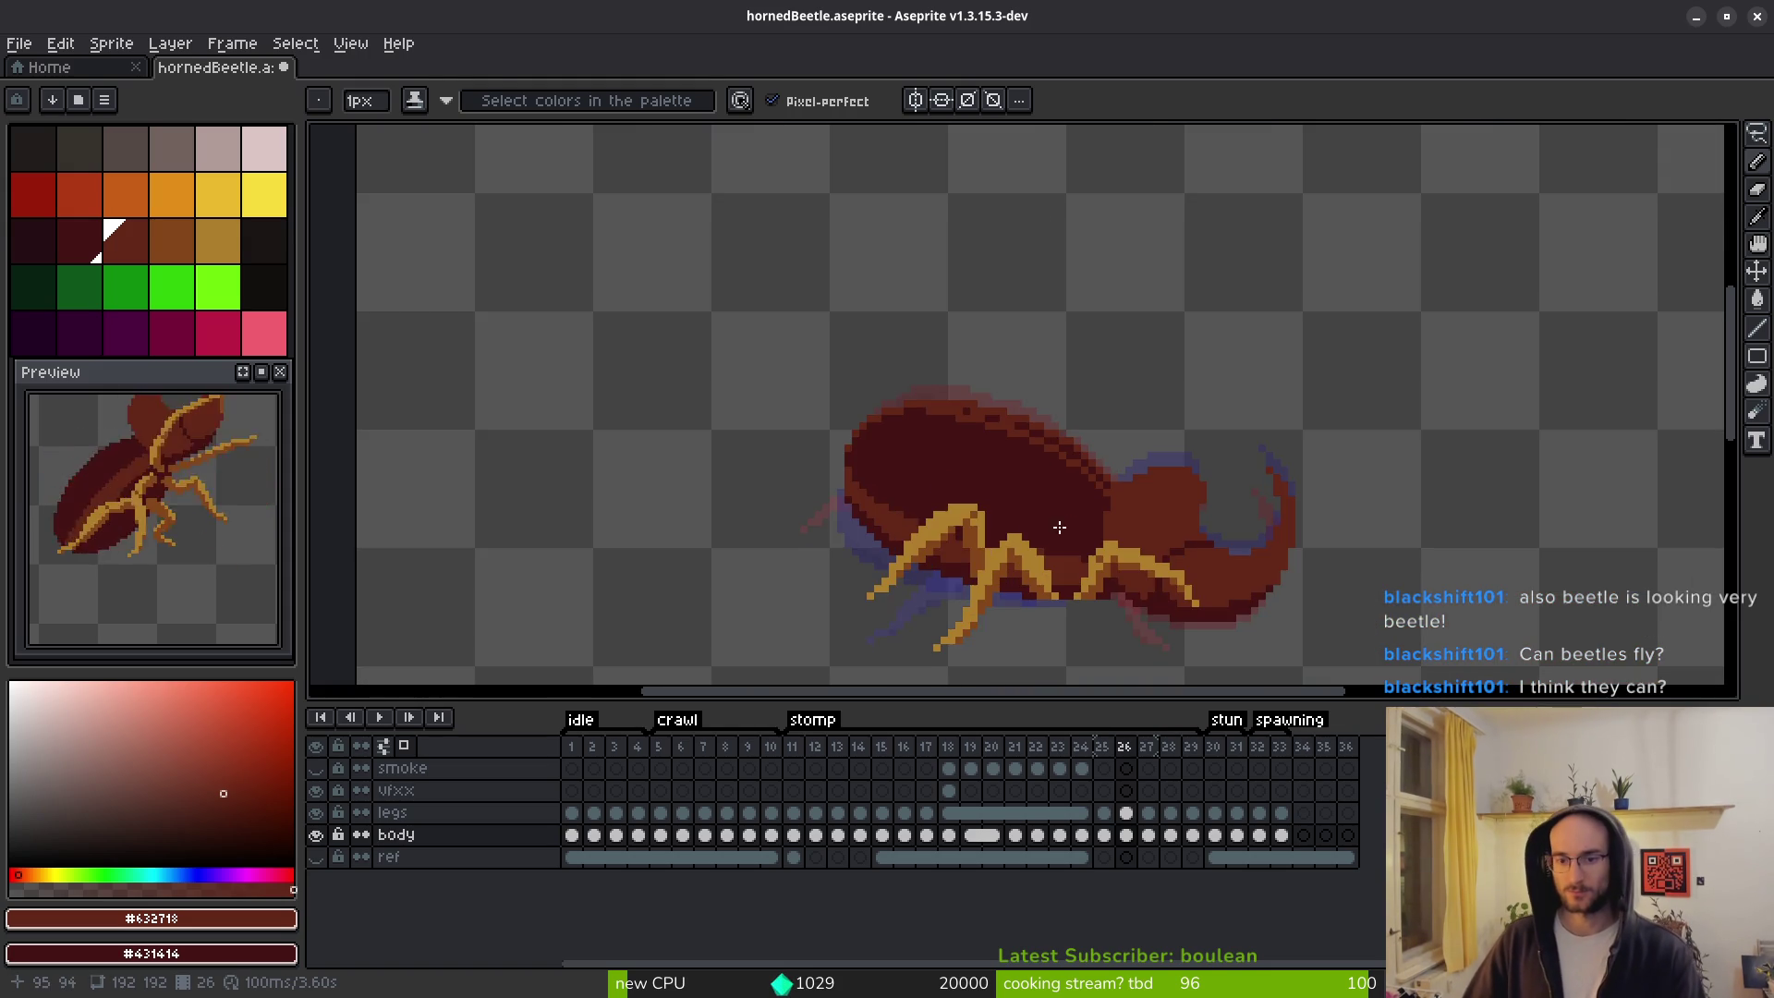
pyautogui.scroll(2, 1063, 462)
pyautogui.click(1058, 445)
pyautogui.press('Right')
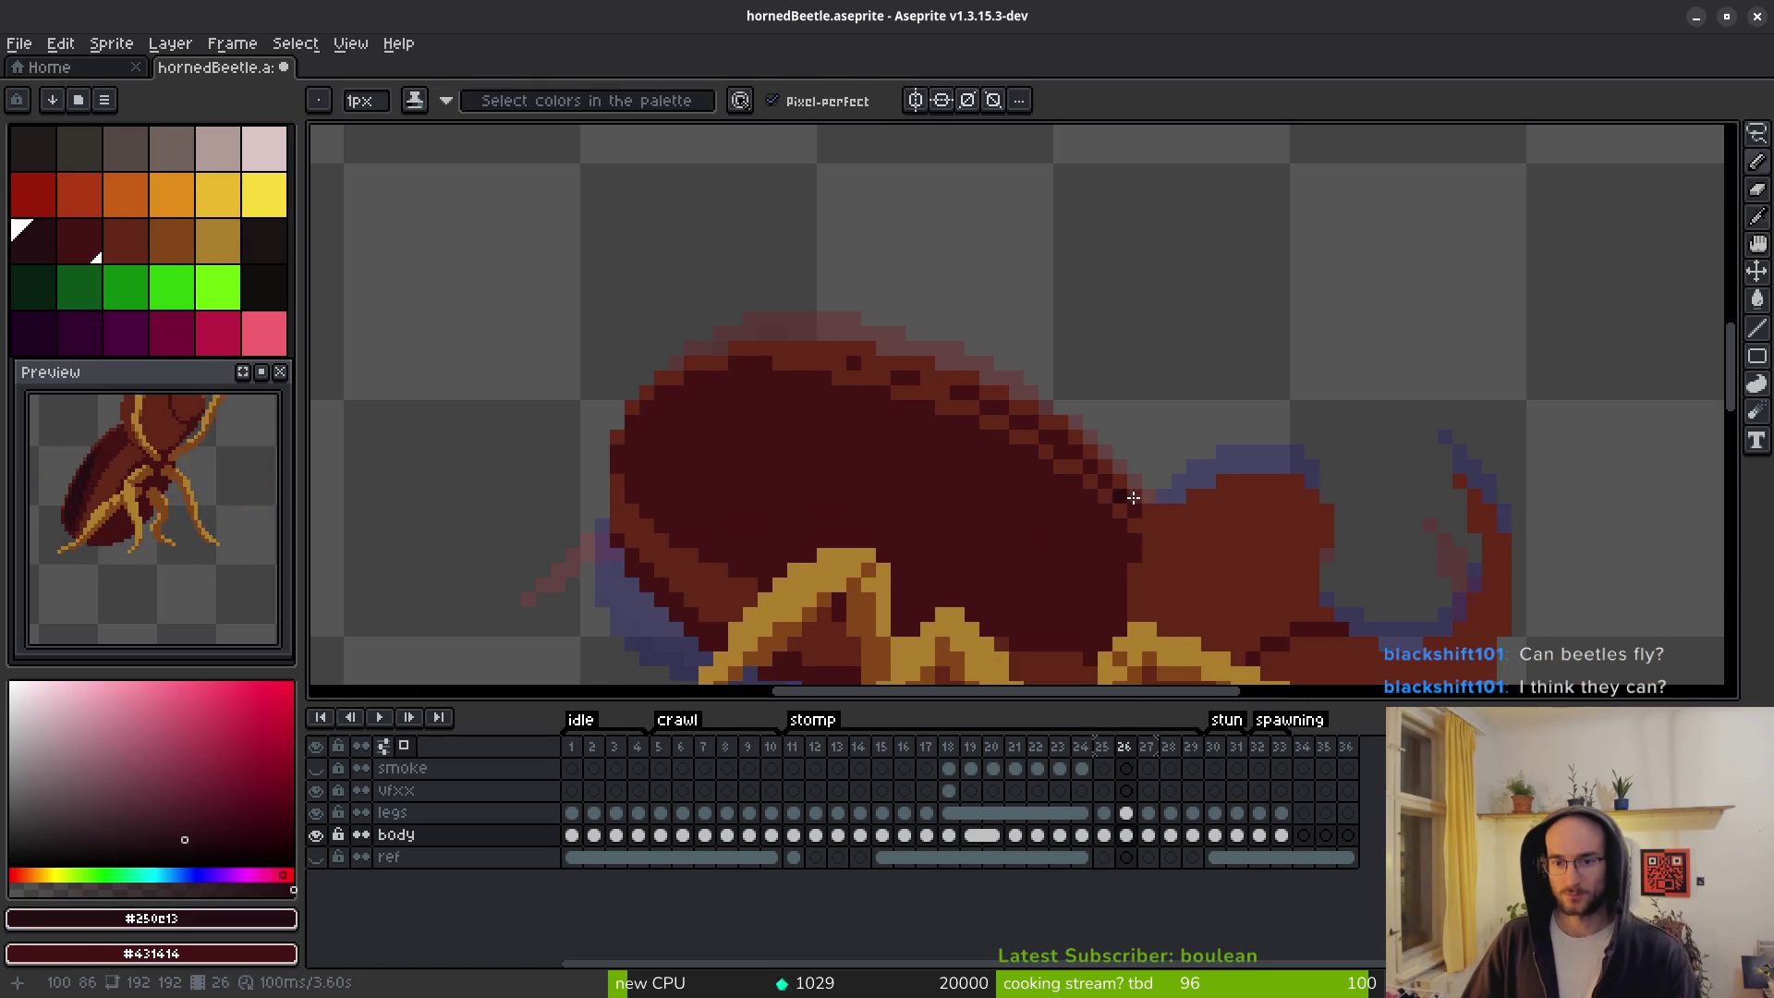
# Paint dark #431414 seam pixels at the shell joint, restoring a stray pixel to #632718.
pyautogui.scroll(1, 1095, 511)
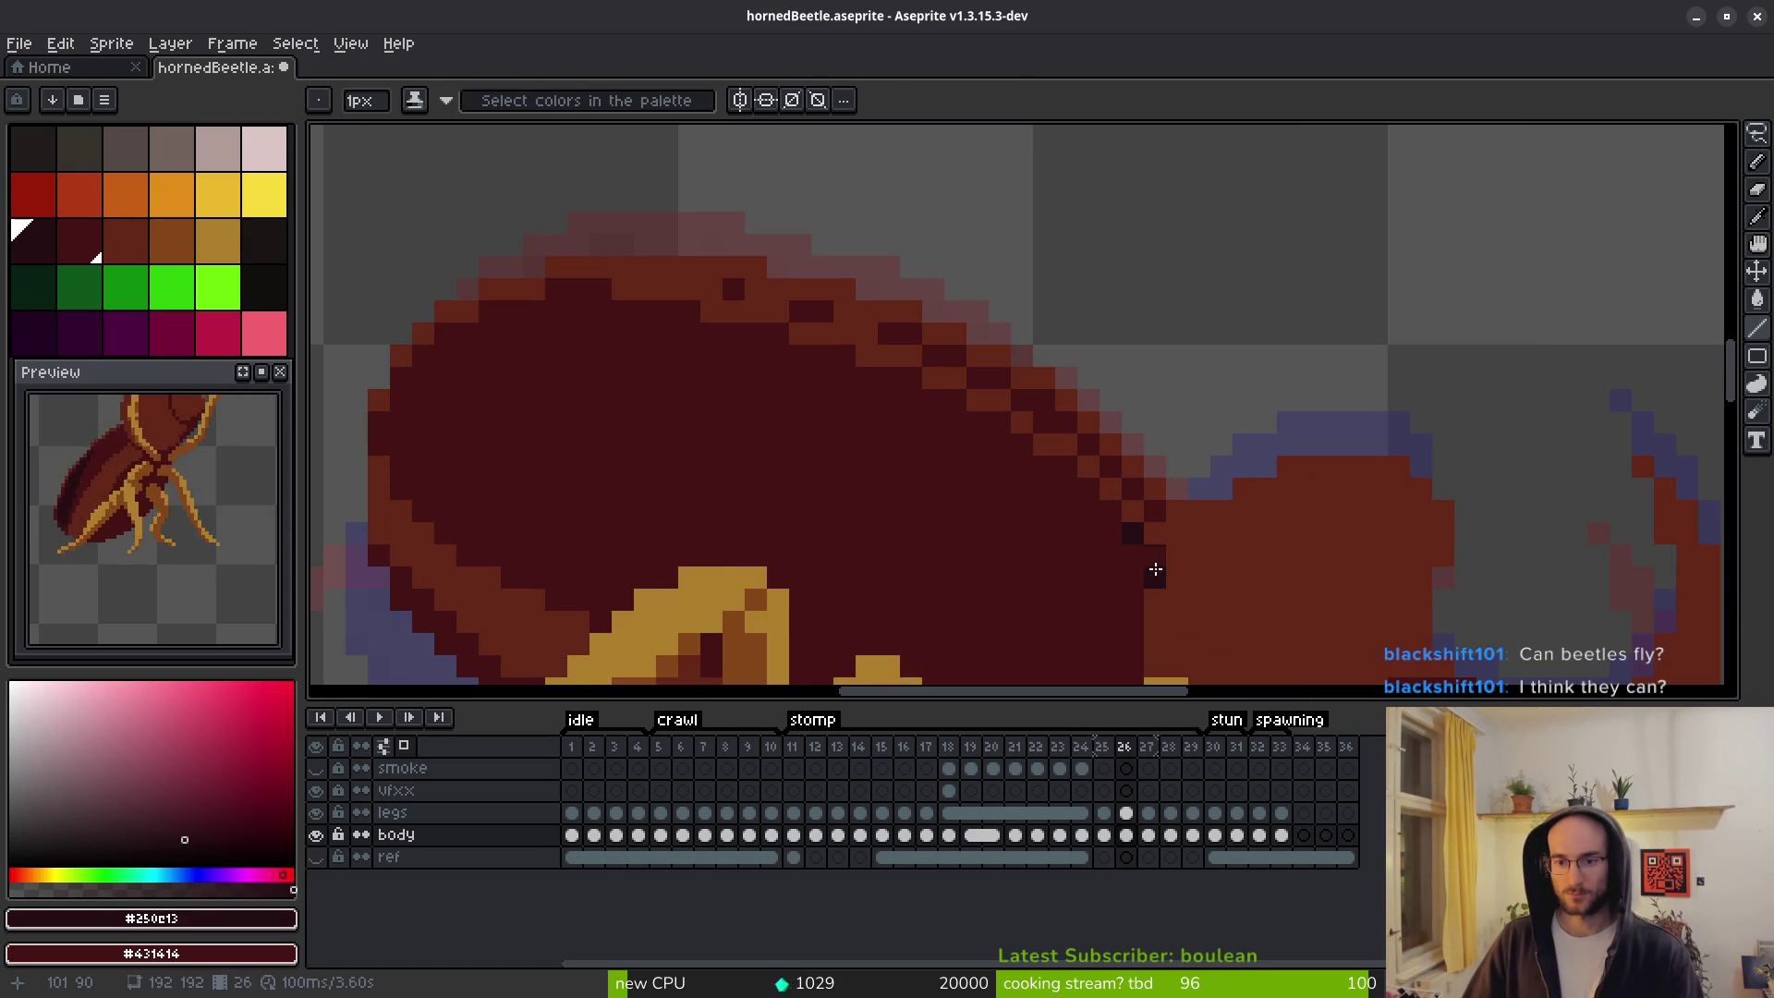
pyautogui.press('e')
pyautogui.press('b')
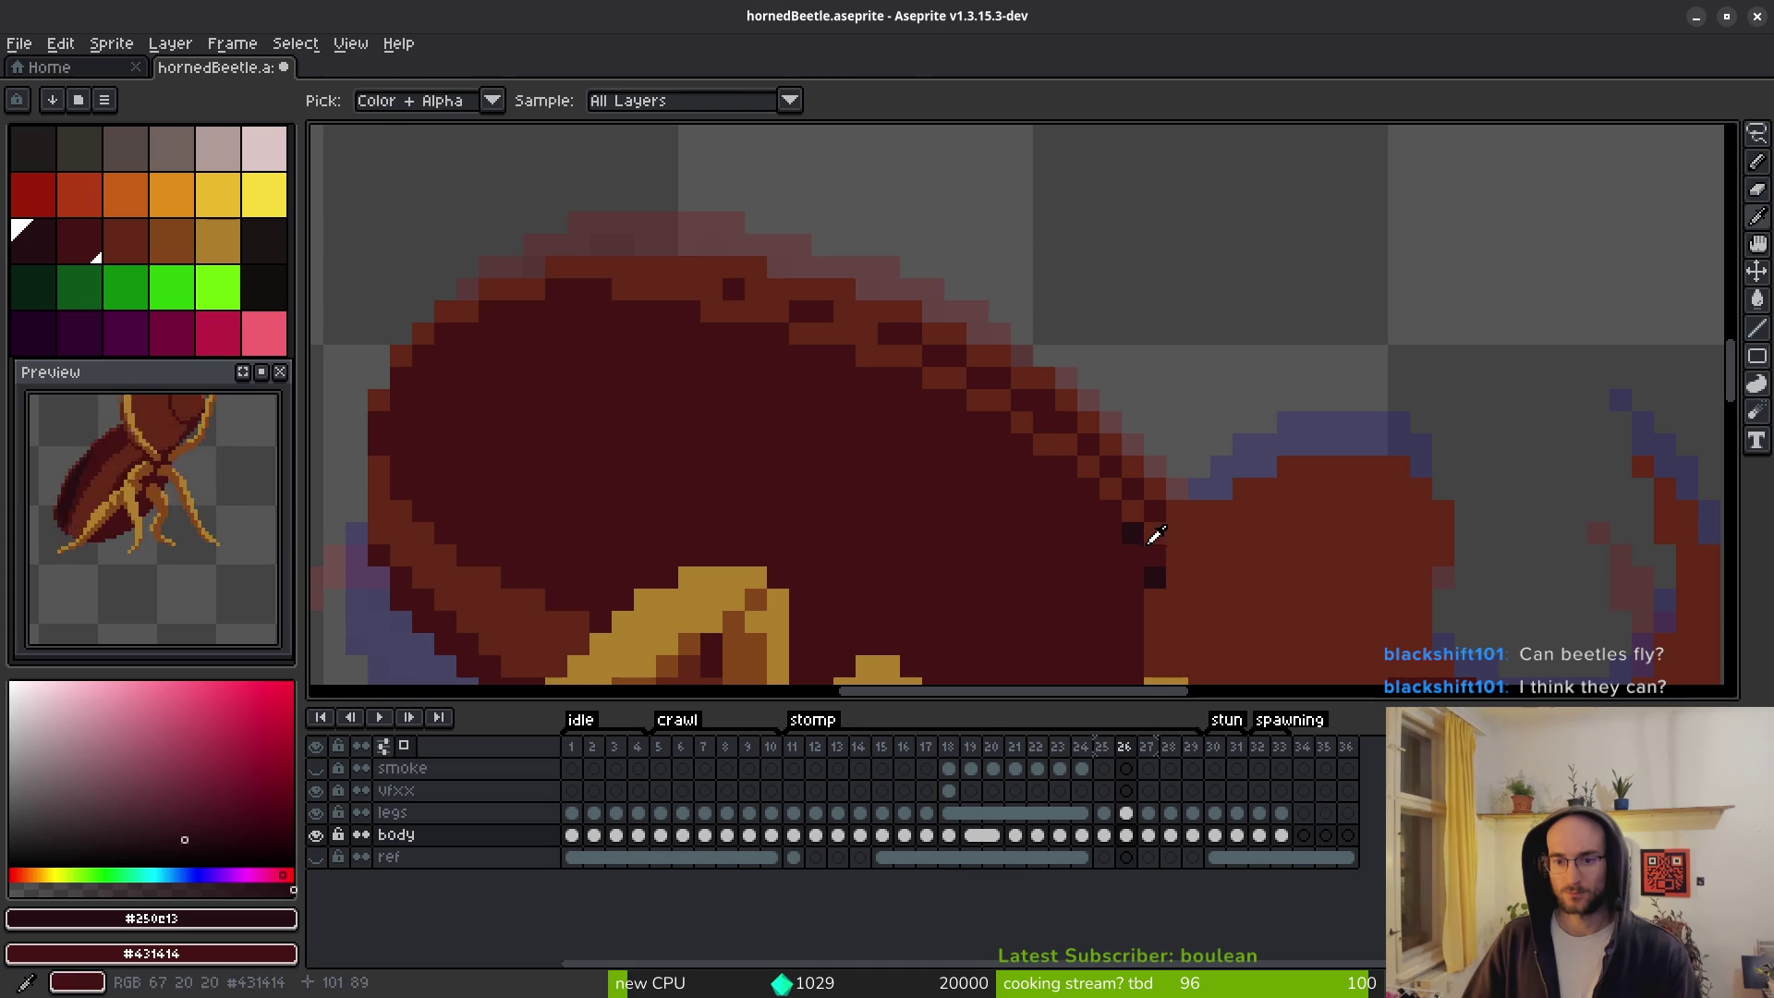
pyautogui.keyDown('alt'); pyautogui.click(1155, 552); pyautogui.keyUp('alt')
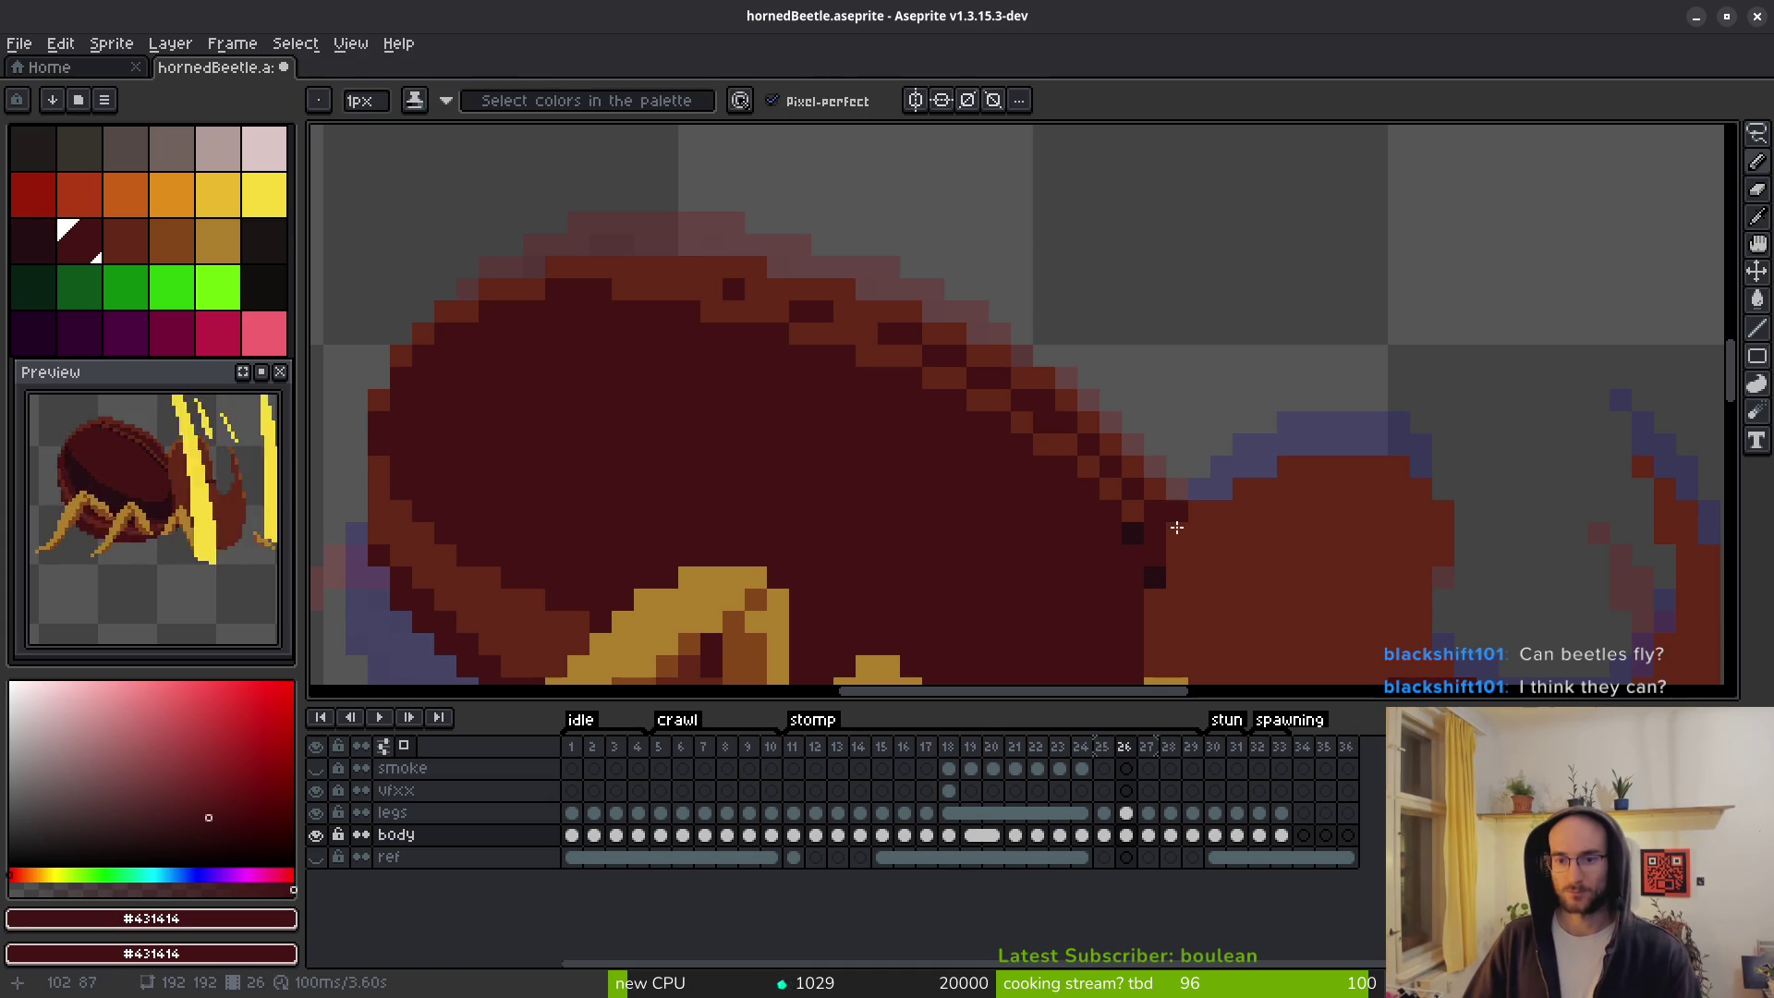
pyautogui.click(1258, 607)
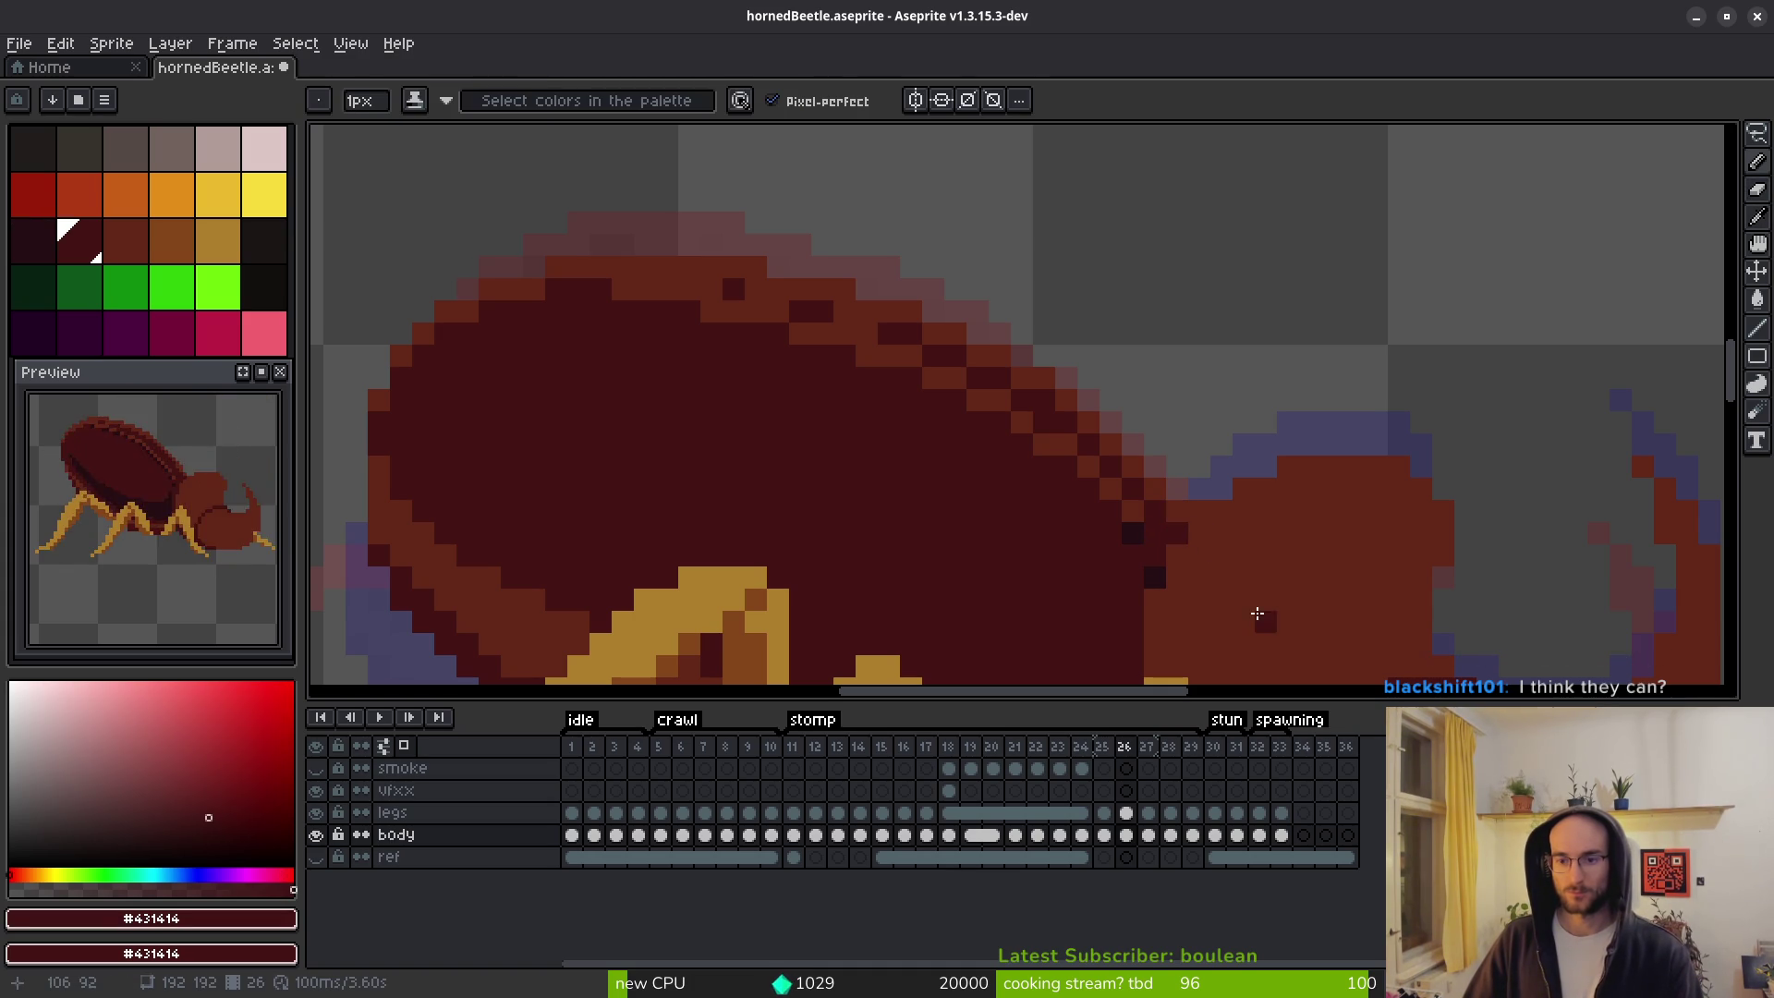
pyautogui.click(1179, 534)
pyautogui.keyDown('alt'); pyautogui.click(1167, 507); pyautogui.keyUp('alt')
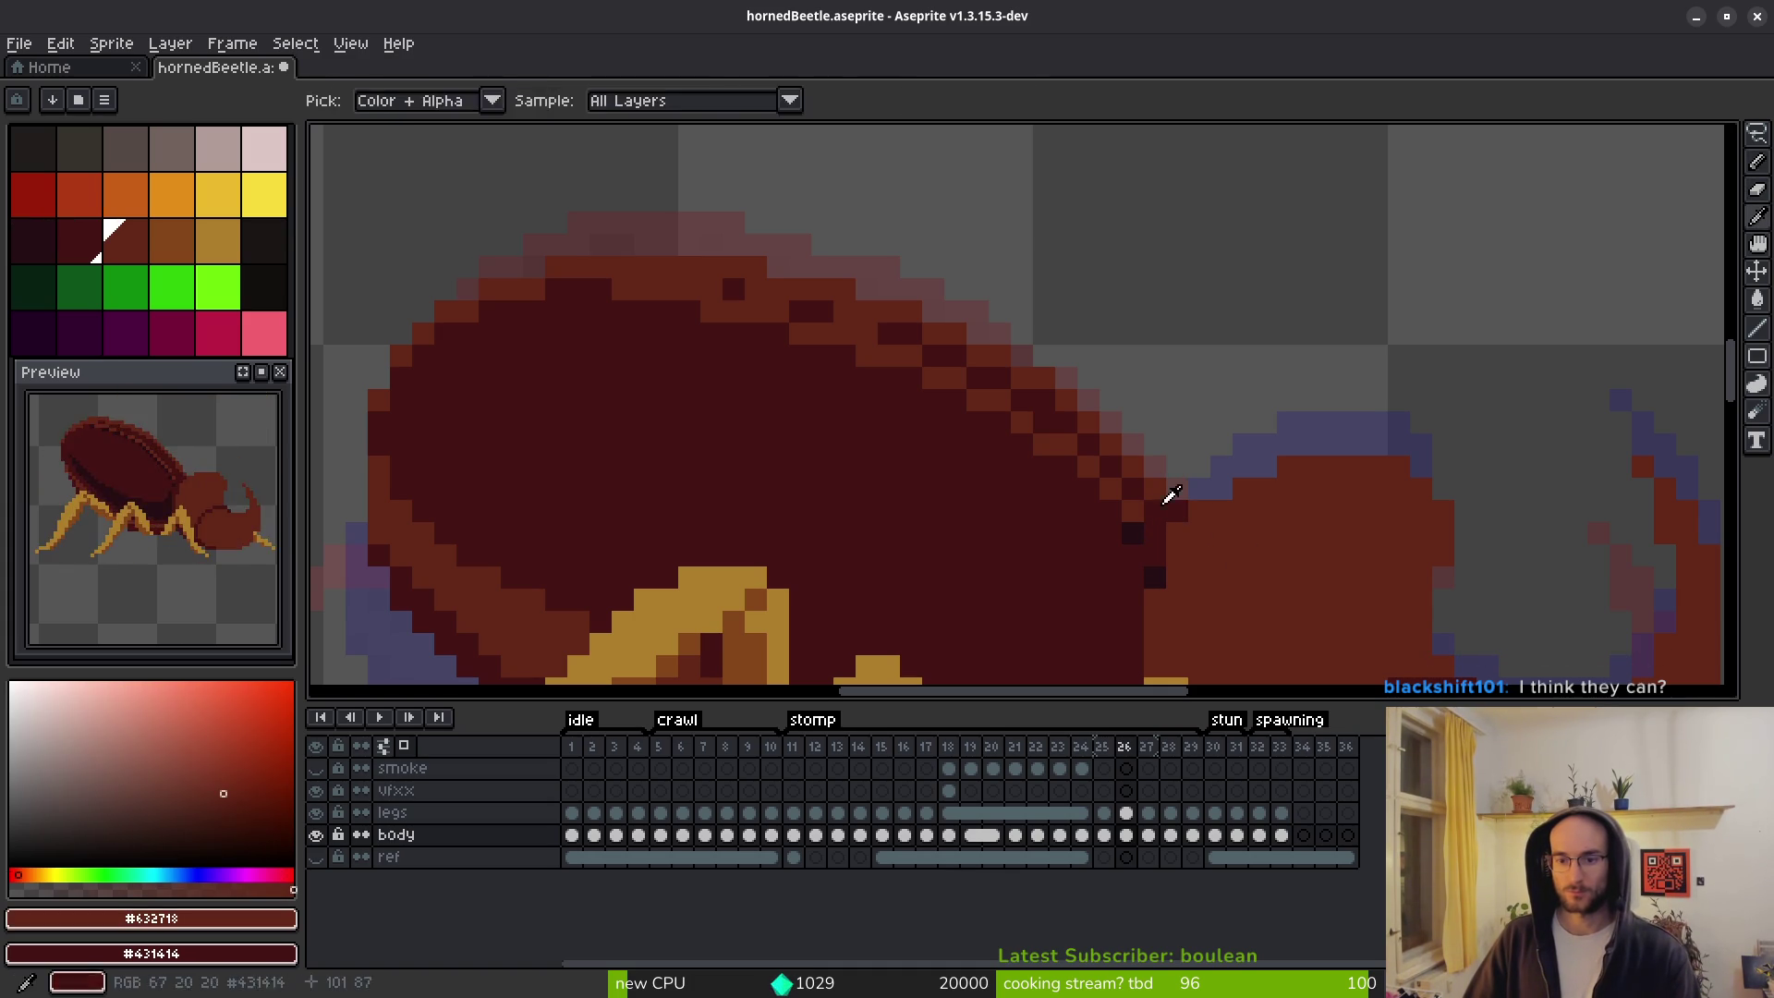
pyautogui.press('b')
pyautogui.keyDown('alt'); pyautogui.click(1137, 487); pyautogui.keyUp('alt')
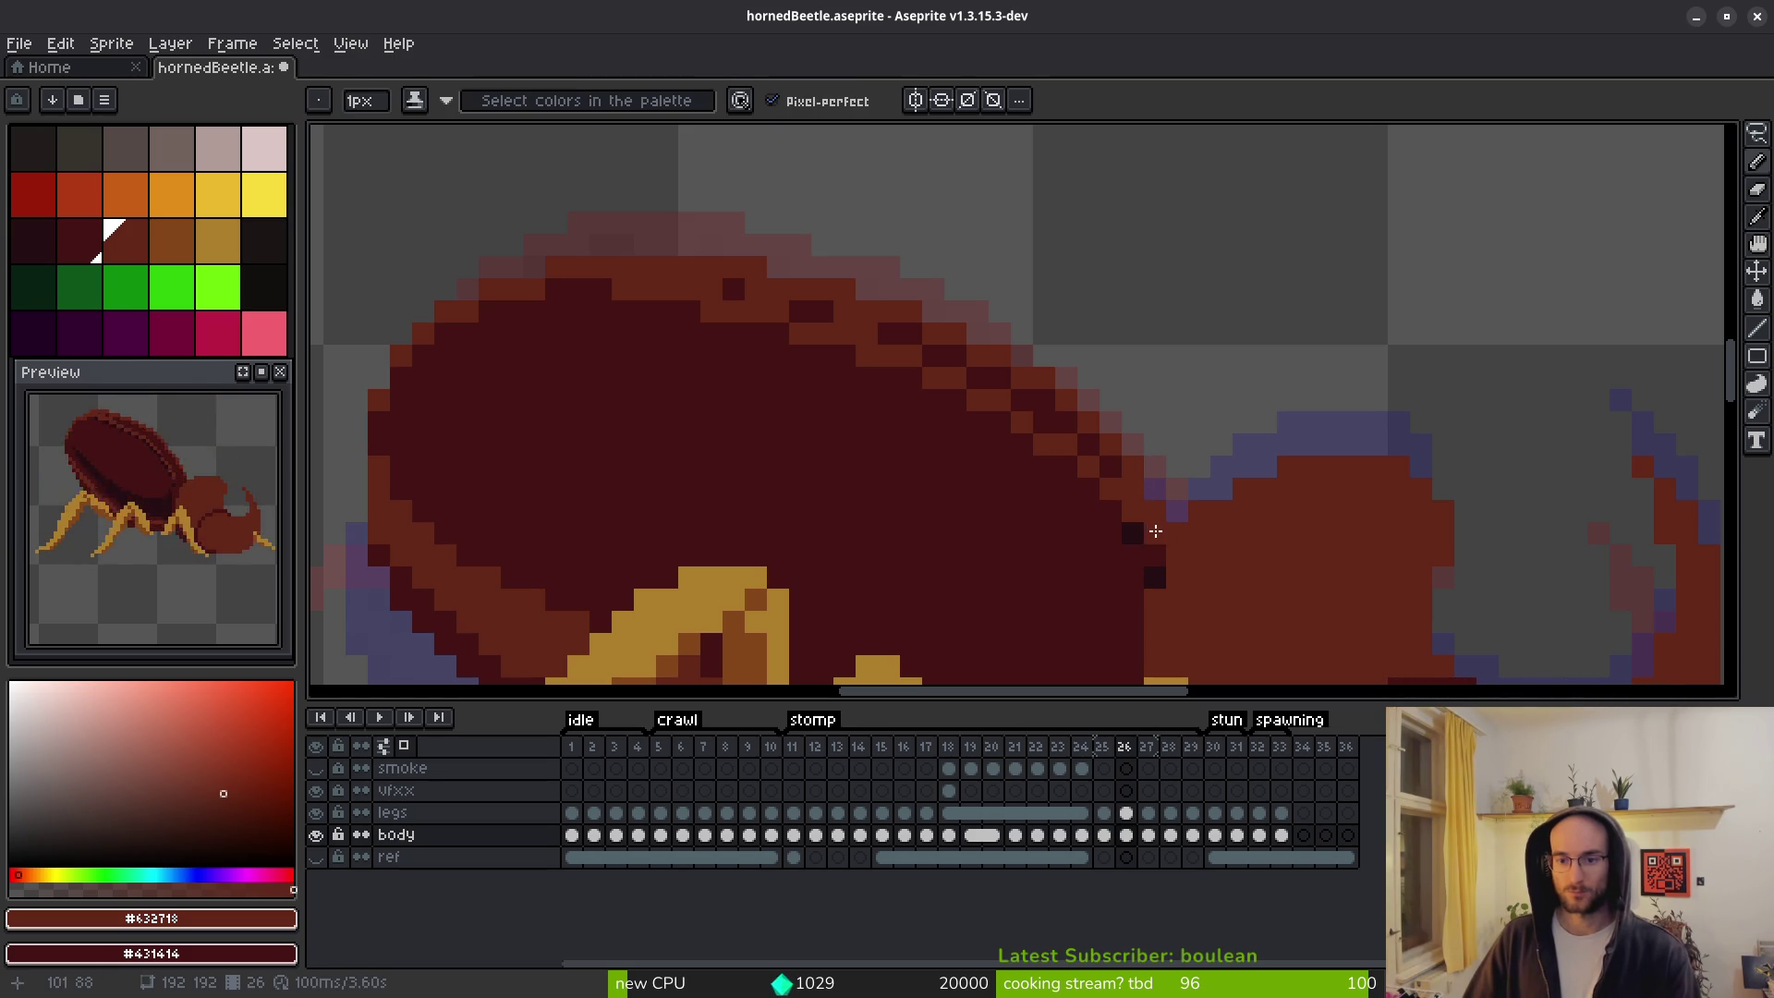
pyautogui.click(1111, 511)
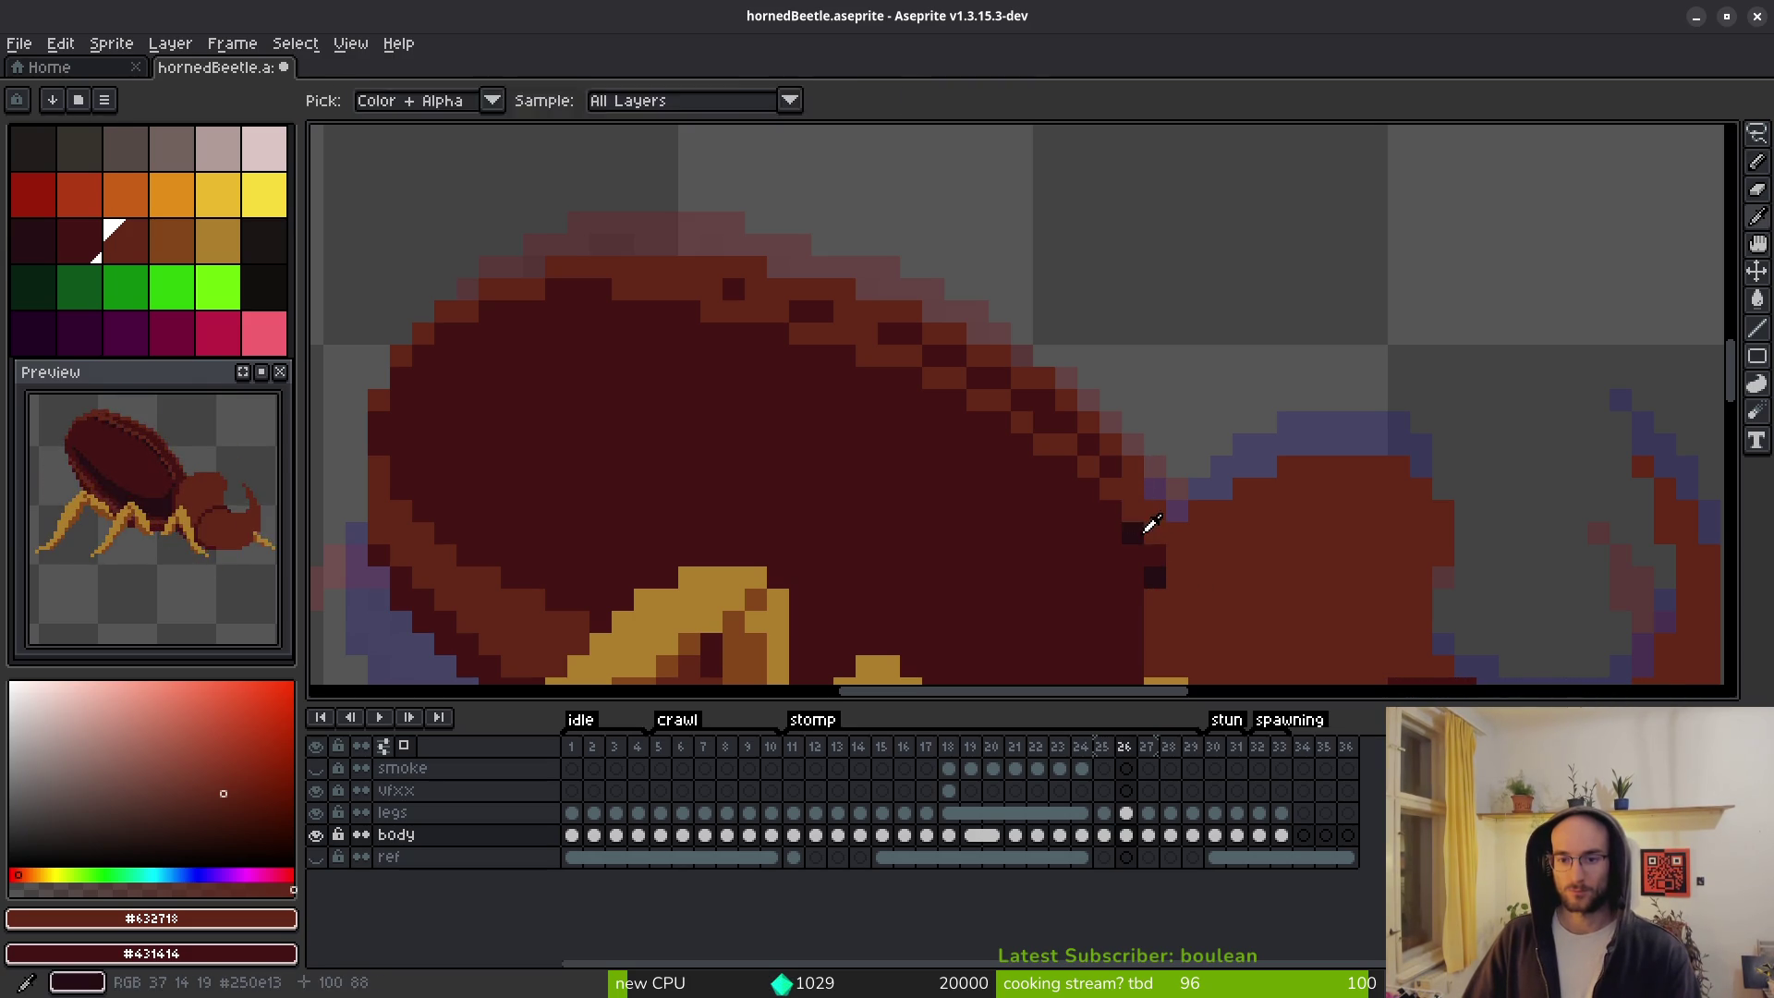
pyautogui.keyDown('alt'); pyautogui.click(1135, 532); pyautogui.keyUp('alt')
# Draw a dark diagonal seam along the shell's edge on frame 26.
pyautogui.press('alt')
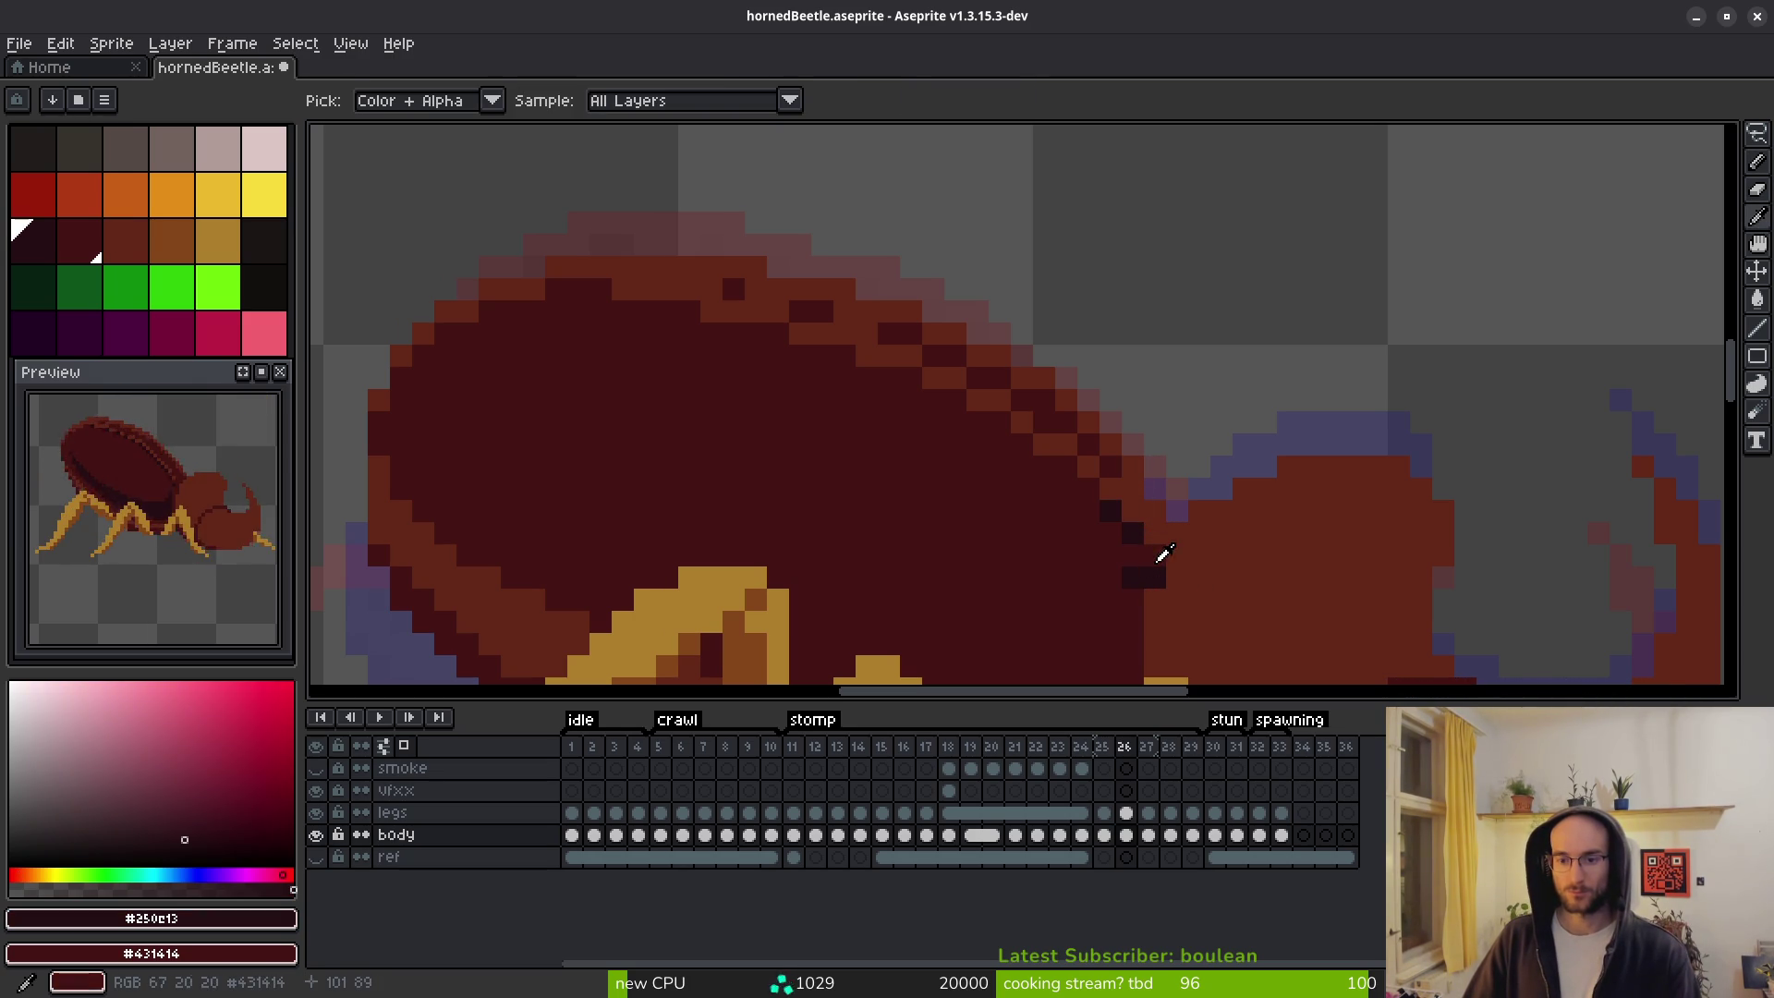
pyautogui.keyDown('alt'); pyautogui.click(1153, 559); pyautogui.keyUp('alt')
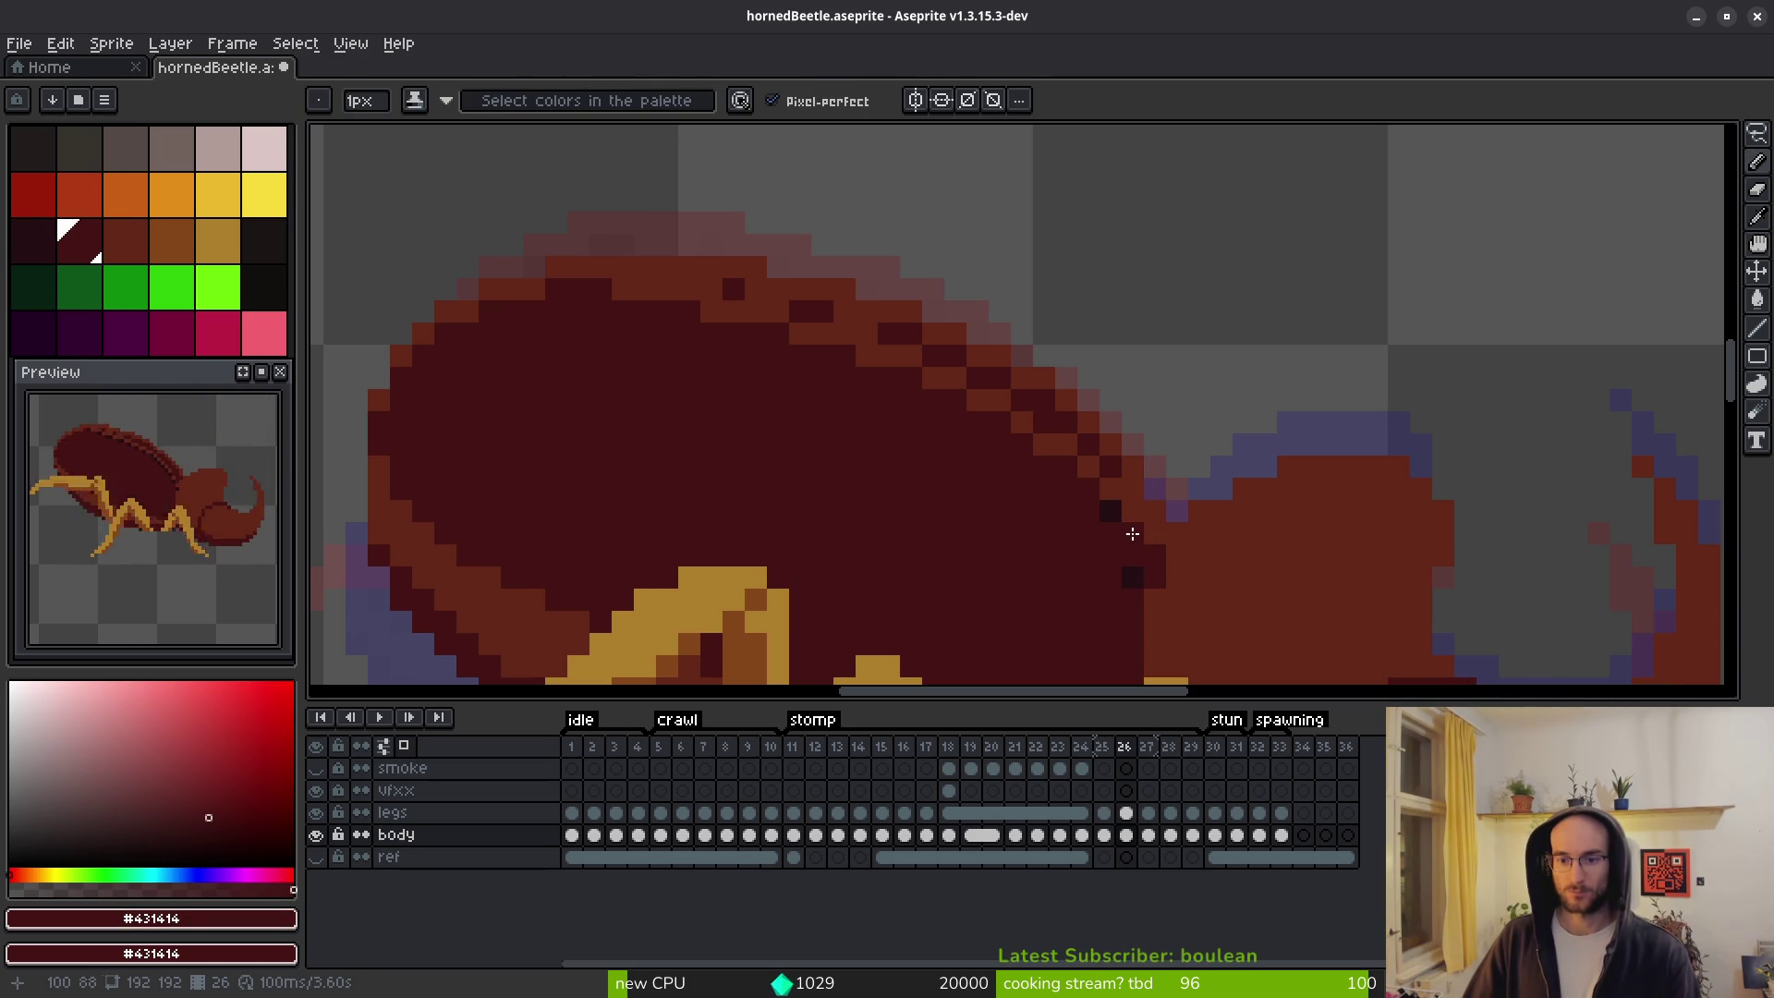
pyautogui.keyDown('alt'); pyautogui.click(1136, 530); pyautogui.keyUp('alt')
pyautogui.keyDown('alt'); pyautogui.click(1133, 508); pyautogui.keyUp('alt')
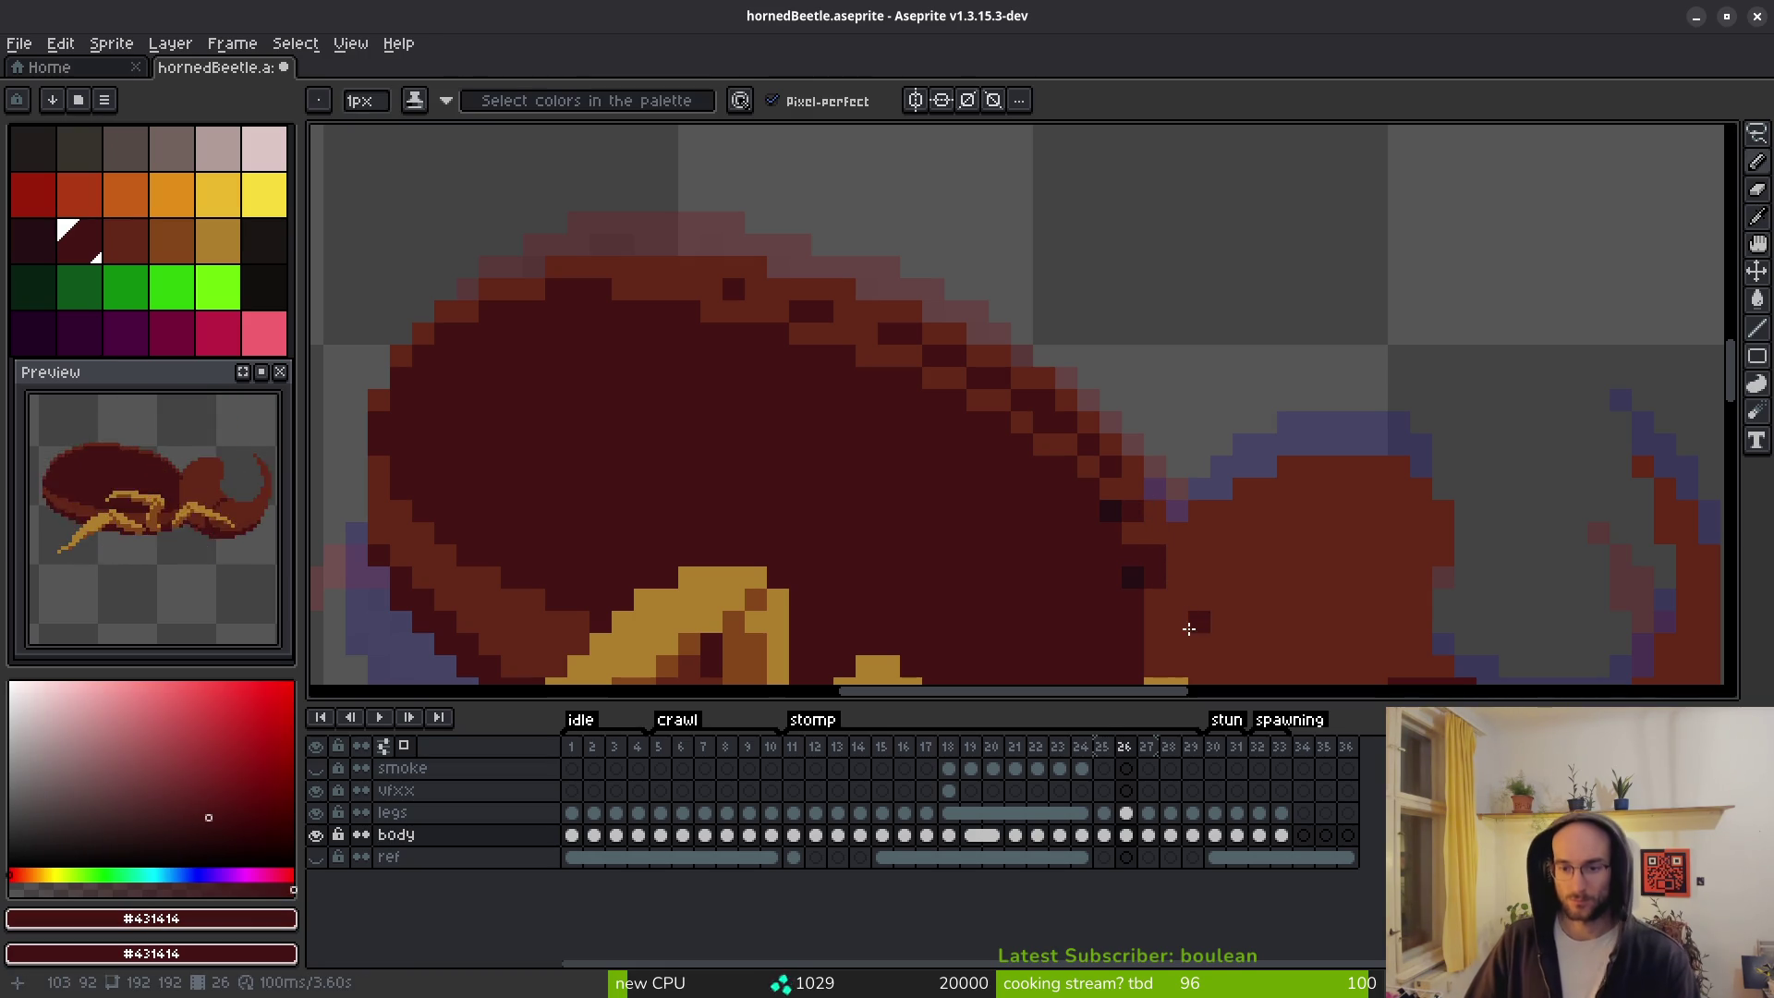
pyautogui.press('alt')
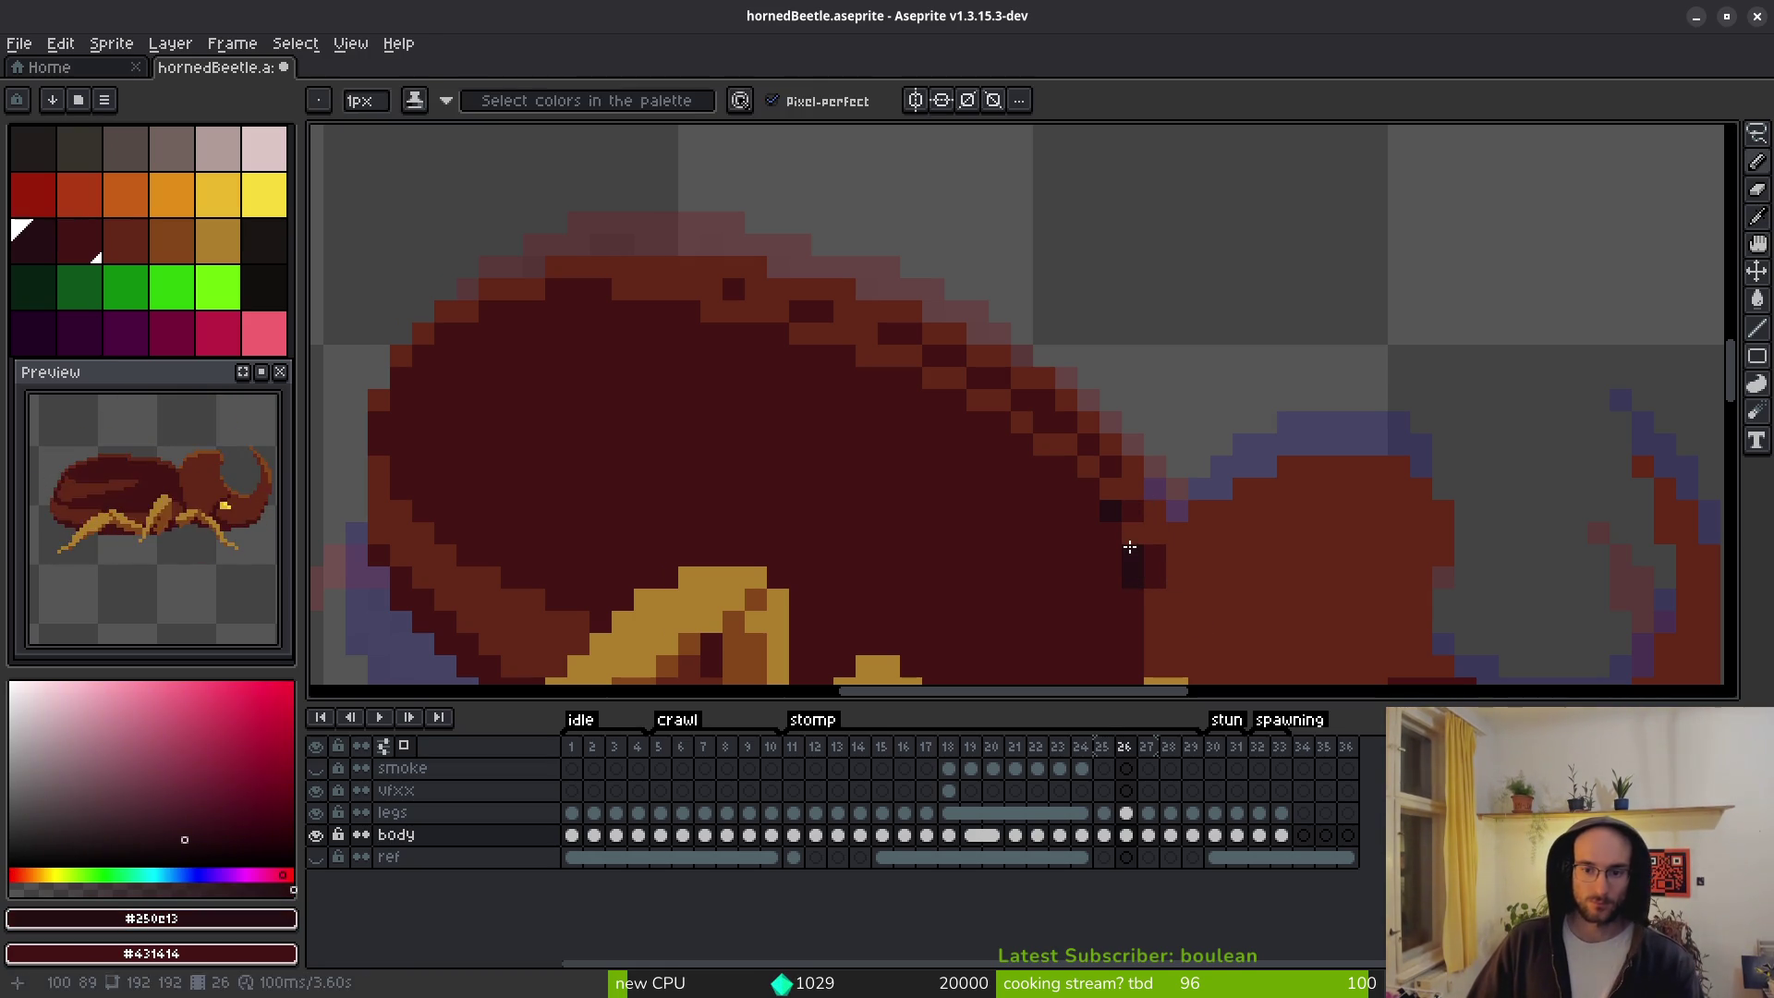
pyautogui.scroll(-4, 1163, 604)
pyautogui.scroll(3, 1163, 604)
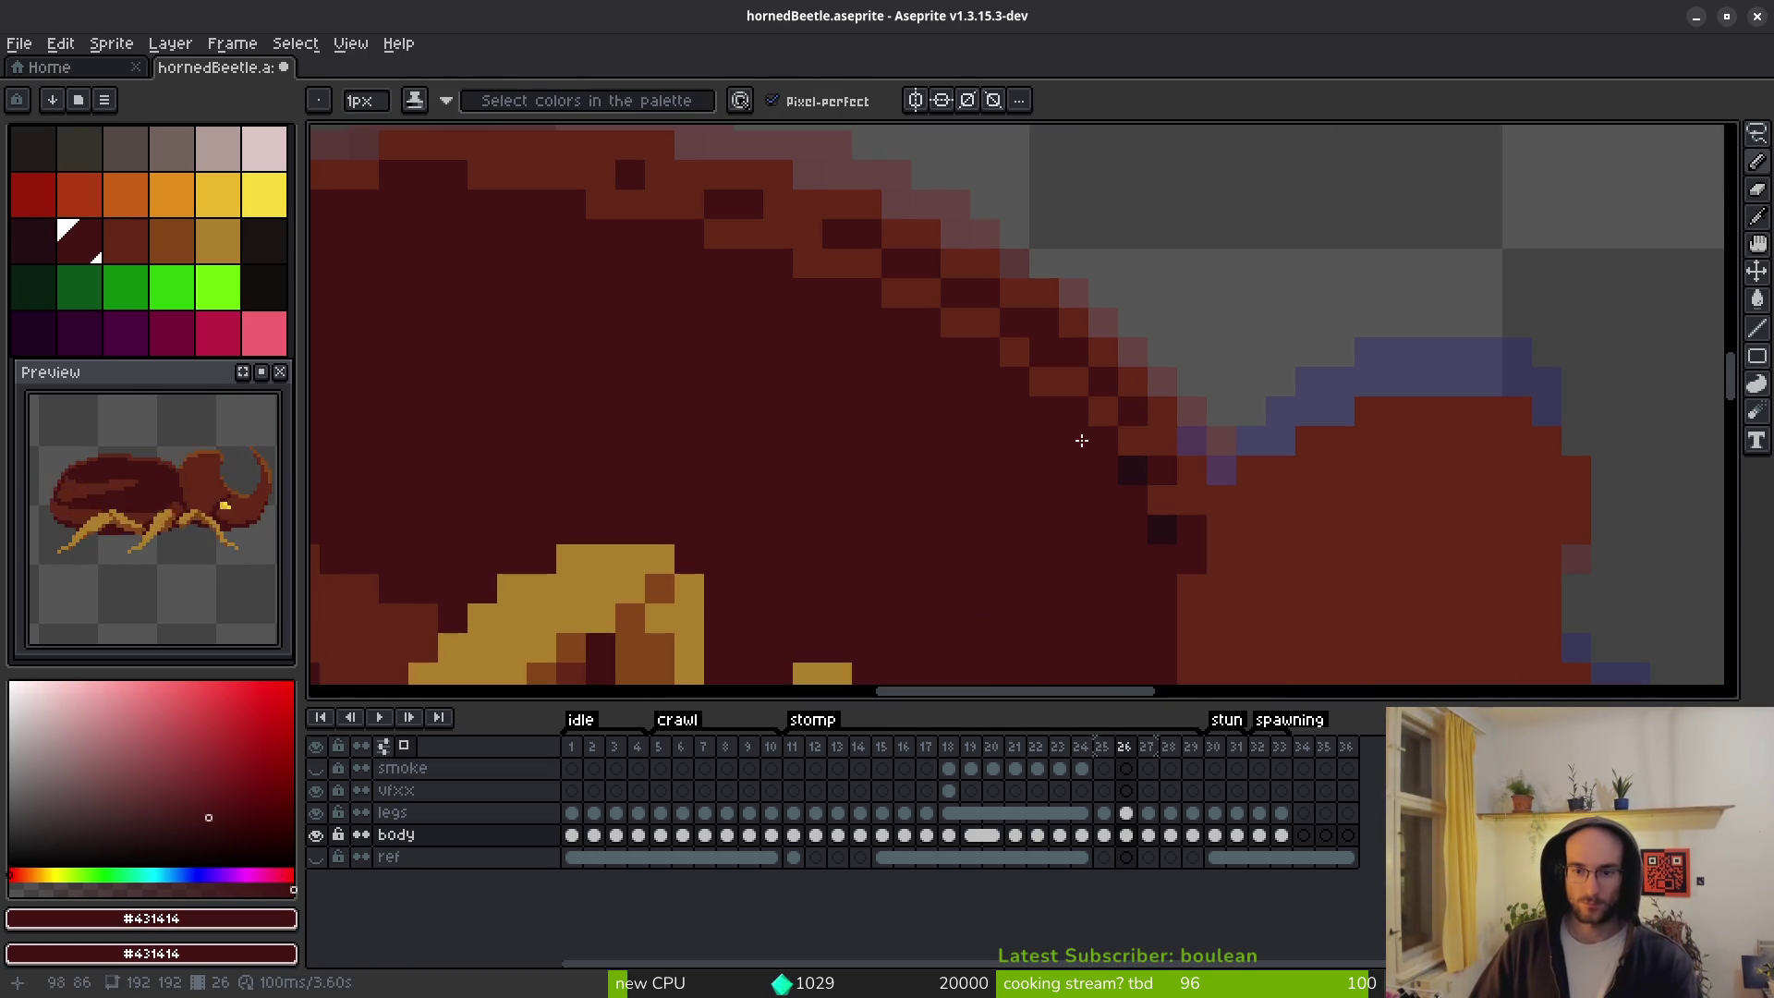
pyautogui.keyDown('alt'); pyautogui.click(1129, 466); pyautogui.keyUp('alt')
pyautogui.click(1091, 414)
pyautogui.moveTo(1108, 447); pyautogui.dragTo(929, 320)
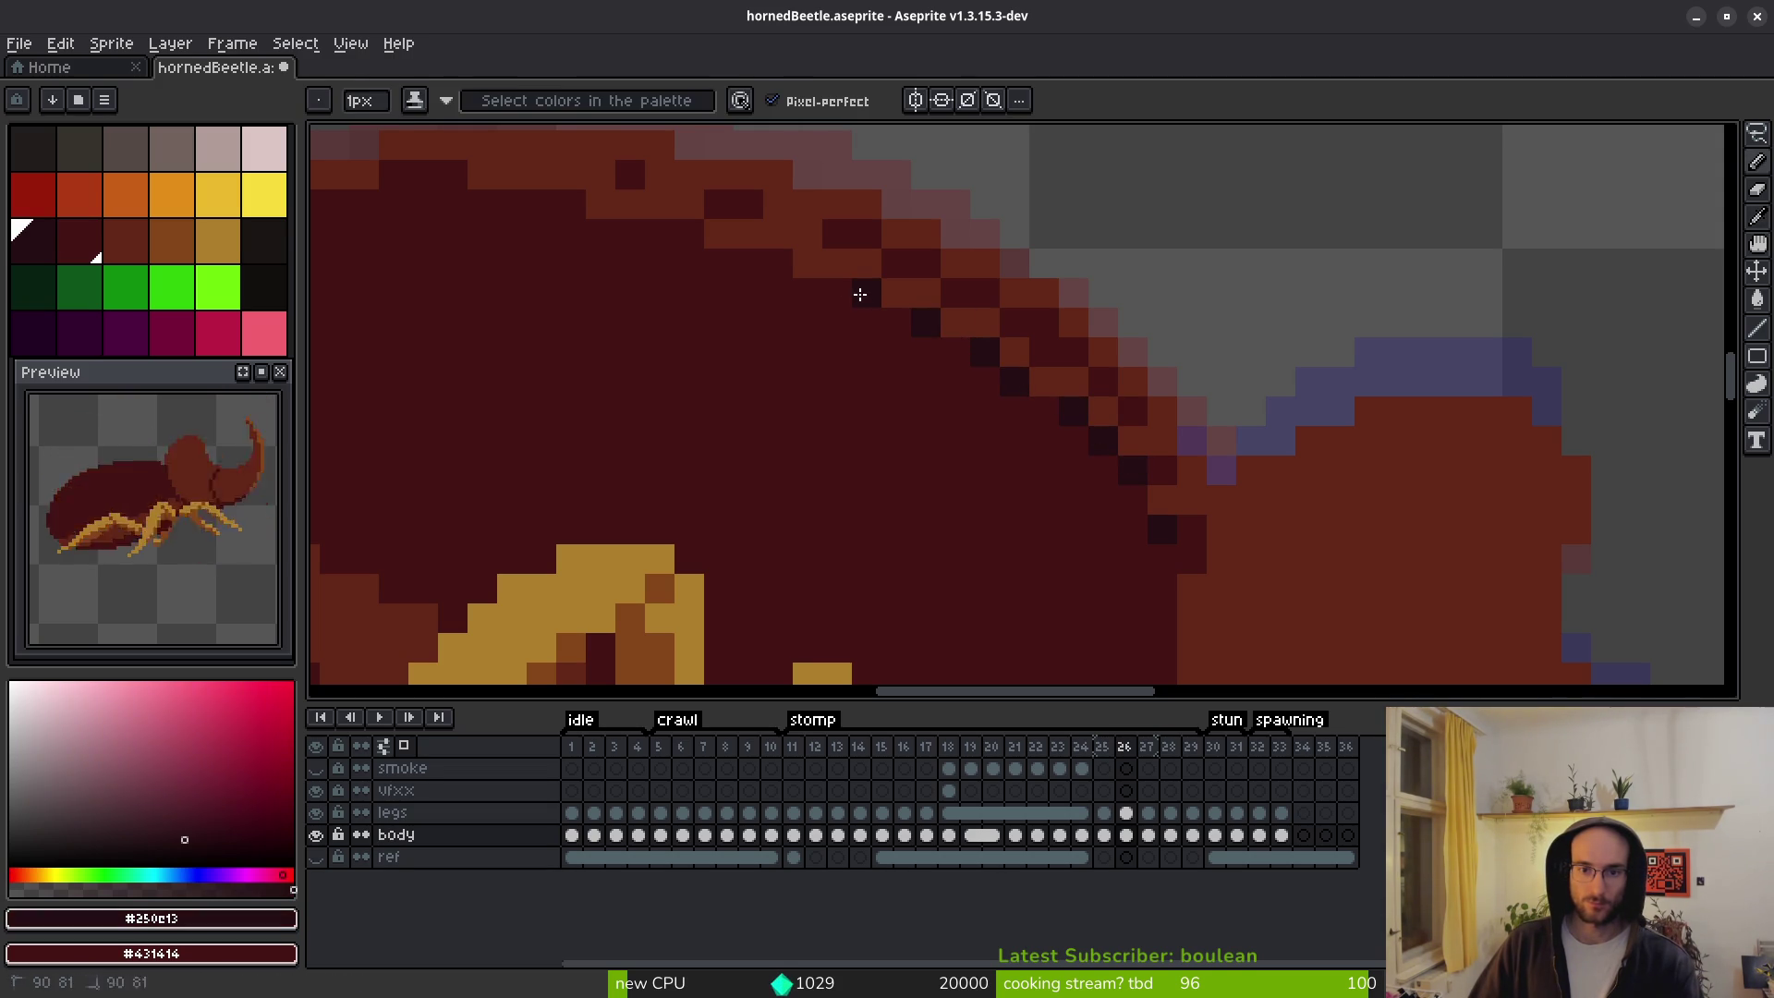
pyautogui.click(718, 294)
# Move to frame 27, comparing it against frame 25.
pyautogui.scroll(3, 867, 379)
pyautogui.hscroll(-4, 867, 379)
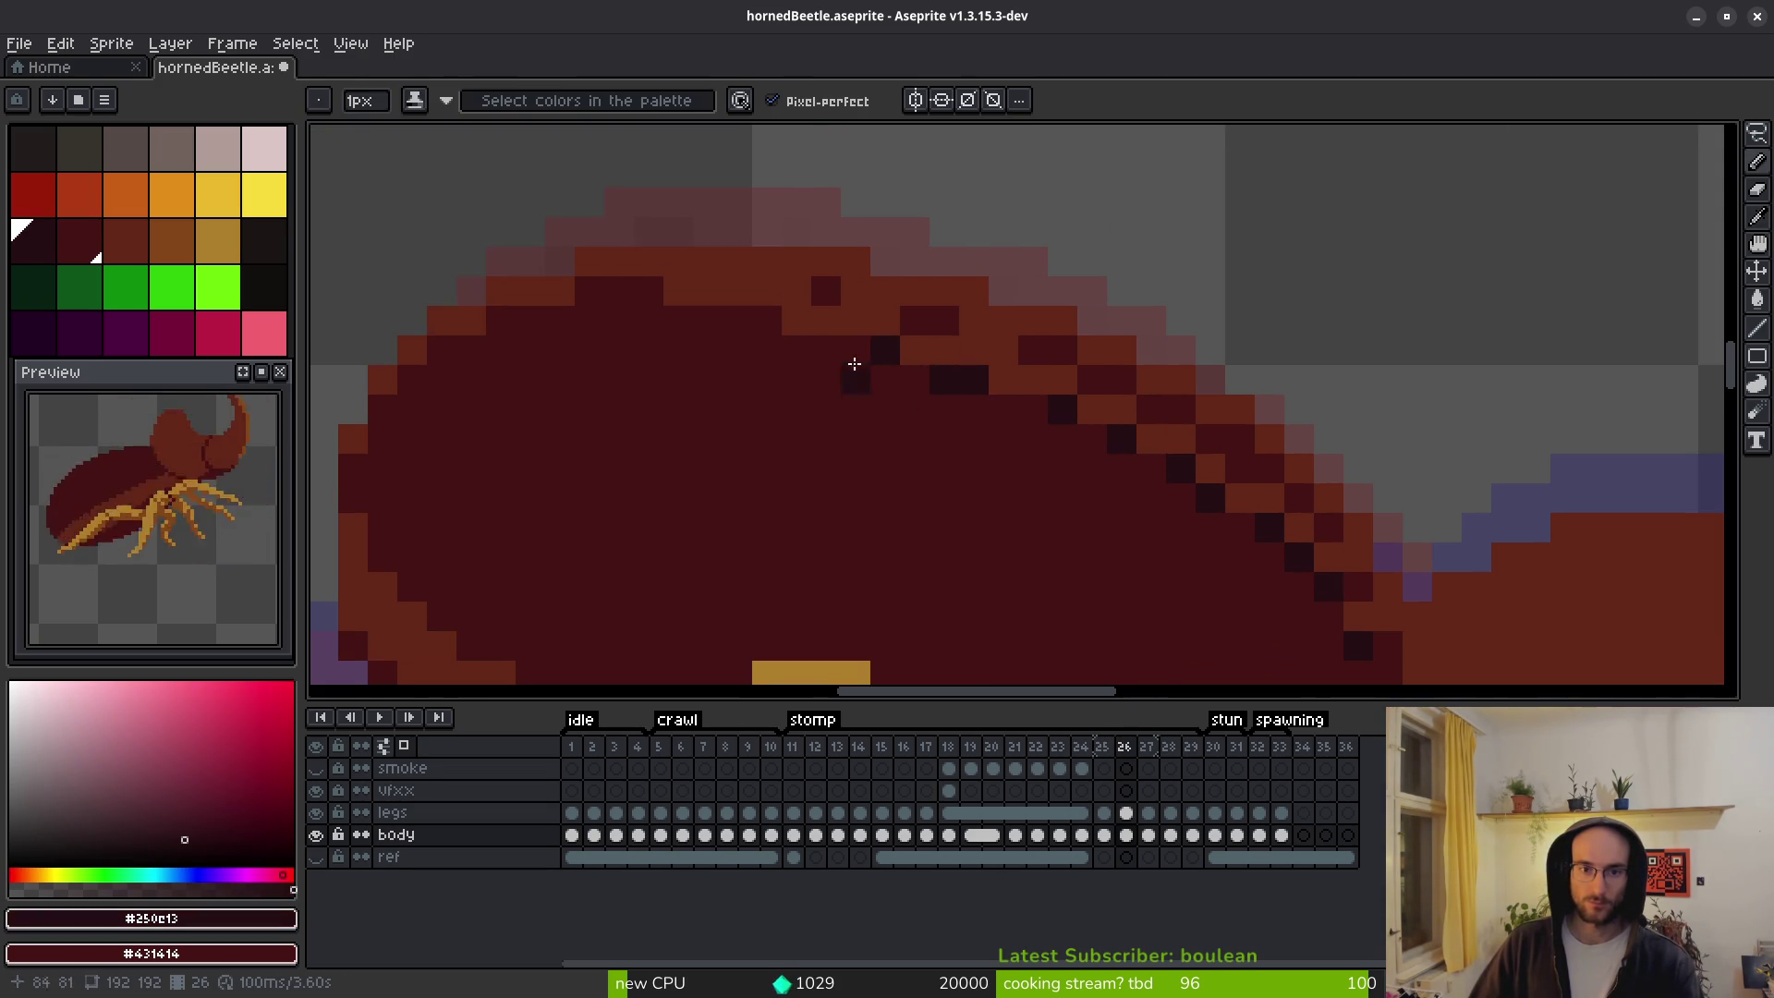
pyautogui.scroll(-5, 1058, 534)
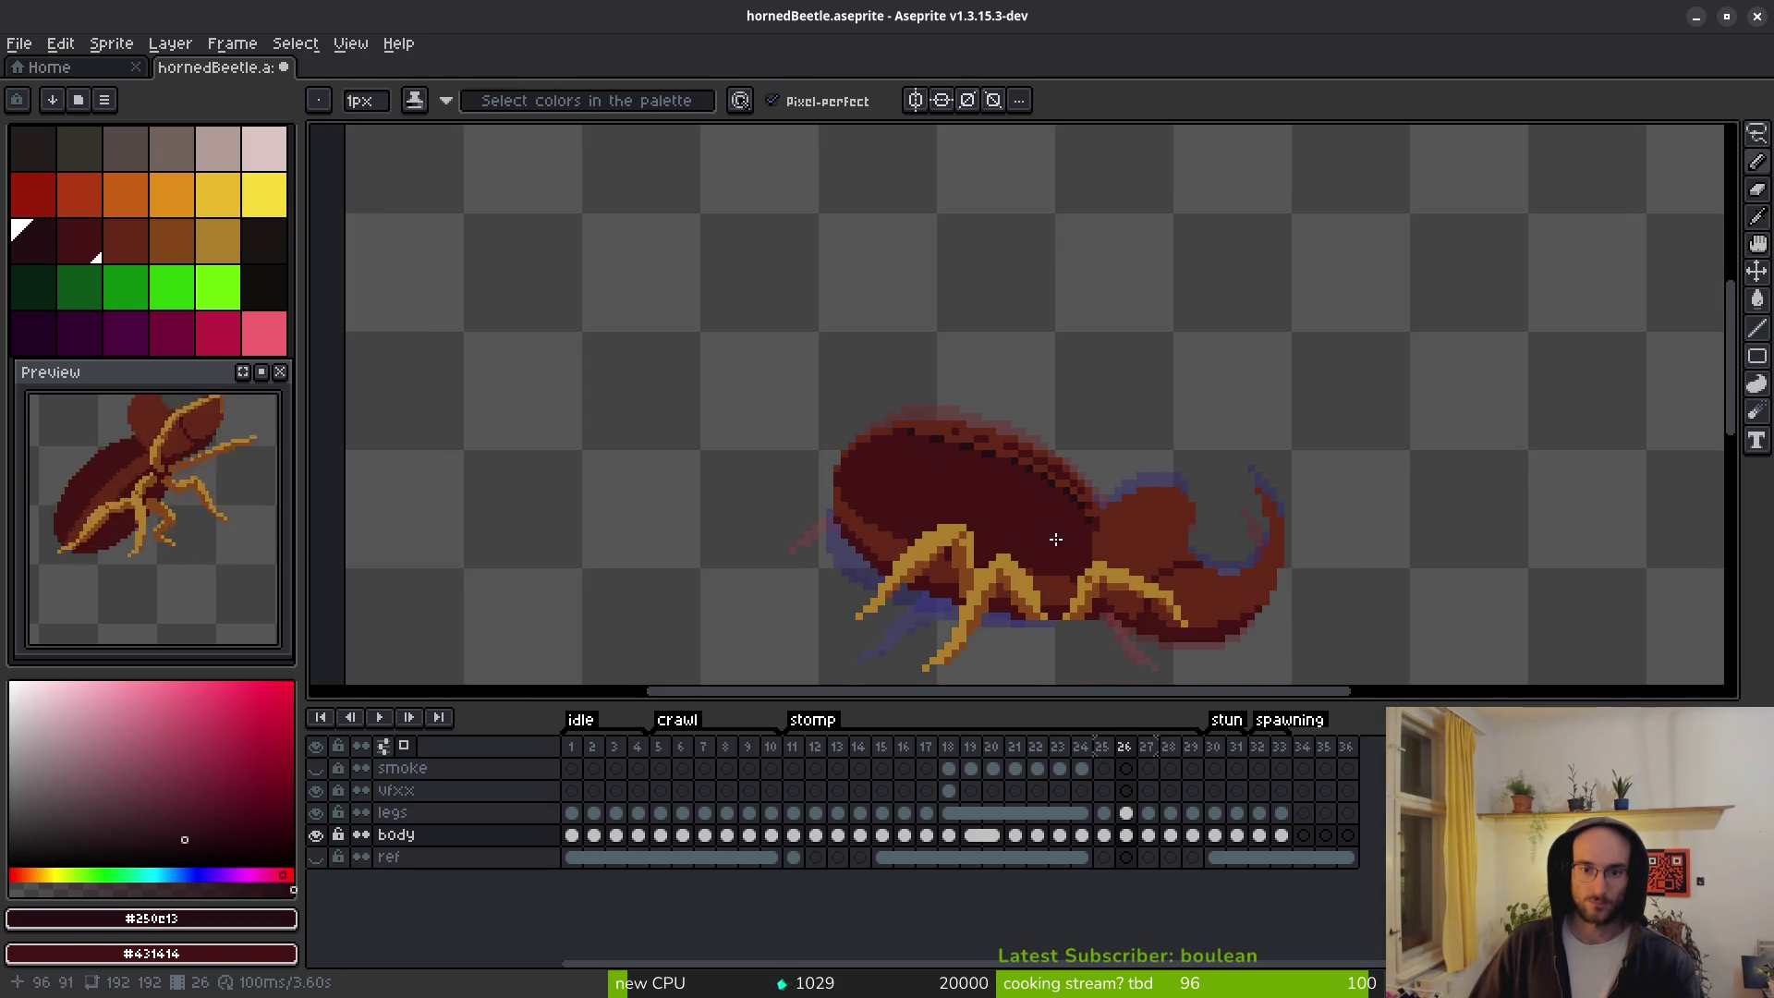
pyautogui.scroll(4, 1056, 535)
pyautogui.scroll(-4, 1054, 437)
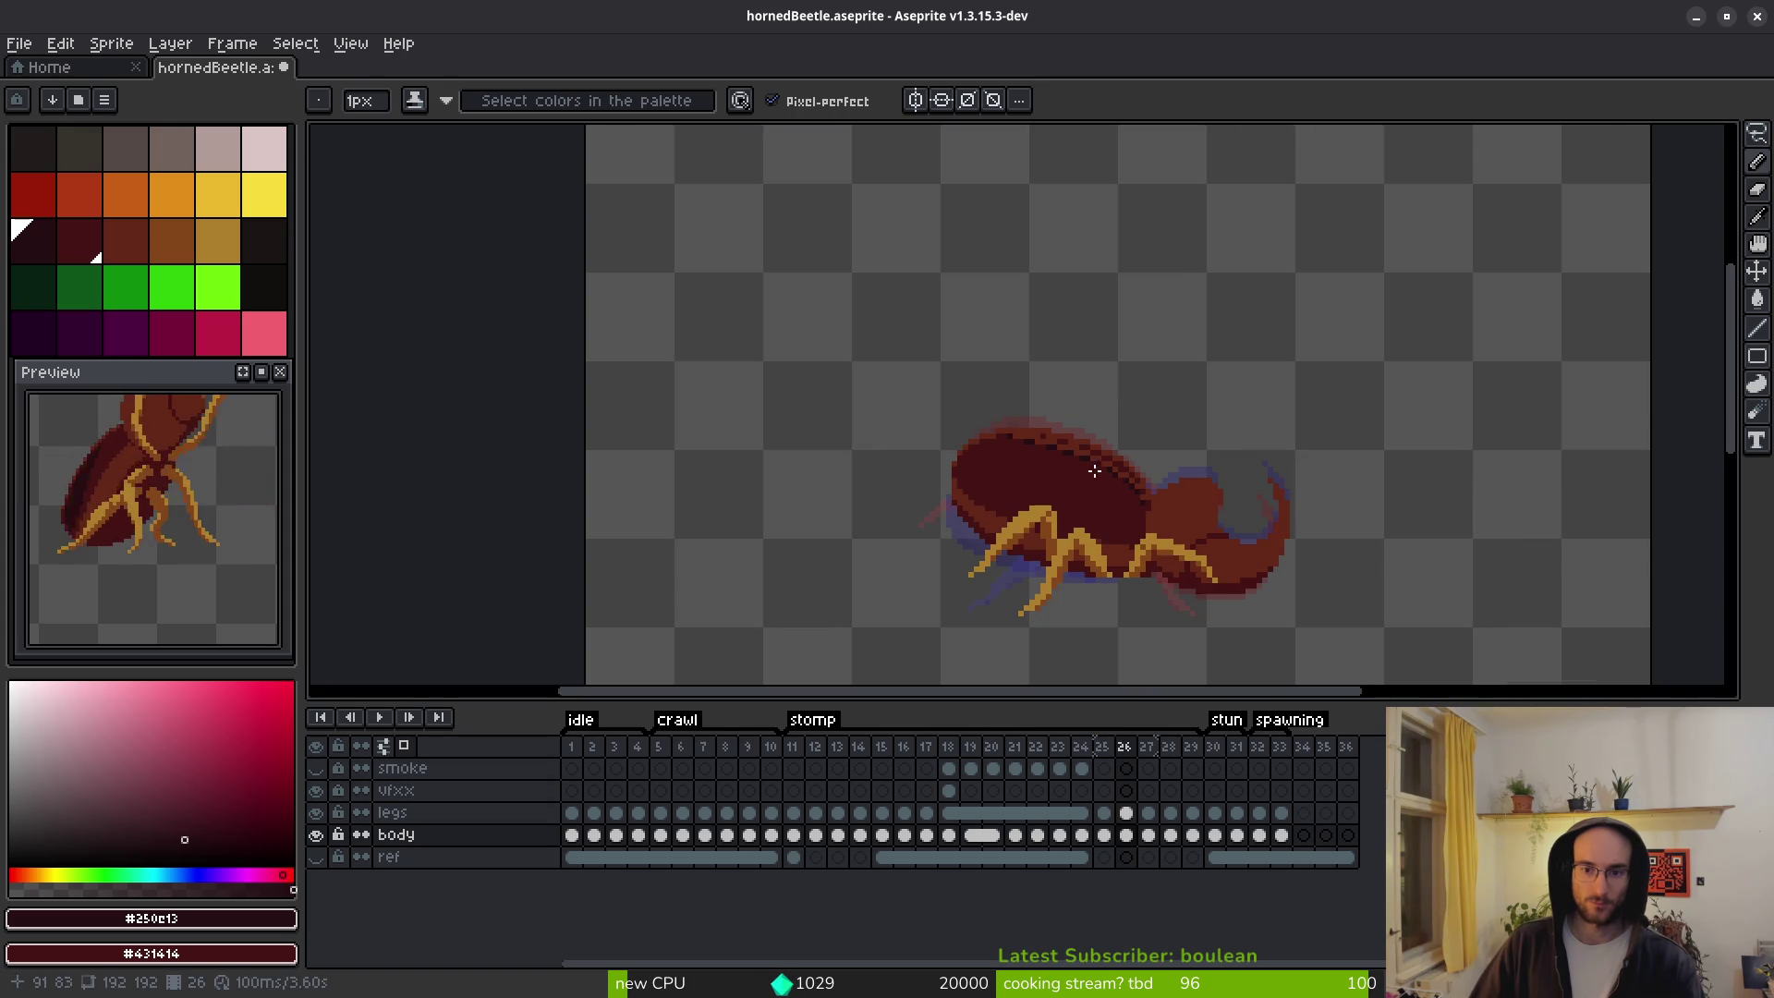
pyautogui.scroll(3, 1072, 487)
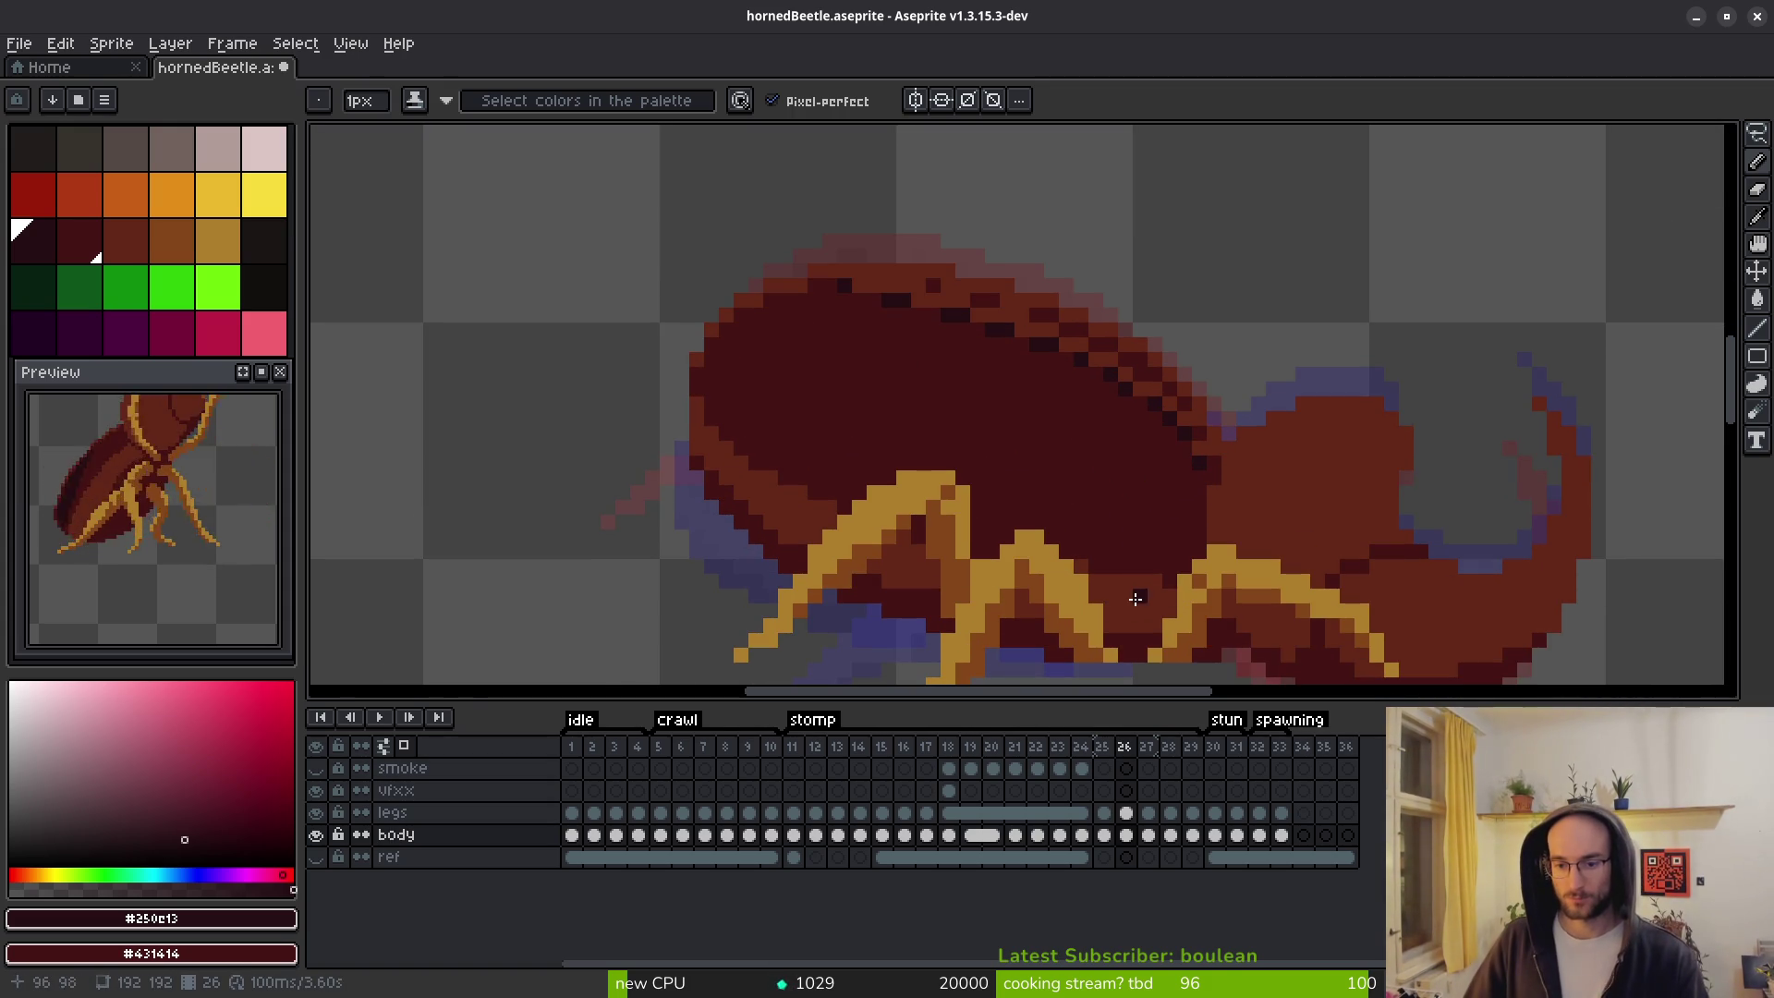
pyautogui.press('.')
pyautogui.press(',')
pyautogui.press('.')
pyautogui.scroll(3, 1160, 469)
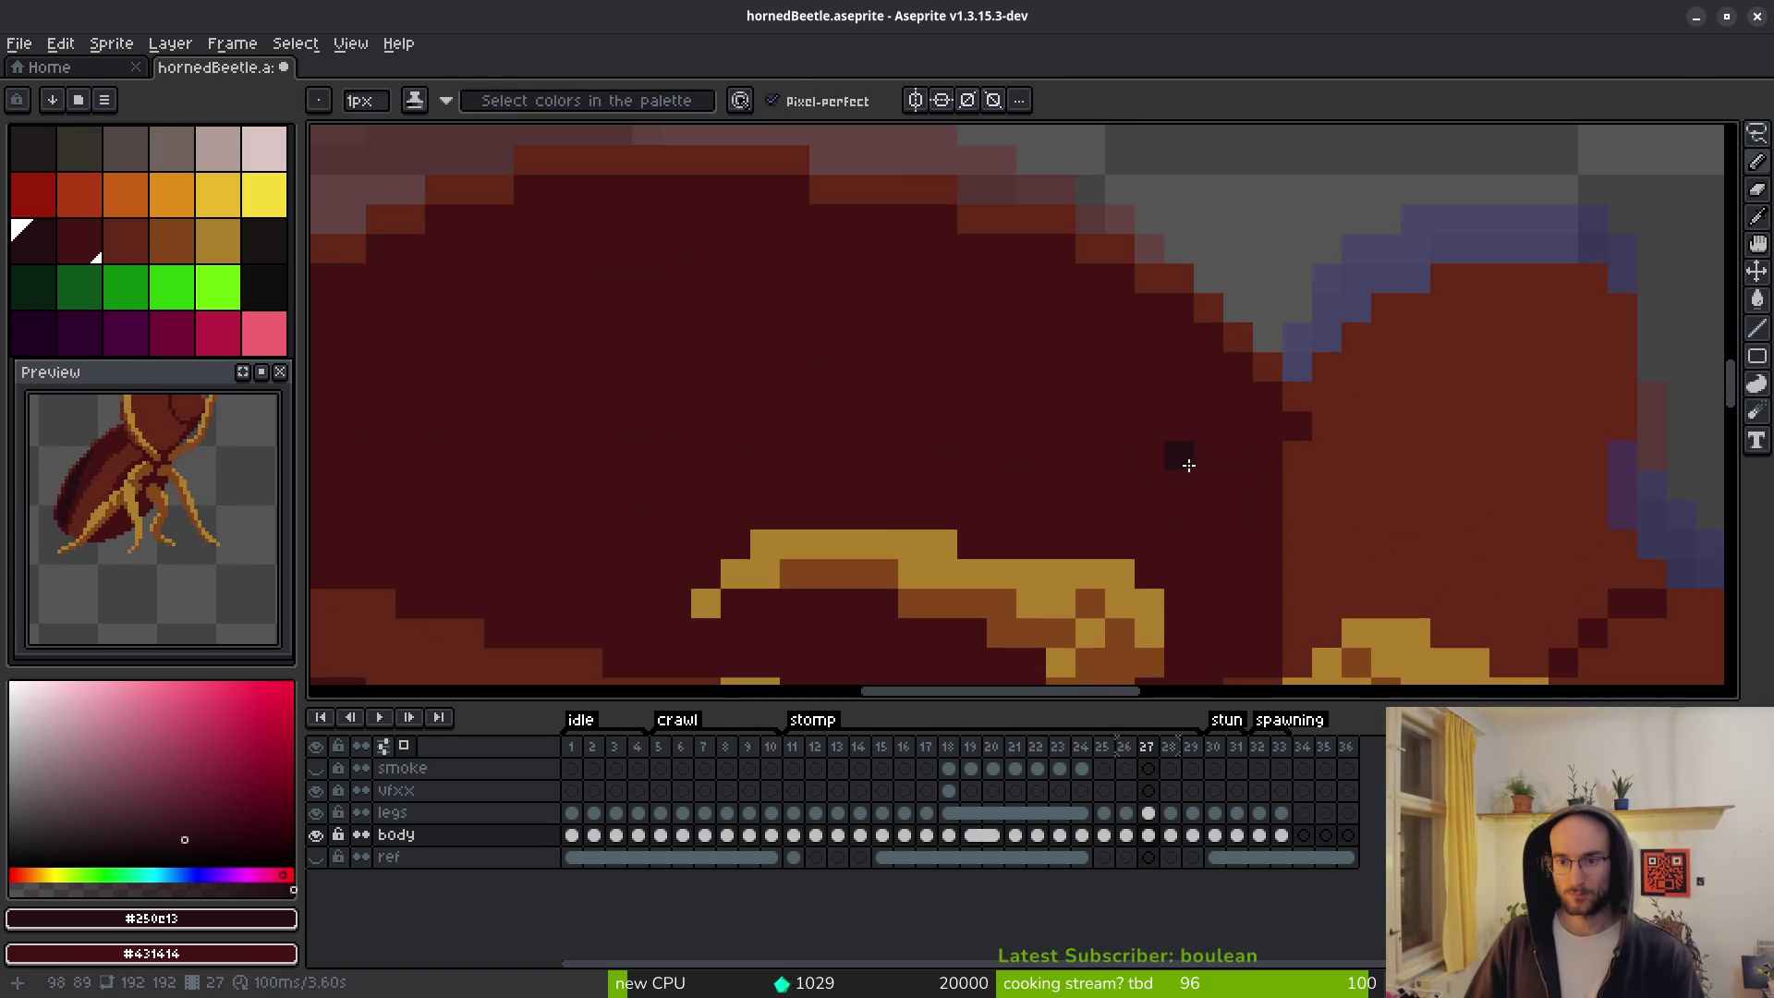
pyautogui.scroll(-5, 1257, 462)
pyautogui.press(',')
pyautogui.press(',')
pyautogui.press('i')
pyautogui.press('.')
pyautogui.press('.')
pyautogui.press('b')
pyautogui.scroll(4, 1284, 435)
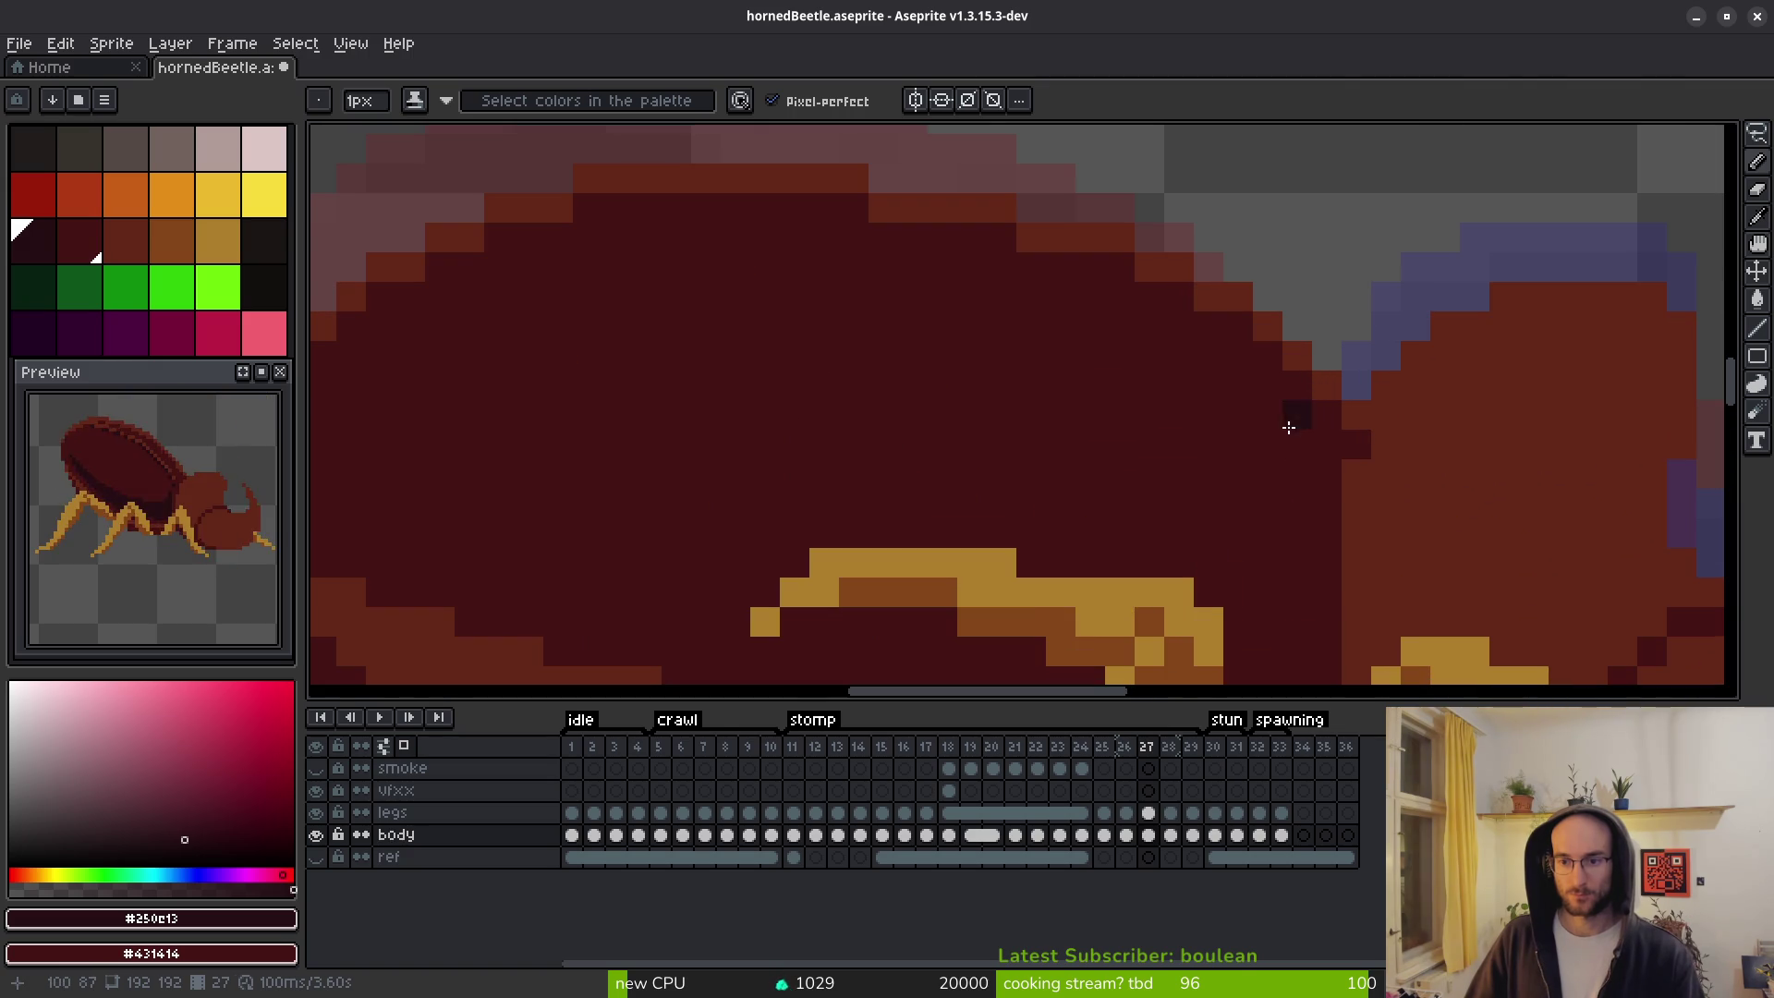
# Draw a dark seam along the shell's top edge, fixing rim pixels with brown and maroon.
pyautogui.moveTo(1296, 423)
pyautogui.mouseDown()
pyautogui.moveTo(879, 265)
pyautogui.moveTo(455, 265)
pyautogui.mouseUp()
pyautogui.hotkey('ctrl', 'z')
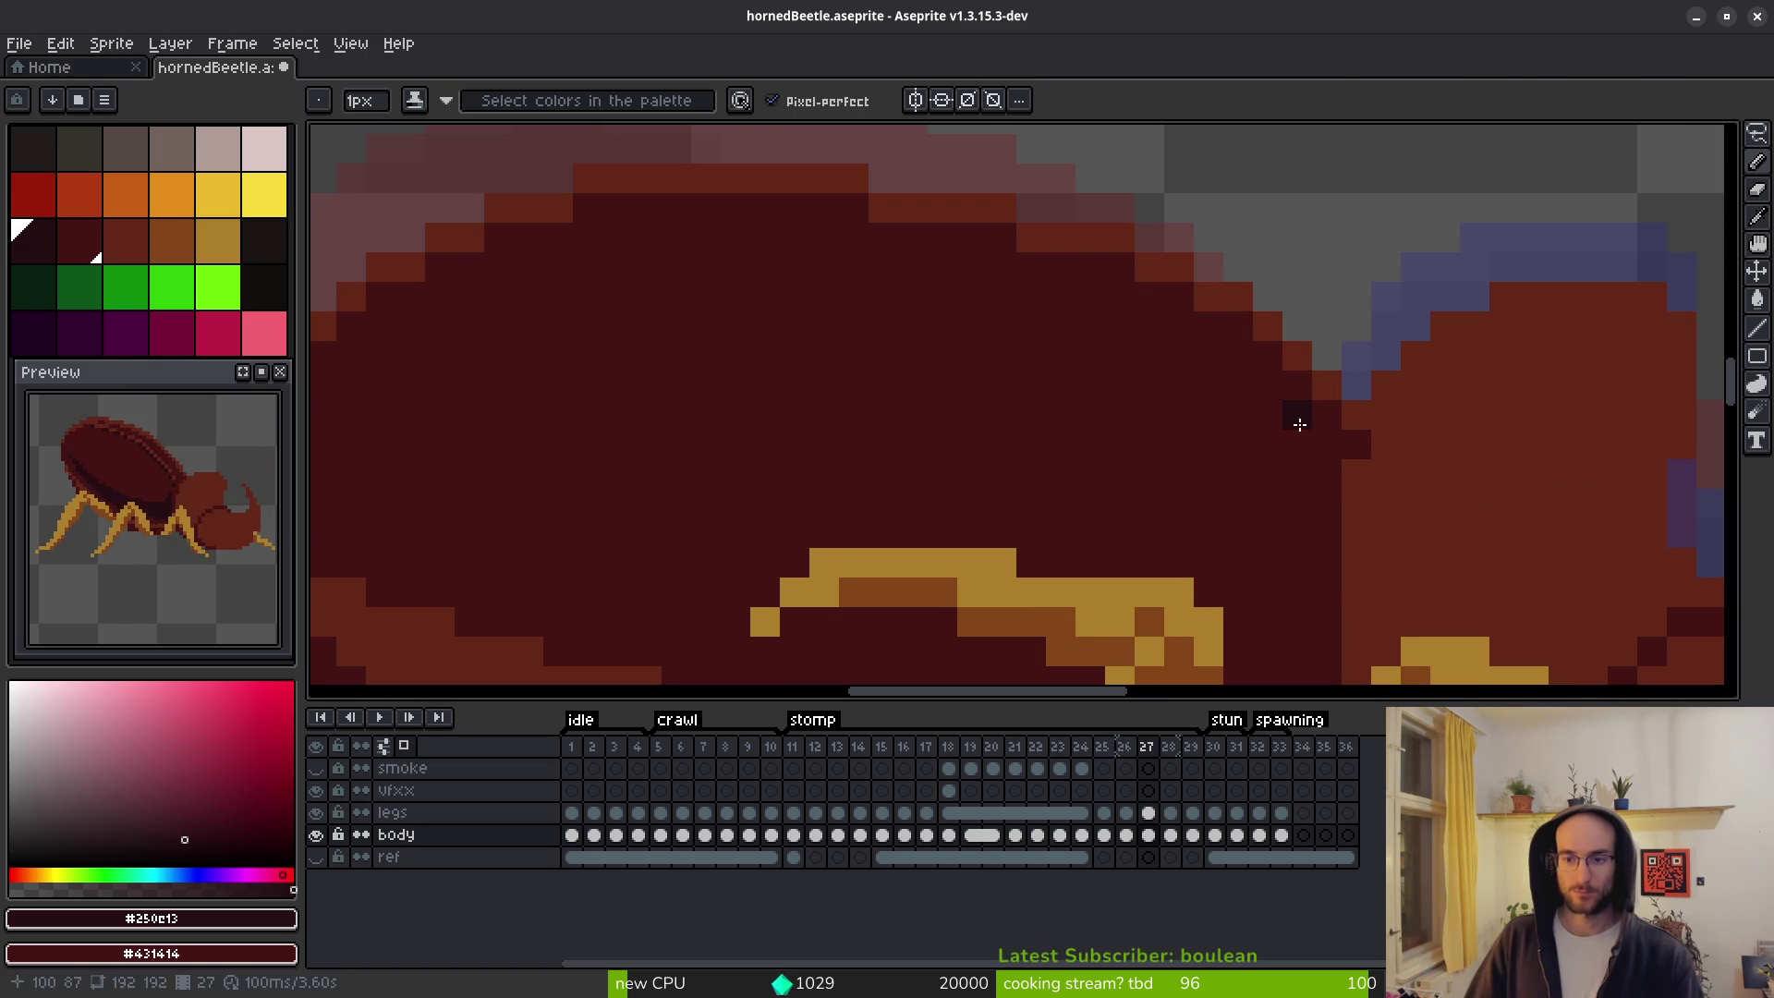
pyautogui.moveTo(1321, 426)
pyautogui.mouseDown()
pyautogui.moveTo(1055, 255)
pyautogui.moveTo(776, 213)
pyautogui.moveTo(487, 266)
pyautogui.moveTo(318, 329)
pyautogui.moveTo(618, 352)
pyautogui.moveTo(740, 324)
pyautogui.mouseUp()
pyautogui.keyDown('alt'); pyautogui.click(780, 261); pyautogui.keyUp('alt')
pyautogui.click(918, 243)
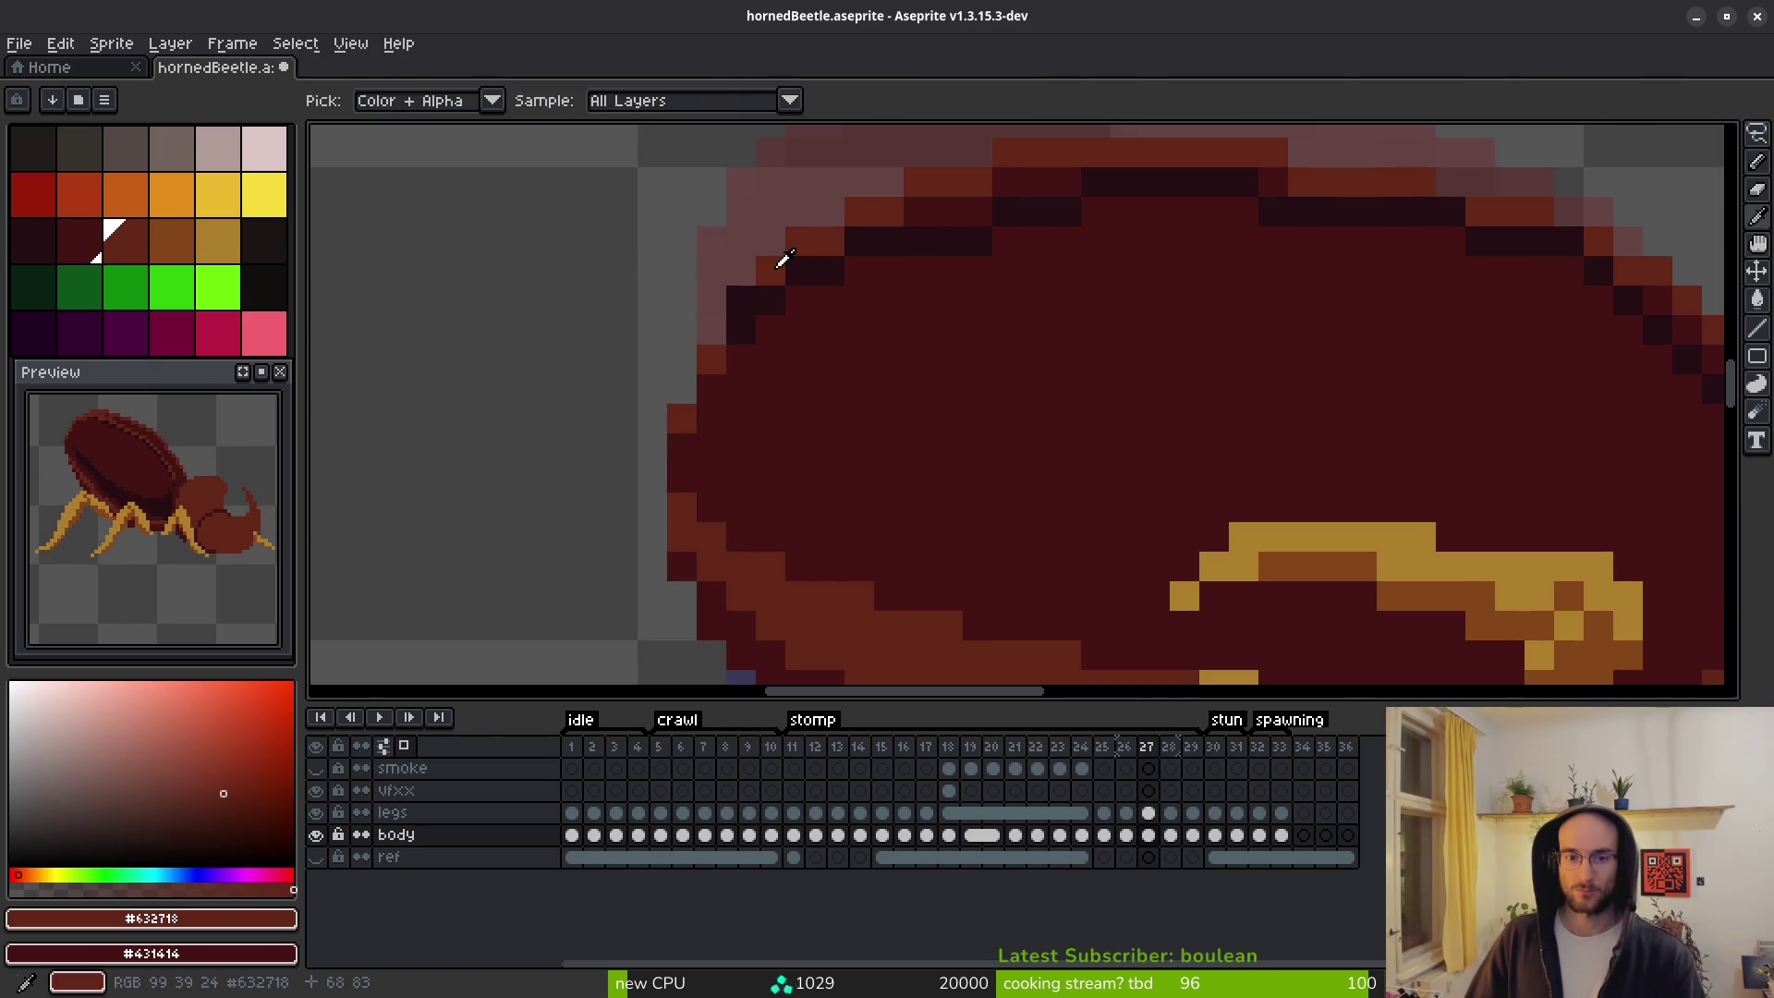
pyautogui.keyDown('alt'); pyautogui.click(966, 237); pyautogui.keyUp('alt')
pyautogui.moveTo(989, 242); pyautogui.dragTo(960, 246)
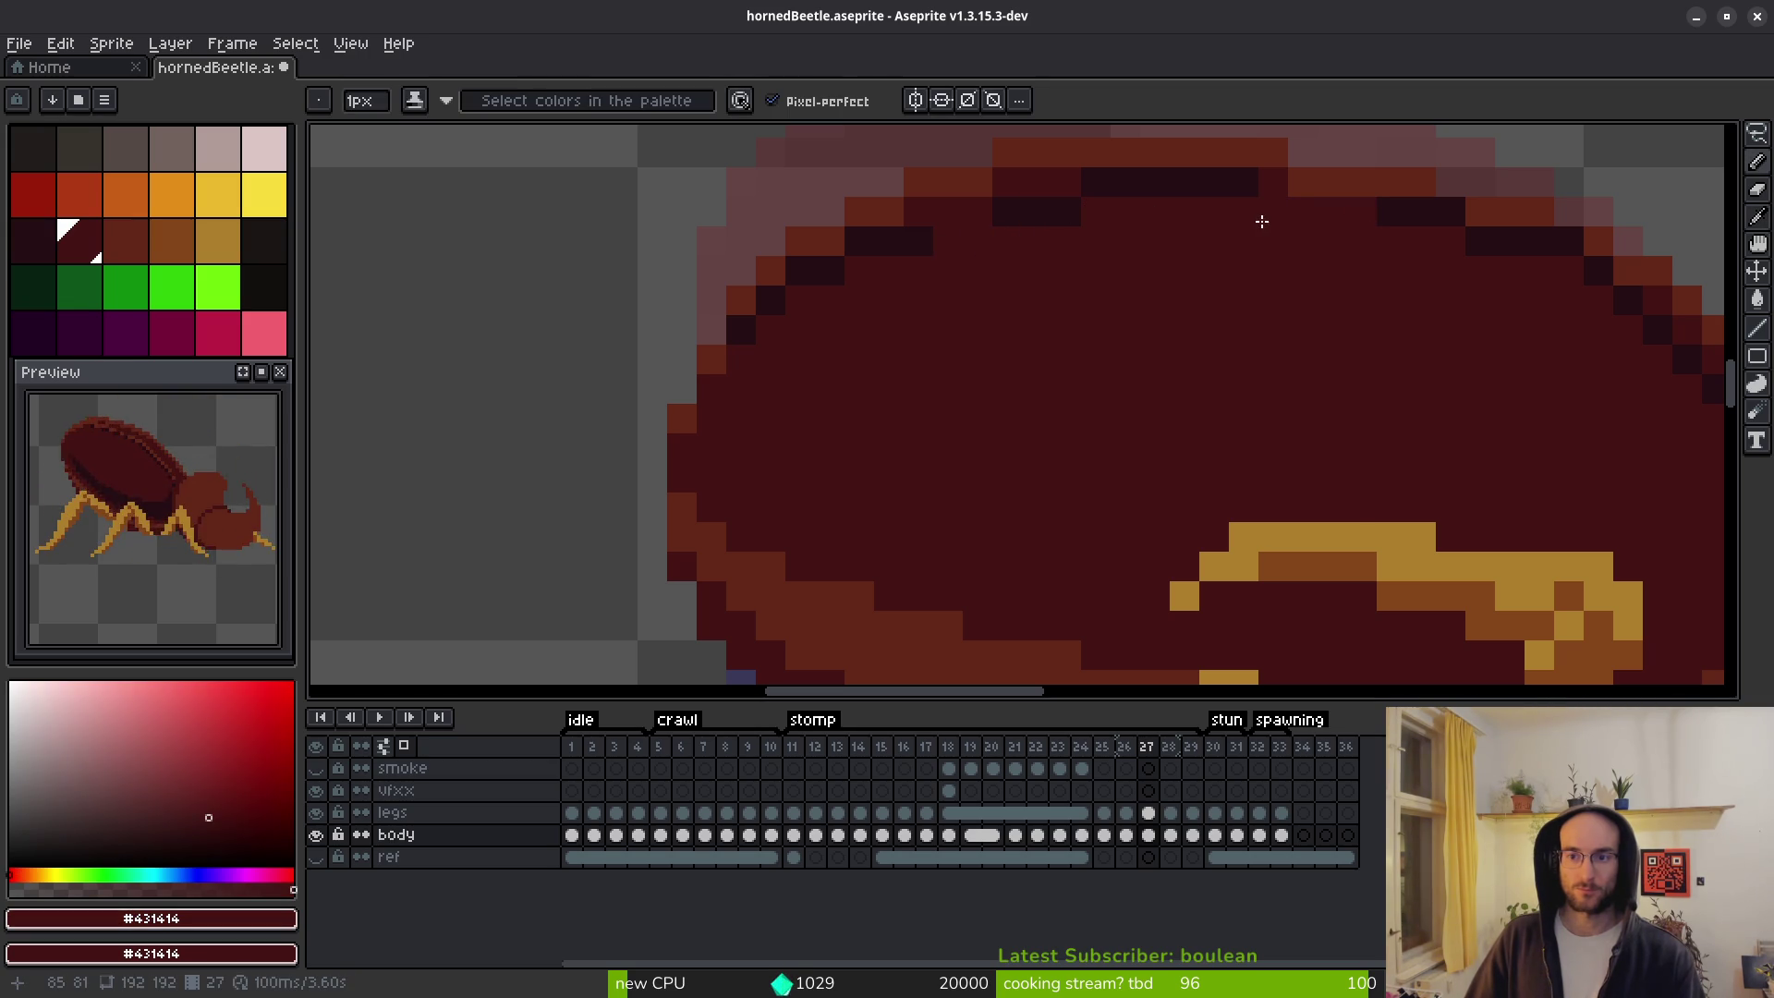
# Clean stray dark pixels off the shell's upper edge with body maroon.
pyautogui.moveTo(1603, 391); pyautogui.dragTo(1376, 365)
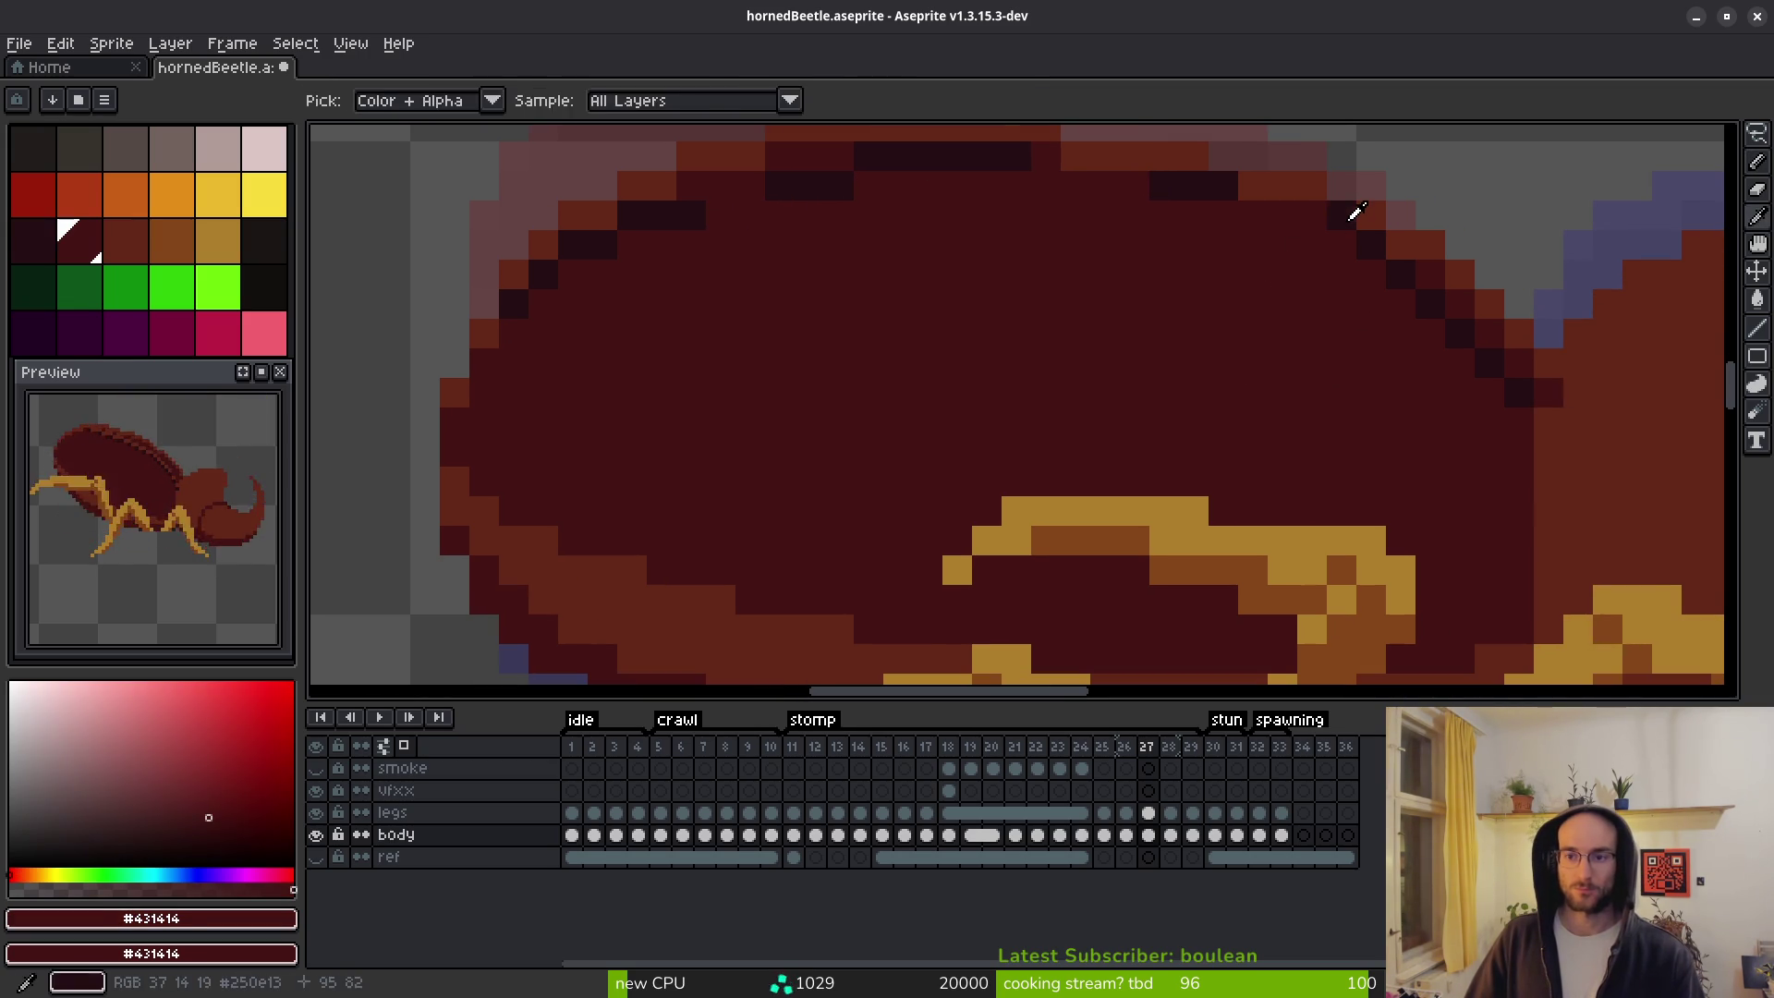
pyautogui.keyDown('alt'); pyautogui.click(1318, 218); pyautogui.keyUp('alt')
pyautogui.keyDown('alt'); pyautogui.click(1349, 243); pyautogui.keyUp('alt')
pyautogui.click(1341, 215)
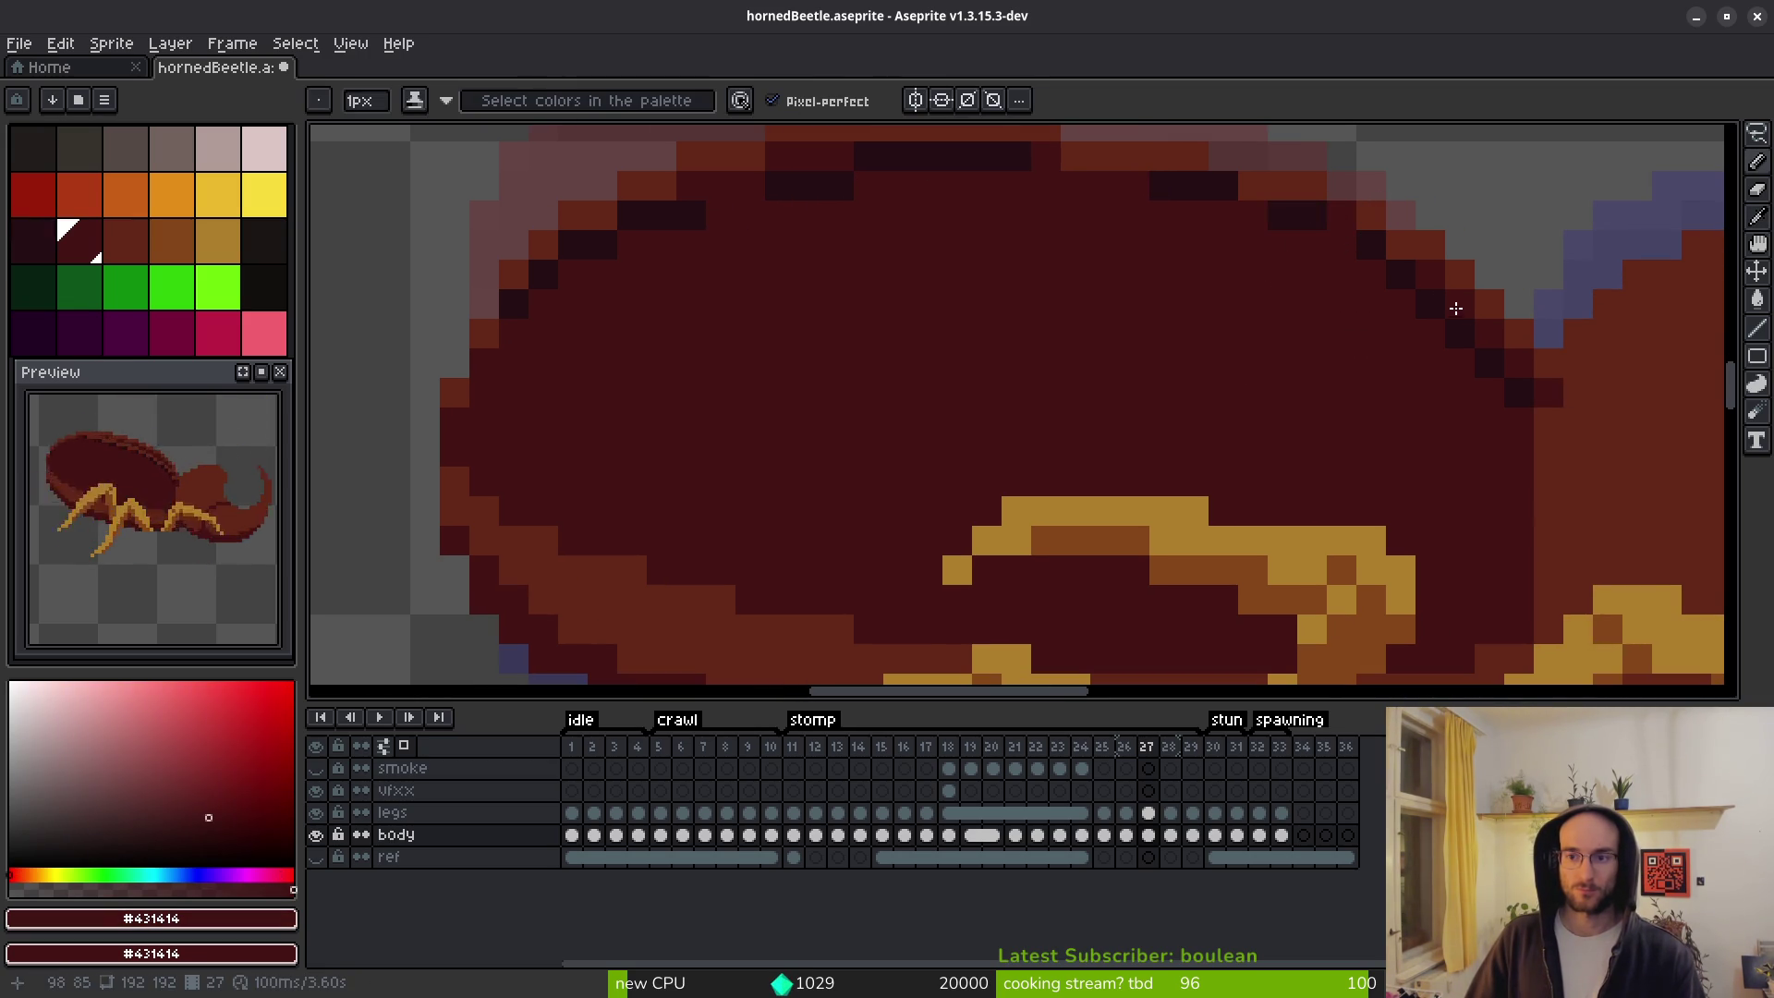
pyautogui.click(1494, 370)
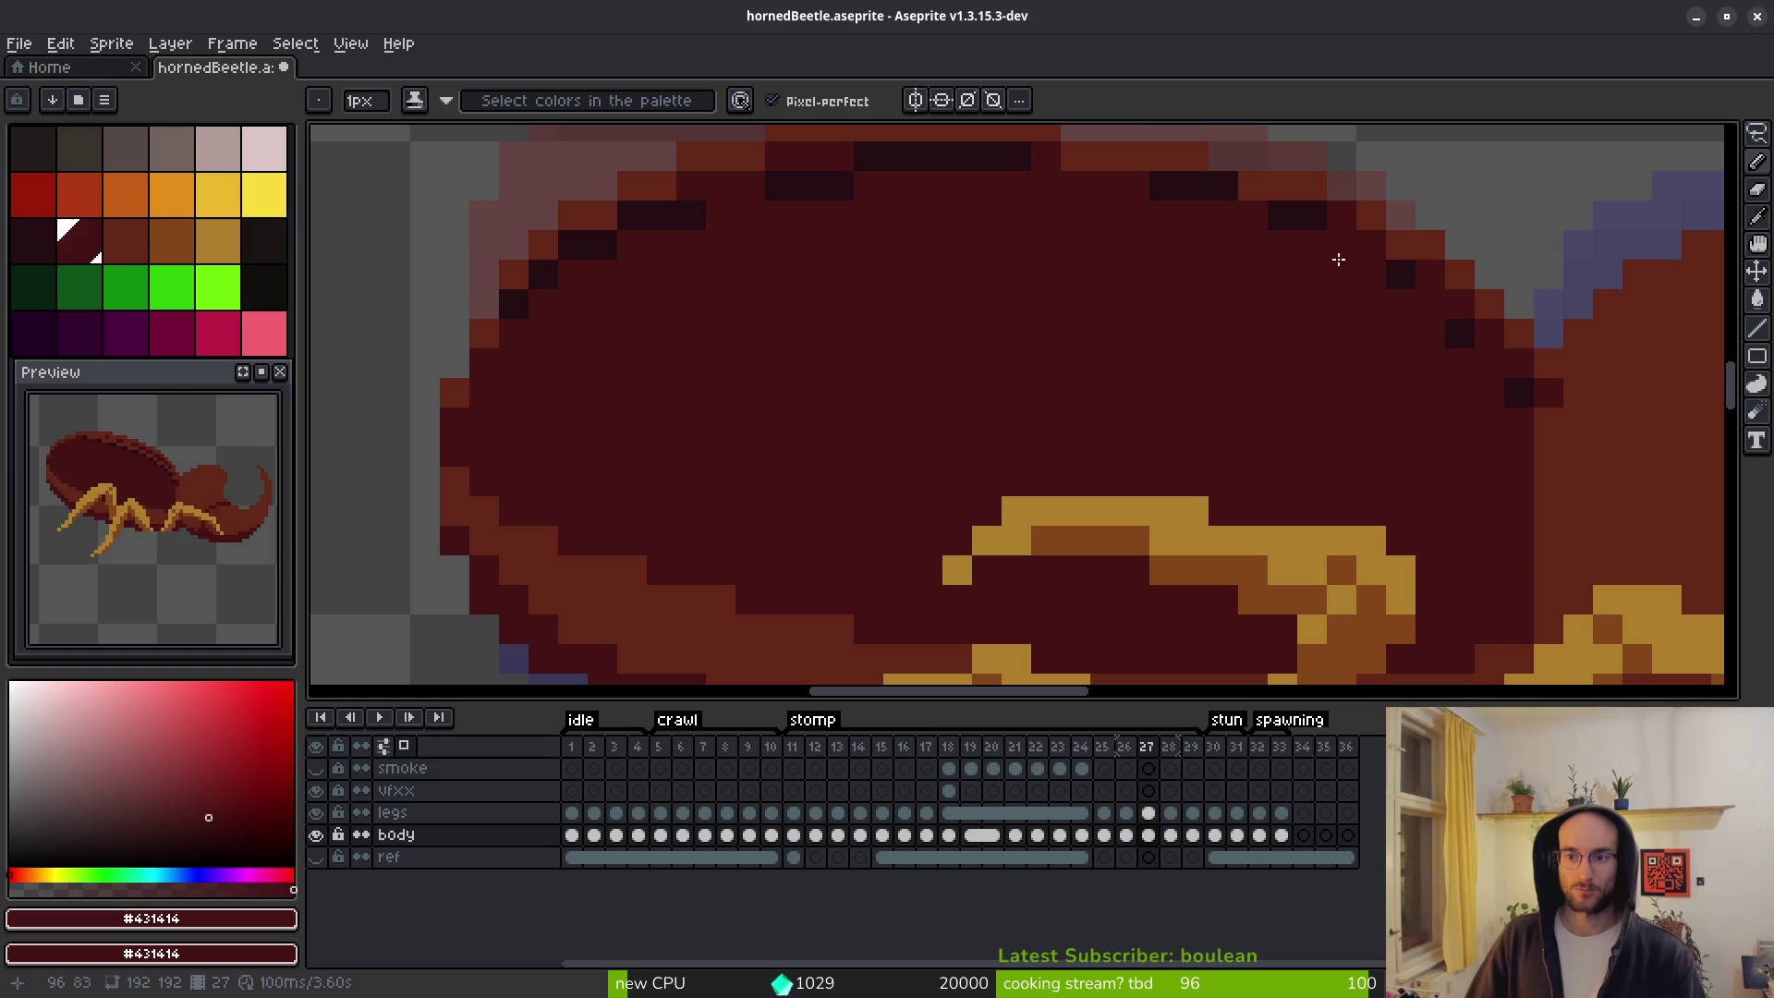
# Undo and rework the top-row seam pixels, recolouring one to body maroon.
pyautogui.press('[')
pyautogui.scroll(-4, 1257, 224)
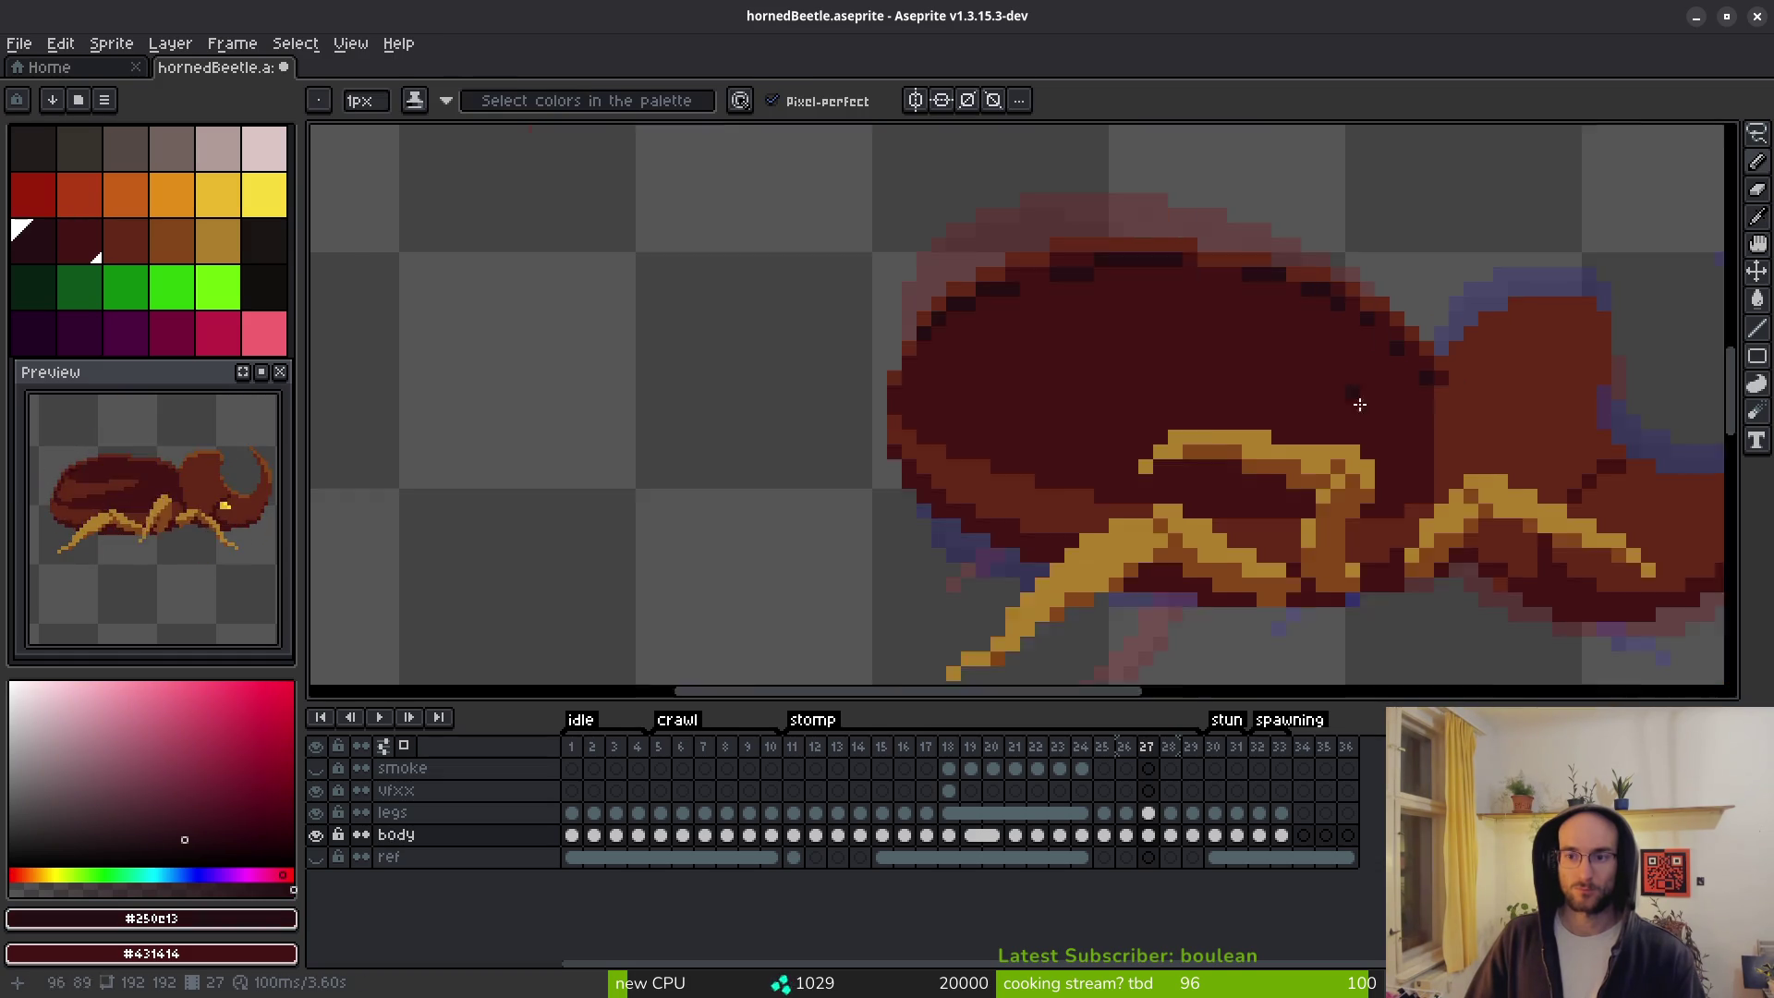
pyautogui.scroll(4, 1173, 337)
pyautogui.keyDown('alt'); pyautogui.click(1172, 337); pyautogui.keyUp('alt')
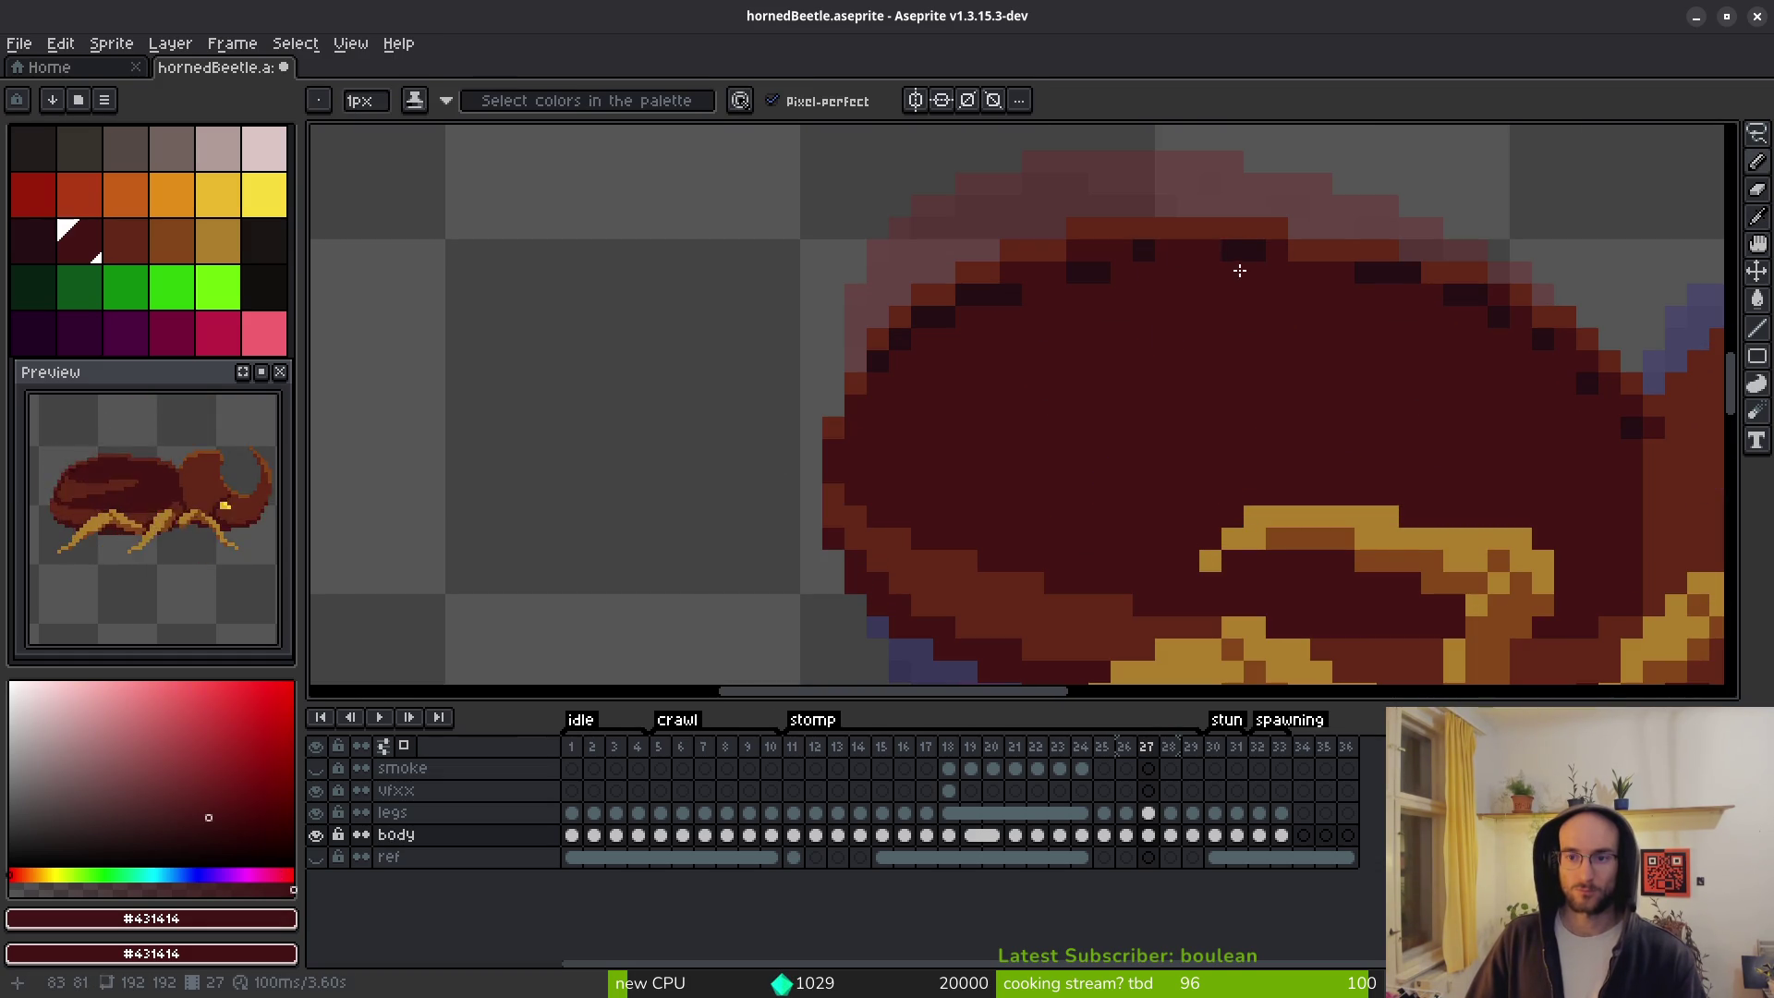
pyautogui.hotkey('ctrl', 'z')
pyautogui.scroll(1, 1241, 245)
pyautogui.hotkey('ctrl', 'z')
pyautogui.click(1146, 247)
pyautogui.click(1130, 251)
# Add dark seam pixels along the shell's top row with maroon beside them.
pyautogui.keyDown('alt'); pyautogui.click(1084, 248); pyautogui.keyUp('alt')
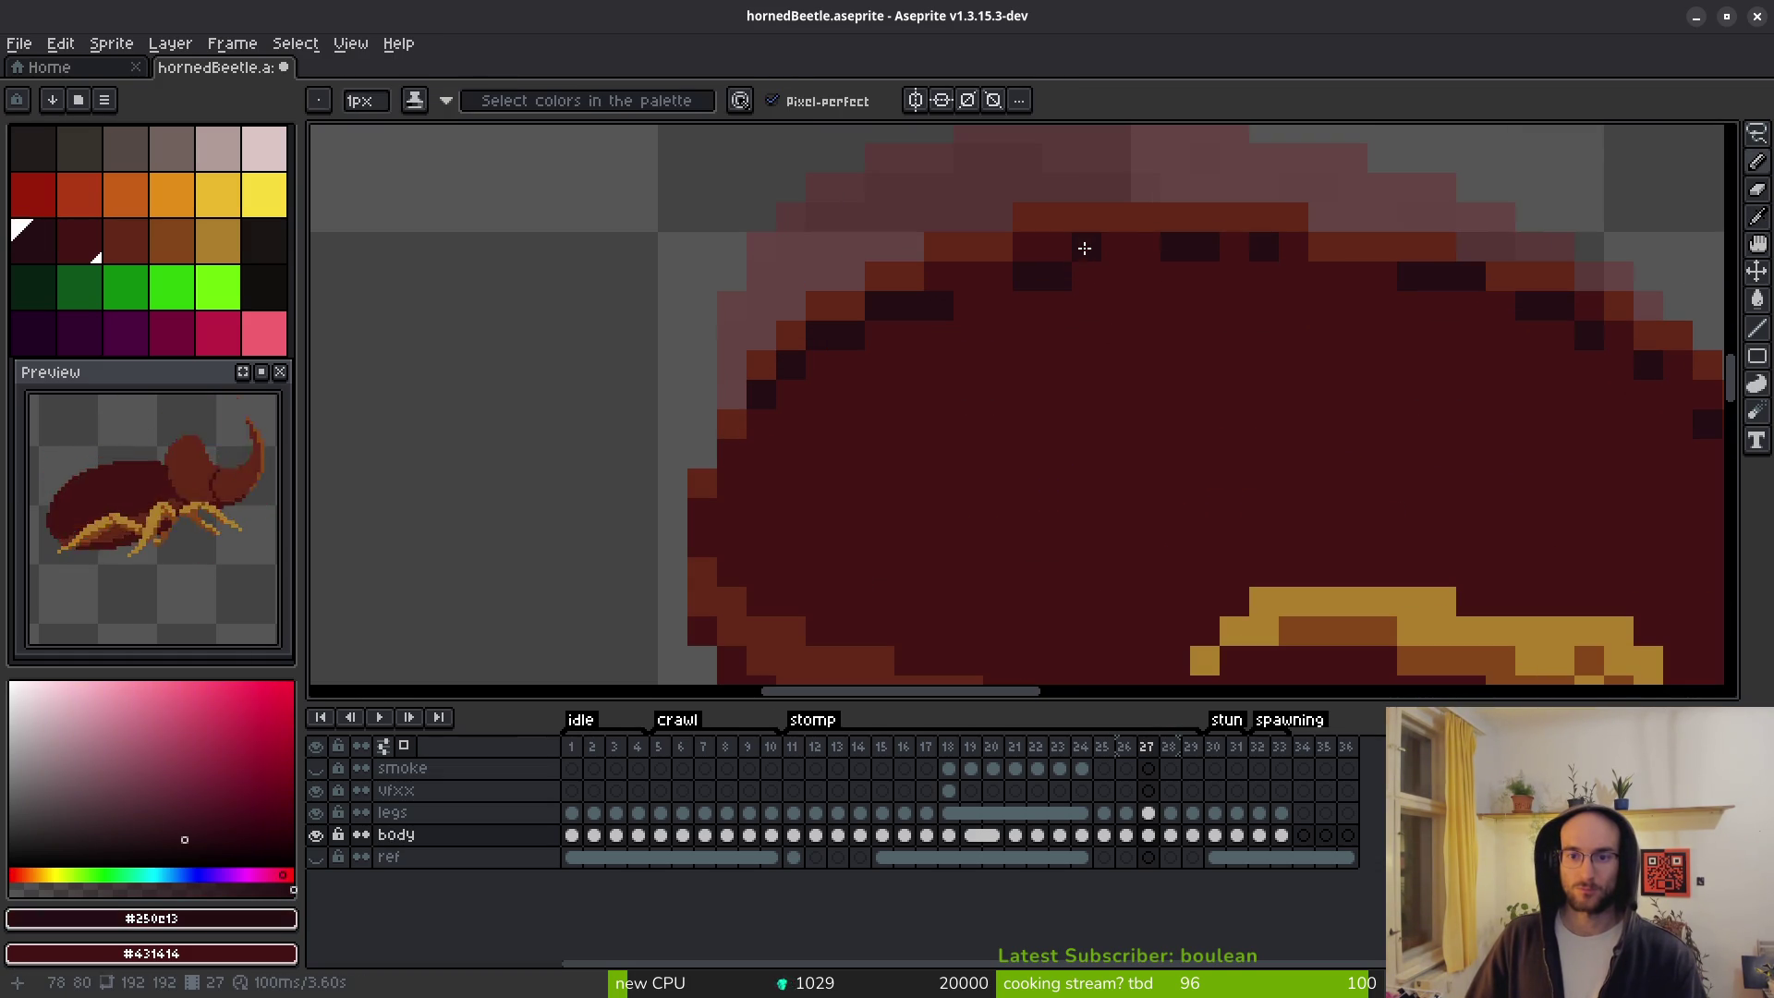
pyautogui.click(1001, 281)
pyautogui.keyDown('alt'); pyautogui.click(1076, 272); pyautogui.keyUp('alt')
pyautogui.click(1063, 271)
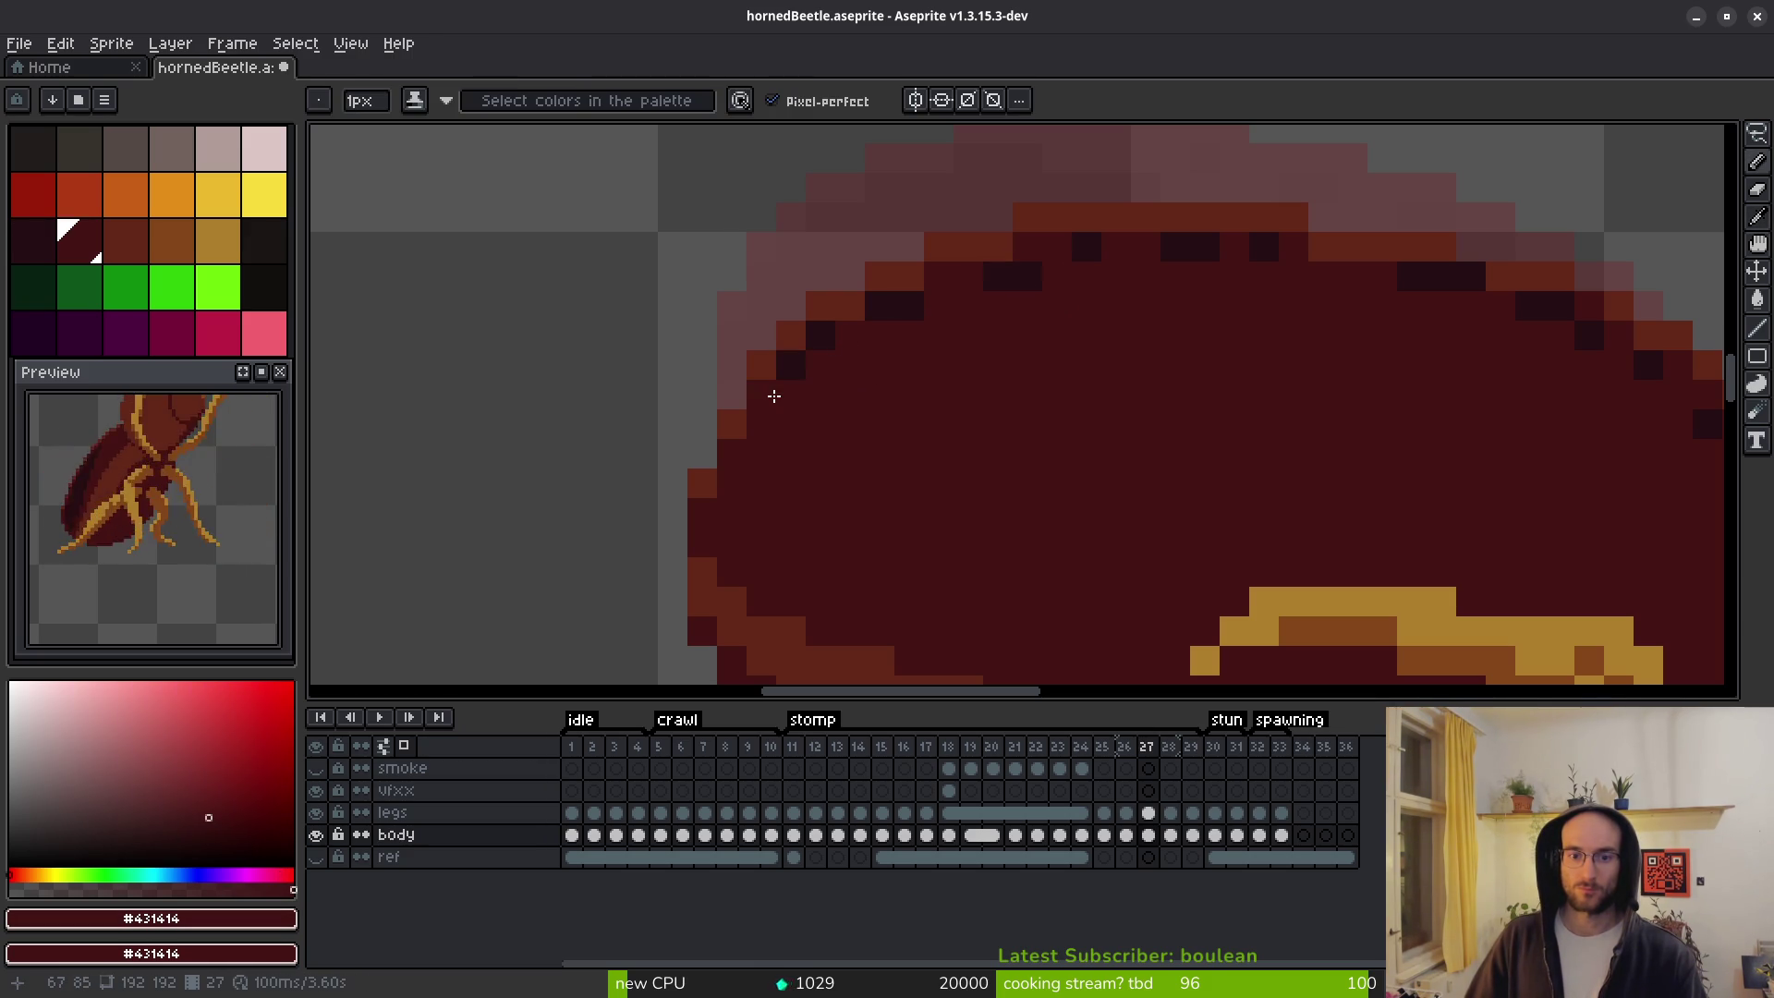
pyautogui.scroll(-5, 877, 396)
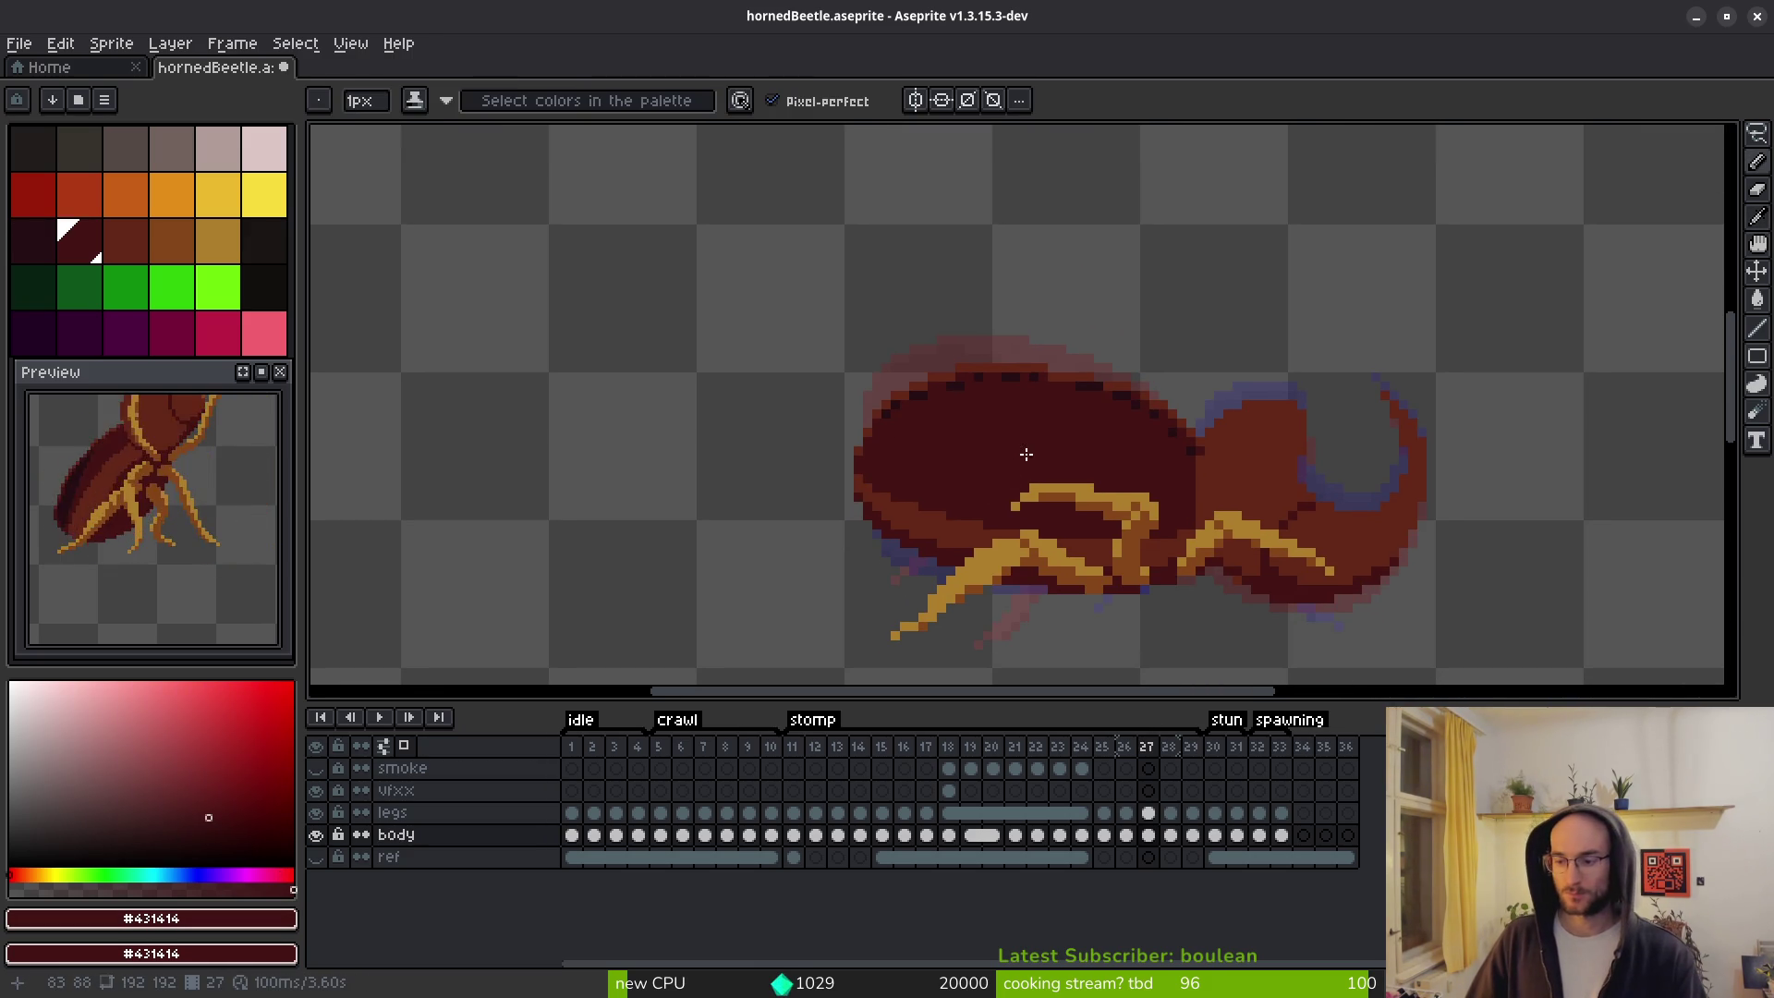
pyautogui.scroll(3, 1026, 453)
pyautogui.keyDown('alt'); pyautogui.click(903, 293); pyautogui.keyUp('alt')
pyautogui.click(974, 342)
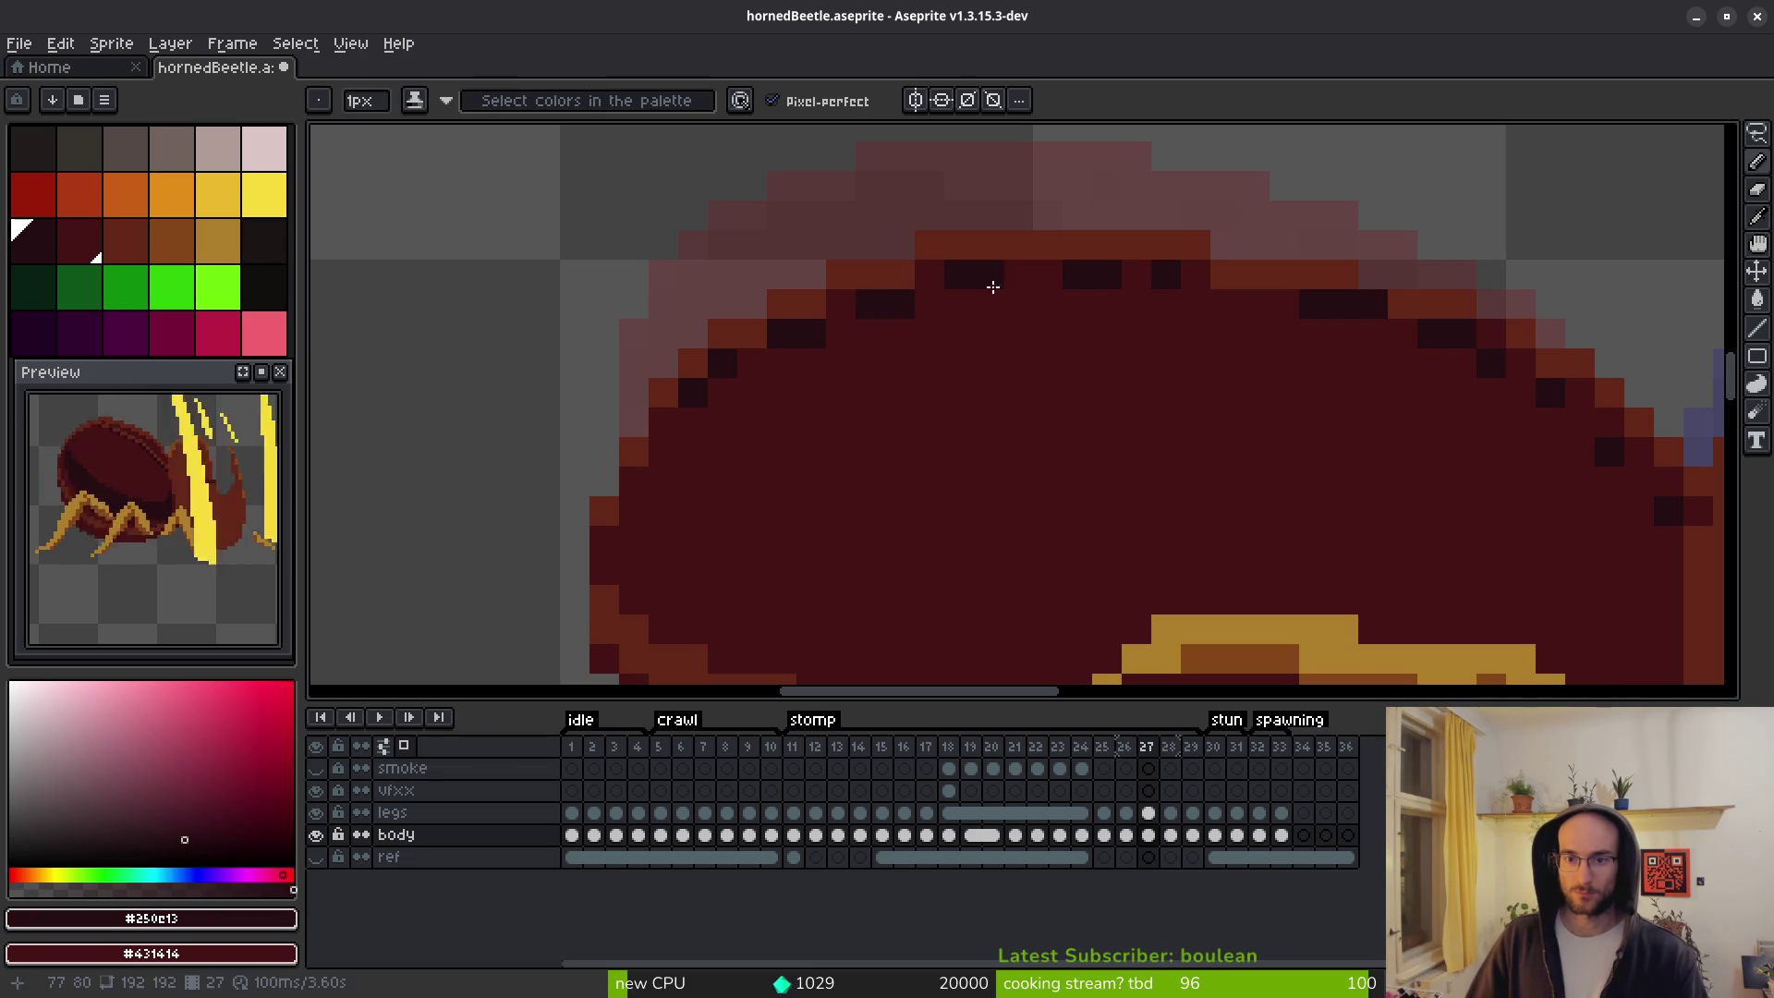
# Save hornedBeetle.aseprite and move on to frame 28.
pyautogui.hotkey('ctrl', 's')
pyautogui.scroll(-6, 1125, 452)
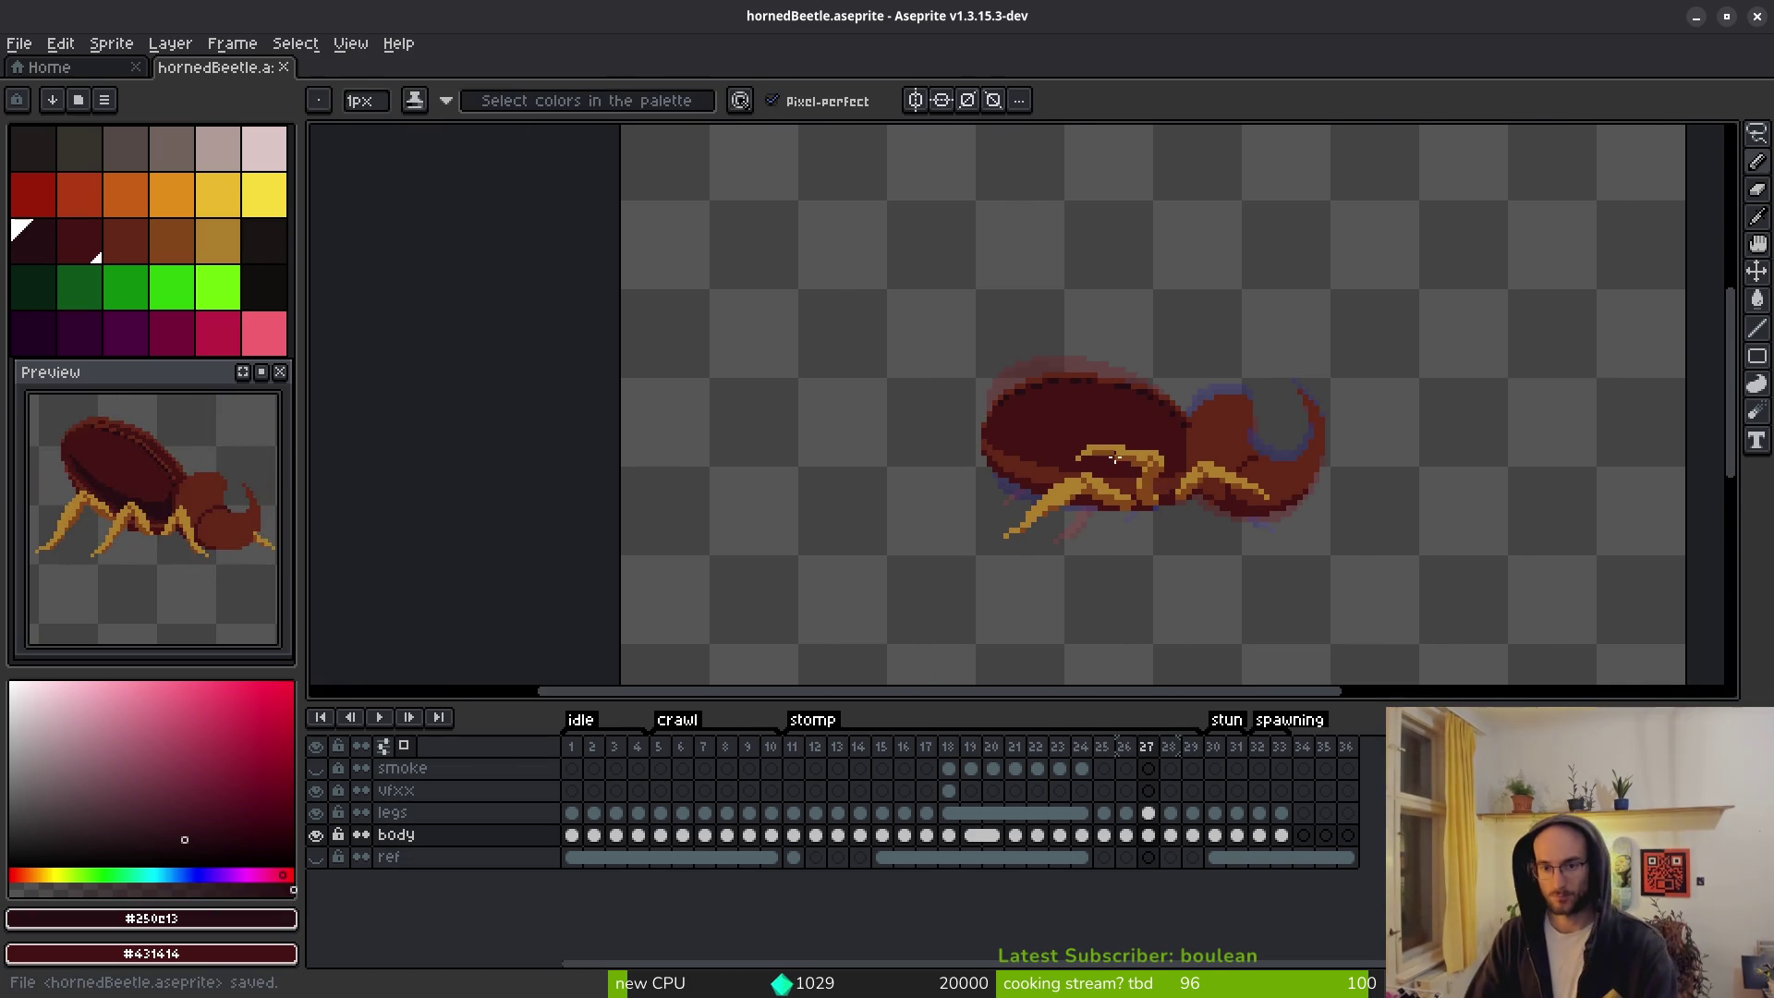
pyautogui.scroll(-1, 1125, 456)
pyautogui.press('Right')
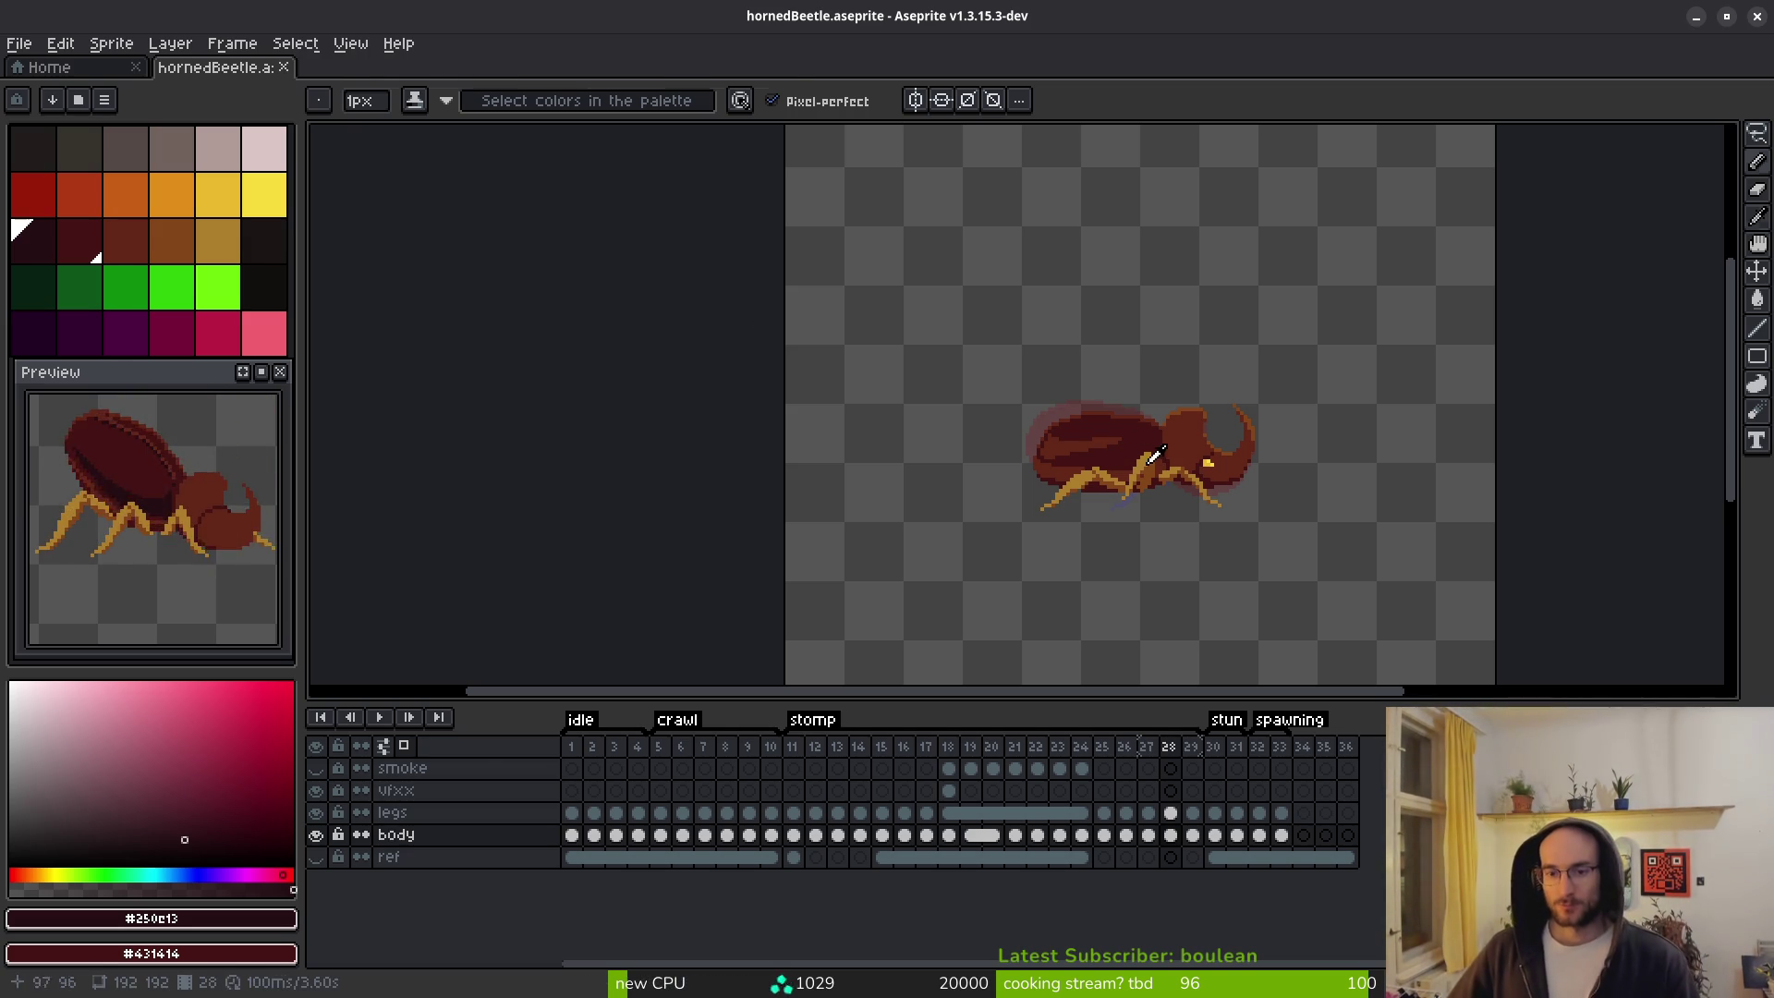
# Step back from frames 26–27 through earlier poses to the green-shelled frame 11.
pyautogui.press('Left')
pyautogui.press('Left')
pyautogui.press('alt')
pyautogui.press('Right')
pyautogui.press('Left')
pyautogui.press('Right')
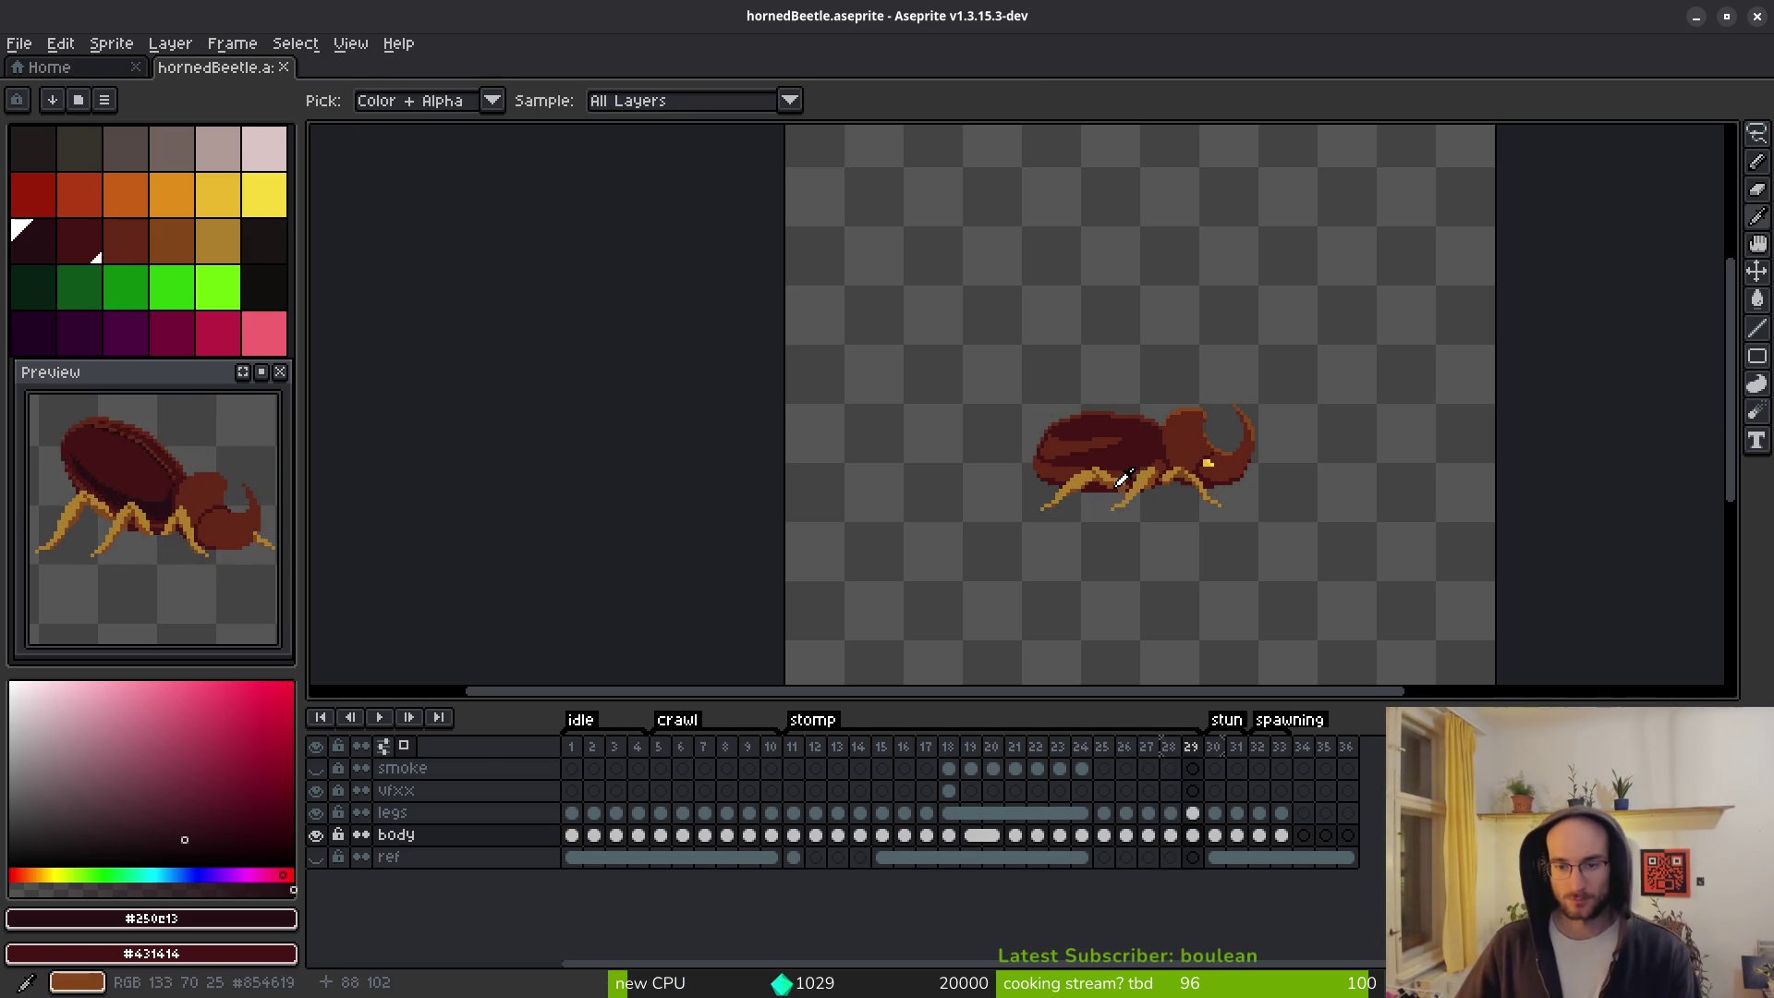
pyautogui.press('Left')
pyautogui.press('Left')
pyautogui.press('Left')
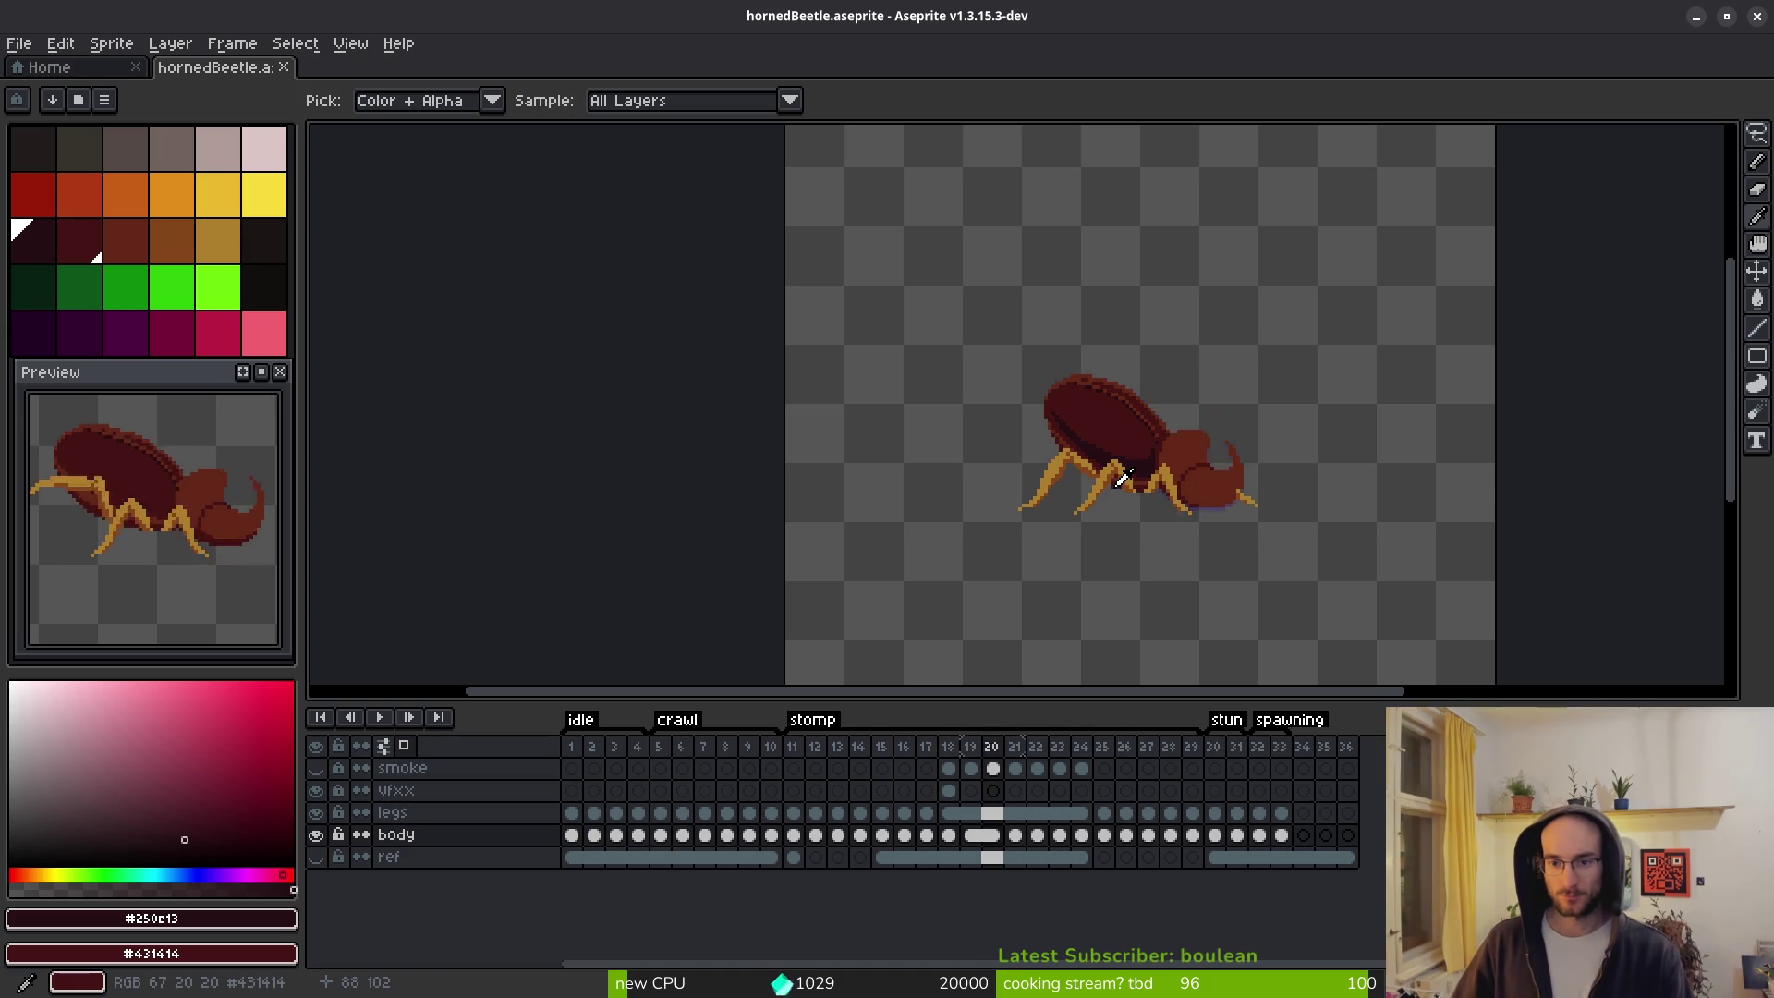
pyautogui.press('Left')
pyautogui.press('Left')
pyautogui.press('Left')
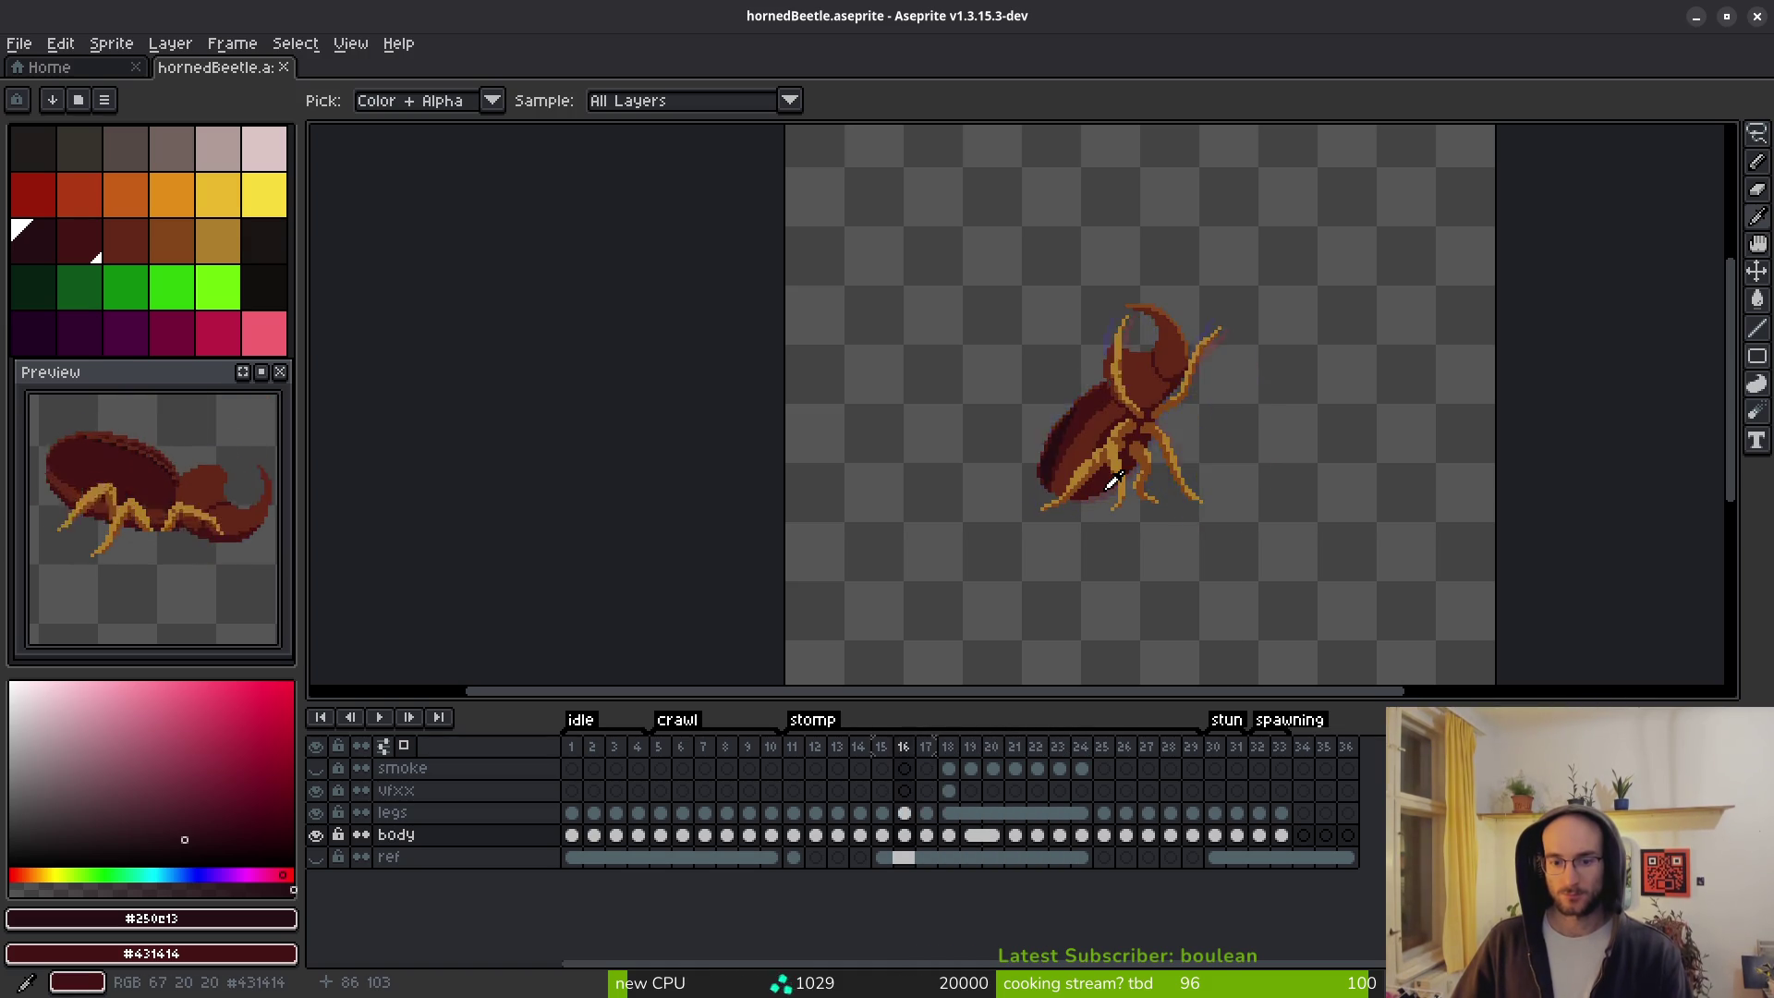
pyautogui.press('Left')
pyautogui.press('Left')
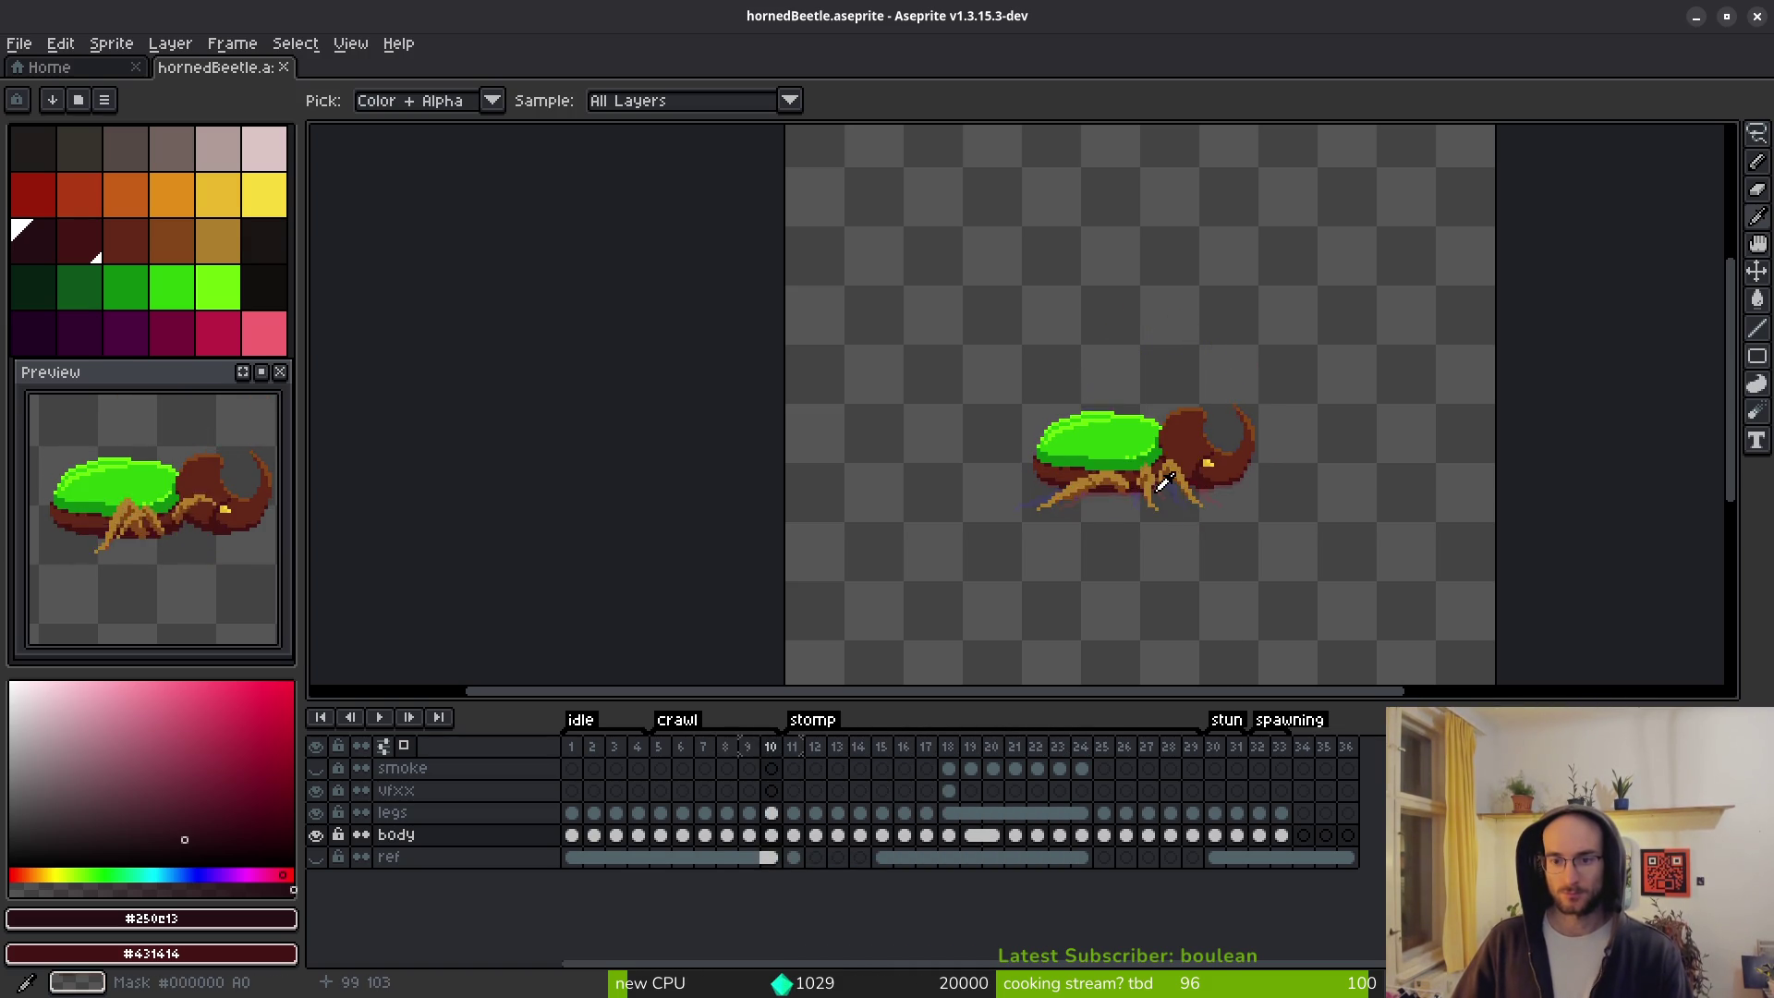
pyautogui.press('Left')
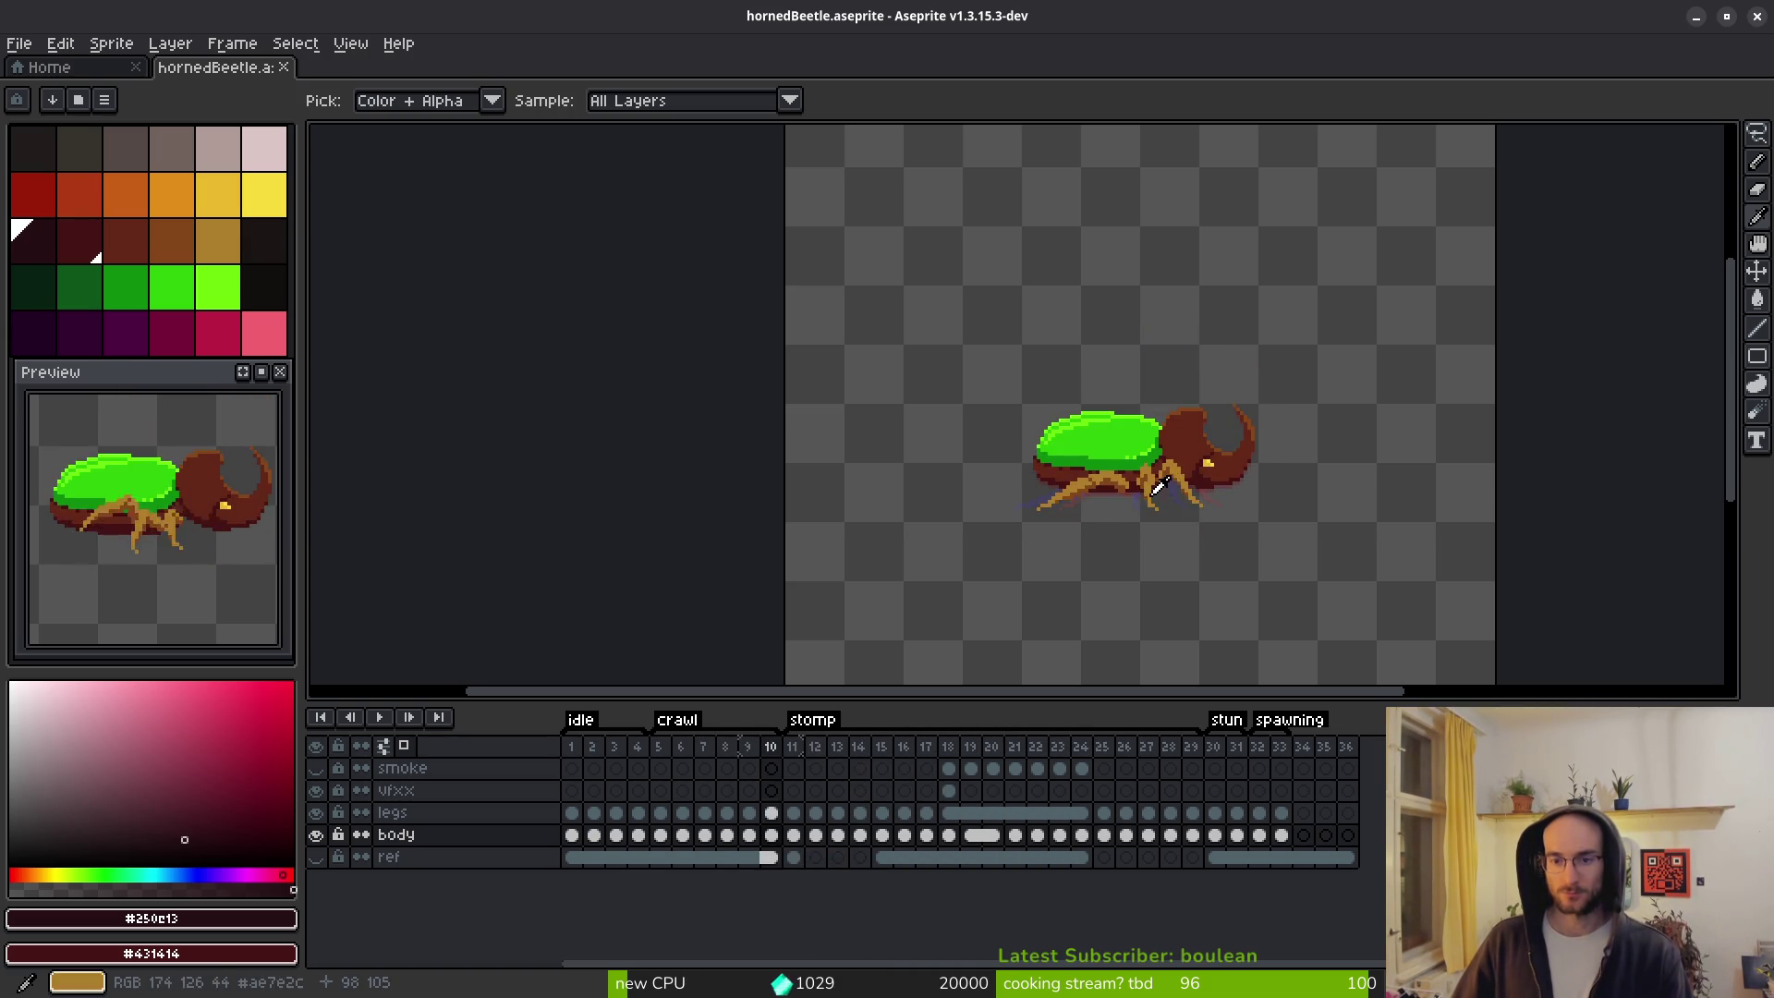
# Compare frames 11 and 12 zoomed in, then hide the legs layer on crawl frame 7.
pyautogui.press('b')
pyautogui.scroll(4, 1106, 468)
pyautogui.press('Right')
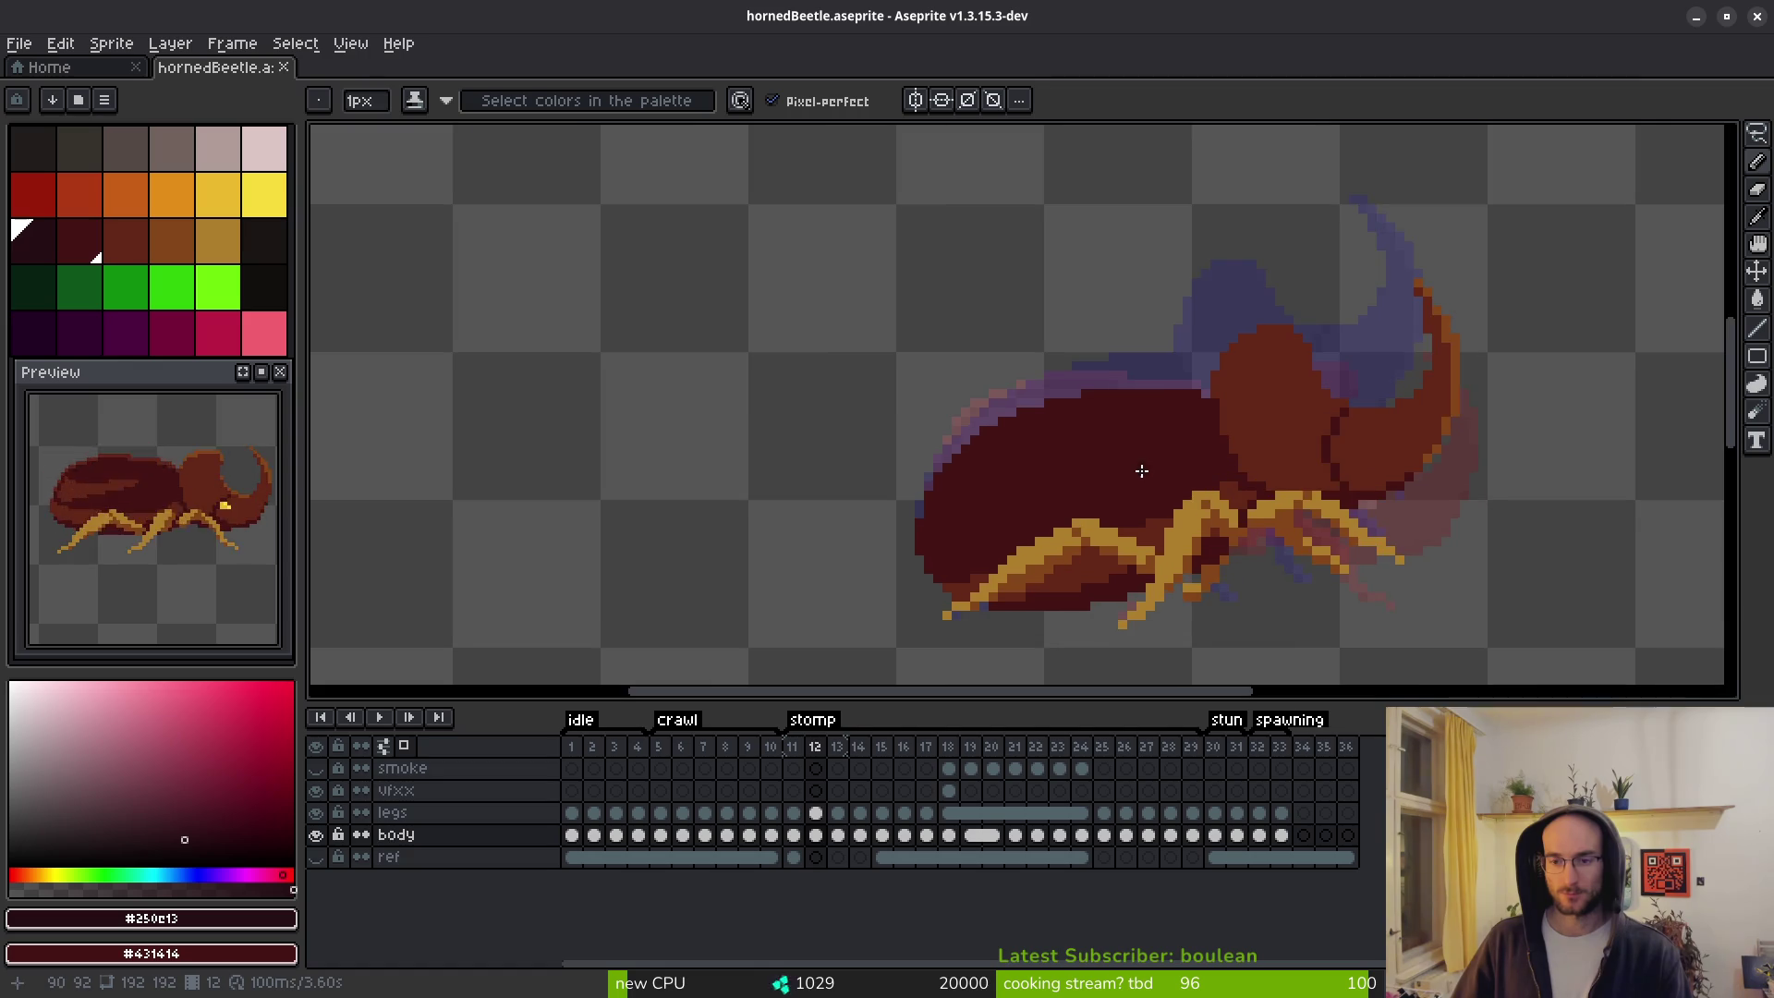
pyautogui.press('Left')
pyautogui.press('Right')
pyautogui.scroll(2, 1240, 454)
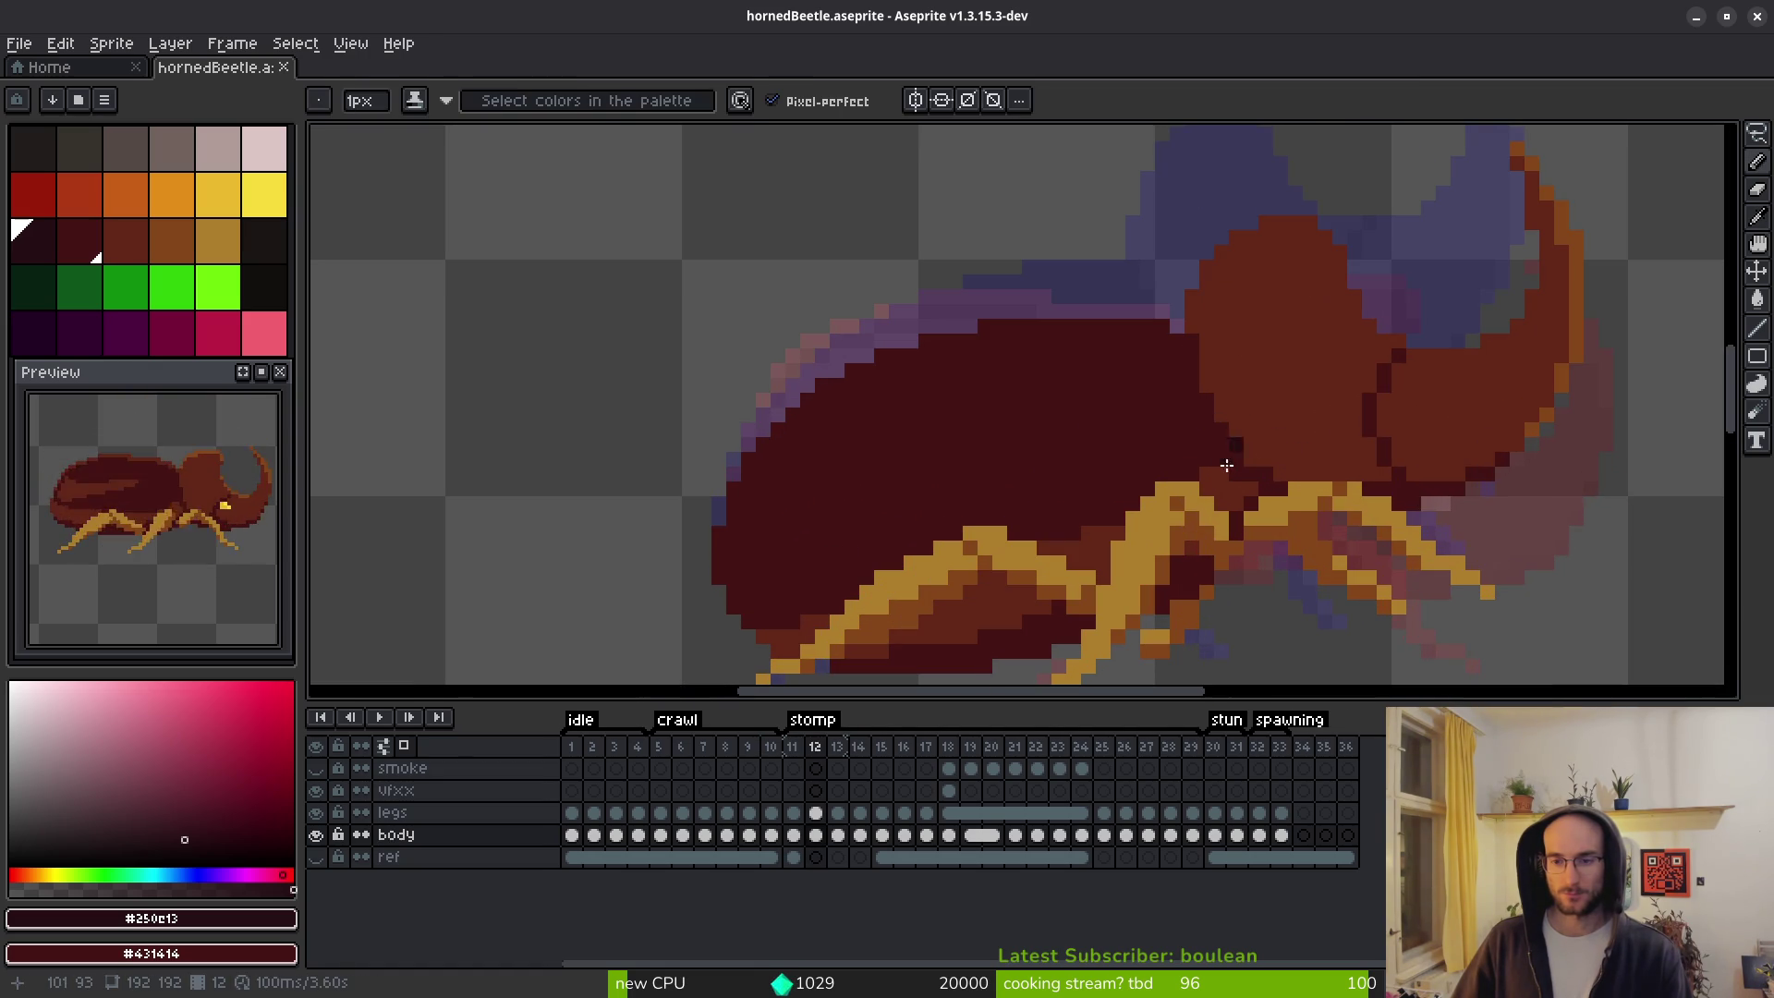
pyautogui.press('Left')
pyautogui.scroll(-1, 1203, 448)
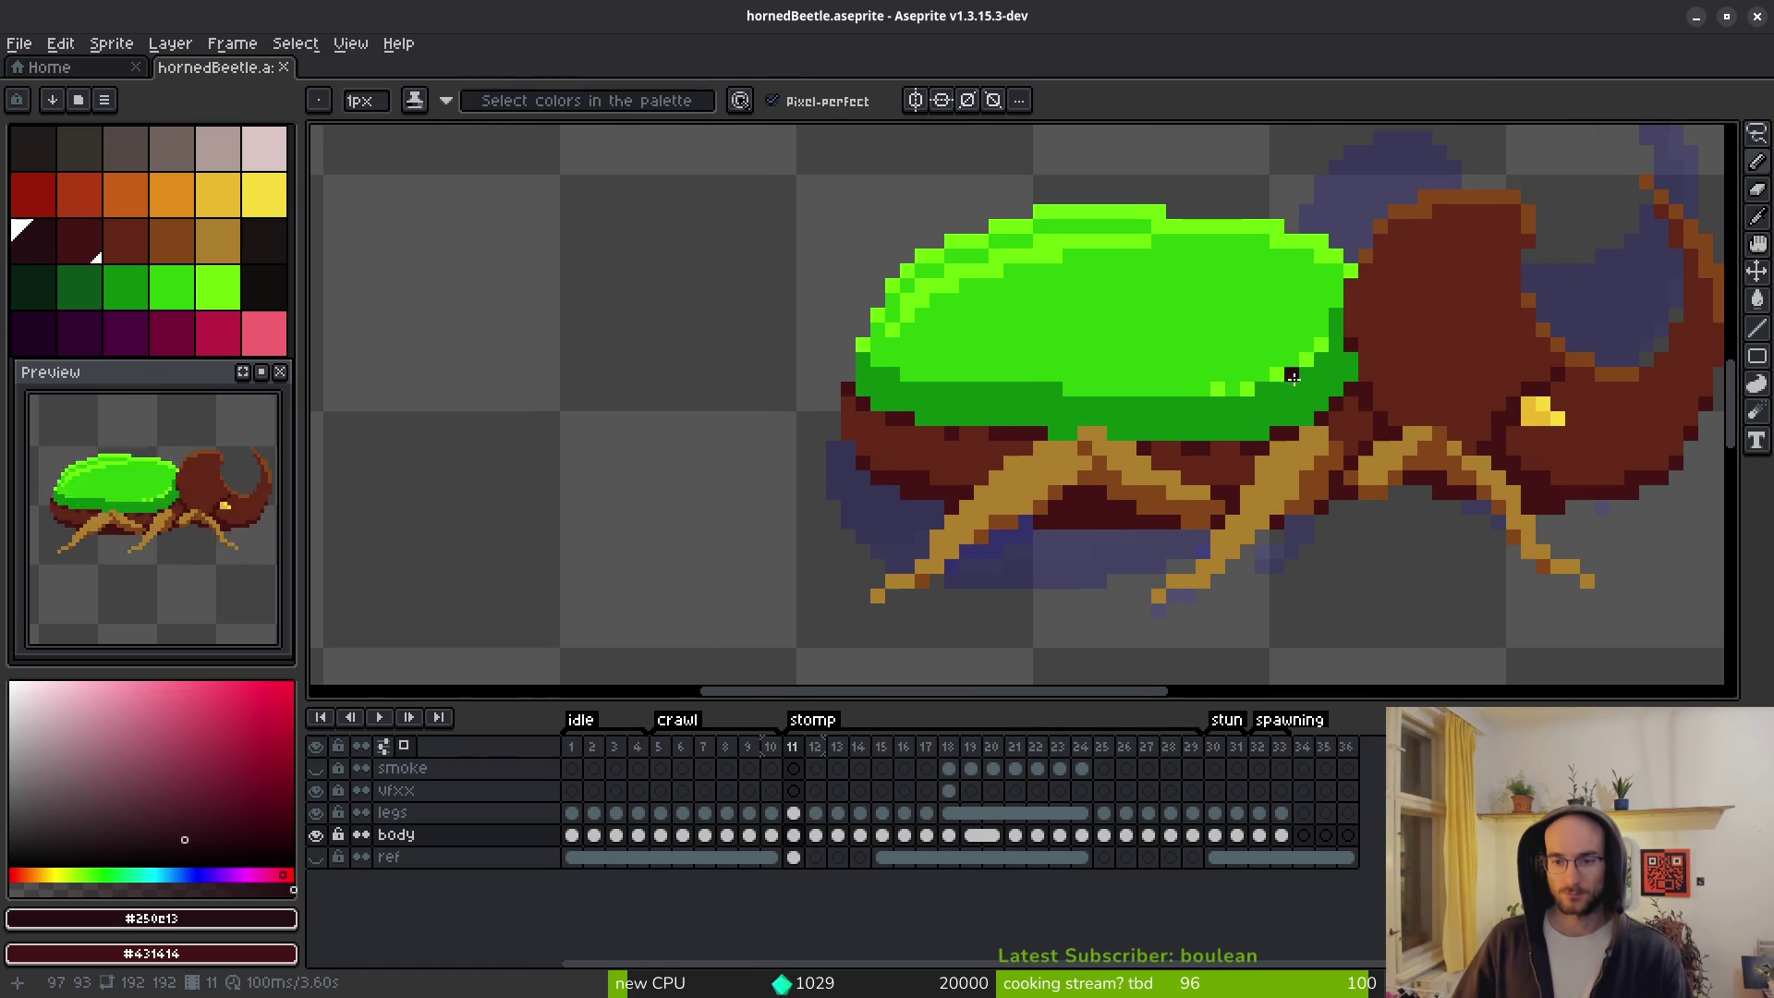
pyautogui.scroll(1, 1303, 391)
pyautogui.press('Right')
pyautogui.press('Left')
pyautogui.press('Left')
pyautogui.press('Left')
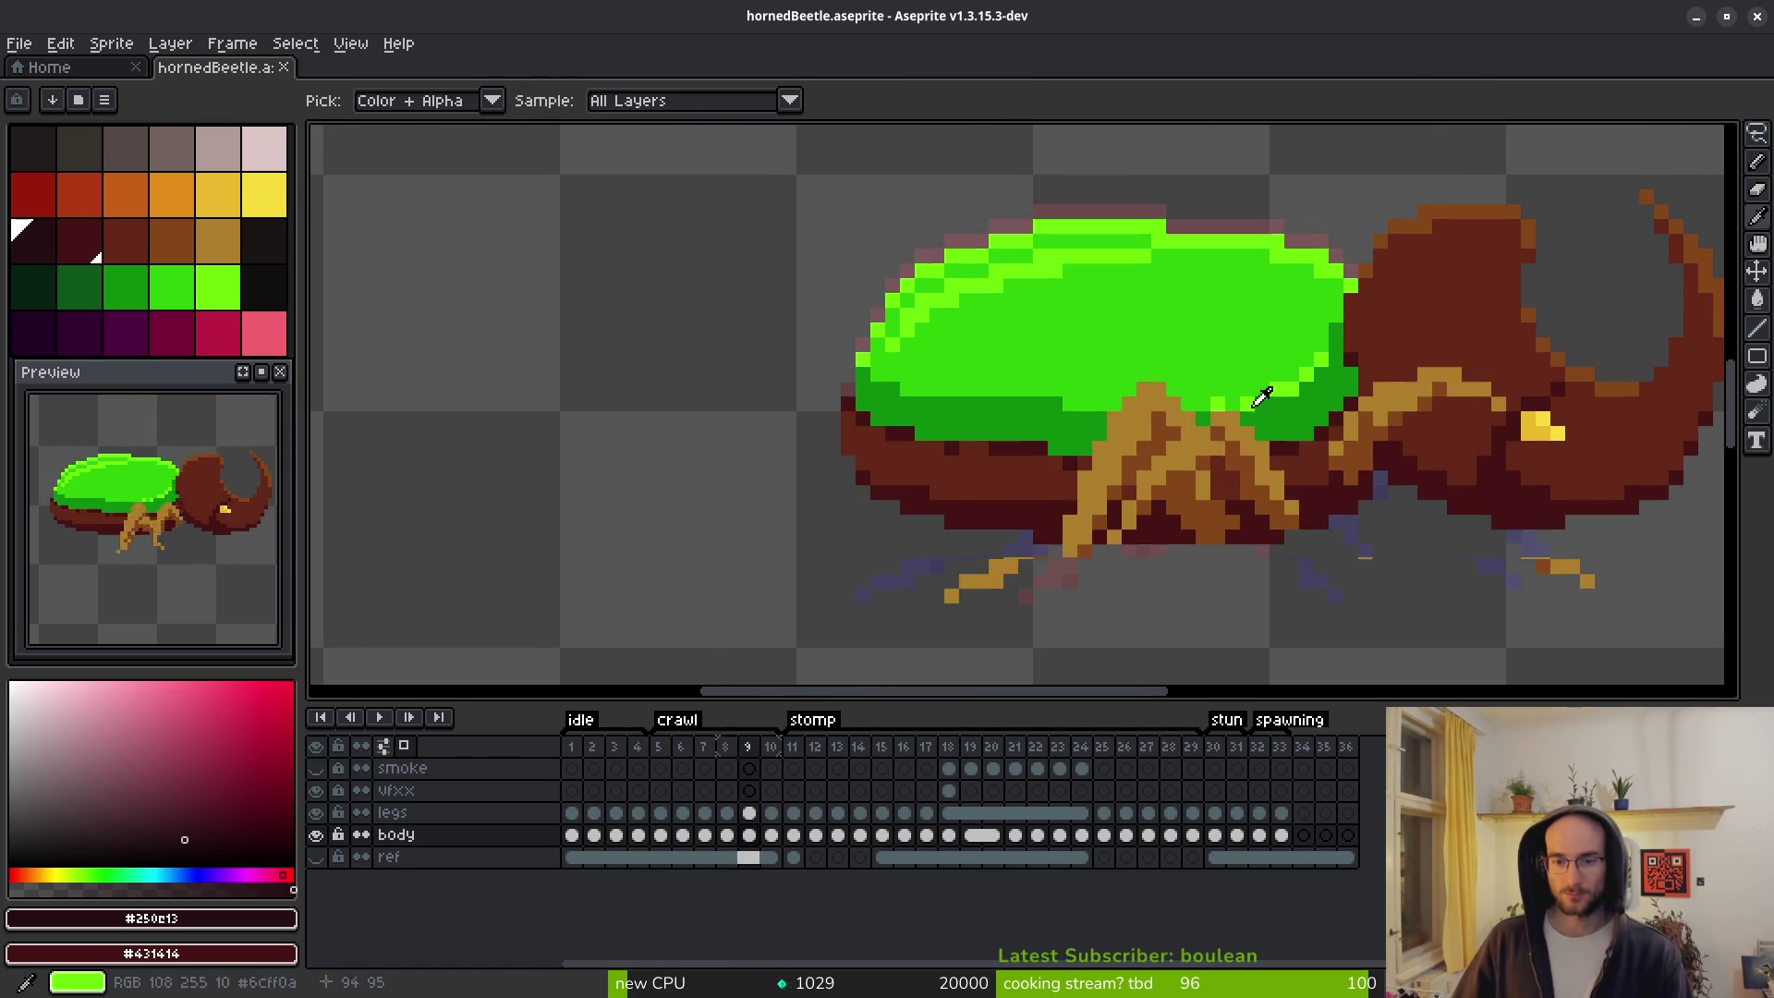
pyautogui.click(316, 812)
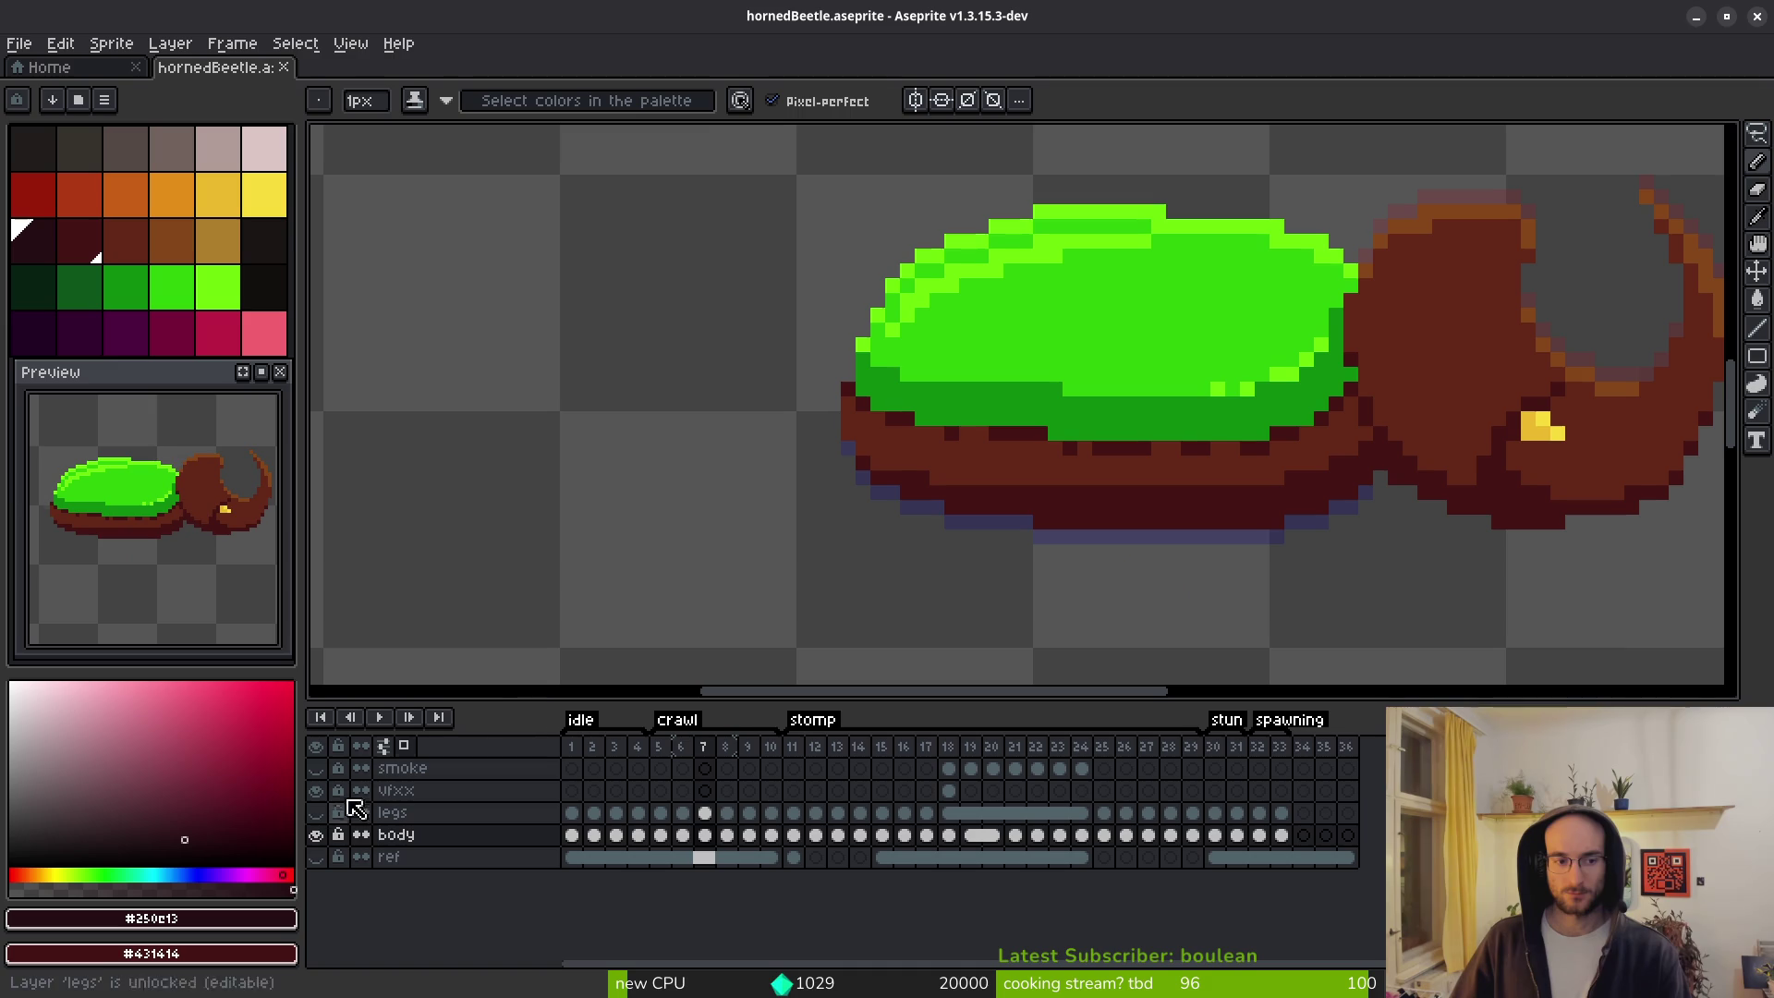
# Lasso the brown band under the shell and swap its #431414 pixels for #632718.
pyautogui.scroll(-2, 1292, 523)
pyautogui.scroll(-1, 1284, 517)
pyautogui.scroll(4, 1294, 490)
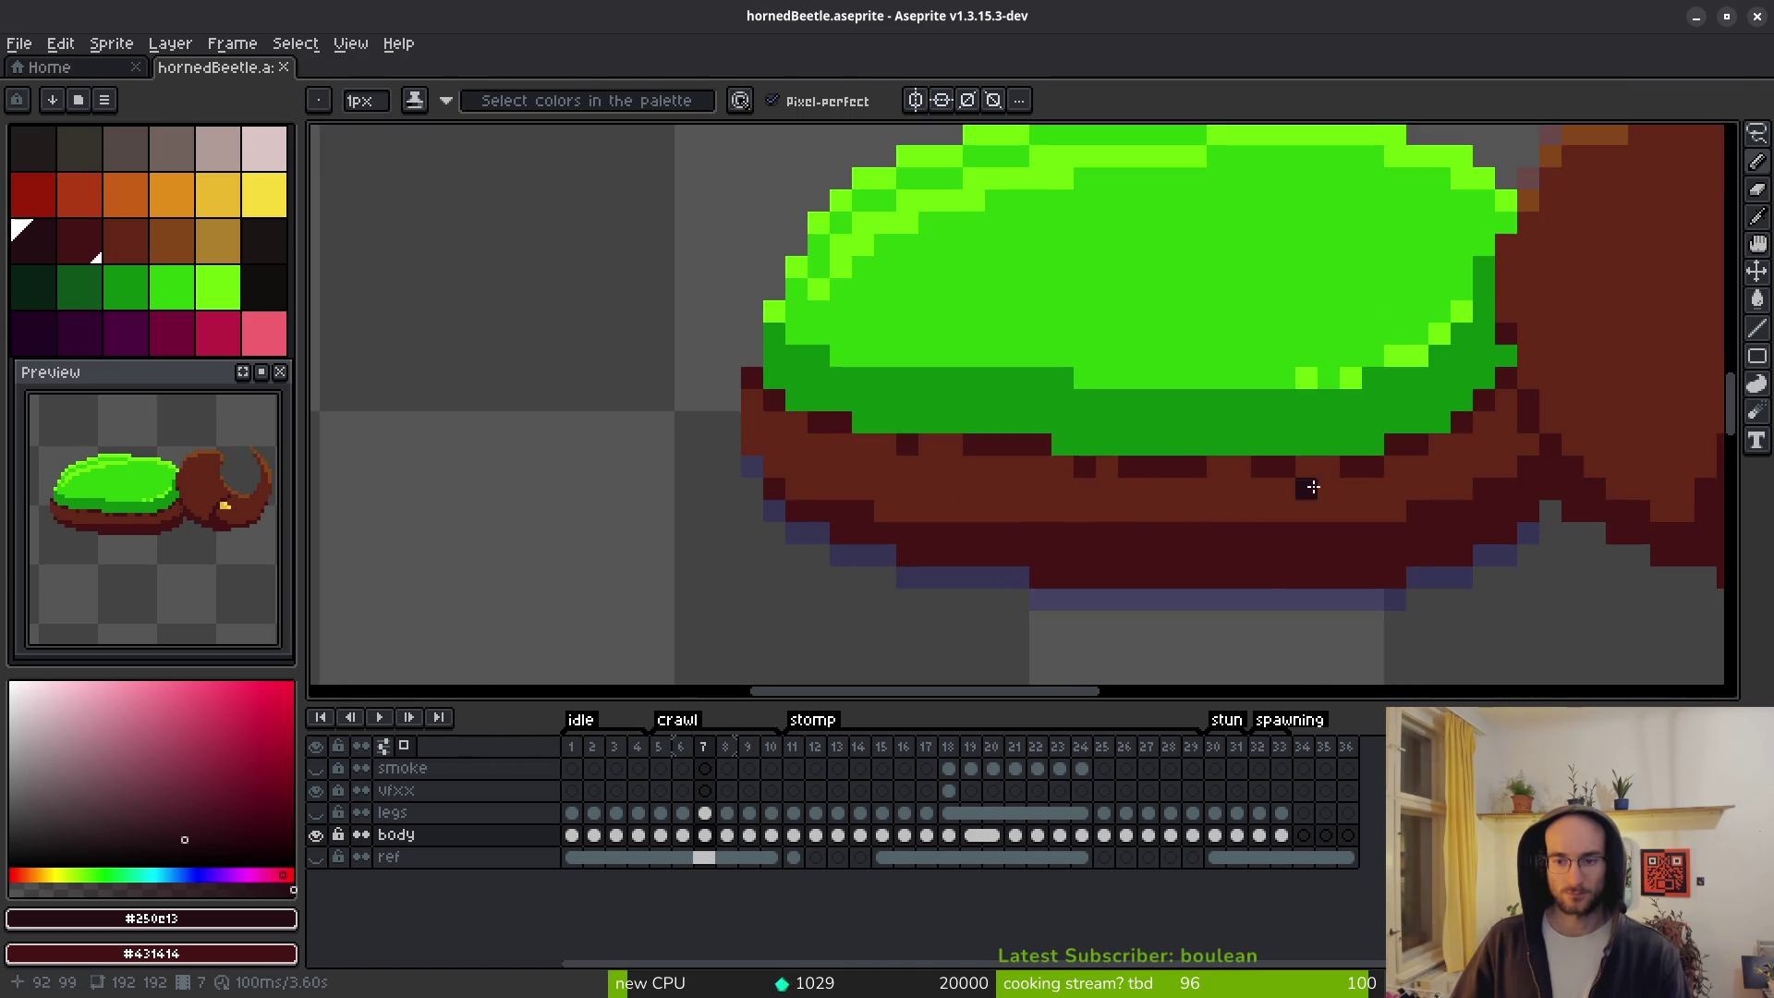
pyautogui.press('q')
pyautogui.moveTo(1424, 379)
pyautogui.mouseDown()
pyautogui.moveTo(1109, 485)
pyautogui.moveTo(712, 393)
pyautogui.moveTo(758, 504)
pyautogui.moveTo(1159, 511)
pyautogui.moveTo(1405, 467)
pyautogui.moveTo(1287, 527)
pyautogui.mouseUp()
pyautogui.press('i')
pyautogui.click(1204, 491)
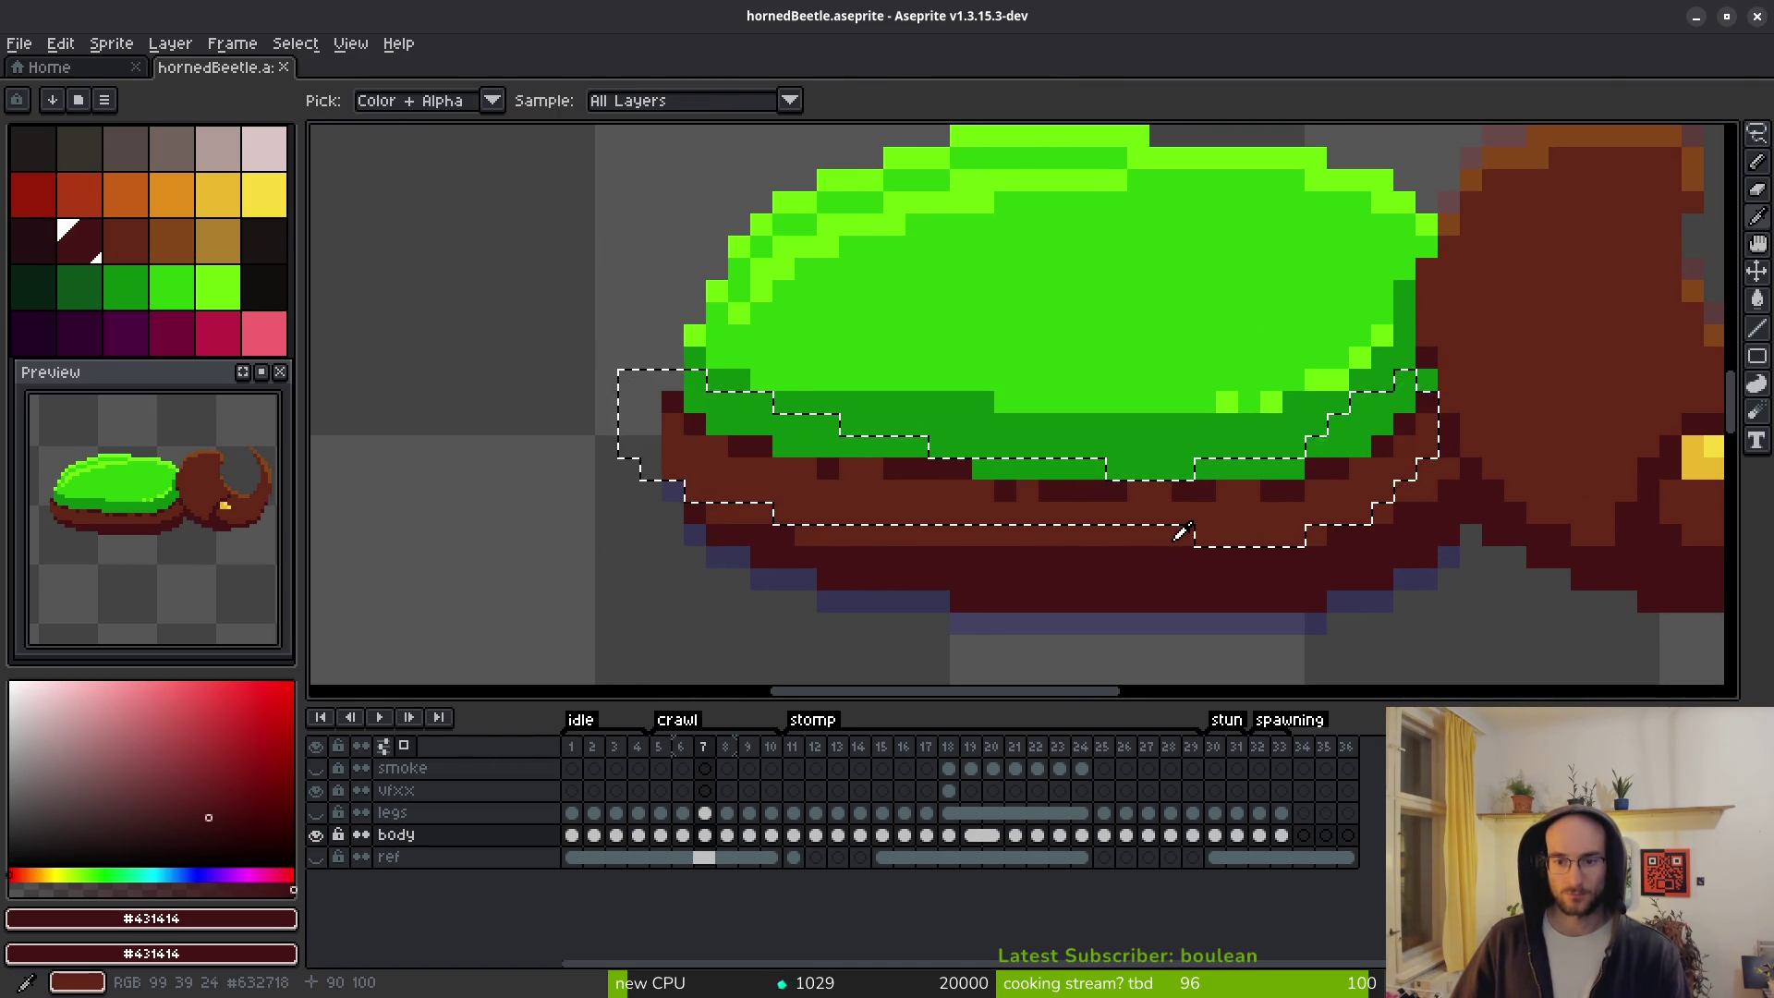
pyautogui.rightClick(1183, 532)
pyautogui.hotkey('shift', 'r')
pyautogui.click(611, 196)
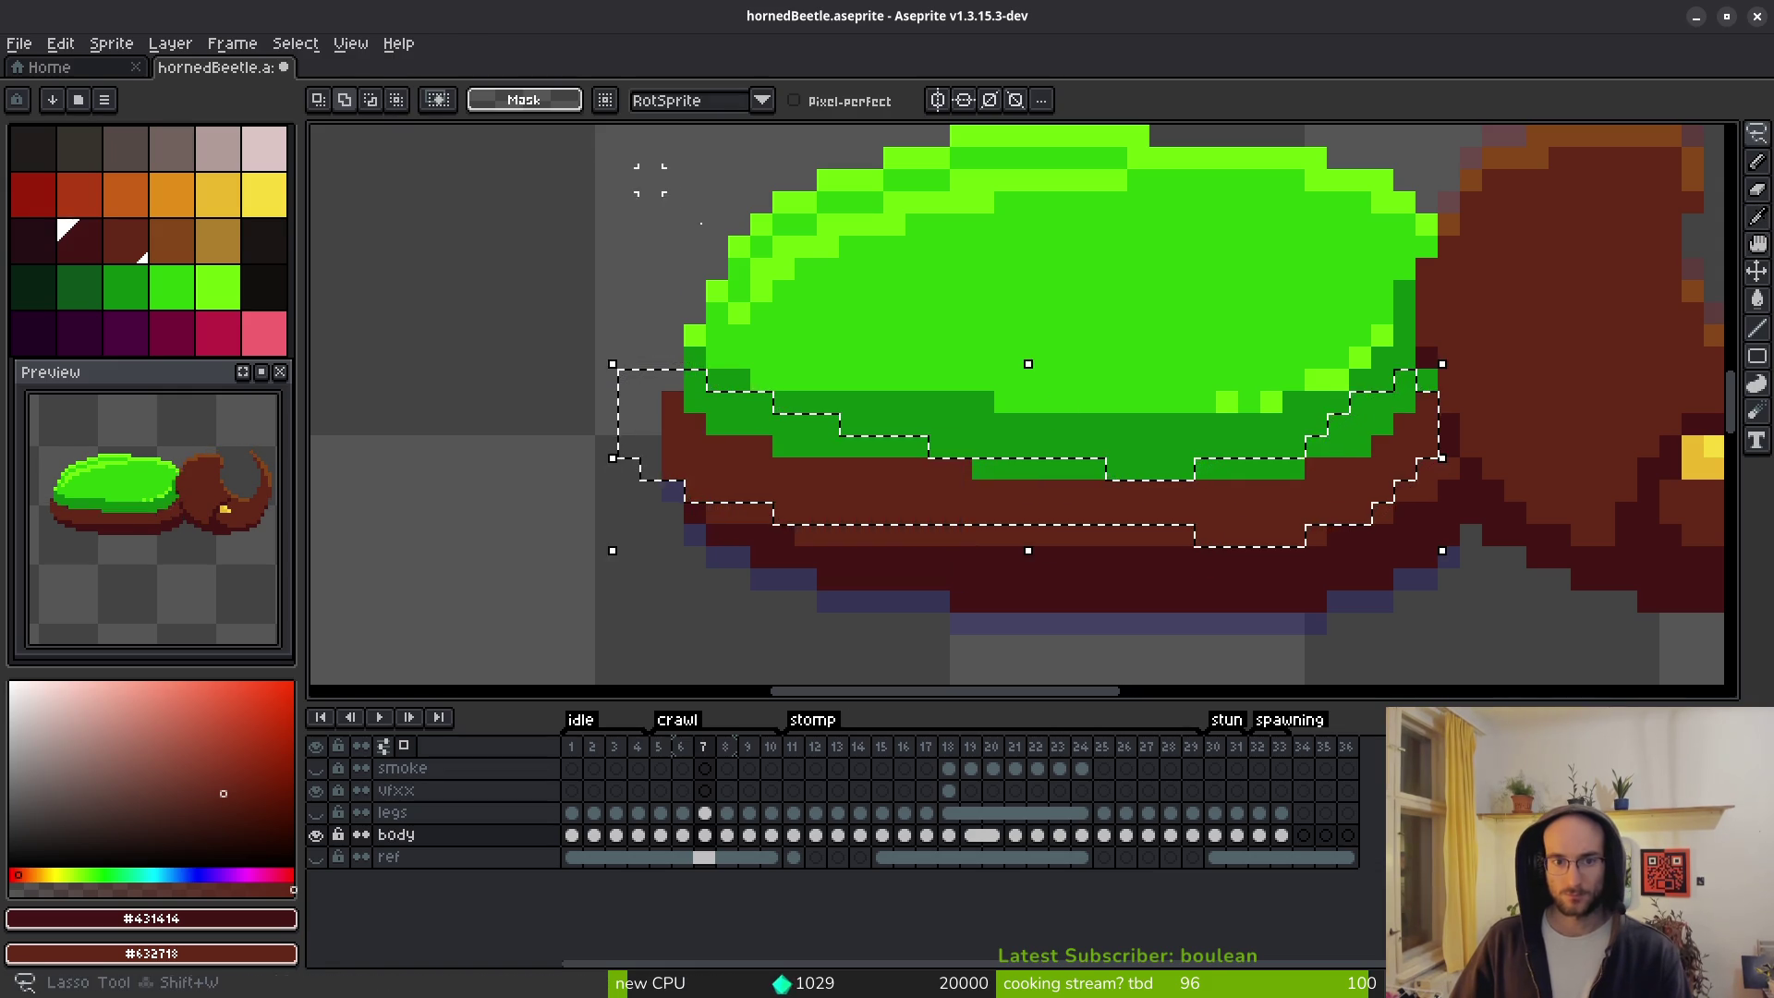
pyautogui.hotkey('ctrl', 'd')
# Try a magic-wand colour selection on the beetle, then undo and redo to restore the green shell.
pyautogui.scroll(-3, 1180, 464)
pyautogui.press('w')
pyautogui.click(1238, 532)
pyautogui.hotkey('ctrl', 'd')
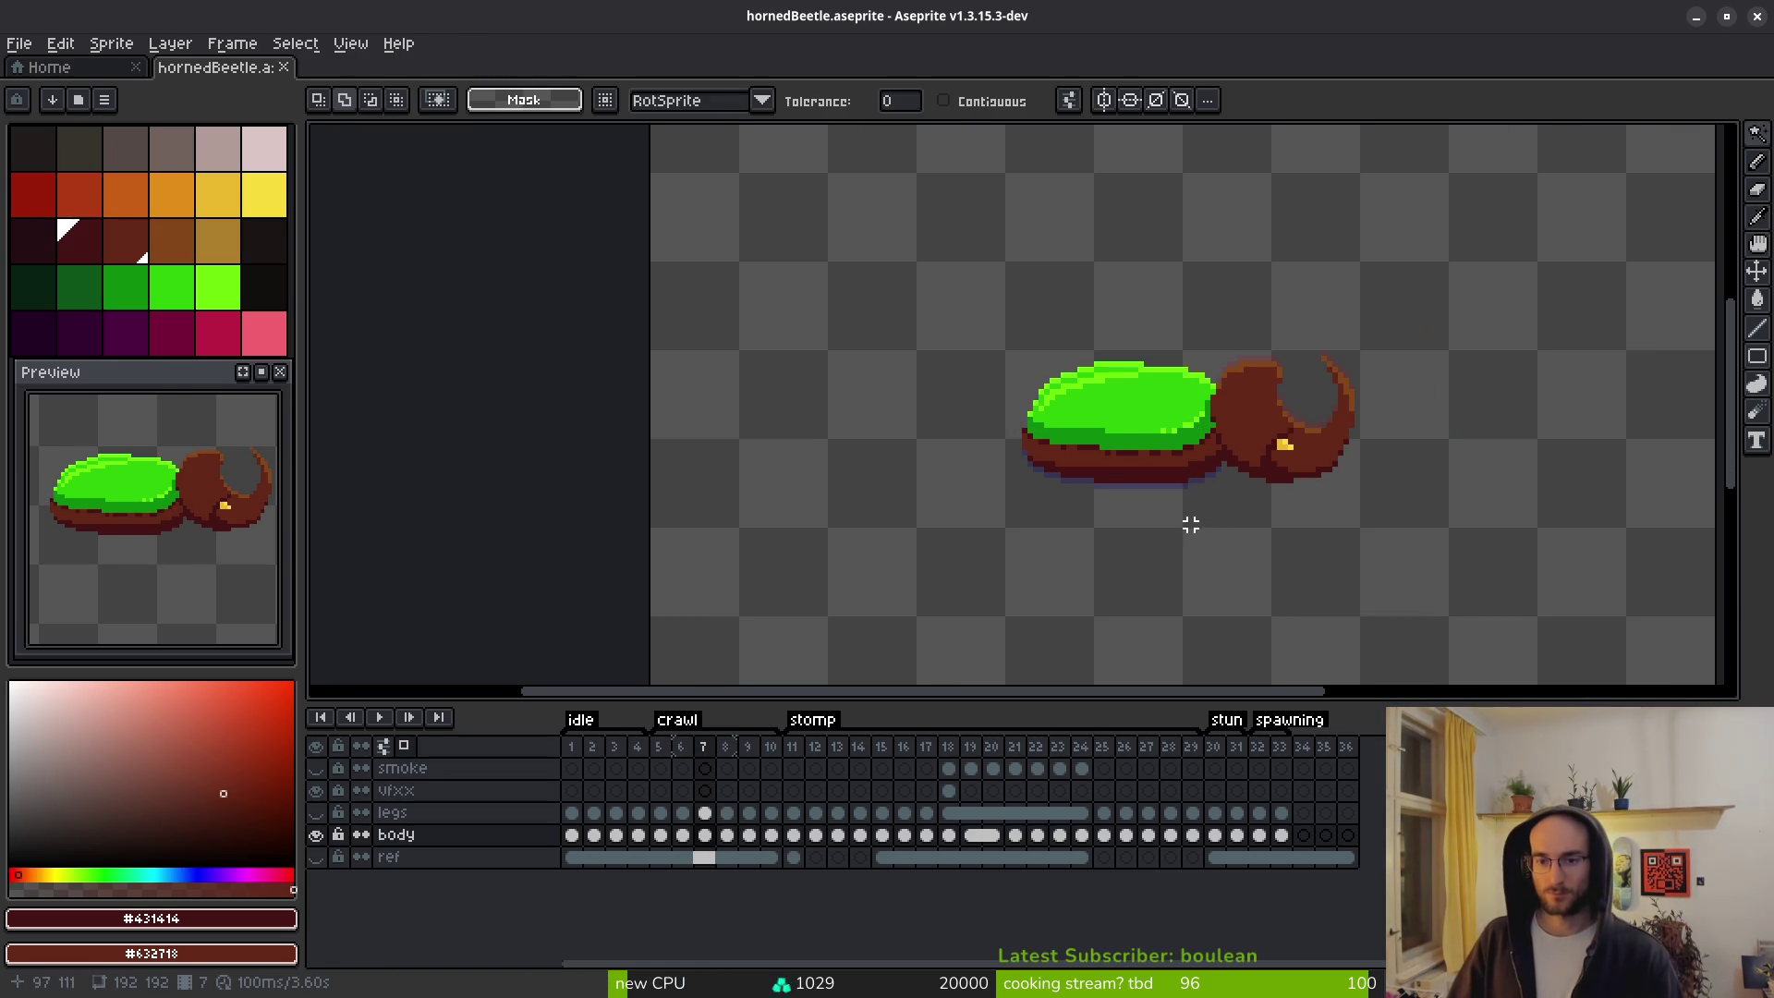
pyautogui.moveTo(1190, 525); pyautogui.dragTo(1074, 579)
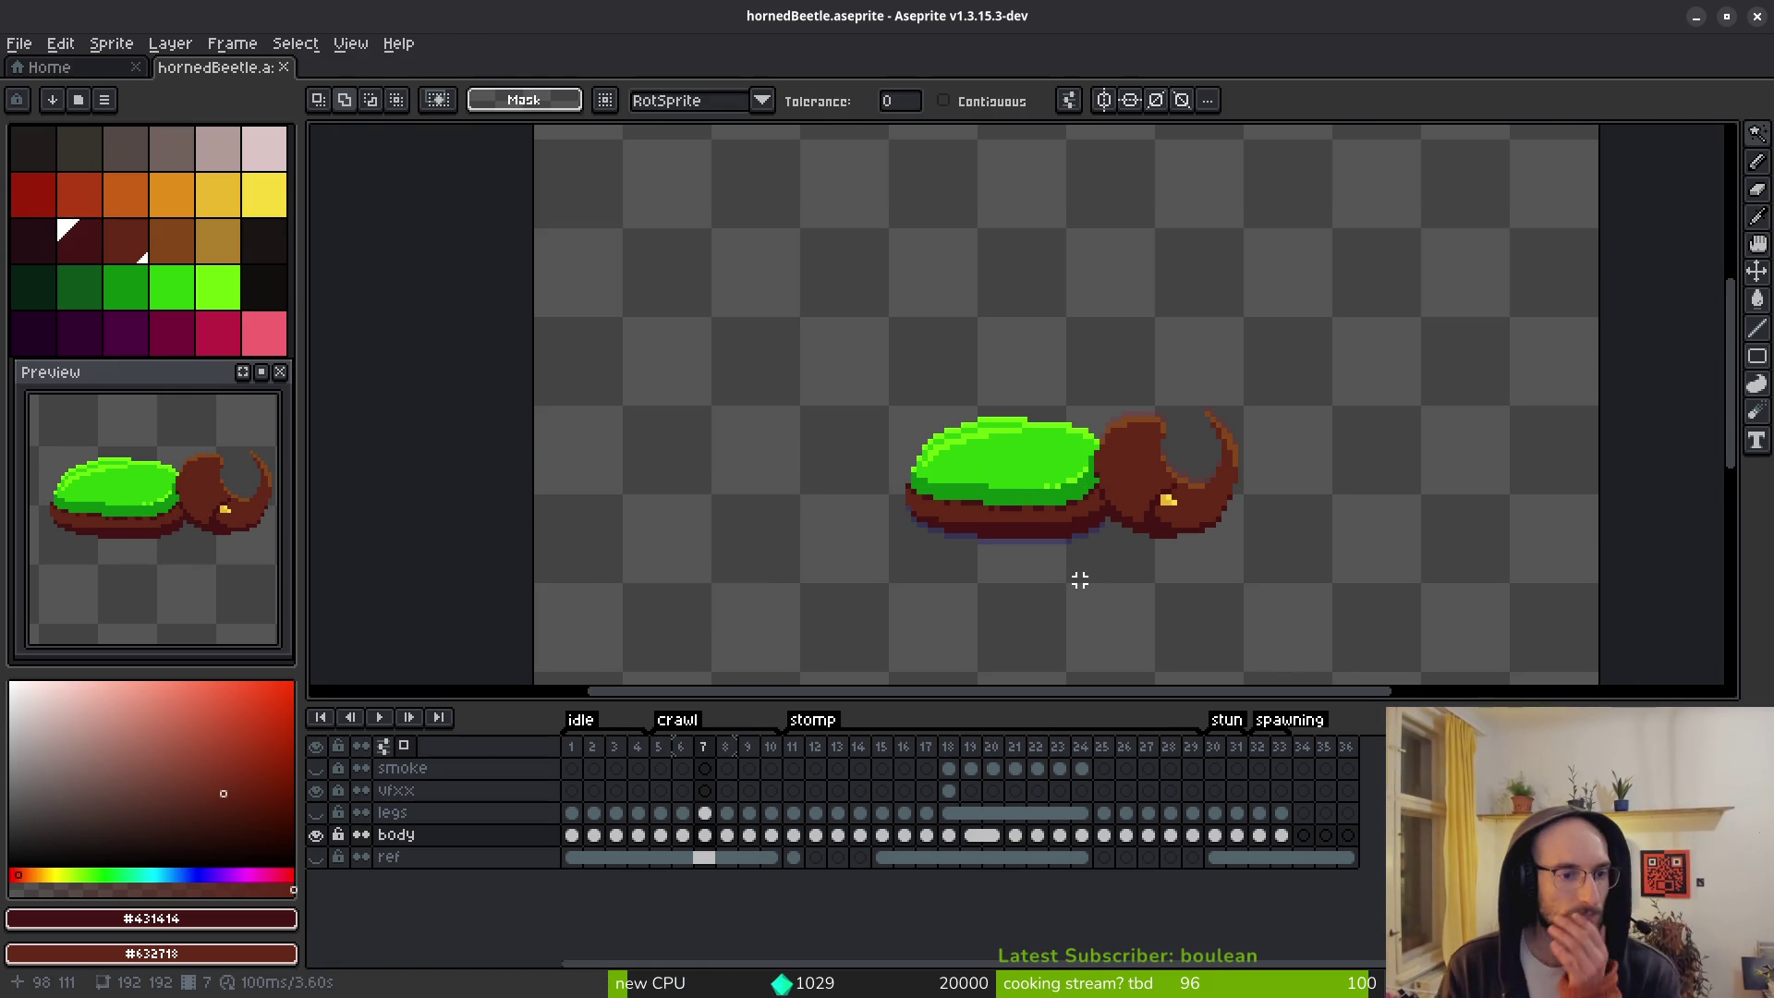
pyautogui.hotkey('ctrl', 'z')
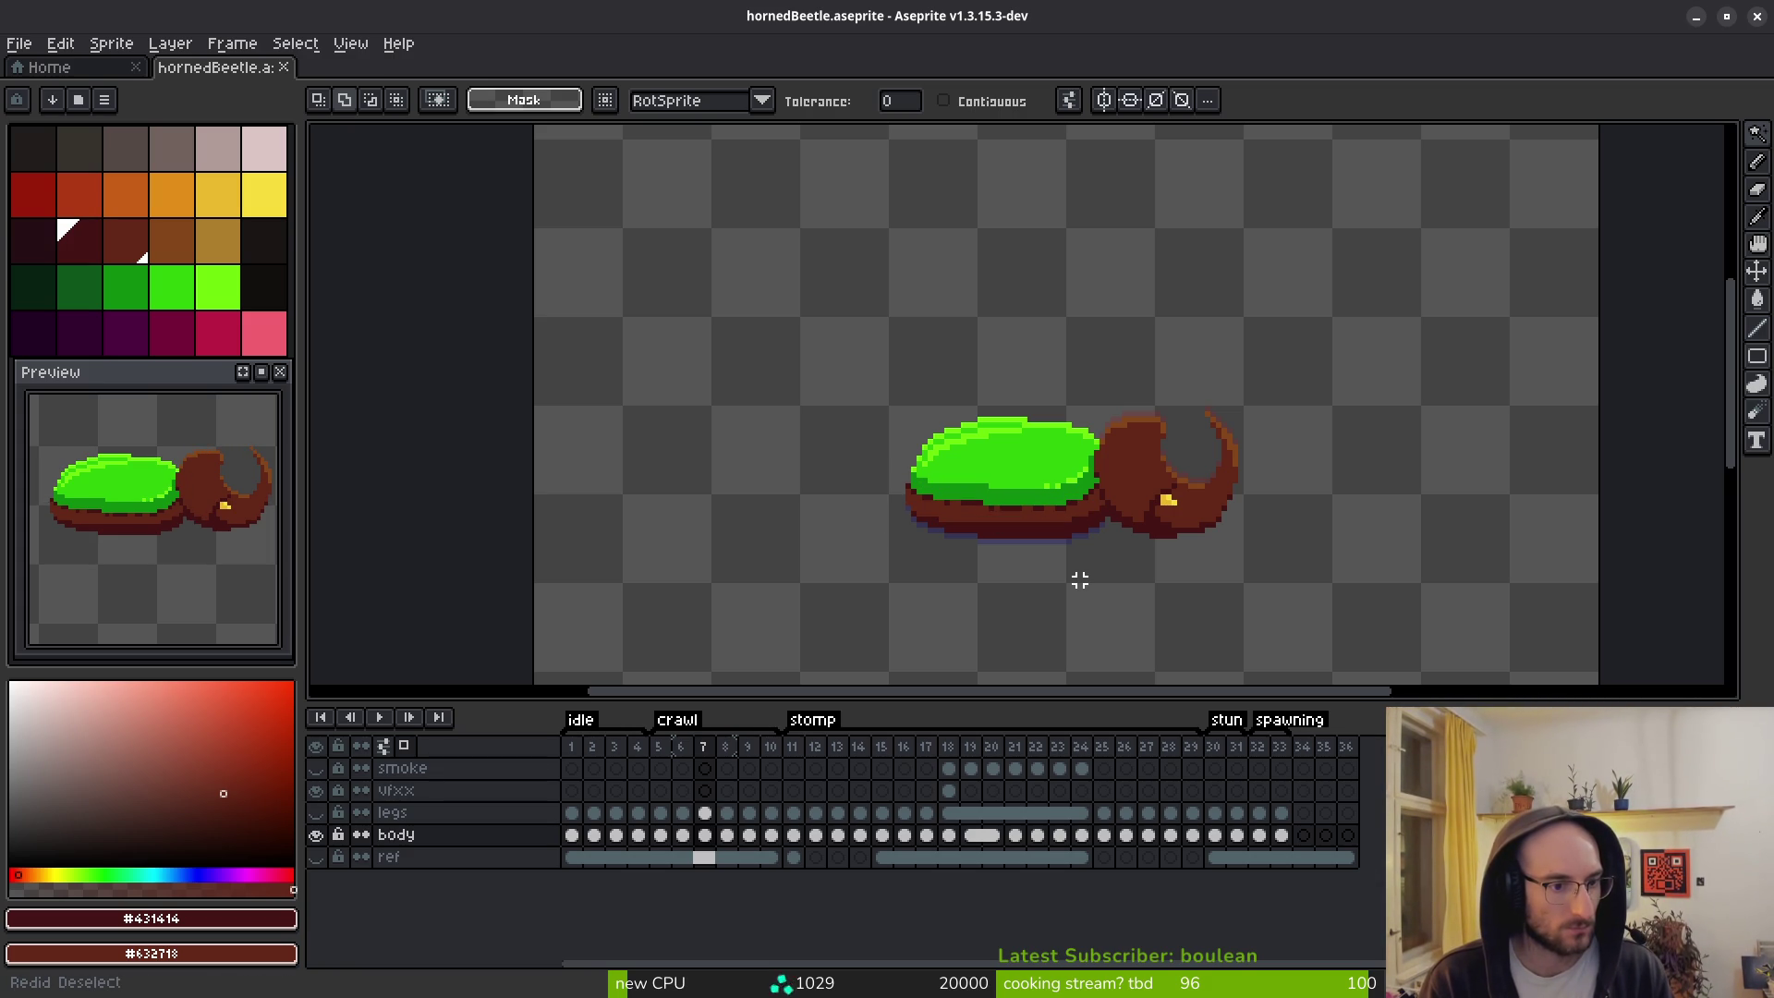
pyautogui.hotkey('ctrl', 'z')
pyautogui.hotkey('ctrl', 'y')
pyautogui.hotkey('ctrl', 'y')
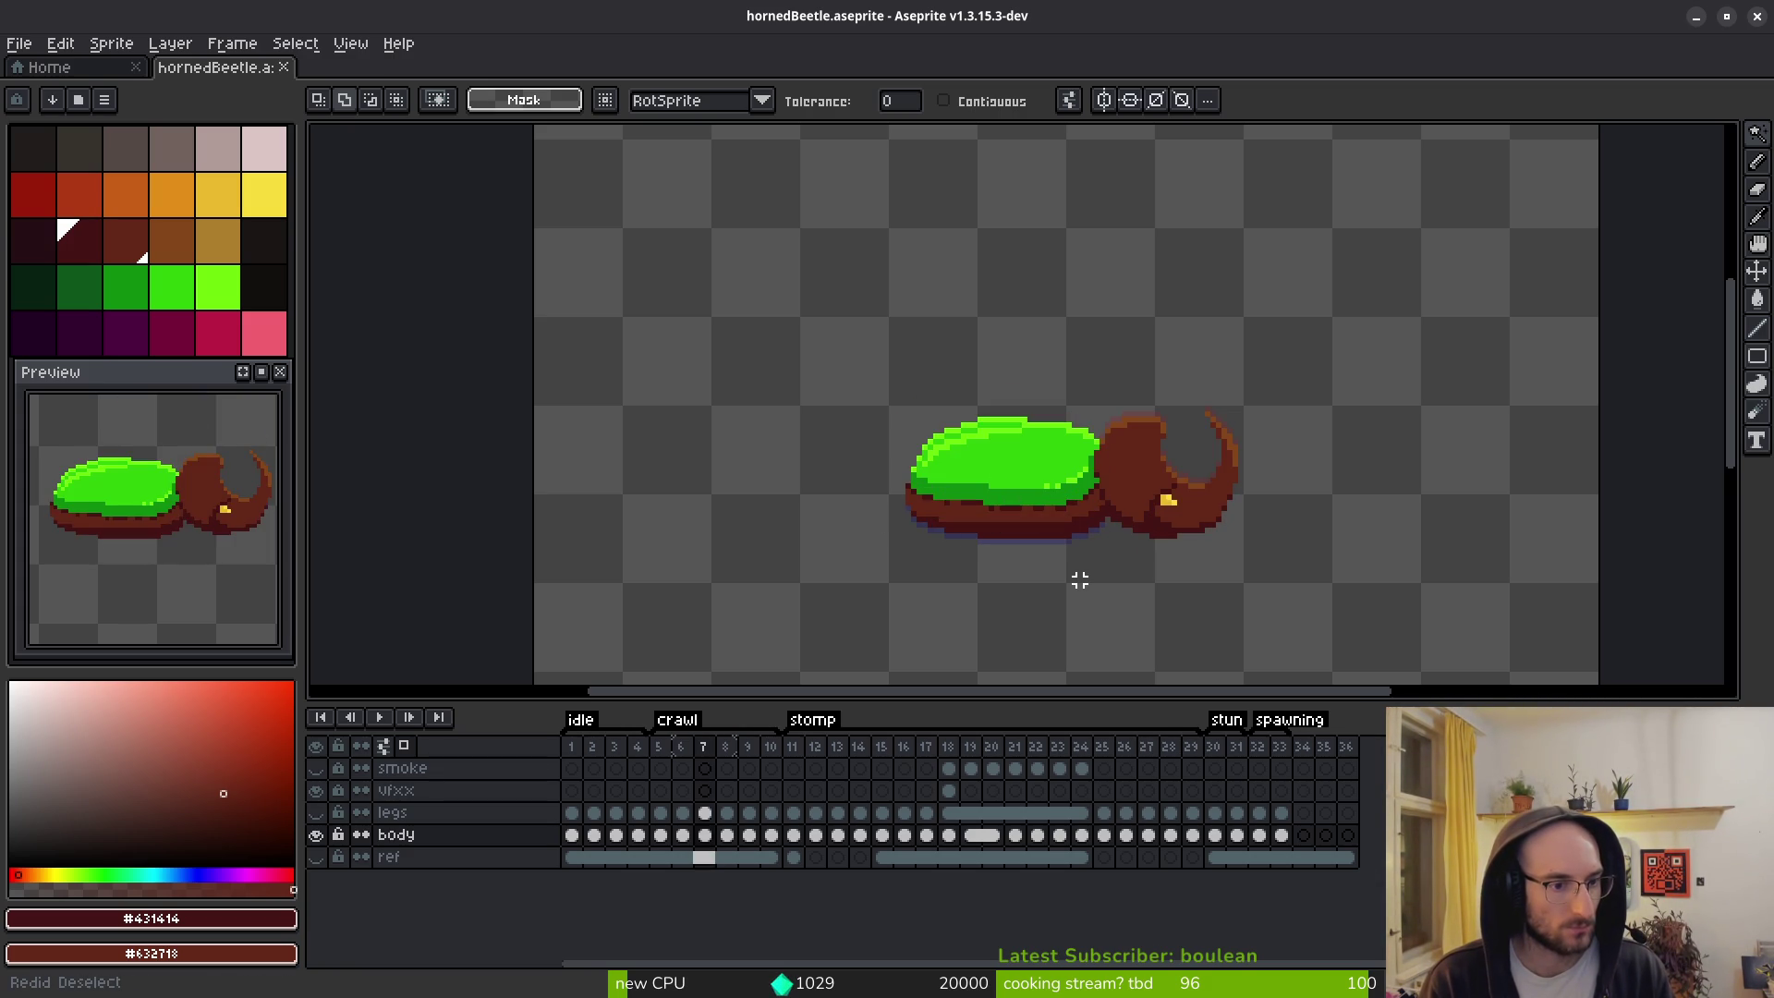
# Re-lasso the band along the shell's lower edge and preview replacing #431414 with #632718.
pyautogui.scroll(2, 1118, 520)
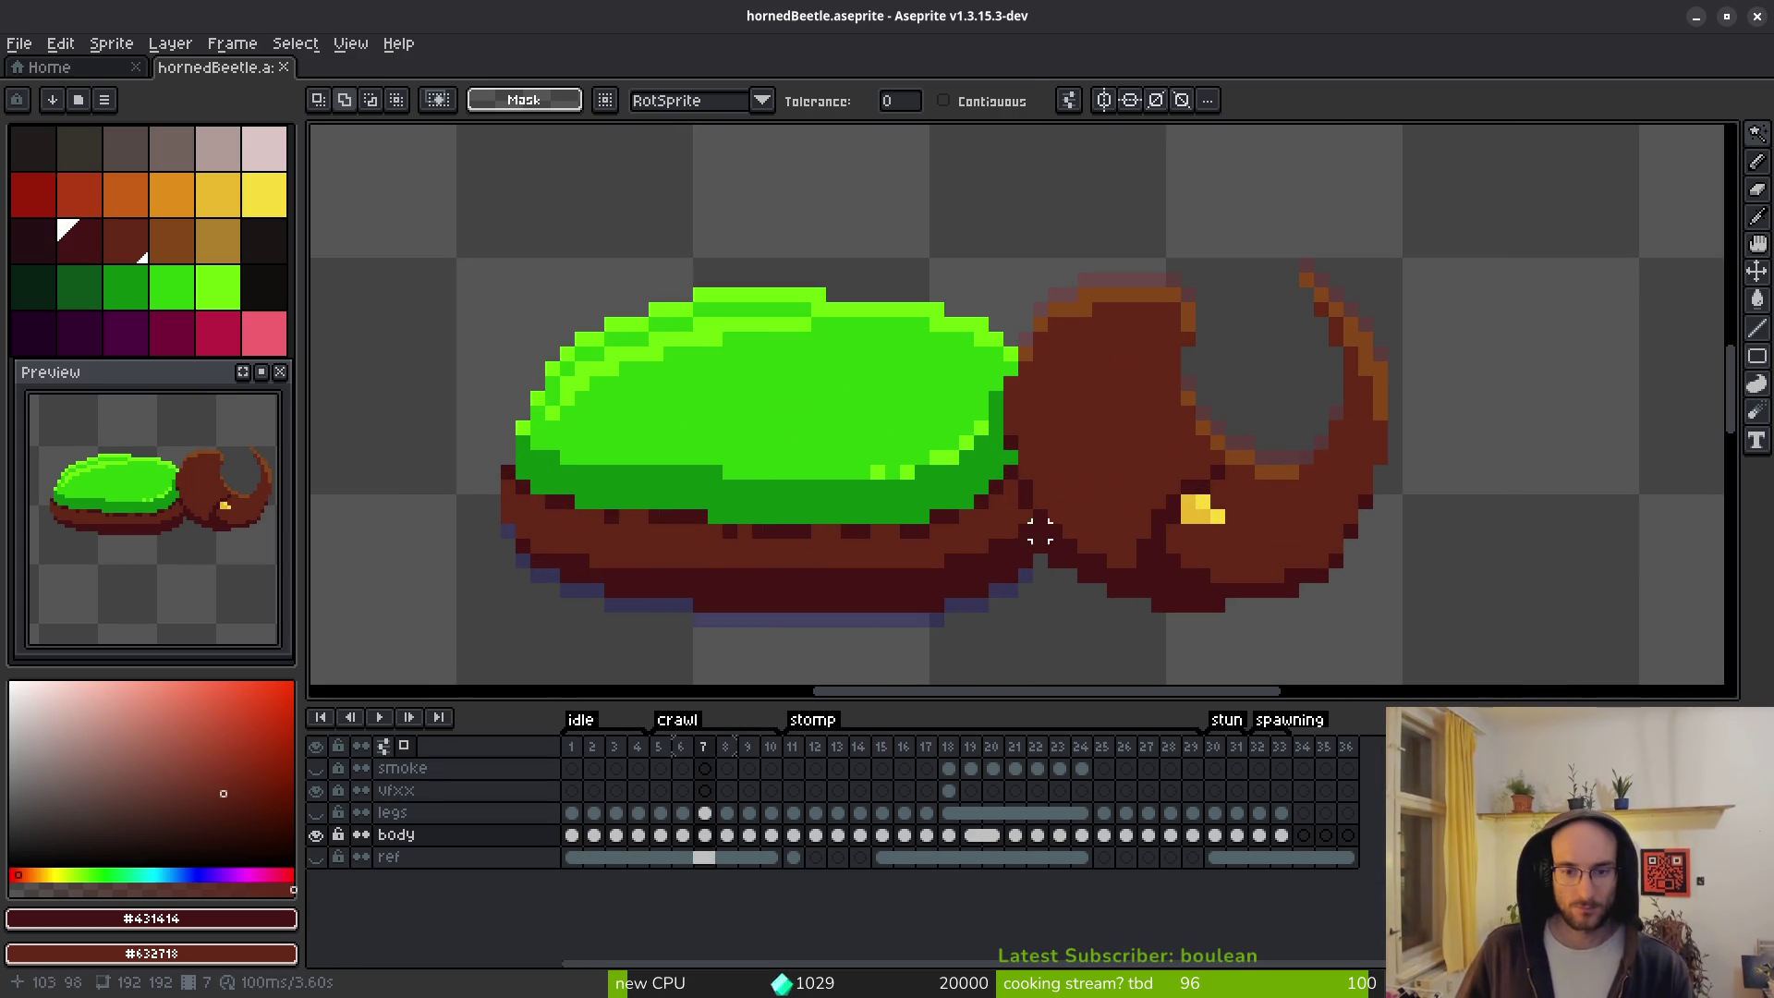
pyautogui.hotkey('shift', 'w')
pyautogui.hscroll(-2, 1017, 526)
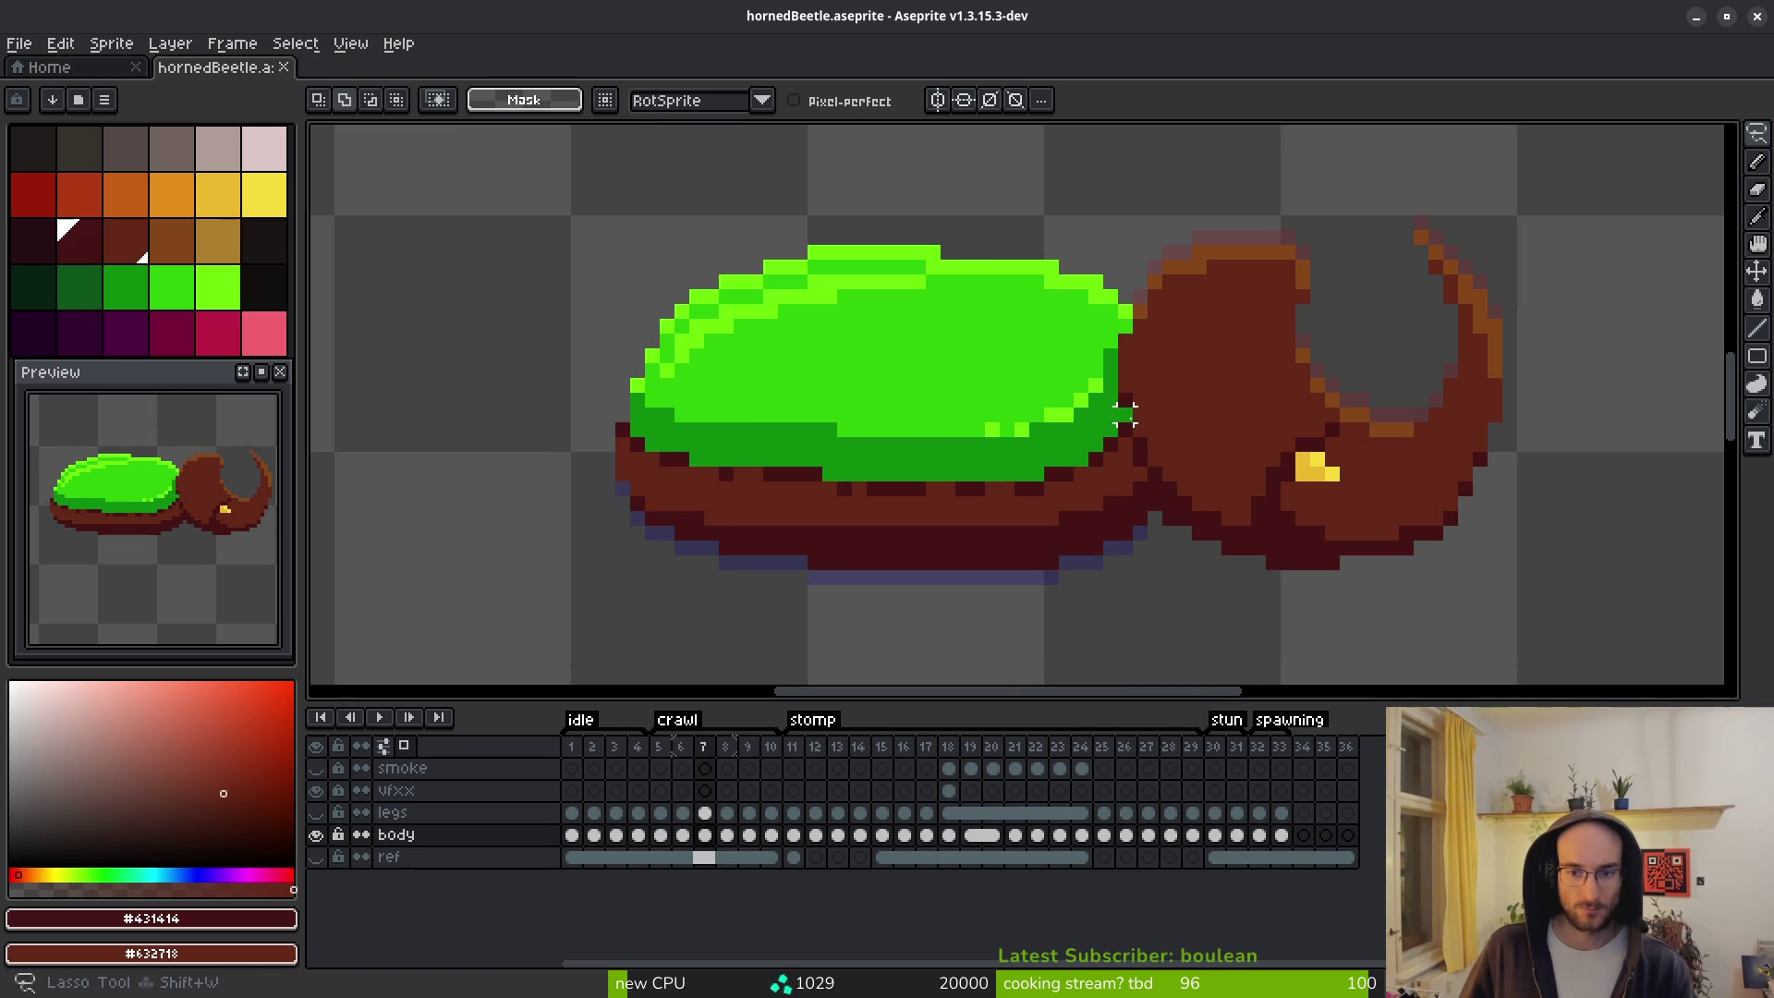
pyautogui.moveTo(1126, 414); pyautogui.dragTo(998, 474)
pyautogui.moveTo(591, 414)
pyautogui.mouseDown()
pyautogui.moveTo(826, 510)
pyautogui.moveTo(1104, 504)
pyautogui.moveTo(1132, 413)
pyautogui.mouseUp()
pyautogui.press('i')
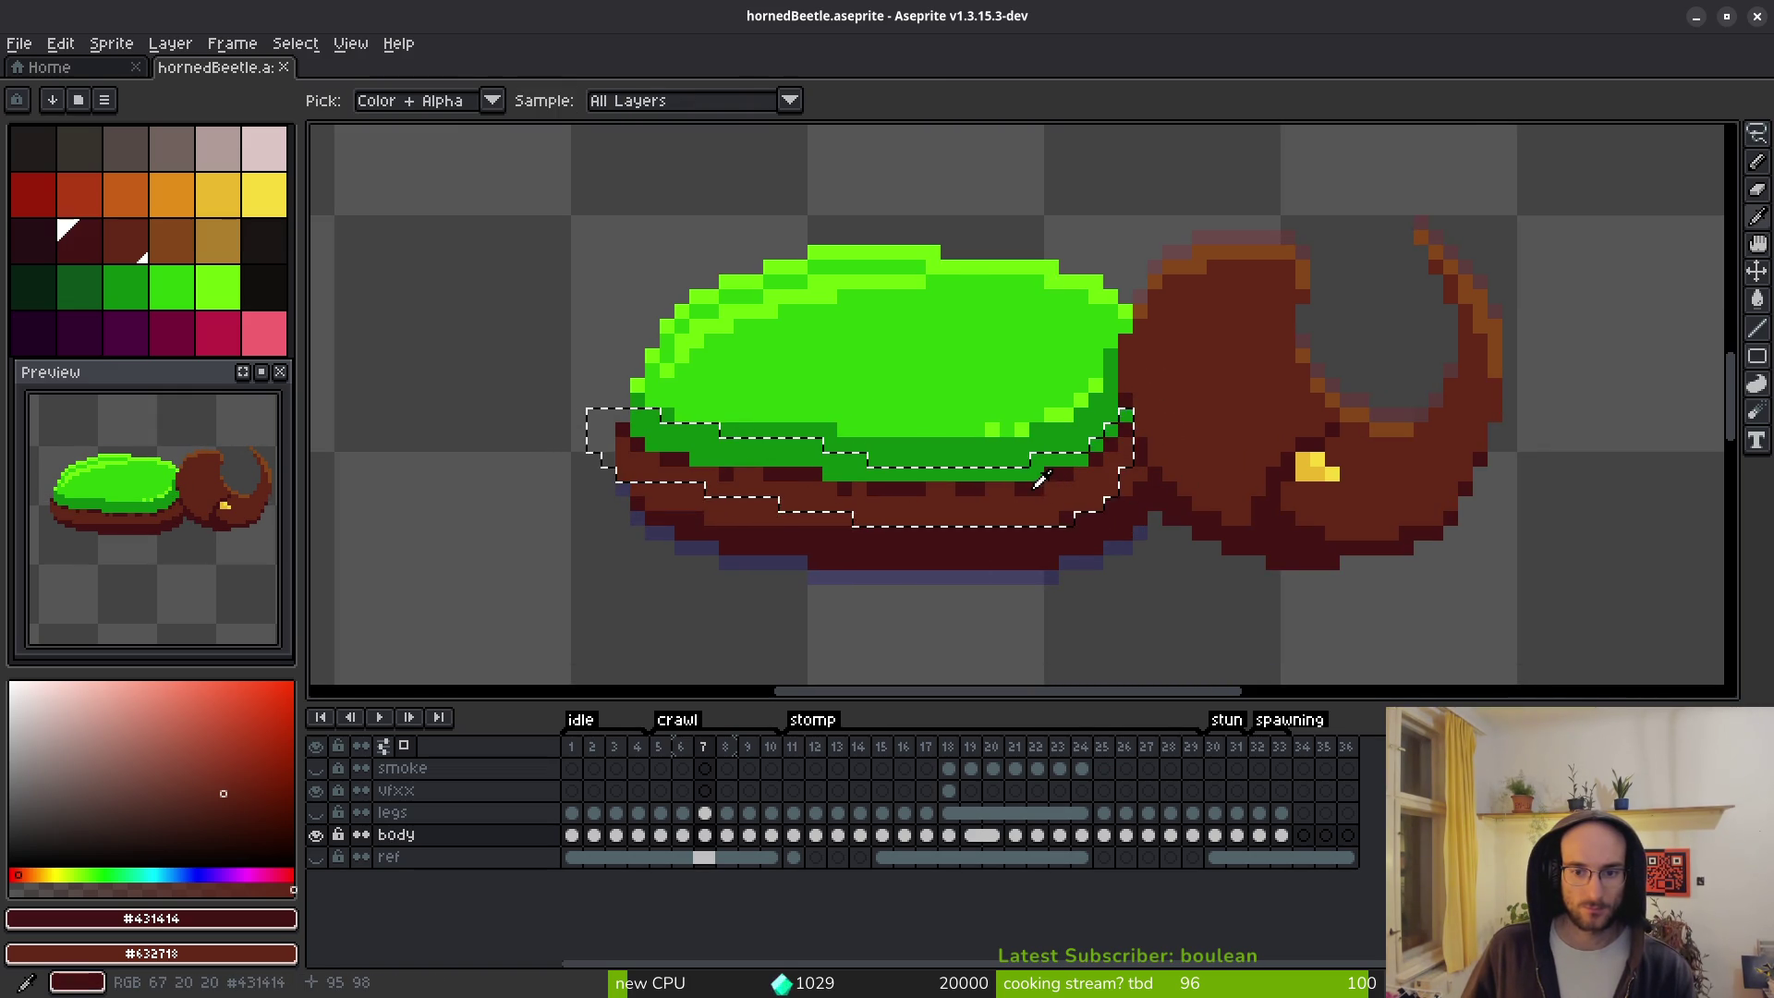
pyautogui.press('v')
pyautogui.scroll(3, 1019, 536)
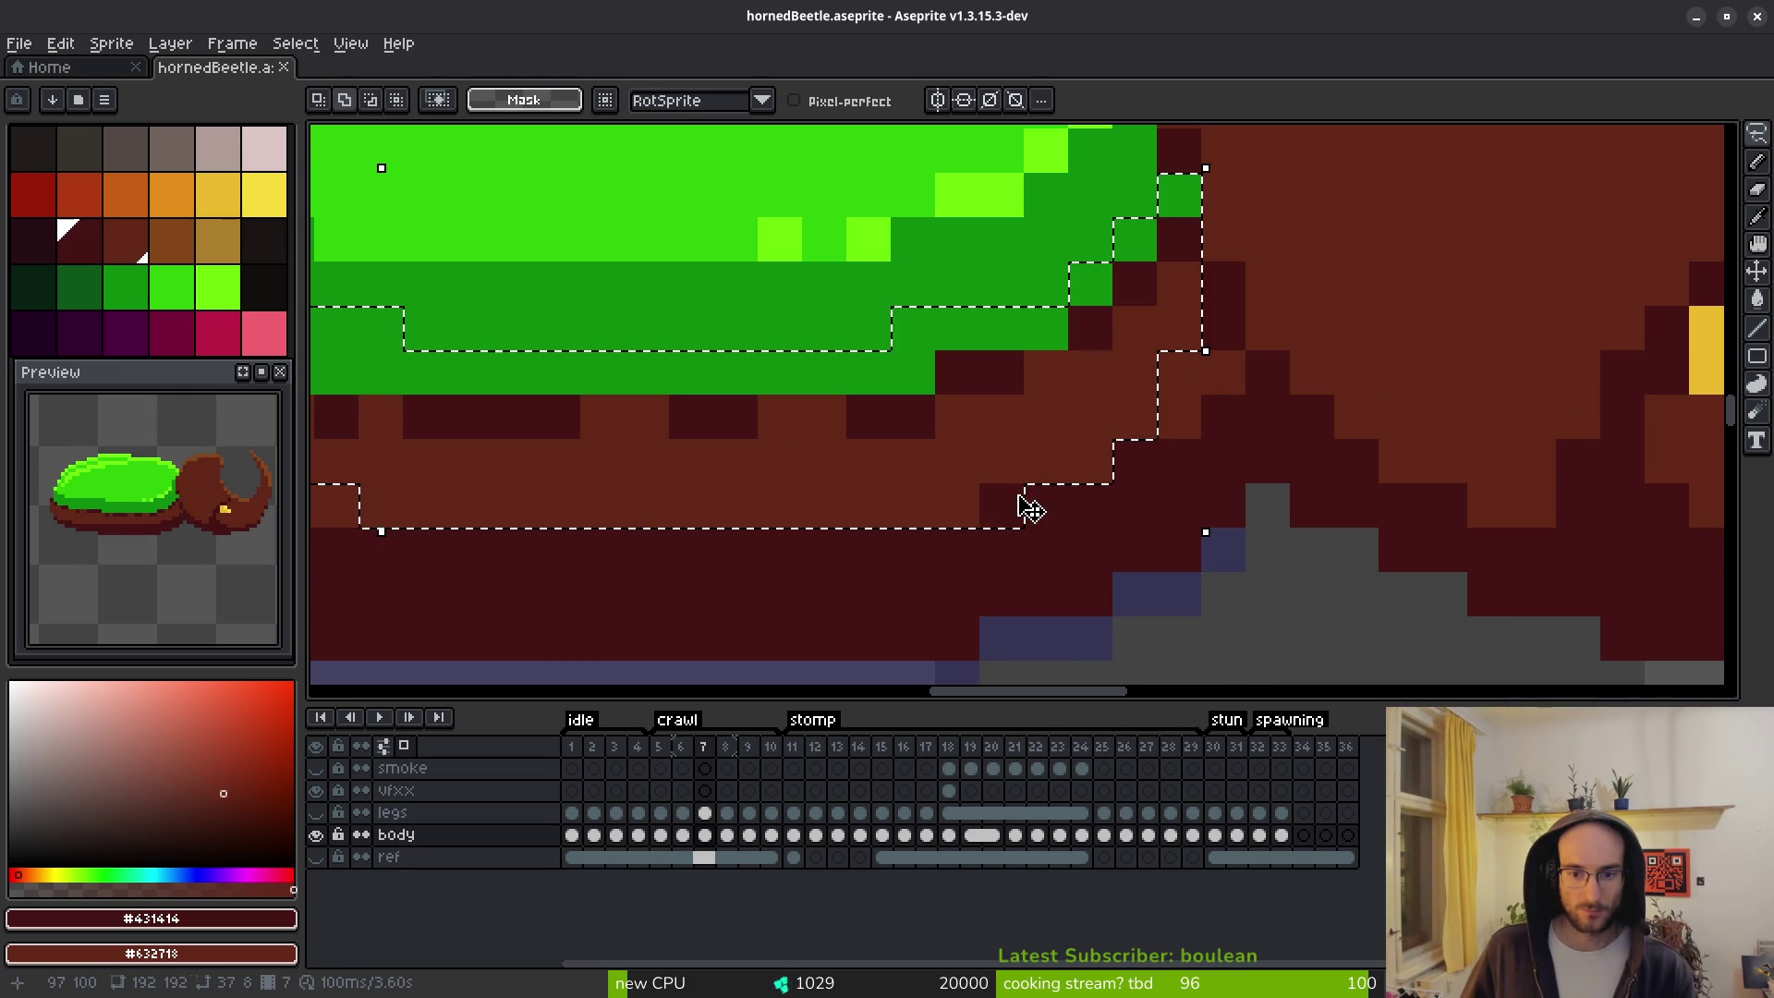
pyautogui.scroll(-2, 1020, 536)
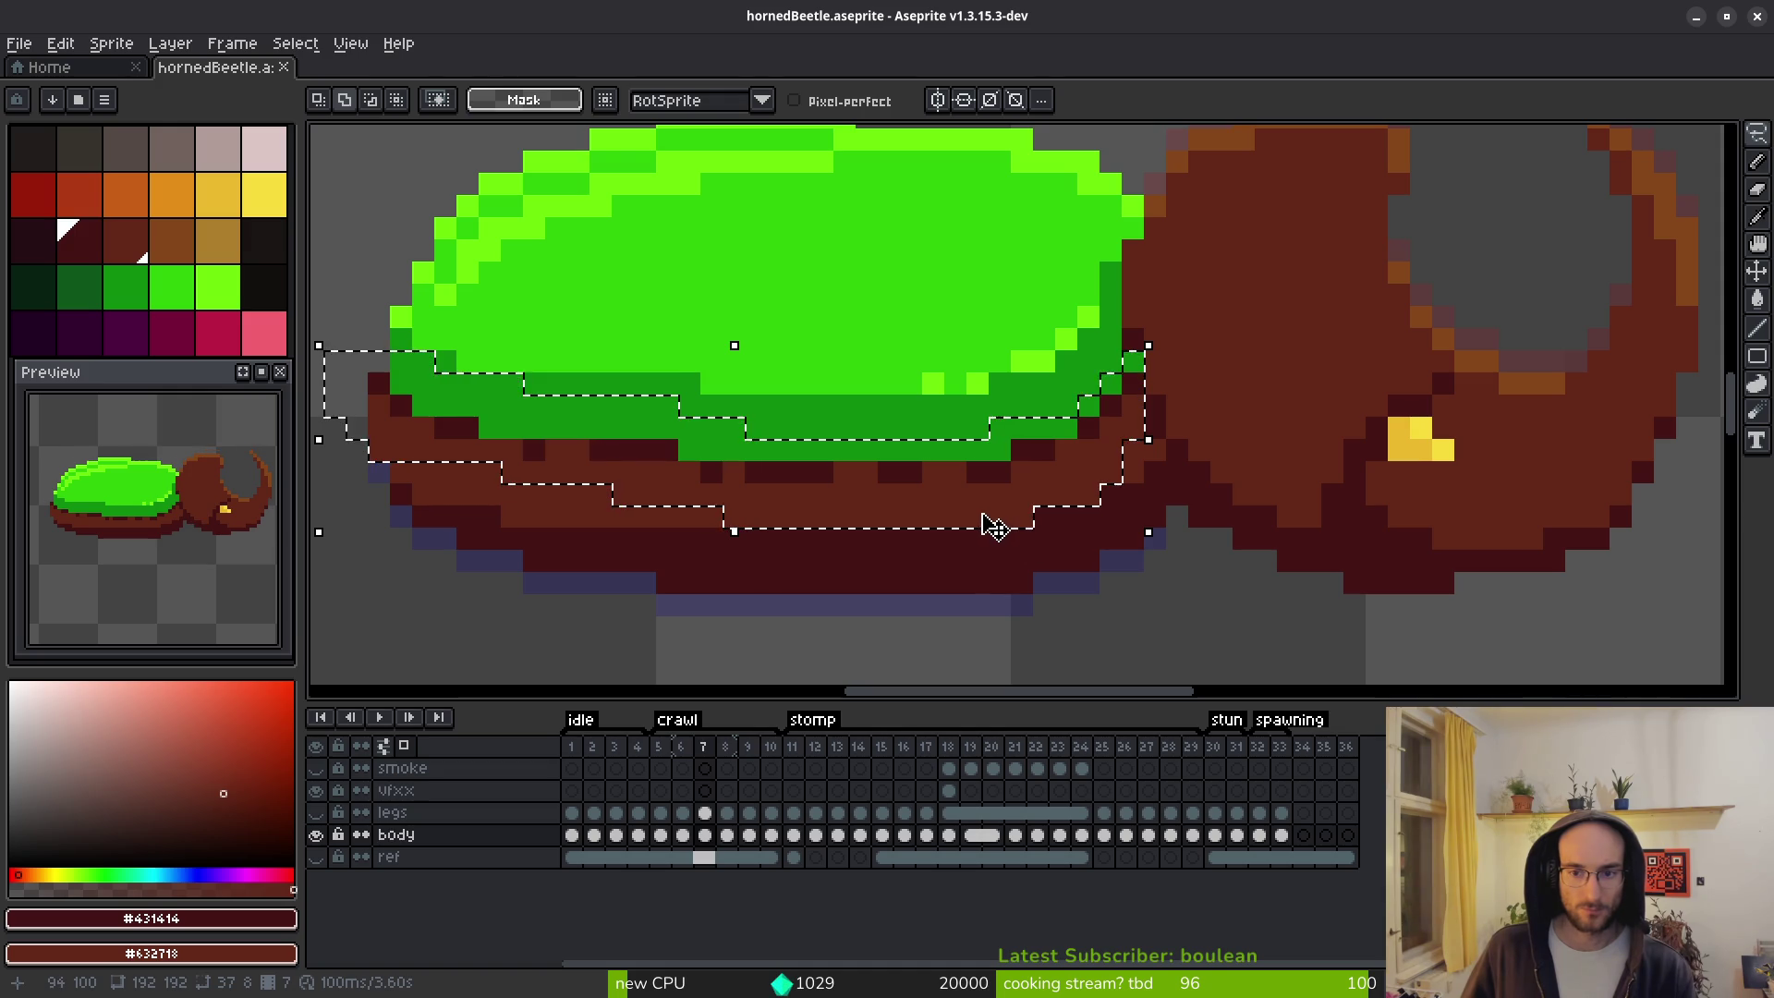
pyautogui.press('i')
pyautogui.hotkey('shift', 'r')
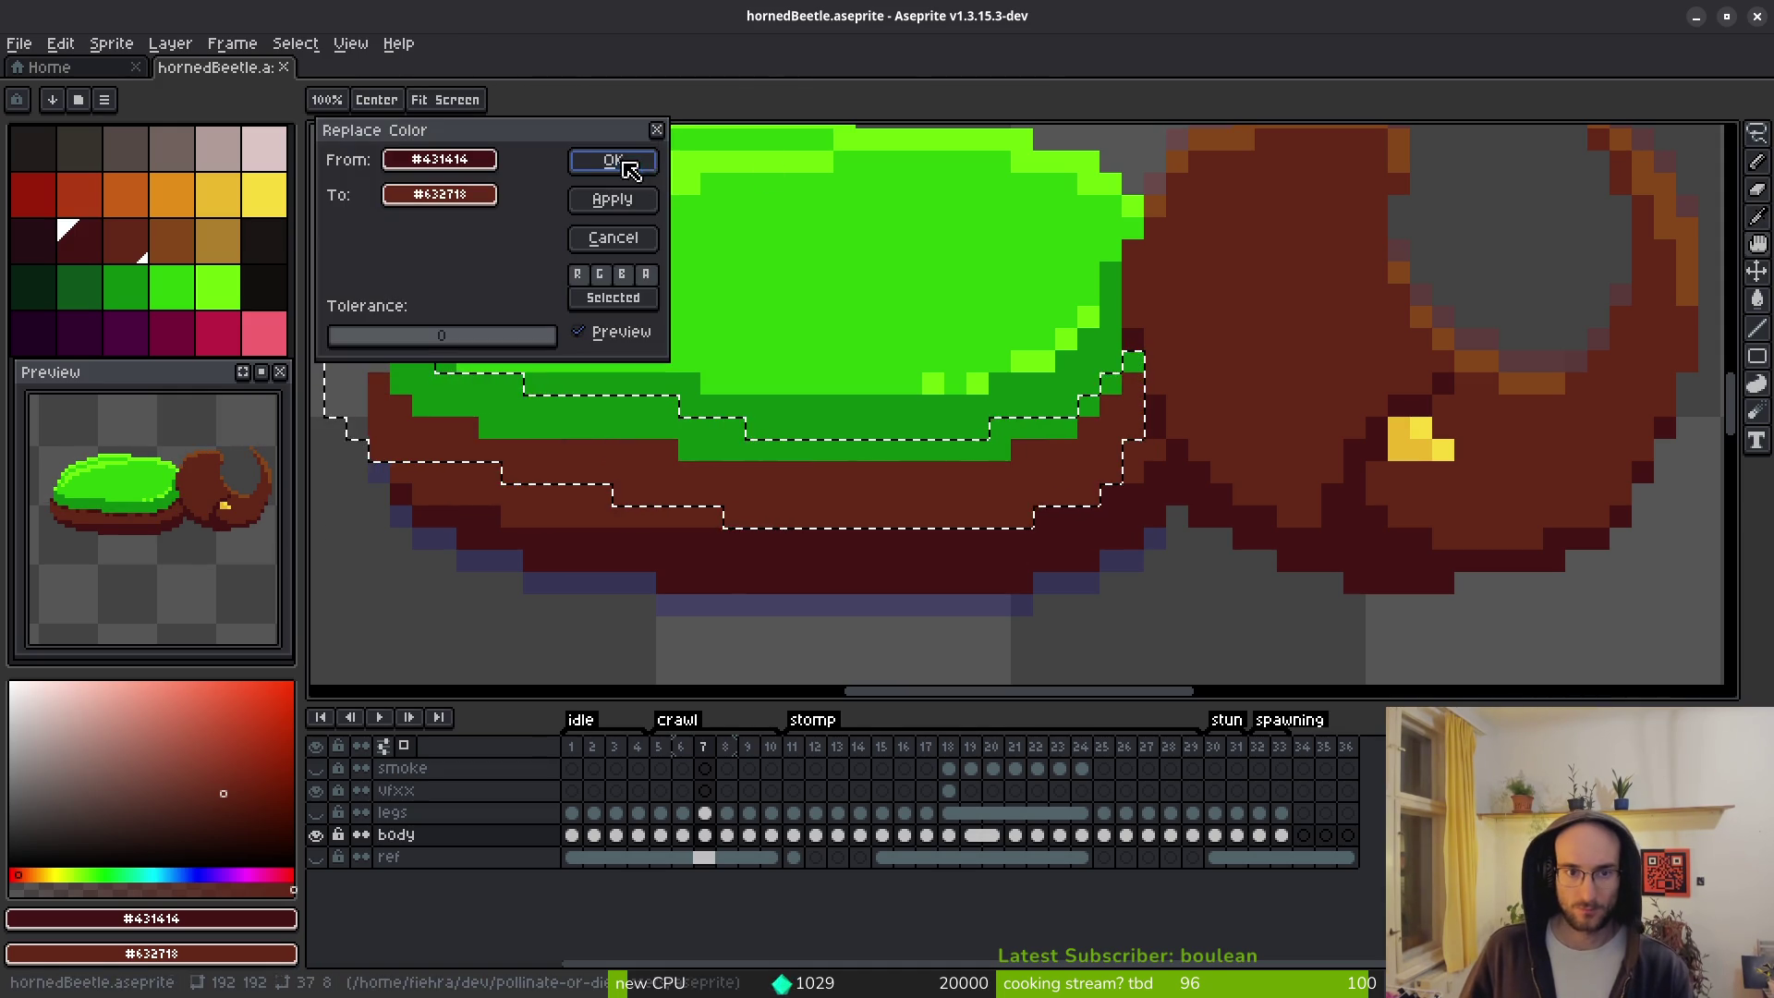
# Apply the #431414 to #632718 swap on the band, deselect, and save hornedBeetle.aseprite.
pyautogui.press('Return')
pyautogui.hotkey('ctrl', 'd')
pyautogui.scroll(-3, 1042, 397)
pyautogui.hotkey('ctrl', 's')
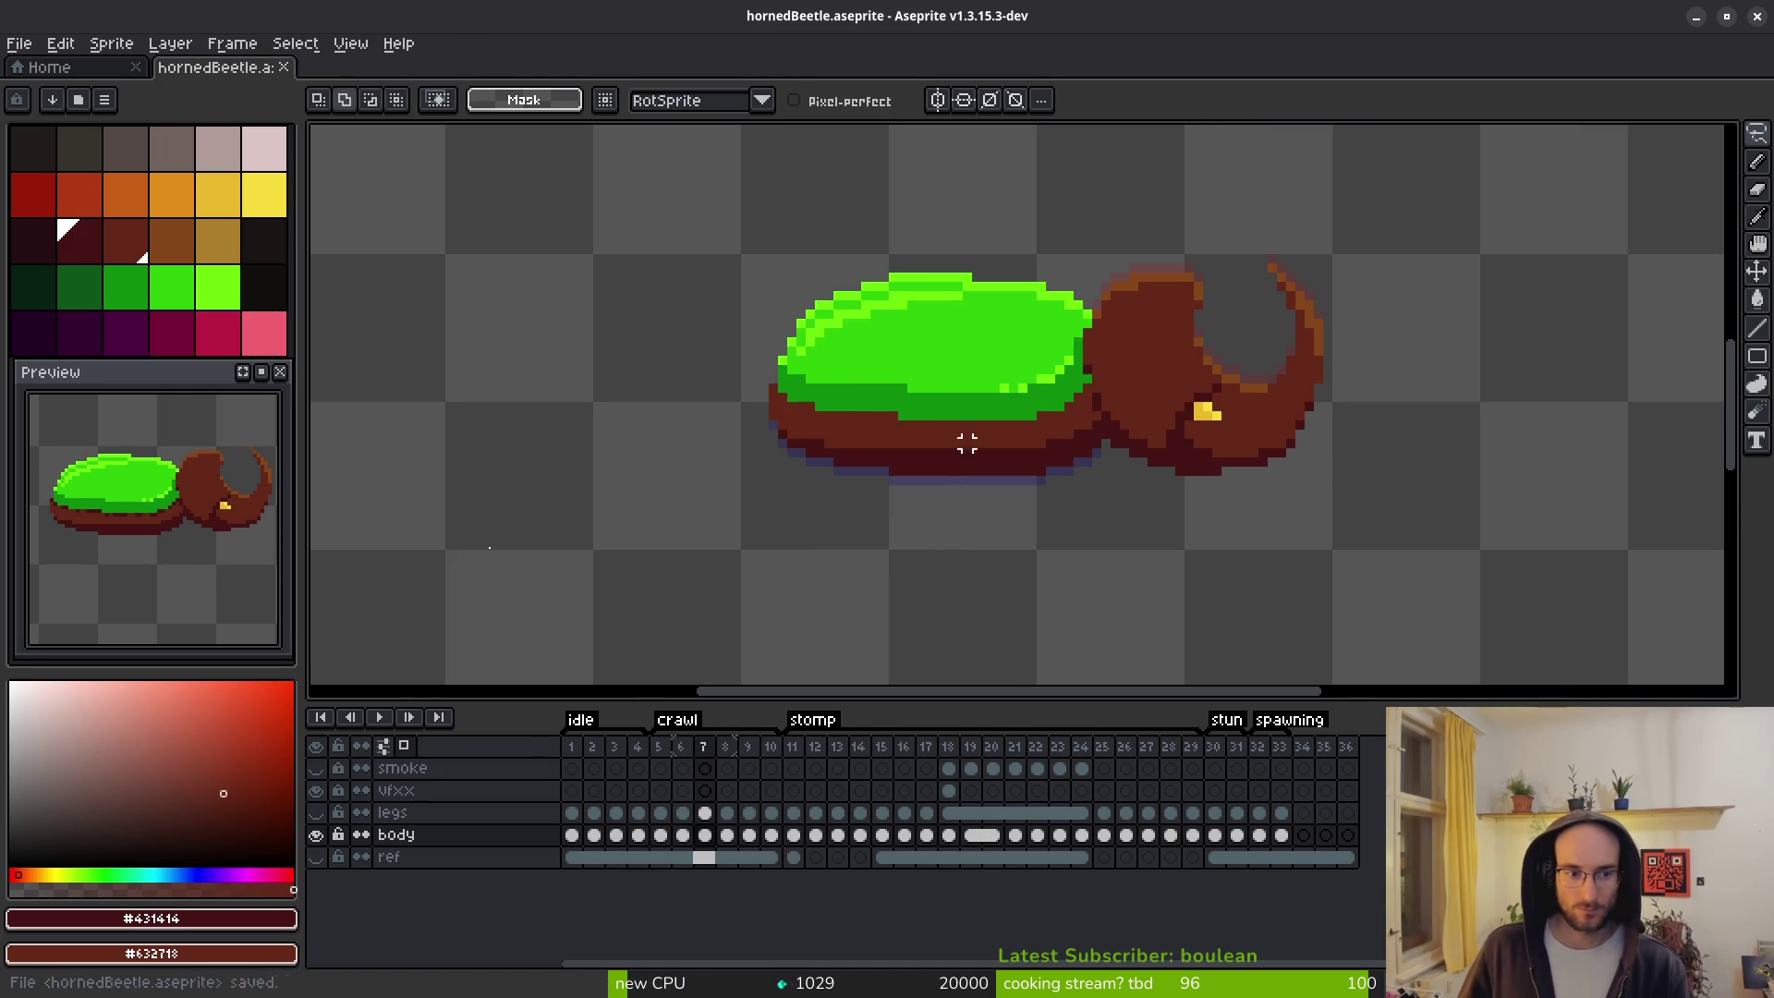
# Clear the leftover shell selection and play the animation to review the recoloured band.
pyautogui.moveTo(970, 481)
pyautogui.mouseDown()
pyautogui.moveTo(859, 513)
pyautogui.moveTo(864, 606)
pyautogui.mouseUp()
pyautogui.scroll(-1, 918, 550)
pyautogui.hotkey('ctrl', 'shift', 'd')
pyautogui.hotkey('ctrl', 'd')
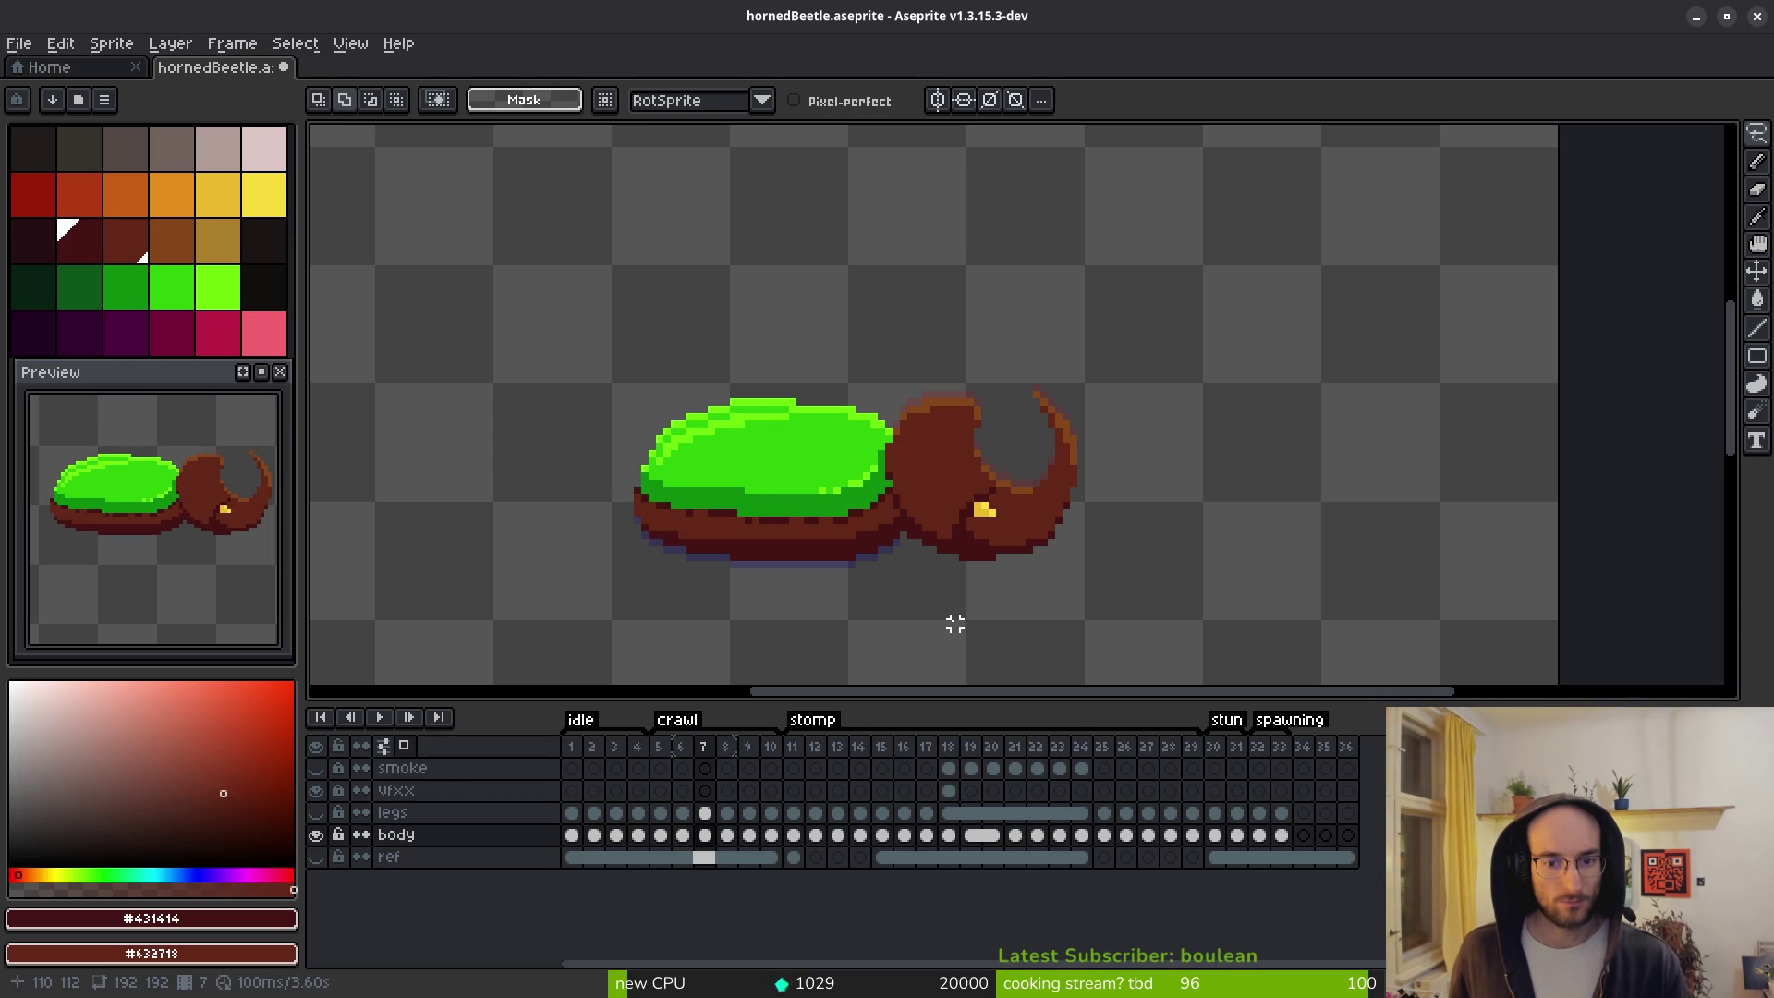
pyautogui.hotkey('ctrl', 'd')
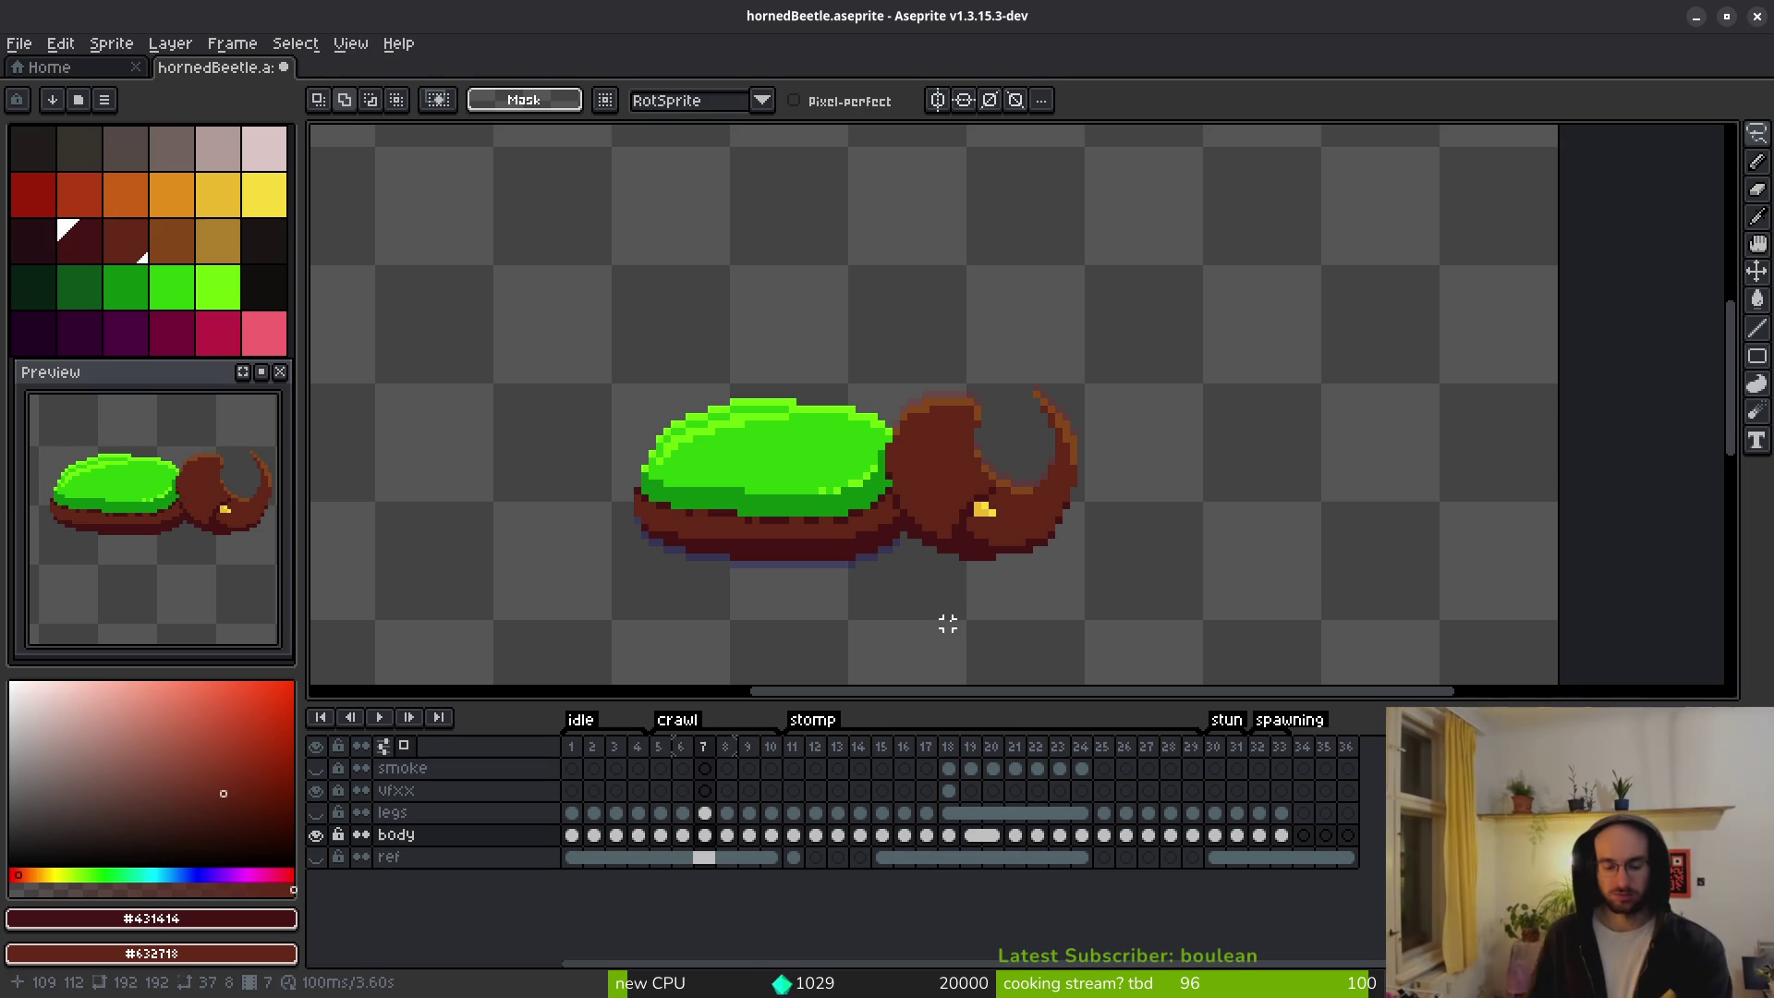
pyautogui.press('Return')
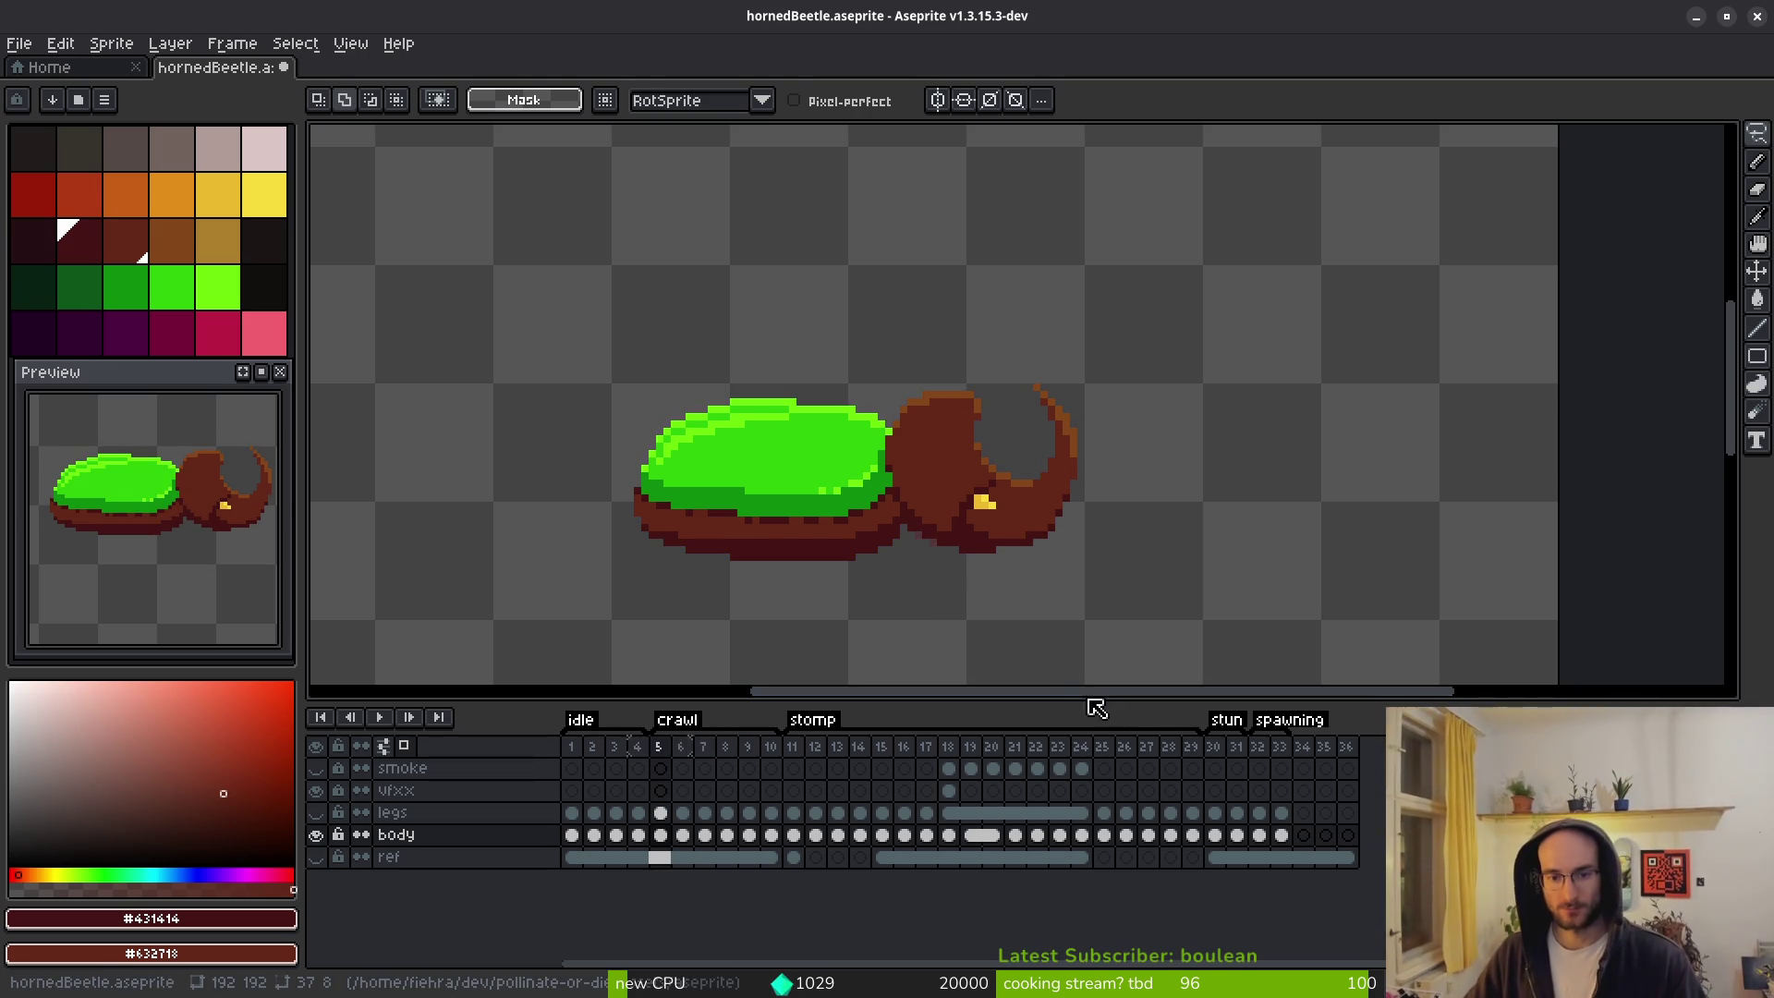
pyautogui.press('i')
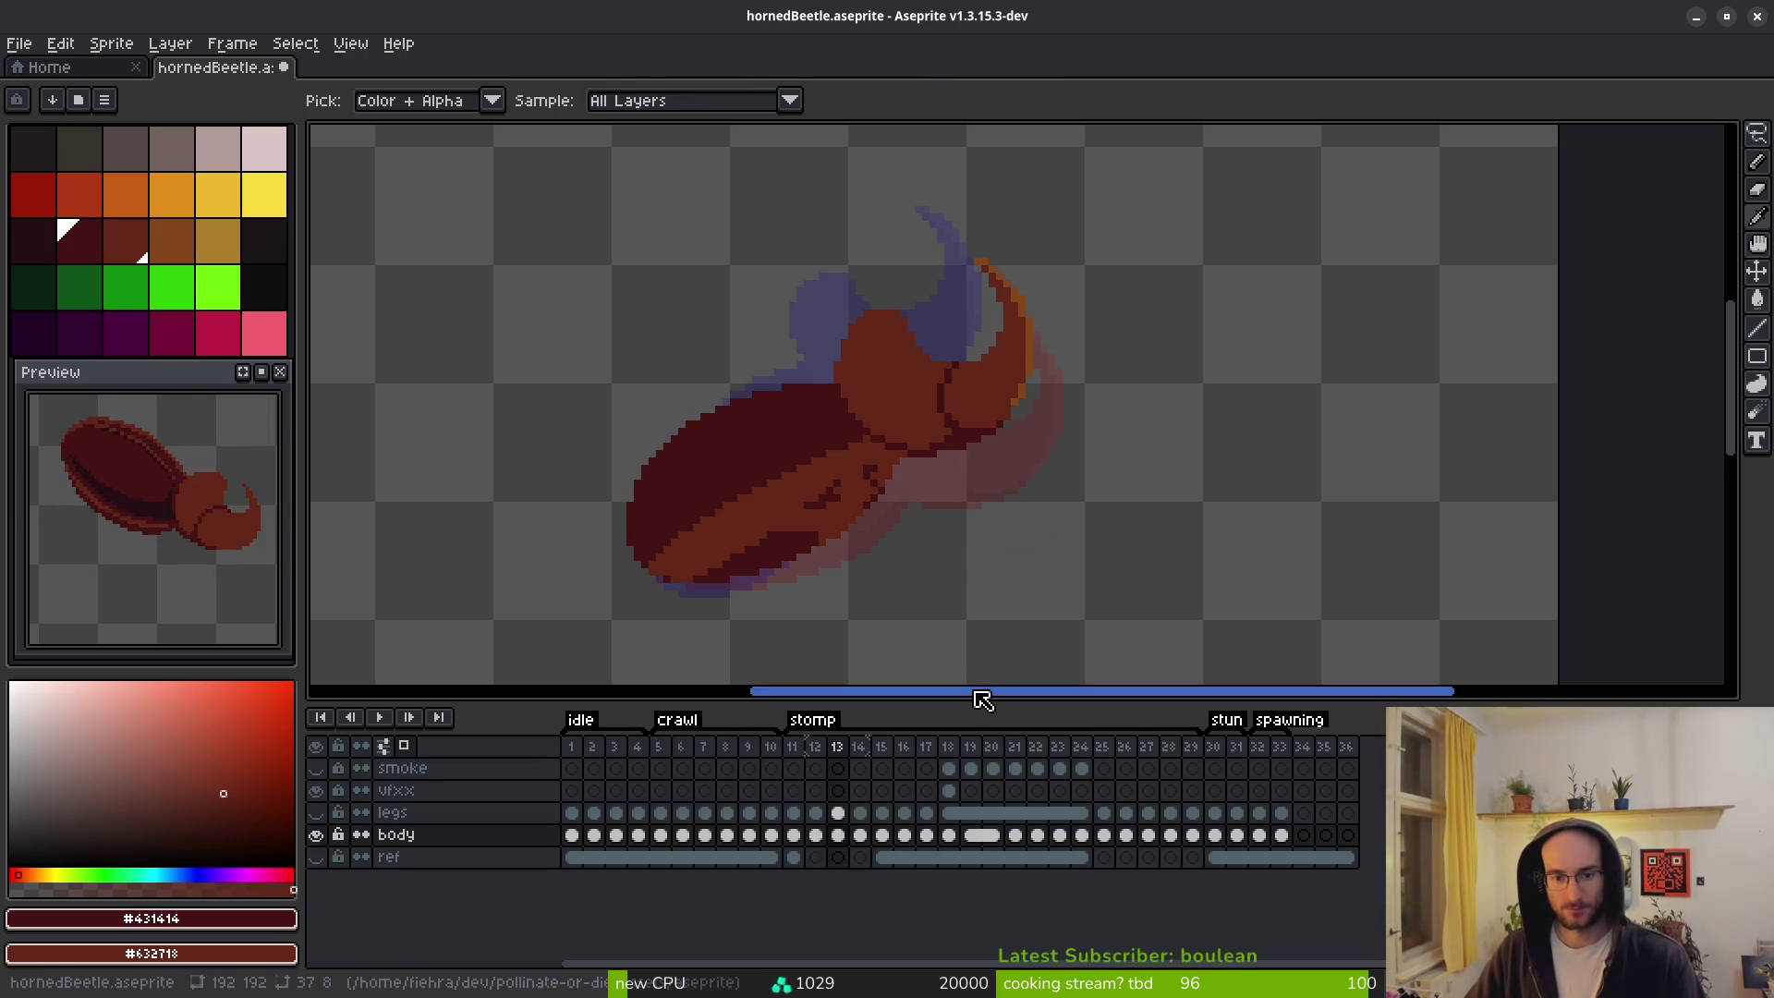
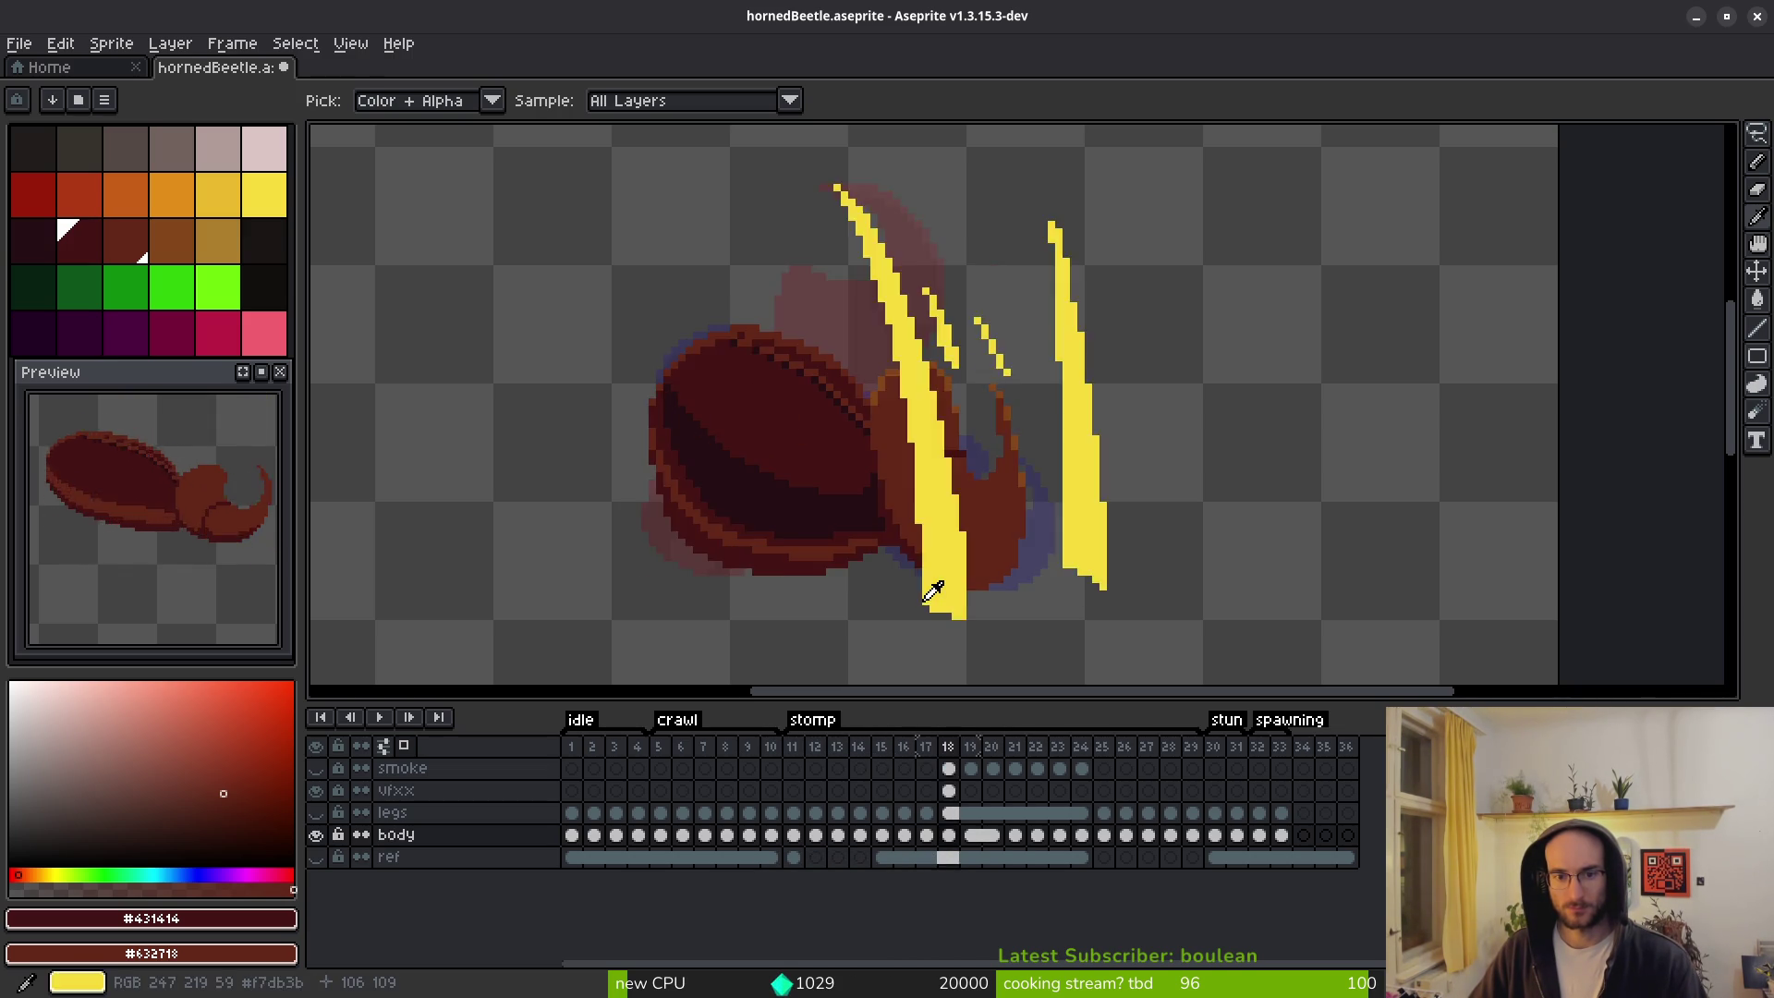
# Step back and forth through the crawl and stomp frames, stopping on stomp frame 12.
pyautogui.press('m')
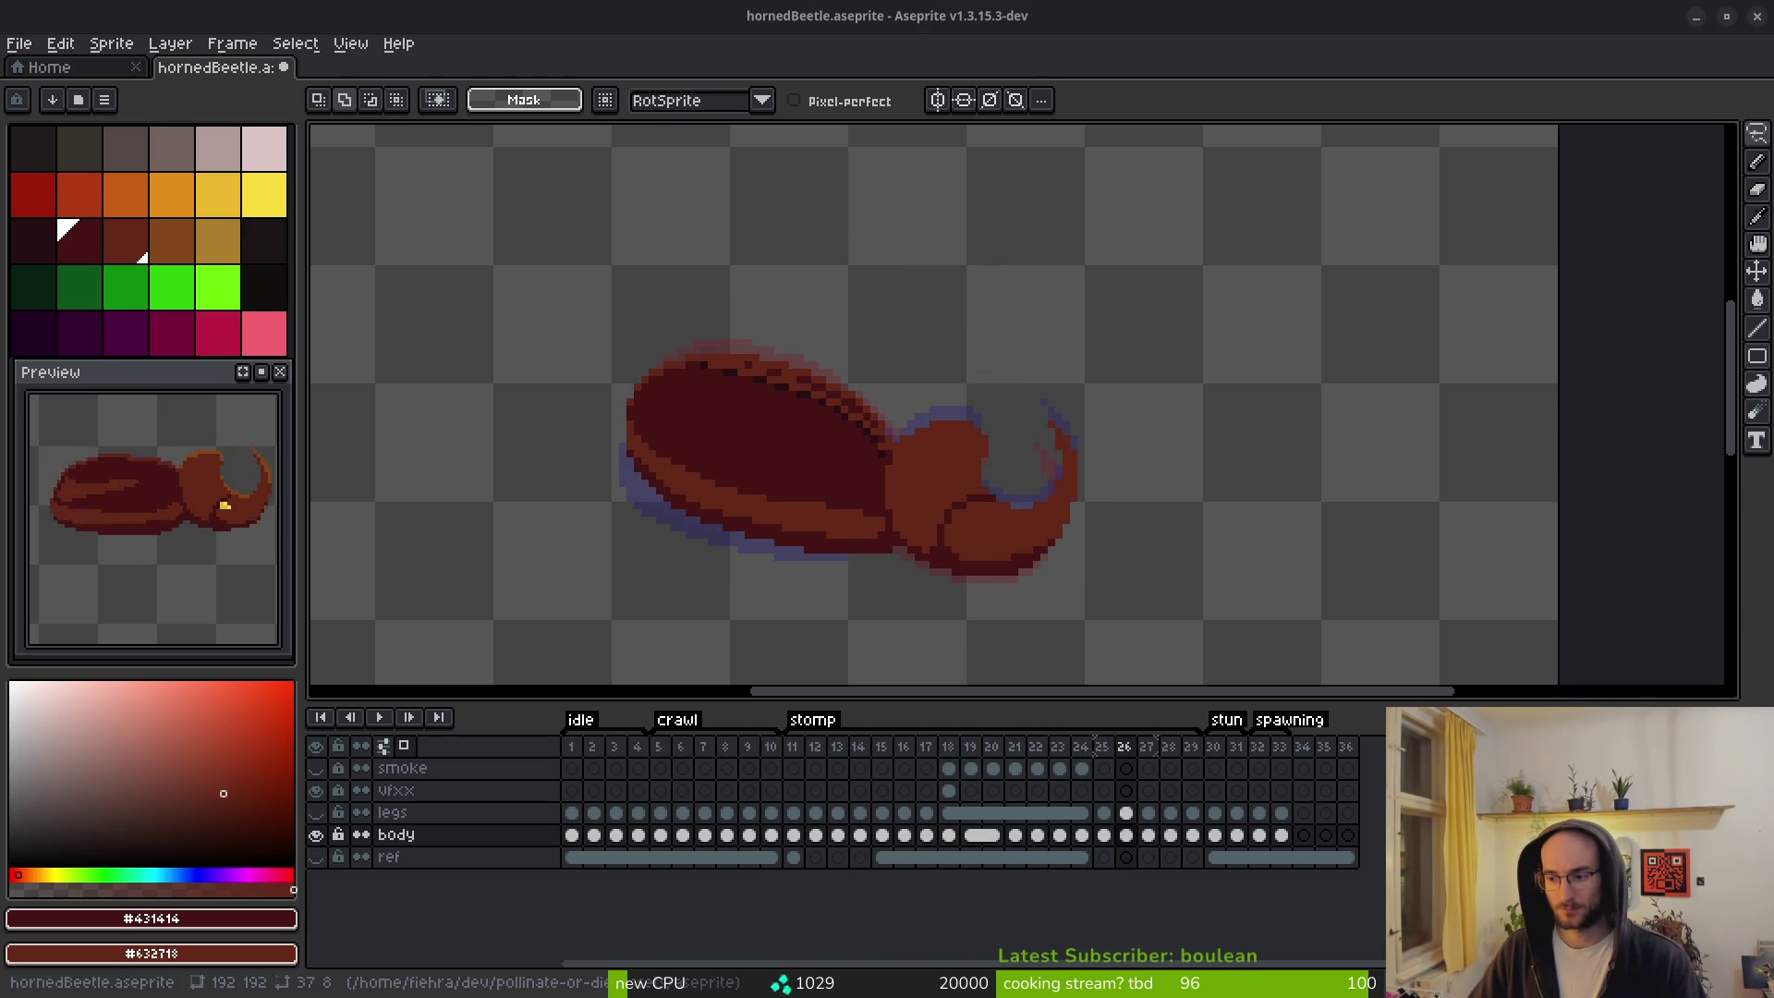
pyautogui.click(974, 546)
pyautogui.press('Left')
pyautogui.press('Left')
pyautogui.press('i')
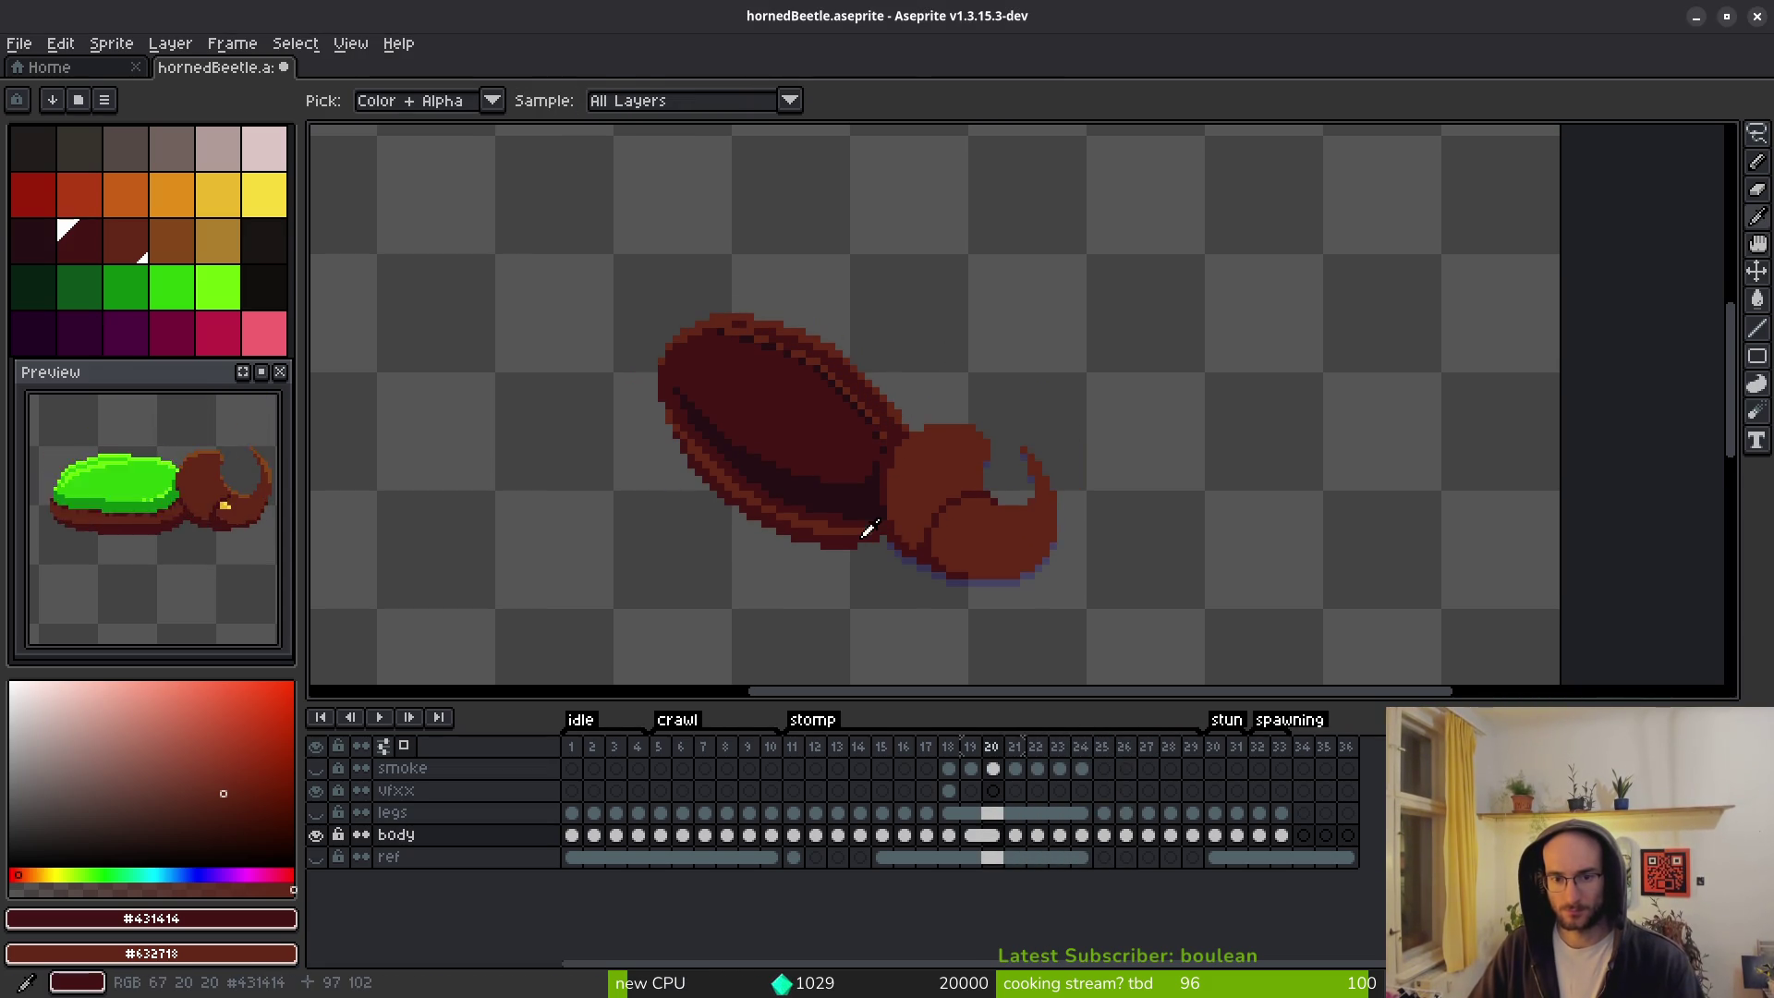
pyautogui.press('Left')
pyautogui.press('Left')
pyautogui.press('Left')
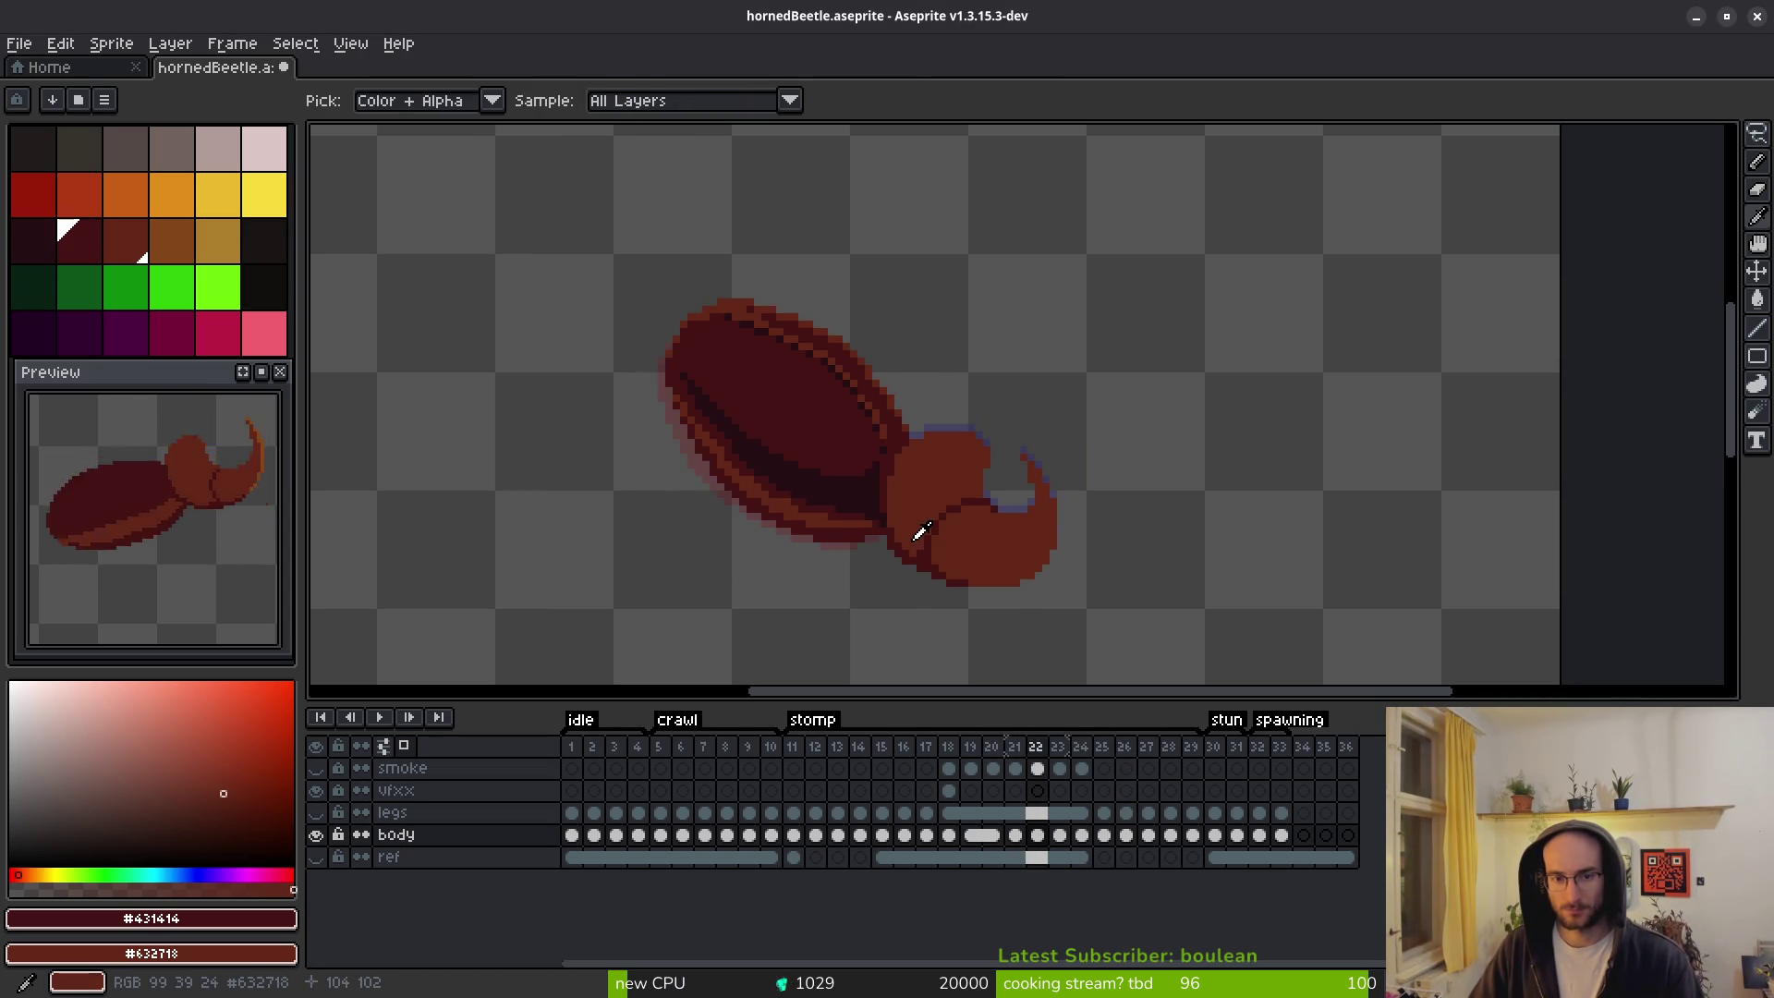
pyautogui.press('Left')
pyautogui.press('Left')
pyautogui.press('Left')
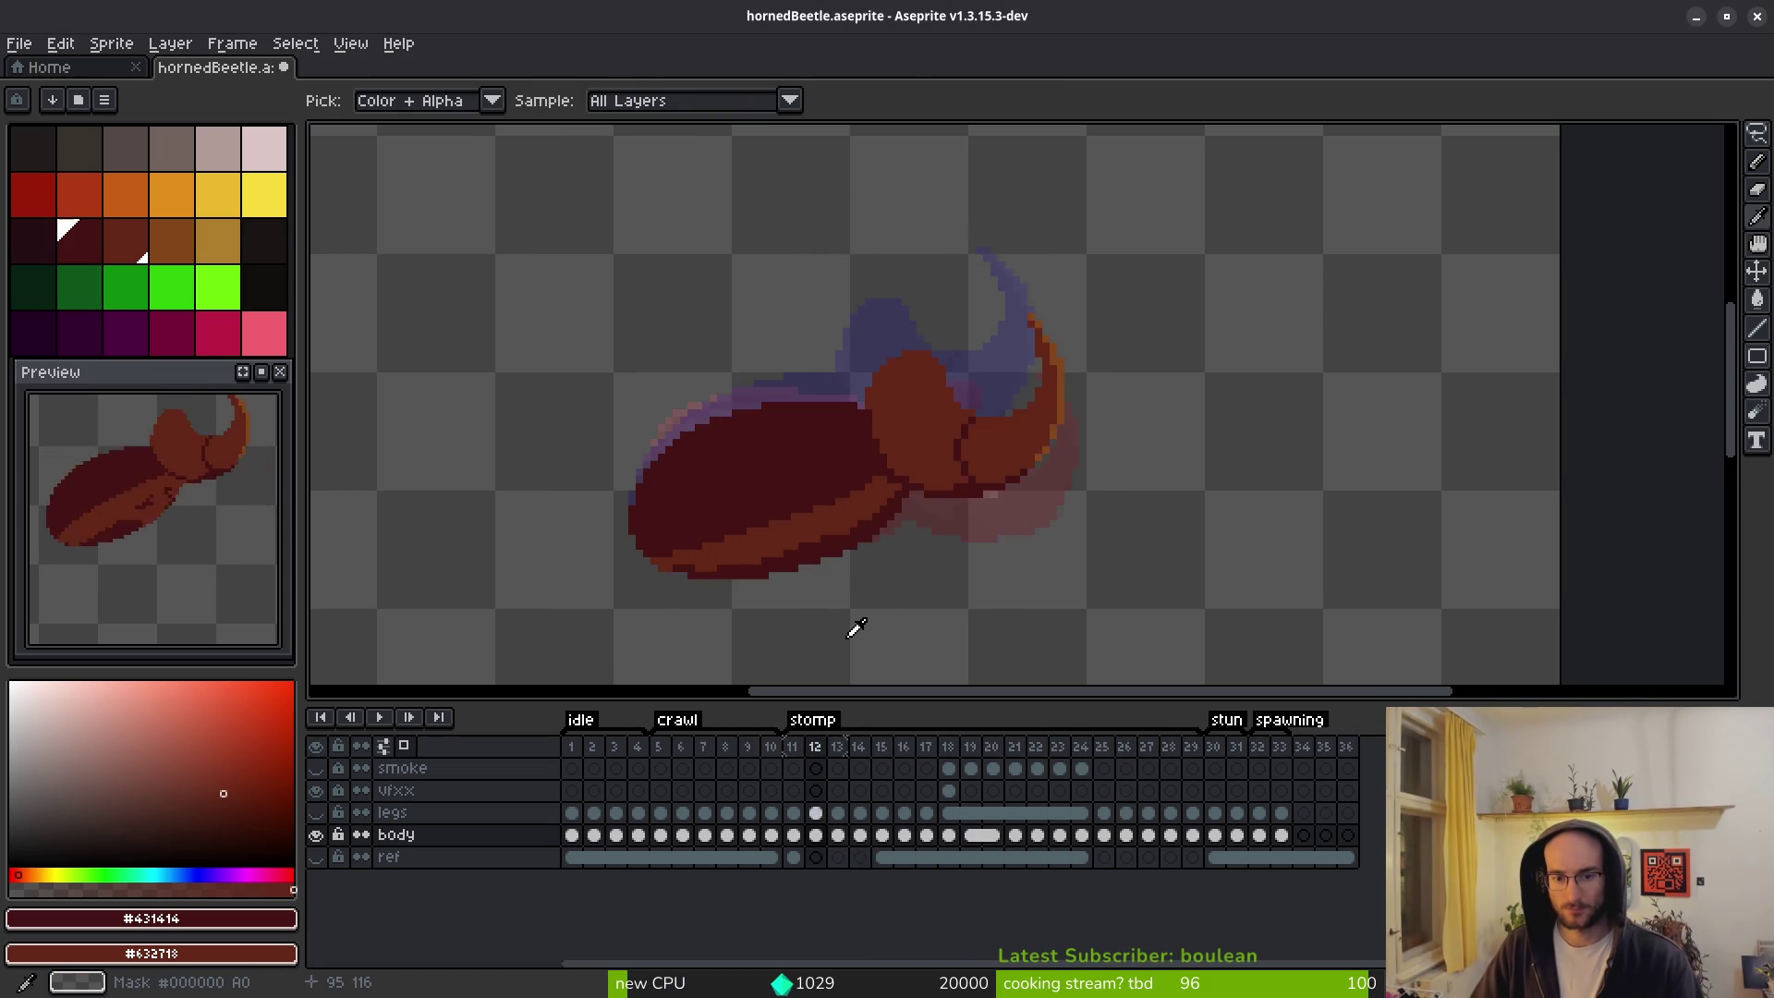
pyautogui.press('Right')
pyautogui.press('Right')
pyautogui.press('Right')
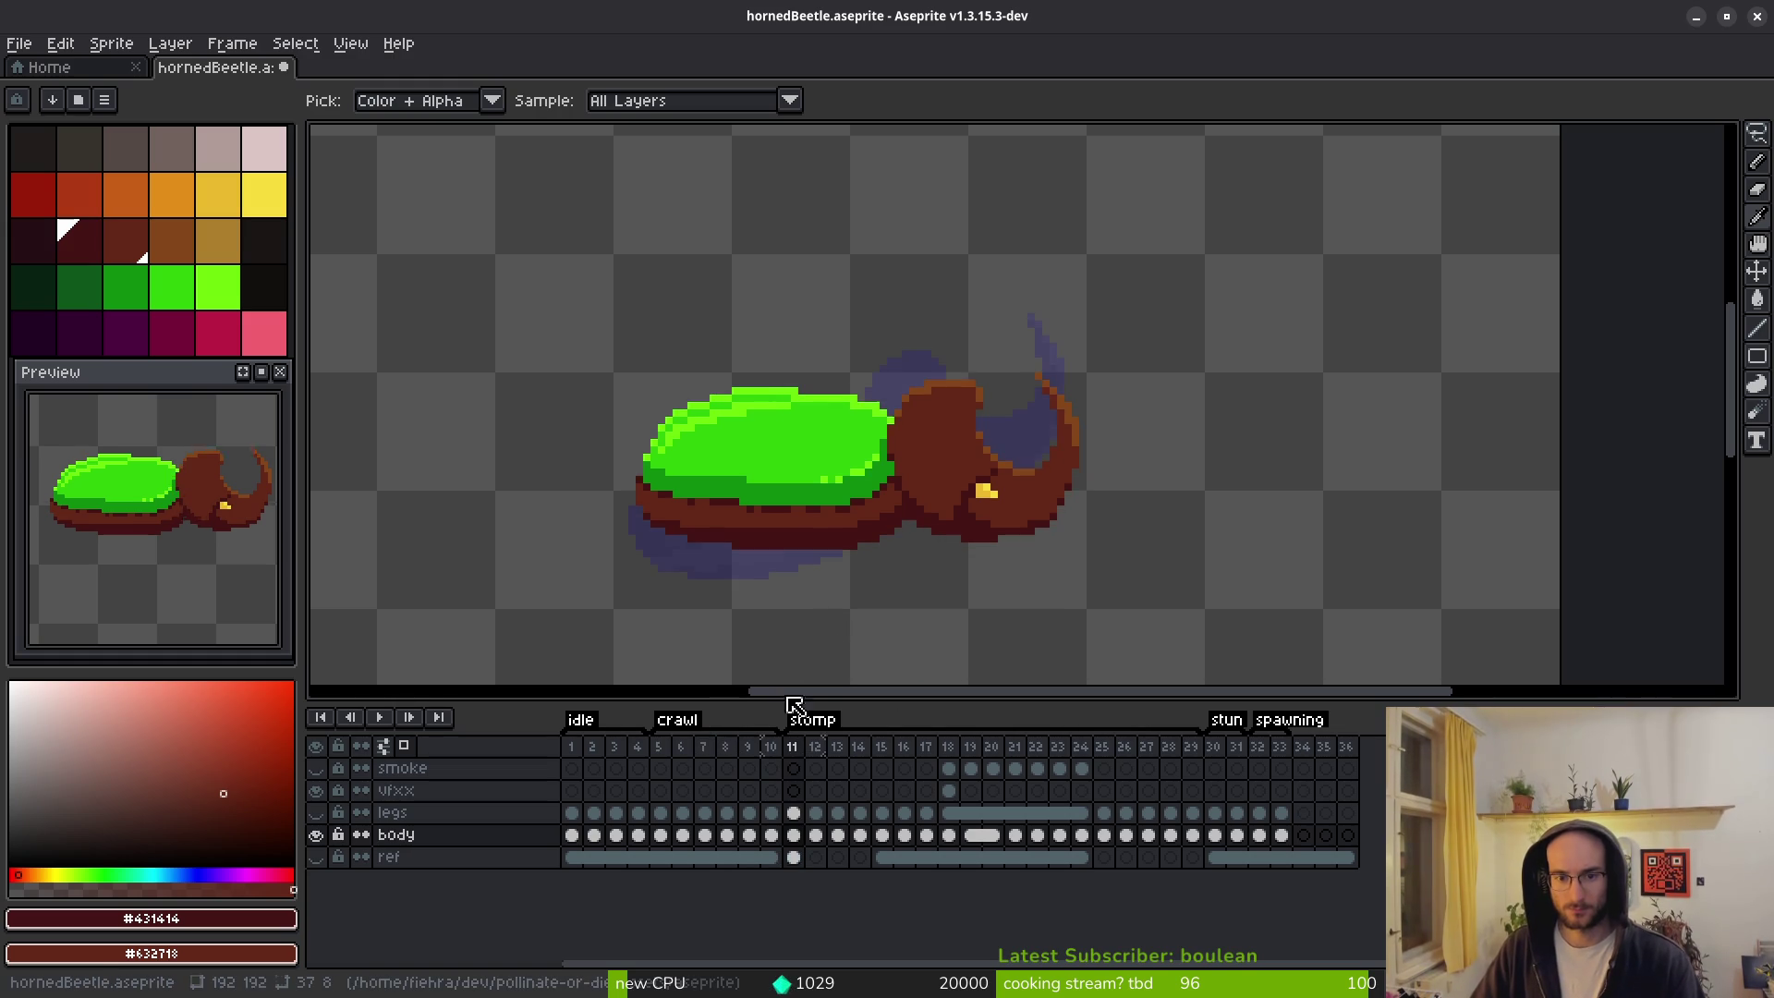
# Centre the beetle on frame 12 and pick the darker green swatch for the pencil.
pyautogui.moveTo(853, 494); pyautogui.dragTo(1009, 460)
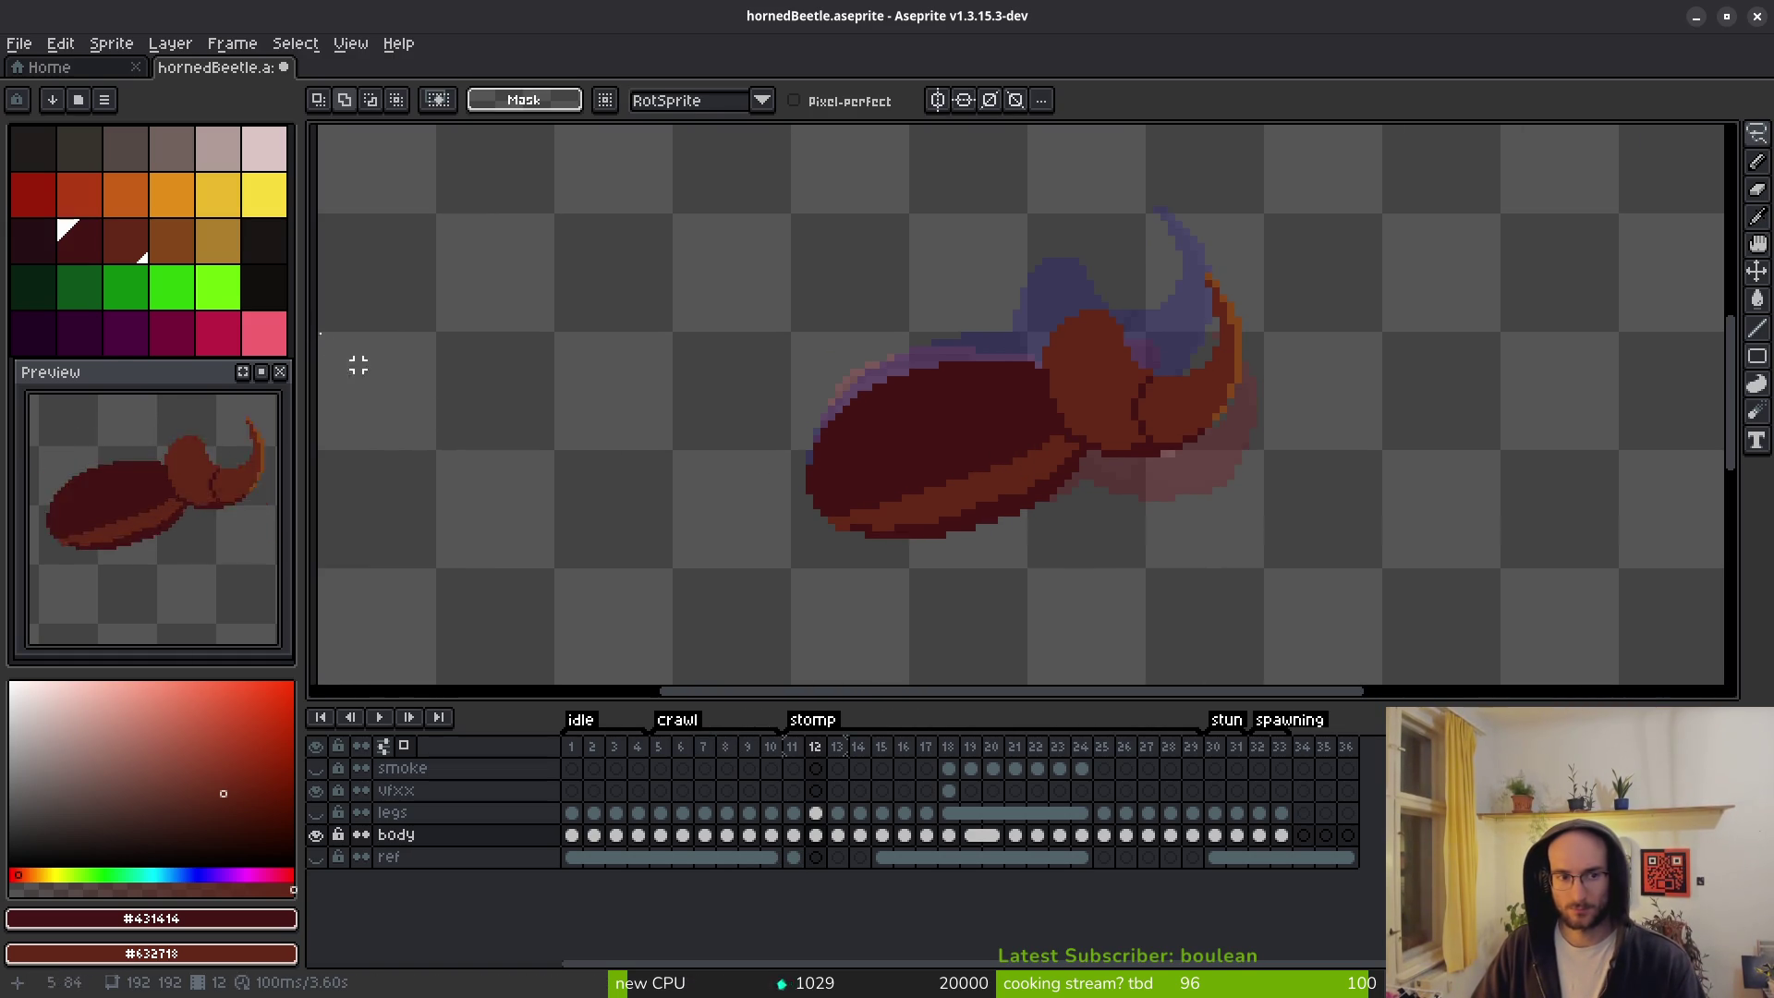
pyautogui.scroll(2, 1038, 412)
pyautogui.press('b')
pyautogui.click(135, 302)
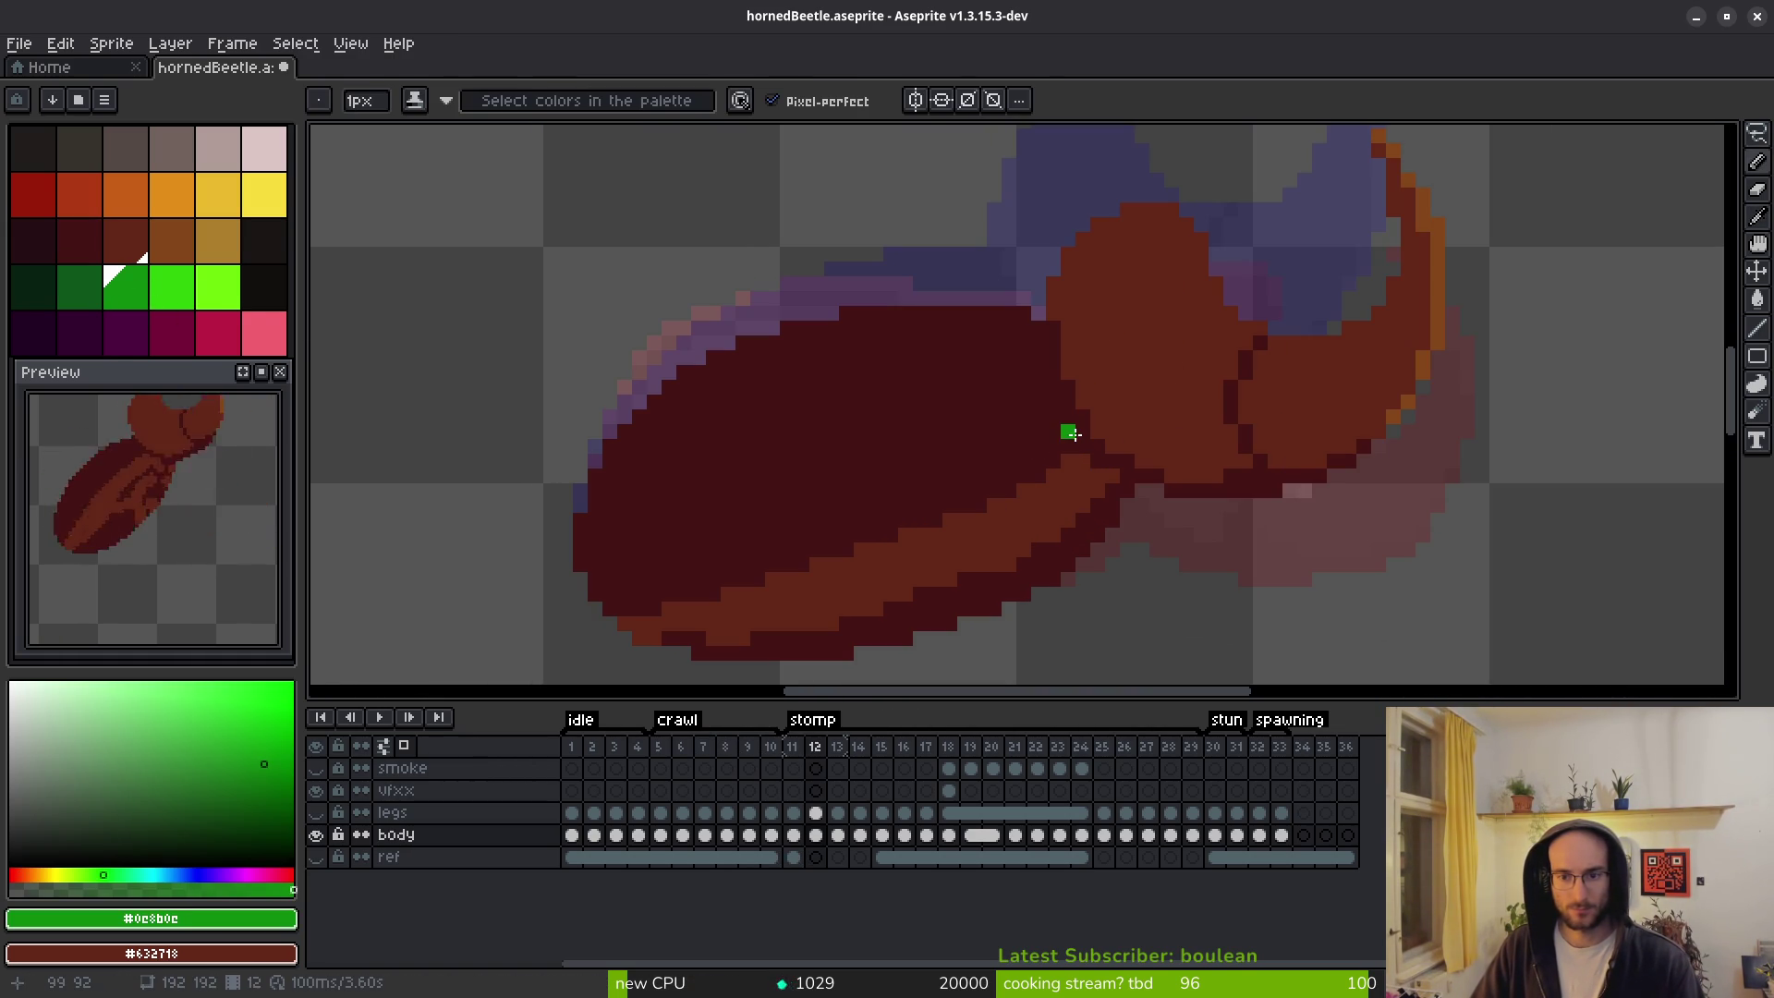
# Flood-fill the wing shells on stomp frames 12 and 14 with darker green.
pyautogui.press('g')
pyautogui.click(841, 445)
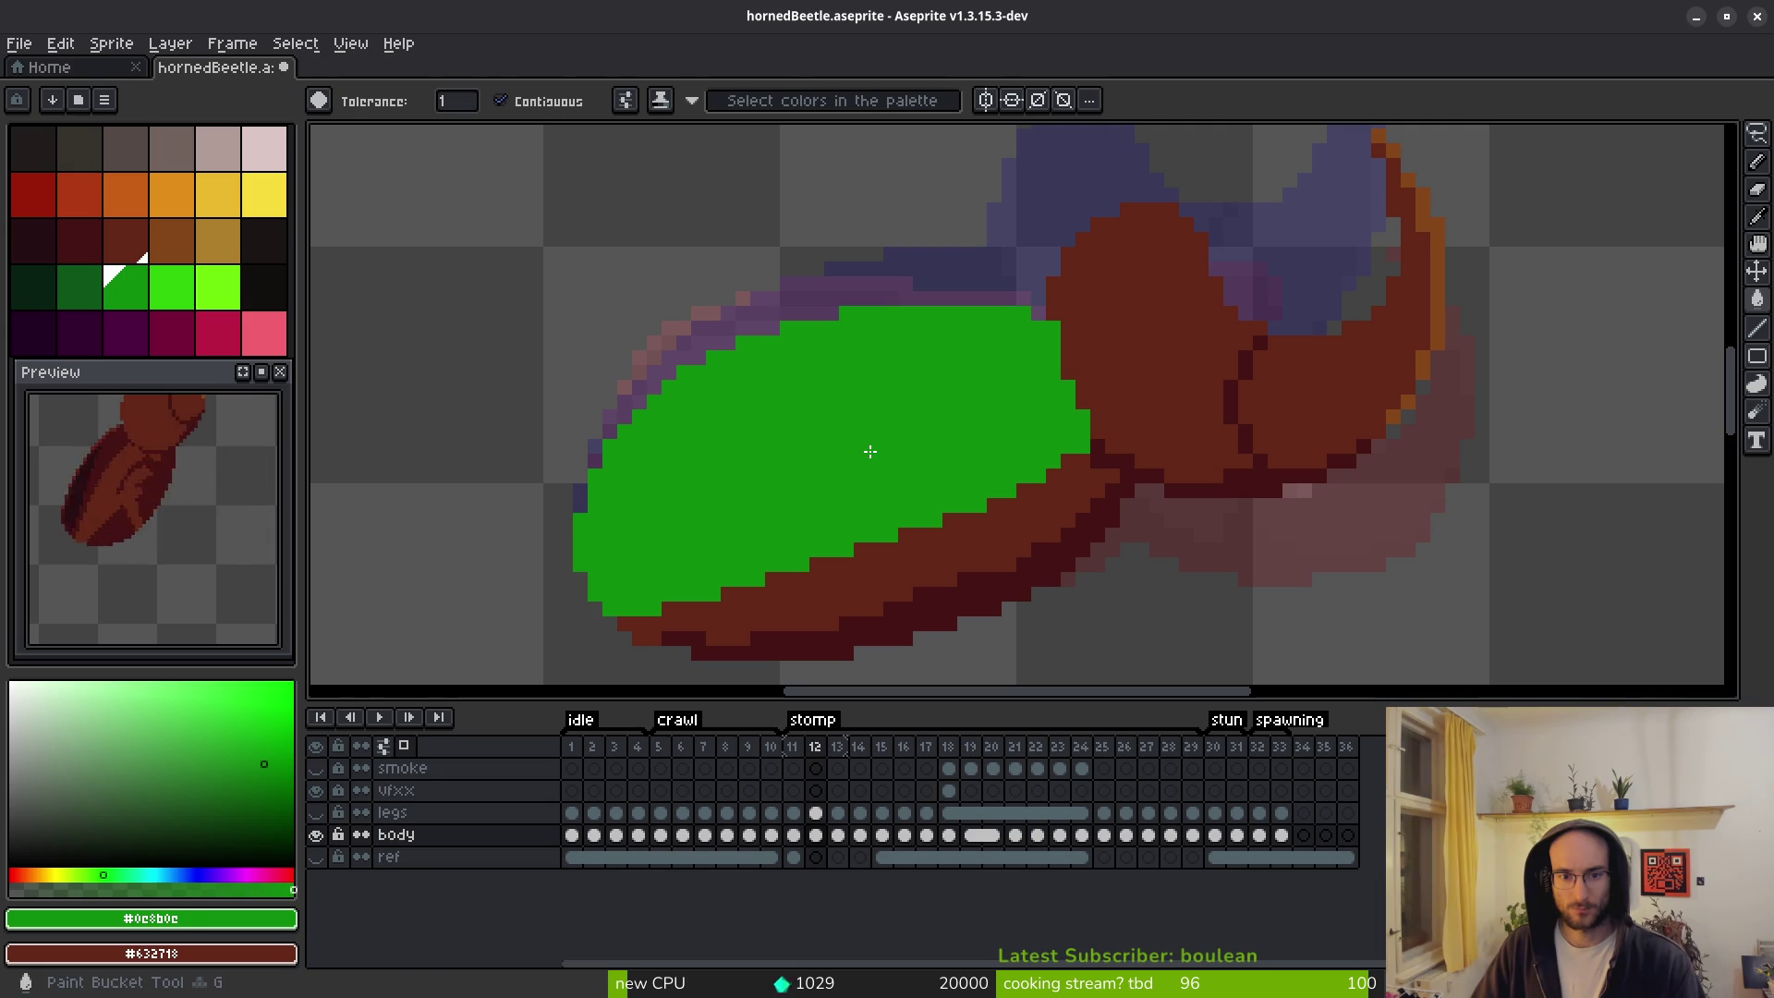
pyautogui.press('Right')
pyautogui.press('Right')
pyautogui.press('Left')
pyautogui.press('Right')
pyautogui.press('b')
pyautogui.press('g')
pyautogui.click(965, 270)
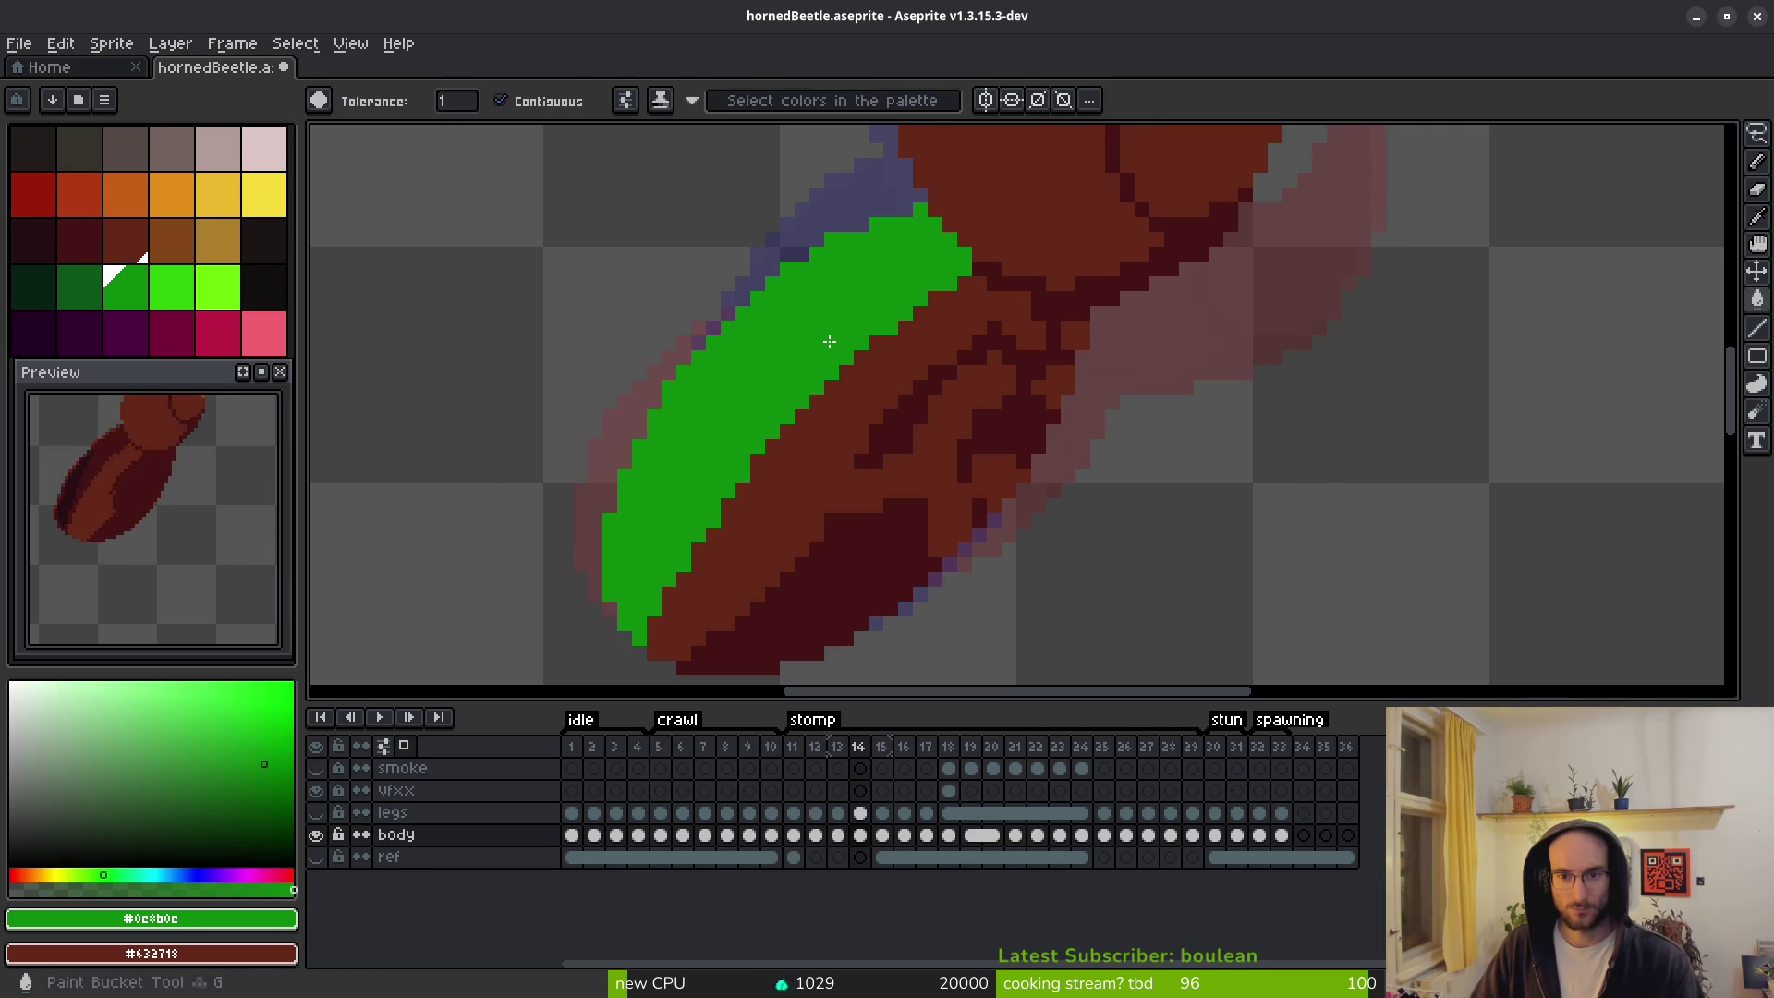
pyautogui.scroll(-3, 896, 462)
# Fill frame 15's shell stripe and the stray dark edge pixels with green.
pyautogui.press('Right')
pyautogui.click(901, 408)
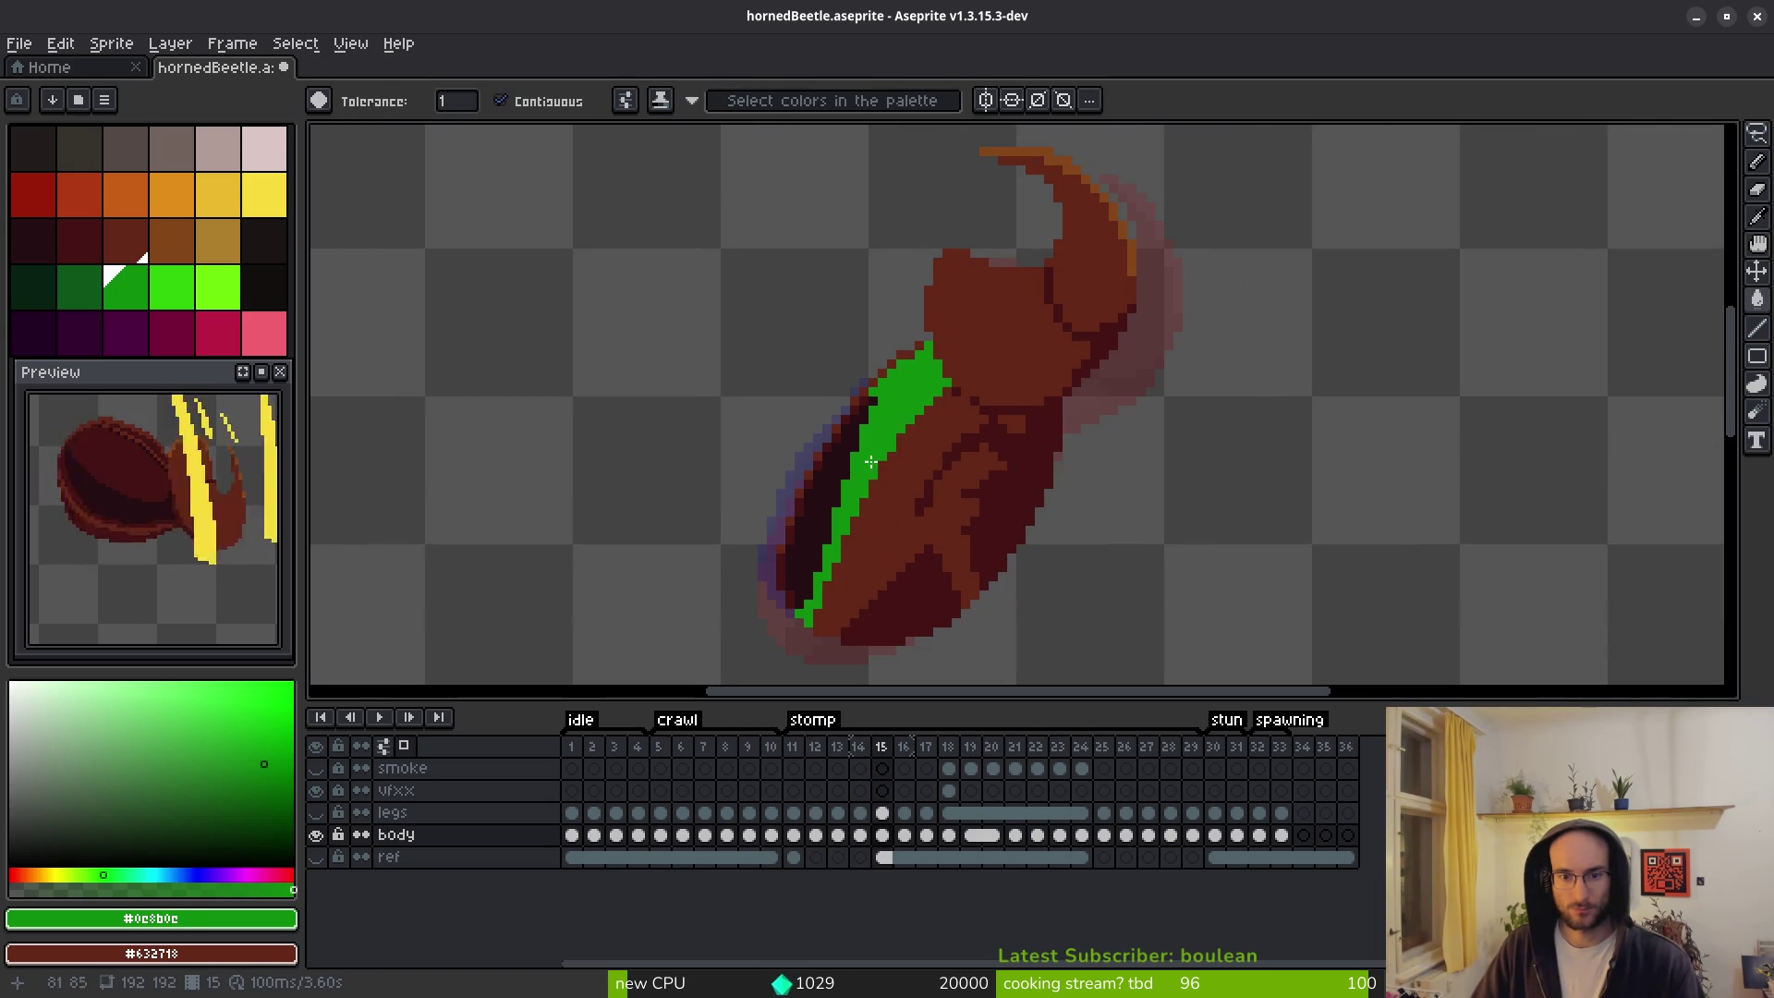
pyautogui.scroll(2, 798, 547)
pyautogui.click(752, 563)
pyautogui.click(769, 525)
pyautogui.click(781, 484)
pyautogui.click(800, 447)
pyautogui.scroll(2, 800, 454)
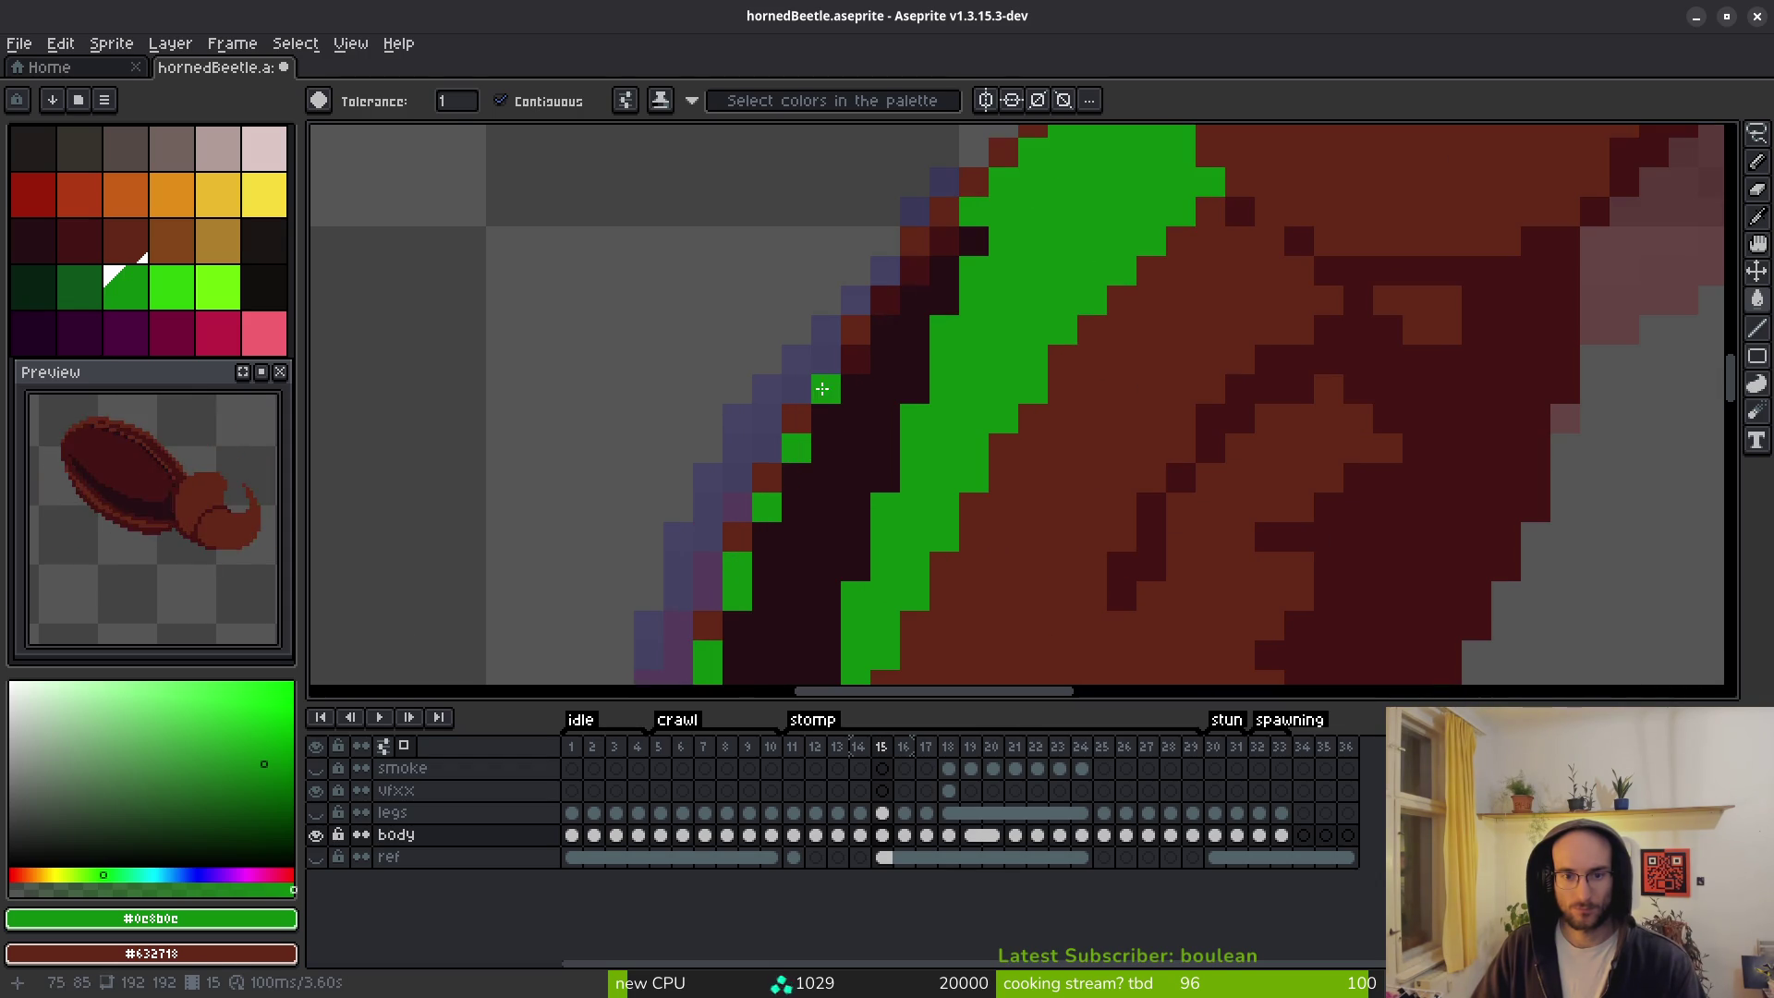
pyautogui.click(879, 321)
pyautogui.hotkey('ctrl', 'z')
pyautogui.click(885, 301)
pyautogui.click(911, 265)
pyautogui.scroll(-4, 938, 416)
# Try a green fill on frame 13's shell, then undo it.
pyautogui.press('Left')
pyautogui.press('Left')
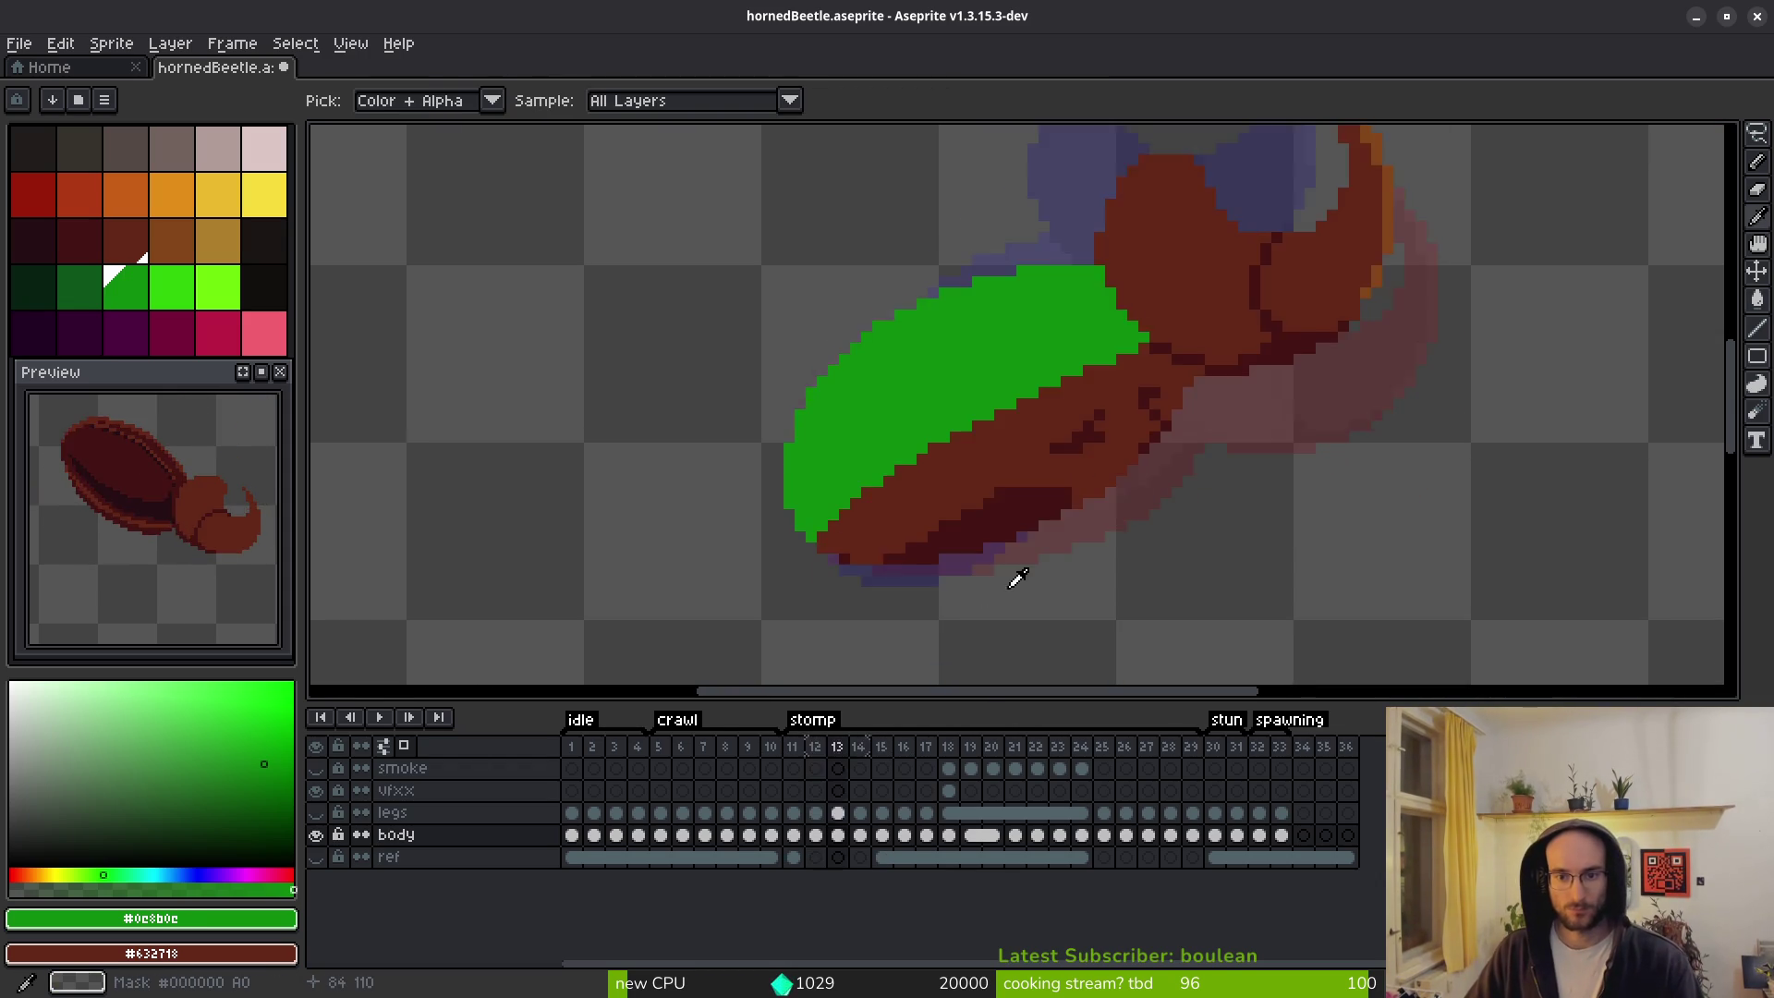
pyautogui.press('Right')
pyautogui.press('Right')
pyautogui.press('g')
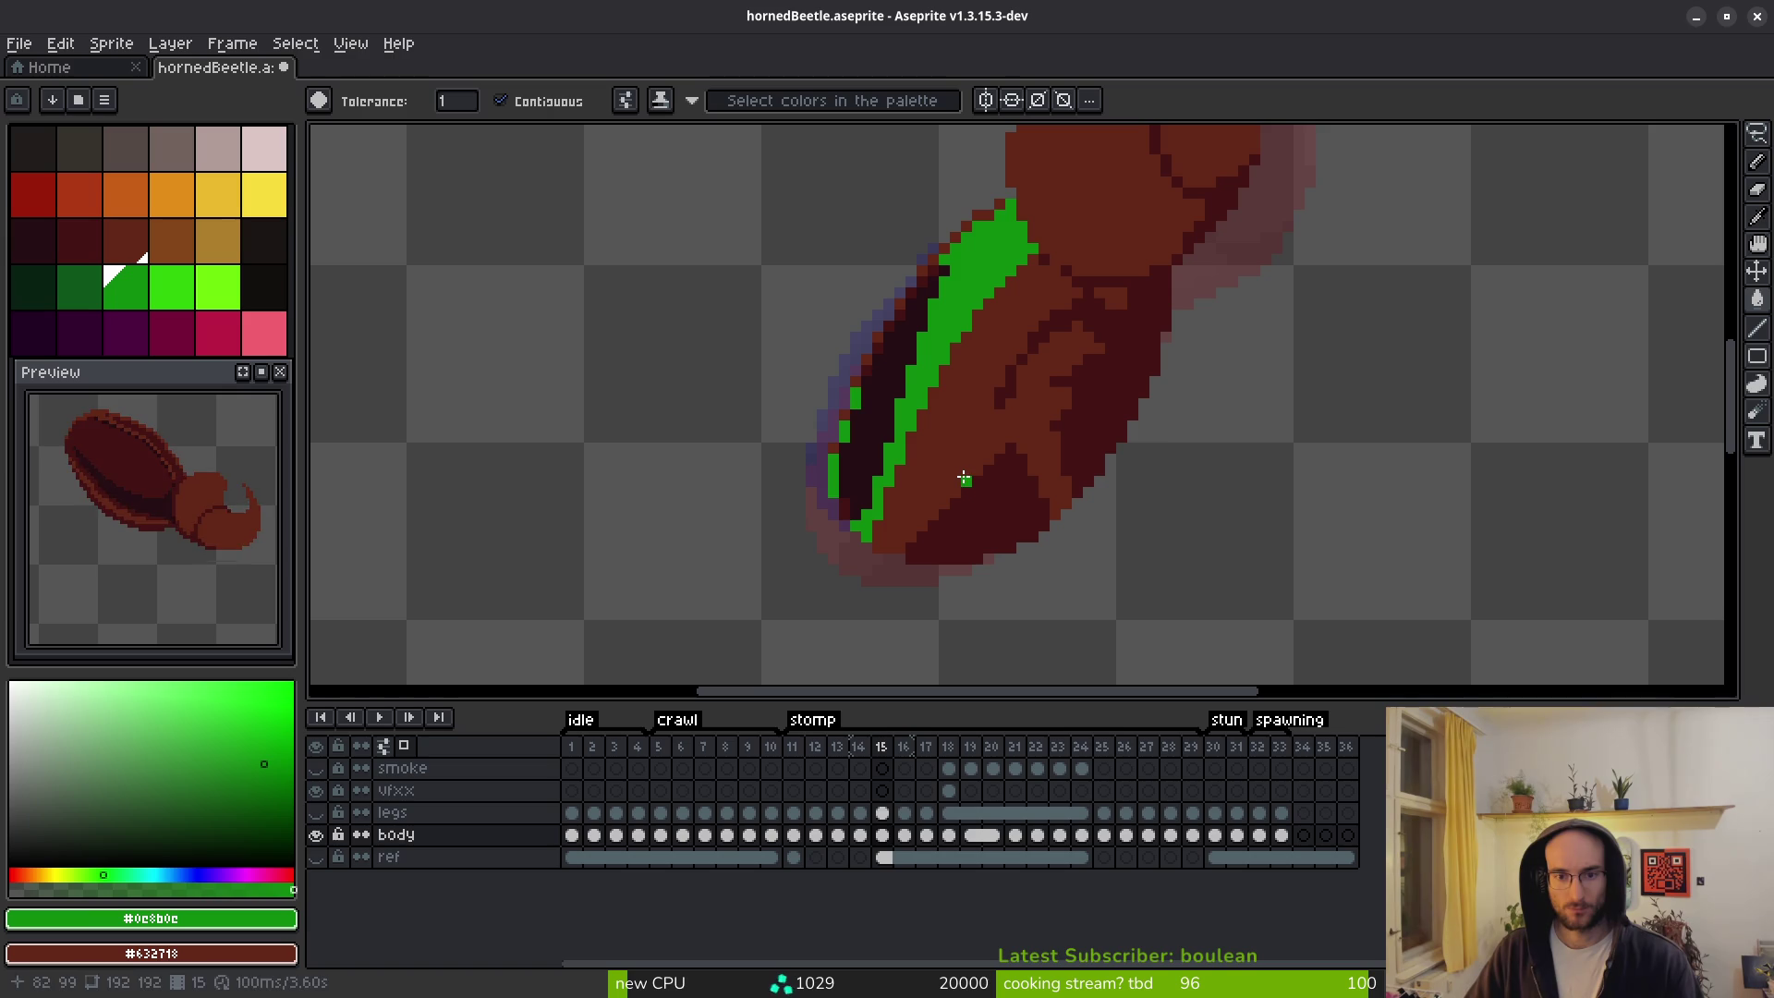
pyautogui.press('Left')
pyautogui.click(979, 473)
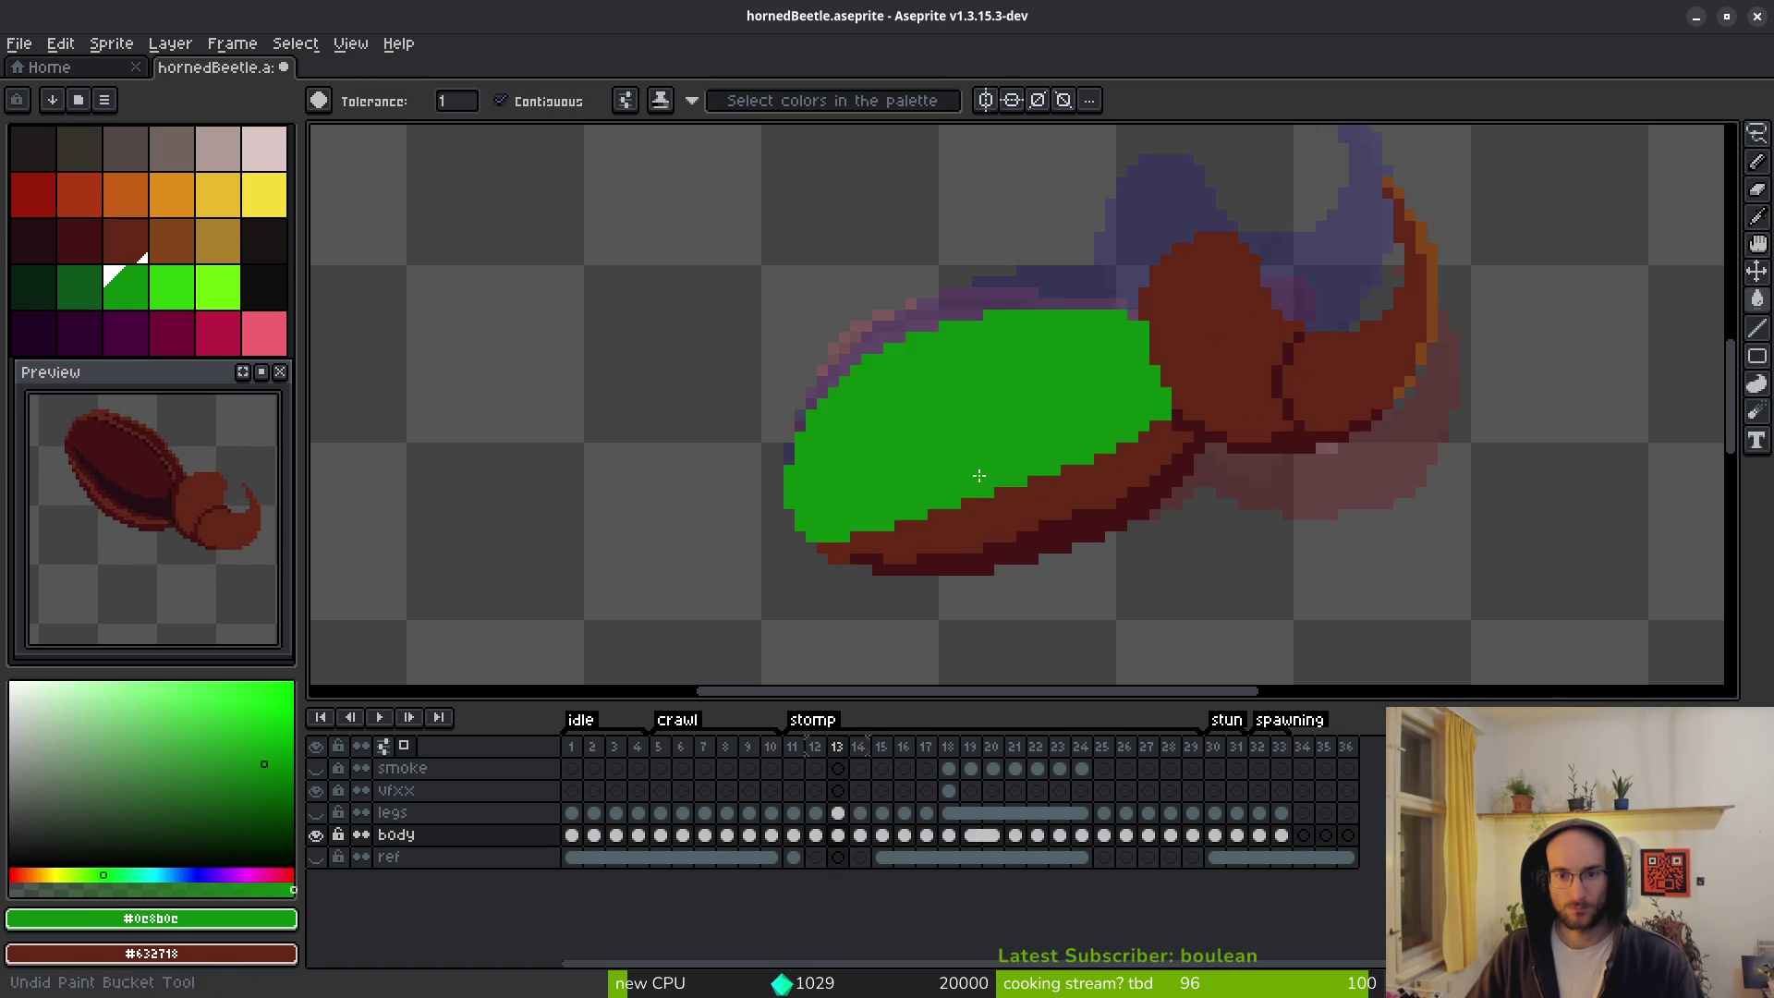
pyautogui.hotkey('ctrl', 'z')
pyautogui.hotkey('ctrl', 'z')
# Sample the bright shell green from crawl frame 7 as the drawing colour.
pyautogui.press('i')
pyautogui.press('g')
pyautogui.hotkey('ctrl', 'd')
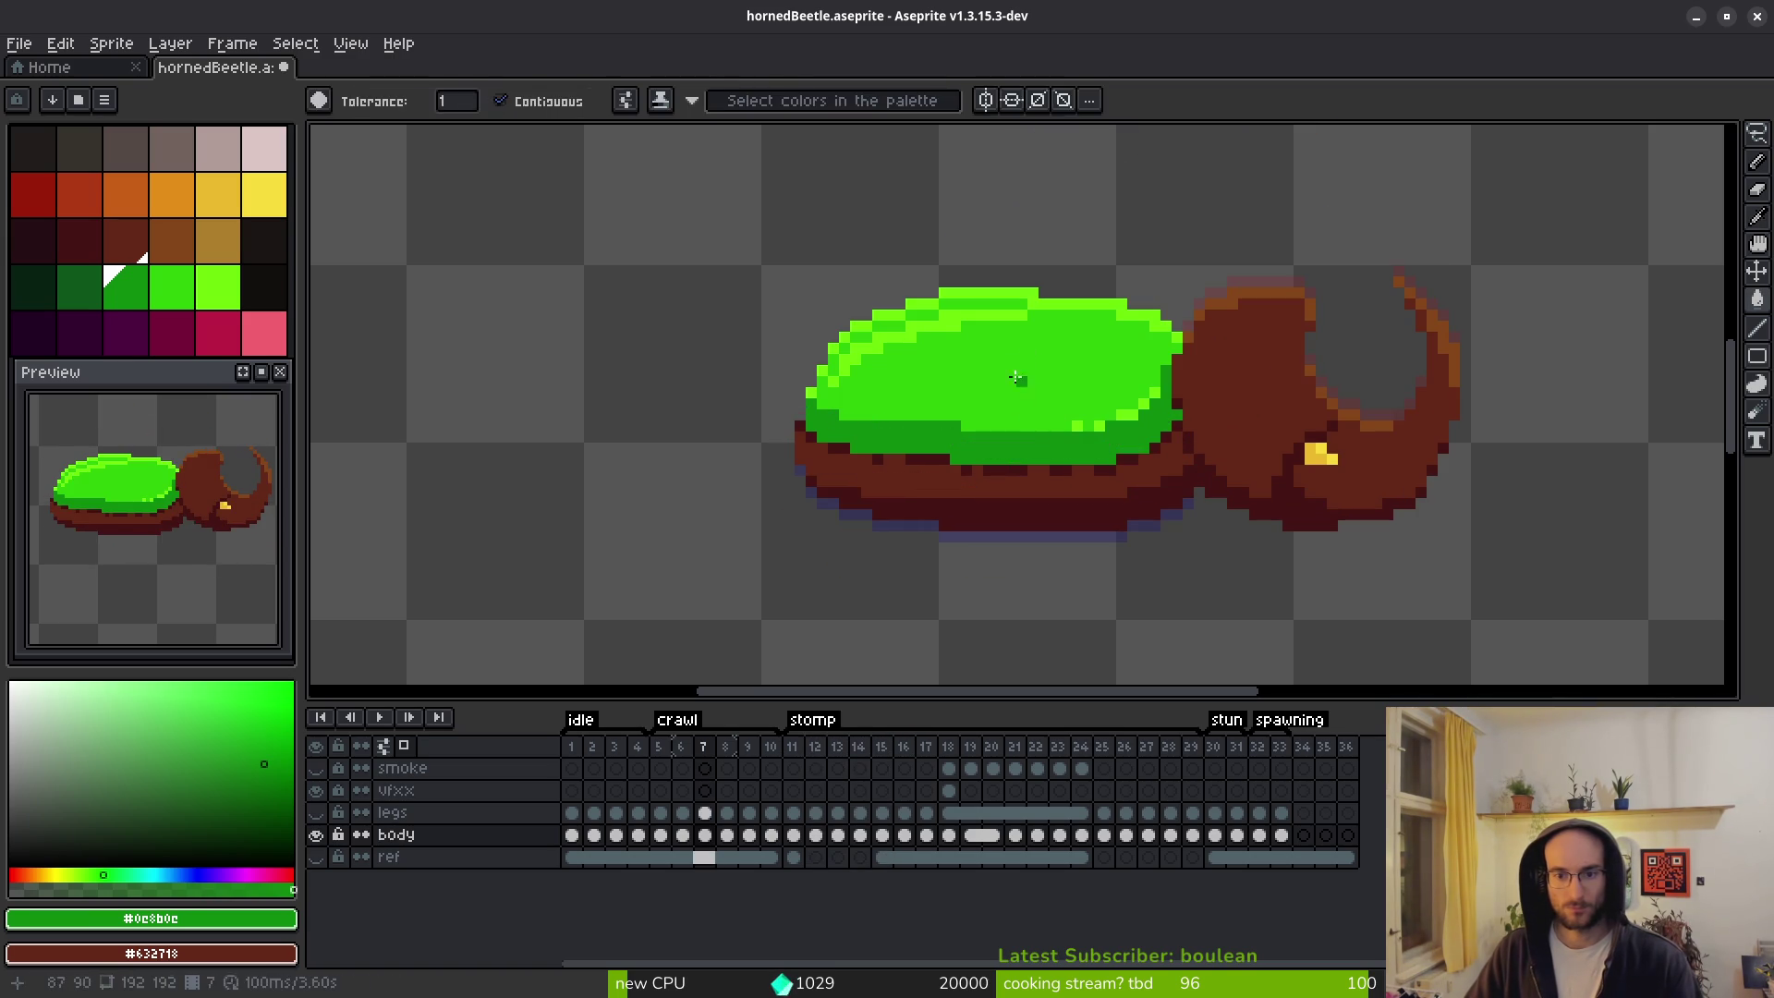
pyautogui.keyDown('alt'); pyautogui.click(1035, 399); pyautogui.keyUp('alt')
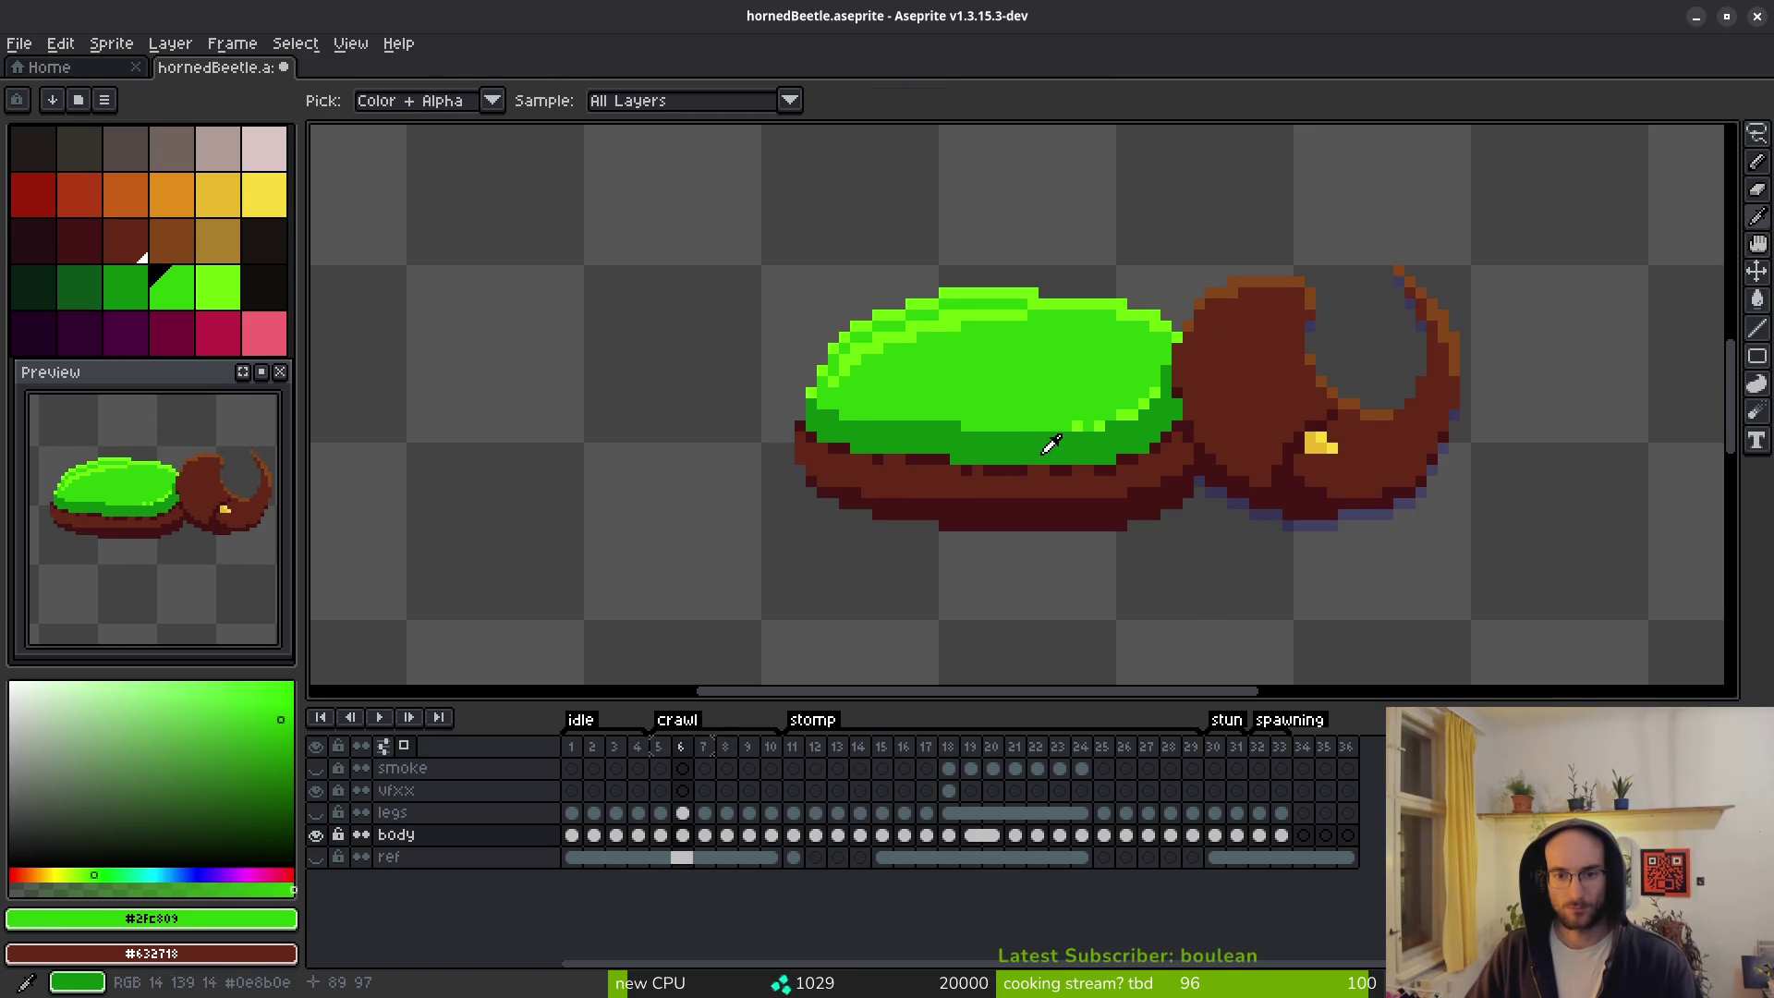
# Fill only the upper shell of stomp frame 12 bright green.
pyautogui.press('Right')
pyautogui.press('Right')
pyautogui.press('Right')
pyautogui.press('Right')
pyautogui.press('g')
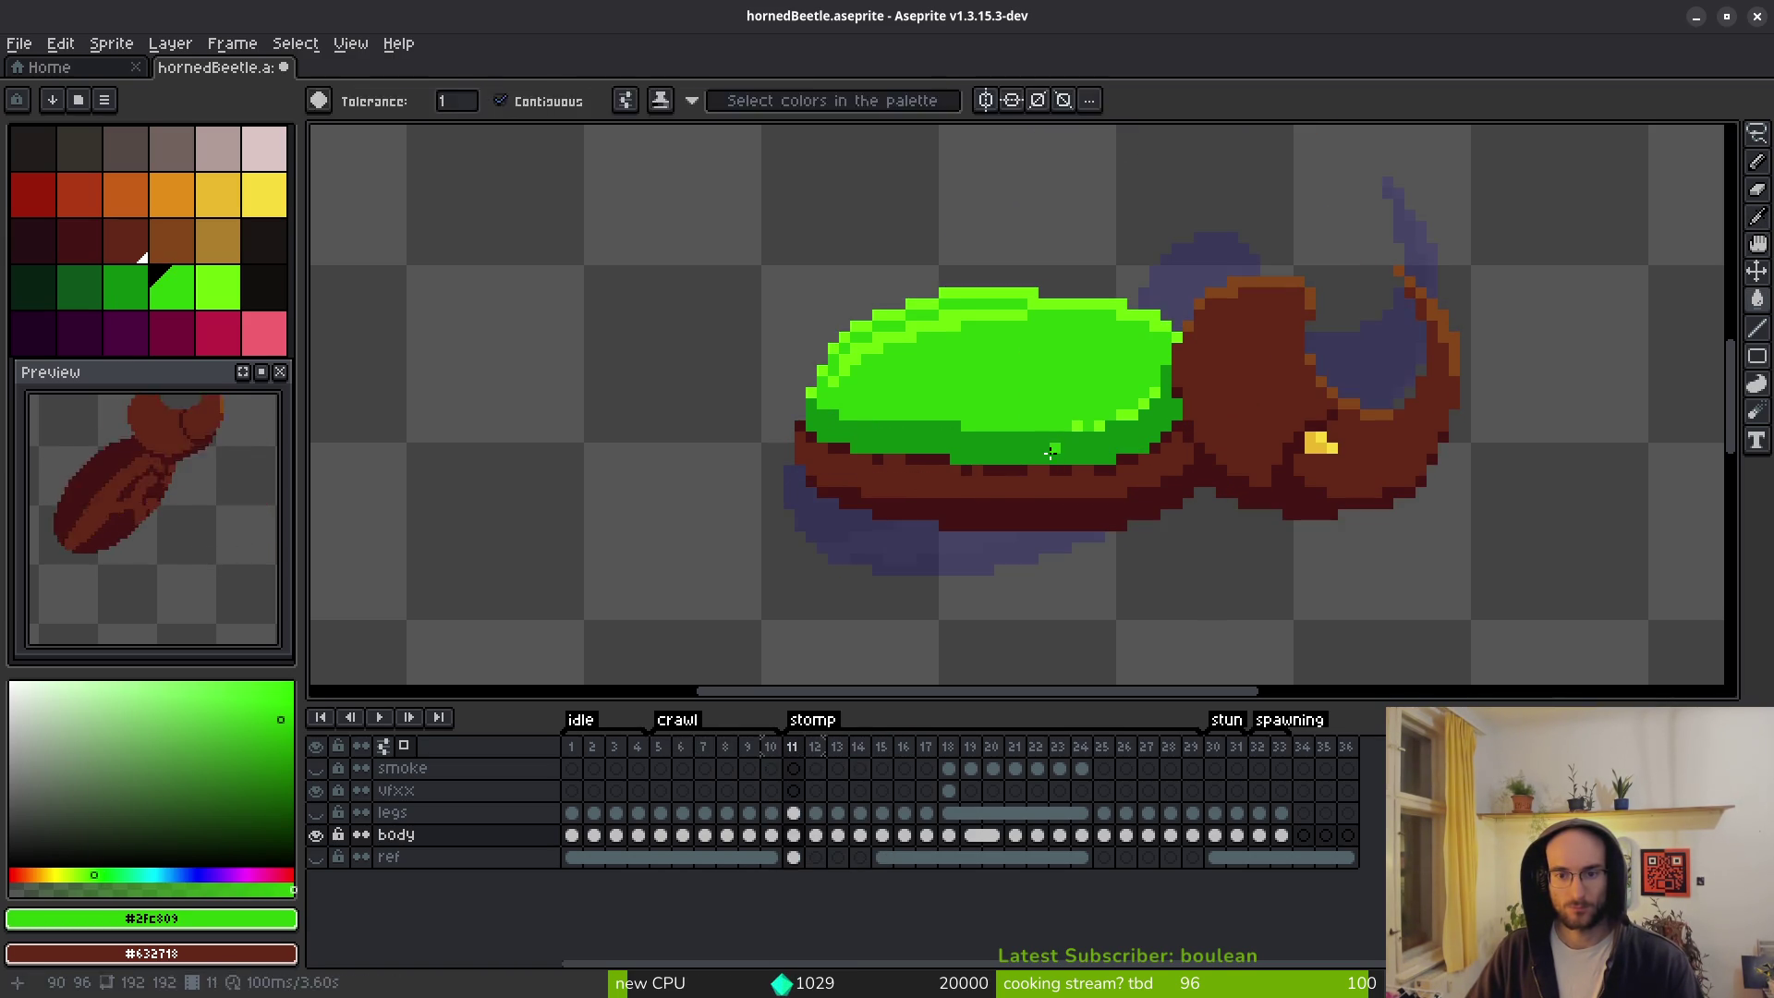
pyautogui.press('Right')
pyautogui.click(1026, 433)
pyautogui.hotkey('ctrl', 'z')
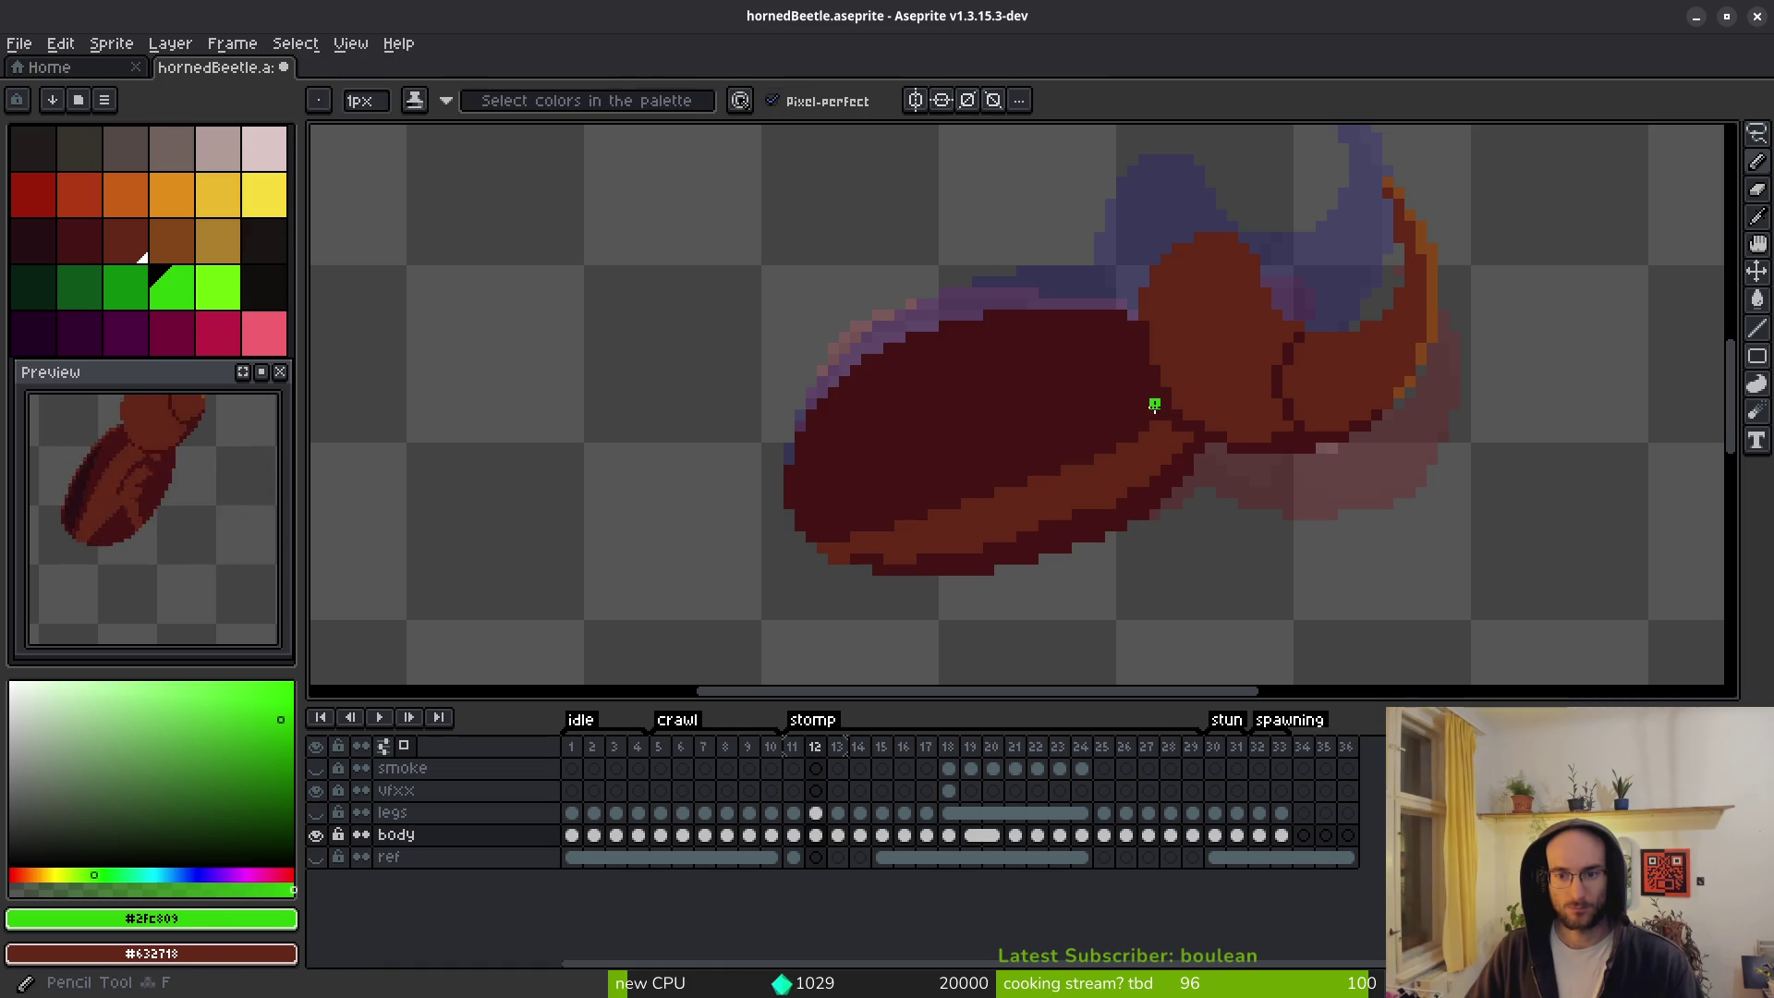
pyautogui.click(1022, 413)
# Fill the upper shells of frames 13 and 14 bright green.
pyautogui.press('Right')
pyautogui.click(979, 370)
pyautogui.press('Right')
pyautogui.click(976, 370)
pyautogui.hotkey('ctrl', 'z')
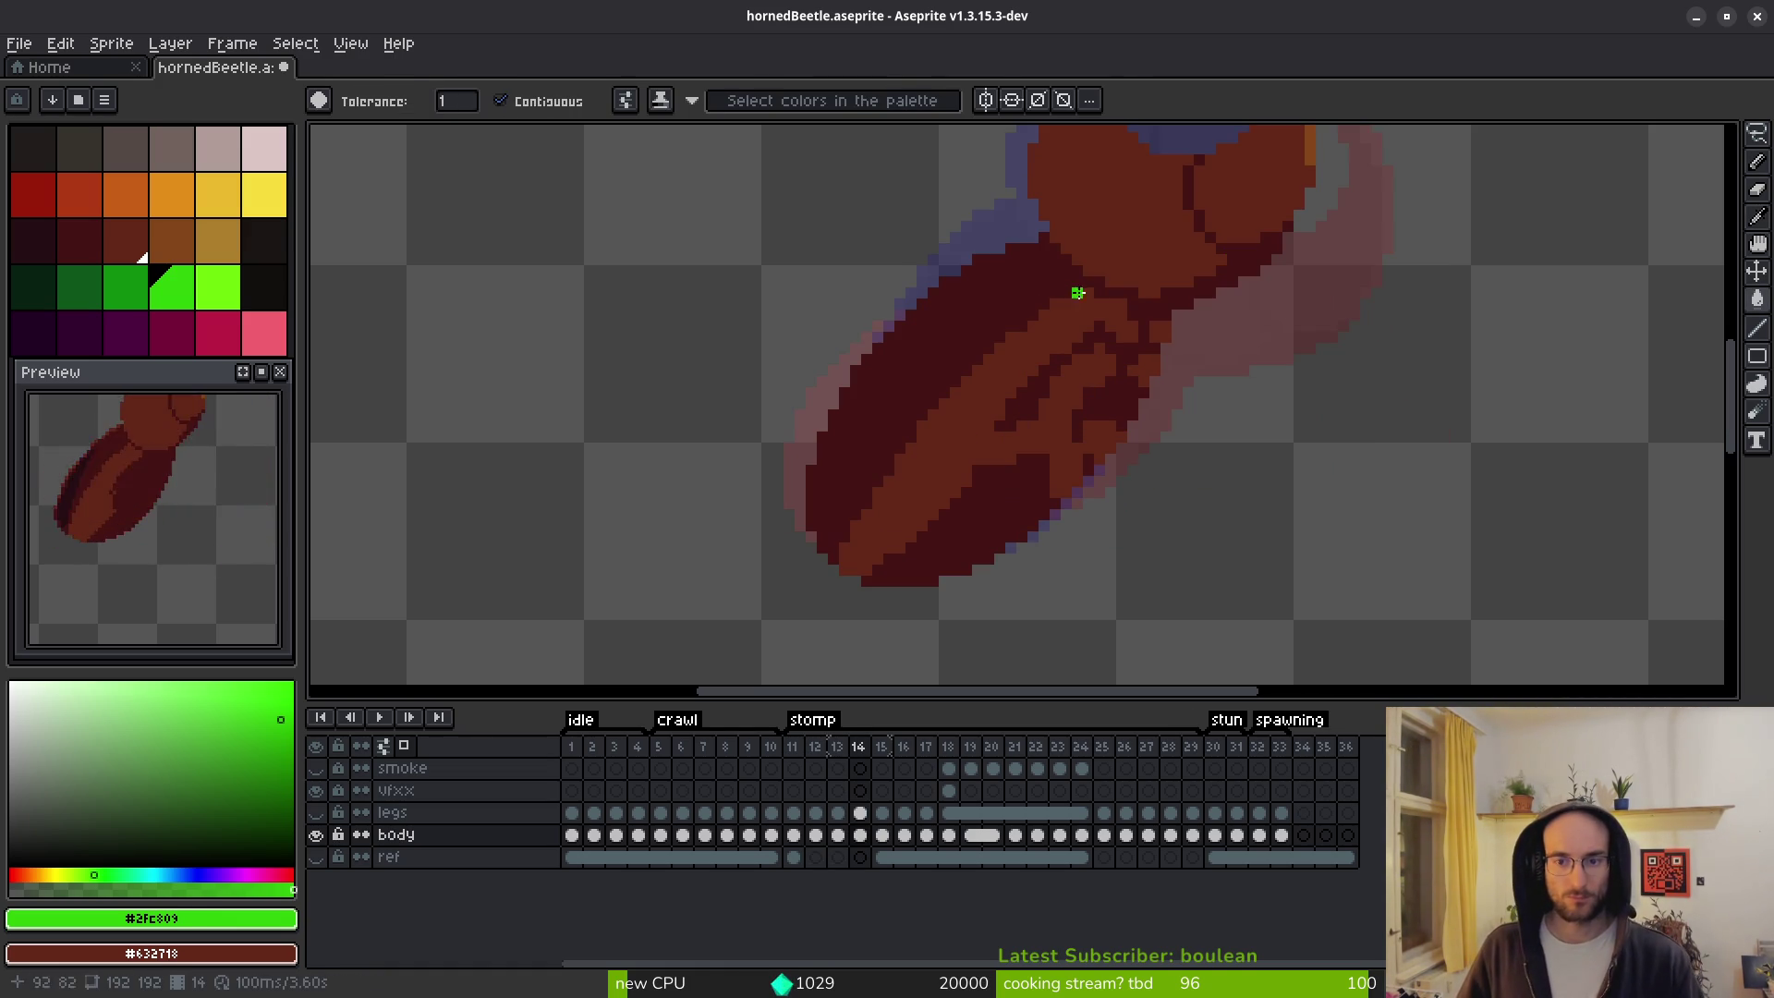
pyautogui.click(988, 317)
# Fill frame 15's shell stripe plus its dark edge and outline pixels green.
pyautogui.press('Right')
pyautogui.click(931, 467)
pyautogui.scroll(3, 794, 515)
pyautogui.click(812, 602)
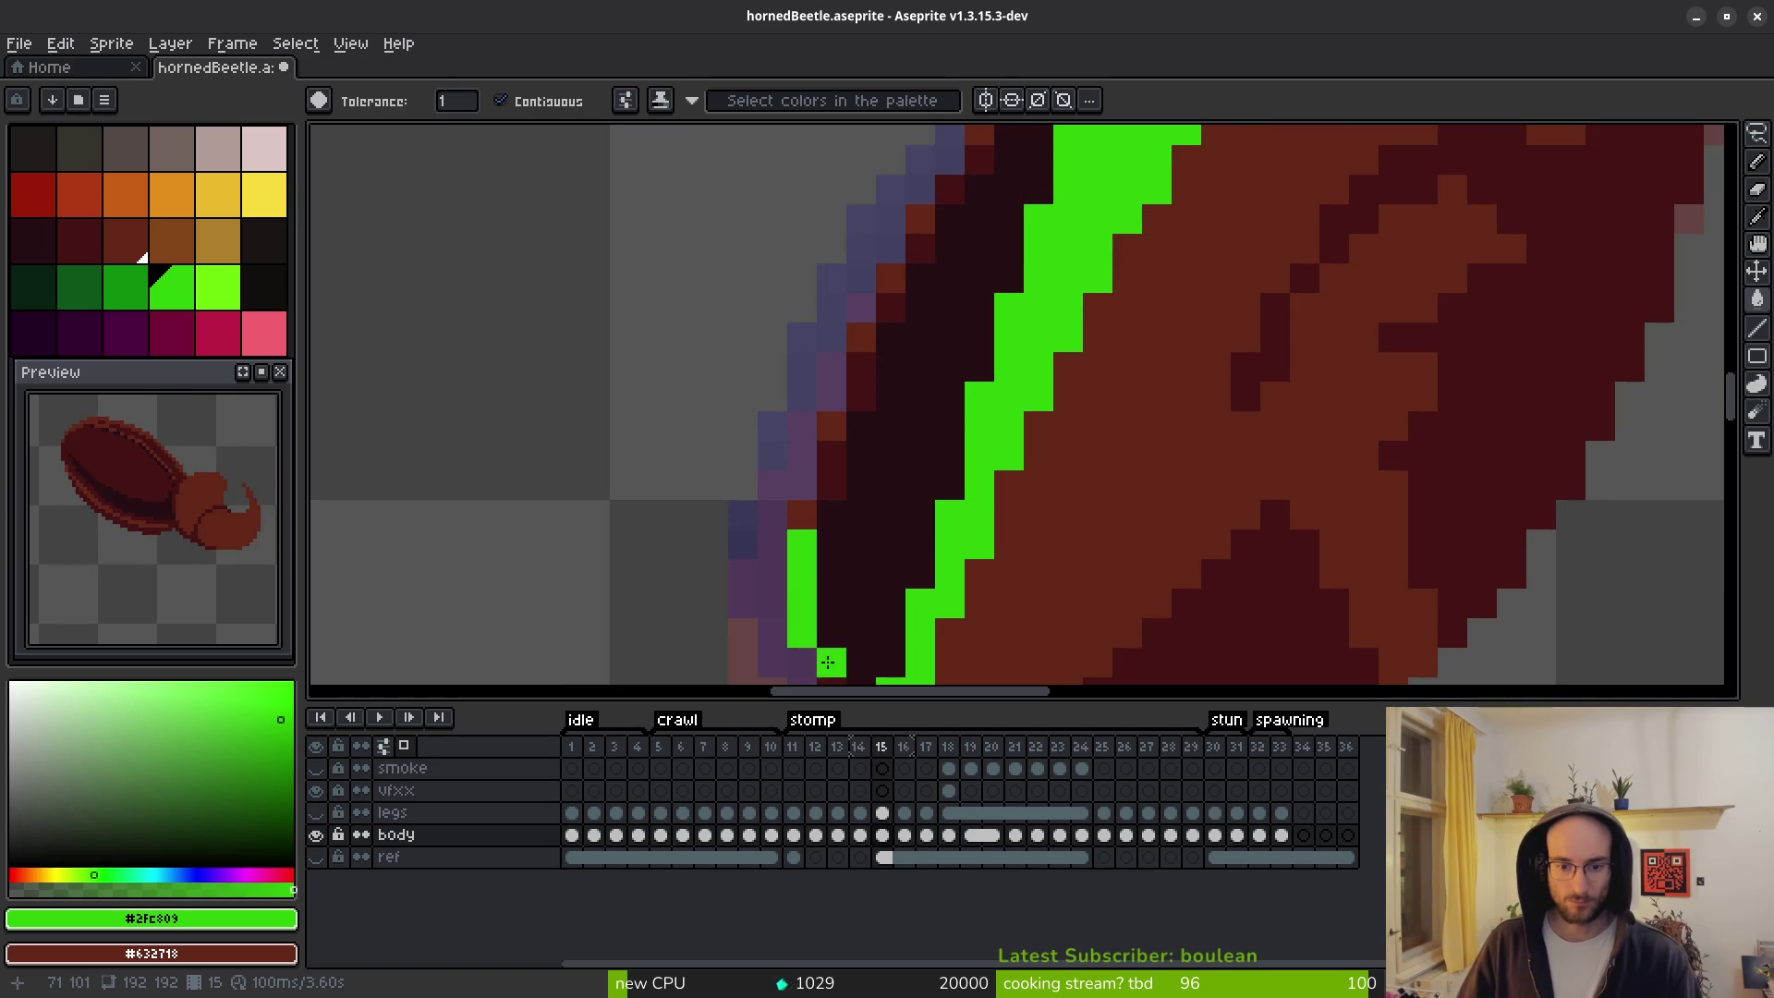
pyautogui.click(831, 466)
pyautogui.click(857, 363)
pyautogui.moveTo(936, 264); pyautogui.dragTo(911, 453)
pyautogui.click(911, 453)
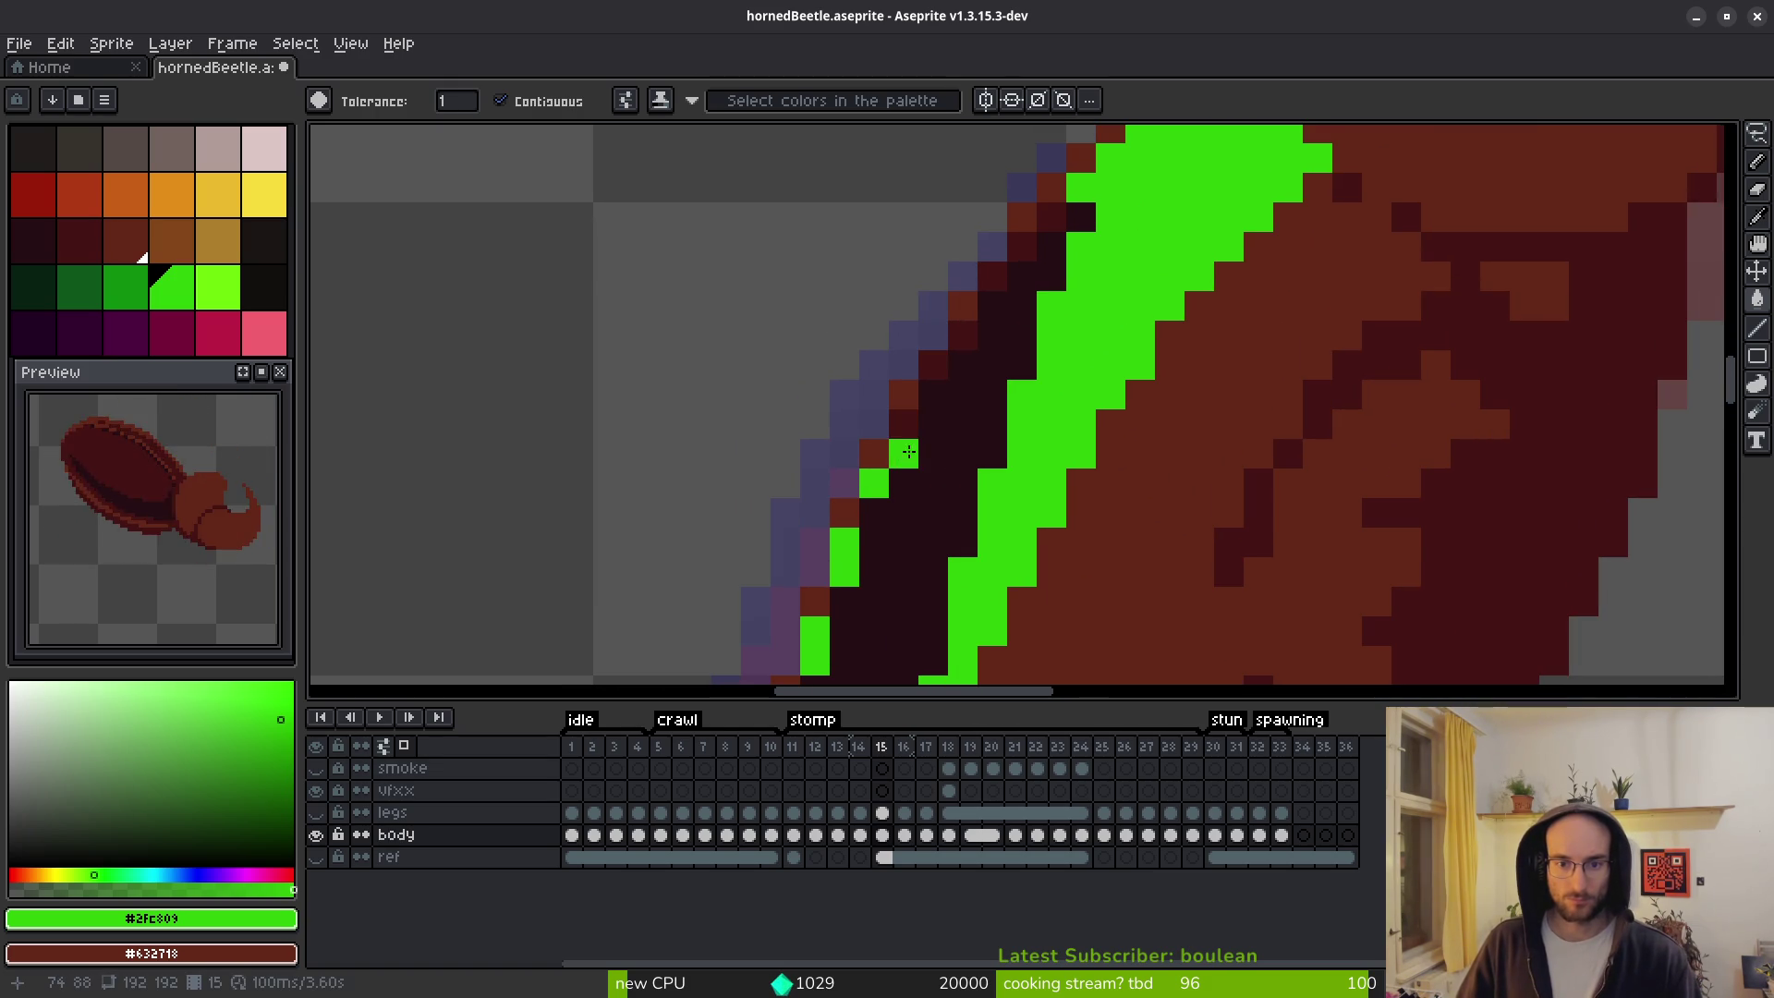
pyautogui.click(963, 306)
pyautogui.click(992, 277)
pyautogui.click(1021, 246)
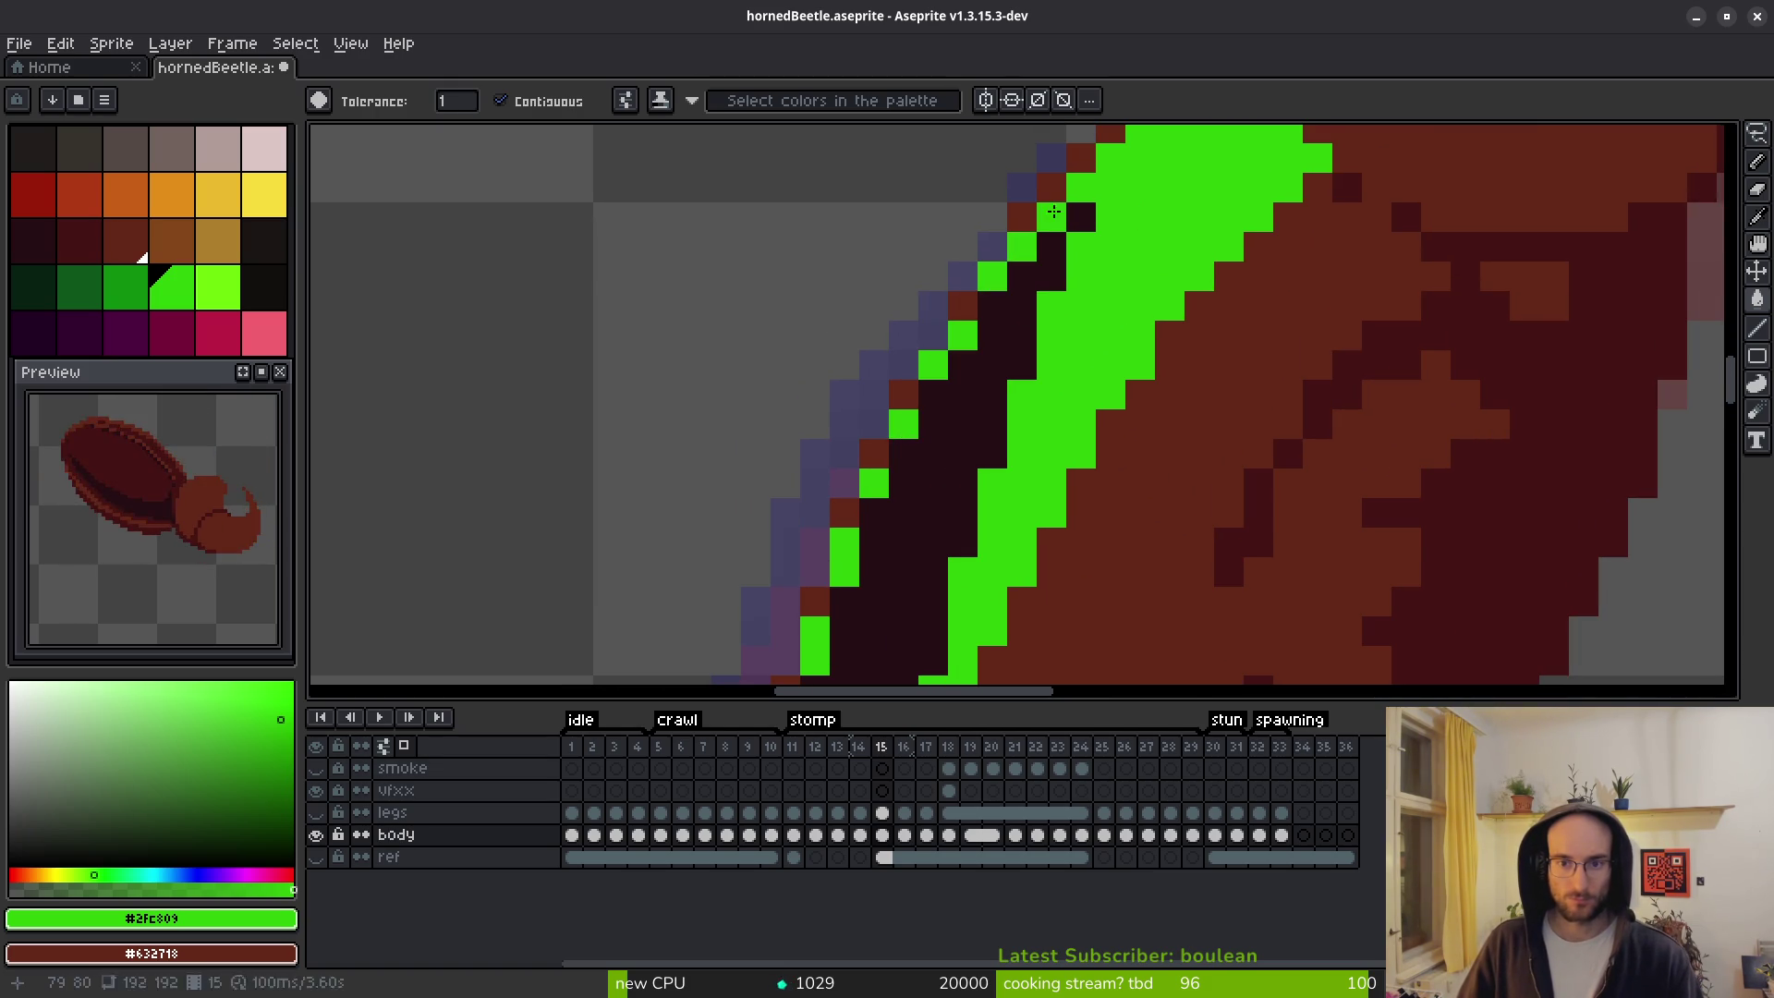
pyautogui.click(1037, 218)
pyautogui.scroll(-3, 1096, 425)
pyautogui.scroll(2, 1096, 425)
pyautogui.scroll(-2, 1083, 490)
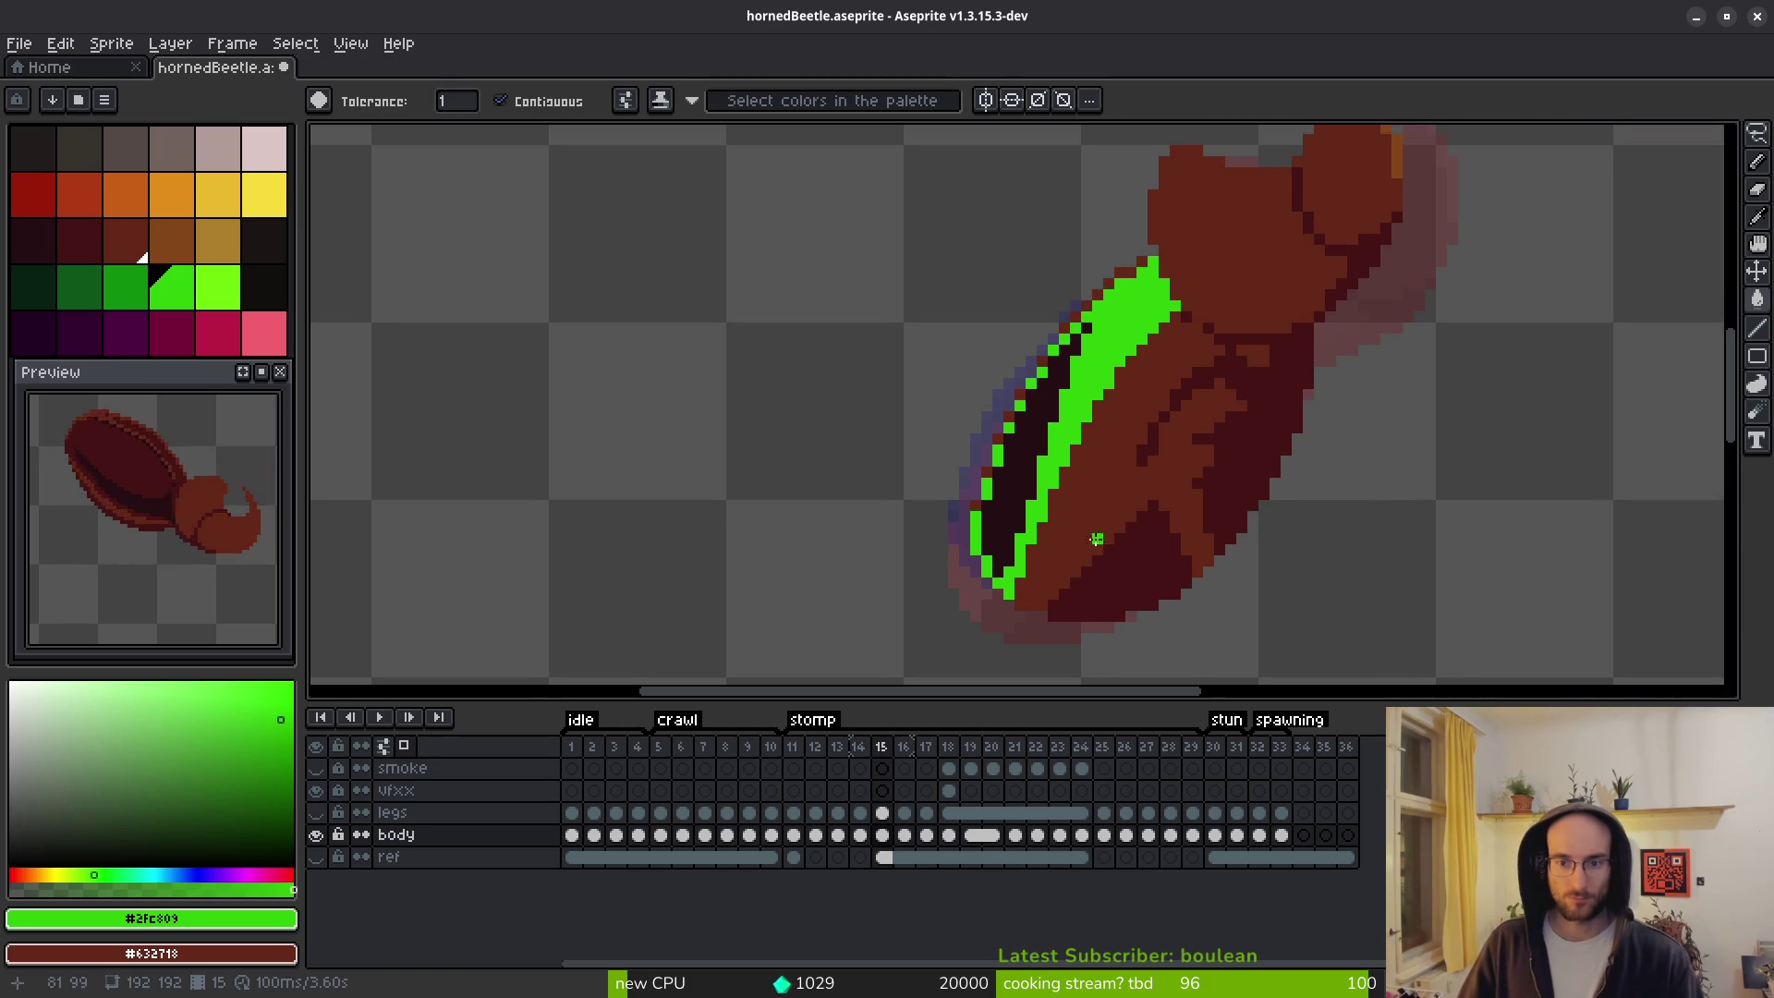
# Fill frame 16's shell stripe and the dark pixels along its edge green.
pyautogui.press('.')
pyautogui.scroll(2, 1078, 413)
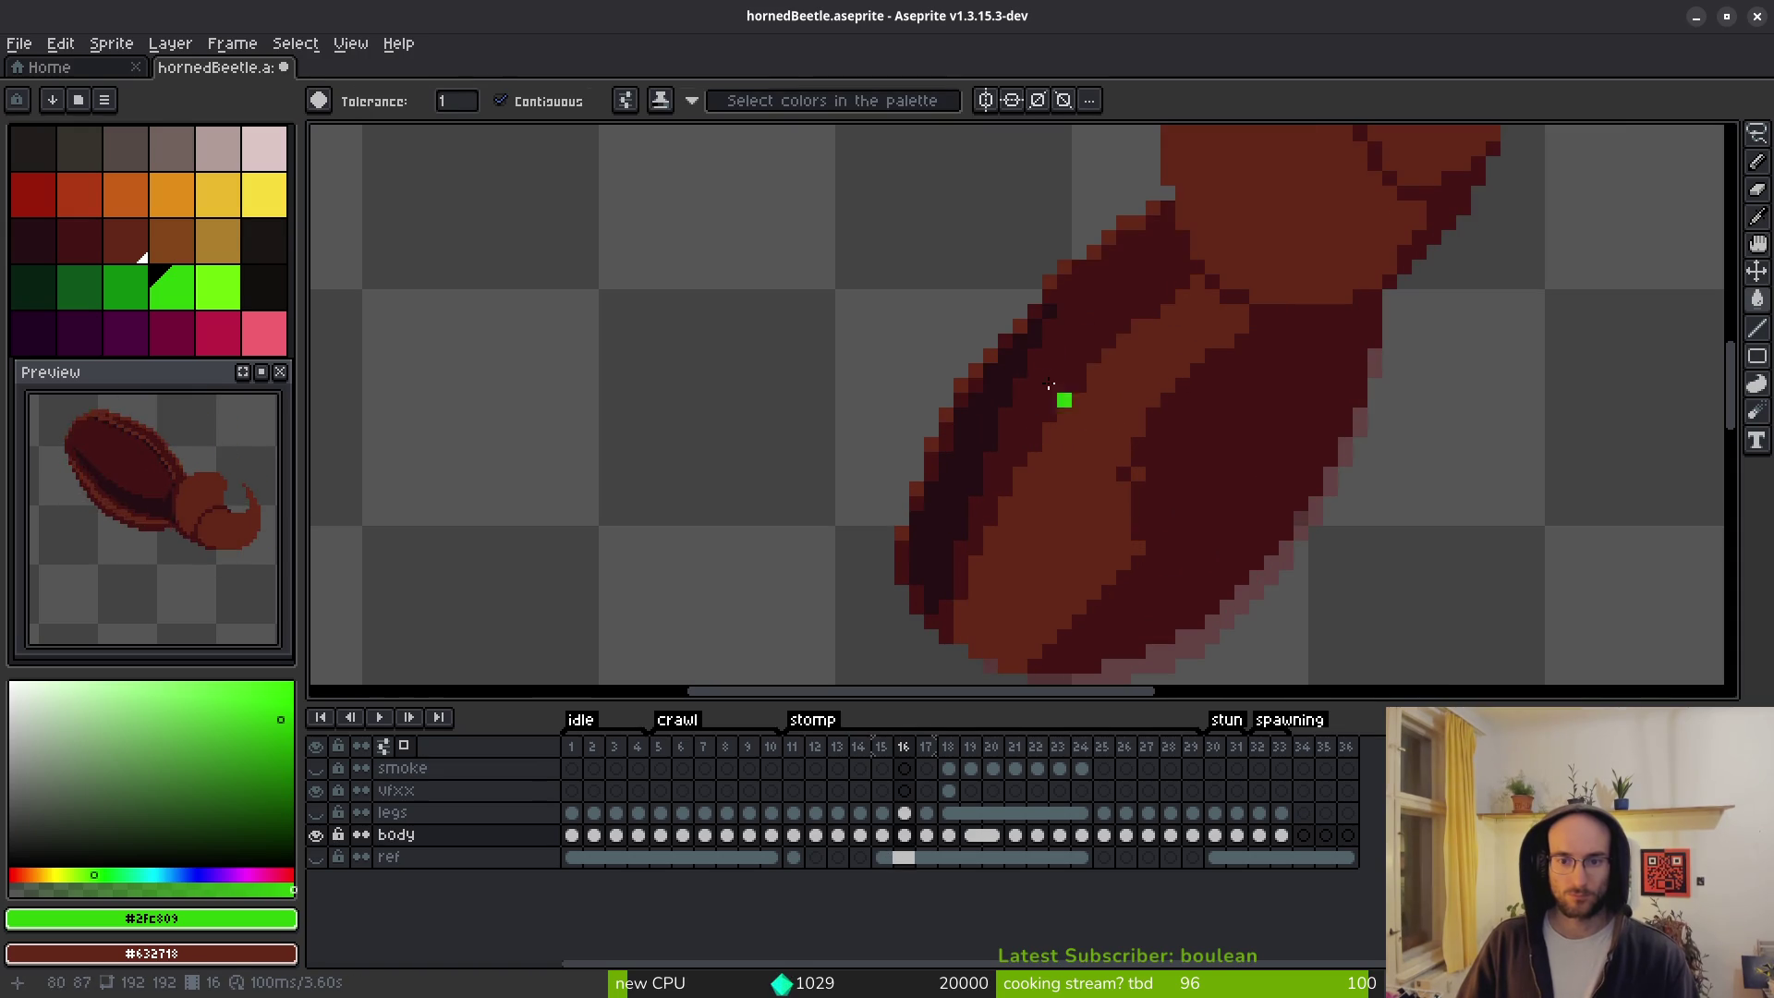
pyautogui.click(1077, 412)
pyautogui.scroll(2, 1070, 288)
pyautogui.click(1079, 231)
pyautogui.click(990, 321)
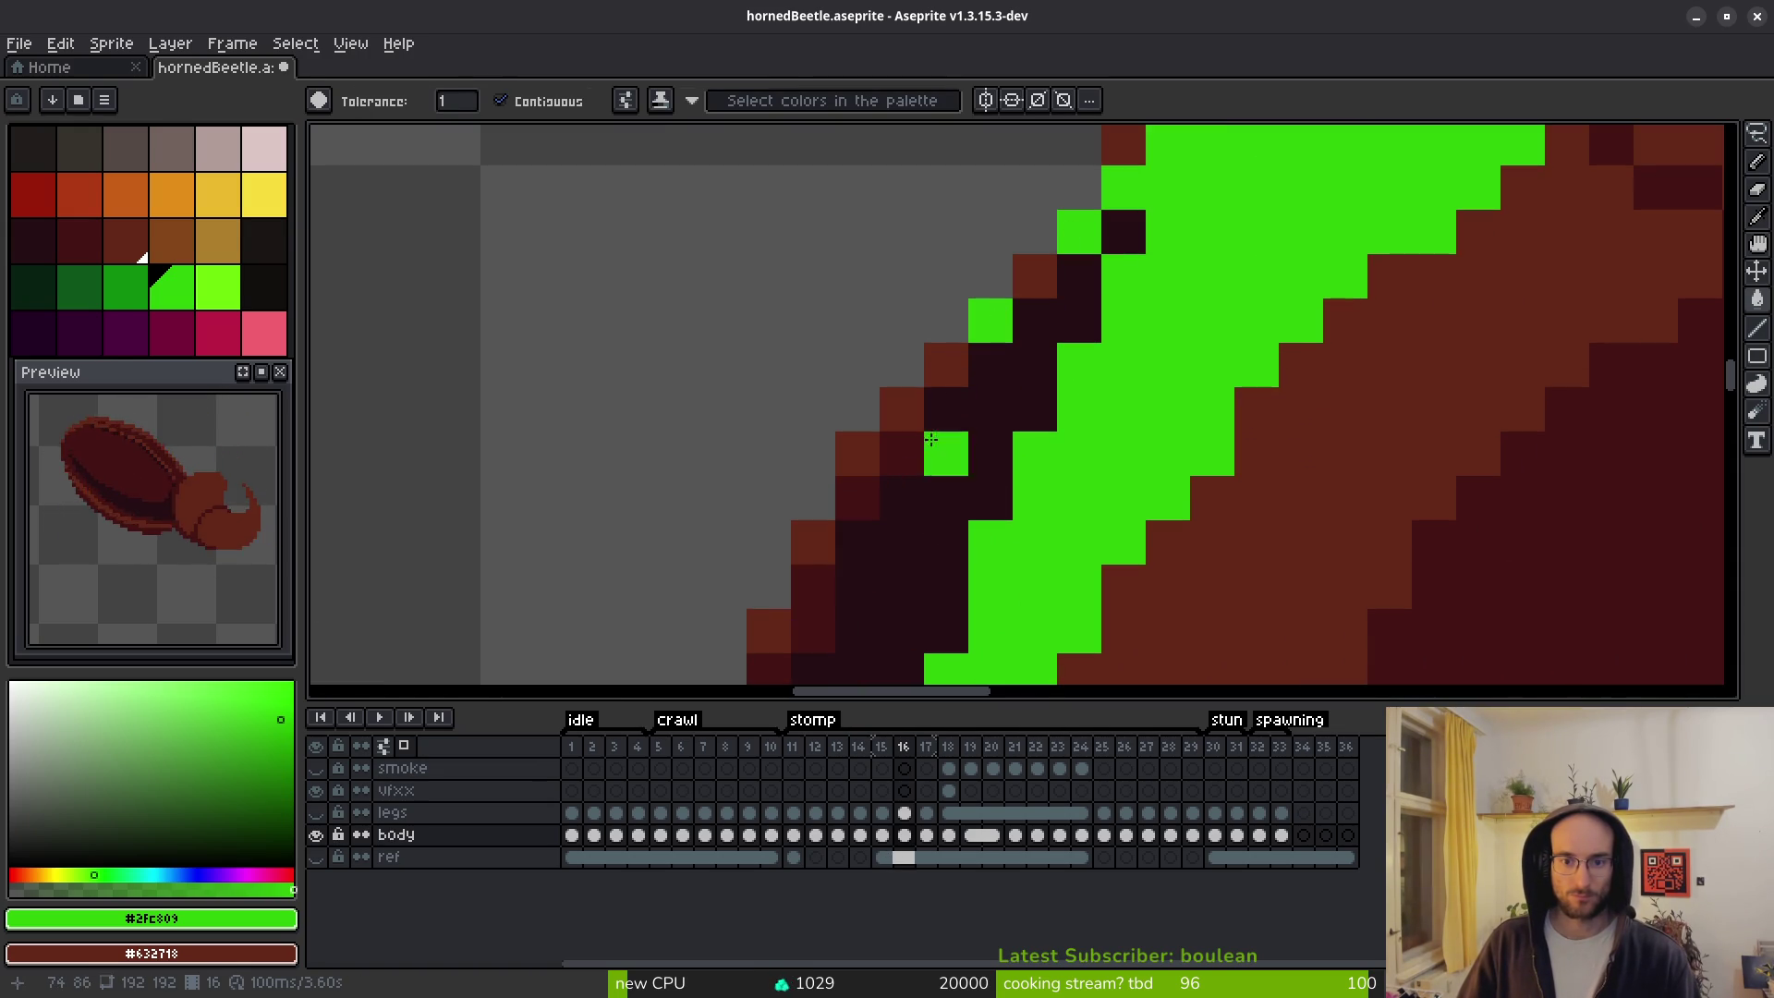
pyautogui.click(901, 454)
pyautogui.click(856, 498)
pyautogui.click(813, 631)
pyautogui.click(815, 596)
pyautogui.scroll(-3, 815, 596)
# Green the remaining dark outline pixels on frame 16, then frame 17's shell stripe.
pyautogui.click(850, 286)
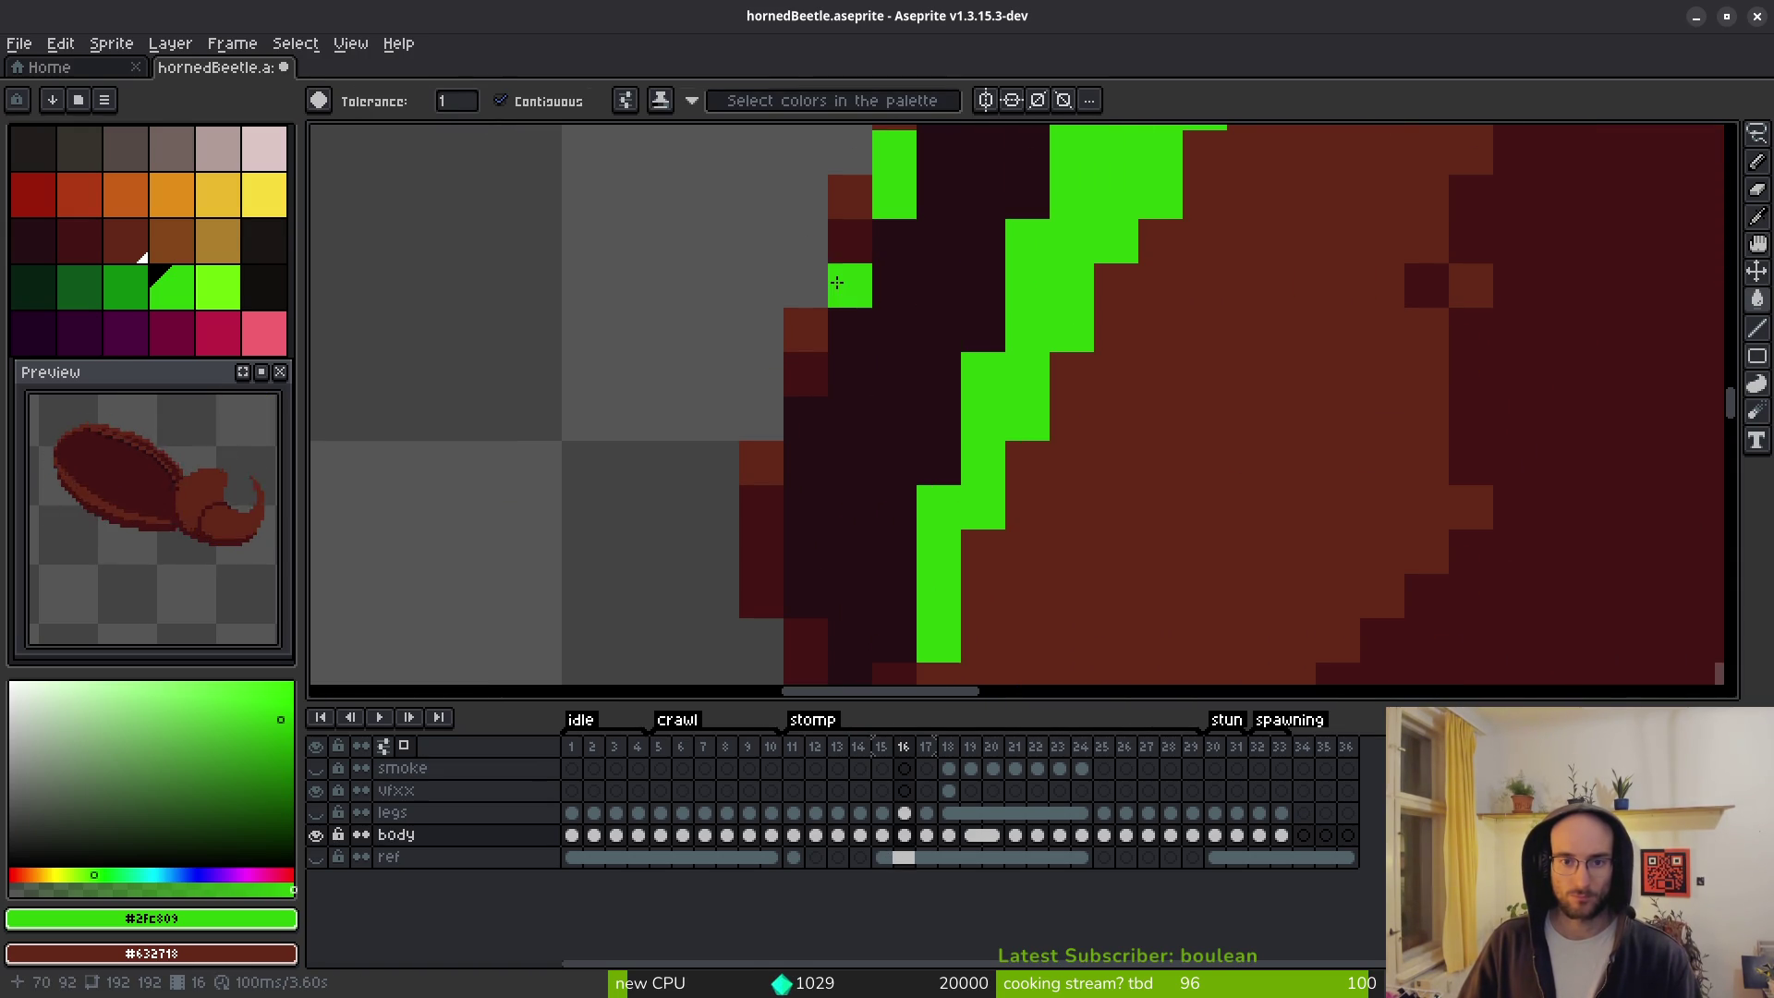
pyautogui.click(850, 241)
pyautogui.click(806, 330)
pyautogui.click(806, 374)
pyautogui.click(762, 552)
pyautogui.click(810, 641)
pyautogui.scroll(-2, 811, 641)
pyautogui.click(891, 629)
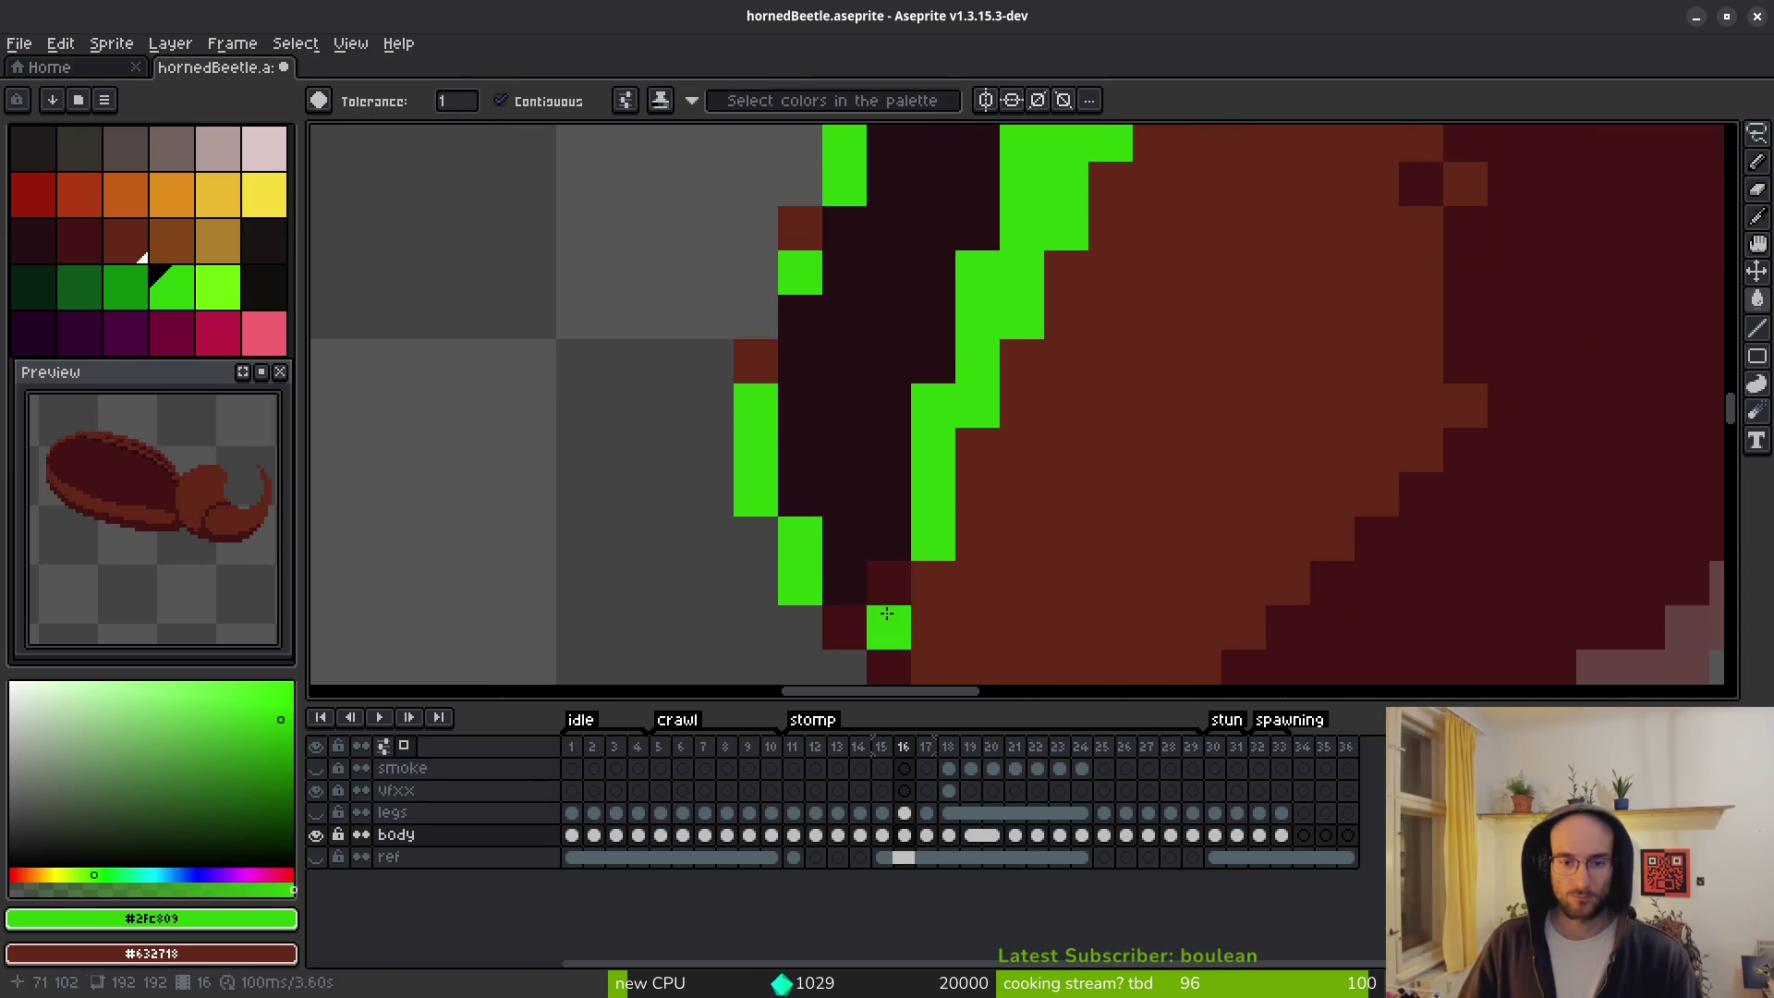
pyautogui.scroll(-3, 1016, 555)
pyautogui.press('.')
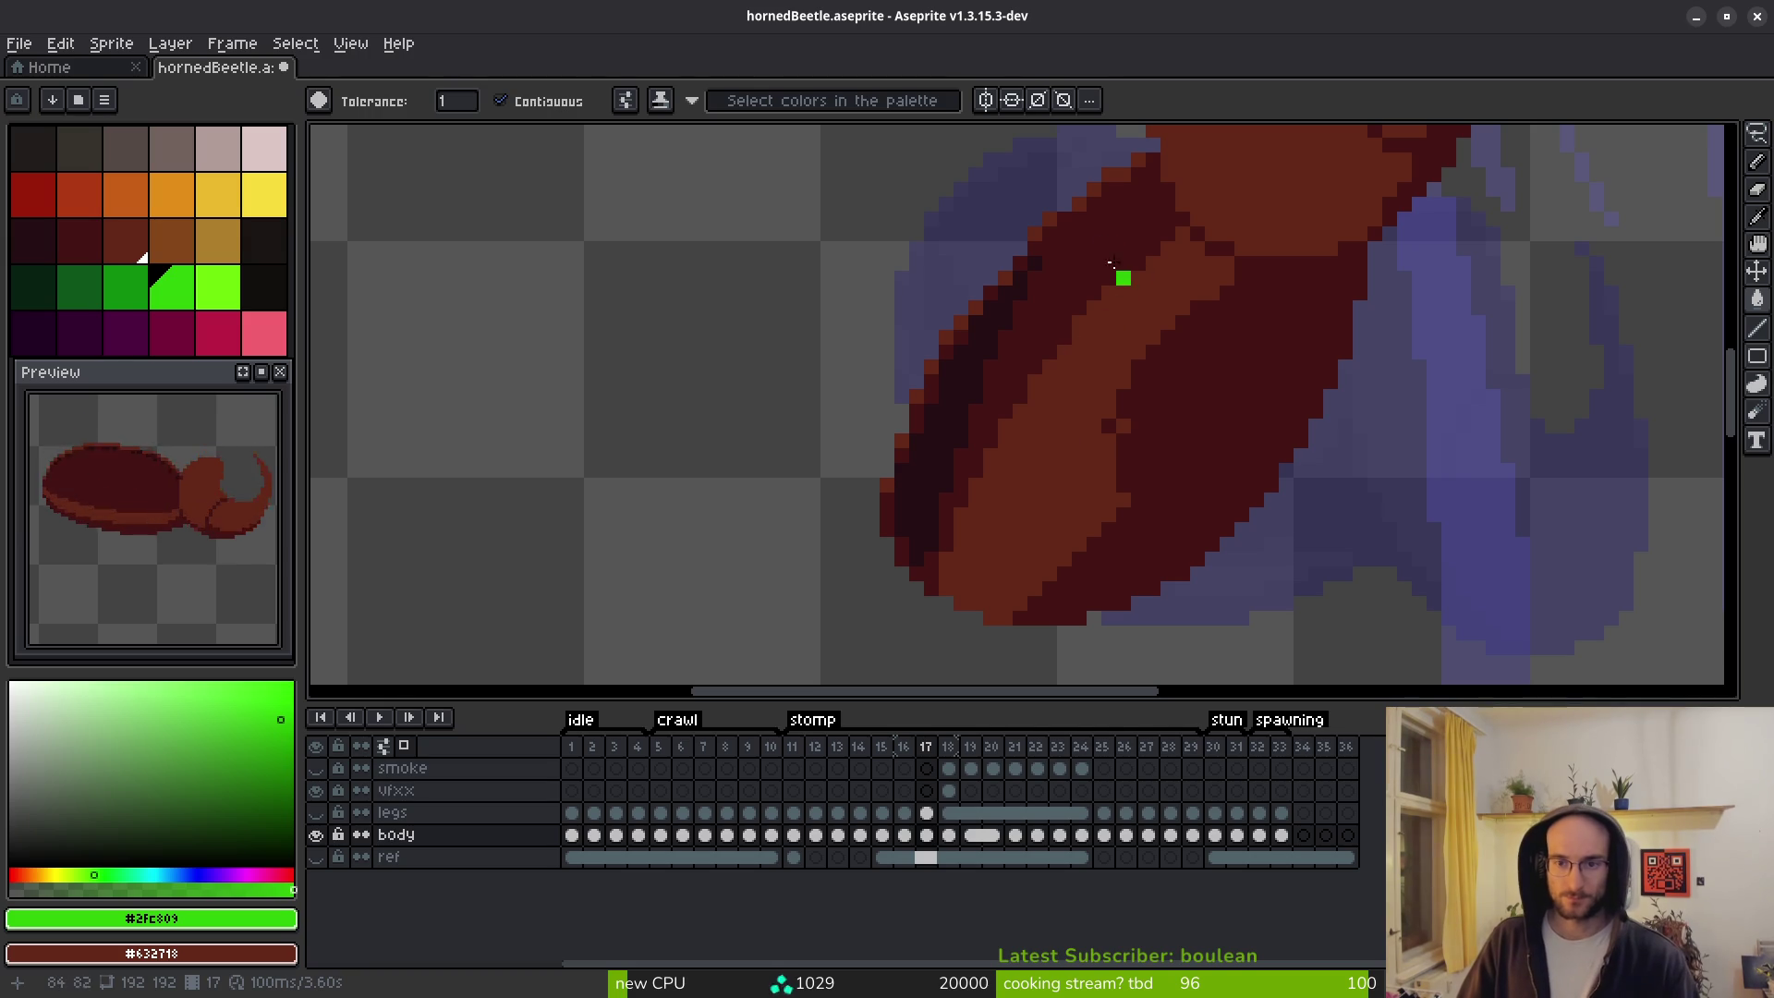
pyautogui.click(1129, 281)
# Lasso frame 17's outer shell band and replace its dark red #431414 with green #2fc809.
pyautogui.press('q')
pyautogui.moveTo(1054, 268)
pyautogui.mouseDown()
pyautogui.moveTo(843, 619)
pyautogui.moveTo(956, 467)
pyautogui.mouseUp()
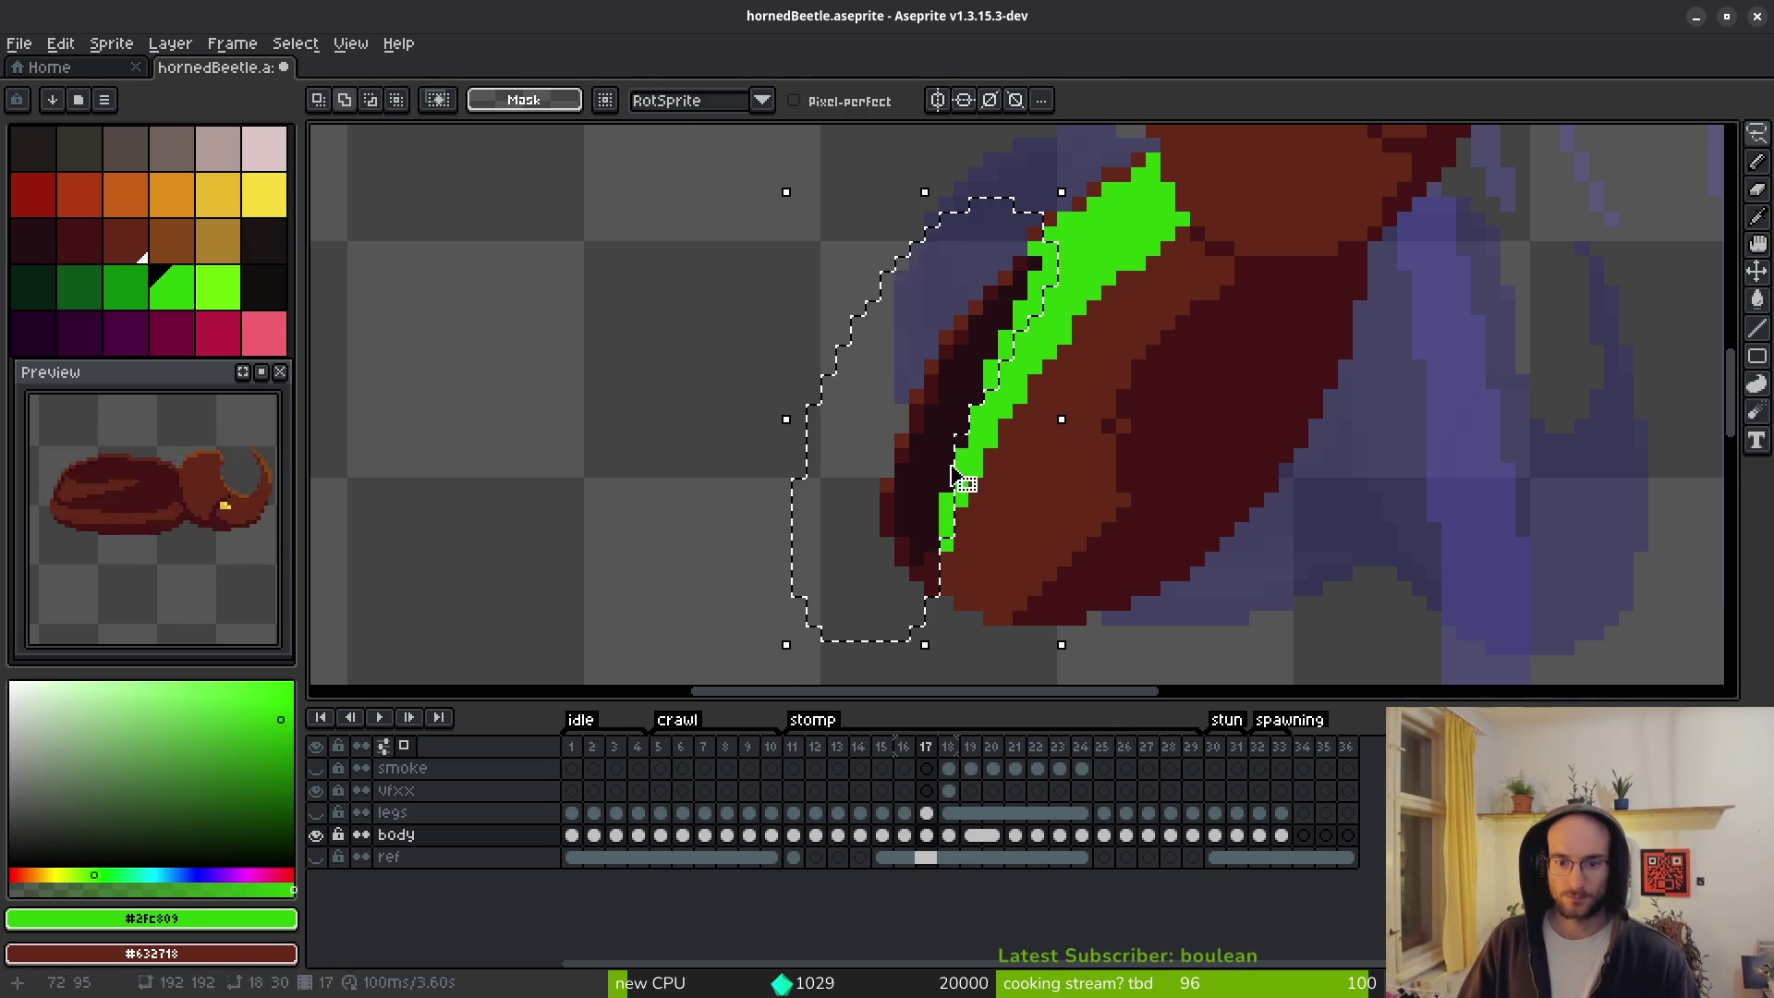
pyautogui.keyDown('alt'); pyautogui.click(929, 555); pyautogui.keyUp('alt')
pyautogui.keyDown('alt'); pyautogui.rightClick(947, 522); pyautogui.keyUp('alt')
pyautogui.hotkey('shift', 'r')
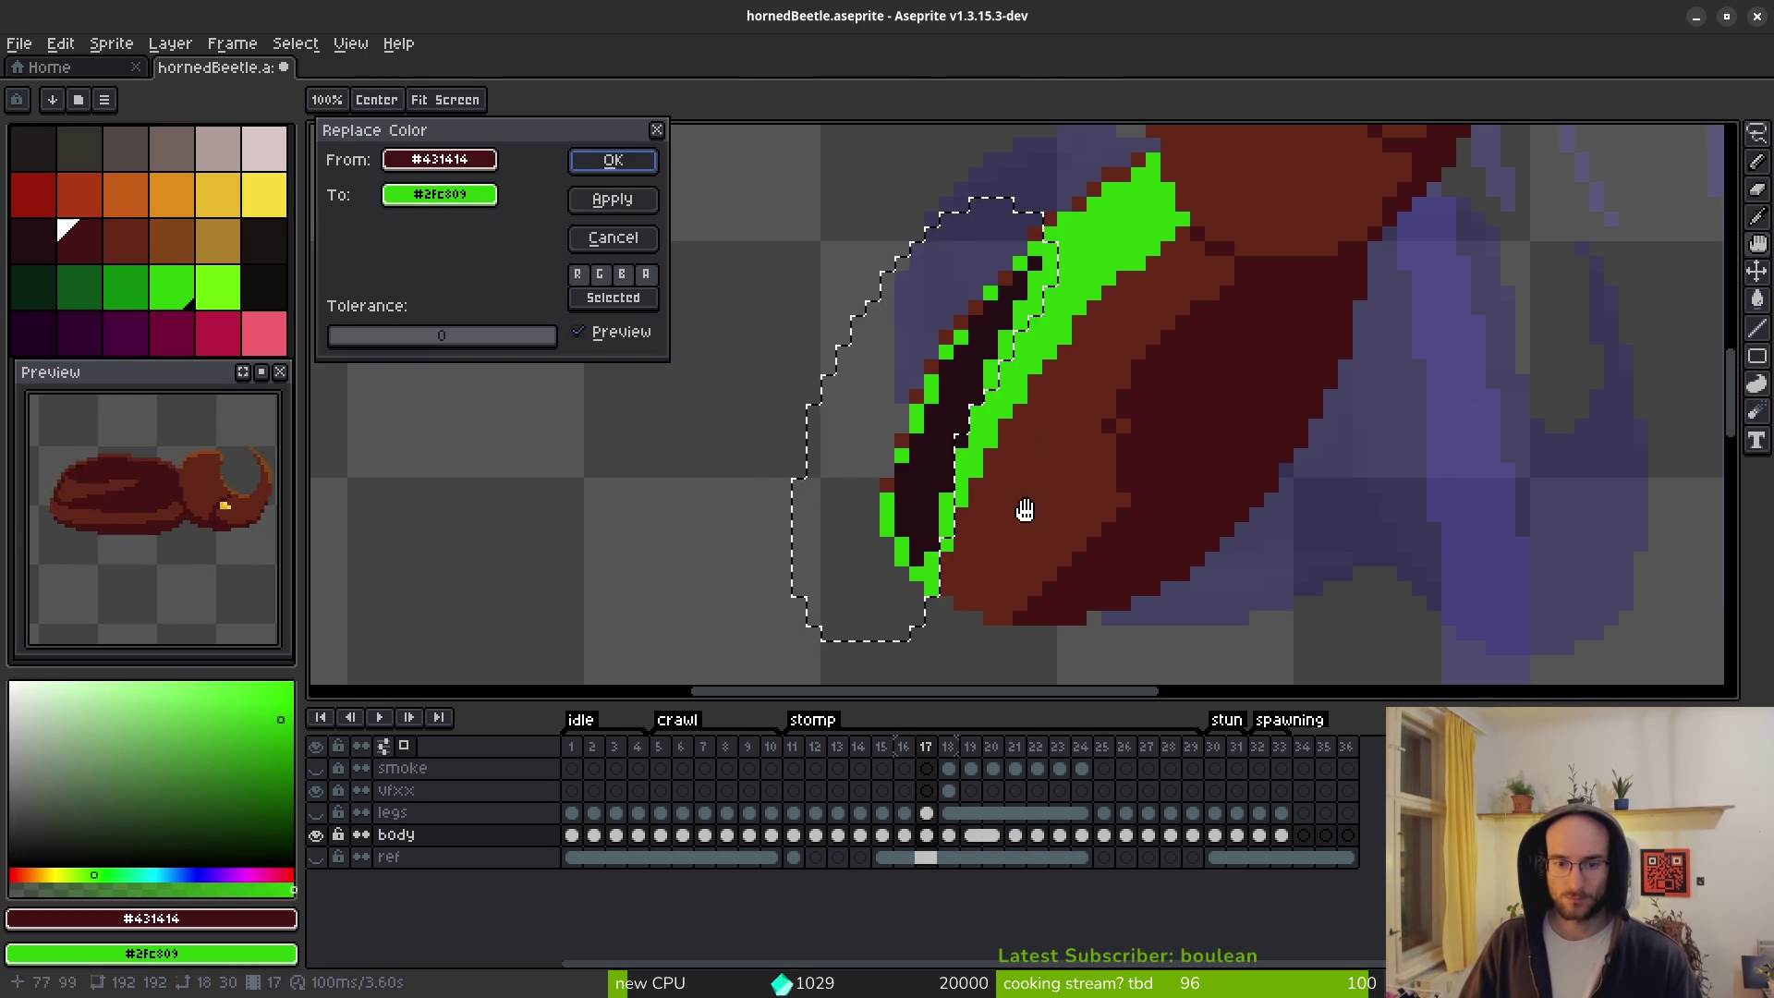
pyautogui.click(614, 160)
# Fill frame 18's shell top with the bright green sampled from frame 17.
pyautogui.press('.')
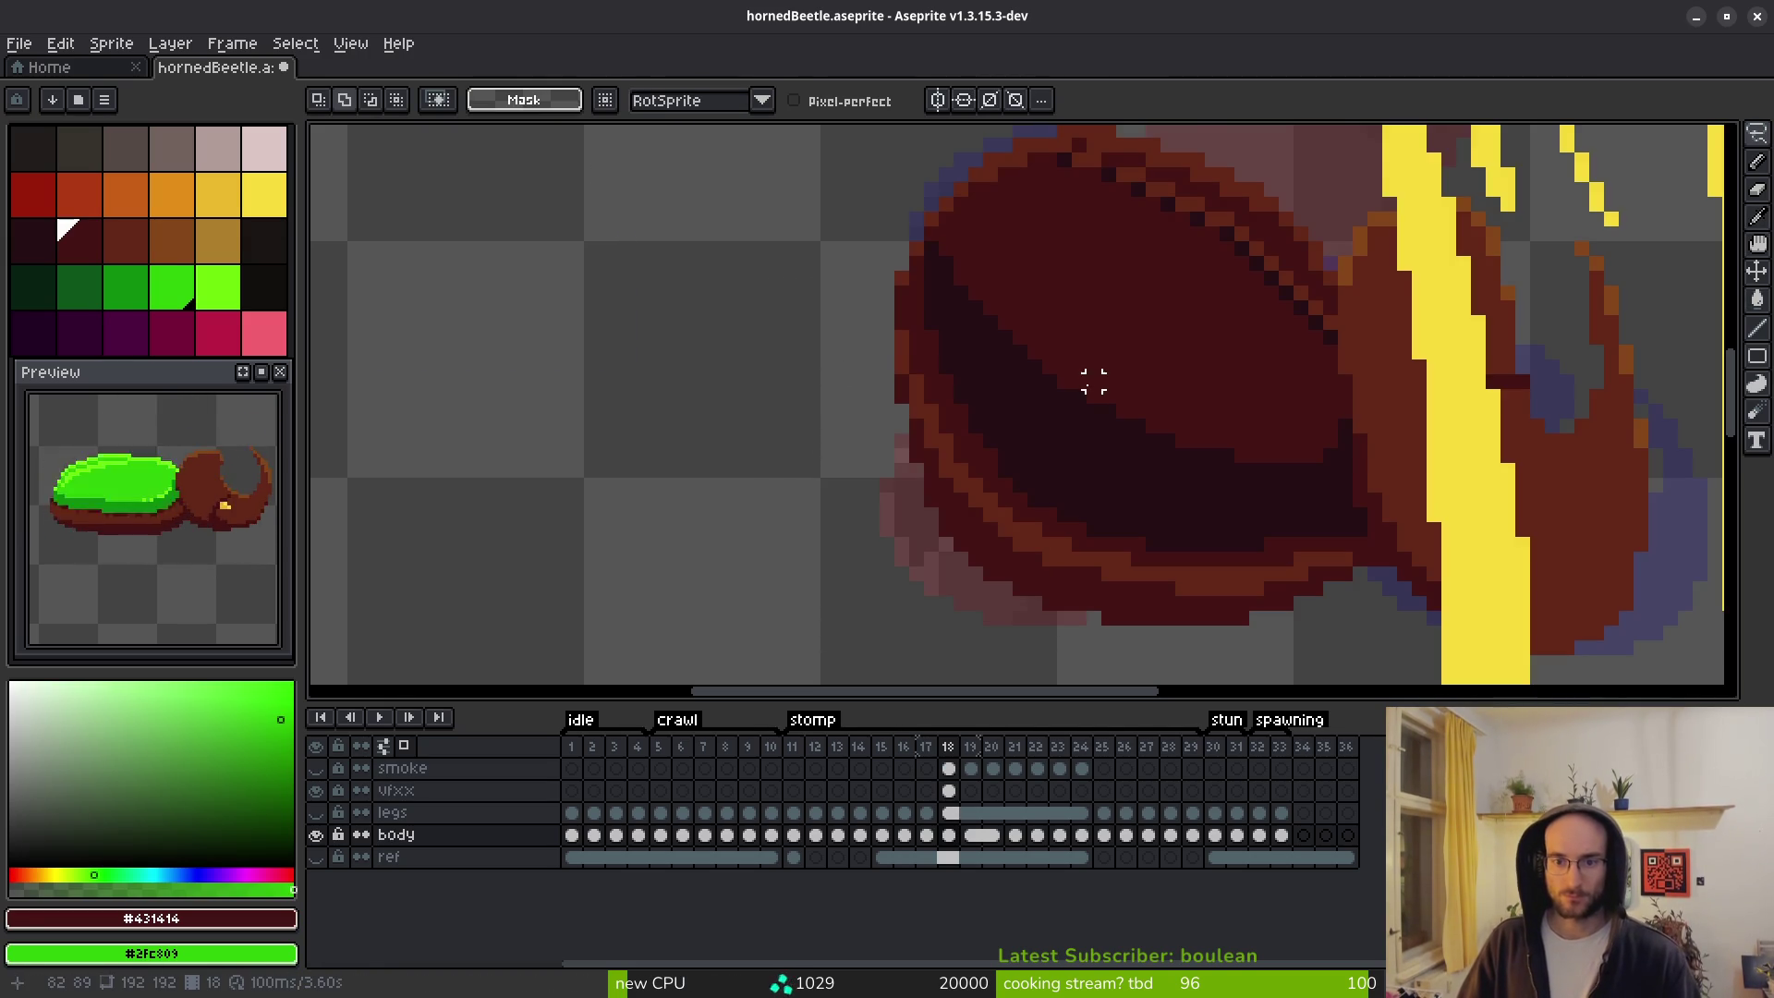
pyautogui.scroll(-2, 1093, 381)
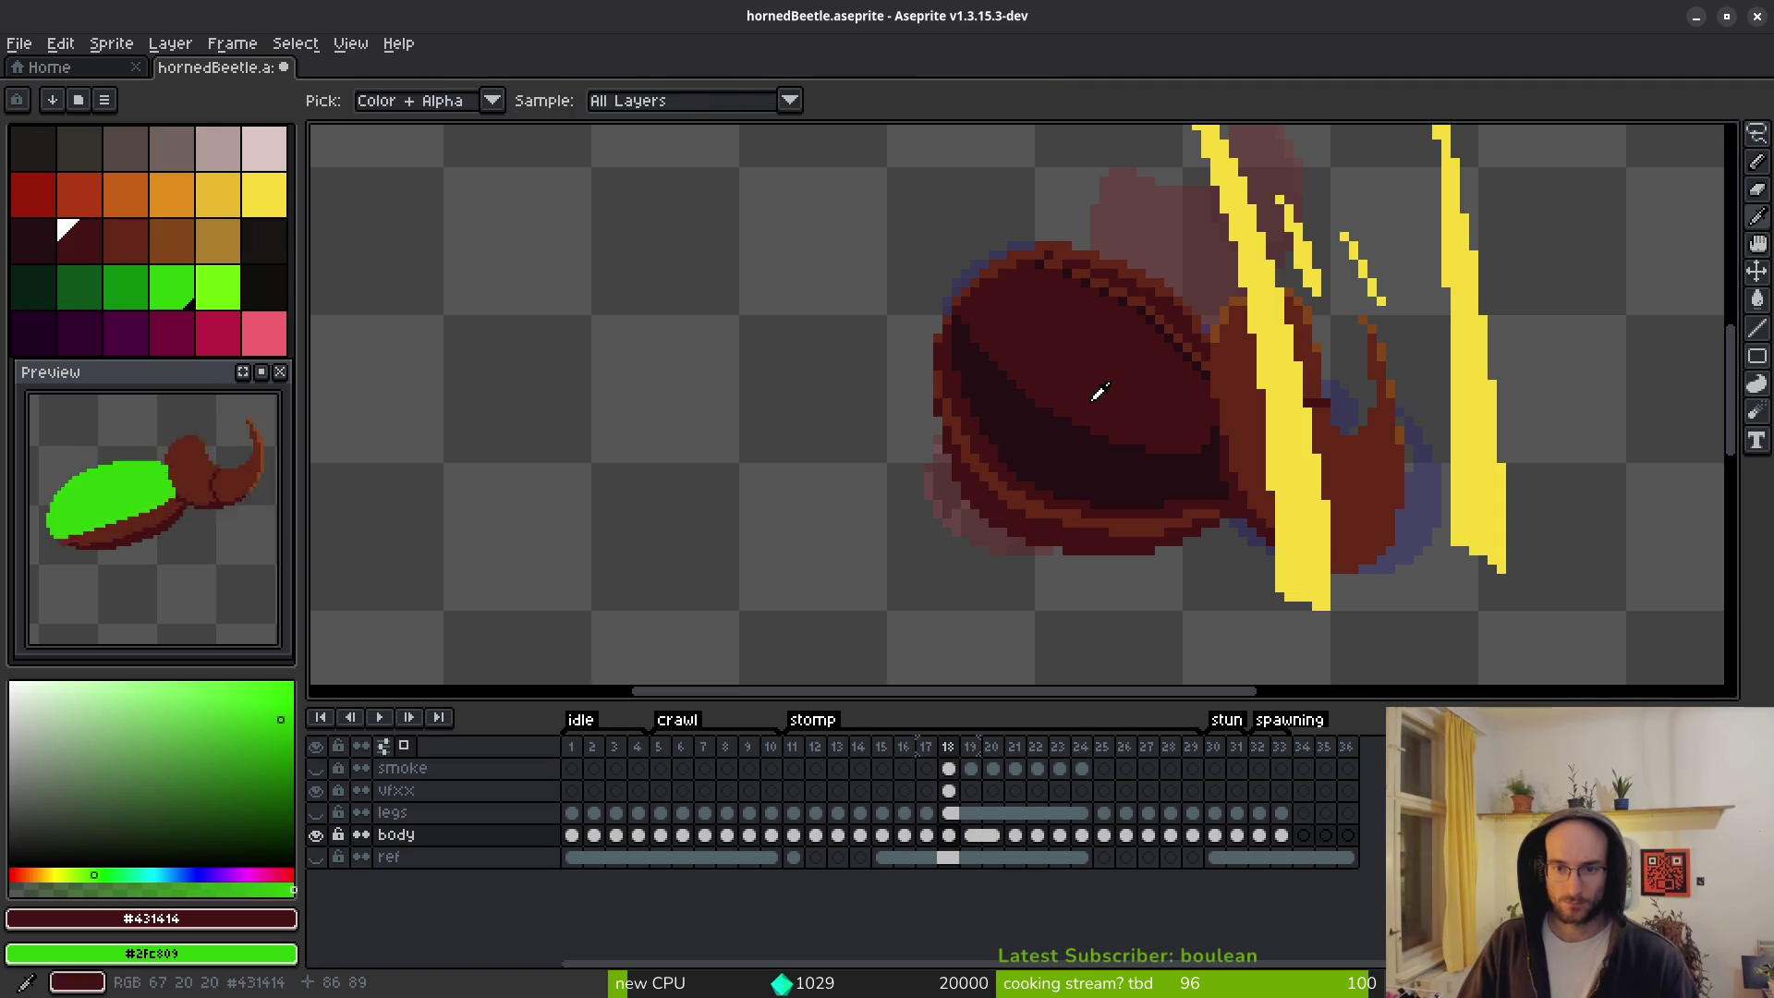
pyautogui.press('g')
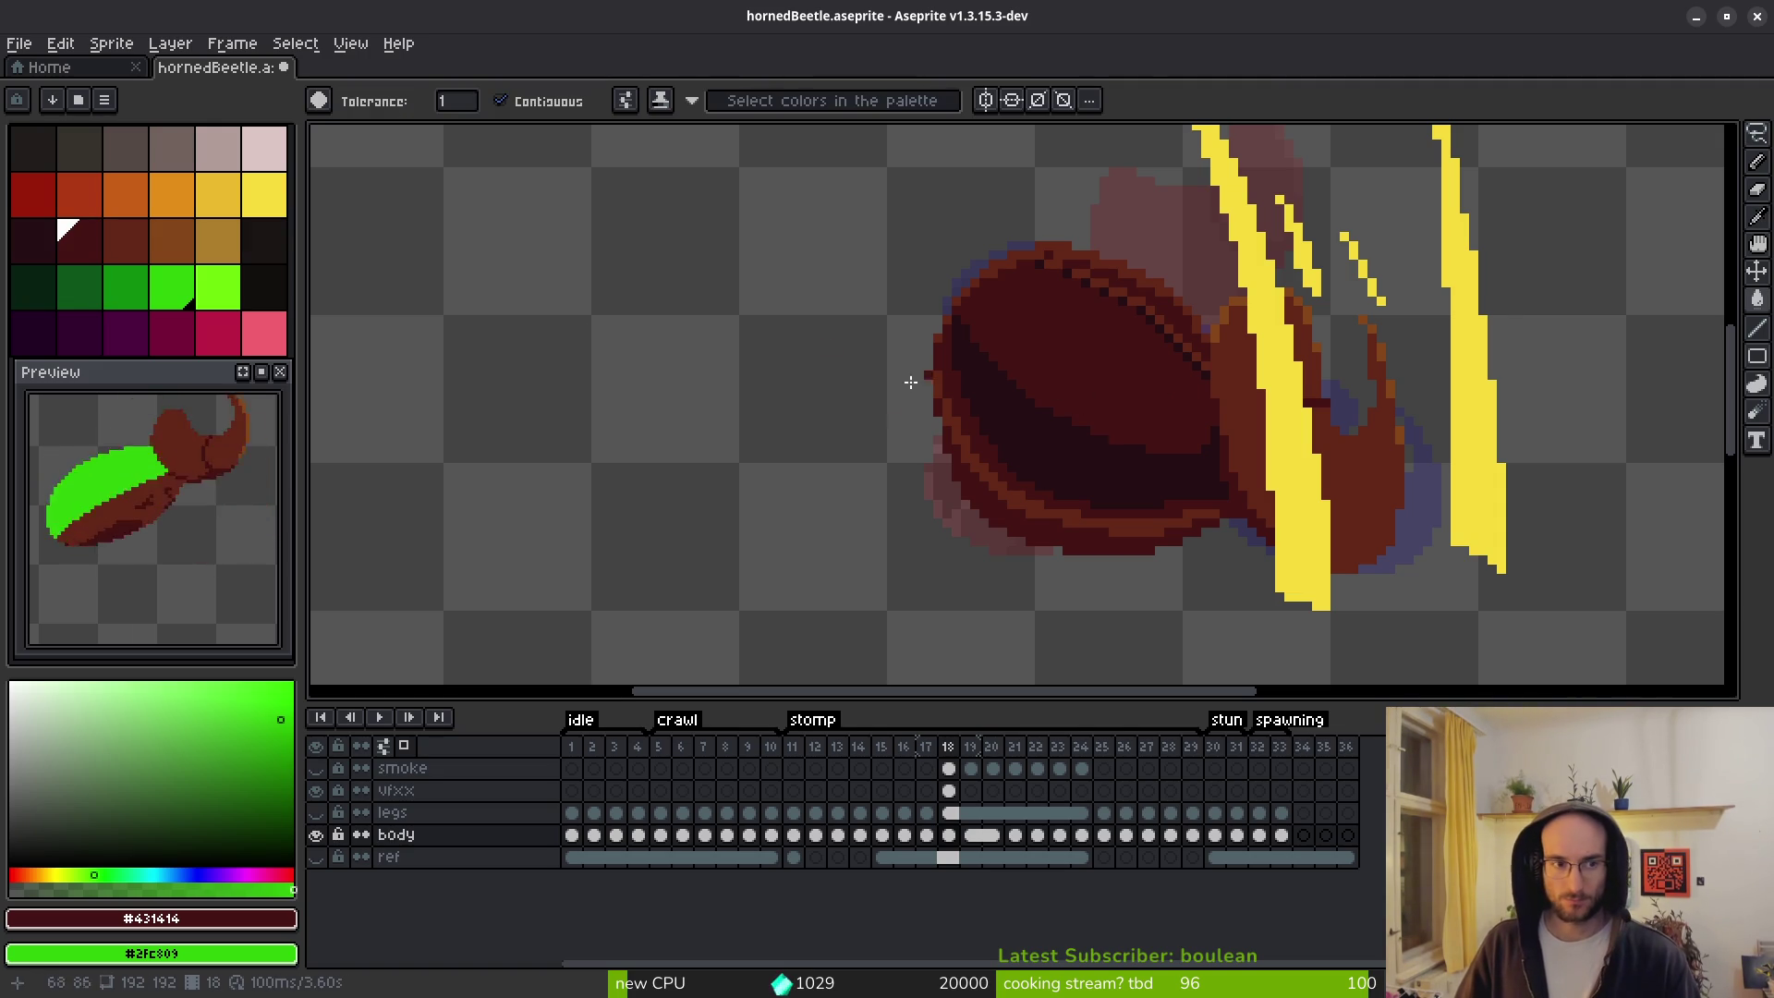
pyautogui.press(',')
pyautogui.press('i')
pyautogui.click(1049, 348)
pyautogui.press('.')
pyautogui.press('g')
pyautogui.click(1094, 375)
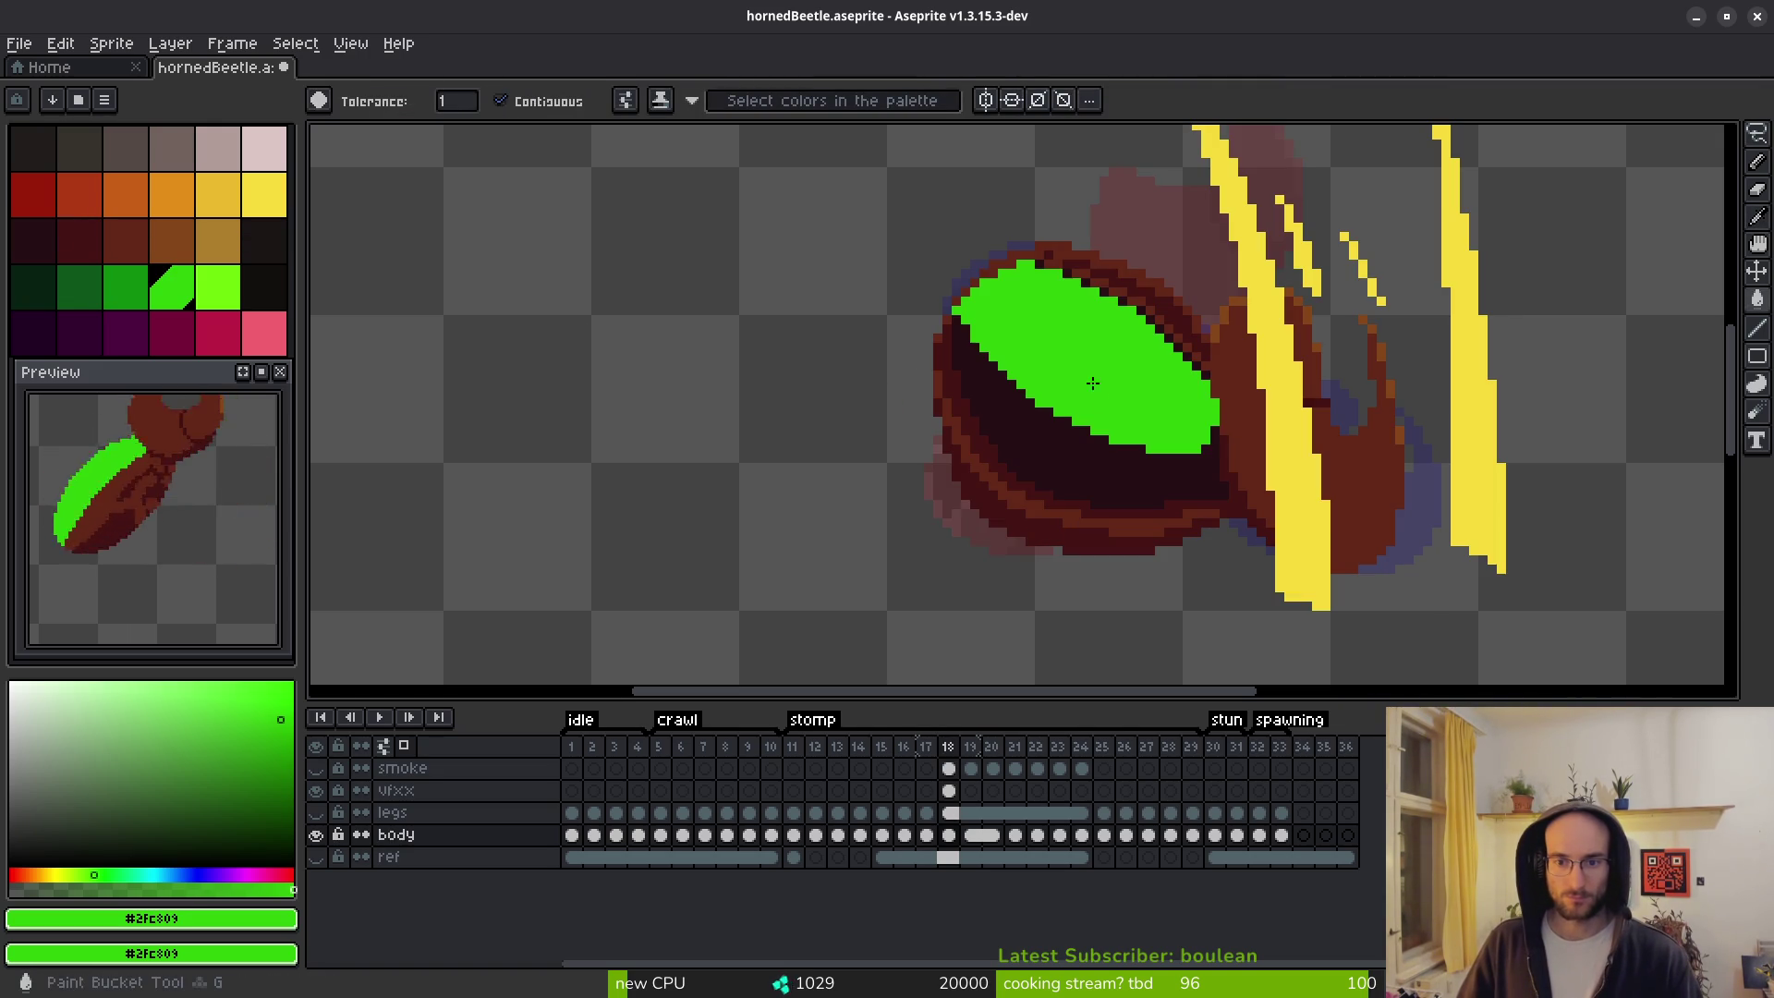
# Paint frame 18's shell rim and outline band green, patching leftover dark spots.
pyautogui.scroll(3, 1065, 504)
pyautogui.click(950, 419)
pyautogui.hotkey('ctrl', 'z')
pyautogui.press('b')
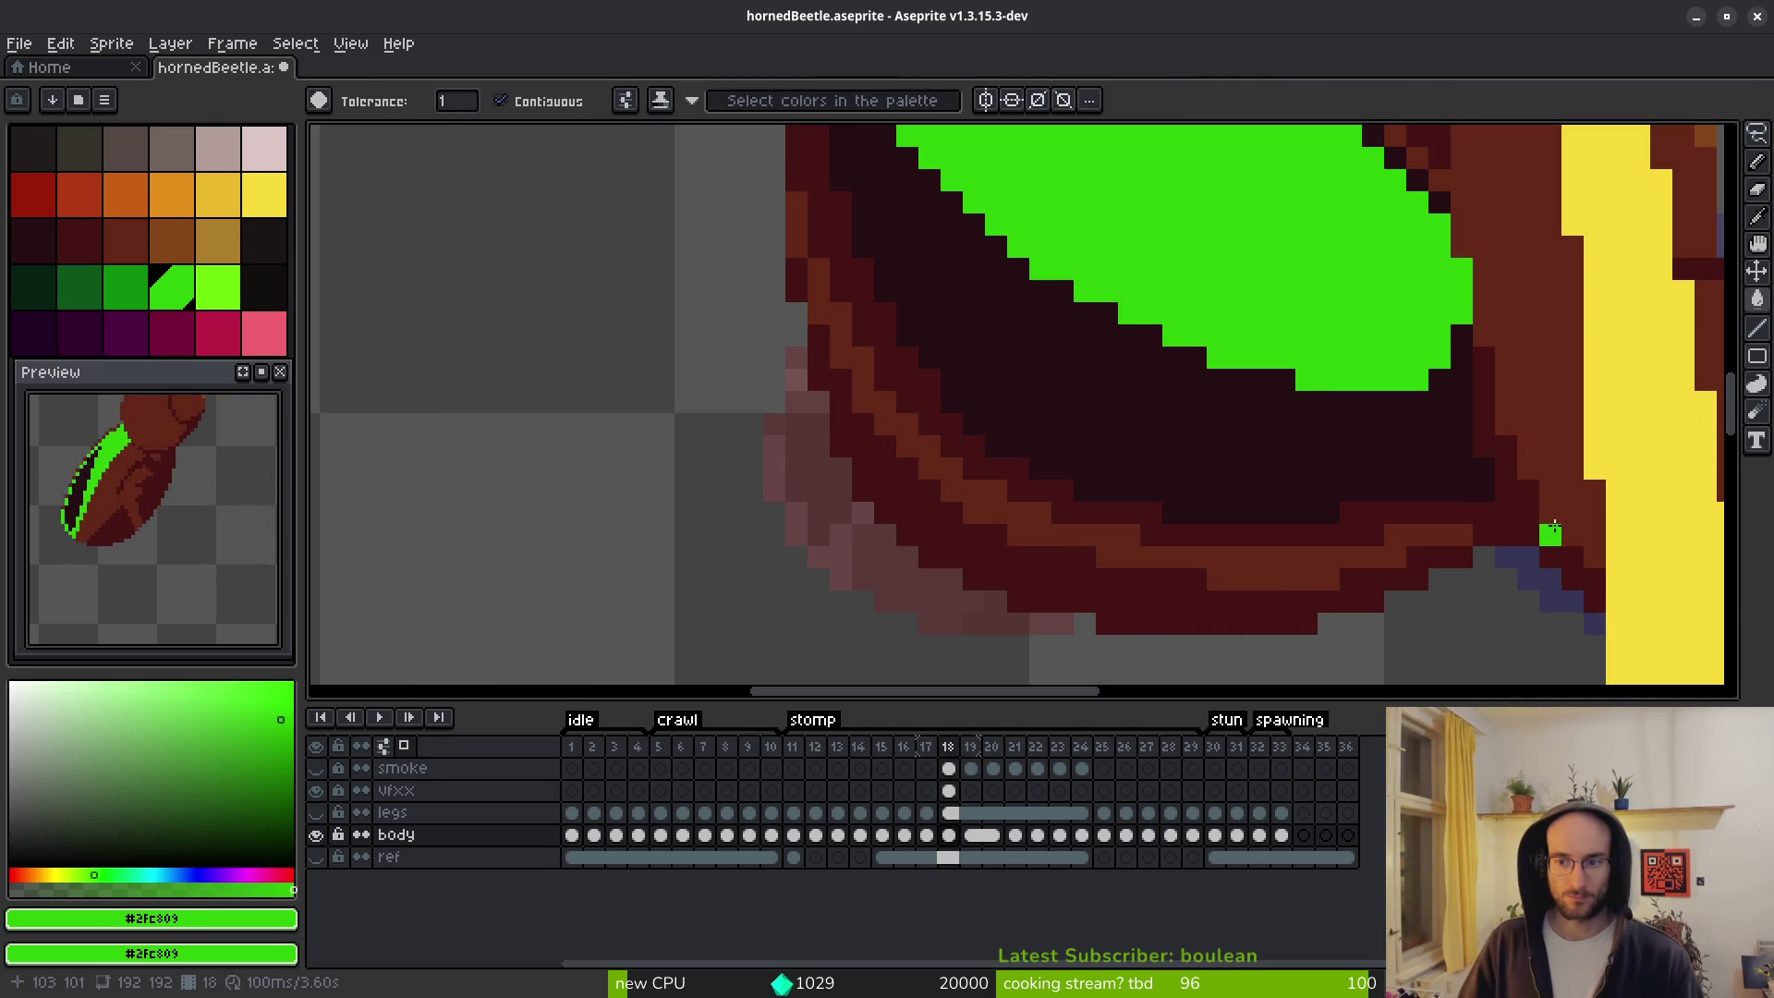
pyautogui.click(1483, 512)
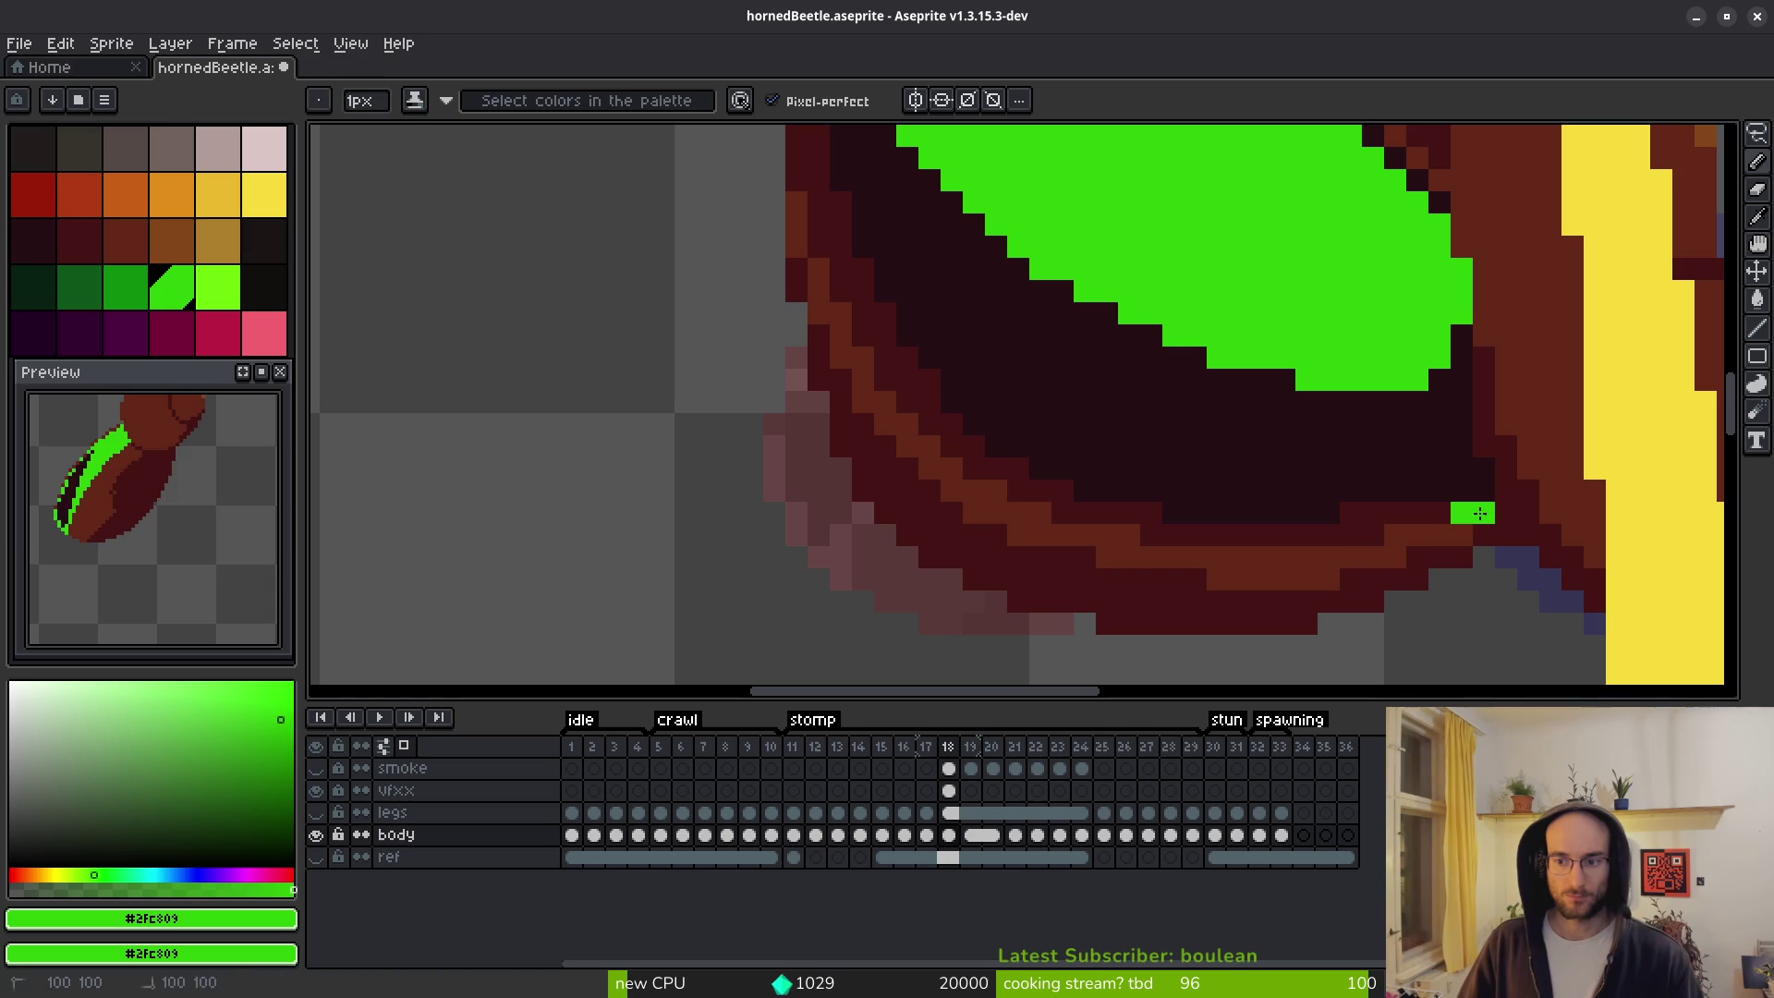
pyautogui.press('g')
pyautogui.click(1405, 545)
pyautogui.moveTo(1293, 277); pyautogui.dragTo(1098, 433)
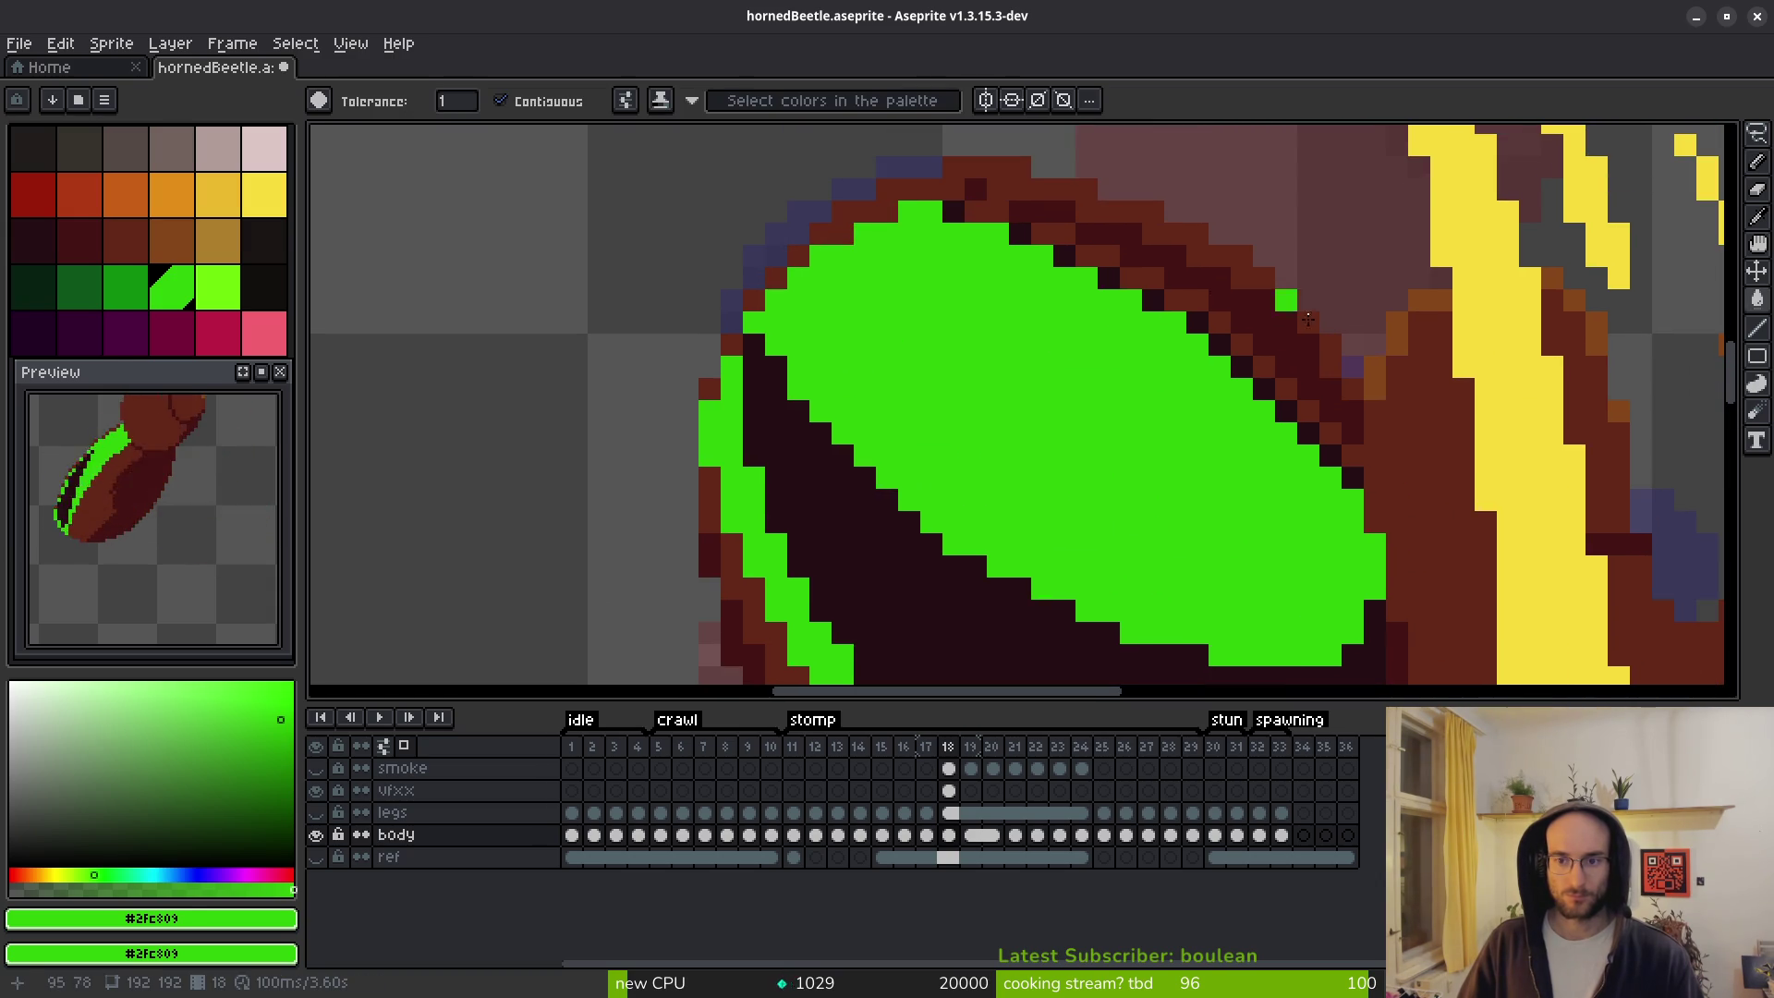
pyautogui.click(1290, 355)
pyautogui.click(1030, 208)
pyautogui.click(990, 191)
pyautogui.scroll(-3, 997, 310)
pyautogui.scroll(1, 988, 382)
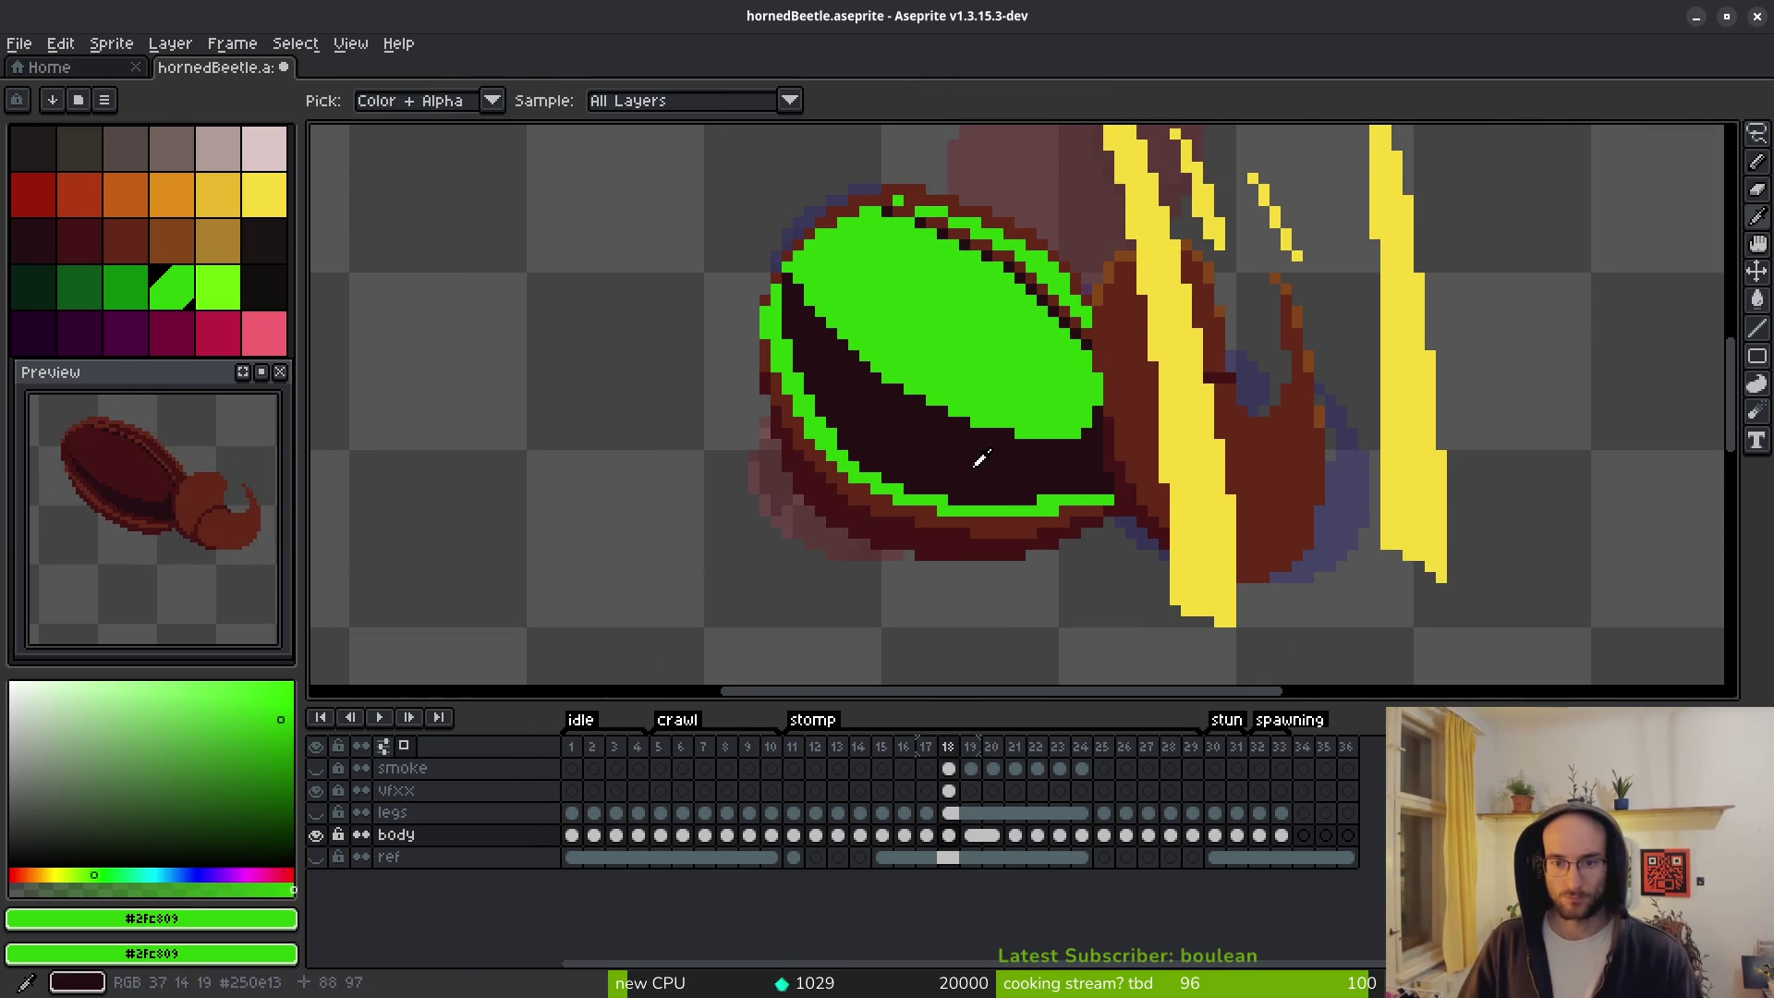
# Replace the shell's darkest red (#250c13) with dark green on stomp frame 18.
pyautogui.keyDown('alt'); pyautogui.click(979, 456); pyautogui.keyUp('alt')
pyautogui.rightClick(151, 296)
pyautogui.hotkey('shift', 'r')
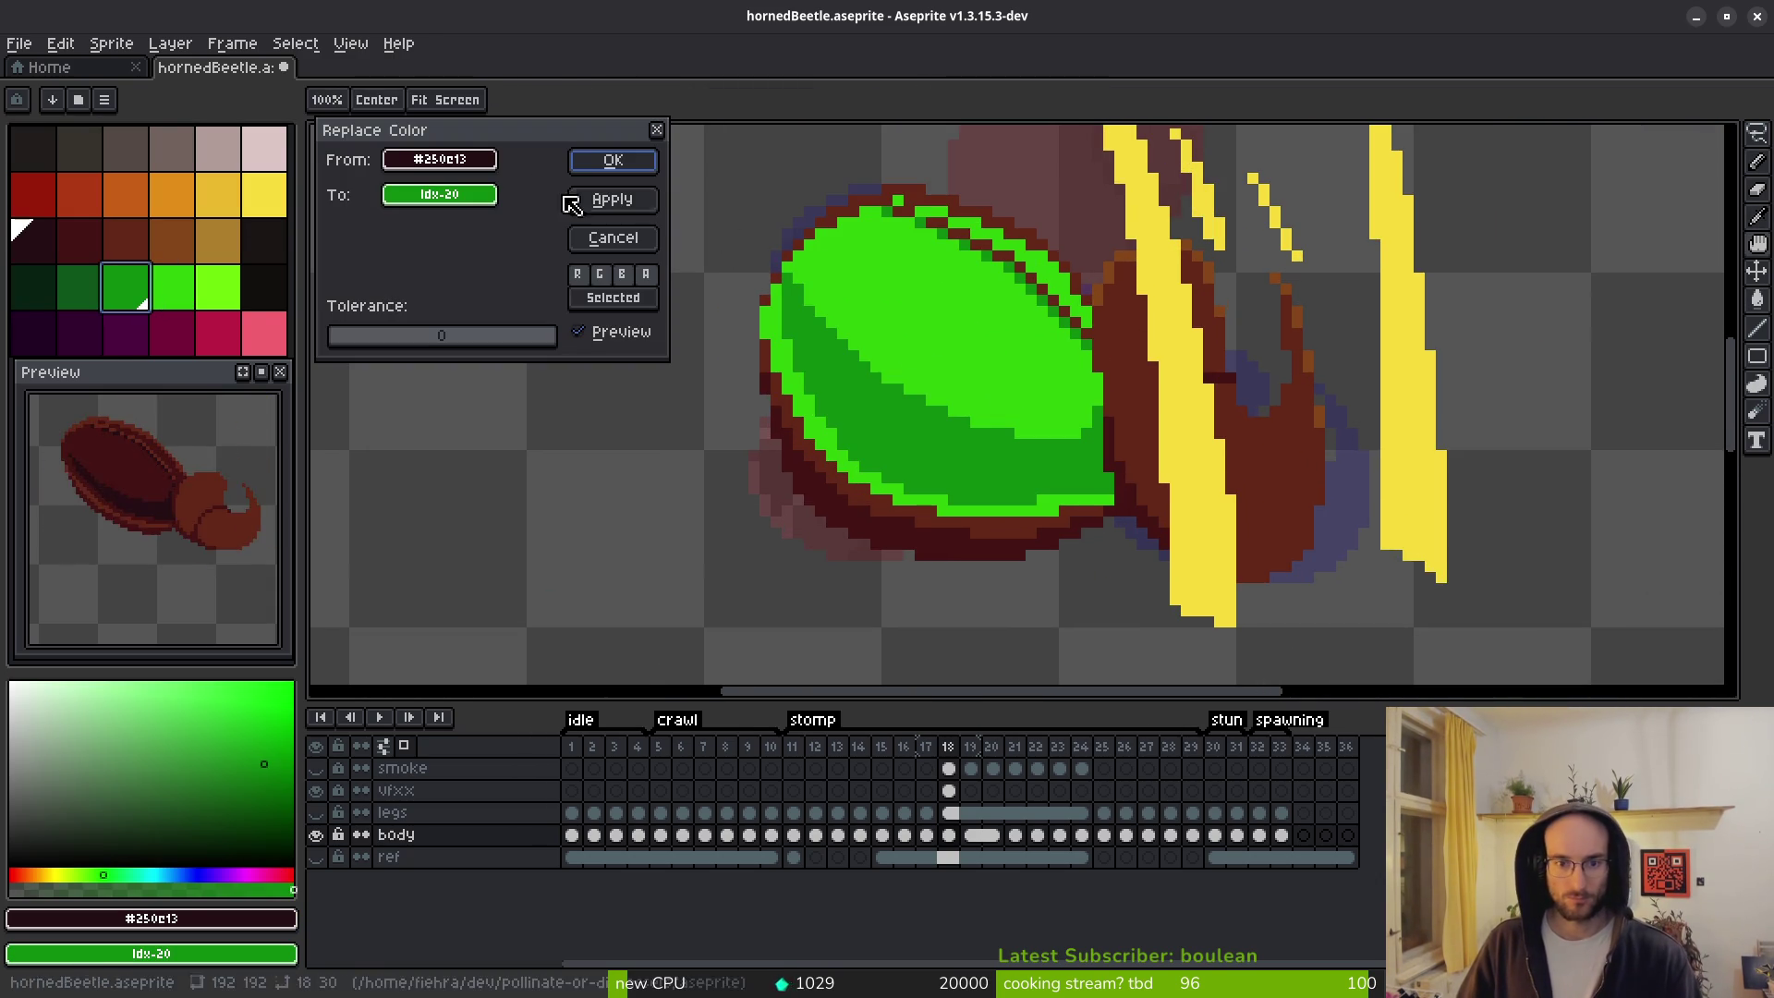
pyautogui.click(612, 185)
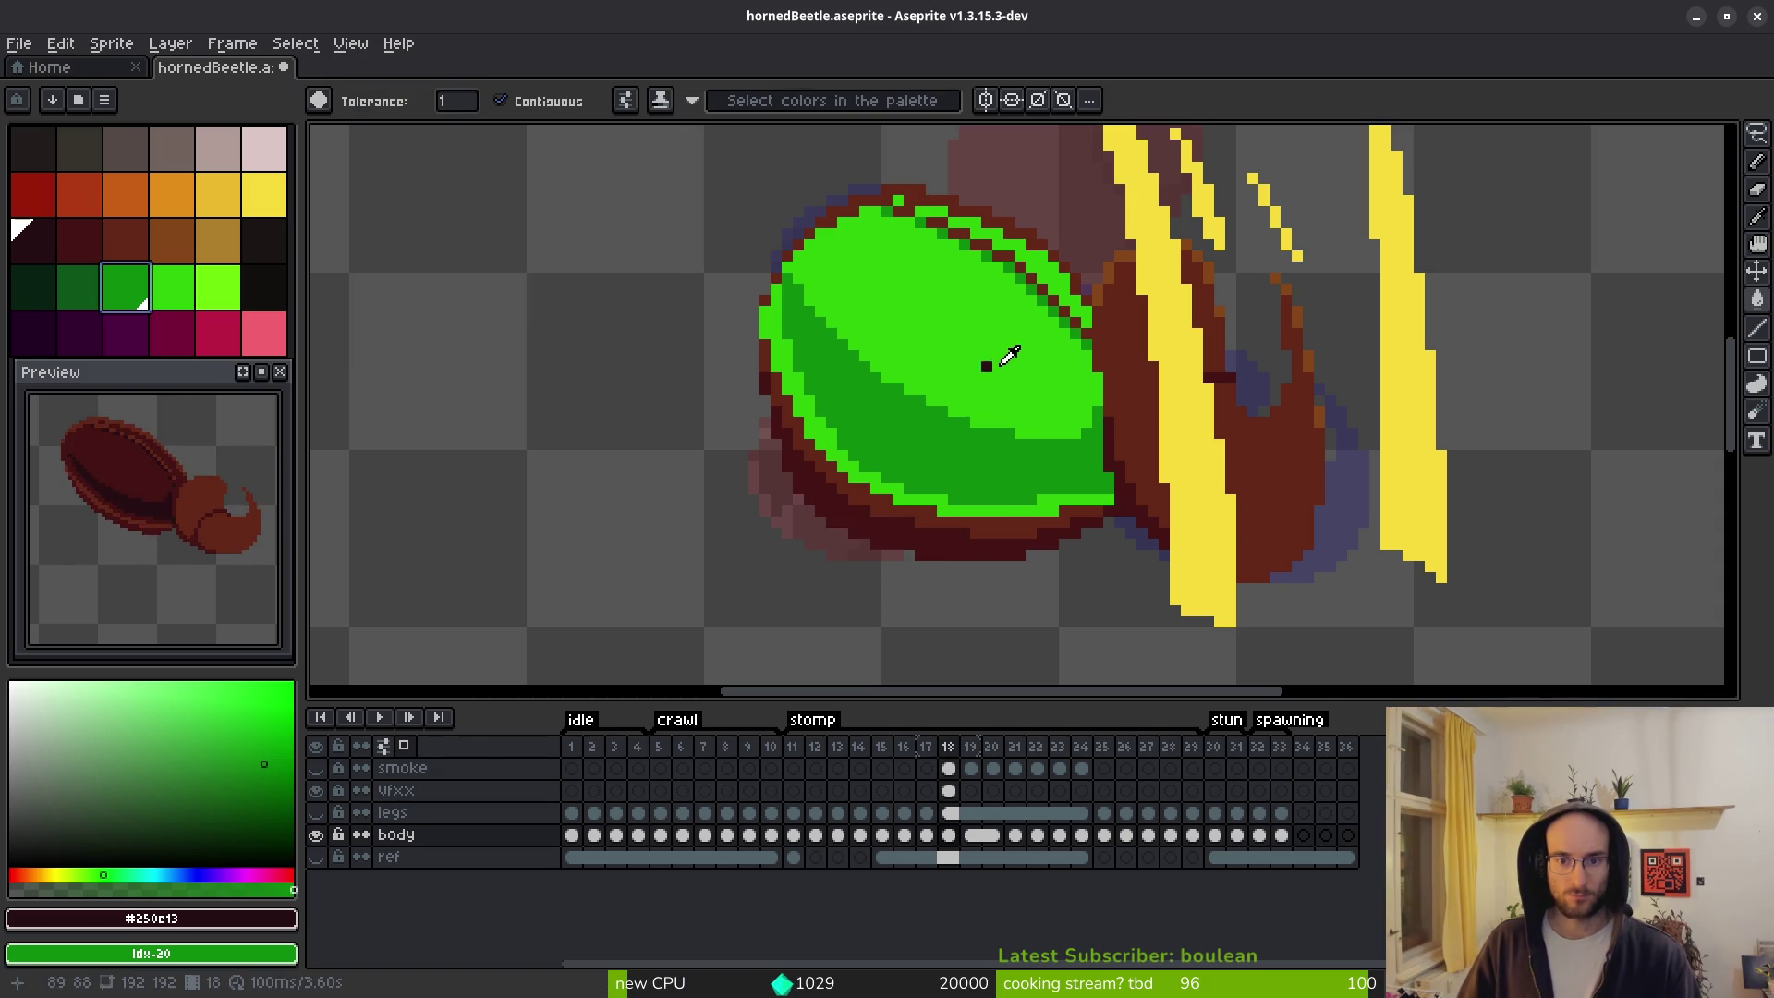
# Apply the same darkest-red to dark-green replacement on frames 17, 16 and 14.
pyautogui.press(',')
pyautogui.press('w')
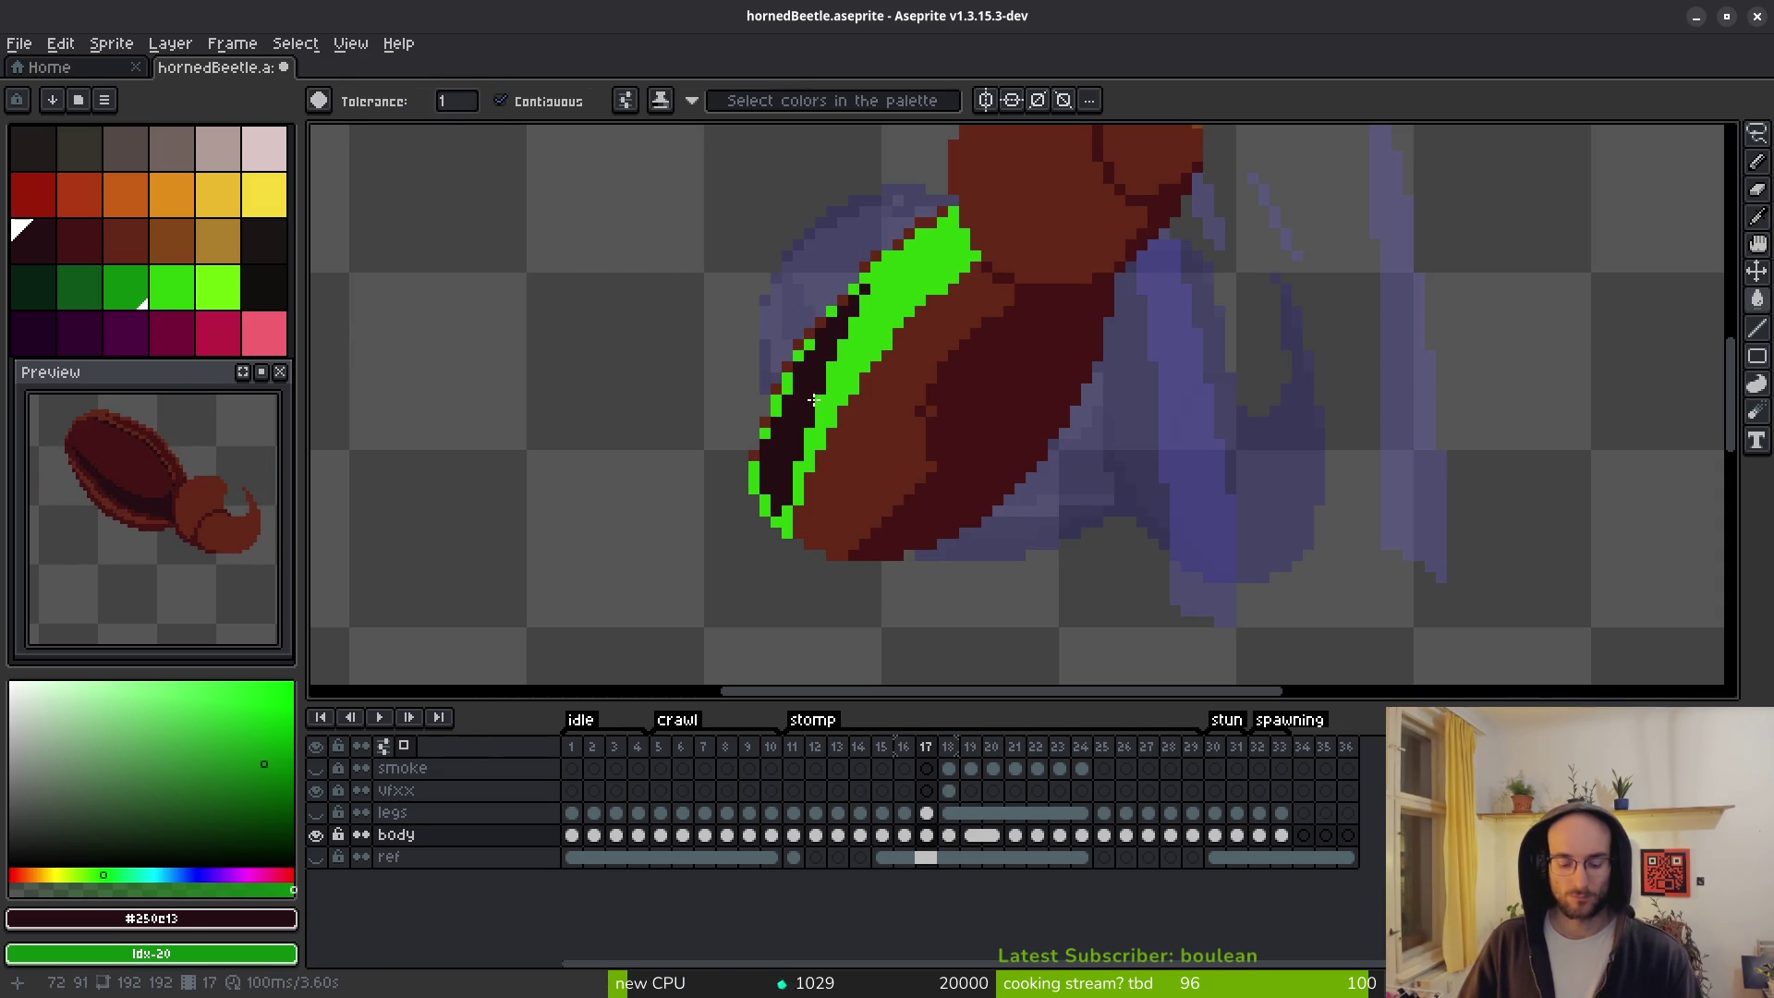
pyautogui.hotkey('shift', 'r')
pyautogui.click(617, 163)
pyautogui.press('.')
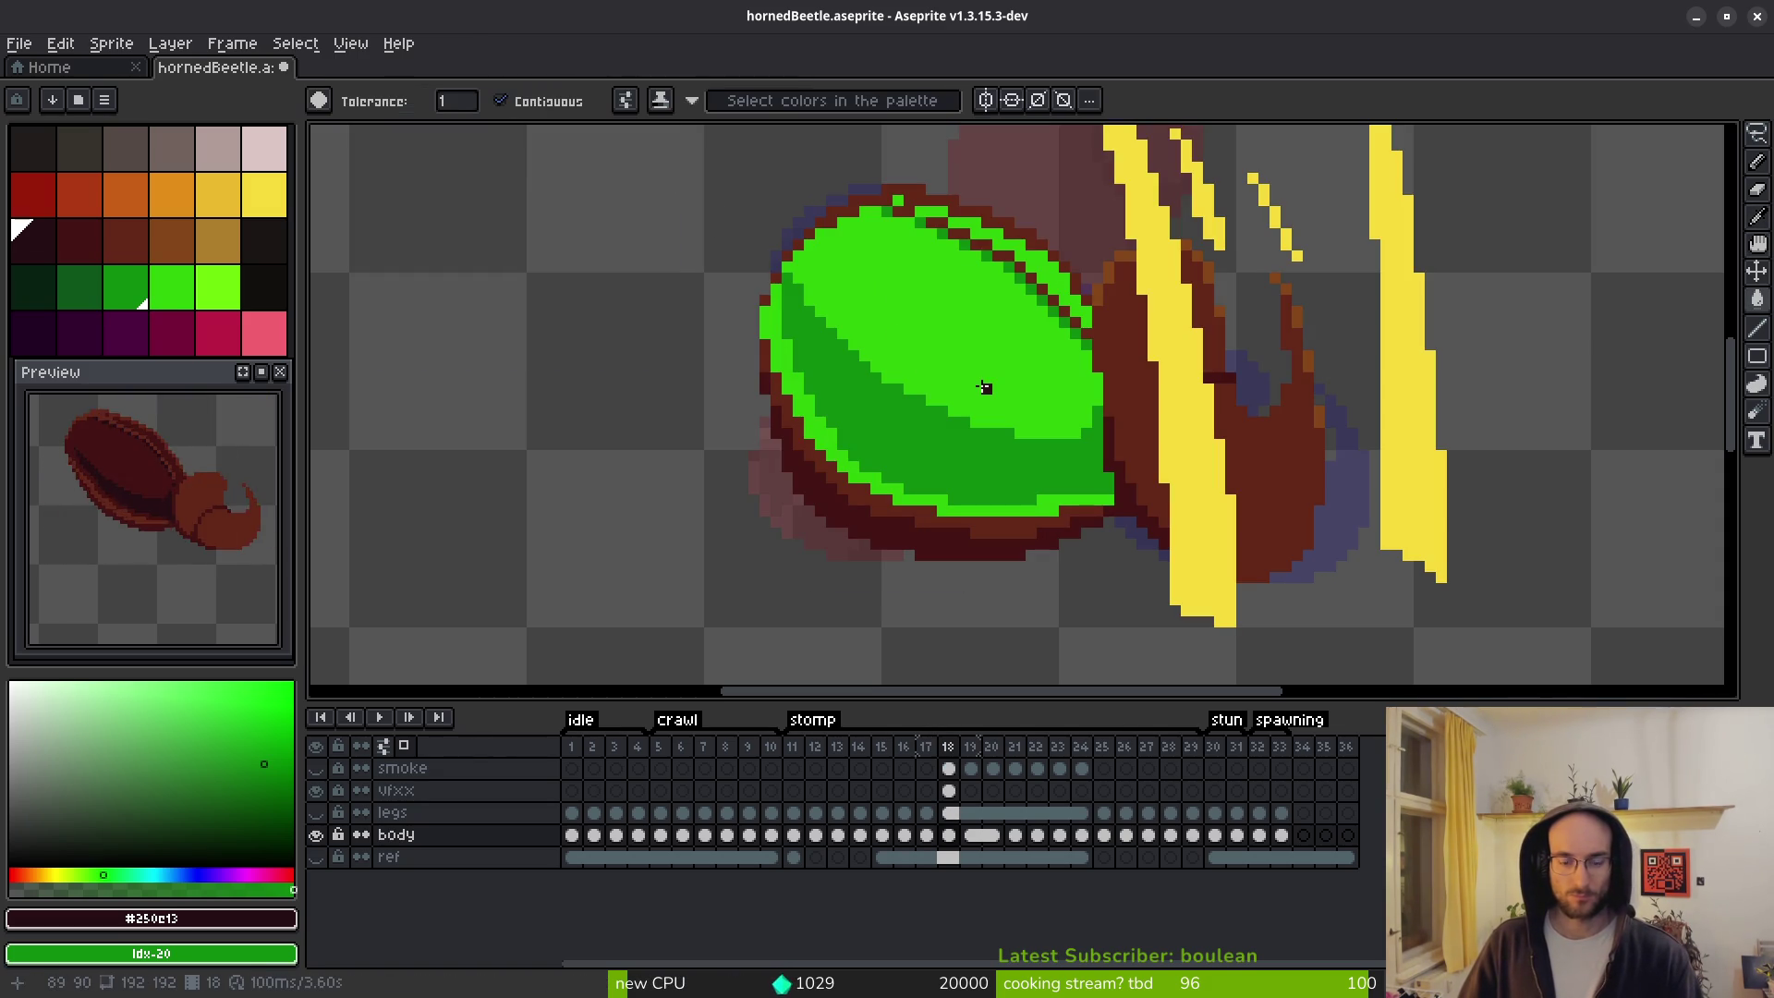
pyautogui.press(',')
pyautogui.press(',')
pyautogui.hotkey('shift', 'r')
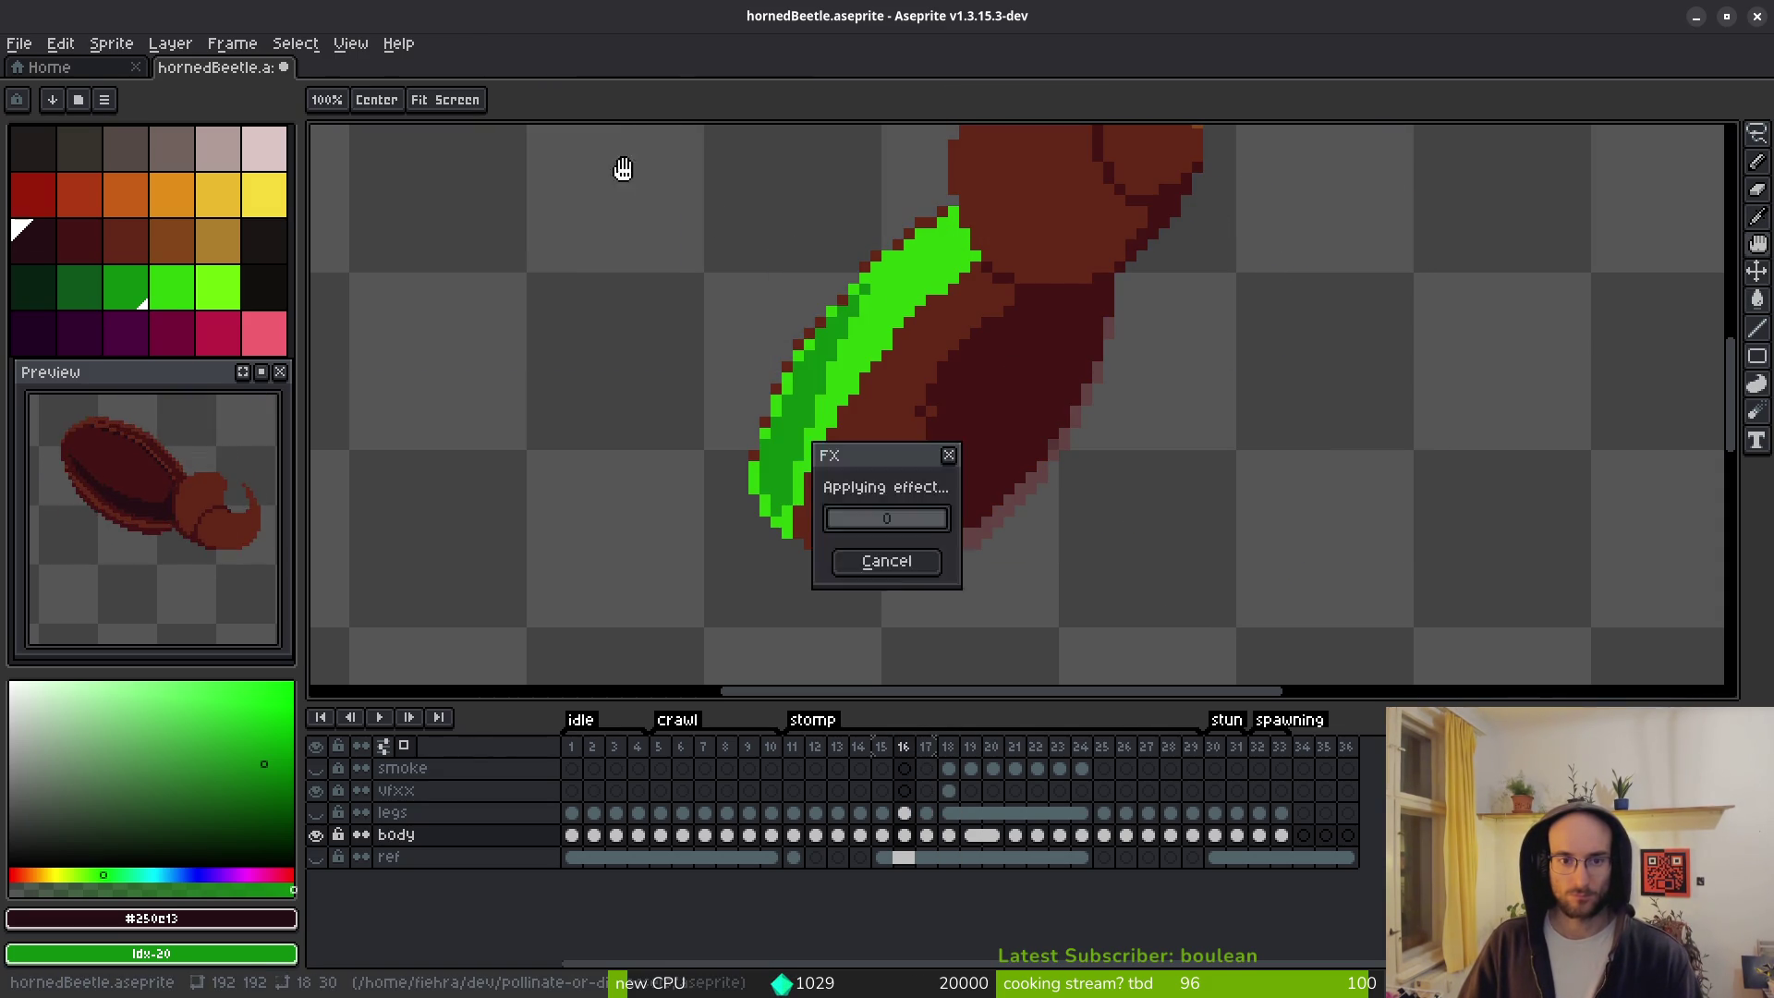
pyautogui.click(617, 162)
pyautogui.press(',')
pyautogui.press(',')
pyautogui.hotkey('shift', 'r')
pyautogui.click(614, 161)
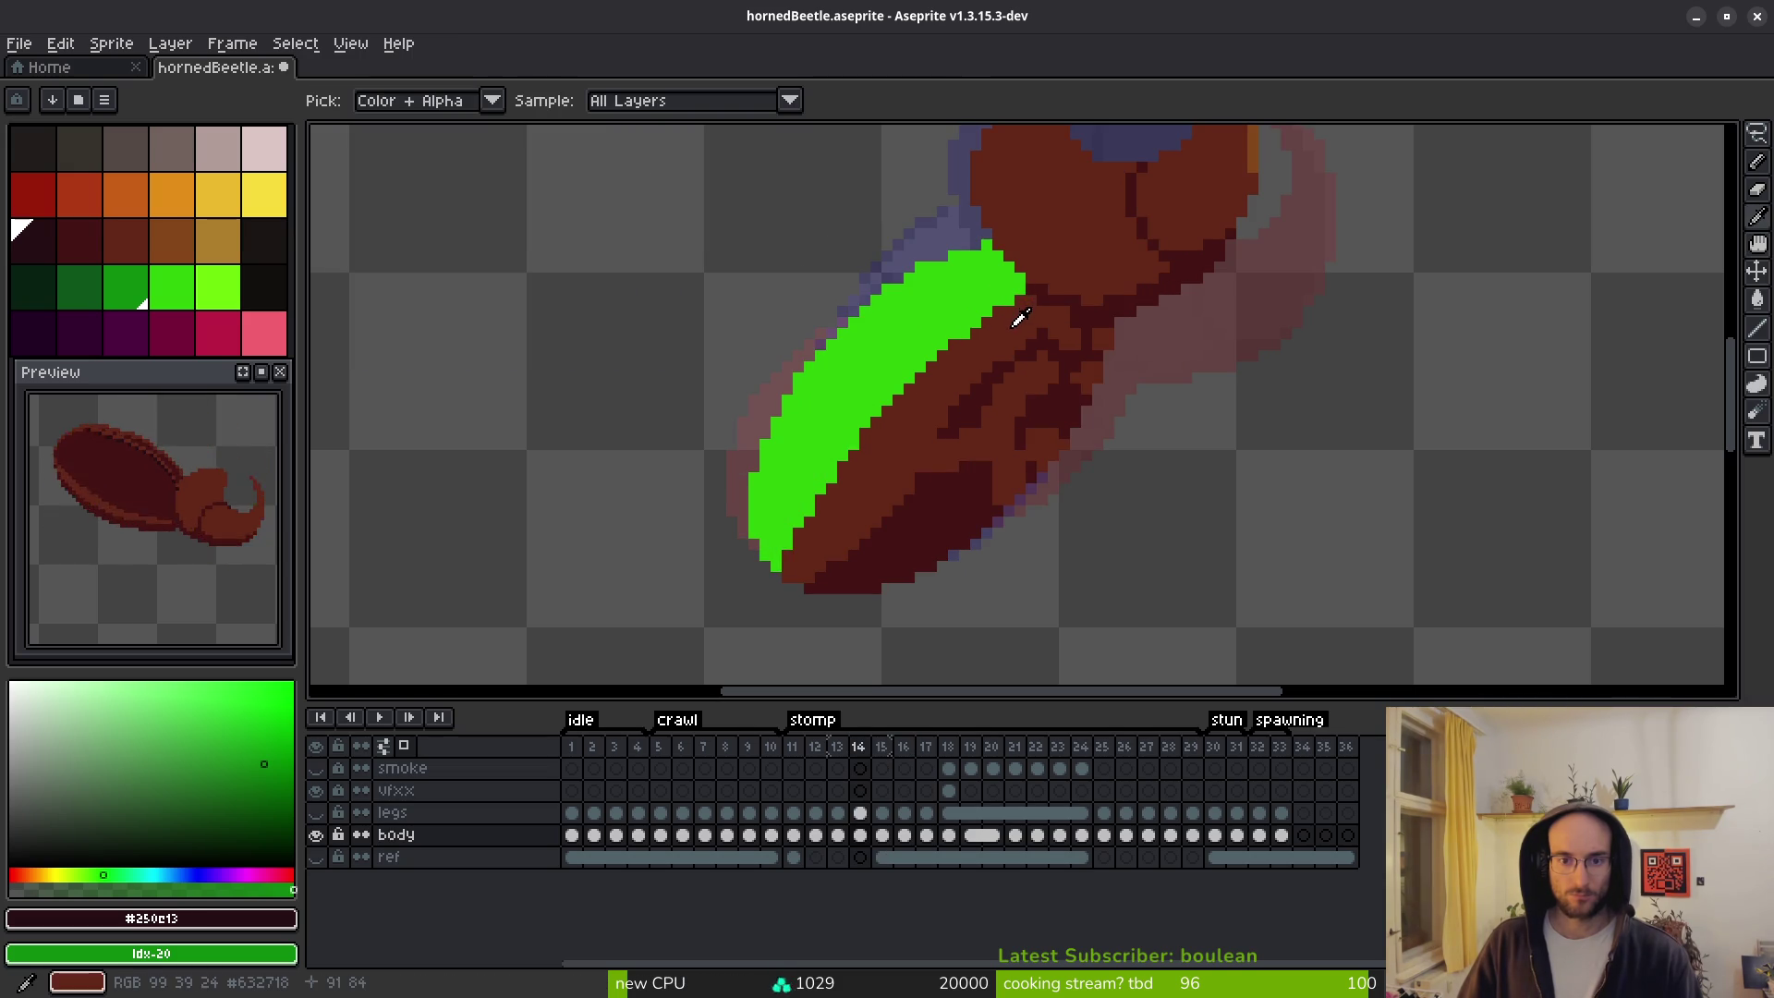
# Move to stomp frame 12 and pick the darker shell green as the Pencil colour.
pyautogui.press(',')
pyautogui.press(',')
pyautogui.press(',')
pyautogui.press('.')
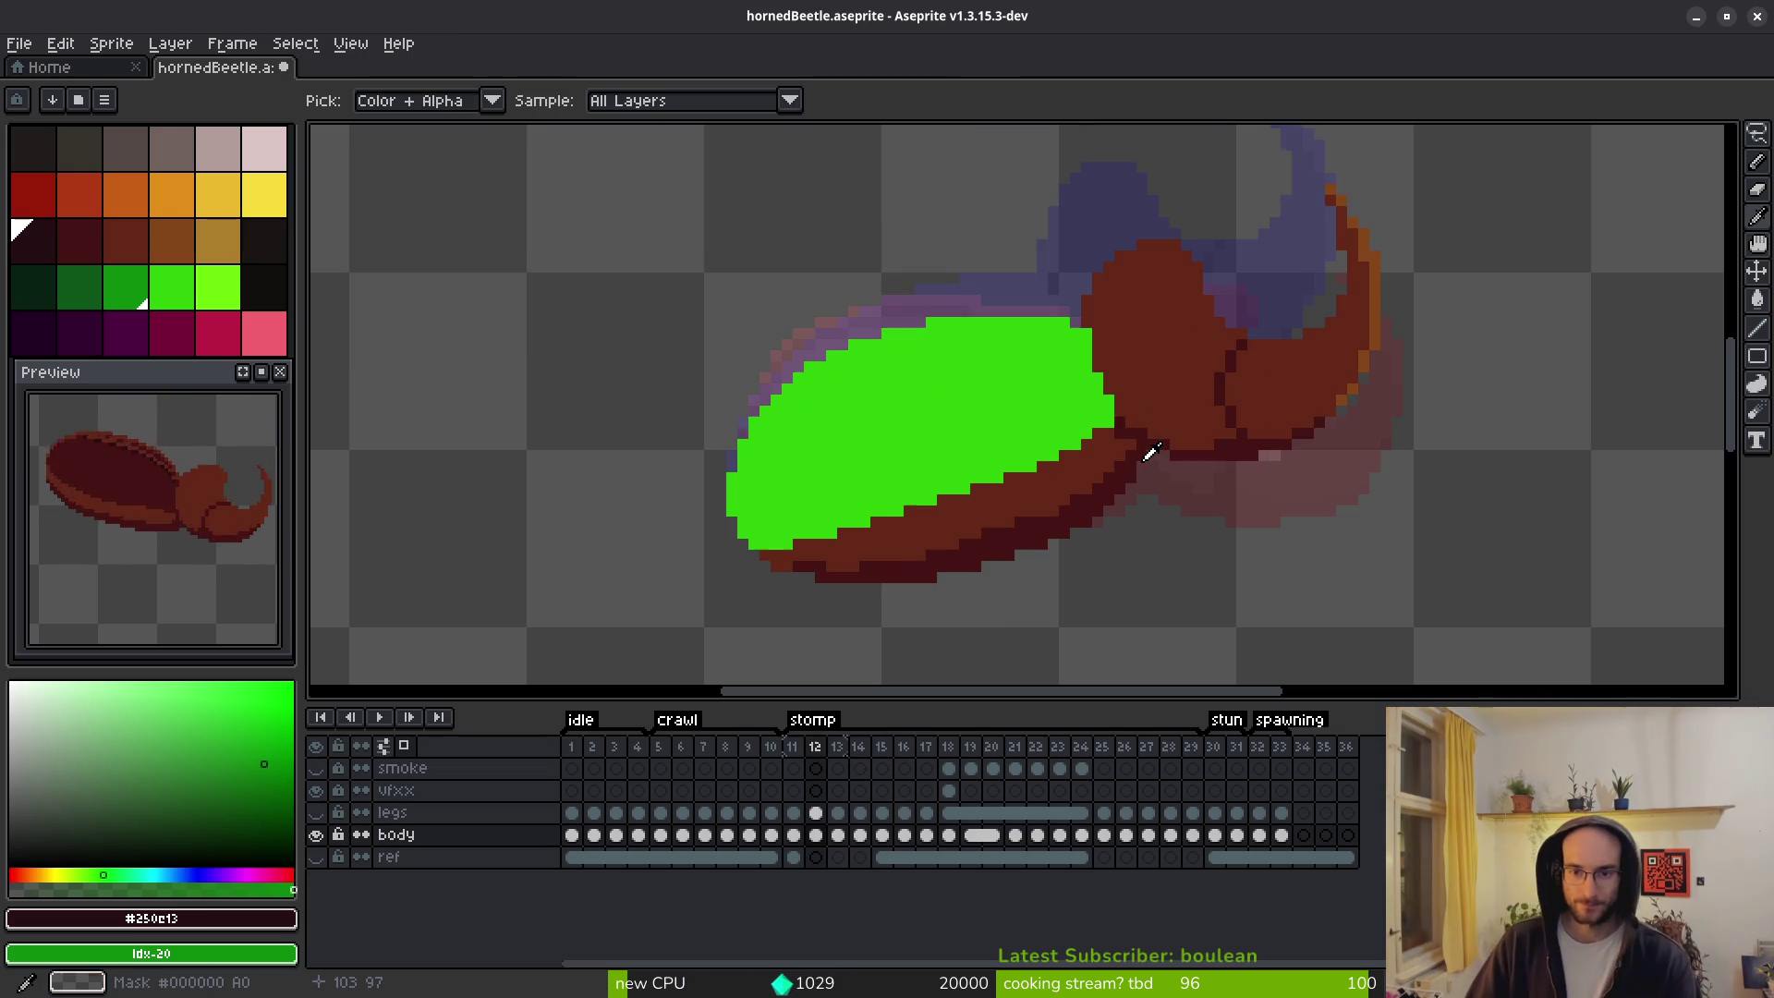
pyautogui.press('.')
pyautogui.press('.')
pyautogui.press('w')
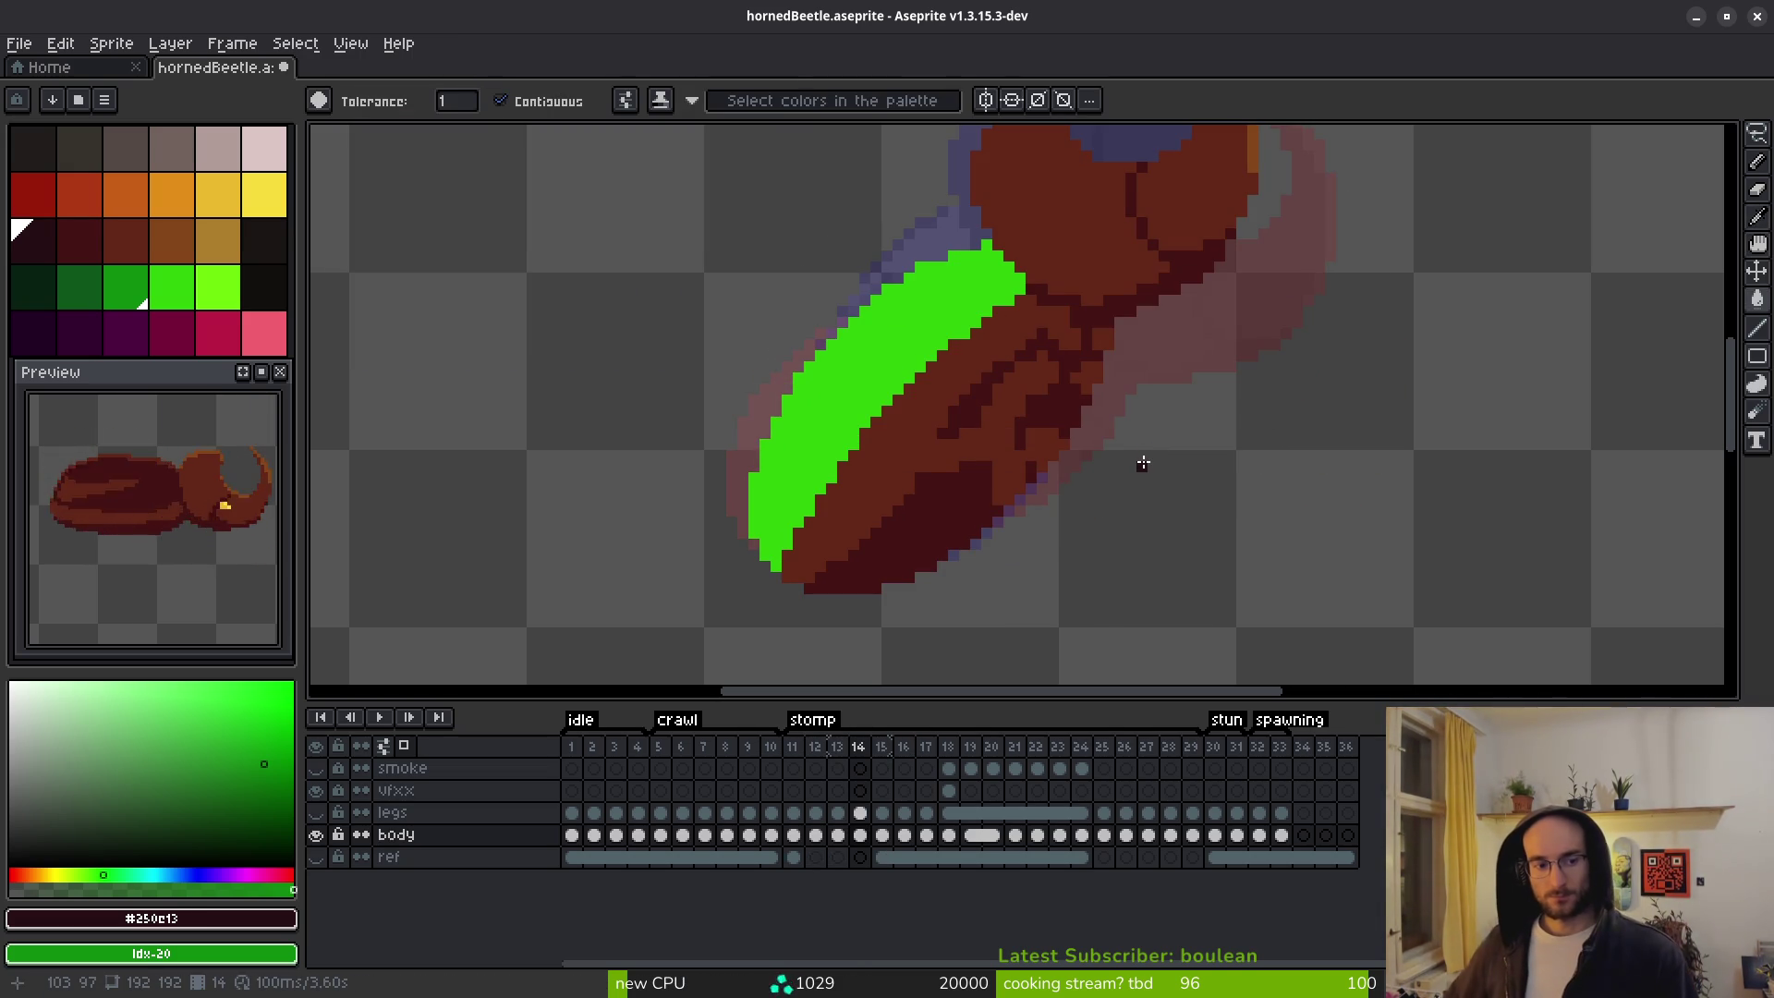
pyautogui.press(',')
pyautogui.press(',')
pyautogui.press(',')
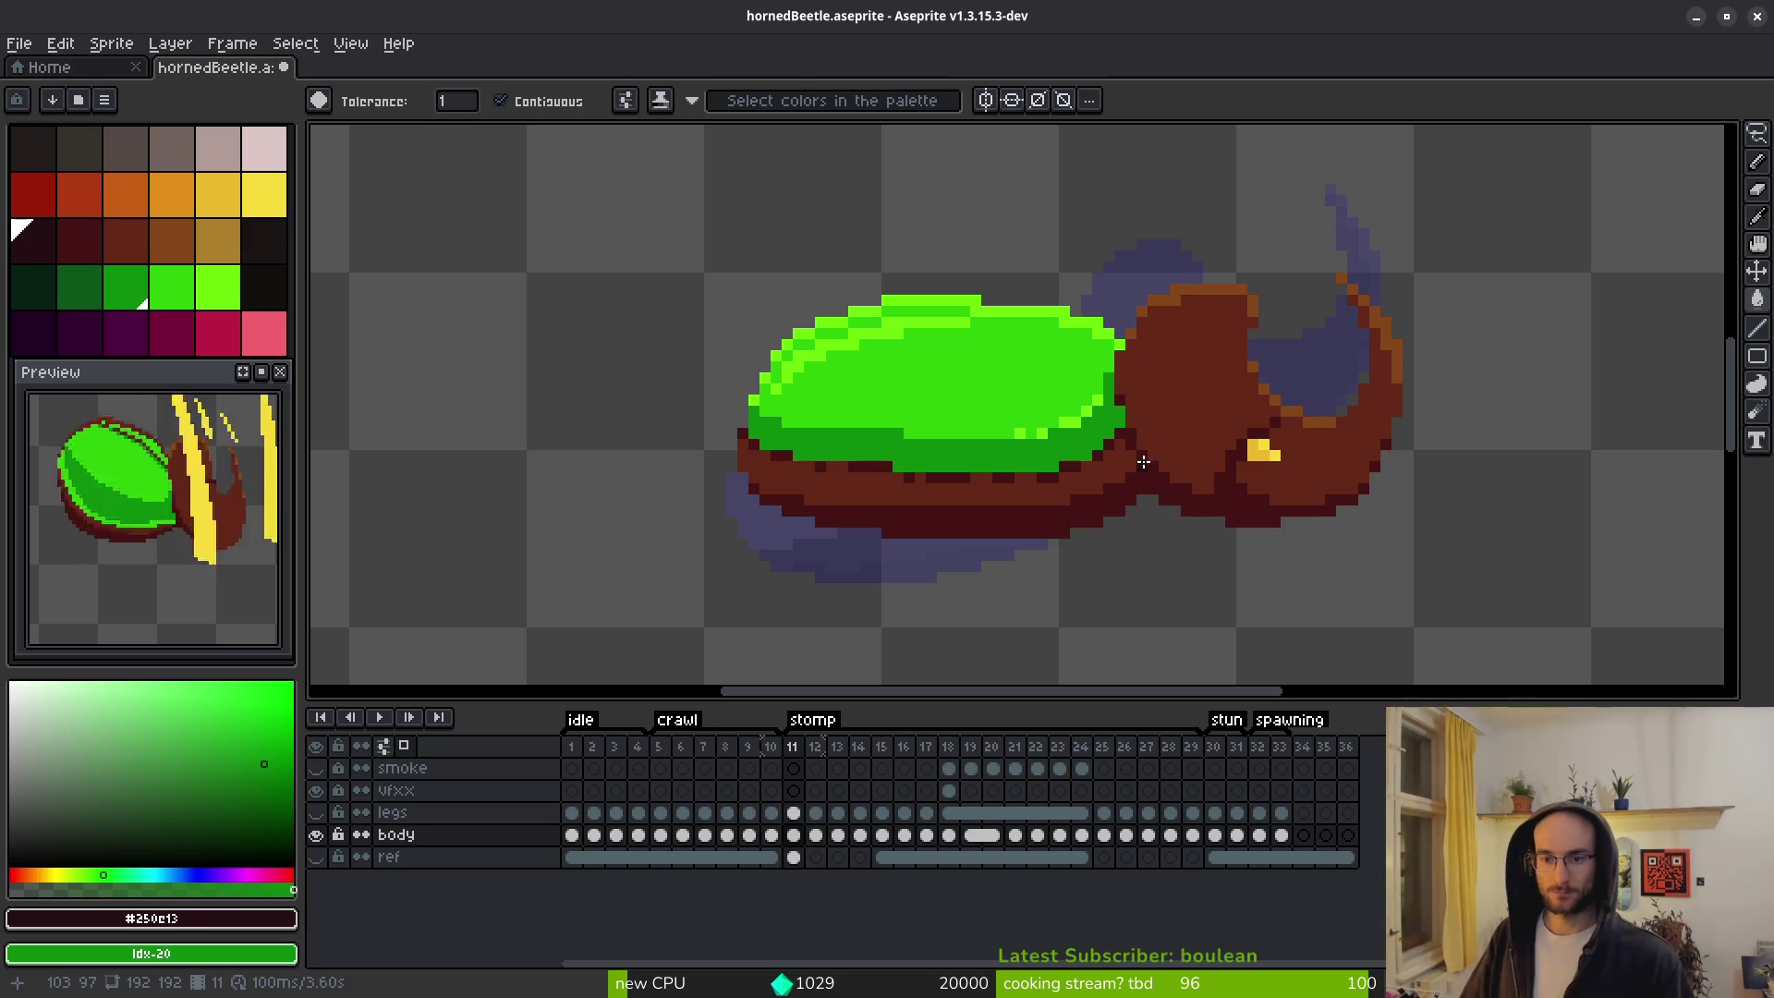
pyautogui.press('i')
pyautogui.press('.')
pyautogui.scroll(2, 1053, 369)
pyautogui.press('b')
pyautogui.keyDown('alt'); pyautogui.click(1036, 462); pyautogui.keyUp('alt')
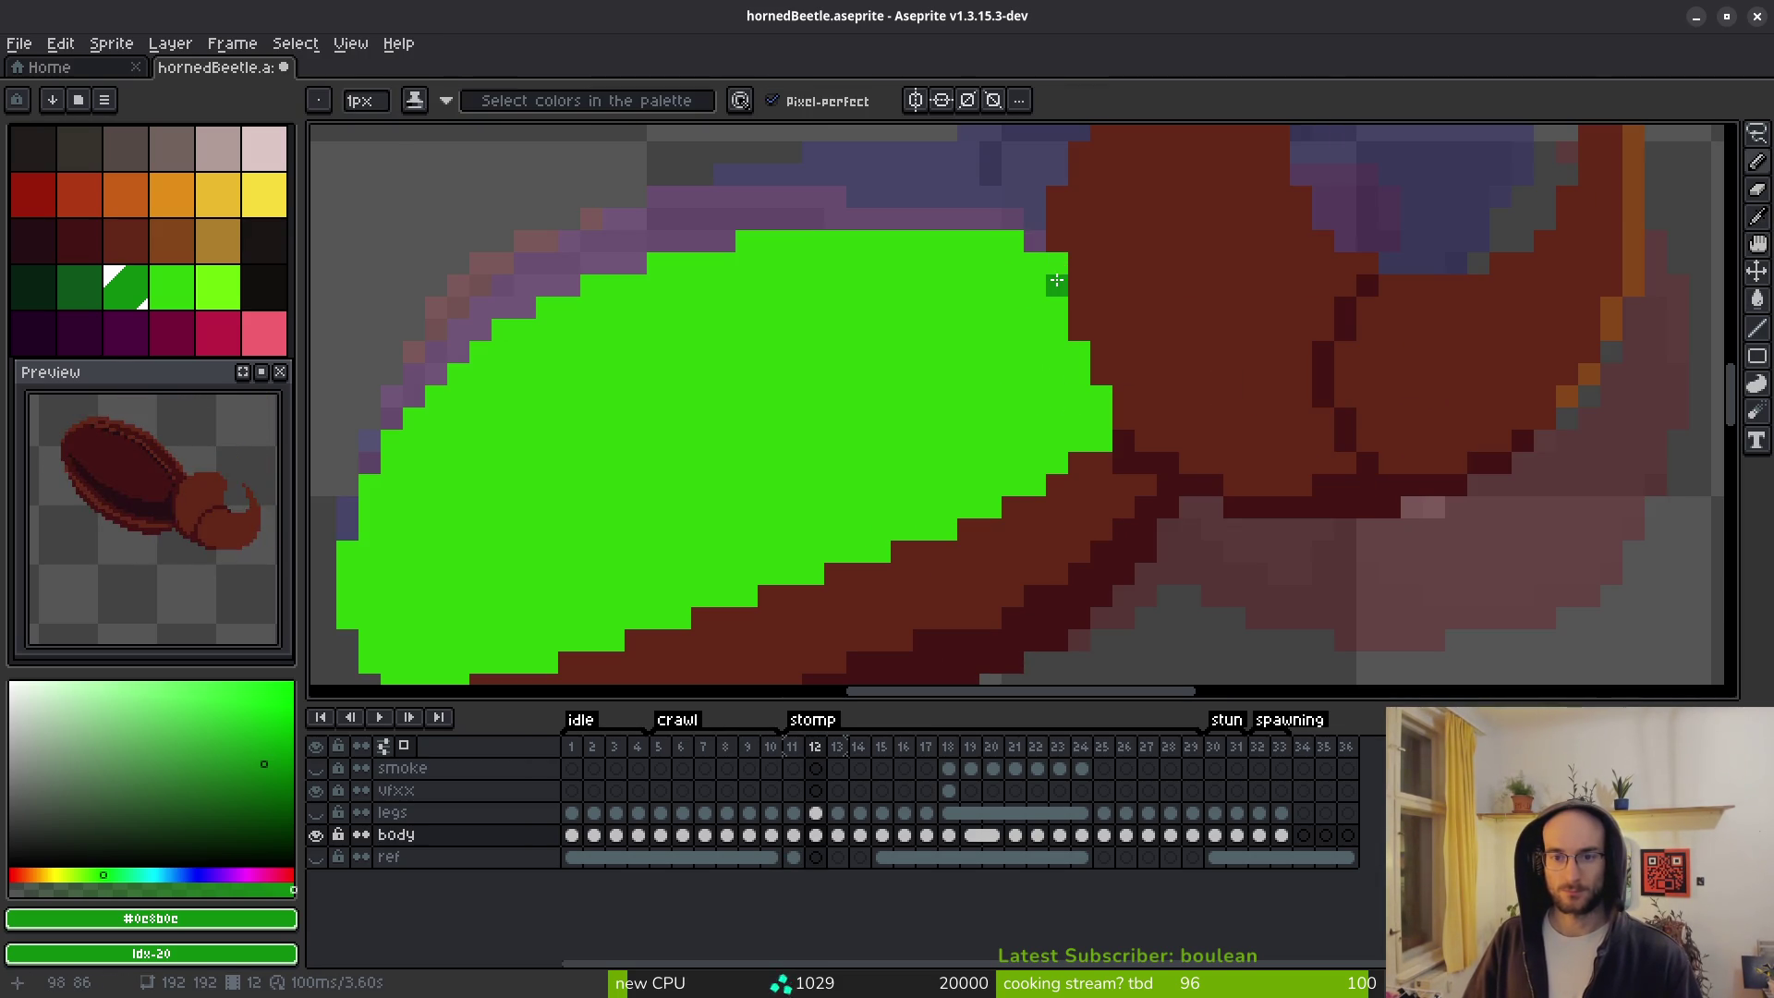
# Draw dark green shading lines down the shell's right edge and along its lower edge.
pyautogui.moveTo(1051, 267)
pyautogui.mouseDown()
pyautogui.moveTo(1053, 393)
pyautogui.moveTo(900, 508)
pyautogui.moveTo(1173, 358)
pyautogui.mouseUp()
pyautogui.moveTo(1229, 257)
pyautogui.mouseDown()
pyautogui.moveTo(1118, 344)
pyautogui.moveTo(911, 451)
pyautogui.moveTo(725, 492)
pyautogui.mouseUp()
pyautogui.moveTo(1138, 352)
pyautogui.mouseDown()
pyautogui.moveTo(951, 444)
pyautogui.moveTo(997, 400)
pyautogui.mouseUp()
pyautogui.moveTo(785, 471); pyautogui.dragTo(593, 480)
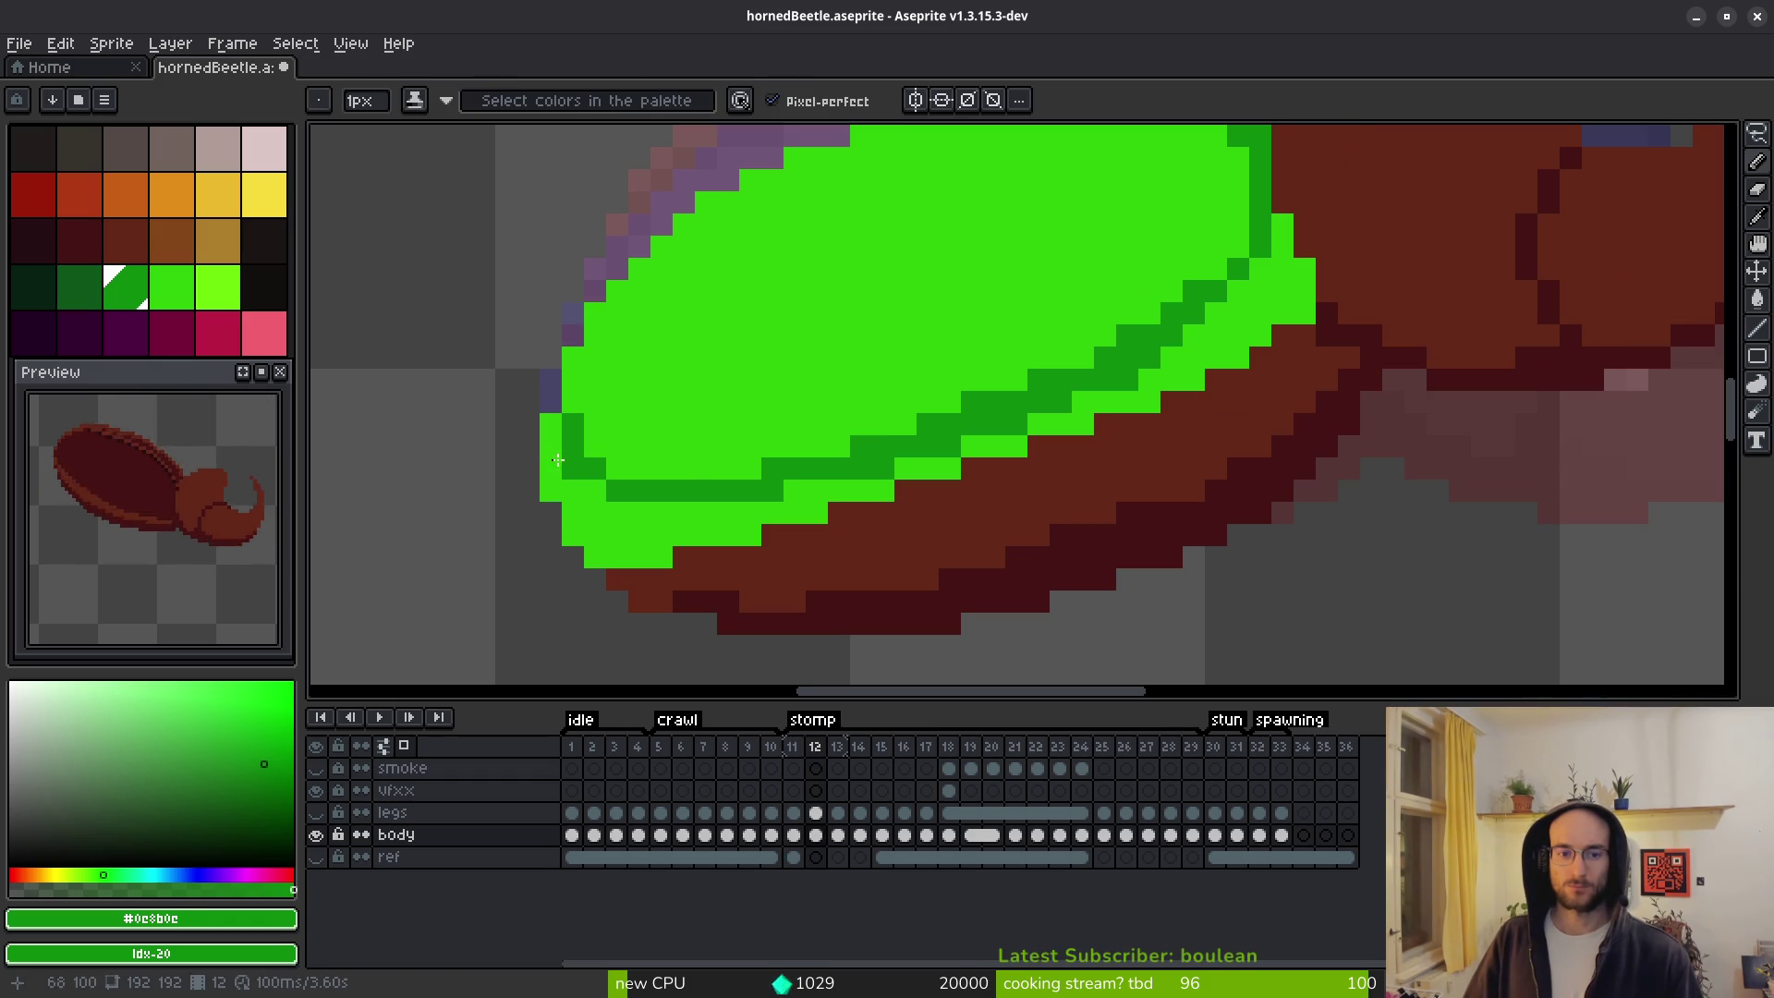
# Flood-fill the leftover light-green gaps along the shell edge with dark green.
pyautogui.press('g')
pyautogui.click(592, 527)
pyautogui.click(1285, 268)
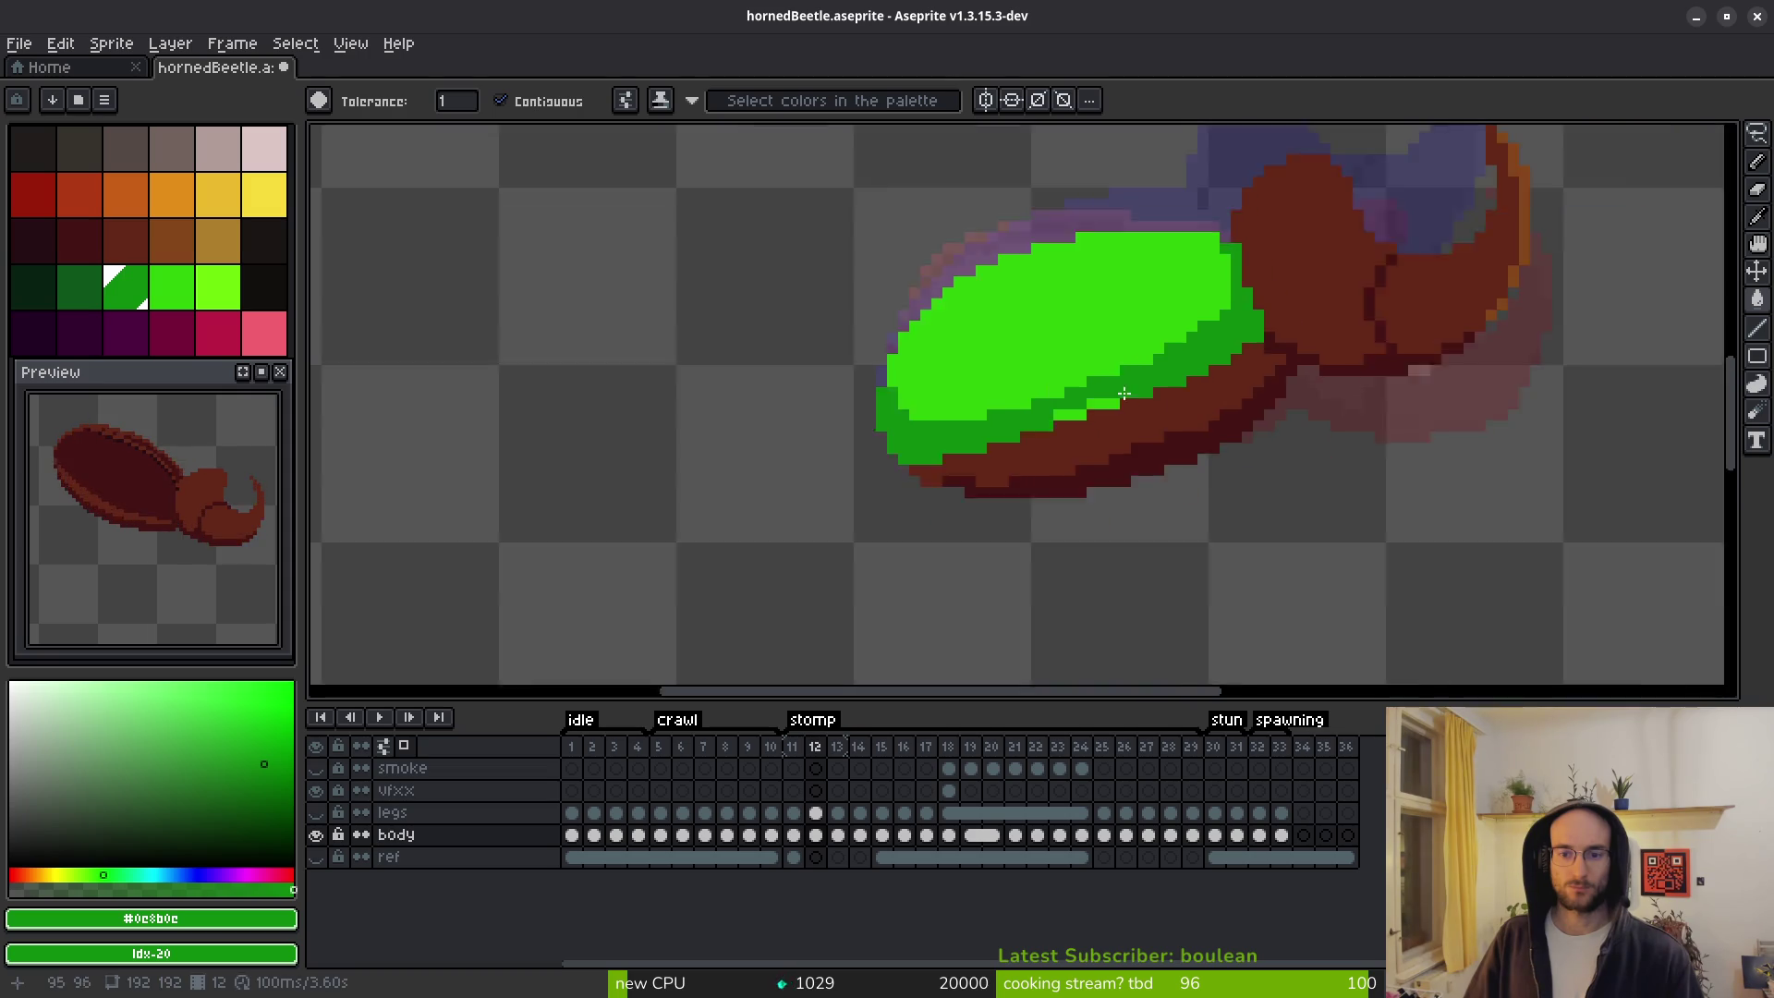
pyautogui.scroll(1, 1067, 402)
pyautogui.click(1108, 395)
pyautogui.click(1007, 425)
pyautogui.scroll(-3, 1150, 526)
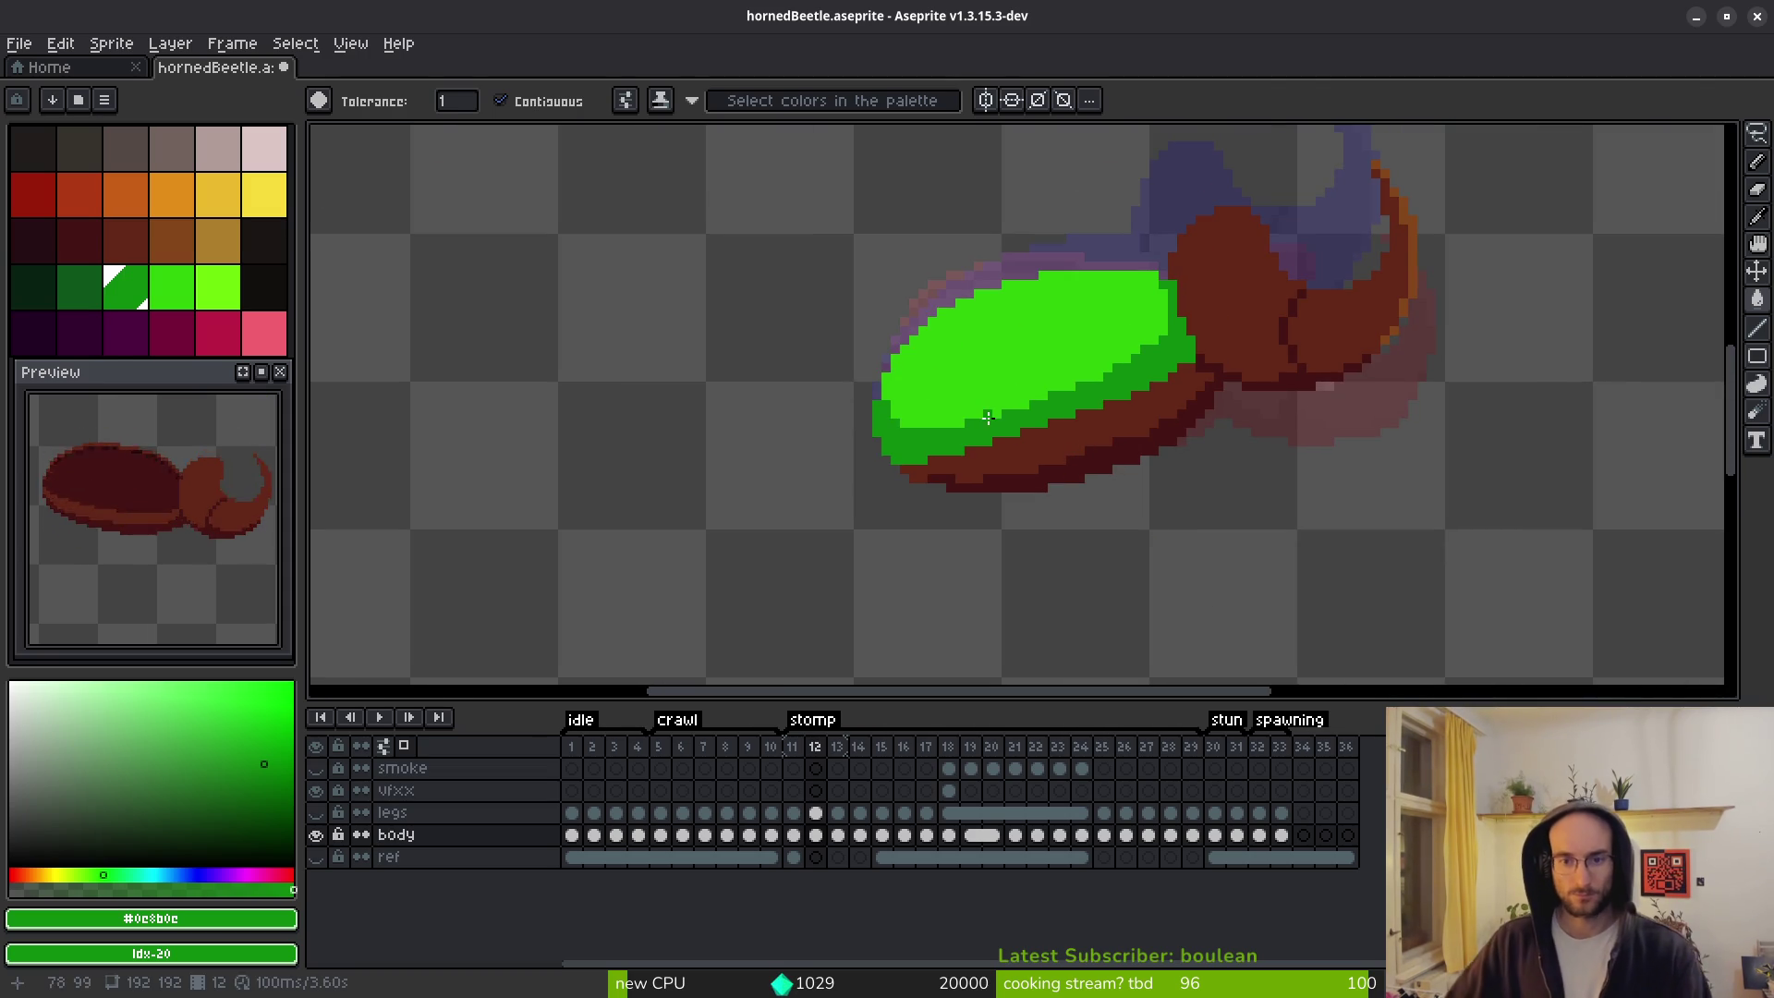
pyautogui.scroll(2, 867, 358)
# Turn the stray dark-green edge pixels back to light green.
pyautogui.press('b')
pyautogui.keyDown('alt'); pyautogui.rightClick(825, 467); pyautogui.keyUp('alt')
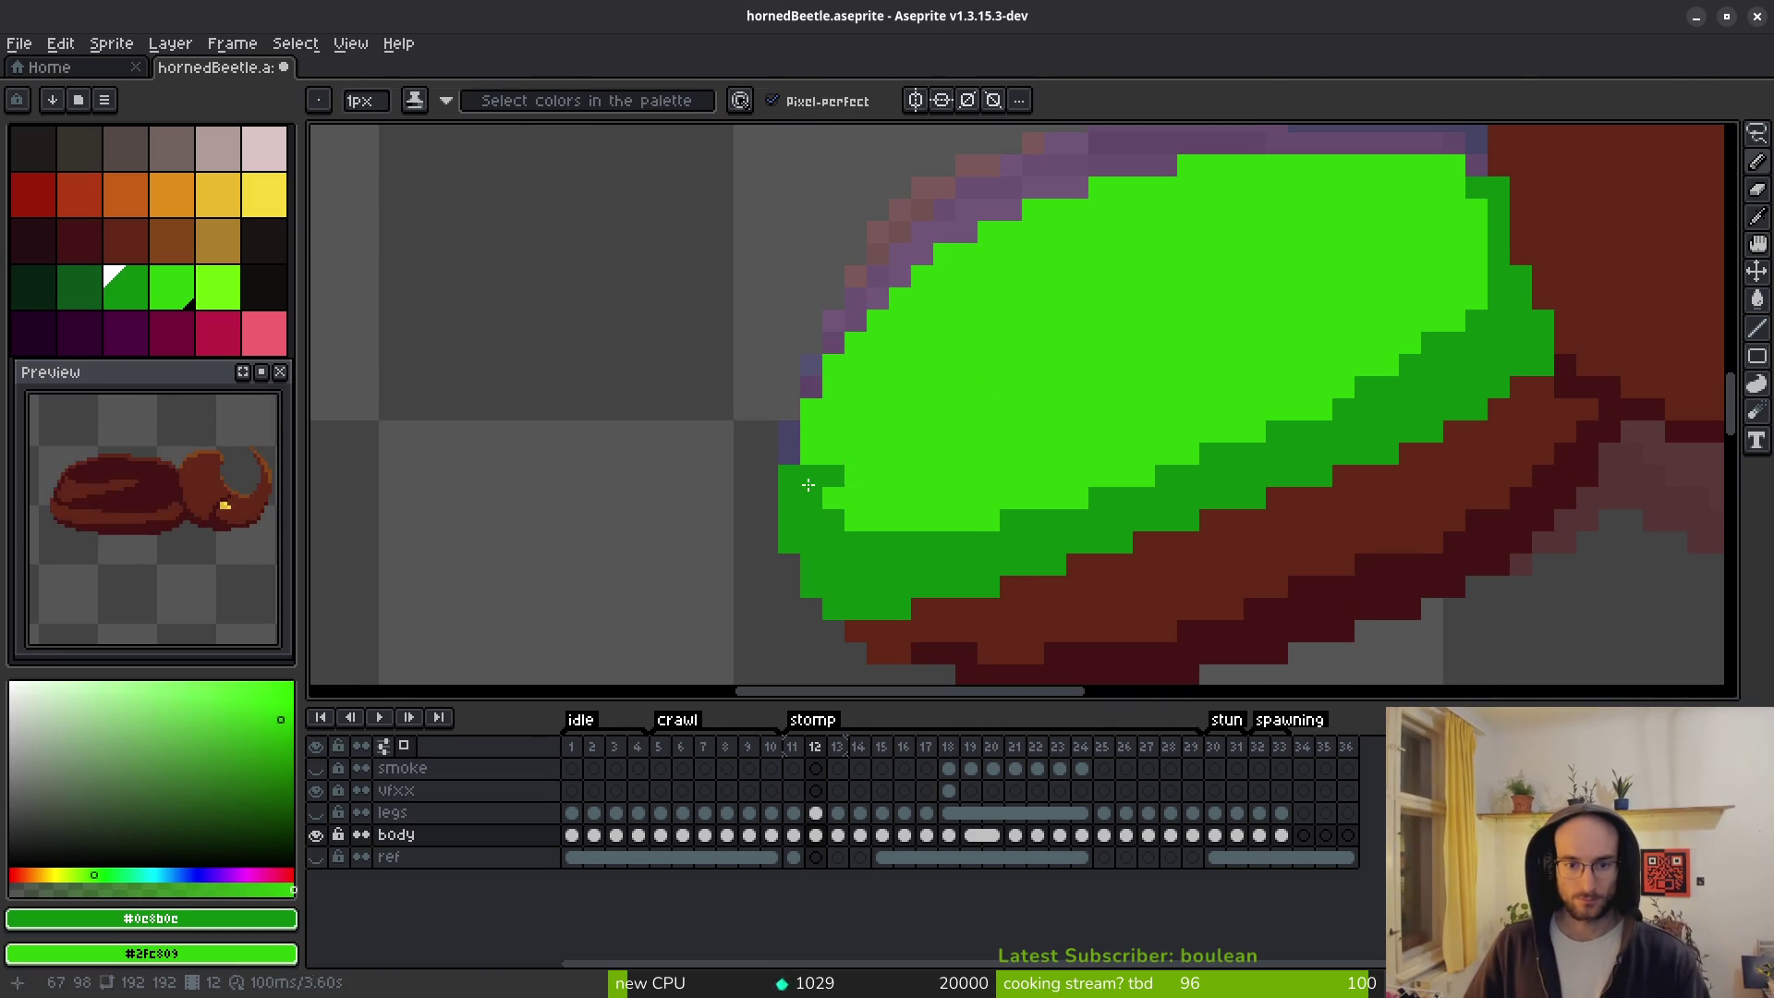
pyautogui.rightClick(833, 502)
pyautogui.scroll(-2, 924, 462)
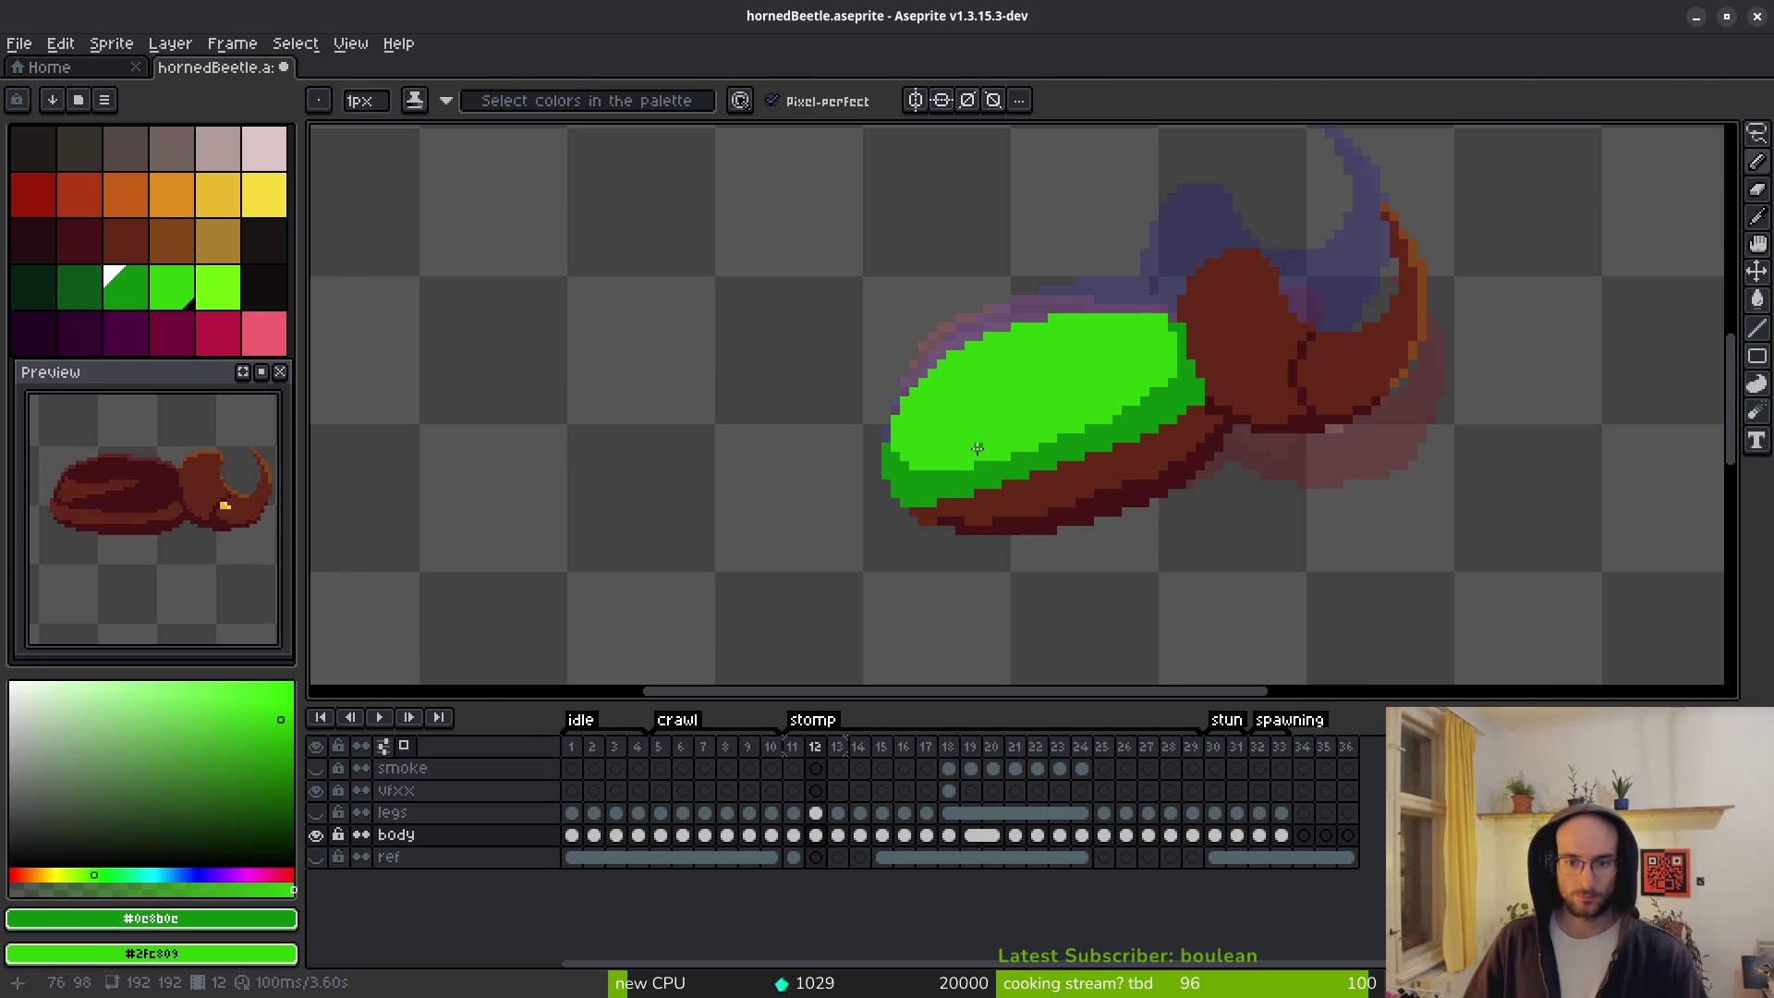
pyautogui.scroll(3, 1155, 347)
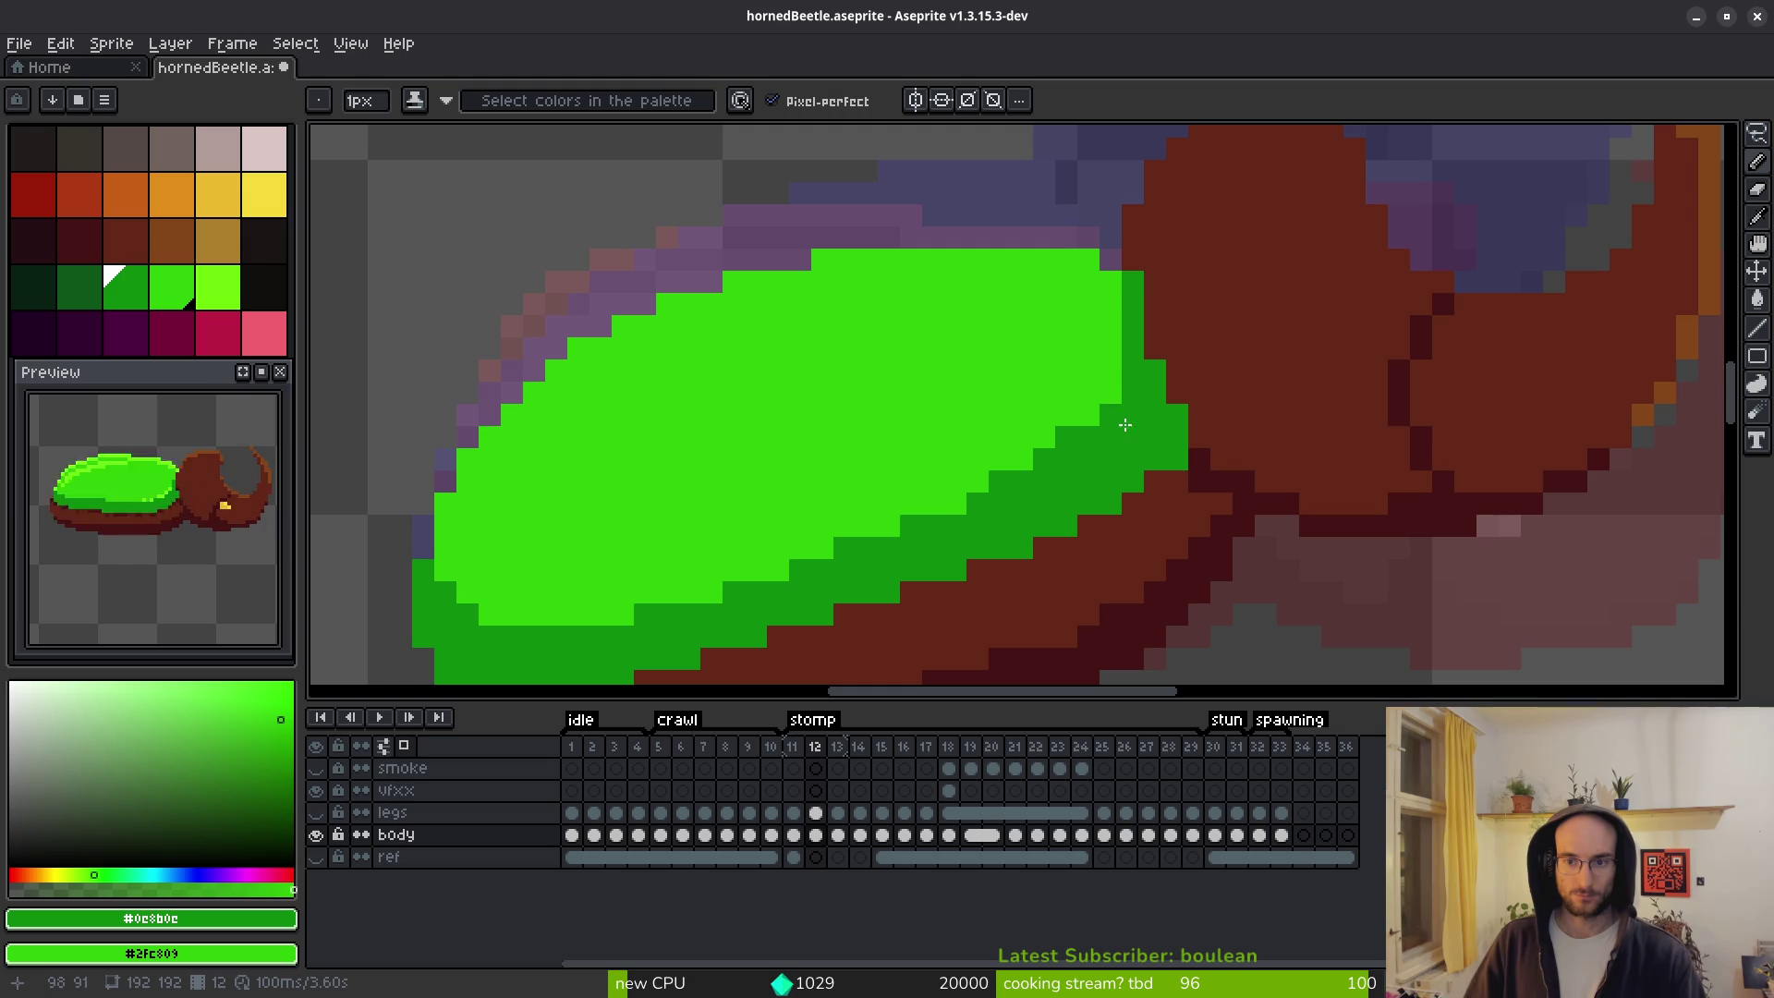
pyautogui.rightClick(1132, 310)
pyautogui.rightClick(1155, 349)
pyautogui.scroll(-3, 1160, 351)
pyautogui.scroll(2, 1169, 347)
pyautogui.rightClick(1174, 351)
pyautogui.scroll(-2, 1174, 341)
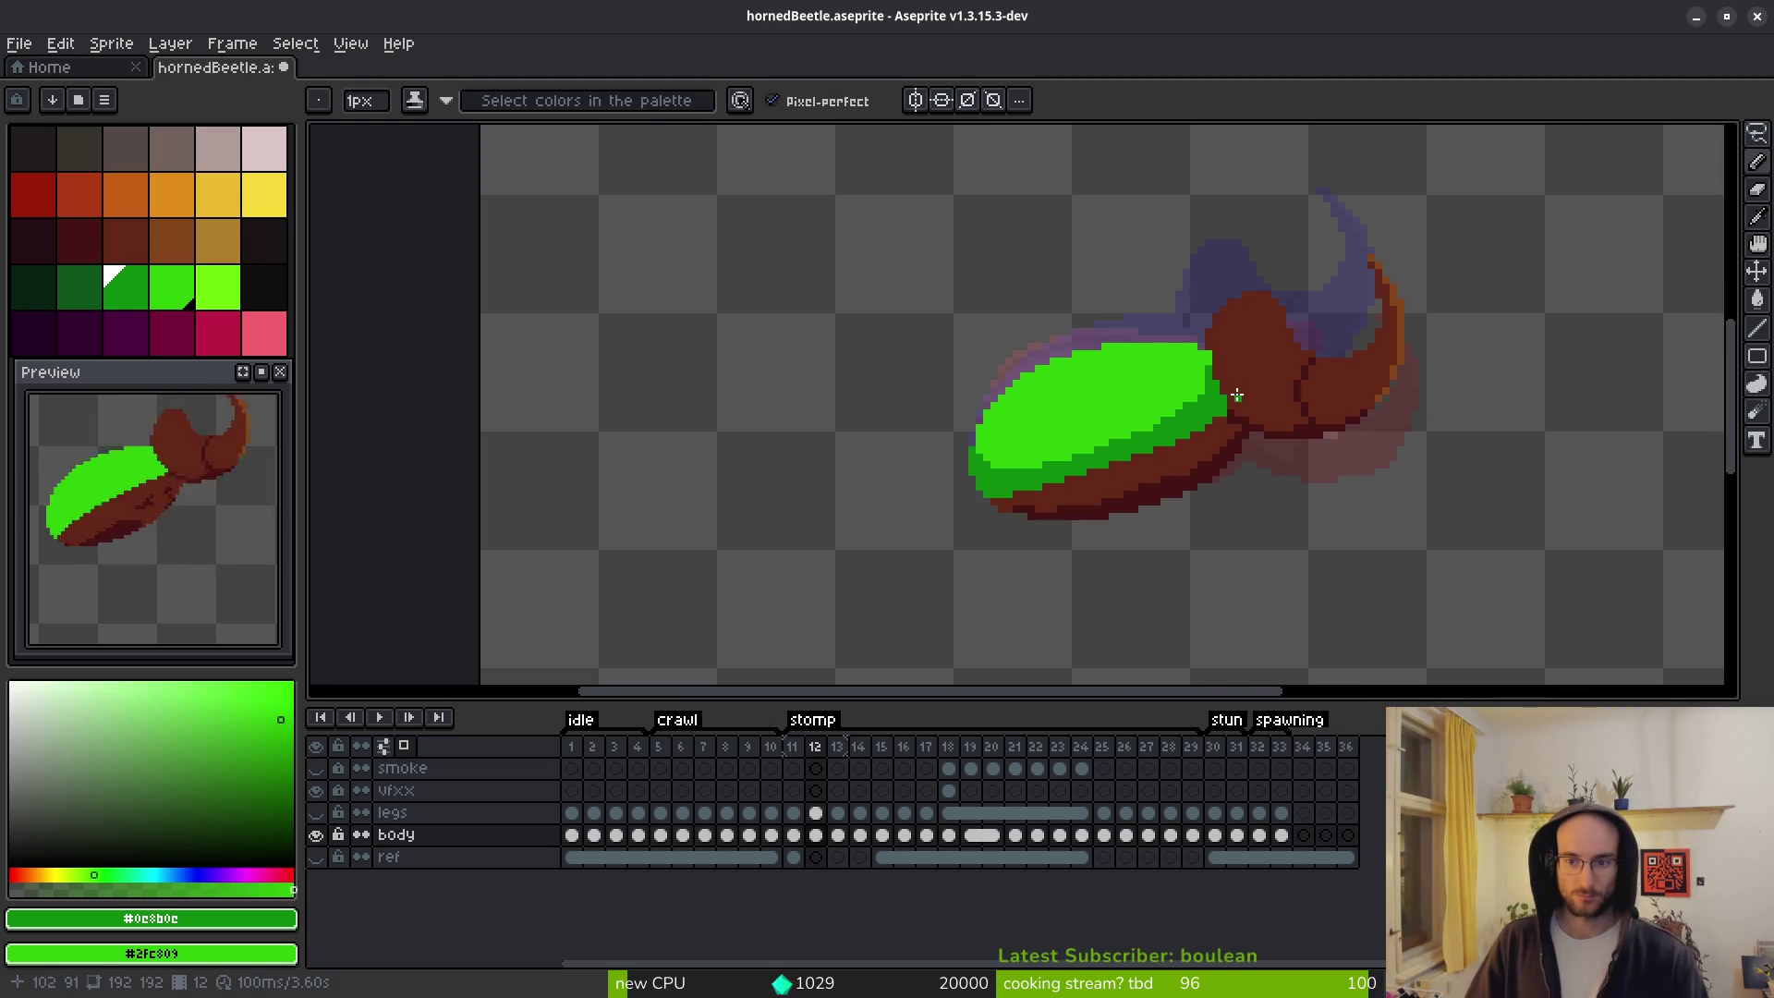
pyautogui.scroll(3, 1163, 342)
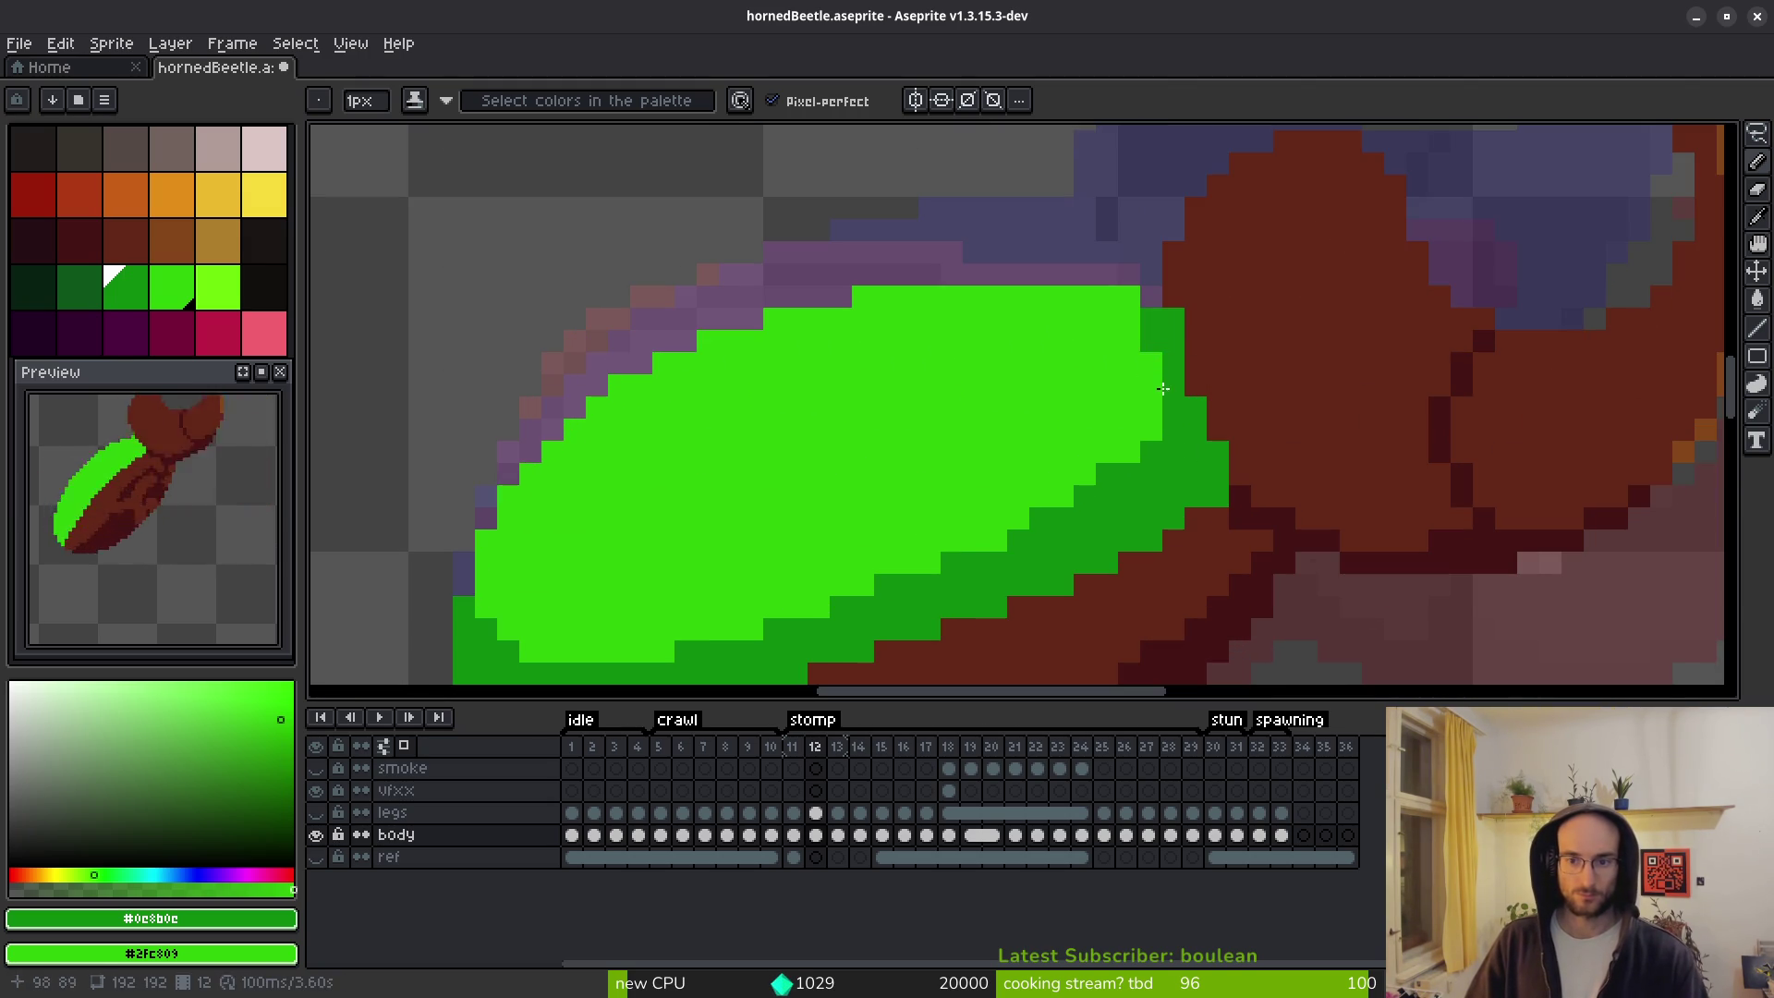
pyautogui.scroll(-4, 1210, 383)
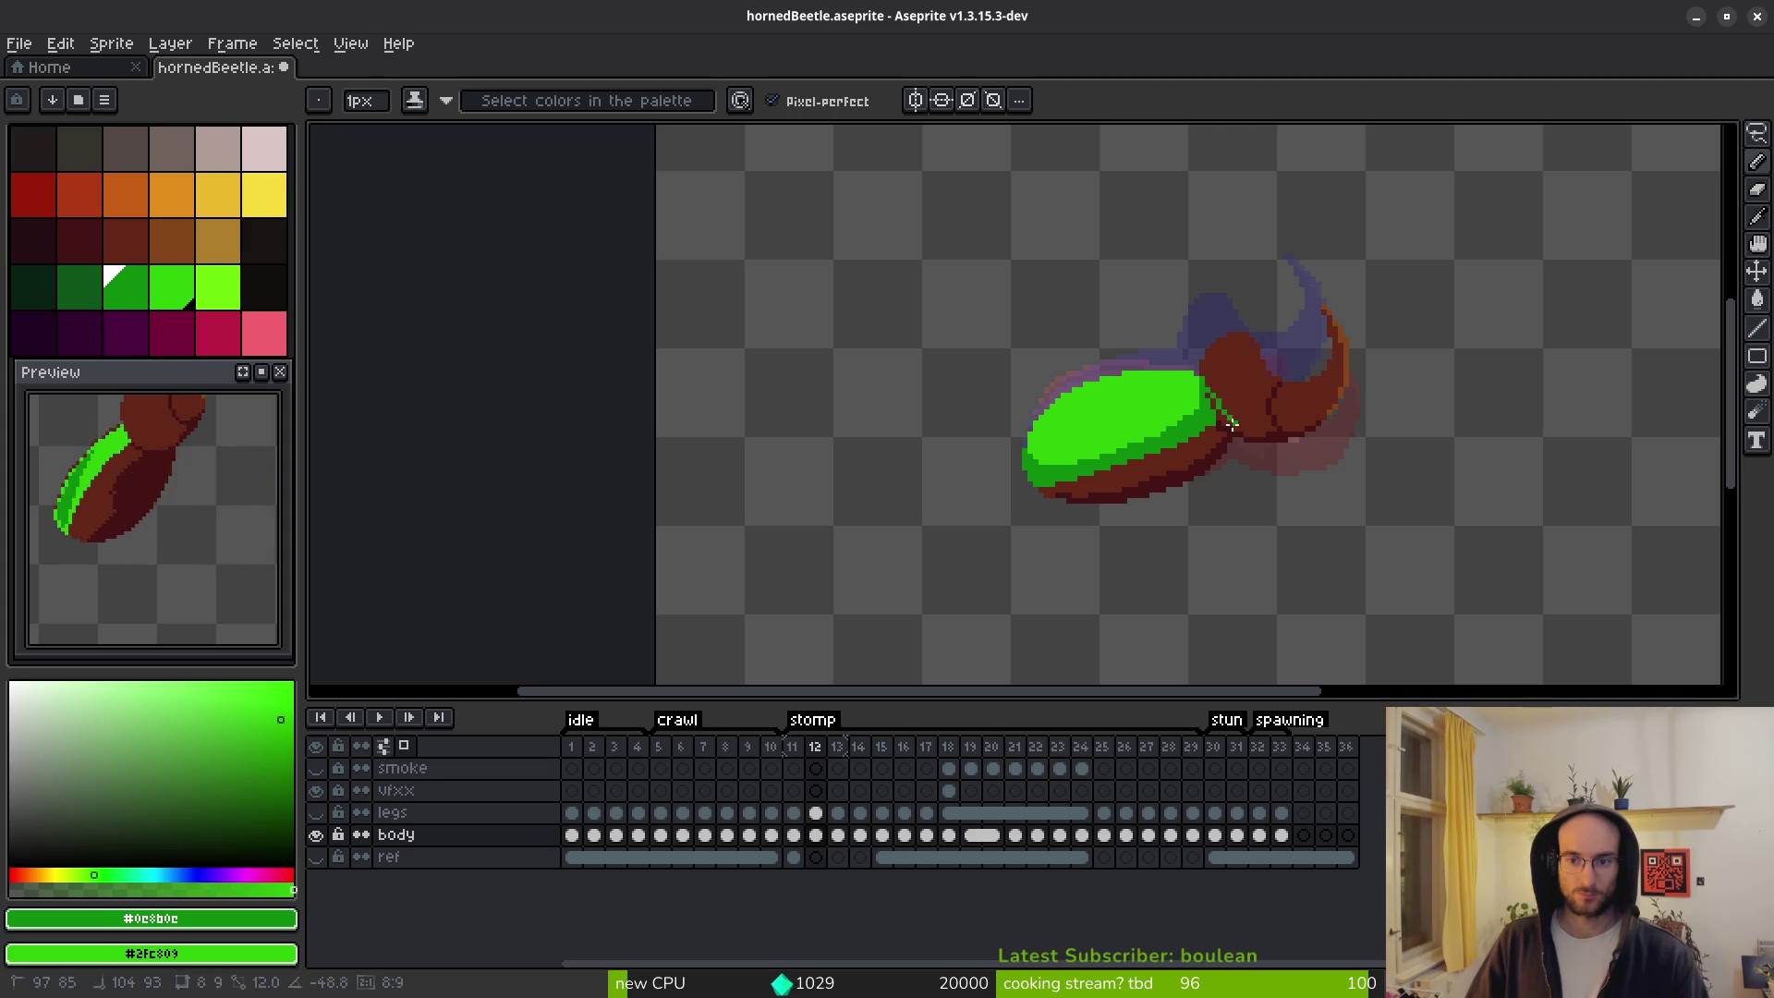
pyautogui.scroll(3, 1235, 430)
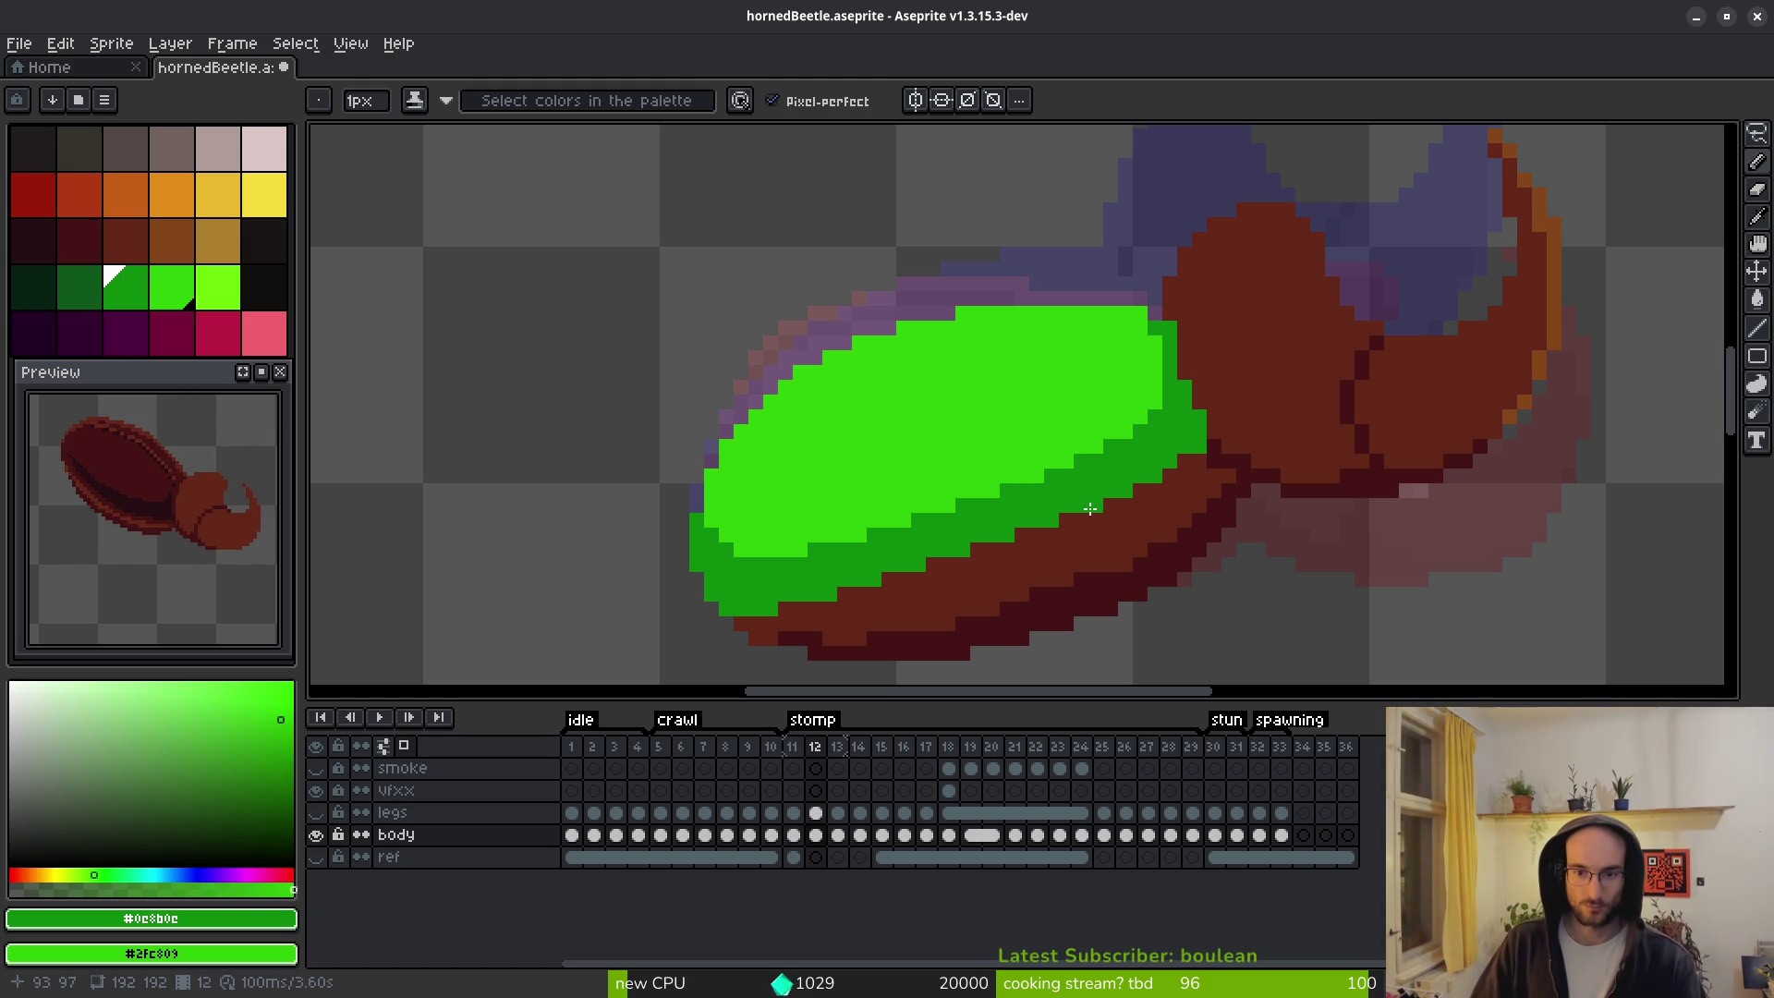
pyautogui.scroll(-4, 1003, 488)
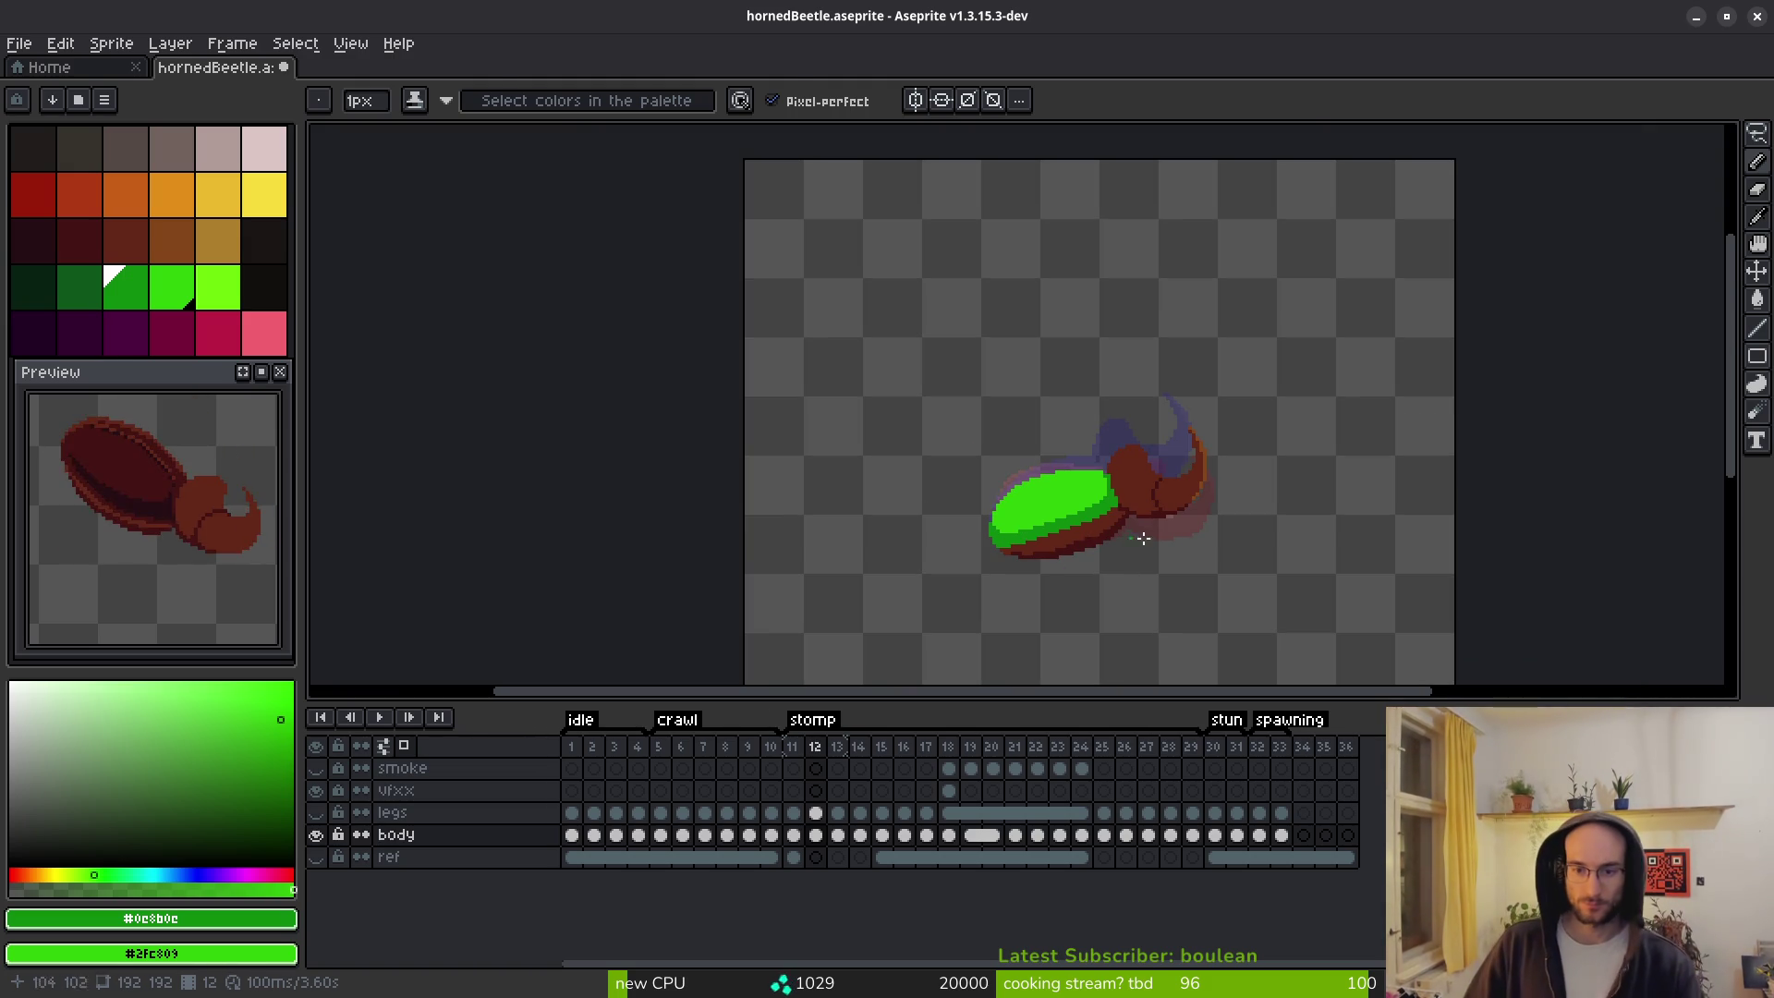
# On frame 13, draw a dark green shading line along the shell's right and lower edges.
pyautogui.press('i')
pyautogui.press('.')
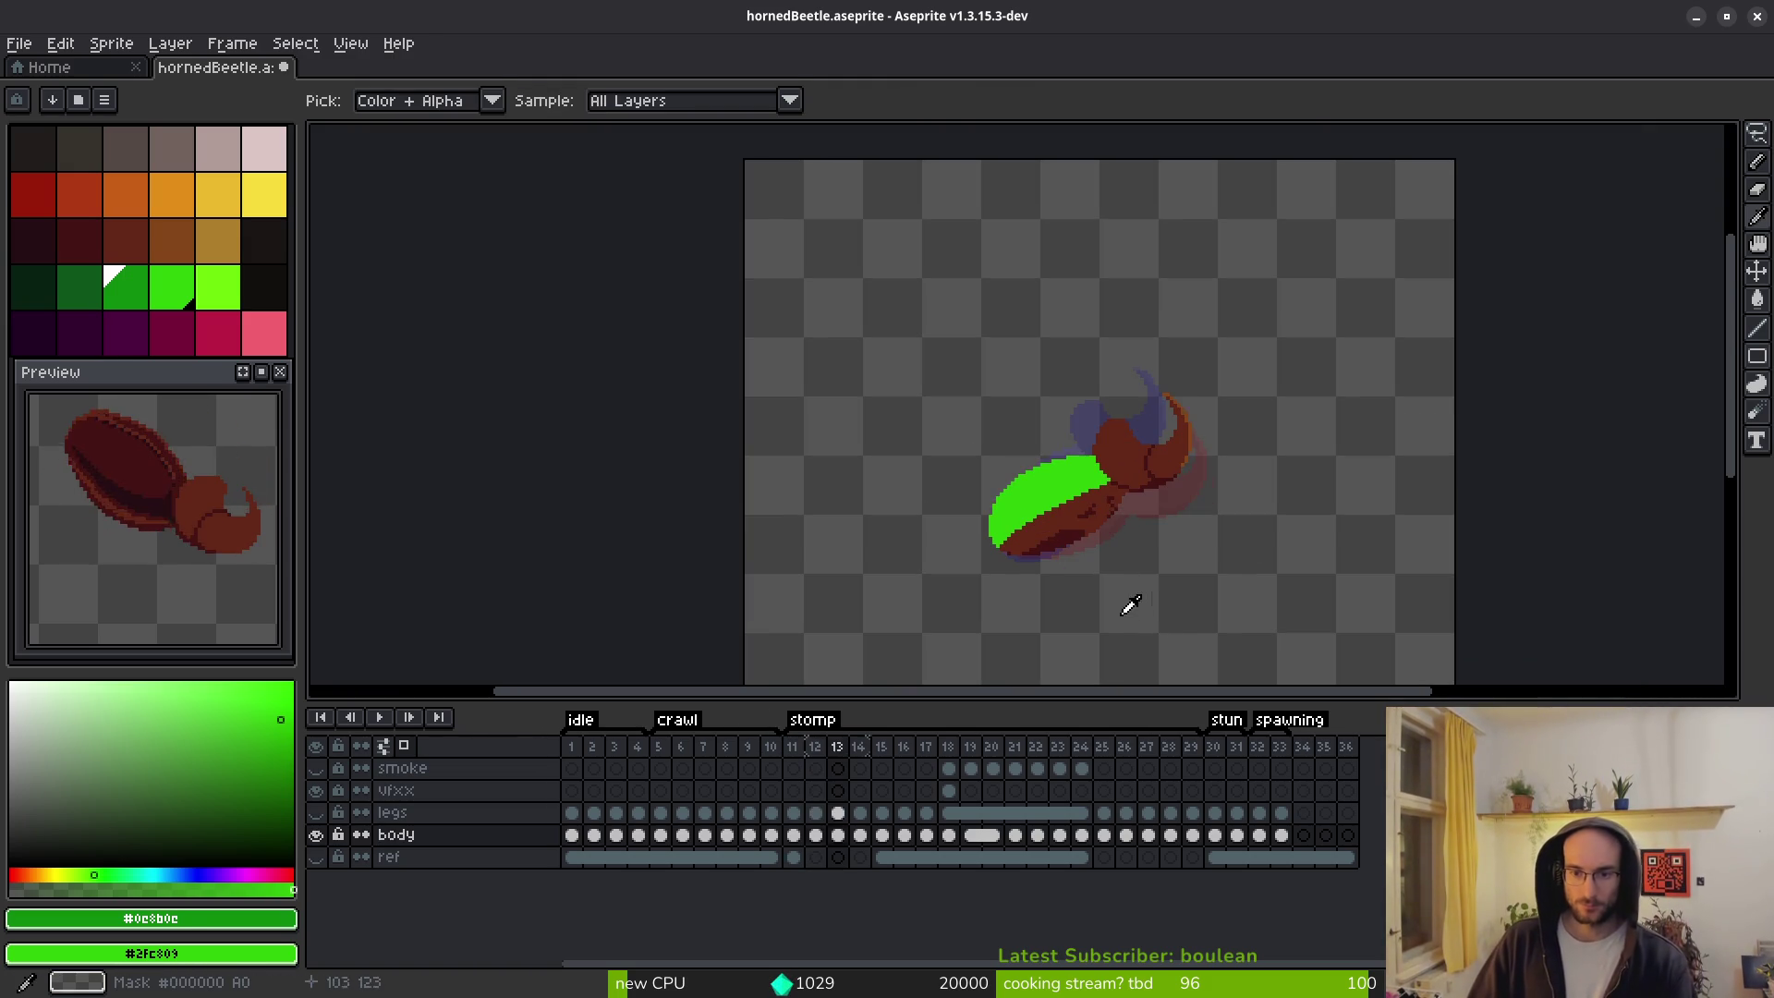
pyautogui.press('b')
pyautogui.scroll(4, 1113, 462)
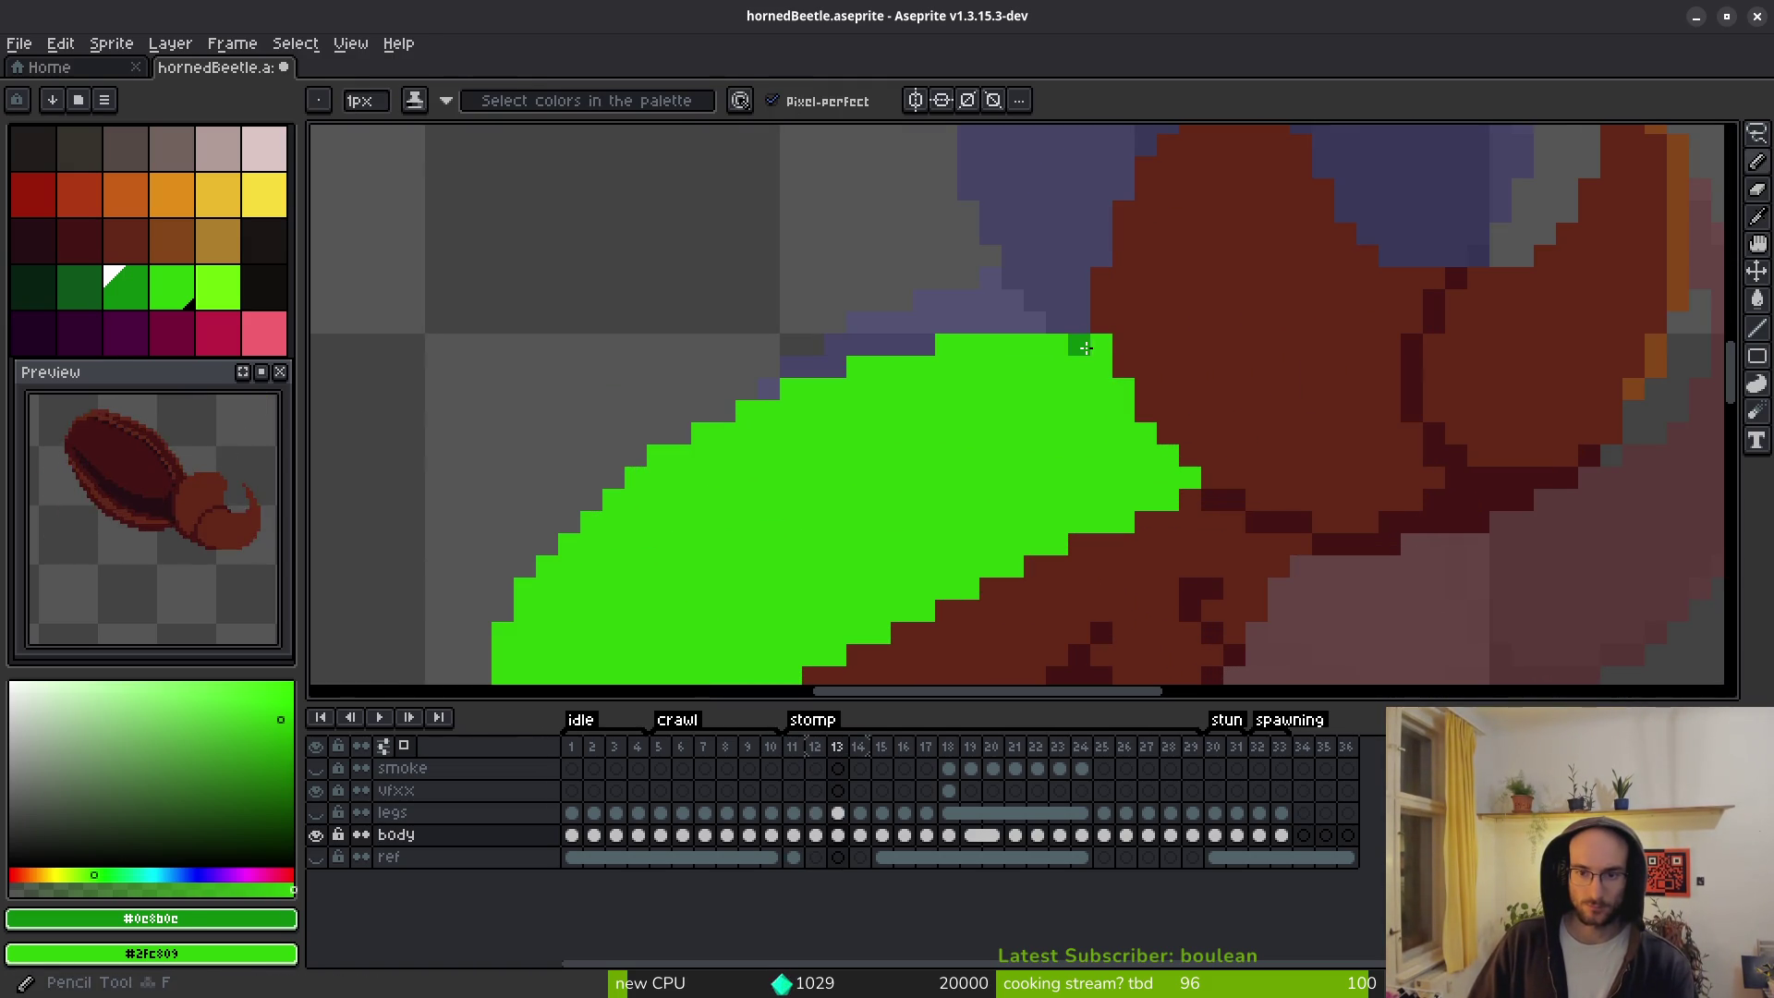
pyautogui.moveTo(1102, 344)
pyautogui.mouseDown()
pyautogui.moveTo(1120, 443)
pyautogui.moveTo(1153, 460)
pyautogui.moveTo(1223, 355)
pyautogui.moveTo(1159, 404)
pyautogui.mouseUp()
pyautogui.moveTo(1159, 404)
pyautogui.mouseDown()
pyautogui.moveTo(1262, 318)
pyautogui.moveTo(878, 481)
pyautogui.mouseUp()
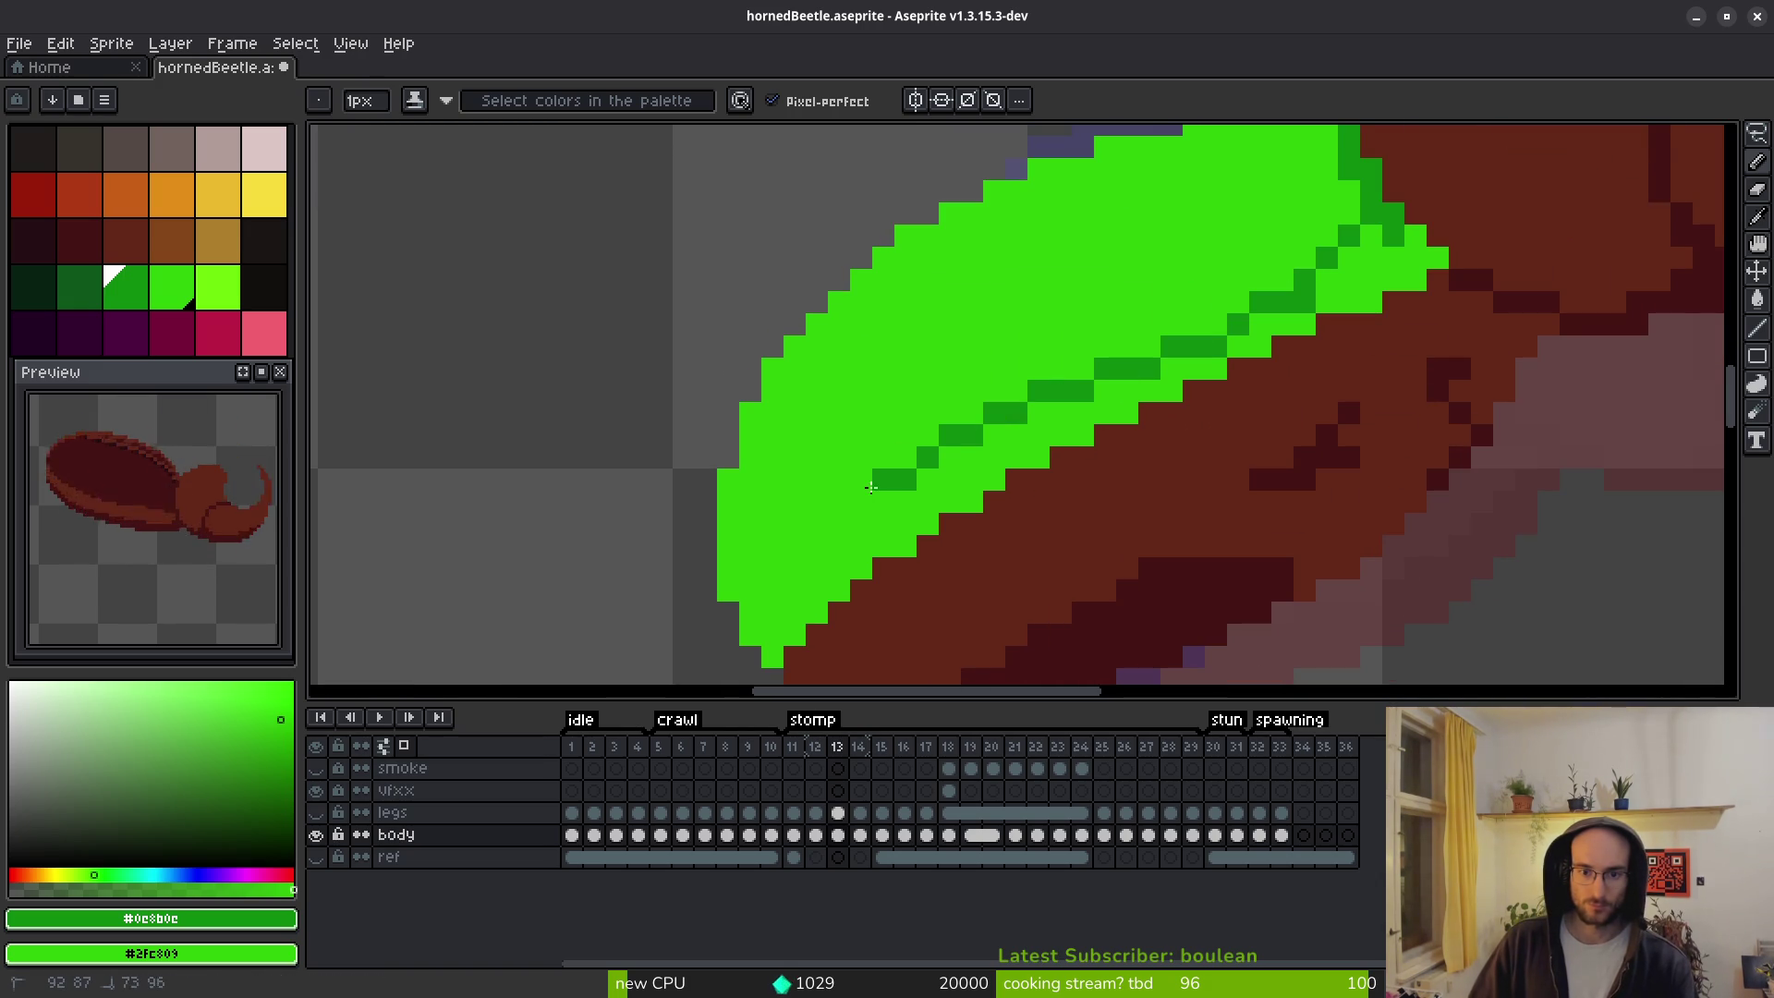
pyautogui.moveTo(736, 486); pyautogui.dragTo(753, 520)
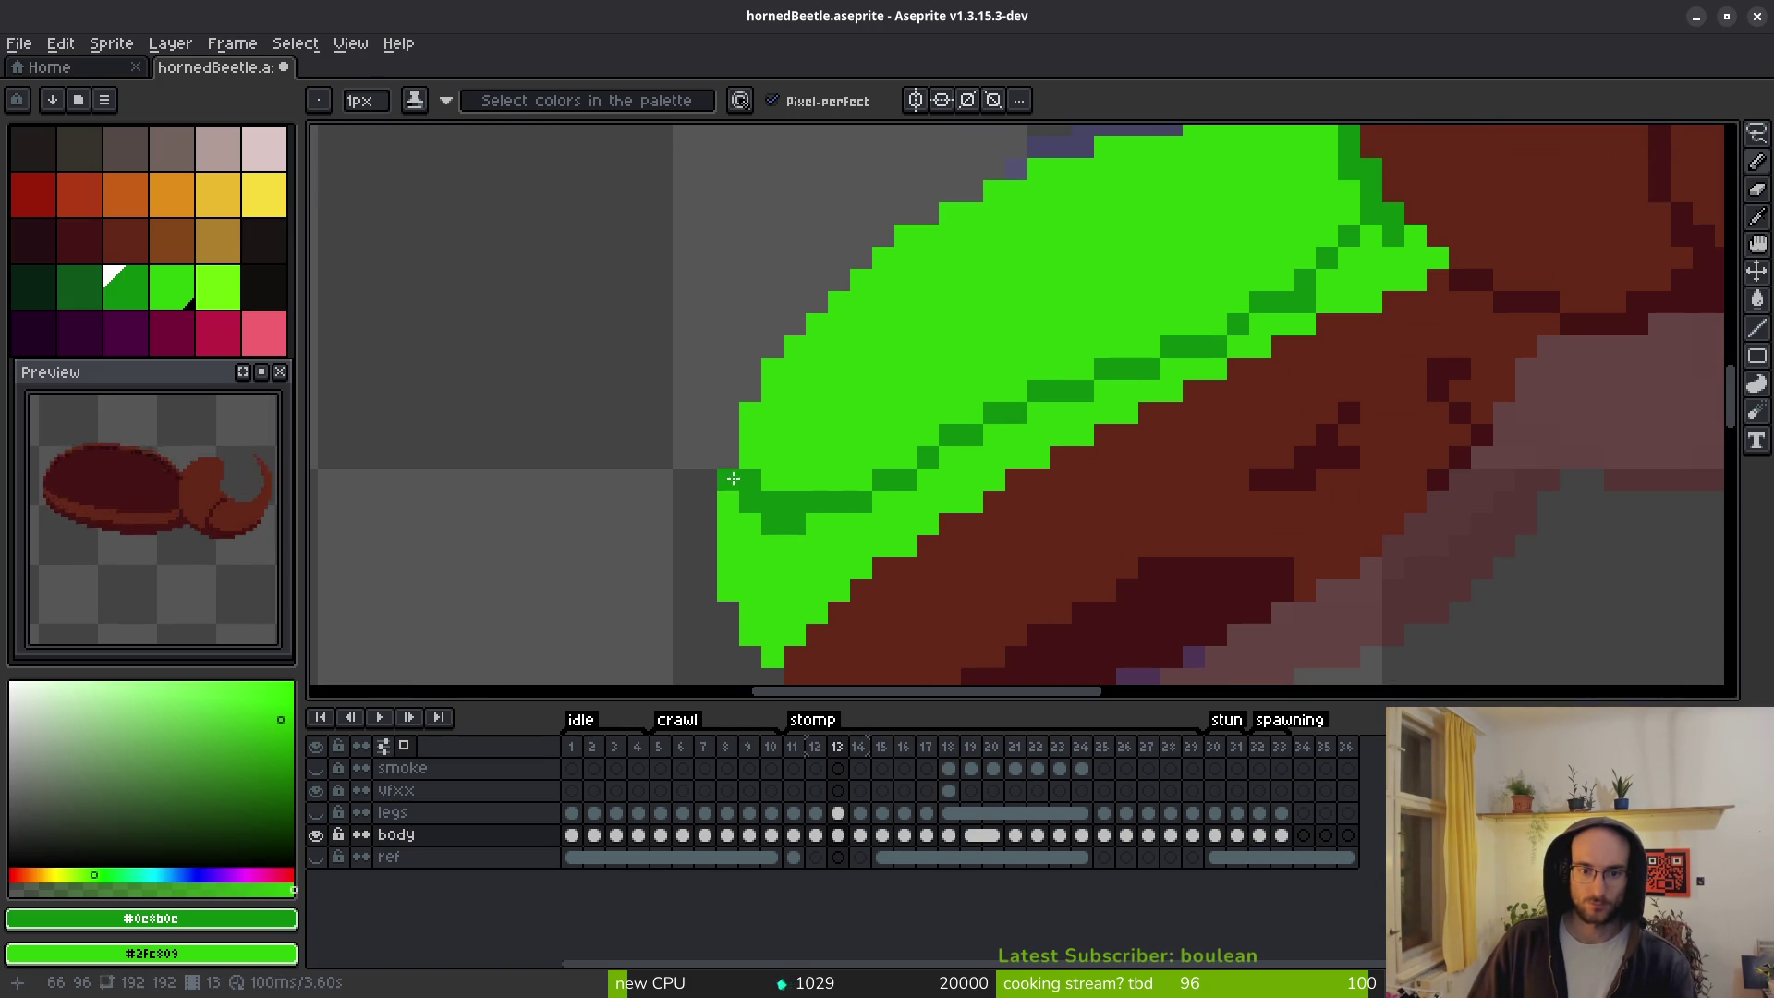
pyautogui.click(730, 480)
pyautogui.moveTo(792, 499)
pyautogui.mouseDown()
pyautogui.moveTo(836, 523)
pyautogui.moveTo(1083, 388)
pyautogui.mouseUp()
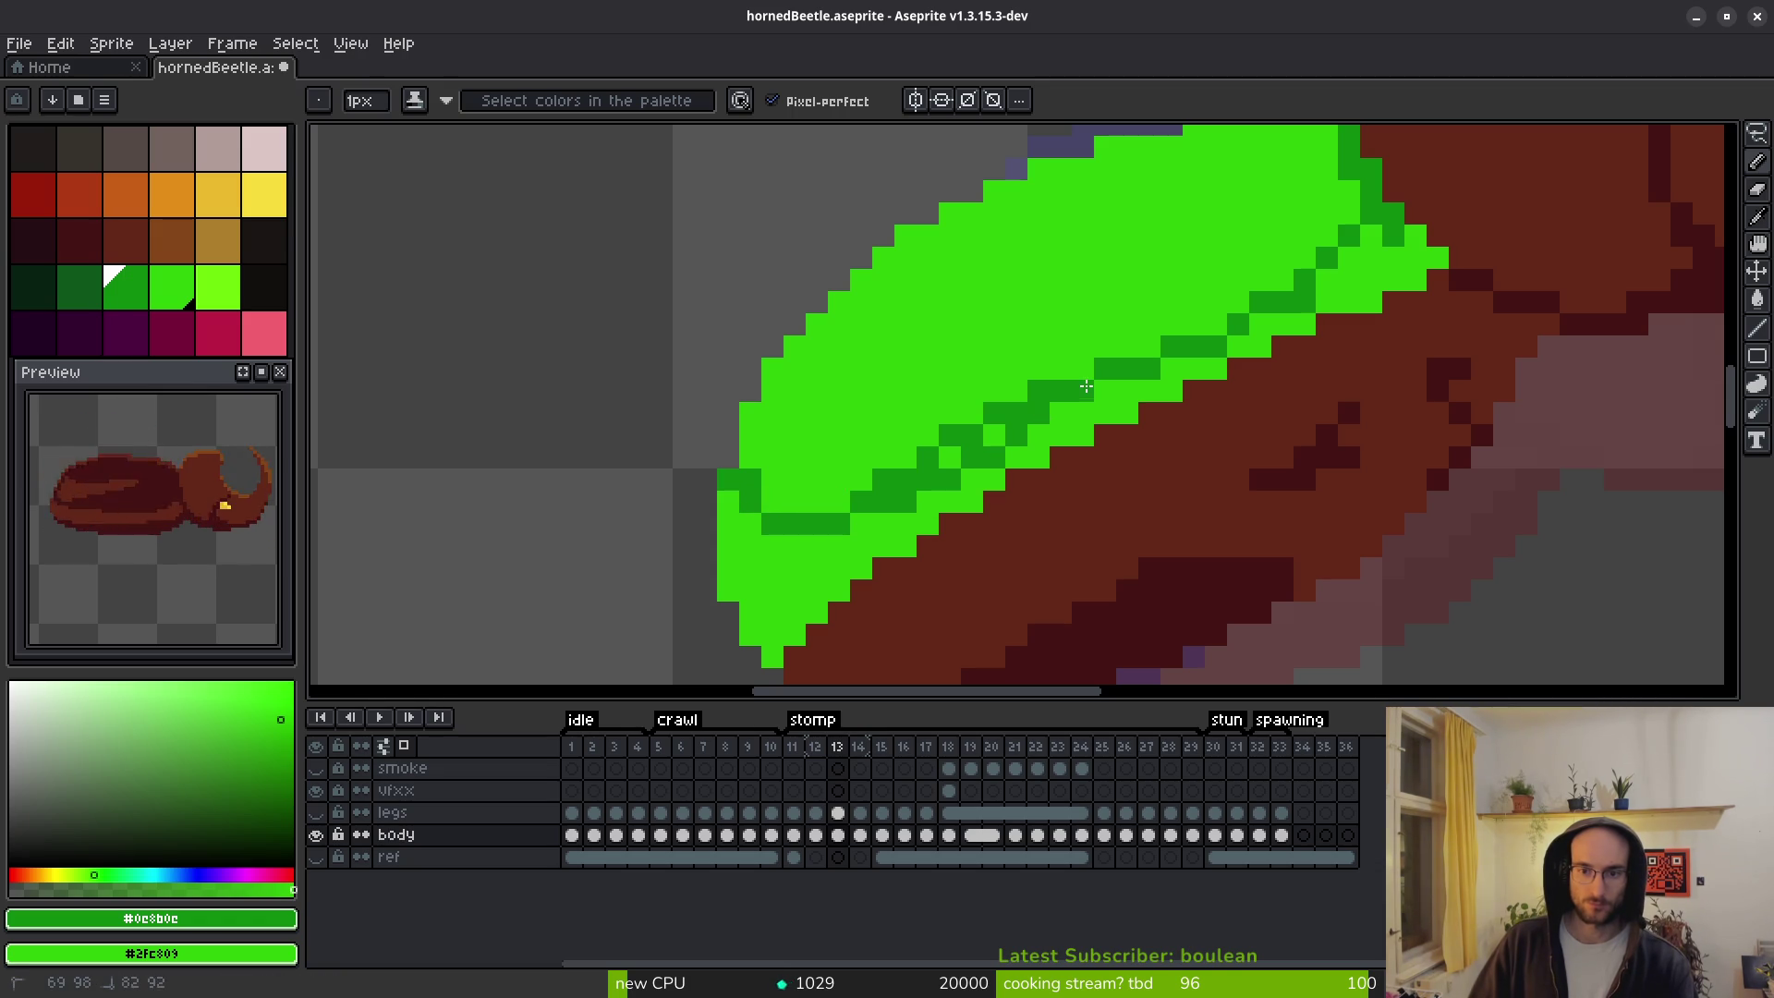
pyautogui.click(1158, 354)
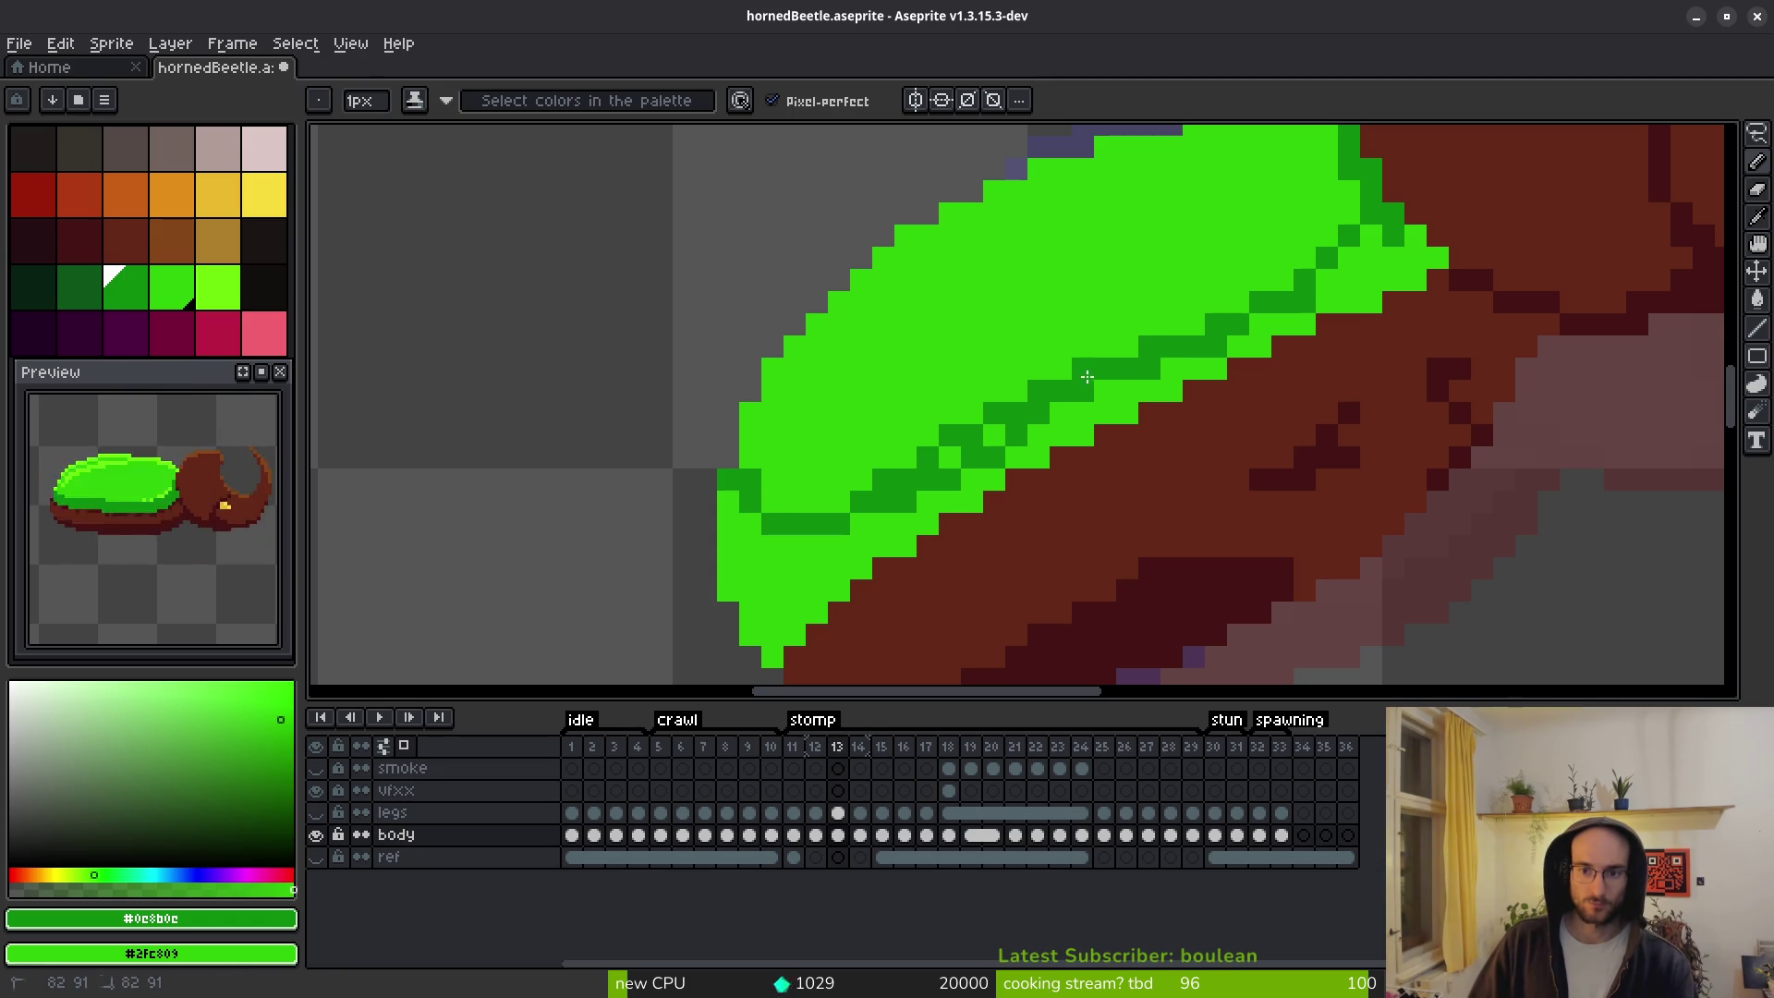
# Flood-fill the light green strips below the shading line with dark green.
pyautogui.press('g')
pyautogui.click(1377, 268)
pyautogui.click(1266, 337)
pyautogui.click(1109, 407)
pyautogui.click(1025, 457)
pyautogui.click(908, 522)
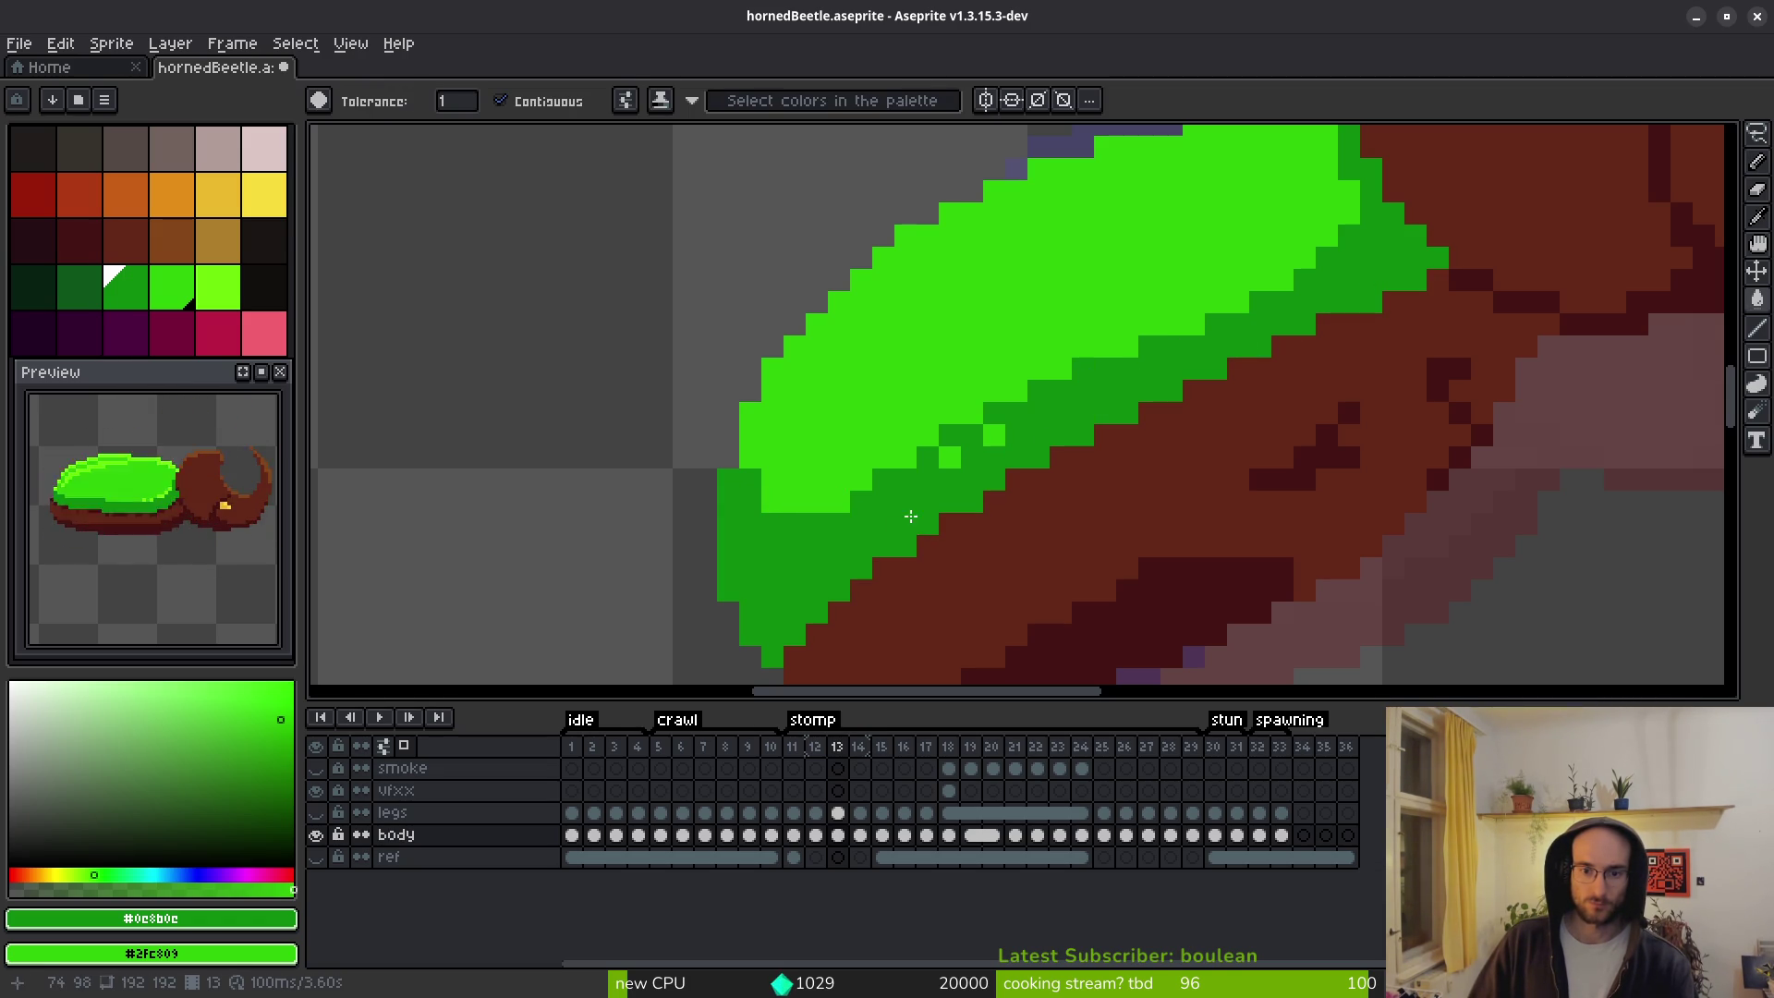
# Darken the stray light green pixels and restore bright green on two shading pixels.
pyautogui.press('b')
pyautogui.click(994, 434)
pyautogui.click(952, 460)
pyautogui.click(905, 455)
pyautogui.click(839, 502)
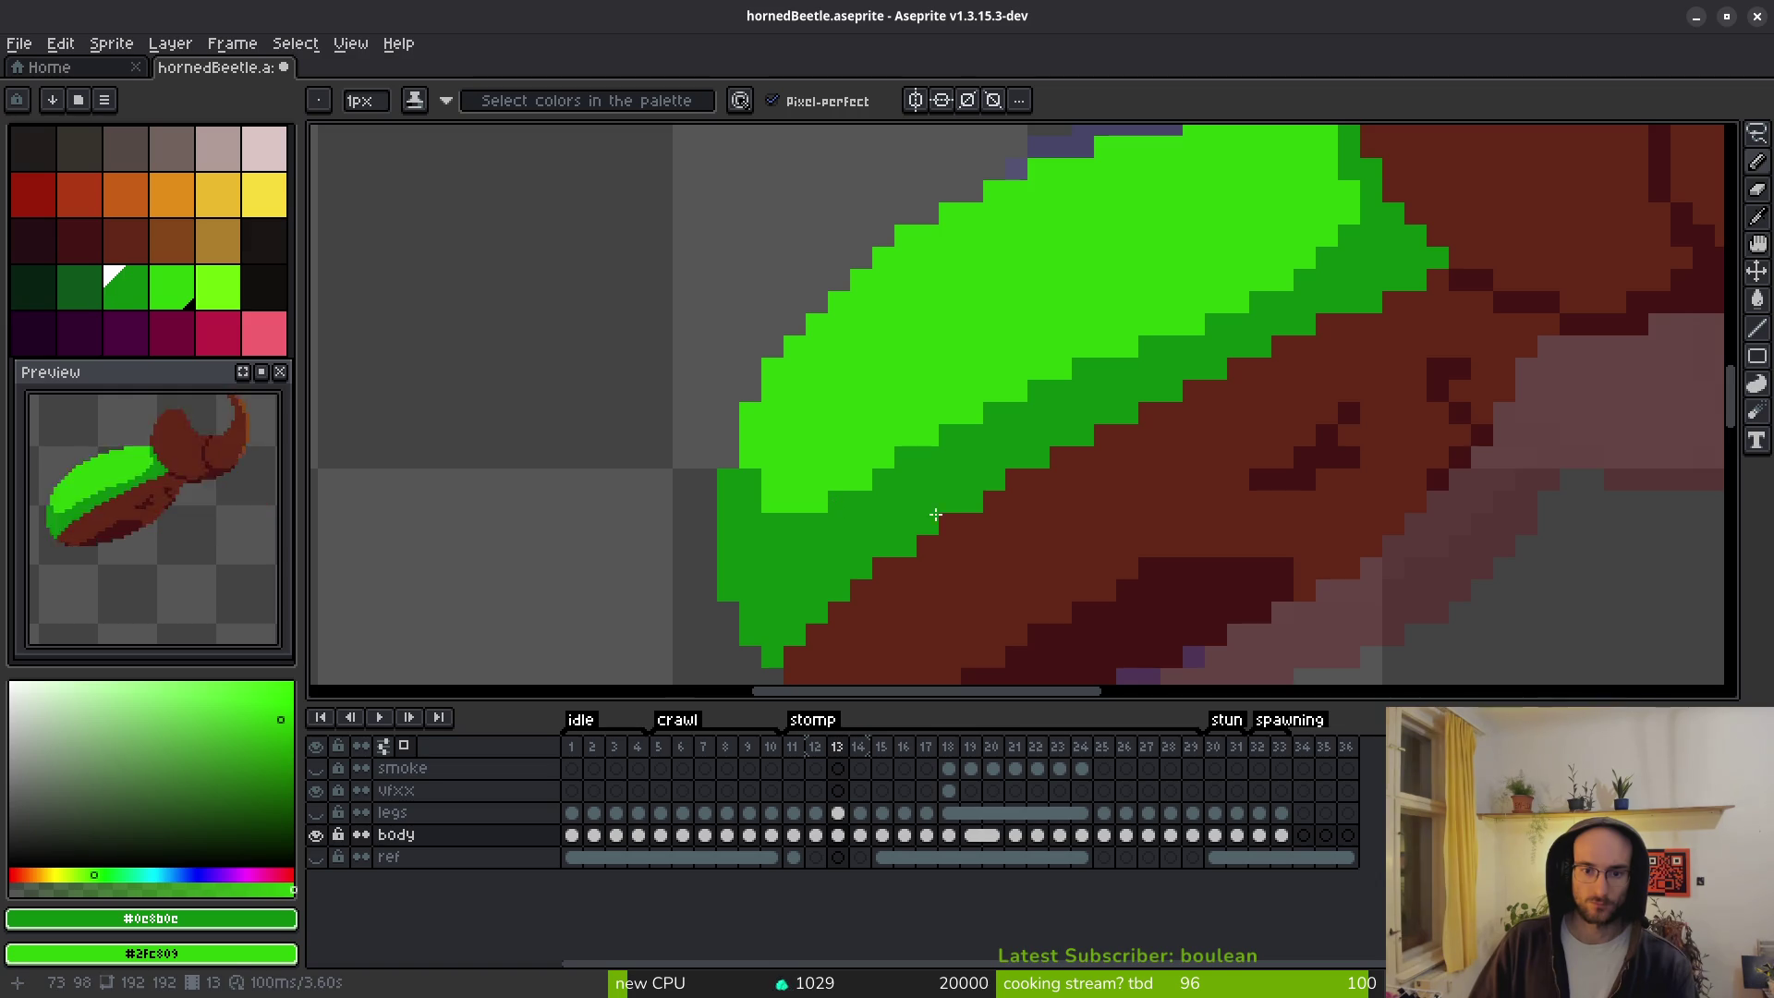
pyautogui.scroll(-5, 1006, 489)
pyautogui.scroll(5, 1059, 416)
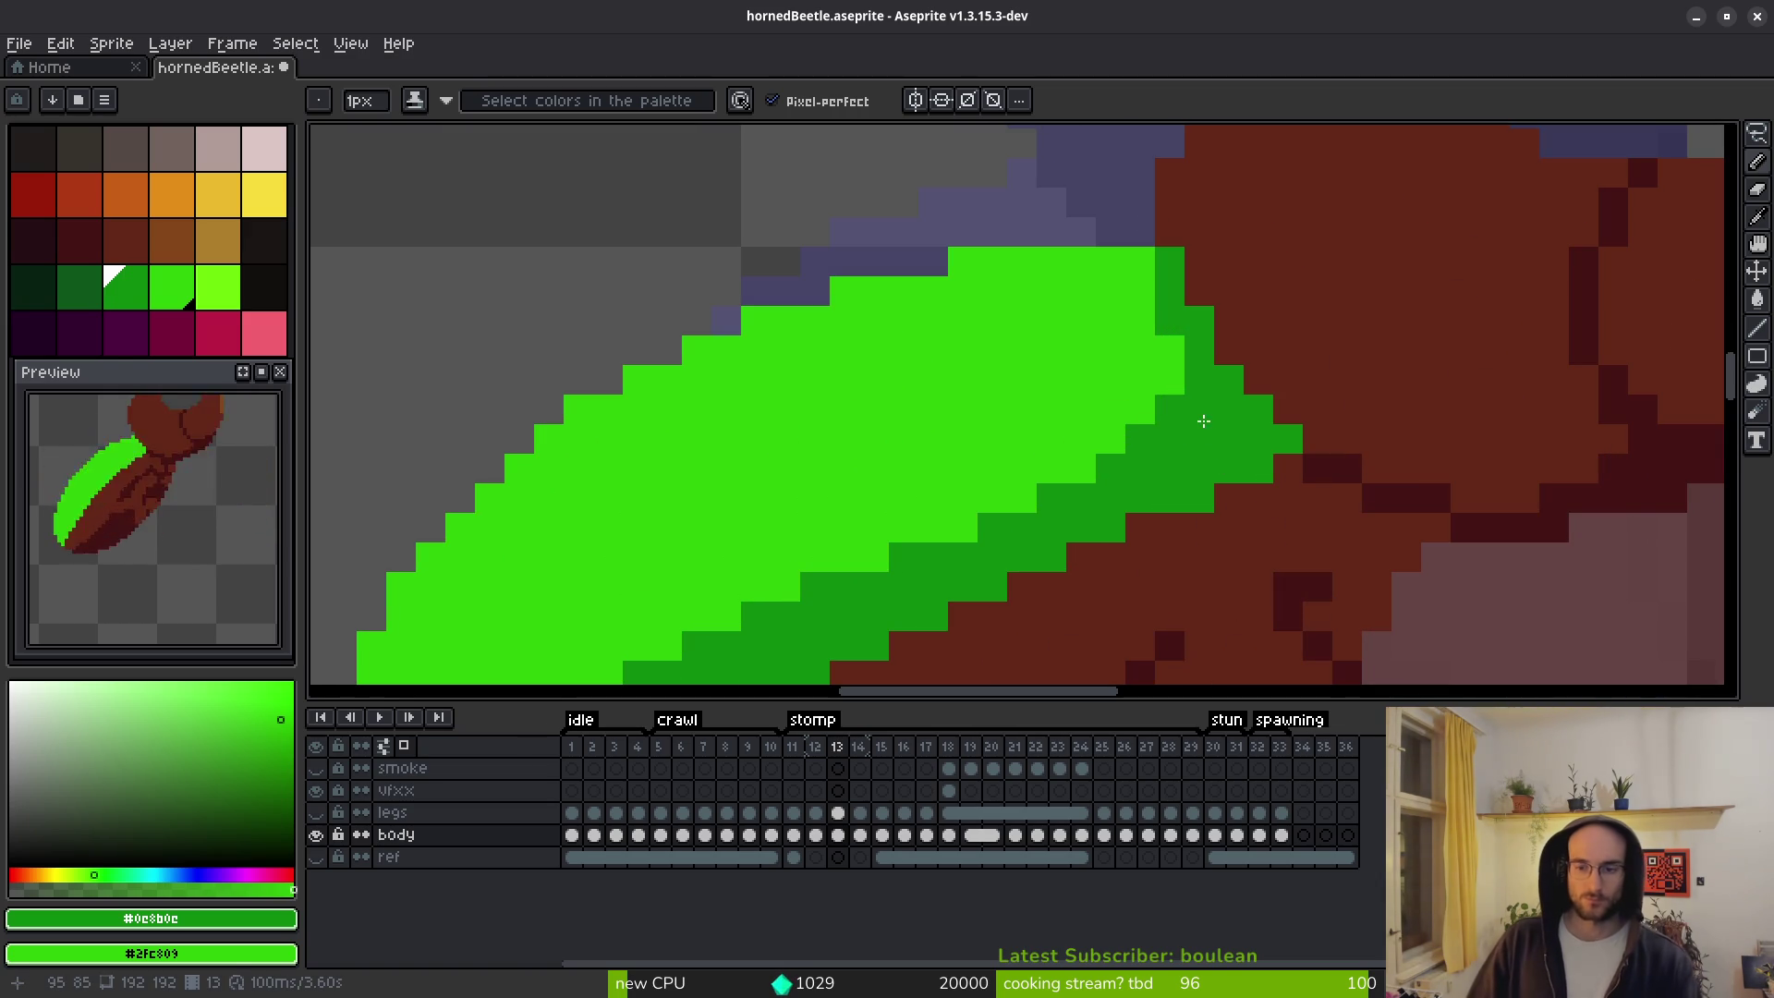
pyautogui.moveTo(1170, 321); pyautogui.dragTo(1133, 274)
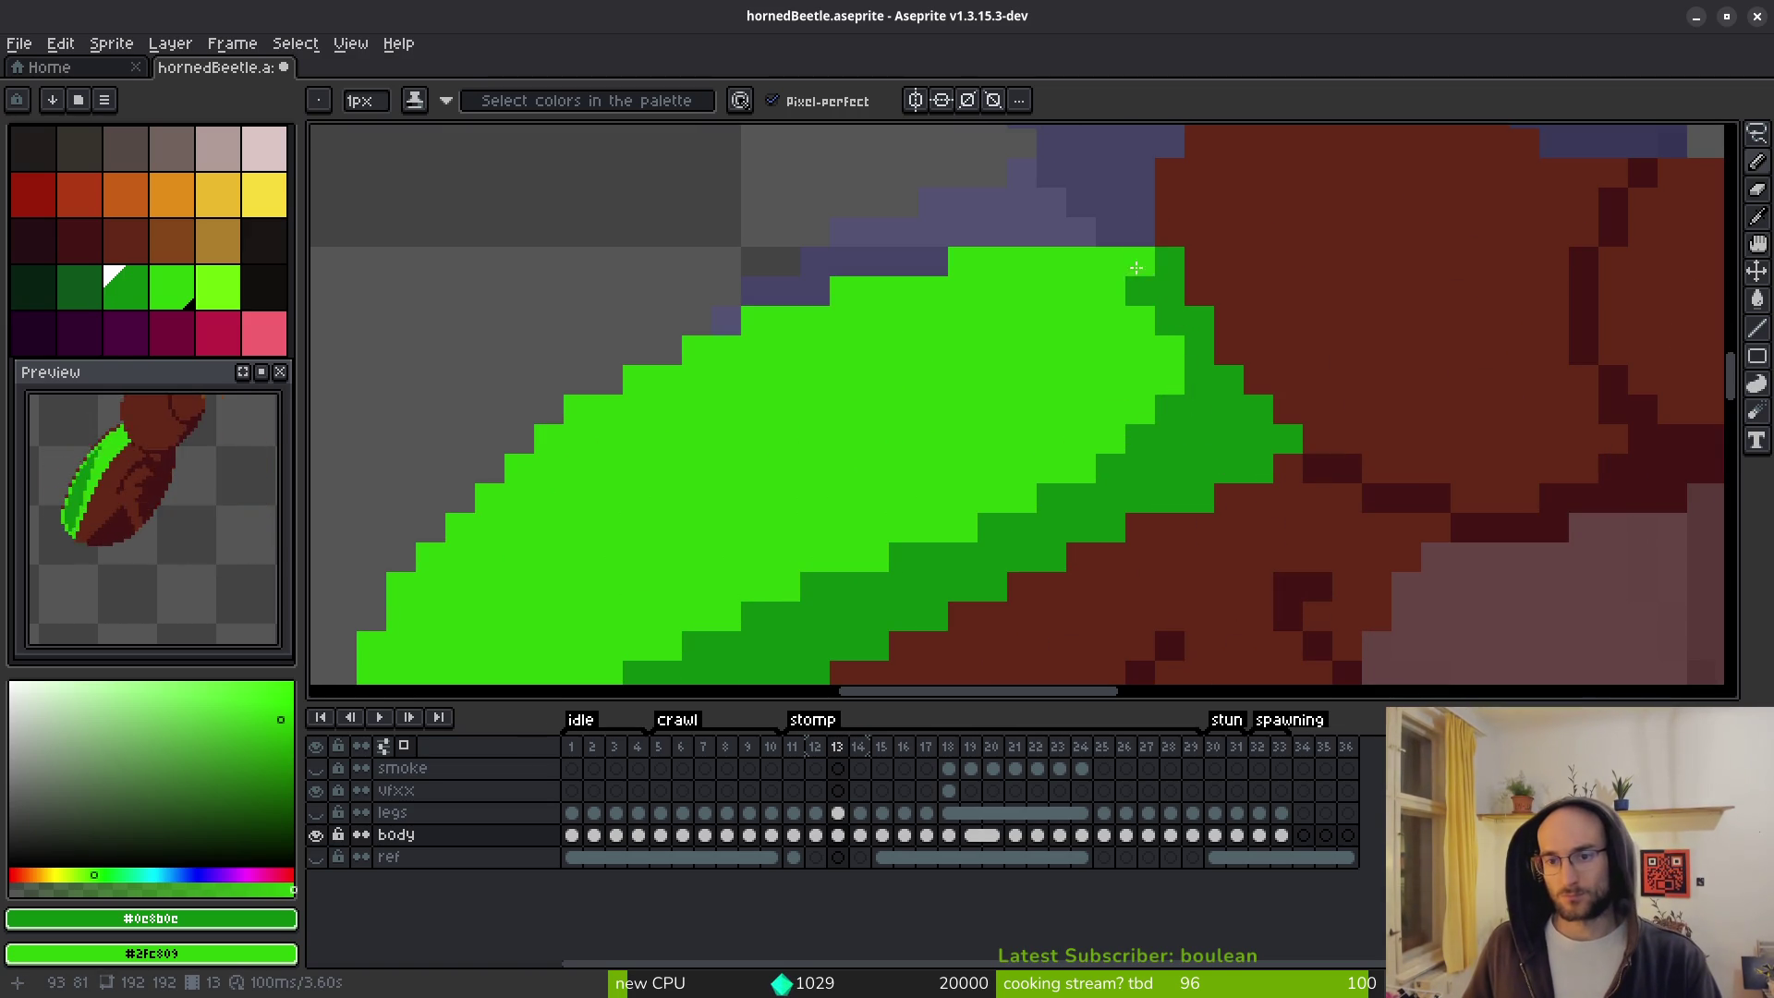
pyautogui.scroll(-4, 1170, 440)
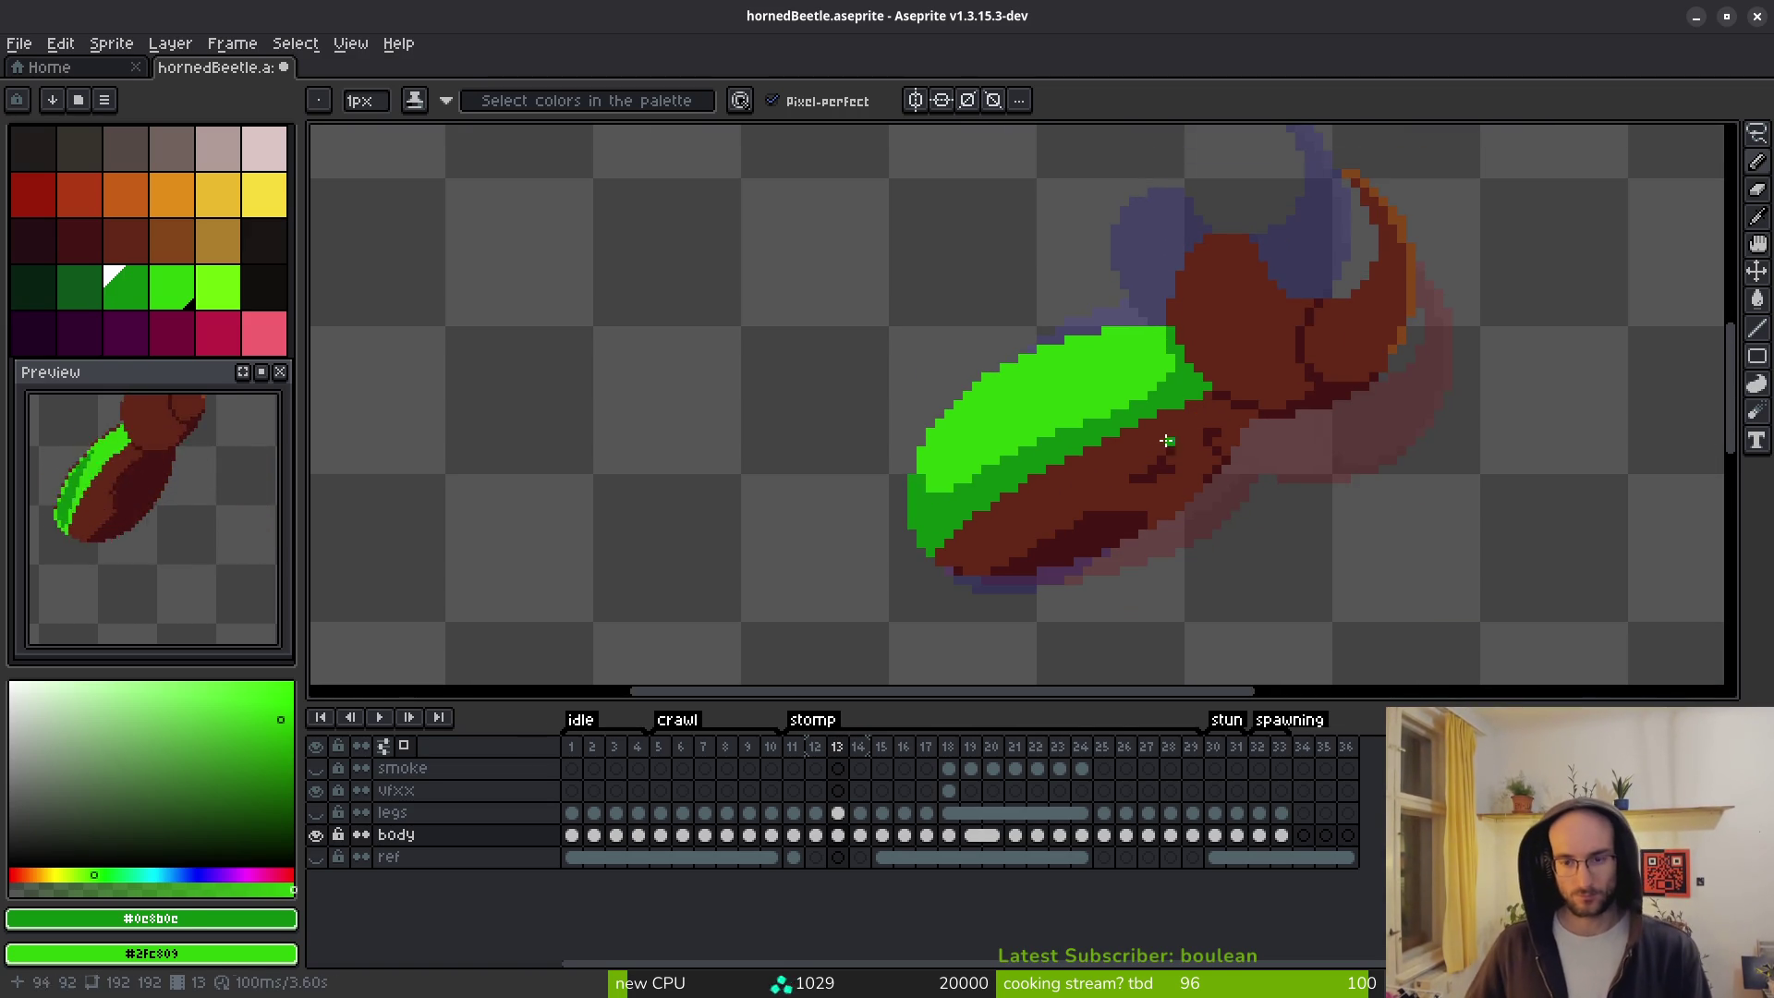
pyautogui.scroll(4, 1066, 500)
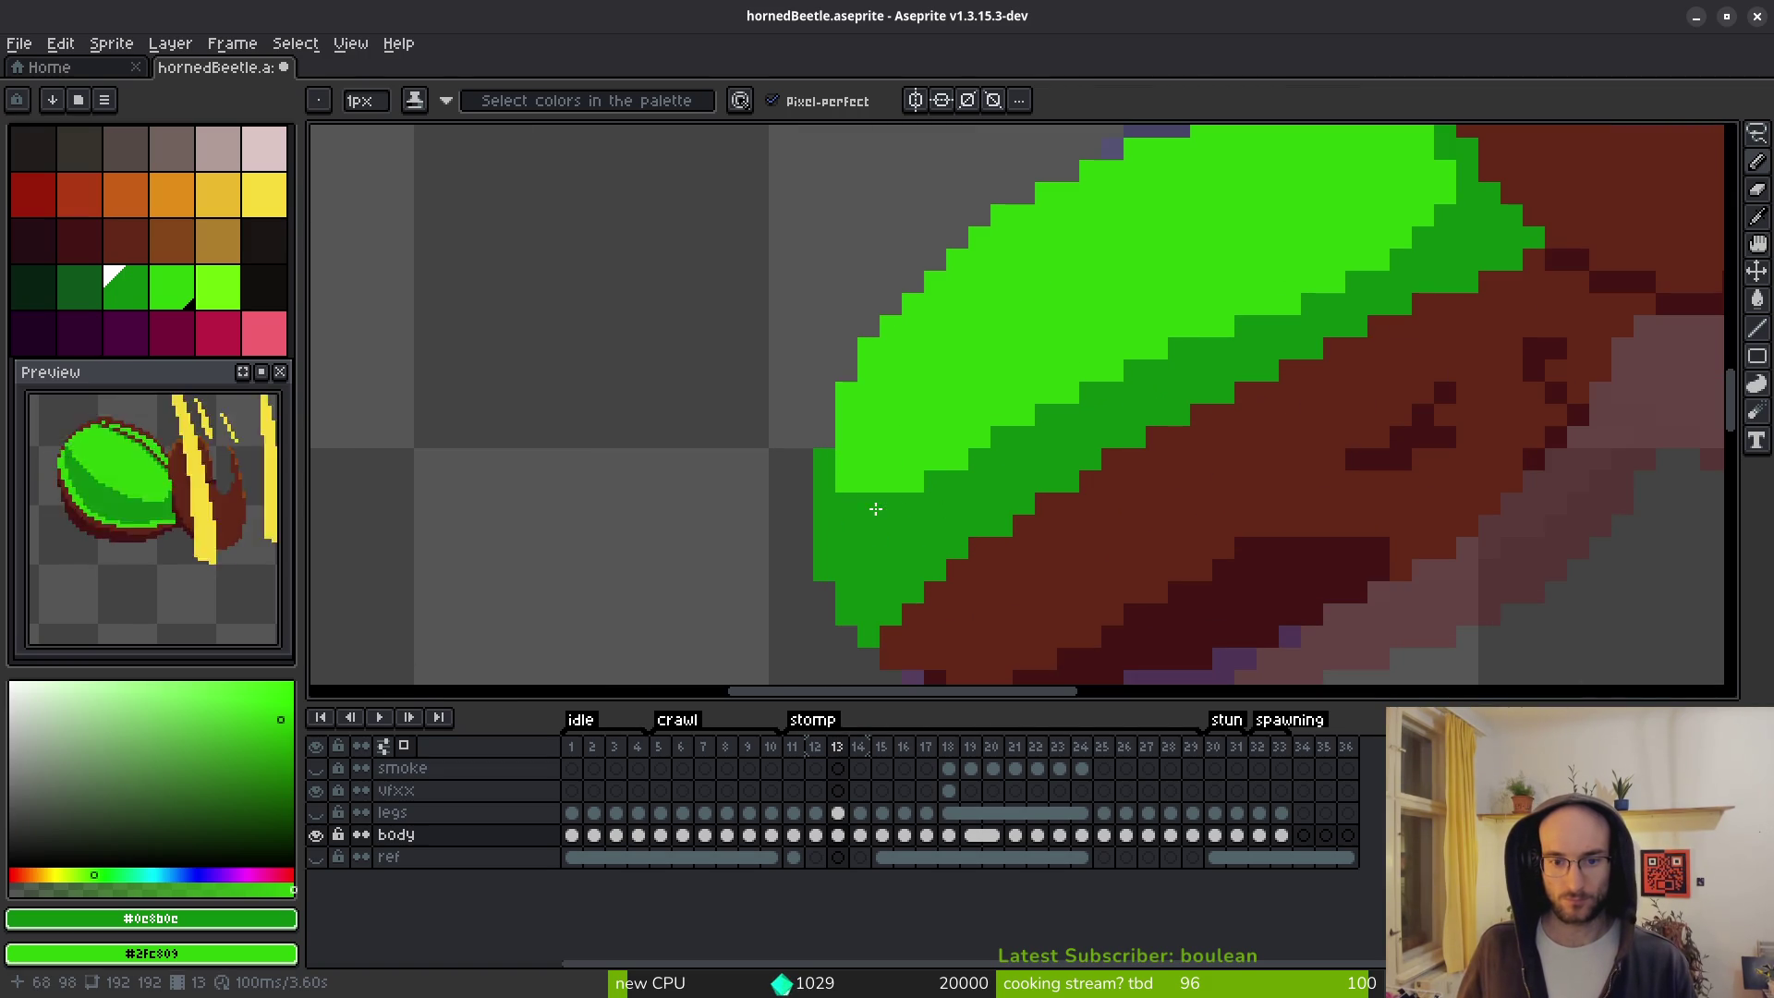
pyautogui.moveTo(876, 508); pyautogui.dragTo(890, 505)
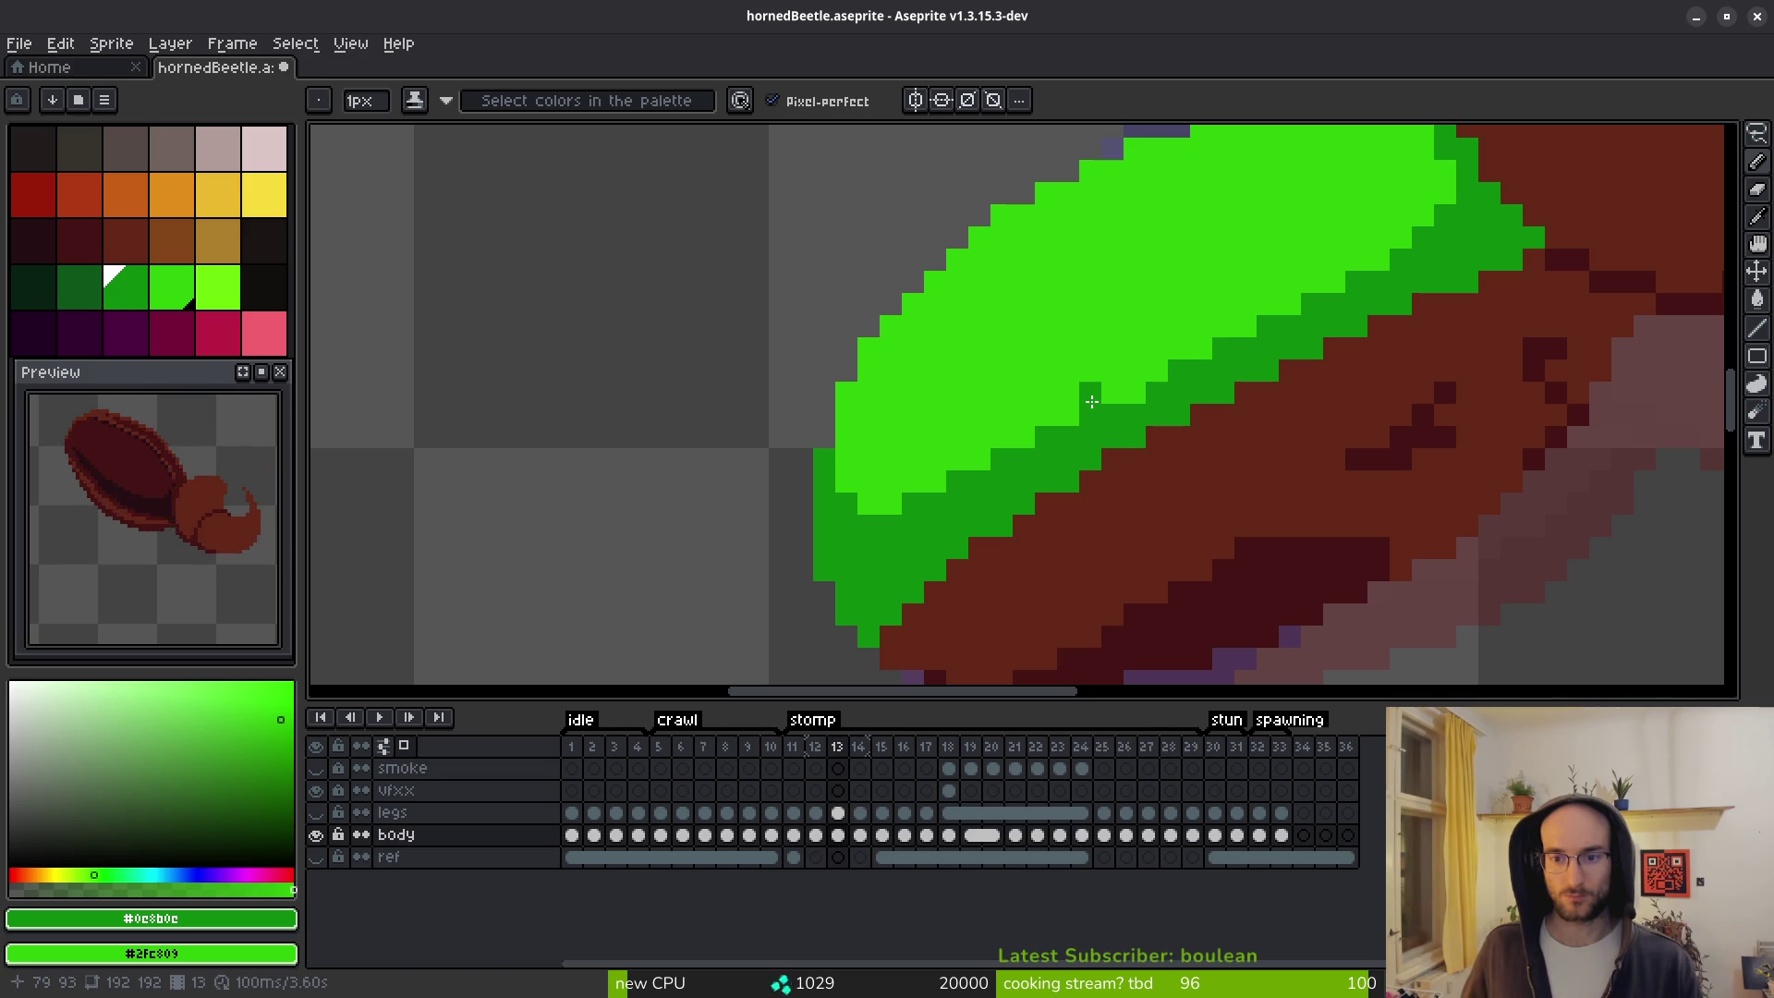
pyautogui.scroll(-5, 1146, 401)
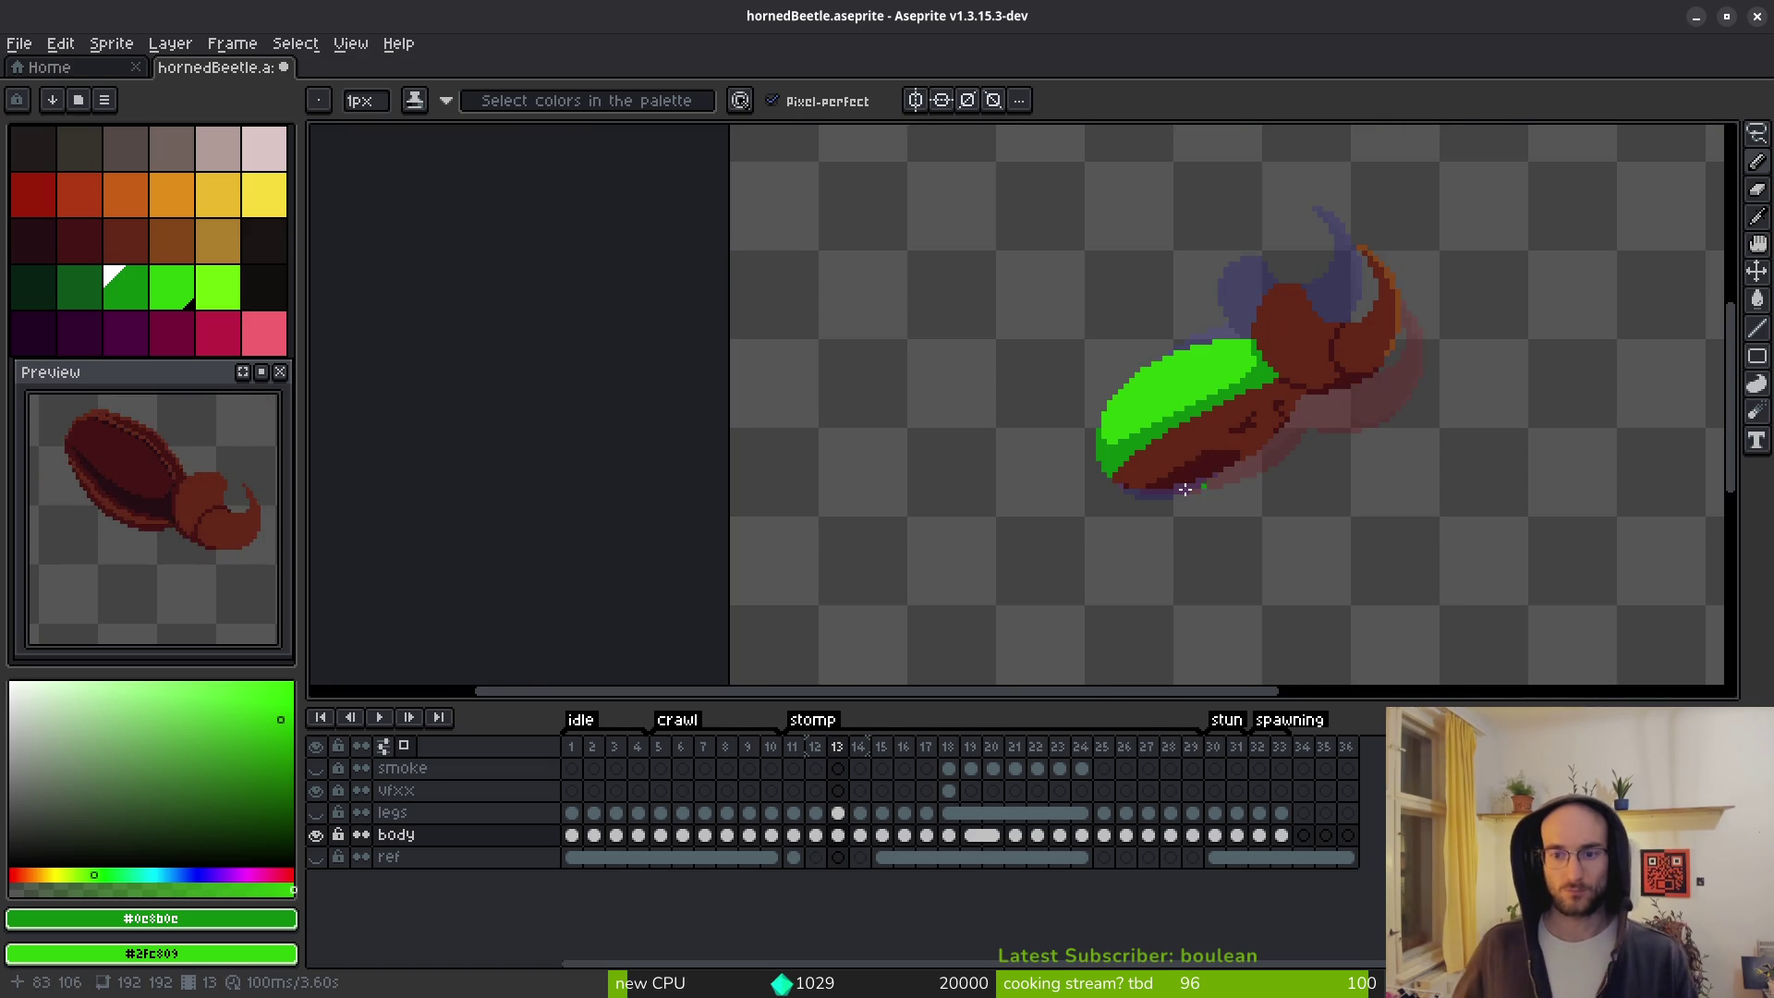
pyautogui.scroll(-6, 1220, 449)
pyautogui.scroll(8, 1222, 450)
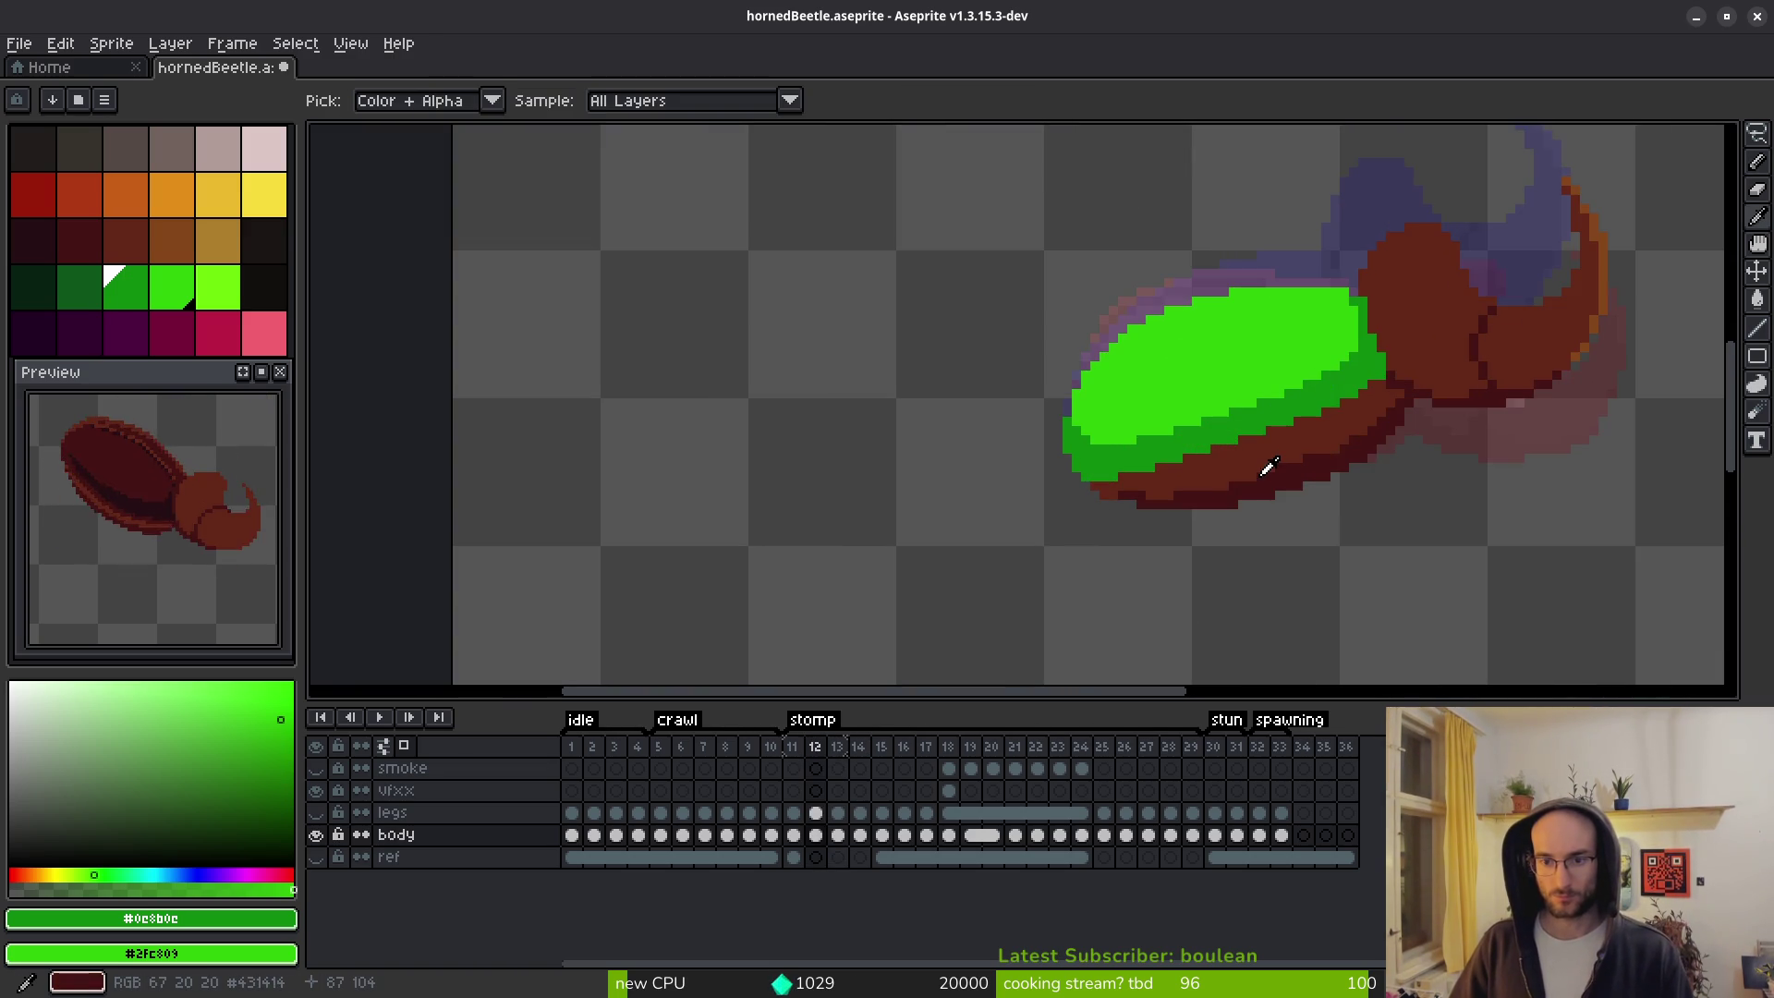
pyautogui.press('Right')
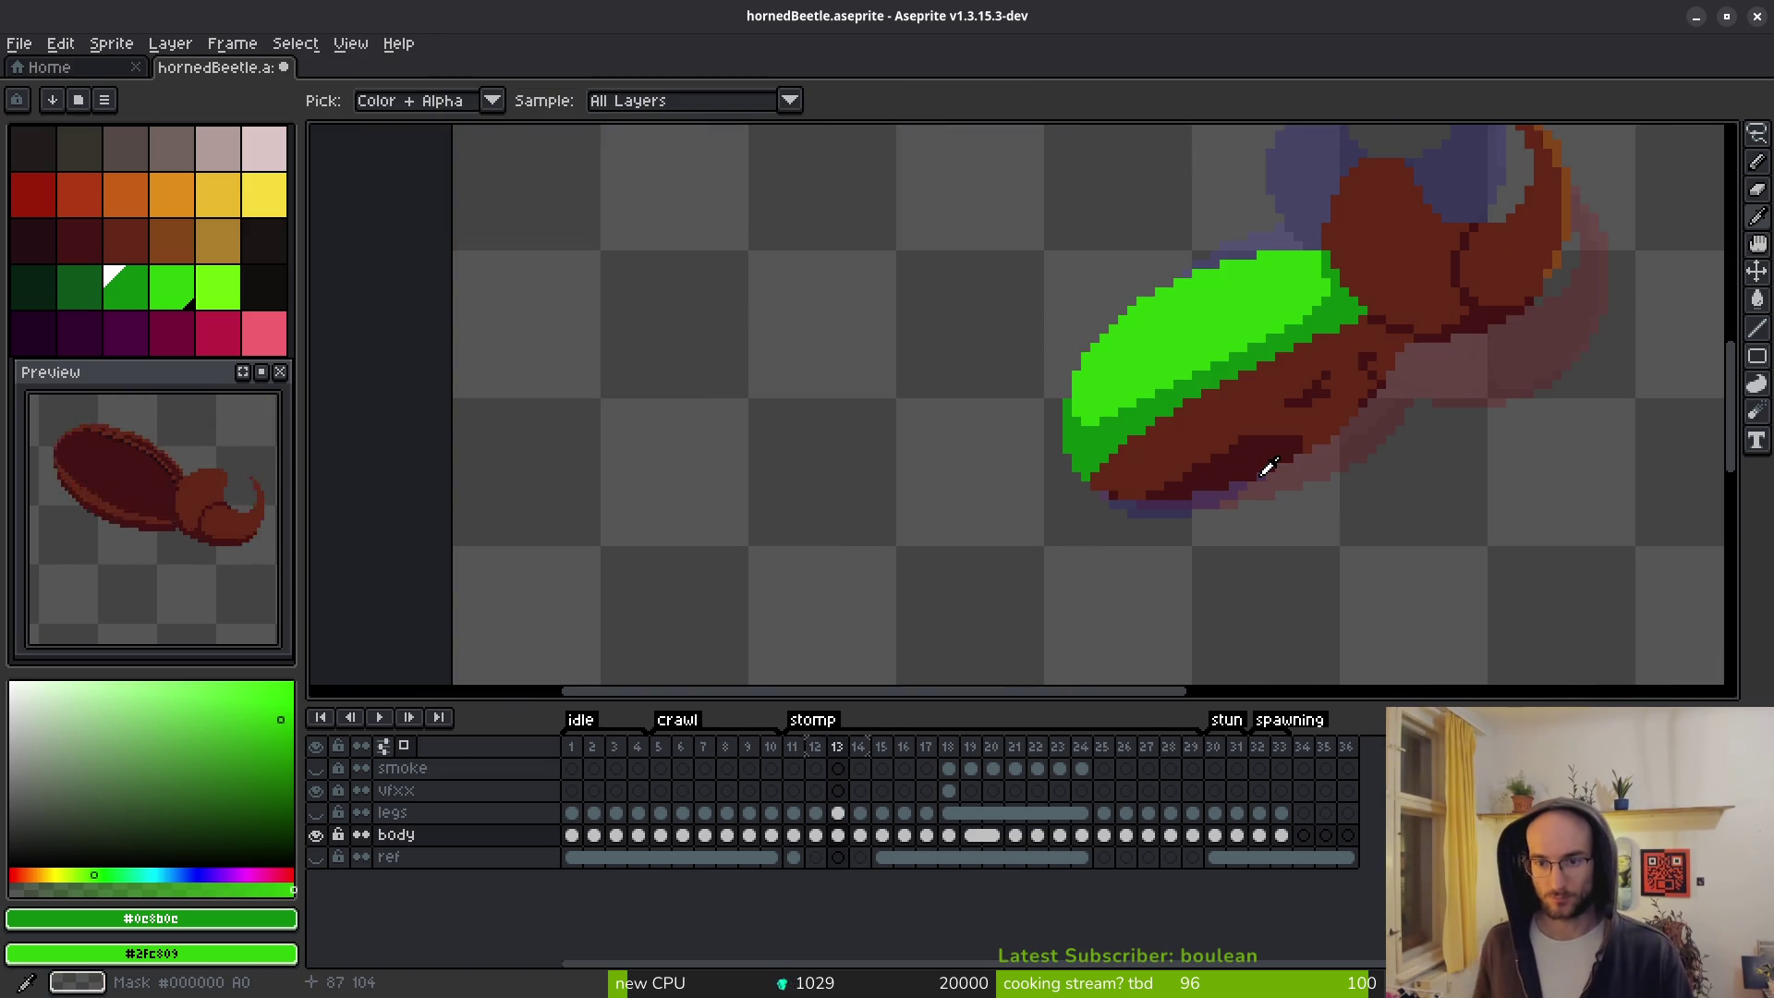
pyautogui.press('b')
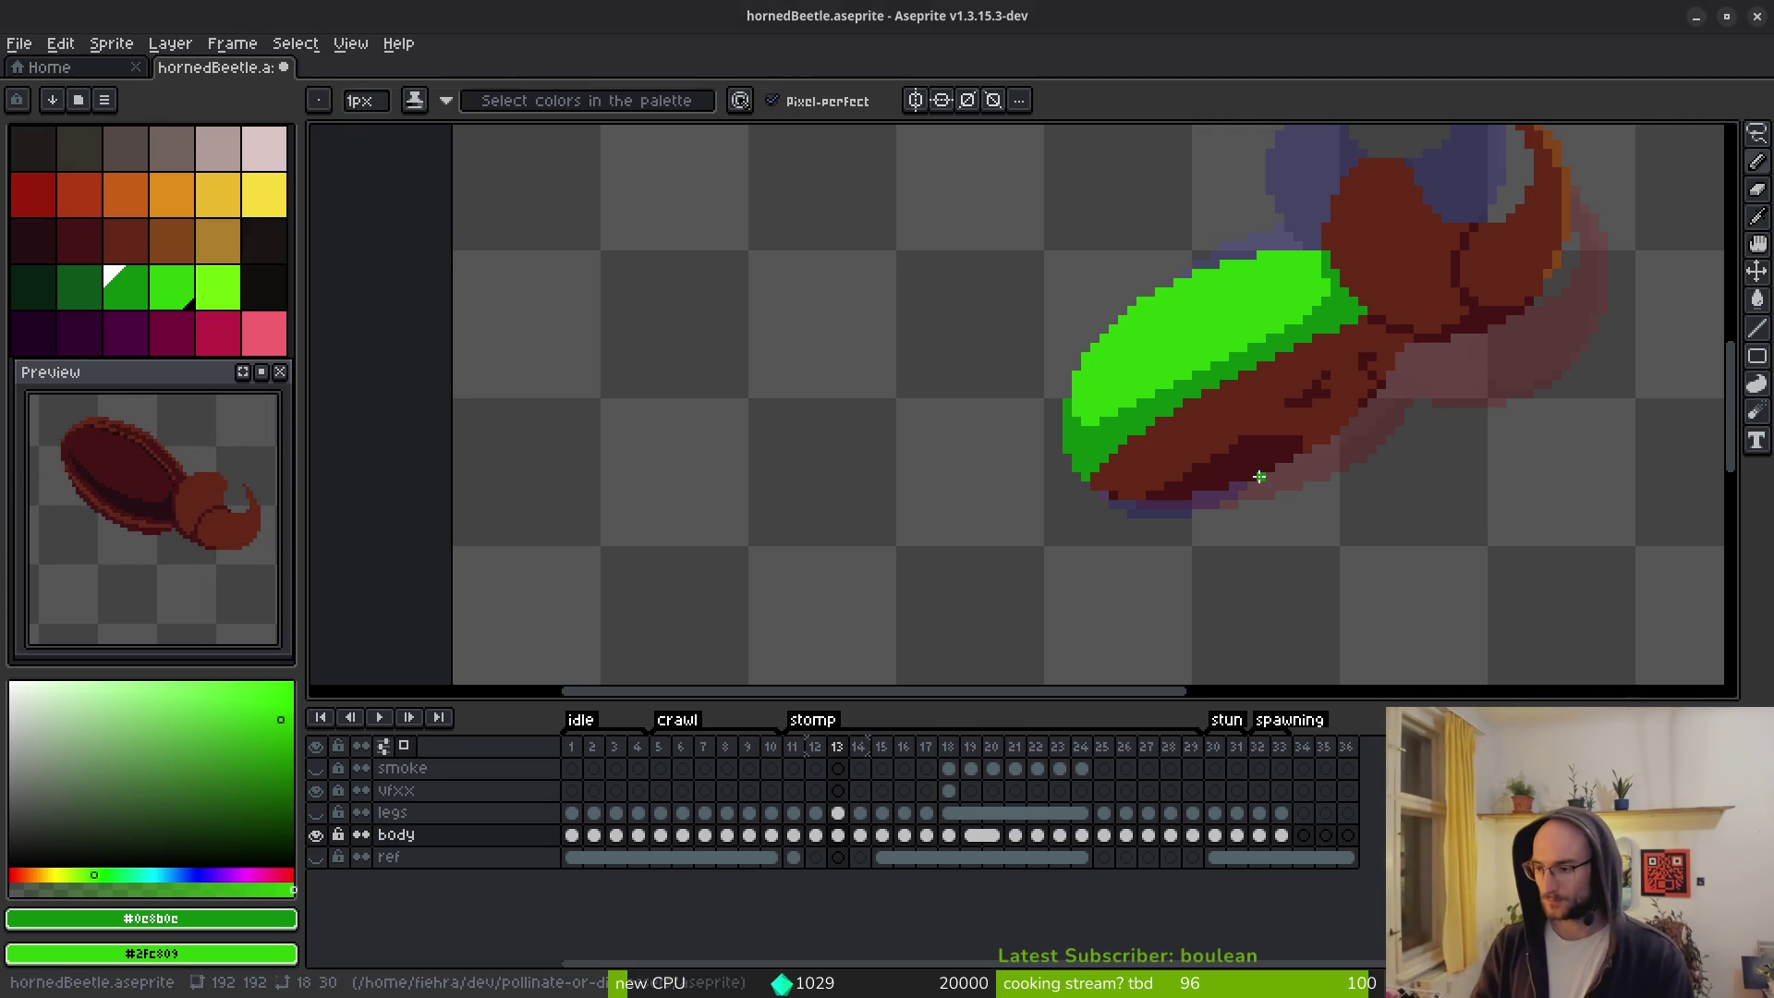
pyautogui.hotkey('alt', 'Tab')
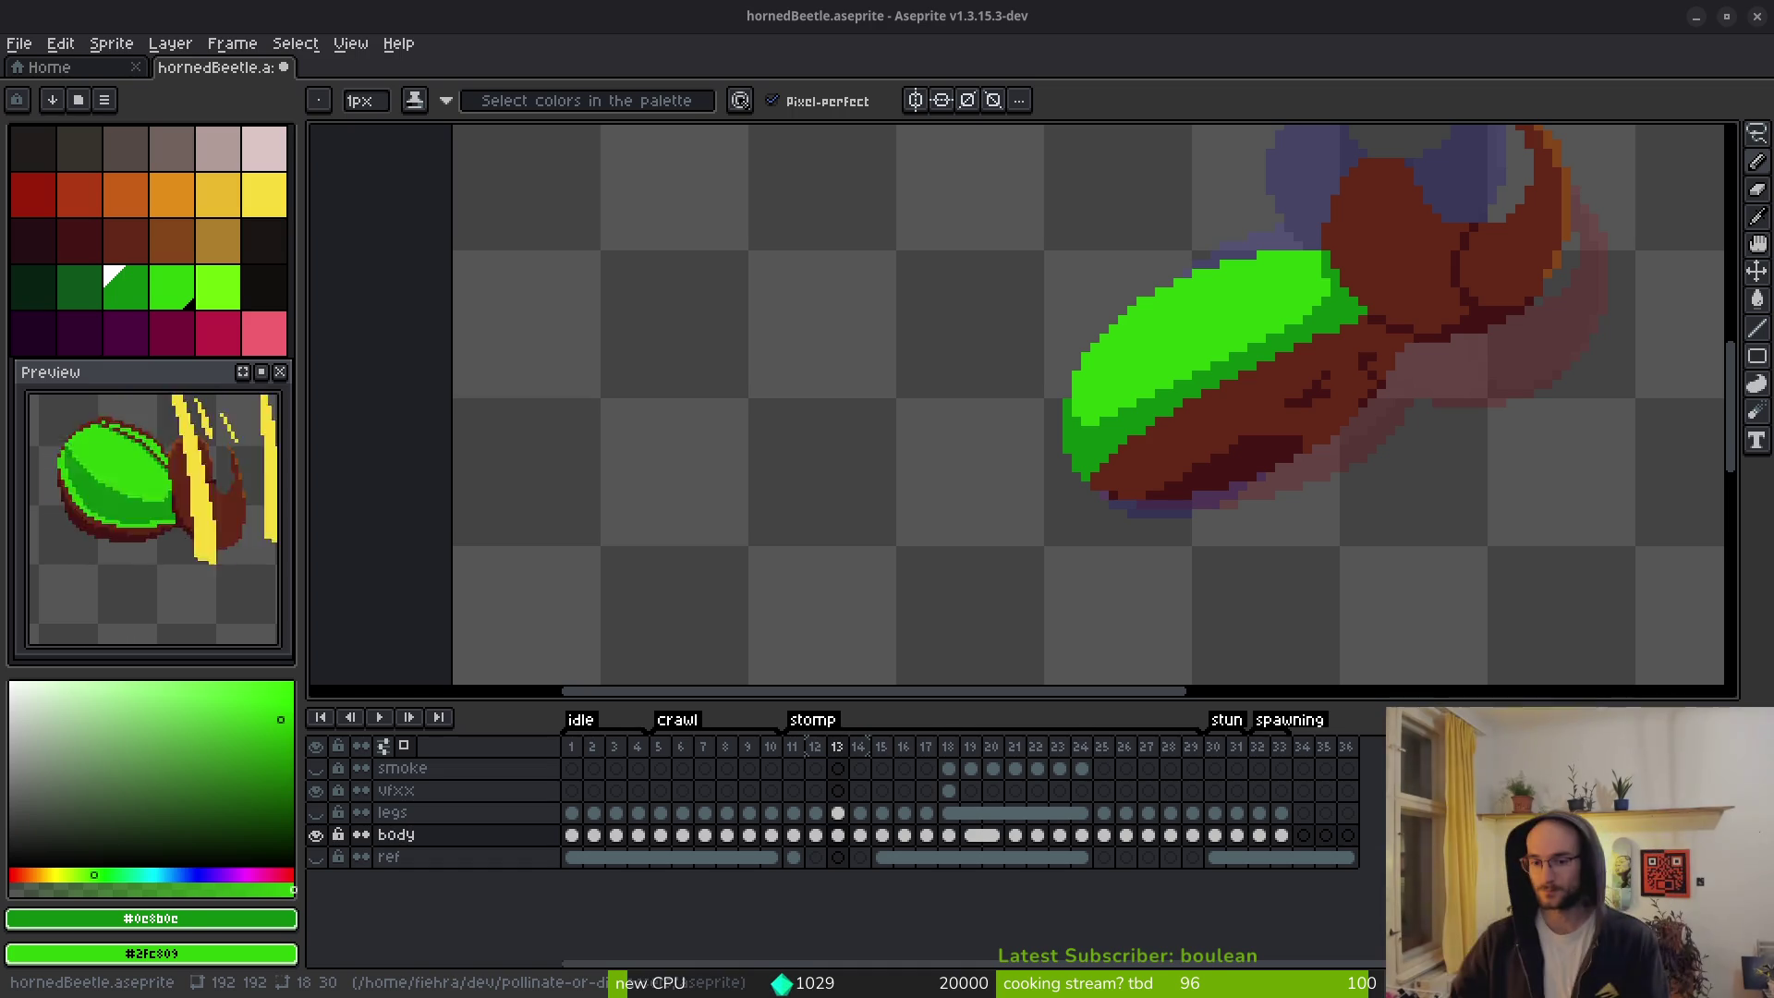
pyautogui.click(1058, 495)
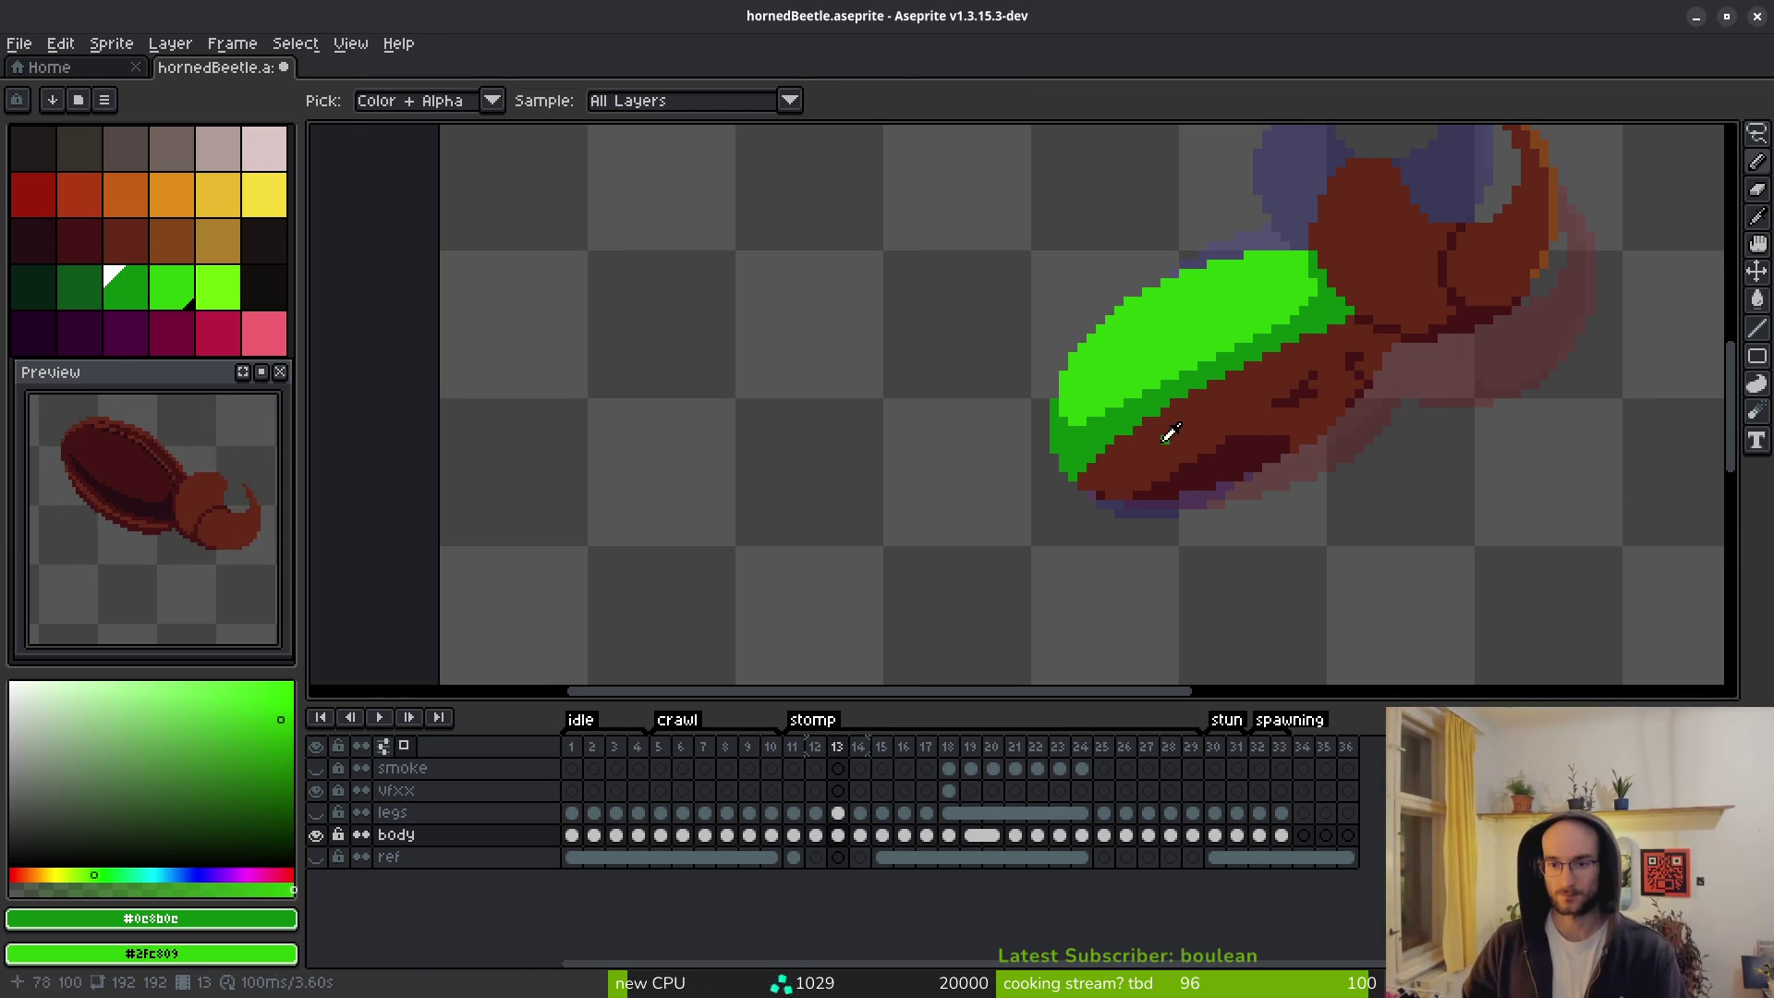
# On the next stomp frame, draw dark-green shading along the green stripe's lower edge.
pyautogui.scroll(-3, 1202, 443)
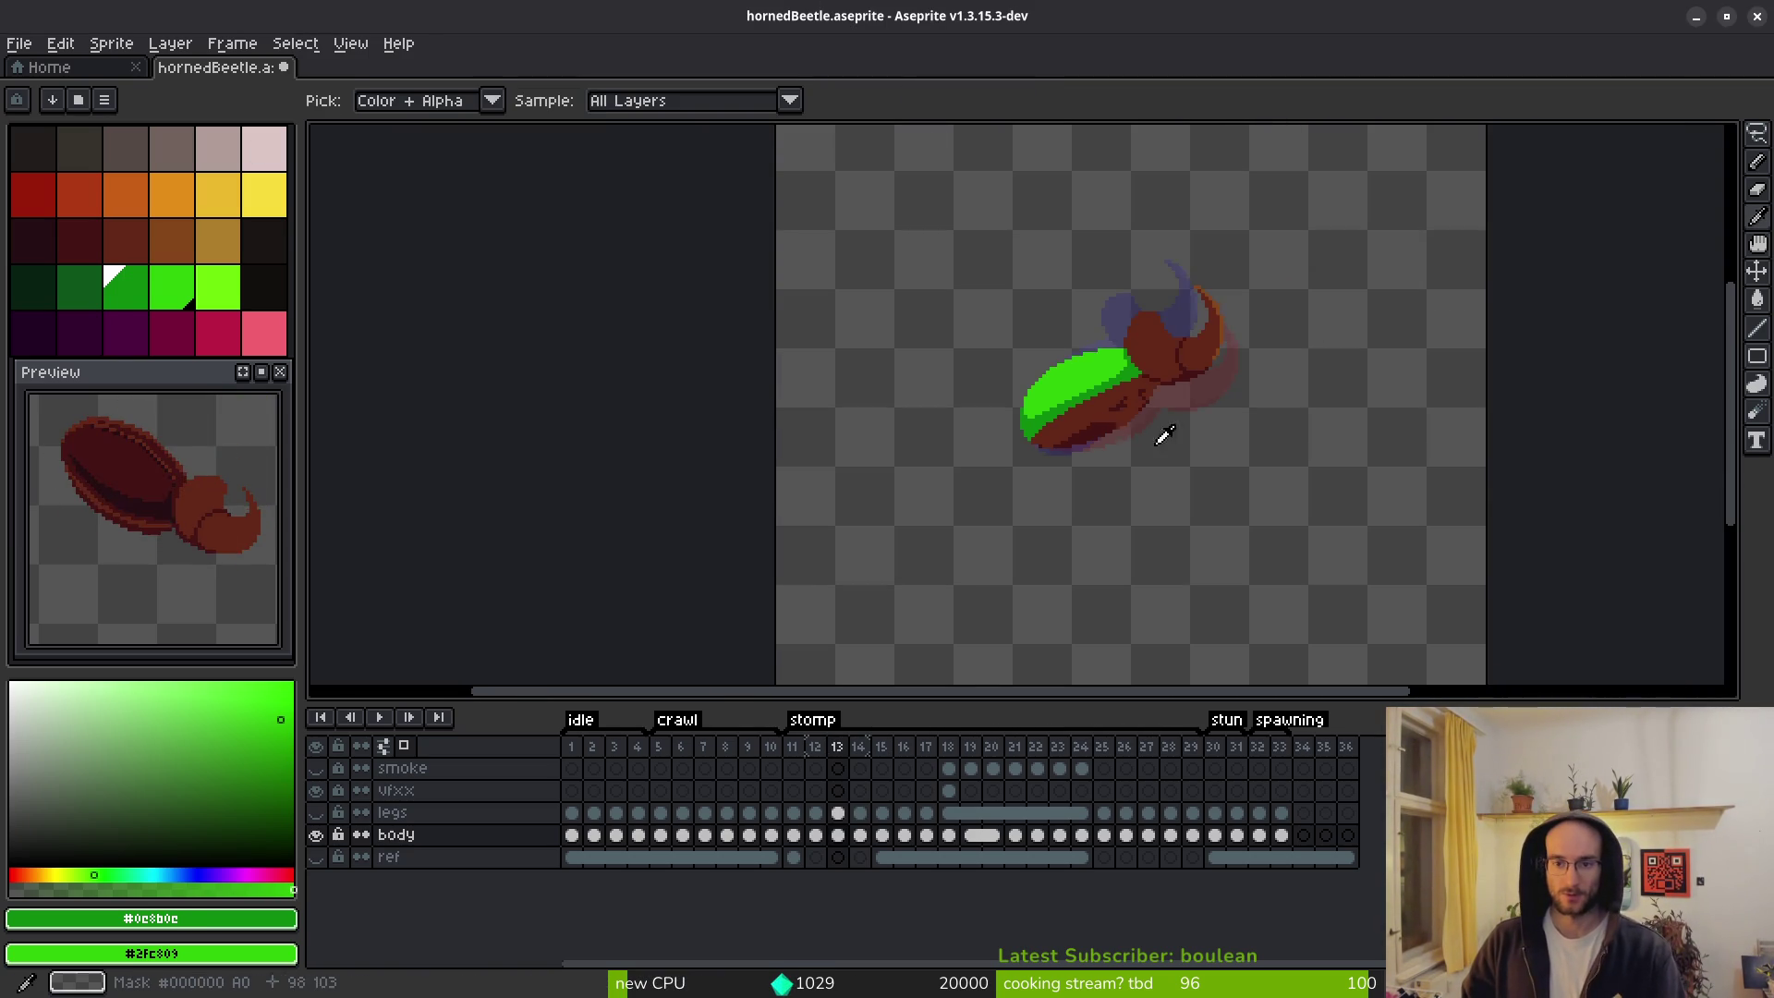
pyautogui.press(',')
pyautogui.press(',')
pyautogui.press('.')
pyautogui.press('.')
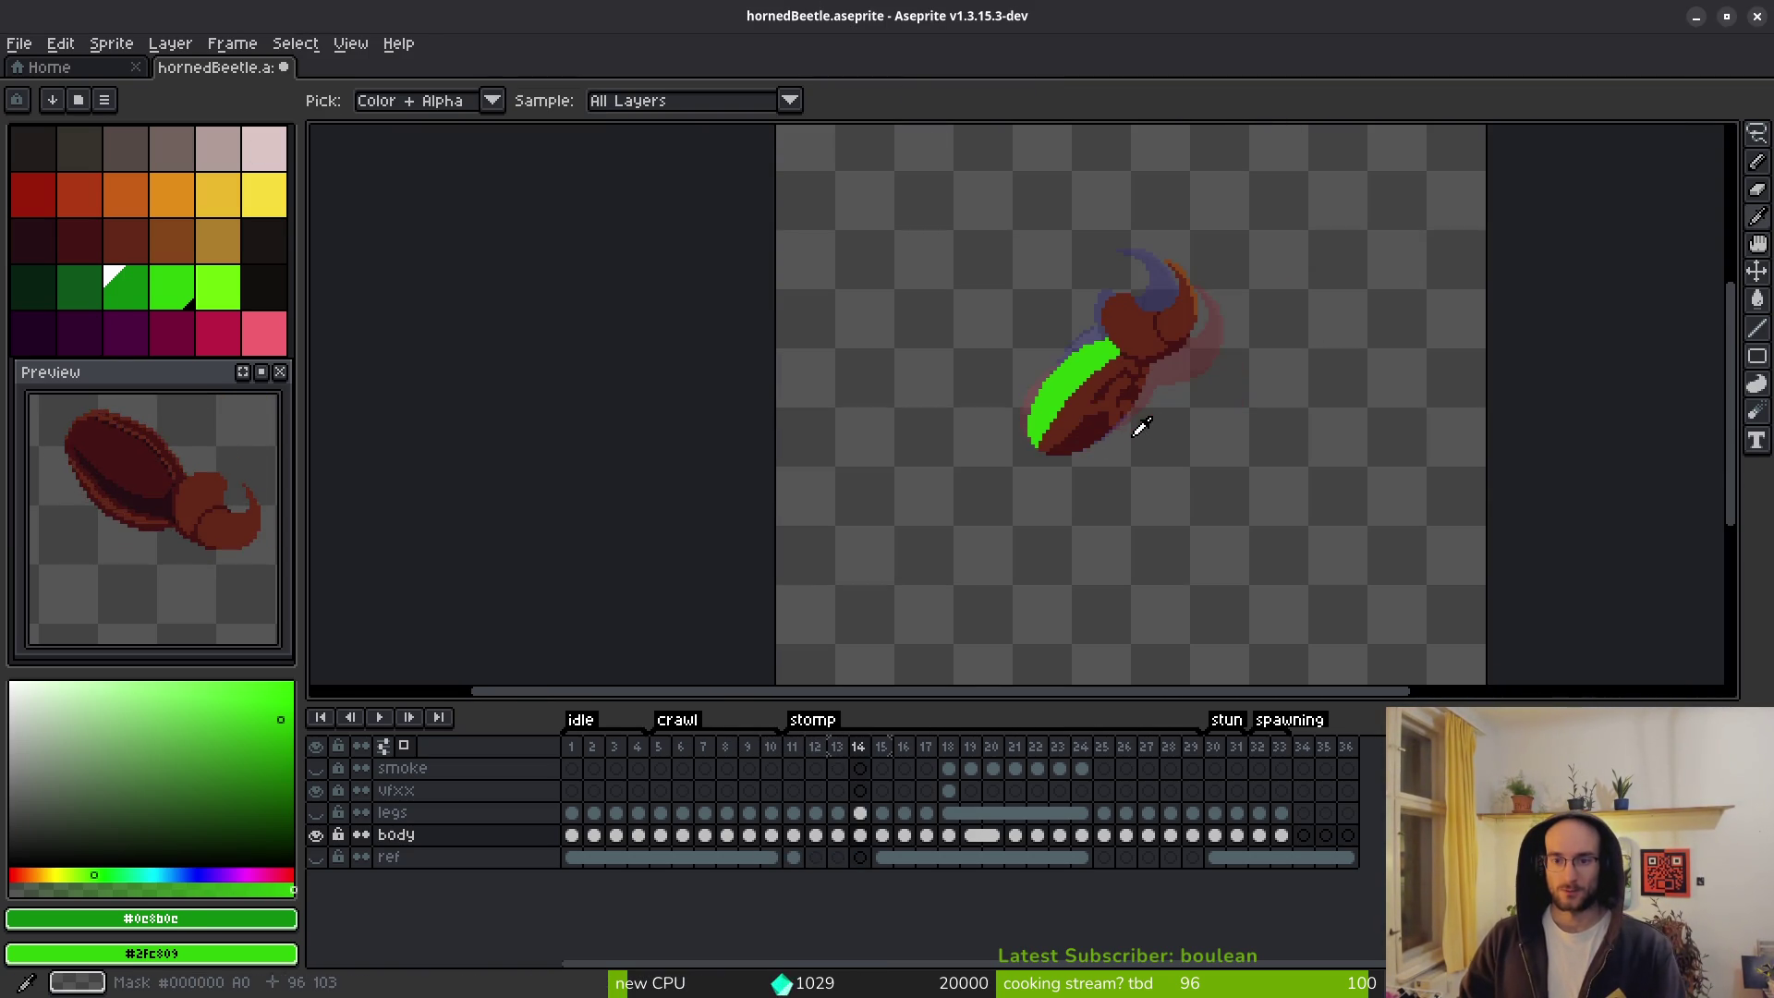
pyautogui.scroll(3, 1131, 340)
pyautogui.press('.')
pyautogui.click(1133, 216)
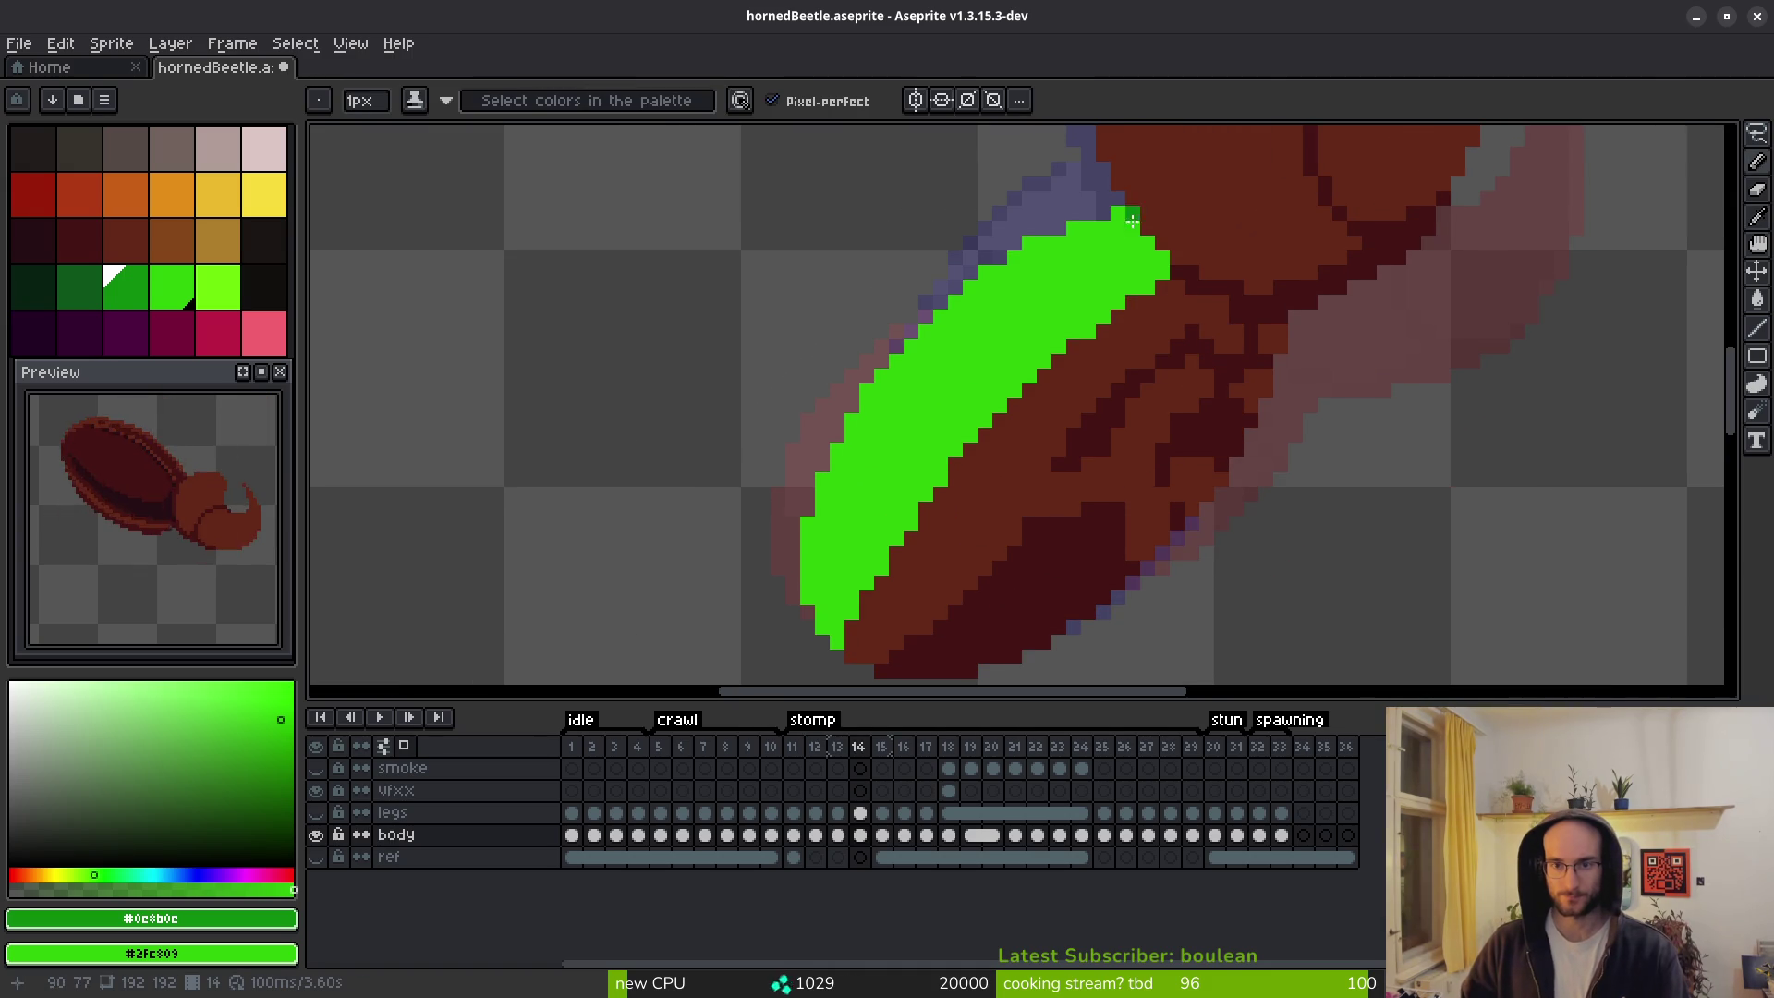
pyautogui.scroll(1, 1125, 216)
pyautogui.moveTo(1137, 231)
pyautogui.mouseDown()
pyautogui.moveTo(1136, 305)
pyautogui.moveTo(1115, 223)
pyautogui.mouseUp()
pyautogui.moveTo(1081, 347)
pyautogui.mouseDown()
pyautogui.moveTo(1237, 227)
pyautogui.moveTo(1016, 384)
pyautogui.moveTo(850, 614)
pyautogui.moveTo(800, 614)
pyautogui.moveTo(896, 610)
pyautogui.mouseUp()
# Flood-fill the area below the line and leftover shell patches dark green, then touch up pixels.
pyautogui.press('g')
pyautogui.click(897, 608)
pyautogui.click(1315, 194)
pyautogui.click(1312, 157)
pyautogui.press('b')
pyautogui.moveTo(1239, 231)
pyautogui.mouseDown()
pyautogui.moveTo(1243, 259)
pyautogui.moveTo(1206, 264)
pyautogui.moveTo(1164, 306)
pyautogui.mouseUp()
# Zoom in and out over the shell to inspect the new shading.
pyautogui.scroll(-3, 1220, 325)
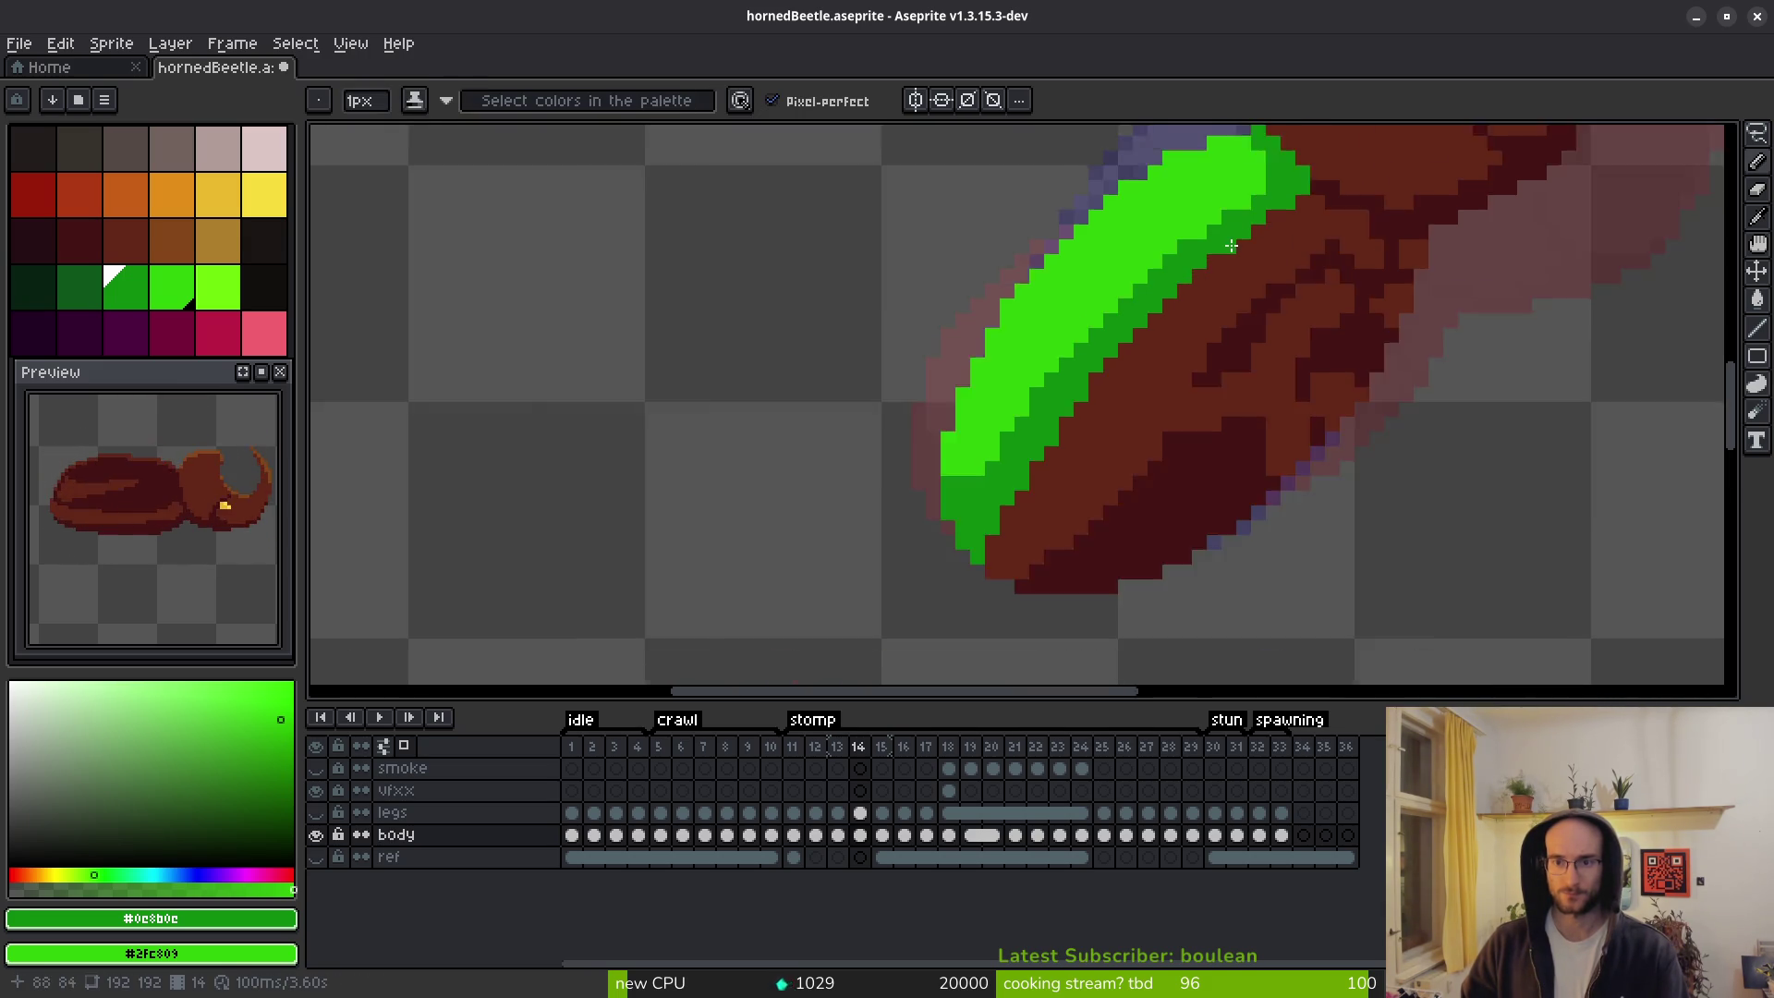
pyautogui.scroll(2, 1220, 325)
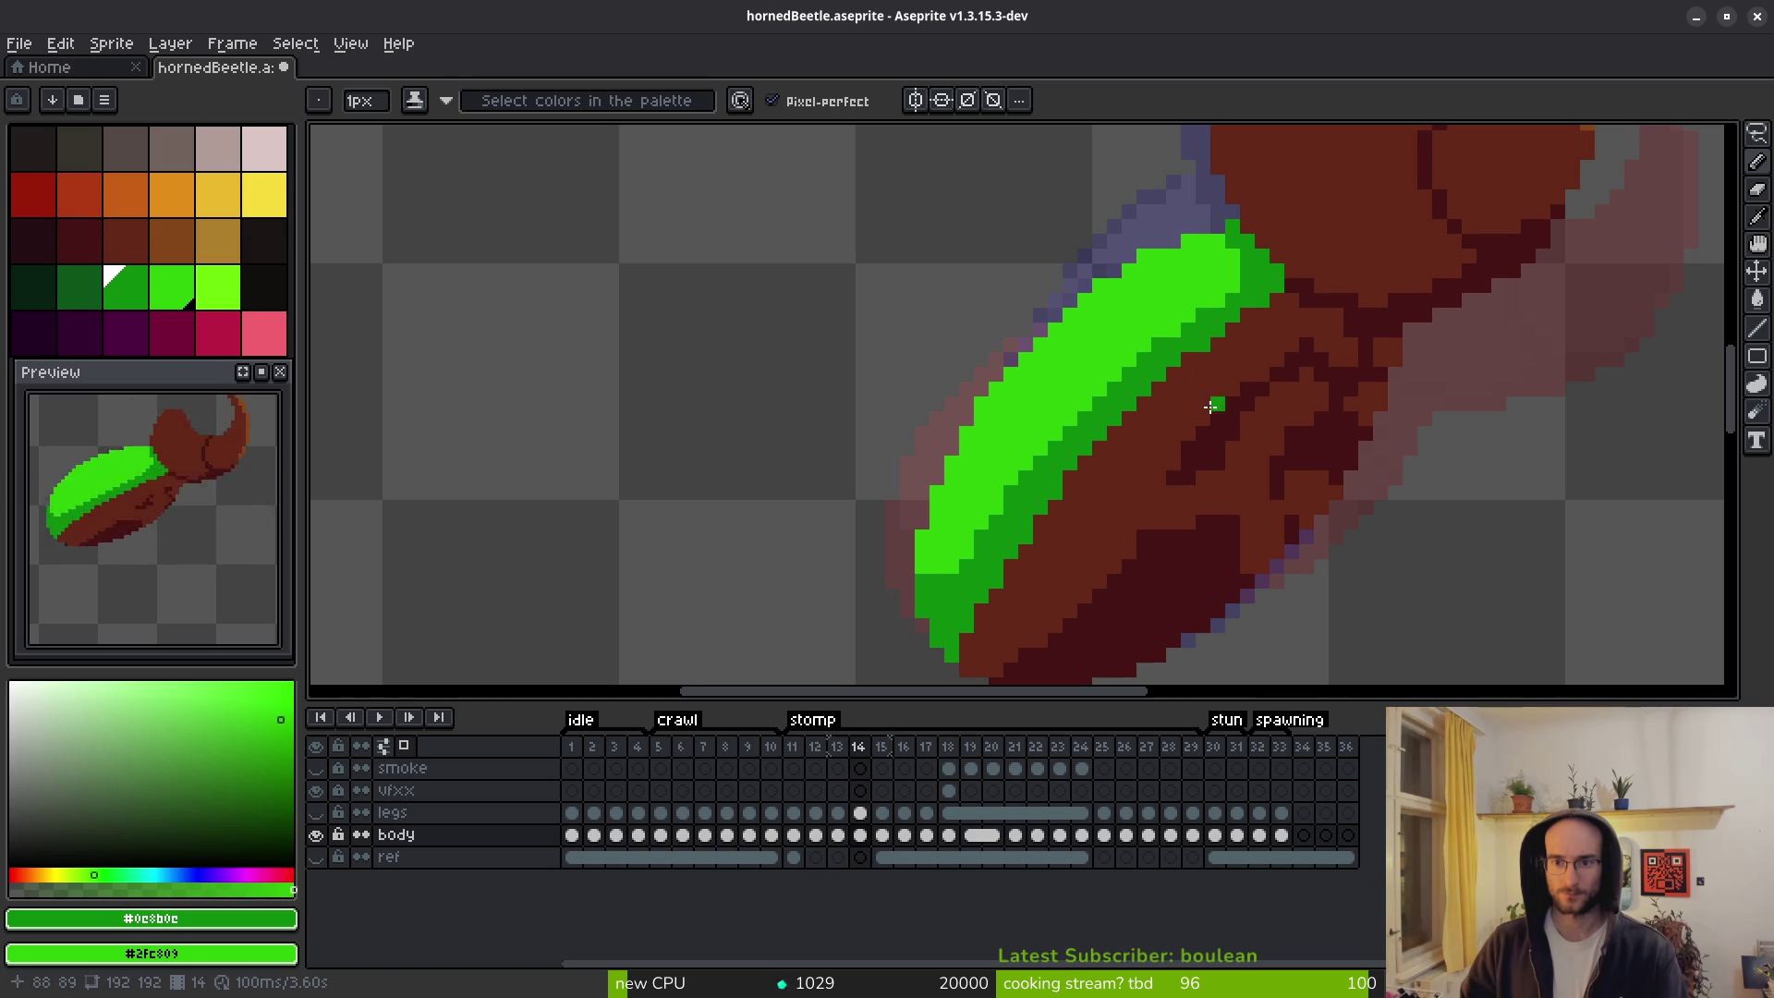
pyautogui.scroll(-2, 1163, 344)
pyautogui.scroll(3, 1141, 281)
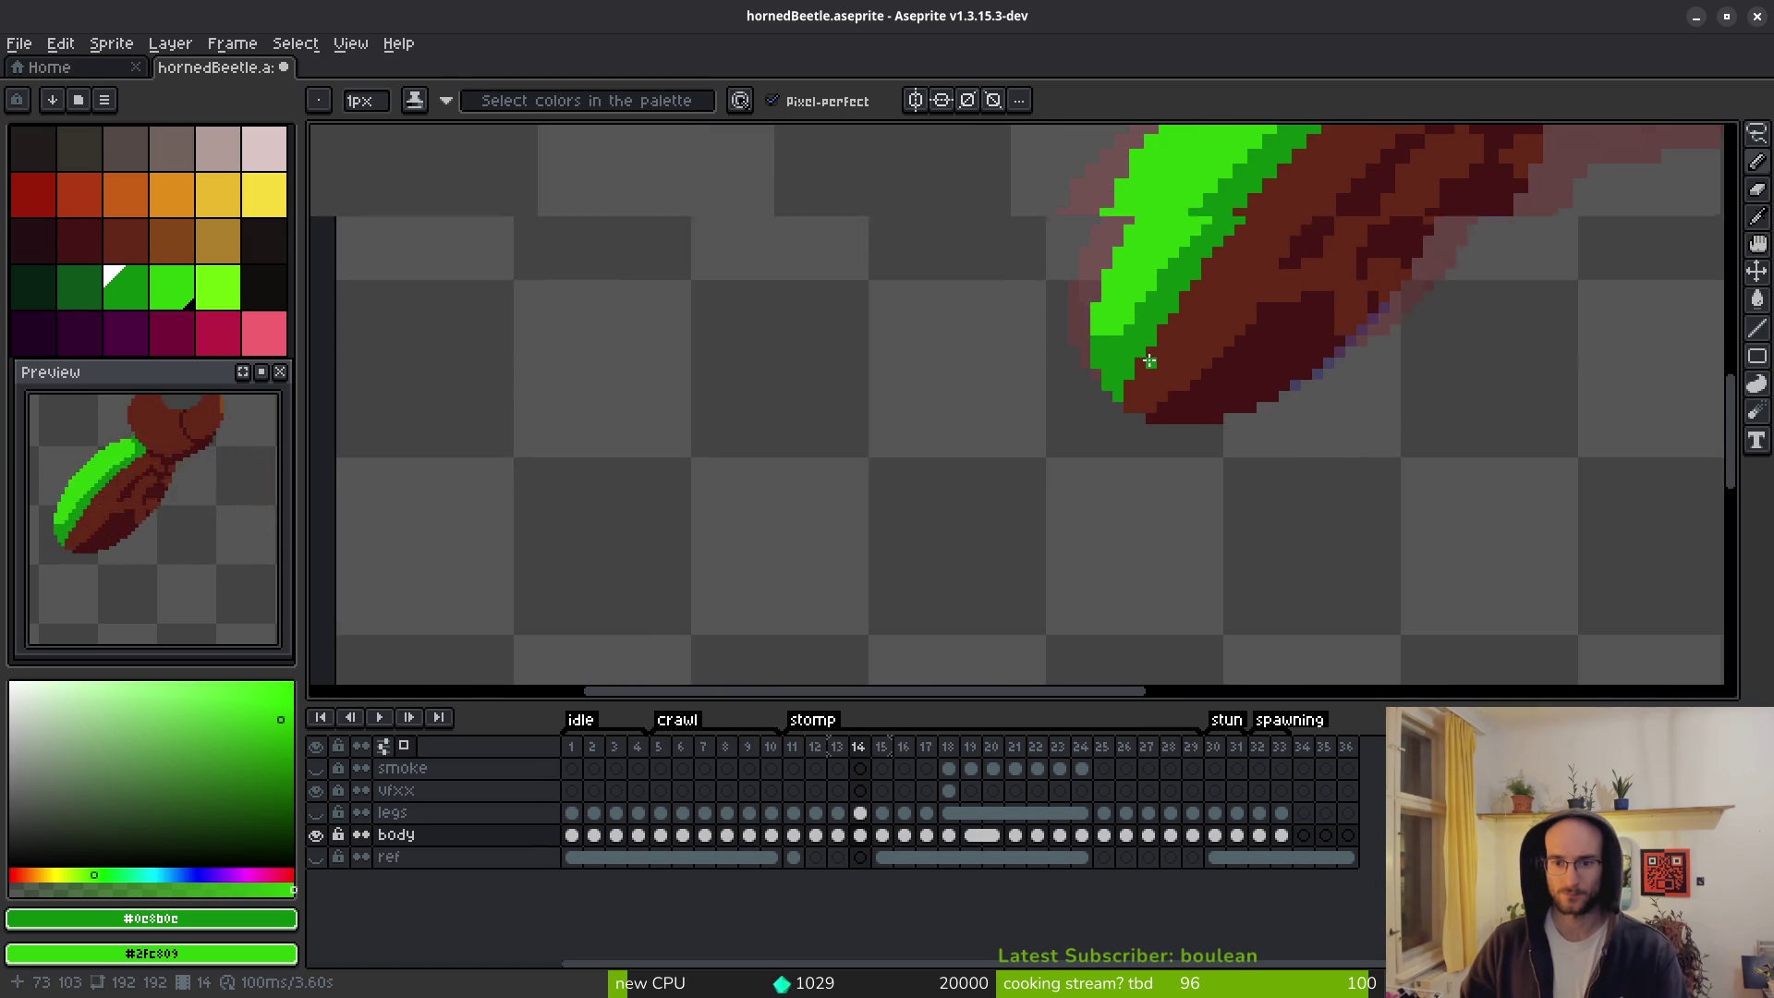
pyautogui.scroll(1, 1129, 285)
pyautogui.scroll(2, 1109, 314)
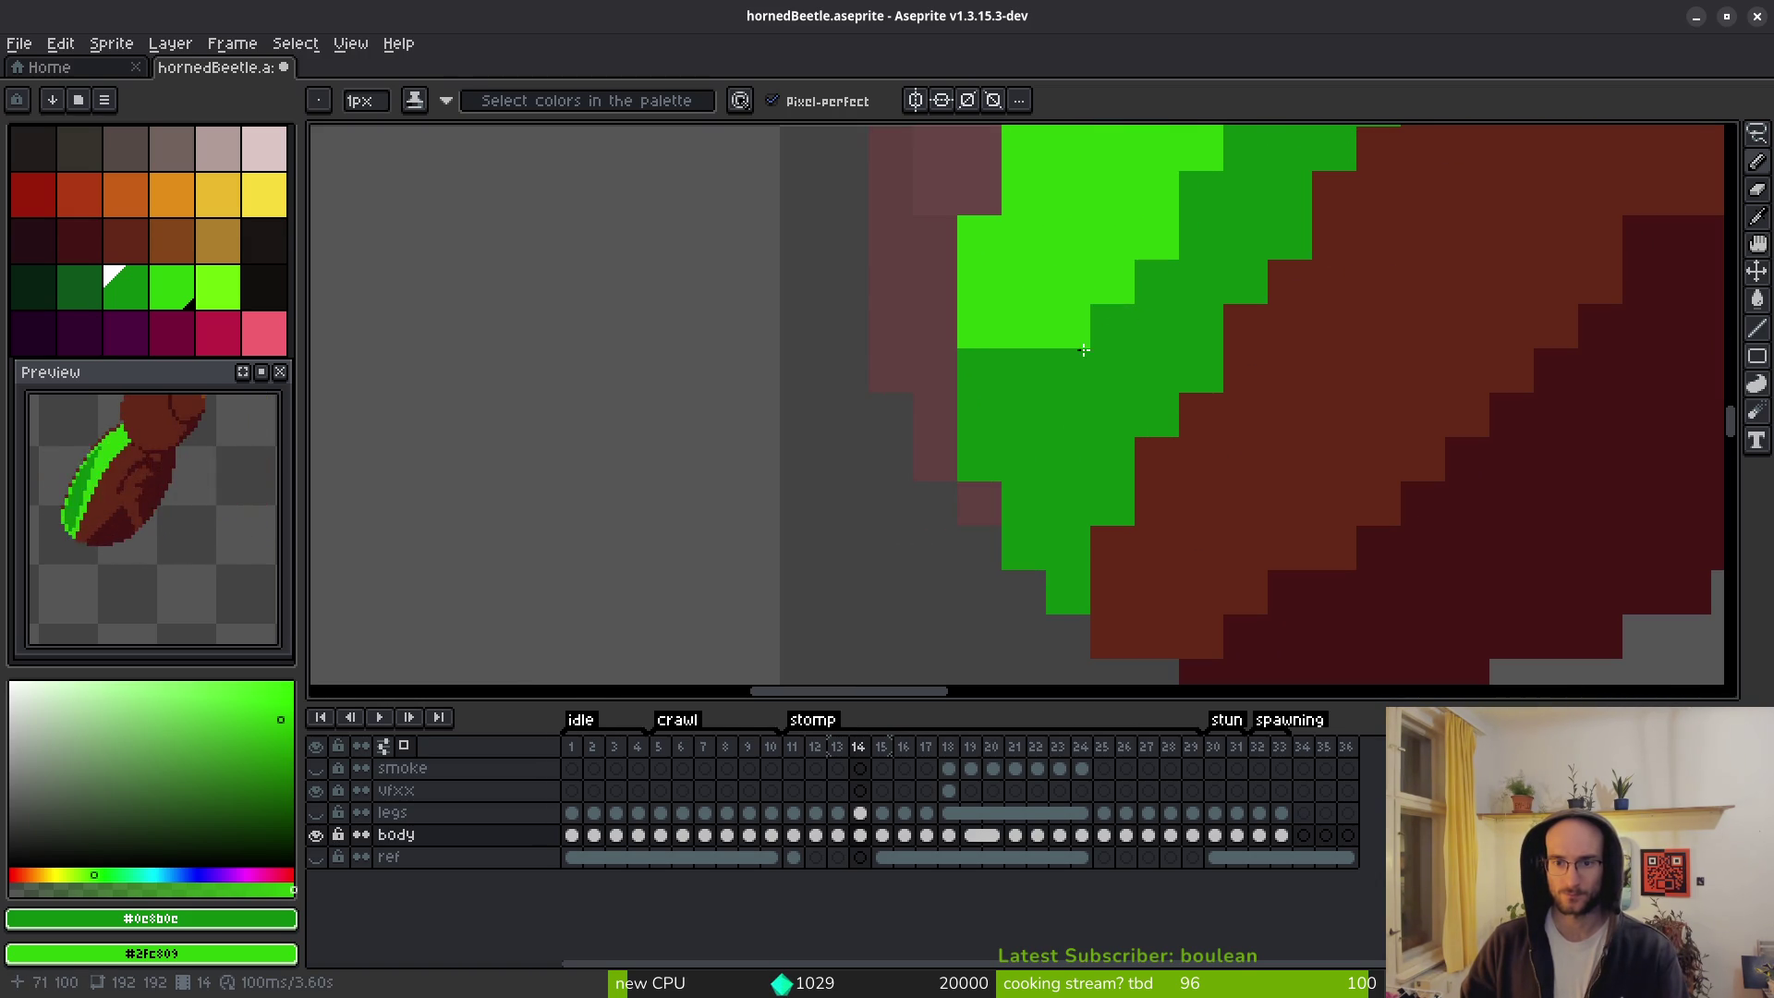
pyautogui.scroll(-5, 1125, 401)
pyautogui.scroll(2, 1124, 402)
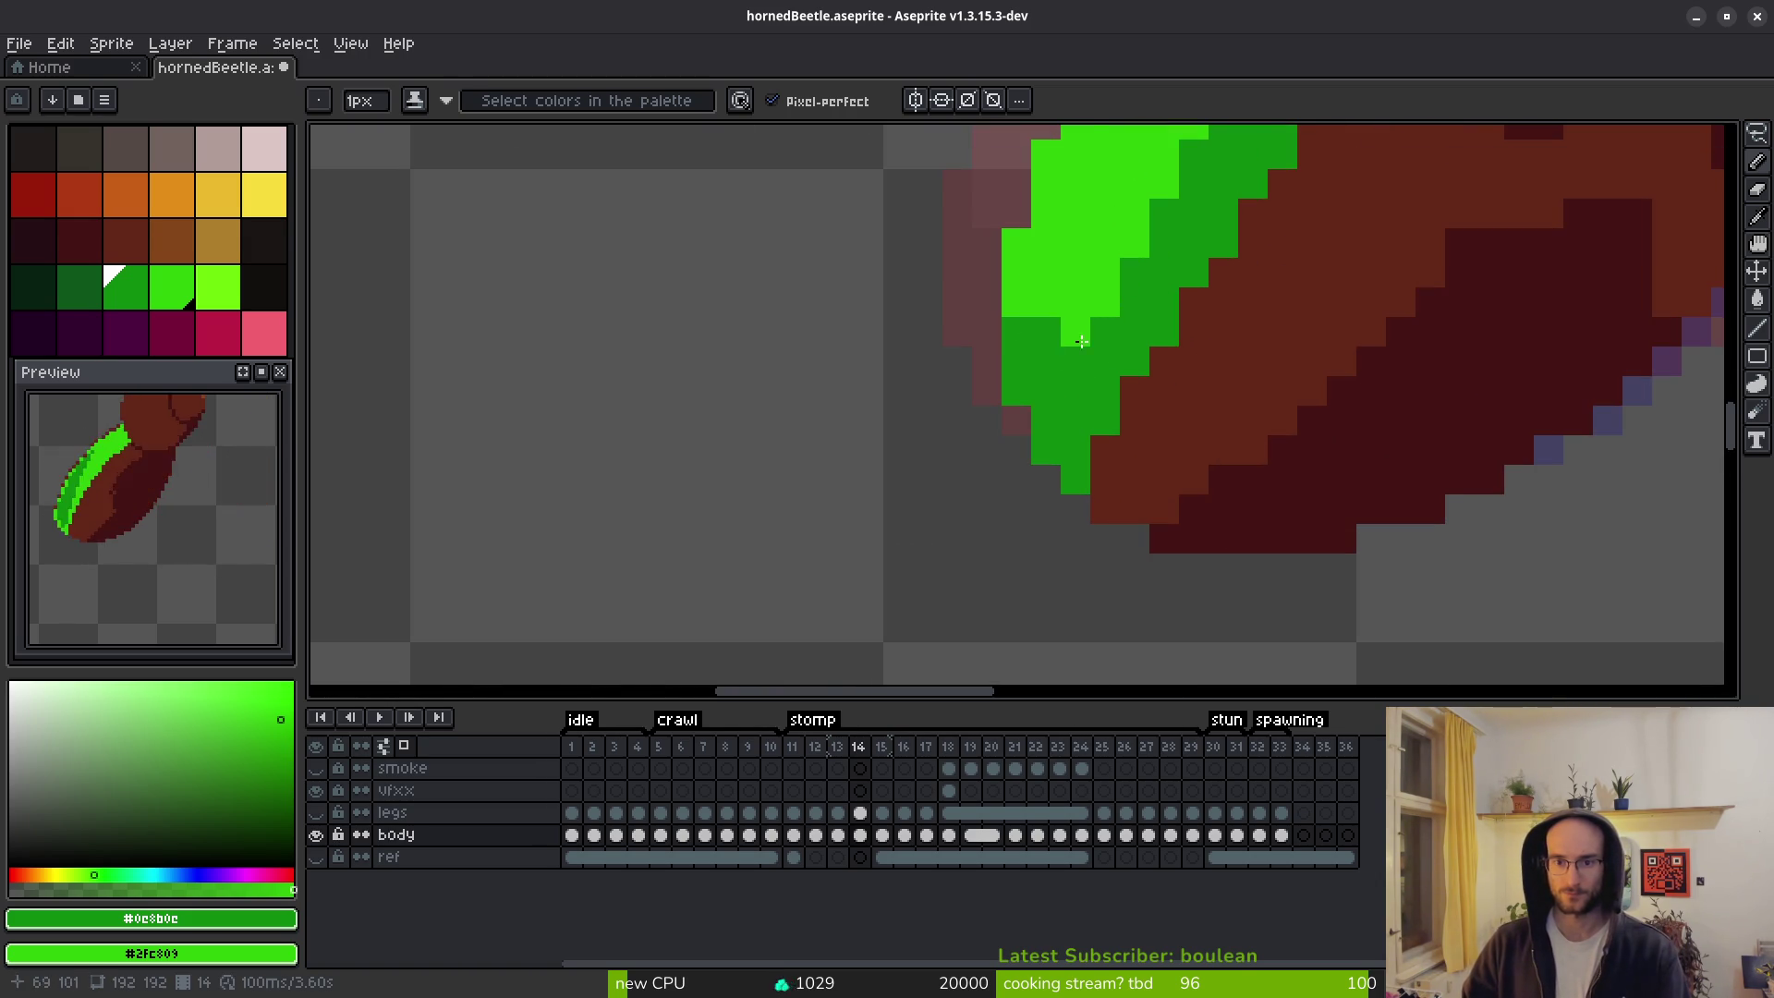
pyautogui.scroll(-4, 1100, 453)
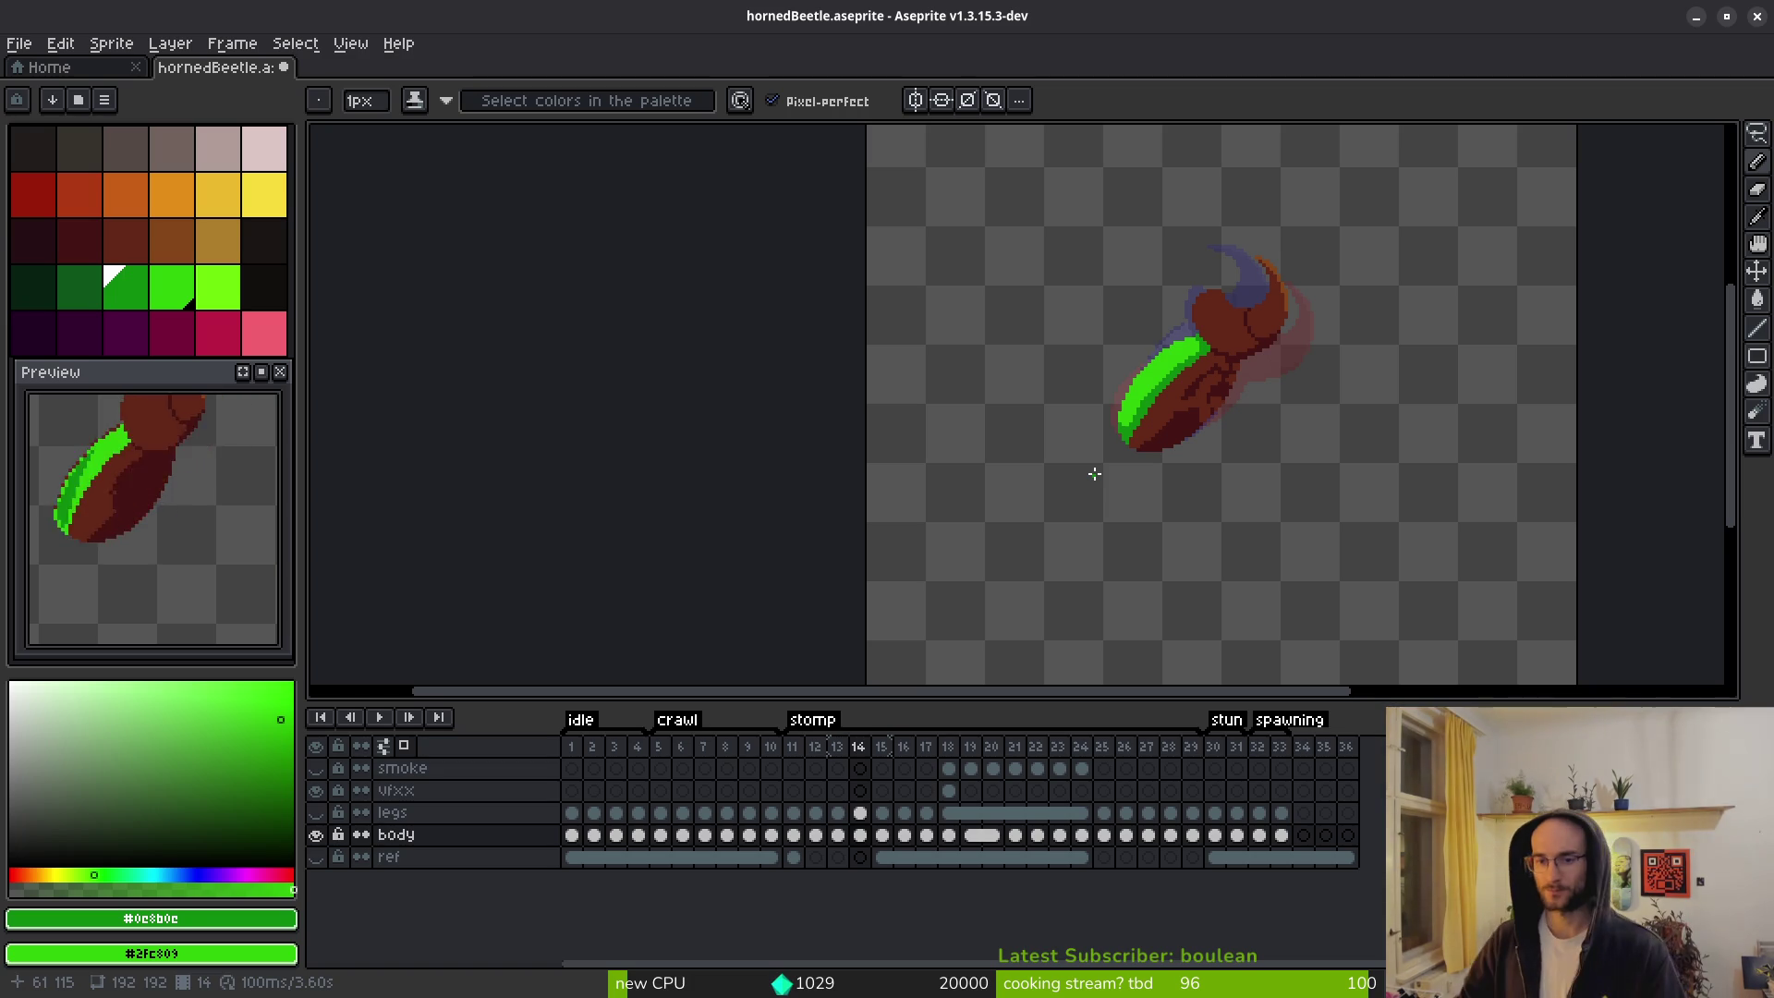
pyautogui.scroll(6, 1249, 367)
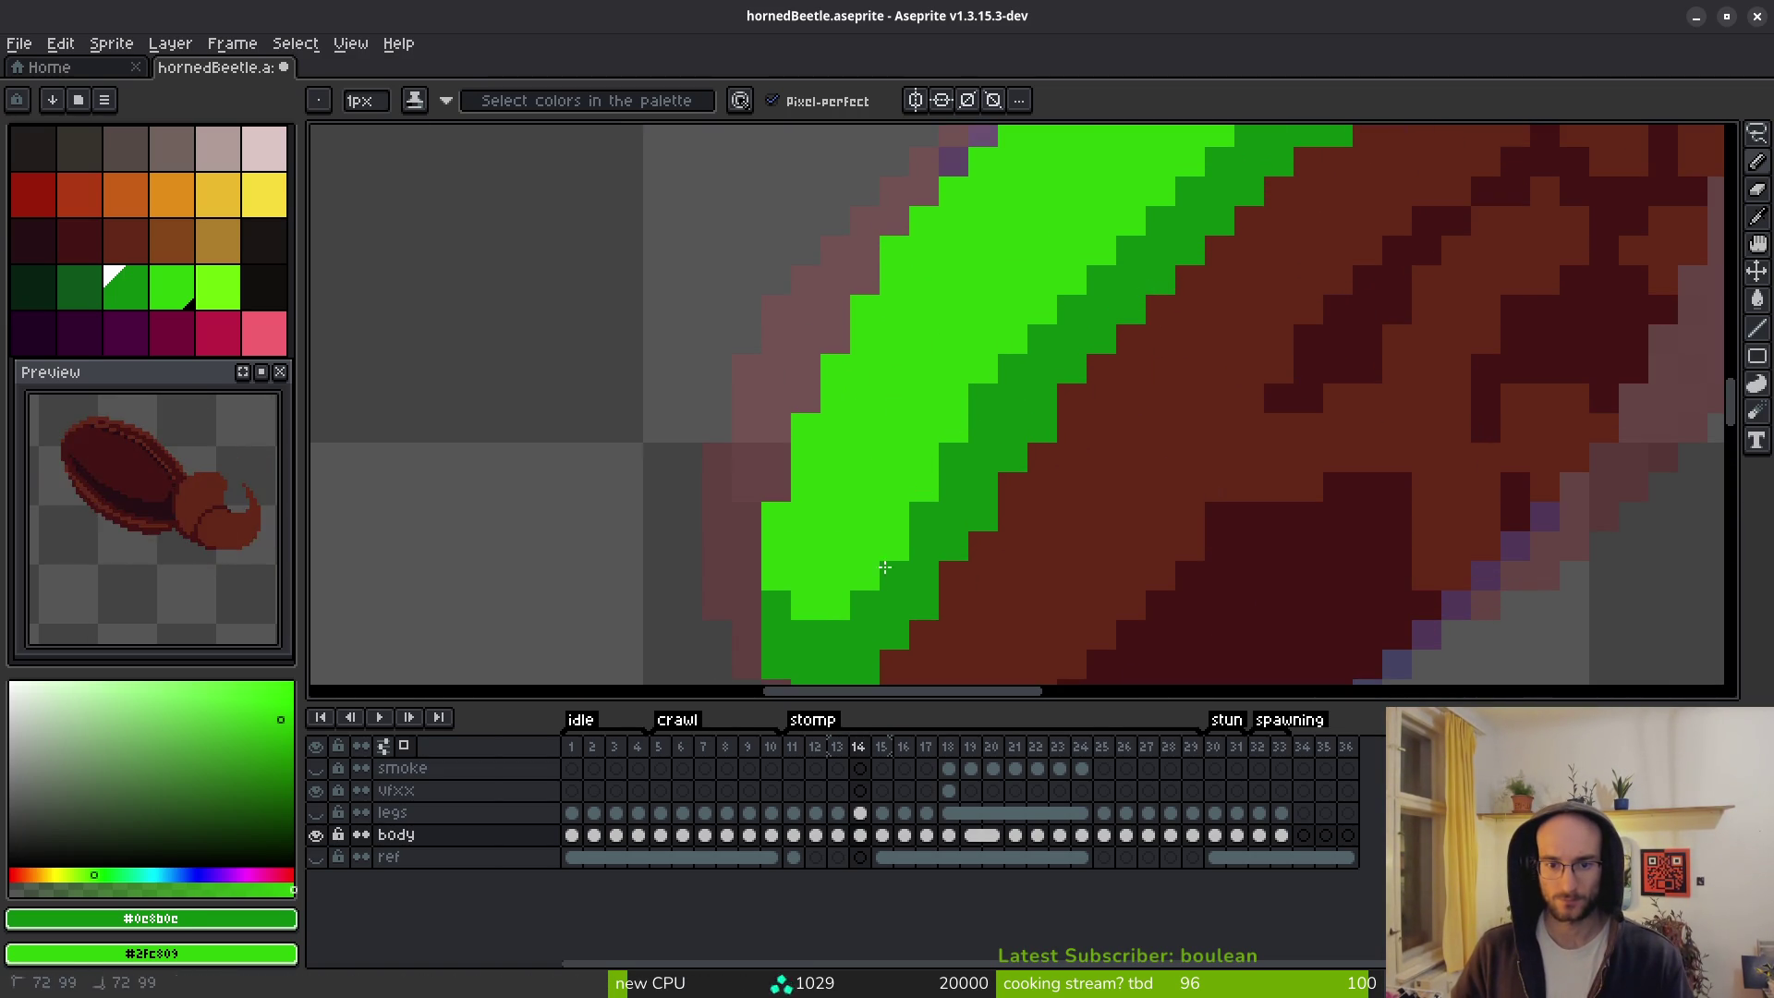
pyautogui.scroll(-4, 1026, 546)
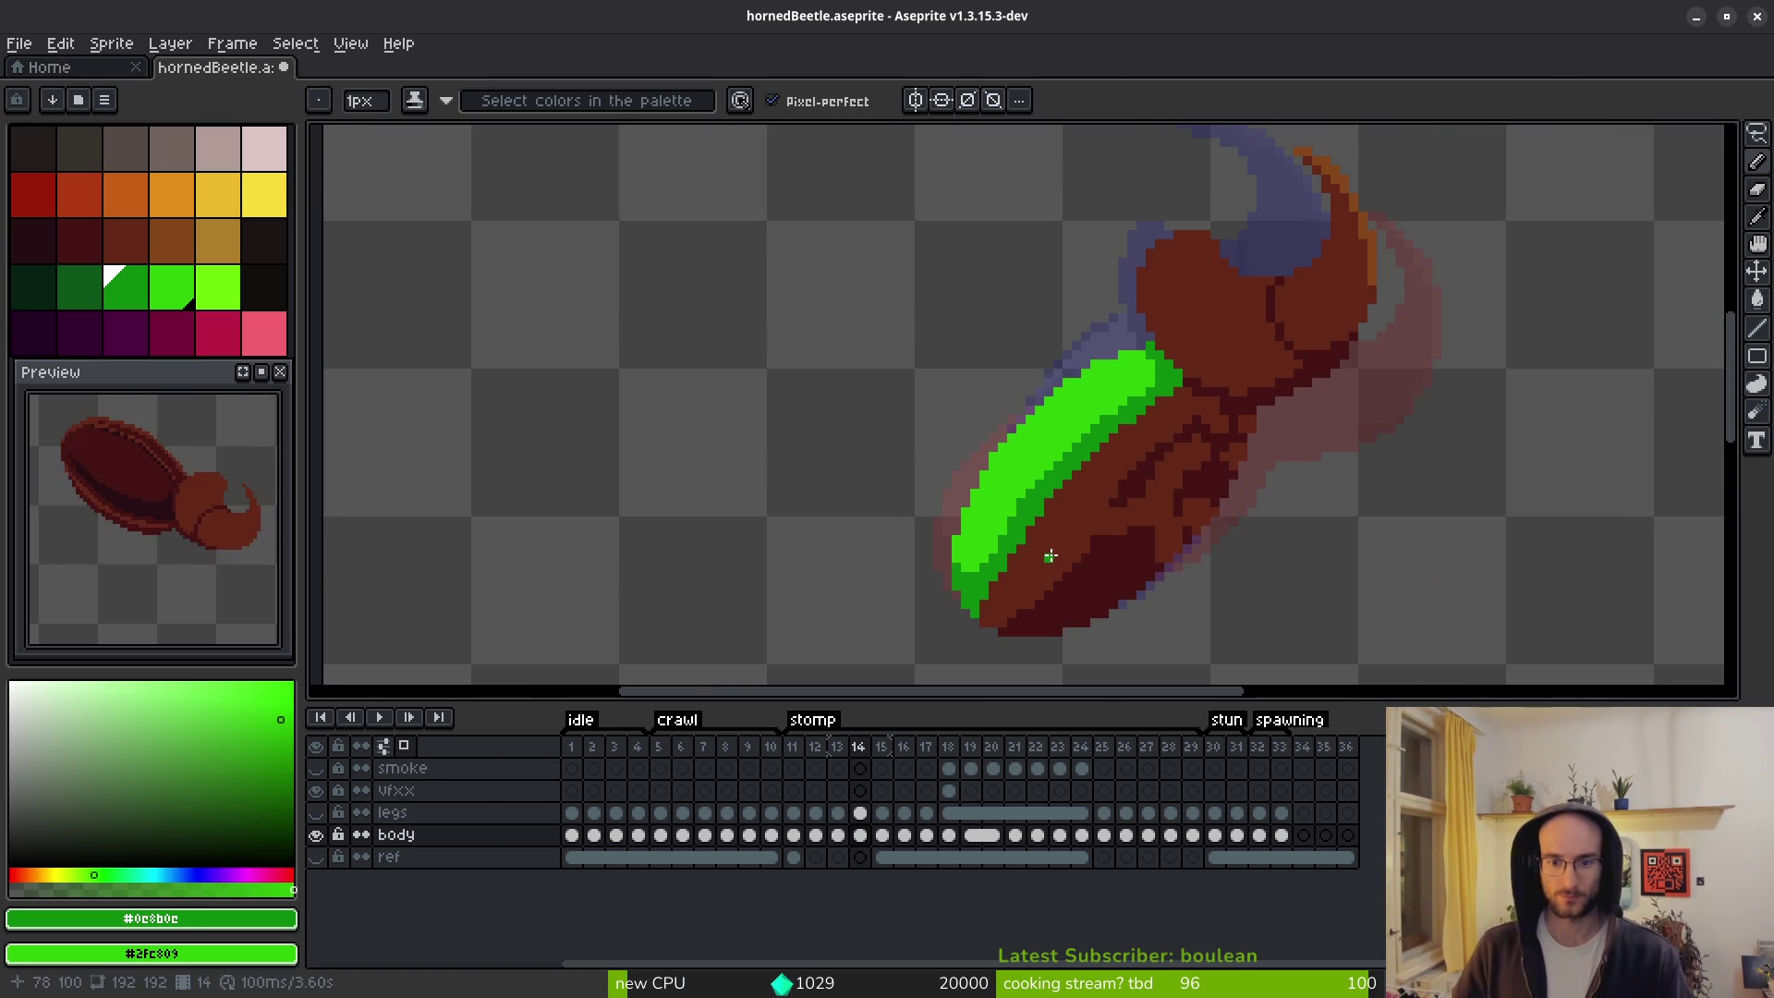
pyautogui.scroll(-4, 1087, 562)
# Step through stomp frames 14, 15 and 16, ending on frame 12's green shell.
pyautogui.press(',')
pyautogui.press(',')
pyautogui.press('.')
pyautogui.press('.')
pyautogui.press('.')
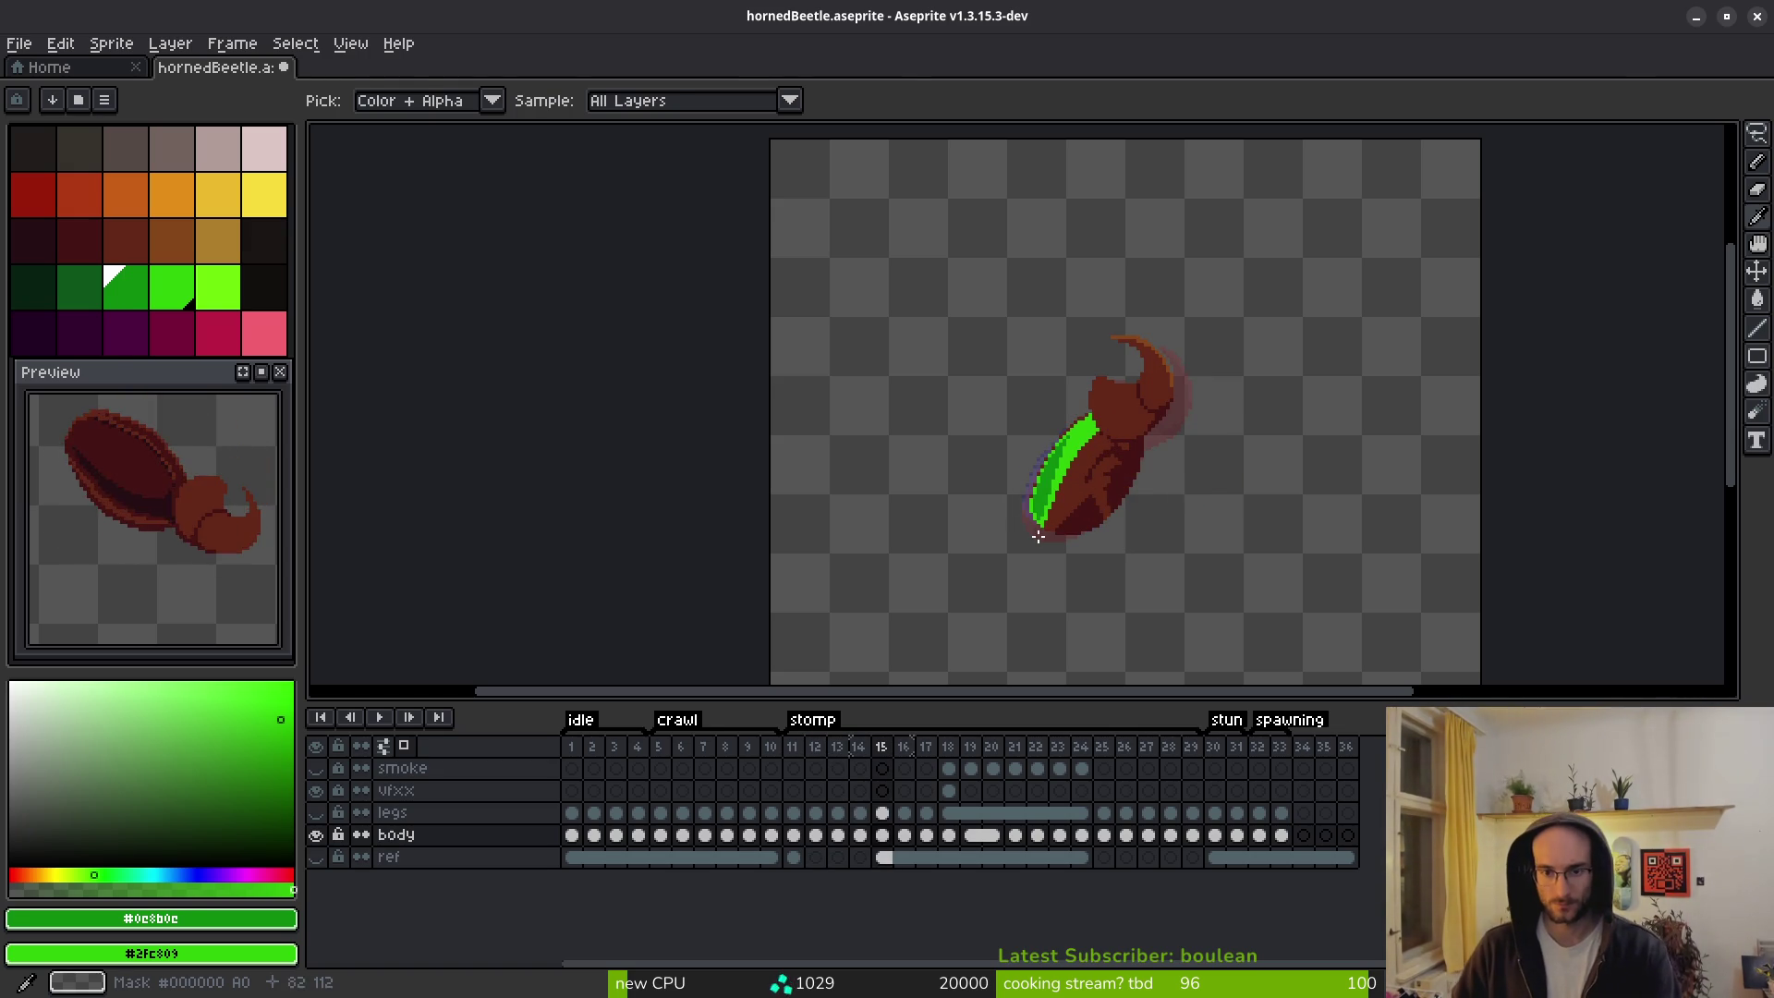
pyautogui.press('b')
pyautogui.scroll(5, 1108, 479)
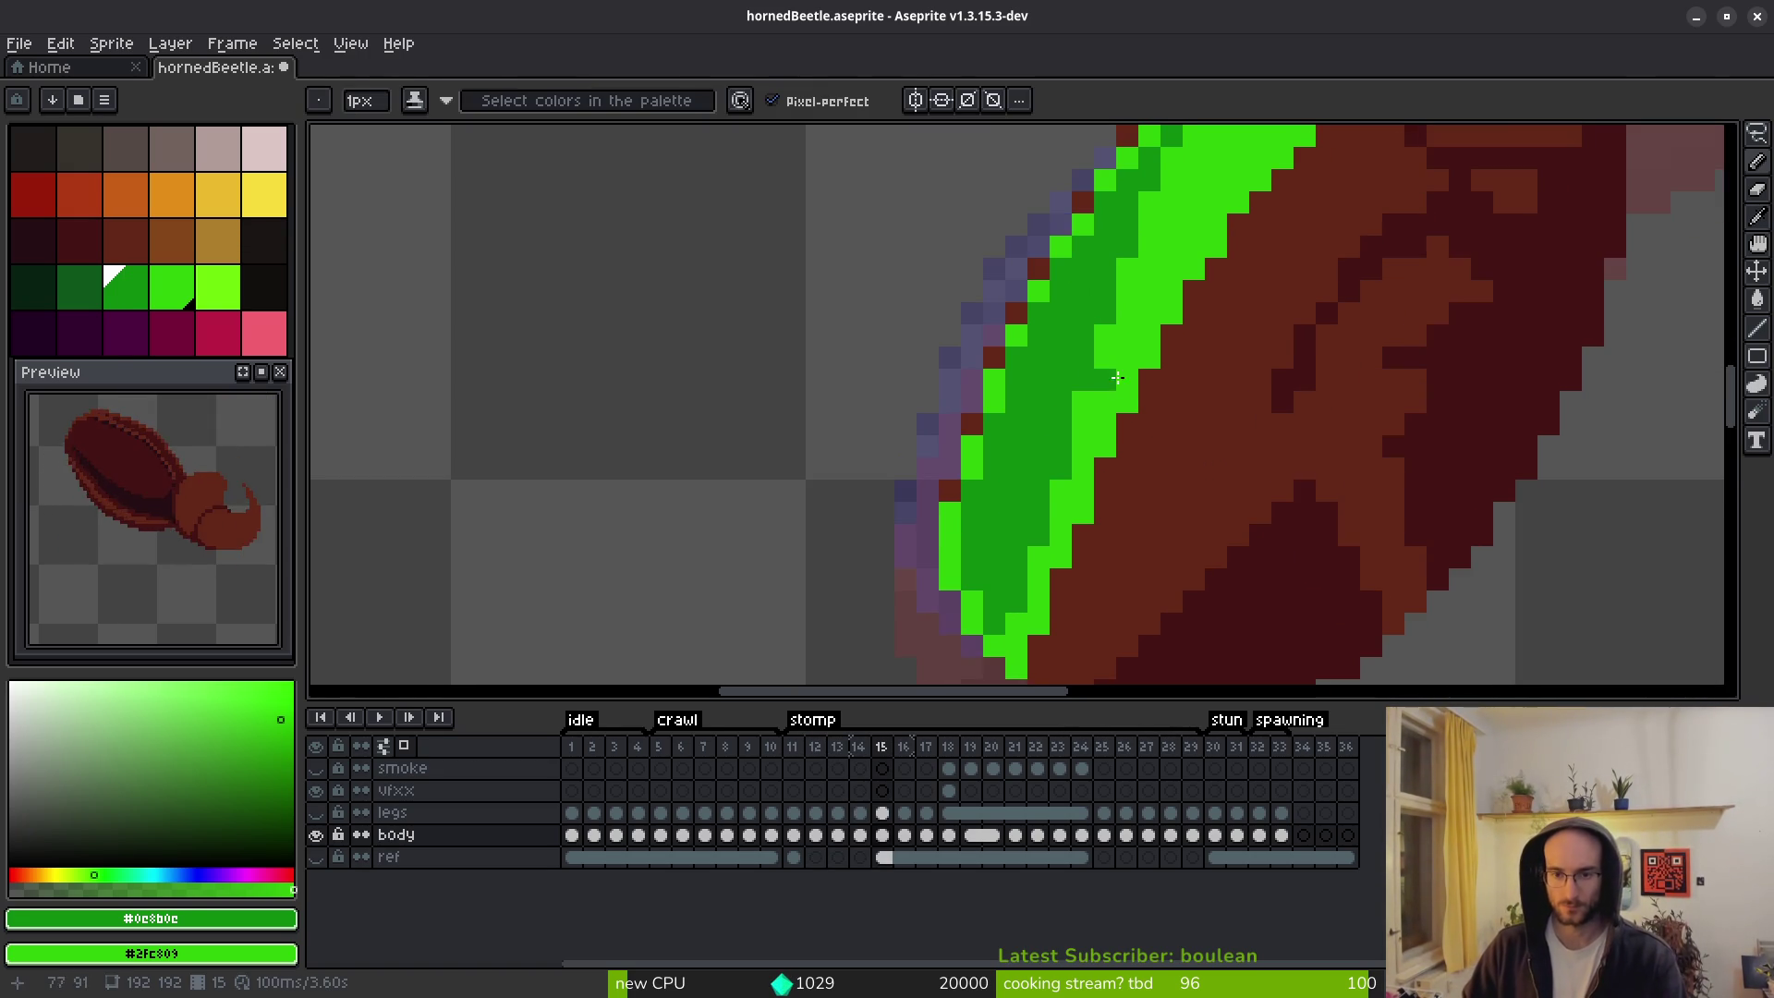
pyautogui.press('.')
pyautogui.press('i')
pyautogui.scroll(-4, 1192, 413)
pyautogui.press(',')
pyautogui.press(',')
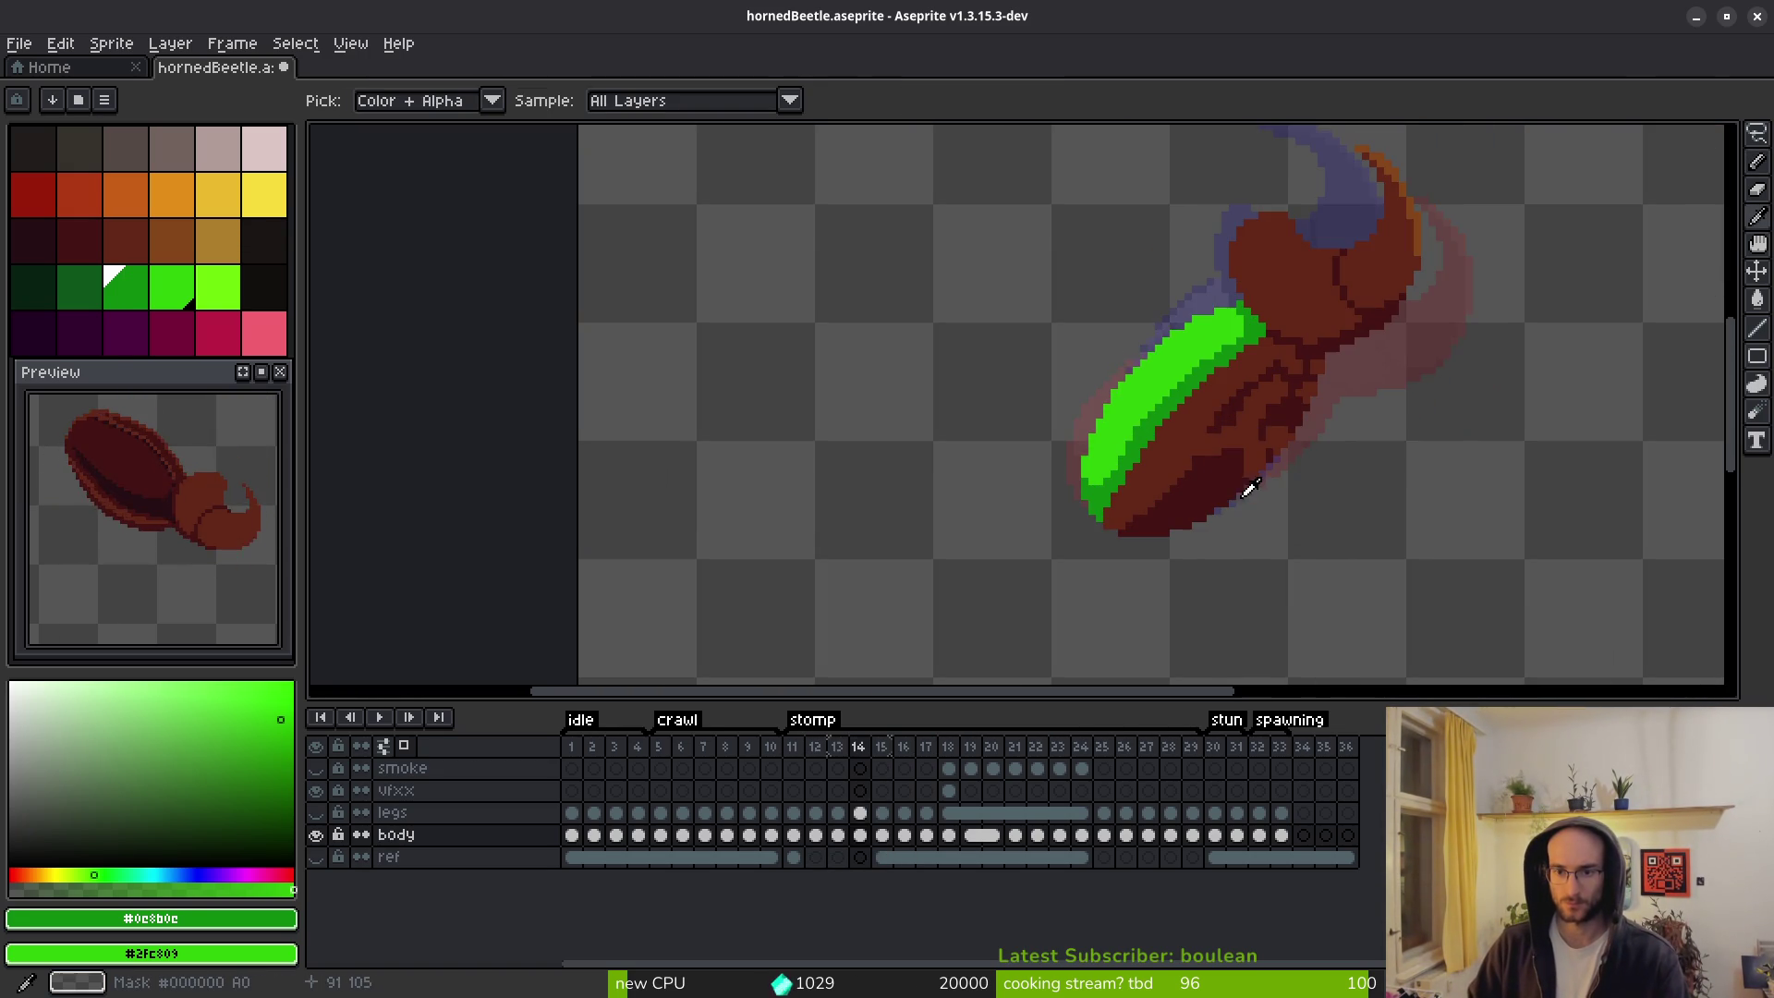
pyautogui.press('b')
pyautogui.scroll(5, 1202, 379)
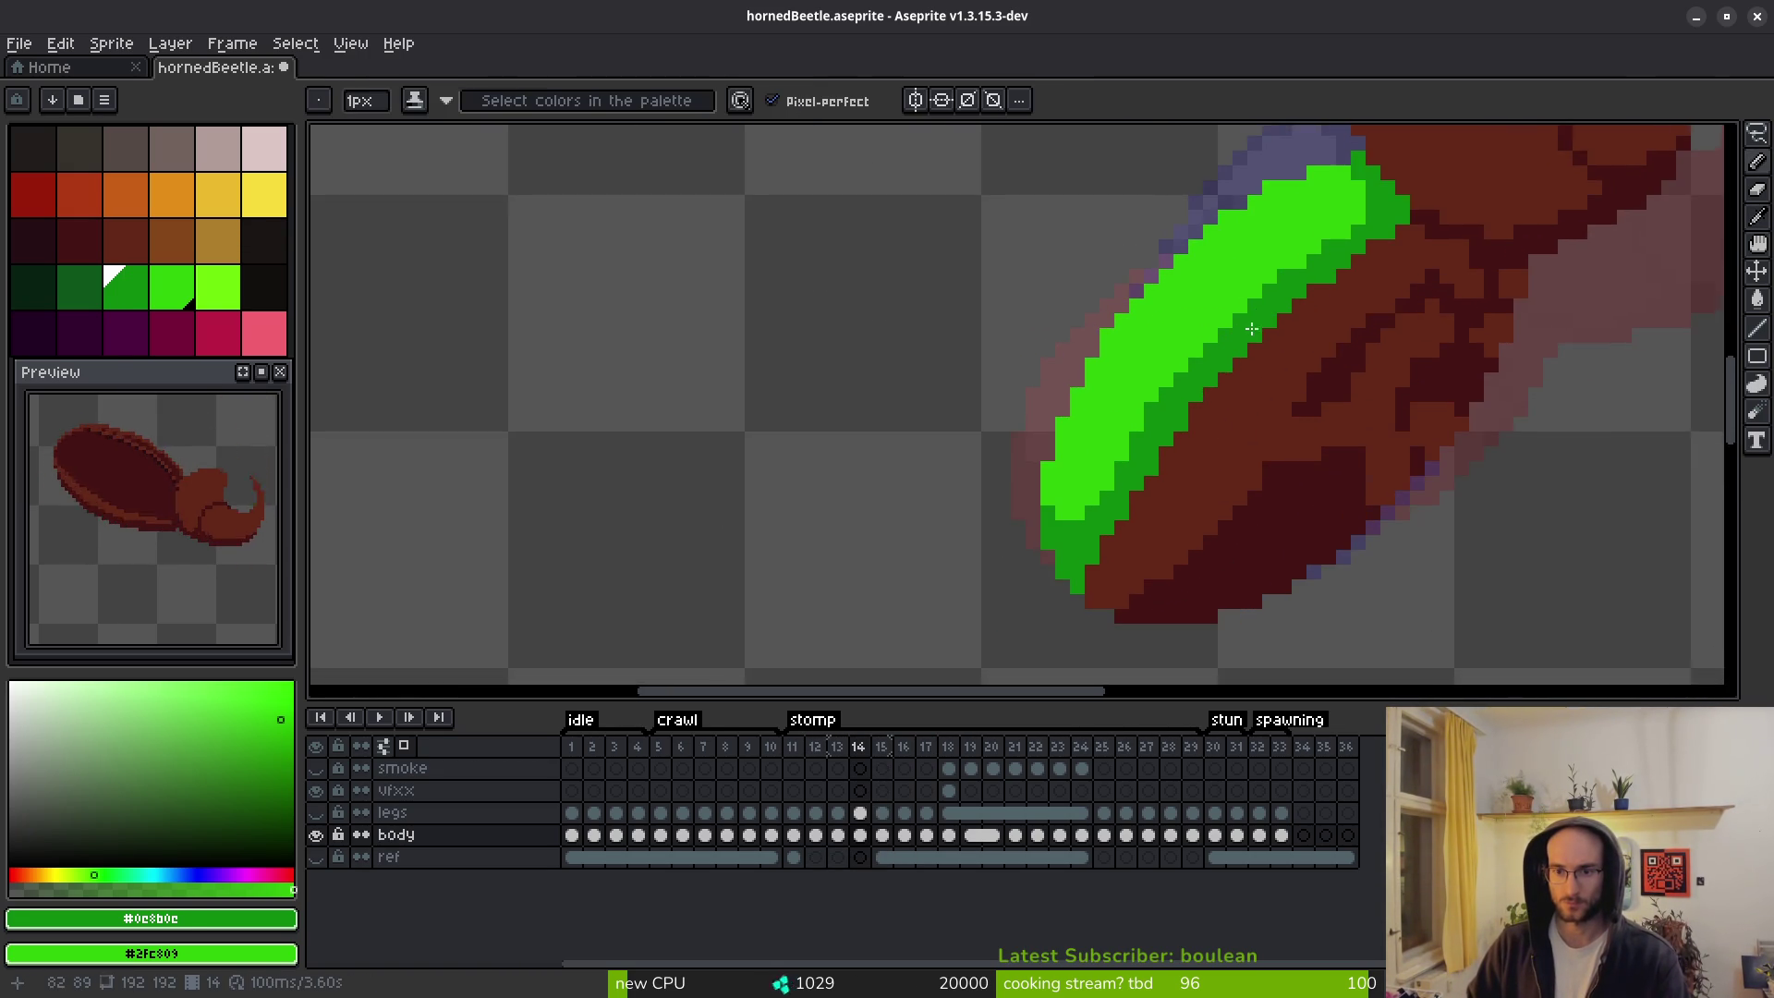
pyautogui.press('i')
pyautogui.scroll(-4, 1173, 407)
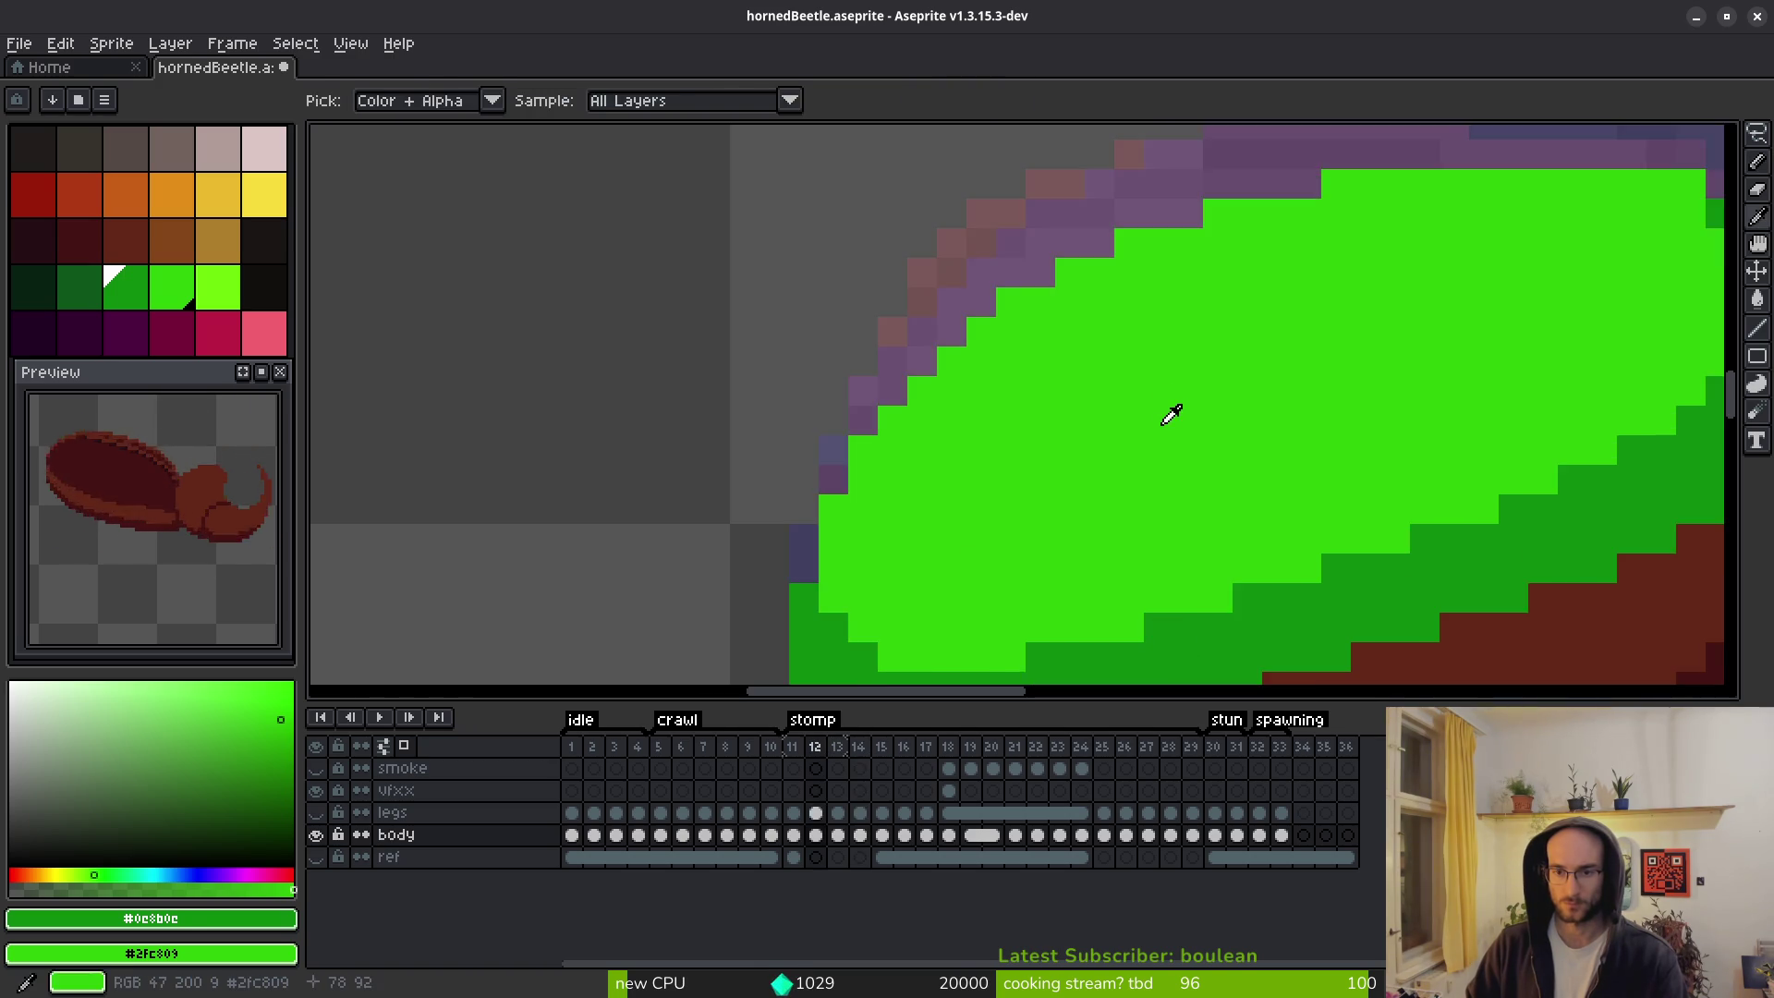
# Draw a dark green line through the shell stripe and fill the stripe below it dark green.
pyautogui.press('b')
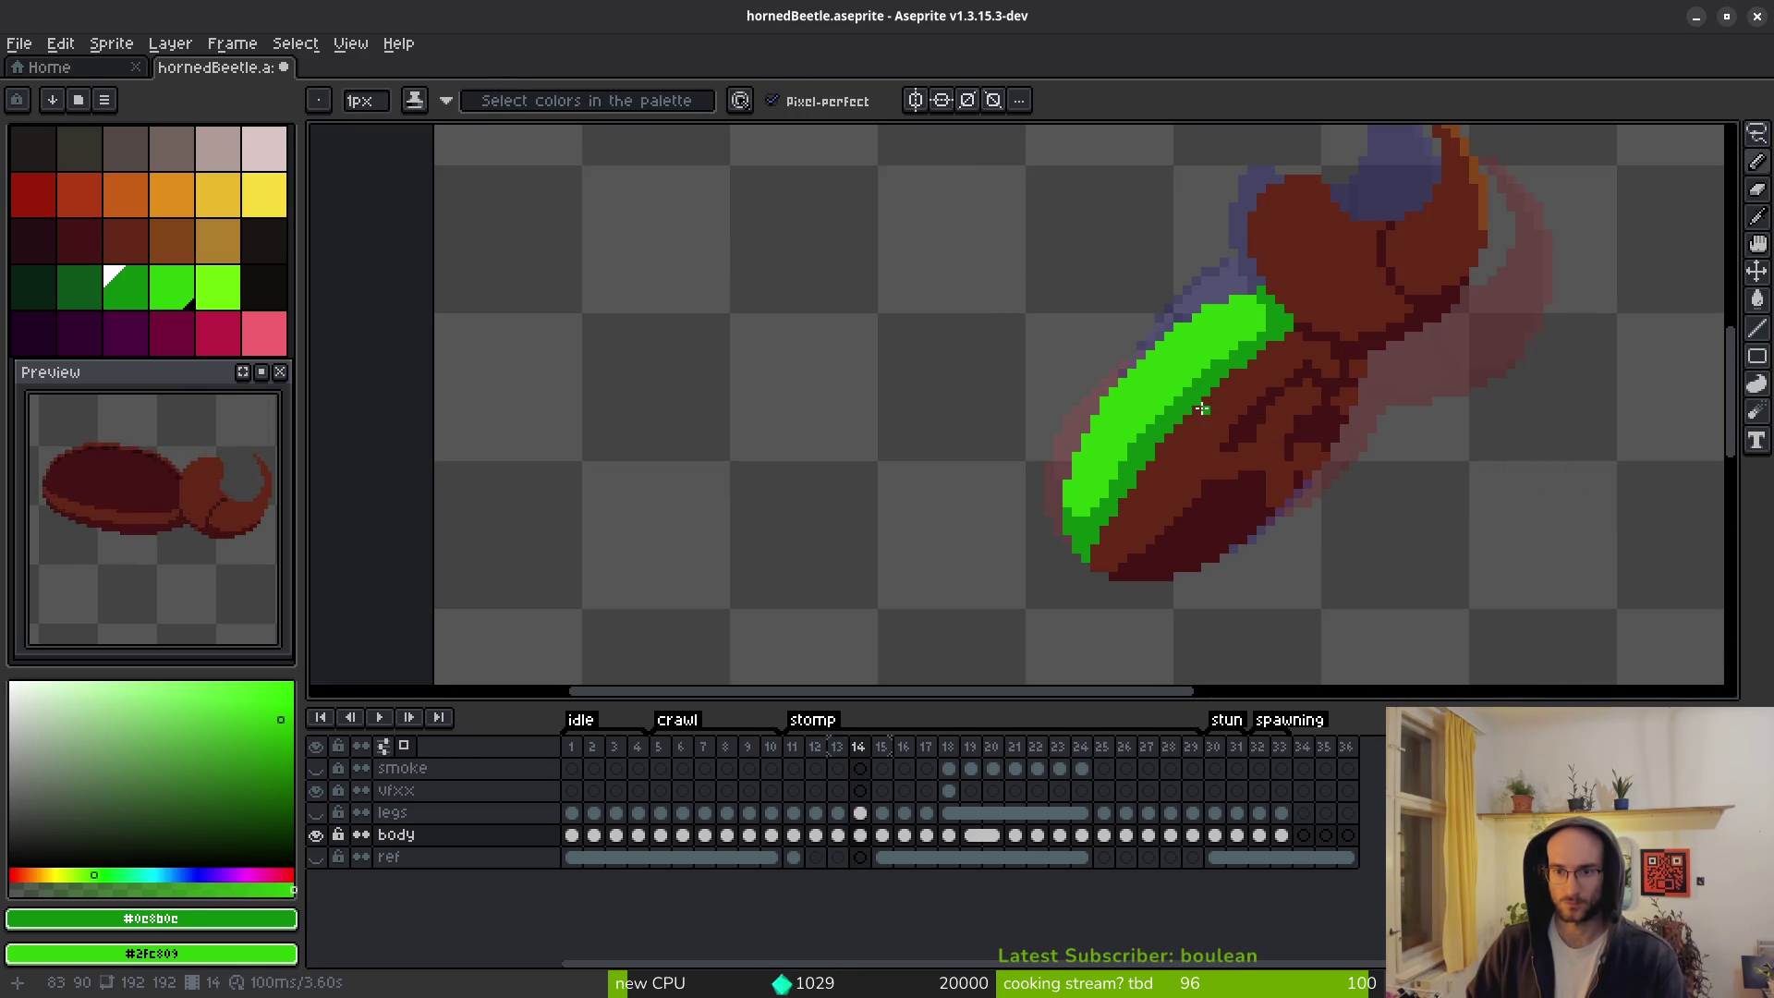
pyautogui.press('i')
pyautogui.scroll(-4, 1202, 409)
pyautogui.press('b')
pyautogui.scroll(4, 1206, 397)
pyautogui.scroll(1, 1228, 357)
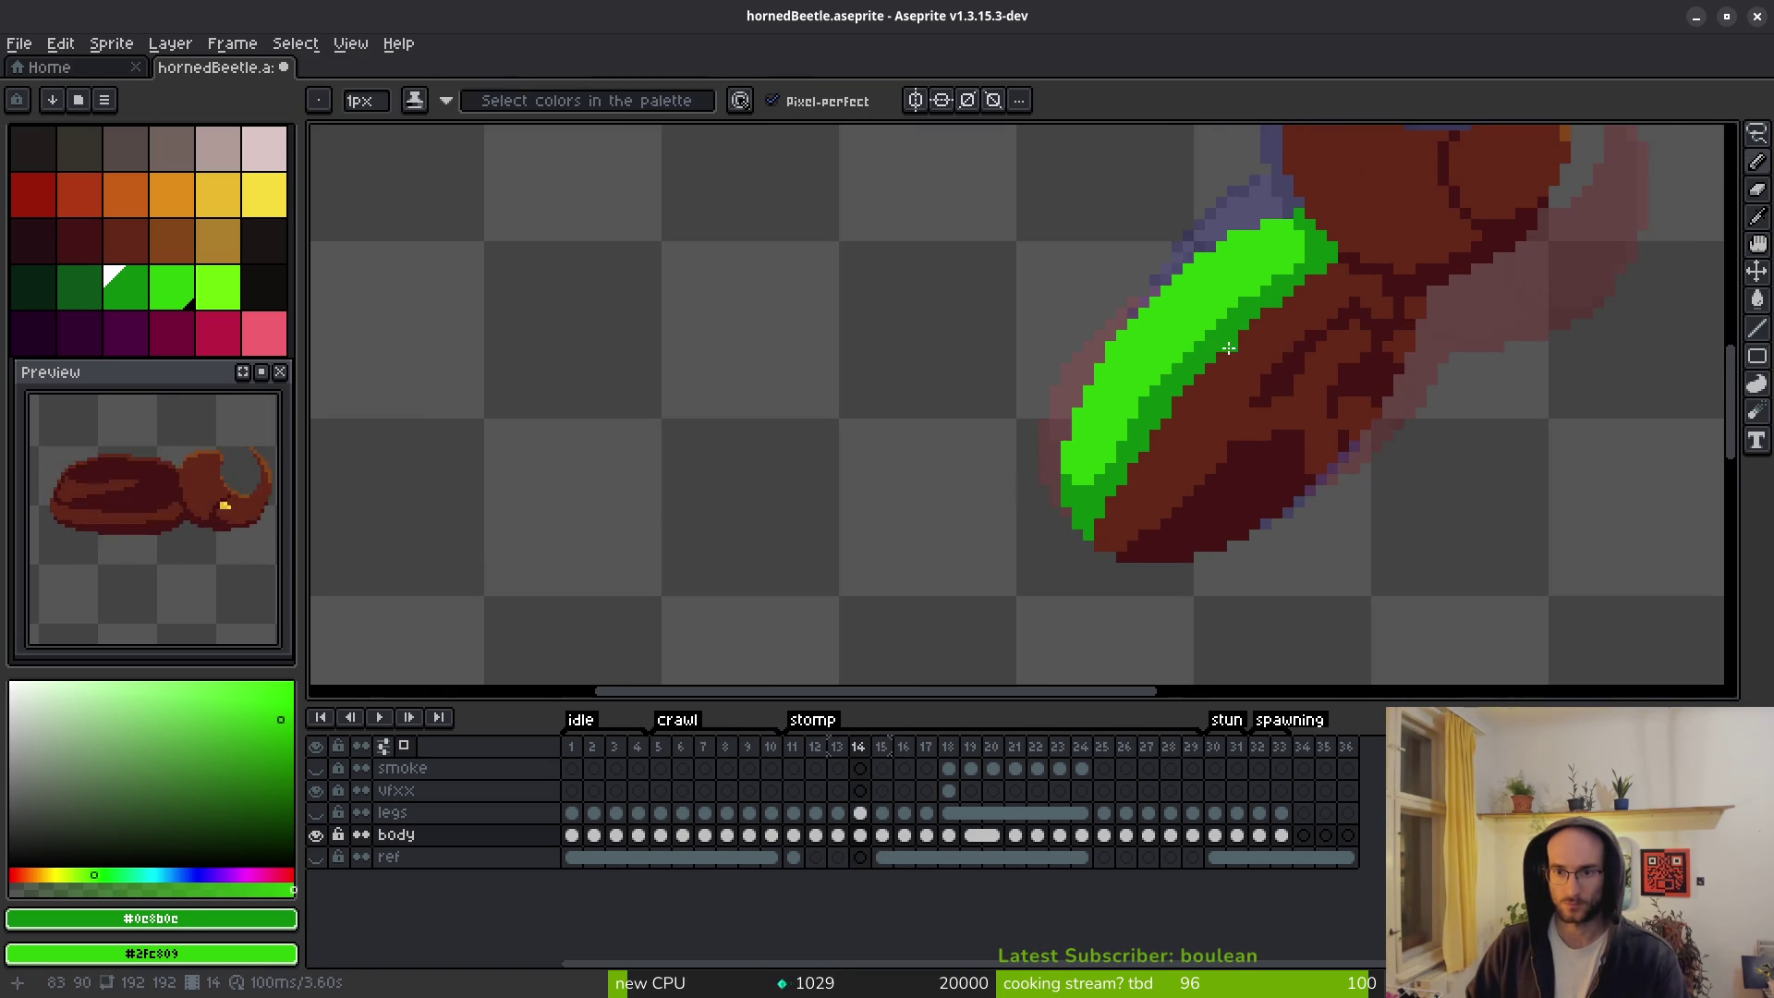
pyautogui.scroll(1, 1228, 357)
pyautogui.moveTo(1144, 382); pyautogui.dragTo(952, 549)
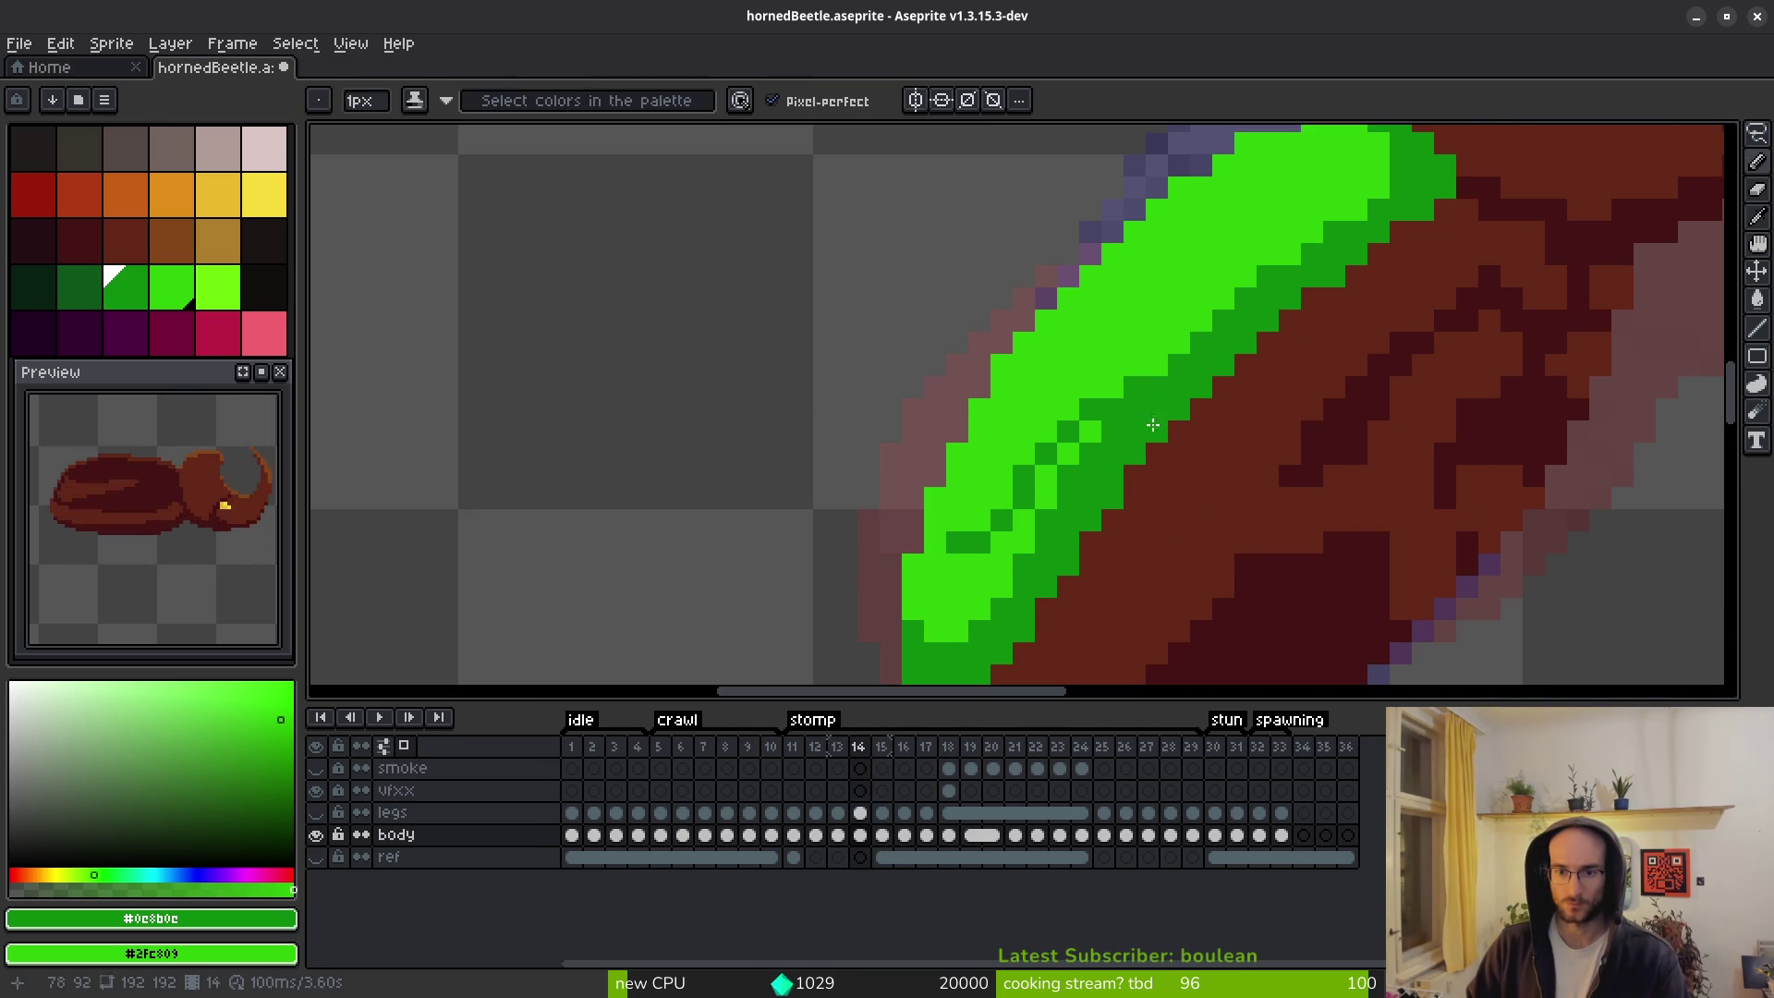
pyautogui.hotkey('ctrl', 'z')
pyautogui.moveTo(1229, 315)
pyautogui.mouseDown()
pyautogui.moveTo(1006, 506)
pyautogui.moveTo(929, 522)
pyautogui.moveTo(952, 533)
pyautogui.mouseUp()
pyautogui.press('g')
pyautogui.click(956, 554)
pyautogui.scroll(-1, 962, 573)
pyautogui.scroll(1, 942, 545)
# Extend the dark green shading along the lower shell and its edge with the Pencil.
pyautogui.press('f')
pyautogui.scroll(-2, 933, 527)
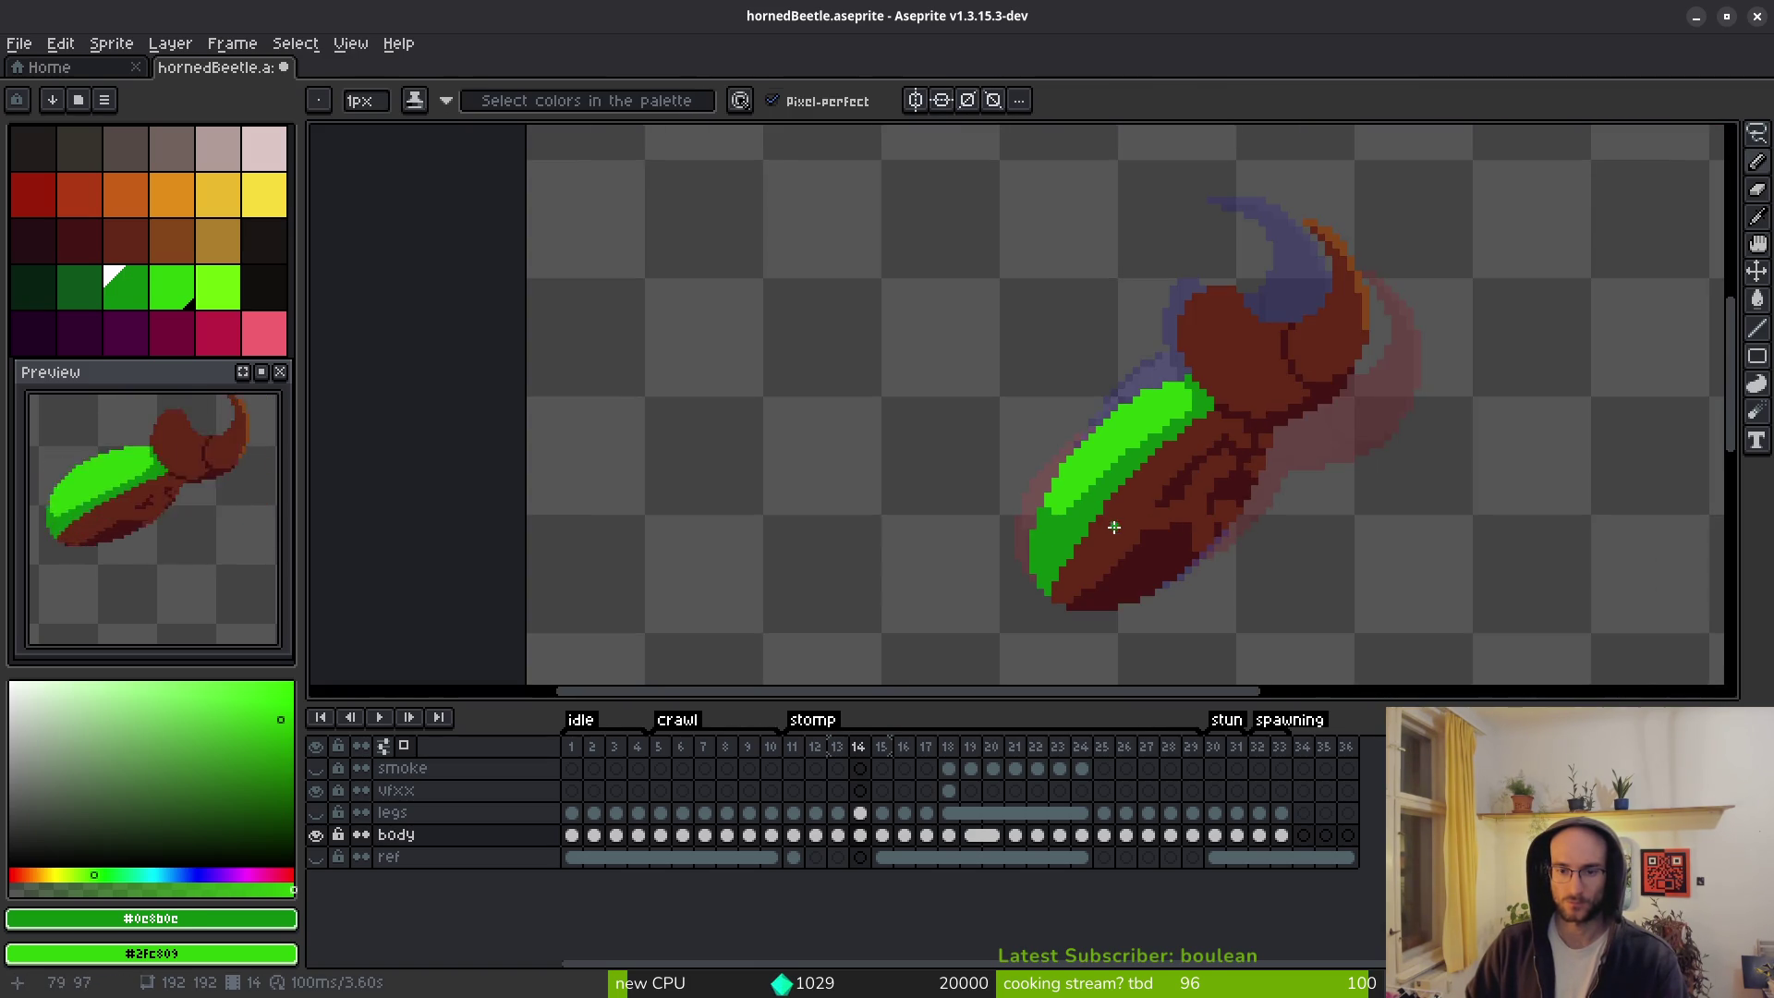
pyautogui.scroll(2, 1011, 499)
pyautogui.moveTo(1027, 518); pyautogui.dragTo(1060, 523)
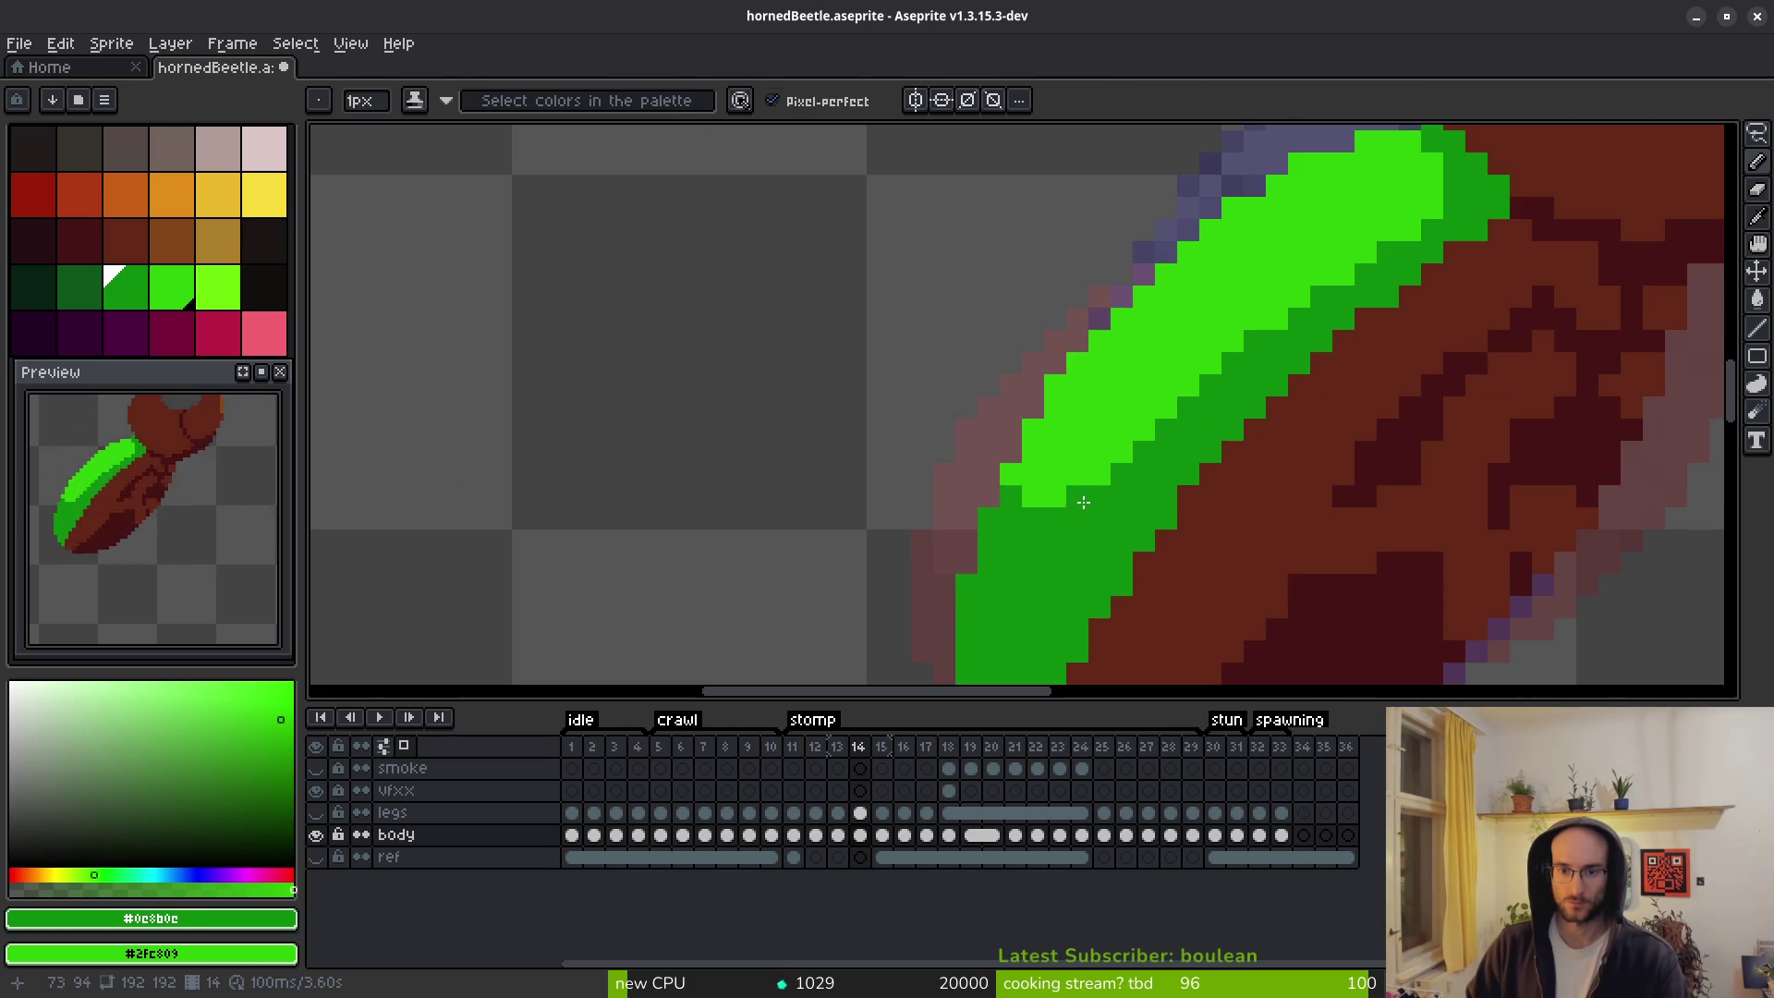
pyautogui.scroll(-2, 1193, 509)
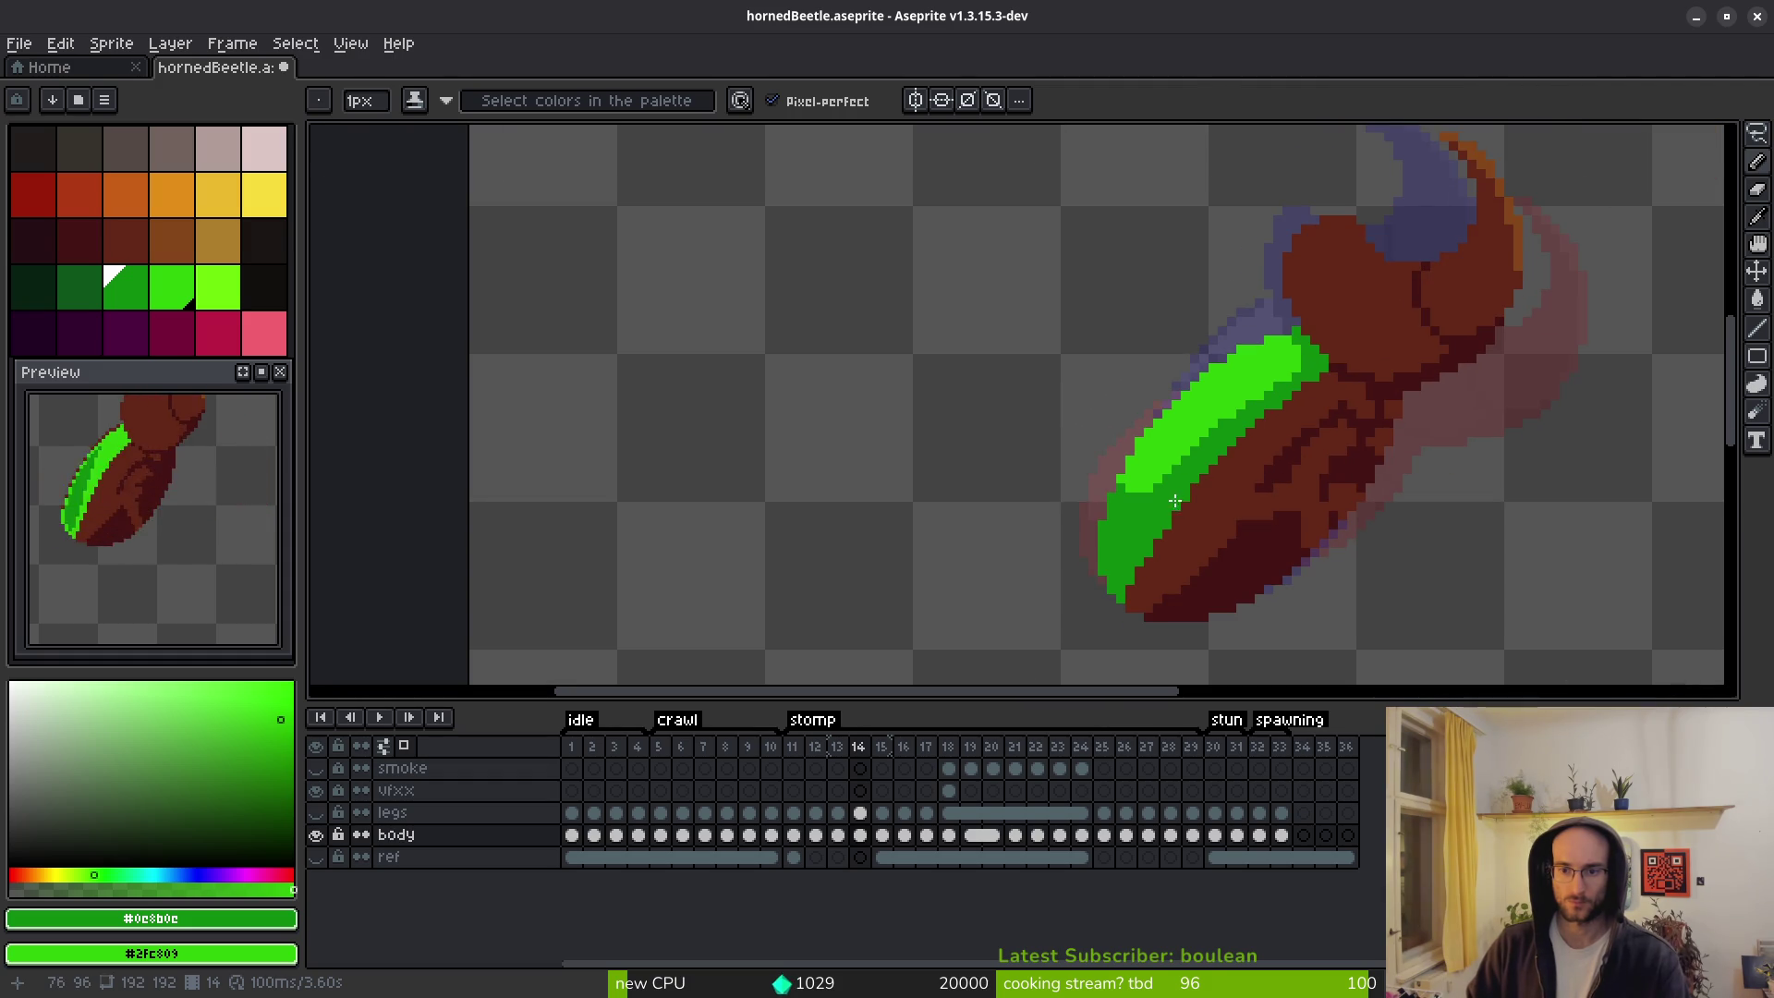
pyautogui.scroll(-2, 1177, 504)
pyautogui.scroll(4, 1133, 506)
pyautogui.moveTo(1125, 510); pyautogui.dragTo(1251, 407)
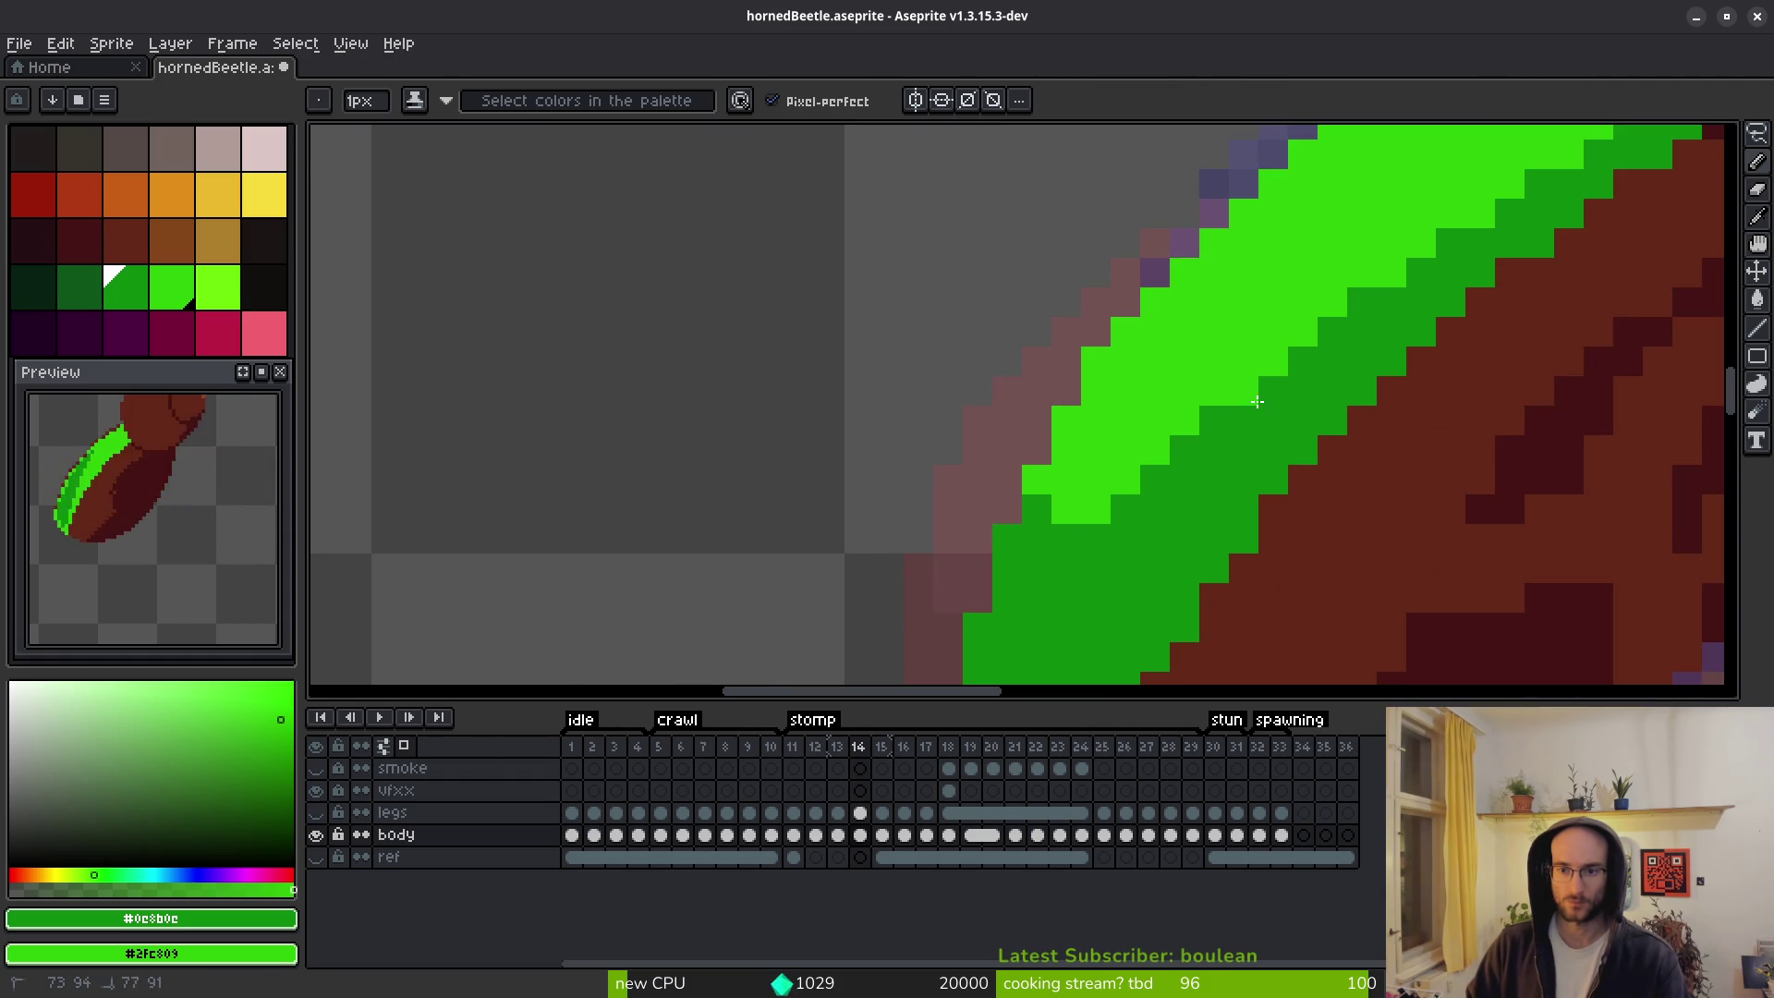
# Add dark green shading along the upper shell boundary, redoing one stray stroke.
pyautogui.scroll(-3, 1417, 409)
pyautogui.scroll(-1, 1408, 405)
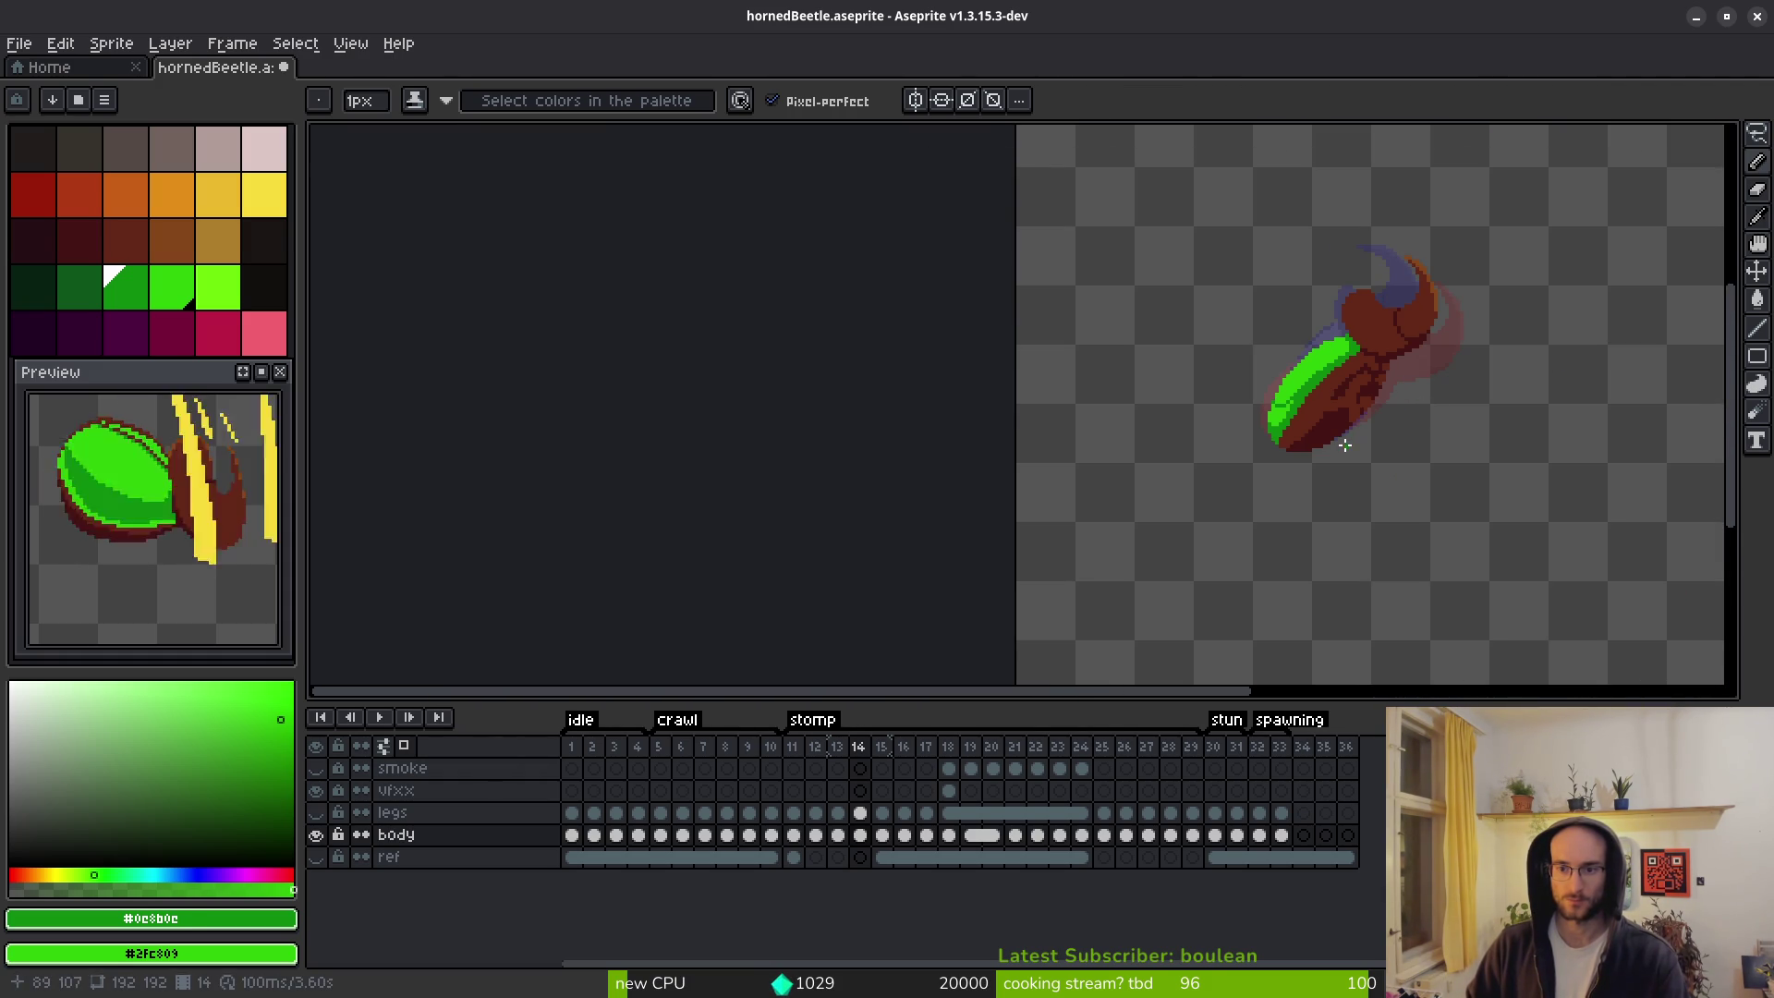
pyautogui.scroll(3, 1331, 423)
pyautogui.moveTo(1102, 366)
pyautogui.mouseDown()
pyautogui.moveTo(1191, 347)
pyautogui.moveTo(1213, 301)
pyautogui.mouseUp()
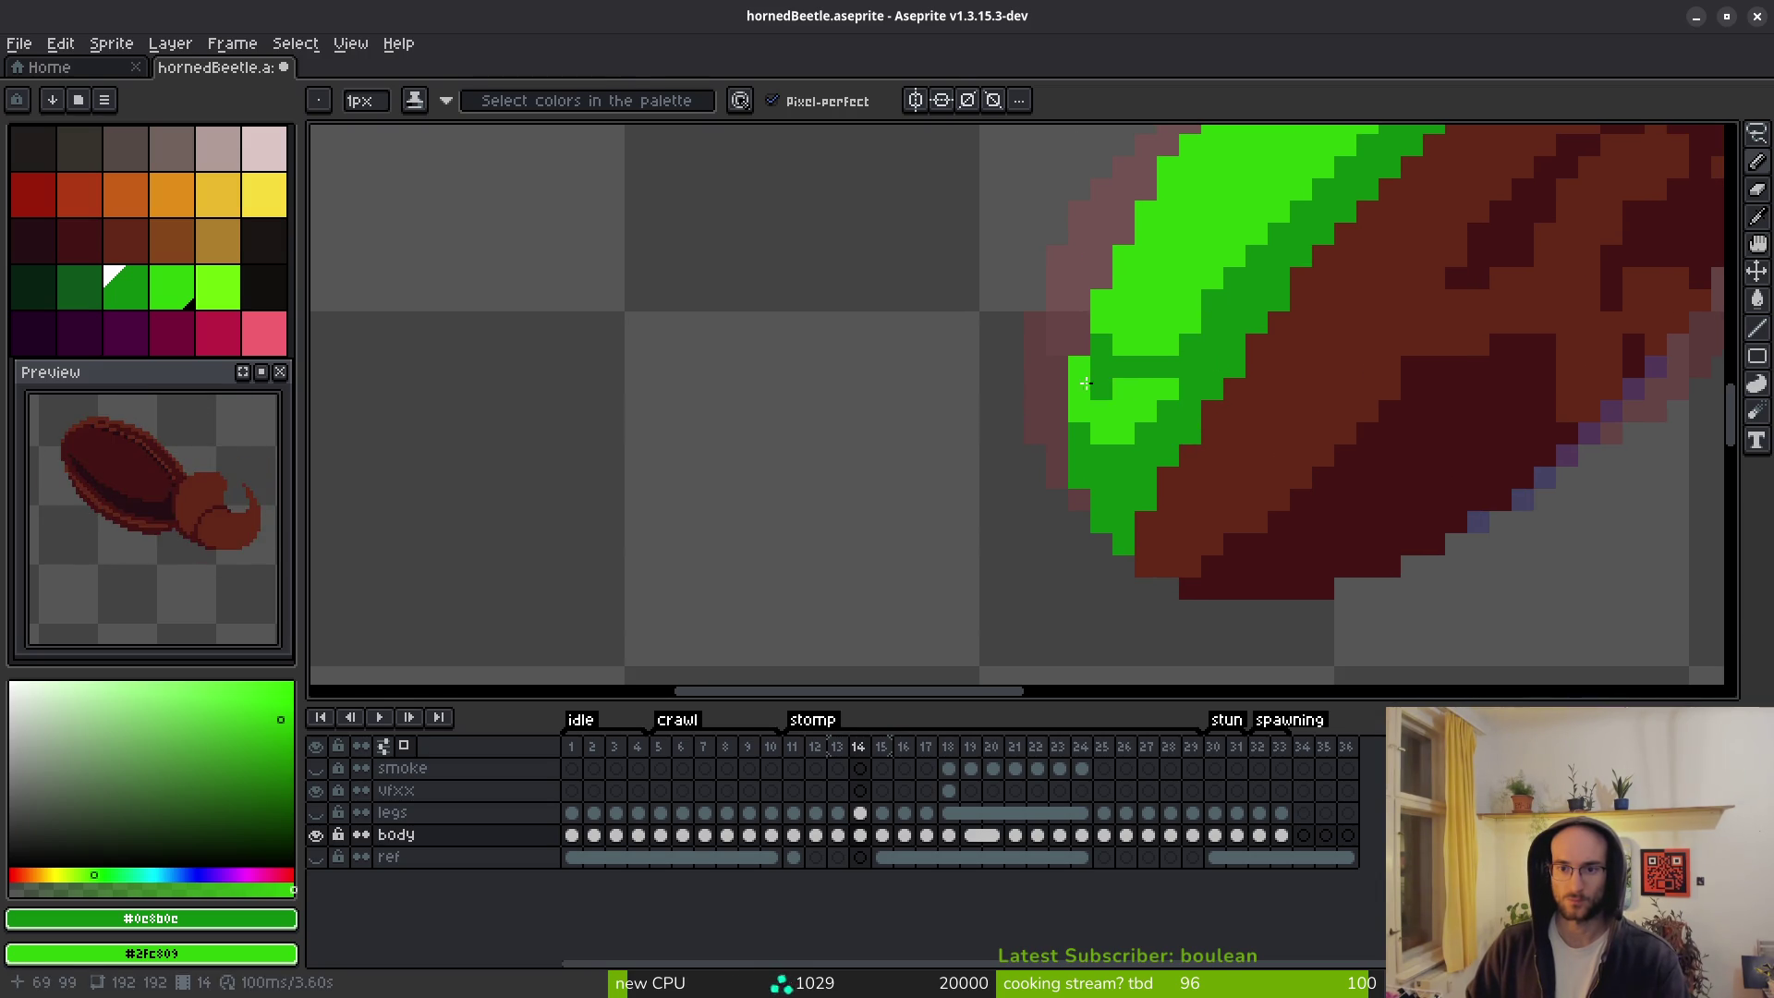
pyautogui.hotkey('ctrl', 'z')
pyautogui.scroll(-2, 1109, 388)
pyautogui.scroll(2, 1202, 351)
pyautogui.moveTo(1204, 344)
pyautogui.mouseDown()
pyautogui.moveTo(1192, 324)
pyautogui.moveTo(1187, 342)
pyautogui.moveTo(1292, 235)
pyautogui.mouseUp()
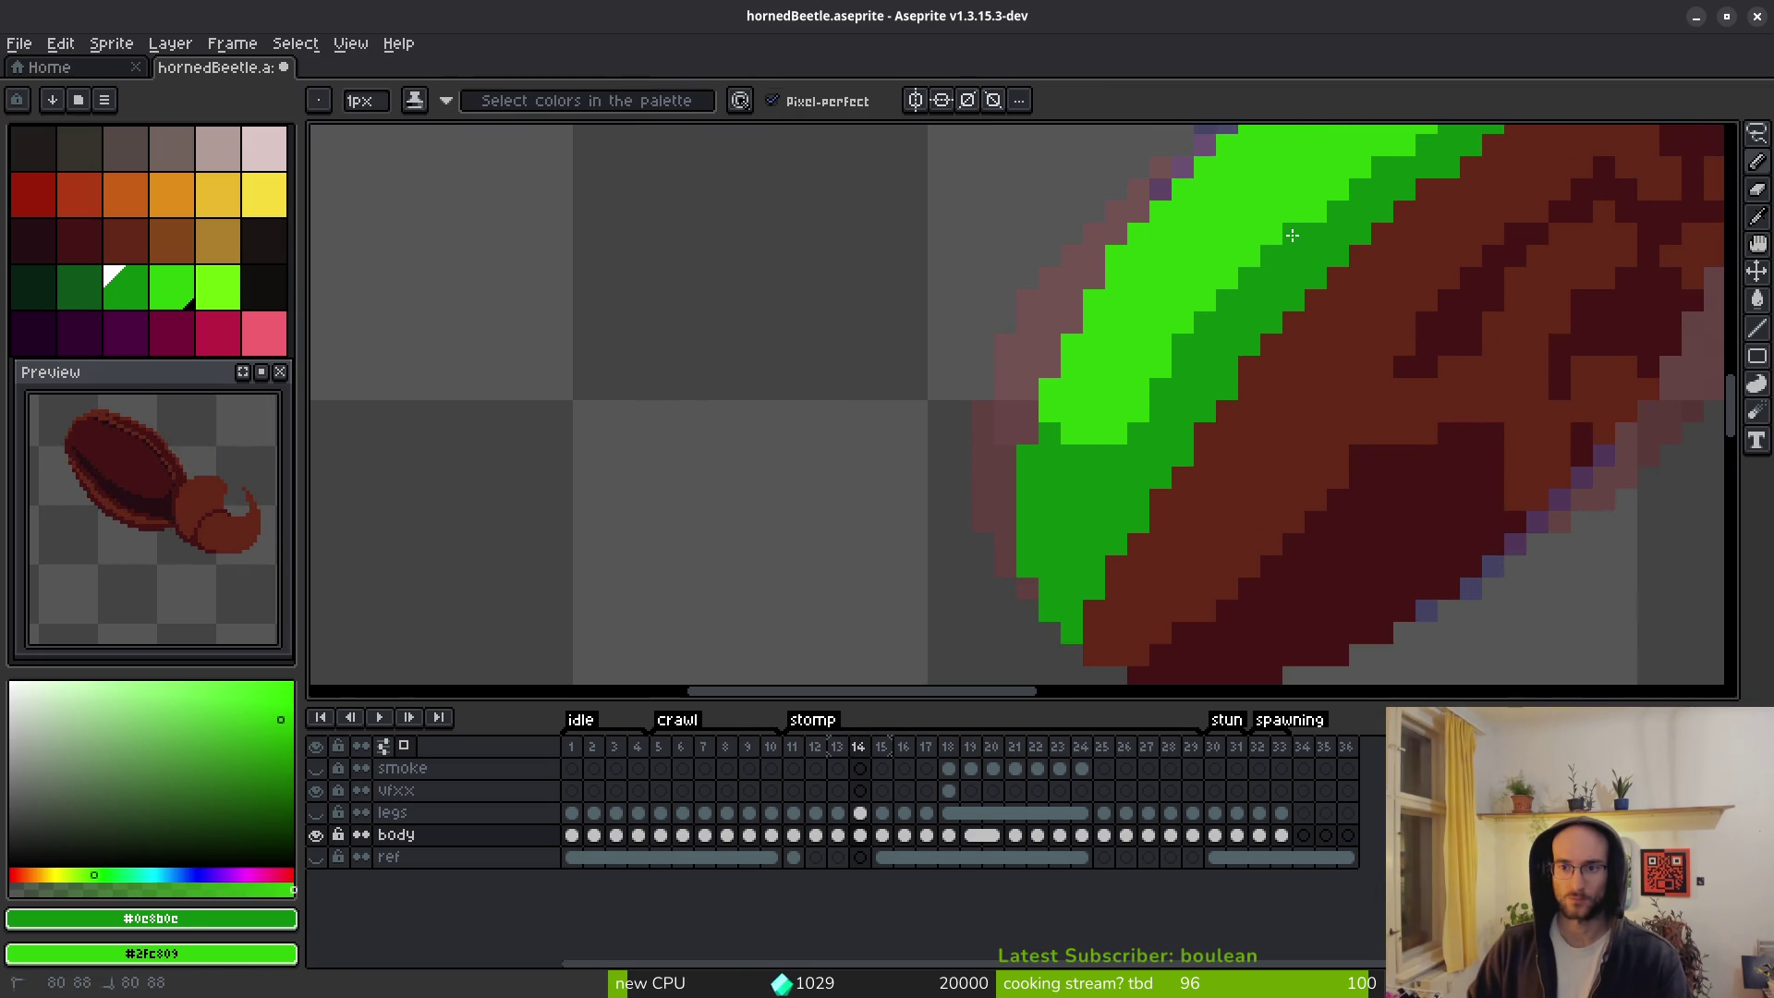
pyautogui.scroll(-2, 1312, 259)
pyautogui.scroll(-1, 1331, 286)
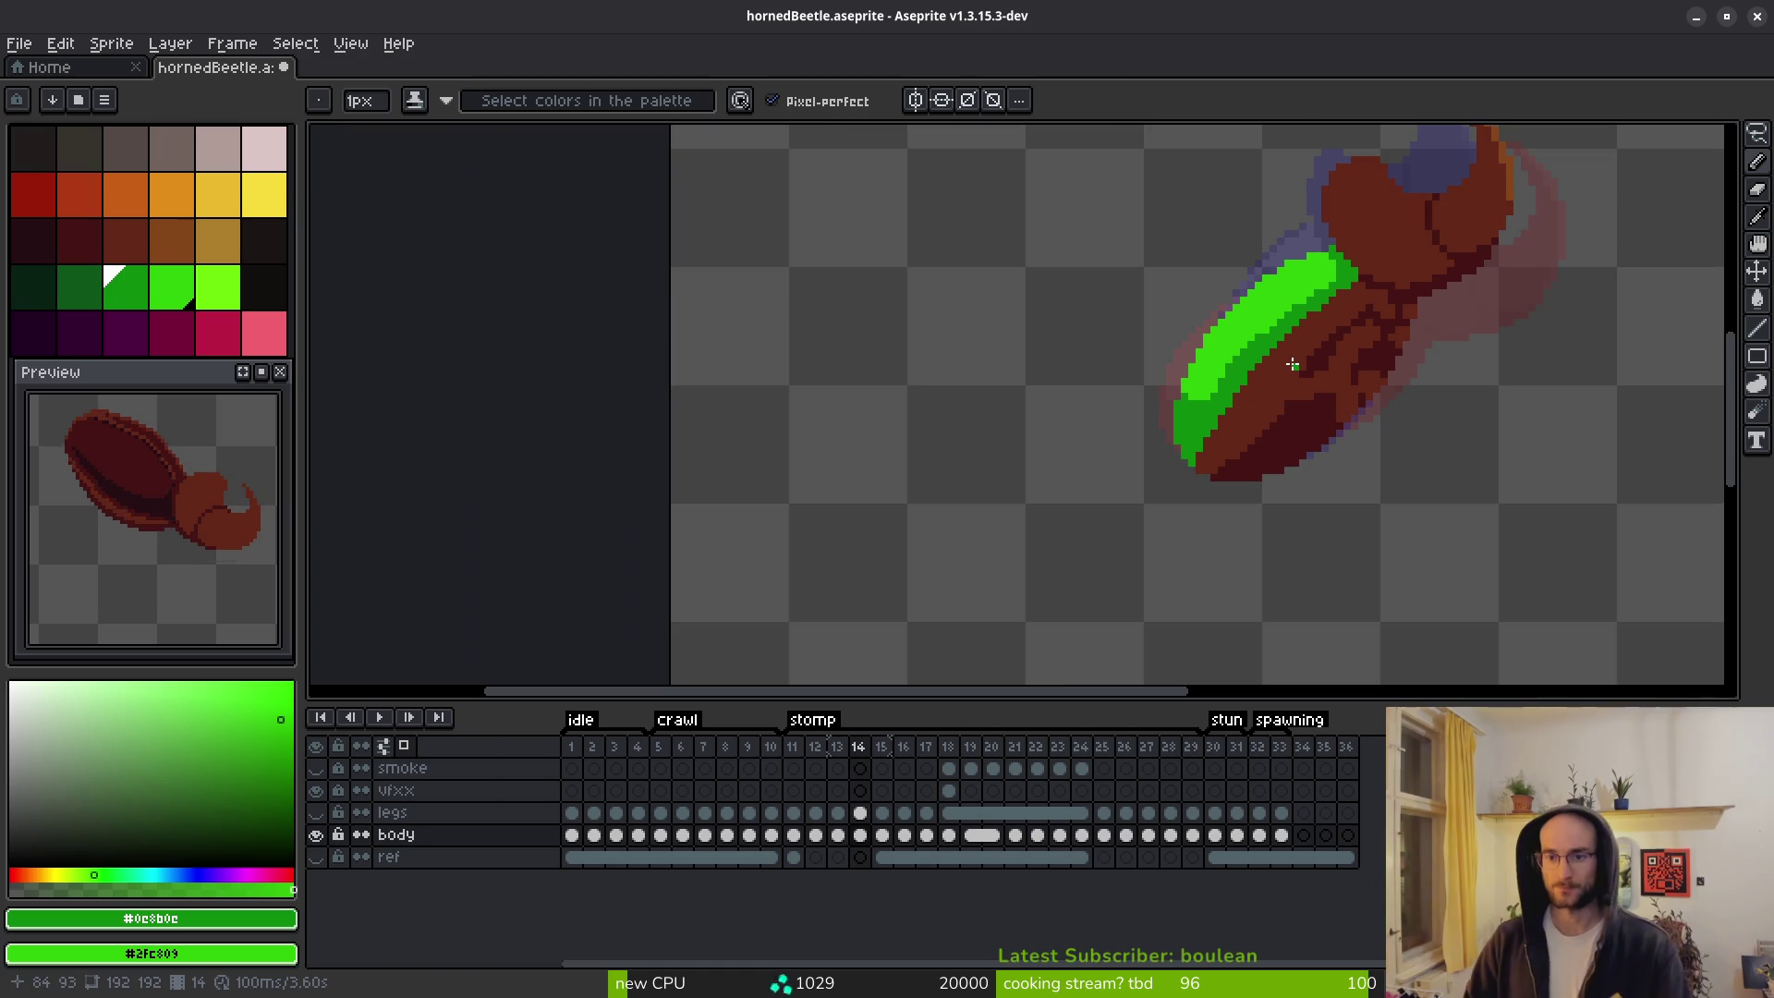
pyautogui.scroll(-6, 1159, 519)
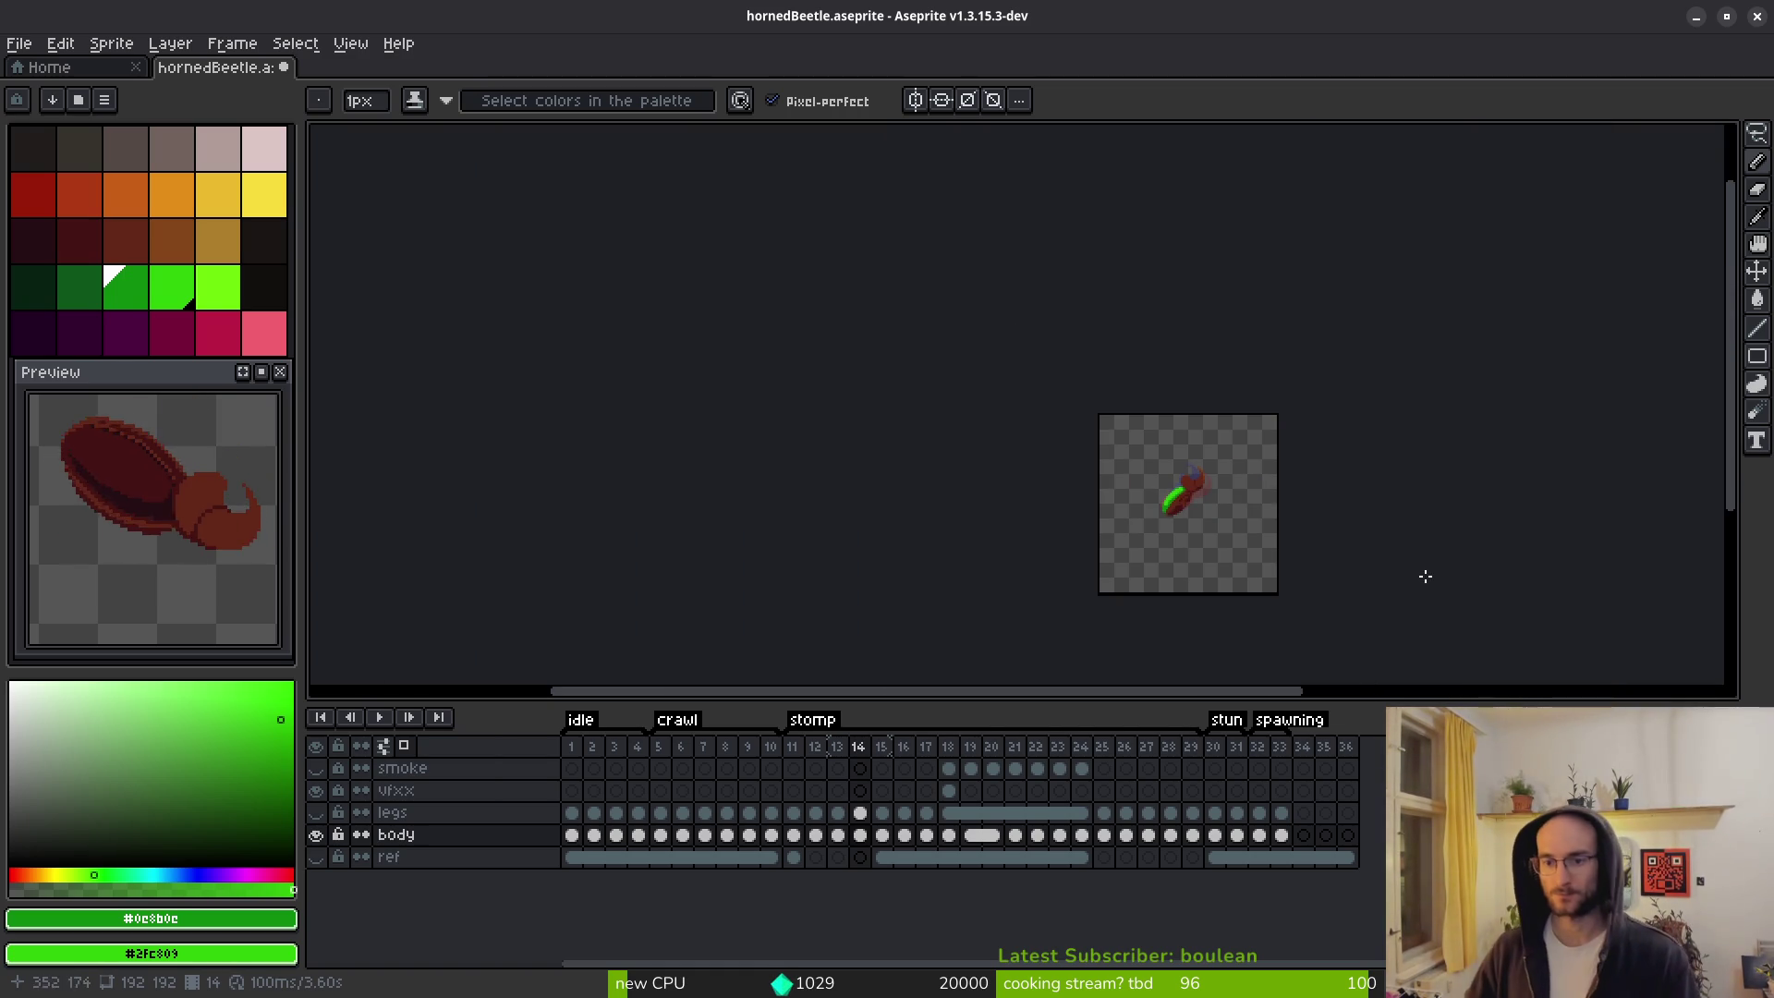
pyautogui.scroll(5, 1166, 511)
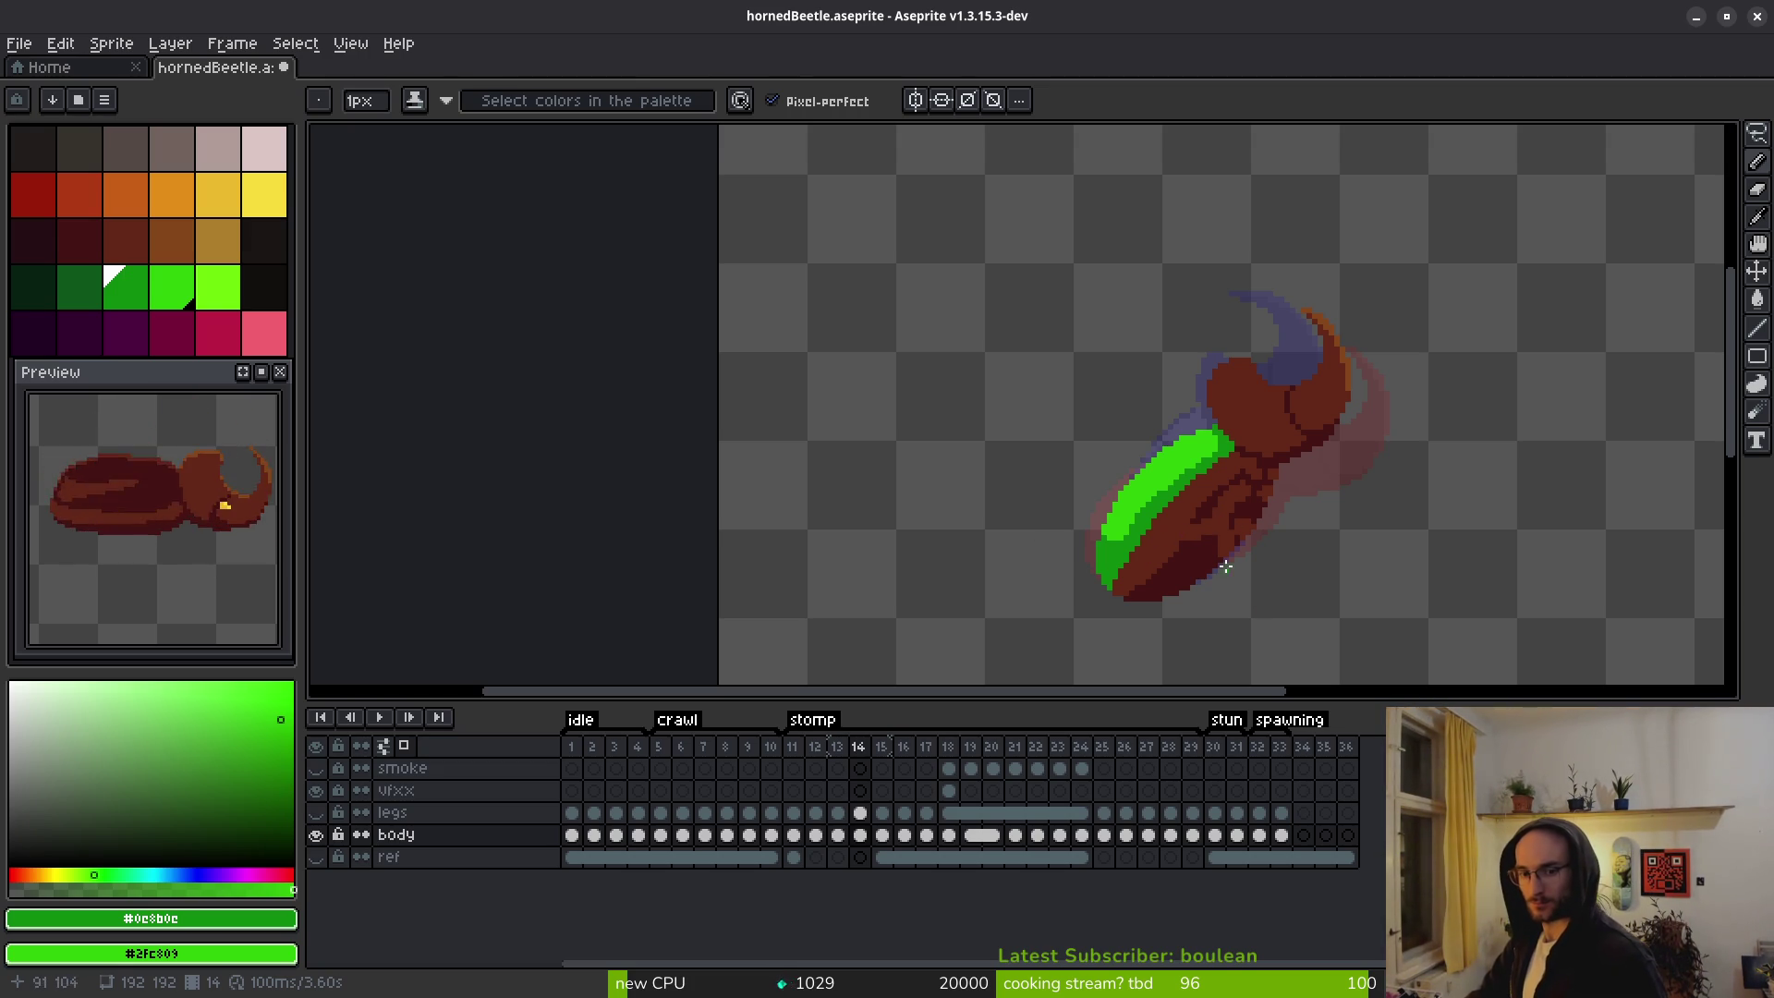
# Flood-fill the dark shell areas bright green on each following stomp frame in turn.
pyautogui.press('.')
pyautogui.press(',')
pyautogui.press('.')
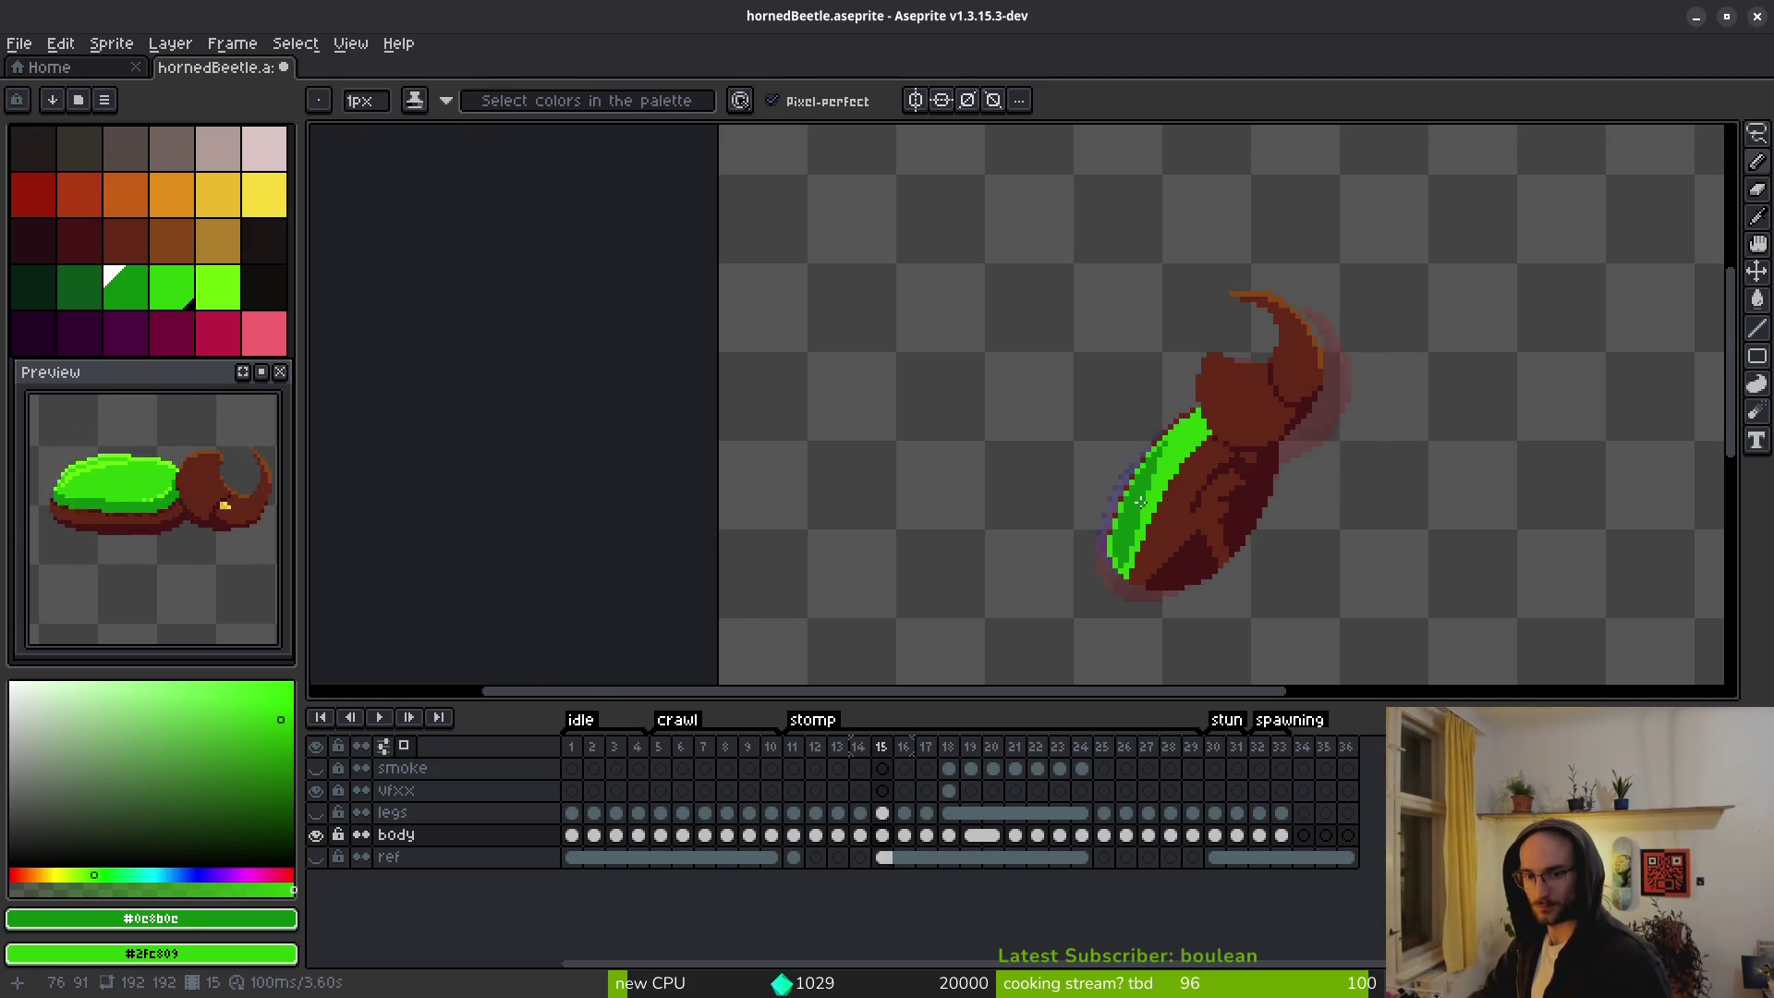
pyautogui.scroll(3, 1146, 506)
pyautogui.press('g')
pyautogui.click(1150, 503)
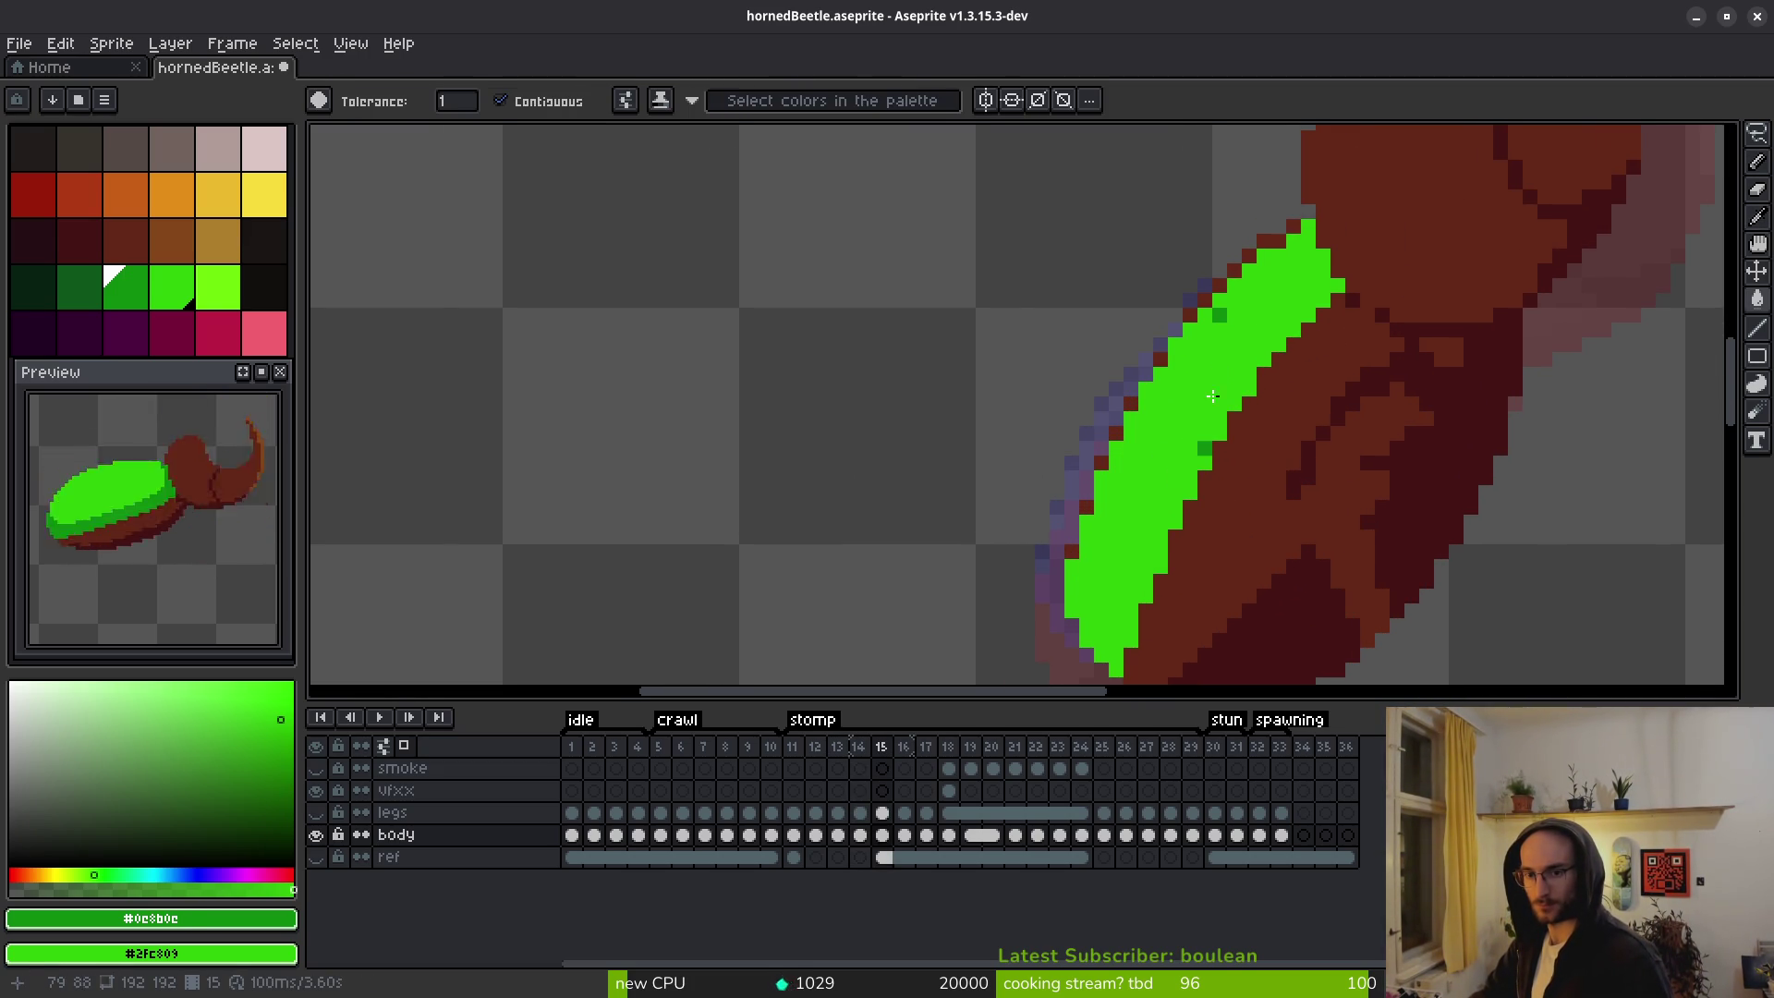
pyautogui.press('i')
pyautogui.hotkey('ctrl', 'z')
pyautogui.hotkey('ctrl', 'z')
pyautogui.press('g')
pyautogui.press('.')
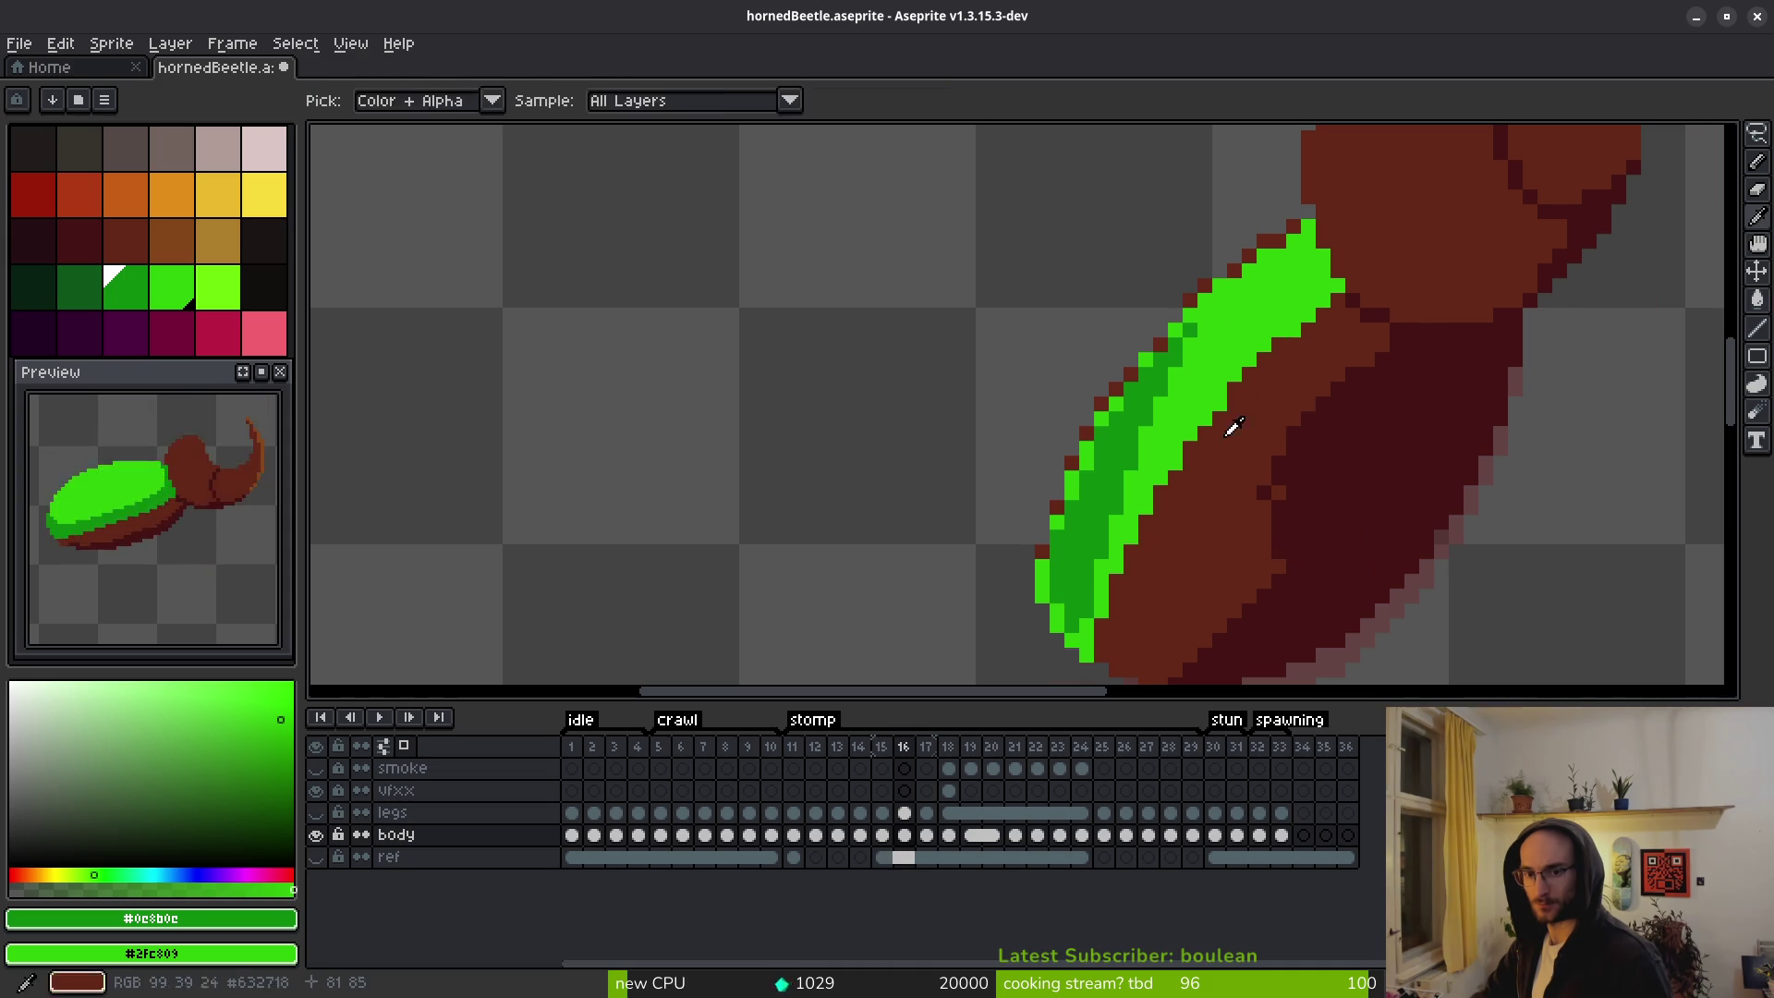
pyautogui.click(1162, 345)
pyautogui.press('i')
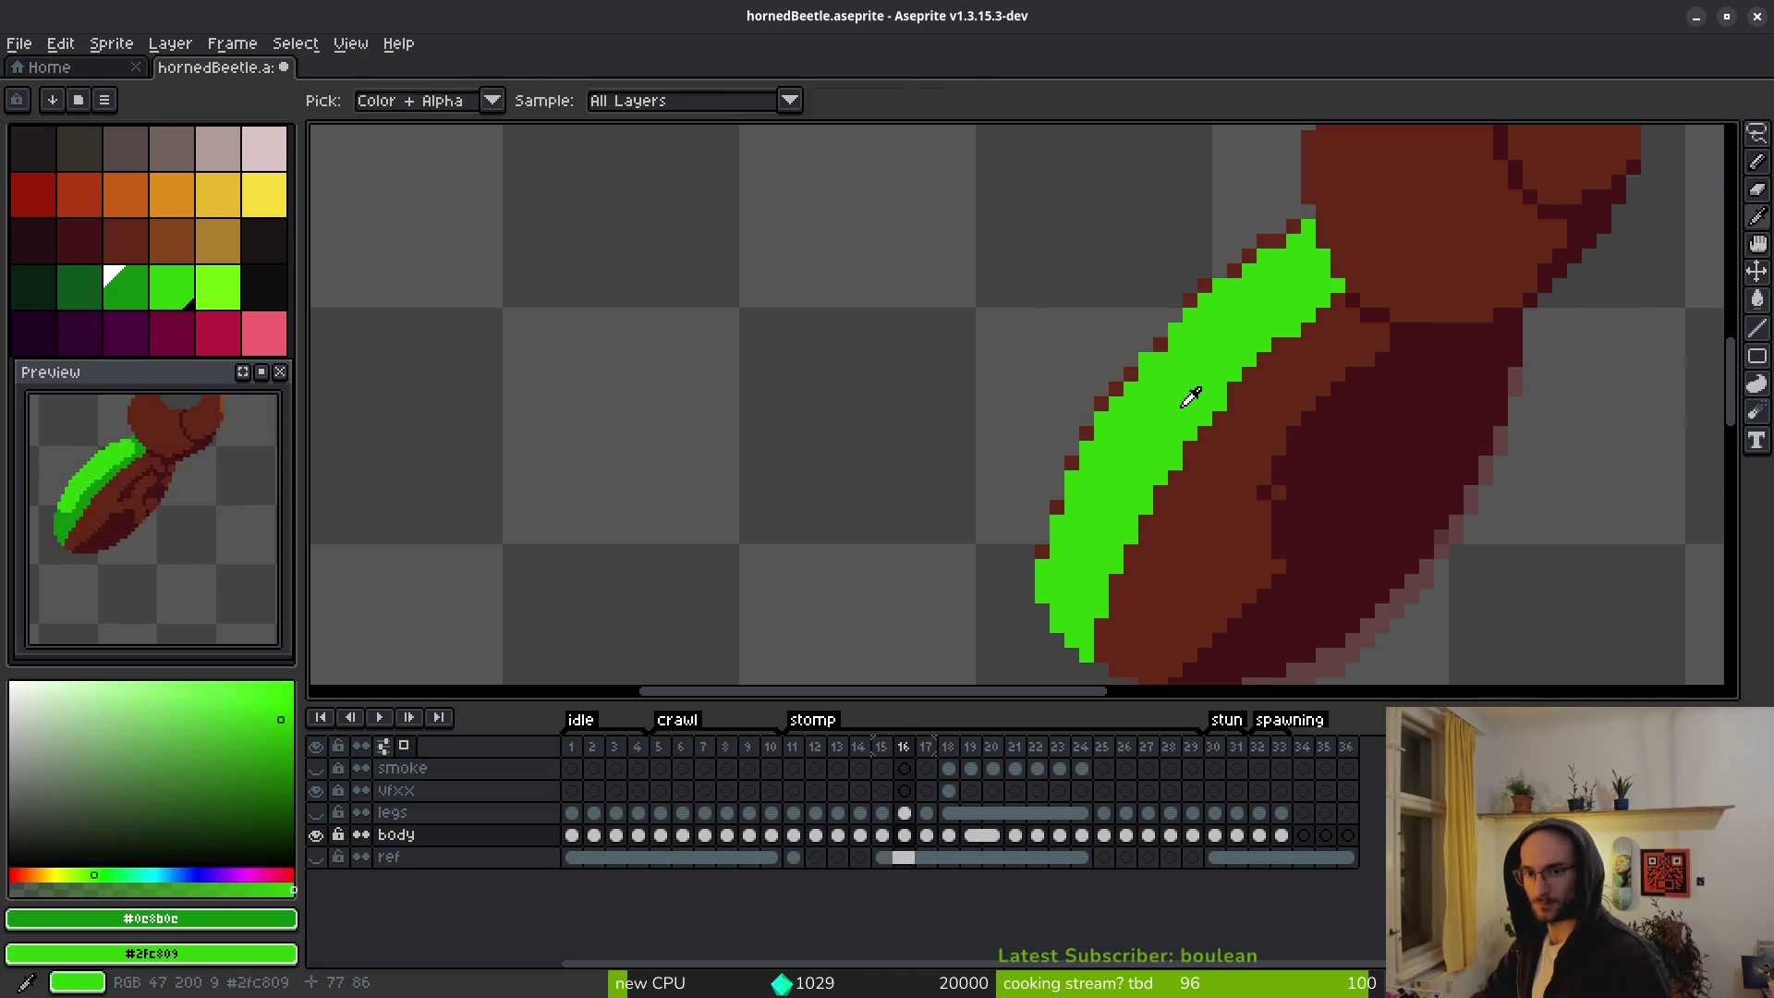
pyautogui.press('g')
pyautogui.press('.')
pyautogui.click(1187, 337)
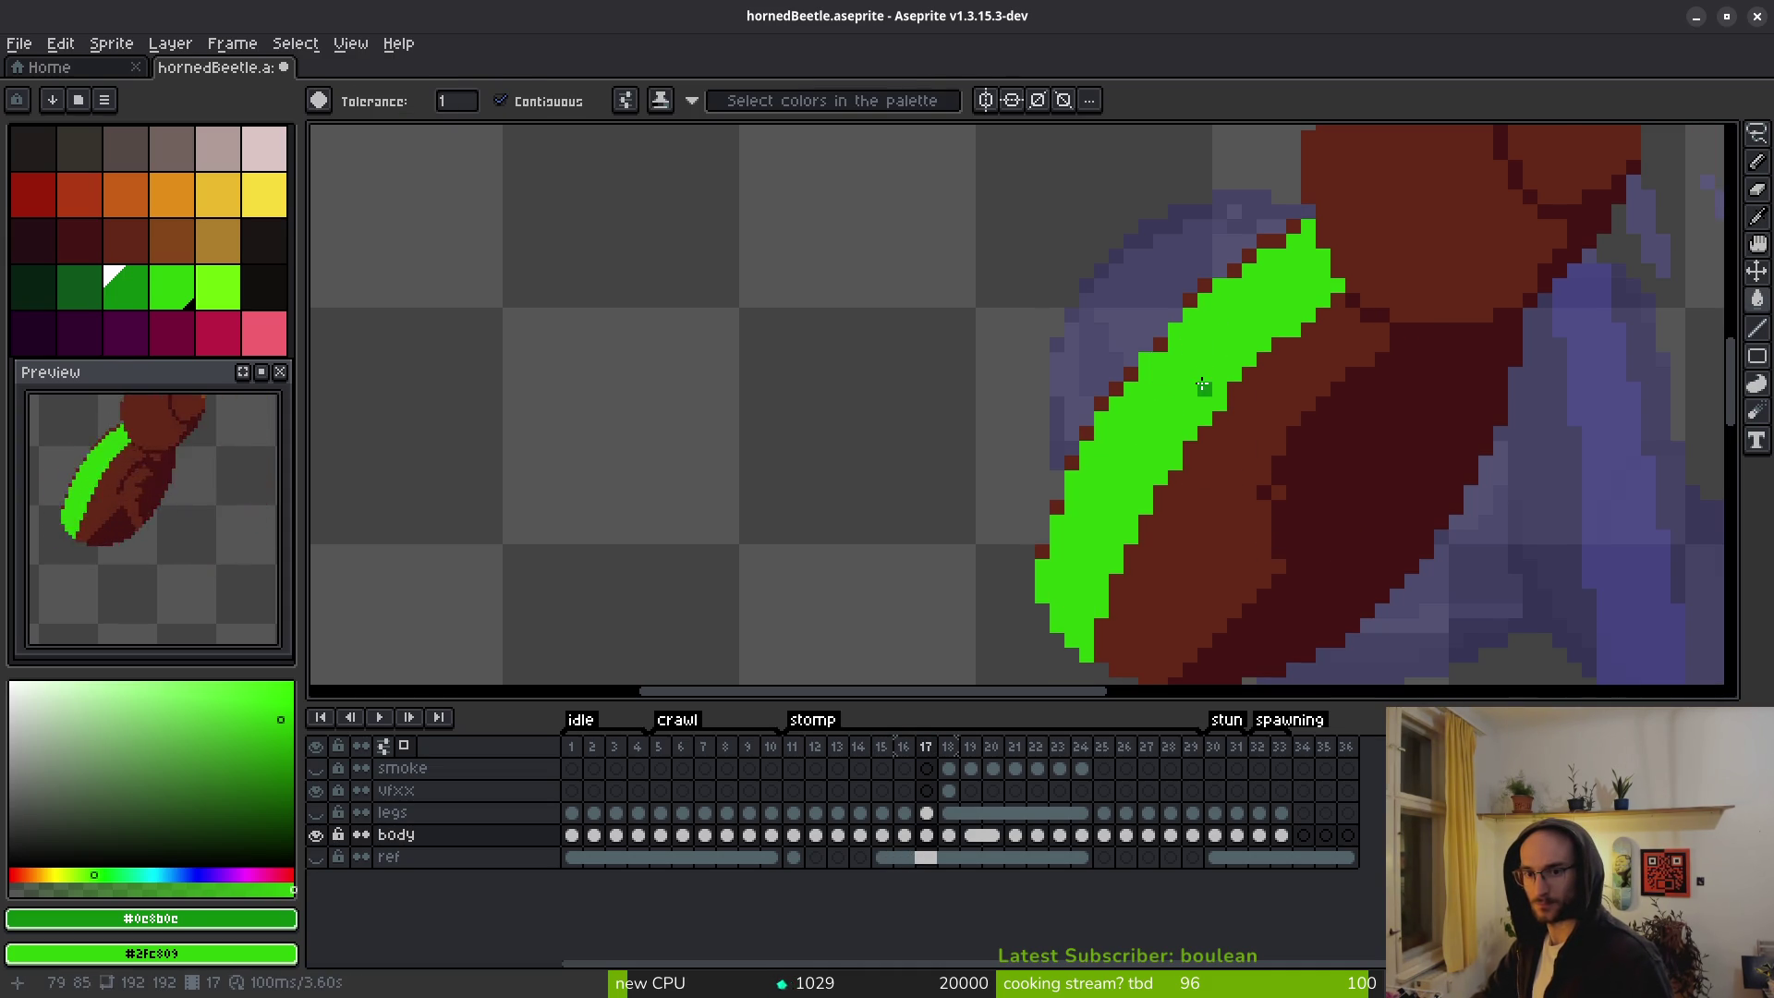
pyautogui.press('.')
# Compare frame 18 with frame 17 and zoom in on frame 18's shell.
pyautogui.scroll(-5, 1319, 463)
pyautogui.press('i')
pyautogui.press(',')
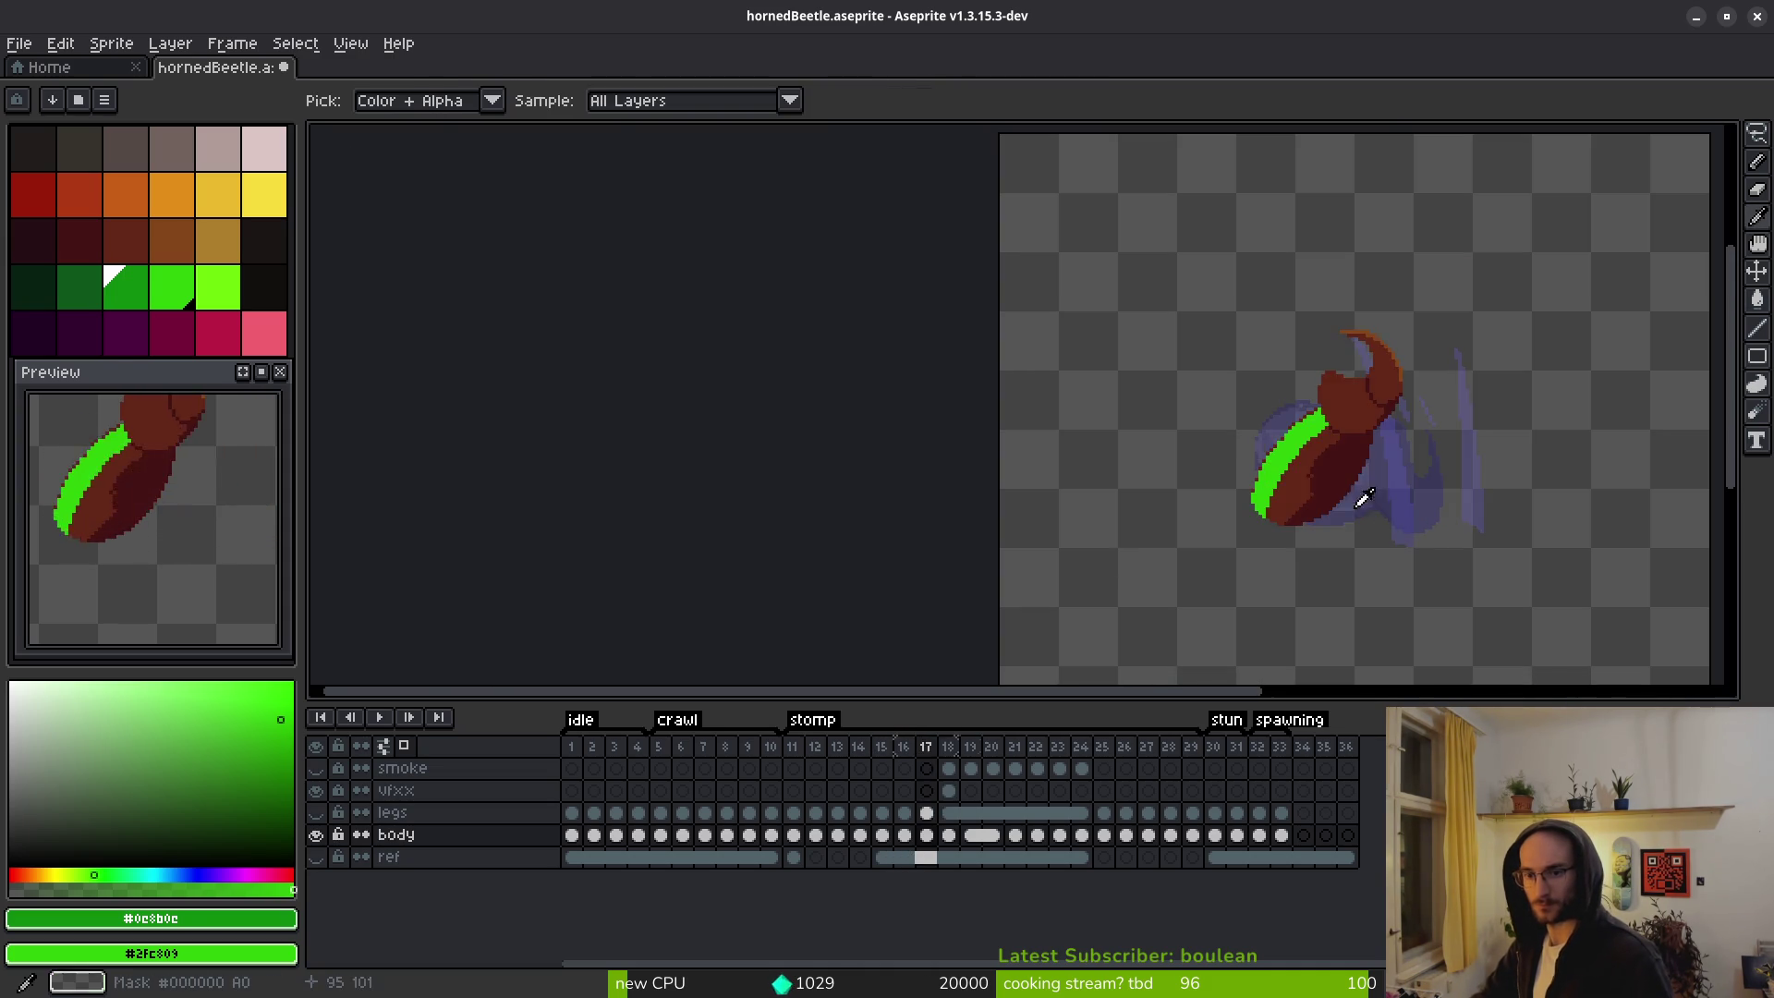
pyautogui.press('.')
pyautogui.press(',')
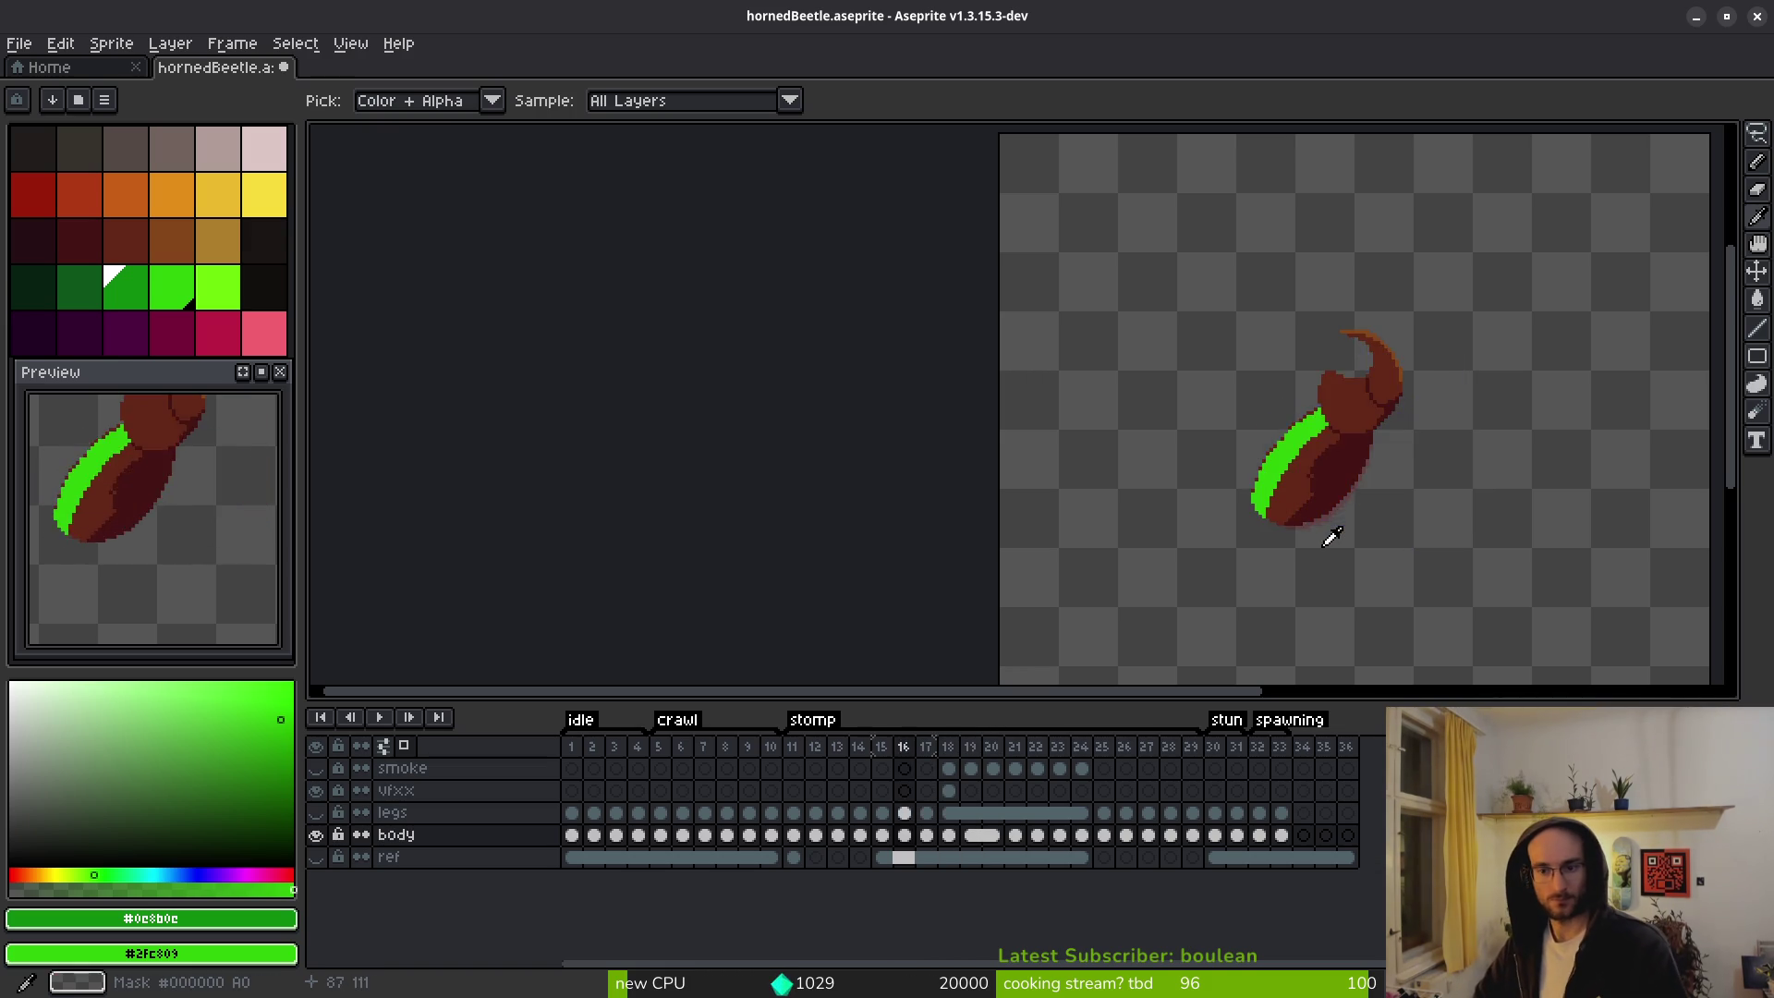
pyautogui.press('.')
pyautogui.press('w')
pyautogui.scroll(3, 1312, 513)
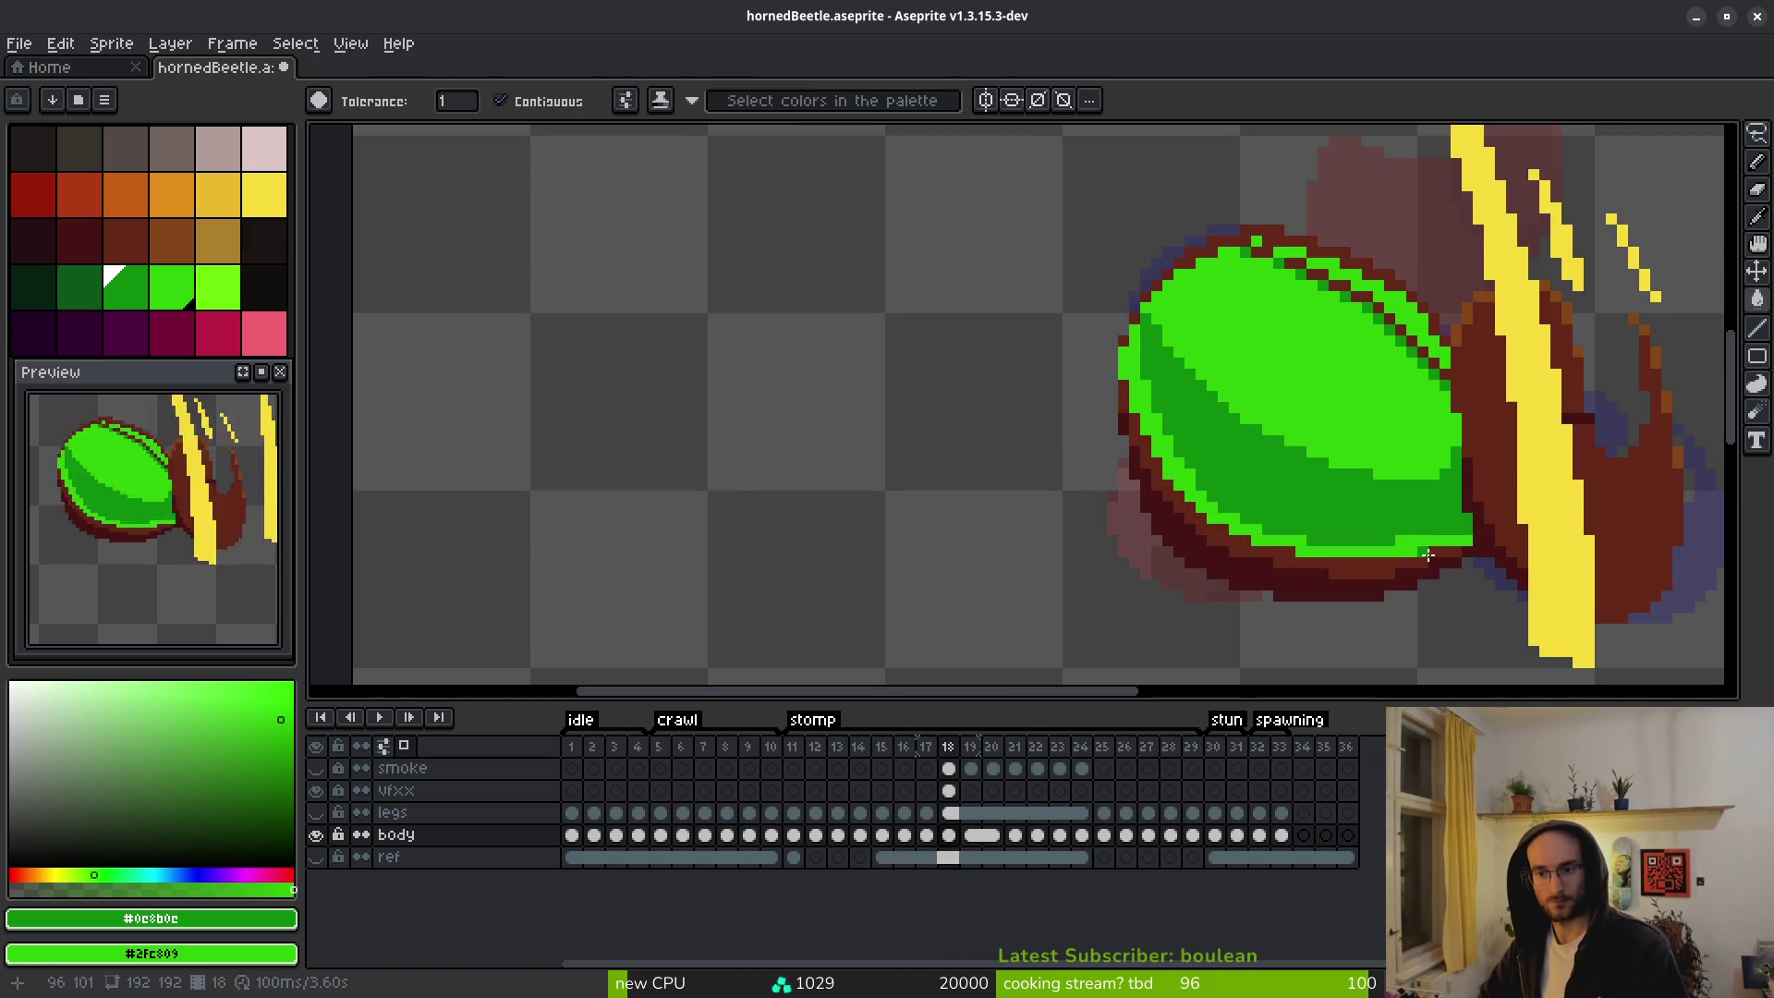
# Repaint the shell's dark-green stair-step pixels light green with the 1px Pencil.
pyautogui.scroll(1, 1352, 513)
pyautogui.press('b')
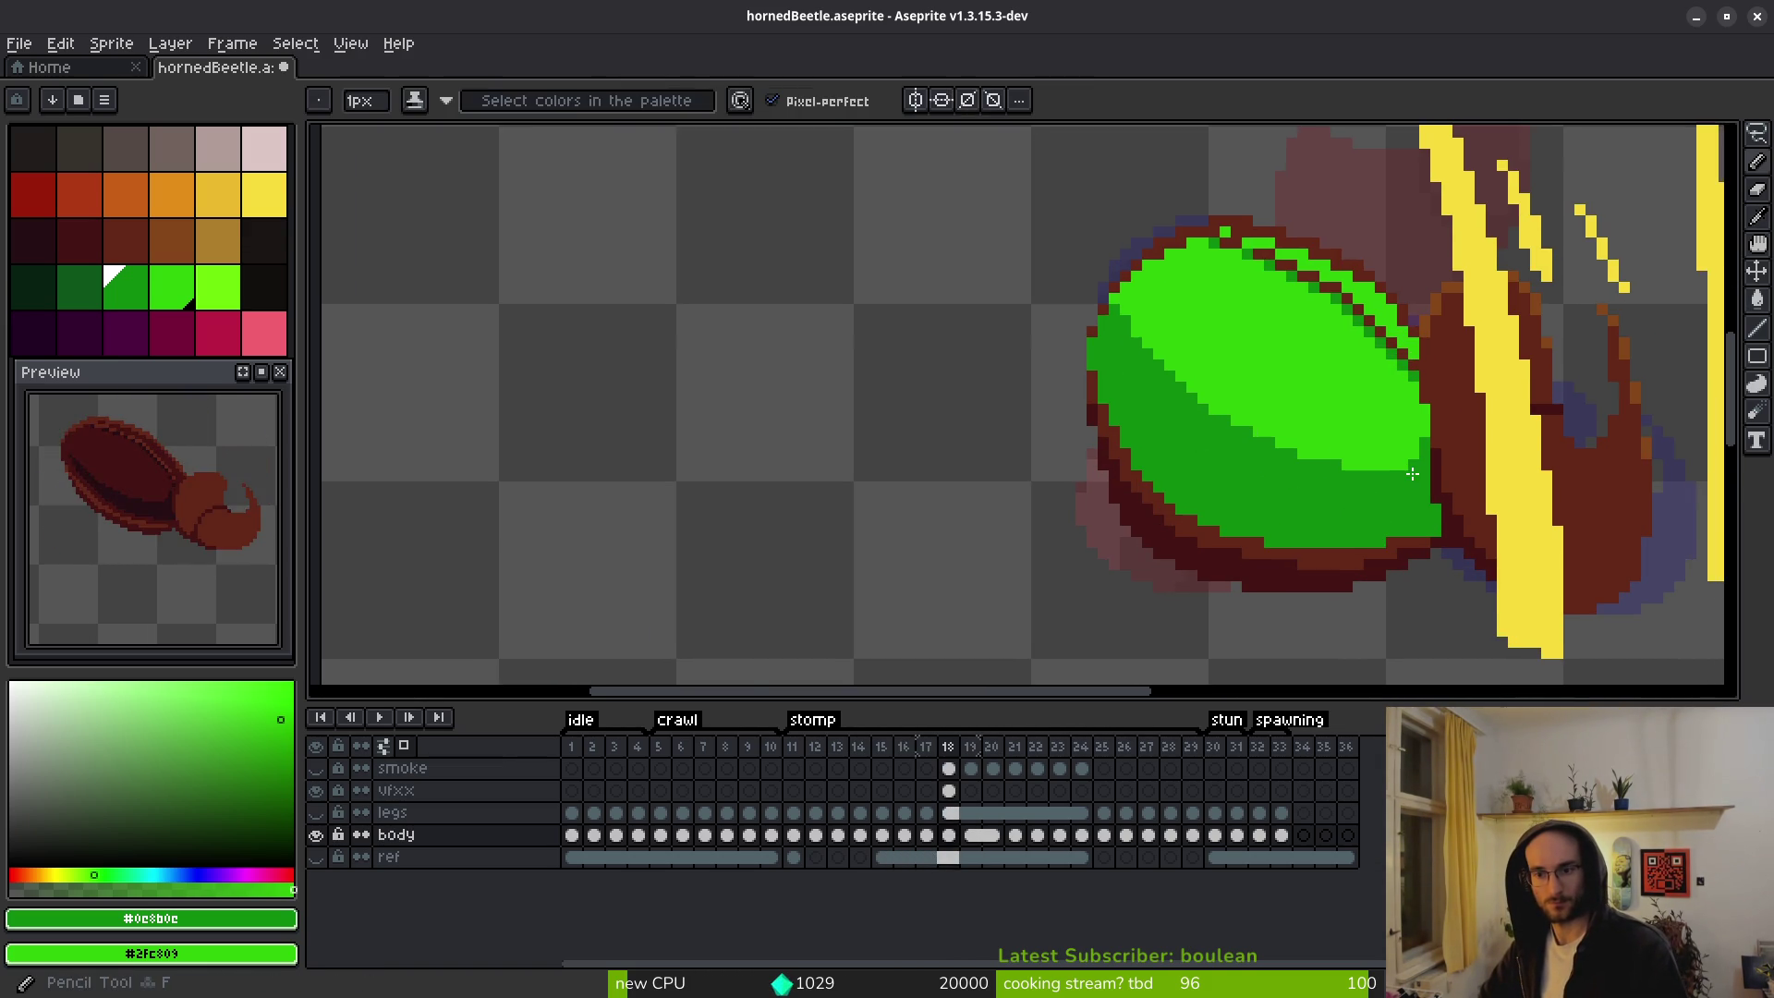
pyautogui.scroll(1, 1352, 513)
pyautogui.moveTo(1352, 496)
pyautogui.mouseDown()
pyautogui.moveTo(1183, 485)
pyautogui.moveTo(961, 332)
pyautogui.moveTo(924, 274)
pyautogui.moveTo(957, 372)
pyautogui.moveTo(1067, 476)
pyautogui.moveTo(1390, 568)
pyautogui.moveTo(1238, 545)
pyautogui.moveTo(1076, 459)
pyautogui.mouseUp()
pyautogui.scroll(-2, 1107, 418)
pyautogui.scroll(2, 1125, 447)
pyautogui.moveTo(925, 374); pyautogui.dragTo(1060, 506)
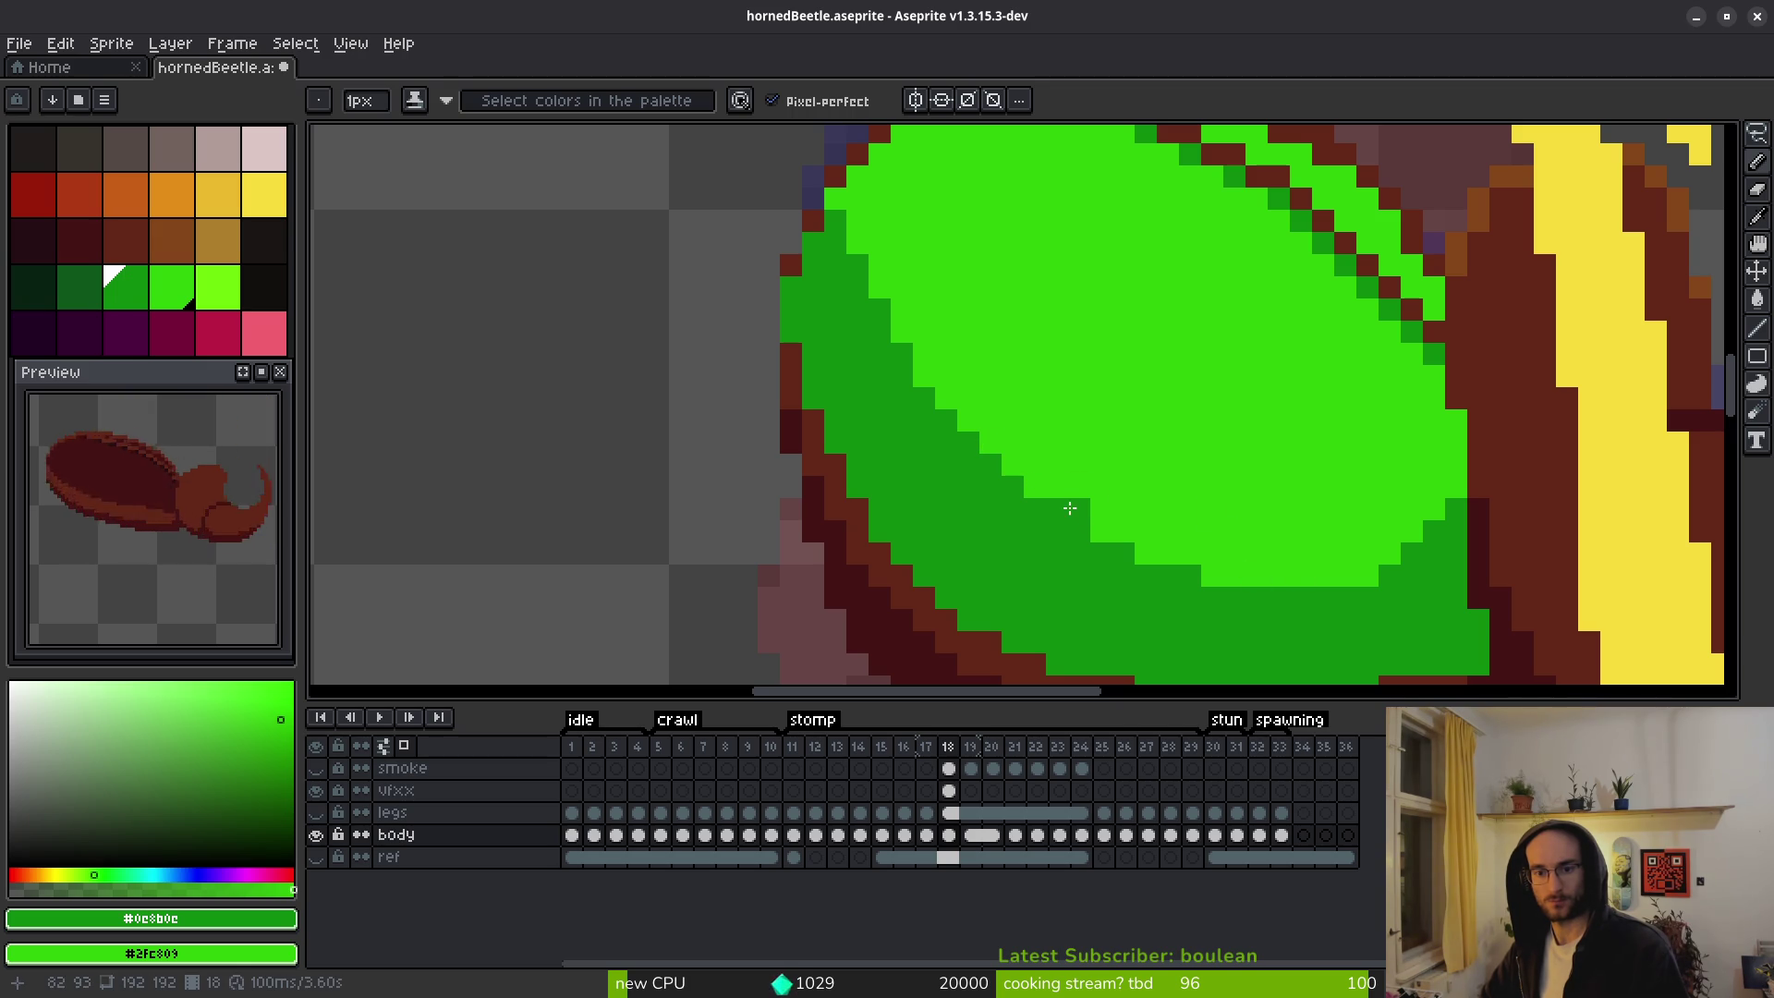
# Sample brown #632718 from the sprite and paint two green edge pixels brown.
pyautogui.scroll(-2, 1146, 536)
pyautogui.scroll(2, 1282, 523)
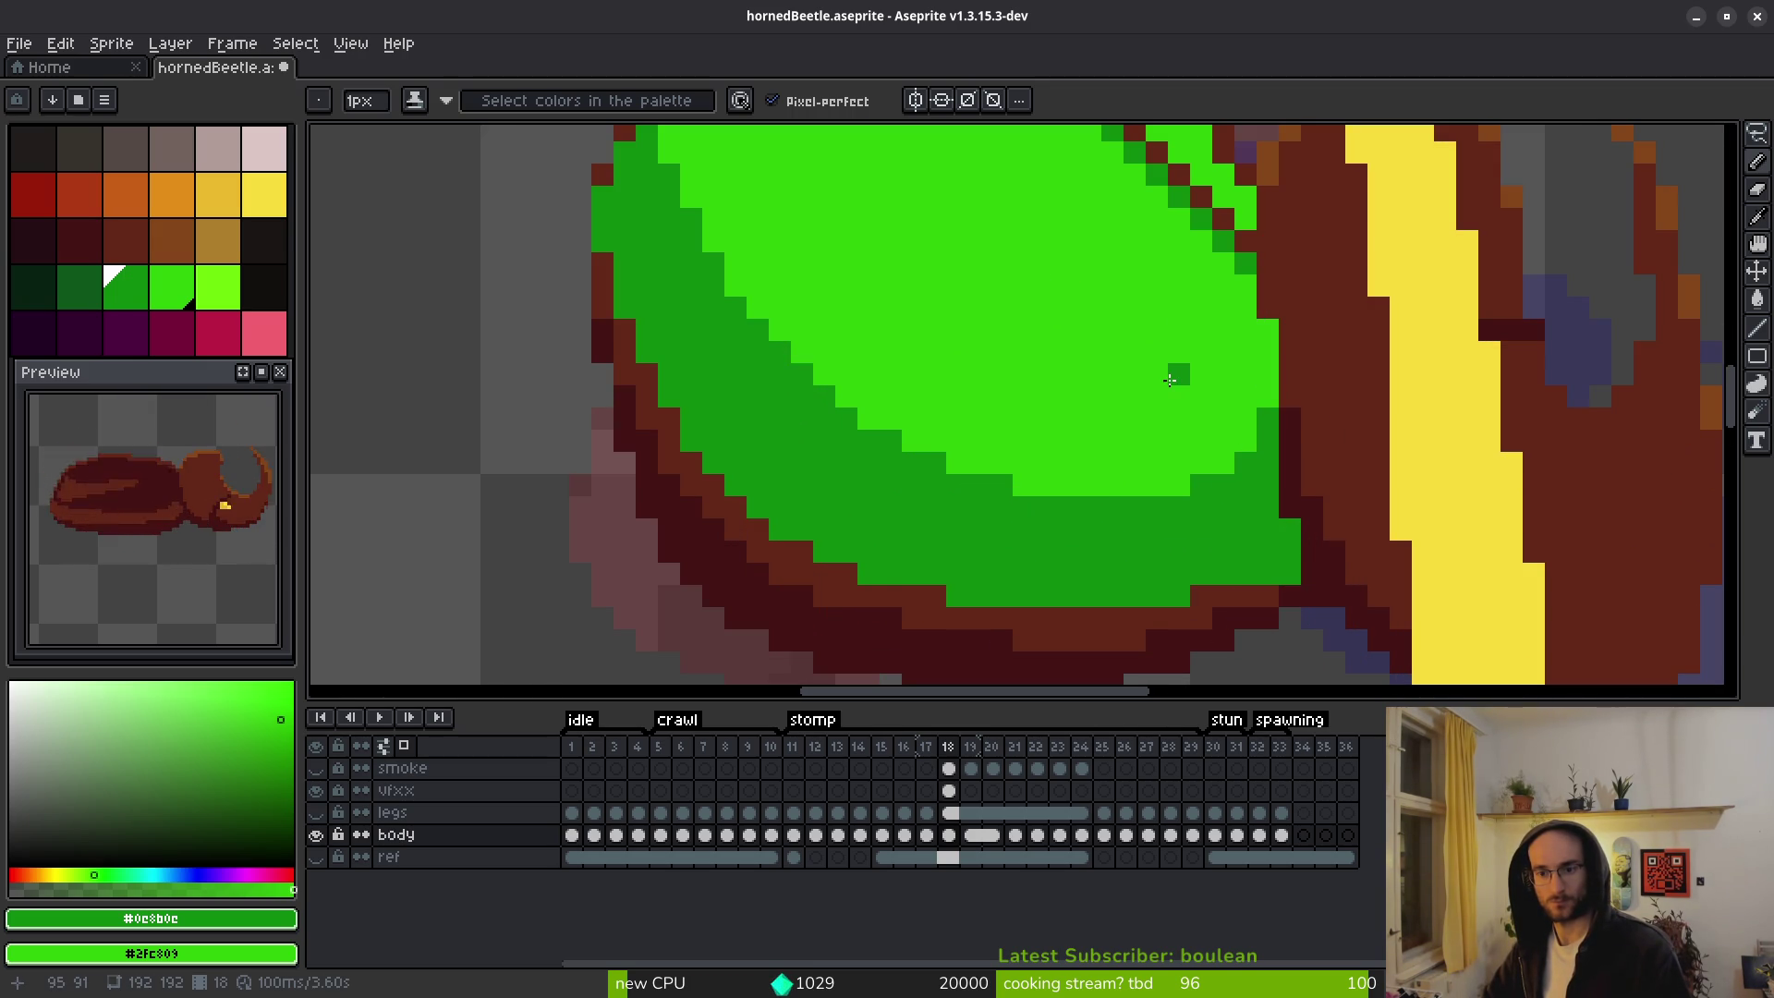
pyautogui.scroll(-2, 1165, 377)
pyautogui.scroll(2, 1210, 470)
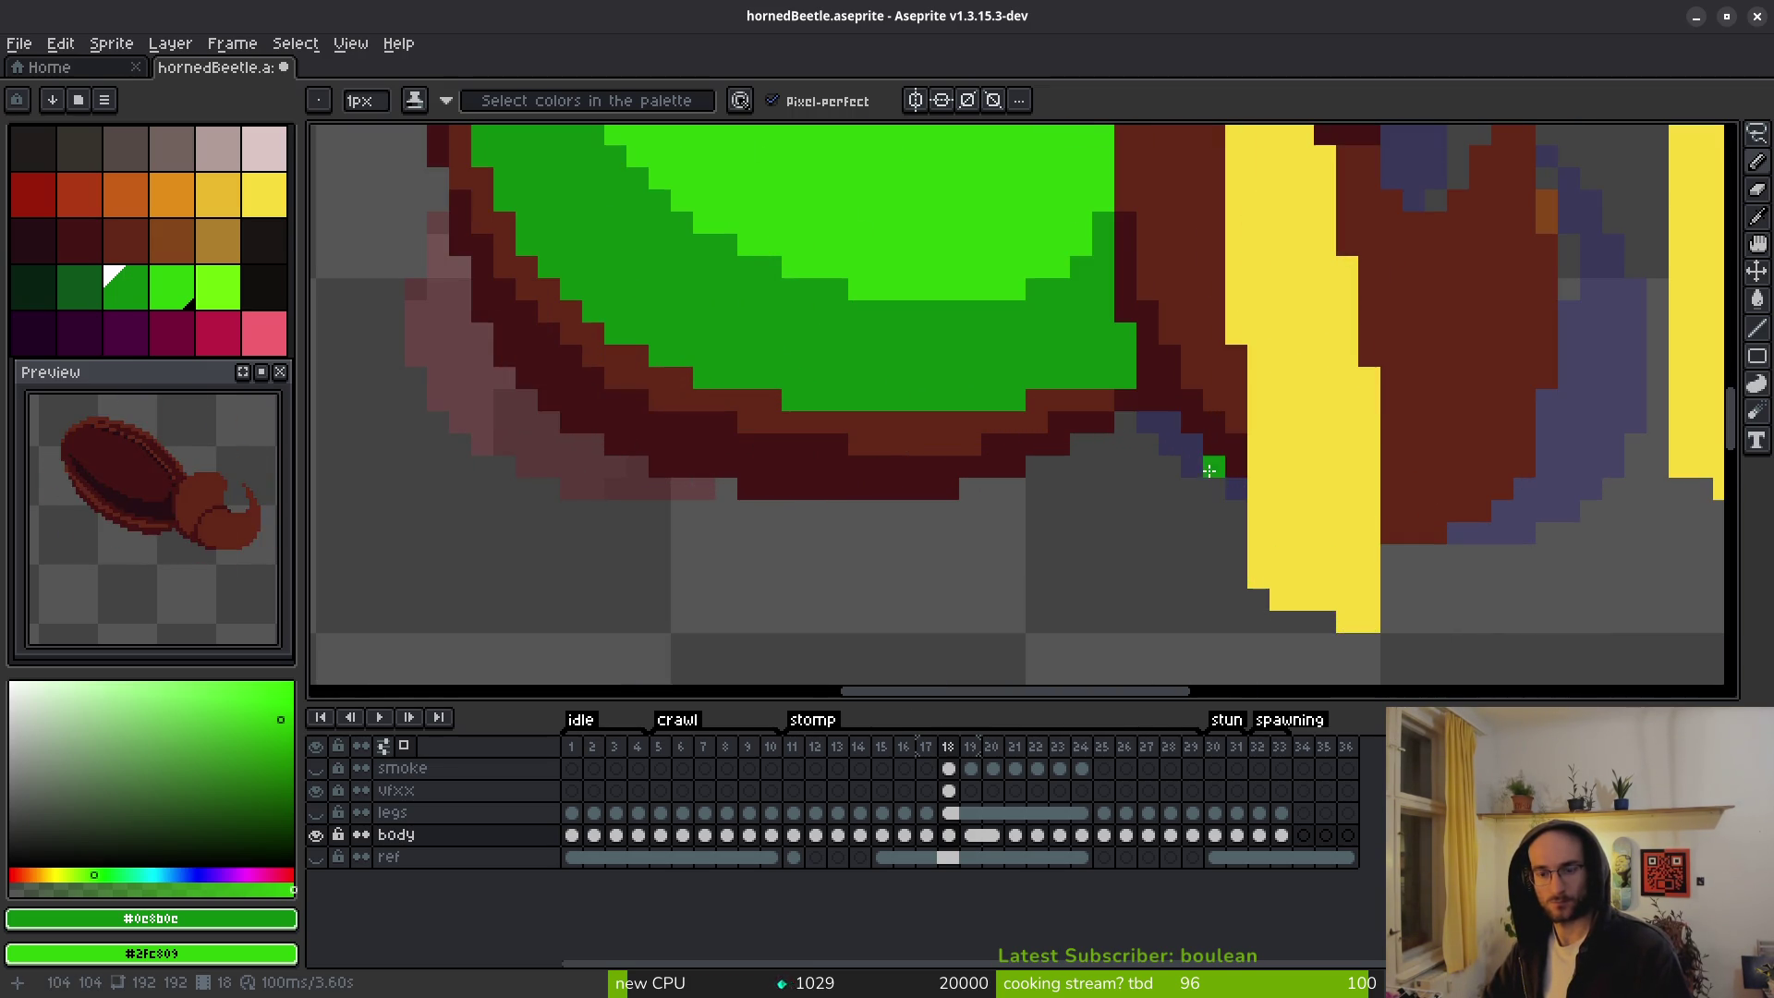
pyautogui.keyDown('alt'); pyautogui.click(1149, 400); pyautogui.keyUp('alt')
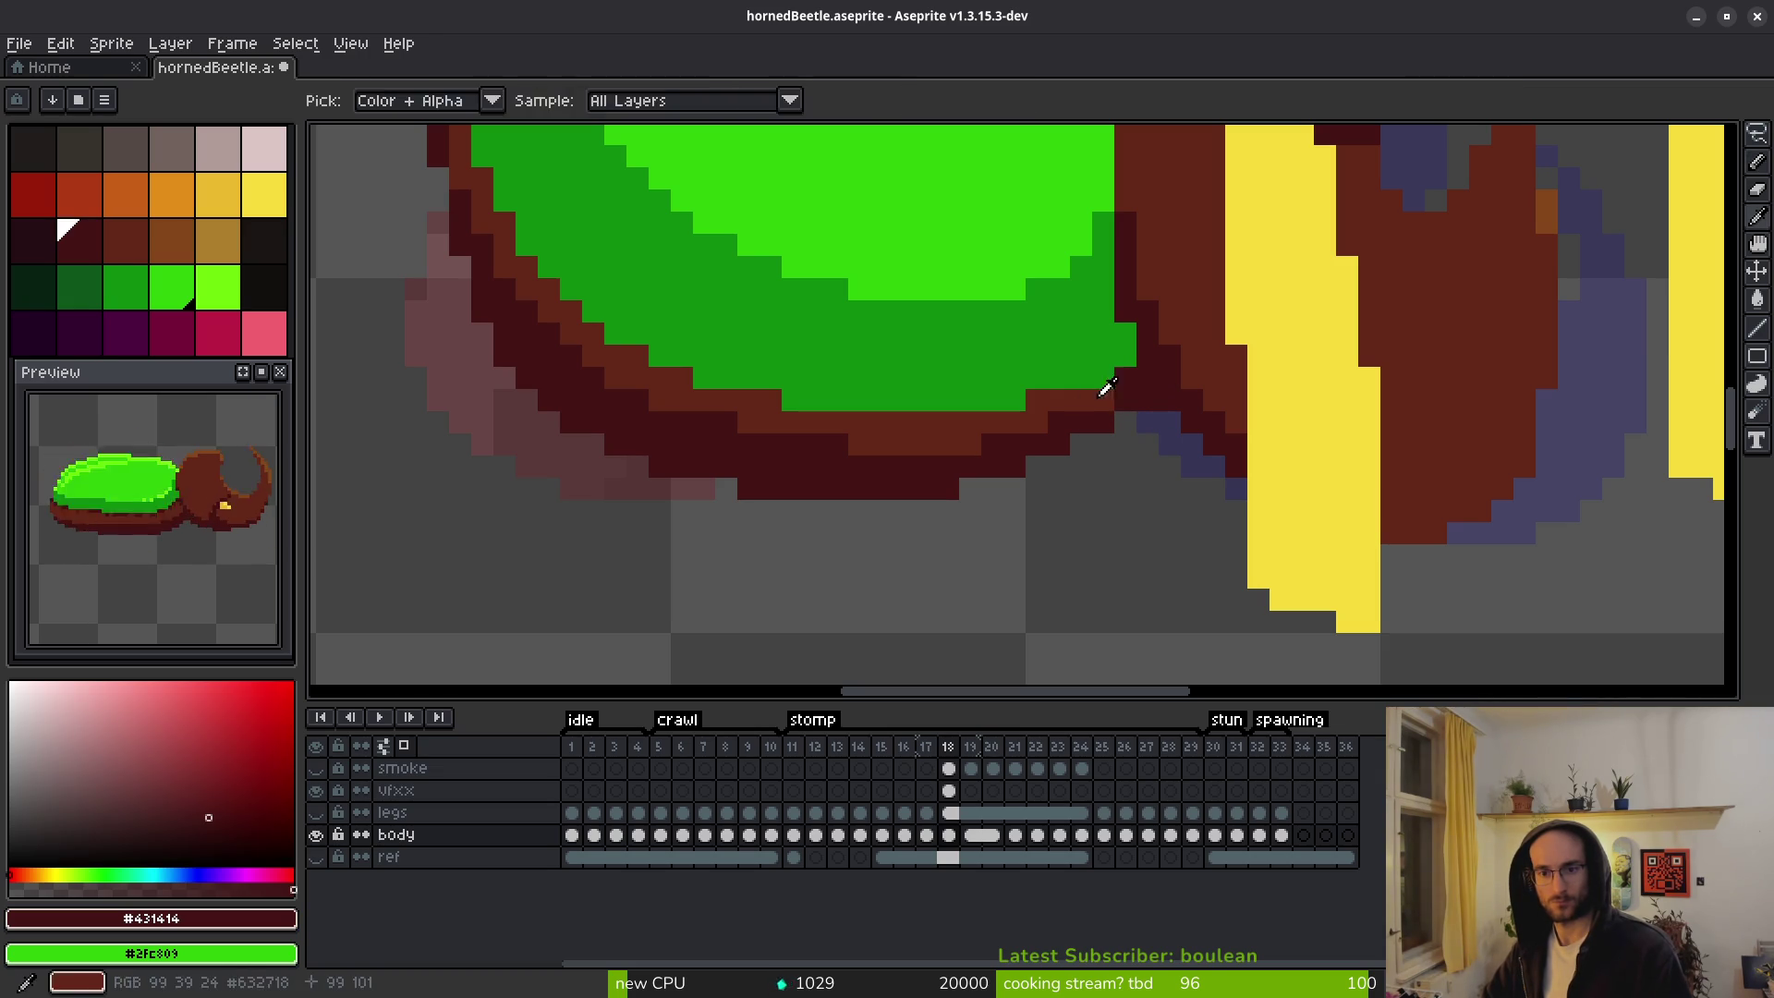
pyautogui.scroll(-2, 1127, 416)
pyautogui.scroll(2, 1153, 442)
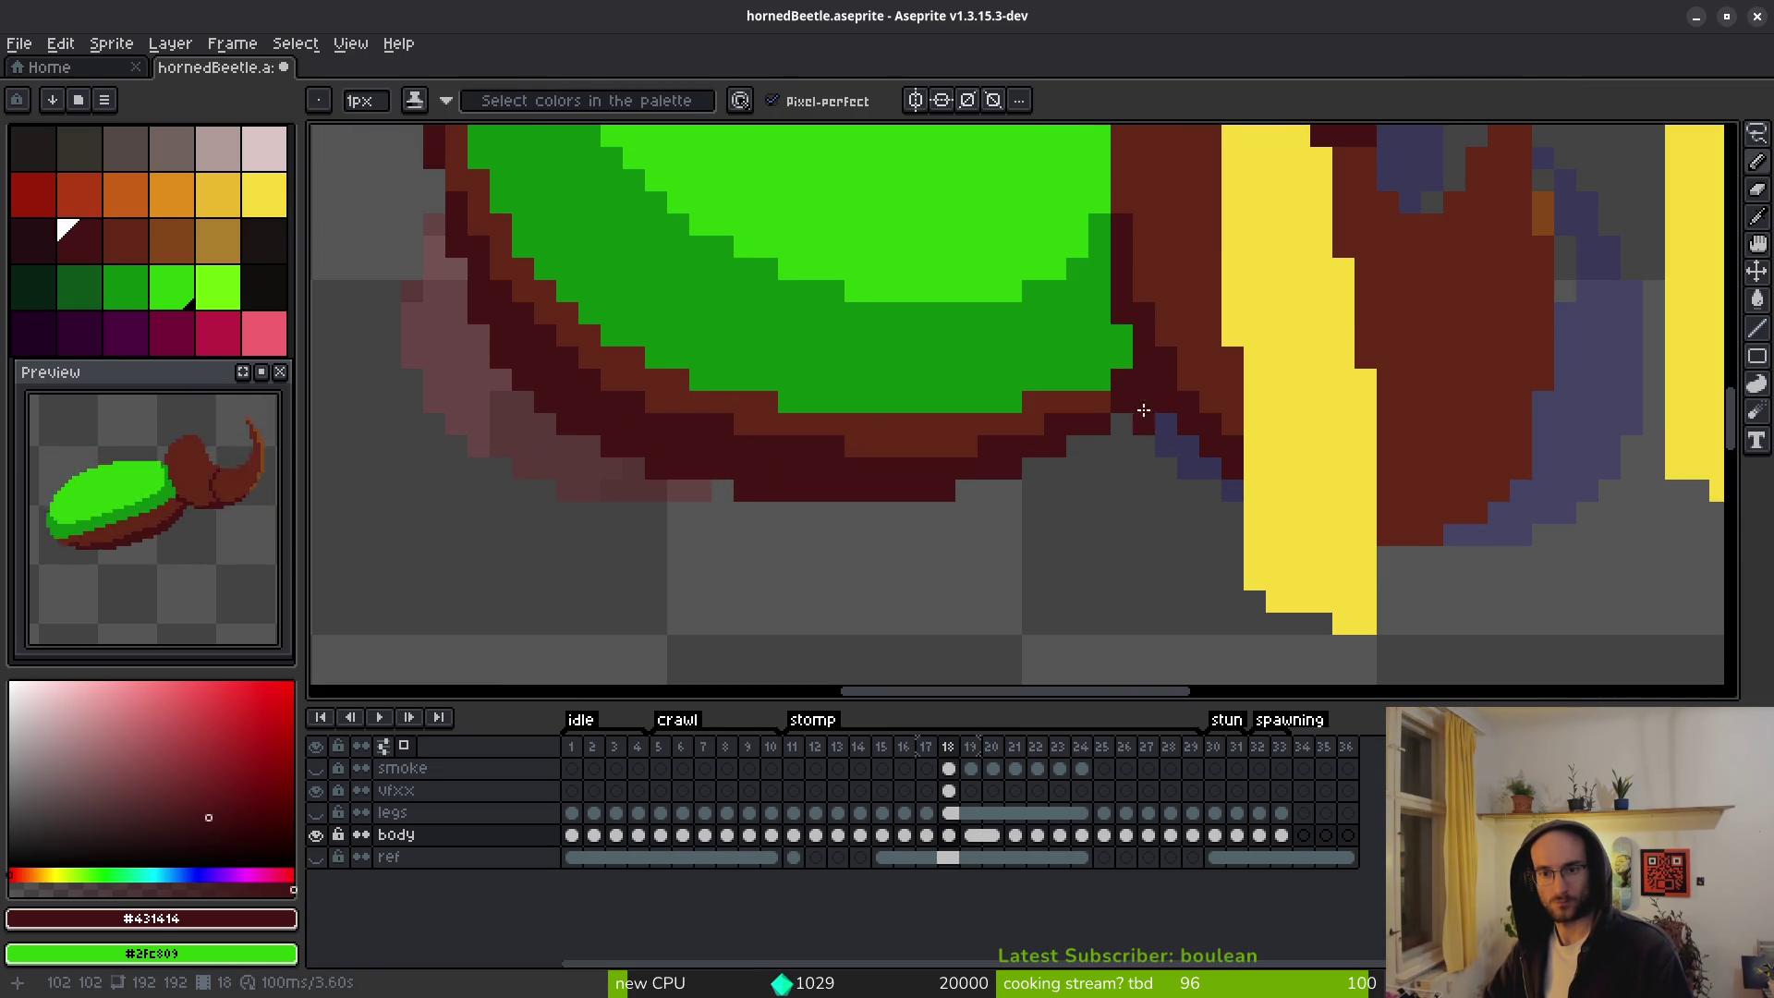
pyautogui.scroll(-2, 1153, 413)
pyautogui.scroll(2, 1151, 404)
pyautogui.keyDown('alt'); pyautogui.click(1004, 406); pyautogui.keyUp('alt')
pyautogui.click(1004, 377)
pyautogui.click(1020, 354)
# Brown more shell edge pixels, then paint further edge pixels dark red #431414.
pyautogui.scroll(-4, 1072, 406)
pyautogui.scroll(4, 1078, 411)
pyautogui.click(996, 356)
pyautogui.click(966, 398)
pyautogui.keyDown('alt'); pyautogui.click(950, 407); pyautogui.keyUp('alt')
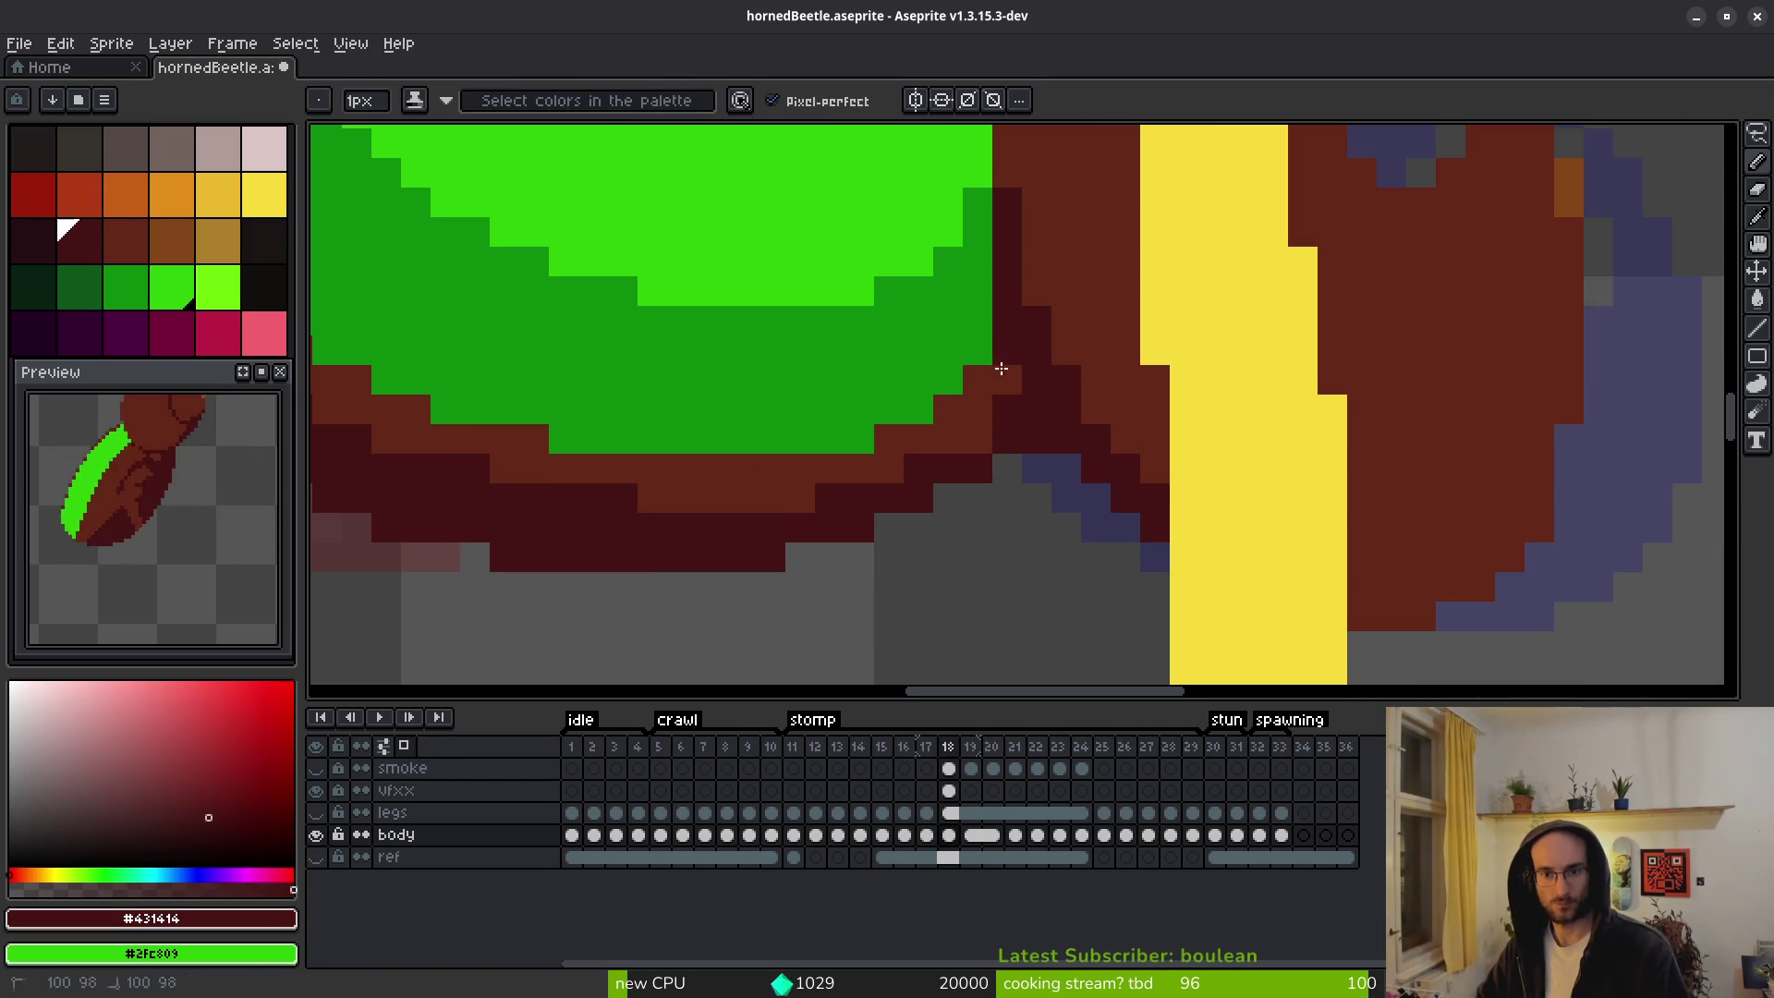
pyautogui.click(978, 379)
pyautogui.click(972, 416)
pyautogui.click(949, 408)
# Undo the last stroke, repaint a shell edge pixel dark red, and resample brown #632718.
pyautogui.scroll(-4, 1069, 478)
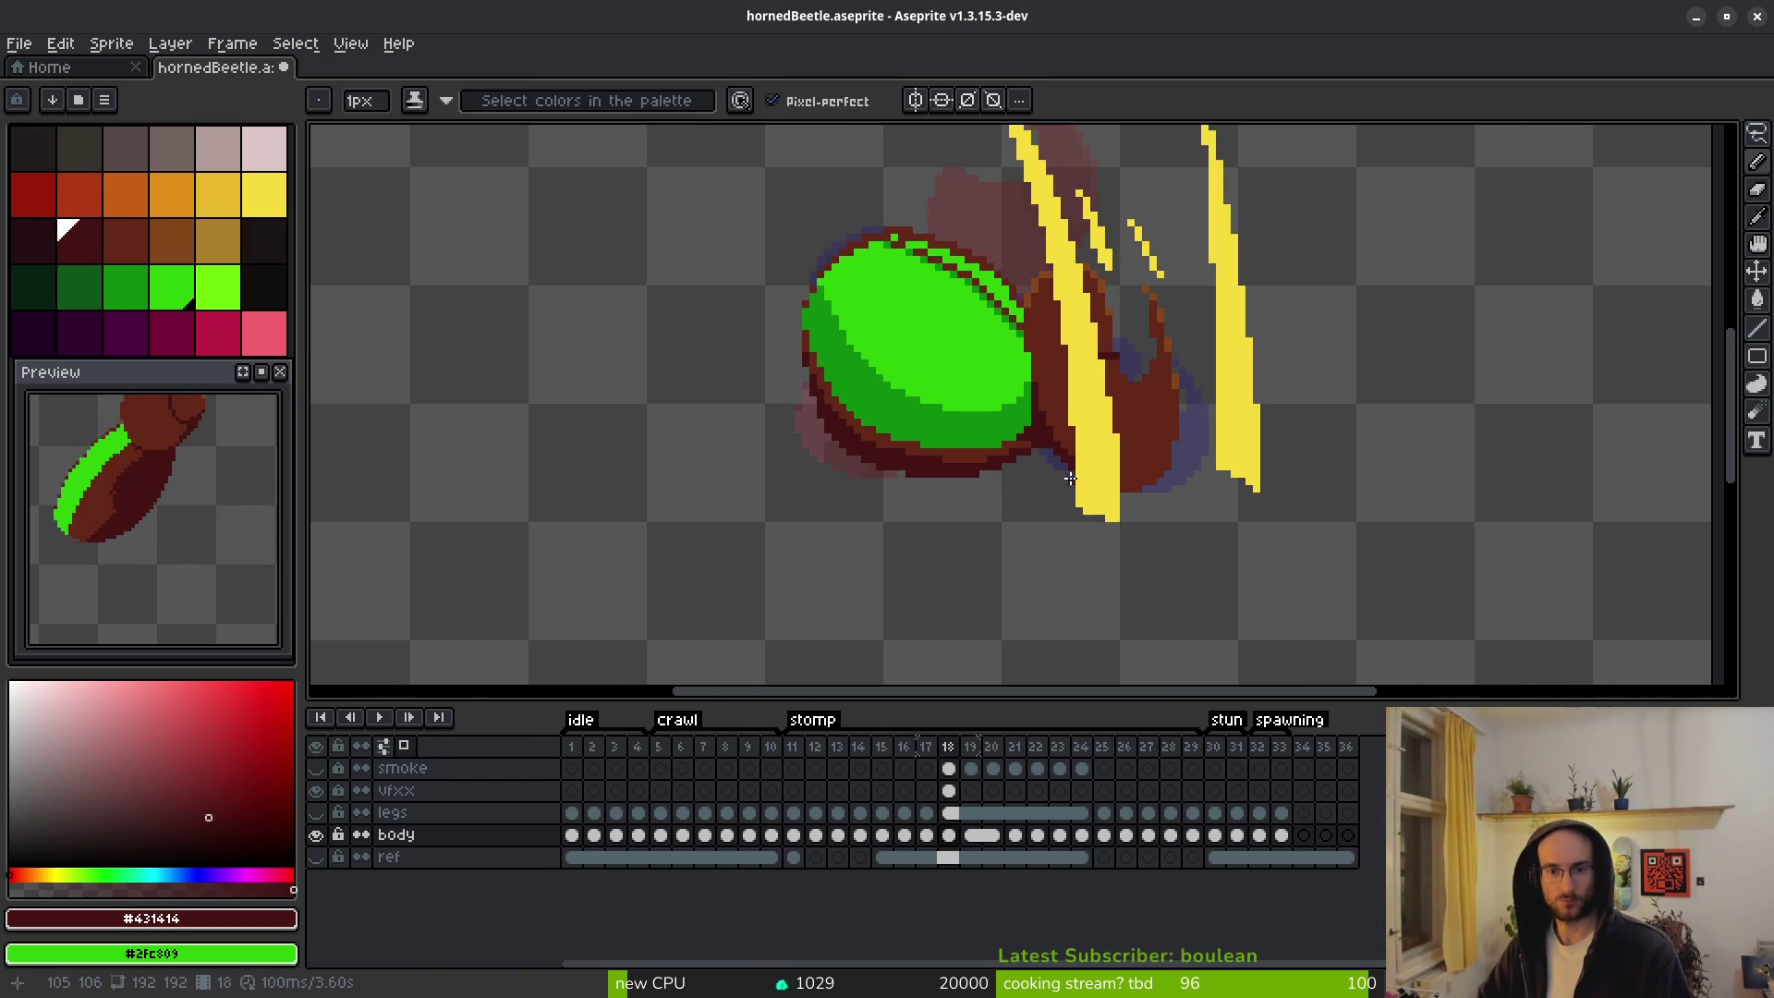
pyautogui.scroll(2, 1043, 454)
pyautogui.hotkey('ctrl', 'z')
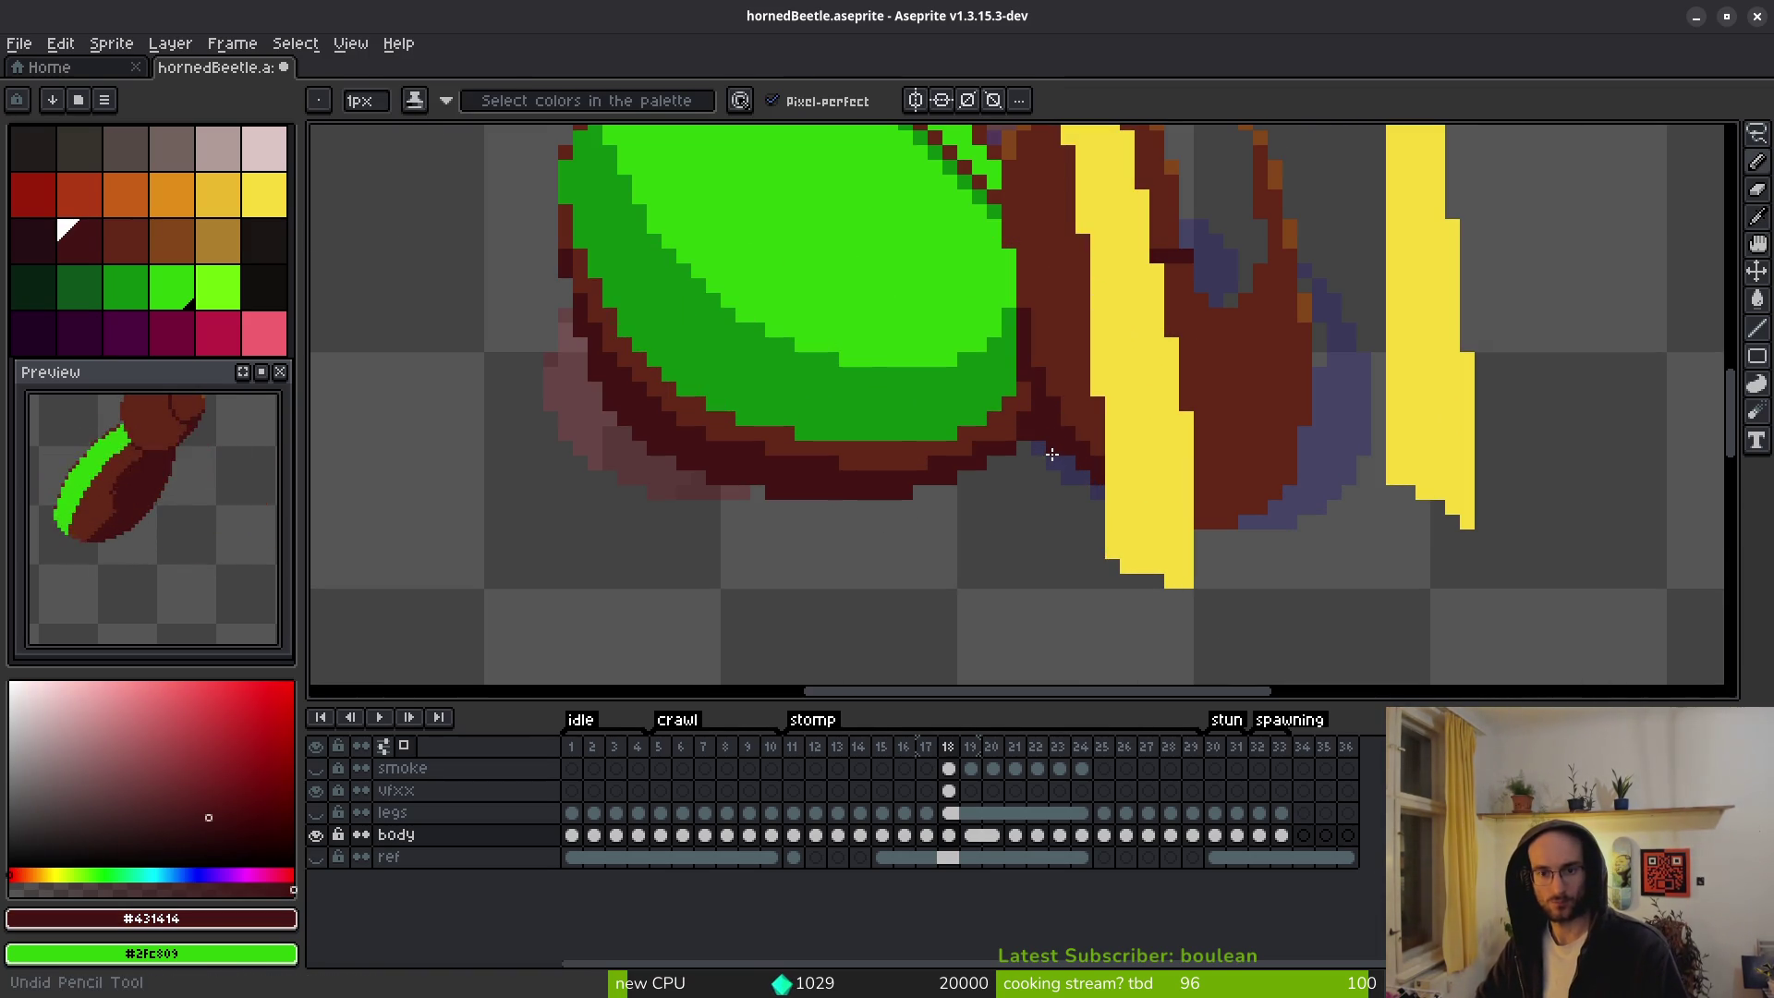
pyautogui.scroll(-3, 1049, 466)
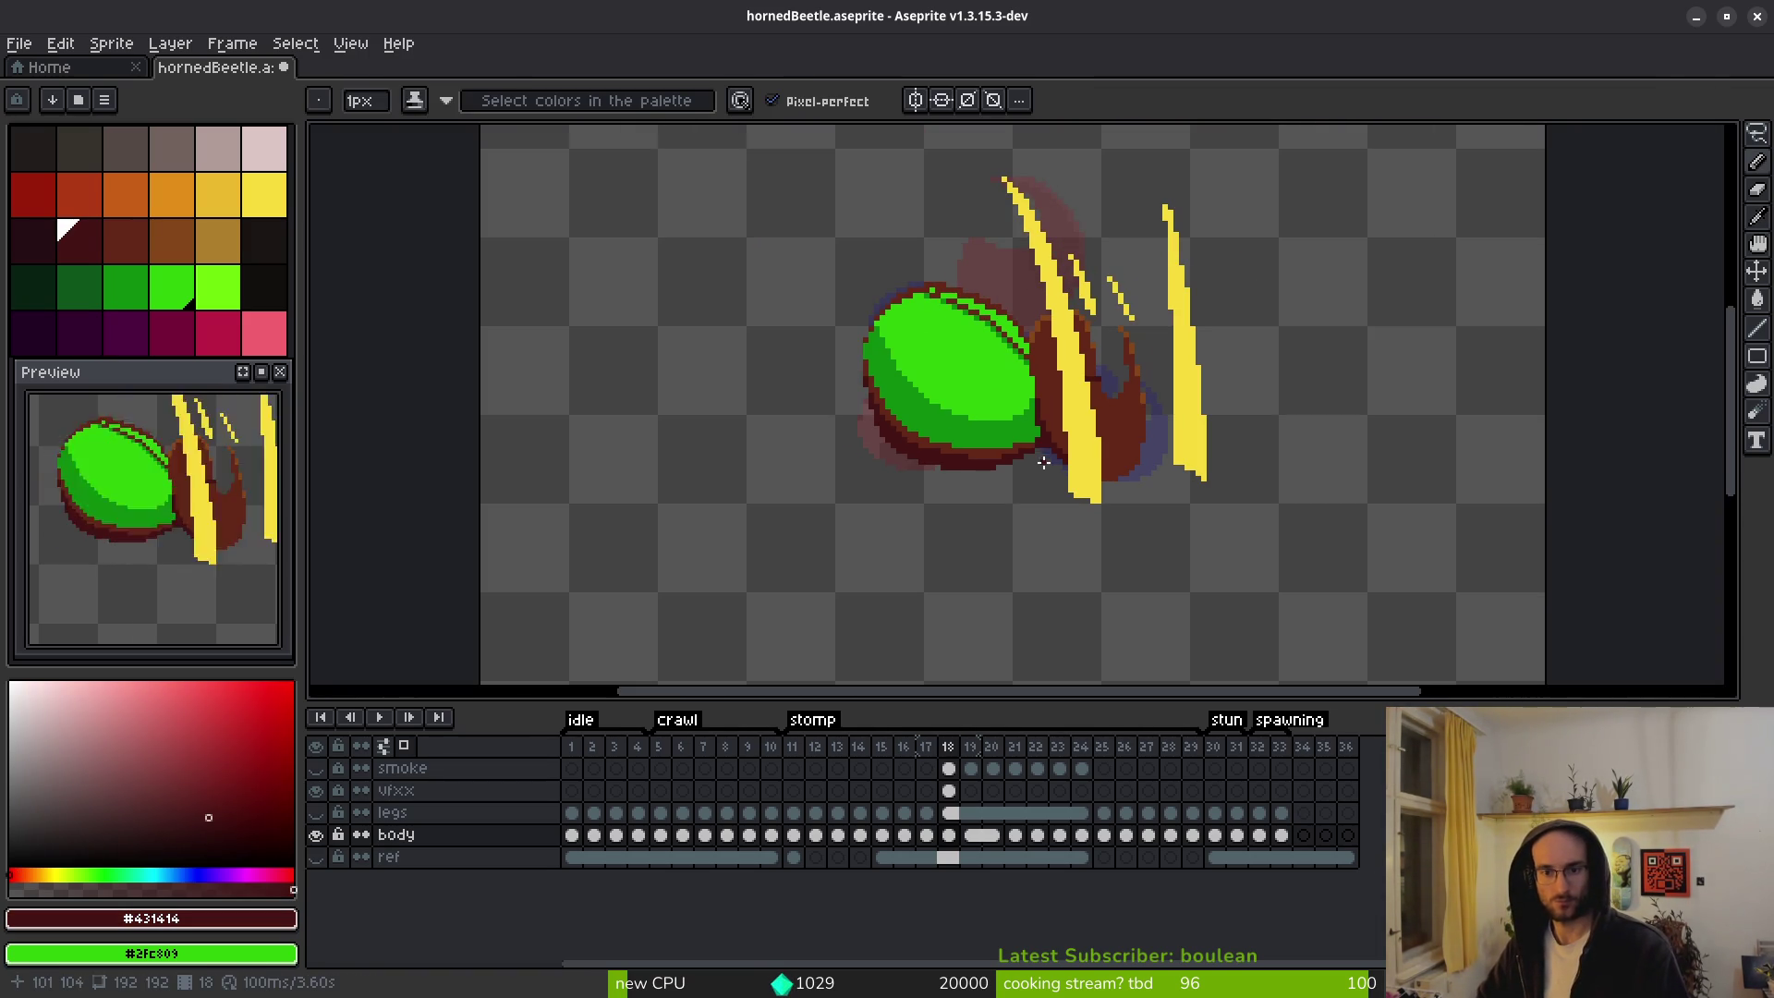
pyautogui.scroll(3, 1040, 480)
pyautogui.press('alt')
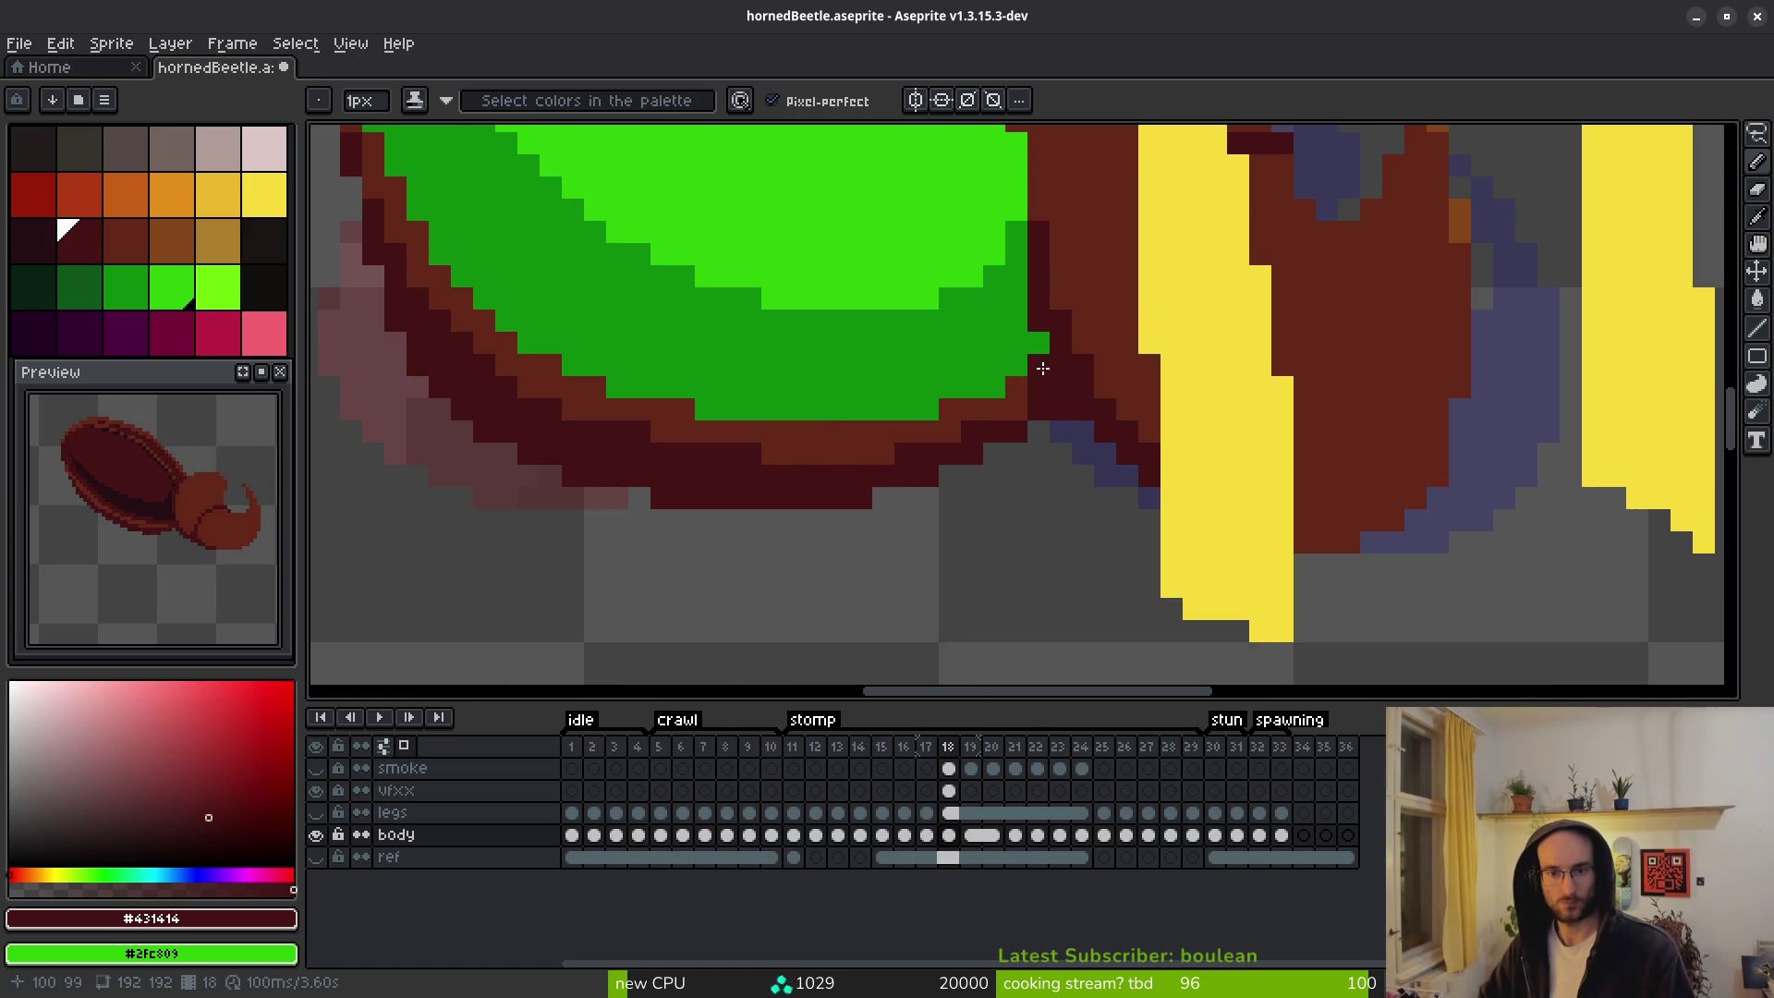
pyautogui.click(1038, 339)
pyautogui.keyDown('alt'); pyautogui.click(1053, 365); pyautogui.keyUp('alt')
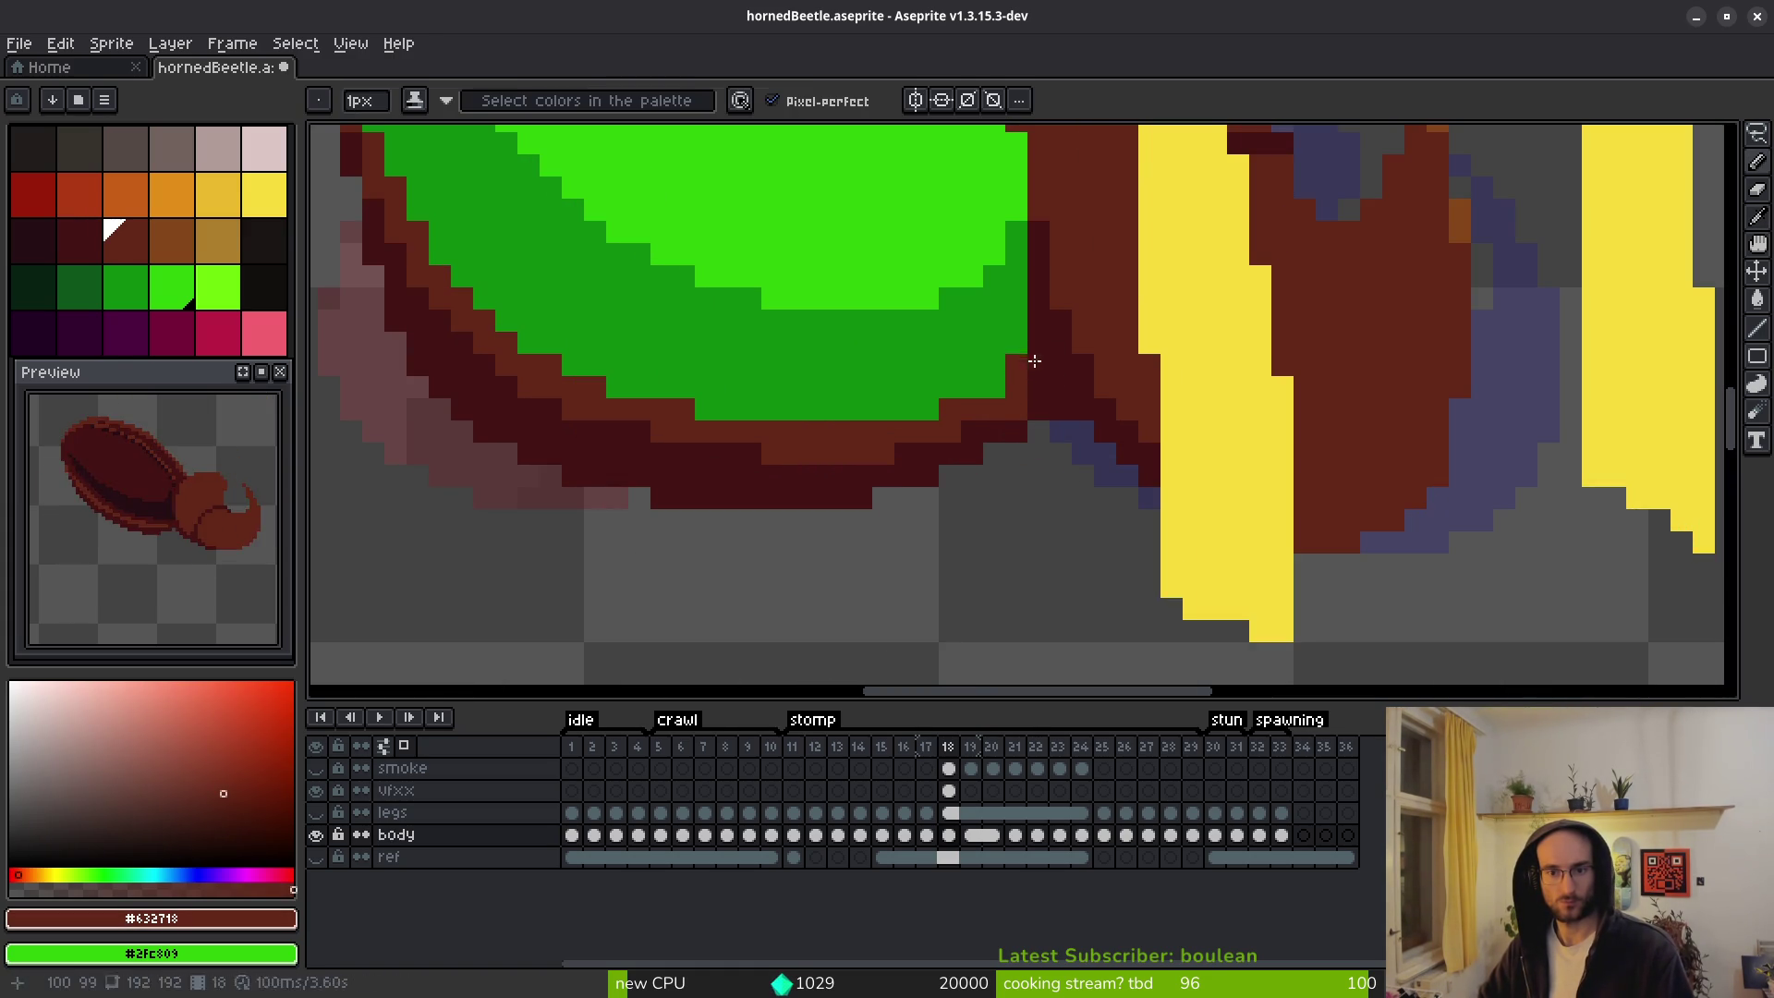
pyautogui.scroll(-3, 1063, 407)
pyautogui.scroll(3, 1067, 432)
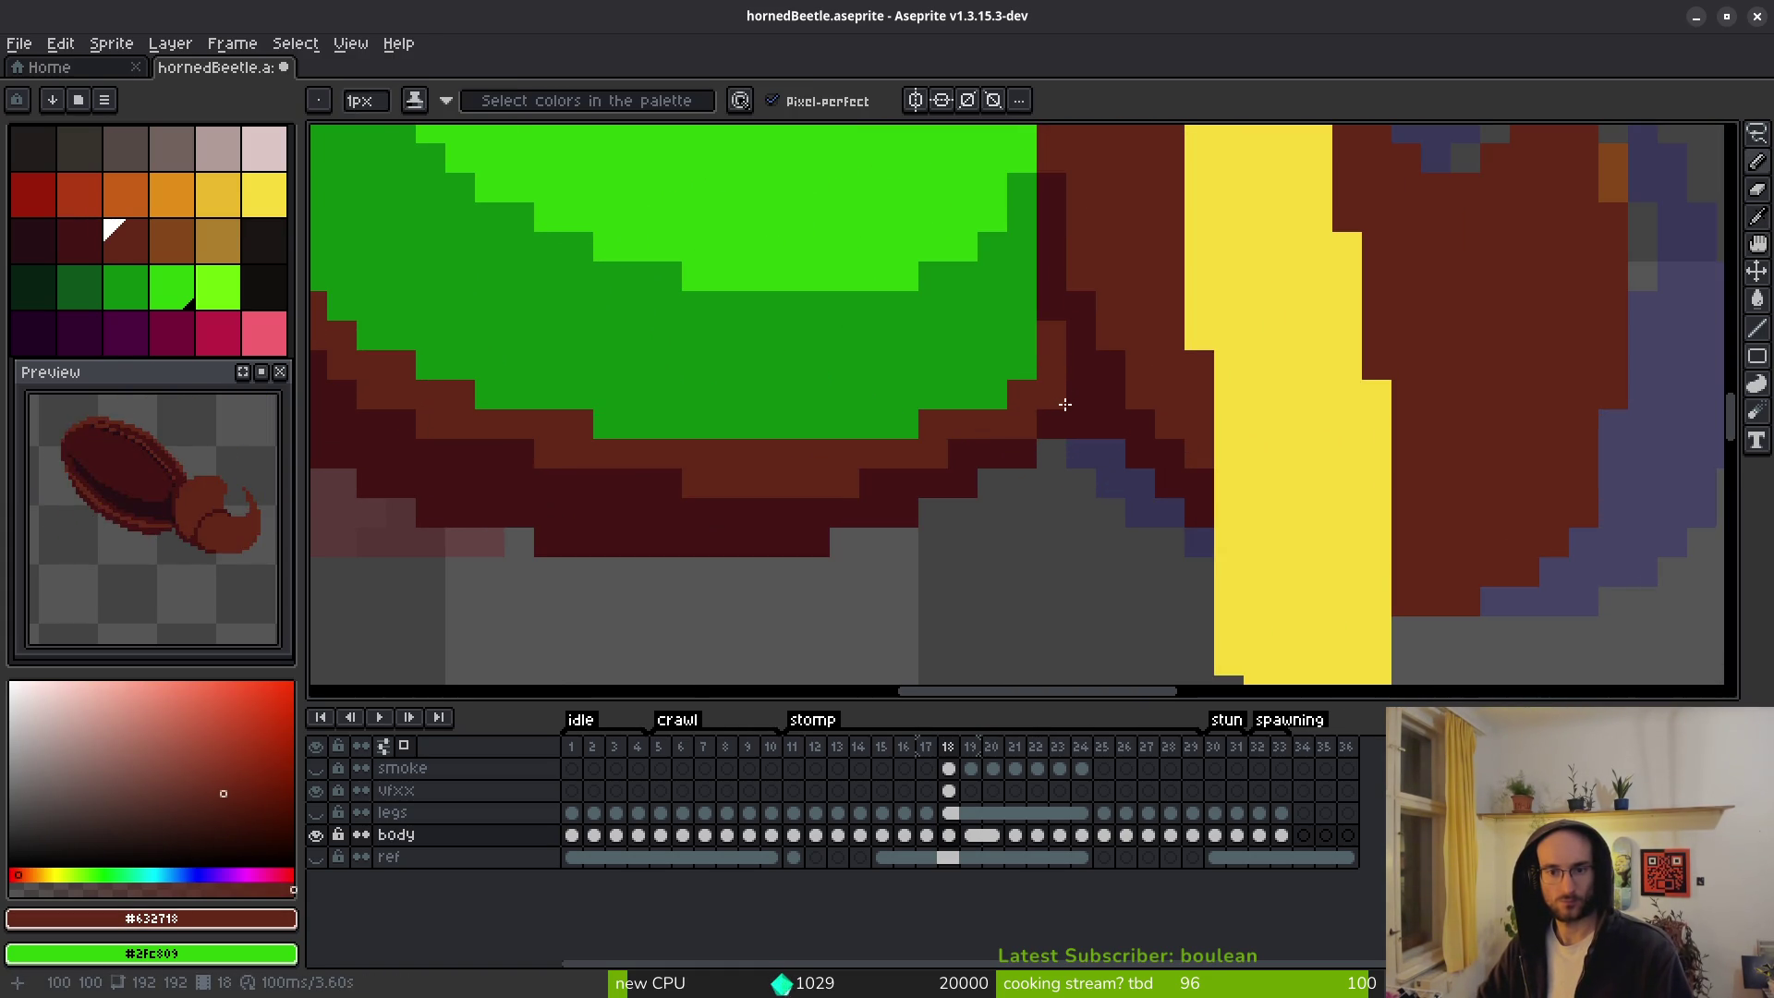
pyautogui.scroll(-3, 1046, 487)
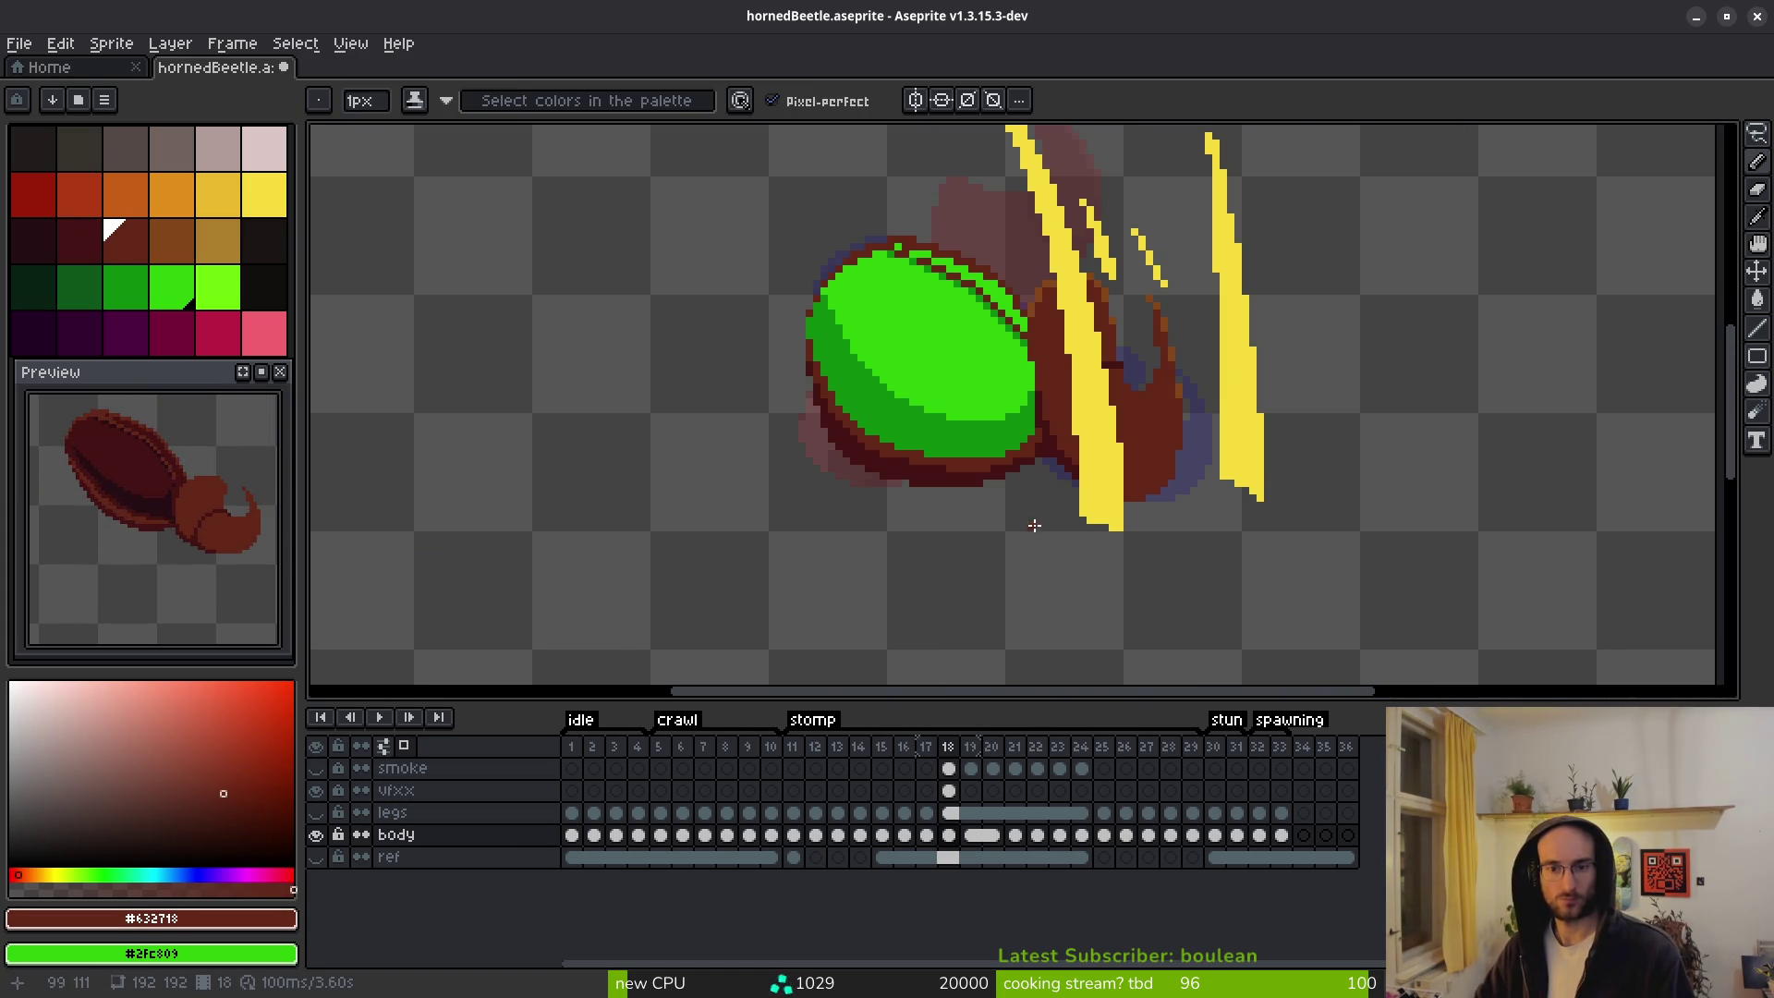
# Step through the stomp frames to land on frame 19.
pyautogui.press('Left')
pyautogui.press('Right')
pyautogui.press('Right')
pyautogui.scroll(3, 983, 424)
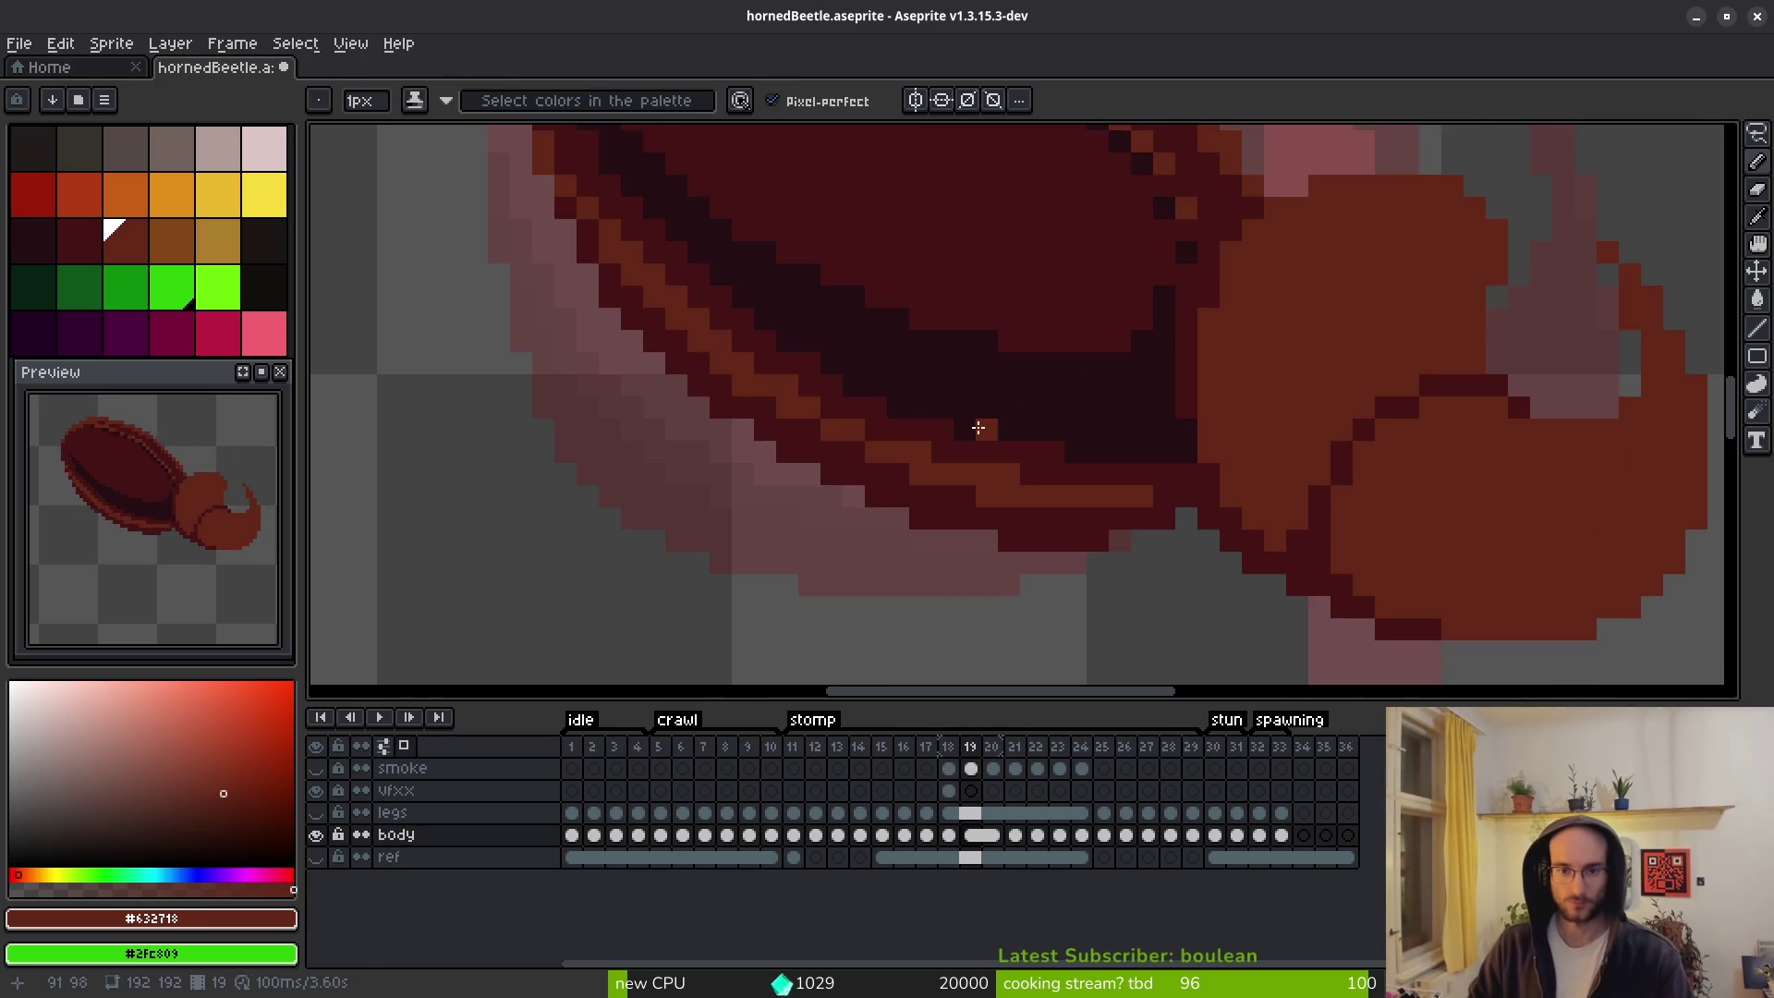
# Sample darker green #0e8b0e from an earlier frame's shell and move to frame 15.
pyautogui.press('Left')
pyautogui.press('Left')
pyautogui.press('Left')
pyautogui.scroll(-3, 932, 453)
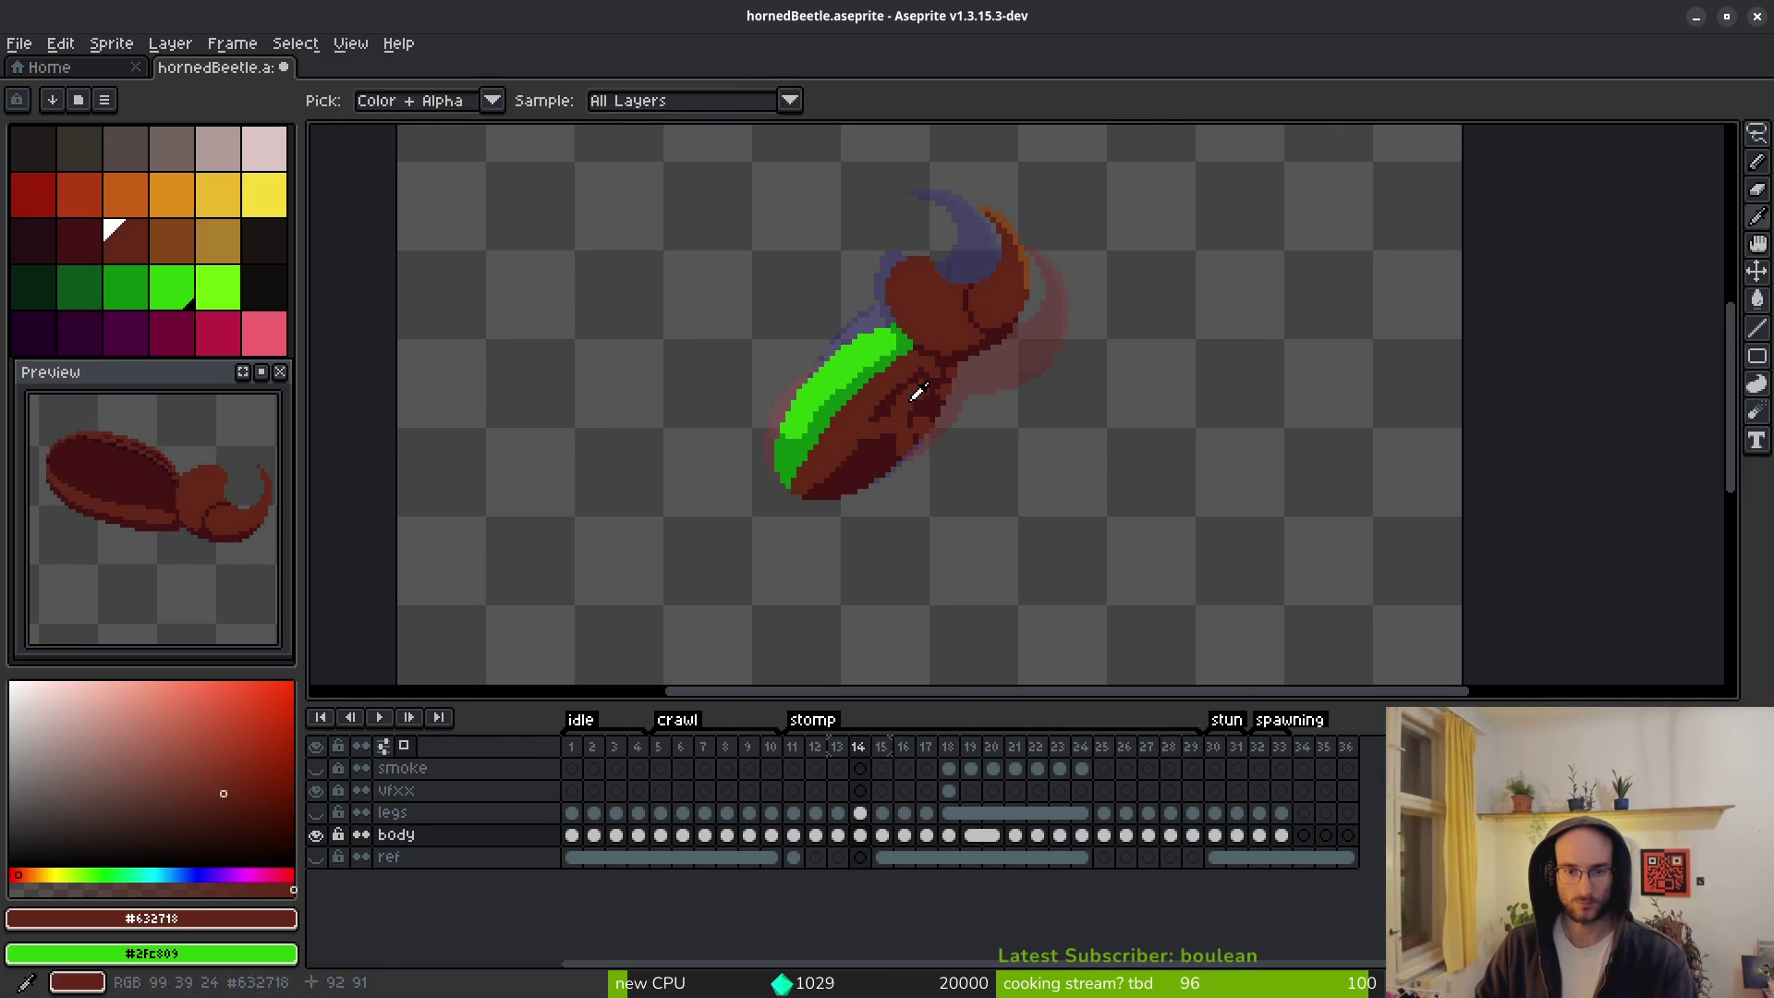
pyautogui.scroll(3, 918, 400)
pyautogui.keyDown('alt'); pyautogui.click(877, 389); pyautogui.keyUp('alt')
pyautogui.press('Right')
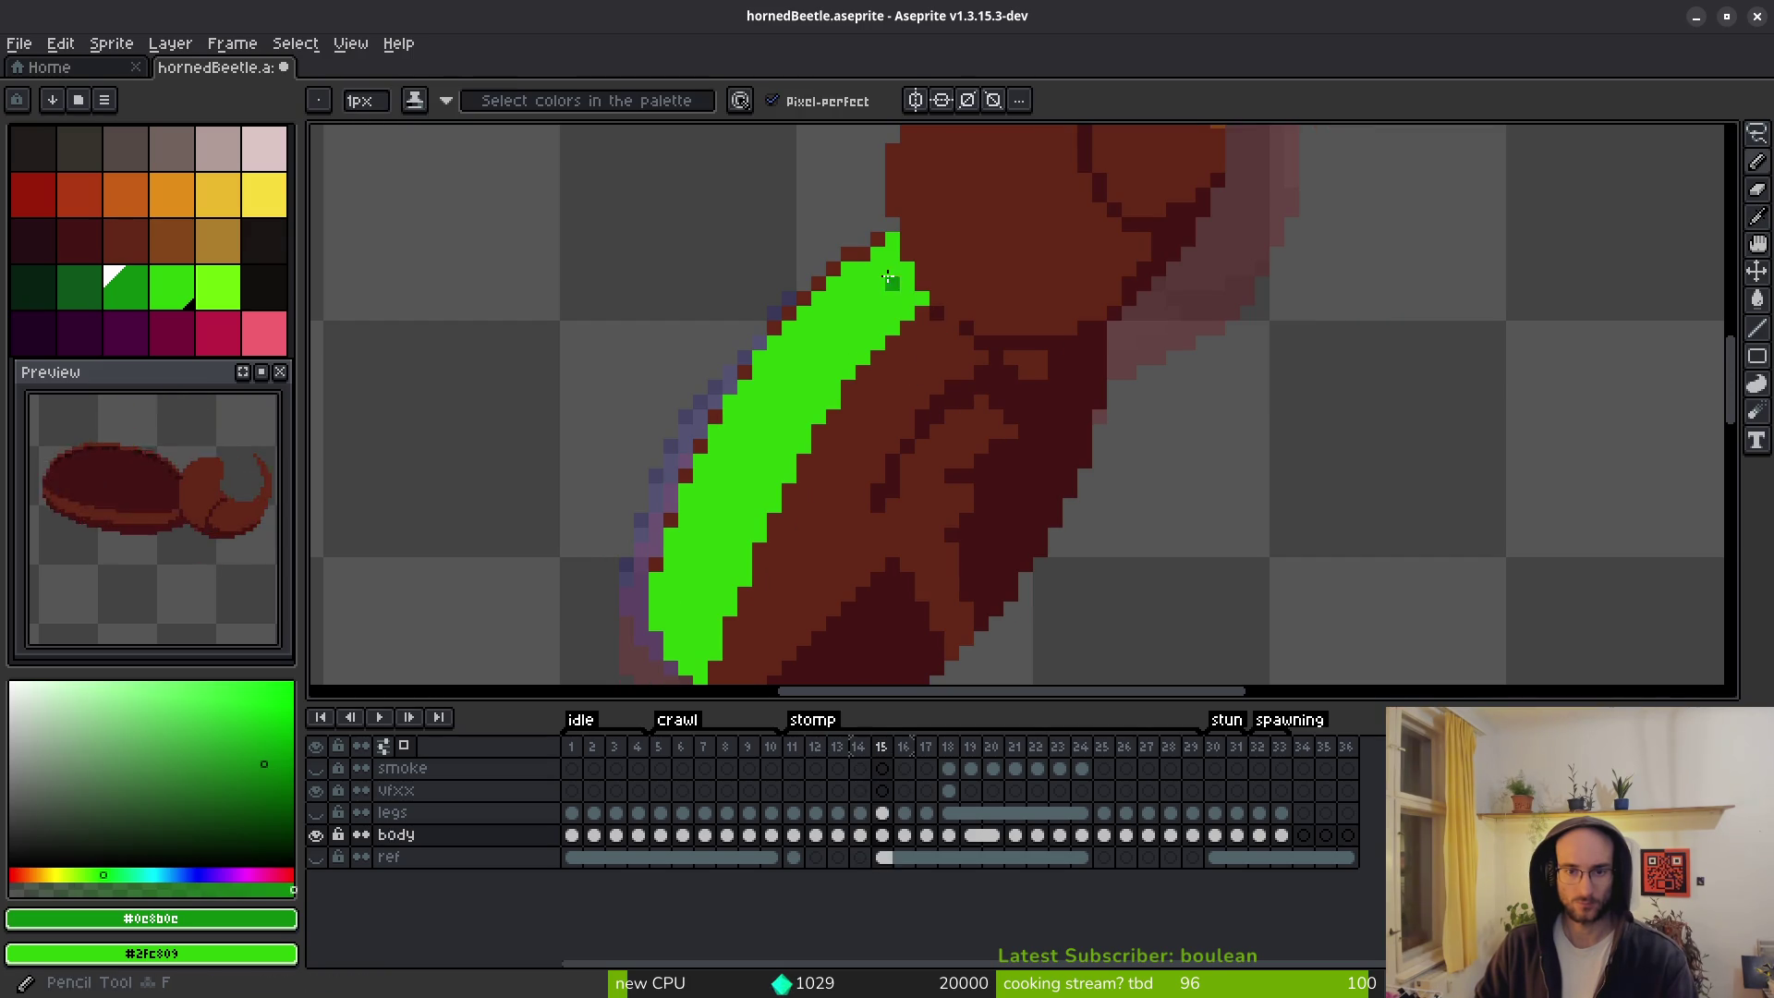
pyautogui.scroll(2, 874, 250)
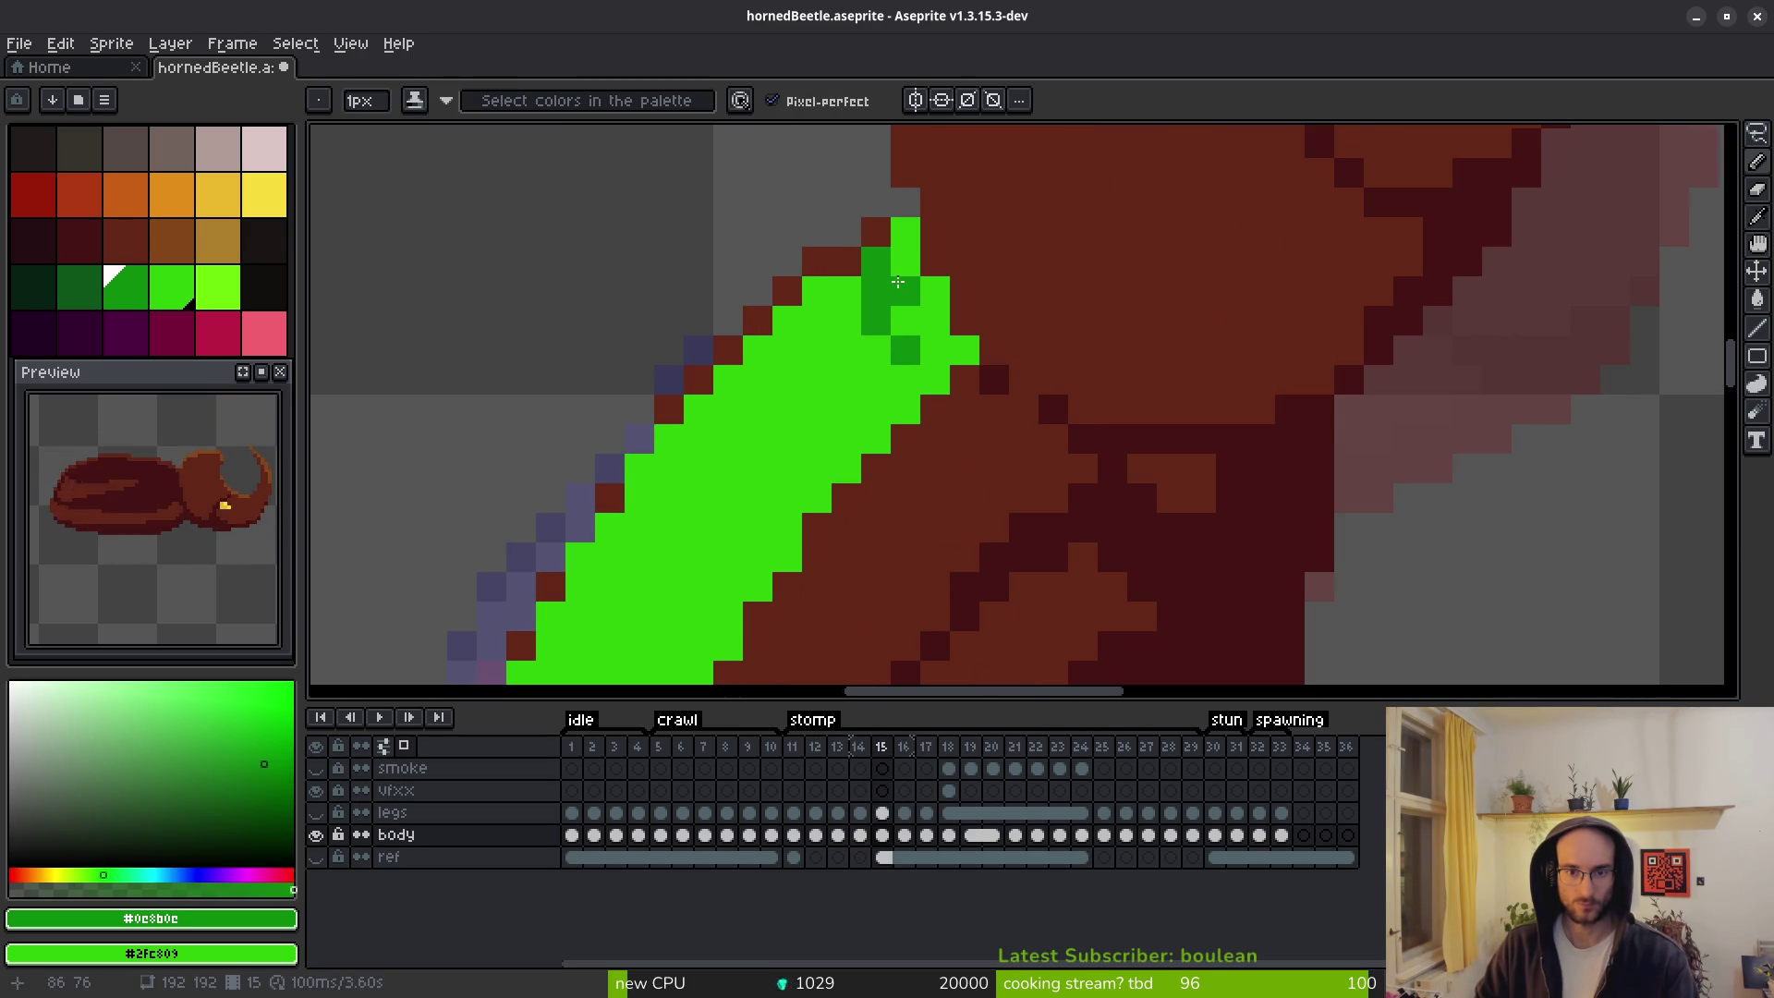
# Draw dark green shading along the band's inner edge and fill part of the band darker green.
pyautogui.moveTo(881, 260); pyautogui.dragTo(907, 421)
pyautogui.moveTo(914, 370); pyautogui.dragTo(961, 245)
pyautogui.moveTo(1030, 183); pyautogui.dragTo(817, 490)
pyautogui.moveTo(820, 462)
pyautogui.mouseDown()
pyautogui.moveTo(934, 211)
pyautogui.moveTo(809, 470)
pyautogui.moveTo(723, 505)
pyautogui.mouseUp()
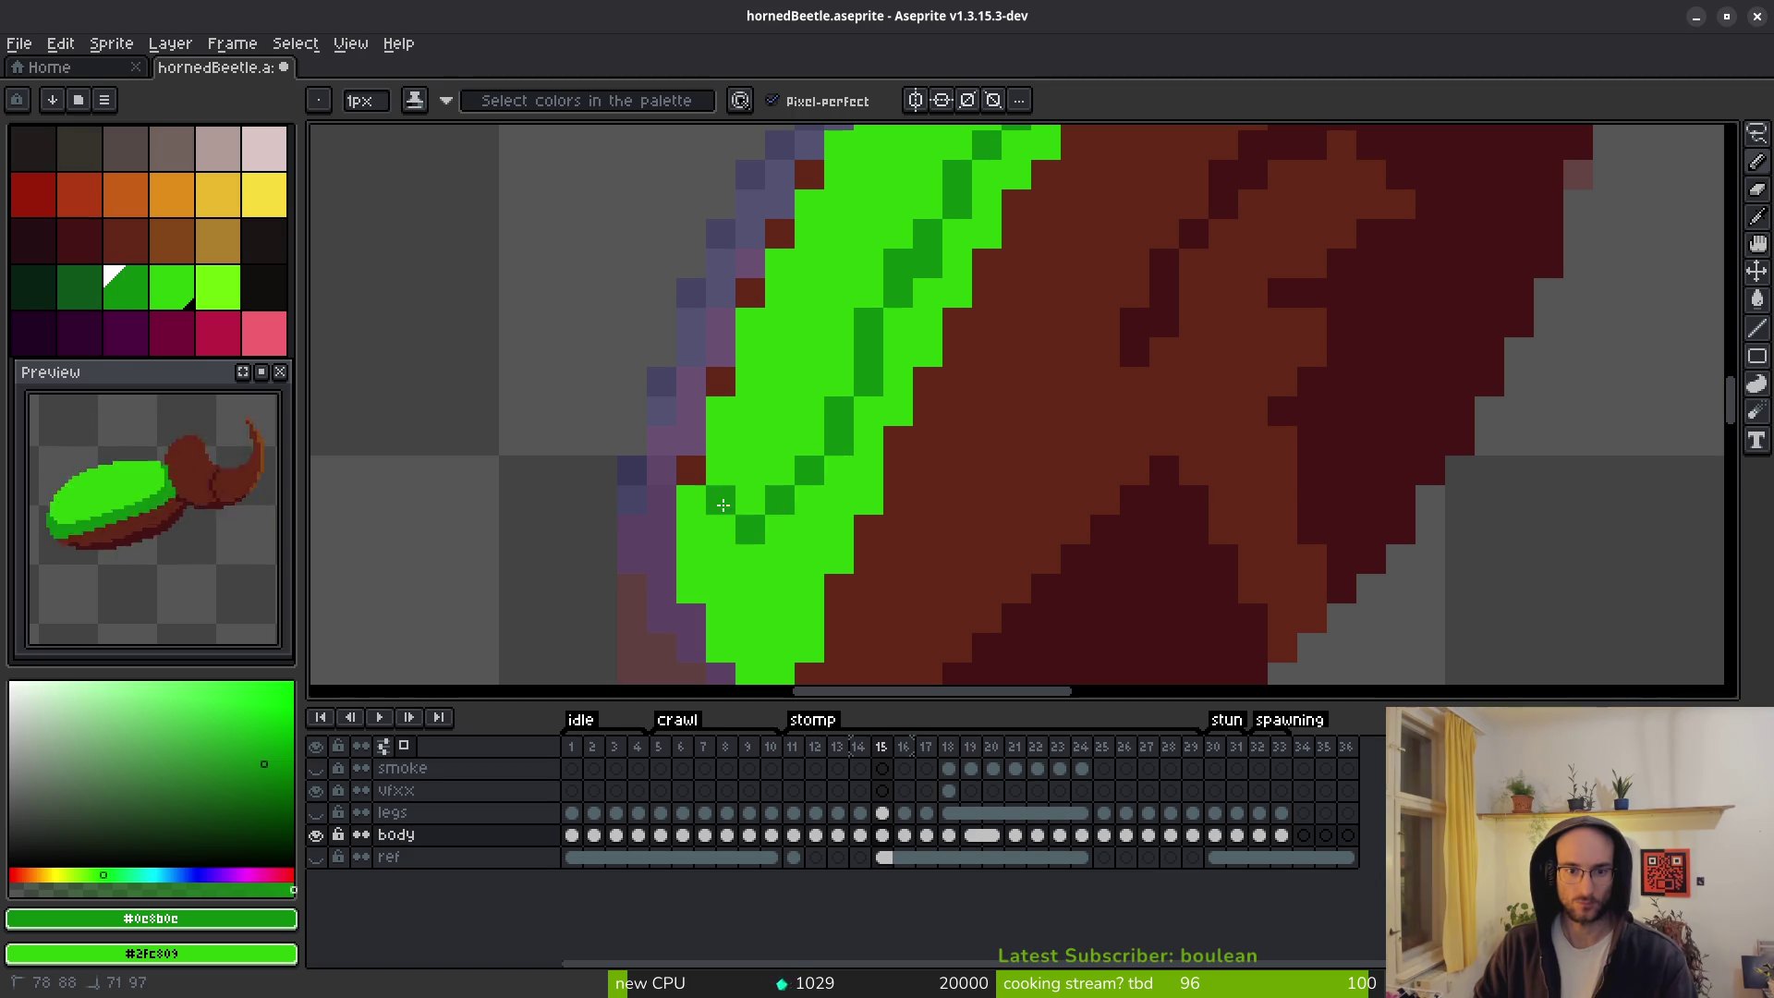
pyautogui.press('g')
pyautogui.click(767, 582)
pyautogui.scroll(-3, 795, 555)
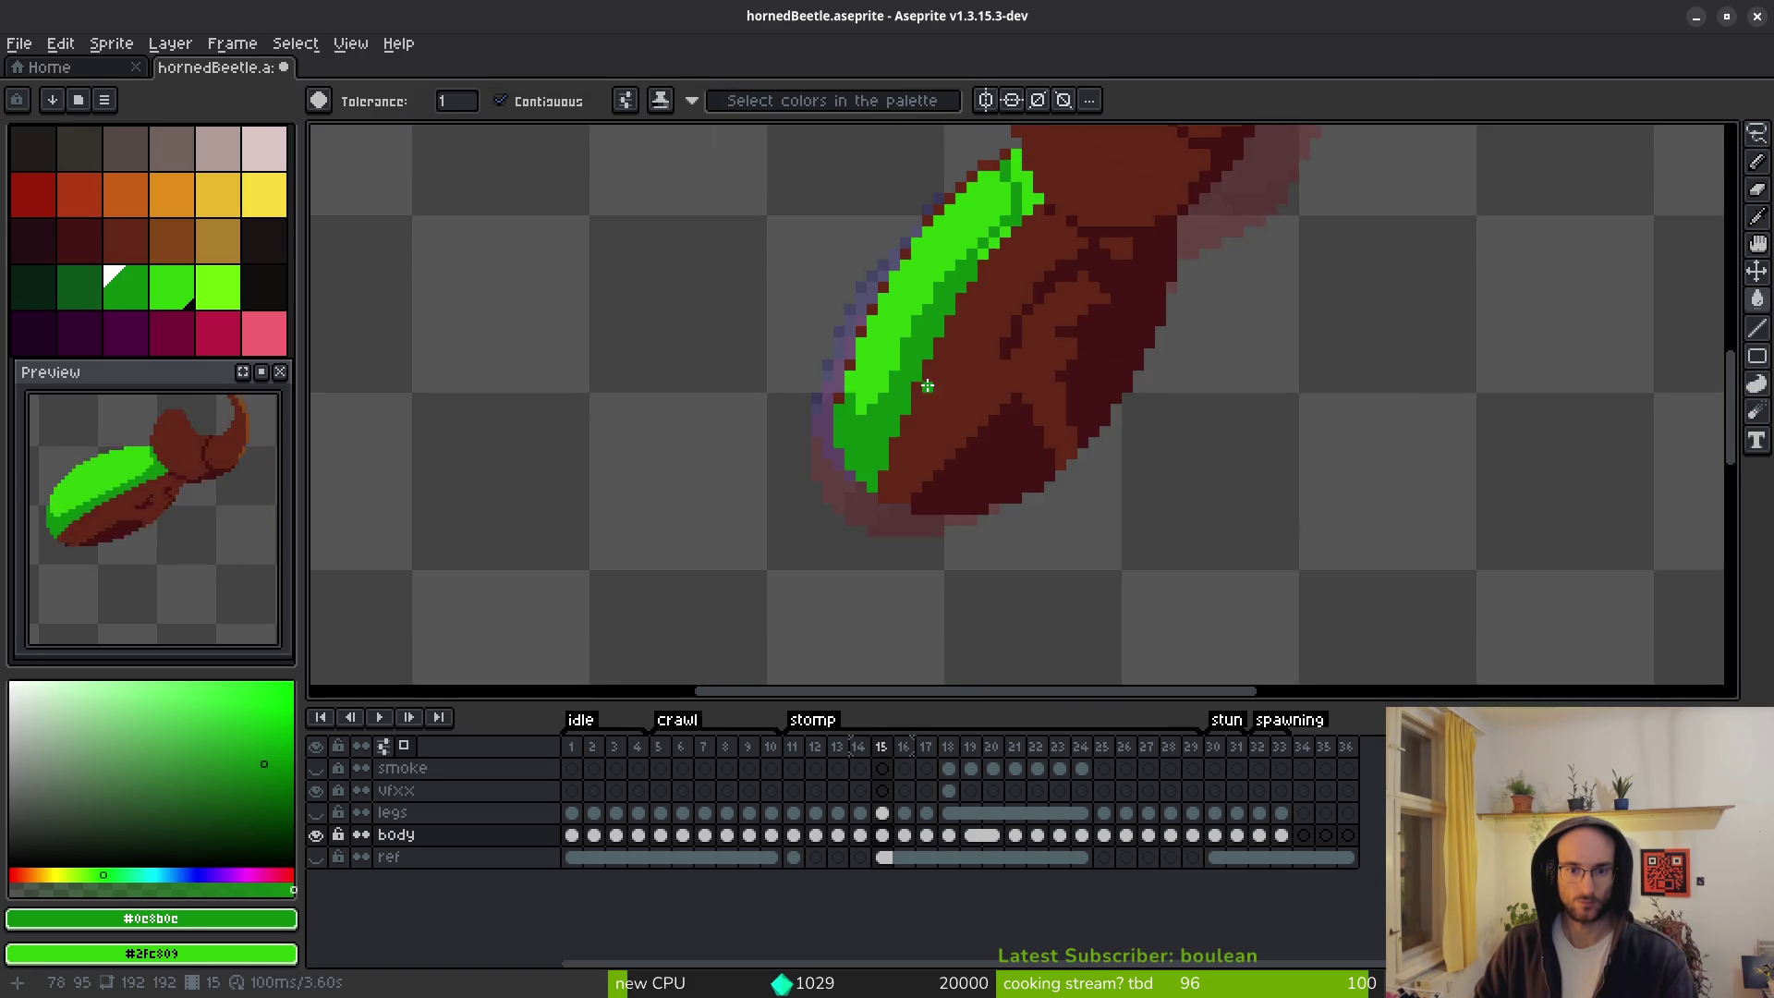
pyautogui.scroll(2, 876, 461)
# Touch up remaining edge spots of the green band with dark green pixels and fills.
pyautogui.press('b')
pyautogui.scroll(2, 864, 425)
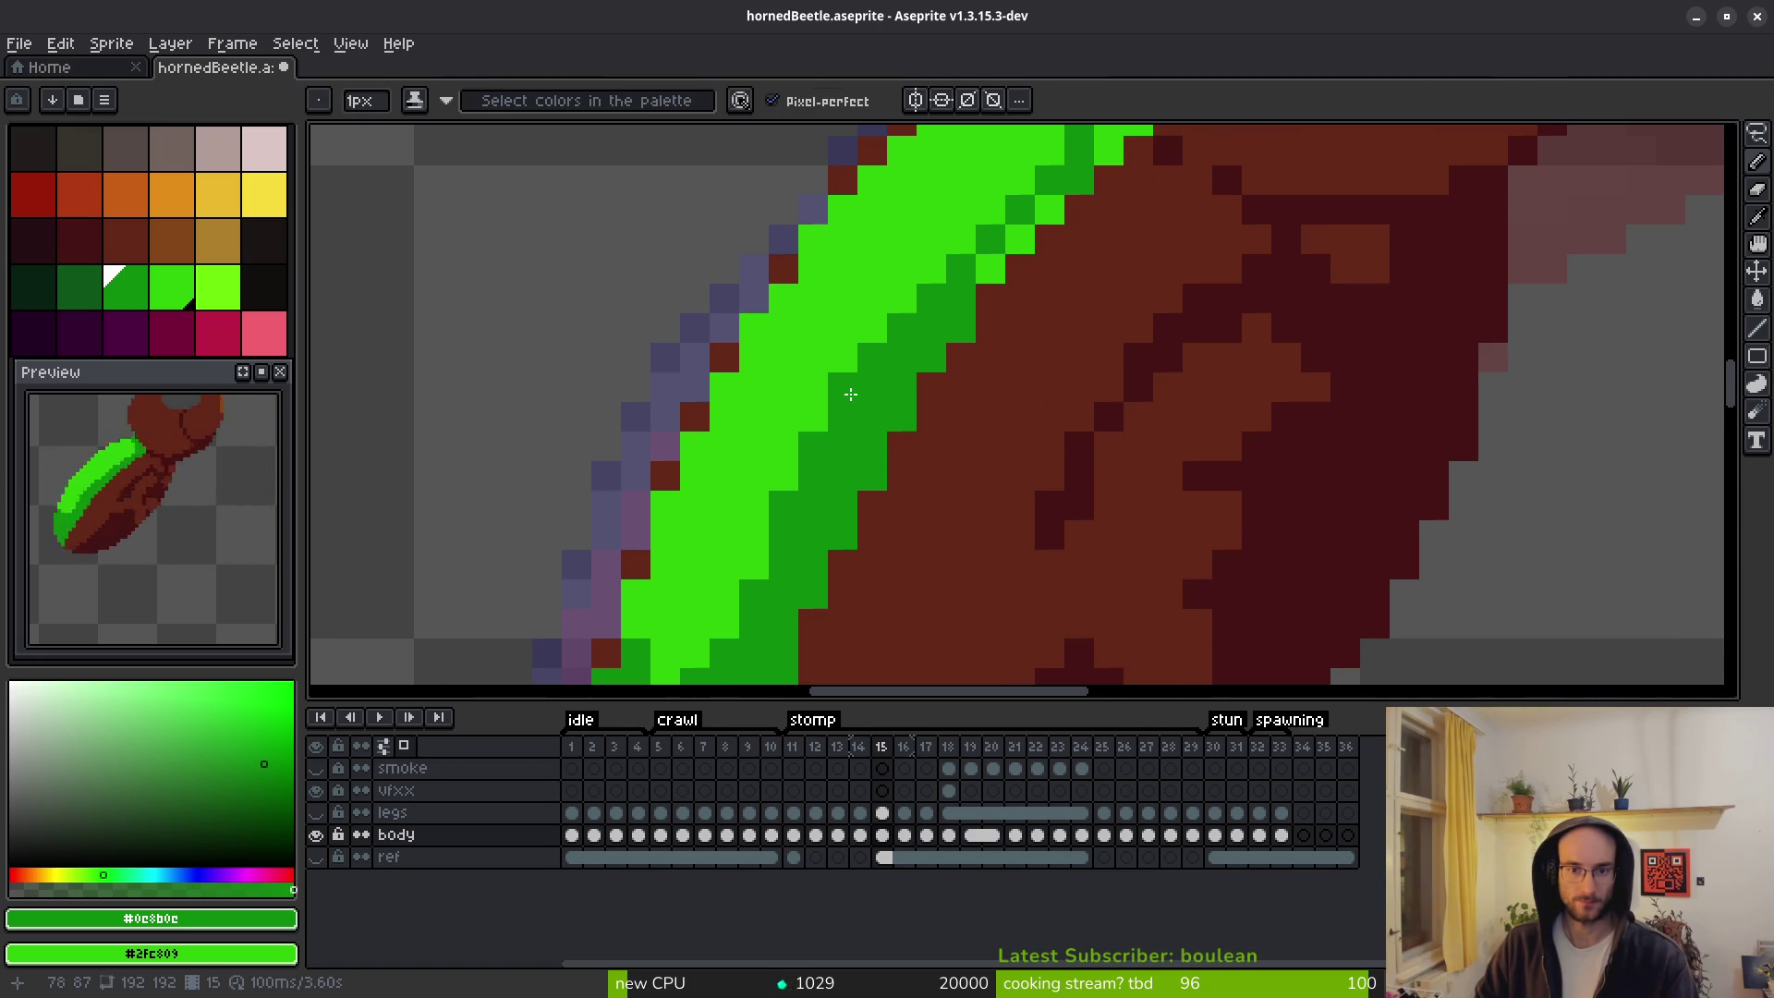
pyautogui.moveTo(982, 242); pyautogui.dragTo(968, 248)
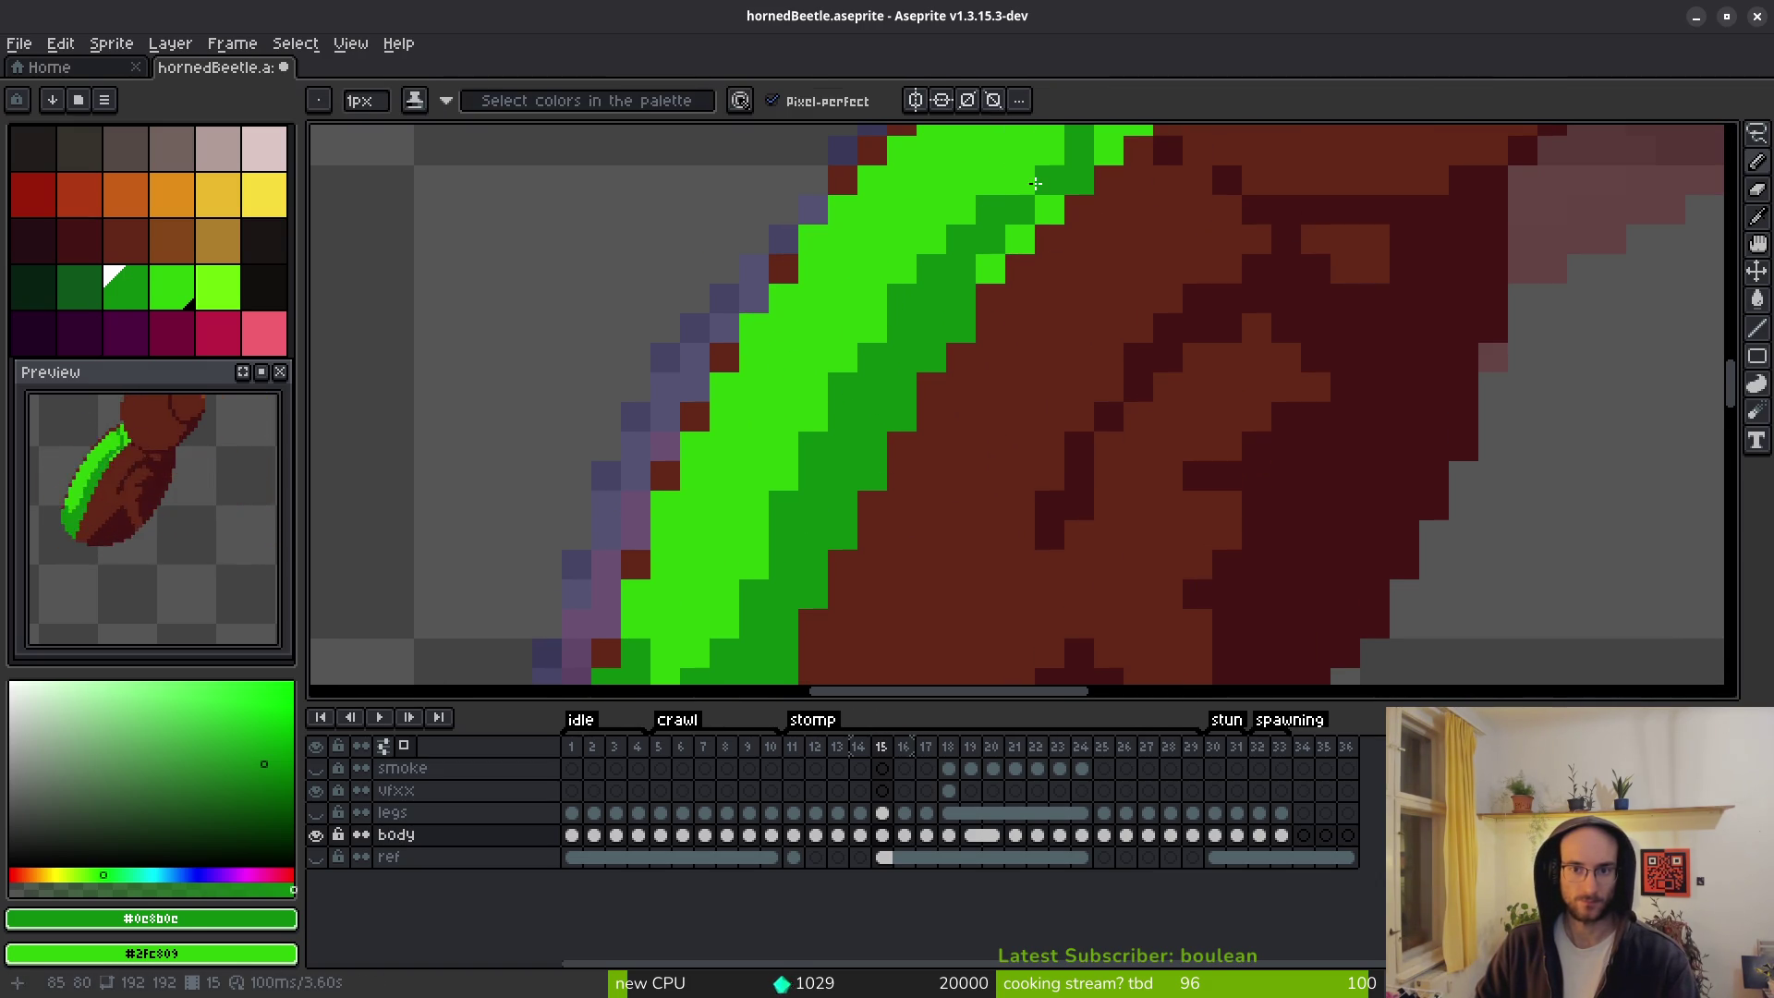
pyautogui.moveTo(1035, 183); pyautogui.dragTo(947, 342)
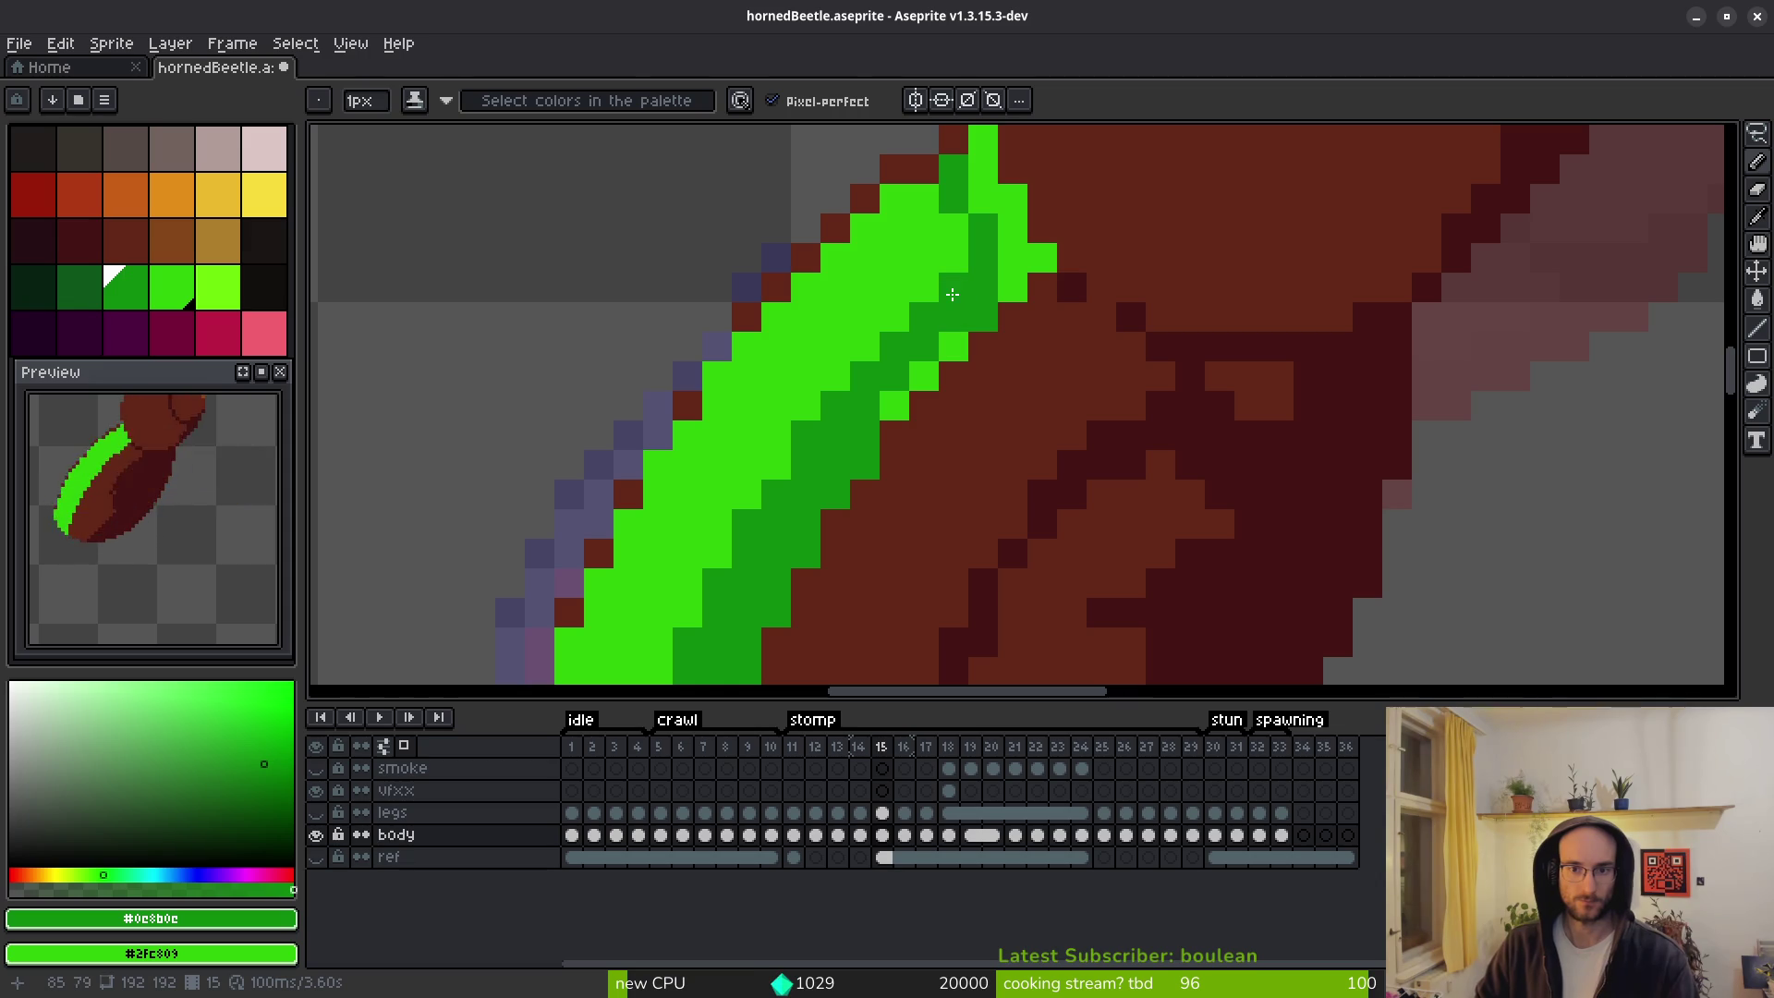
pyautogui.click(1013, 283)
pyautogui.press('g')
pyautogui.click(1013, 250)
pyautogui.click(953, 346)
pyautogui.click(924, 377)
pyautogui.click(894, 406)
pyautogui.scroll(-2, 945, 373)
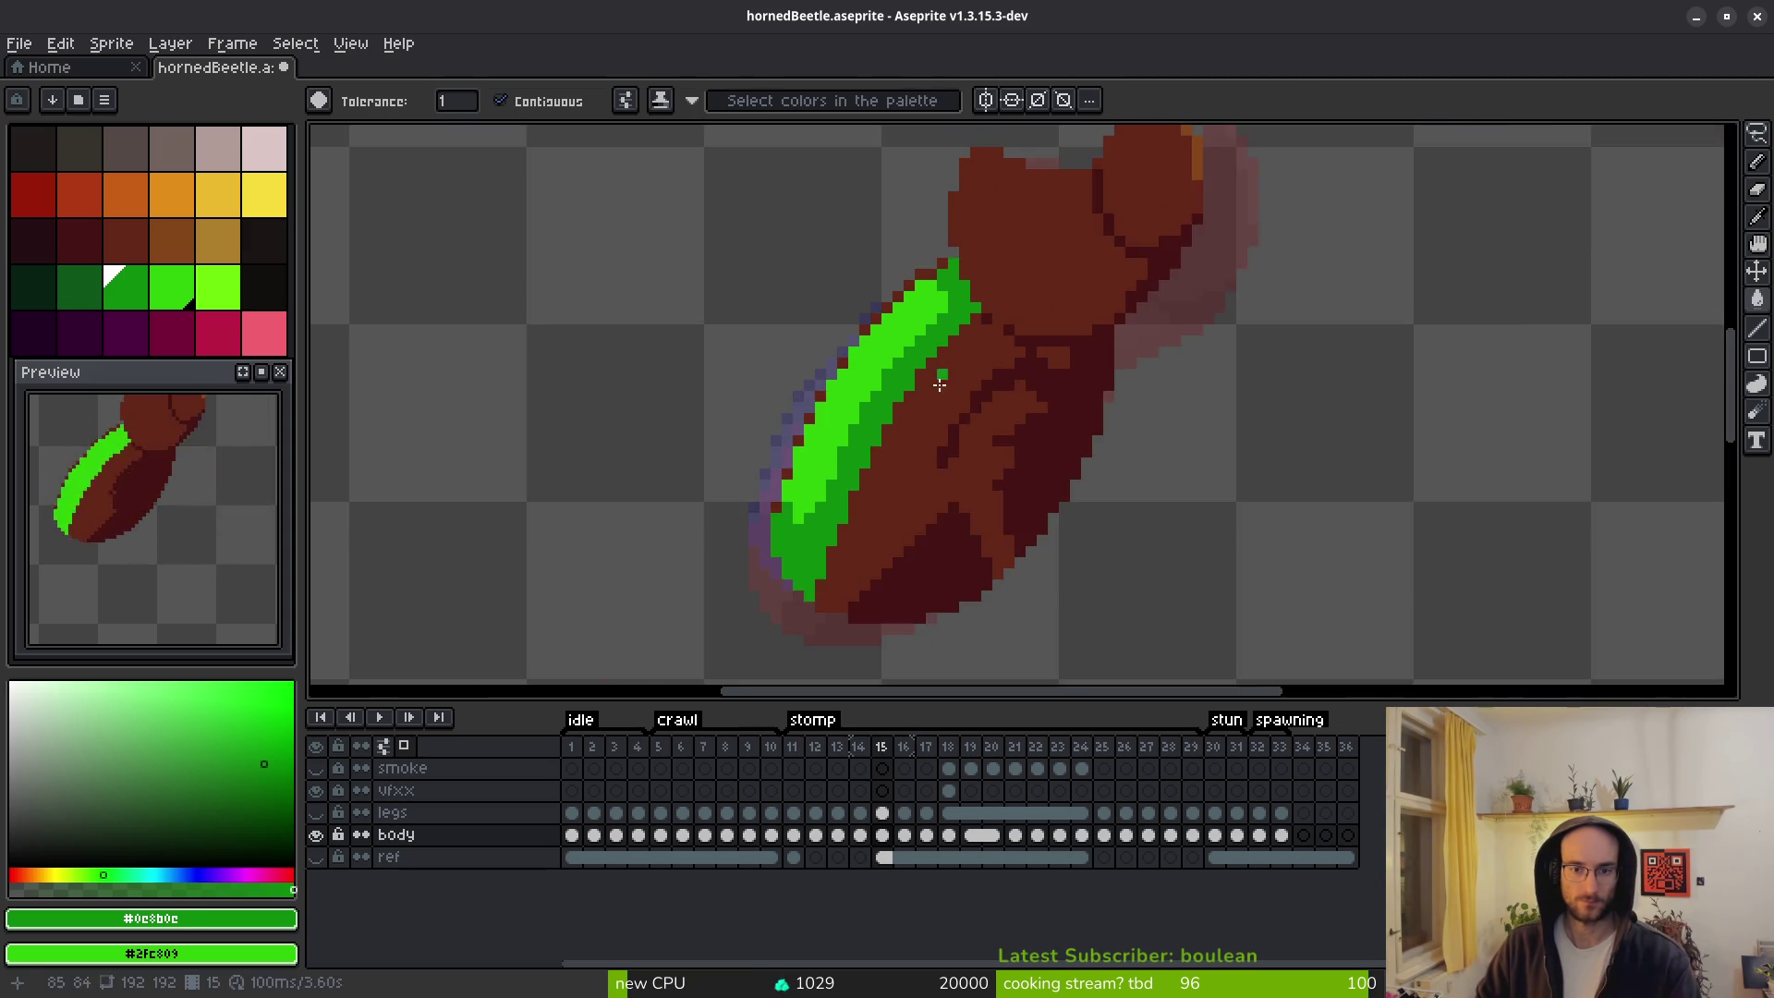